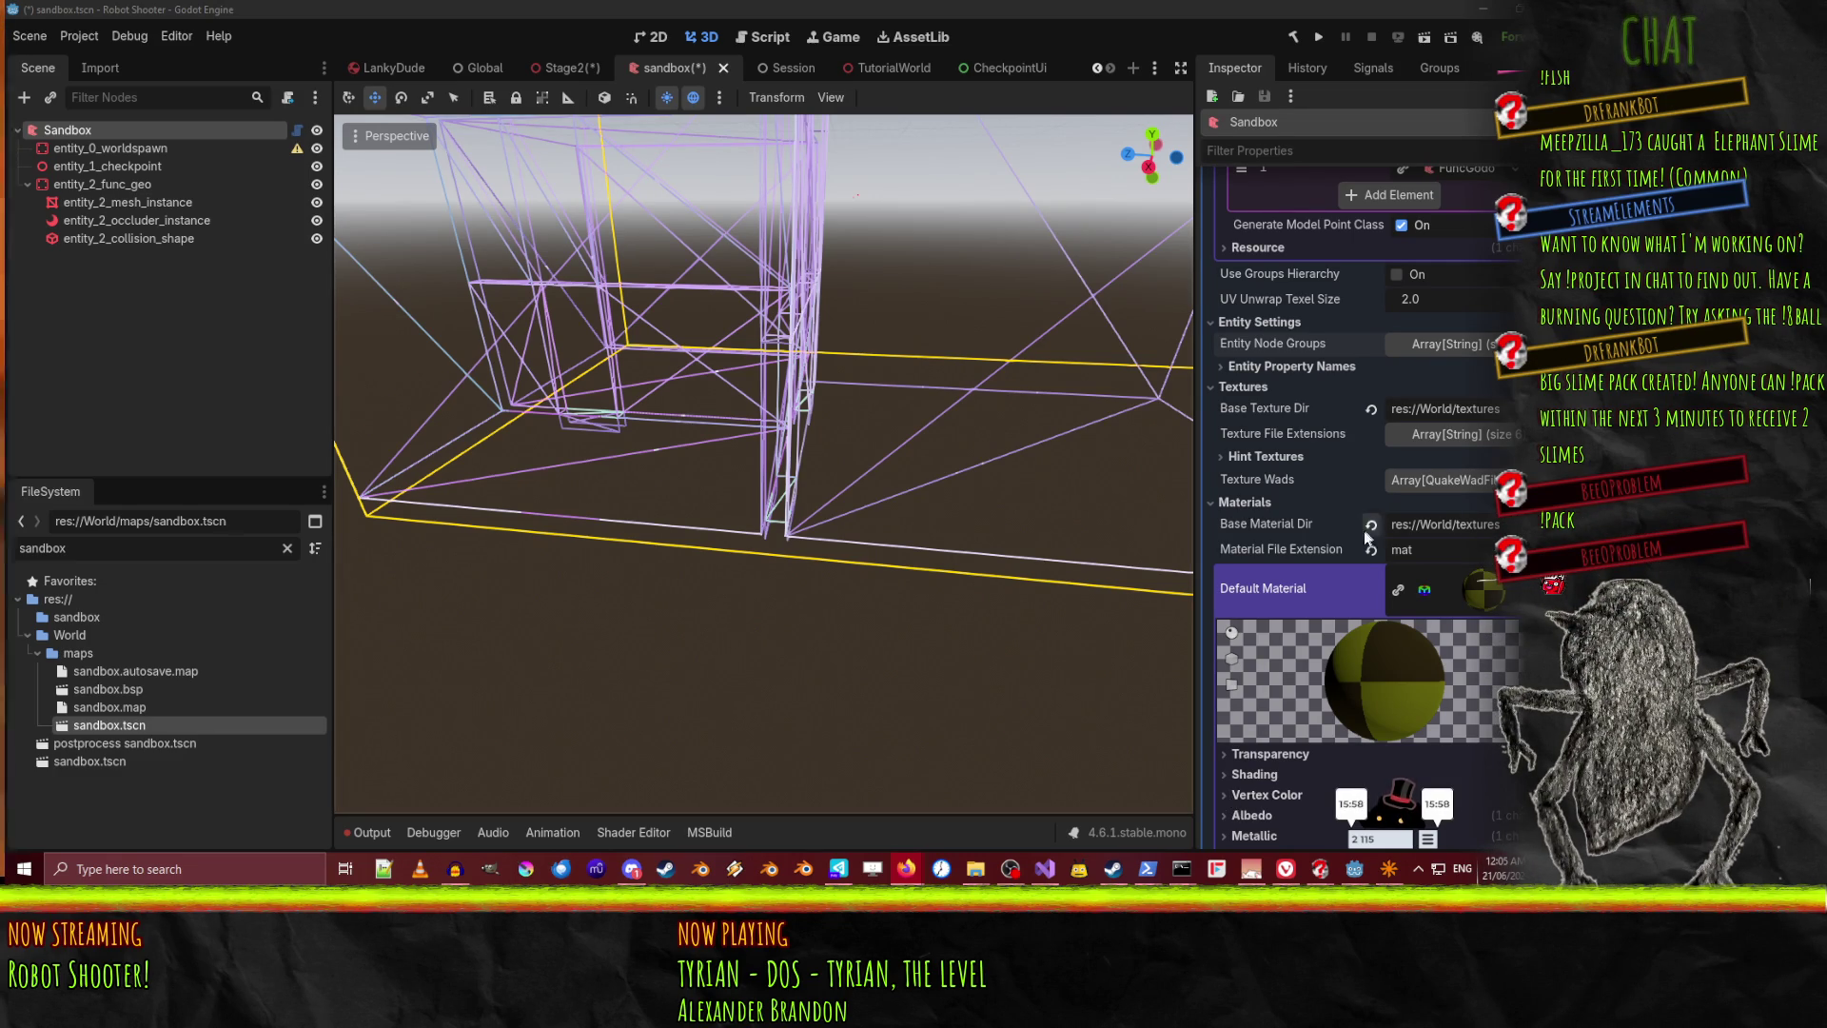
Collapse the Default Material preview in the Inspector's Materials section
scroll(1350, 527, down, 5)
scroll(1344, 529, up, 3)
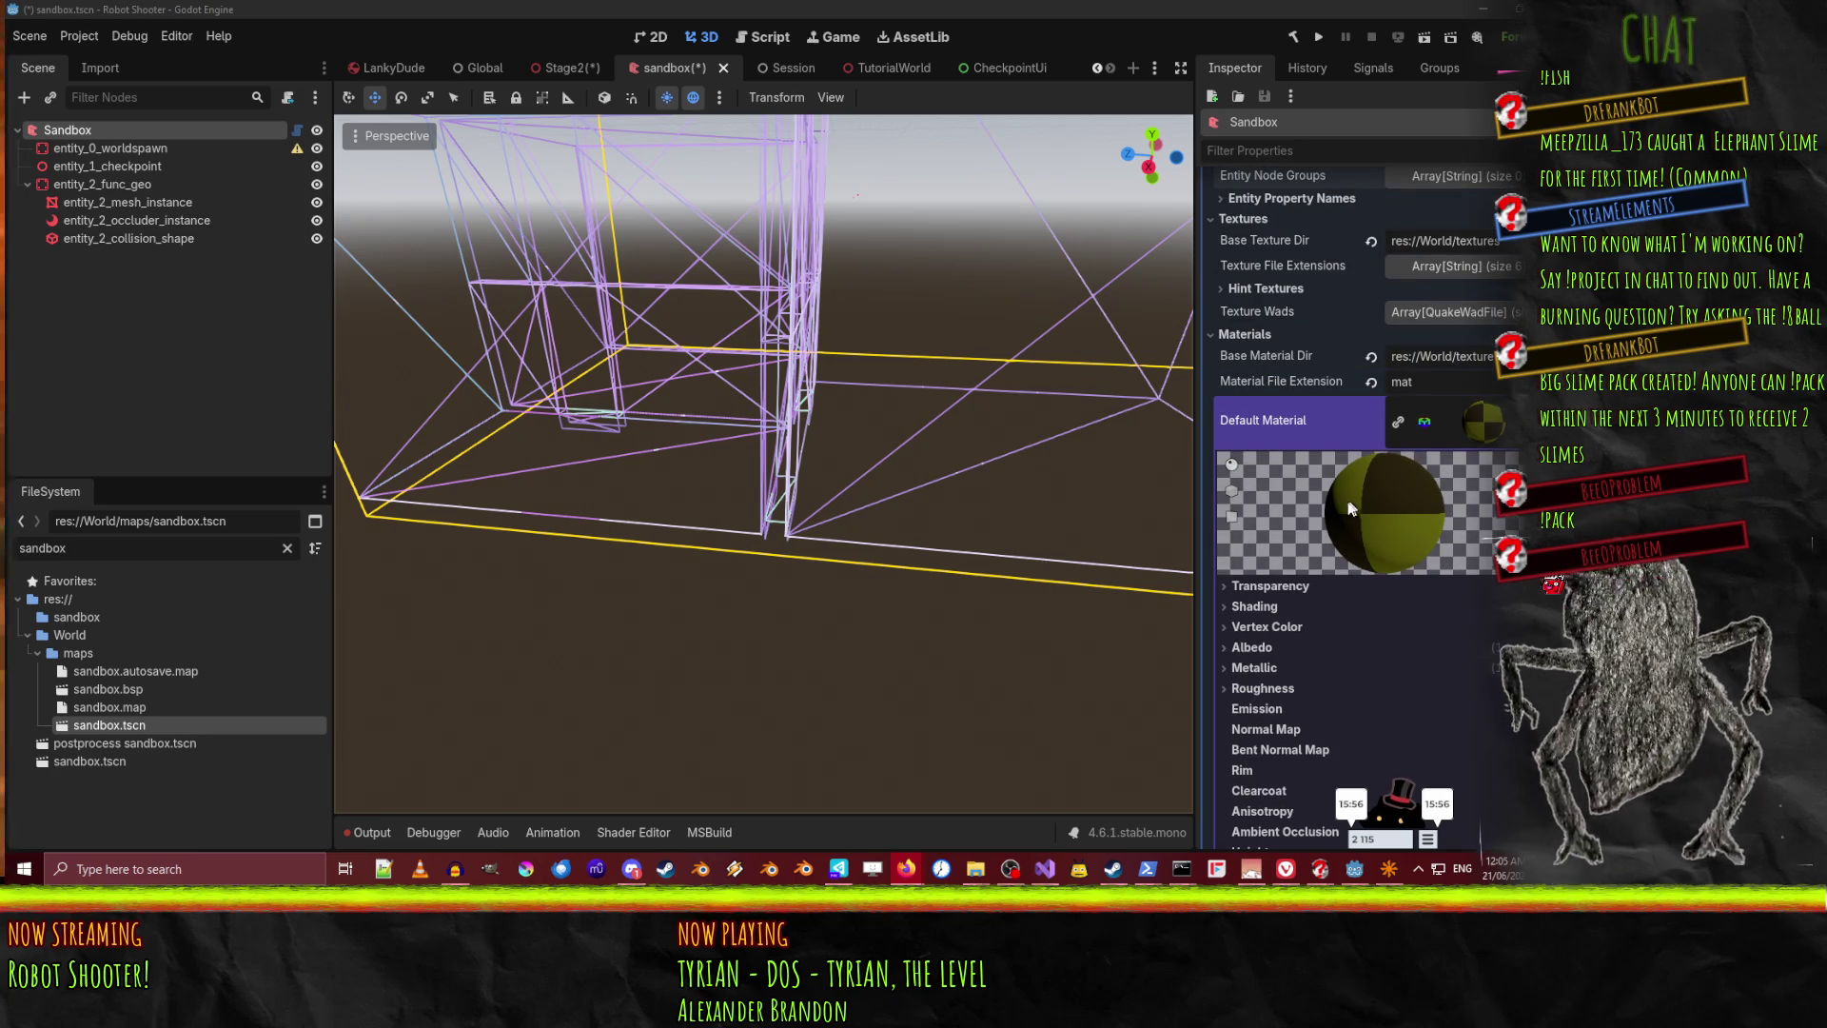
scroll(1368, 468, down, 2)
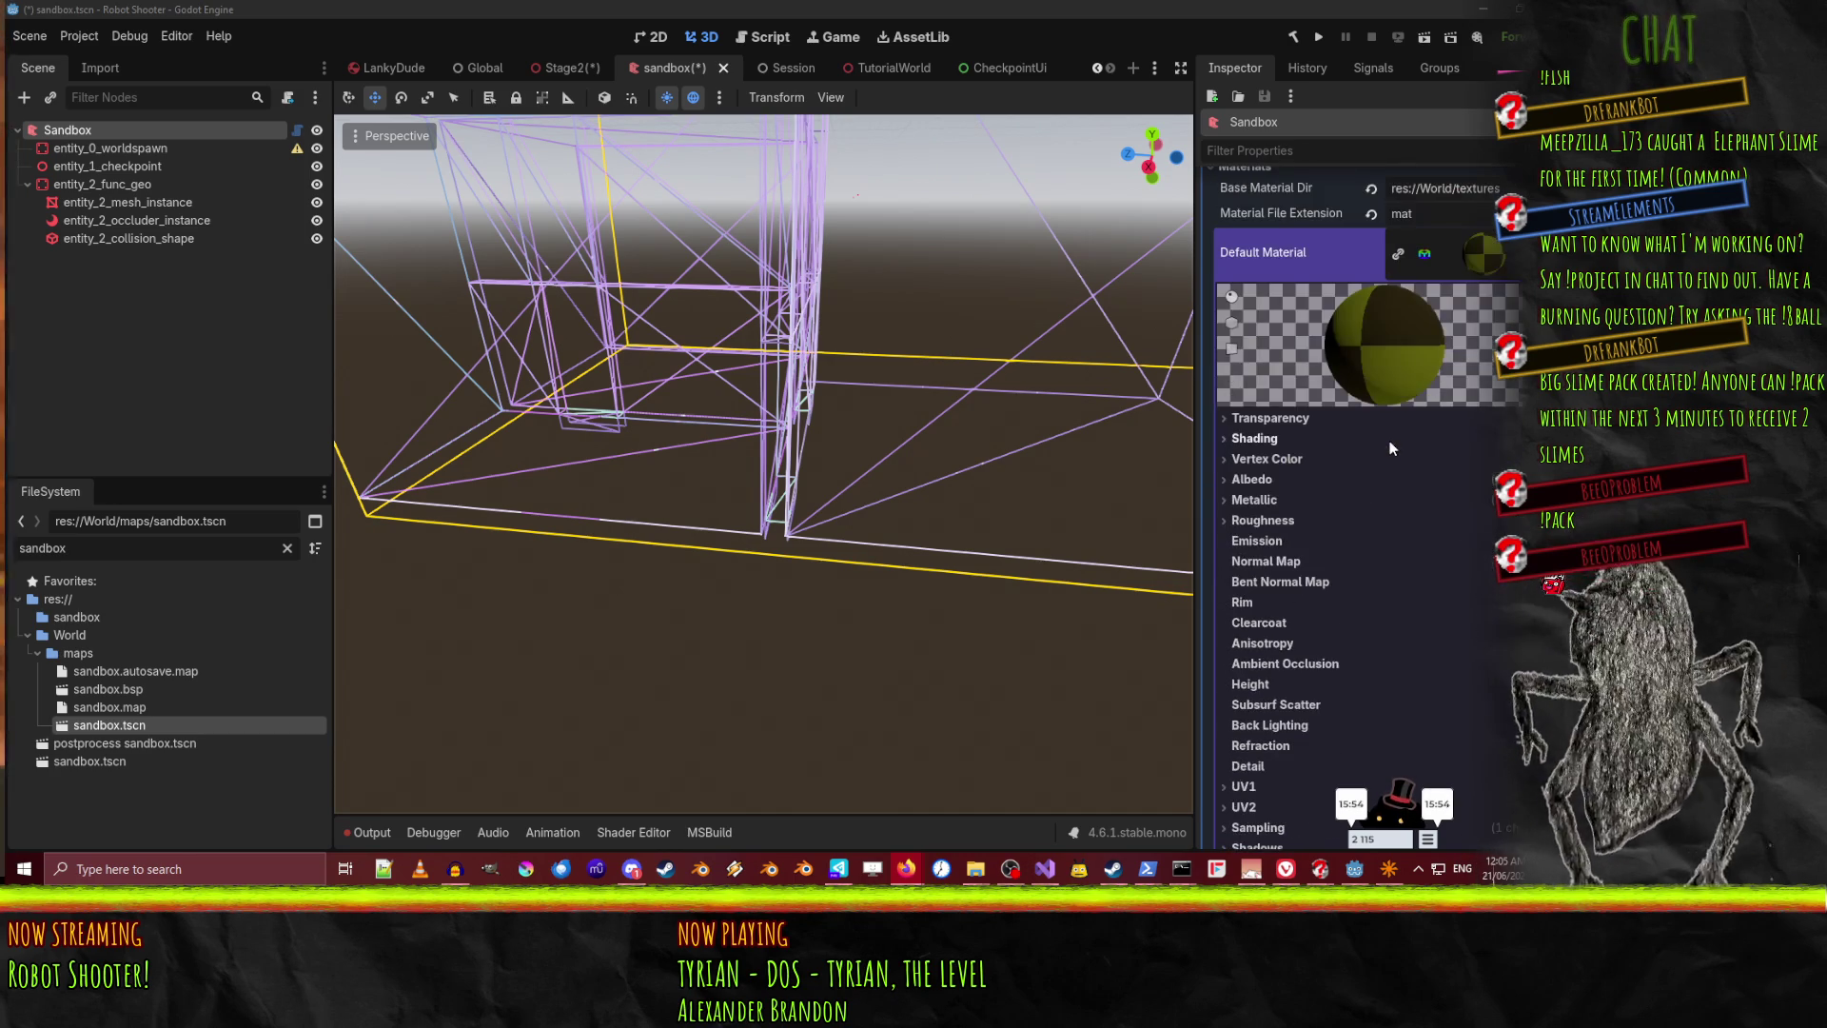
scroll(1408, 371, up, 2)
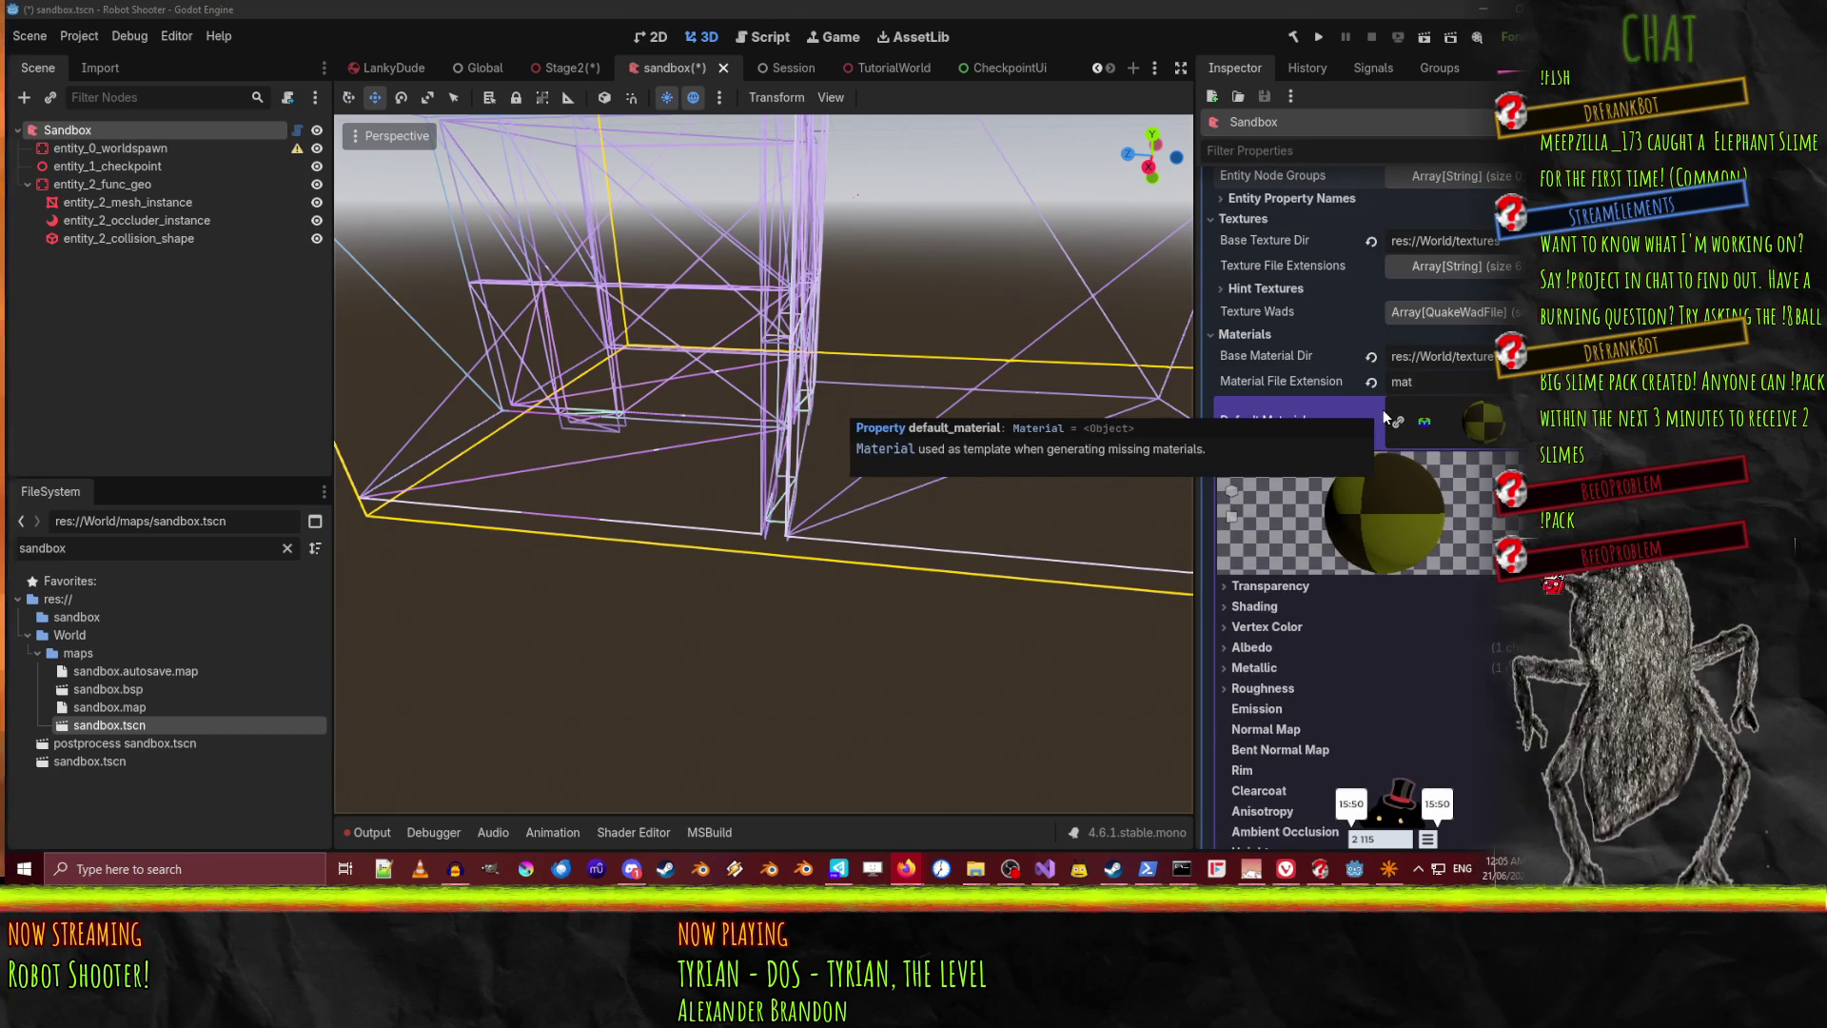
scroll(1323, 562, down, 1)
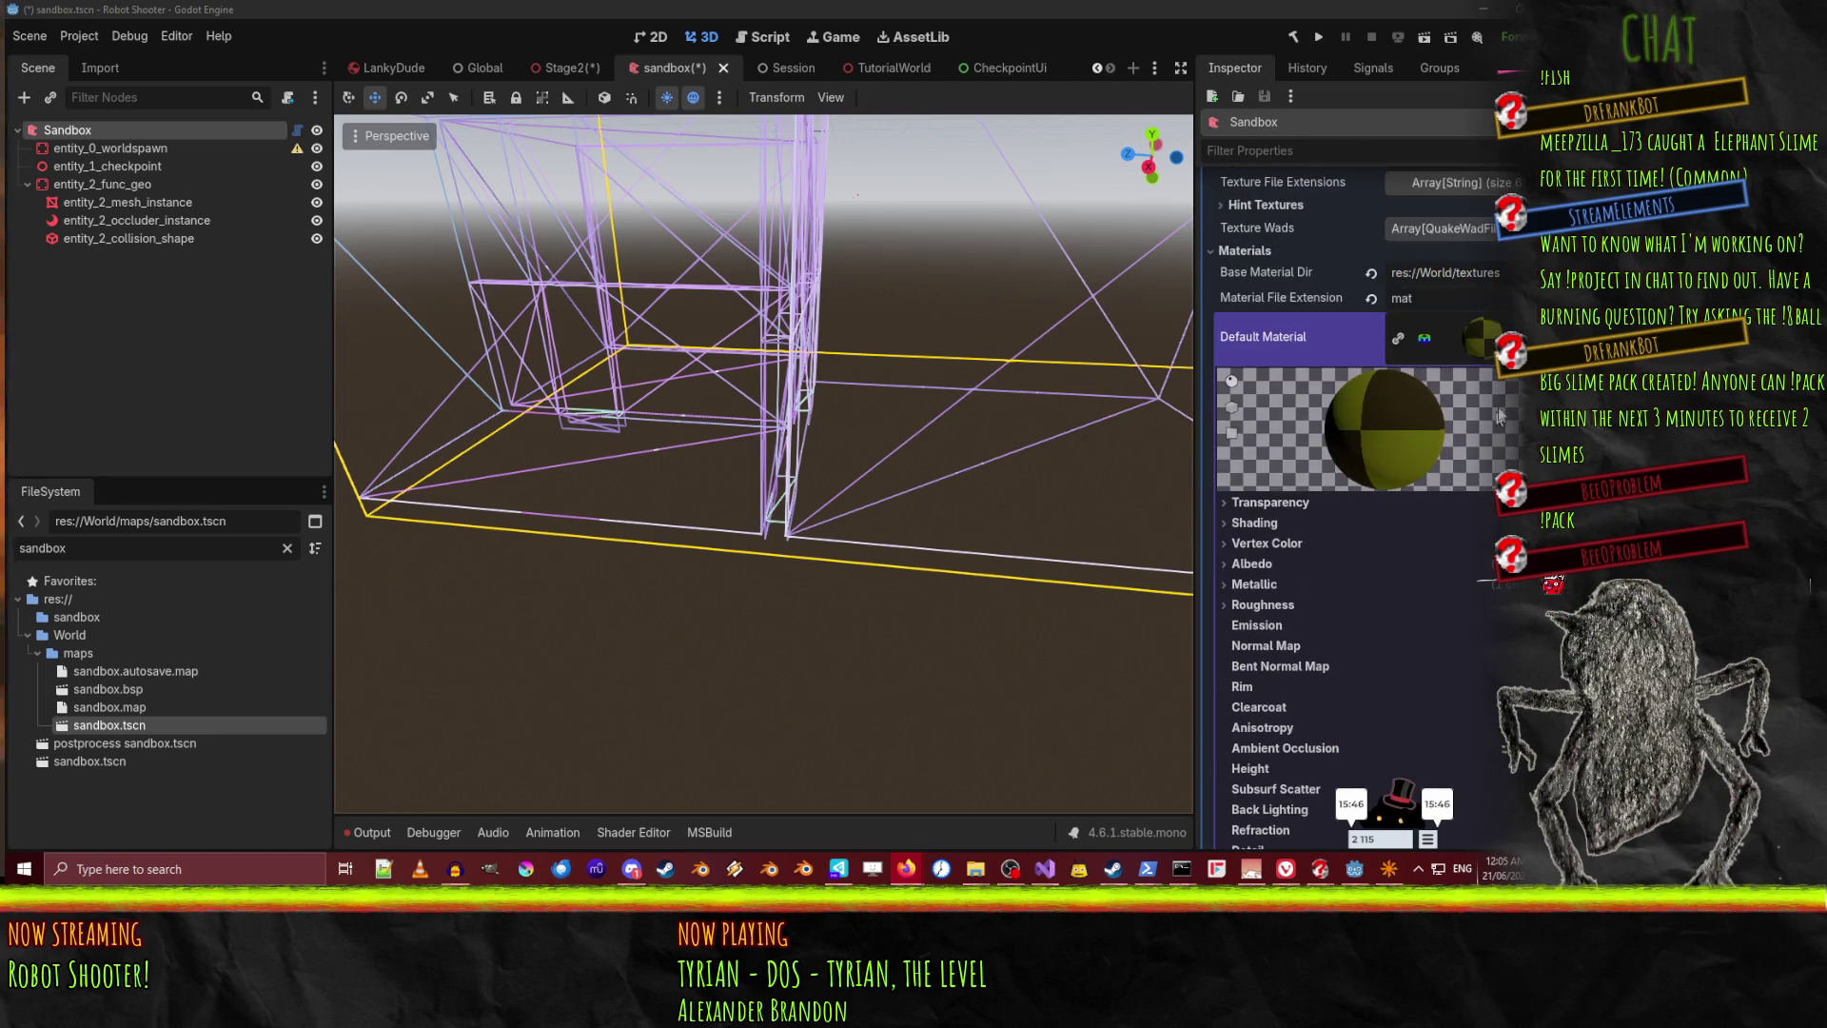
click(1482, 342)
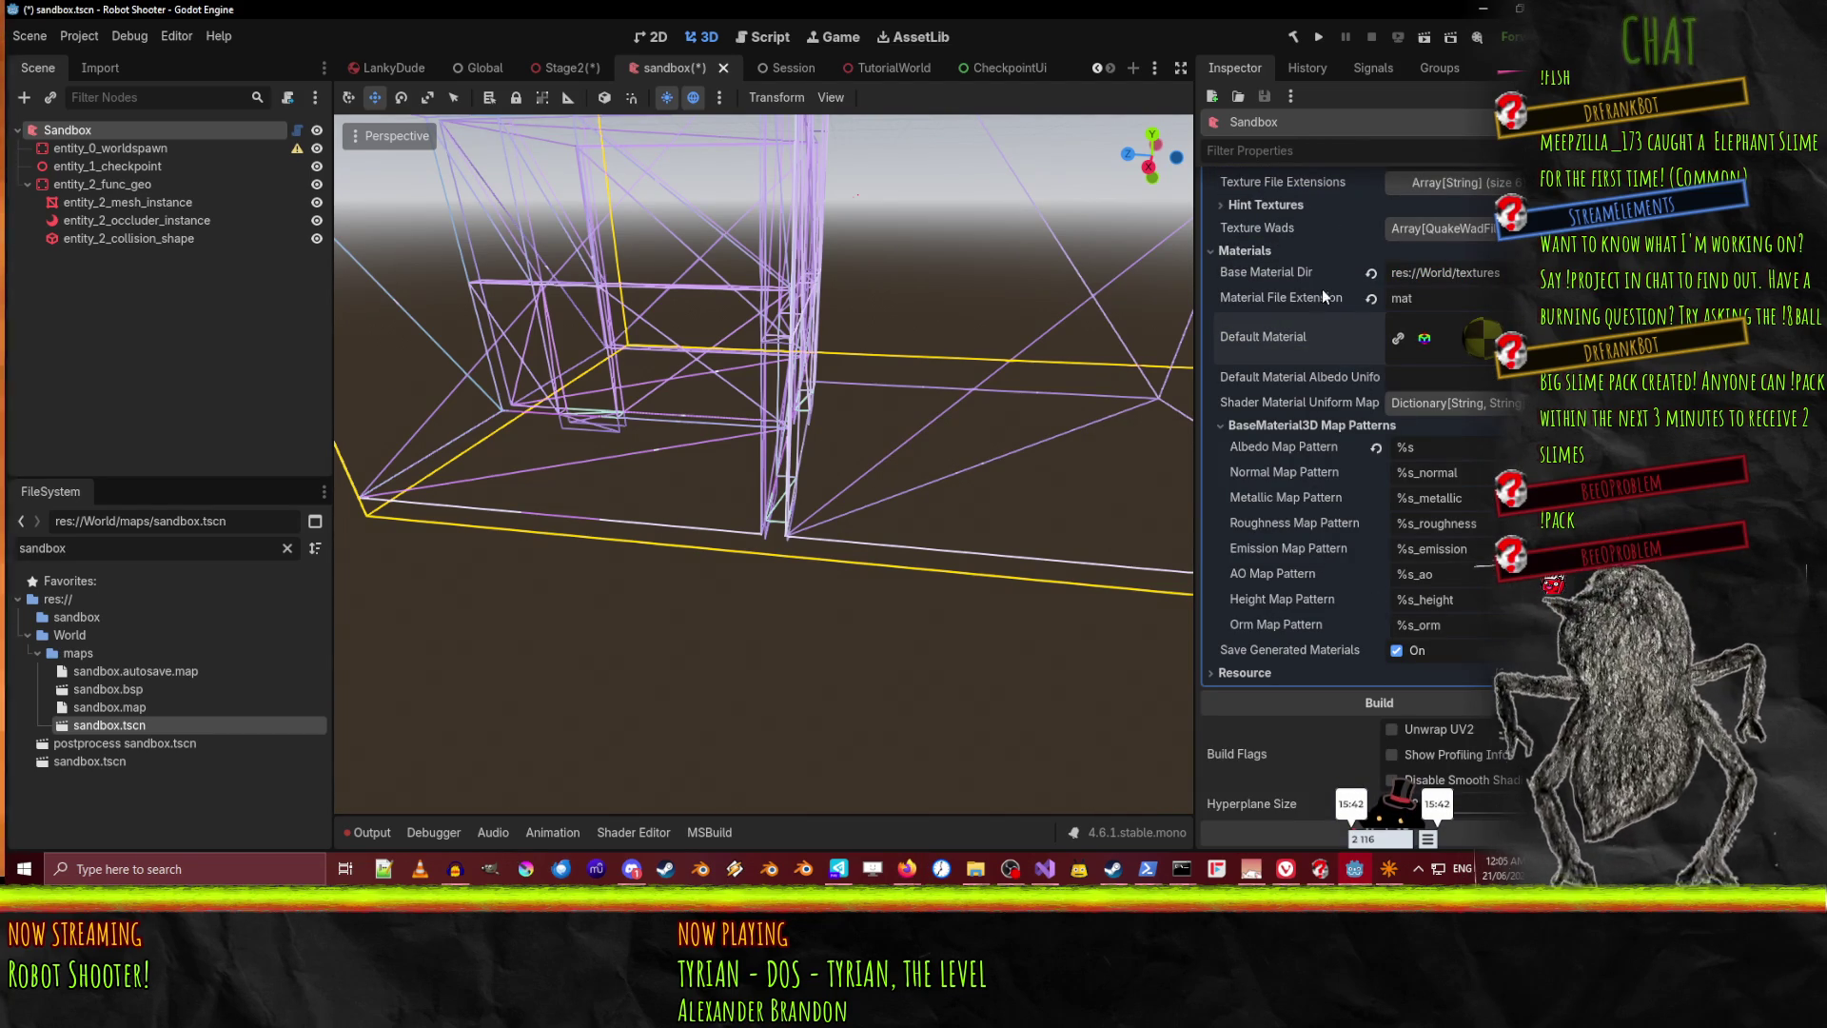
Expand and collapse the Shader Material Uniform Map while reviewing the map's material settings
click(1444, 411)
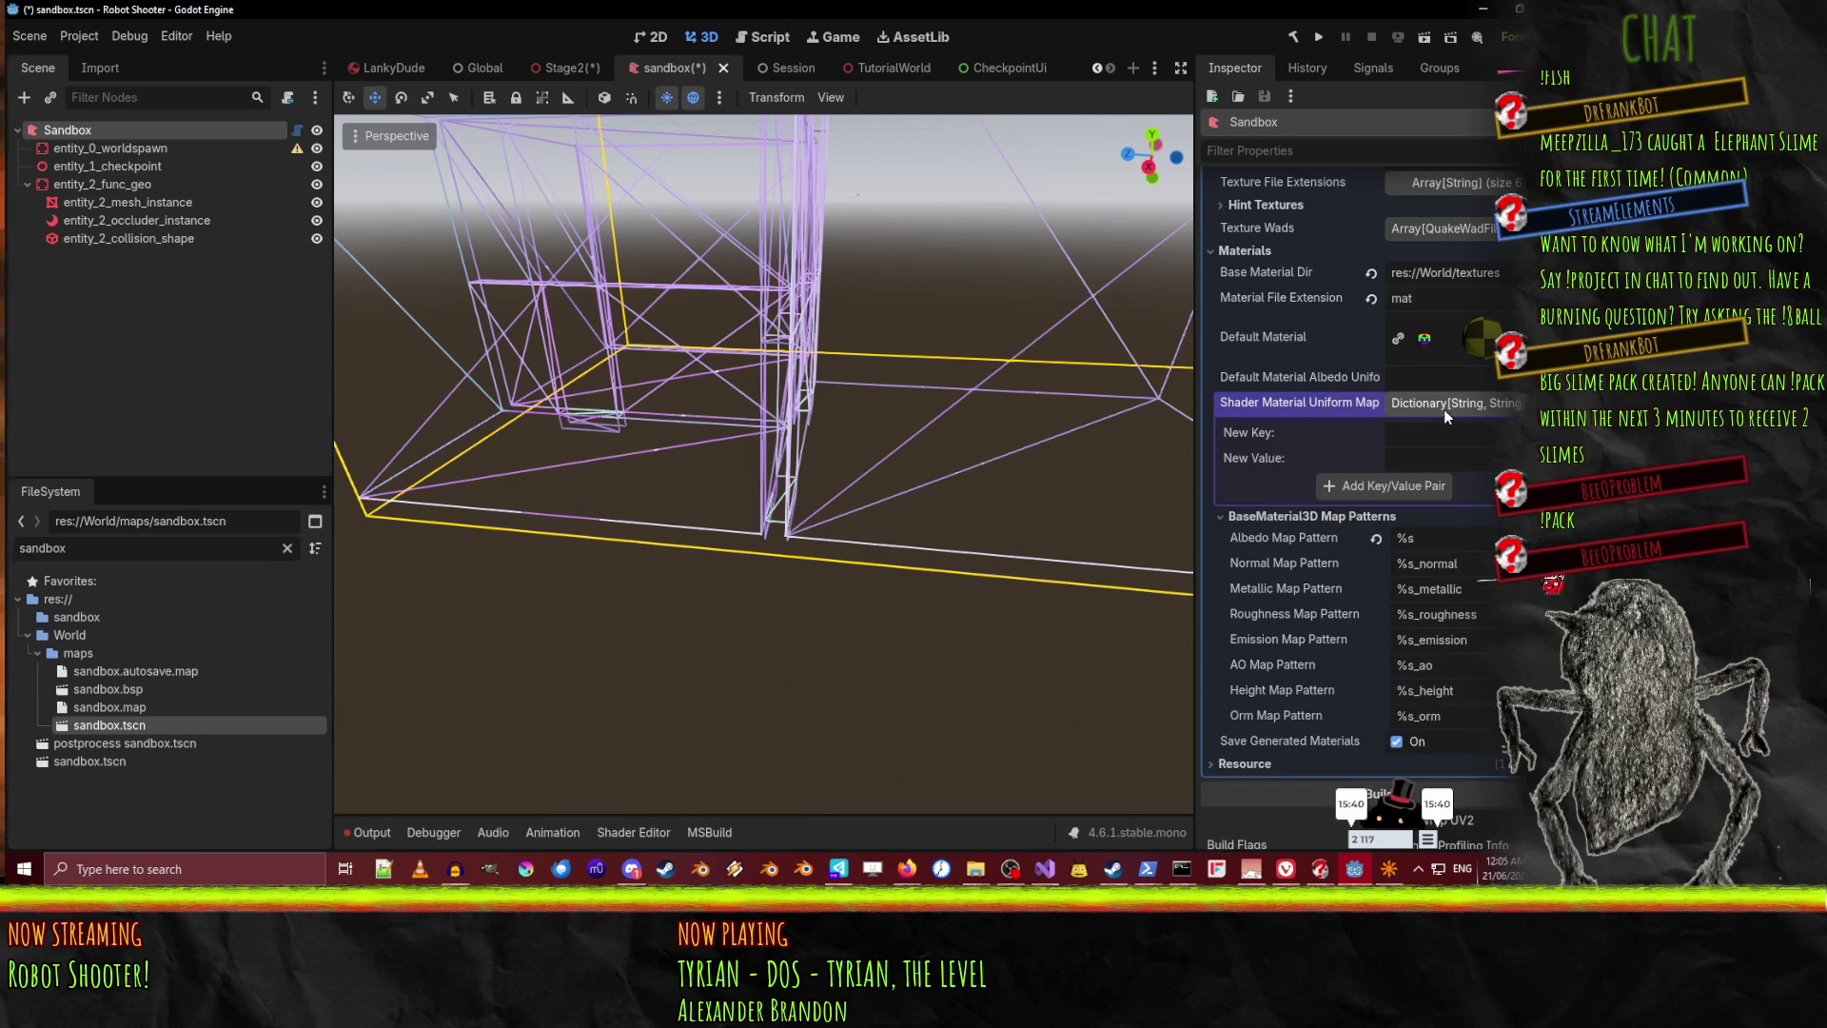
click(1443, 409)
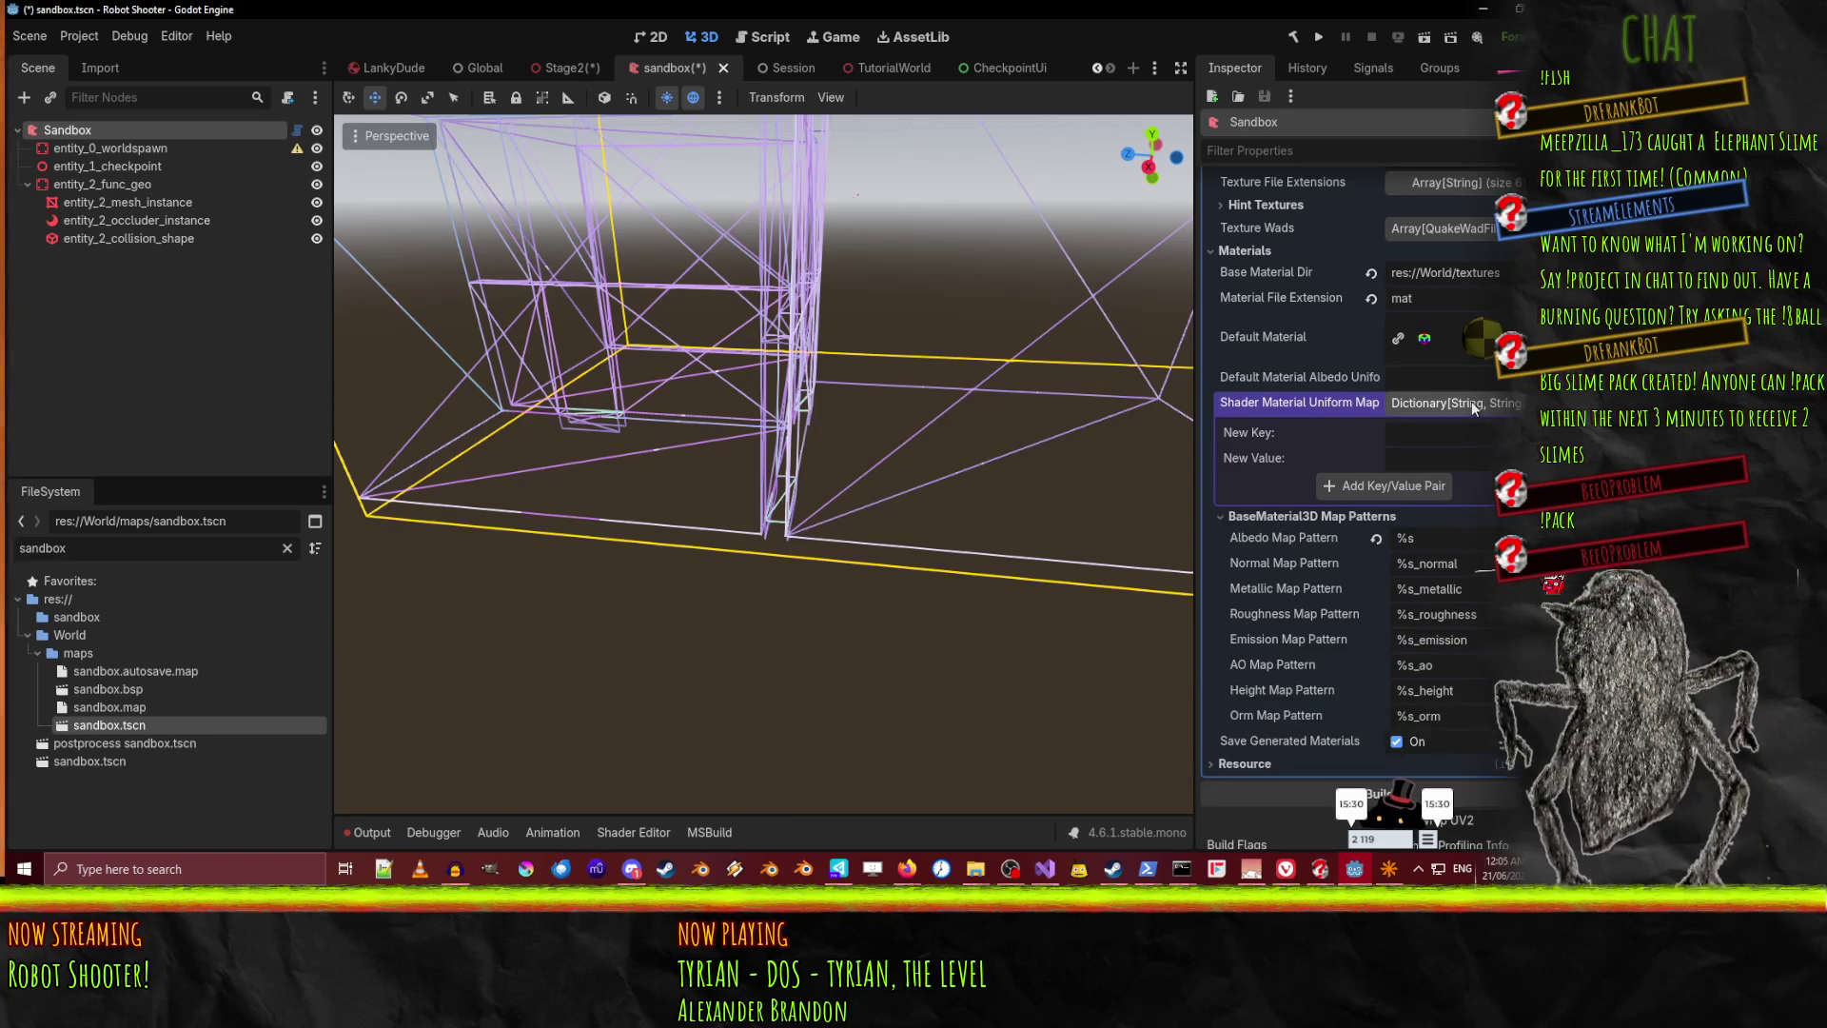
mouse_move(1320, 385)
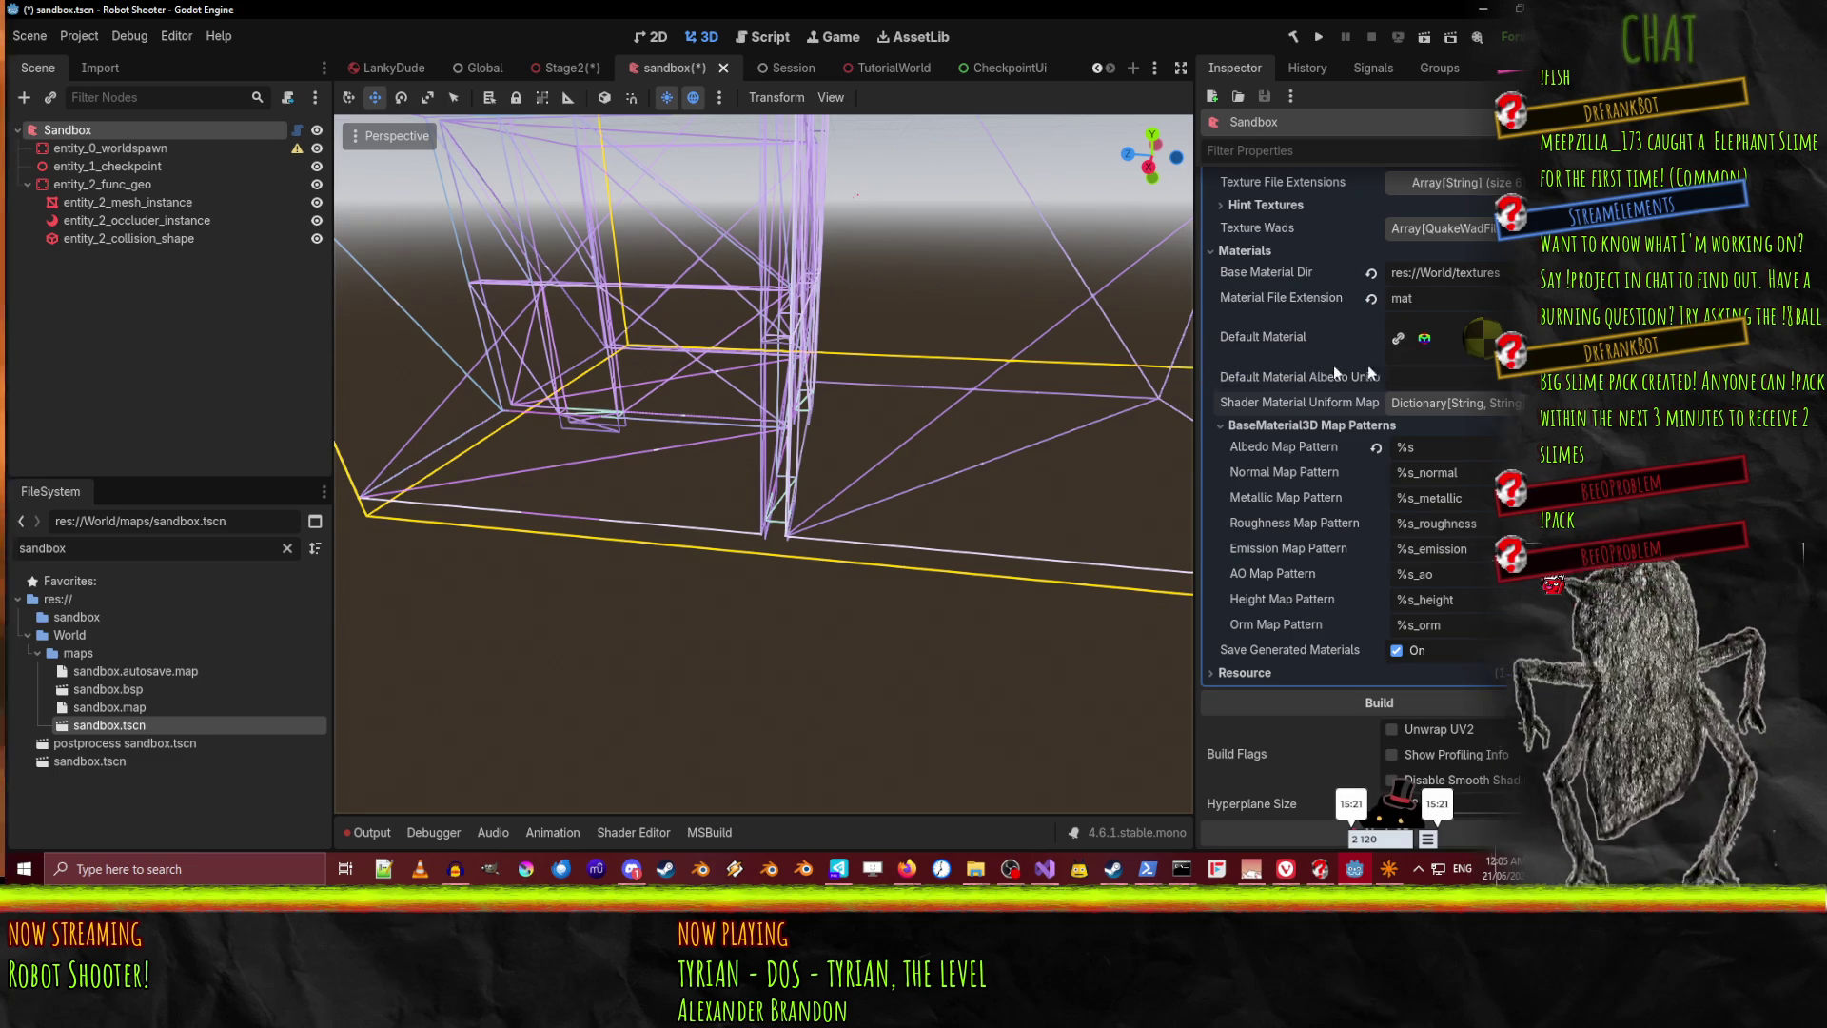
scroll(1427, 409, up, 2)
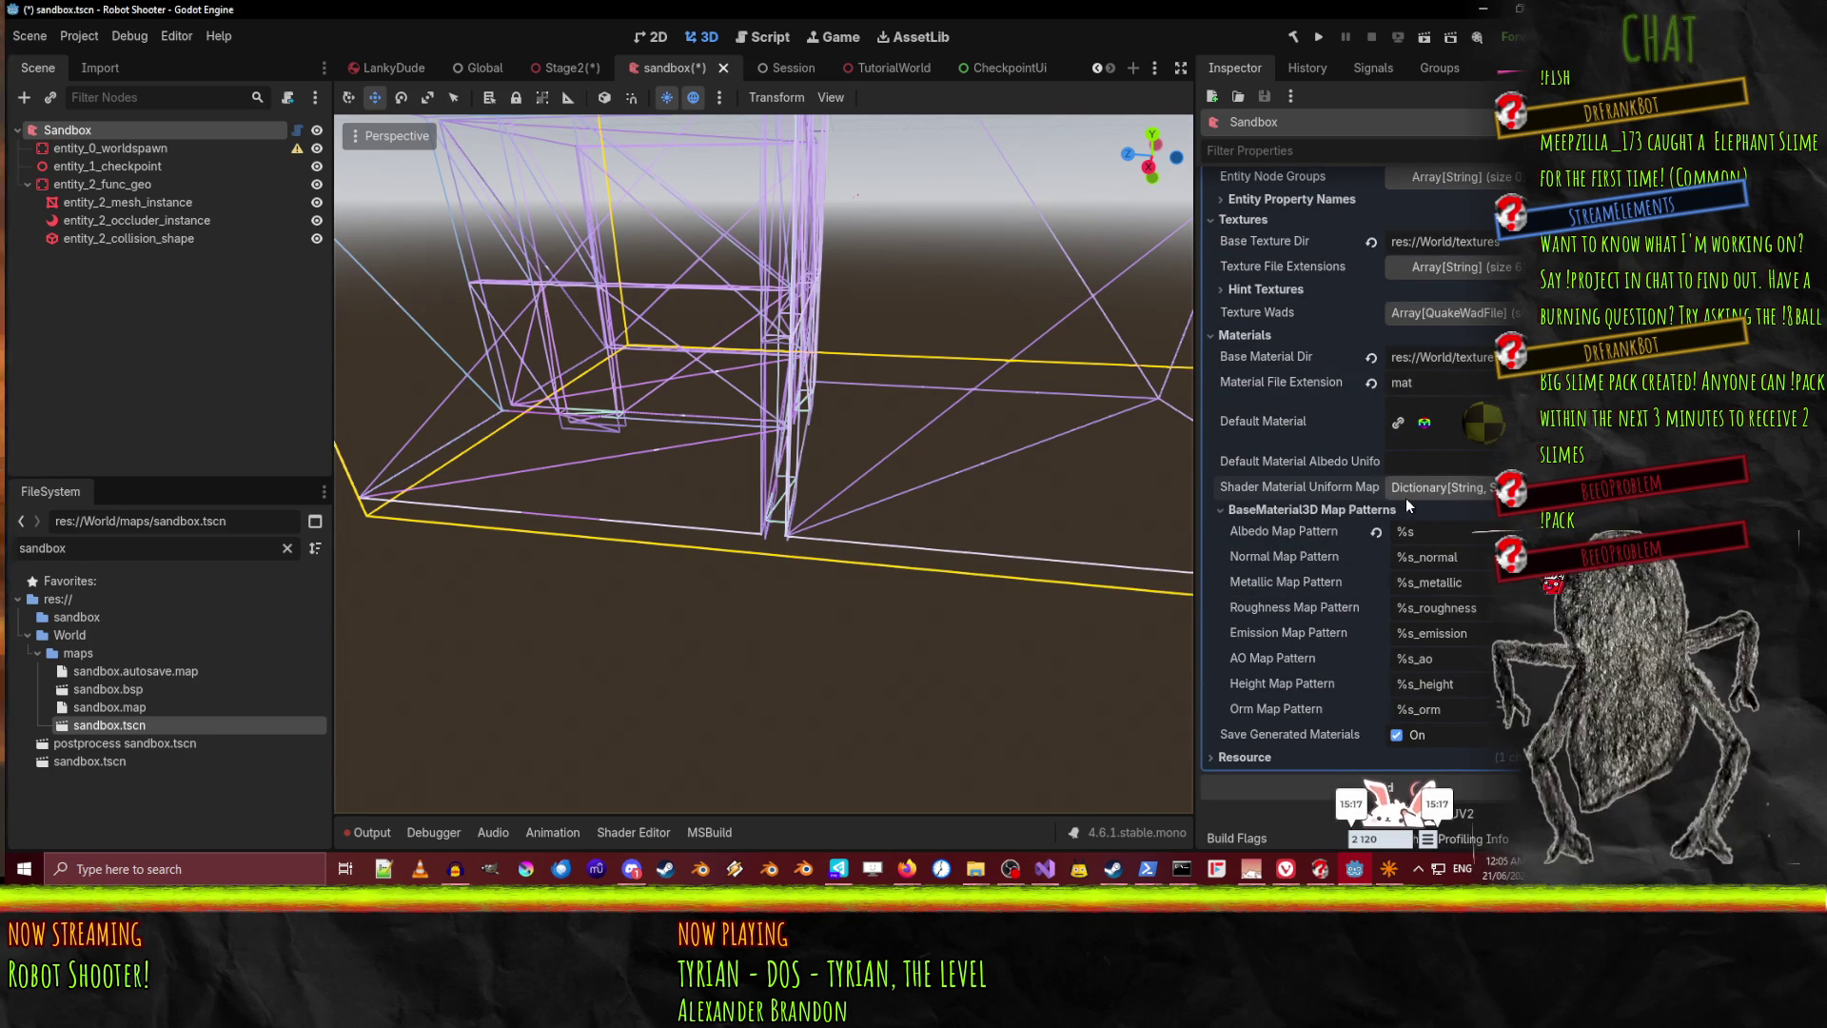
scroll(1406, 498, up, 4)
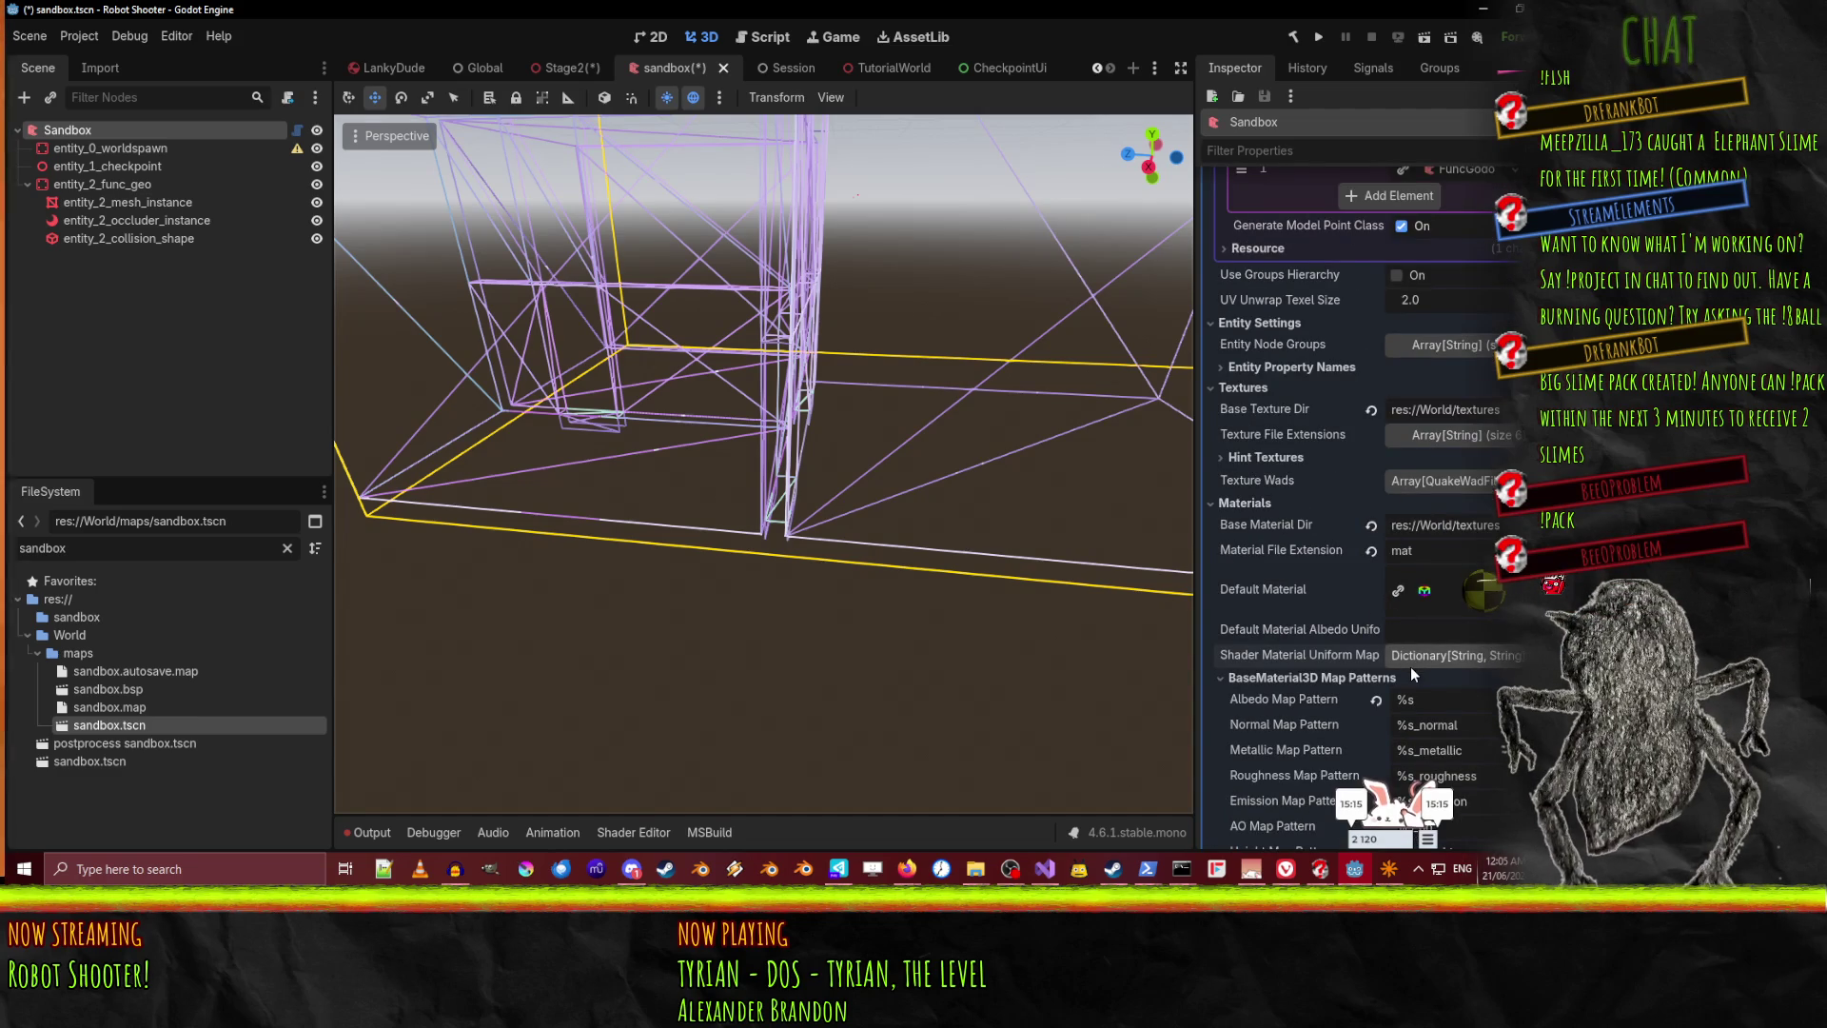
scroll(1410, 666, up, 2)
scroll(1412, 670, down, 2)
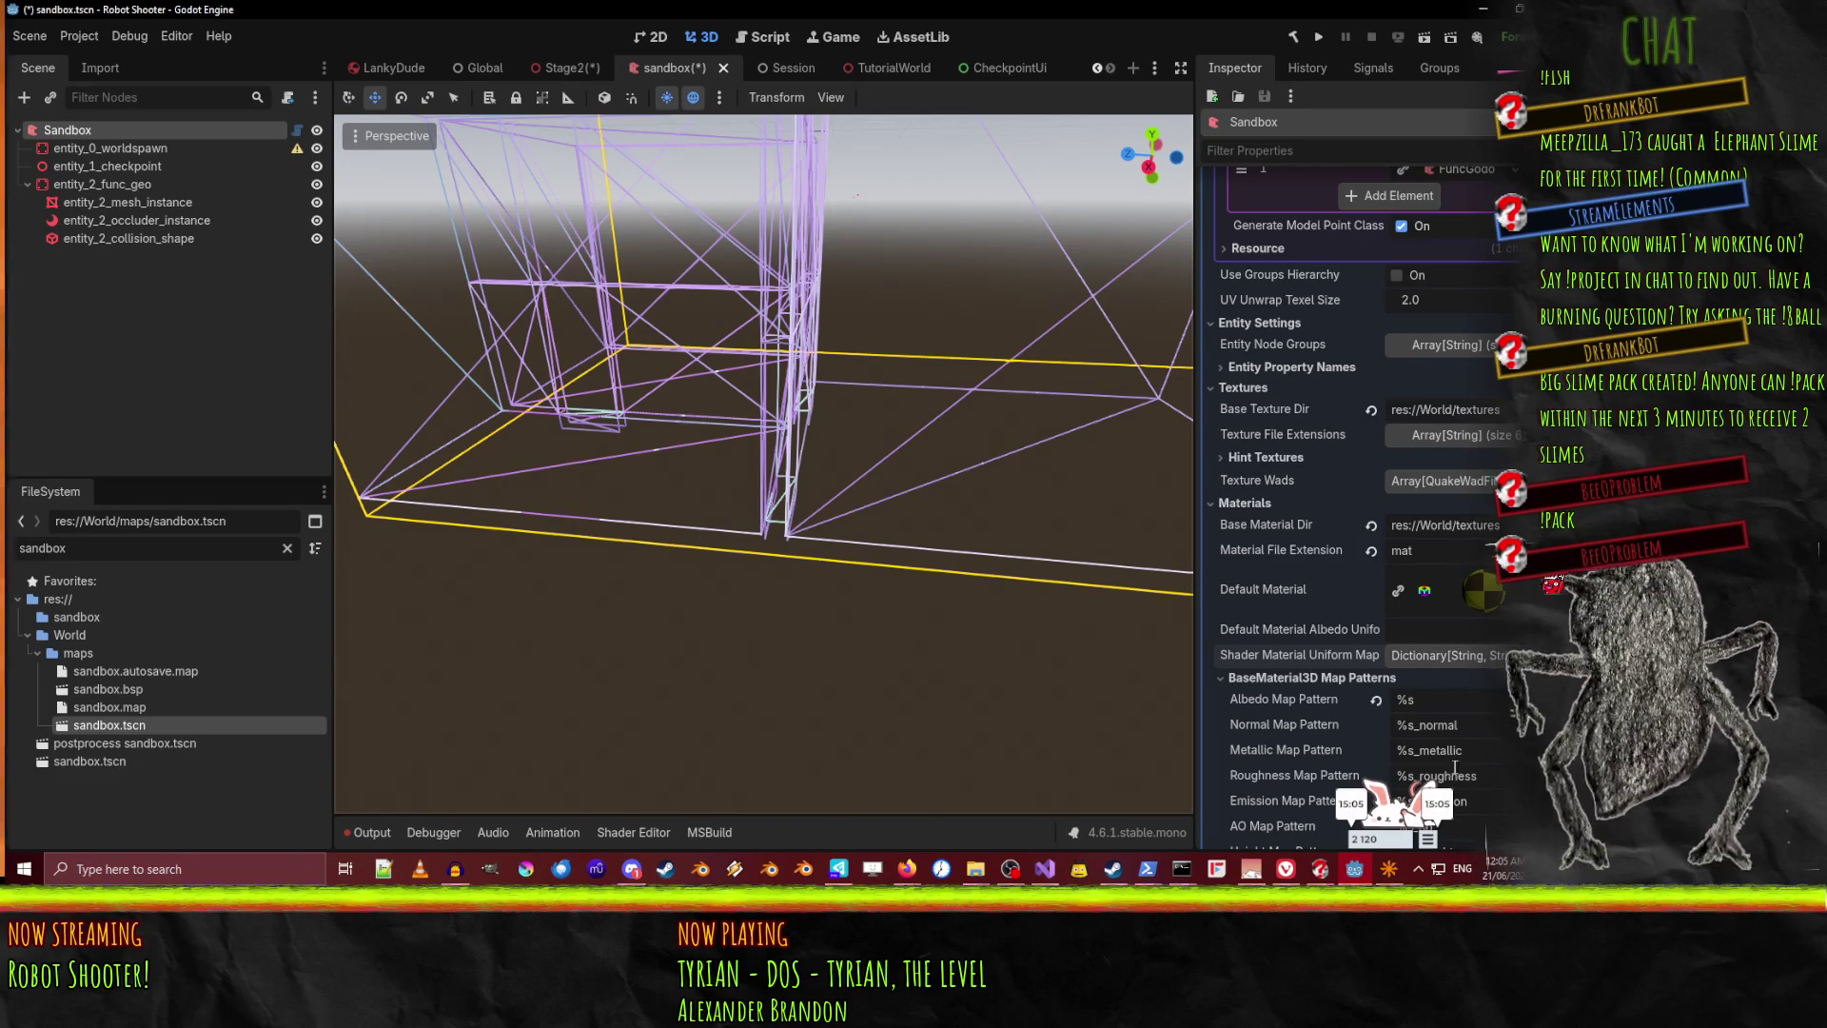
Bring the FuncGodot manual's 'Why Not Worldspawn?' page to the front in Firefox
scroll(1446, 595, up, 5)
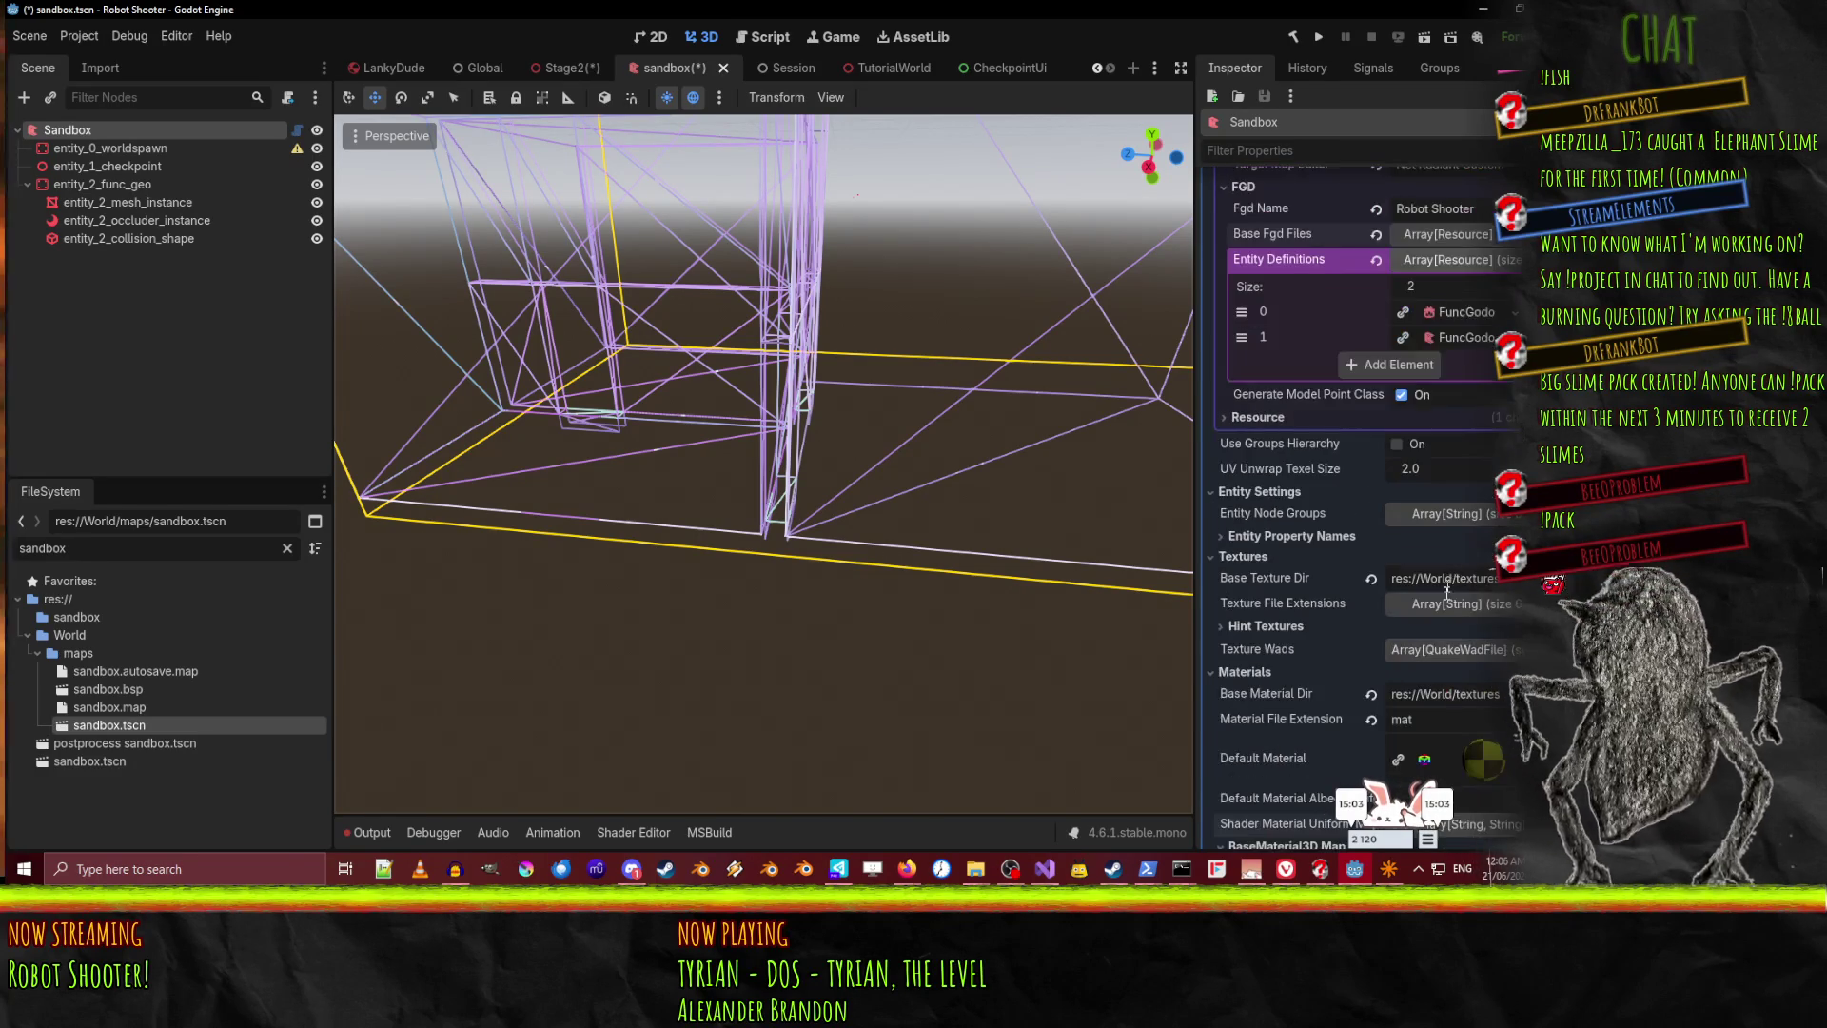
scroll(1436, 607, down, 6)
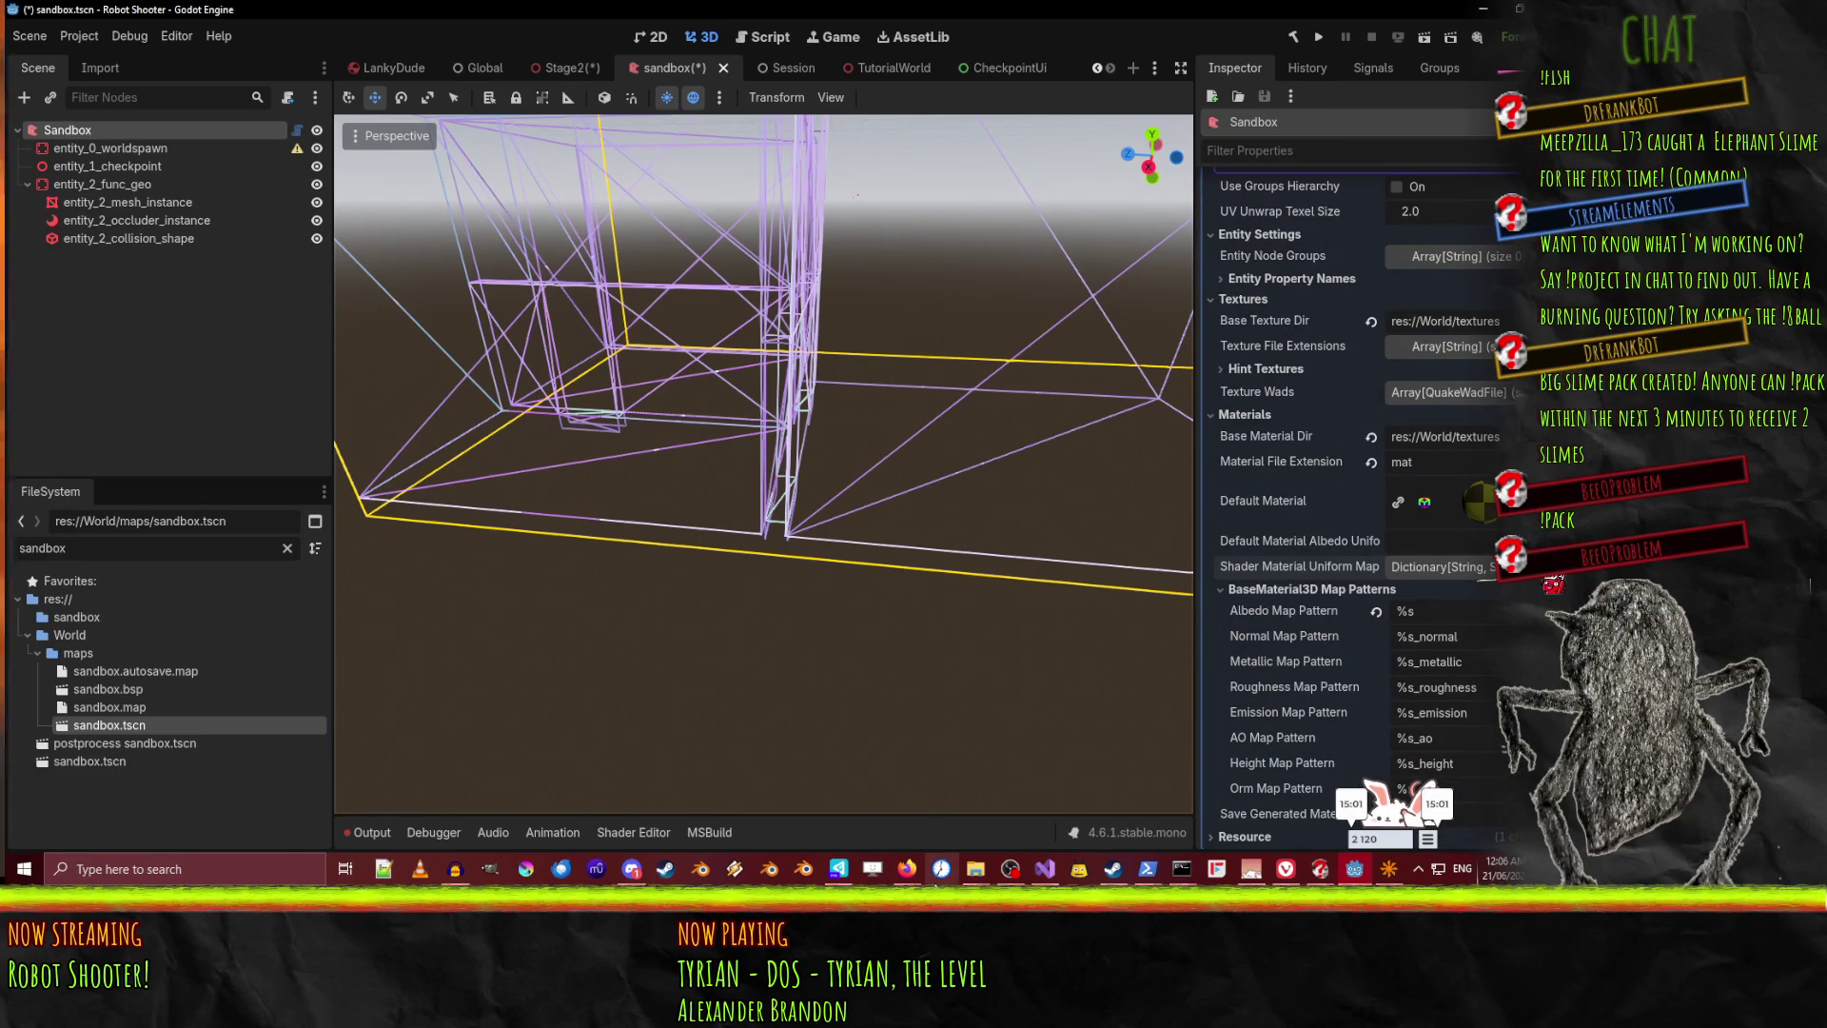
click(912, 871)
click(720, 834)
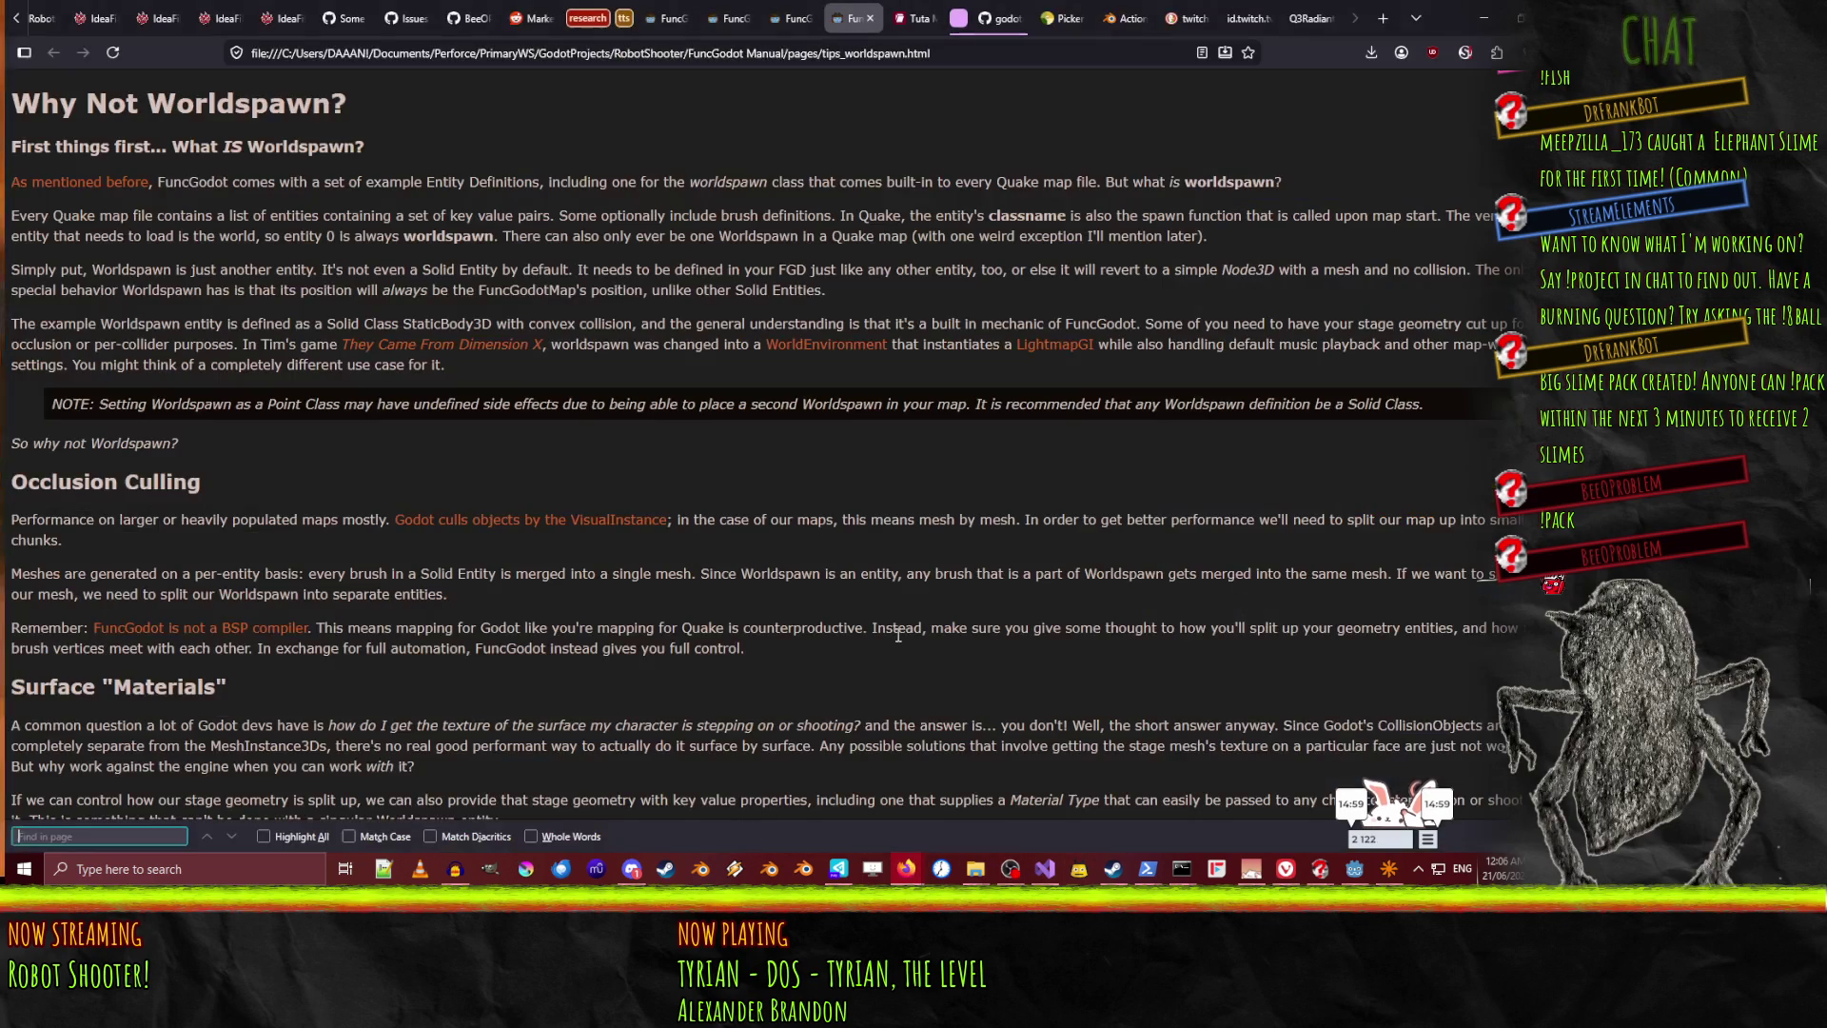
Open the Robot Shooter wiki page and scroll down to its Todo board
click(283, 18)
click(217, 18)
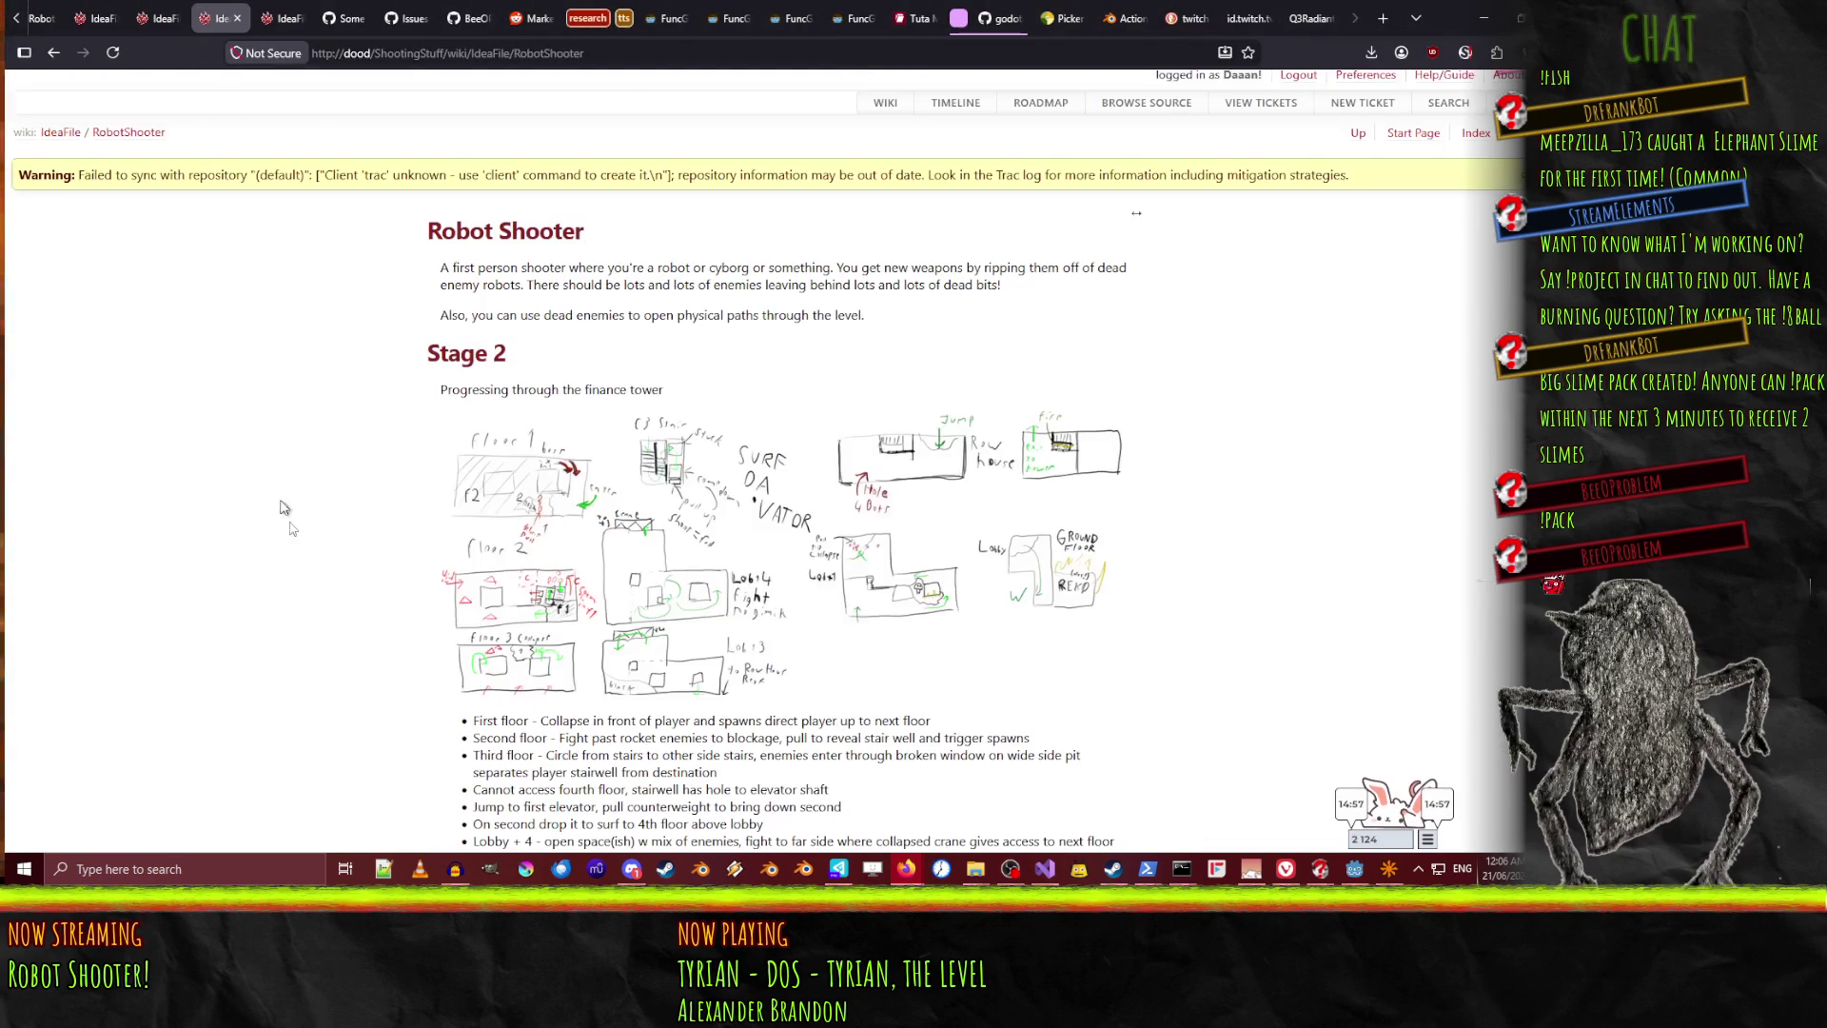
scroll(367, 524, down, 15)
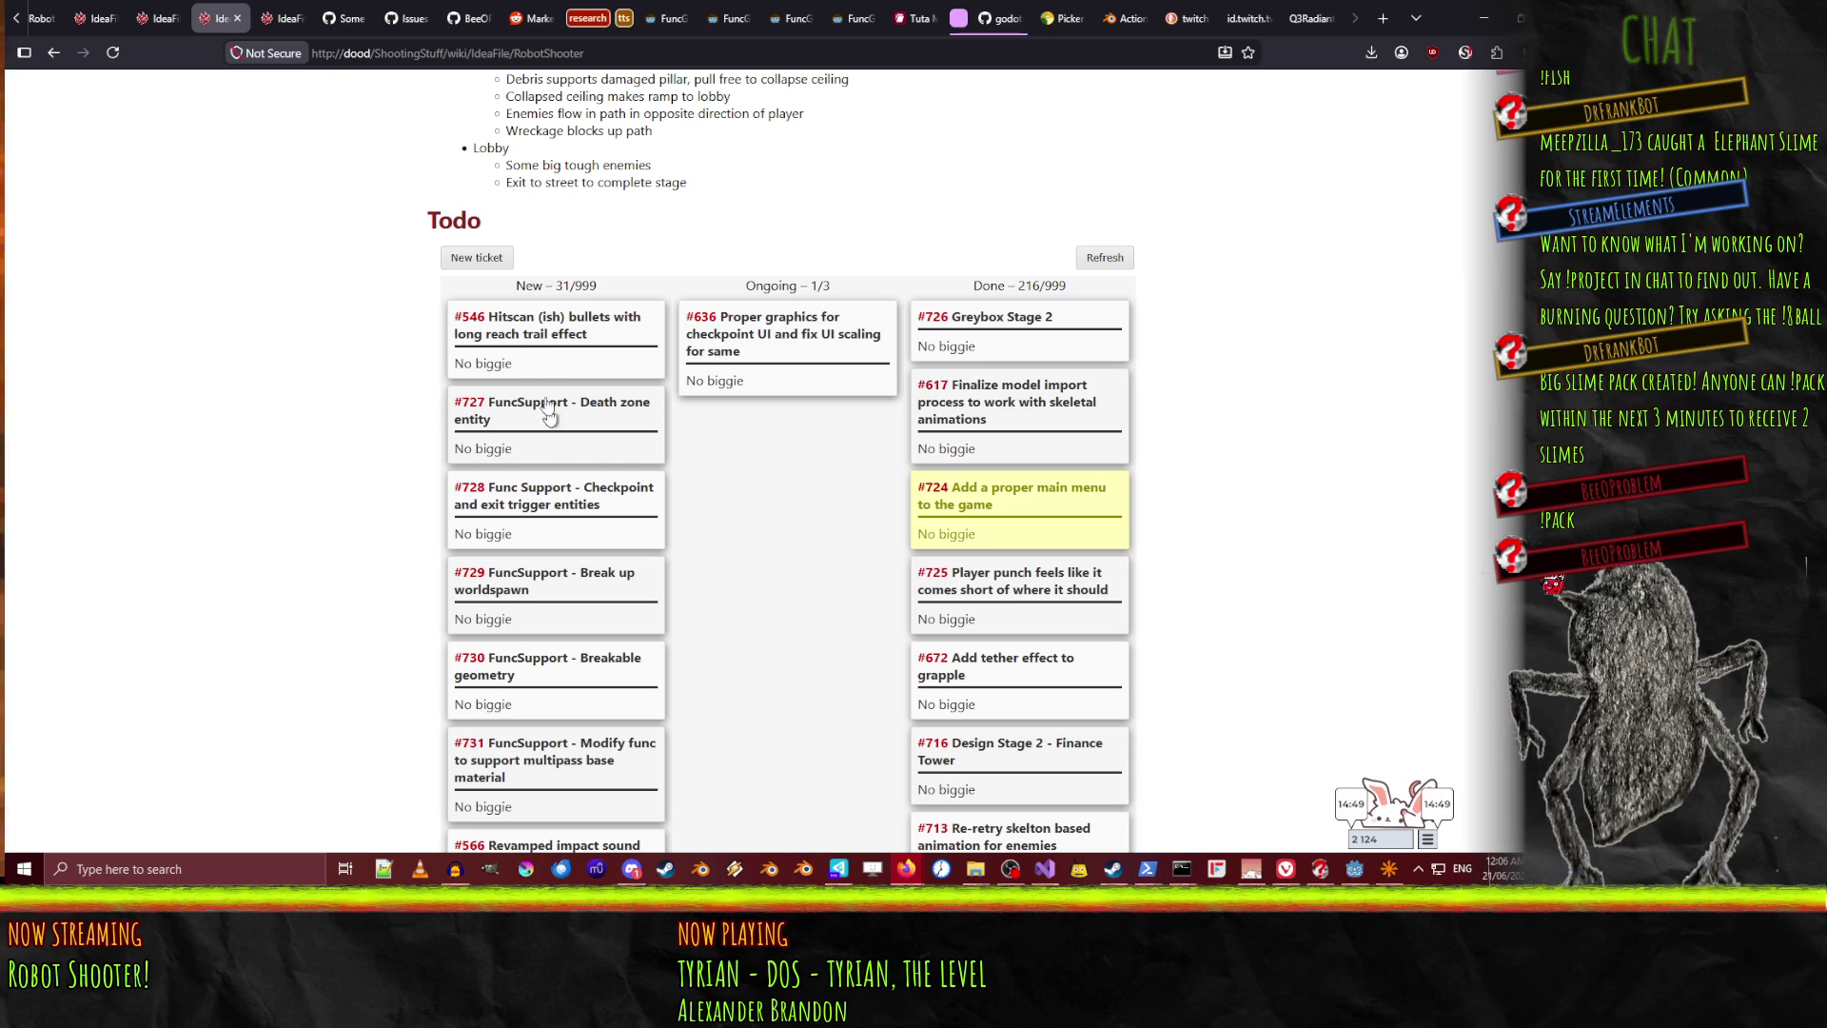
scroll(552, 494, down, 1)
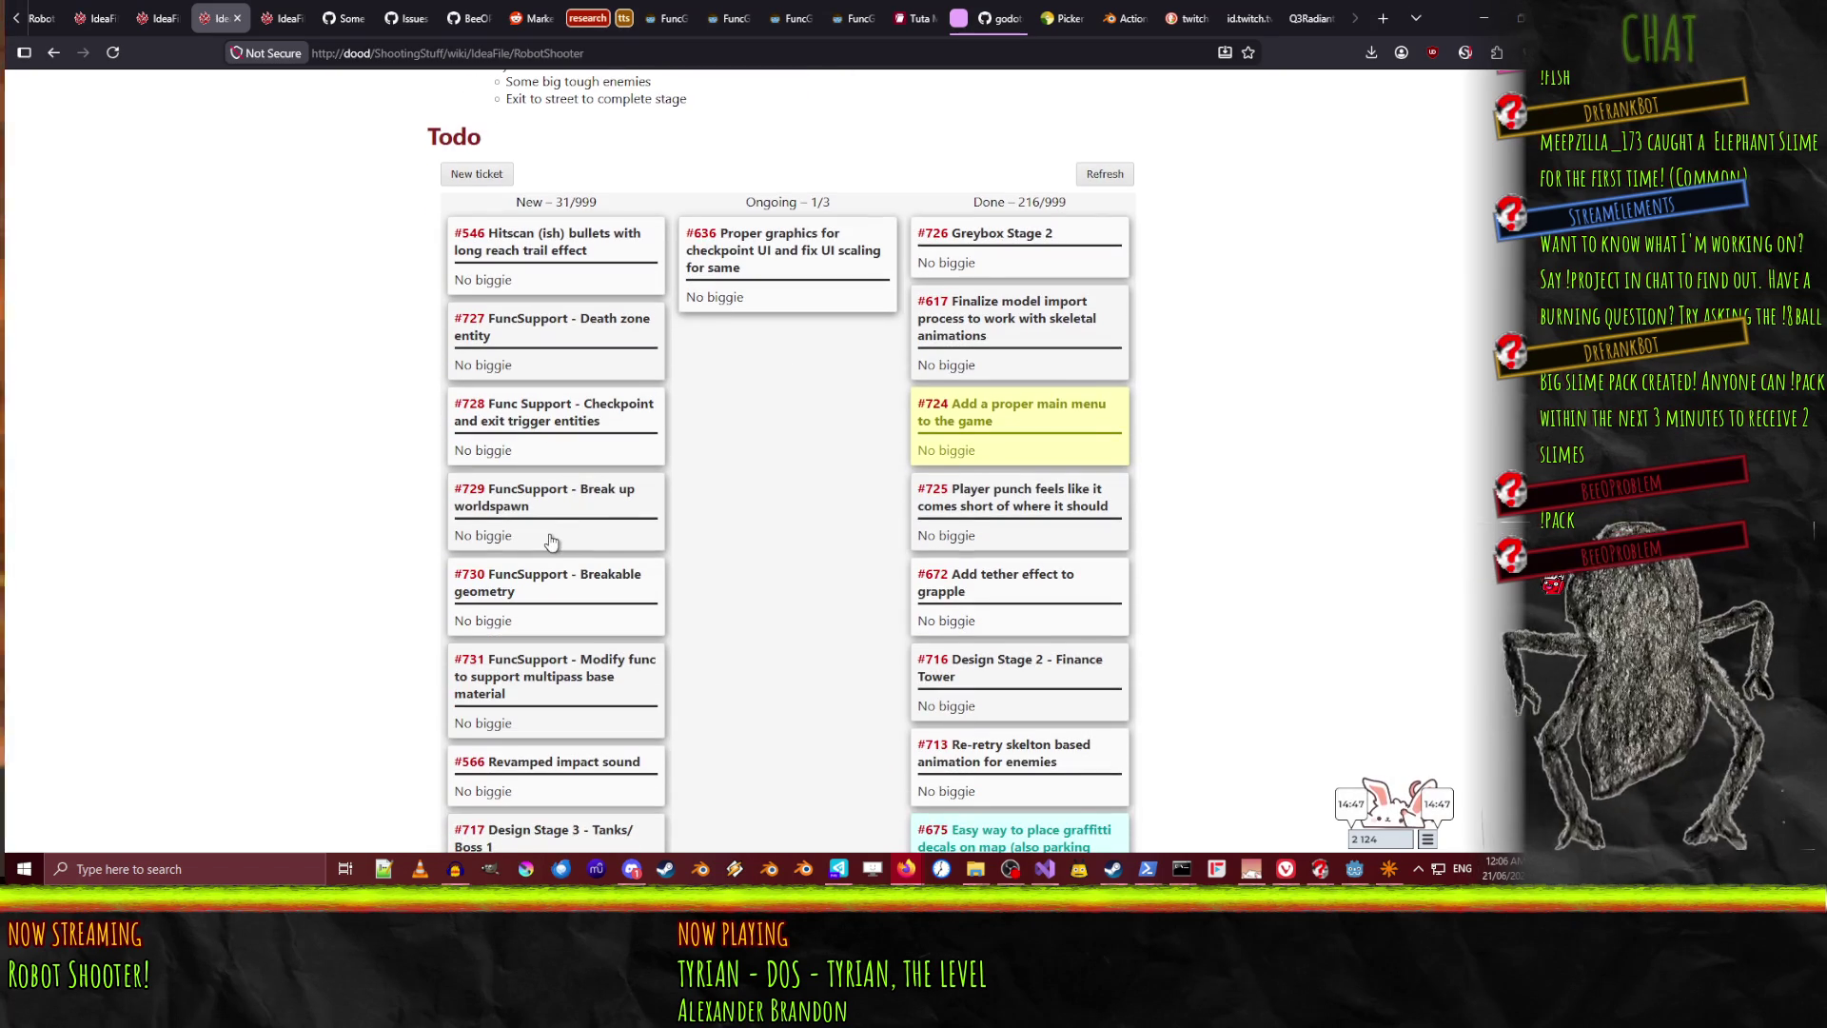
Review ticket #729 'FuncSupport - Break up worldspawn', drag it into Ongoing, and return to Godot
click(551, 540)
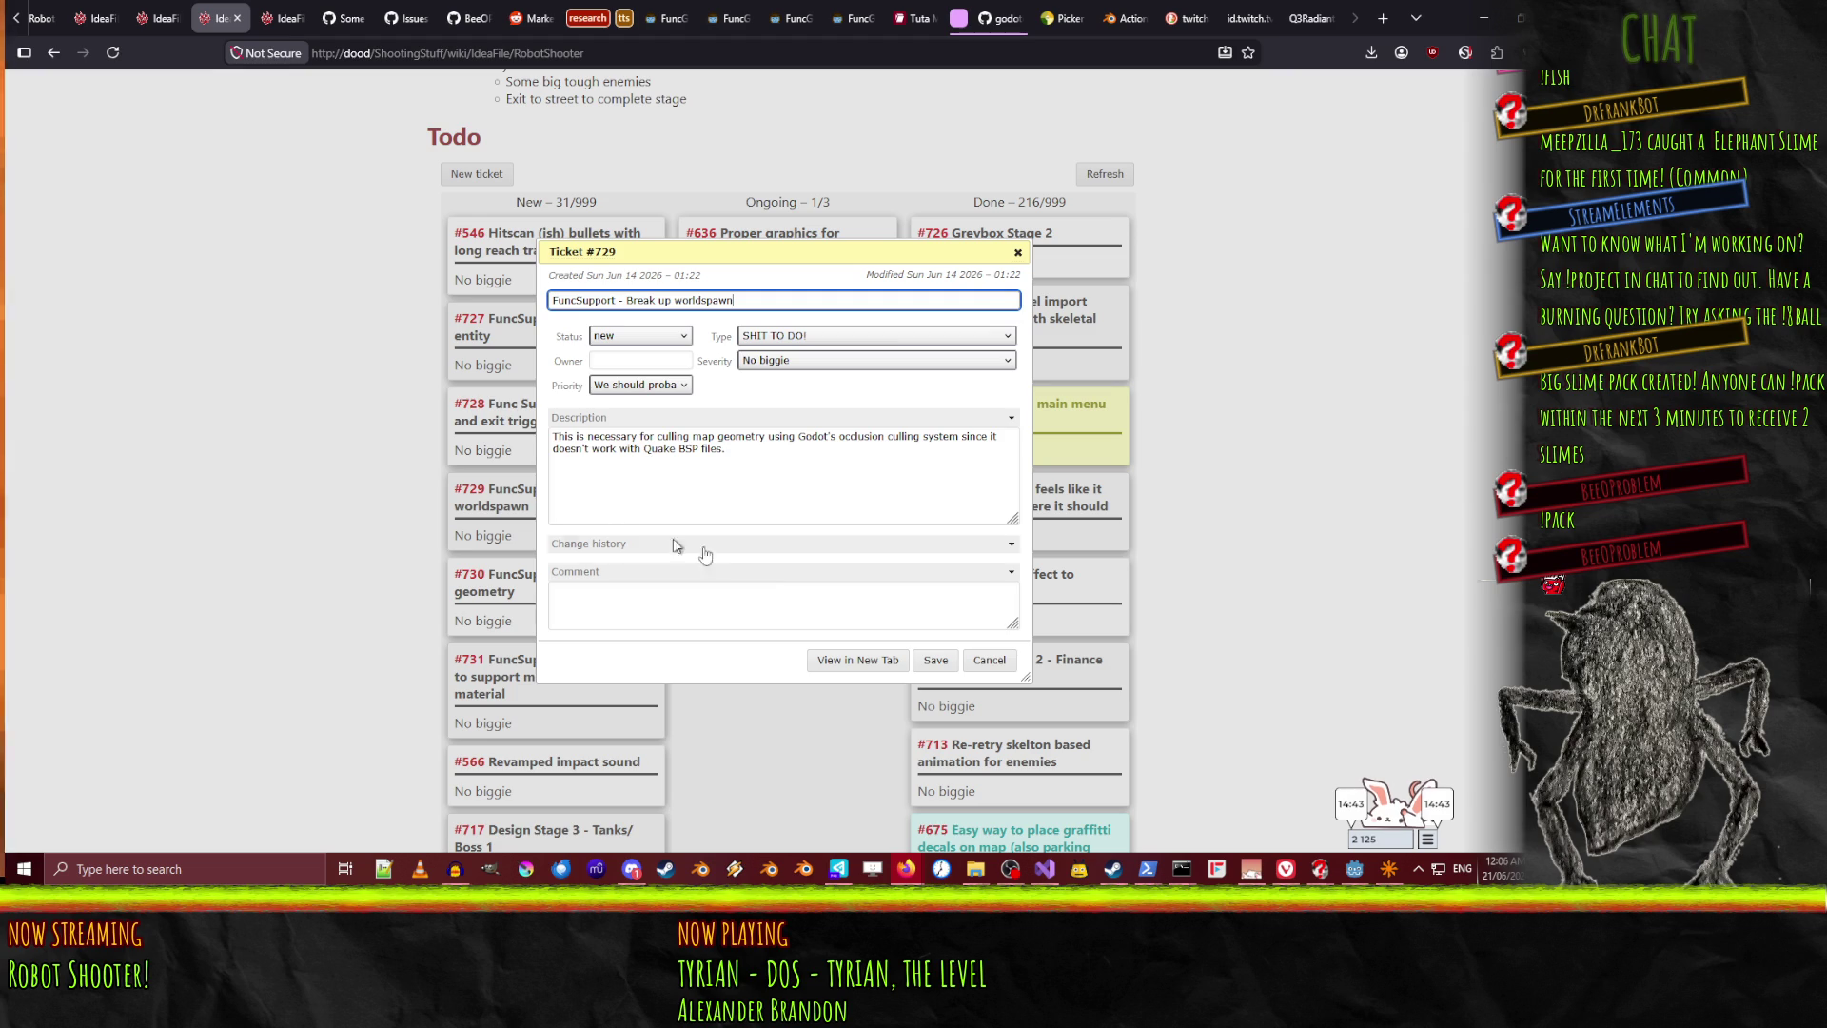
click(989, 659)
mouse_move(525, 513)
mouse_down()
mouse_move(828, 280)
mouse_move(820, 240)
mouse_up()
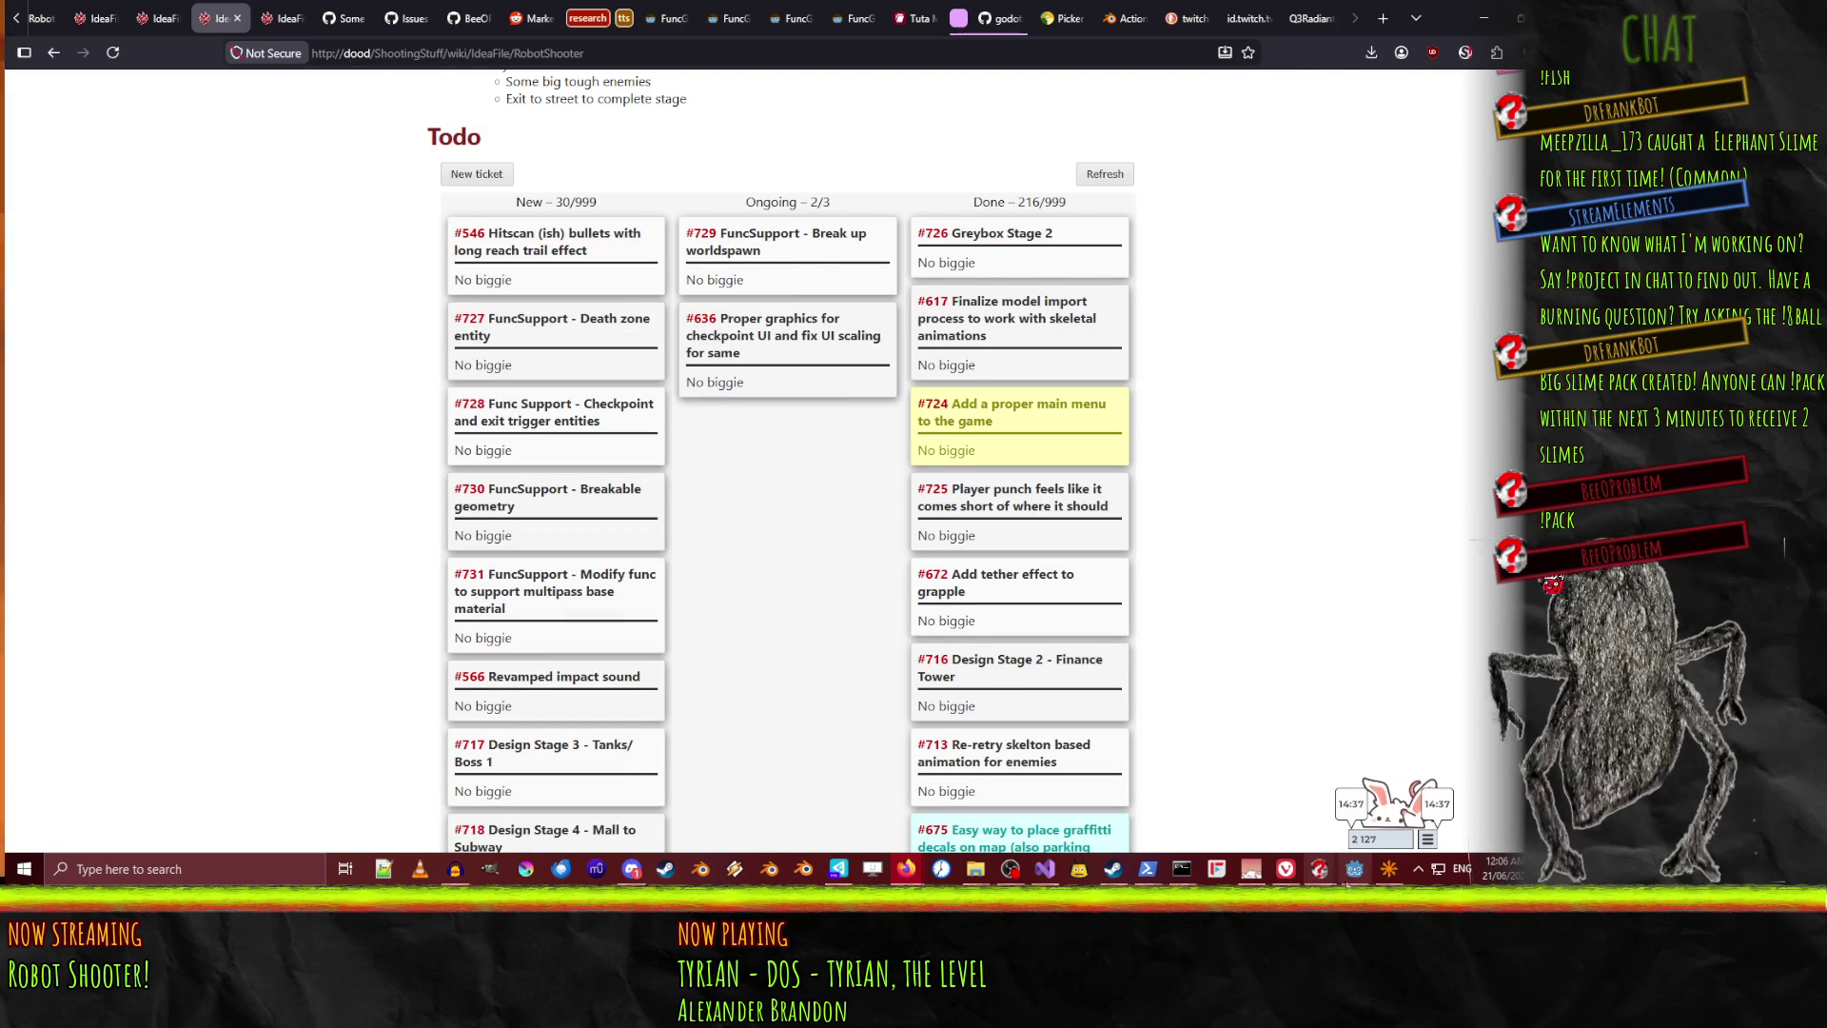
mouse_move(1362, 882)
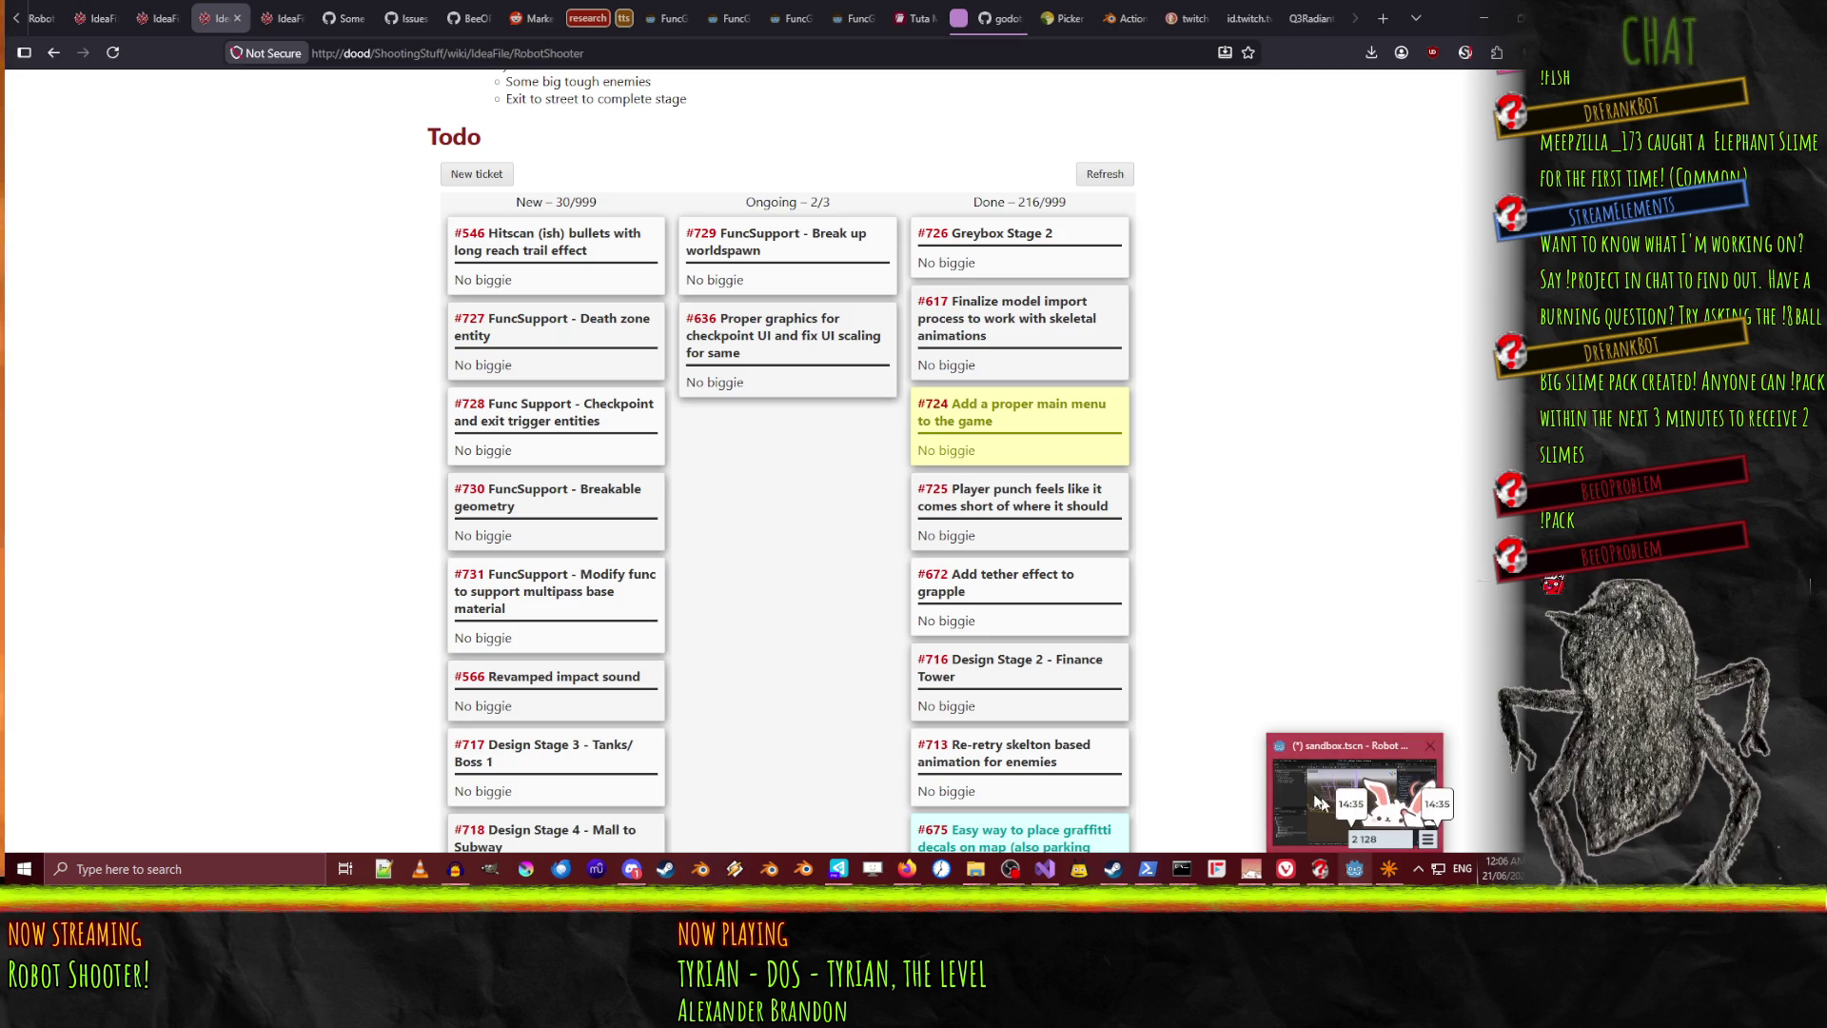
click(1302, 774)
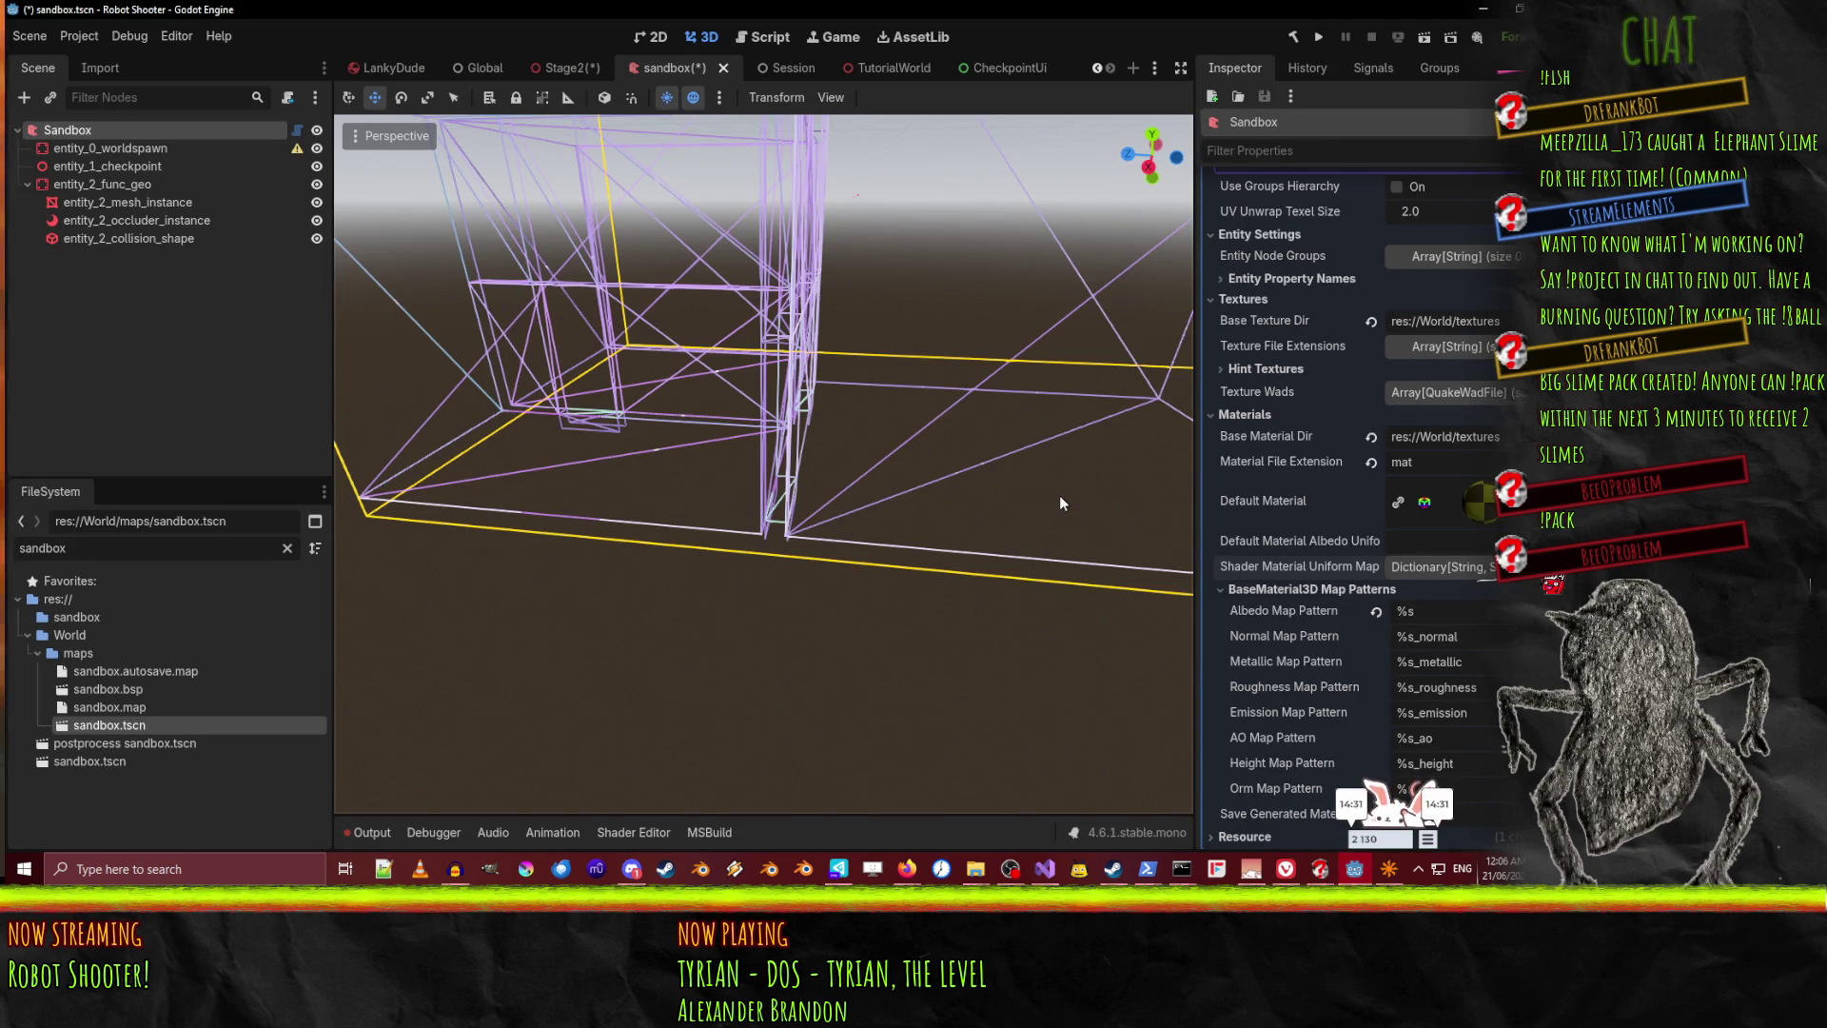
Fly the viewport camera forward into the sandbox brush geometry, tilting it upward
mouse_move(1063, 484)
mouse_down()
mouse_move(1037, 624)
mouse_move(963, 561)
mouse_move(752, 472)
mouse_move(821, 542)
mouse_up()
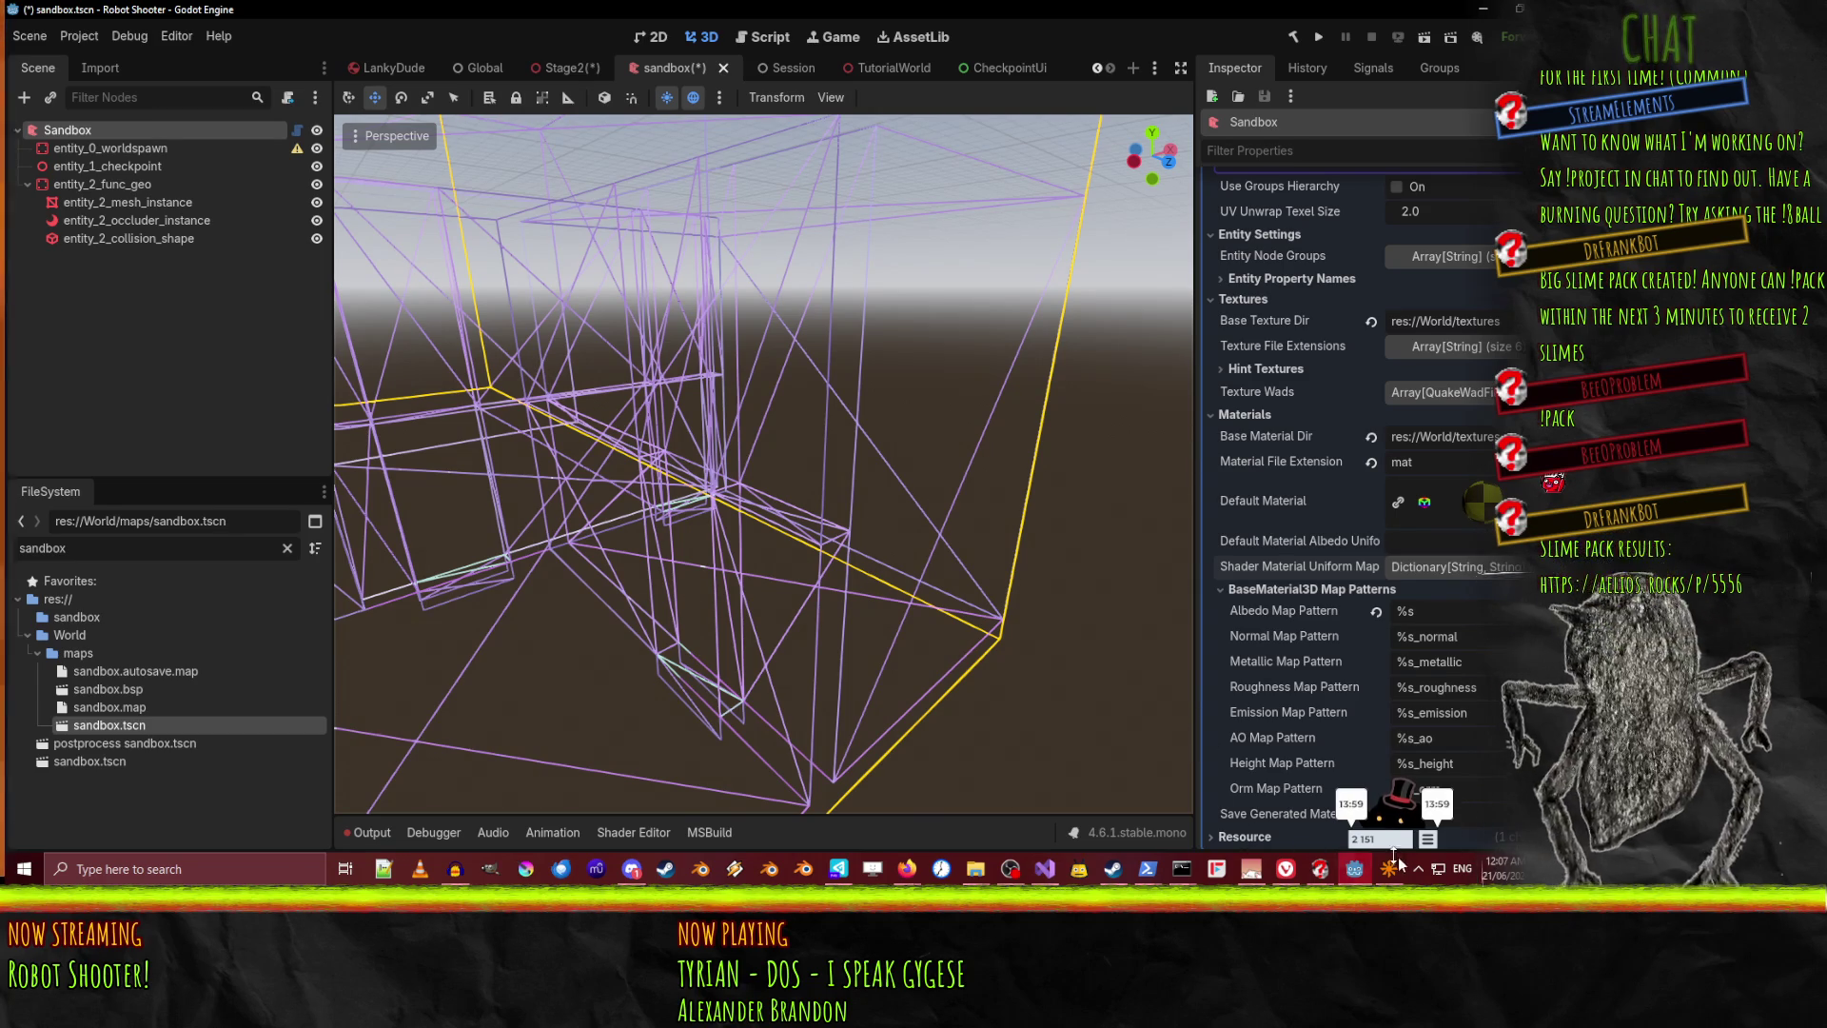
mouse_move(1389, 868)
mouse_move(905, 868)
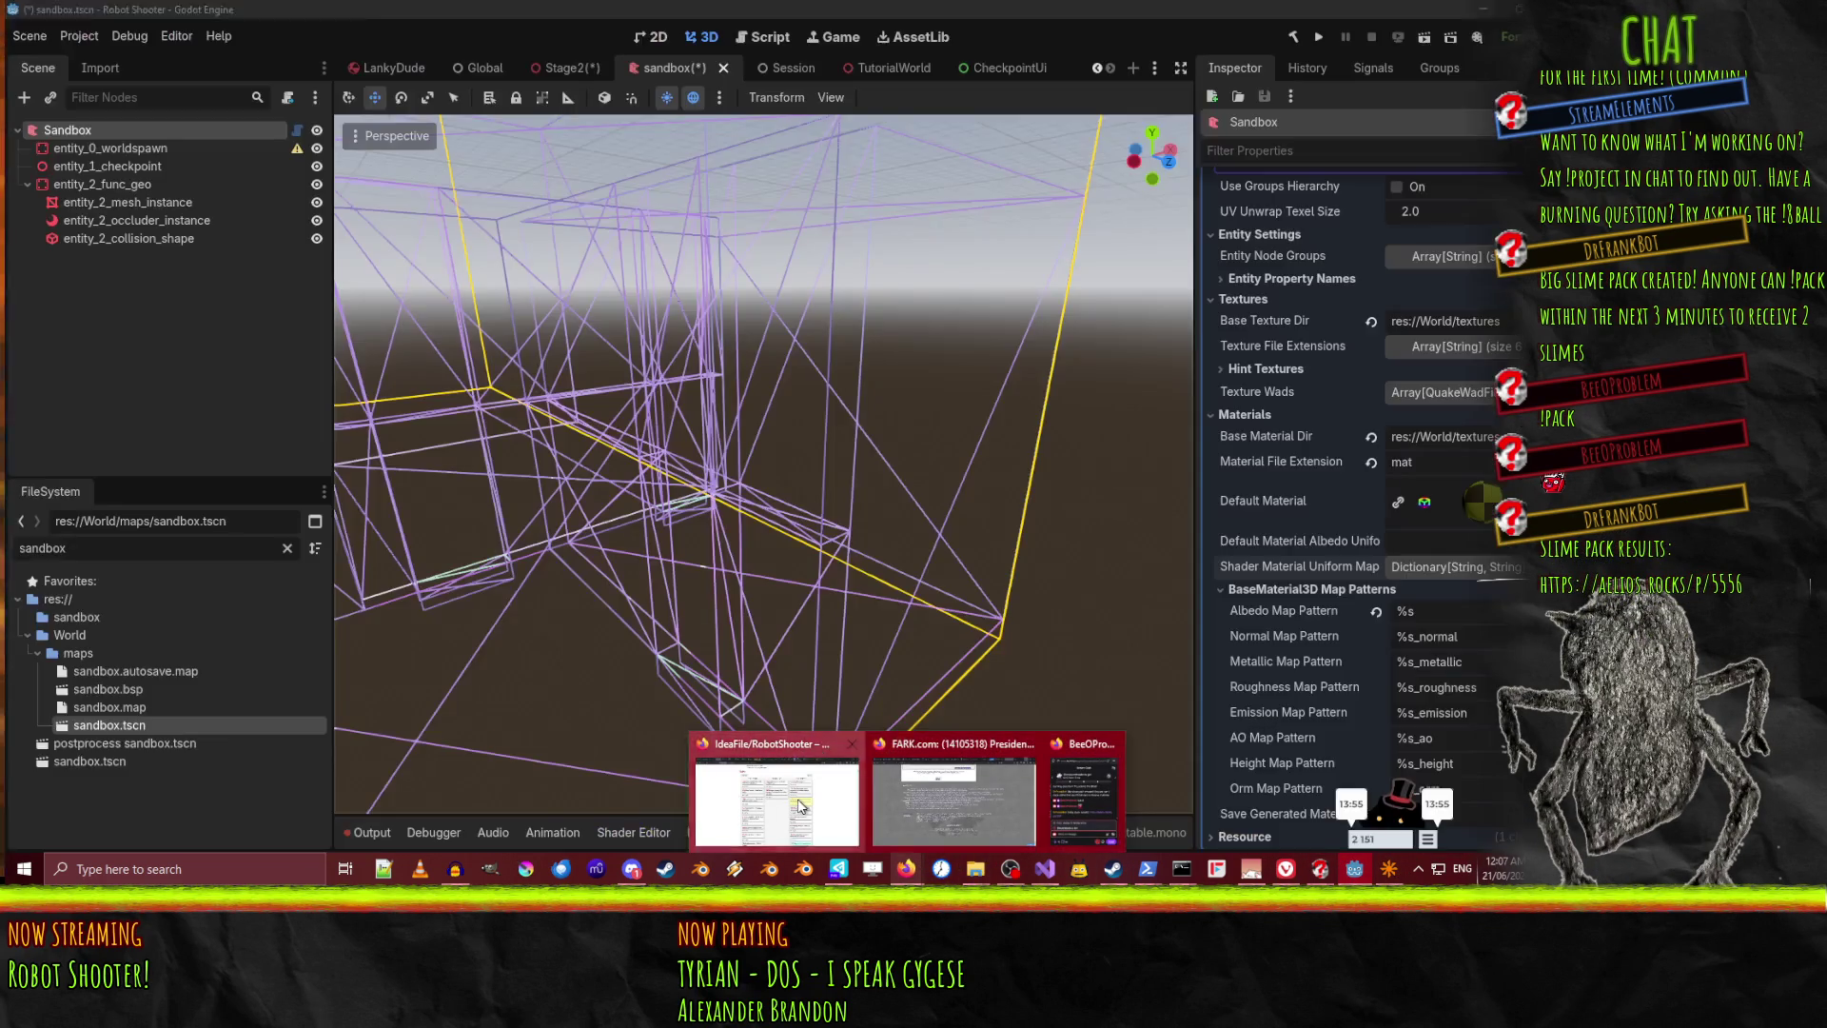
Bring up the FuncGodot manual tabs and start a page search in the entity definitions guide
click(732, 787)
click(854, 18)
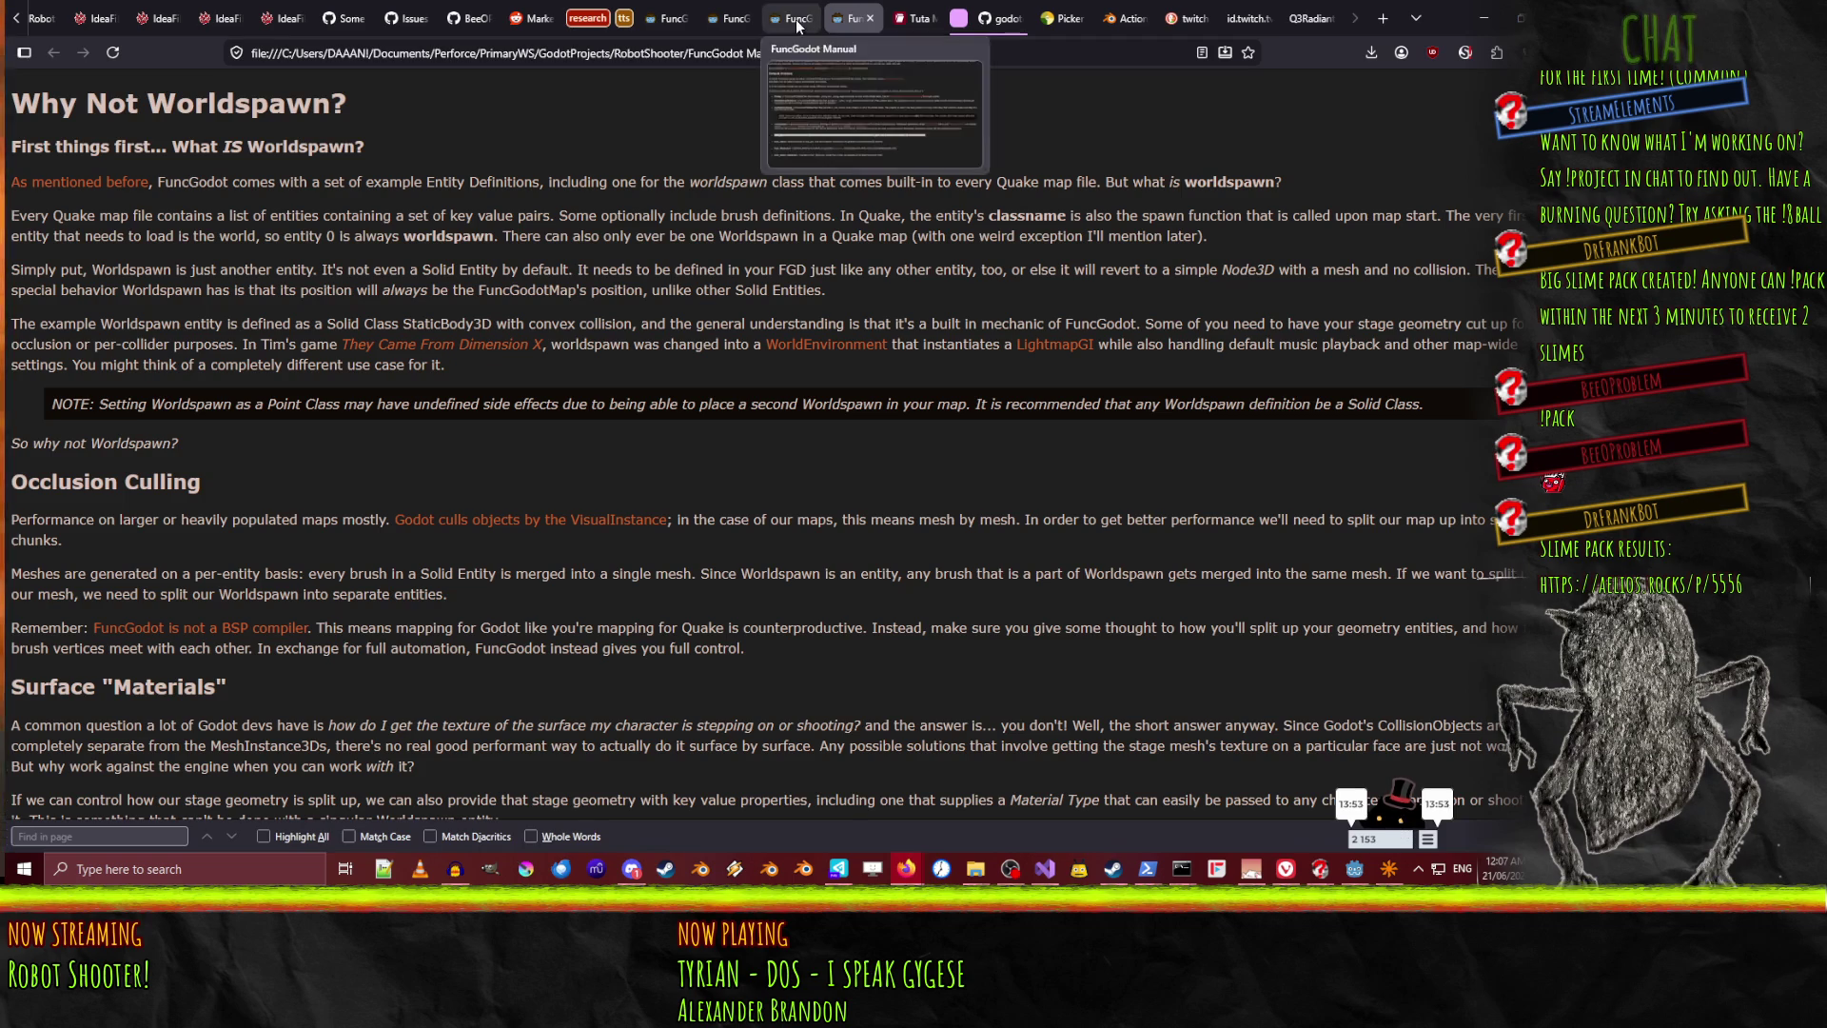
click(796, 19)
scroll(751, 265, up, 15)
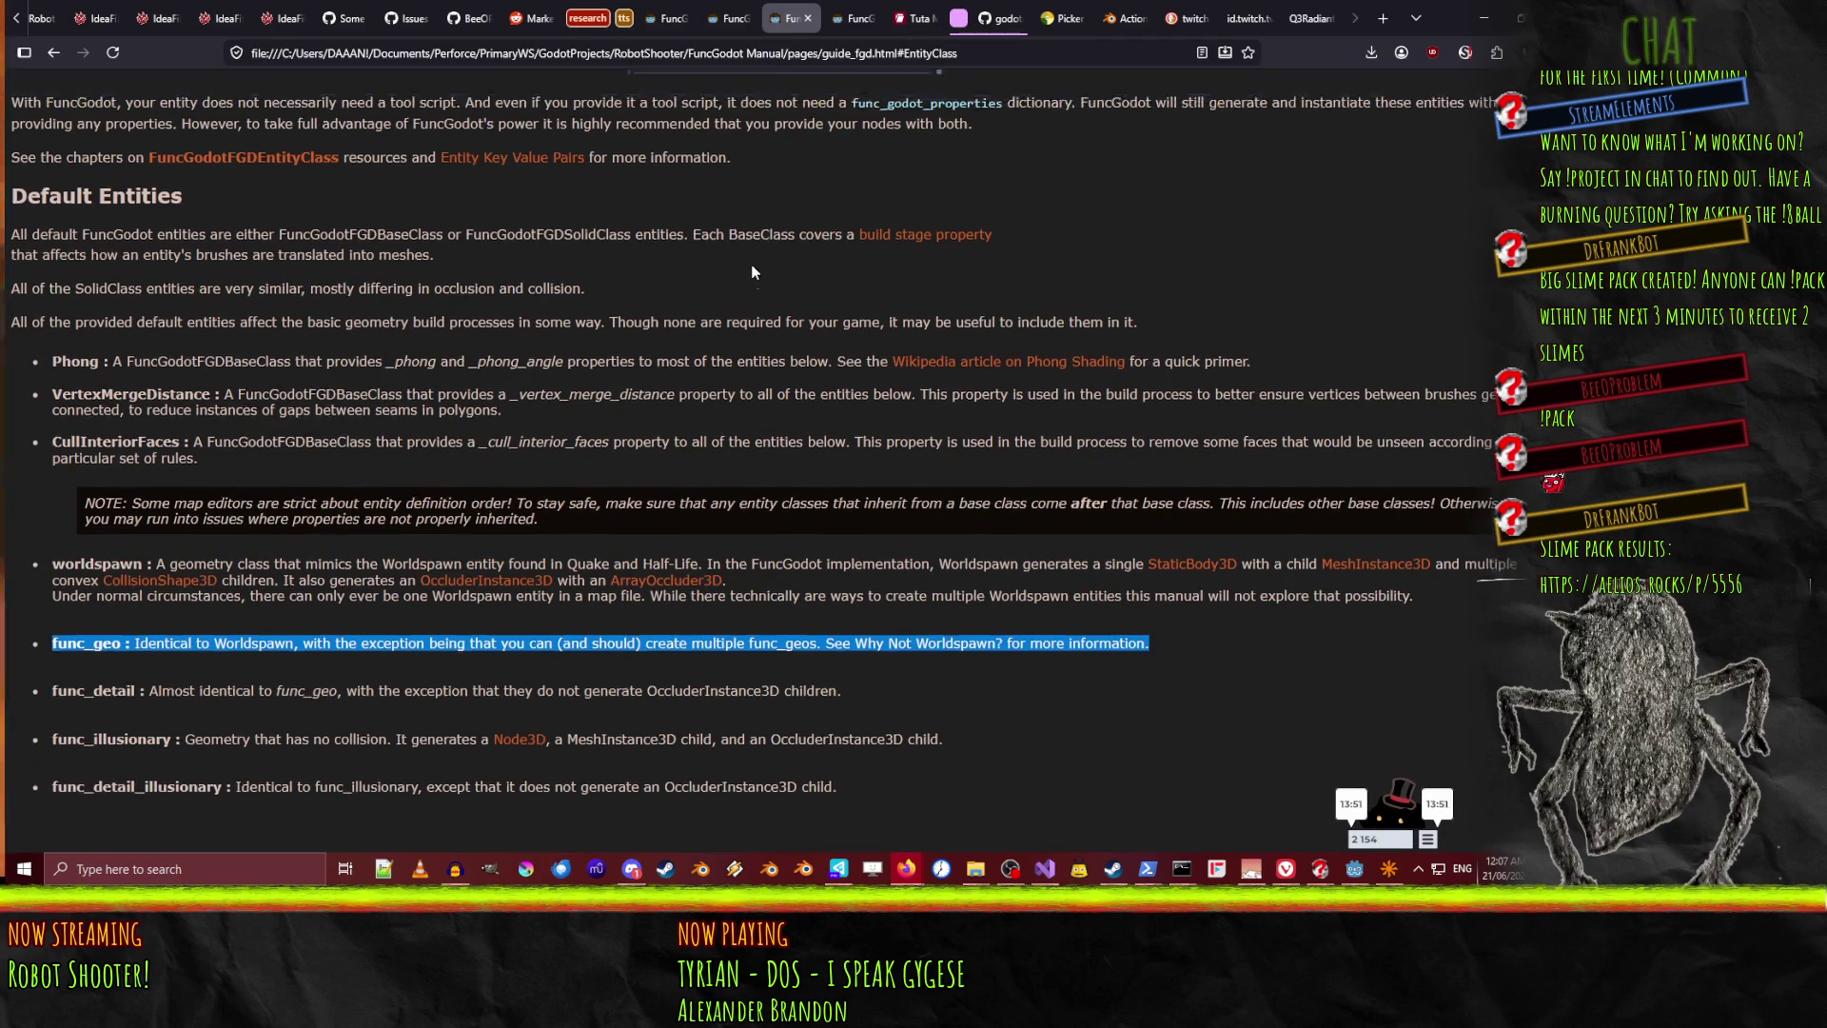
scroll(409, 398, up, 15)
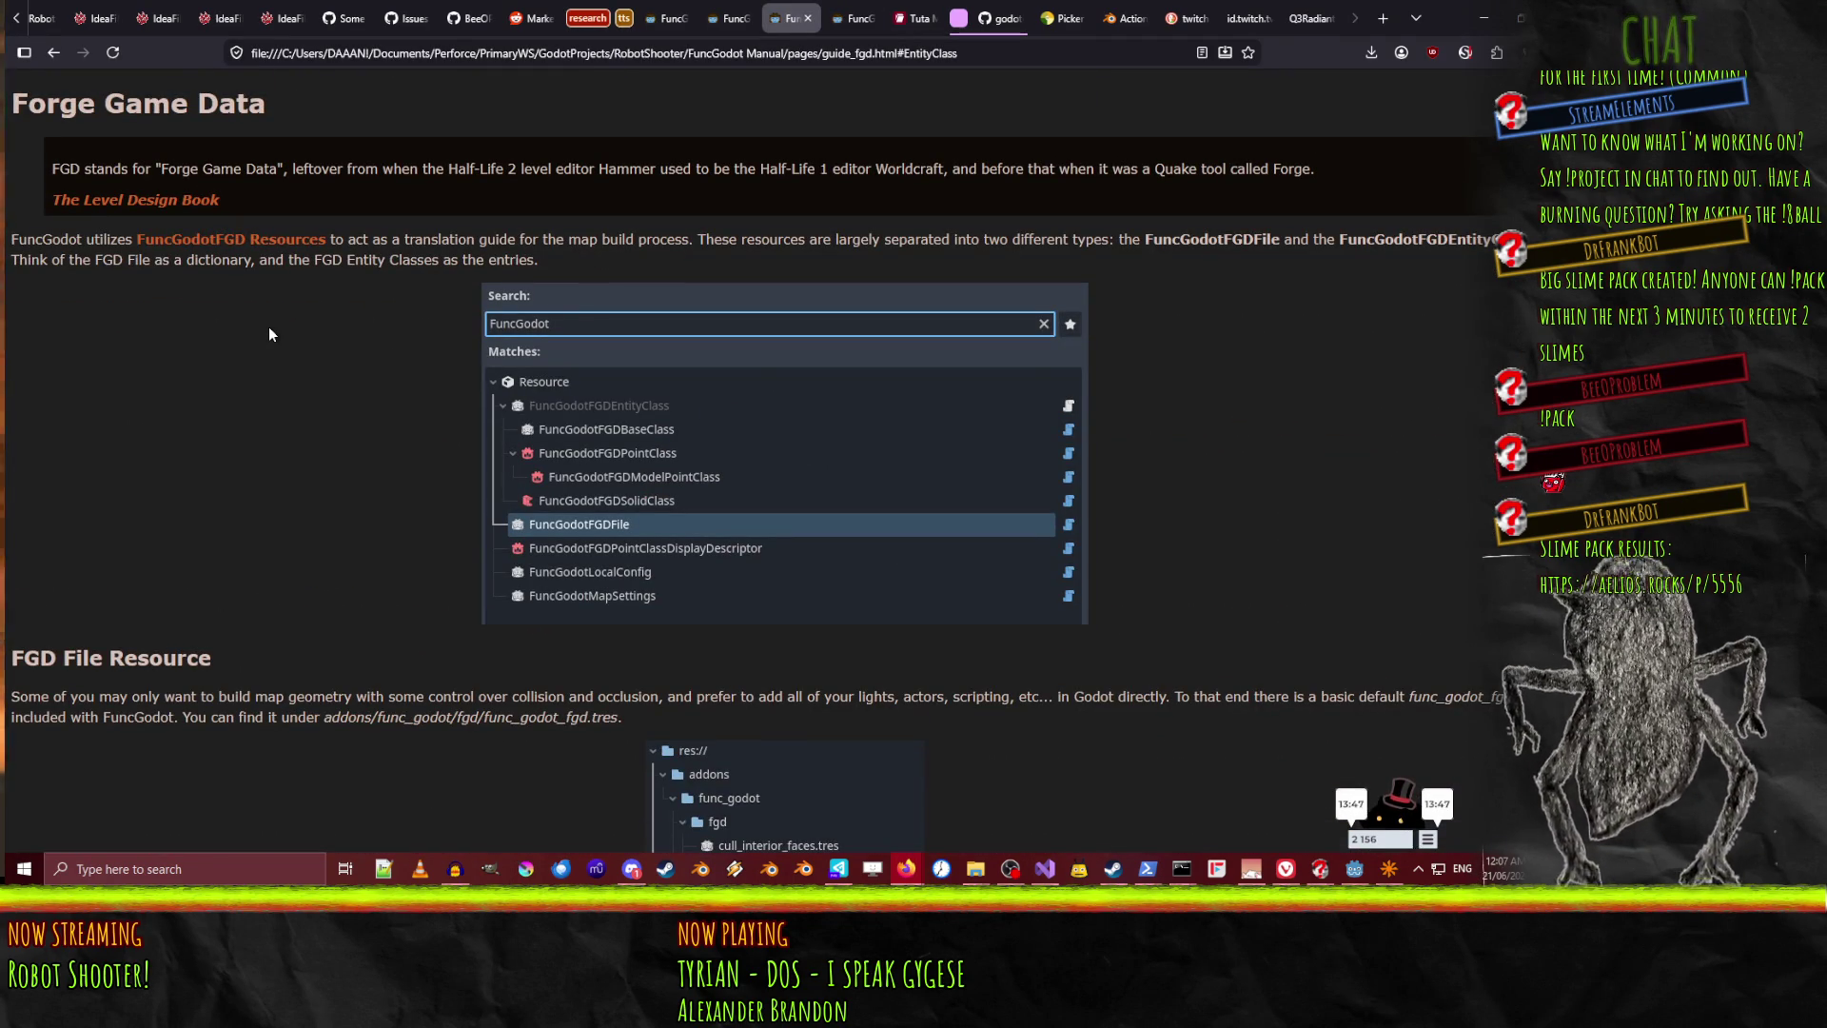
key(ctrl+f)
text(skip)
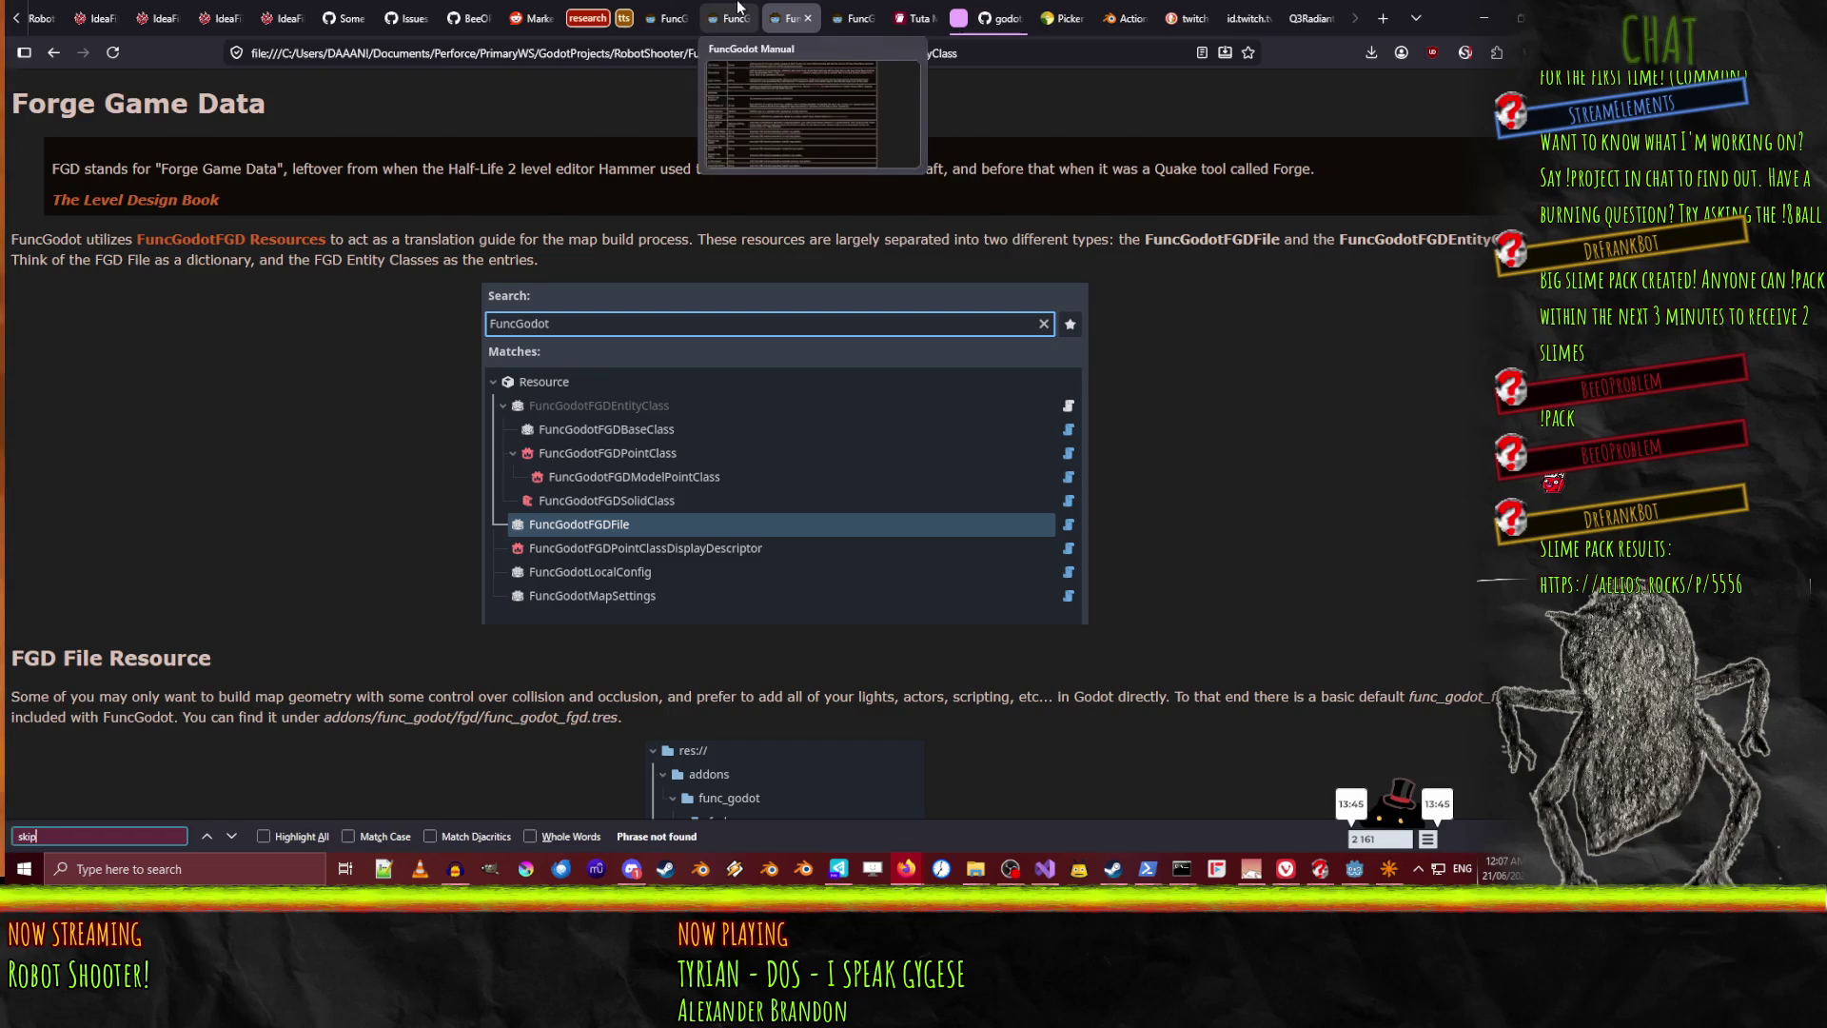
Find the Skip Texture entry on the map settings reference by searching 'skip', then return to Godot
click(728, 18)
key(ctrl+f)
text(skip)
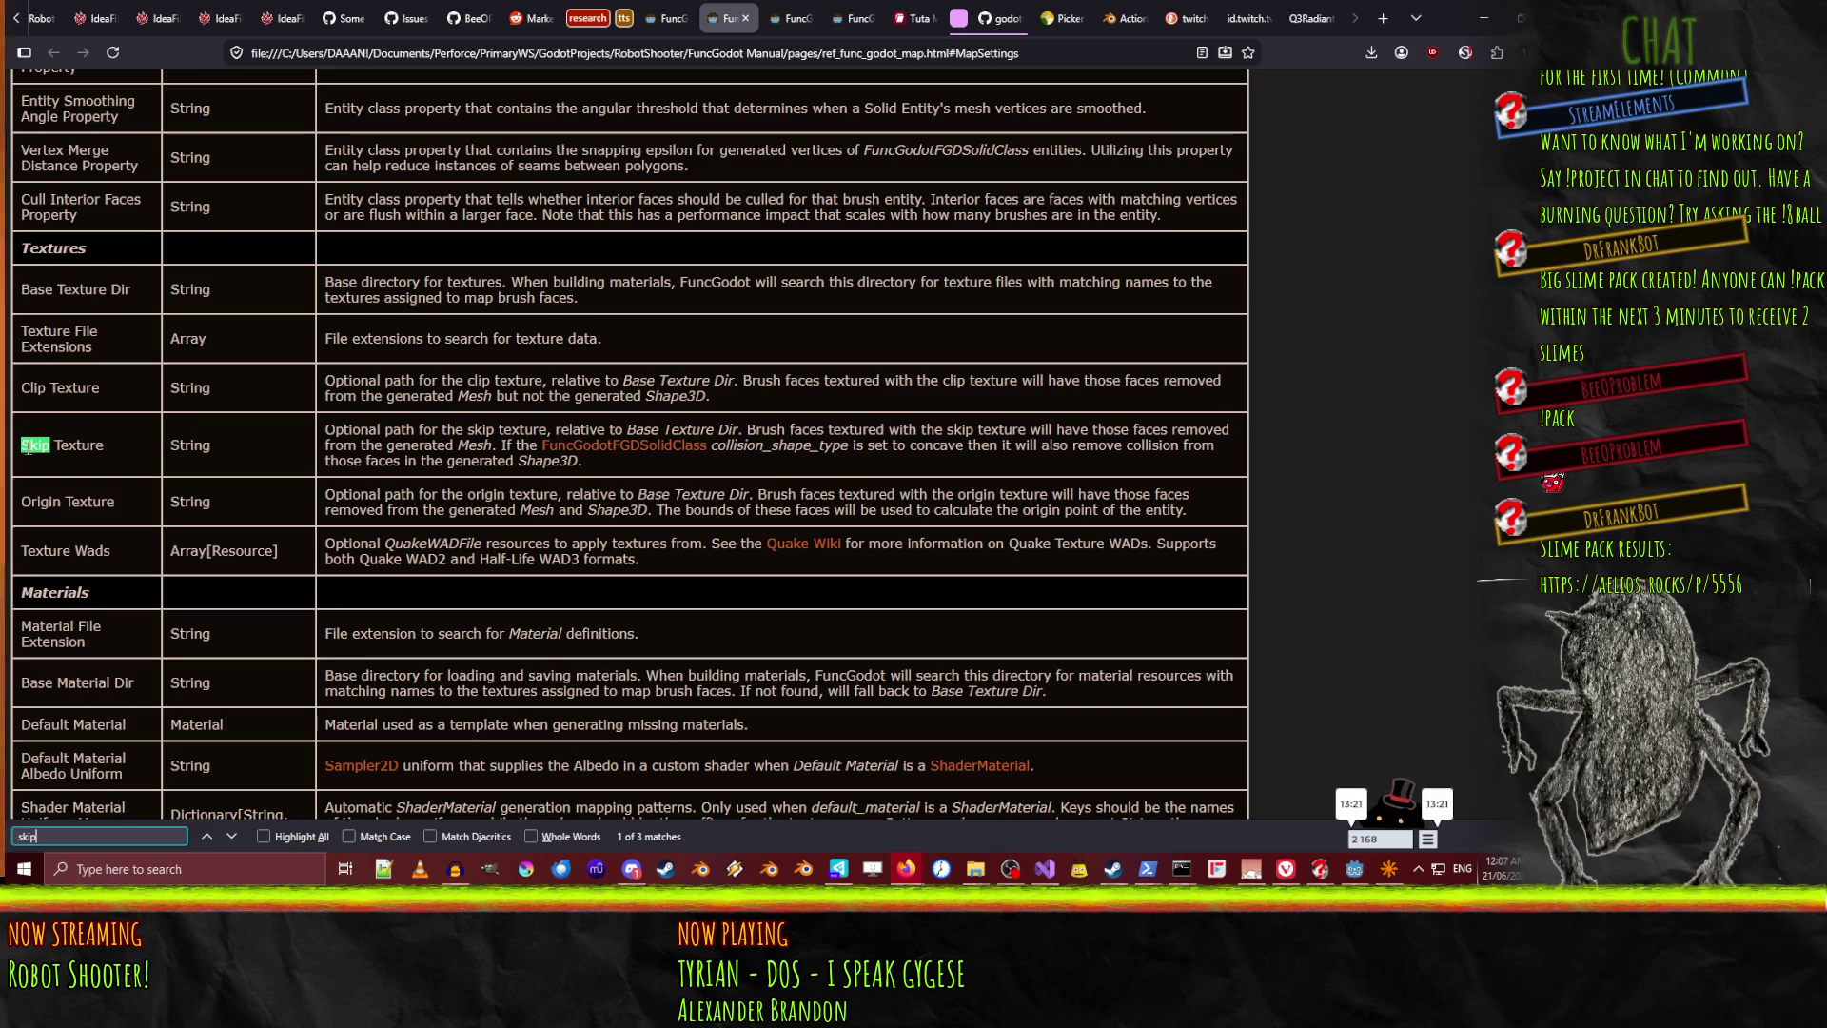
drag(1186, 676, 1319, 807)
click(1319, 807)
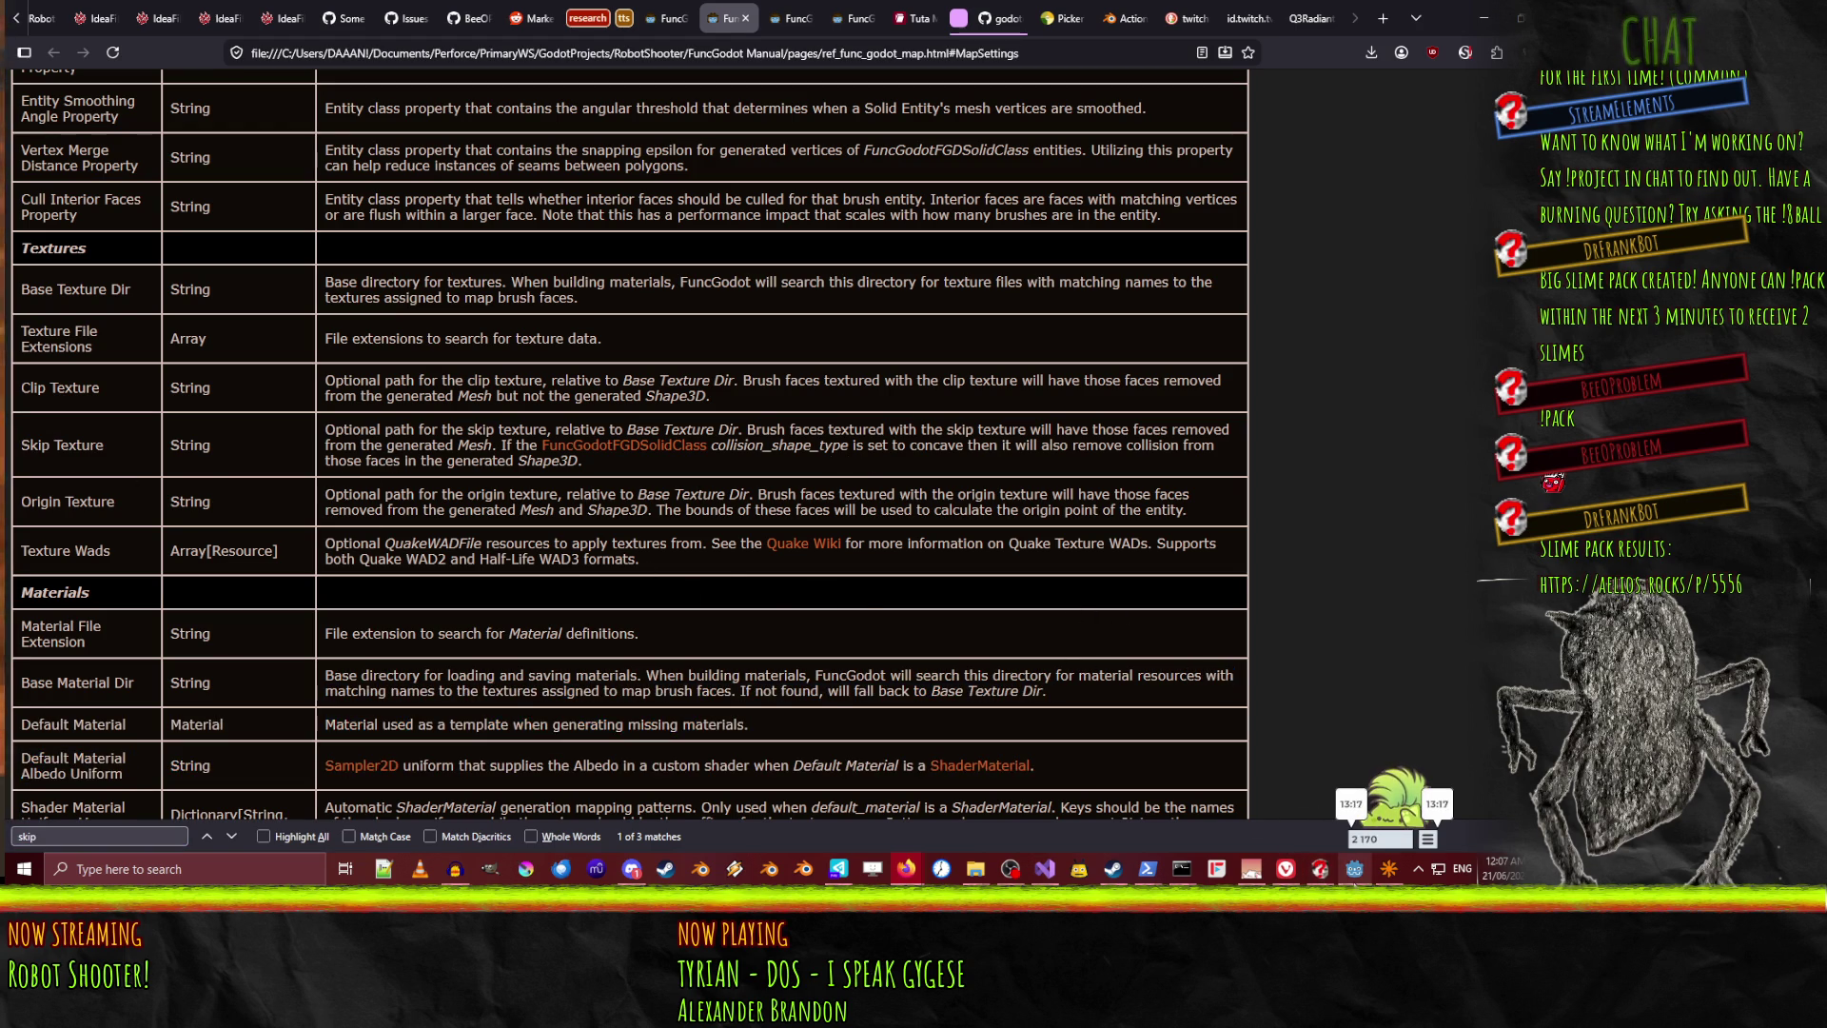
click(1354, 869)
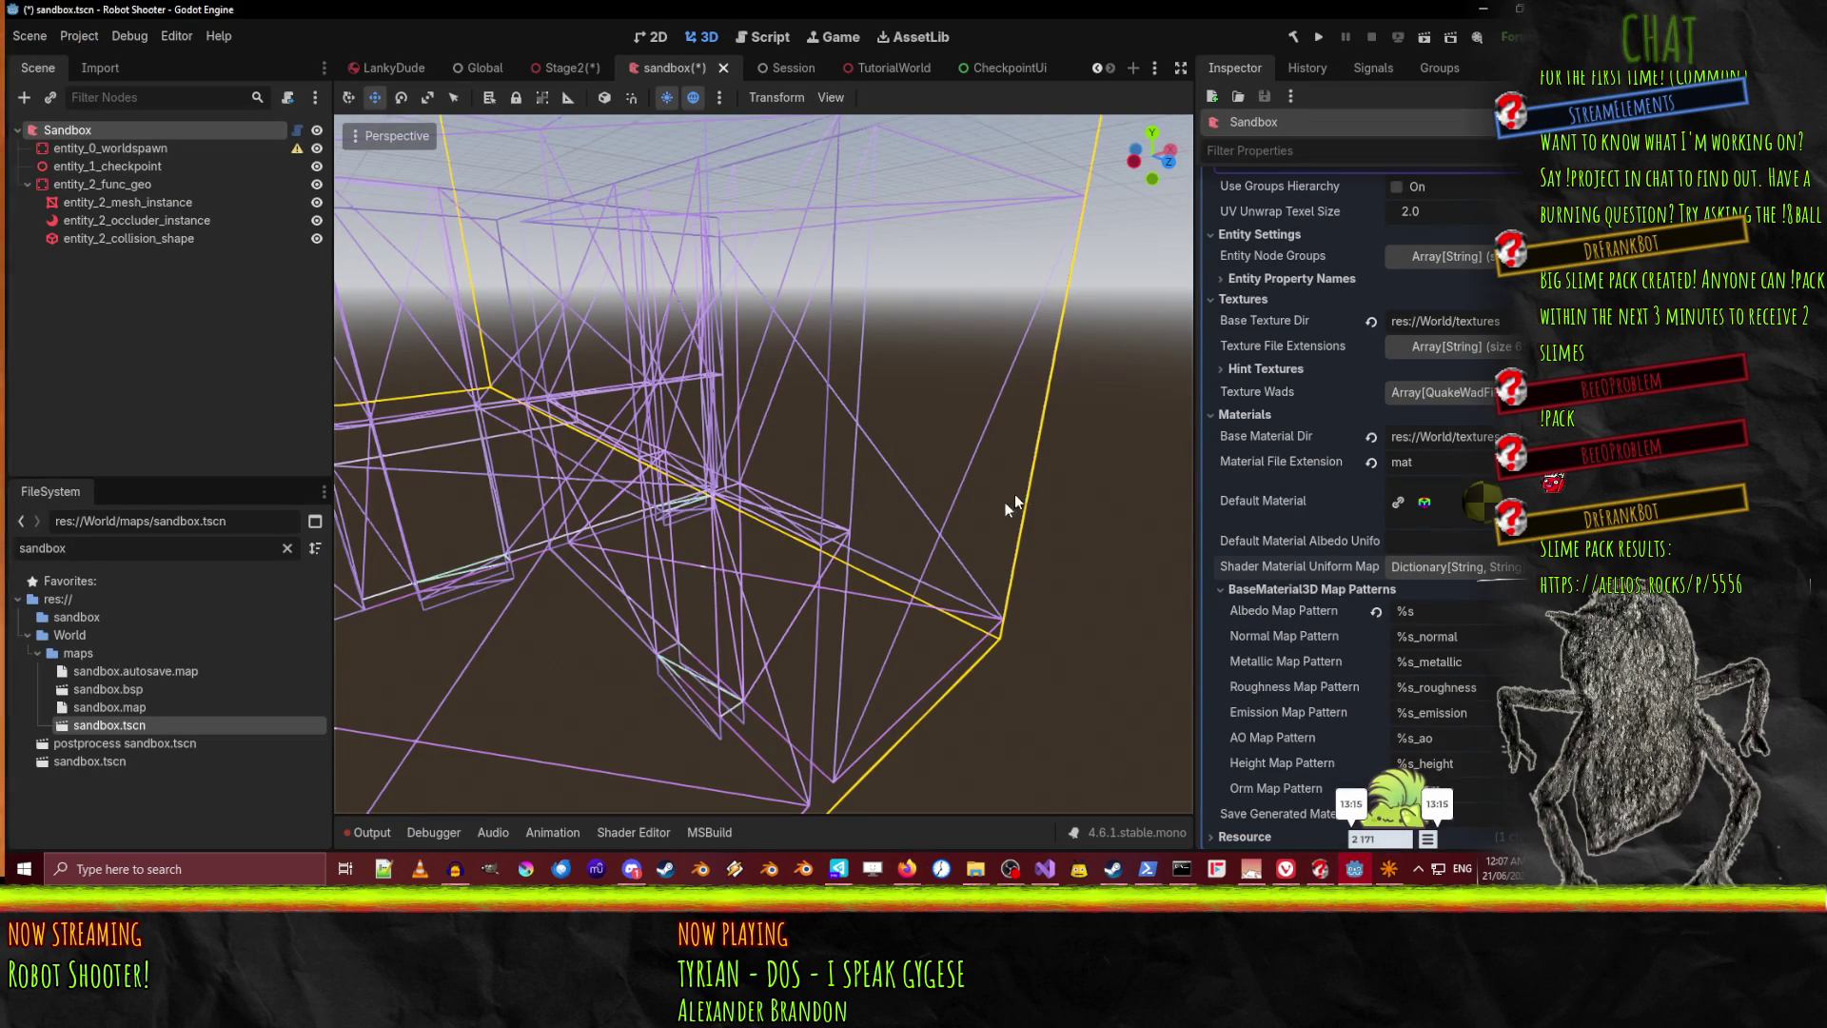
Back in Godot, collapse the Map Settings' Build, Entity and Materials groups
click(1357, 873)
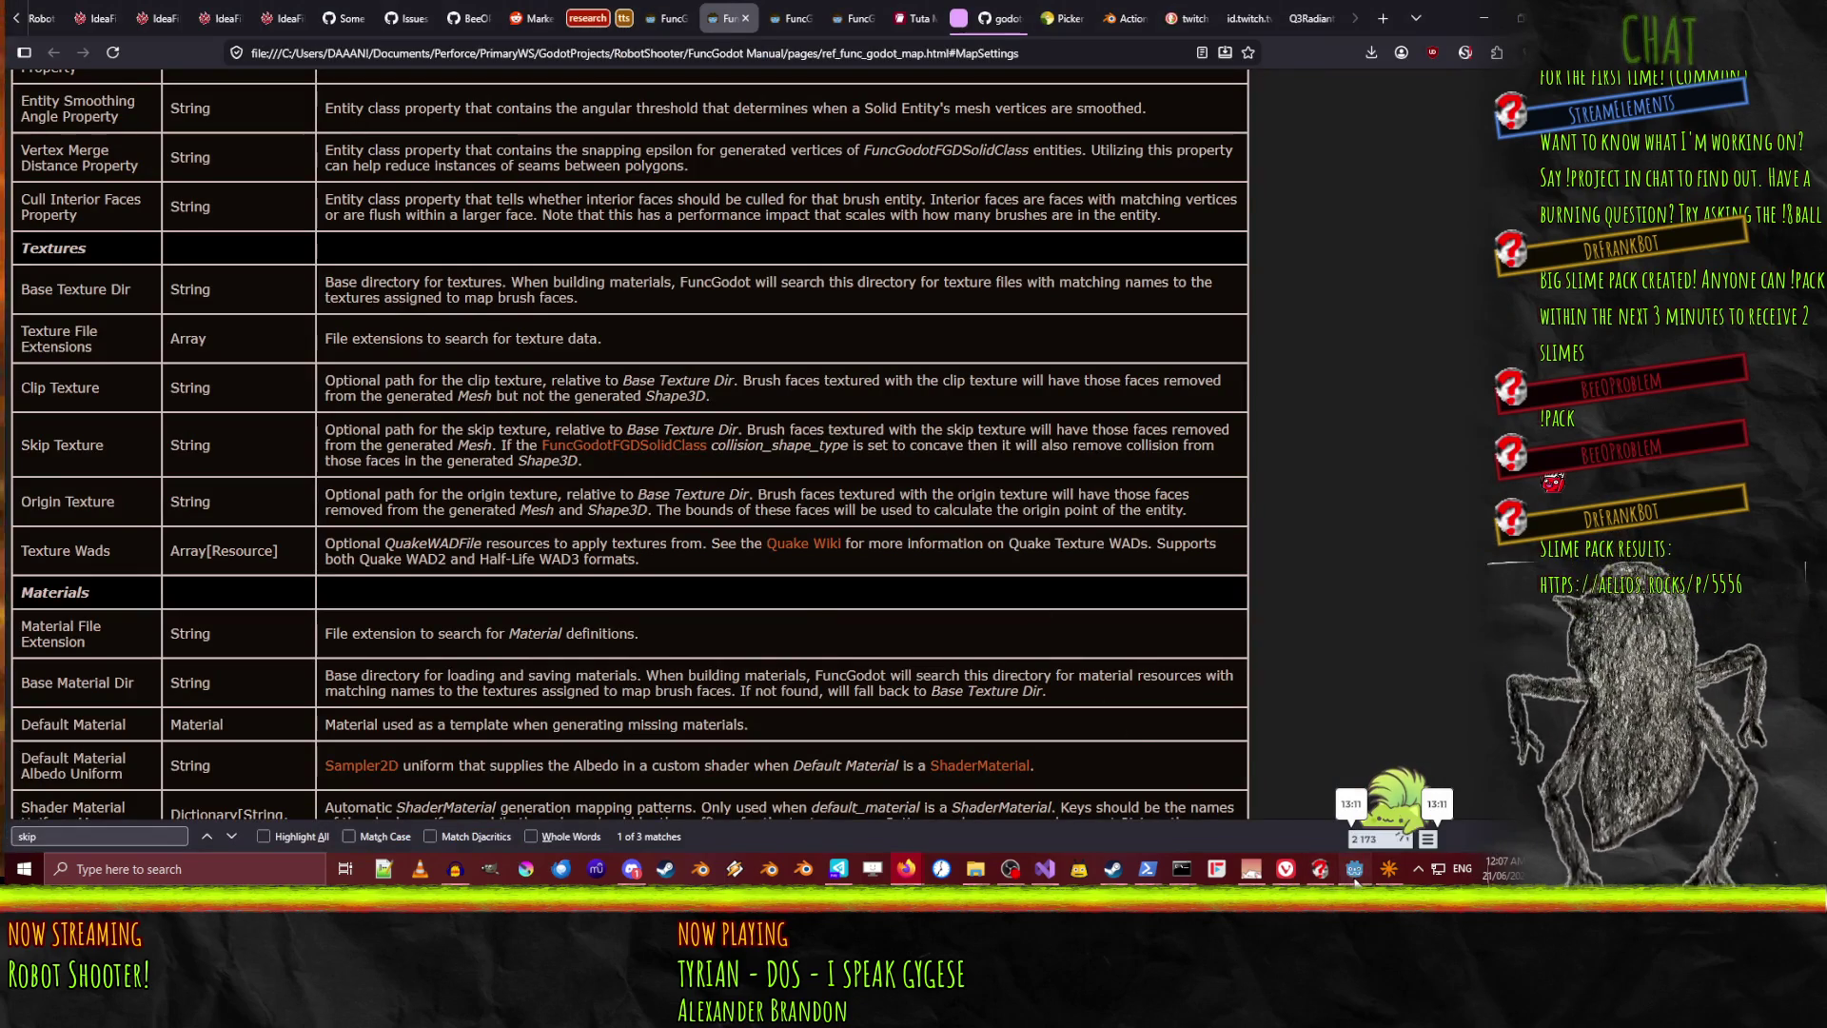
key(alt+Tab)
scroll(1263, 516, up, 3)
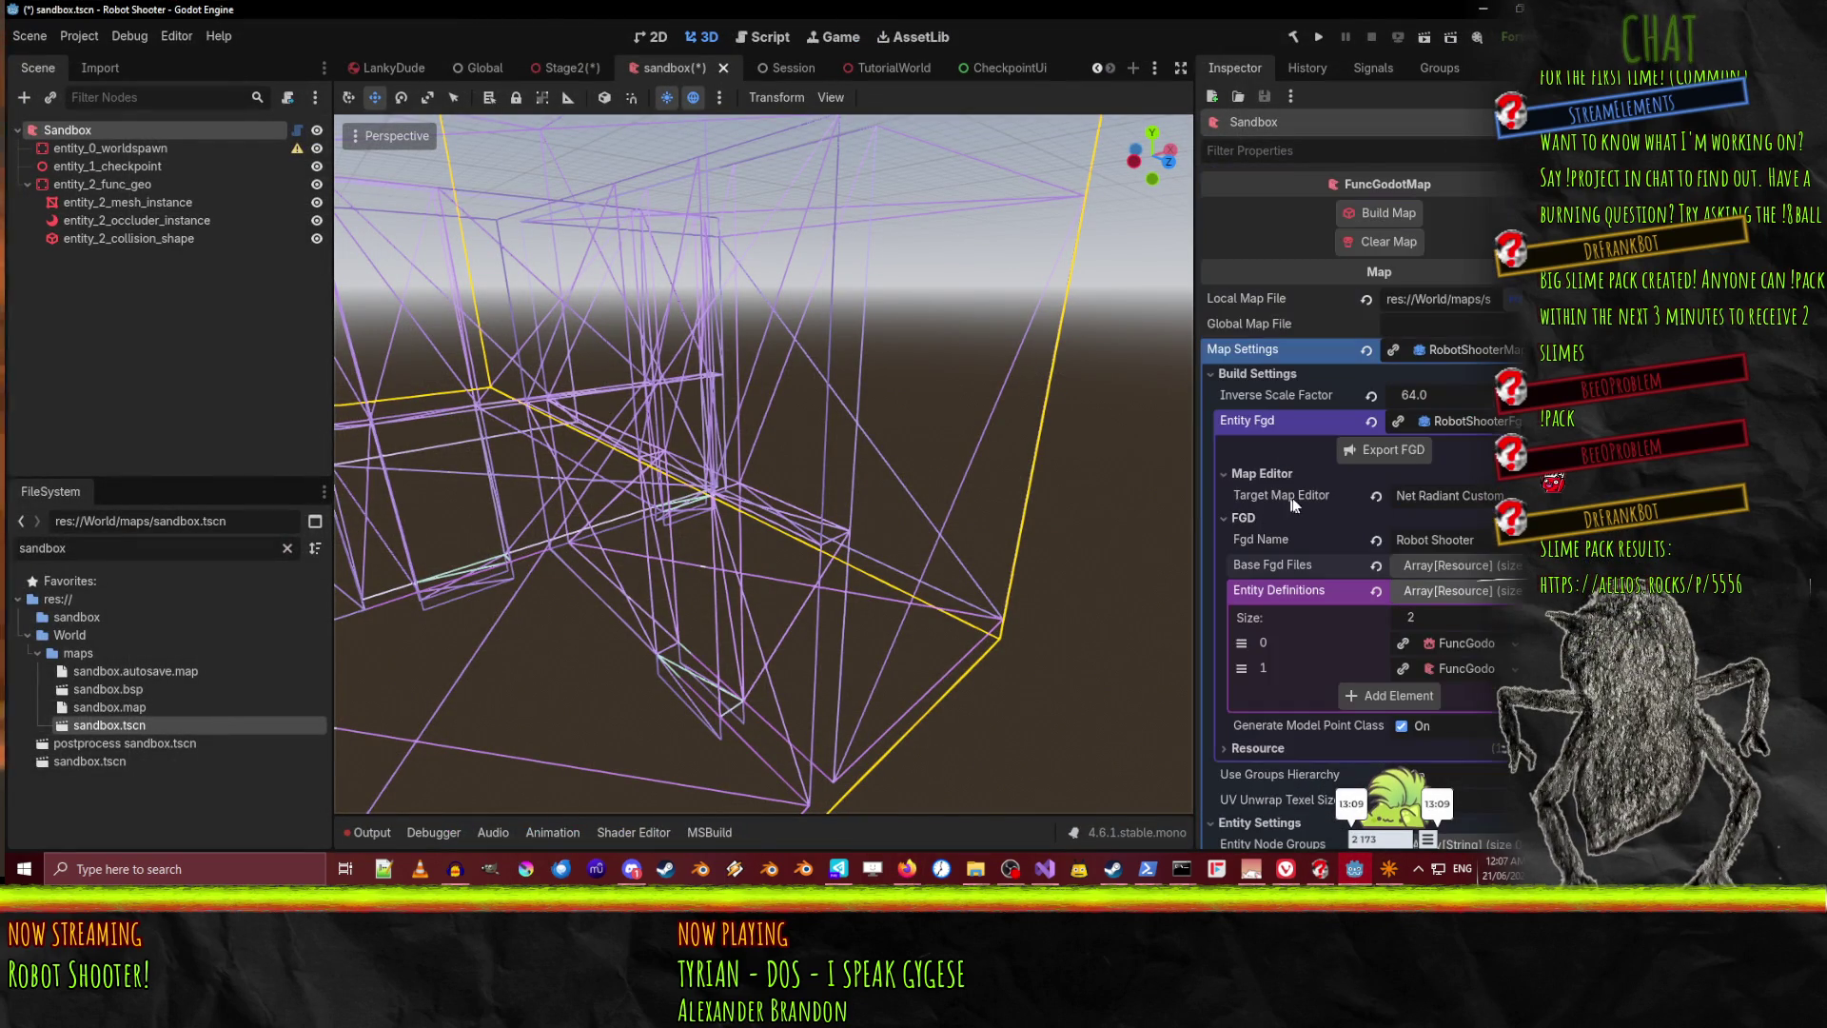
click(1464, 354)
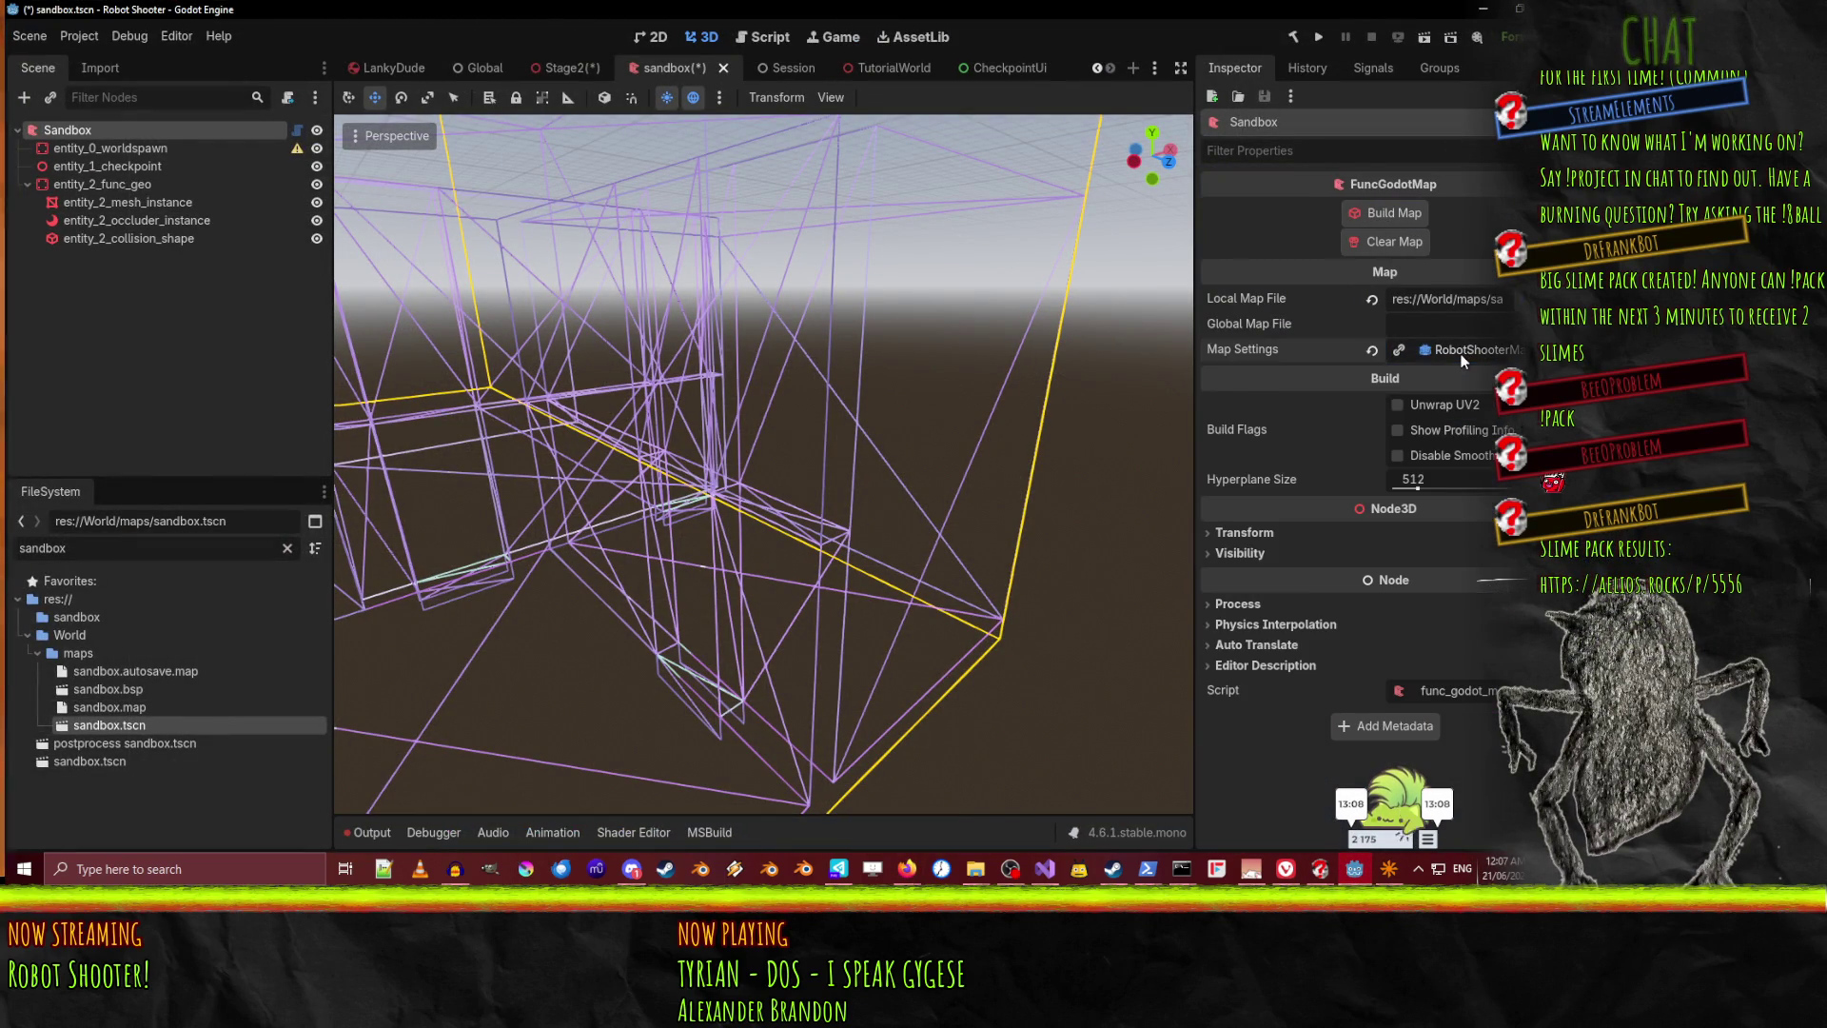
click(1464, 352)
click(1242, 380)
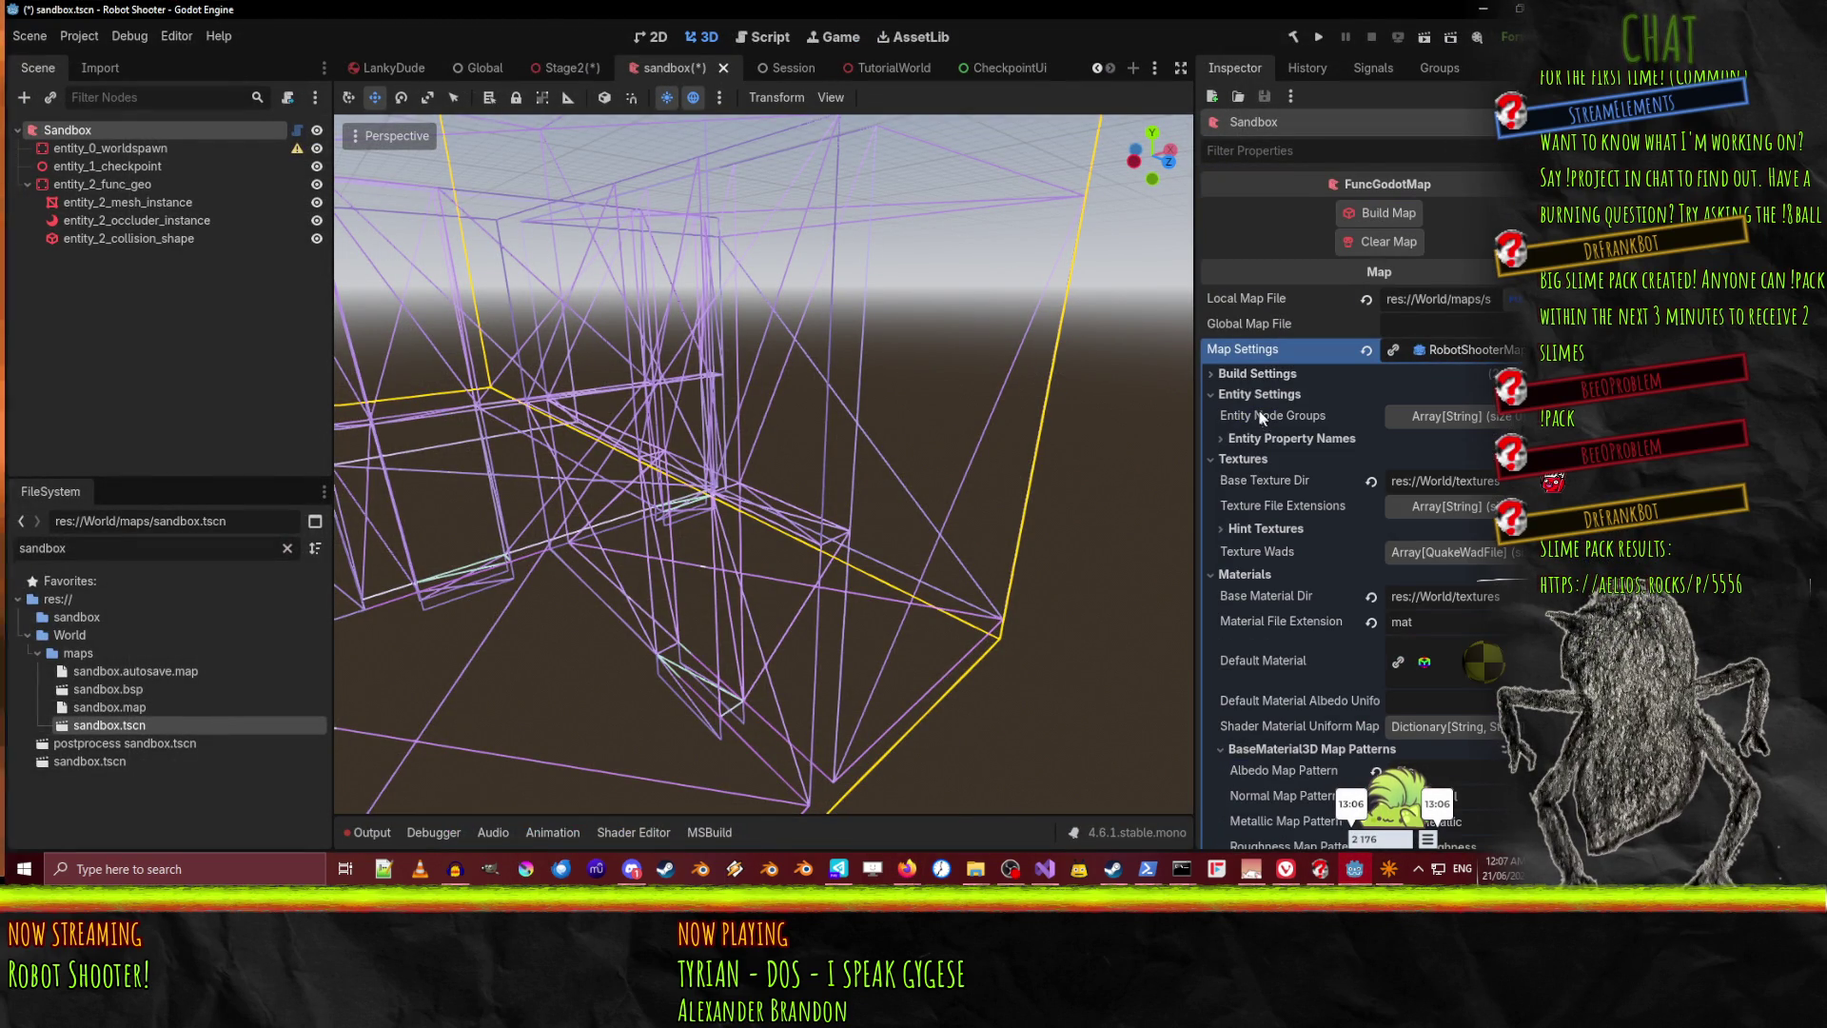
click(1248, 394)
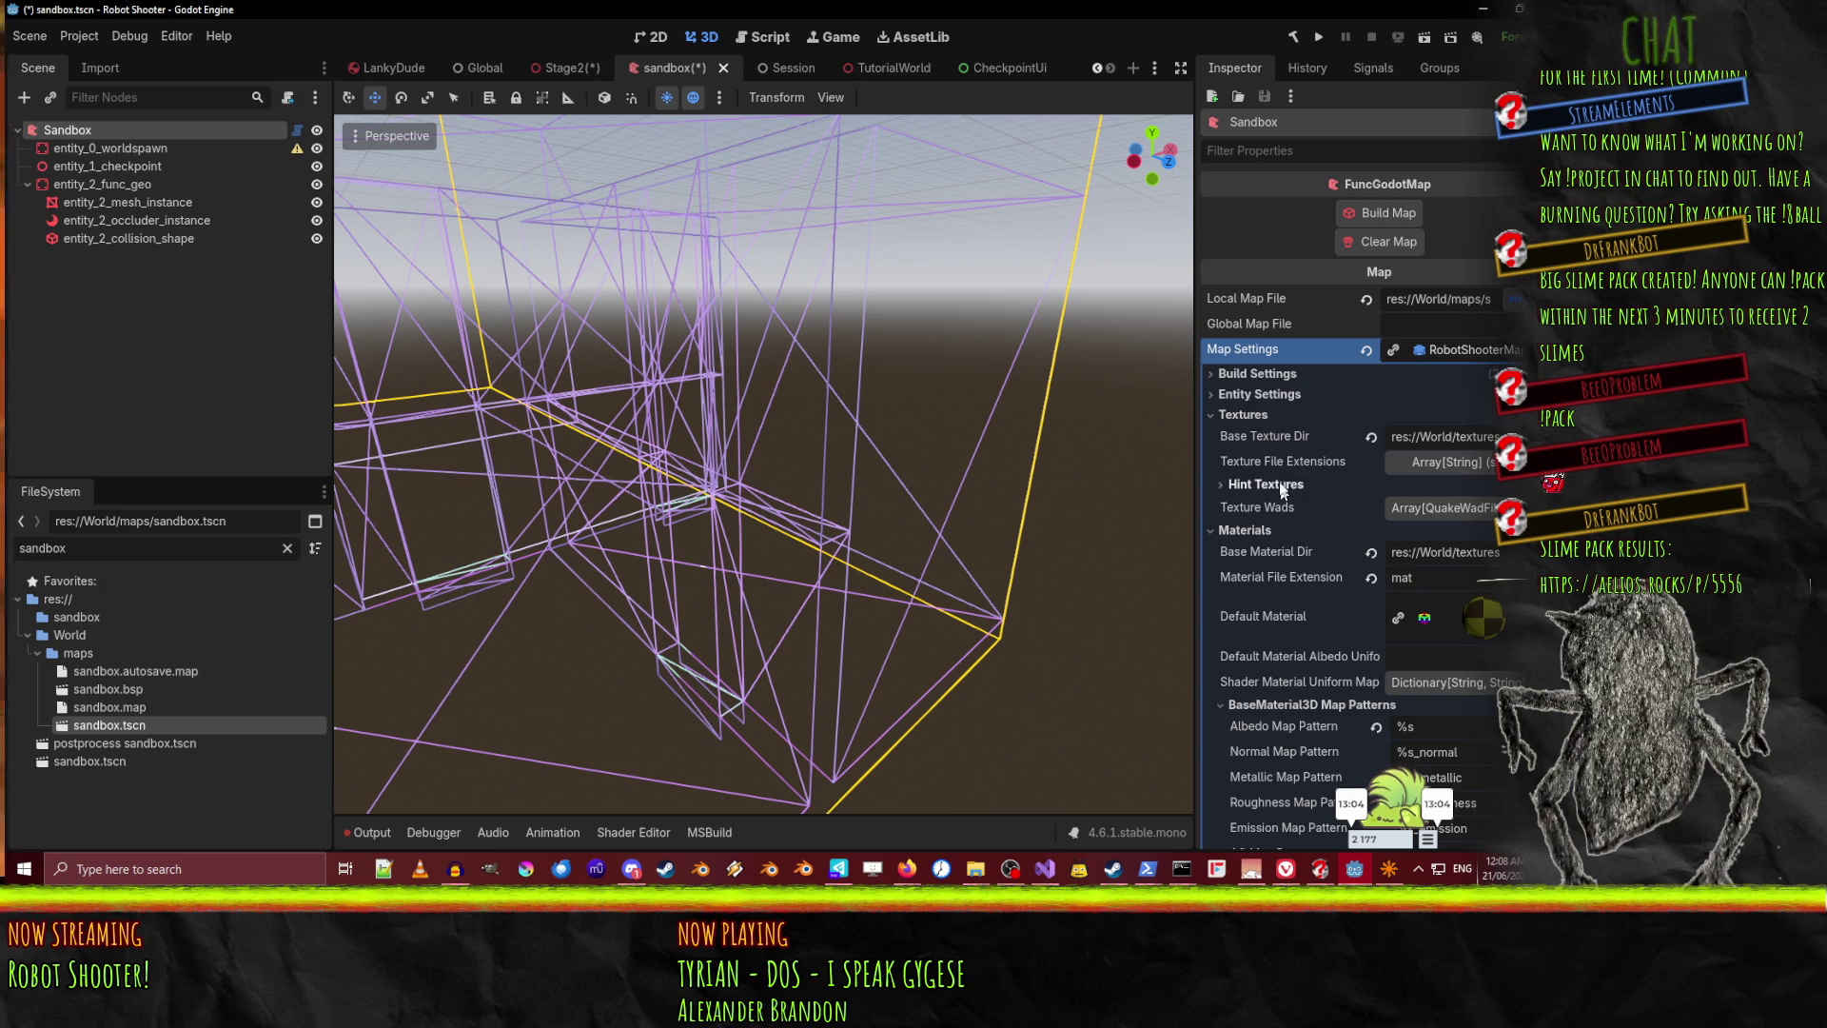
click(1254, 530)
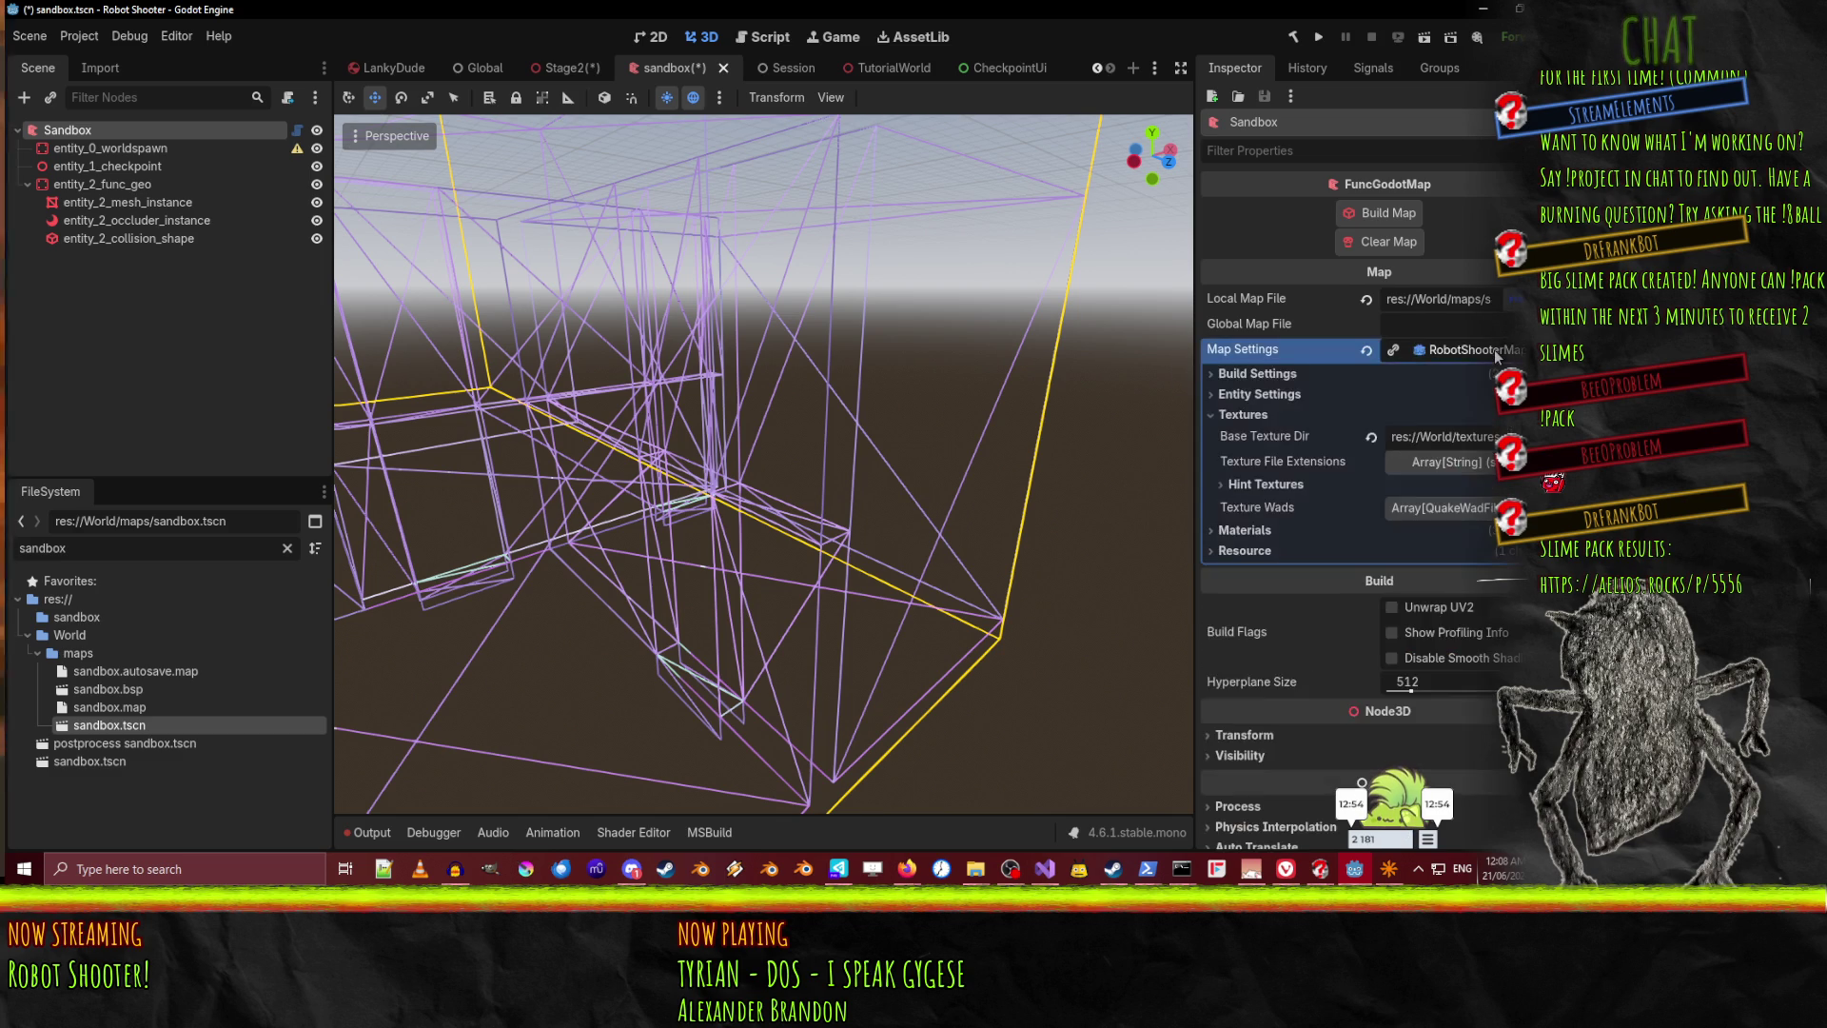
Expand Build Settings and review the Entity Fgd resource's FGD group and Target Map Editor choices
click(1246, 374)
click(1444, 425)
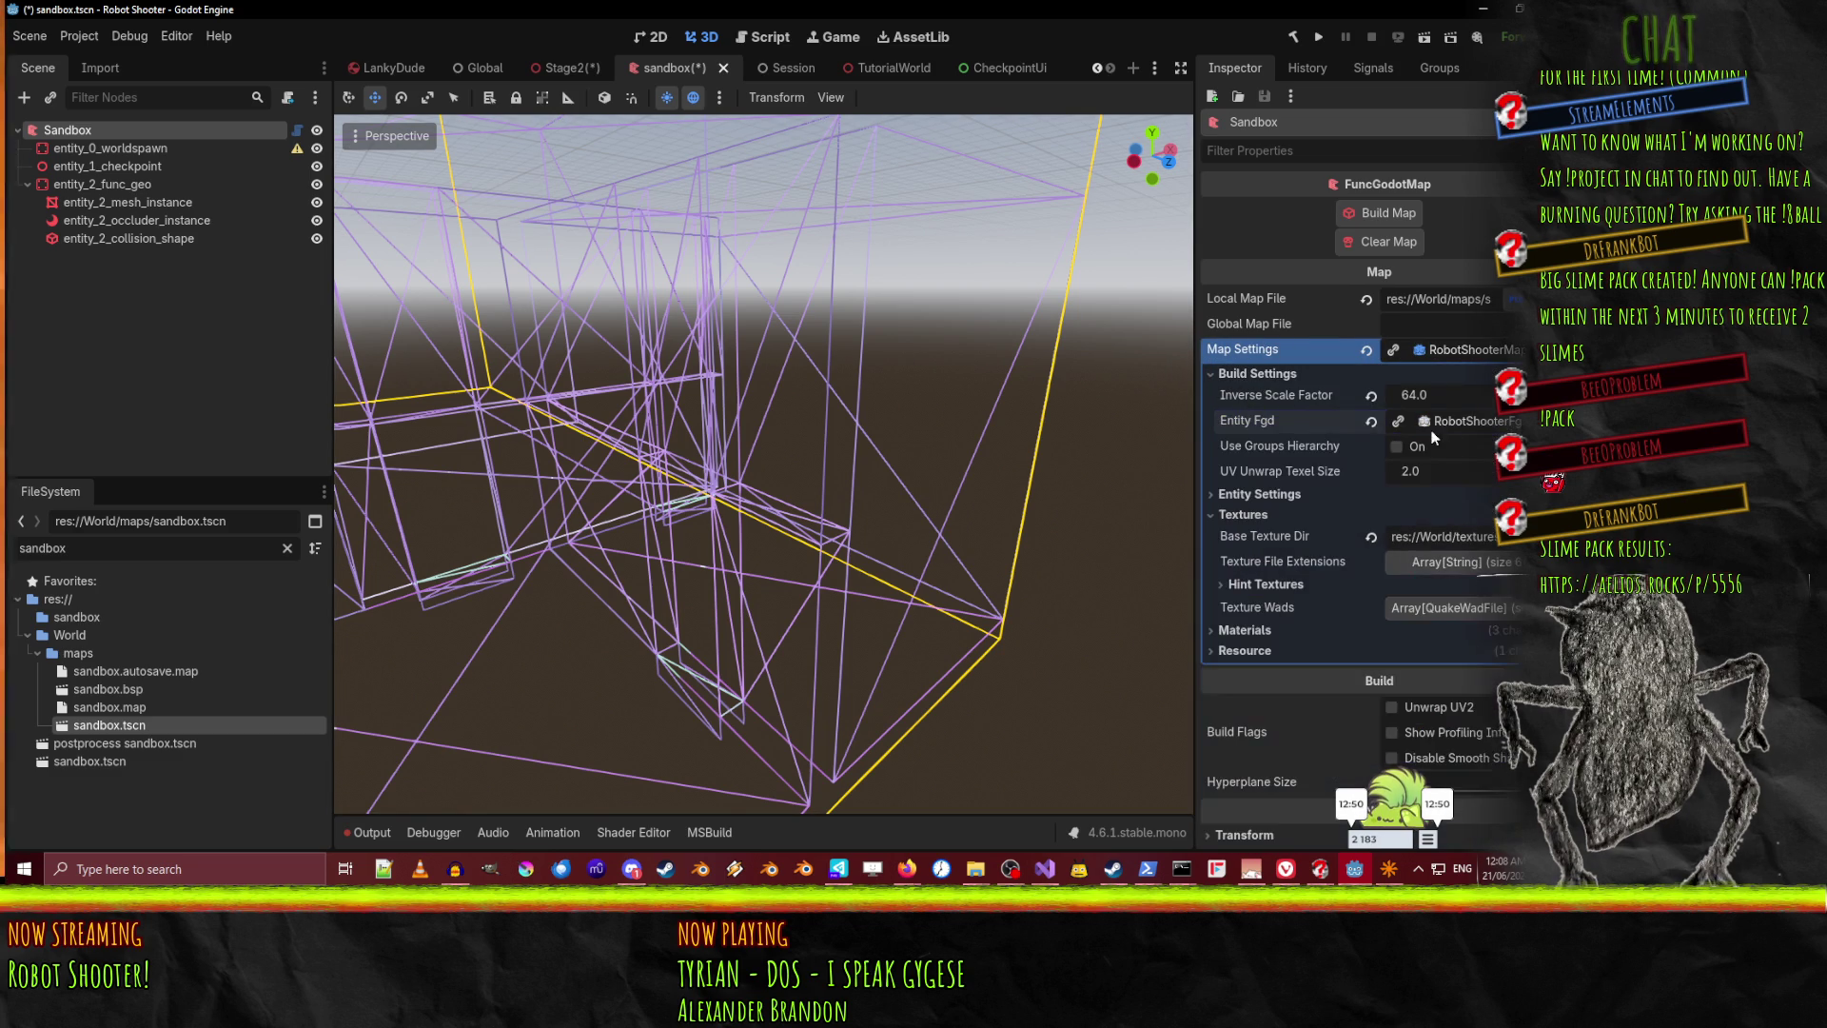
click(1473, 428)
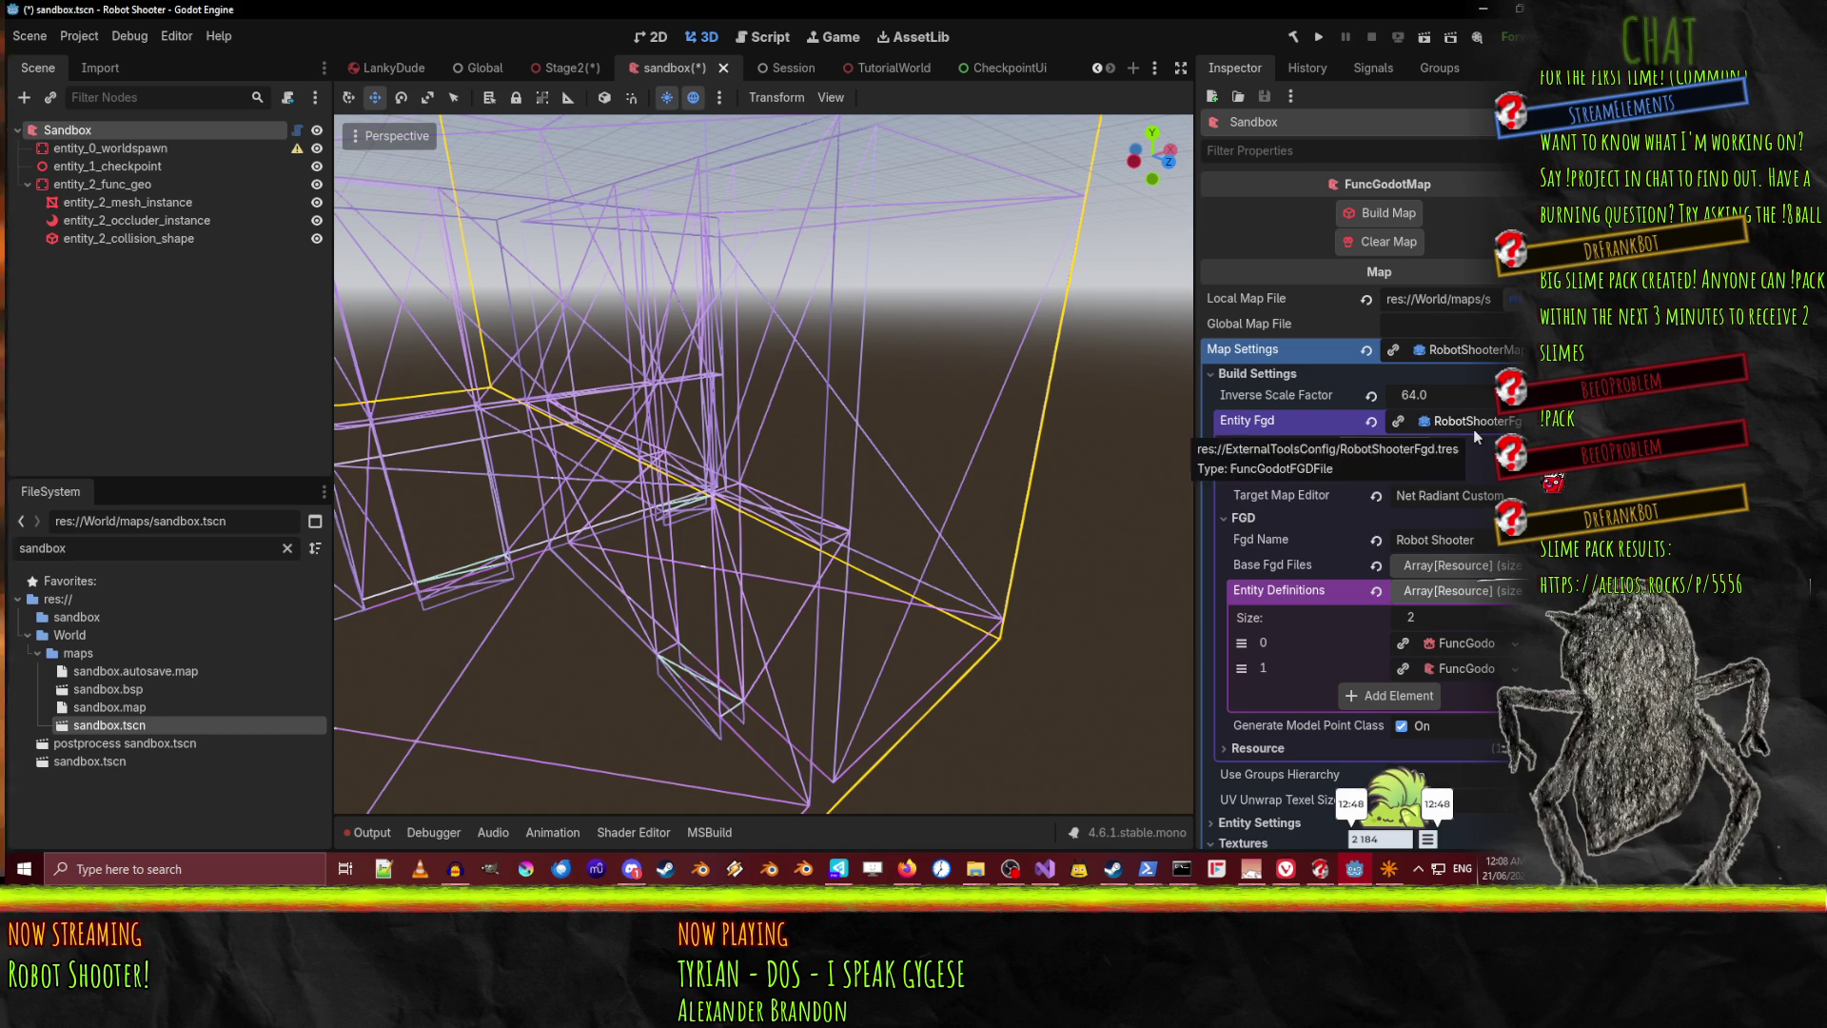
click(1249, 519)
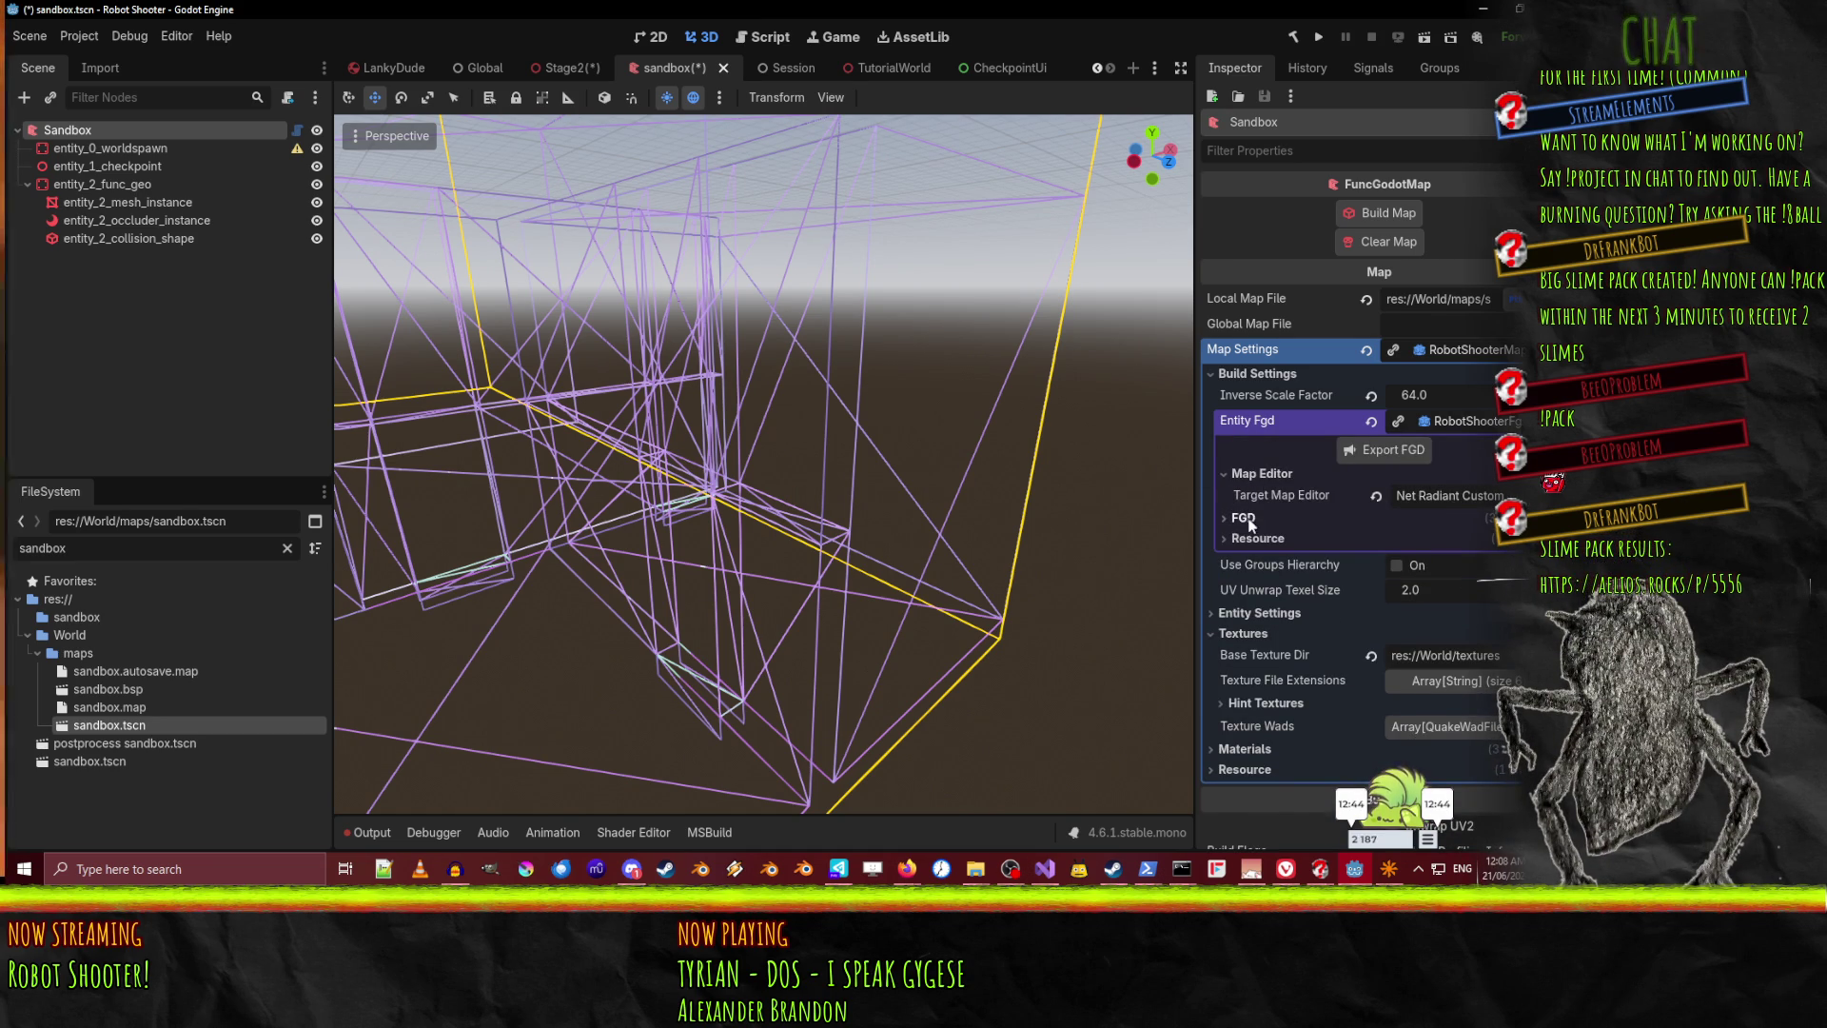
click(1249, 519)
click(1253, 489)
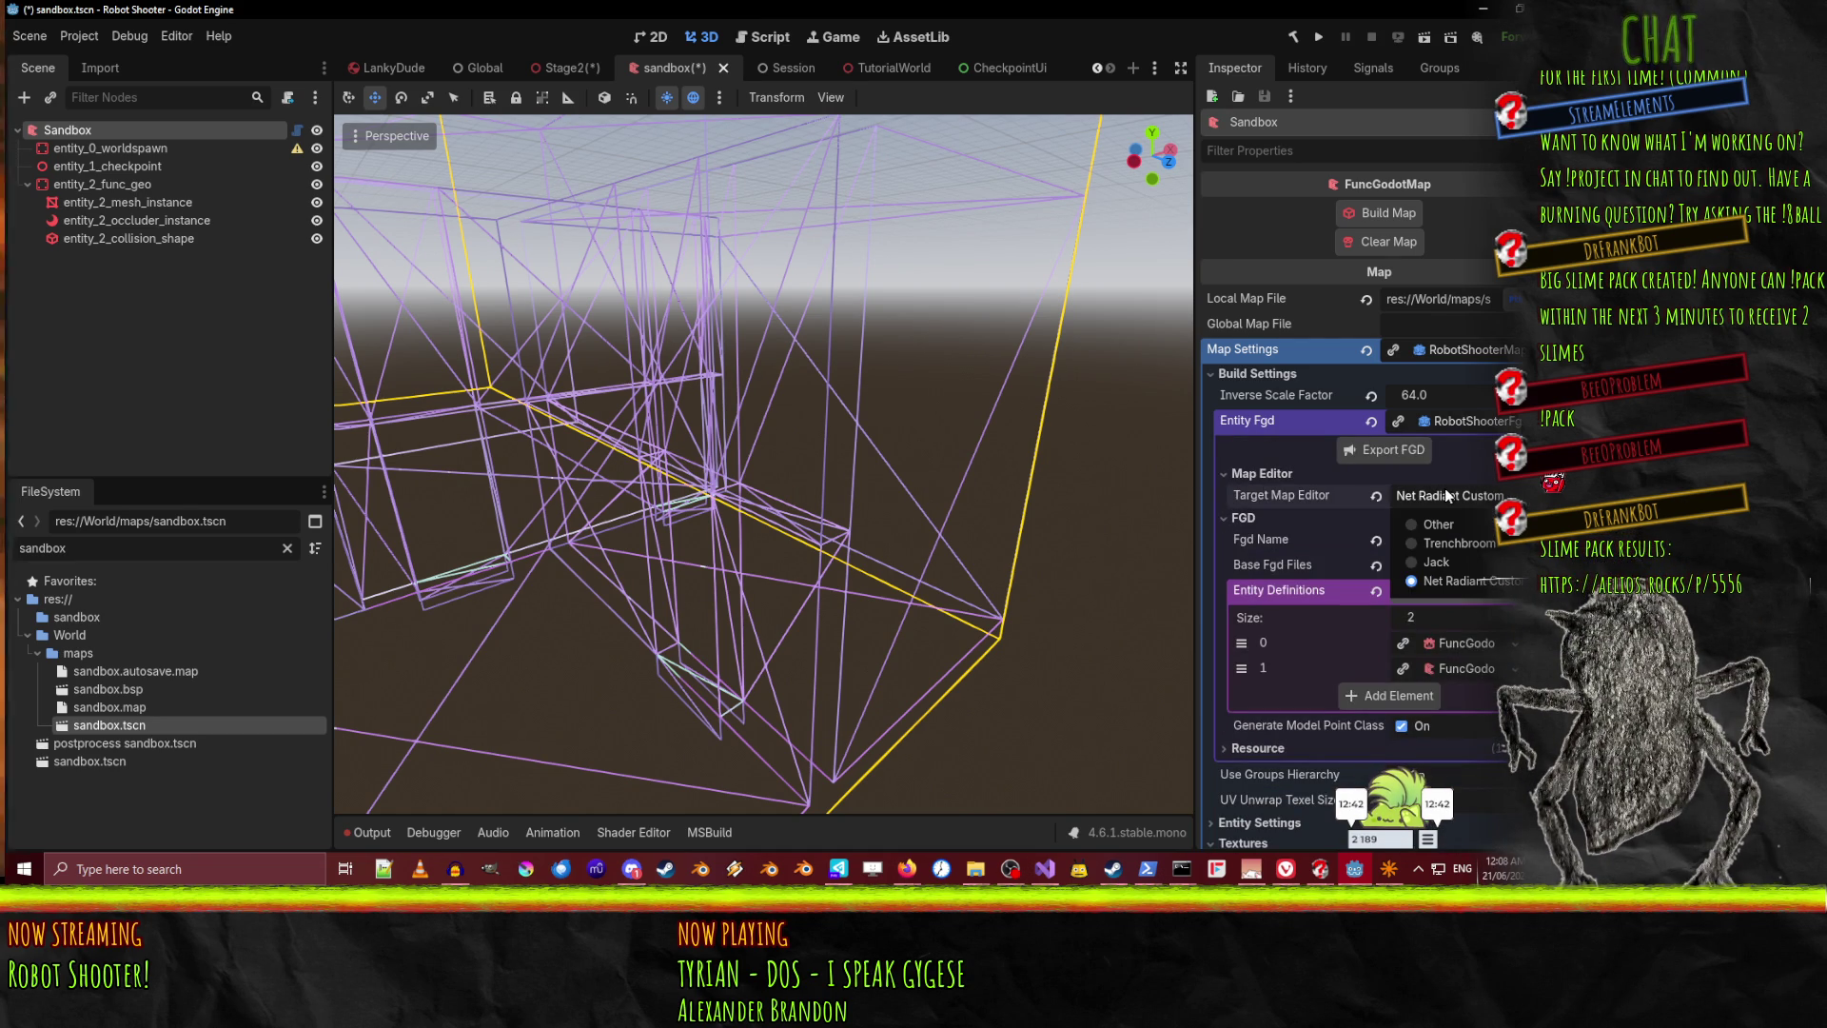
click(1252, 488)
Check the Entity Definitions and Base Fgd Files lists, then expand the Hint Textures group
scroll(1250, 592, down, 3)
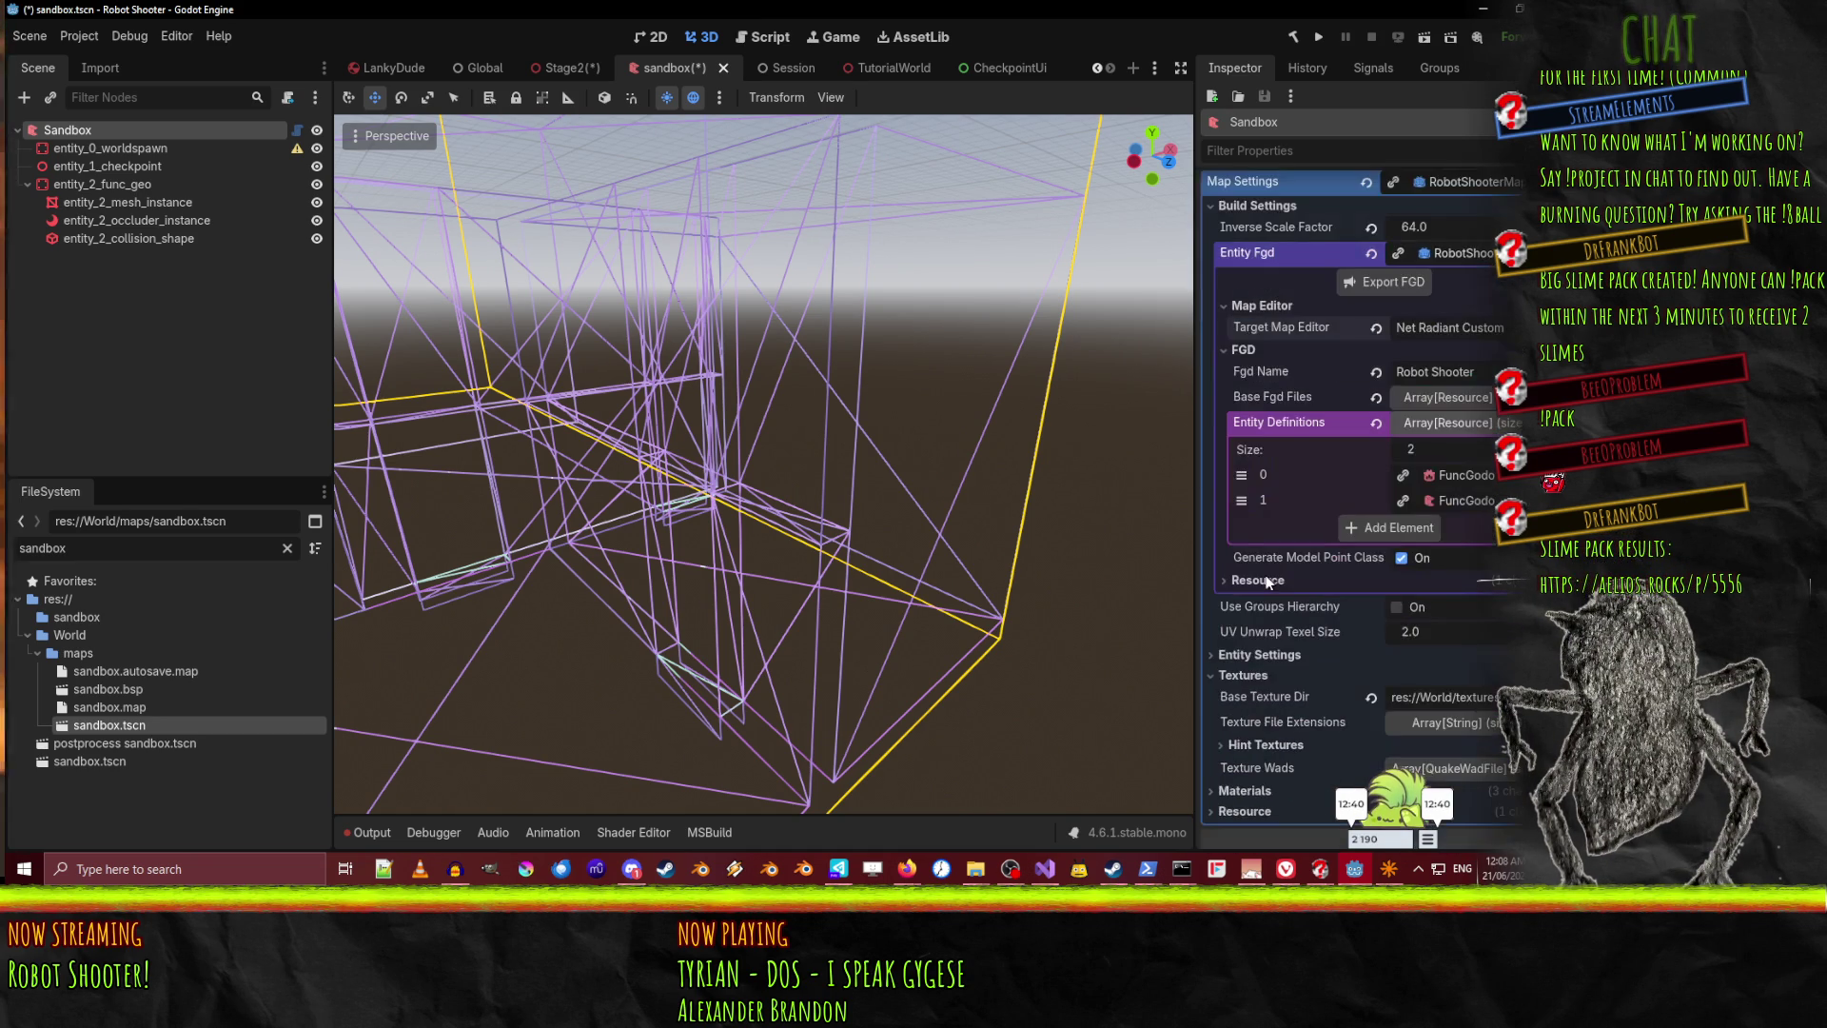
click(1455, 426)
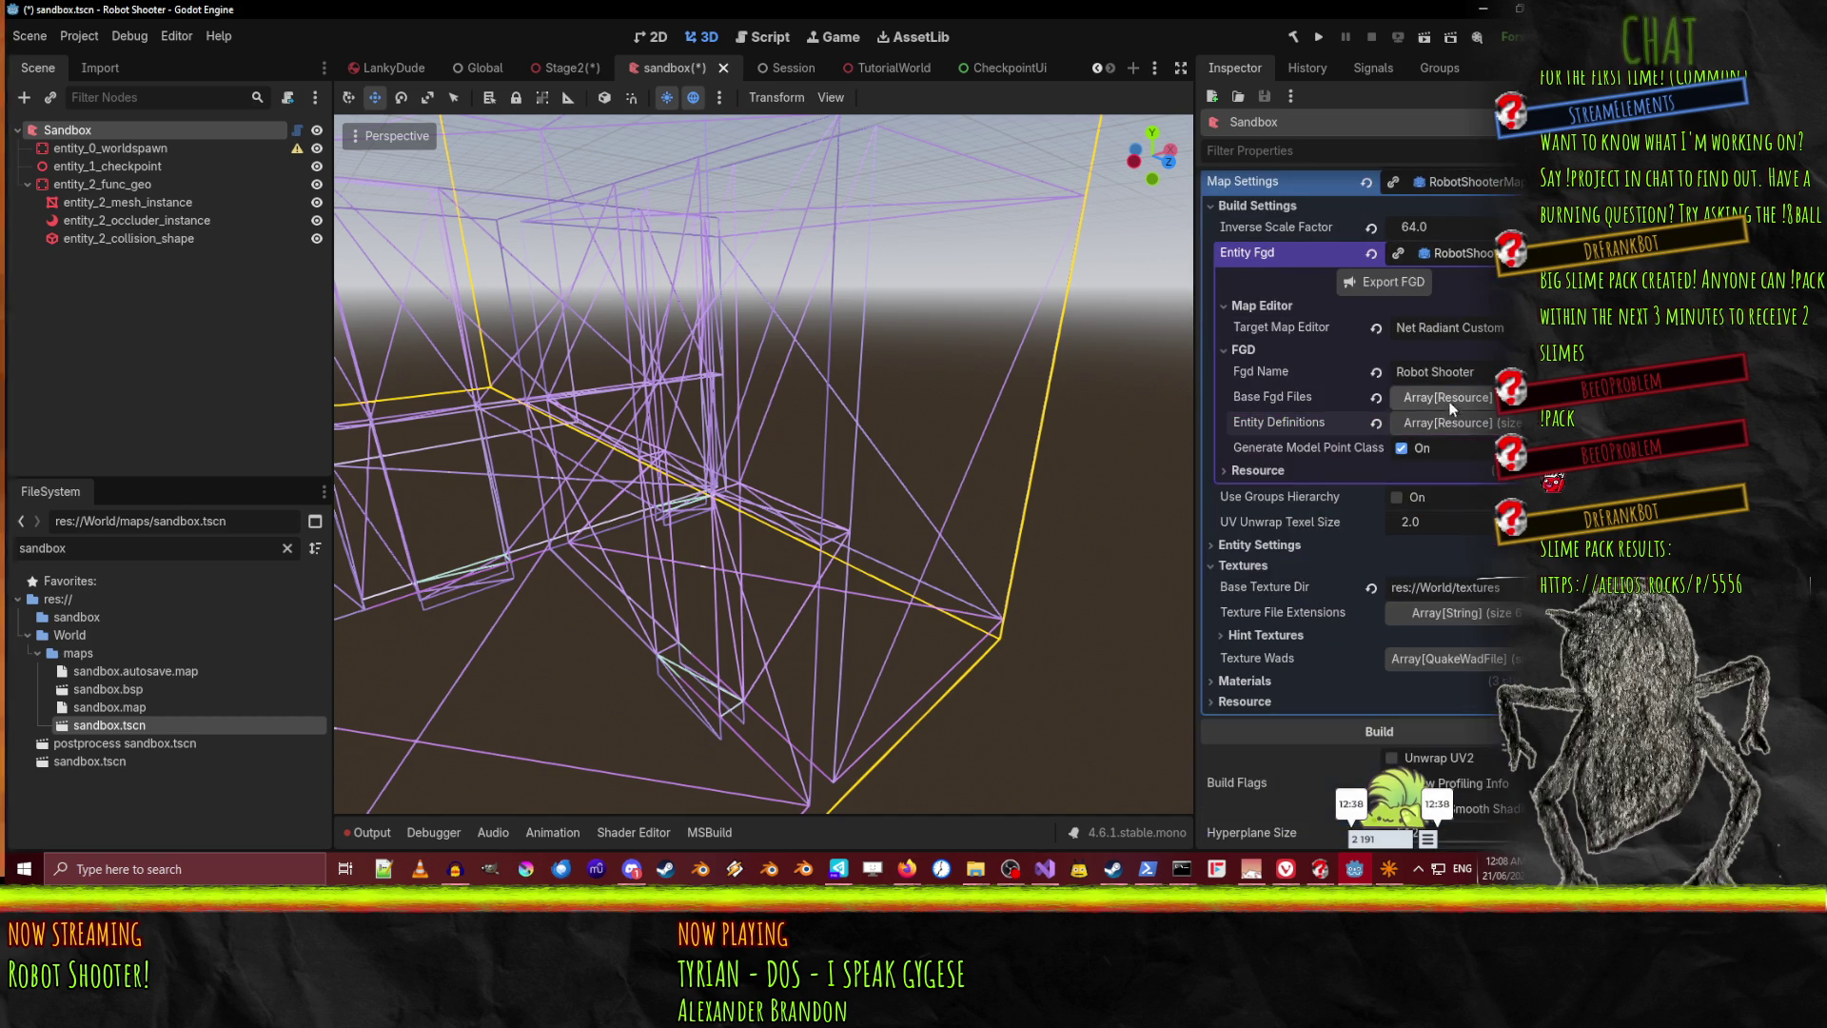
click(1440, 395)
click(1440, 395)
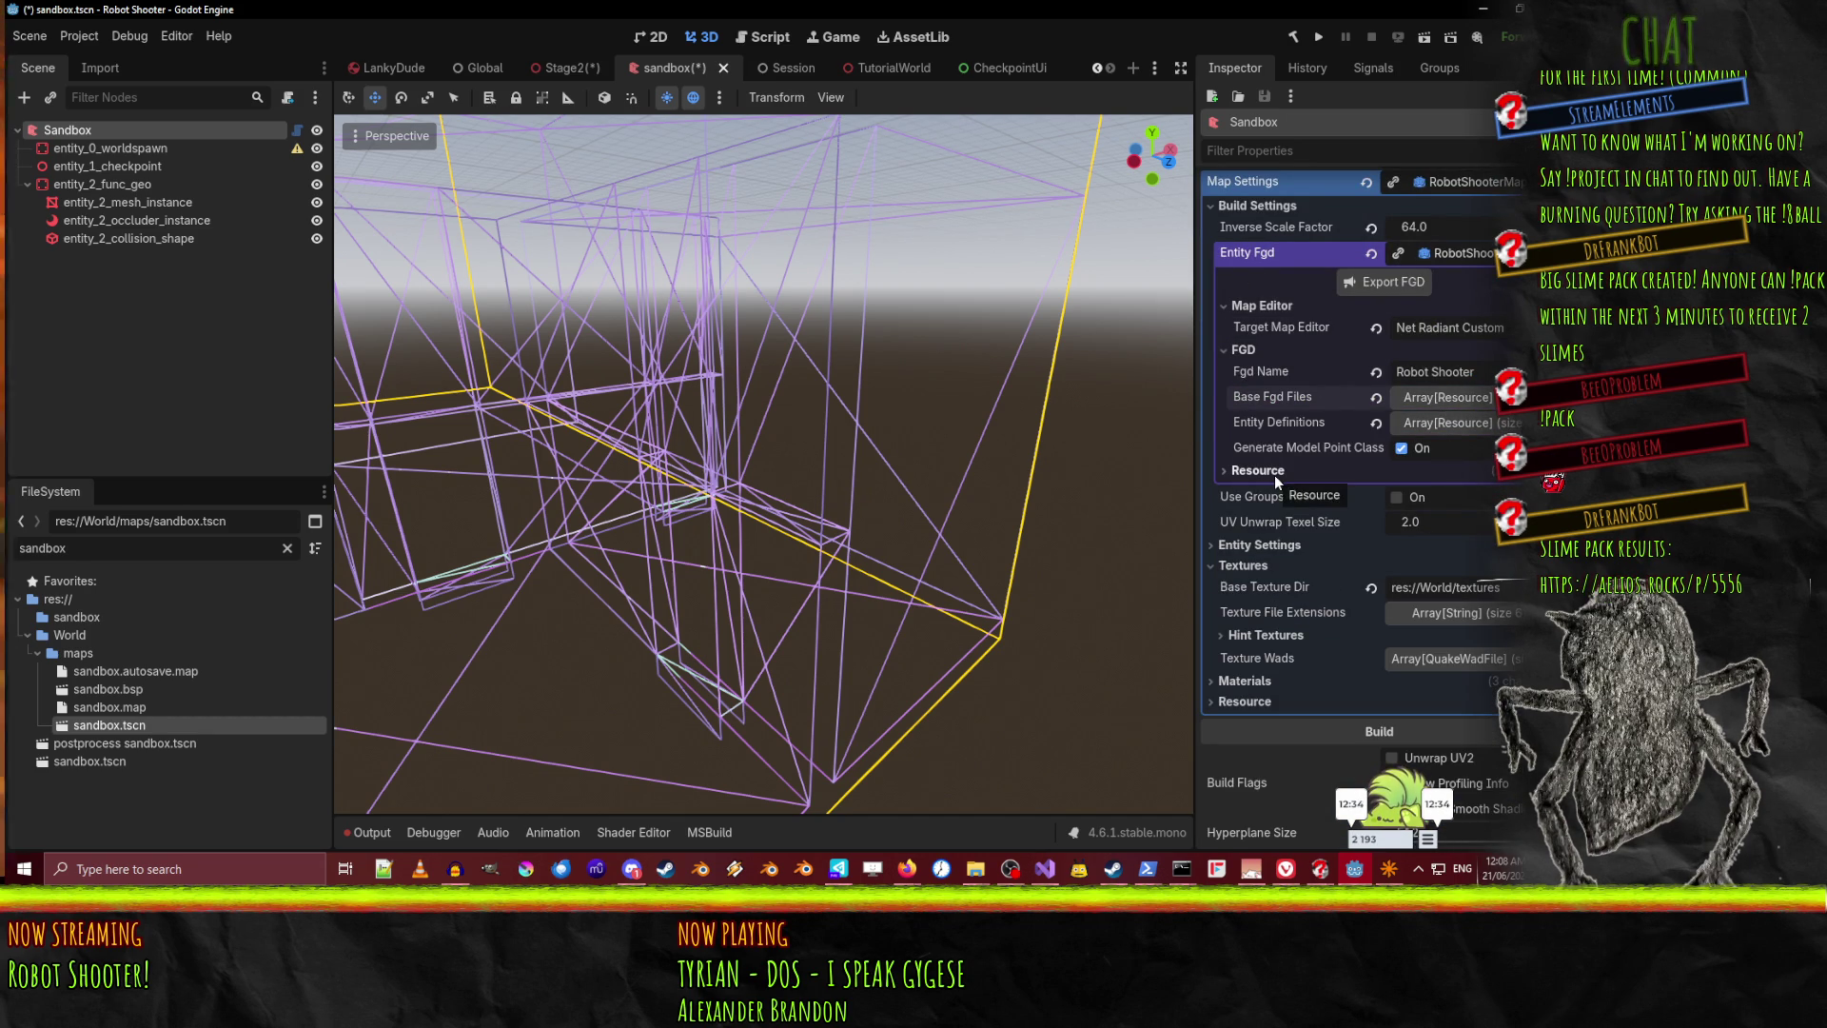
mouse_move(1321, 449)
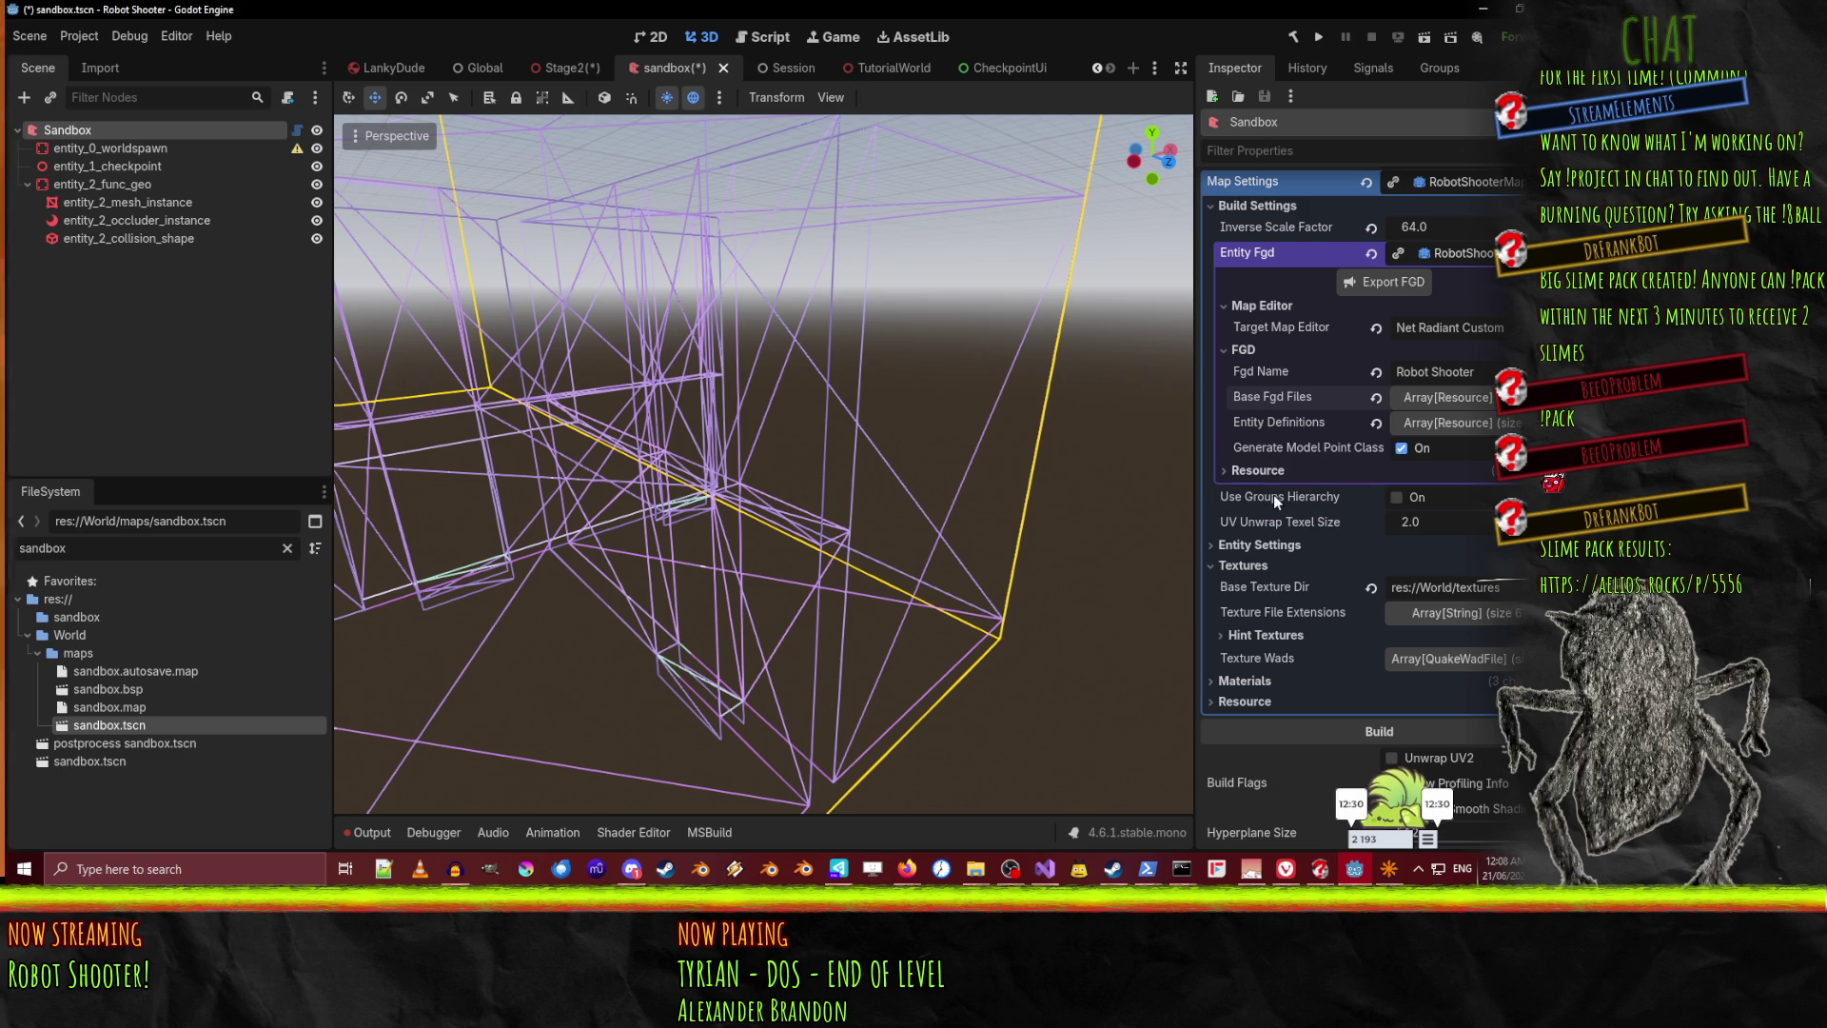
click(1263, 642)
Edit the Hint Textures' Skip Texture field, then move to the Clip Texture field
scroll(1264, 630, down, 2)
click(1456, 599)
key(shift+Tab)
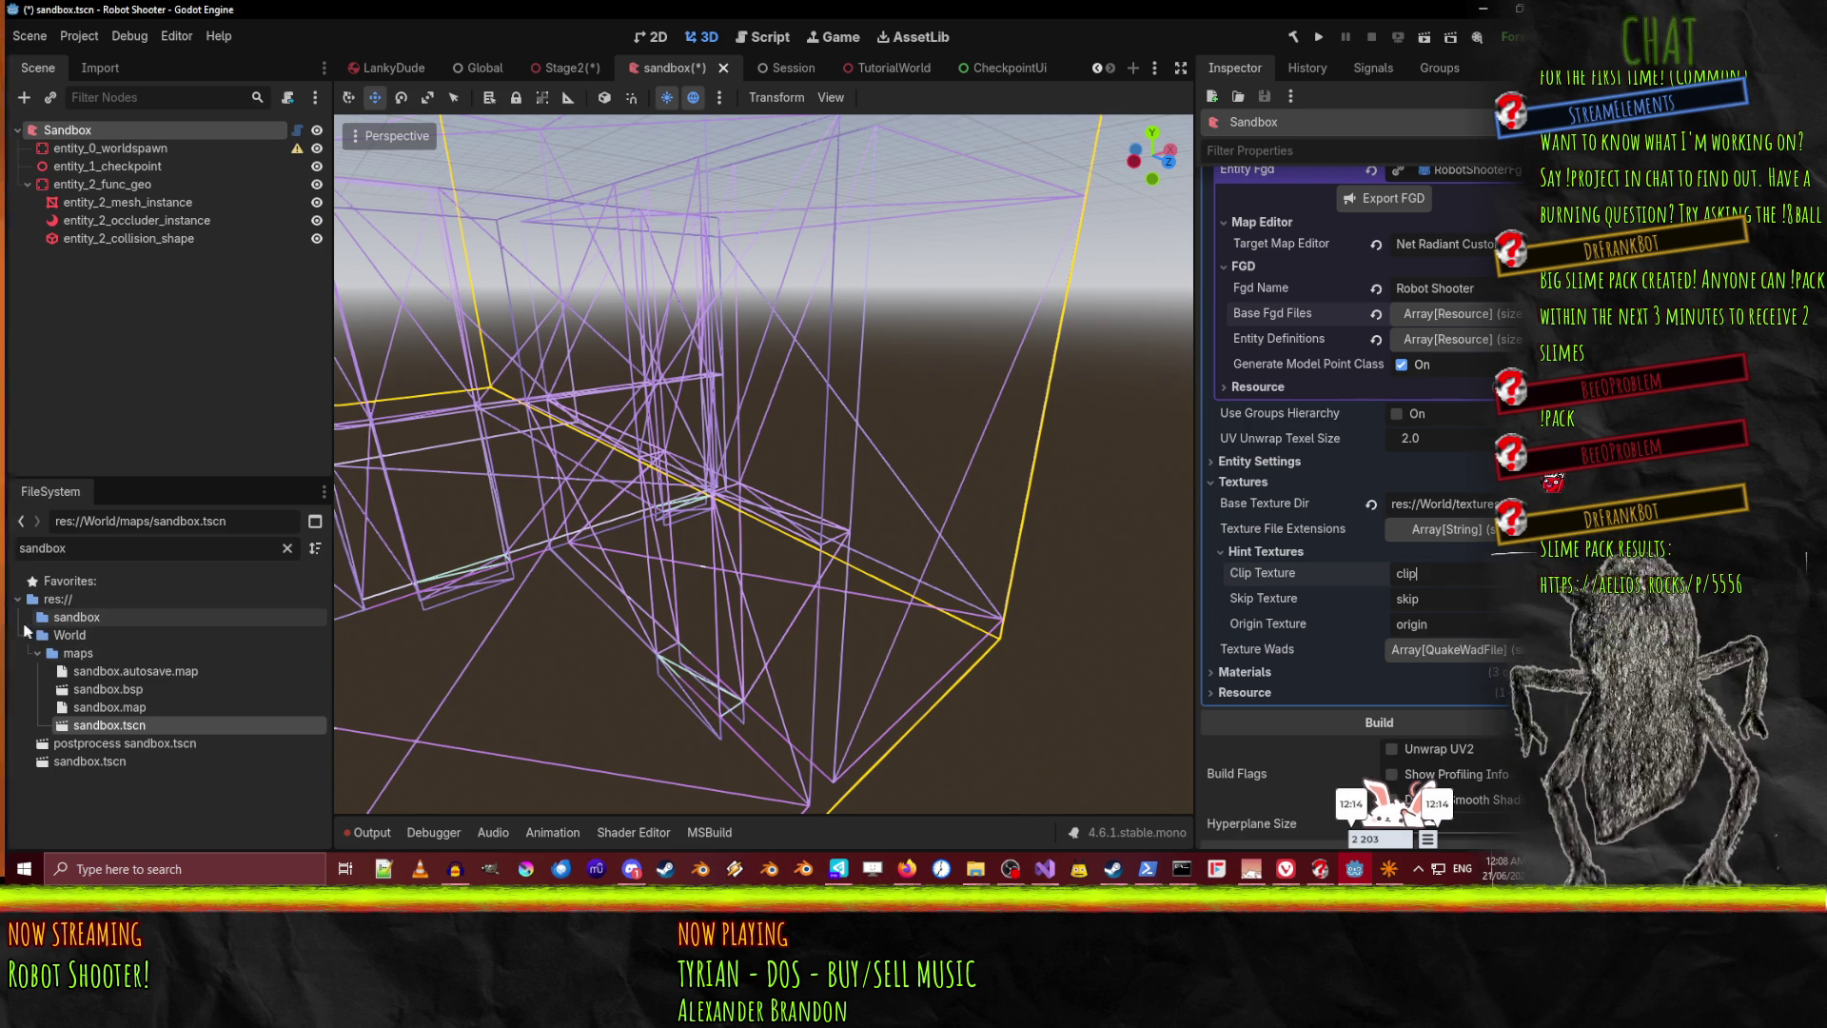
Filter the FileSystem for 'skip' and copy the path of World/textures/skip.png
mouse_move(908, 871)
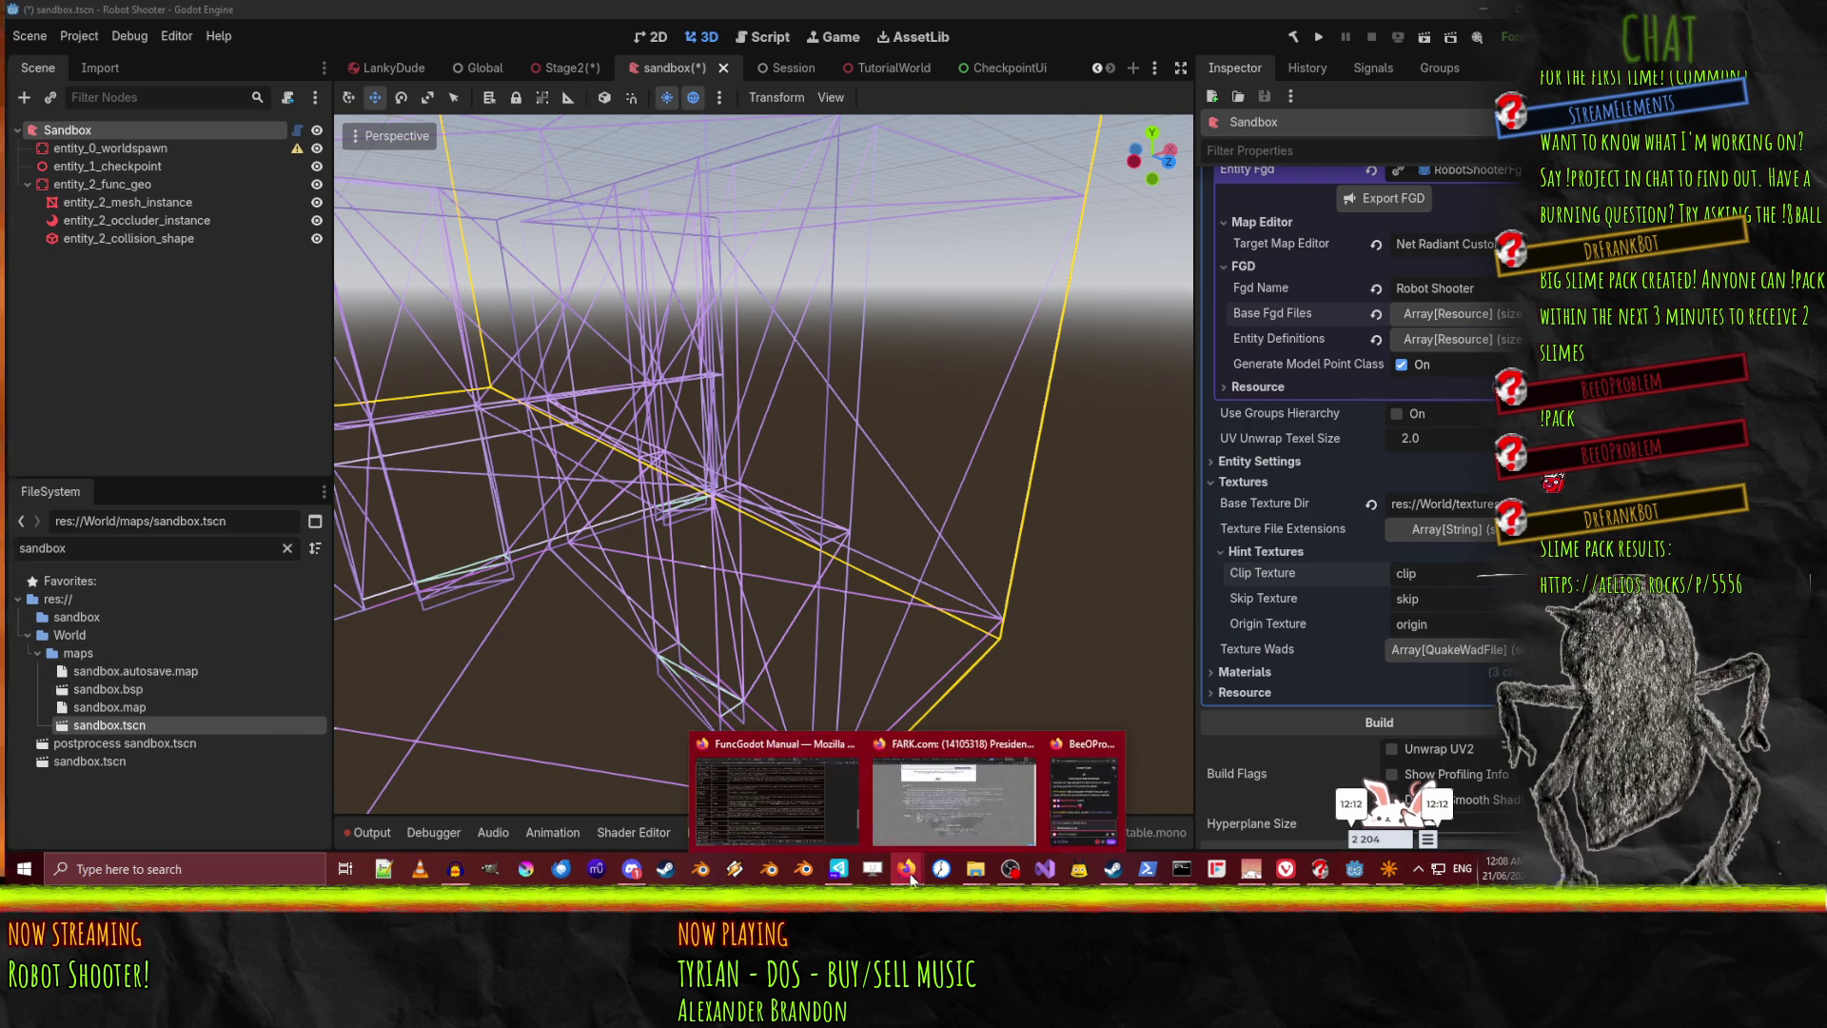
click(812, 796)
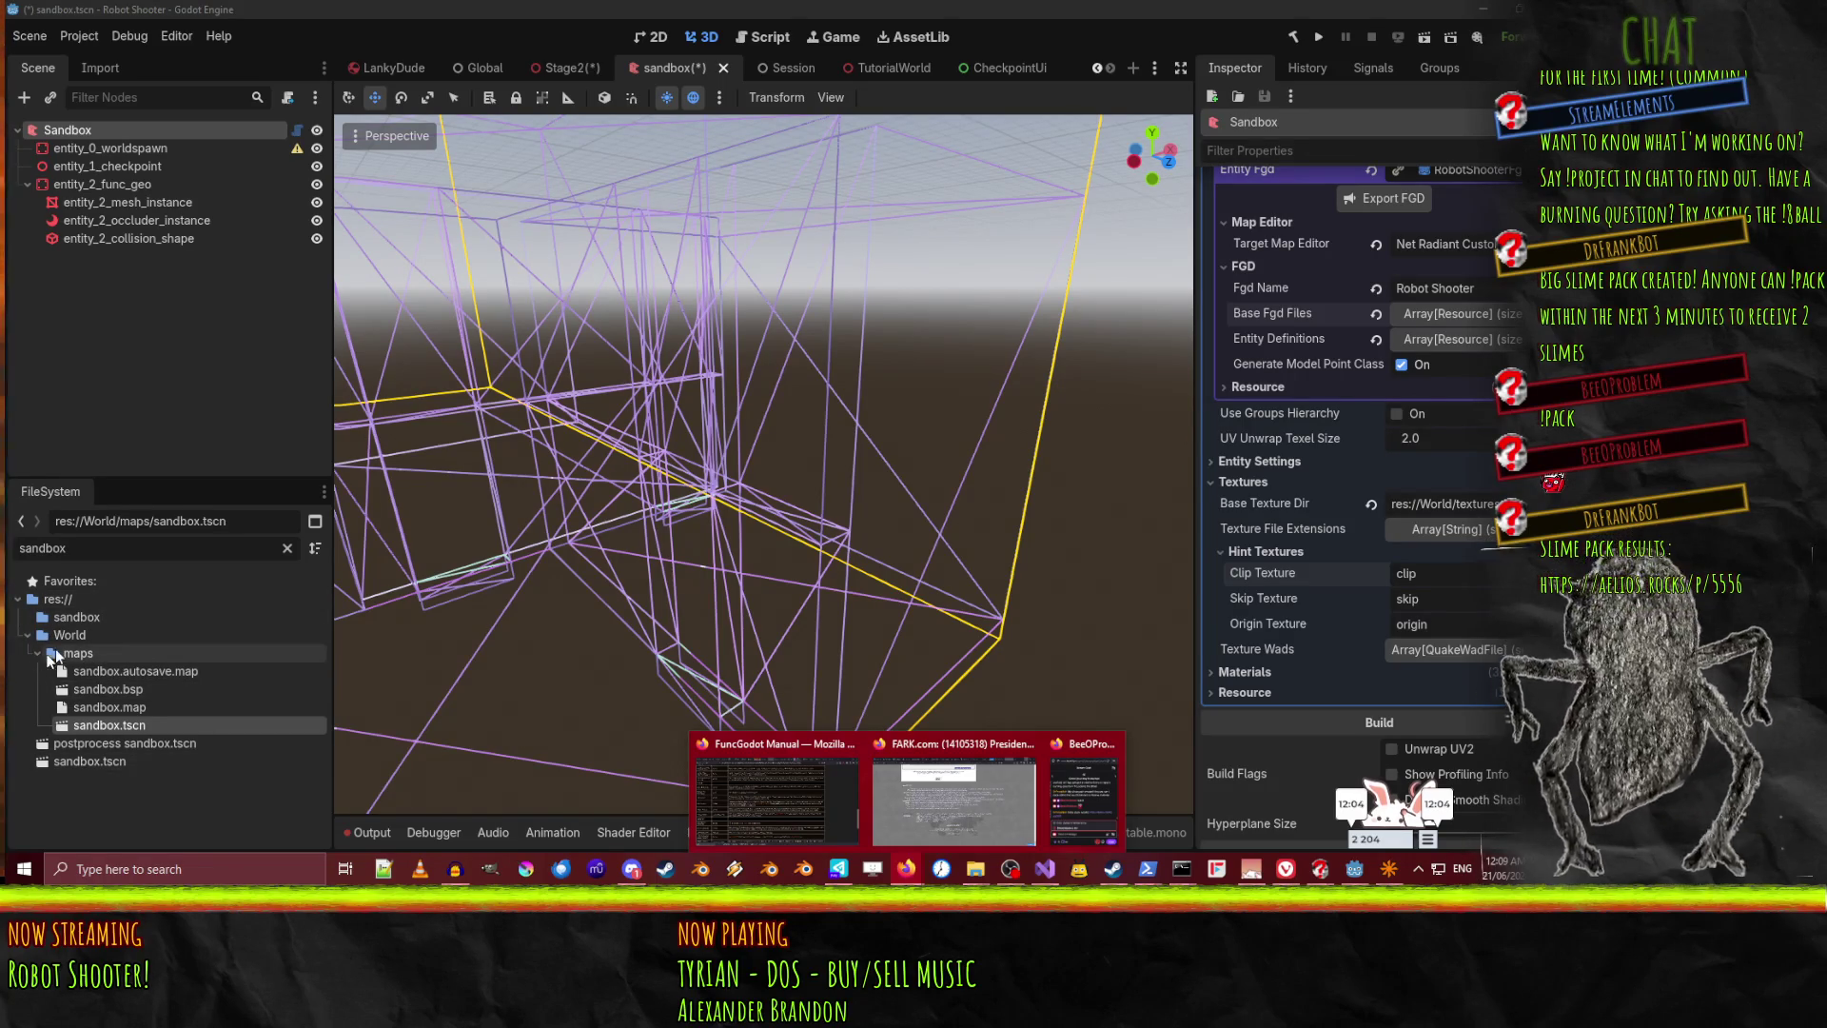
click(287, 548)
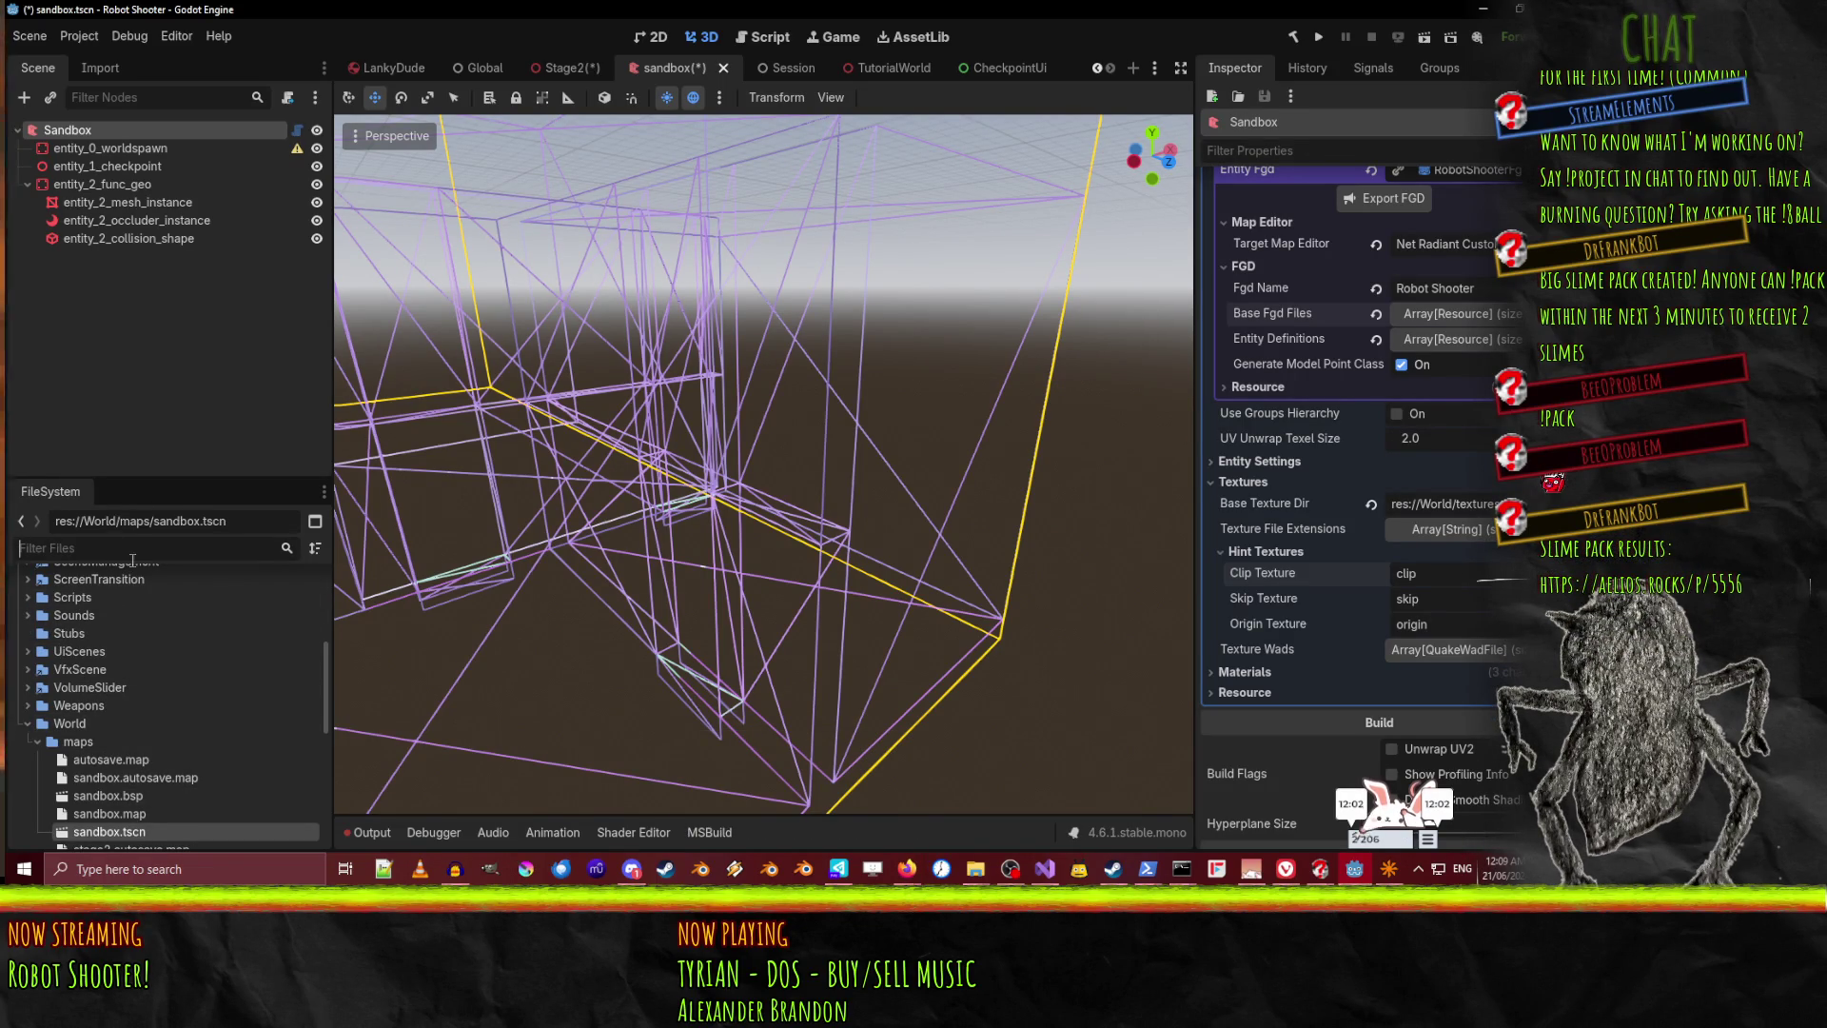
text(skip)
scroll(177, 660, down, 2)
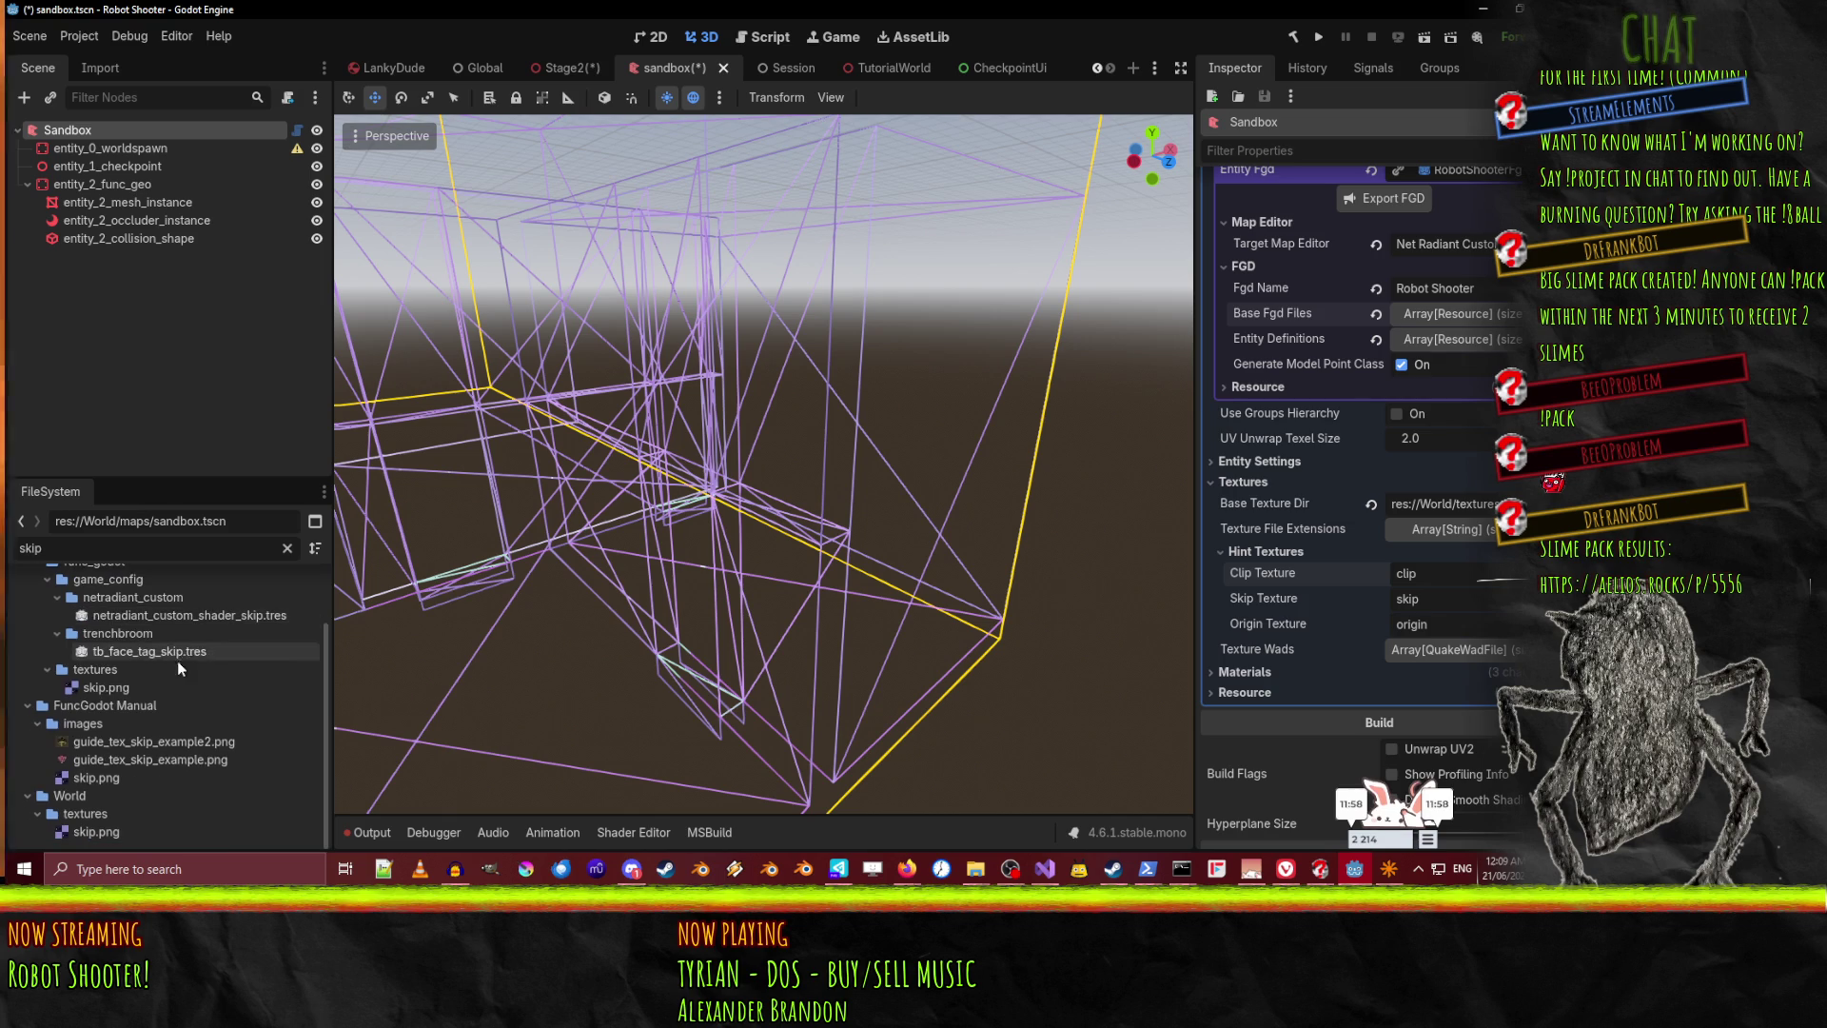
right_click(109, 833)
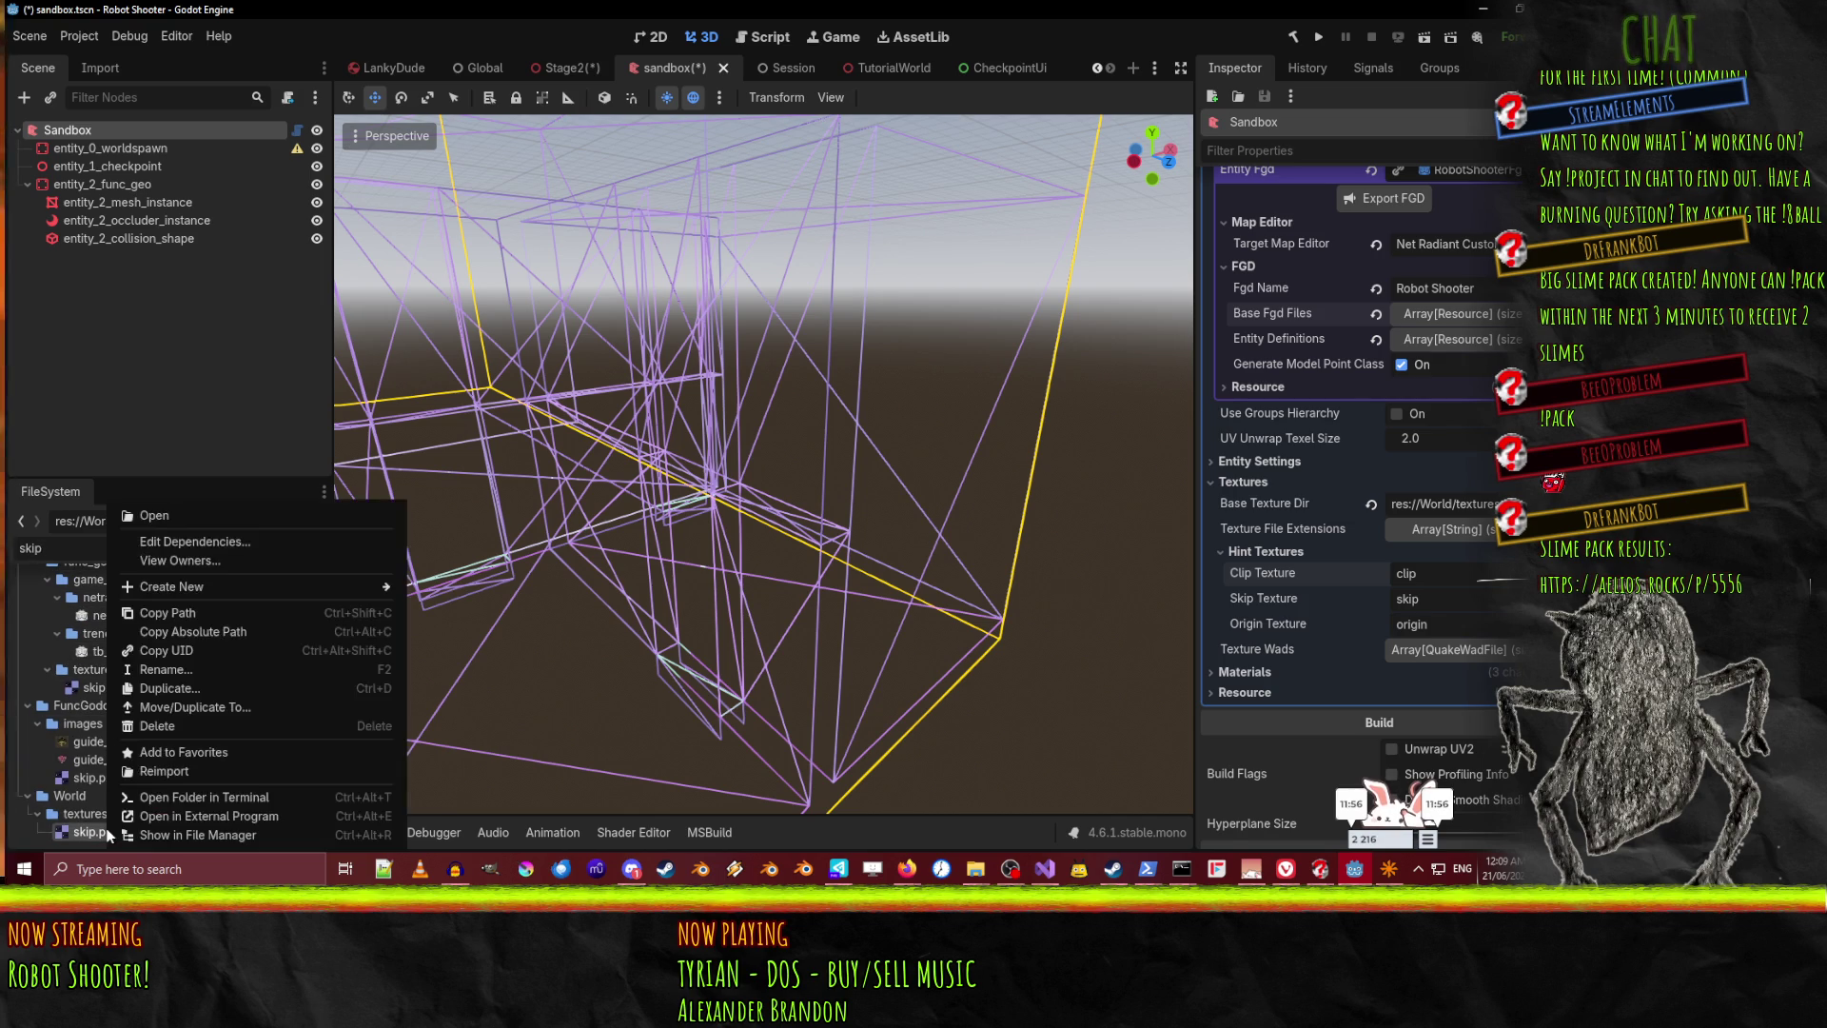
click(202, 614)
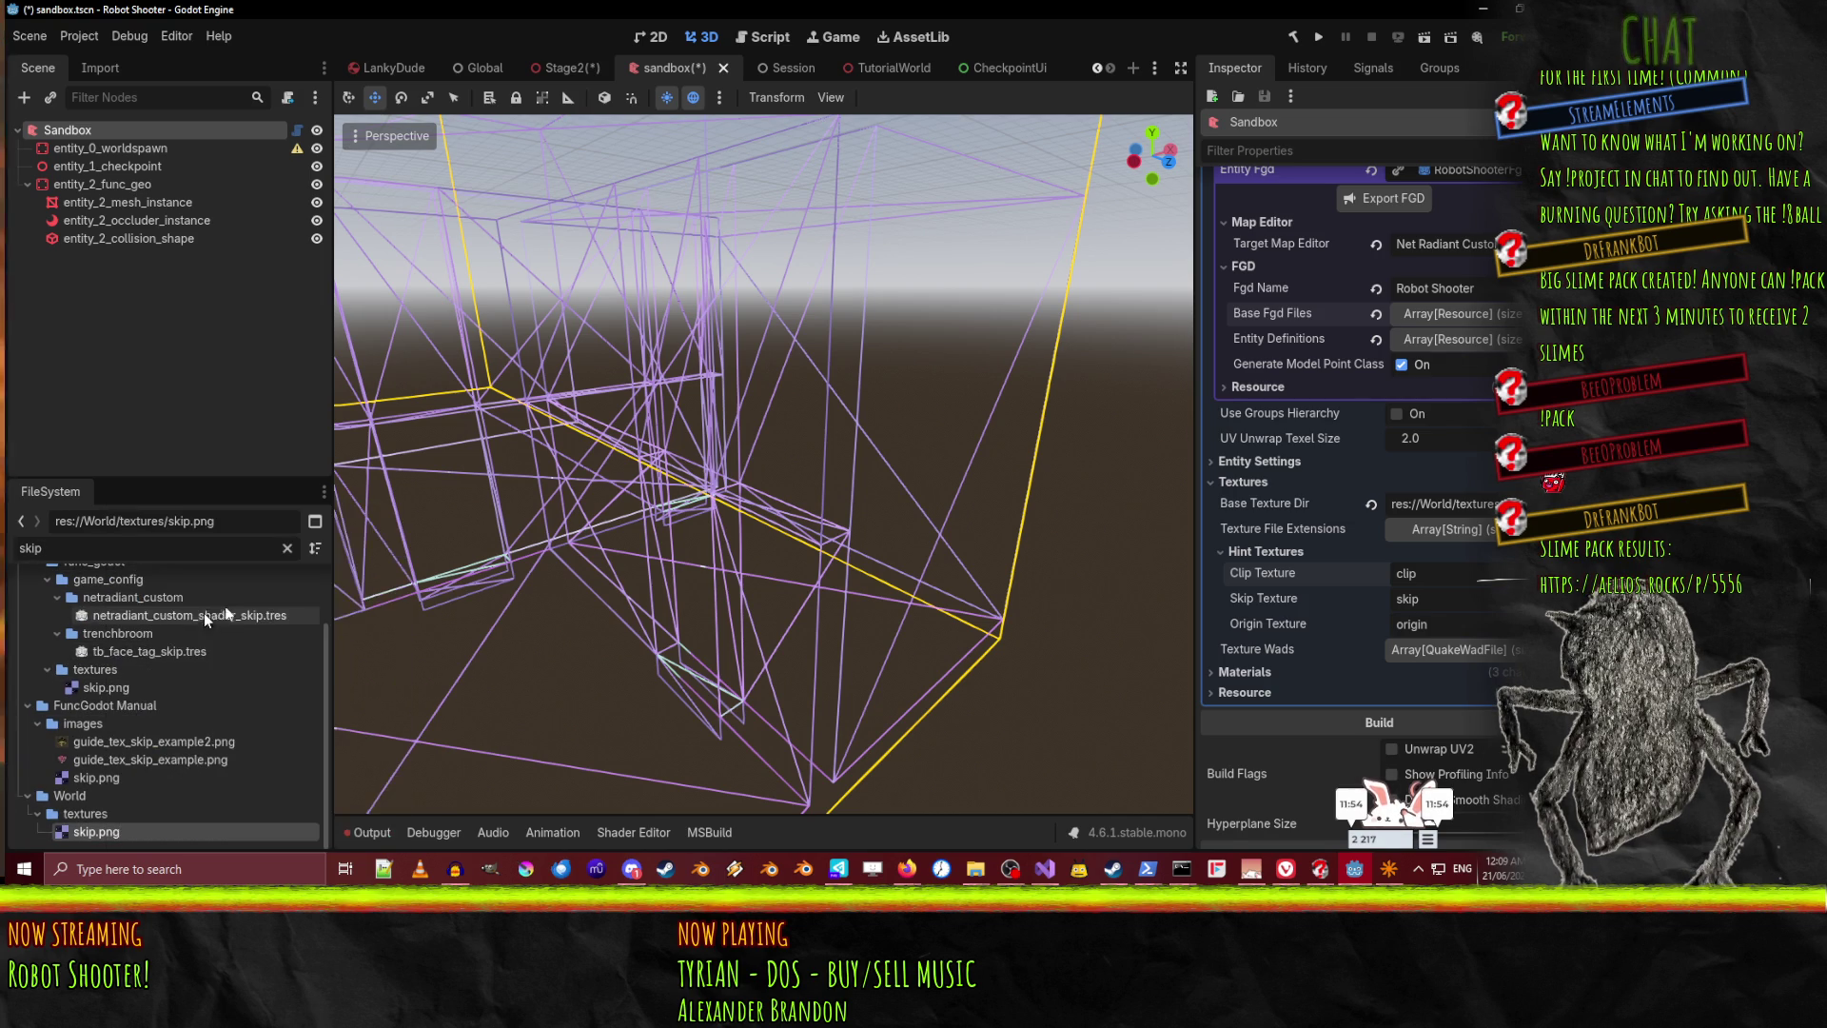
Paste the res://World/textures/skip.png path into Clip Texture and save the sandbox scene
double_click(1454, 572)
key(ctrl+v)
key(Return)
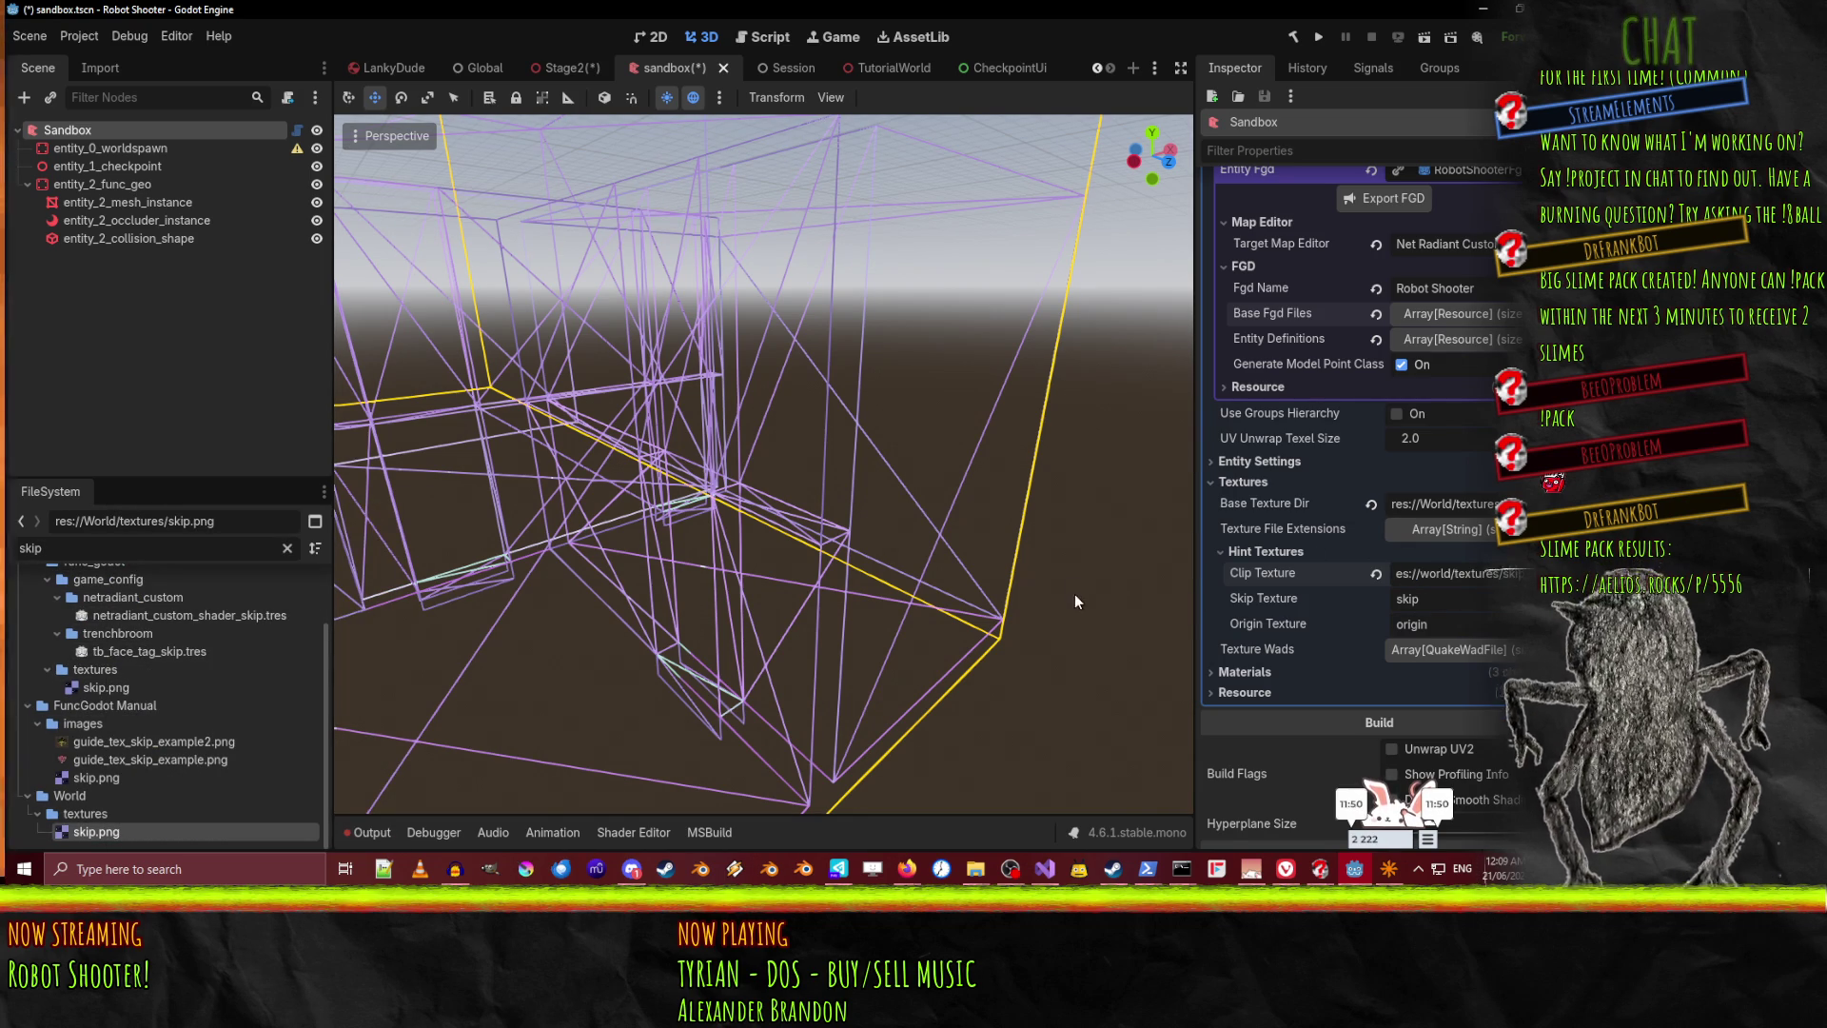
key(ctrl+s)
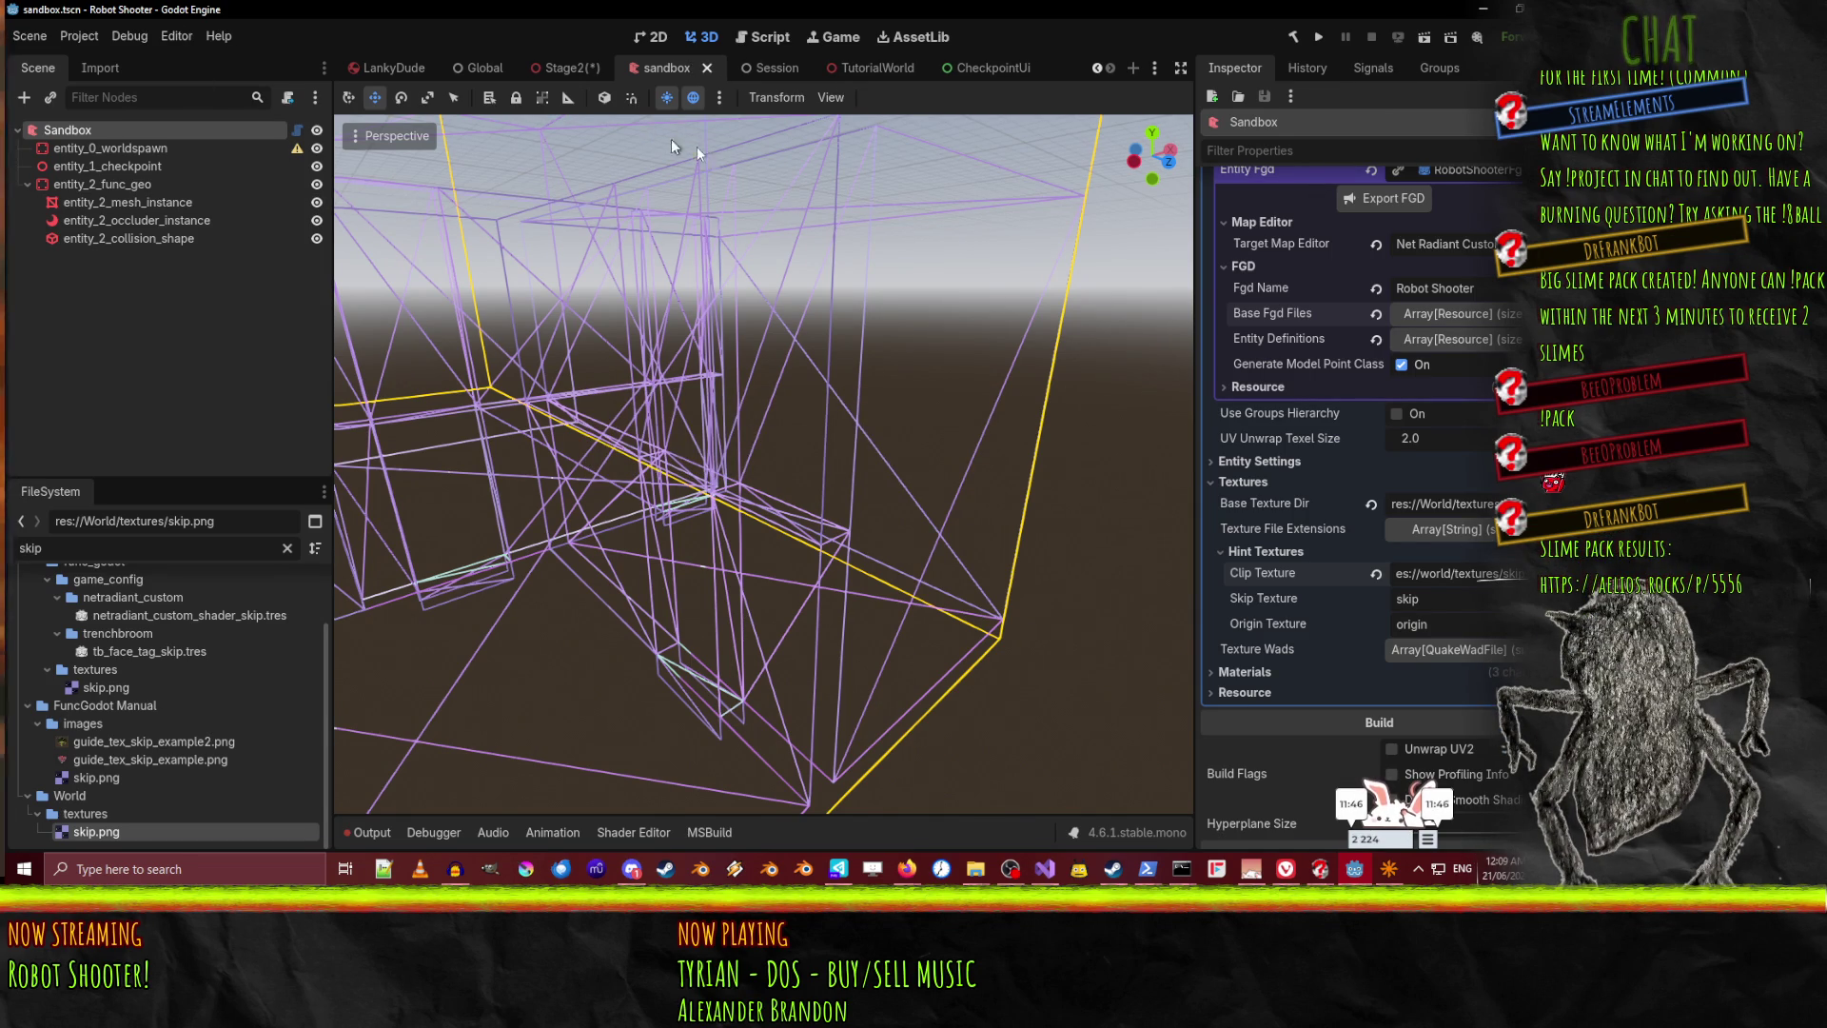
scroll(1455, 434, up, 5)
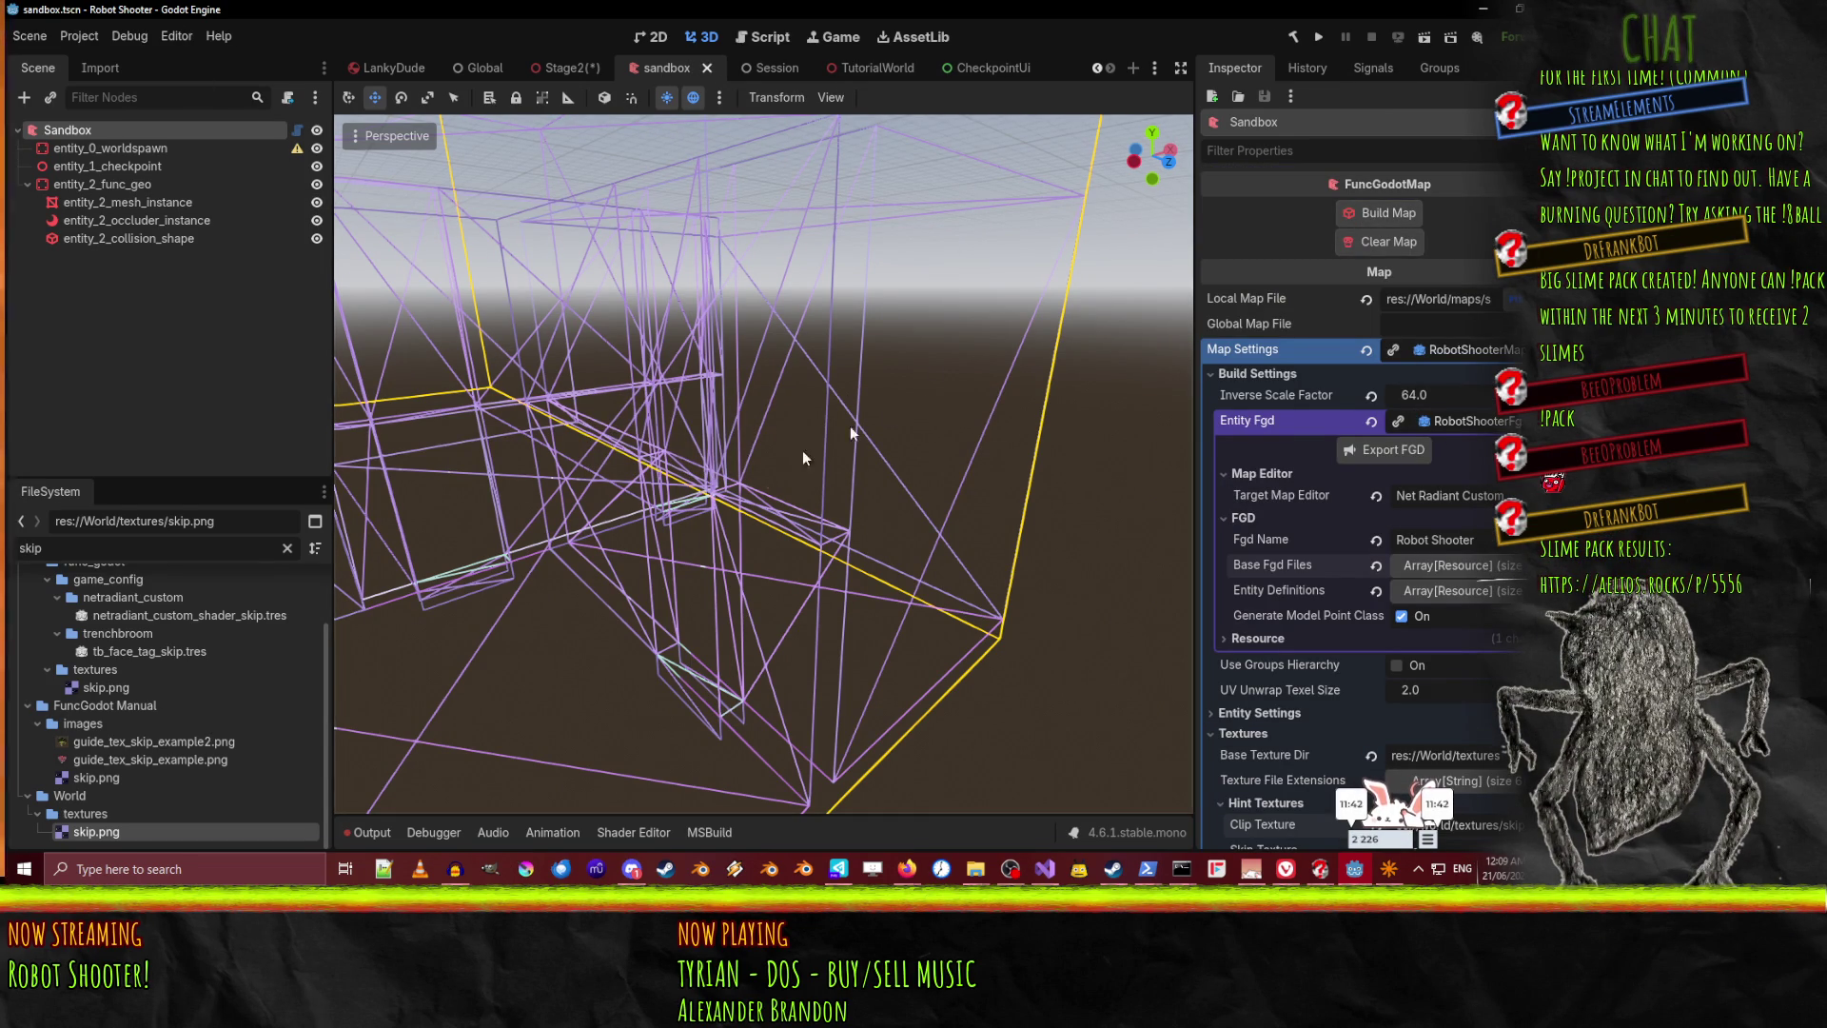
Clear and rebuild the sandbox map, then pull the view back to see the whole structure
click(1372, 240)
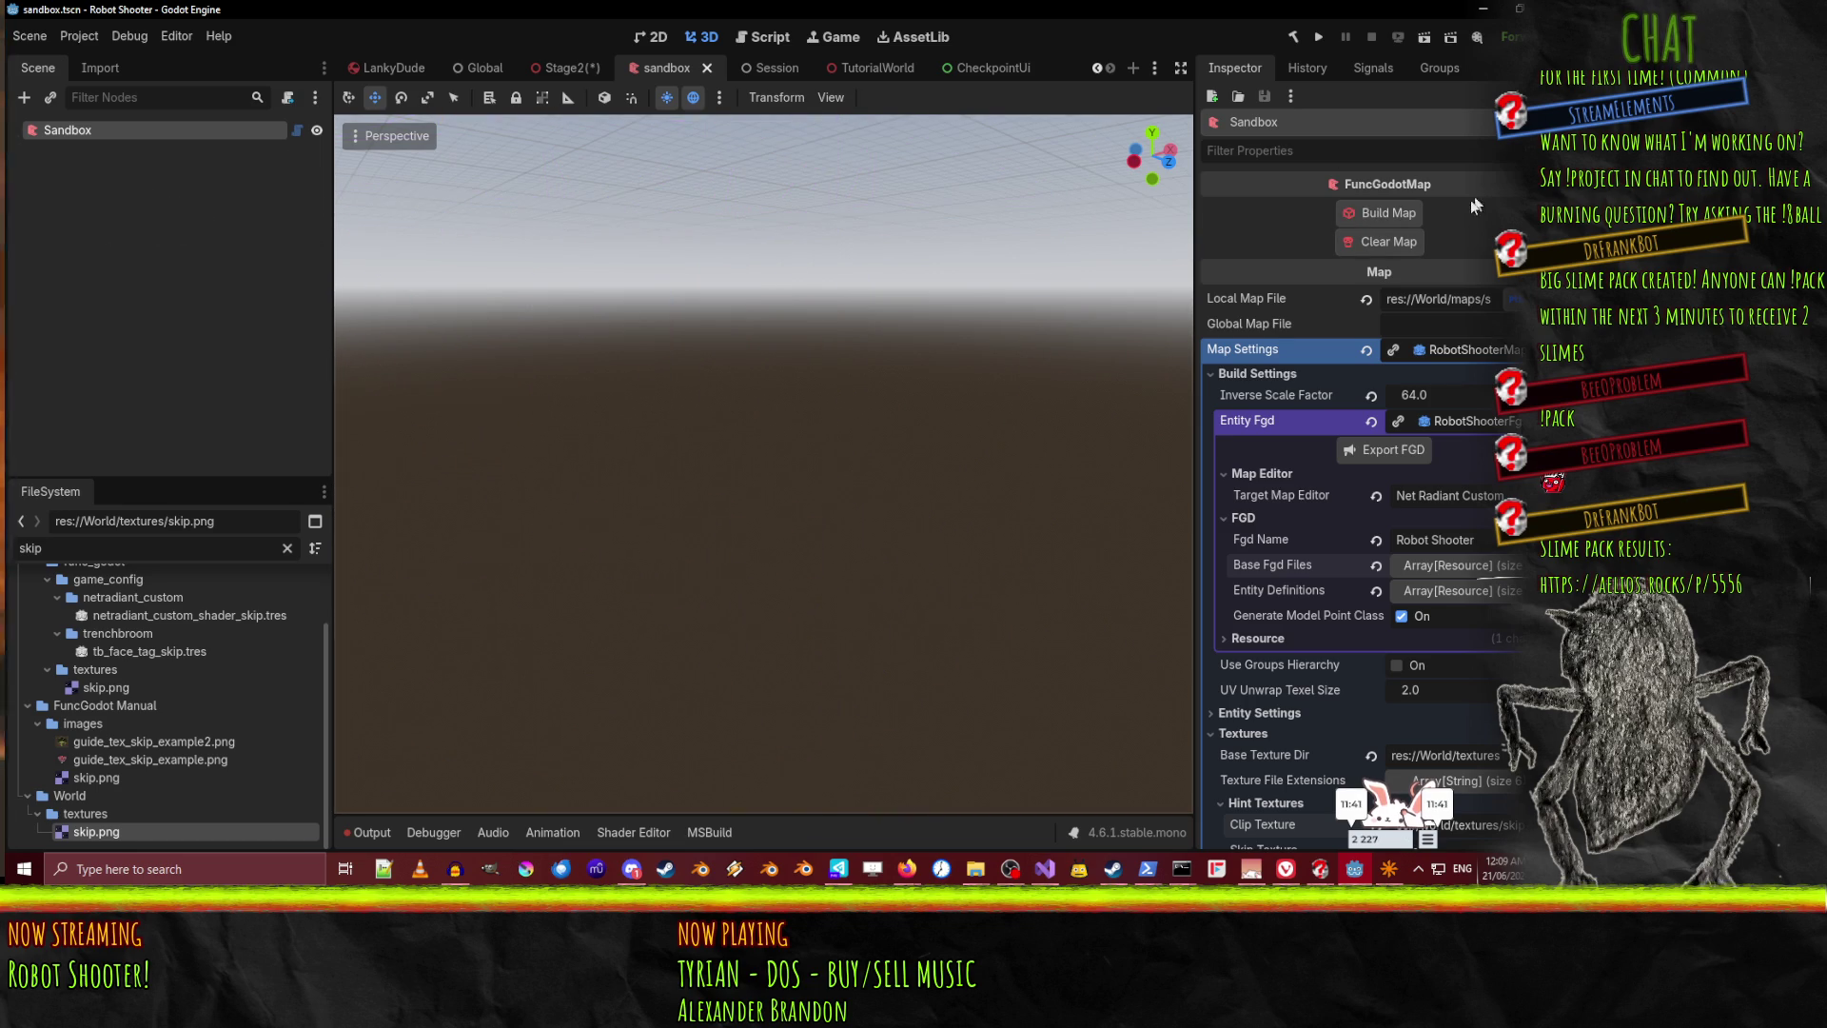
click(1379, 211)
mouse_move(883, 443)
mouse_down()
mouse_move(790, 443)
mouse_move(471, 274)
mouse_up()
Switch the viewport to Display Normal and orbit around the shaded greybox map
click(396, 137)
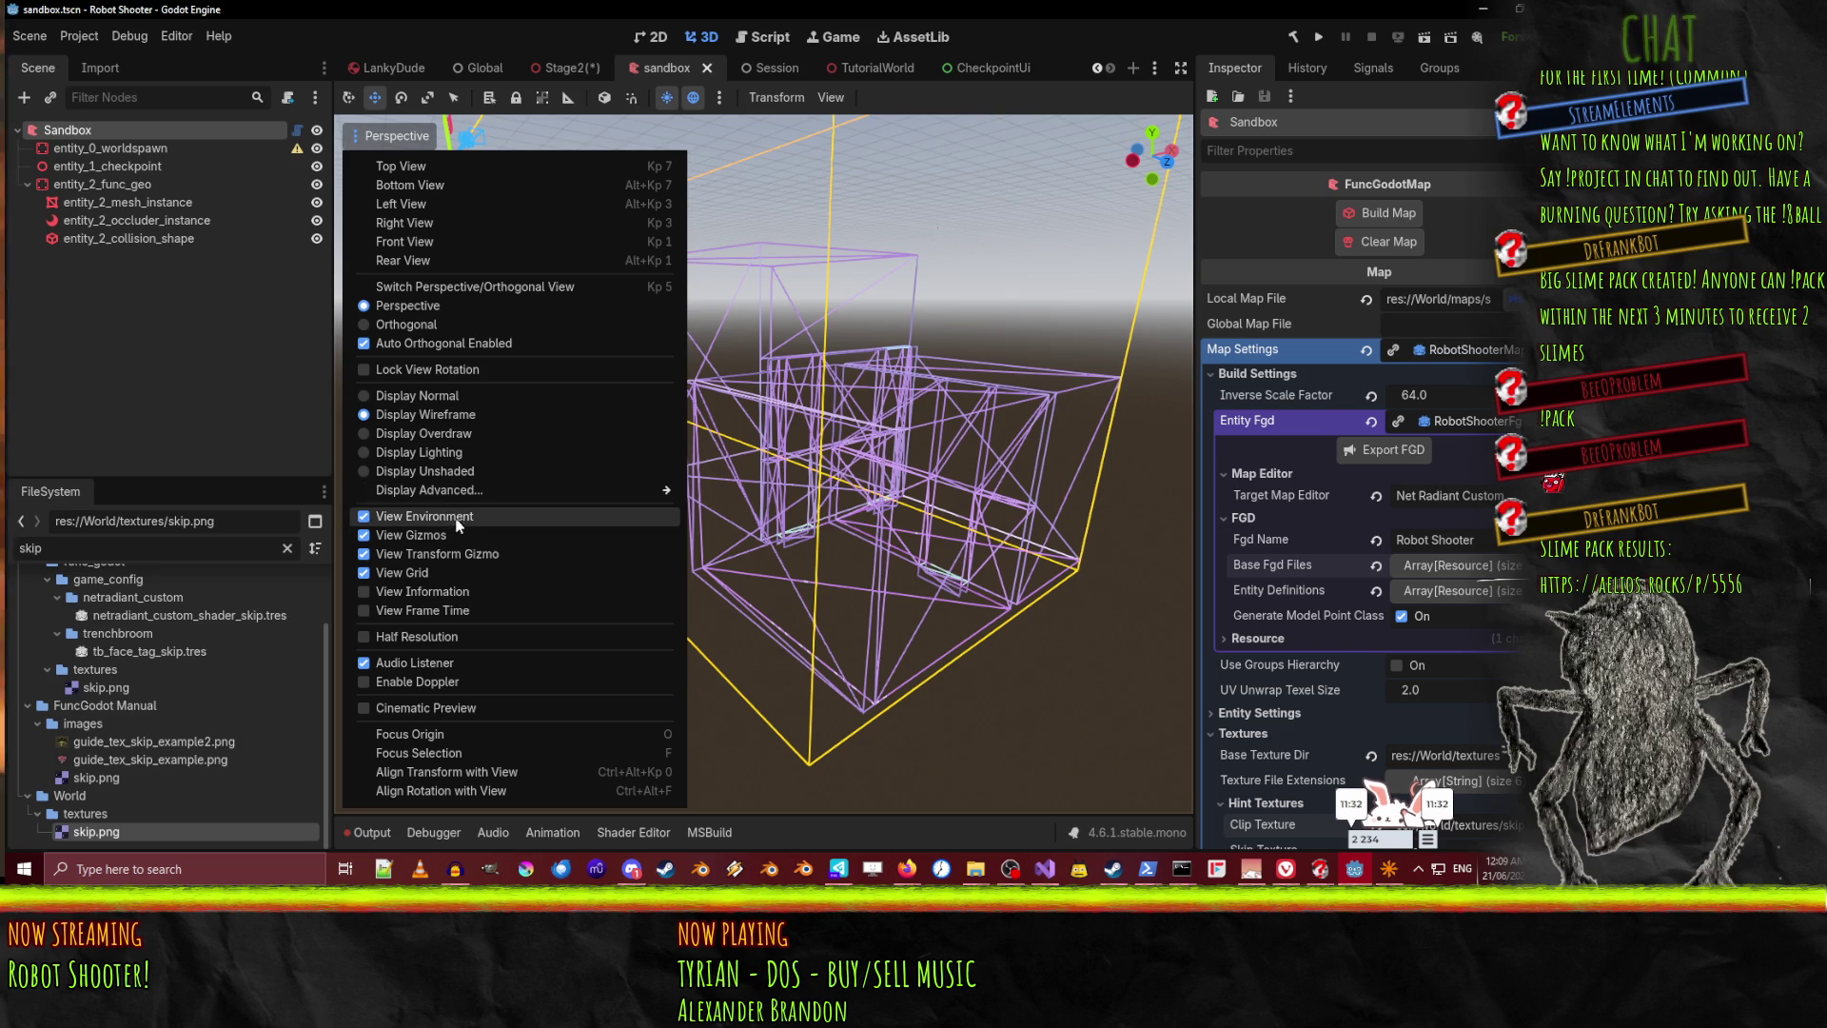
click(451, 394)
click(1092, 411)
mouse_move(1116, 423)
mouse_down()
mouse_move(1065, 419)
mouse_move(1141, 420)
mouse_move(1008, 417)
mouse_move(1094, 466)
mouse_up()
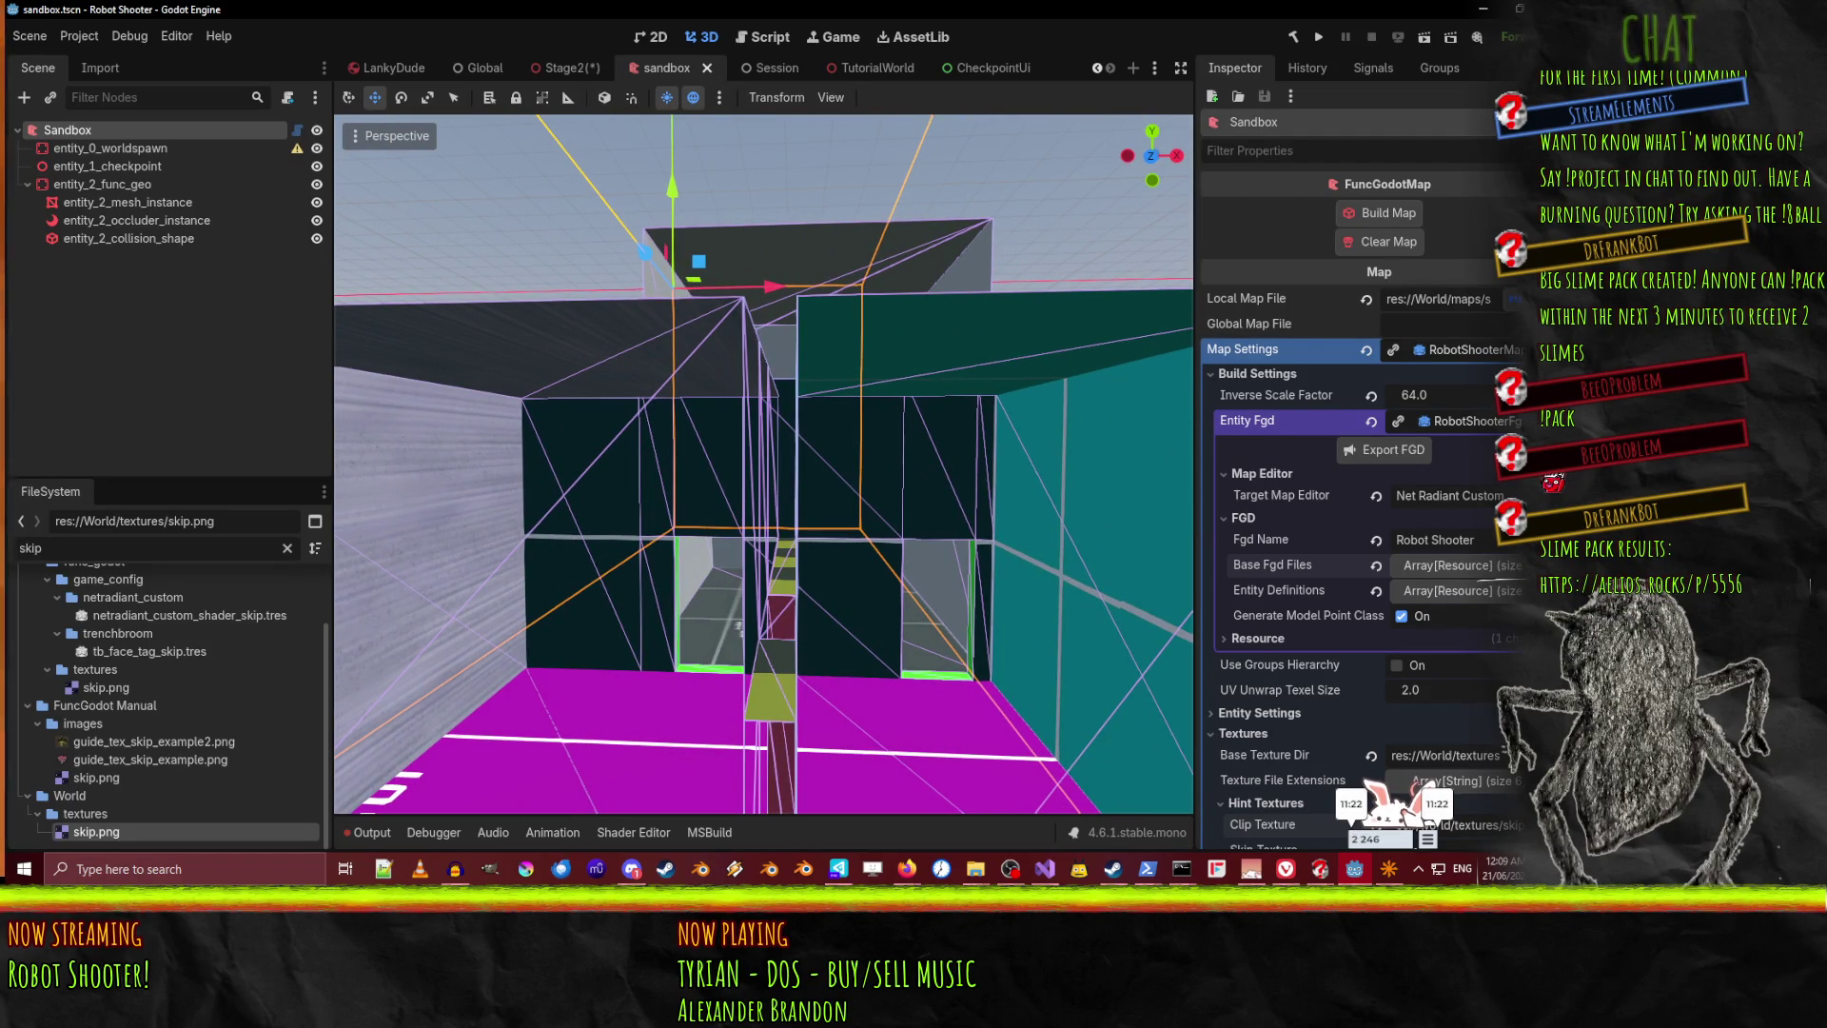
mouse_move(900, 472)
mouse_down()
mouse_move(900, 533)
mouse_move(900, 447)
mouse_up()
drag(1127, 727, 1127, 727)
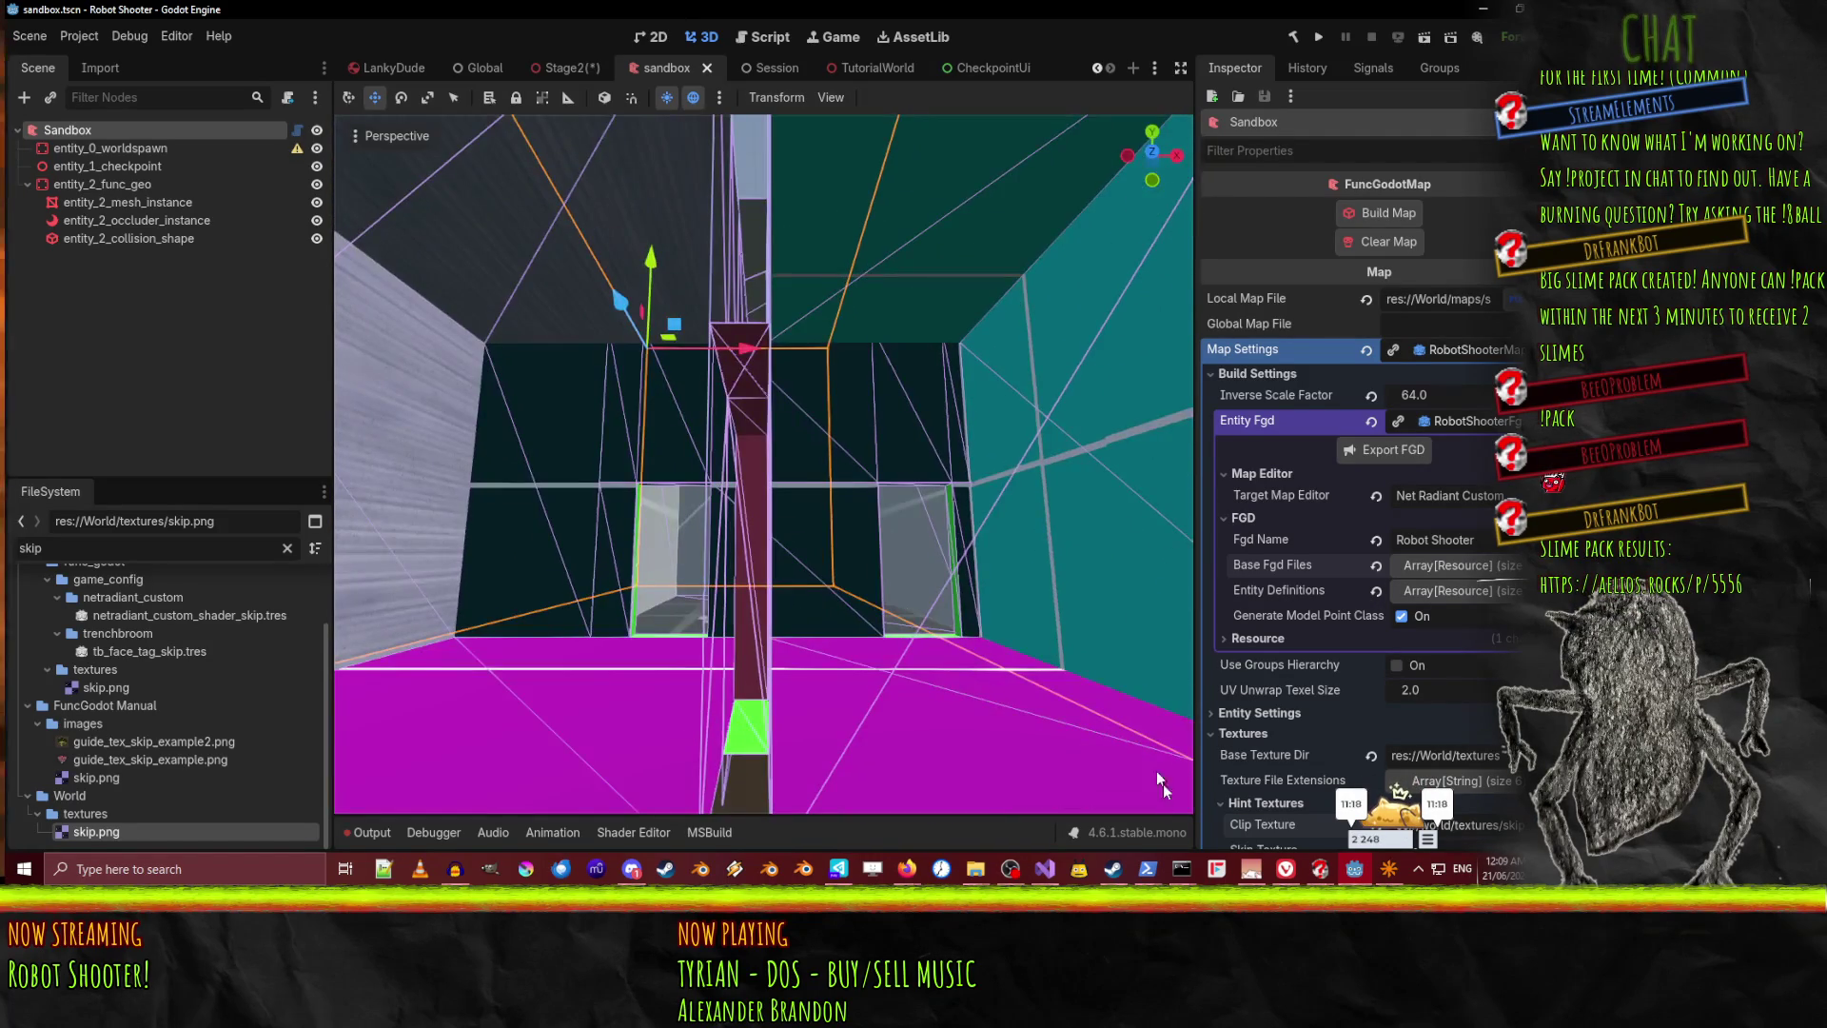
In NetRadiant, close the entities window, deselect brushes, and select the thin brush between the walls
click(1389, 869)
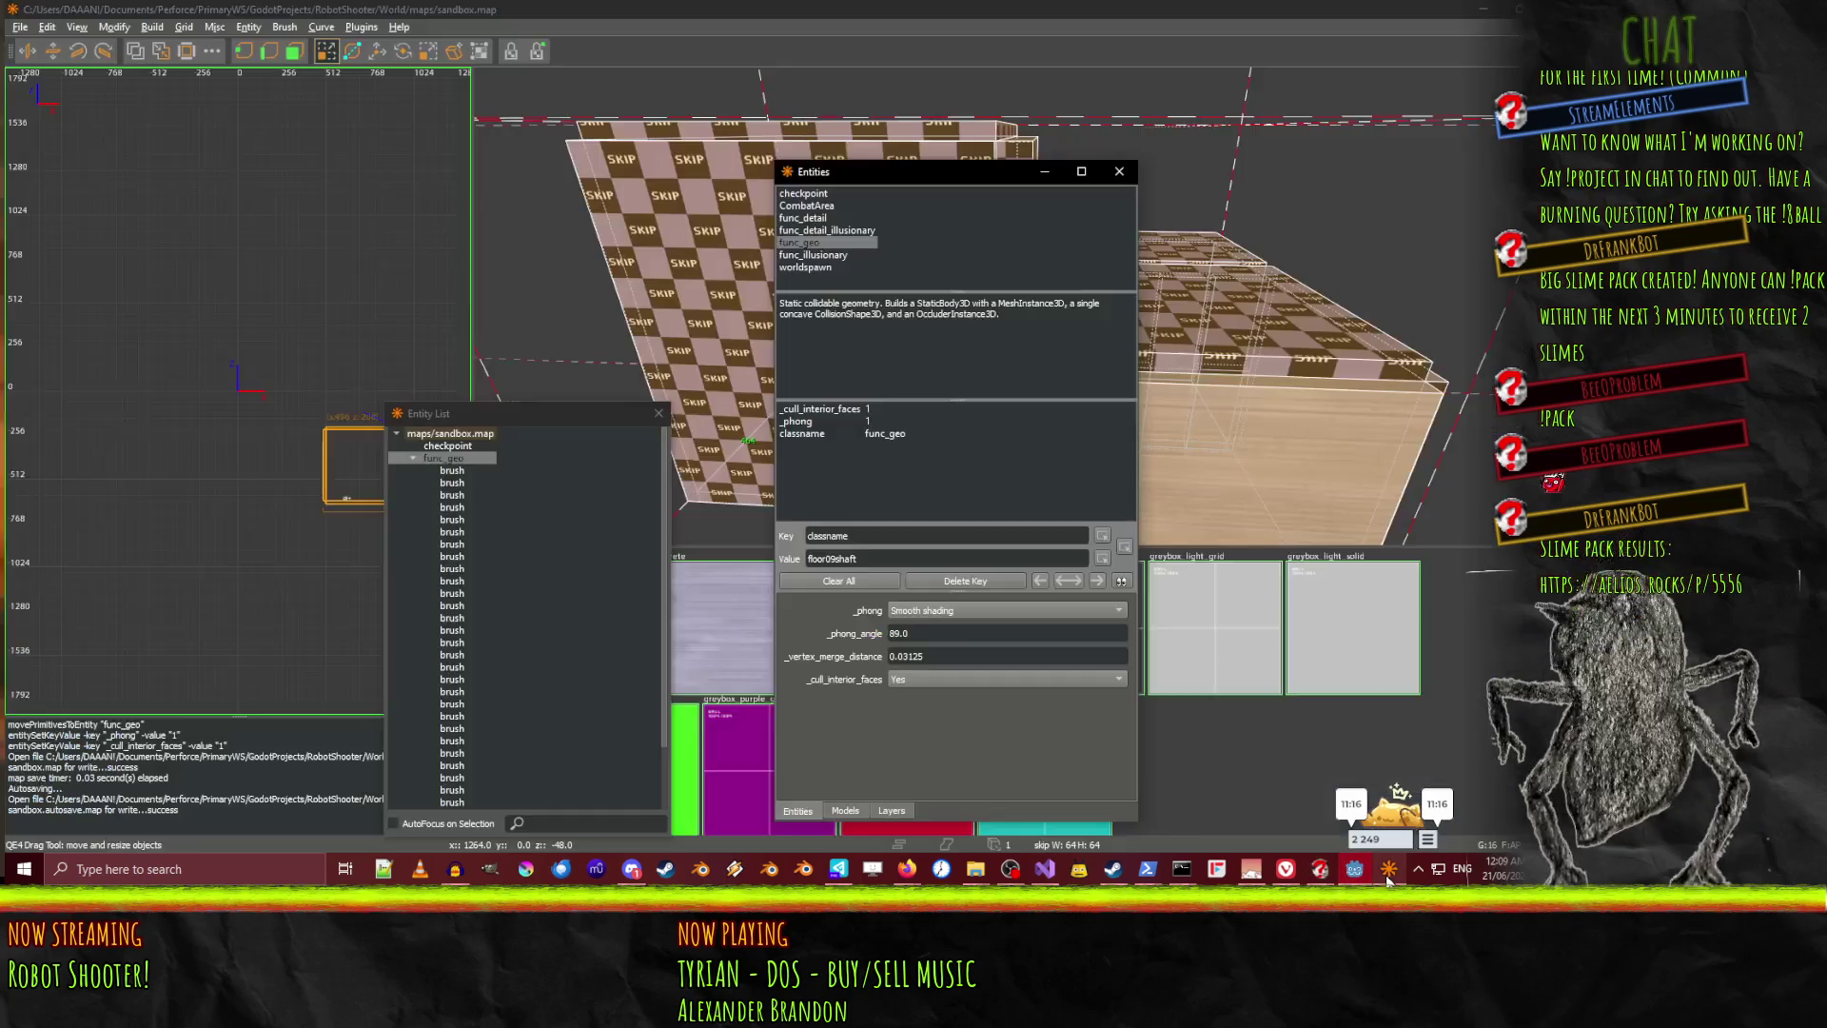
click(1119, 172)
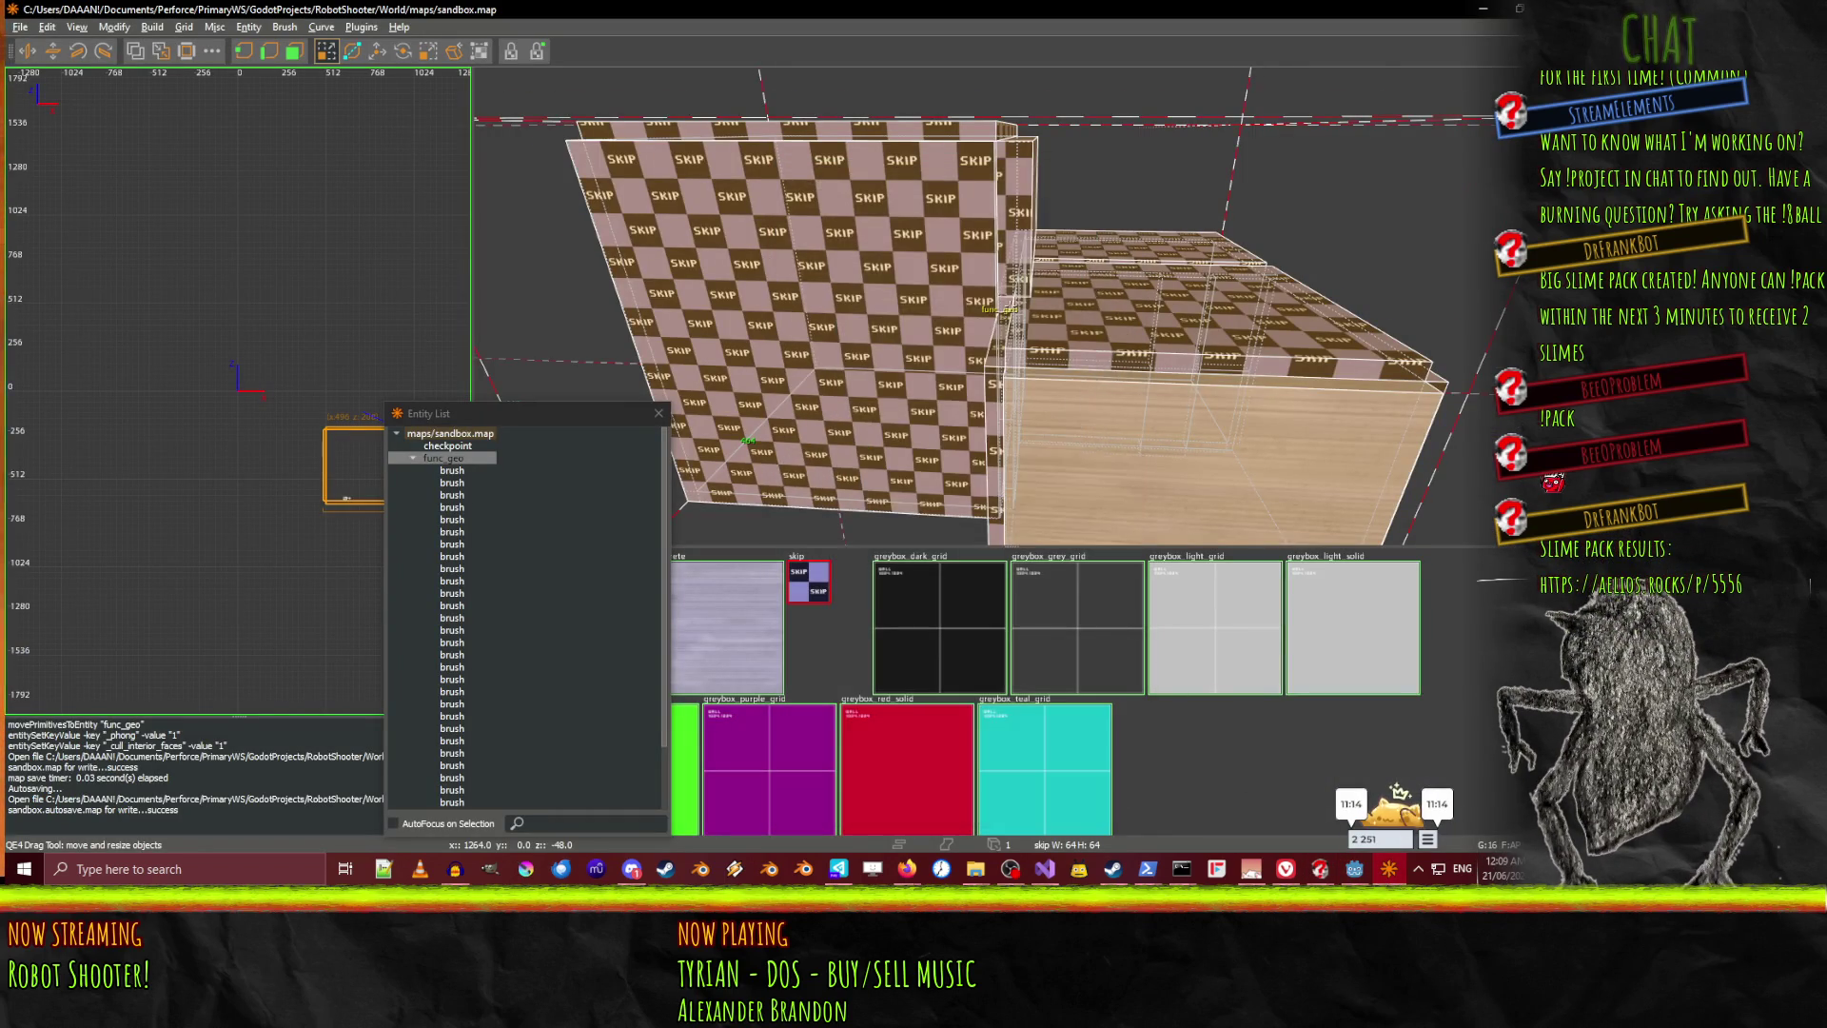
scroll(1009, 305, up, 5)
scroll(1010, 305, up, 4)
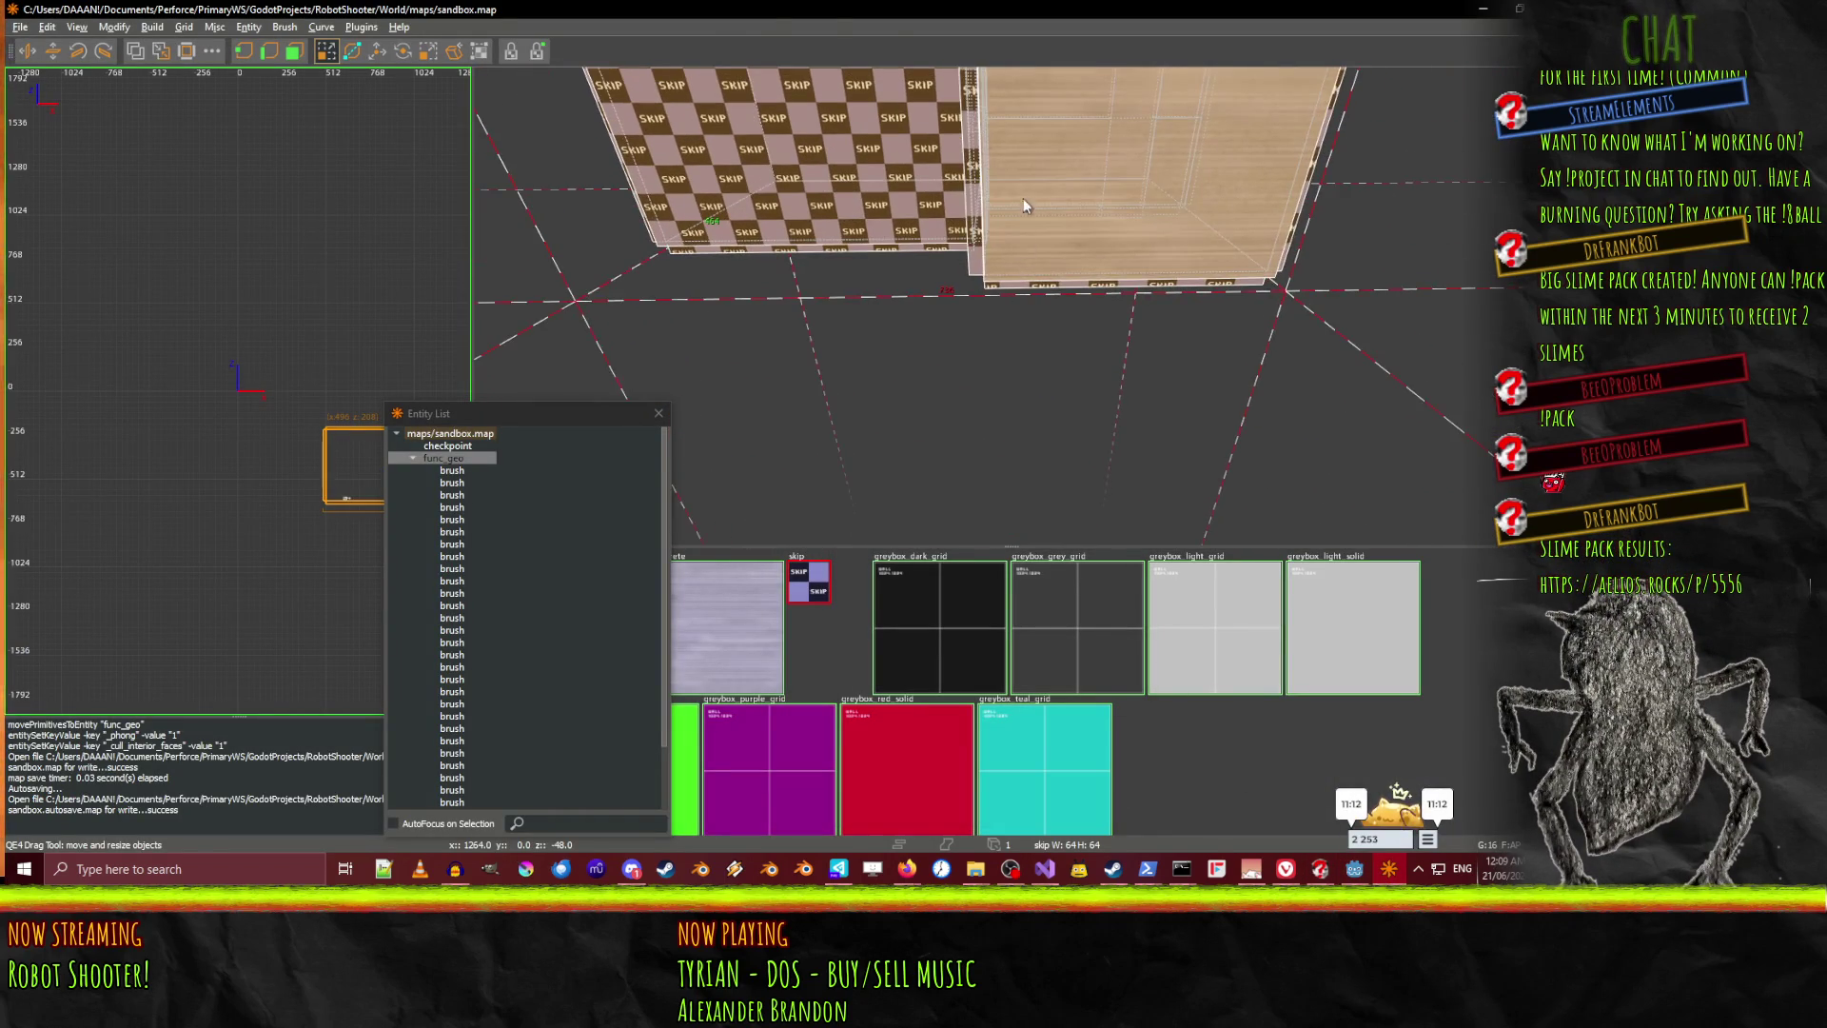
key(w)
mouse_move(1009, 306)
mouse_down()
mouse_move(1048, 248)
mouse_move(1009, 305)
mouse_up()
key(q)
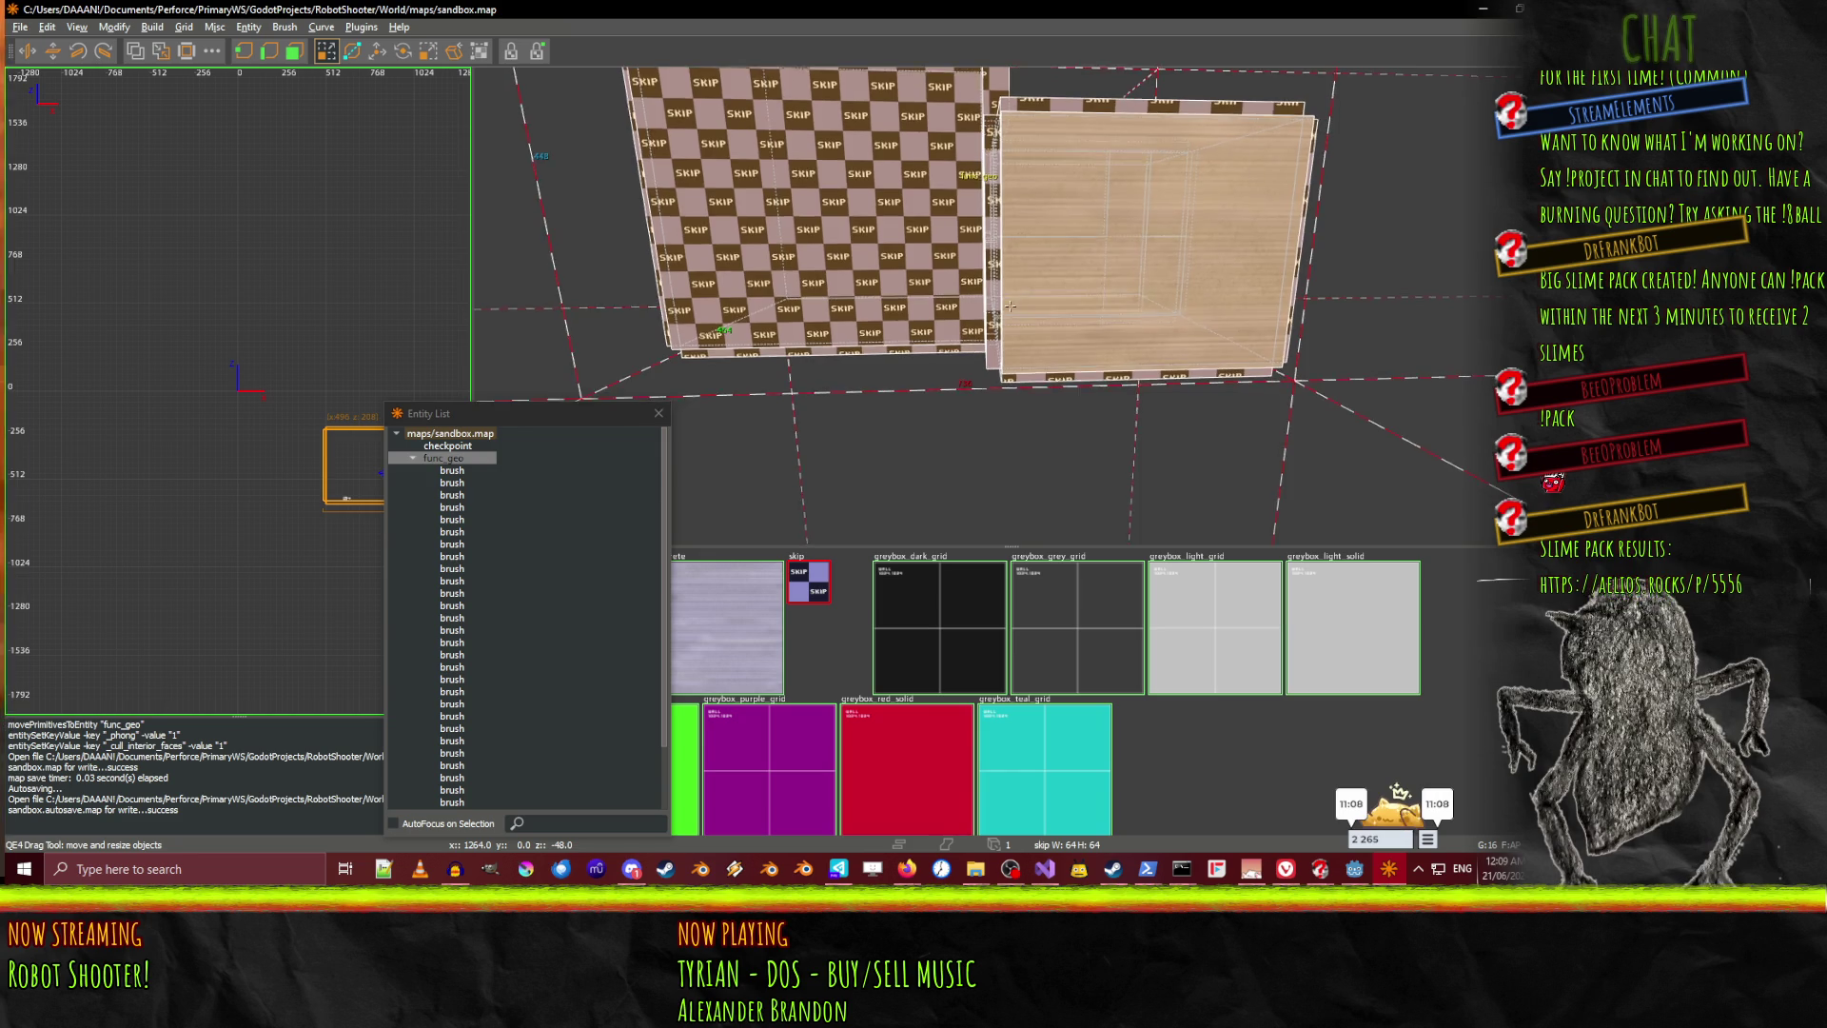
key(Escape)
scroll(1046, 312, up, 5)
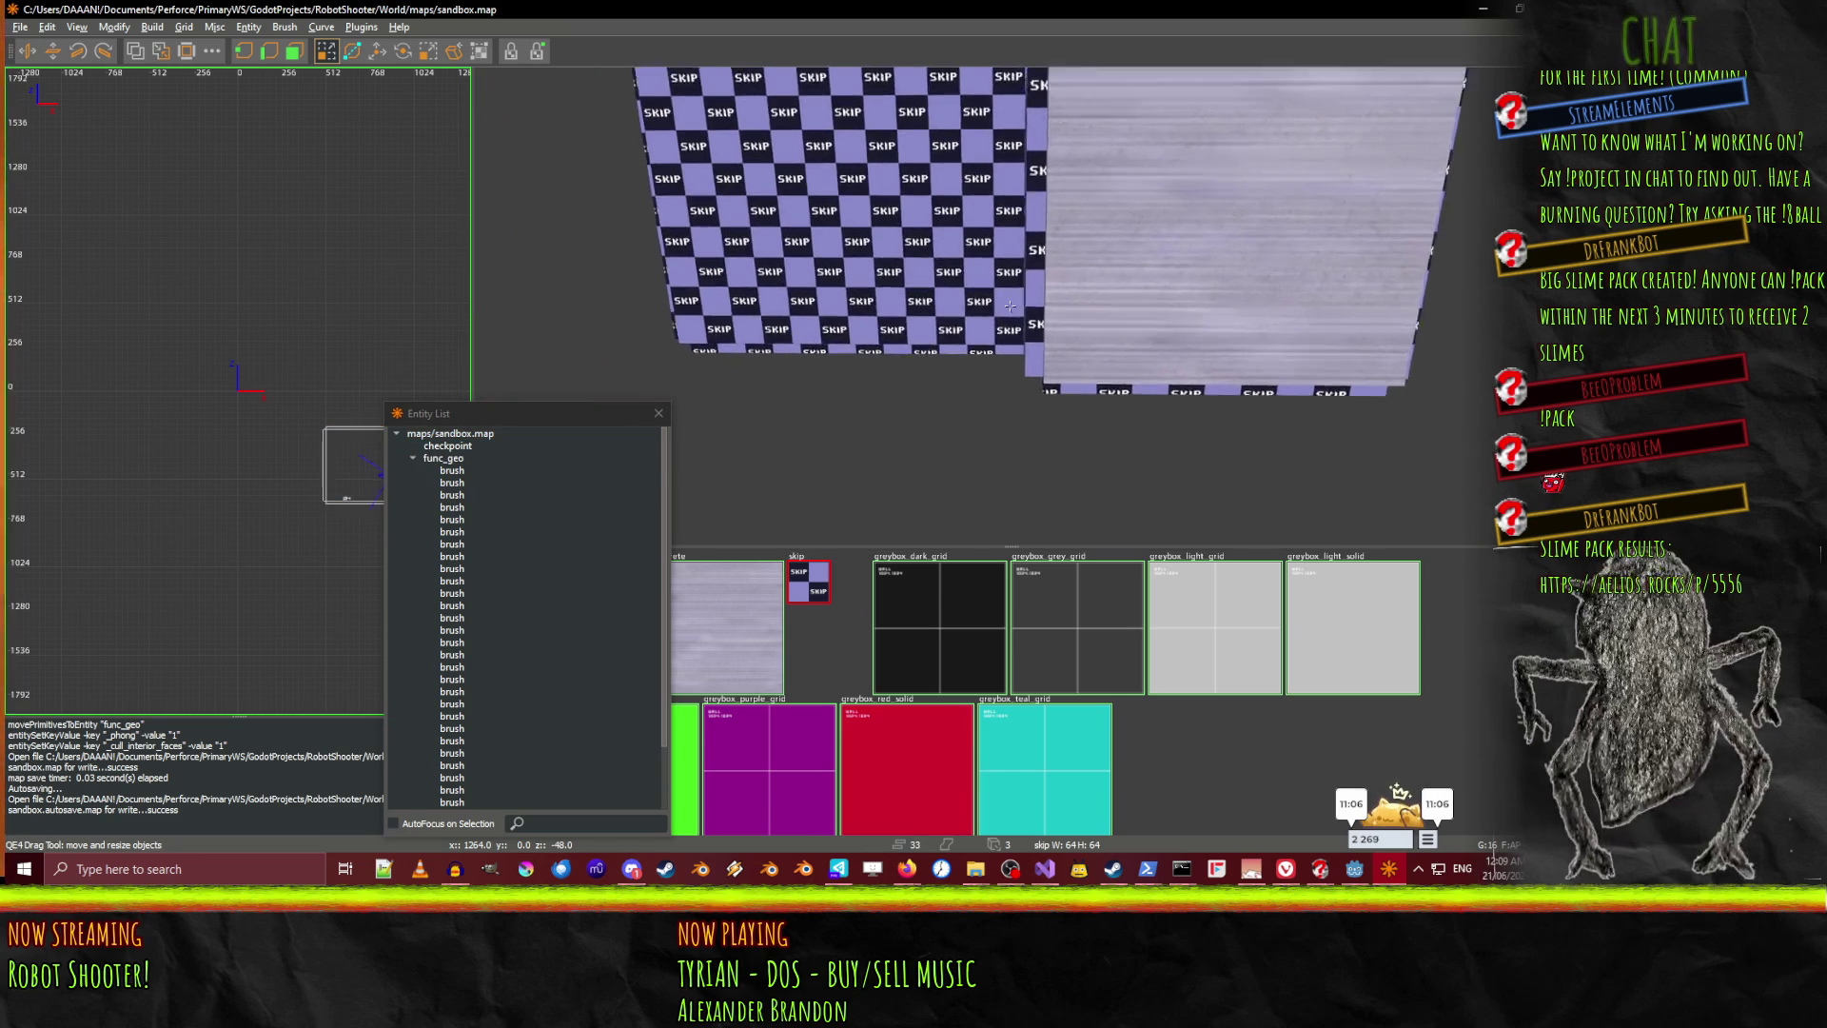
click(1083, 319)
Free-look around the thin brush and skip wall, then minimize NetRadiant back to Godot
right_click(1116, 279)
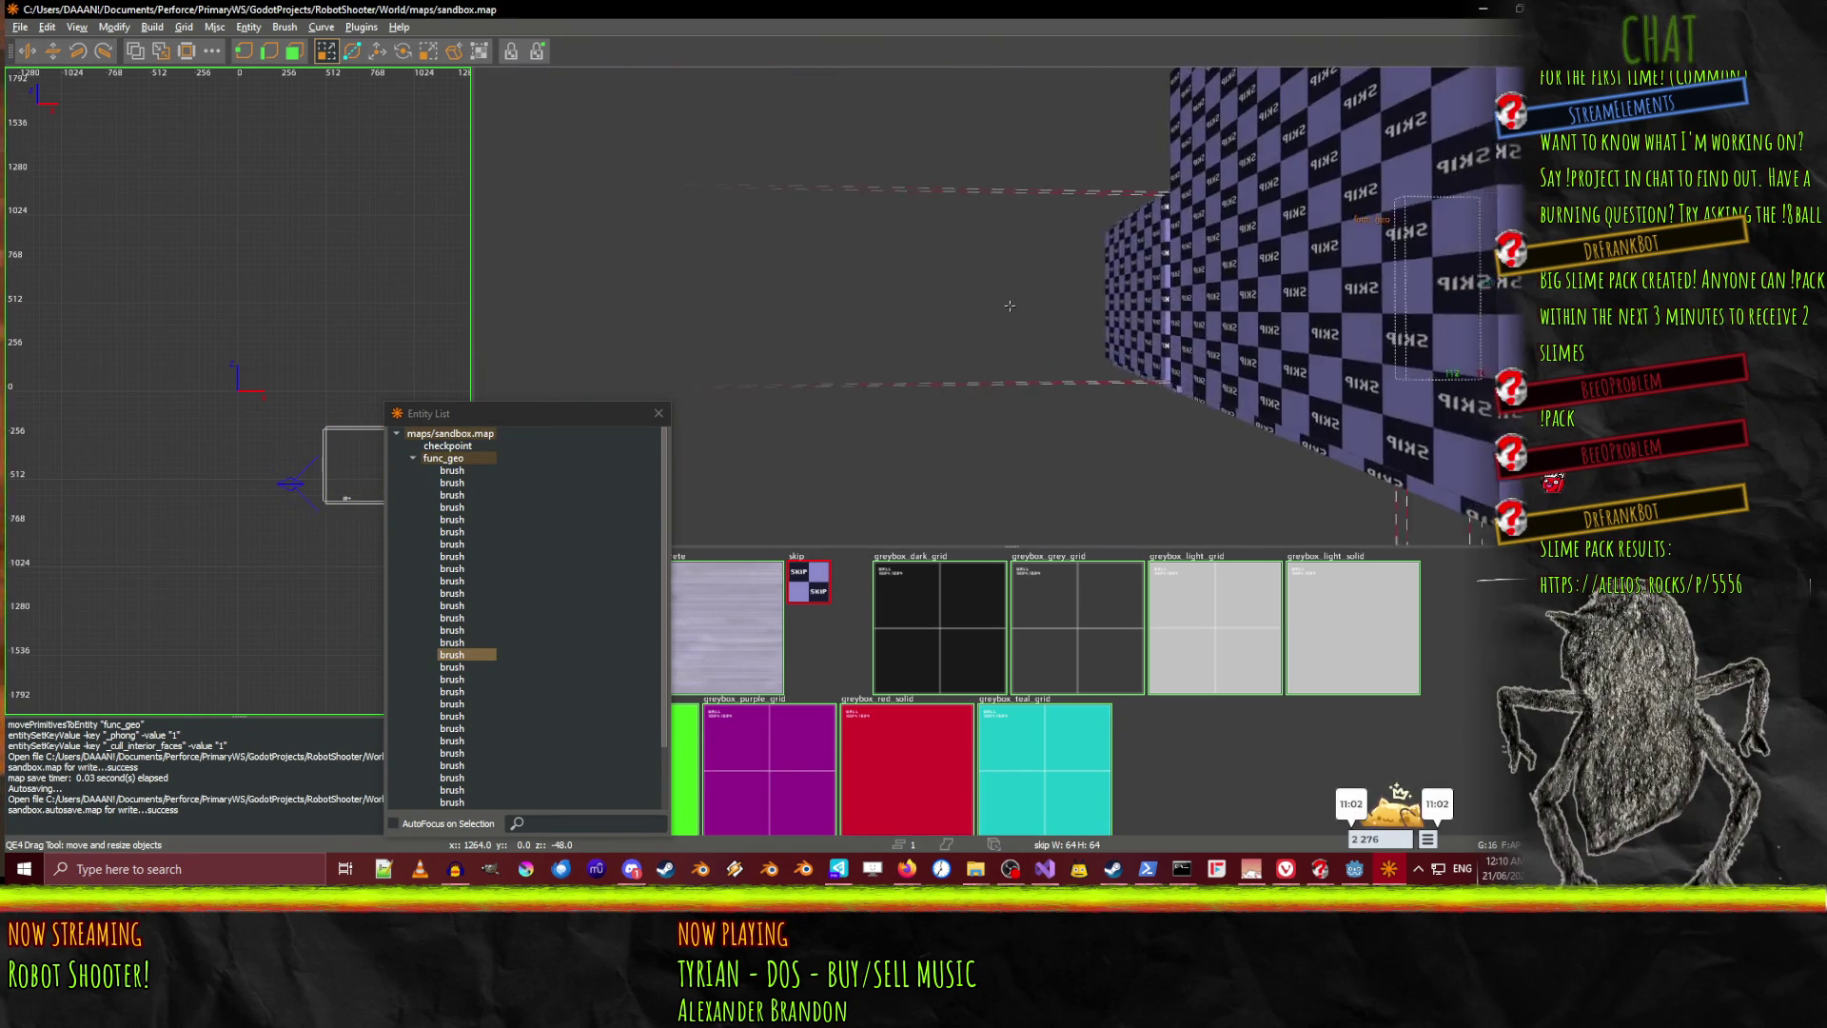
right_click(1010, 304)
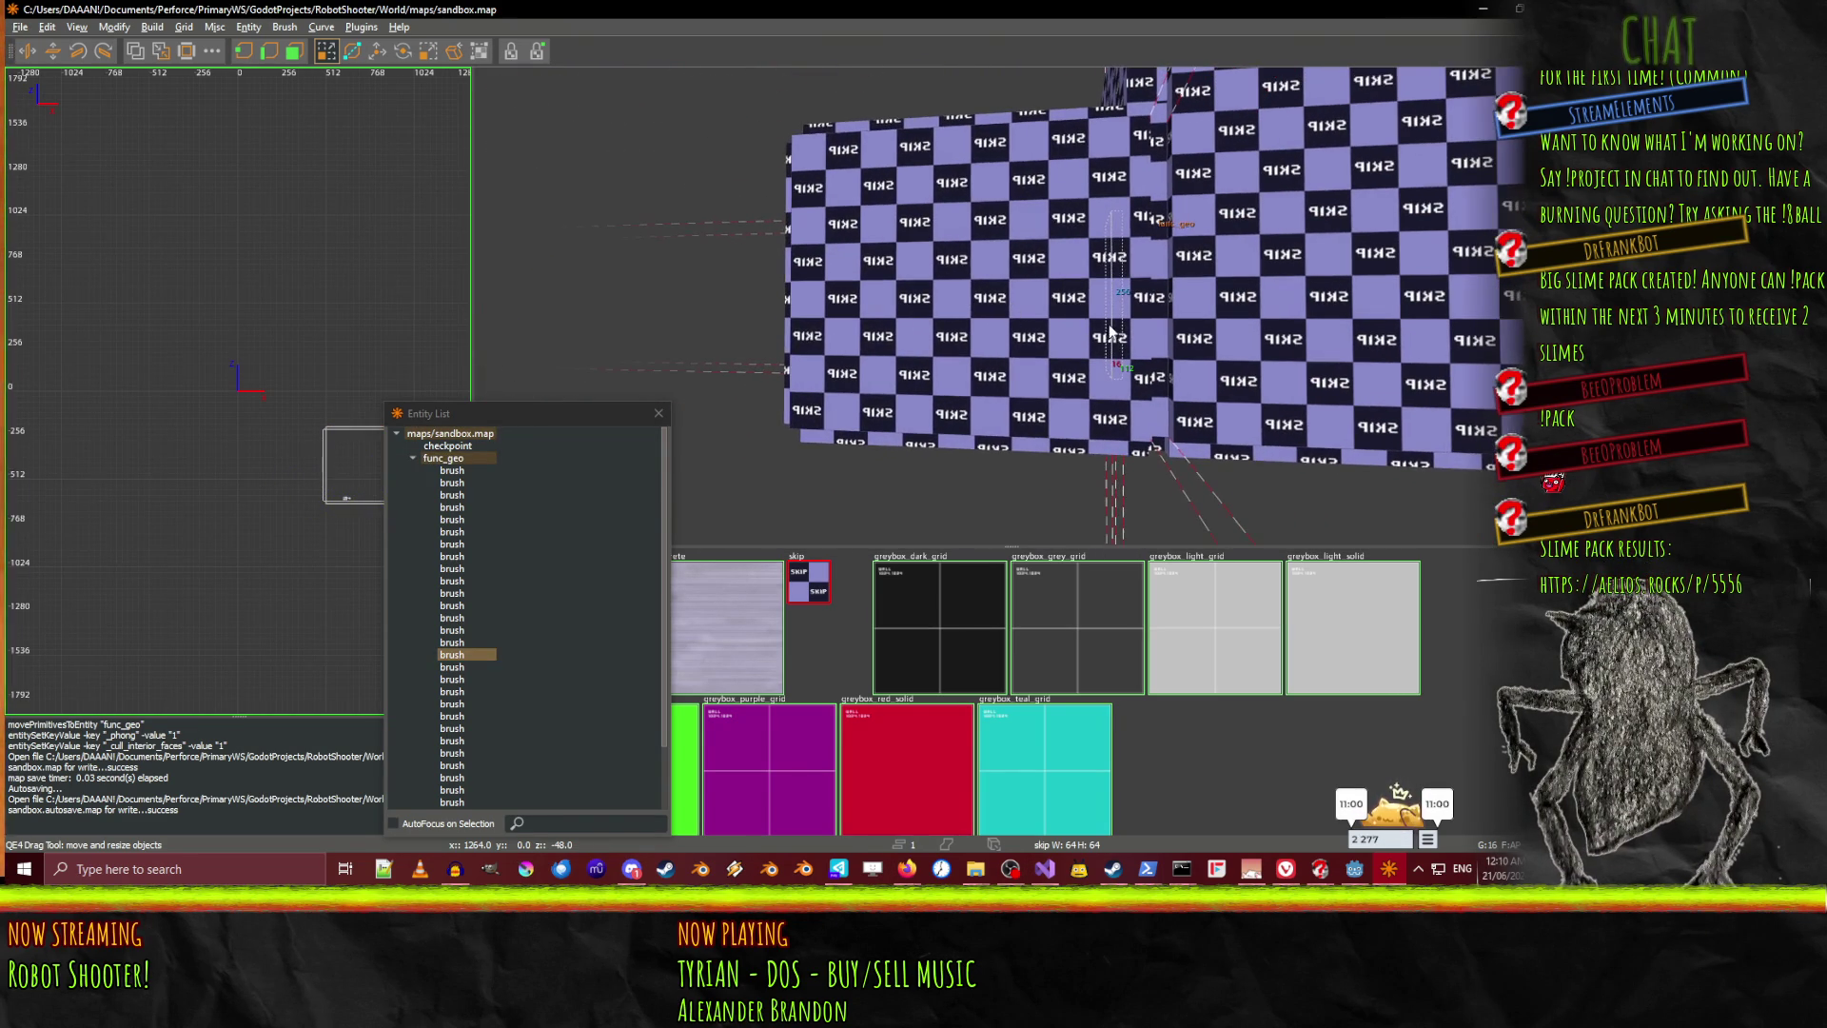
right_click(1192, 295)
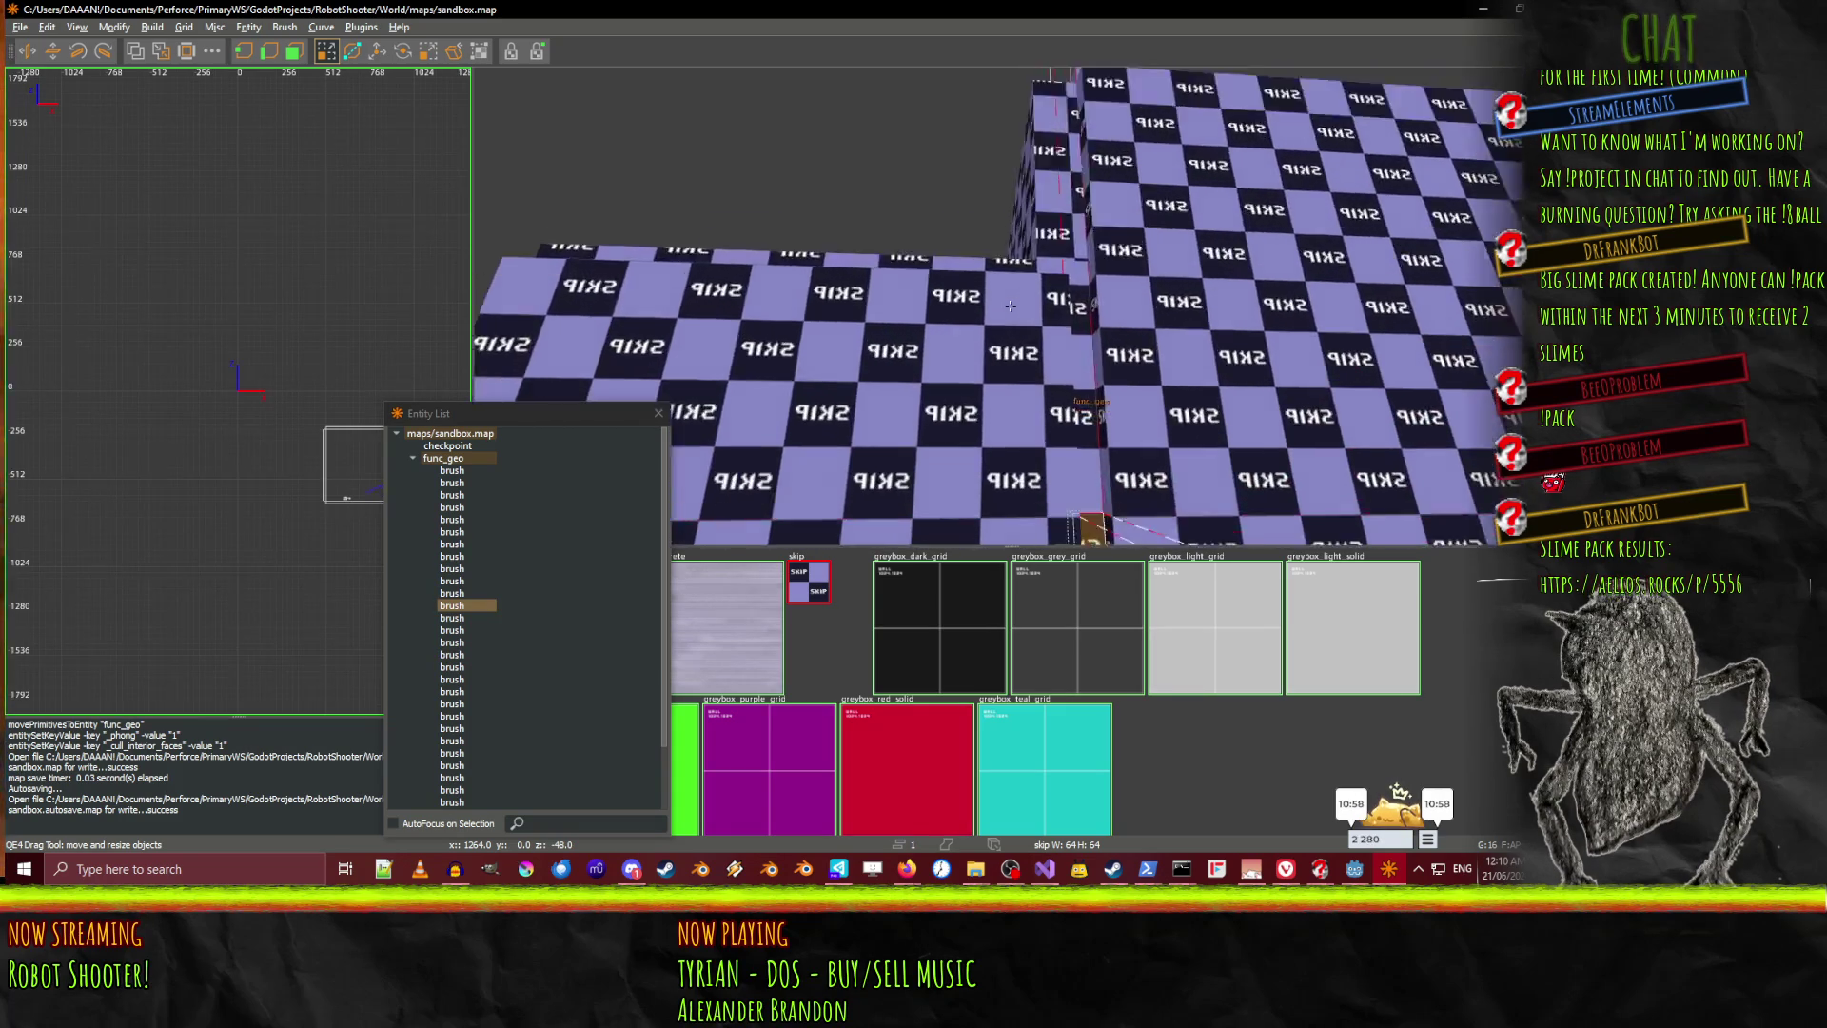
right_click(1031, 240)
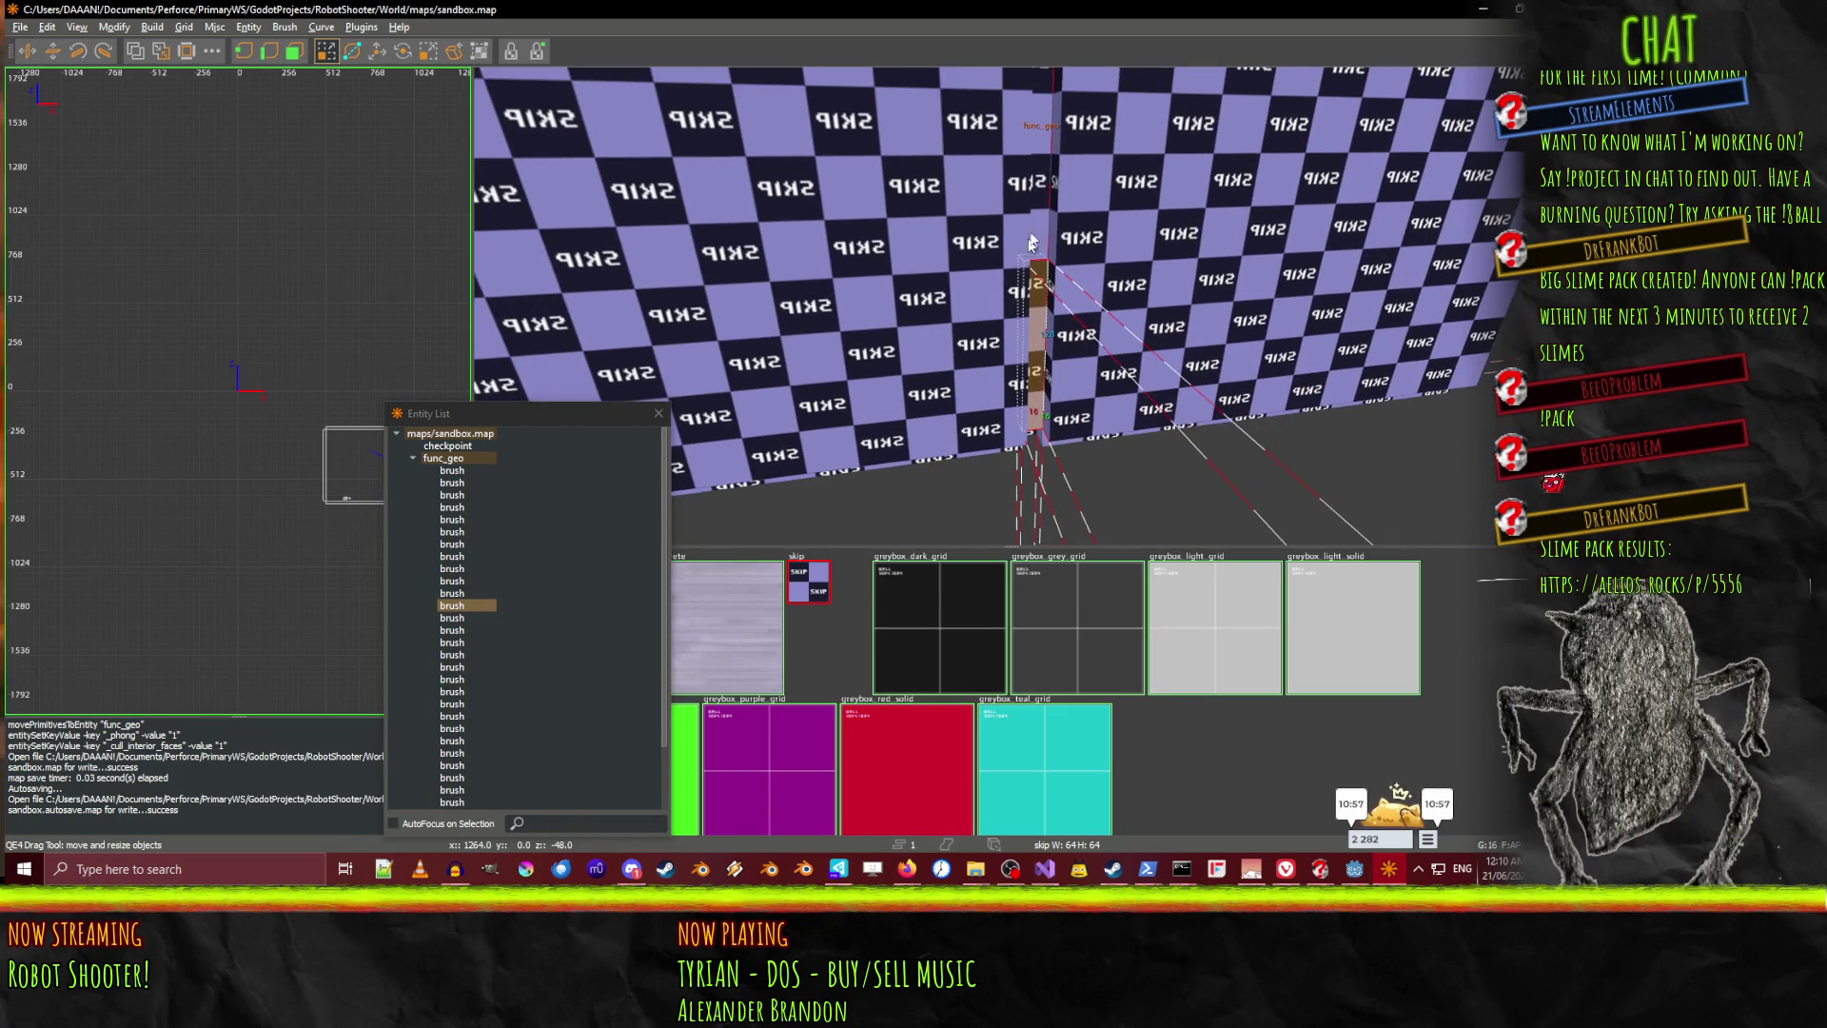
right_click(1031, 163)
key(Up)
key(Left)
right_click(944, 180)
key(Up)
key(Down)
right_click(1065, 480)
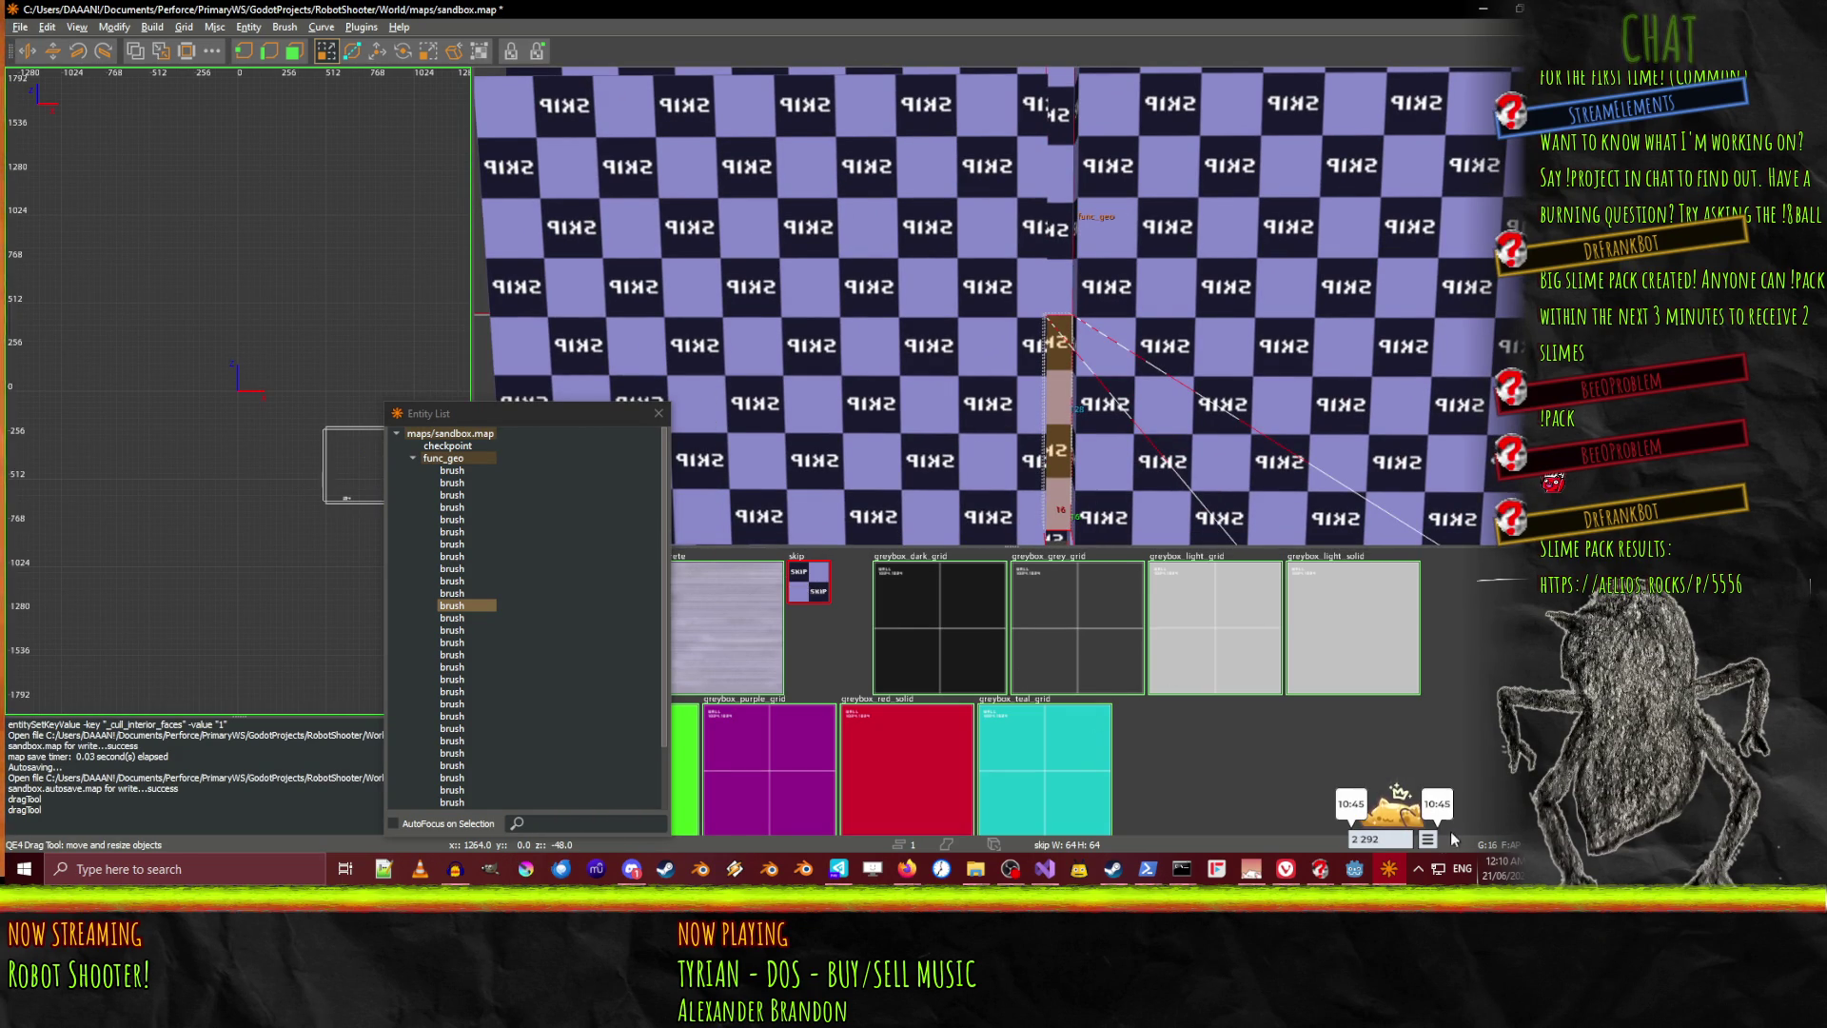
click(1389, 871)
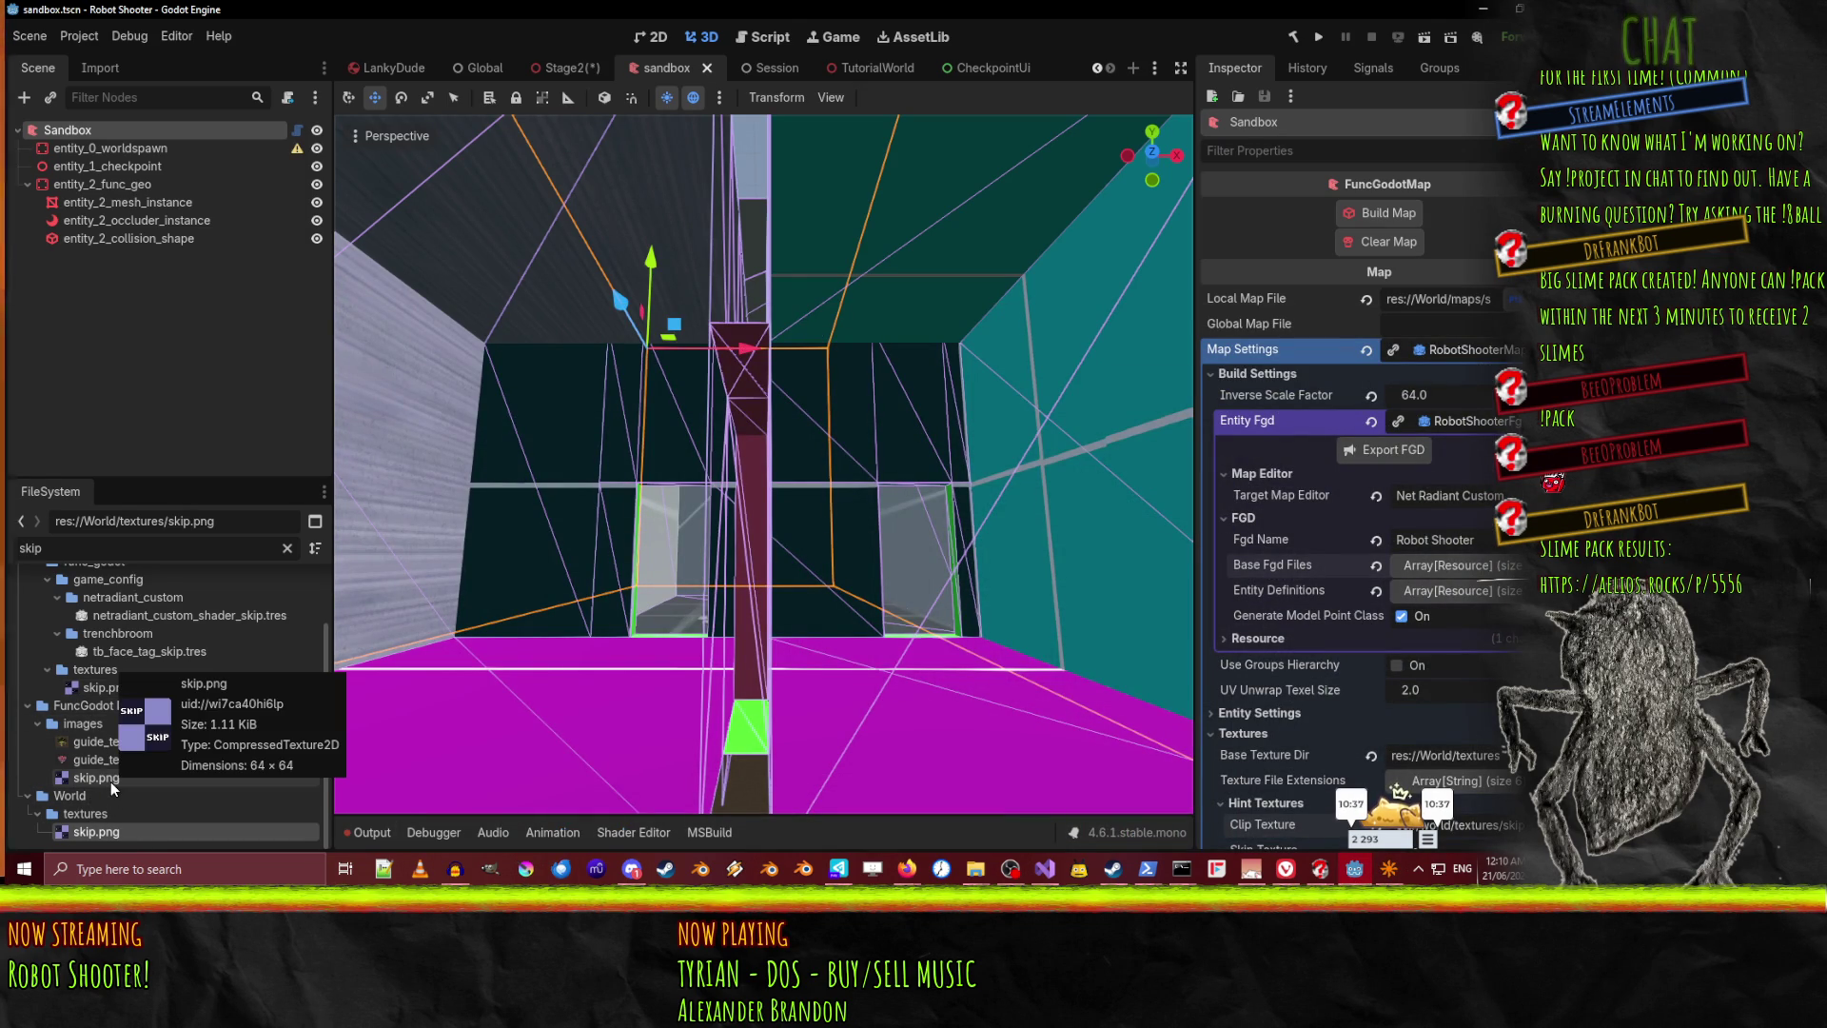
Enter 'clip' as the sandbox map's Clip Texture hint
scroll(1459, 612, down, 3)
scroll(1459, 613, up, 3)
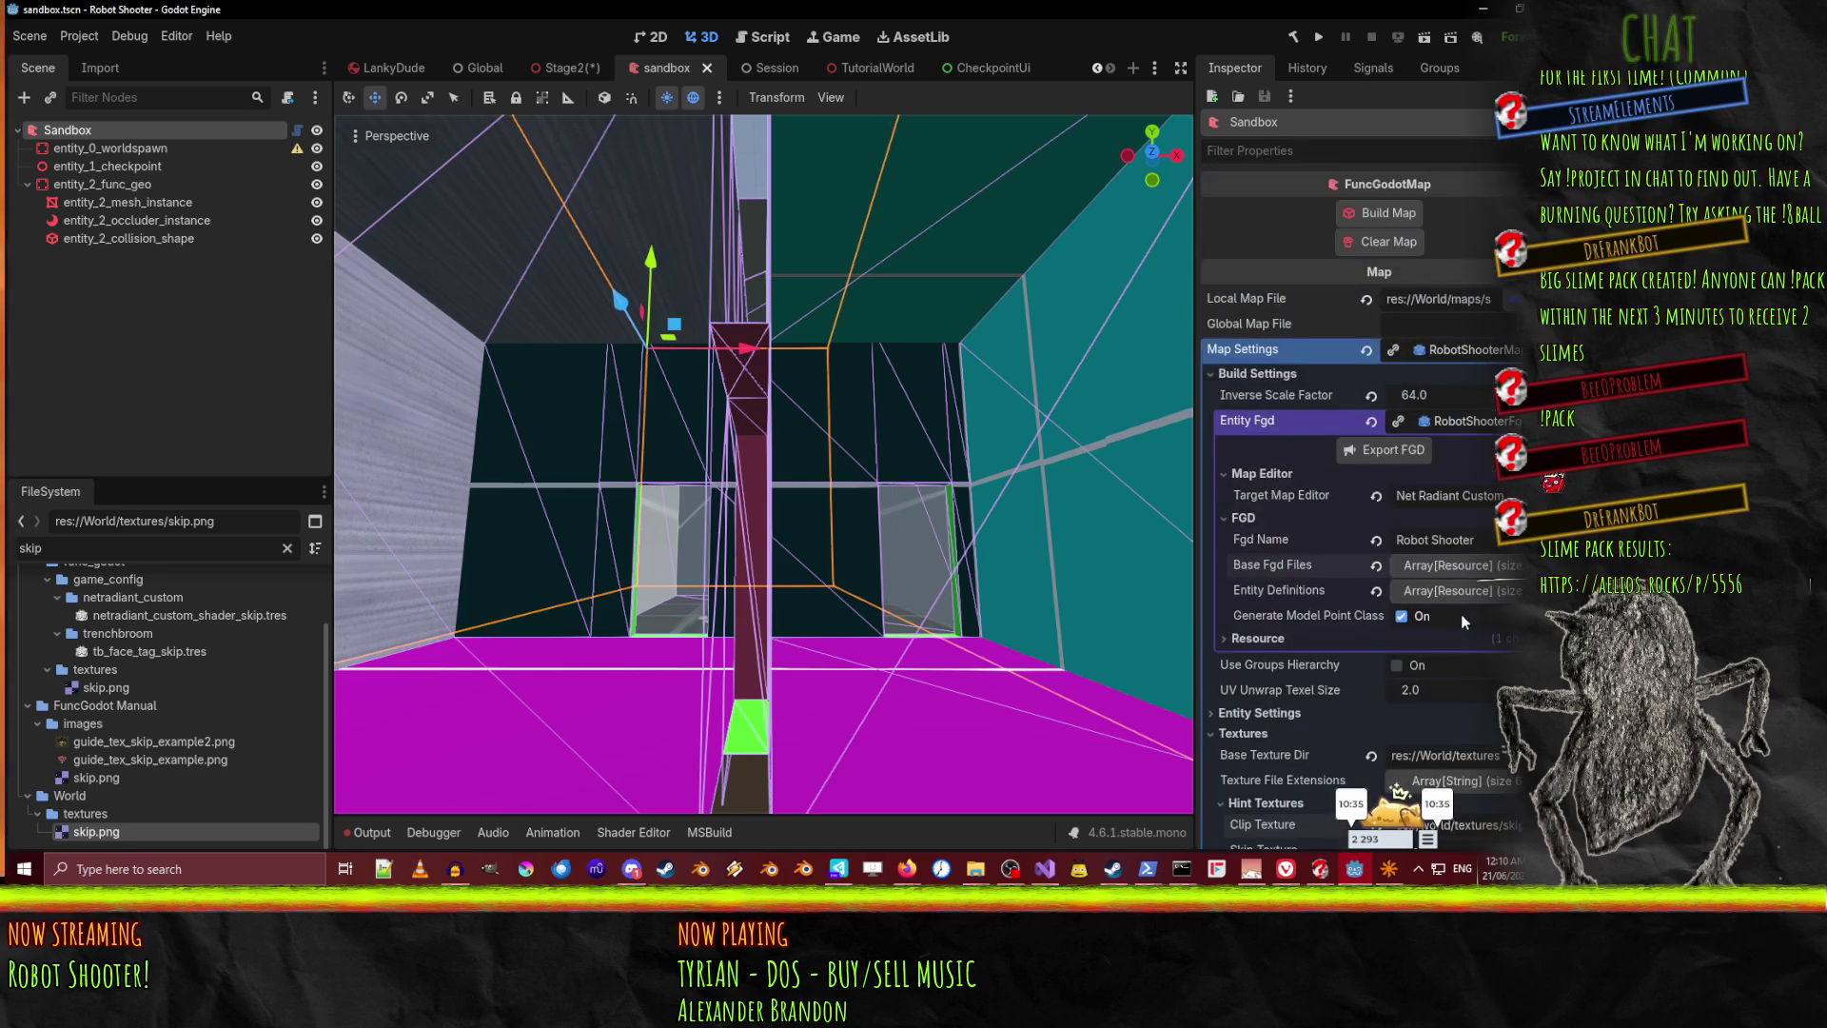
scroll(1473, 328, down, 5)
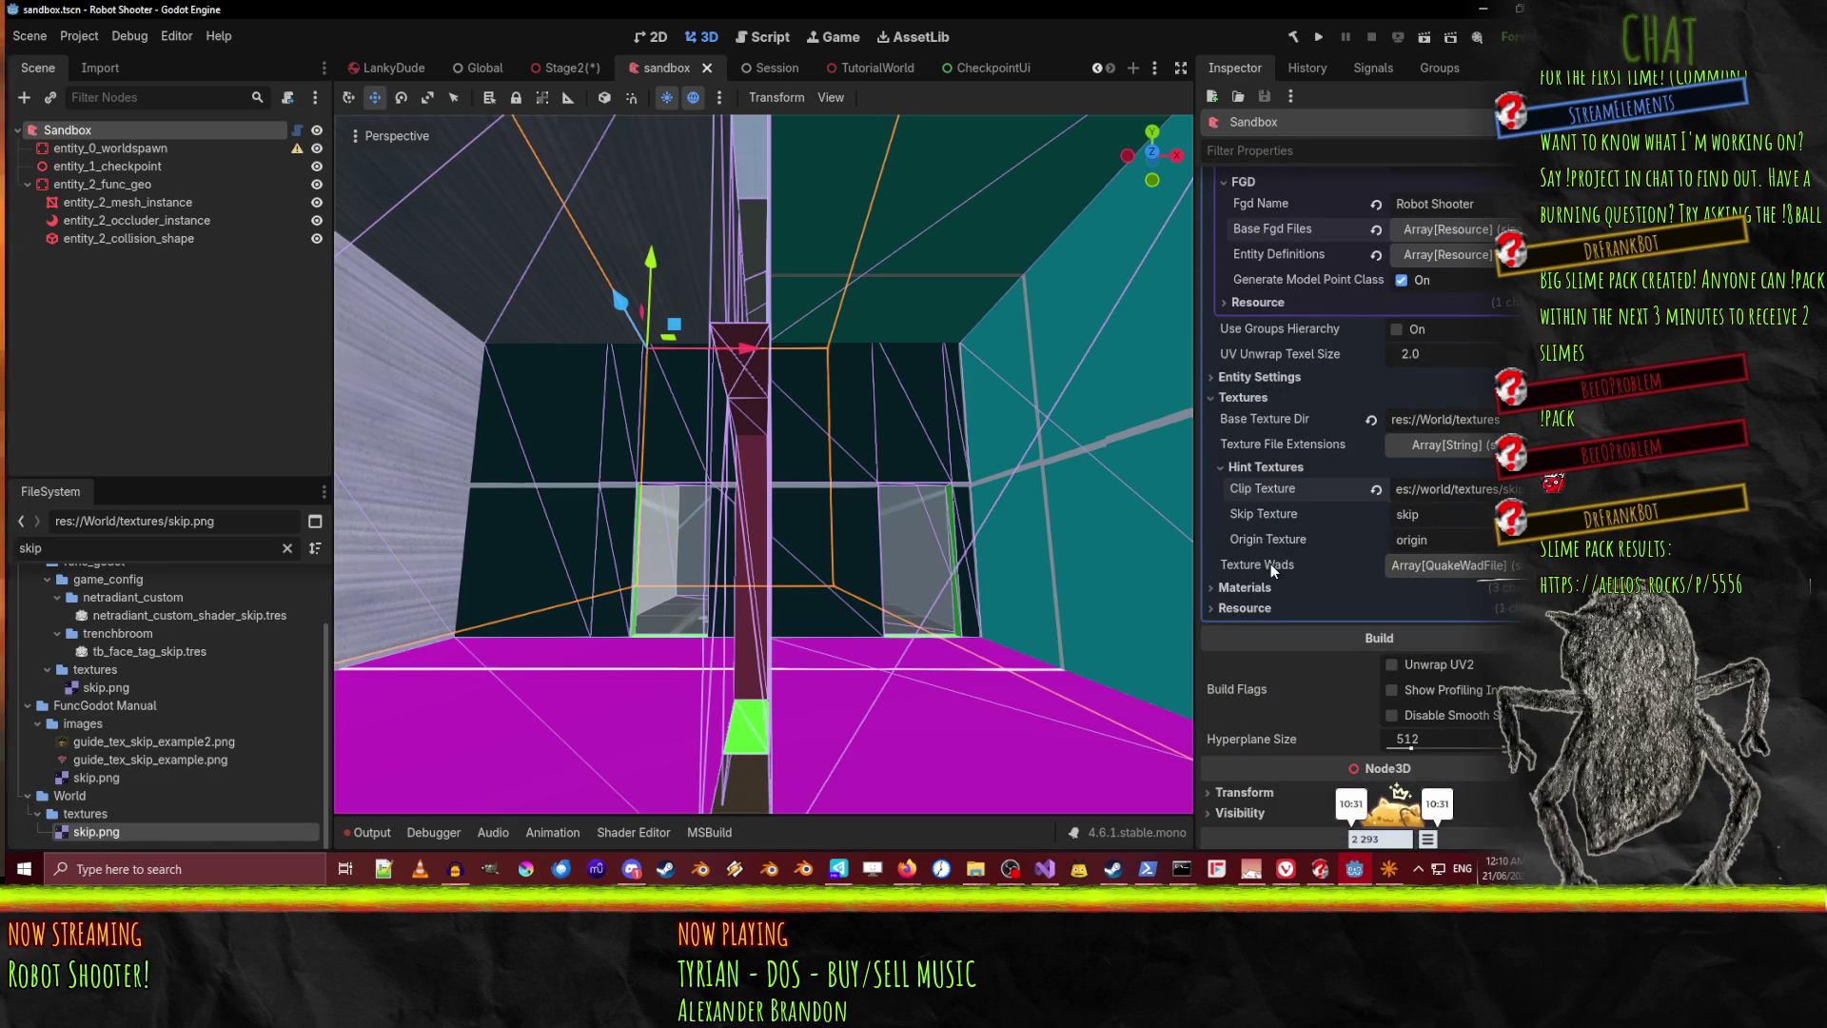
scroll(1447, 386, up, 2)
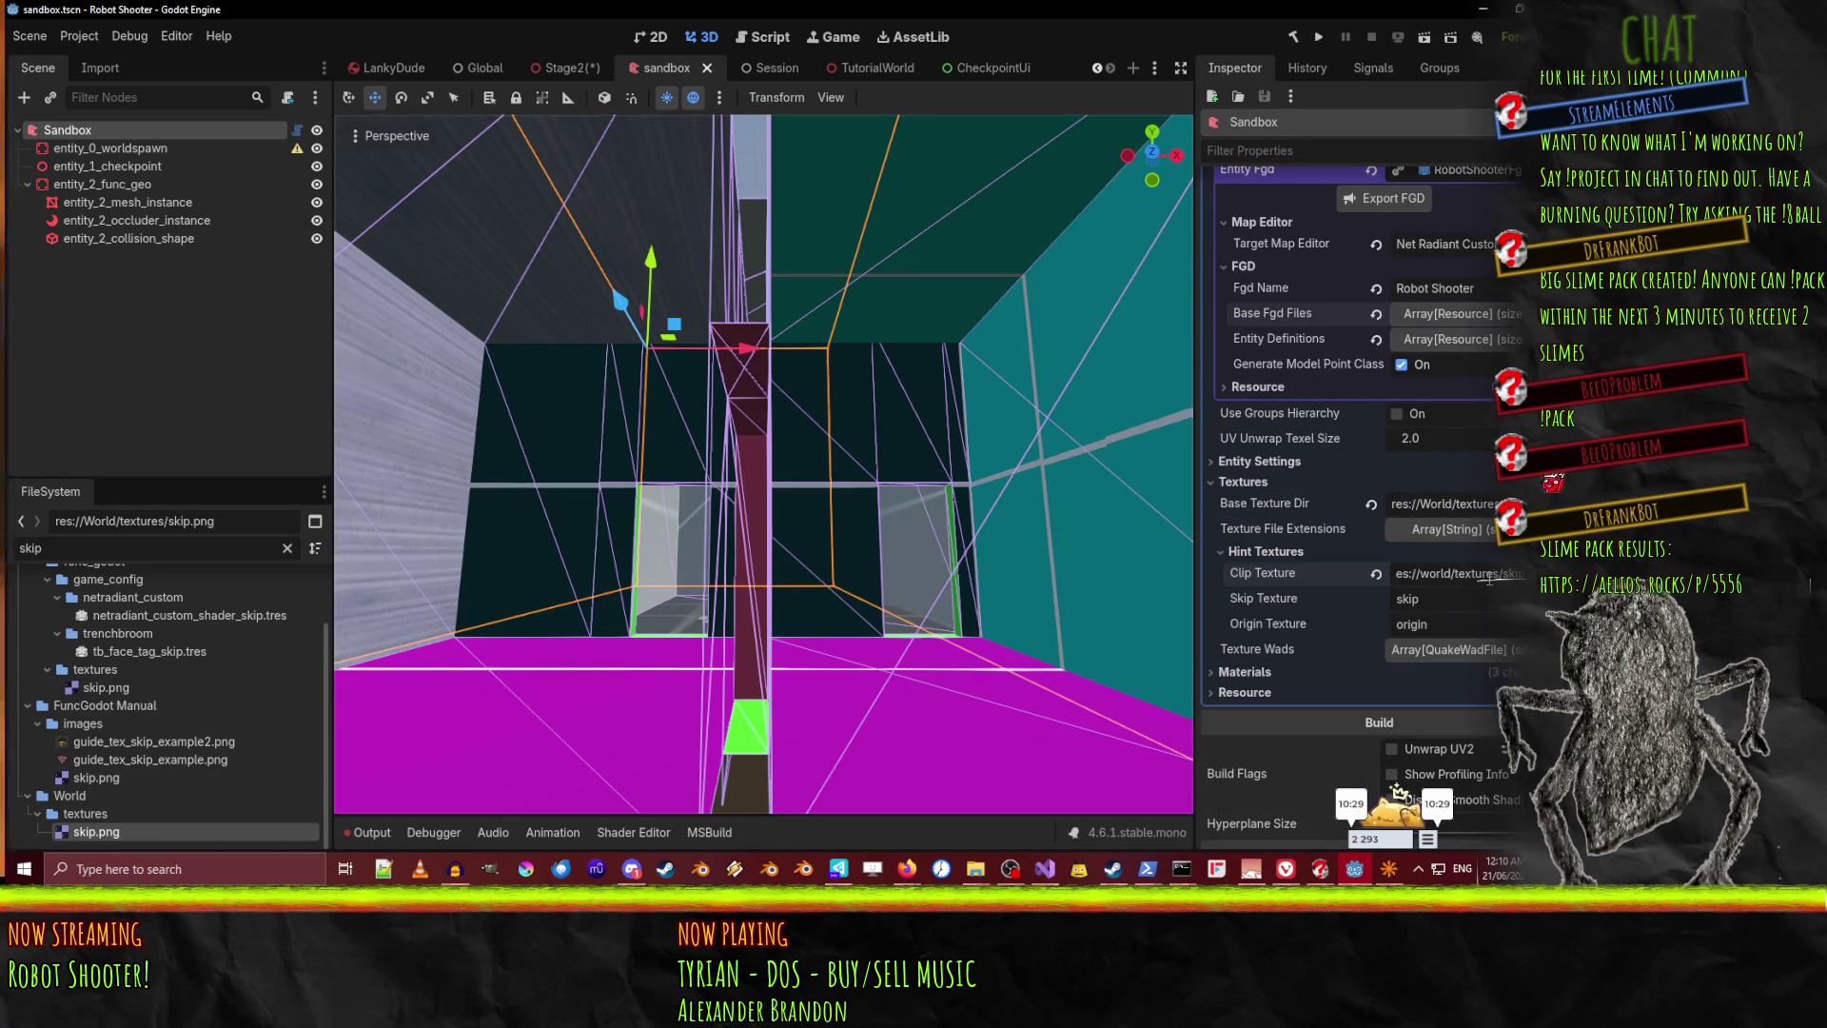
text(clip)
key(Return)
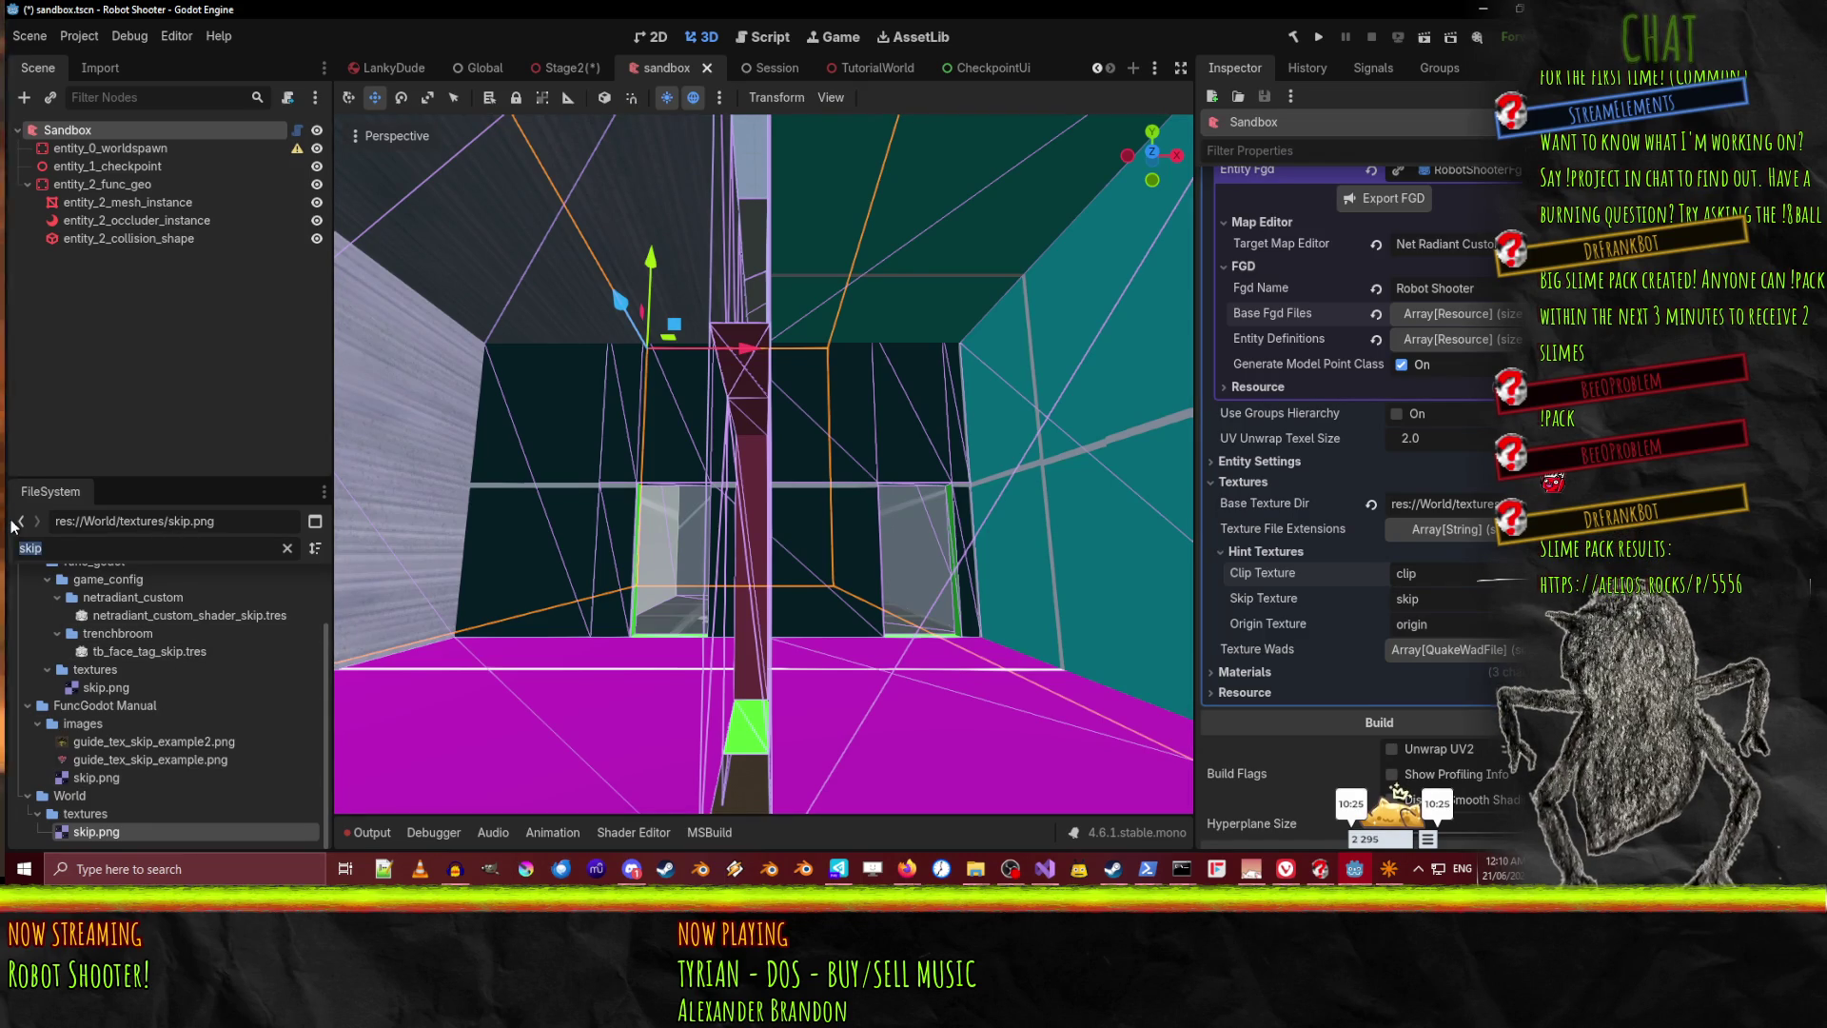
Copy concrete.png's path from FileSystem and paste it into Clip Texture
text(conc)
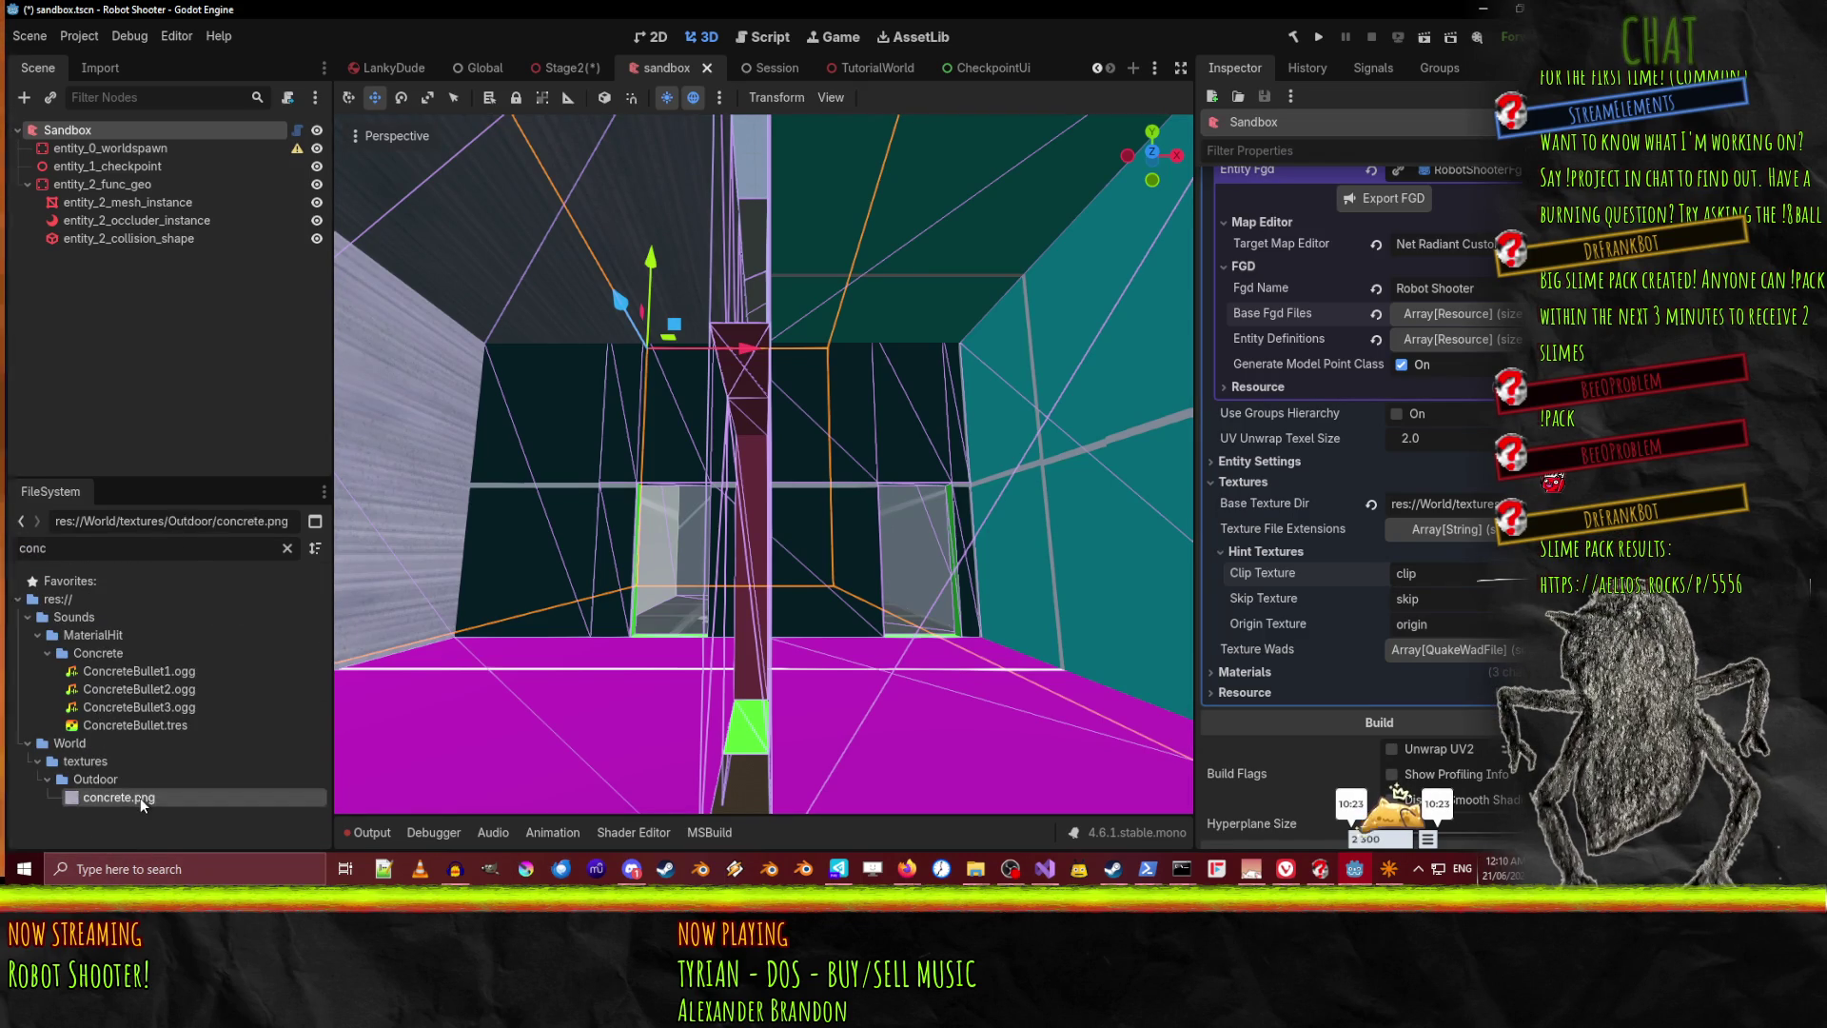
right_click(140, 797)
click(238, 615)
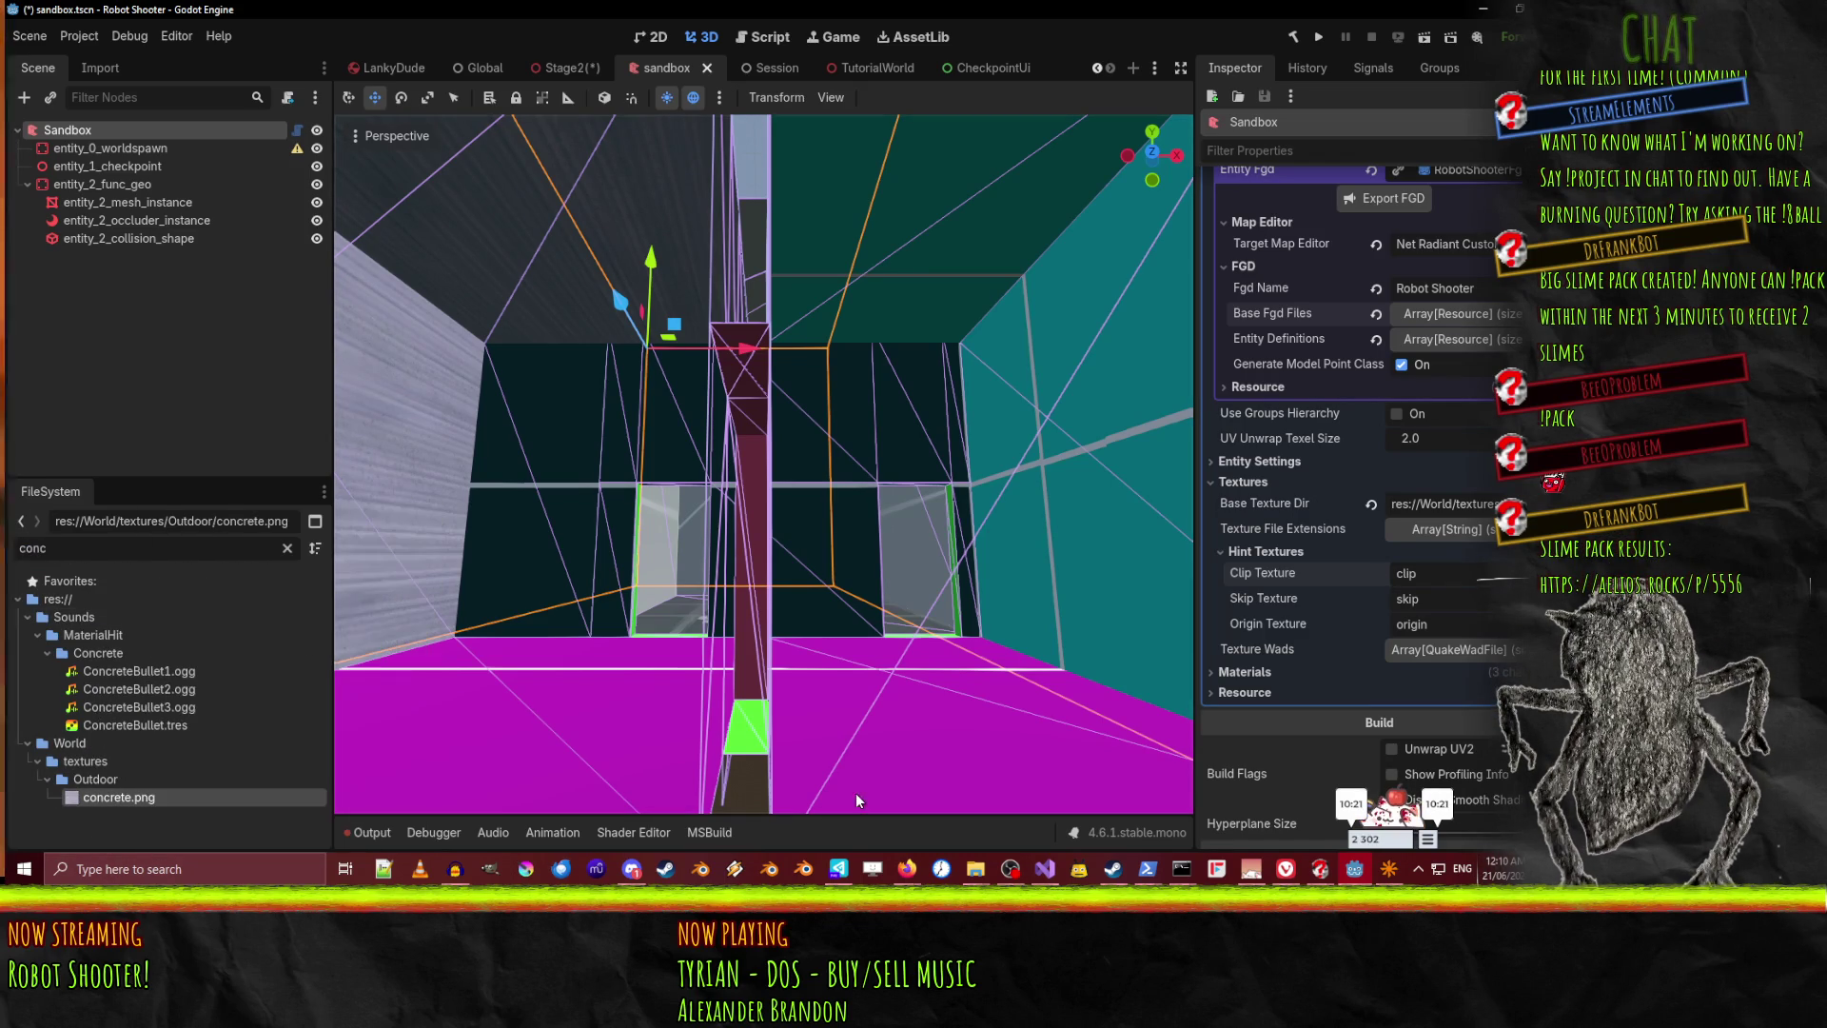
double_click(1435, 573)
key(ctrl+v)
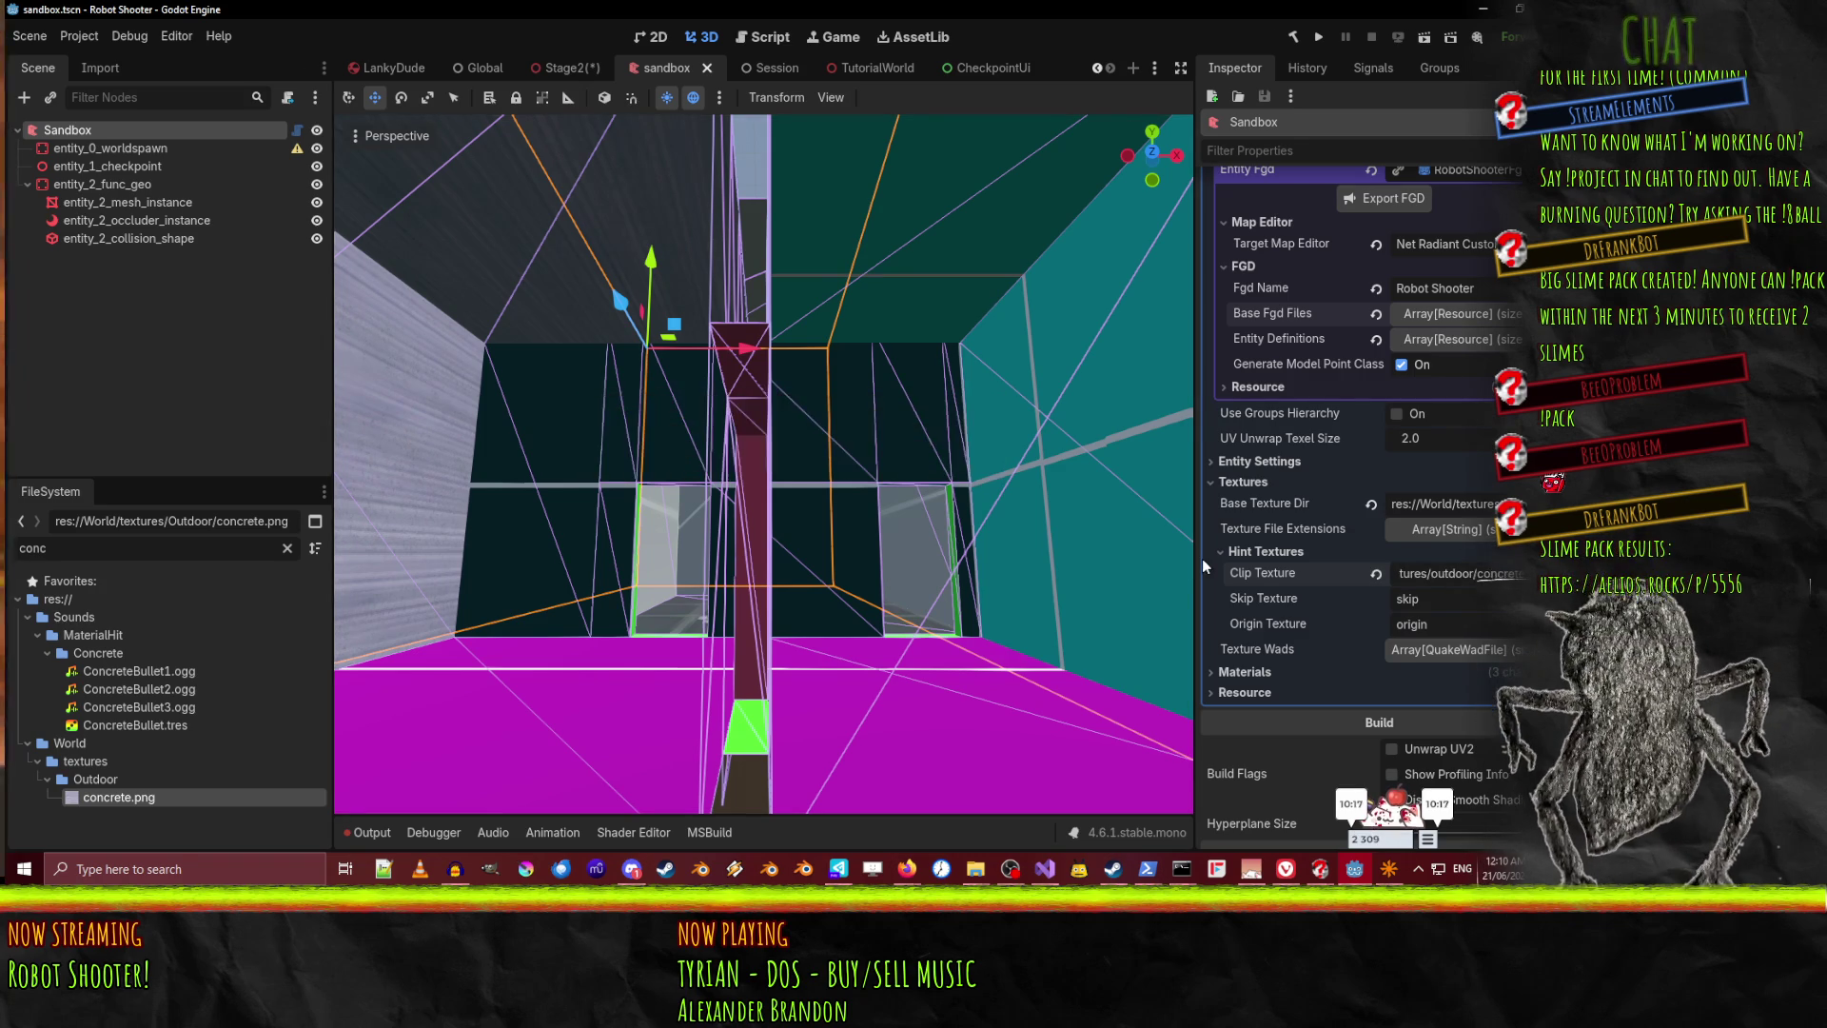
scroll(1417, 310, up, 5)
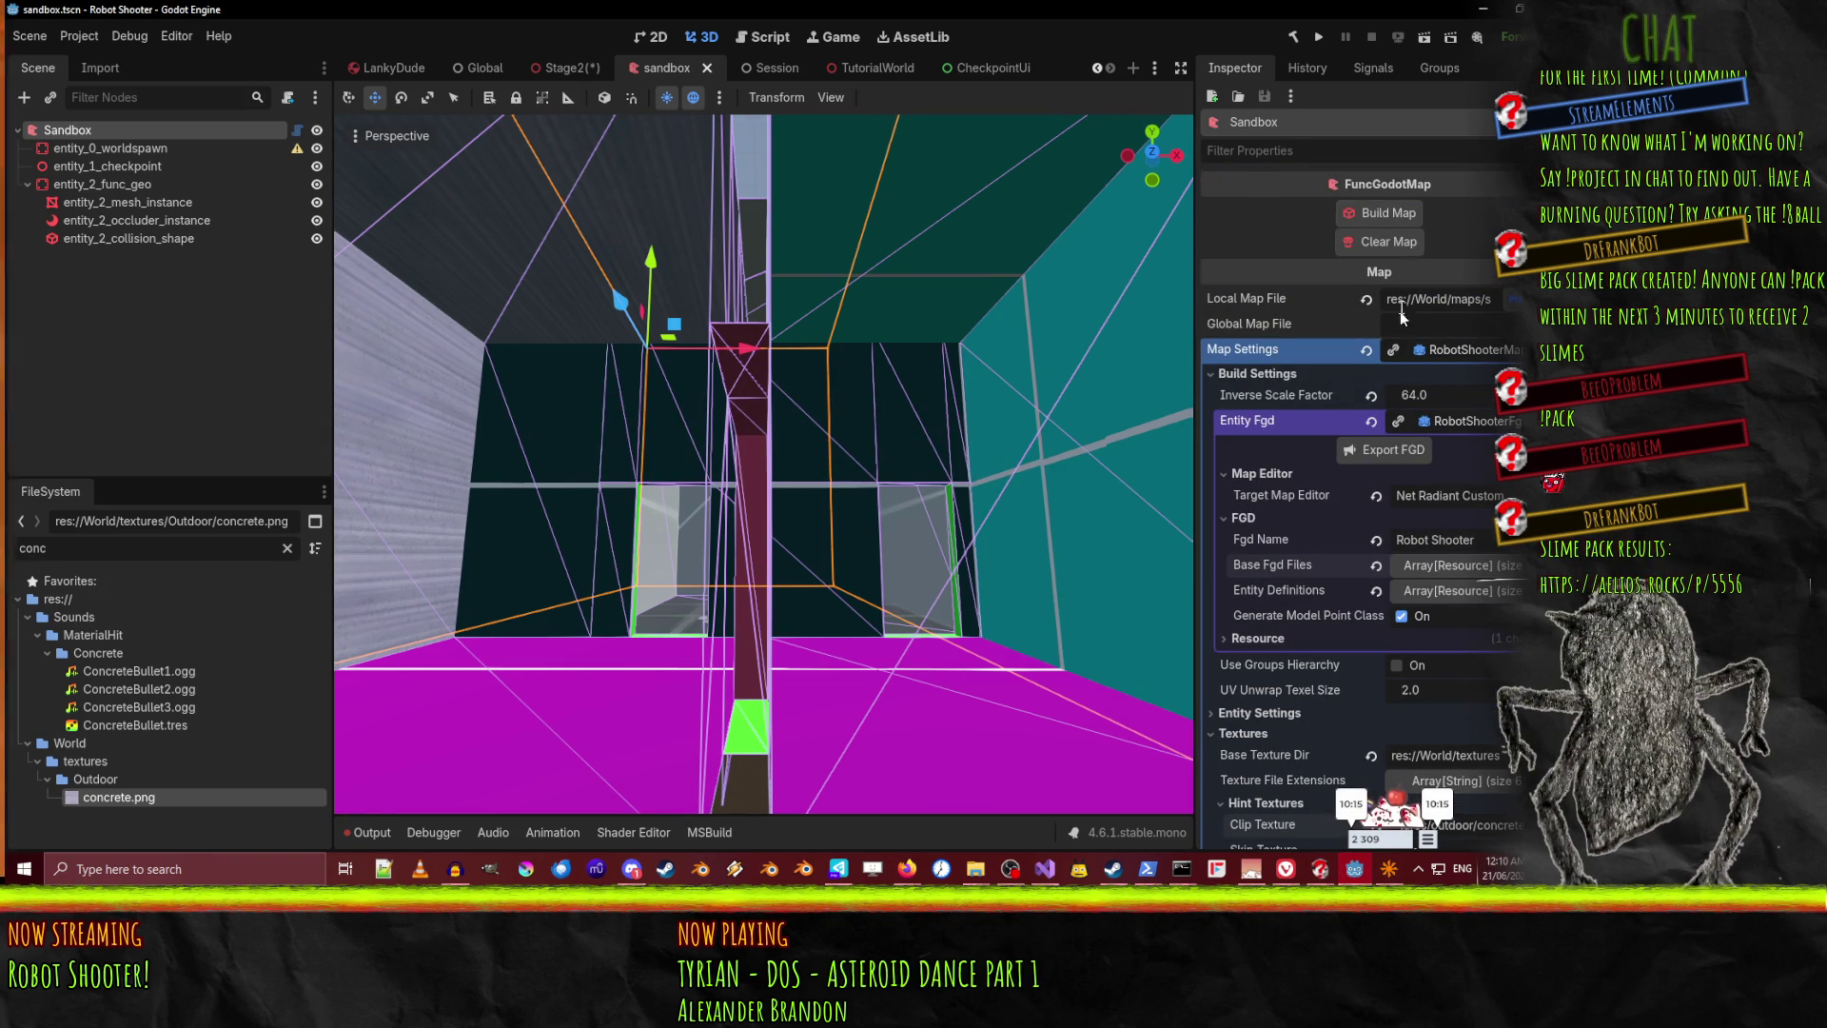
Clear and rebuild the sandbox map, then fly in to inspect the walls
click(1390, 242)
click(1385, 208)
key(w)
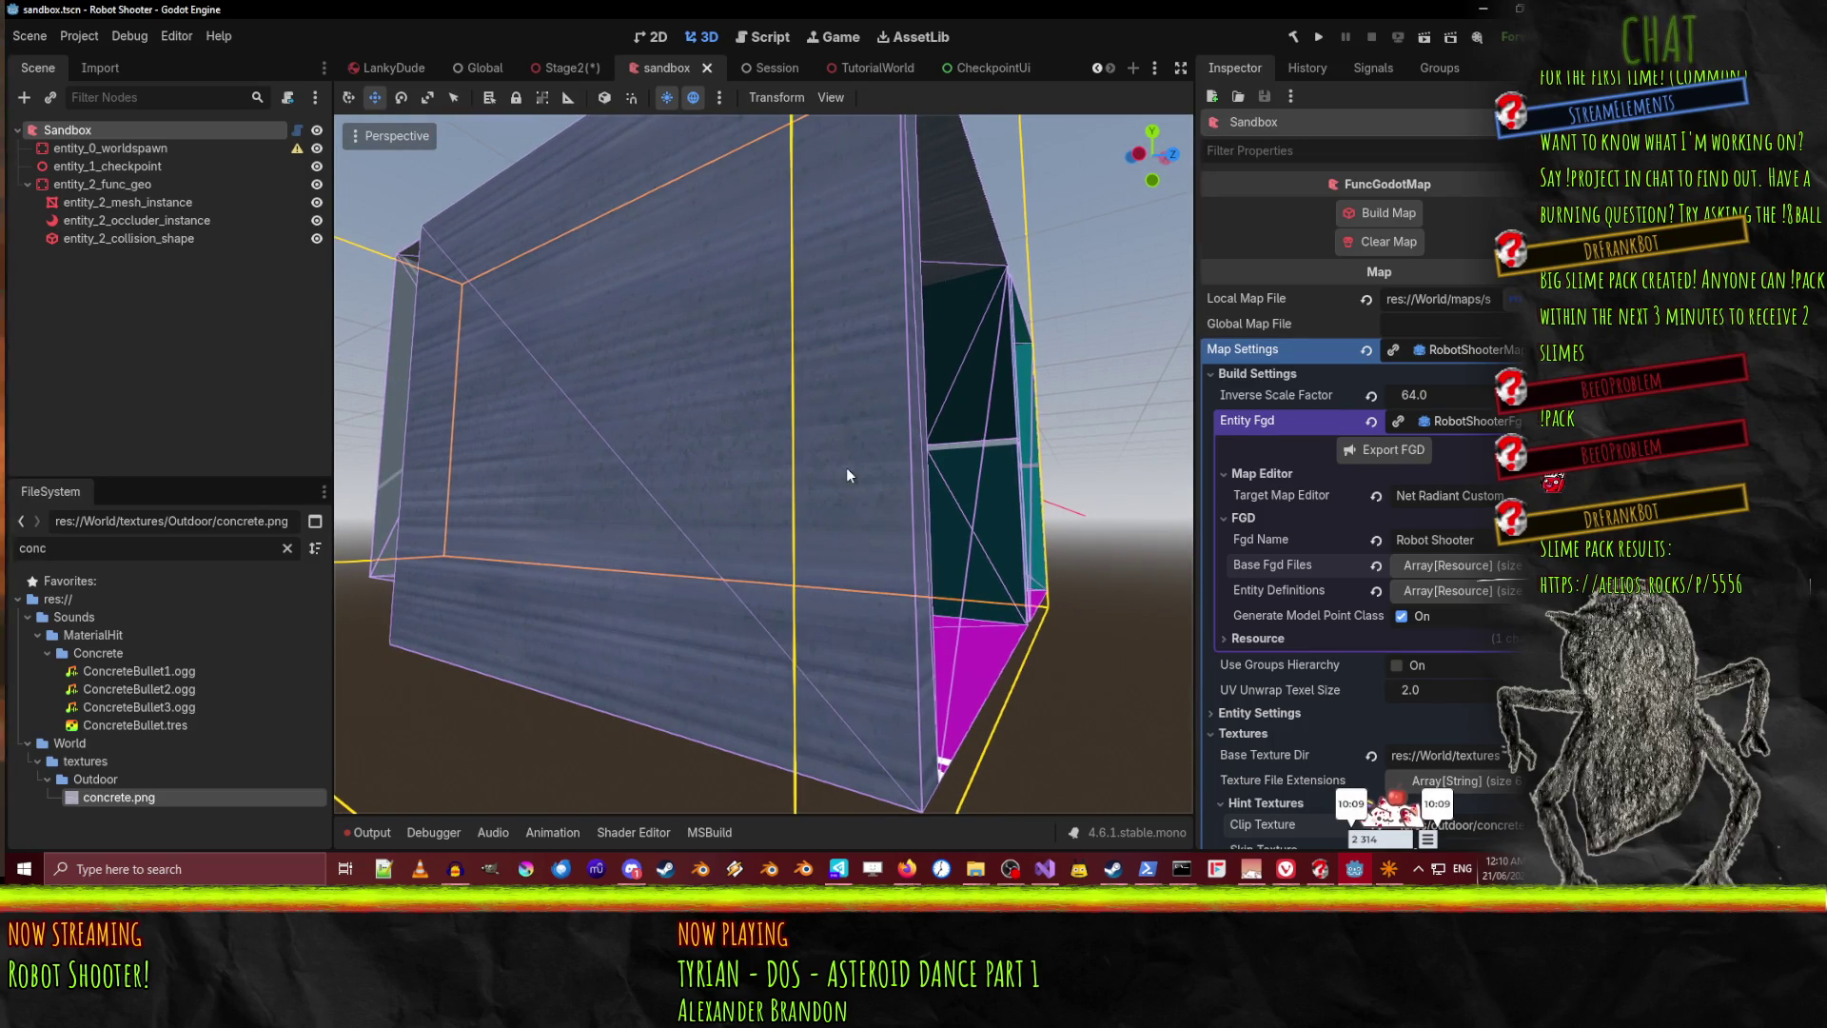
scroll(1475, 708, down, 5)
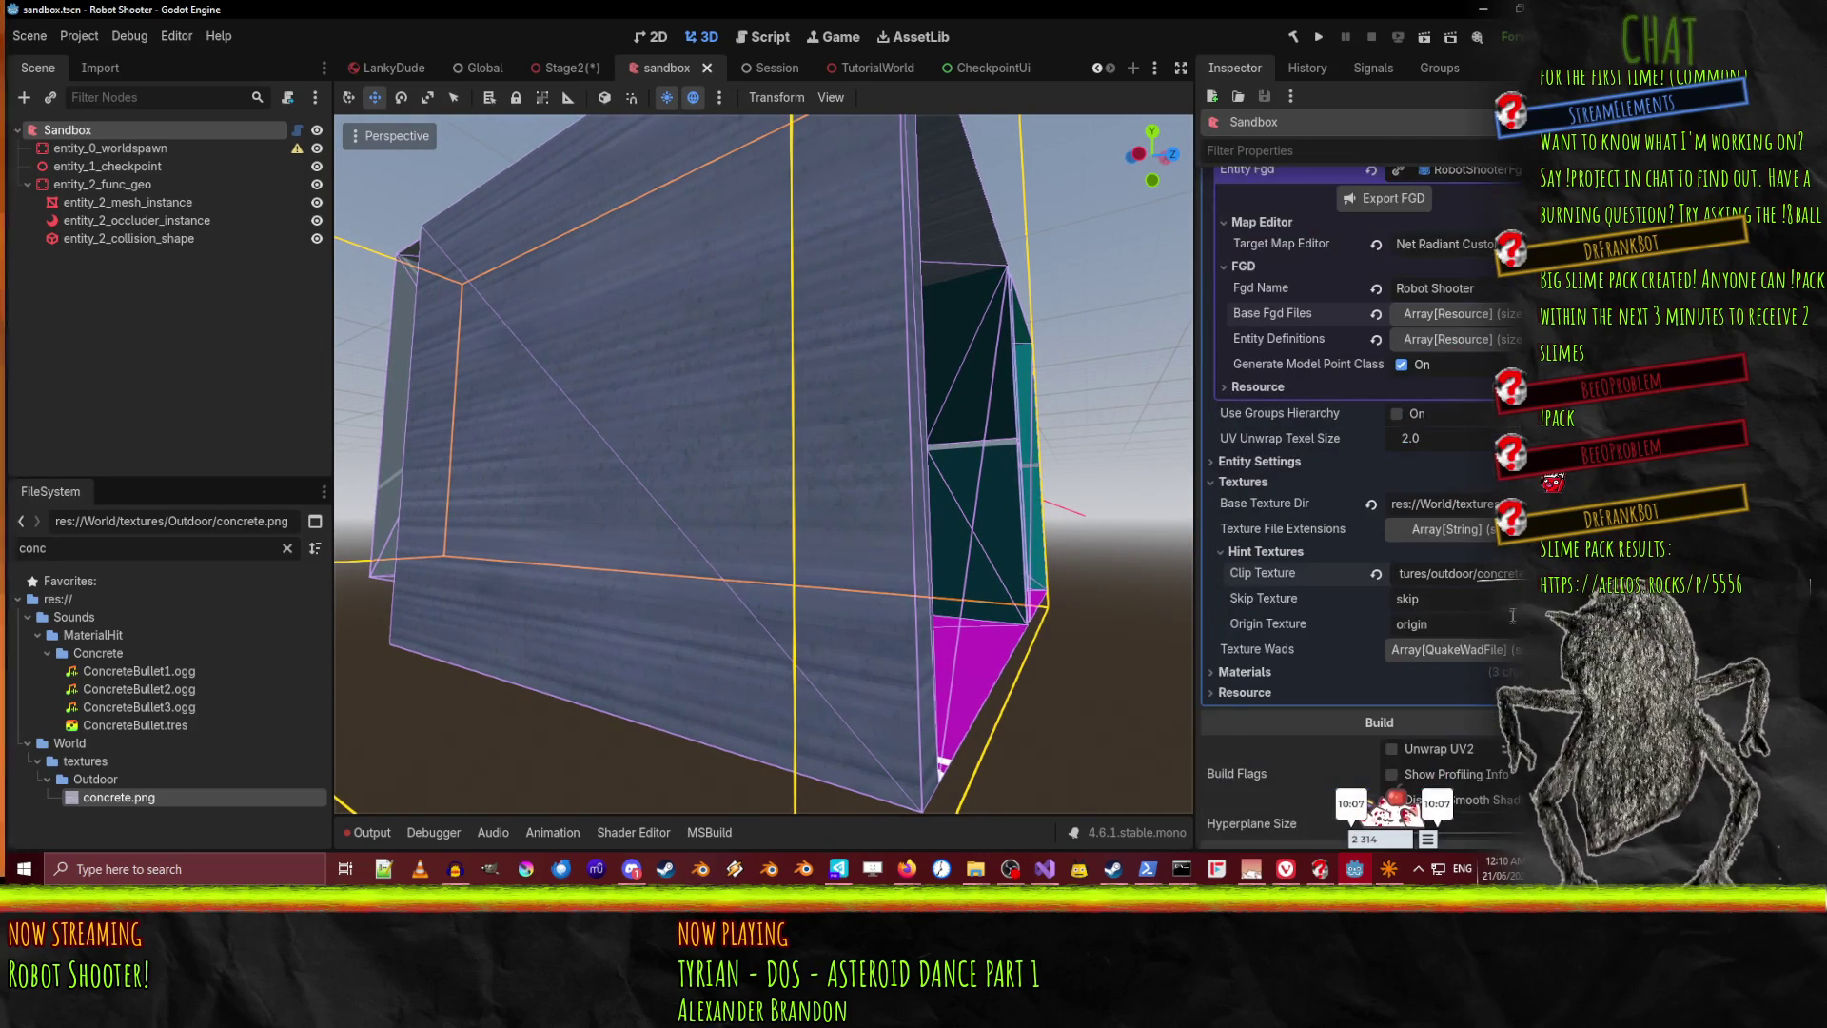
Trim Clip Texture to outdoor/concrete, dropping the res:// prefix and .png, and rebuild
click(1481, 557)
click(1462, 552)
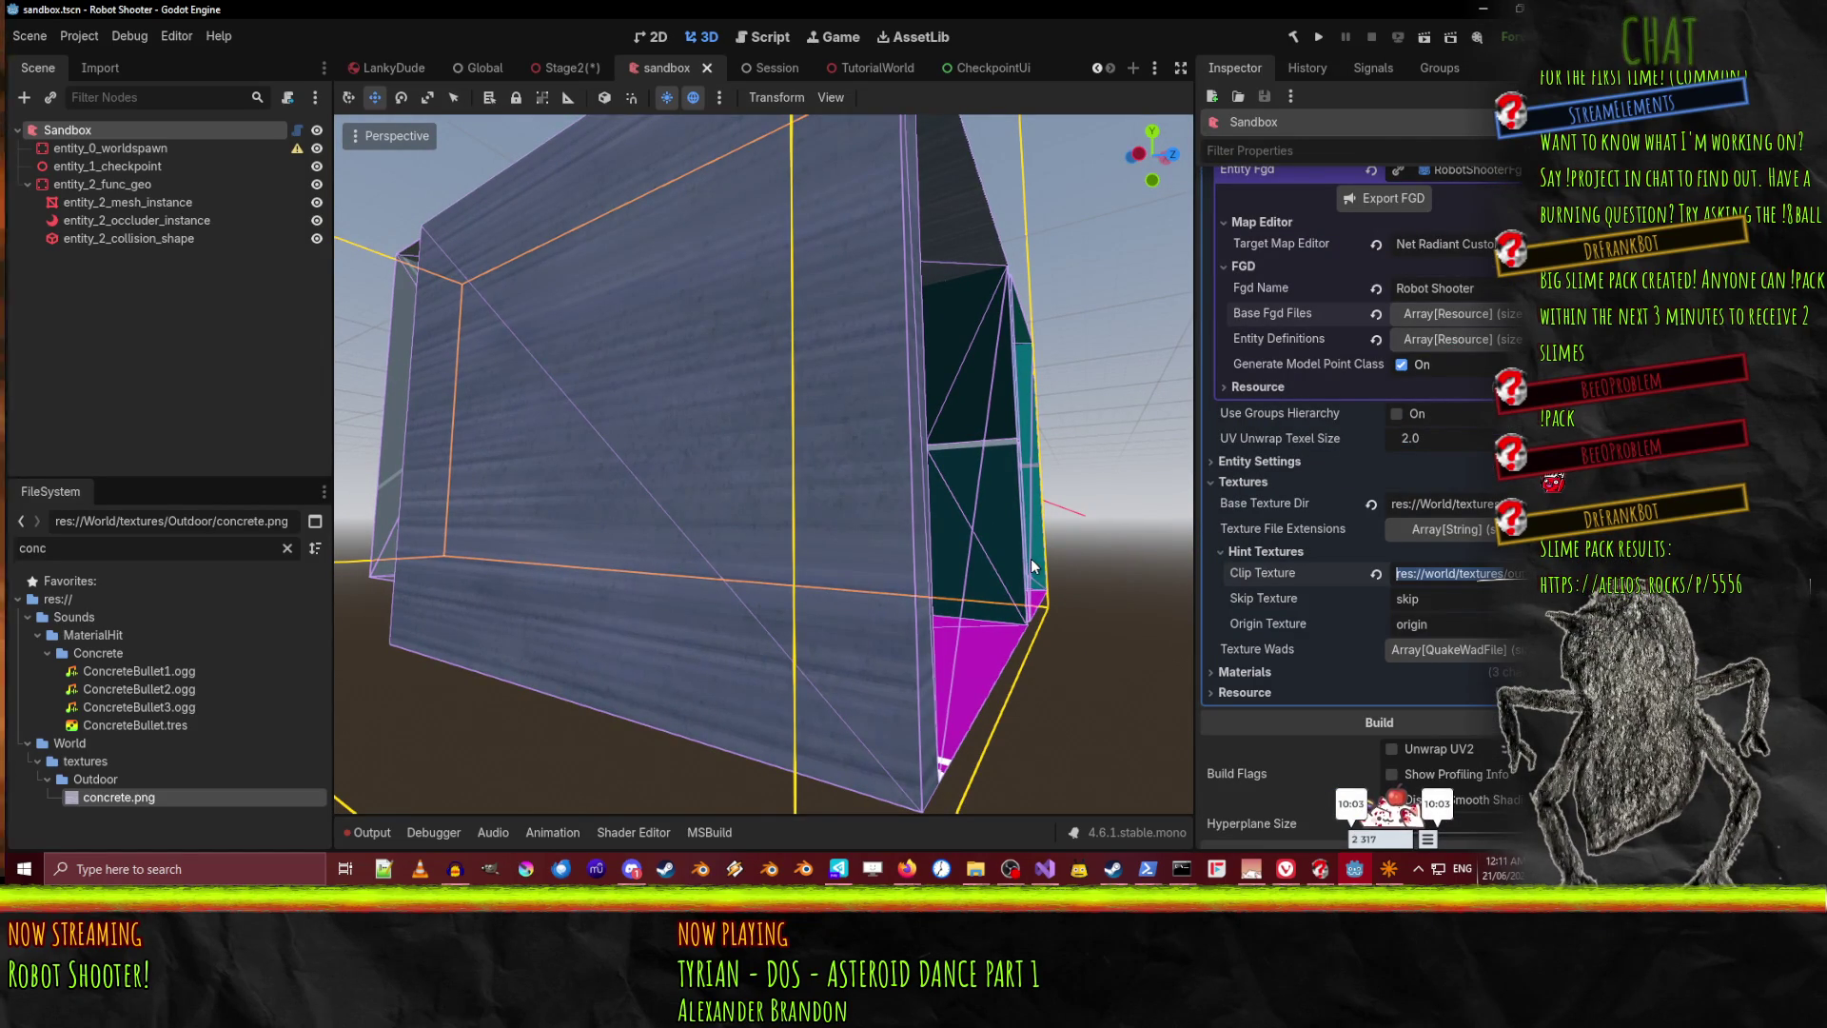
key(BackSpace)
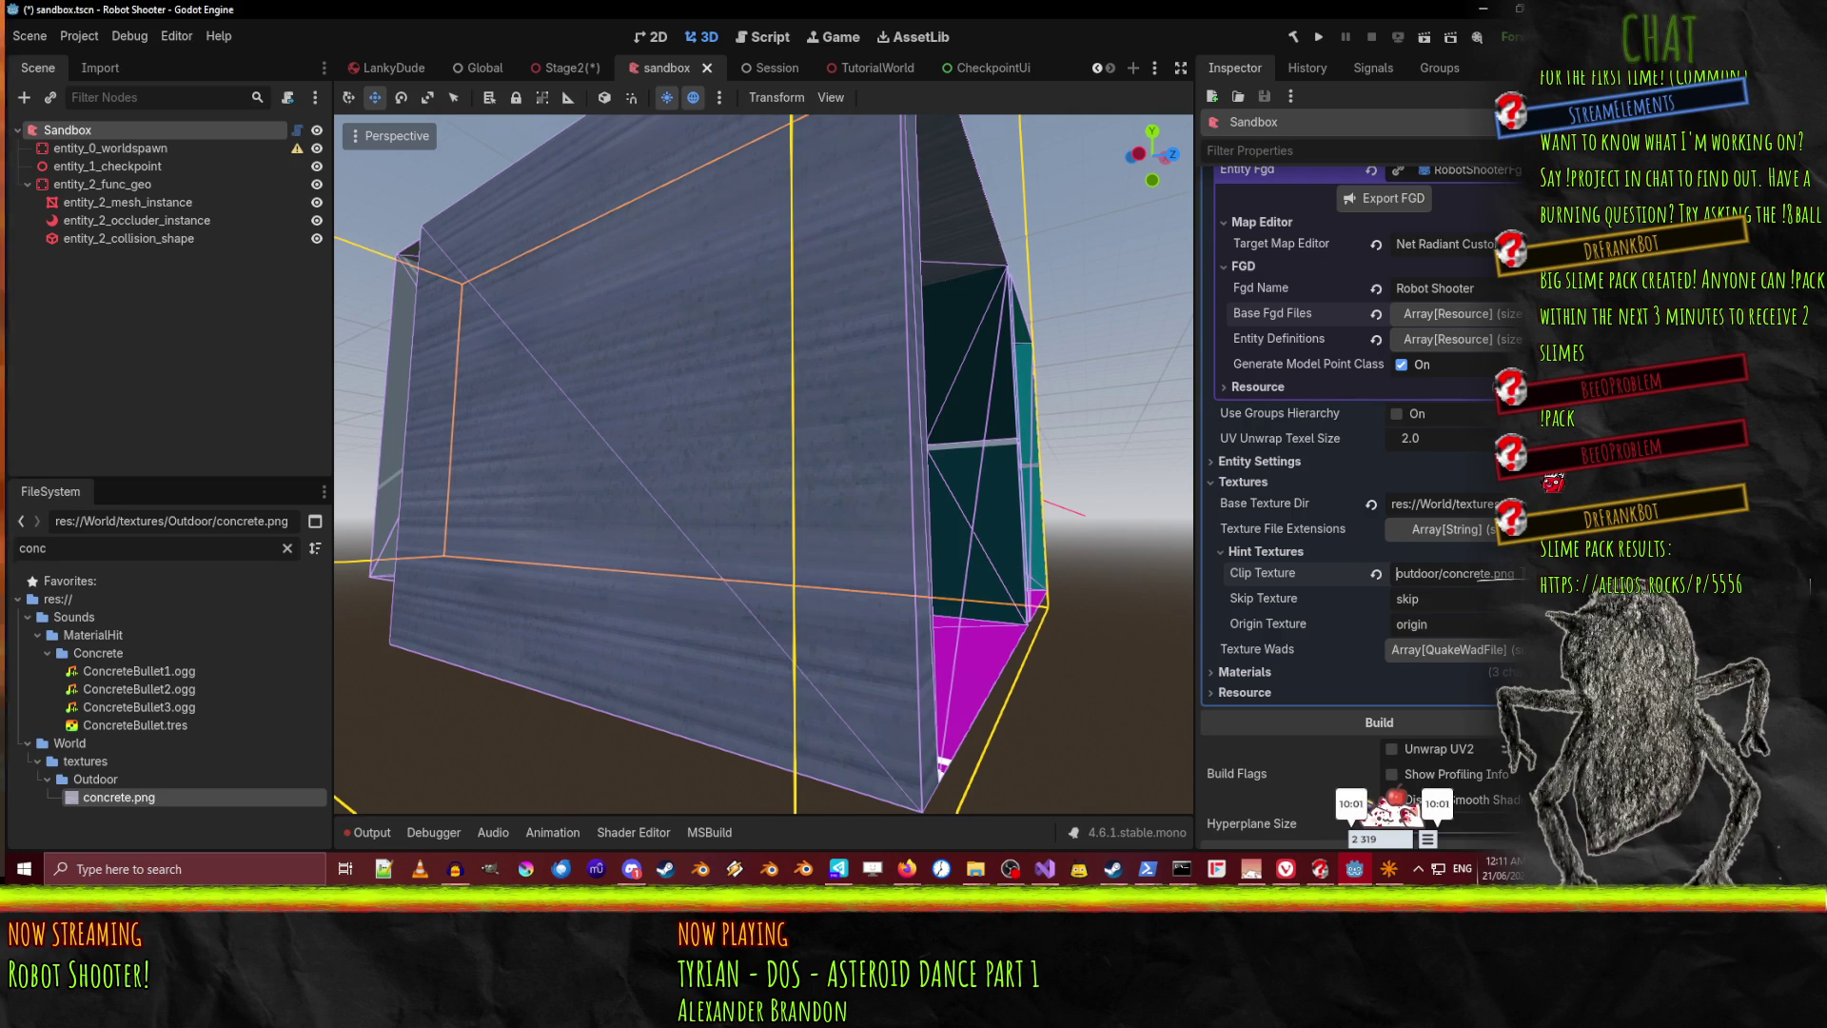
key(BackSpace)
key(BackSpace)
key(BackSpace)
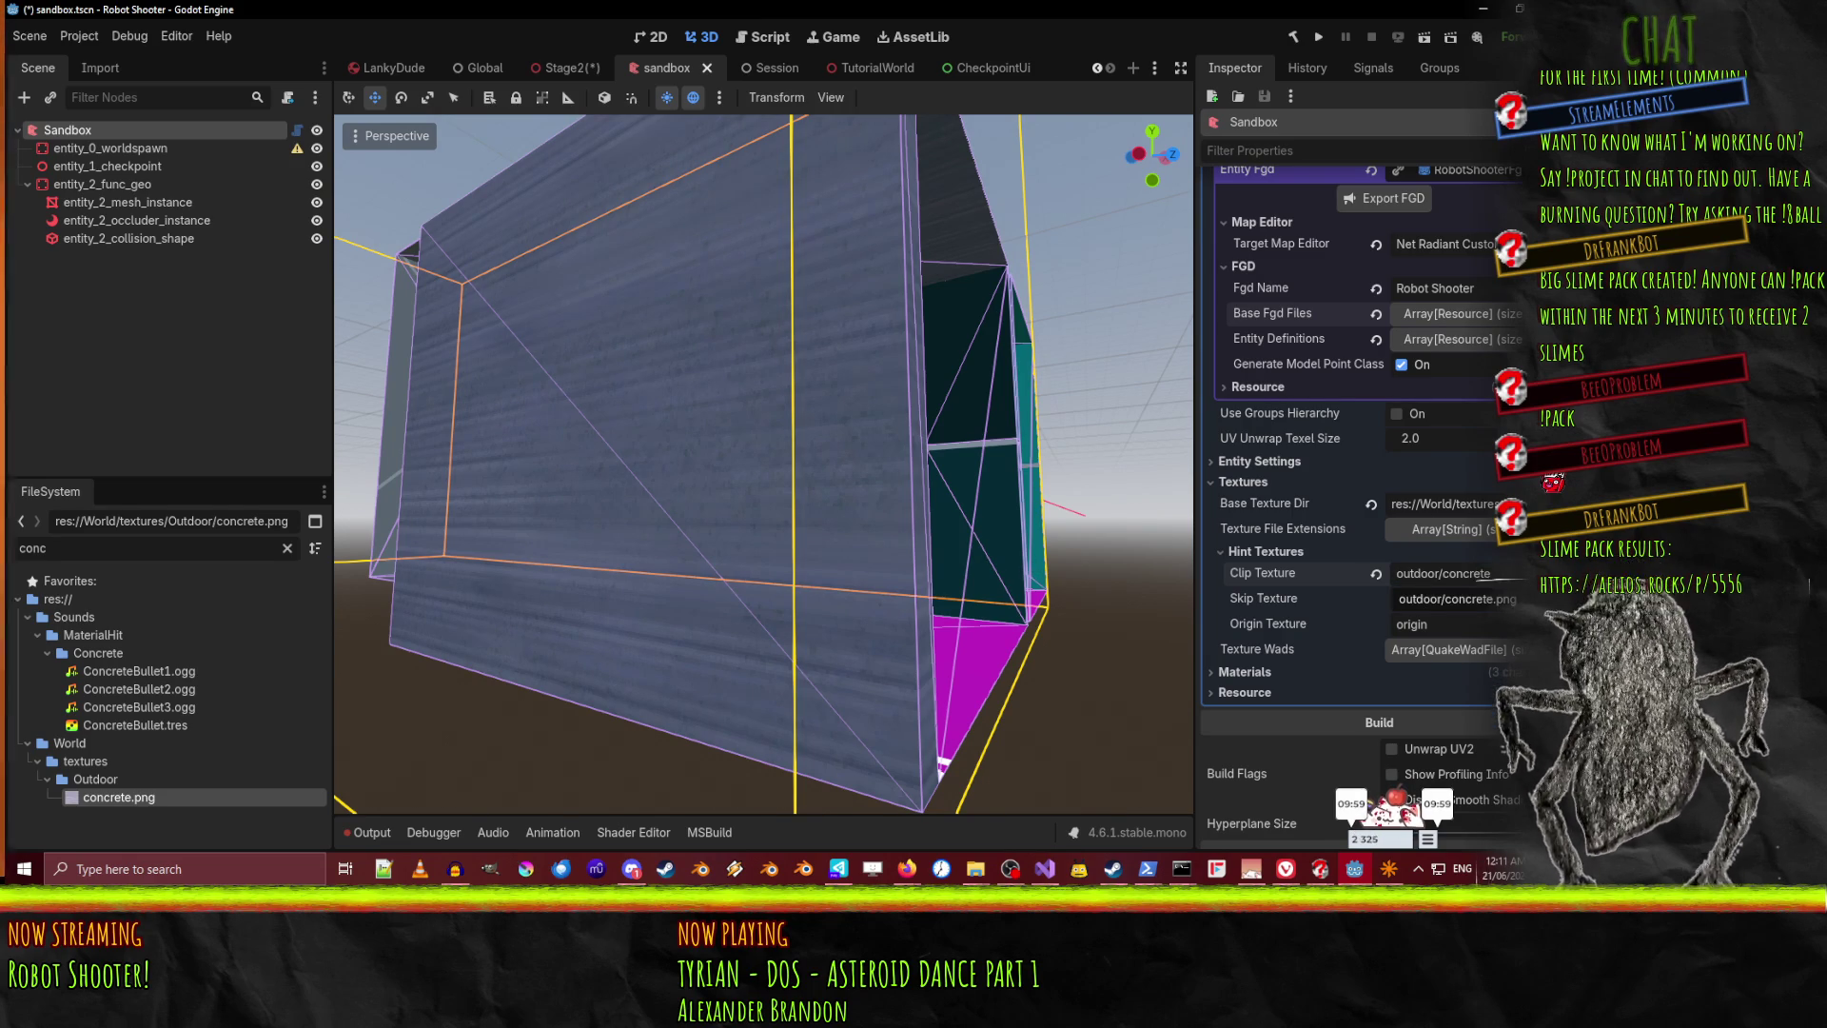
scroll(1371, 414, up, 5)
click(1379, 211)
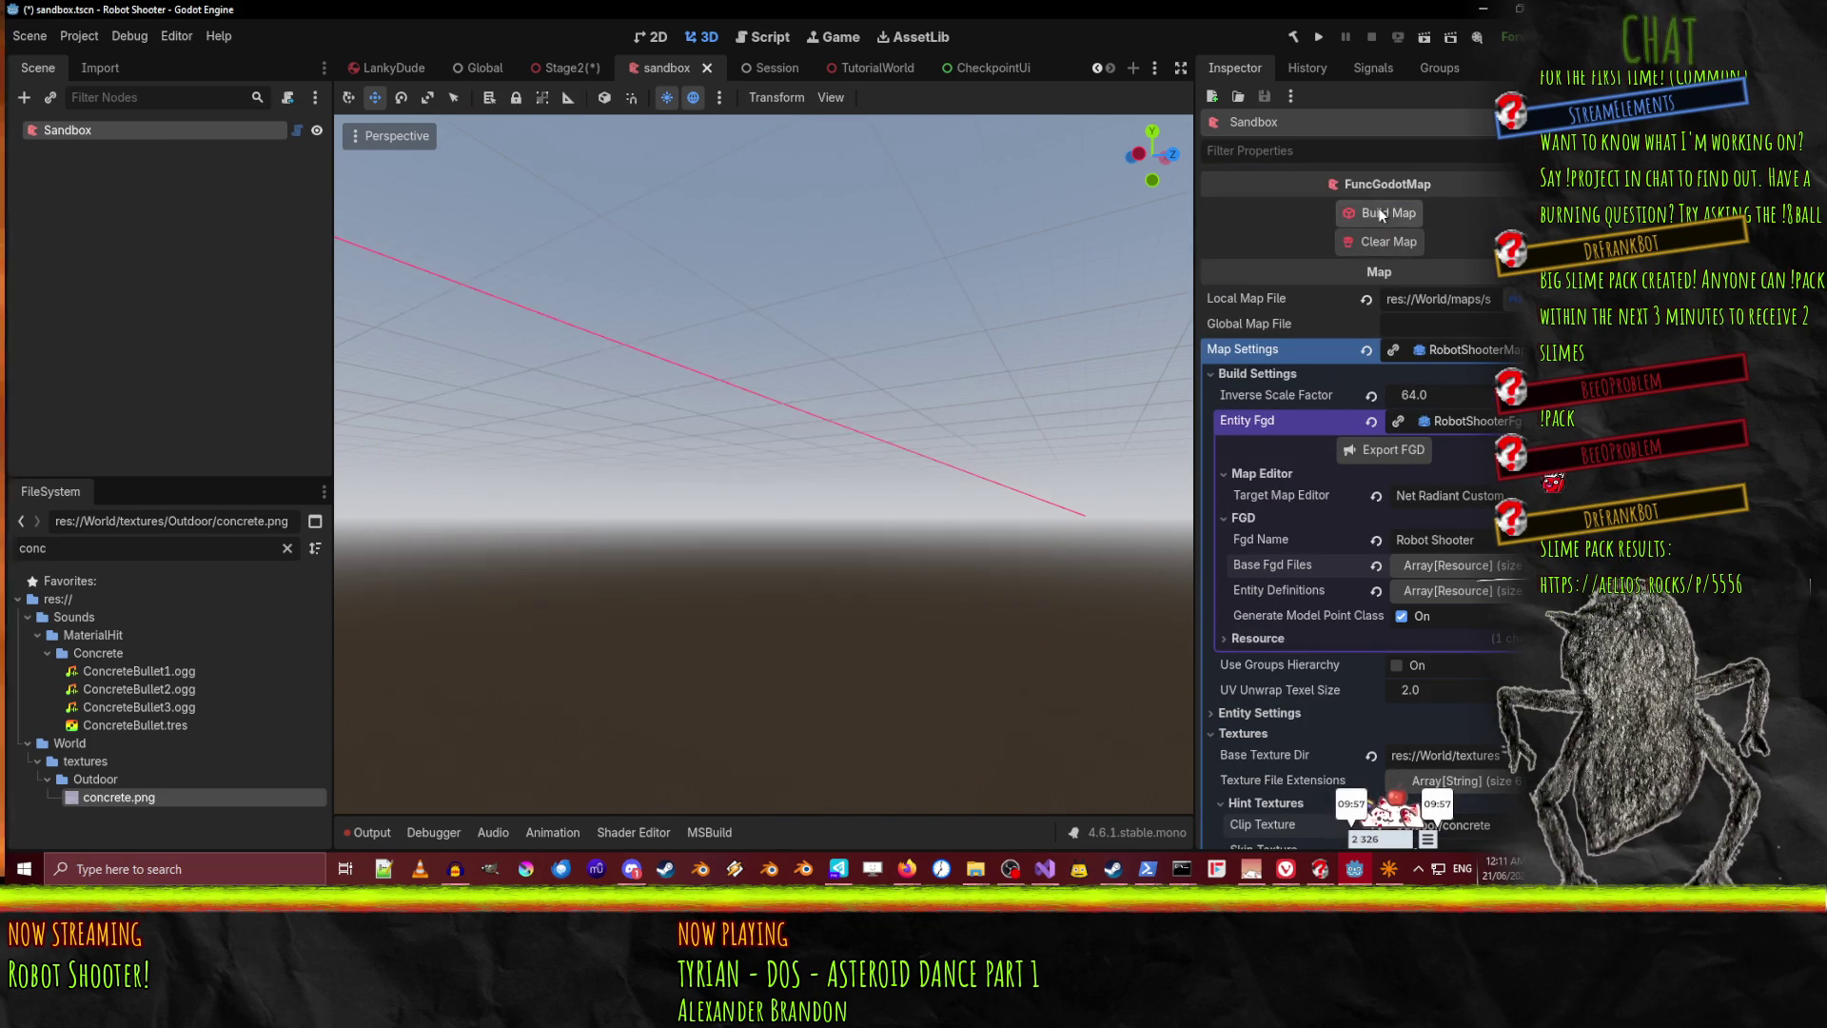
key(w)
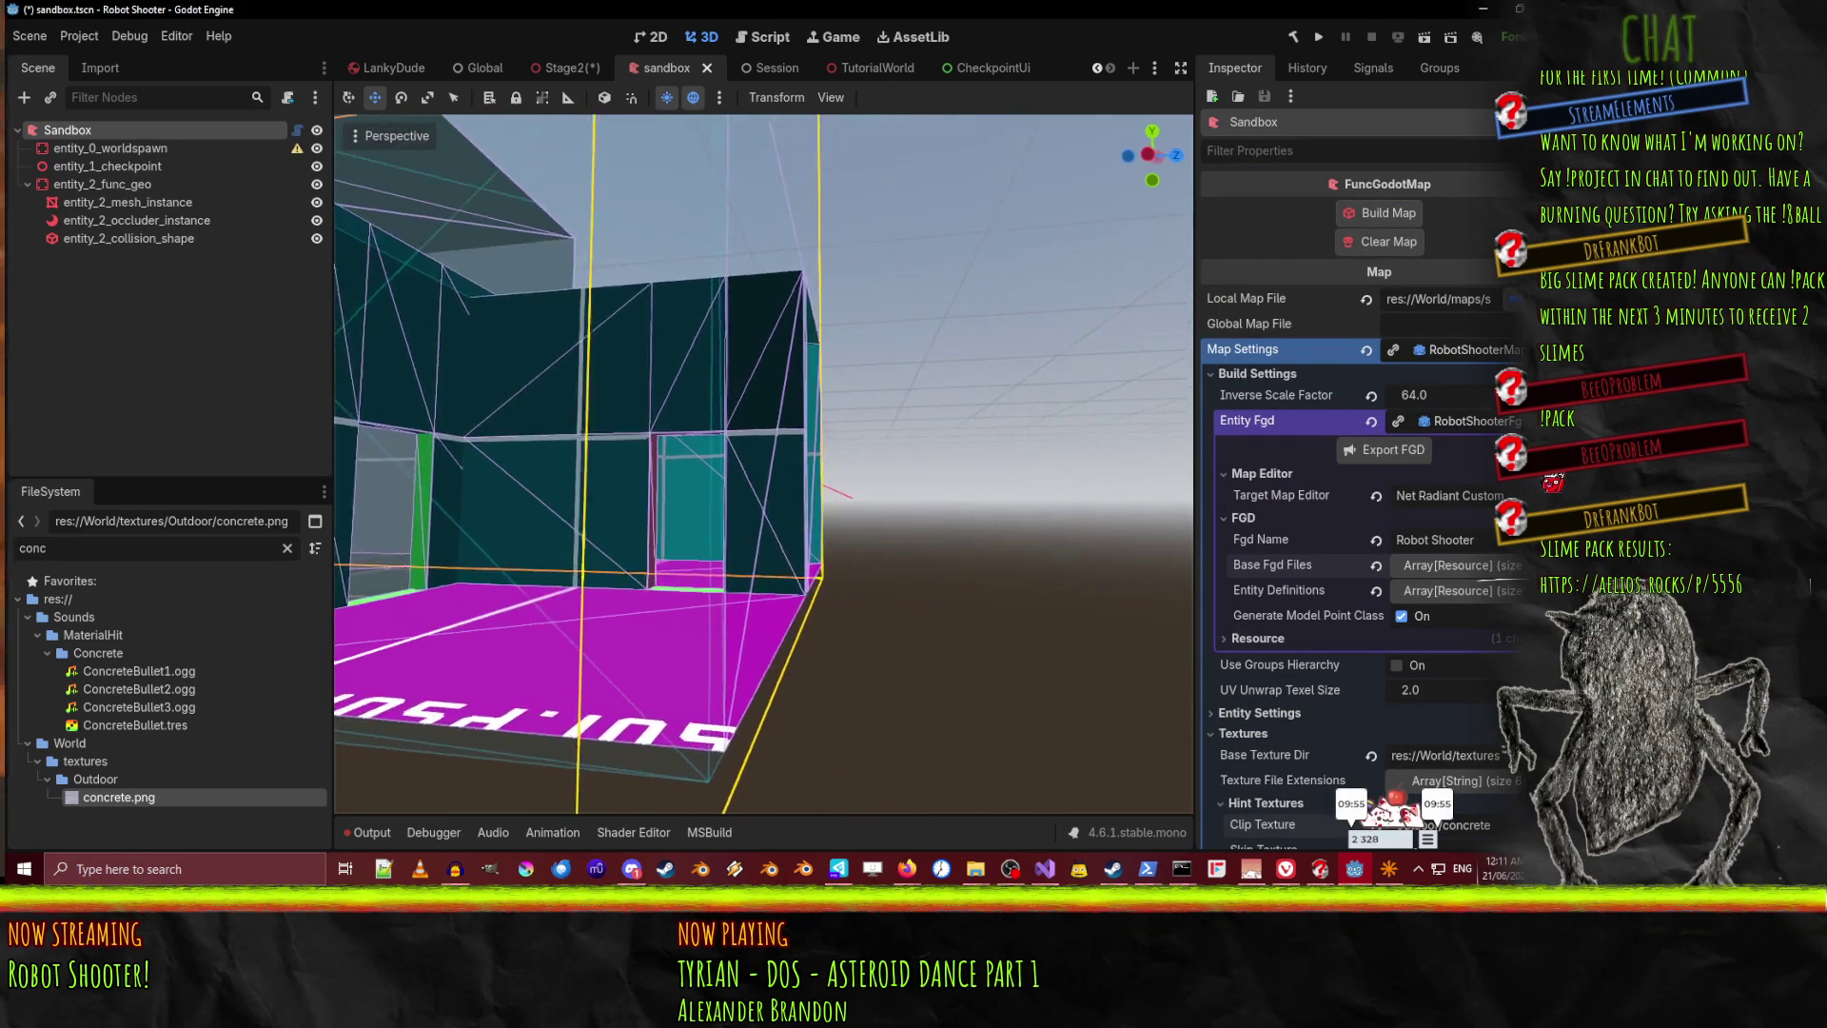
key(s)
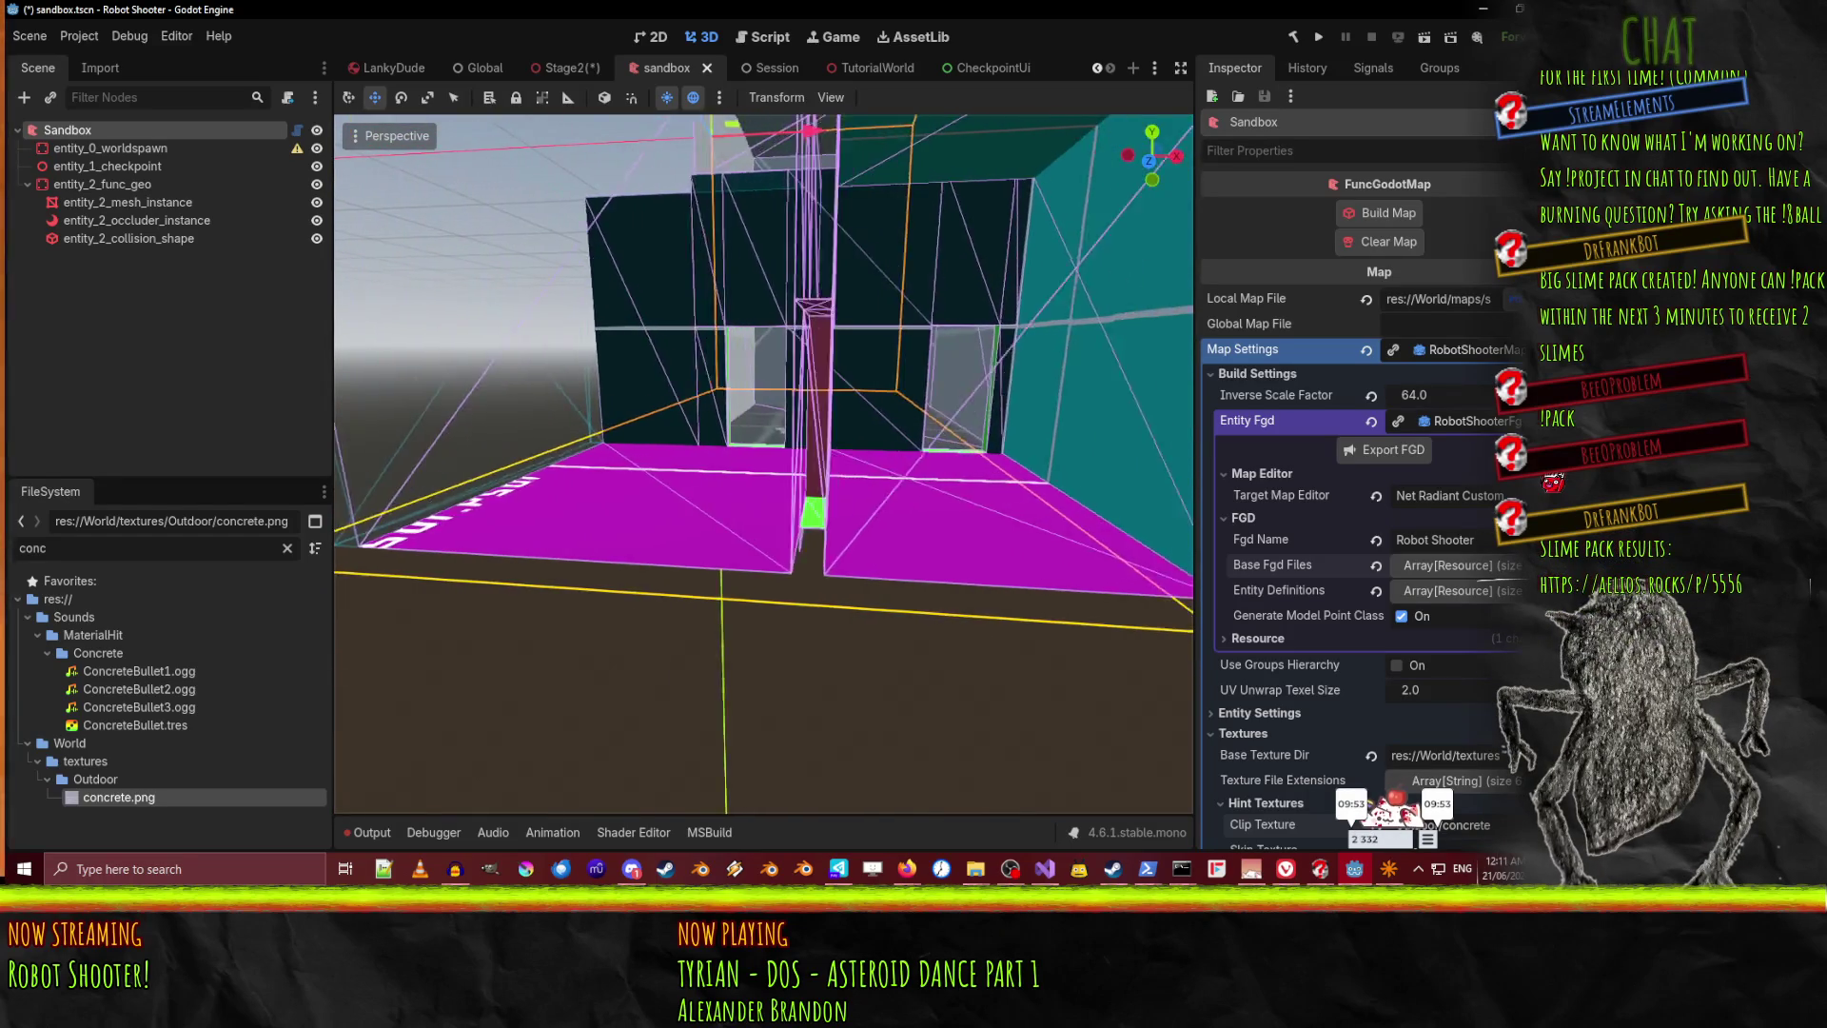
key(a)
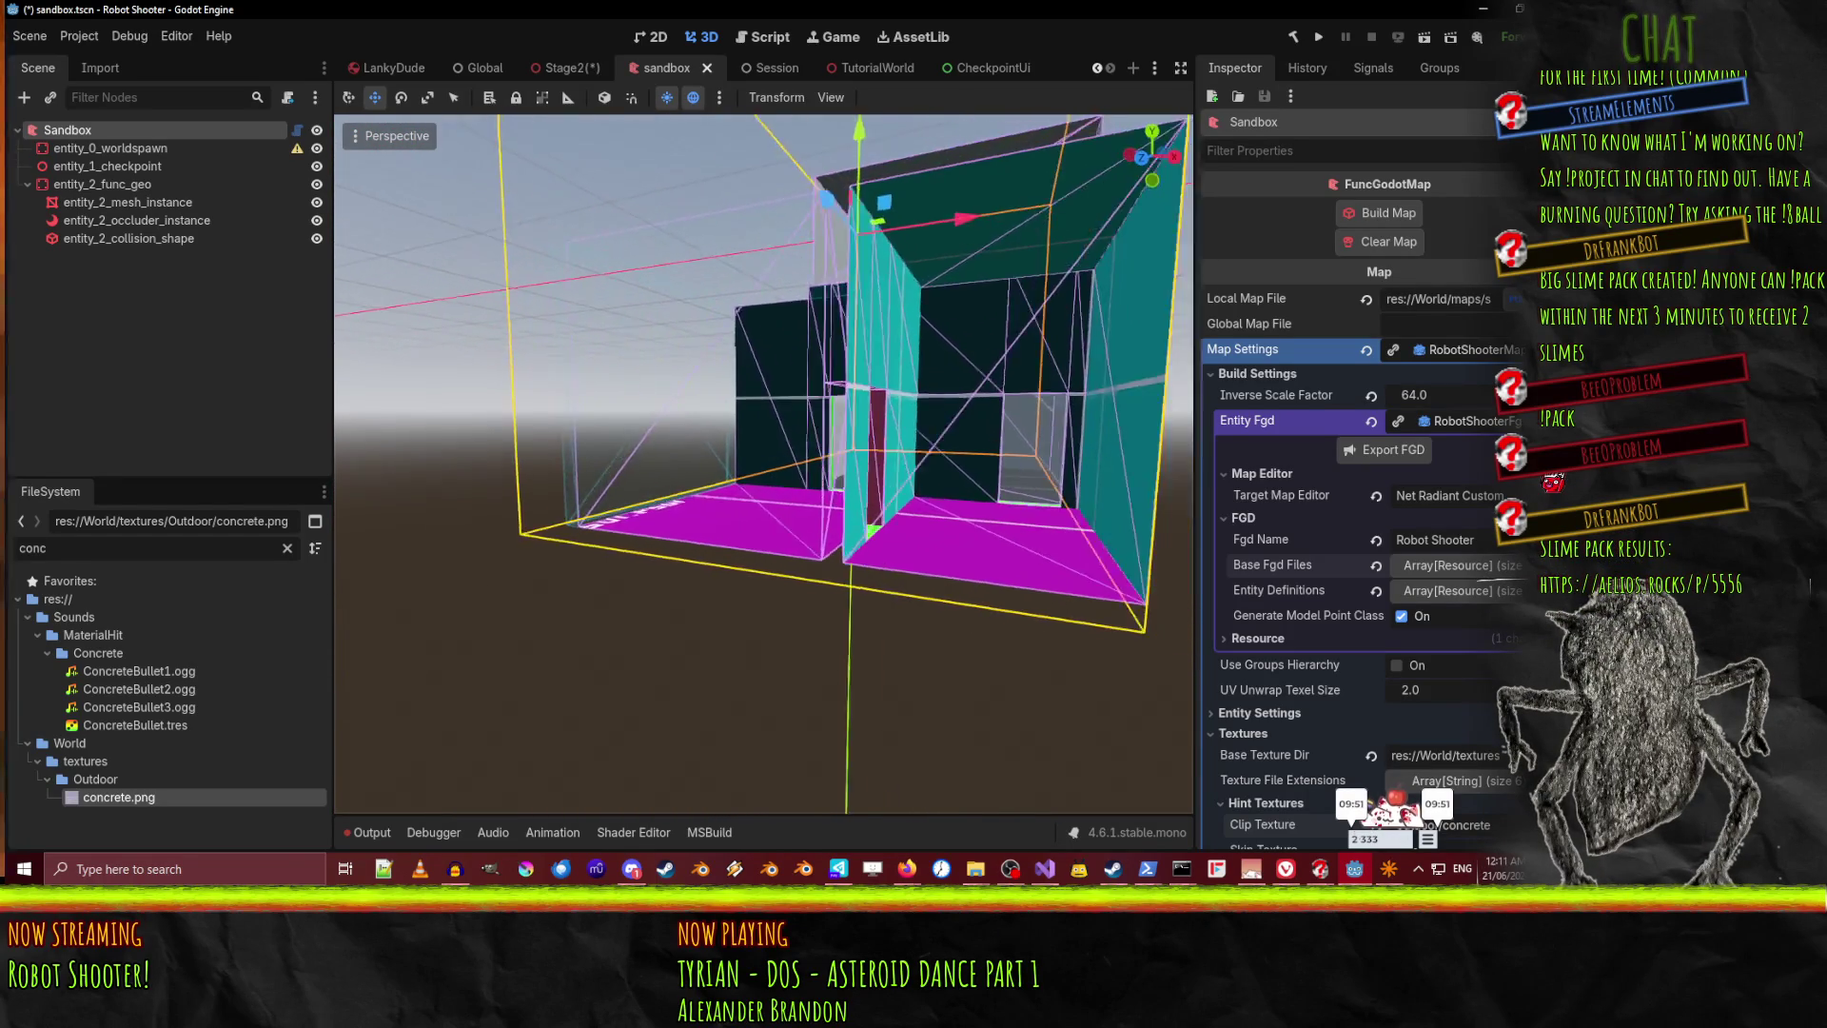
key(w)
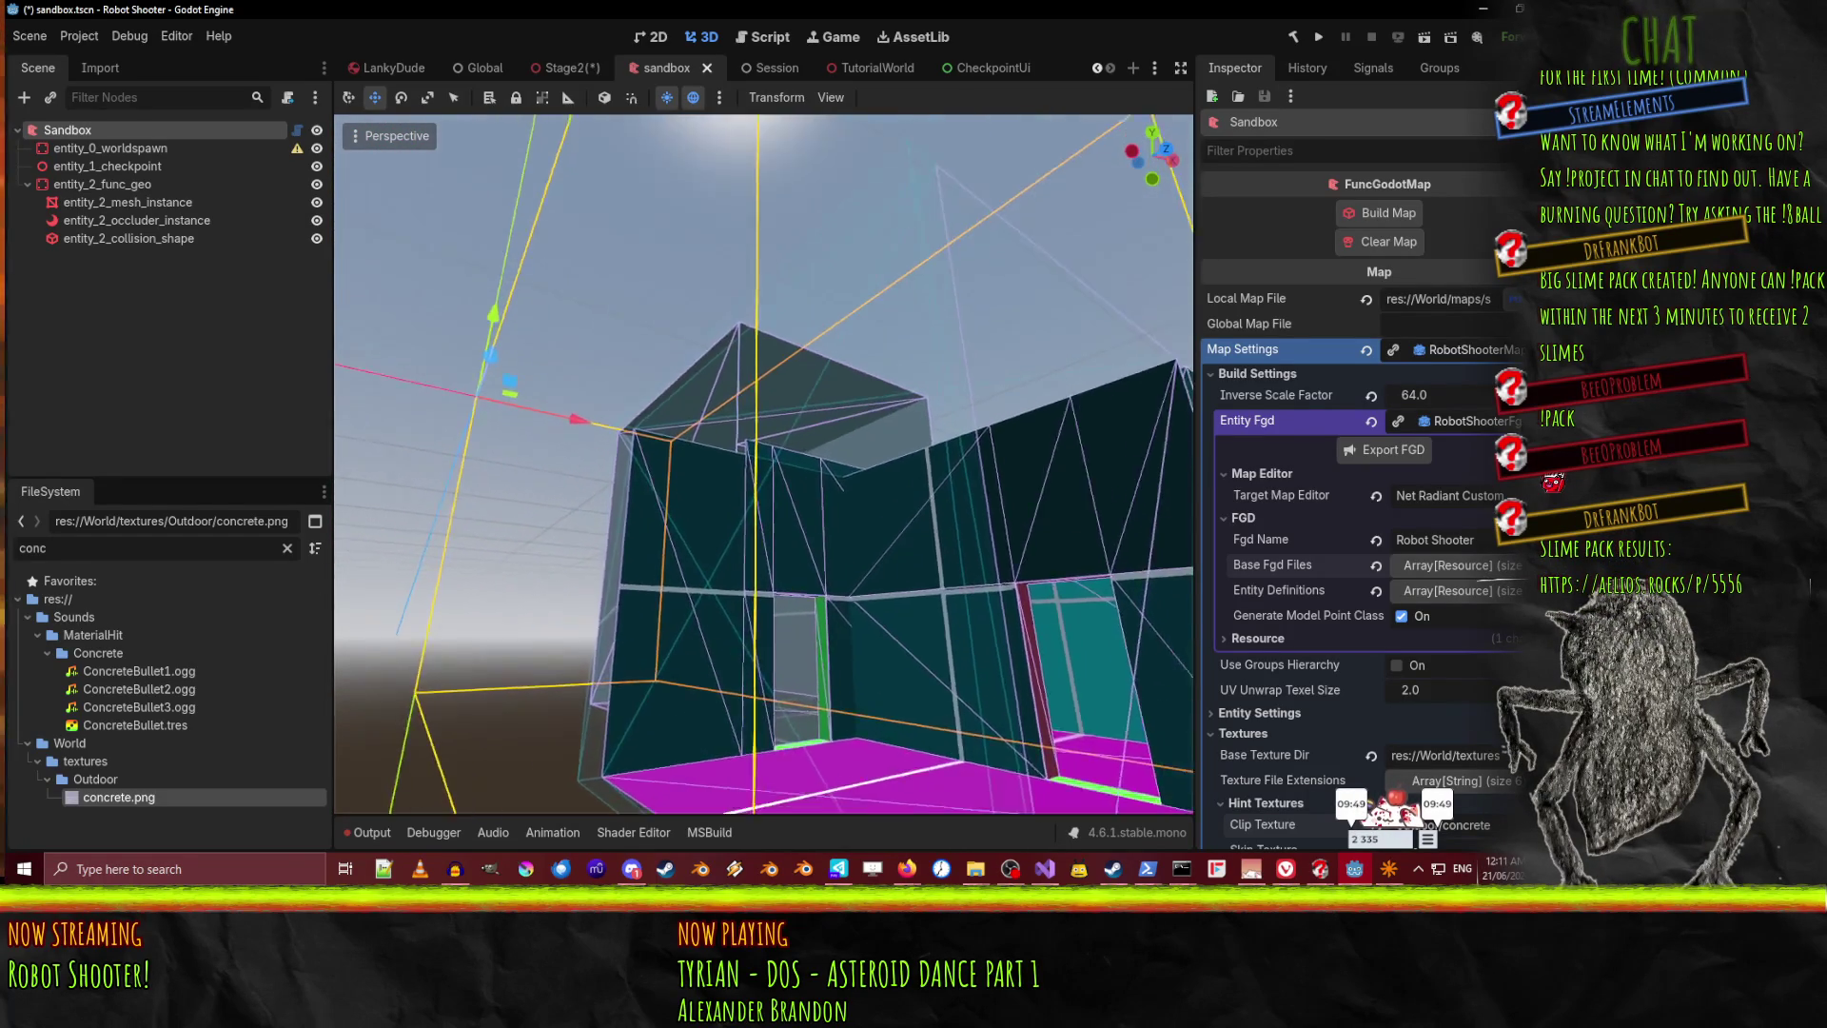
key(w)
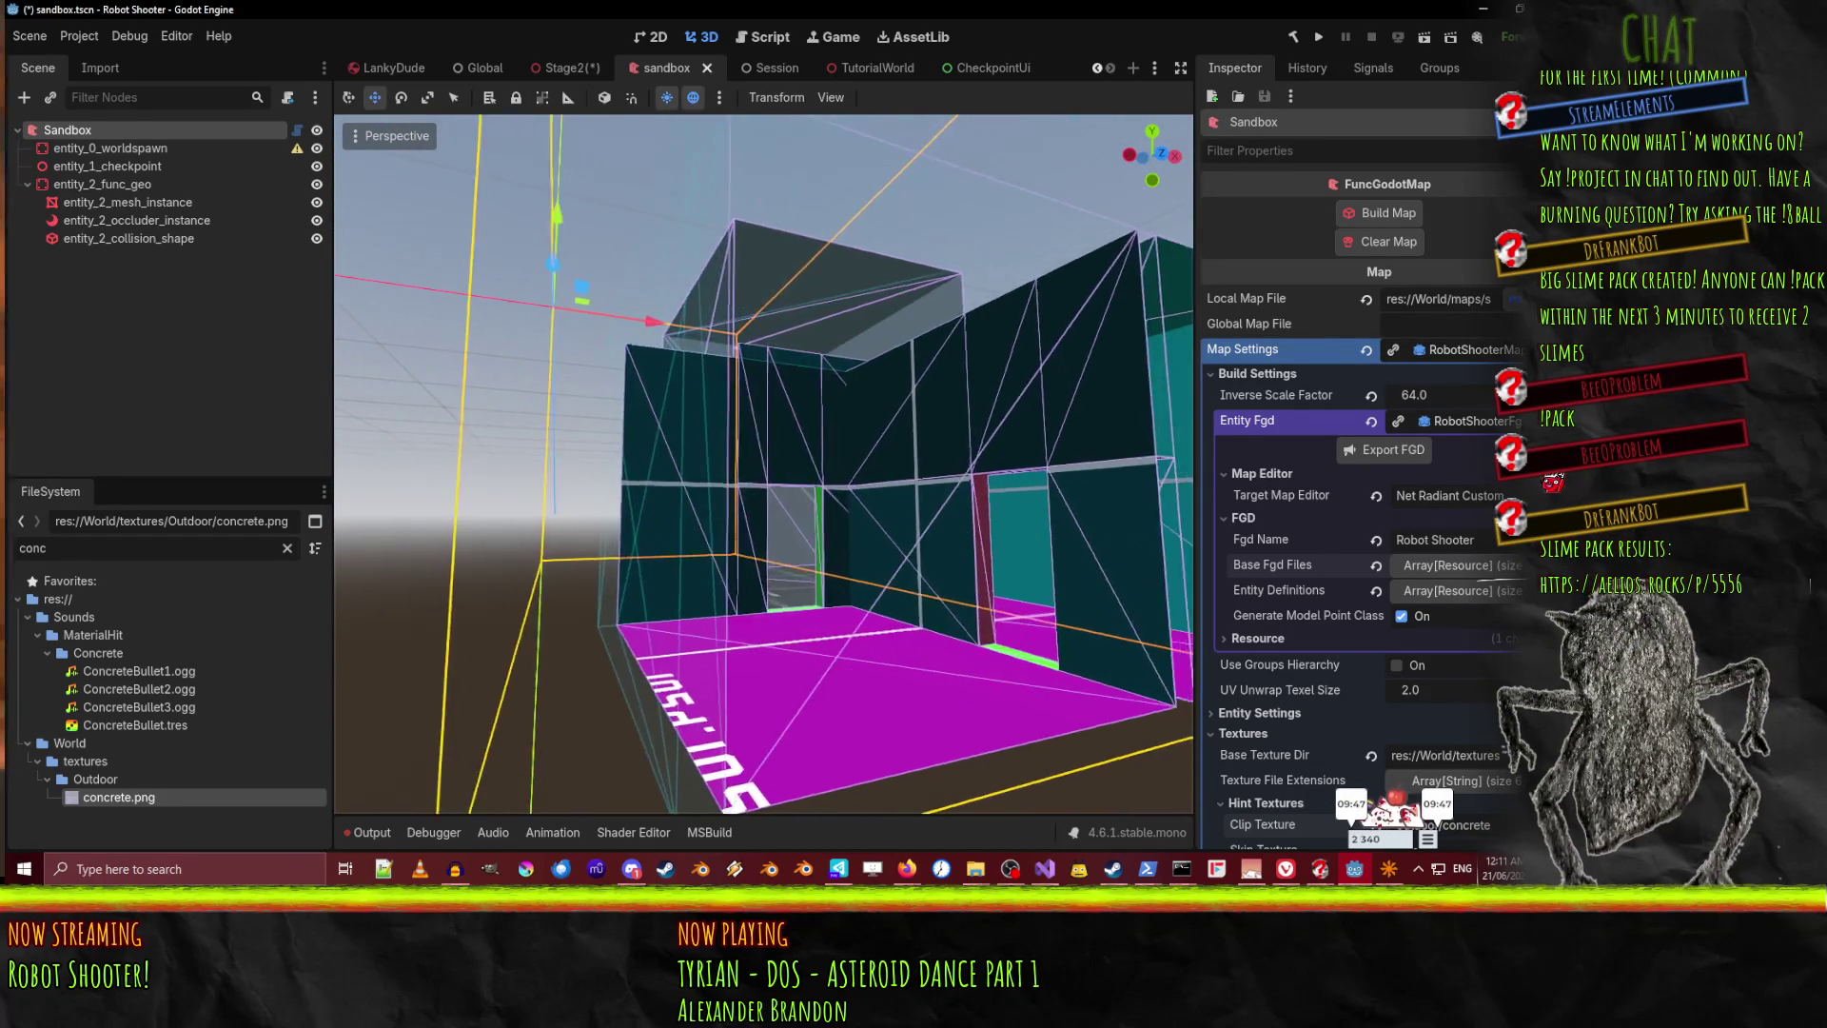
key(a)
key(s)
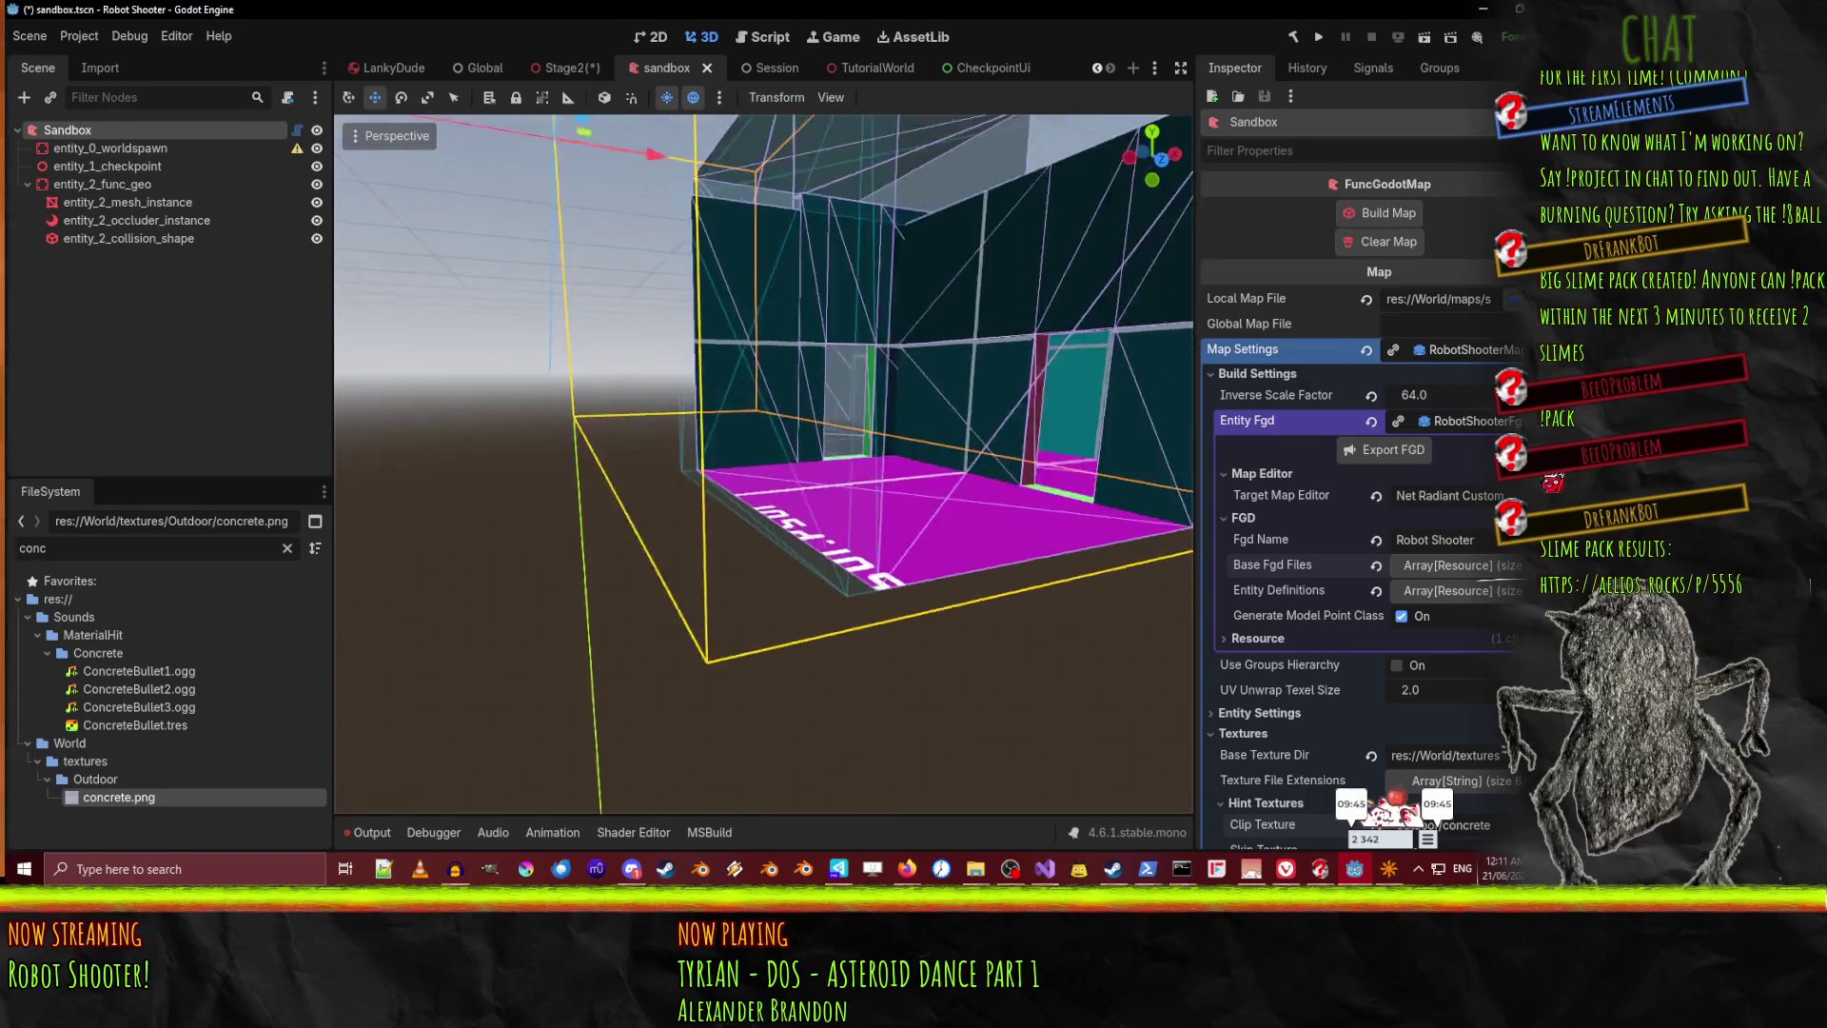
key(w)
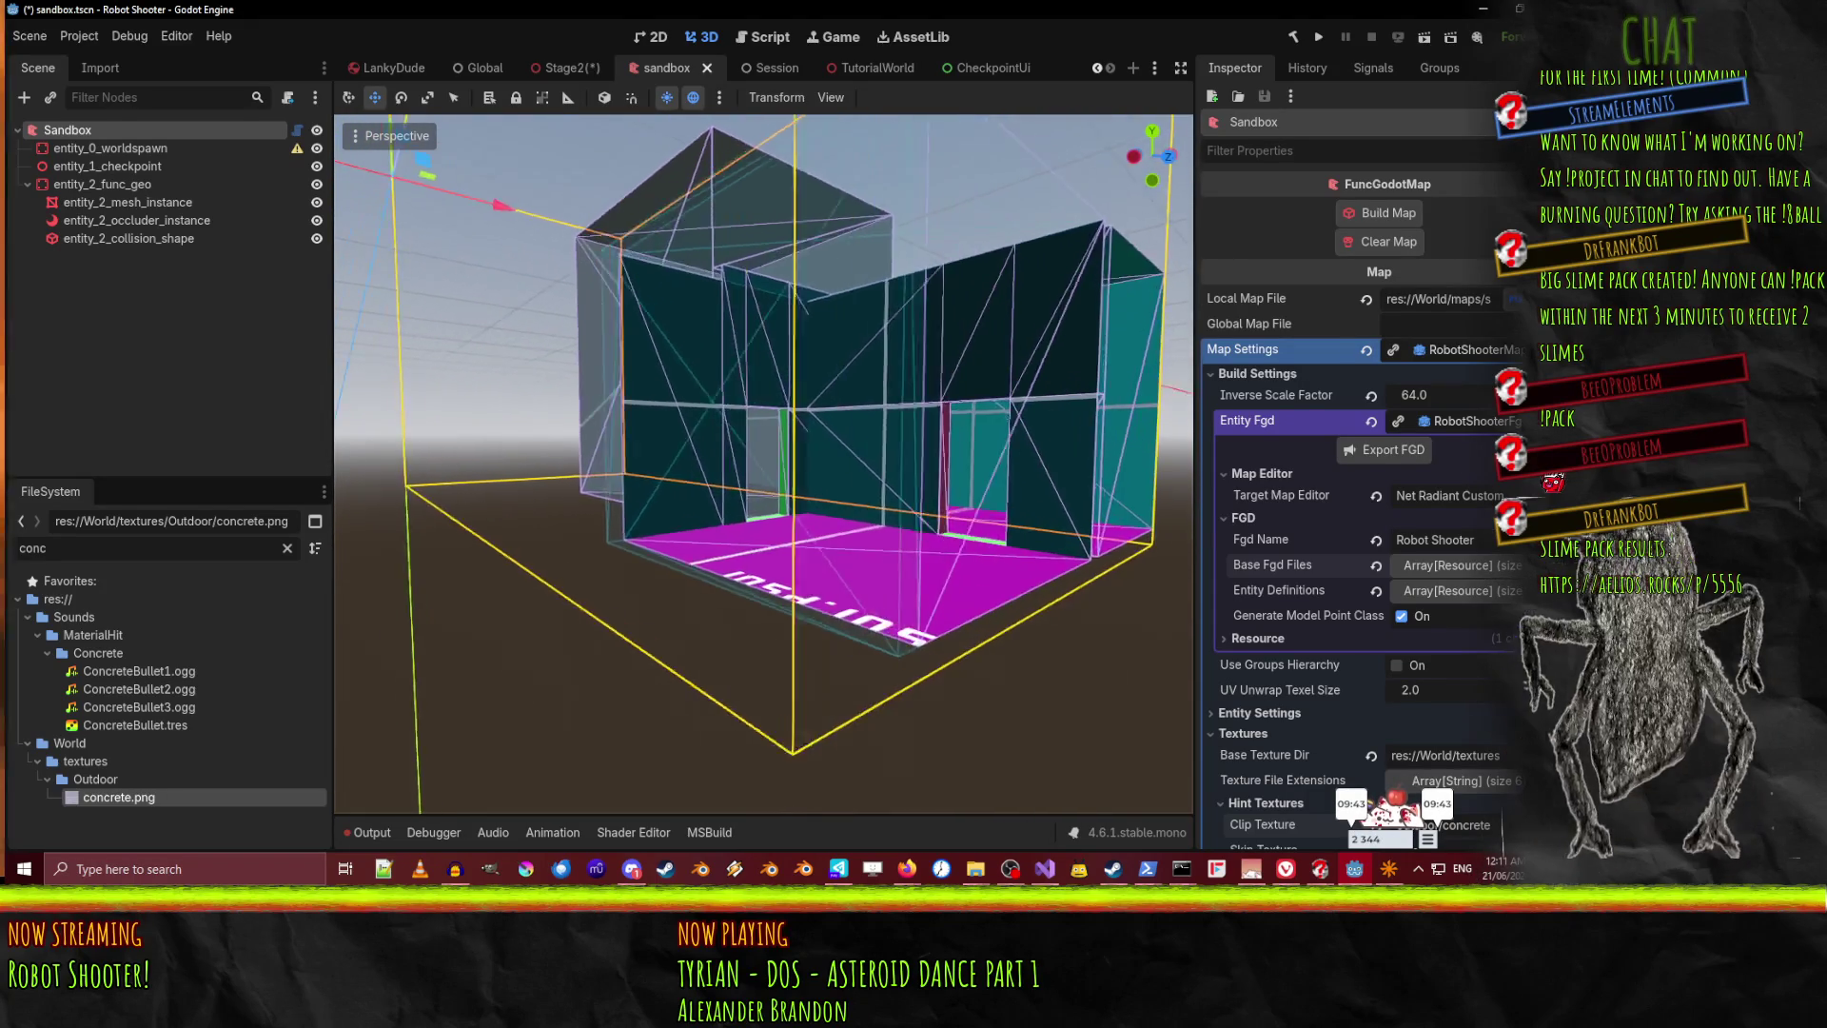
key(a)
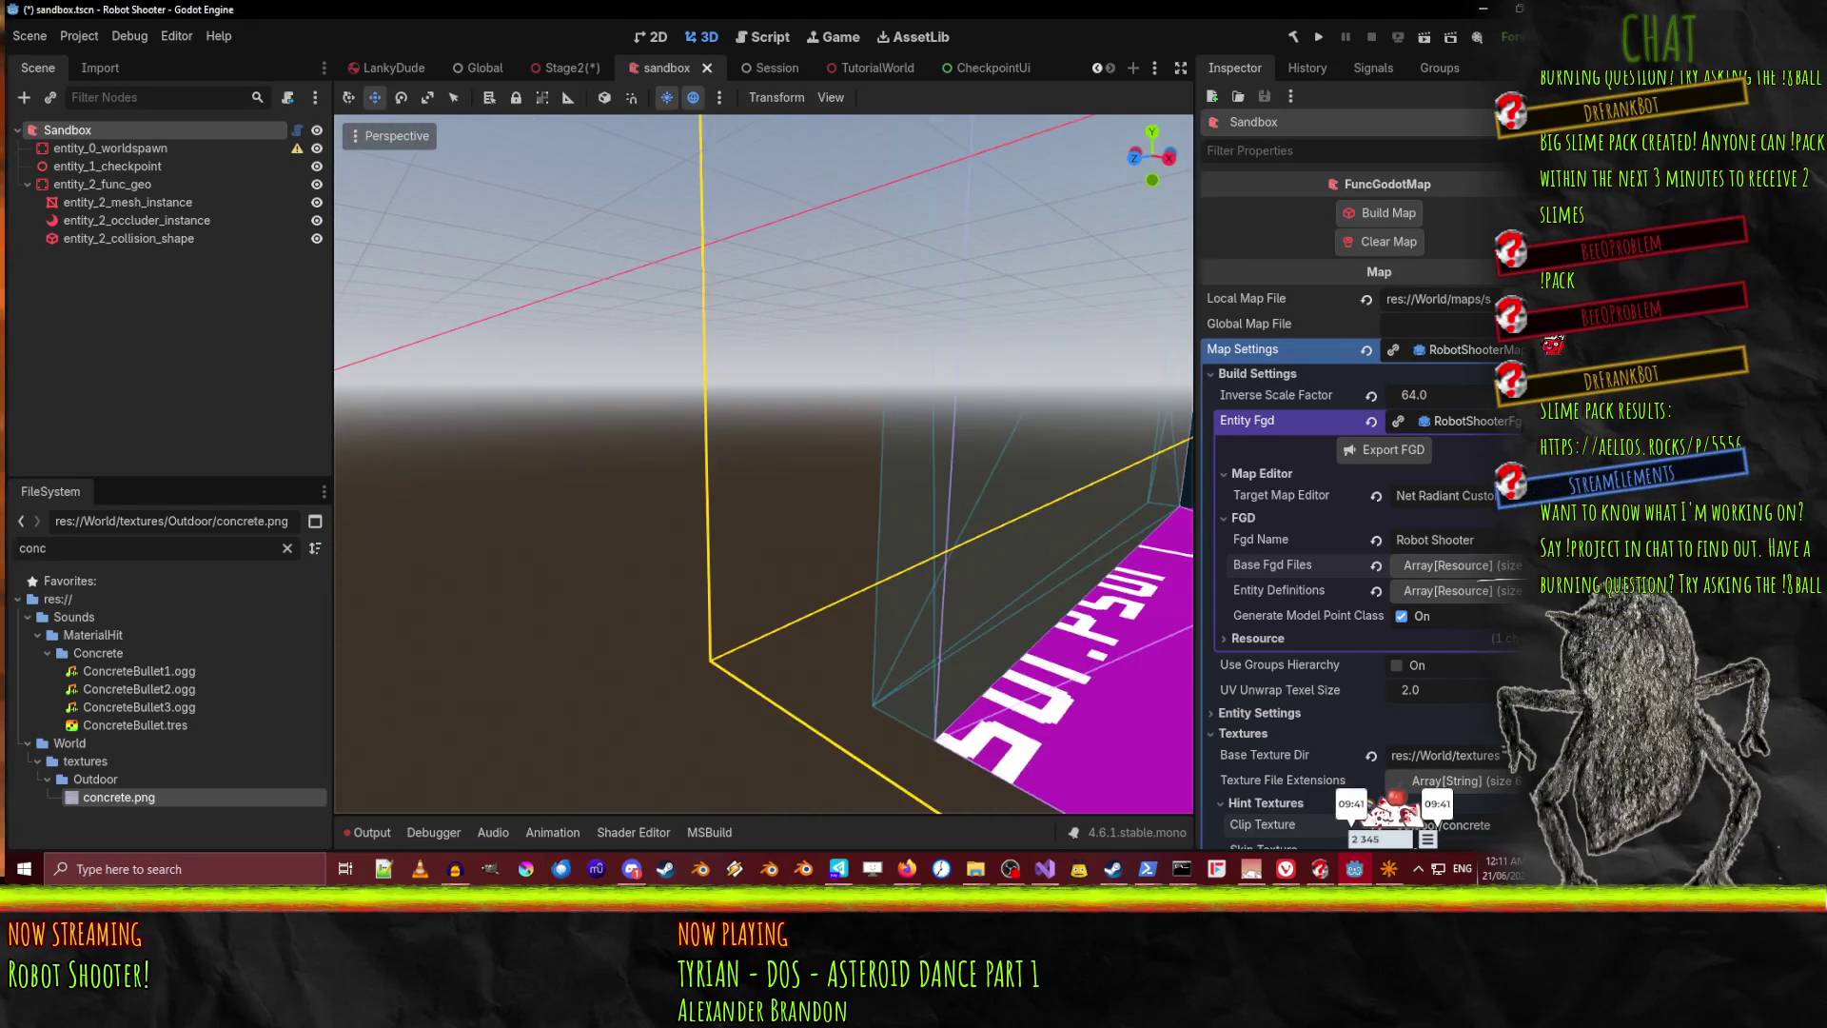
key(s)
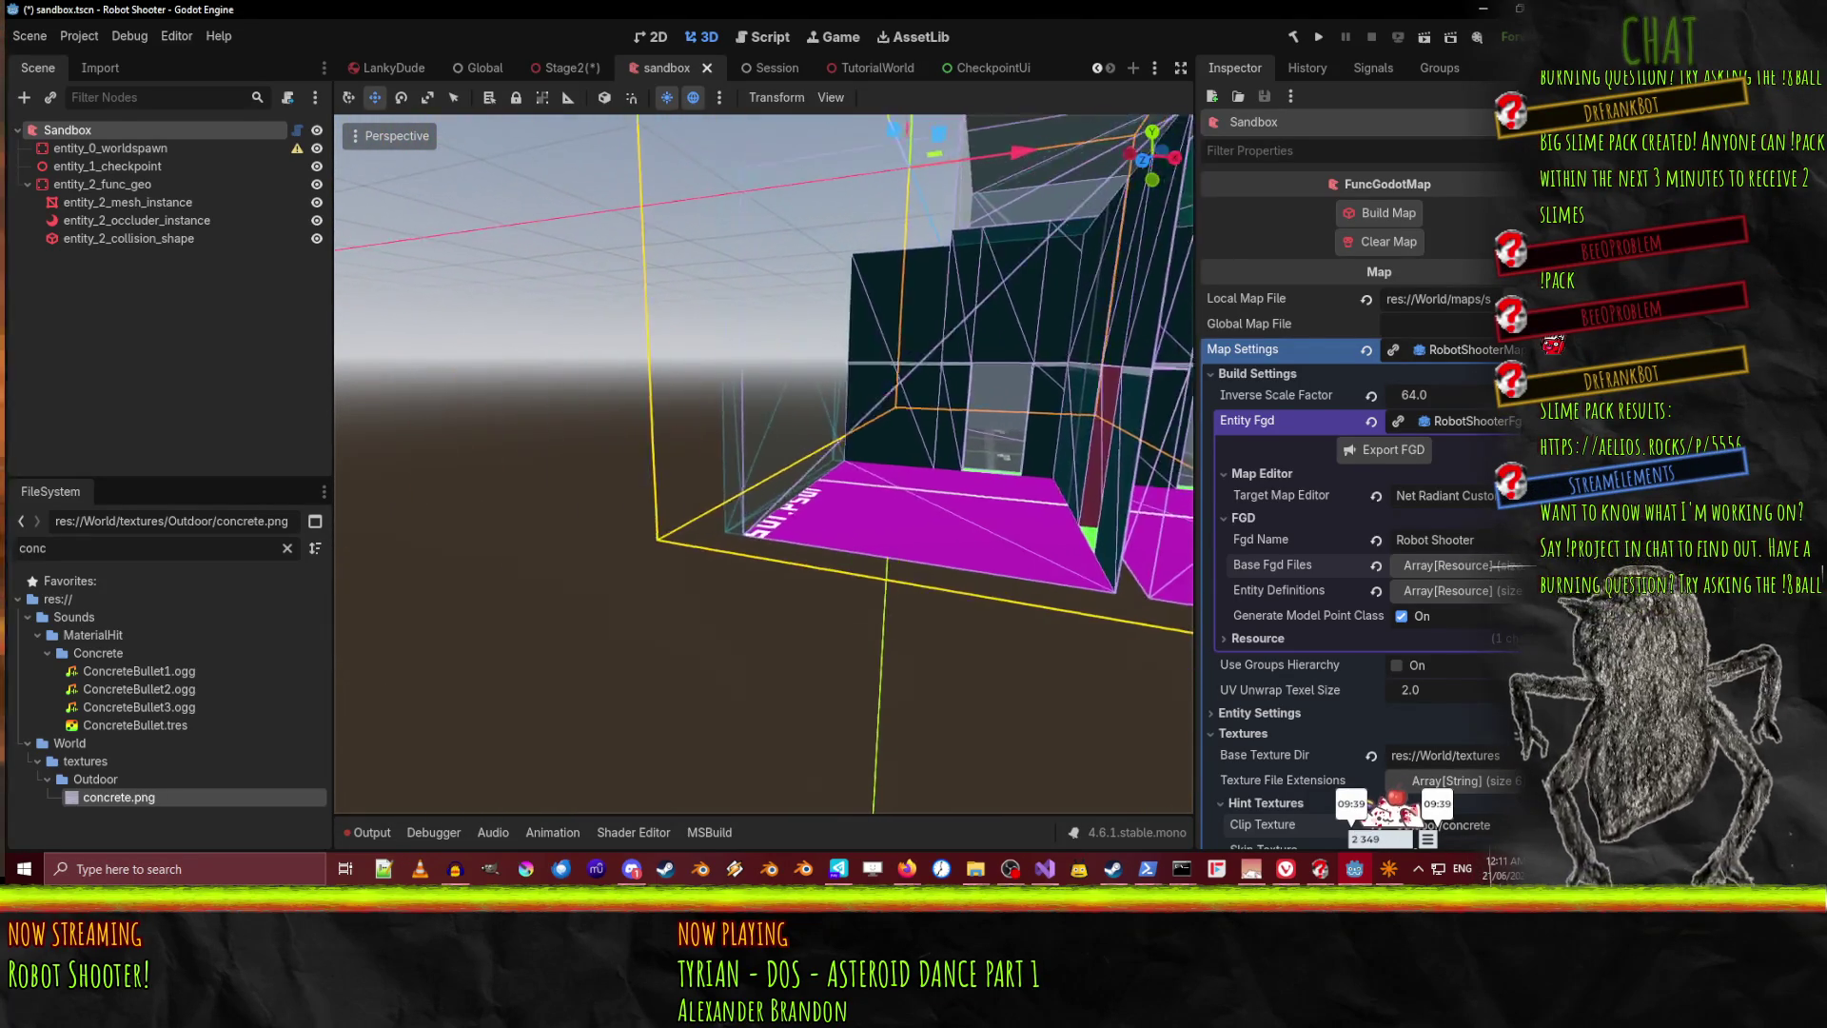
key(w)
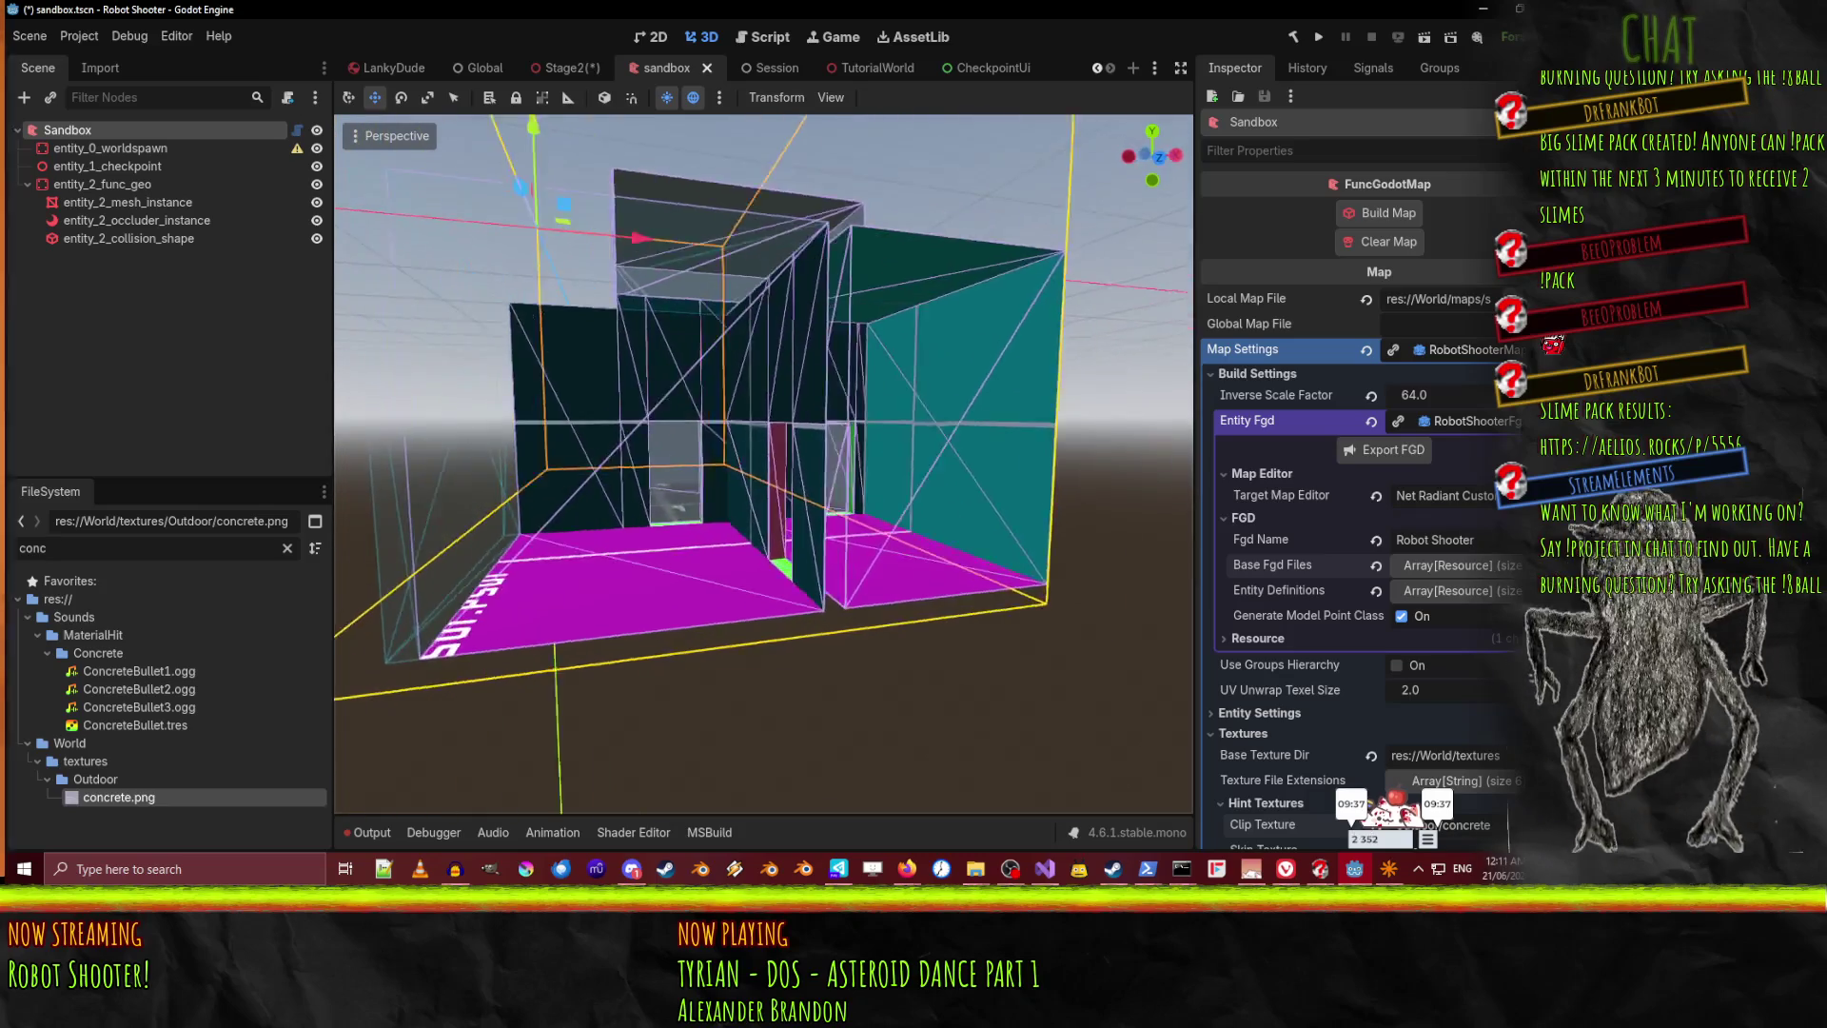
key(s)
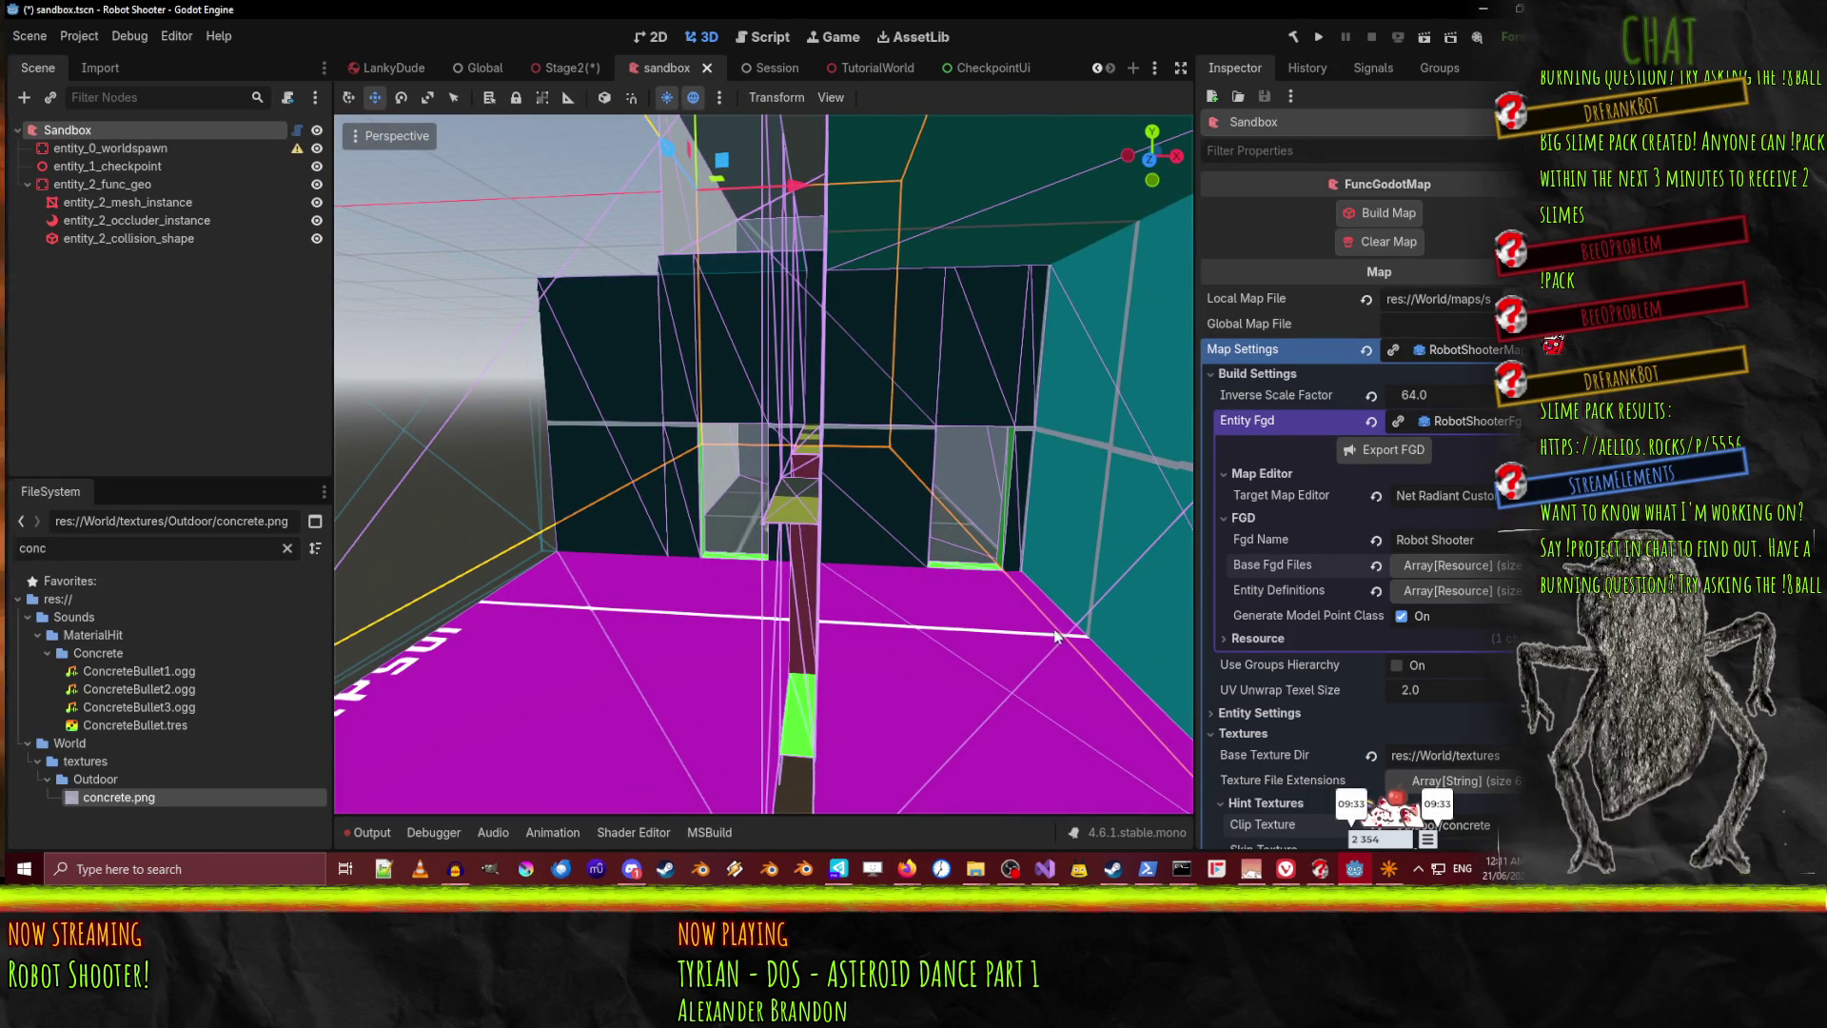
key(s)
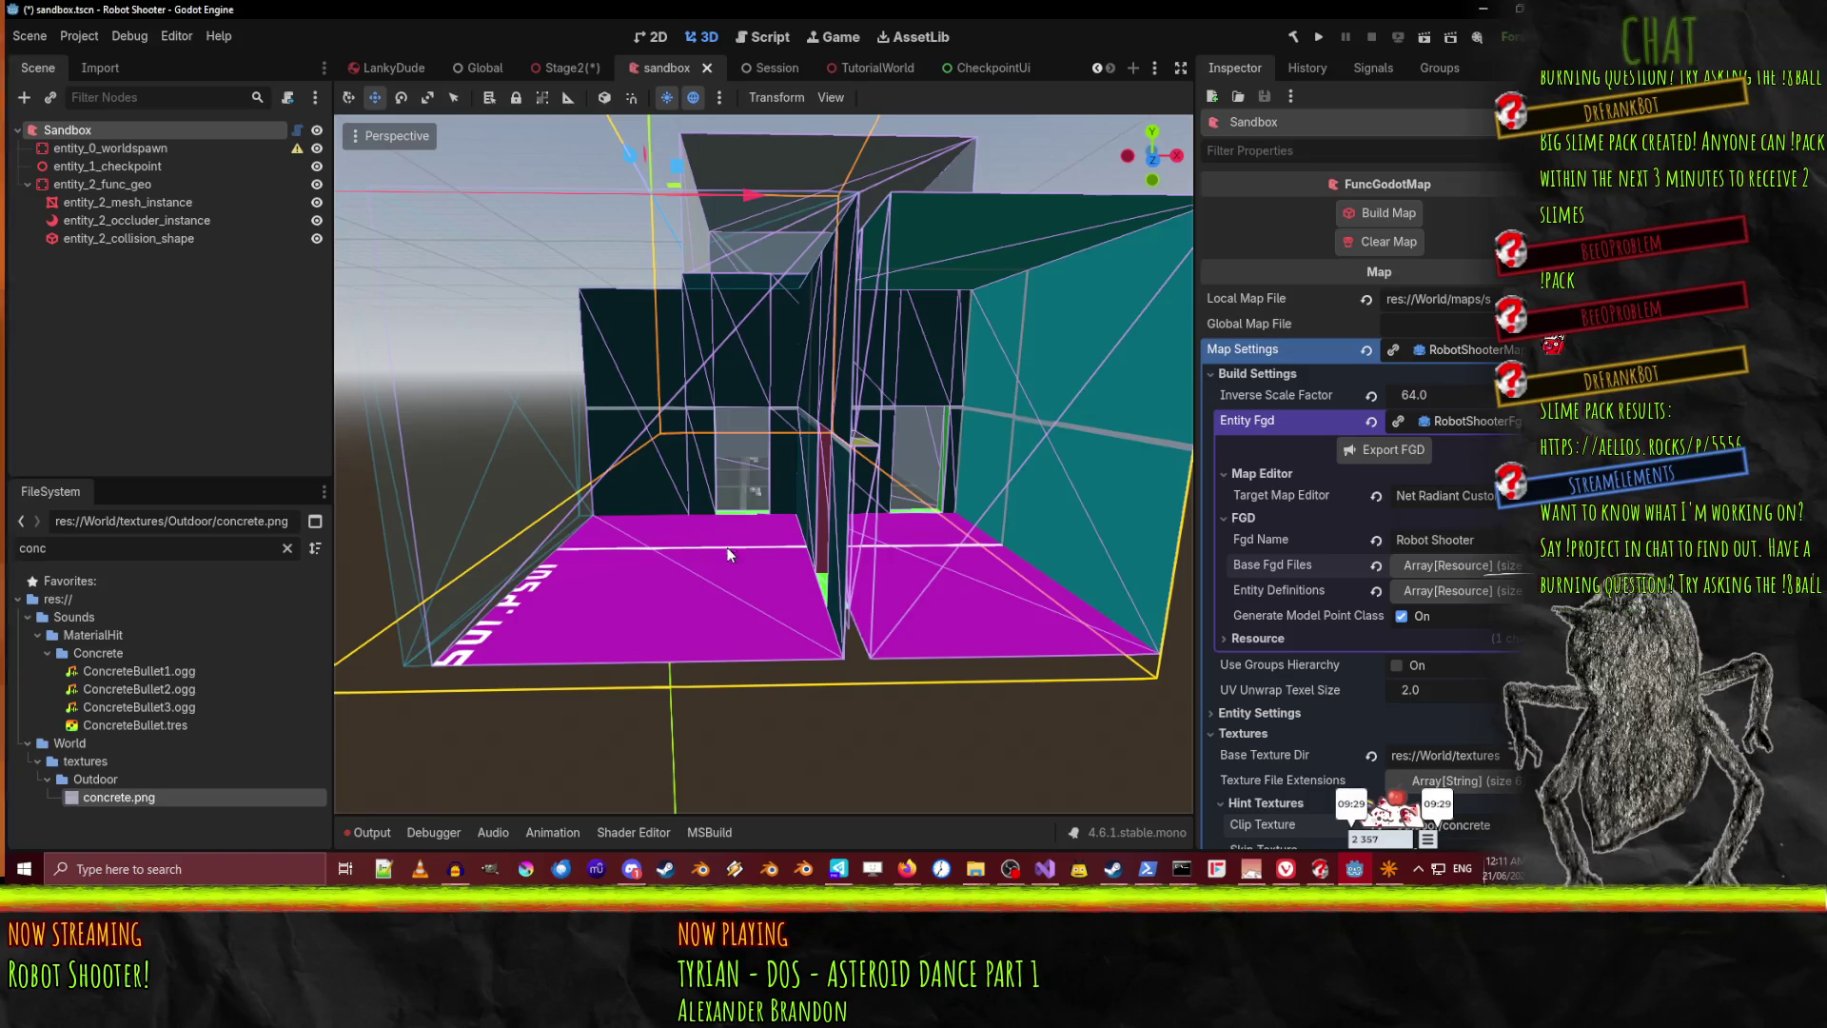
scroll(1454, 746, down, 3)
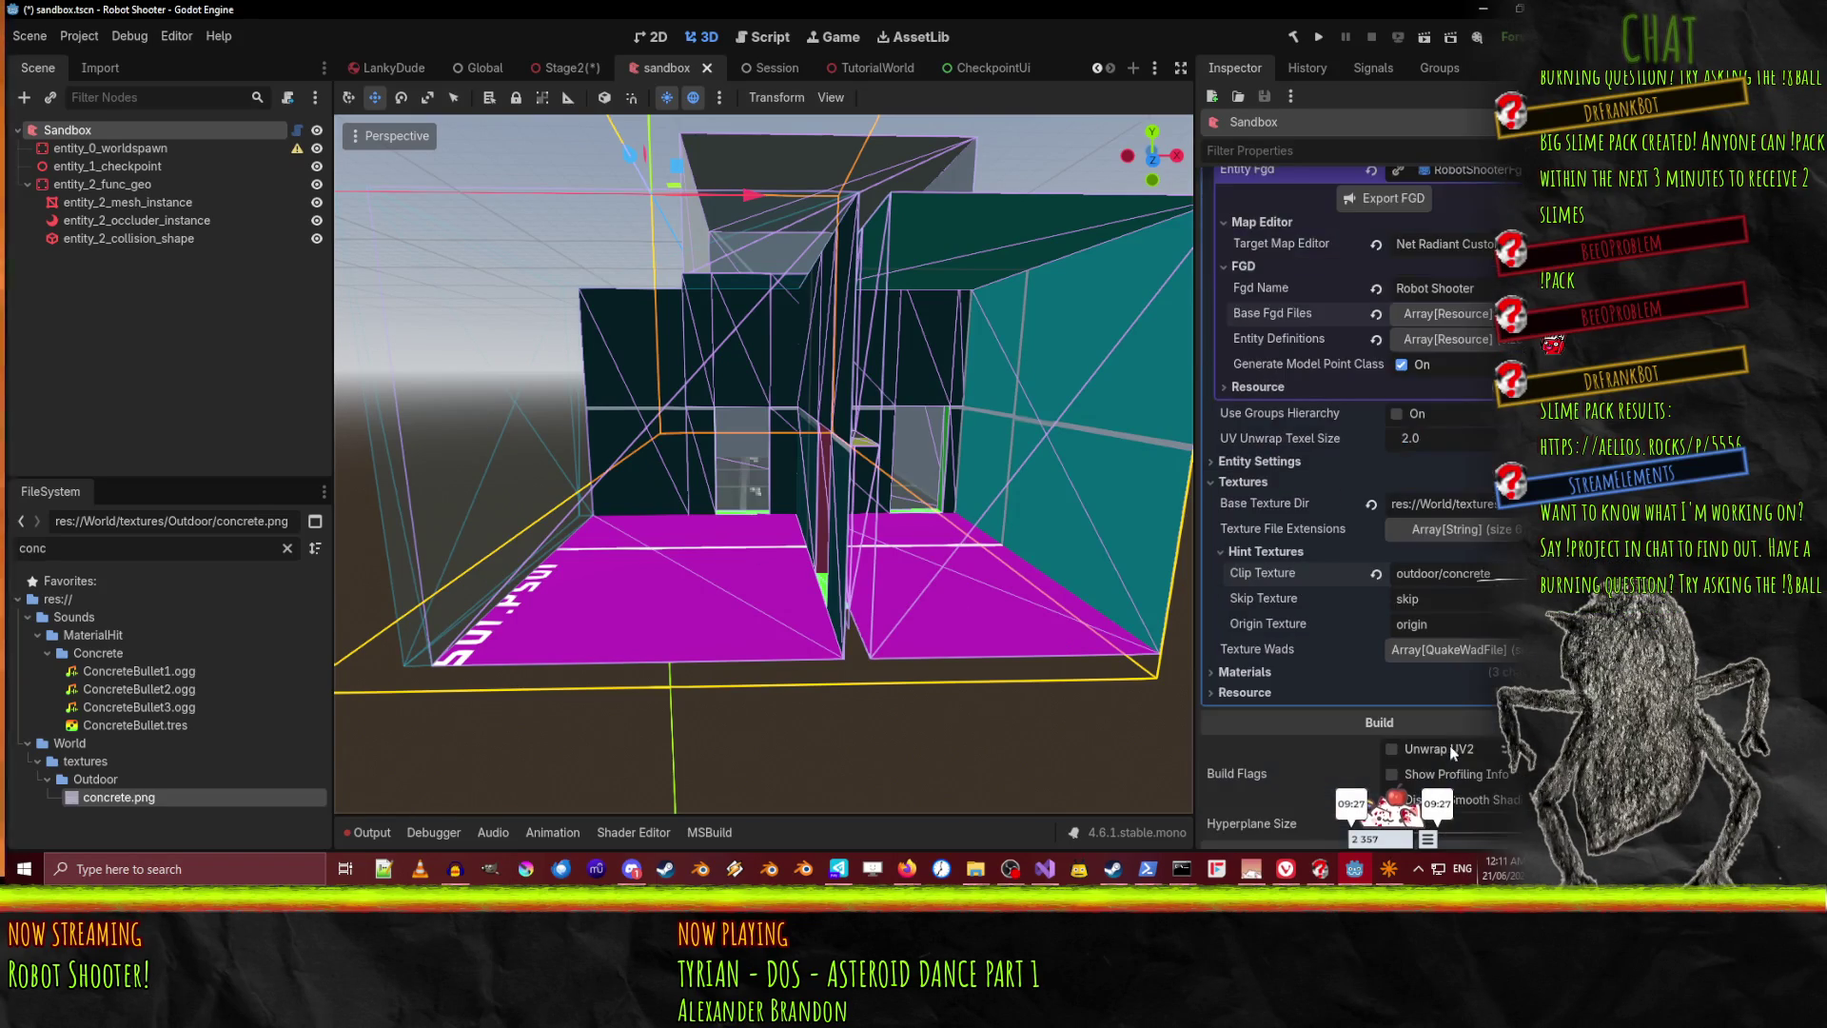
Clear the FileSystem filter and collapse the Outdoor textures folder
click(287, 548)
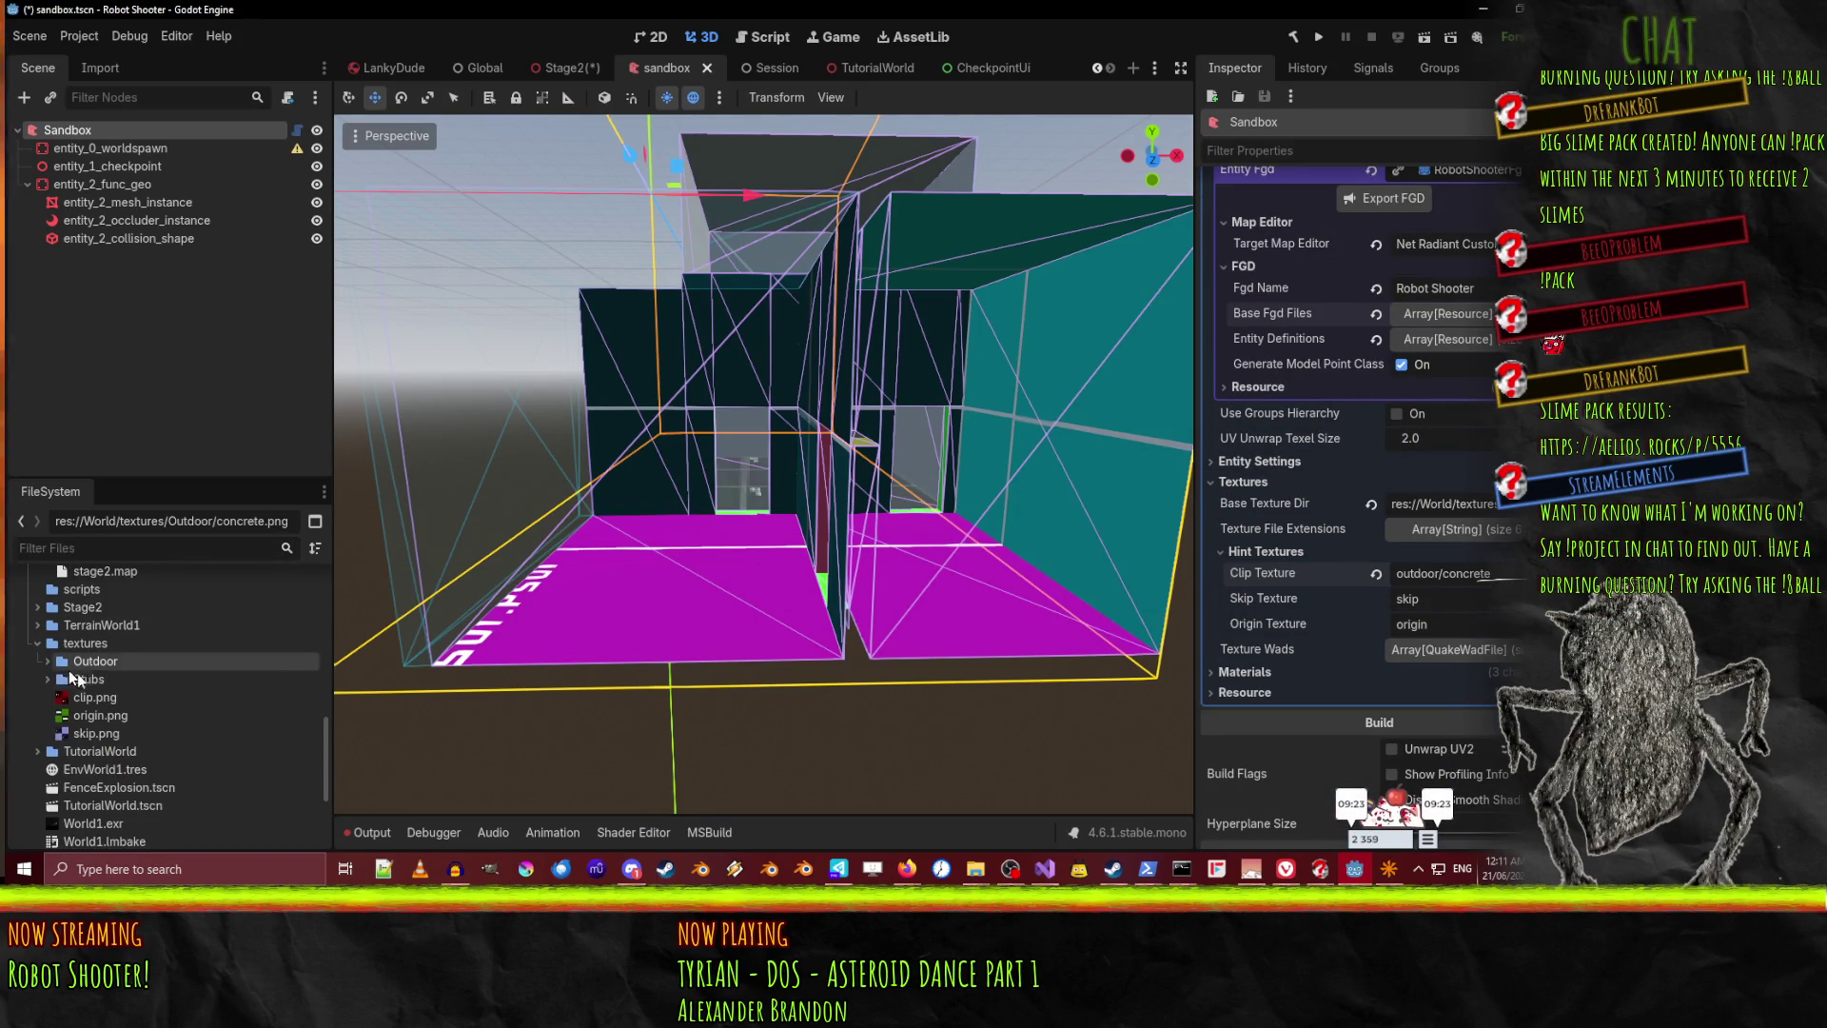
double_click(81, 661)
click(84, 643)
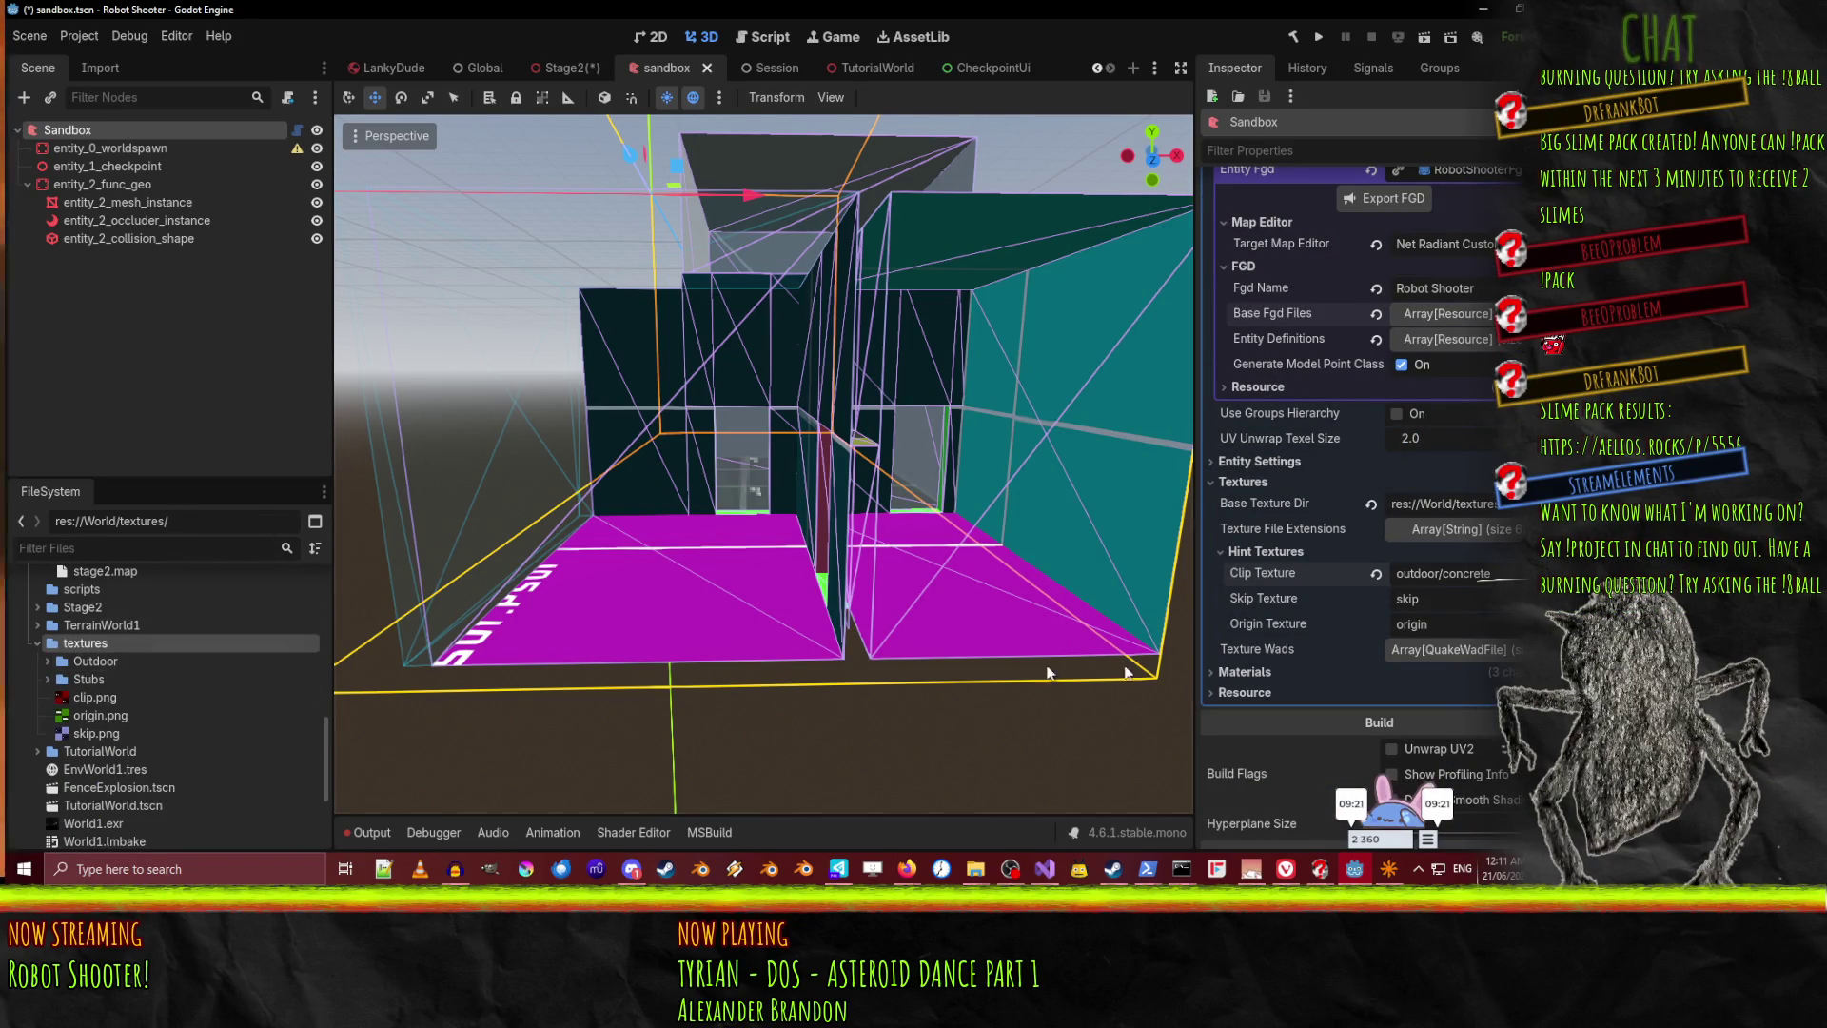
Set the Clip Texture hint back to 'clip' and check skip.png in textures
key(Return)
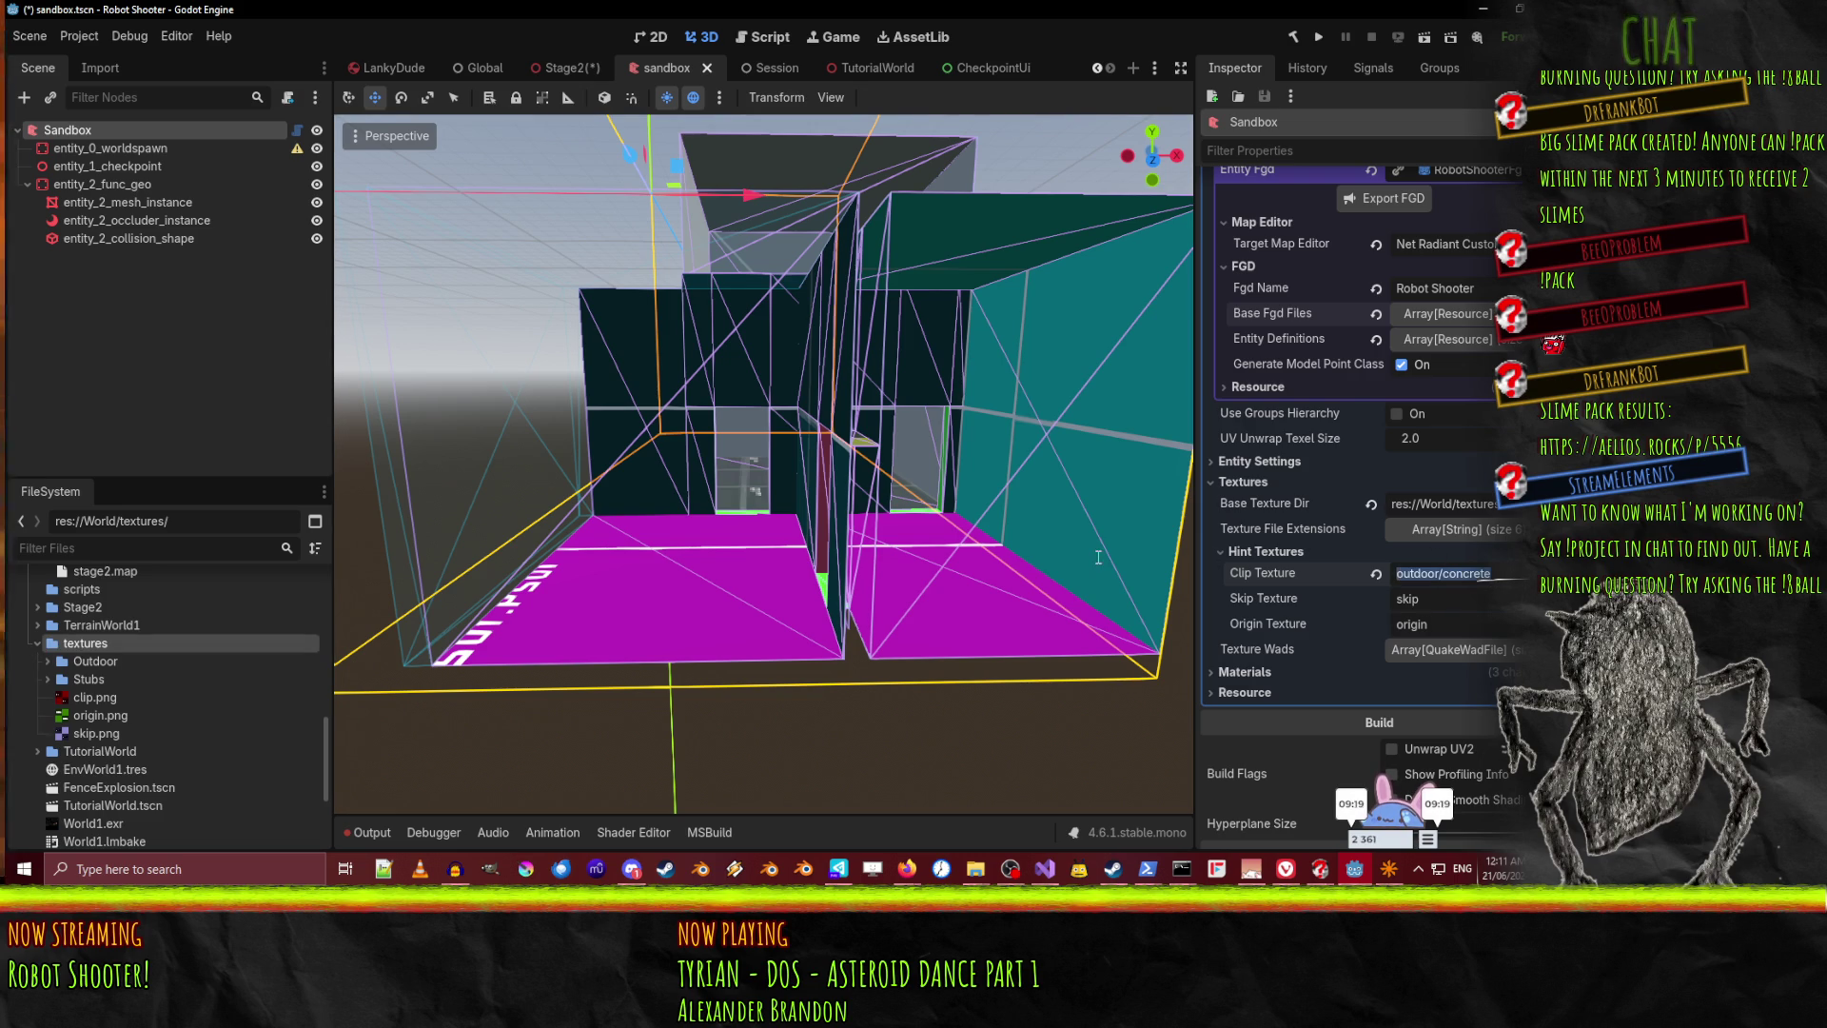
text(clip)
key(Return)
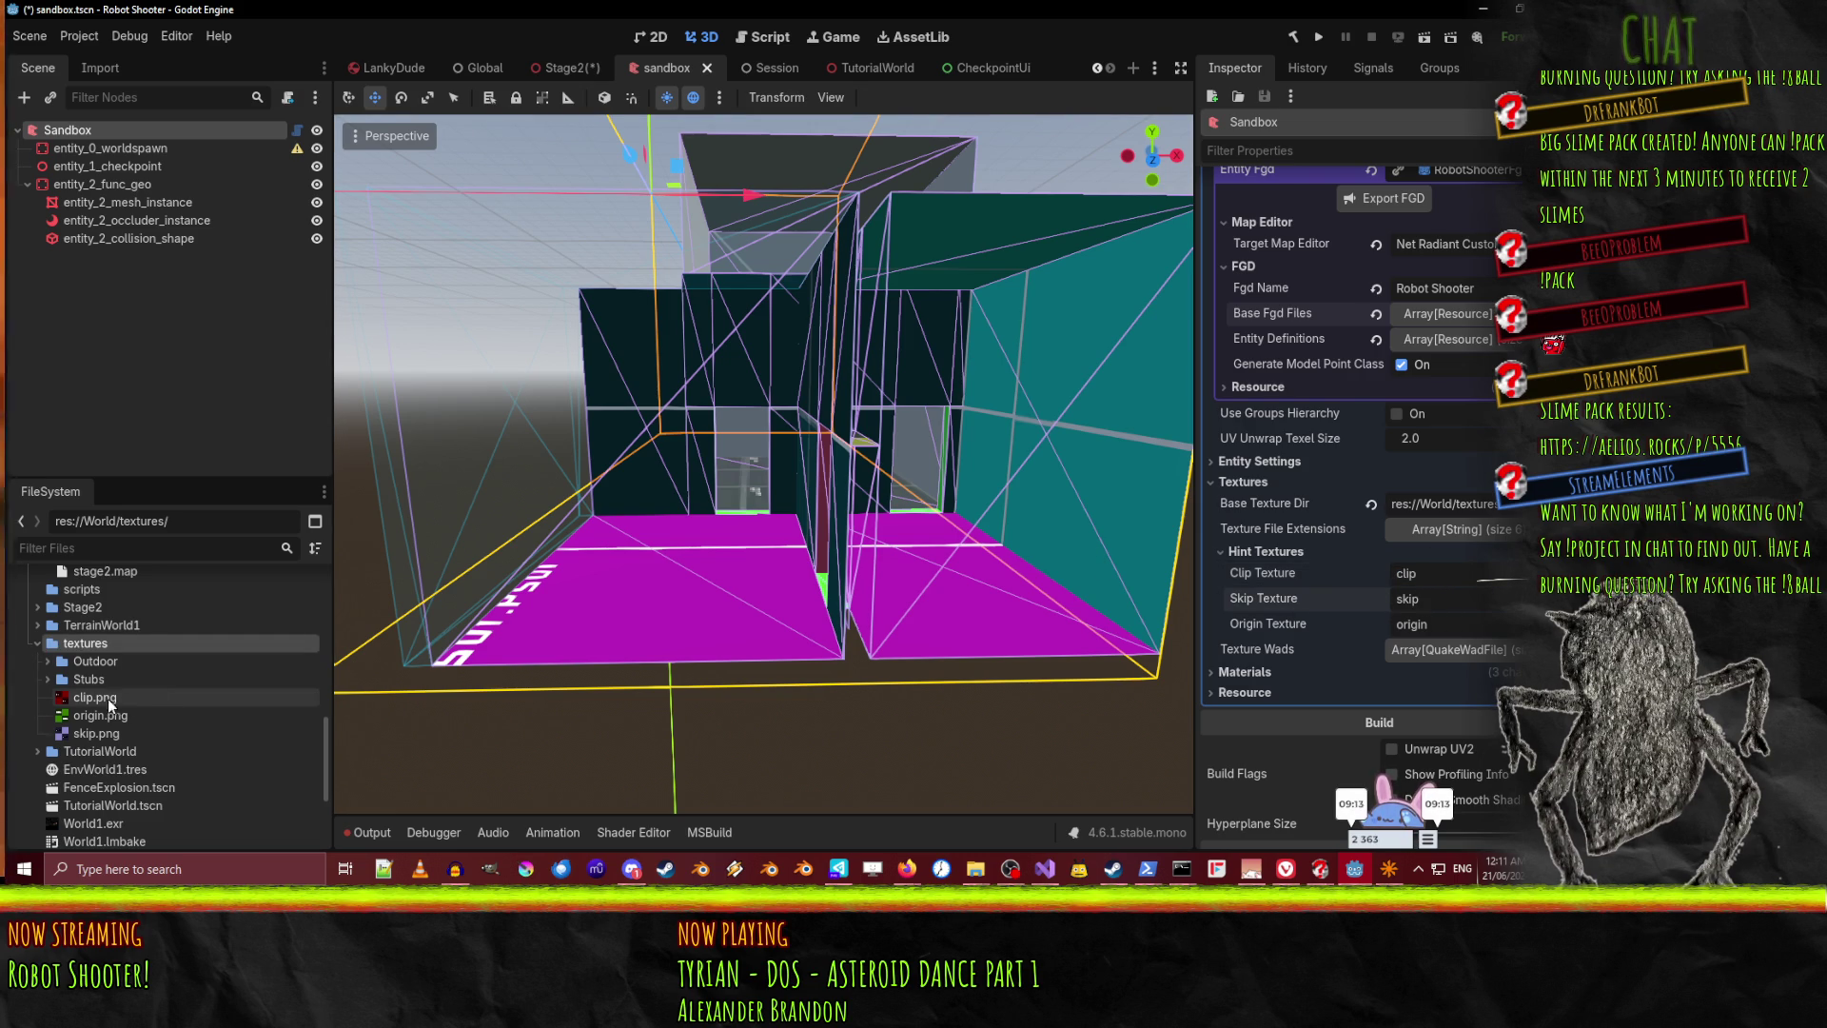
click(124, 733)
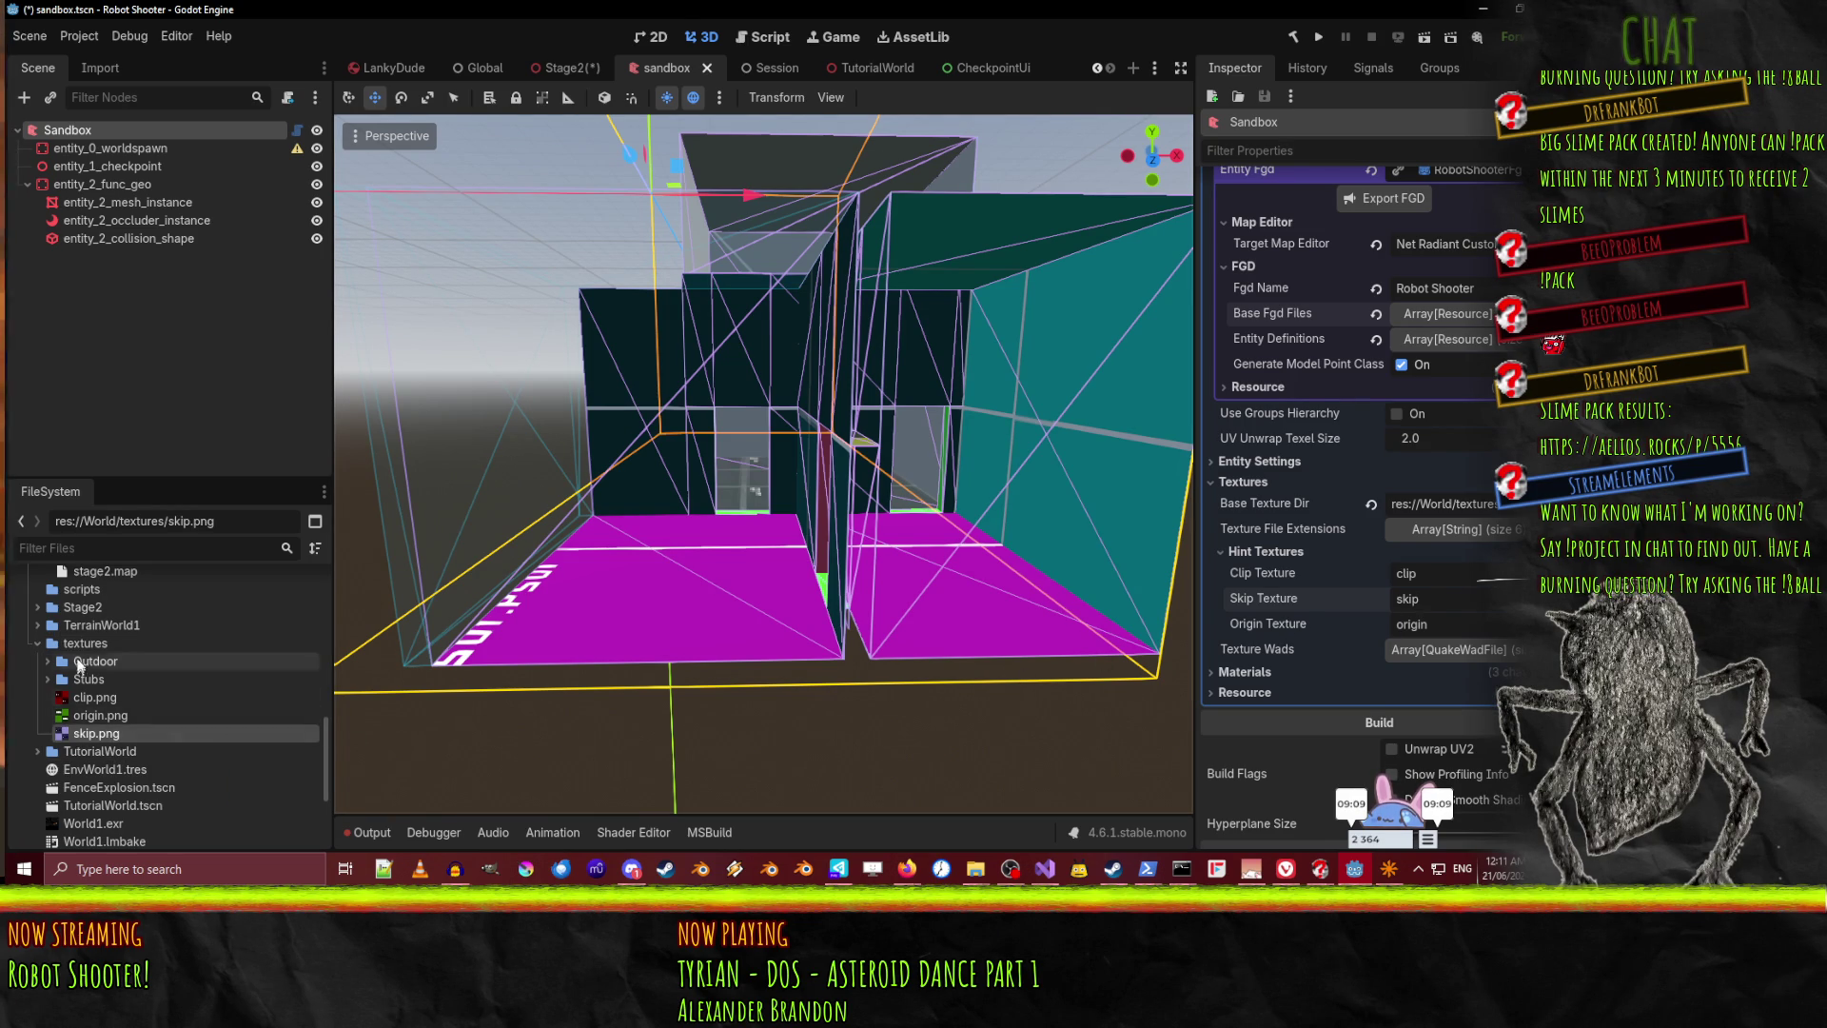
right_click(80, 643)
Create a new folder named Special inside the textures folder
mouse_move(154, 562)
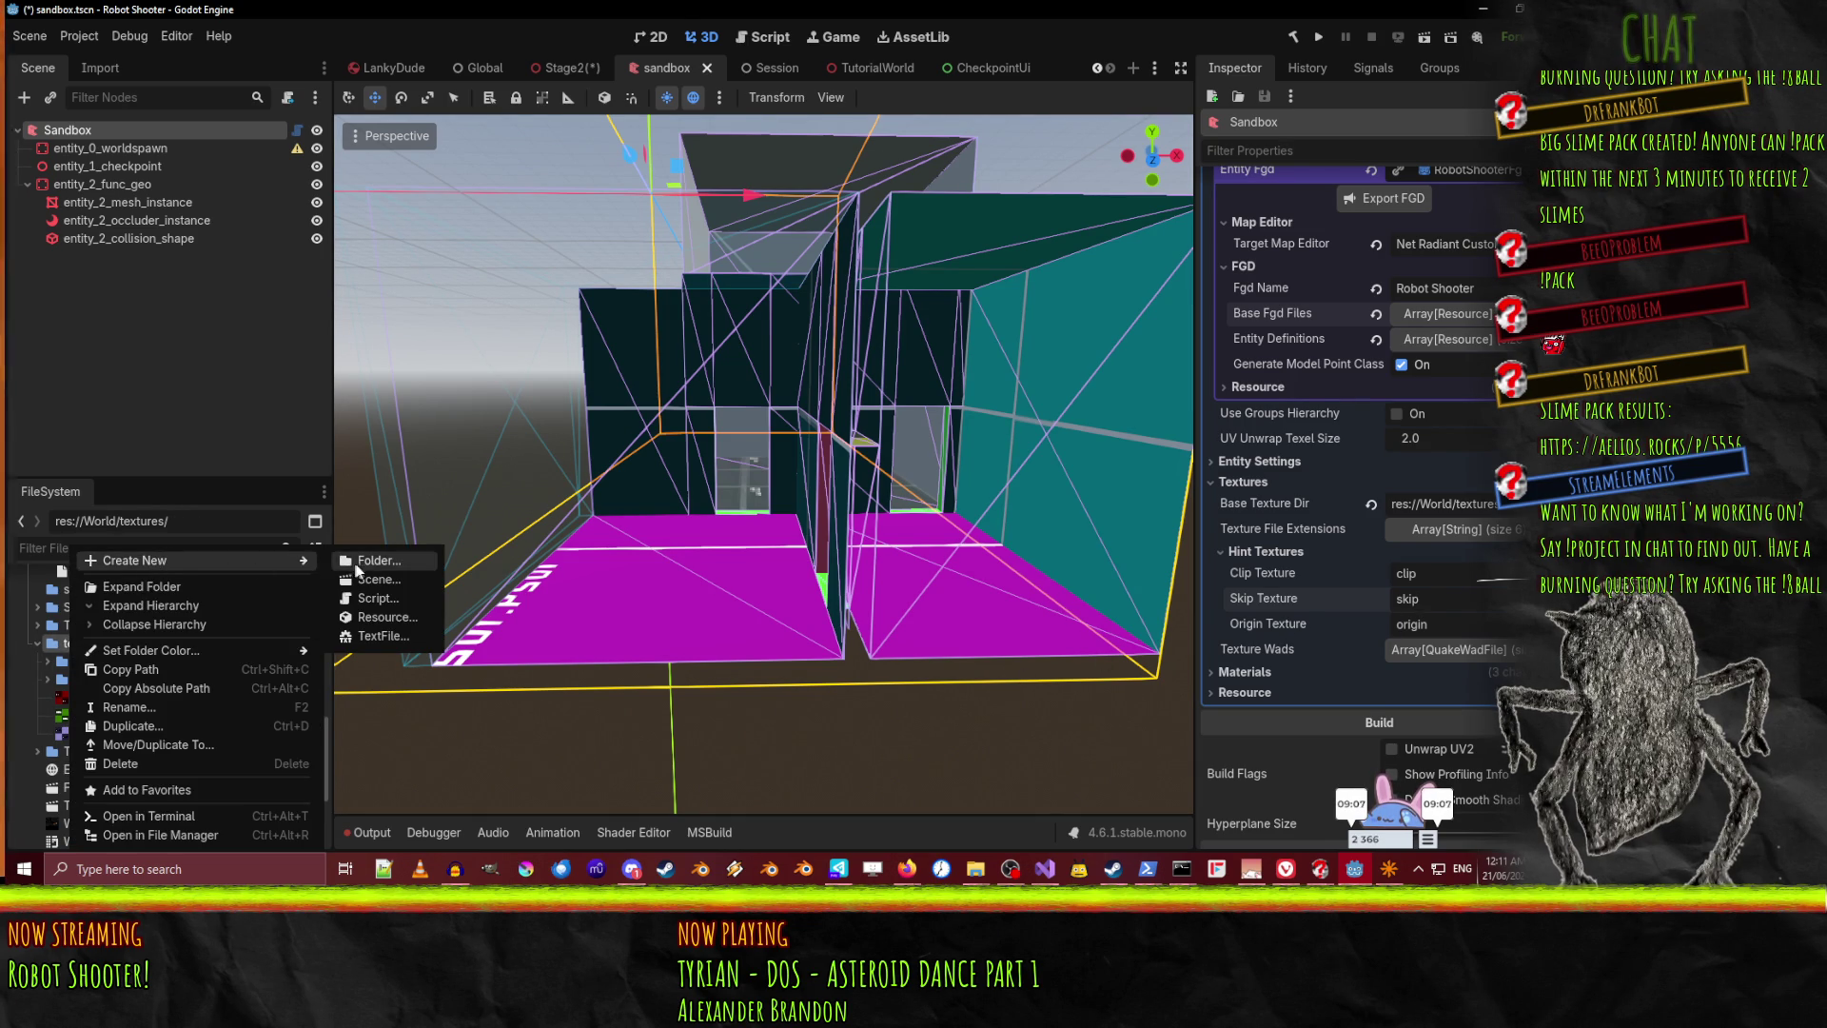
click(374, 564)
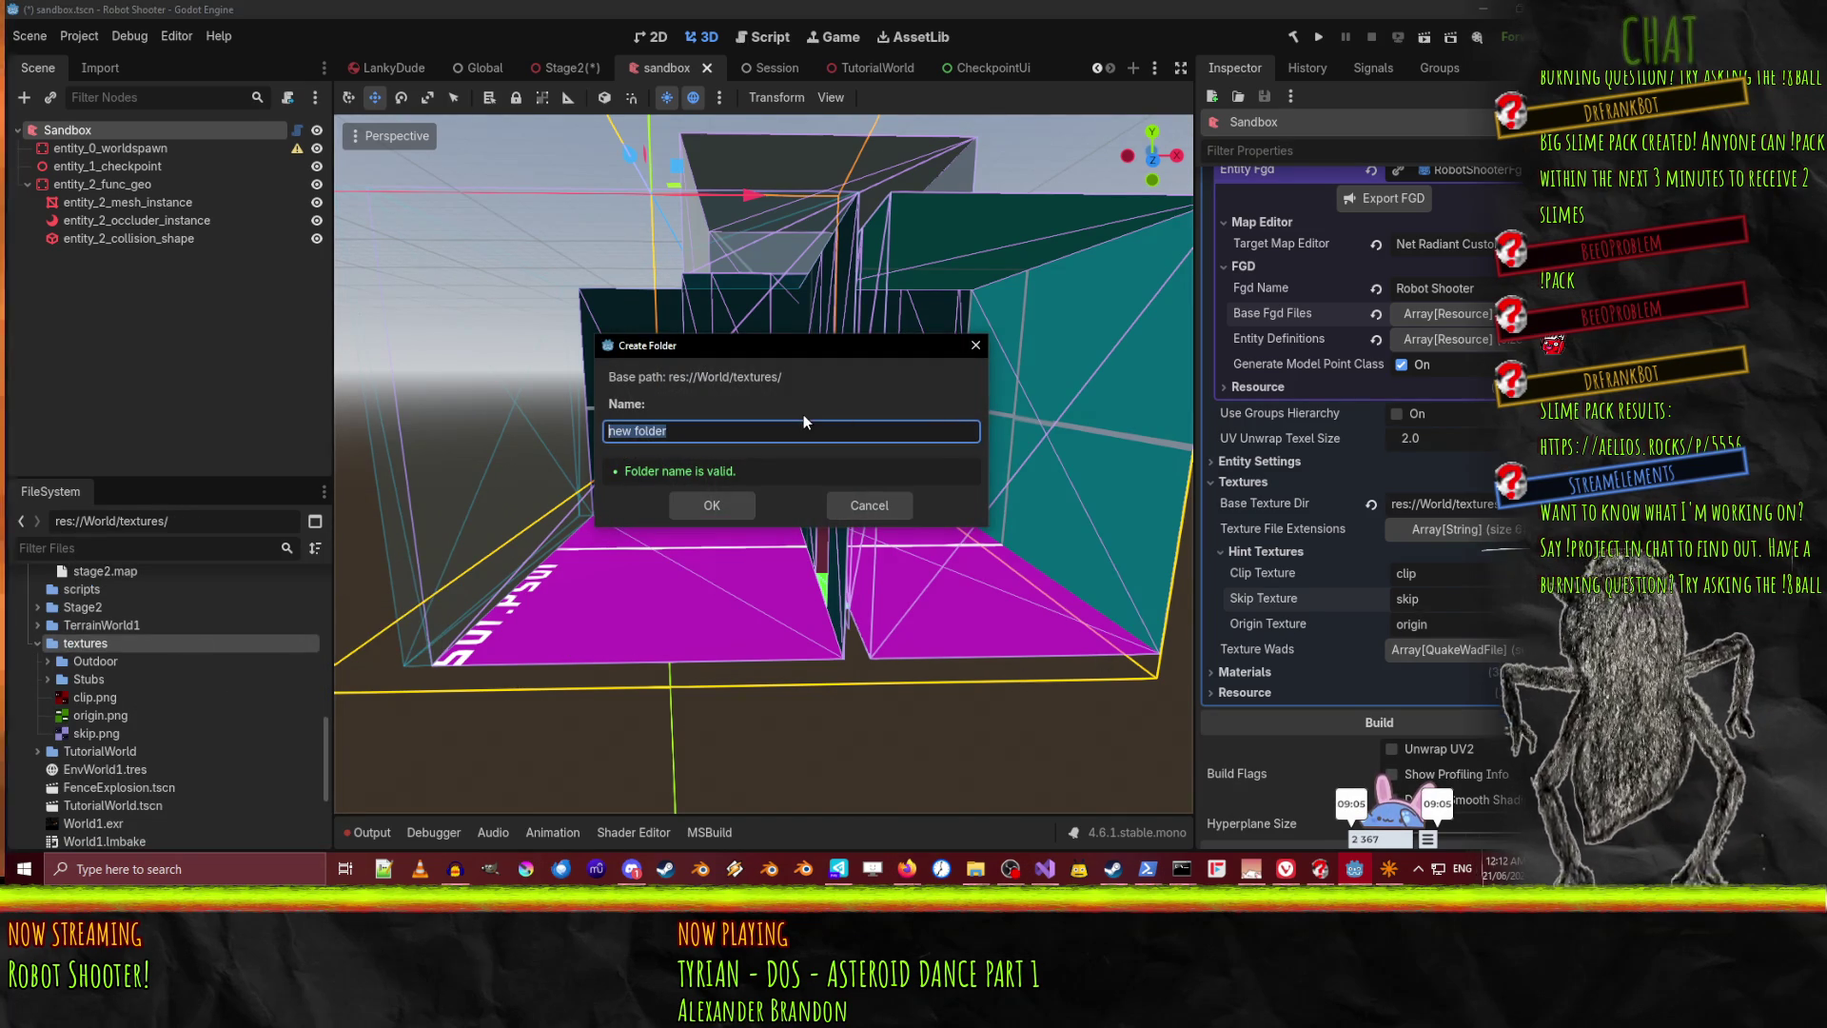
text(Spe)
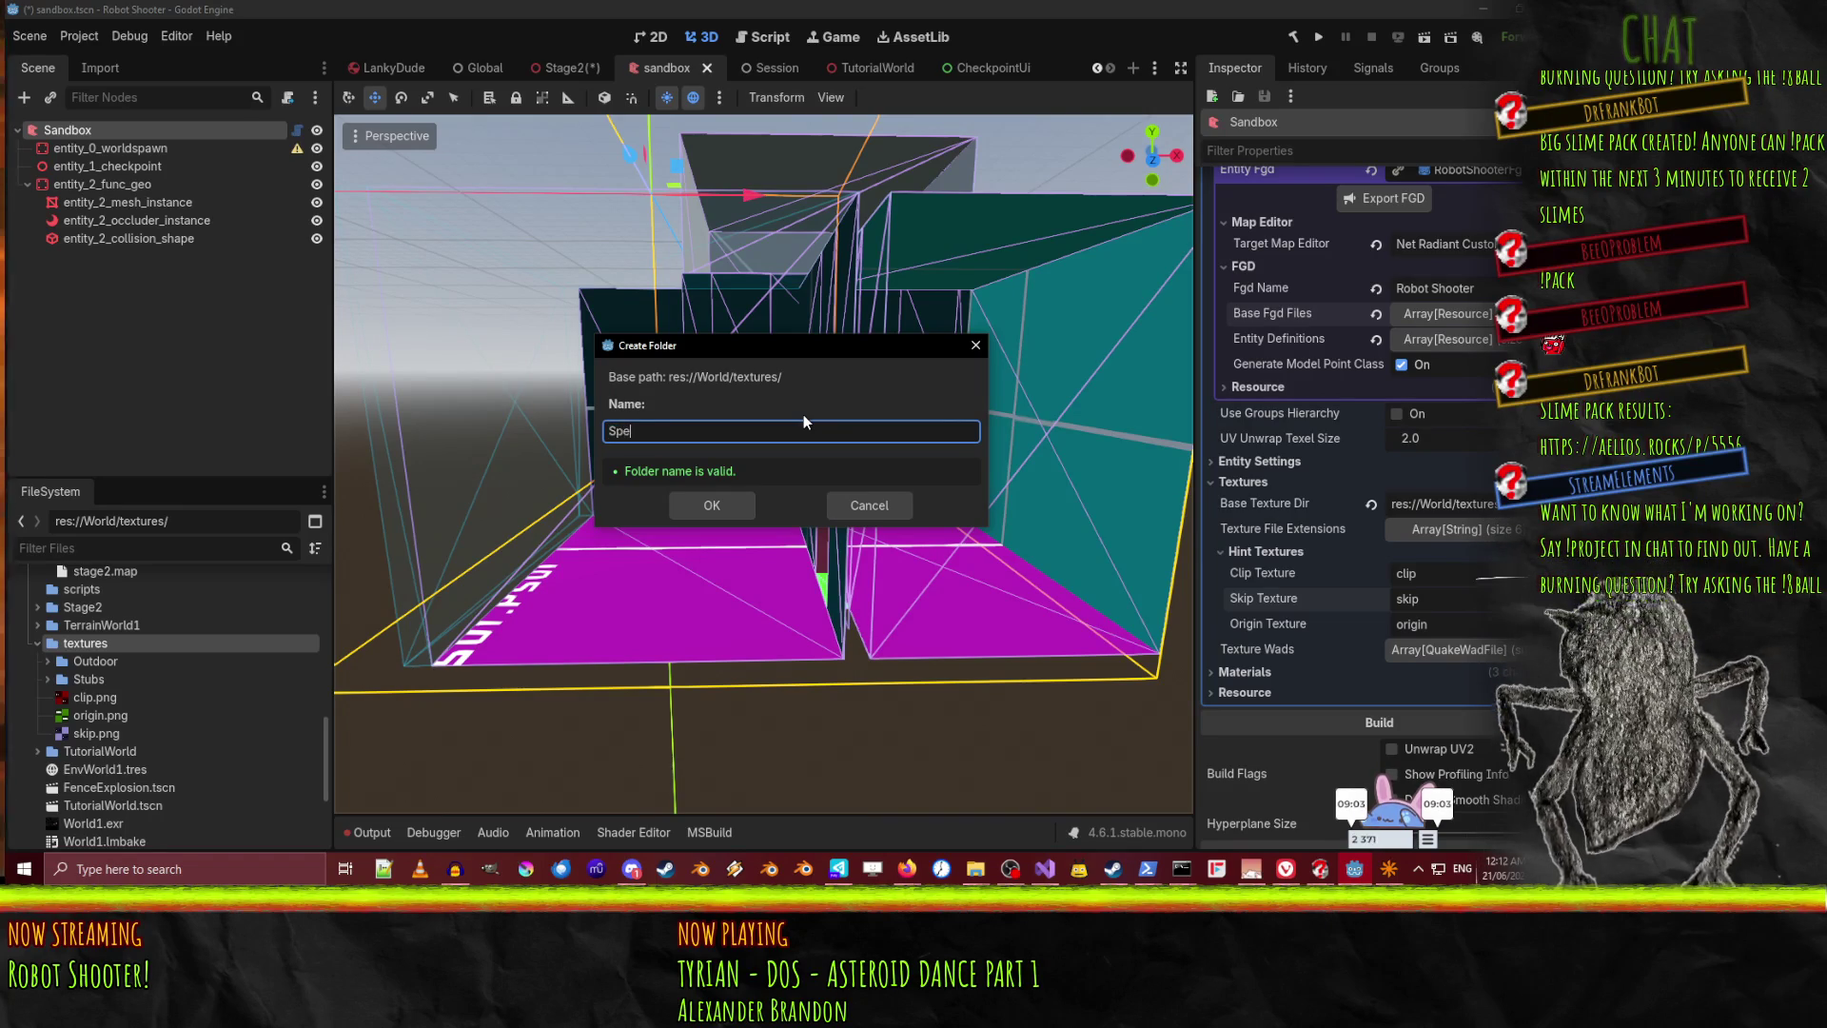
text(cial)
key(Return)
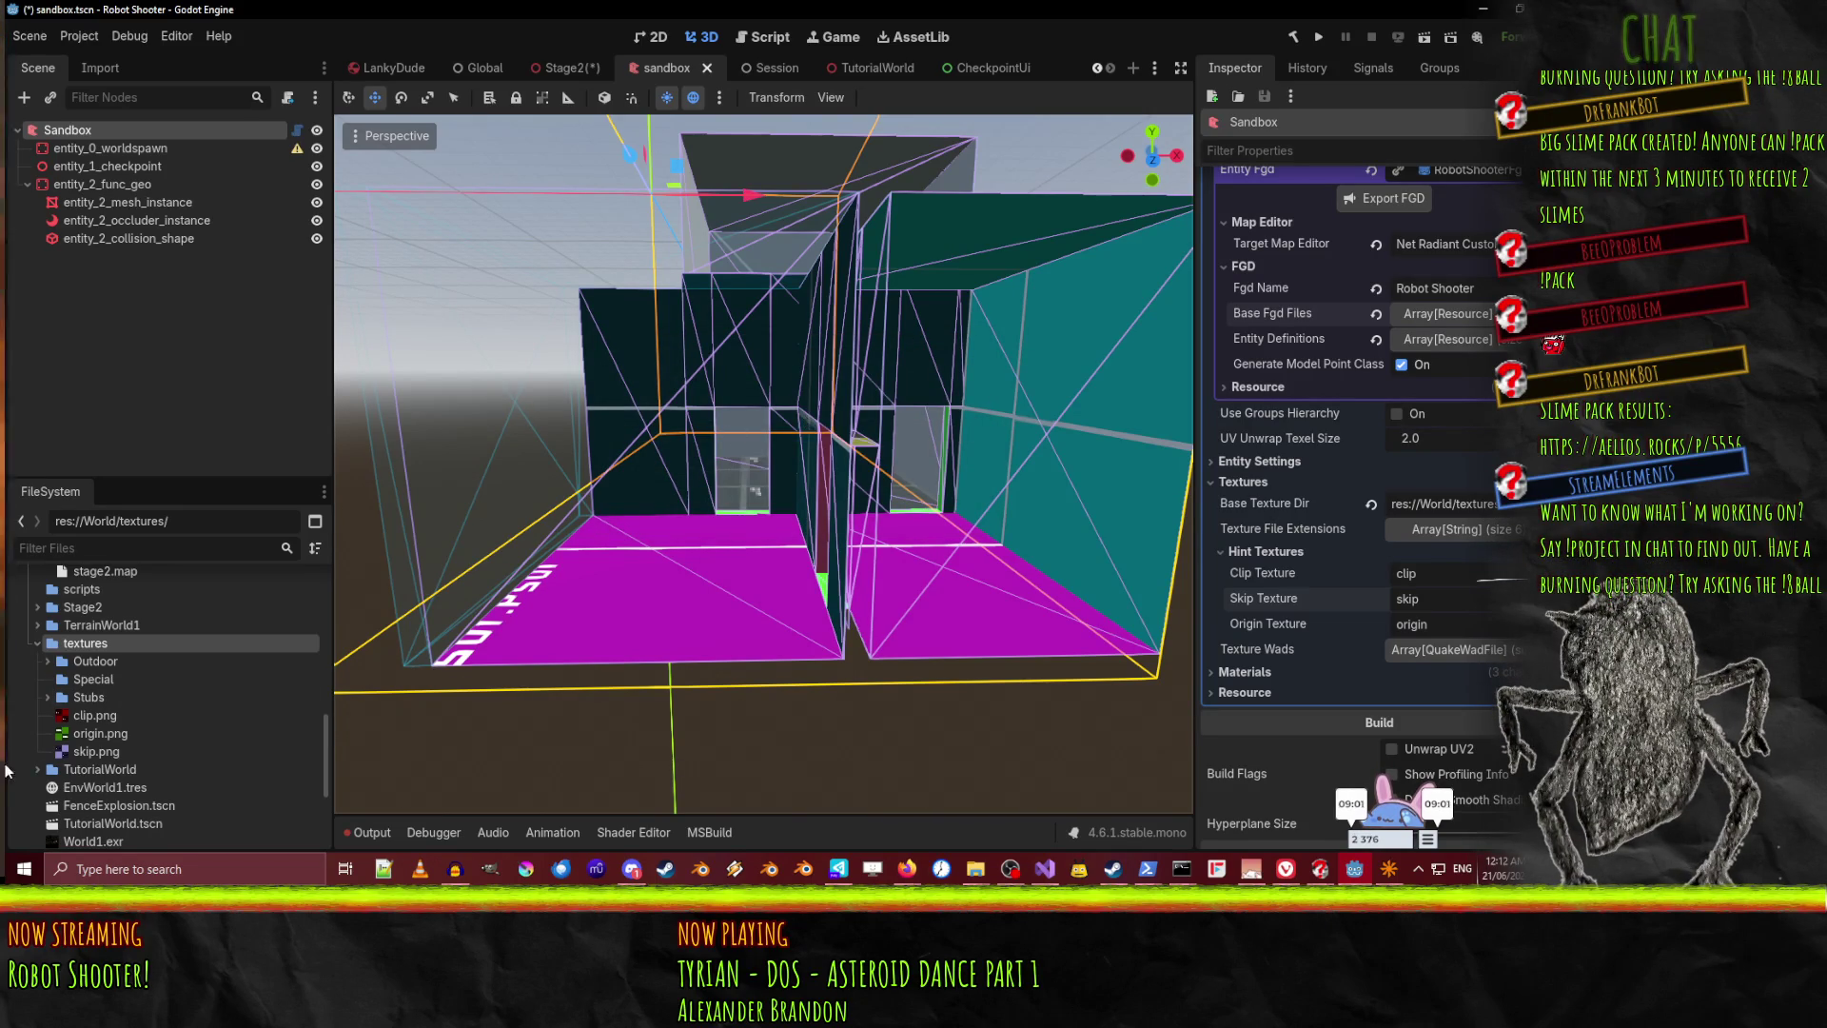
Move clip.png, origin.png and skip.png into Special and save the sandbox scene
click(83, 723)
shift+click(95, 750)
drag(95, 751, 111, 676)
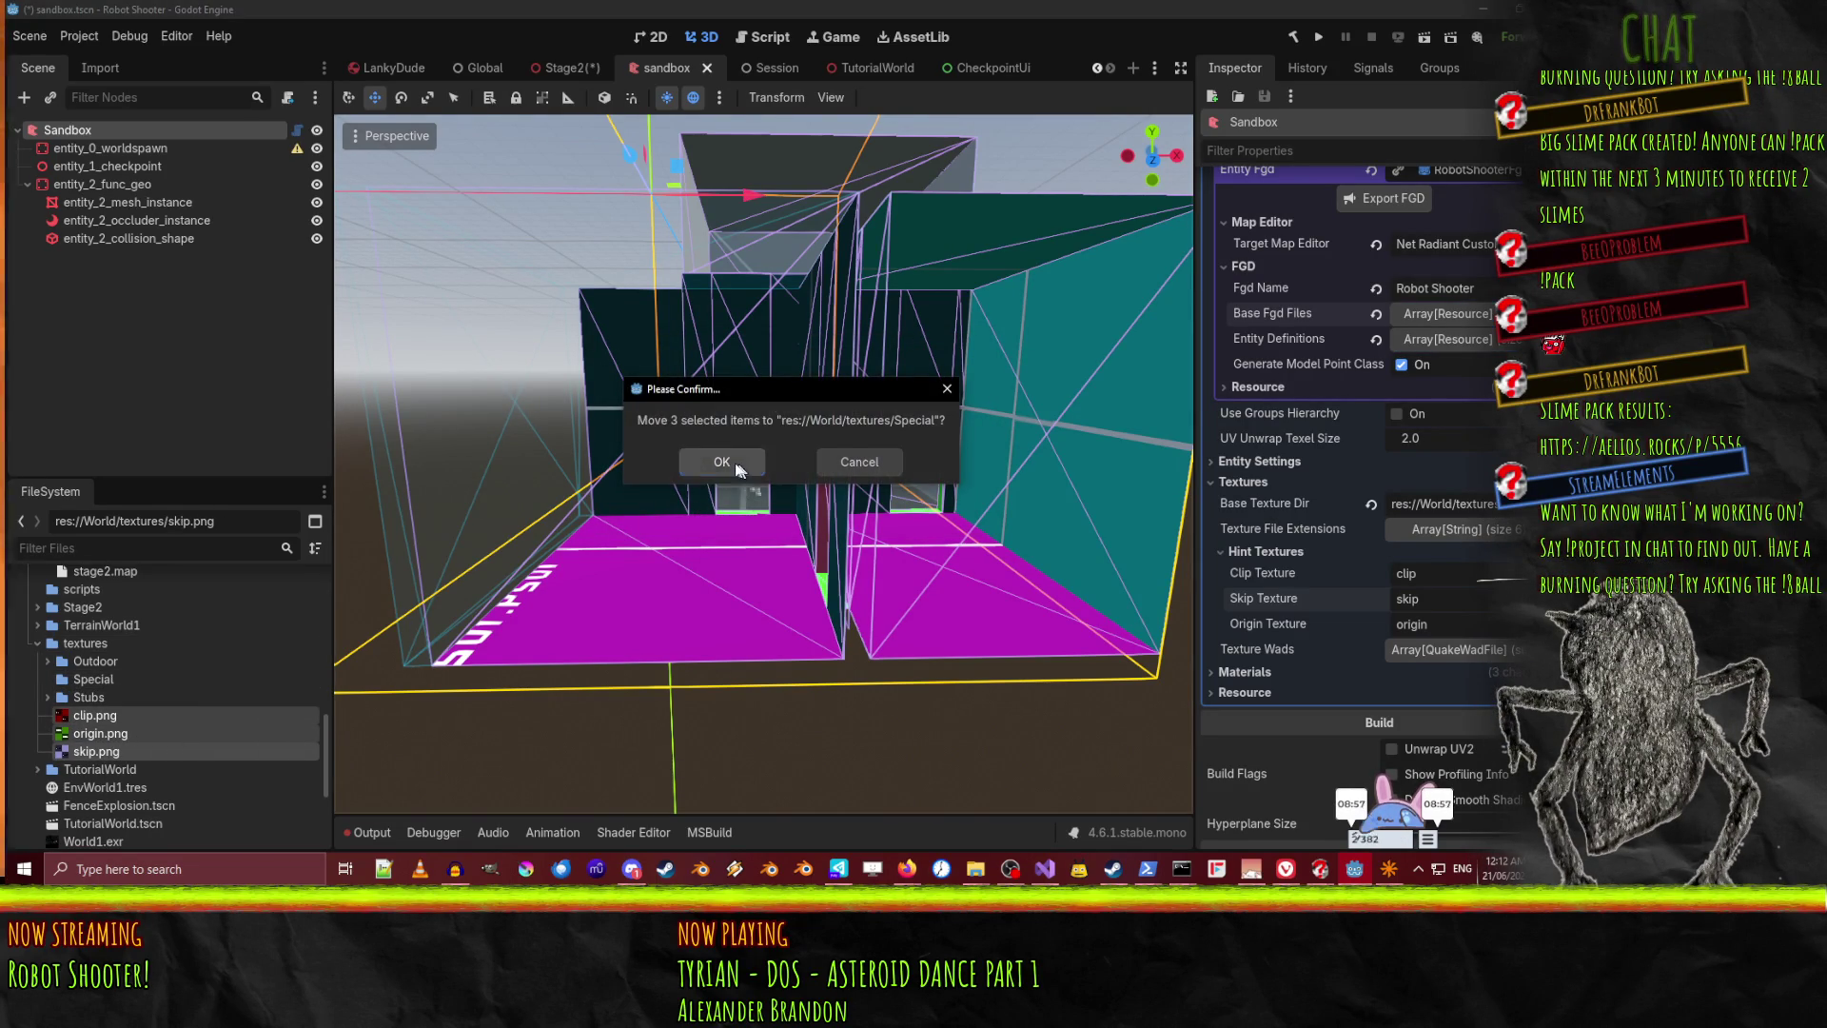
click(712, 463)
click(185, 613)
key(ctrl+s)
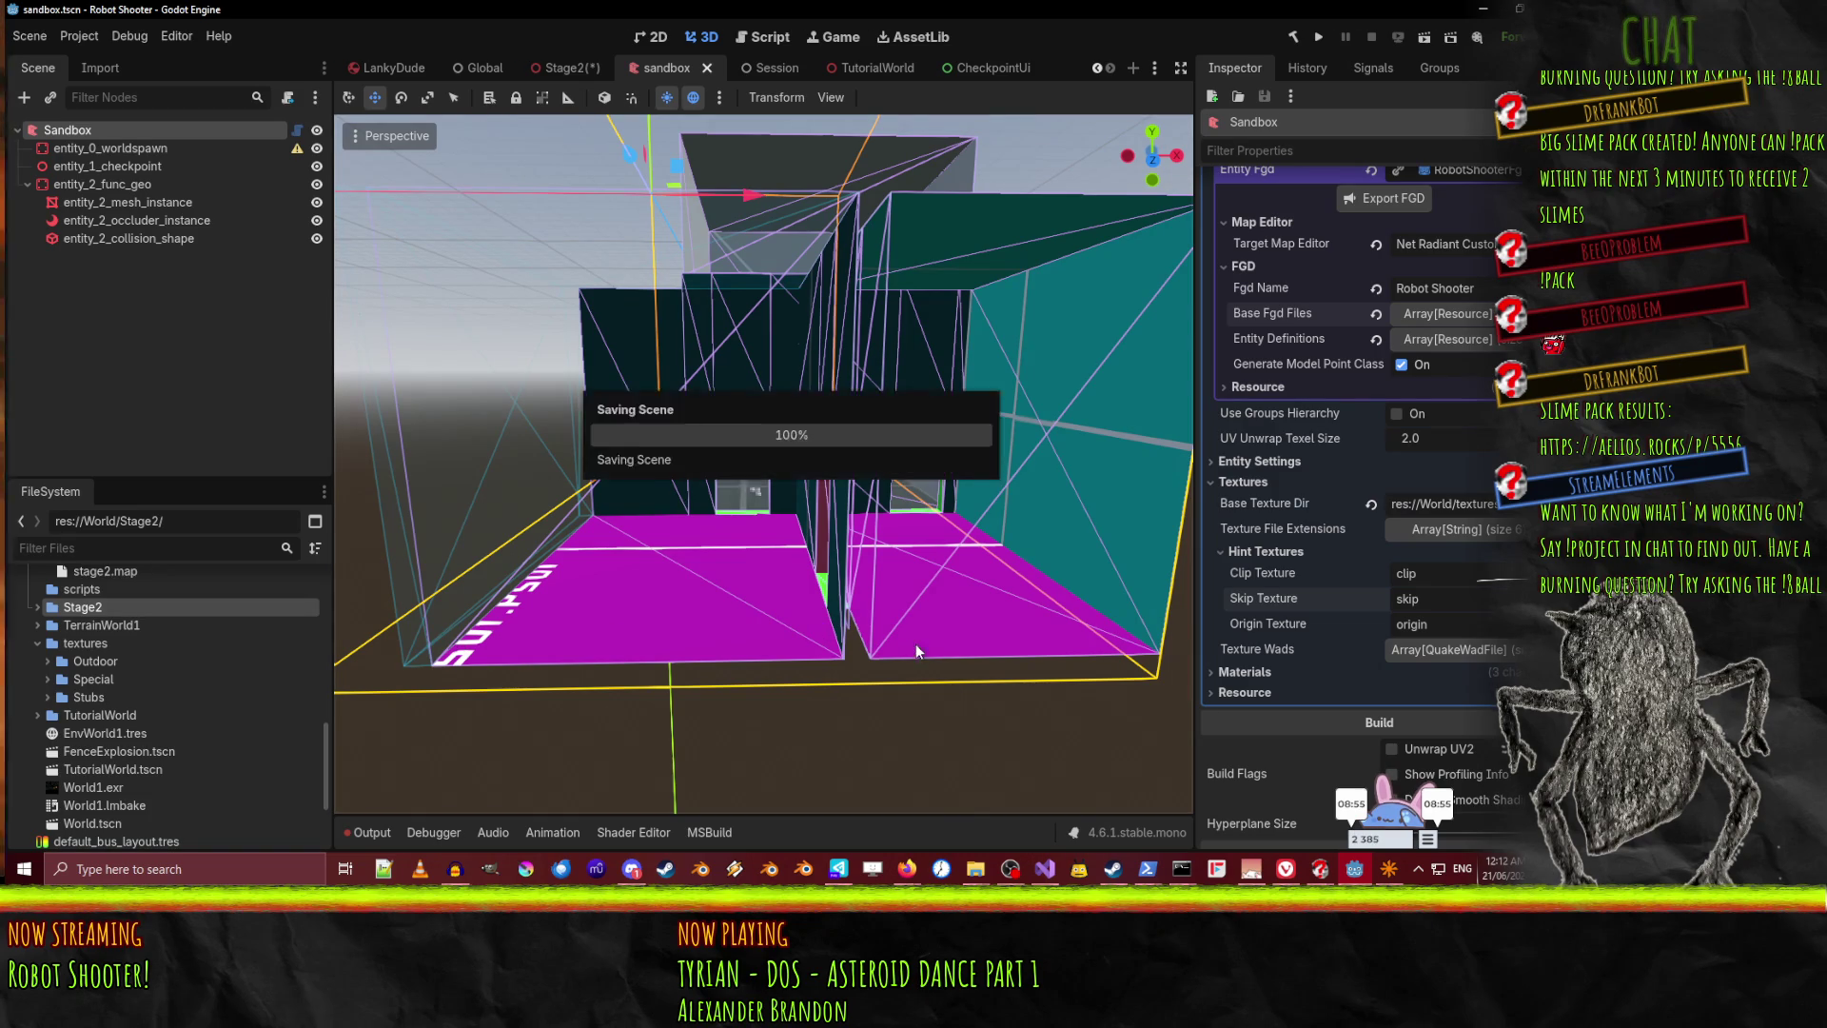
click(1389, 869)
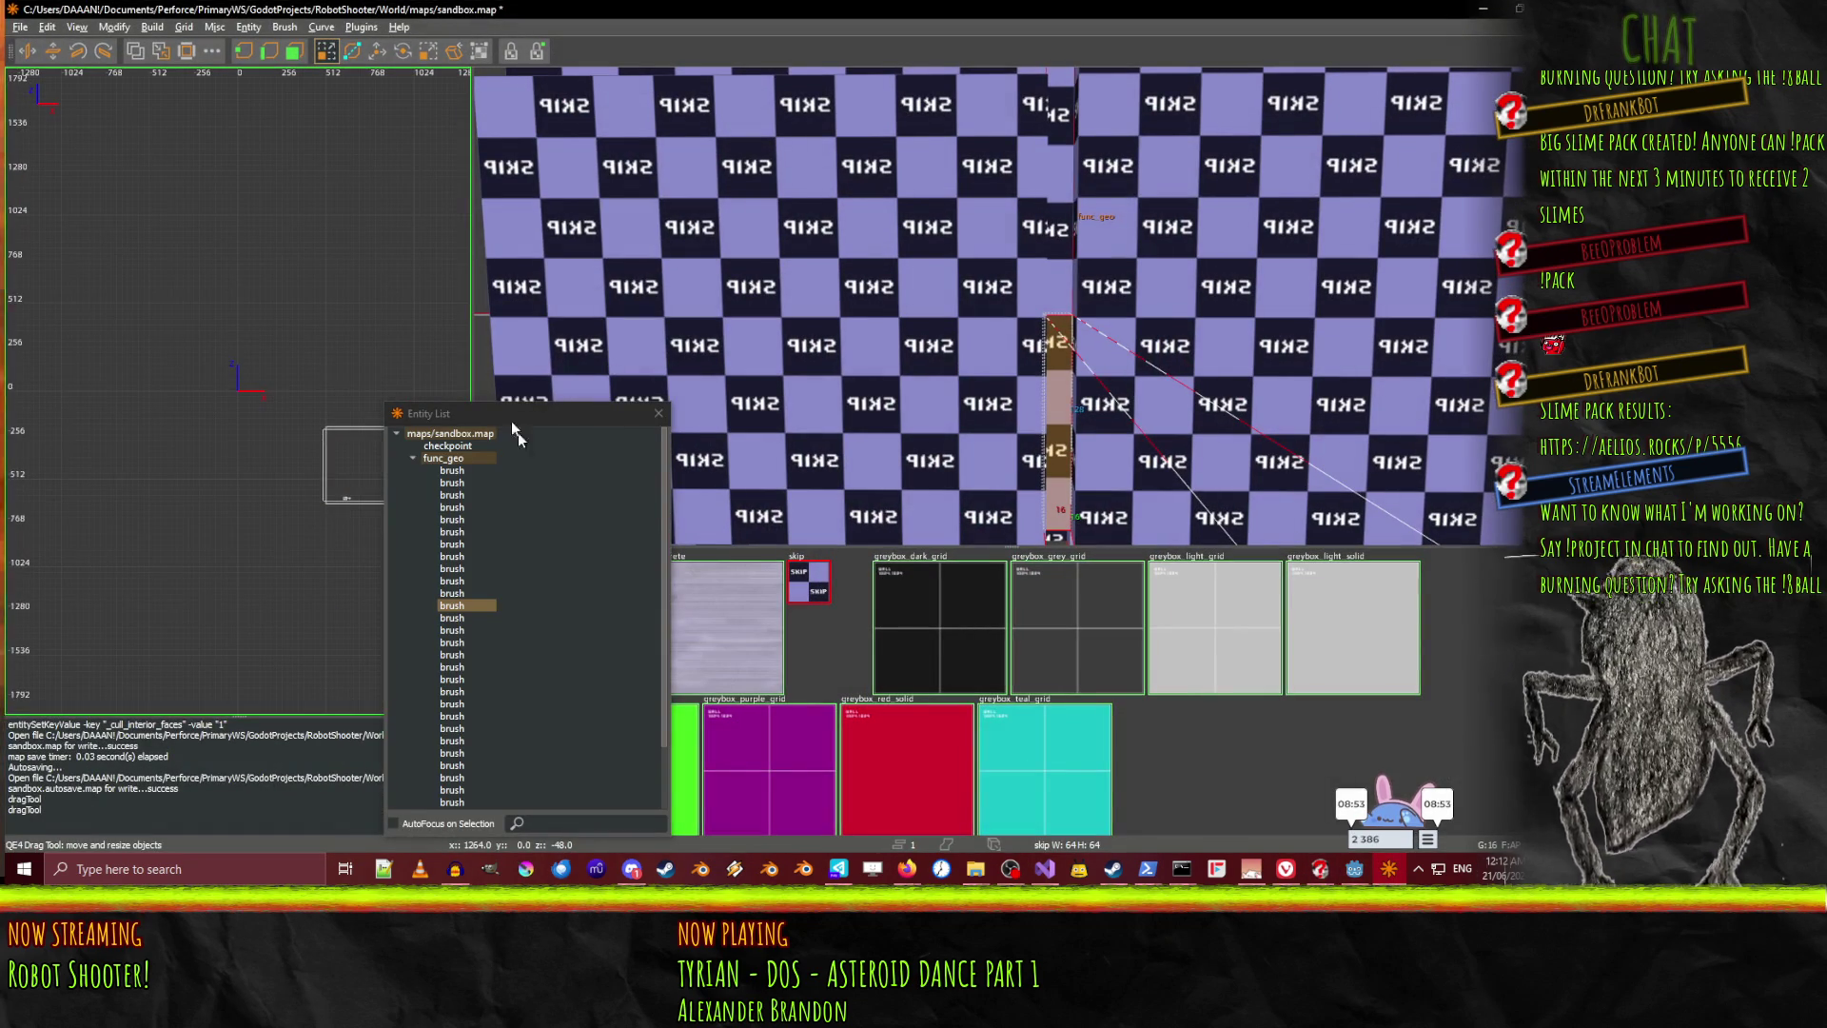
Flush and reload textures and show the Special texture collection
drag(523, 413, 155, 366)
click(527, 558)
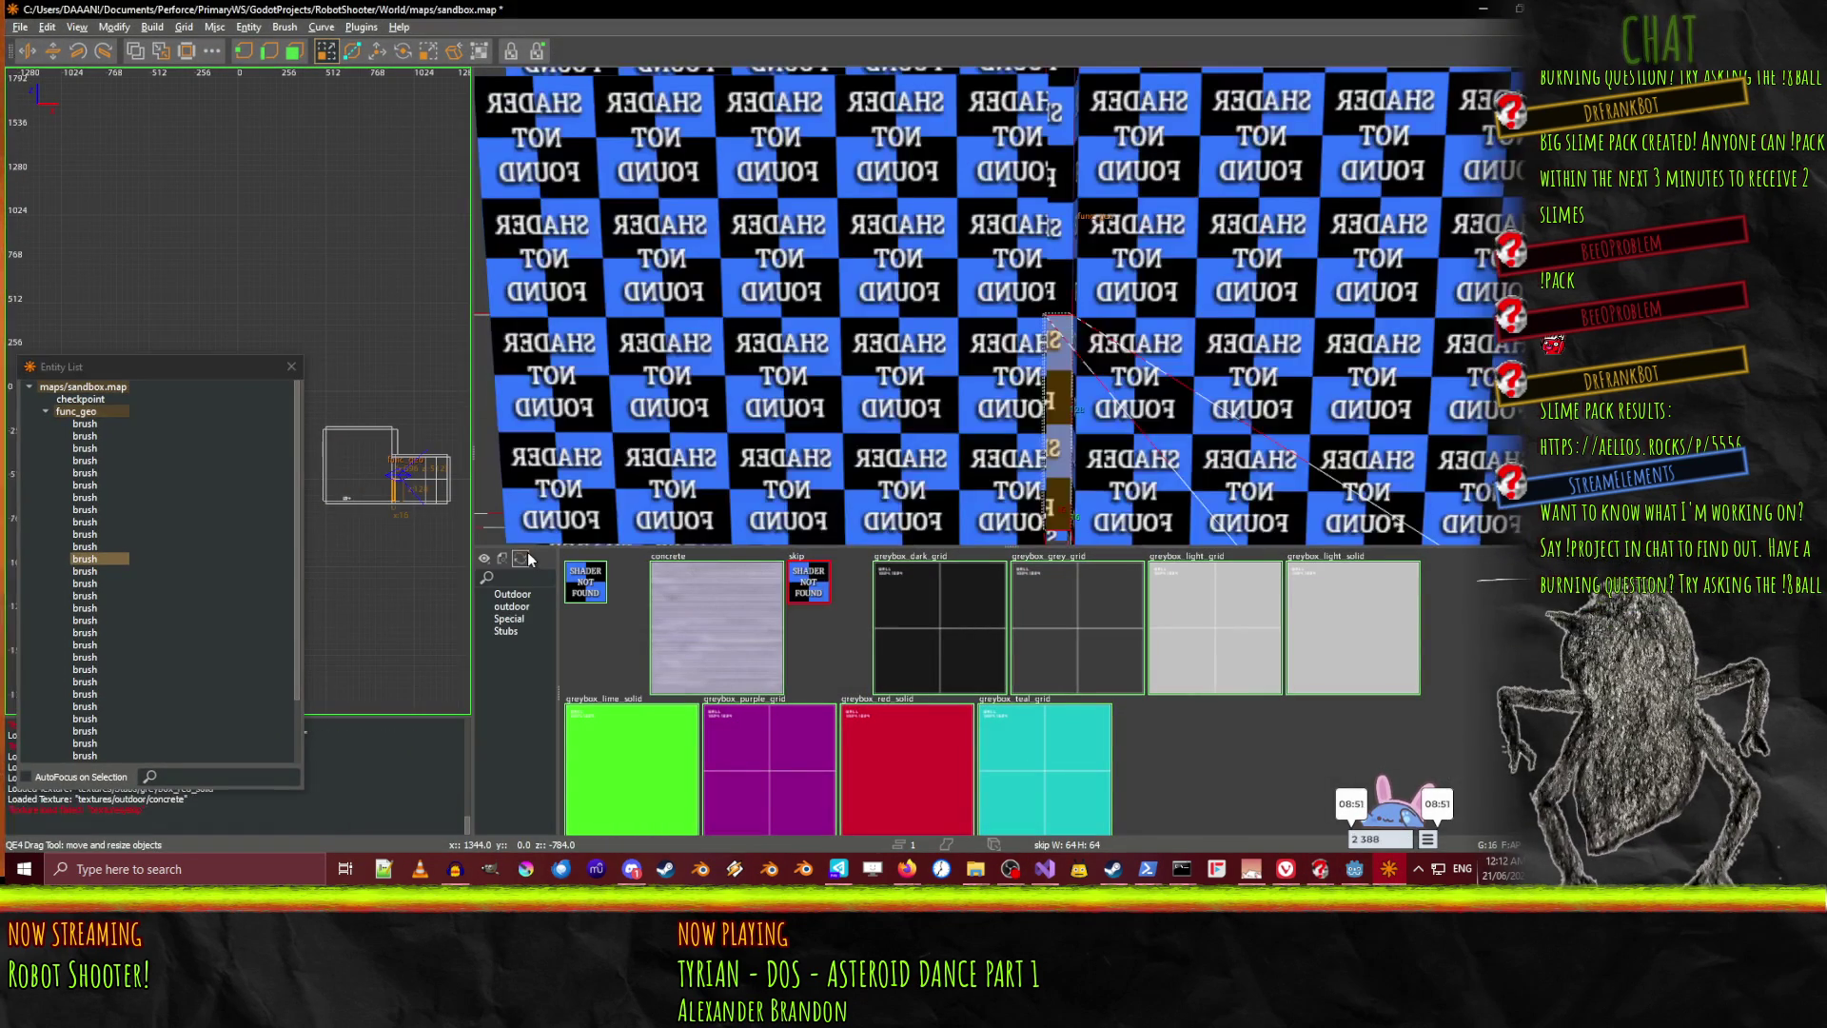
click(522, 621)
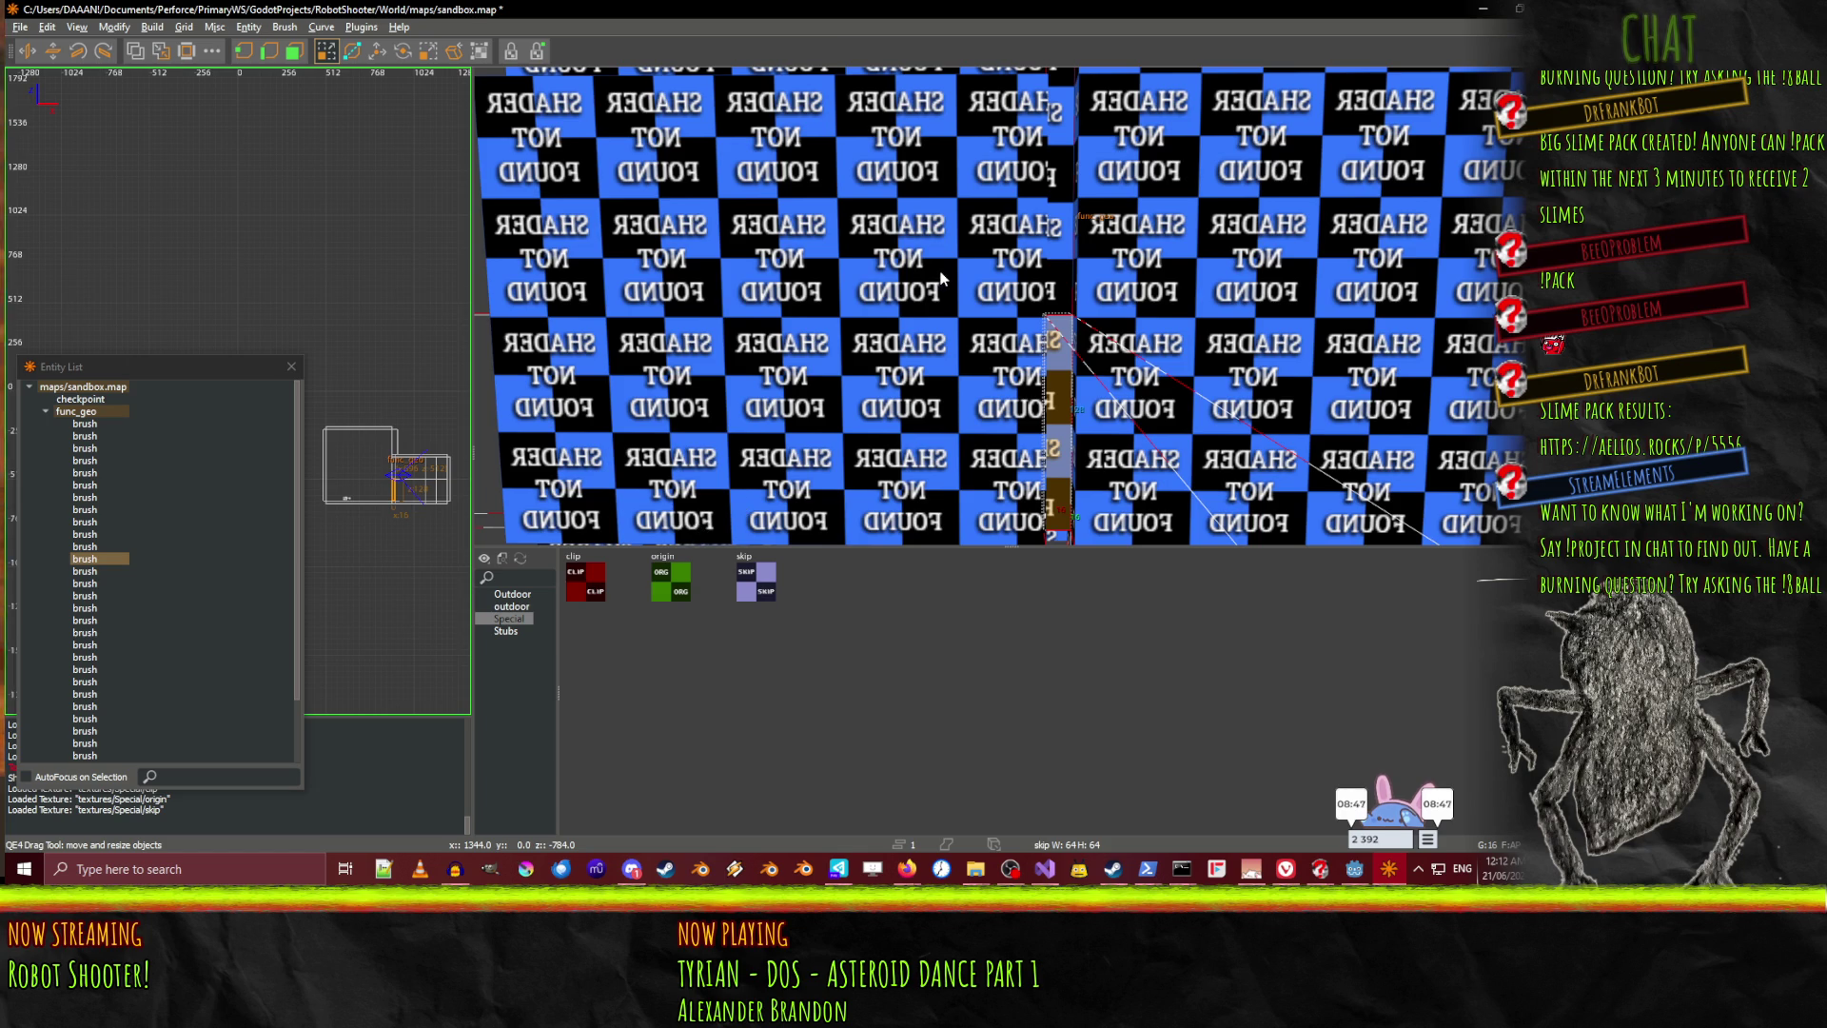
Select all func_geo brushes and apply the Special/skip texture
scroll(940, 278, down, 5)
drag(1042, 317, 947, 290)
click(946, 291)
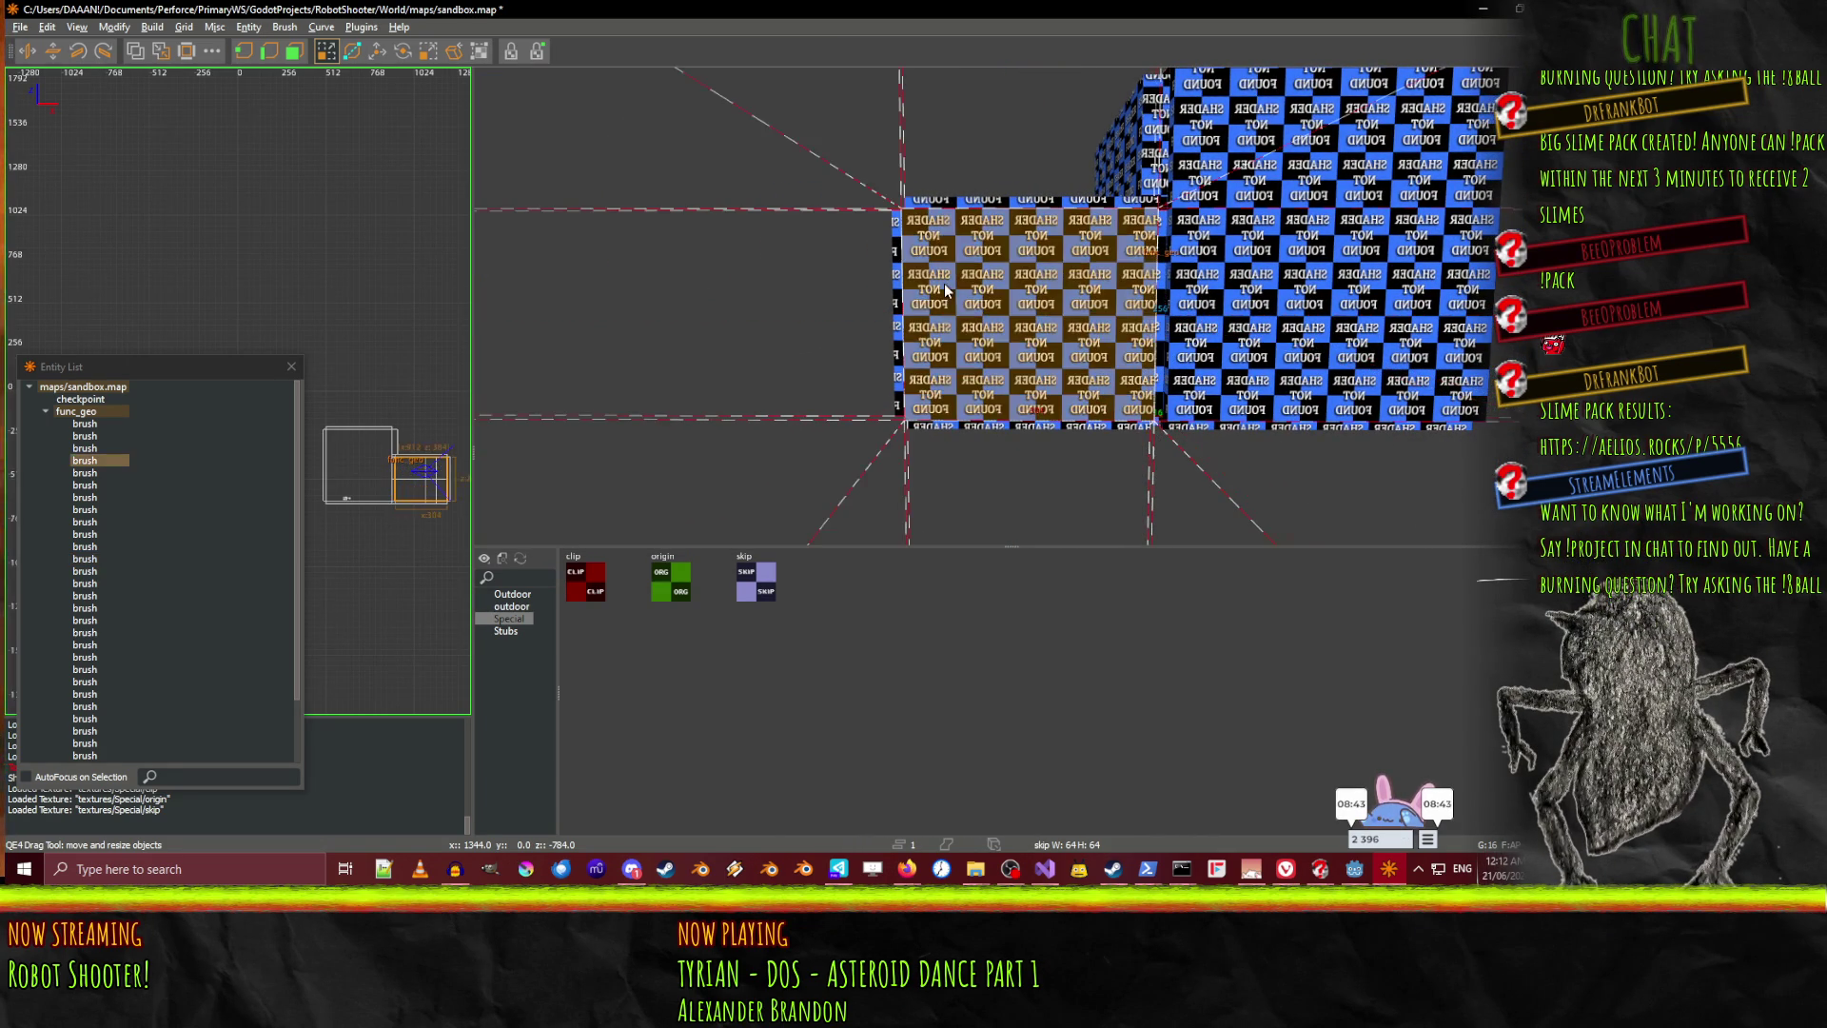
scroll(1010, 305, up, 10)
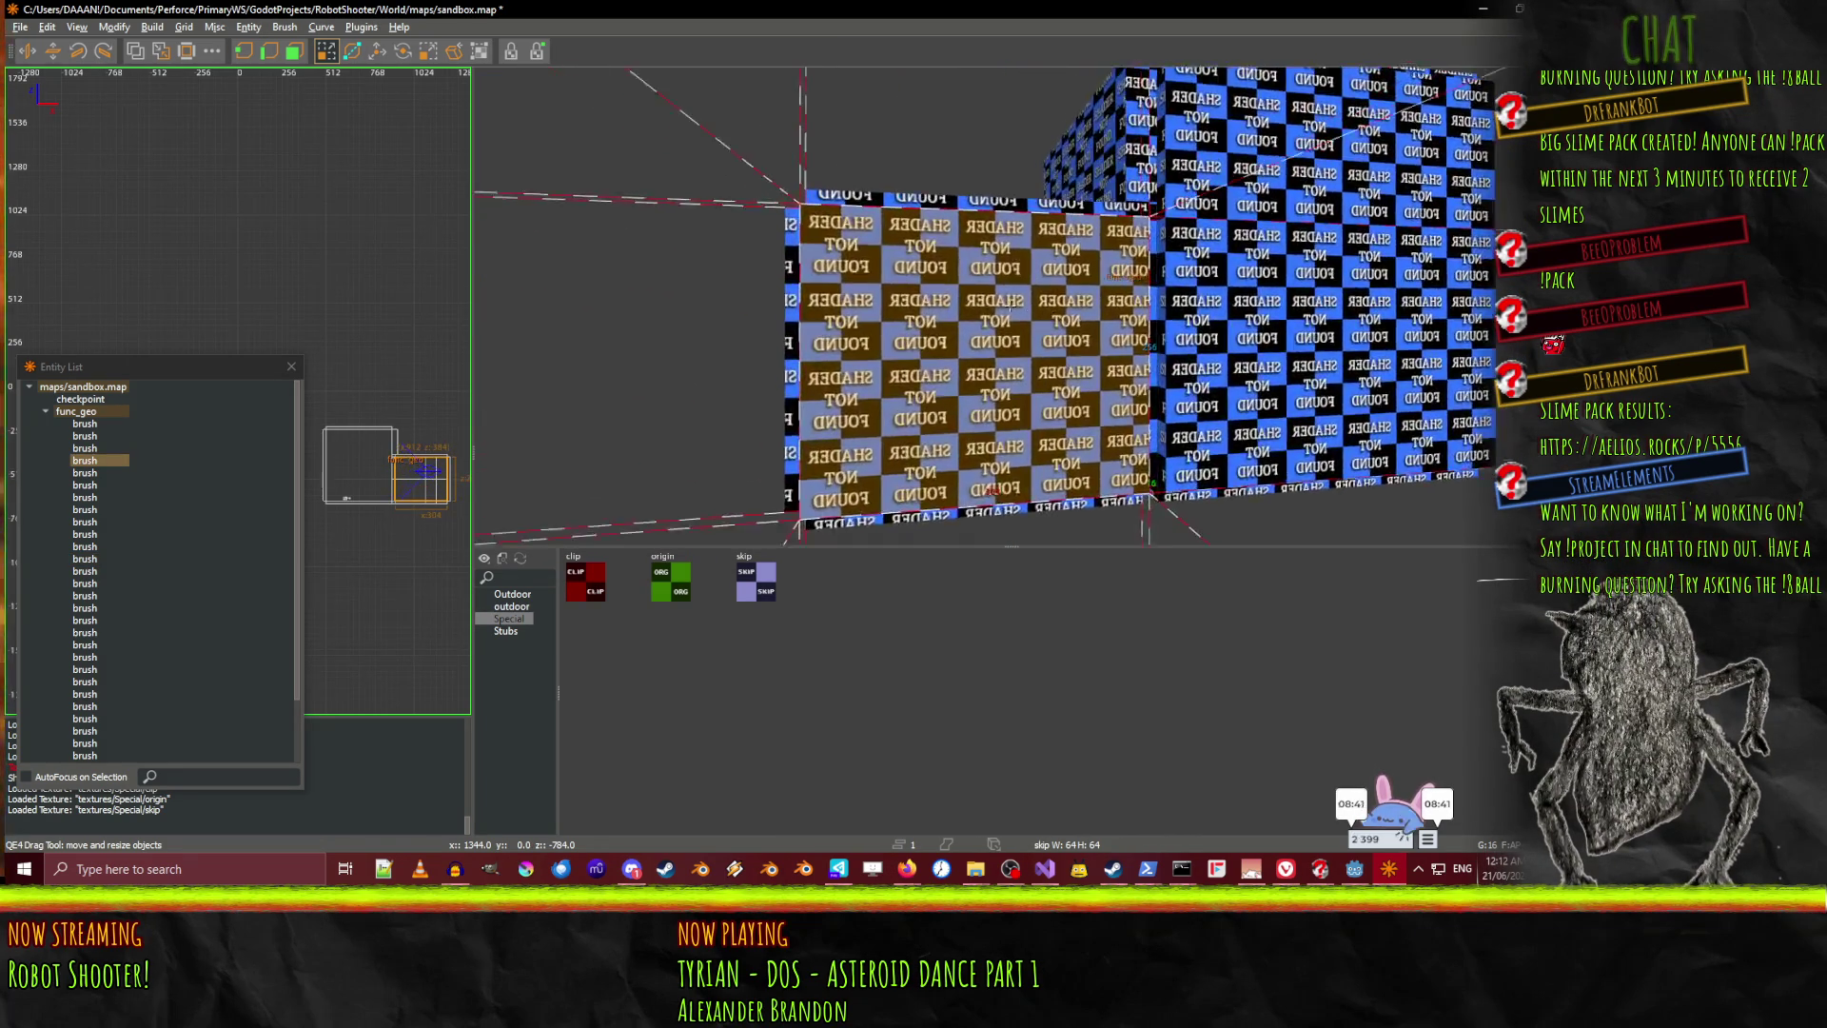
scroll(1010, 305, down, 10)
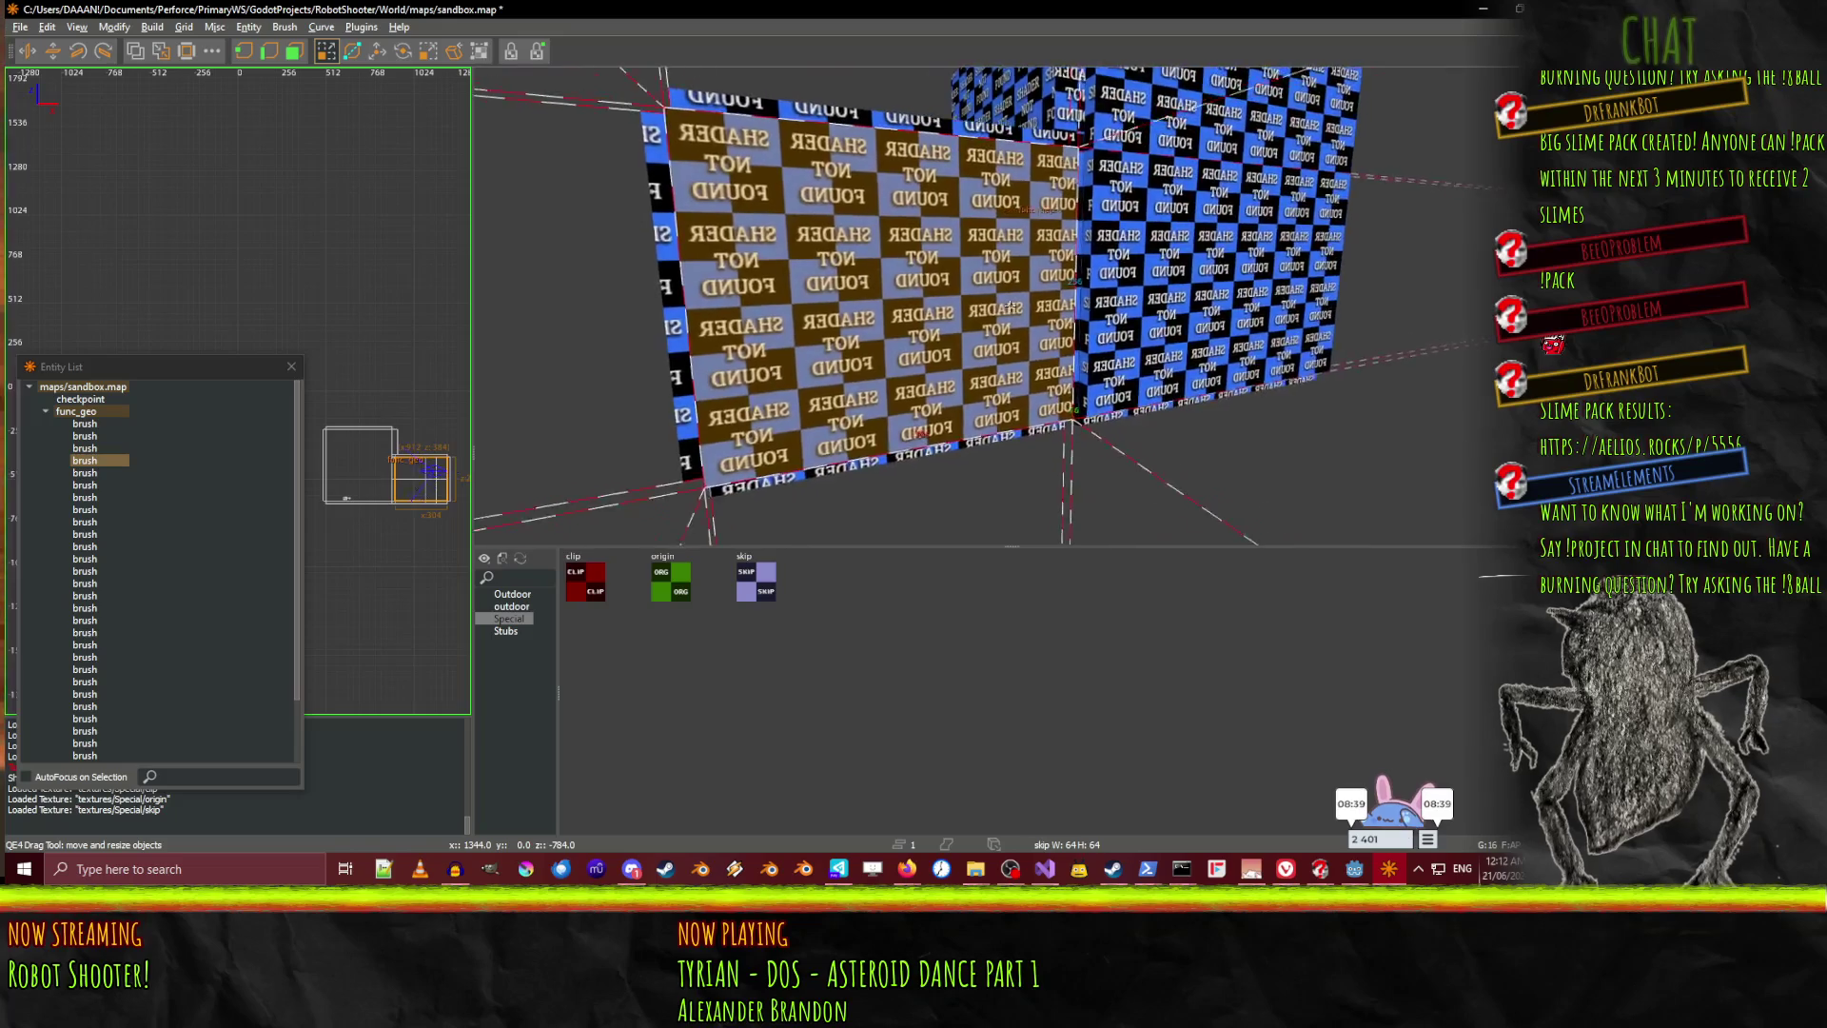
scroll(1009, 306, down, 5)
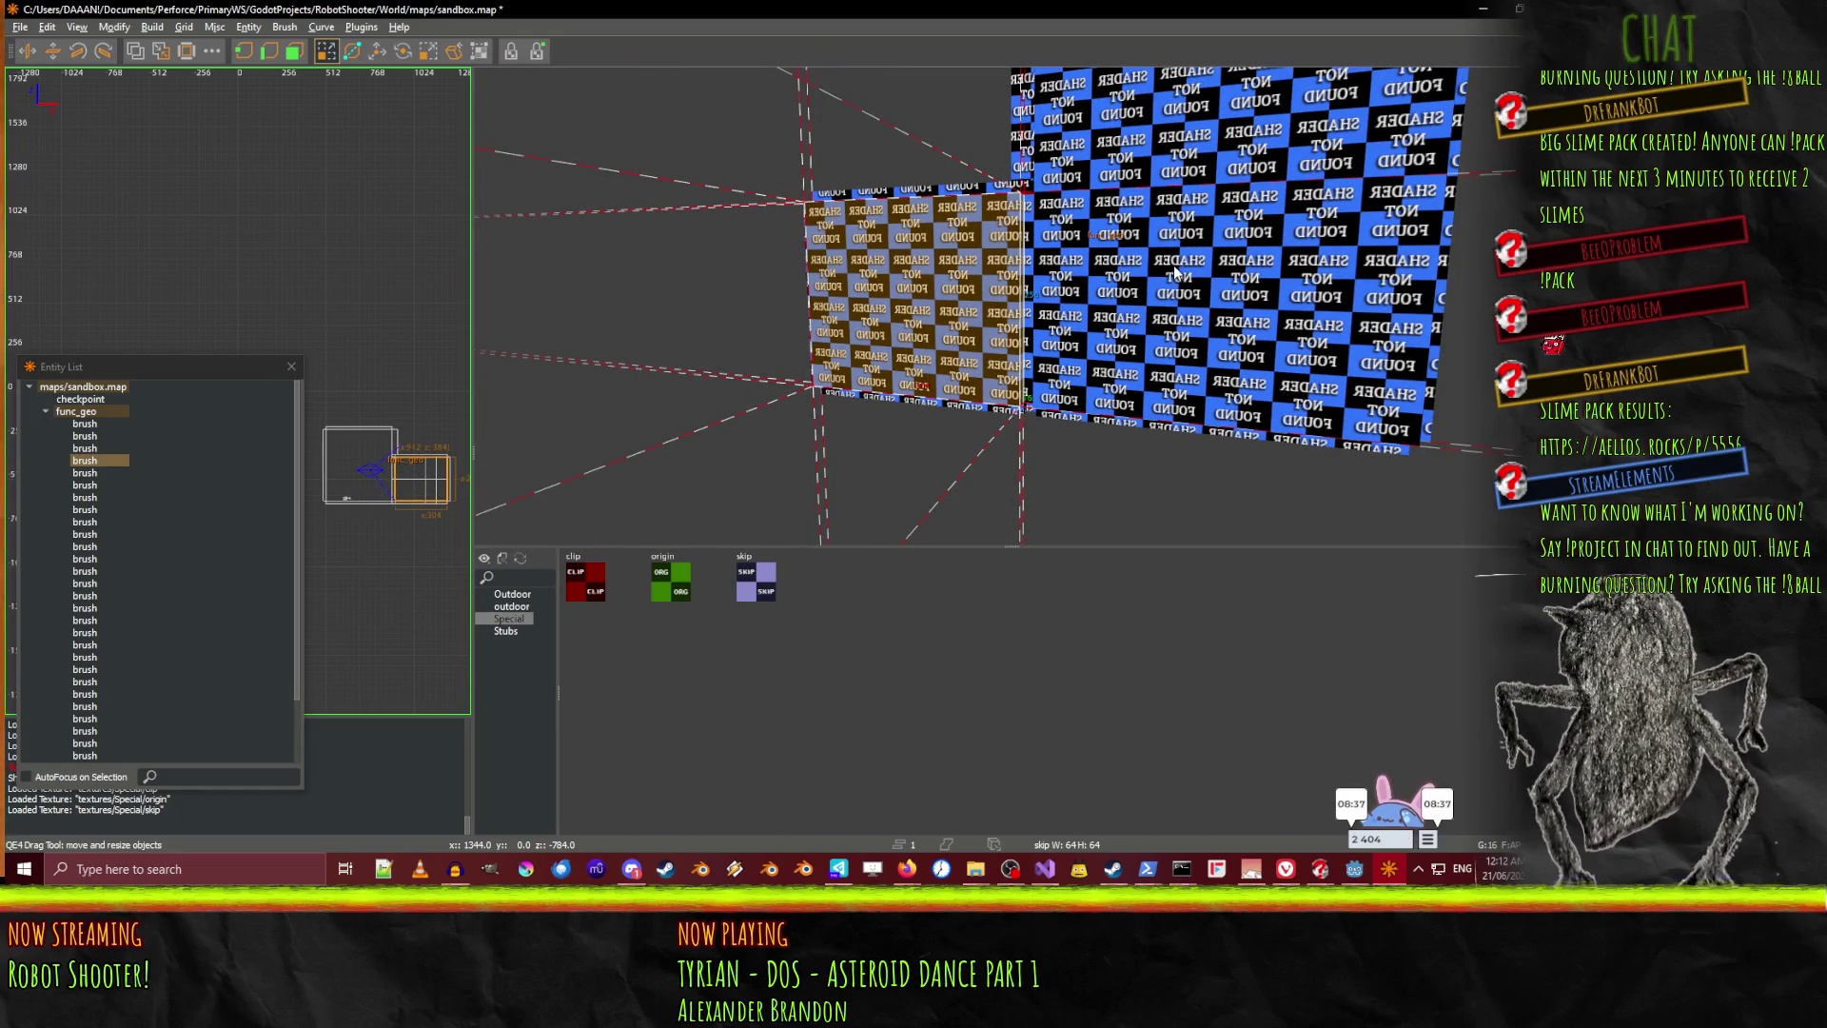
click(78, 411)
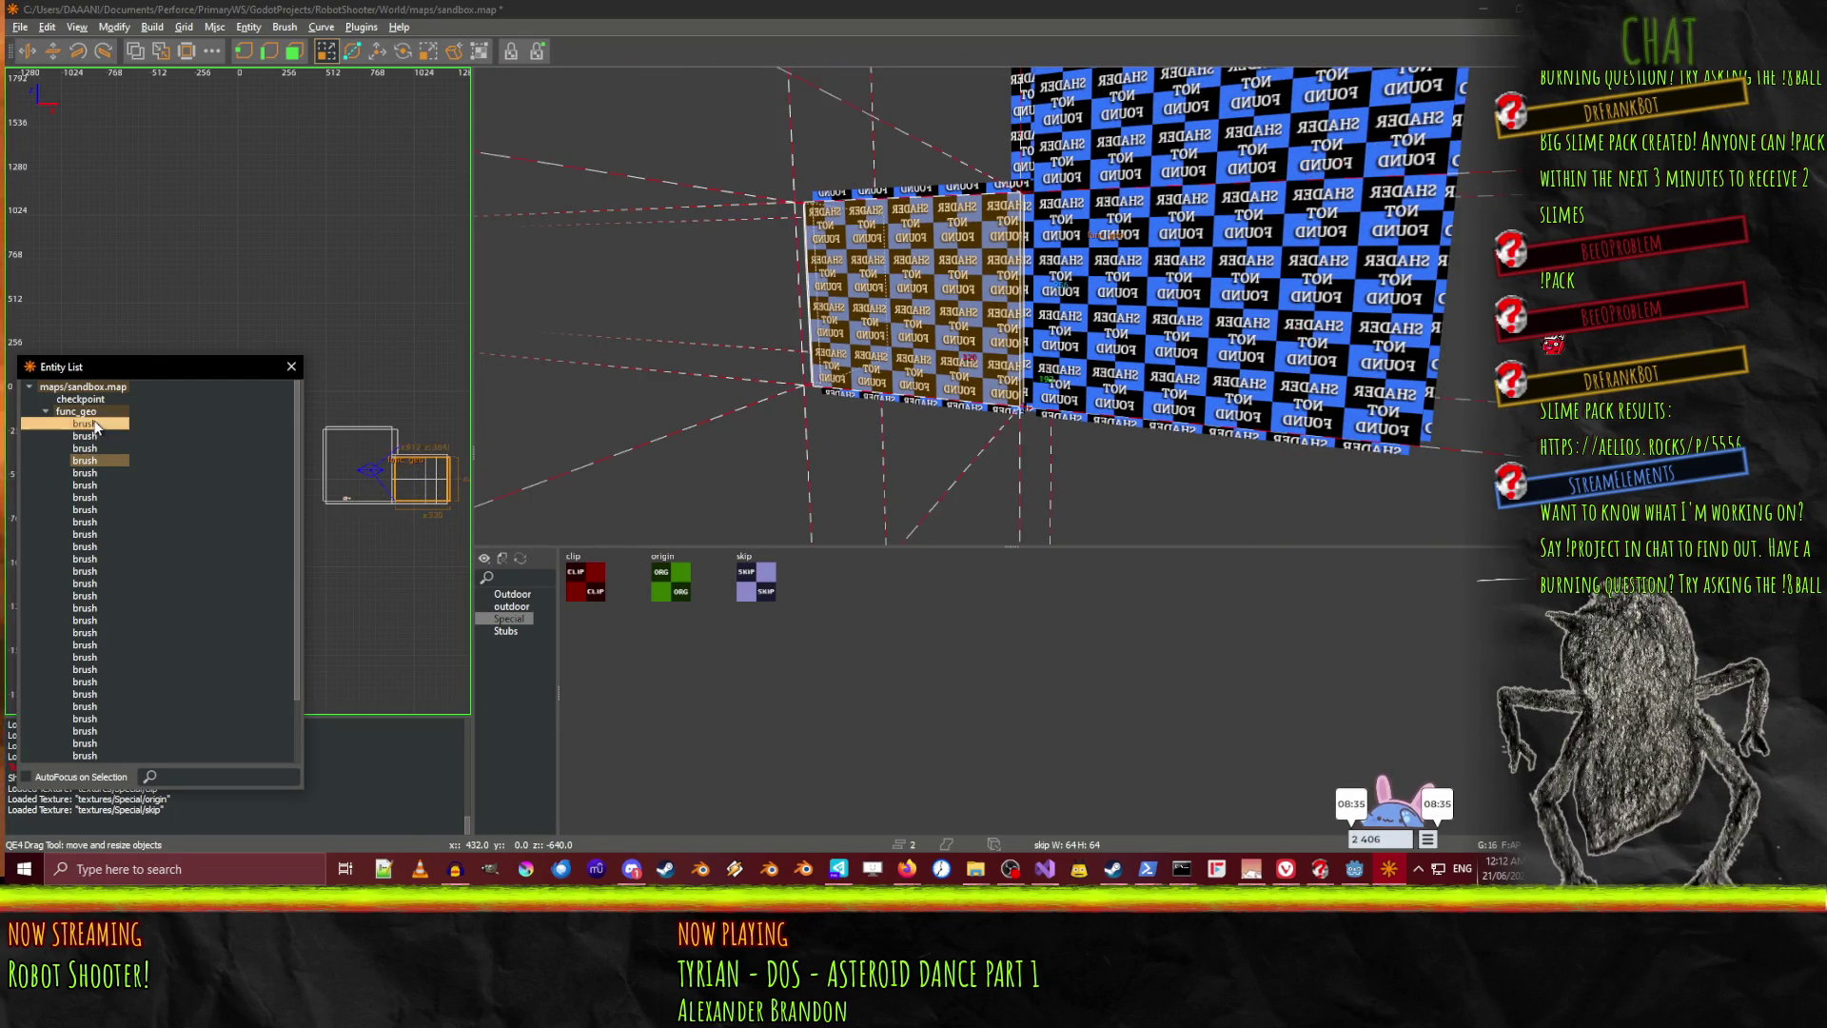
click(756, 587)
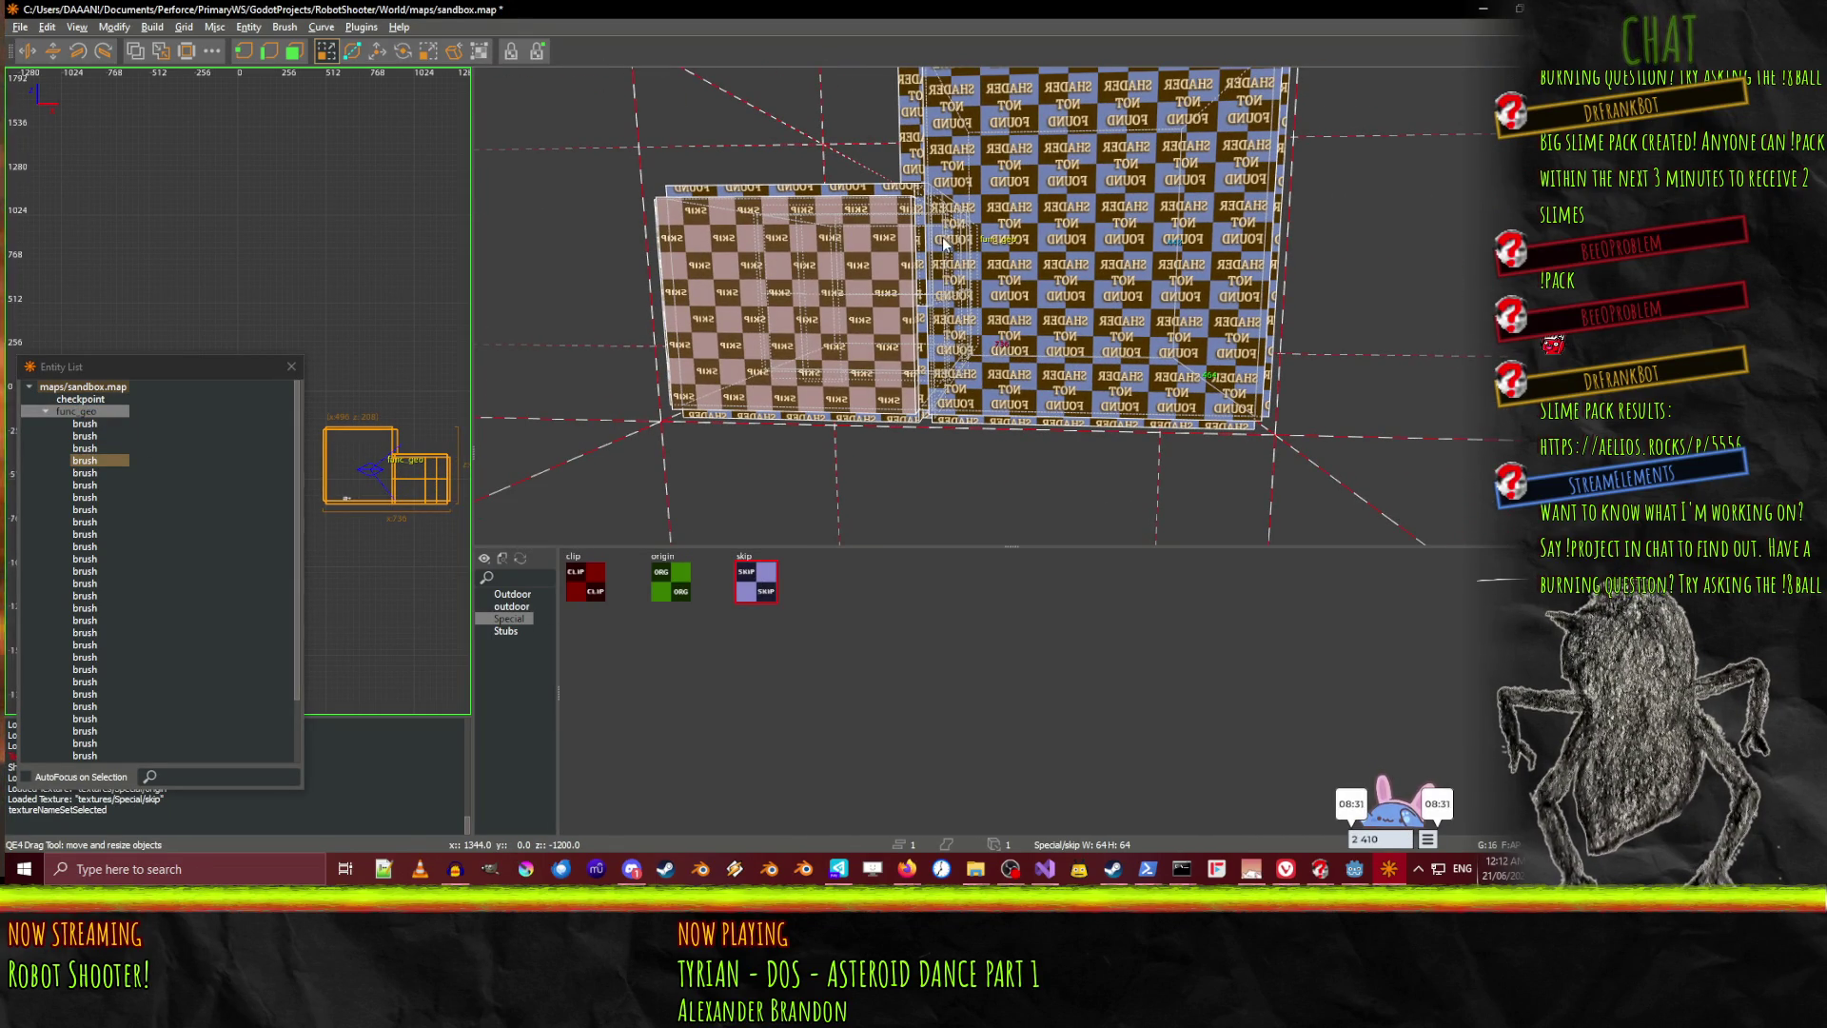
Reselect func_geo's brushes and apply skip to the right-hand brushes
key(Escape)
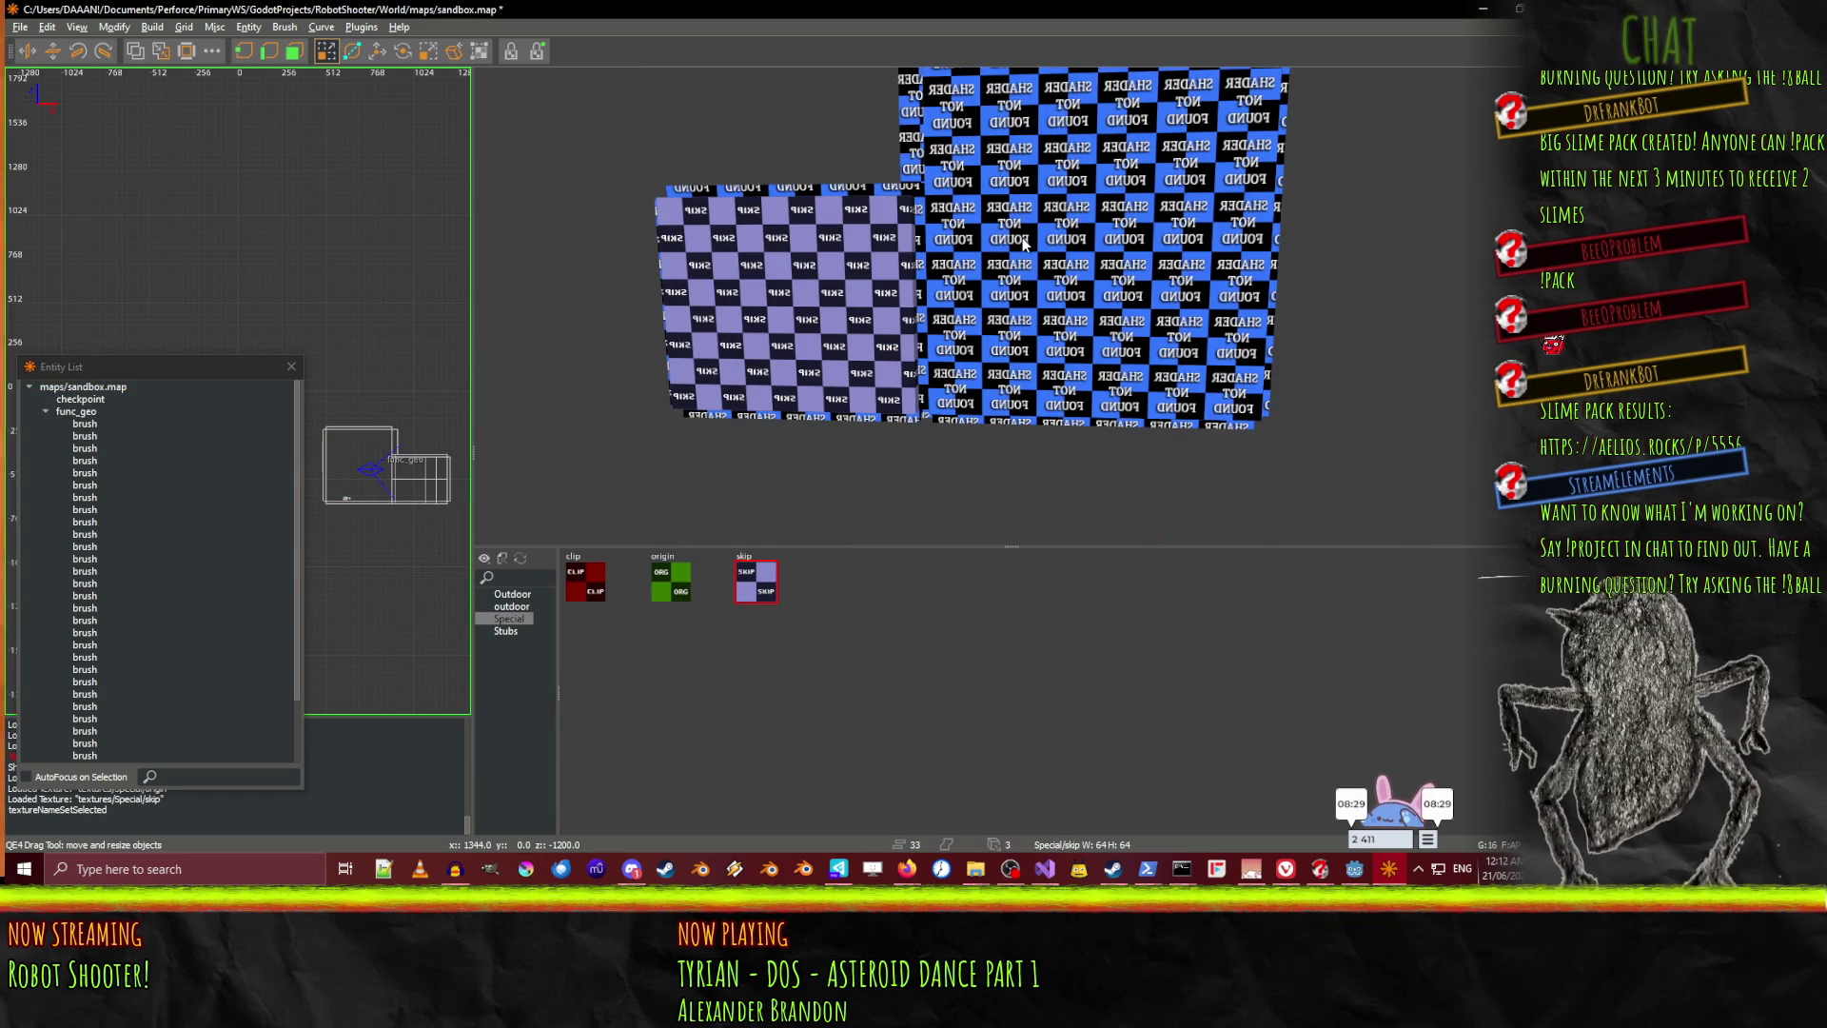
click(76, 411)
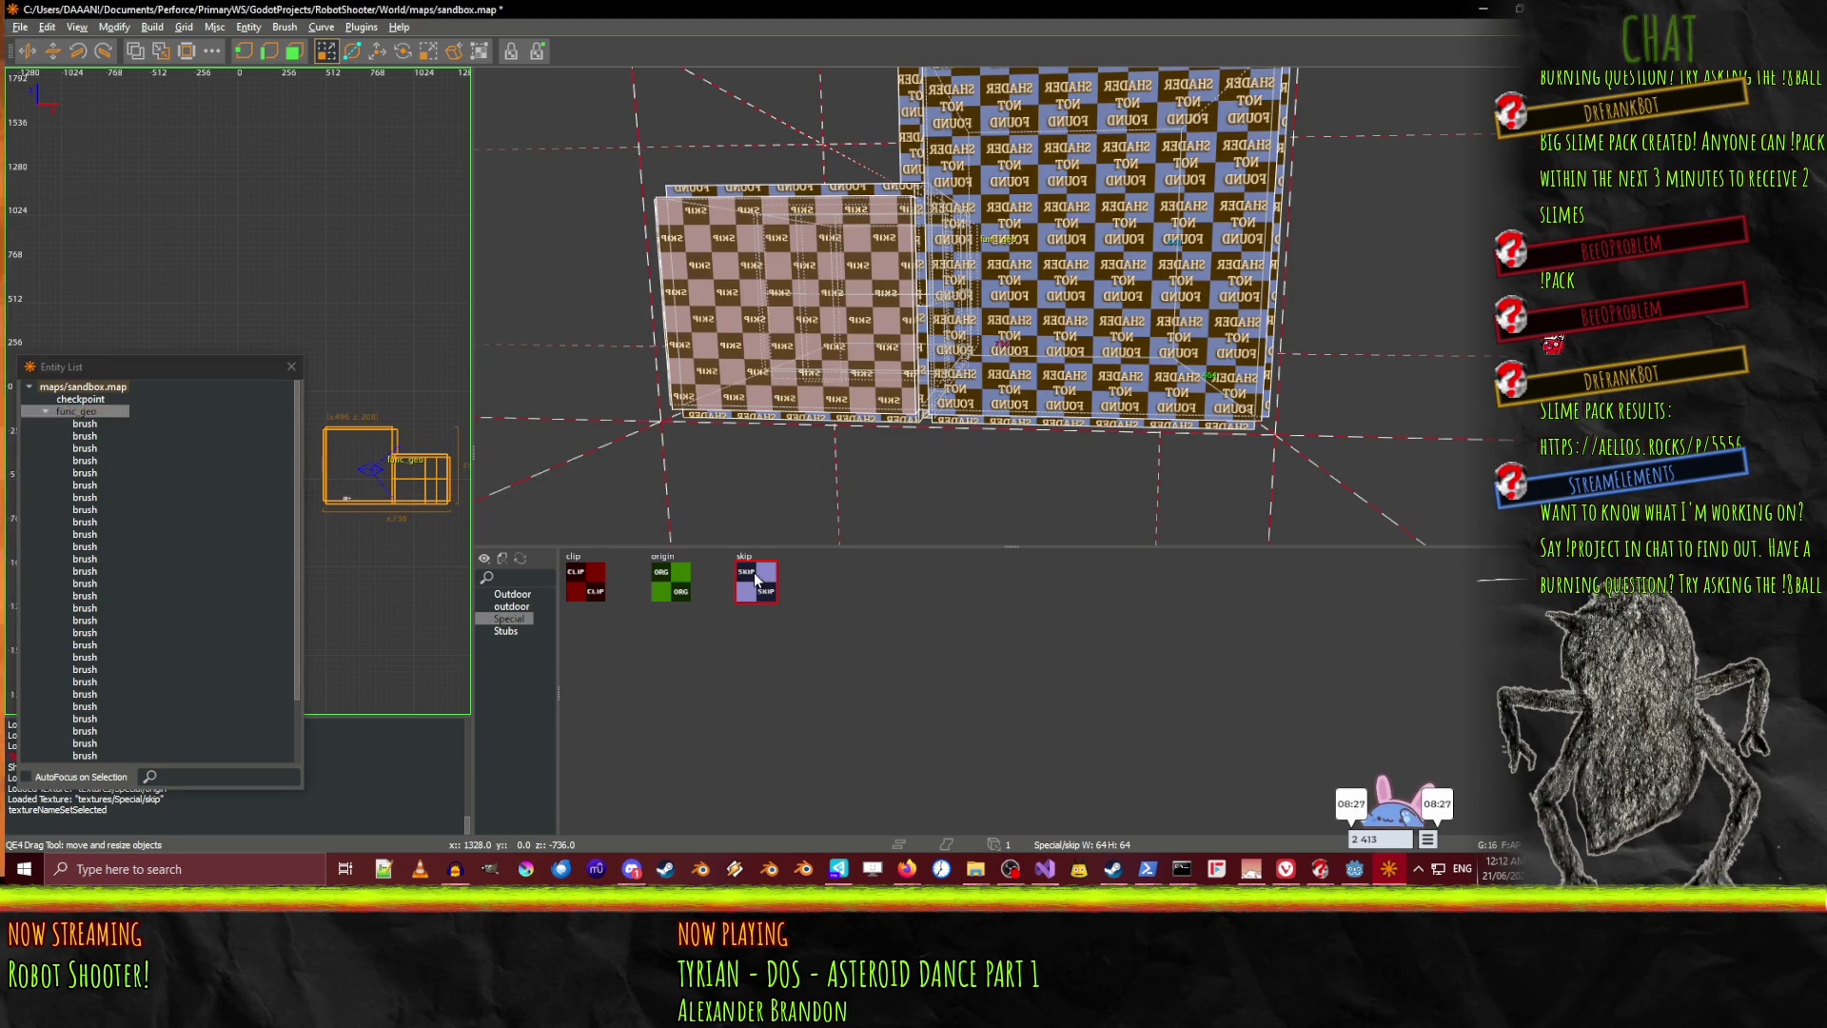
key(Up)
key(Up)
key(Up)
key(Left)
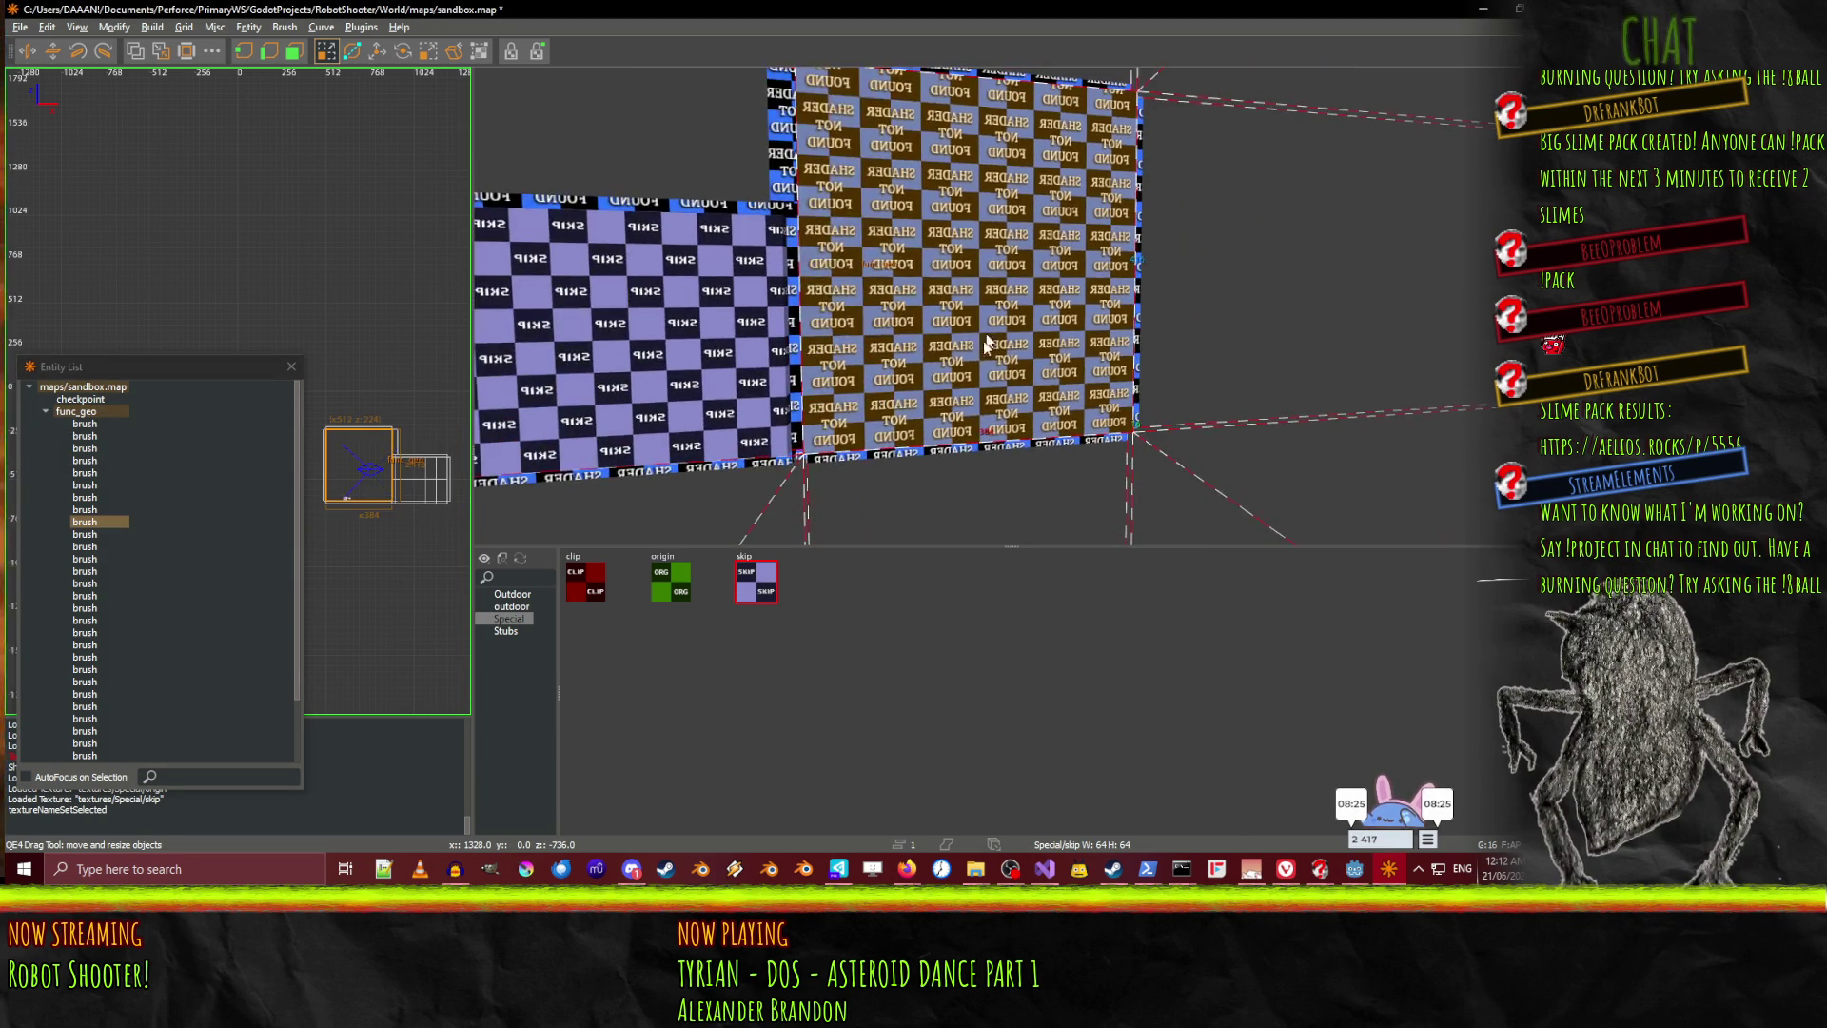
click(754, 582)
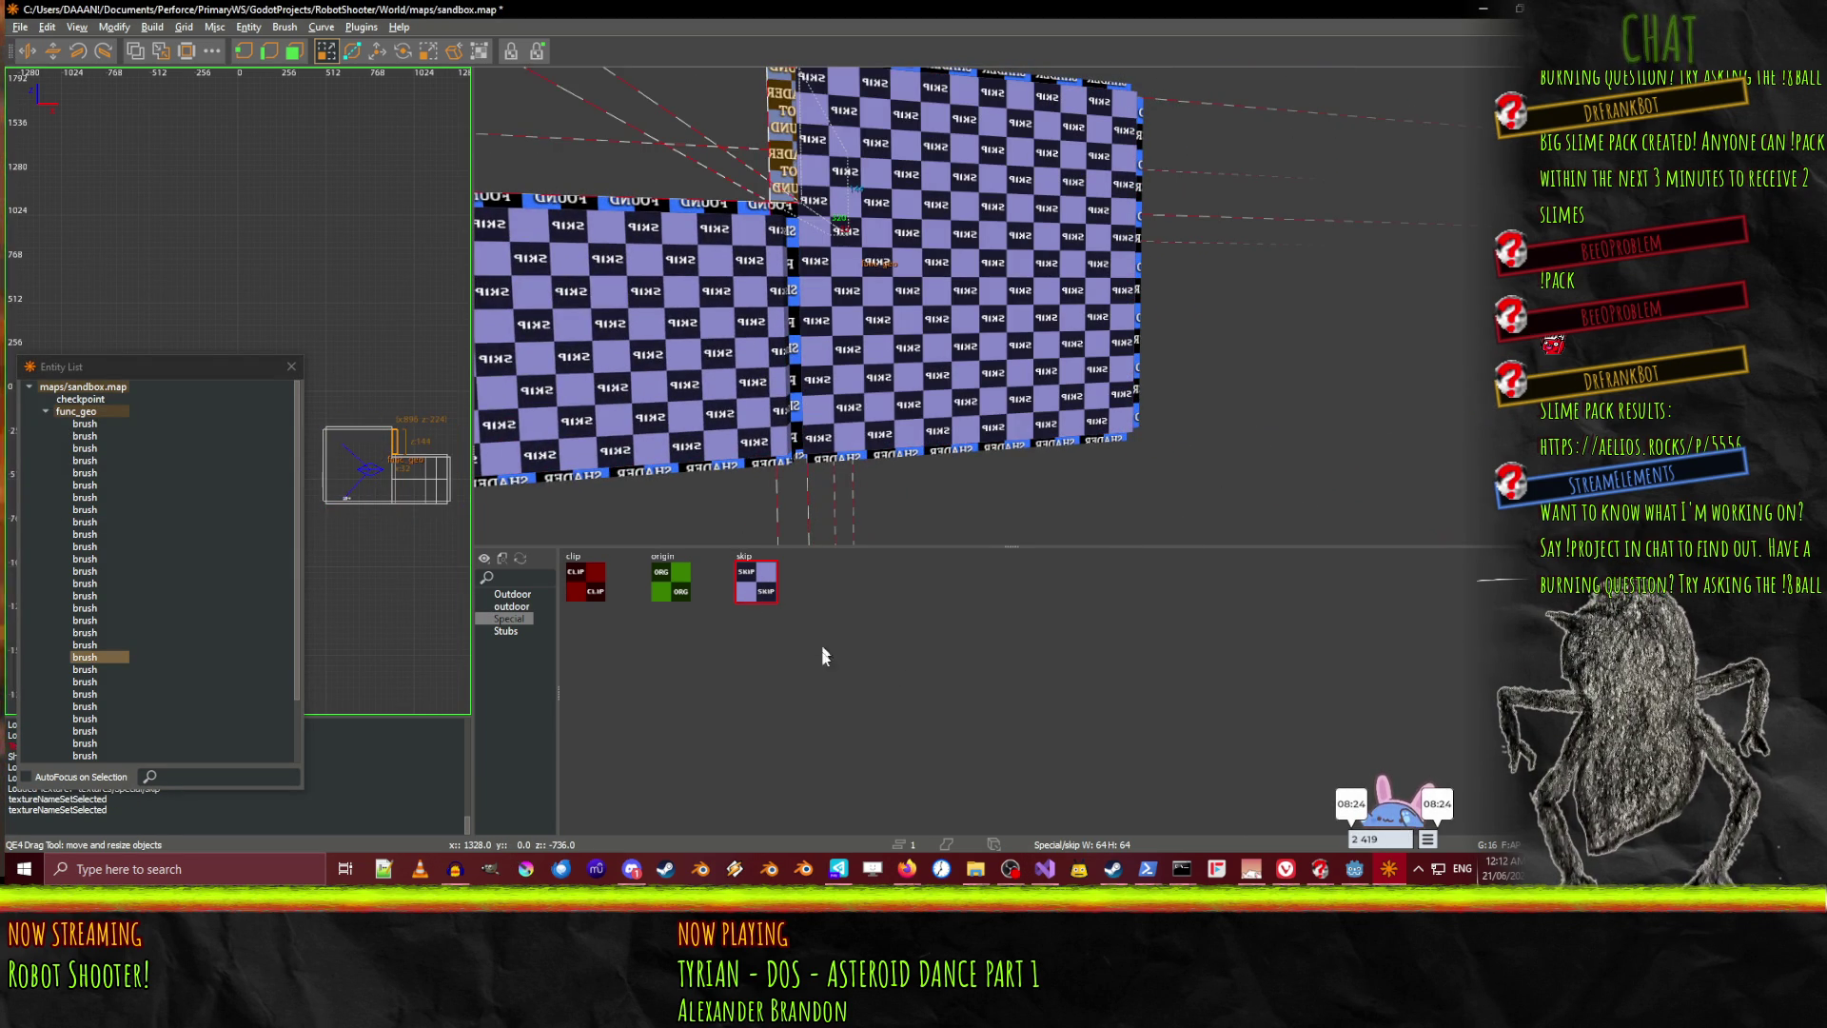
Cycle through the wall brushes, then select every brush in the map
shift+click(797, 248)
shift+click(798, 248)
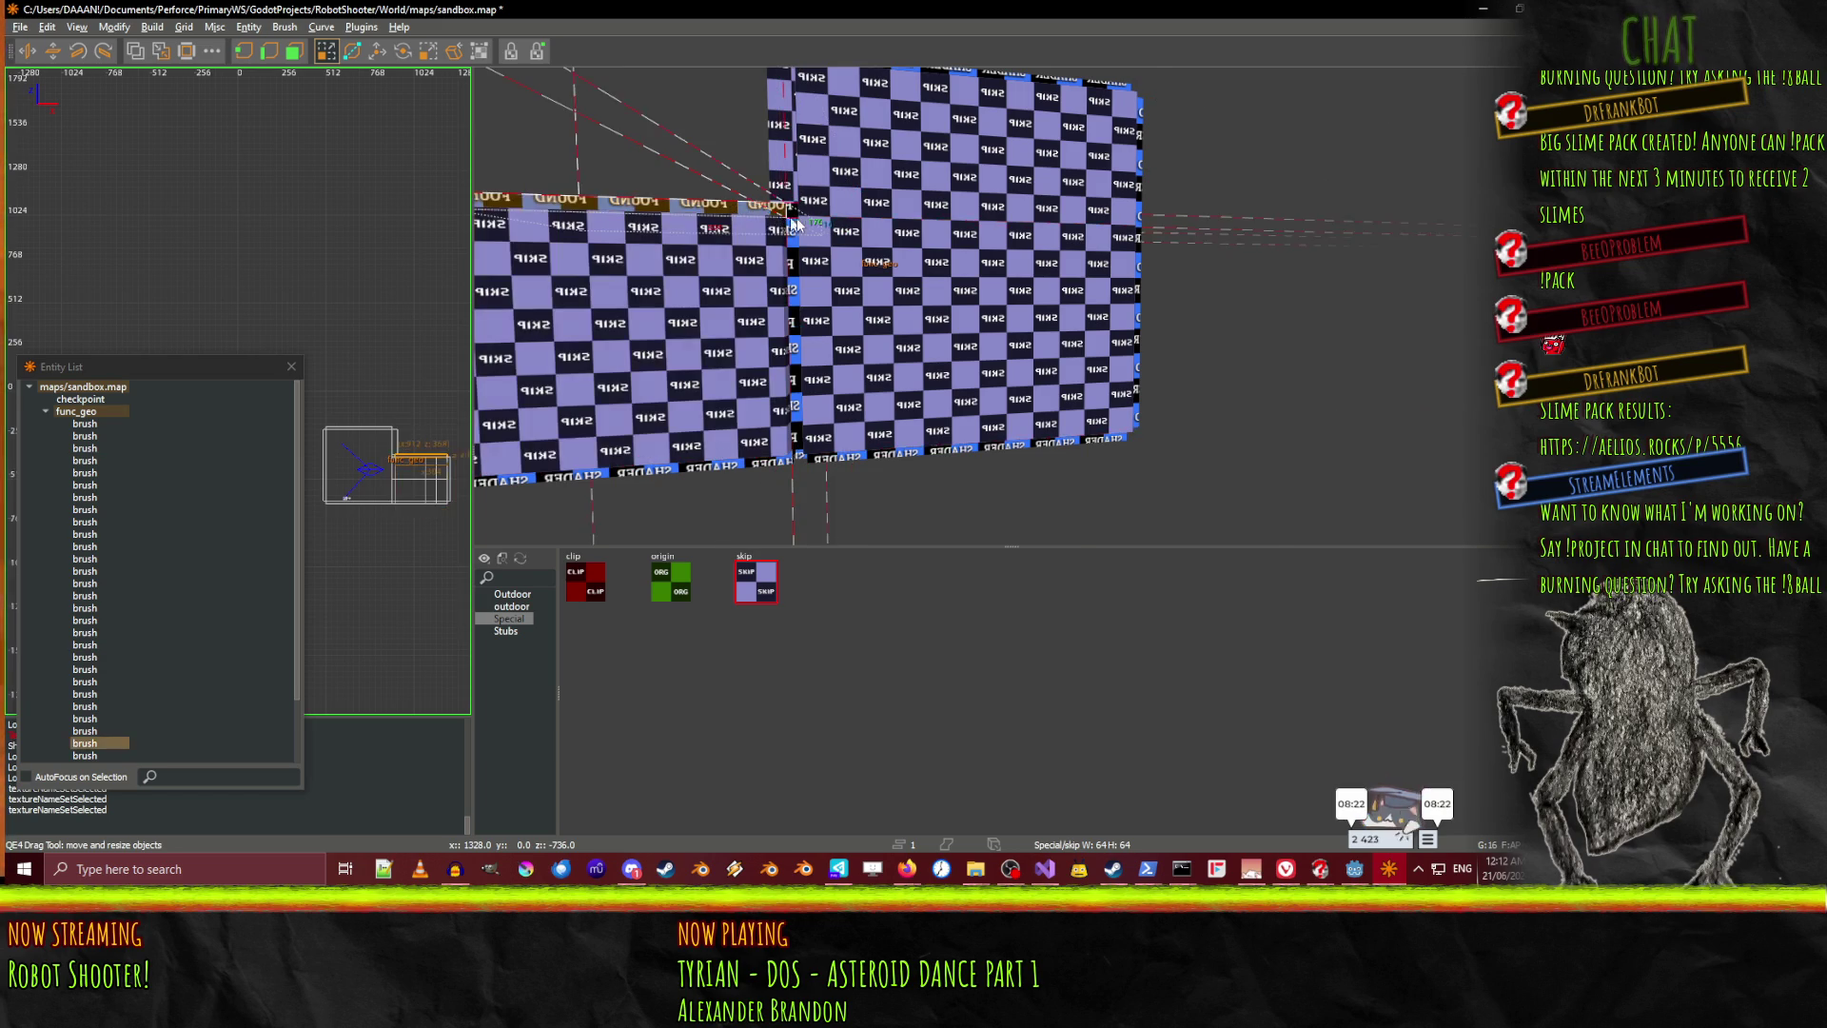
shift+click(798, 247)
shift+click(797, 247)
shift+click(798, 247)
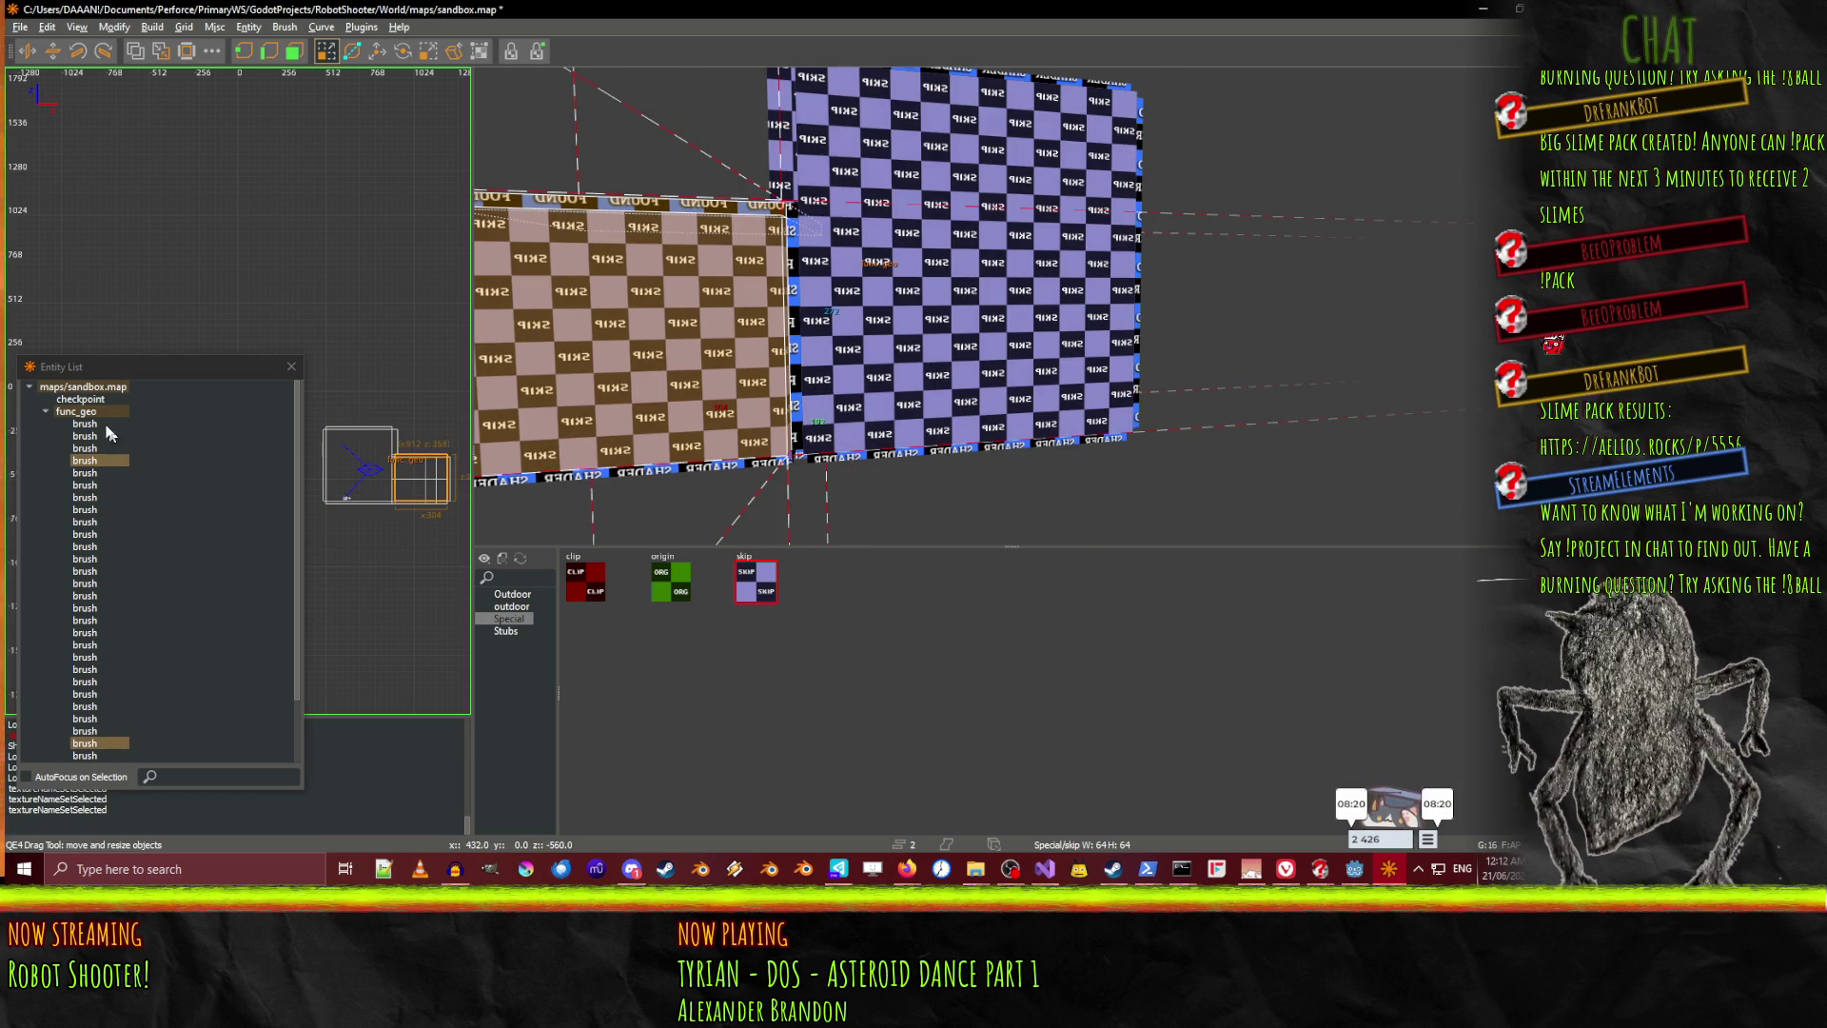
click(90, 411)
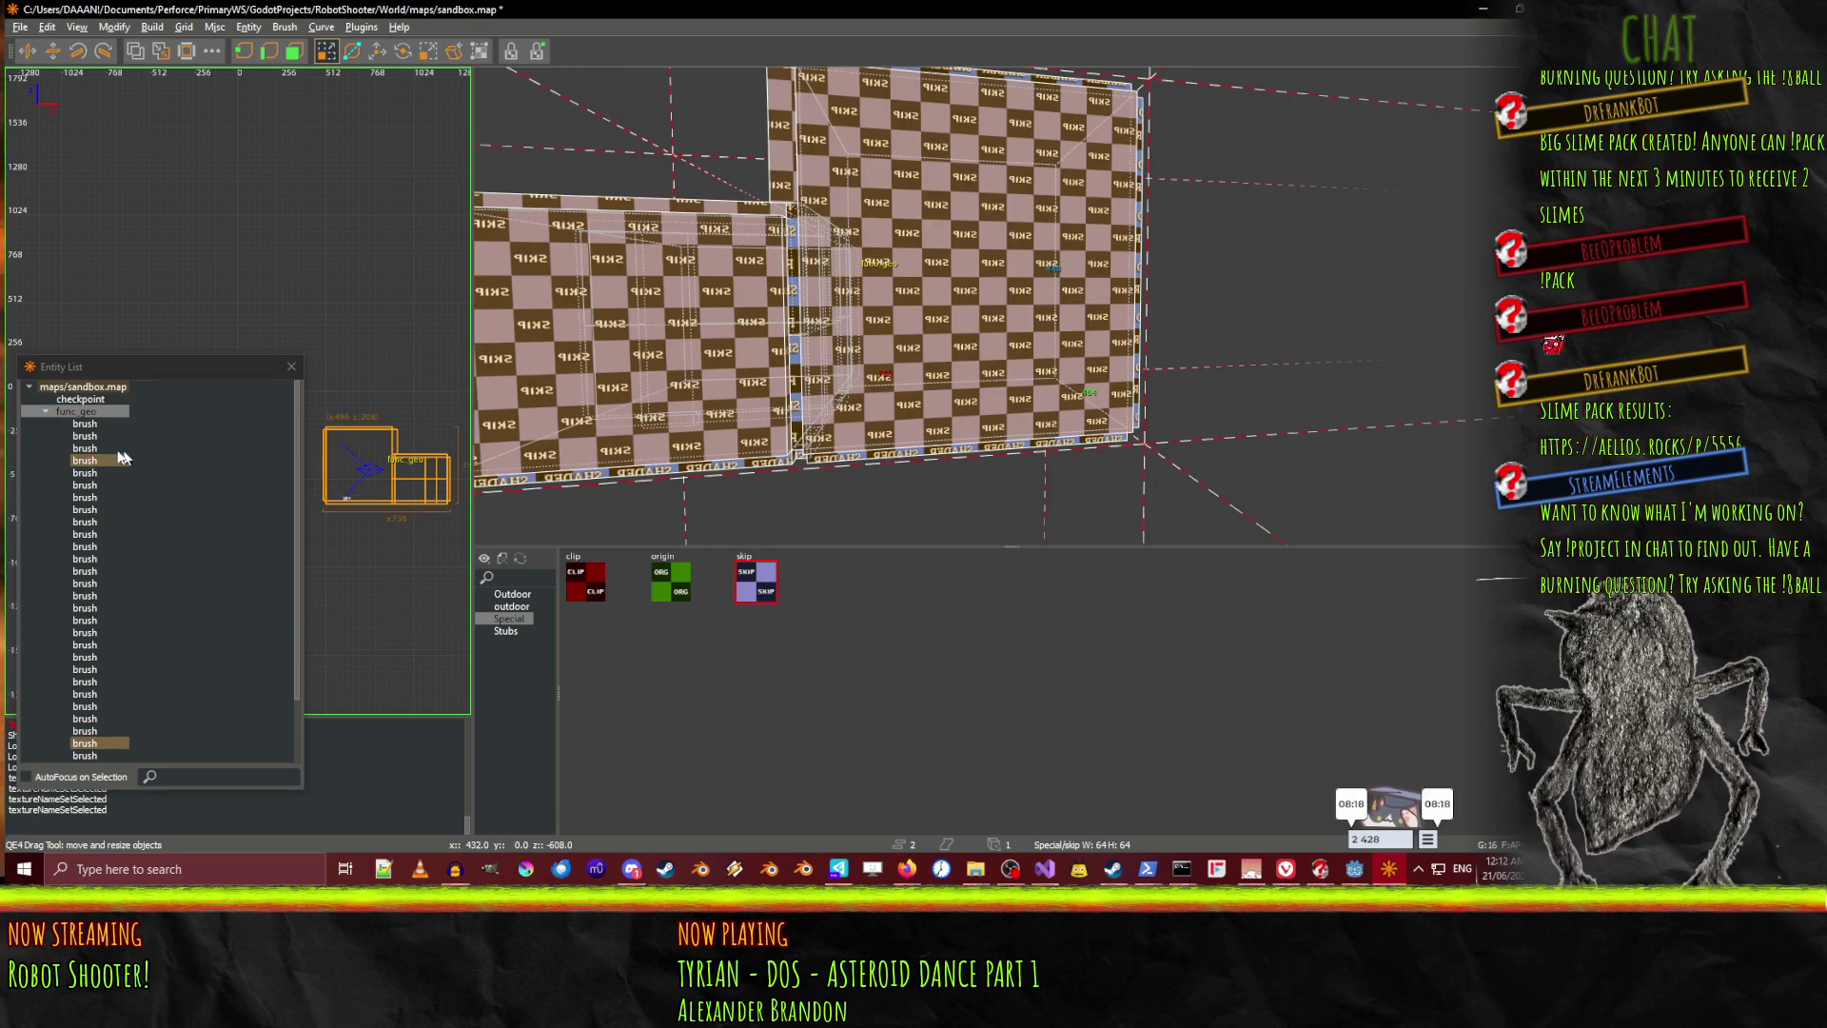
click(84, 424)
shift+click(93, 730)
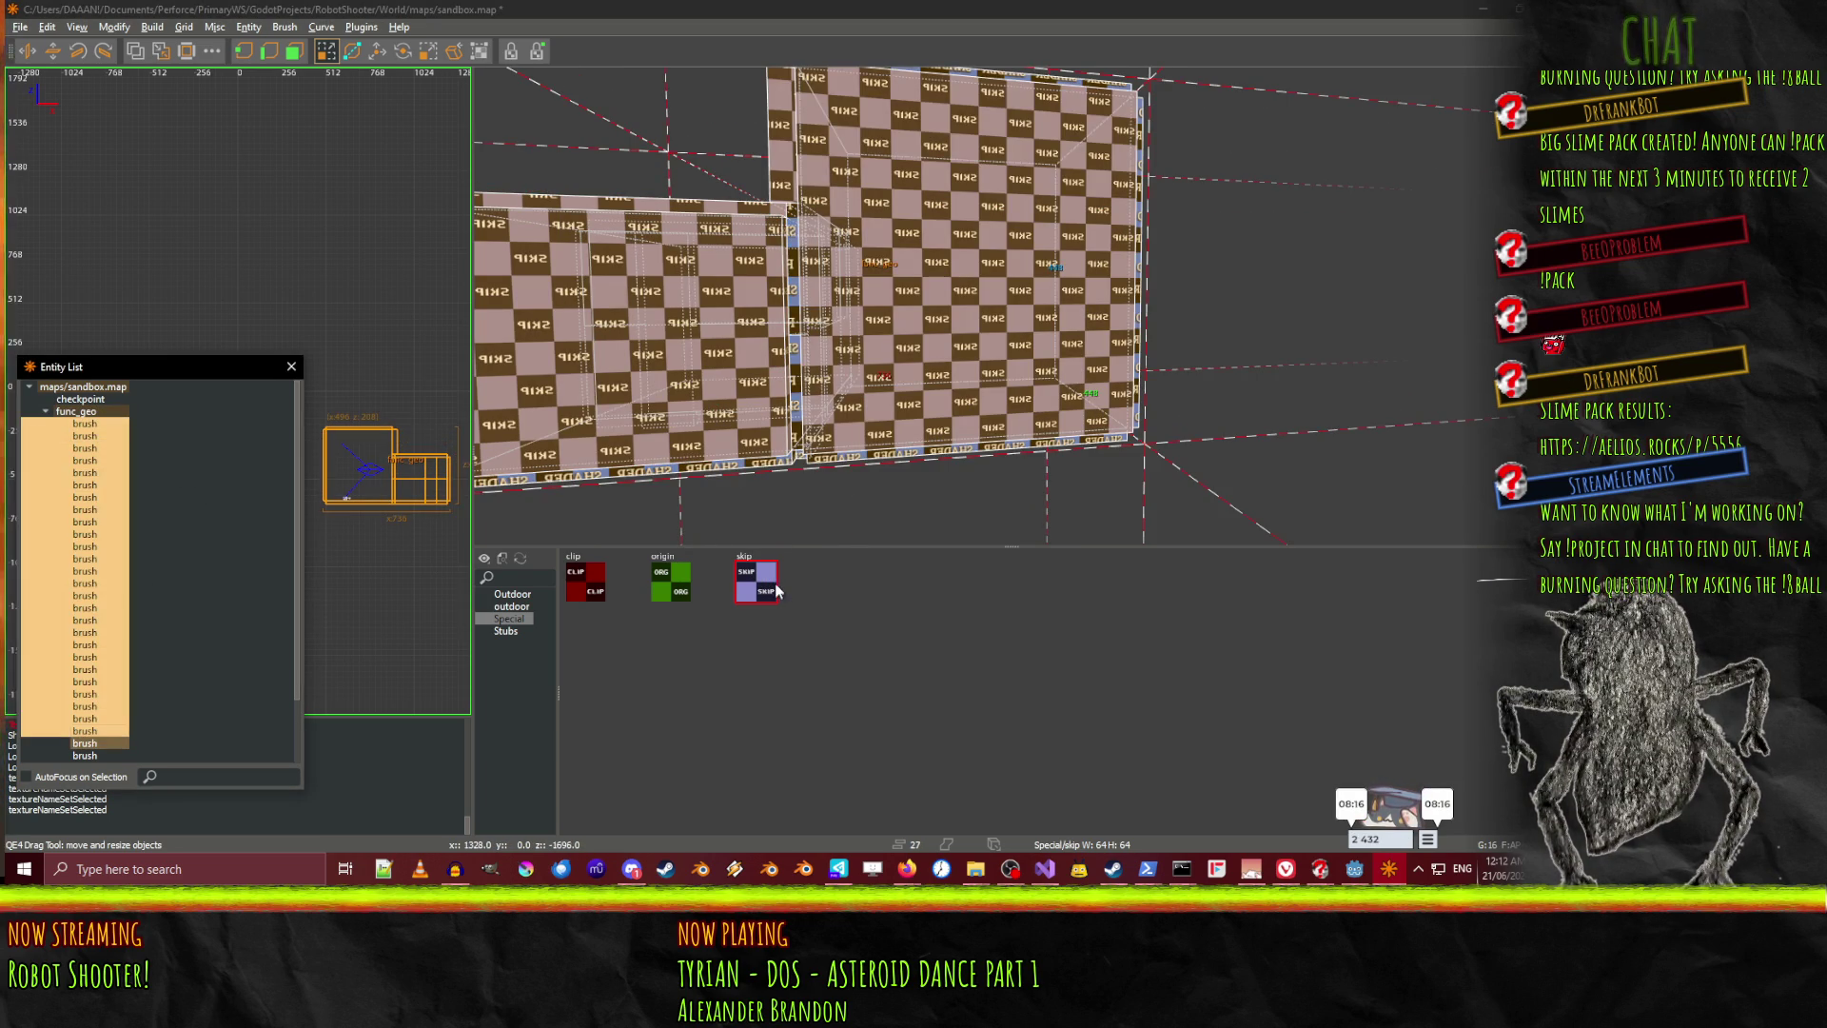
shift+click(101, 739)
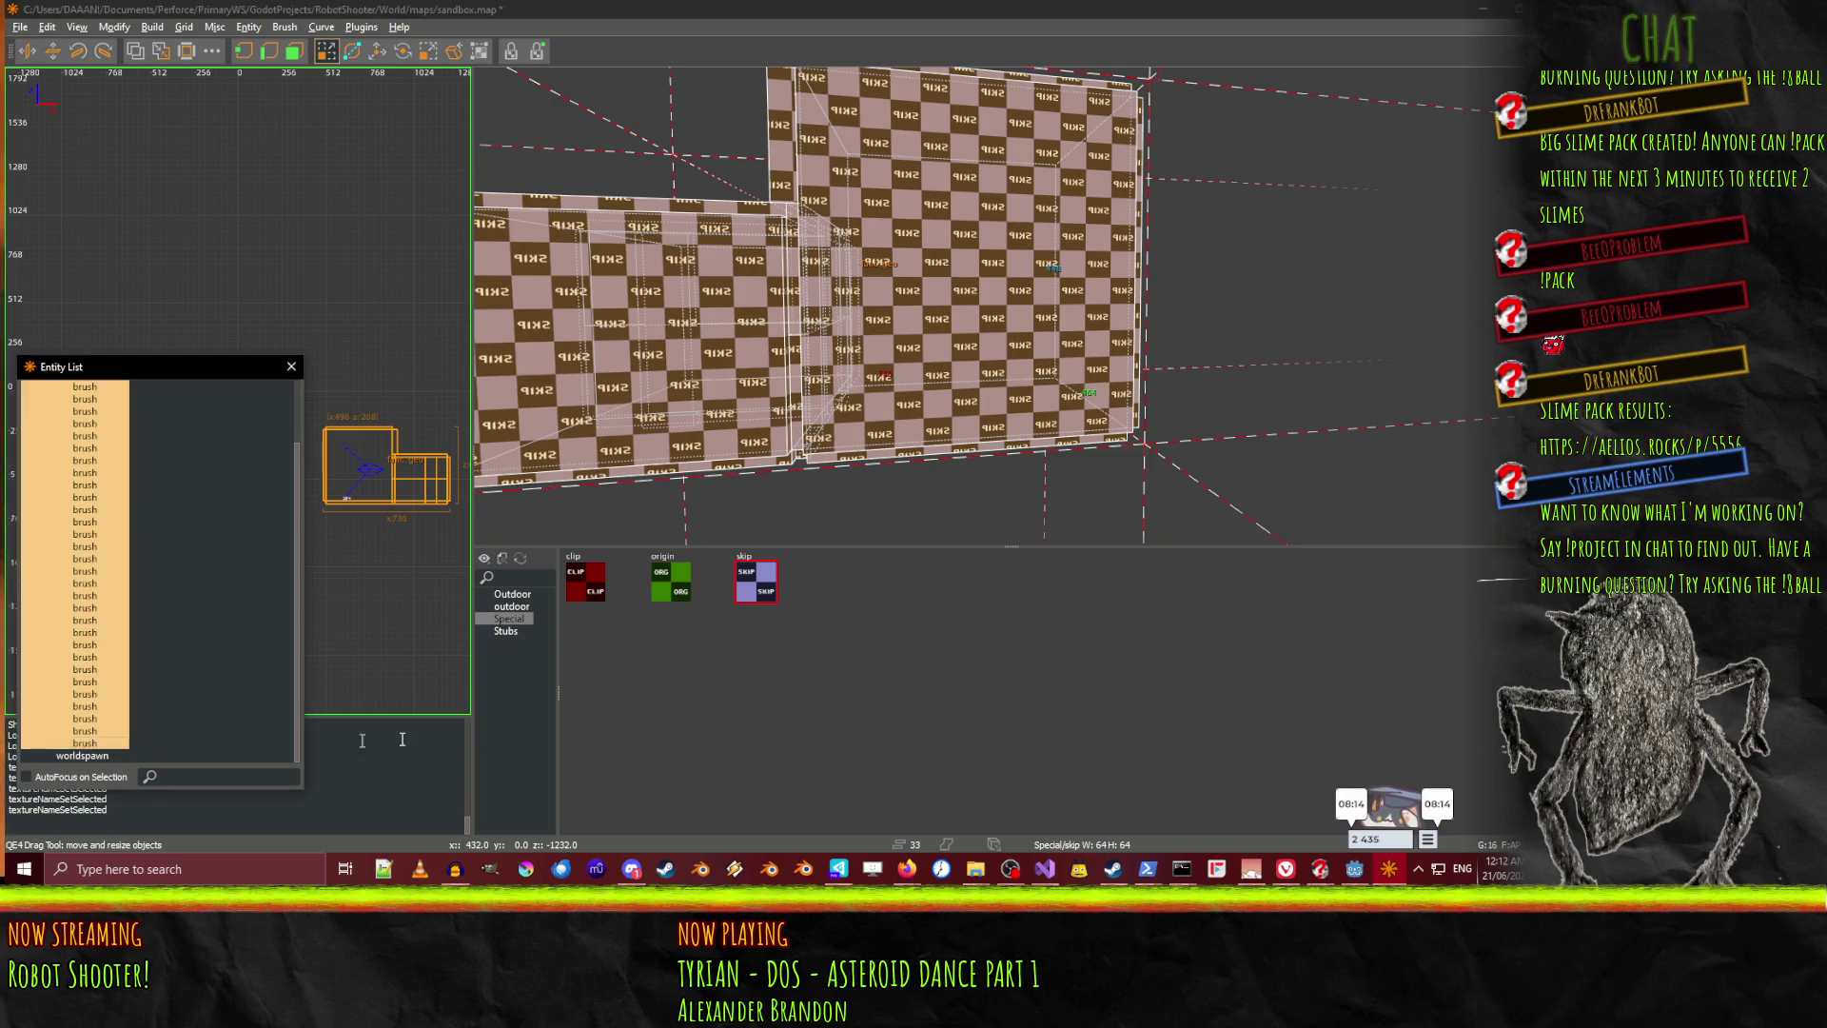
Fly the camera through the room to verify the skip texture, then deselect
right_click(980, 297)
key(Up)
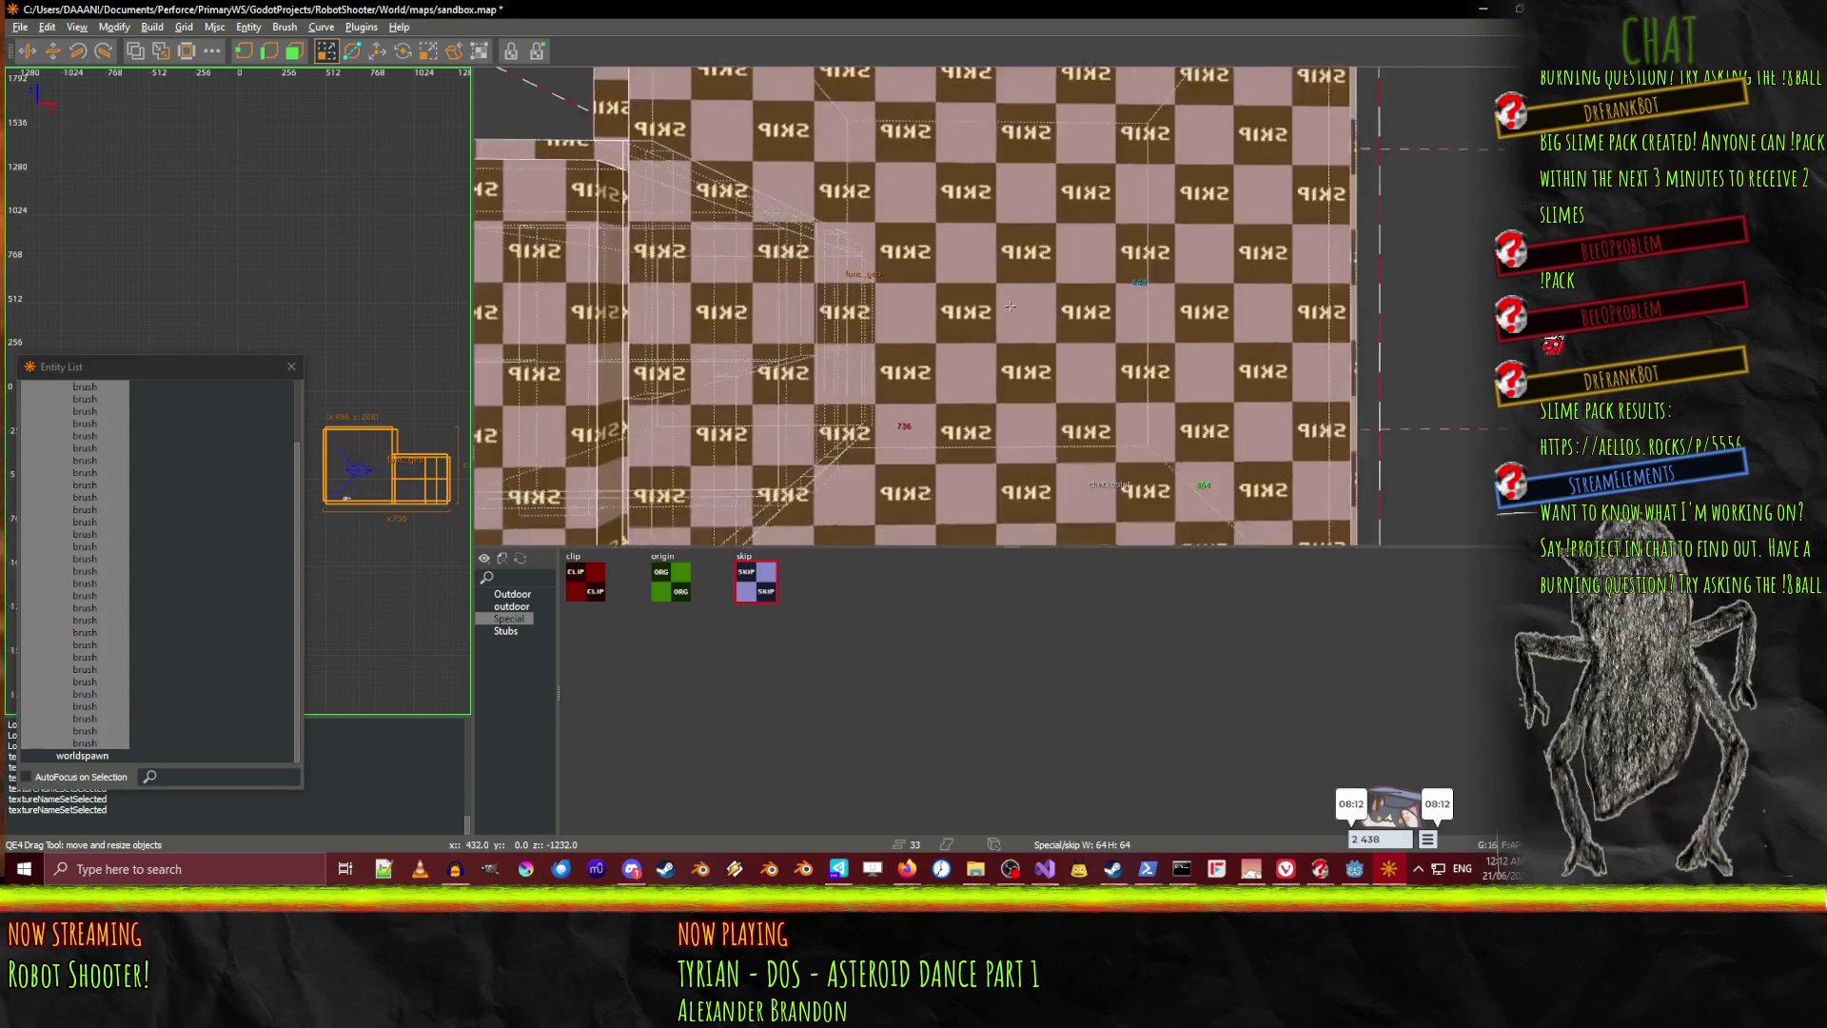
key(Down)
right_click(1010, 305)
key(Escape)
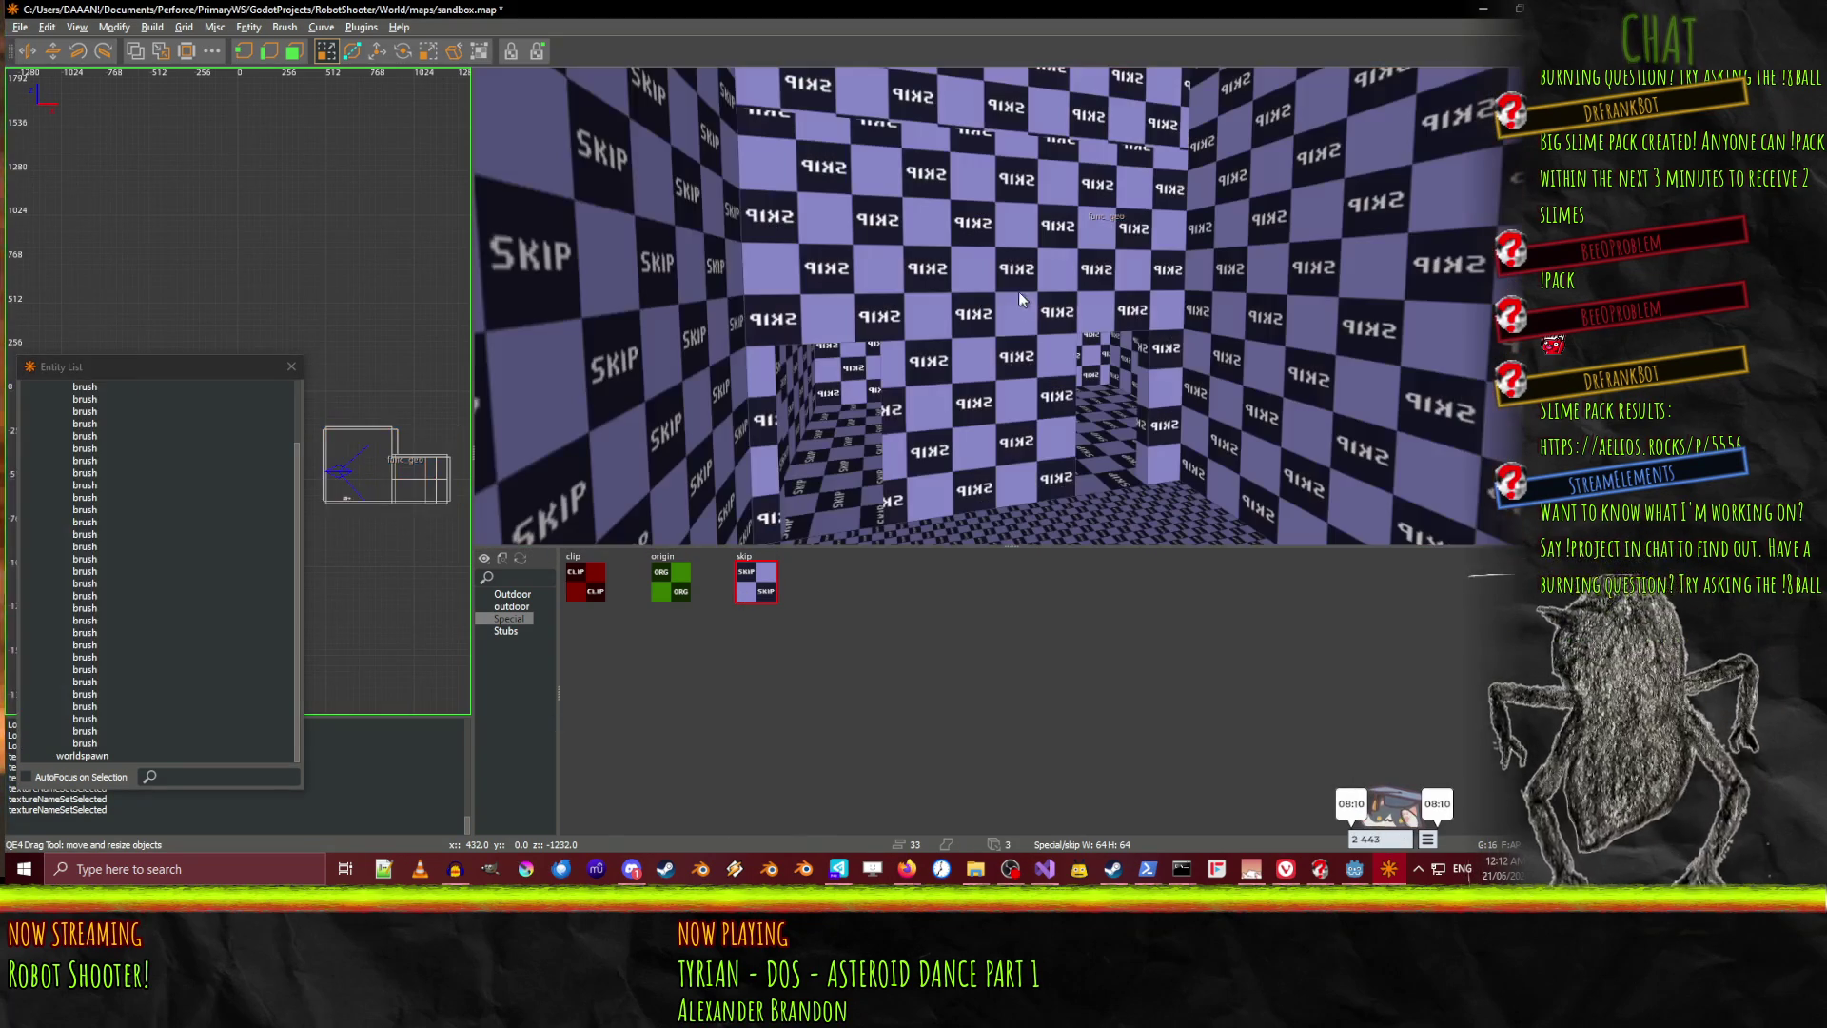
Select the room's wall panels, edge strips, pillar and floor brushes
shift+click(700, 281)
shift+click(762, 260)
shift+click(771, 368)
shift+click(801, 288)
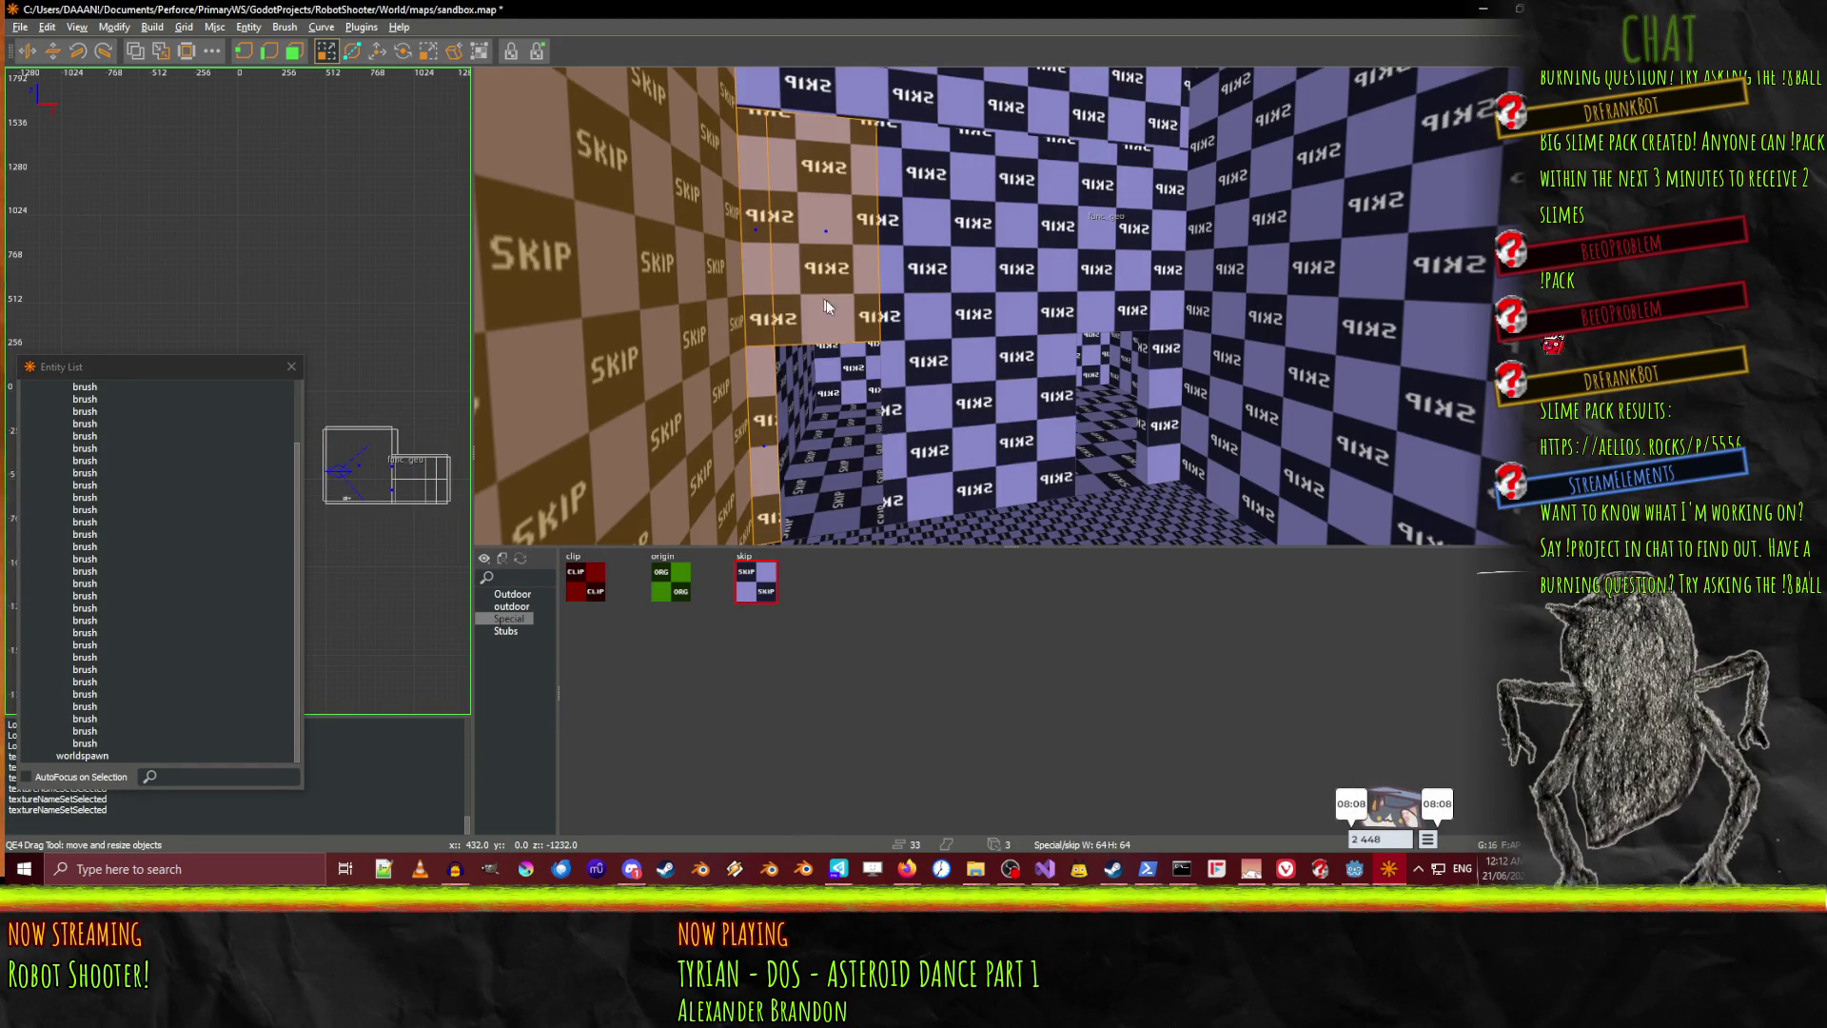
shift+click(921, 398)
shift+click(980, 237)
shift+click(1118, 238)
shift+click(1166, 437)
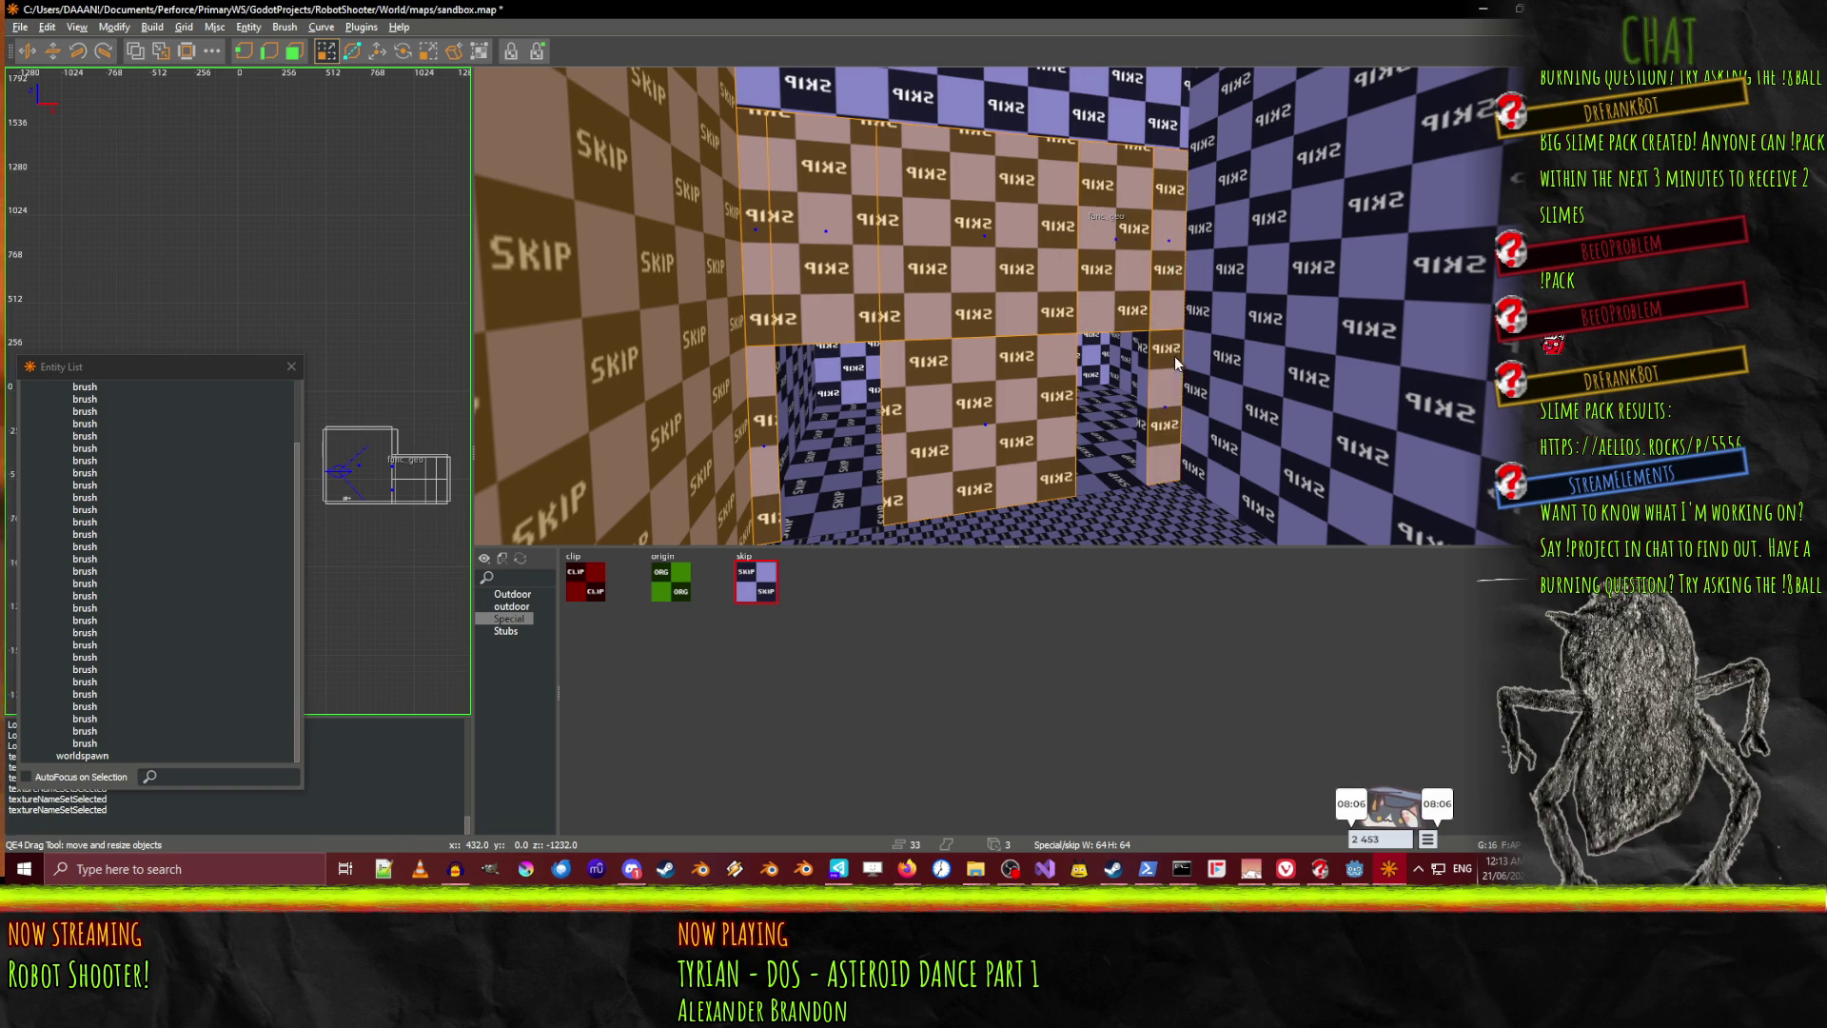
shift+click(1218, 362)
right_click(1080, 85)
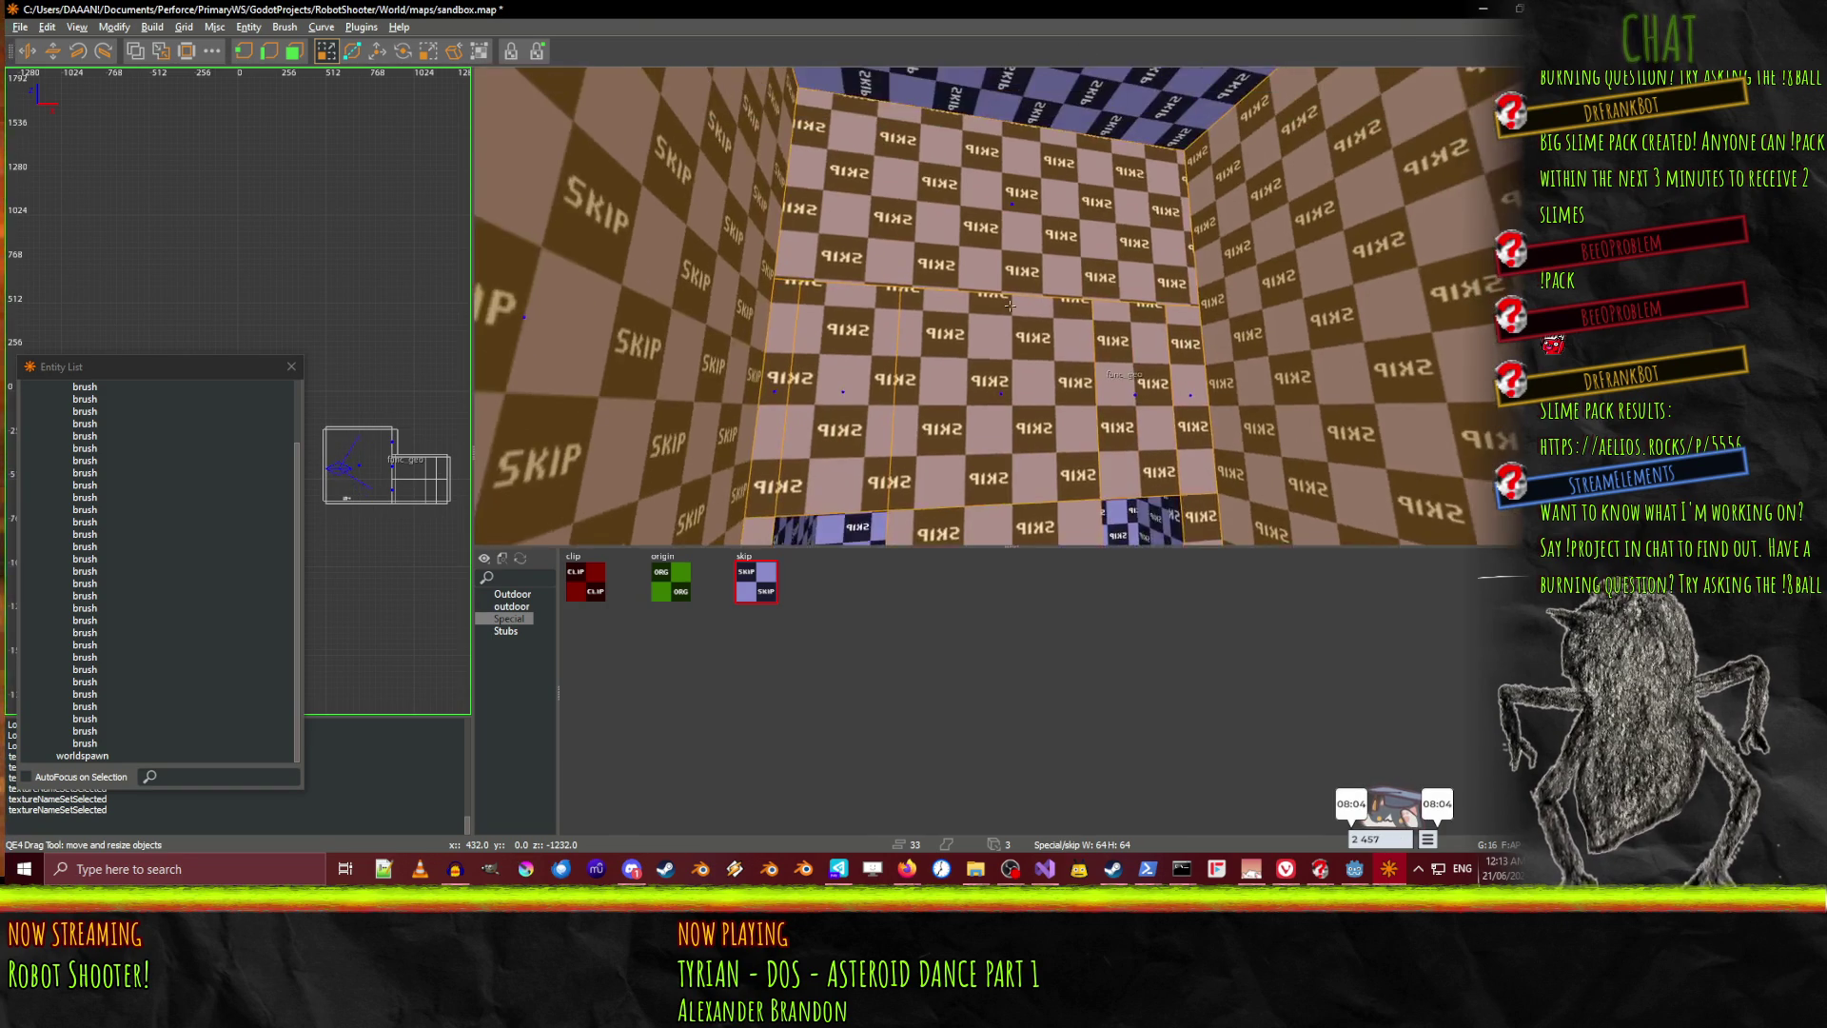
mouse_move(1010, 306)
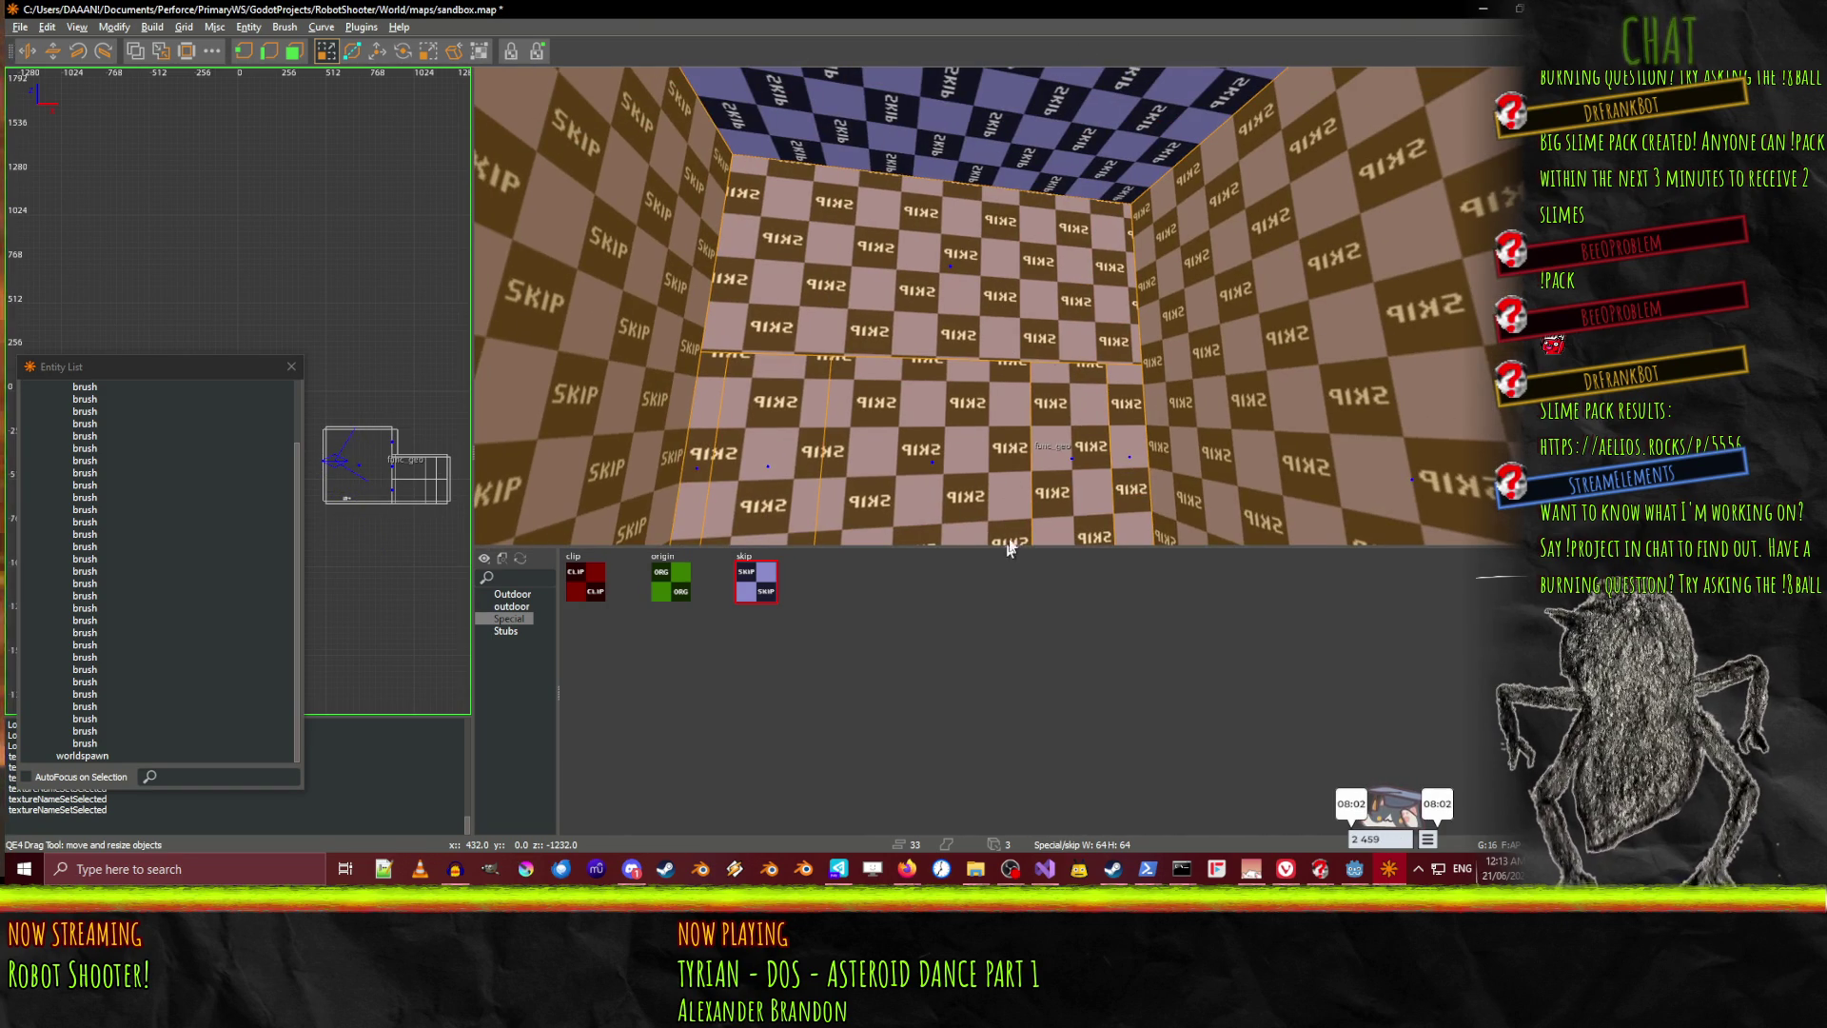
right_click(1009, 306)
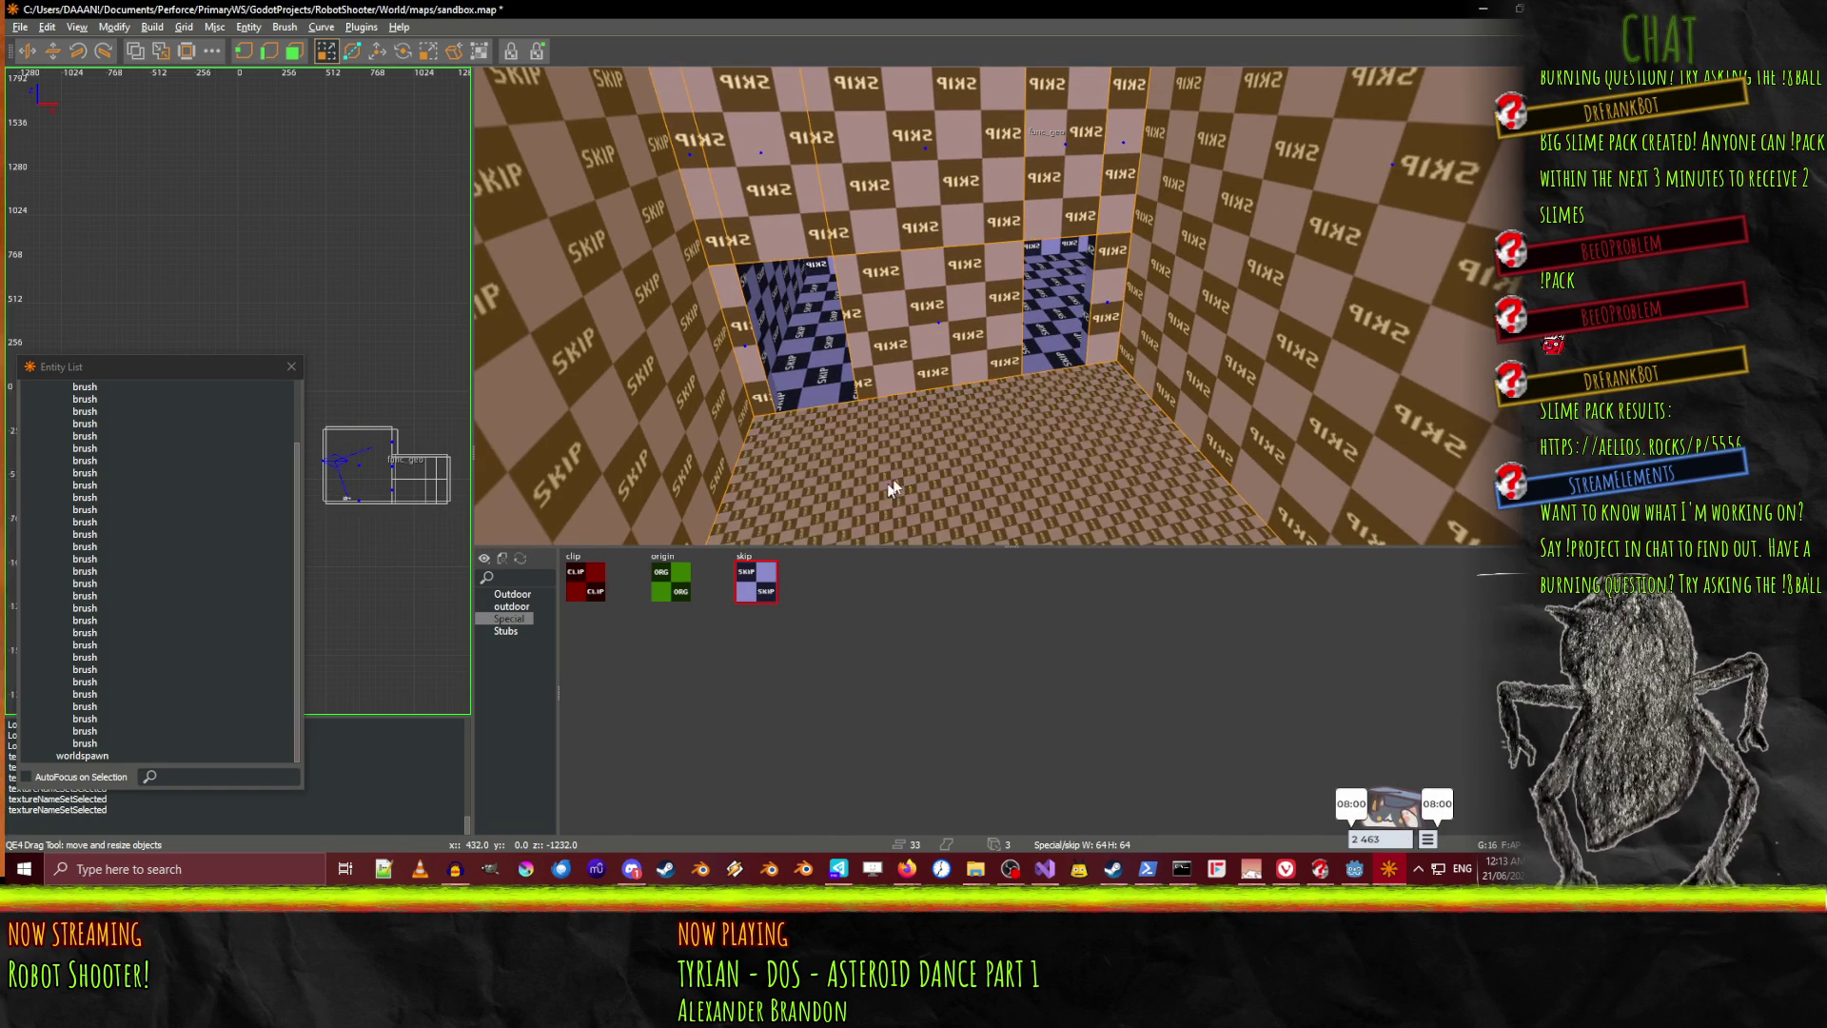
Apply Stubs/greybox_blue_grid to the walls and floor, leaving the ceiling brush out
scroll(885, 365, up, 3)
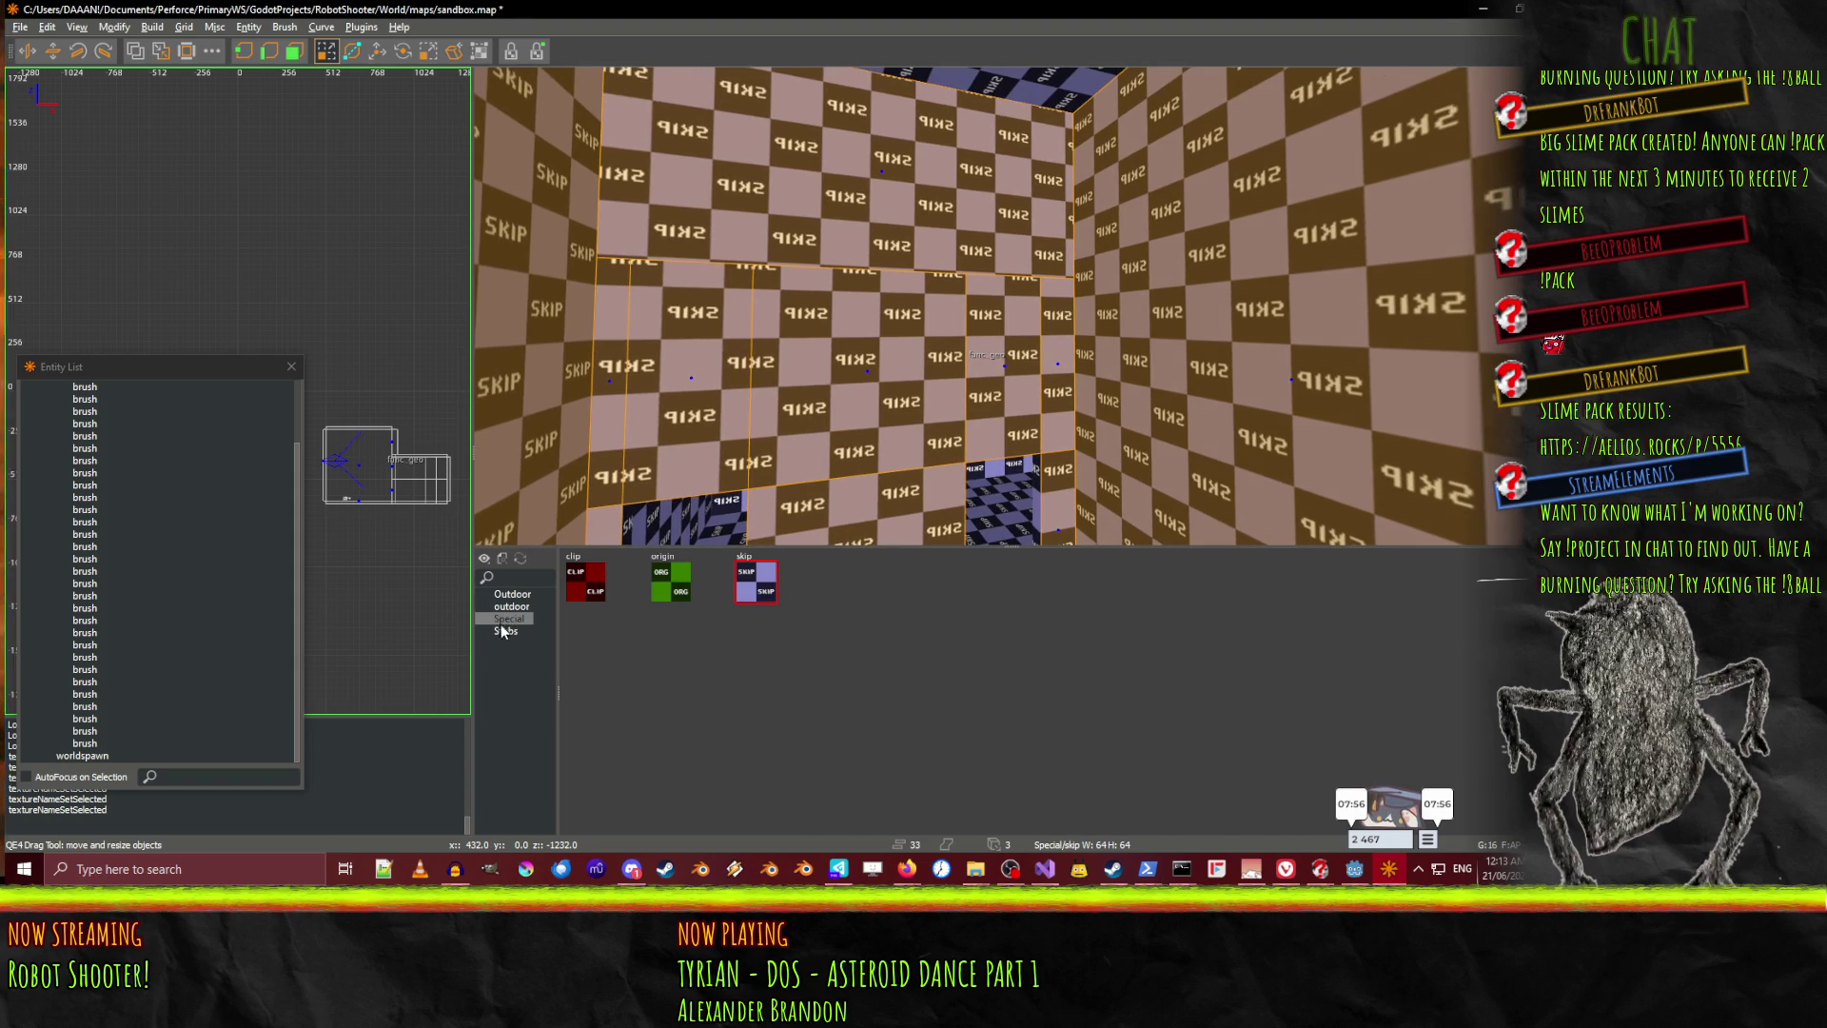
click(516, 632)
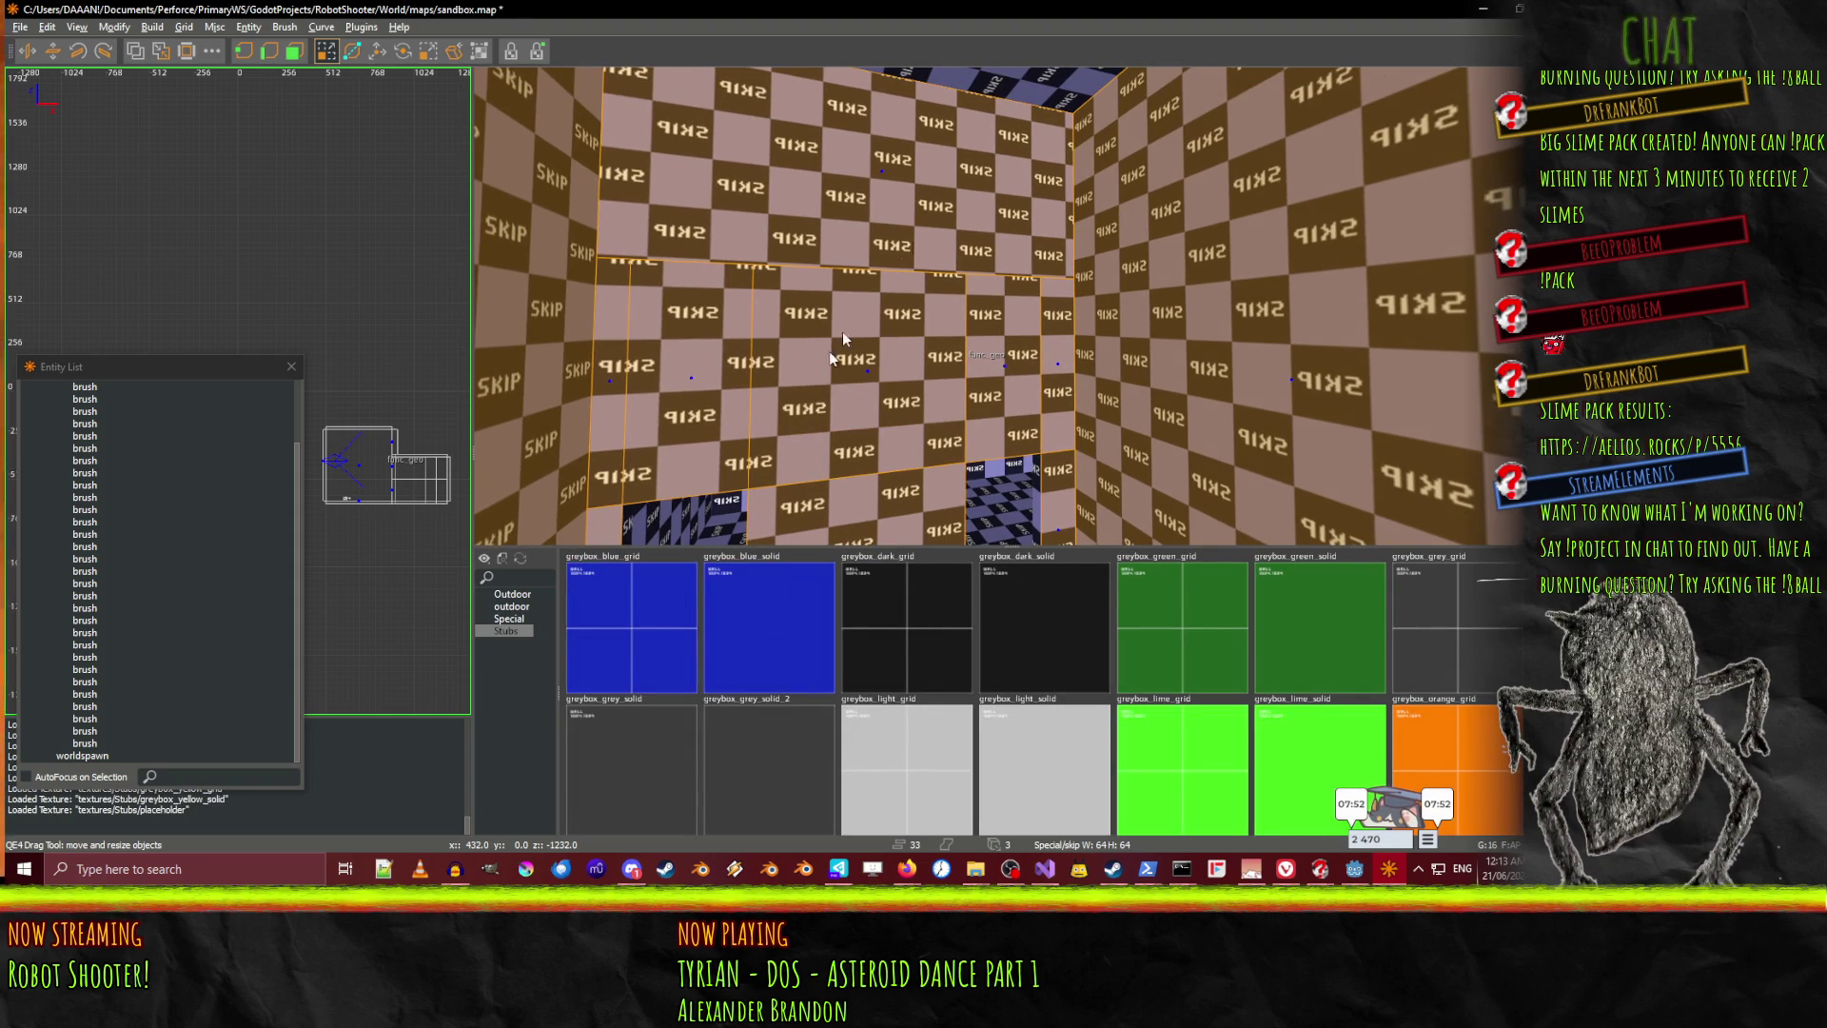
click(623, 680)
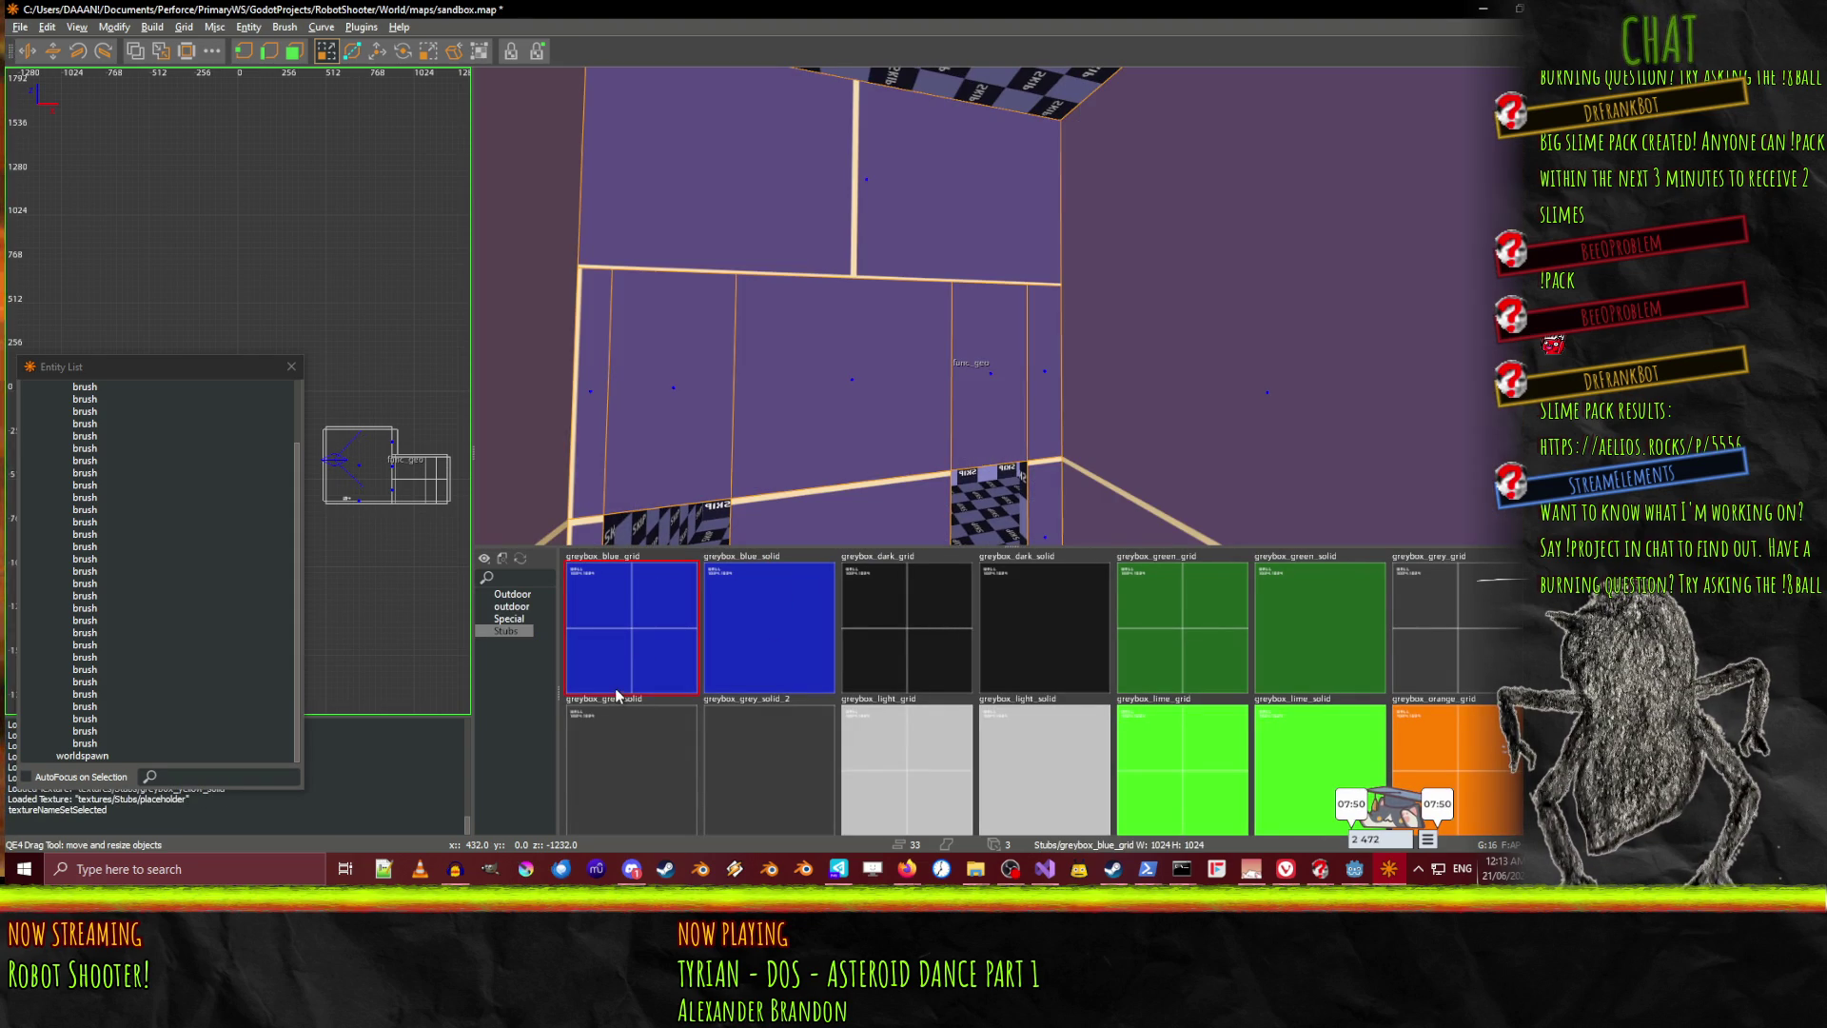
right_click(1009, 306)
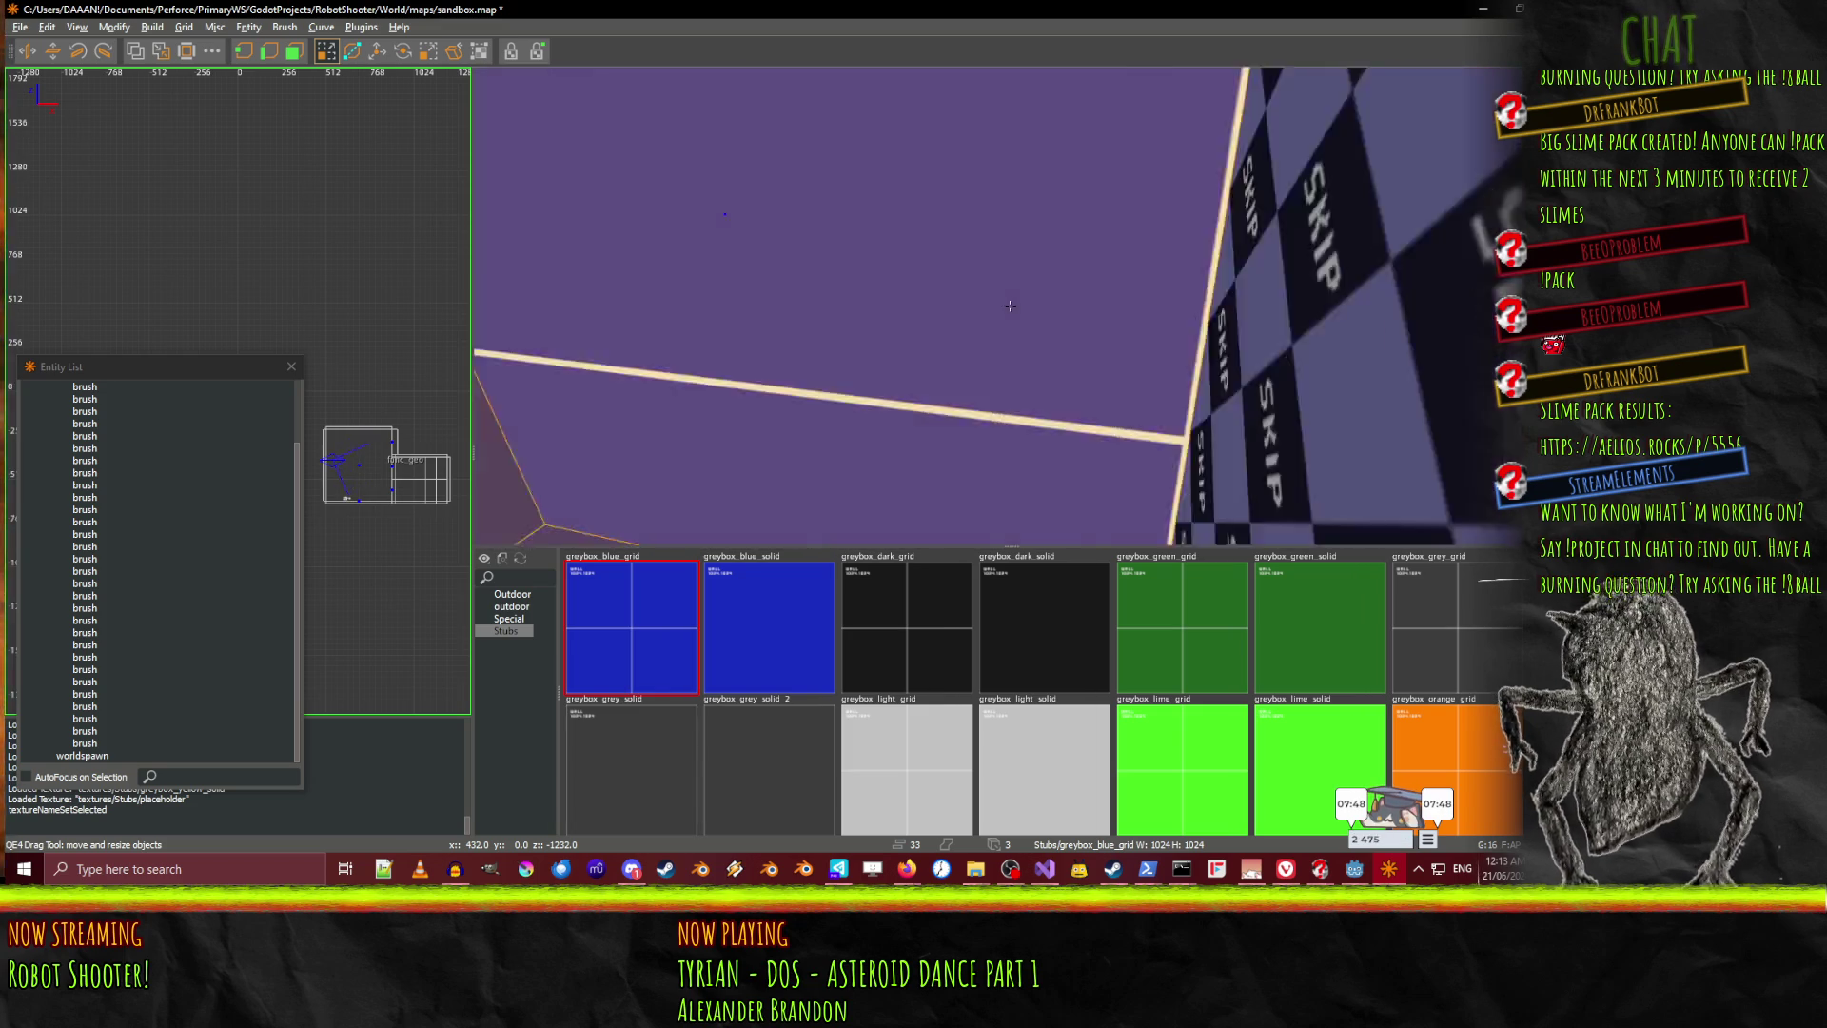
right_click(1009, 306)
ctrl+click(1092, 267)
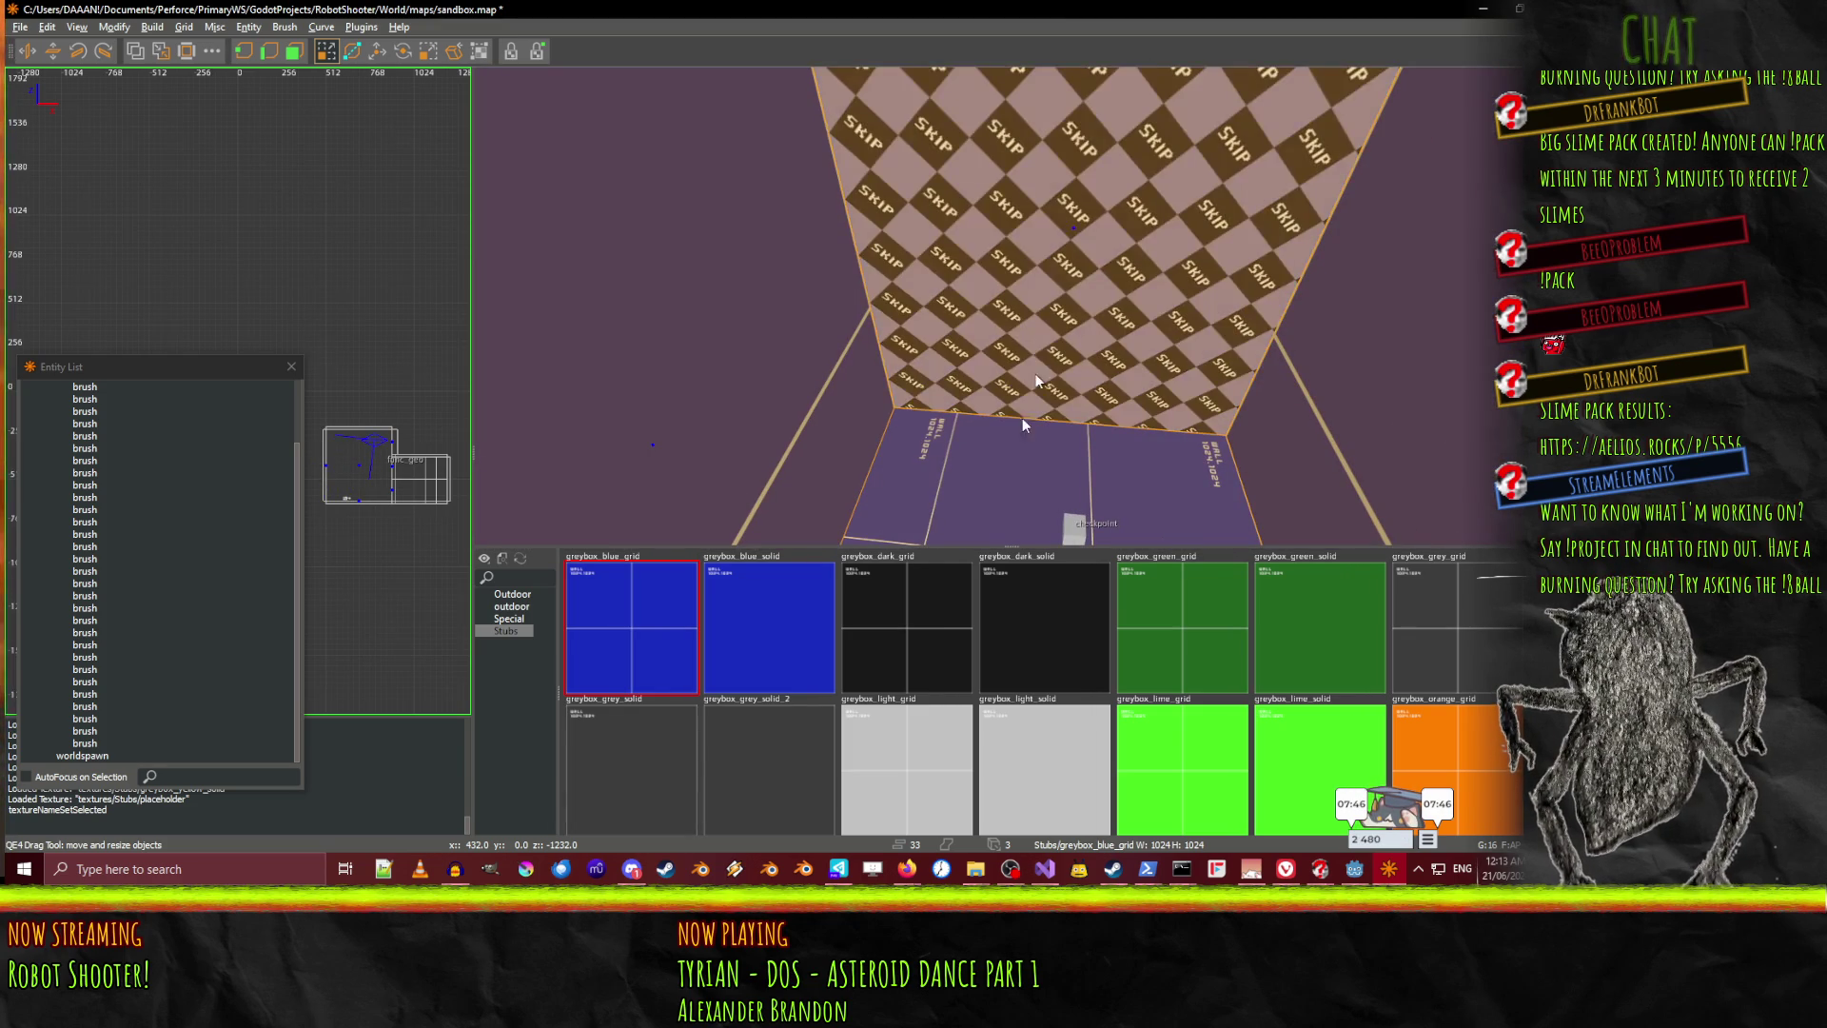
click(658, 664)
Deselect, inspect the blue walls up close, and save sandbox.map
right_click(940, 276)
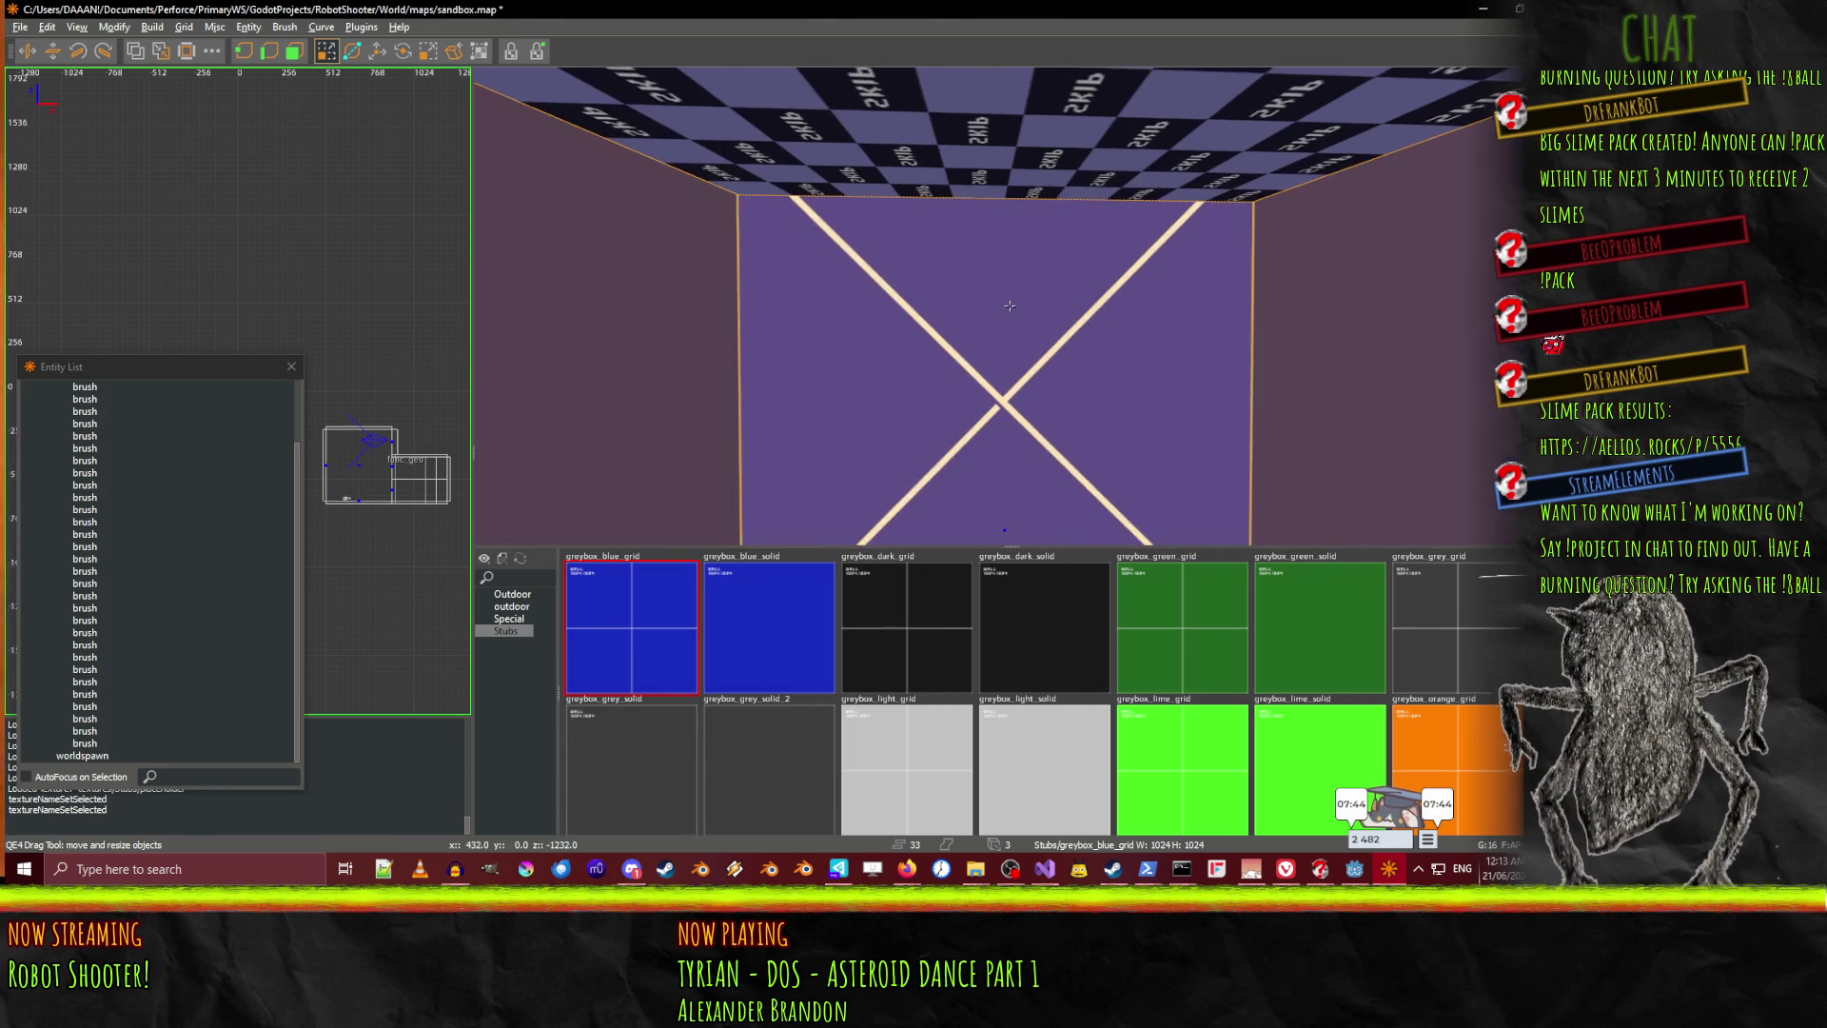
key(Escape)
right_click(1009, 305)
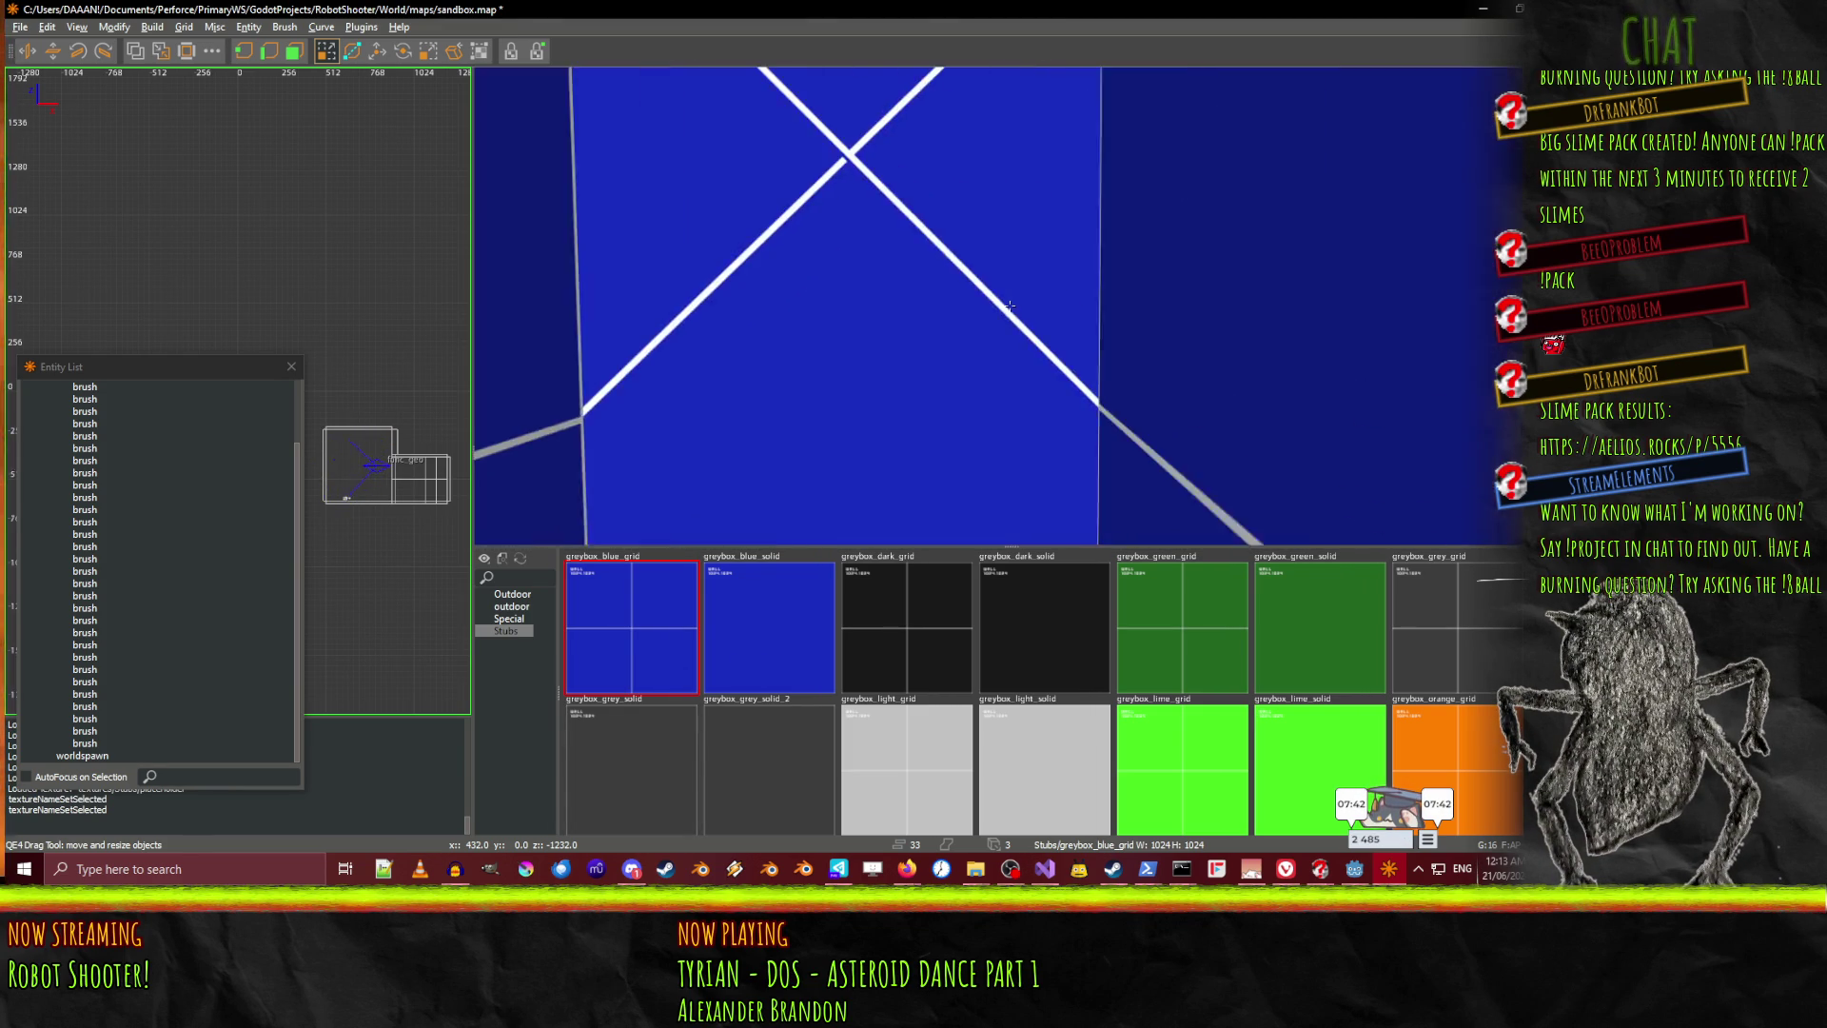
key(Down)
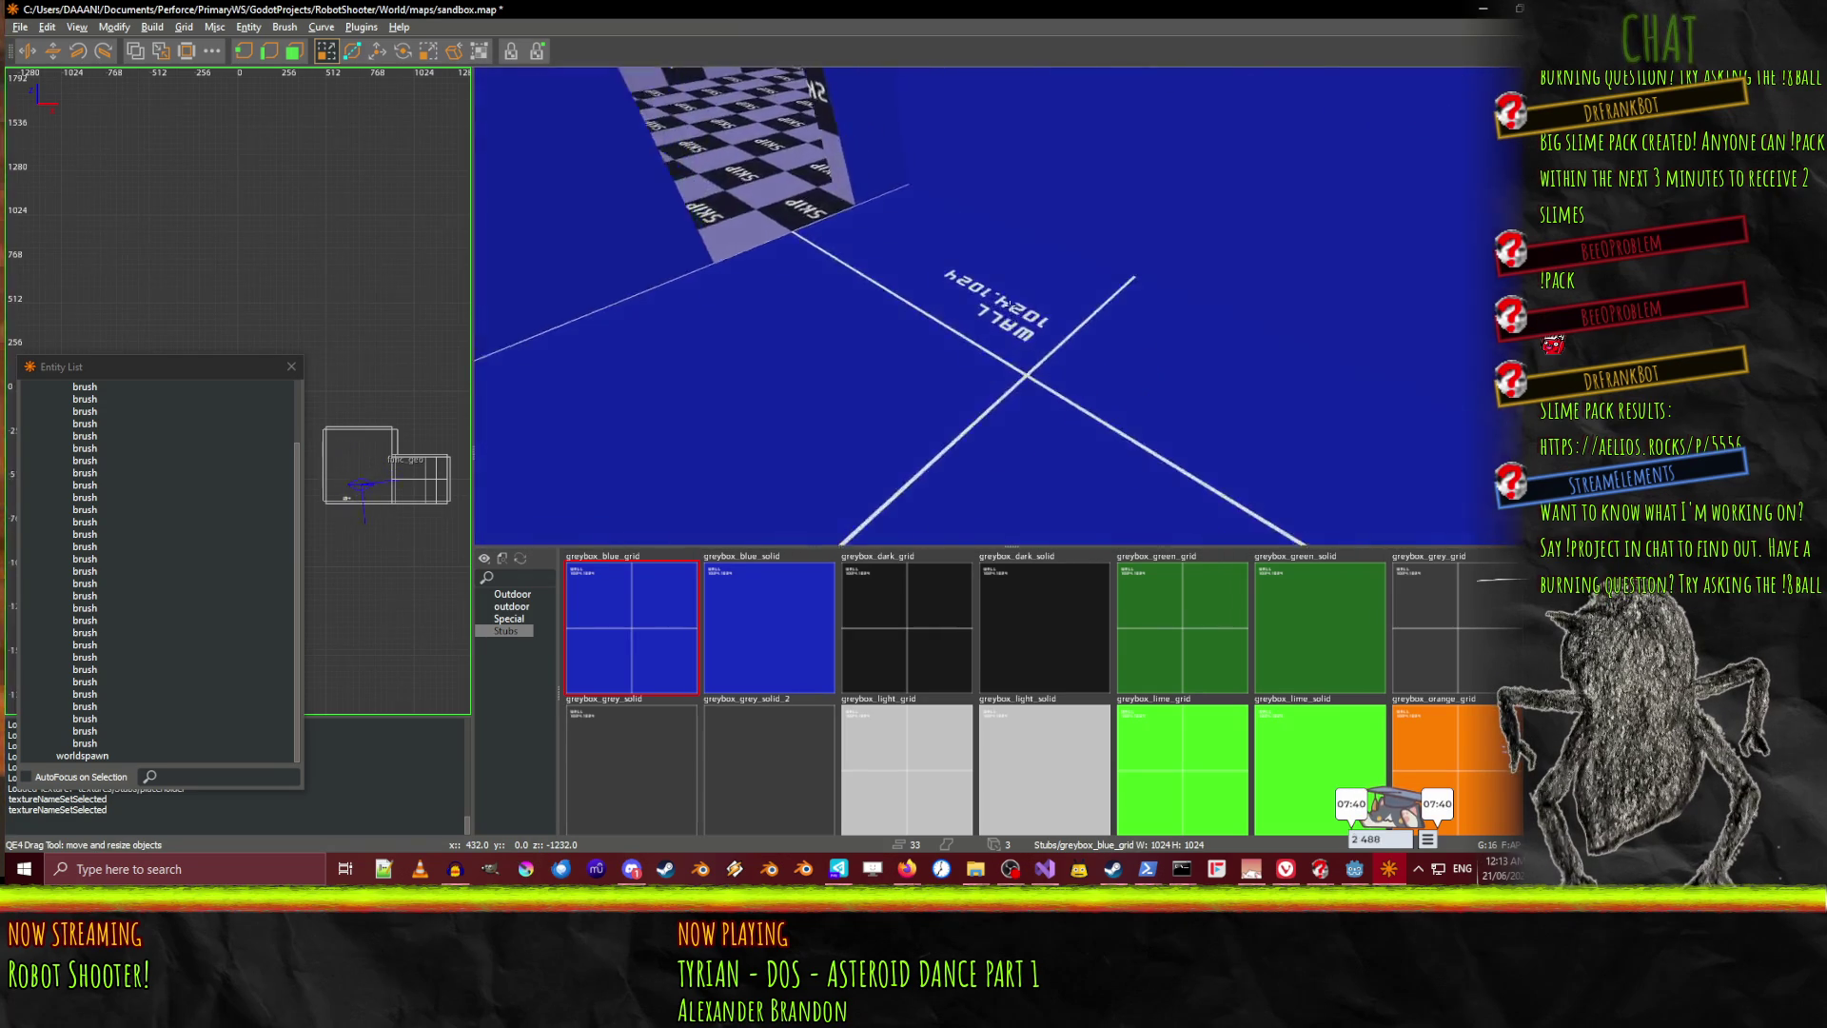
right_click(1010, 306)
key(ctrl+s)
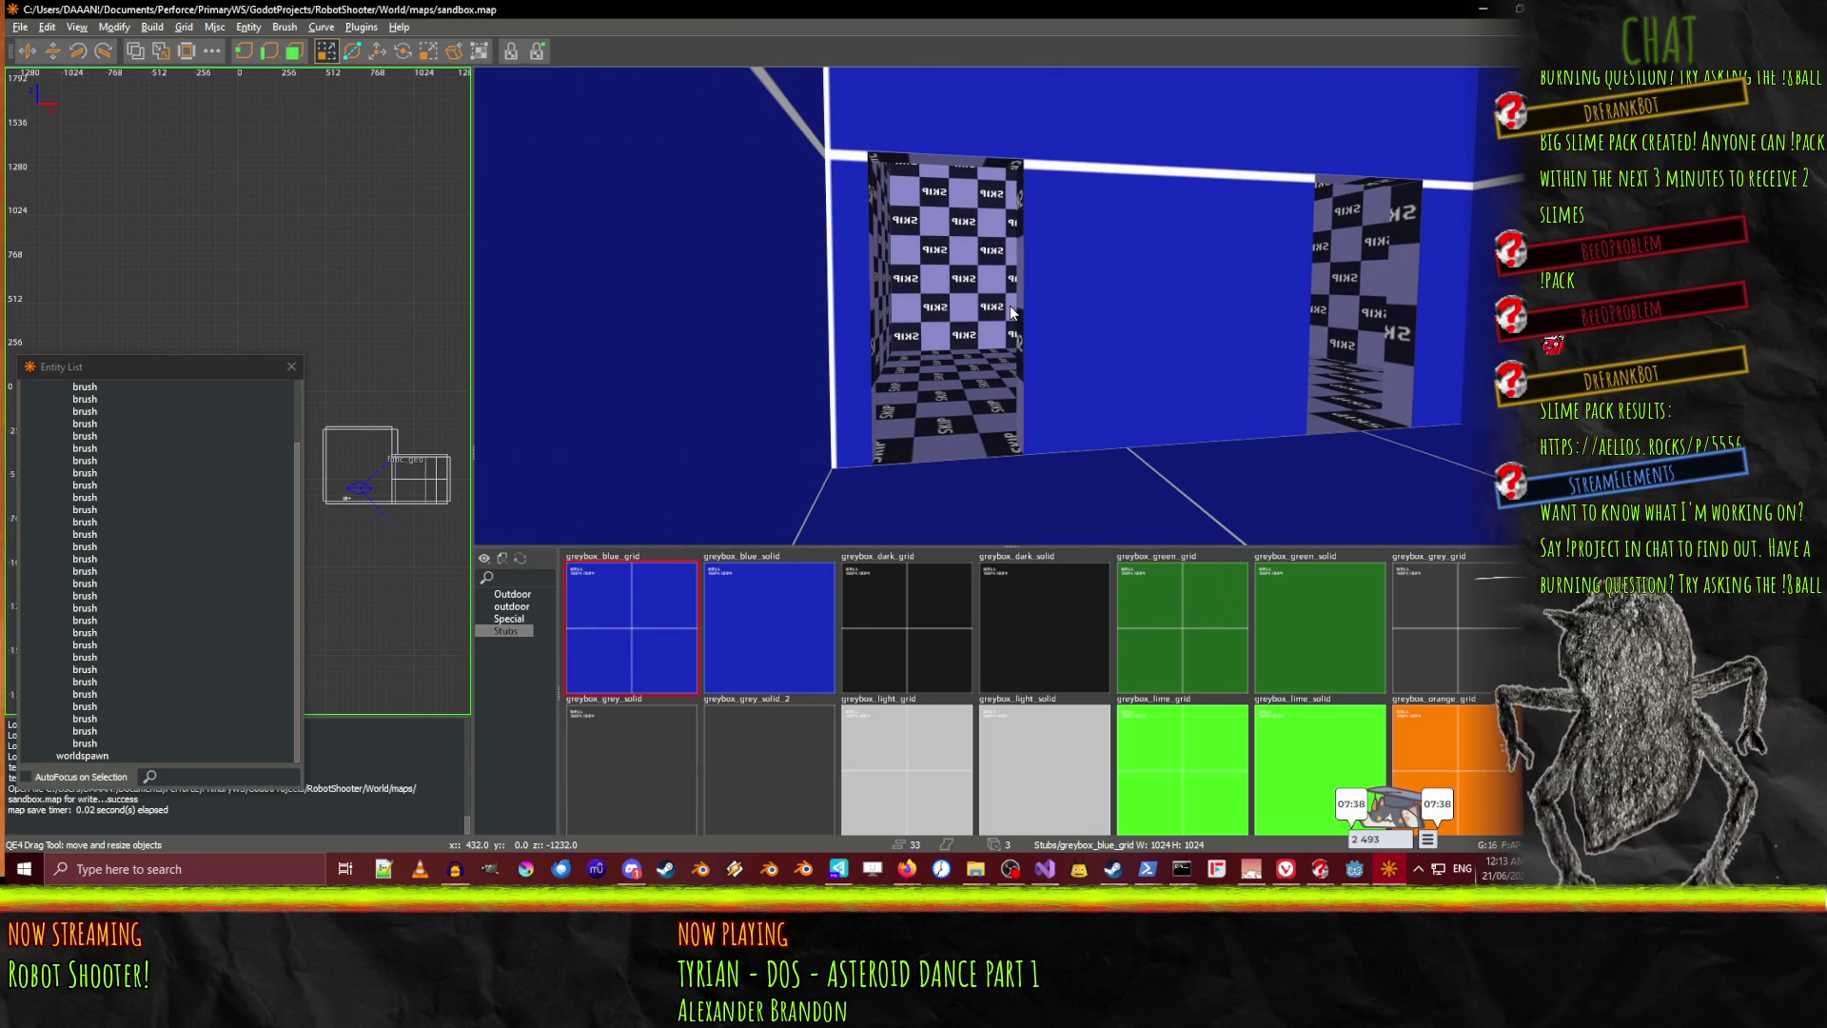
click(1354, 869)
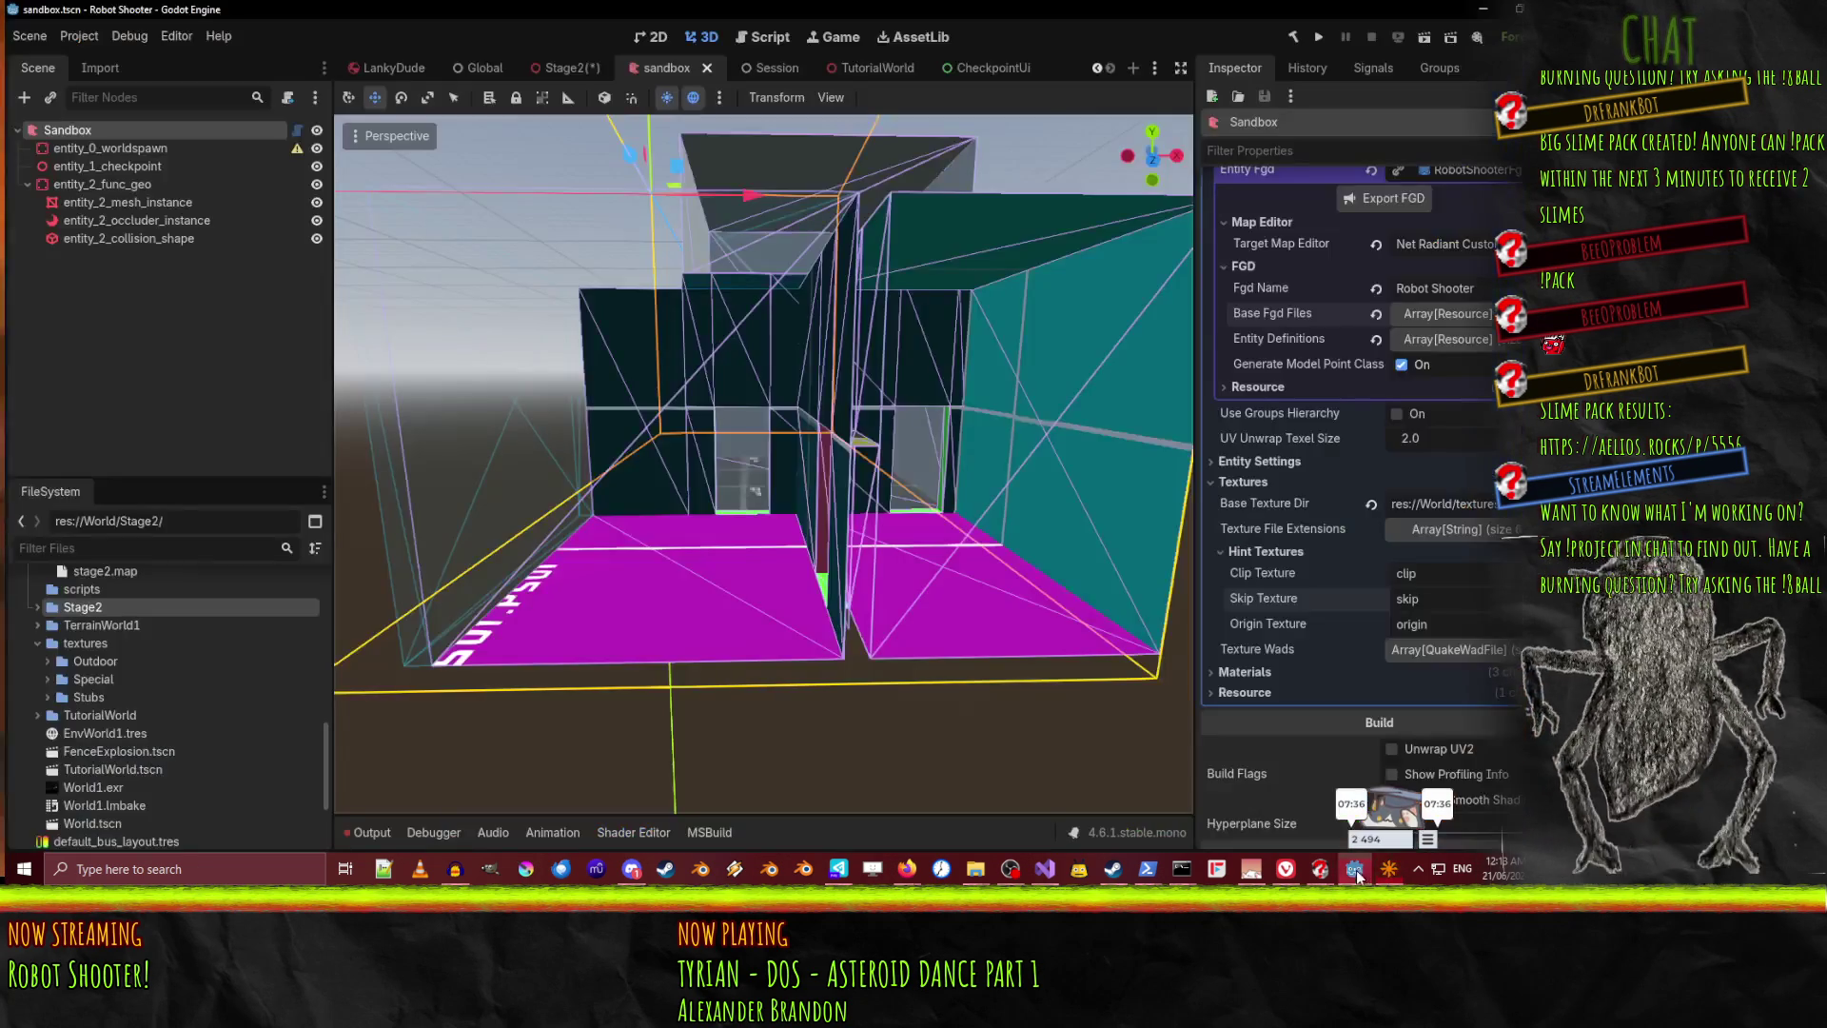
Rebuild the sandbox map and orbit in to view the new geometry
scroll(1357, 225, up, 5)
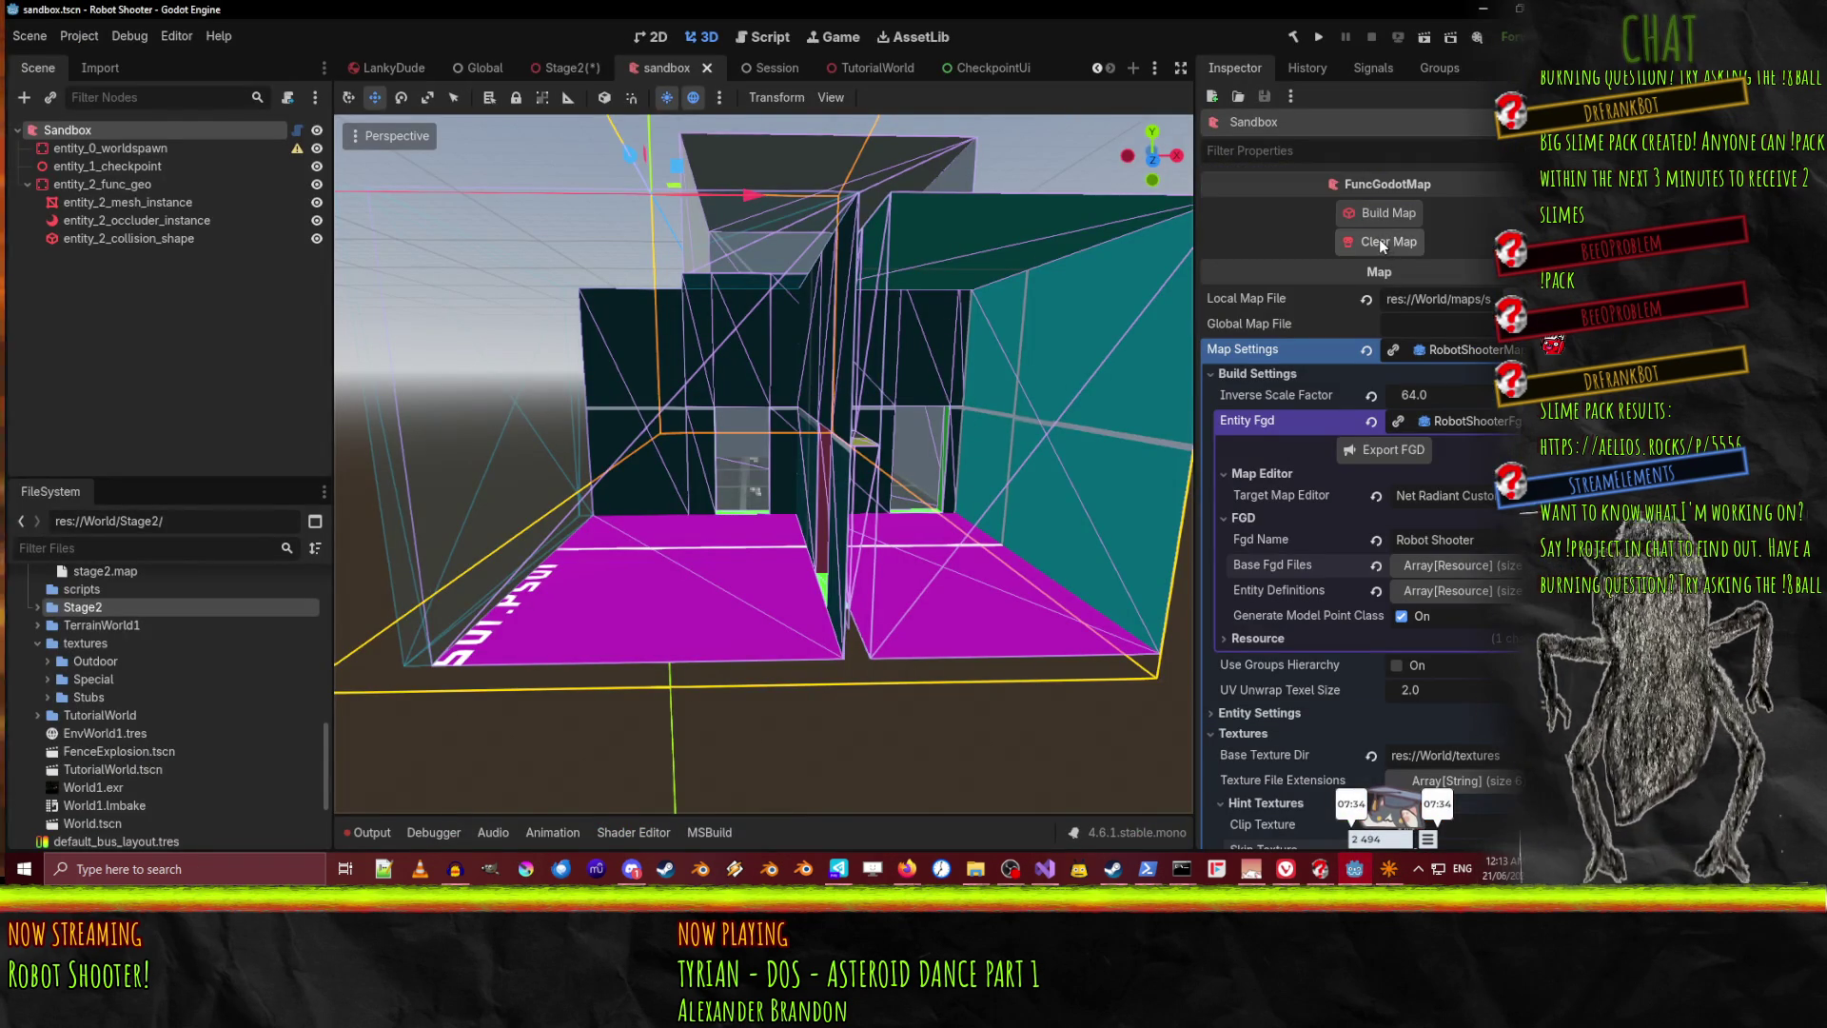
click(1373, 212)
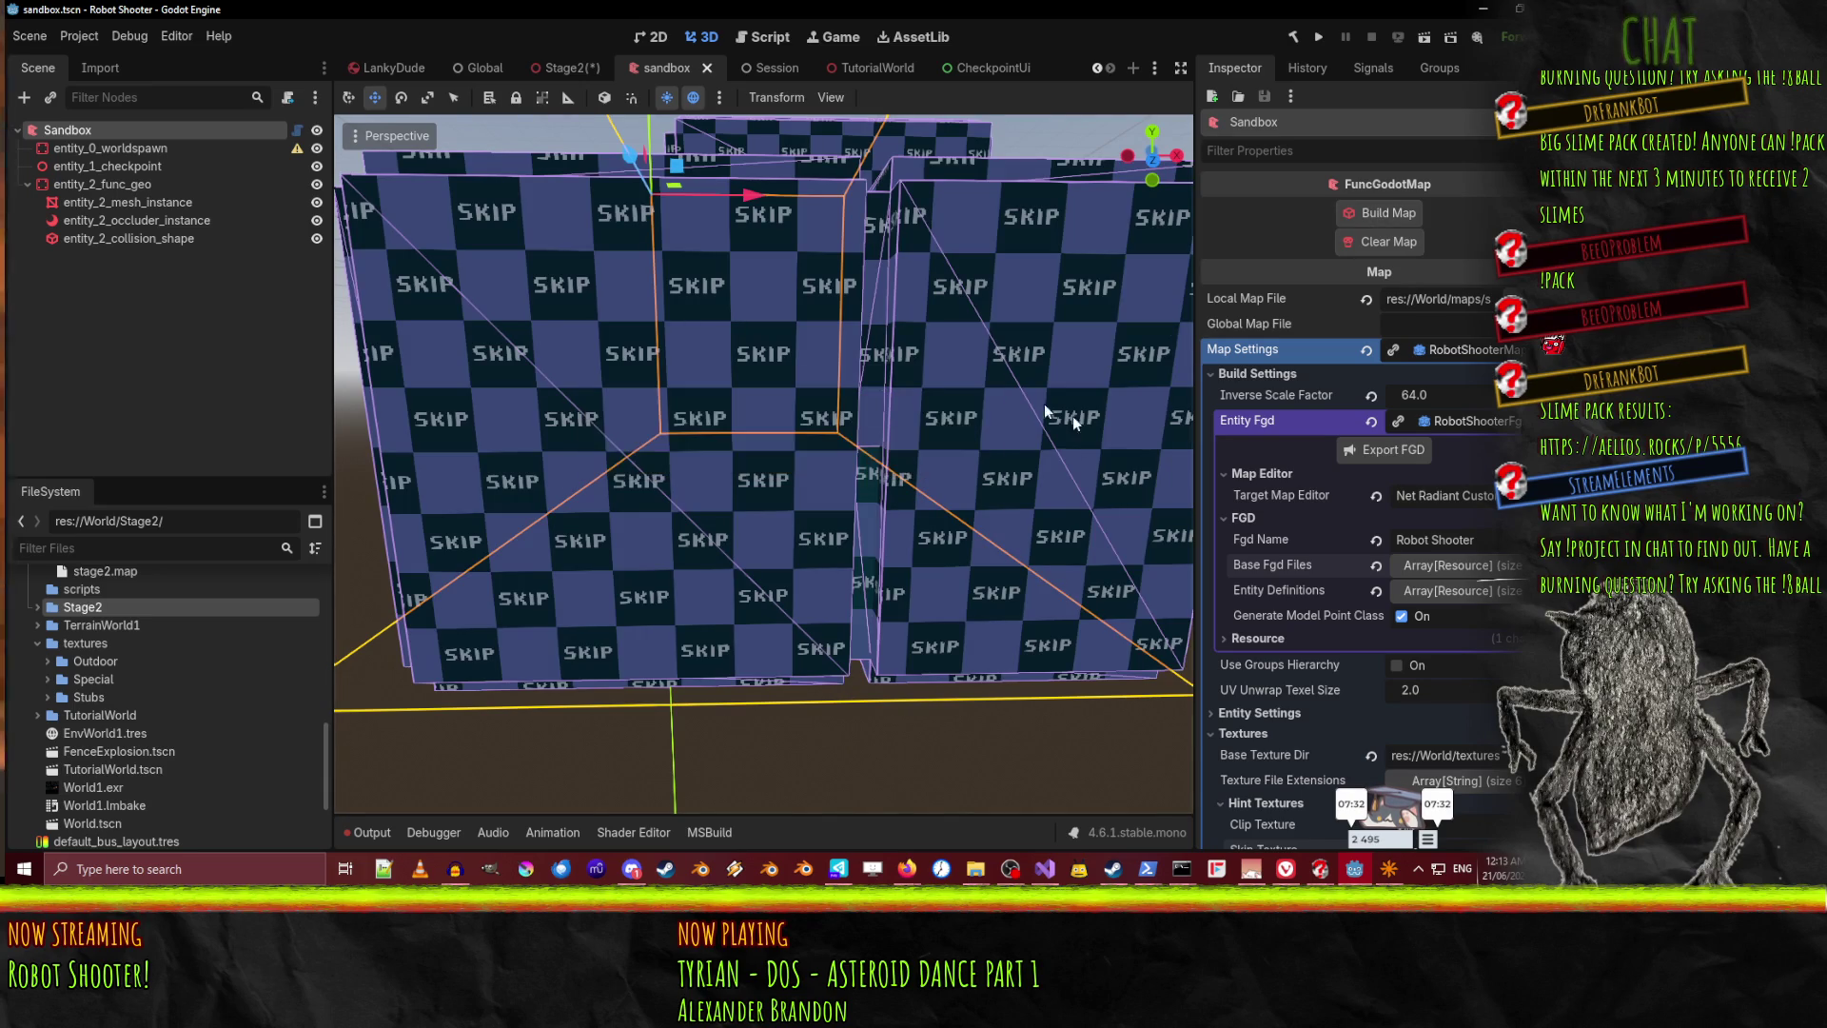
drag(795, 431, 913, 476)
scroll(1385, 565, down, 5)
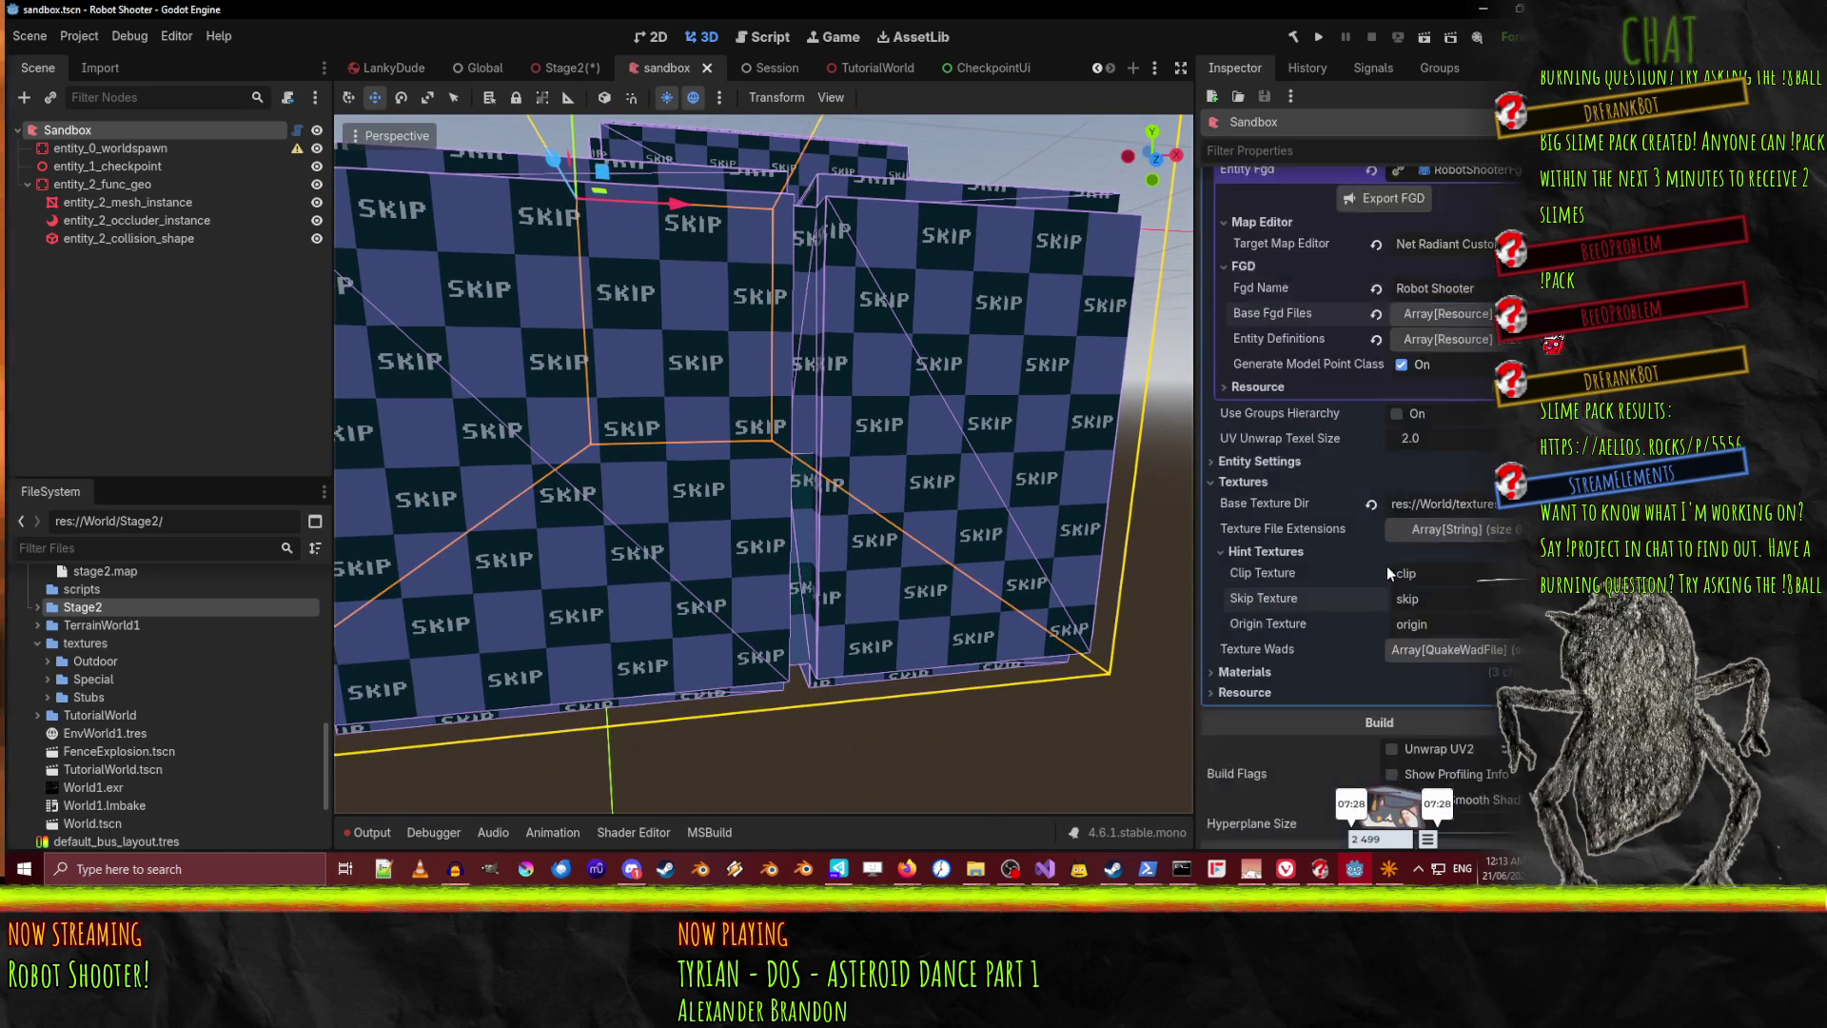
Set the Clip, Skip and Origin hints to special/clip, special/skip and special/origin
click(1455, 496)
text(pecial)
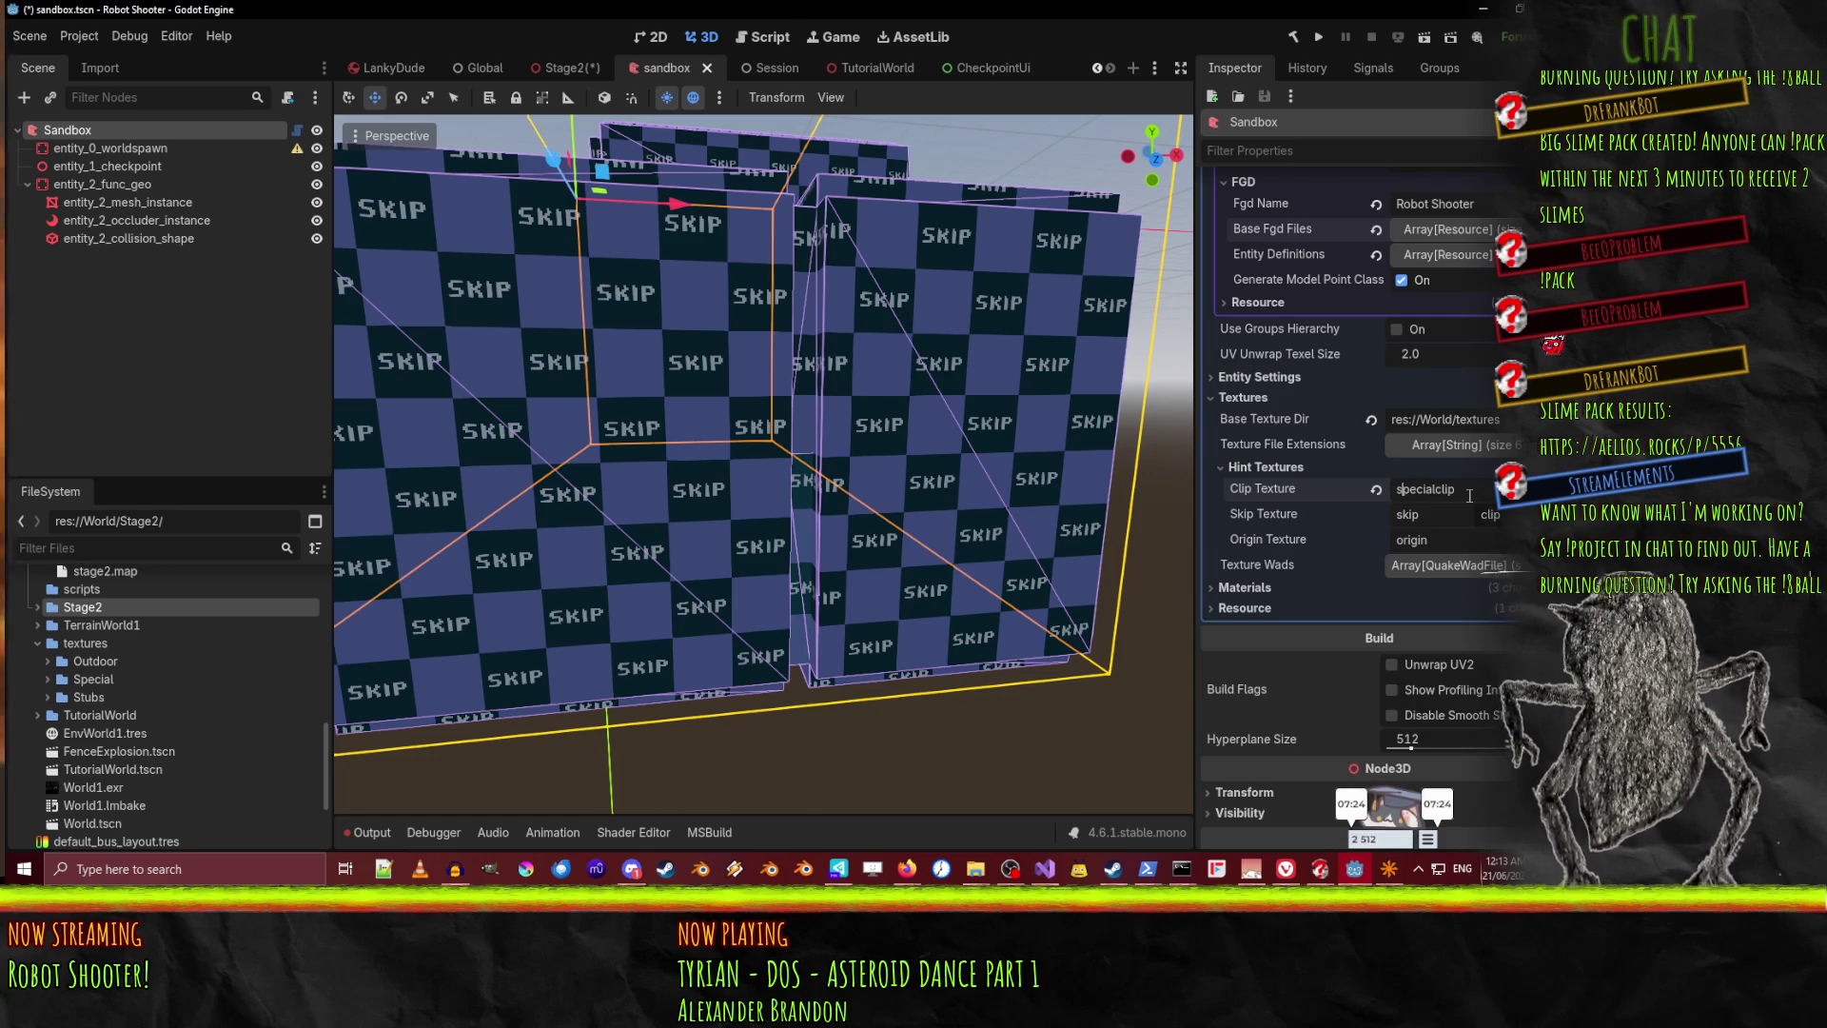
text(s)
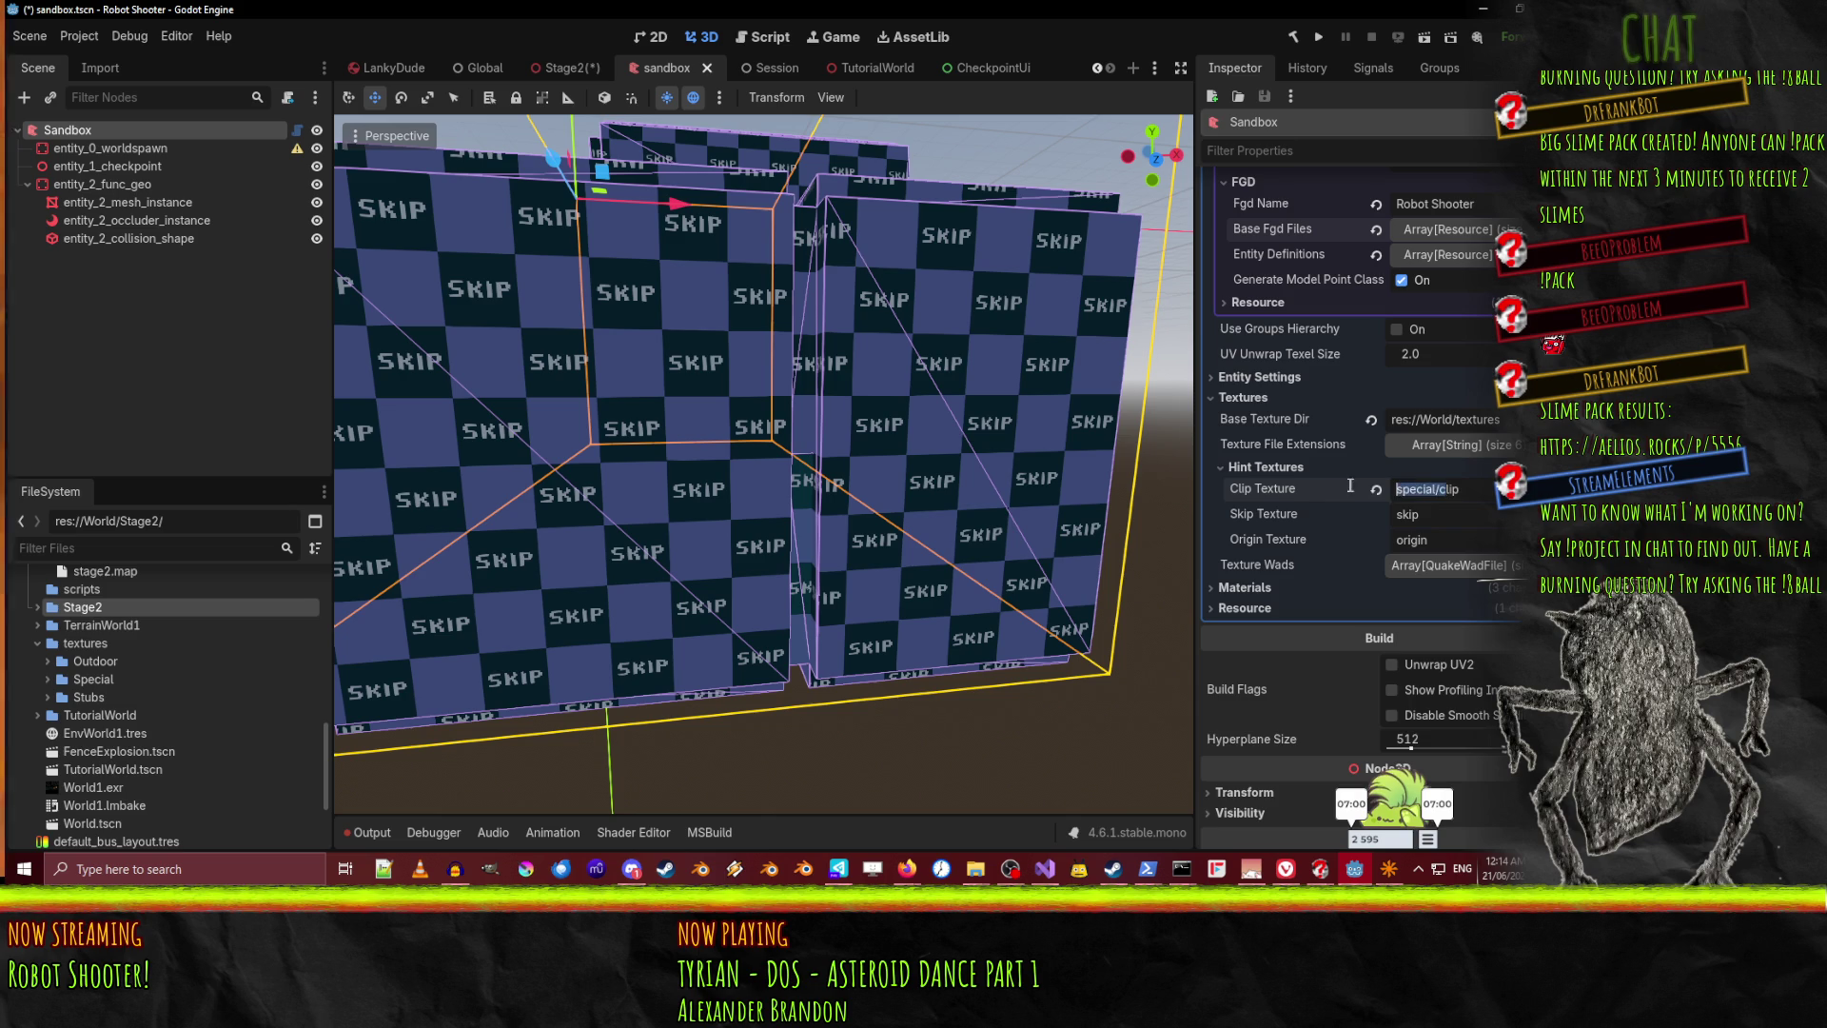
click(1466, 511)
text(special/)
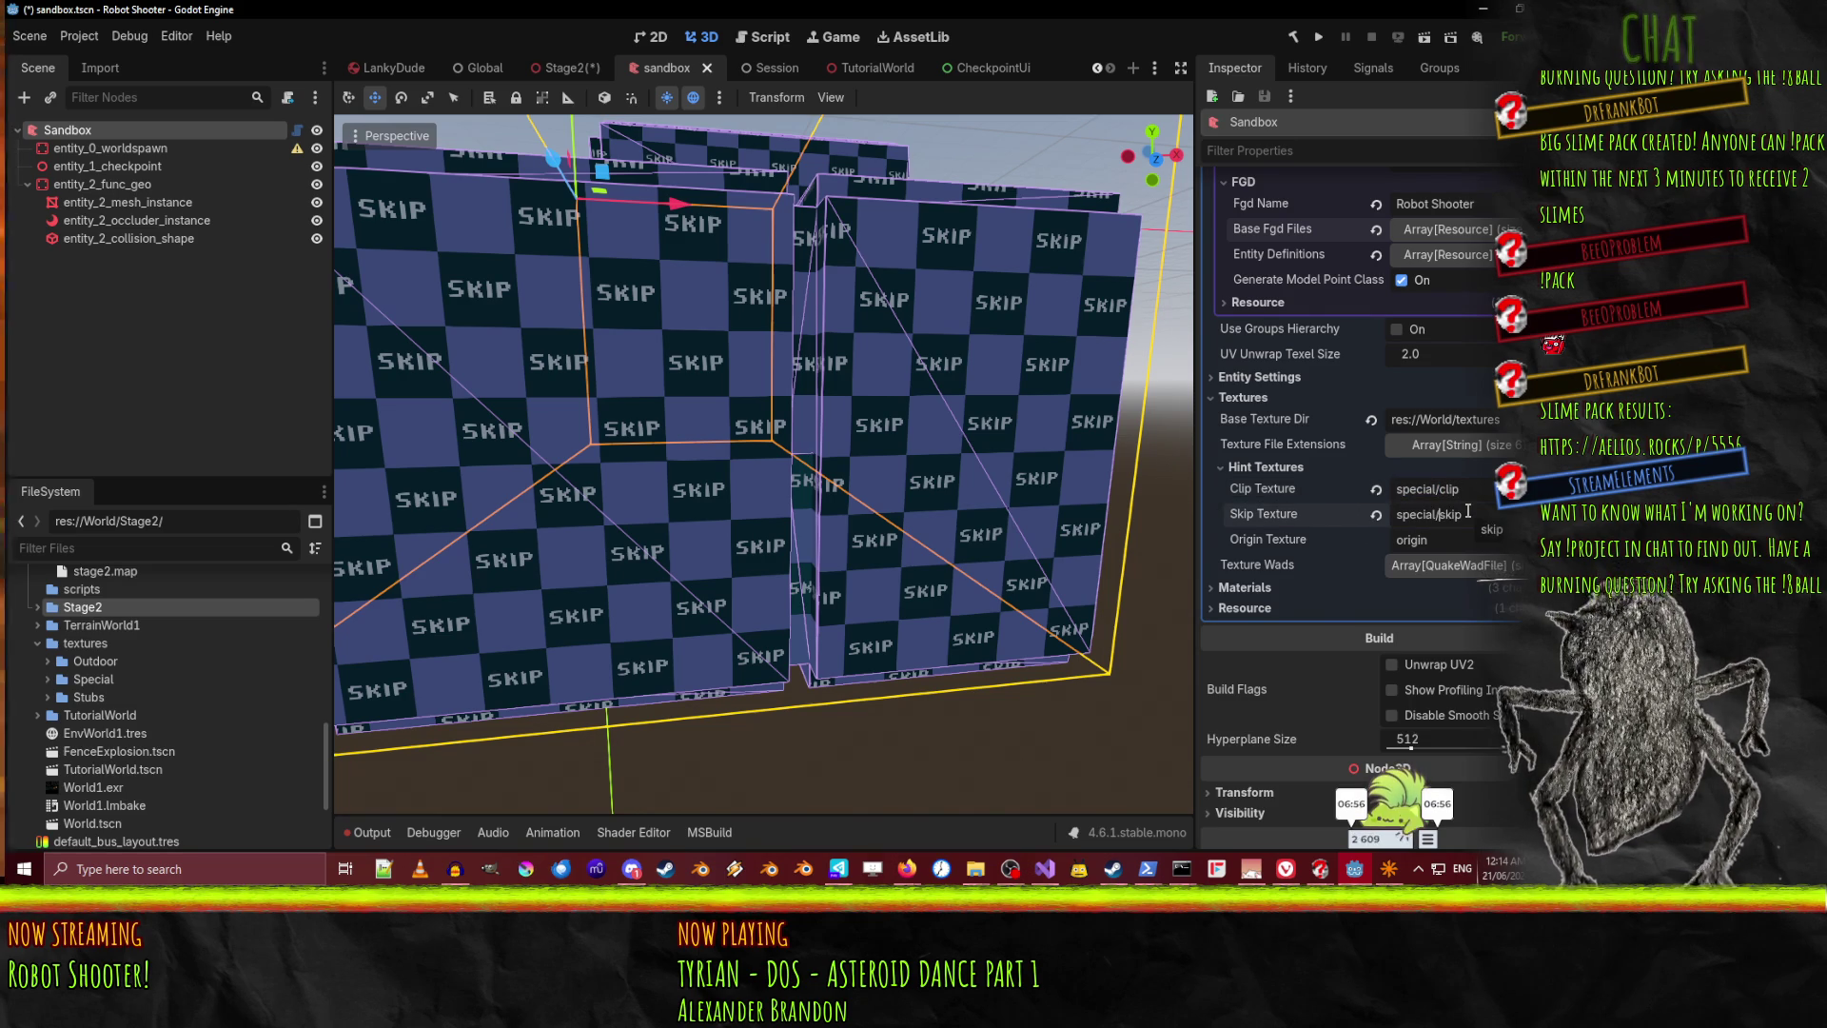
click(1461, 540)
text(special/)
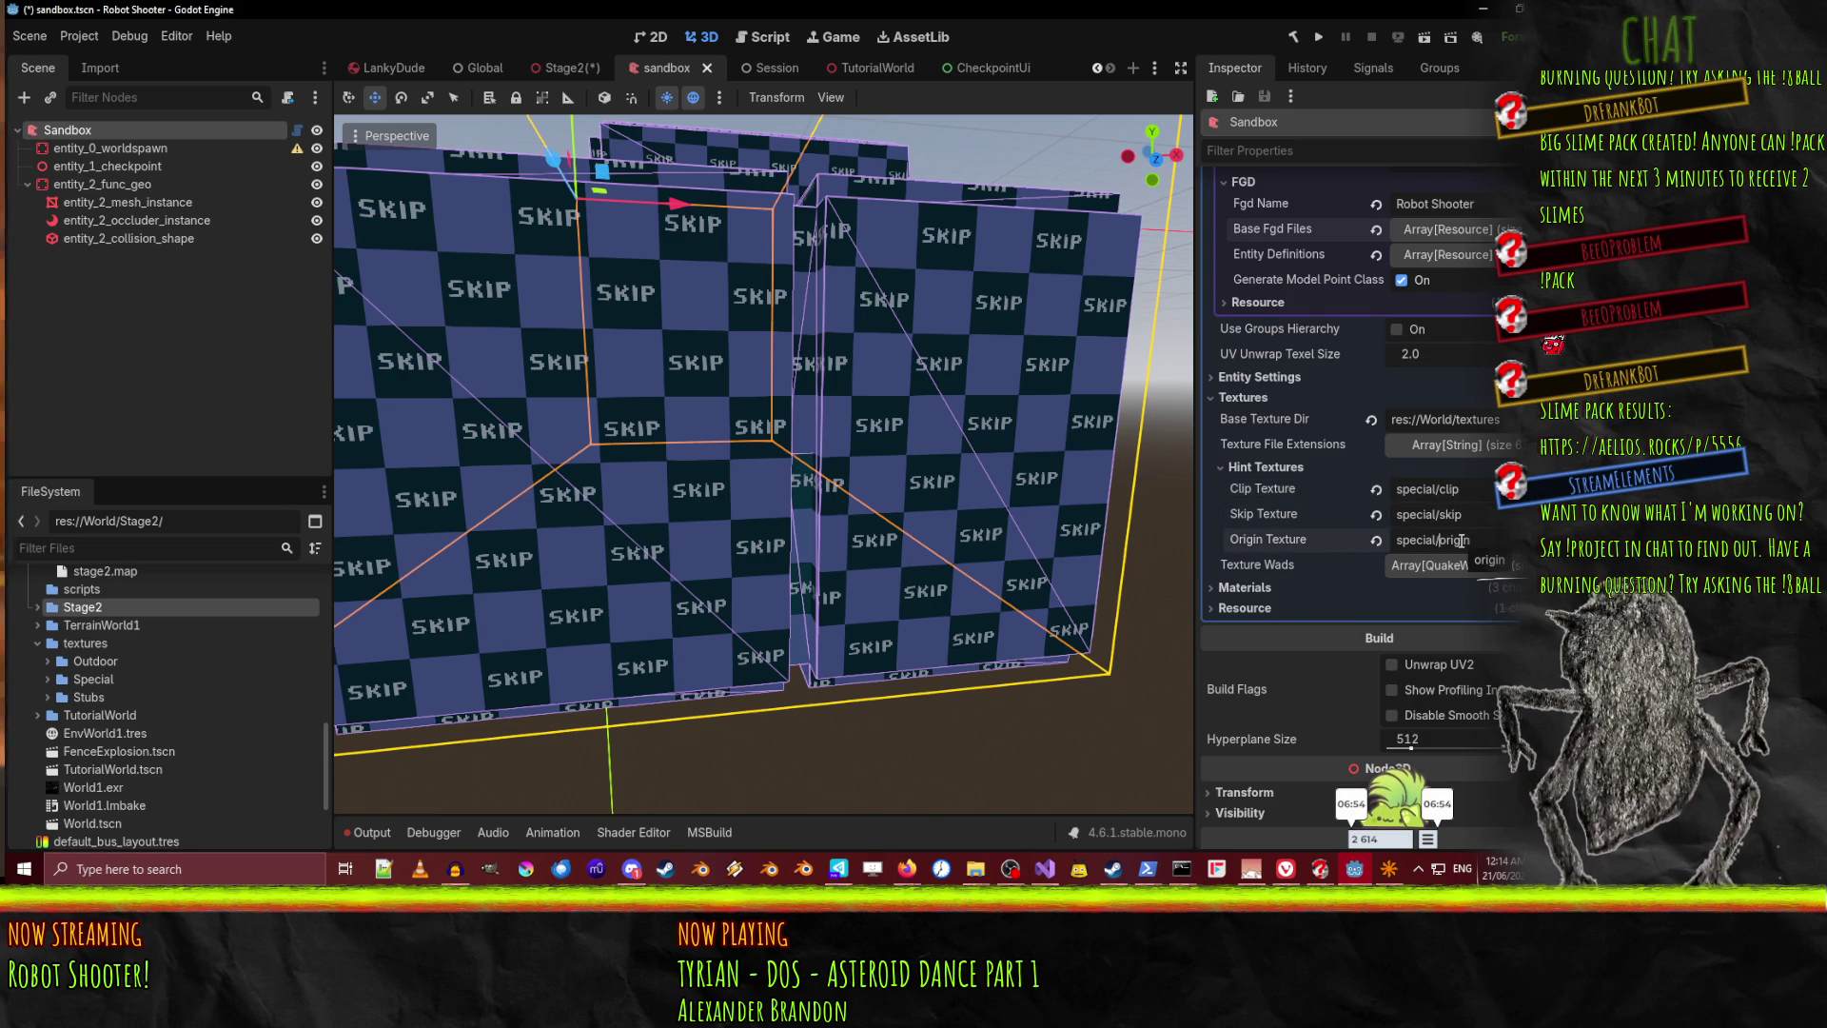
scroll(1440, 343, up, 5)
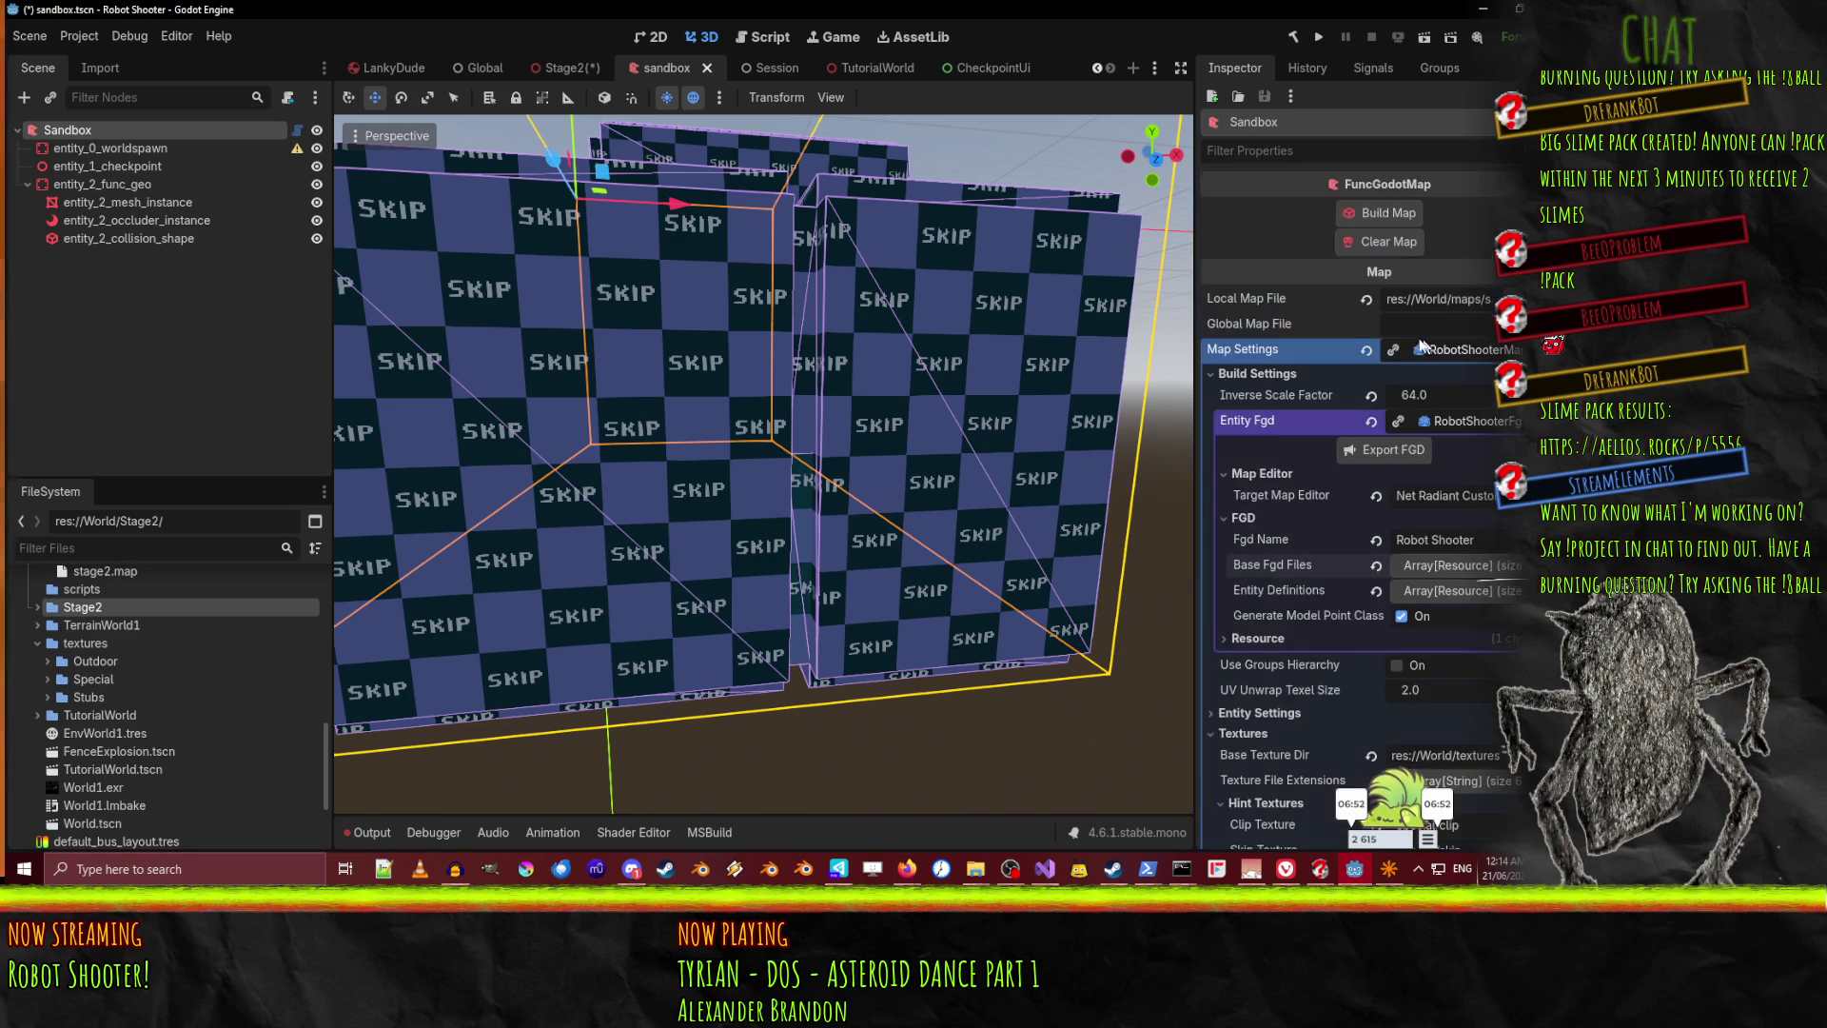
Rebuild with the new hints, fly around the blue room, then return to sandbox.map in NetRadiant
click(1380, 215)
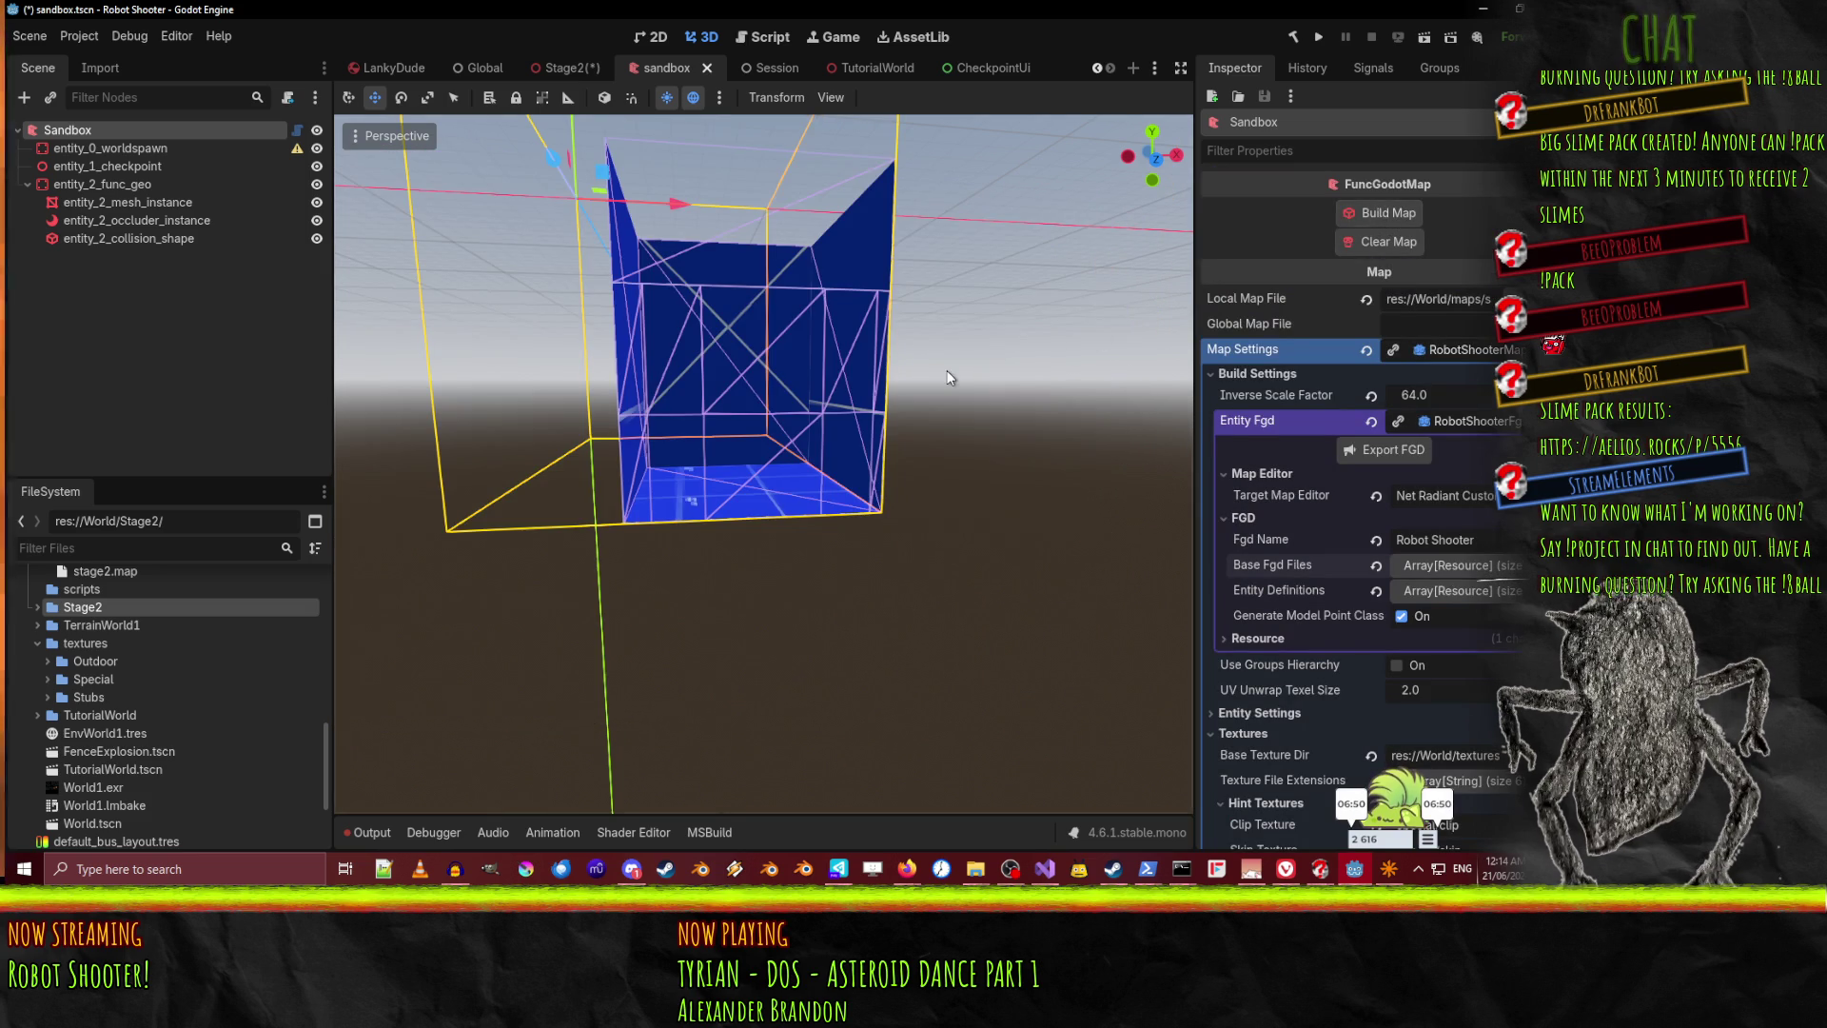
key(w)
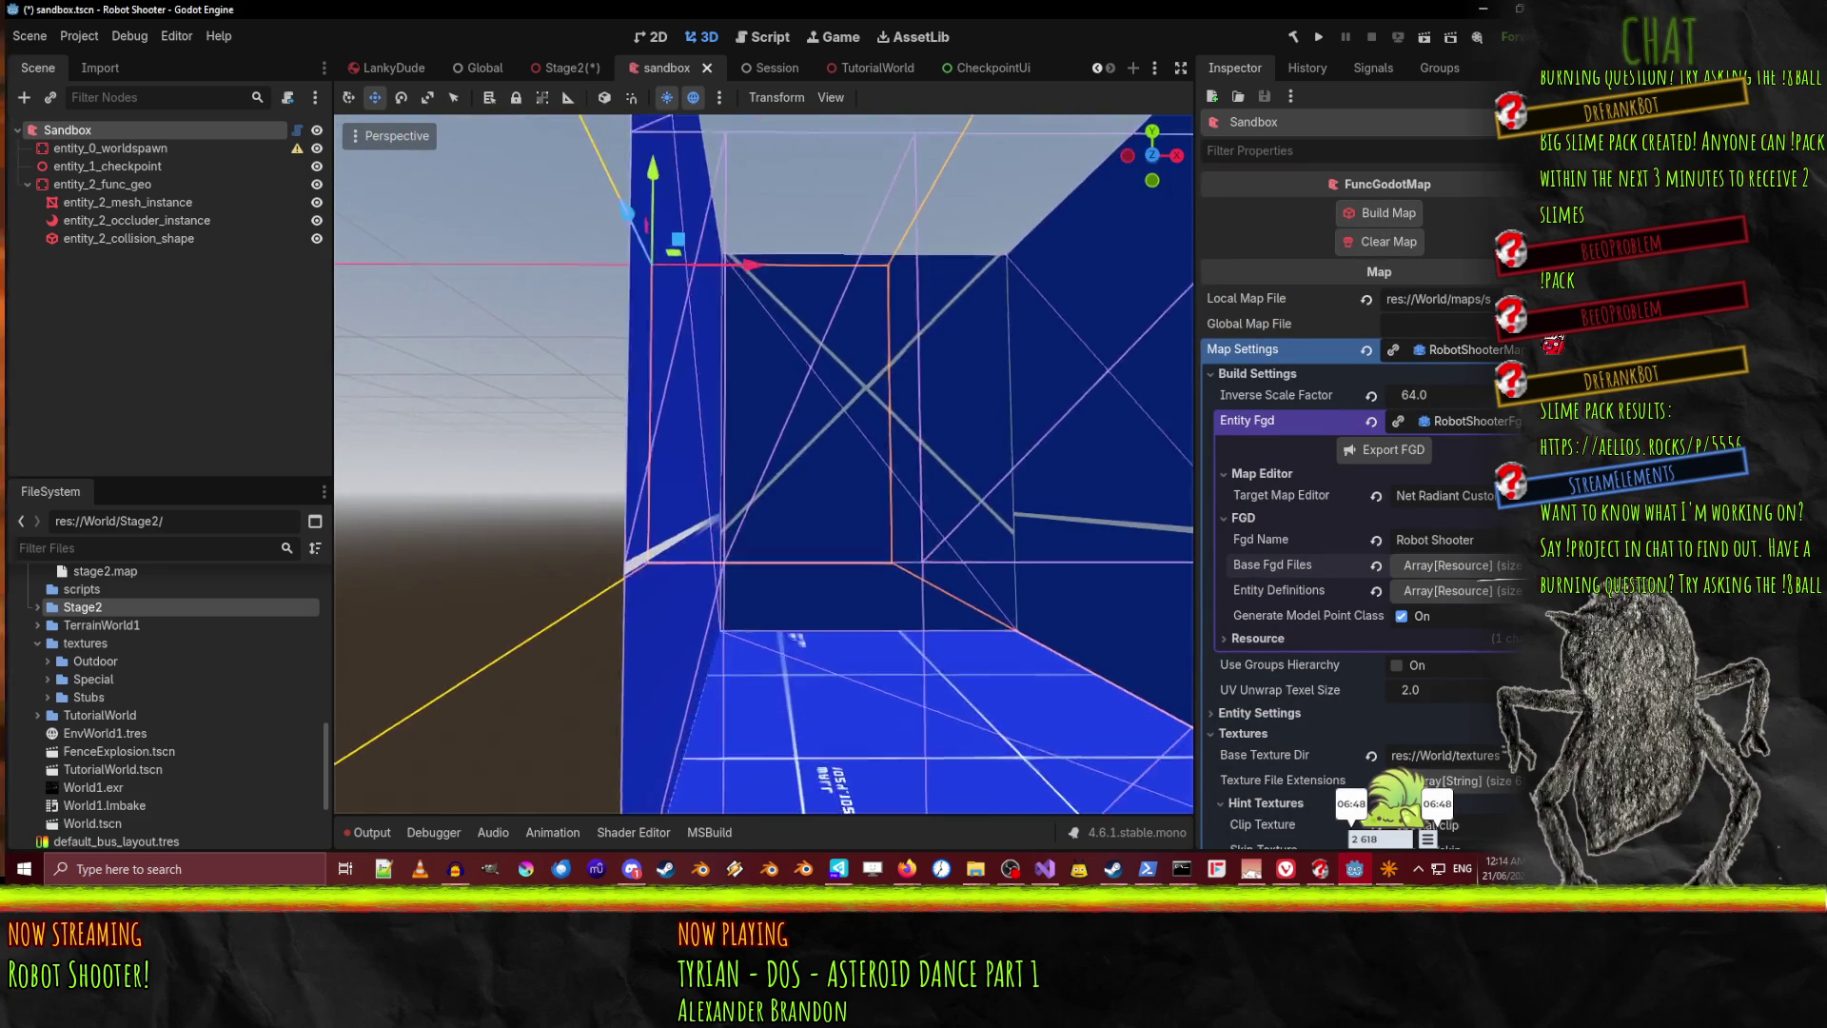
key(w)
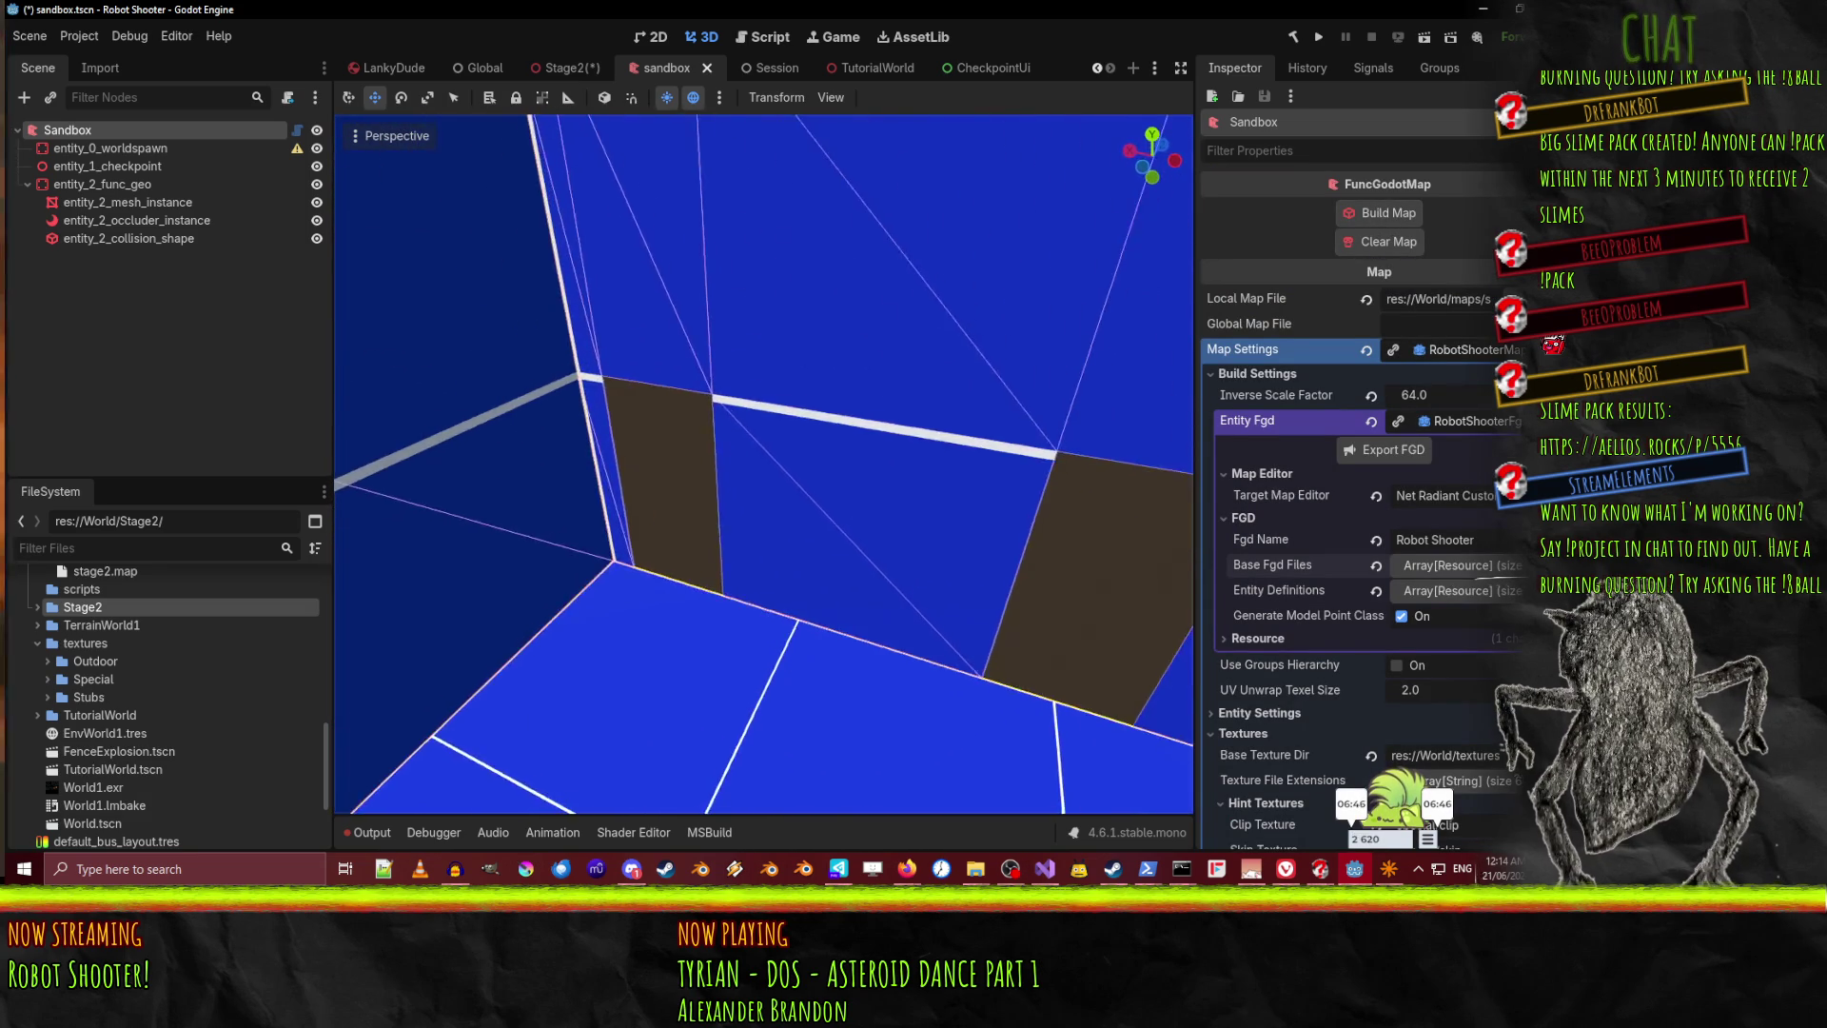
key(s)
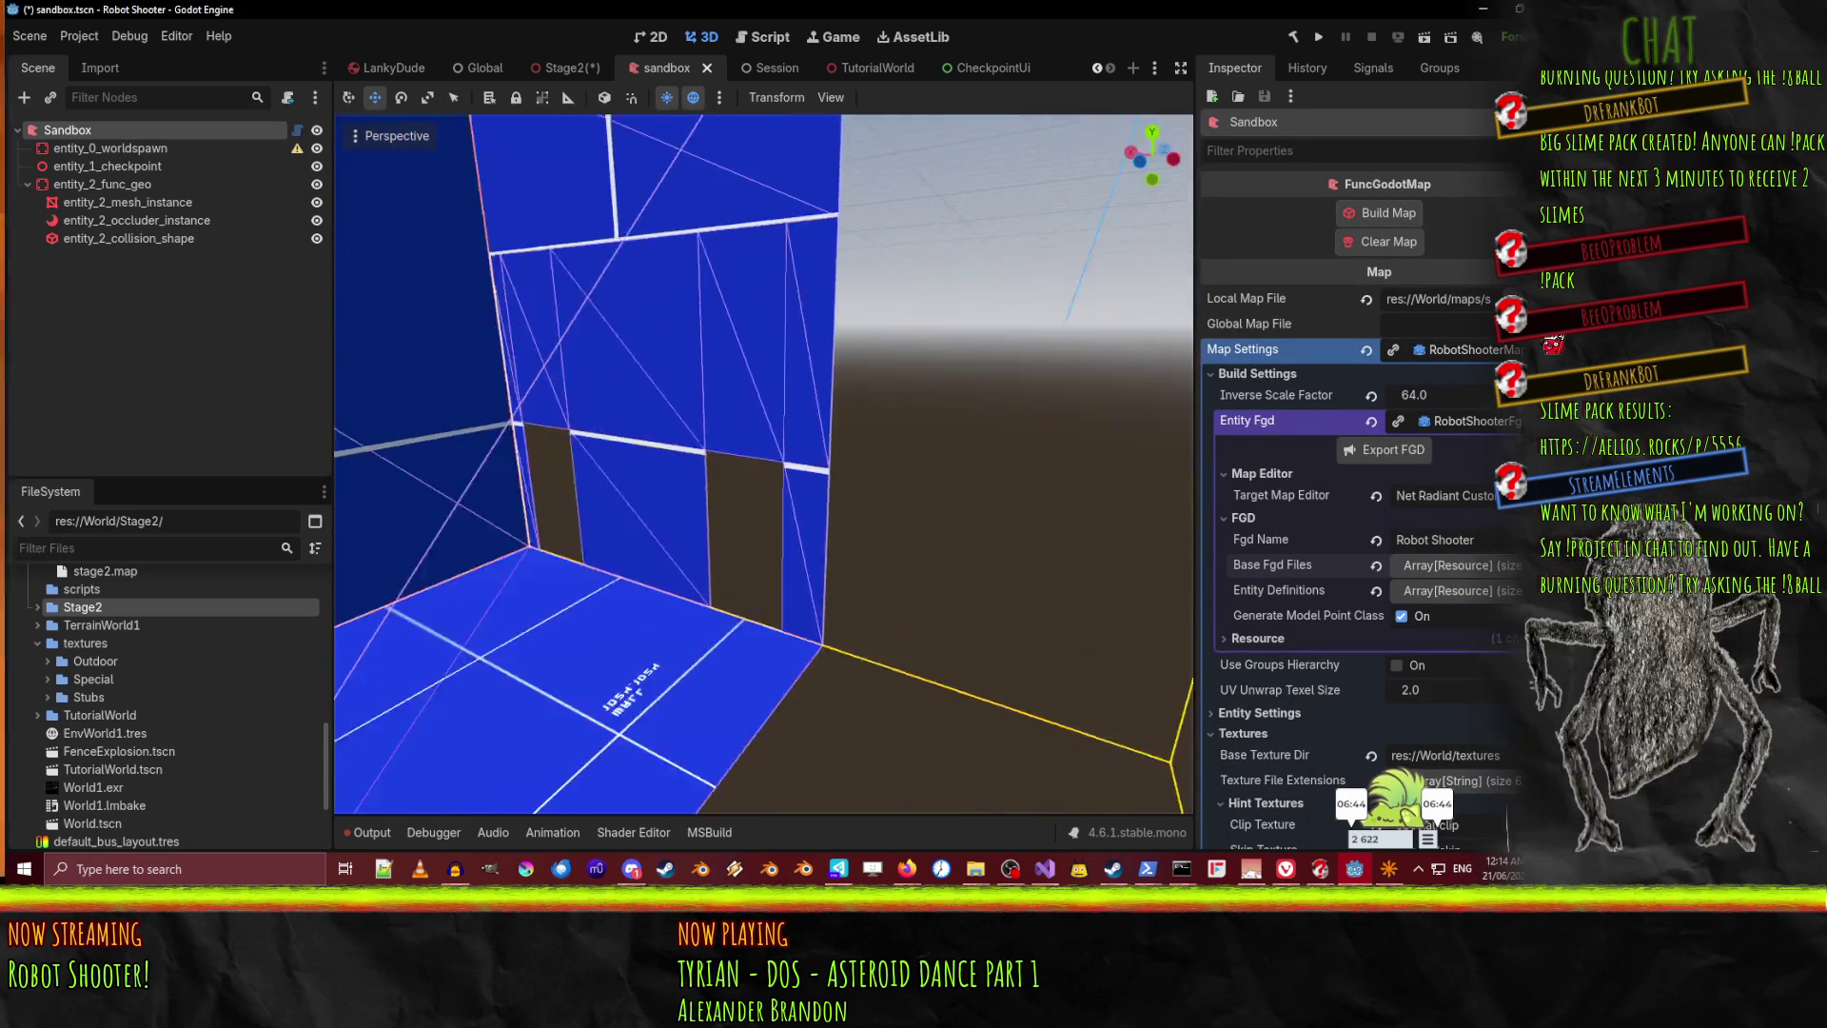
key(s)
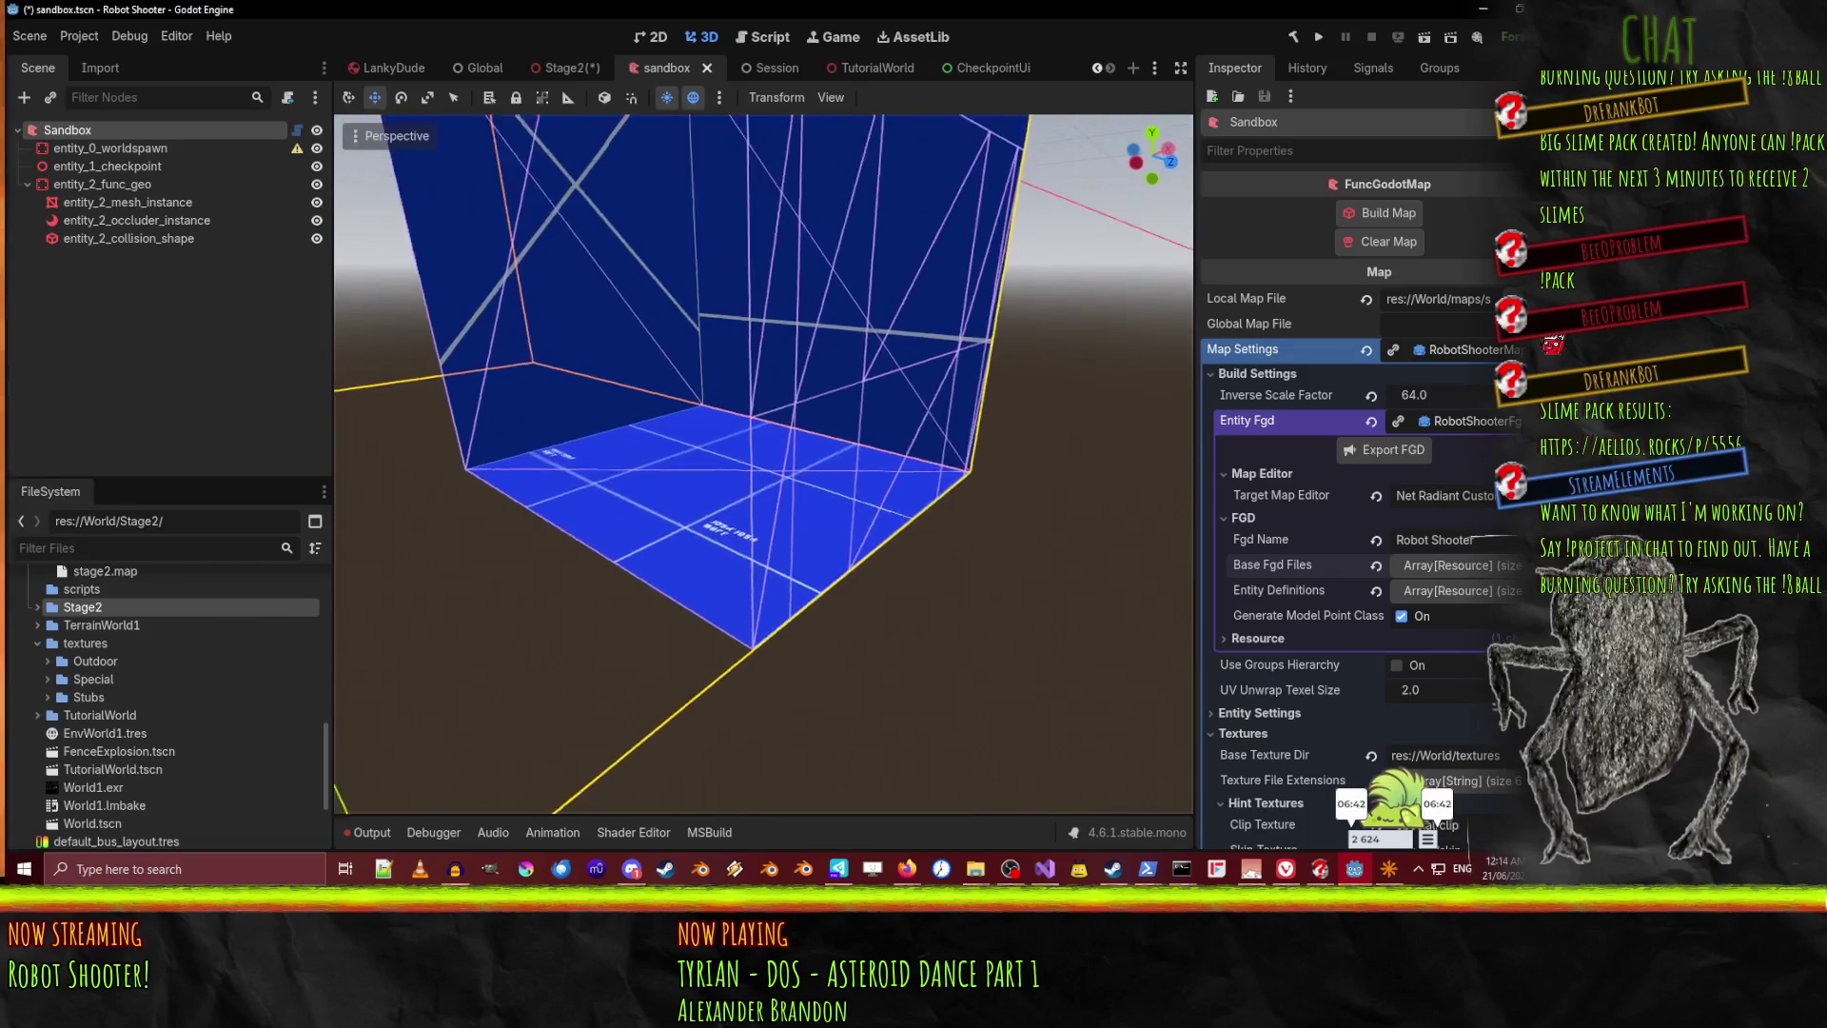
key(d)
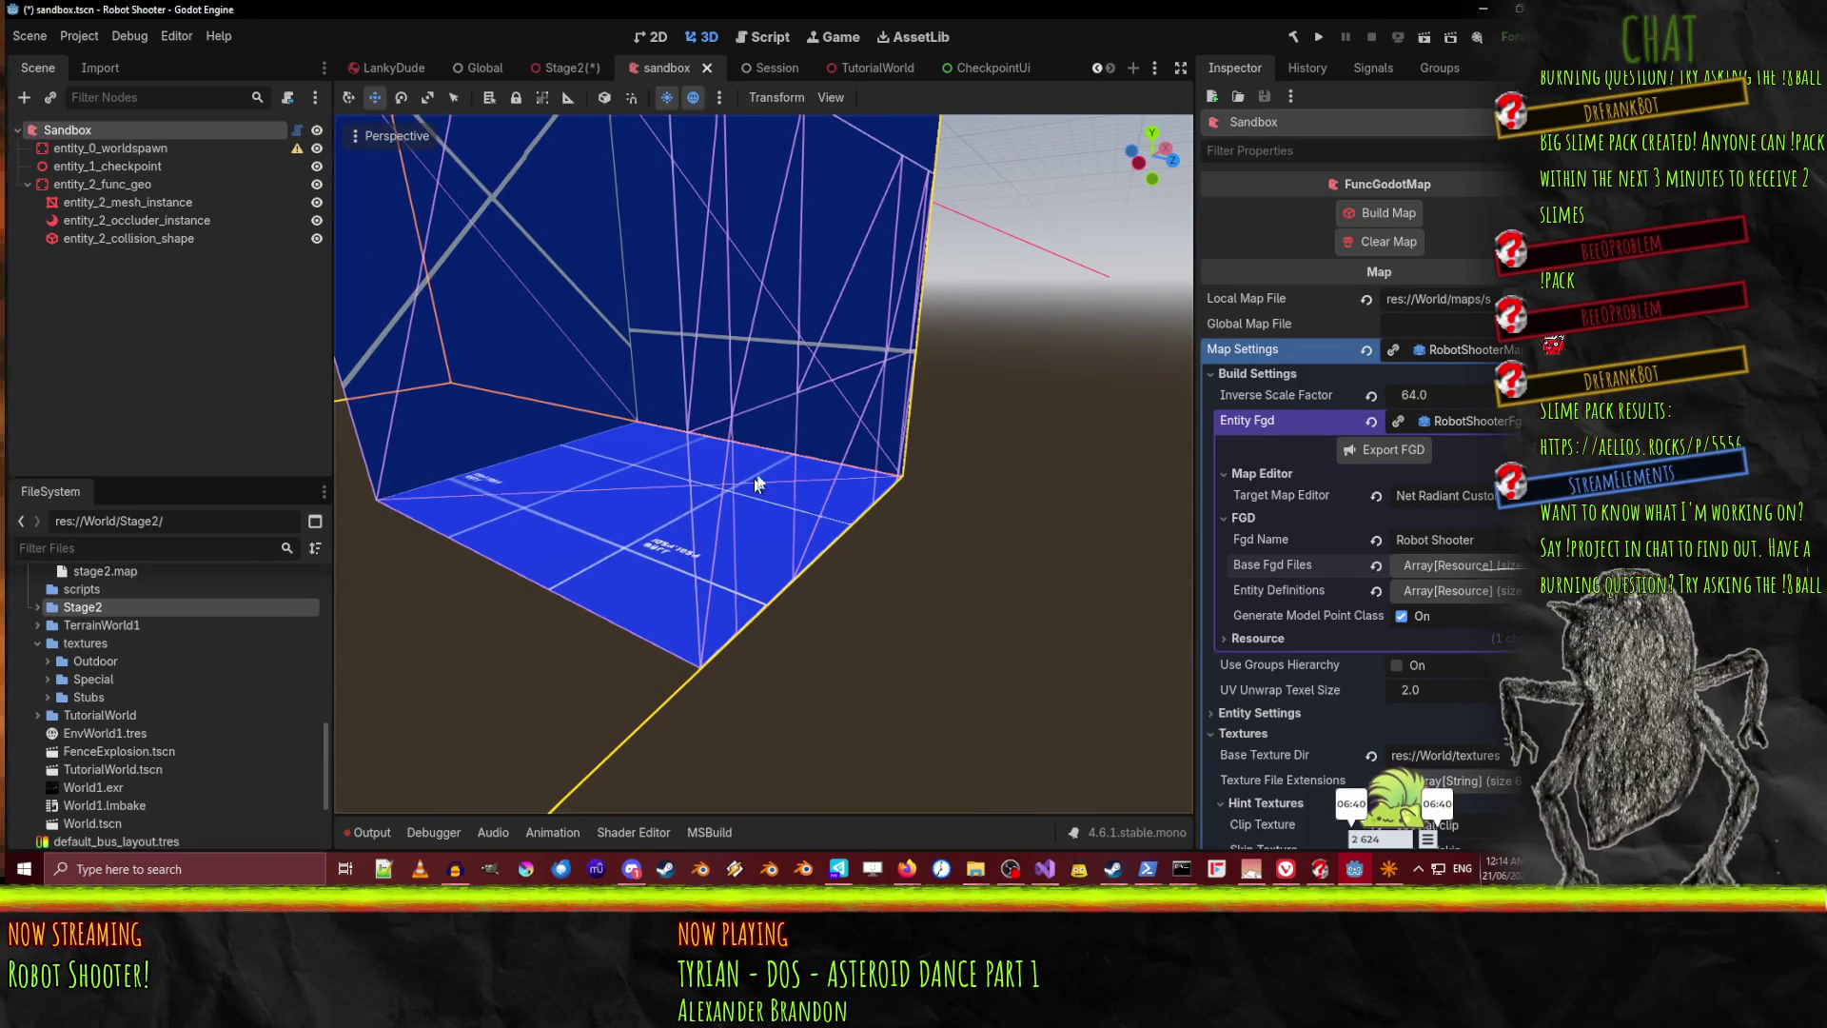
click(1389, 869)
key(w)
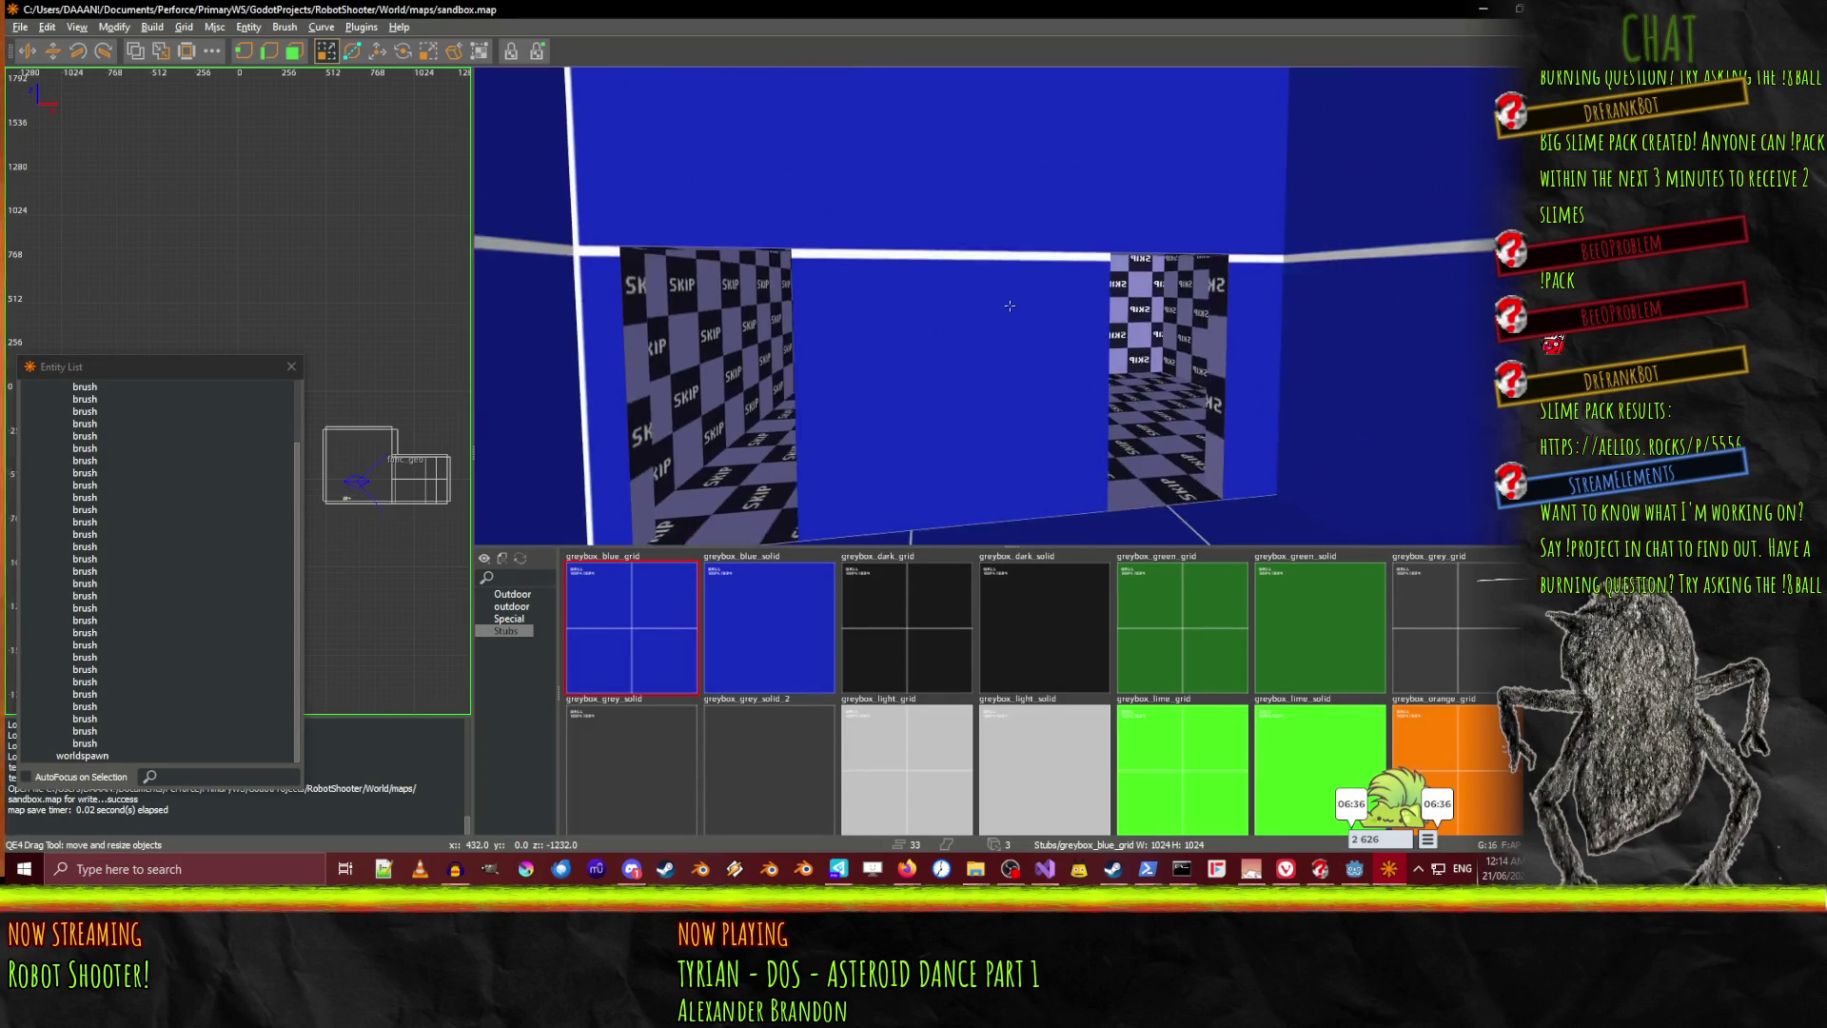
Select both thin doorway edge brushes and apply greybox_dark_solid
click(905, 274)
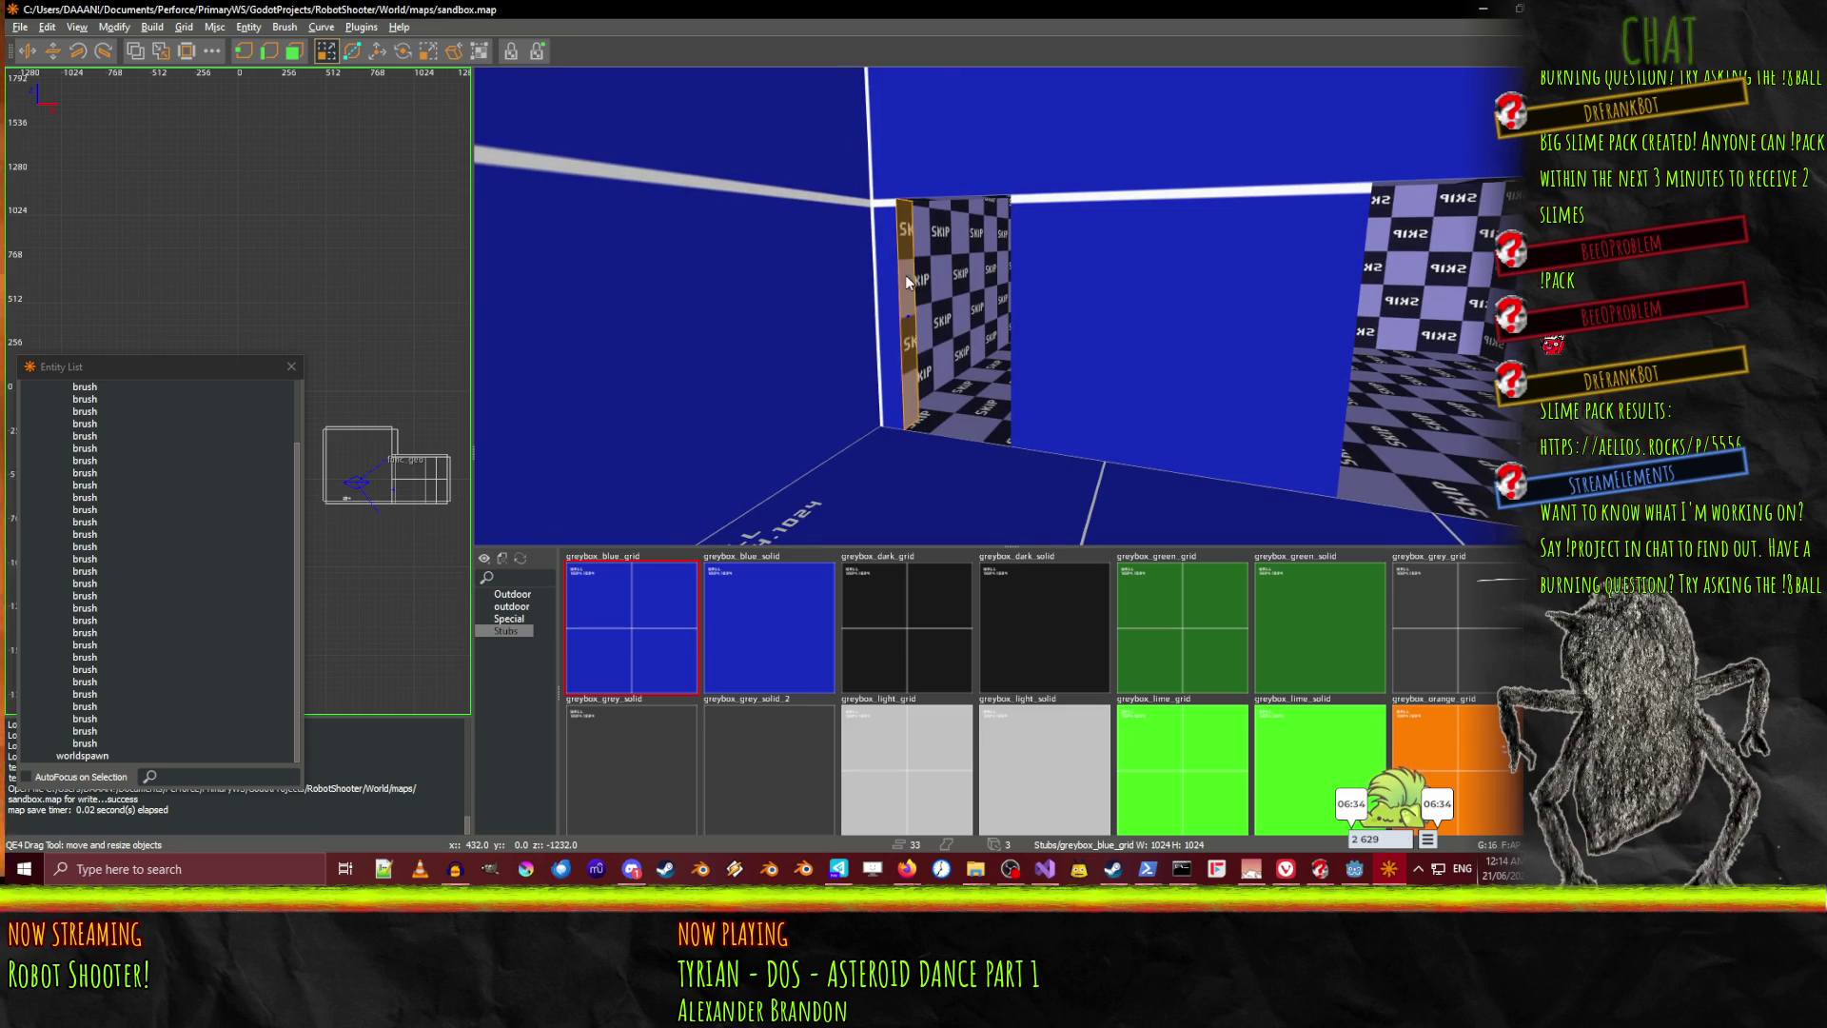
drag(1369, 494, 1250, 305)
right_click(1327, 300)
key(w)
right_click(1009, 306)
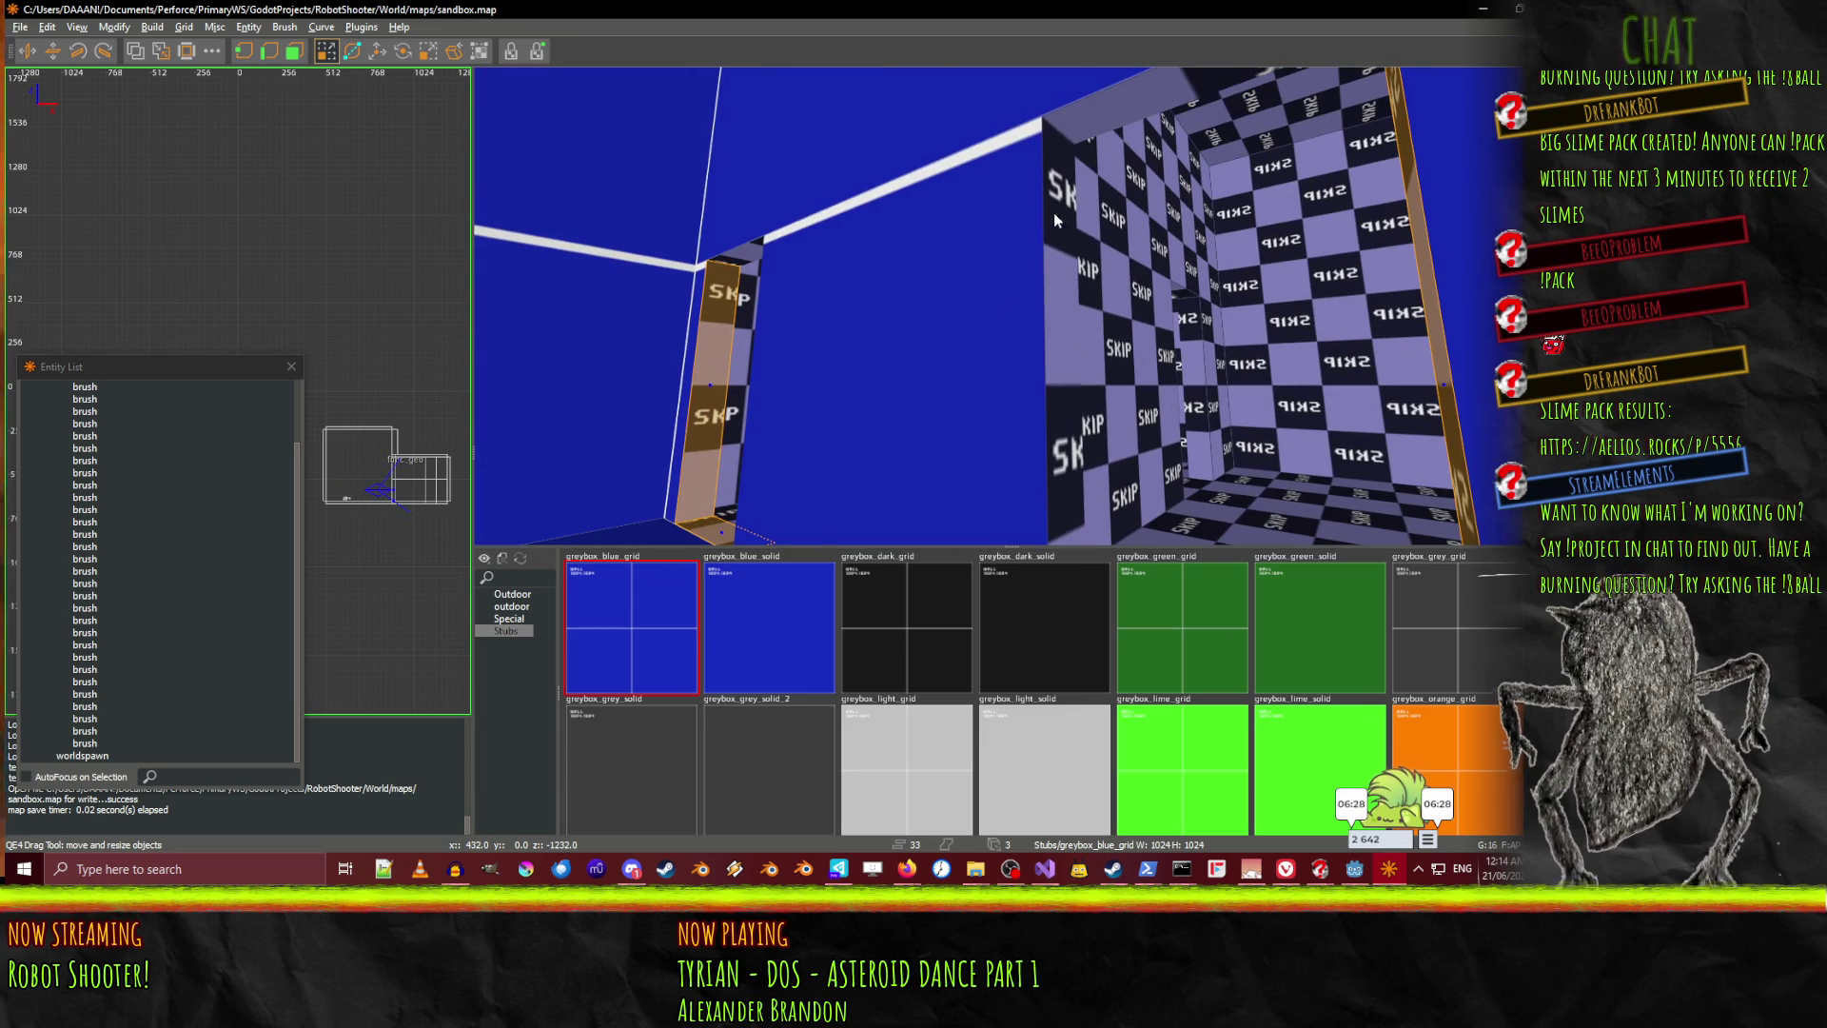
shift+click(1065, 171)
drag(990, 231, 1064, 276)
drag(1146, 181, 955, 306)
click(1034, 648)
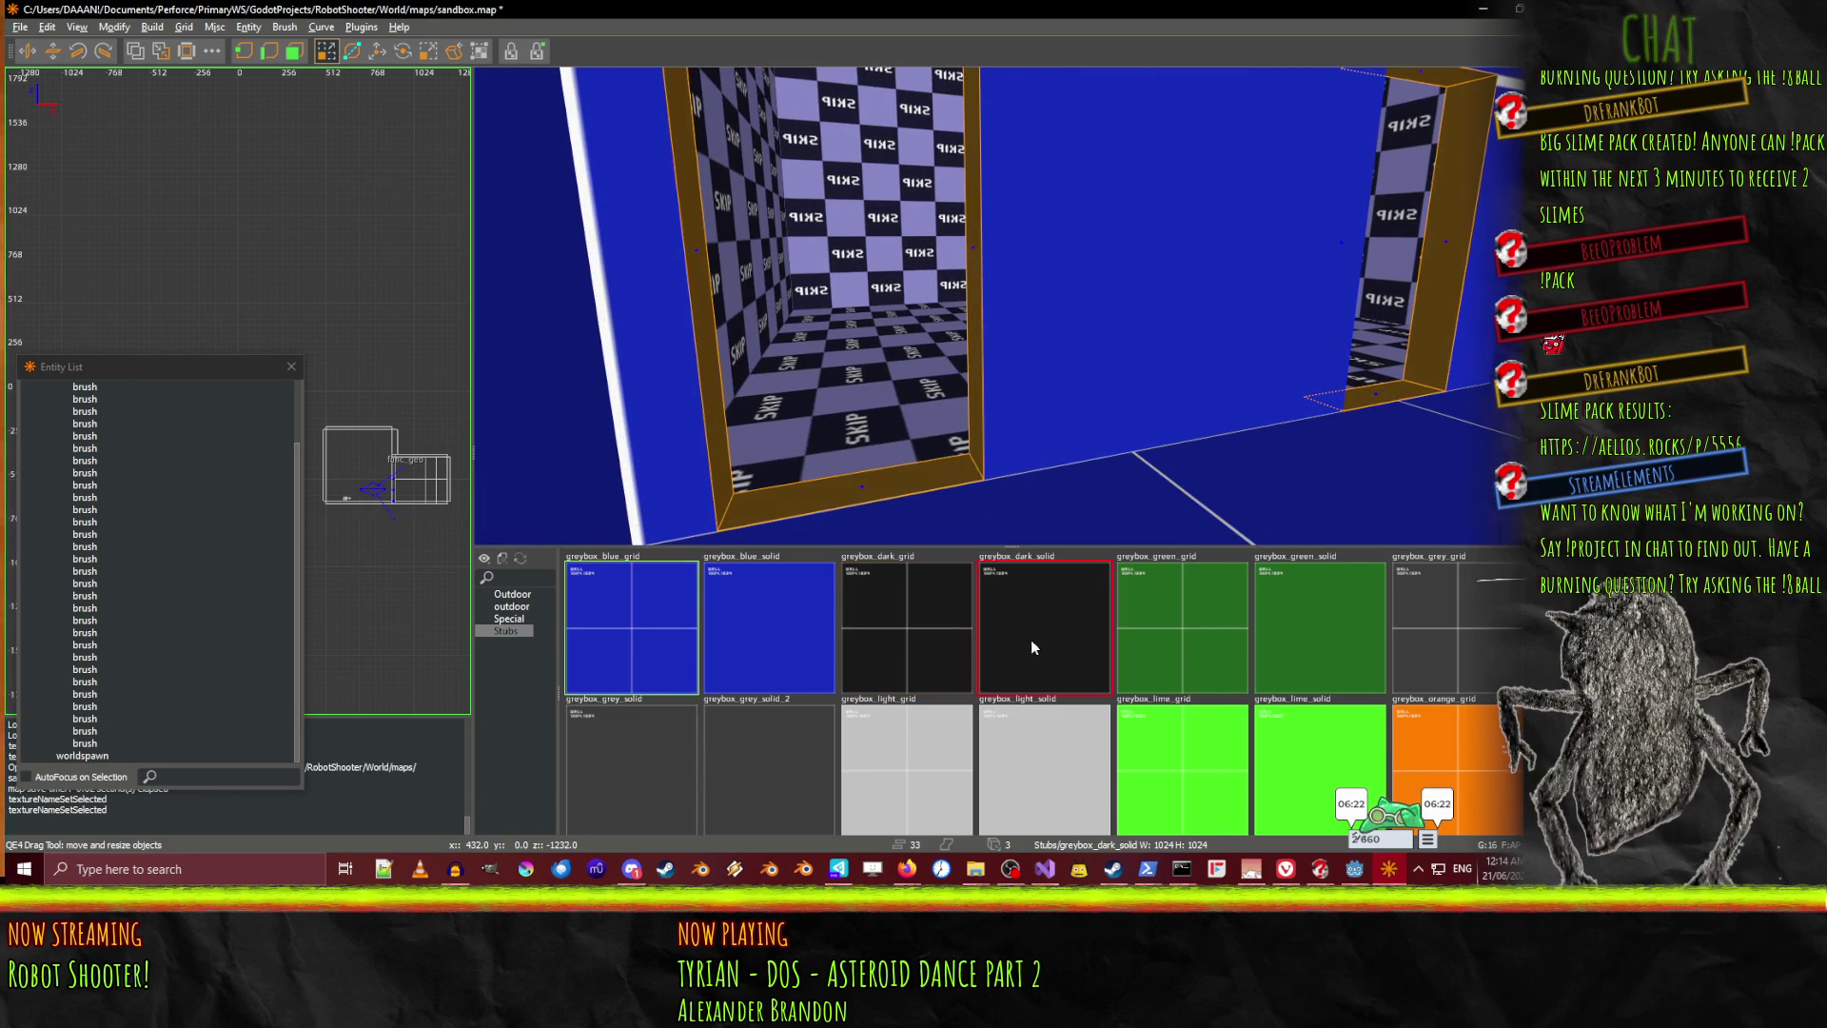
Move around the skip room and select two of its thin wall brushes
drag(999, 512, 1010, 305)
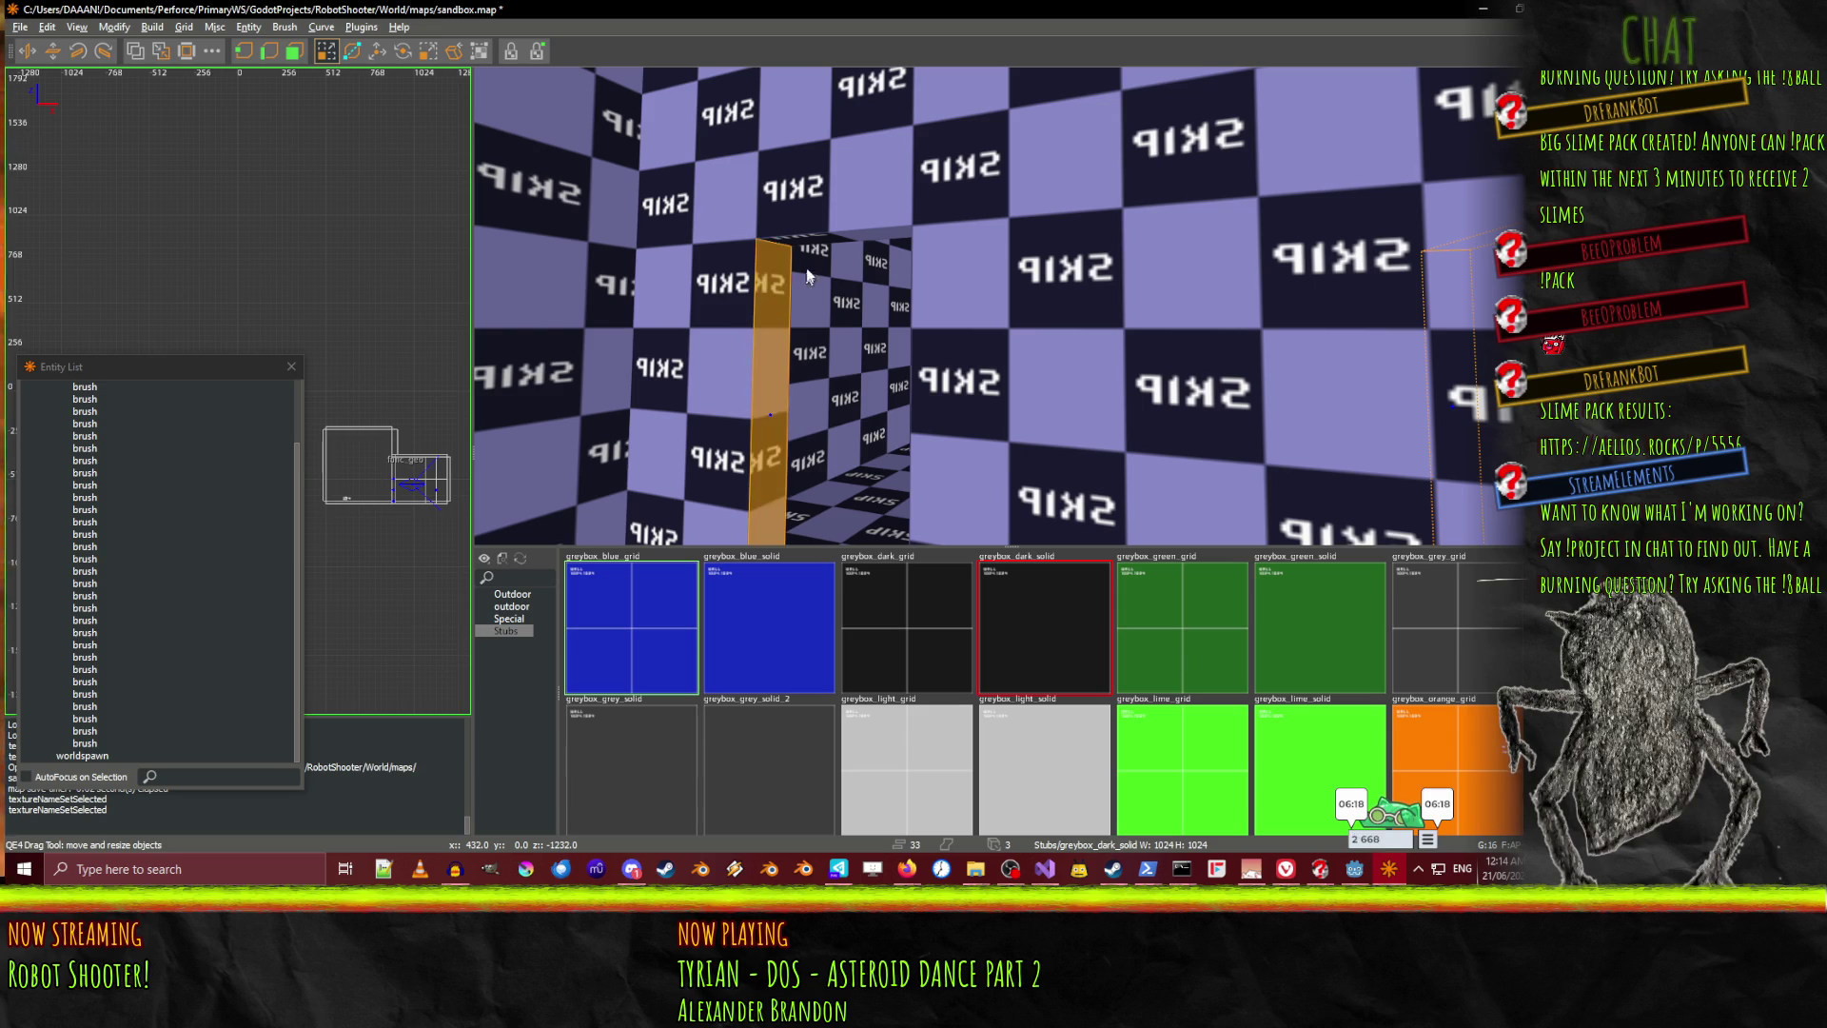
drag(1010, 305, 1009, 324)
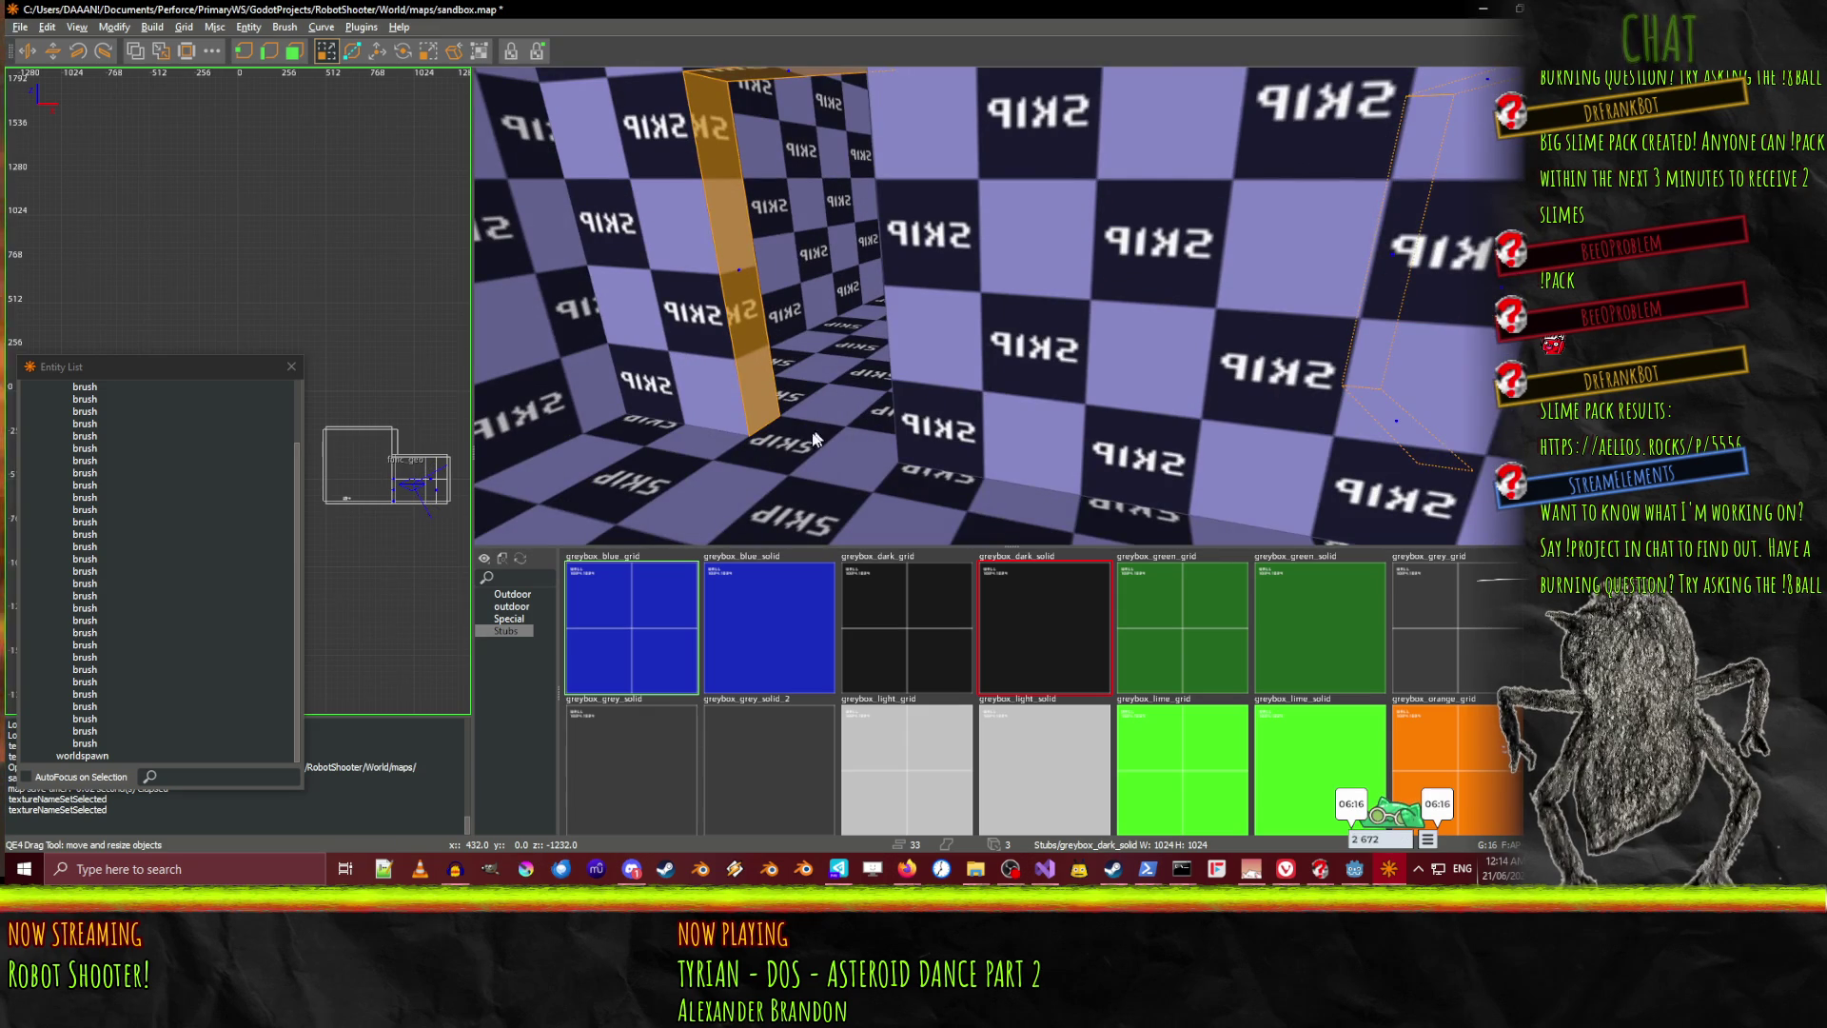
drag(790, 436, 1009, 305)
click(743, 291)
ctrl+click(940, 187)
Try out selections among the wall brushes by the blue doorway, settling on the right-hand wall brush
ctrl+click(1009, 409)
ctrl+click(1167, 176)
ctrl+click(762, 190)
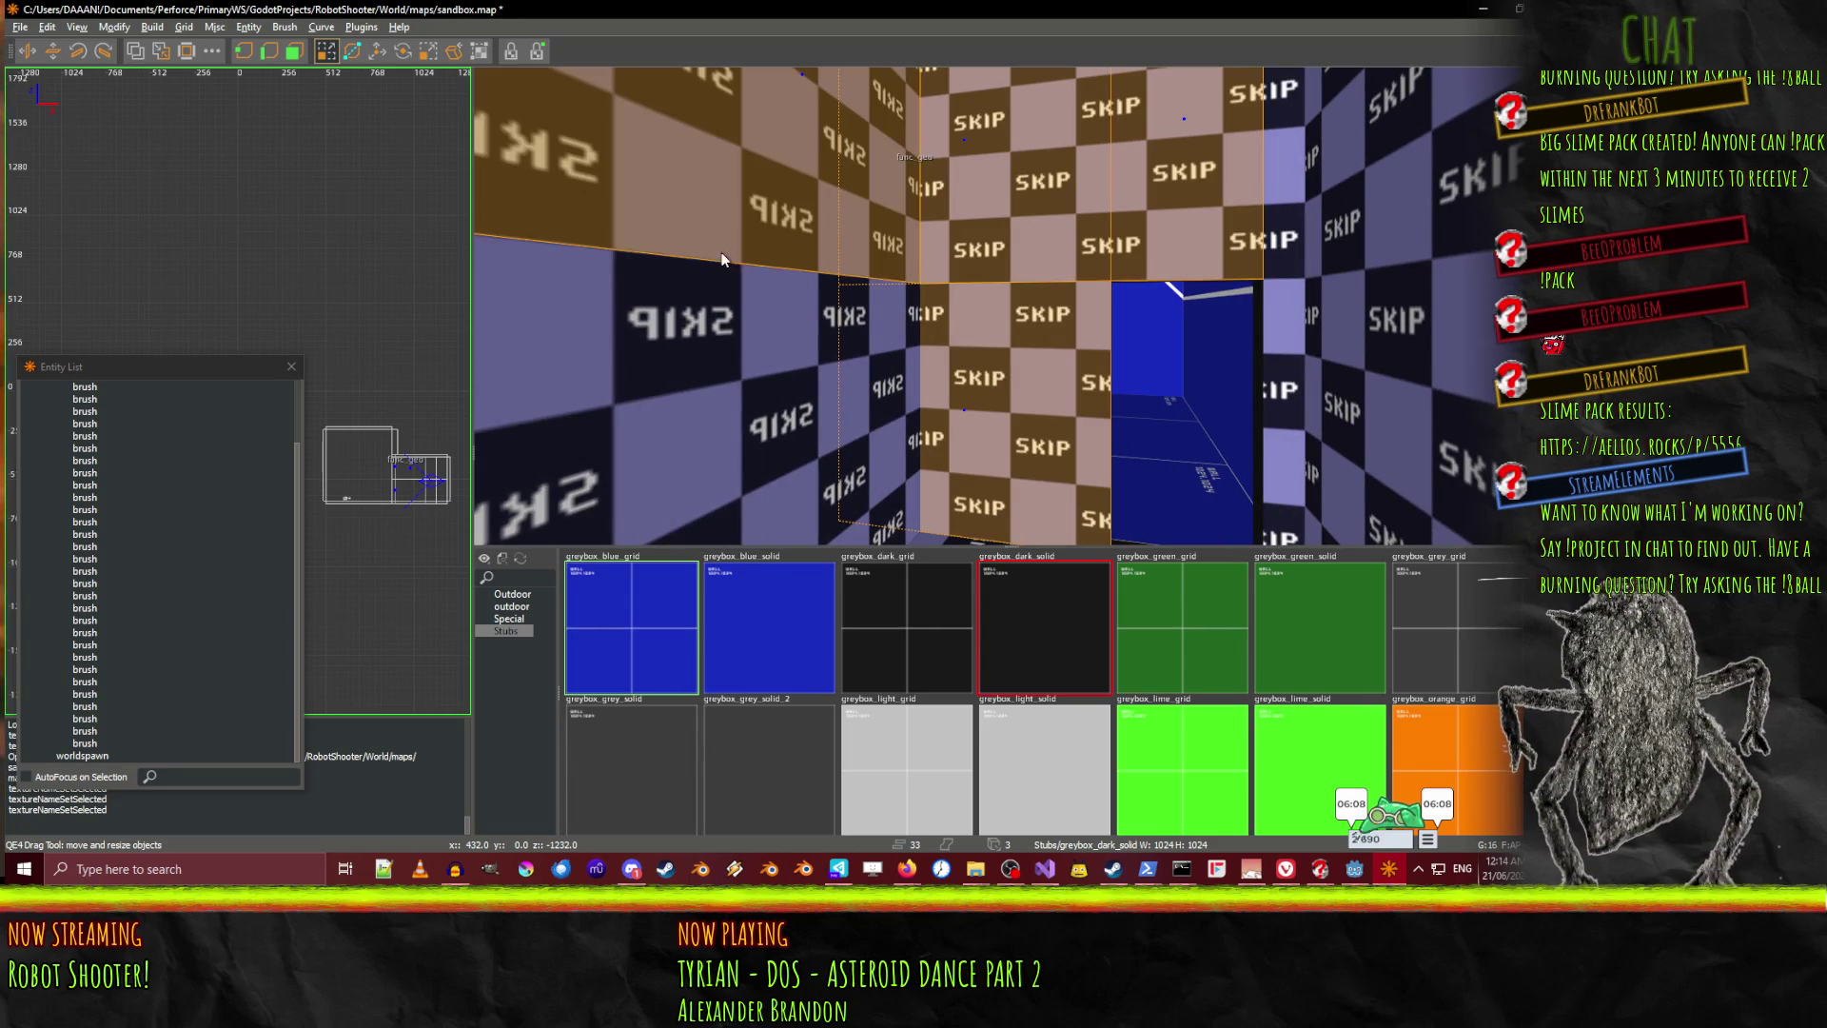
ctrl+click(802, 339)
right_click(802, 339)
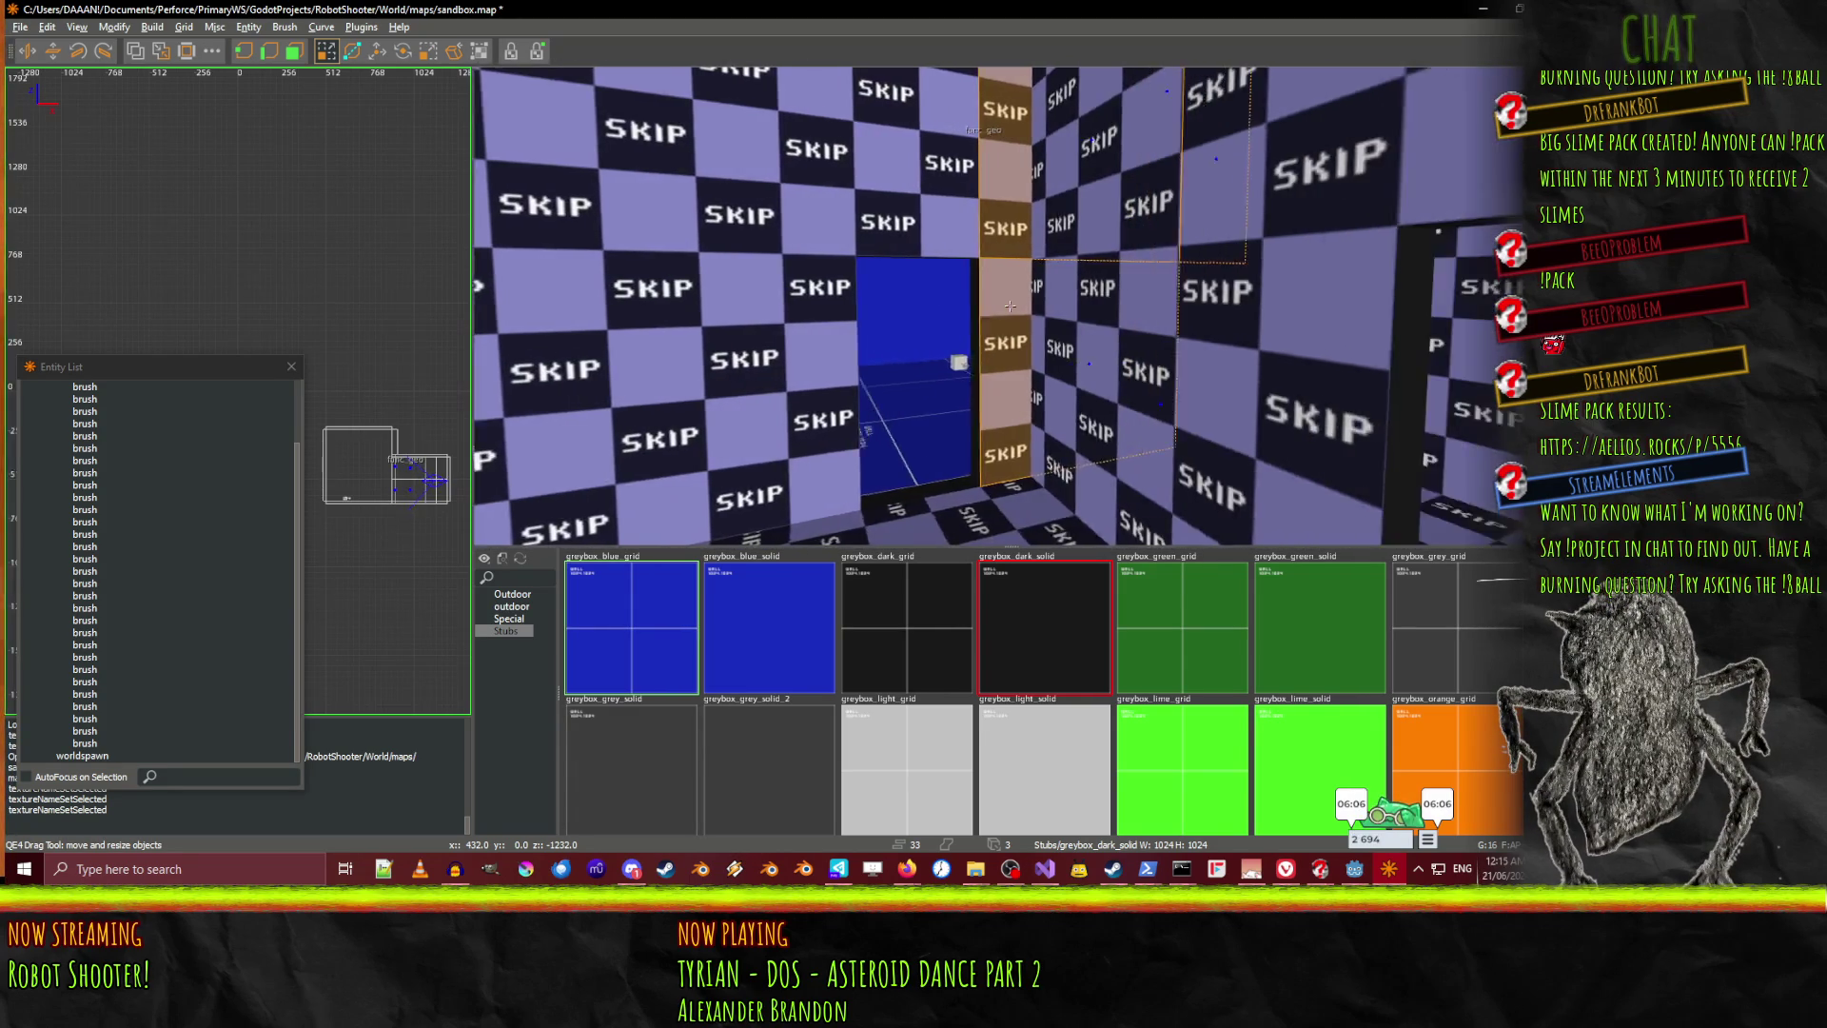
click(968, 177)
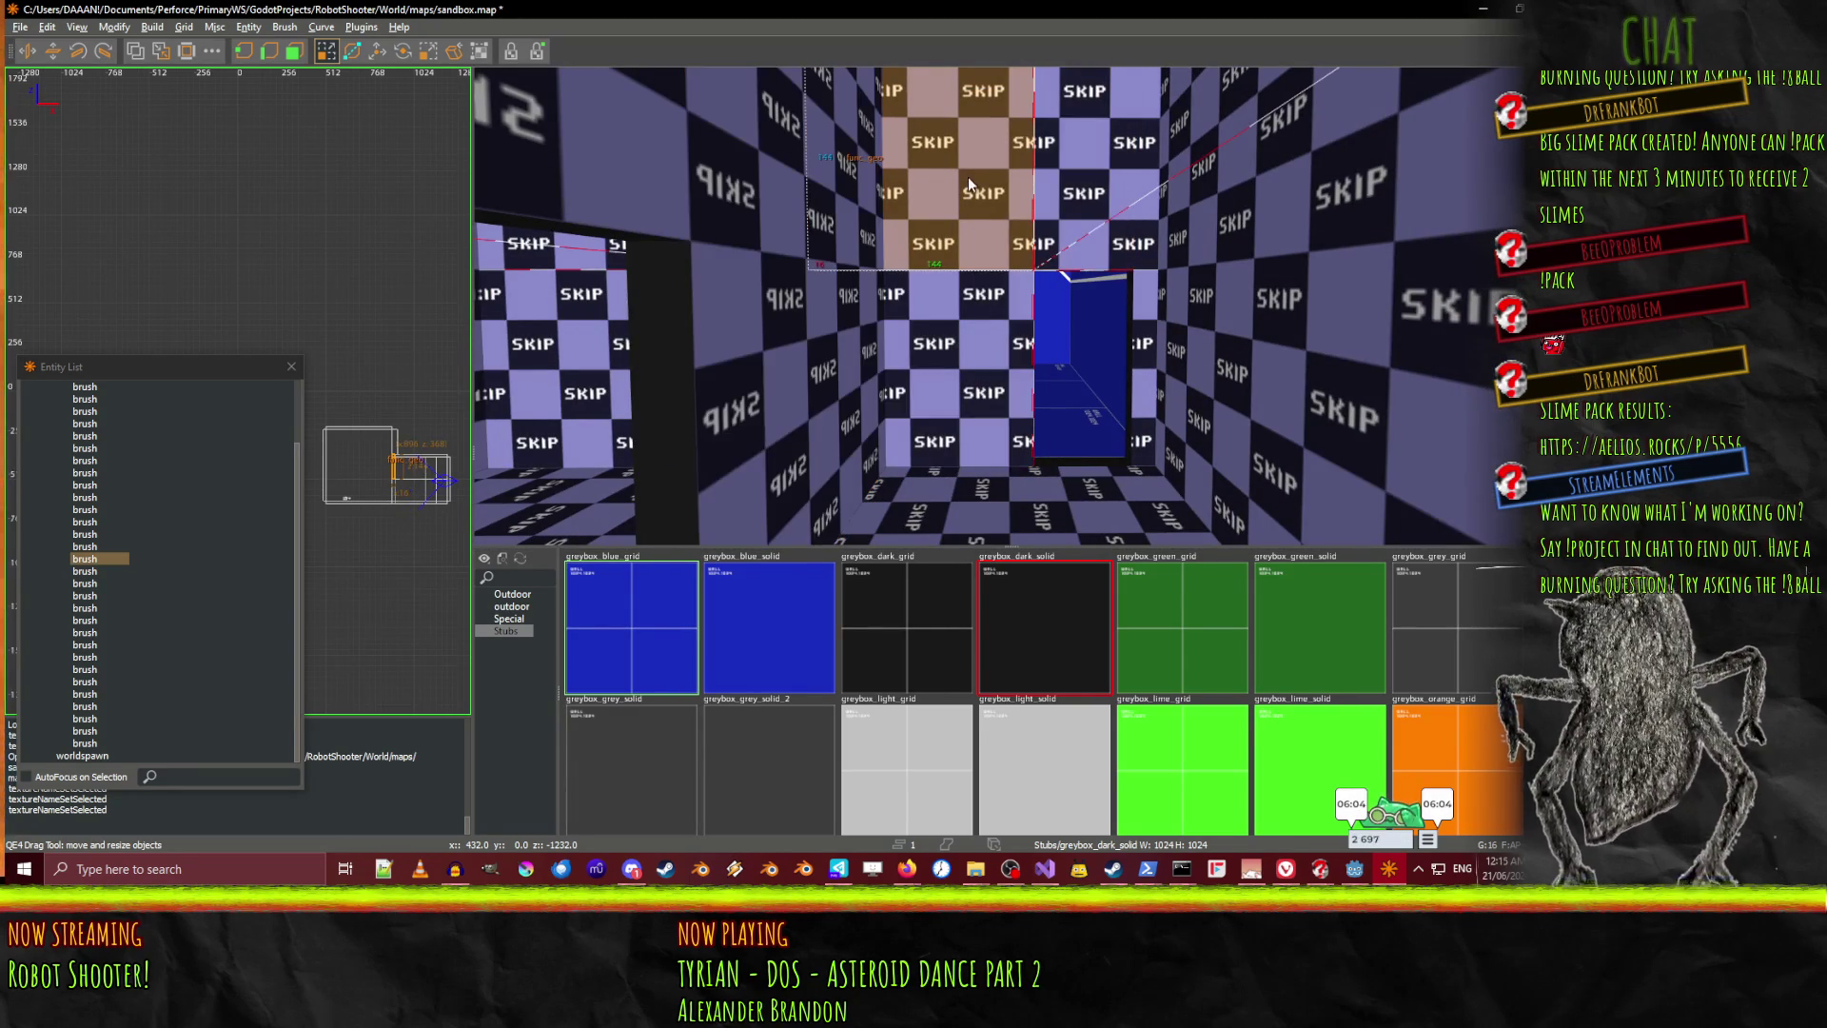
shift+click(979, 322)
right_click(978, 323)
right_click(997, 306)
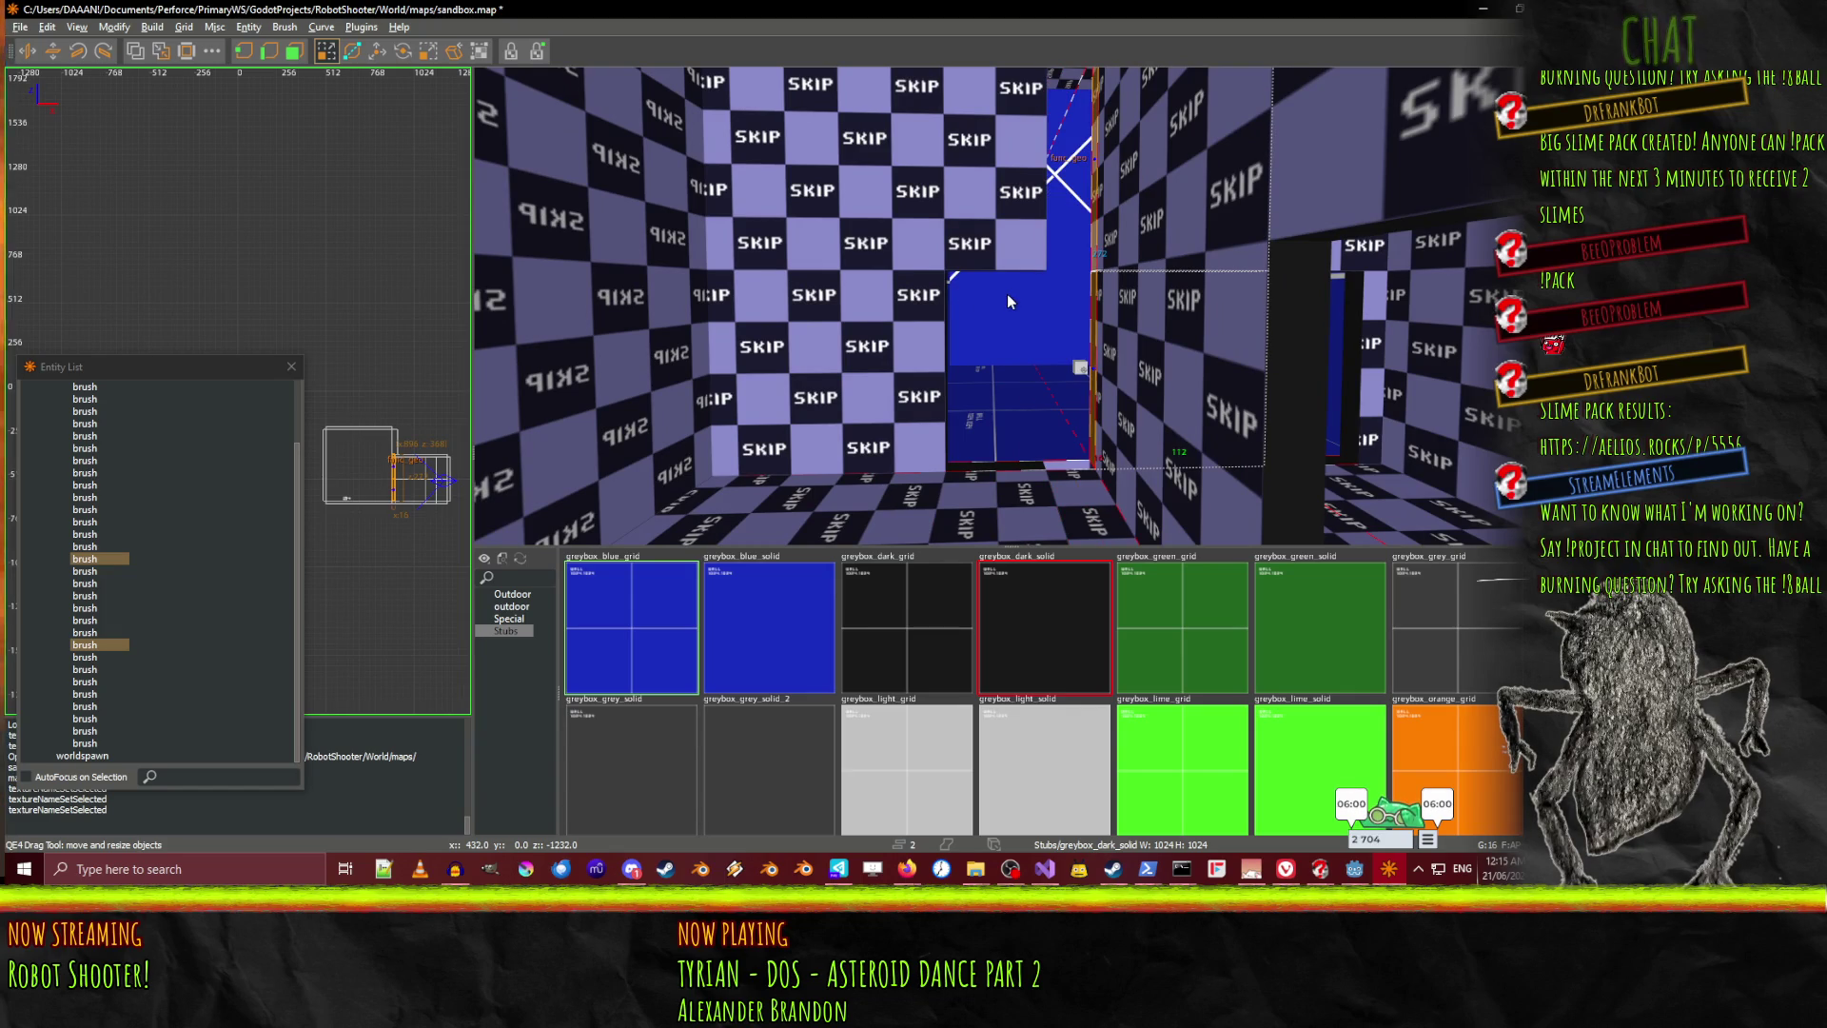
click(996, 217)
click(1106, 190)
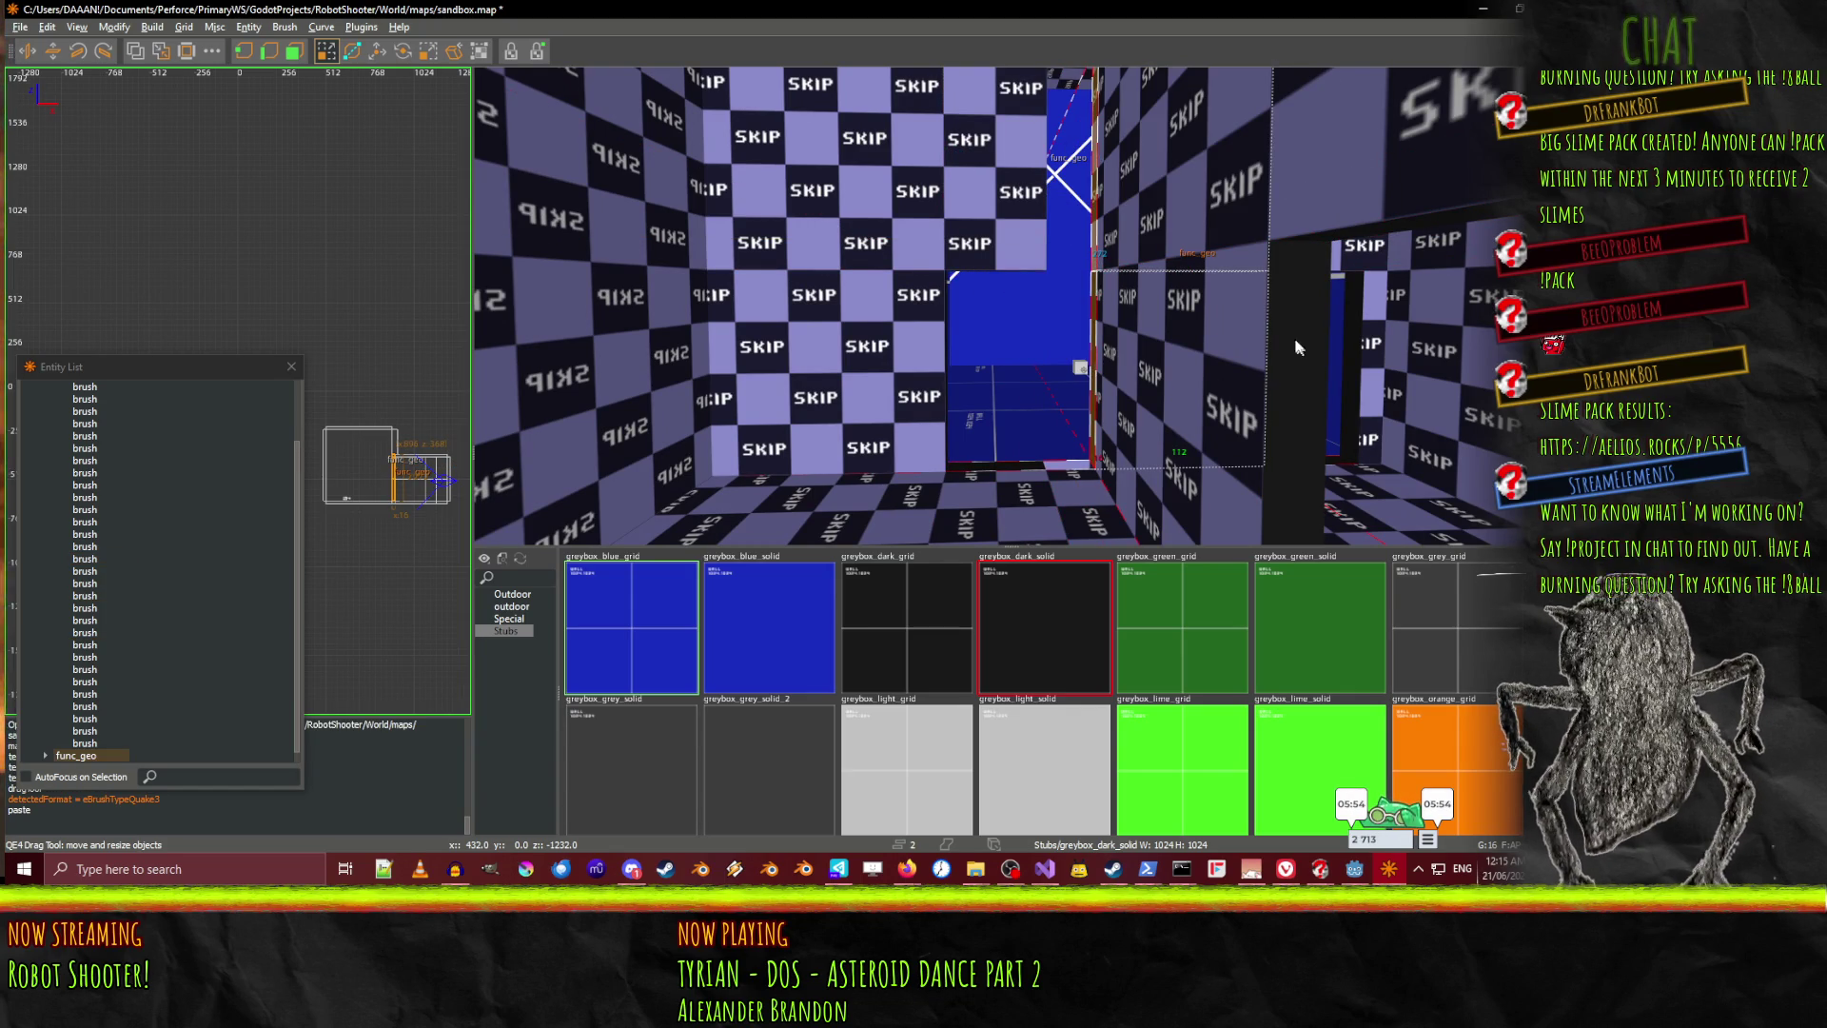
Select the narrow brush beside the doorway and widen it from 16 to 32 units
key(w)
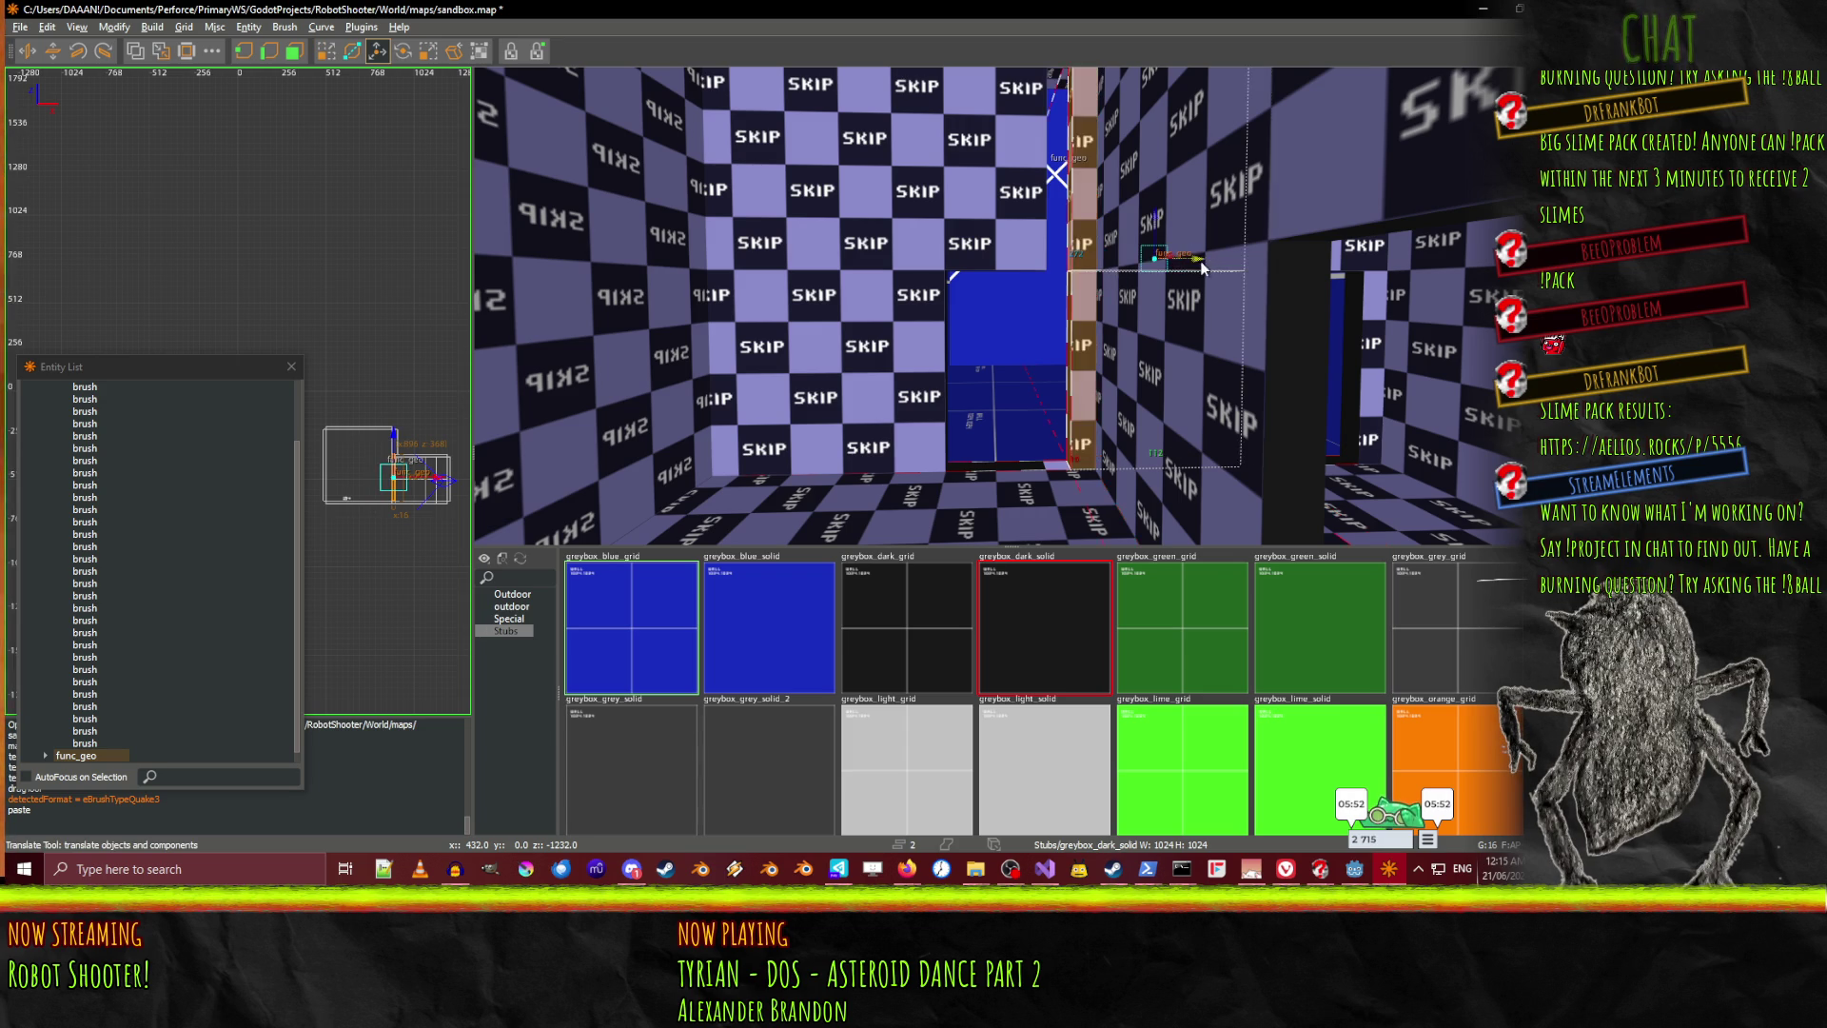
key(q)
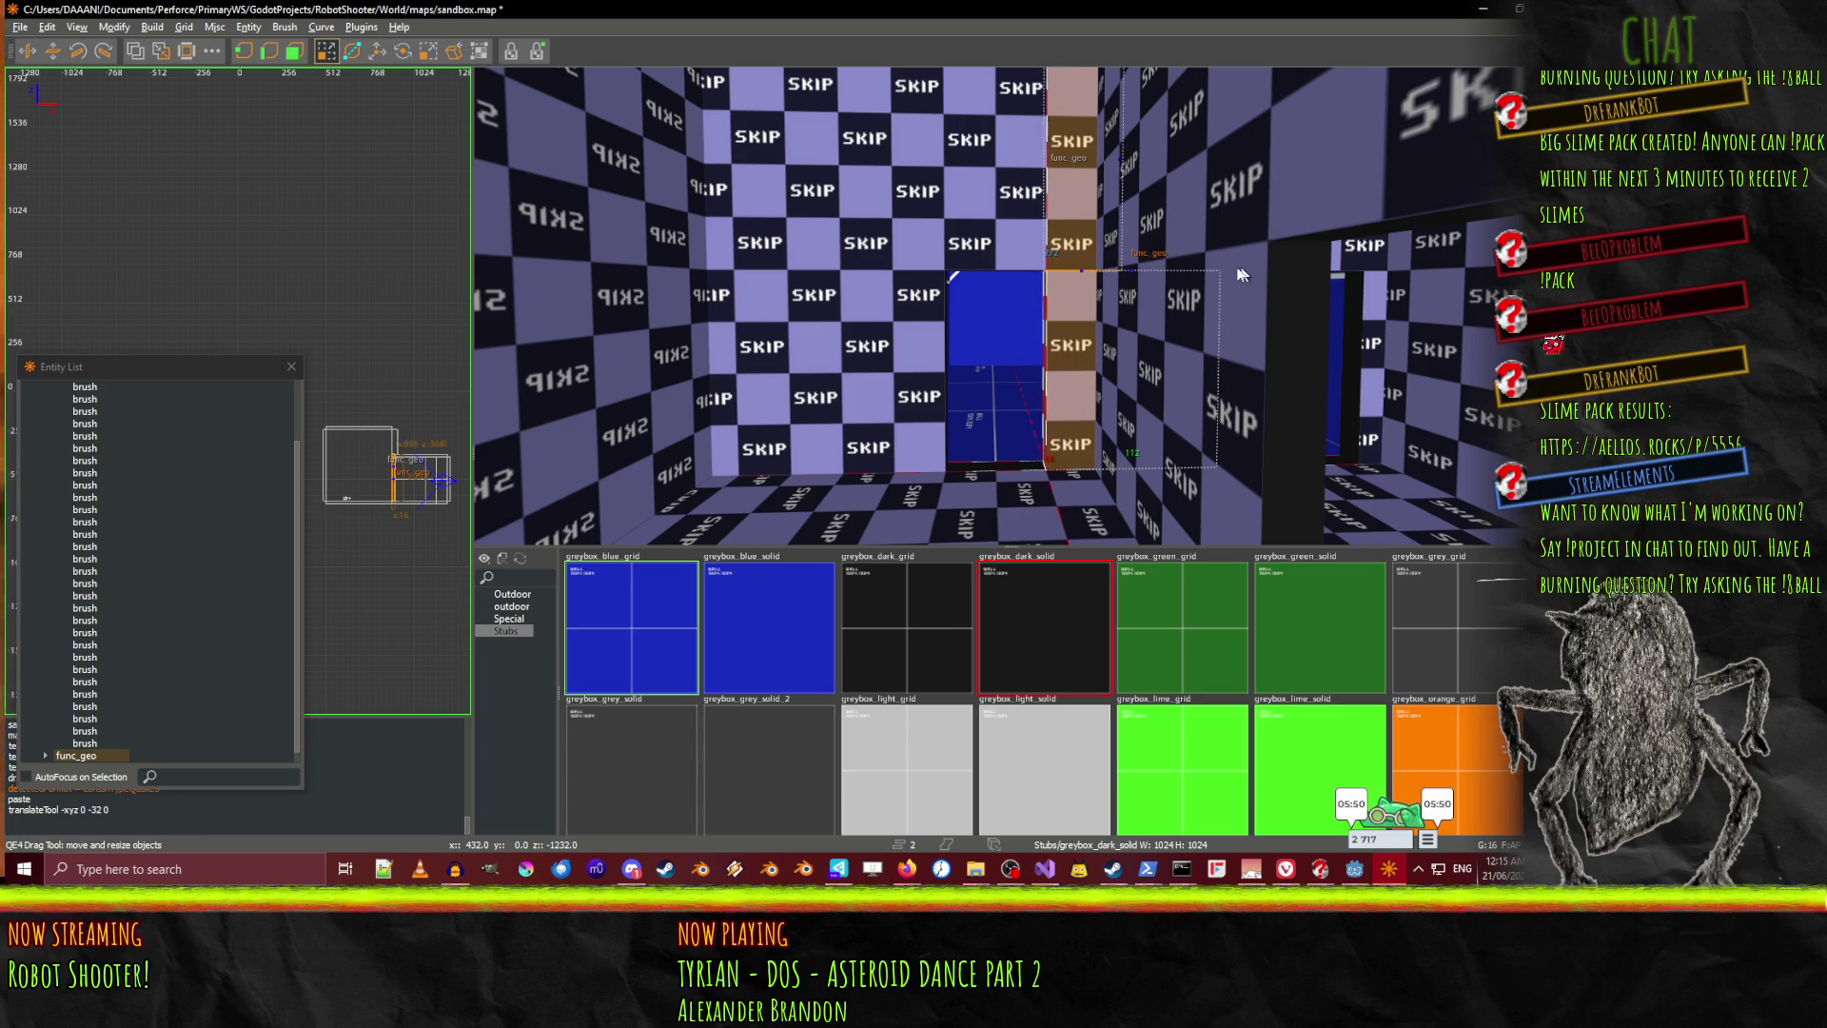
key(w)
click(1066, 379)
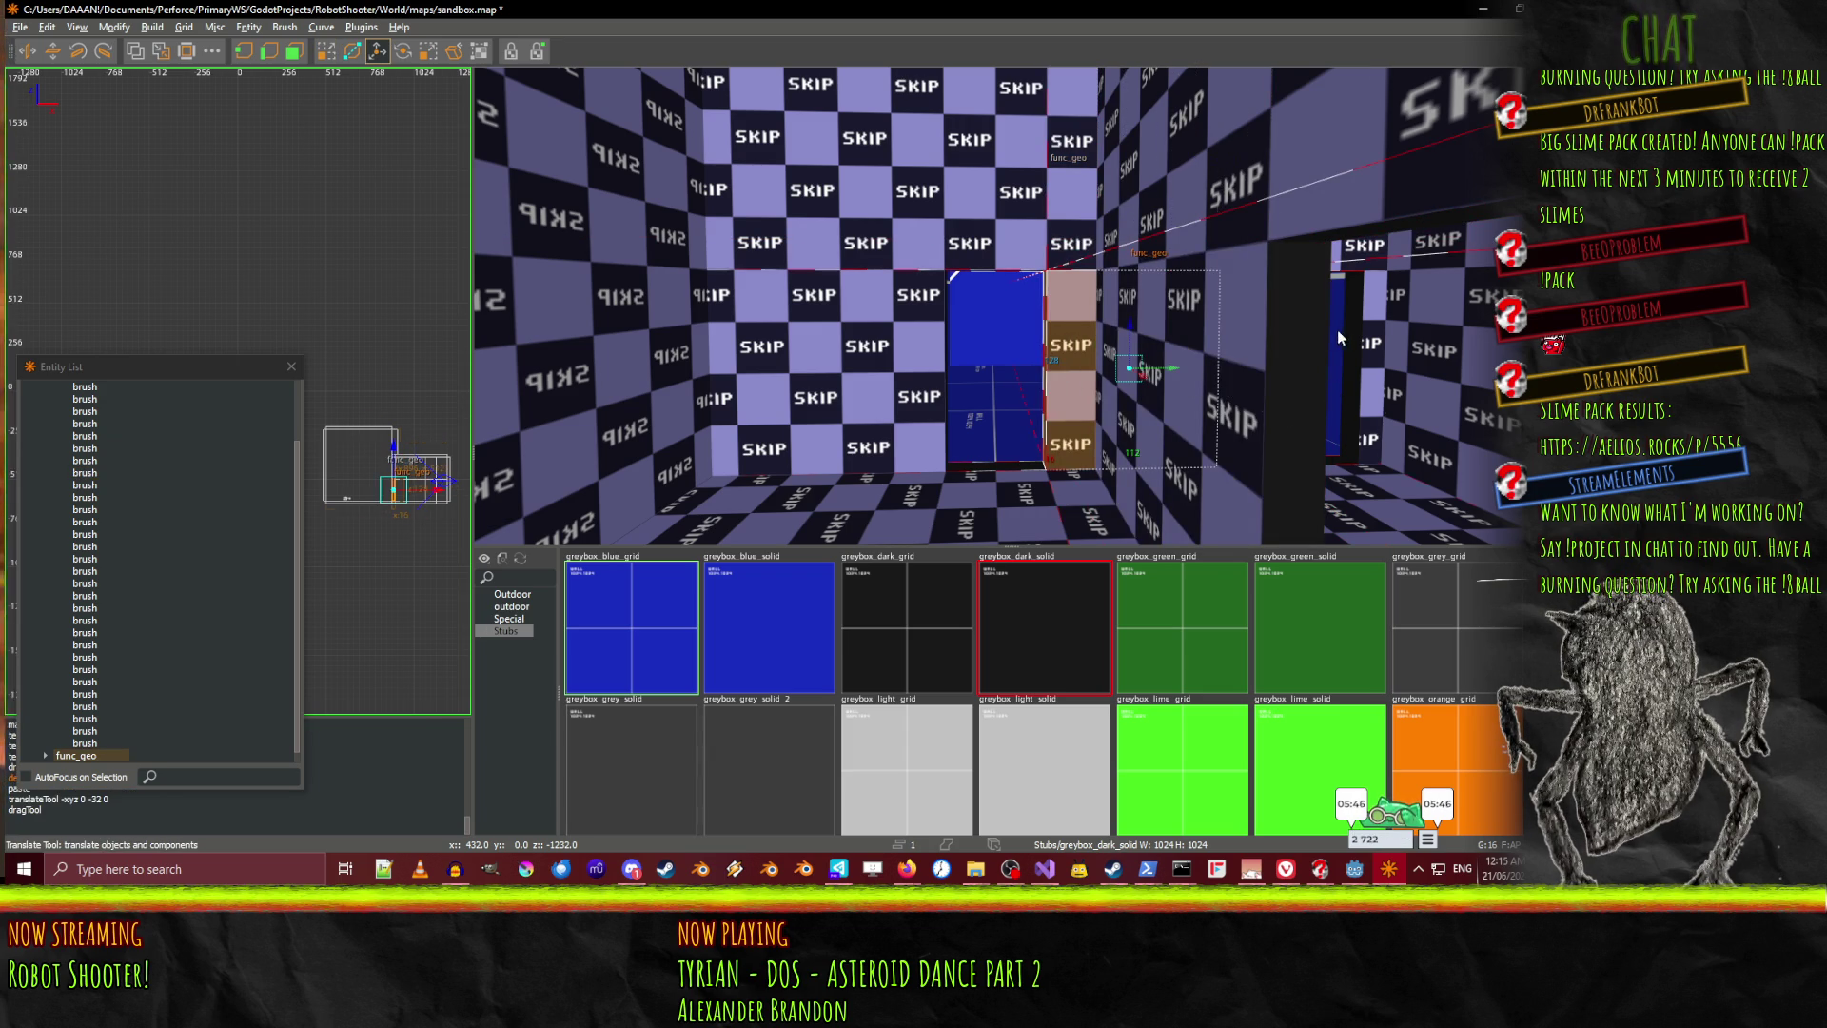
key(q)
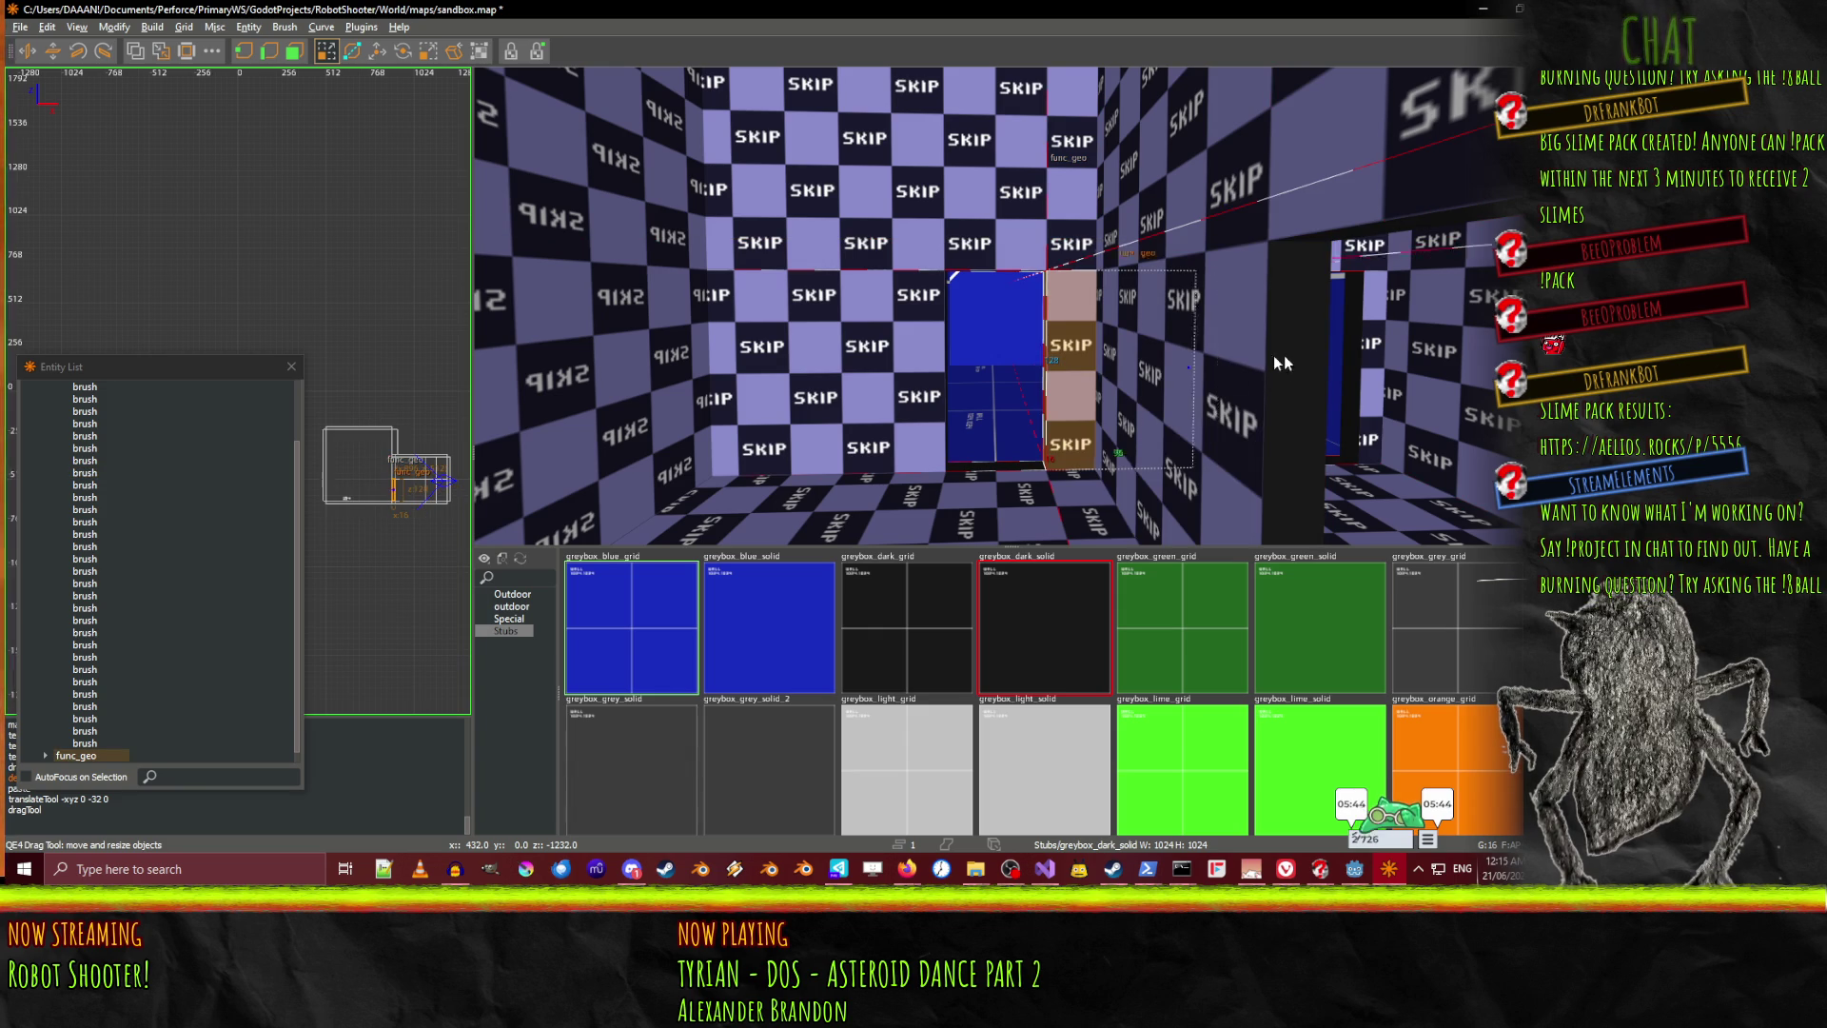
drag(1160, 365, 1178, 364)
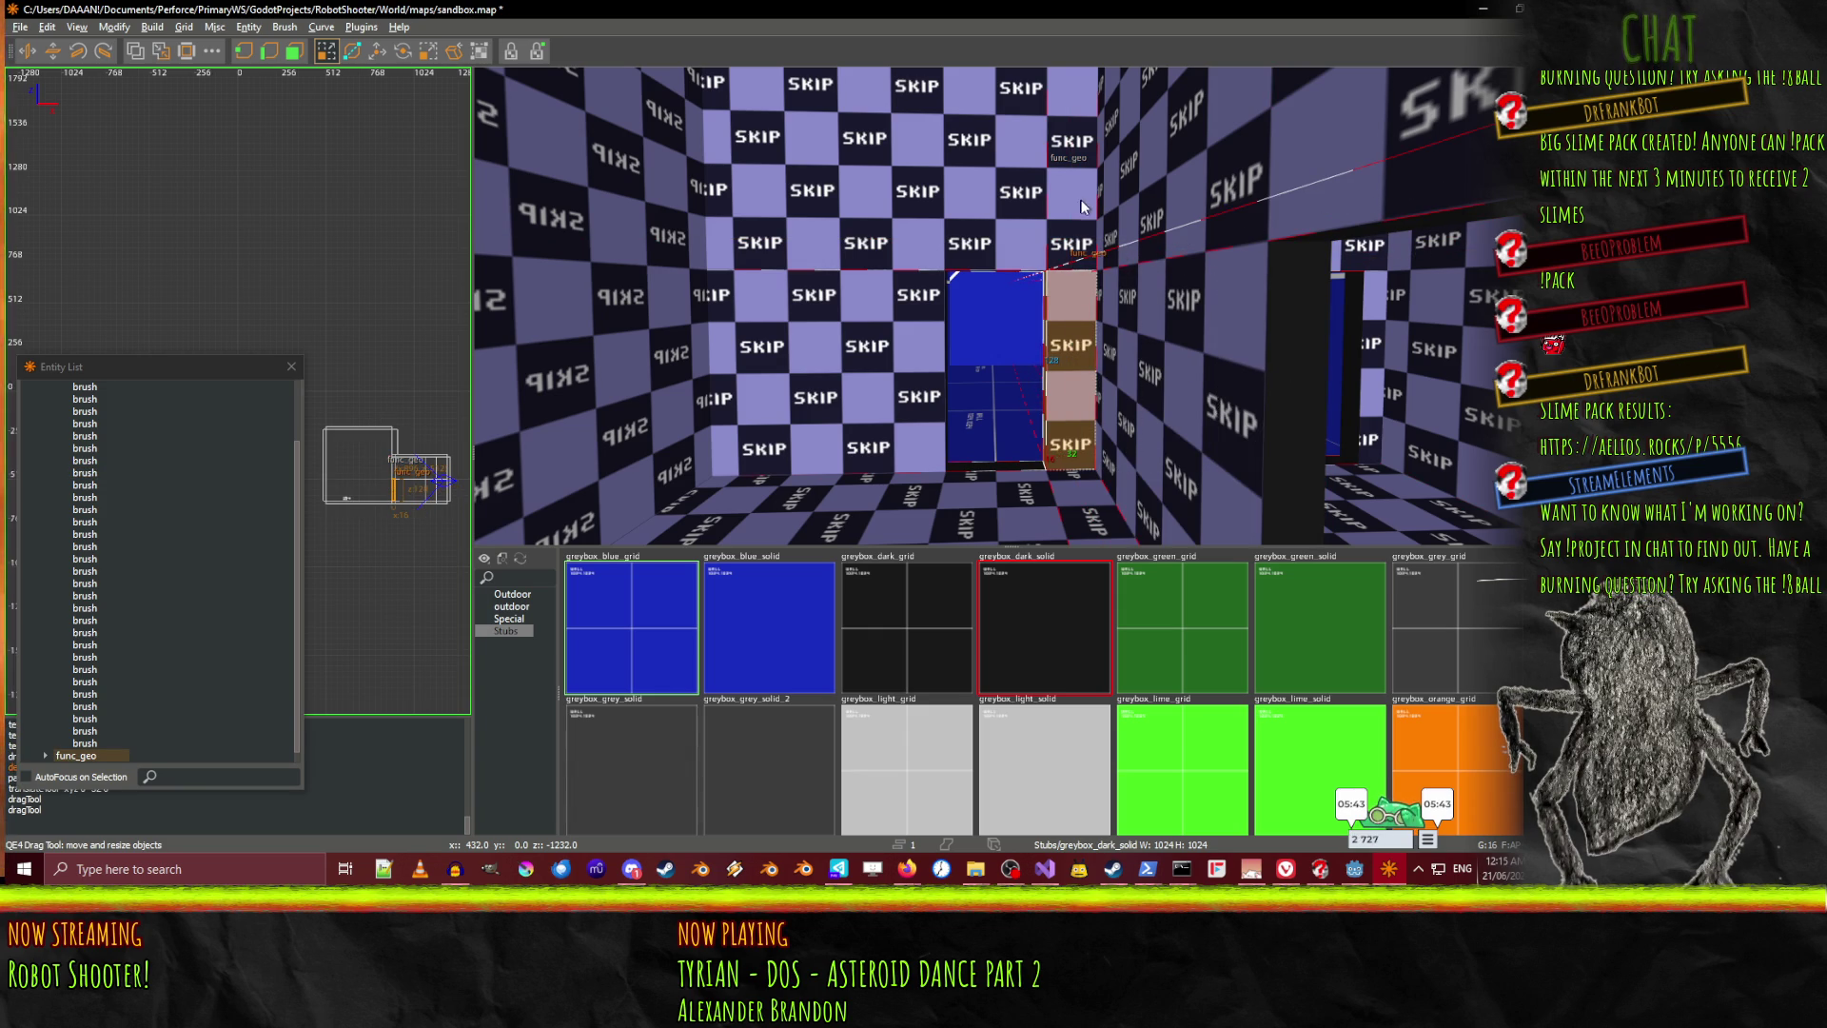
shift+click(995, 190)
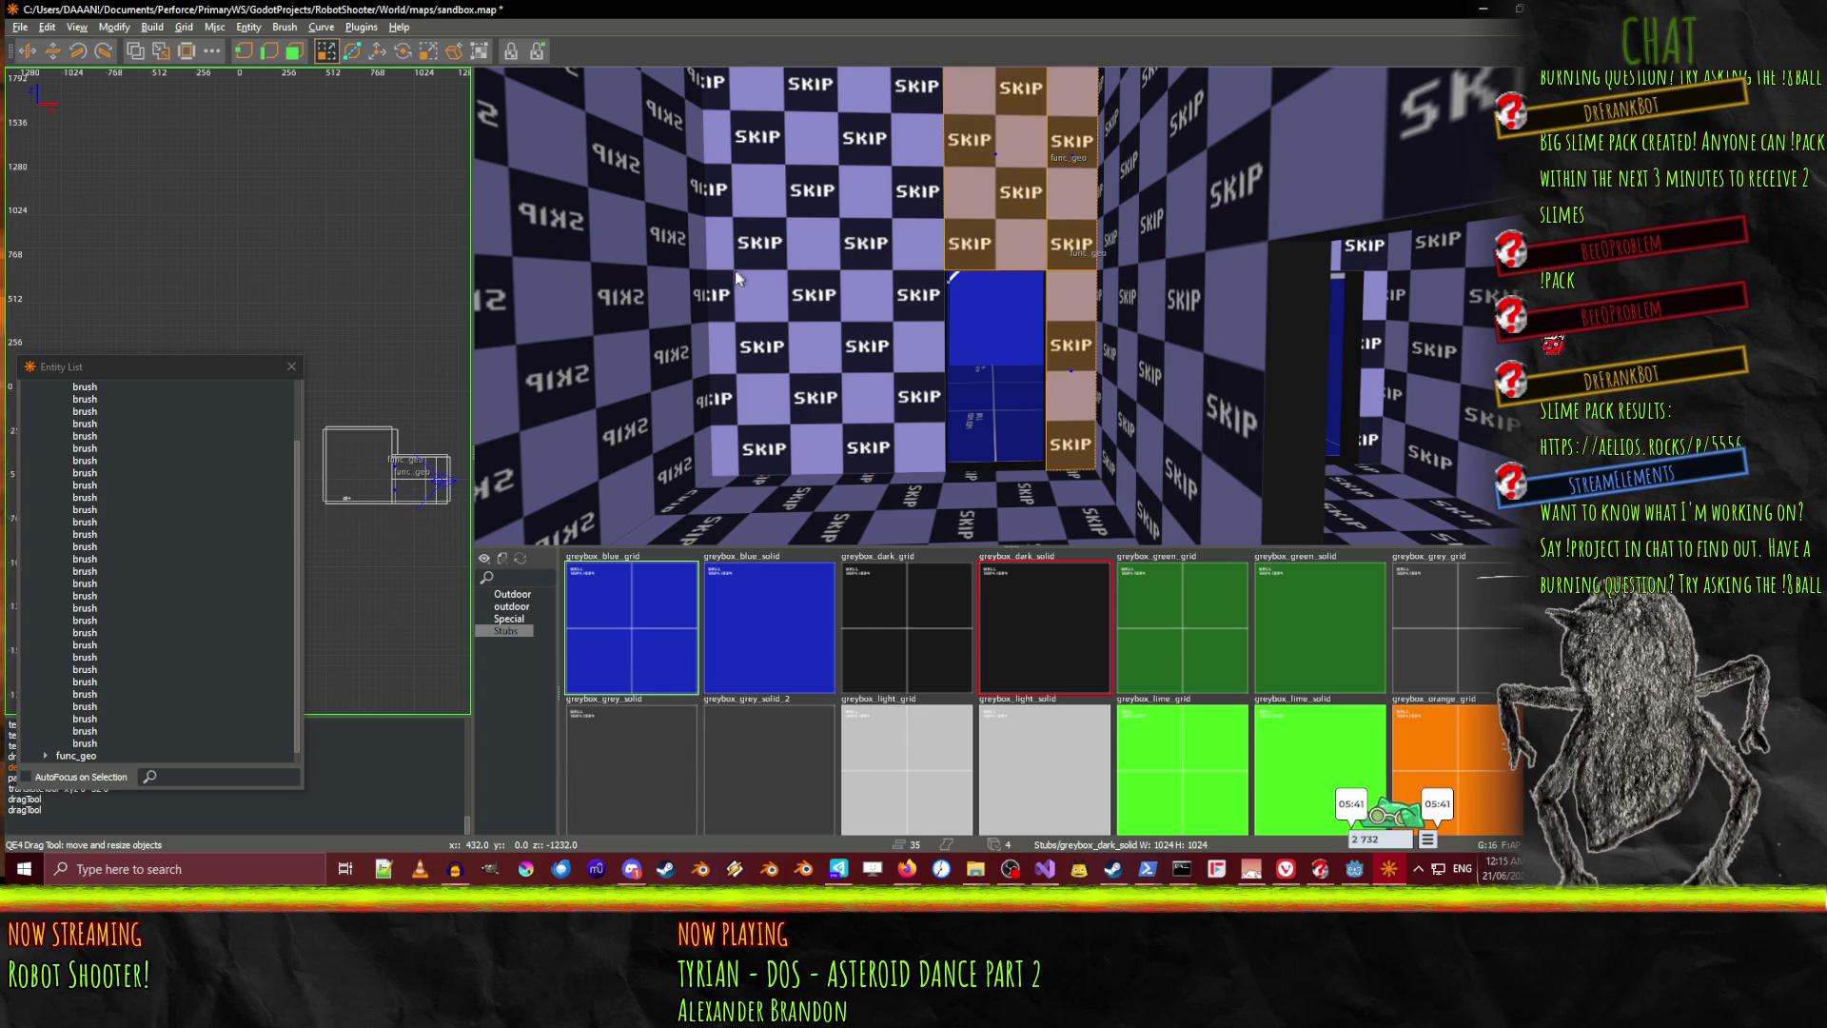
Apply greybox_green_solid to the top, left and centre wall brushes
shift+click(852, 319)
shift+click(917, 224)
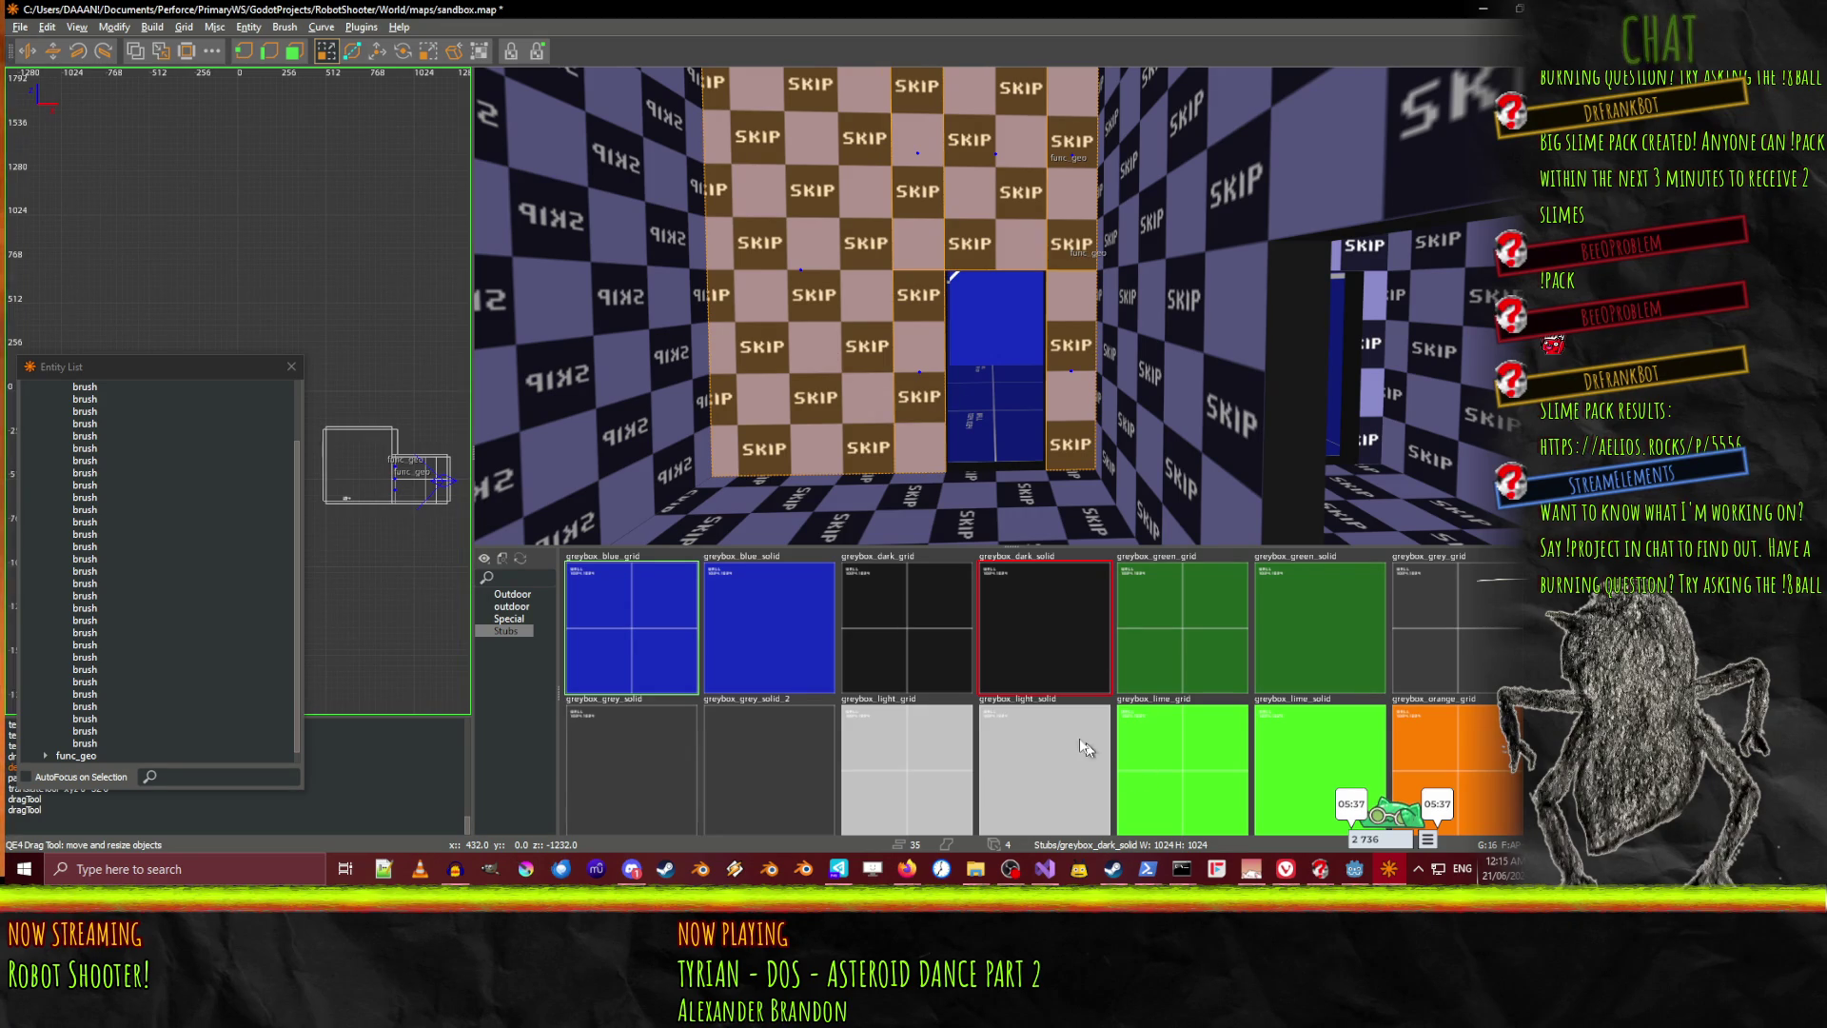
click(1336, 649)
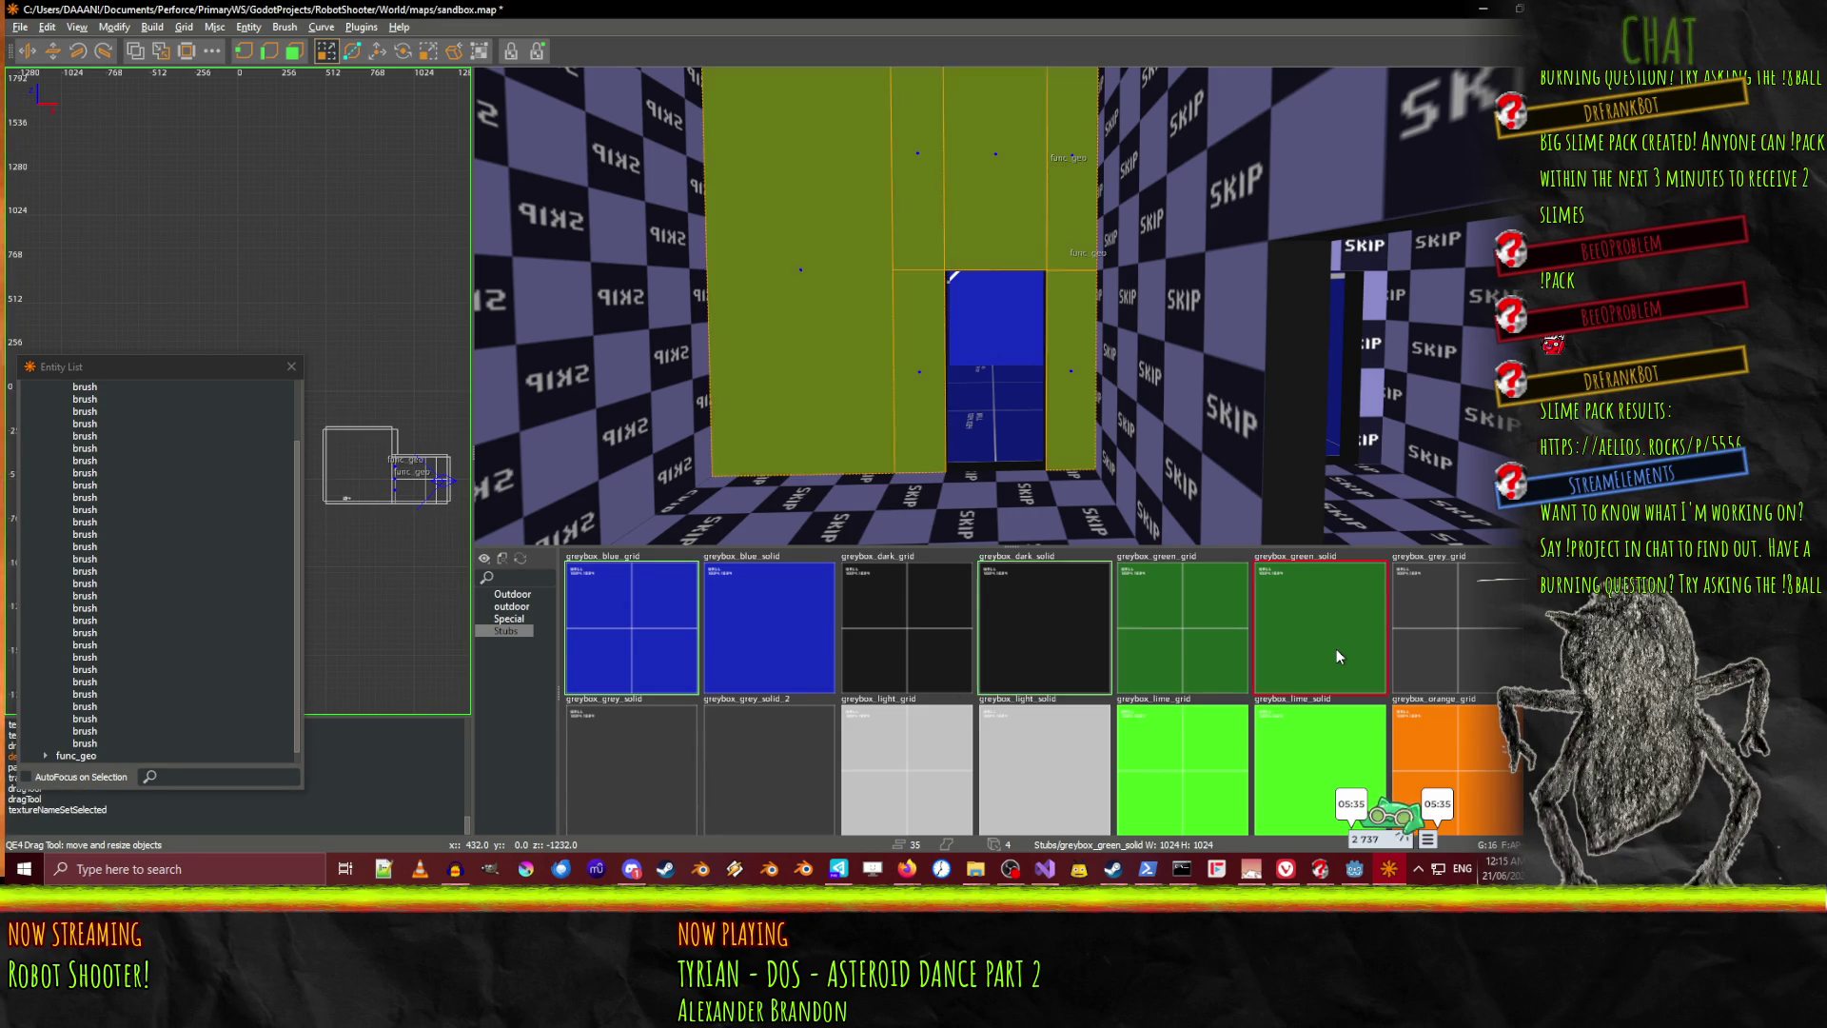
key(Escape)
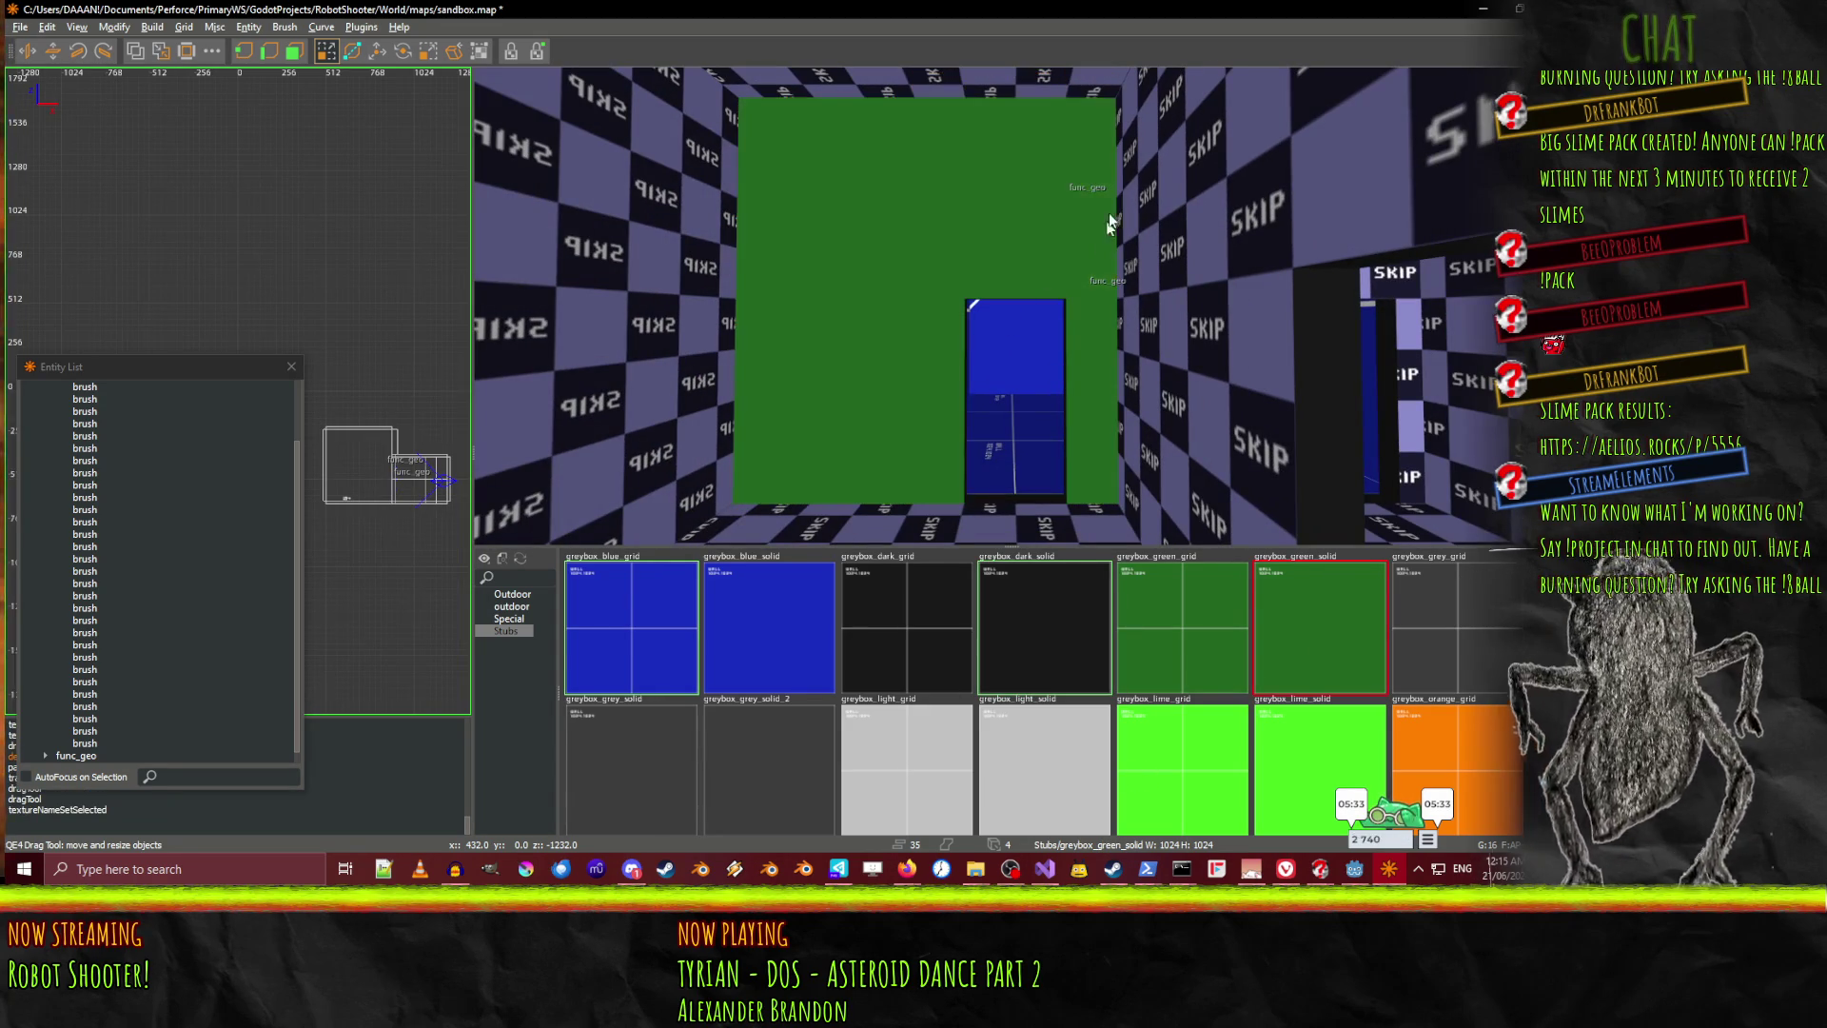
Give the side wall brushes the greybox_lime_grid texture
shift+click(1161, 190)
shift+click(1150, 347)
shift+click(709, 252)
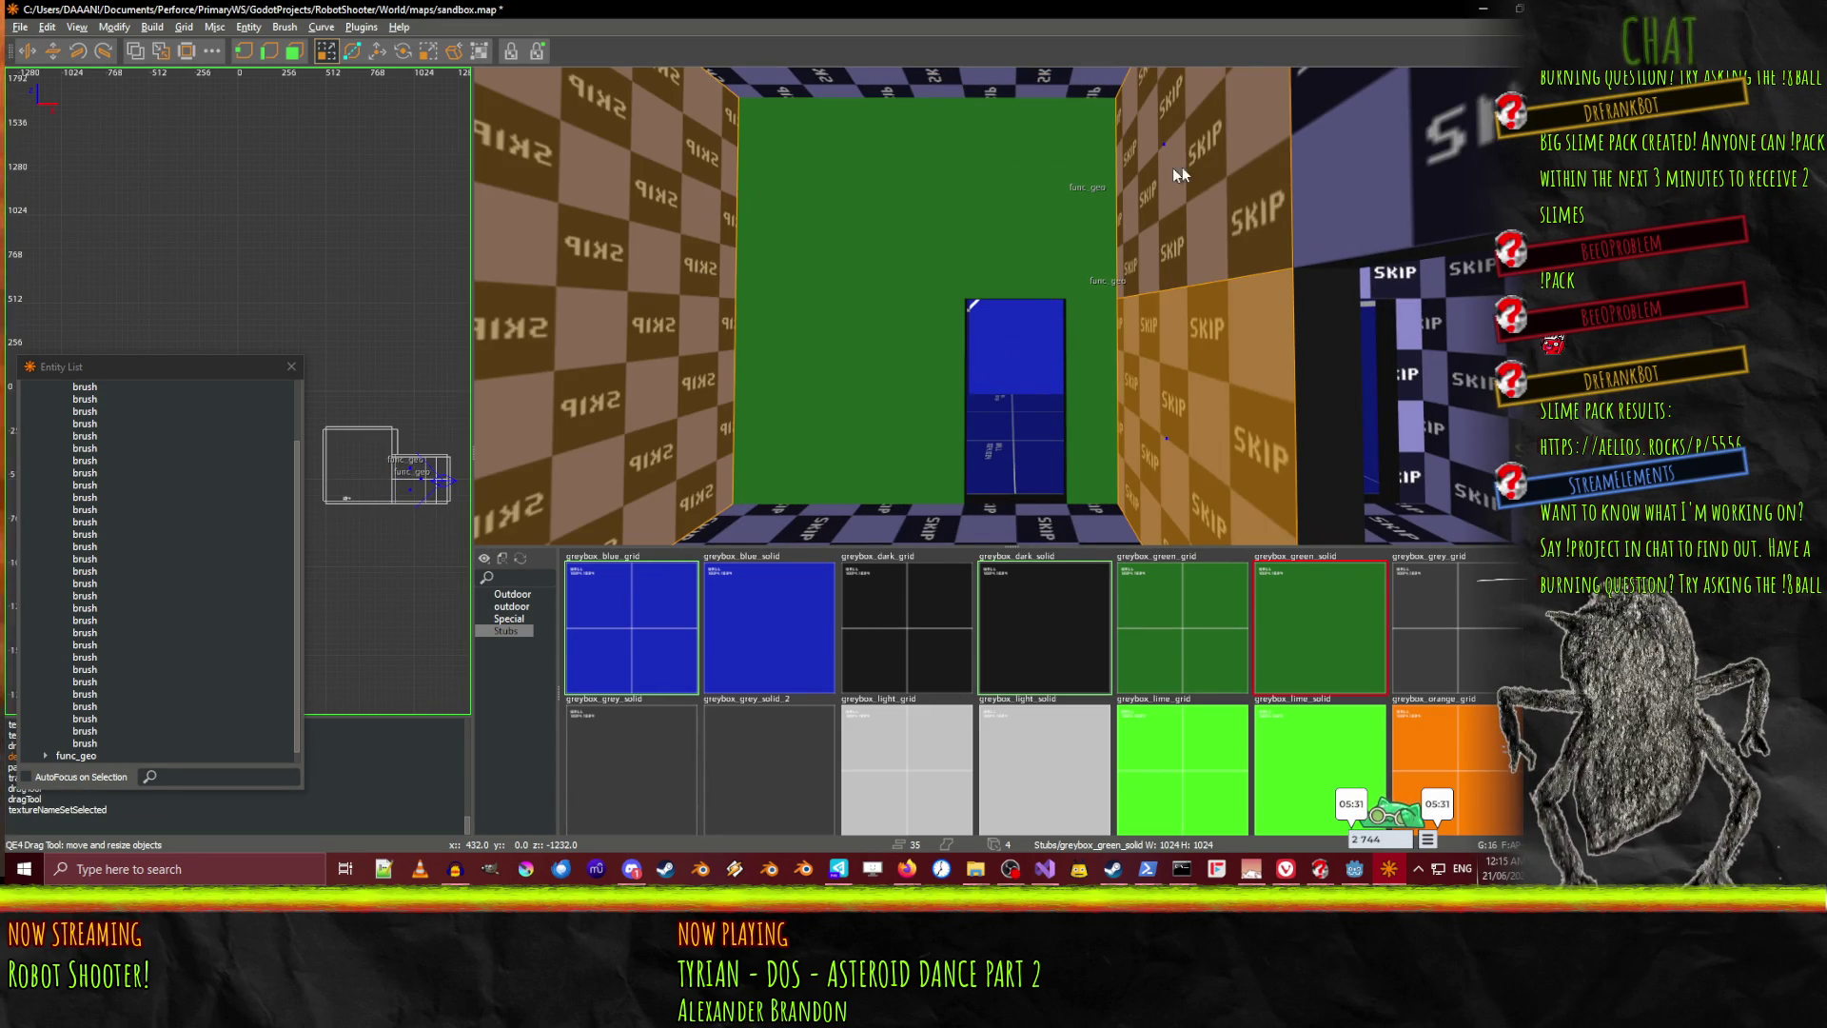
click(1203, 742)
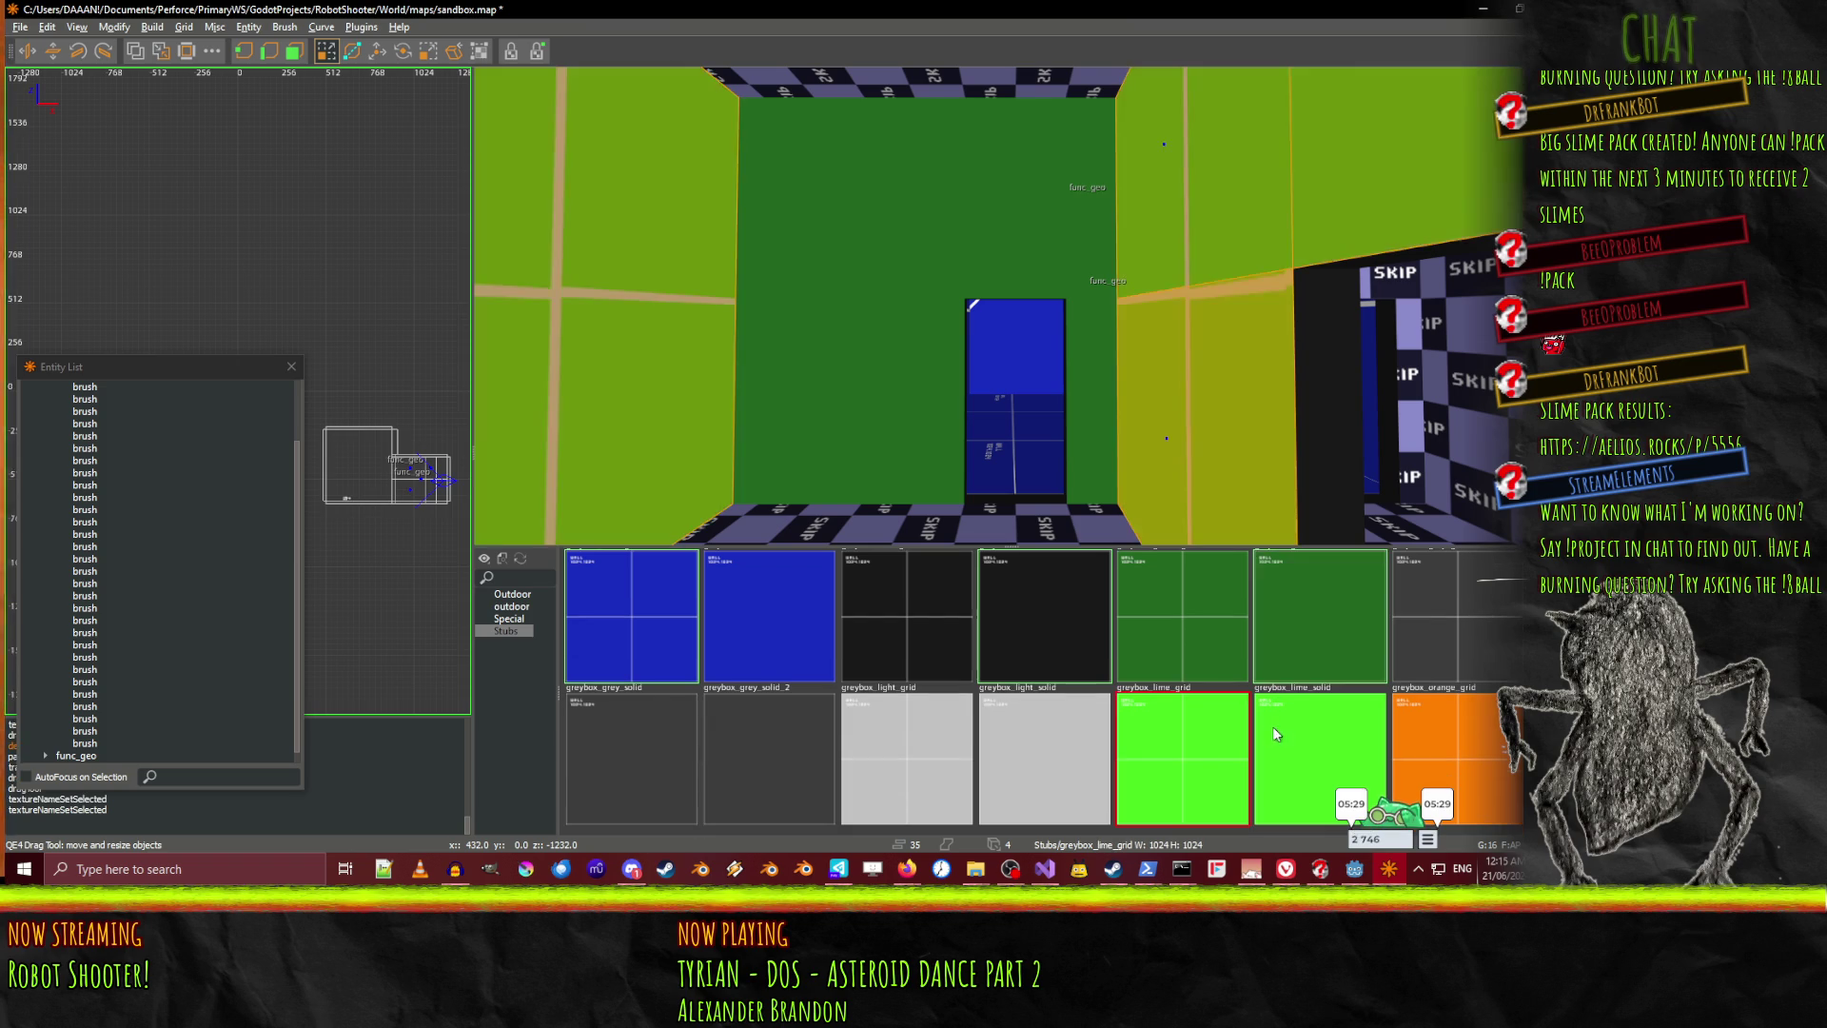
drag(1010, 305, 898, 294)
Texture the lower skip strip with lime greybox, then delete the strip brush
shift+click(1075, 286)
shift+click(1168, 298)
shift+click(898, 294)
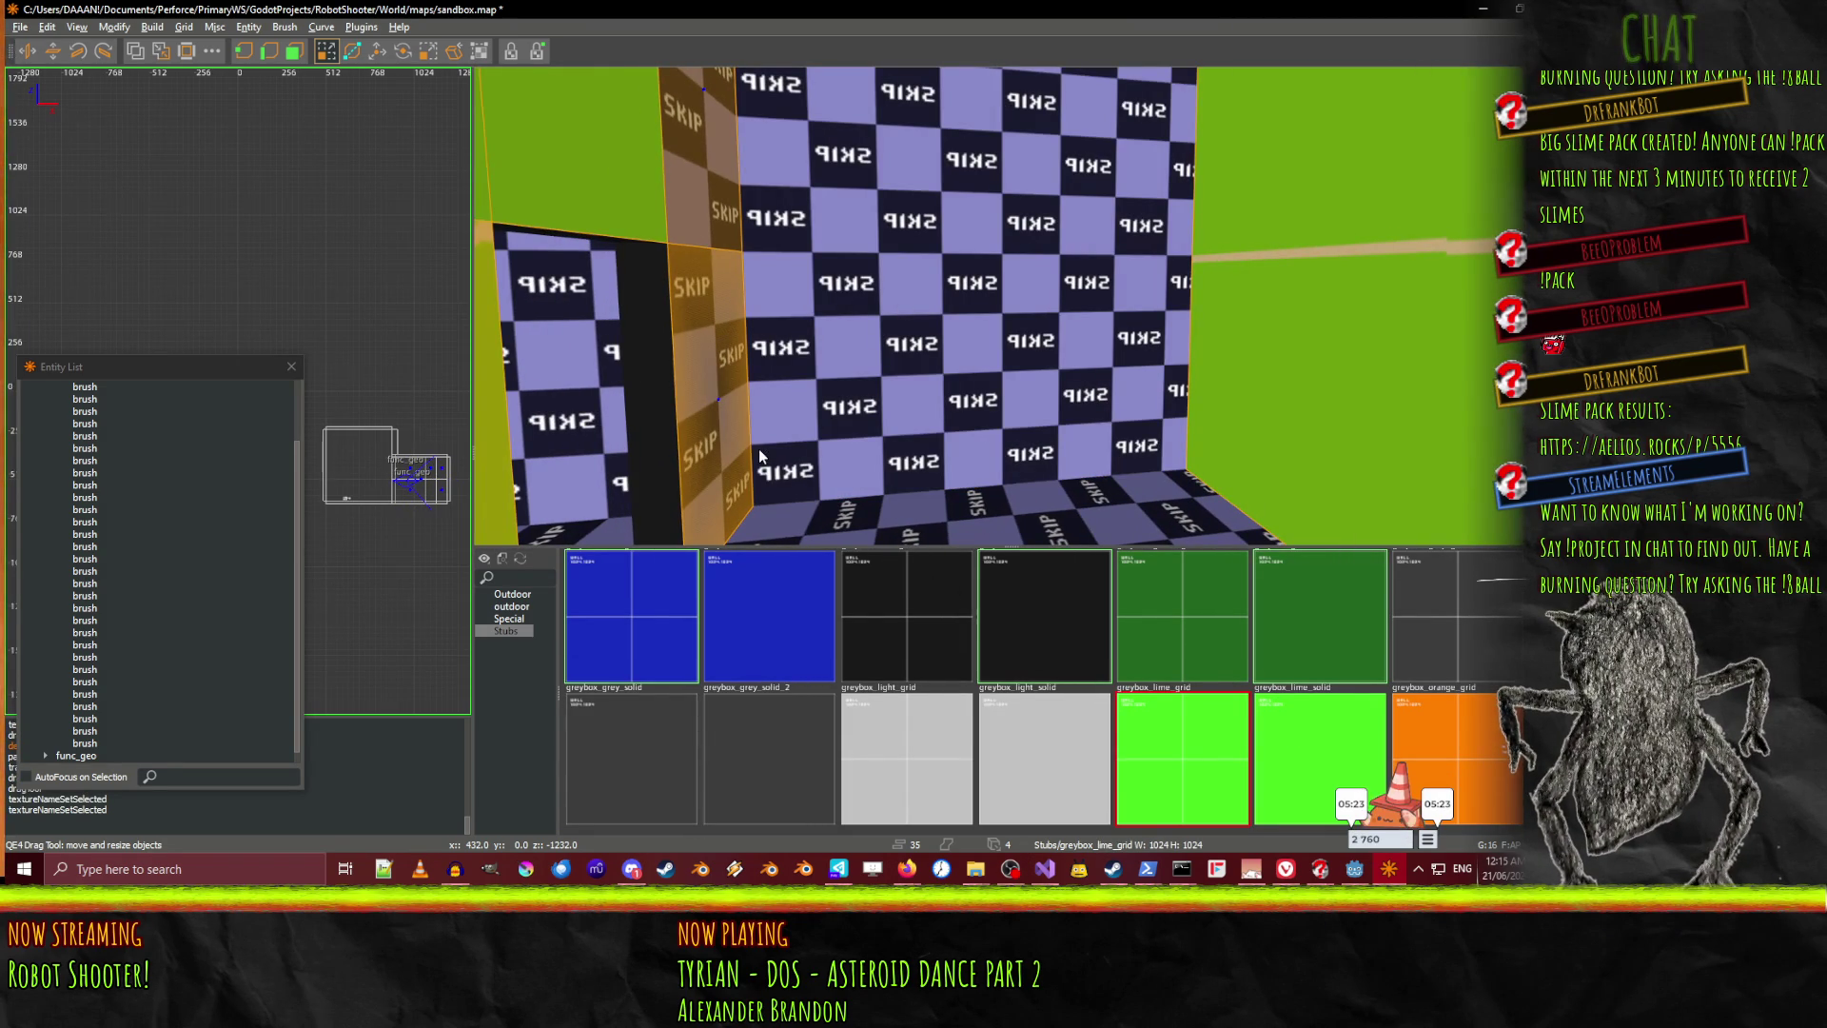
click(1214, 726)
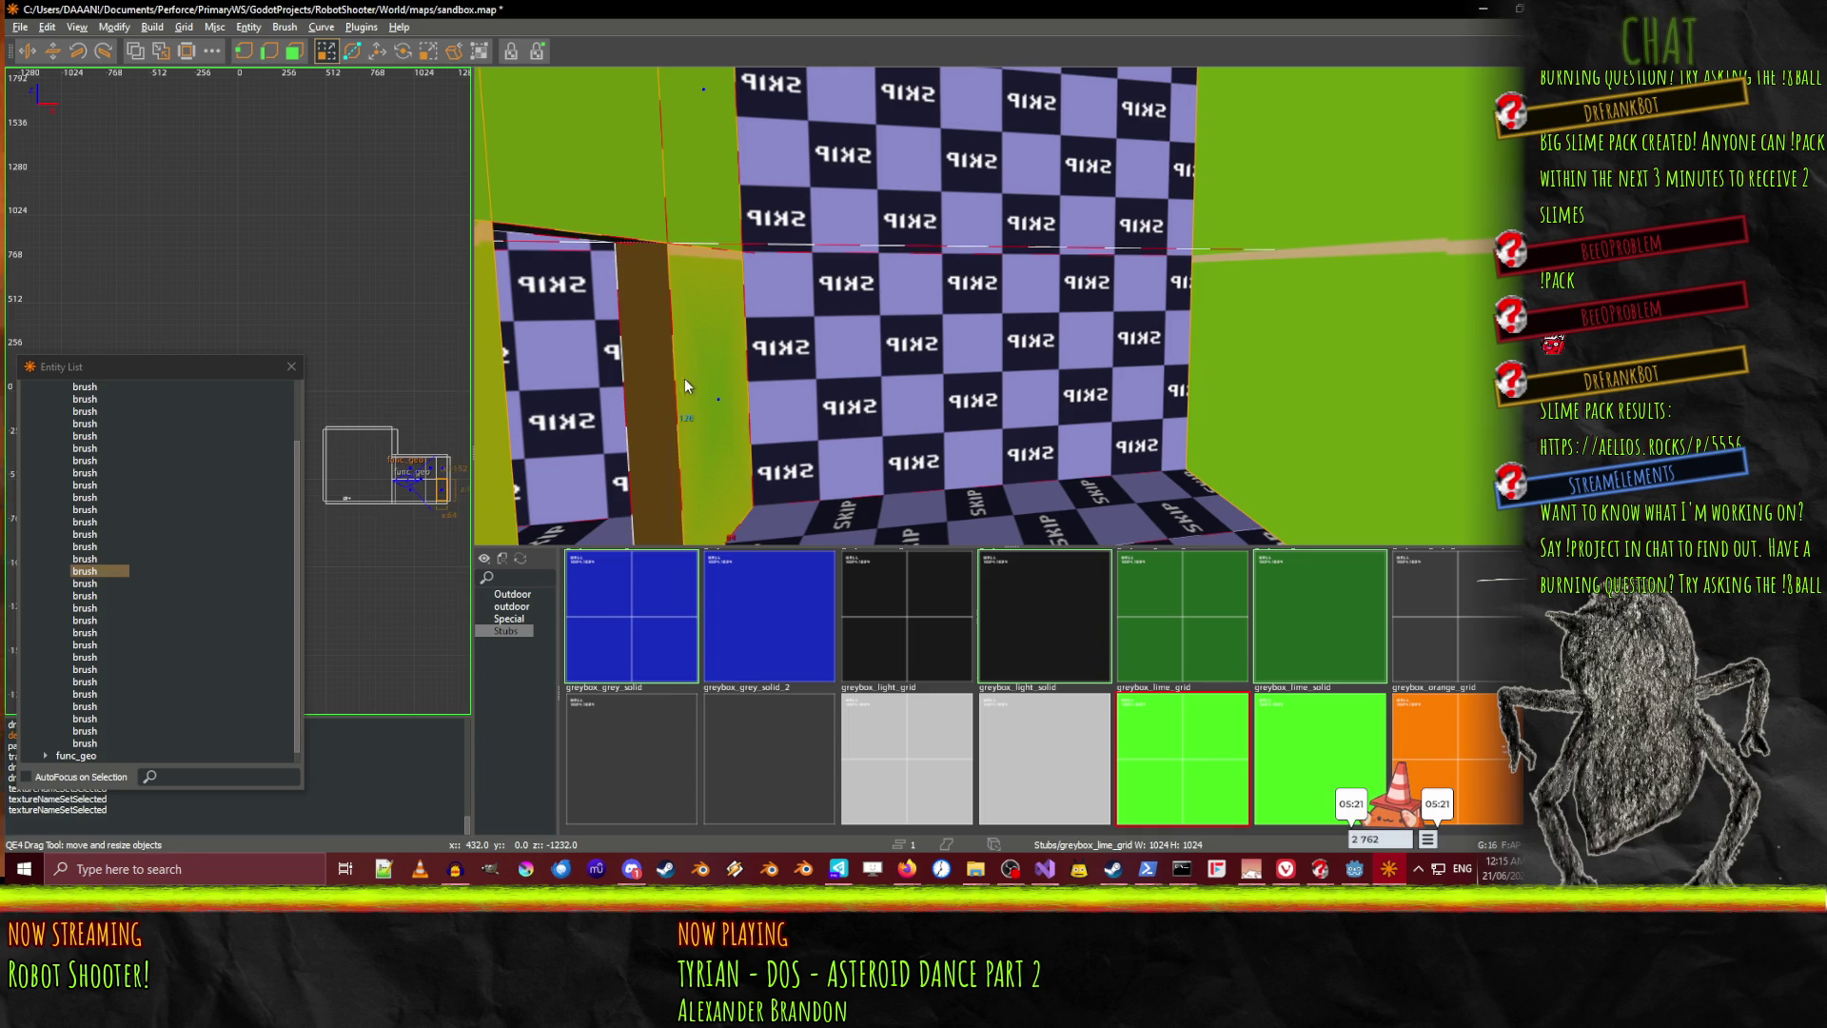
key(Delete)
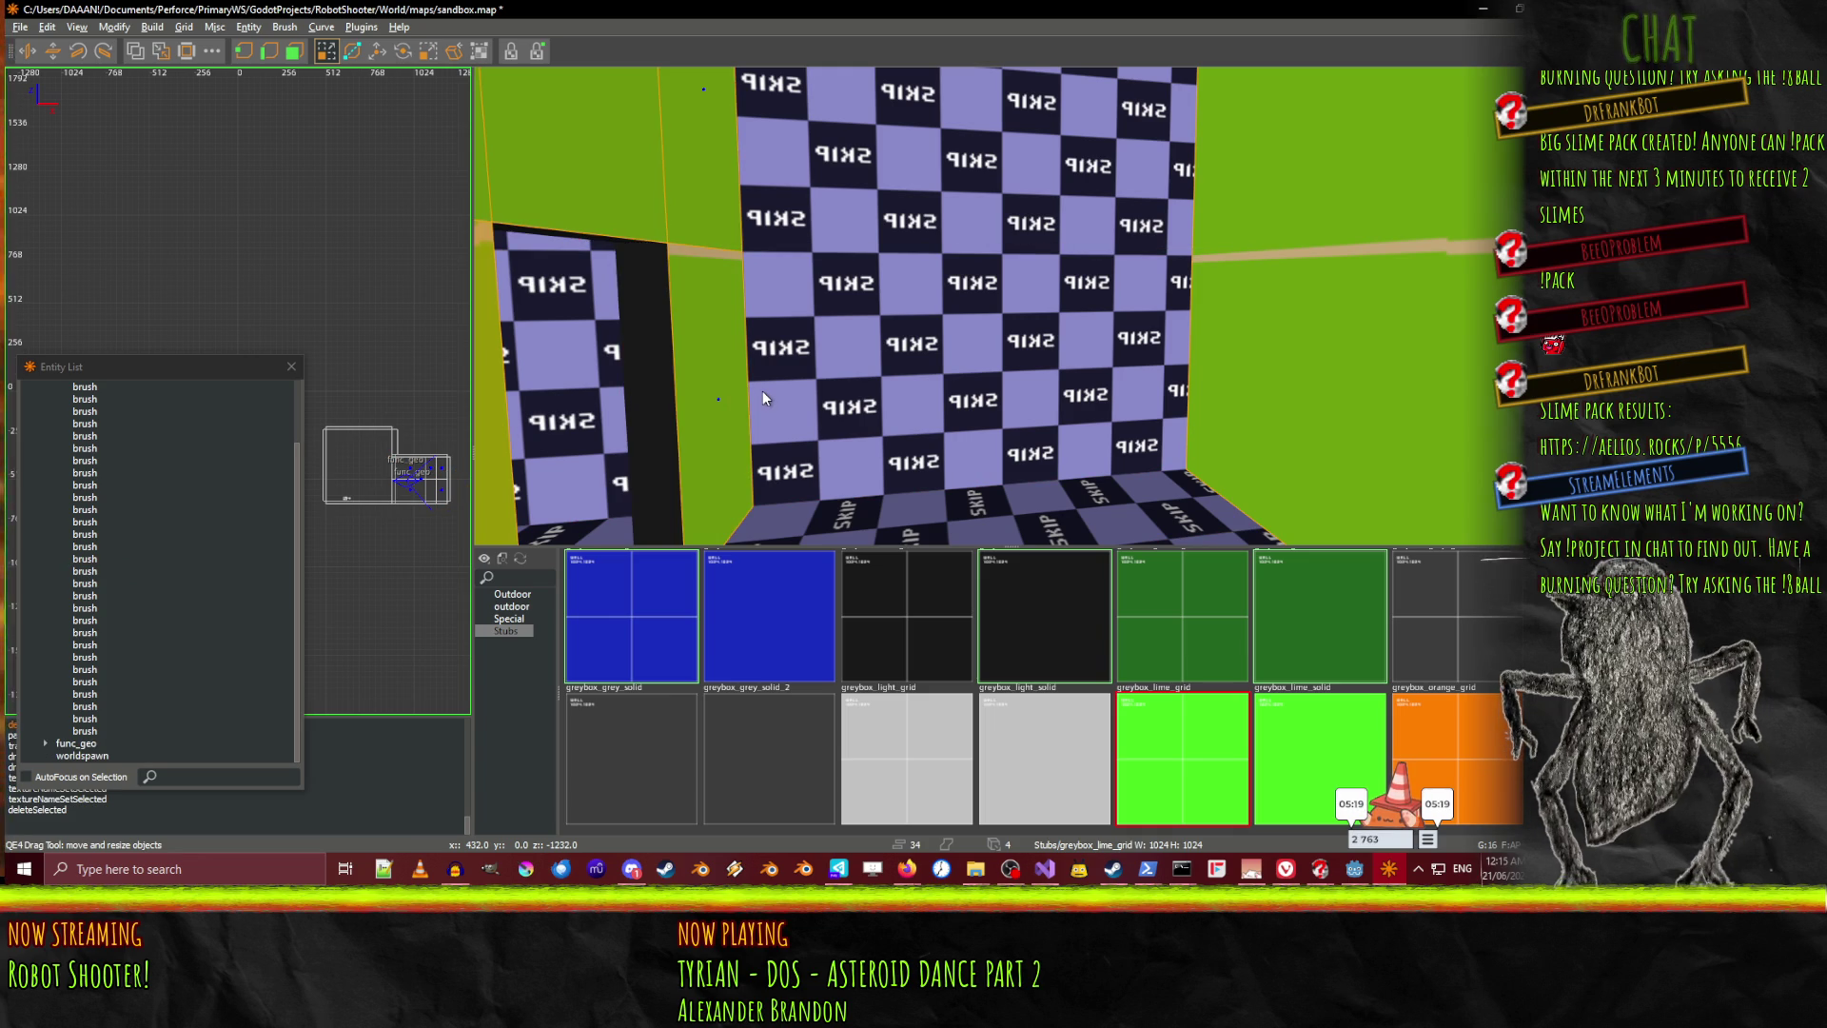
Delete a left-wall brush, then undo the deletion of the green wall brush
click(689, 395)
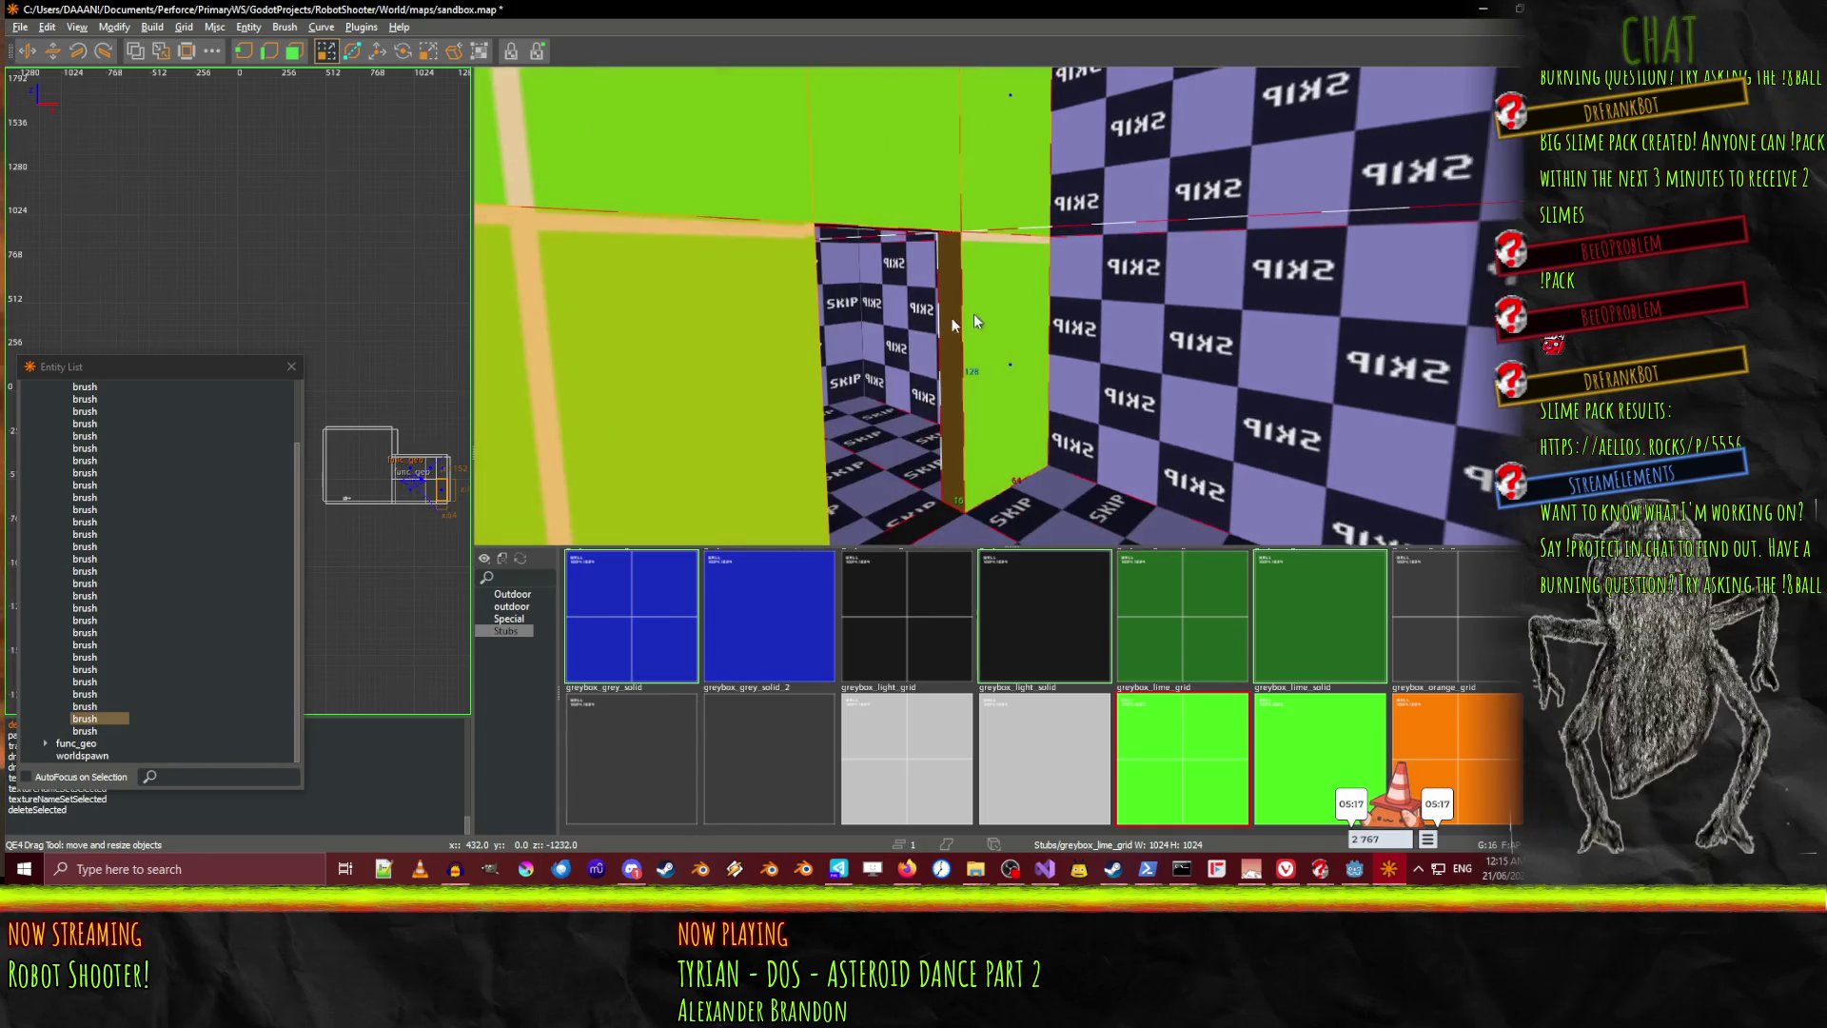
click(773, 327)
key(Delete)
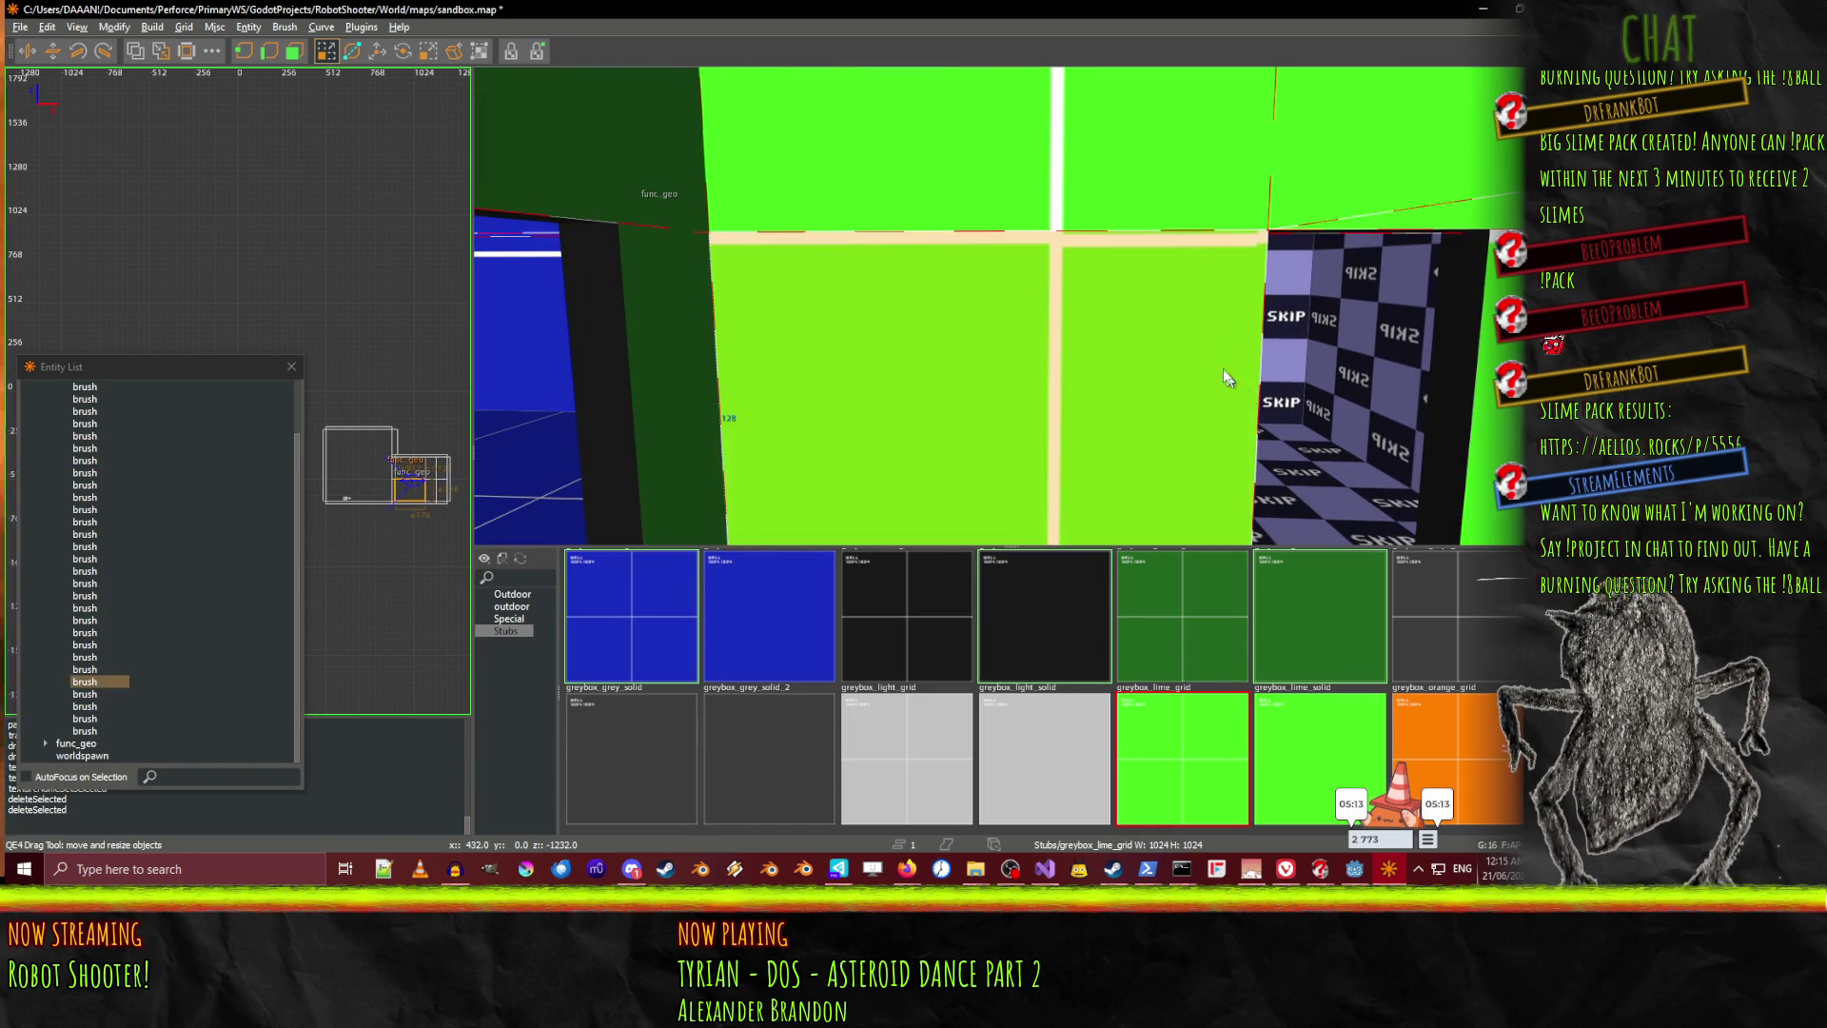
click(1048, 183)
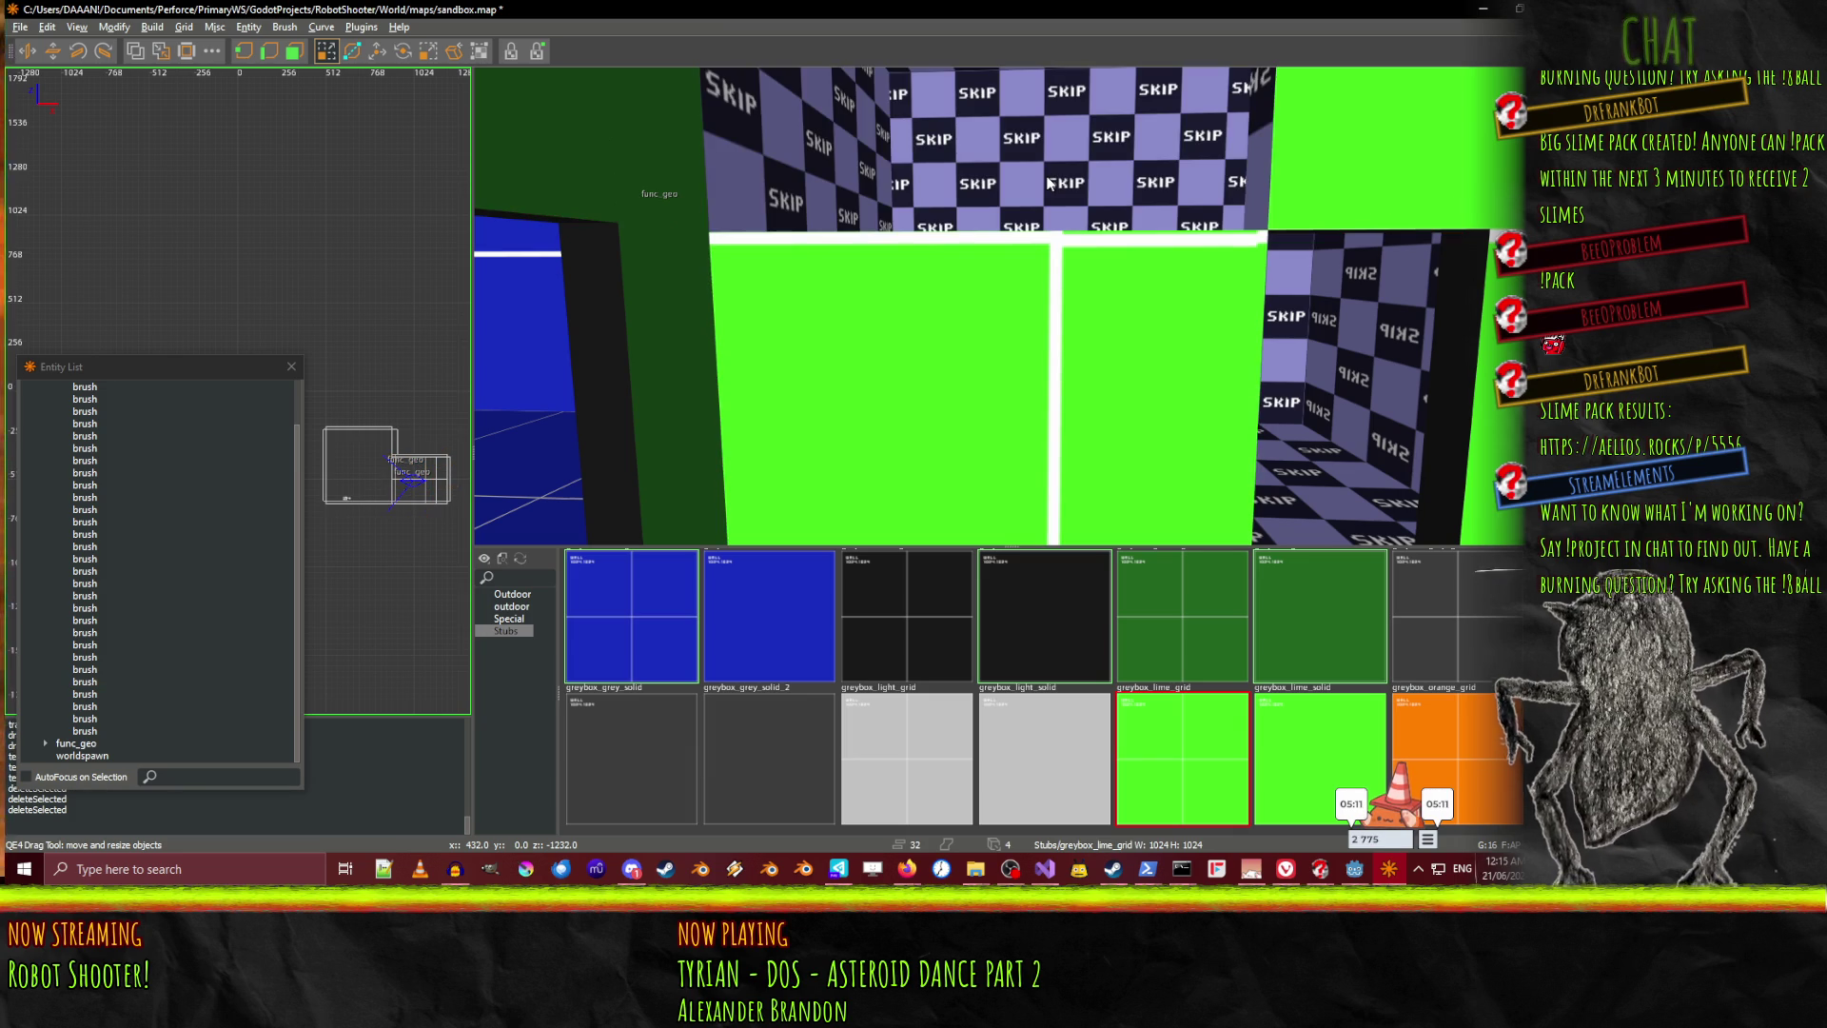
key(ctrl+z)
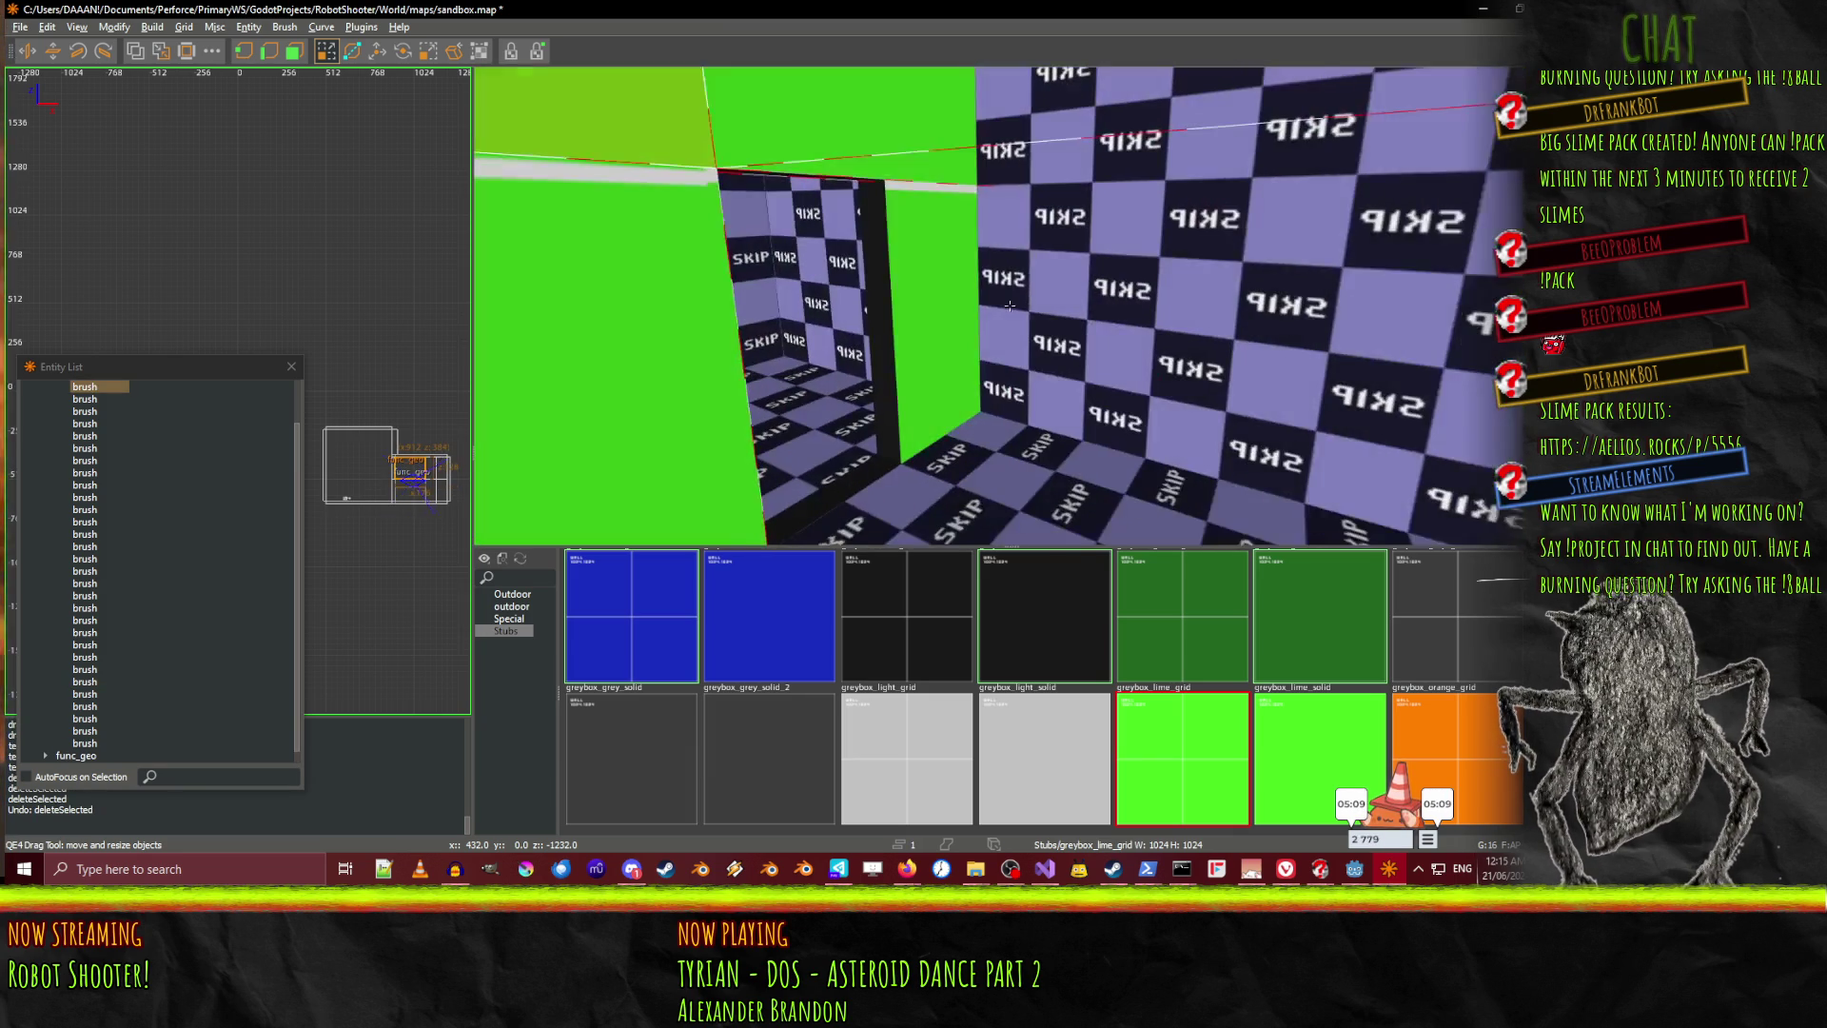
Choose greybox_green_solid, then greybox_grey_grid, while inspecting the floor and checkered surface
click(1079, 335)
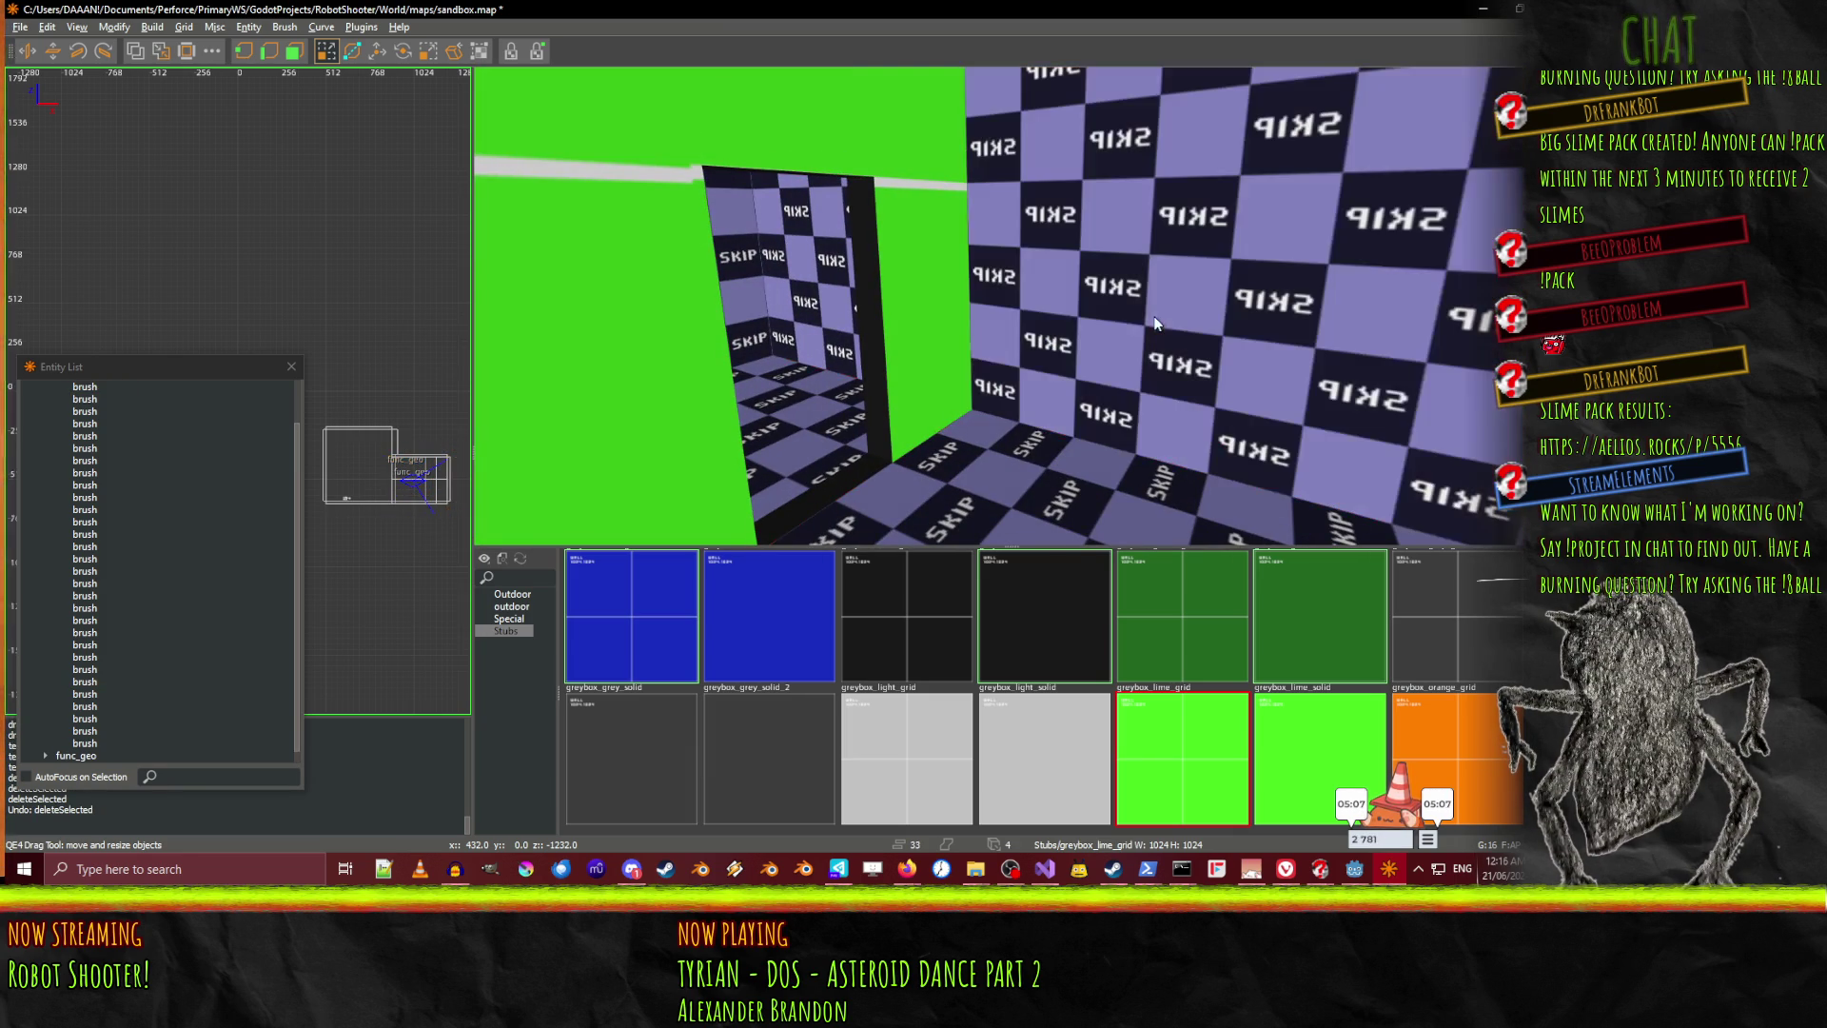
key(Escape)
click(1272, 635)
key(a)
mouse_move(1083, 384)
mouse_down()
mouse_move(1009, 308)
mouse_move(973, 455)
mouse_up()
click(1425, 630)
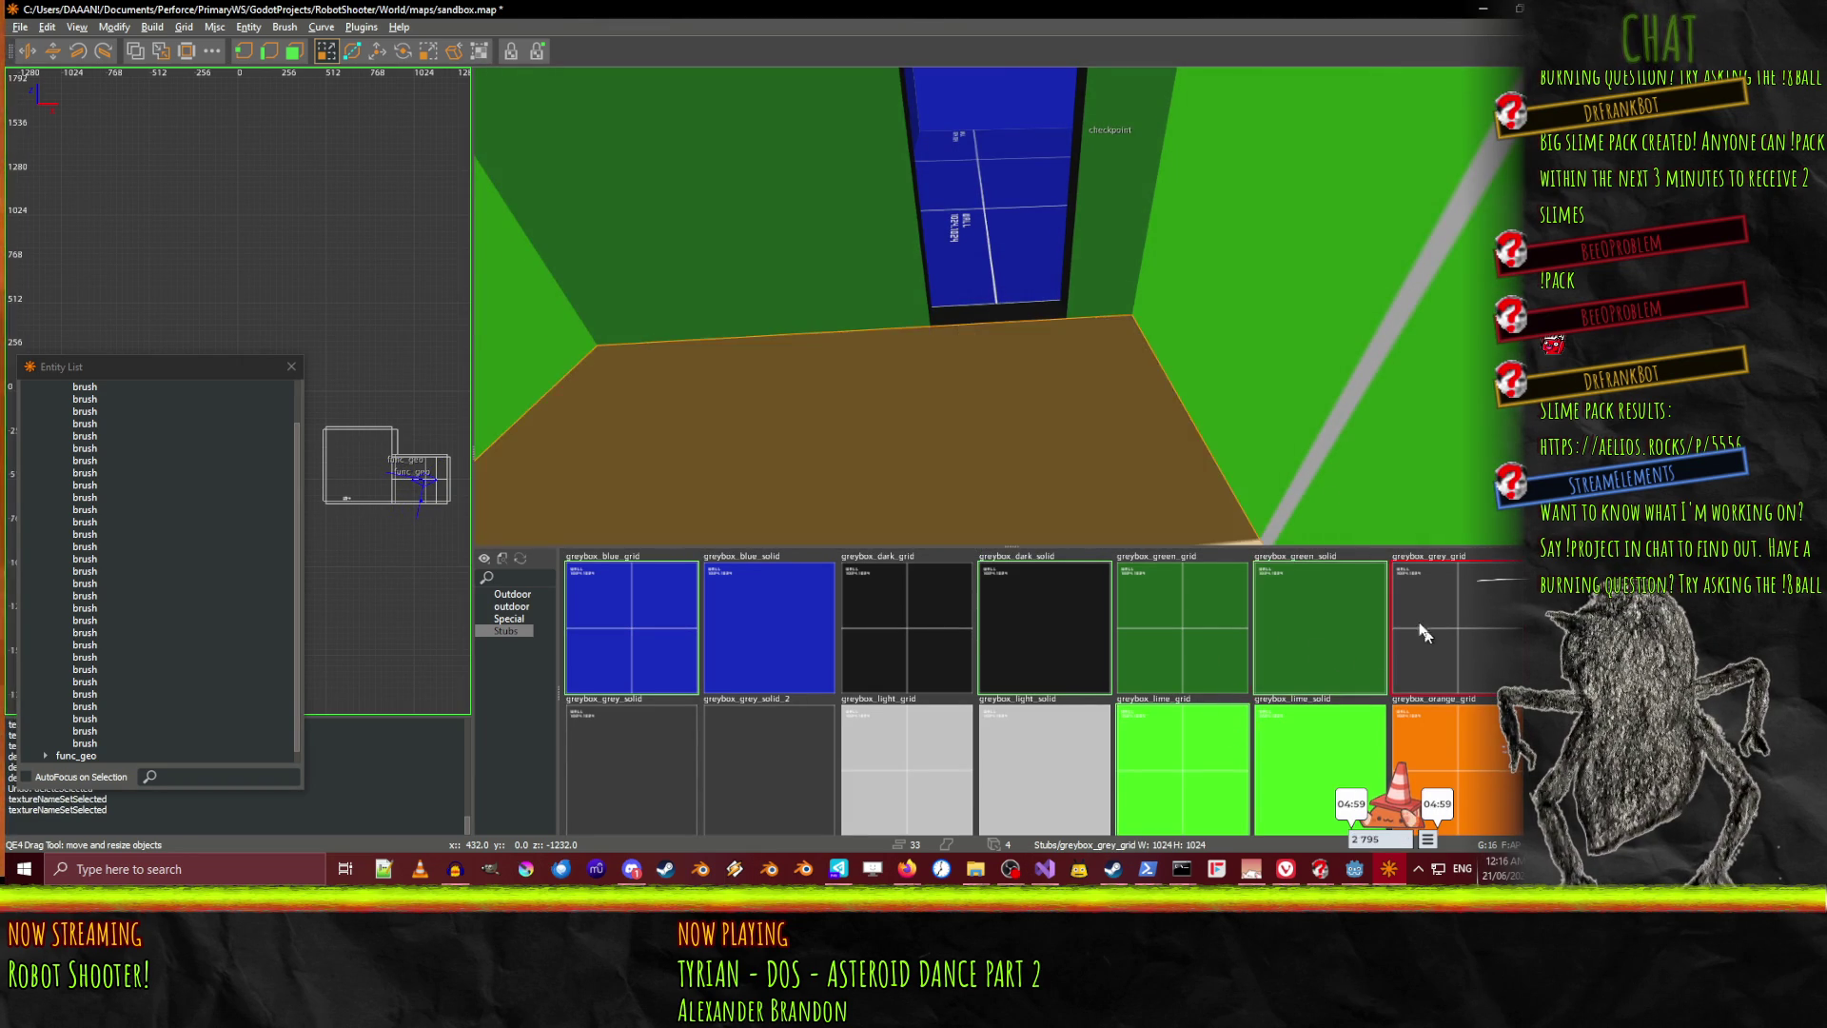
mouse_move(1009, 305)
mouse_down()
mouse_move(975, 303)
mouse_move(989, 324)
mouse_move(1009, 305)
mouse_up()
Apply greybox_red_grid to the left and right SKIP walls
scroll(992, 662, down, 3)
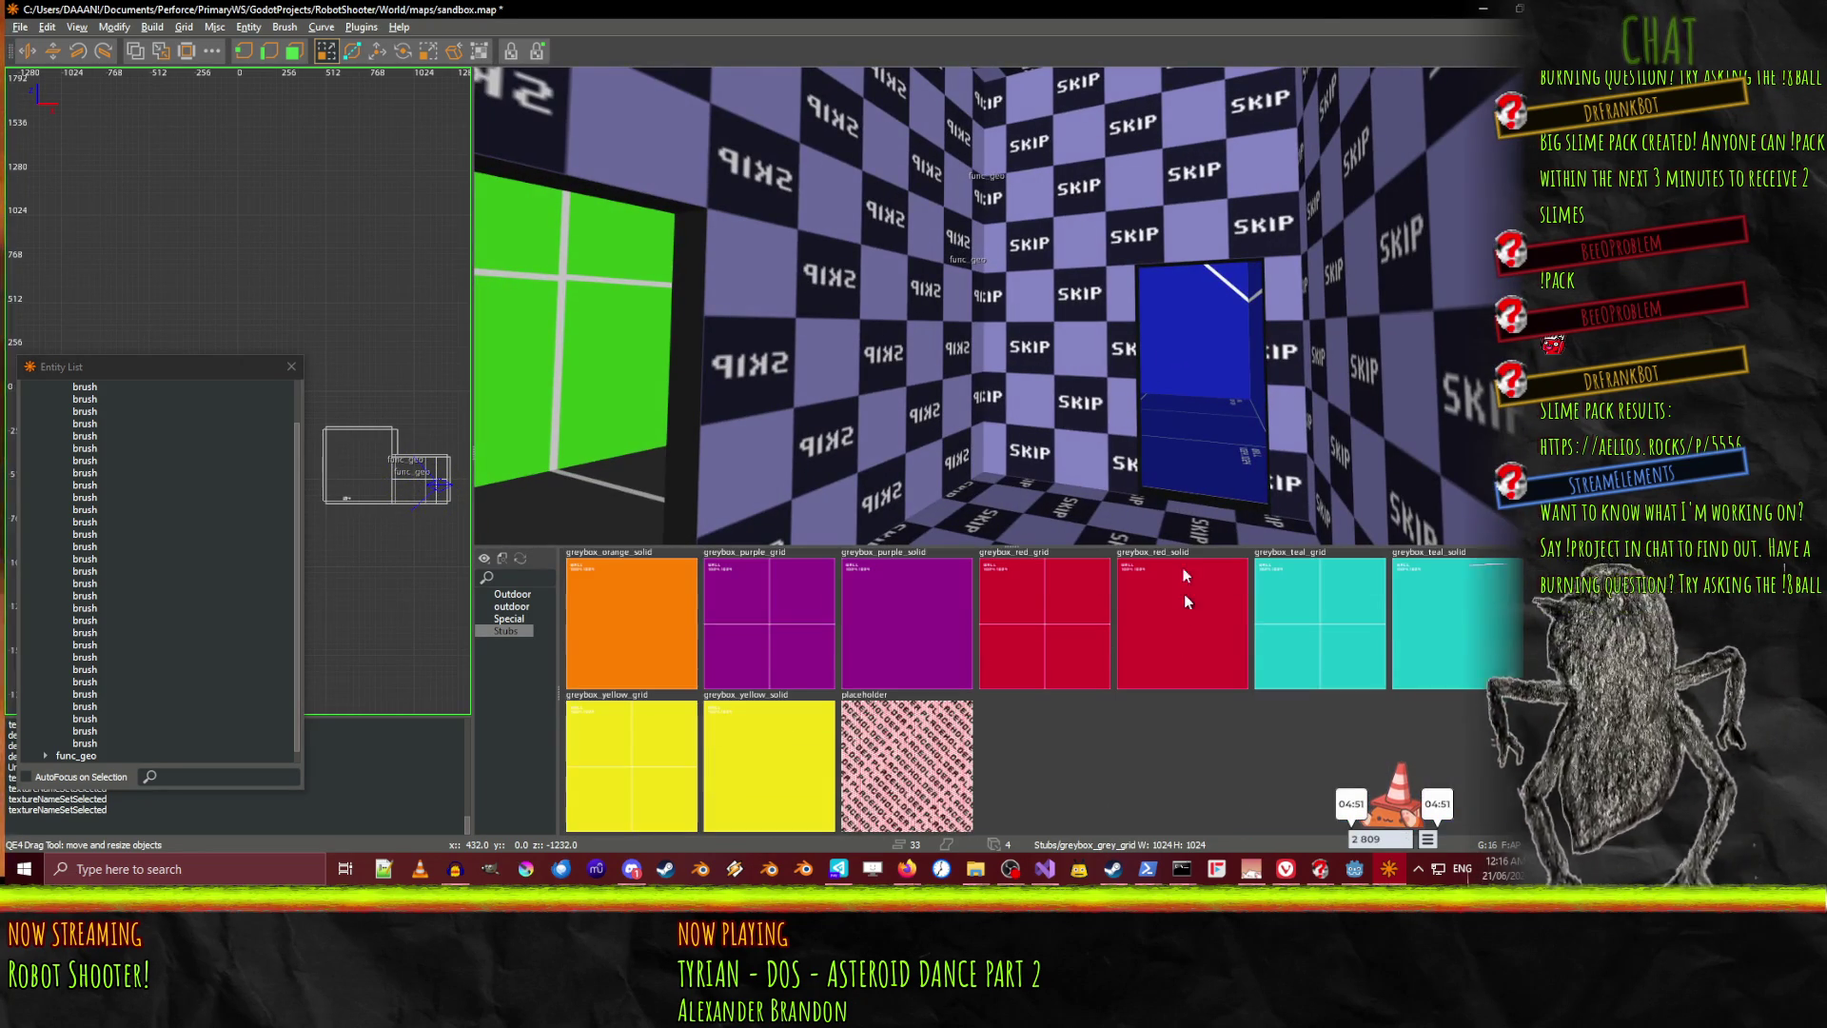
click(843, 165)
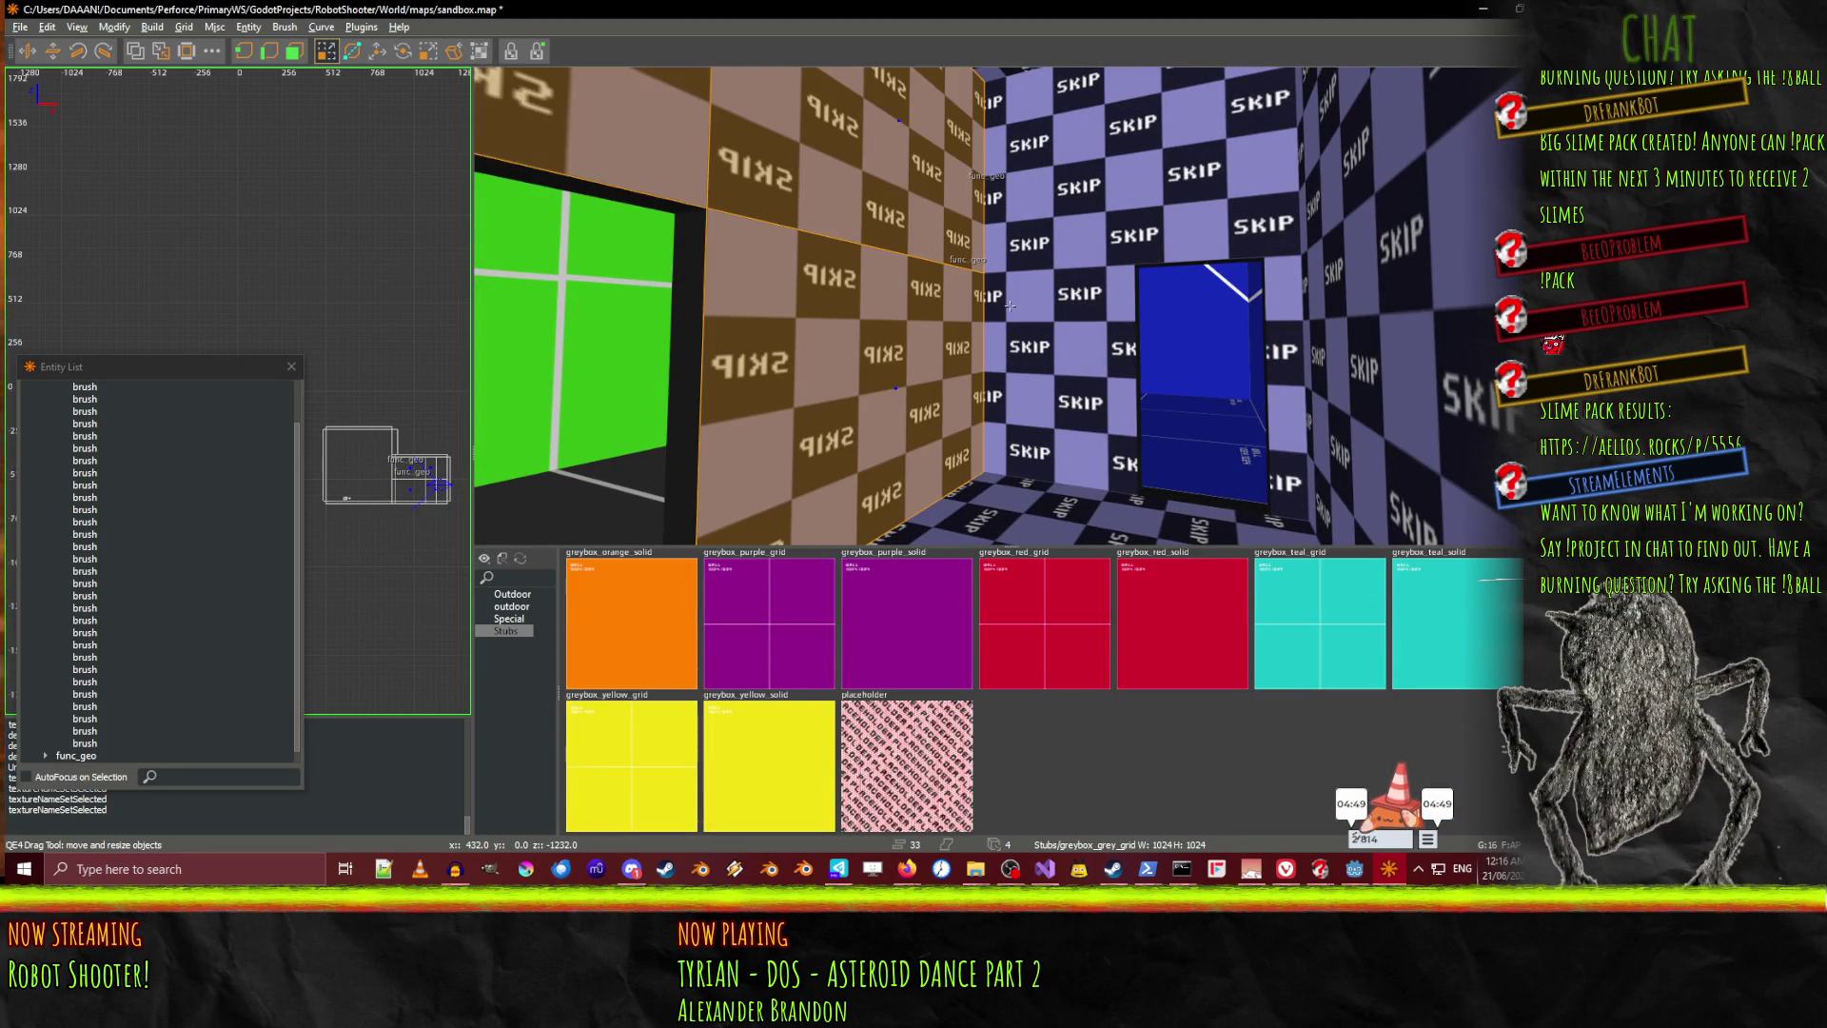
drag(1064, 343, 1010, 305)
drag(1090, 402, 1115, 335)
click(1129, 308)
click(1073, 678)
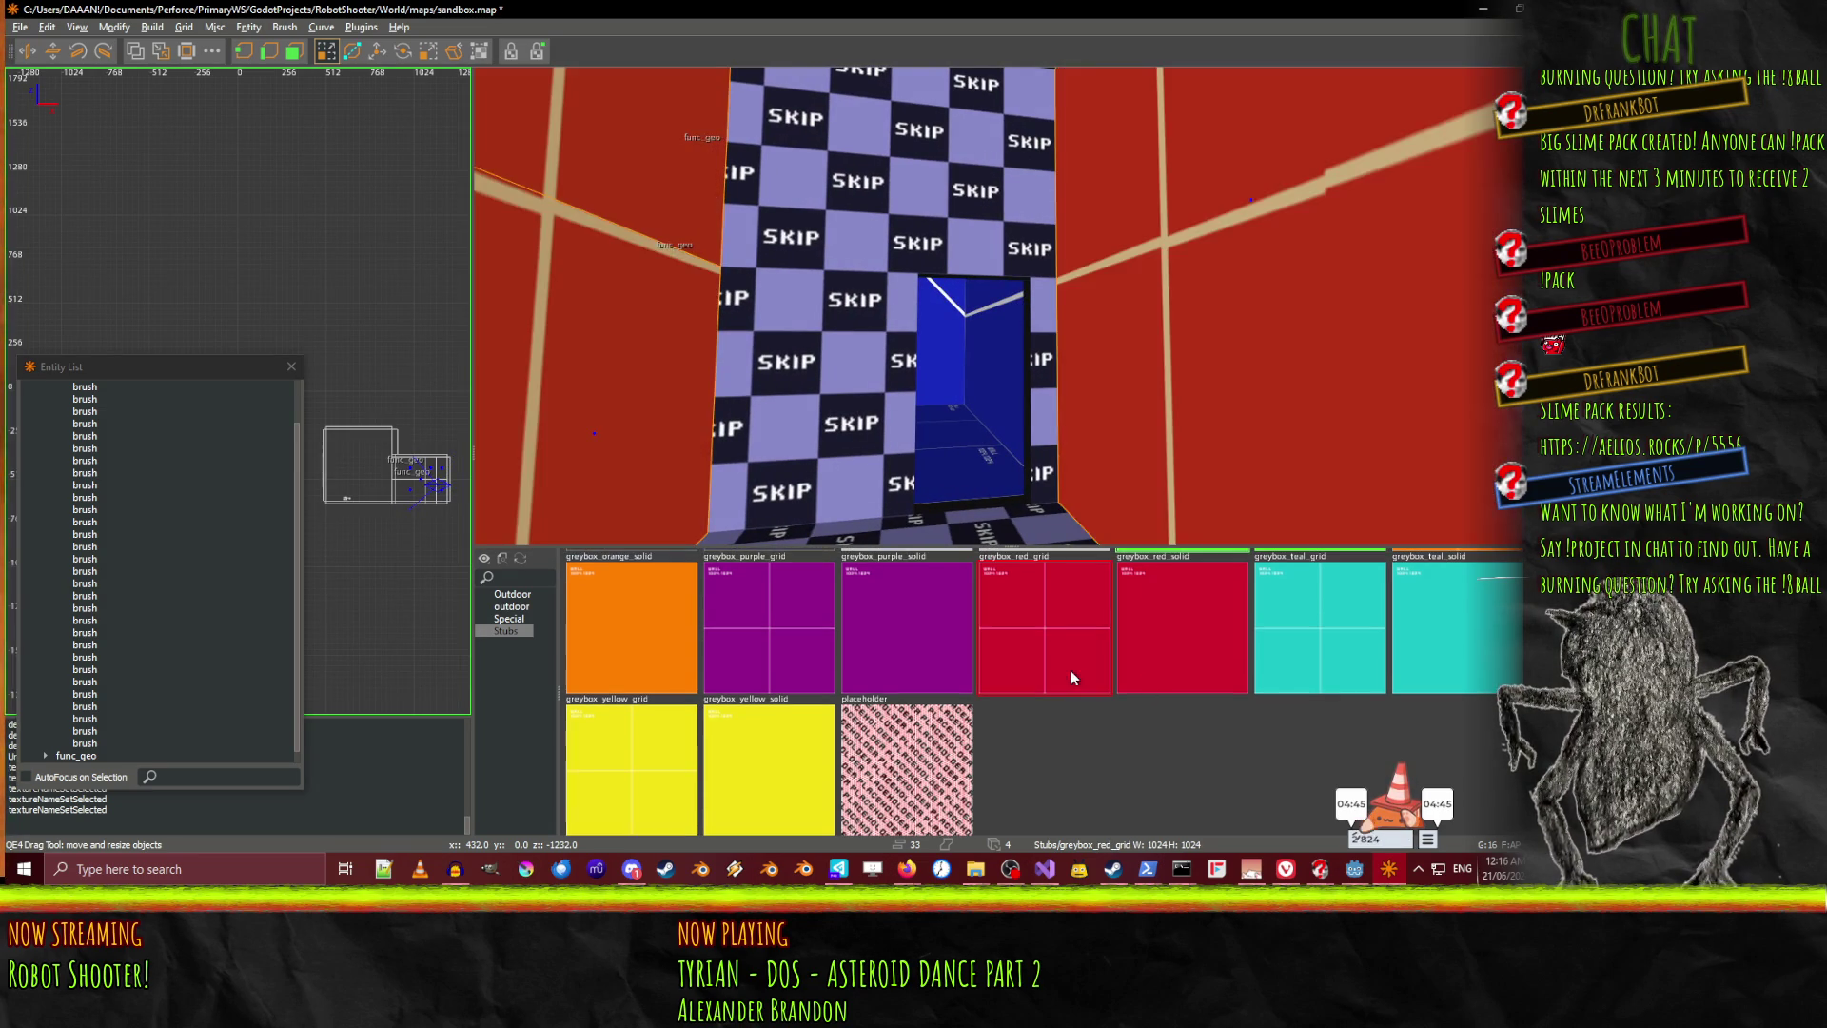
Give the central SKIP wall greybox_red_solid and the floor greybox_purple_grid
click(769, 339)
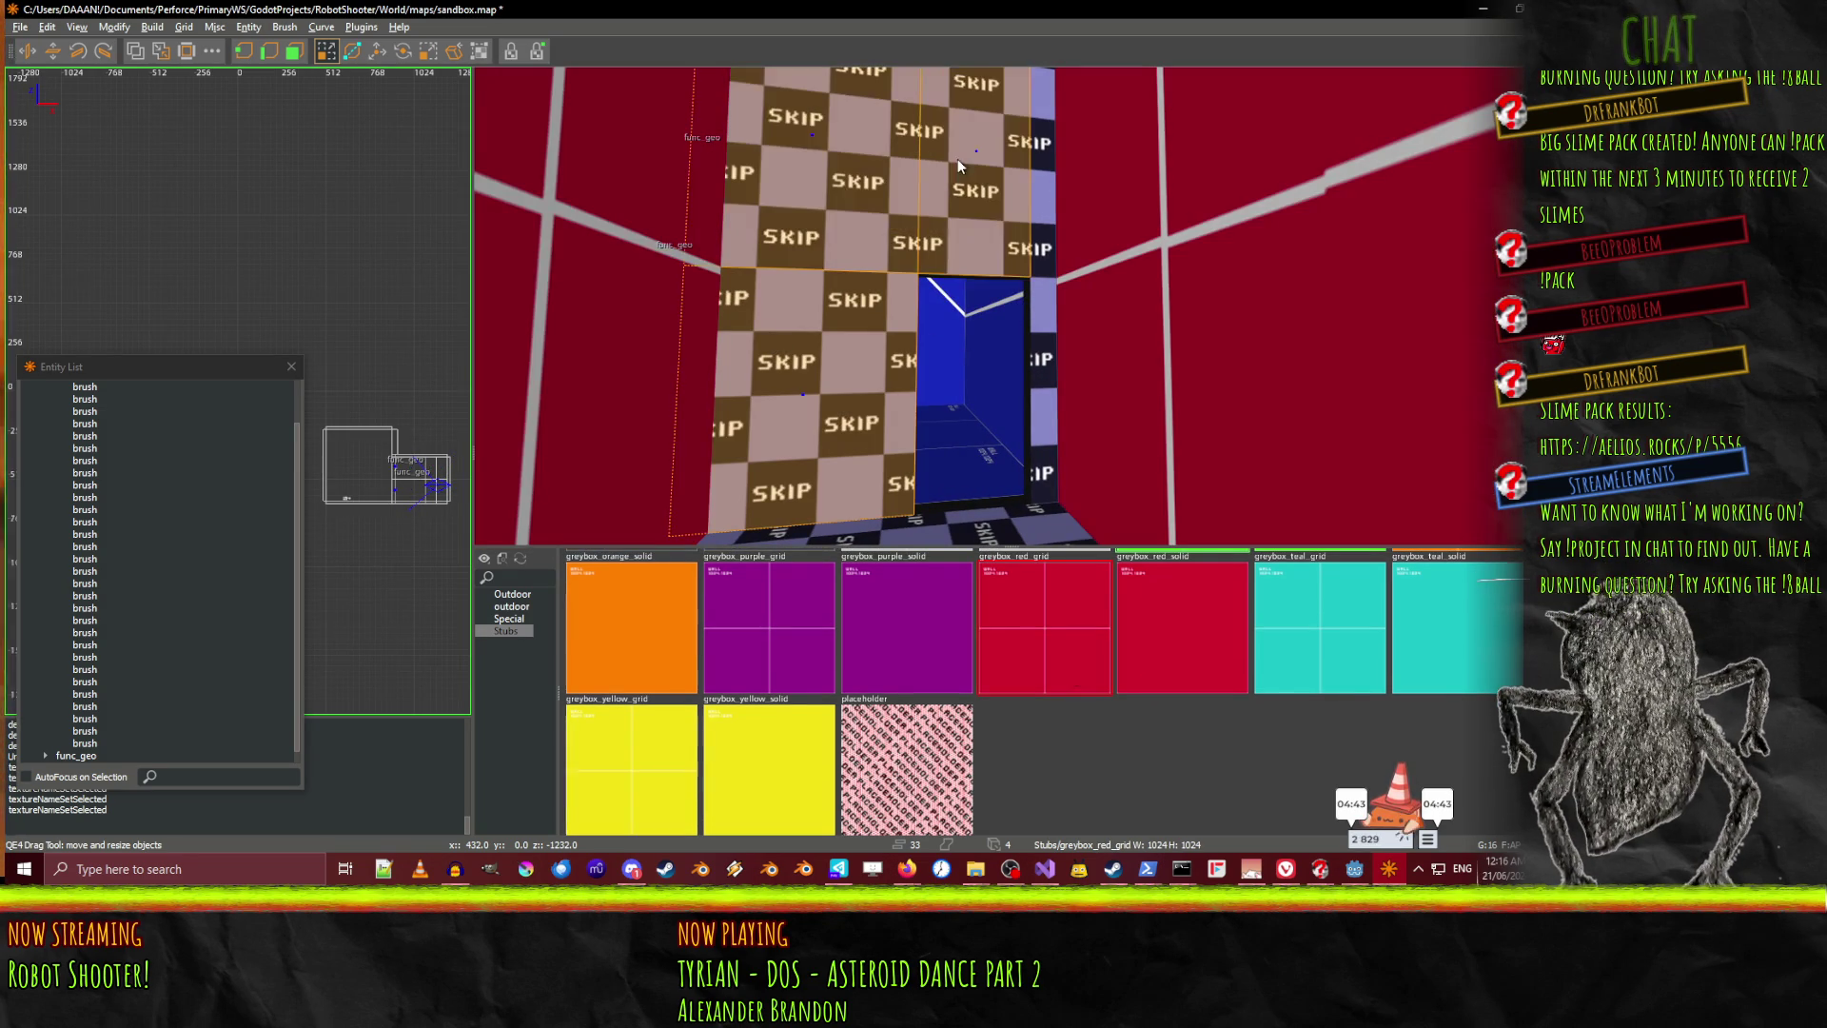
mouse_move(759, 275)
mouse_down()
mouse_move(932, 310)
mouse_move(942, 249)
mouse_up()
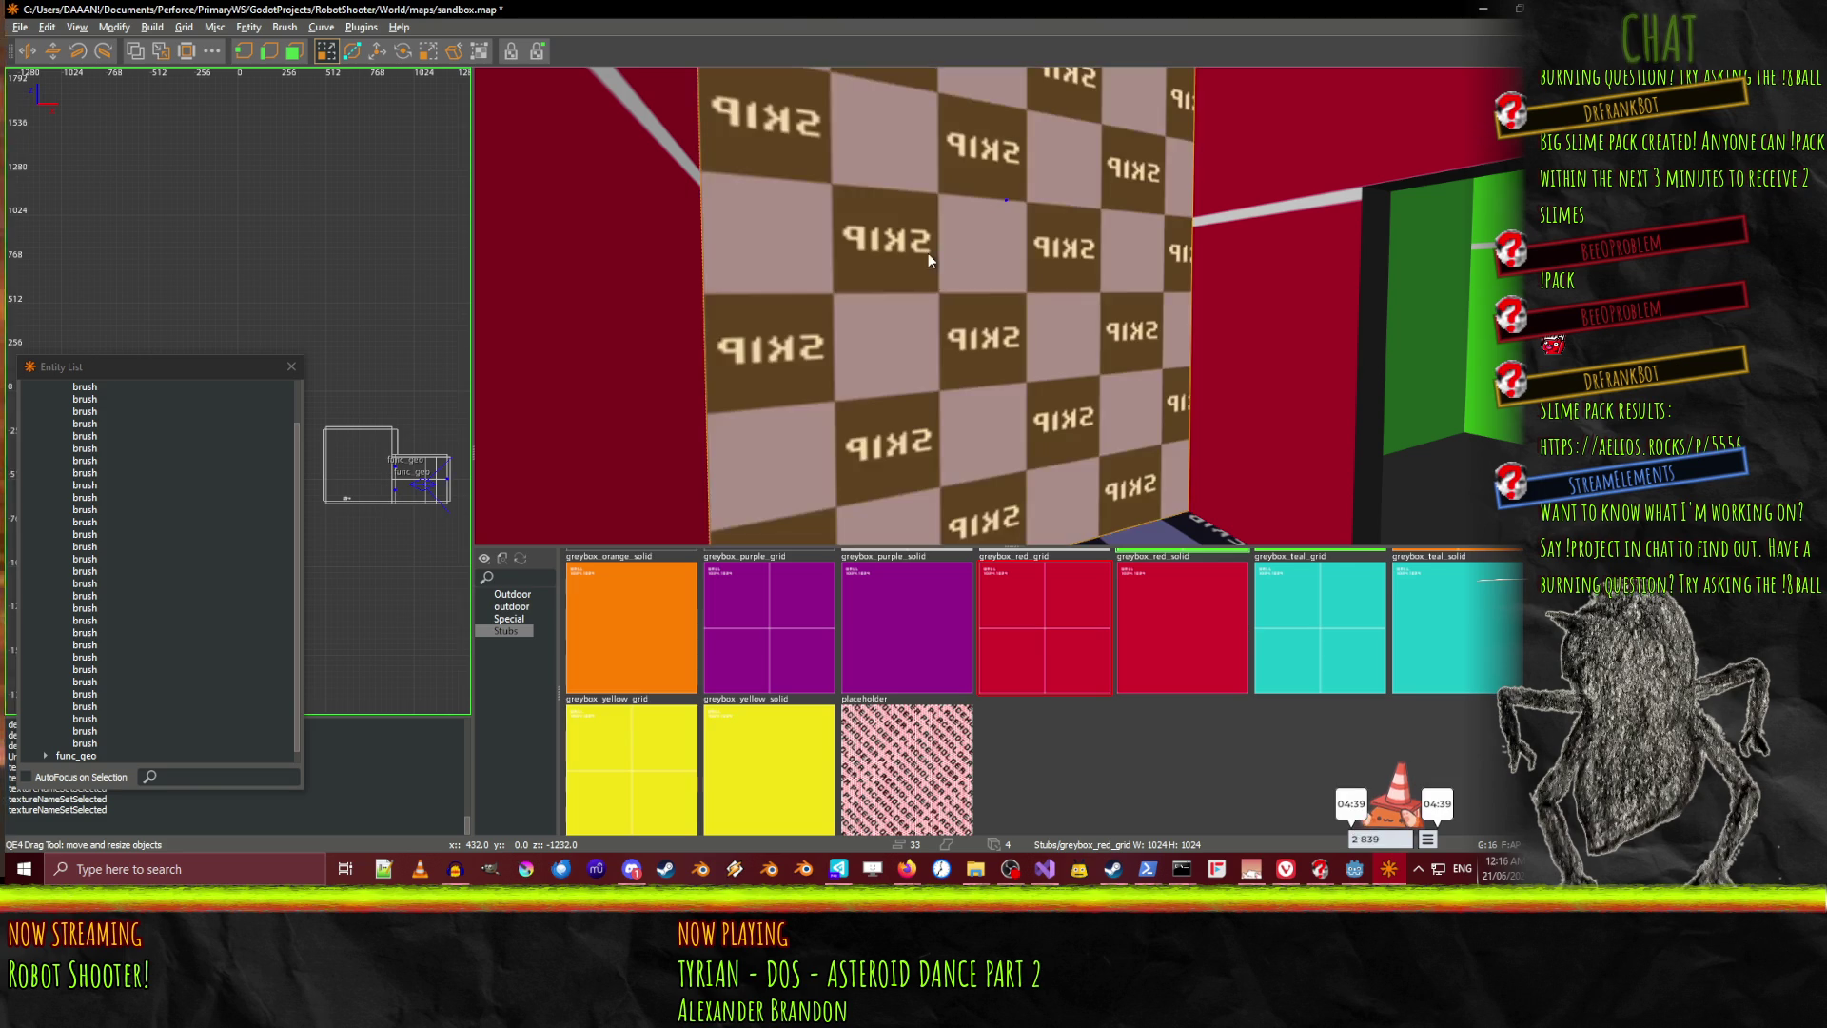
click(1207, 635)
mouse_move(1009, 306)
mouse_down()
mouse_move(966, 391)
mouse_move(934, 238)
mouse_up()
click(790, 621)
drag(1012, 311, 1087, 330)
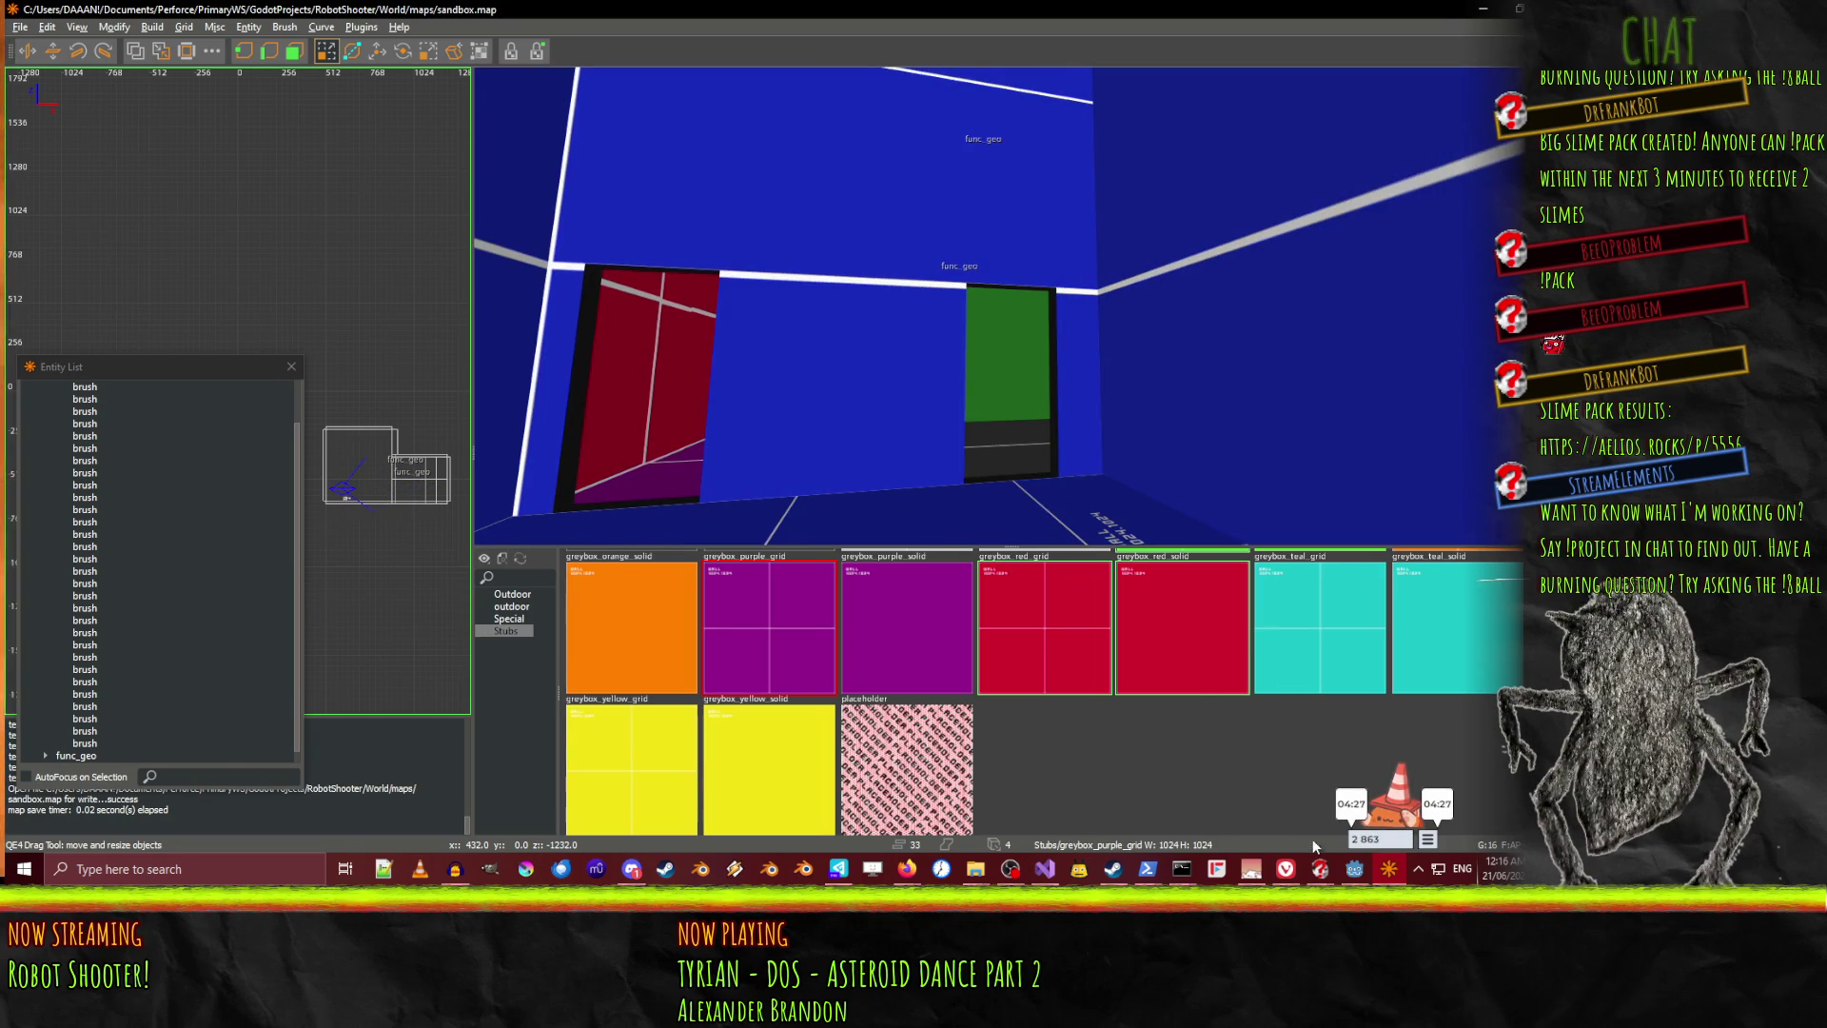
Rebuild the sandbox map in Godot with Build Map and fly into the level
click(1354, 869)
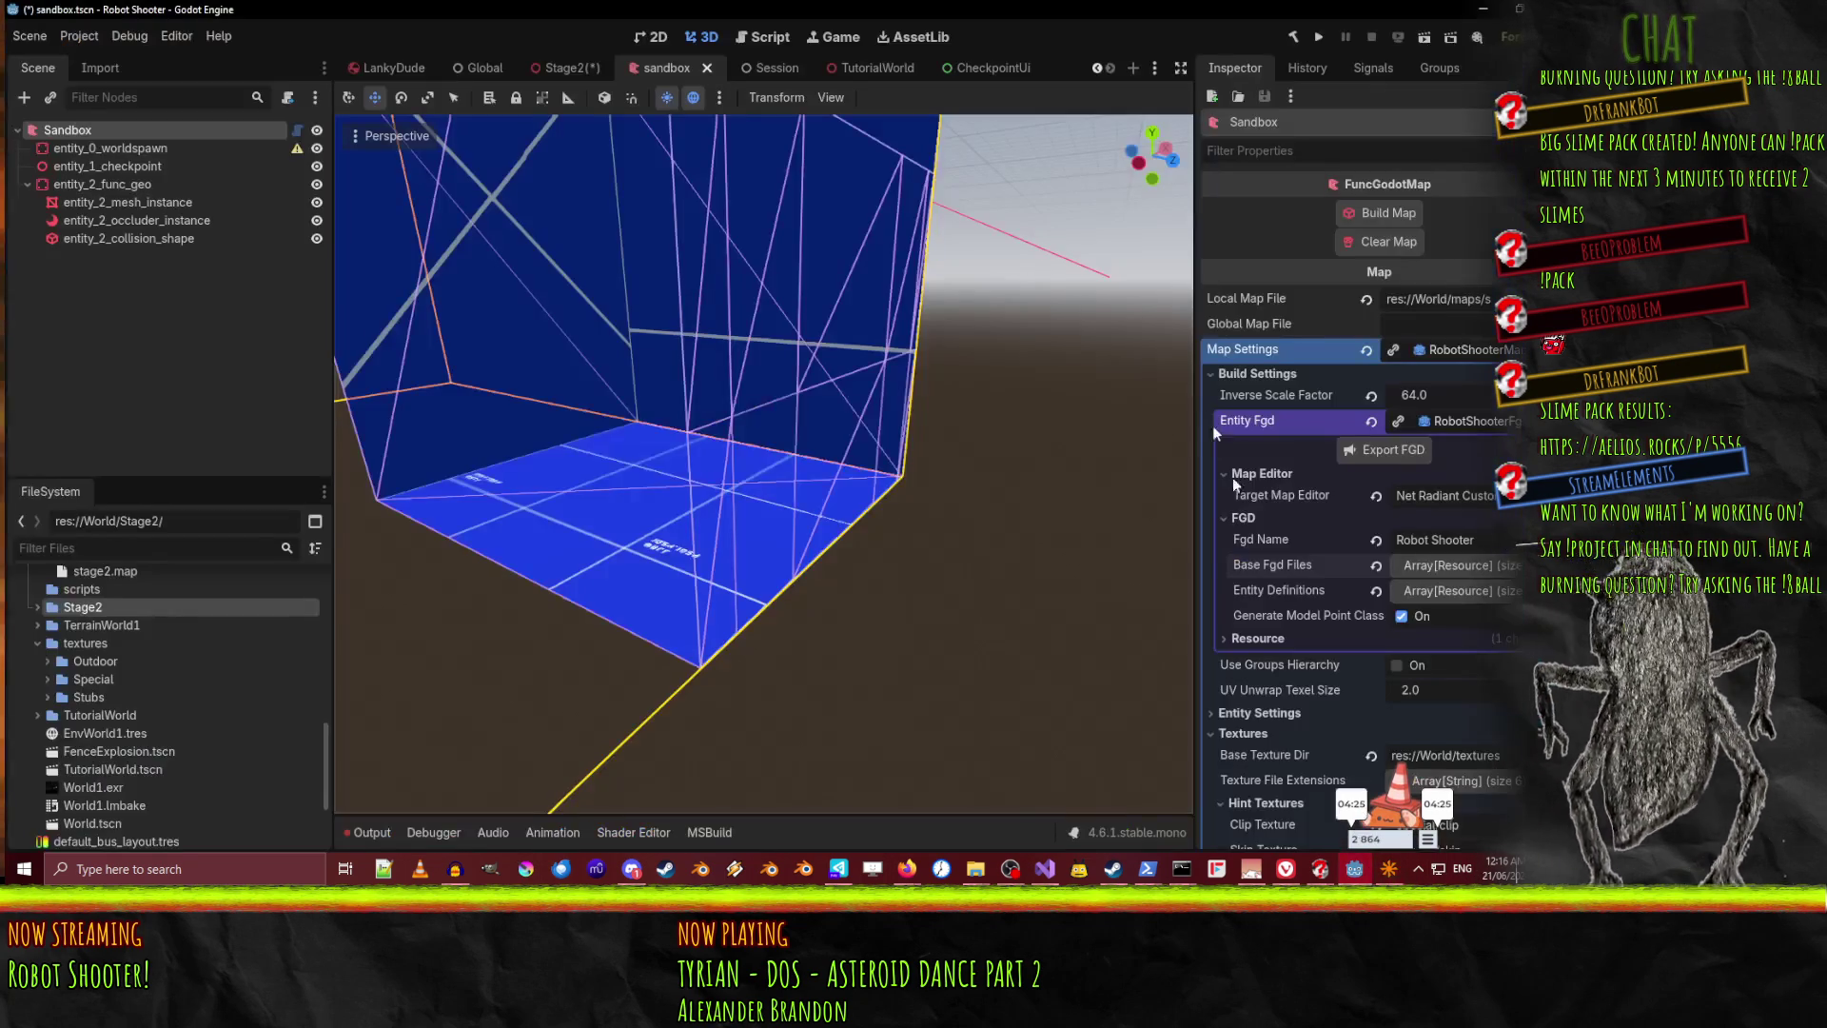
click(1364, 215)
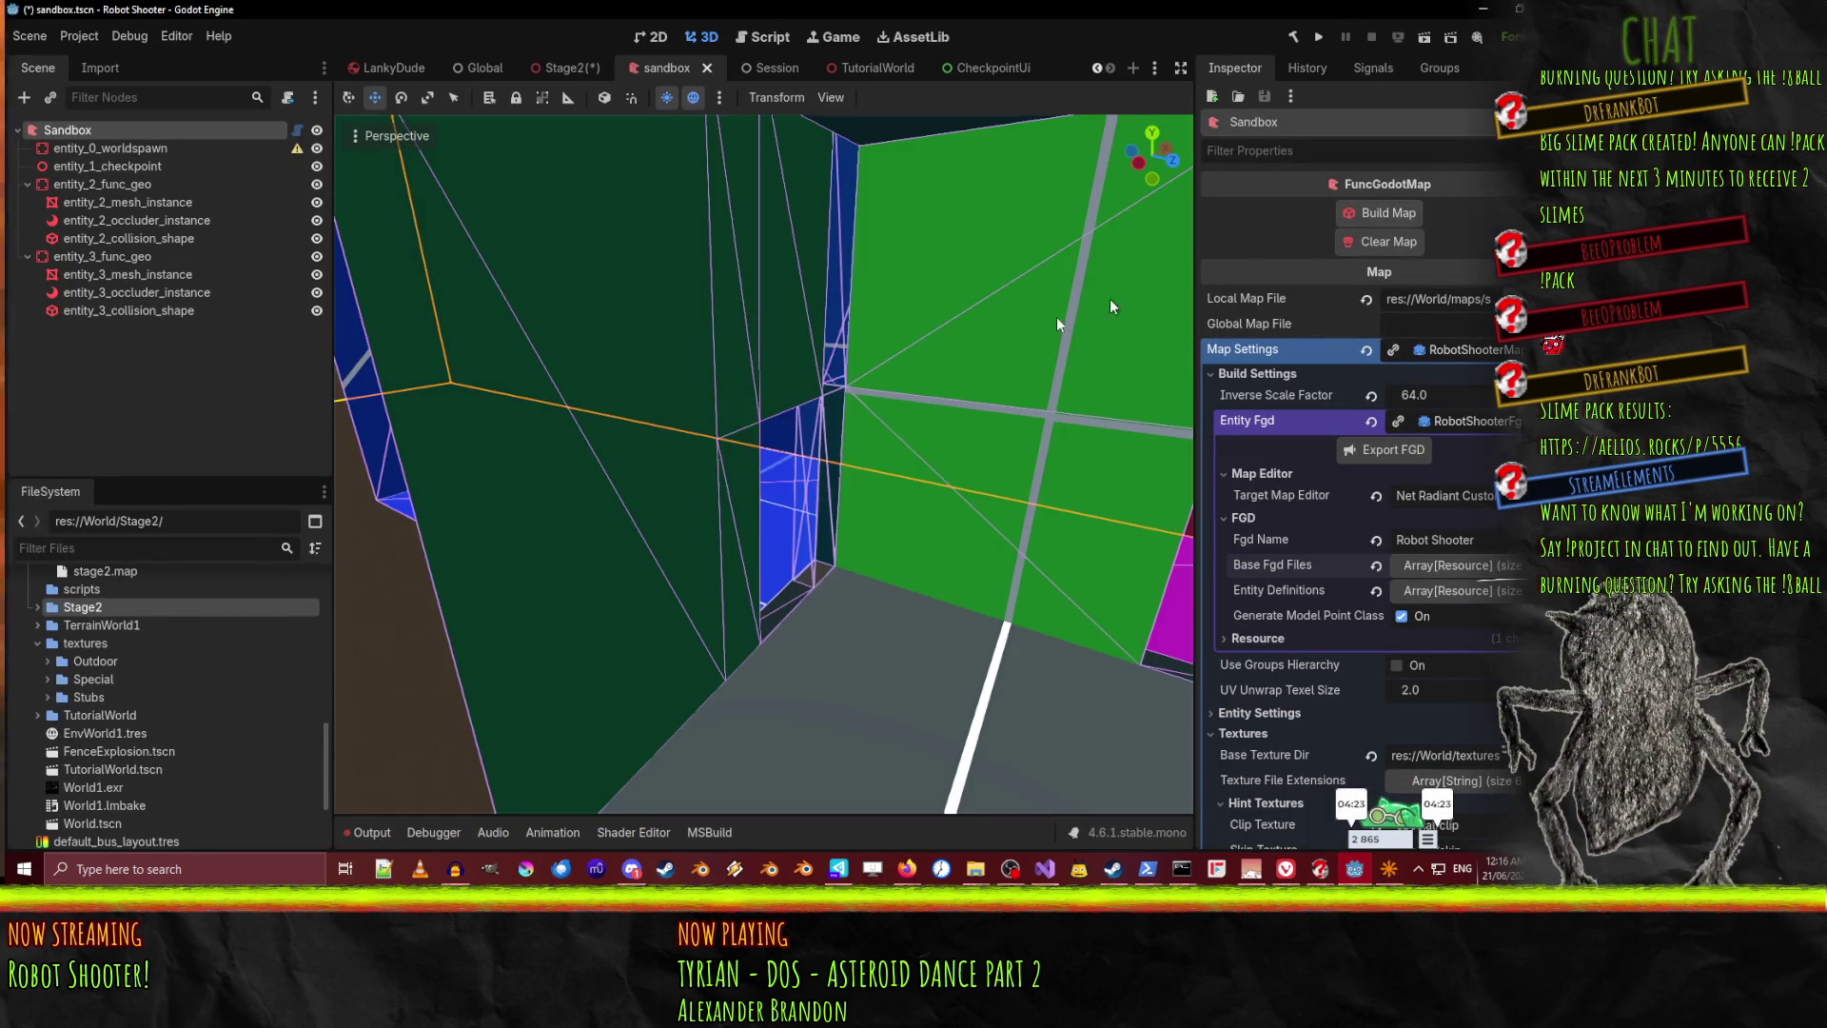
key(a)
key(w)
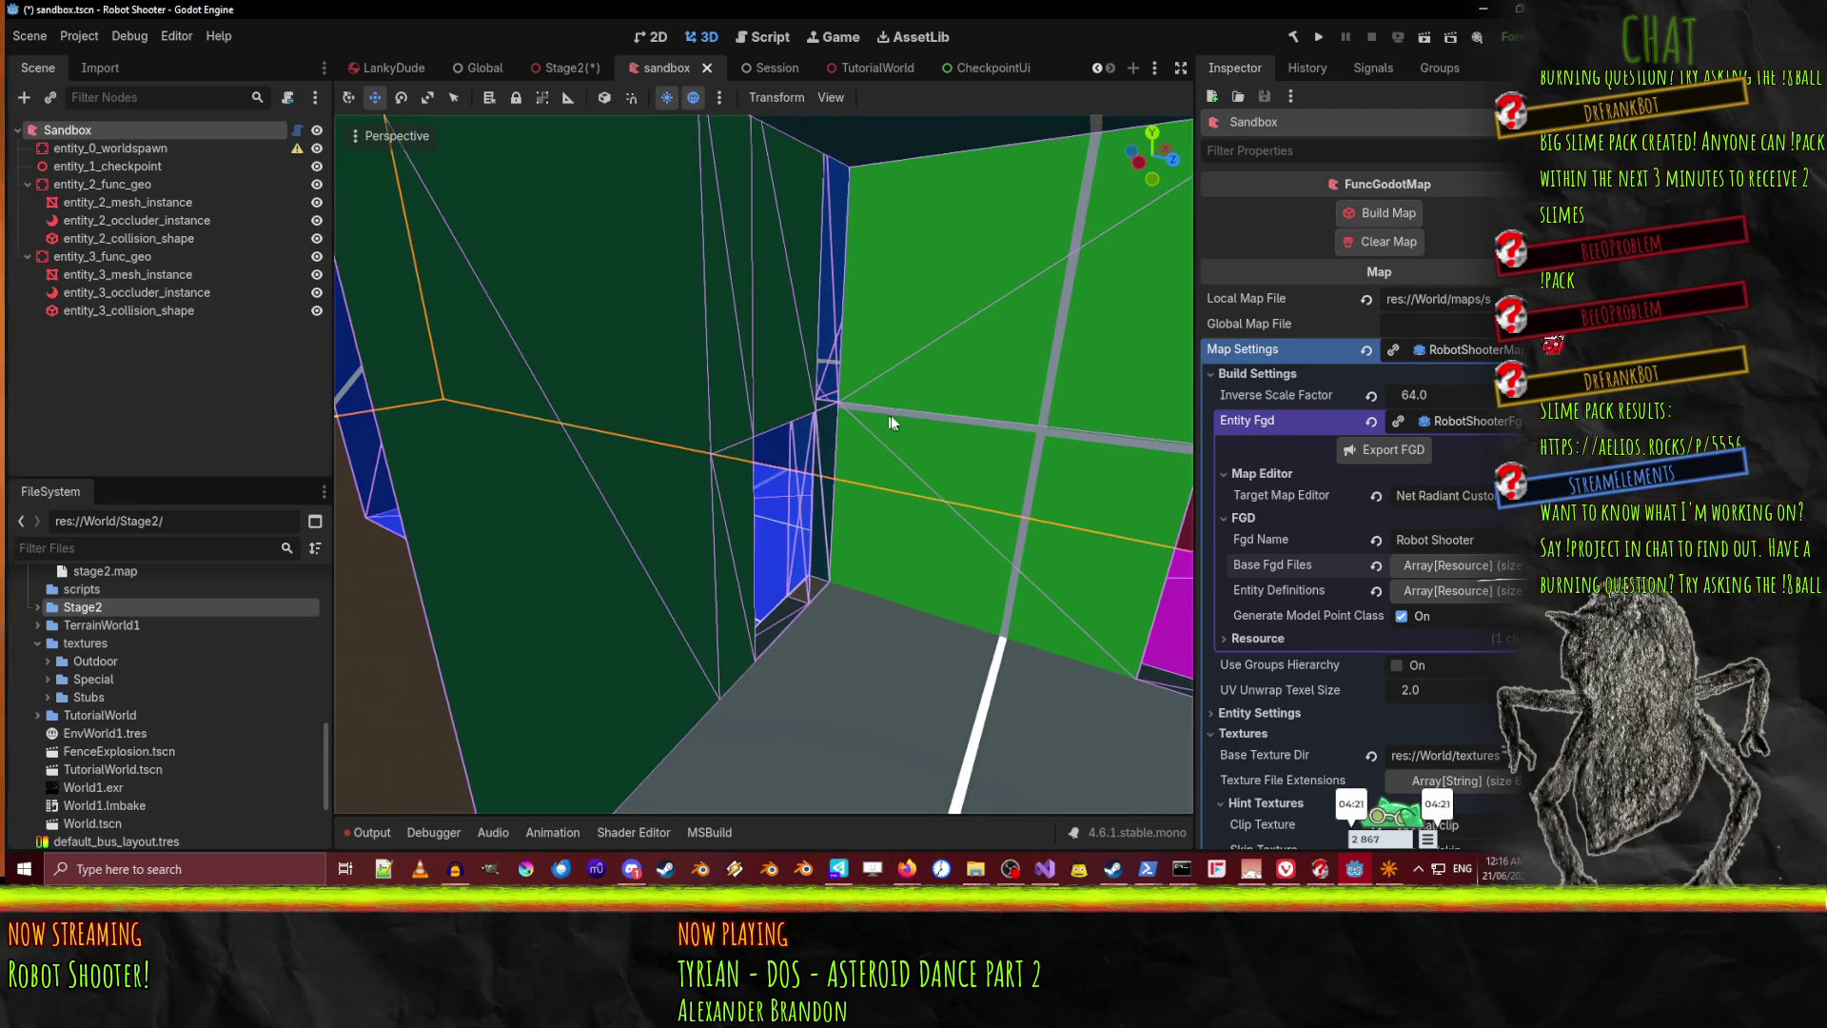
key(w)
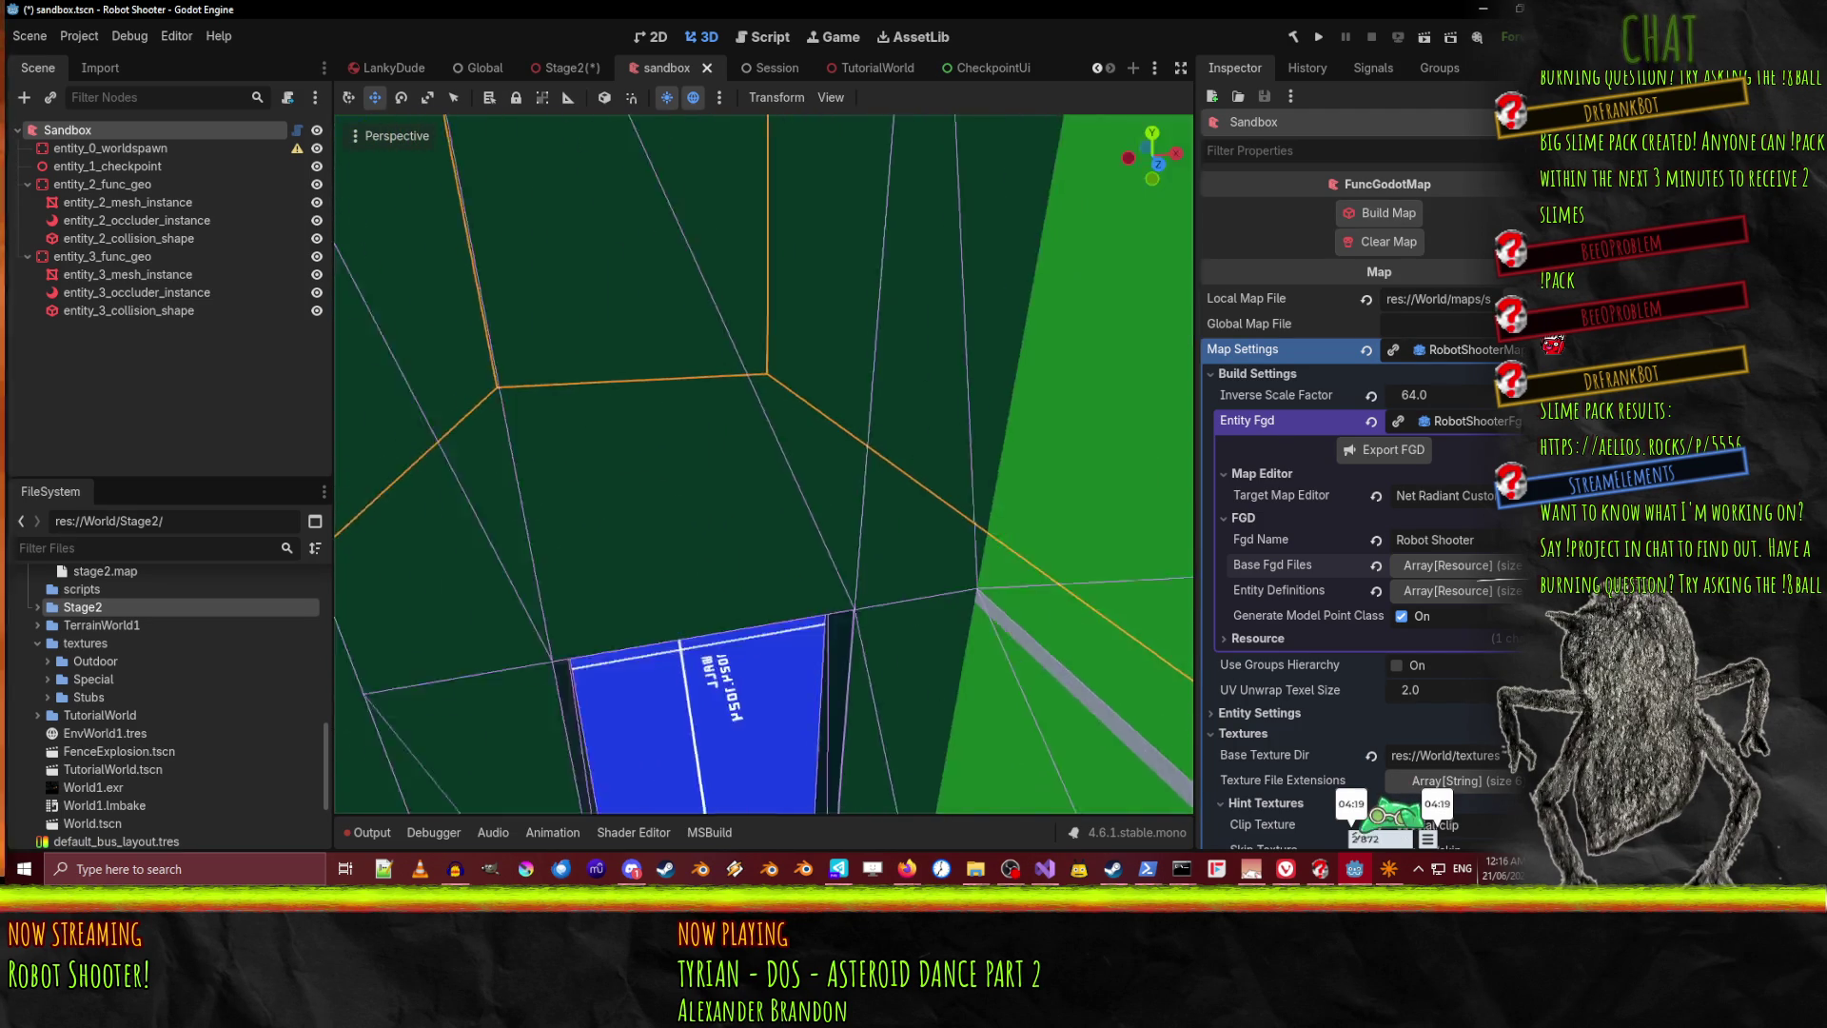
Fly past the blue and green wall corner and through the door into the red room
key(s)
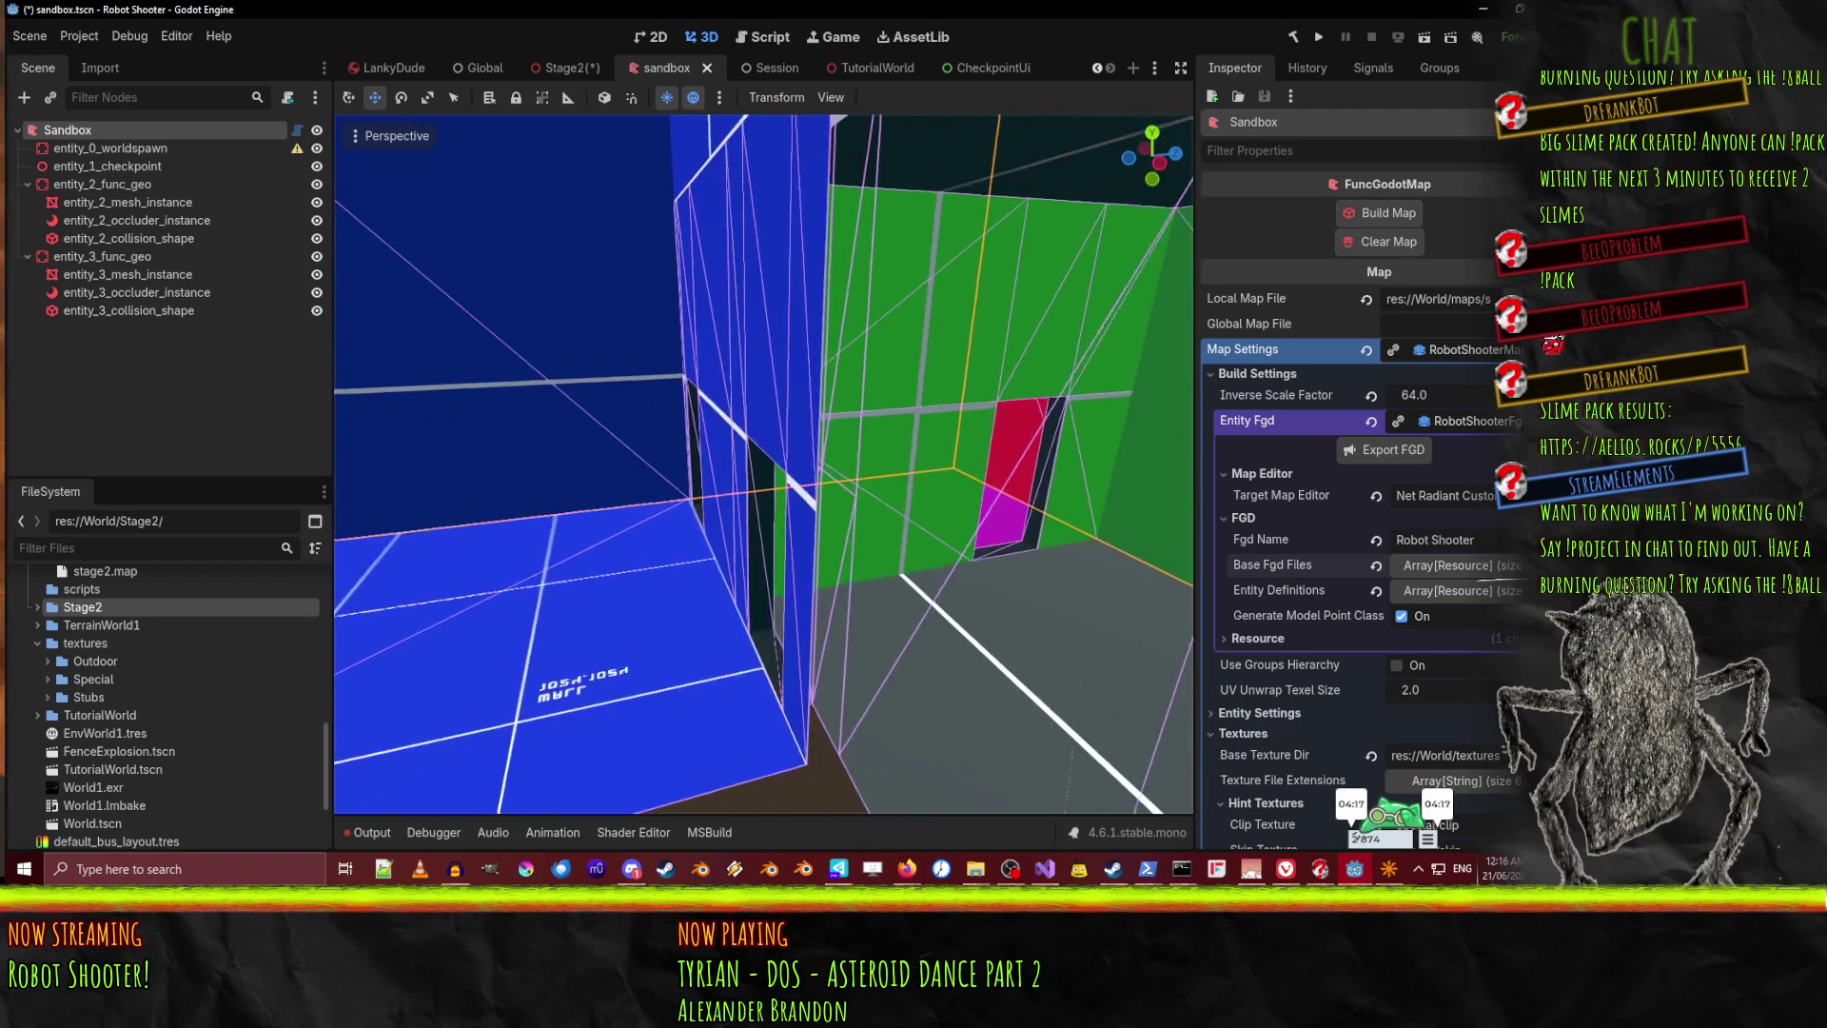
key(w)
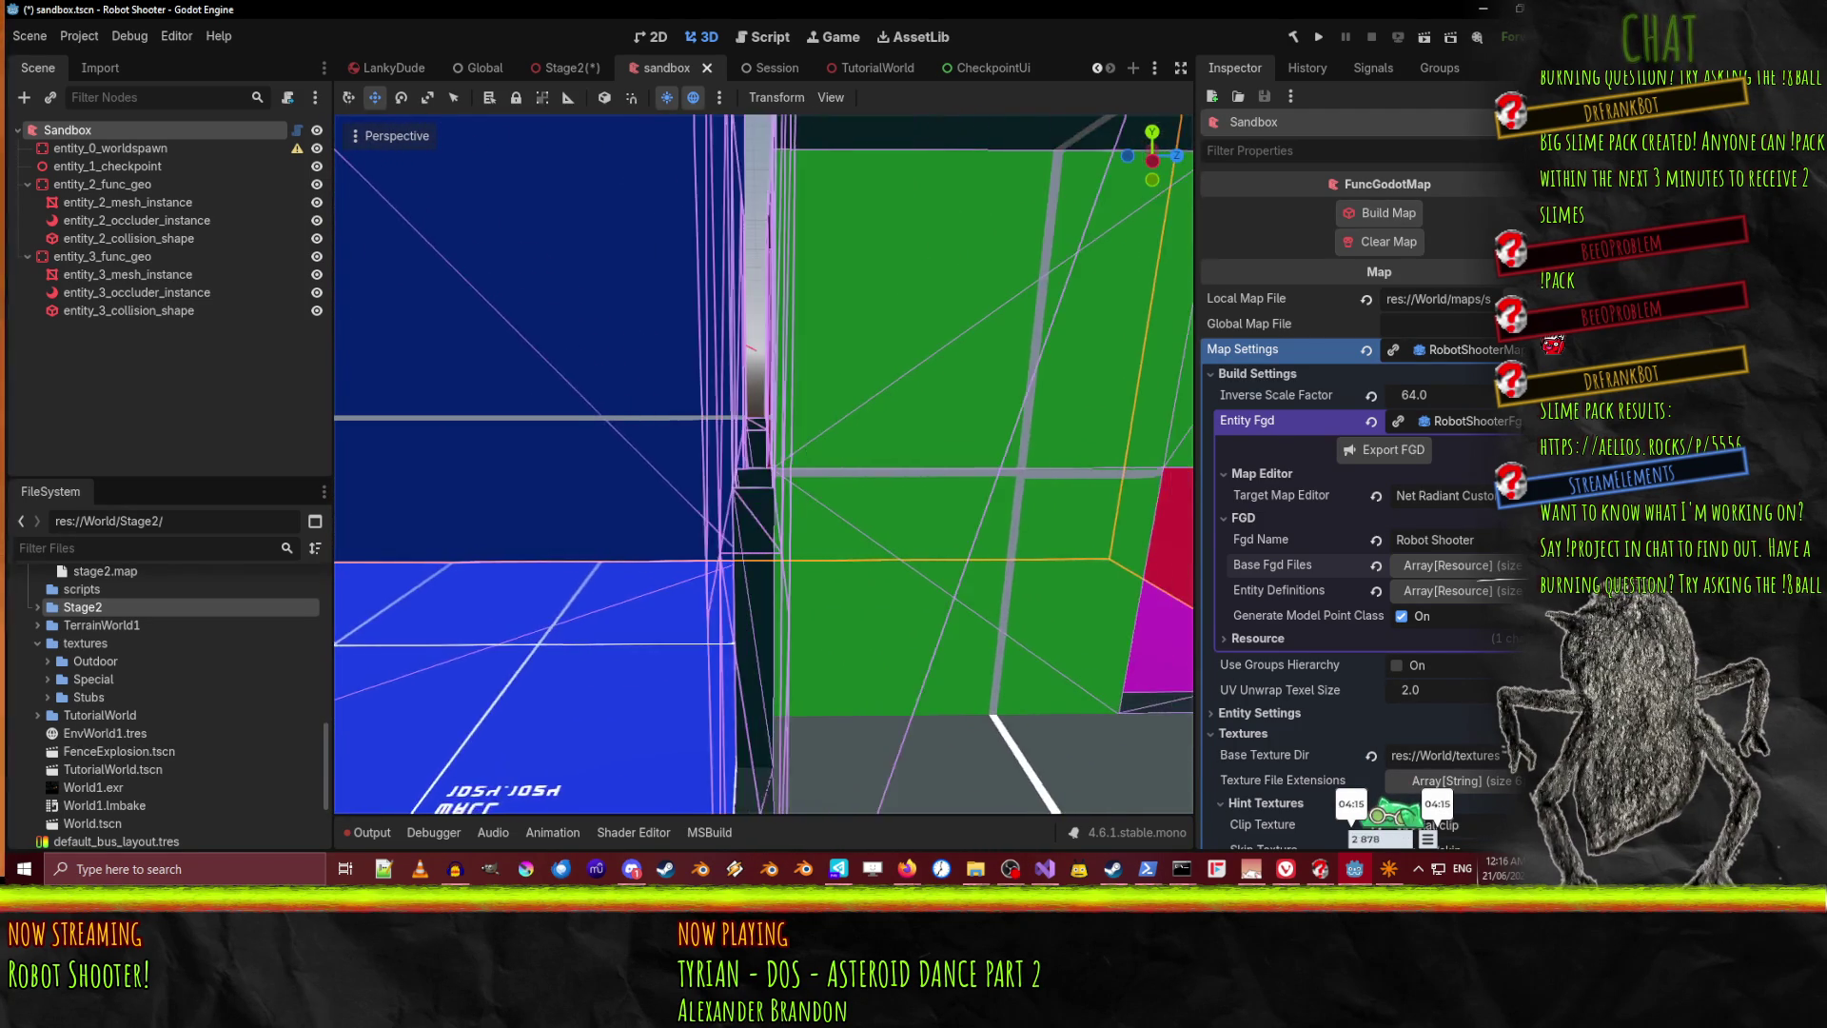
key(w)
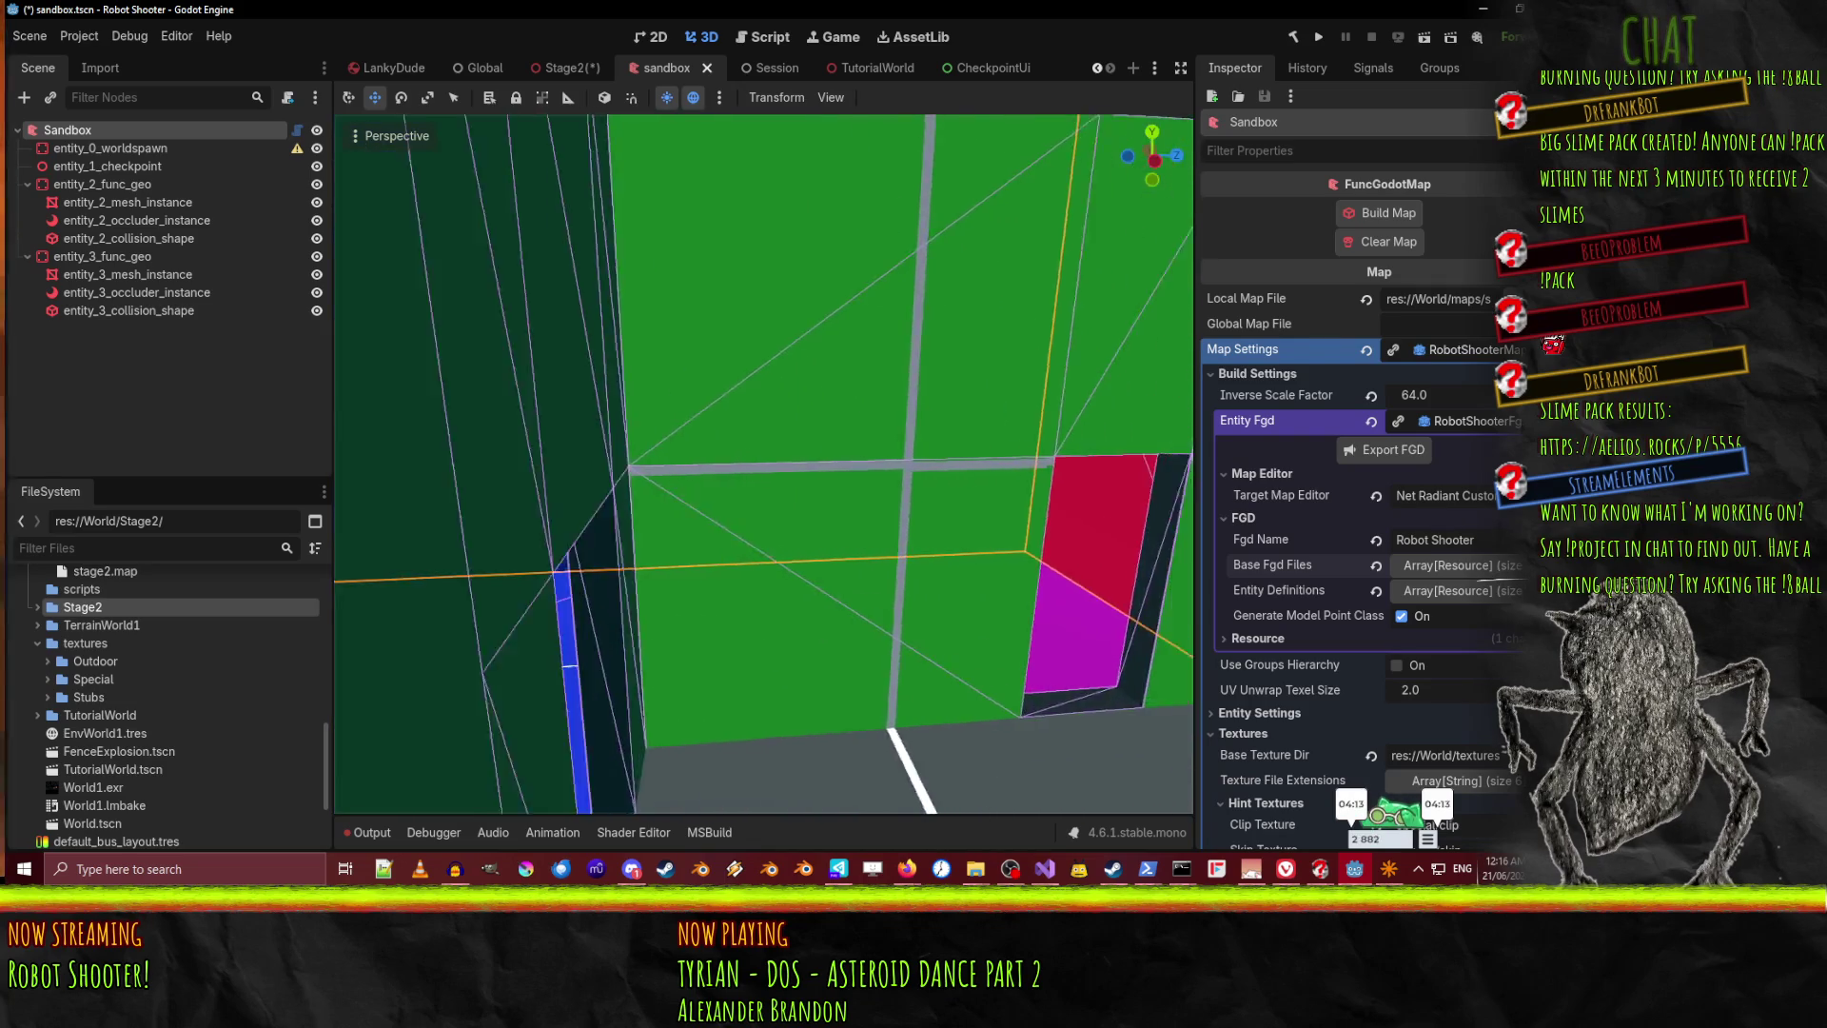
key(s)
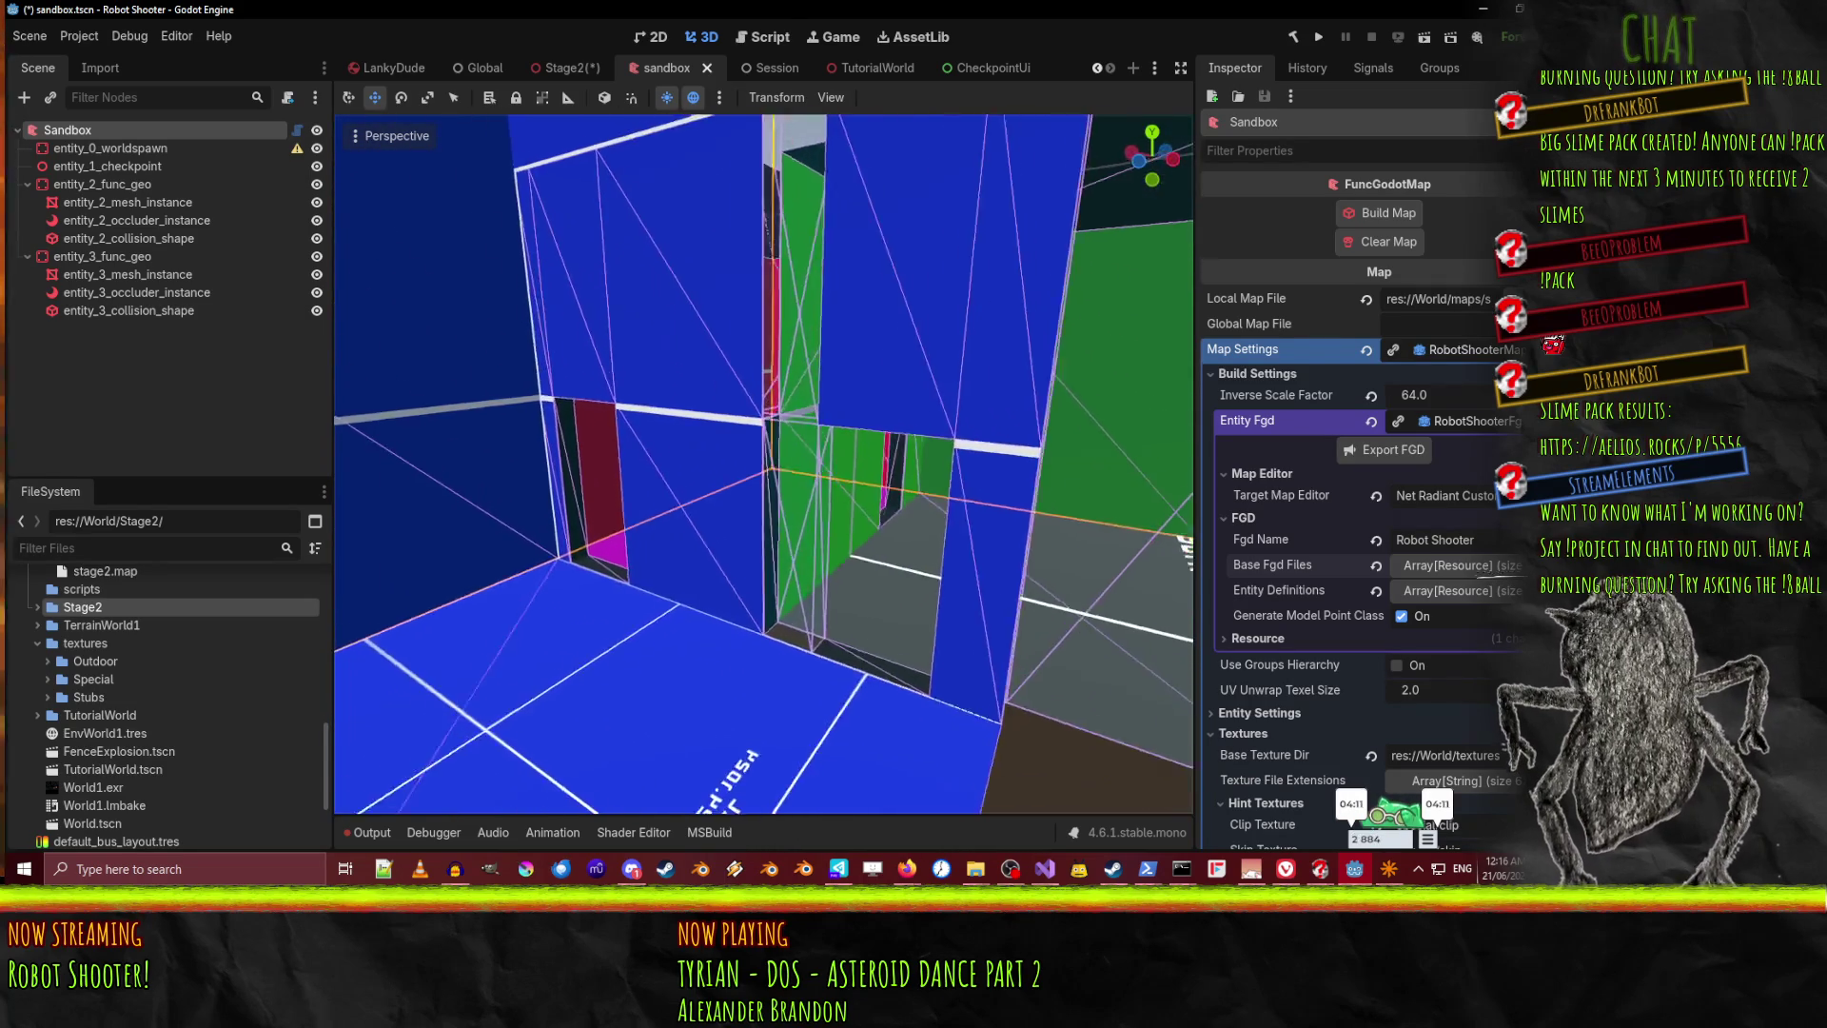
key(w)
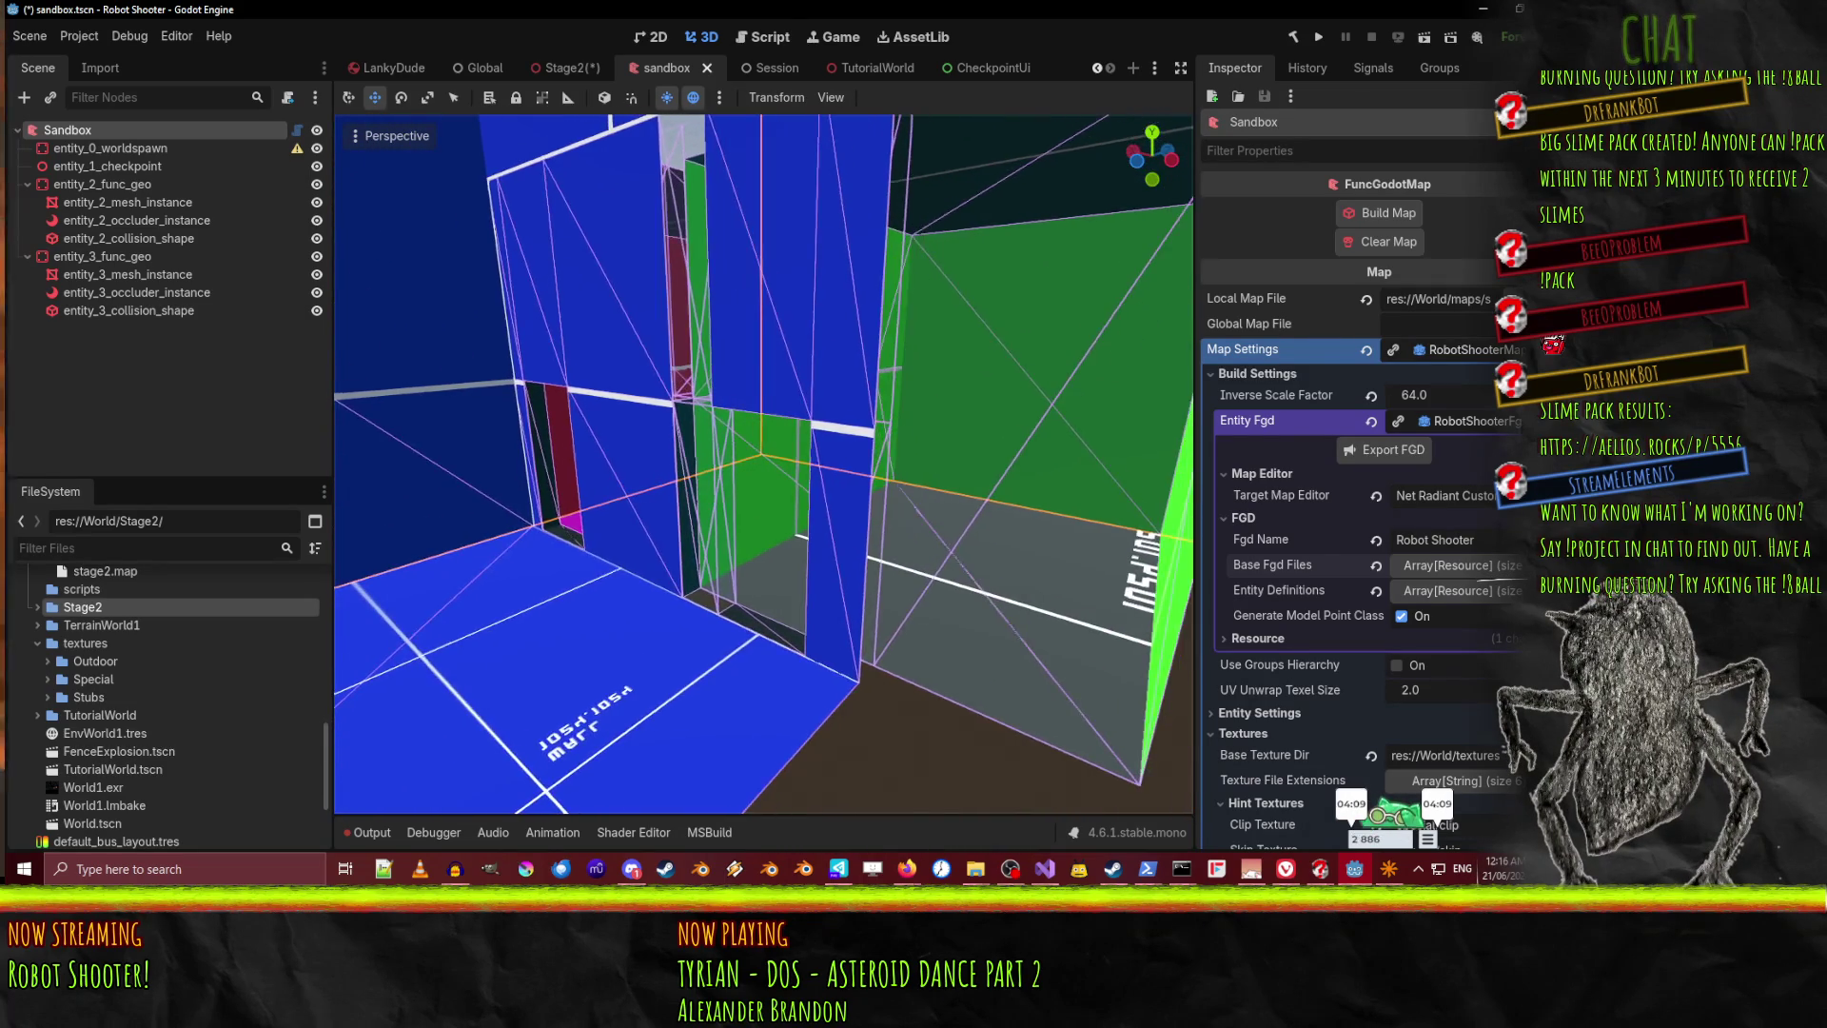
key(w)
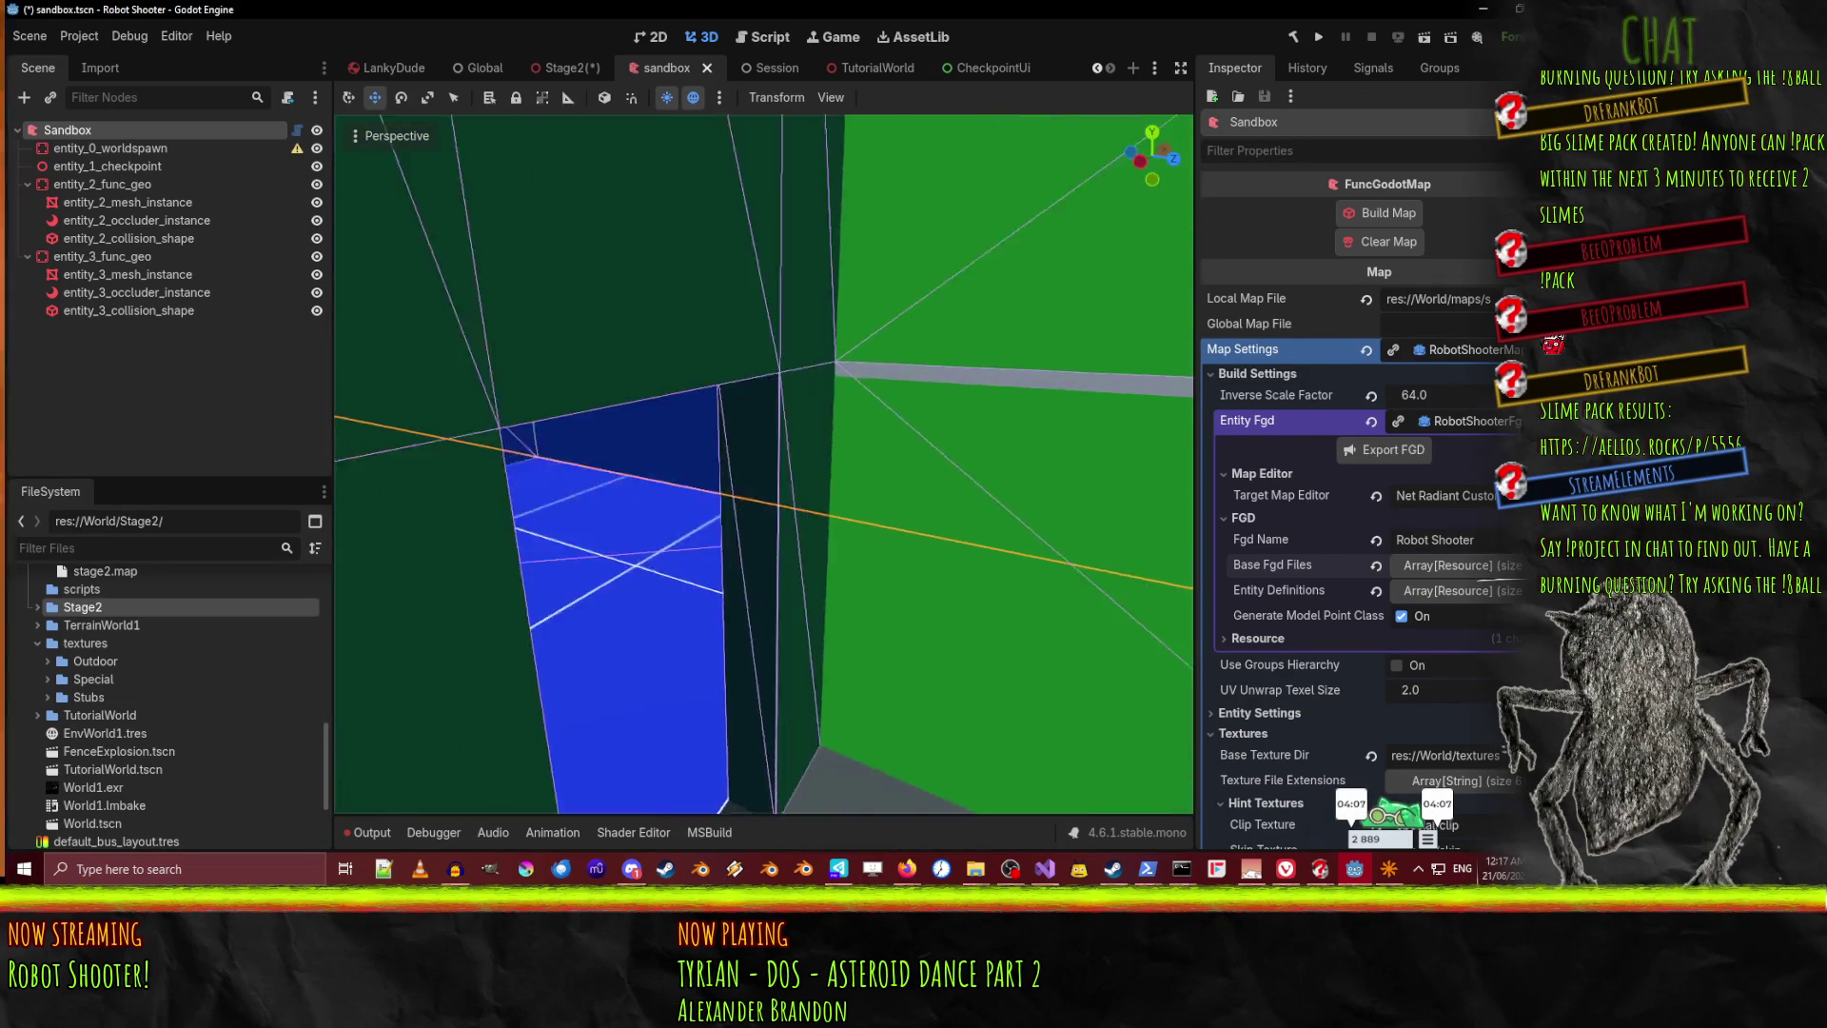
key(w)
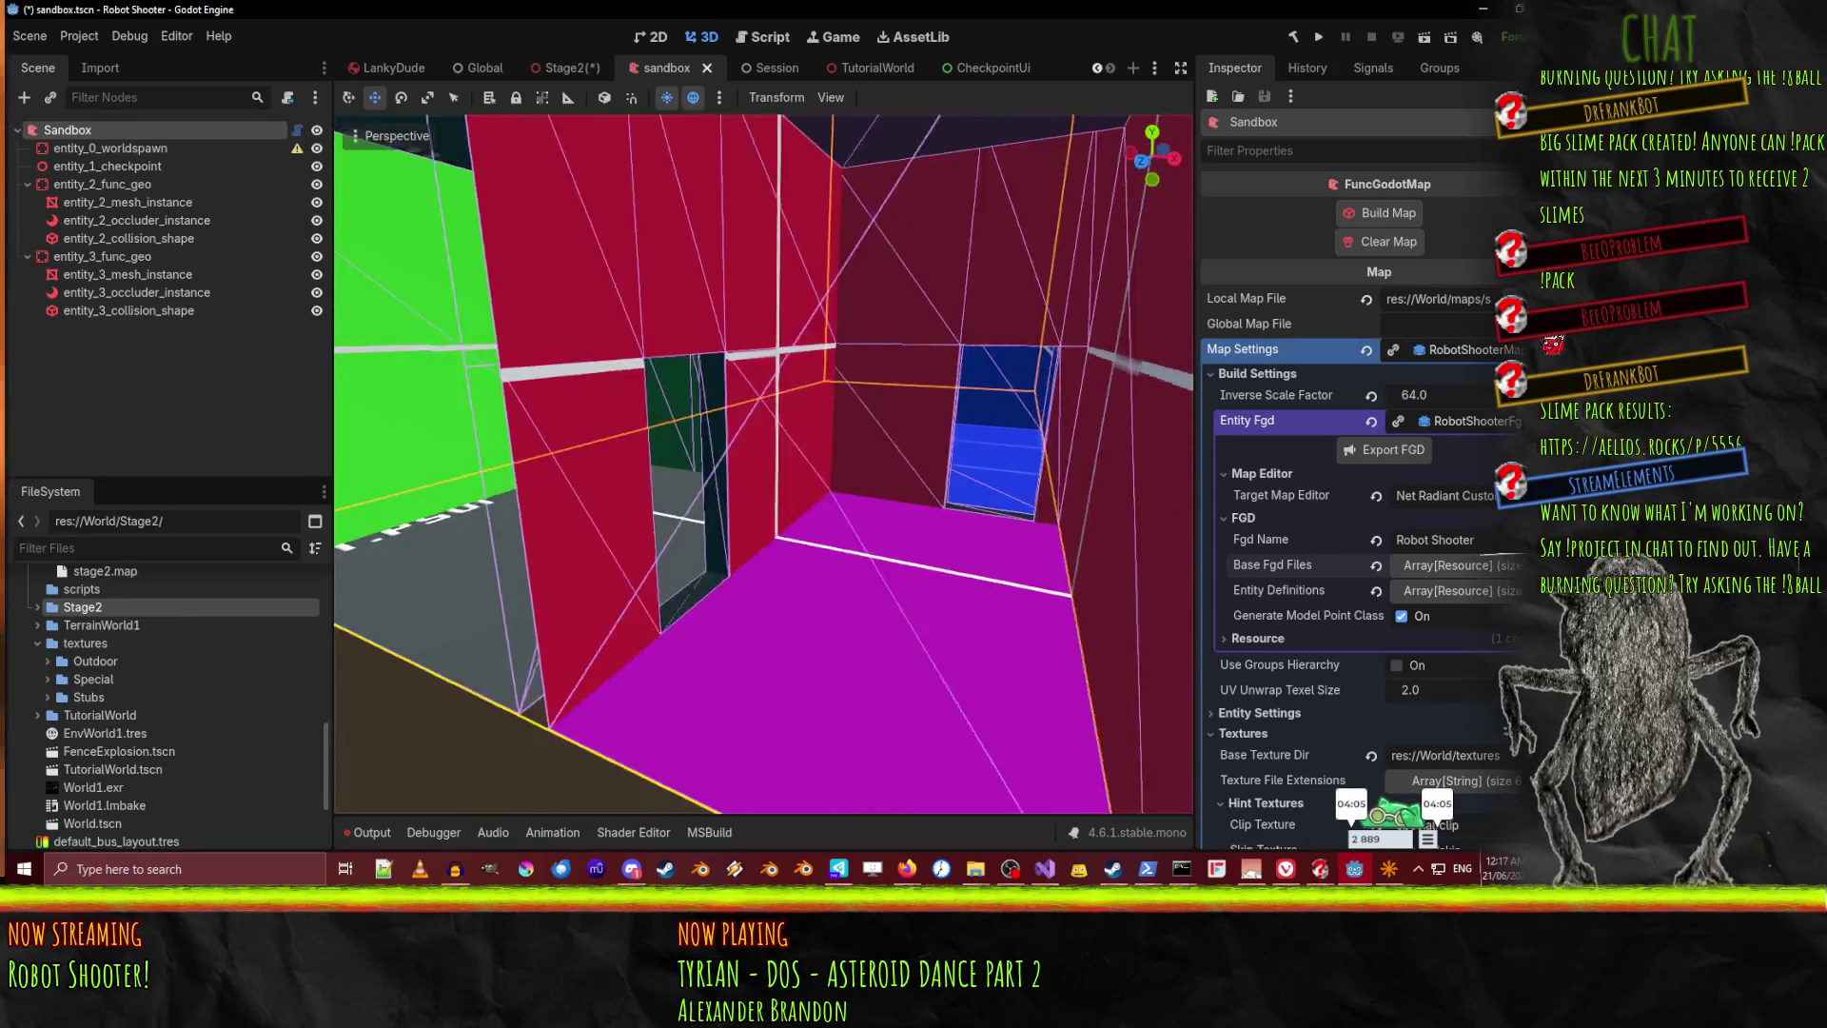
Explore the blue room and the green room with its doorway and window
key(w)
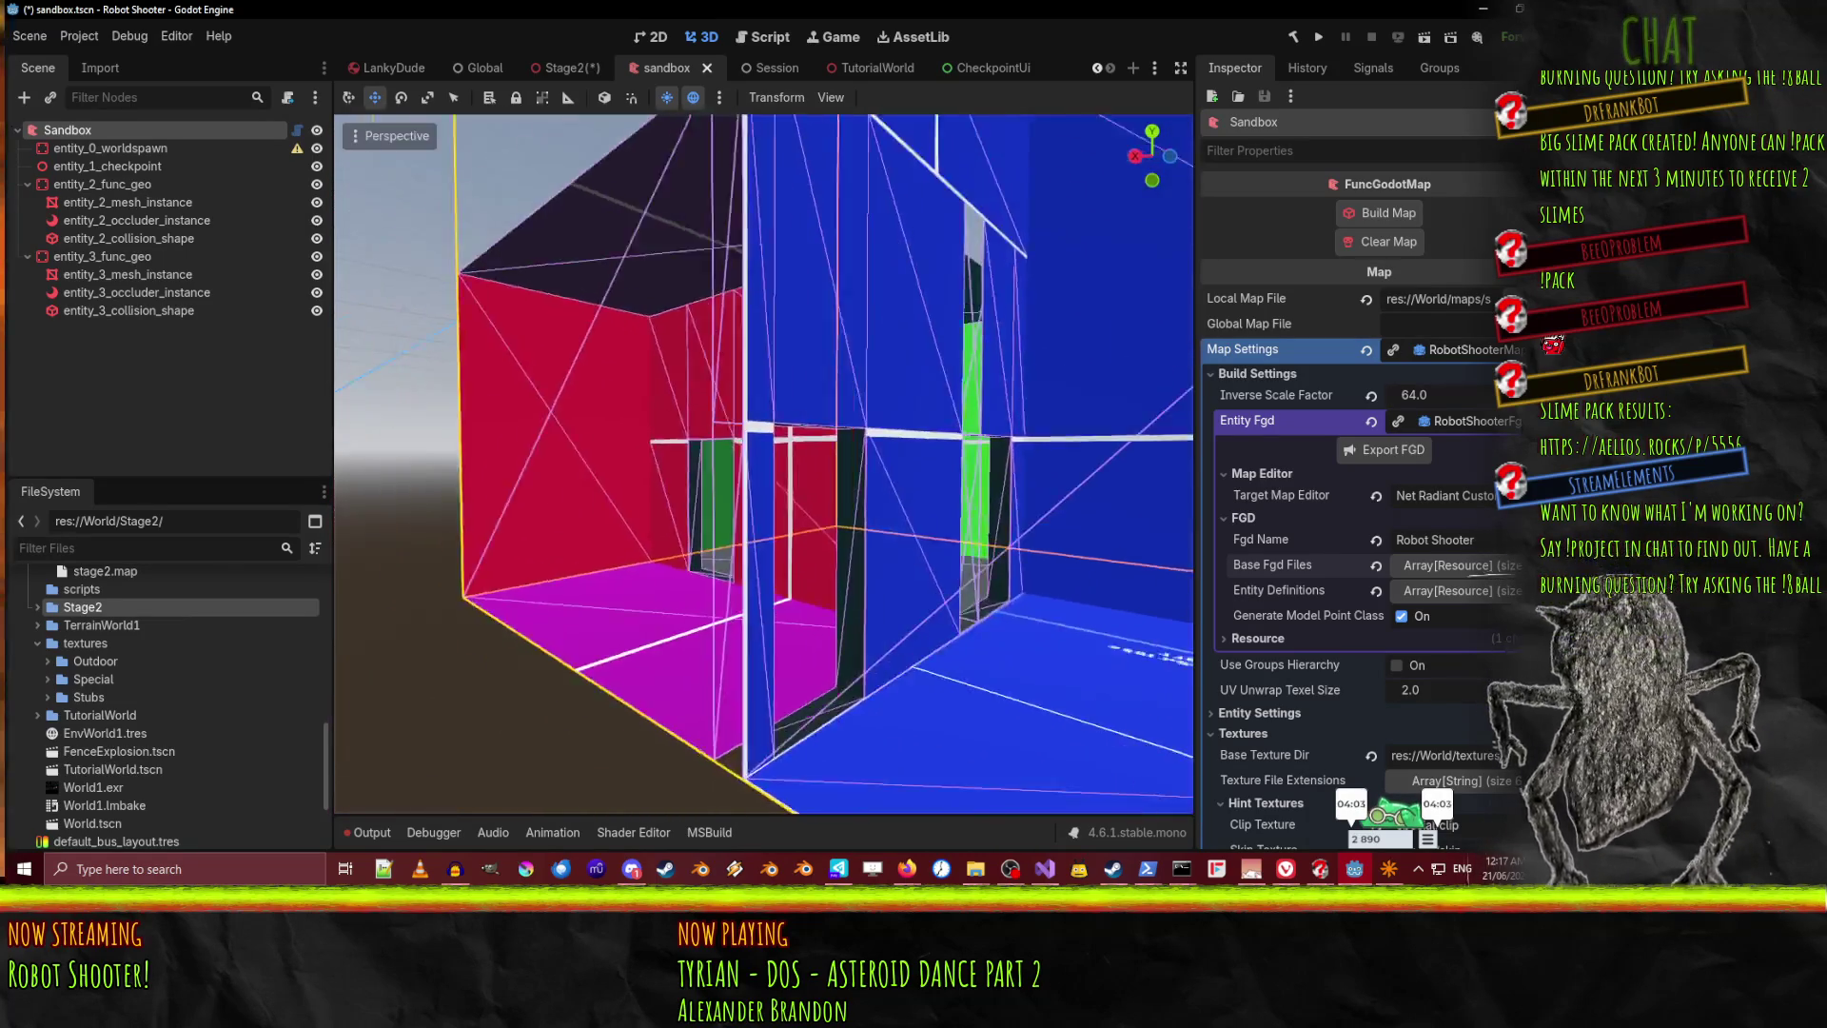
key(w)
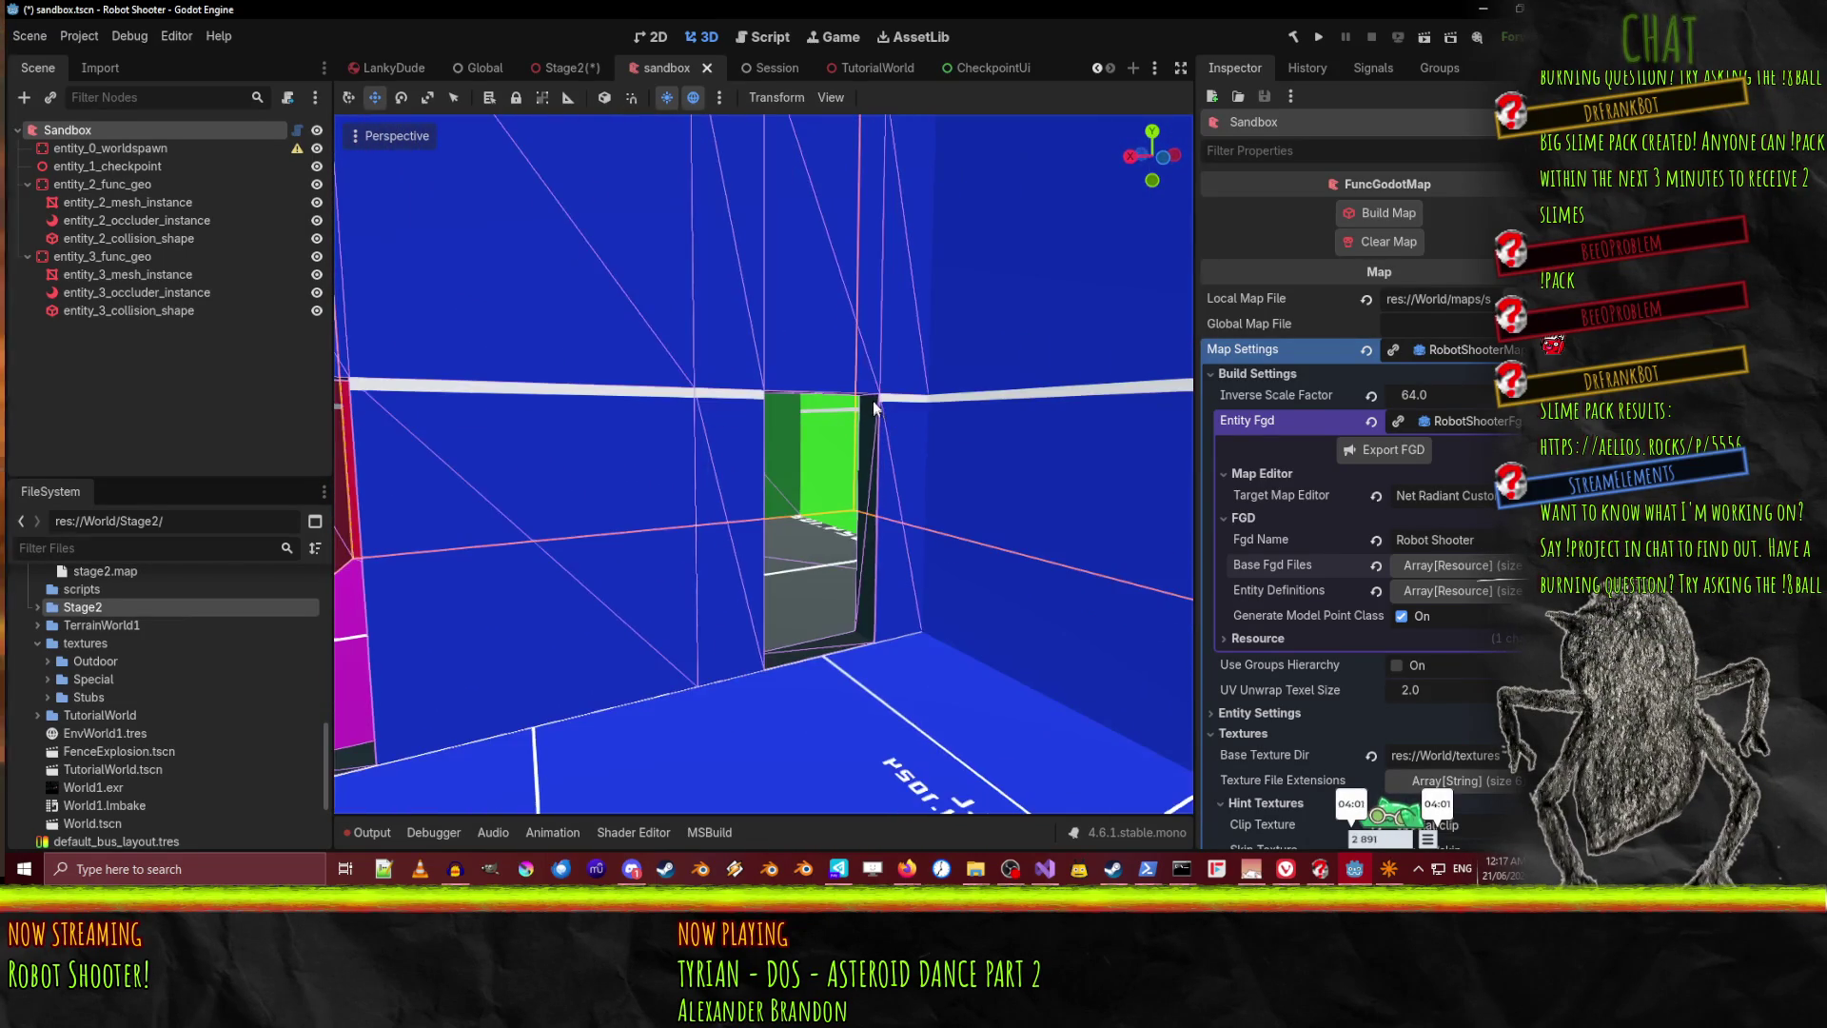
key(w)
key(w)
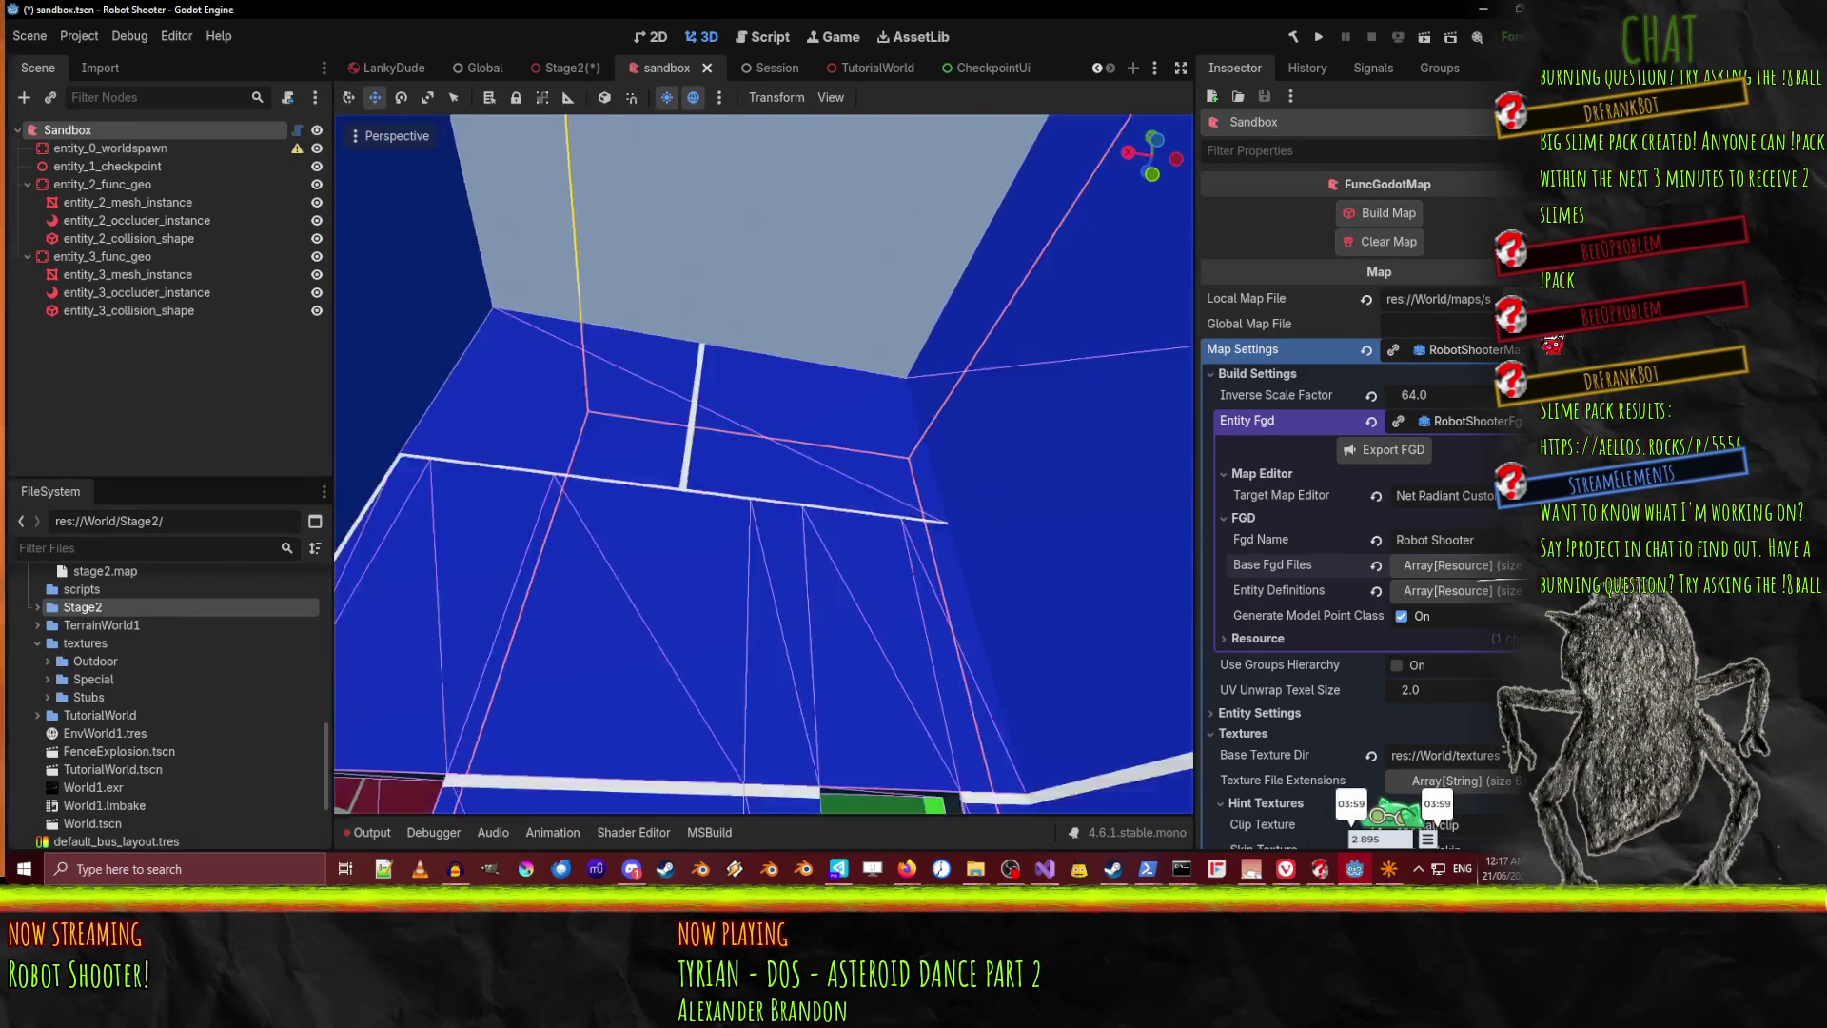
key(w)
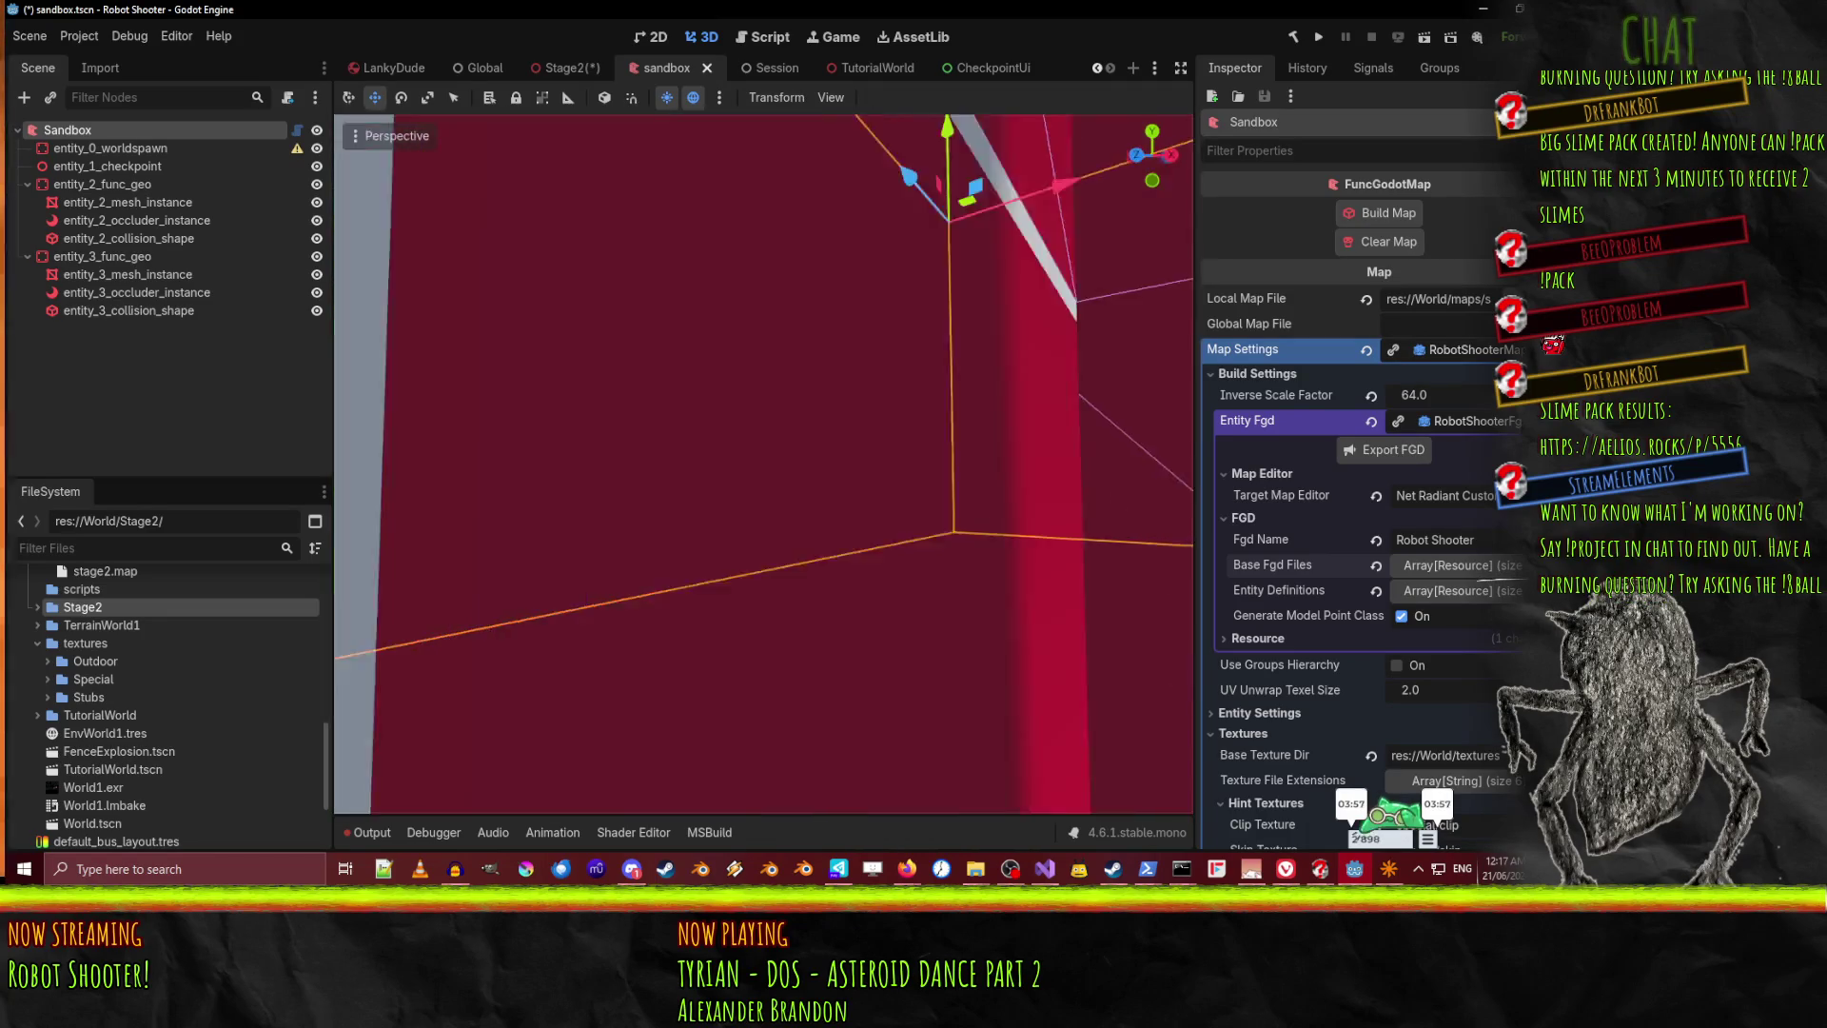
key(w)
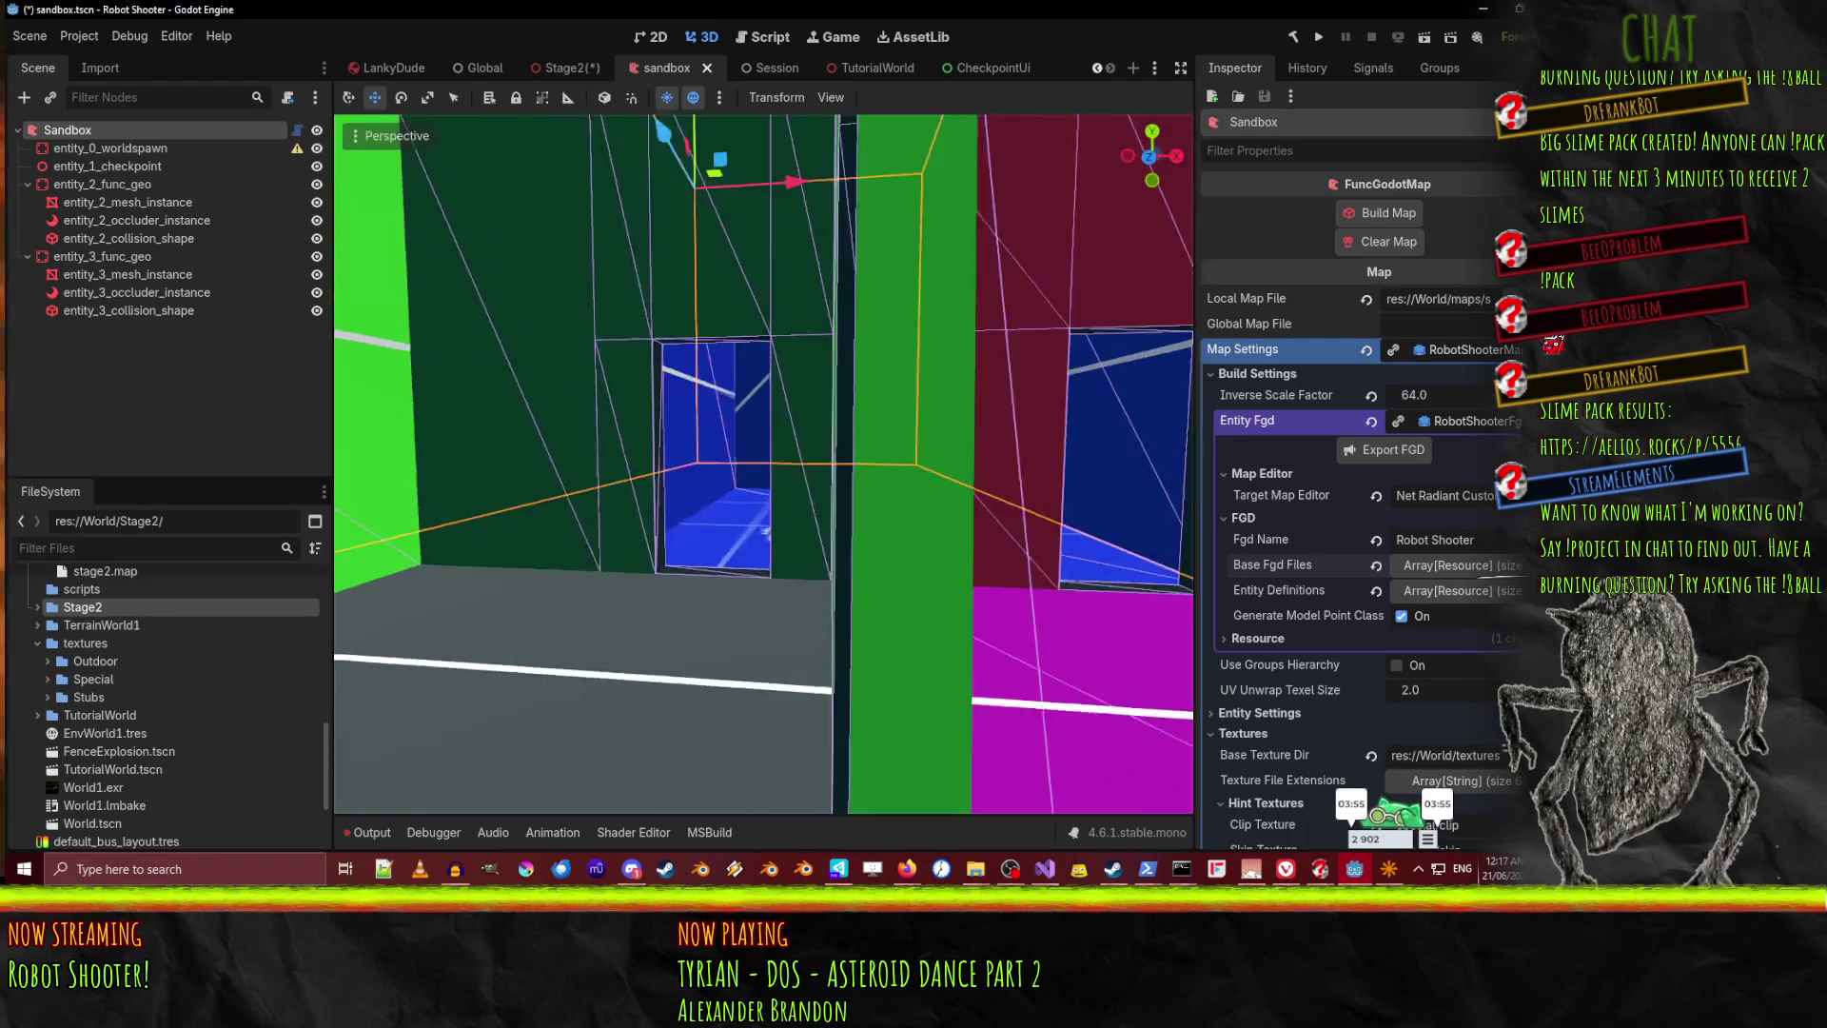
key(s)
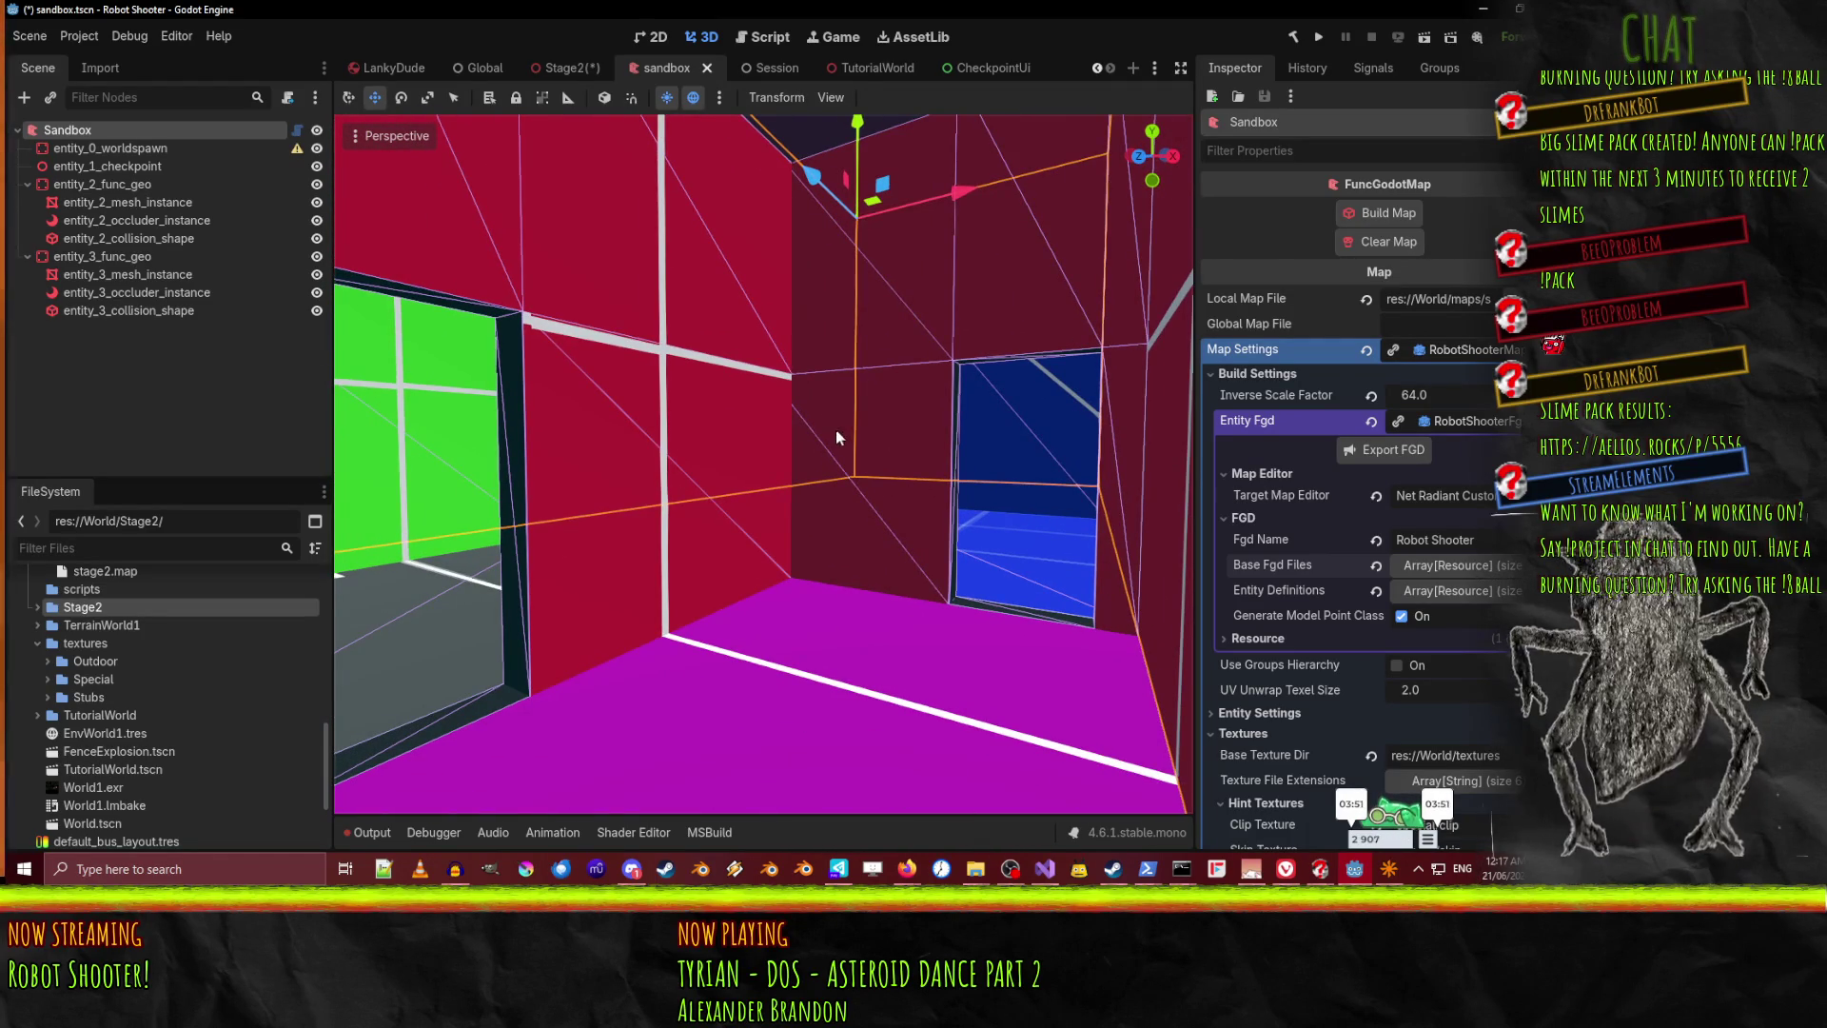
key(w)
key(w)
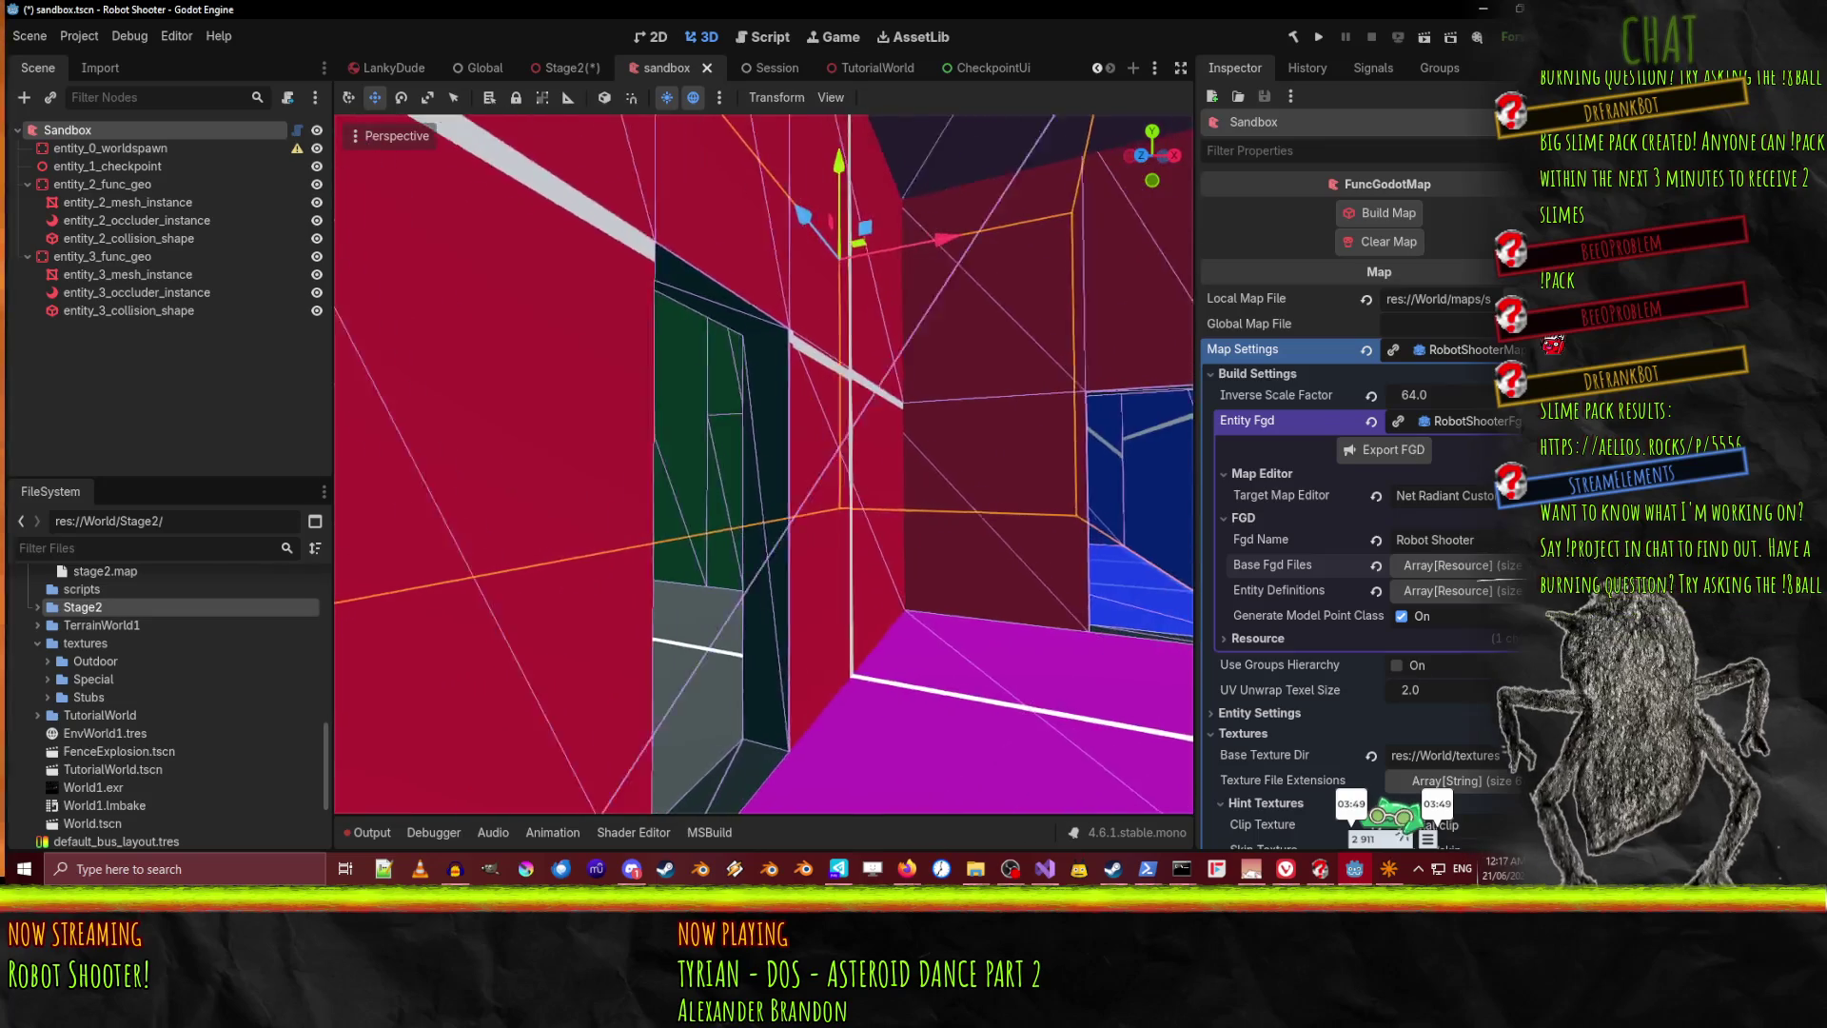
key(a)
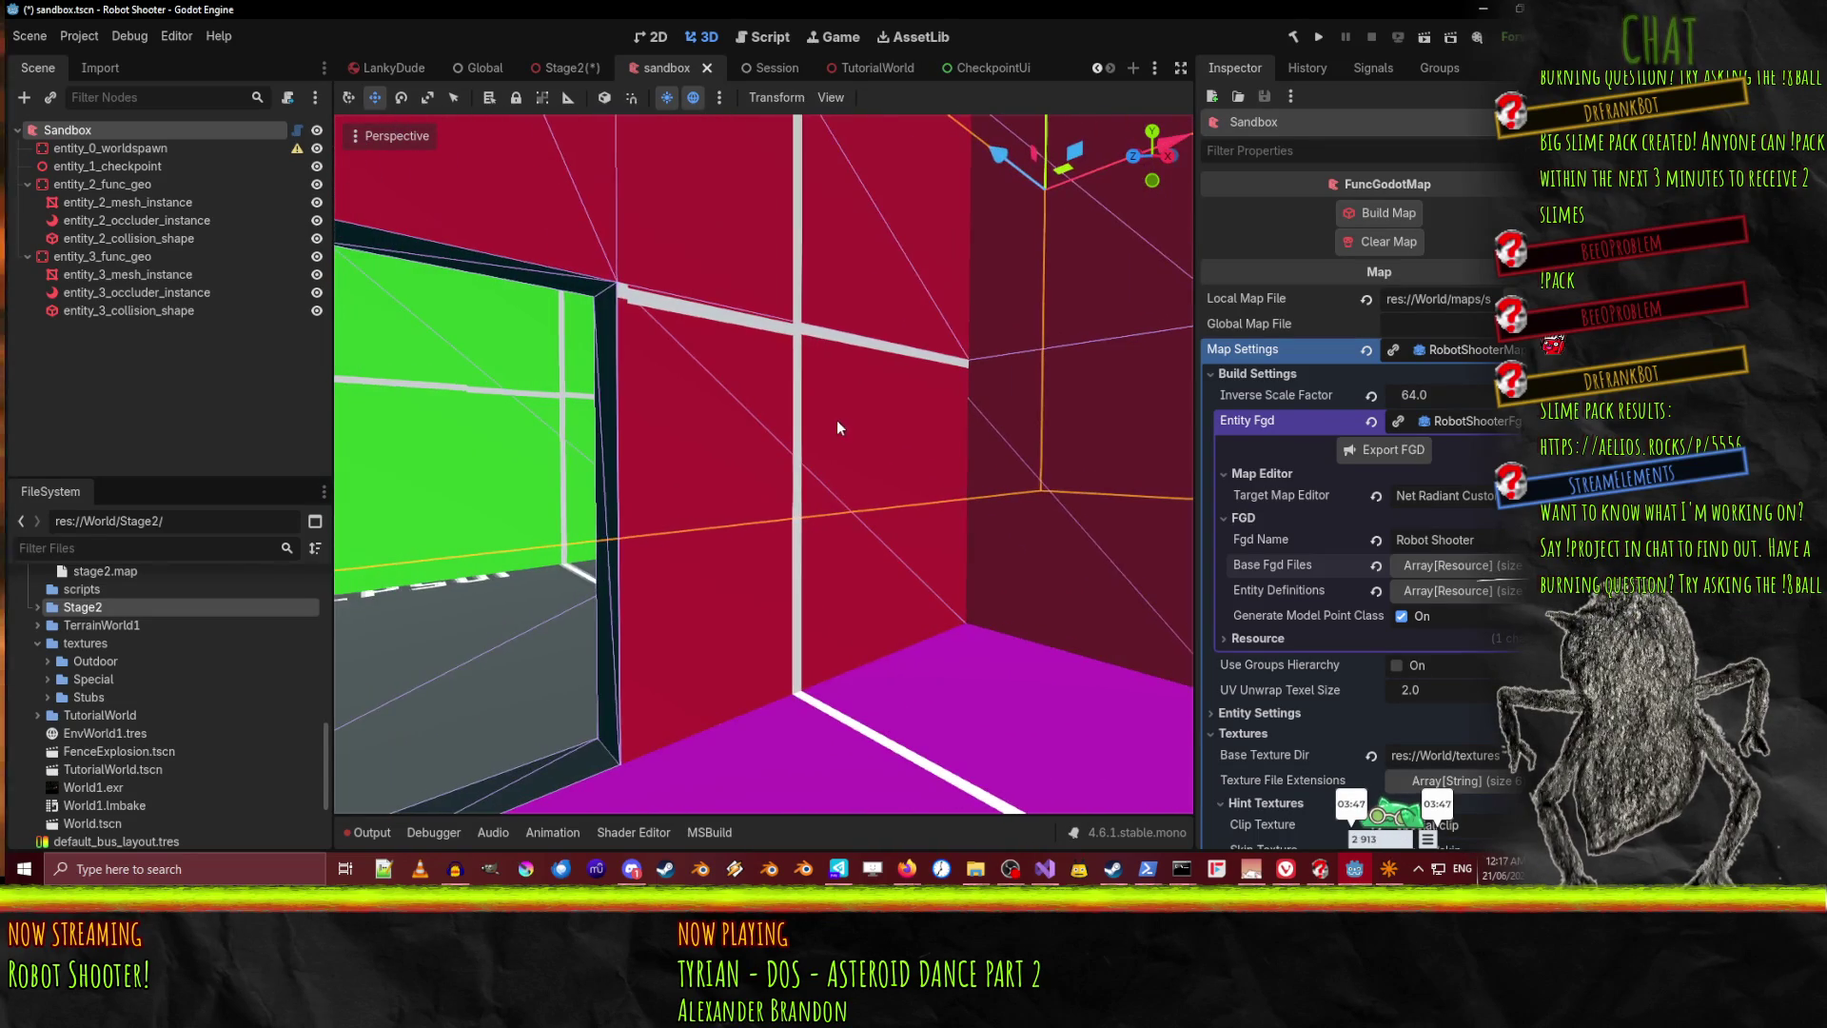
click(389, 141)
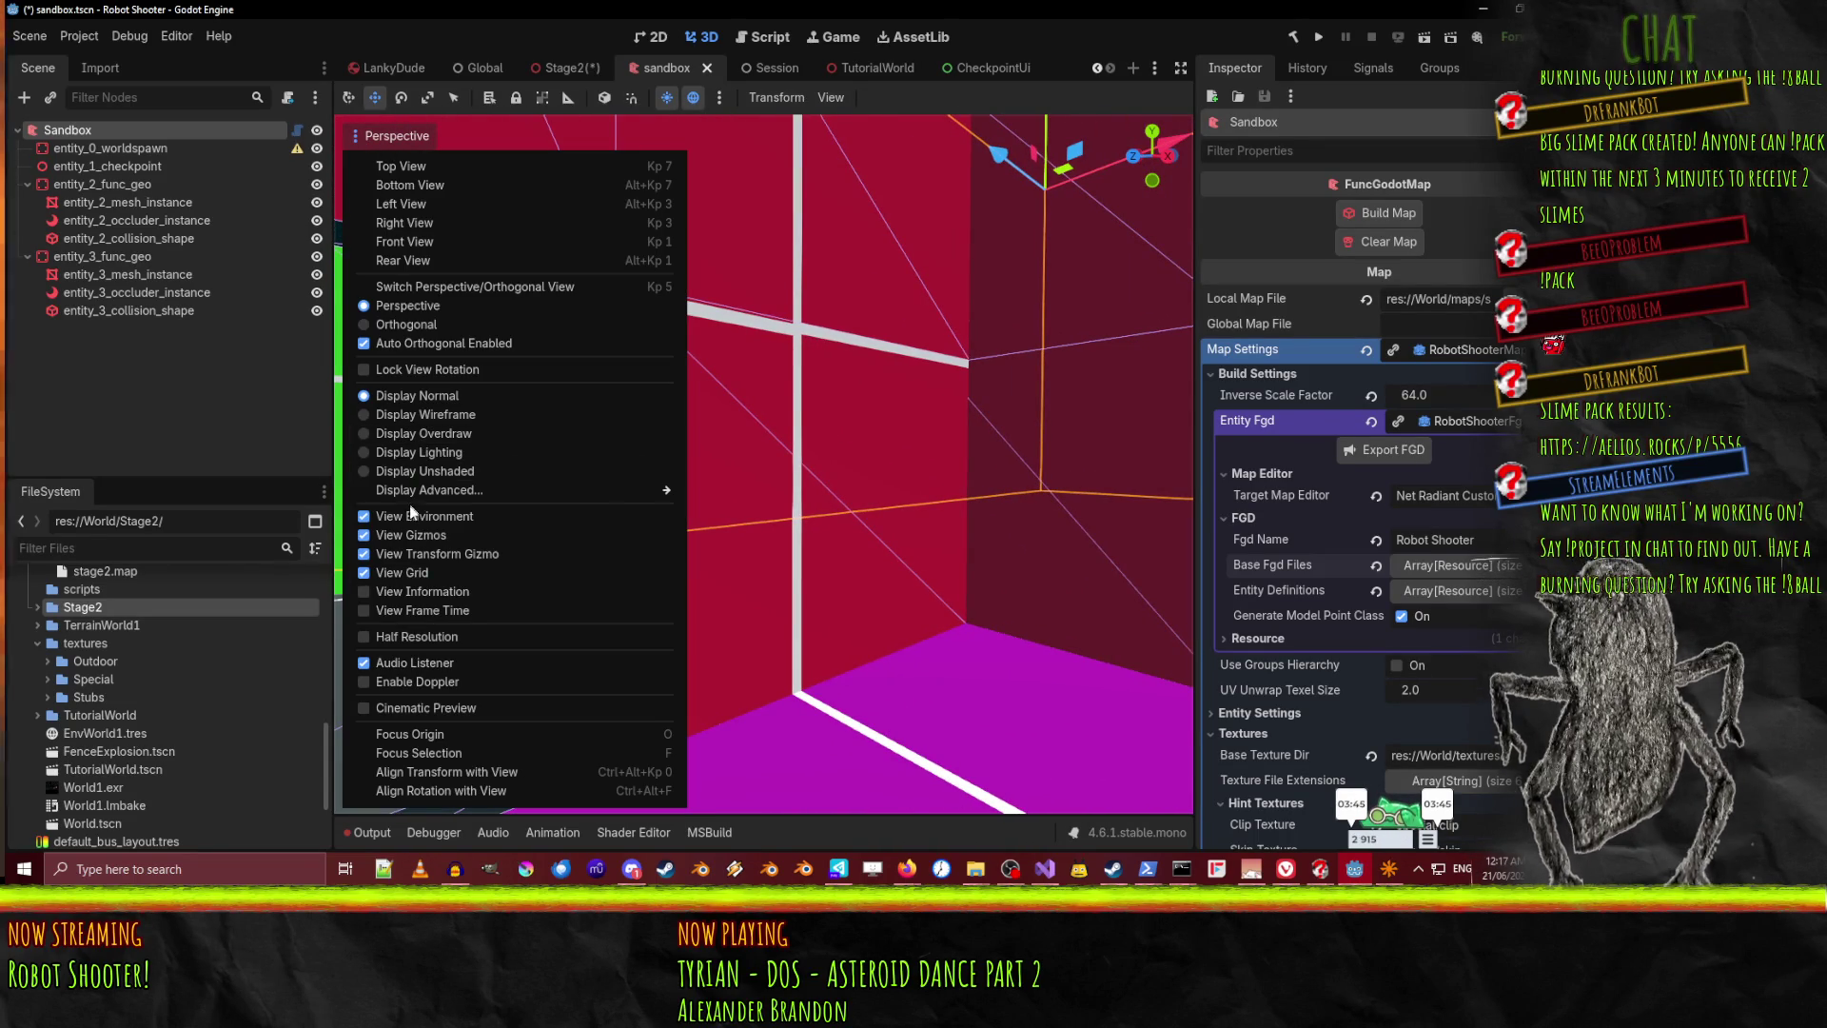
Display the level as wireframe and fly through it
click(427, 415)
click(986, 418)
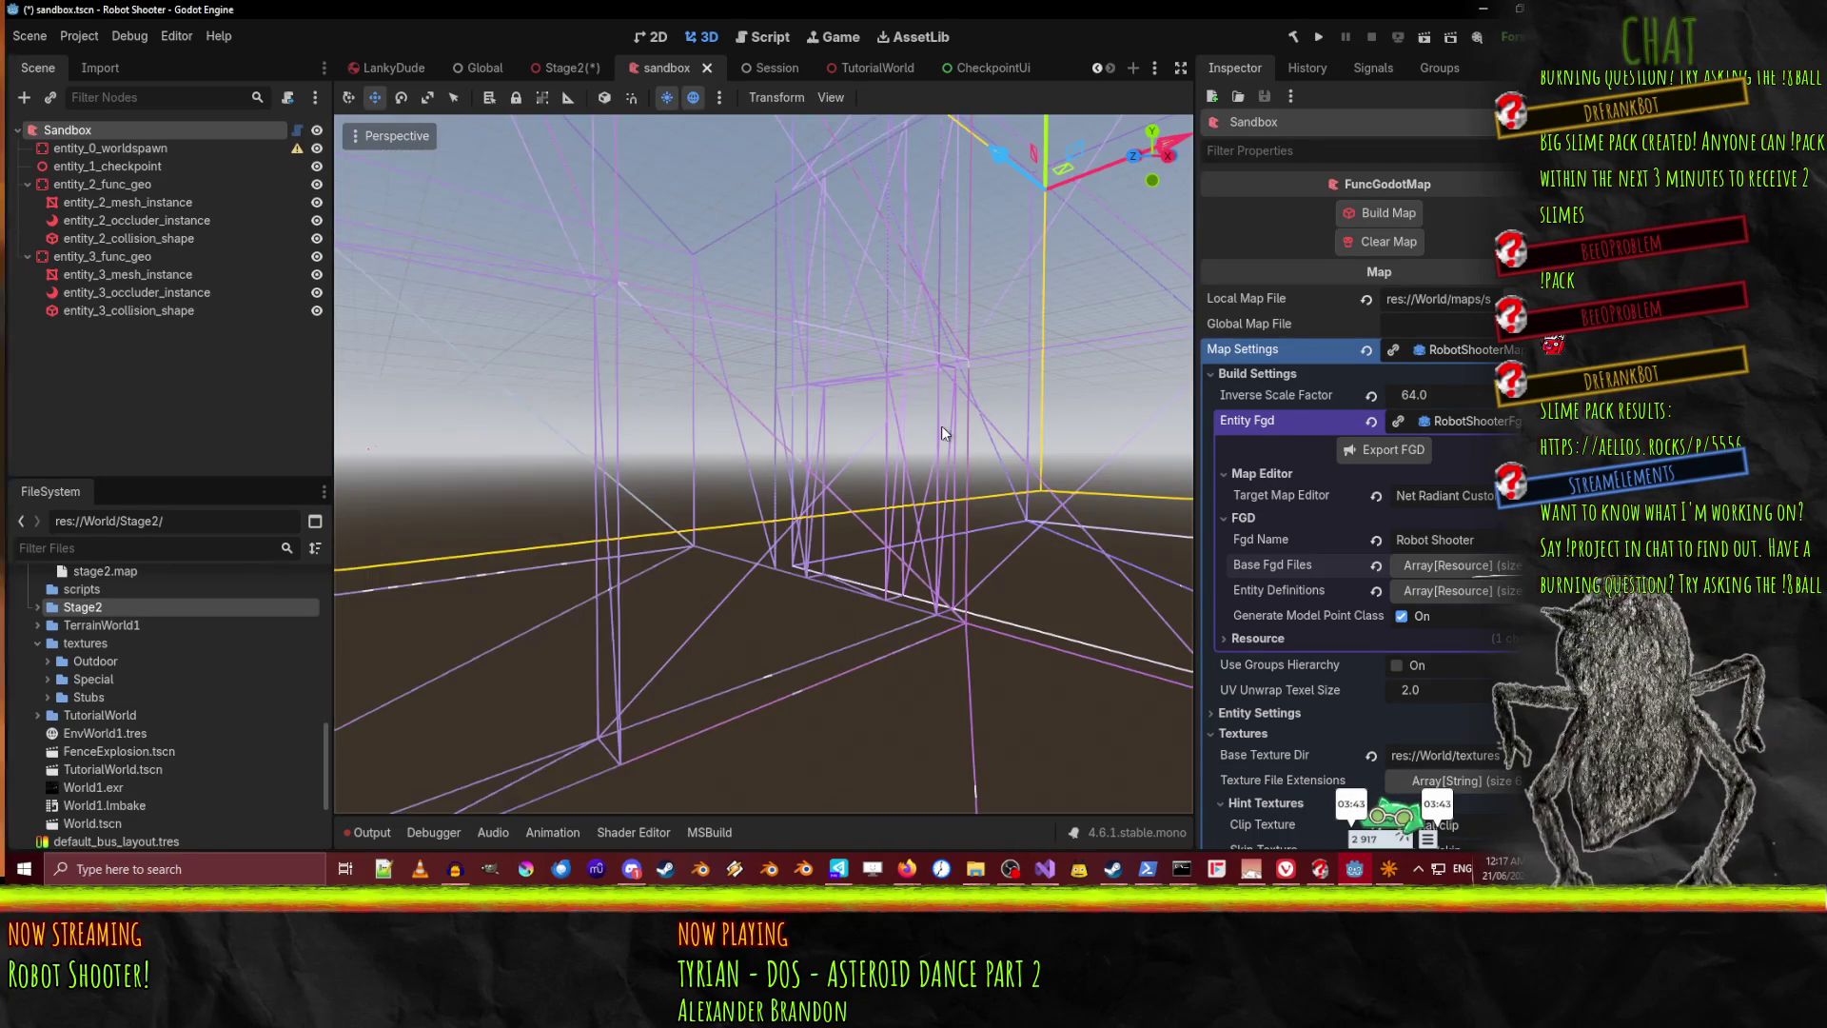
key(d)
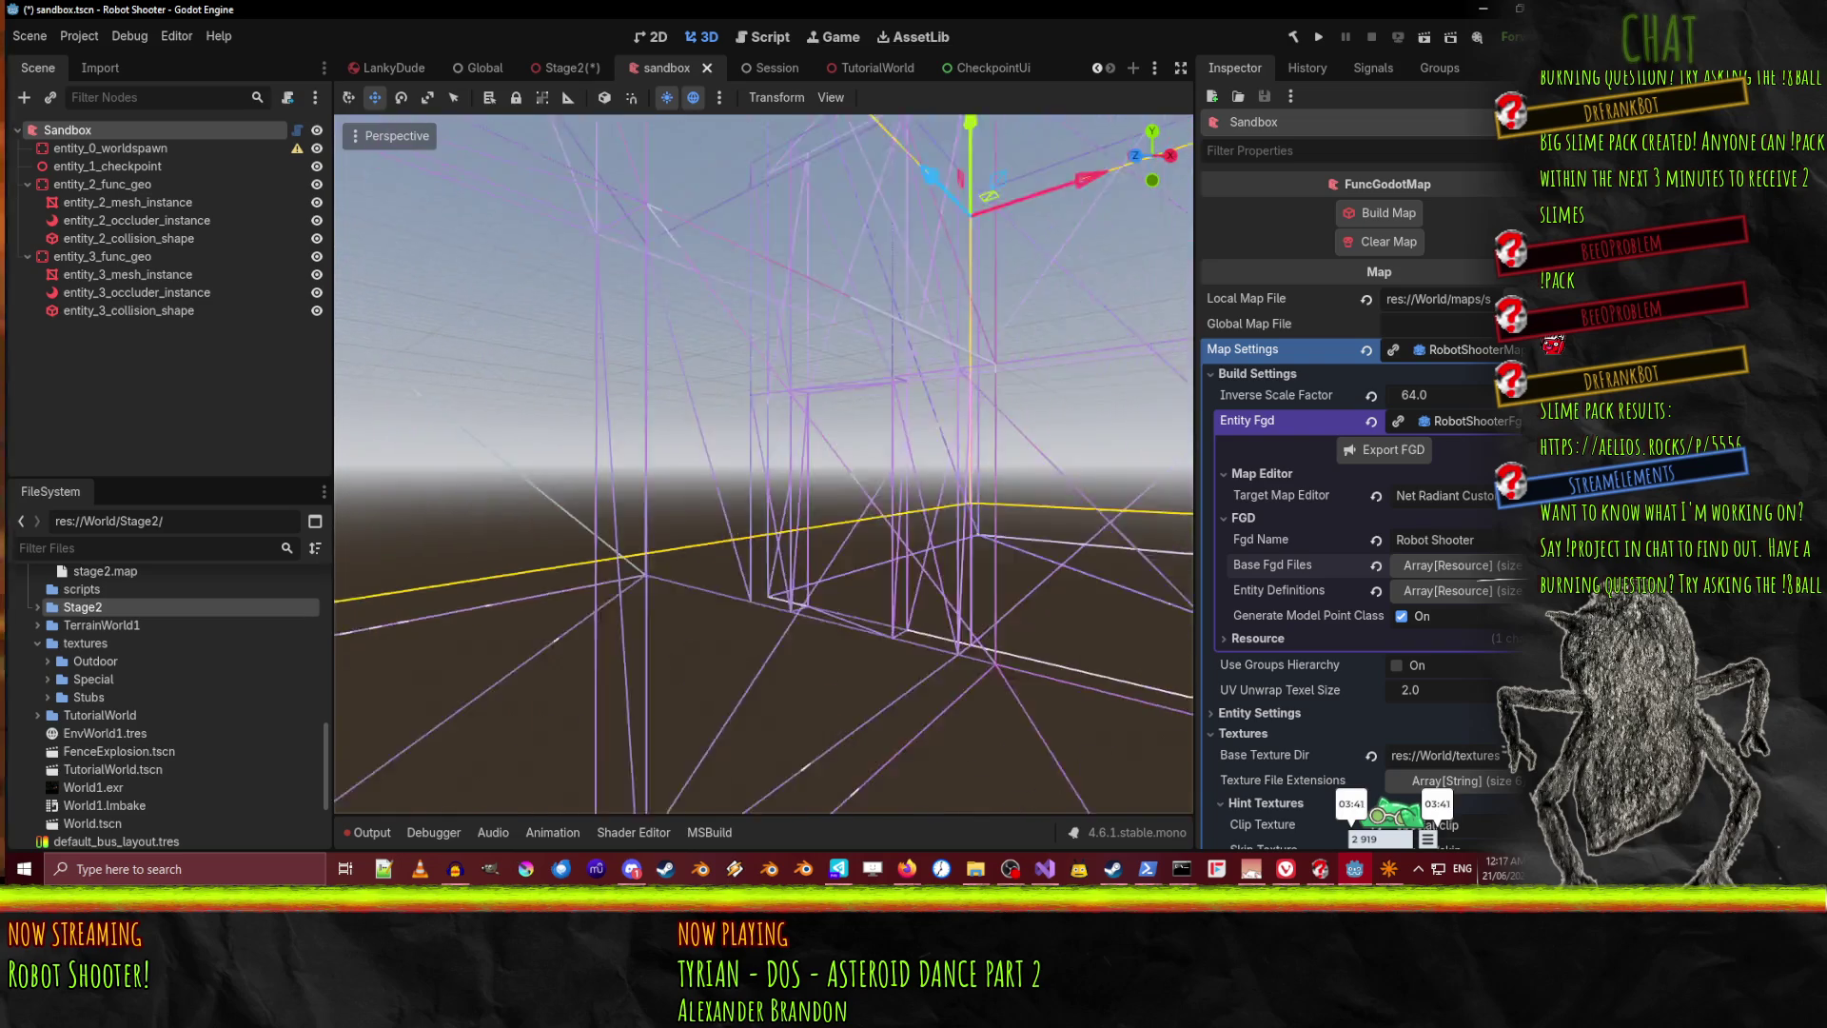
key(w)
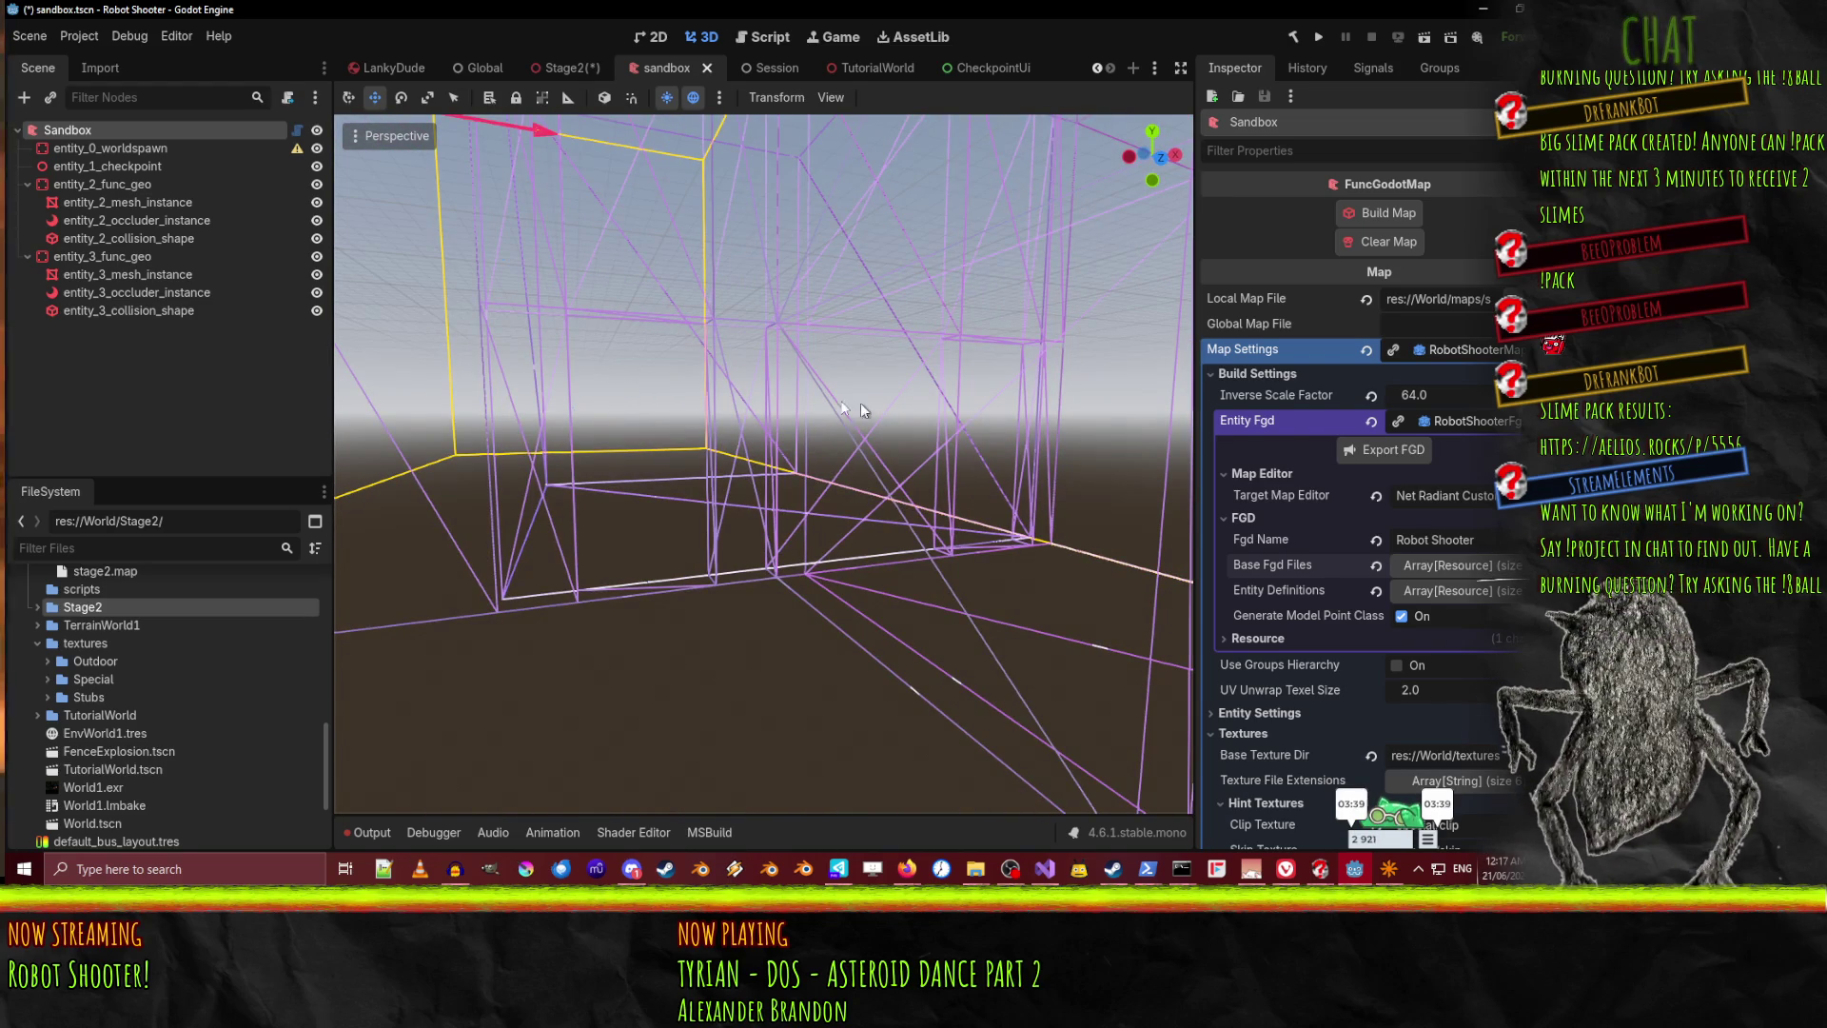
Switch the viewport back to Display Normal shaded mode
click(373, 138)
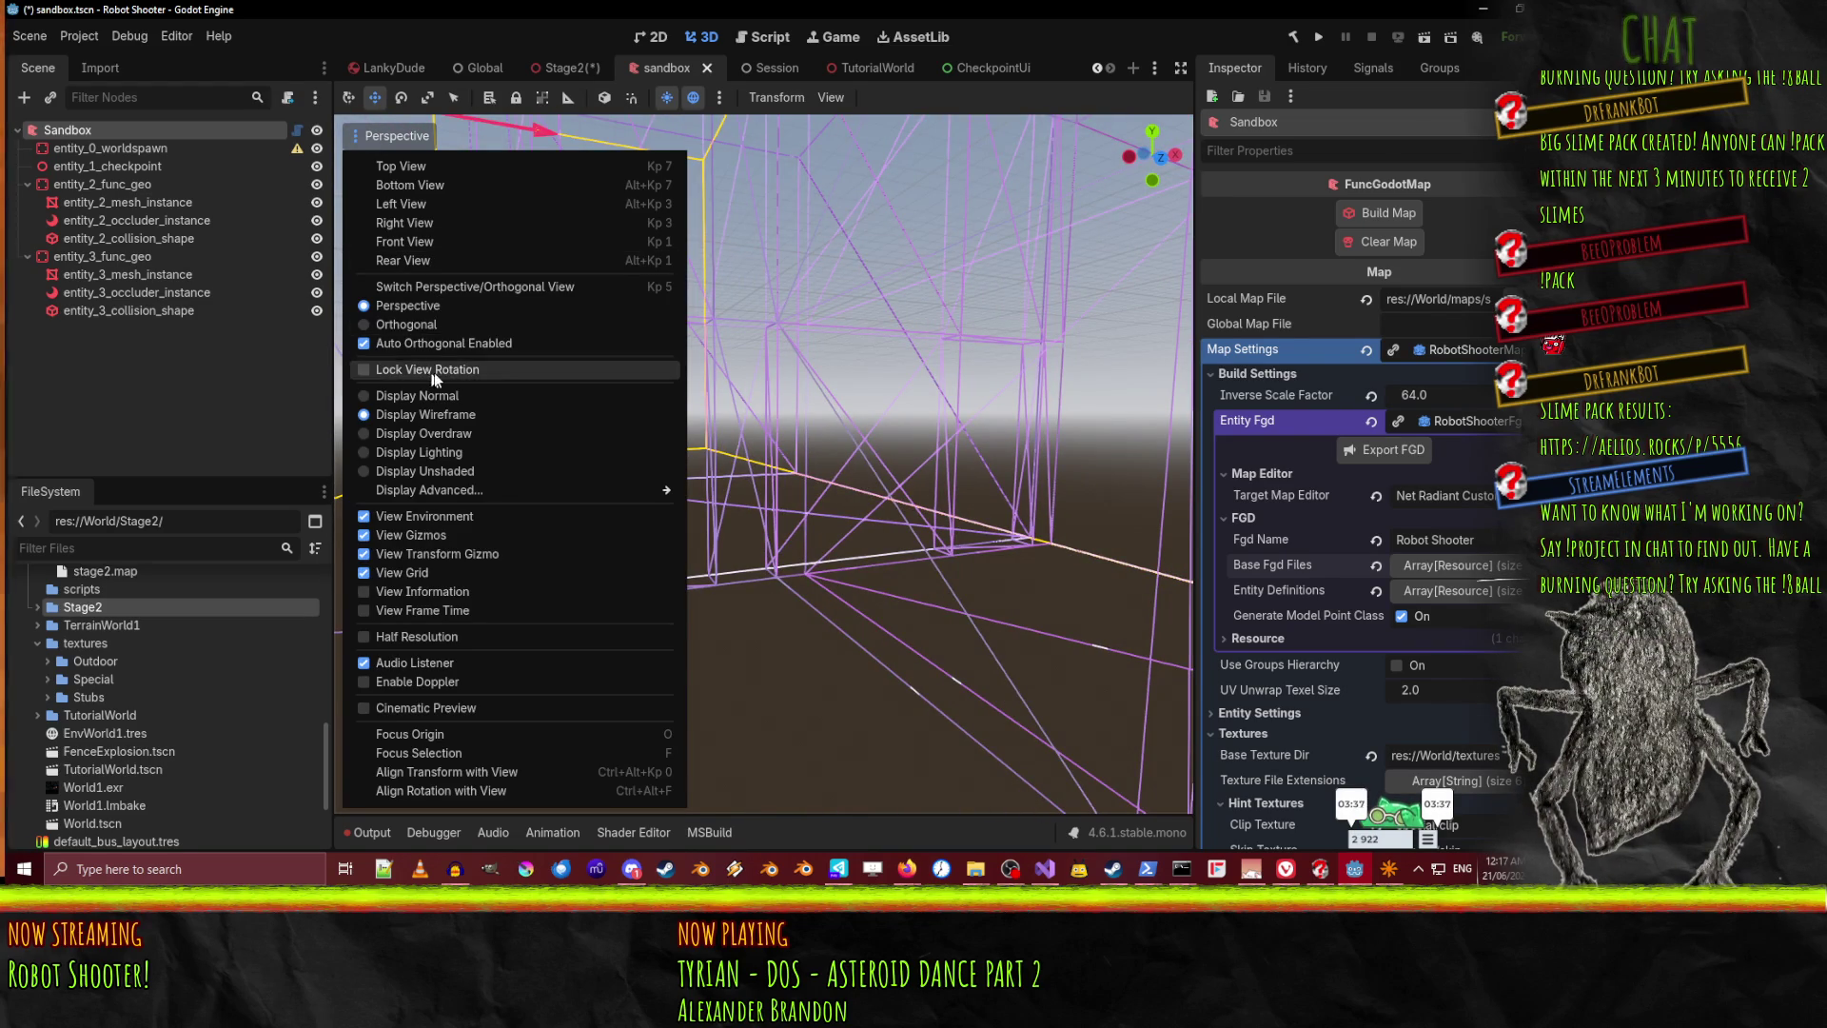
click(451, 394)
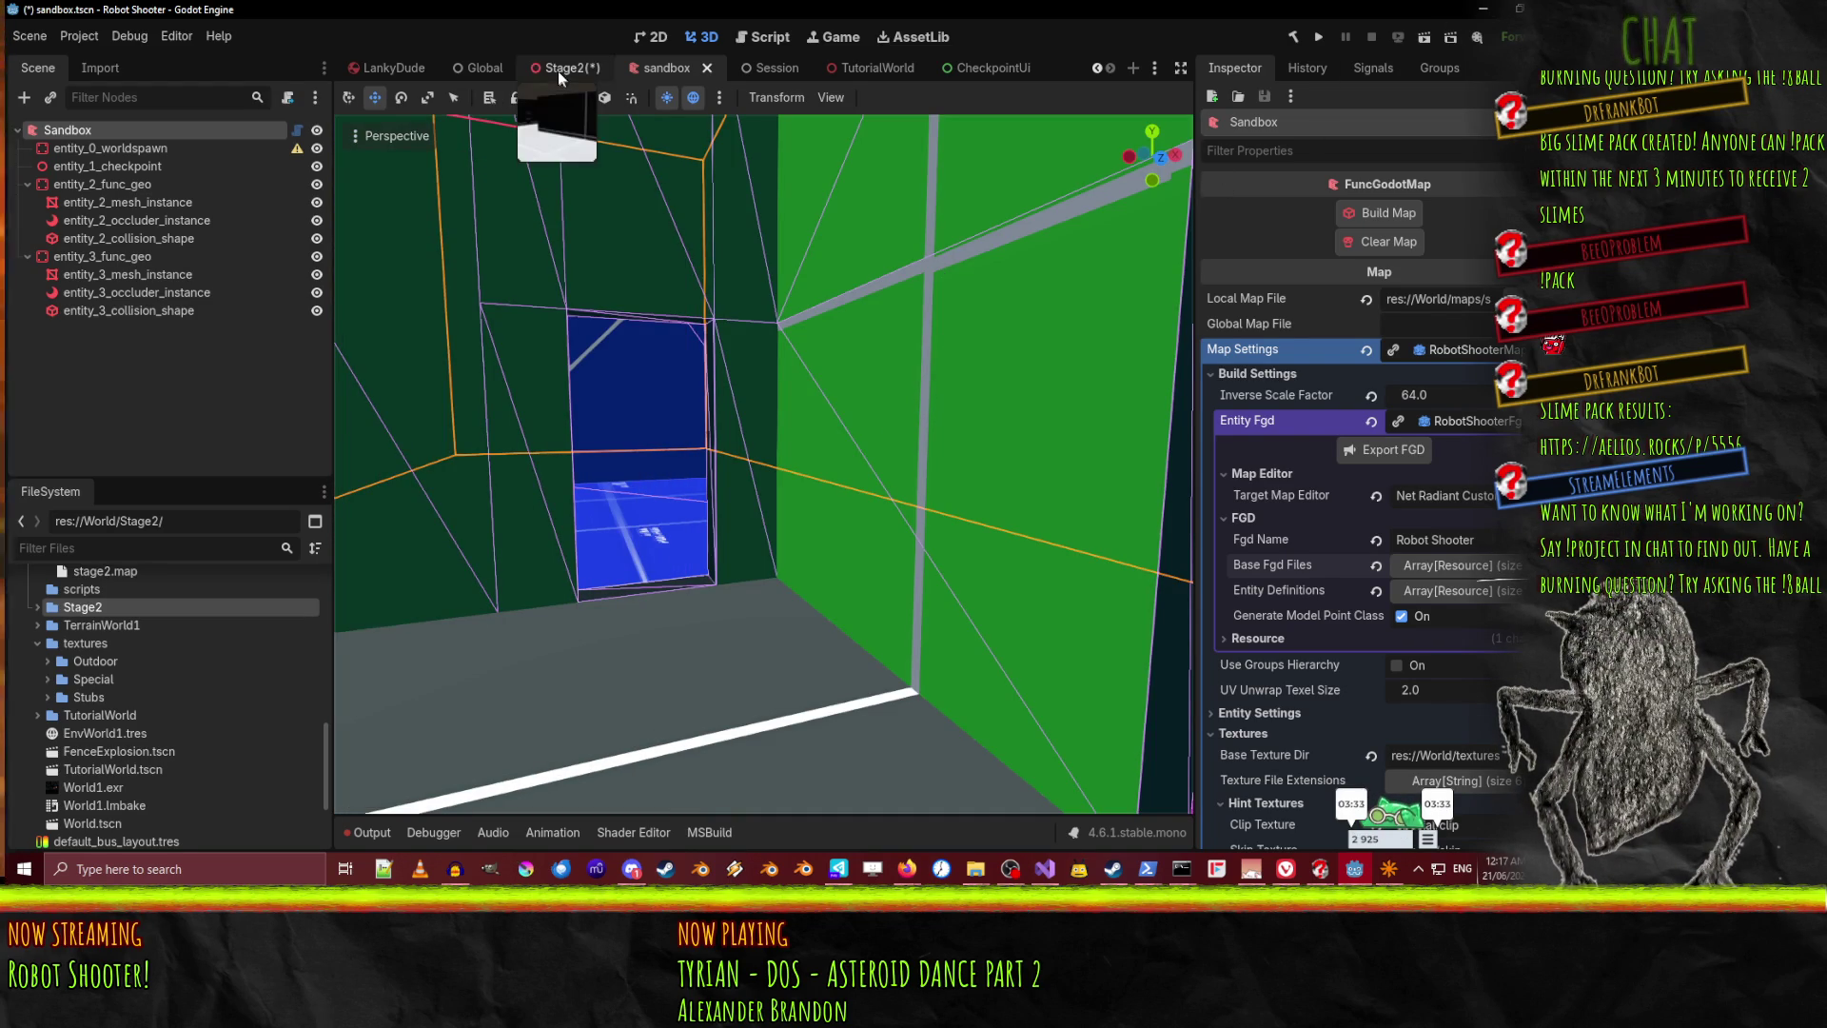
key(ctrl+shift+Tab)
Save Stage2, run the sandbox scene as a test, and close the game window
key(ctrl+s)
click(665, 69)
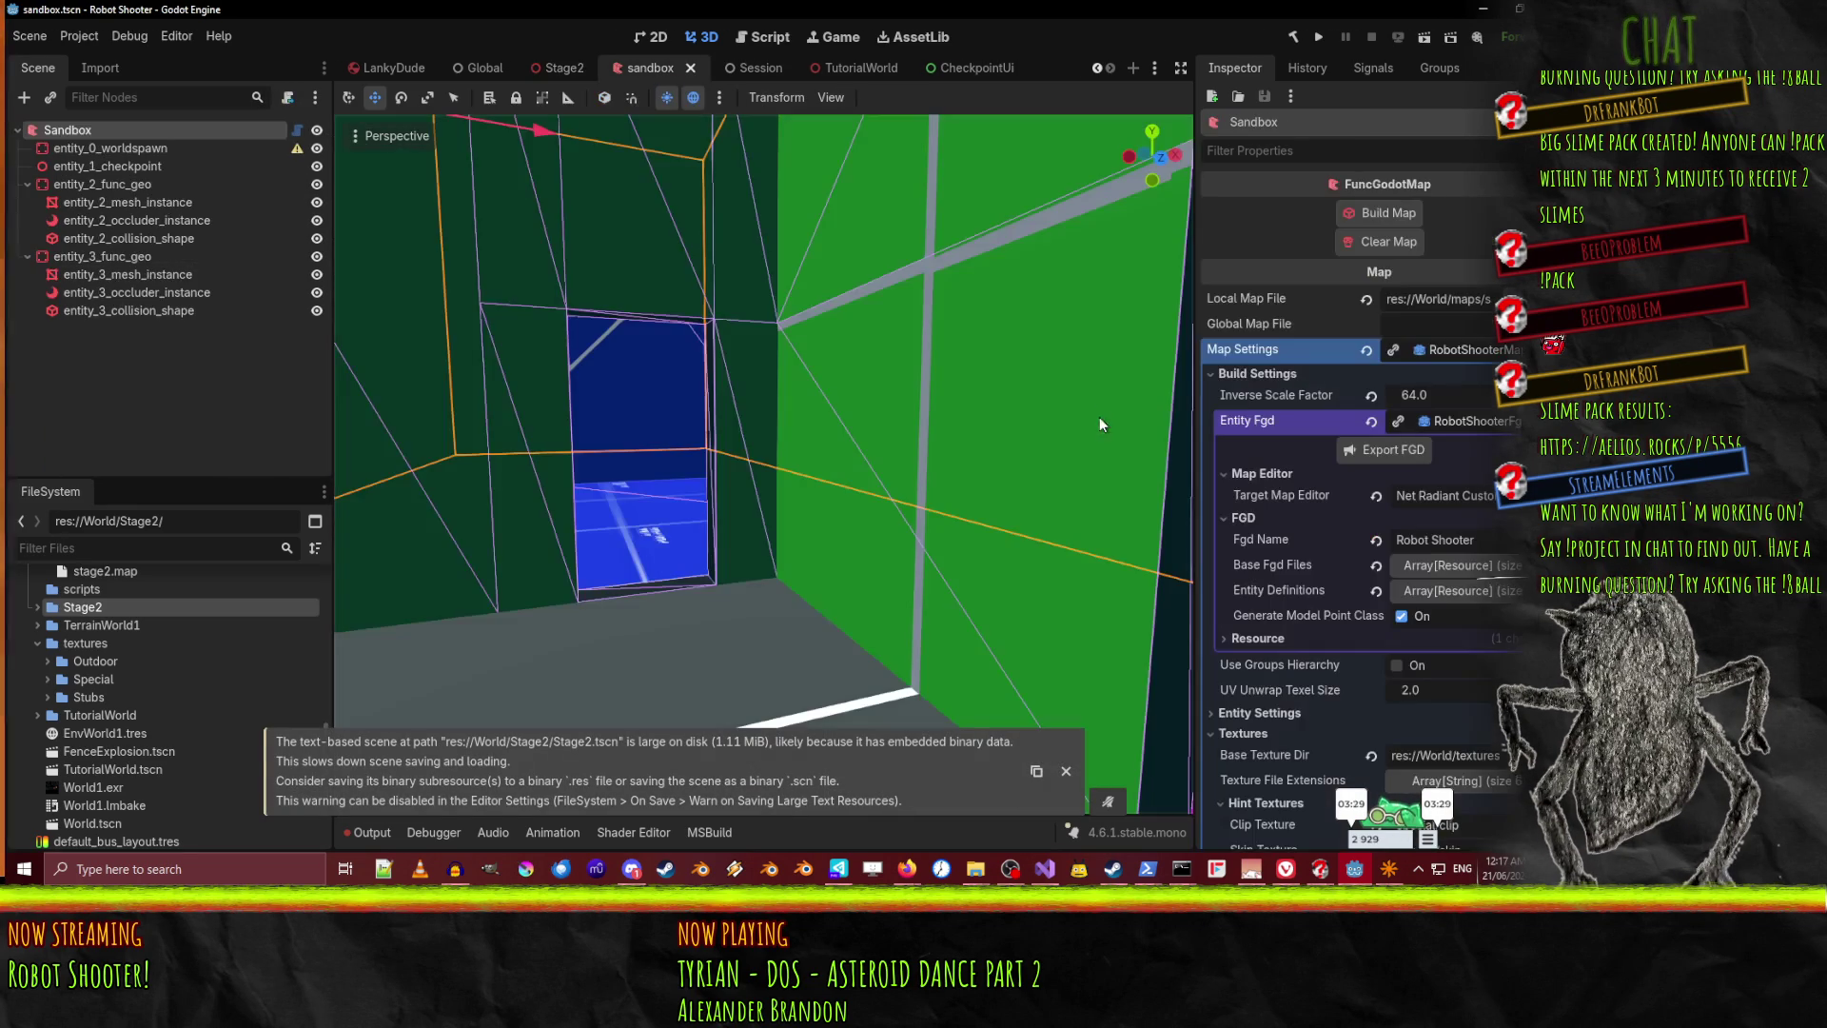
click(1425, 38)
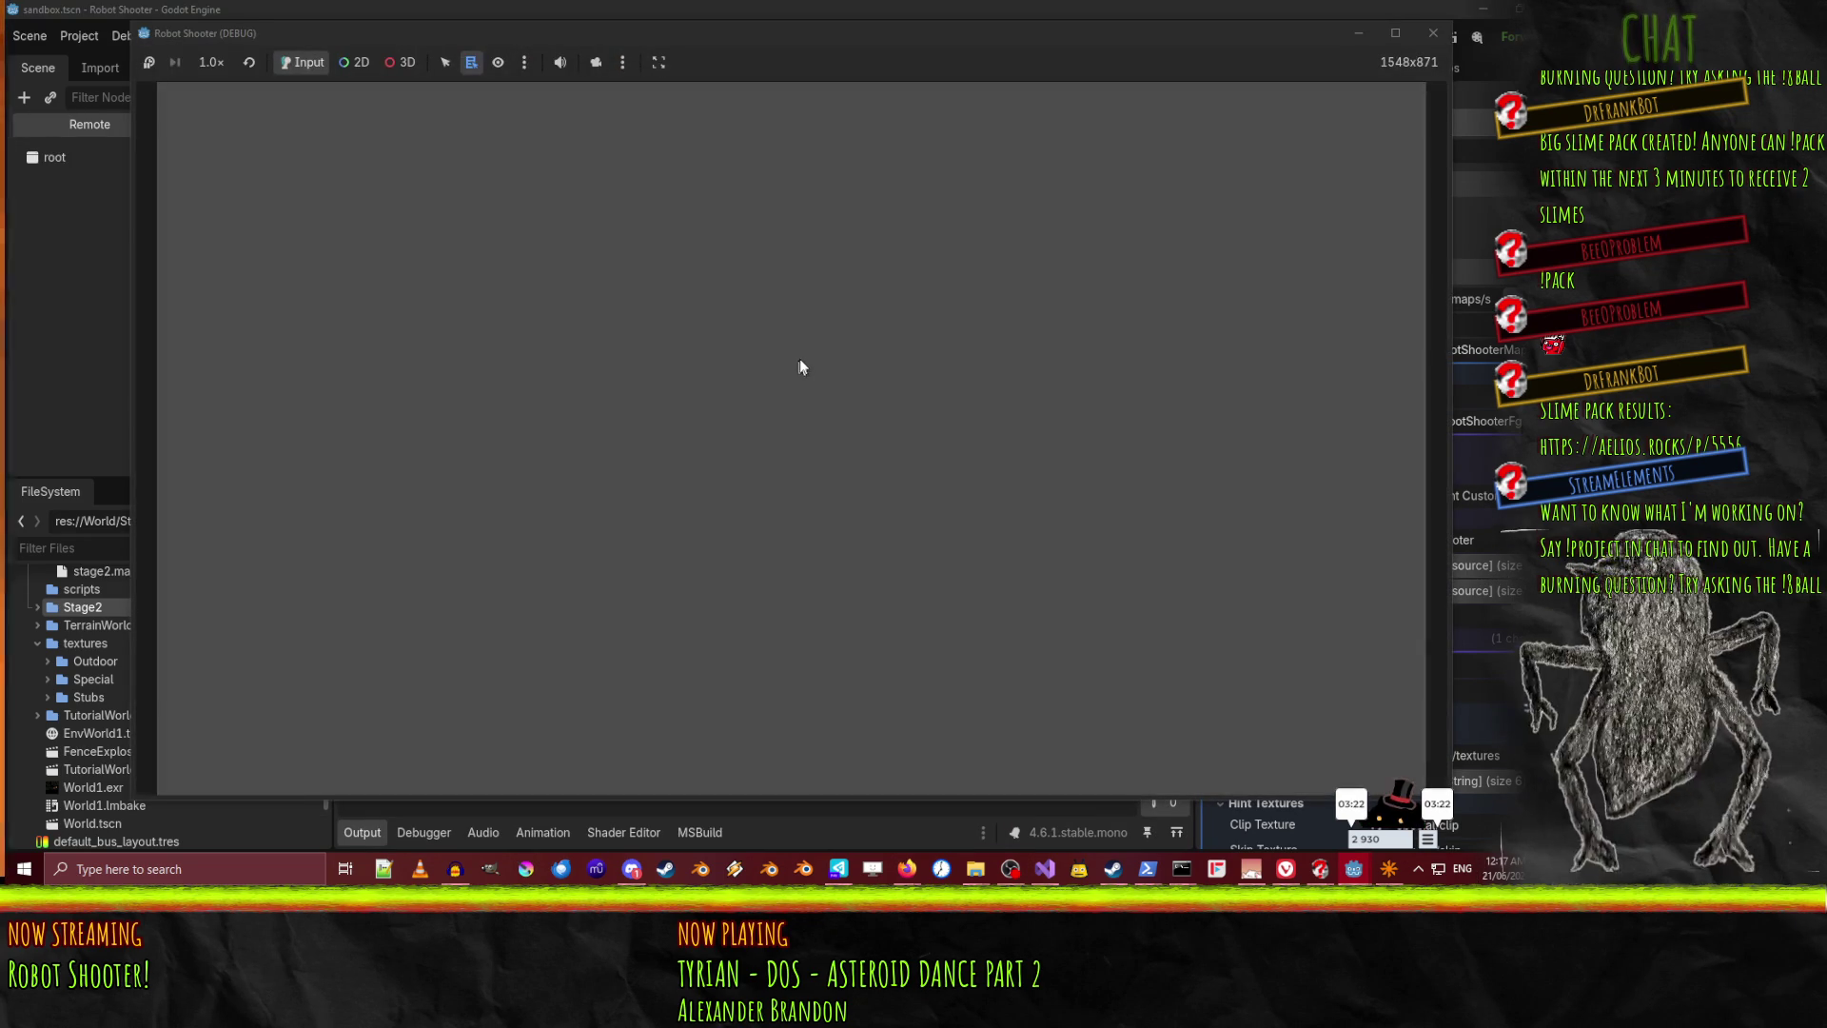
click(1433, 33)
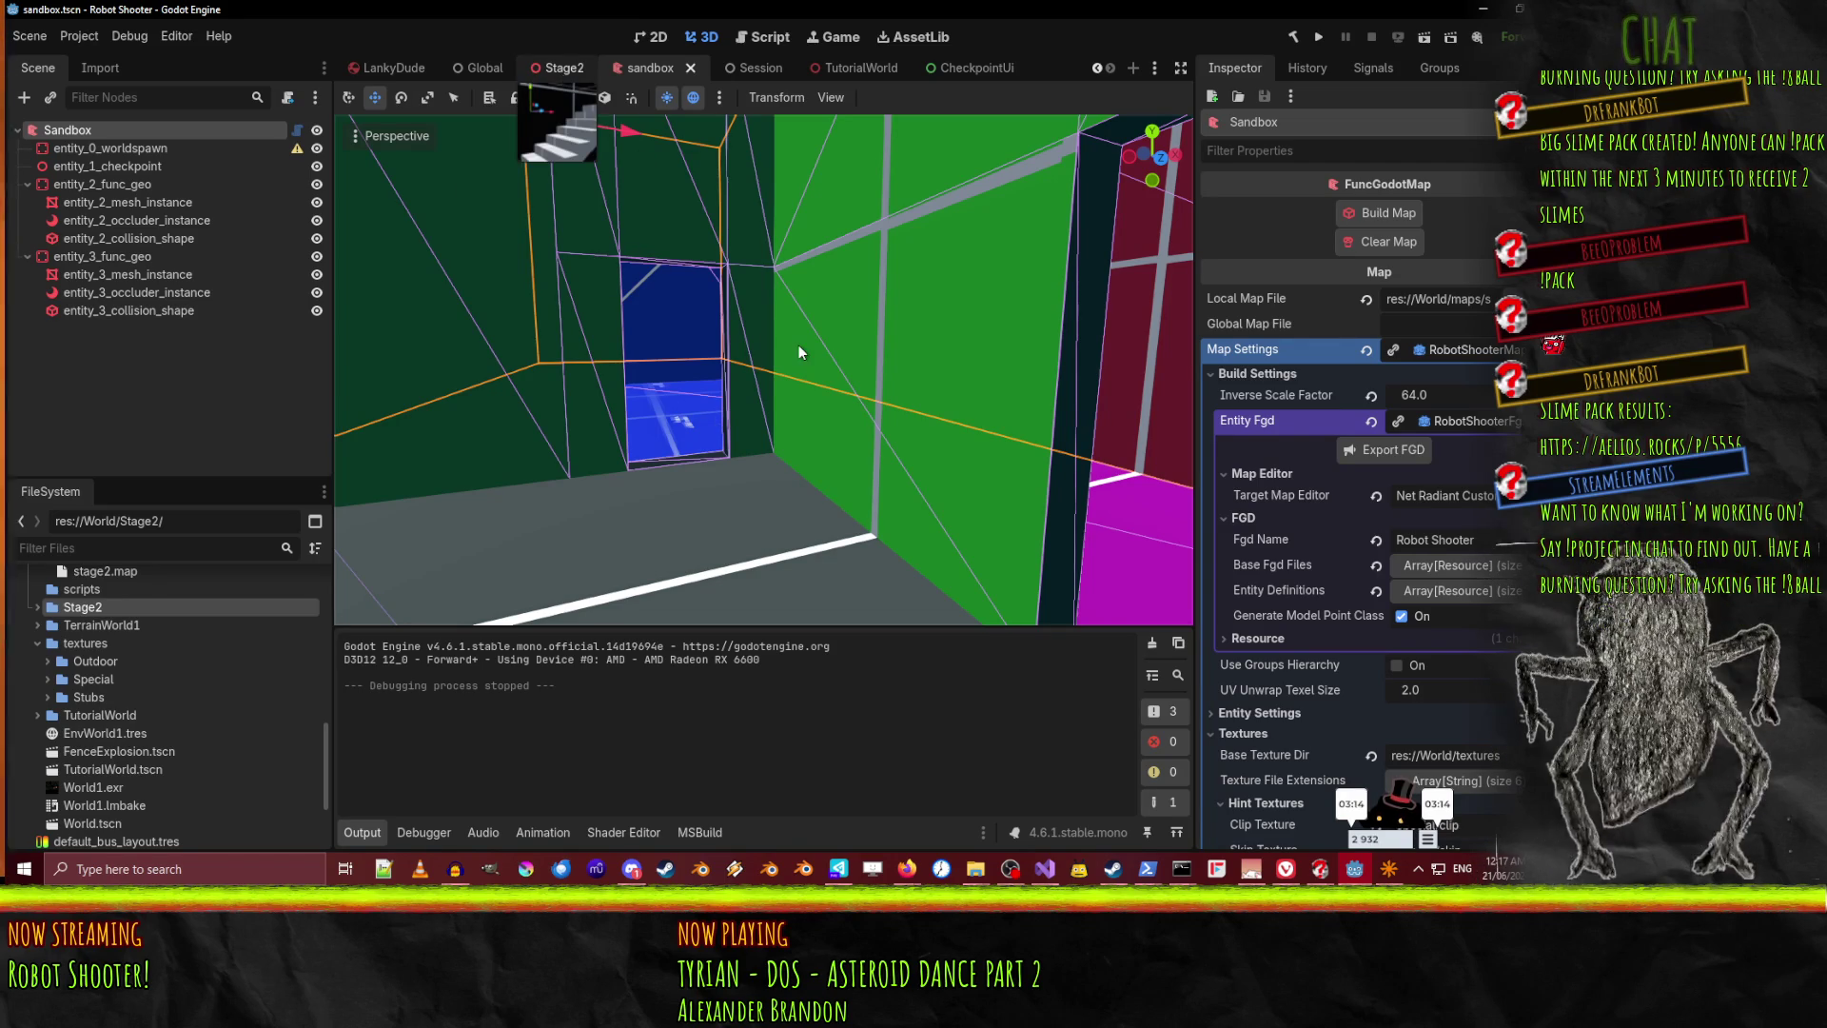
key(ctrl+shift+Tab)
Fly through Stage2's corridor under the orange ceiling to the checkered floor, then return to NetRadiant
key(w)
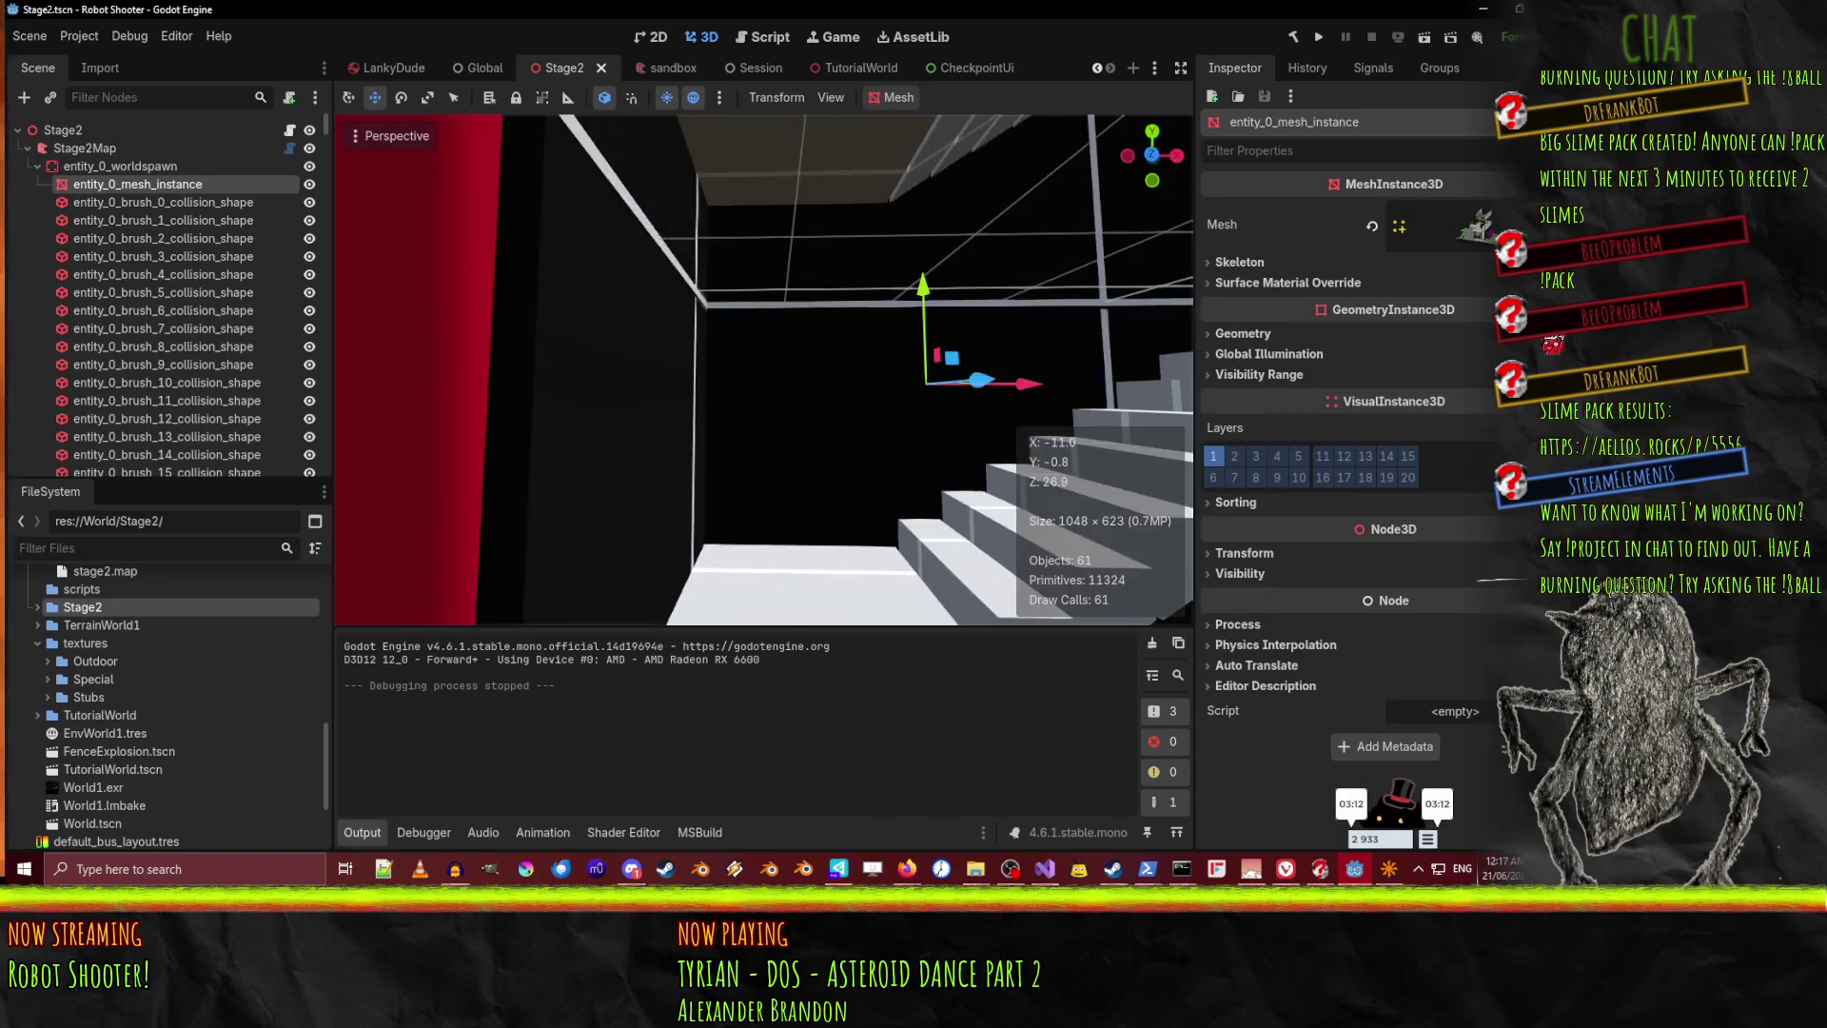
key(w)
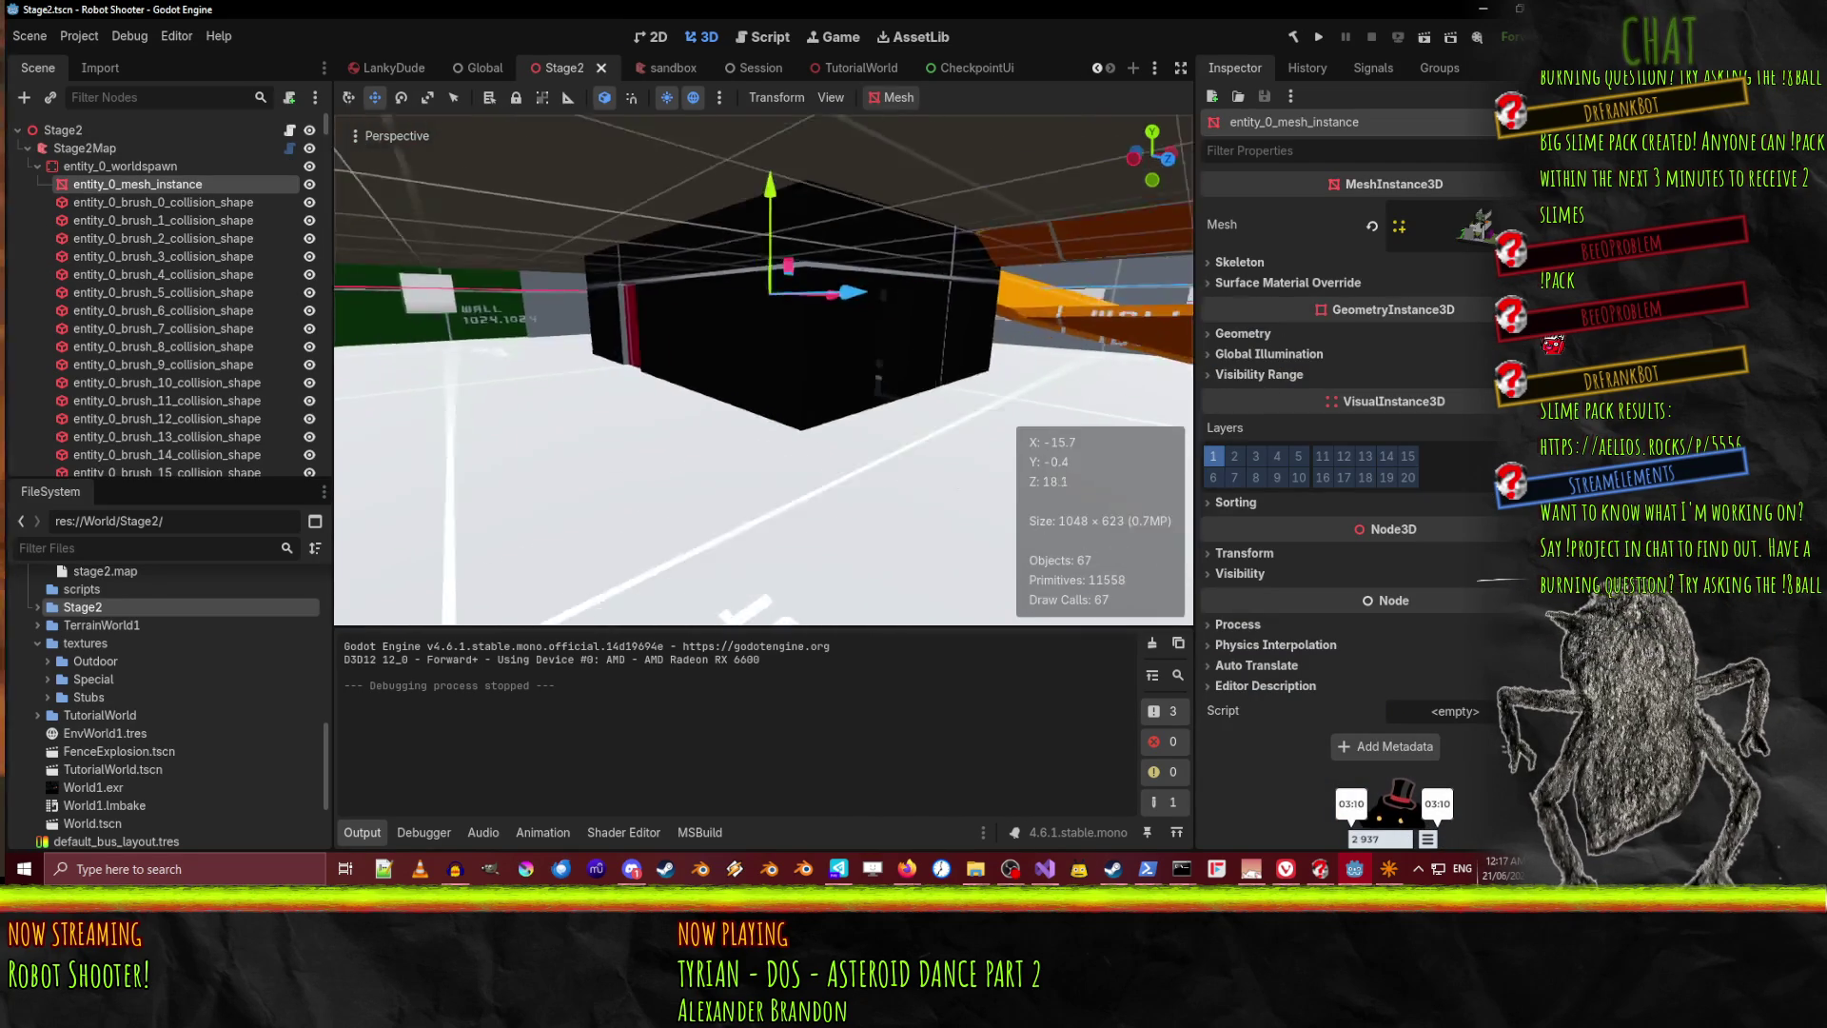
key(w)
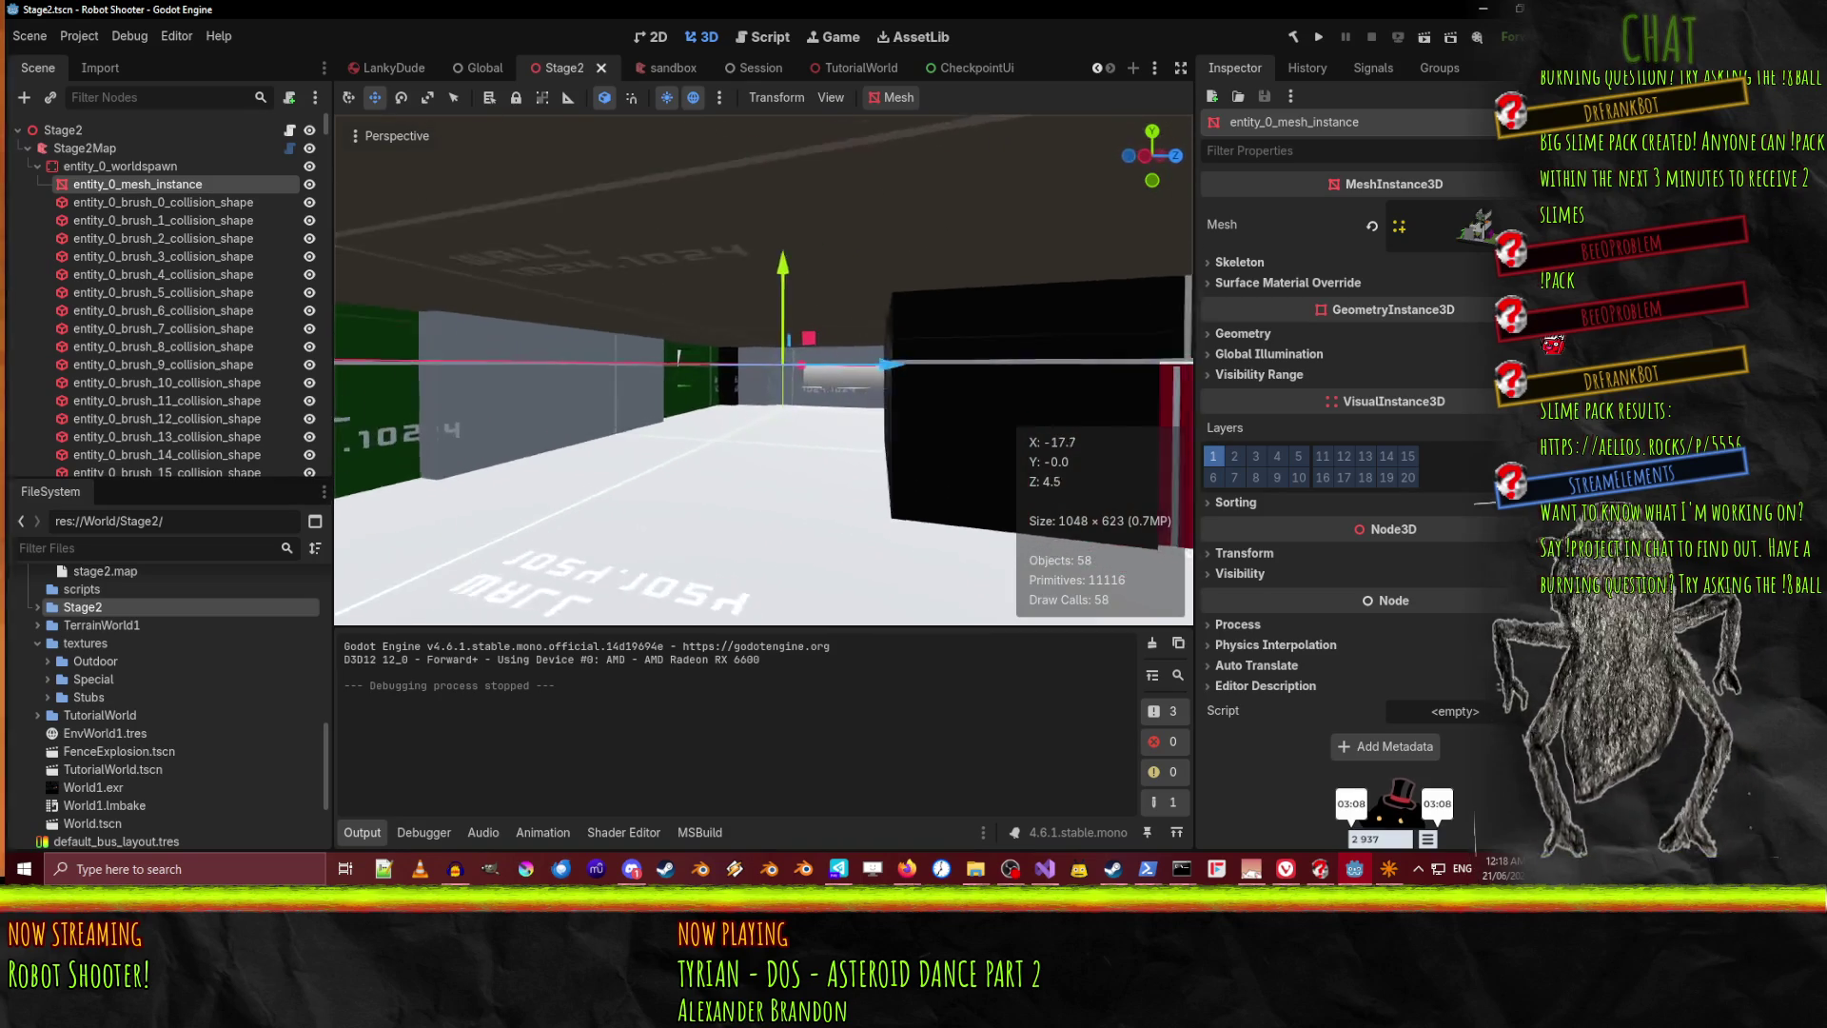
key(w)
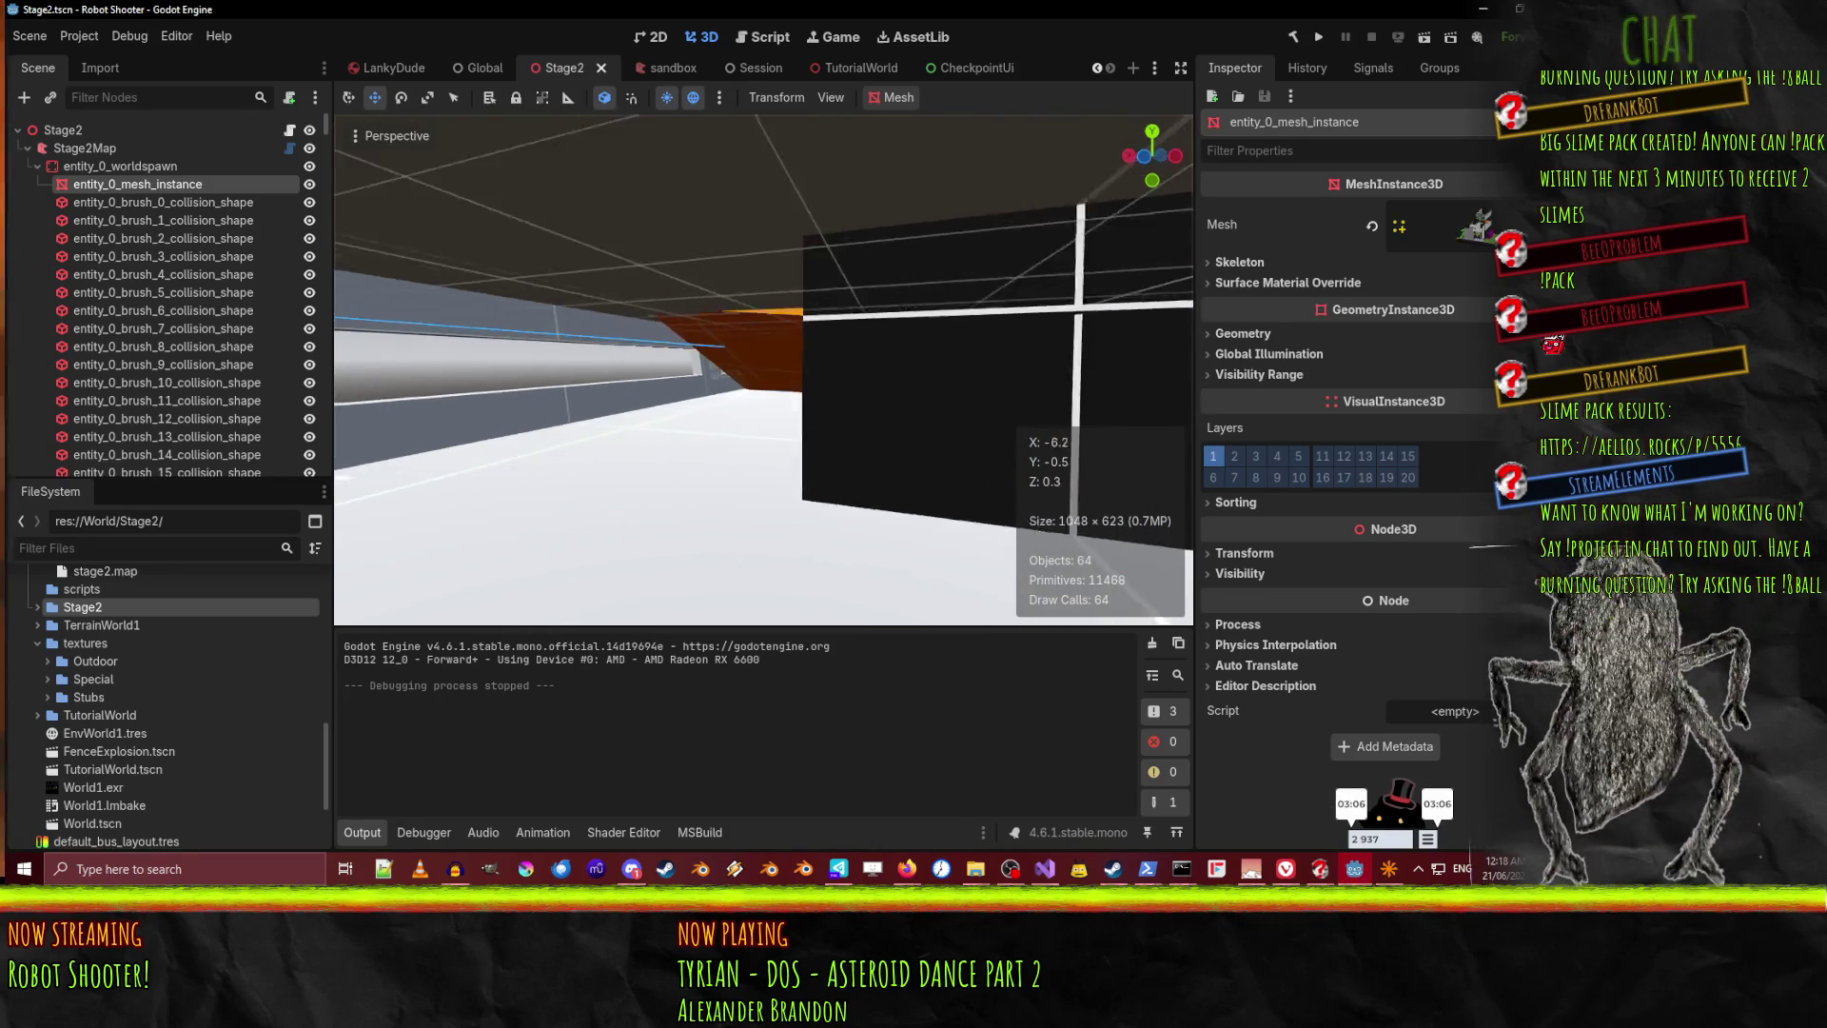
key(w)
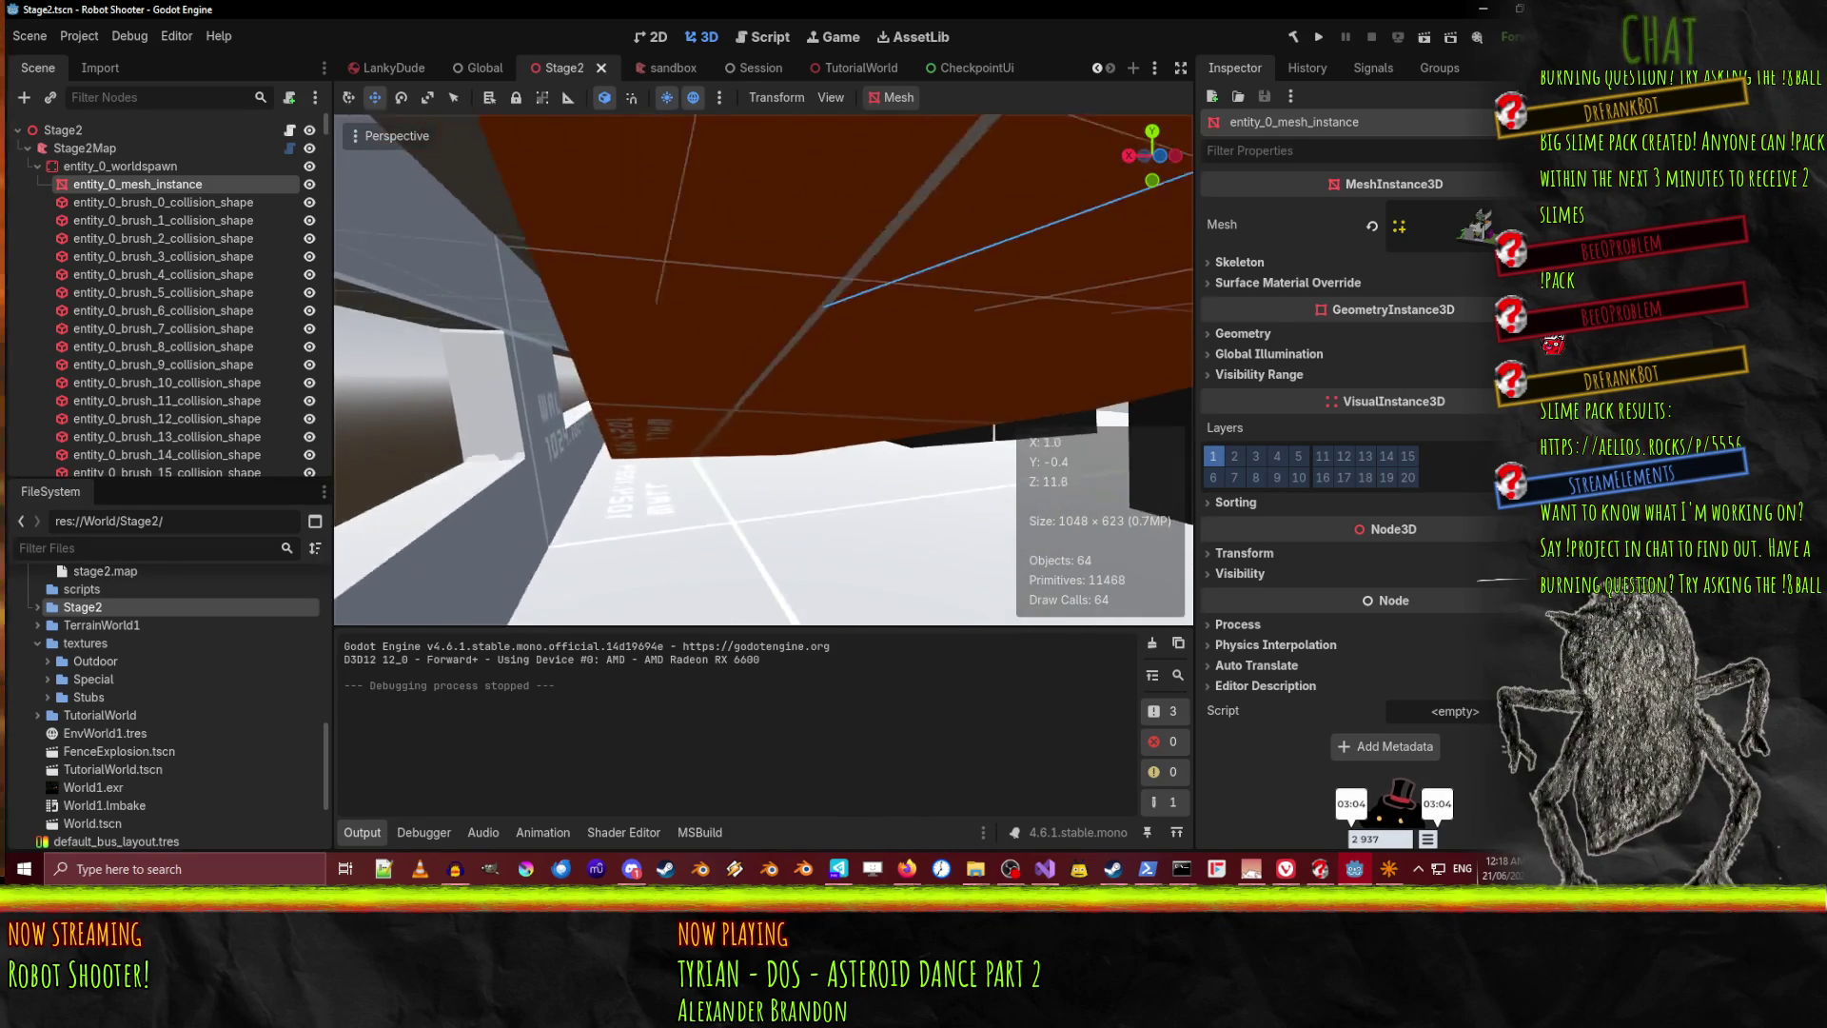
key(w)
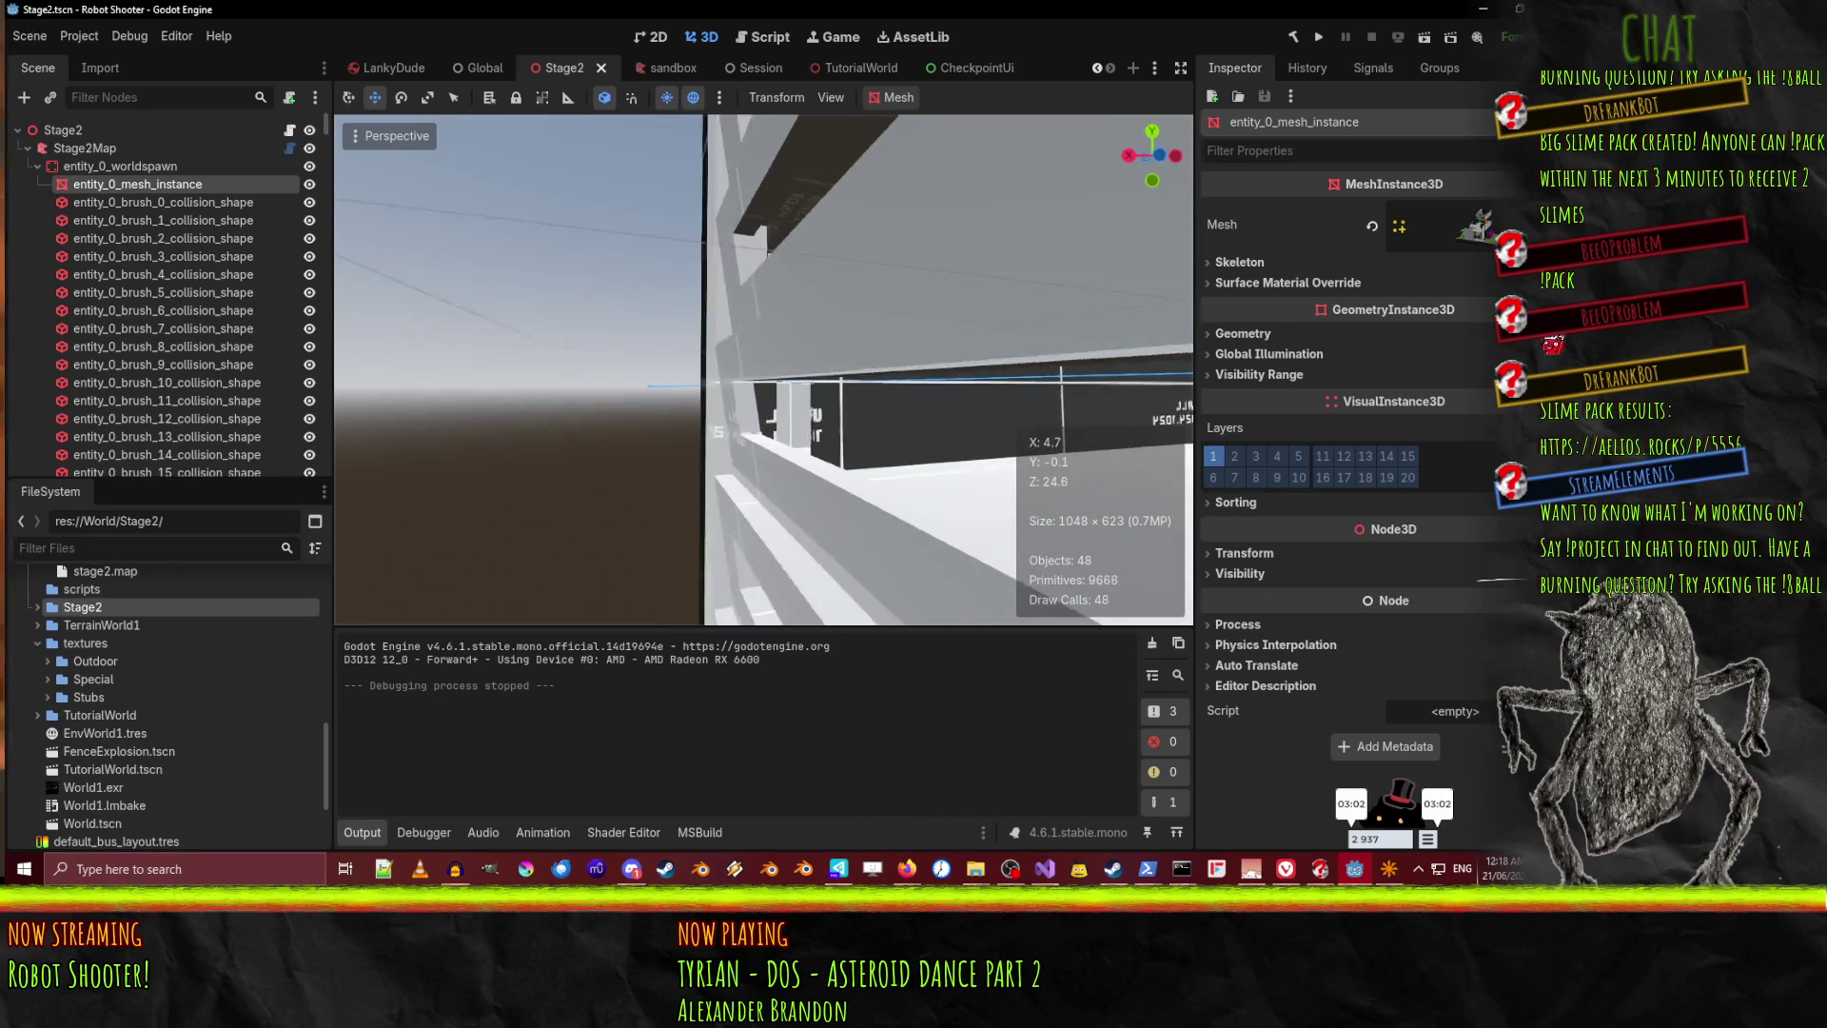
key(w)
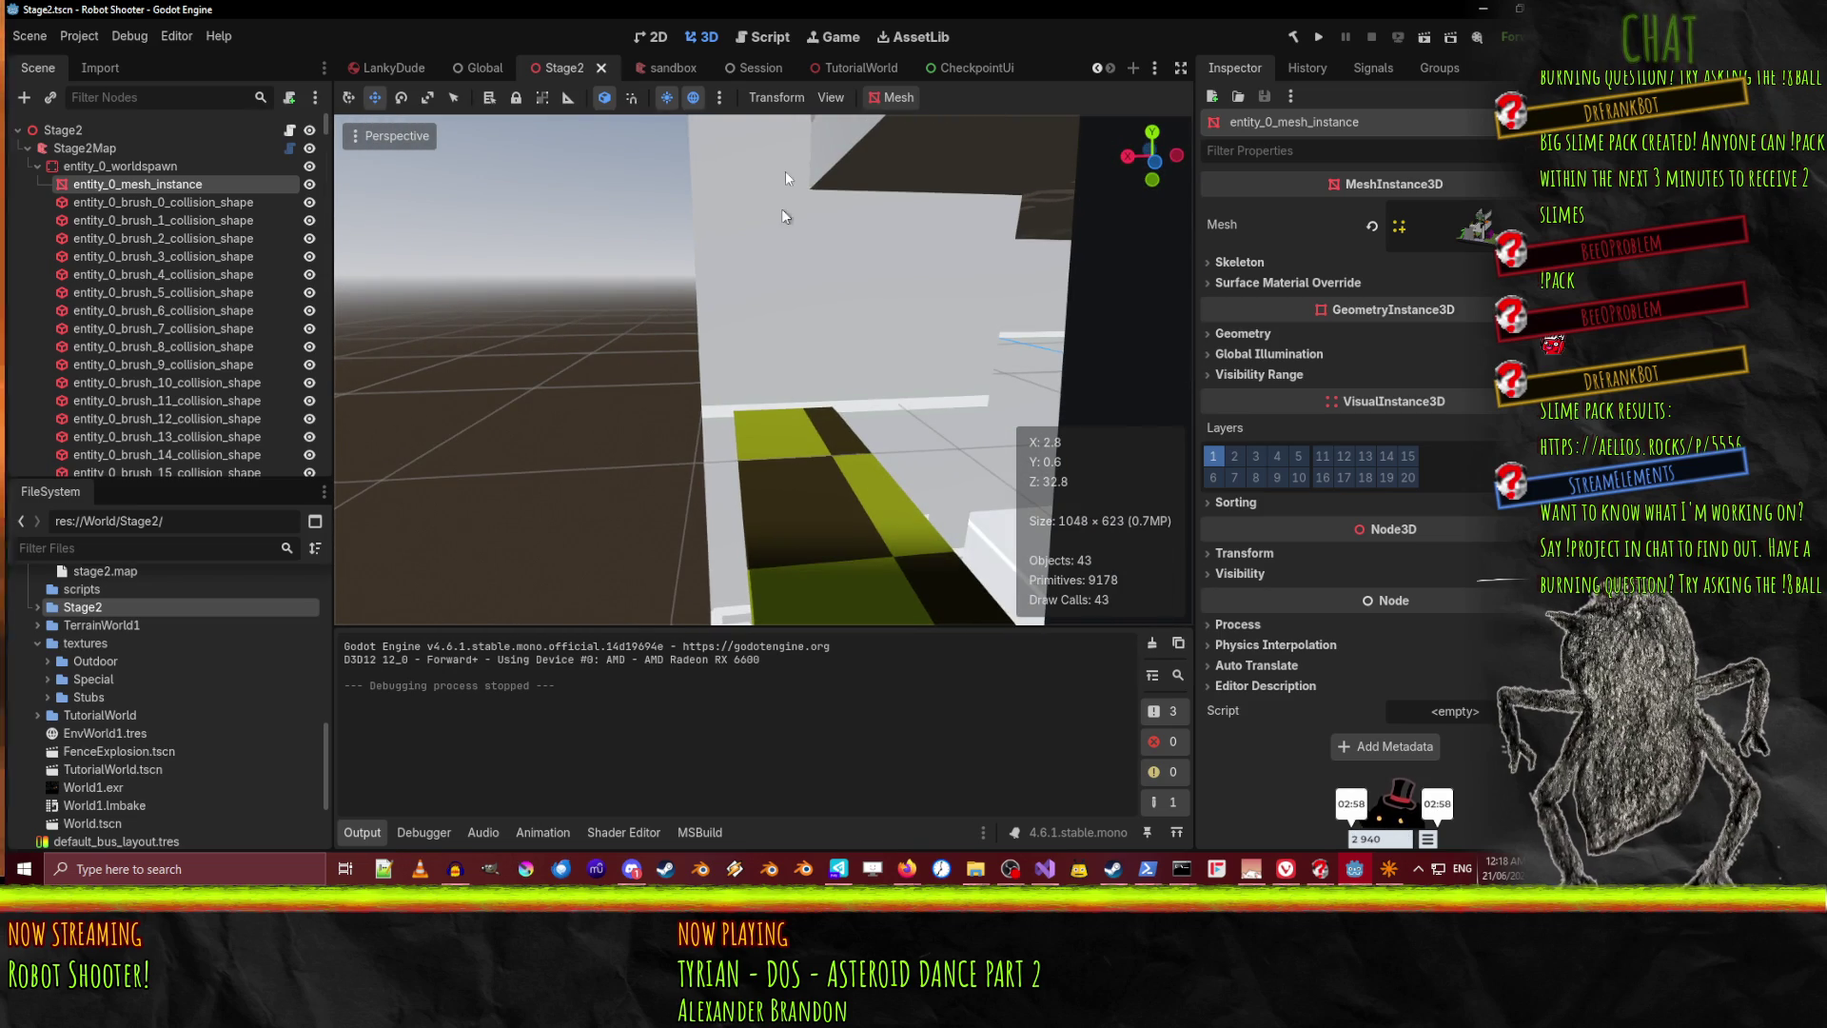
click(1389, 869)
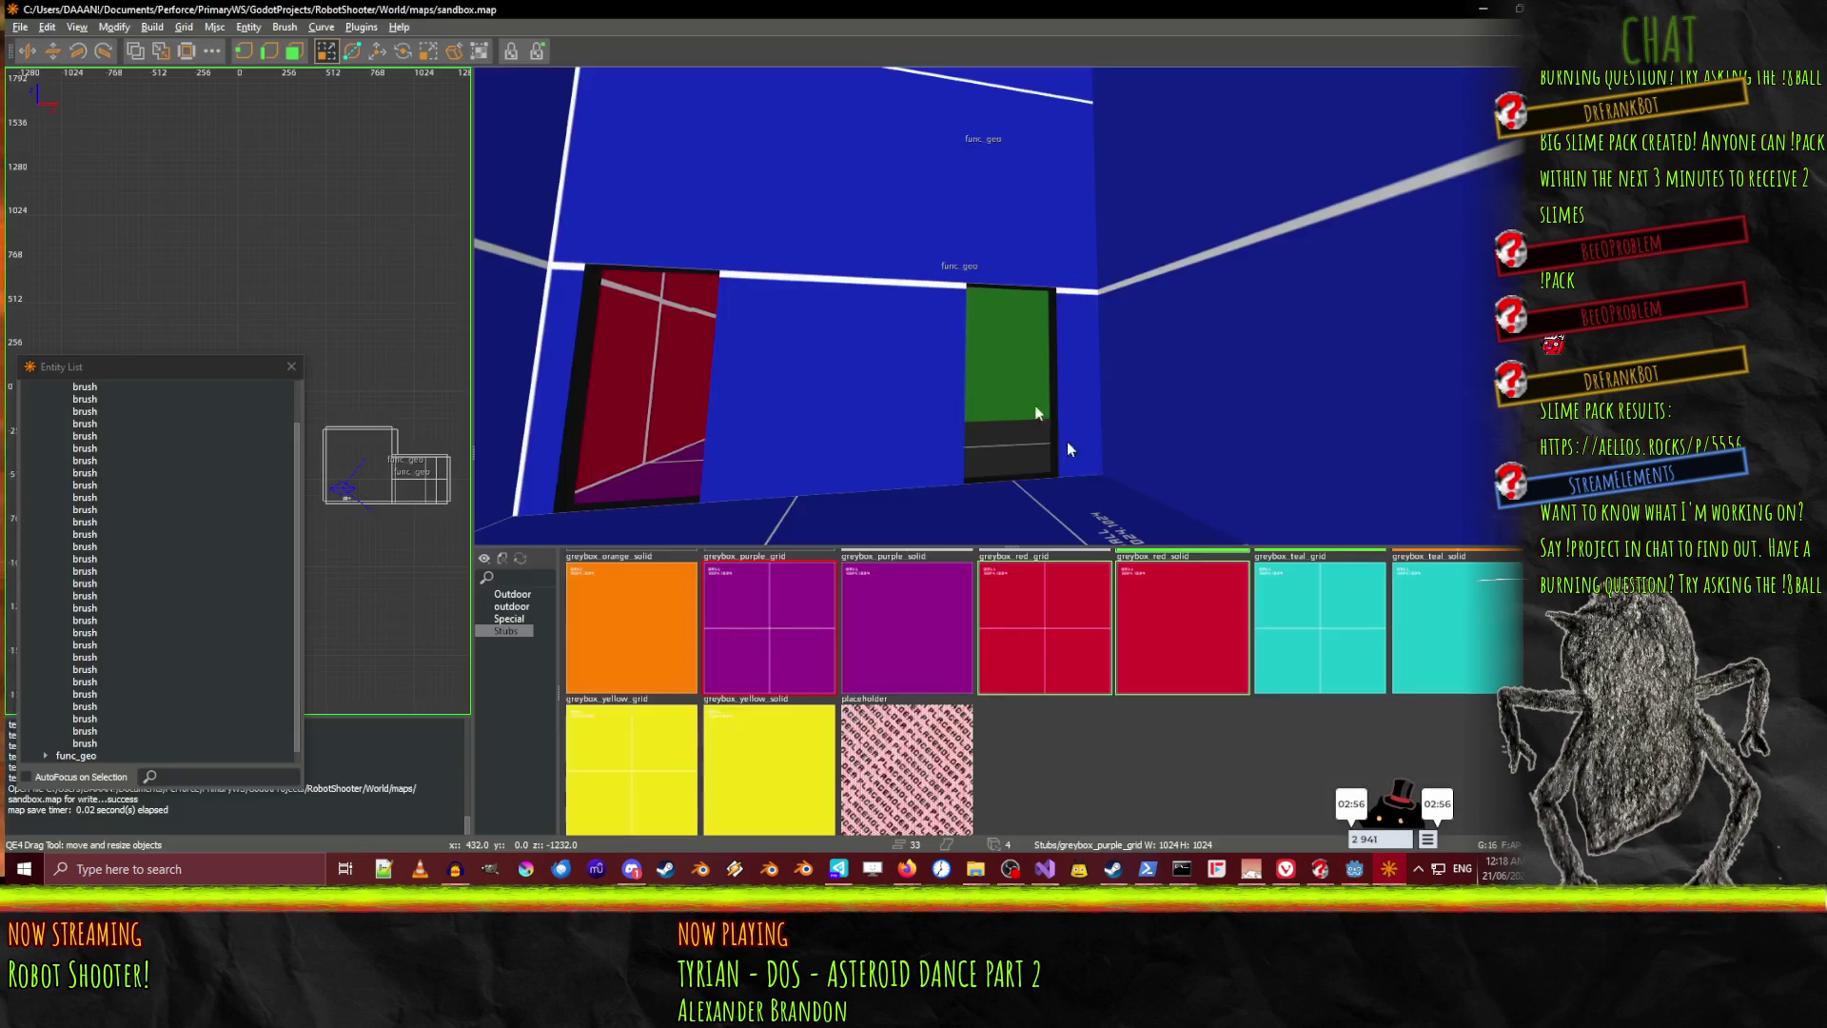
click(19, 26)
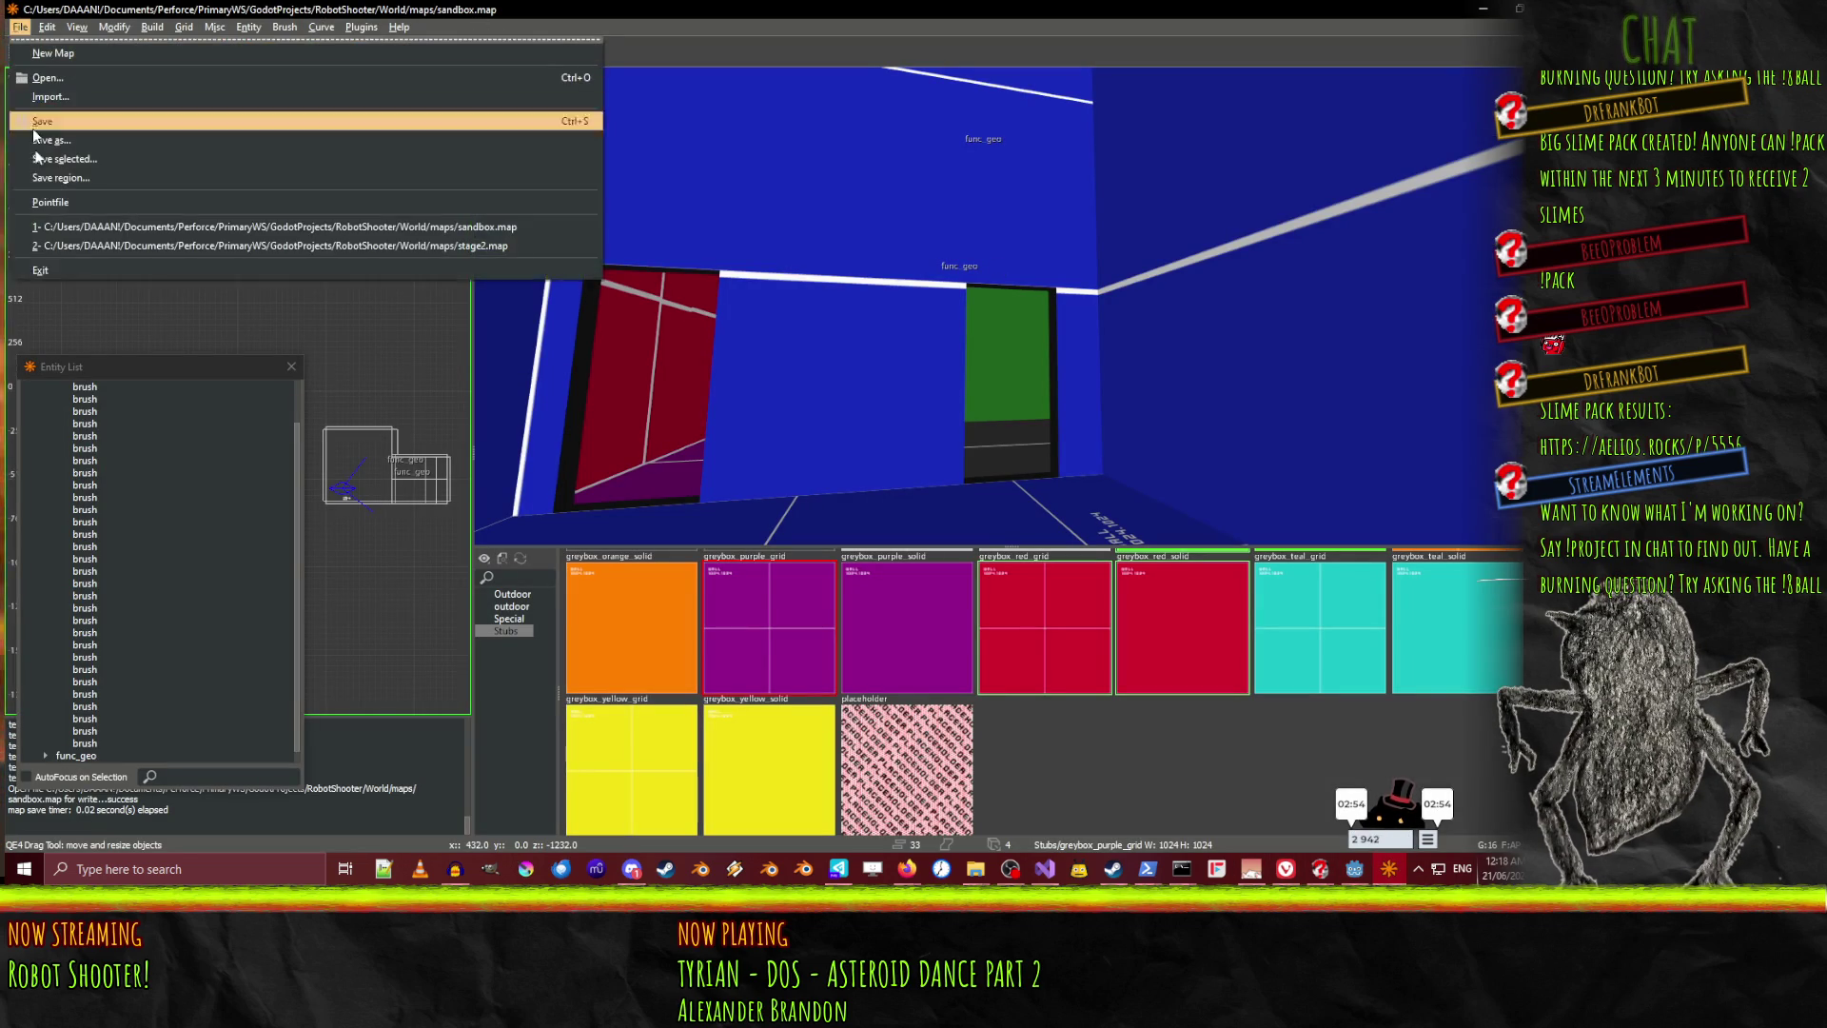
Load the recent stage2.map and expand it in the Entity List
click(227, 242)
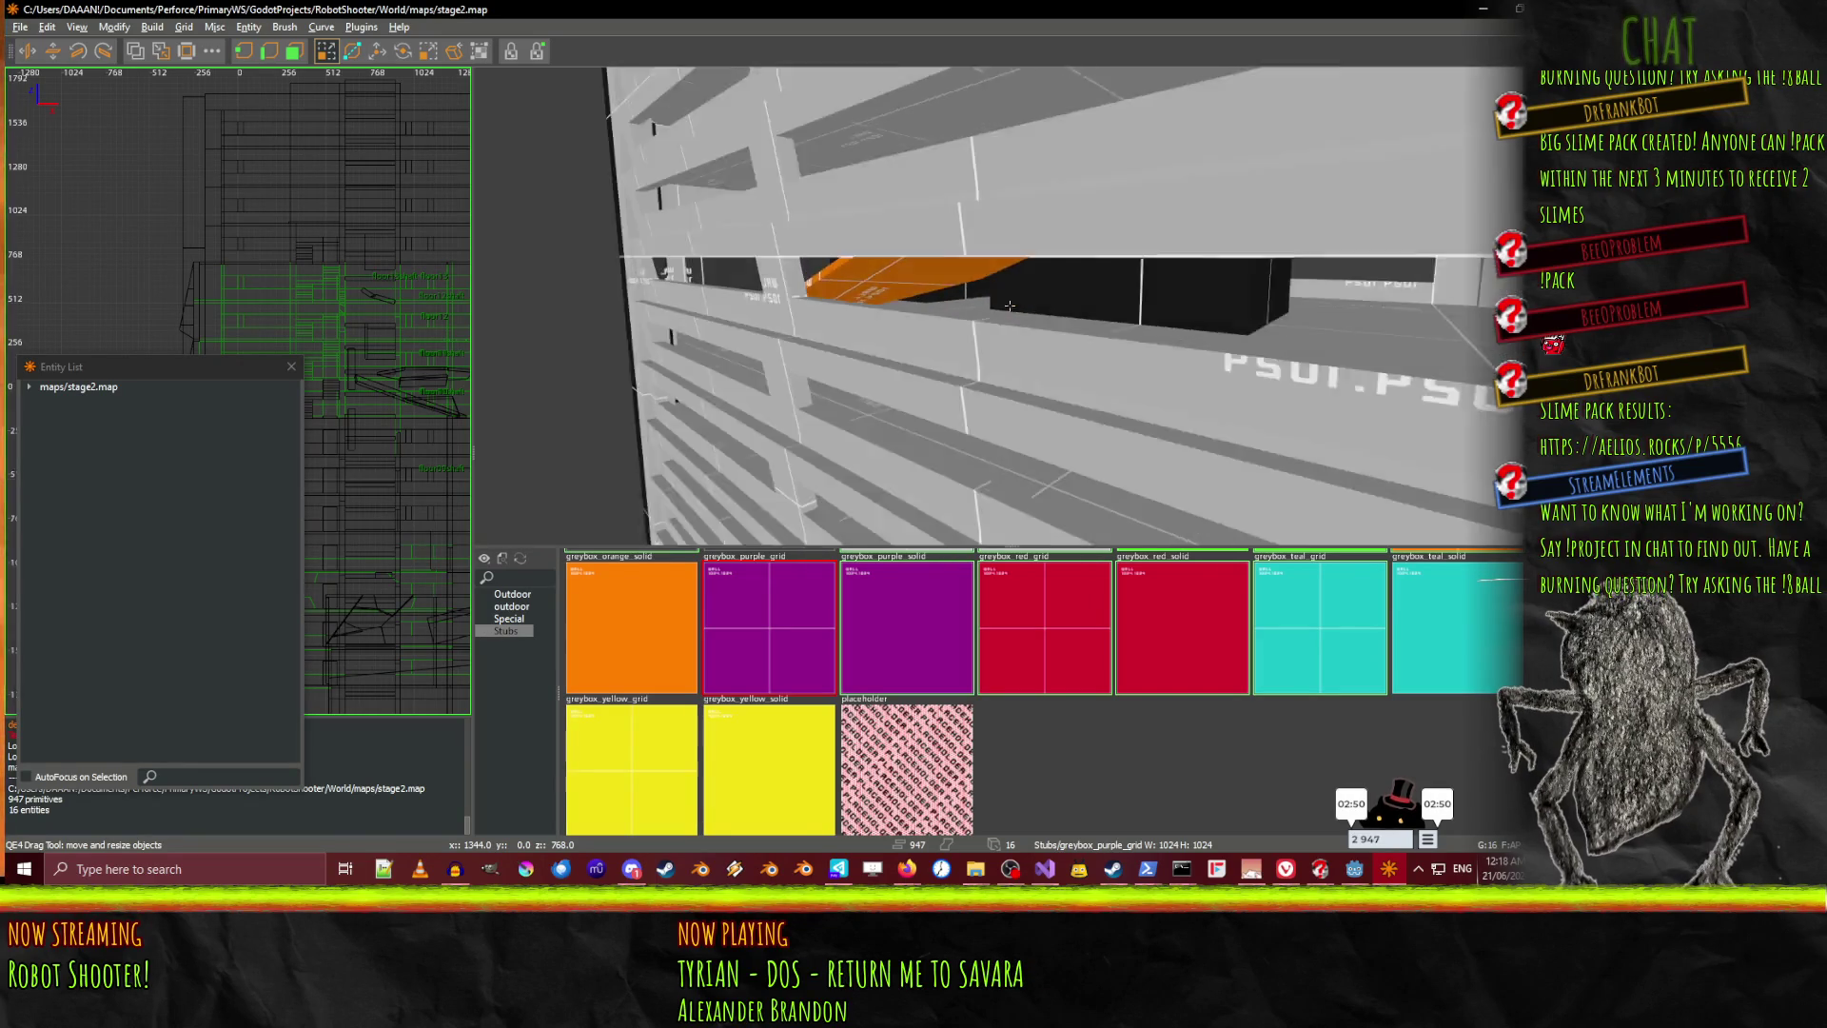
mouse_move(23, 367)
mouse_down()
mouse_move(1125, 367)
mouse_move(1082, 367)
mouse_up()
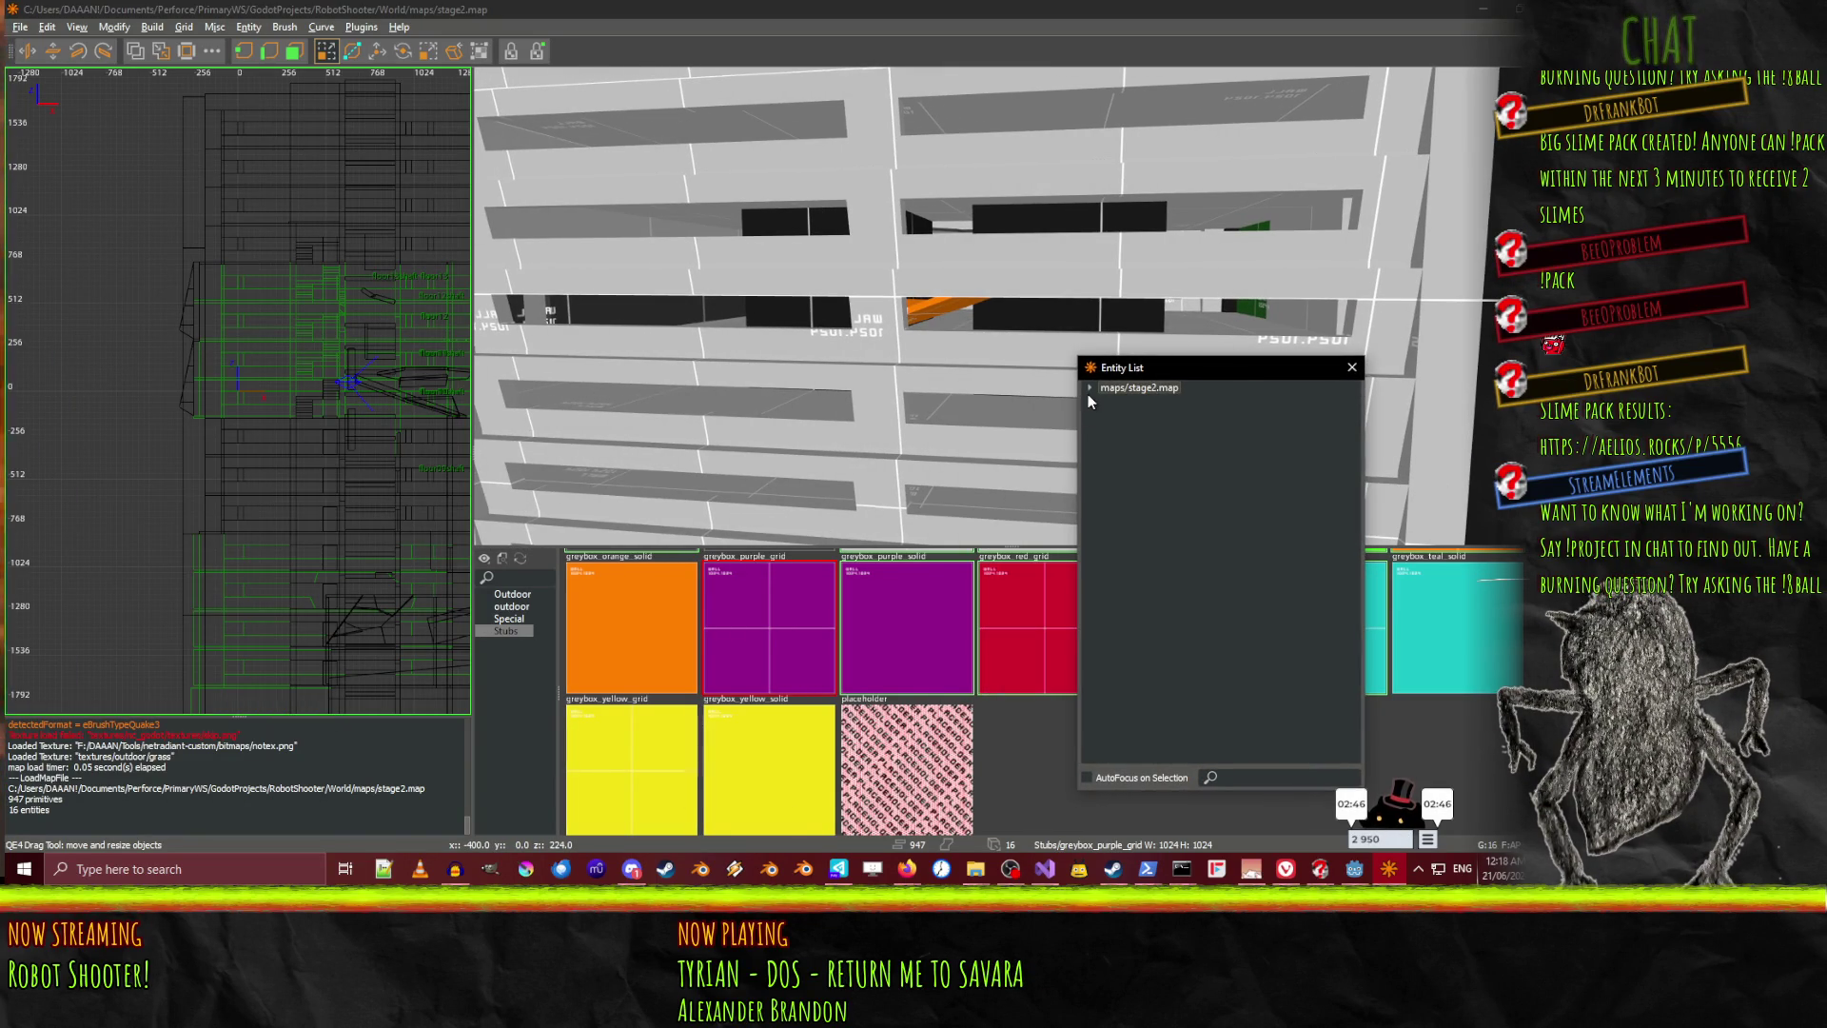
click(1091, 389)
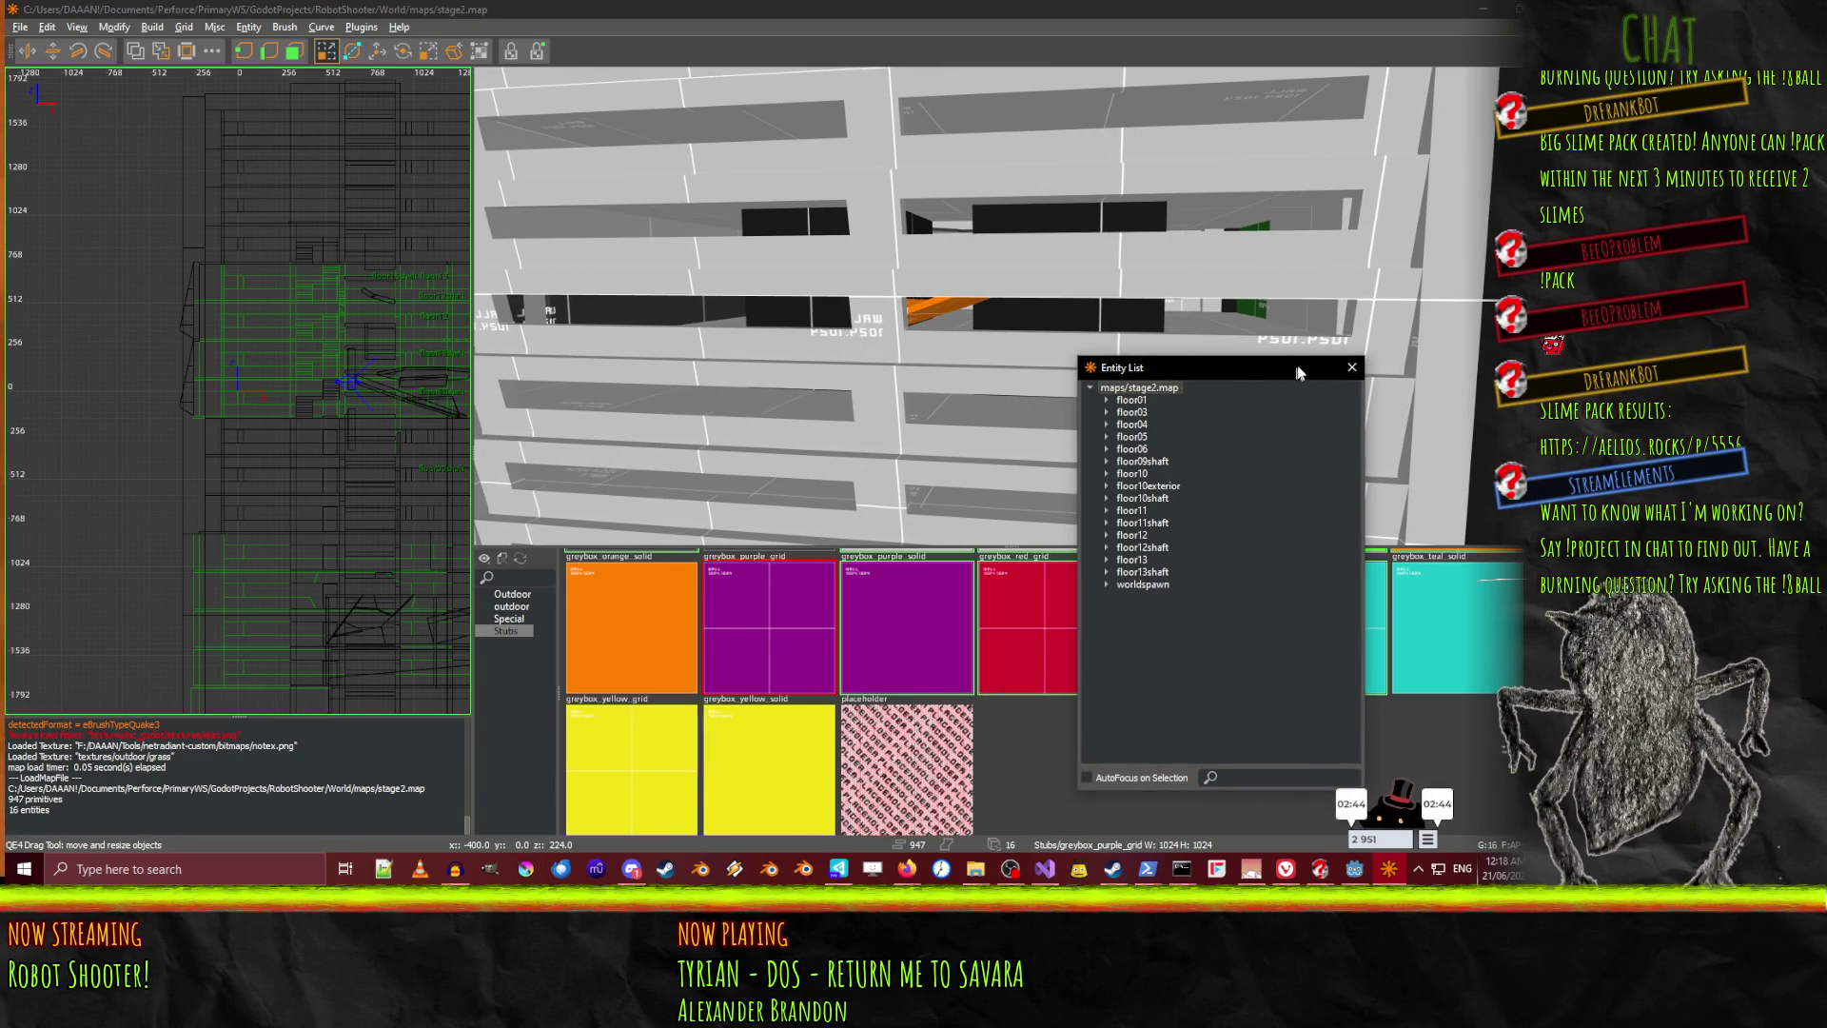
click(1351, 367)
Pan the 2D grid and fly the 3D camera up to the striped grey wall
key(Down)
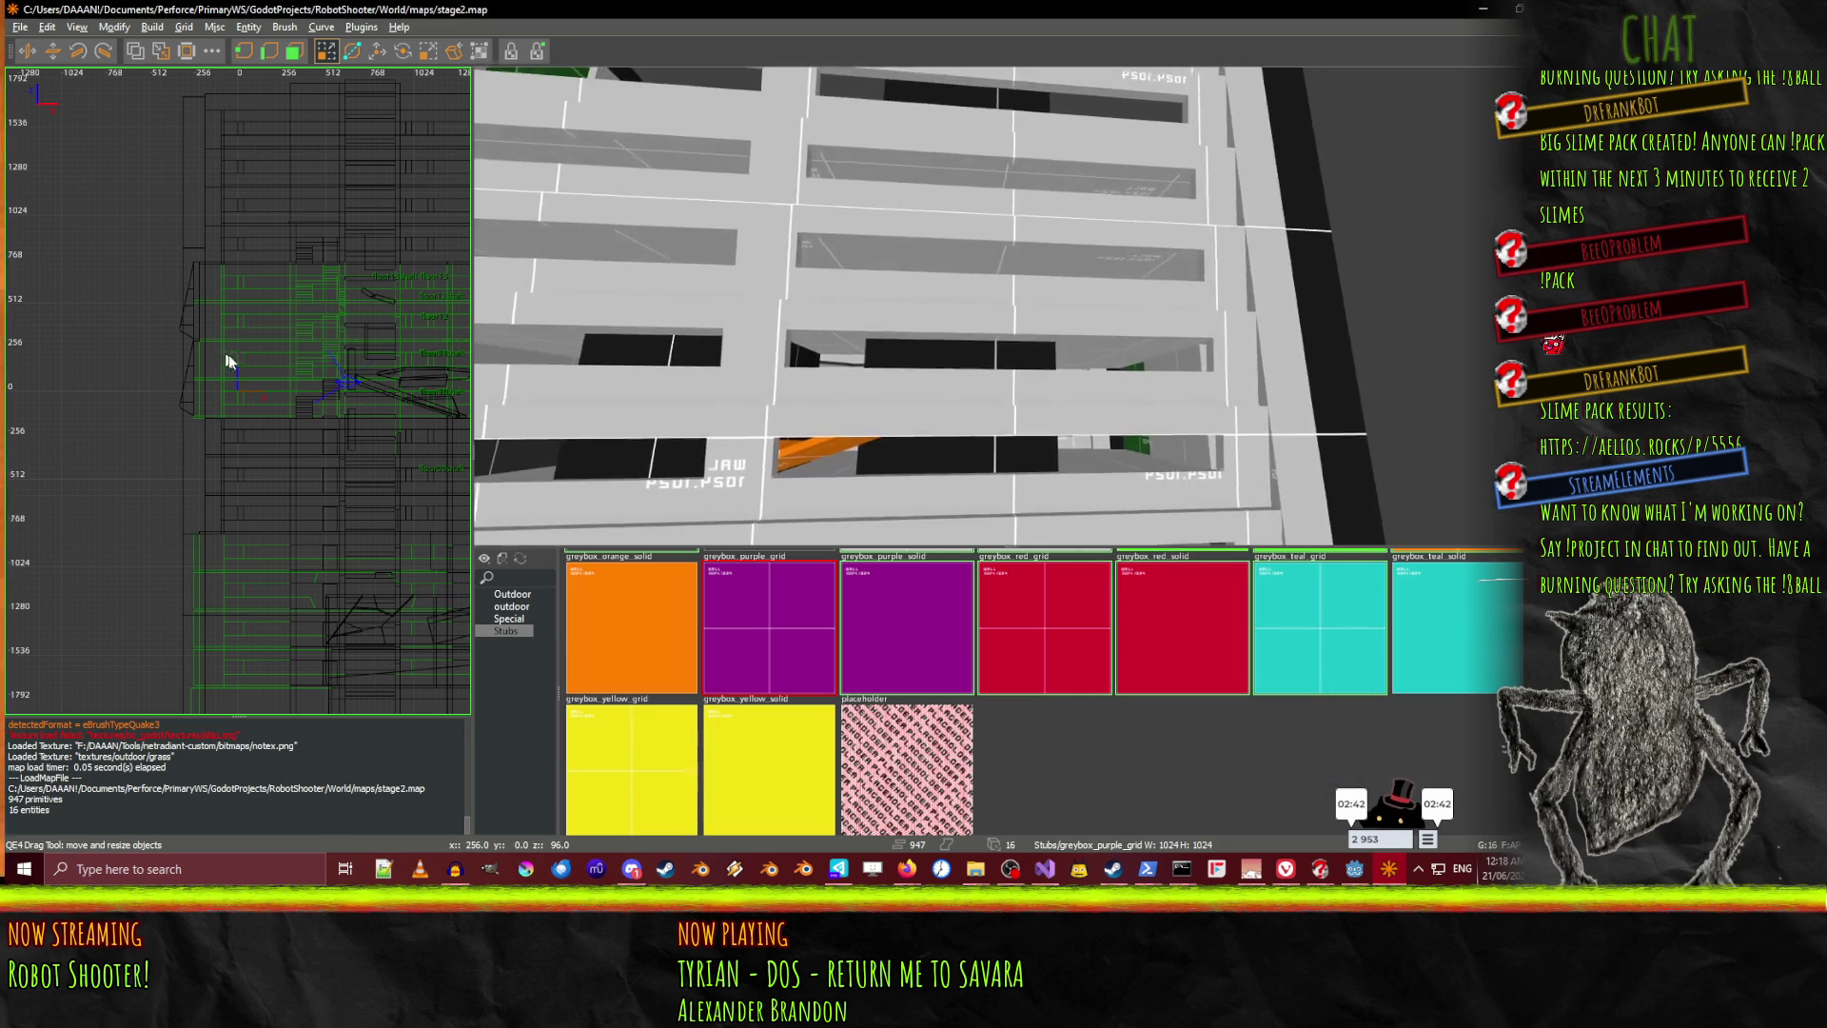
mouse_move(264, 379)
mouse_down()
mouse_move(28, 319)
mouse_move(214, 357)
mouse_move(179, 292)
mouse_up()
scroll(282, 357, down, 5)
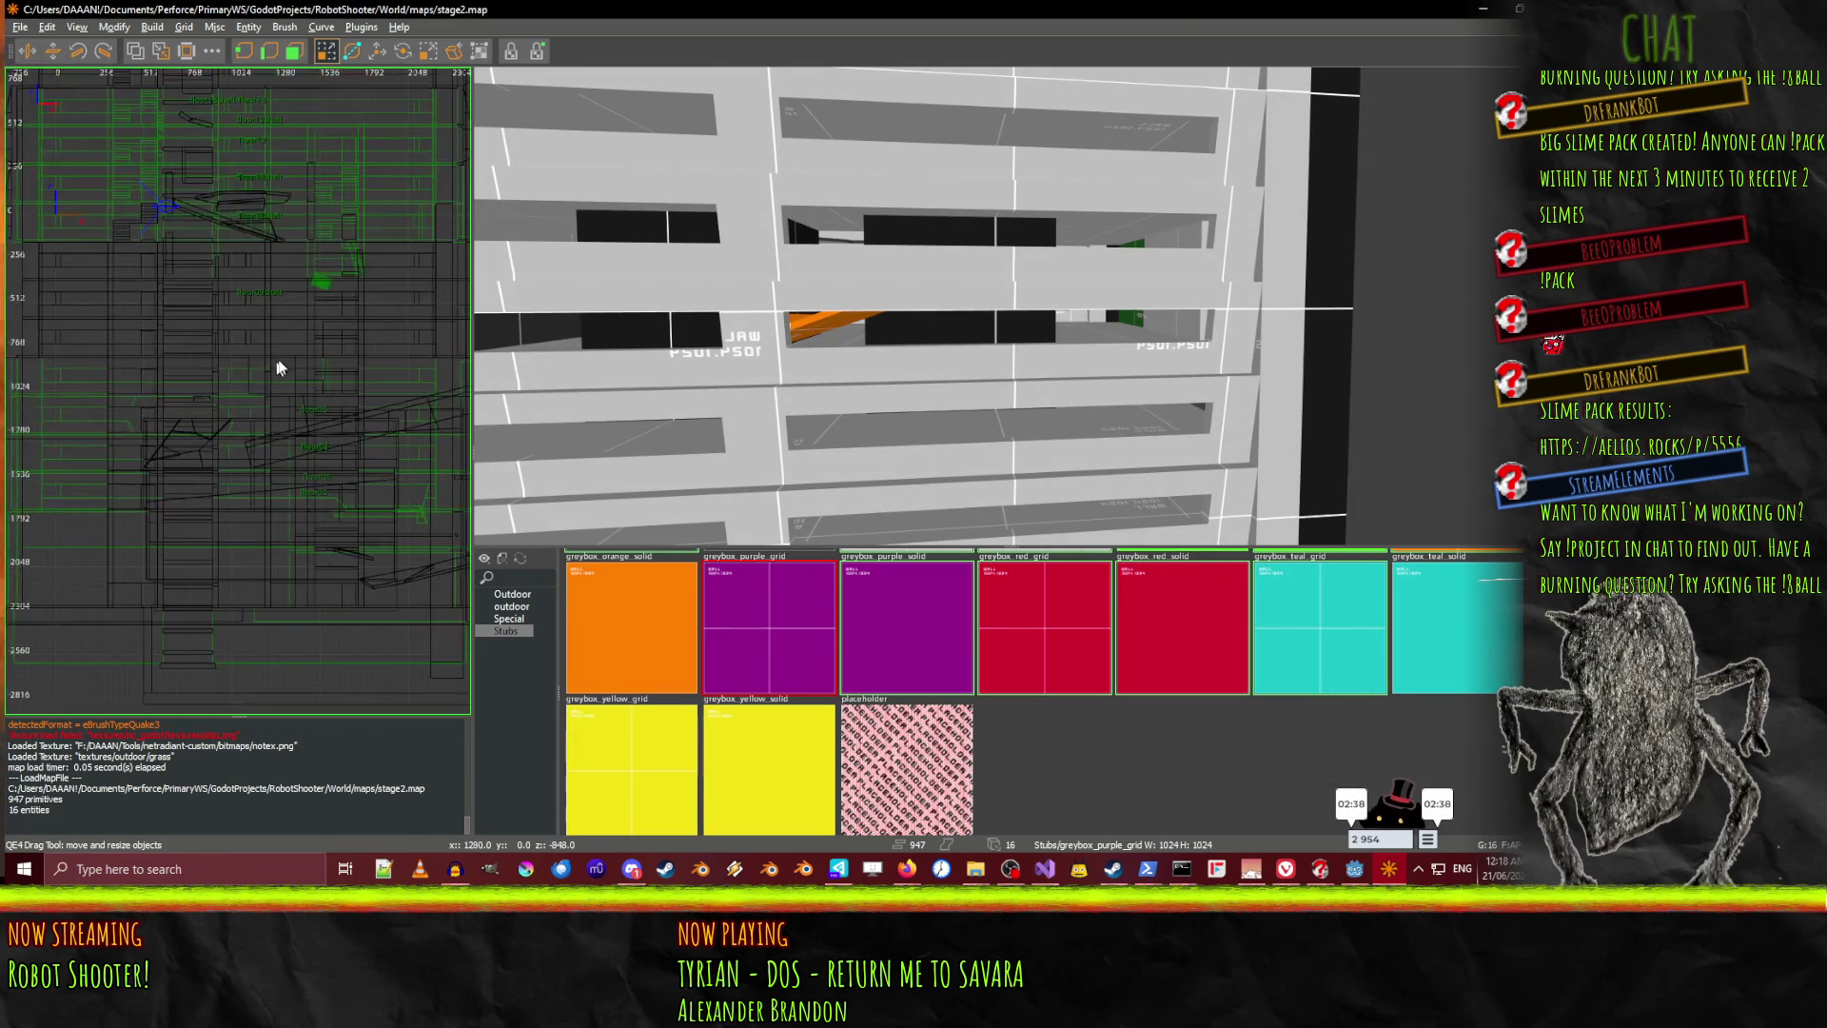
drag(238, 380, 248, 354)
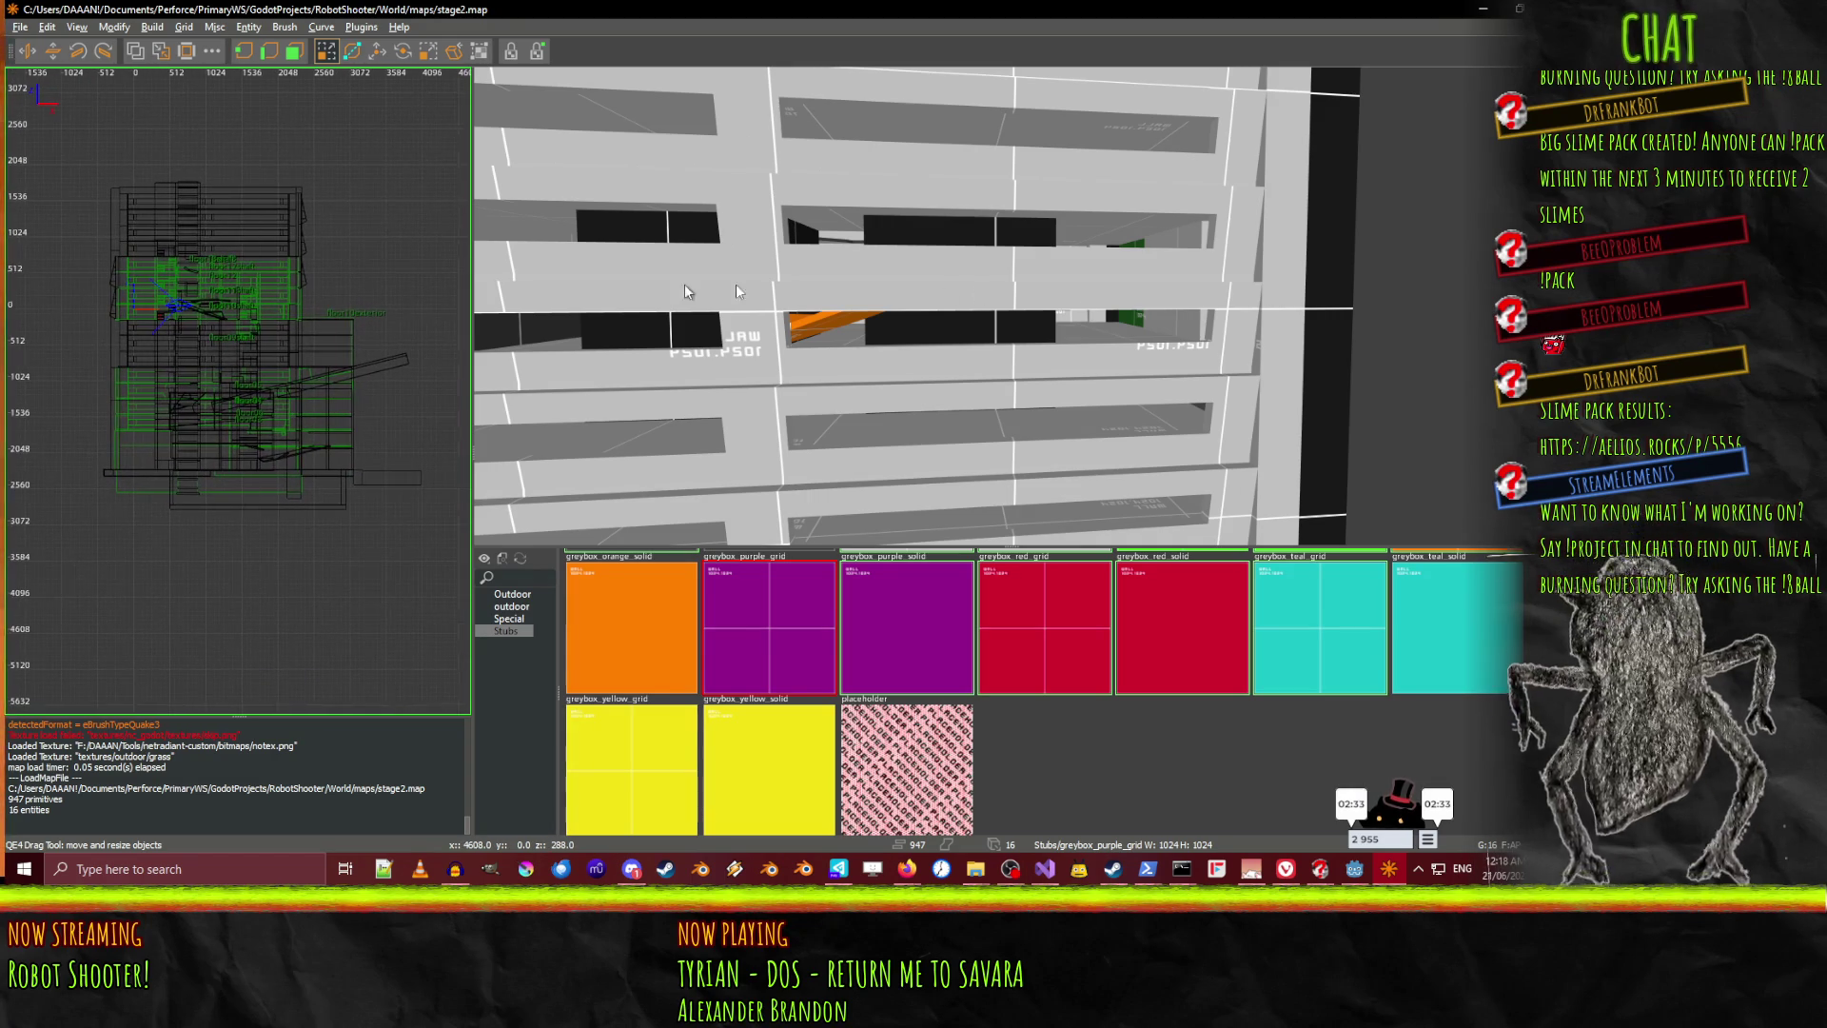
right_click(1265, 379)
key(Up)
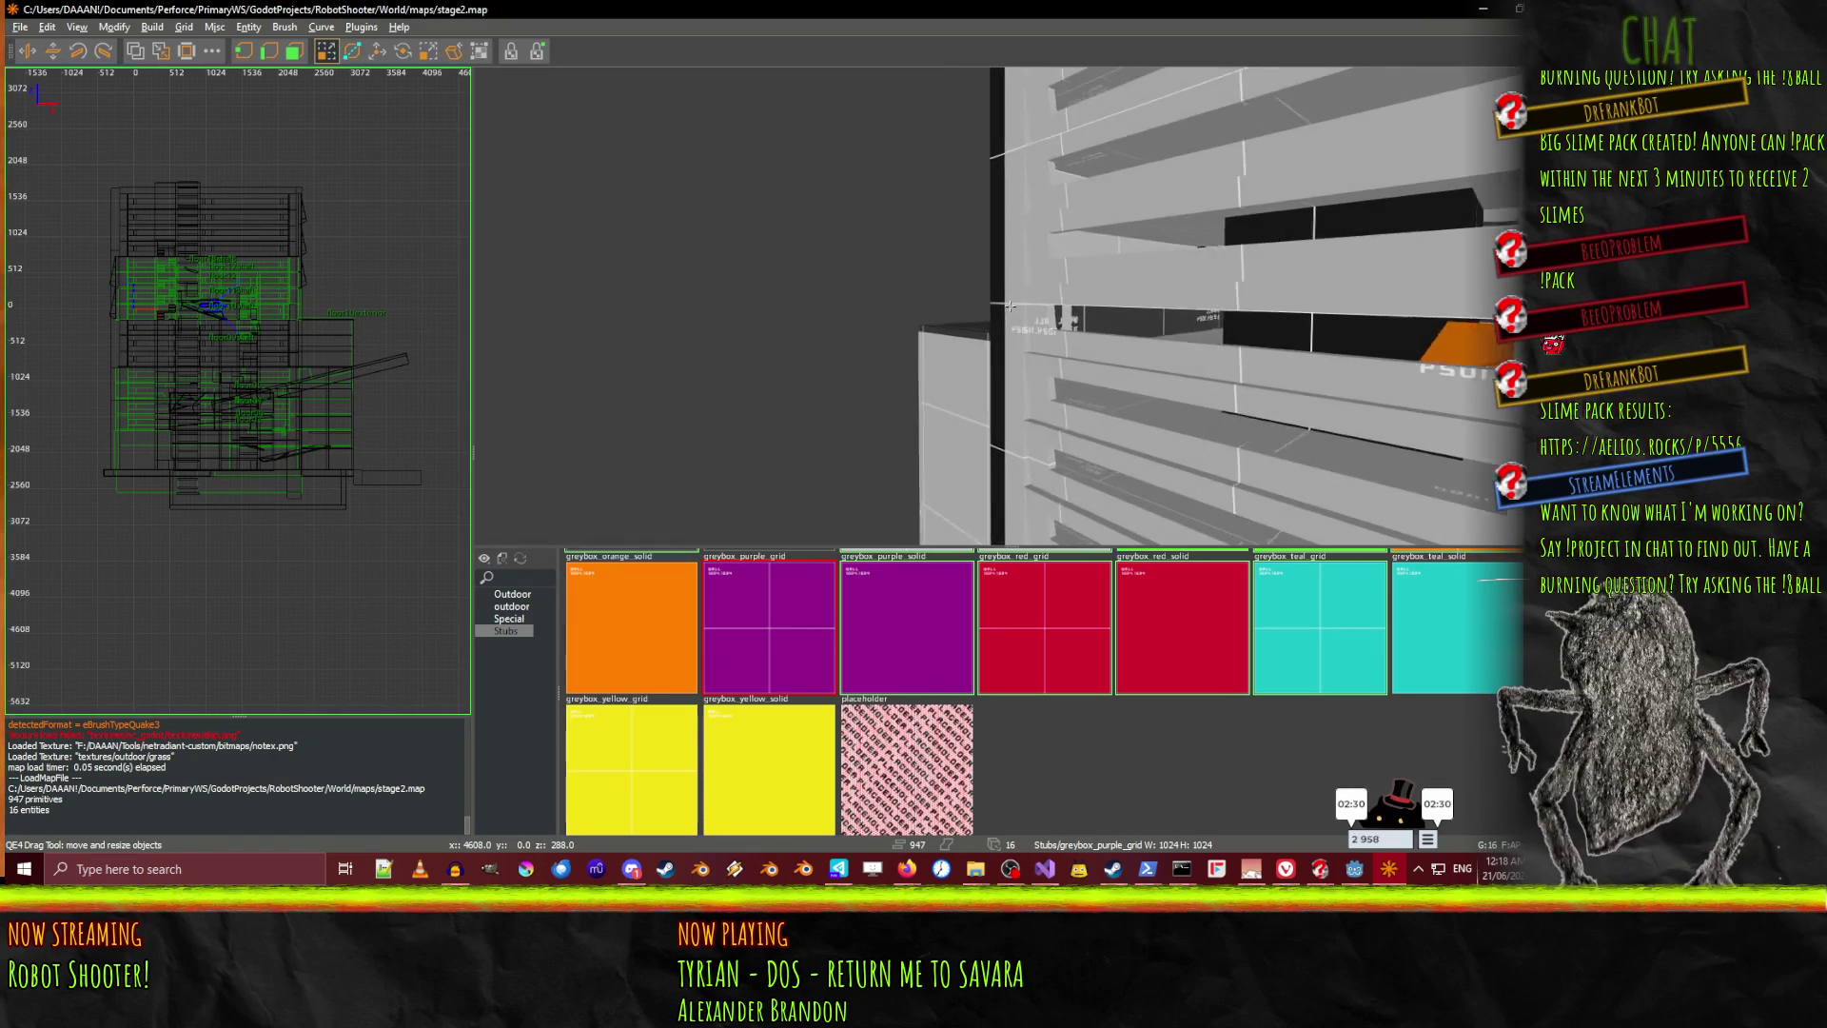
key(Up)
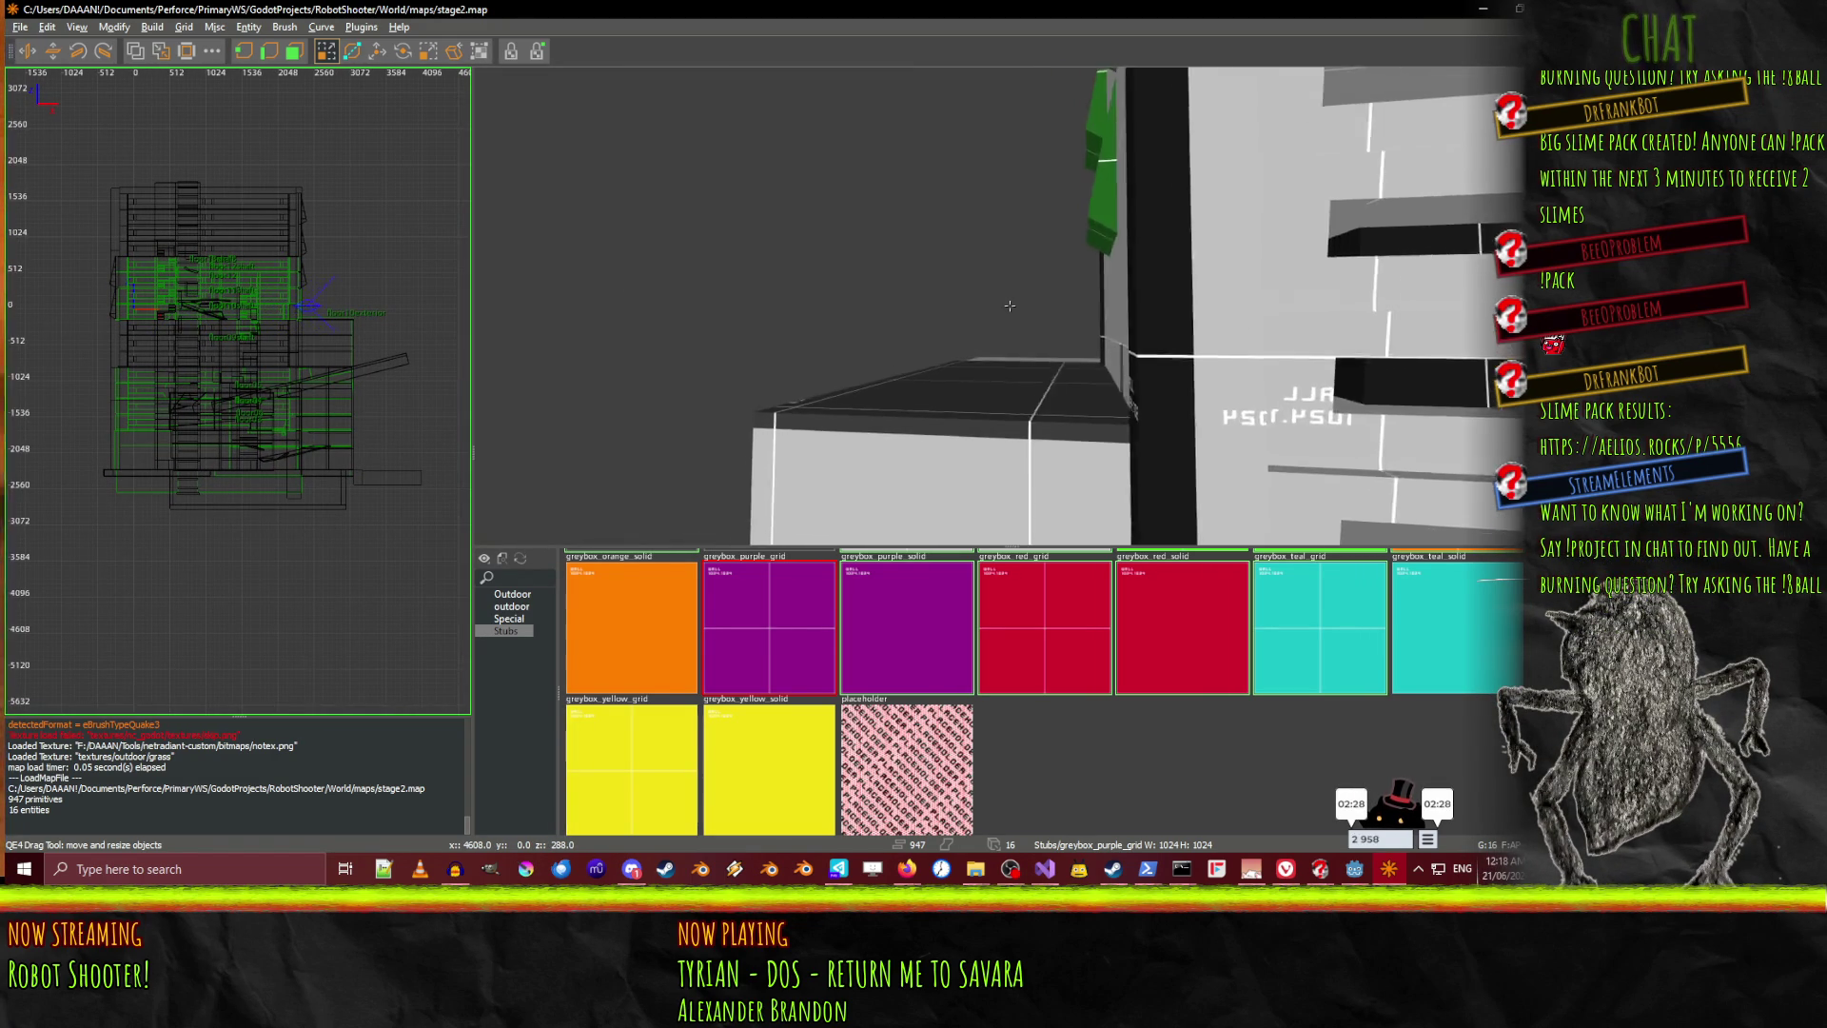
key(Up)
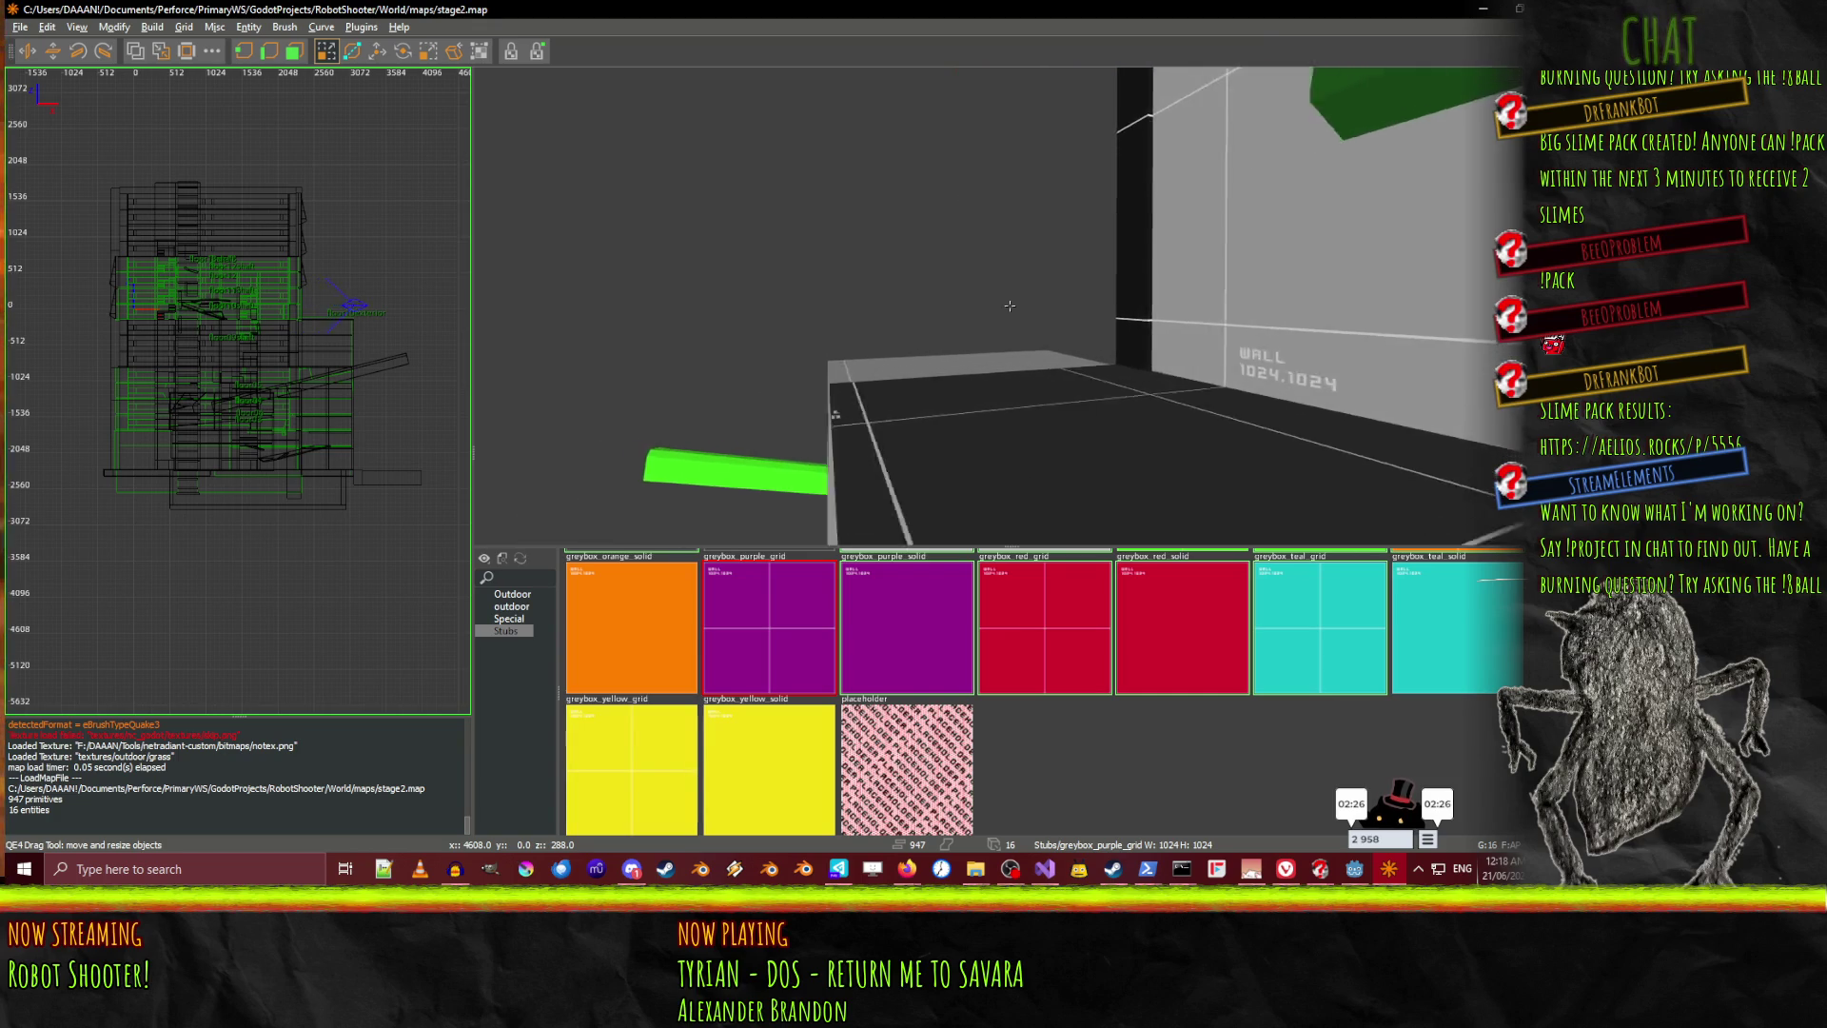
key(Up)
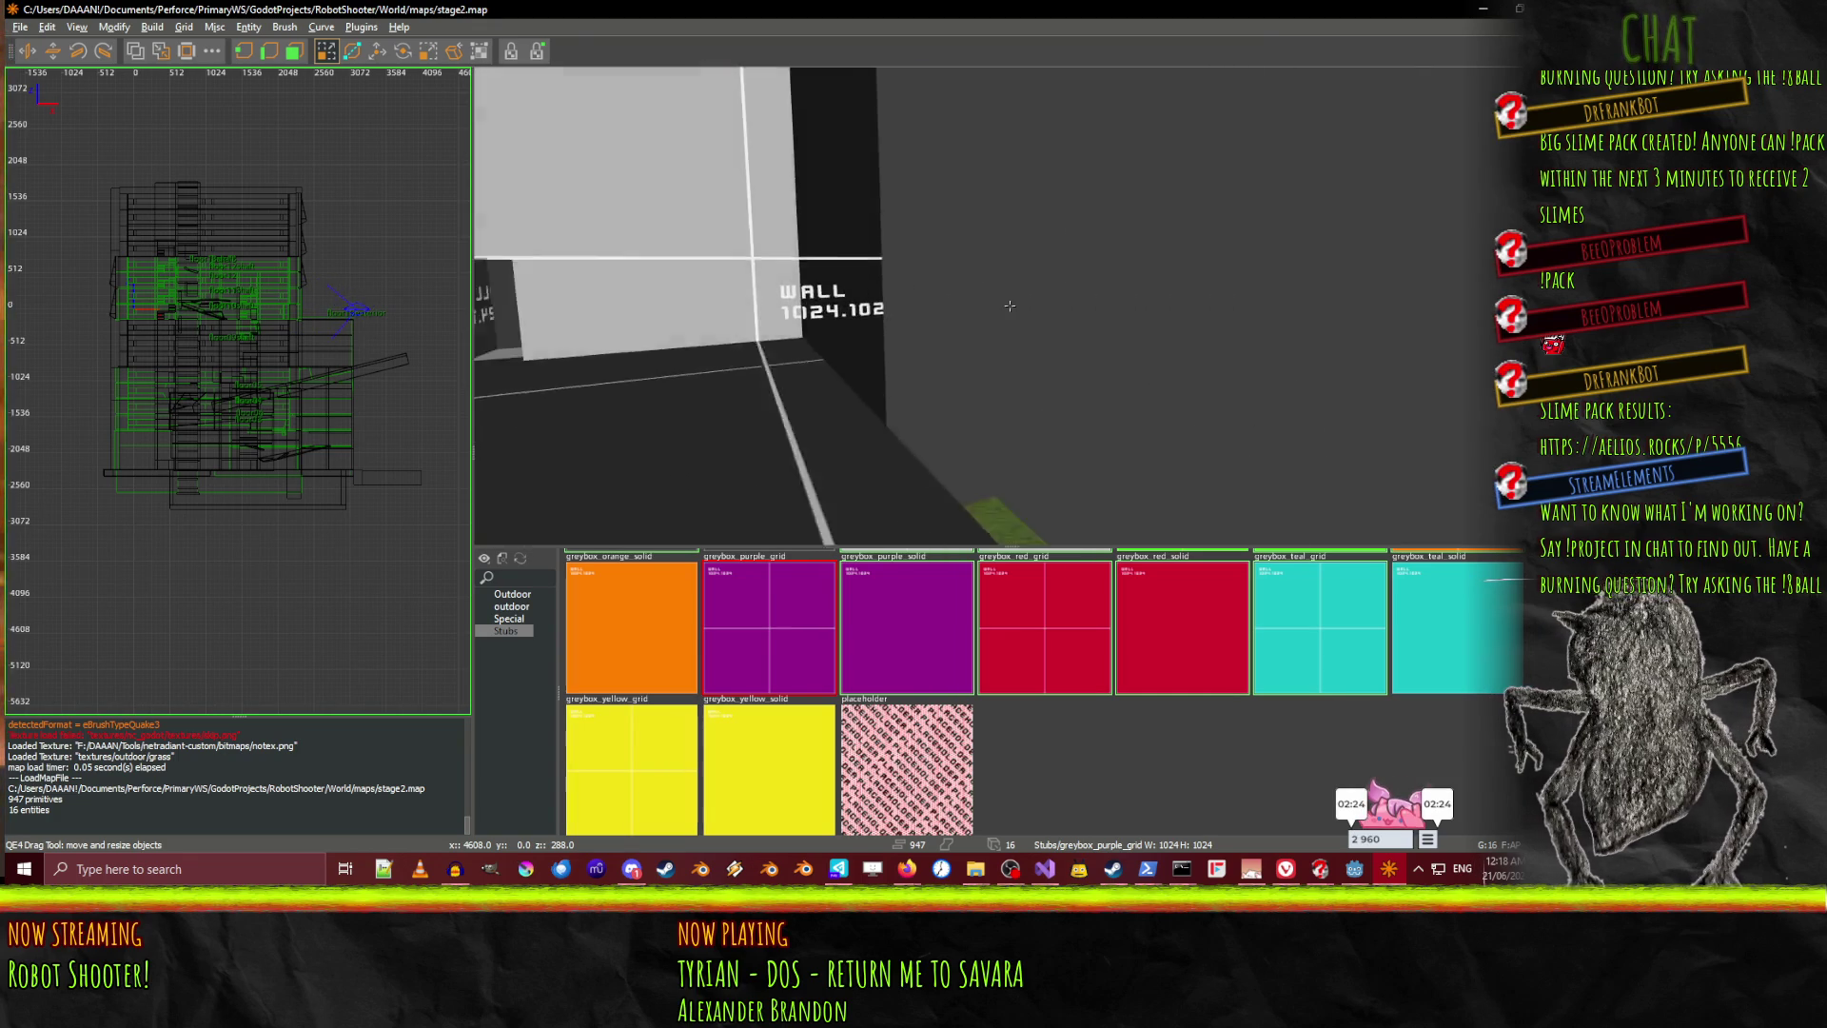
key(Up)
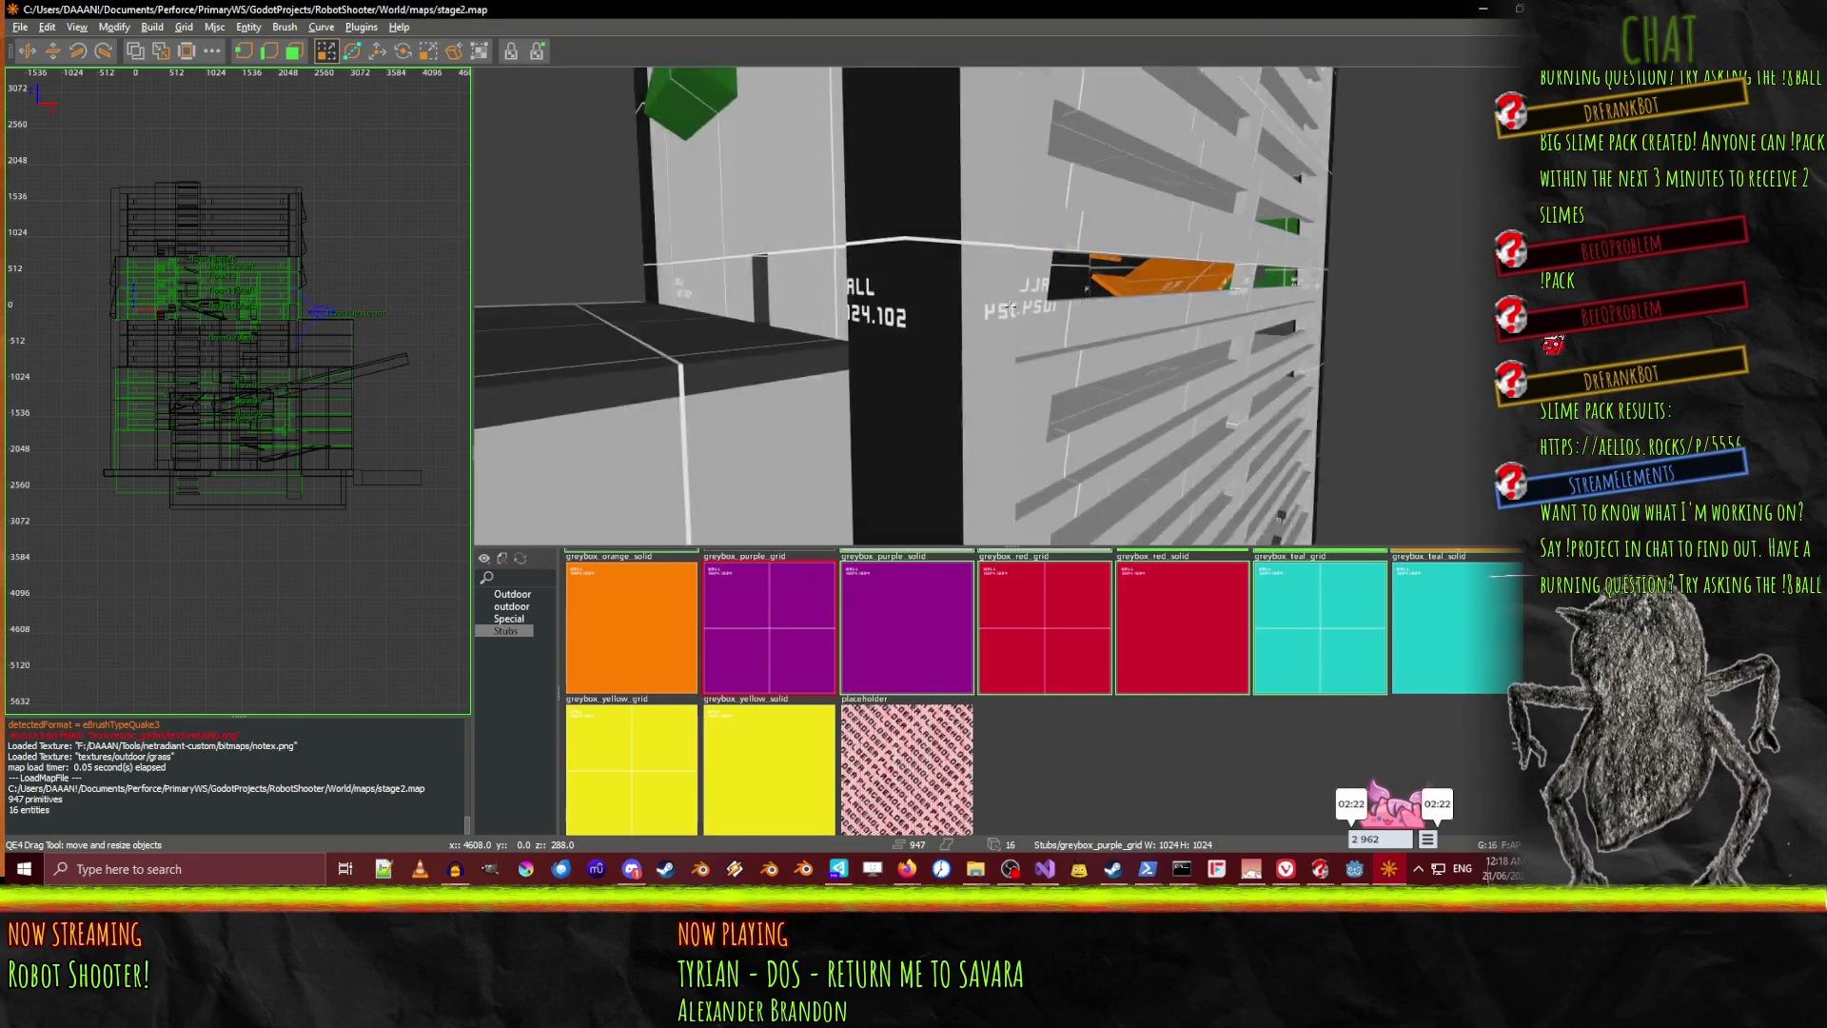
key(Up)
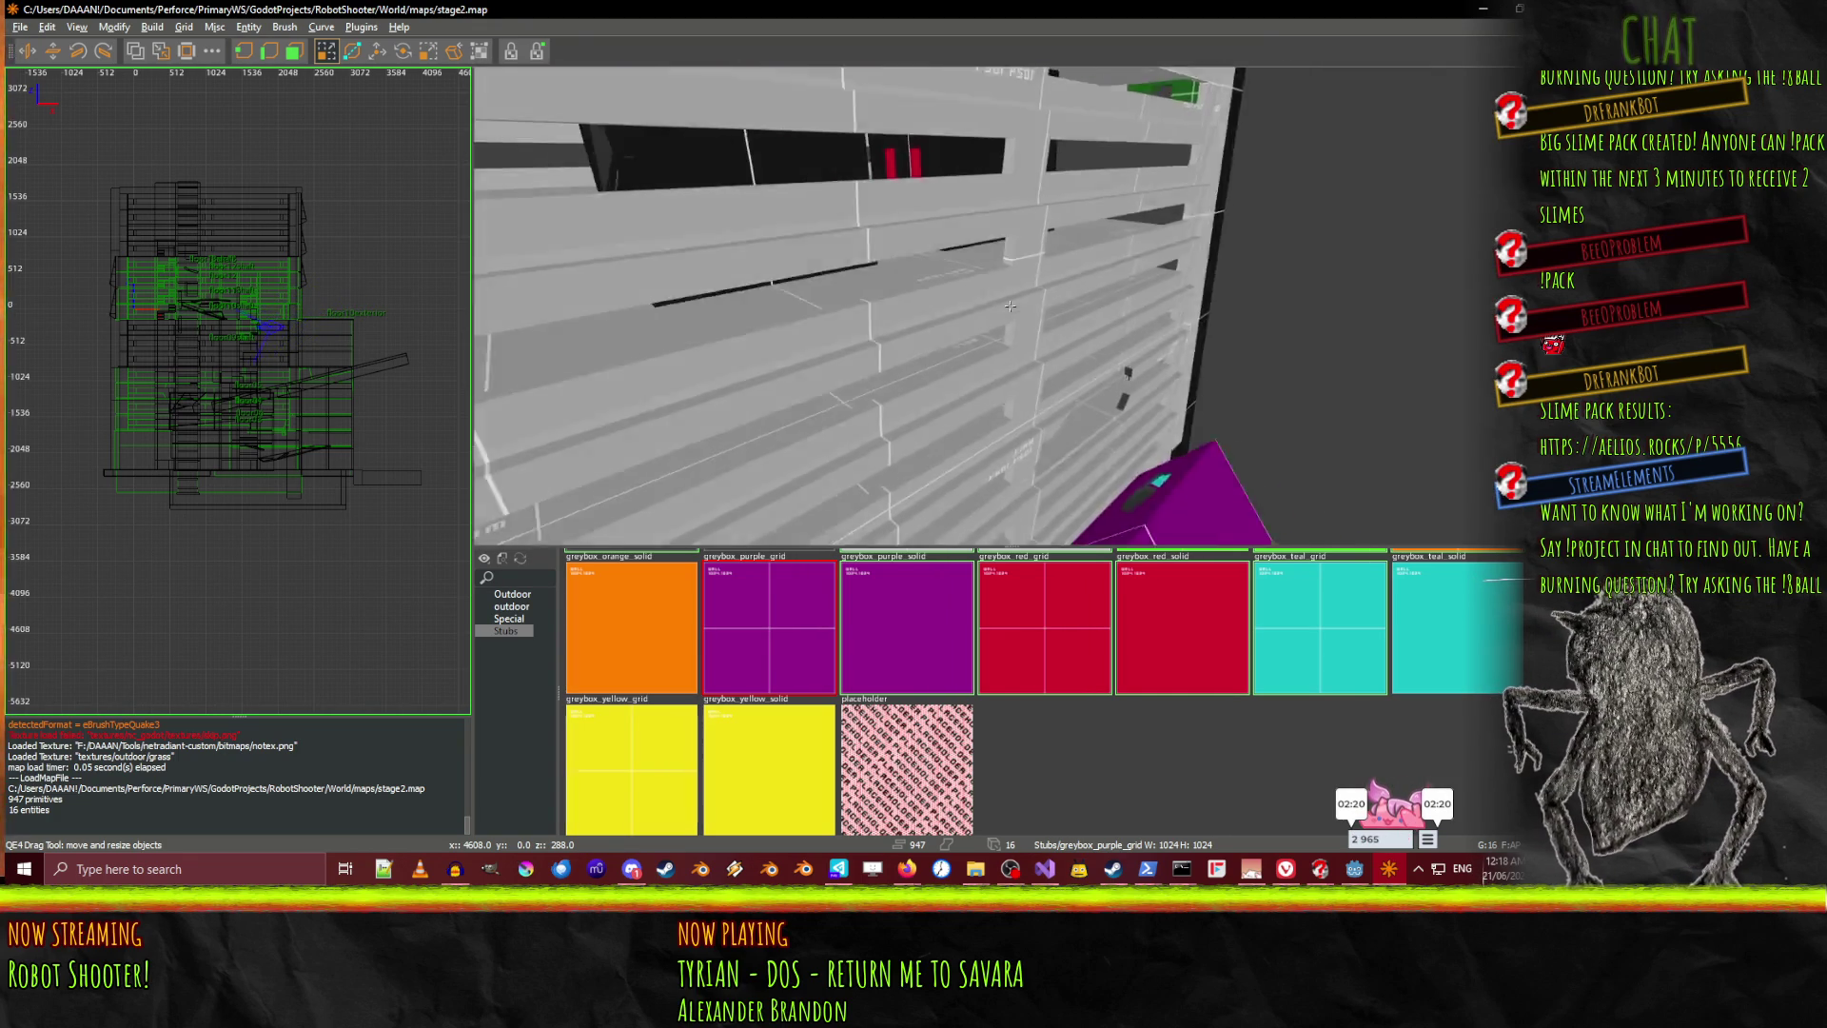
key(Down)
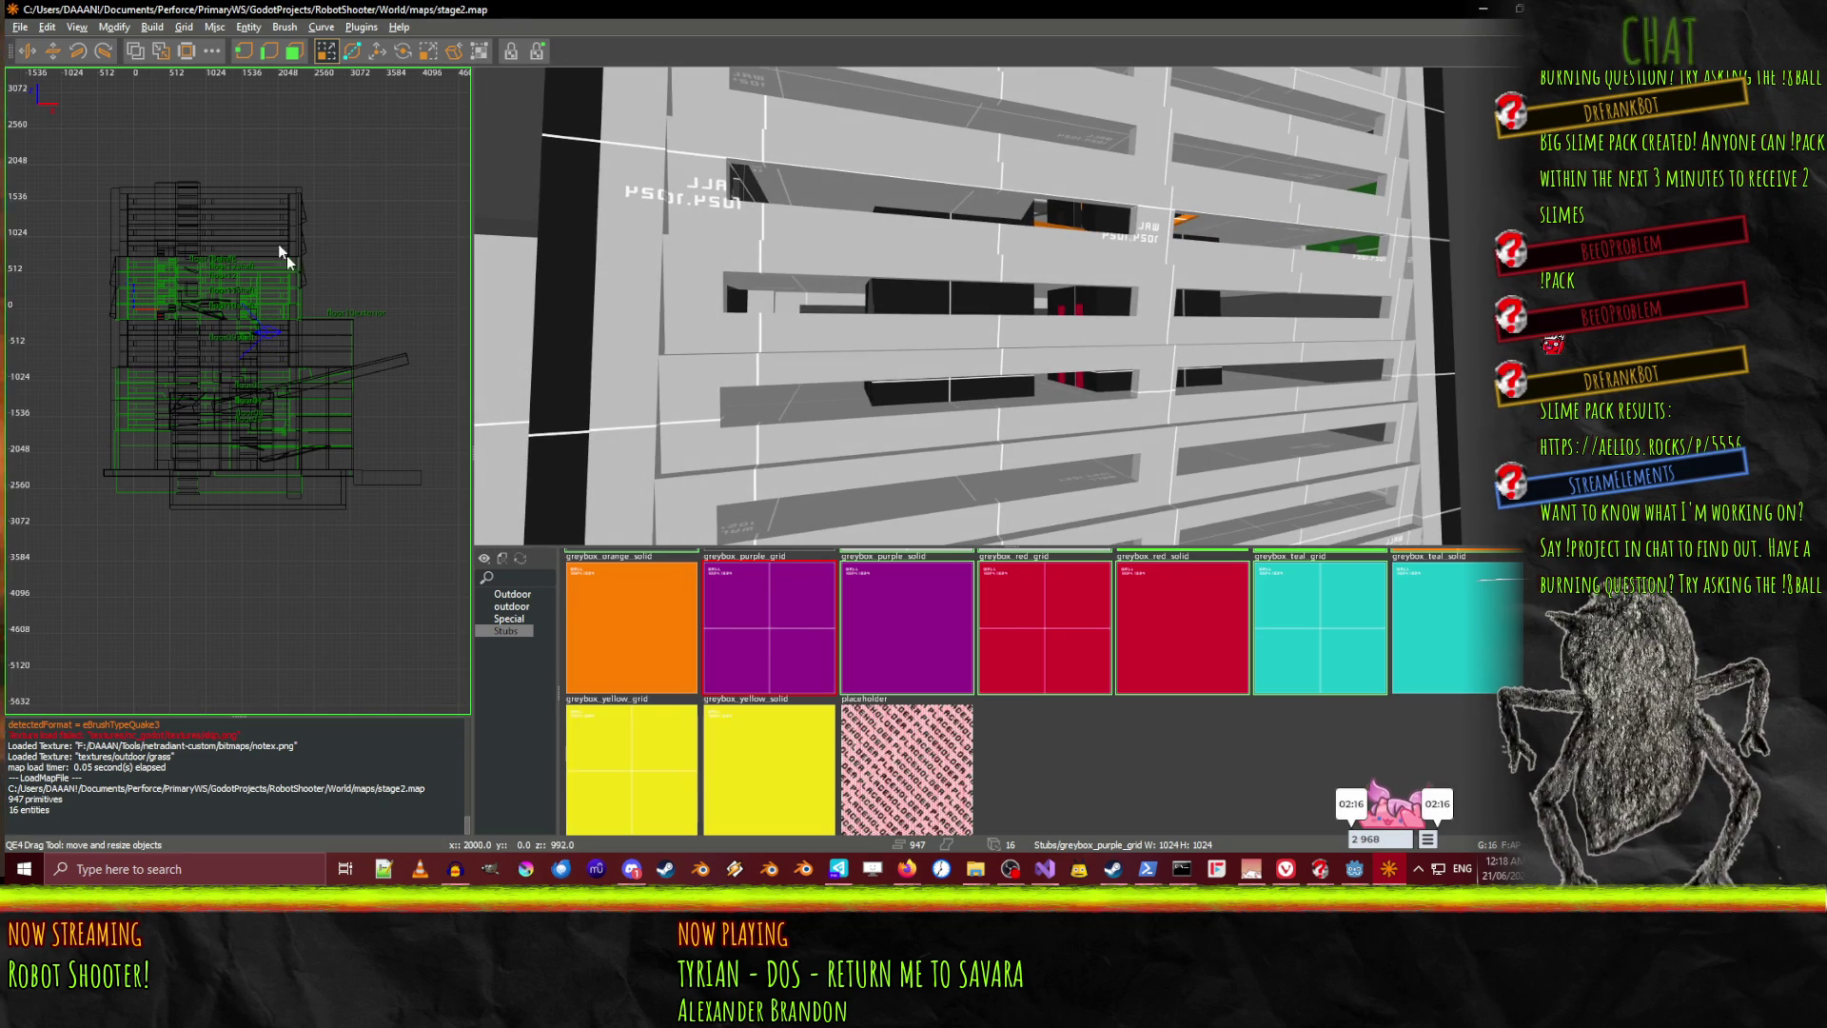
Open the Entity List and Entities inspector on the left, then select a thin brush
key(l)
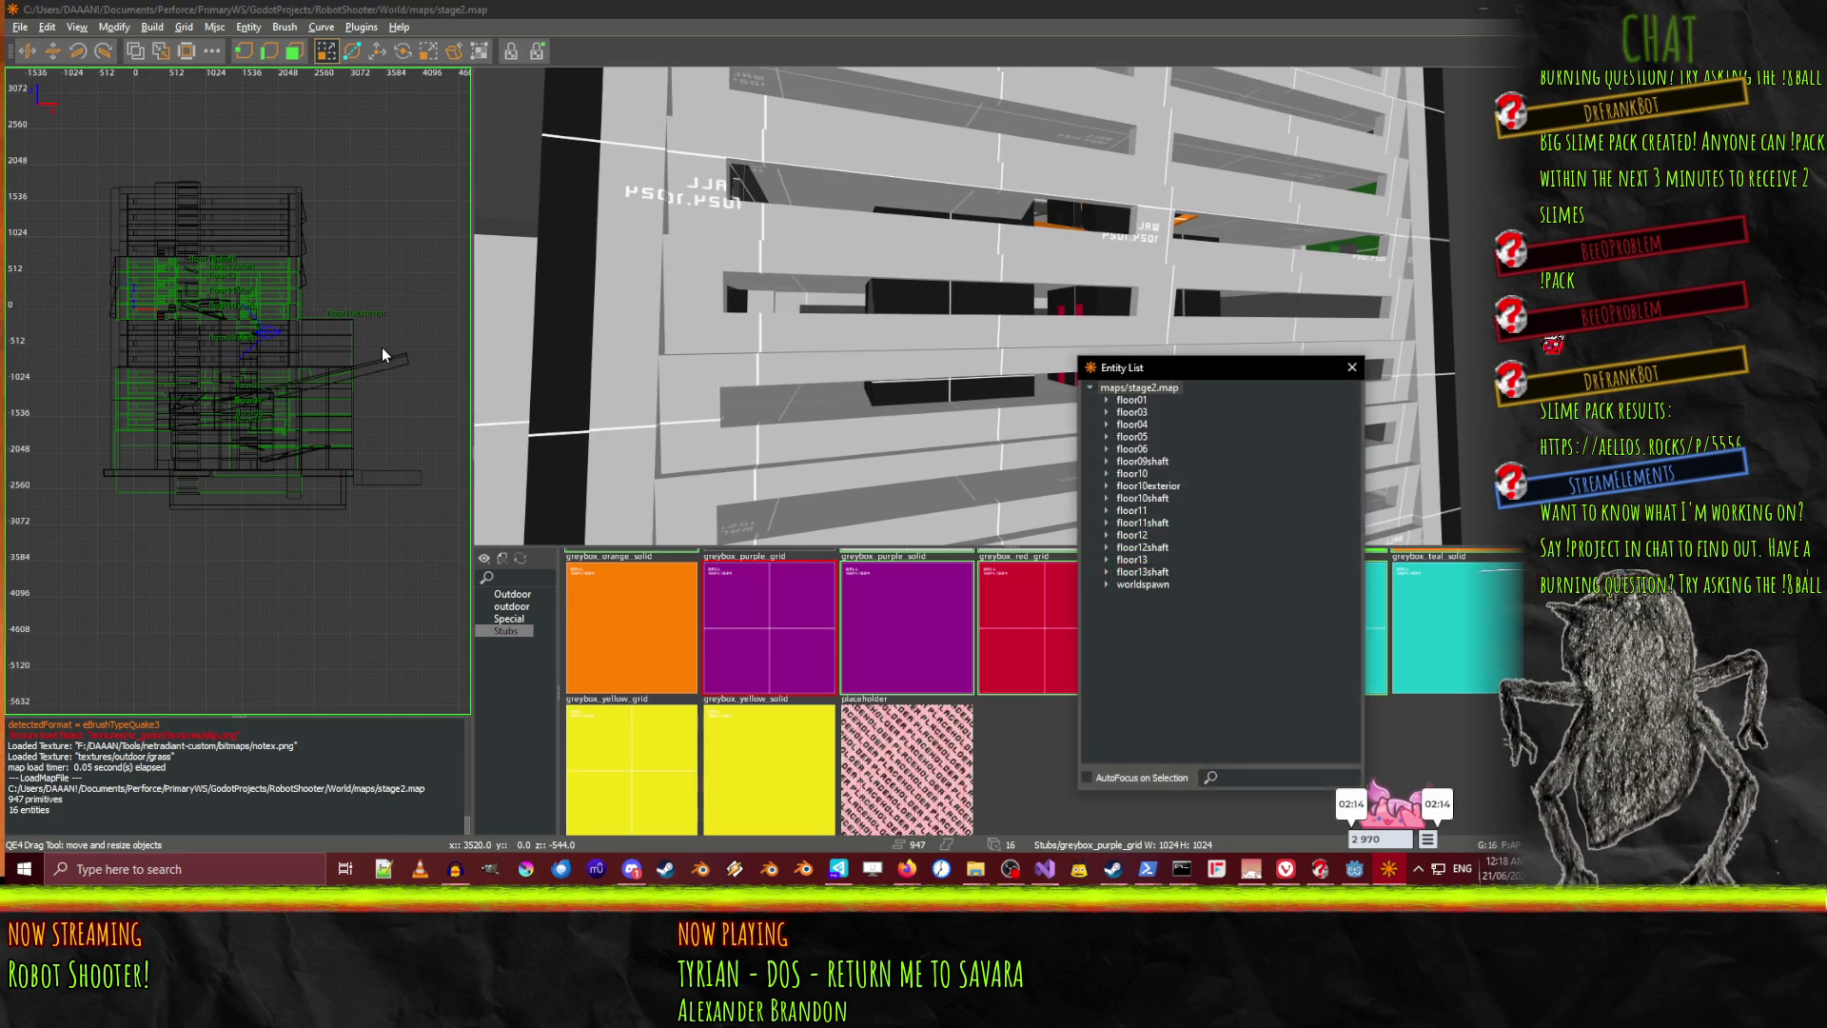
mouse_move(1128, 378)
mouse_down()
mouse_move(523, 379)
mouse_move(95, 325)
mouse_move(138, 328)
mouse_up()
key(n)
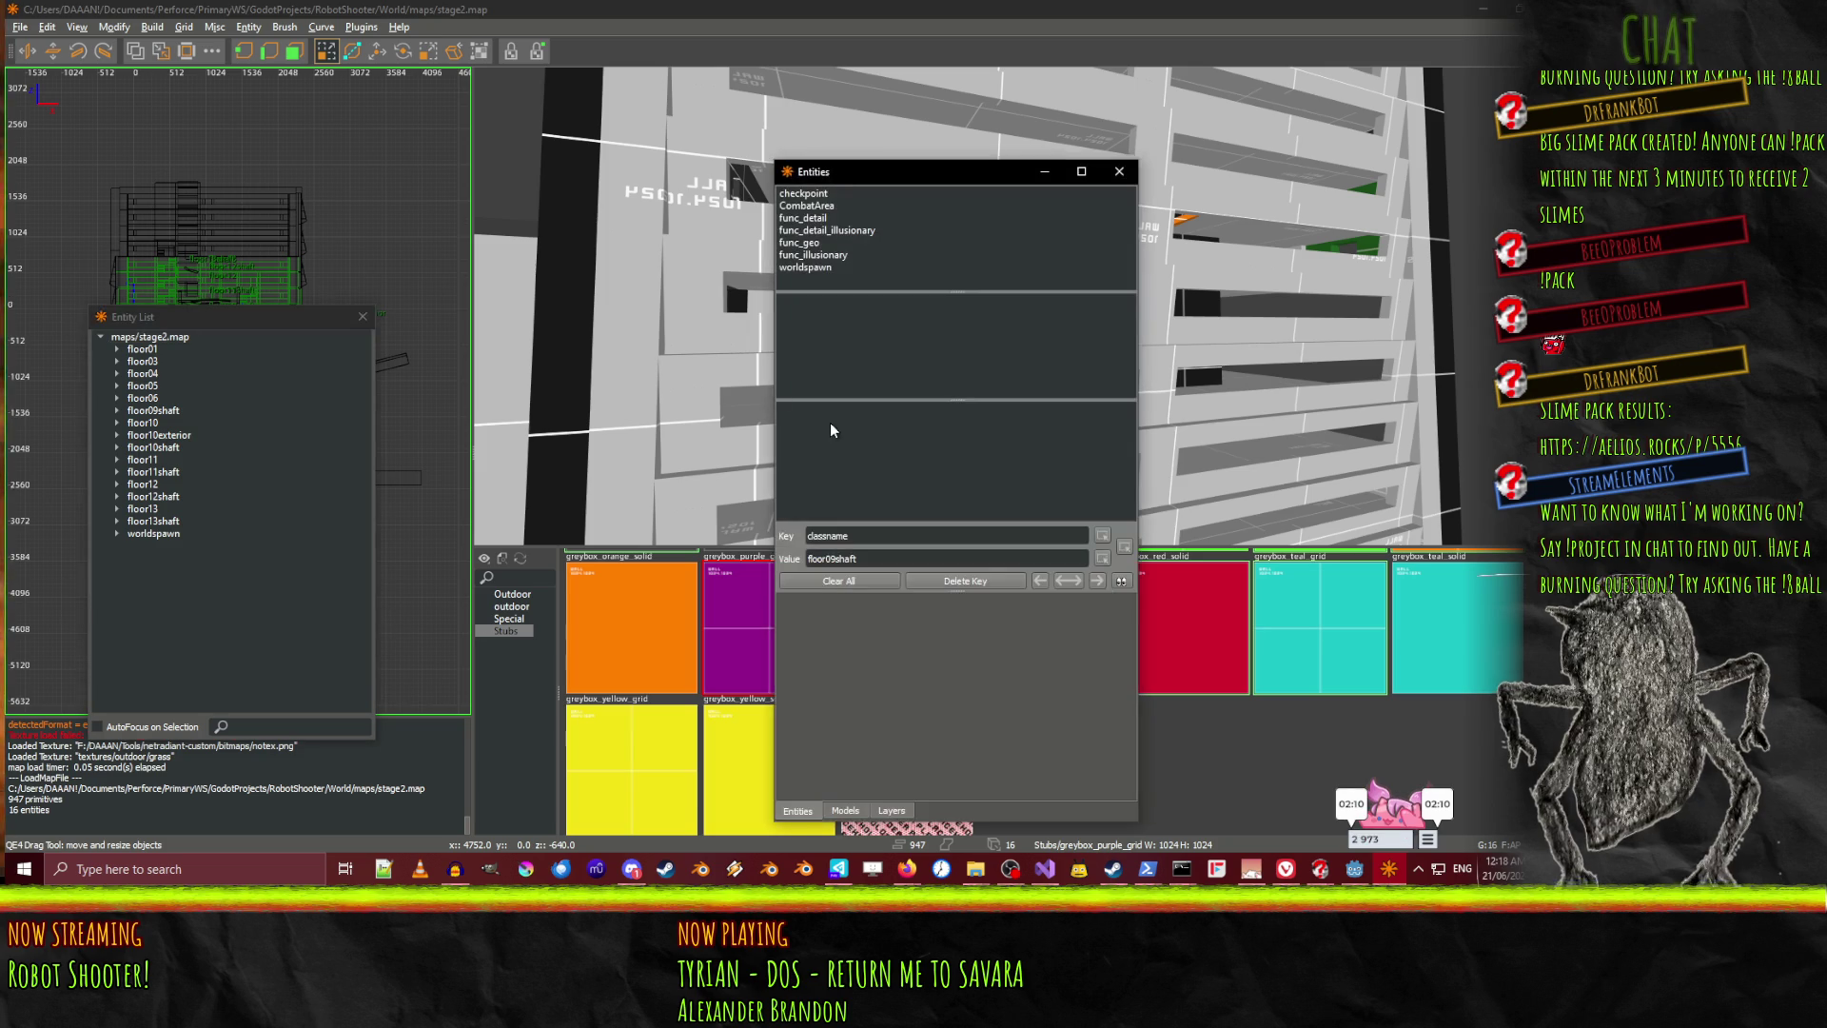
drag(828, 179, 426, 152)
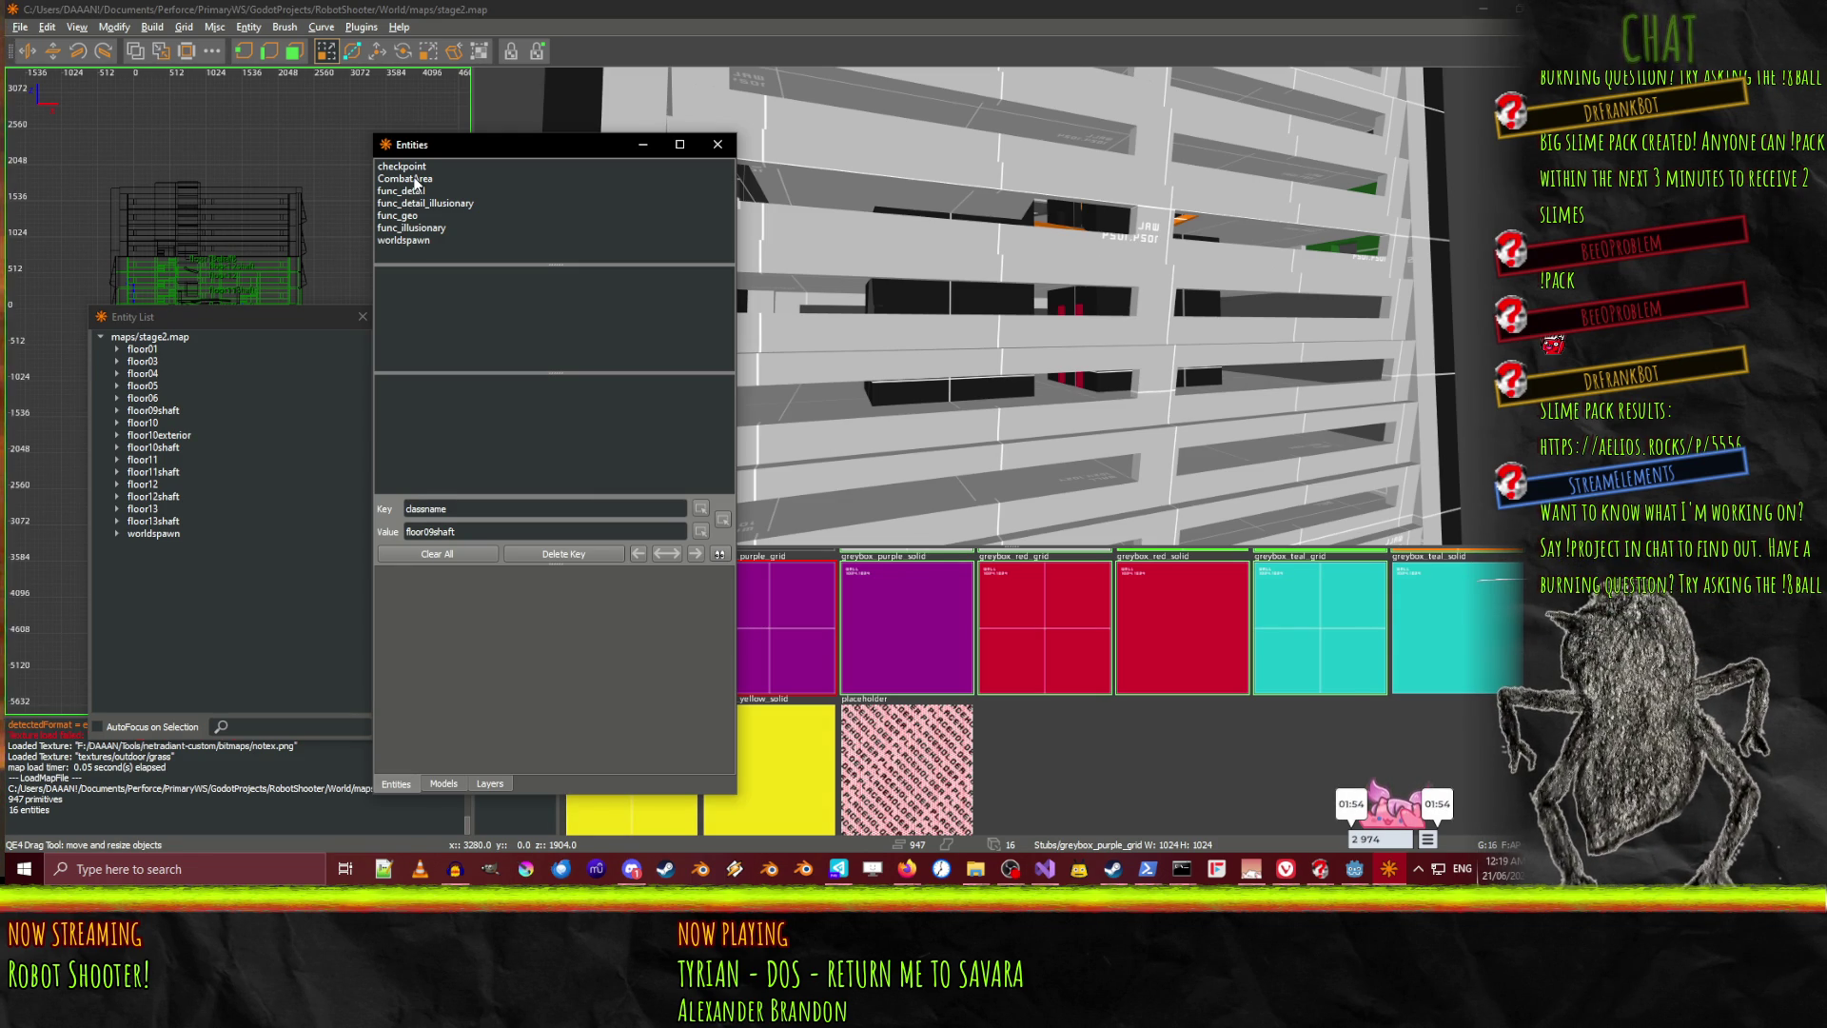
right_click(1038, 197)
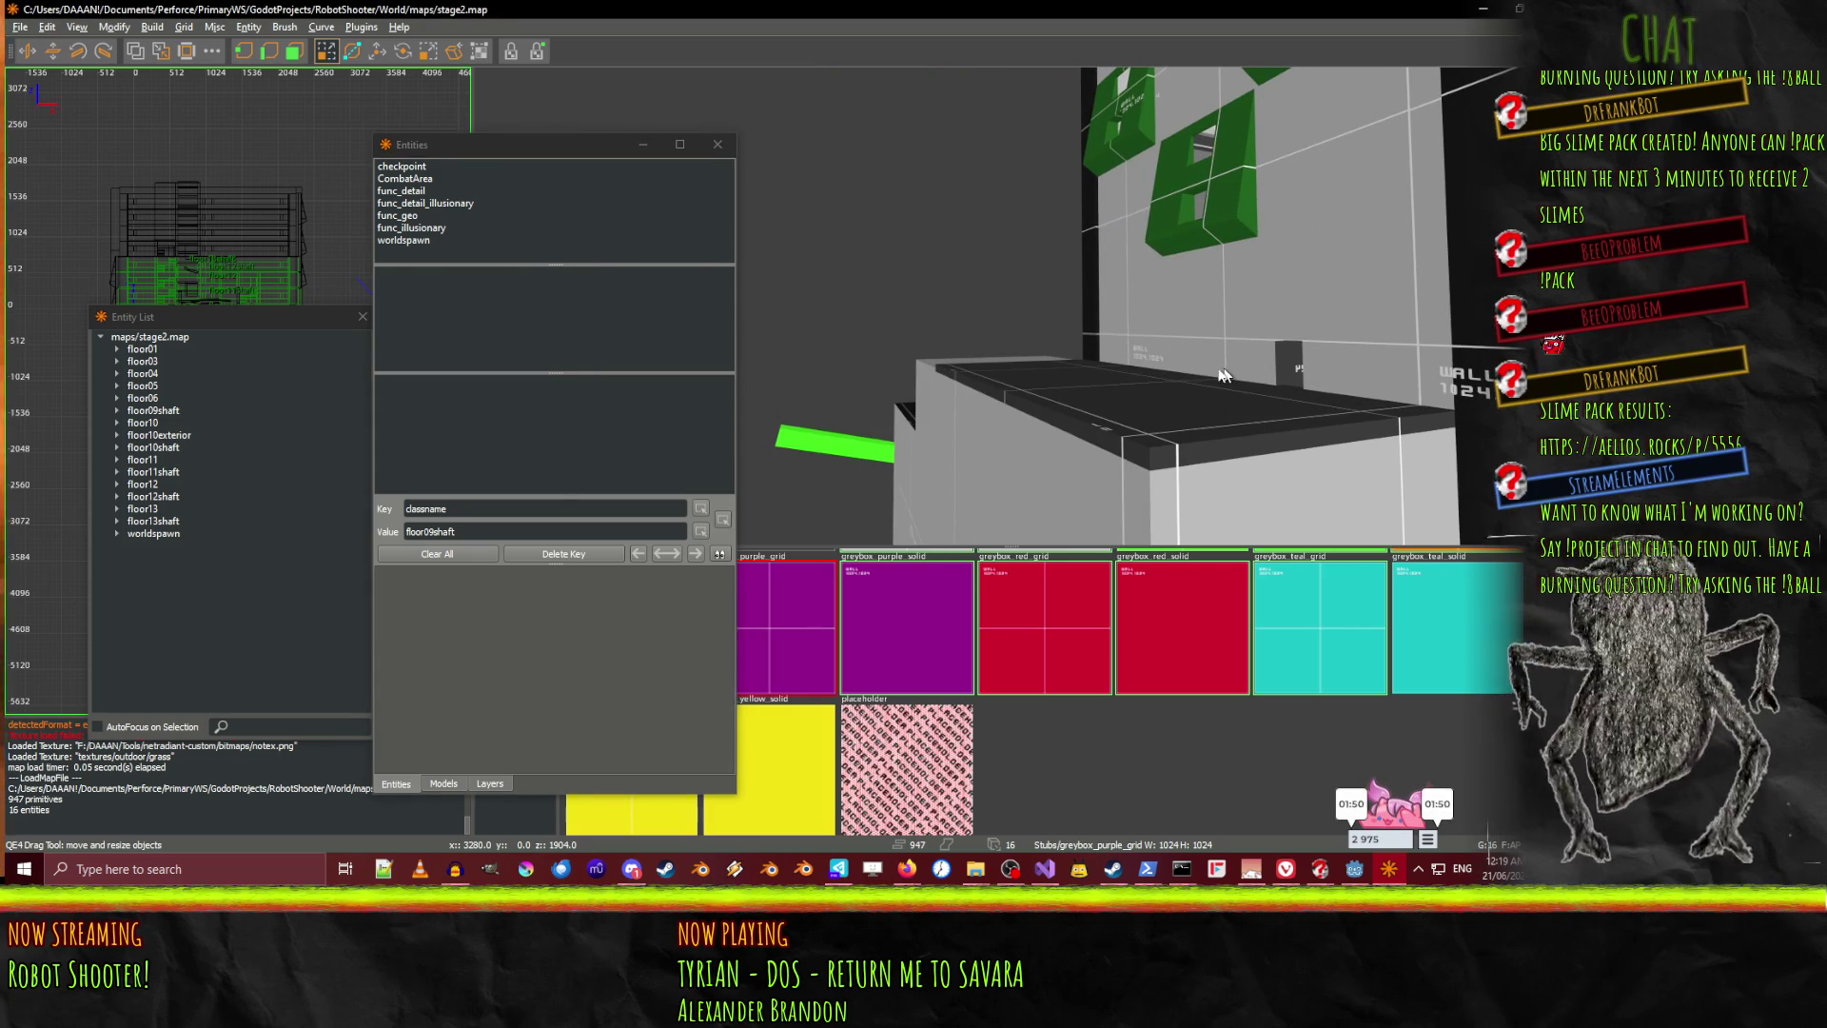
shift+click(1202, 371)
Texture the thin slab greybox_red_grid and resize it into a taller block
key(q)
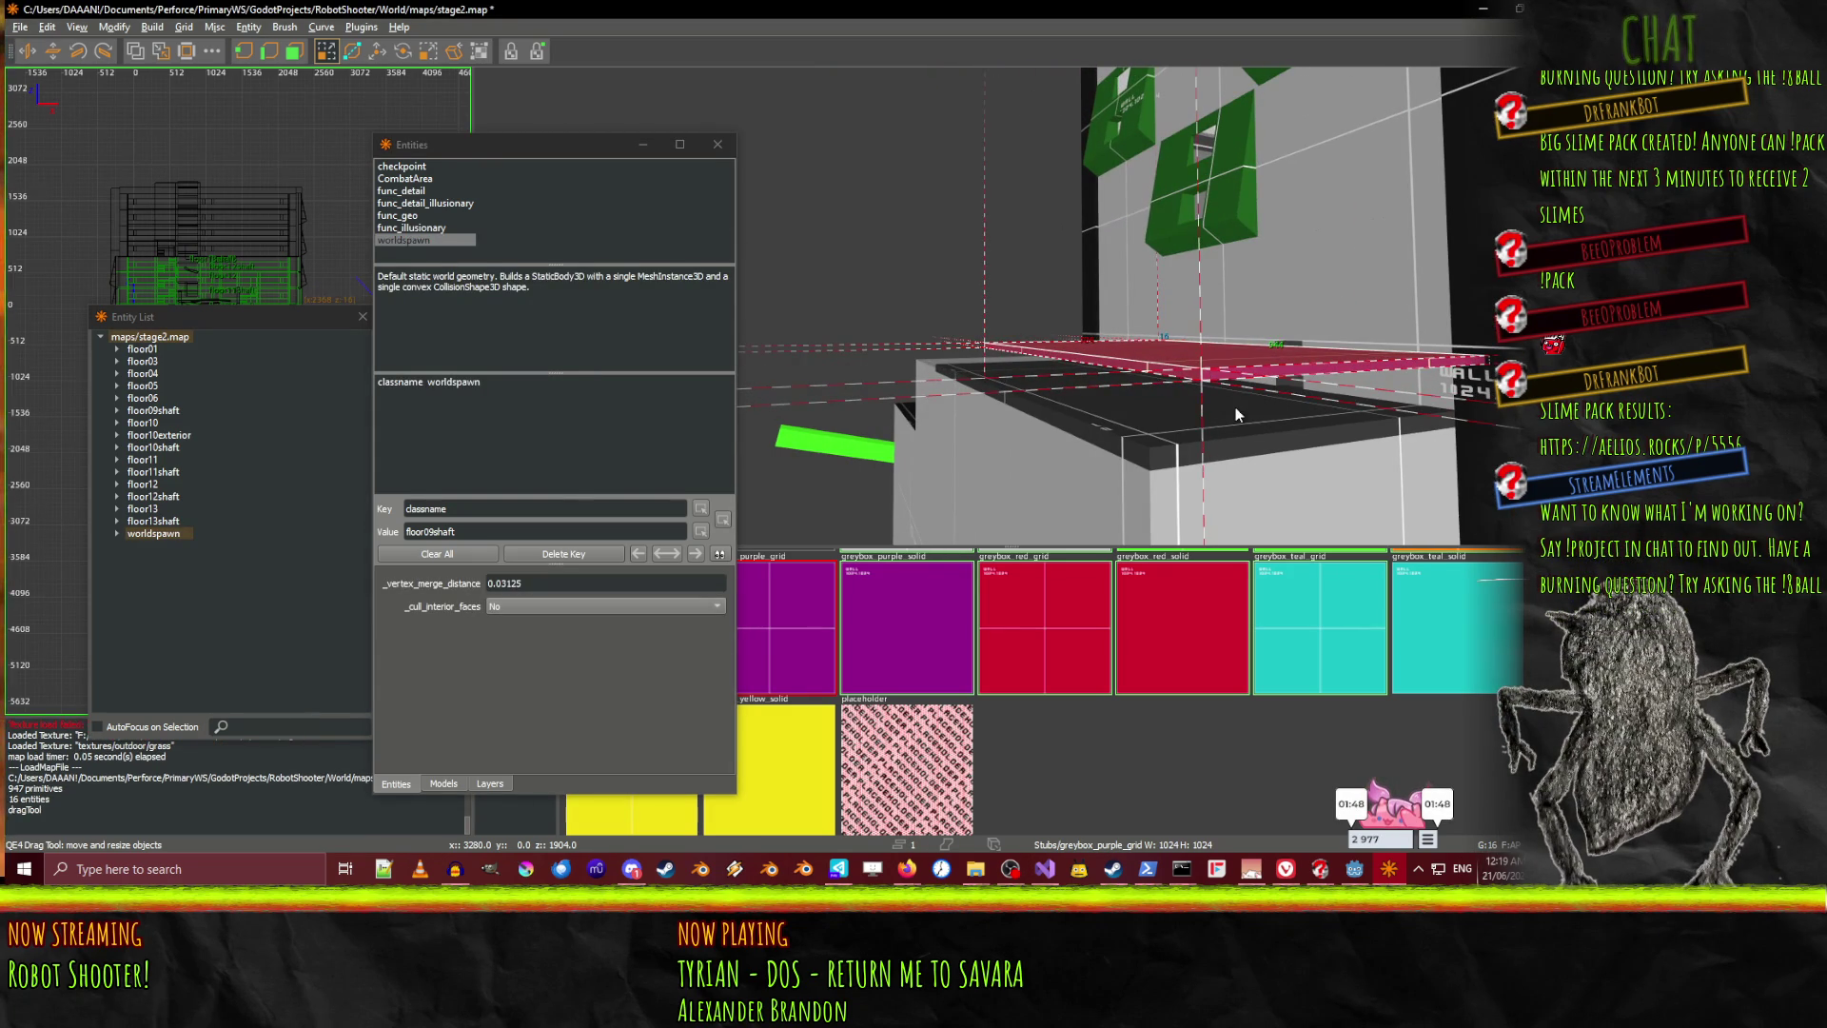
scroll(1047, 666, up, 1)
scroll(1139, 700, down, 1)
click(1094, 657)
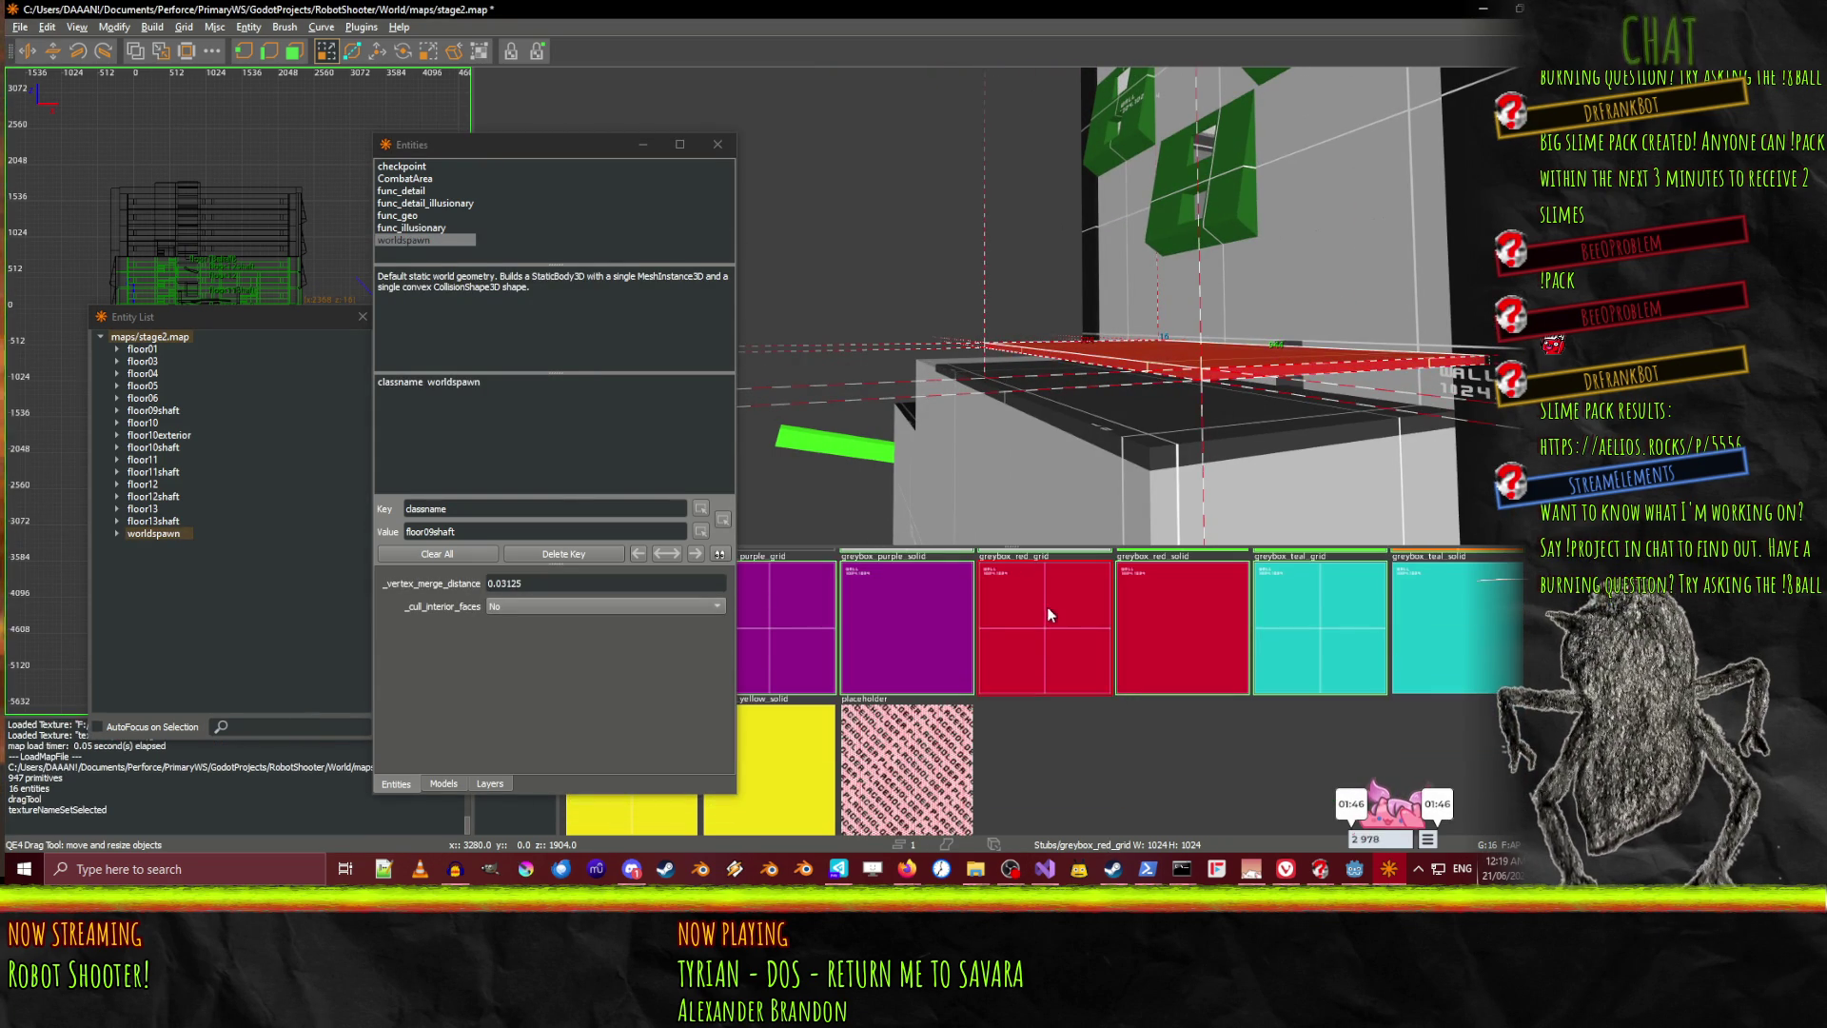
drag(1220, 403, 1214, 449)
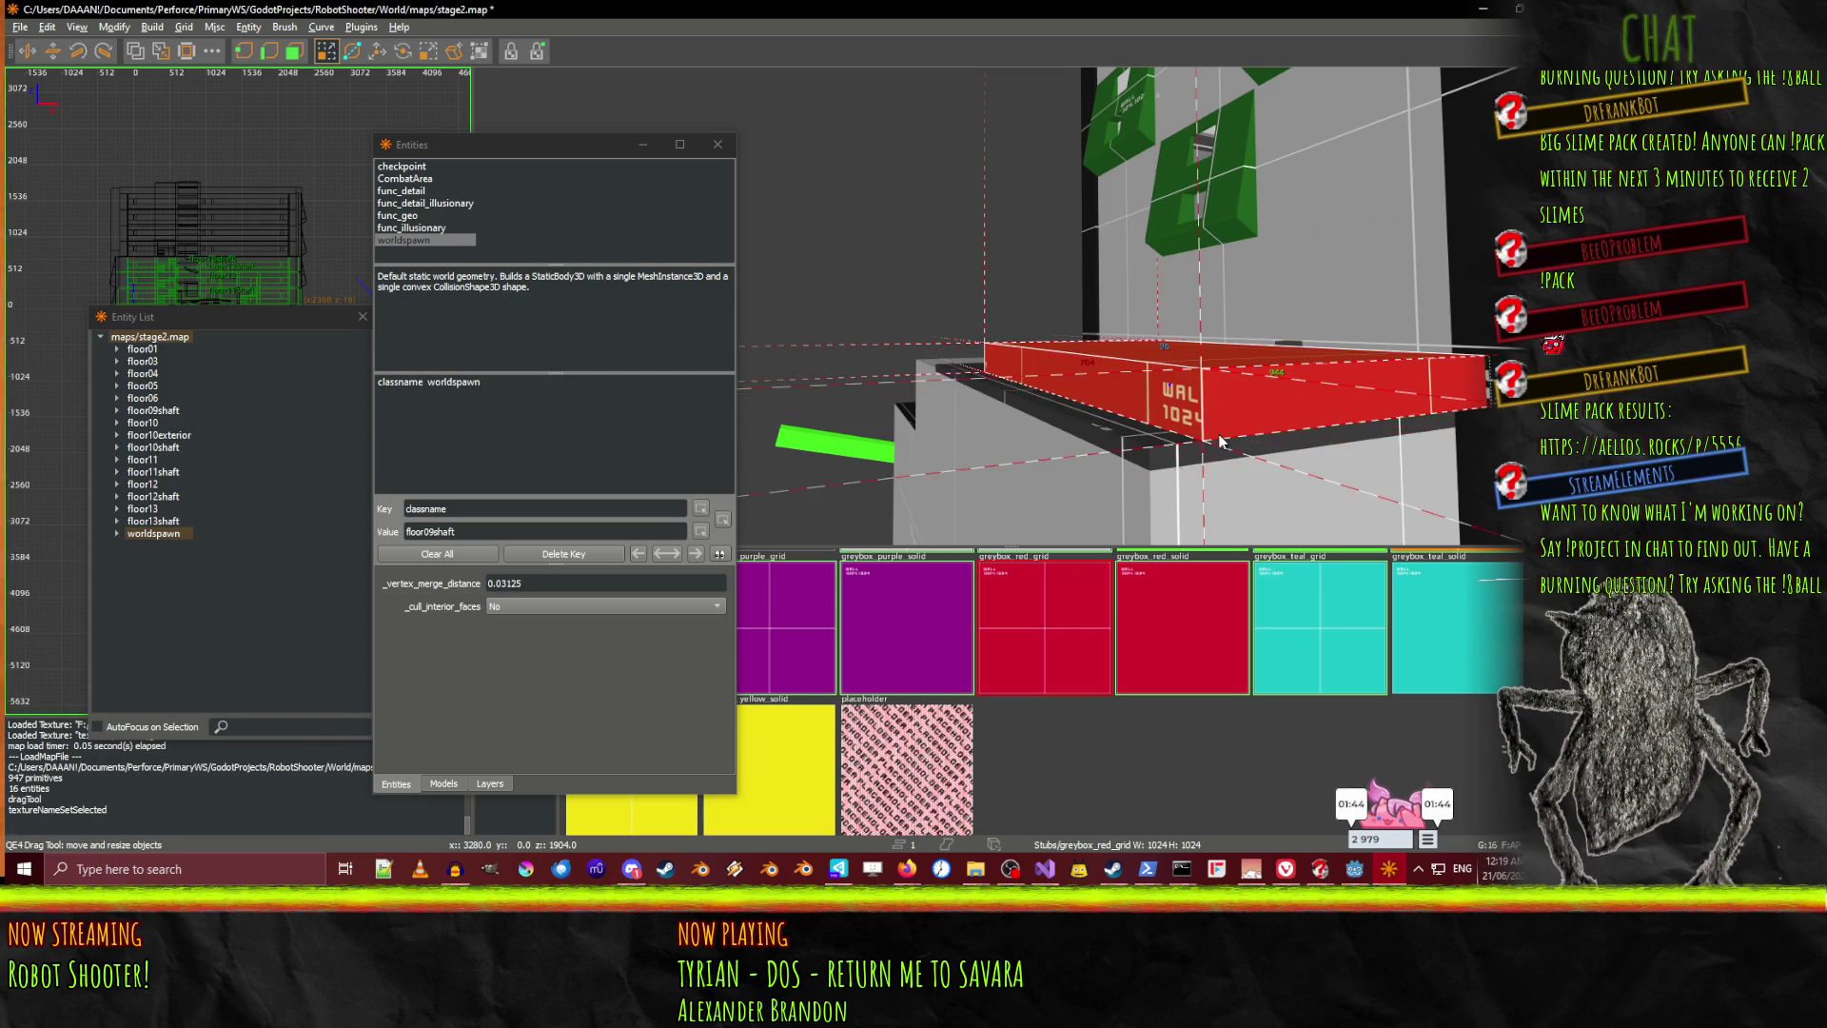
mouse_move(1496, 428)
mouse_down()
mouse_move(1452, 411)
mouse_move(1447, 444)
mouse_up()
right_click(1446, 443)
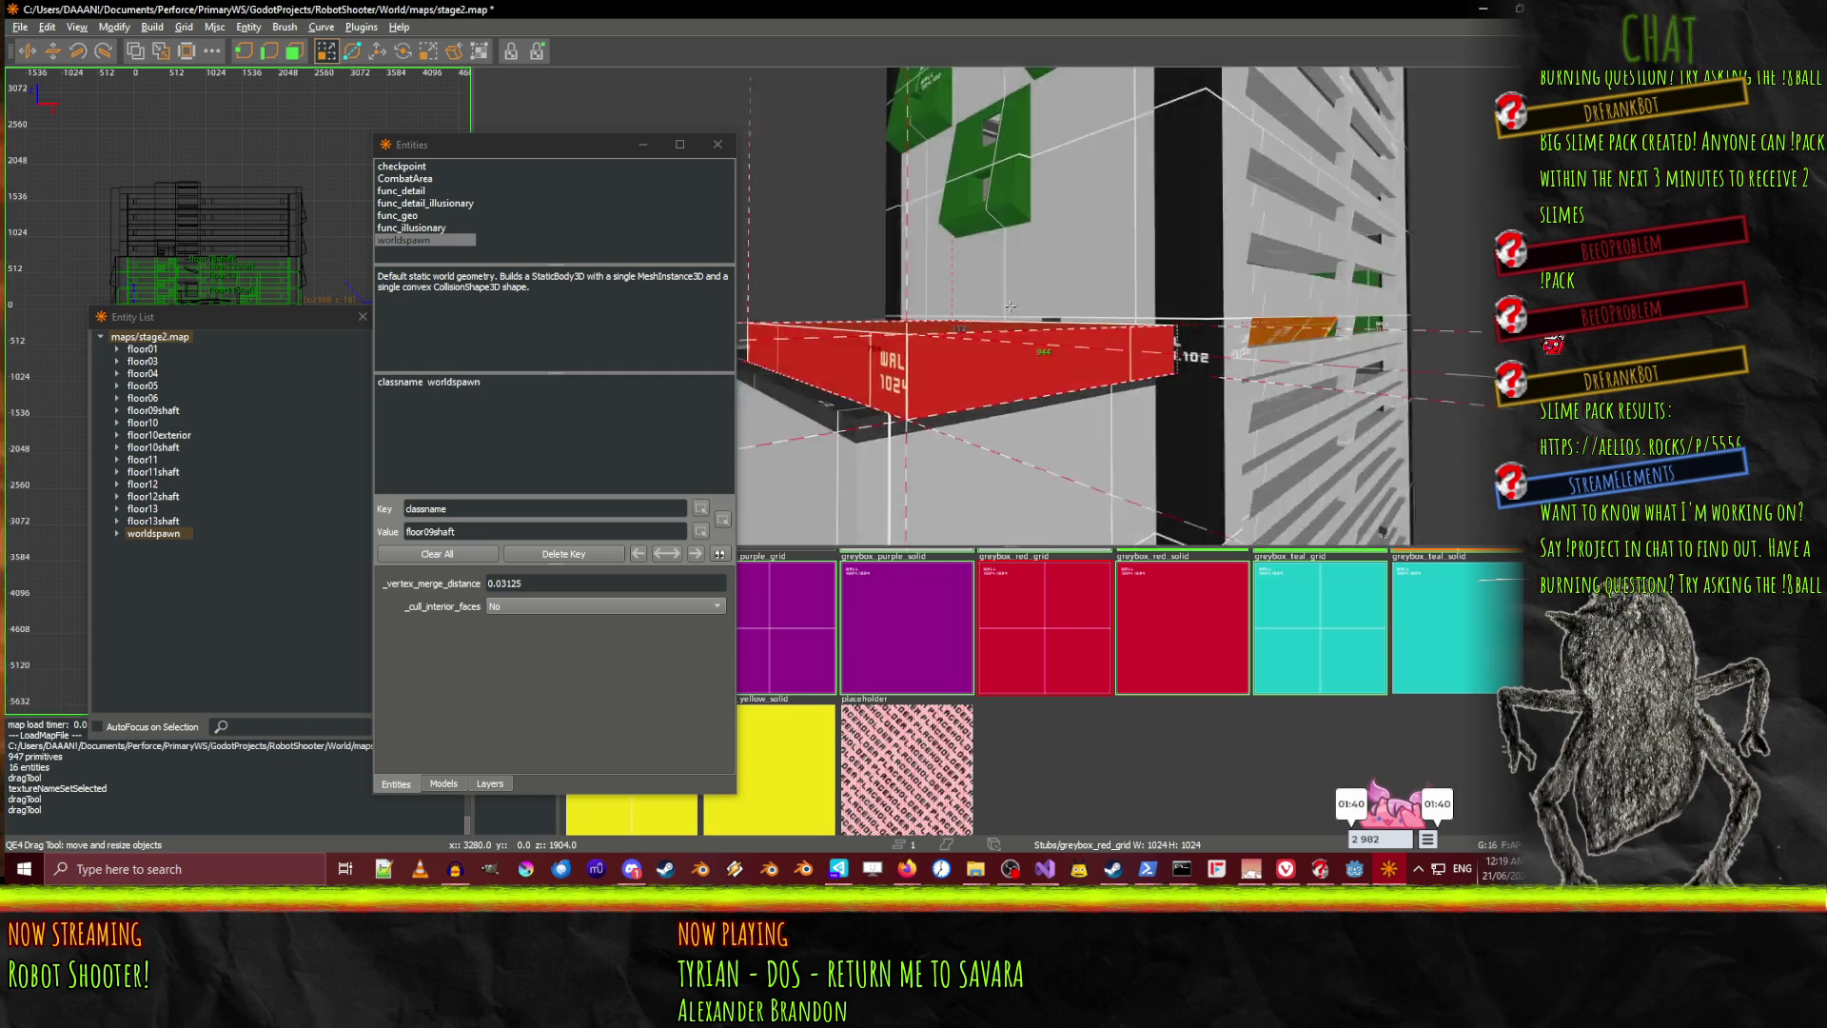
right_click(1147, 317)
right_click(1146, 317)
right_click(968, 299)
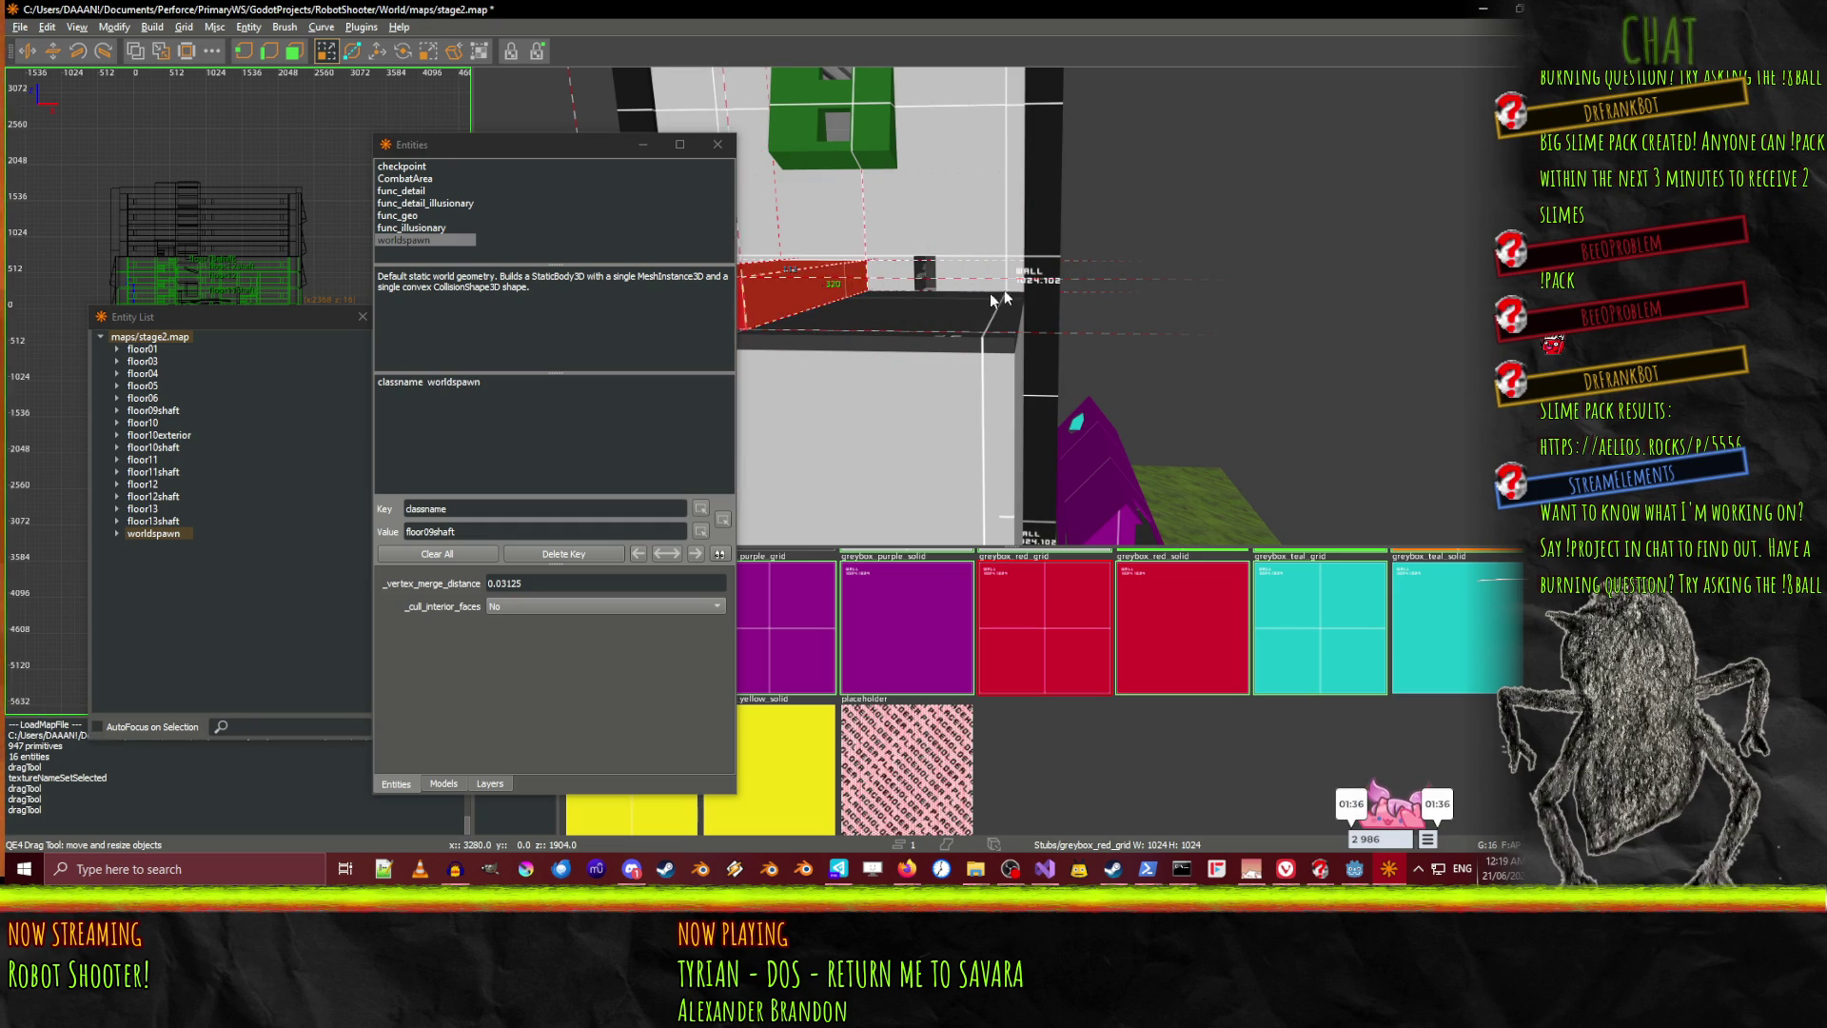
right_click(1054, 305)
right_click(798, 326)
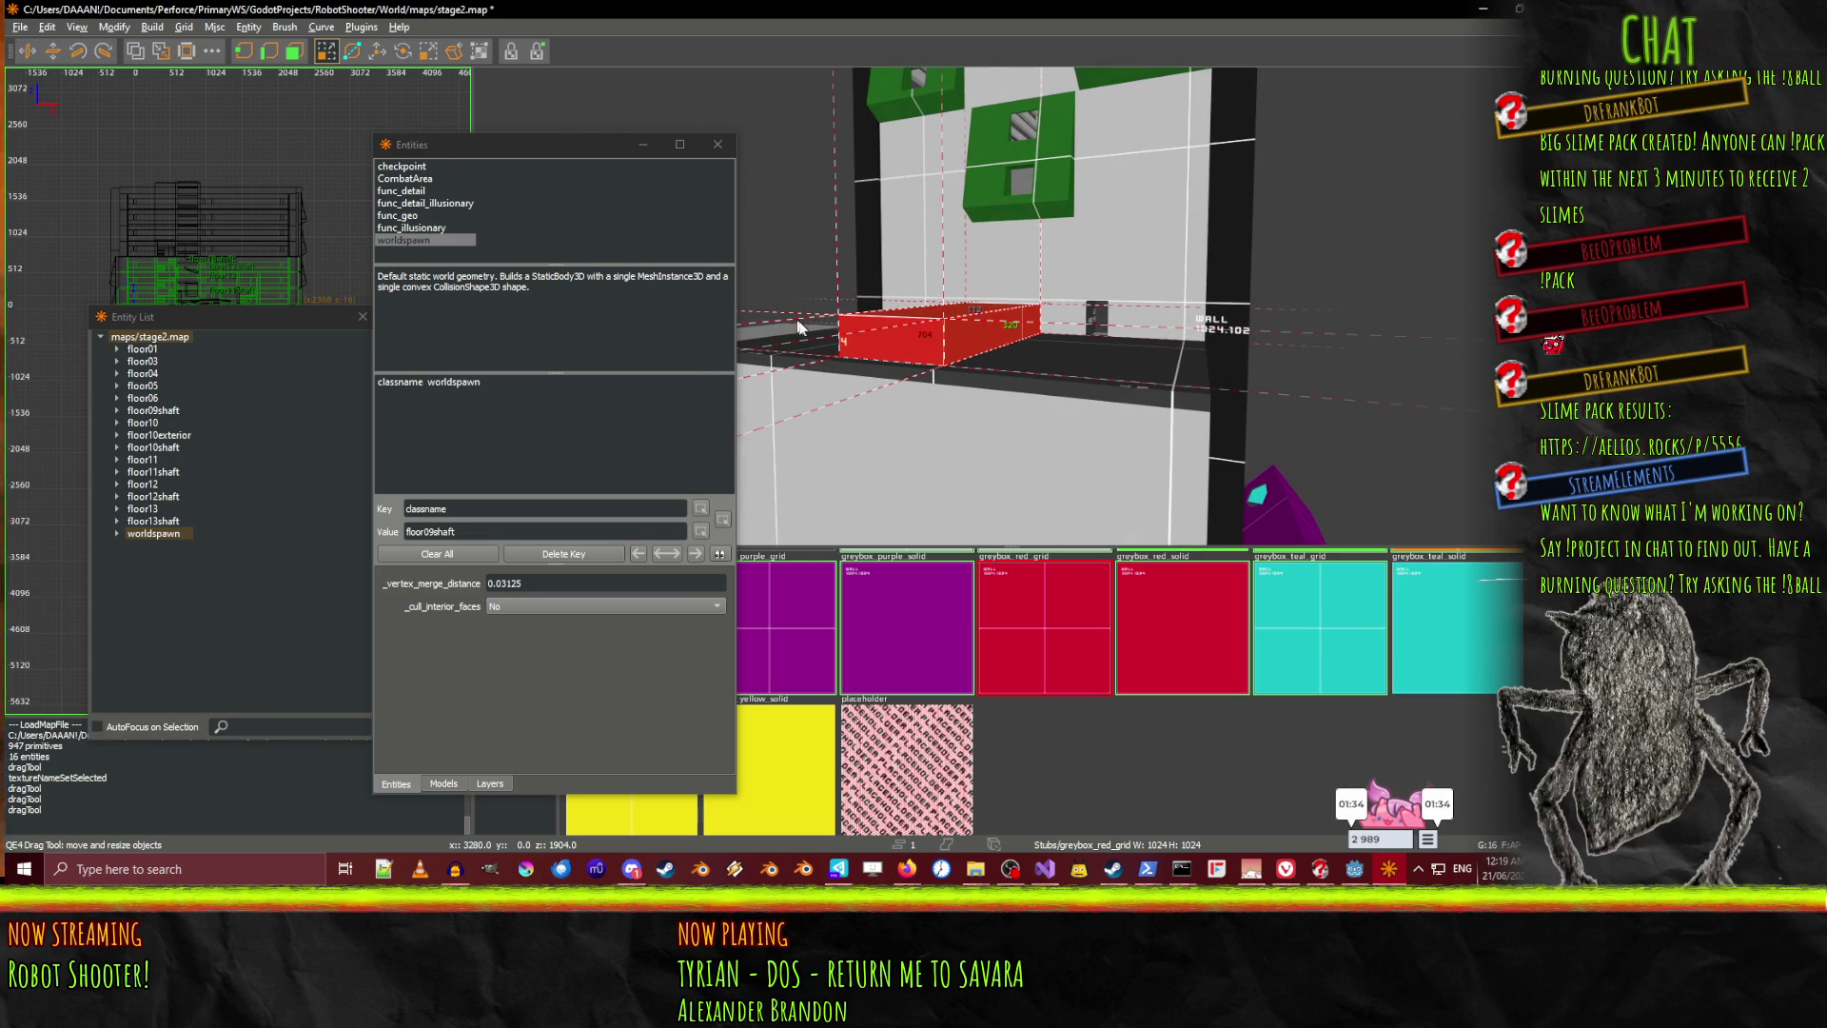
Make the red brush a CombatArea entity and save stage2.map
double_click(413, 179)
click(168, 347)
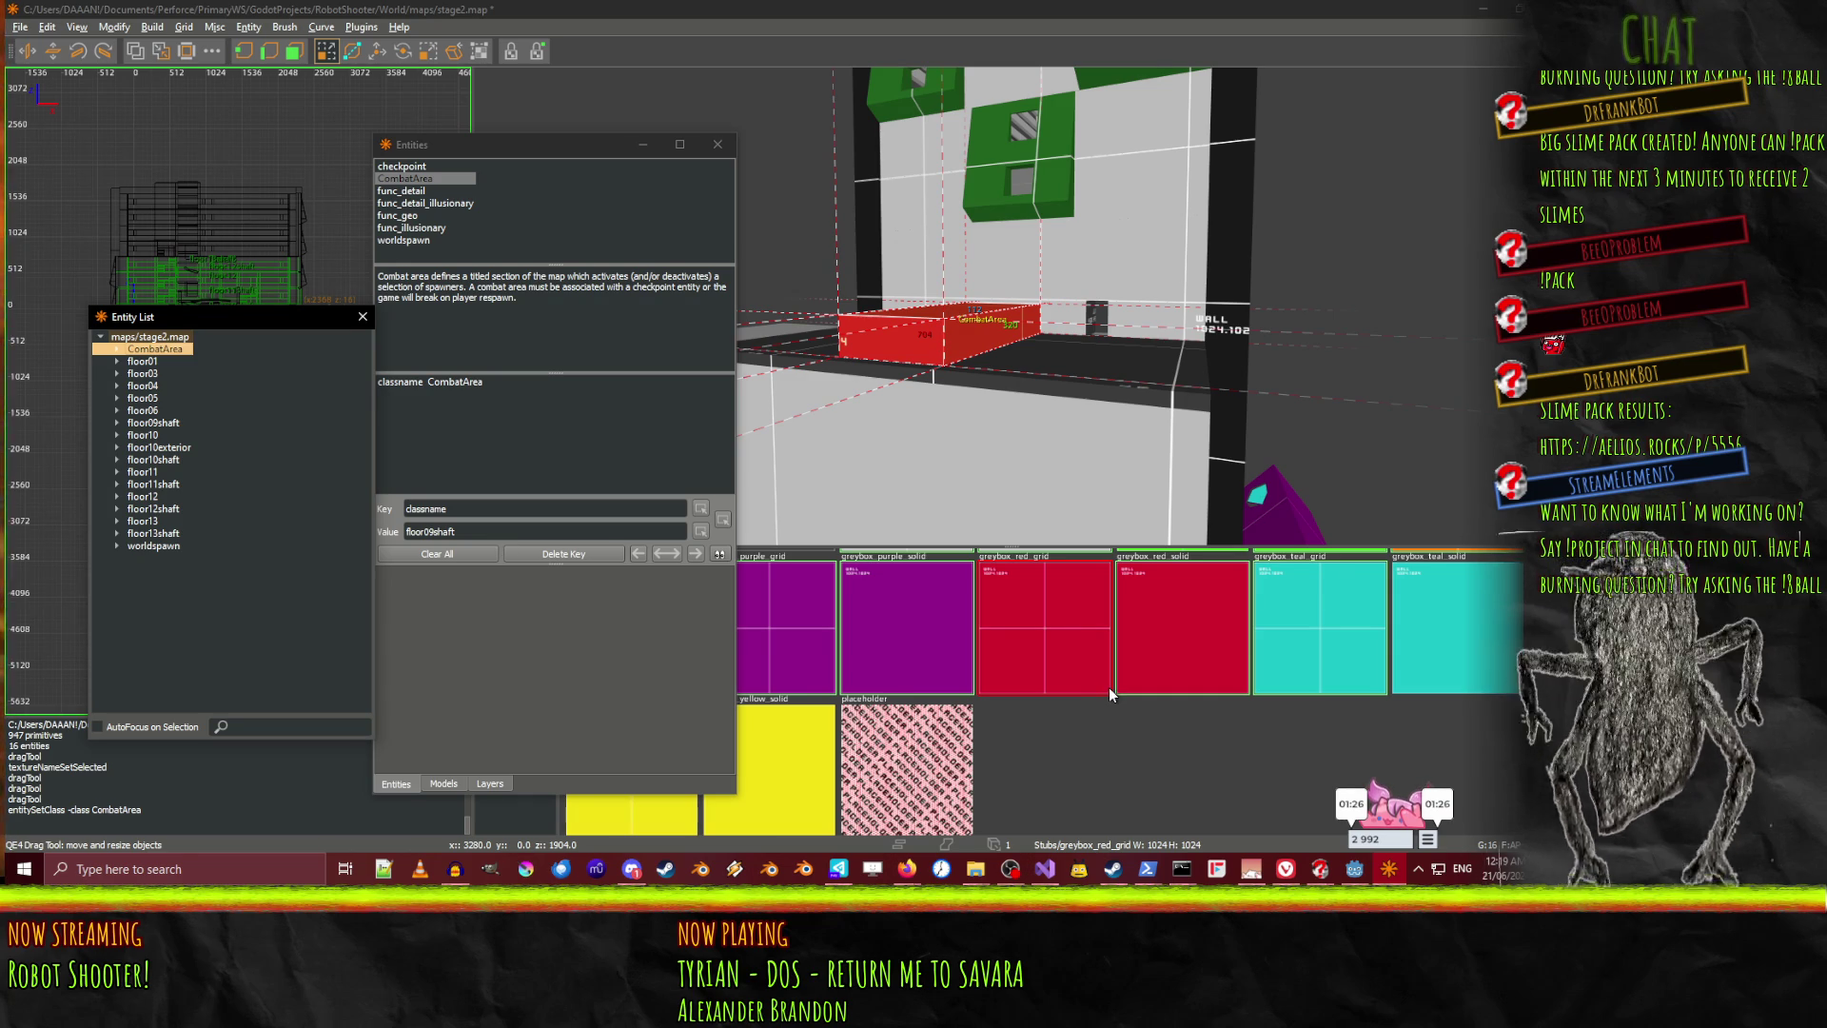
click(720, 554)
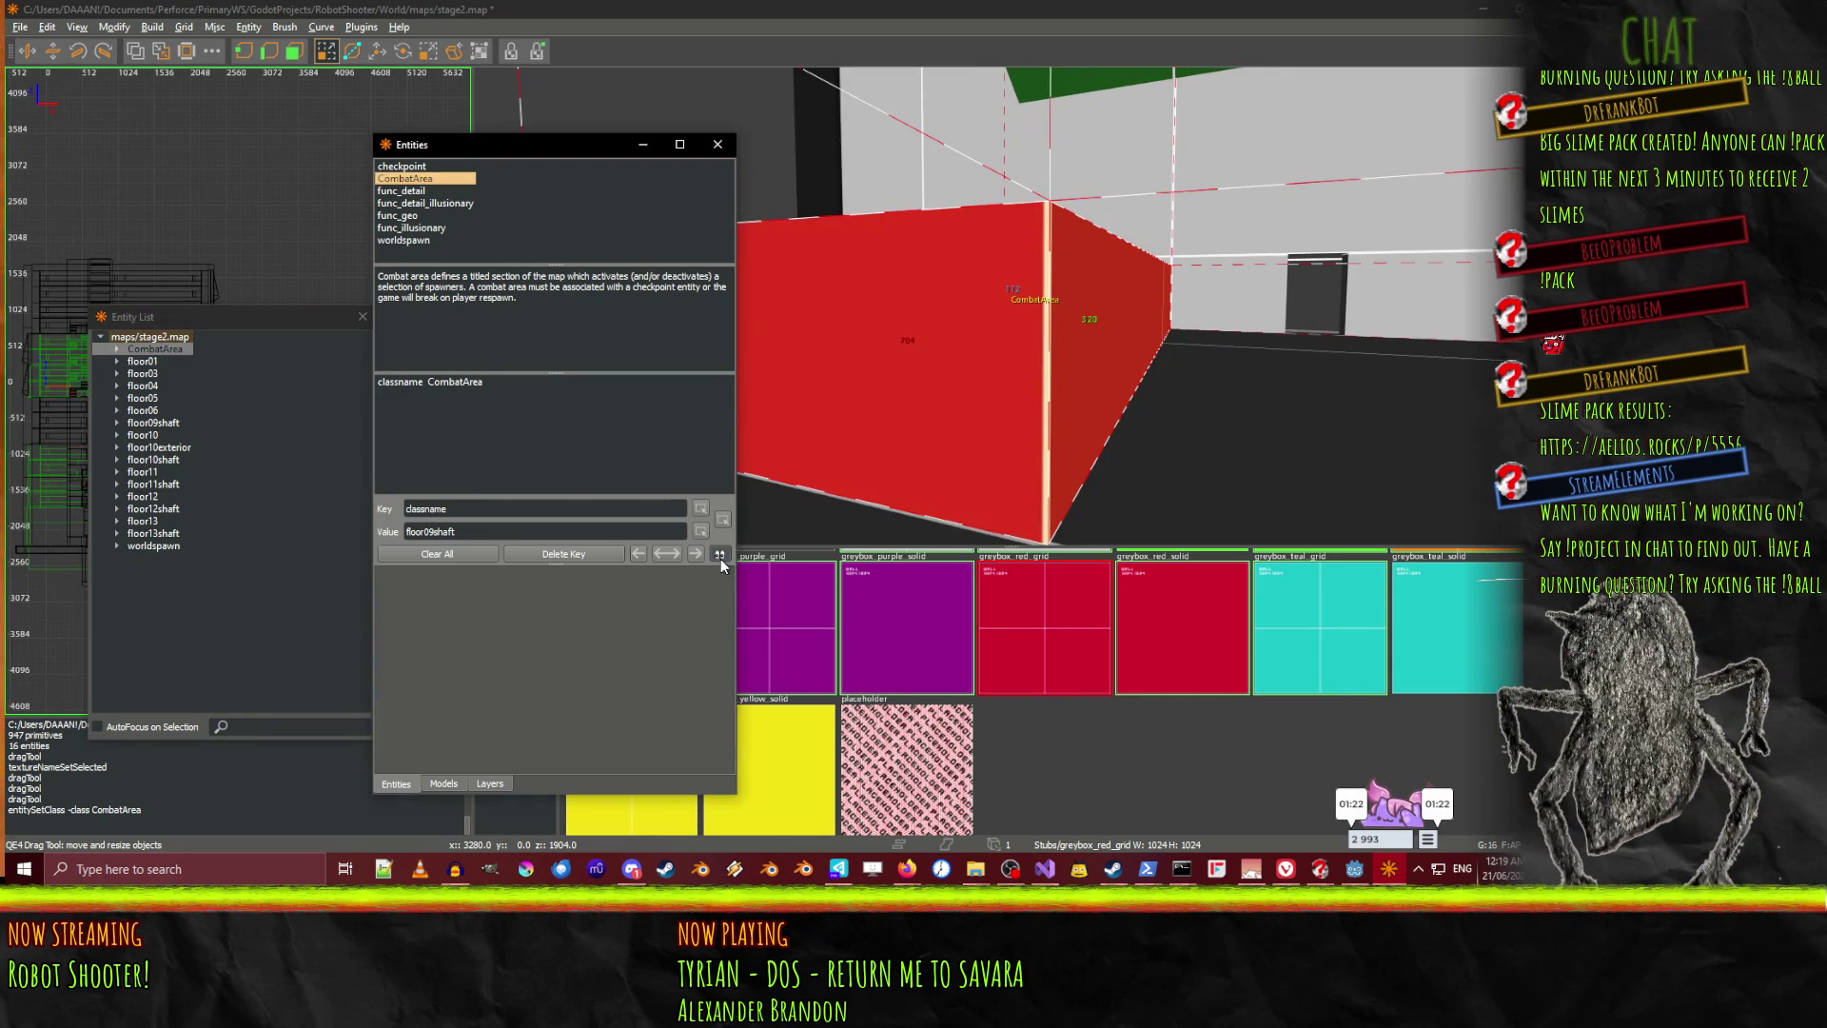
scroll(1111, 416, down, 5)
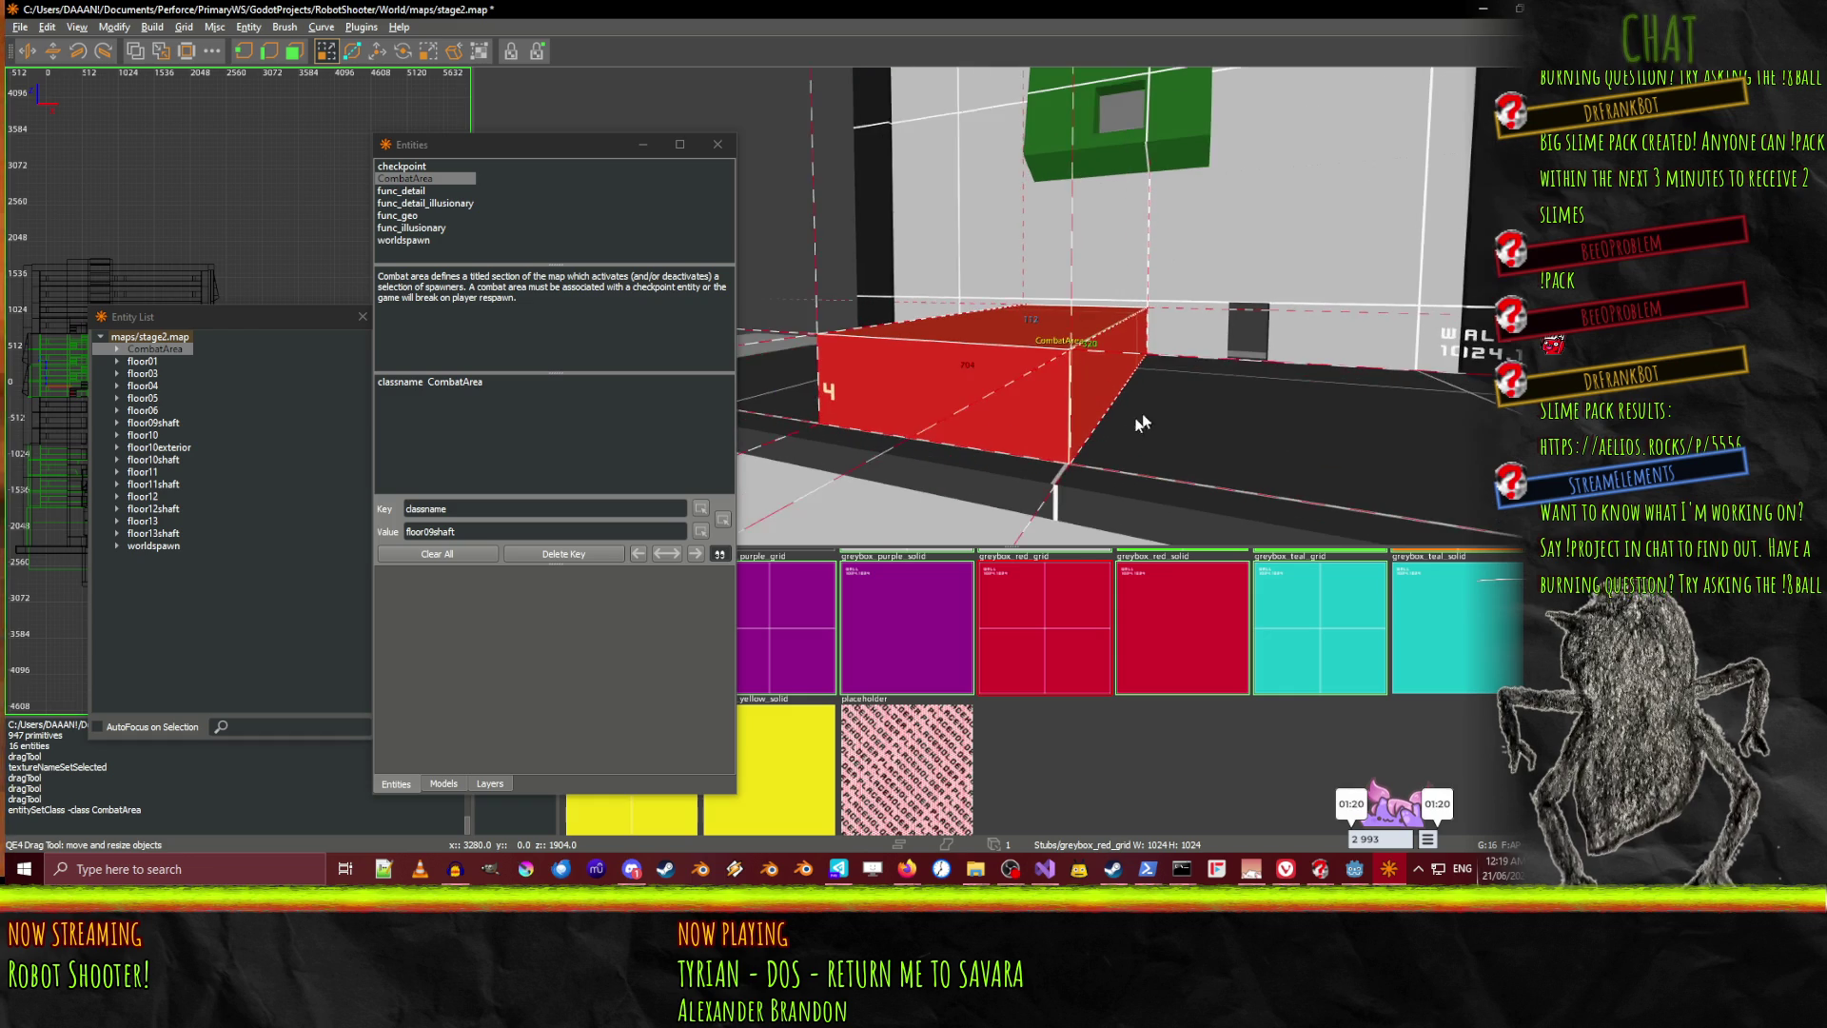
click(720, 557)
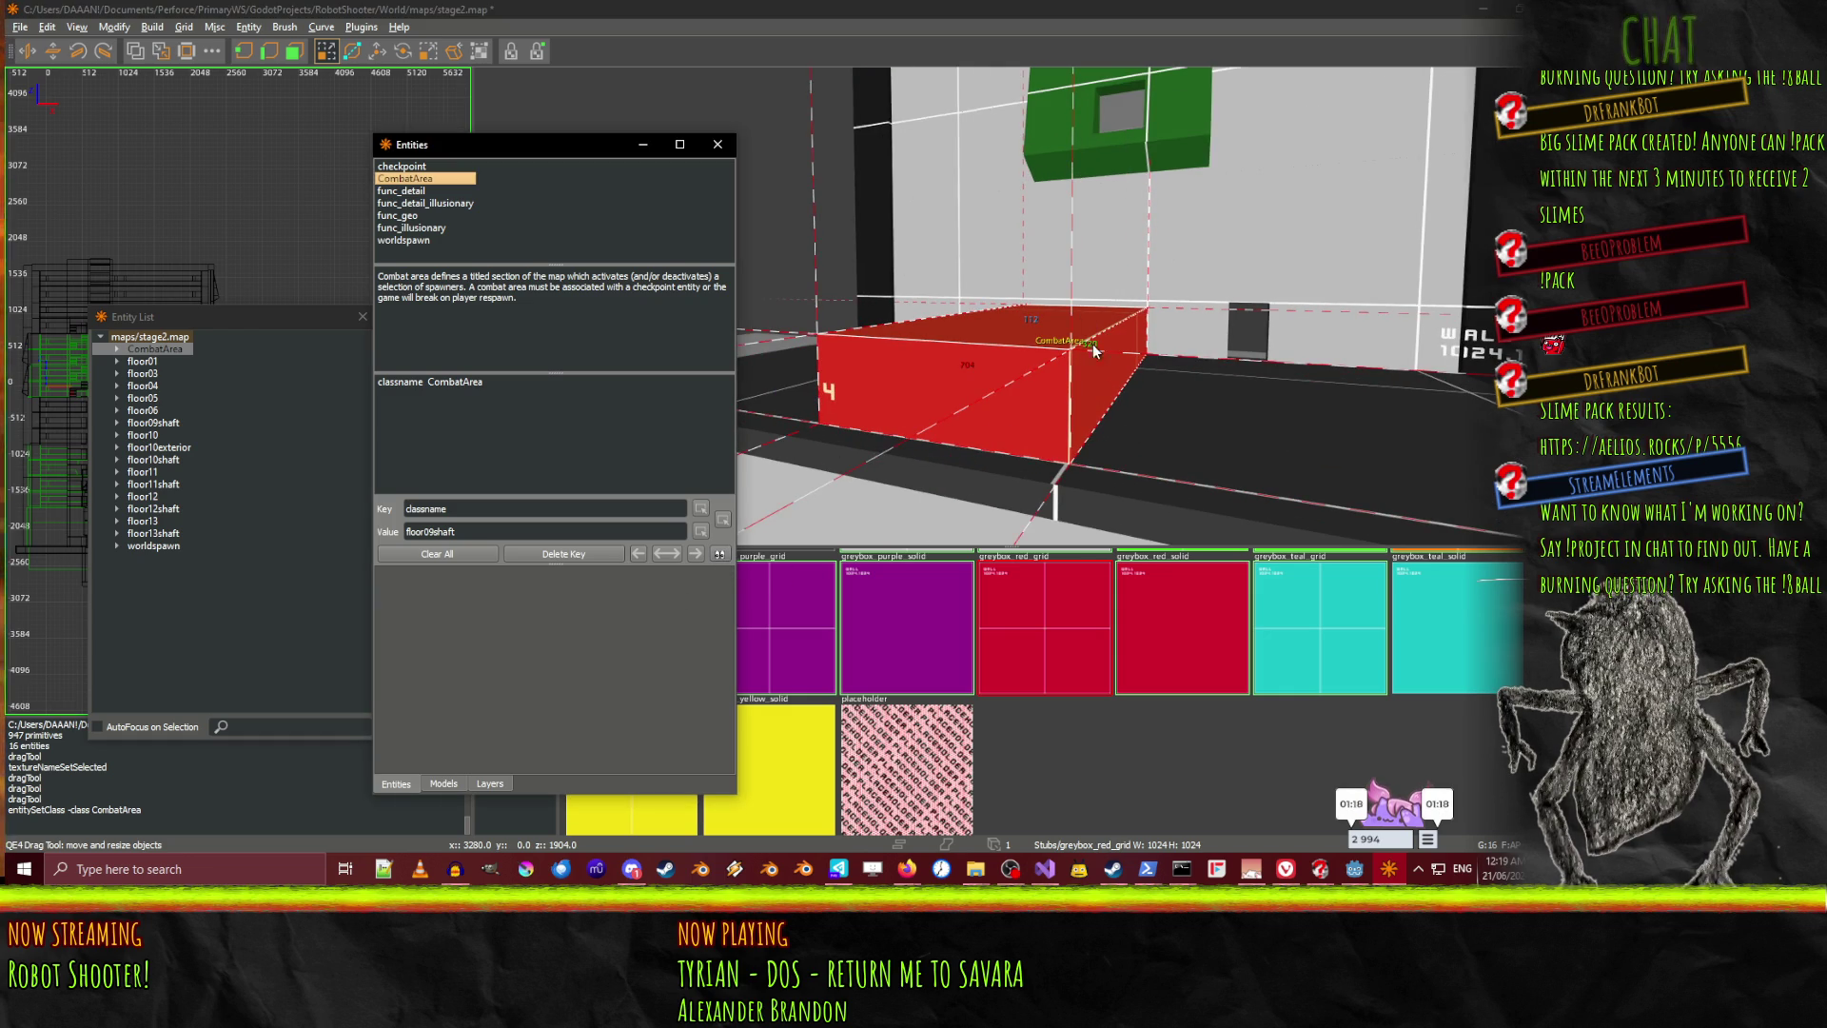
key(ctrl+s)
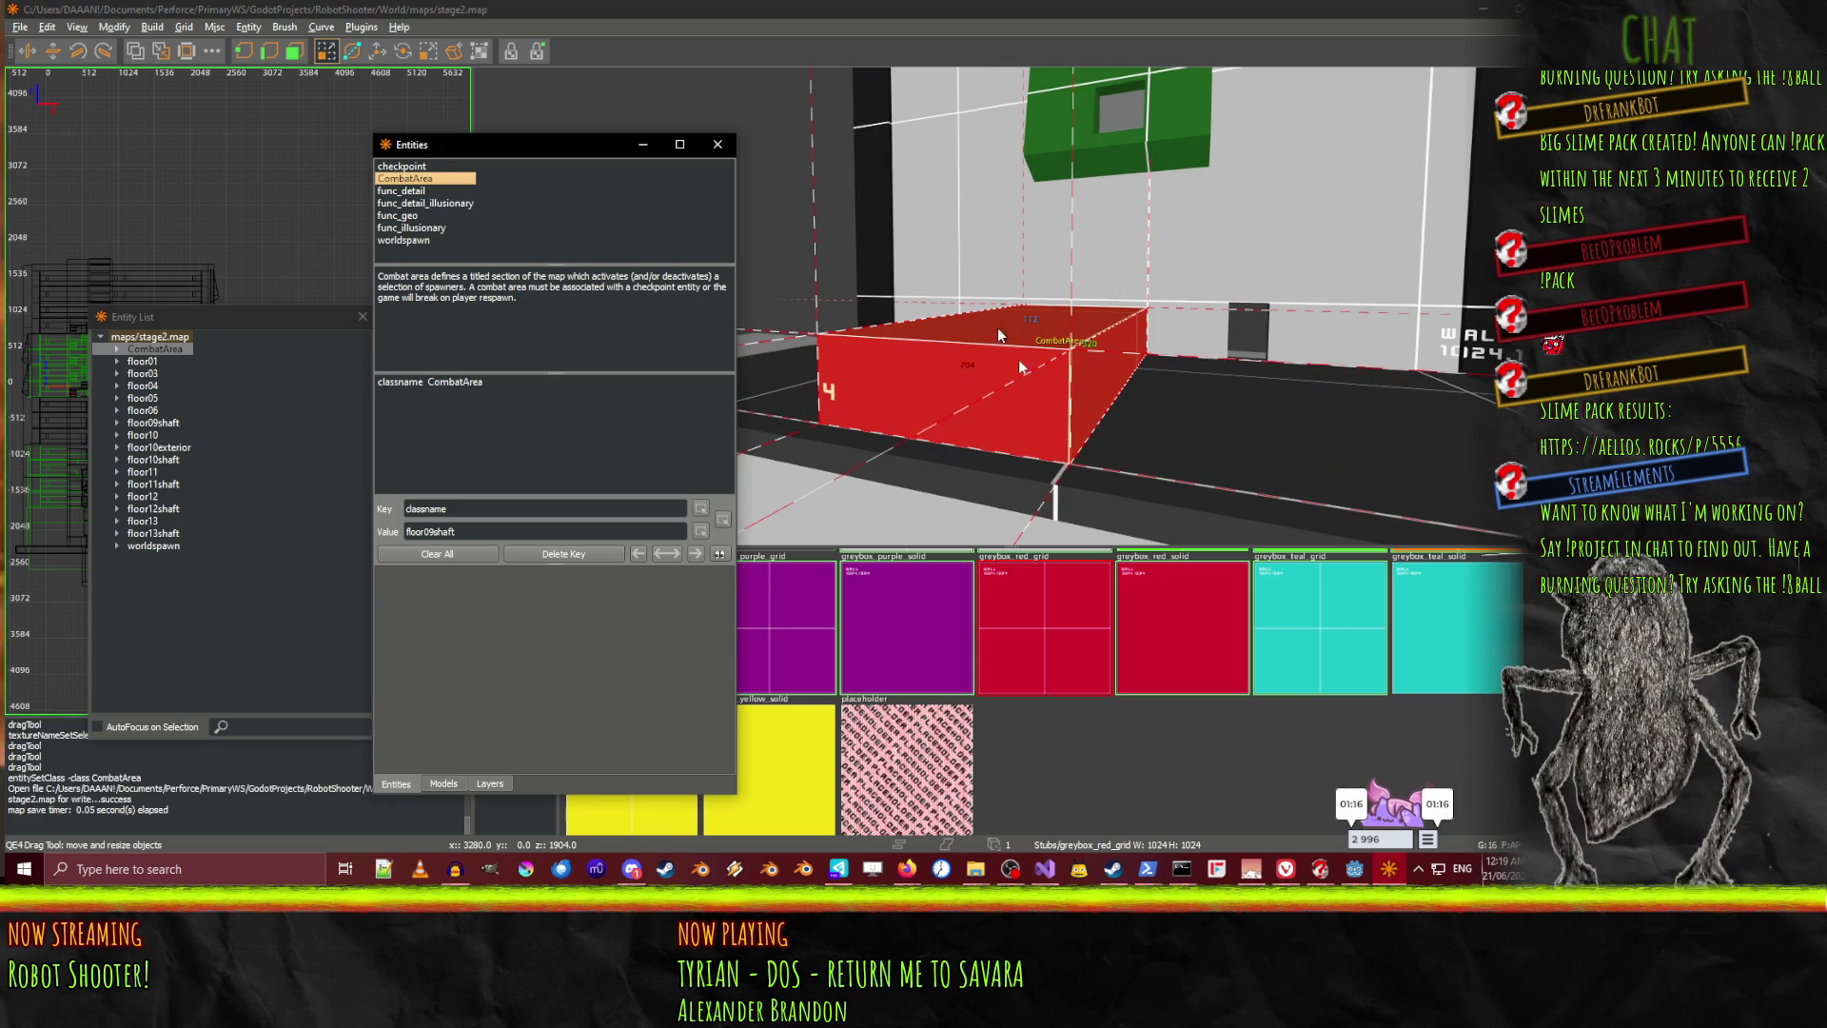
click(1354, 869)
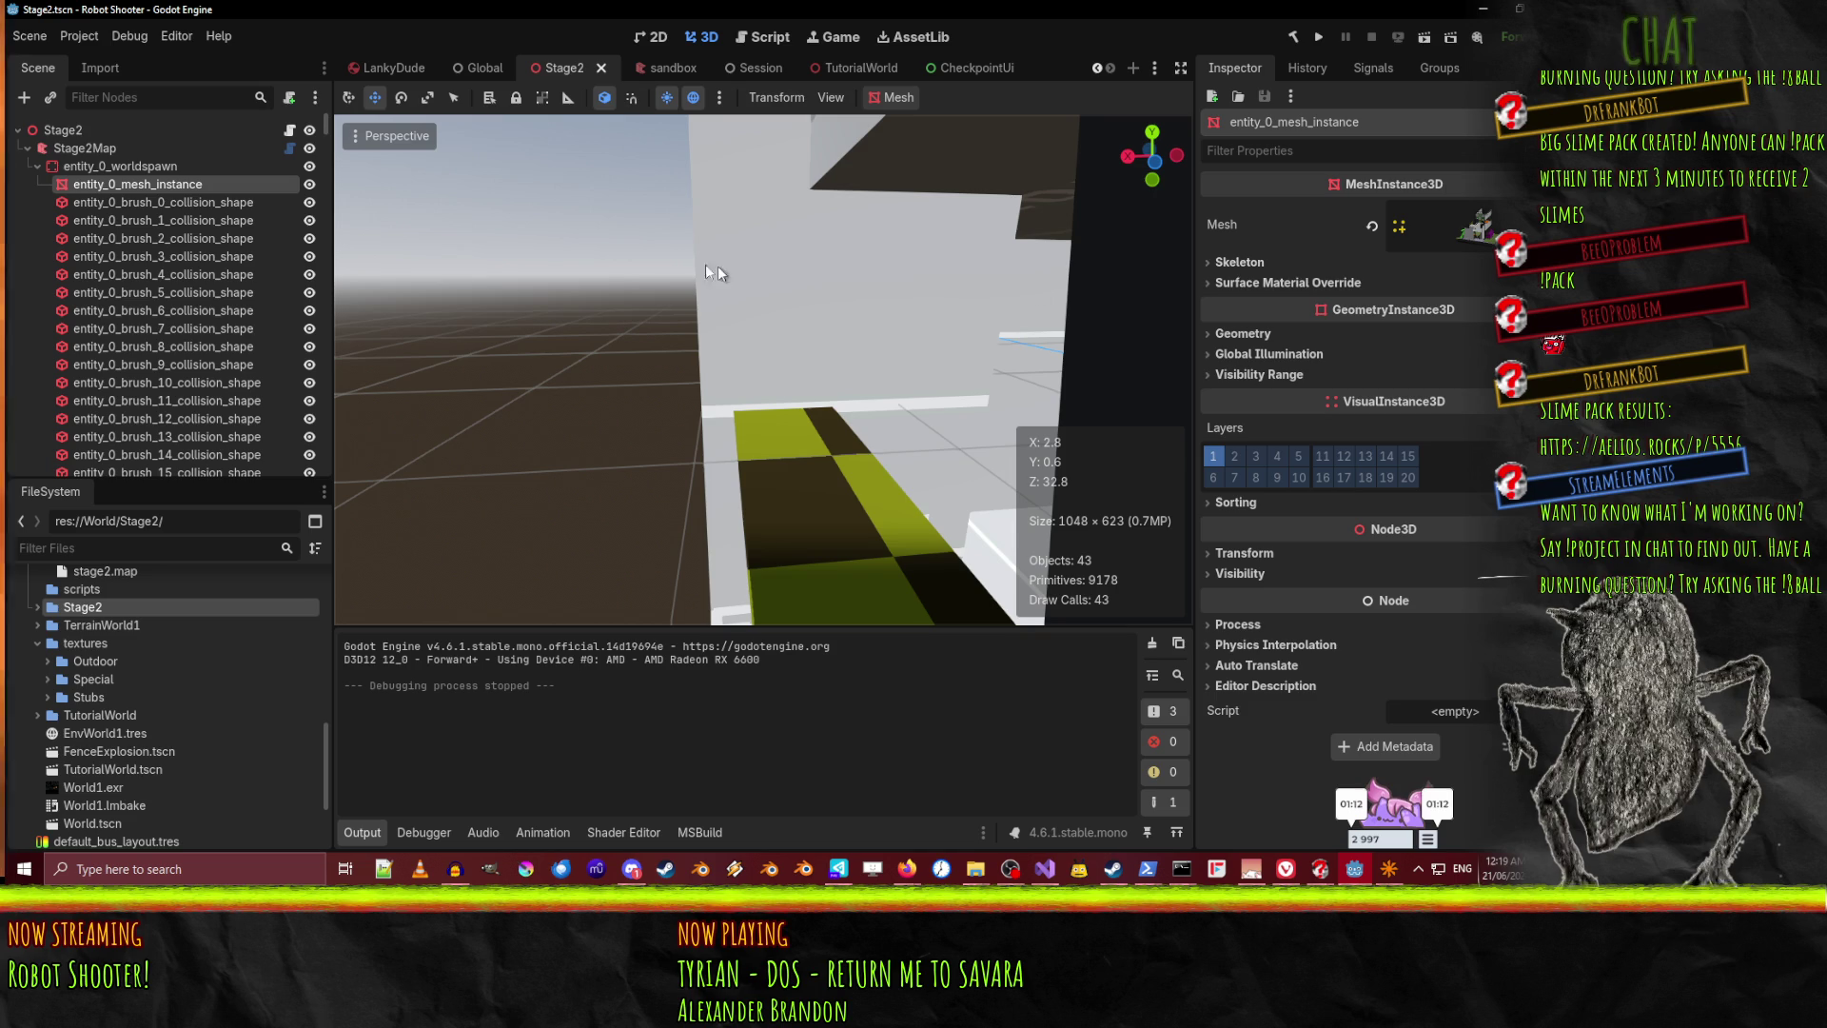
Rebuild Stage2Map from the updated stage2.map with Build Map, then fly around the rebuilt level
click(171, 149)
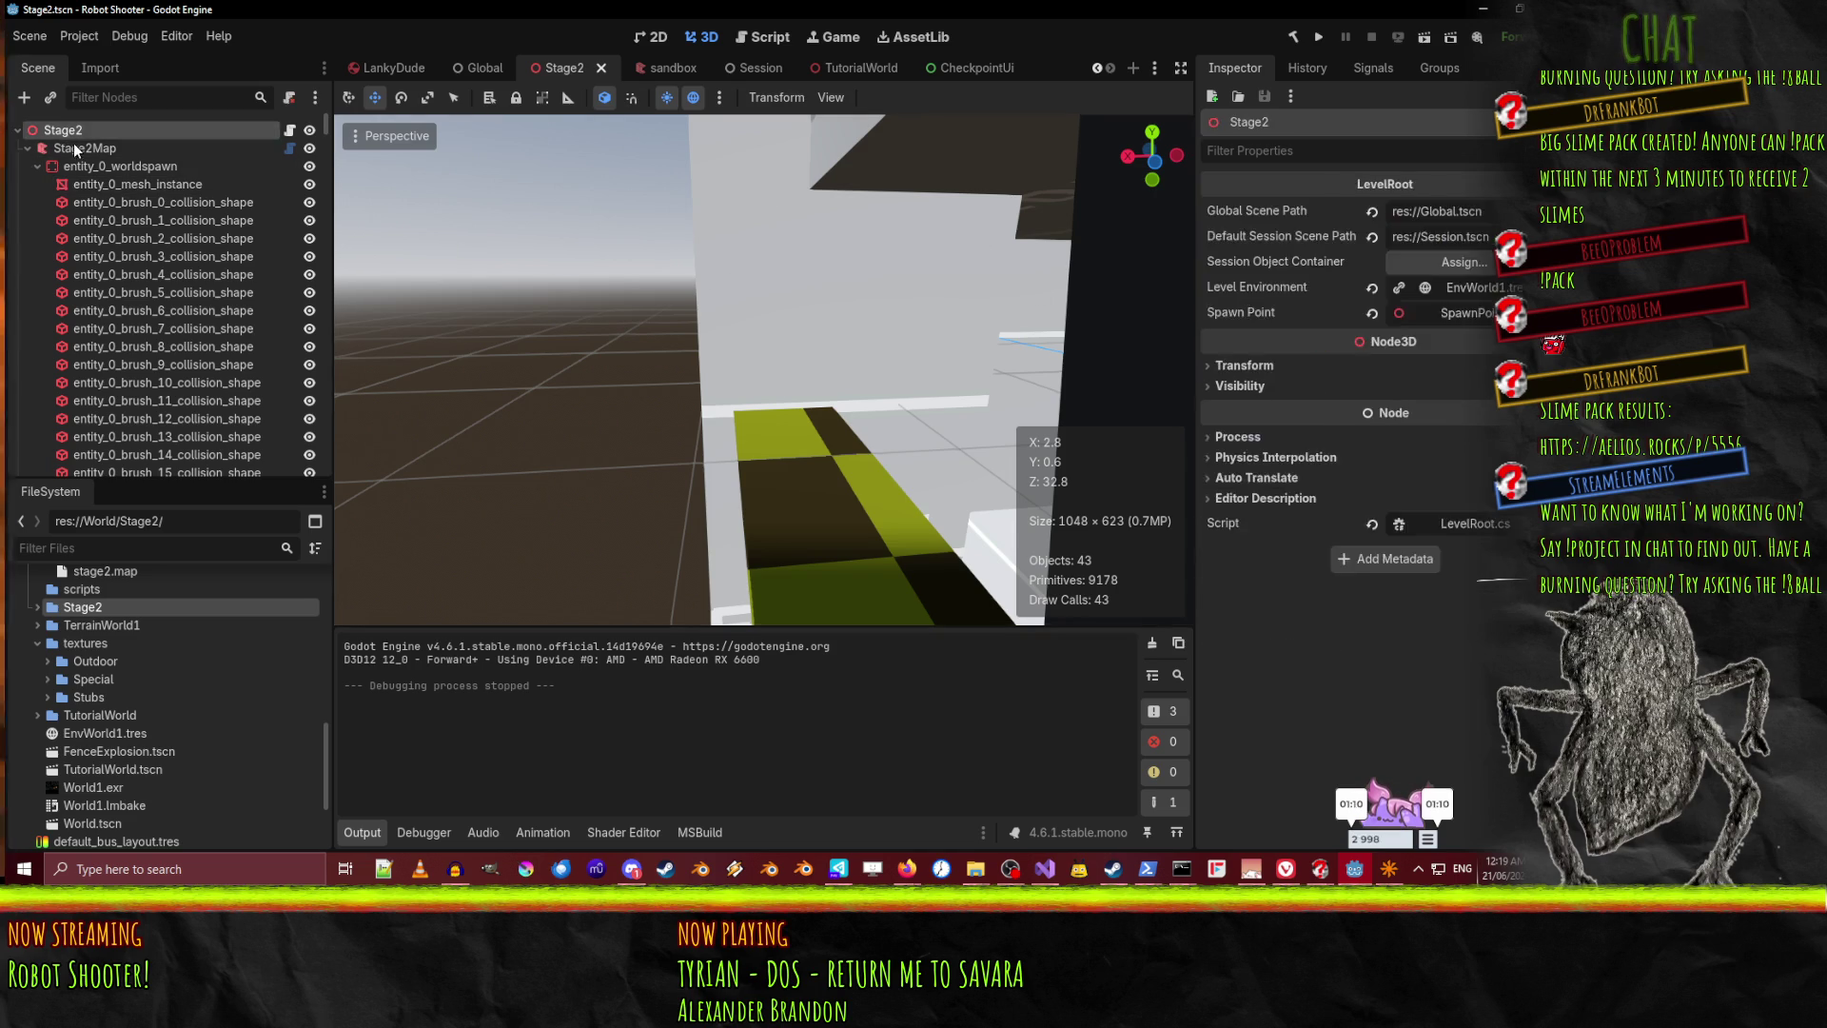
click(1397, 211)
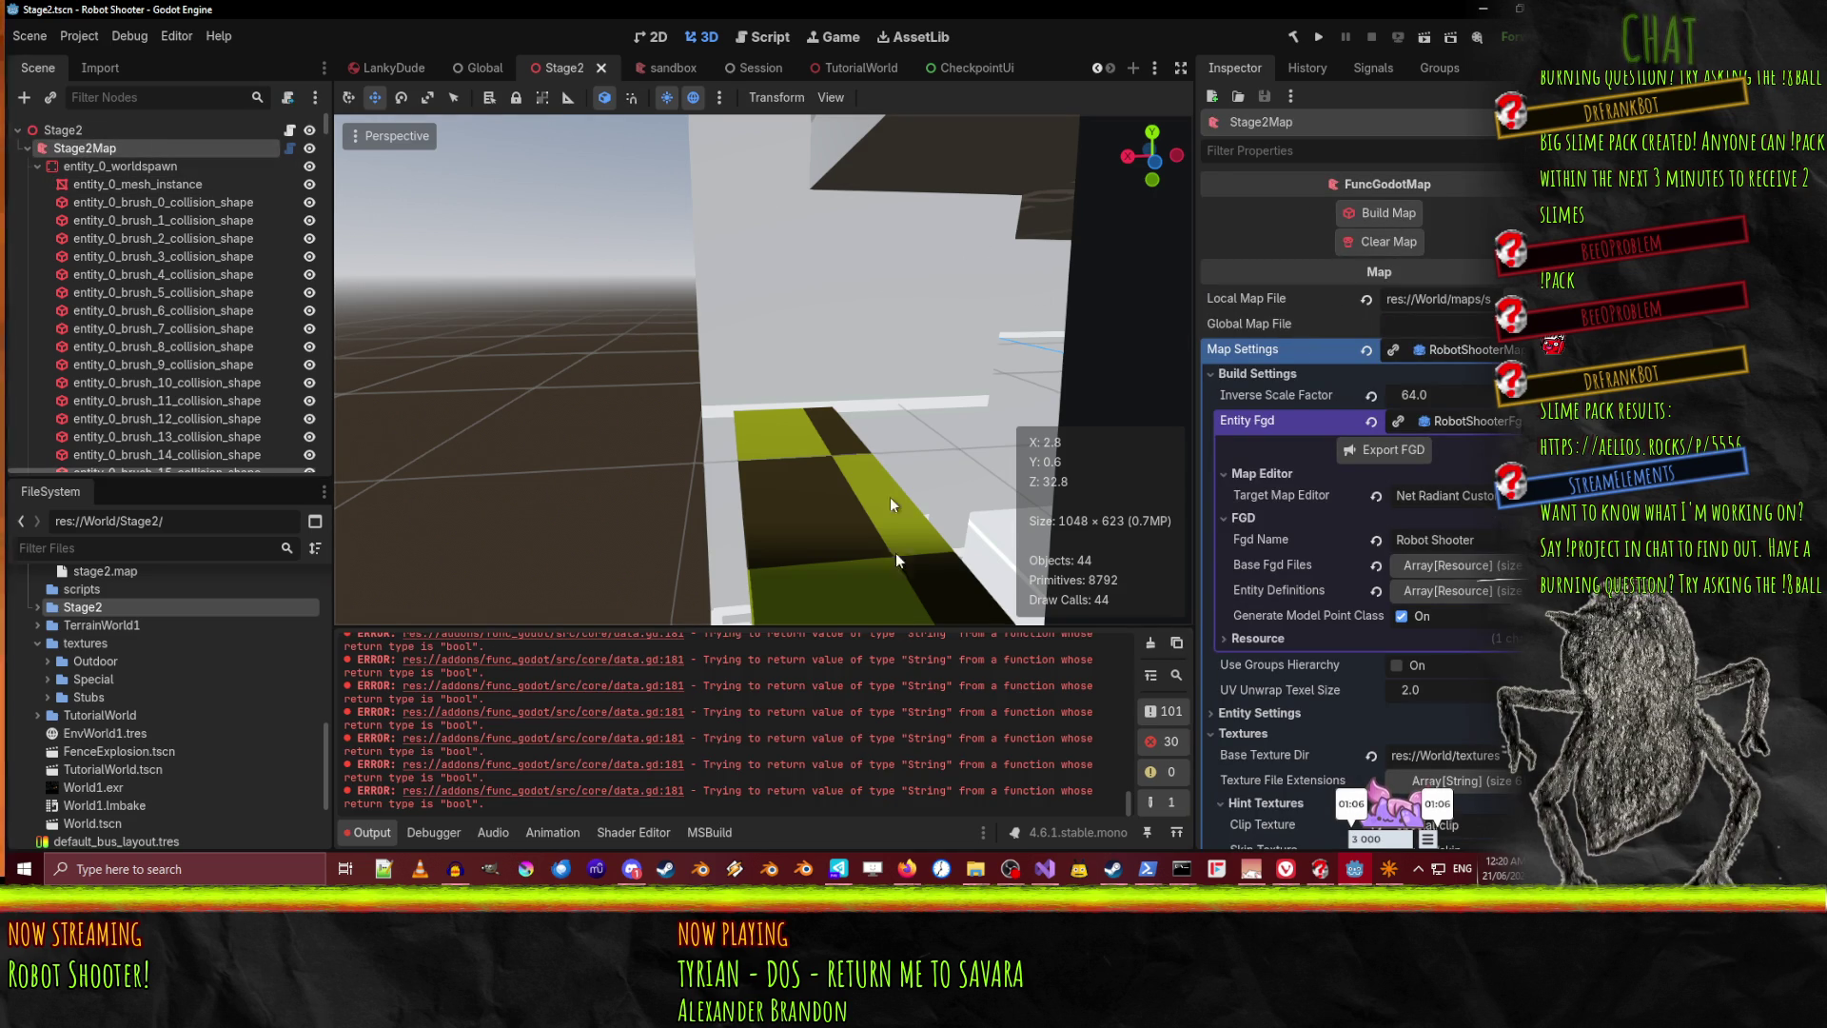
mouse_move(1128, 804)
mouse_down()
mouse_move(1133, 762)
mouse_move(1140, 775)
mouse_up()
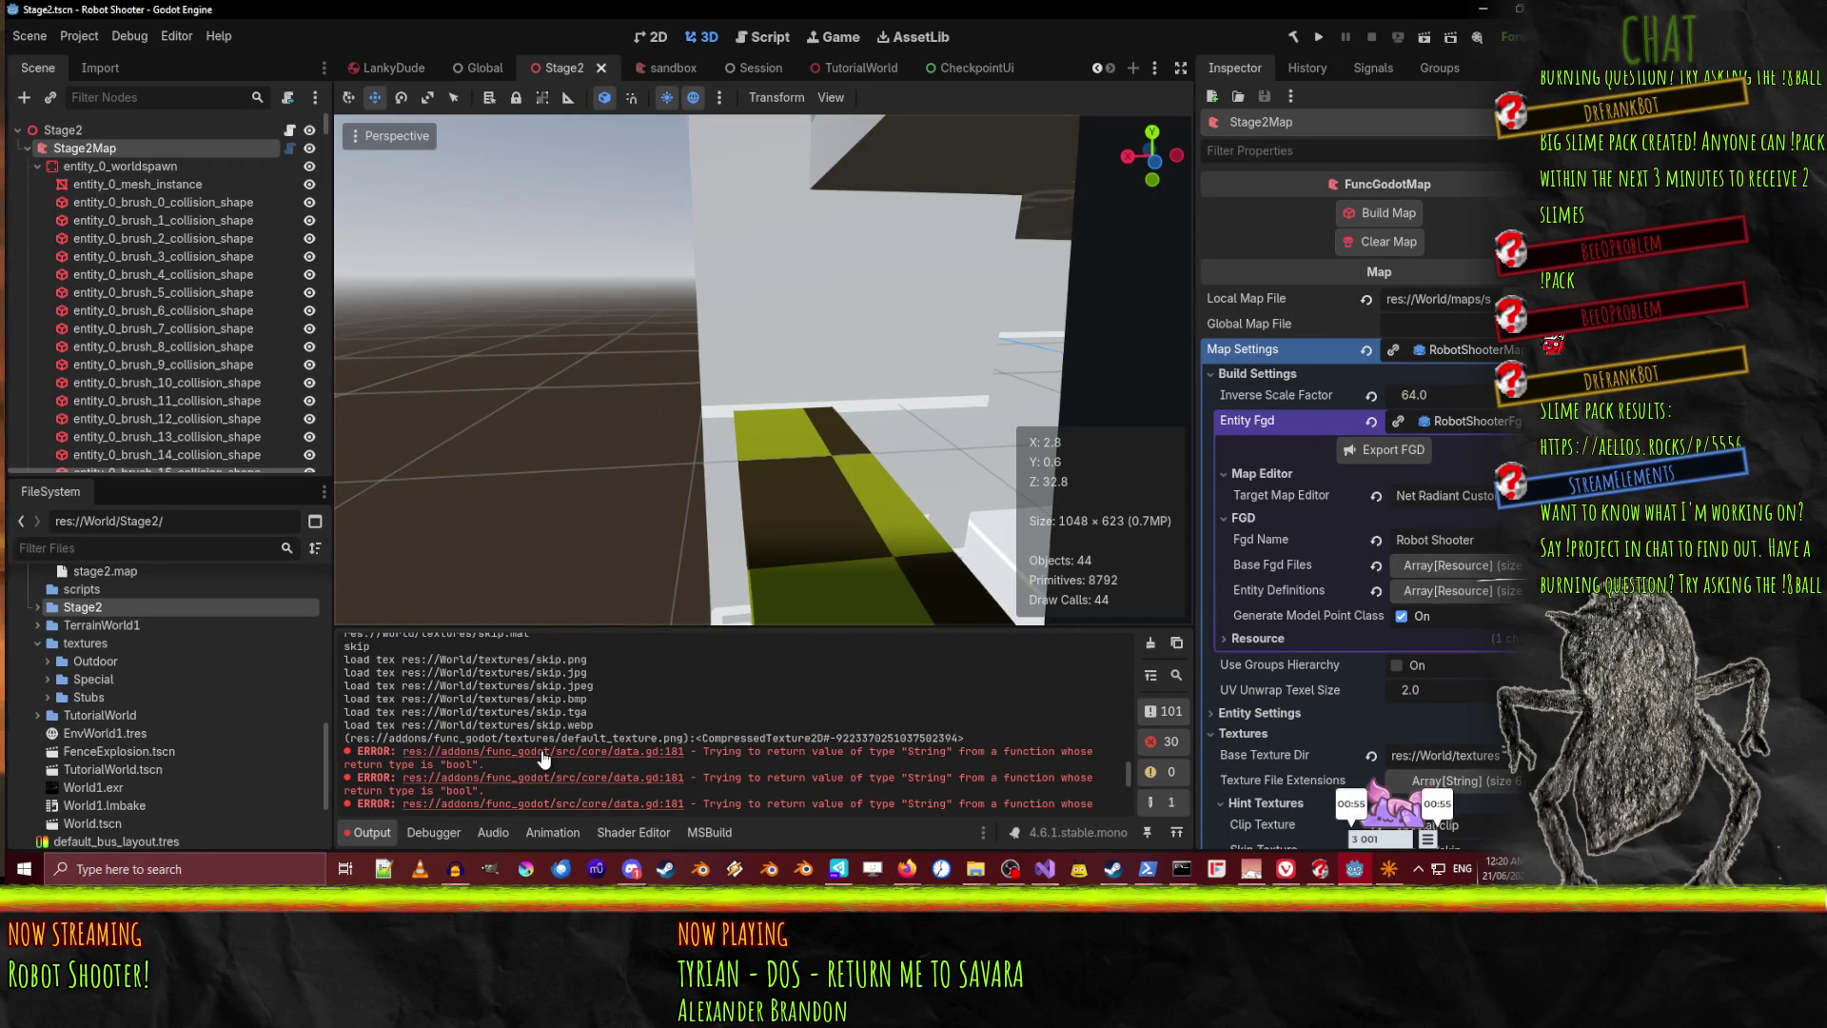
right_click(830, 418)
key(w)
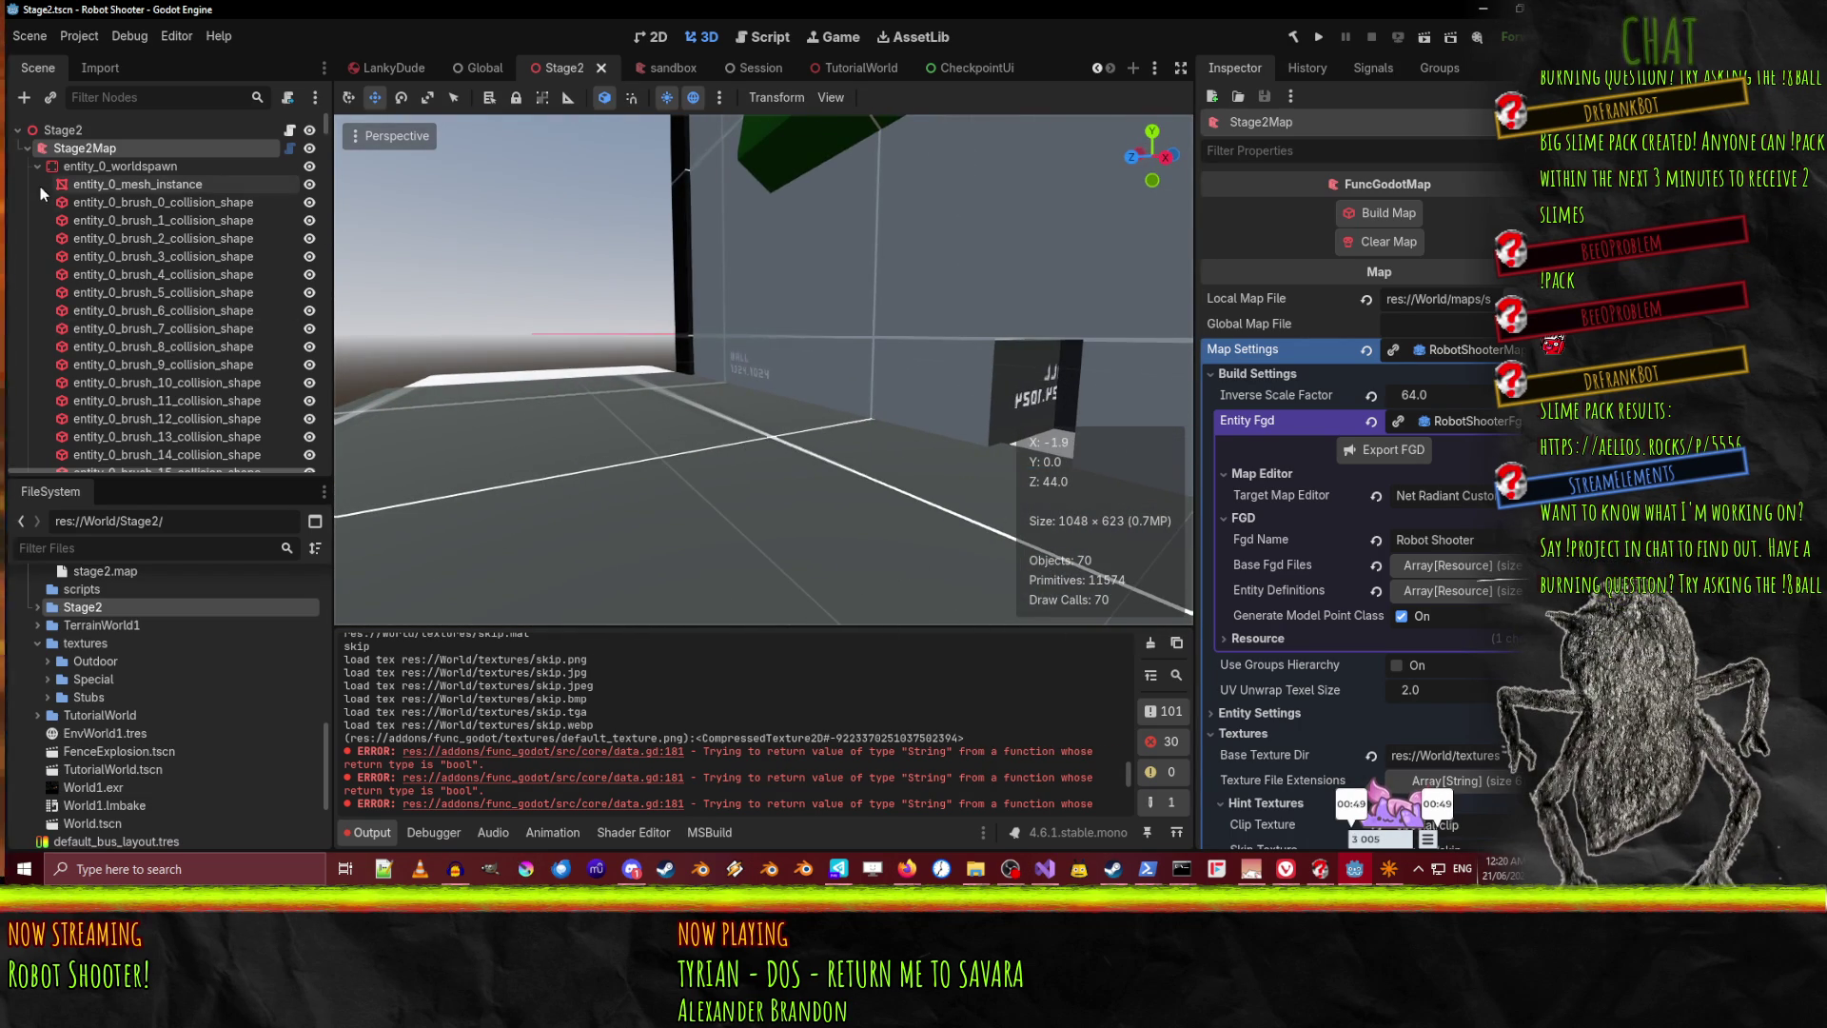
Collapse the worldspawn, floor and shaft entity nodes in the Scene tree
click(84, 198)
click(37, 166)
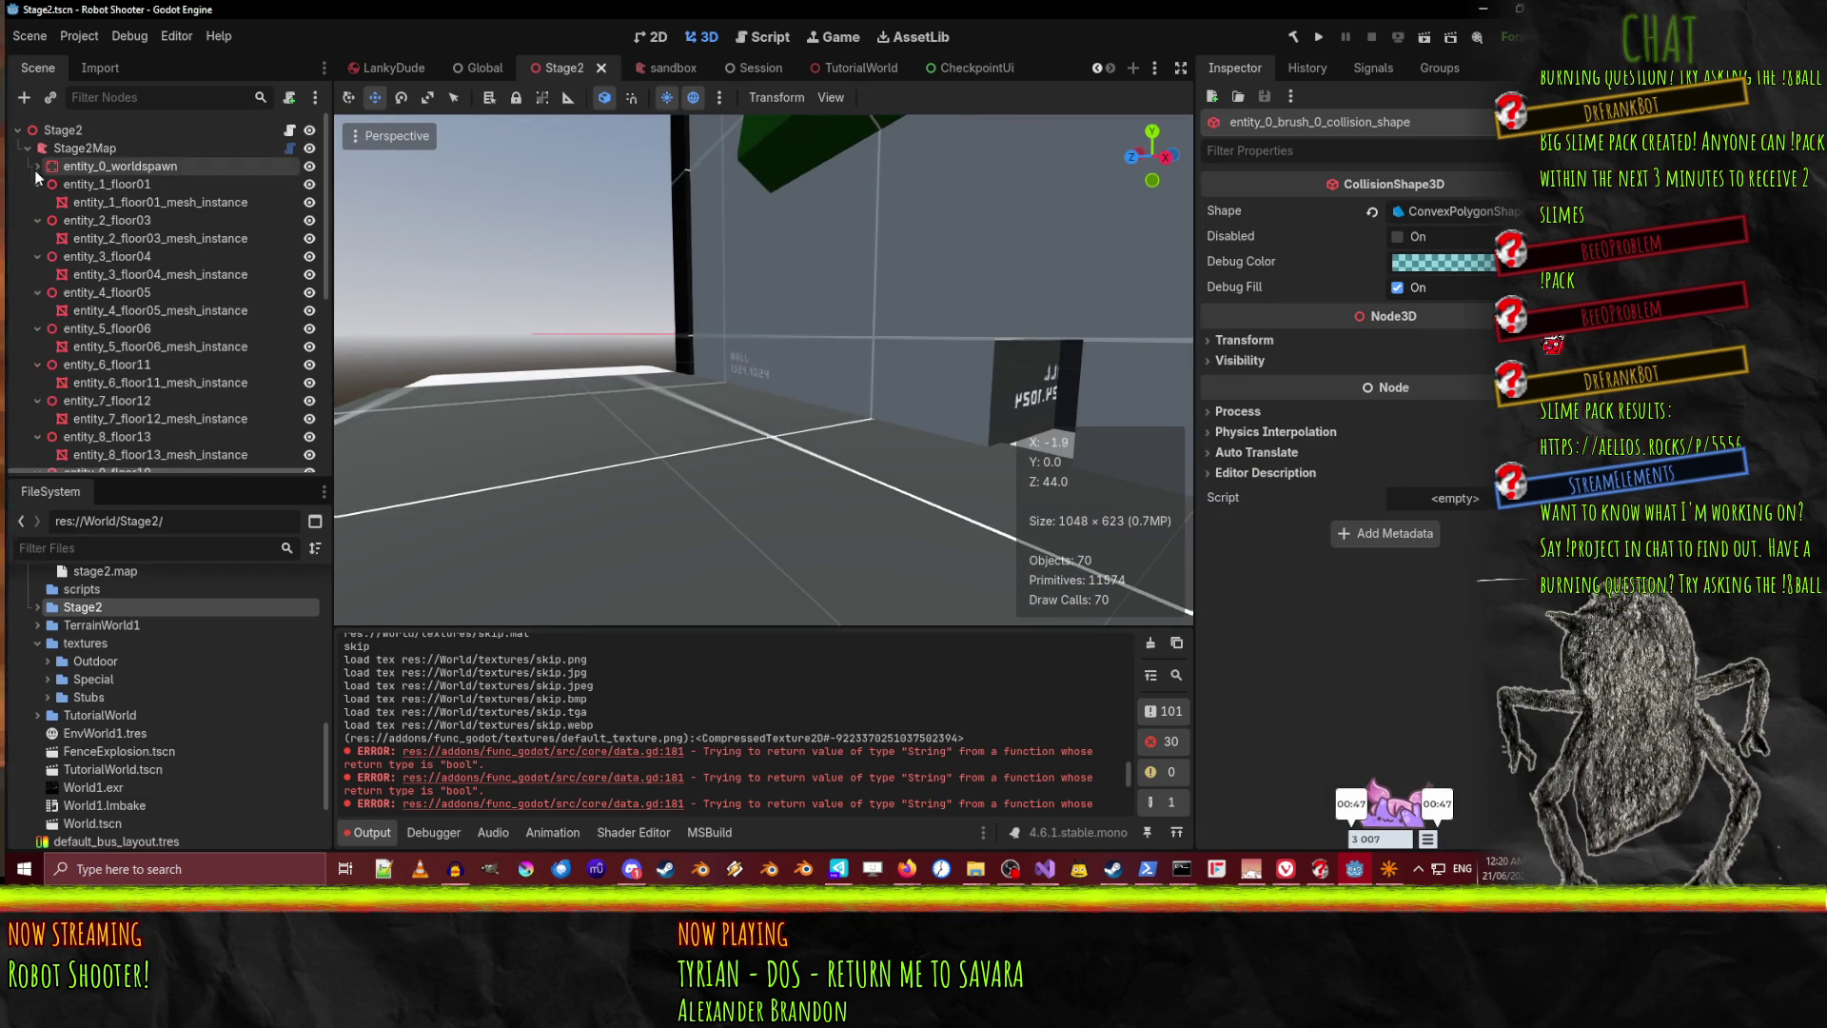
click(43, 200)
click(37, 201)
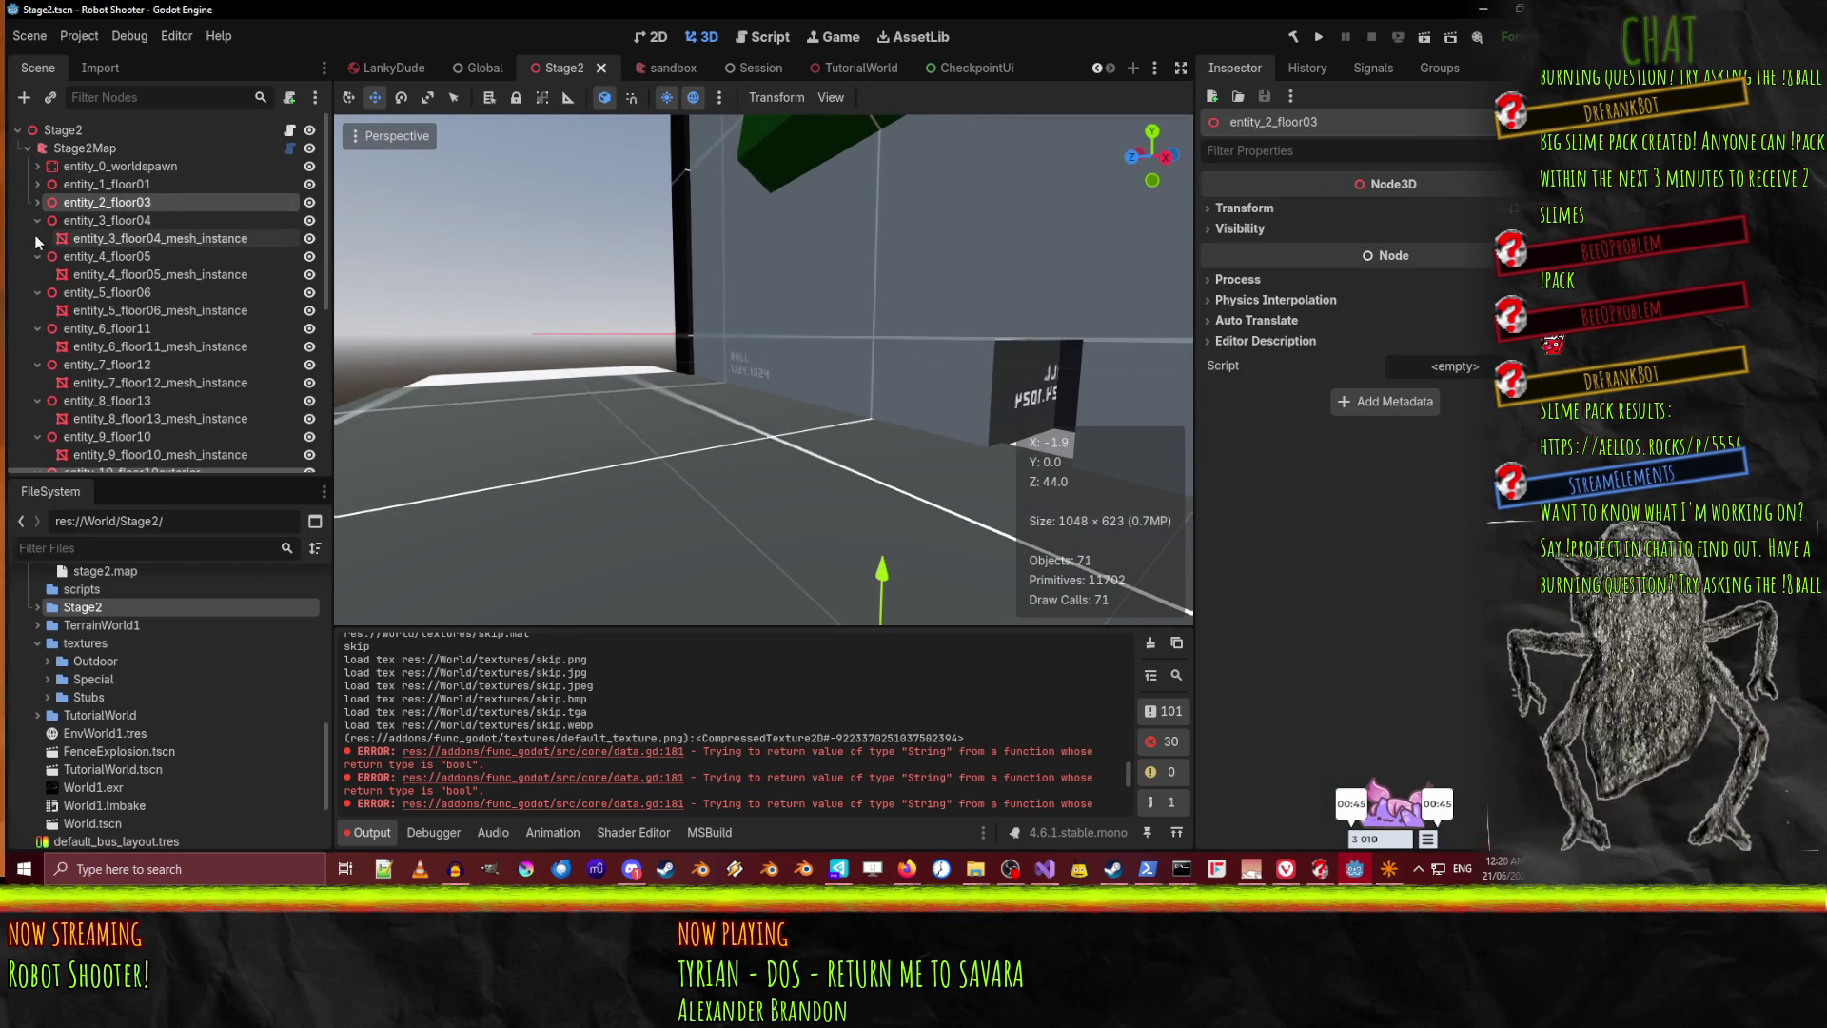
click(37, 220)
click(37, 238)
click(43, 257)
click(43, 272)
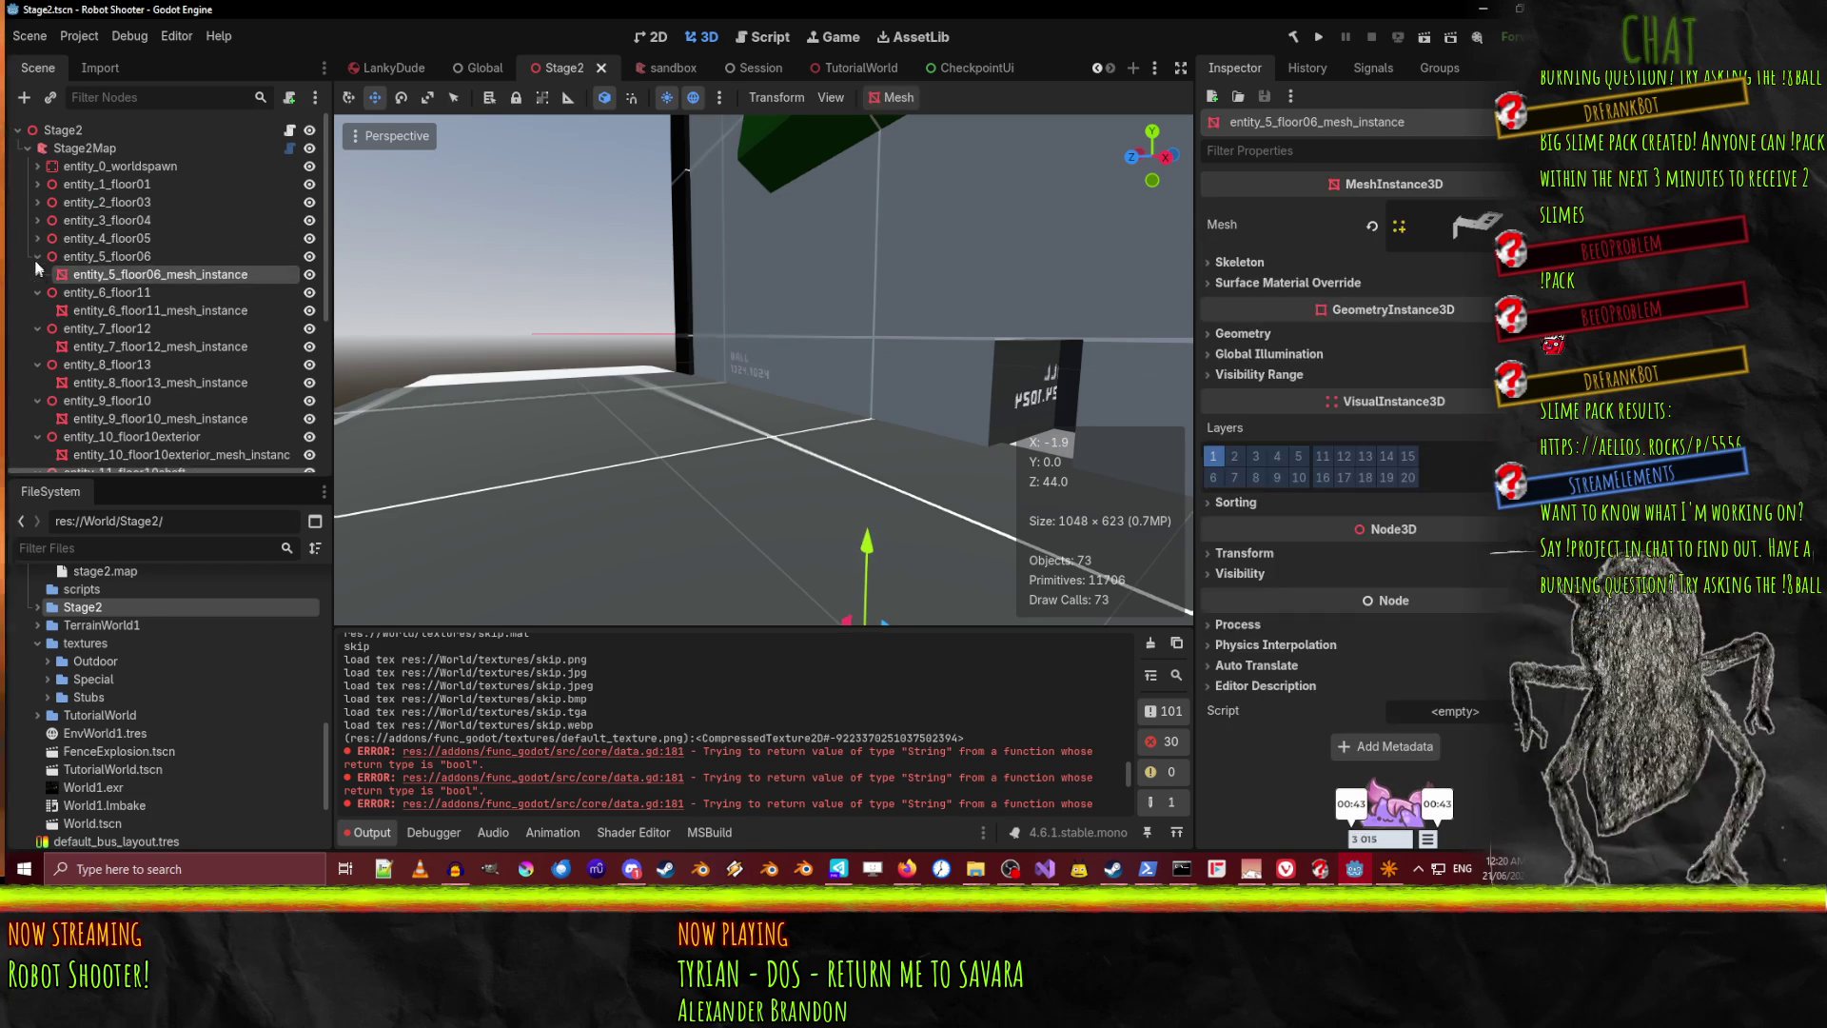
click(37, 256)
click(37, 274)
click(37, 292)
click(37, 310)
click(37, 328)
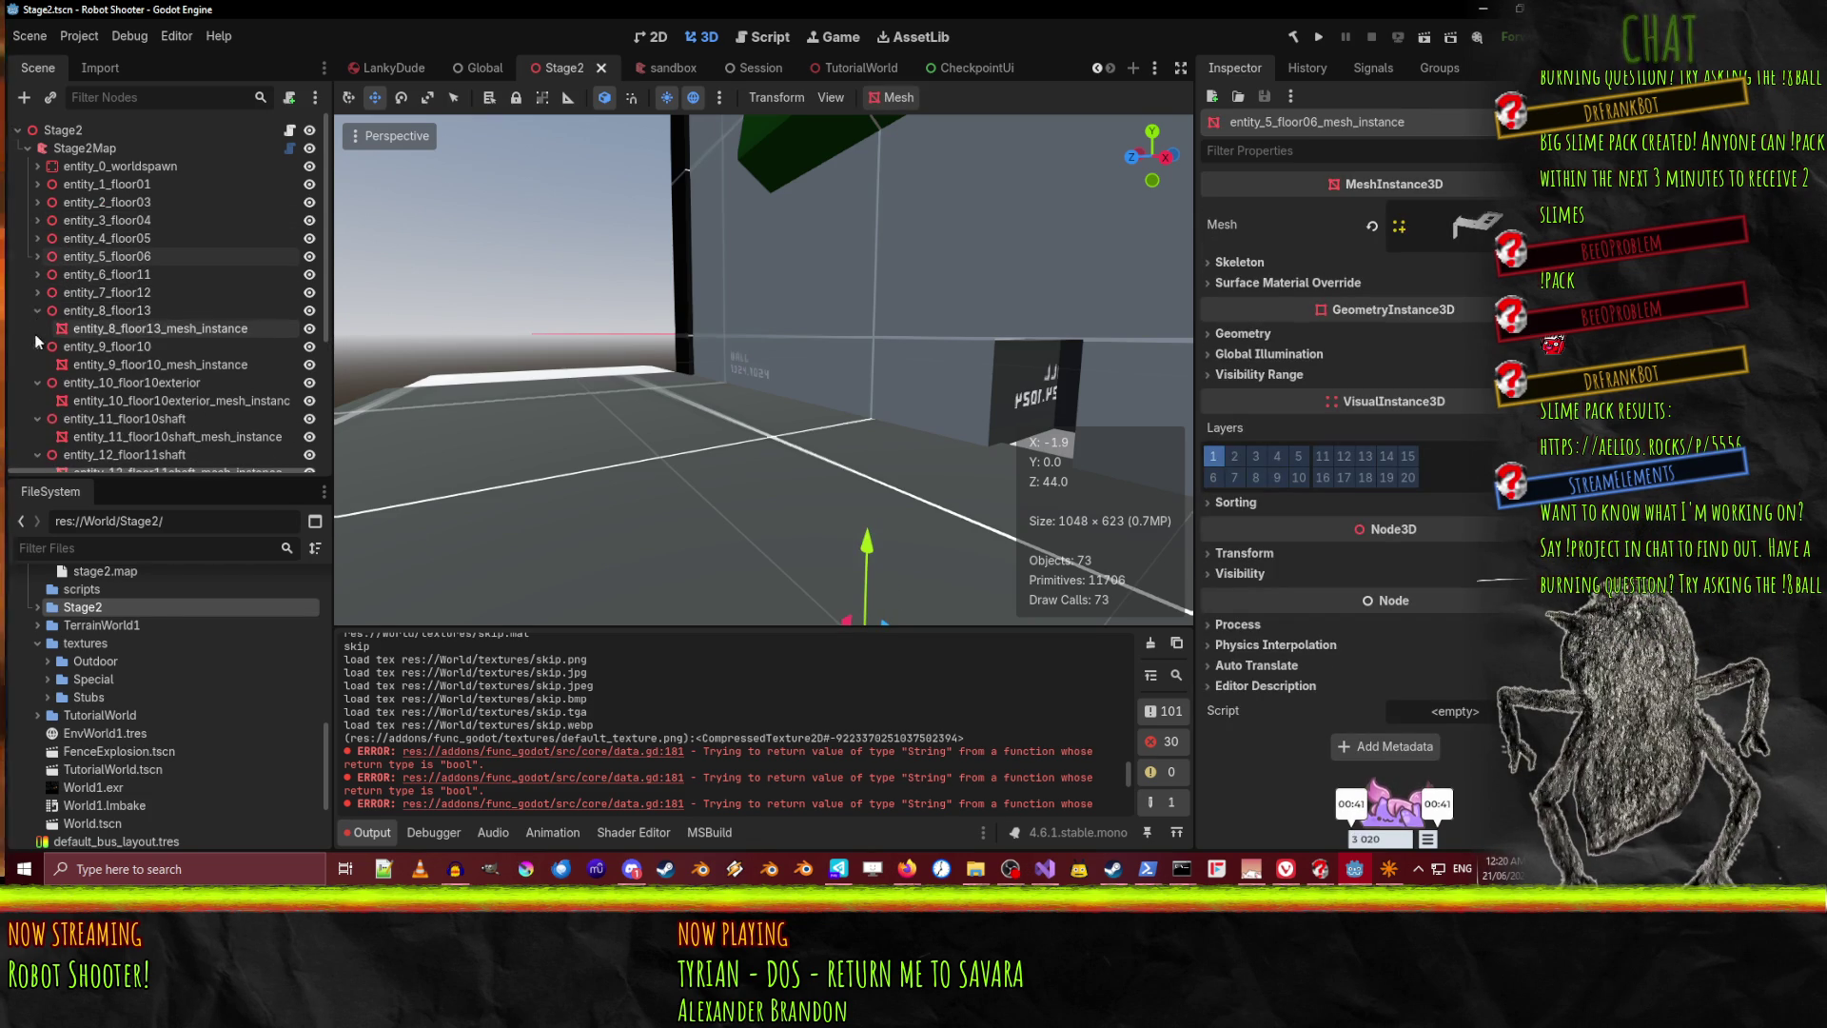
click(37, 346)
click(37, 365)
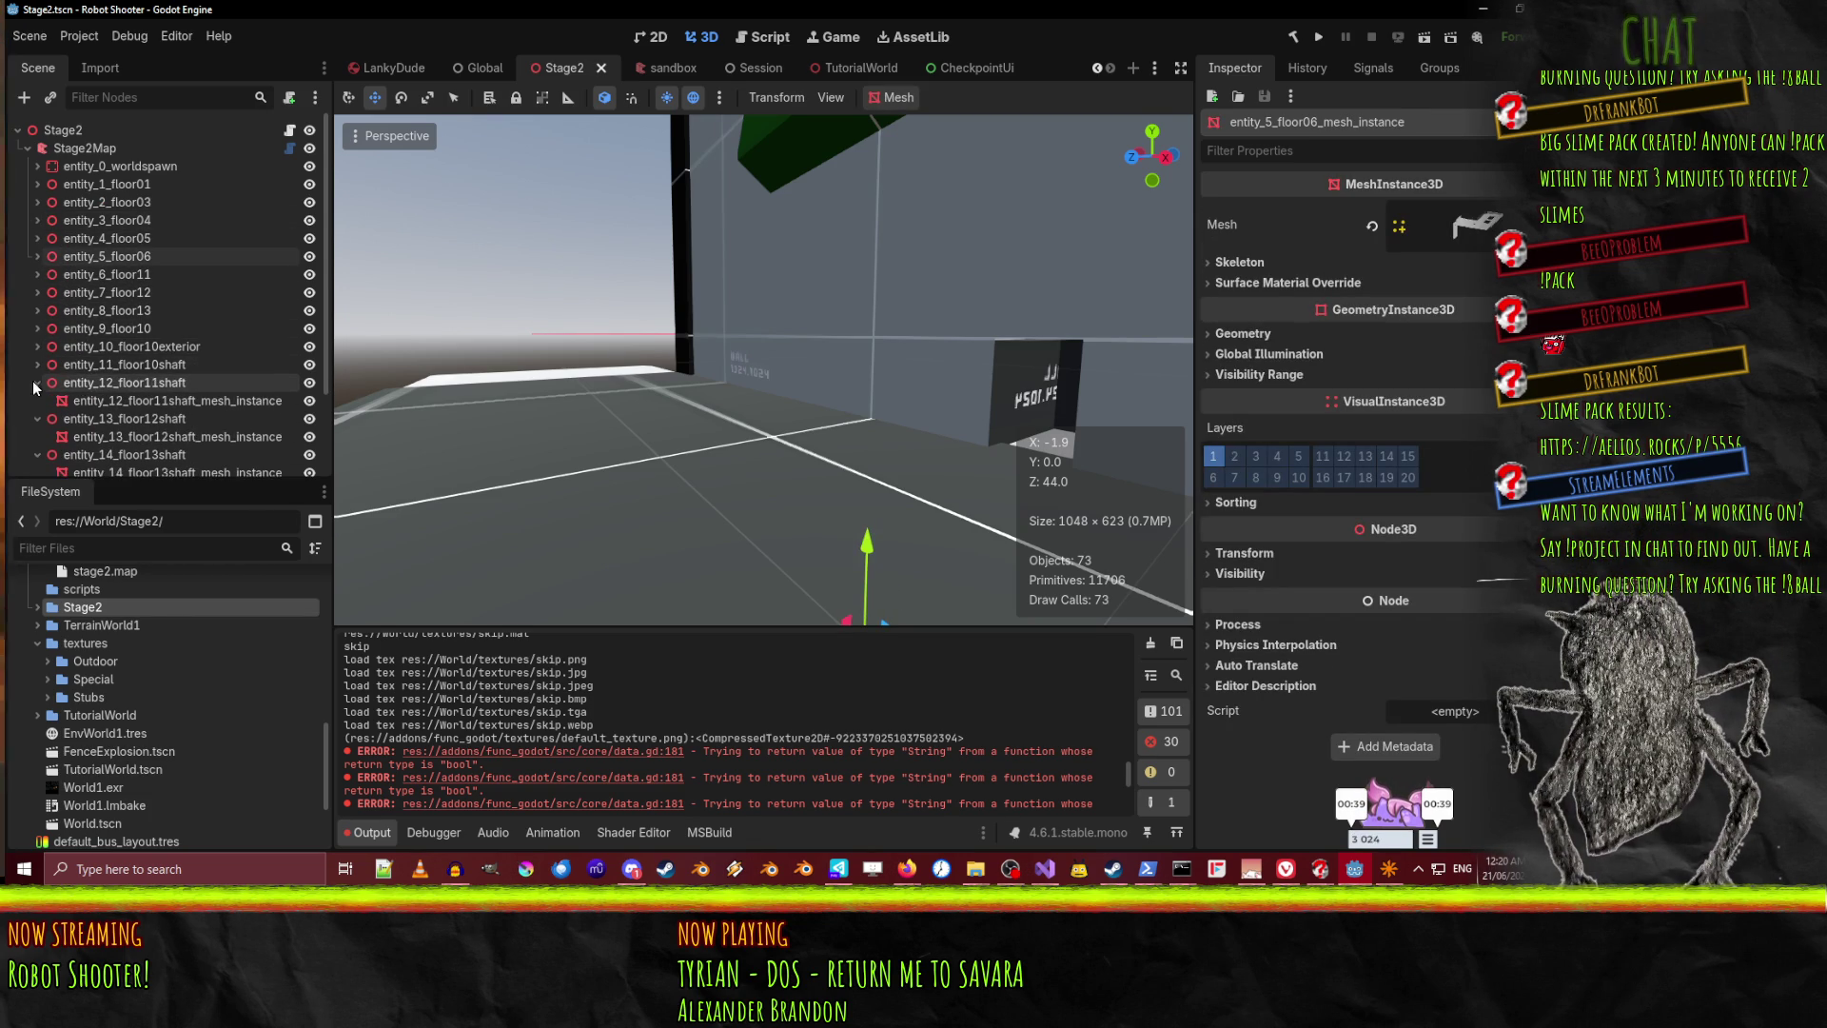
click(37, 382)
click(37, 400)
click(32, 435)
click(37, 419)
click(37, 435)
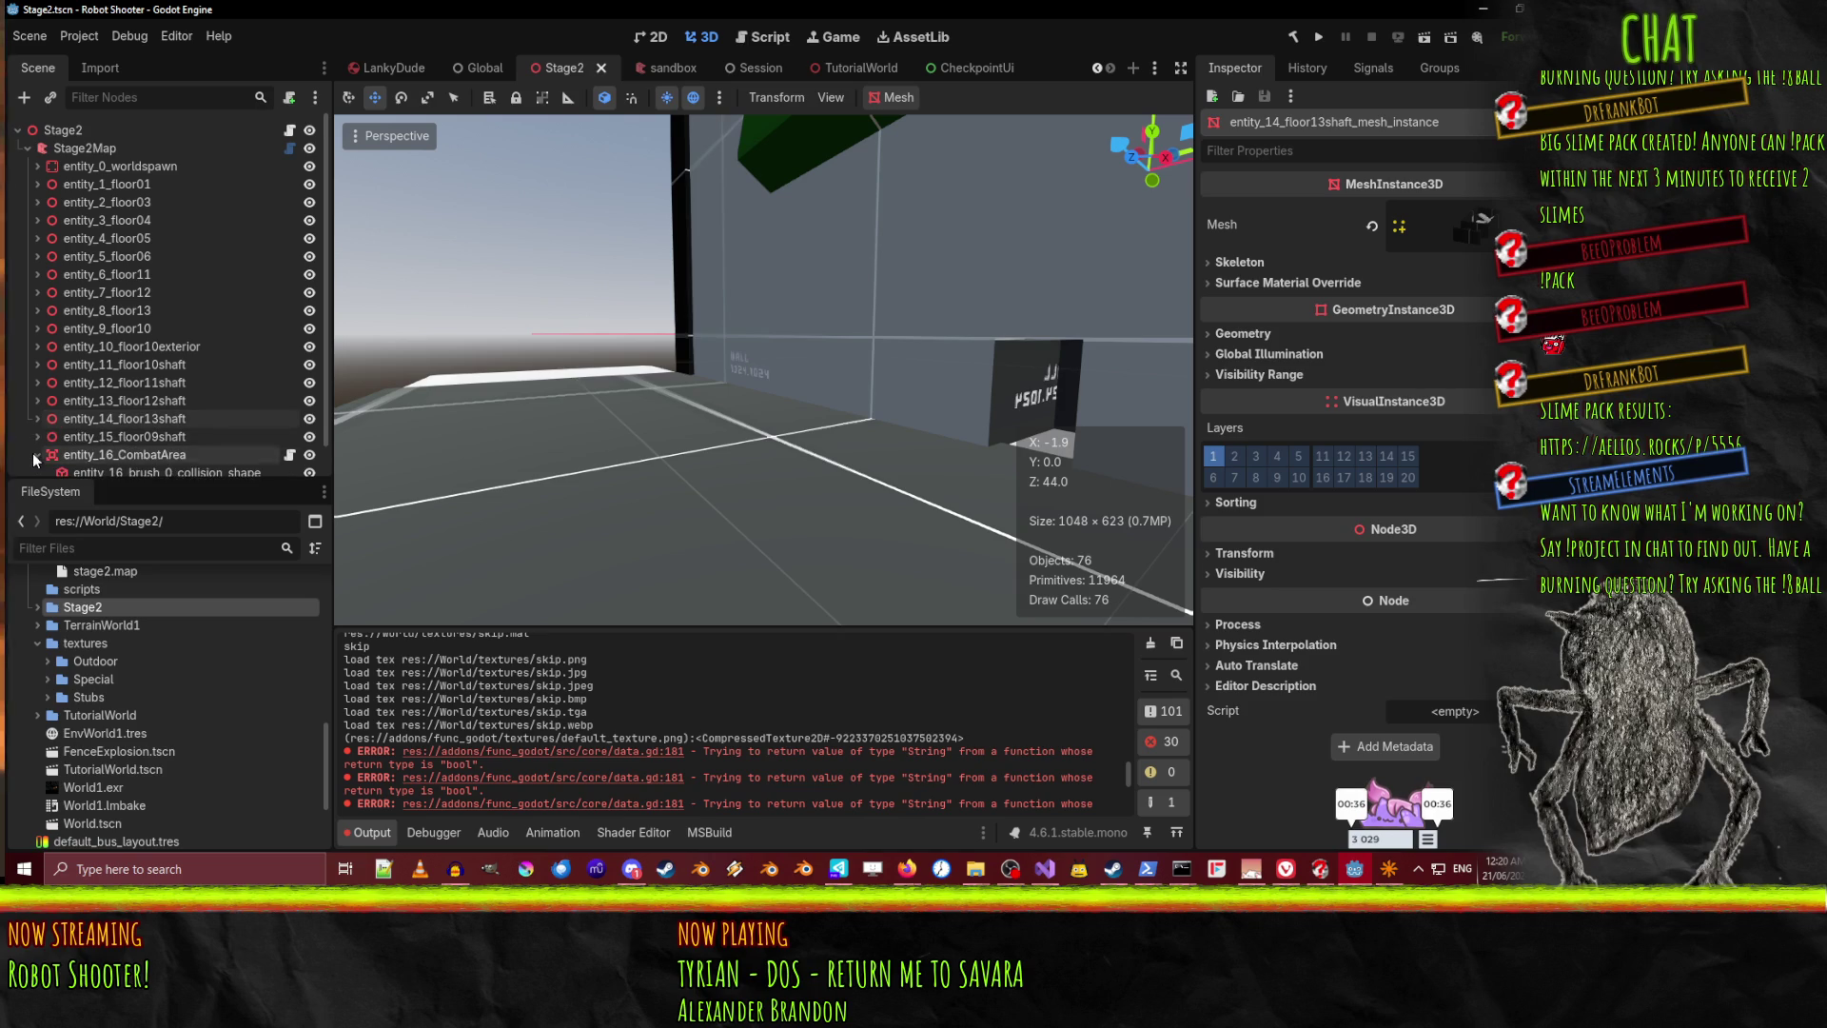
Select entity_16_CombatArea's collision shape, enable View Gizmos, and fly the camera to its box
click(124, 455)
click(209, 470)
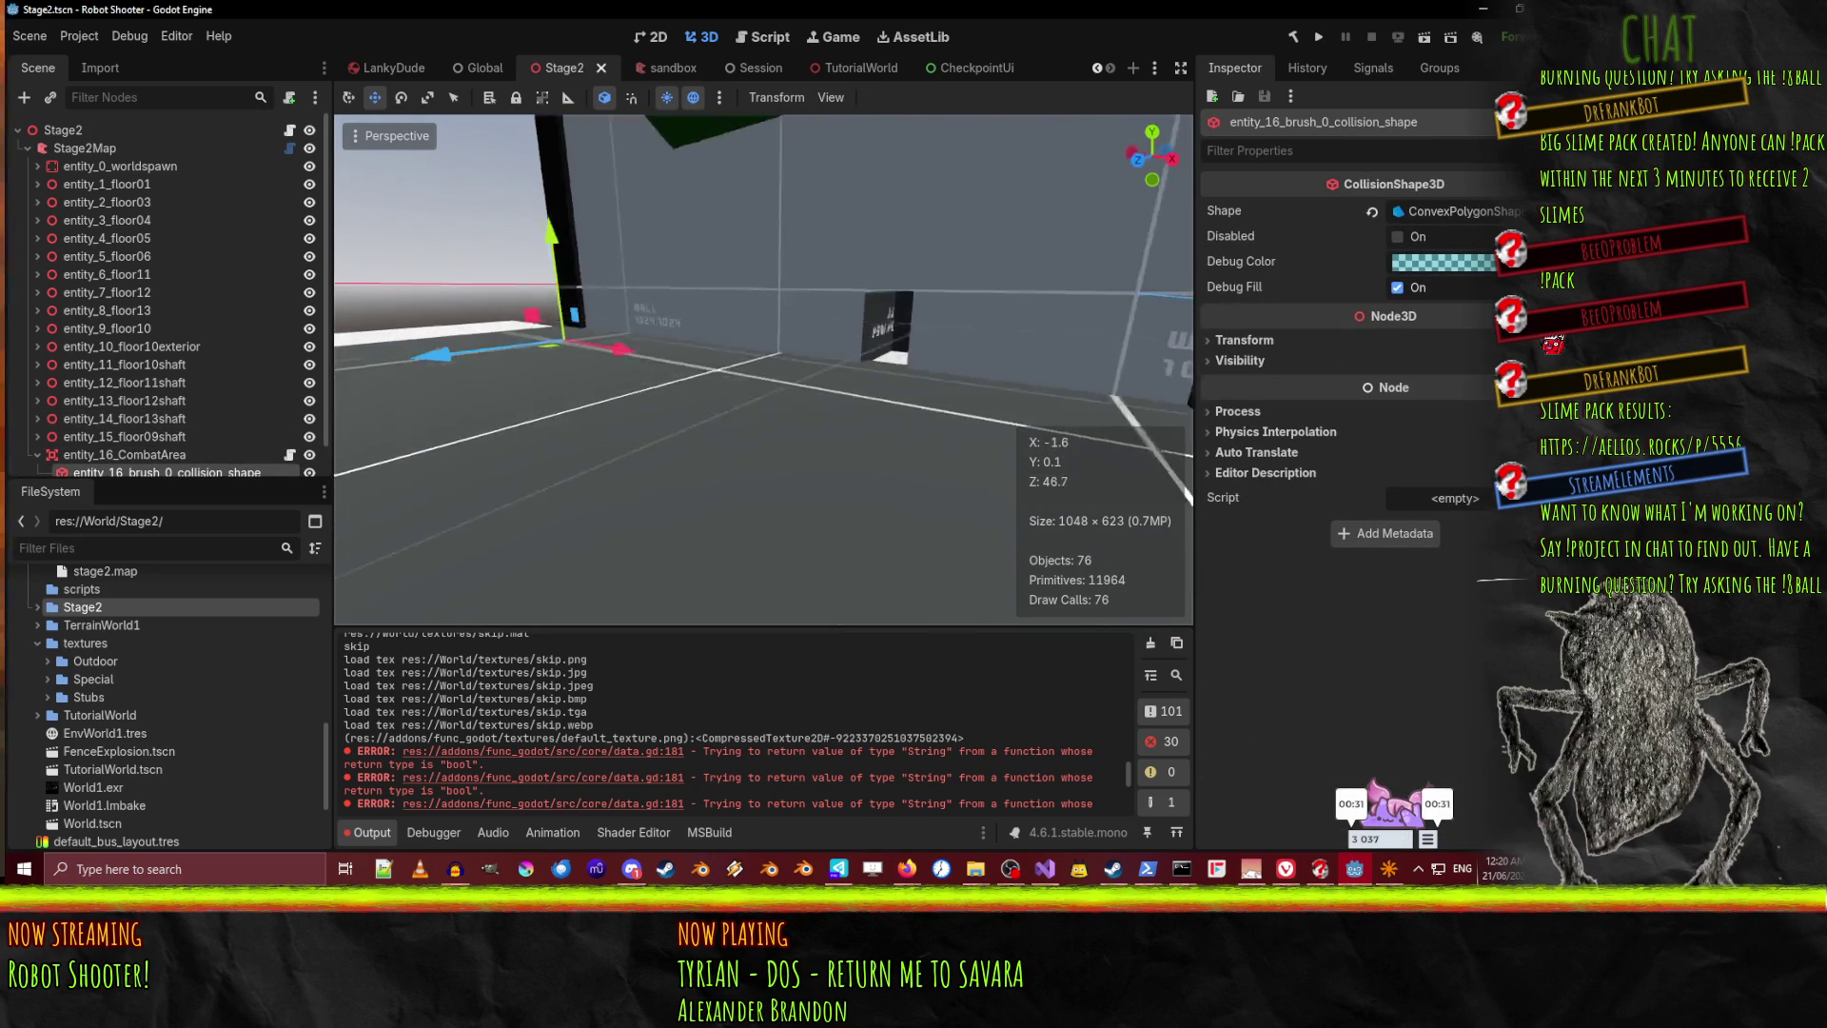
click(390, 136)
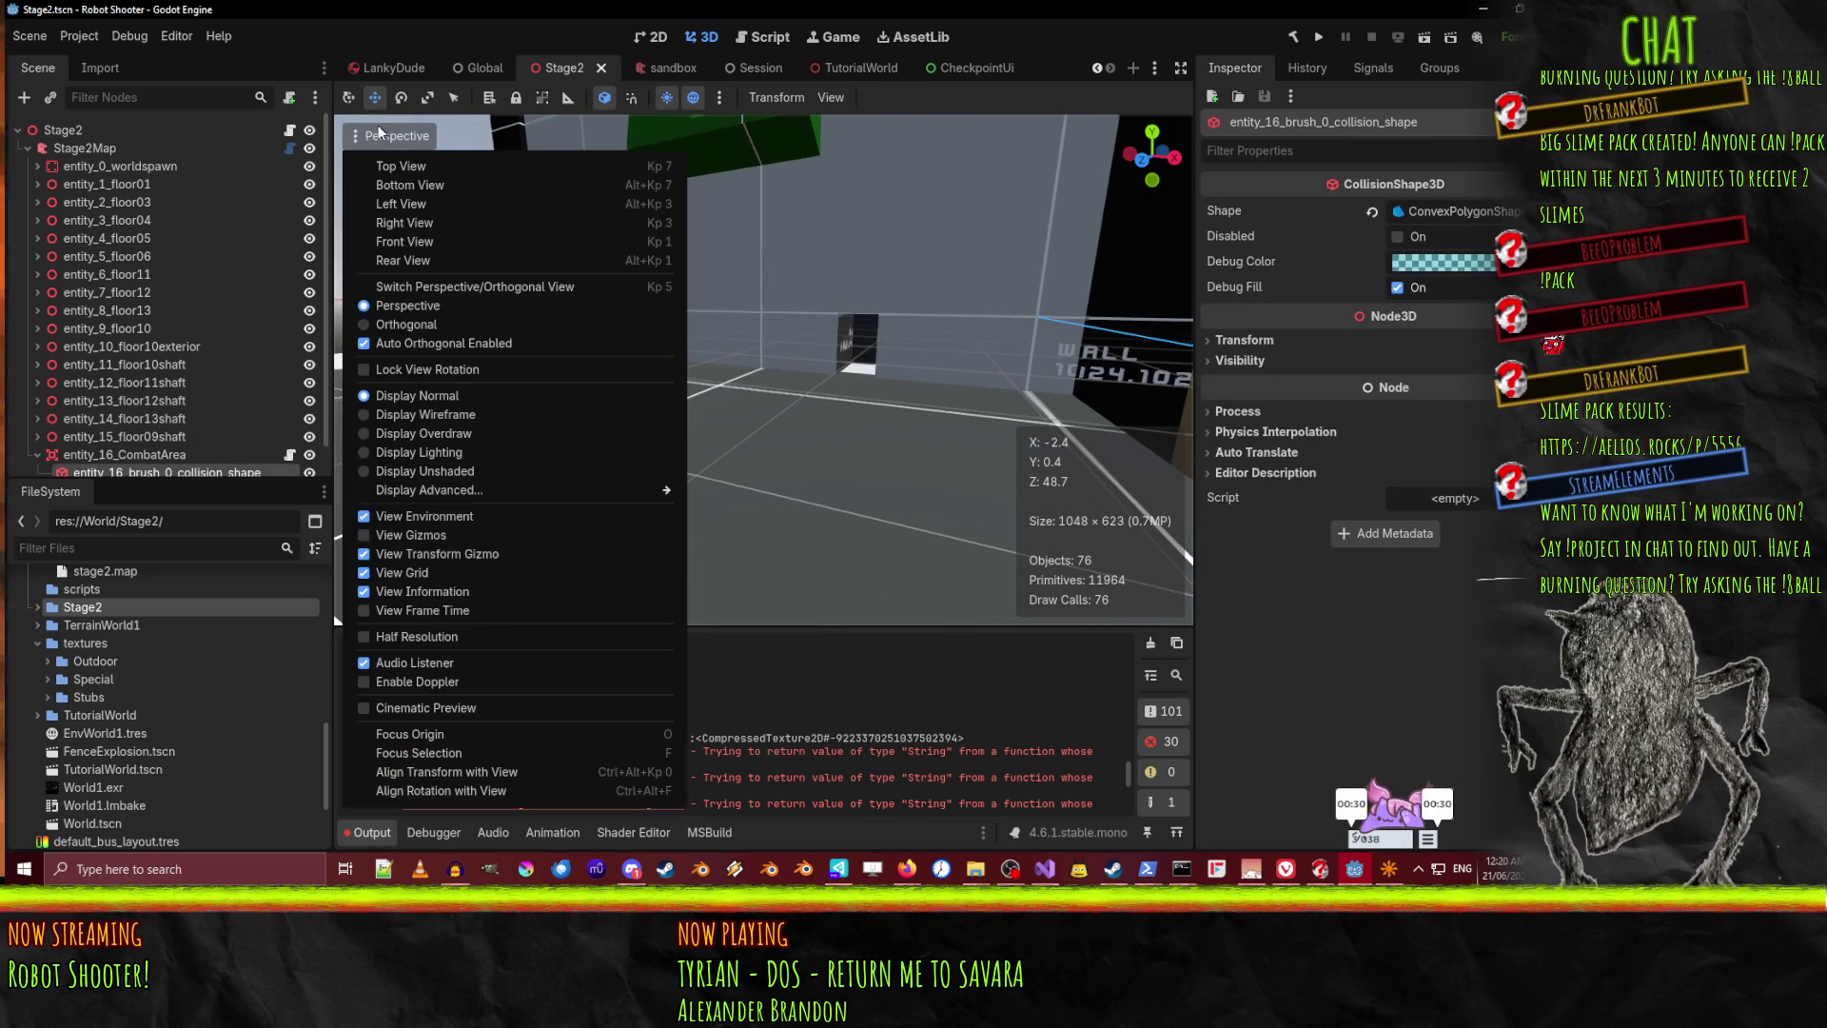
click(398, 534)
click(836, 421)
key(a)
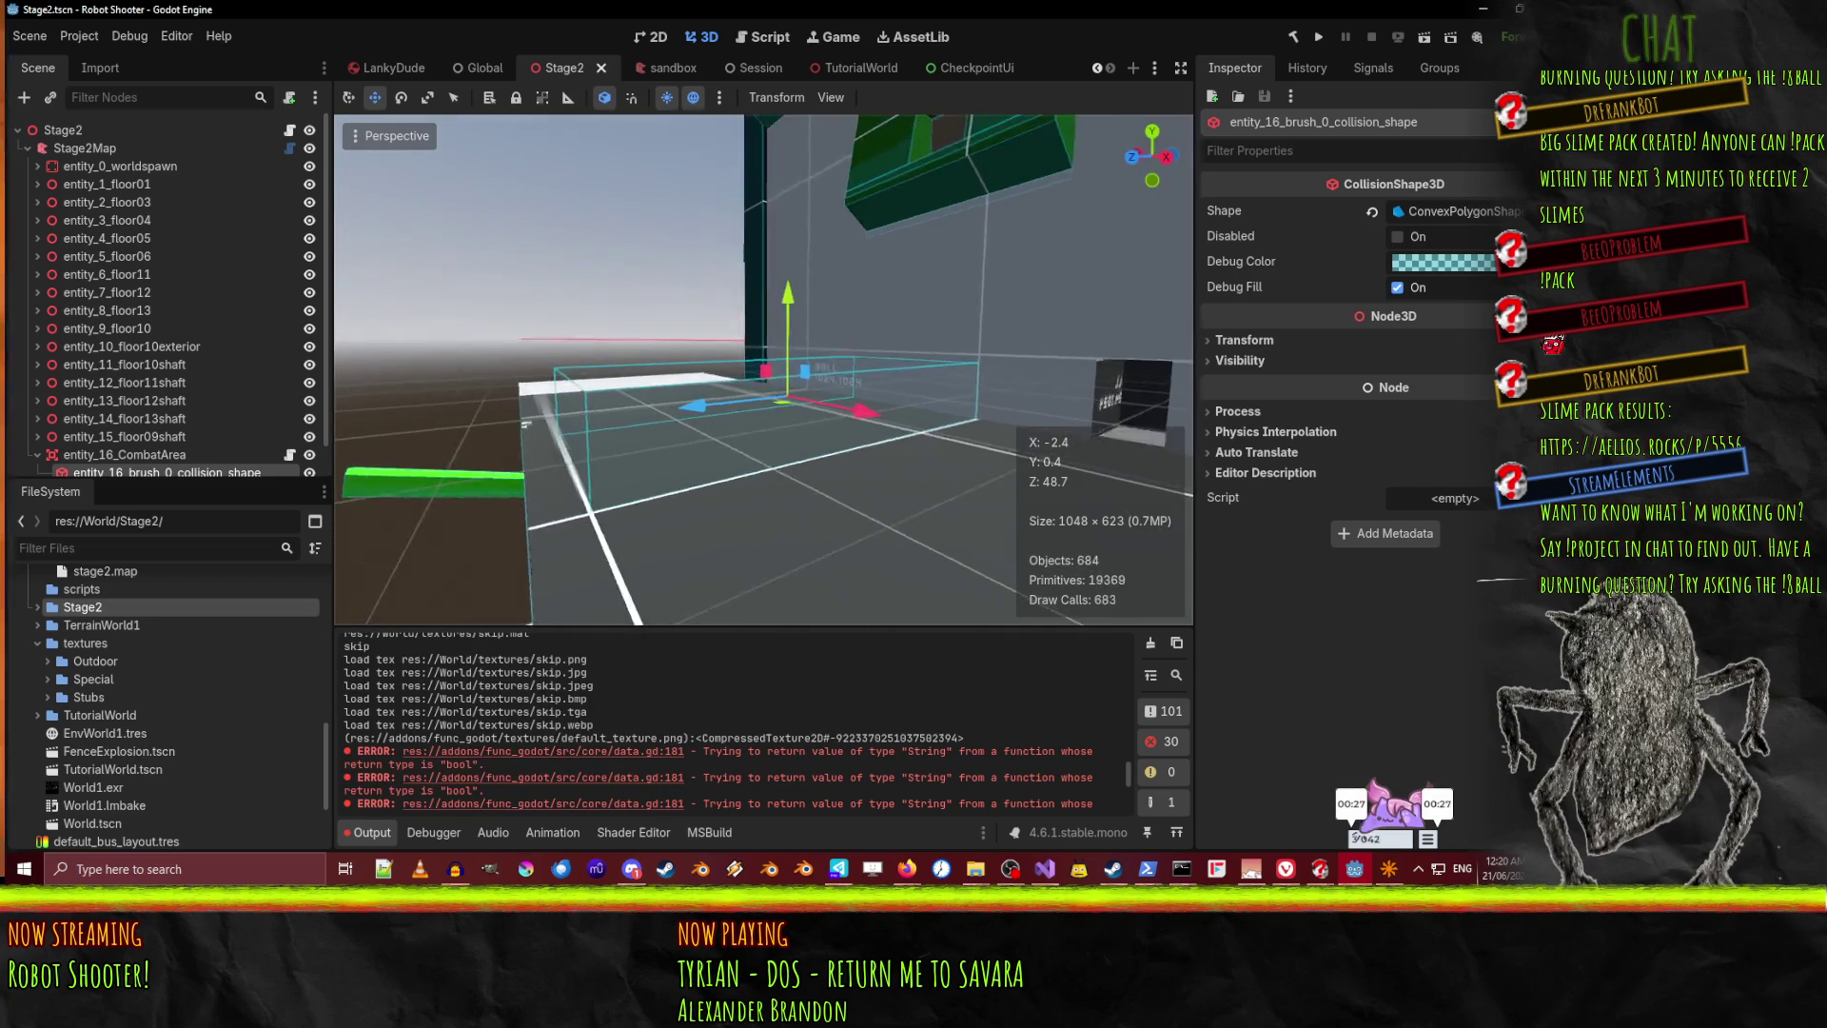
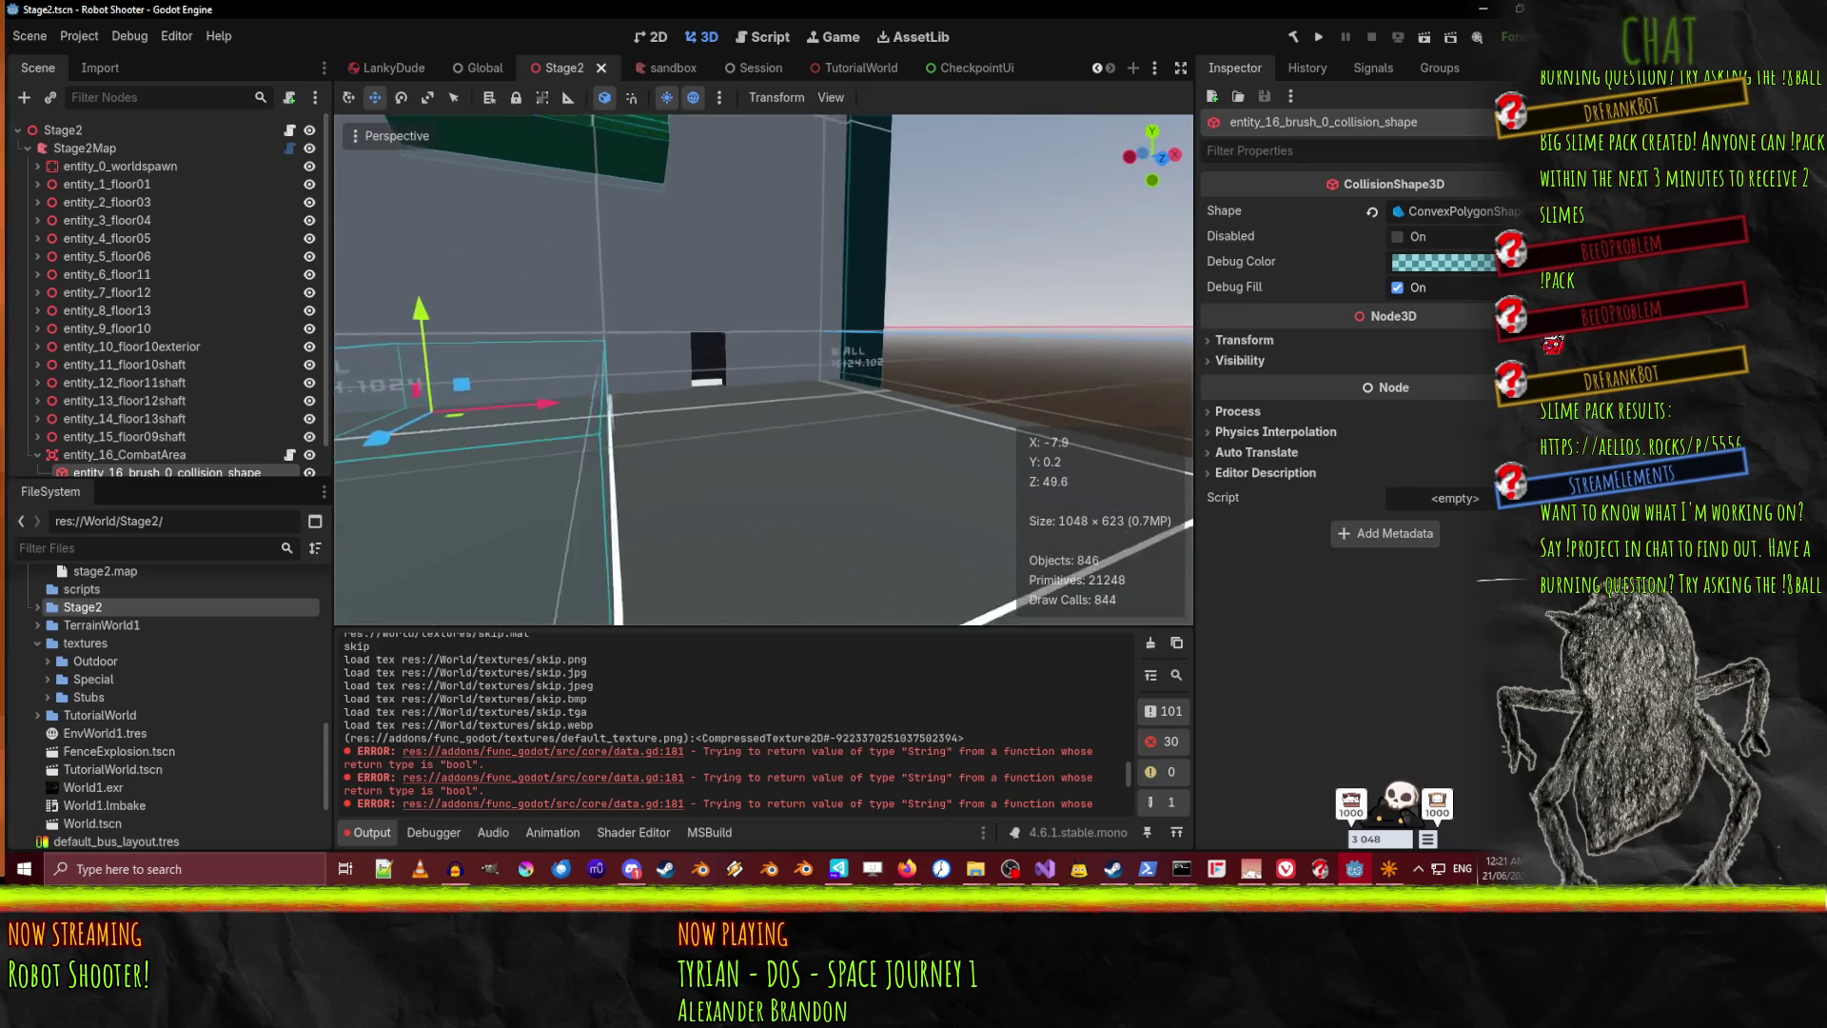
Fly the Godot viewport toward the wall, then bring NetRadiant back to the front
key(w)
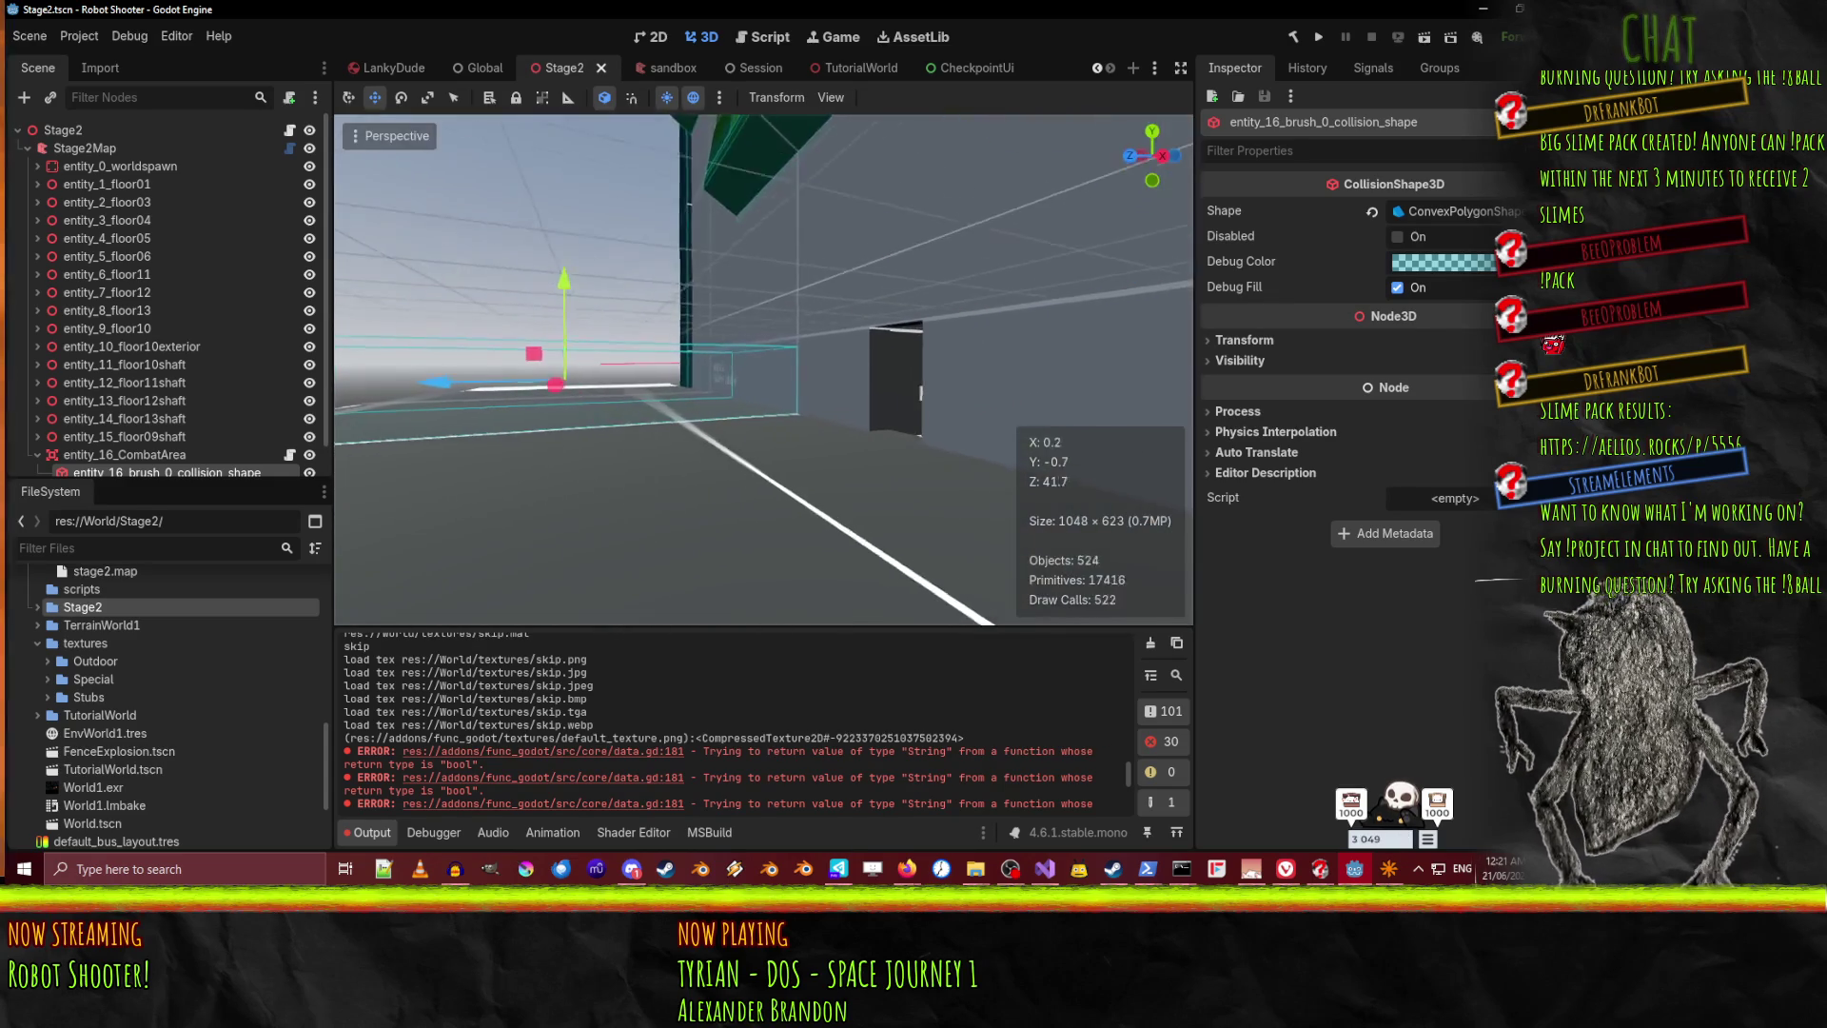
click(1389, 869)
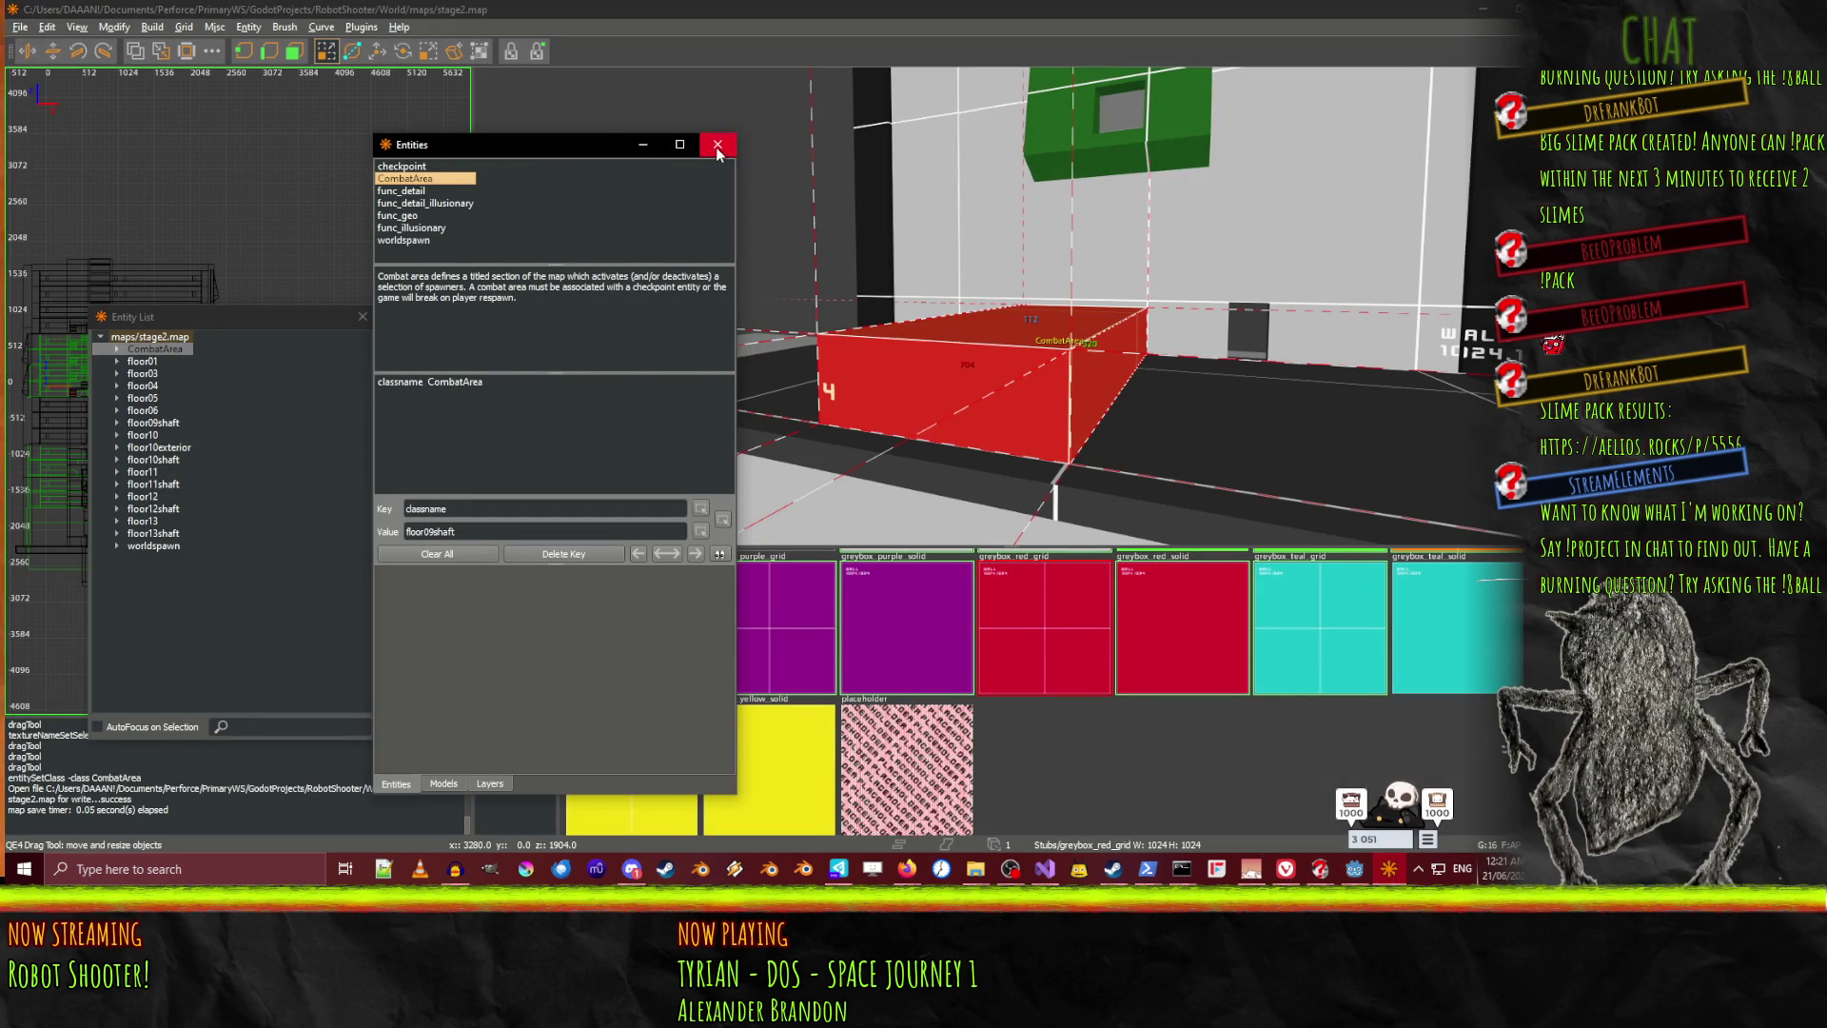
Close the Entities window and select the red CombatArea box in the 3D view
click(718, 146)
key(Escape)
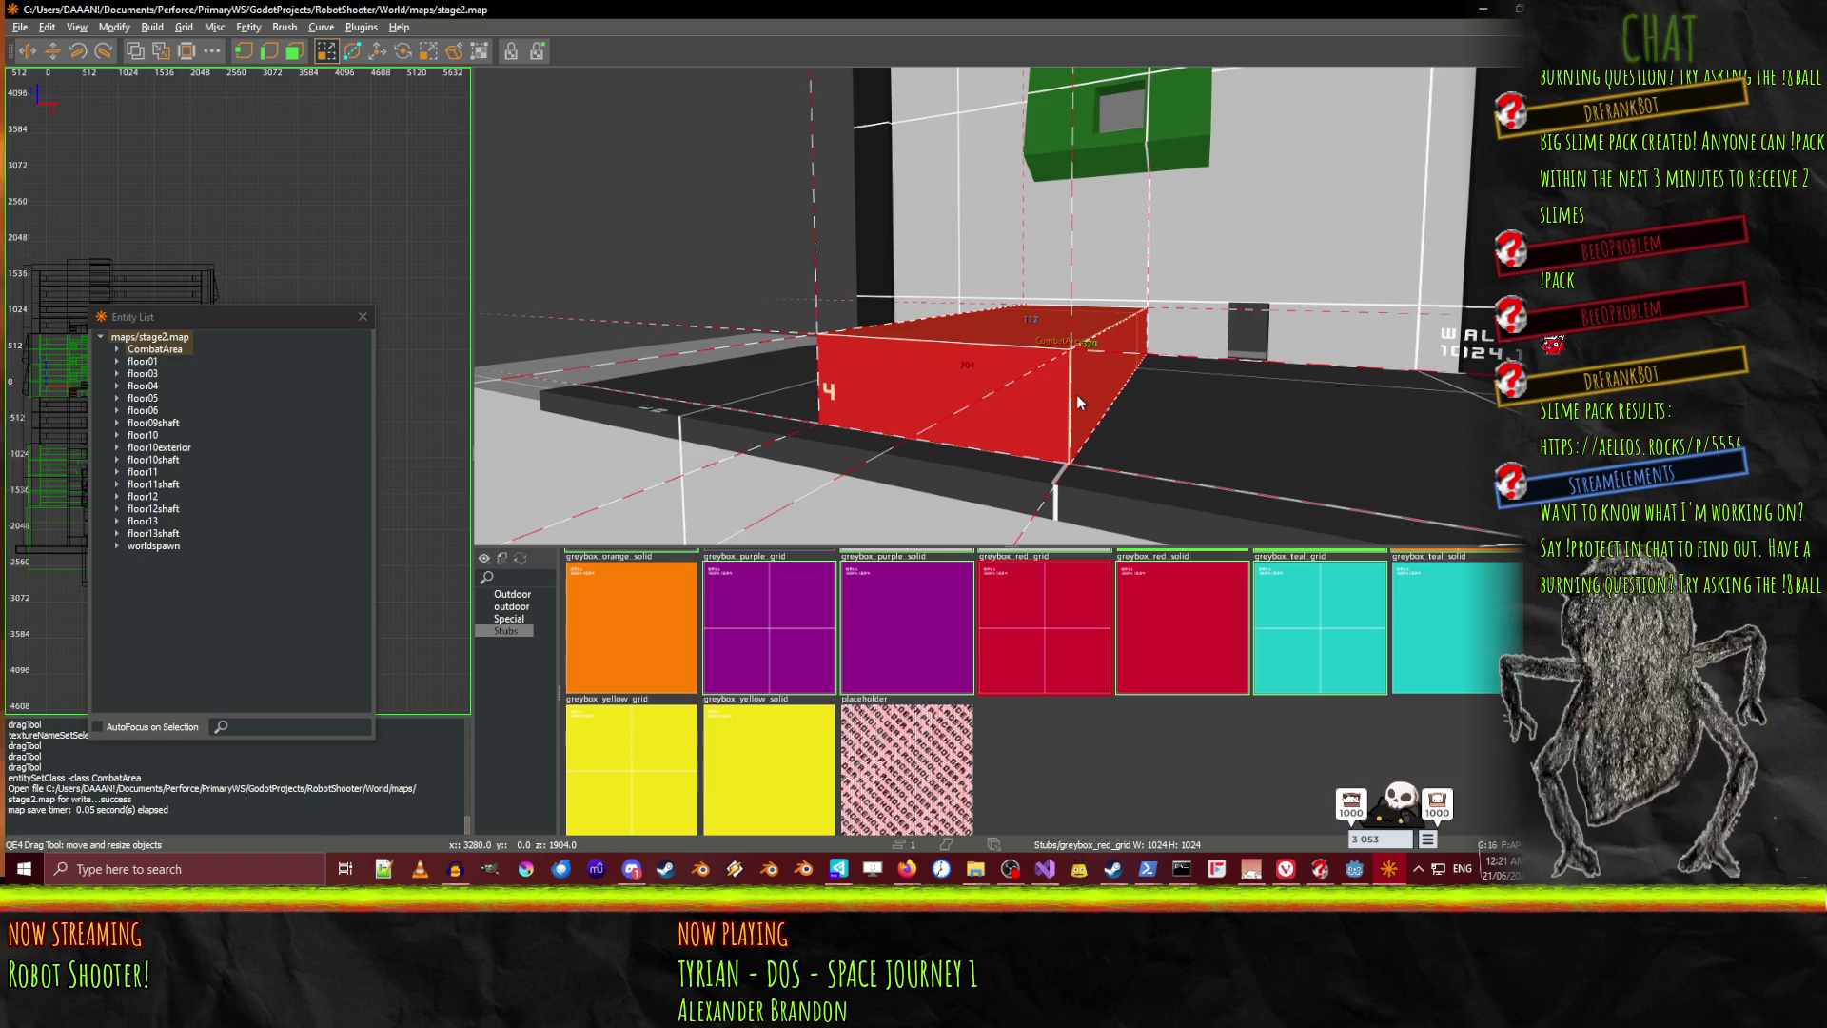
key(w)
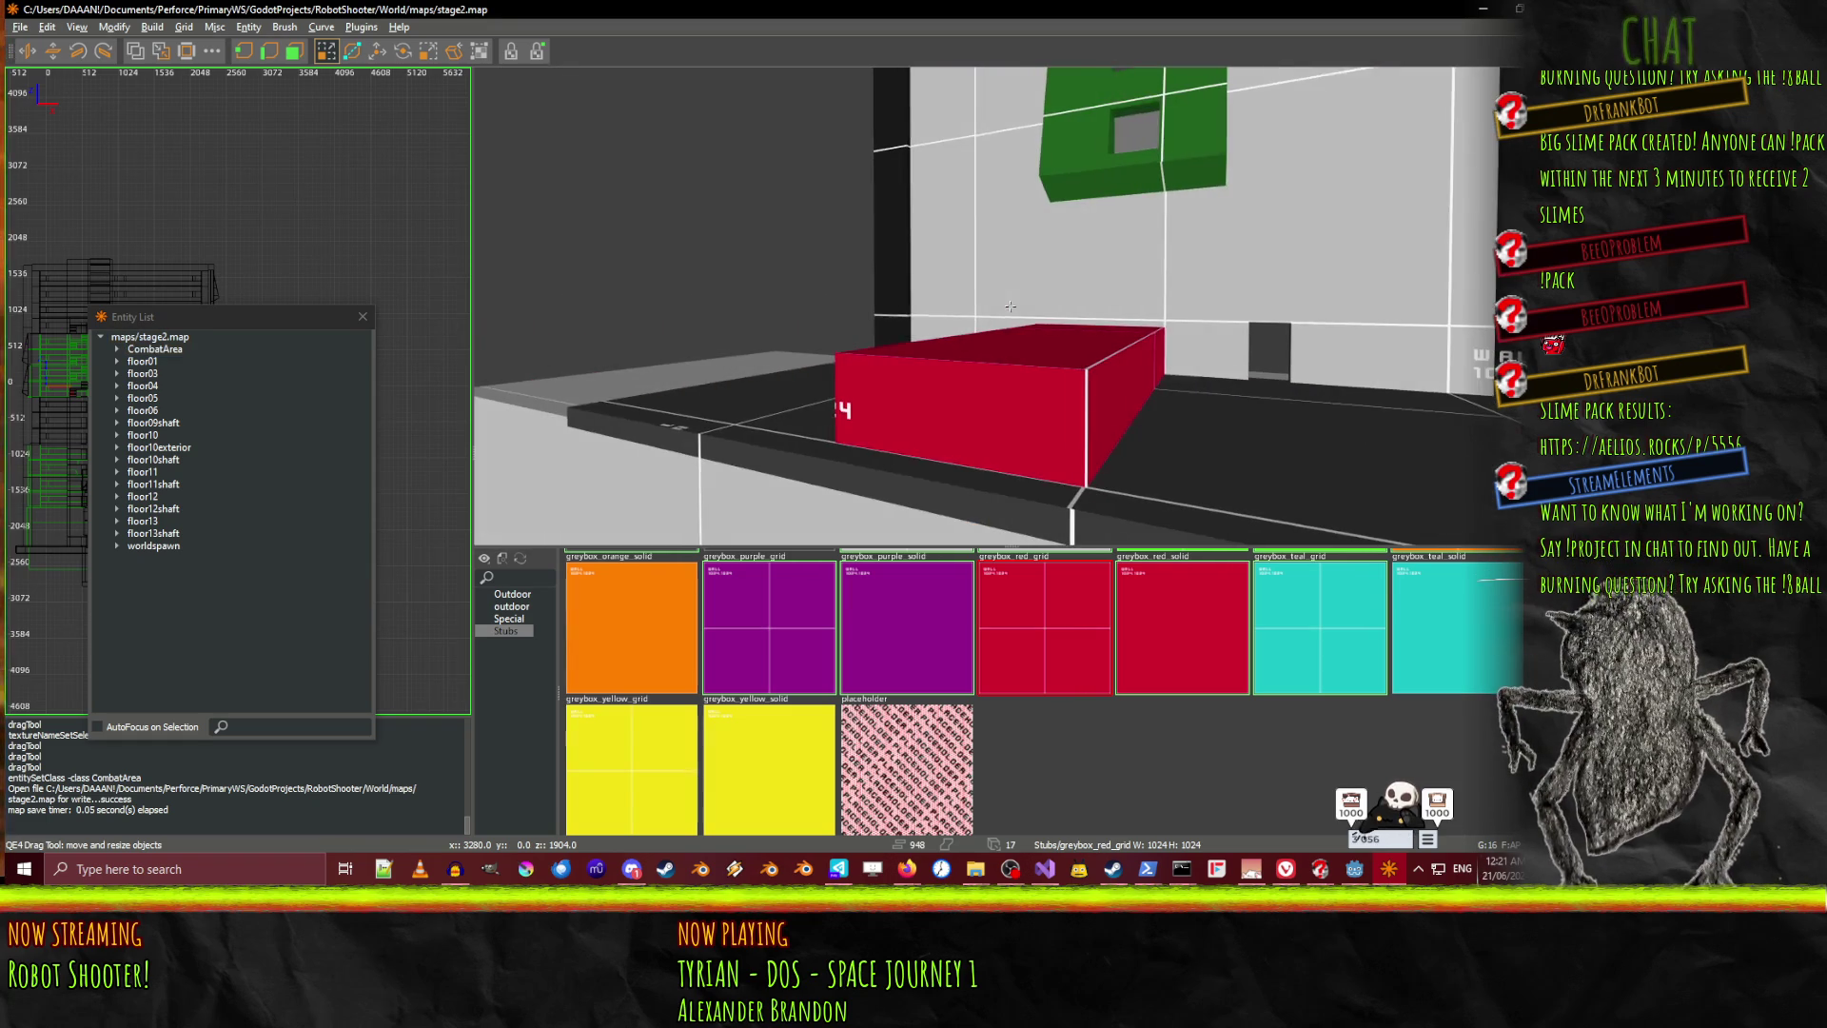
click(993, 395)
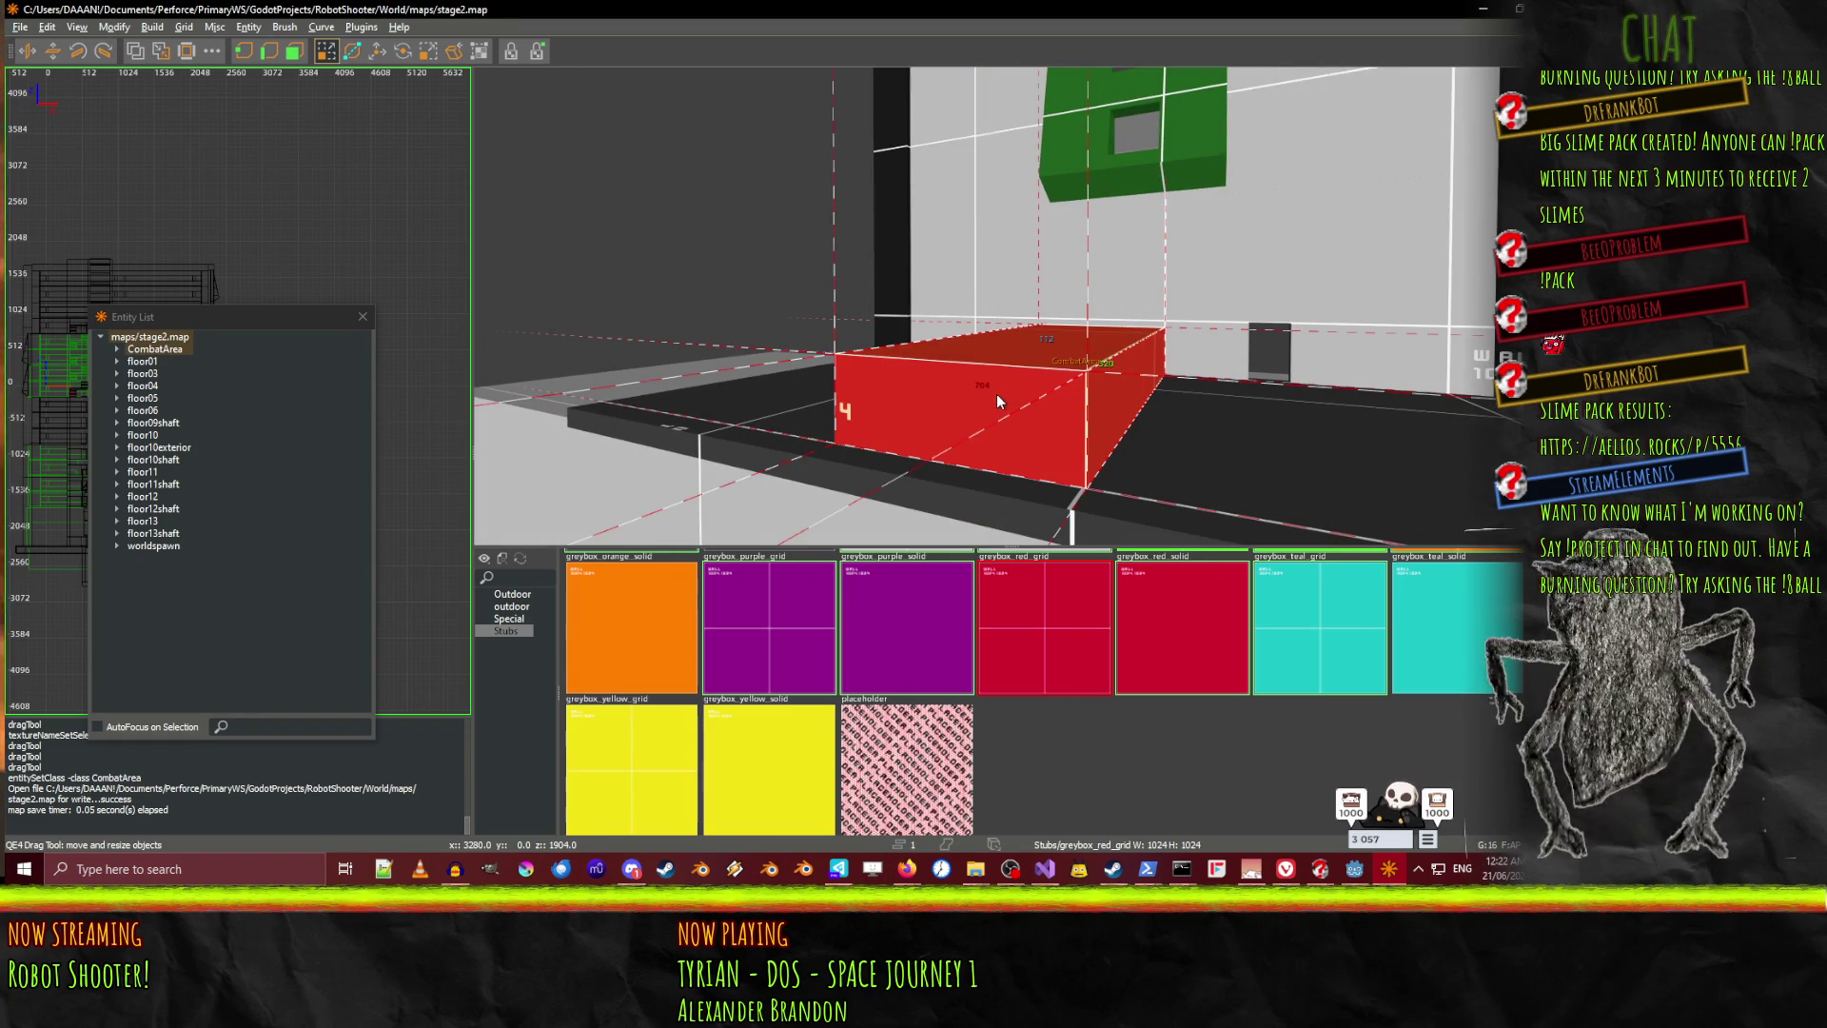
Change the box's classname to 'SPWAN SHIT', save stage2.map and return to Godot
key(n)
click(430, 382)
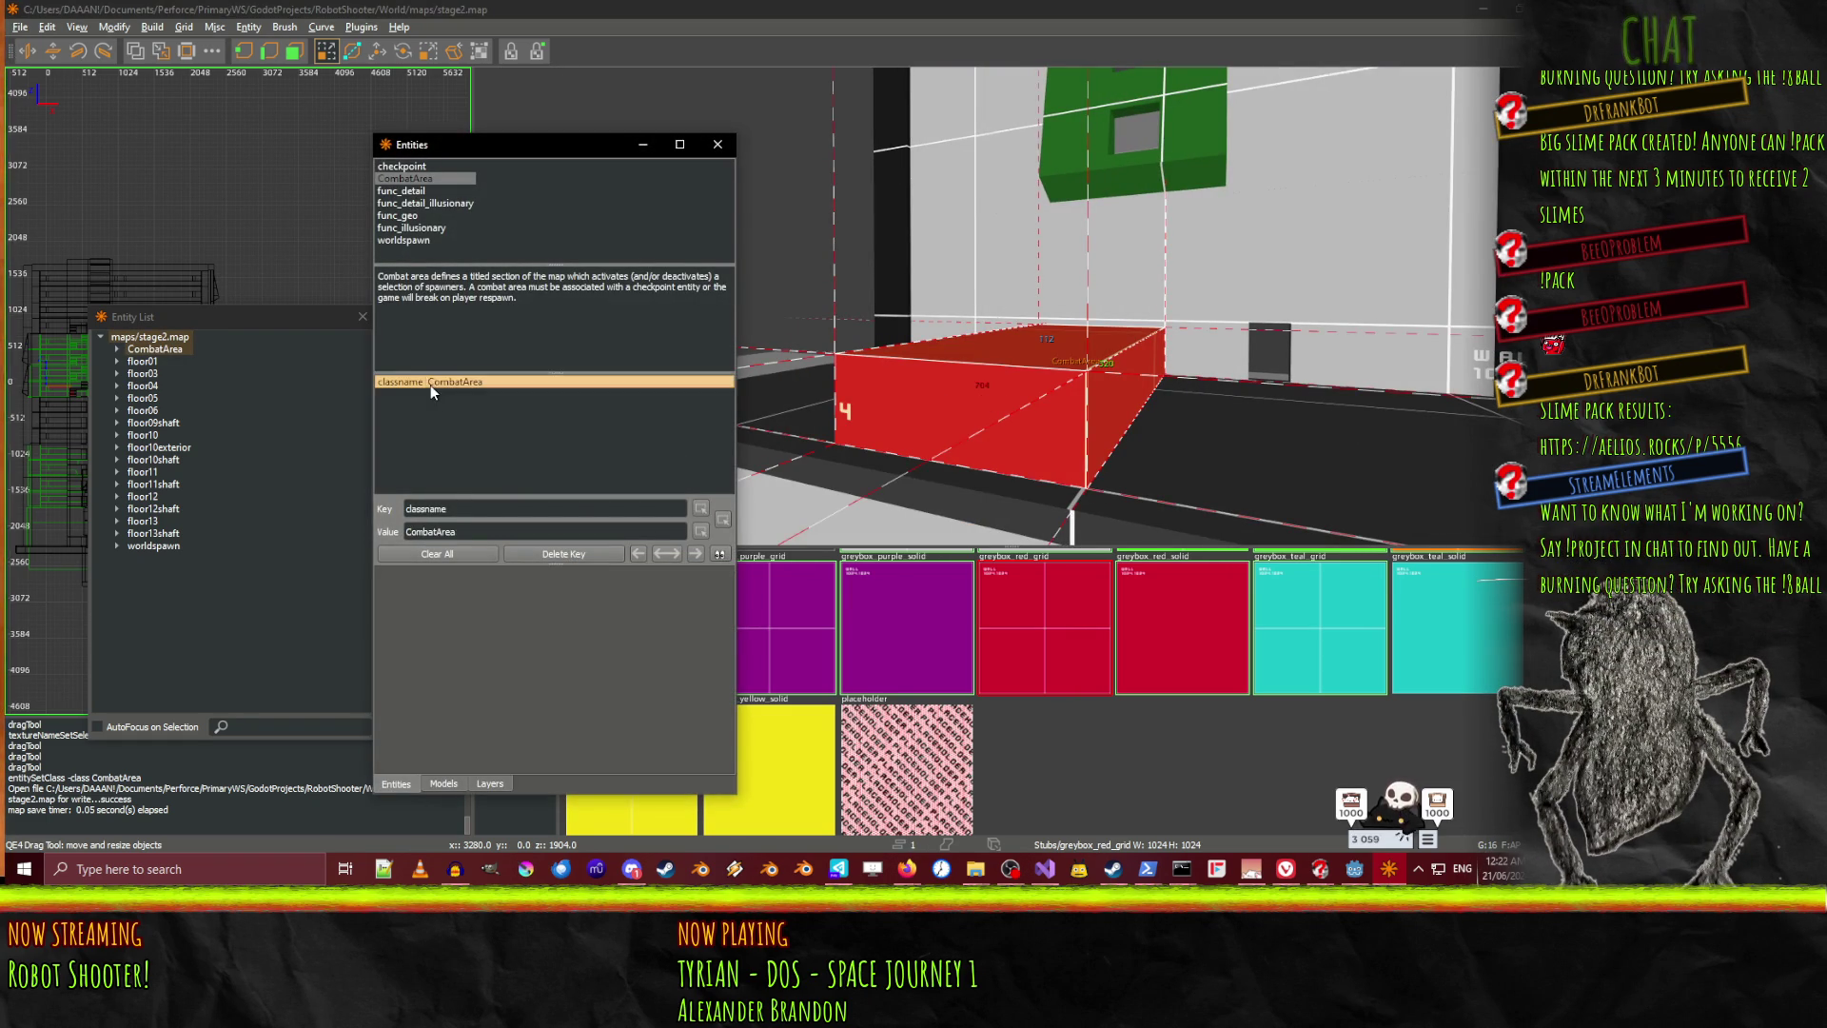
click(484, 529)
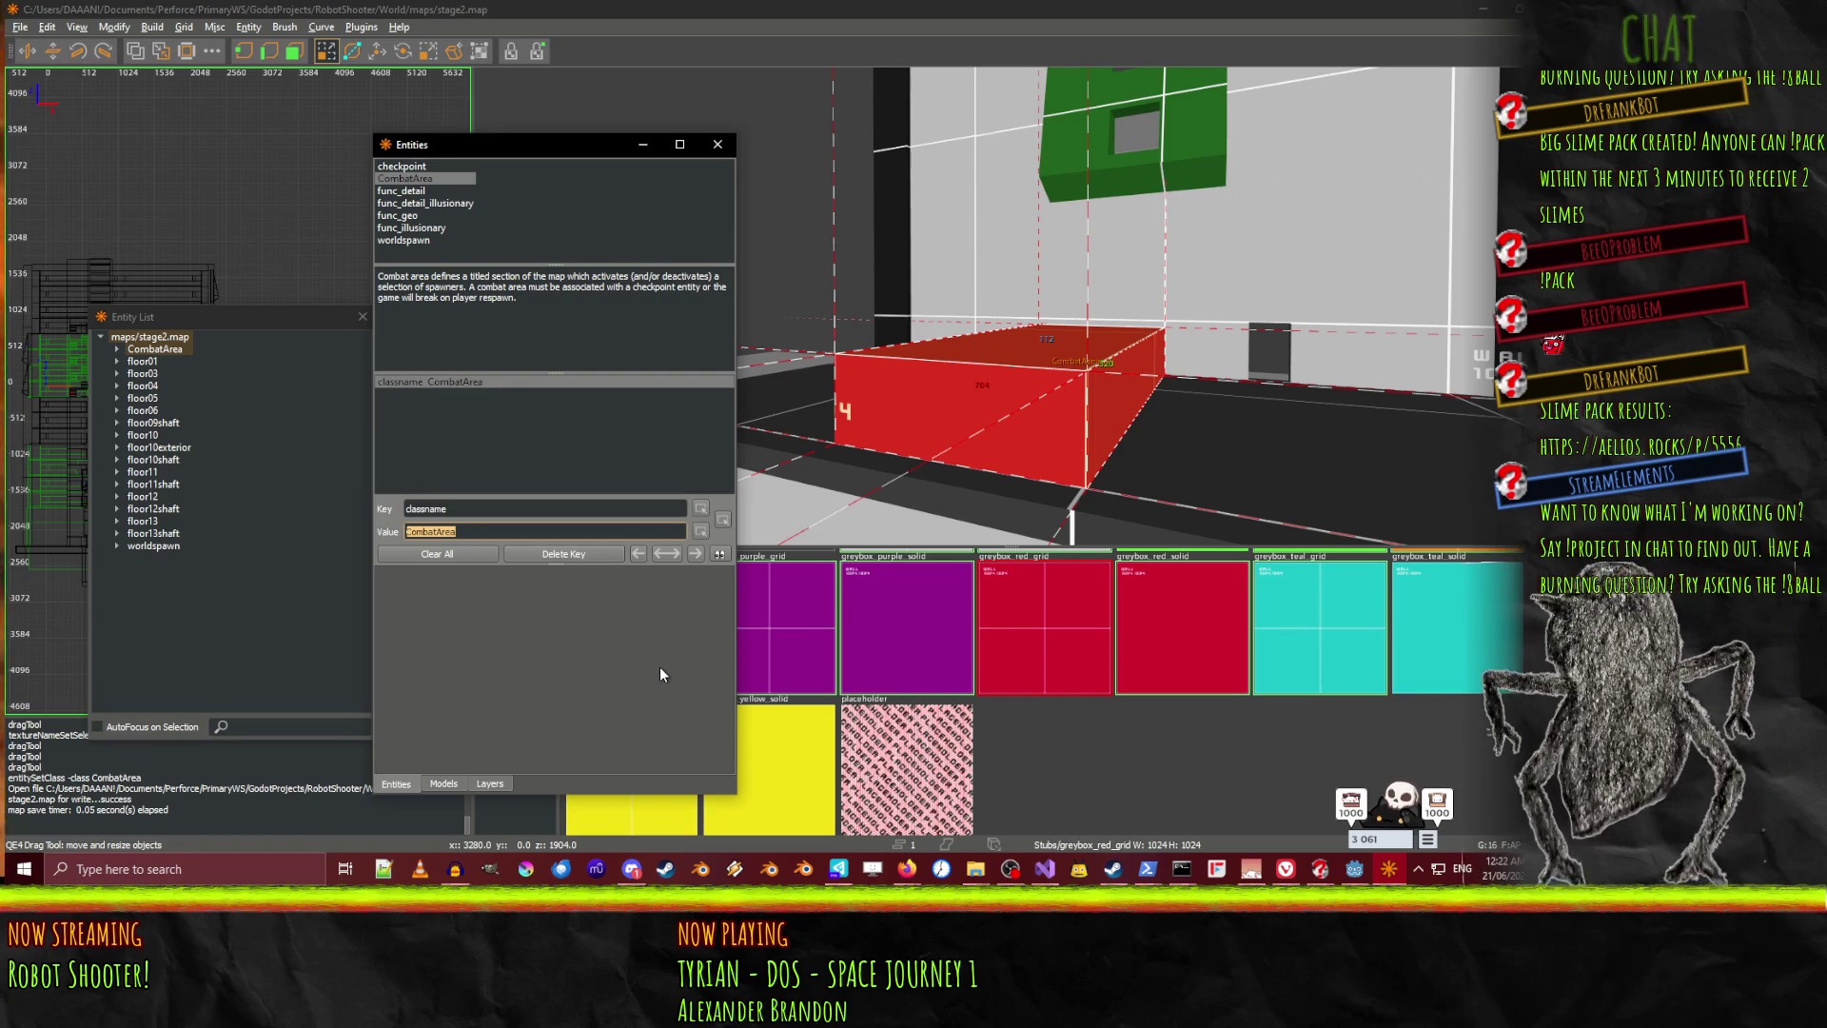
text(SO)
key(BackSpace)
text(PWAN SHIT)
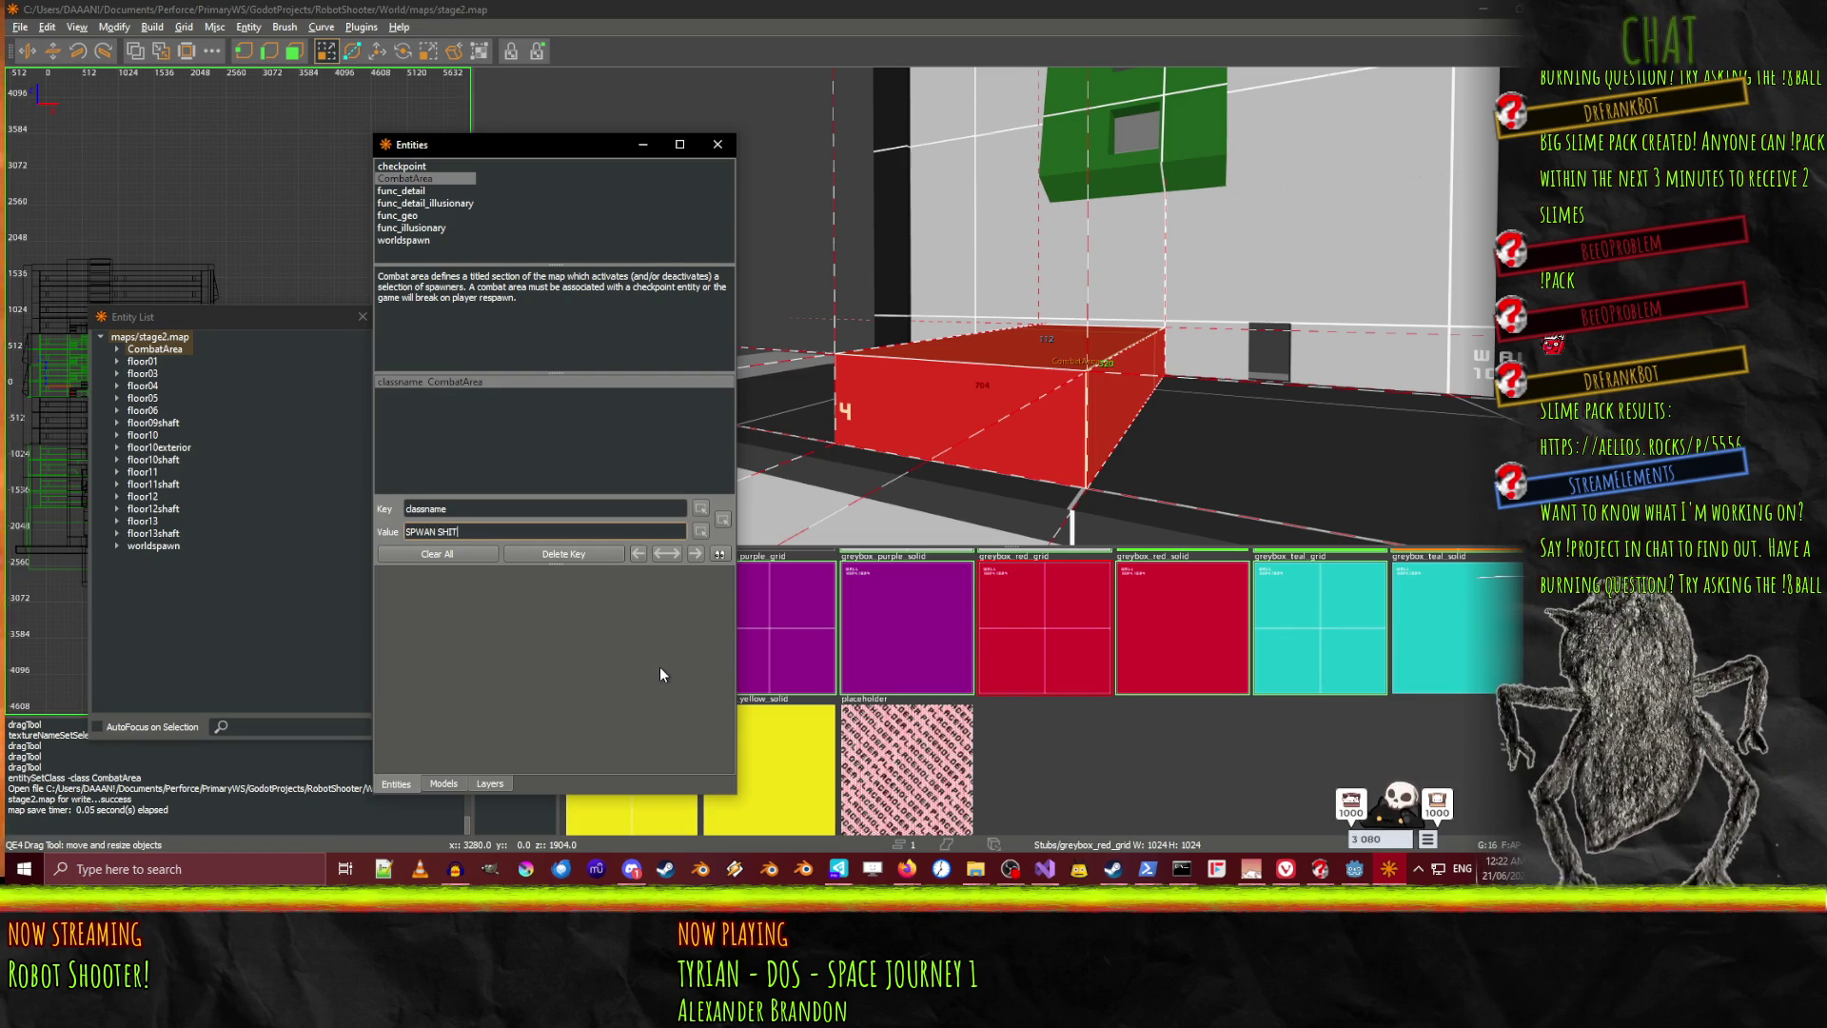
key(Return)
key(ctrl+s)
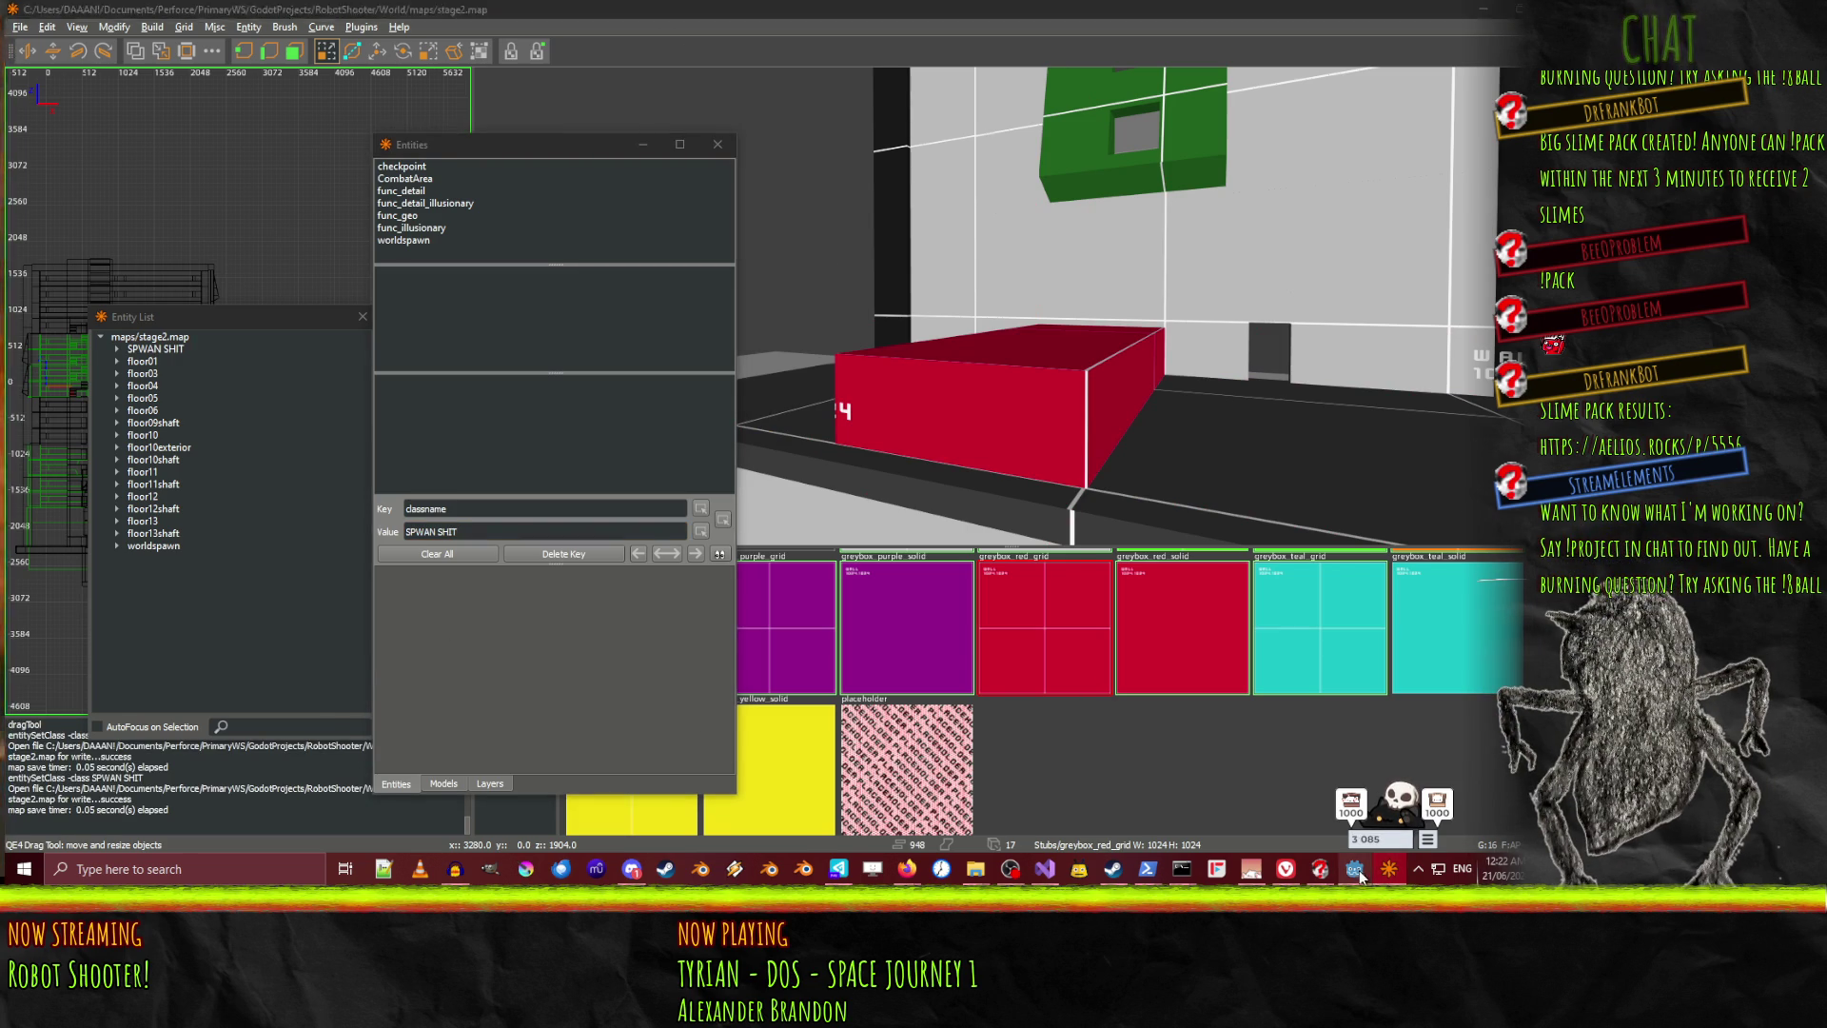
click(1354, 869)
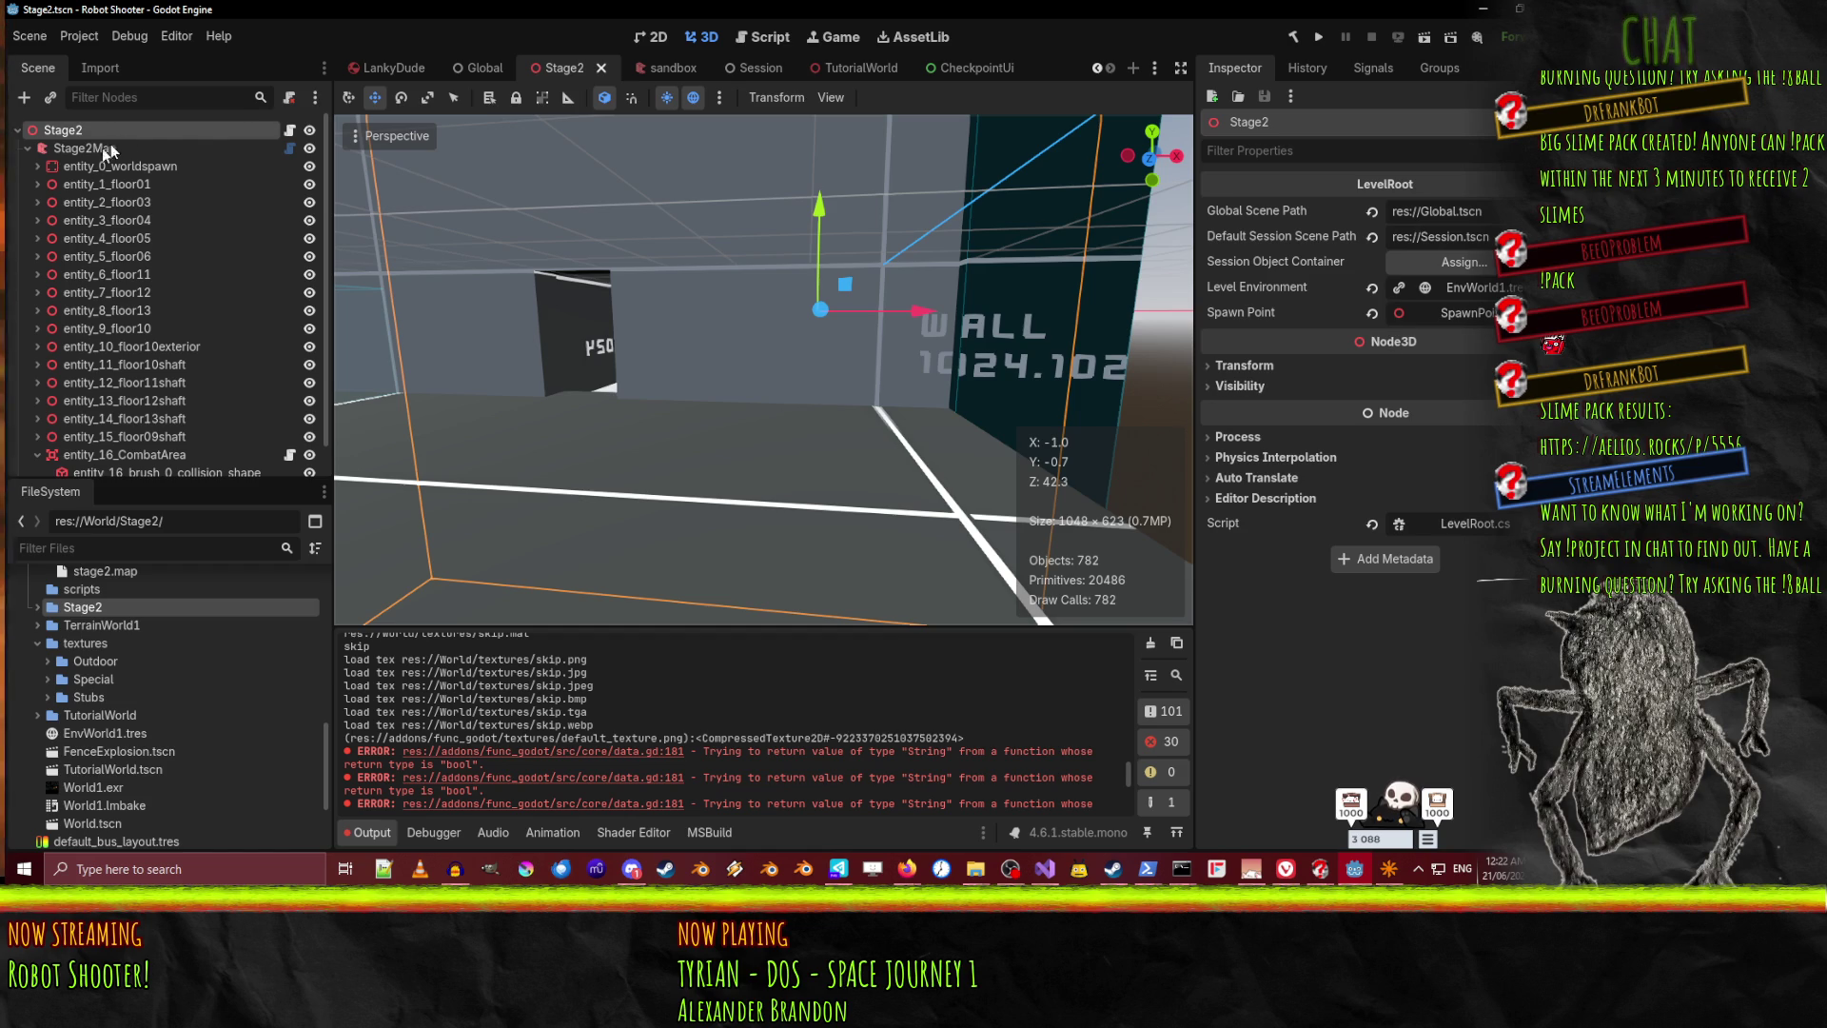
Rebuild Stage2Map and check the red box's new entity_16_SPWAN SHIT node
key(Down)
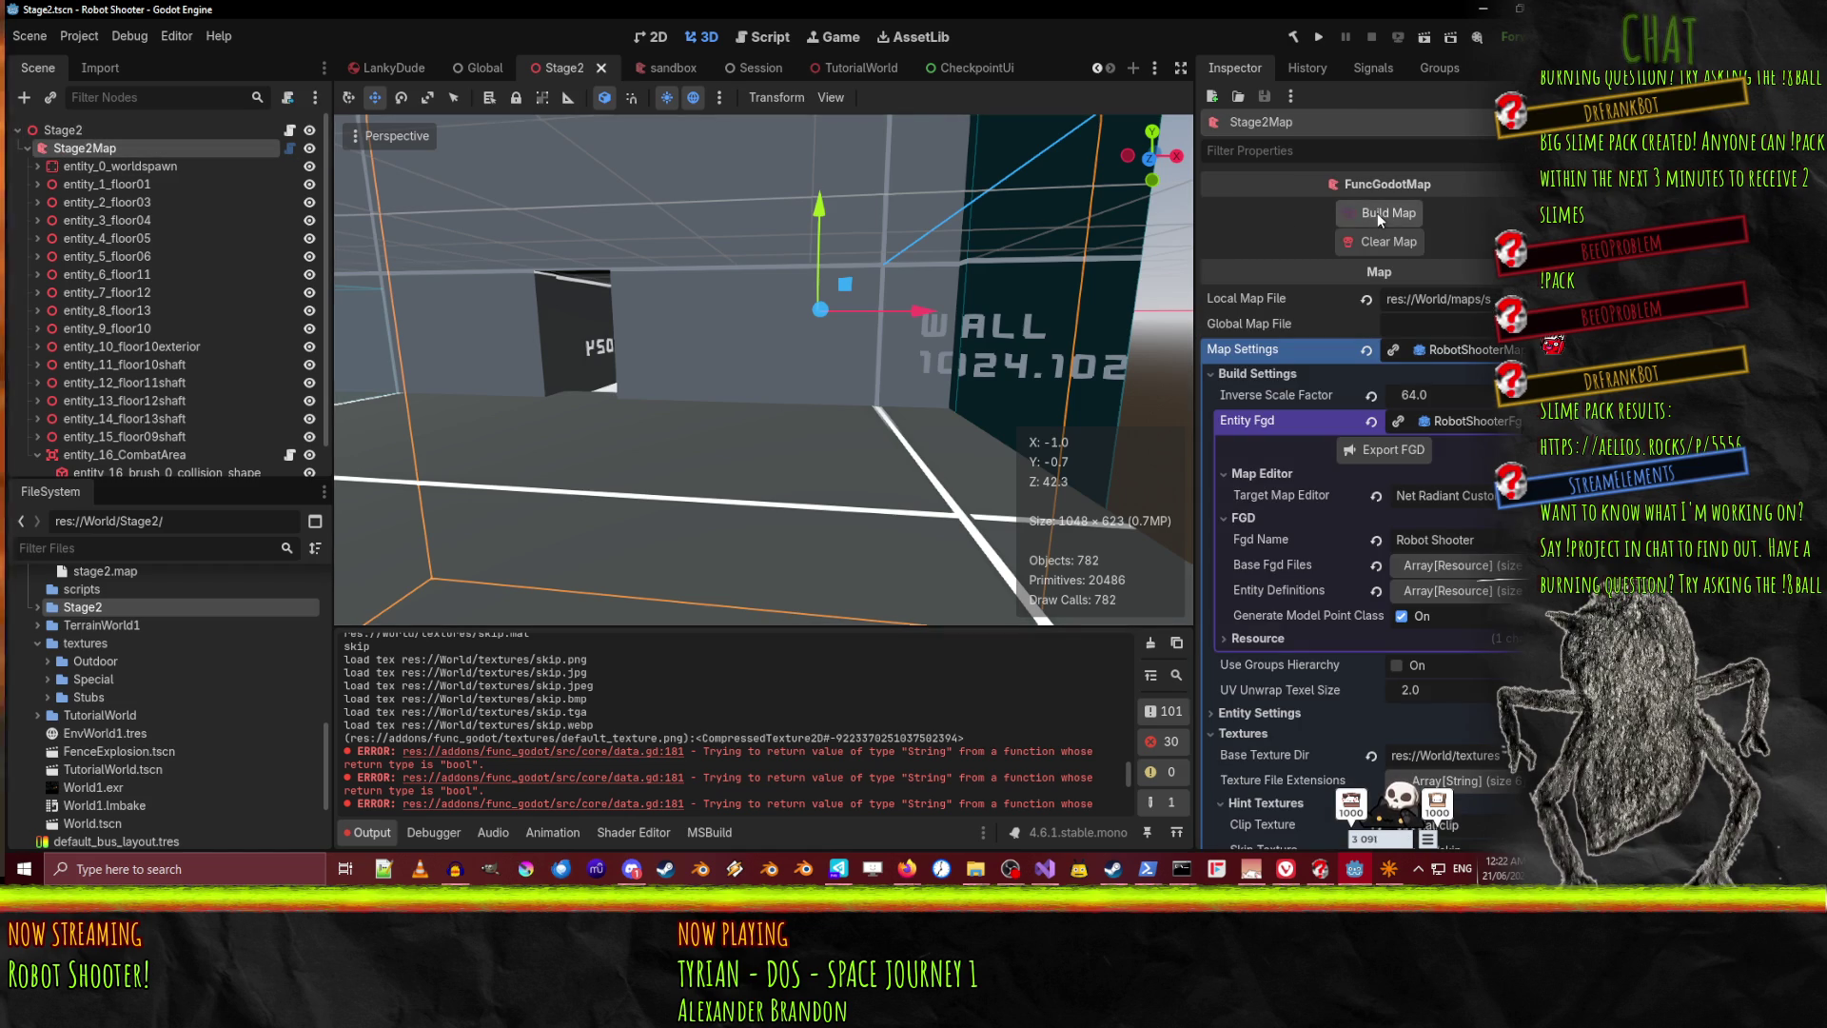
mouse_move(1064, 282)
mouse_down()
mouse_move(838, 296)
mouse_move(866, 287)
mouse_up()
click(786, 305)
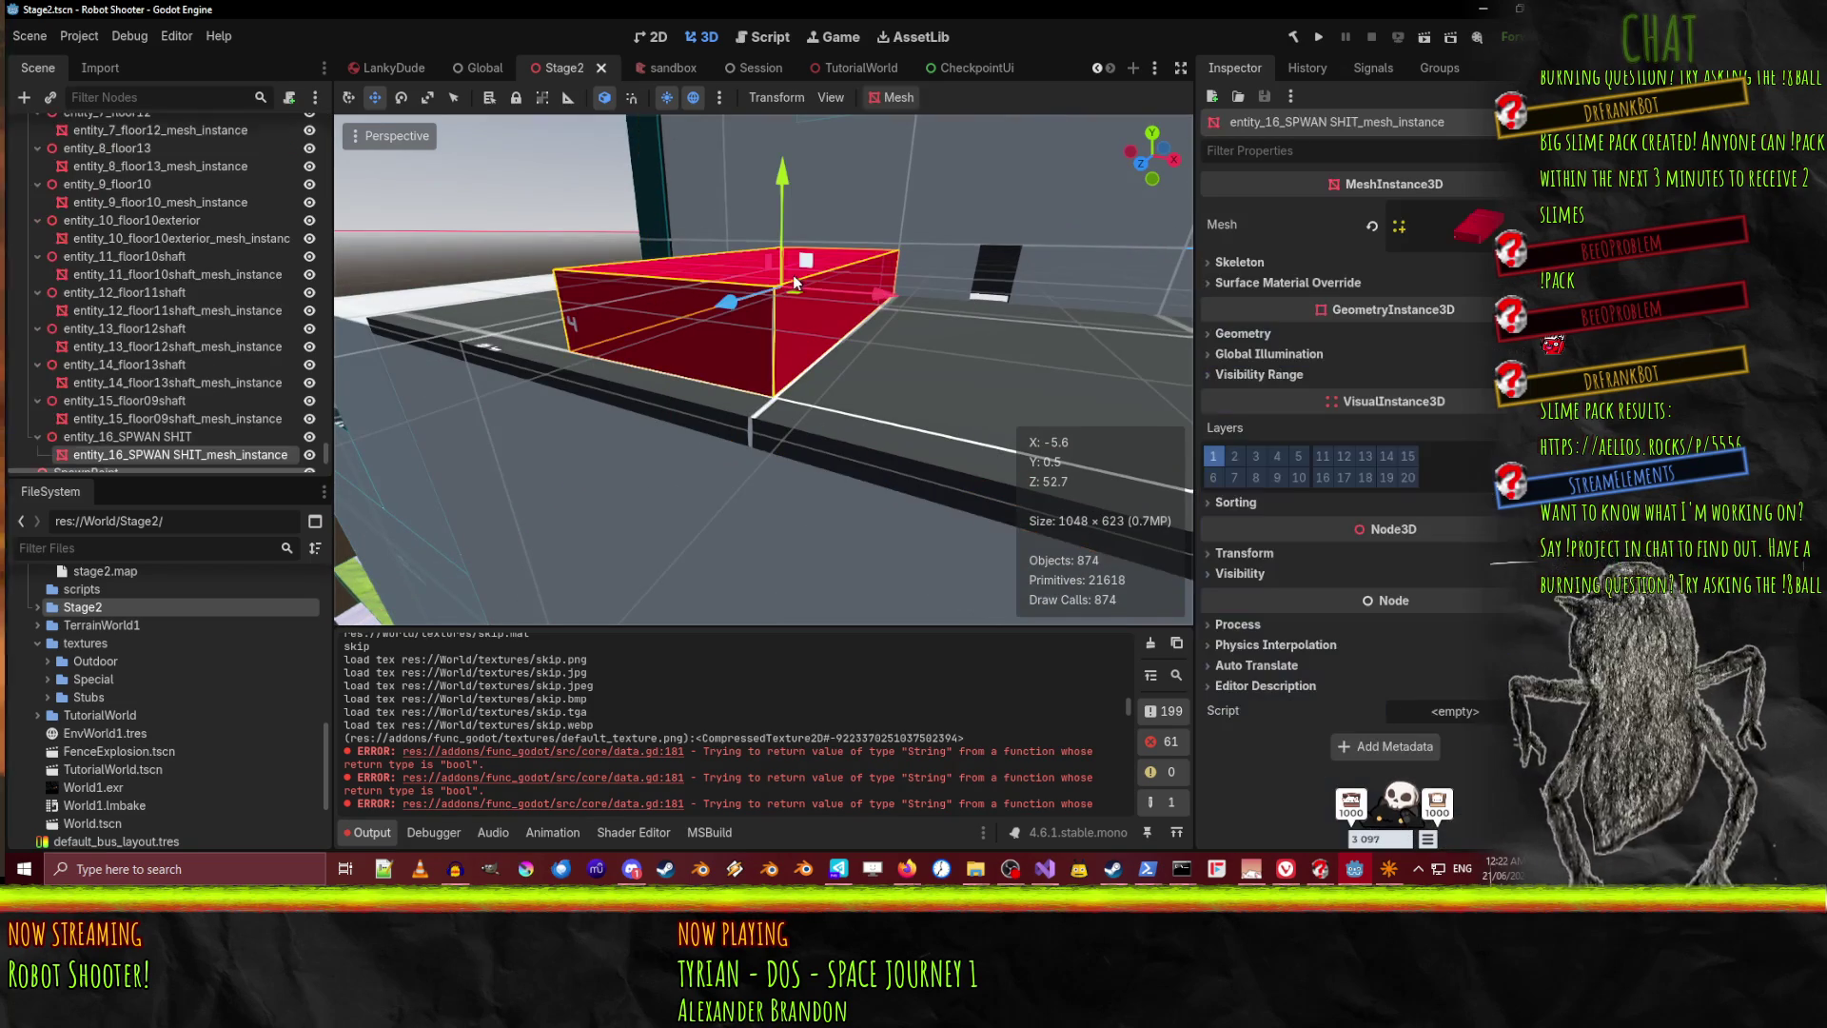
scroll(152, 399, down, 2)
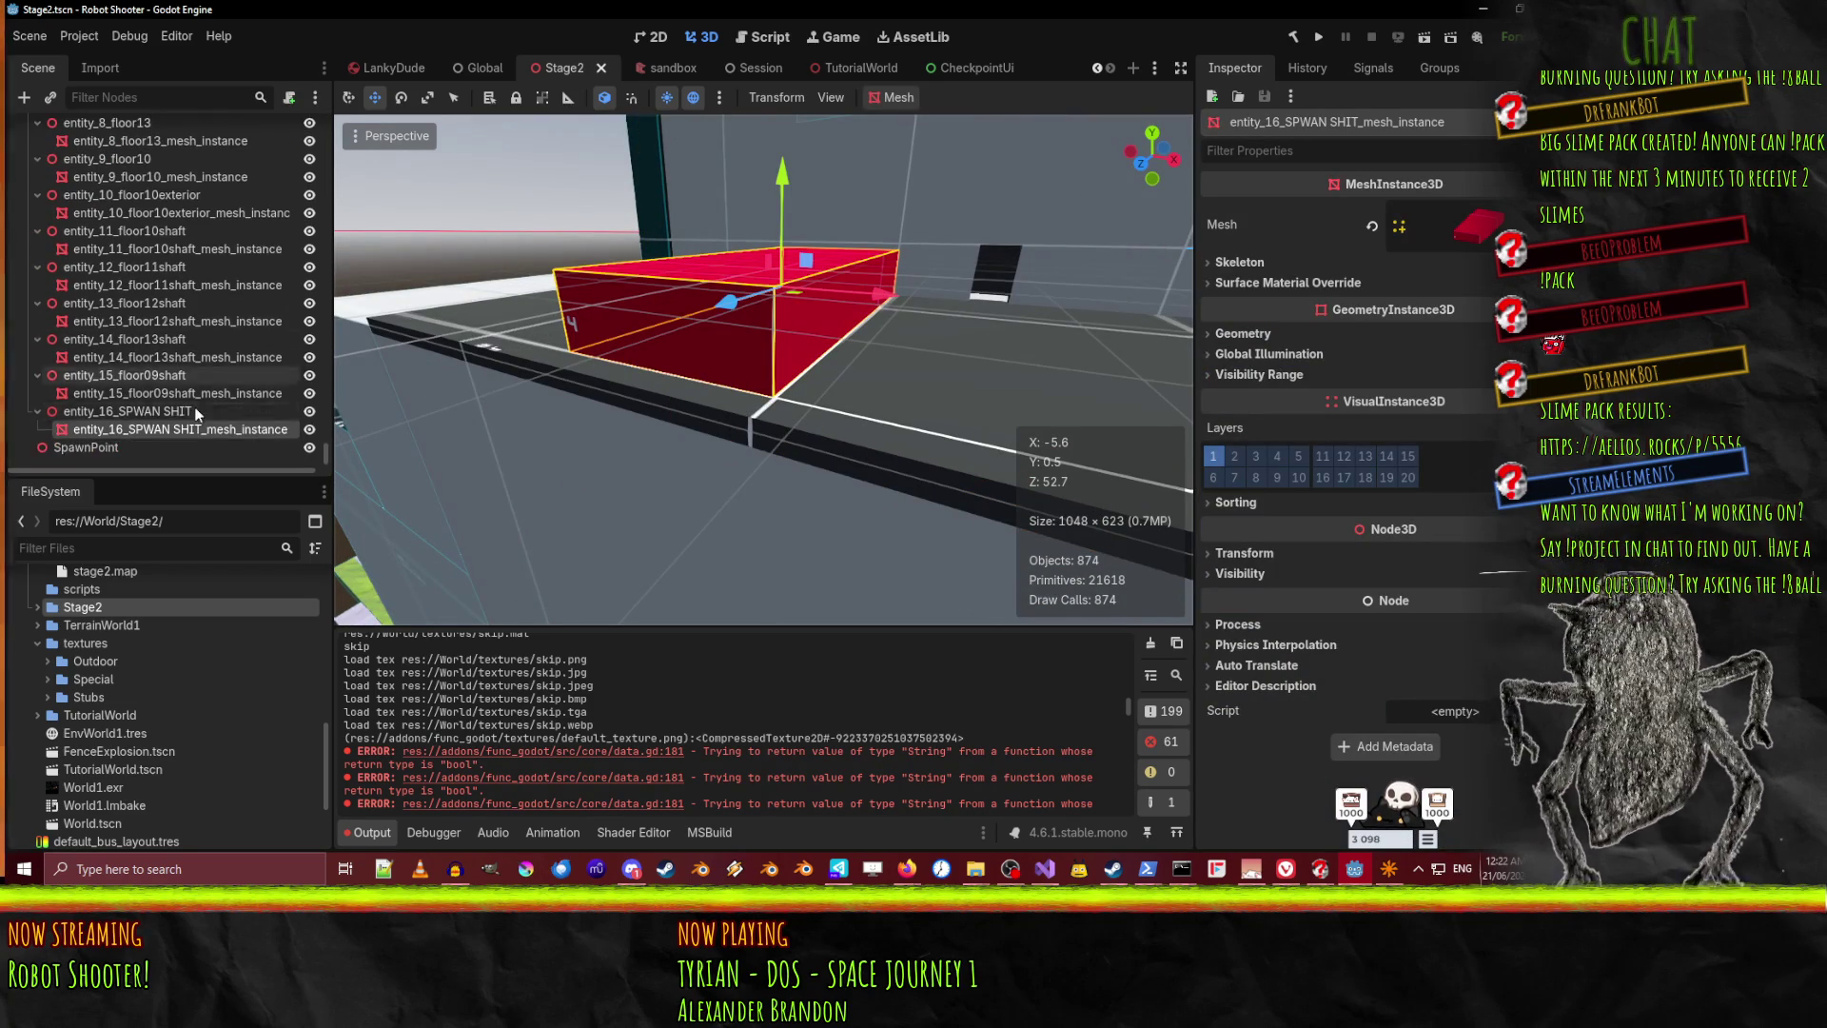
click(140, 411)
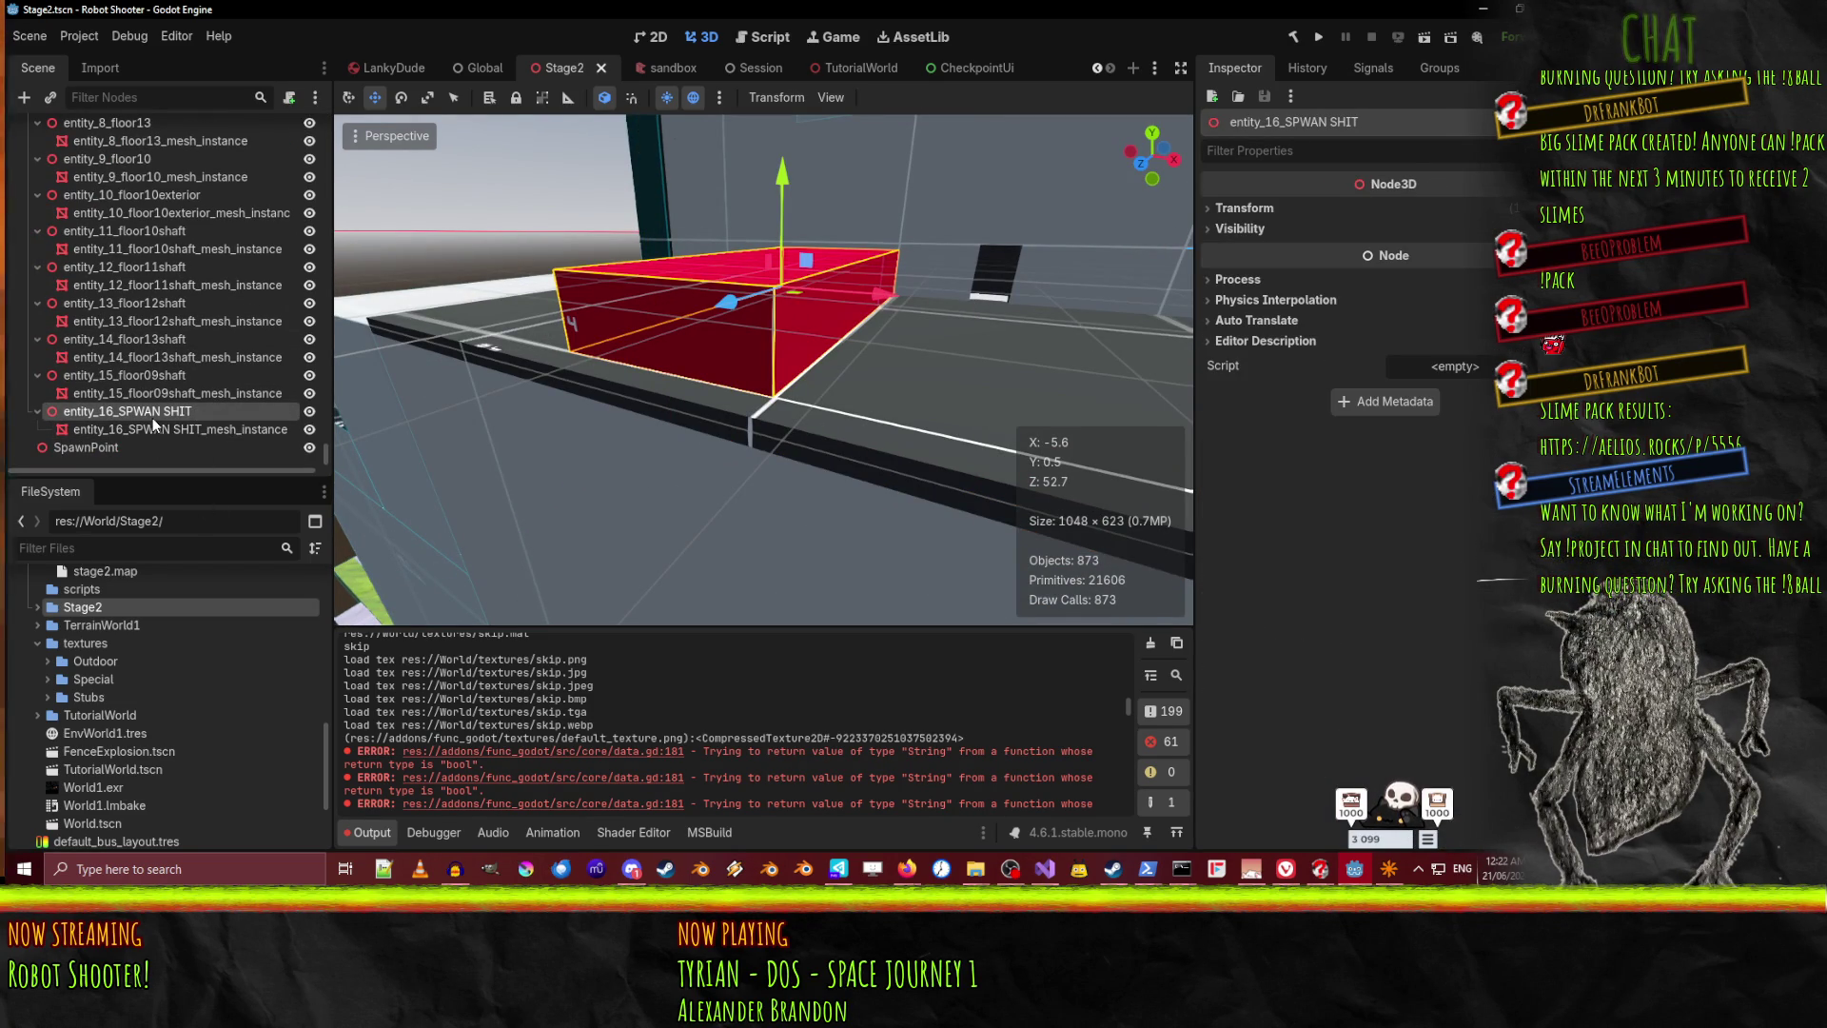
click(1389, 869)
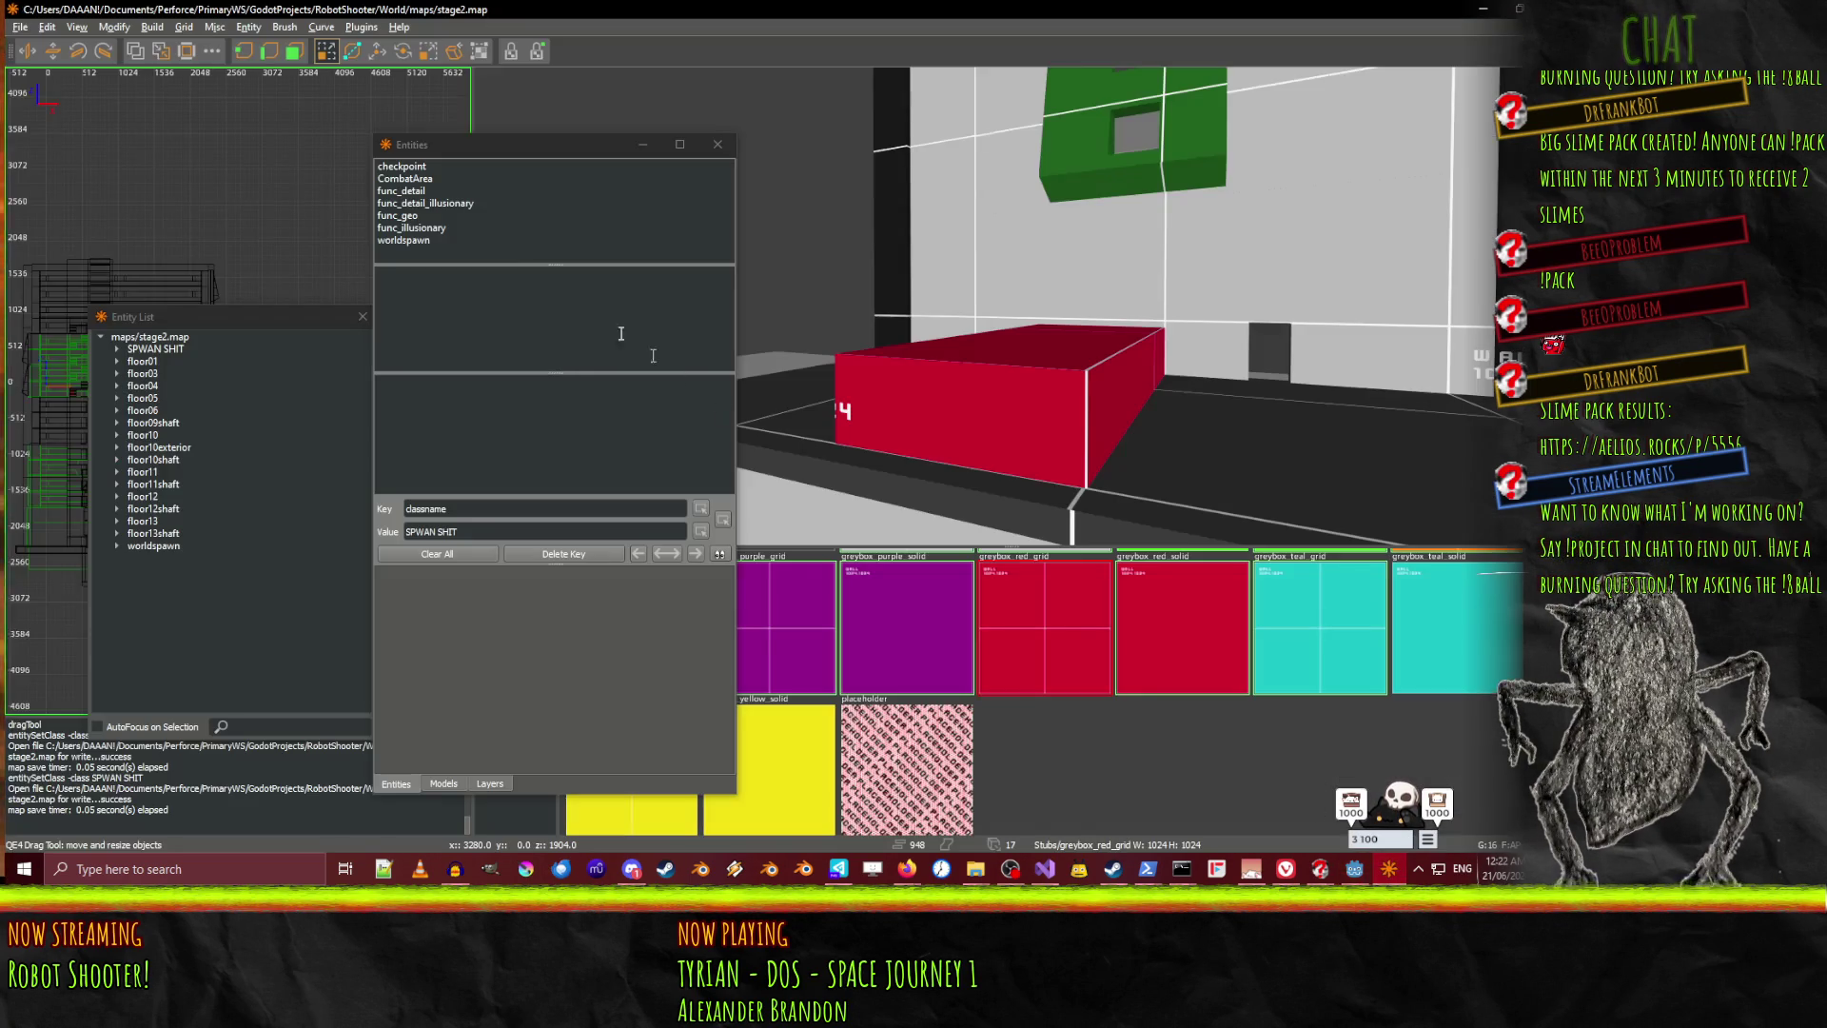
Select the red SPWAN SHIT box and delete it from the map
click(998, 349)
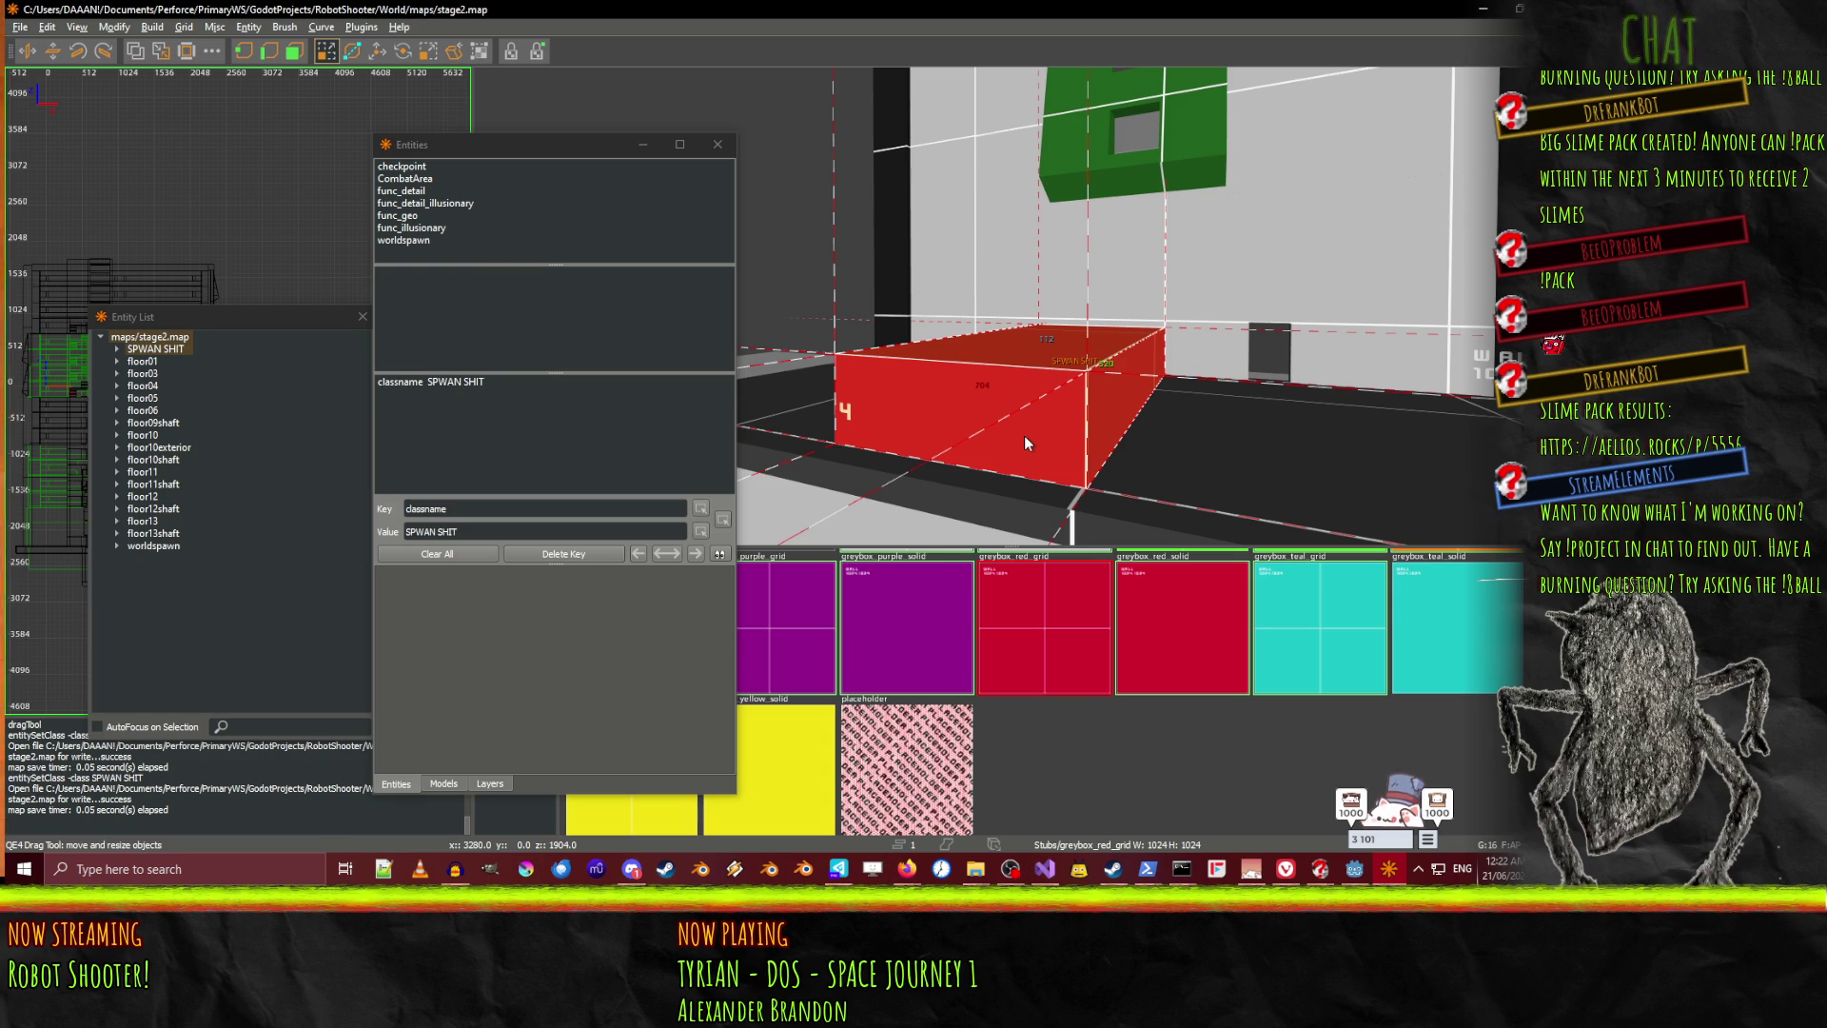
key(Delete)
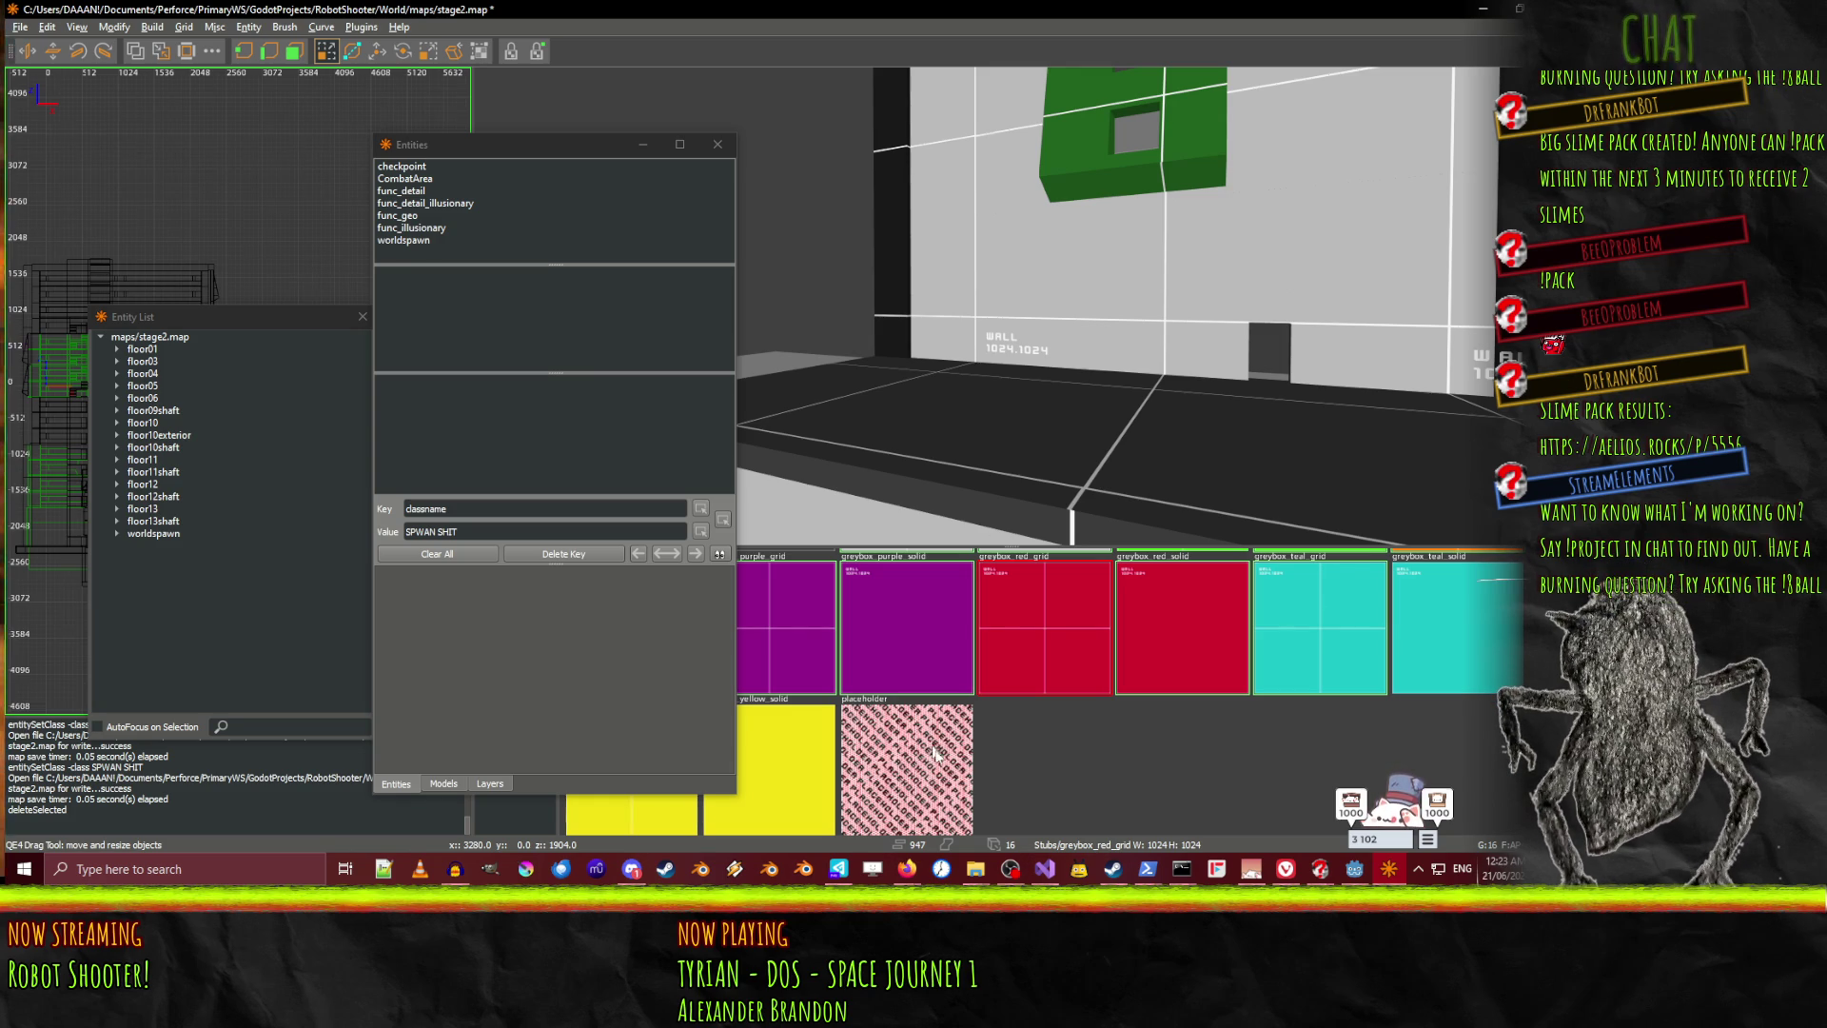
In a new Firefox tab, search the web for 'radiant entity instance name'
mouse_move(907, 868)
click(817, 807)
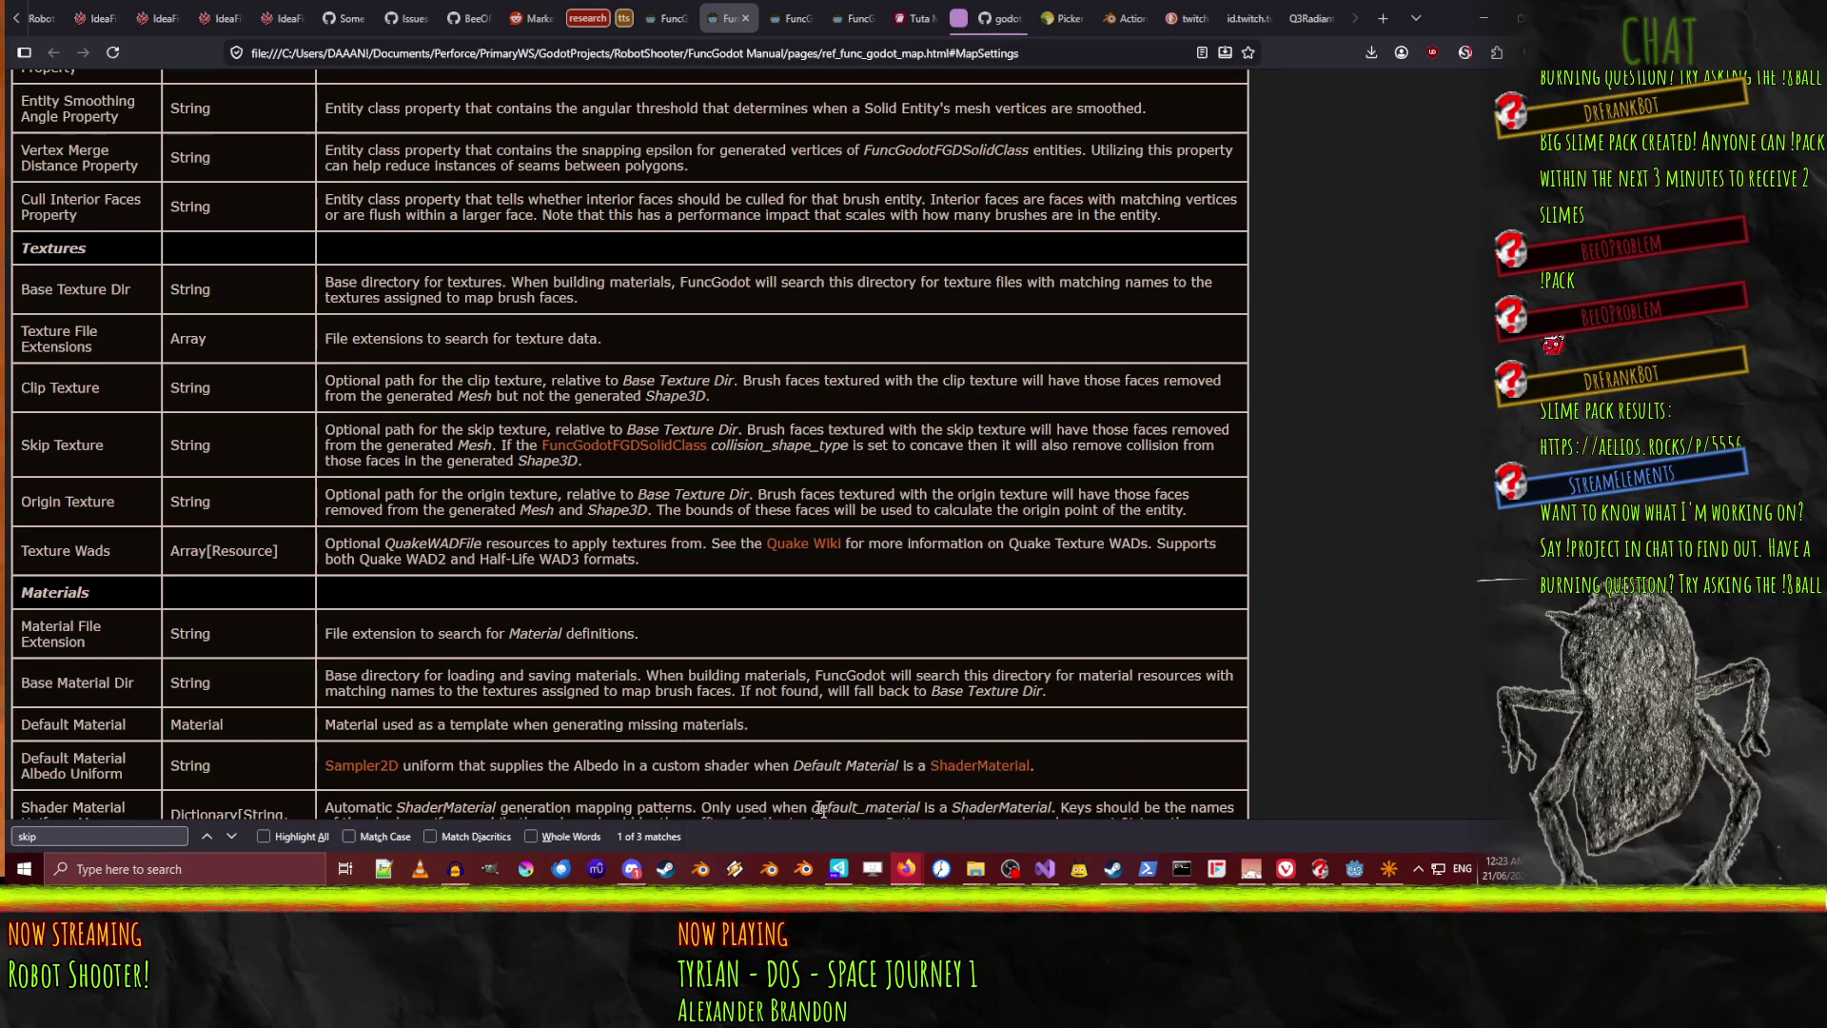
key(ctrl+t)
text(radian)
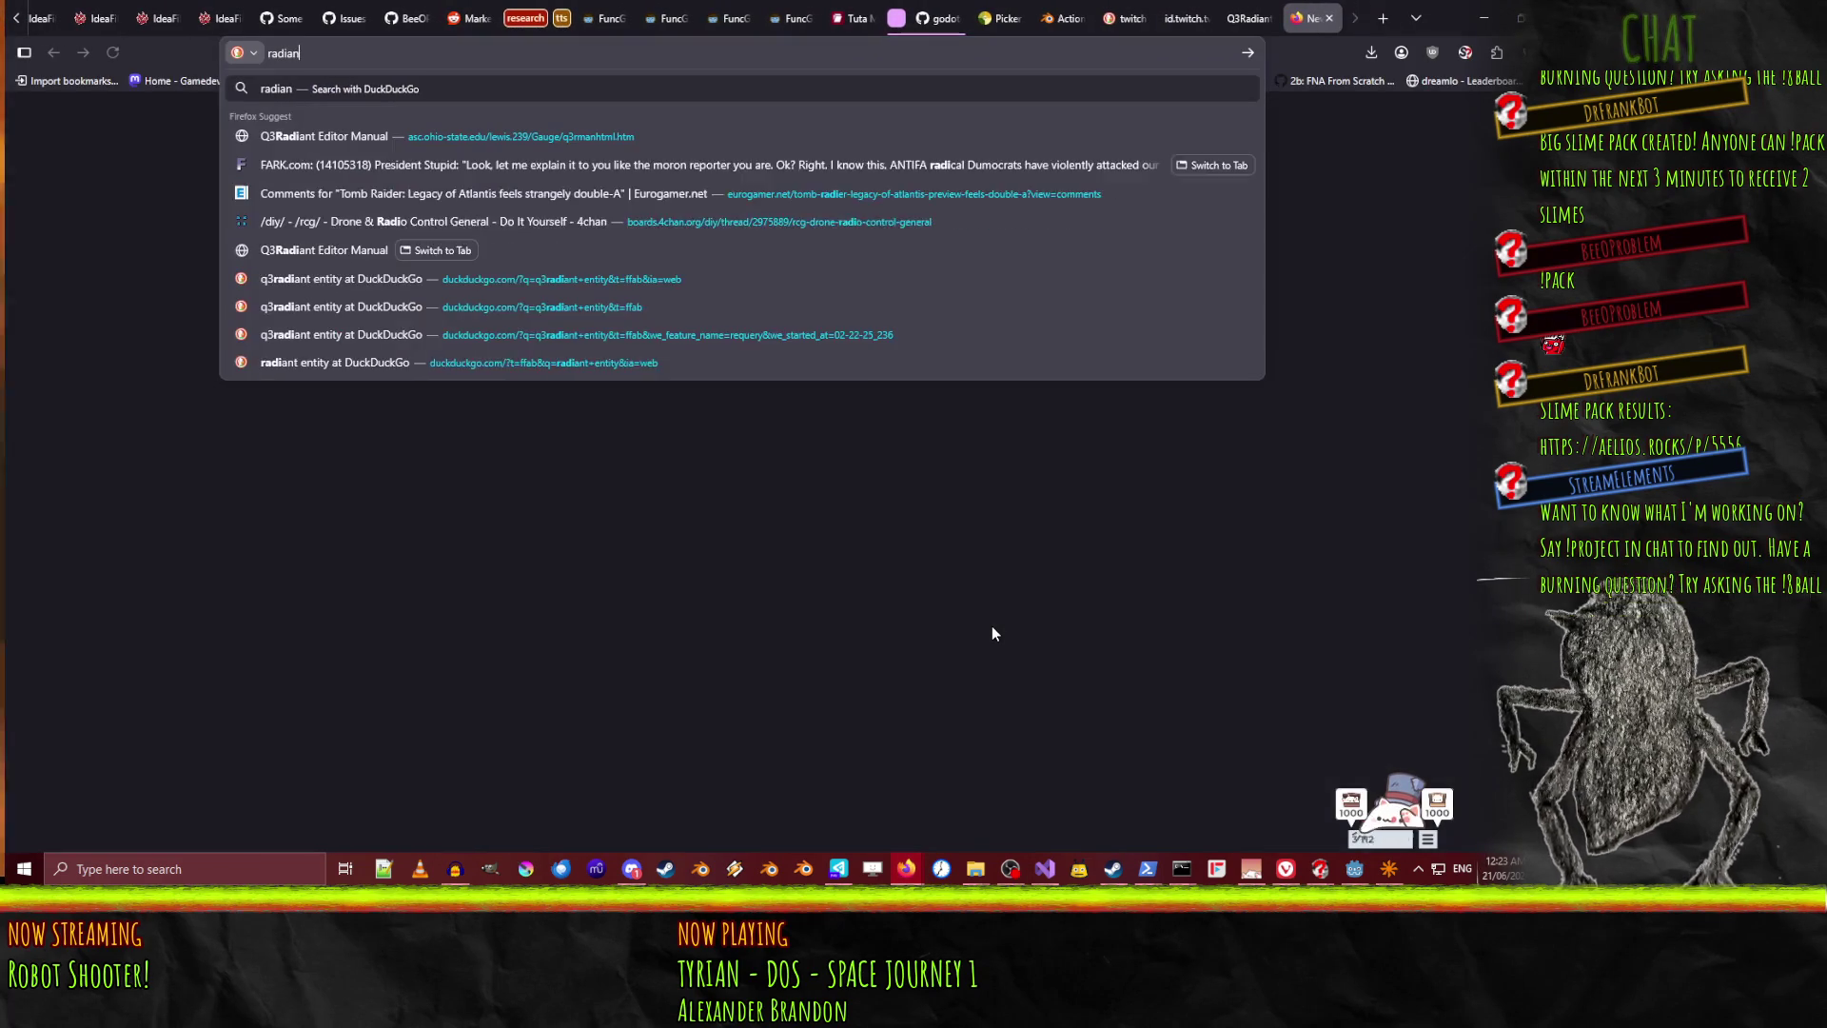
text(t ins)
key(ctrl+Left)
text(entity)
key(End)
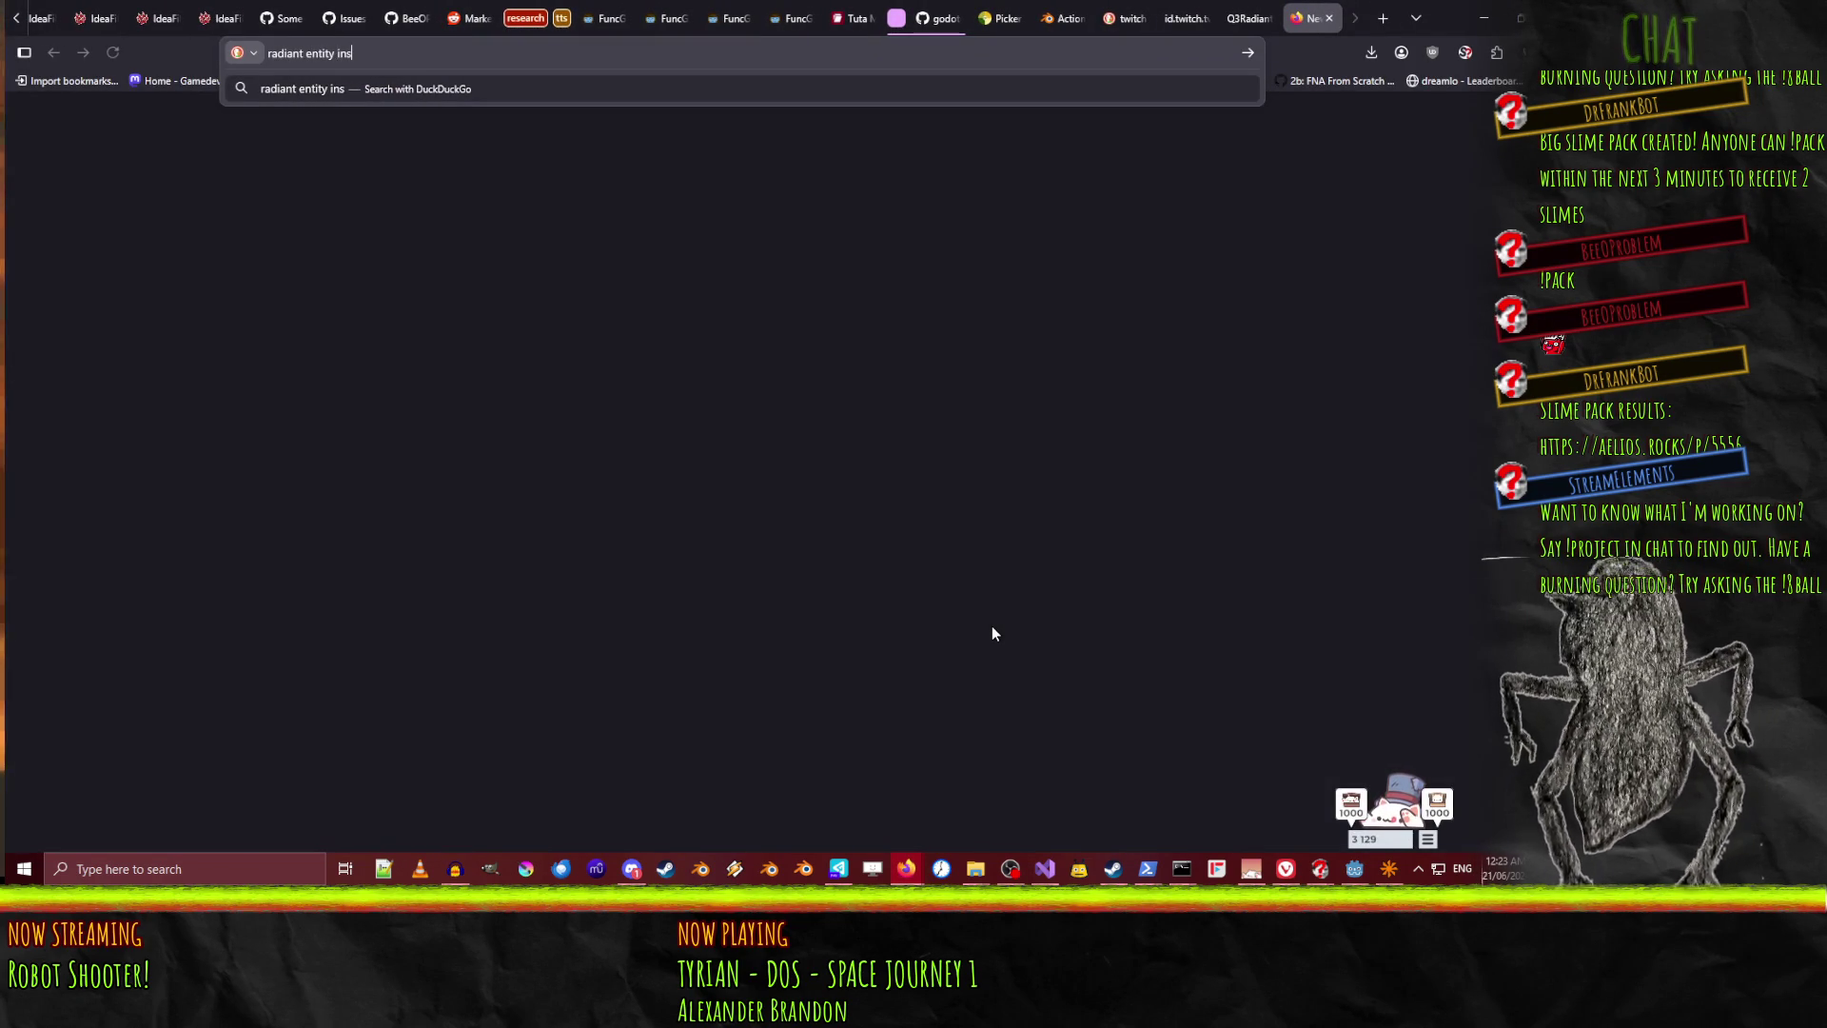
text(tance name)
key(Return)
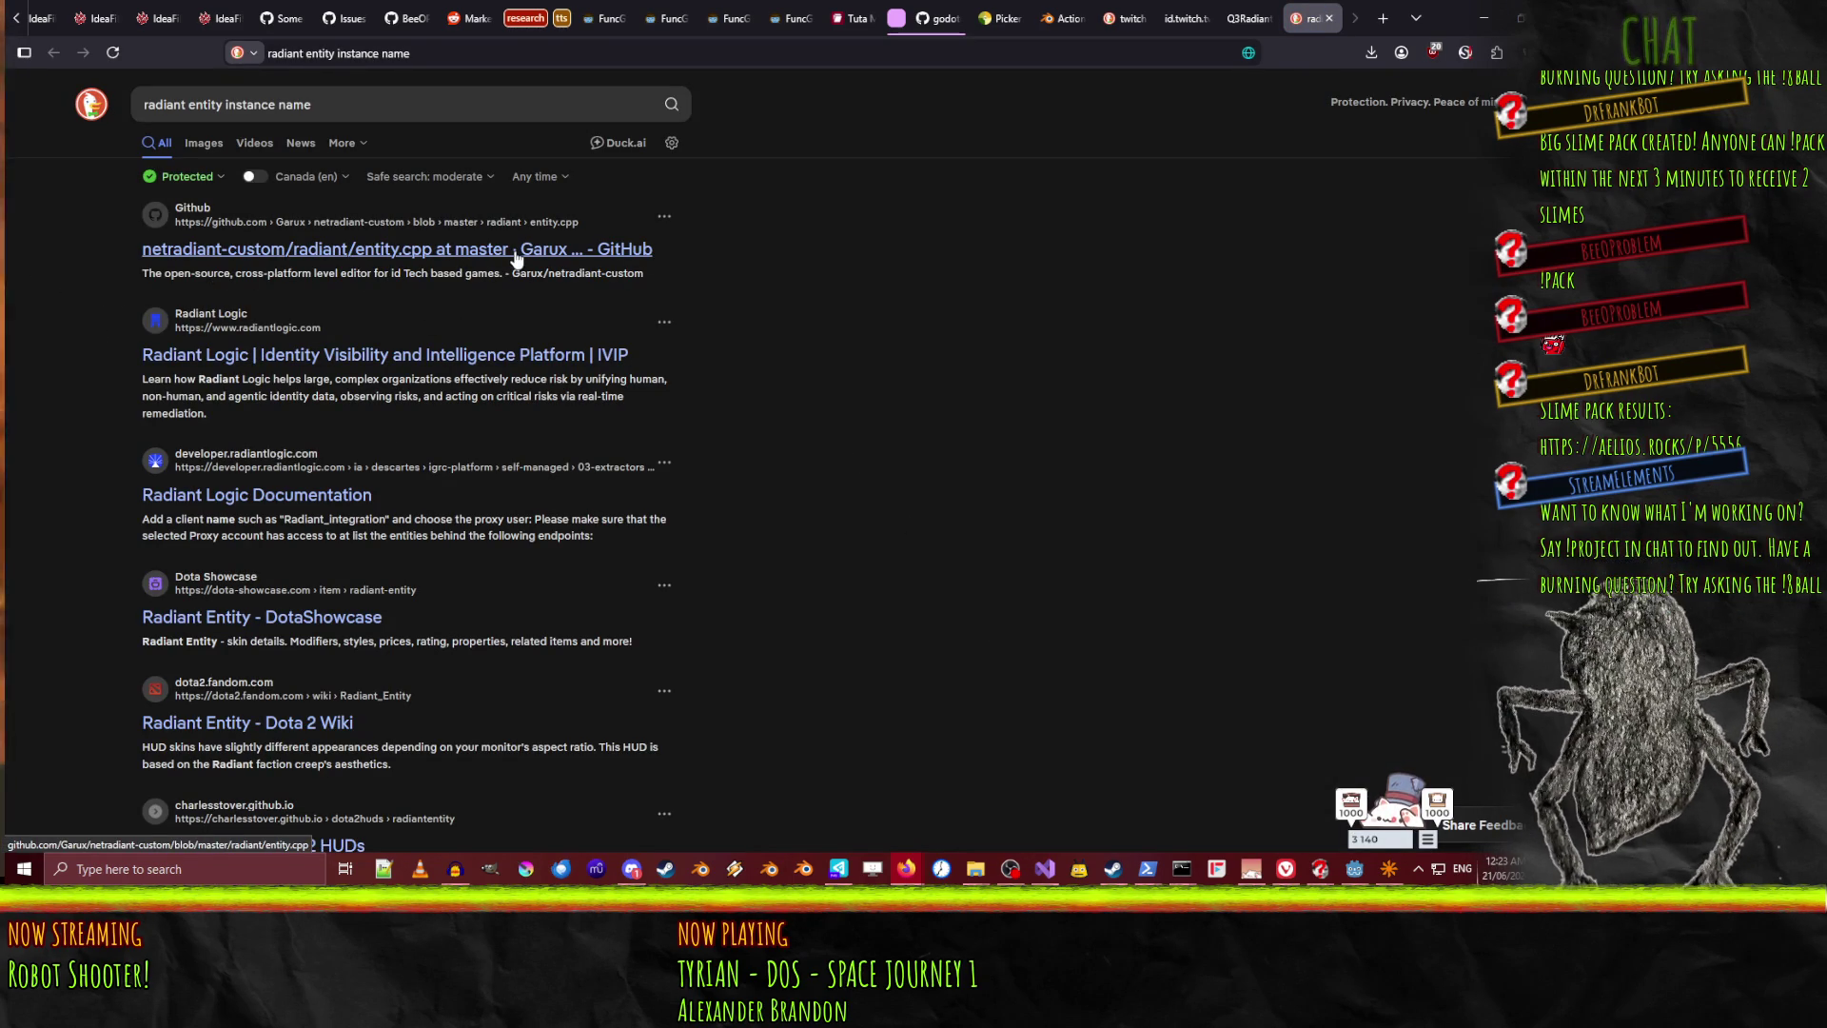
Refine the query to 'netradiant entity instance name' and open the entity keys list result
click(349, 104)
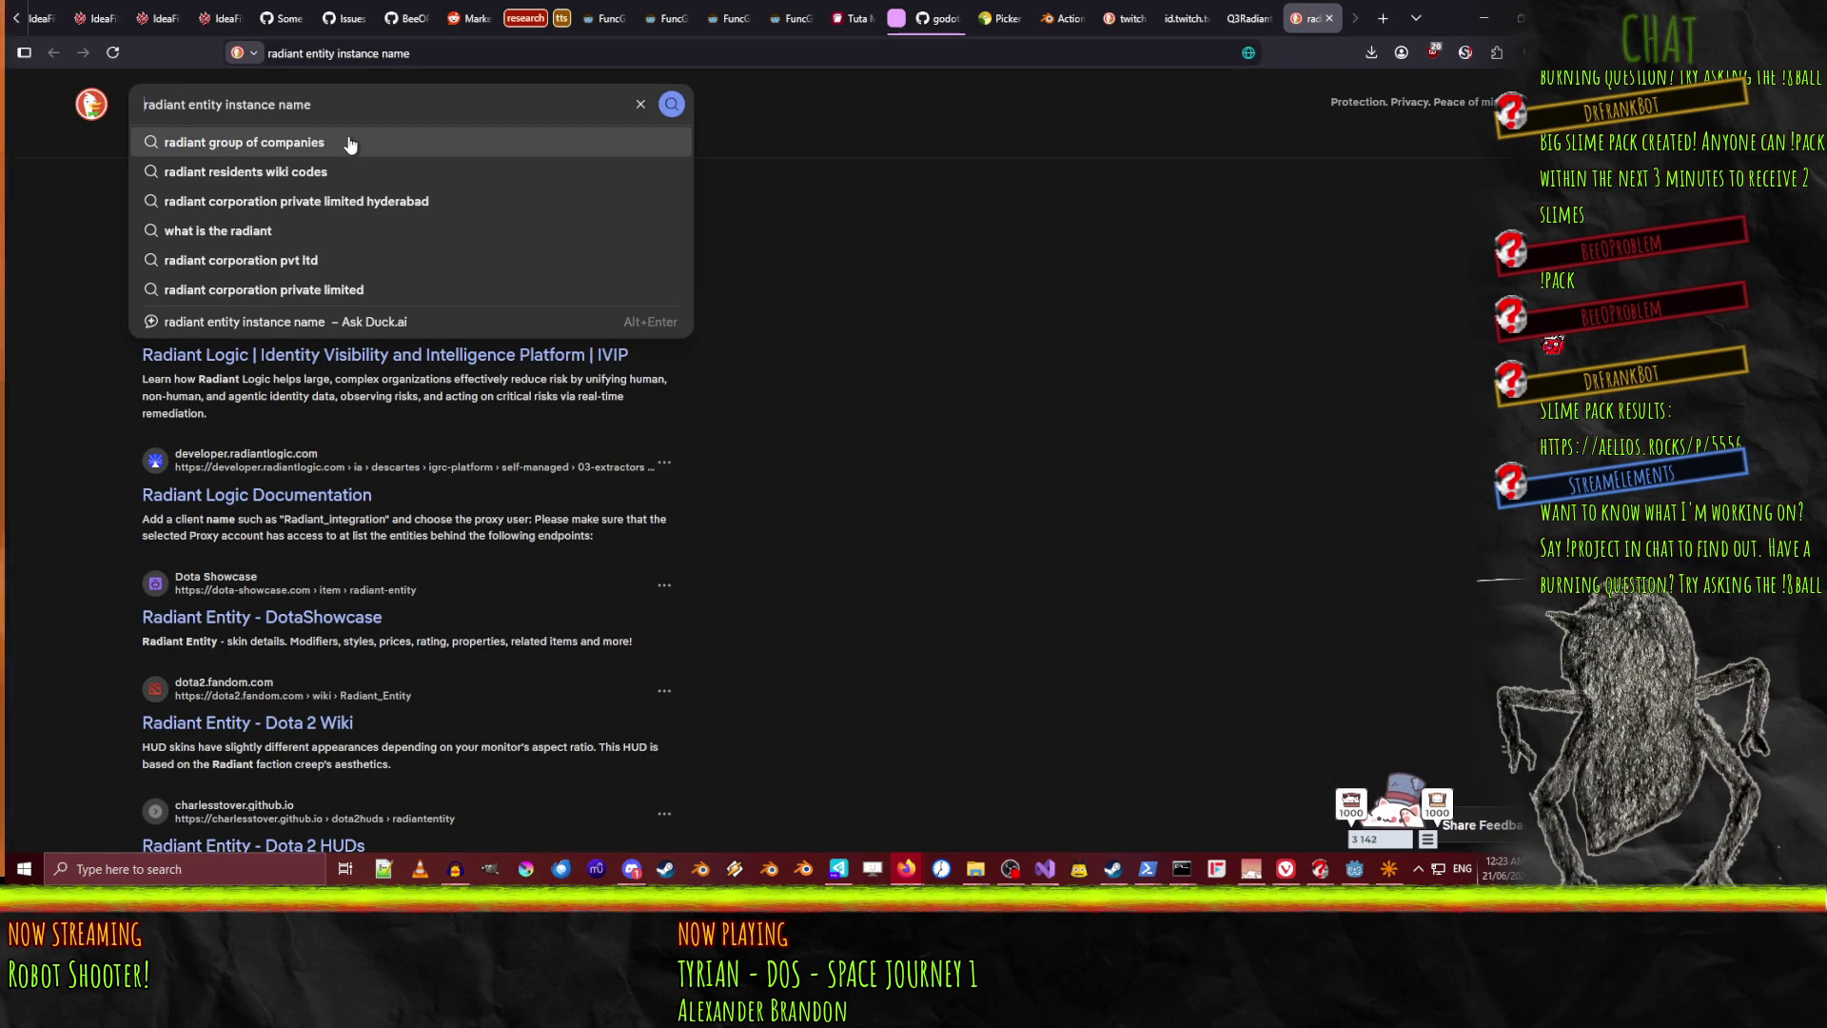
text(net)
key(Return)
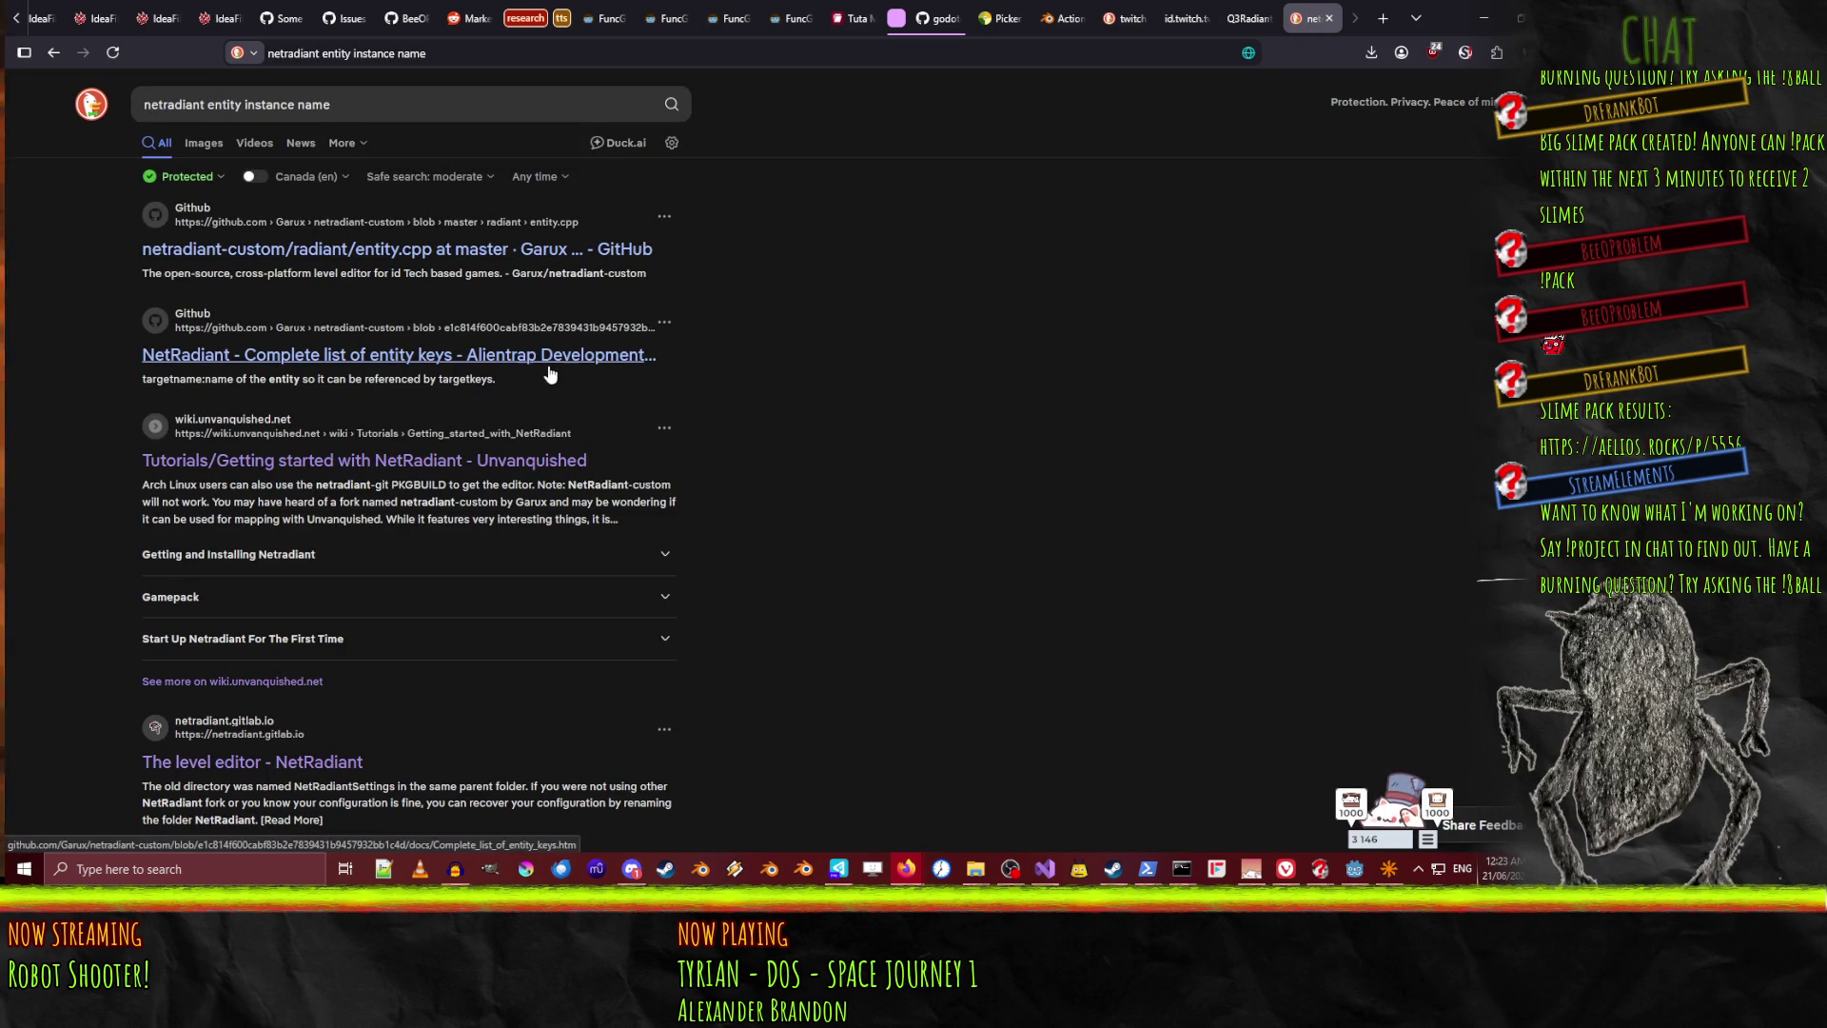
click(549, 371)
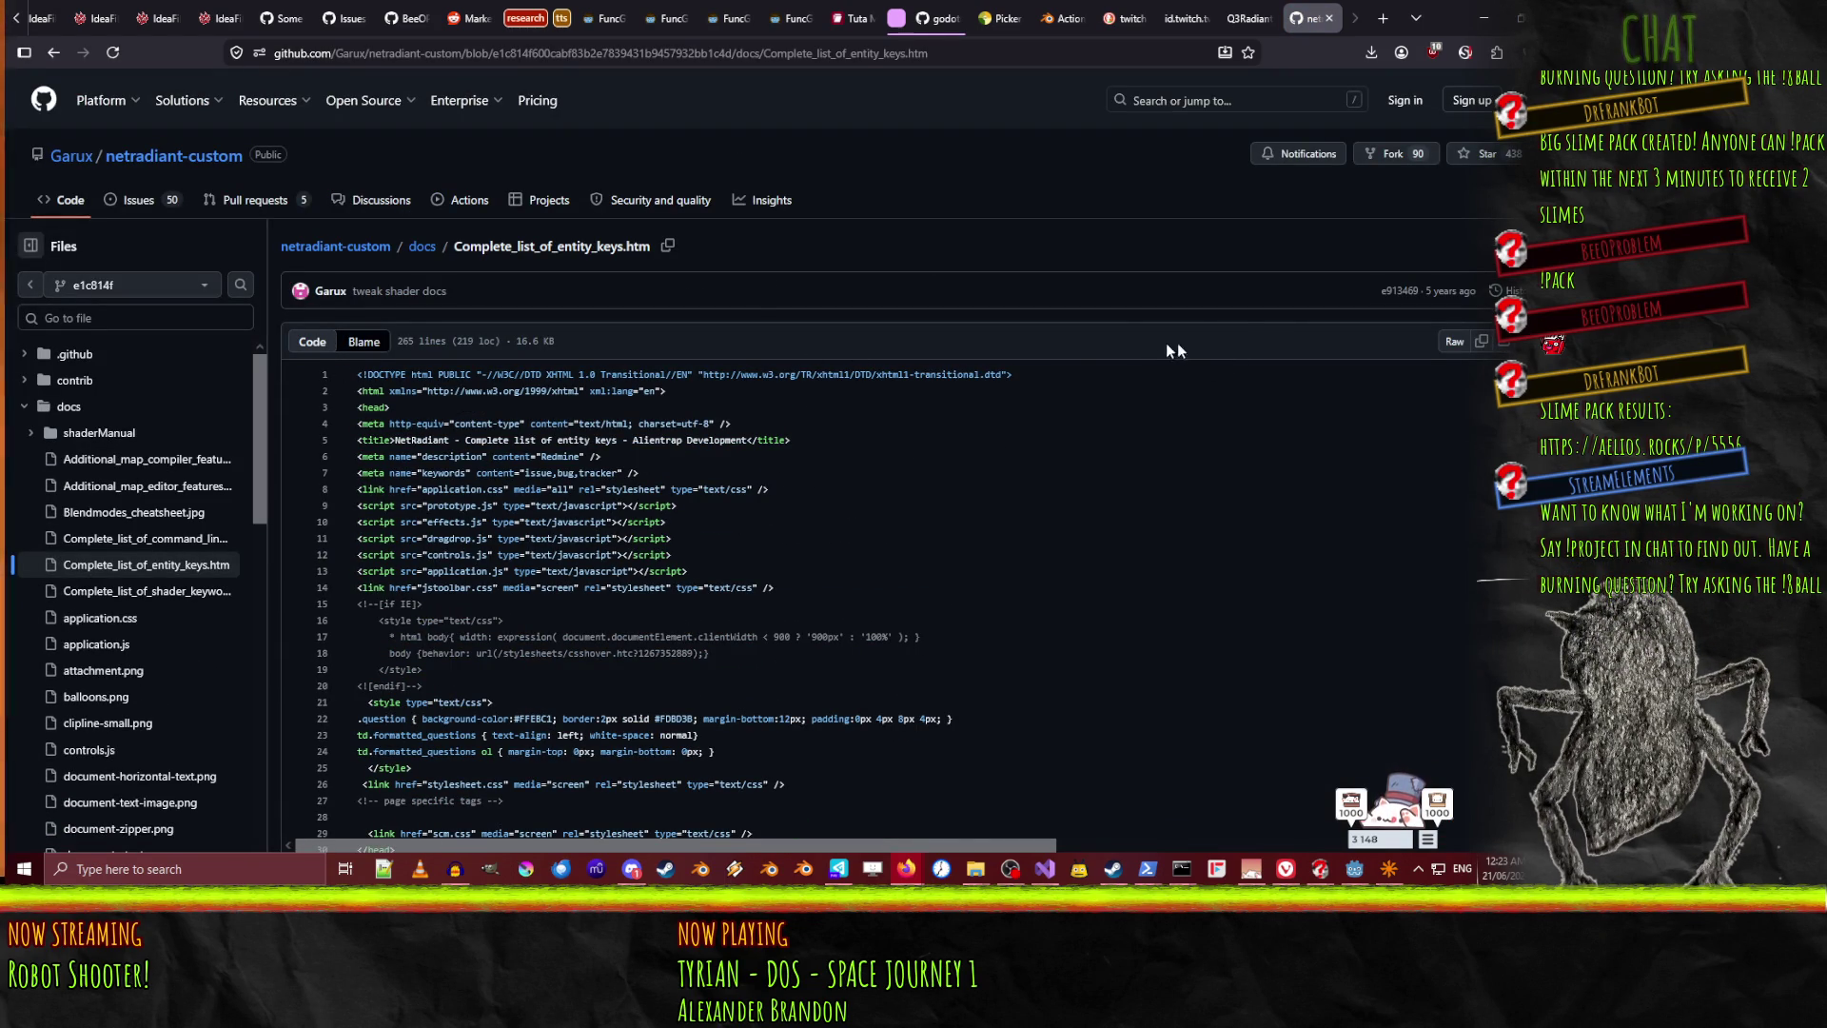
Open the downloaded Complete_list_of_entity_keys.htm as a rendered page in Firefox
scroll(1265, 335, down, 20)
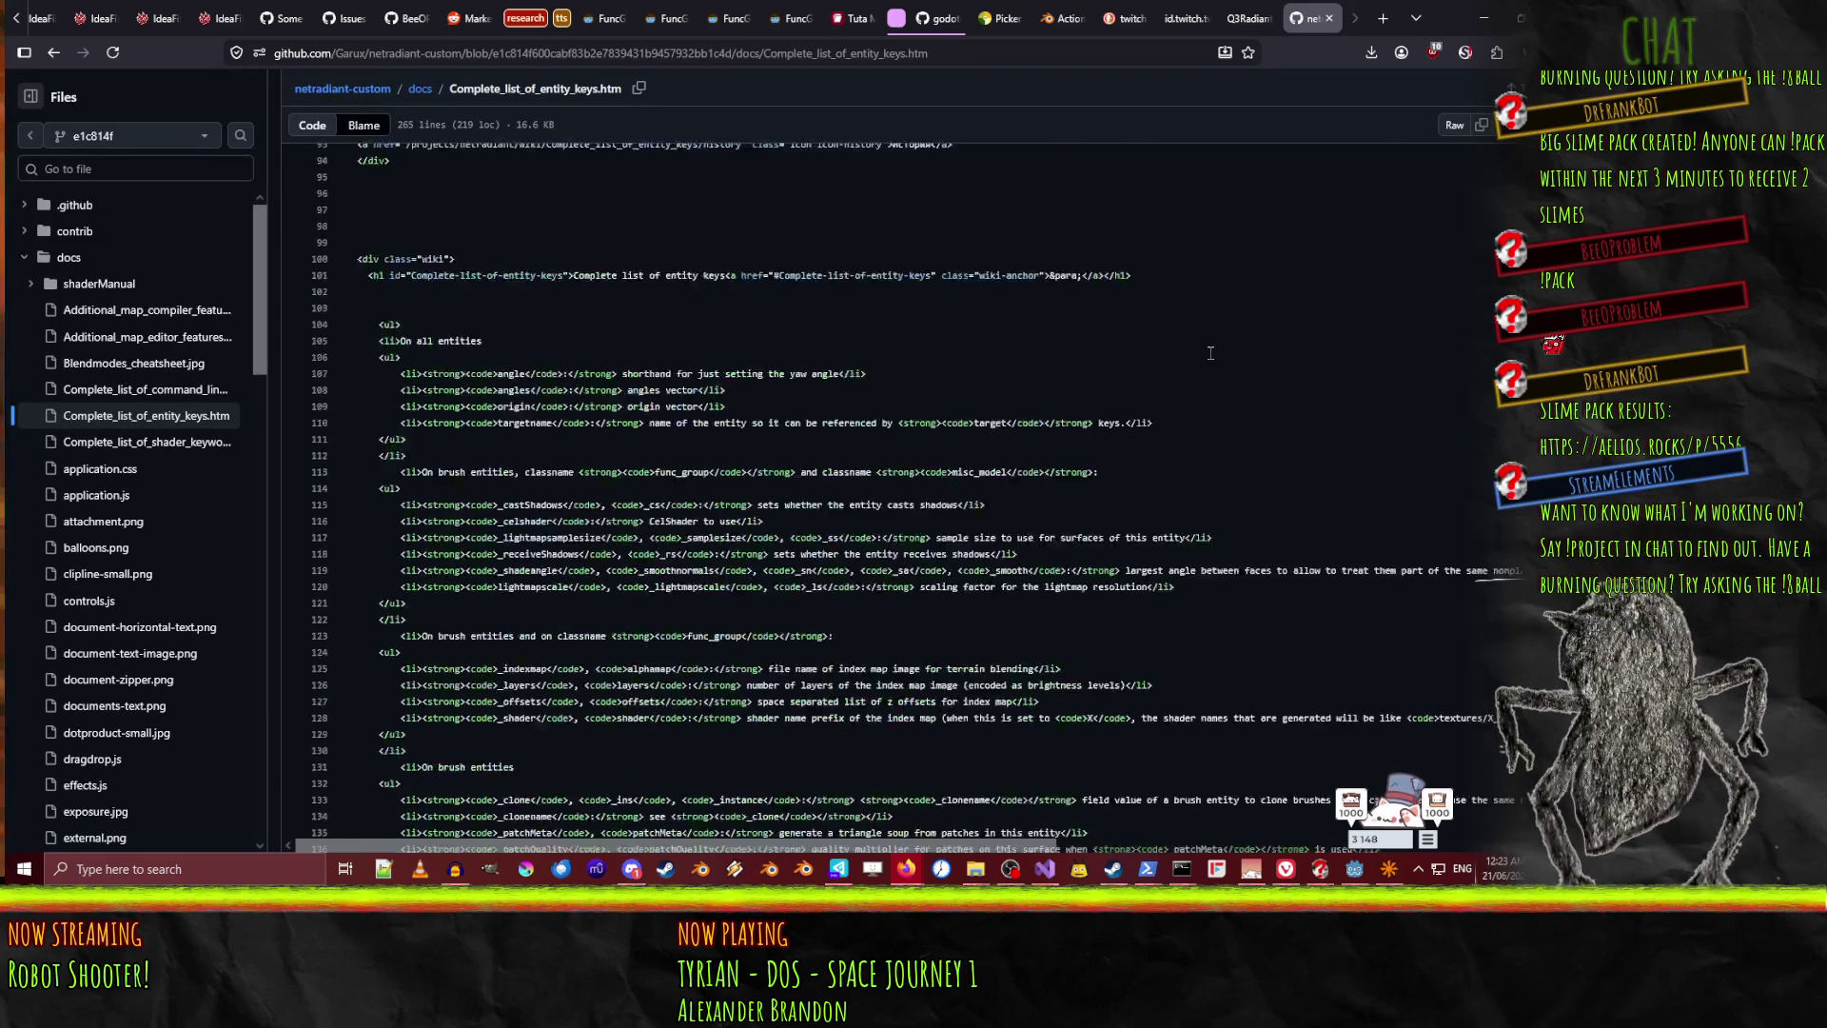
scroll(1201, 354, up, 20)
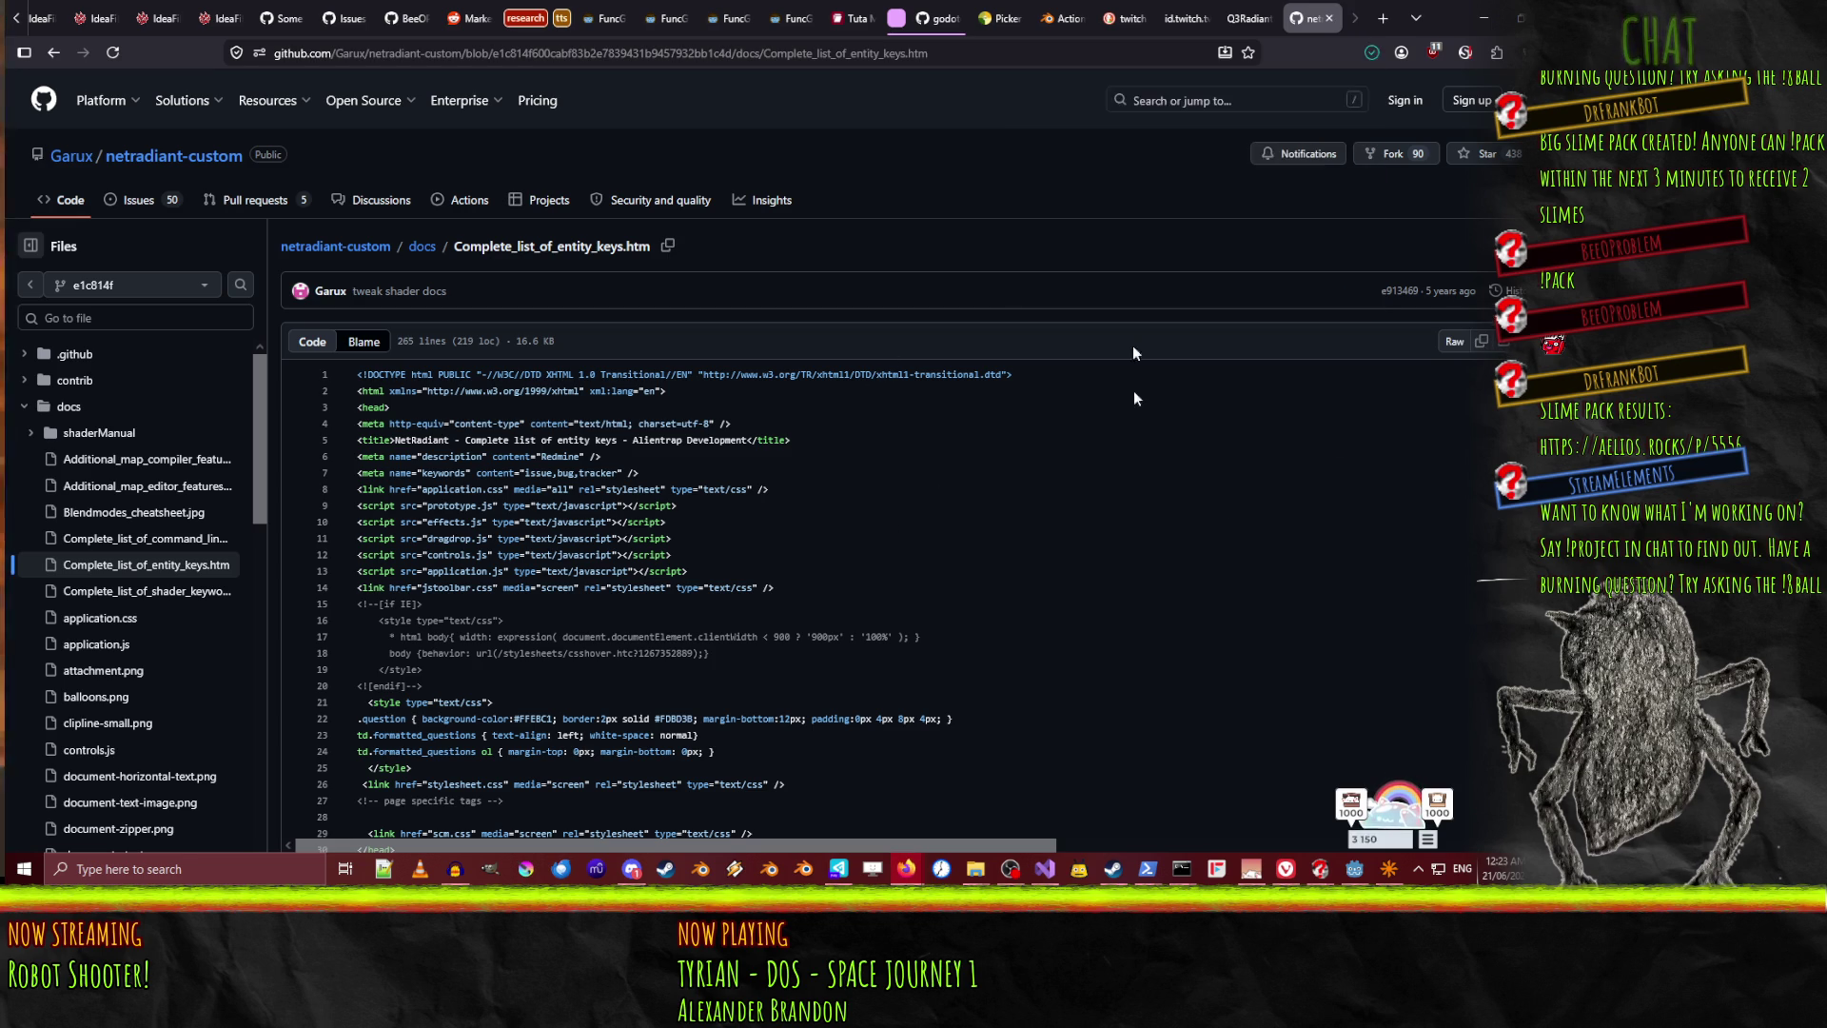
click(786, 617)
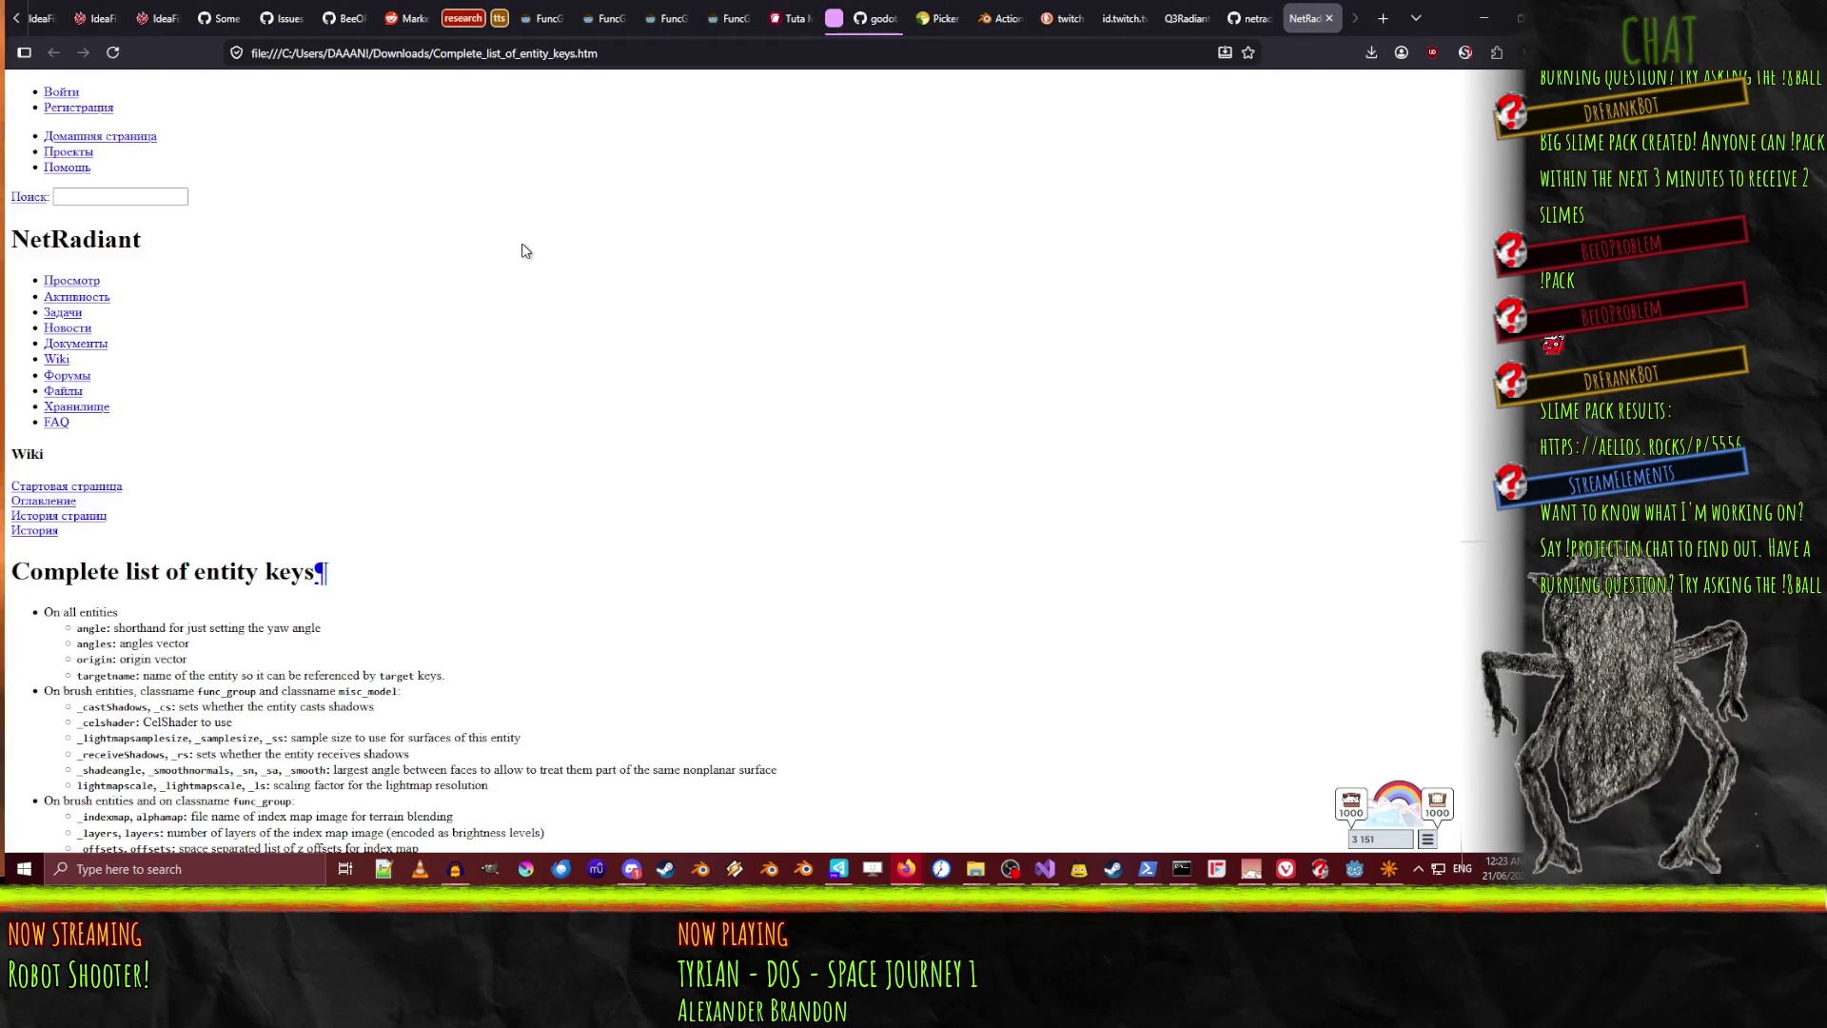
Read through the local entity keys reference, then close its tab
scroll(590, 295, down, 4)
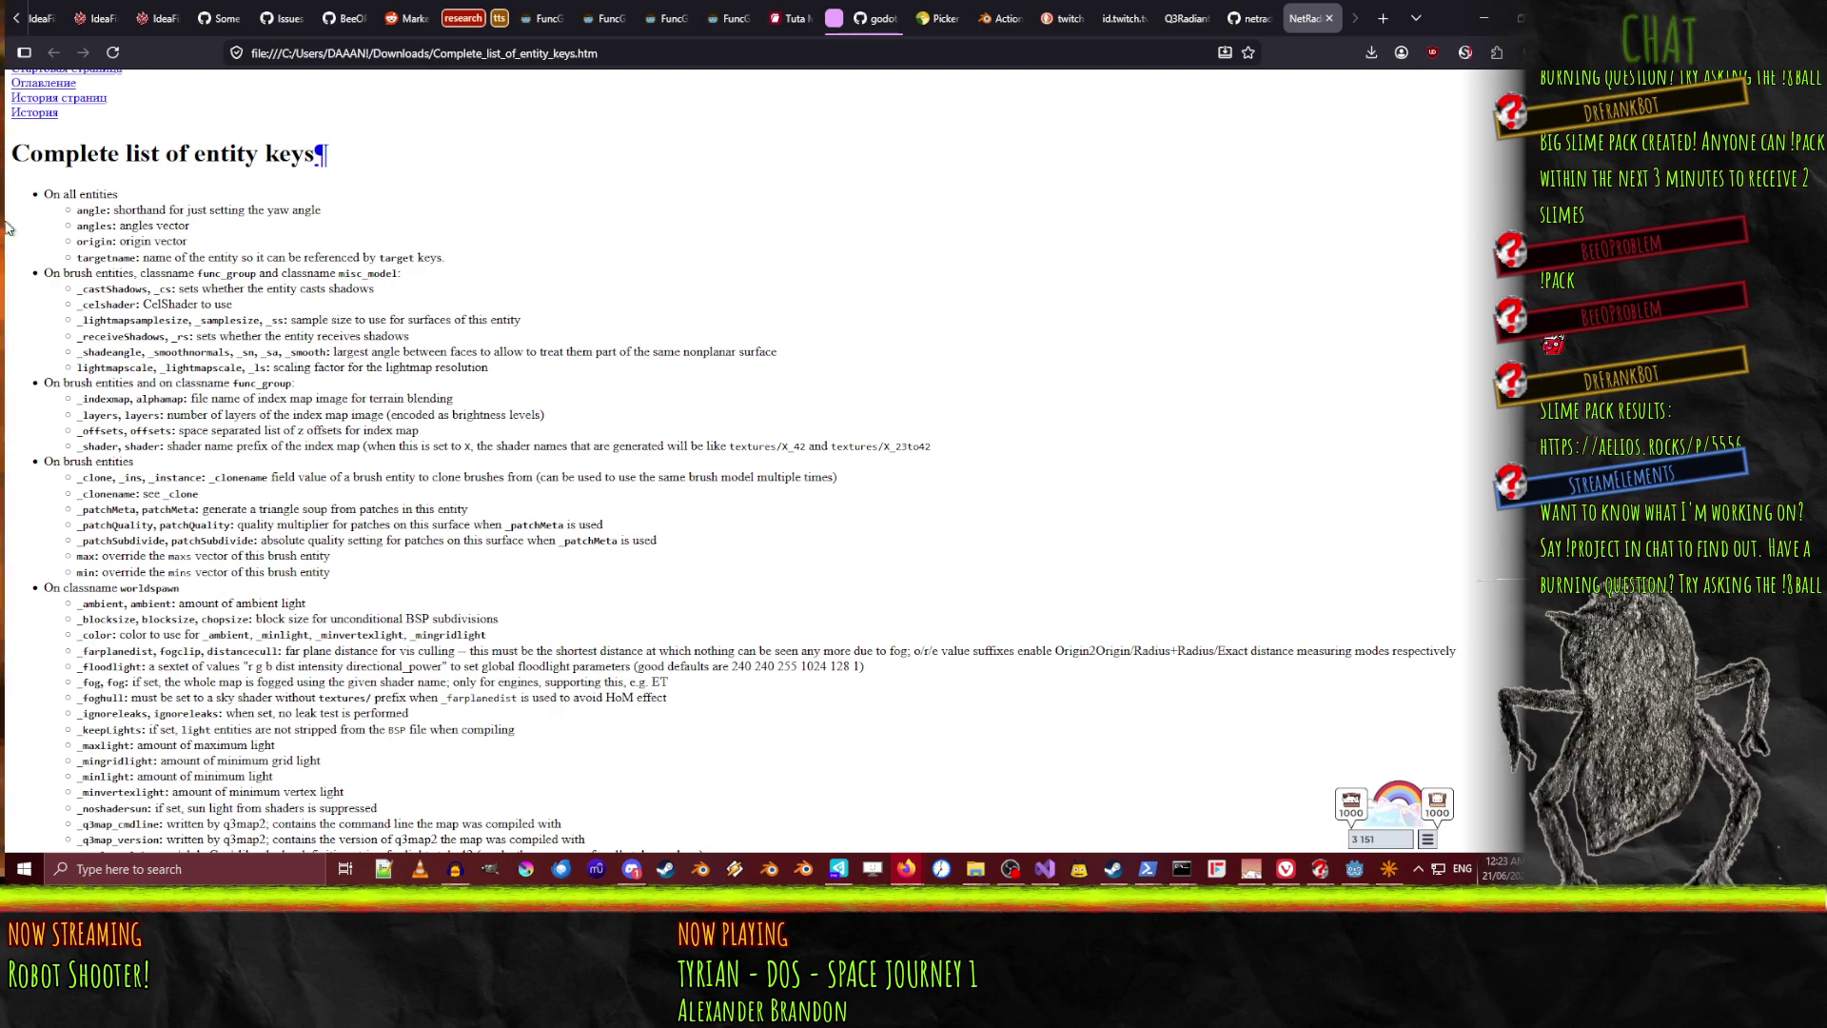
scroll(385, 204, down, 1)
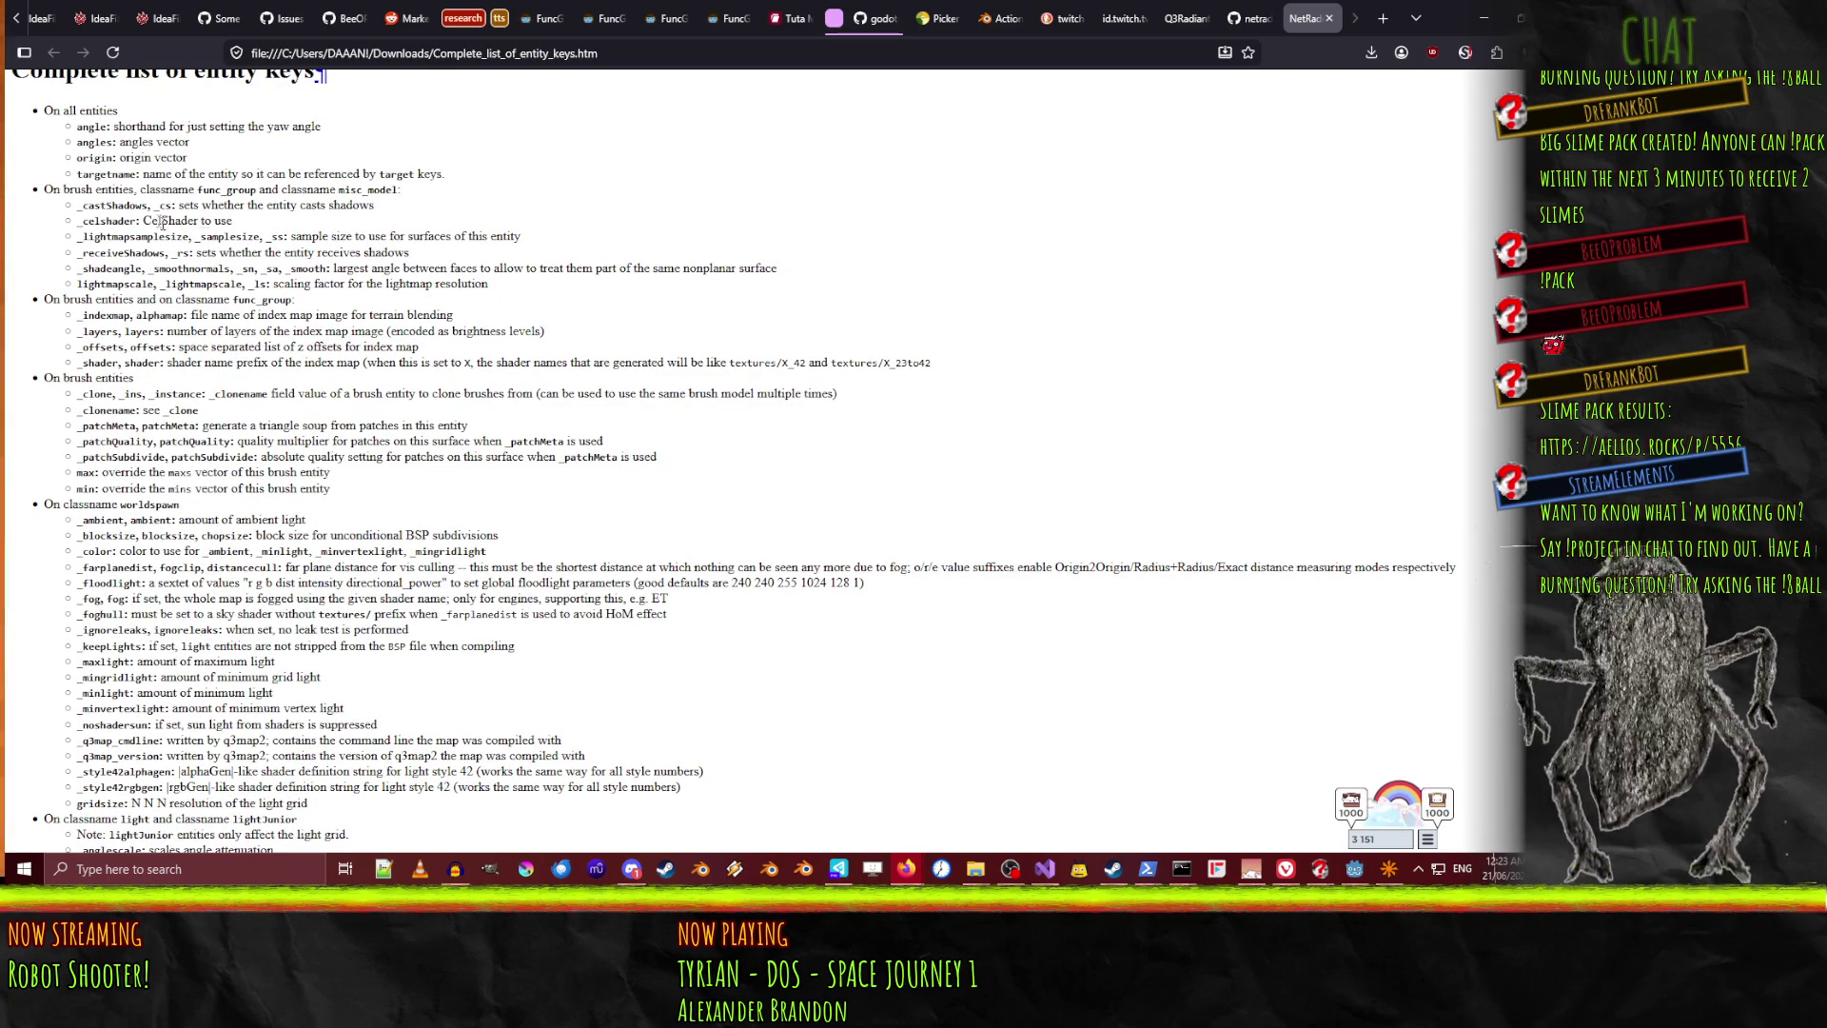
scroll(646, 247, down, 1)
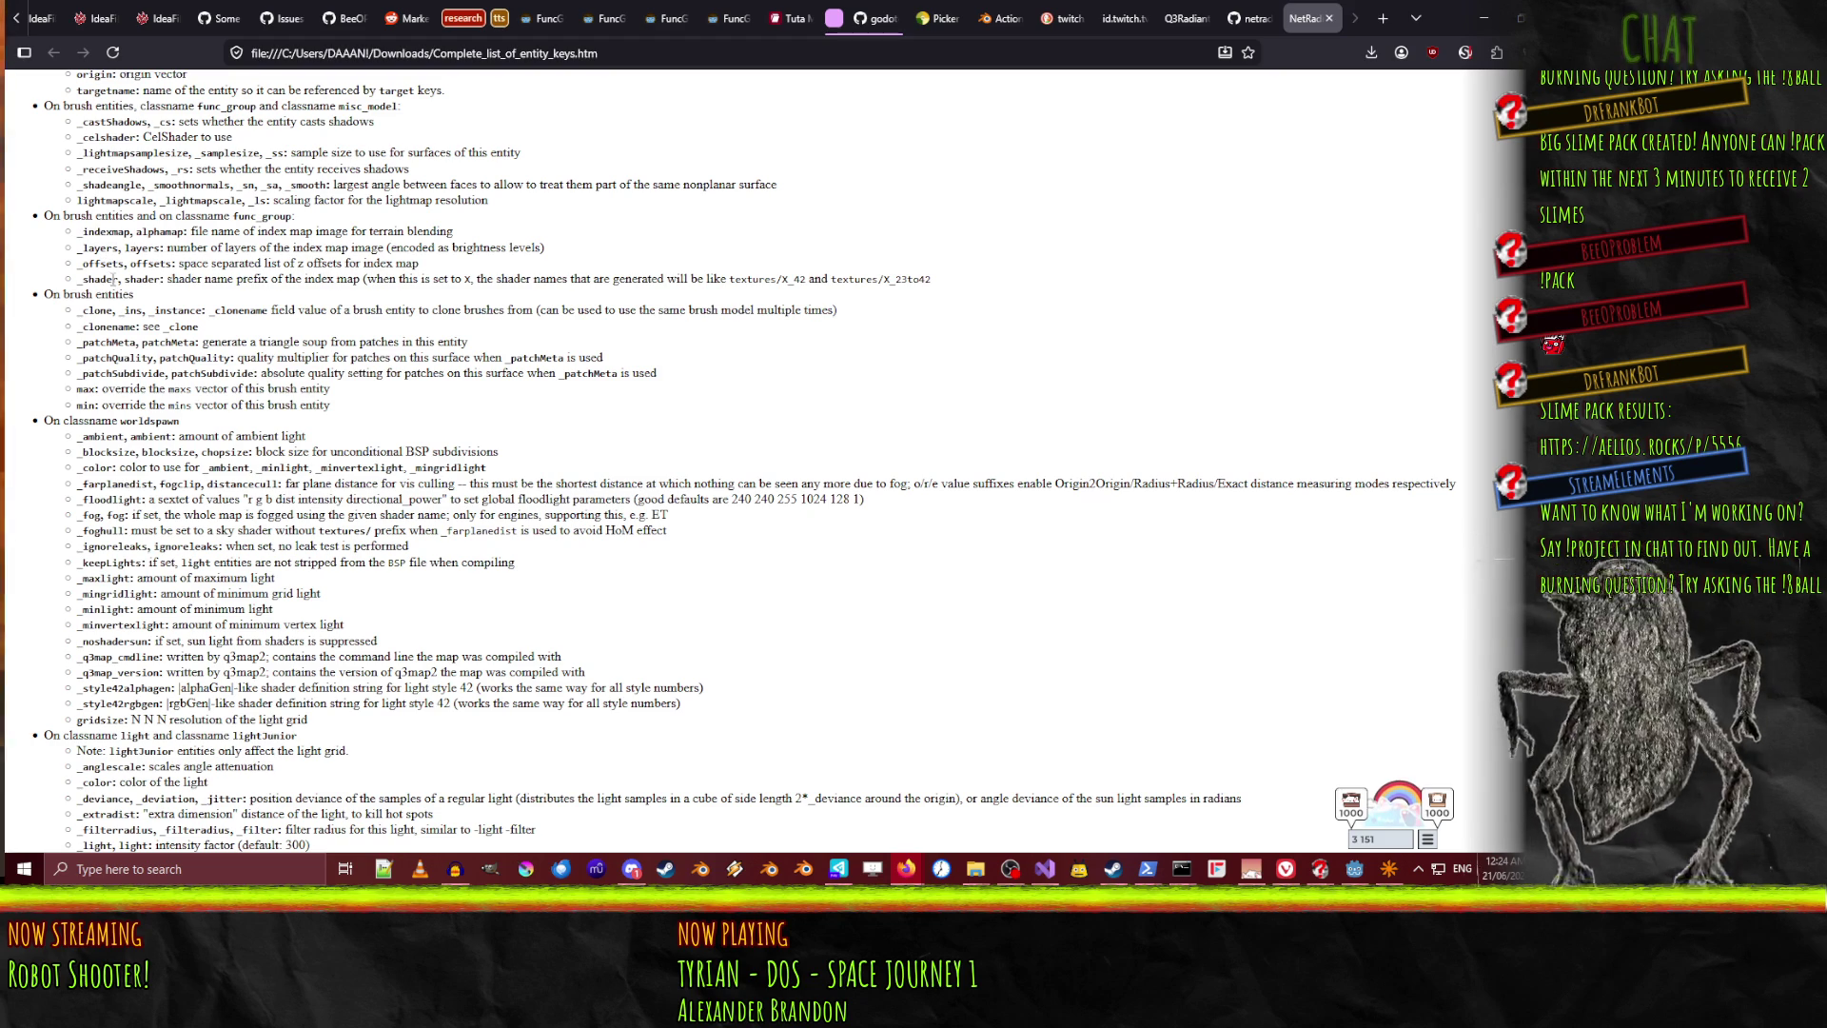
scroll(49, 305, down, 1)
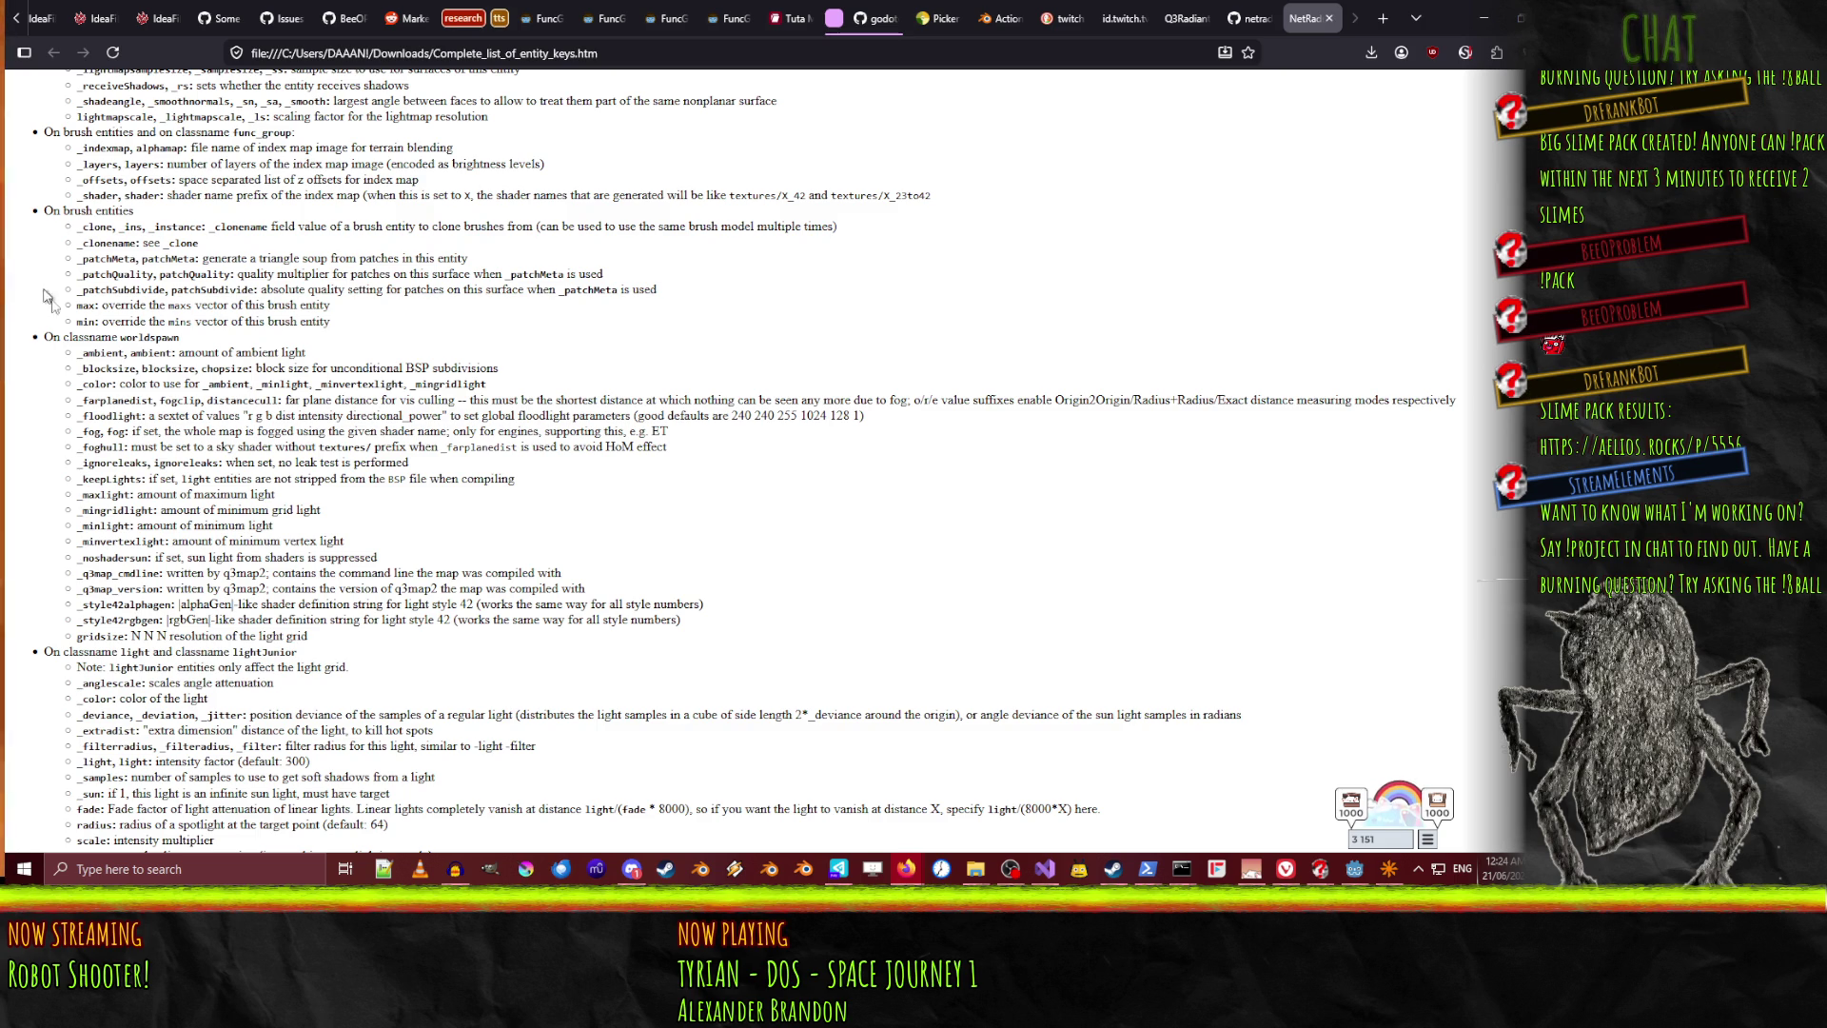
scroll(38, 419, down, 2)
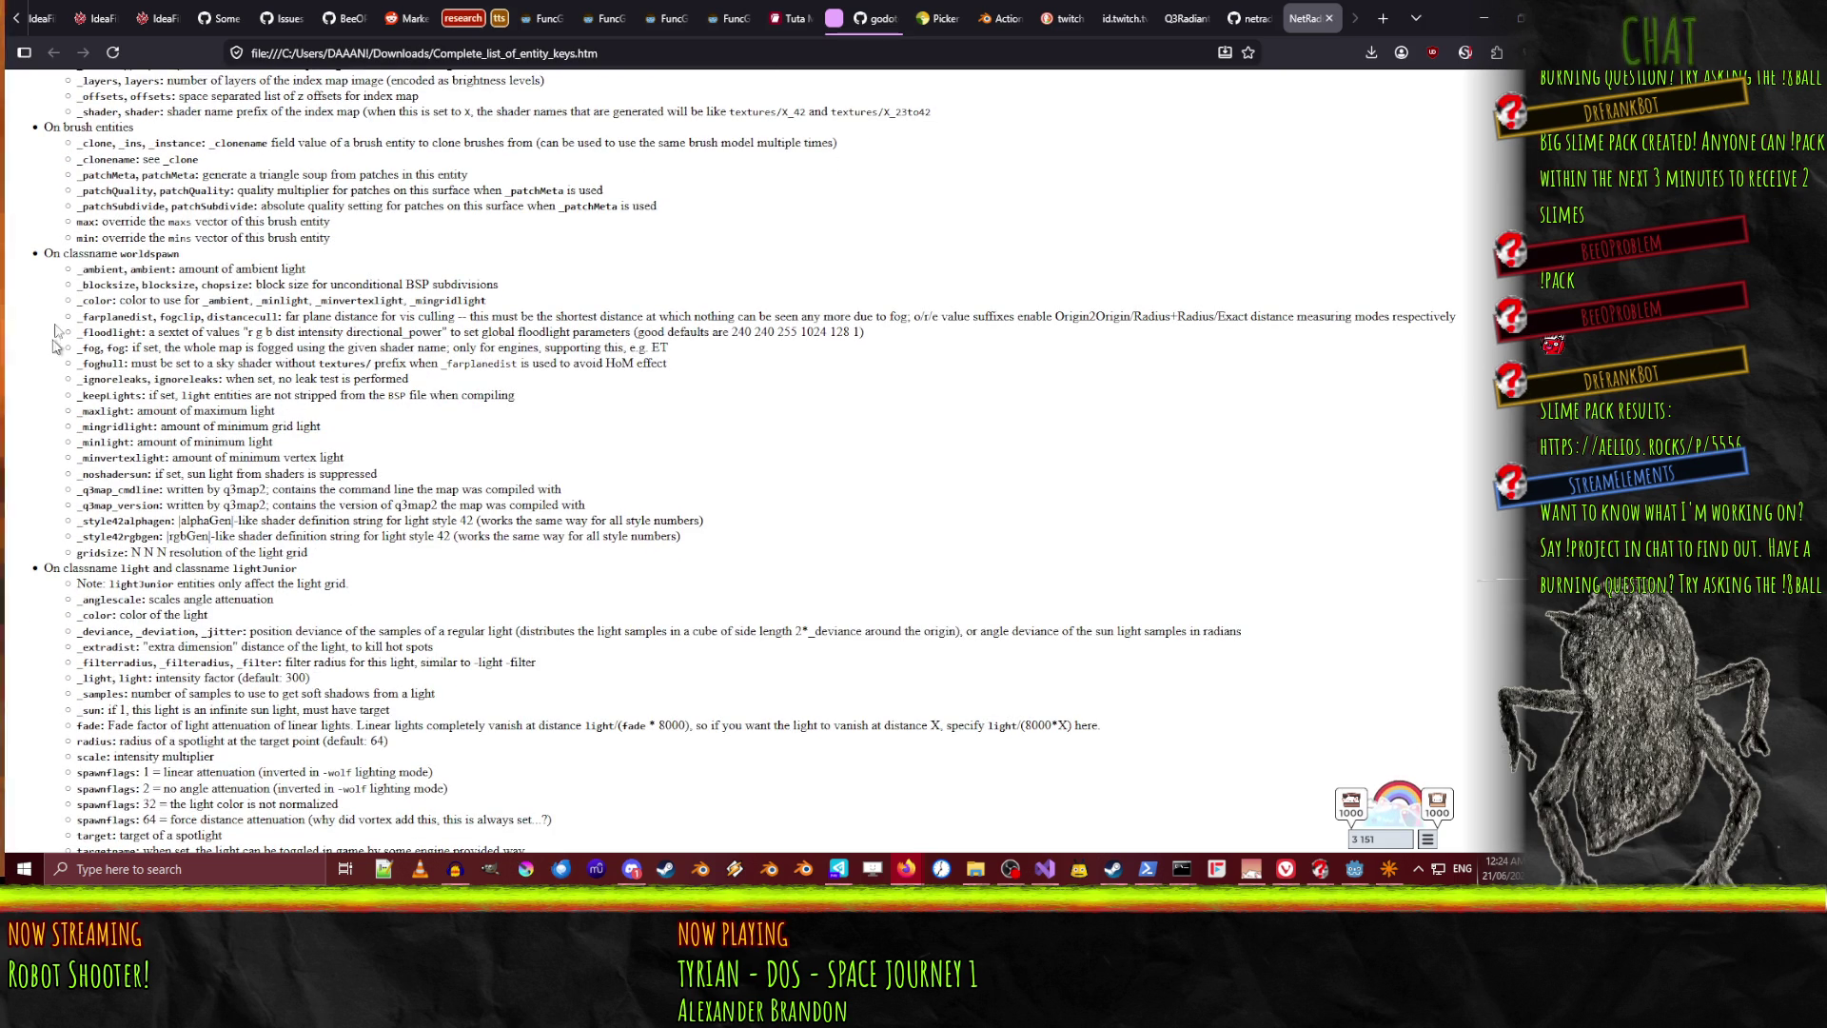
scroll(63, 298, down, 1)
scroll(48, 381, down, 3)
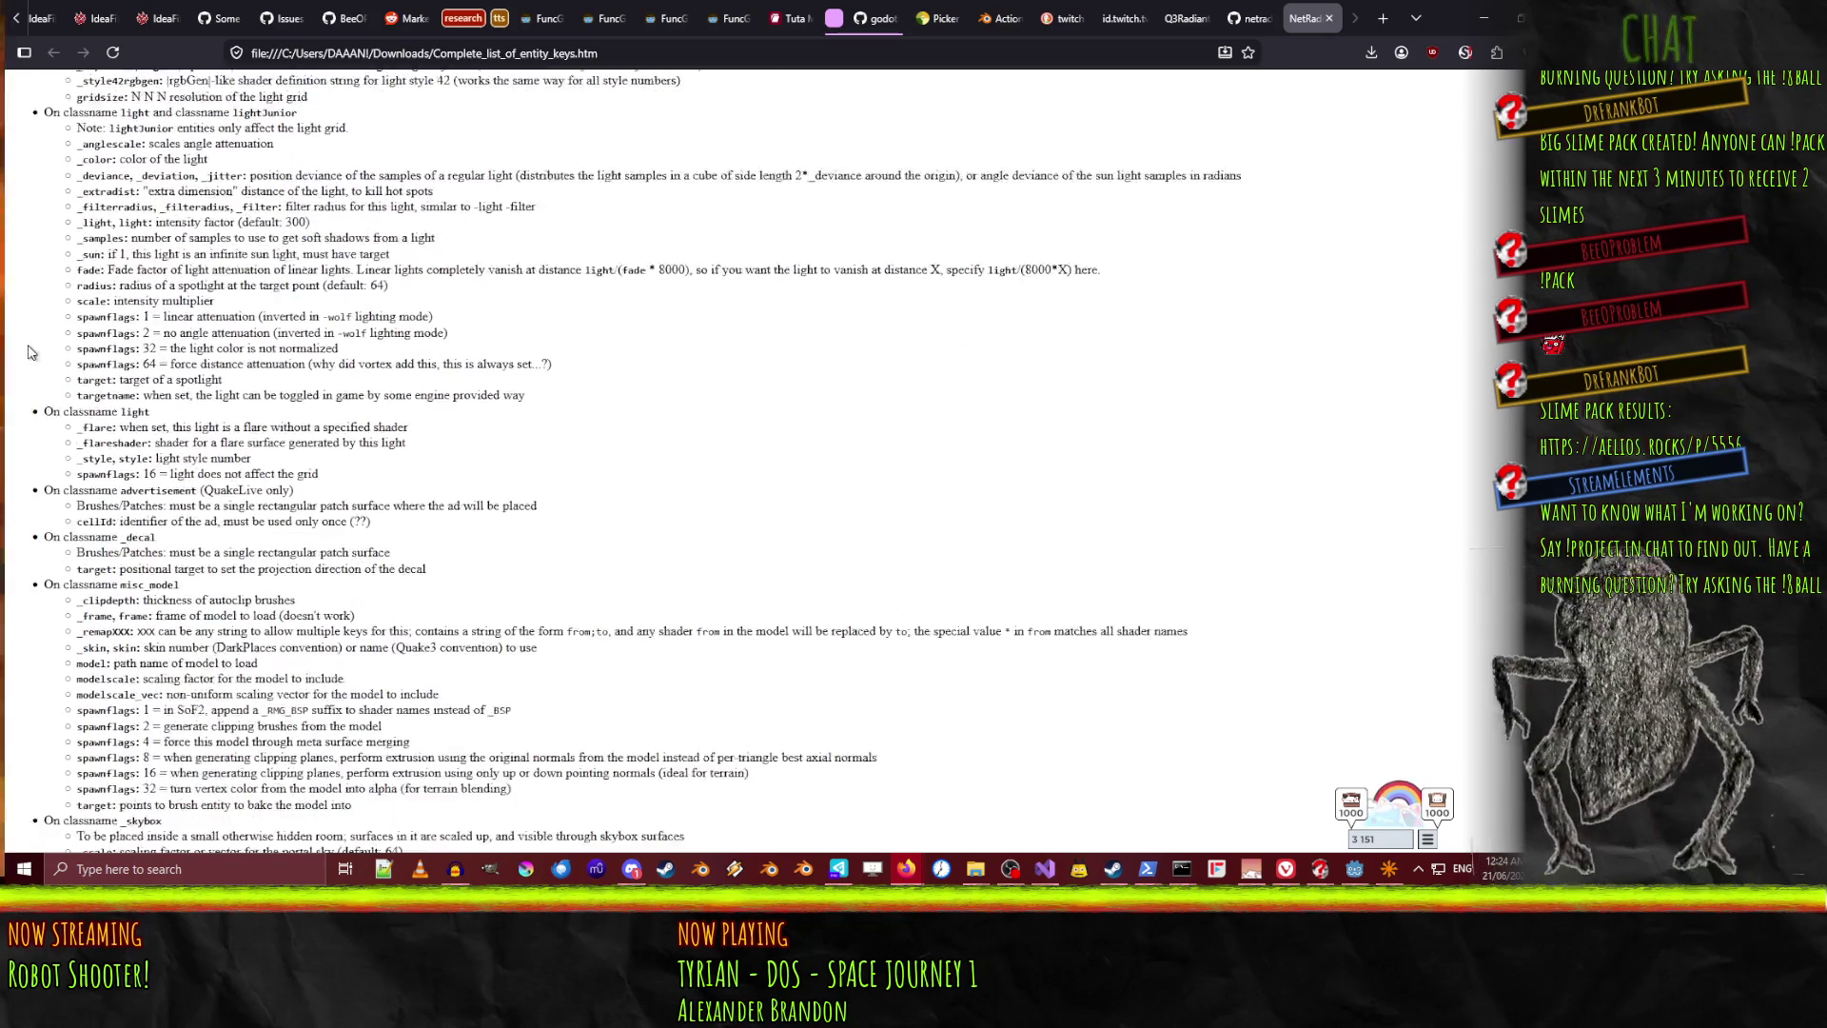
scroll(43, 396, up, 2)
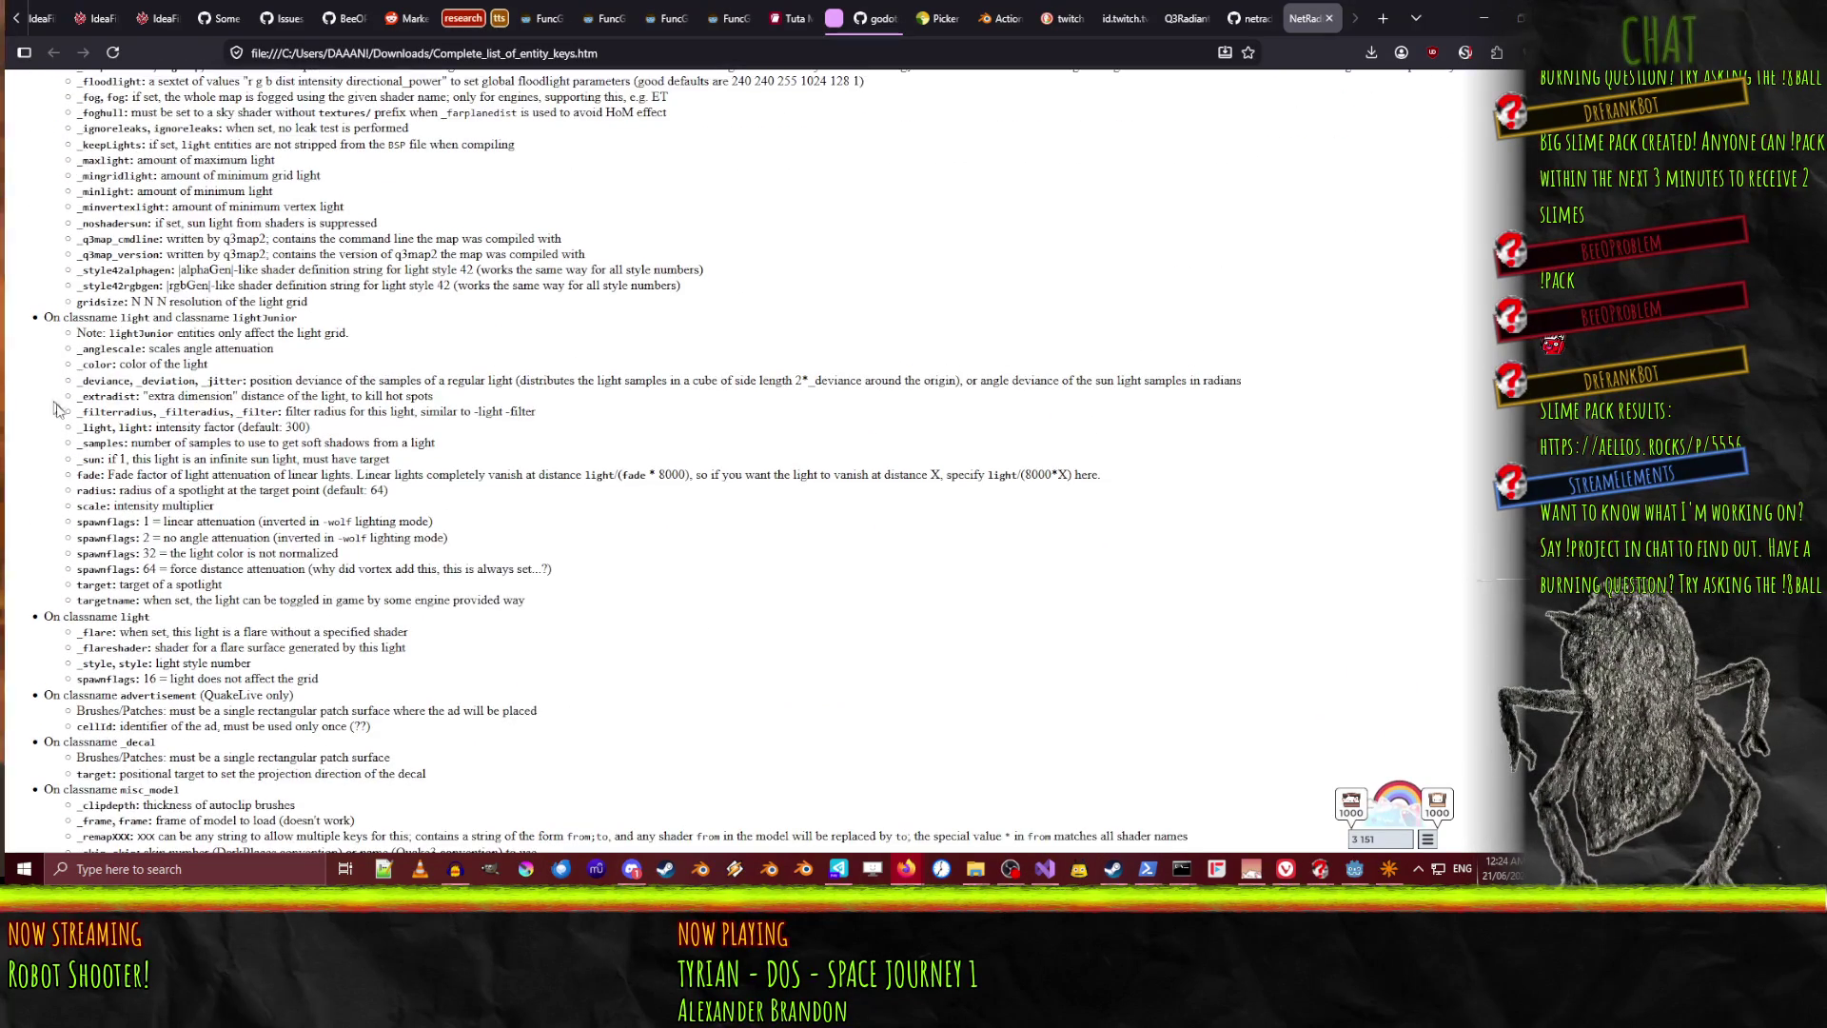
scroll(34, 405, down, 2)
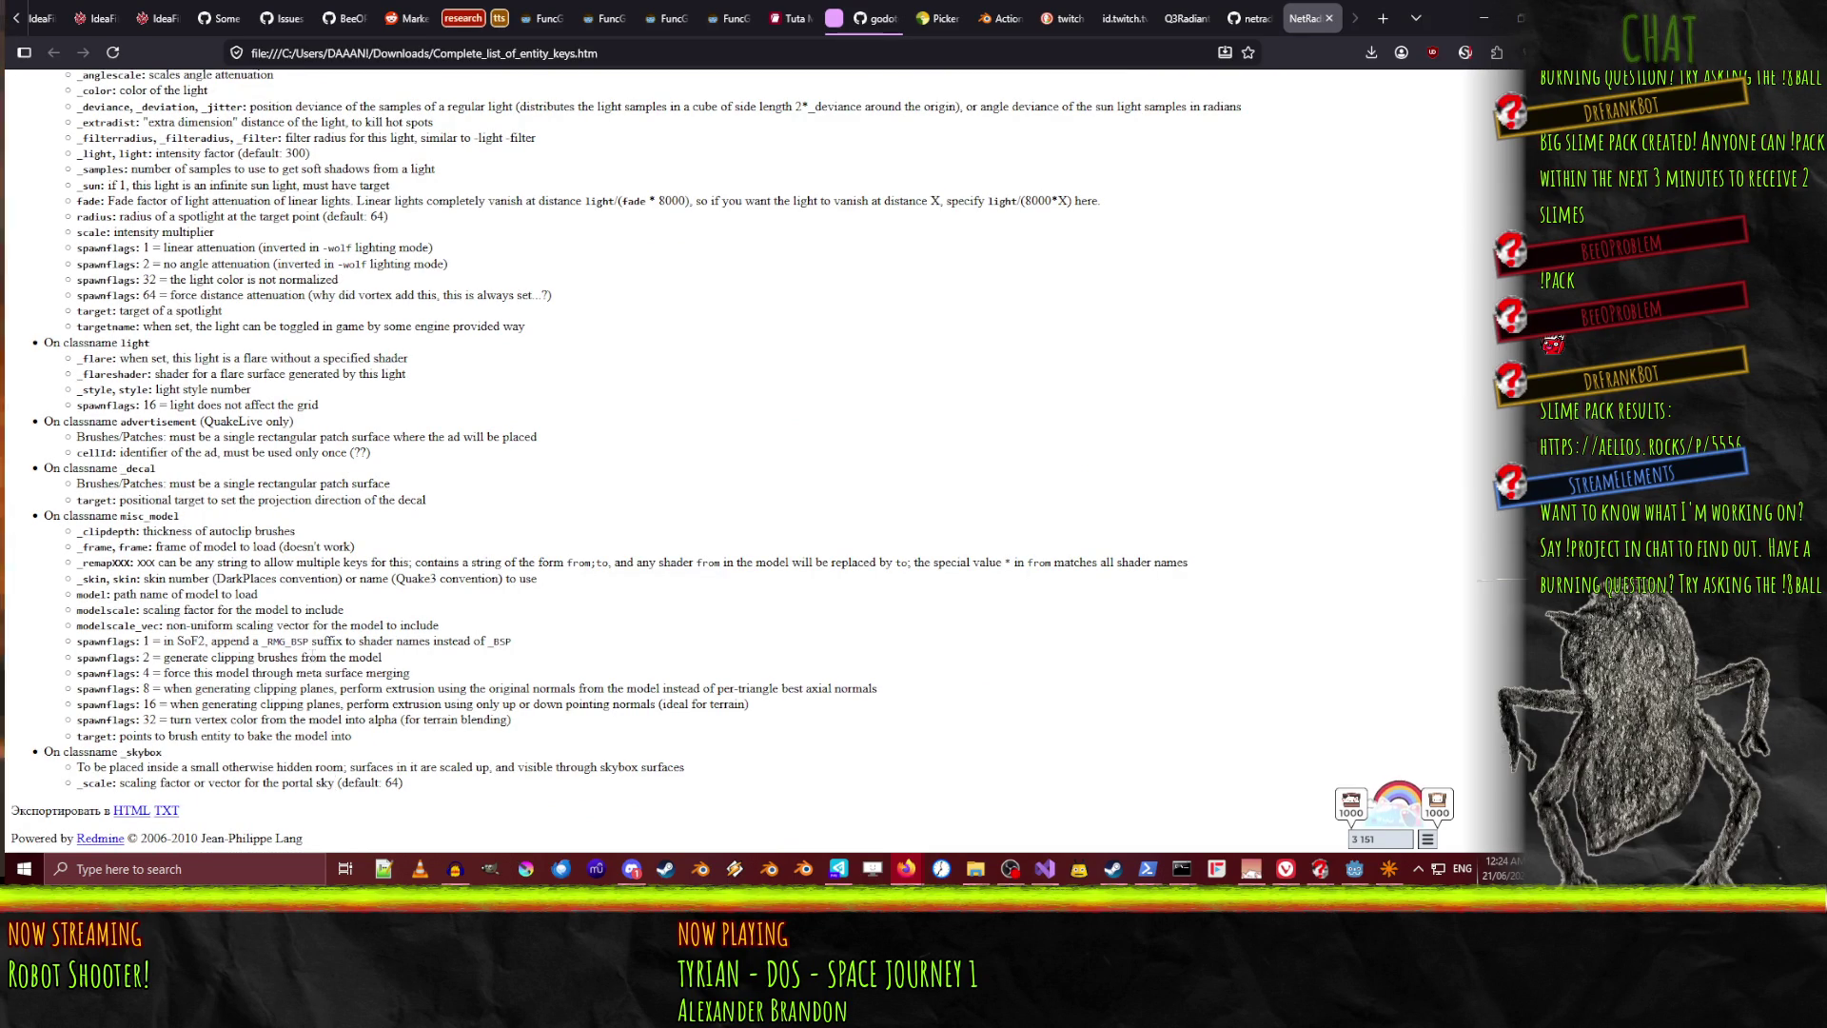
scroll(313, 657, up, 4)
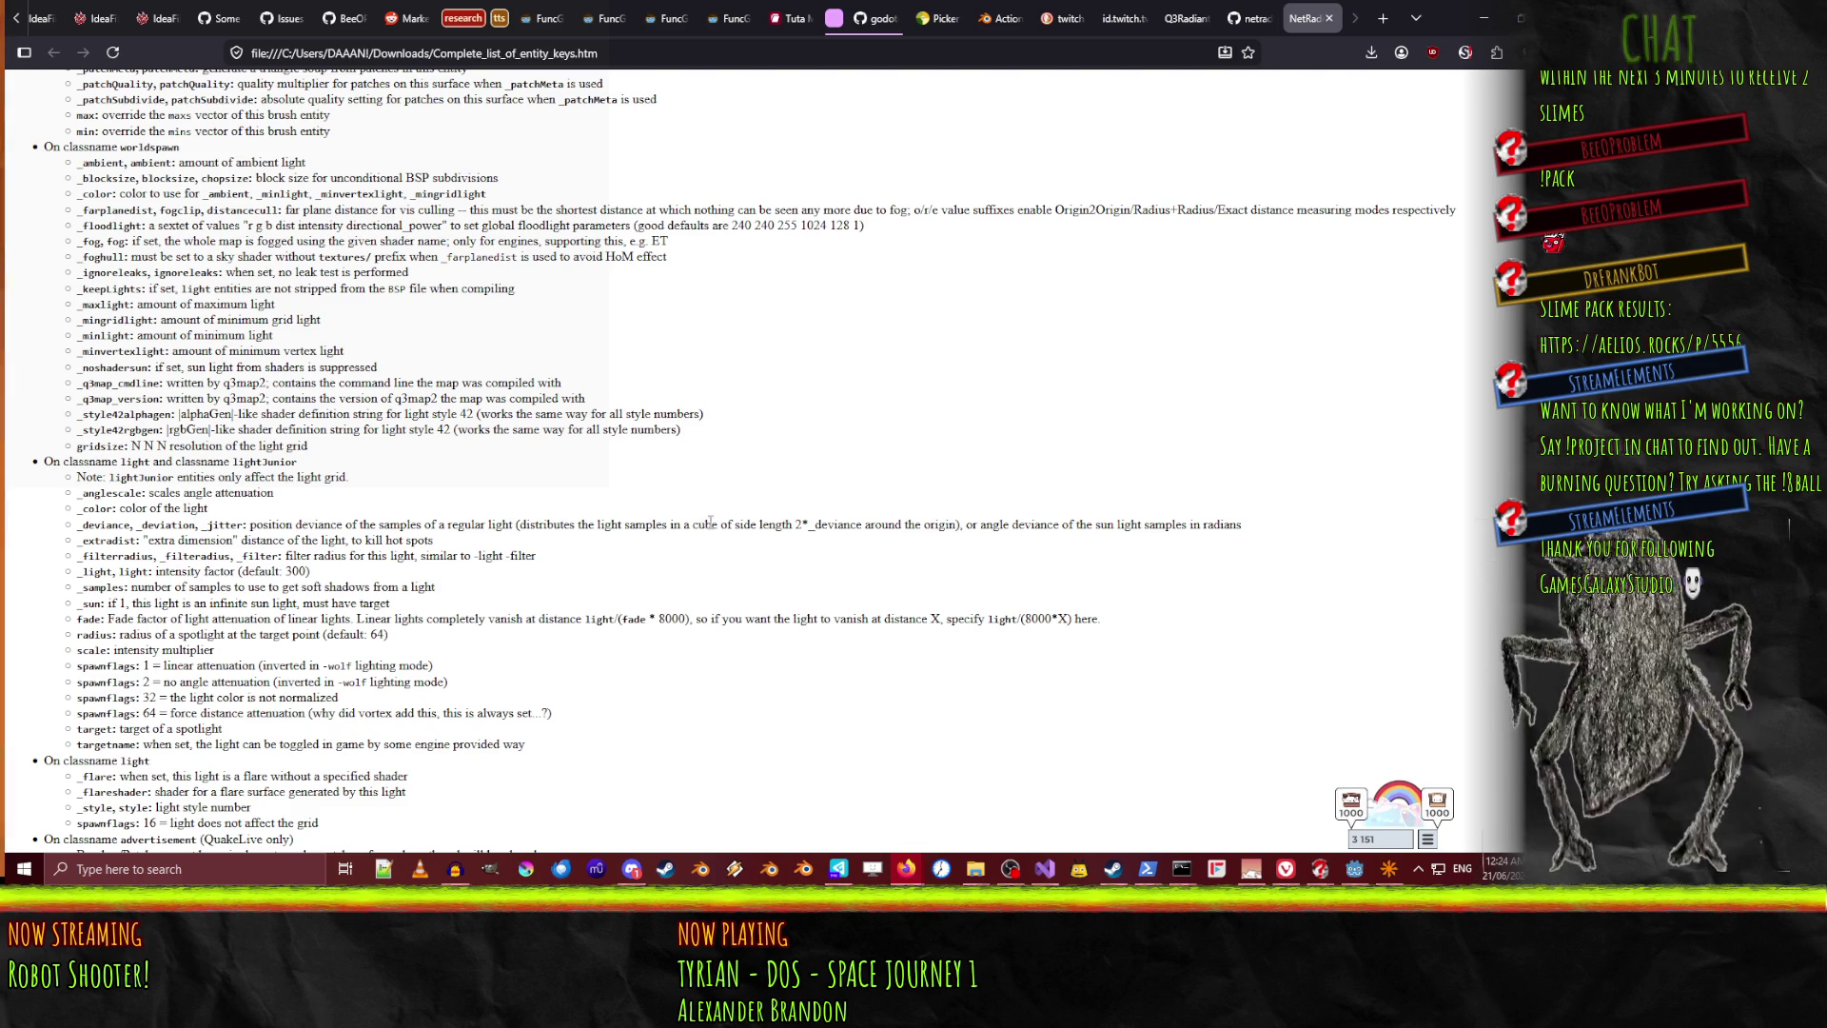
click(1351, 804)
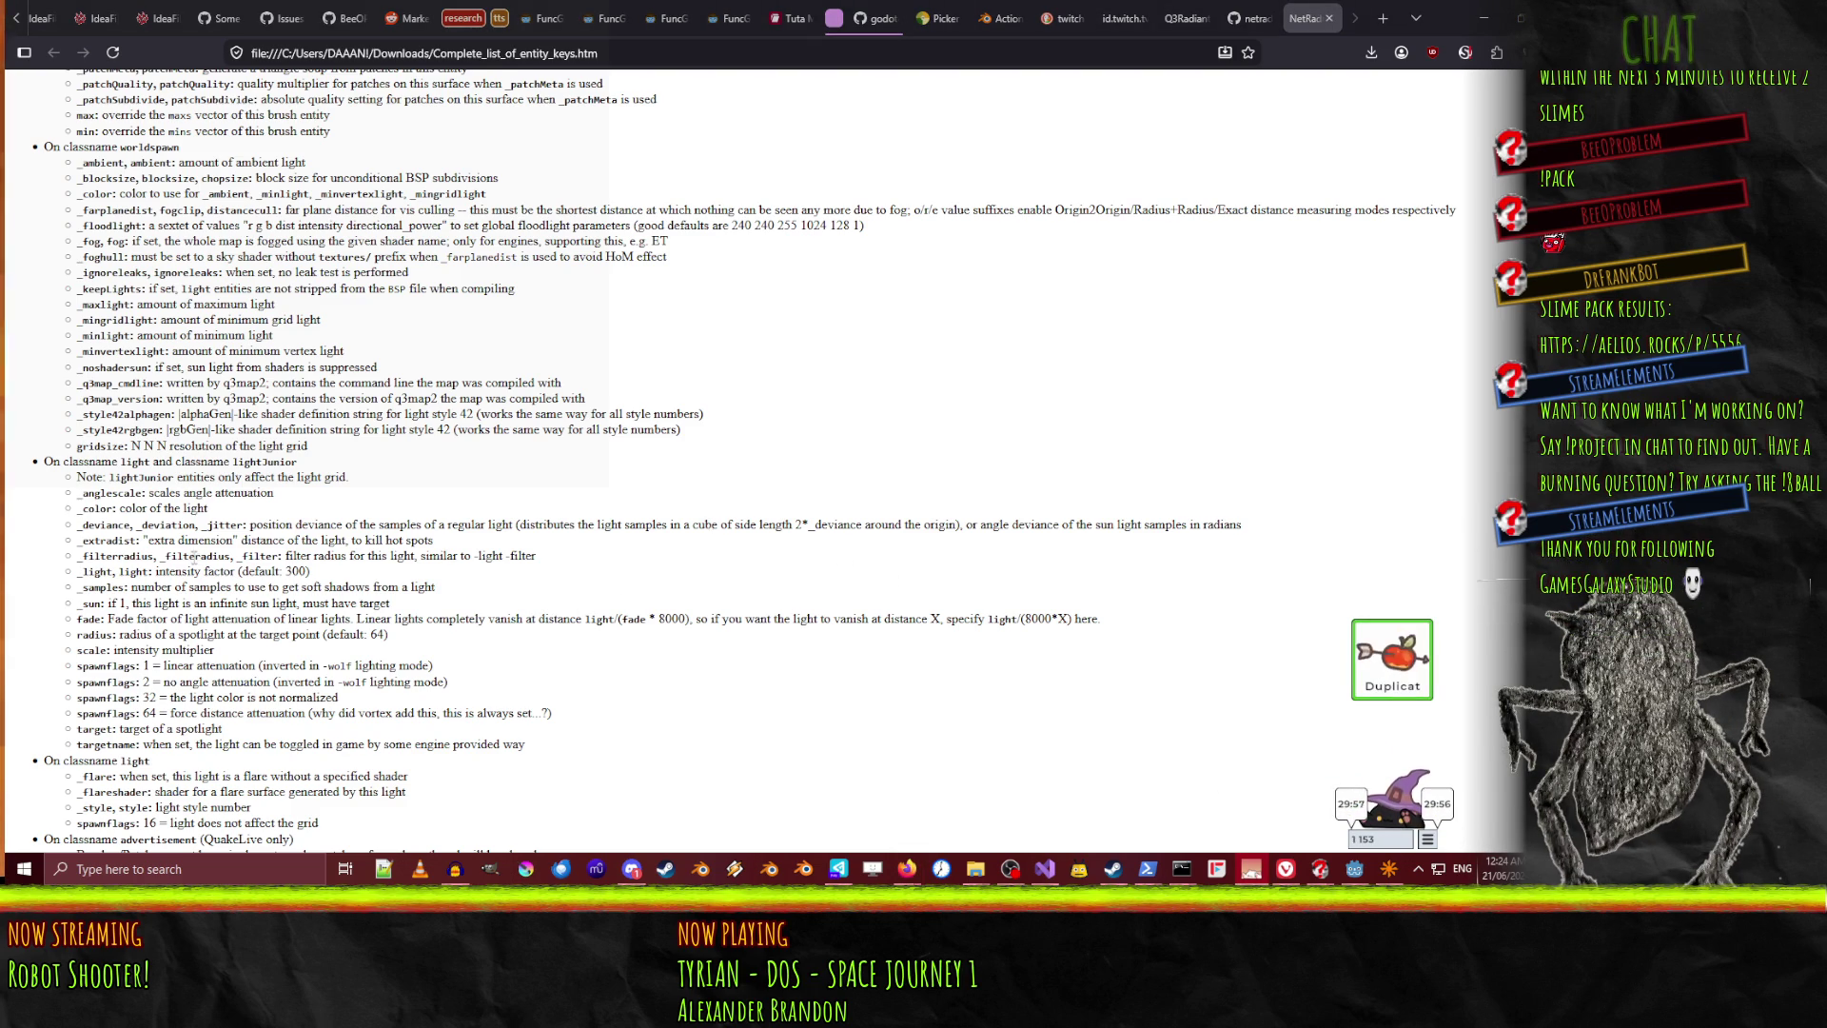
scroll(321, 538, up, 7)
scroll(320, 538, down, 2)
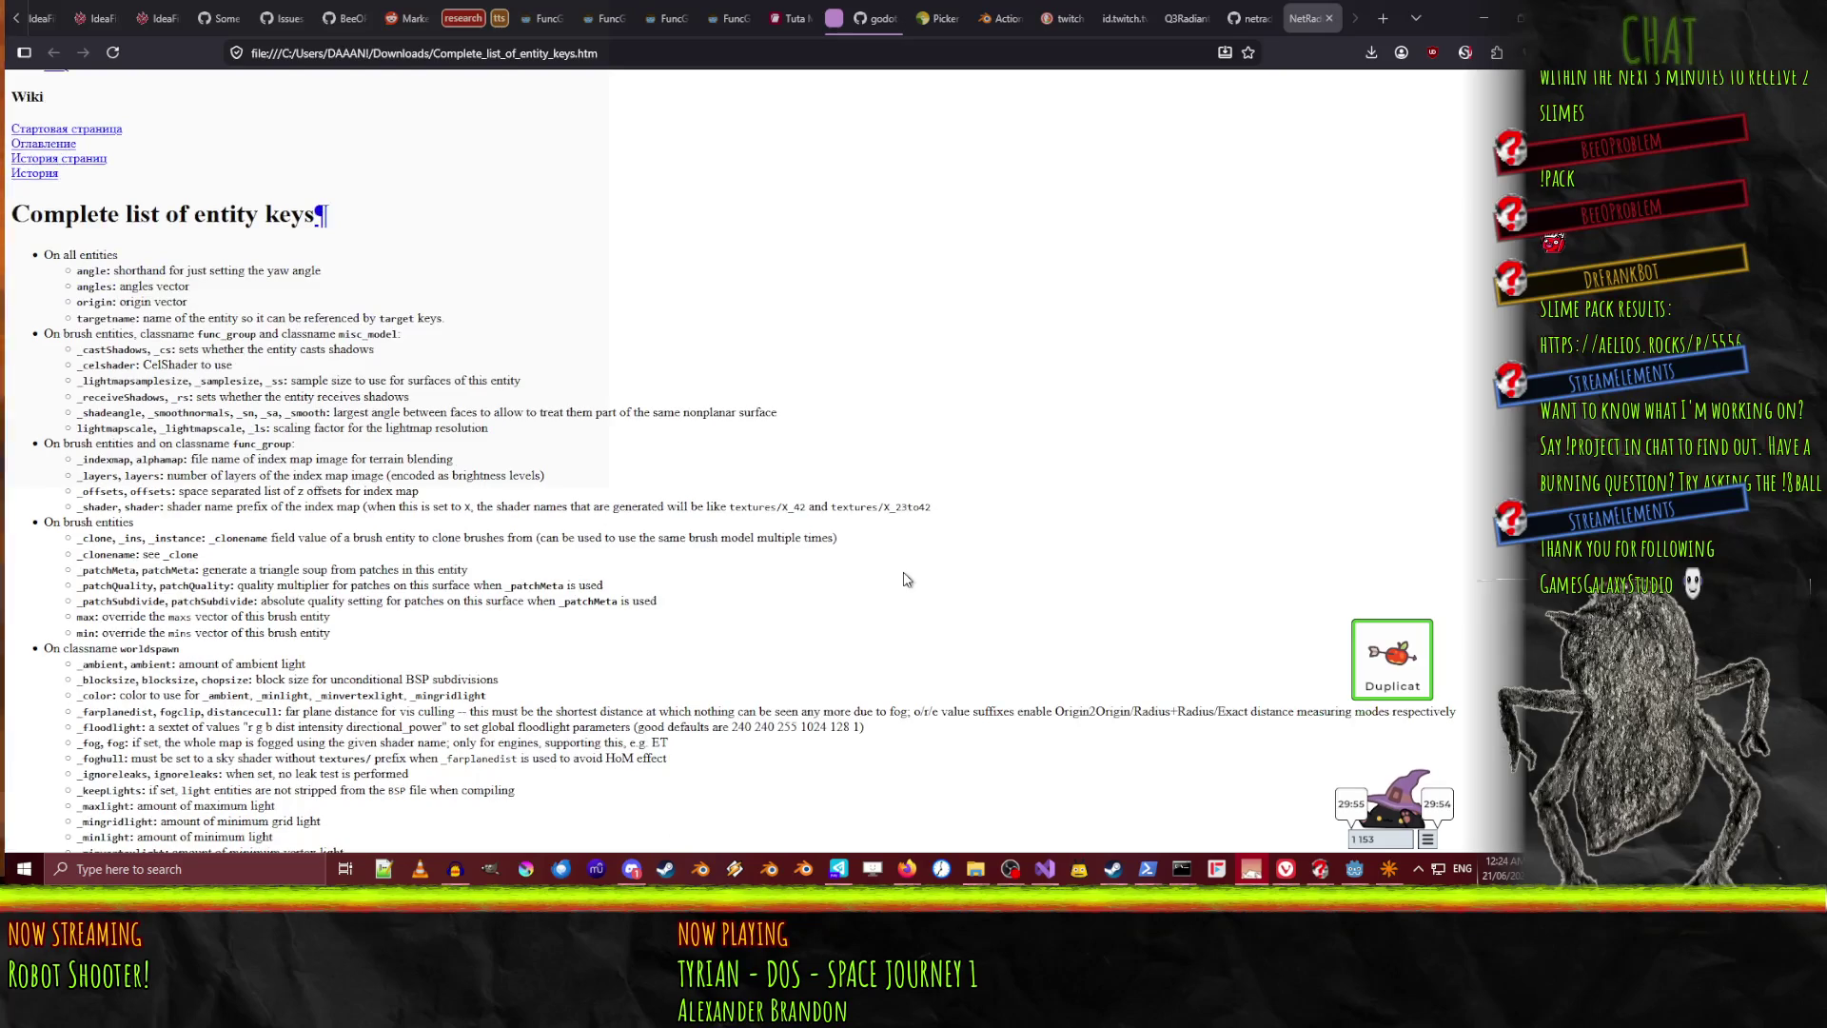
click(1329, 18)
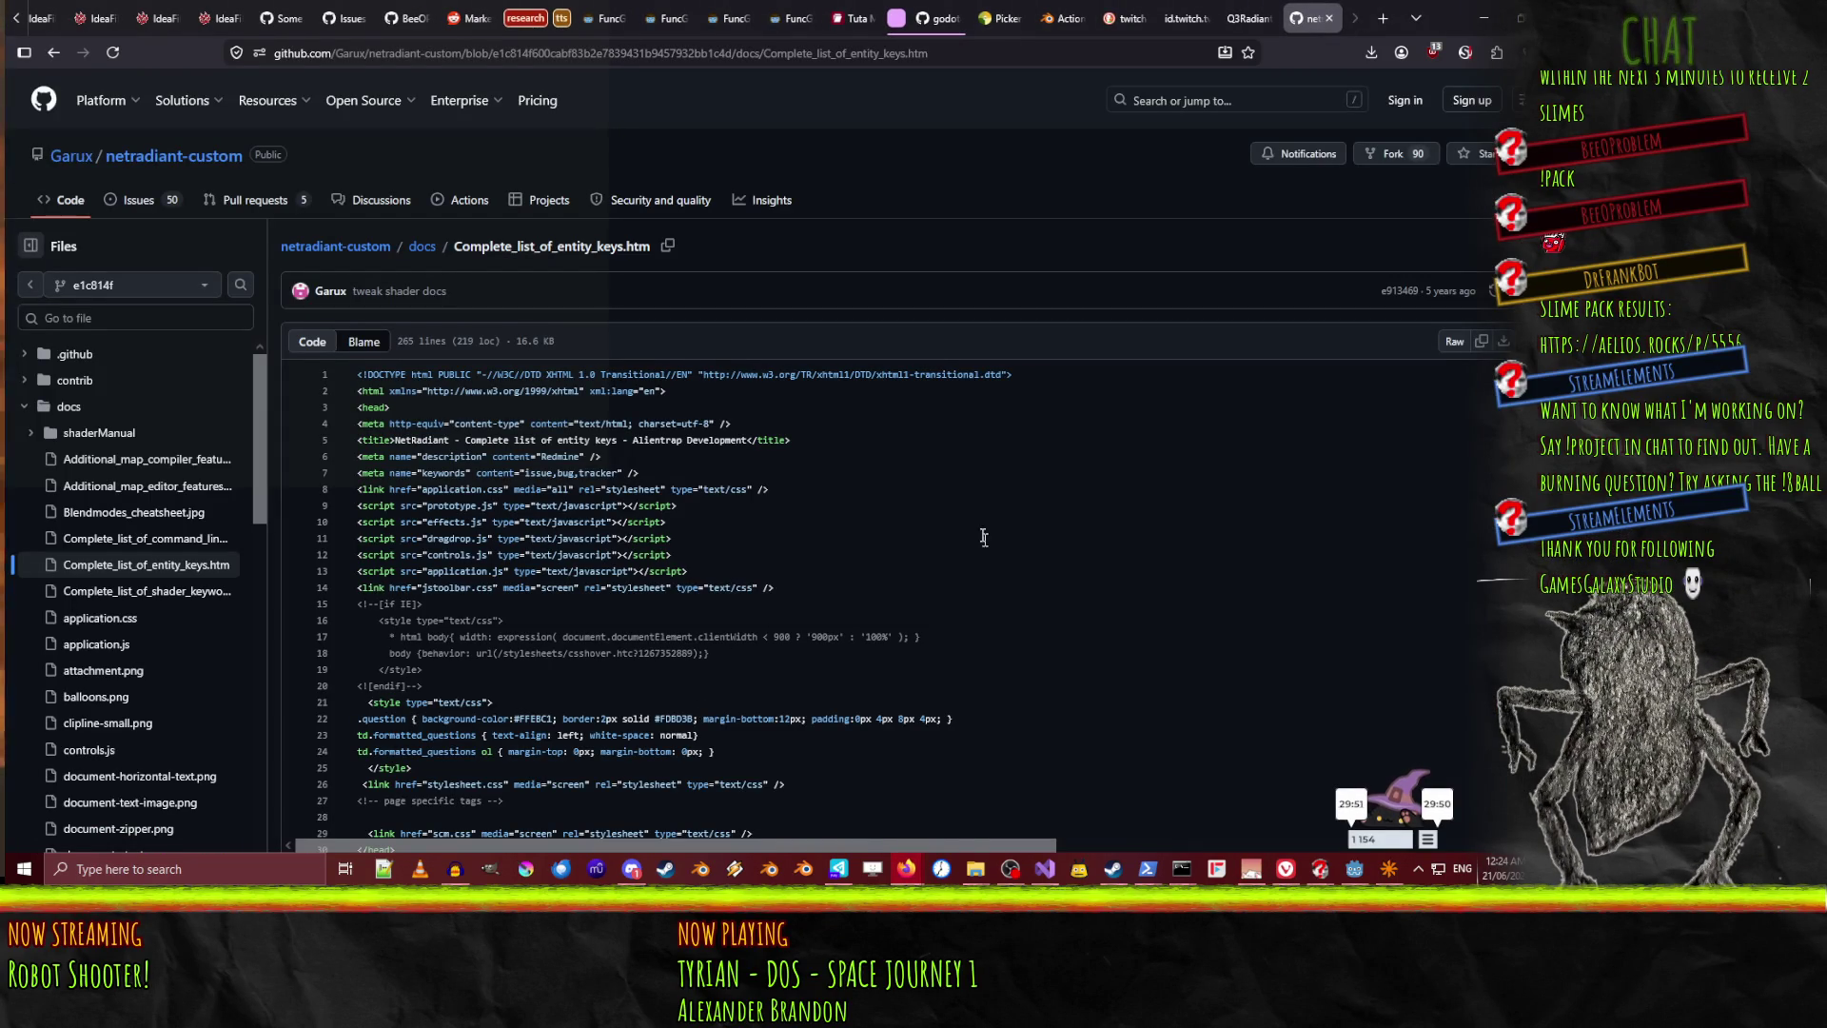
Go back to the entity search results, close that tab, and return to NetRadiant
key(alt+Left)
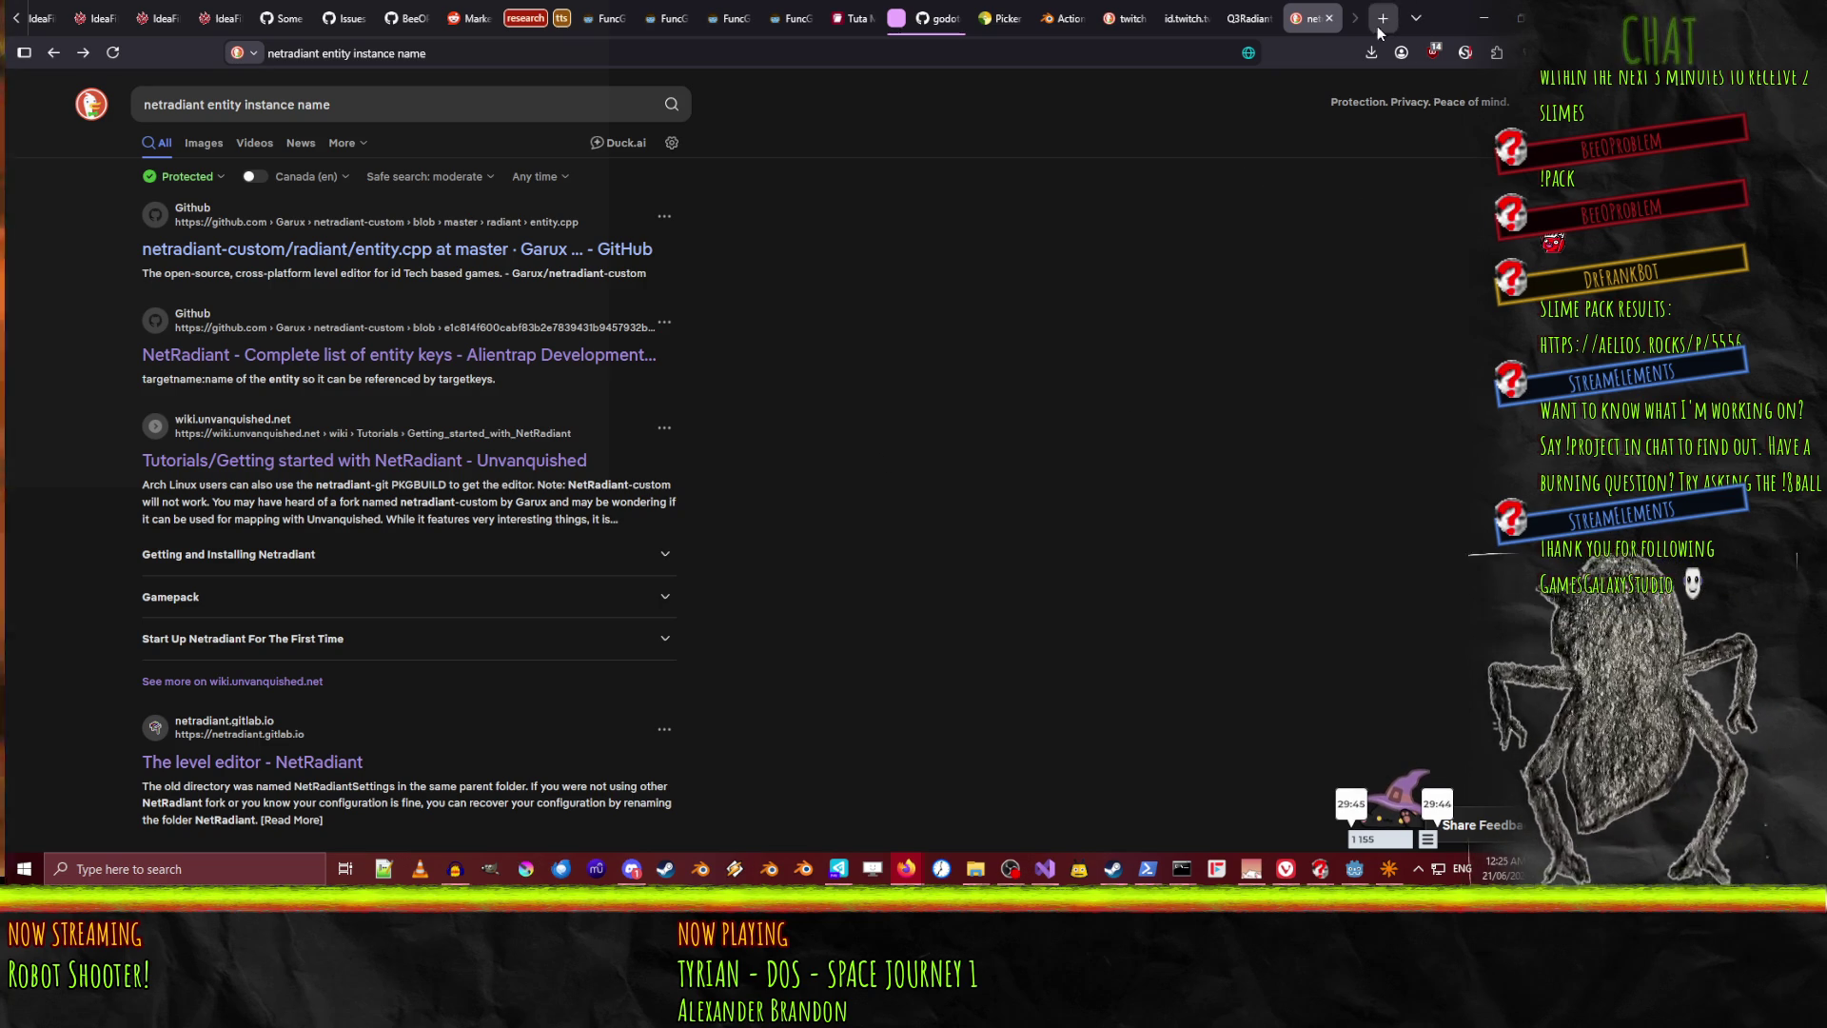
click(1329, 19)
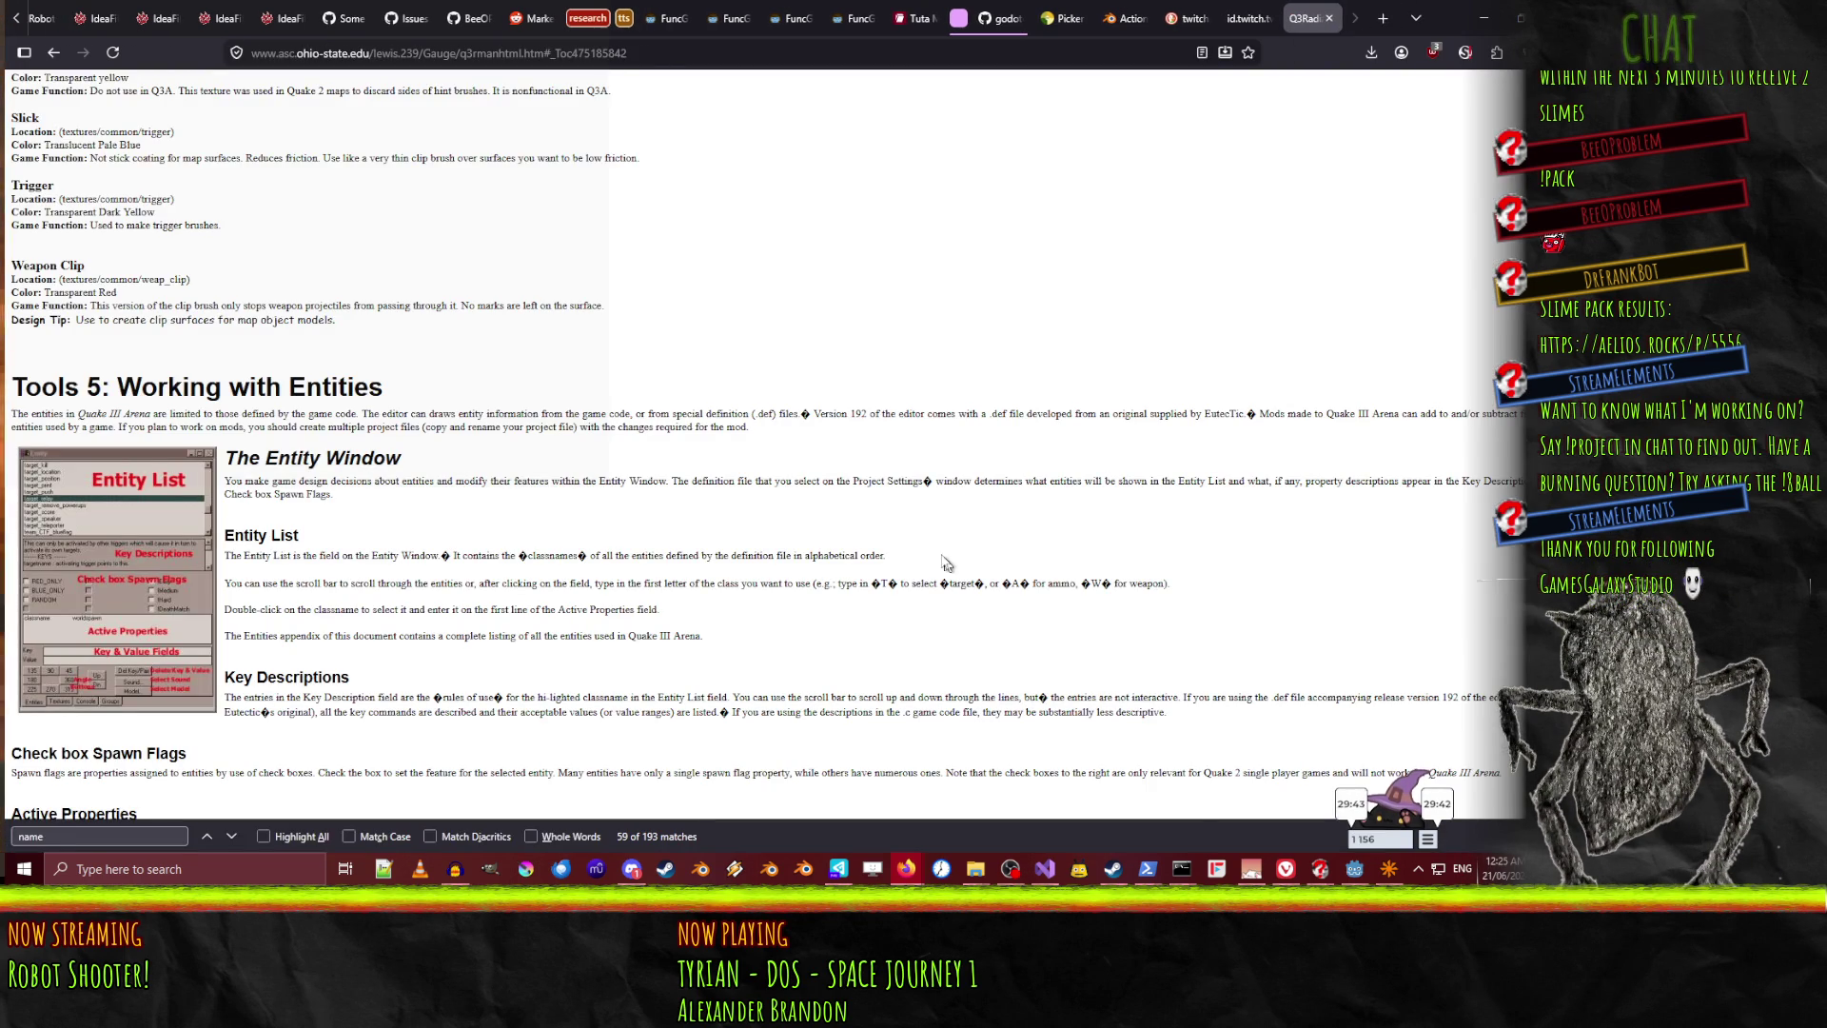
click(1390, 880)
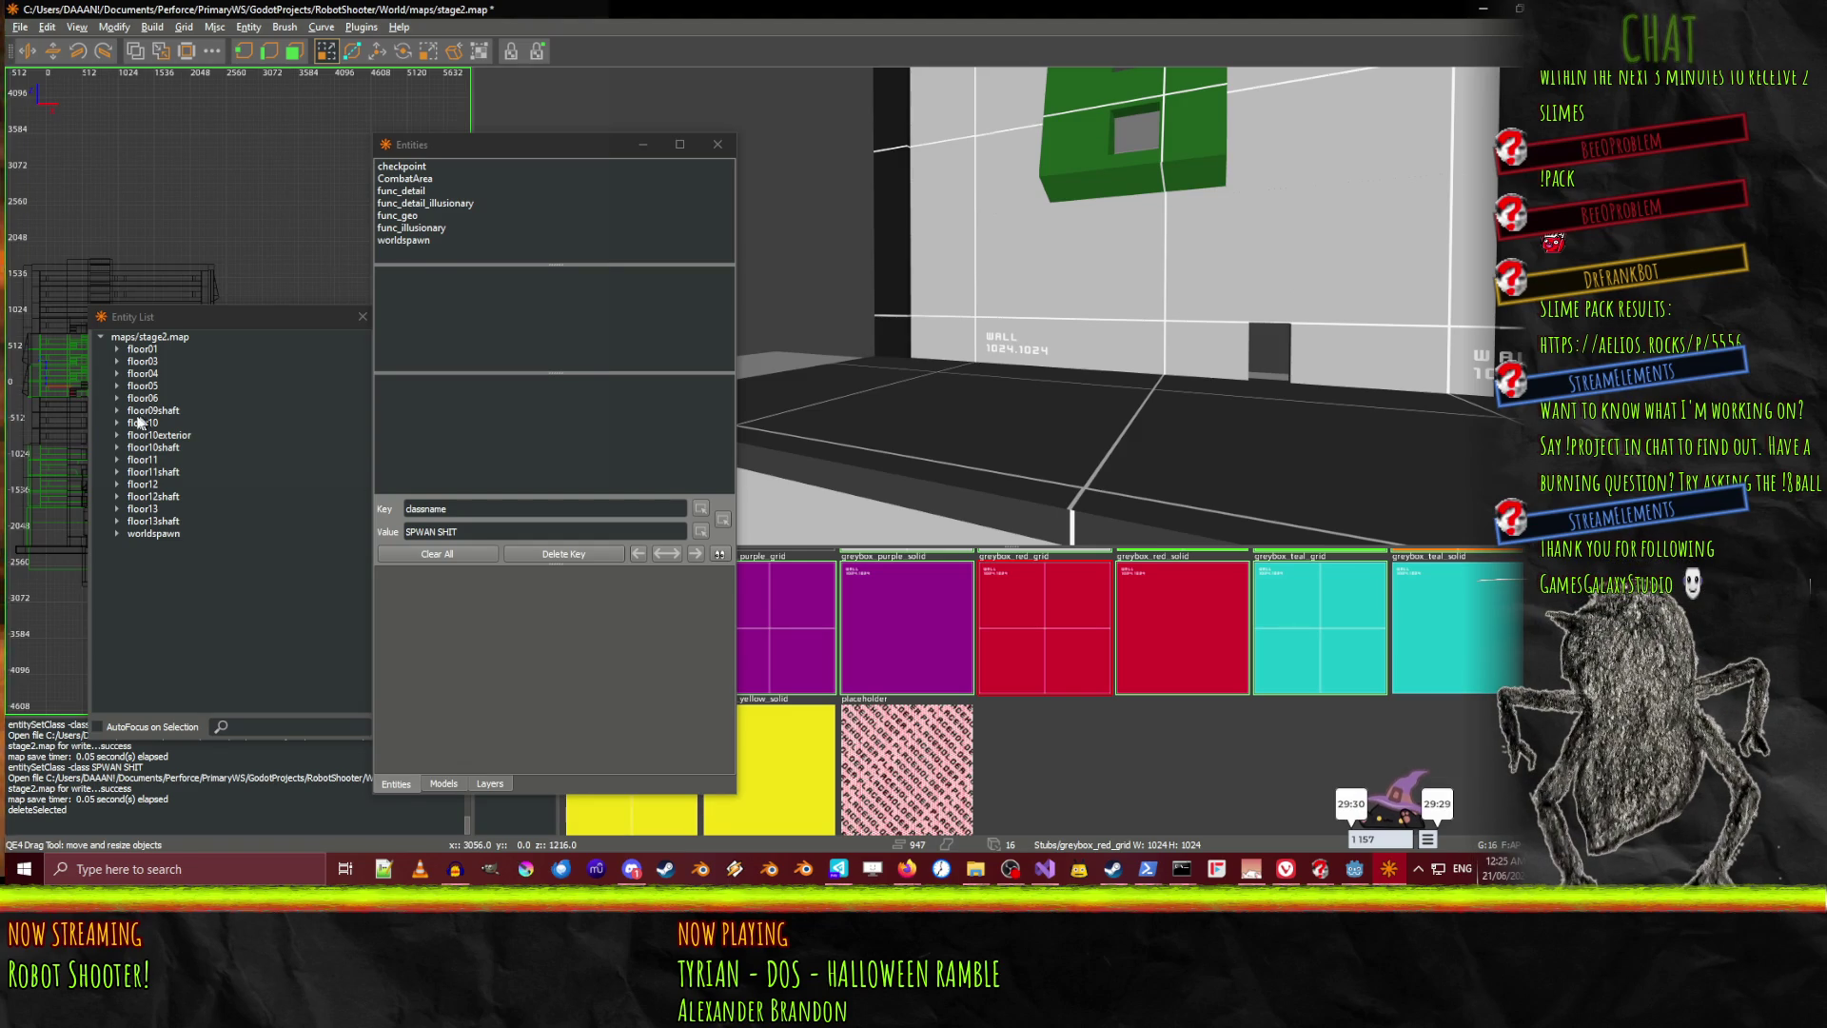
Inspect the keys of floor01 through floor11shaft and worldspawn, then close the Entities window
click(106, 417)
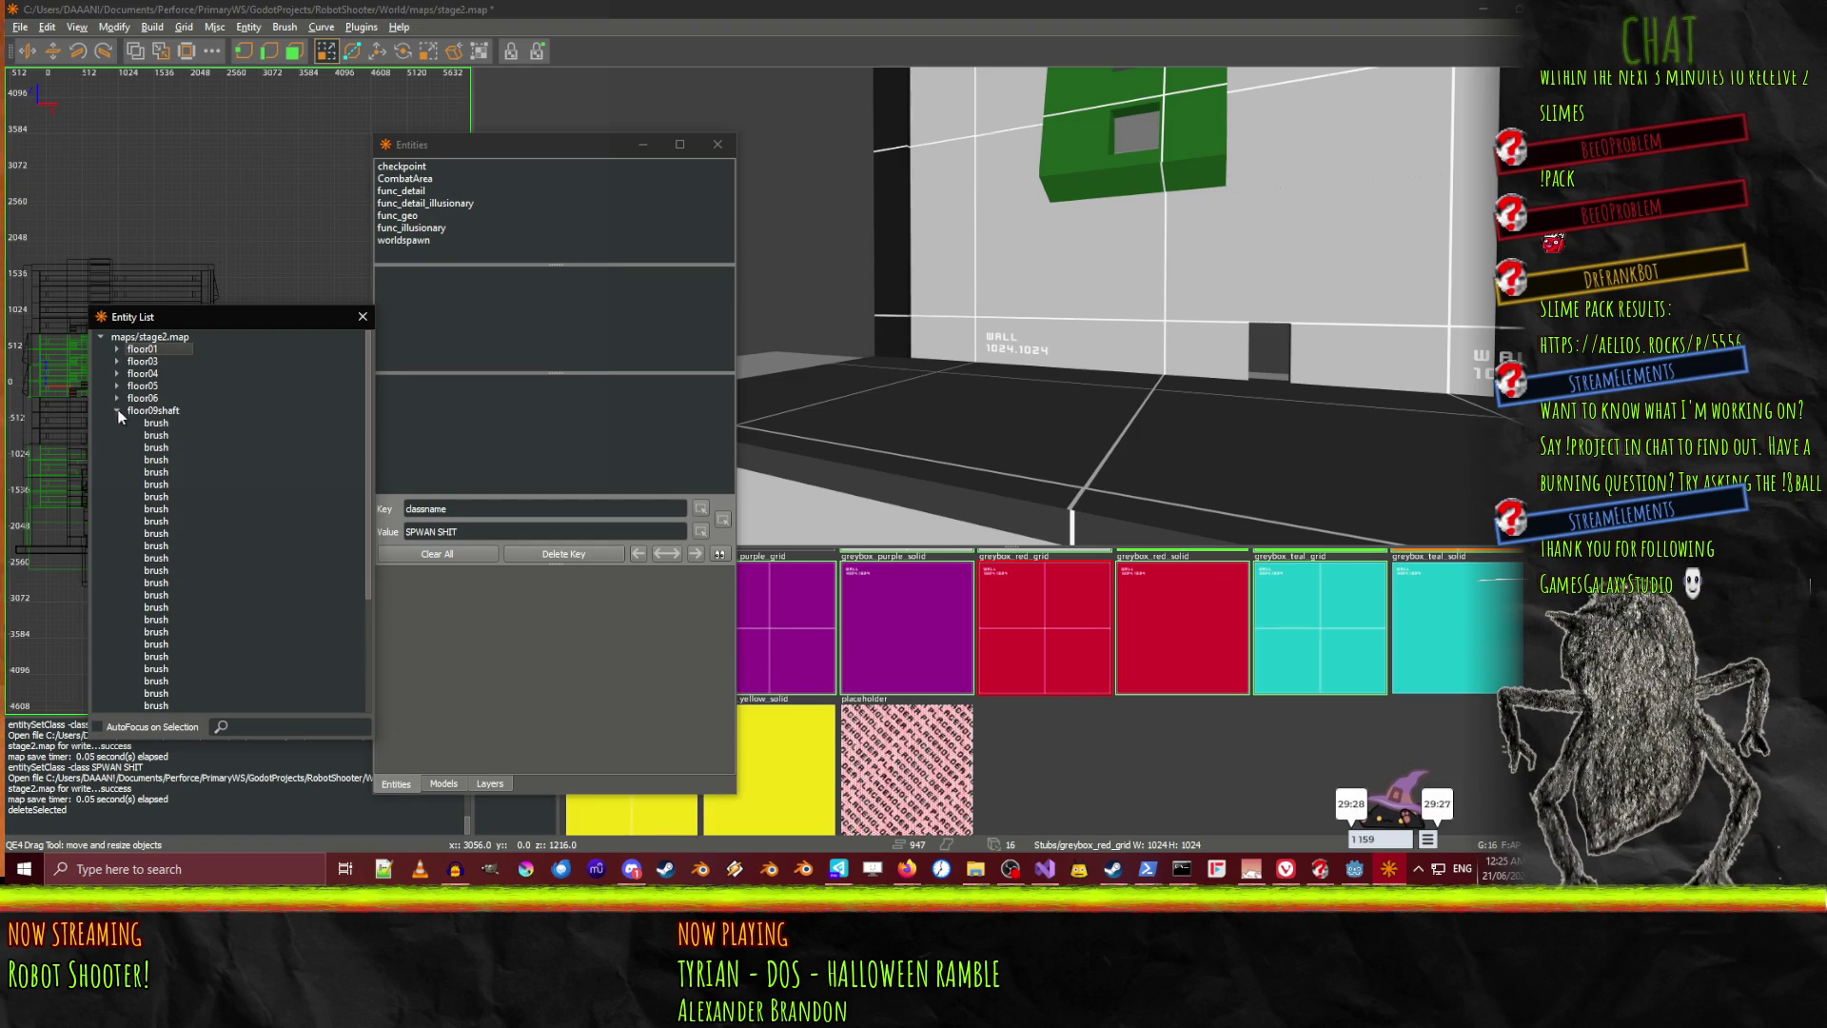
click(140, 349)
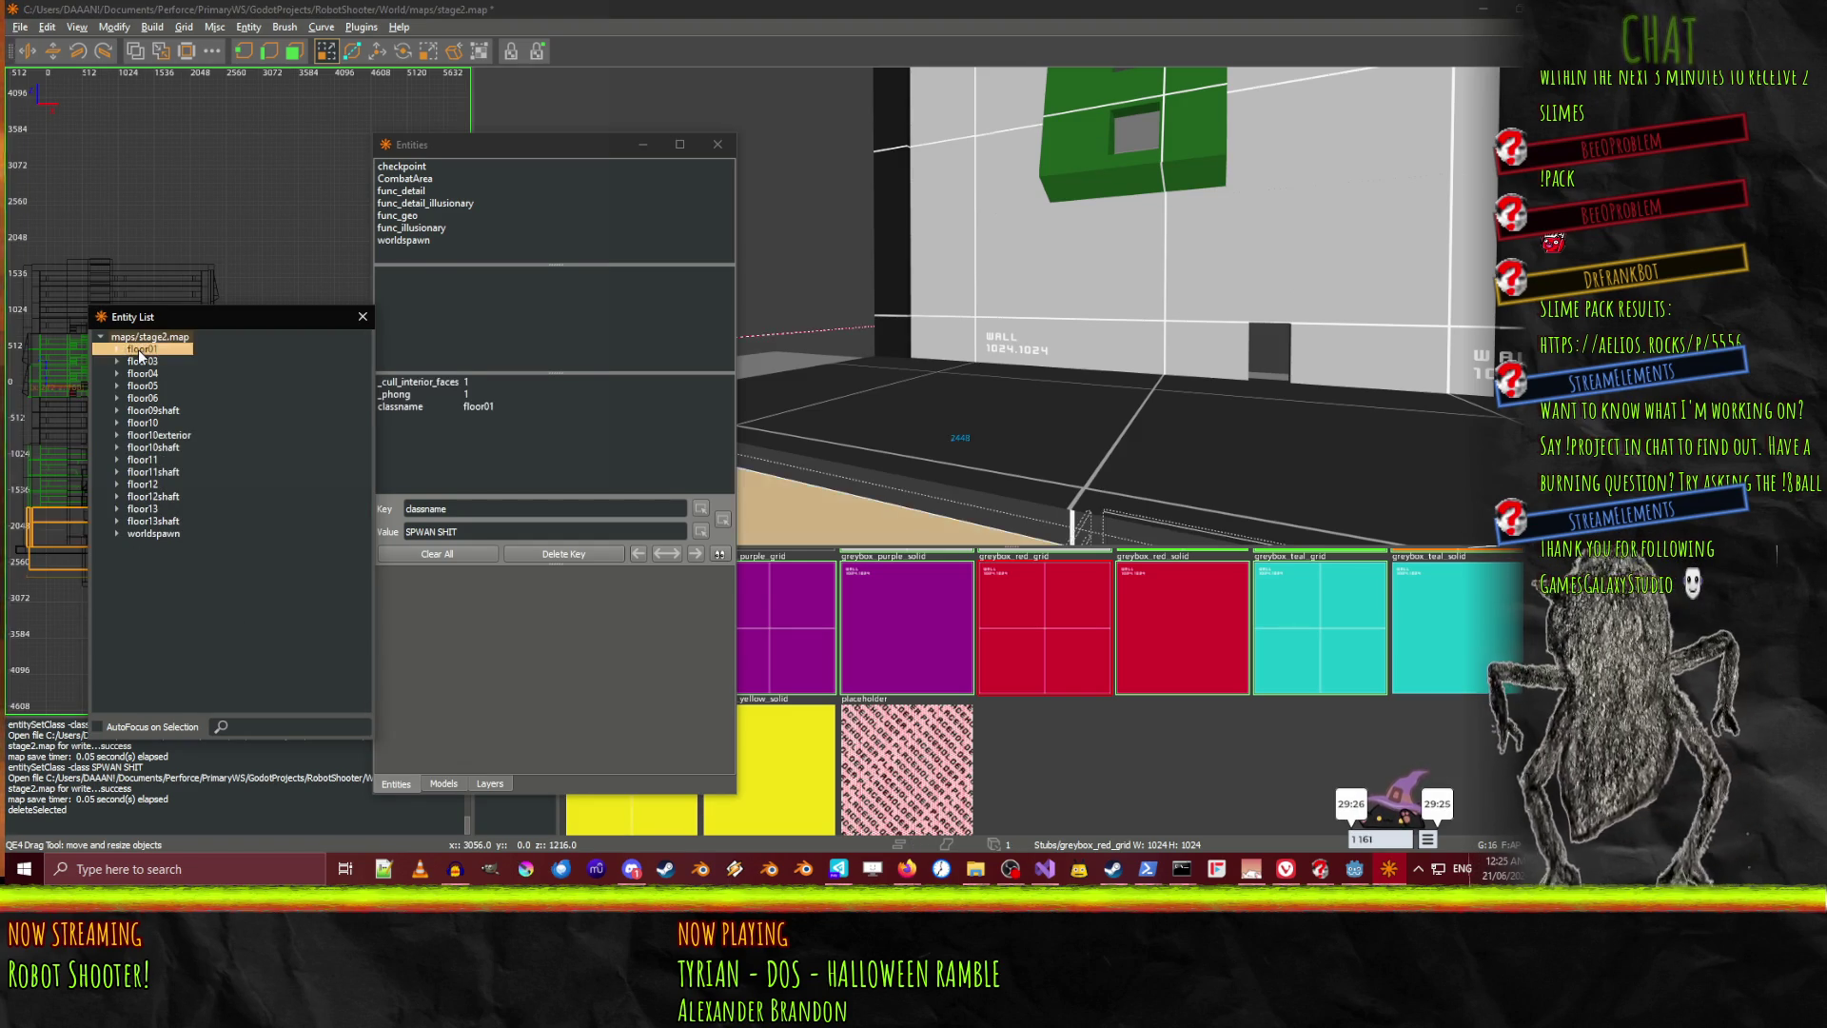
key(Down)
key(Down)
key(Down)
key(Down)
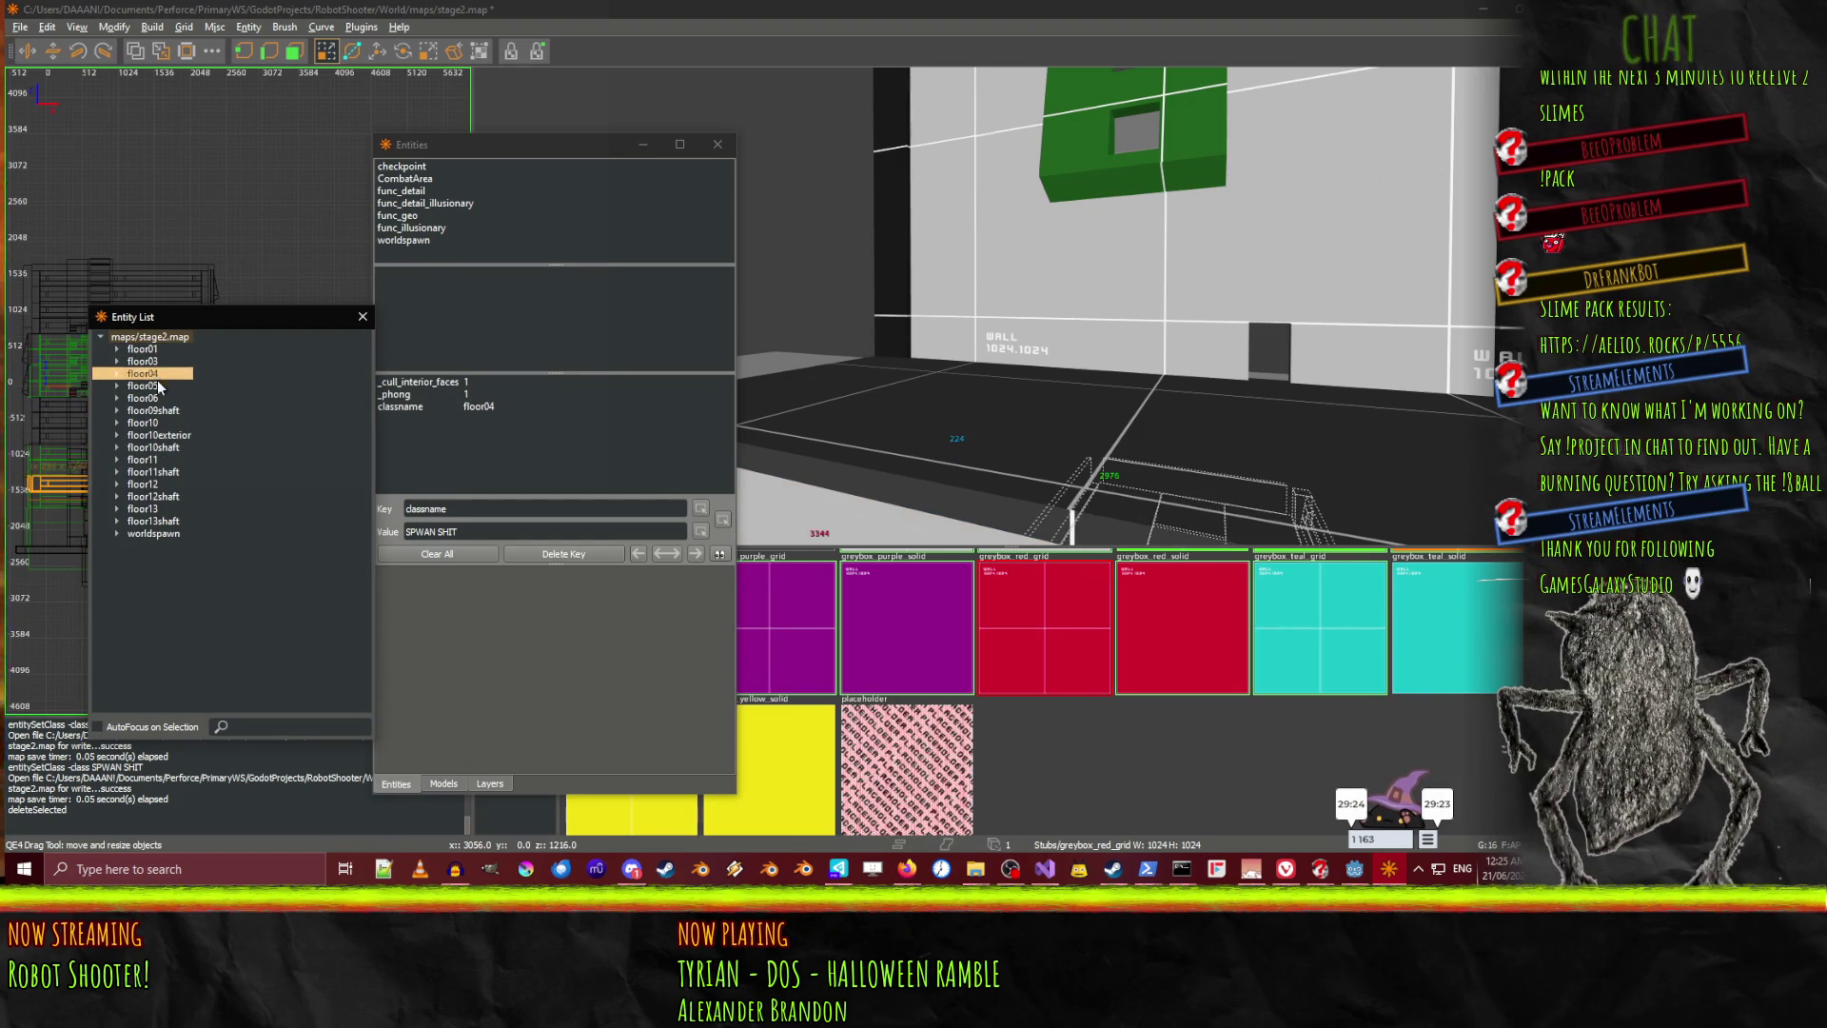
key(Down)
key(Up)
key(Up)
key(Down)
key(Down)
key(Down)
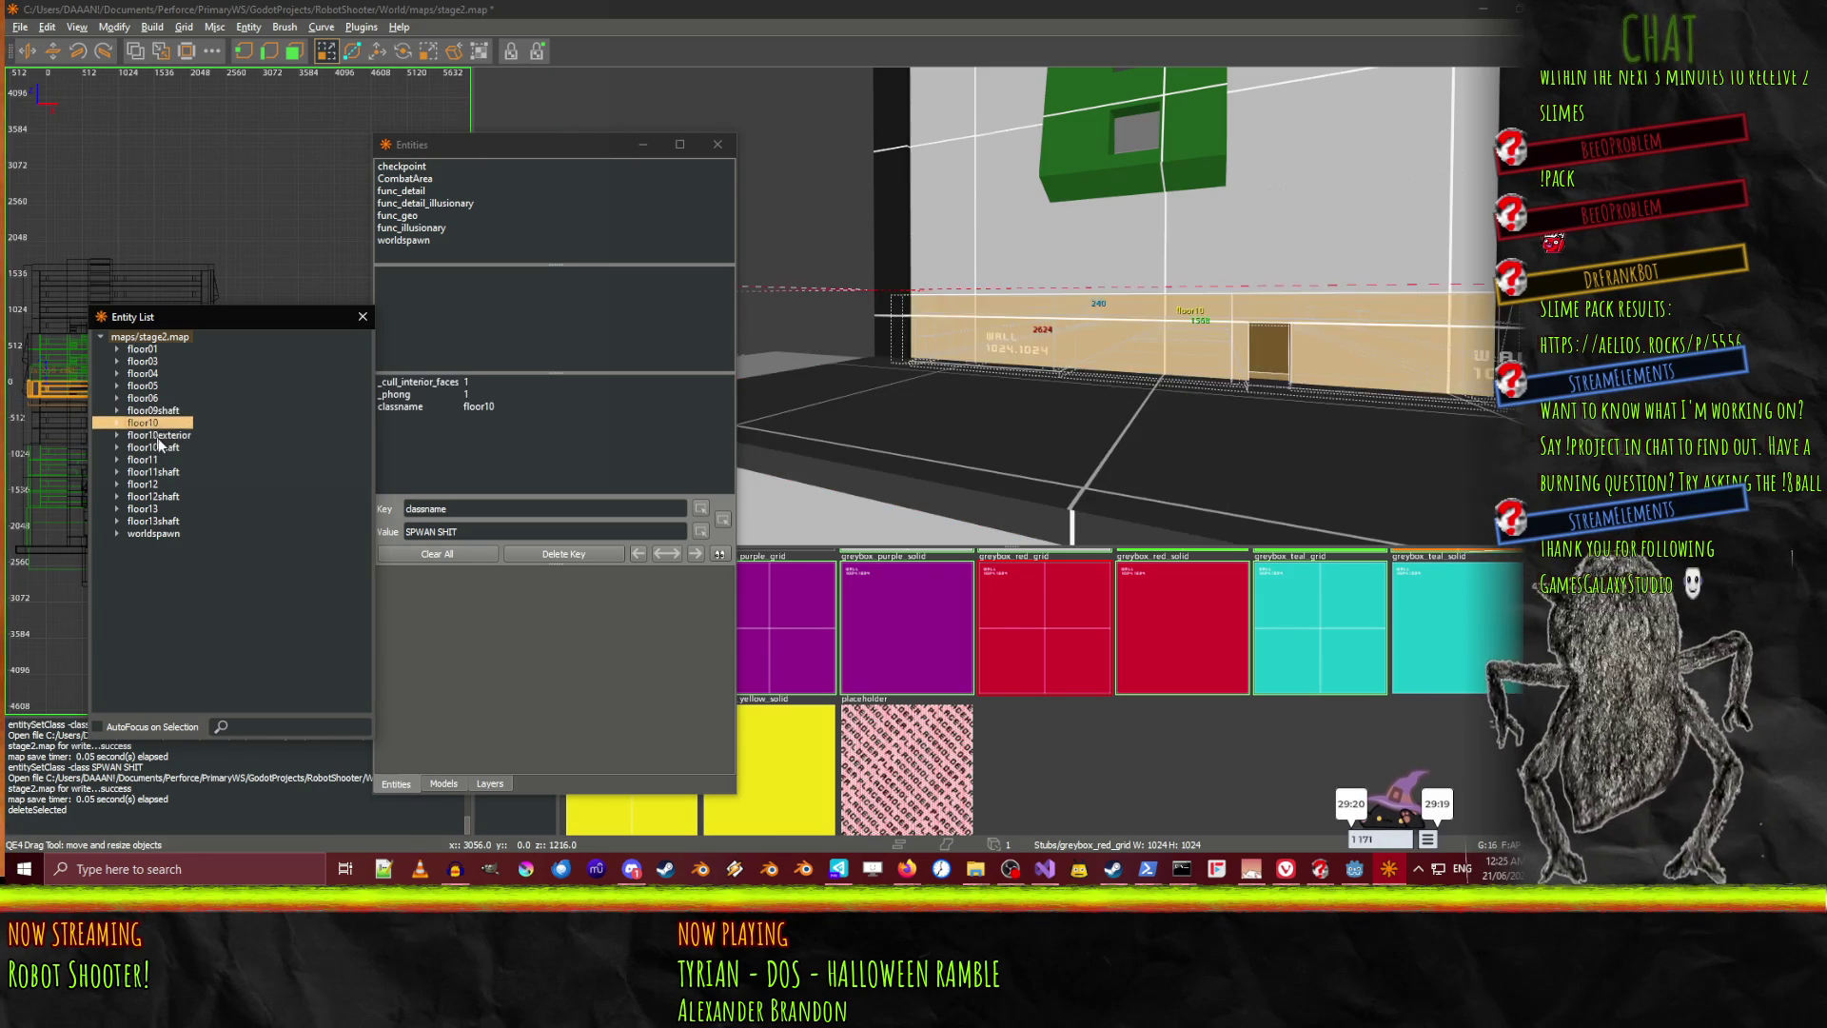
key(Down)
key(Down)
key(Down)
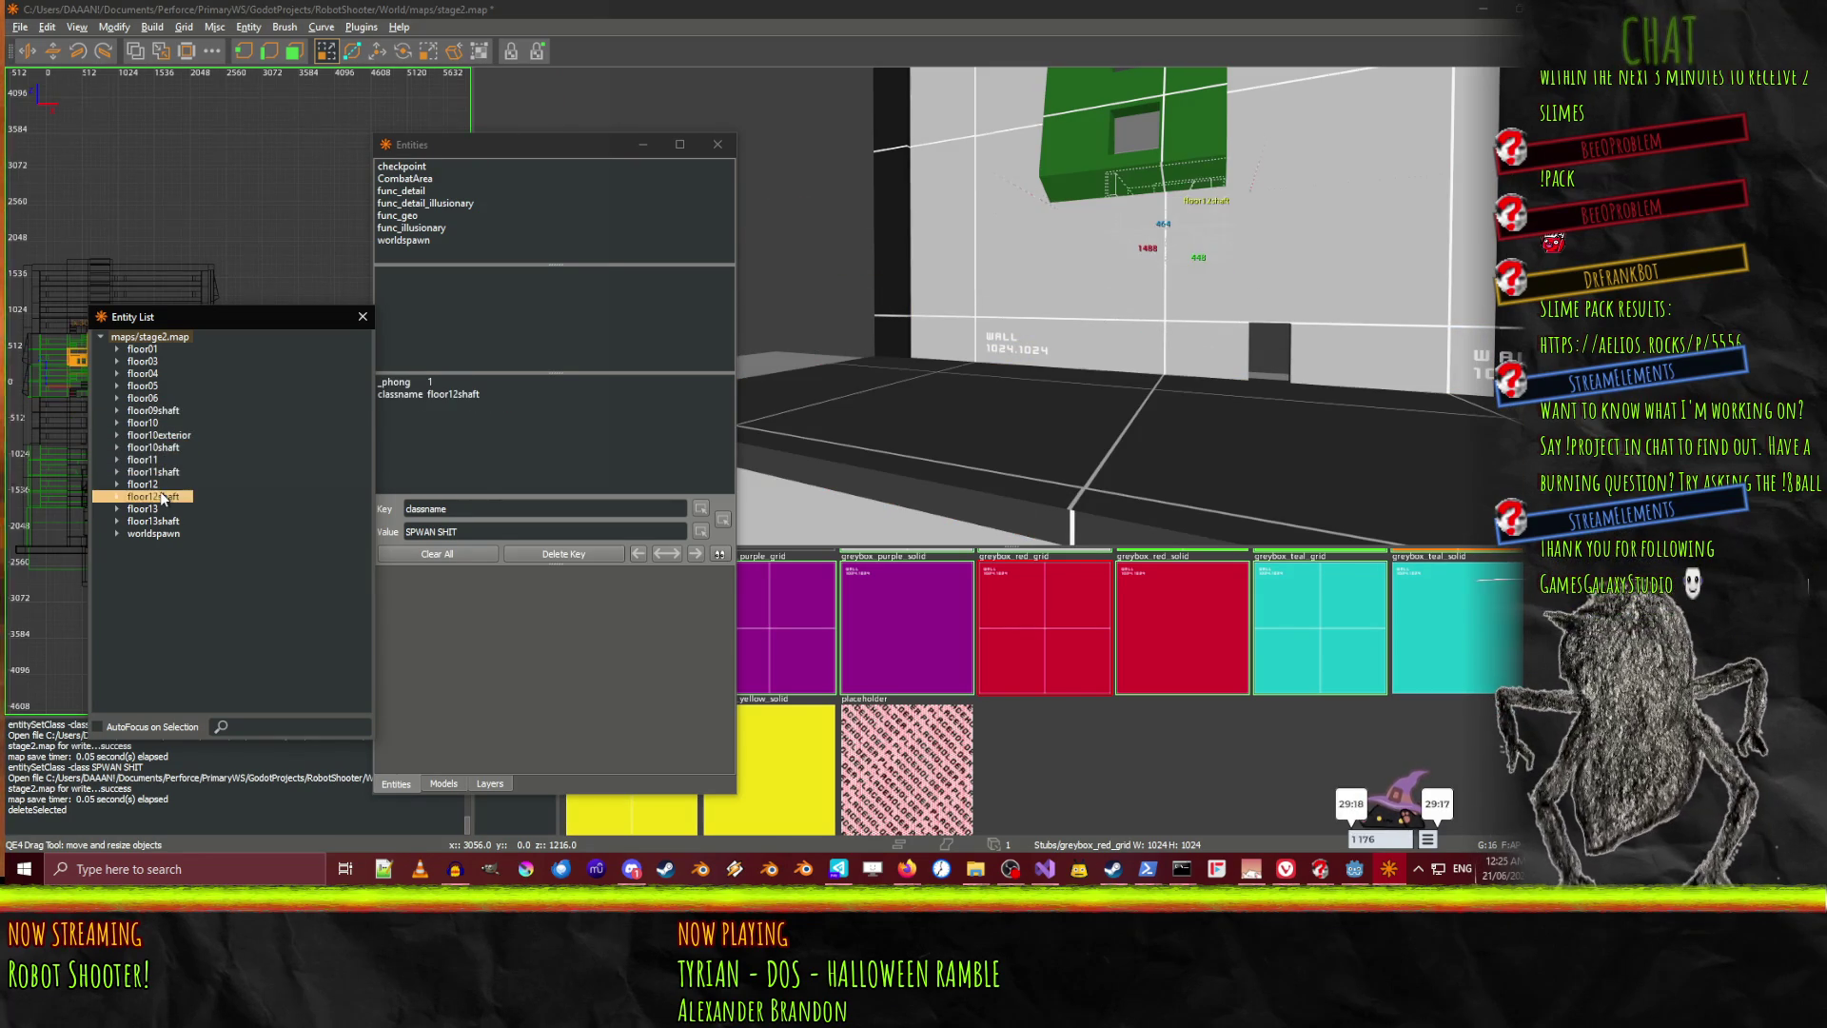
click(164, 533)
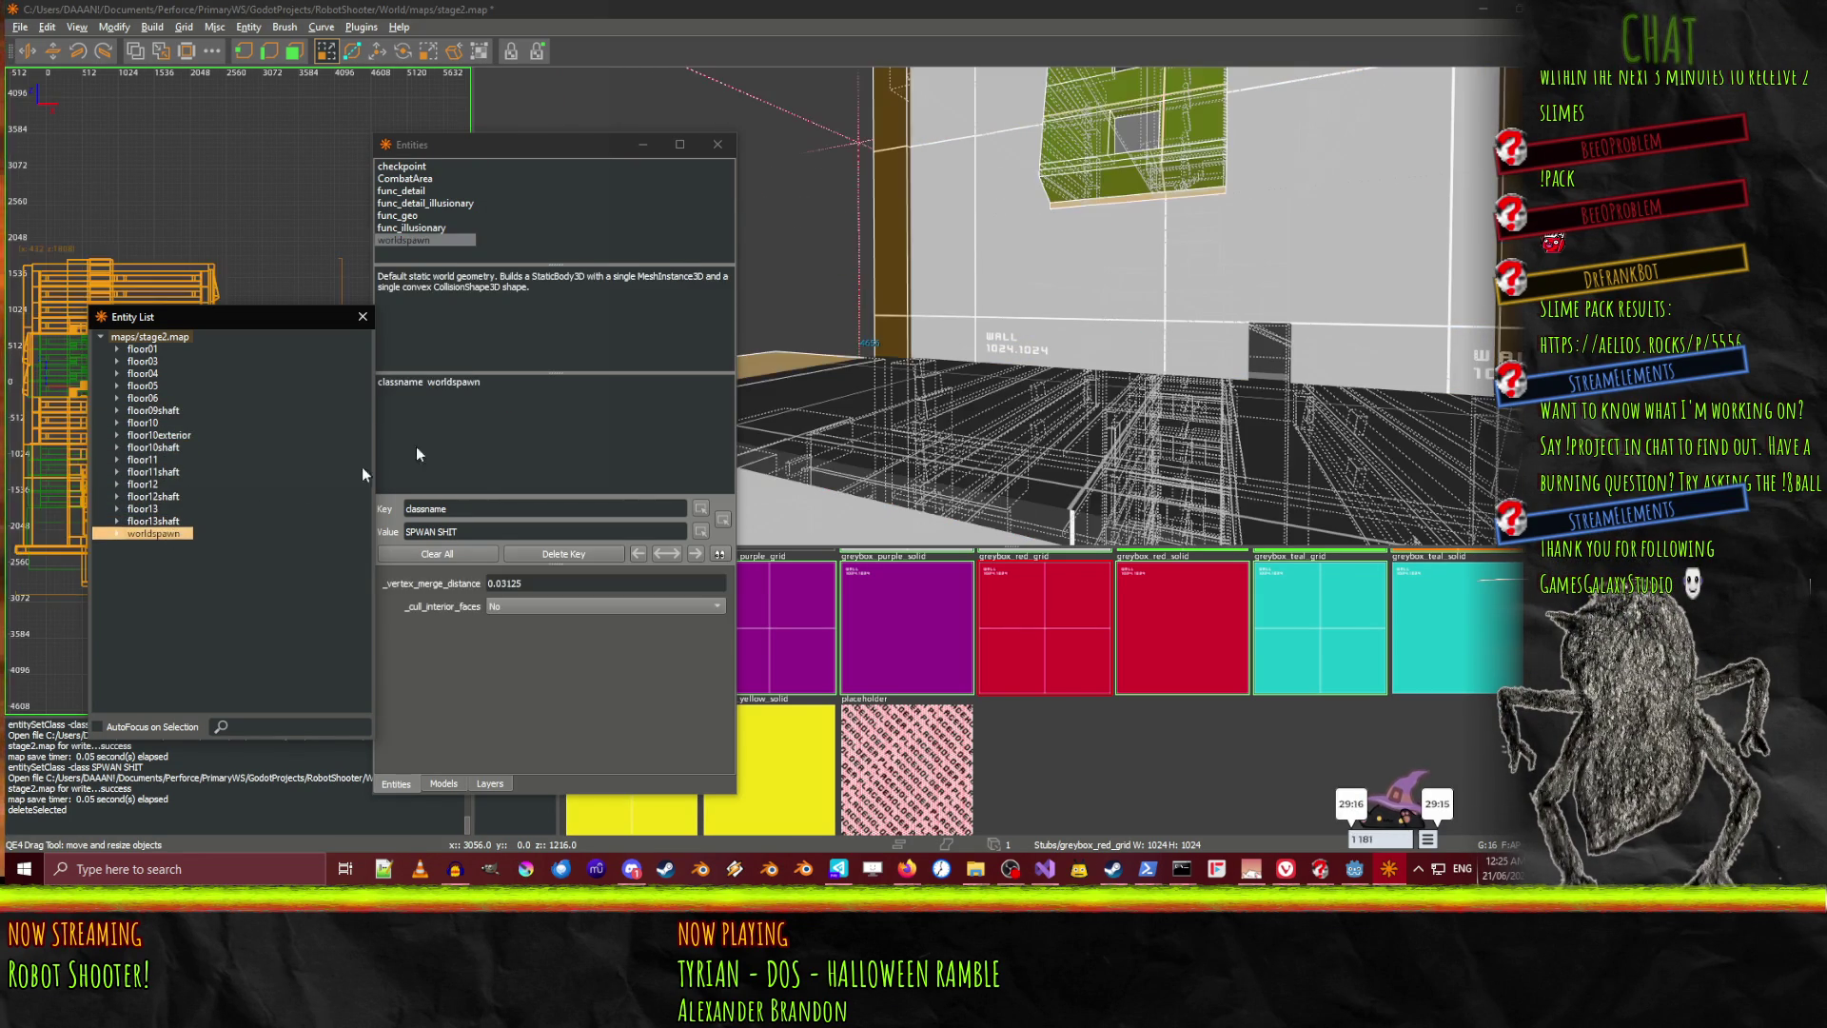
click(717, 146)
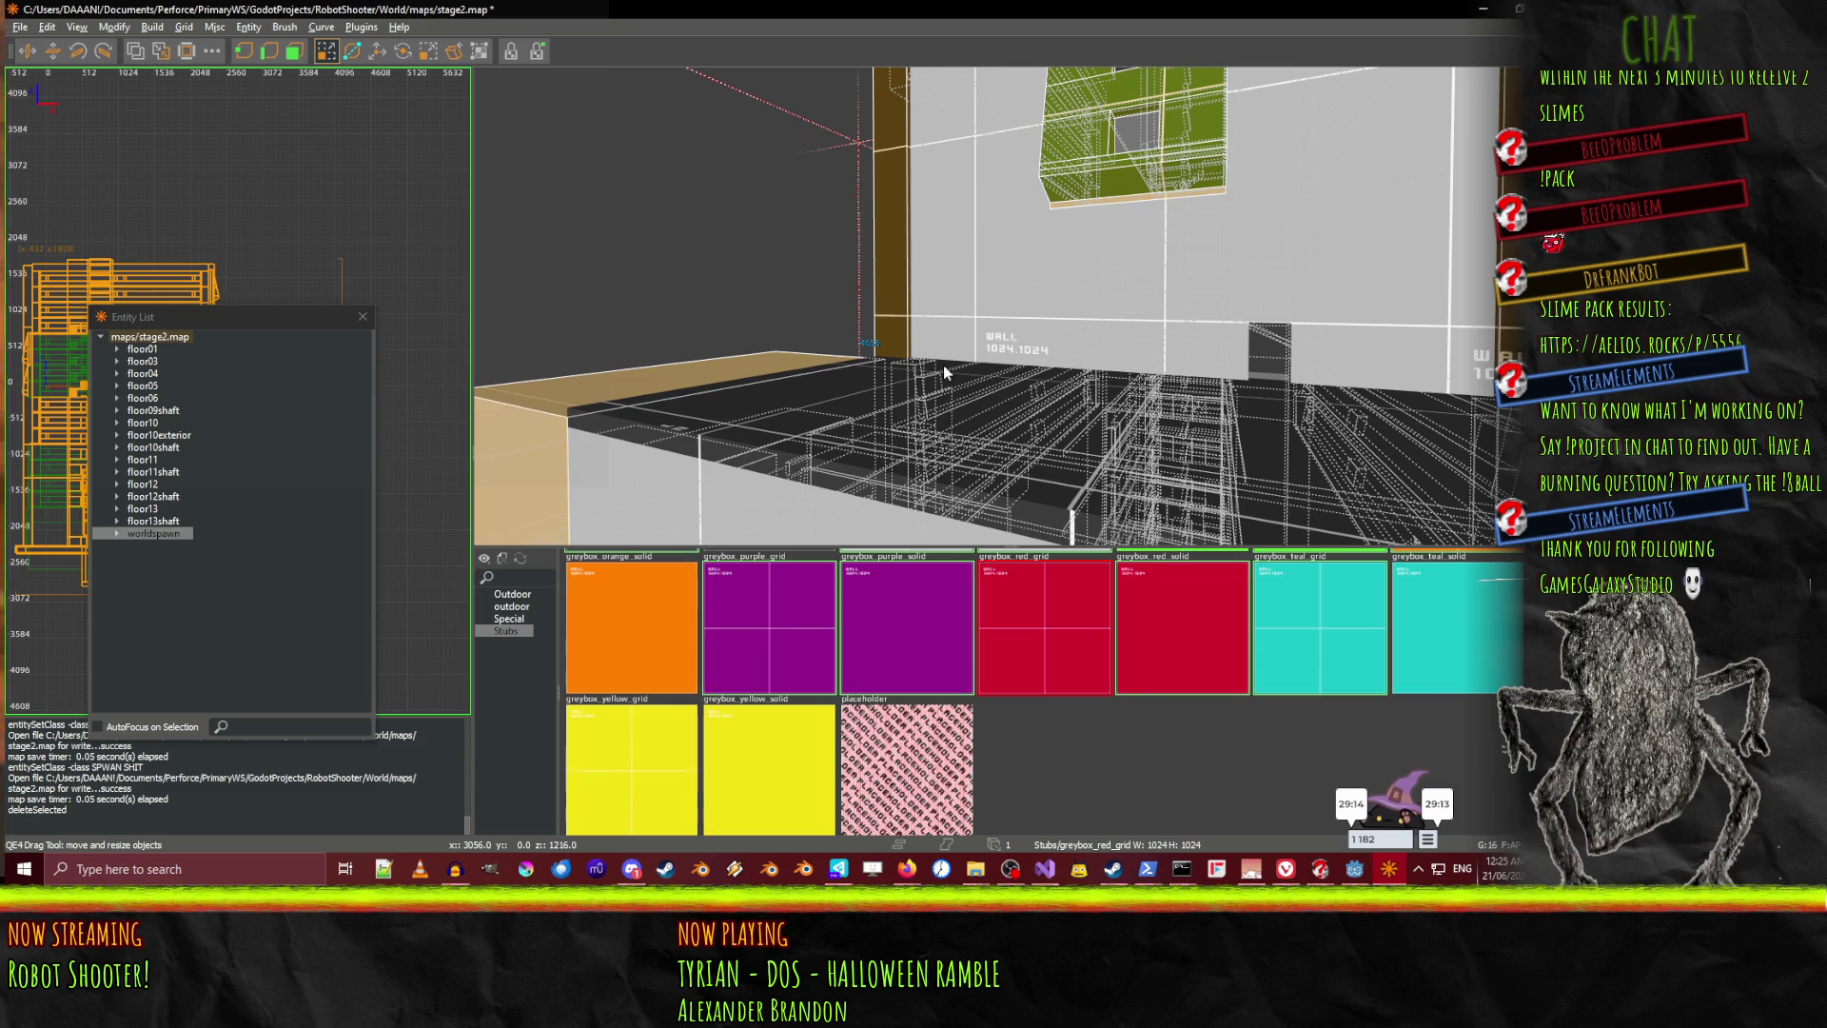
Clear the selection and fly the 3D camera from the facade into the grey corridor
key(Escape)
right_click(944, 364)
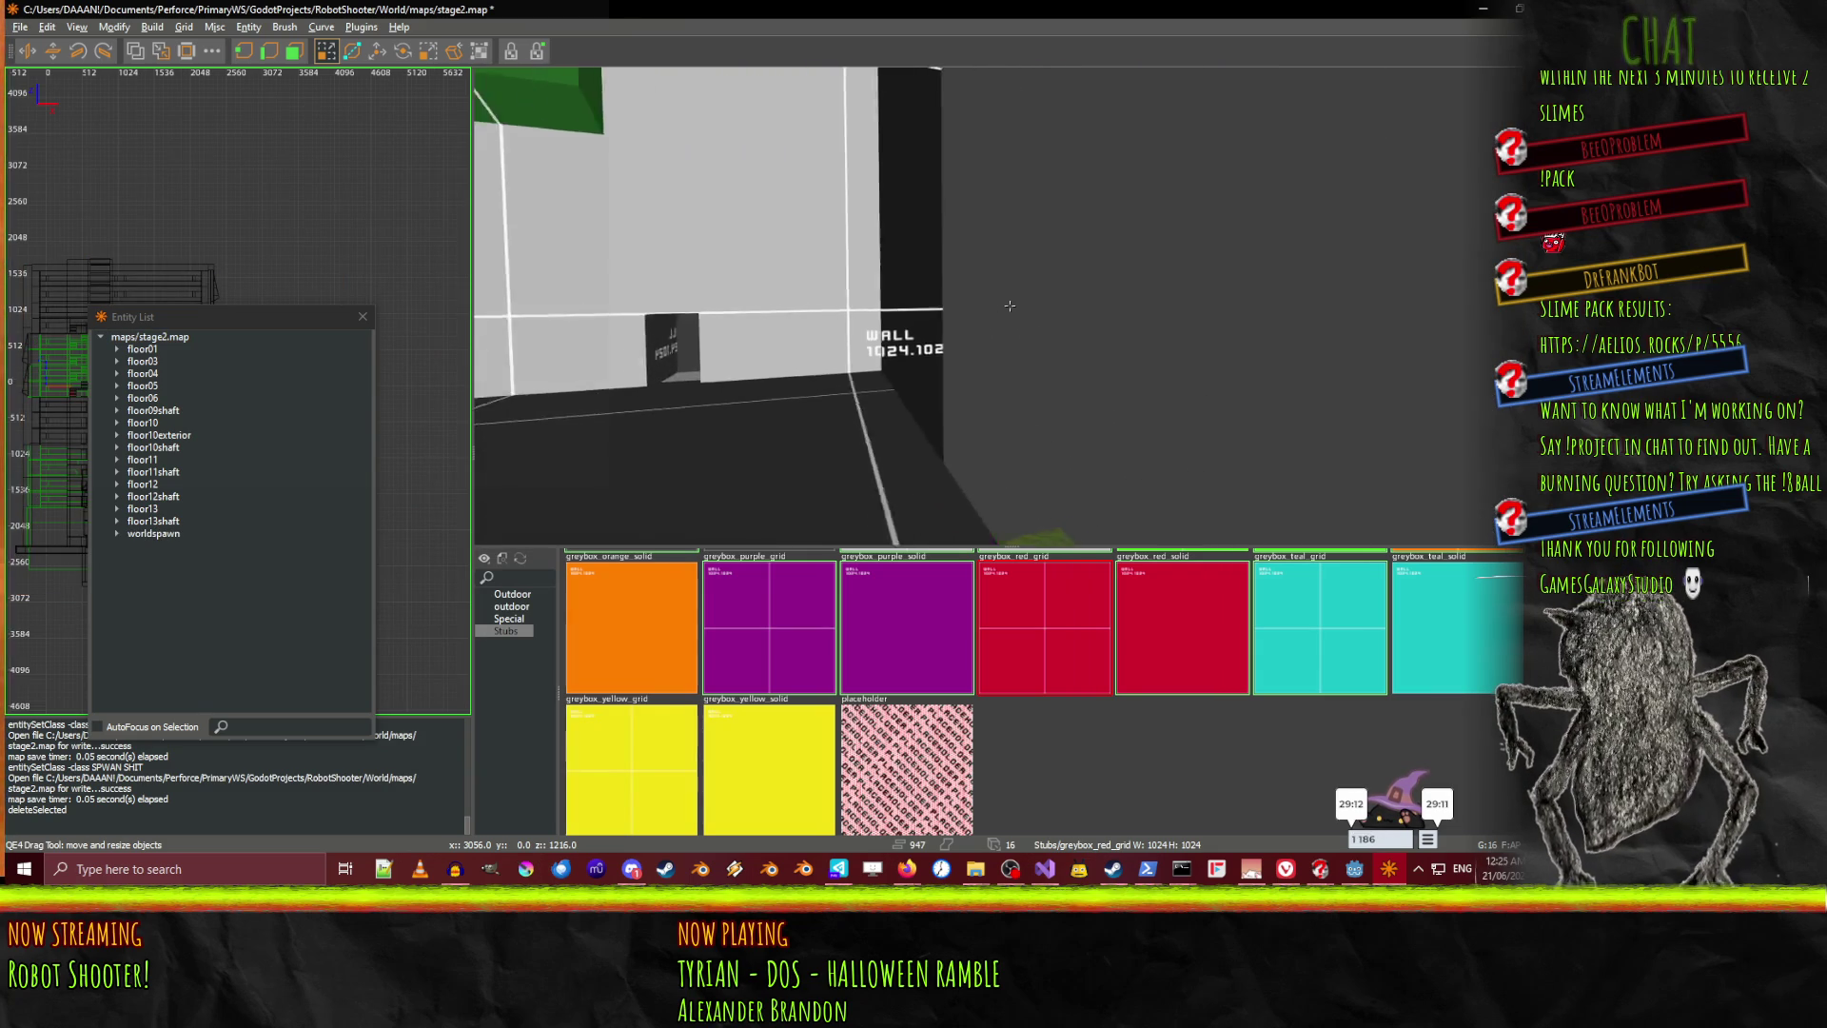
key(Down)
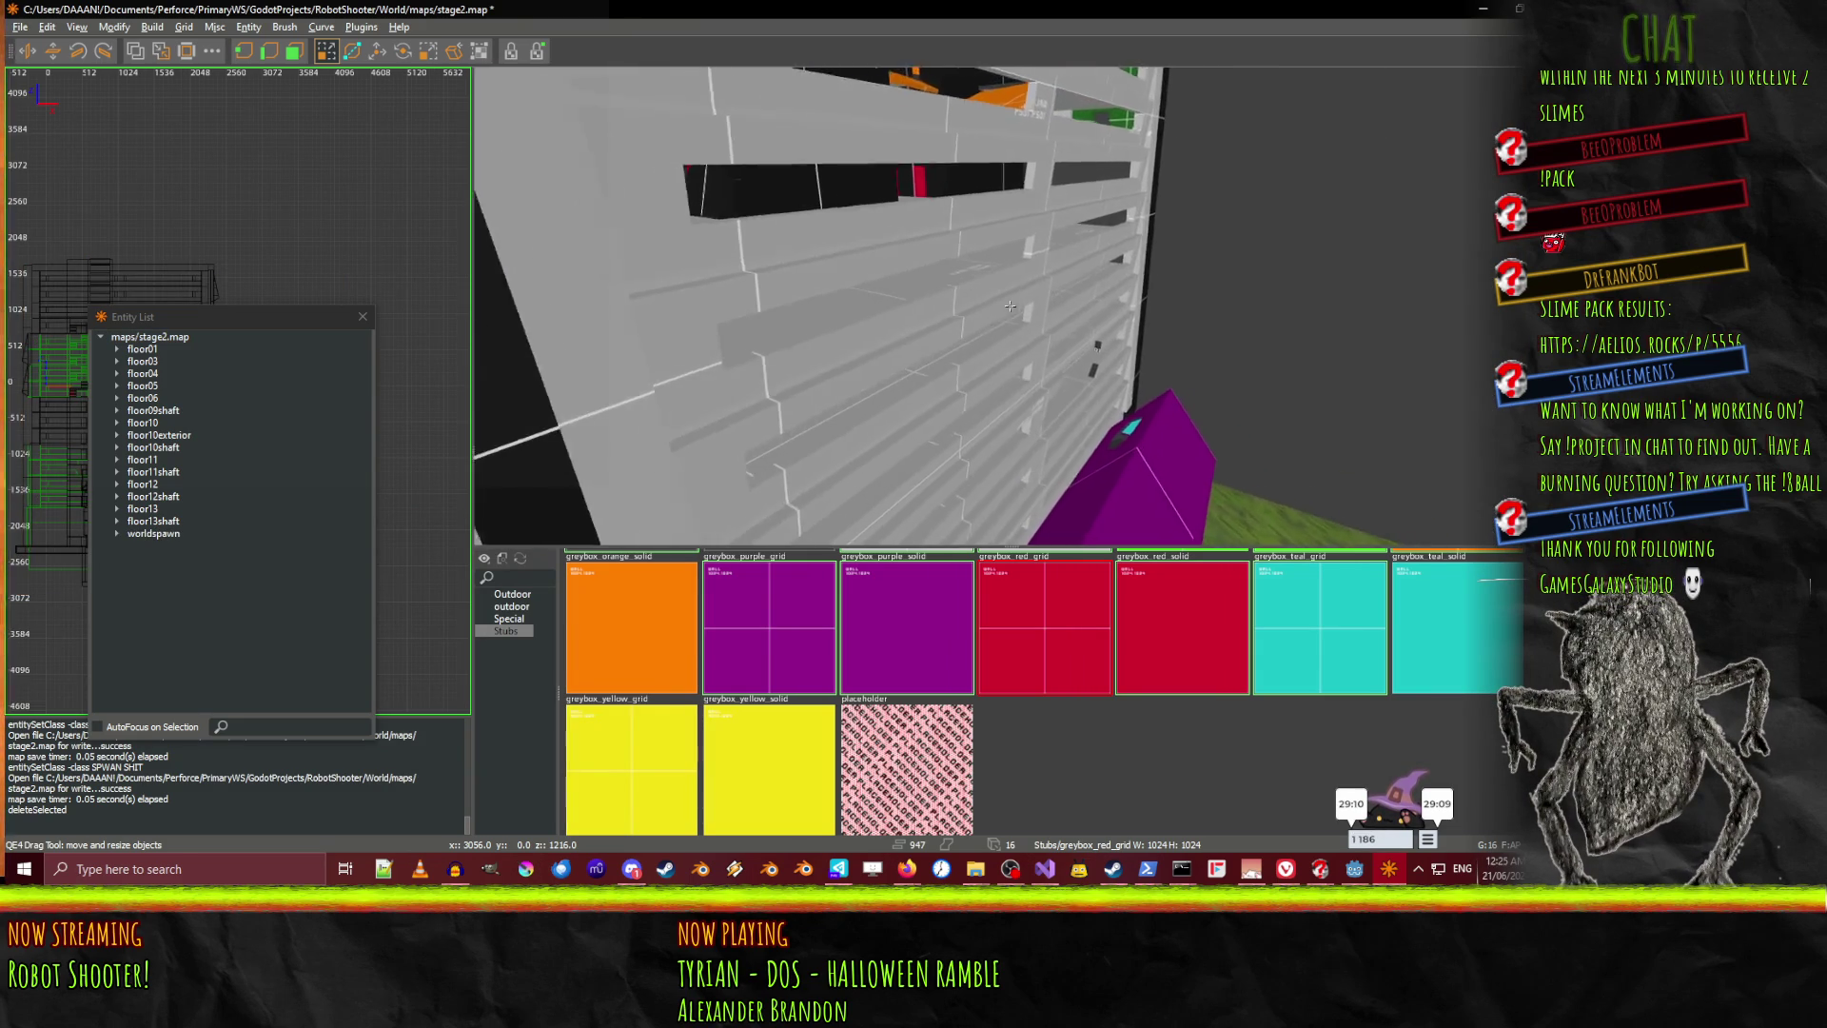
key(Up)
key(Up)
key(Up)
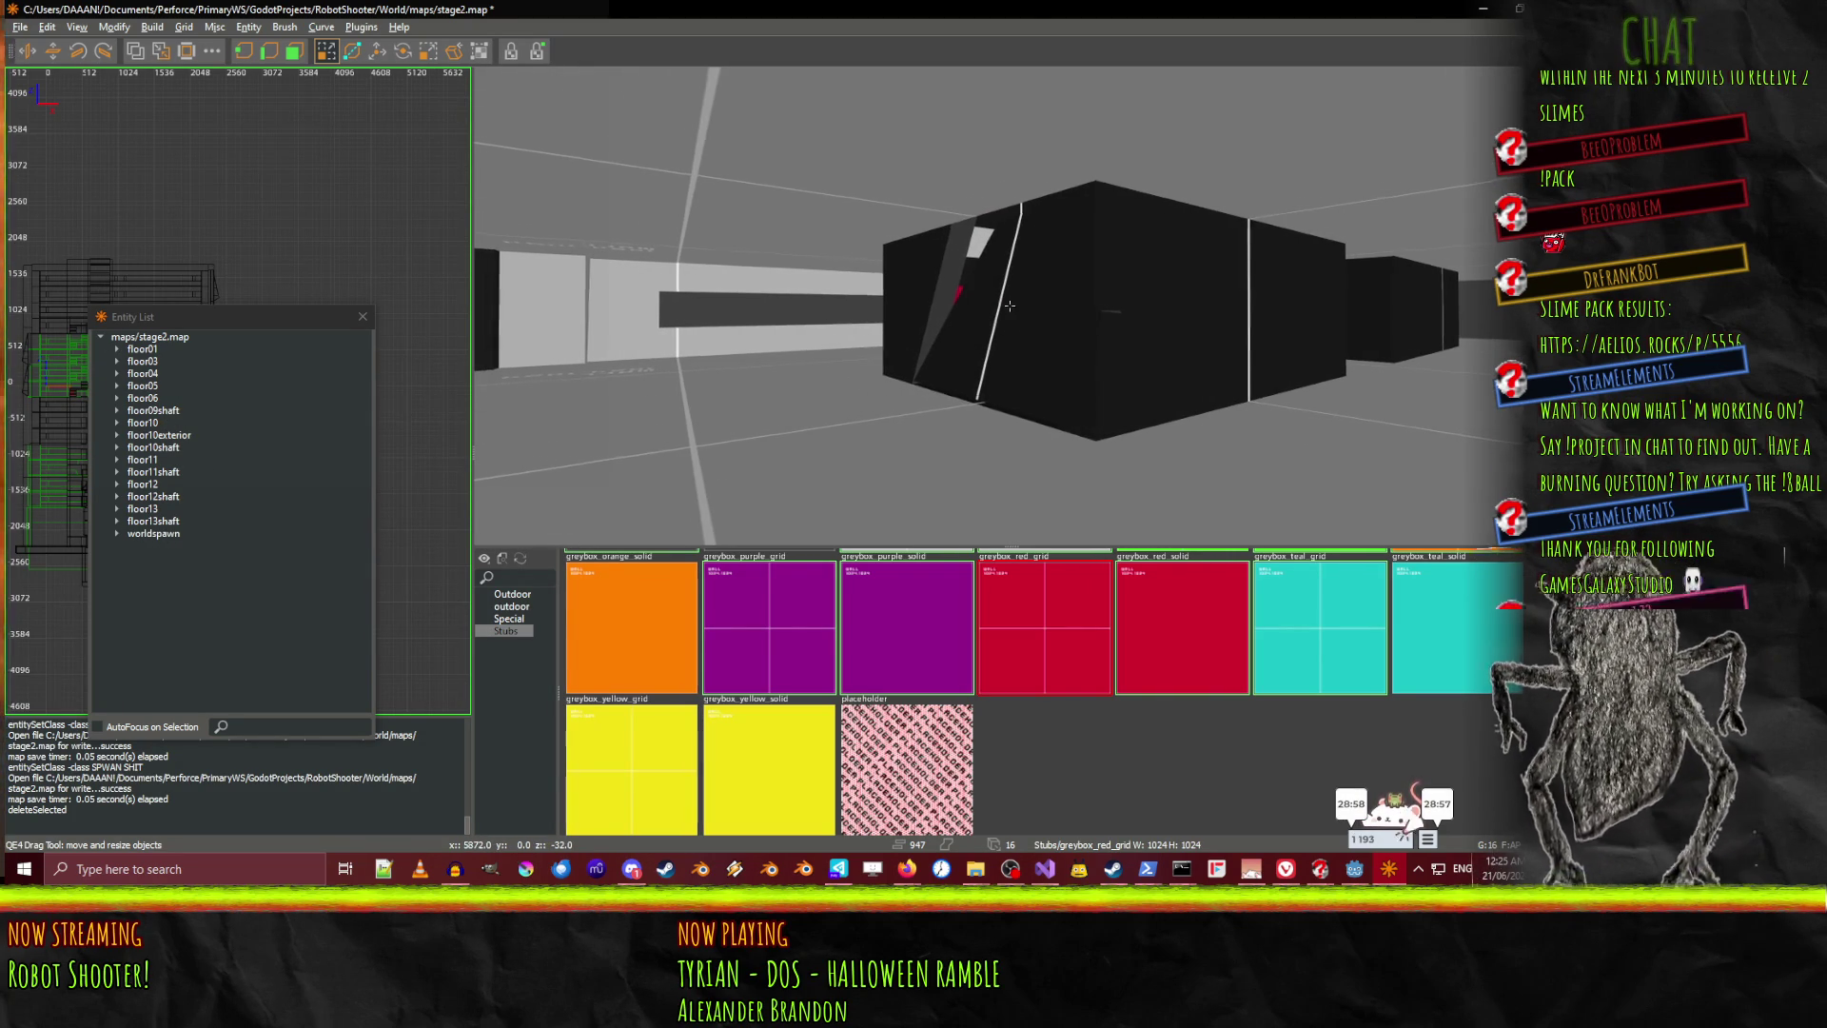
key(Left)
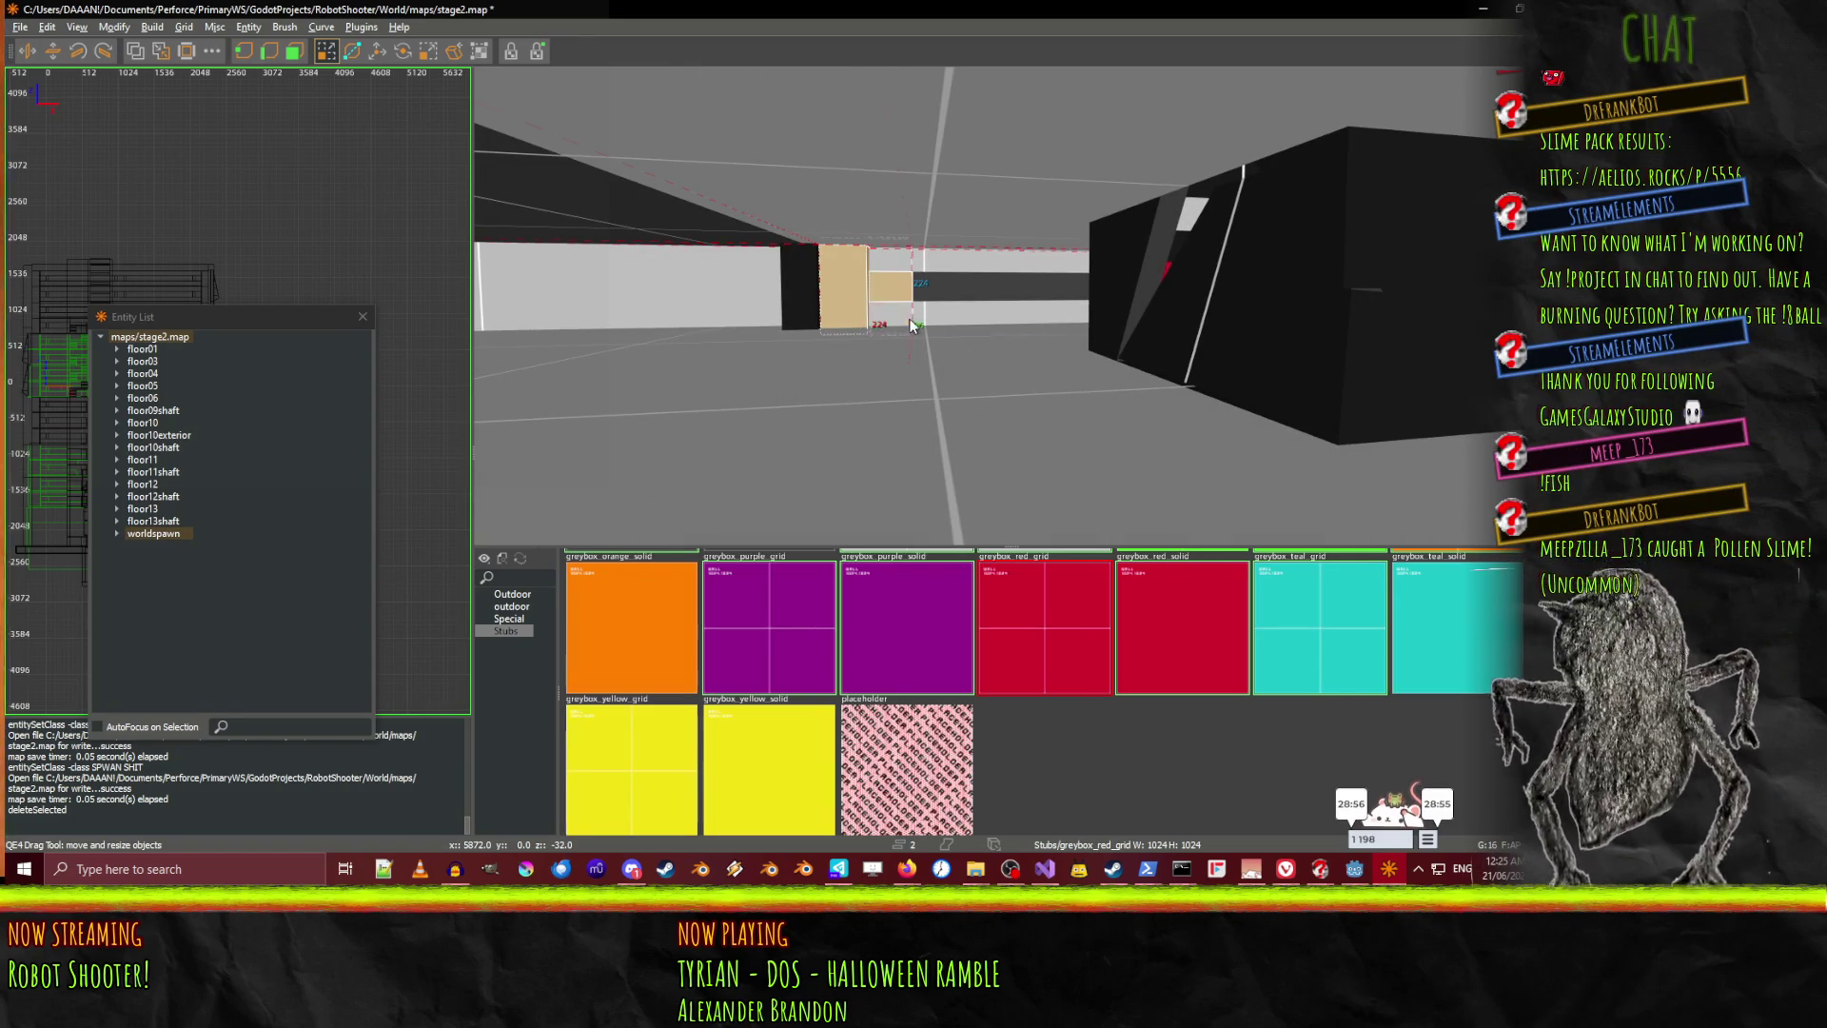
right_click(904, 319)
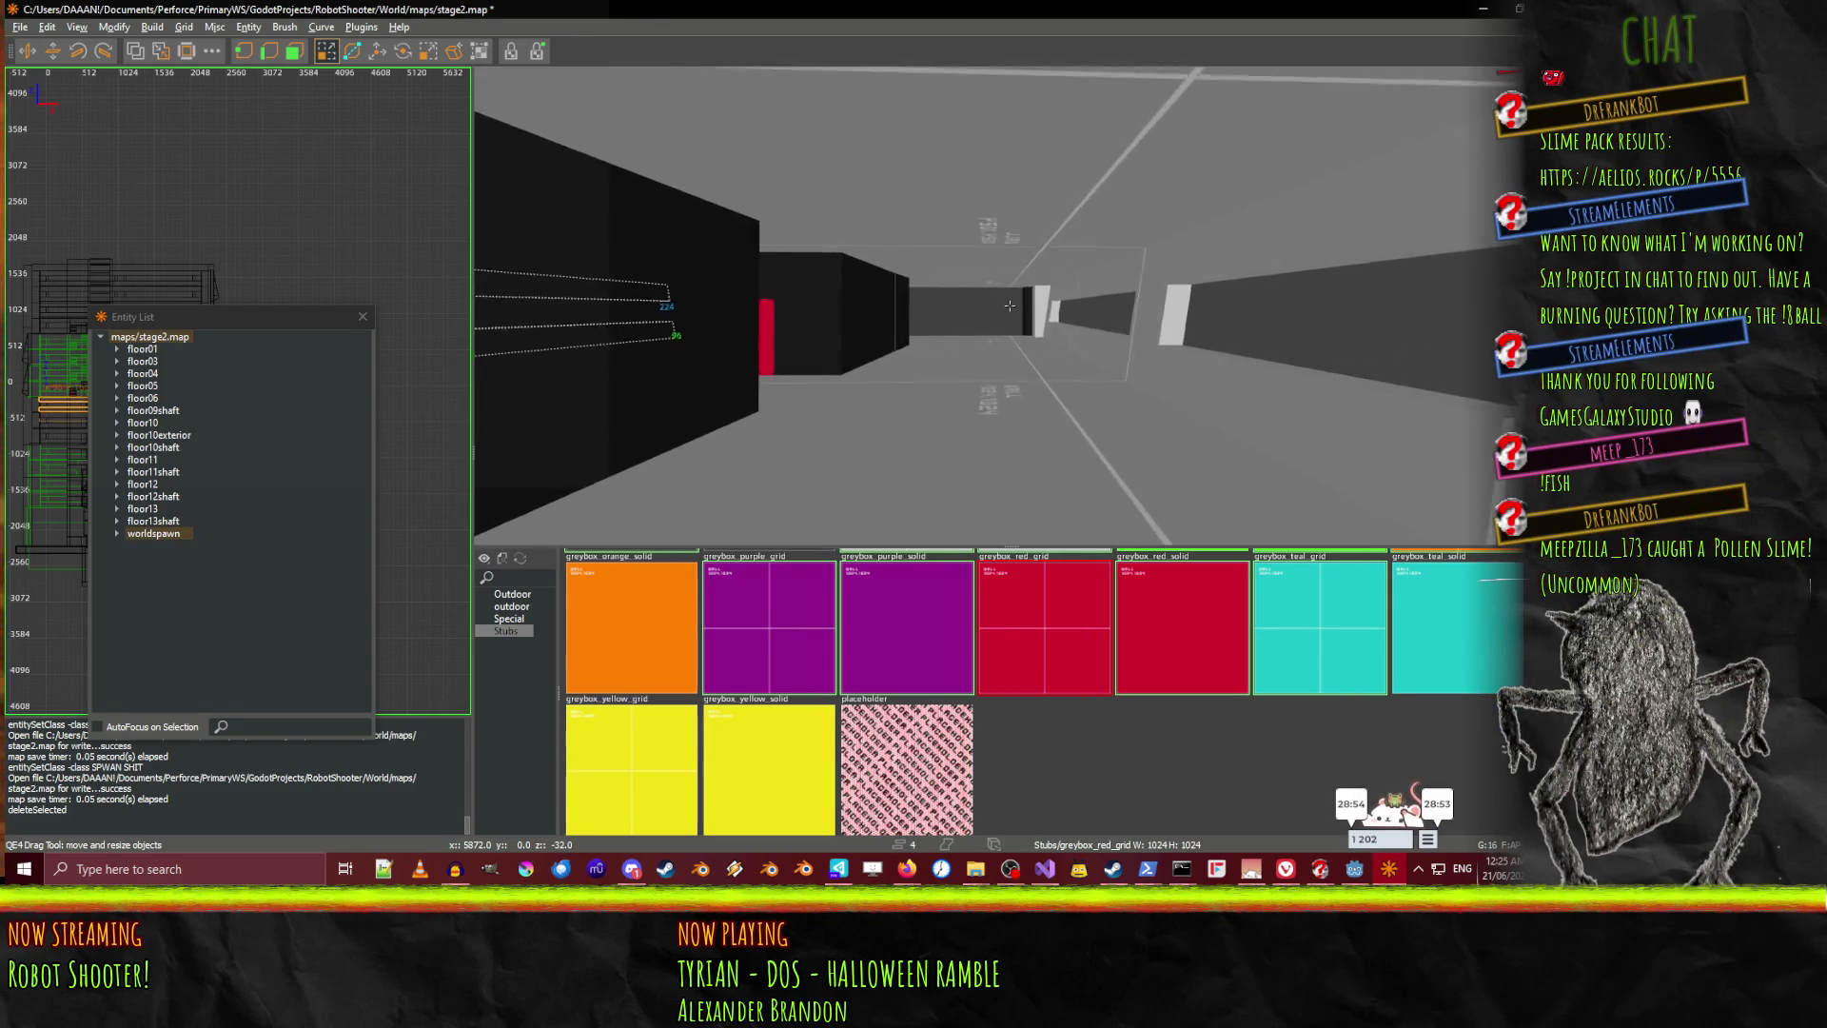
key(Up)
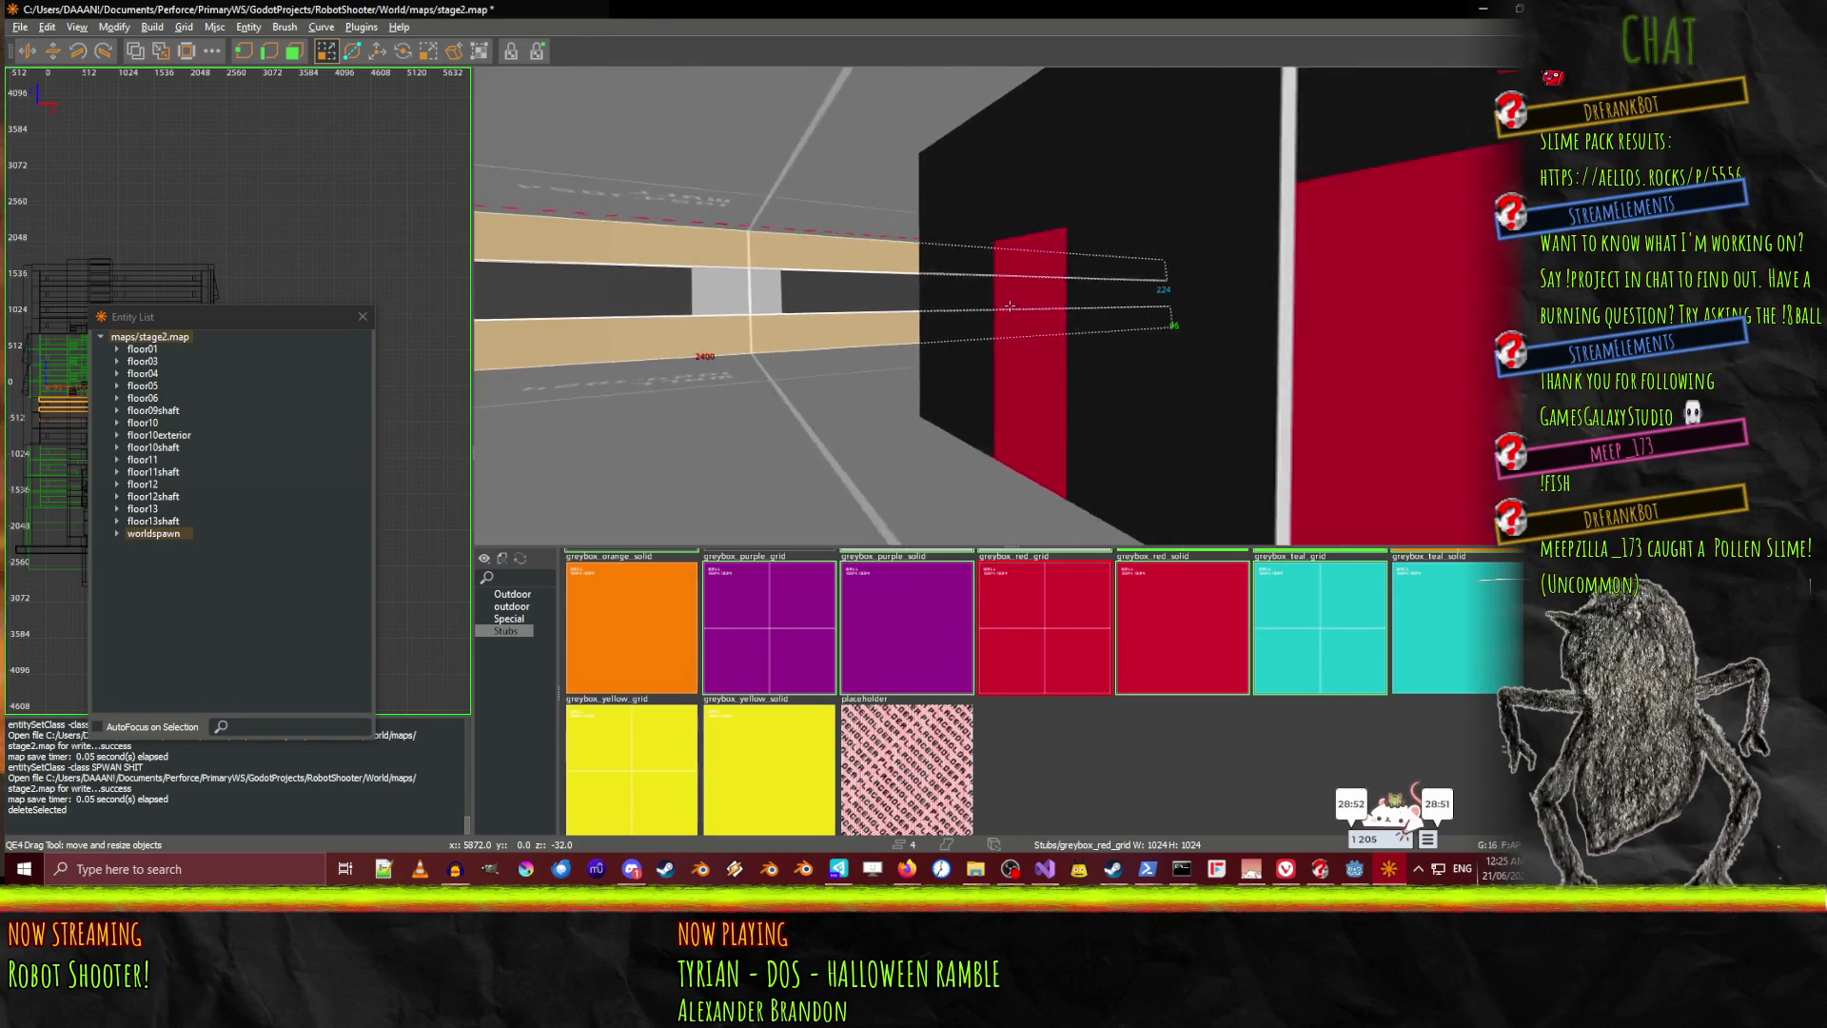
right_click(895, 310)
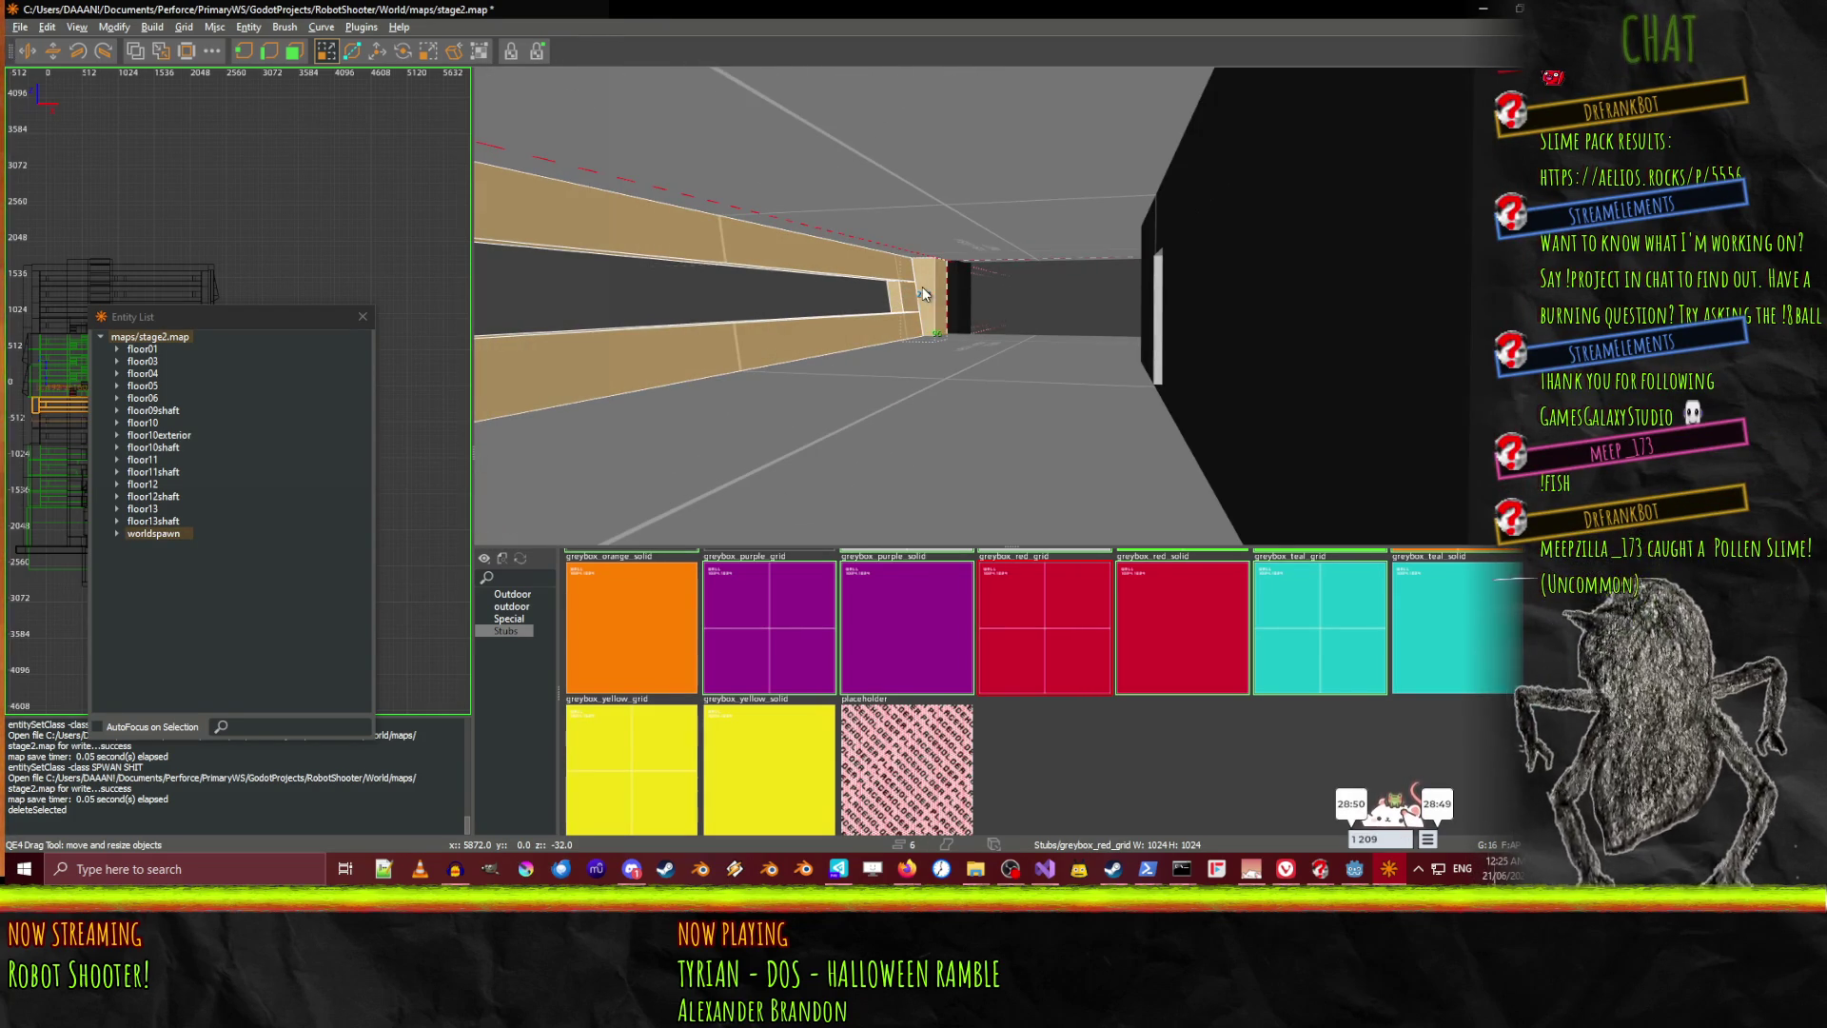
right_click(923, 293)
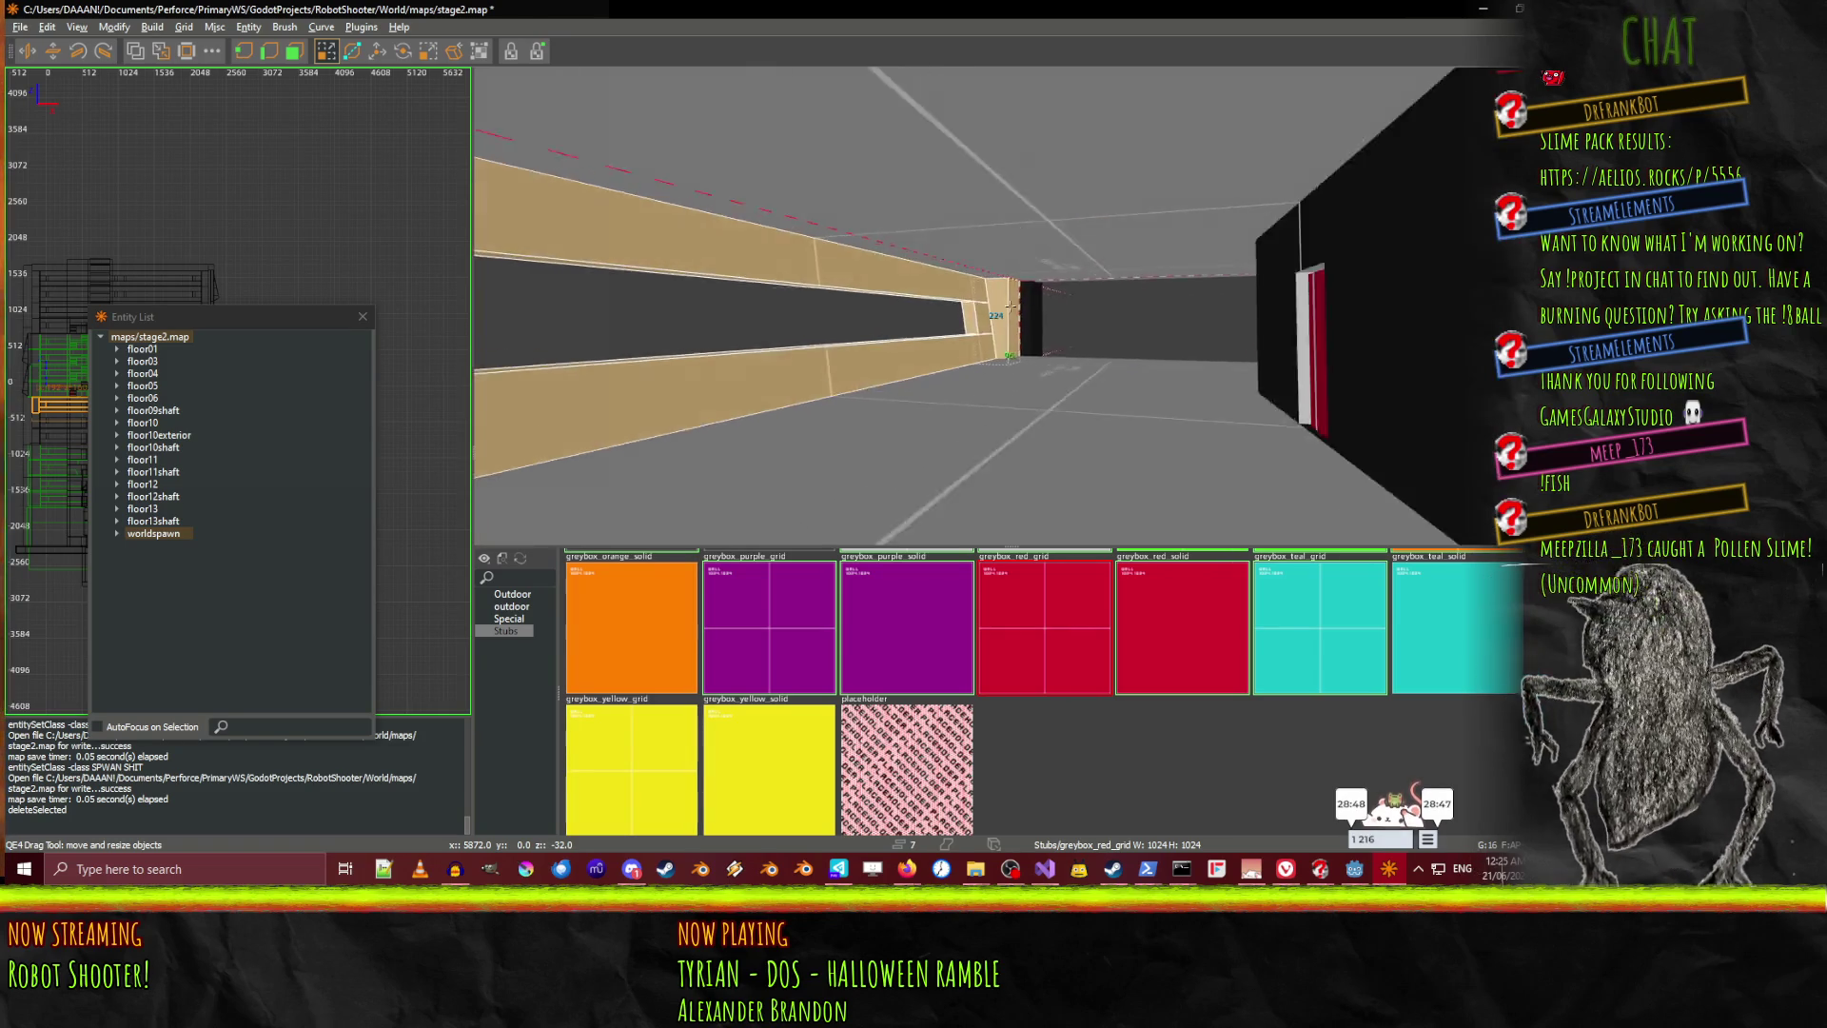
key(Up)
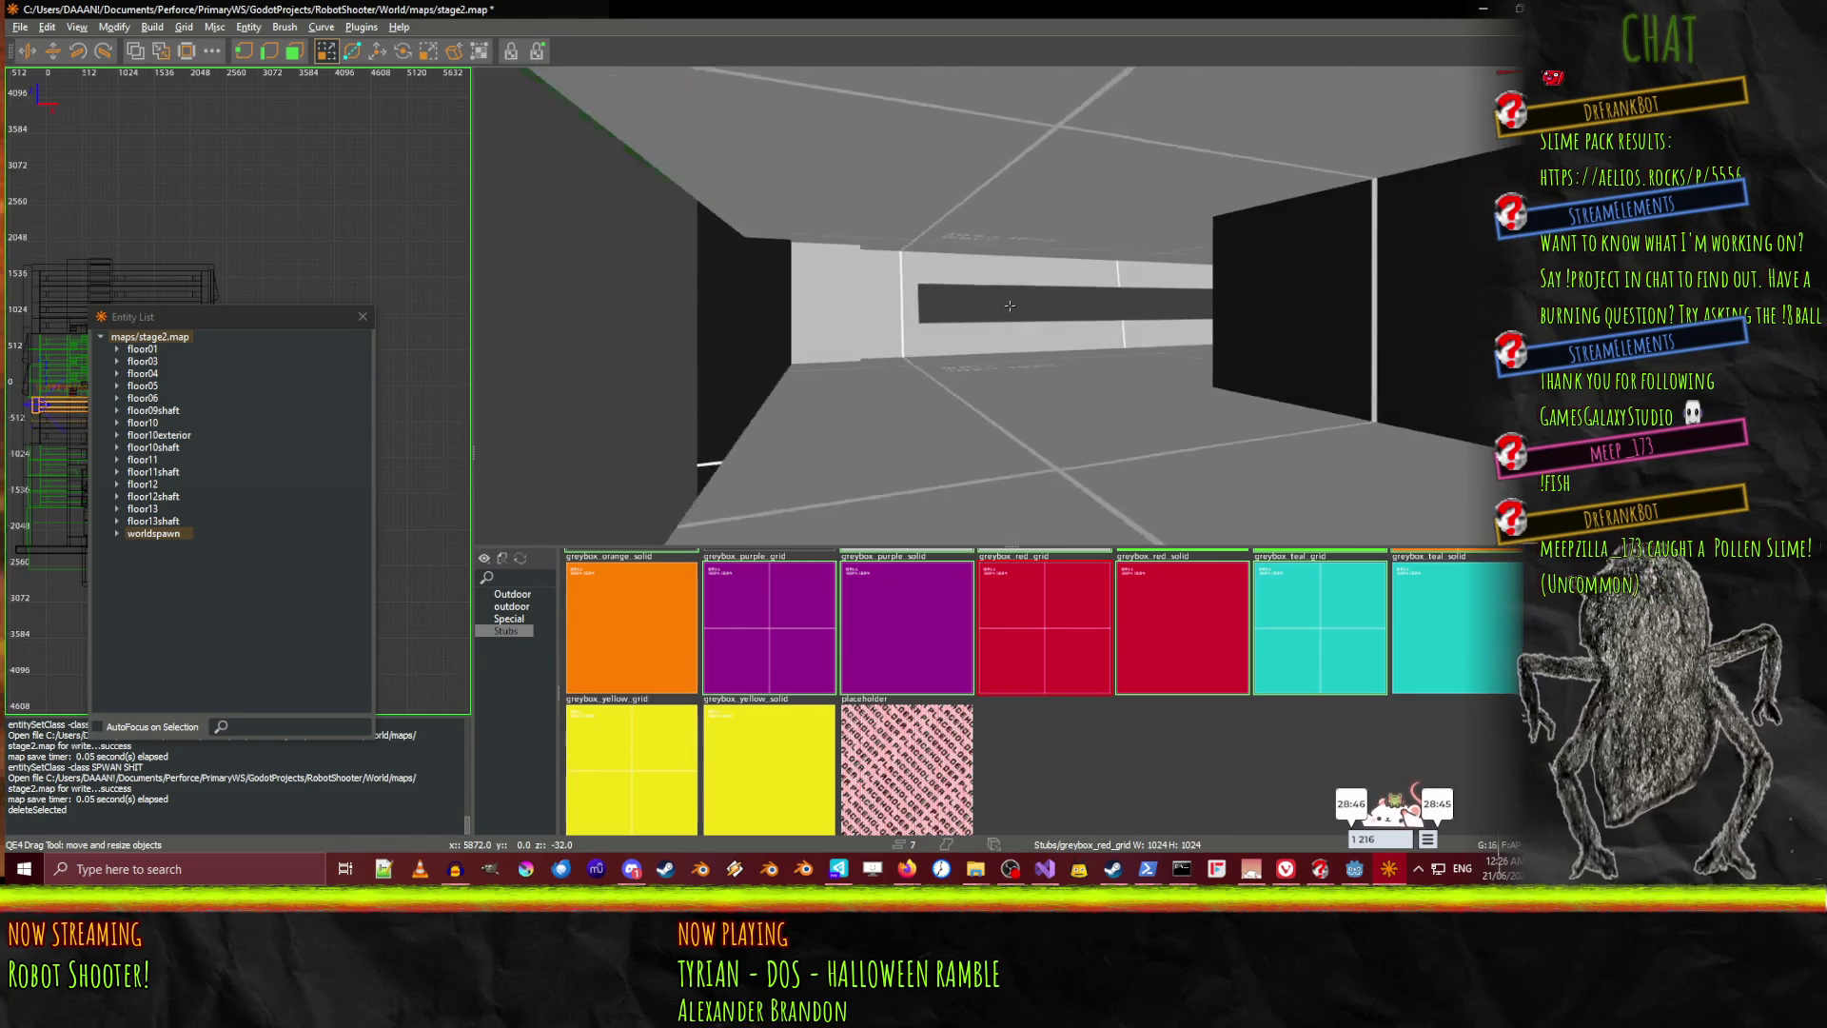
right_click(1009, 306)
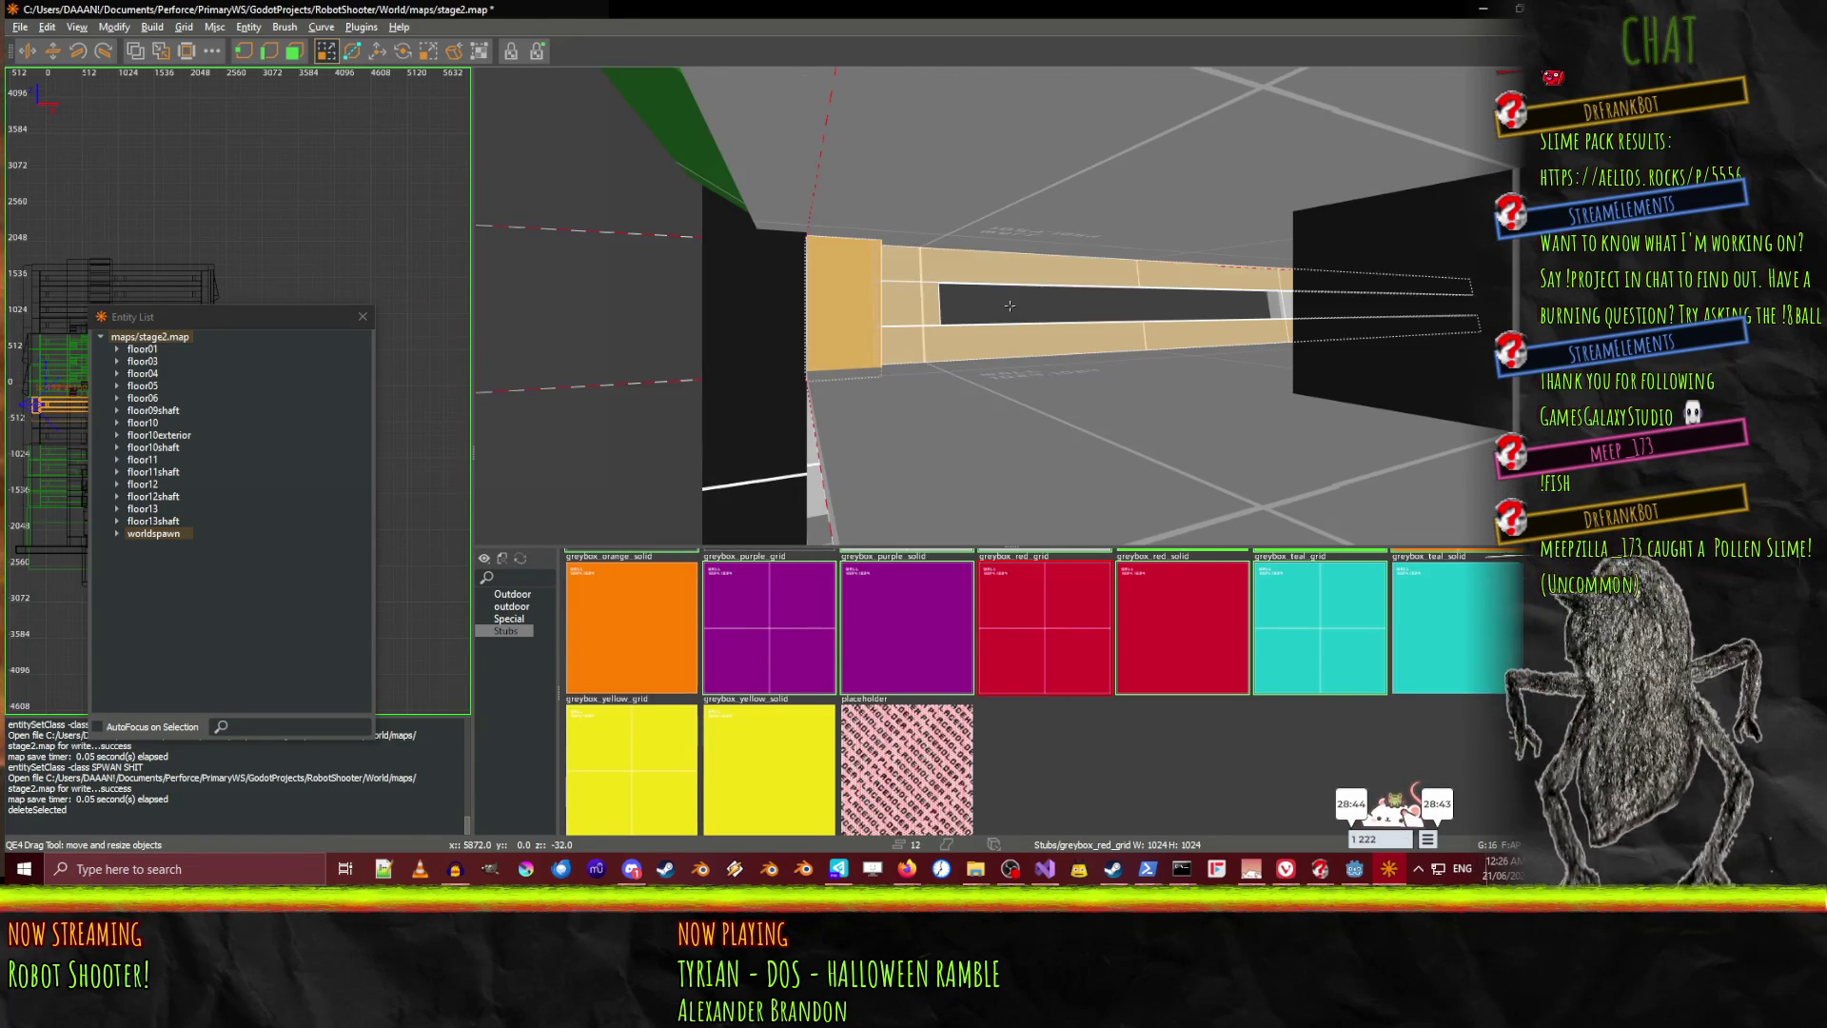
right_click(1030, 330)
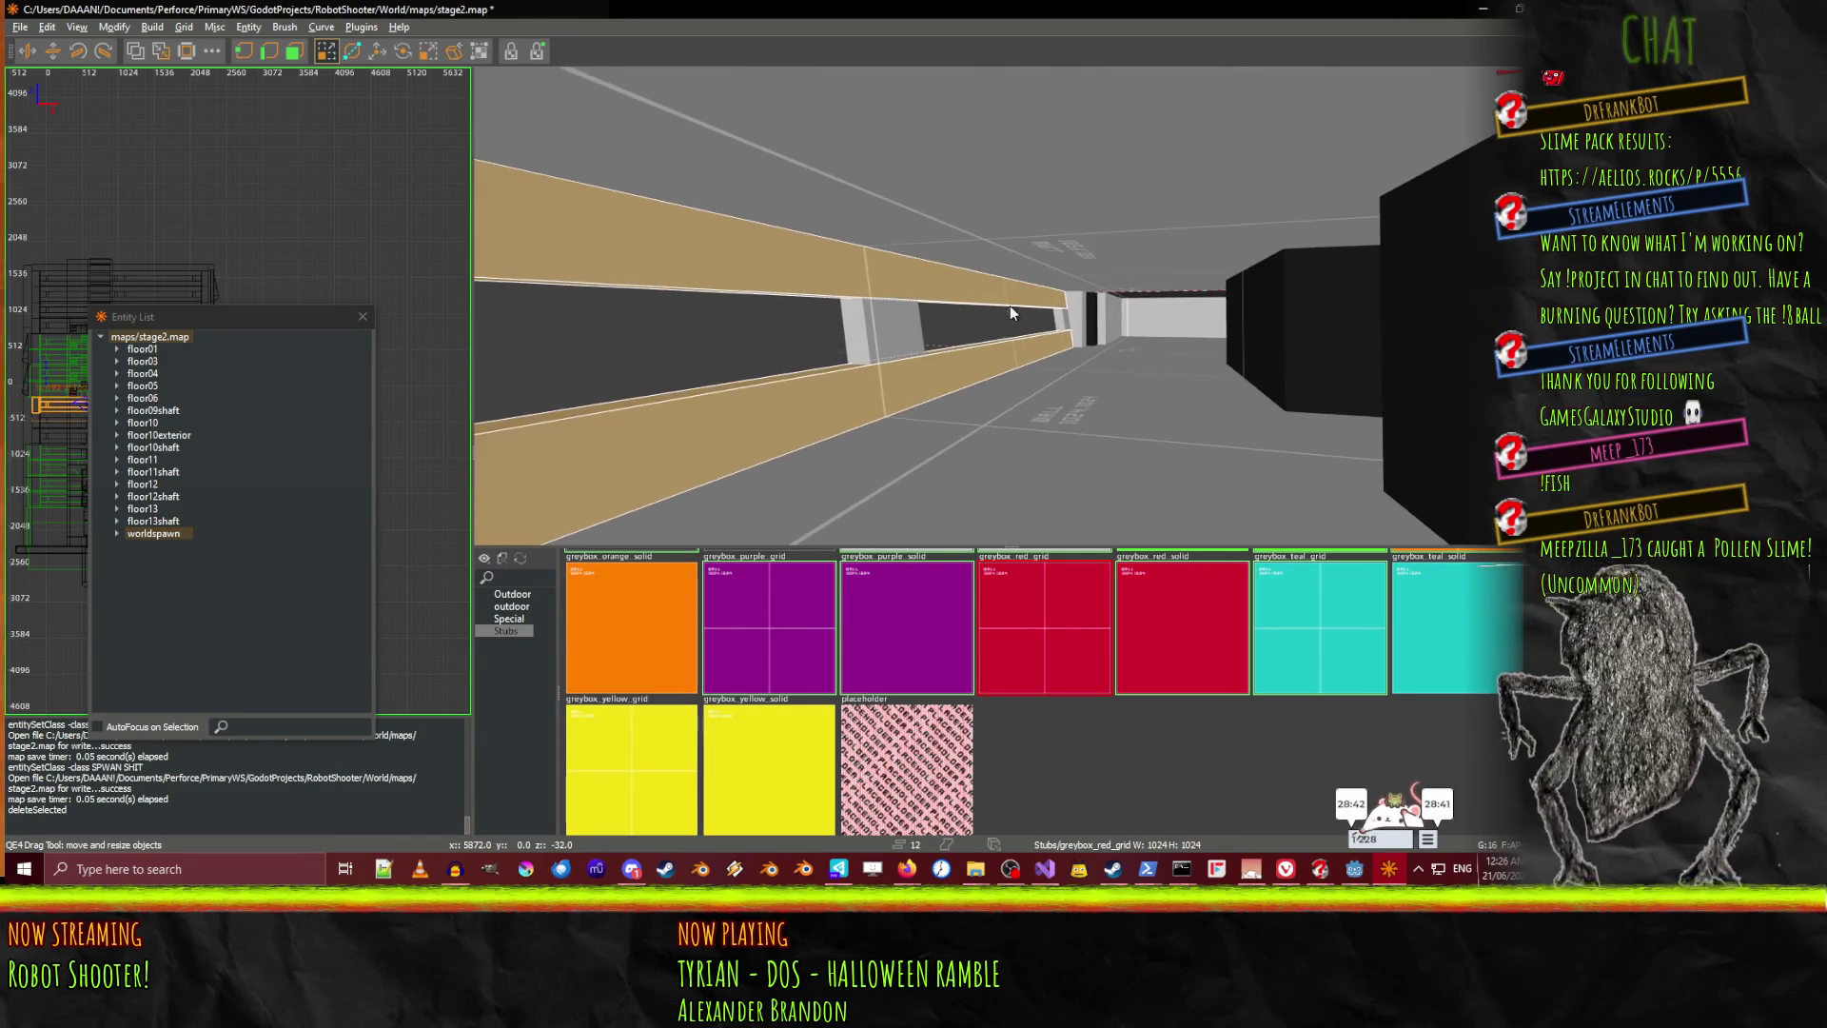
key(Up)
right_click(996, 330)
Select the corridor's ledge, wall beam, floor, slotted-wall, side block and pillar brushes
shift+click(996, 358)
shift+click(1049, 320)
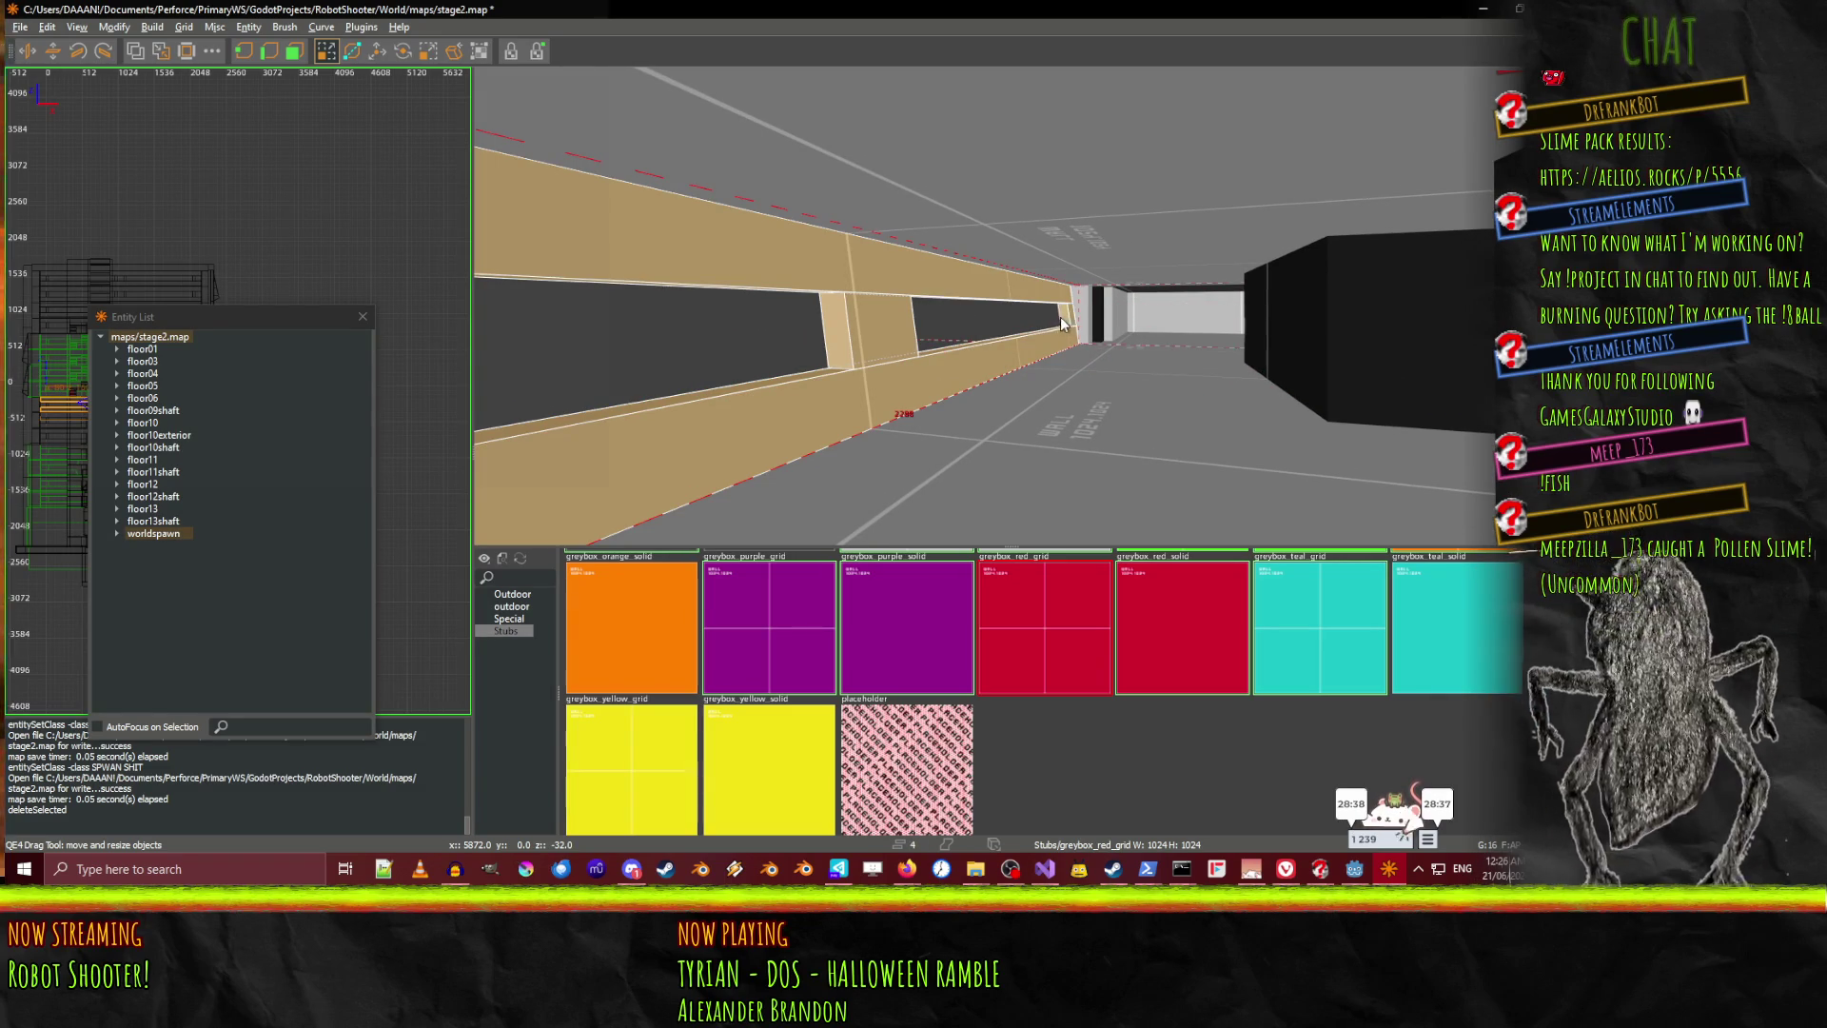
shift+click(1081, 317)
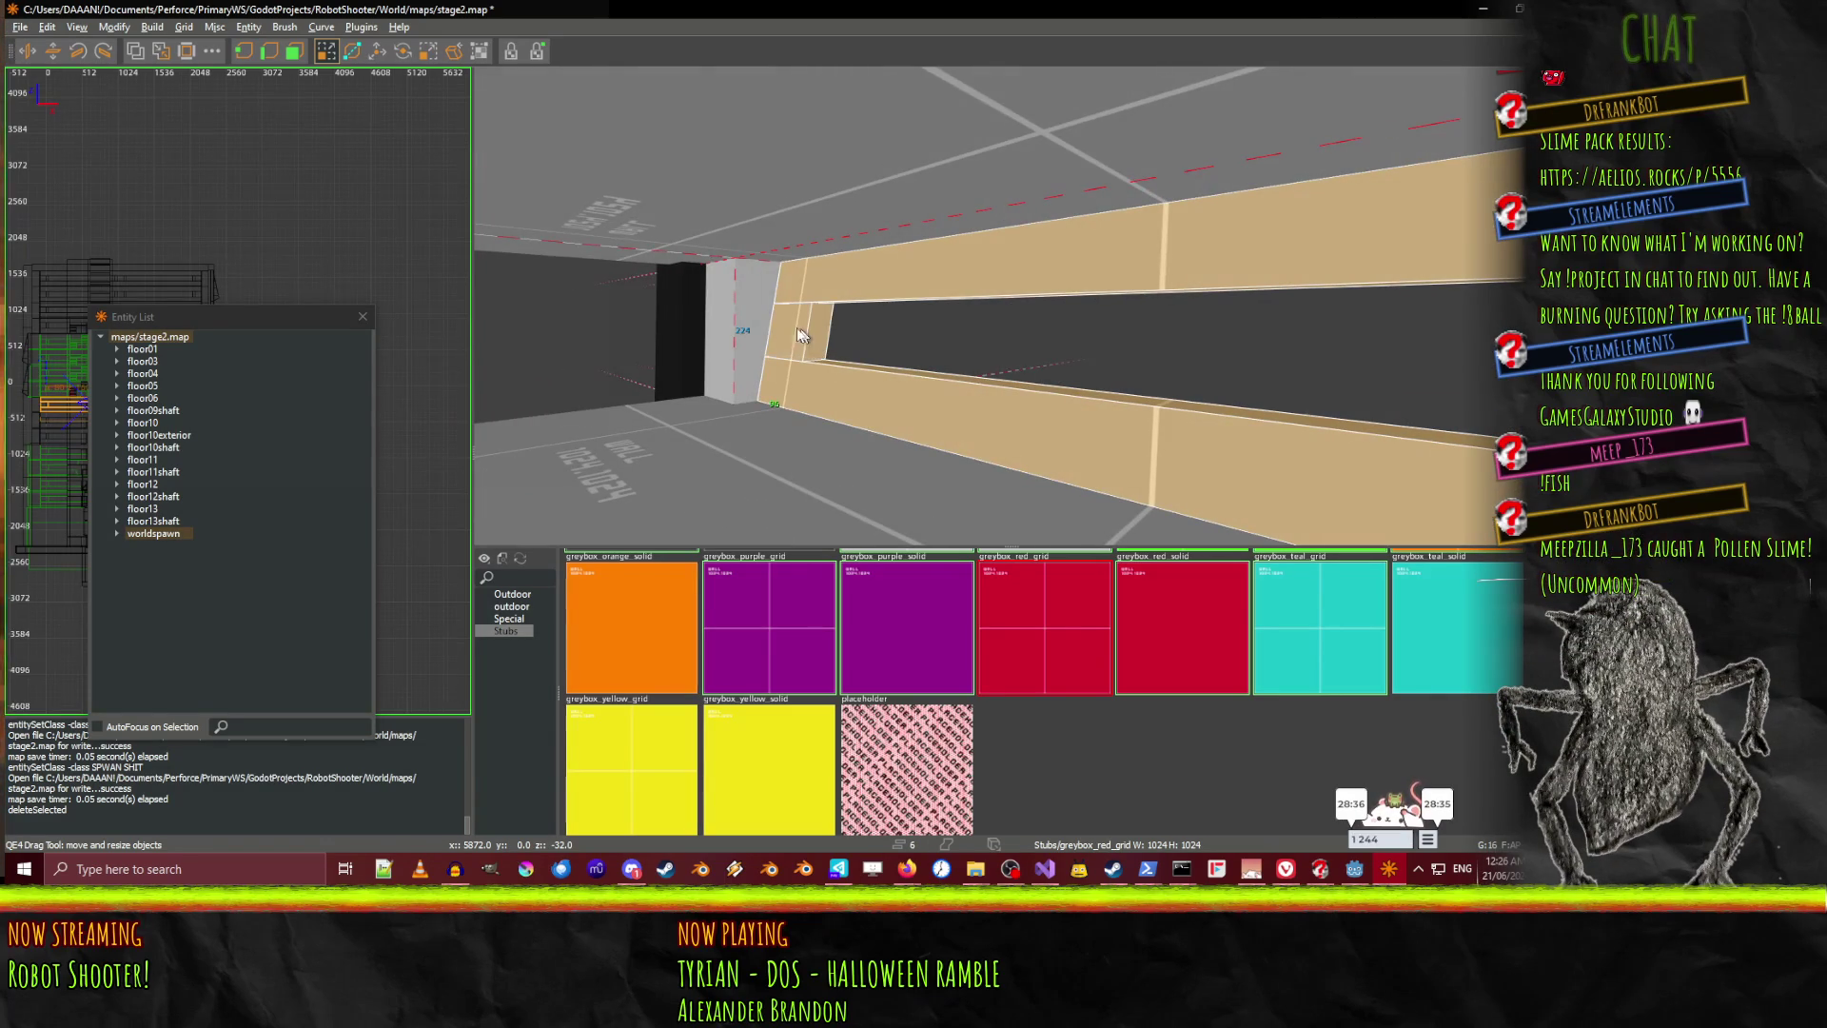
shift+click(761, 461)
right_click(828, 415)
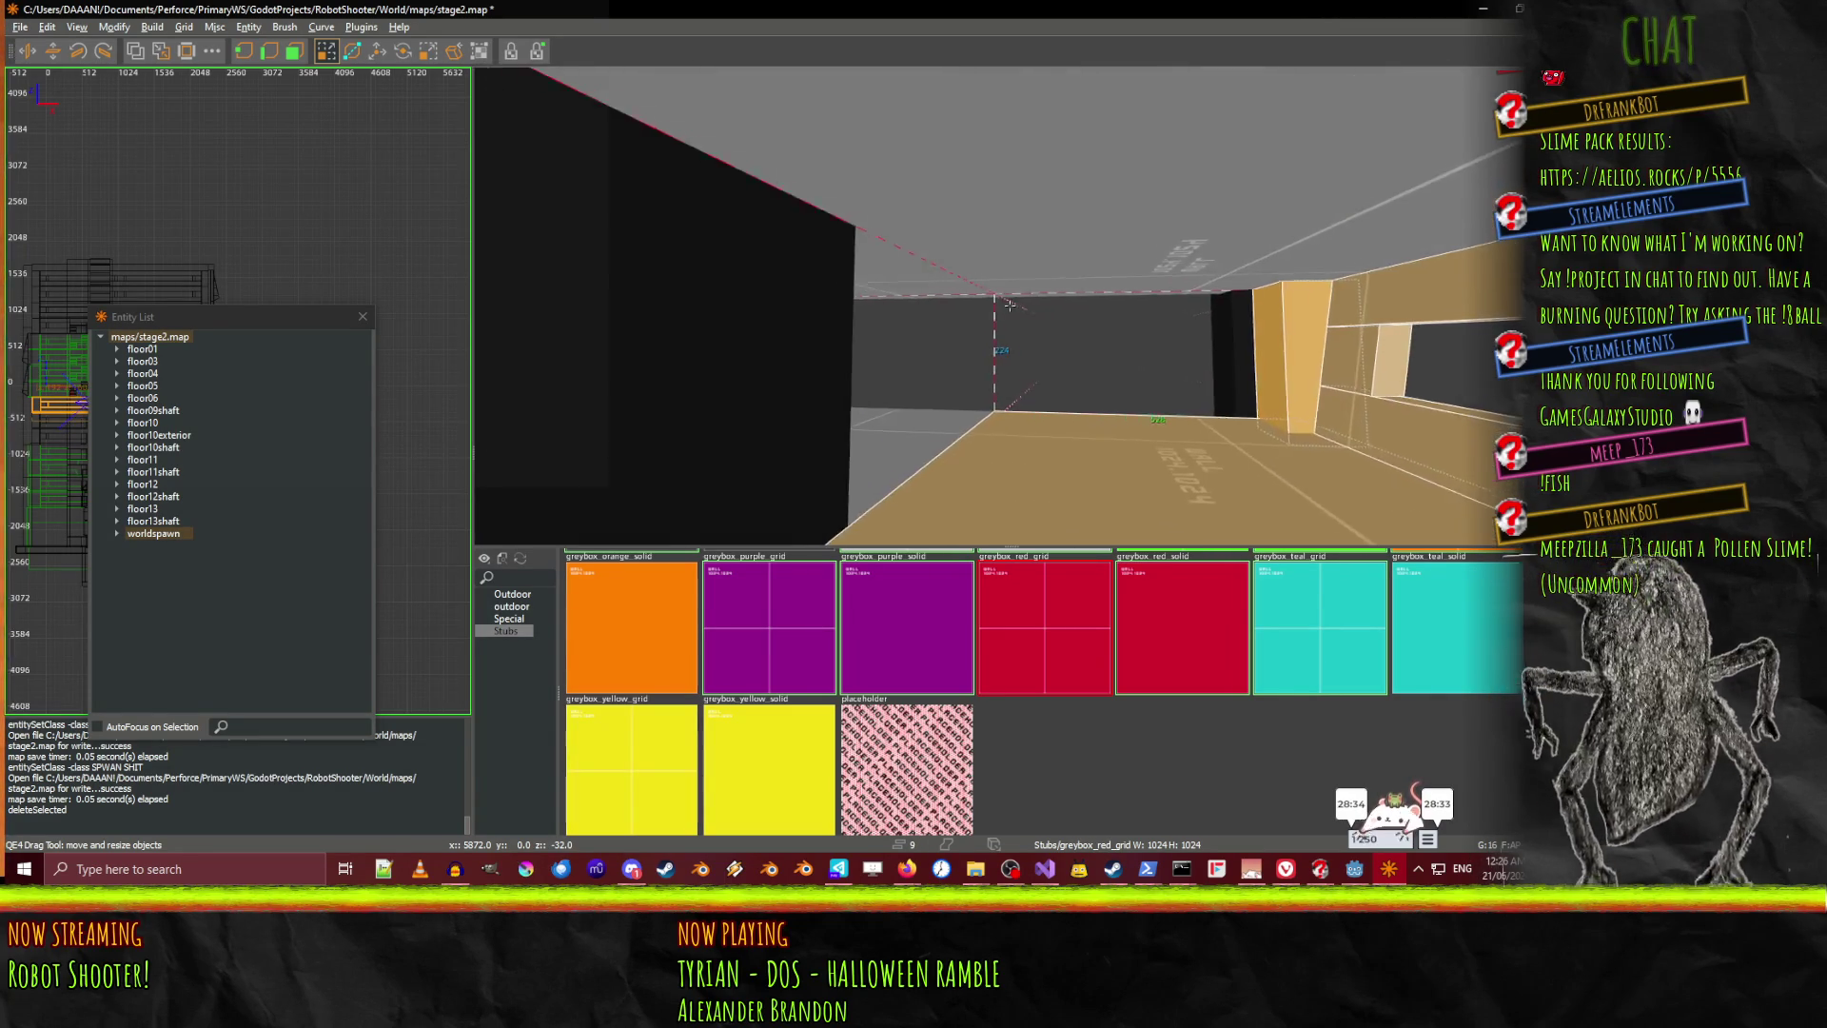
shift+click(933, 447)
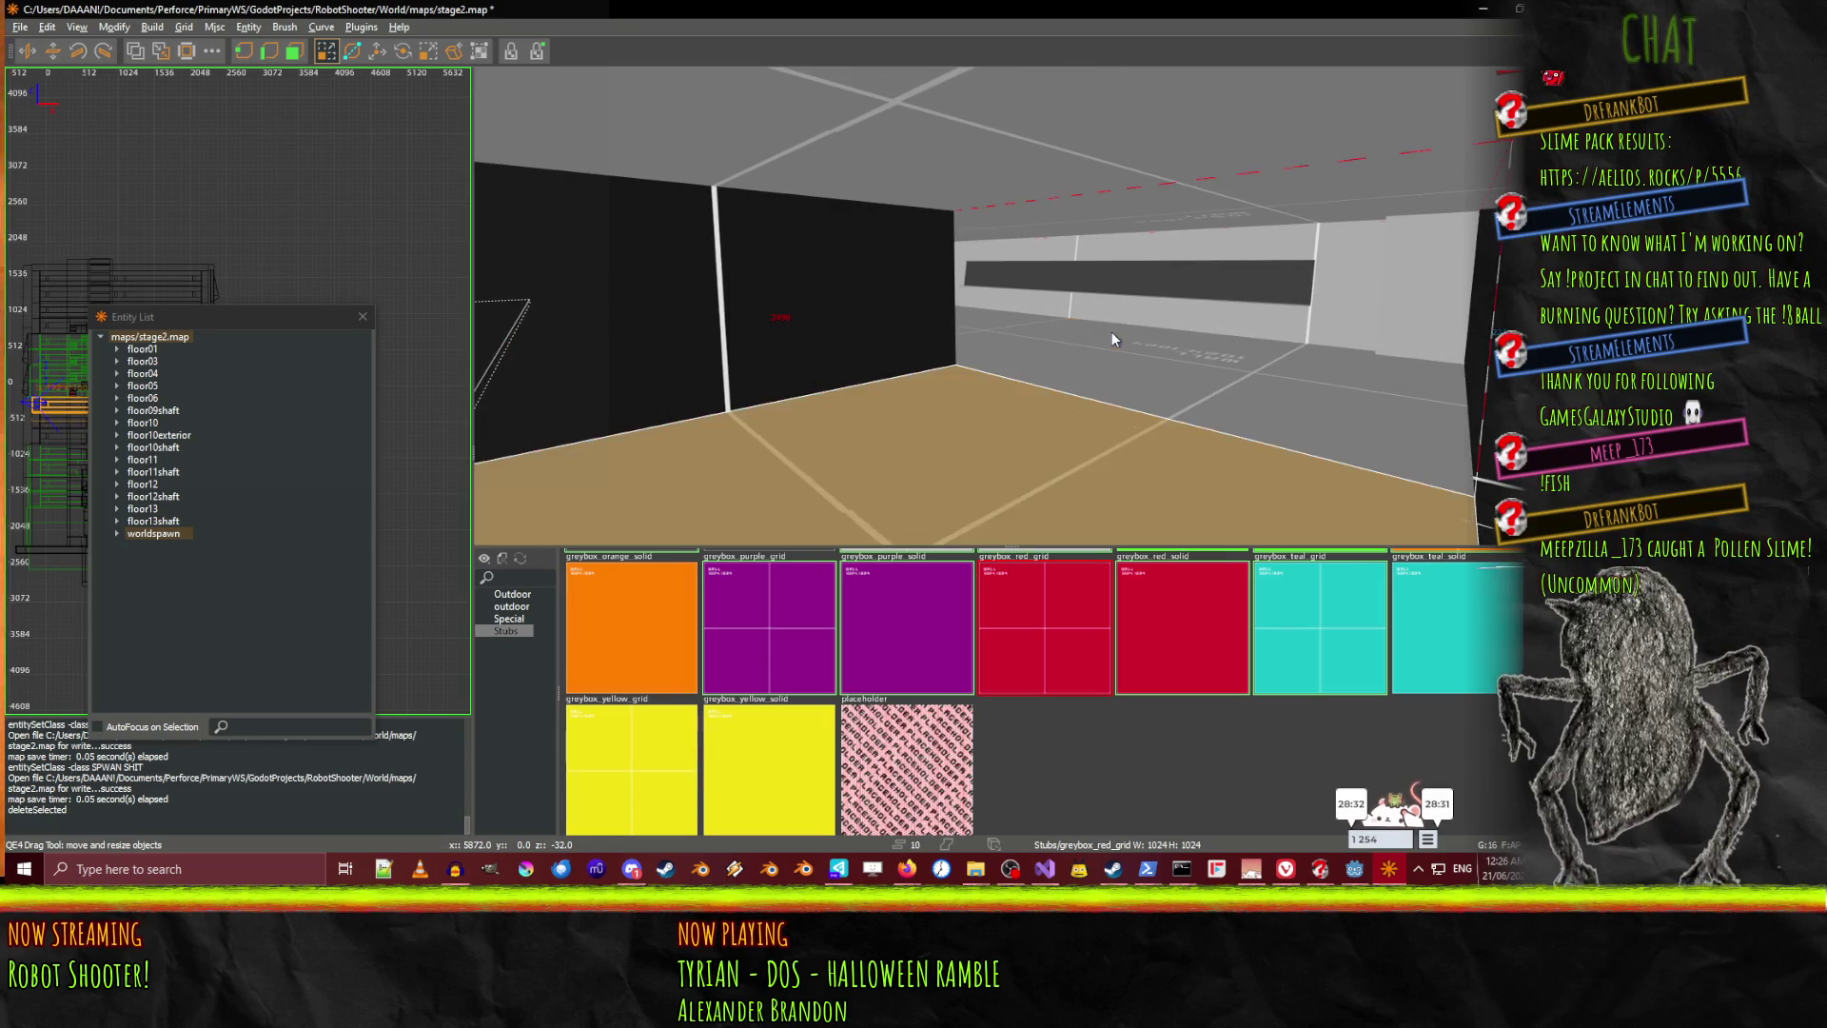
shift+click(1153, 314)
shift+click(1108, 333)
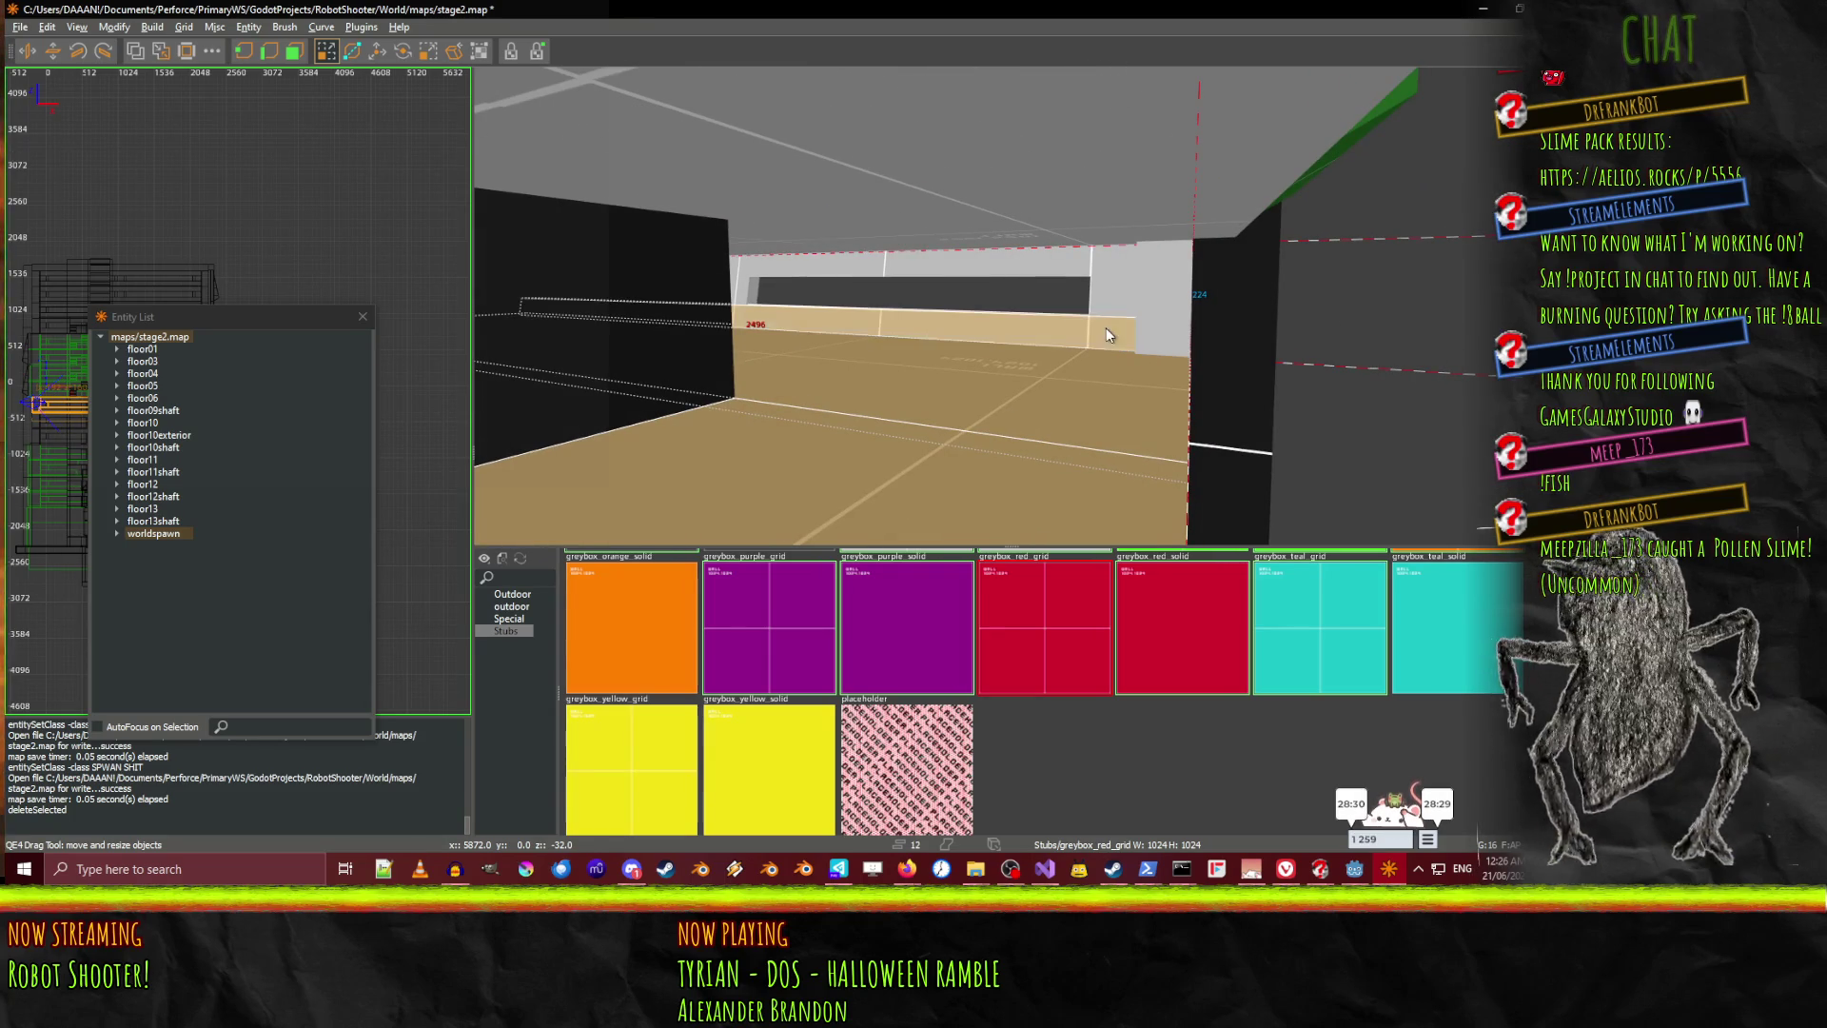
shift+click(1140, 314)
shift+click(1090, 275)
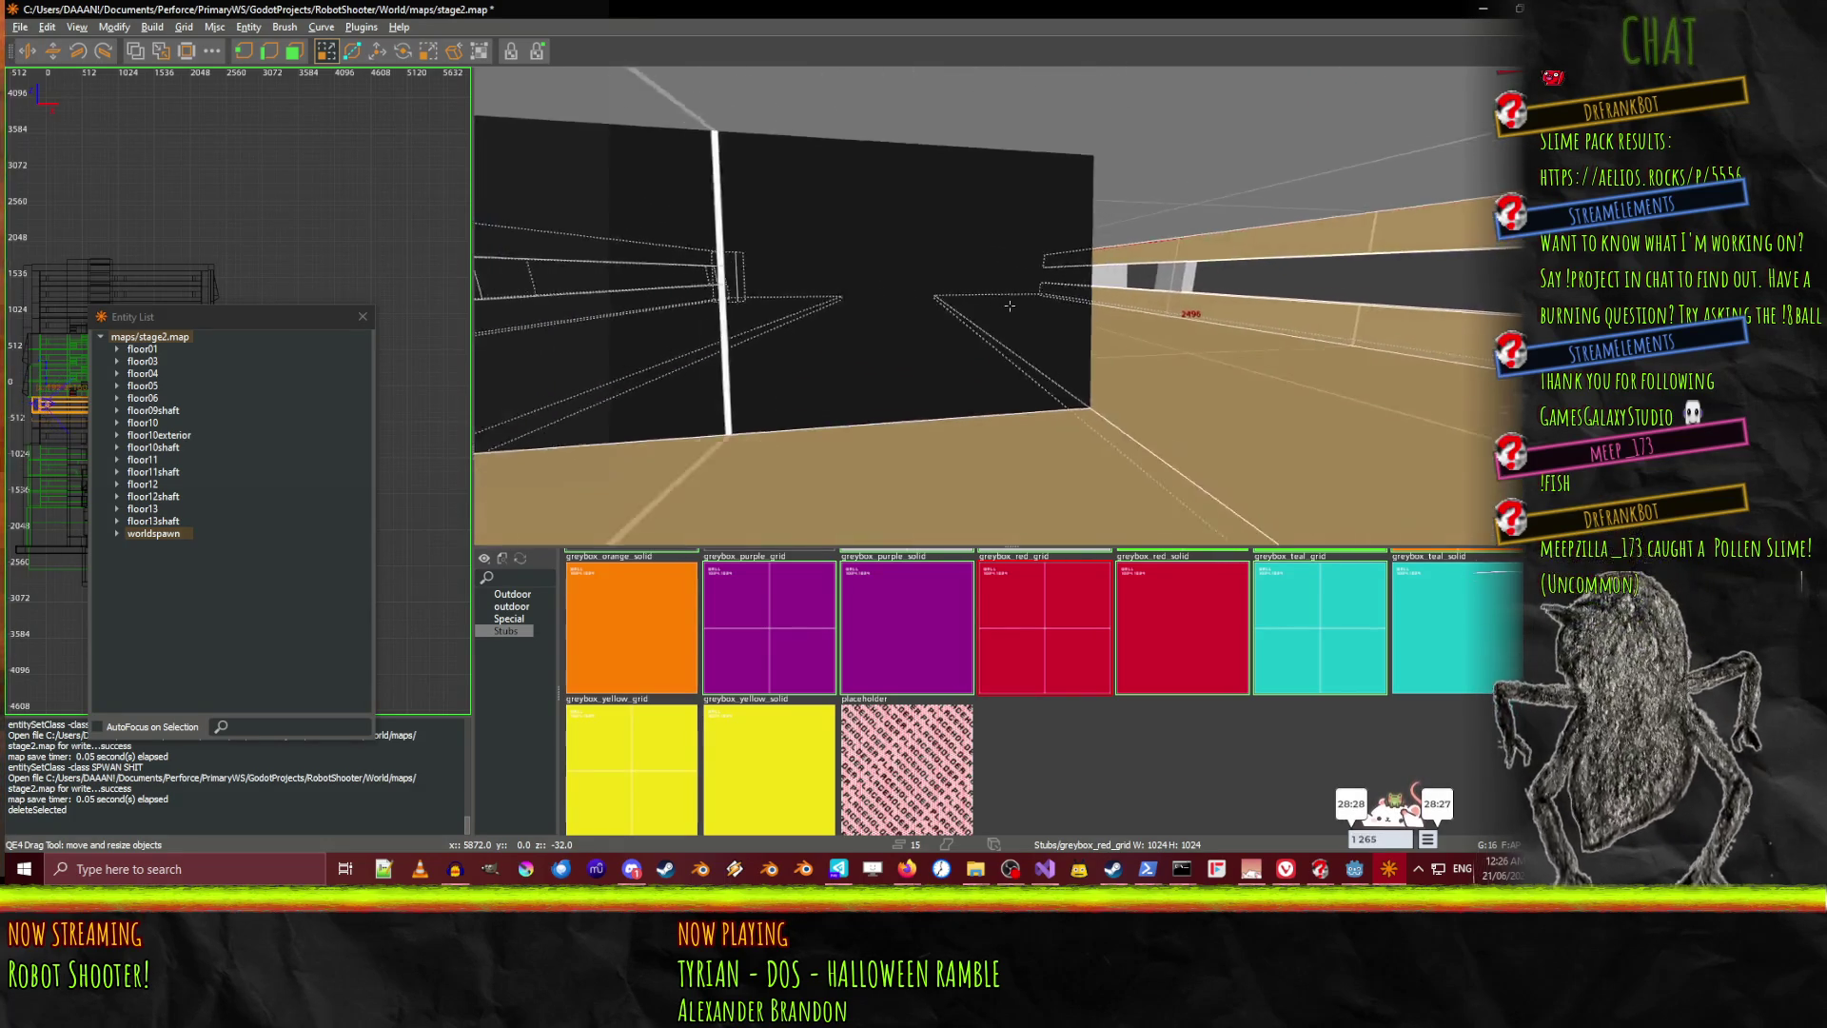
right_click(1010, 304)
shift+click(764, 399)
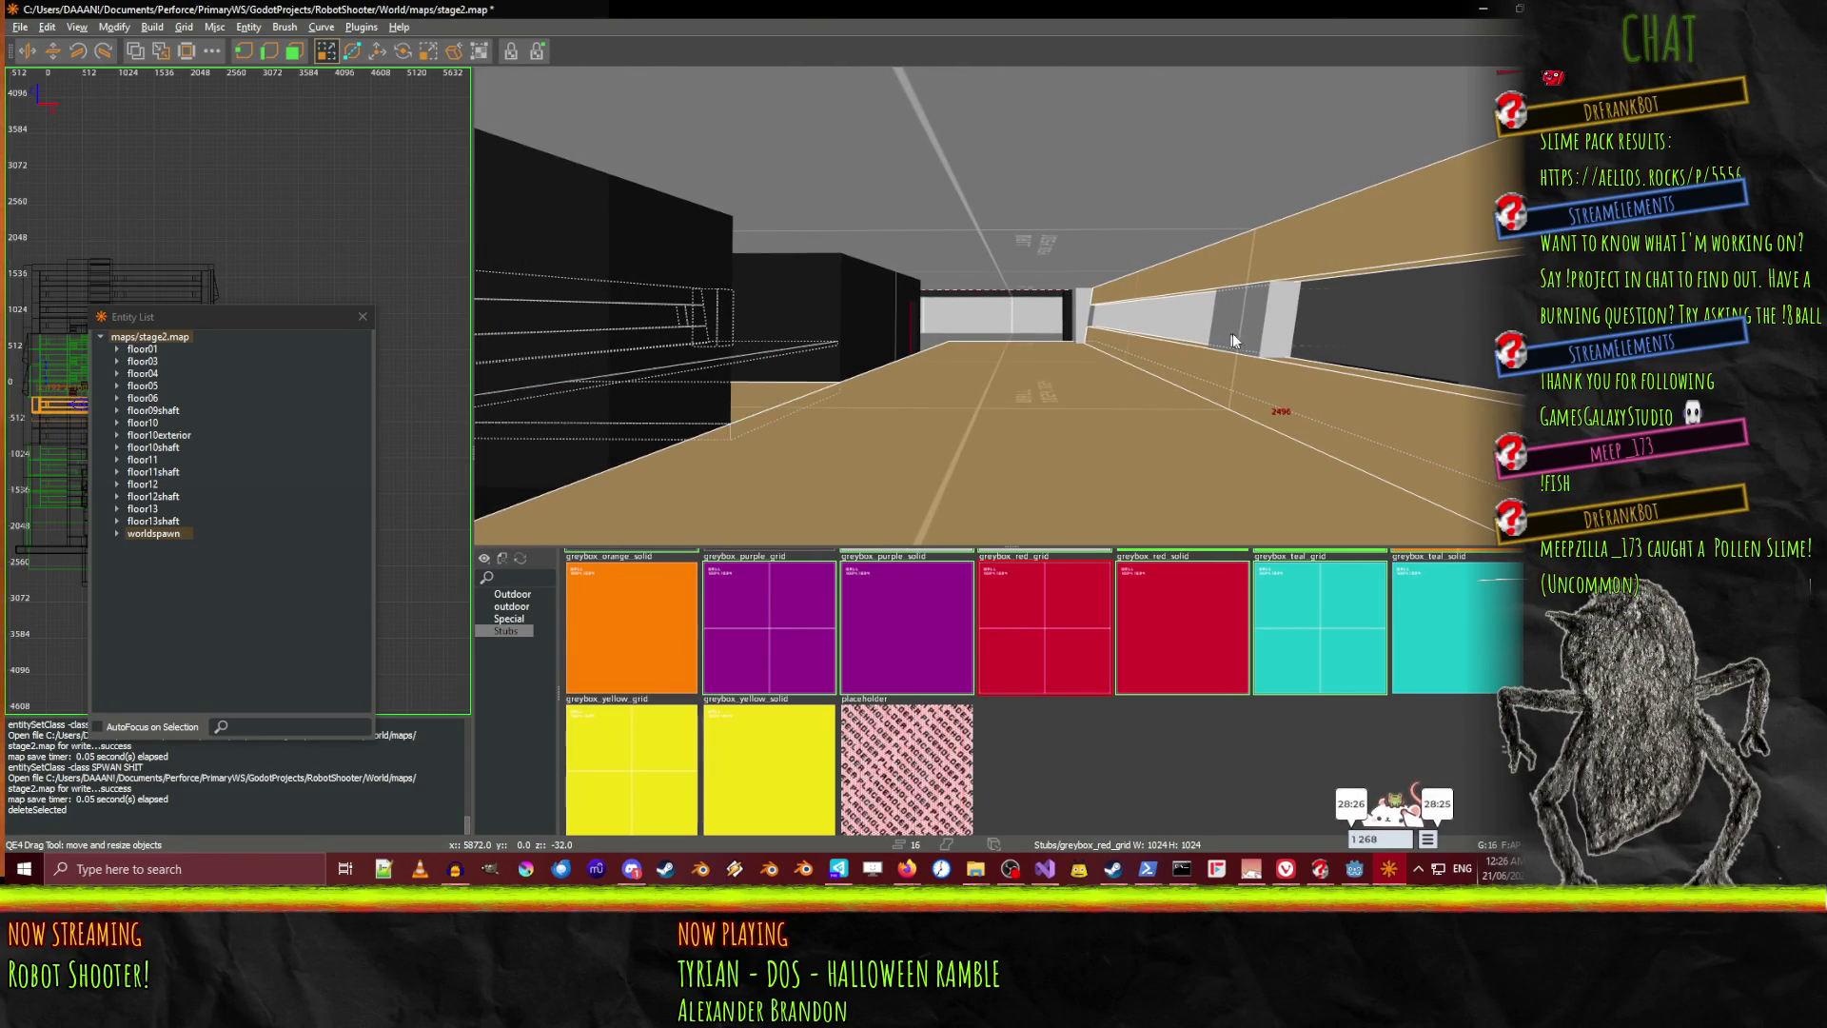
shift+click(1272, 332)
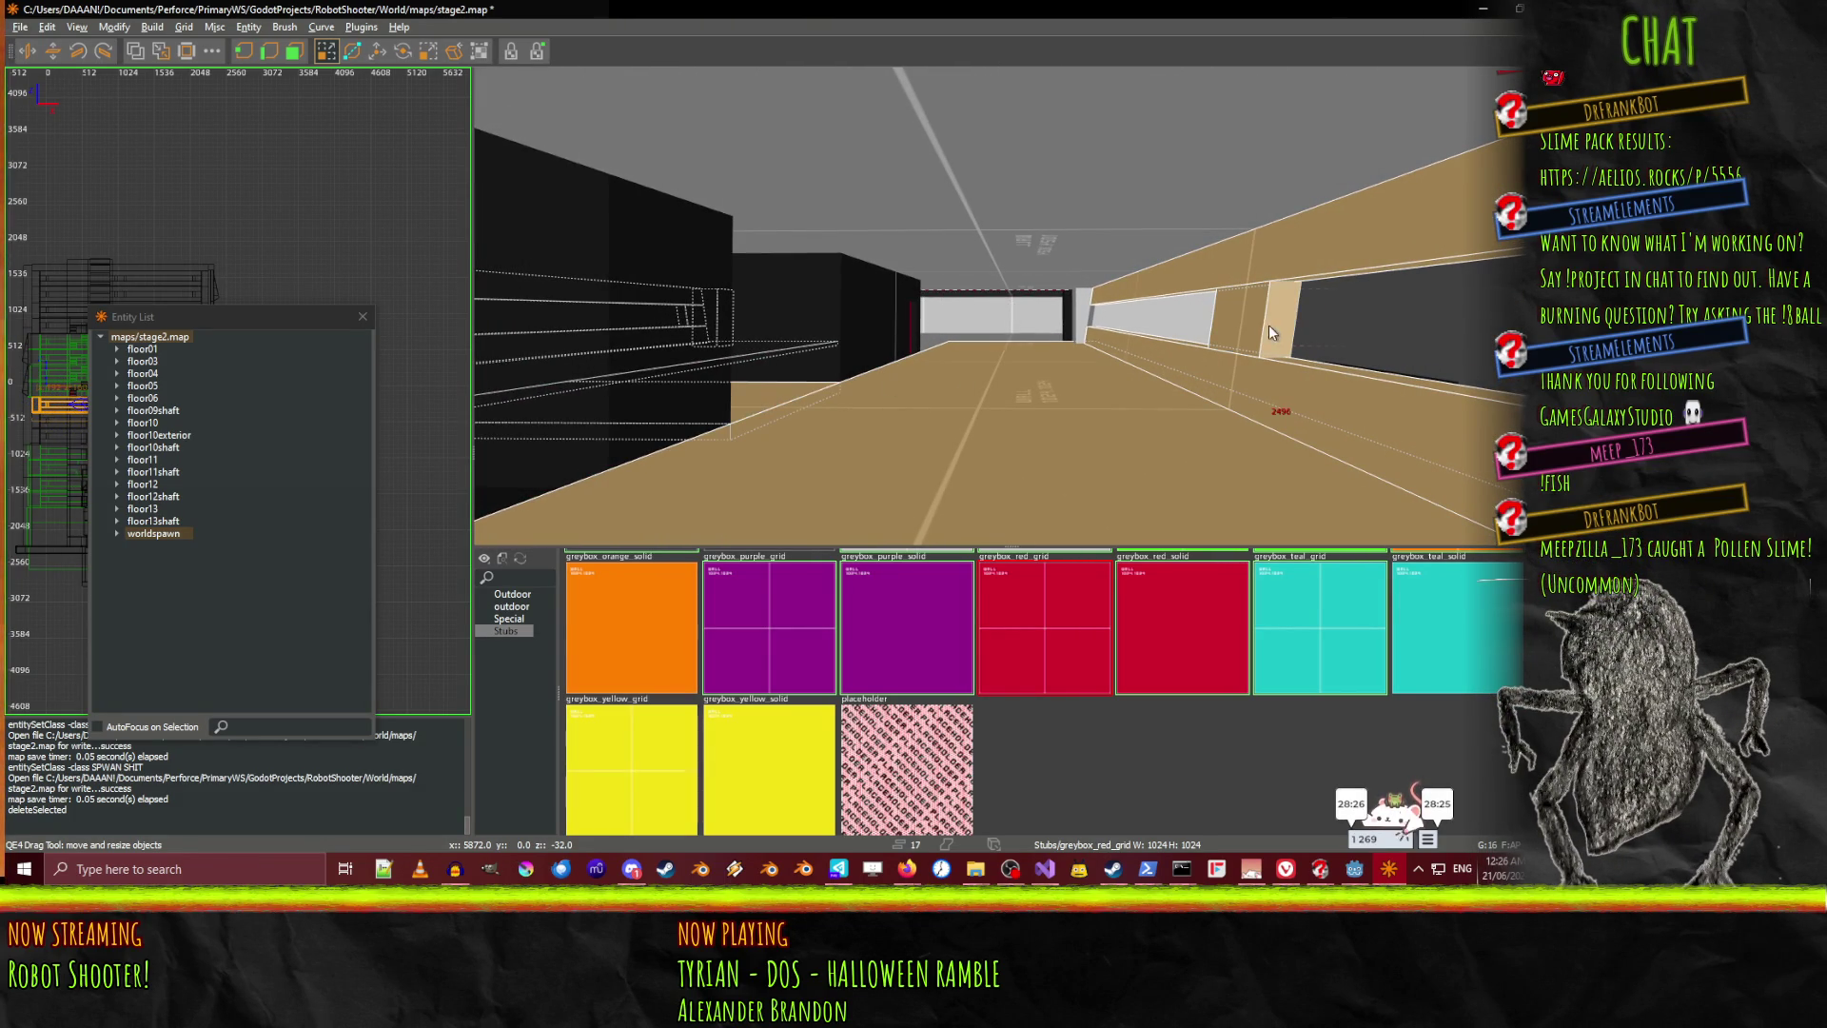
Add the remaining floor and wall brushes, drop one wrong wall, and open entity properties
right_click(1083, 316)
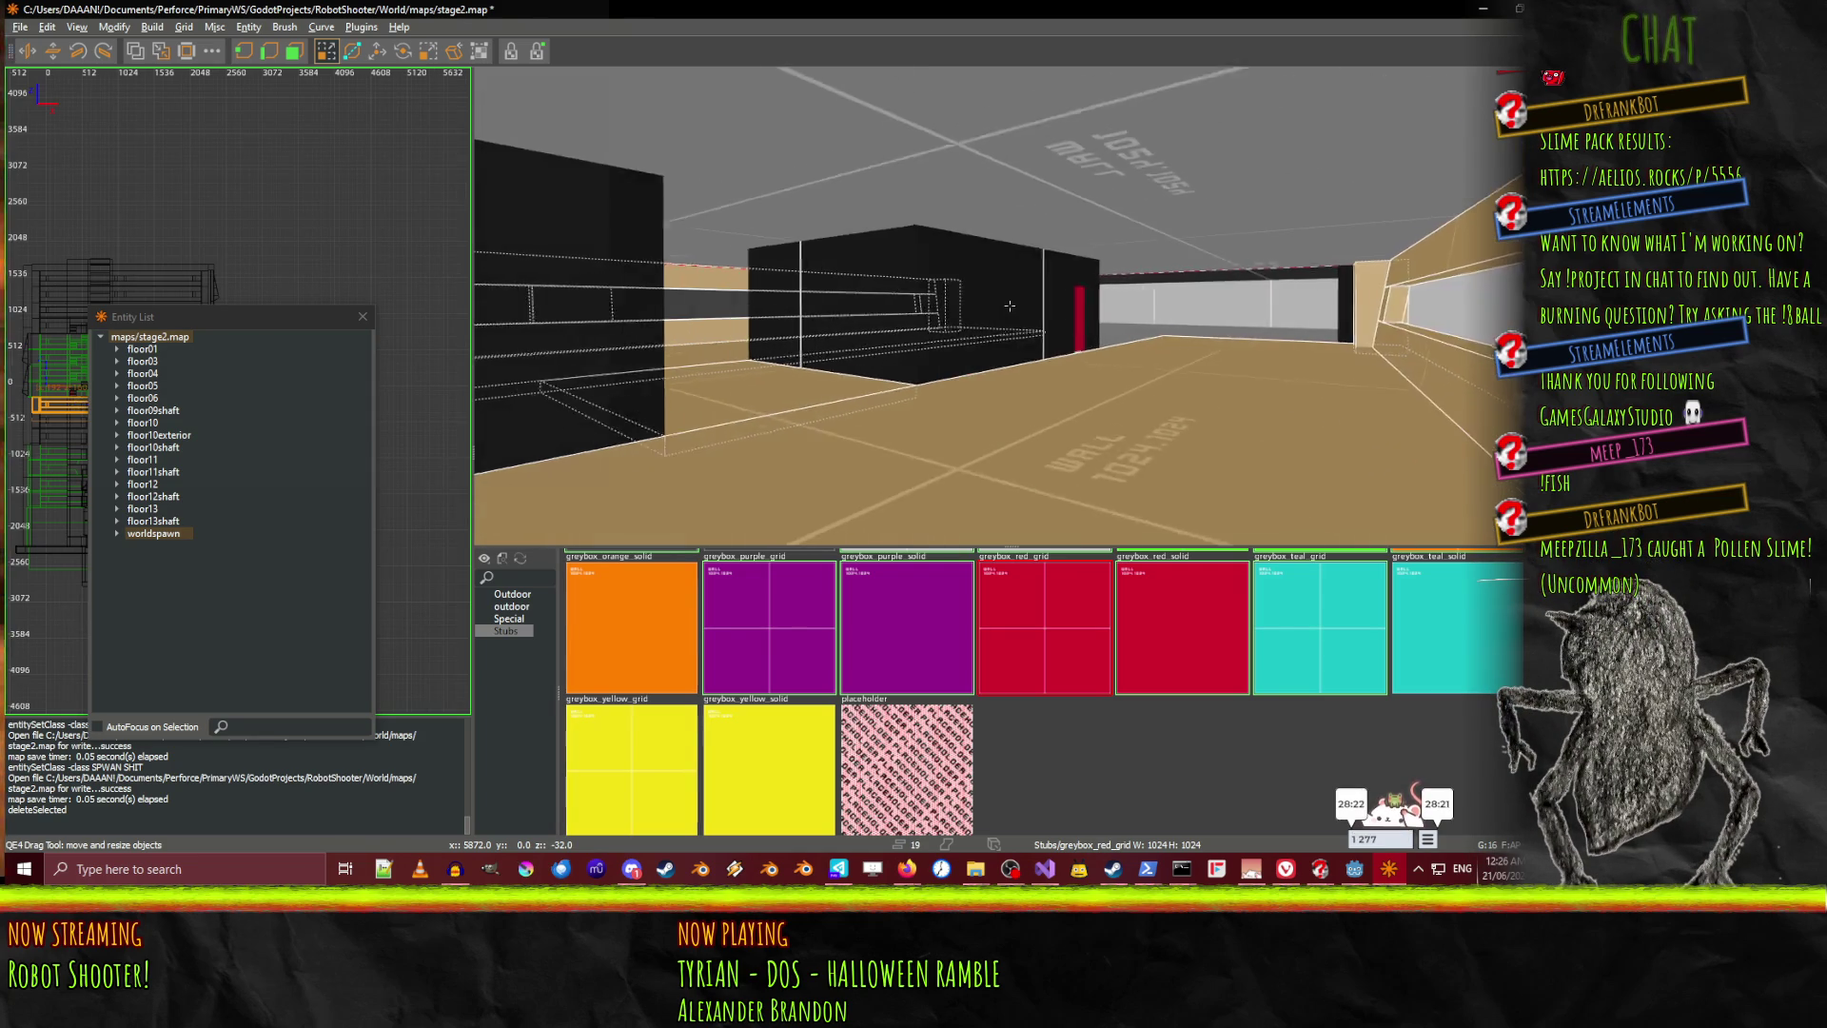
key(d)
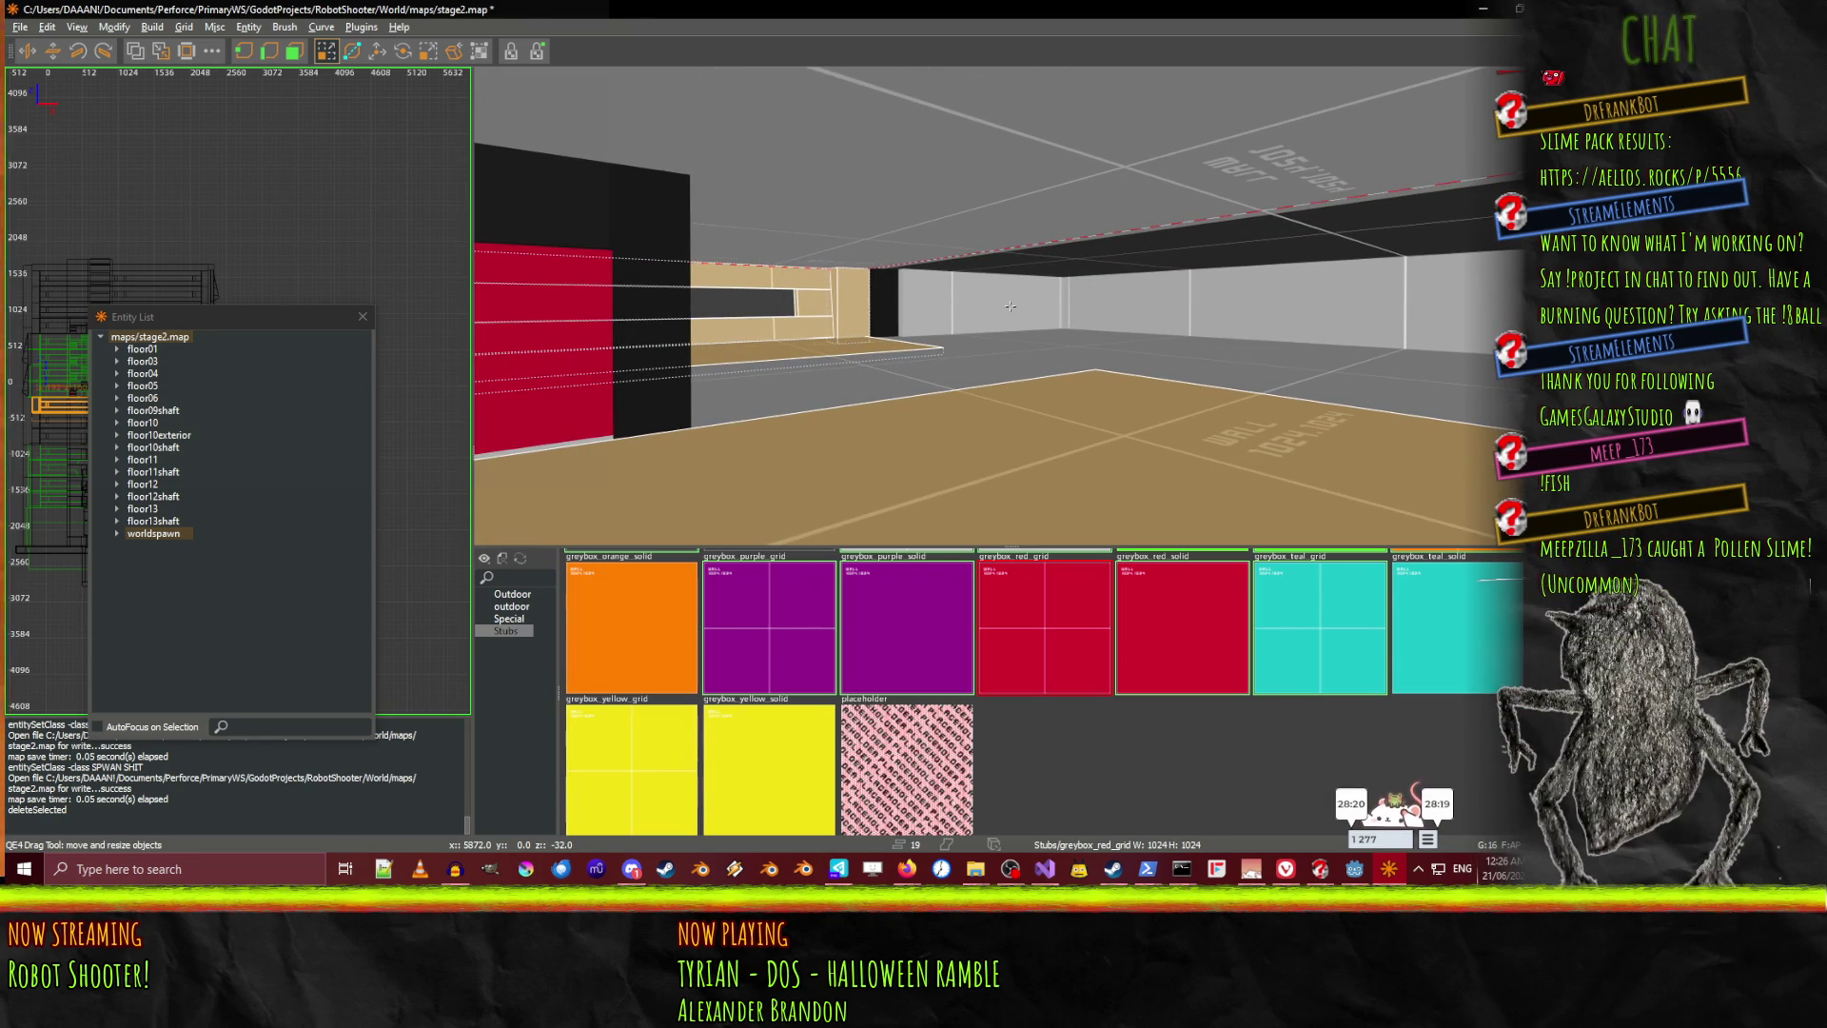
right_click(1010, 305)
shift+click(896, 377)
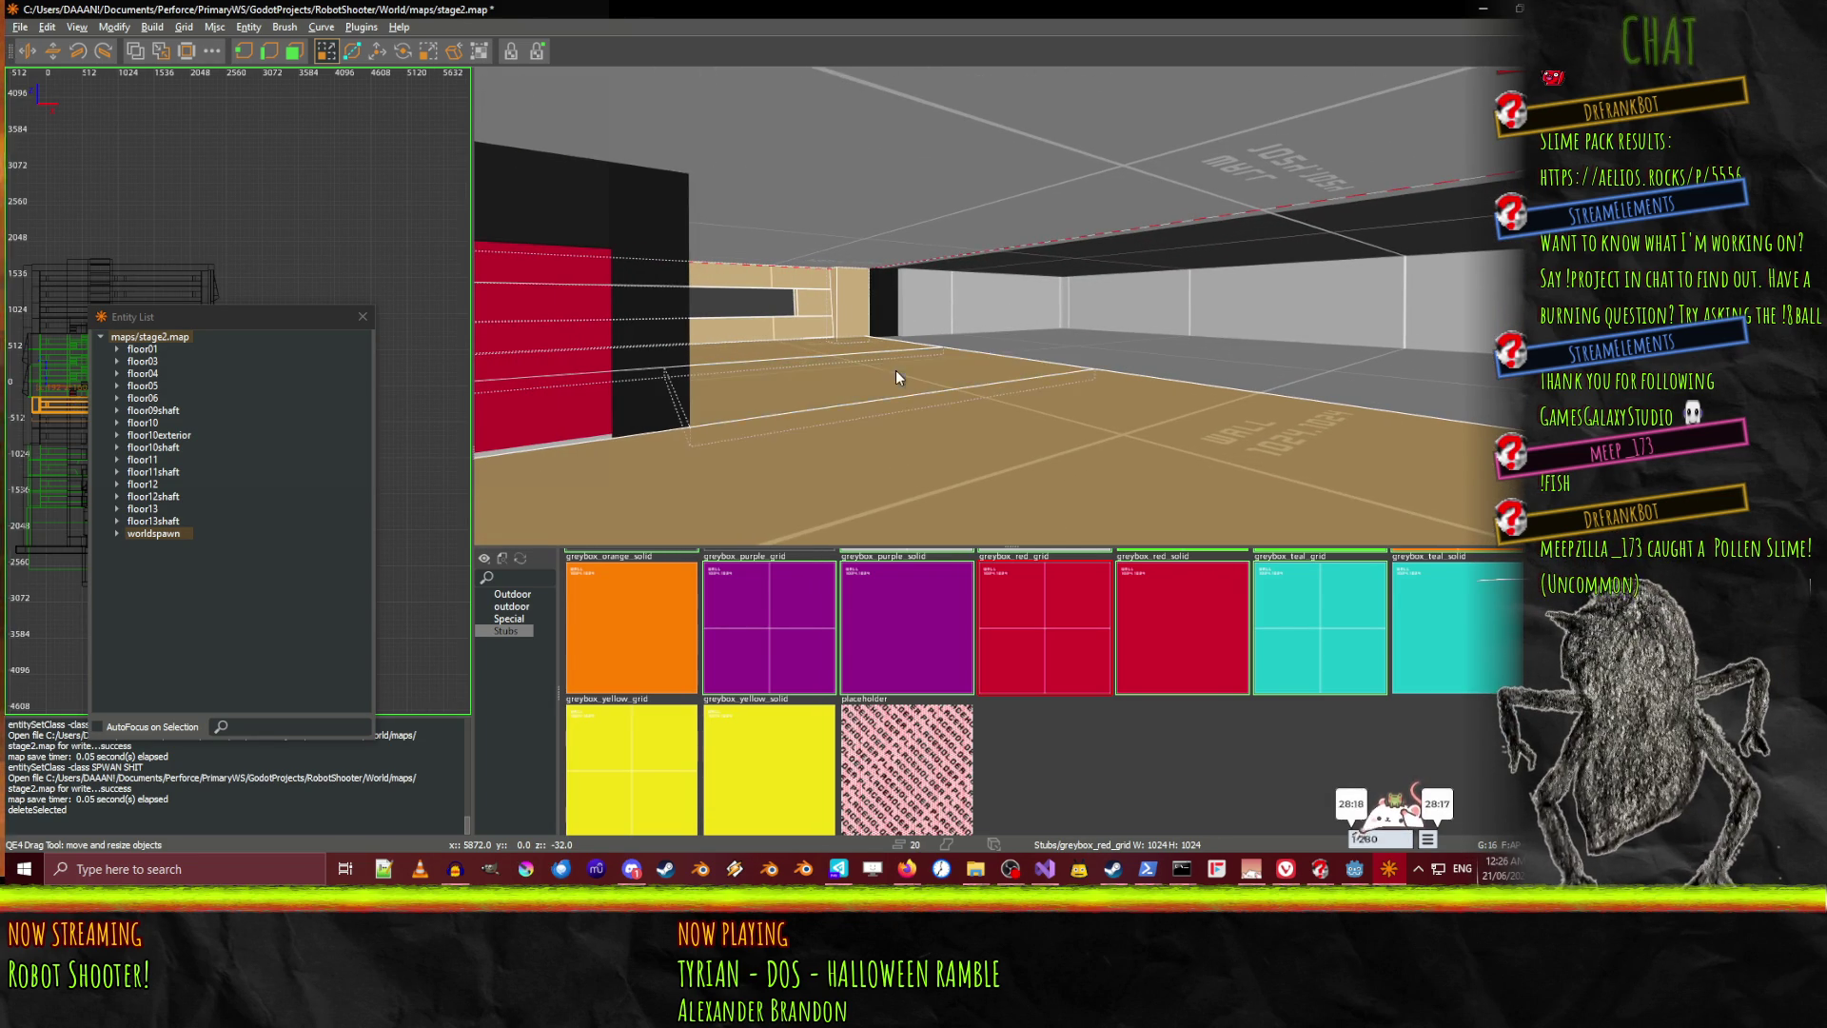
shift+click(983, 354)
right_click(983, 354)
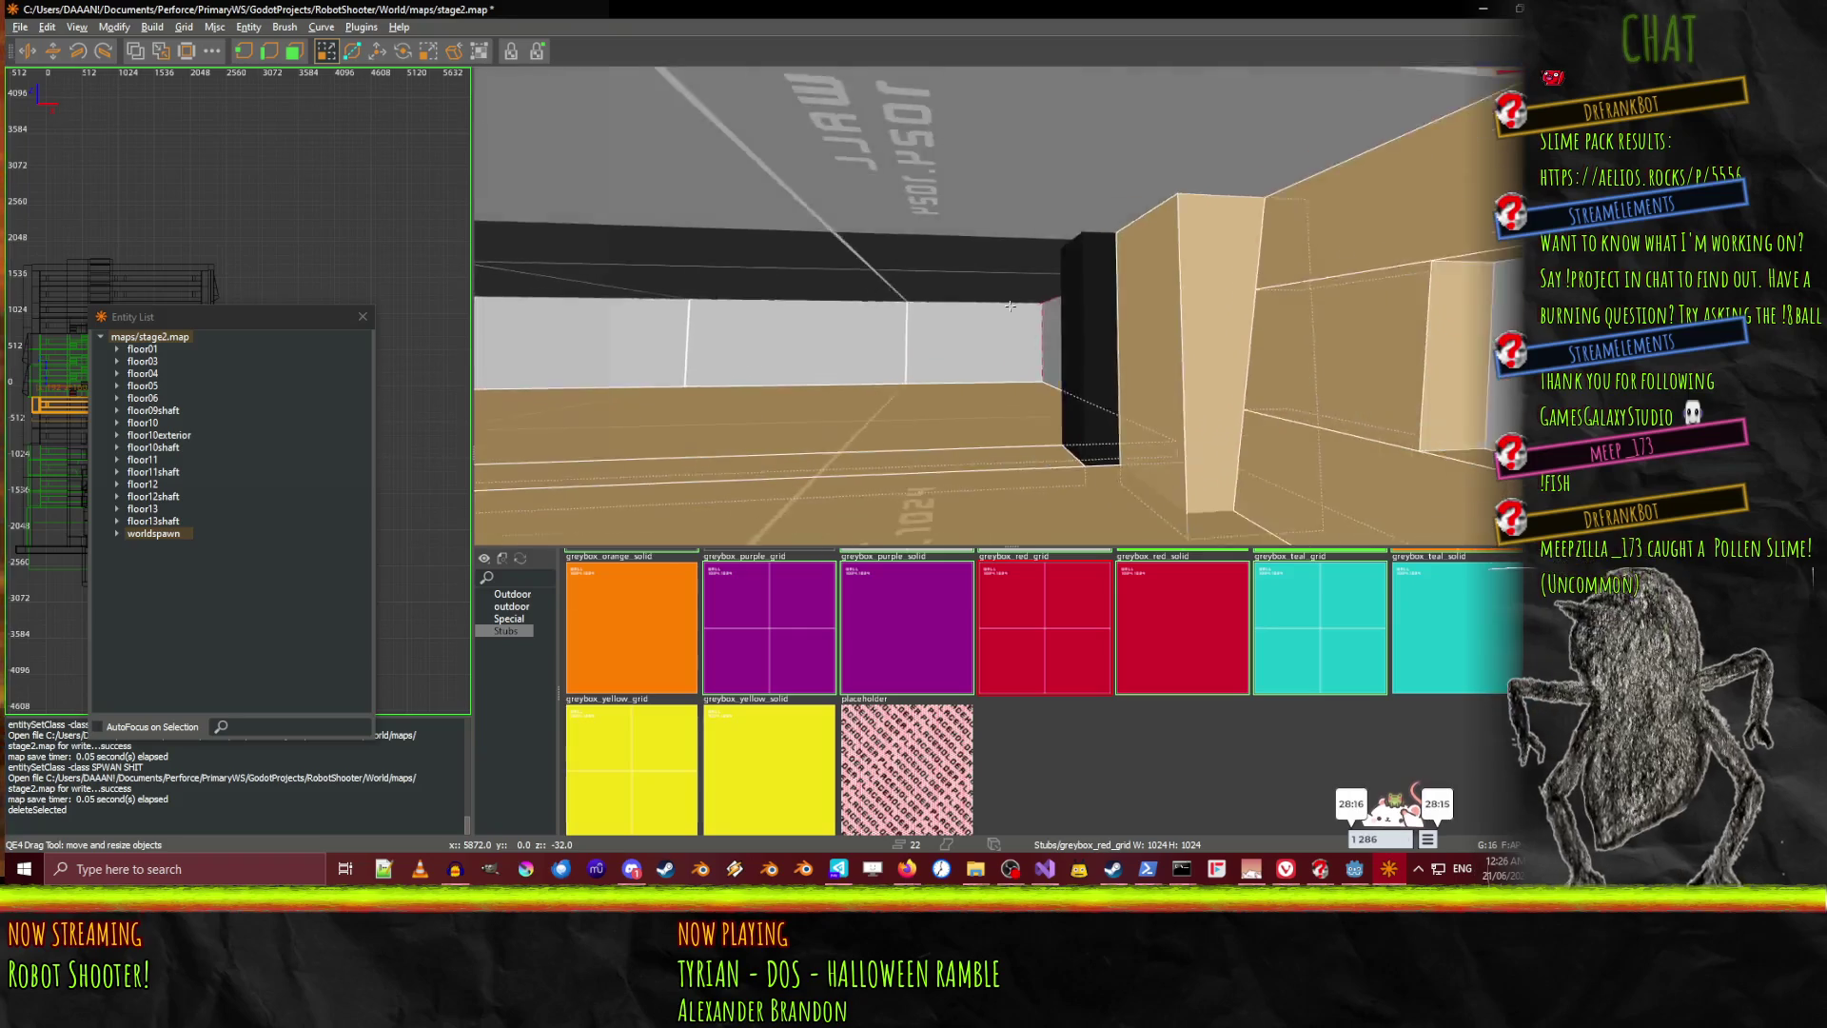
right_click(1010, 305)
shift+click(1044, 294)
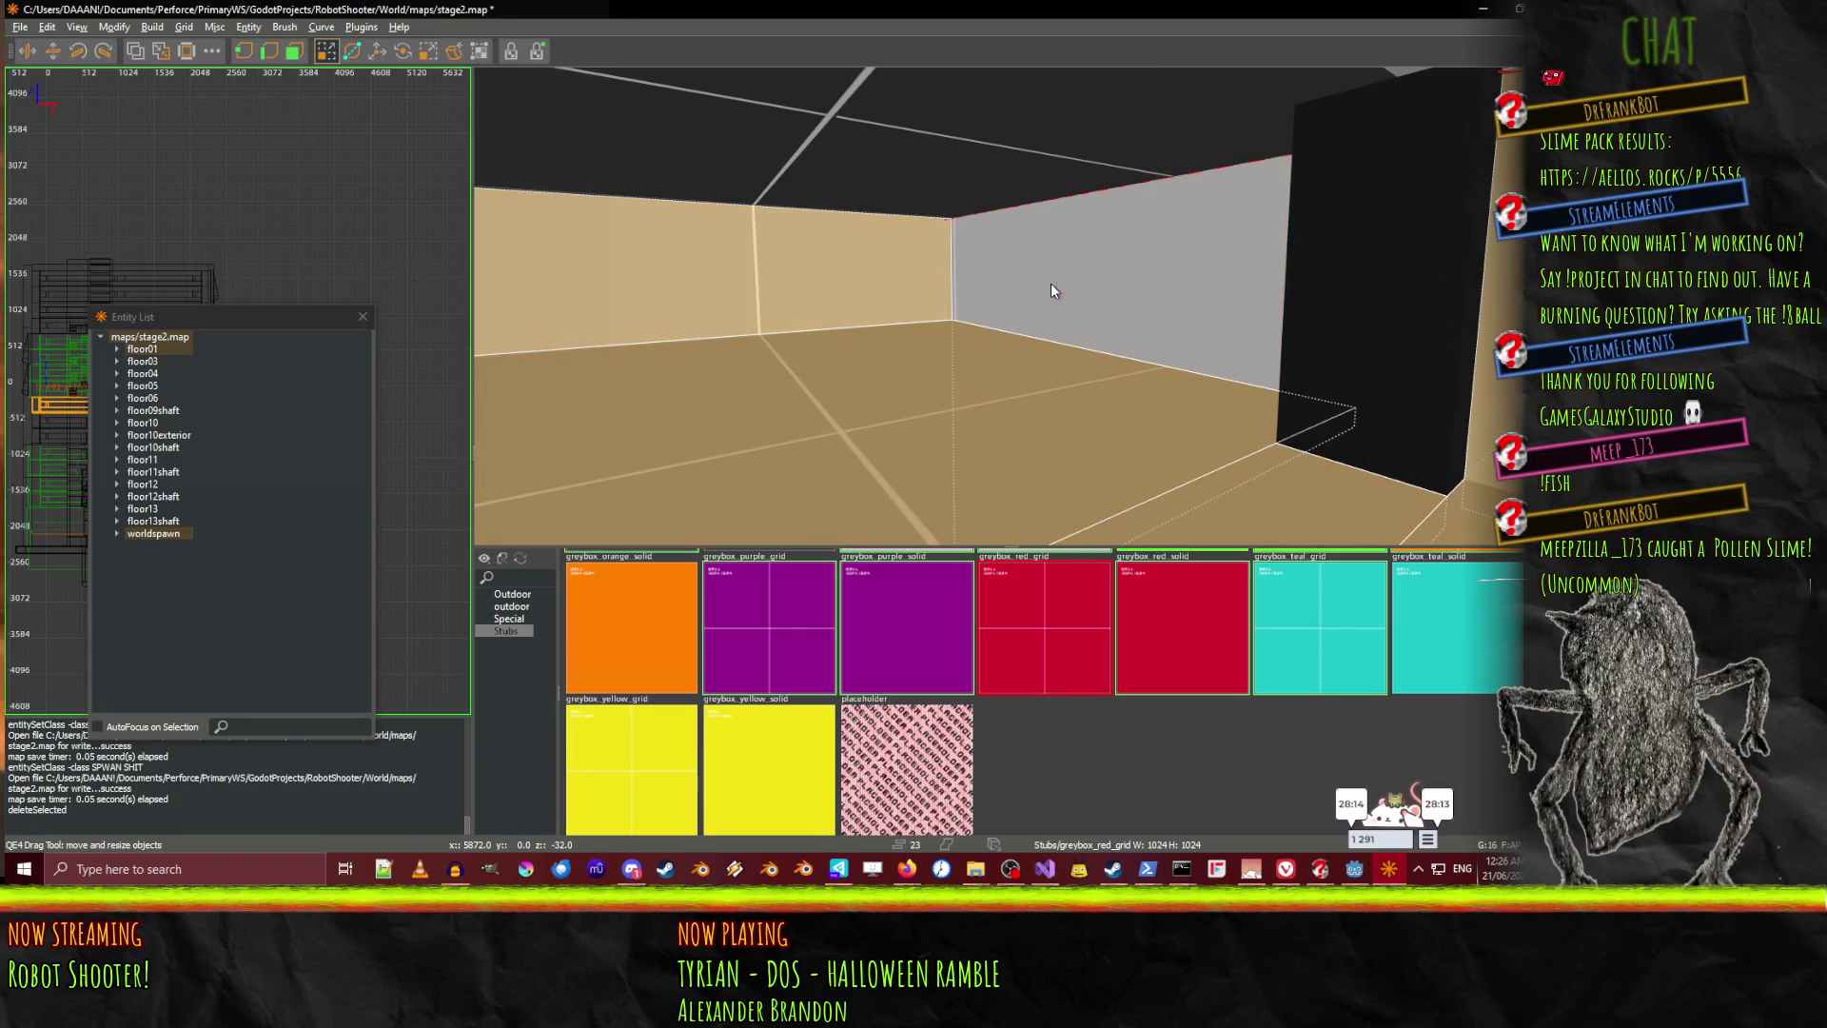
key(Down)
key(Down)
key(Left)
key(Left)
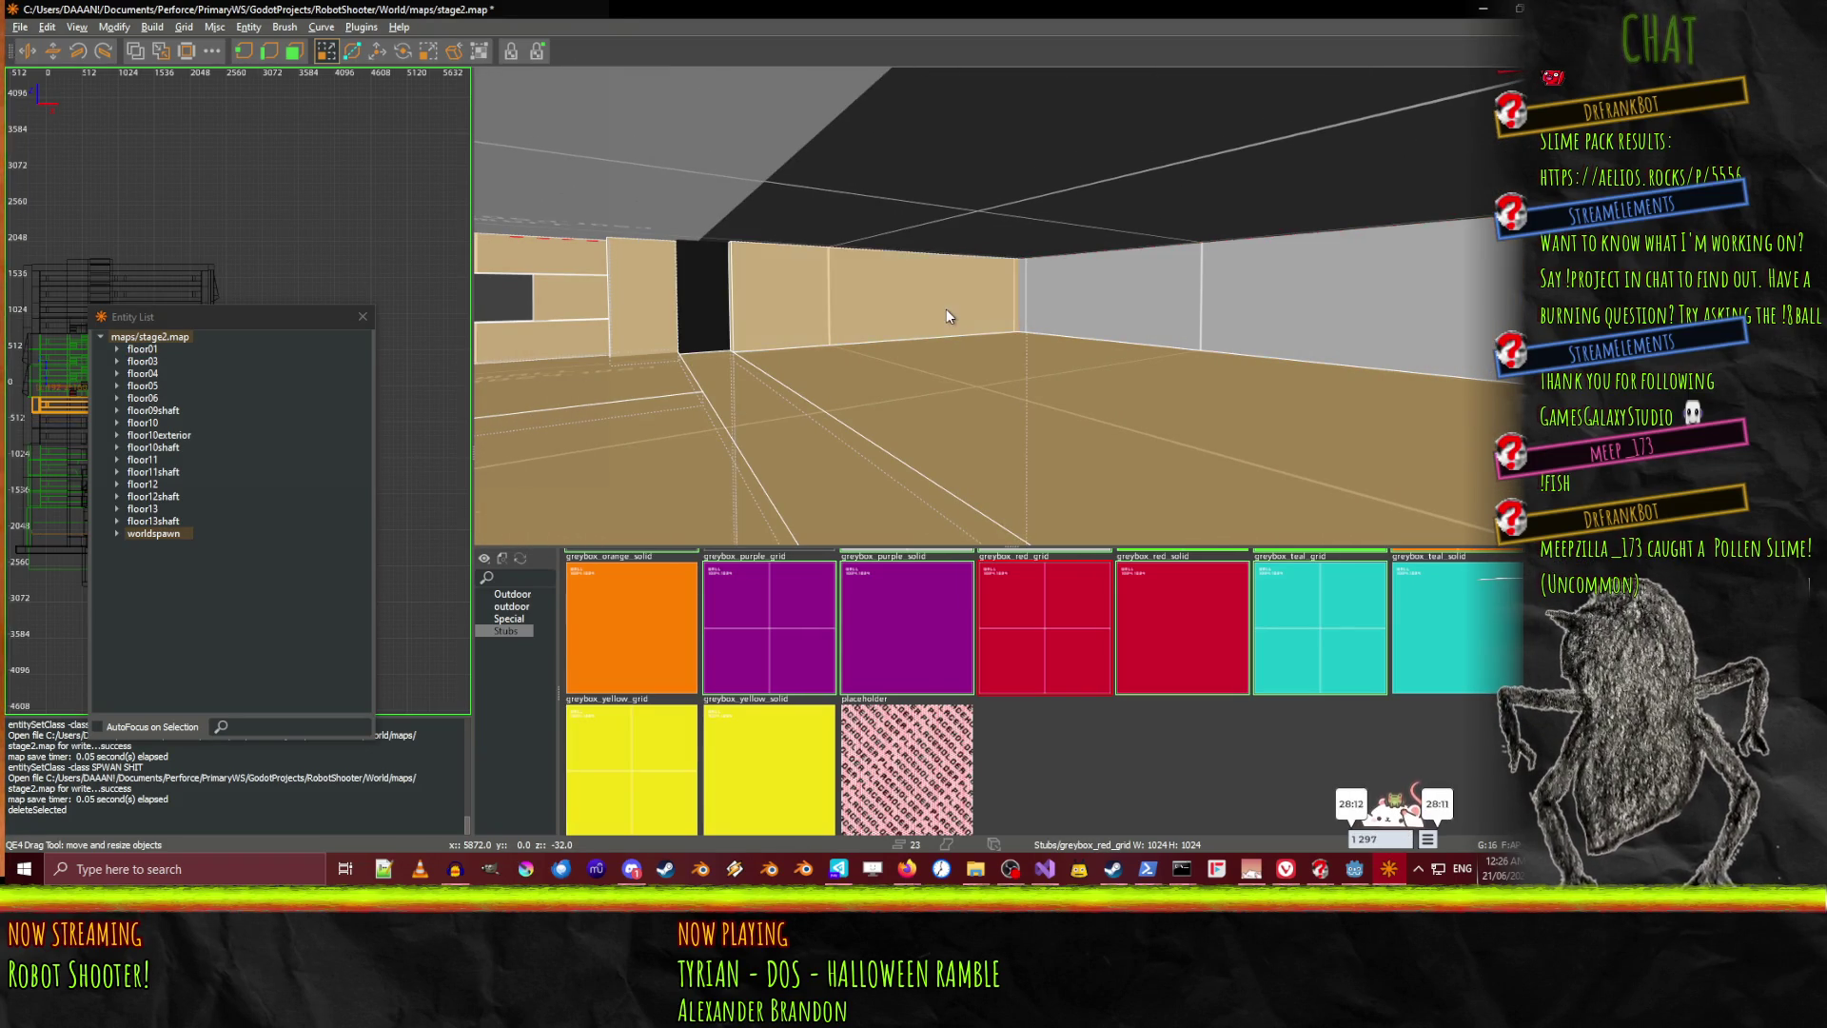
shift+click(948, 316)
right_click(948, 316)
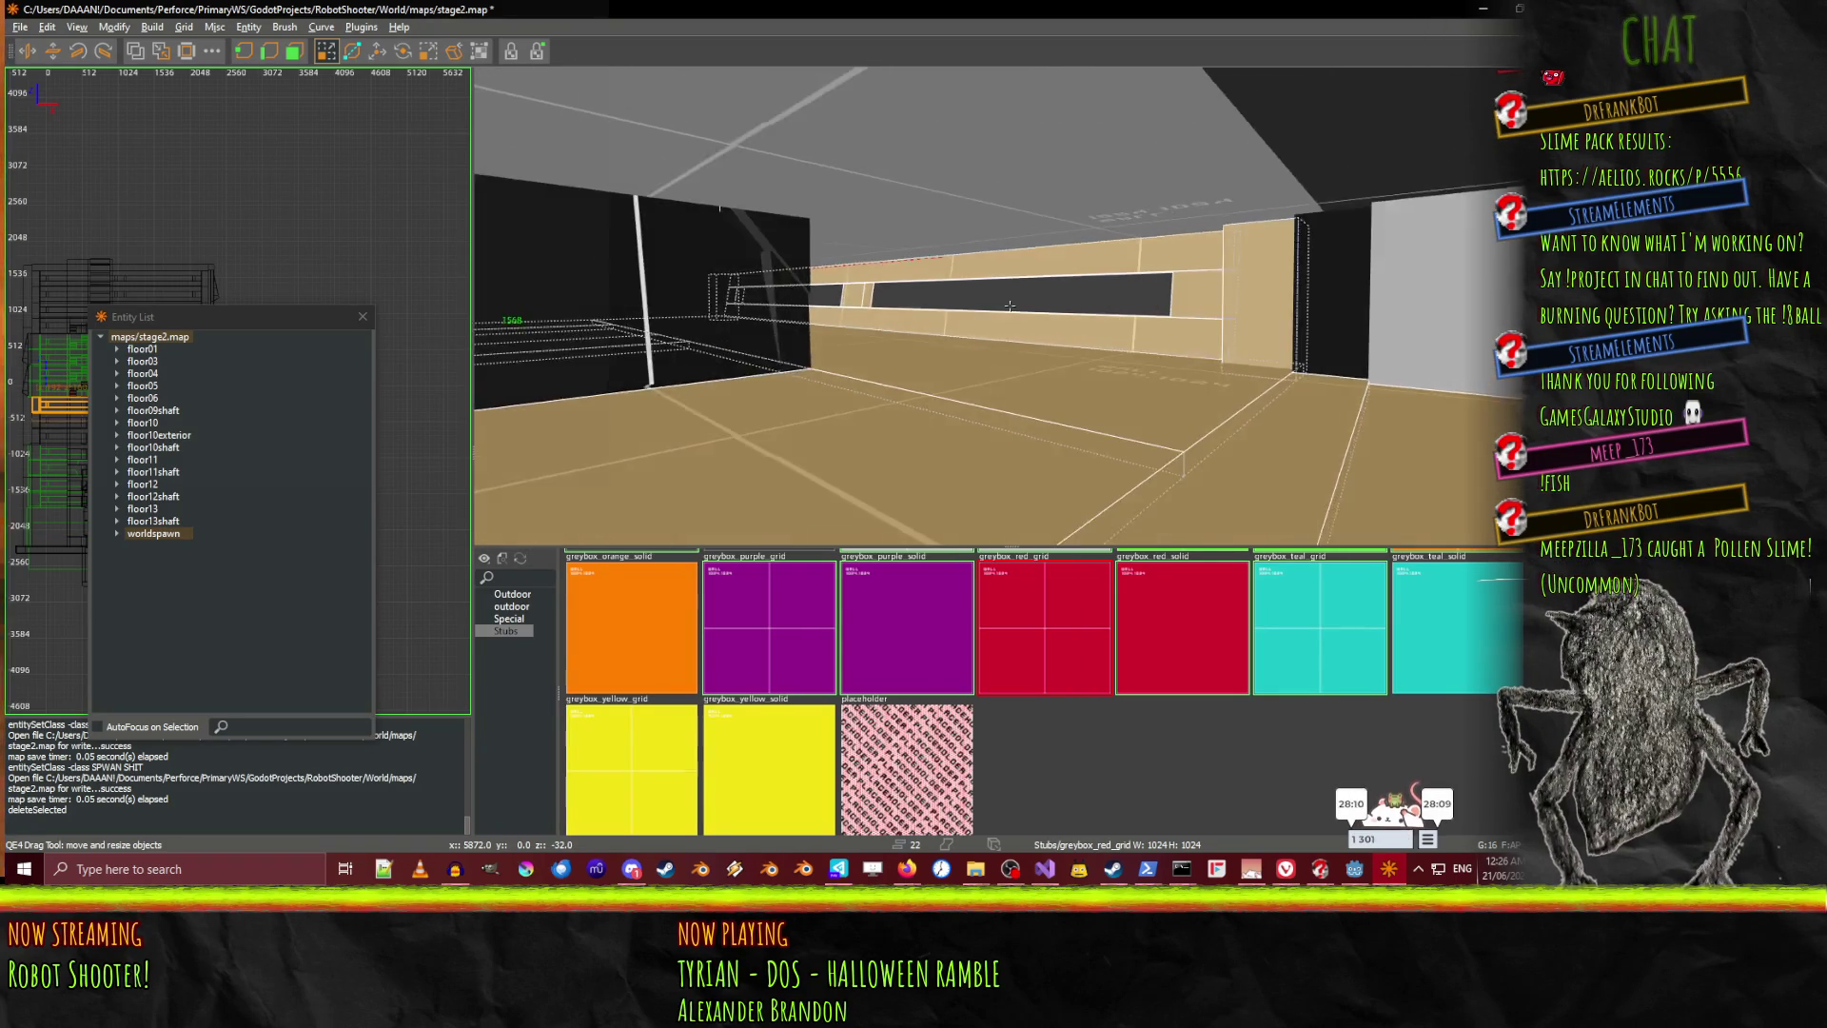
right_click(1010, 306)
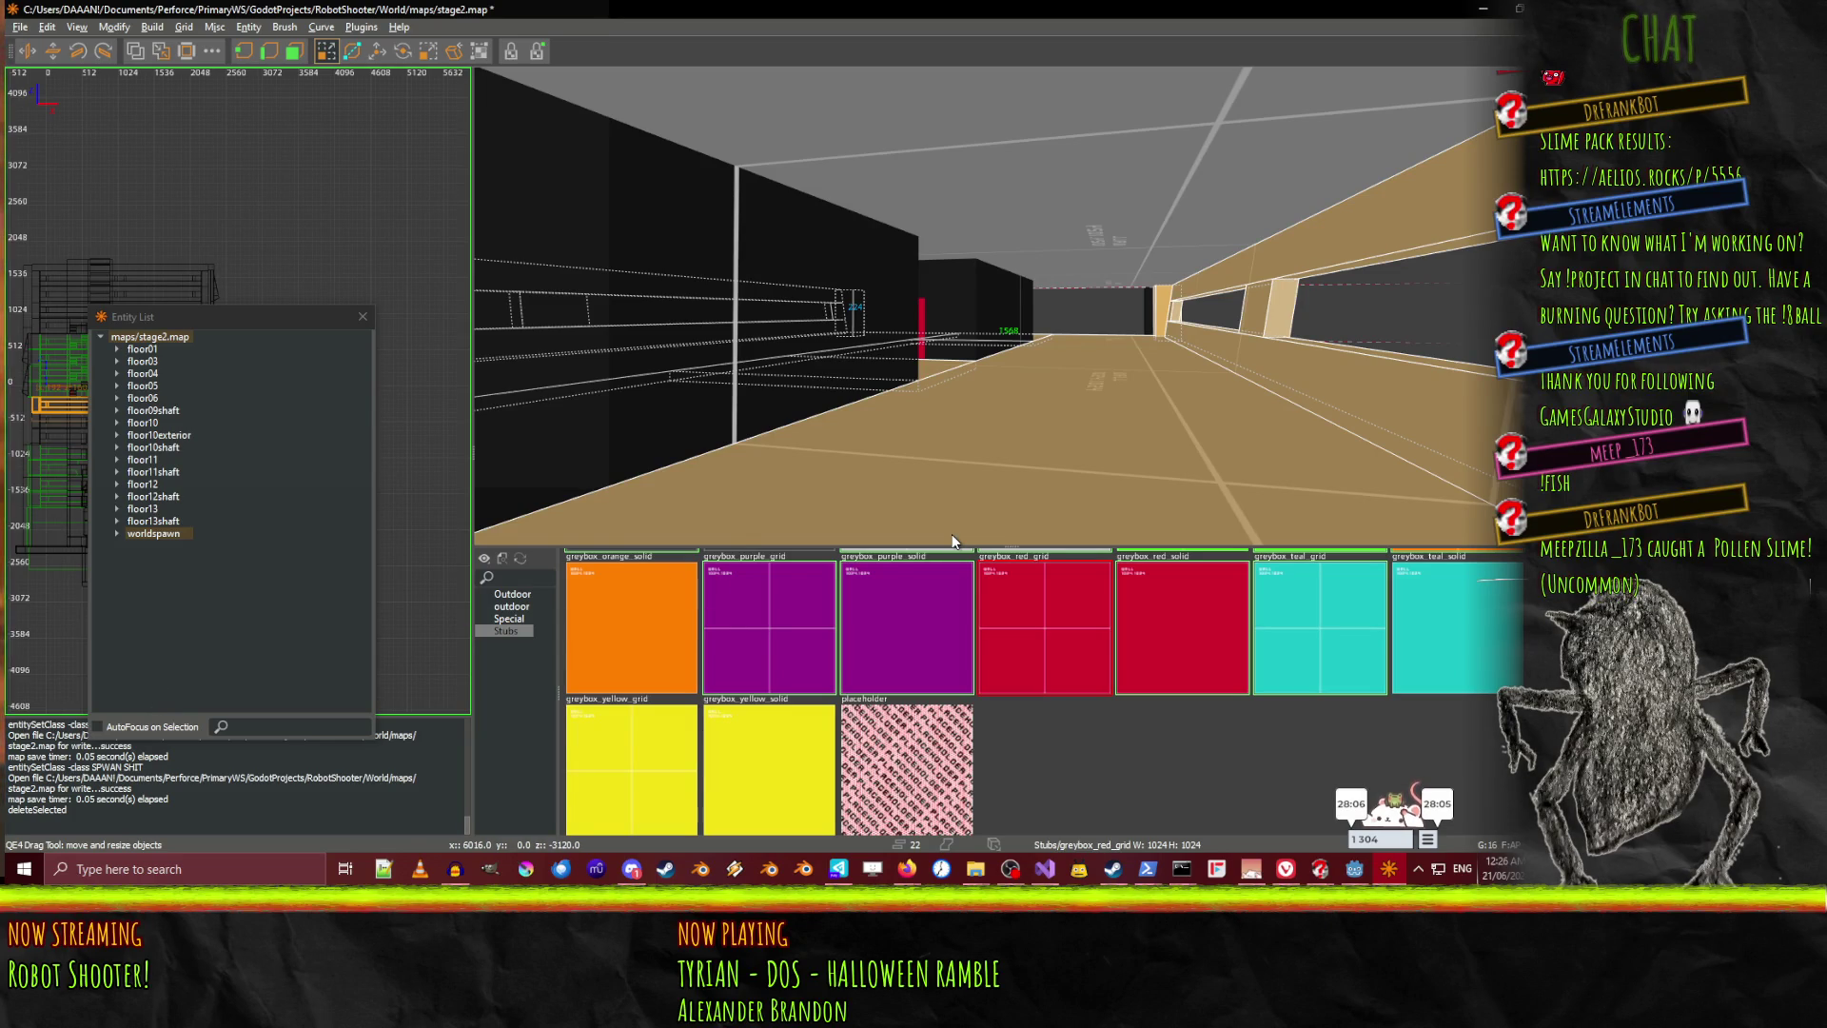
key(n)
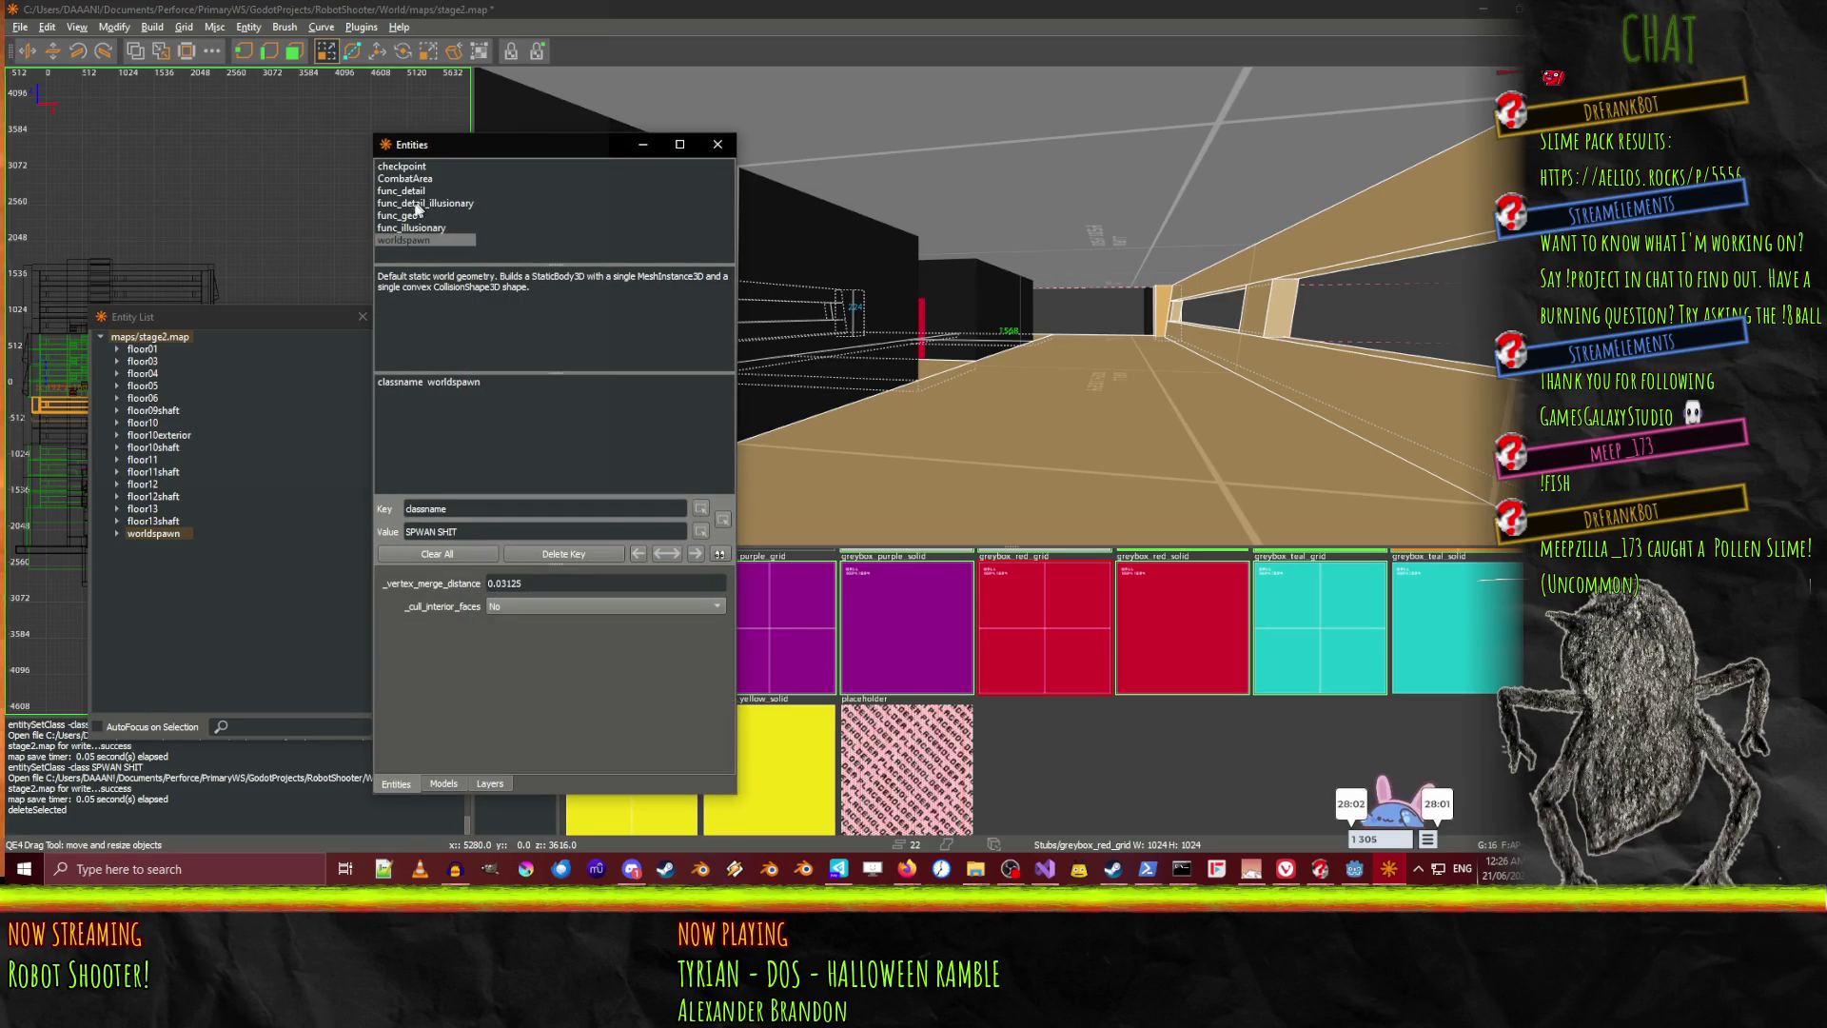
Convert the corridor brushes into a func_geo with _phong Smooth shading and _cull_interior_faces Yes
double_click(398, 215)
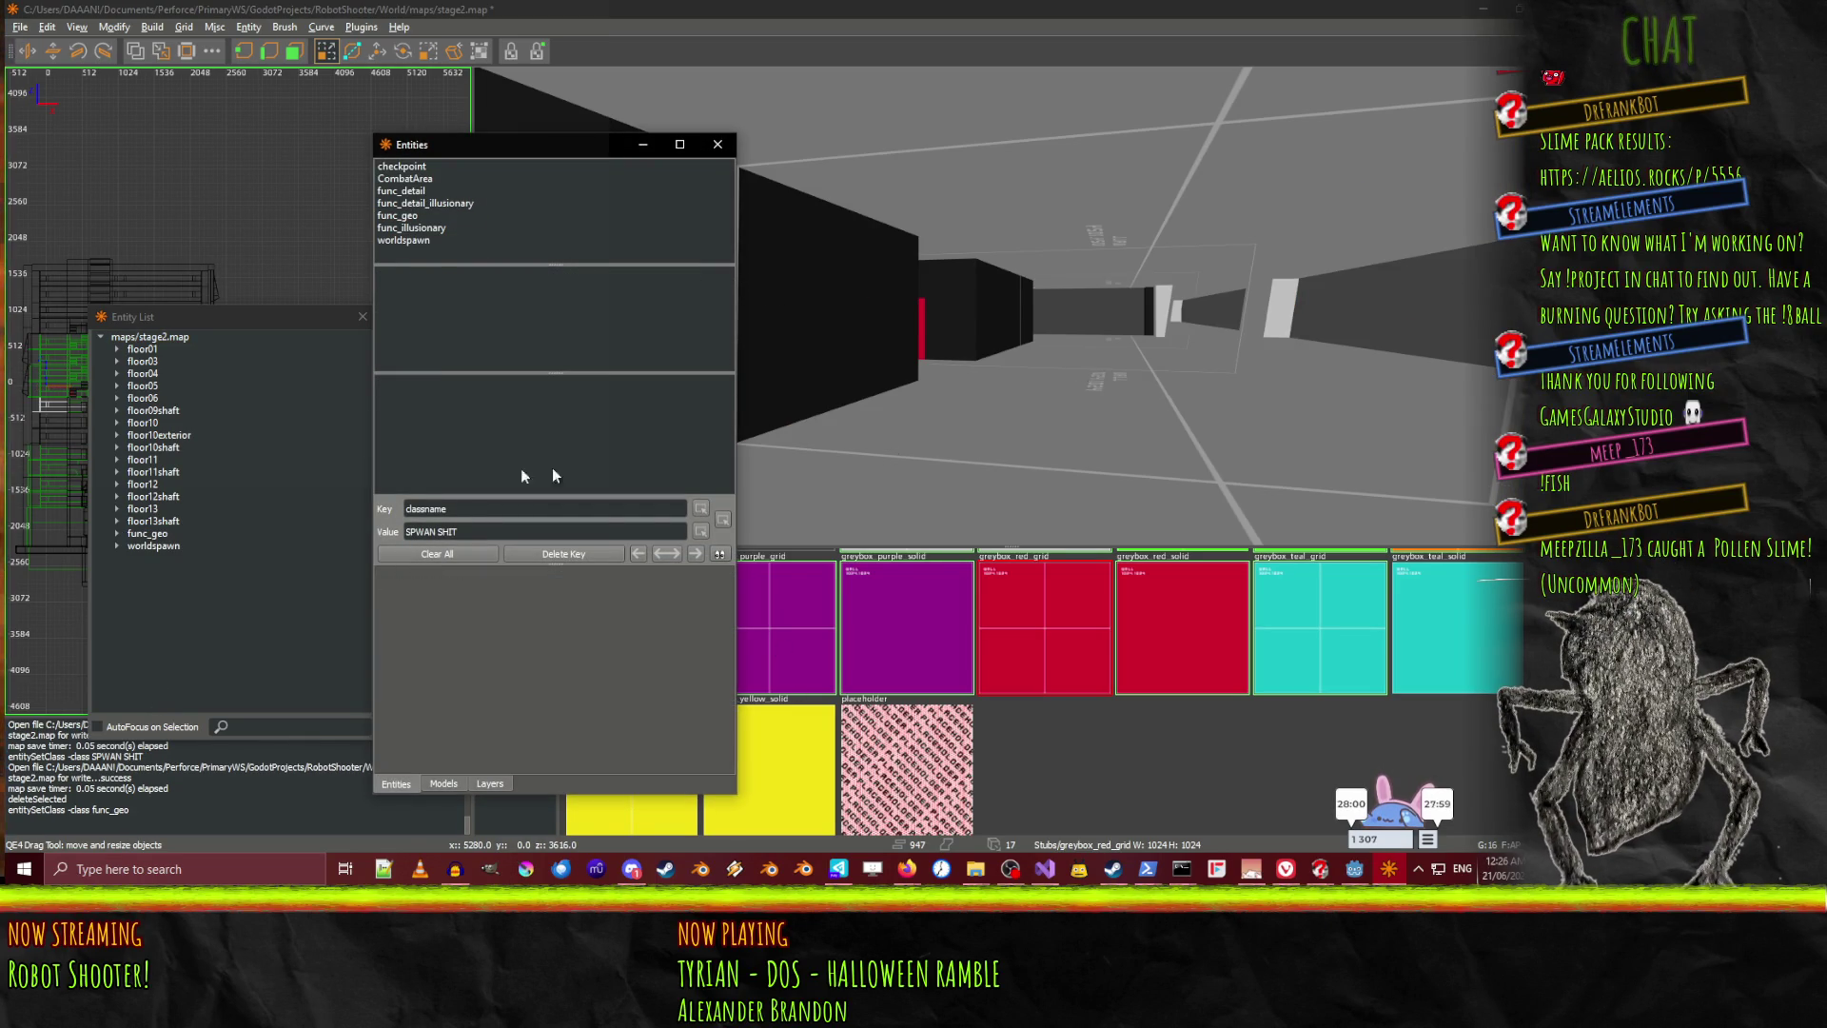
click(151, 533)
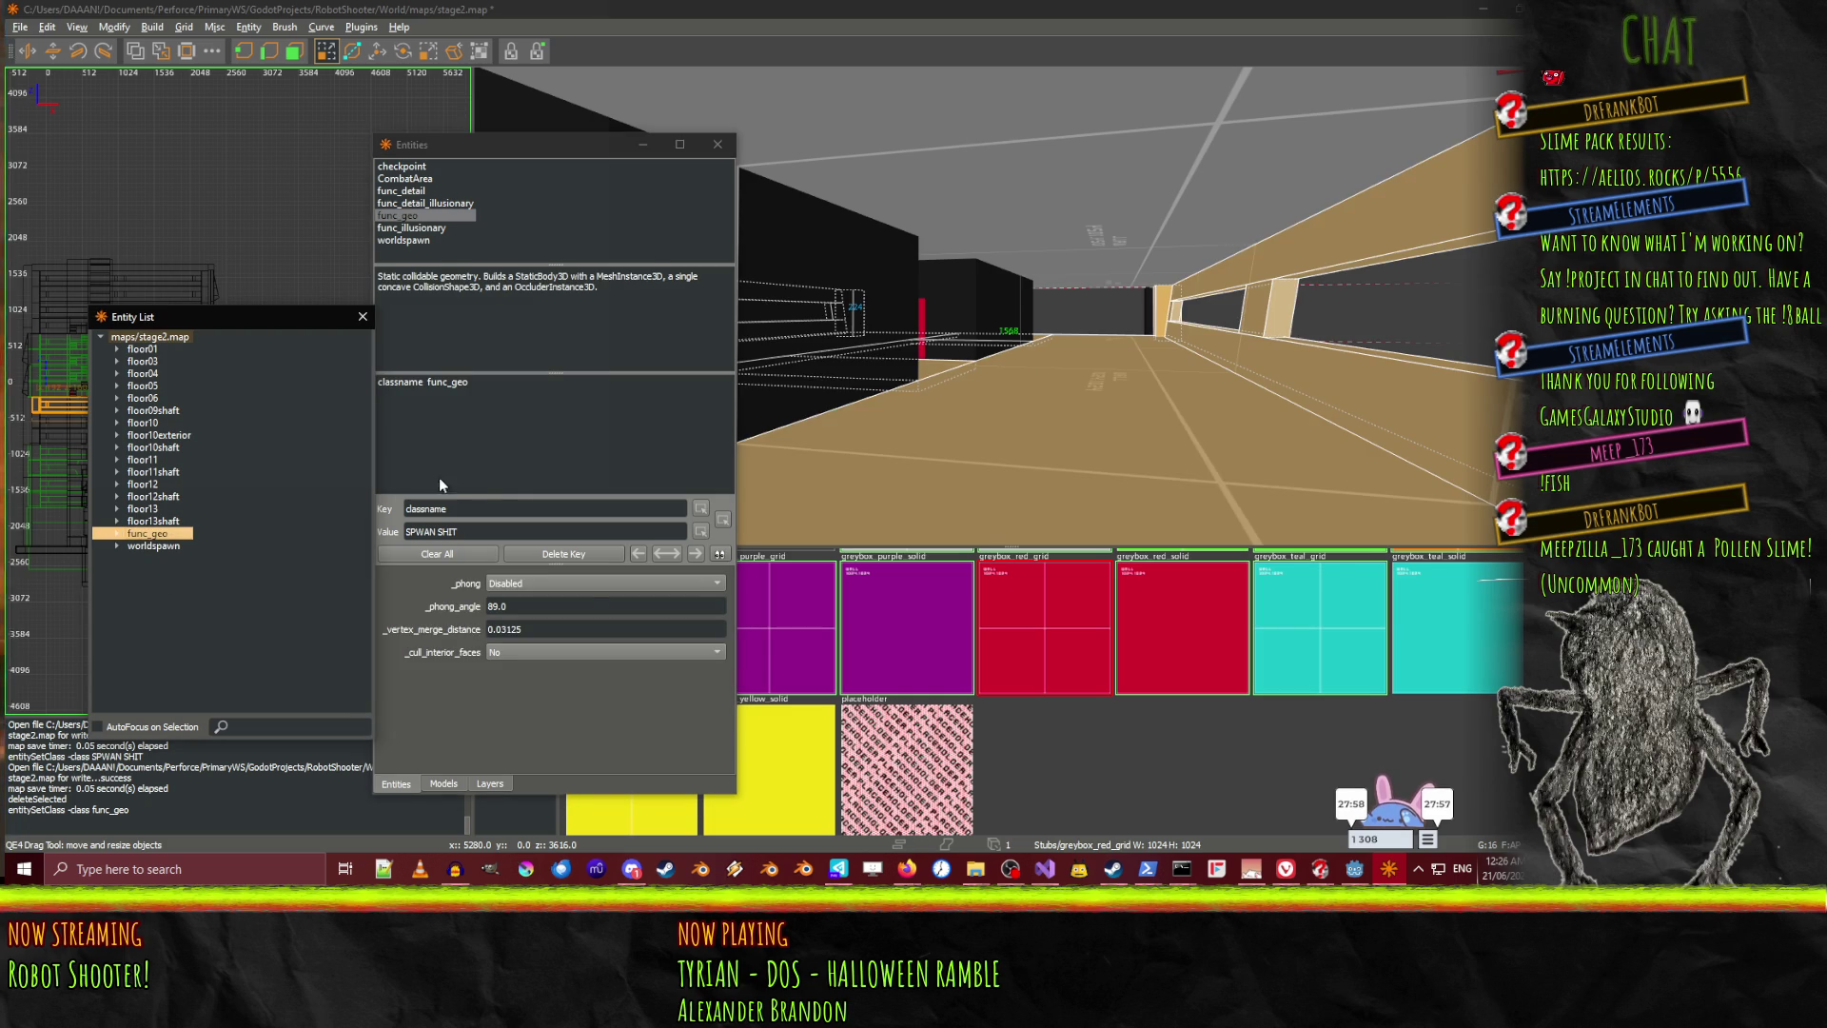
click(561, 585)
click(561, 608)
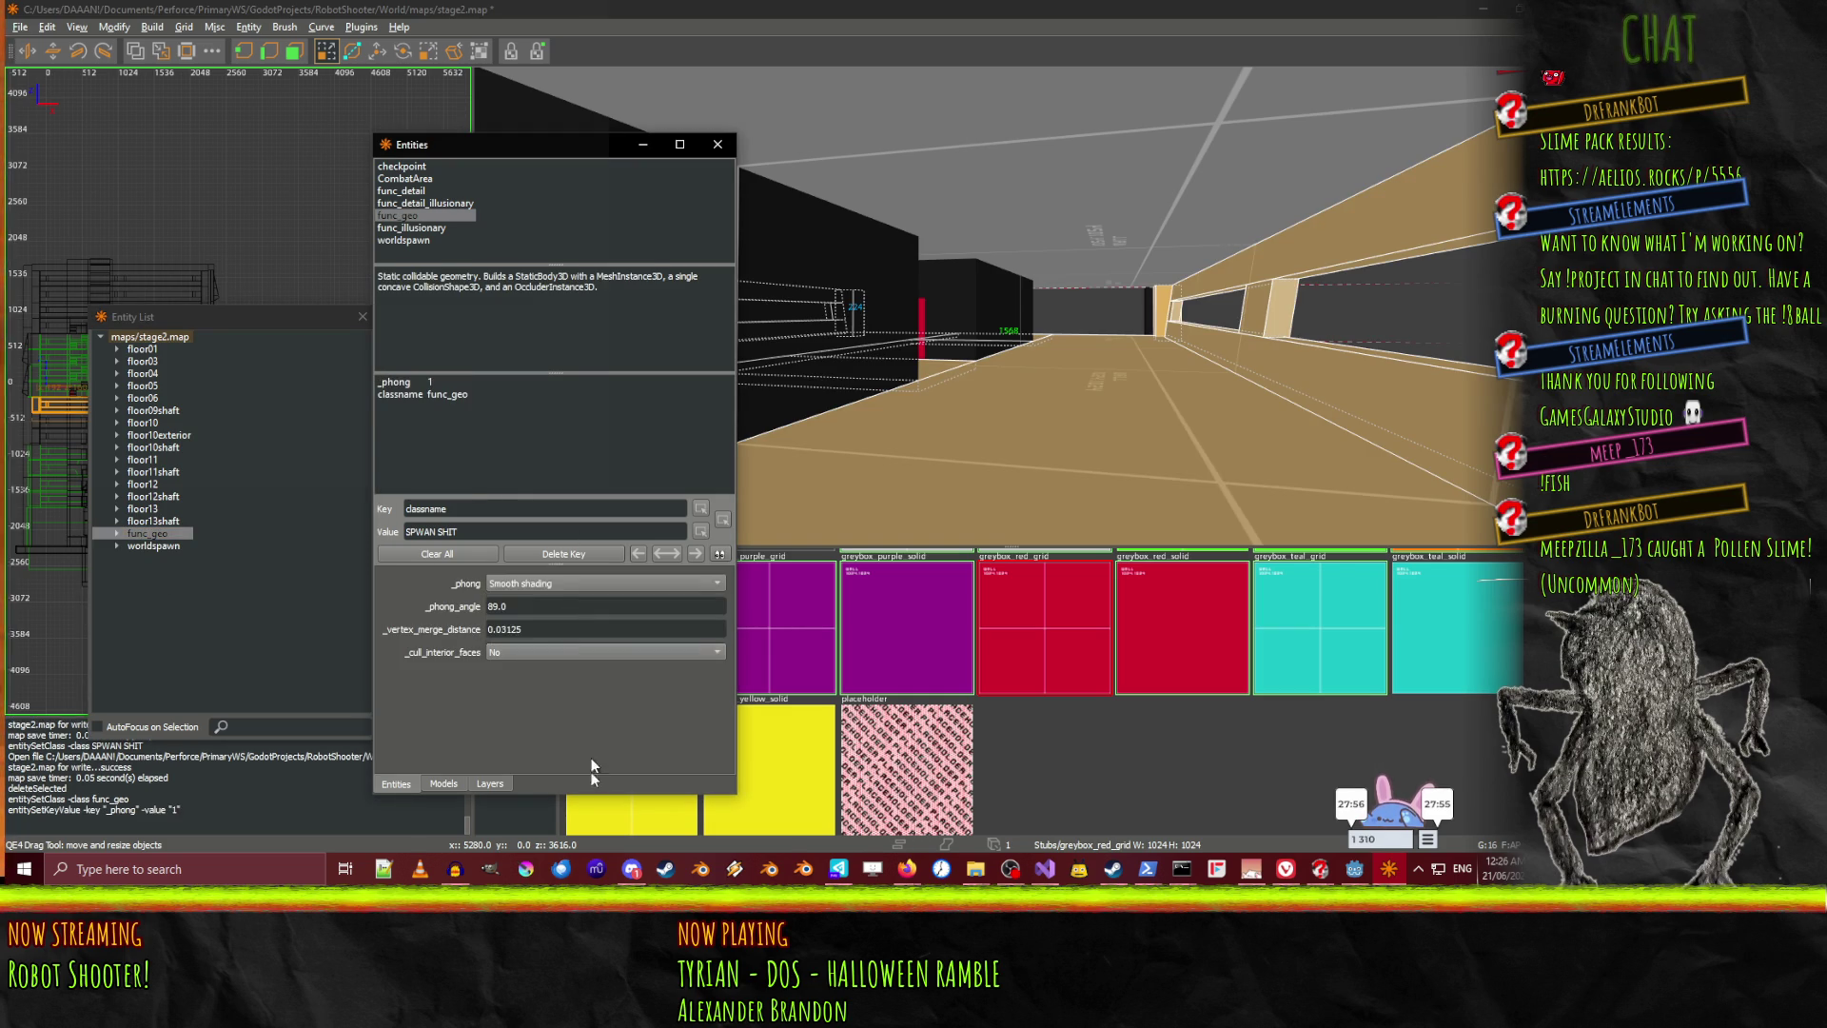
click(505, 655)
click(531, 670)
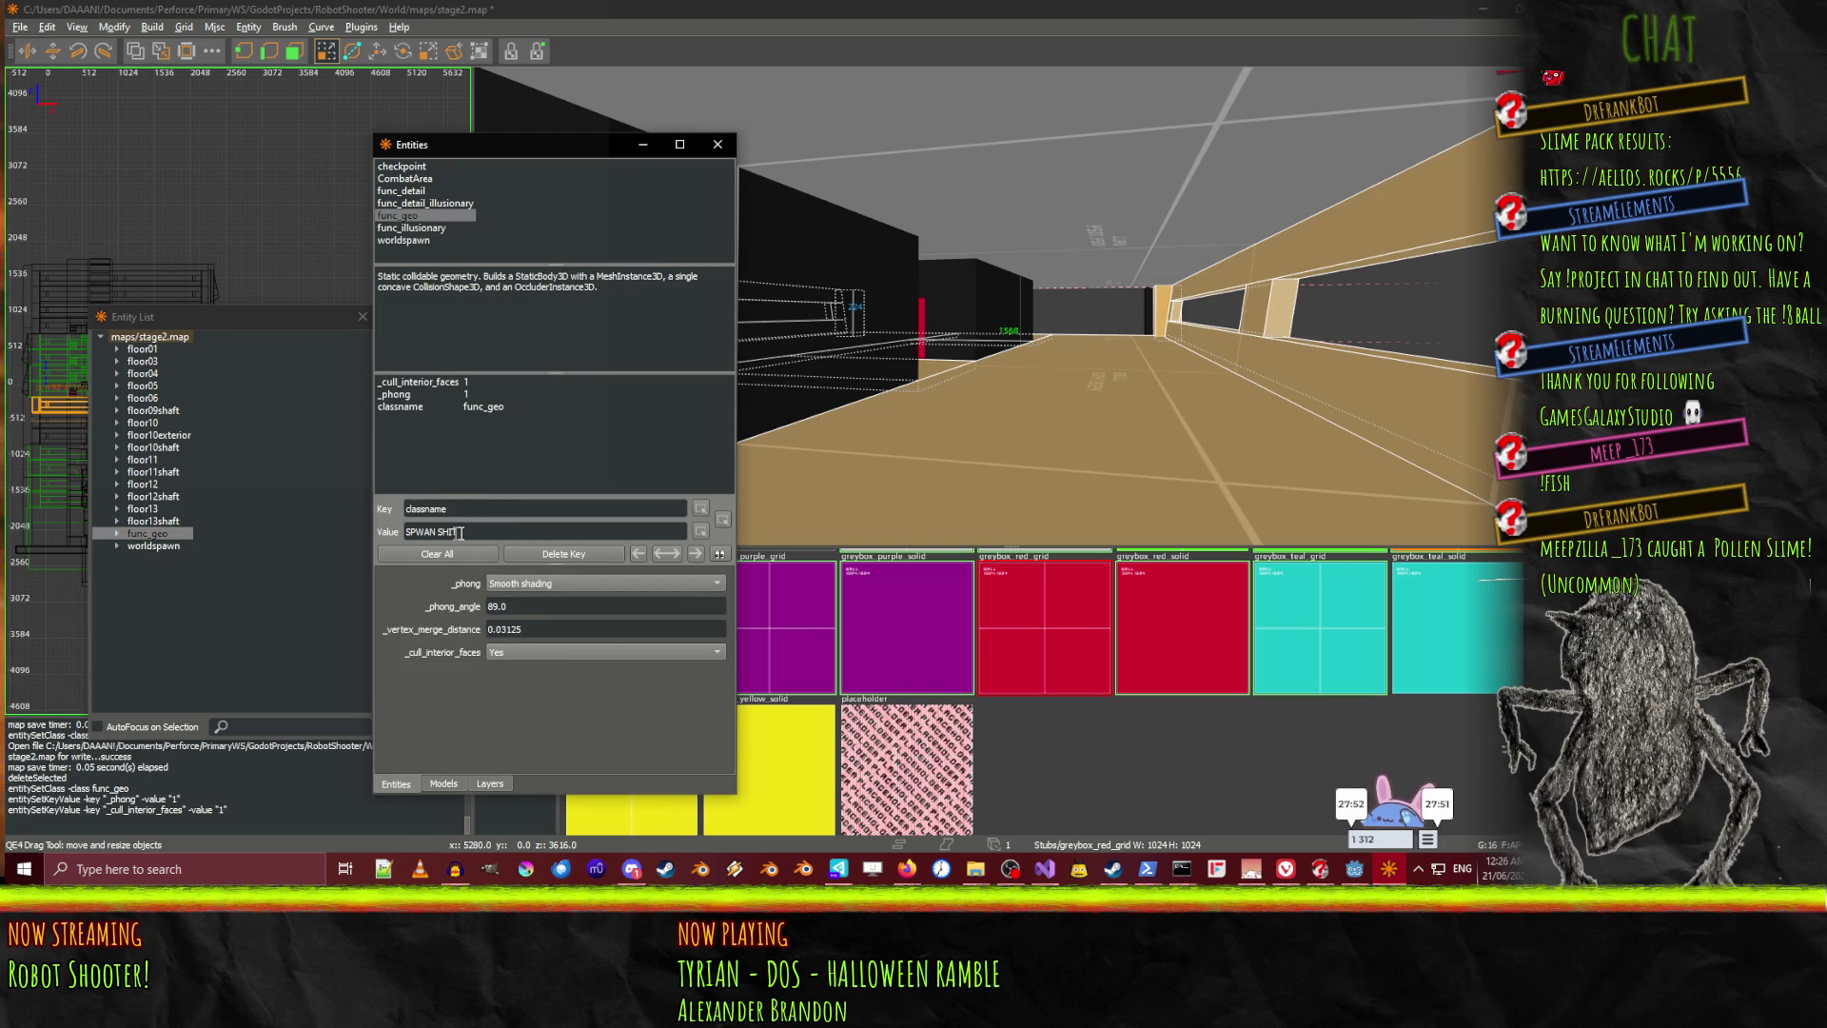
Rename the entity to floor09, correcting the initial floor9 entry
click(414, 408)
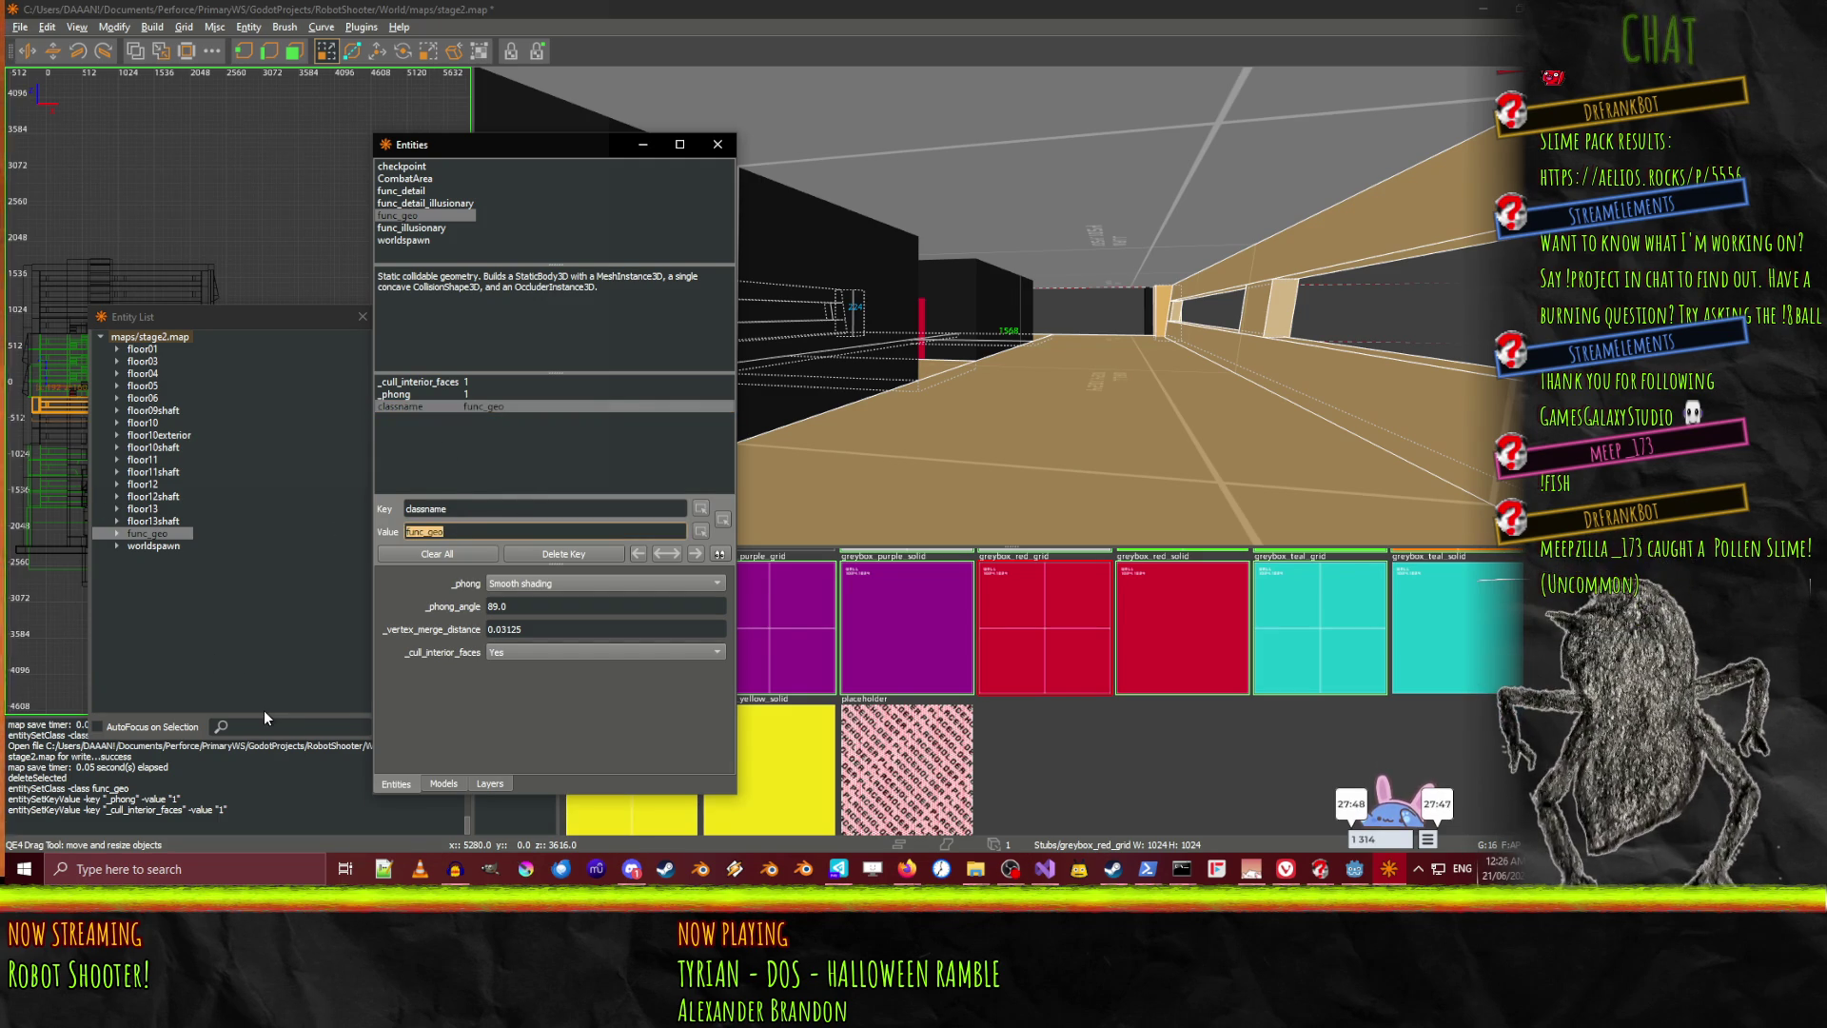
text(floo)
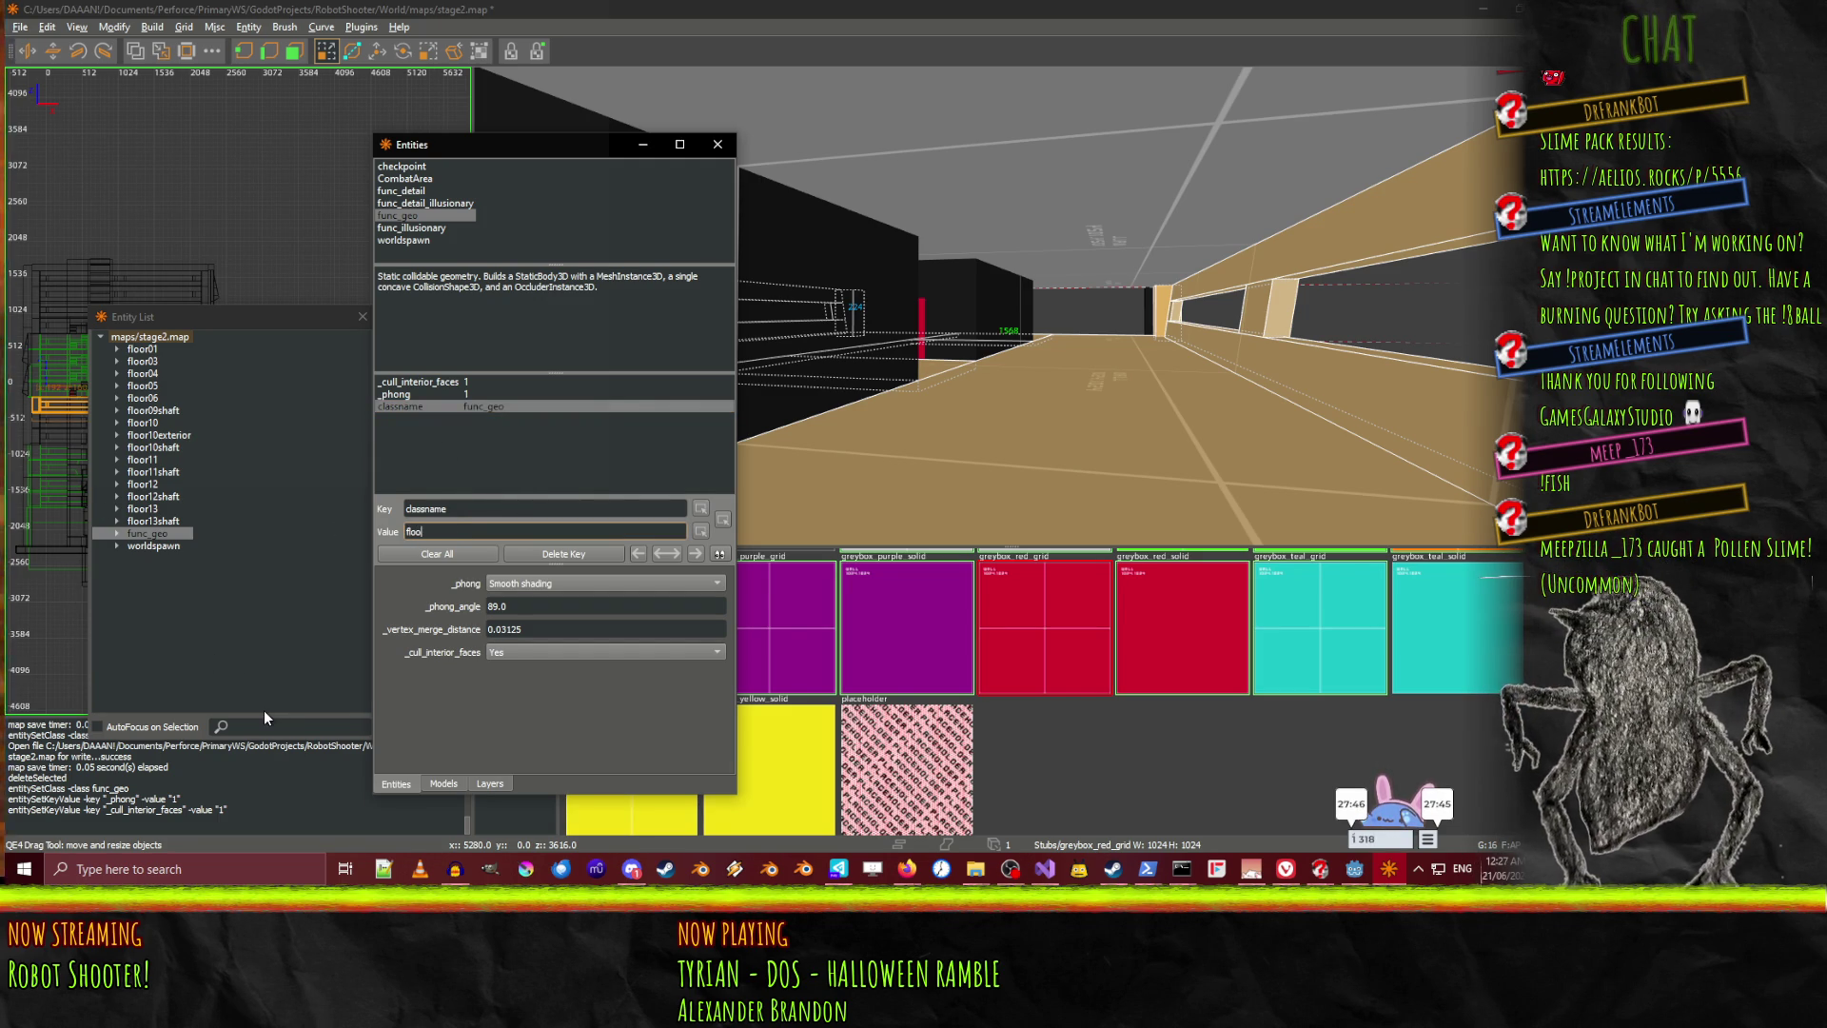
text(r9)
key(Return)
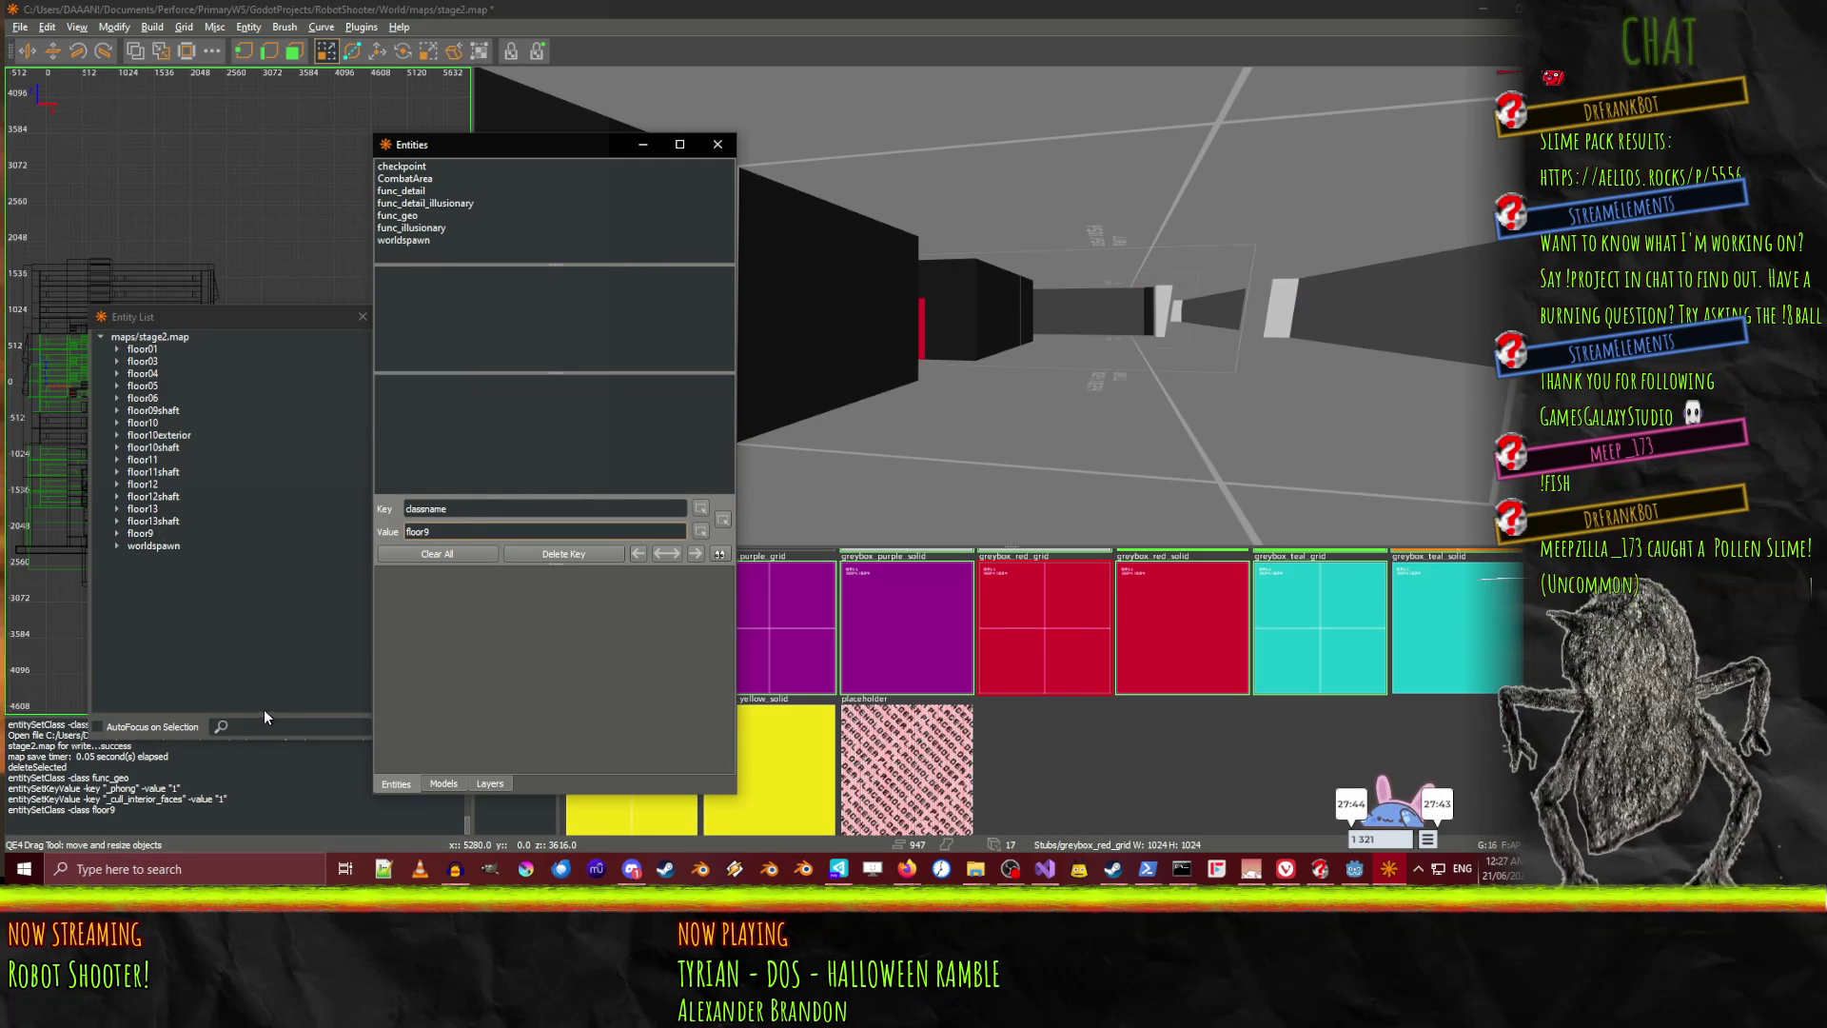
click(138, 534)
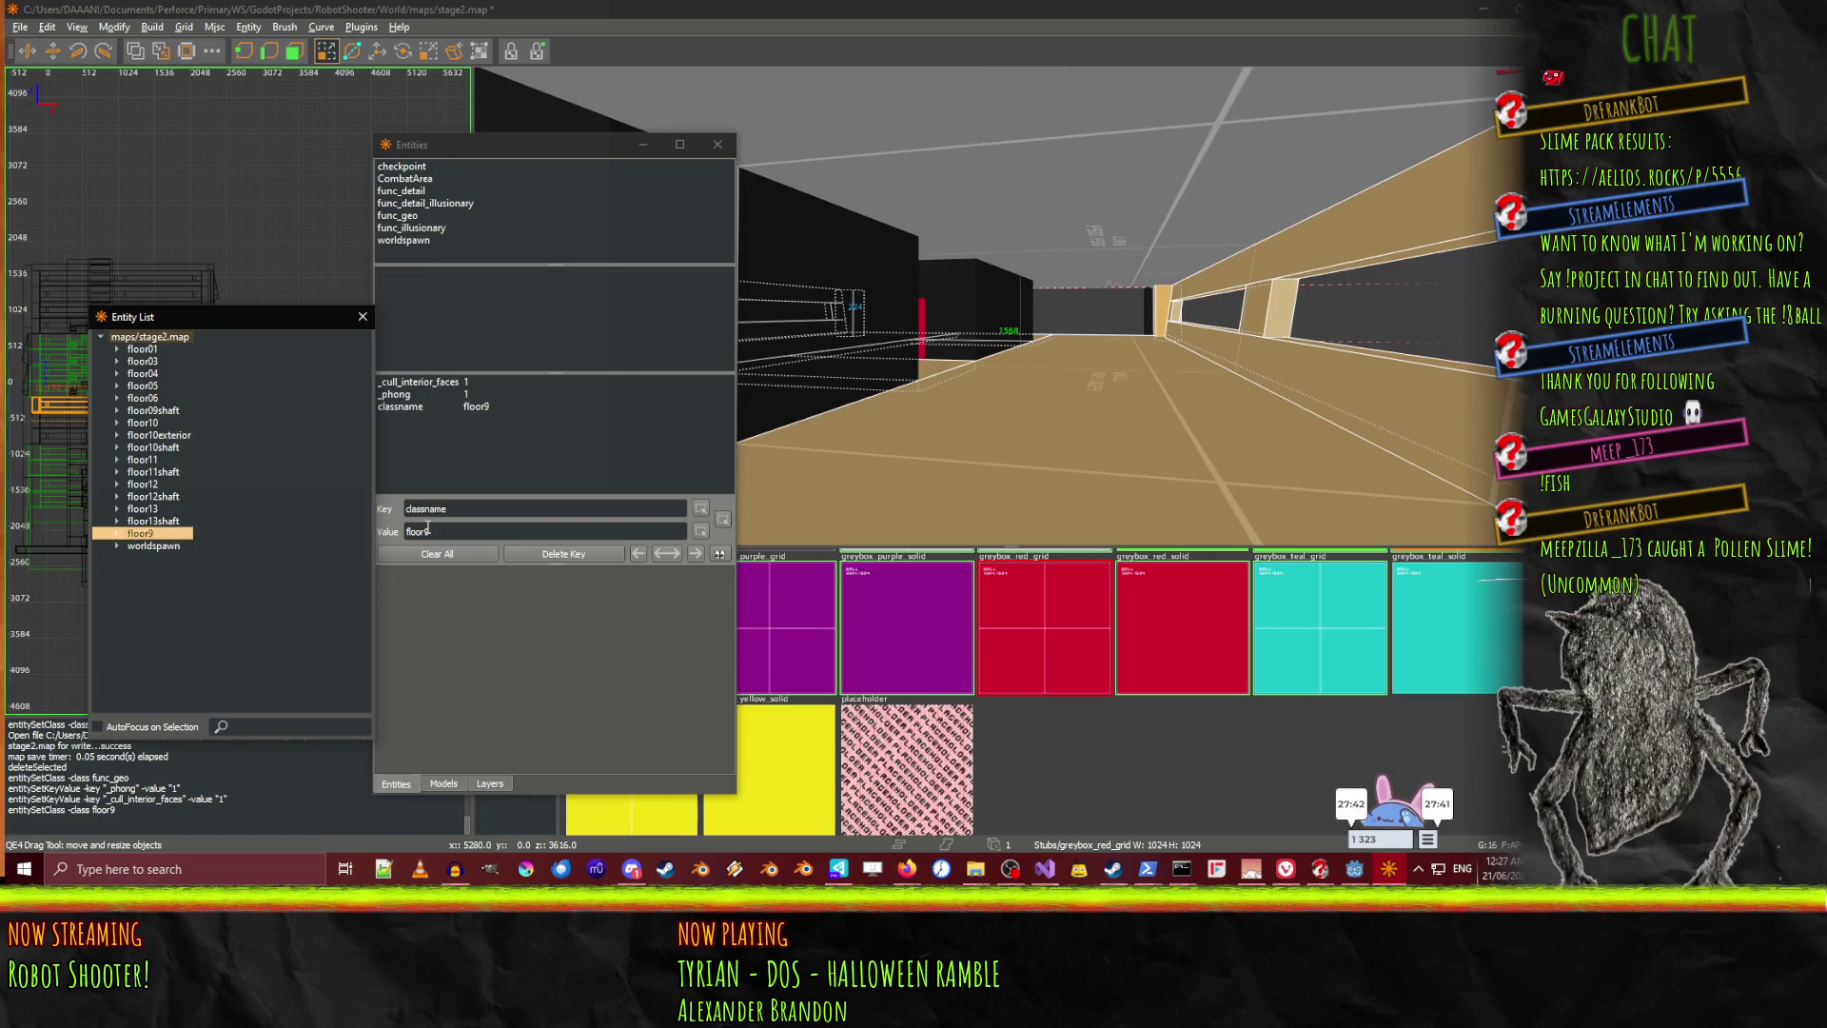
click(426, 529)
key(Return)
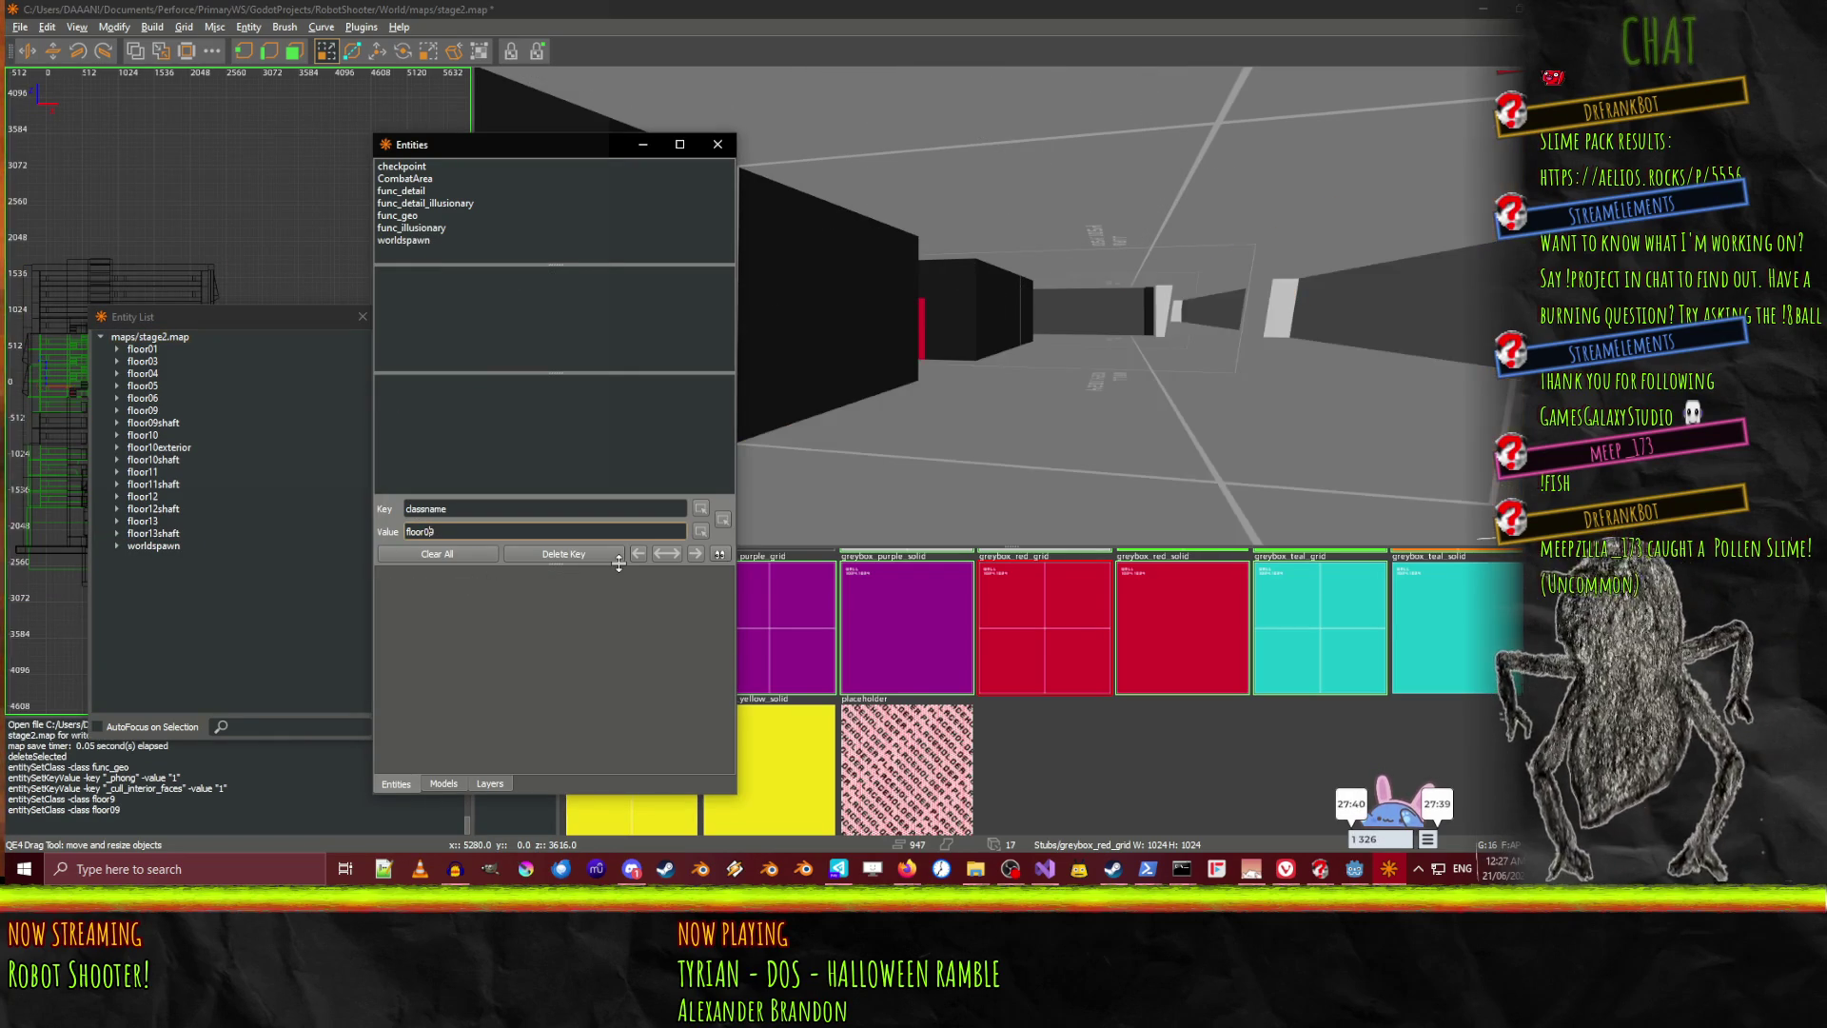
click(177, 423)
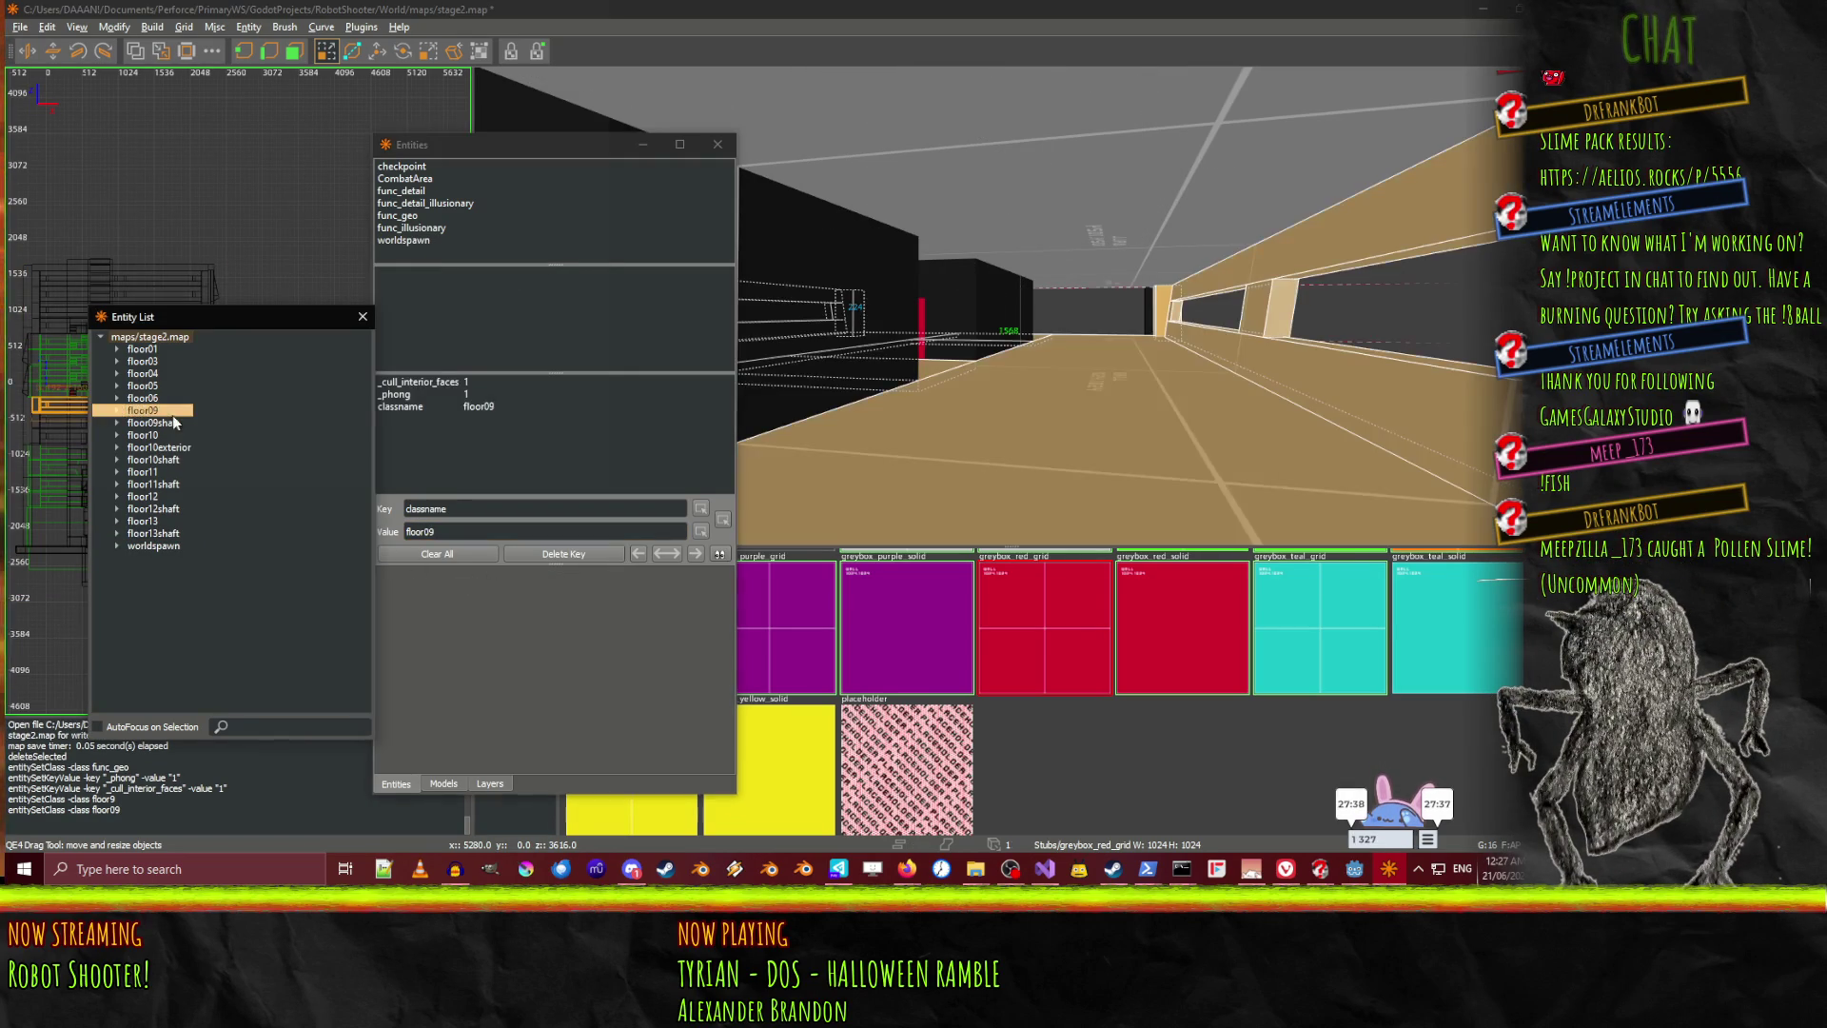
Fly through the shaft, clear the selection and close the entity properties window
right_click(957, 341)
key(Up)
key(Up)
key(Up)
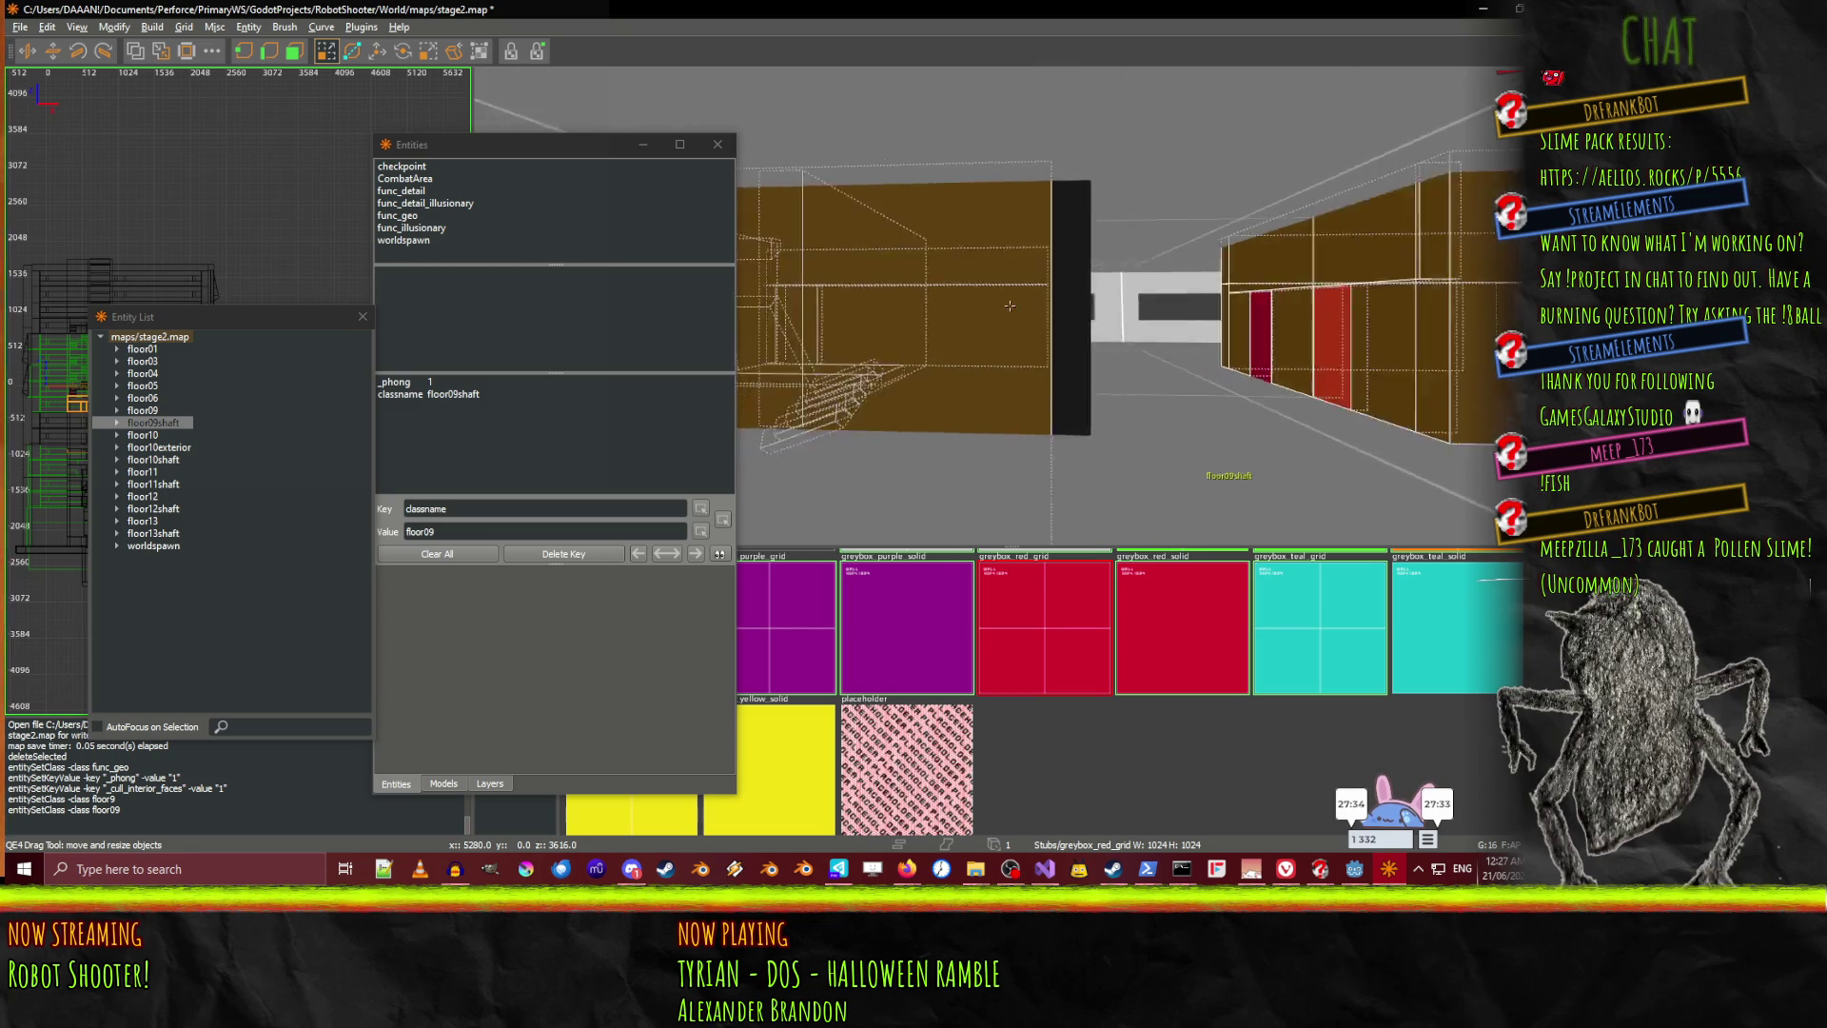
right_click(1011, 305)
shift+click(1158, 353)
right_click(1009, 306)
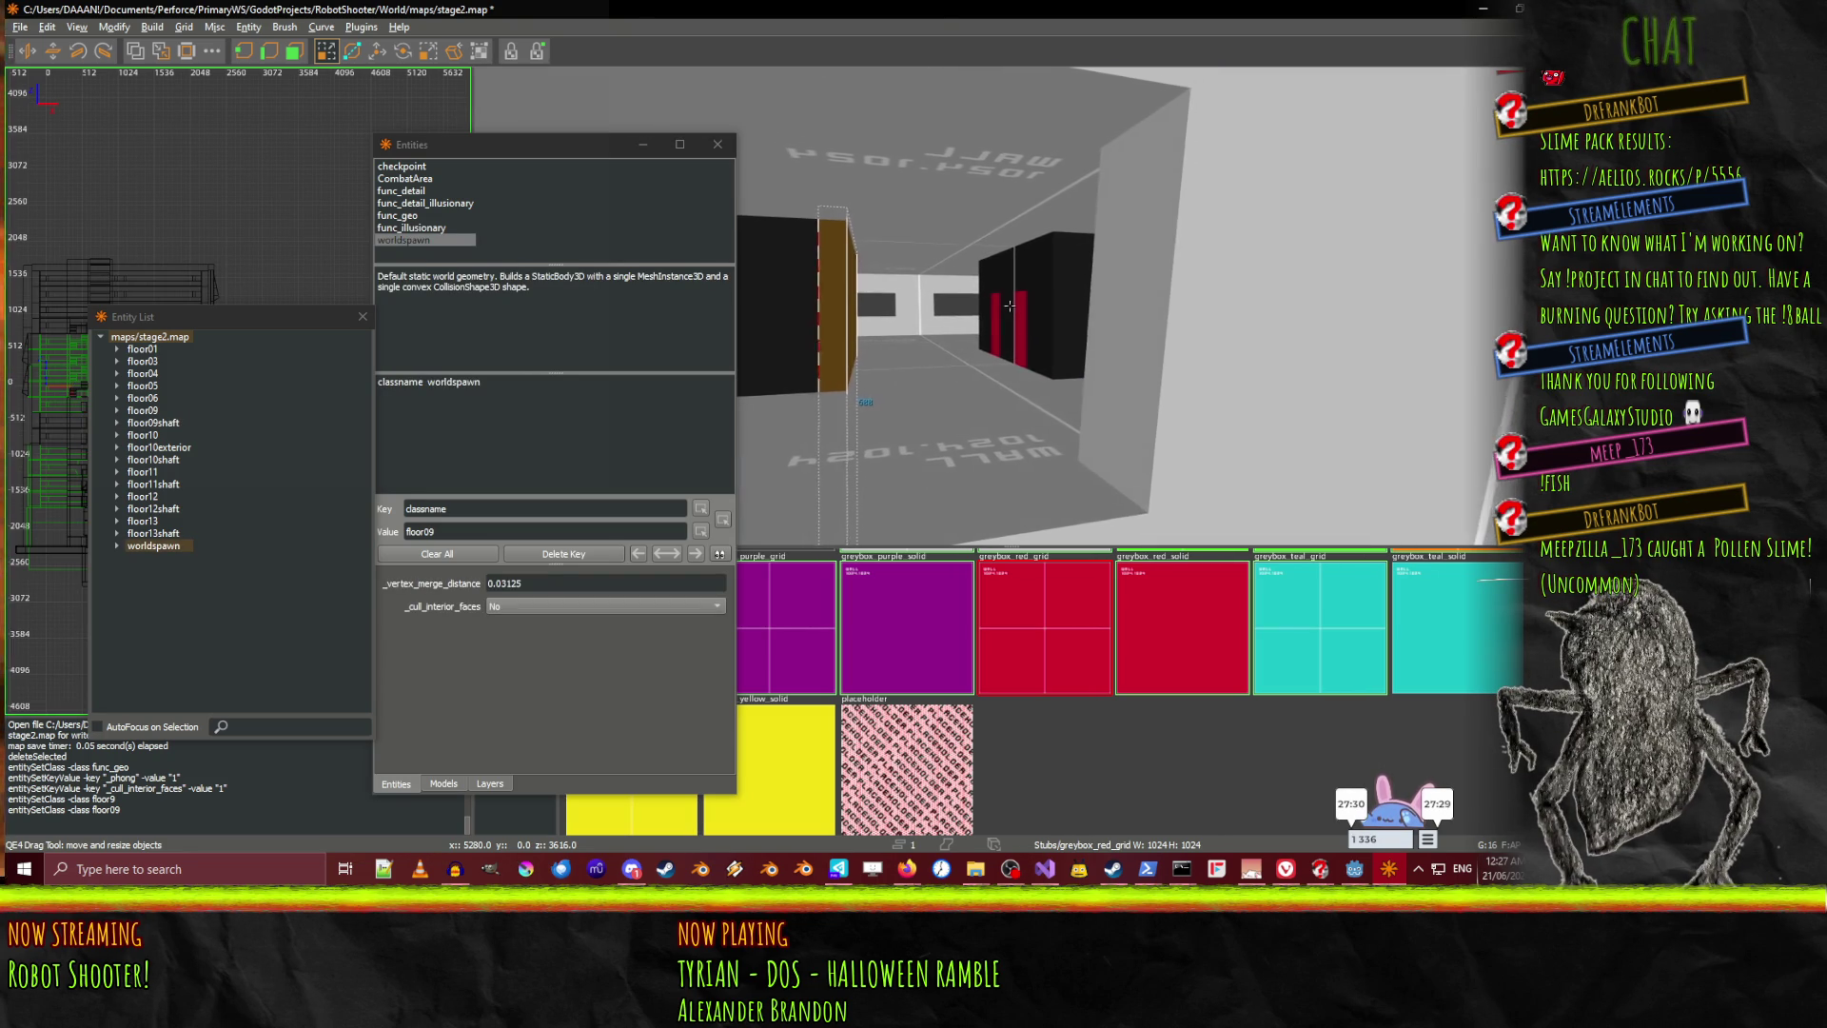
key(Escape)
right_click(1010, 305)
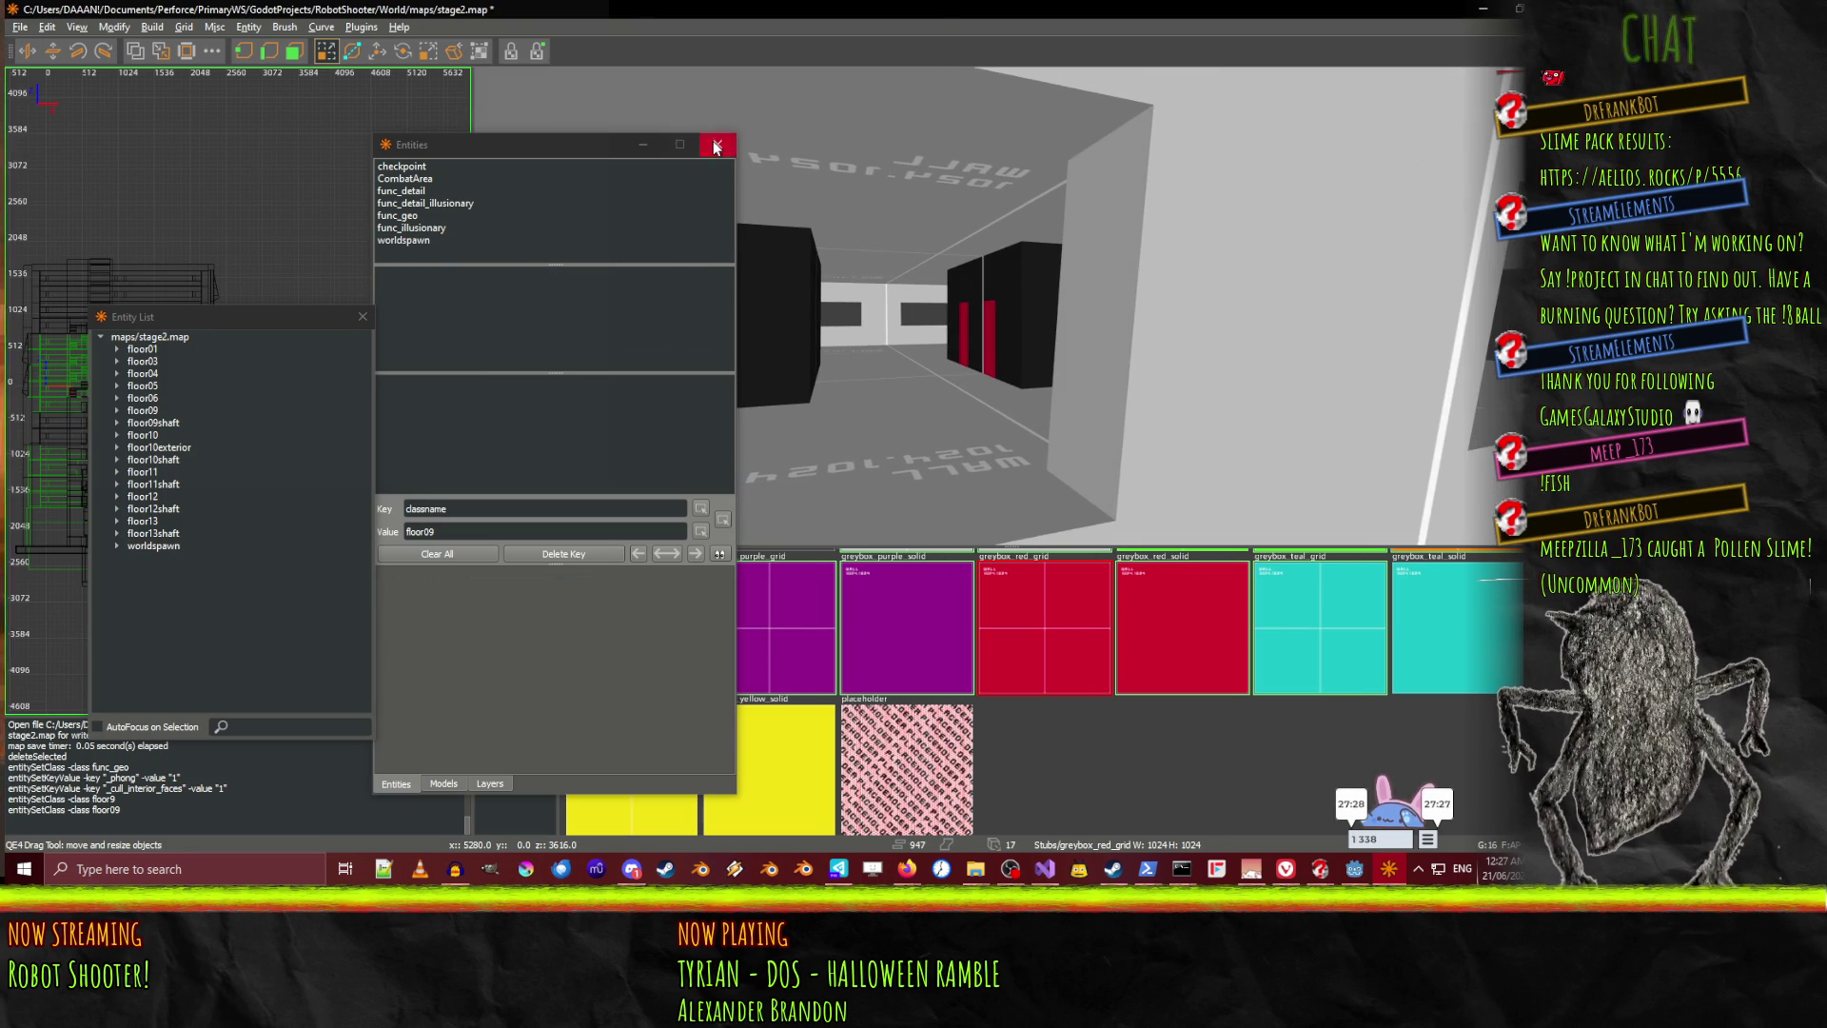
click(714, 145)
right_click(1009, 305)
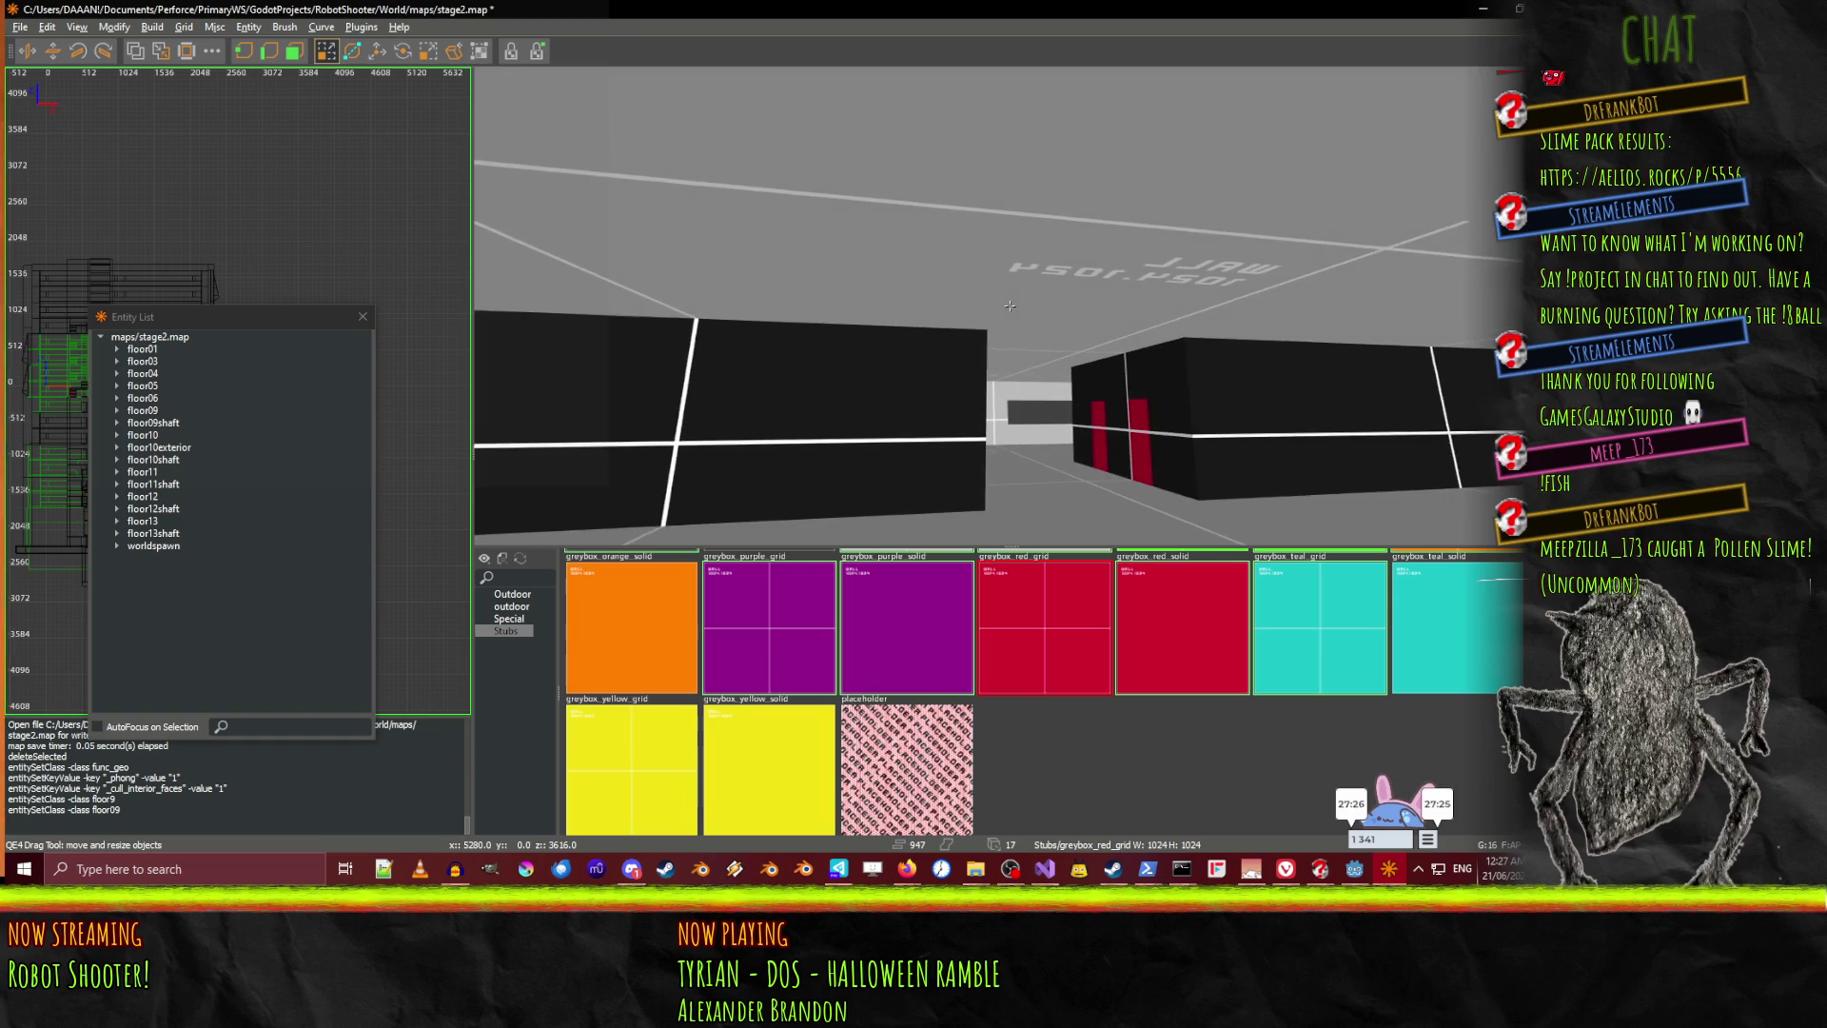
right_click(1010, 306)
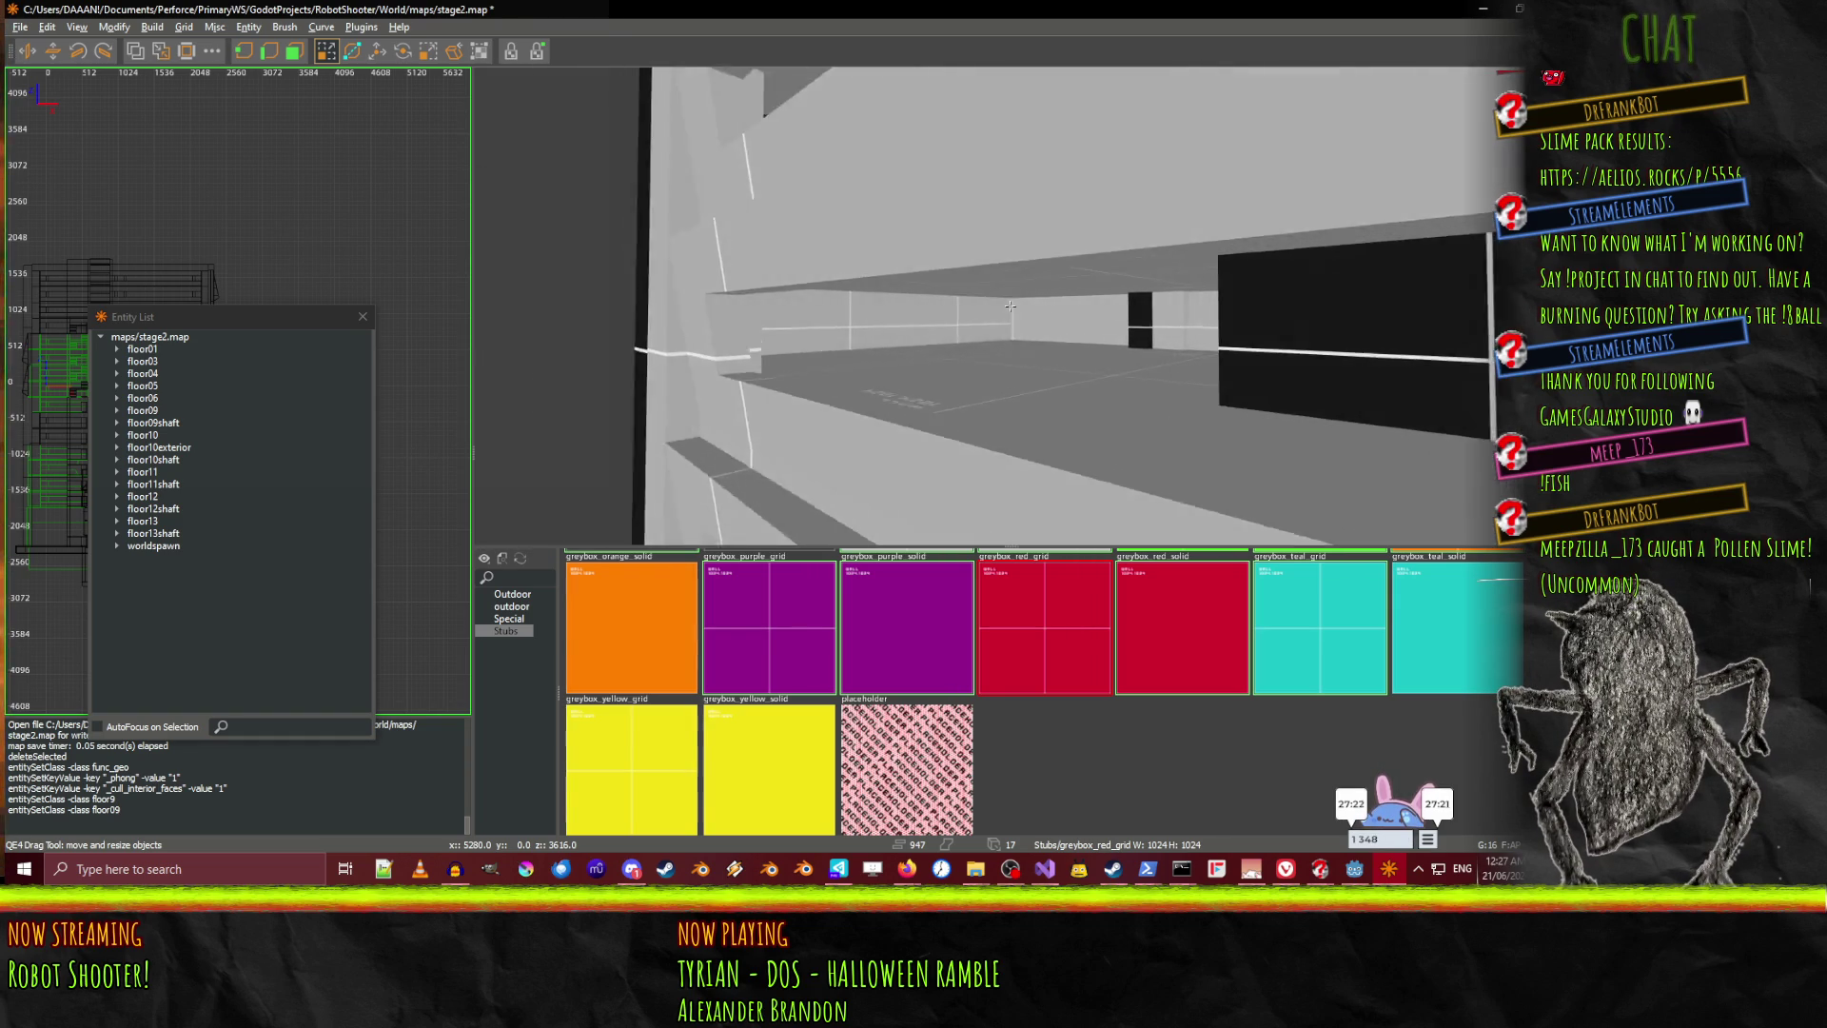
right_click(1009, 305)
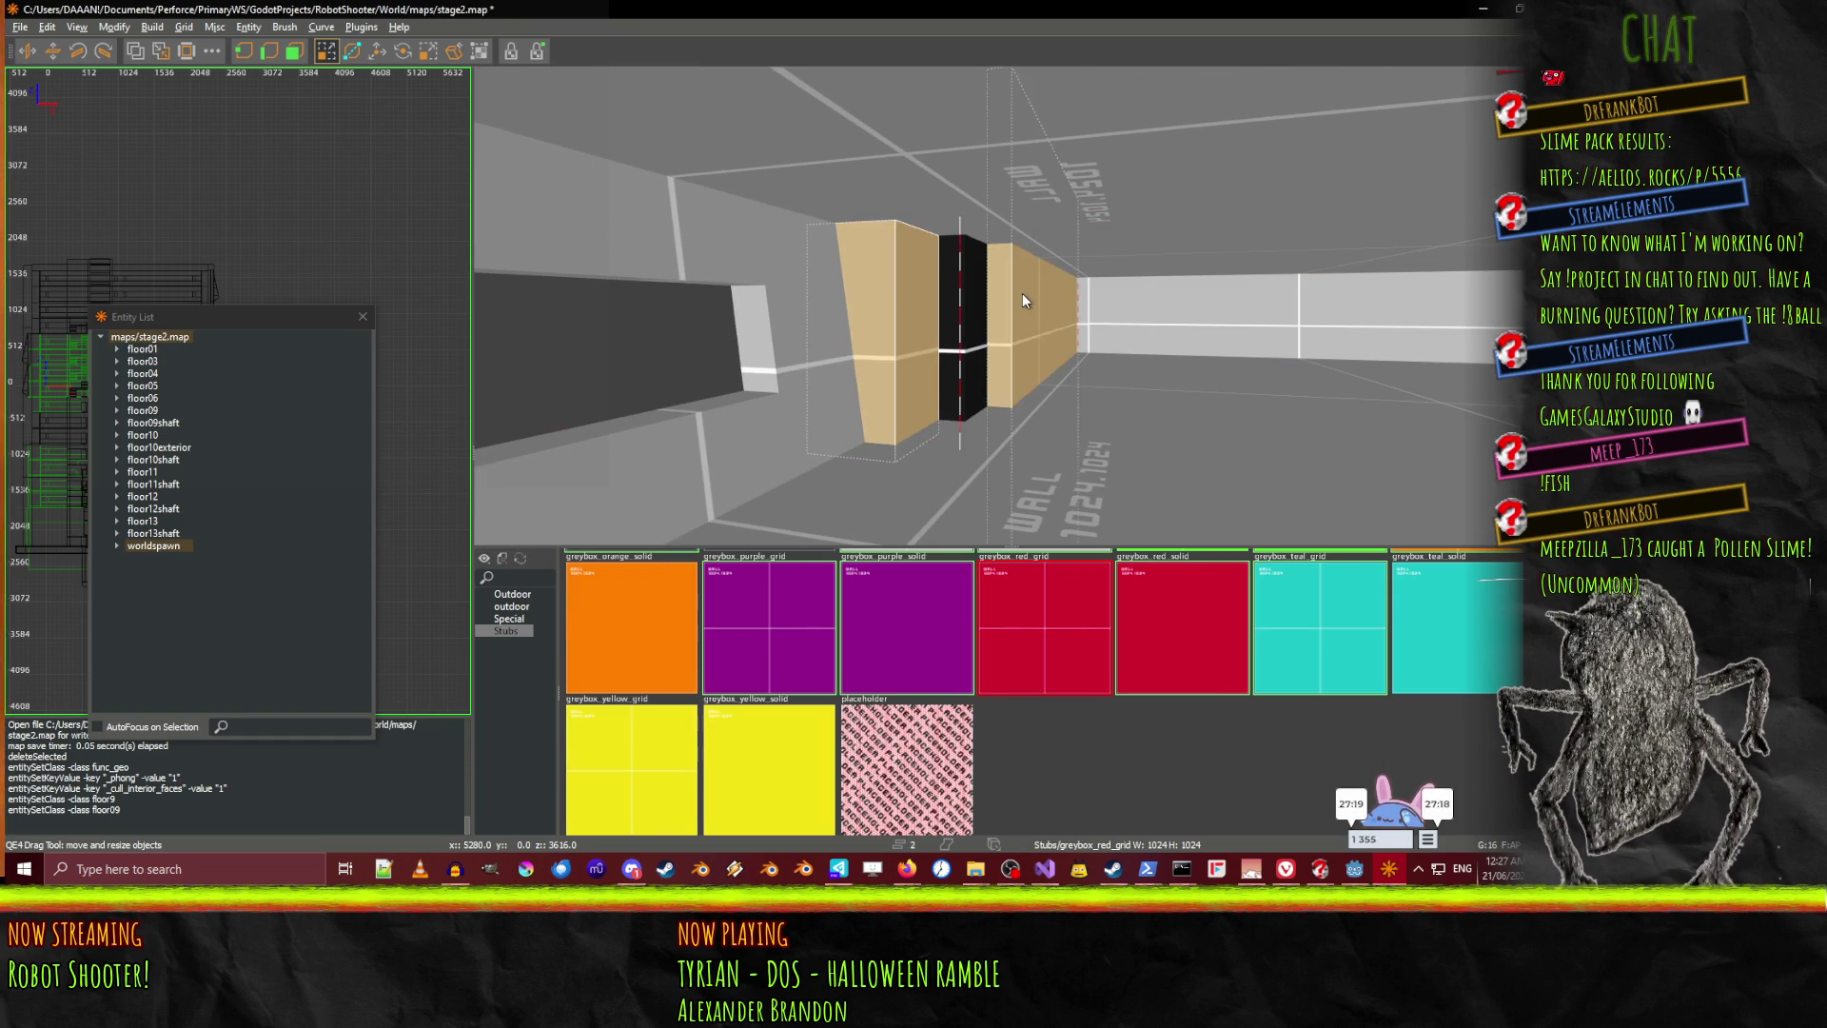
Add the long ceiling beam and several floor brushes to the selection
shift+click(832, 282)
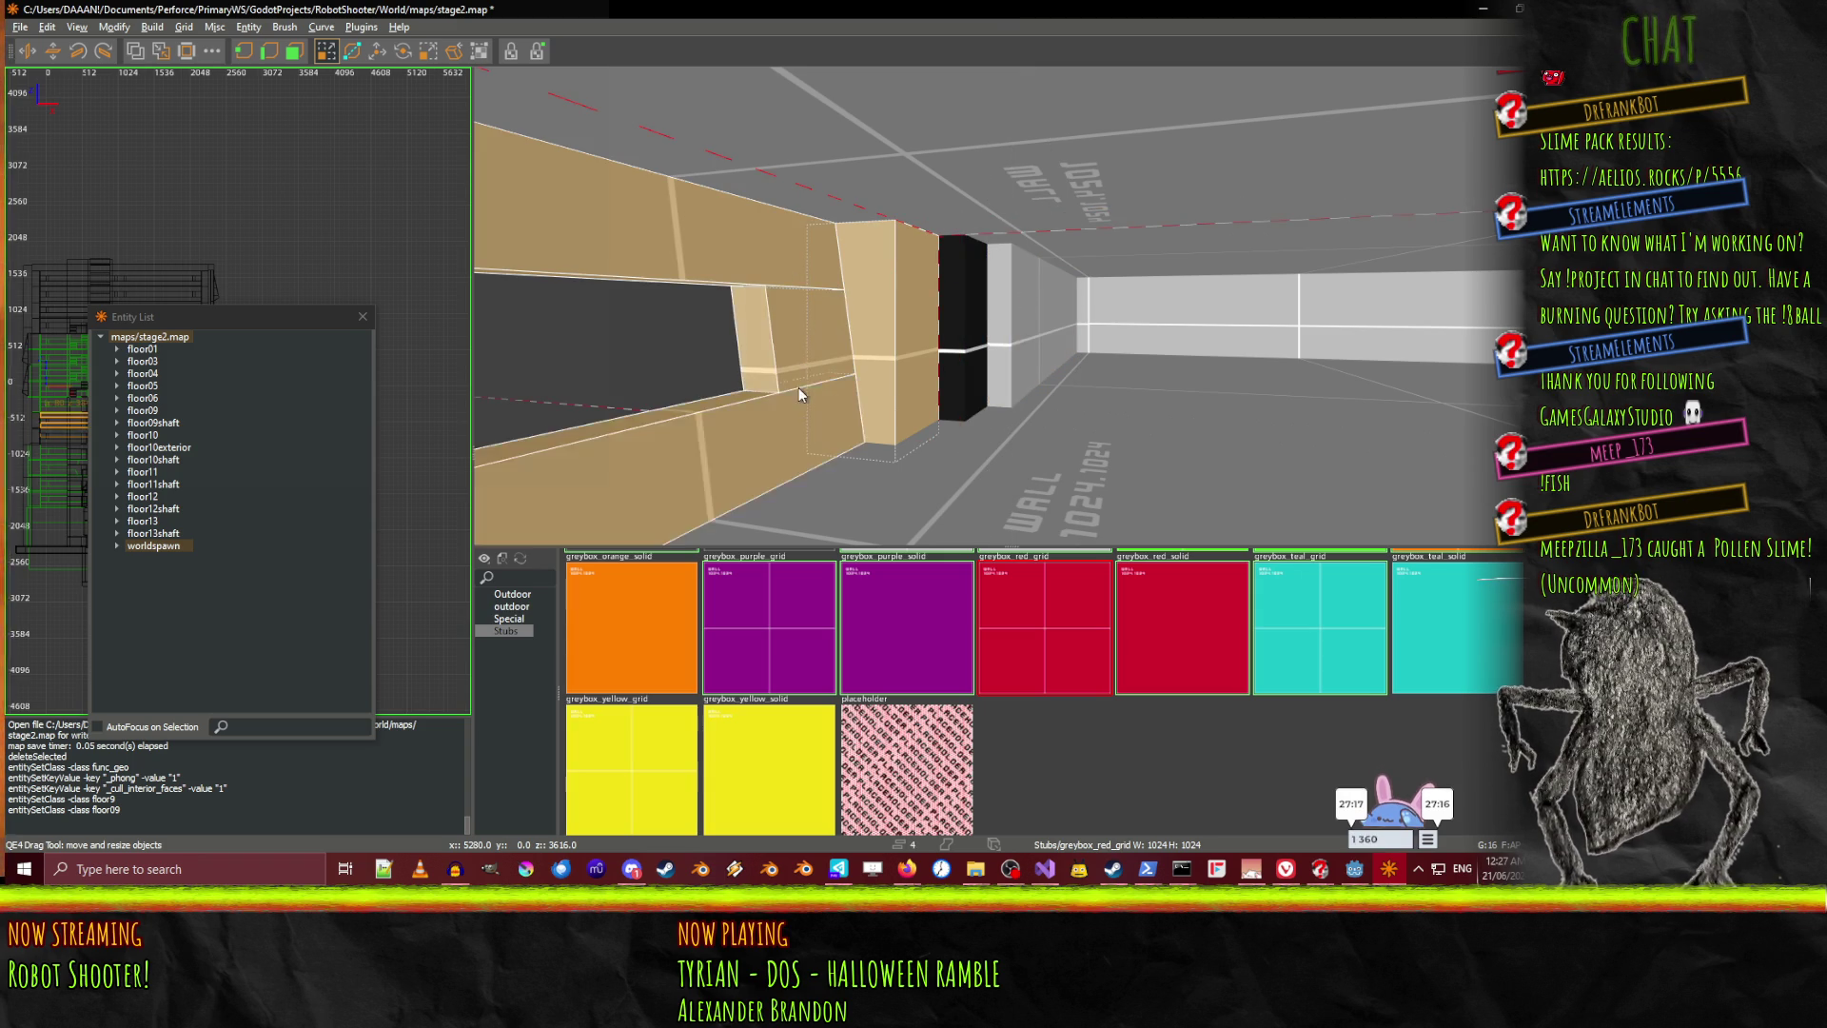
shift+click(797, 386)
right_click(797, 386)
right_click(842, 328)
shift+click(944, 395)
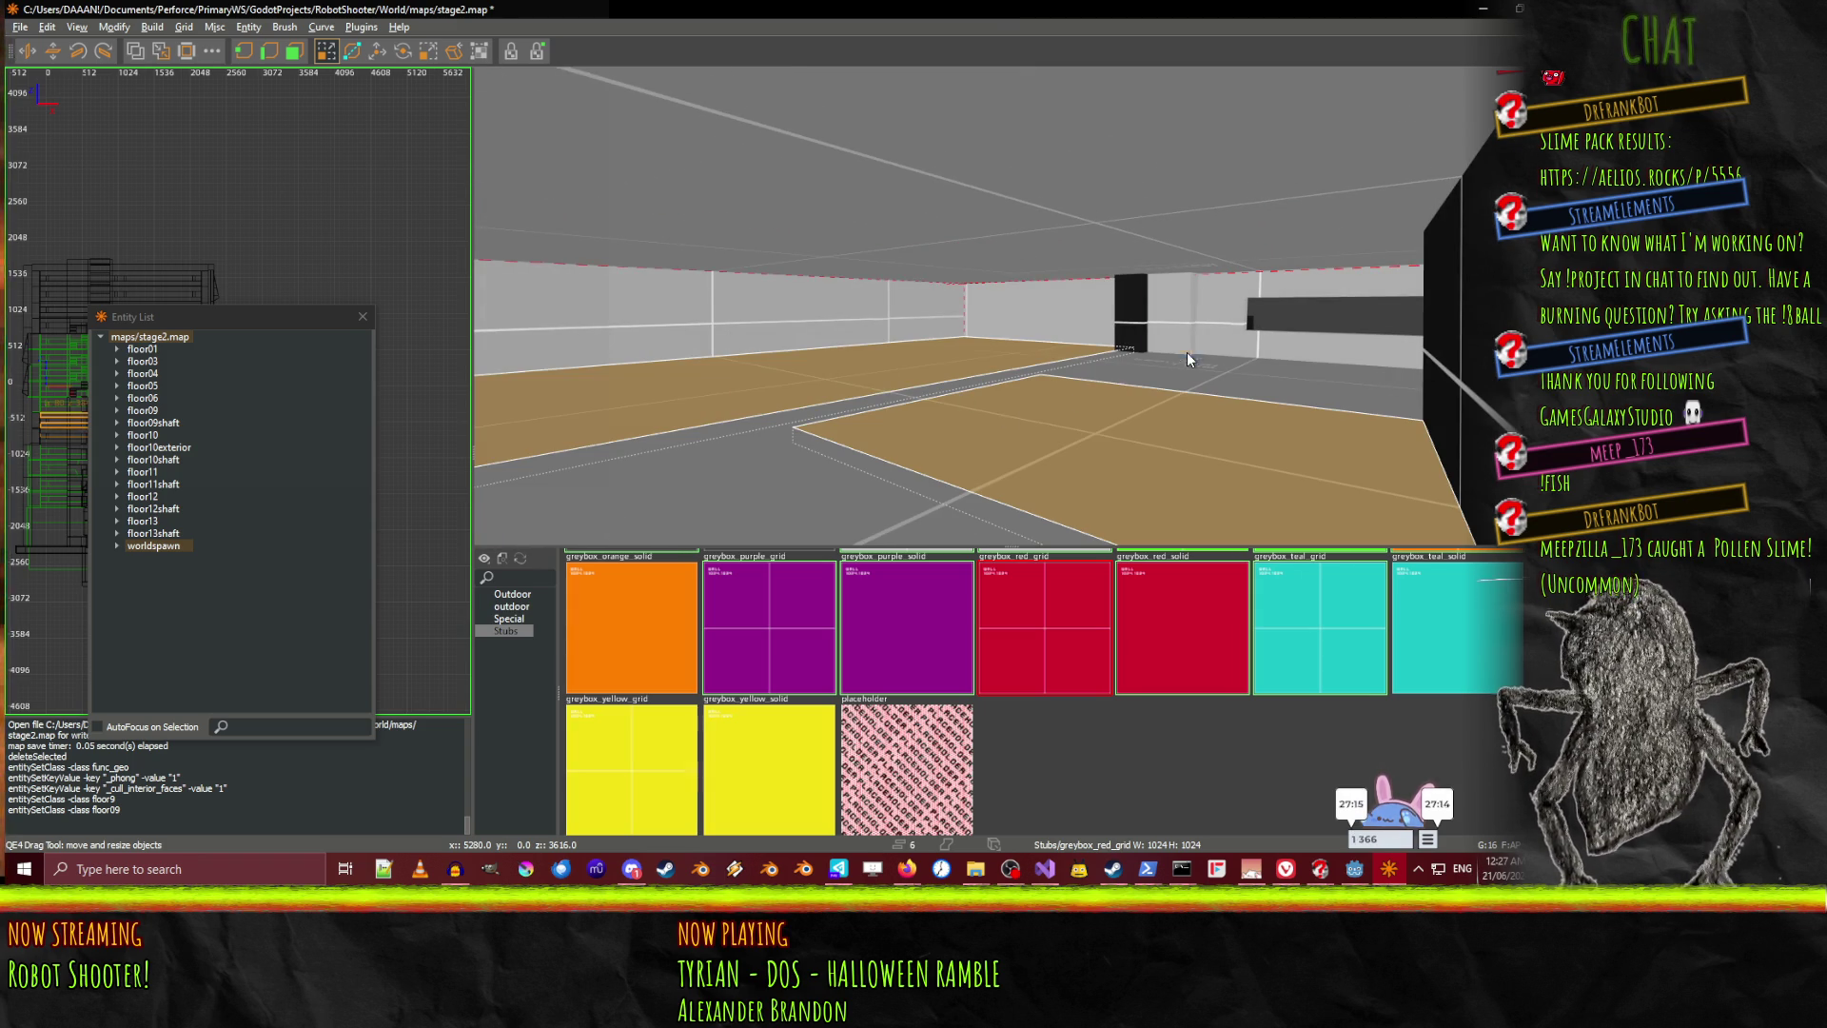
shift+click(1169, 370)
shift+click(1072, 356)
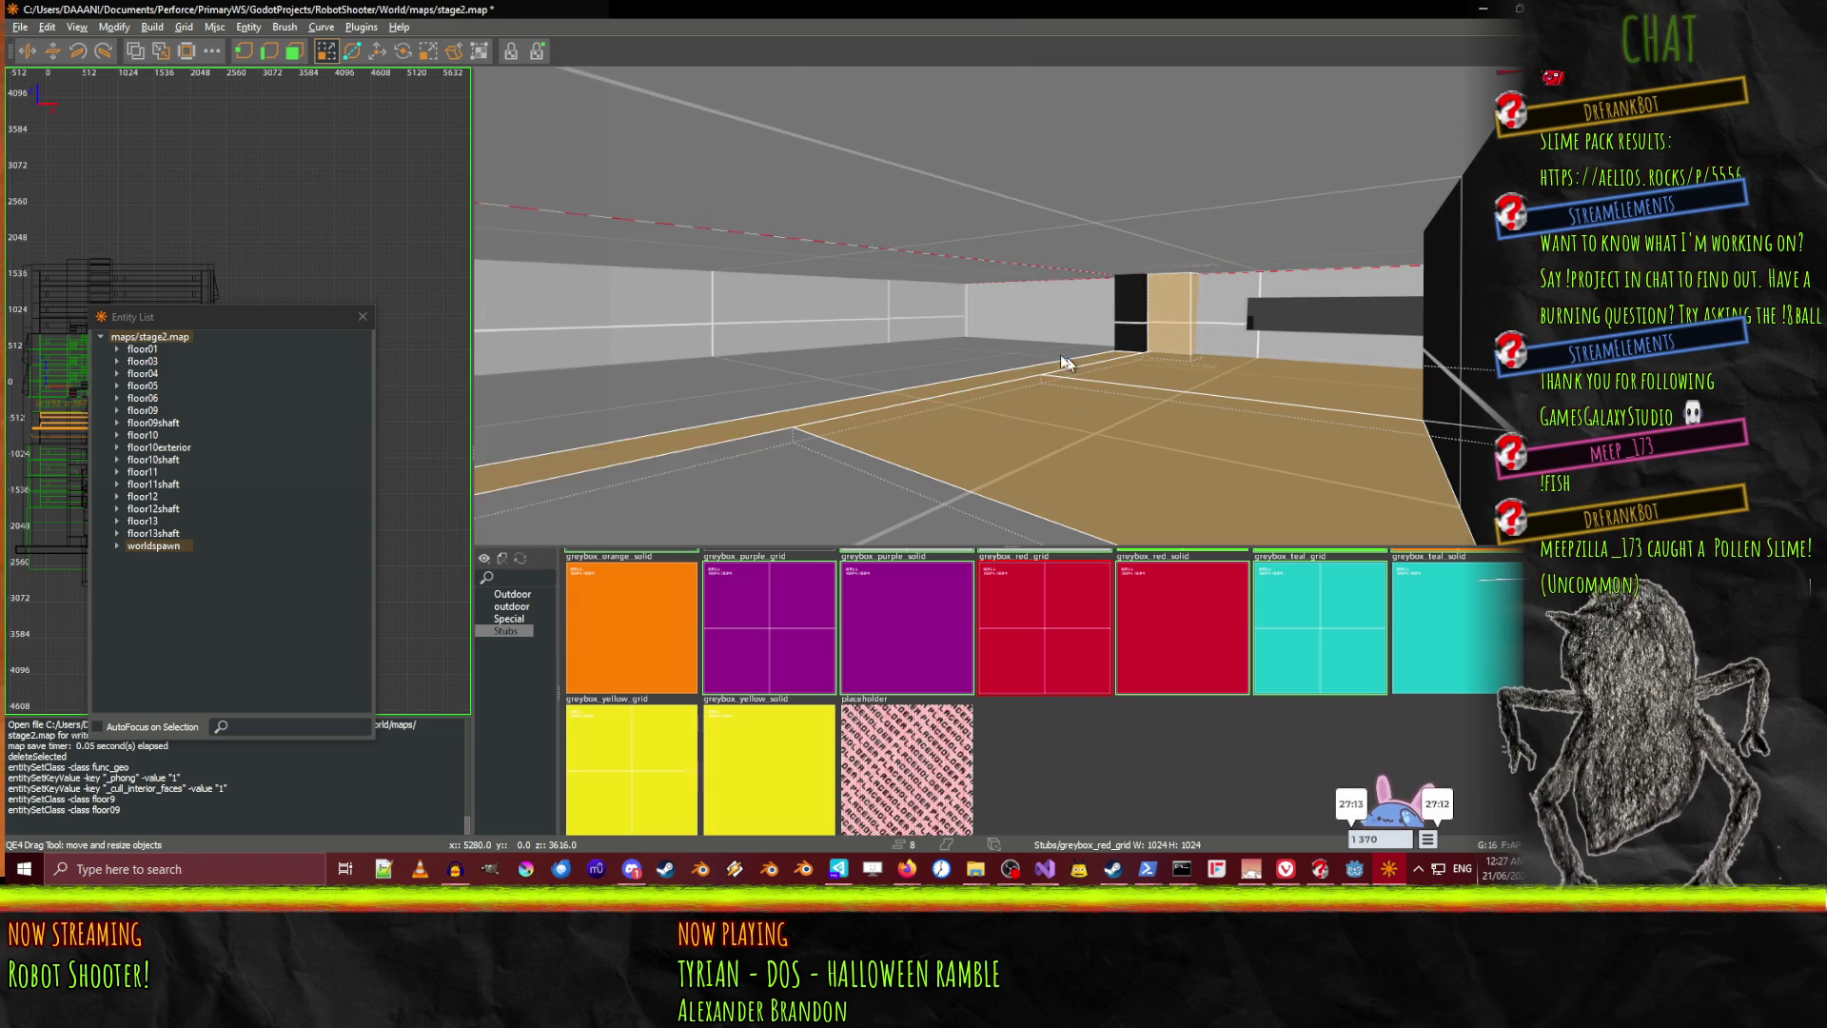
shift+click(942, 445)
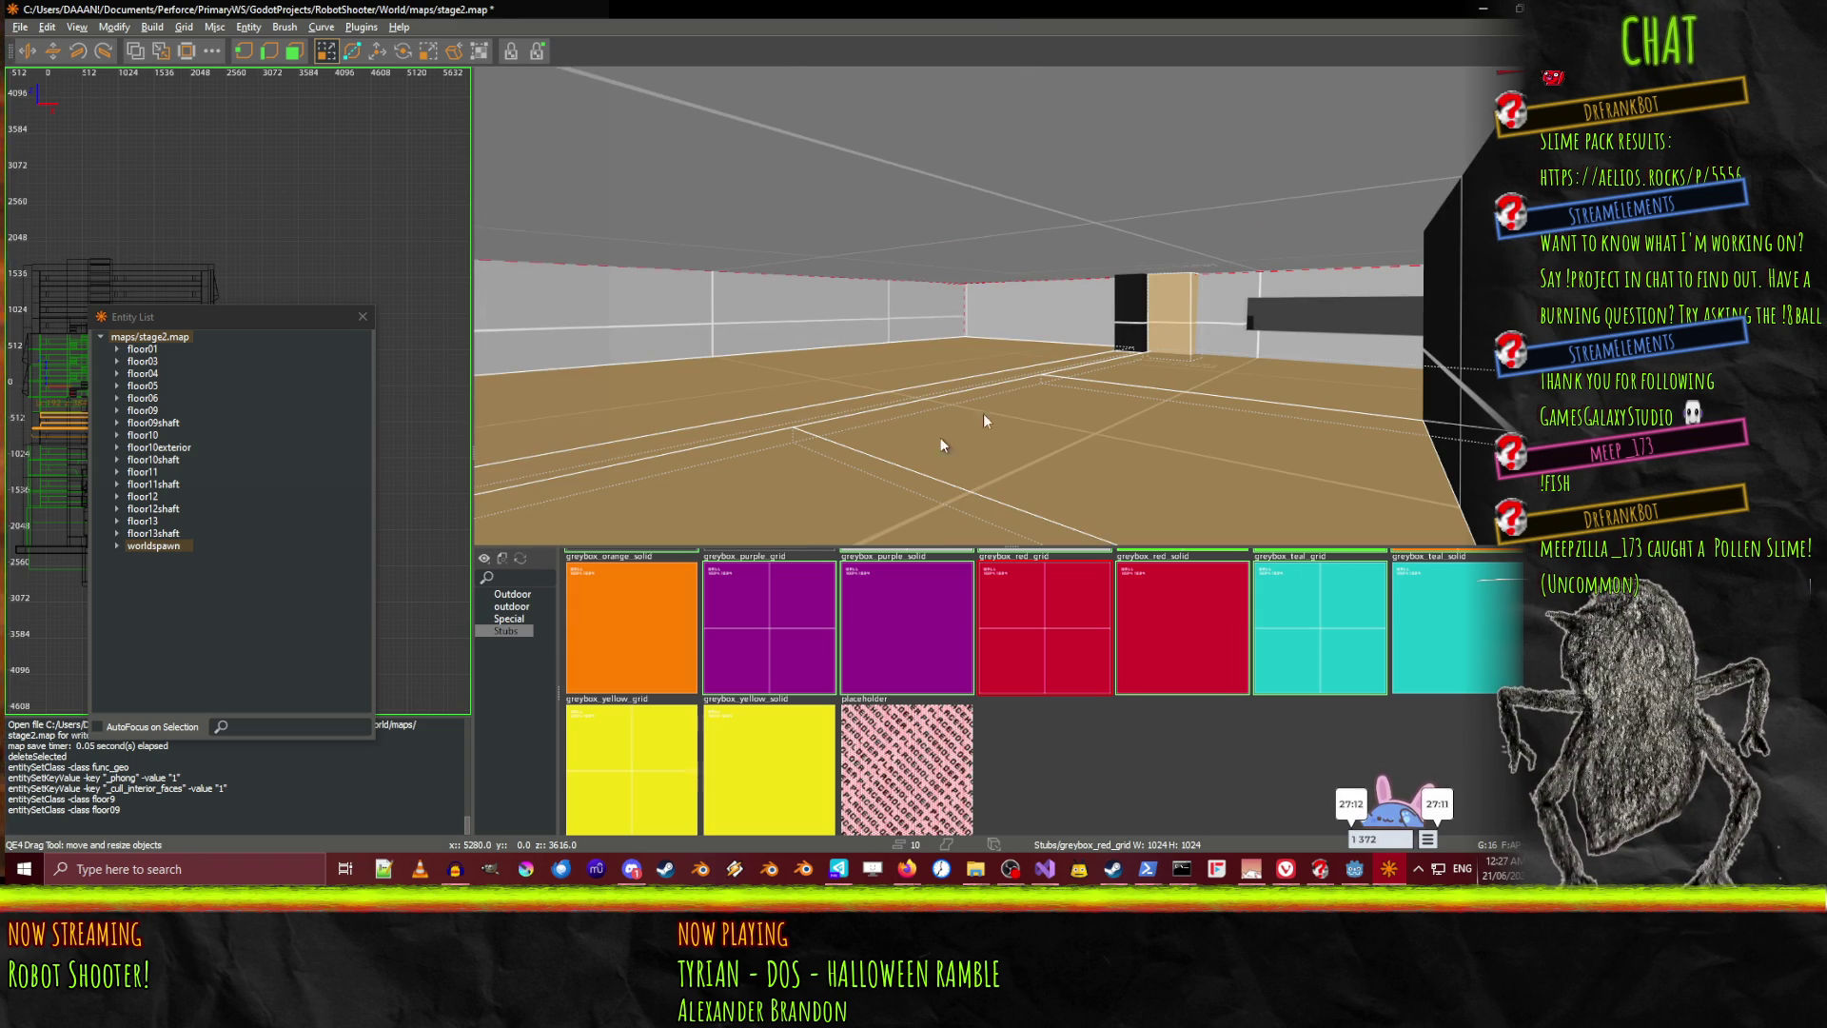
Add the remaining lower-left and nearby floor brushes from new camera angles
right_click(1252, 284)
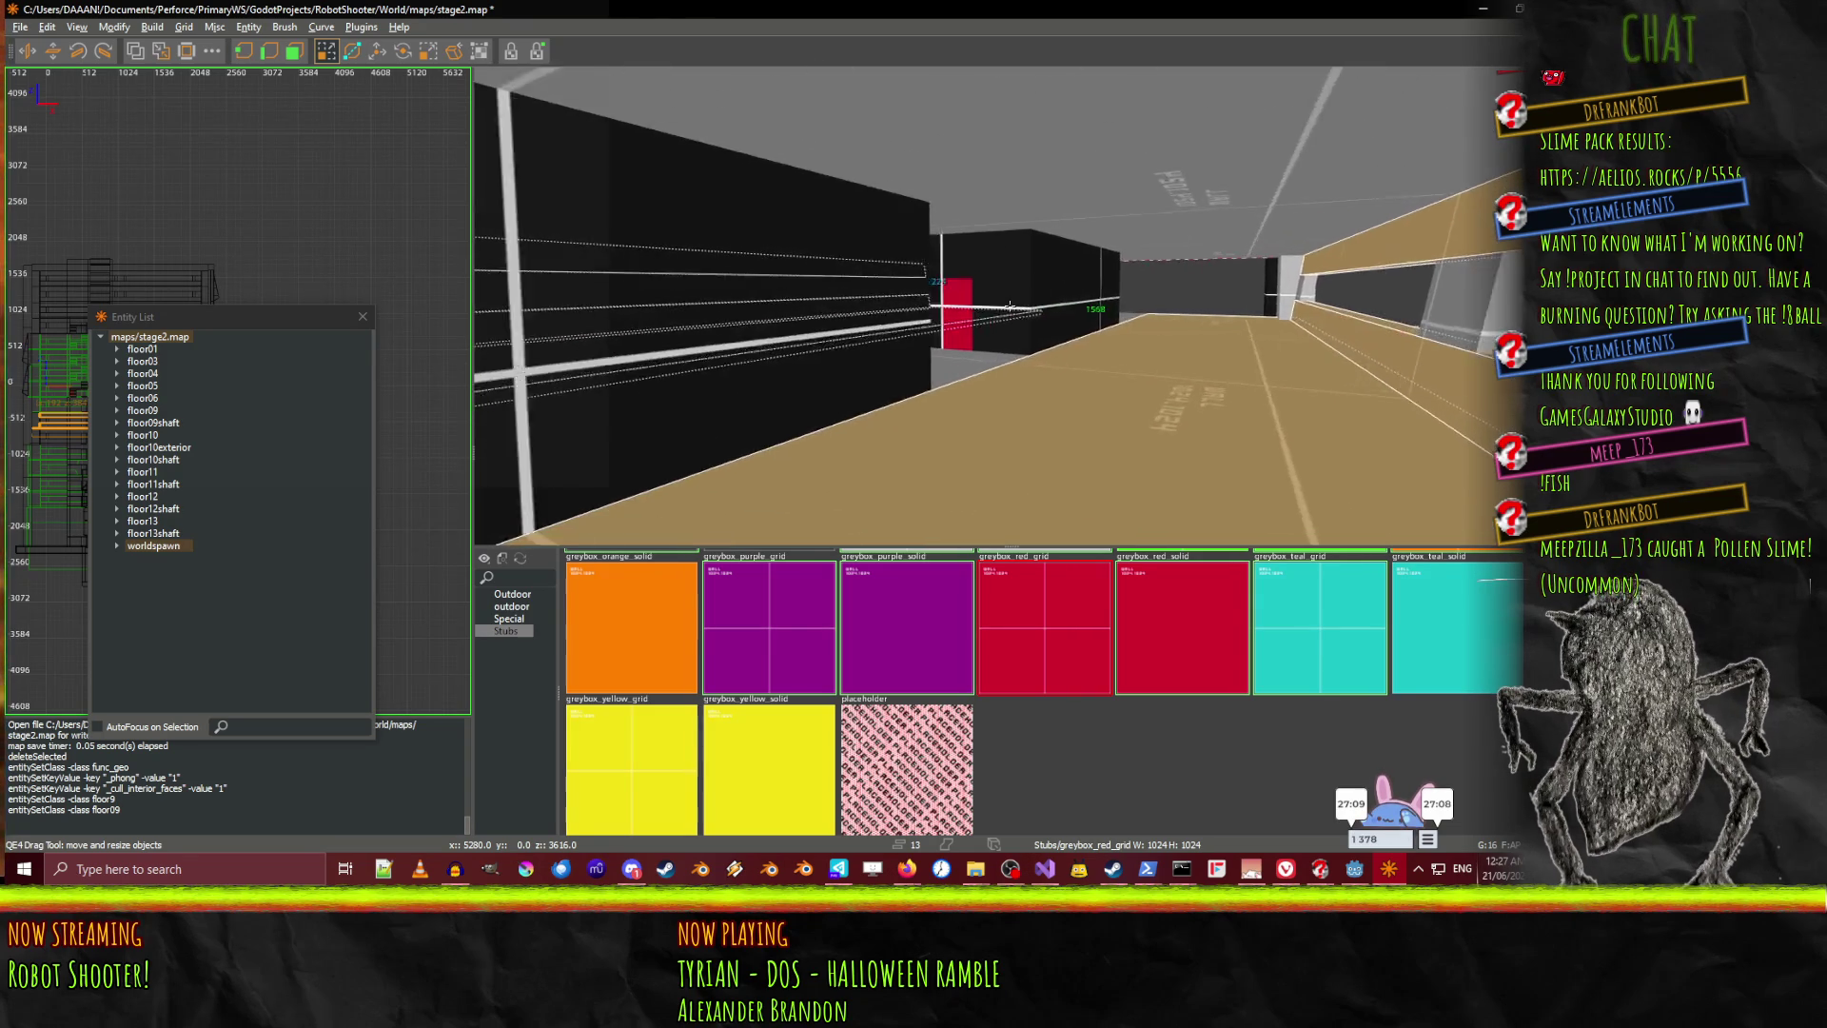
right_click(1010, 304)
shift+click(826, 442)
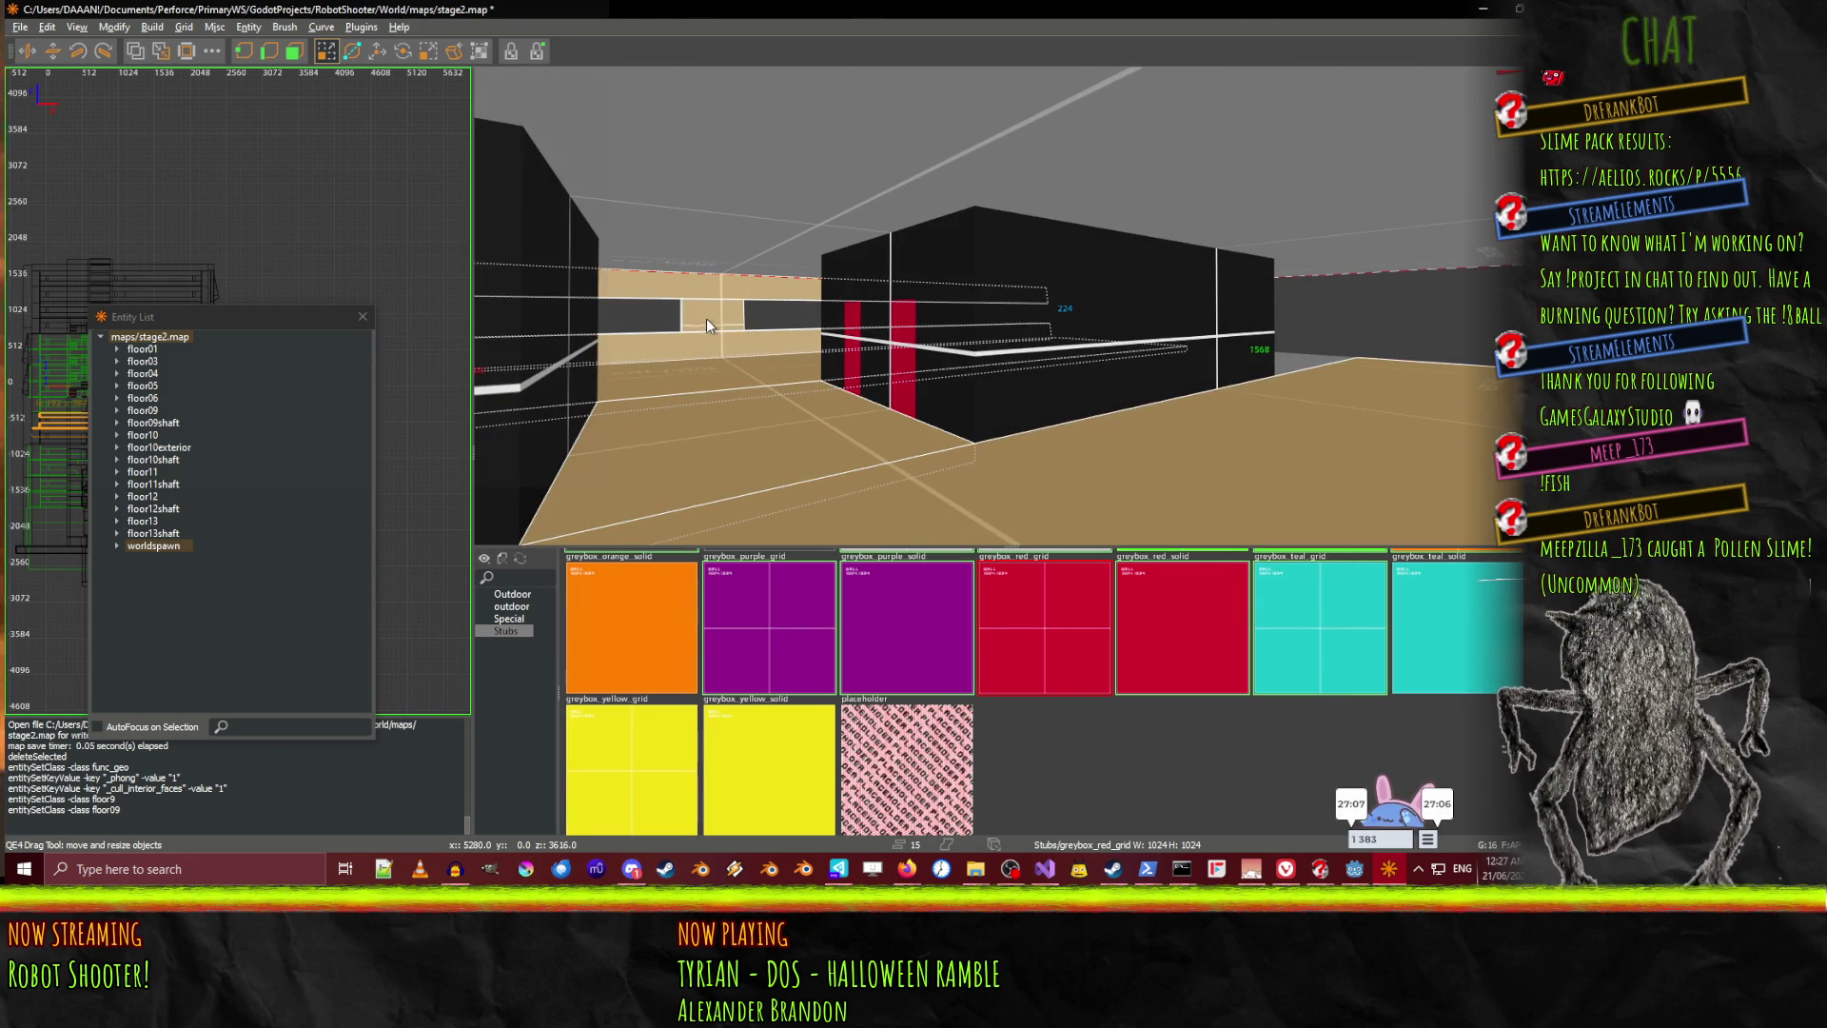
right_click(707, 325)
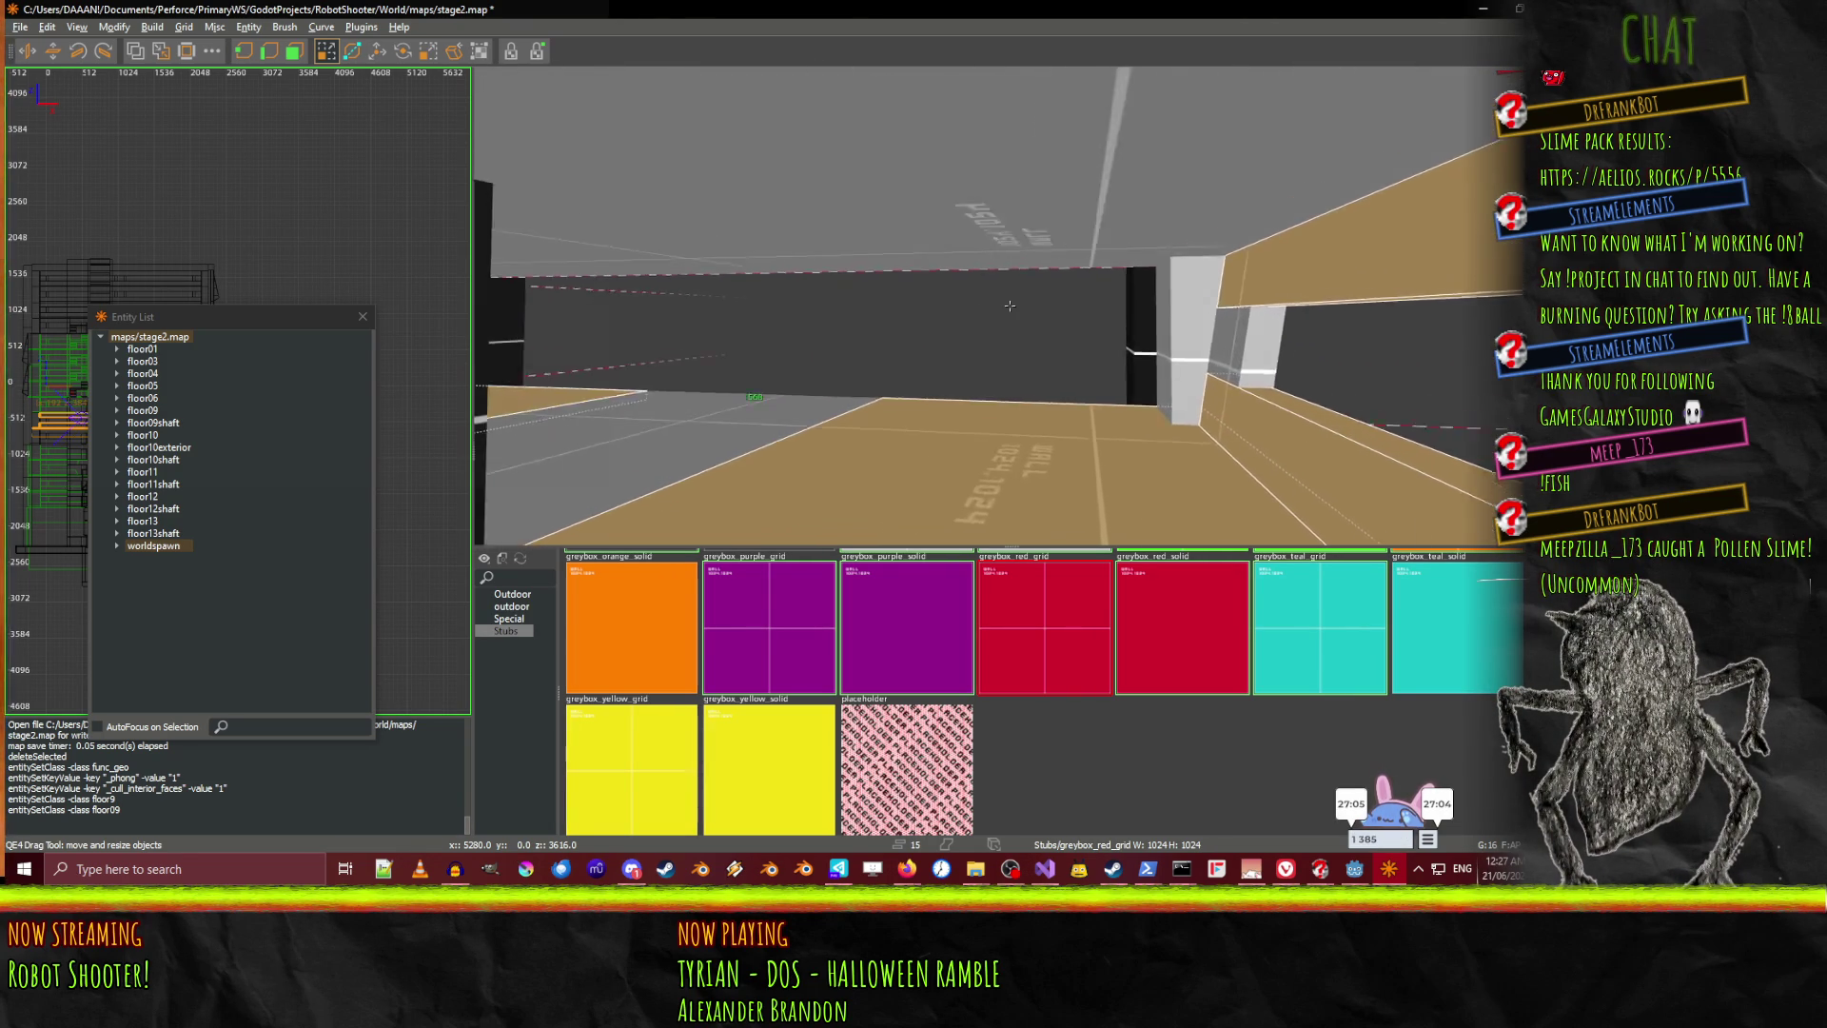
right_click(1009, 305)
shift+click(753, 434)
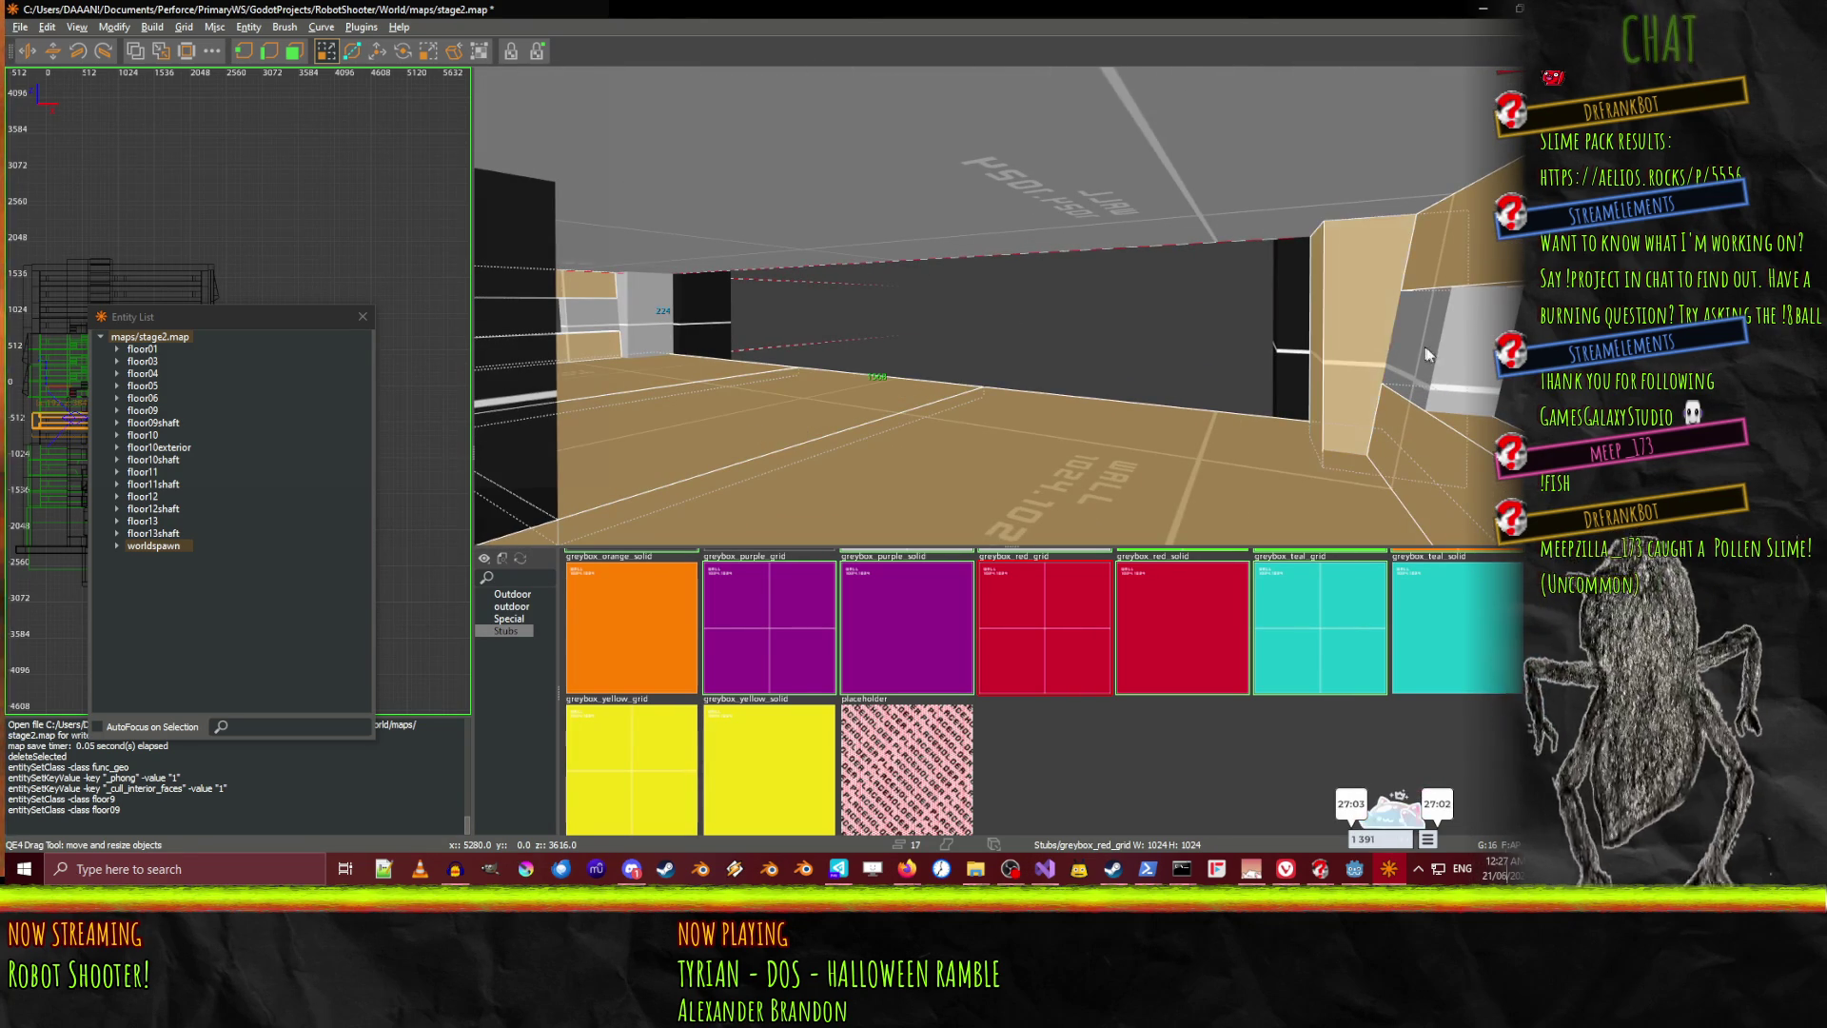
right_click(1179, 353)
right_click(1010, 305)
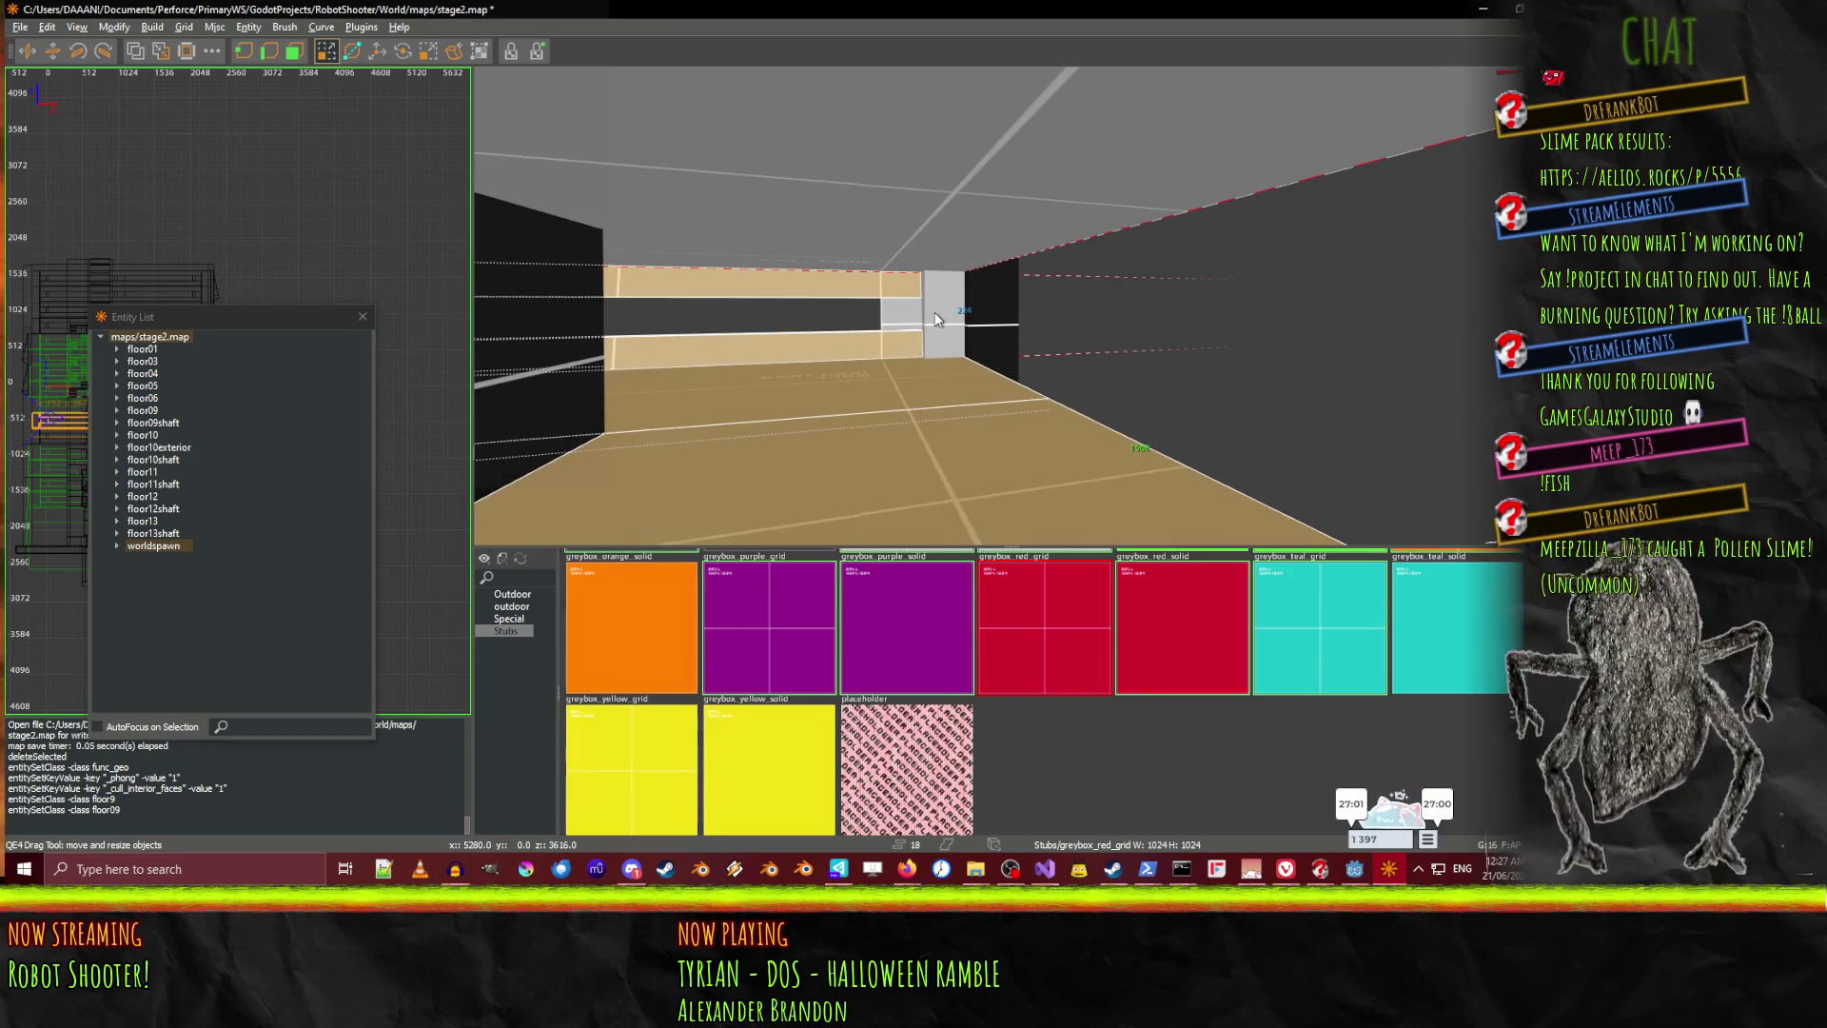
shift+click(927, 322)
Fly the camera toward the back wall and black box to look for more brushes
right_click(927, 322)
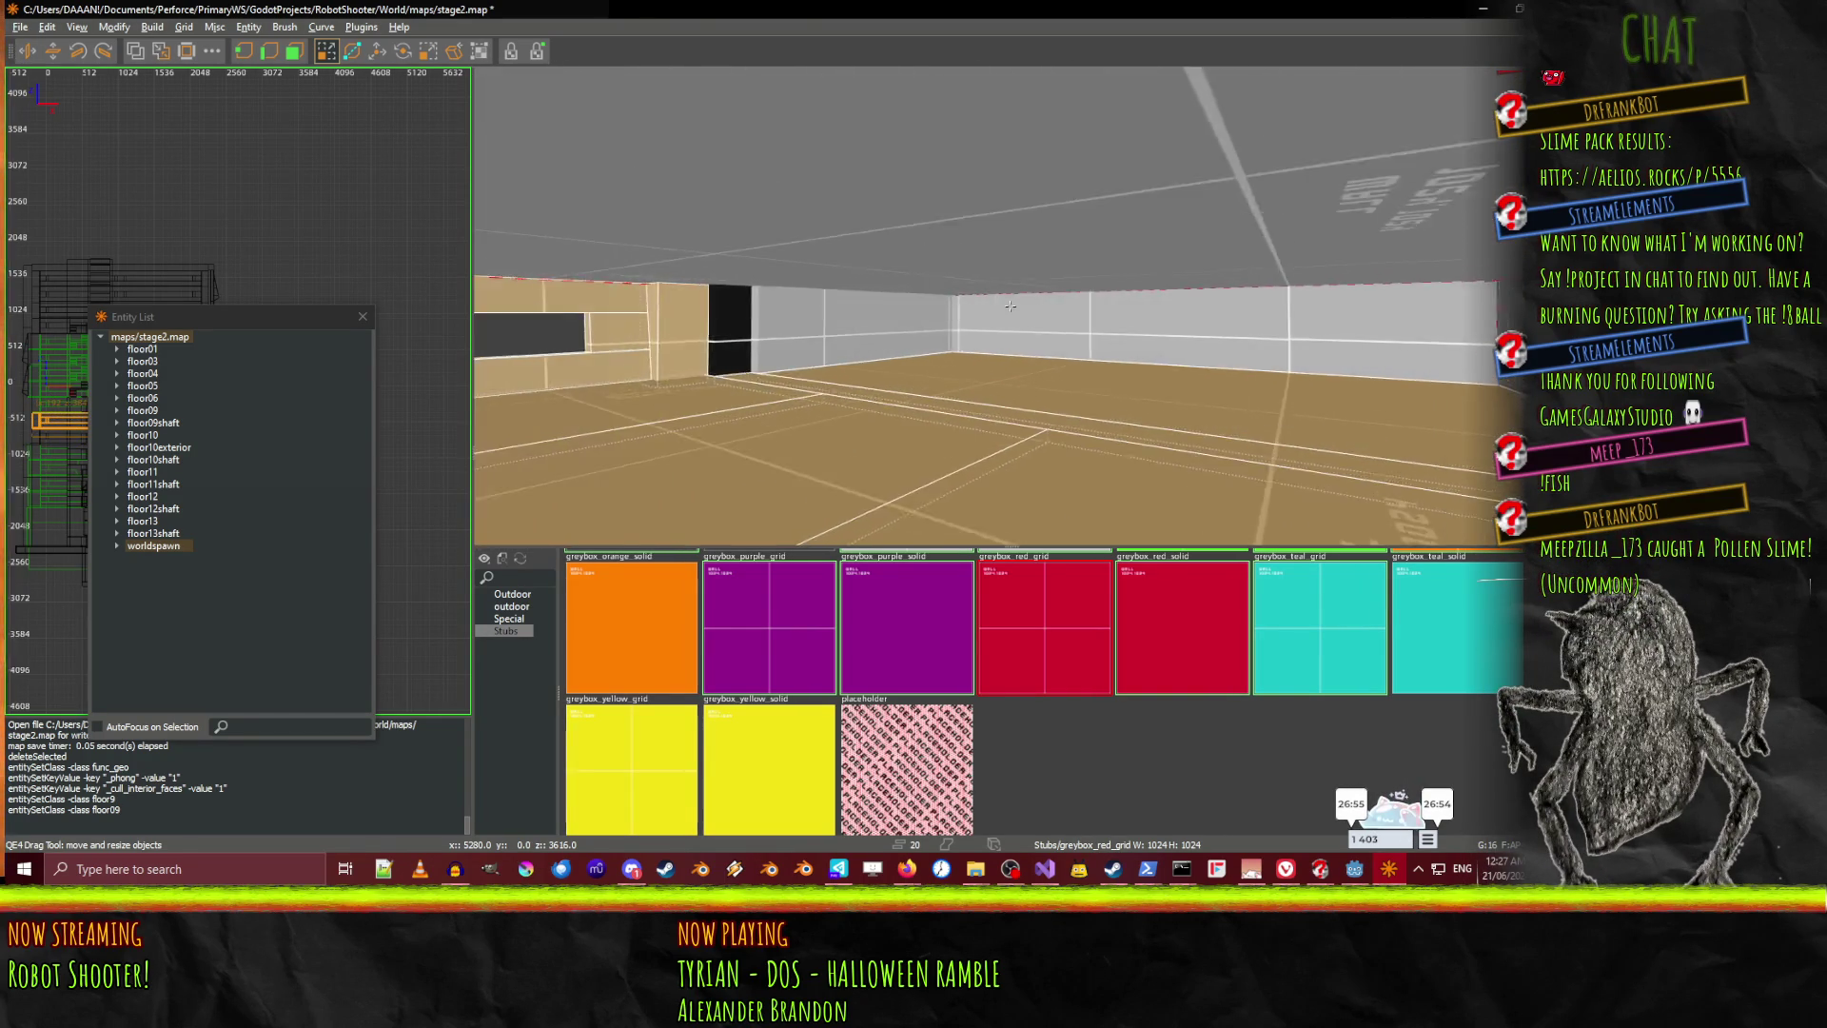
right_click(1011, 305)
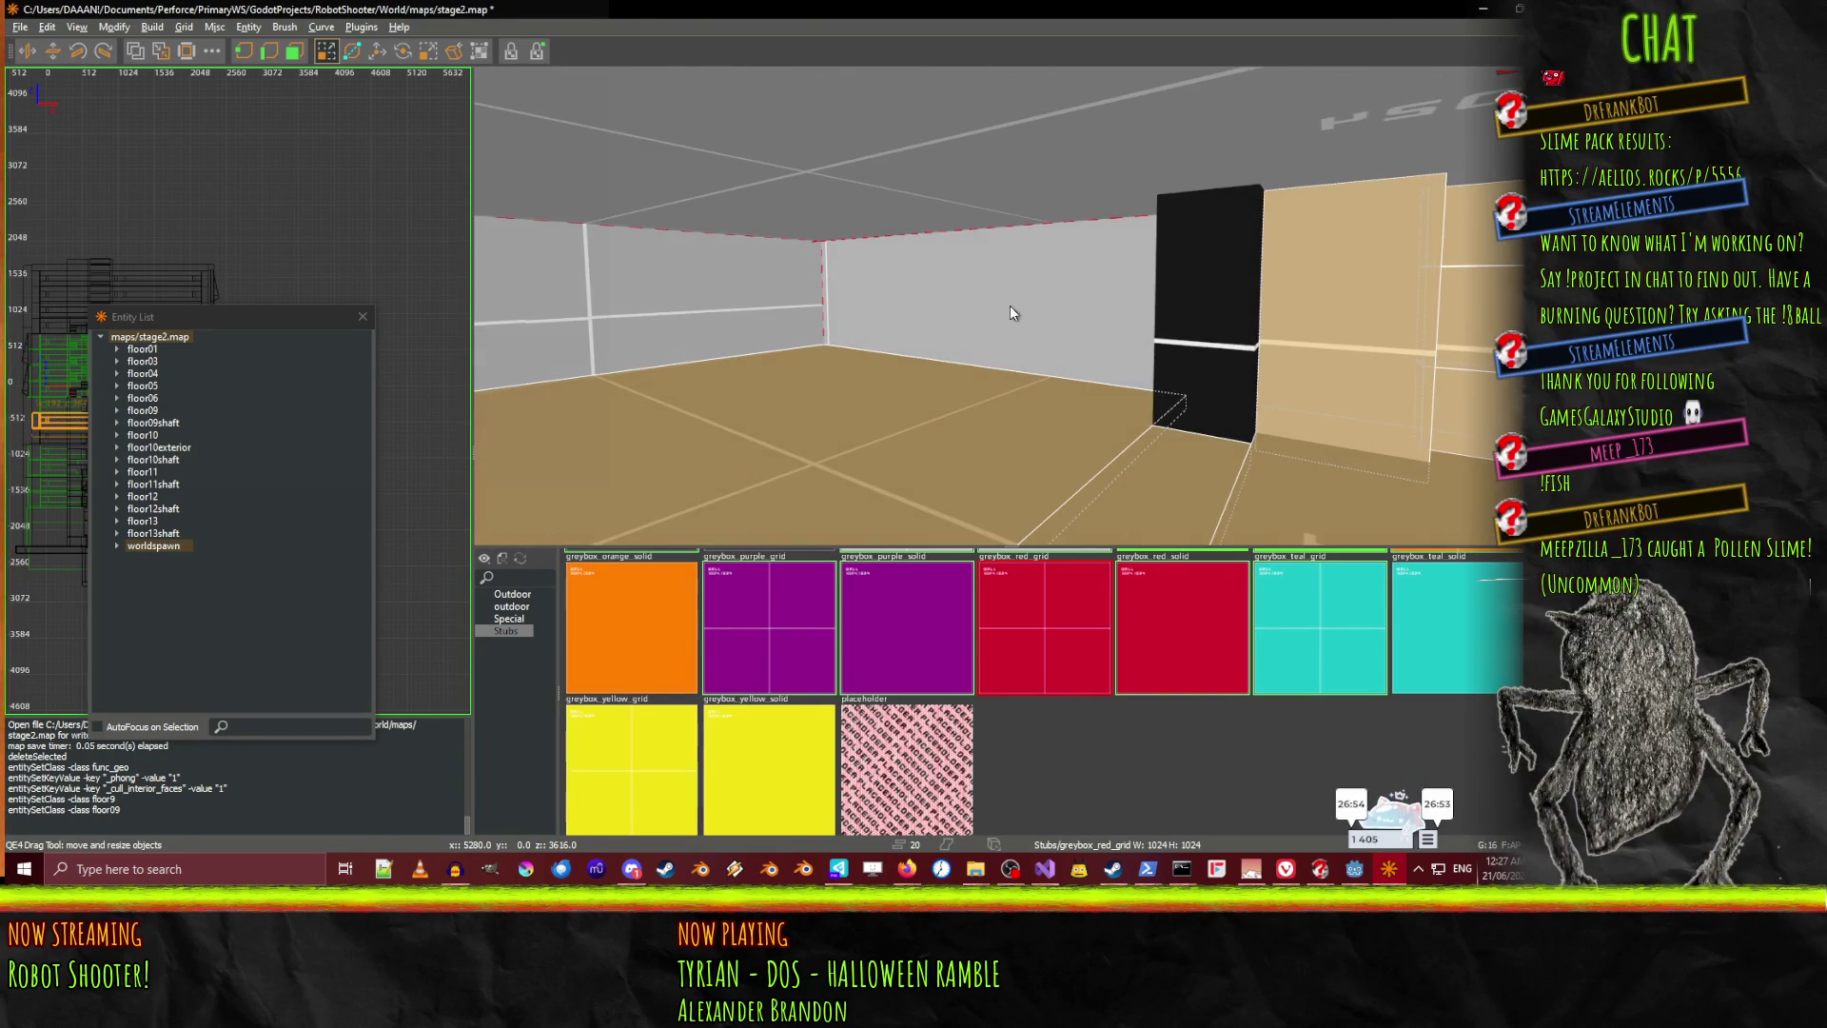
right_click(955, 311)
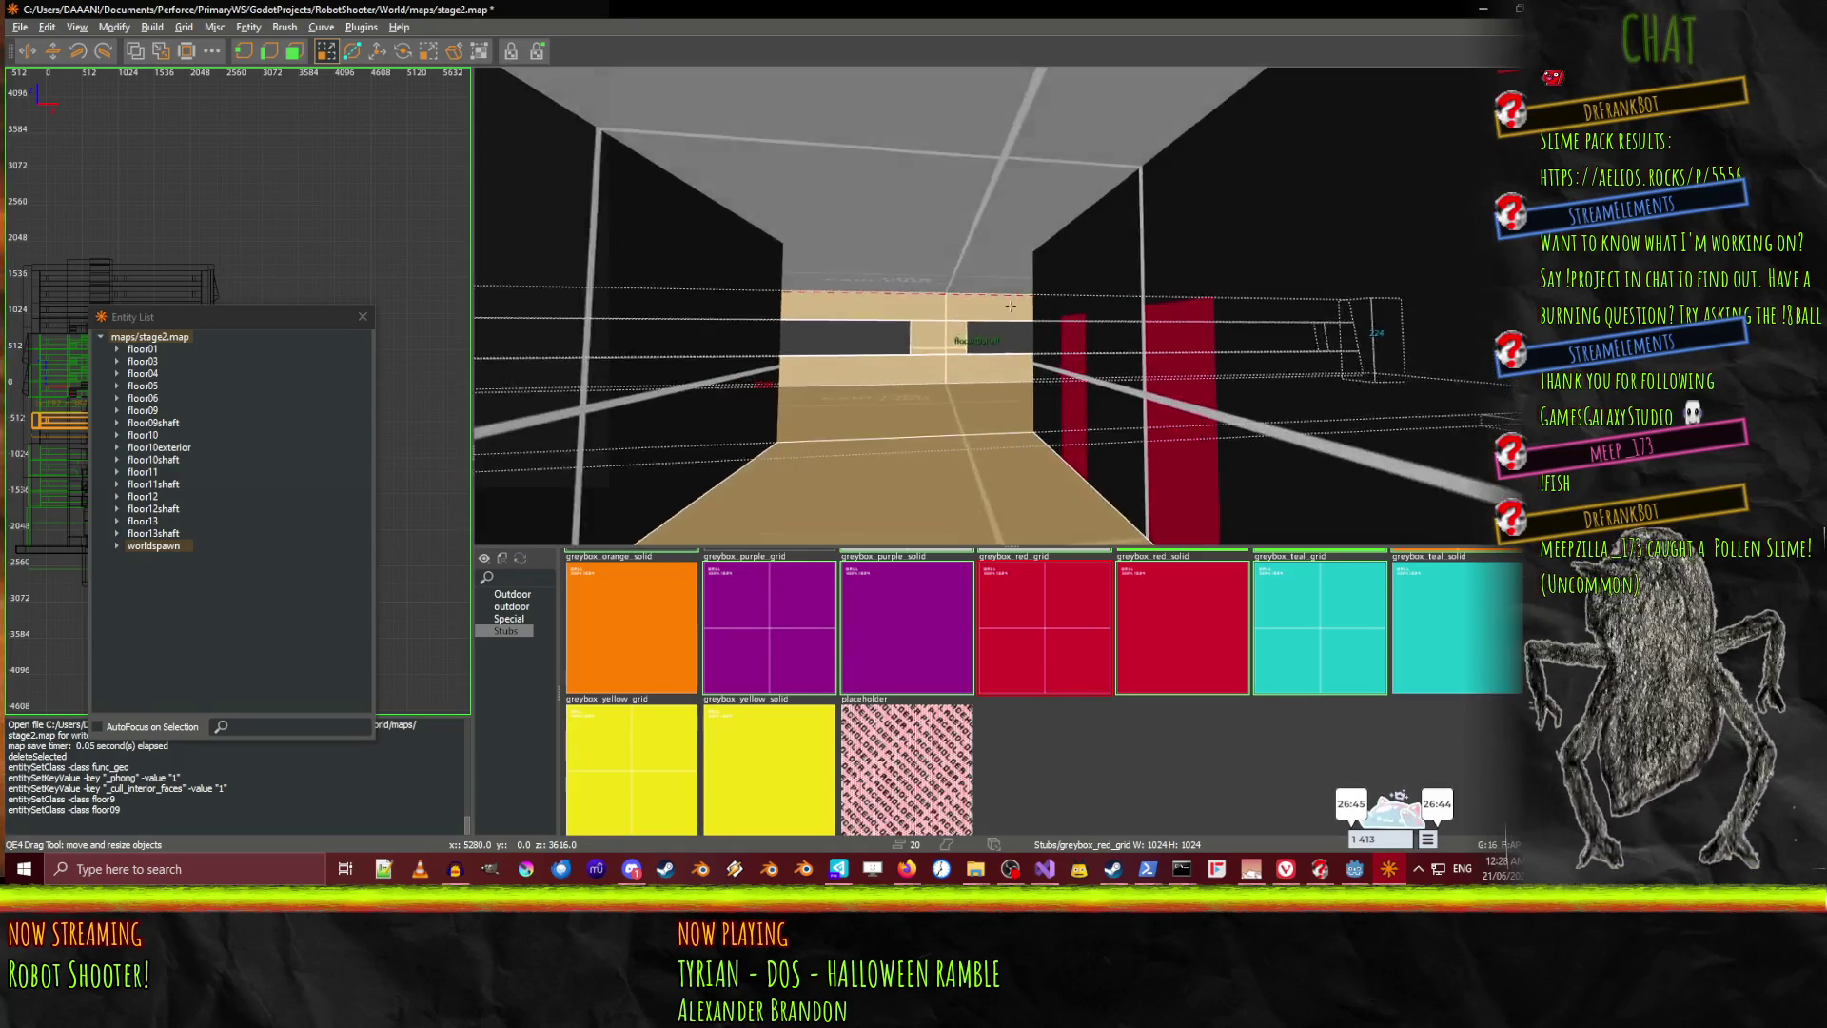
key(Left)
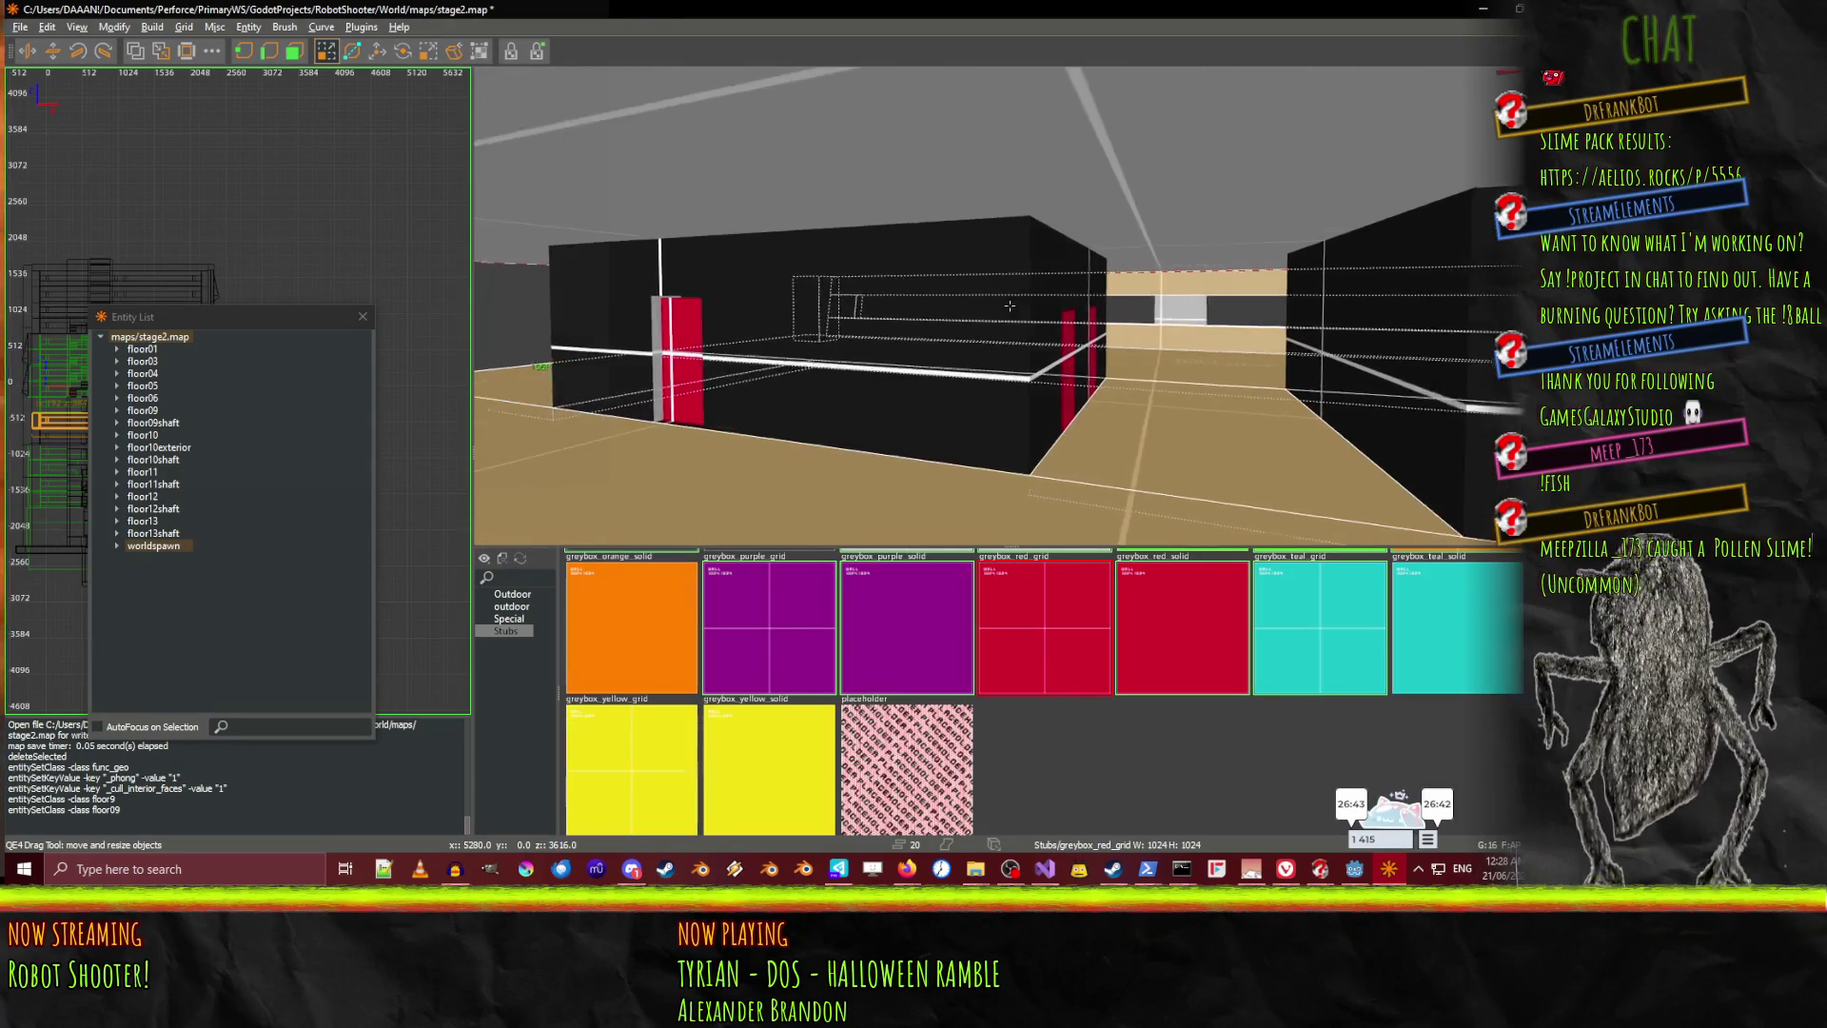
key(Left)
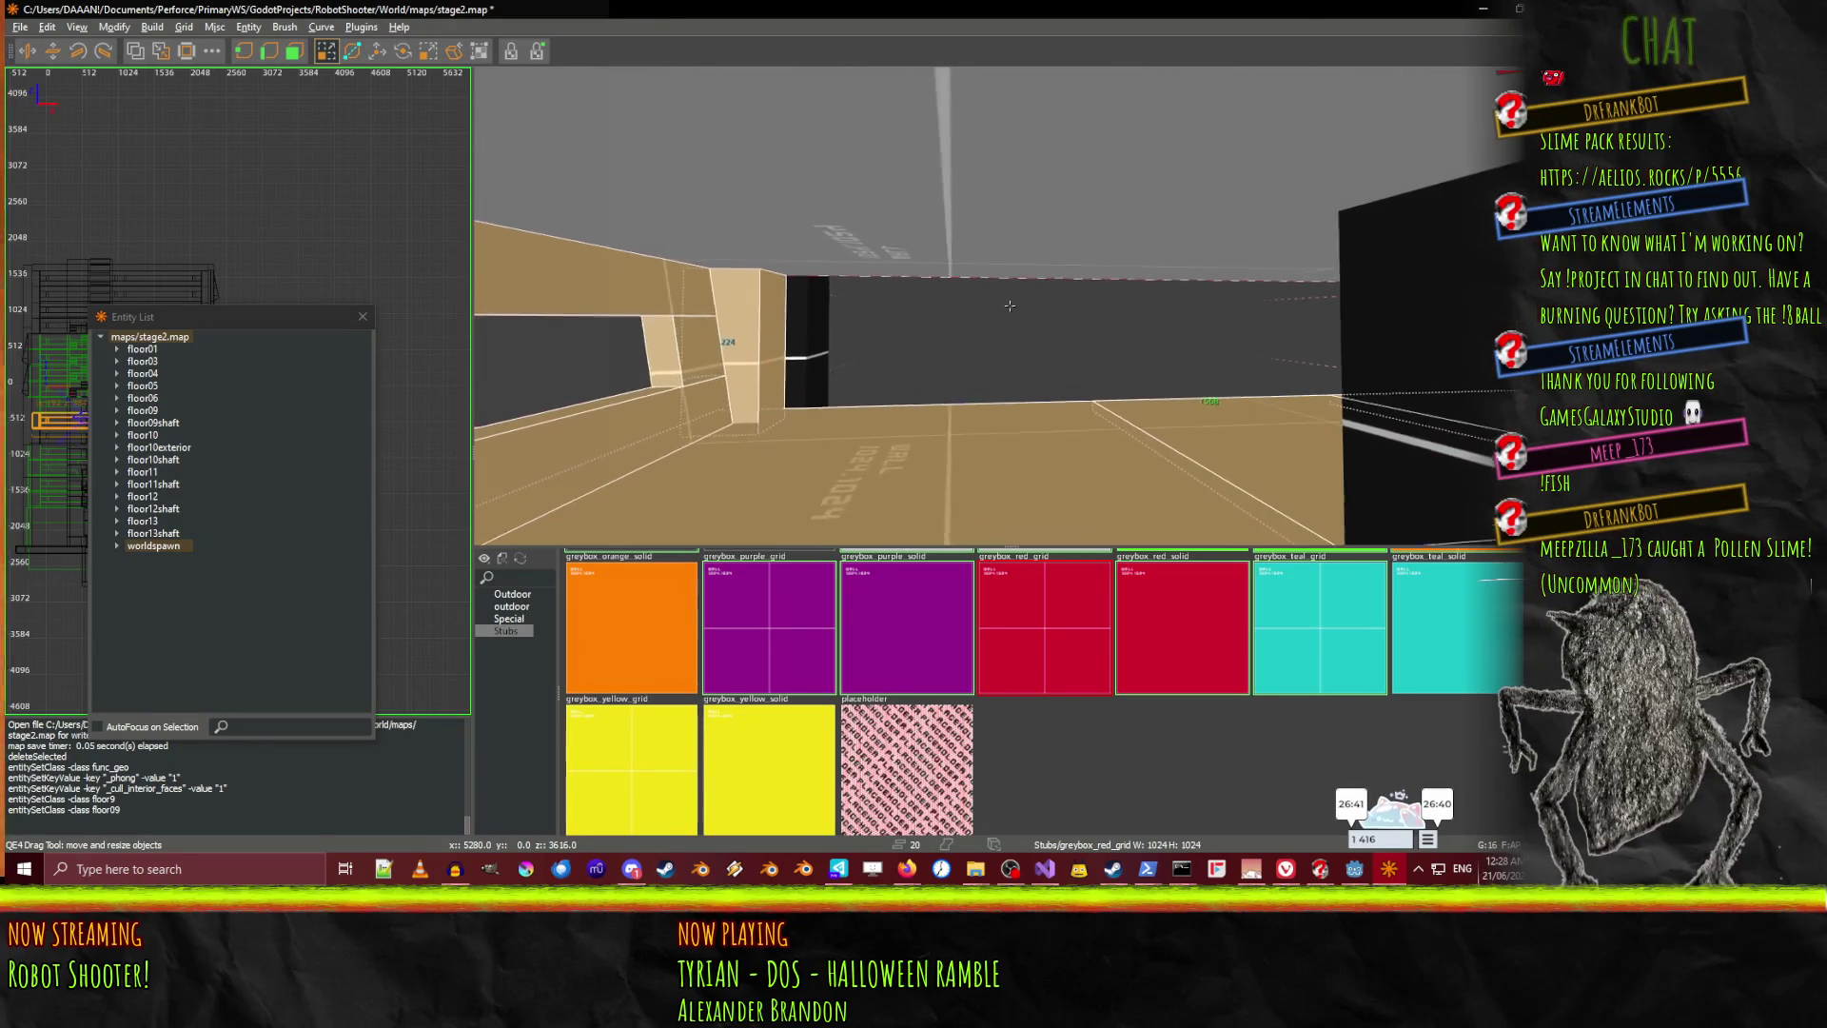
key(Left)
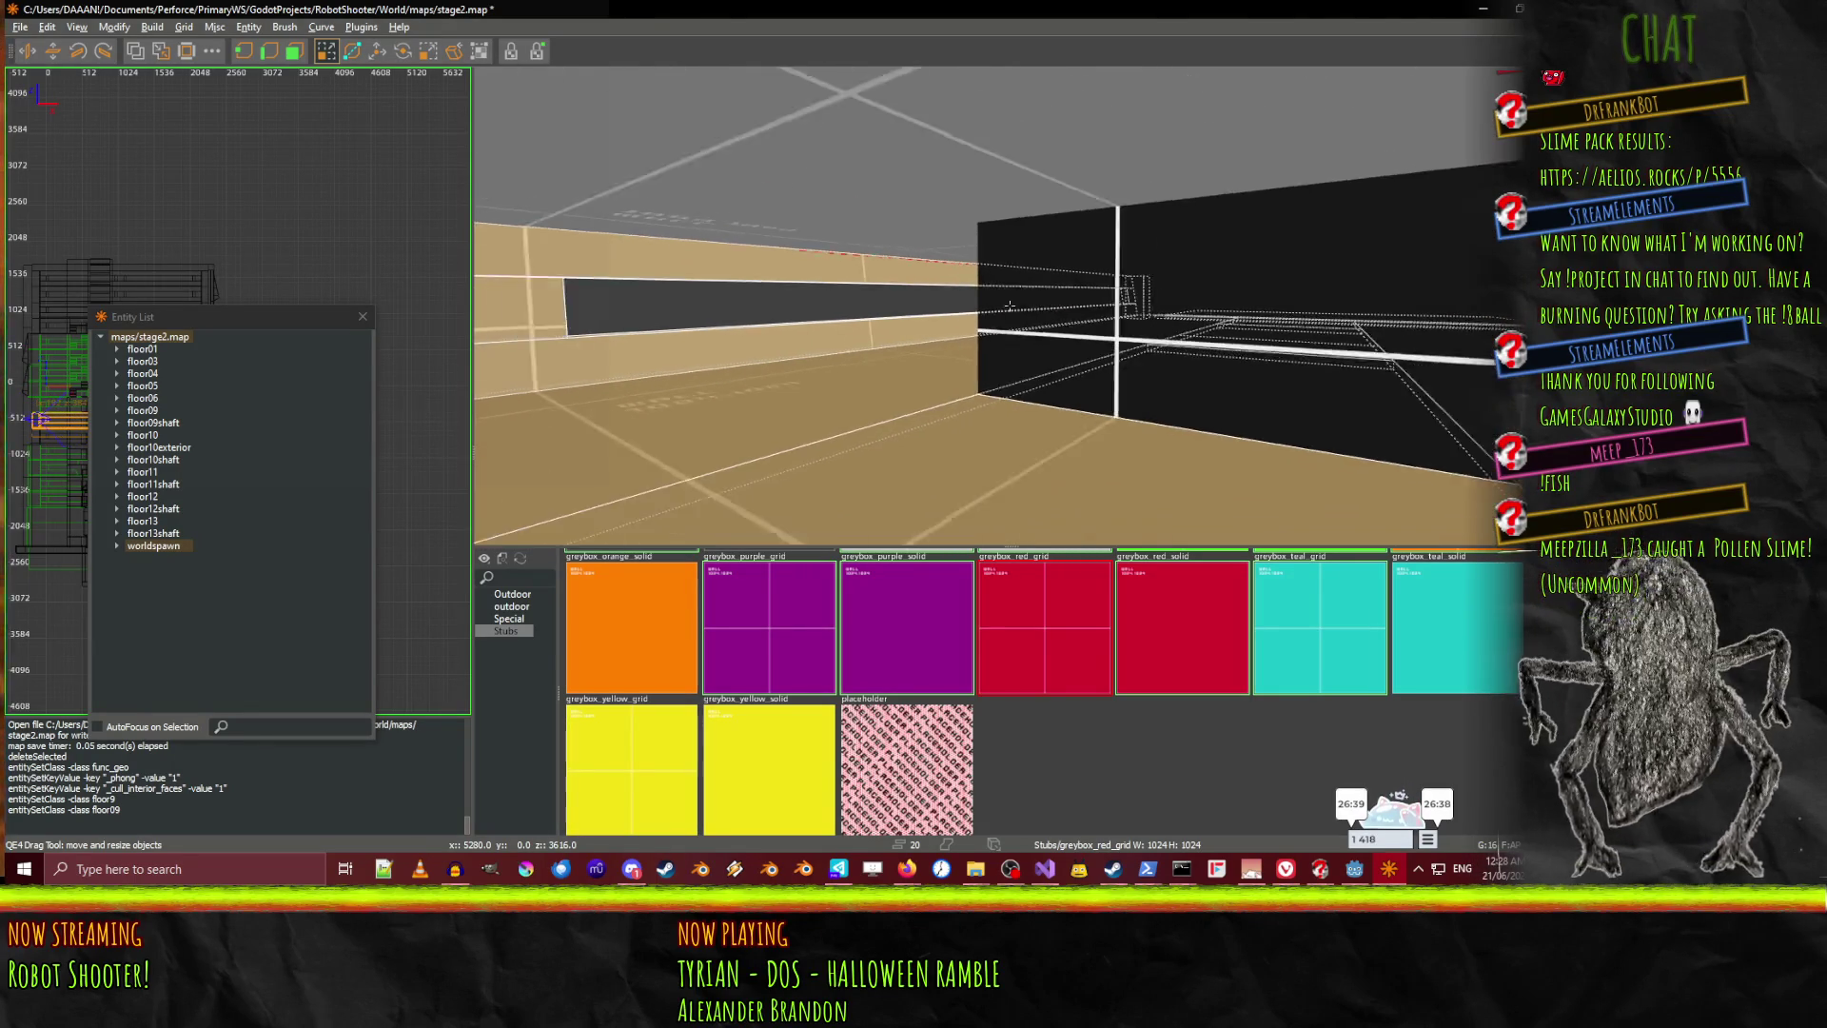
key(Left)
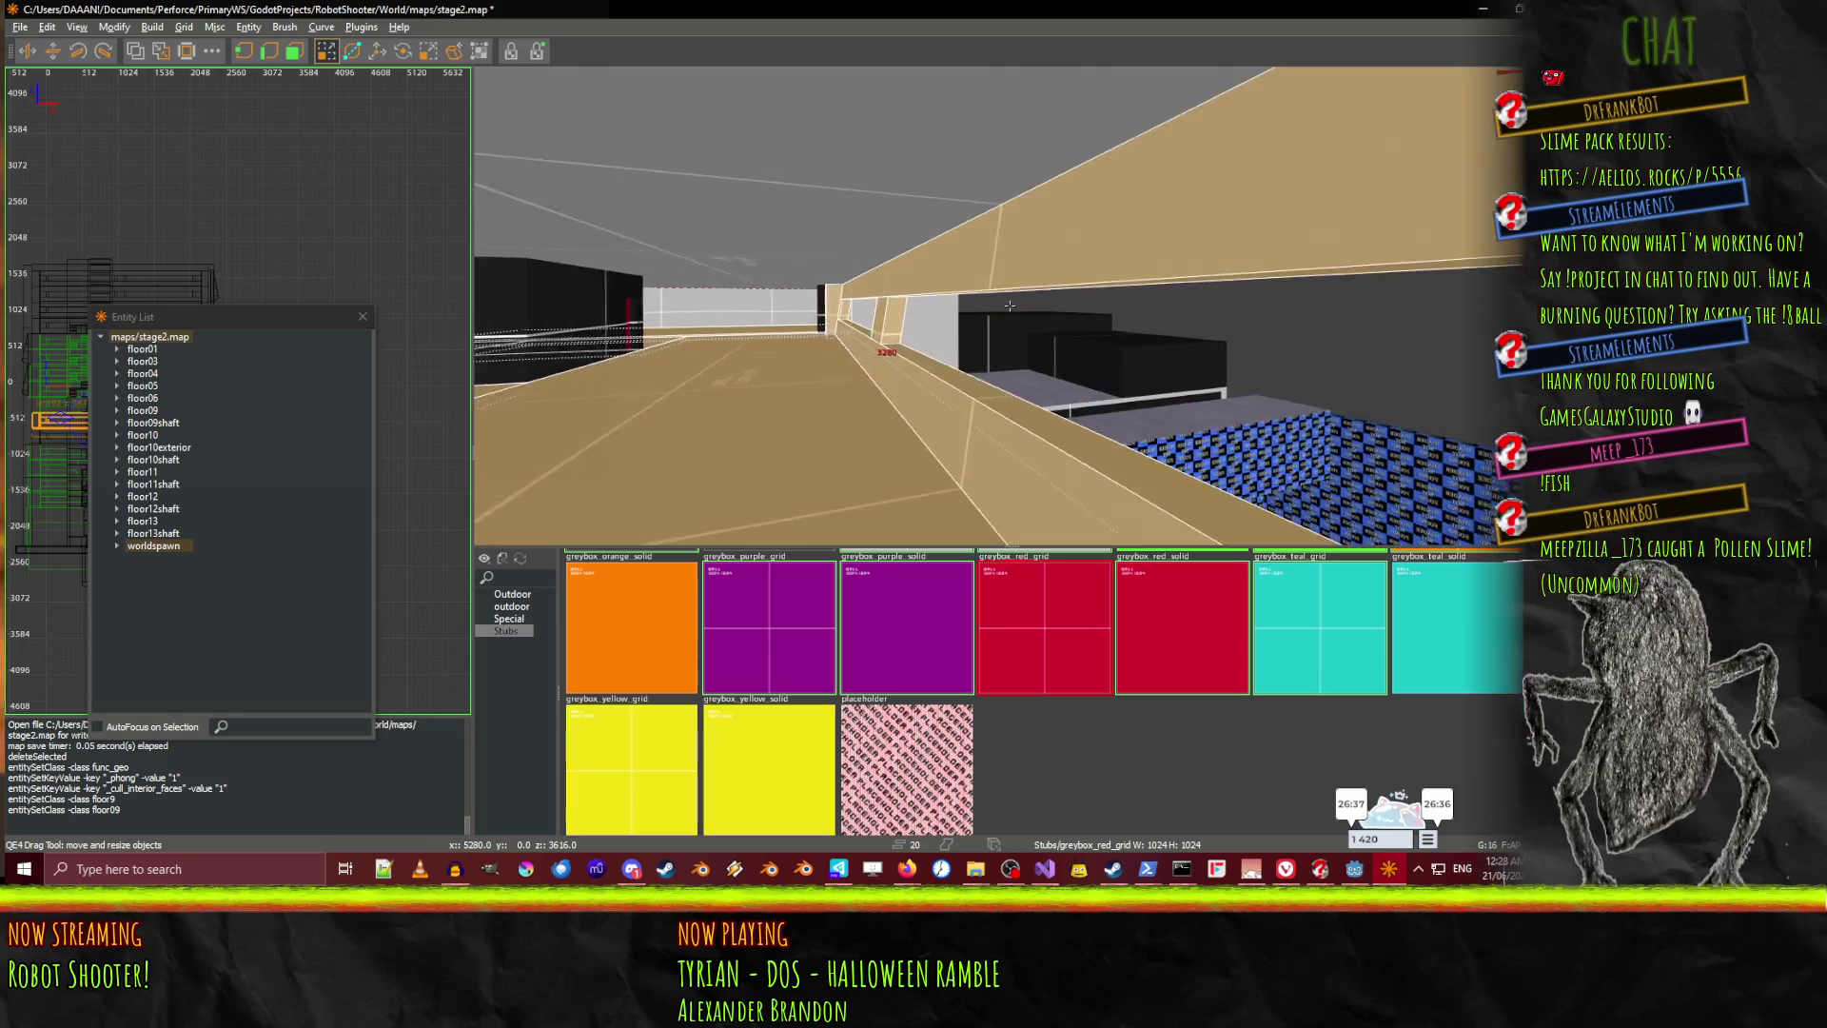
key(Left)
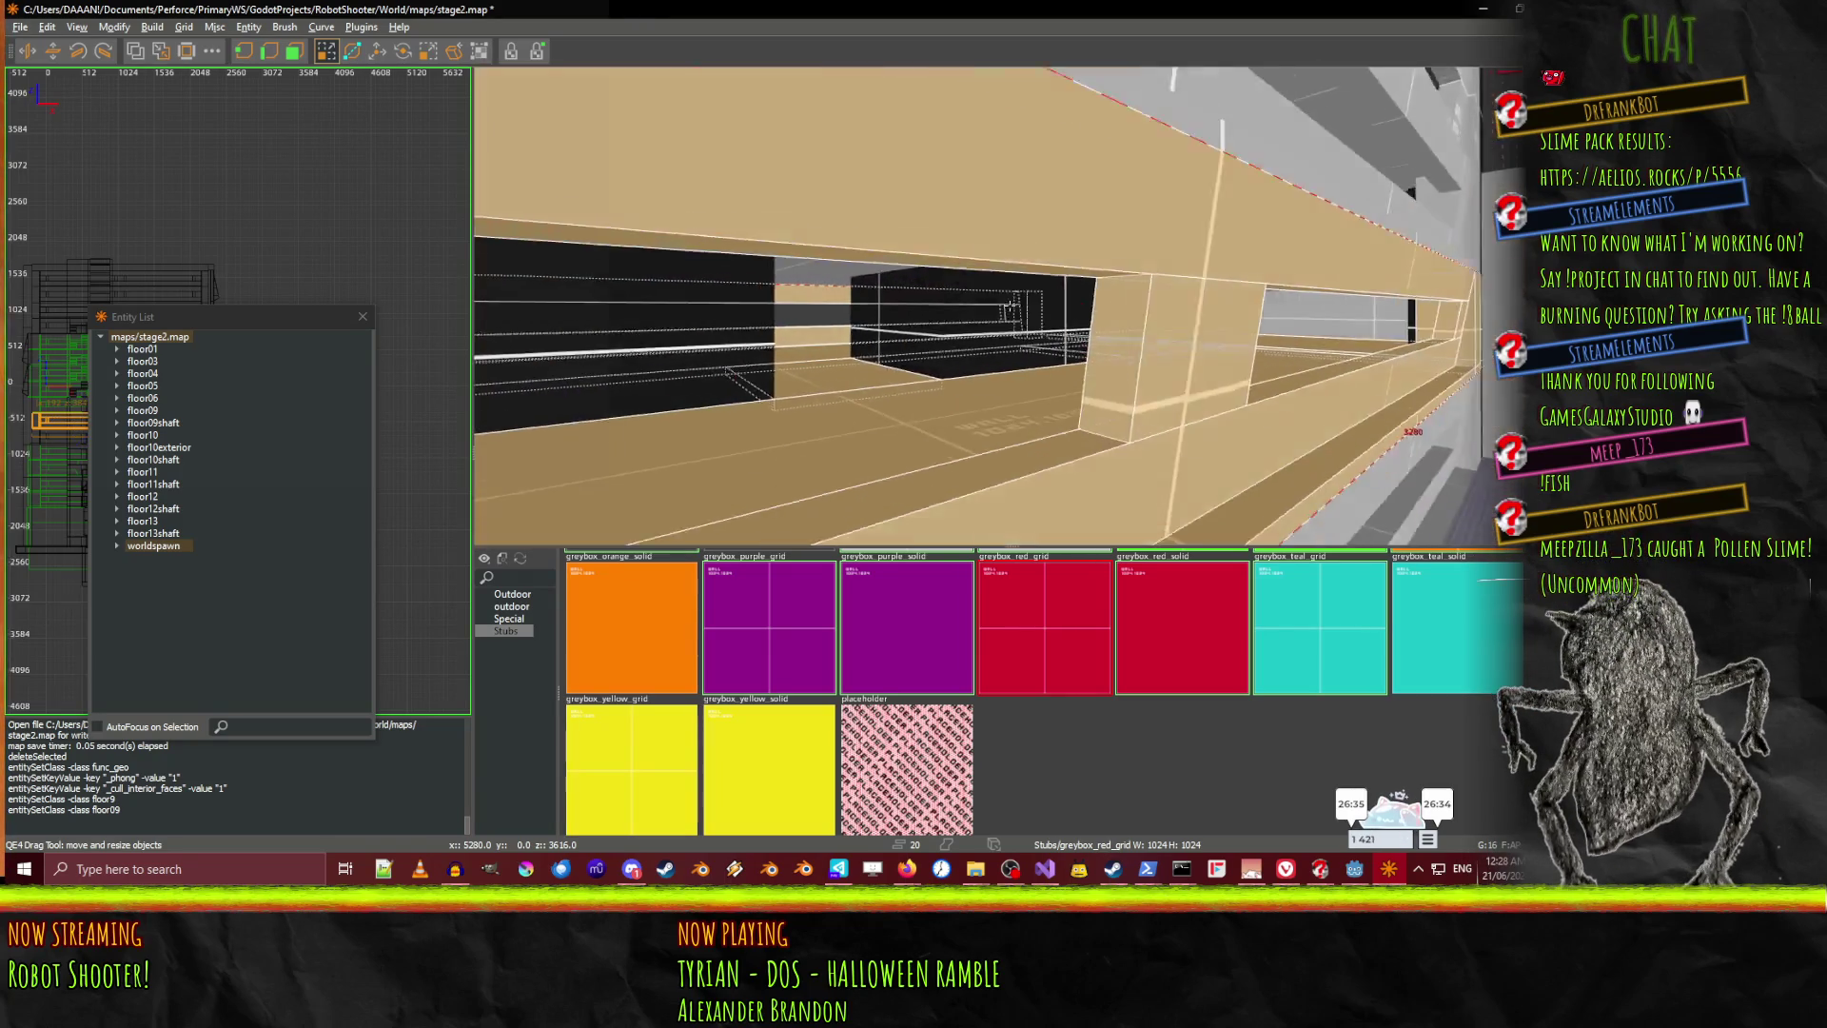
right_click(1009, 305)
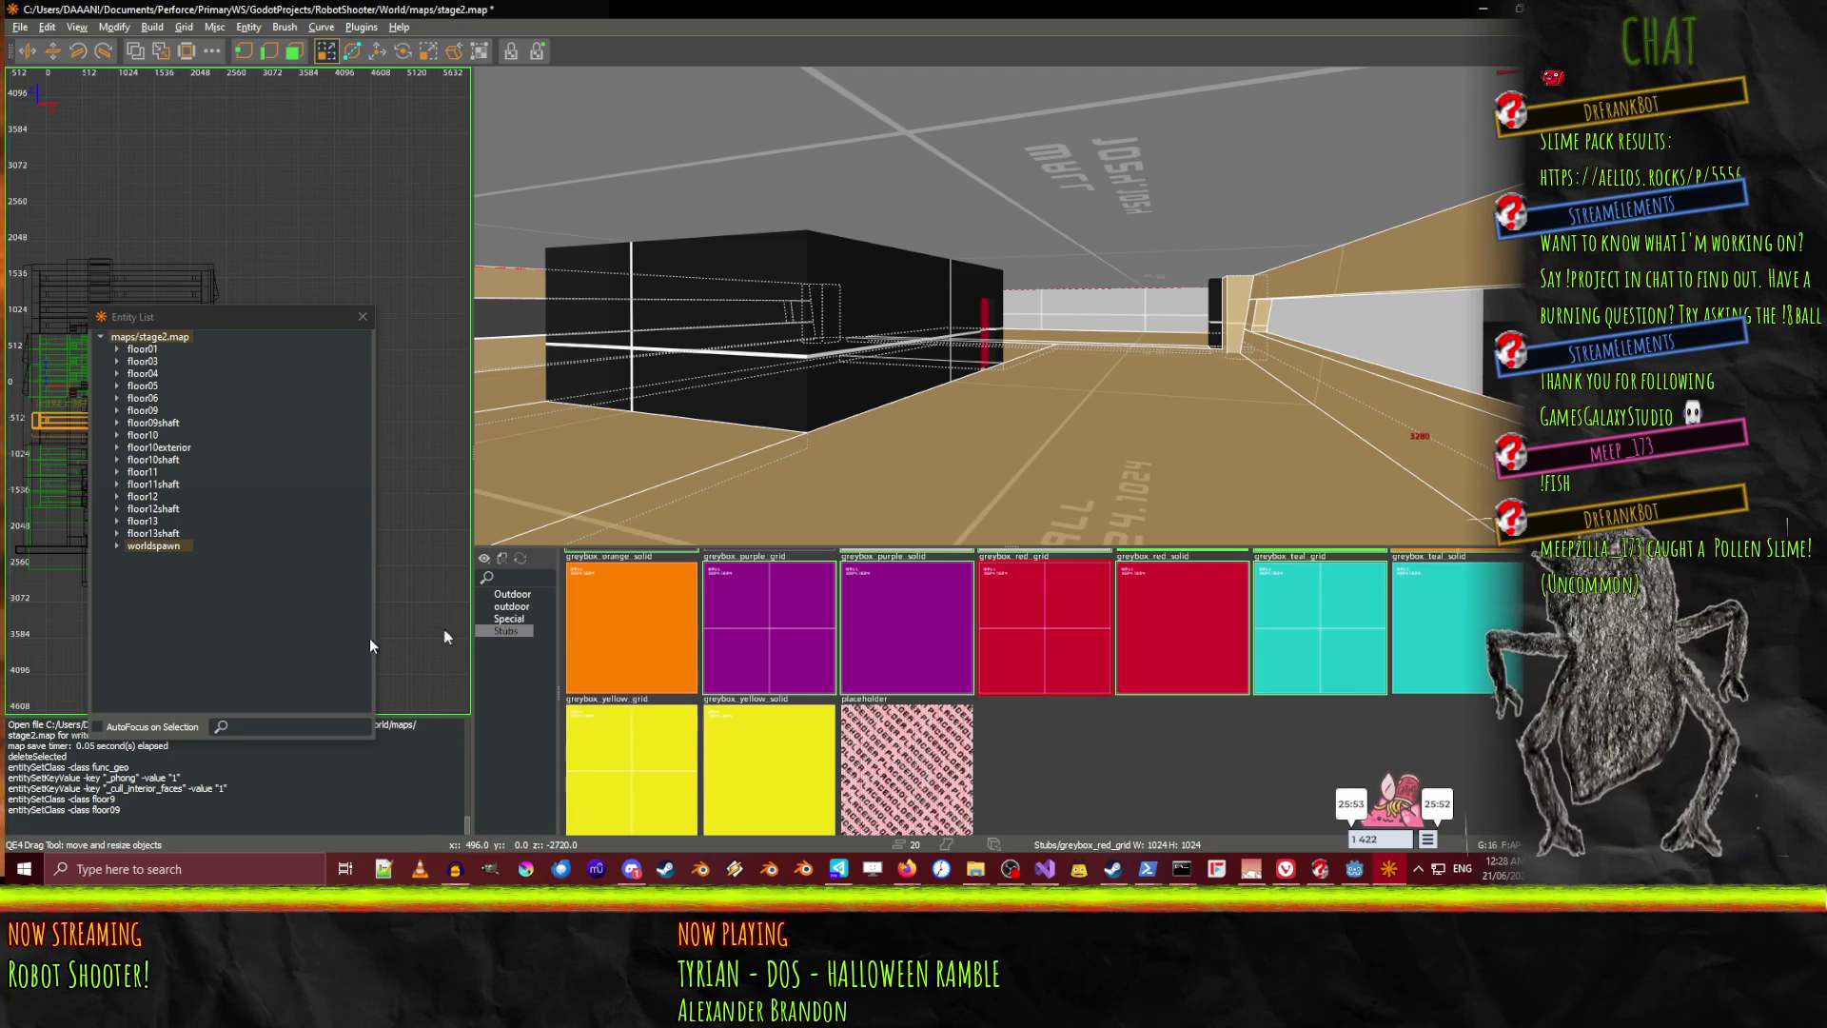
Make the selected brushes a func_geo with Smooth shading and interior-face culling enabled
key(n)
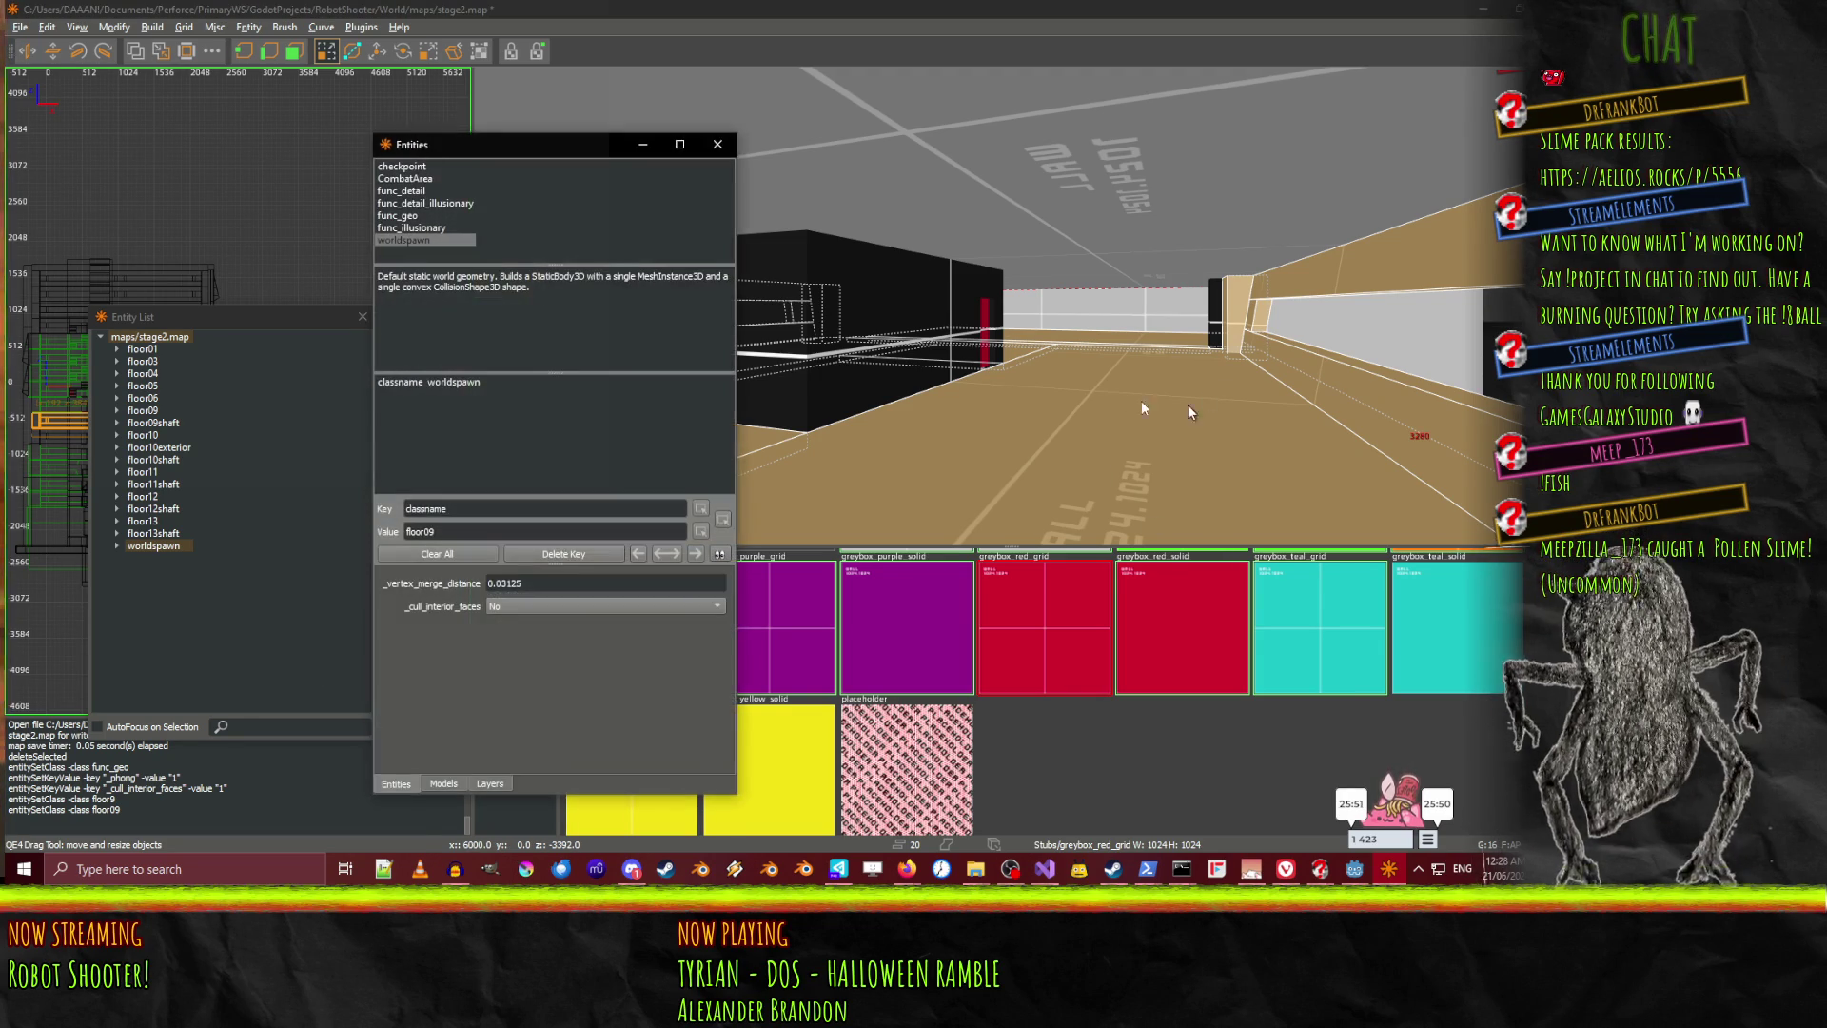
double_click(404, 216)
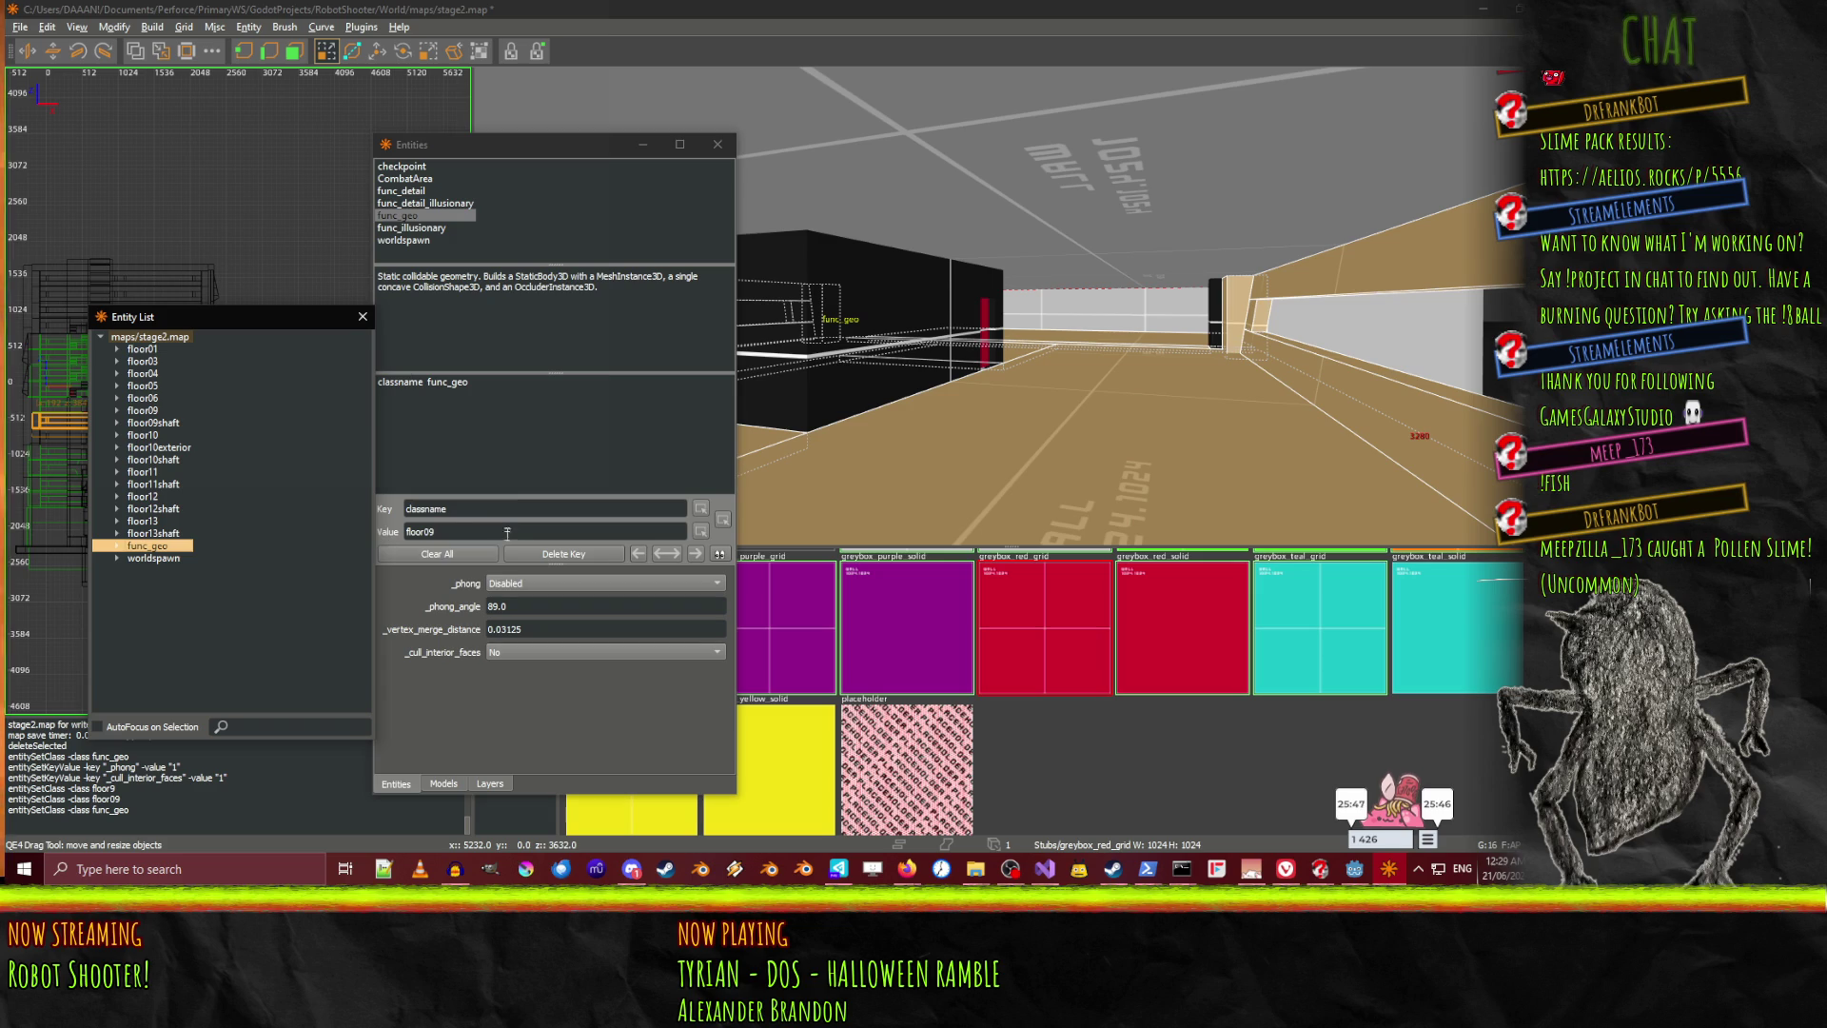
click(467, 534)
key(BackSpace)
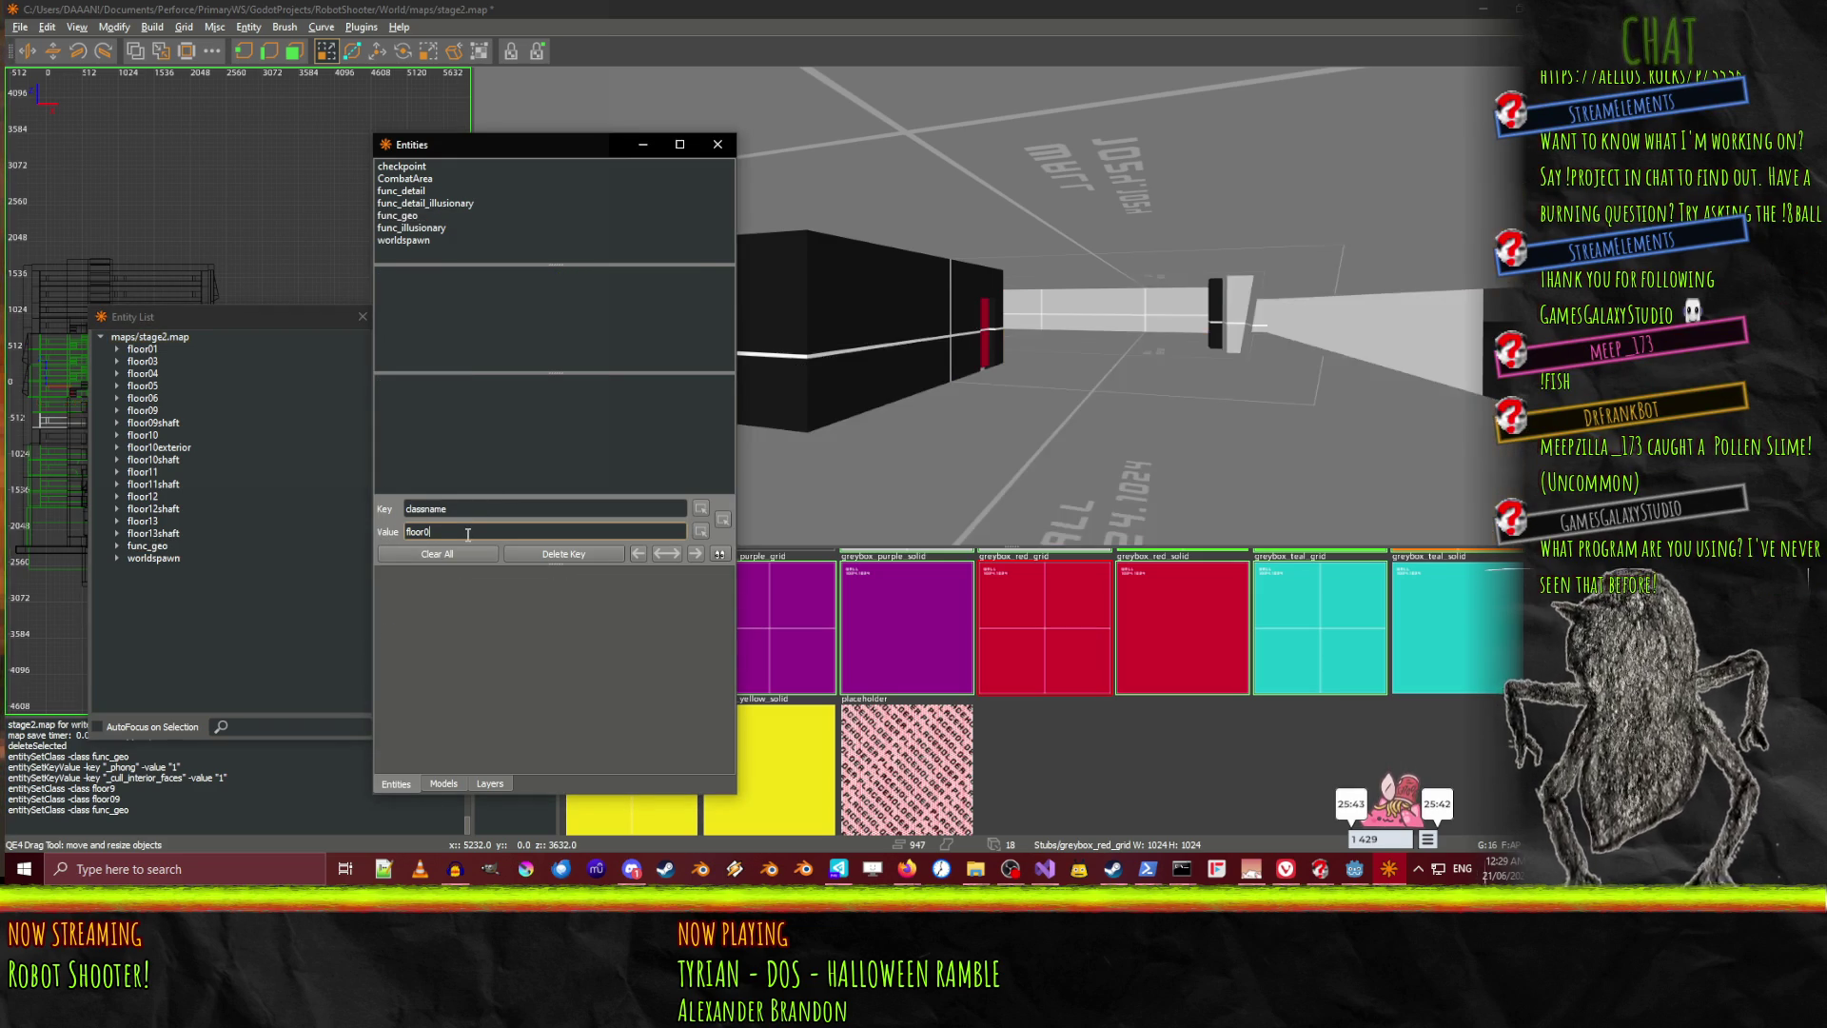
click(183, 544)
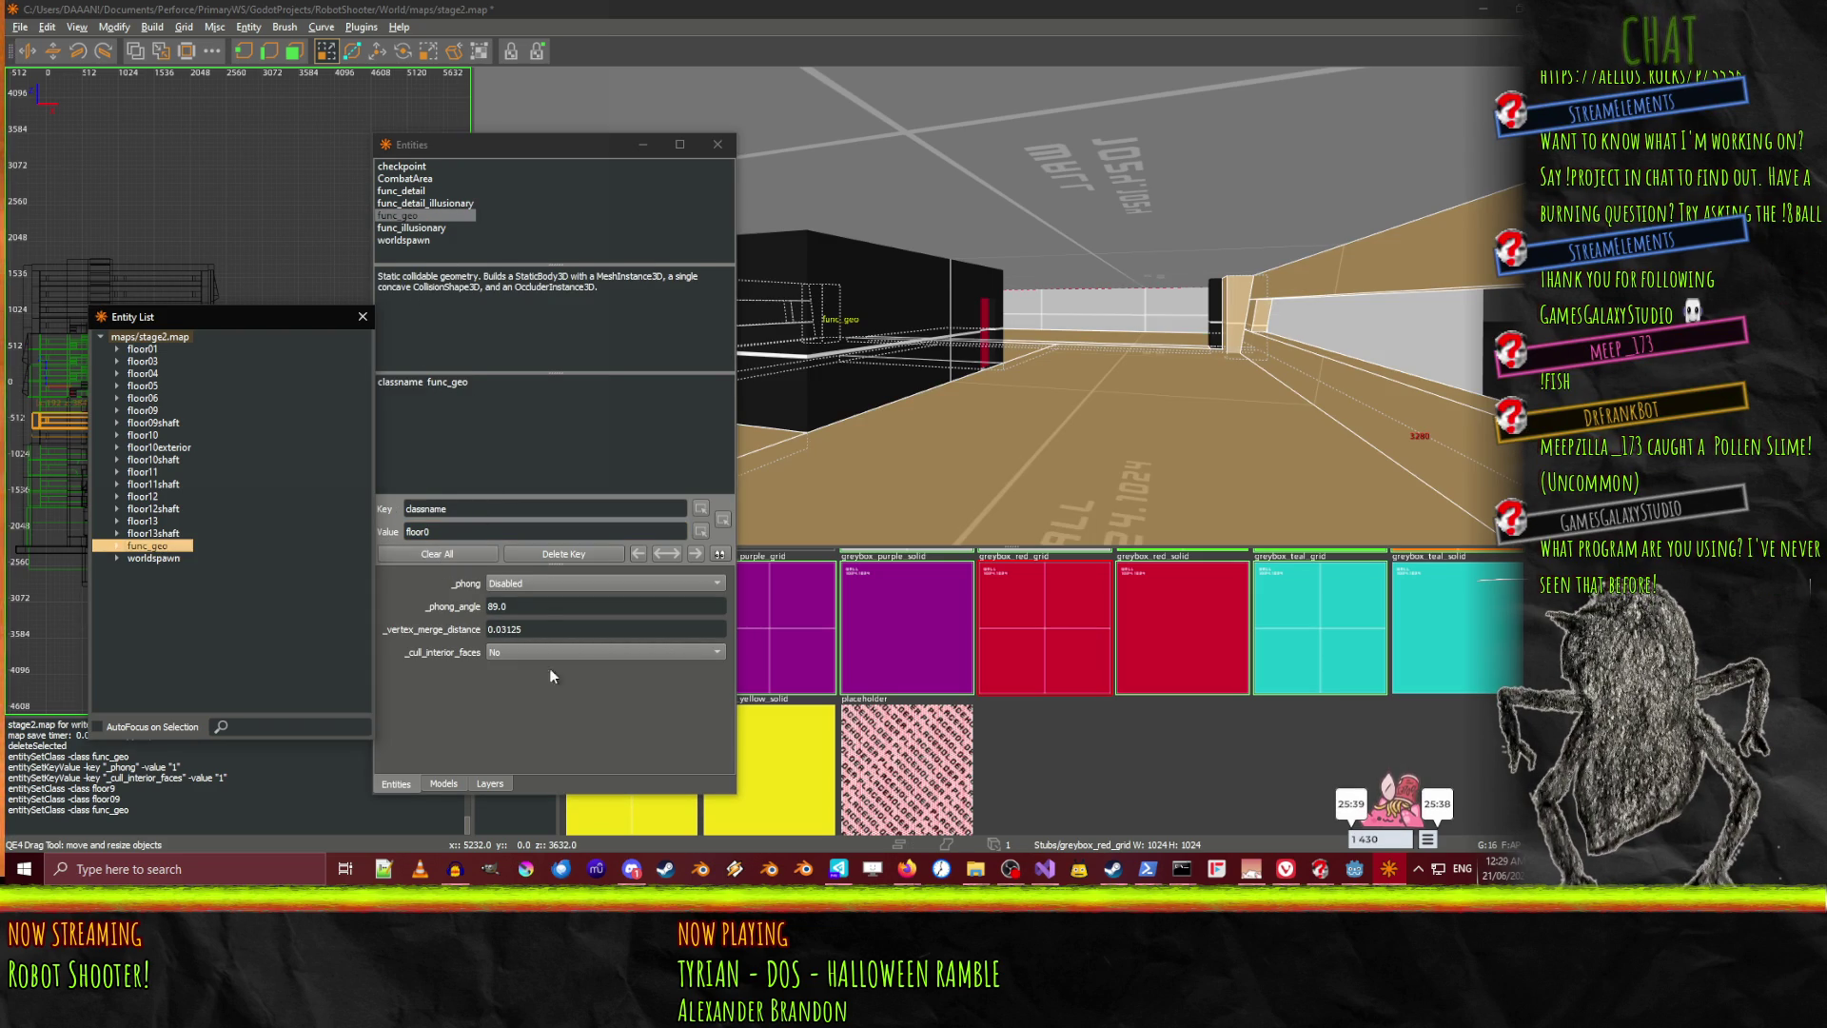
click(438, 396)
click(504, 584)
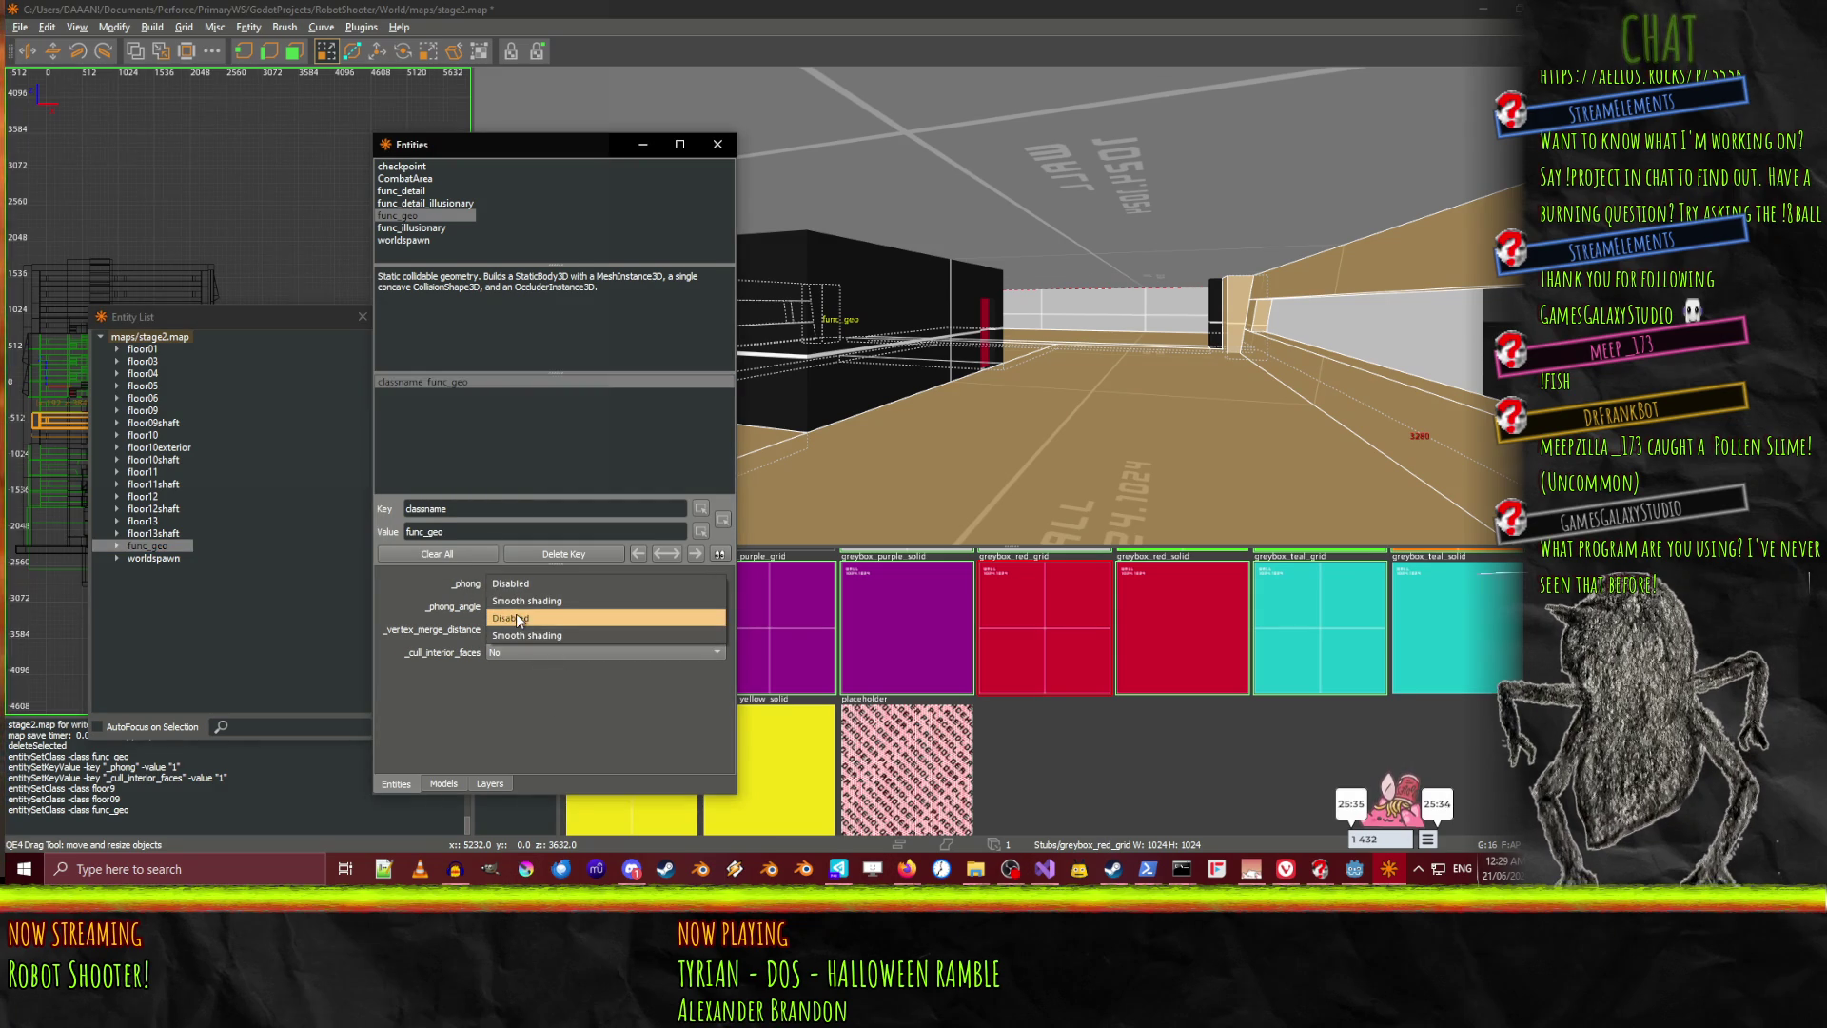
click(531, 601)
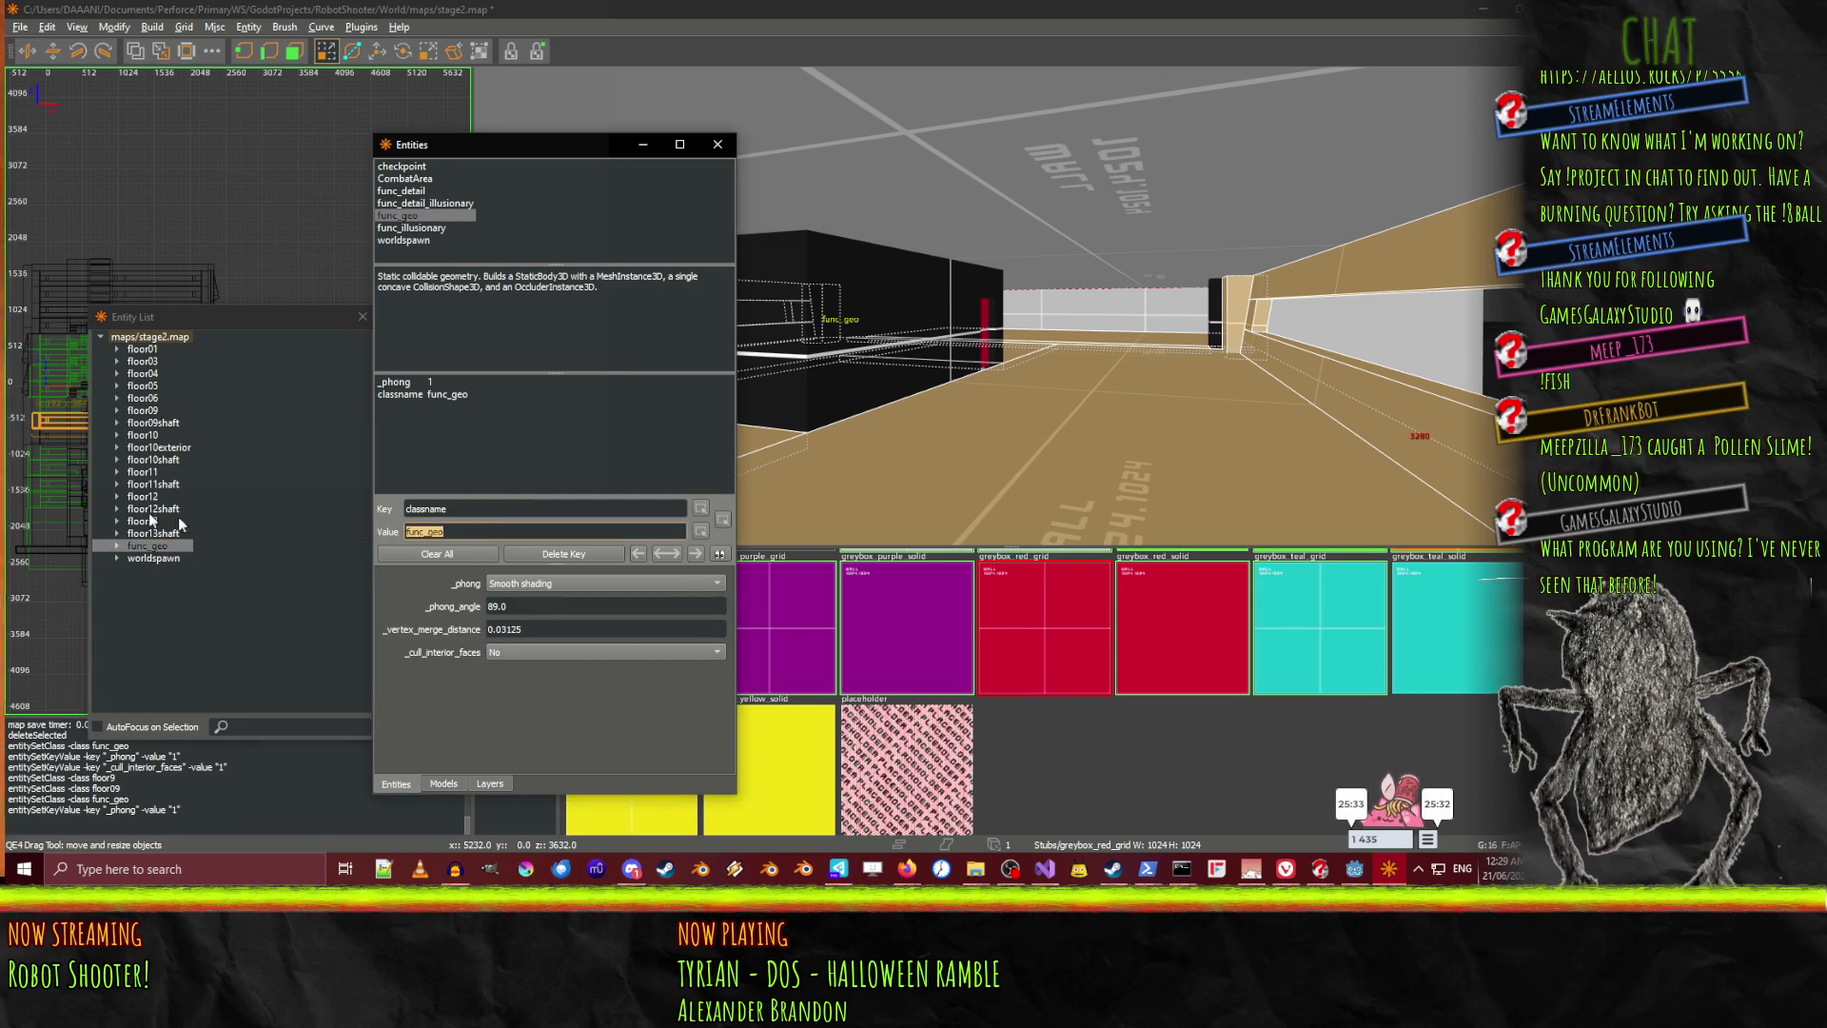
click(518, 653)
click(523, 670)
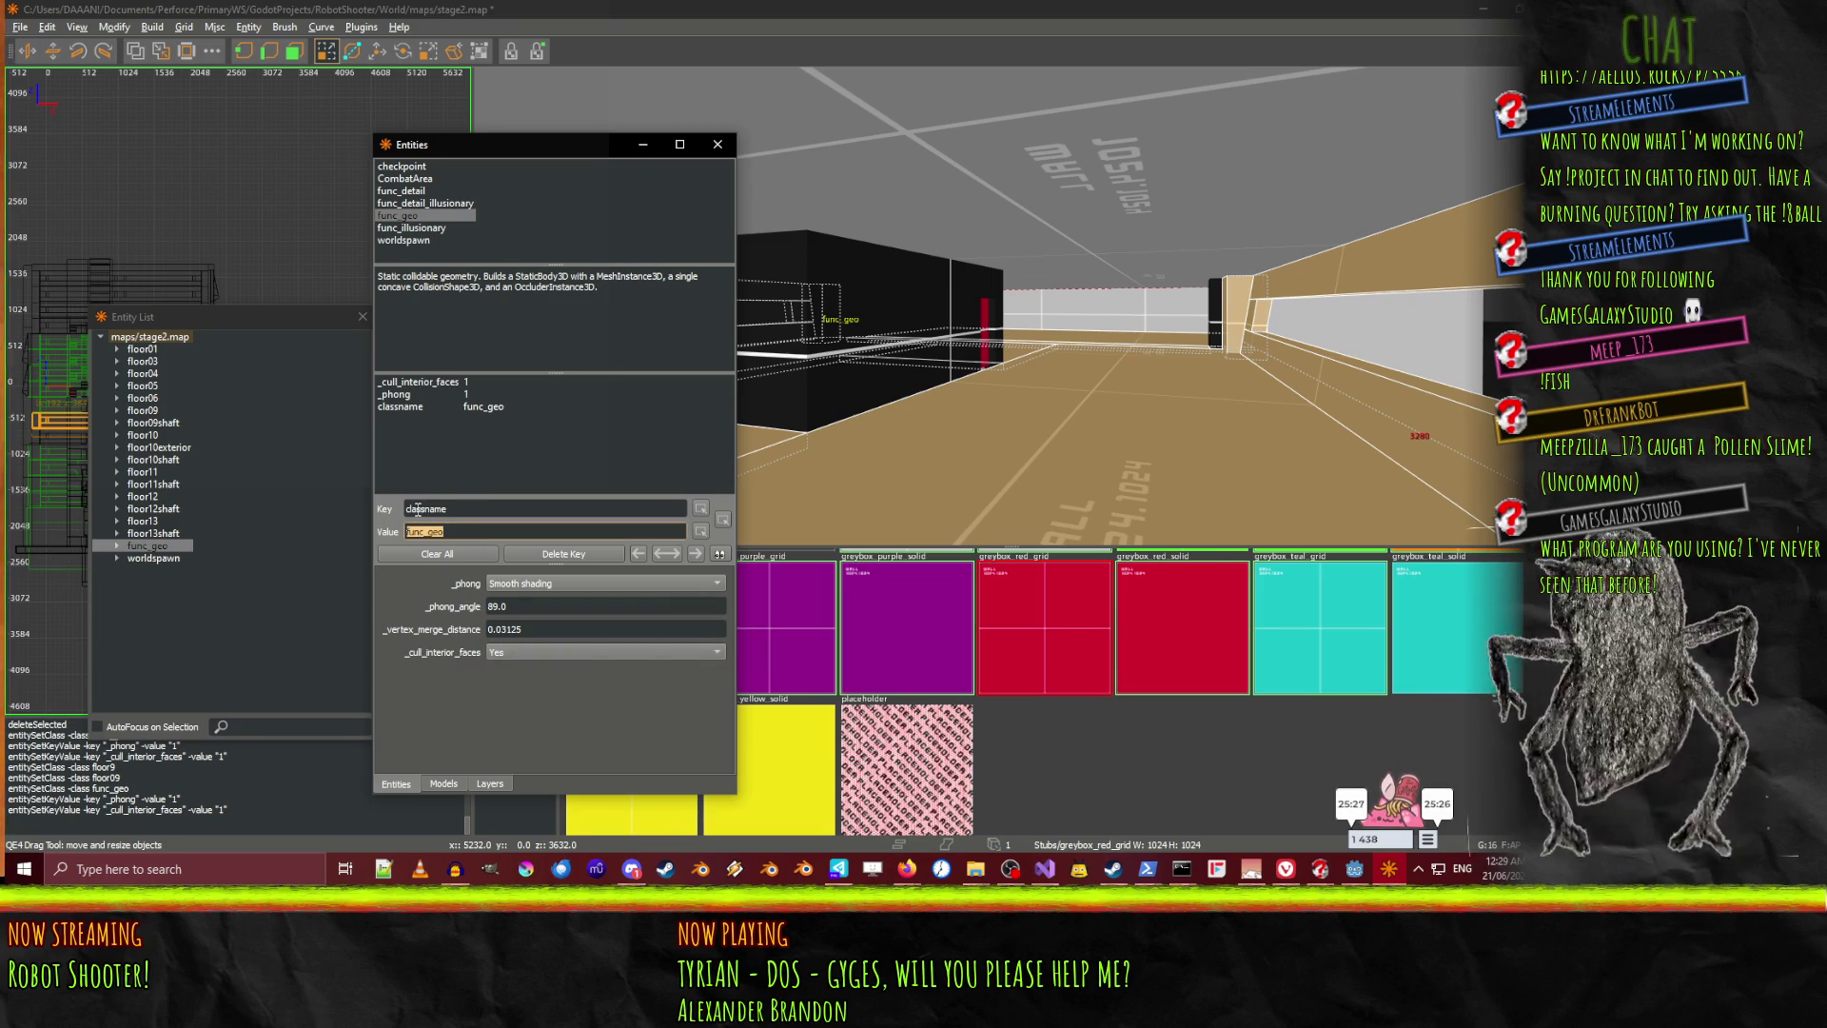
Enter floor08 as the entity's name value
text(floor08)
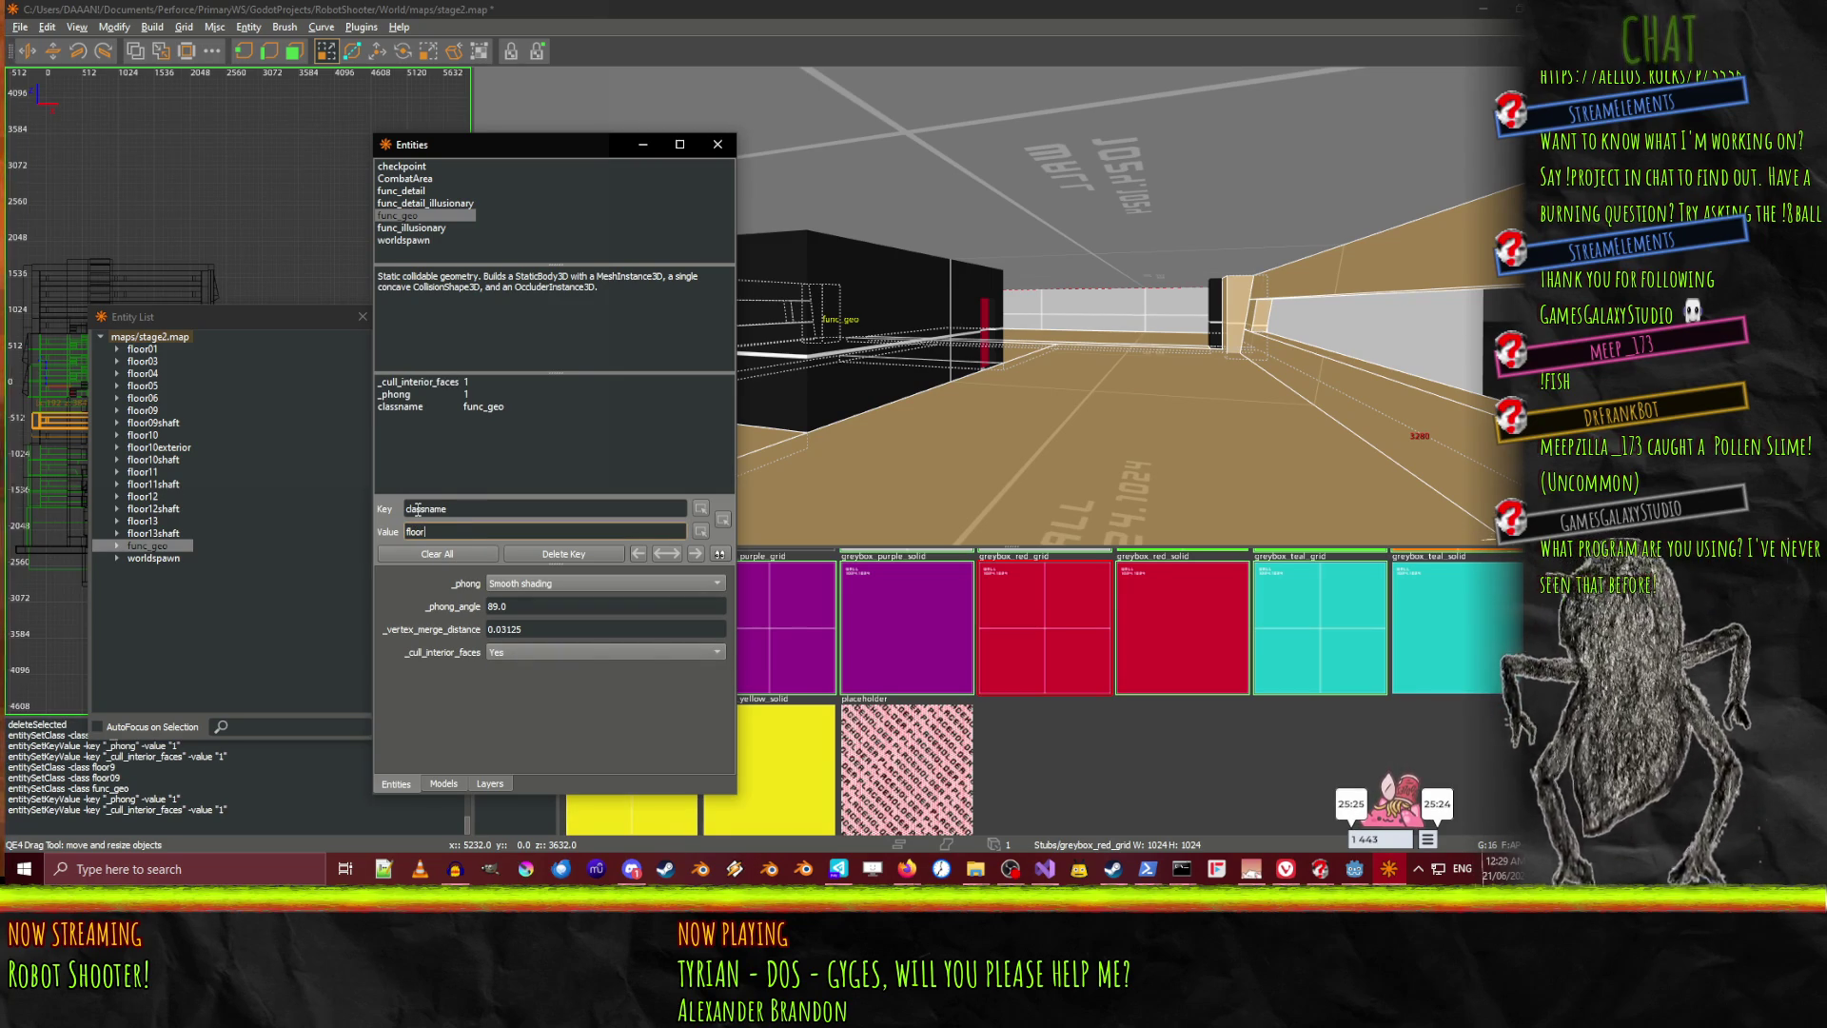
key(Return)
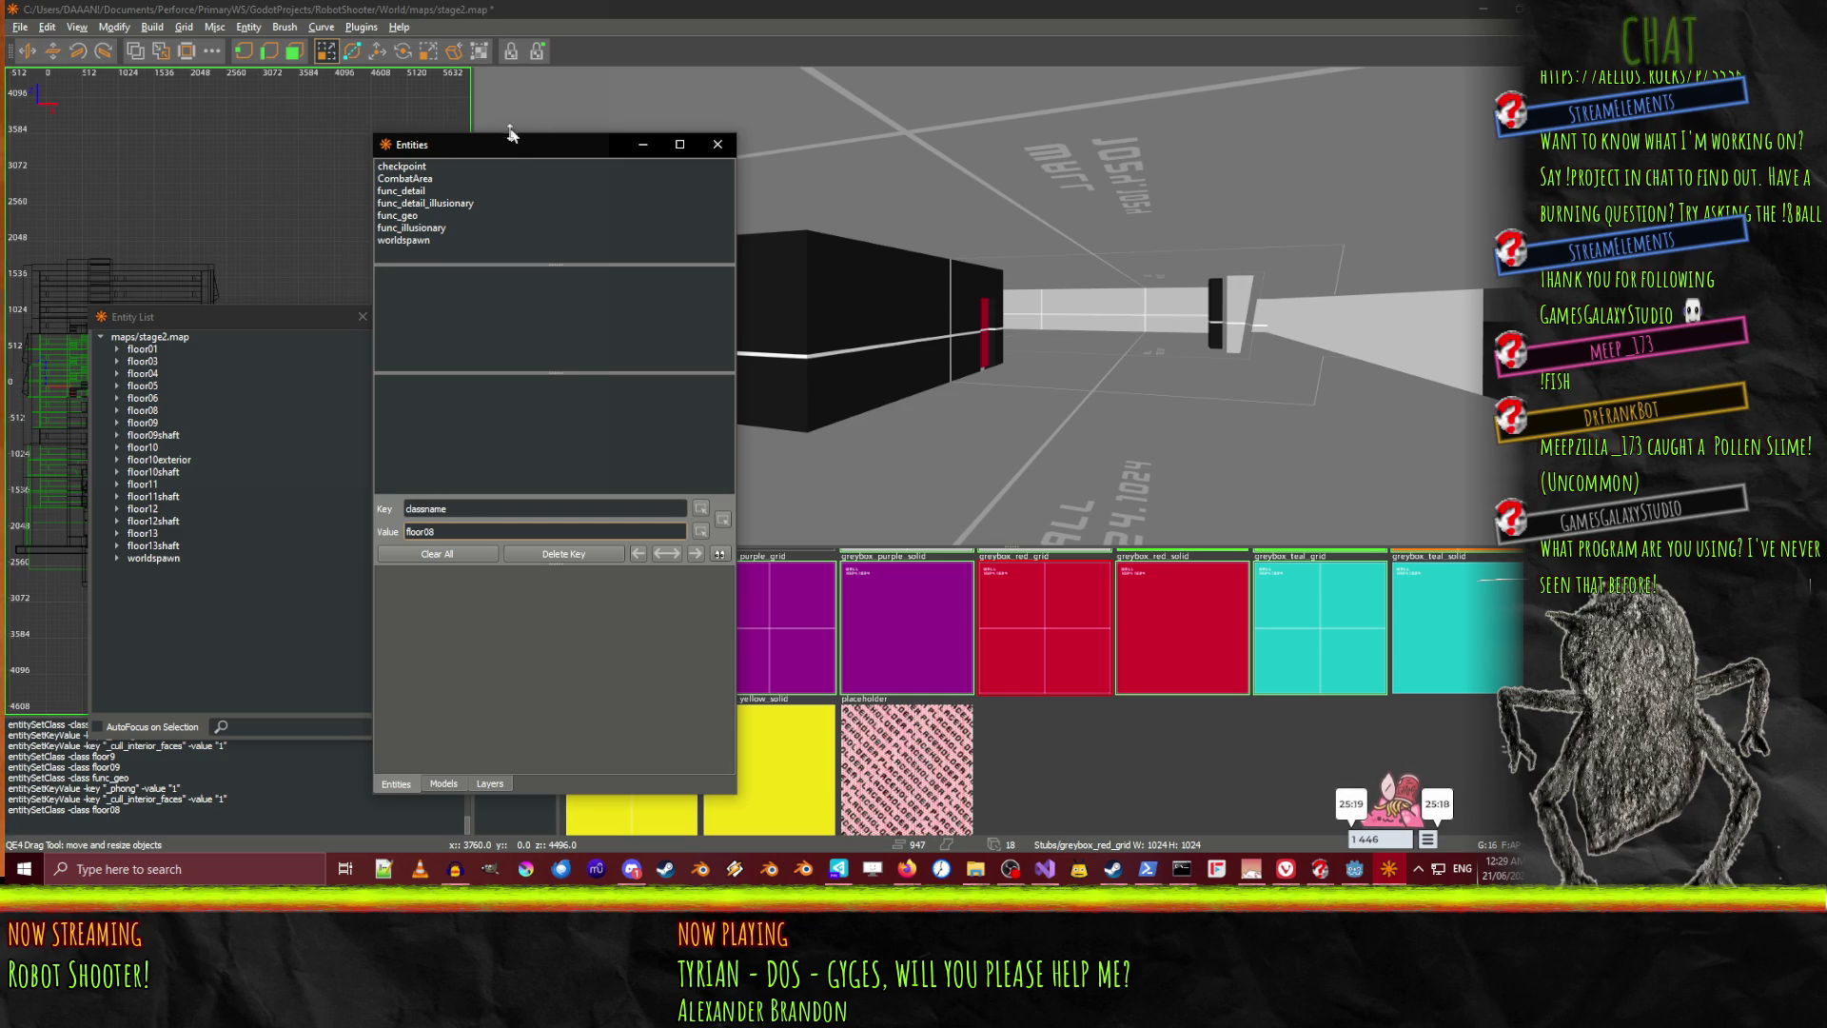
mouse_move(514, 157)
mouse_down()
mouse_move(324, 224)
mouse_move(340, 221)
mouse_up()
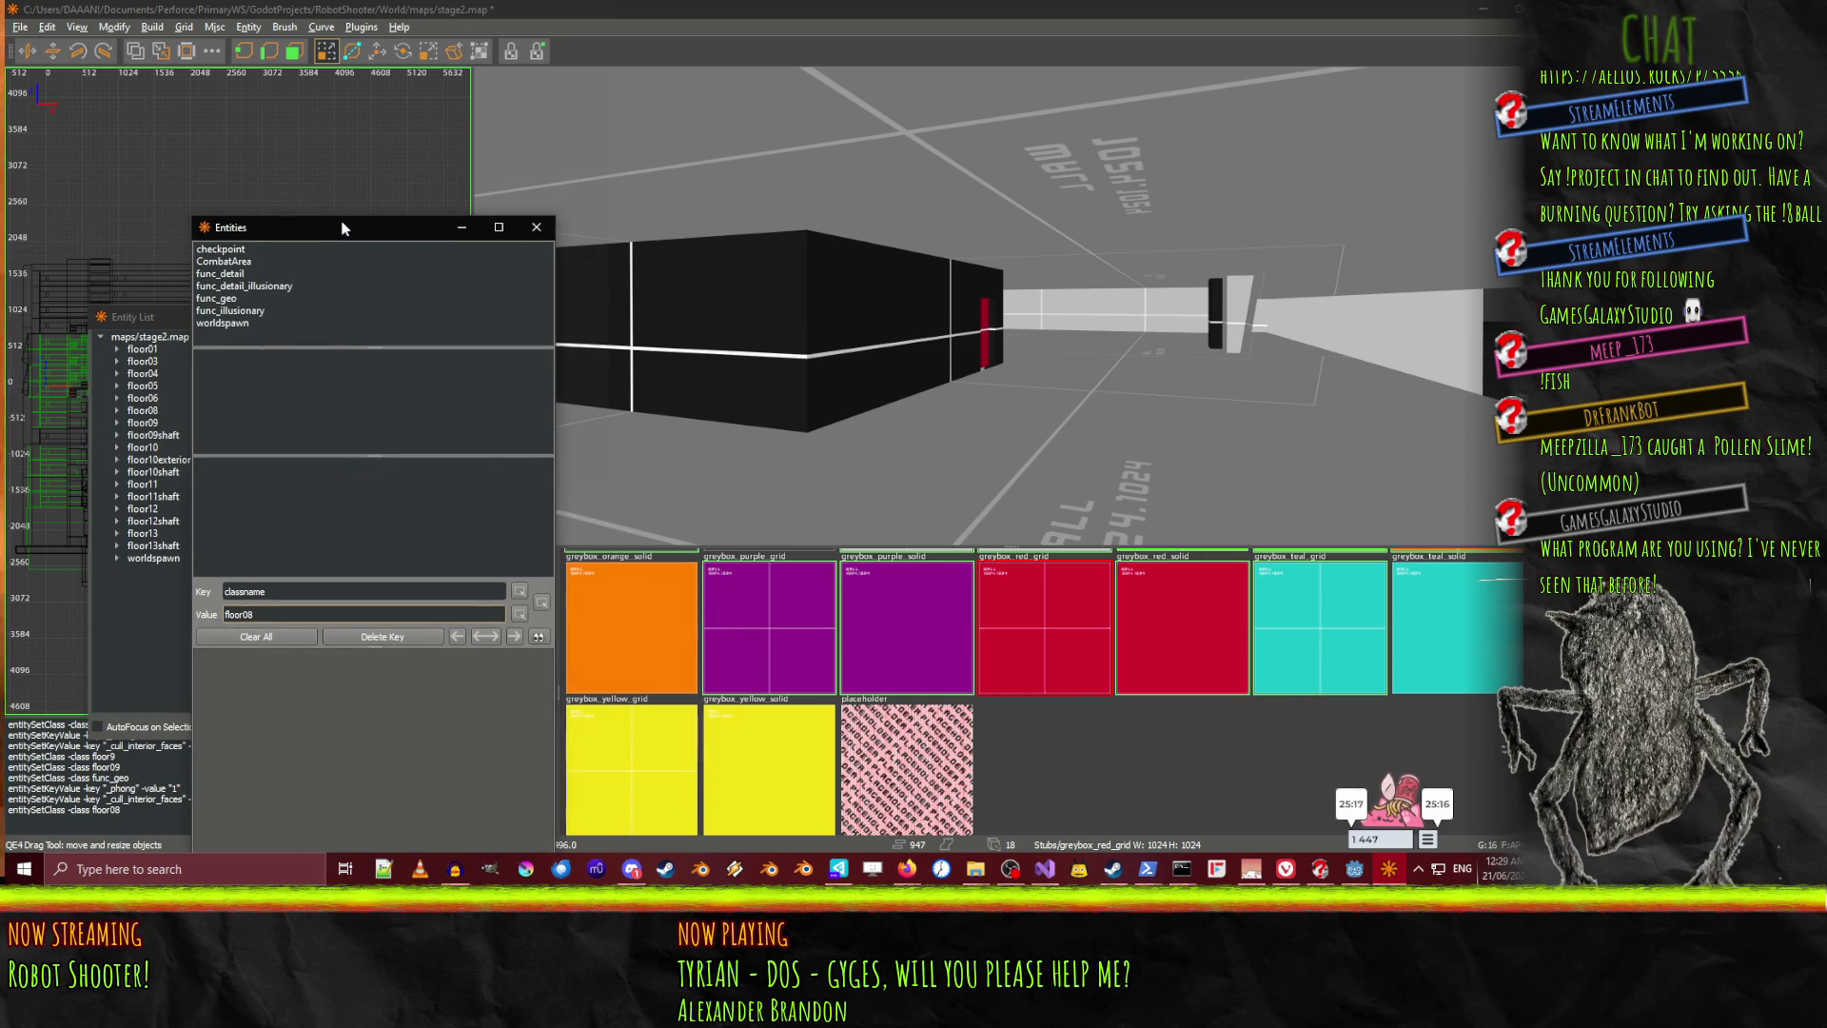
Save stage2.map with Ctrl+S
click(538, 16)
key(ctrl+s)
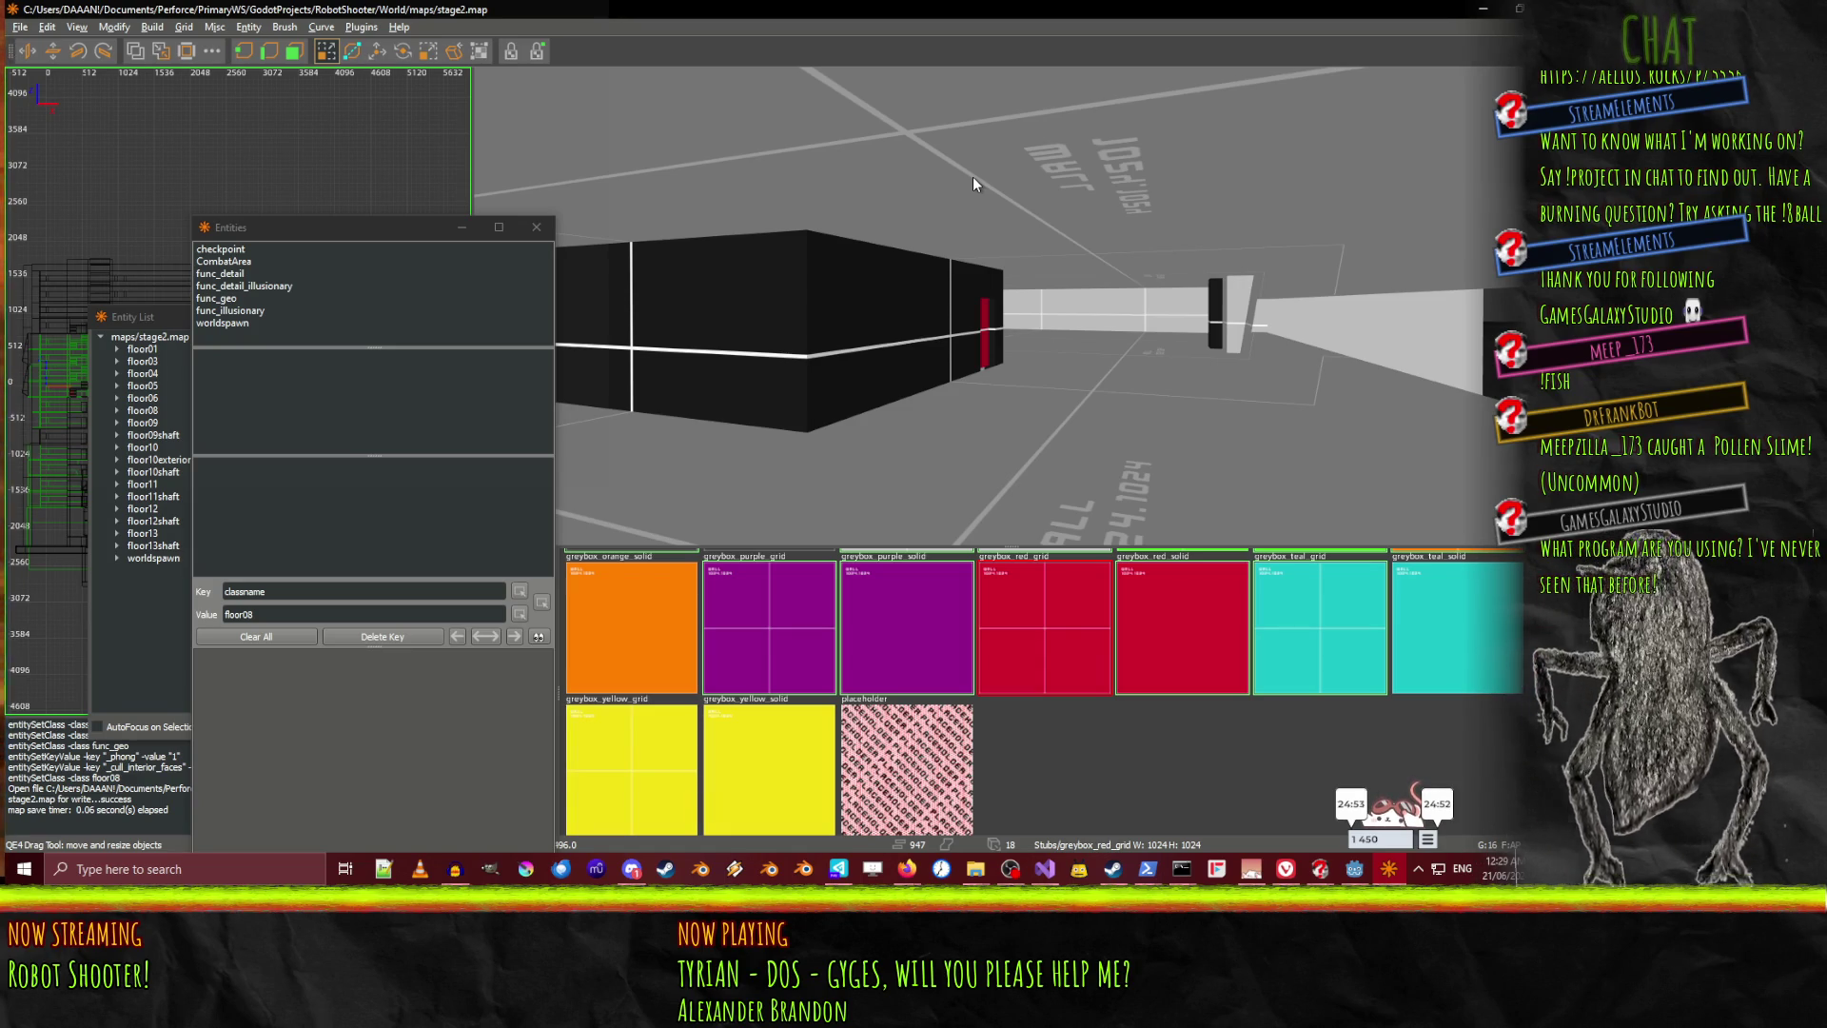
Fly the 3D camera around the corridor and dark box, selecting then deselecting a floor brush
right_click(980, 272)
key(w)
key(w)
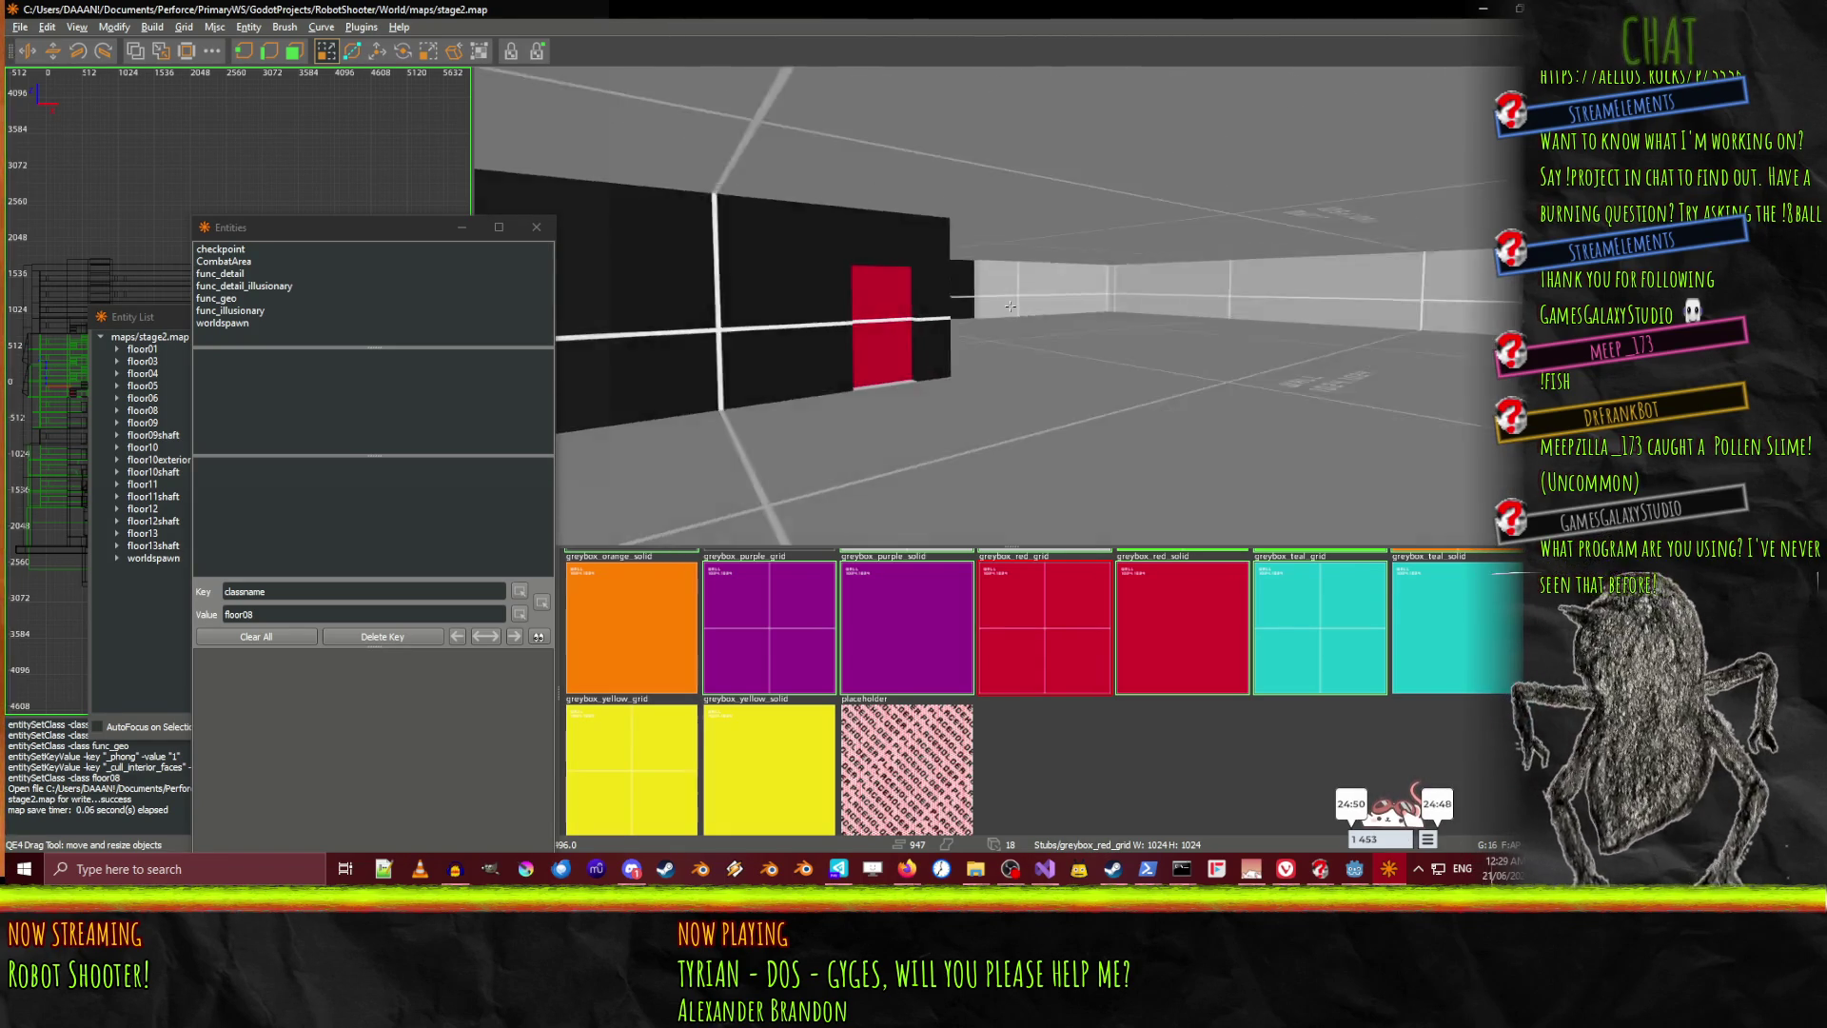
right_click(1010, 306)
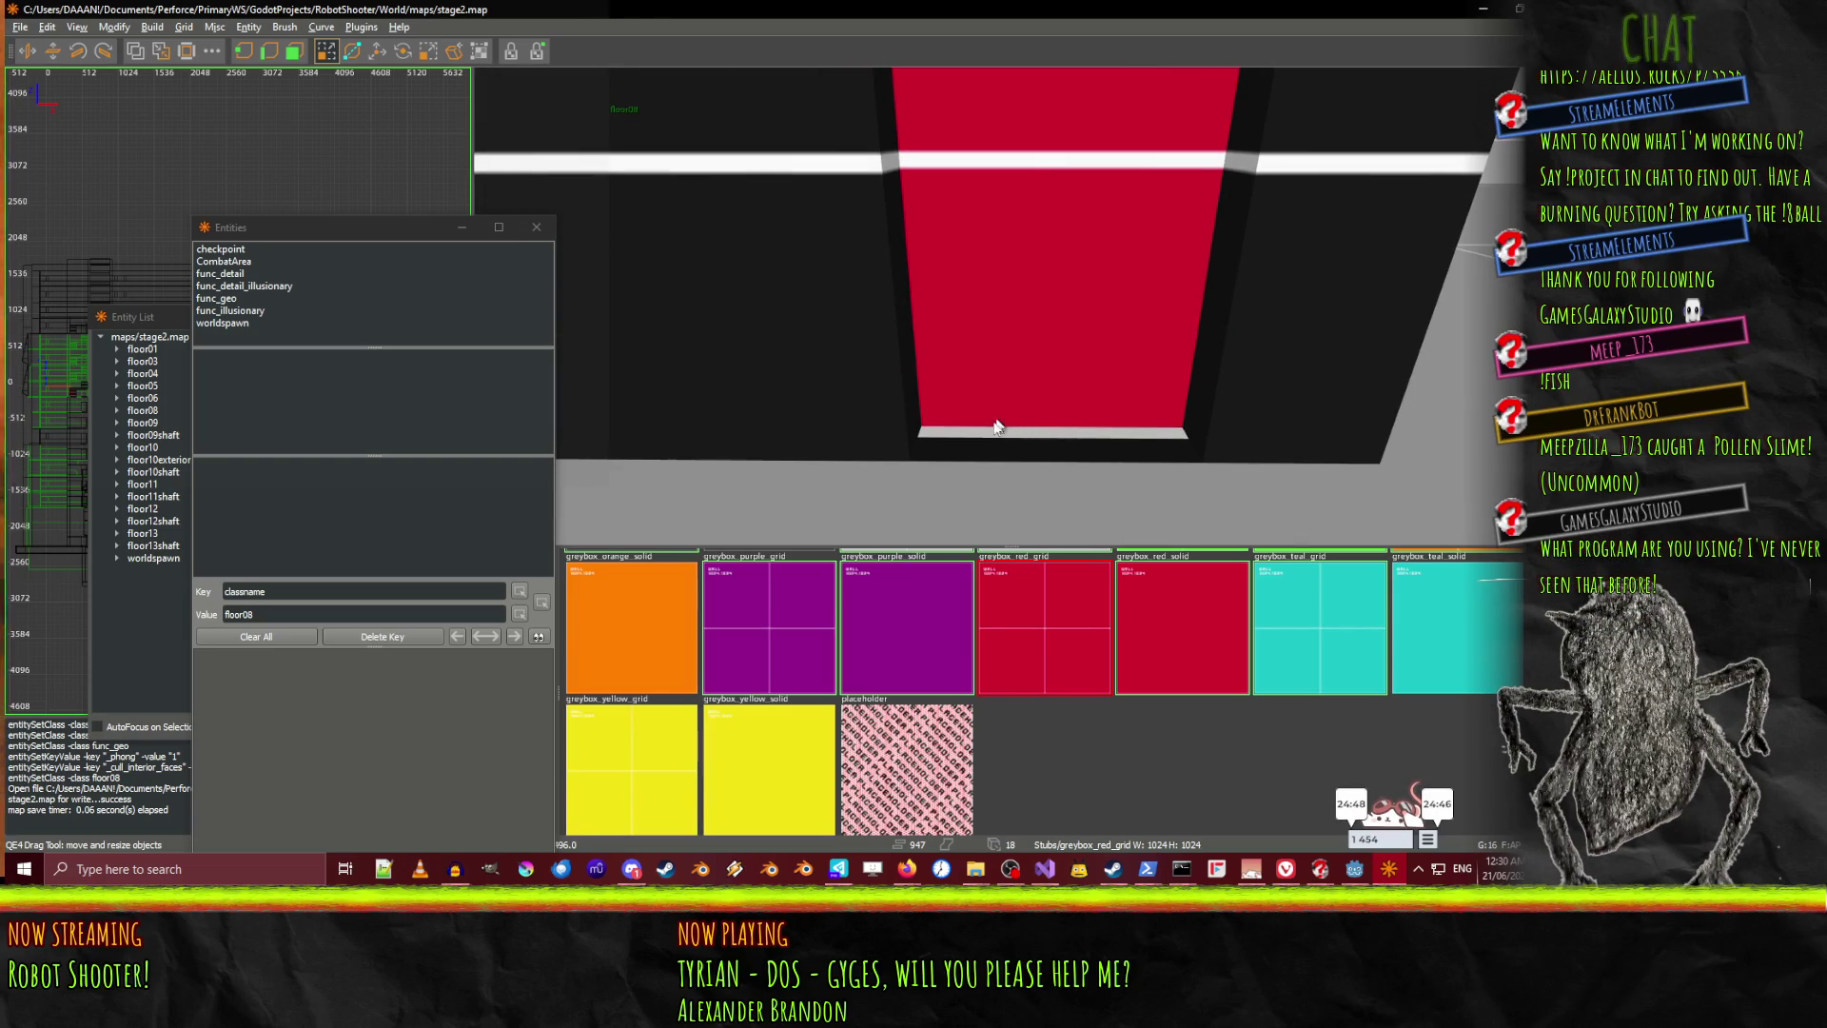
shift+click(979, 458)
key(s)
right_click(1060, 280)
right_click(1030, 278)
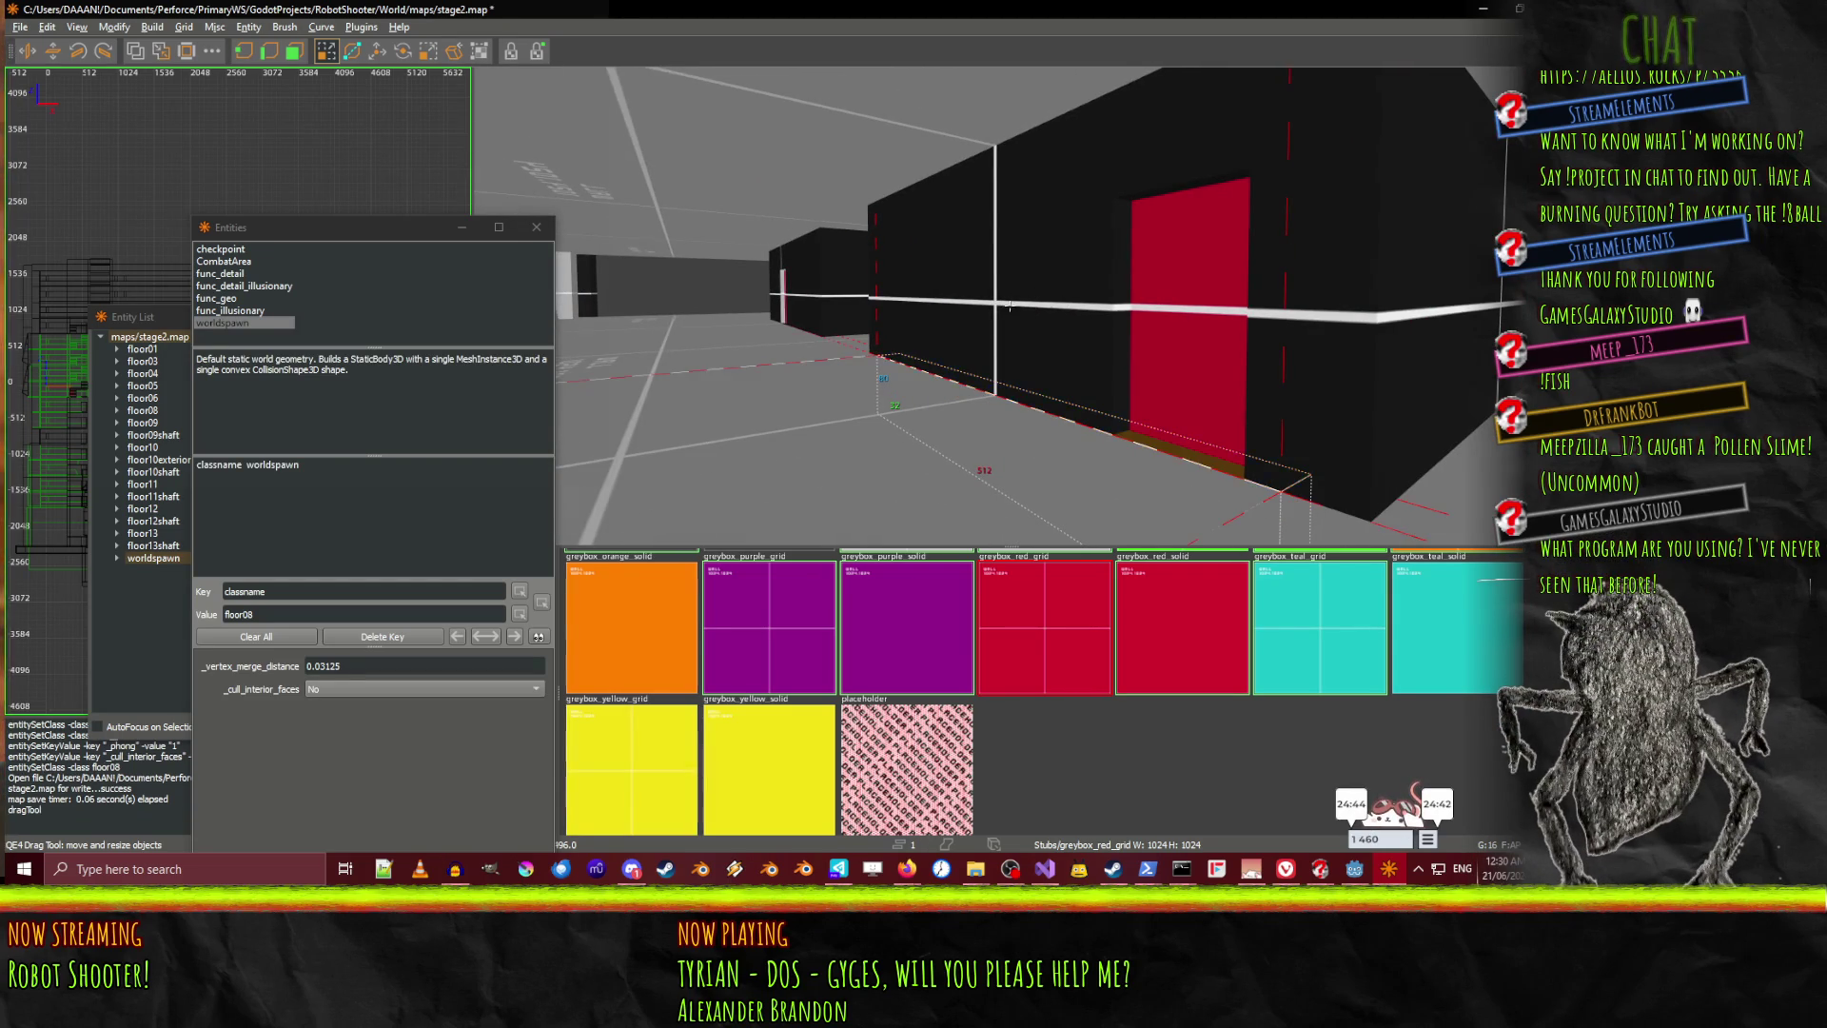
key(w)
key(s)
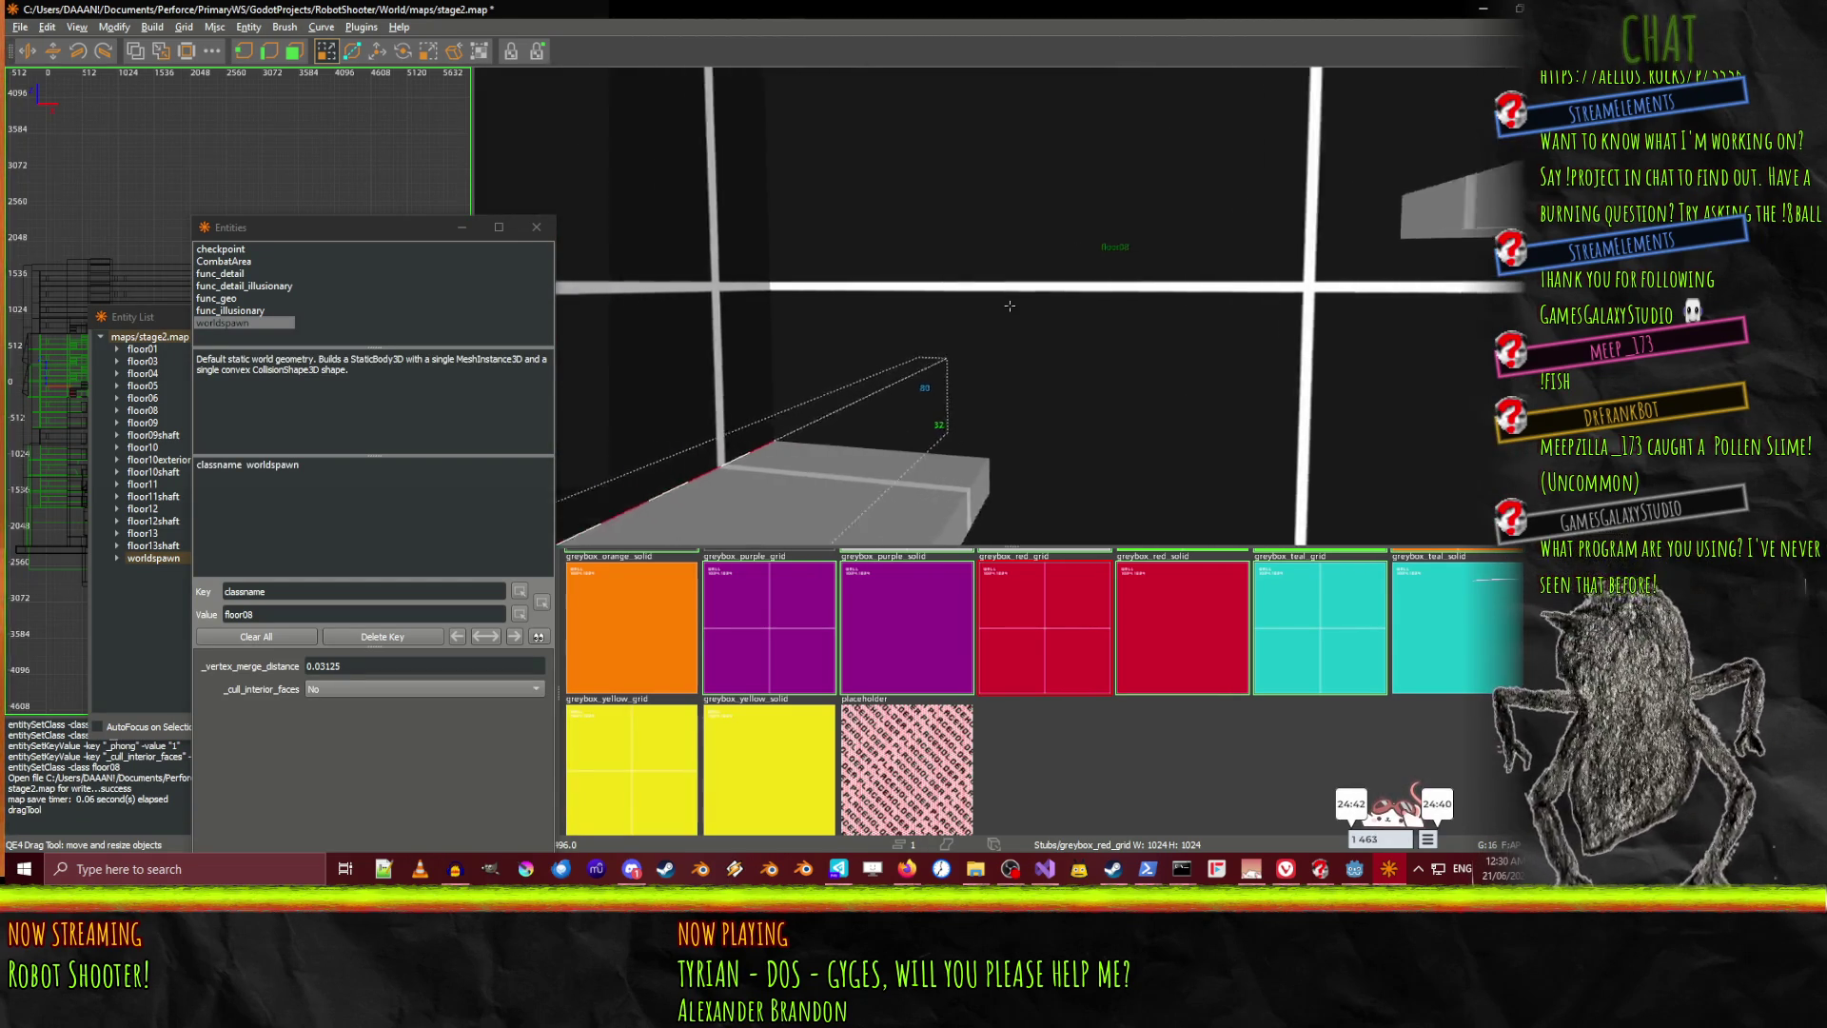
key(w)
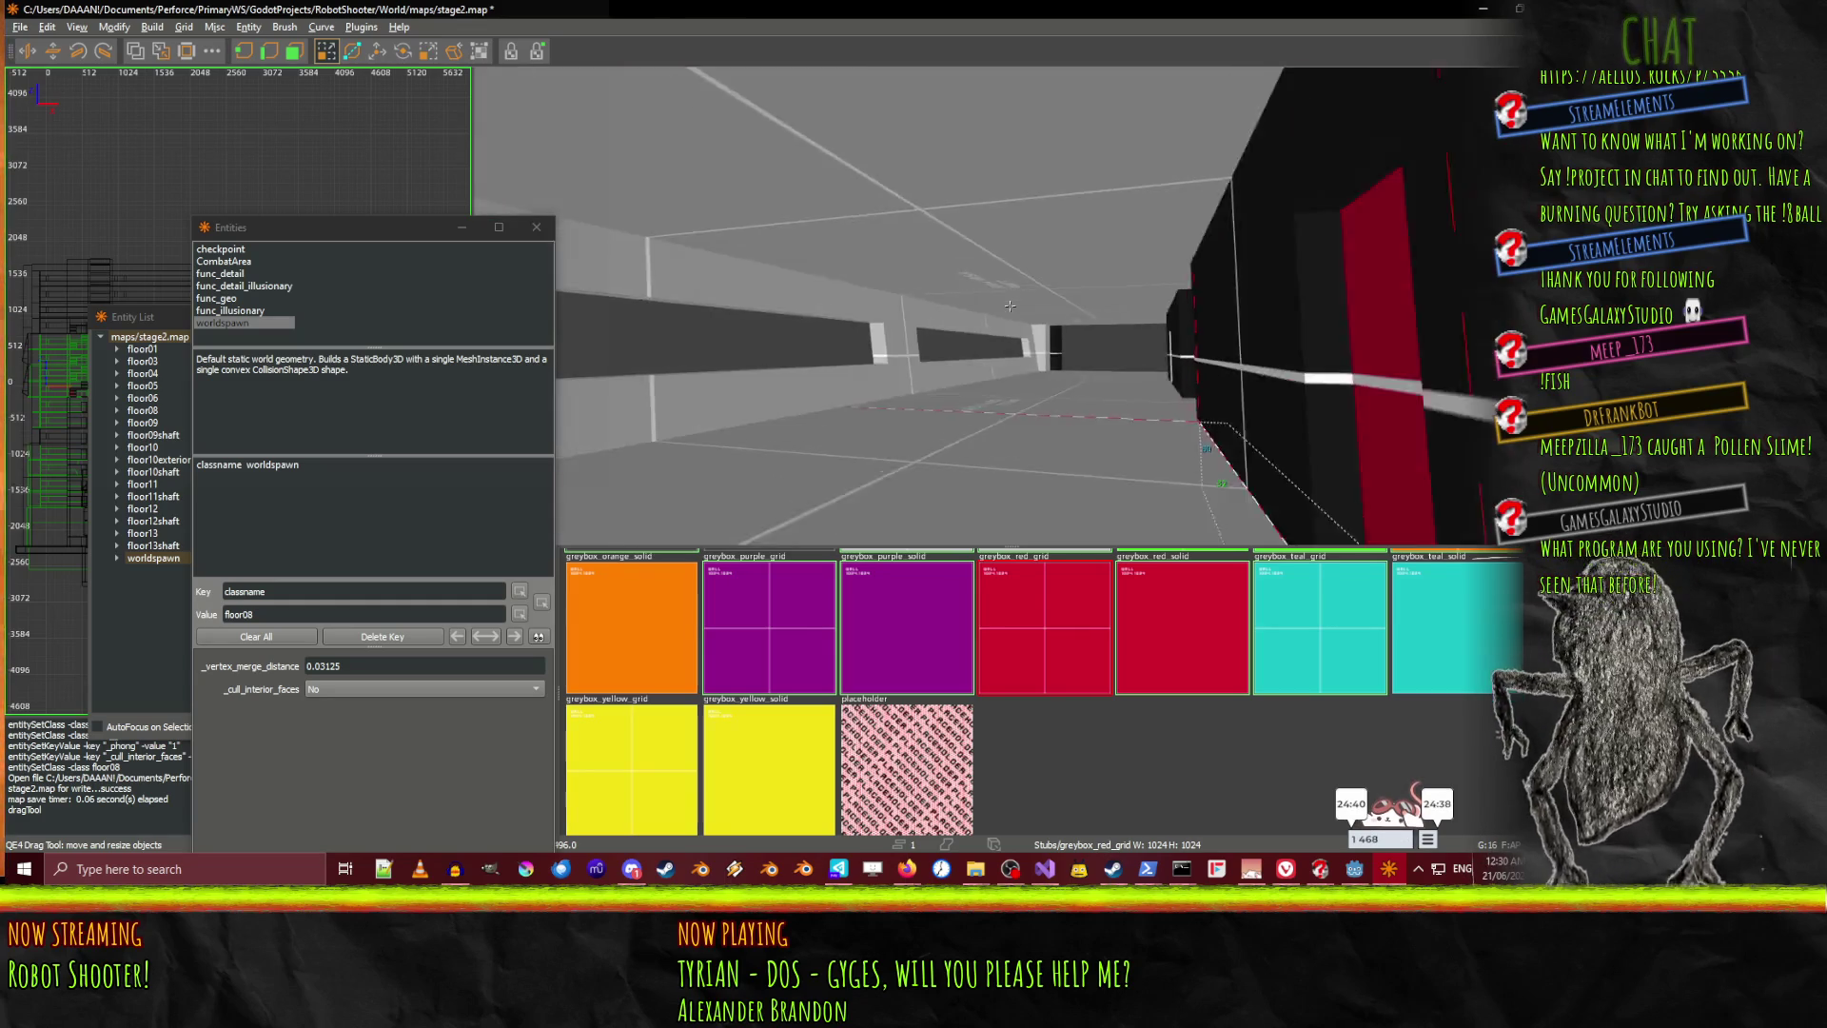
key(w)
key(s)
key(w)
right_click(1009, 306)
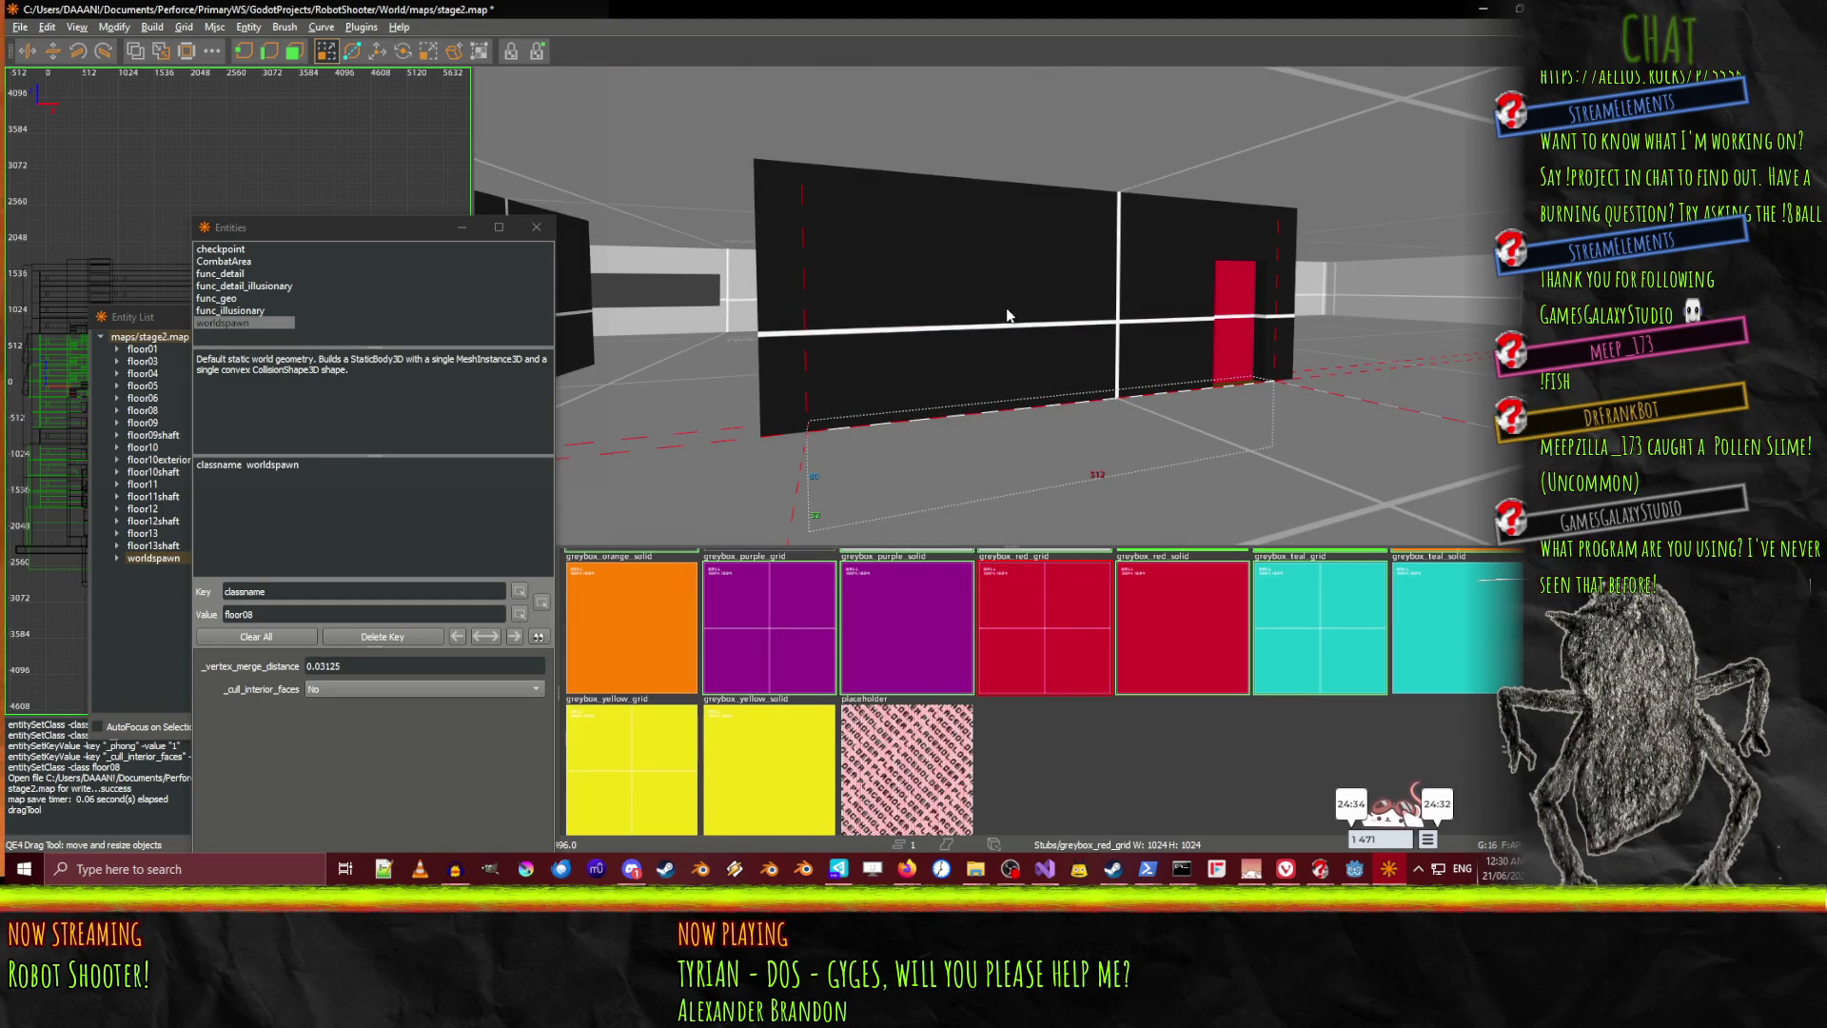
key(Escape)
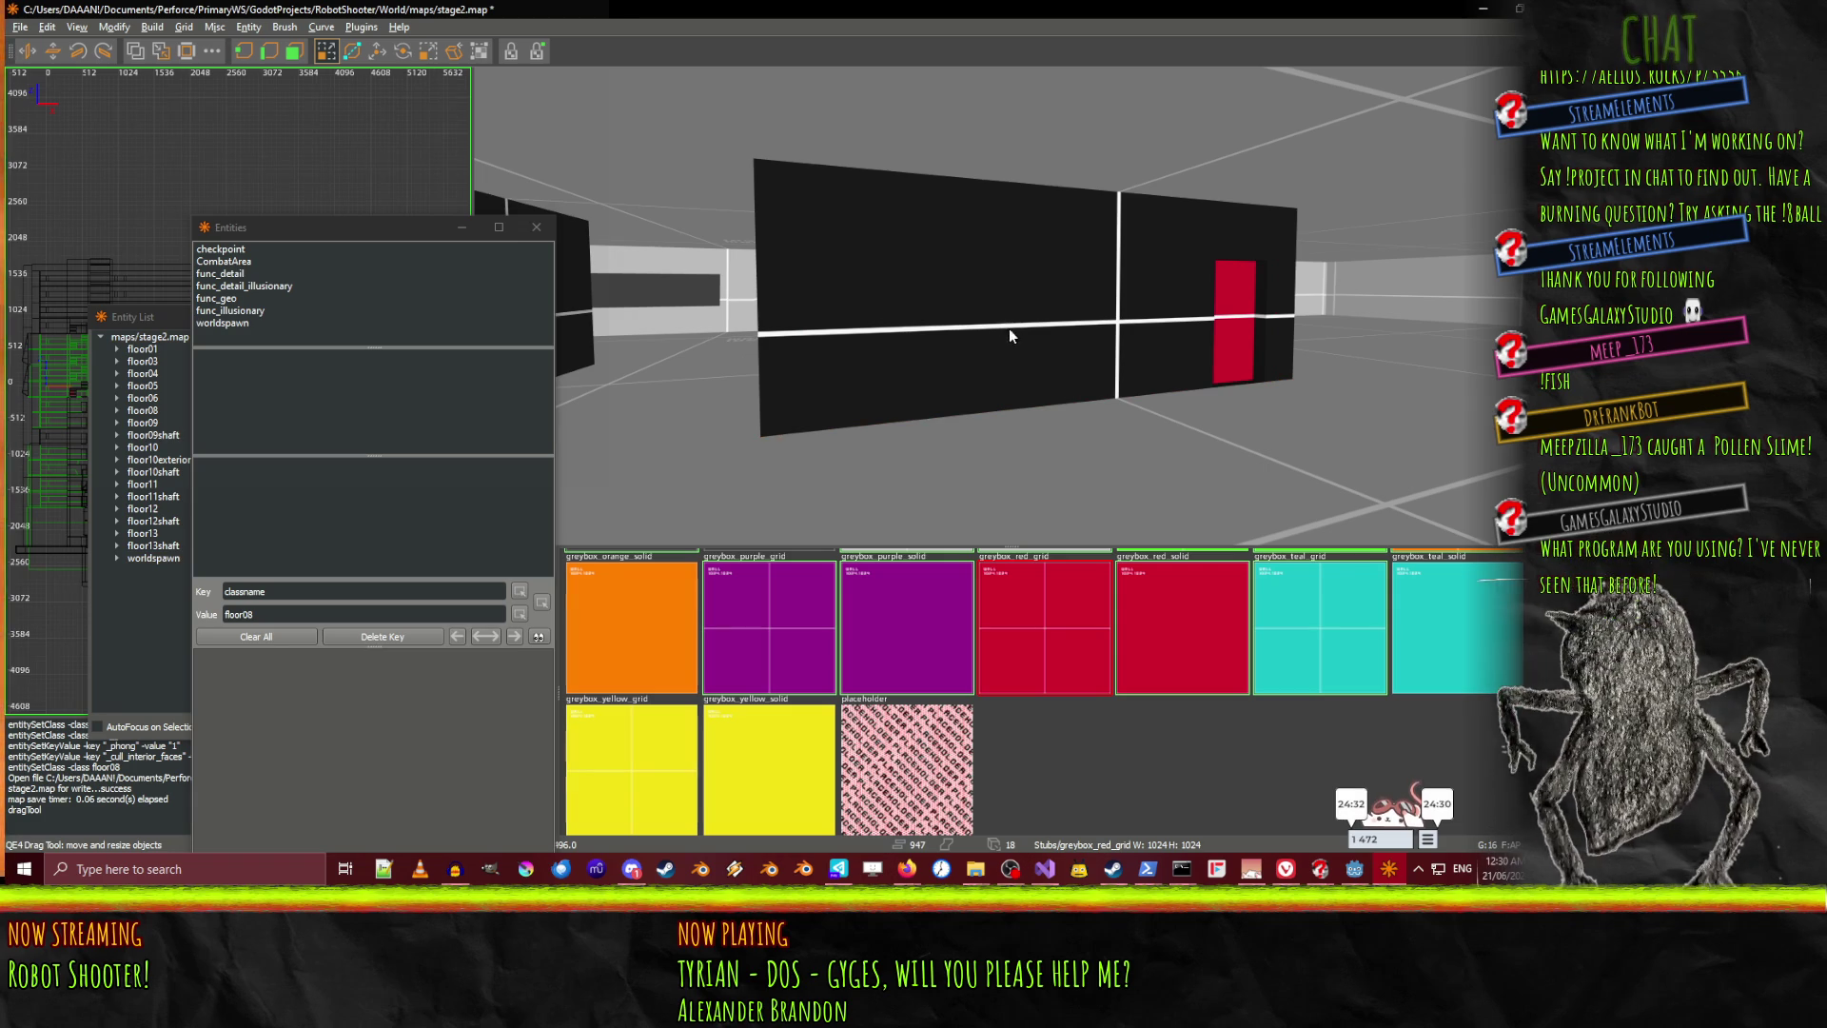
key(s)
key(w)
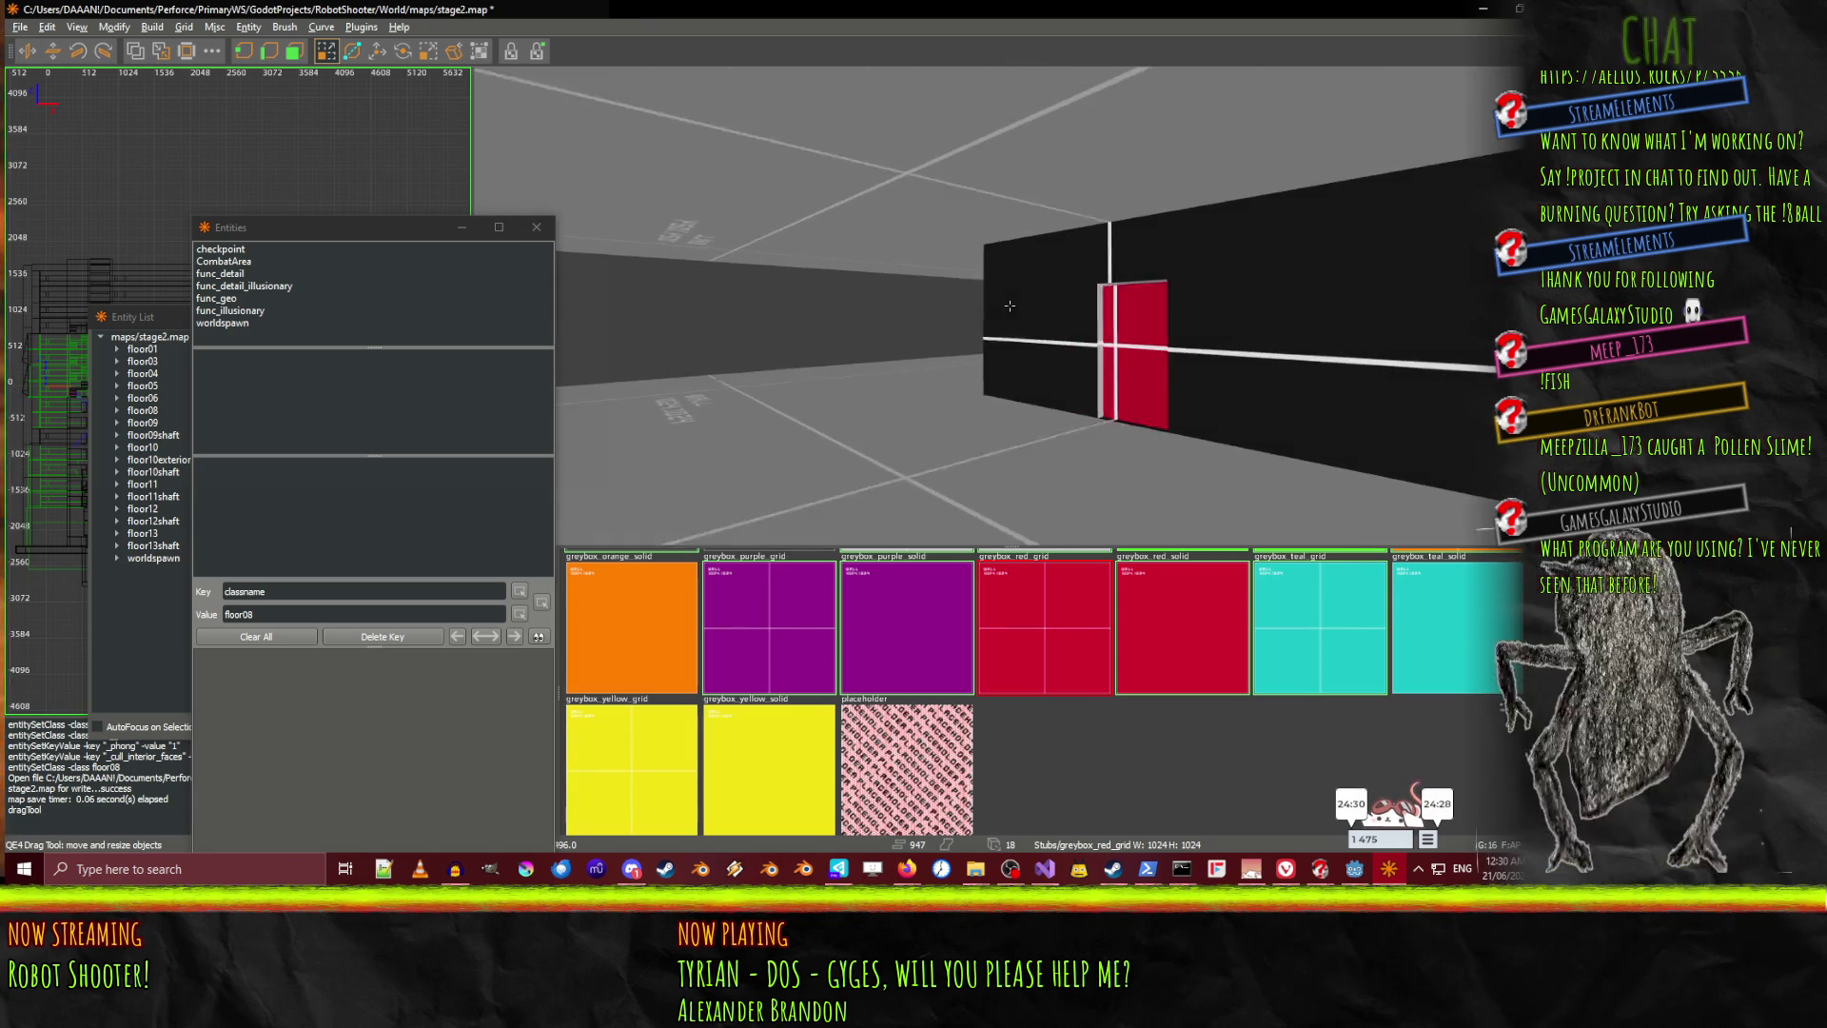
key(w)
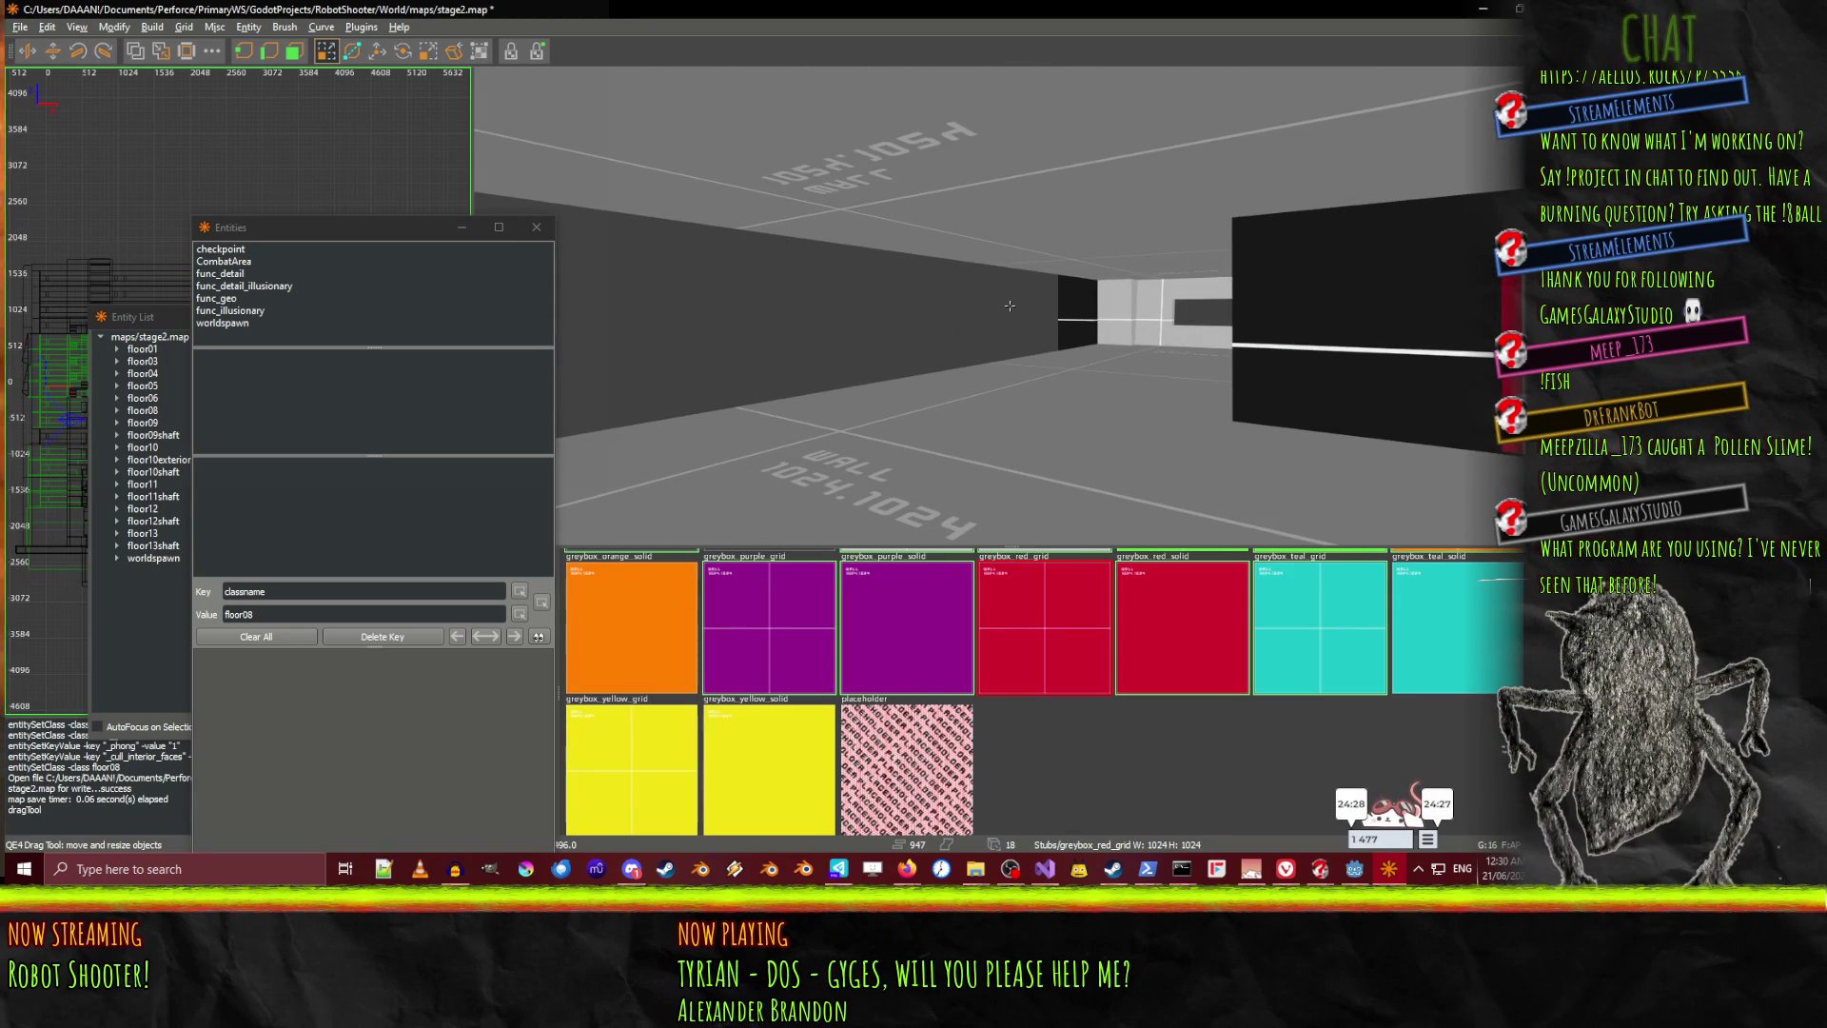
Fly along the white-walled corridor to view its row of blocks
right_click(951, 334)
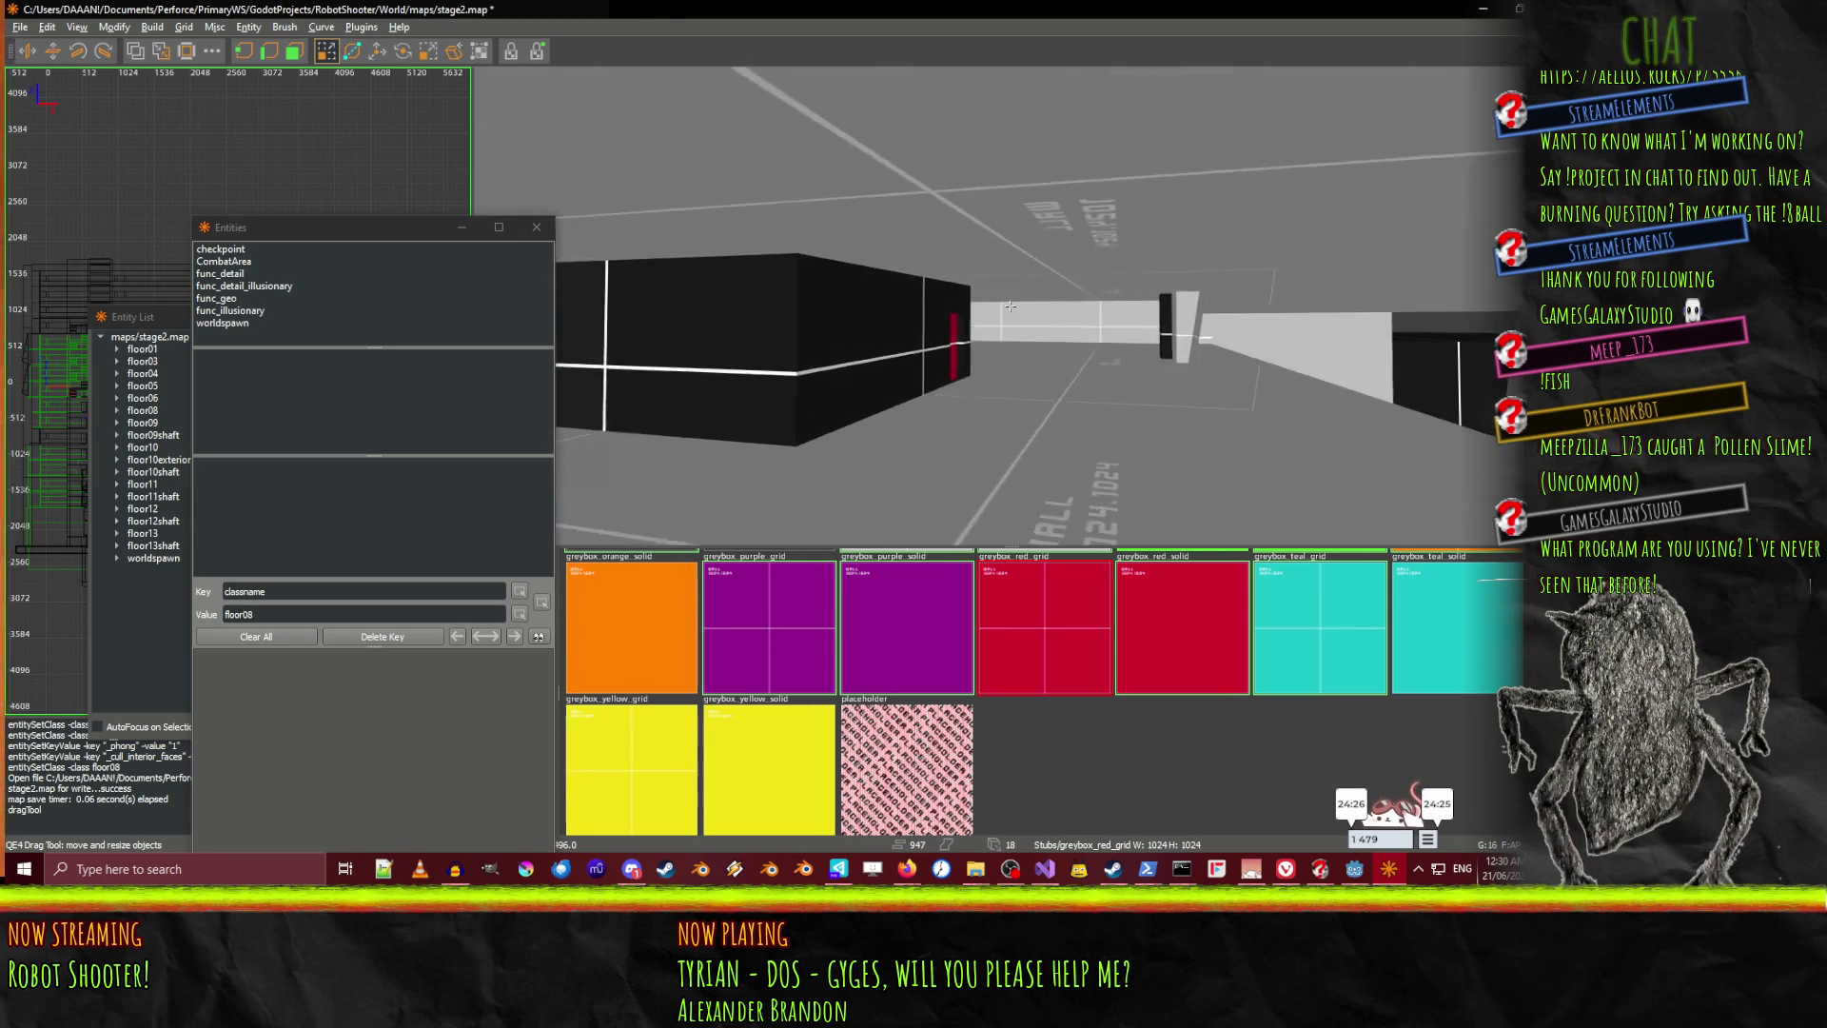
key(w)
key(w)
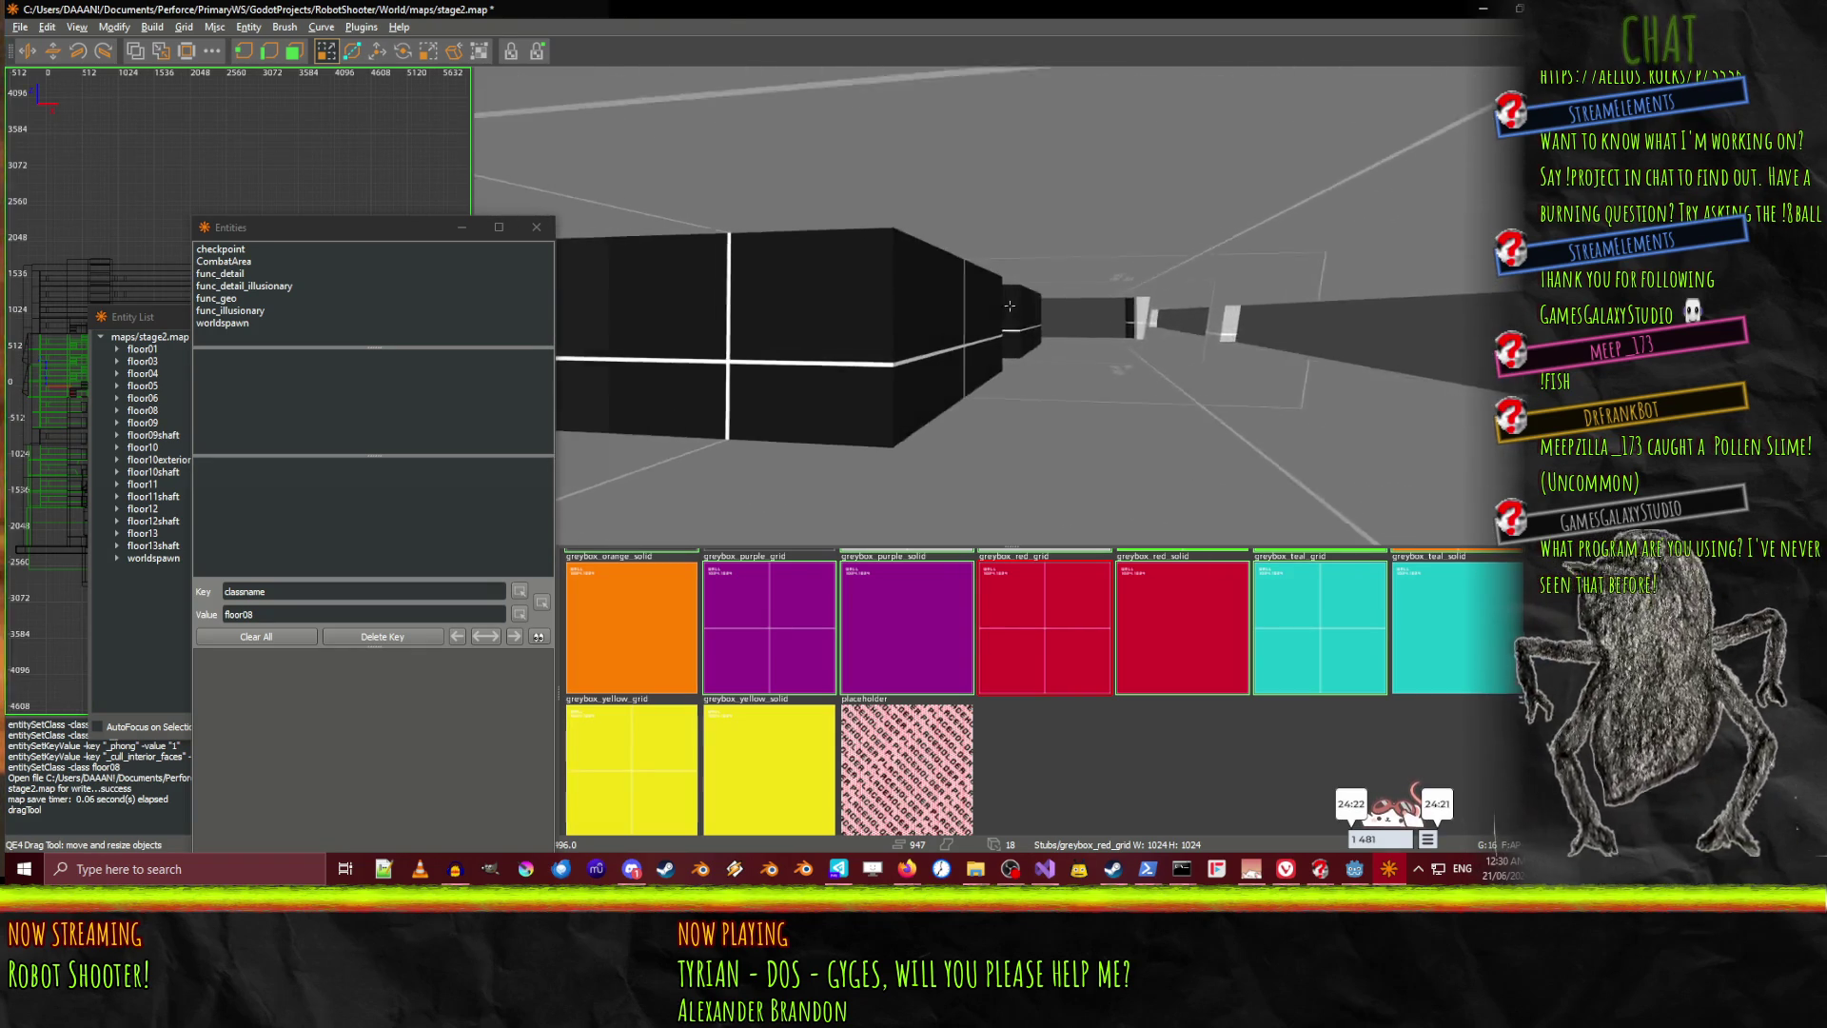
key(w)
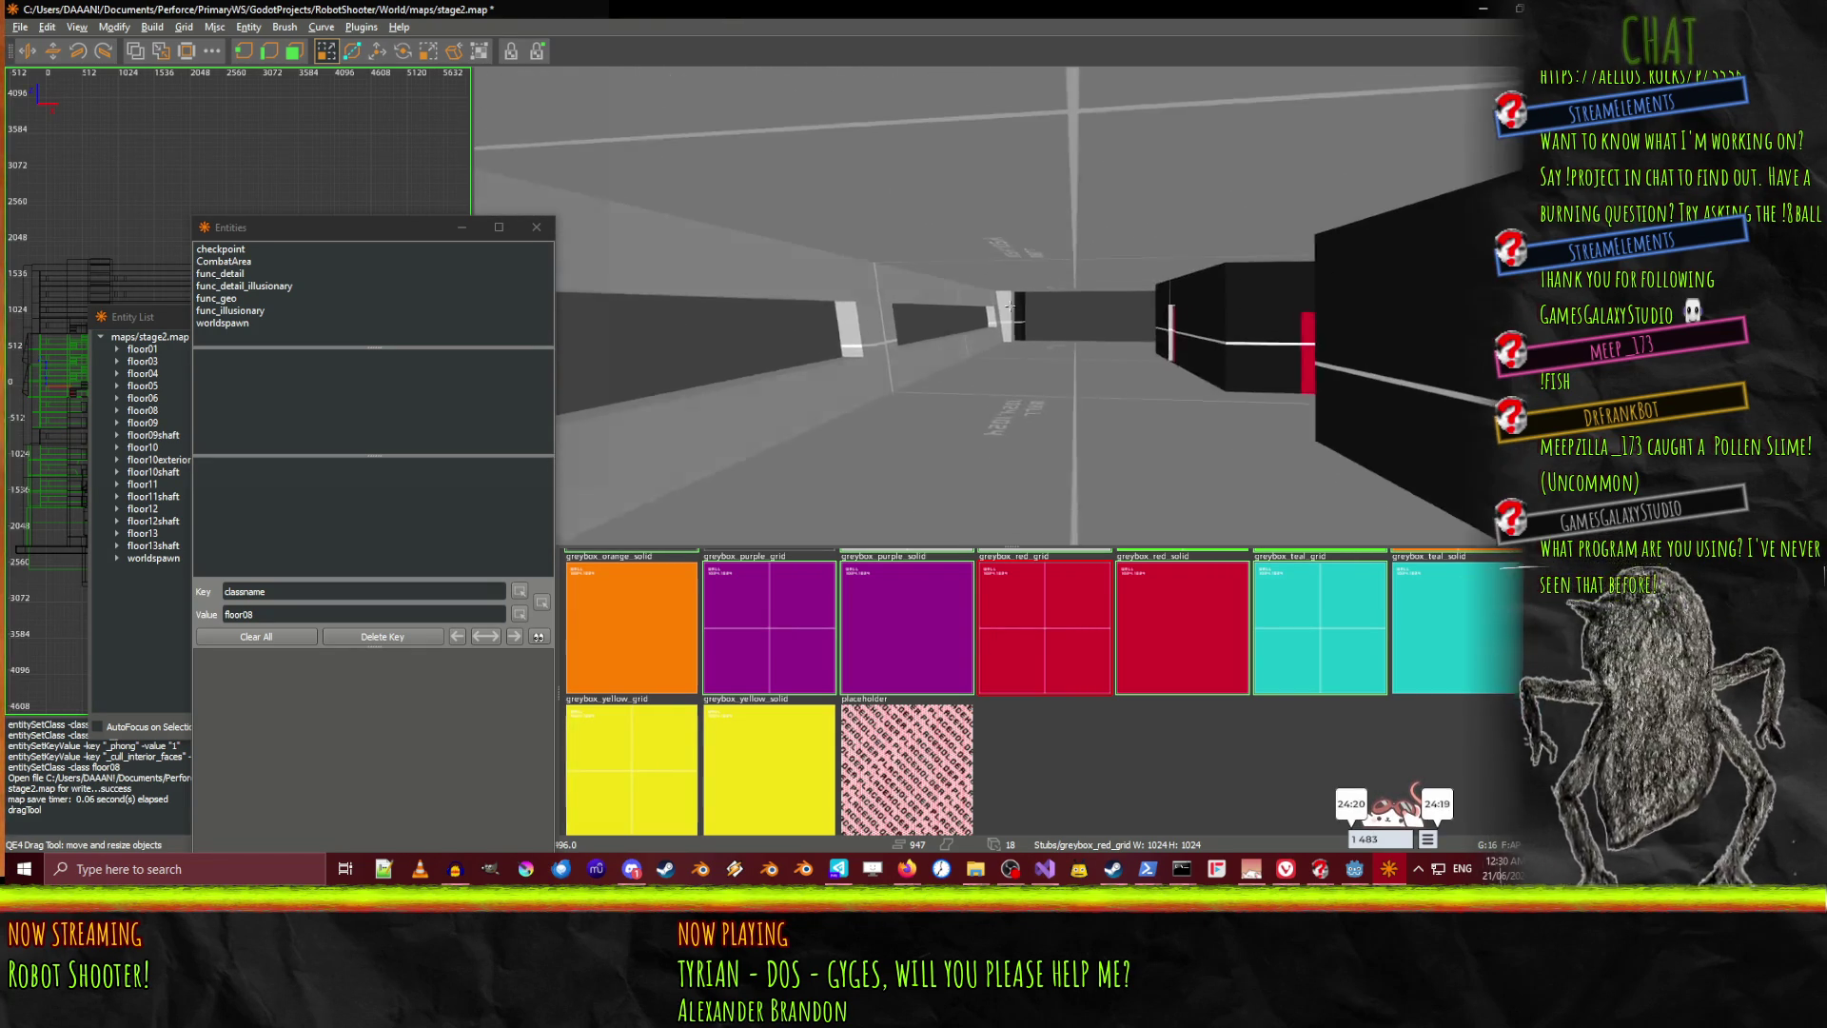
key(w)
key(w)
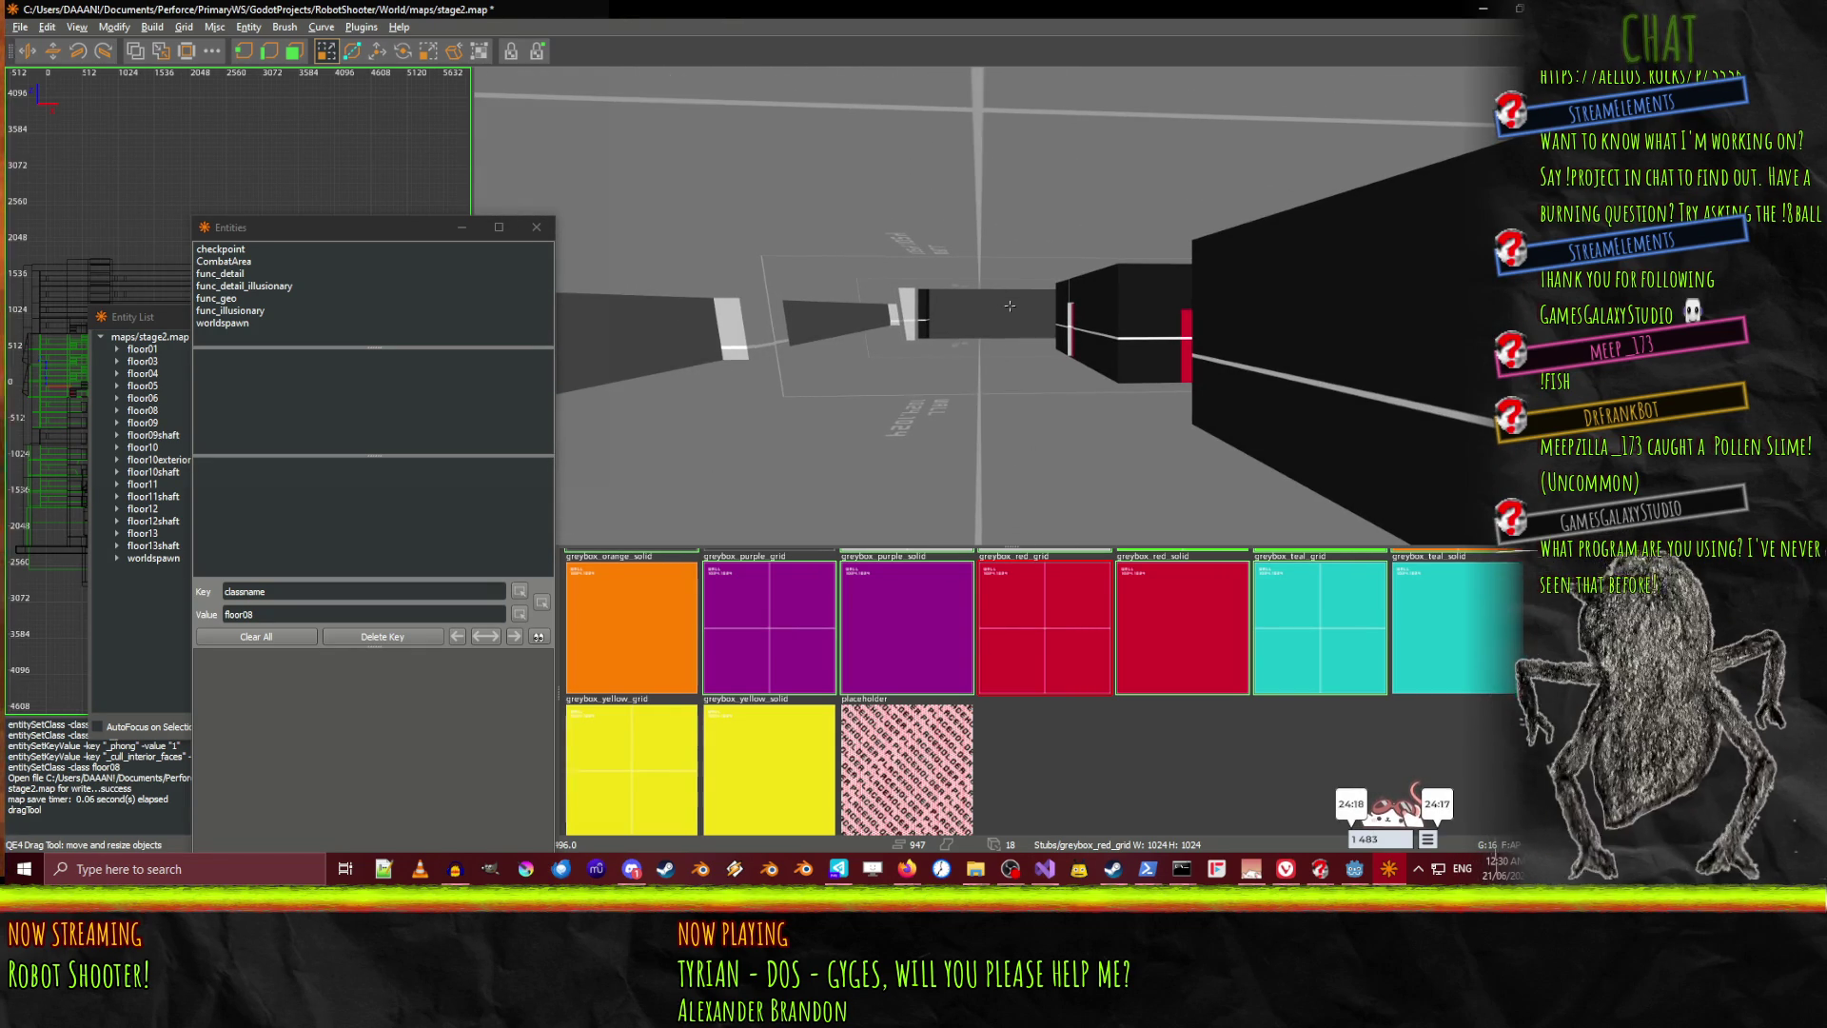
key(w)
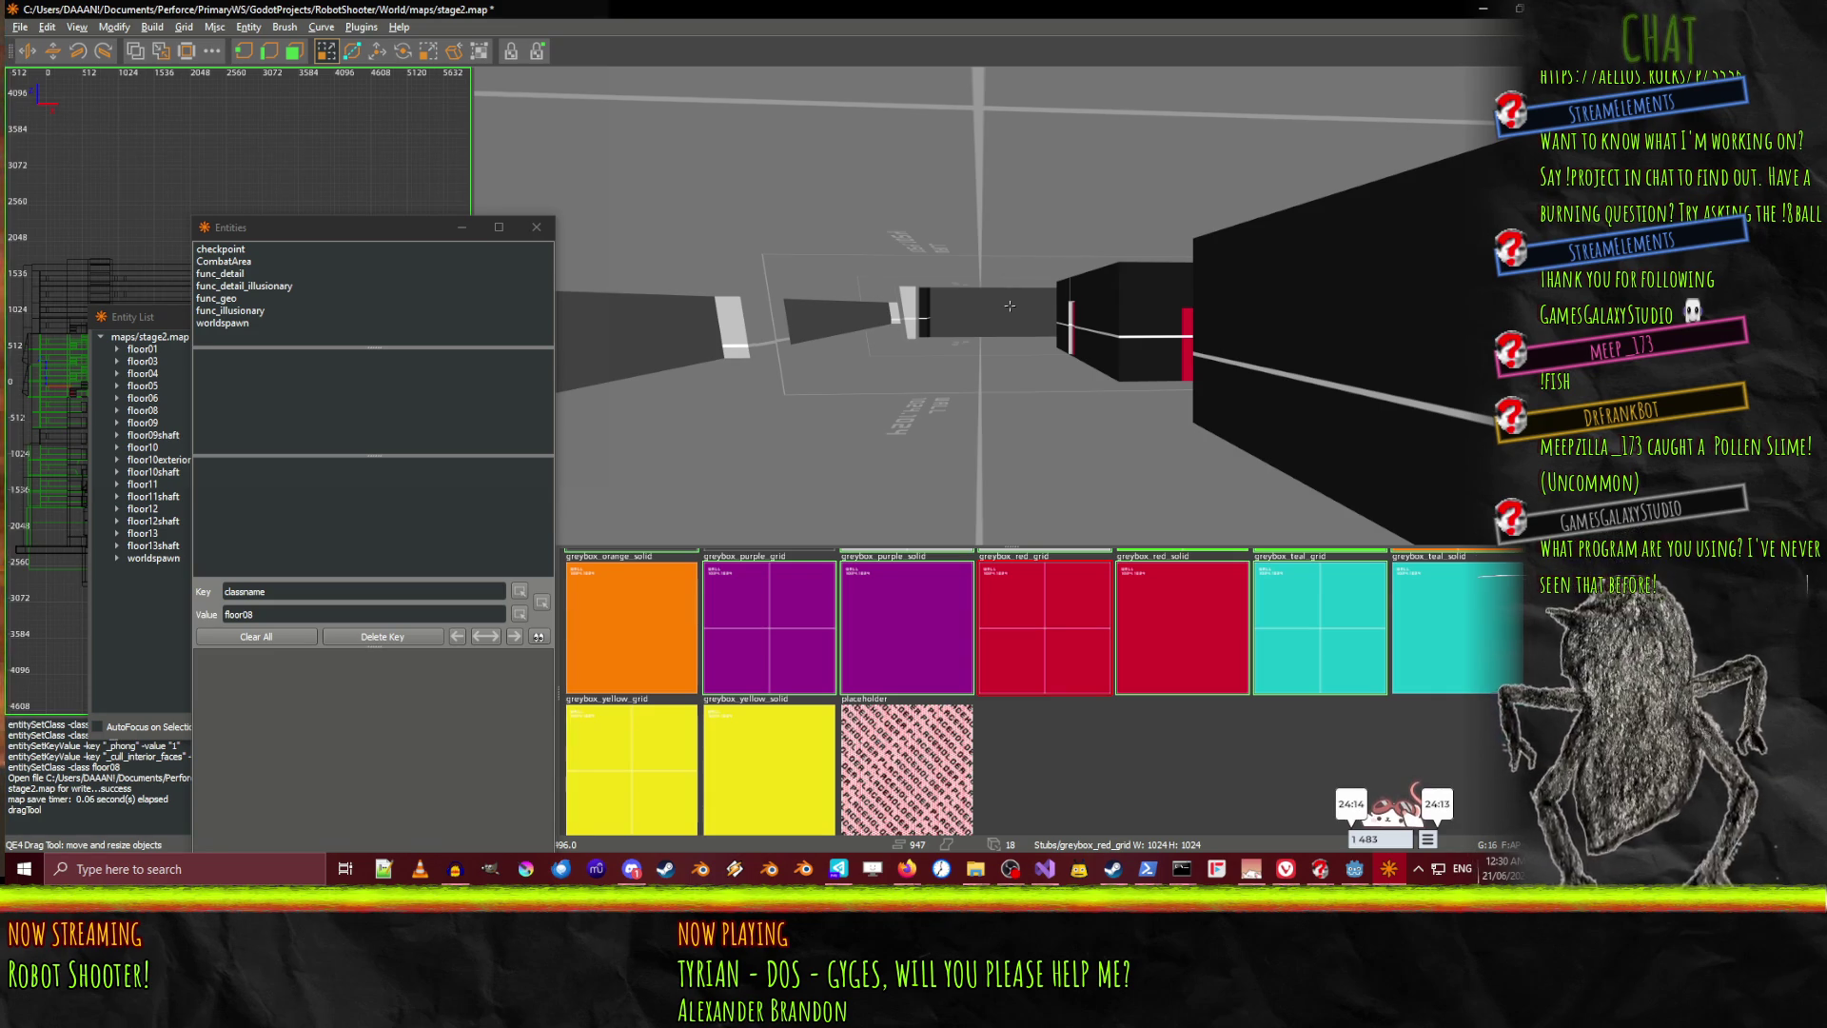
key(w)
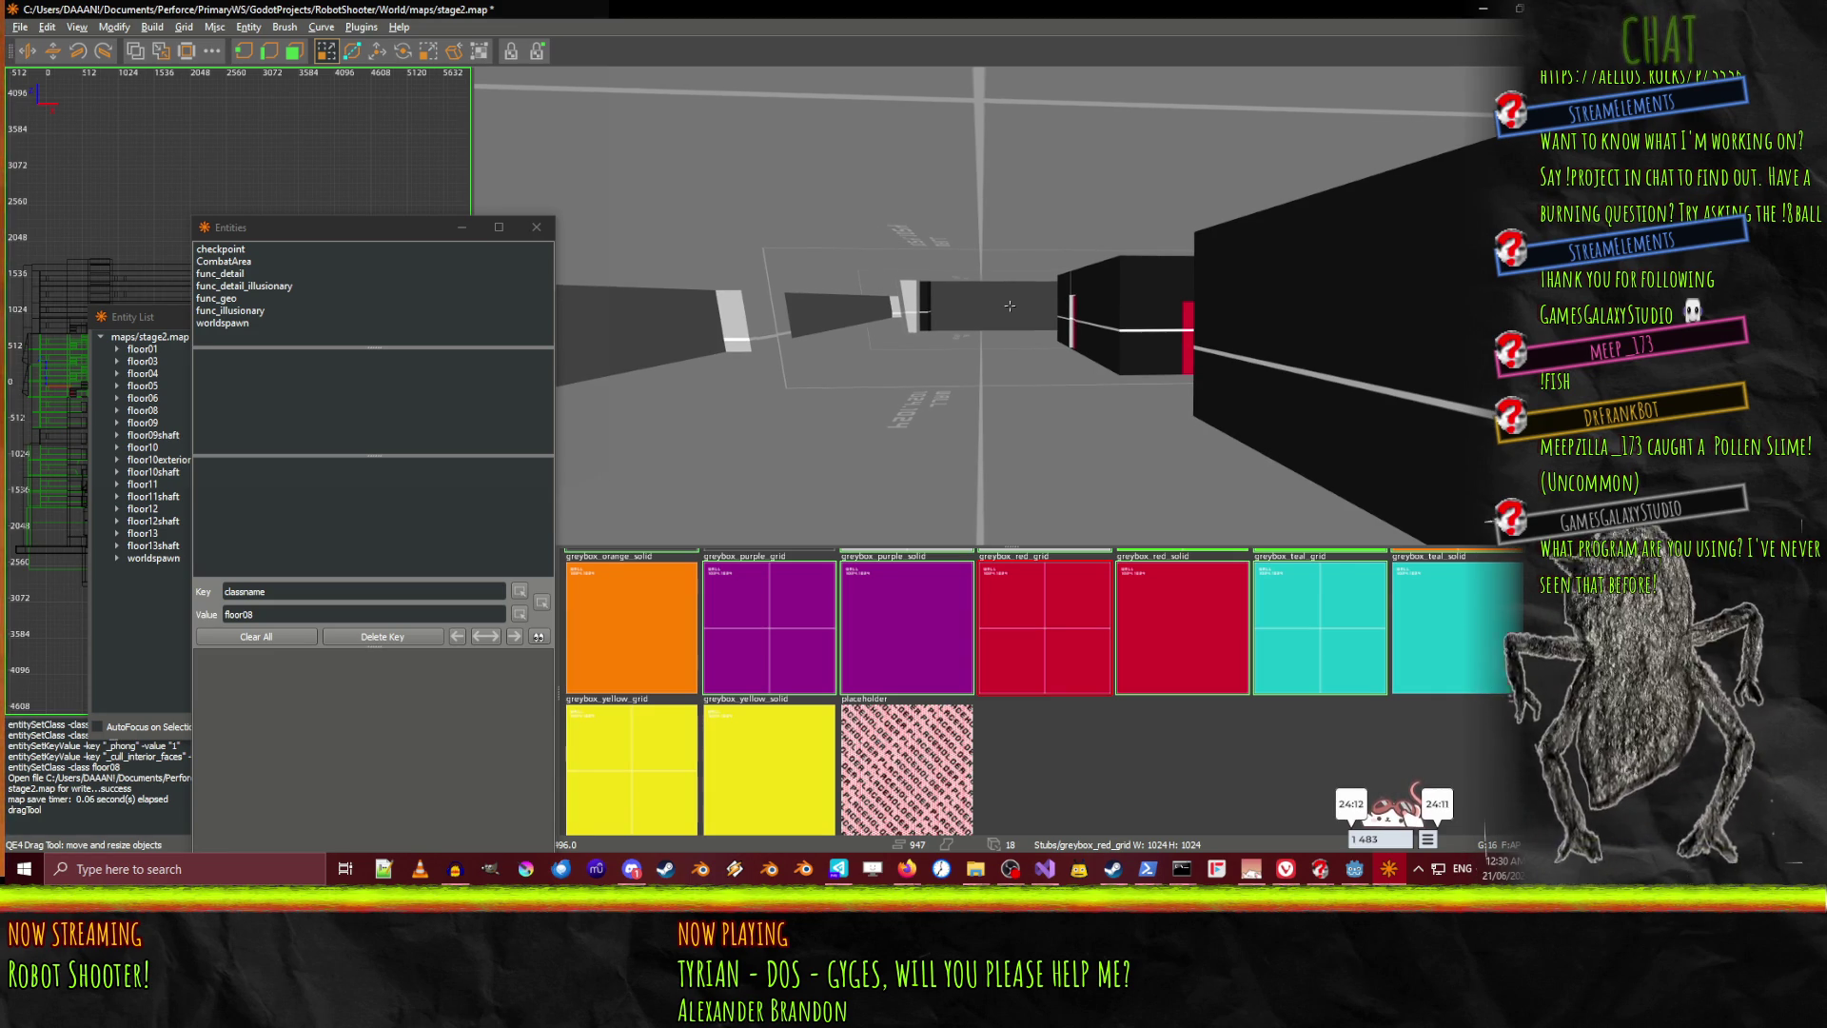
key(w)
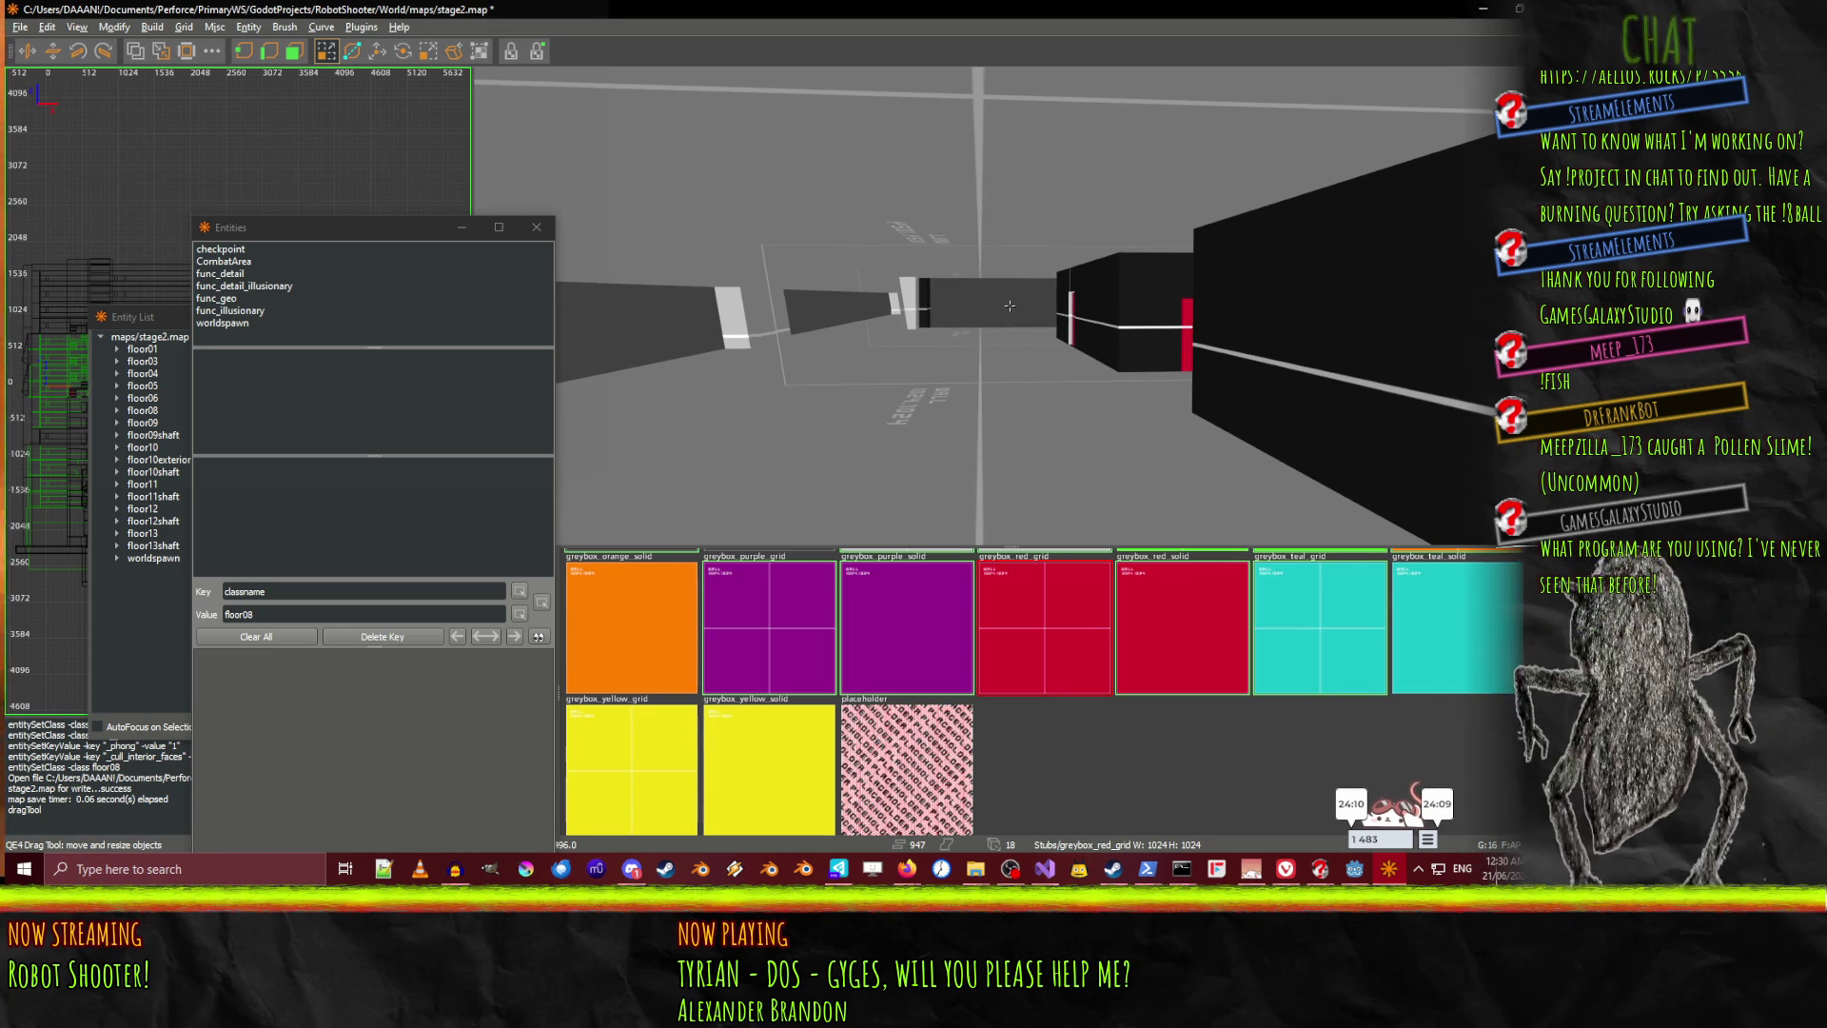
key(w)
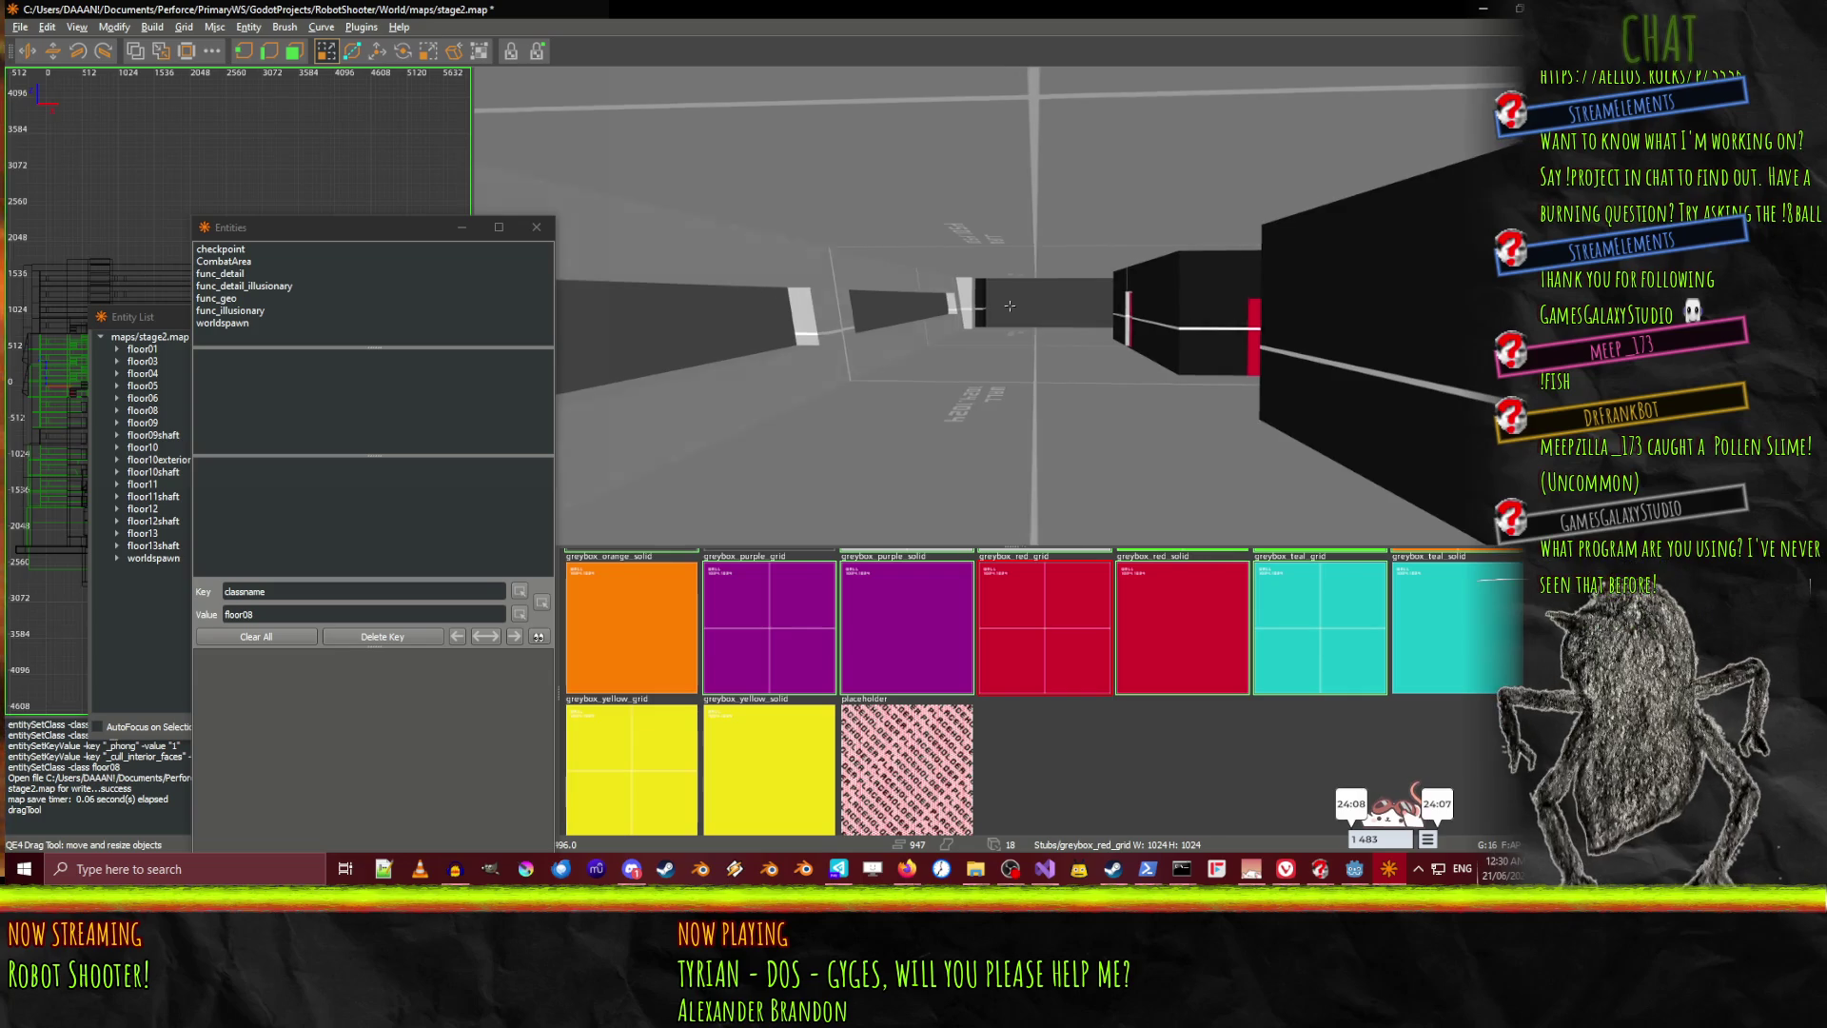
key(w)
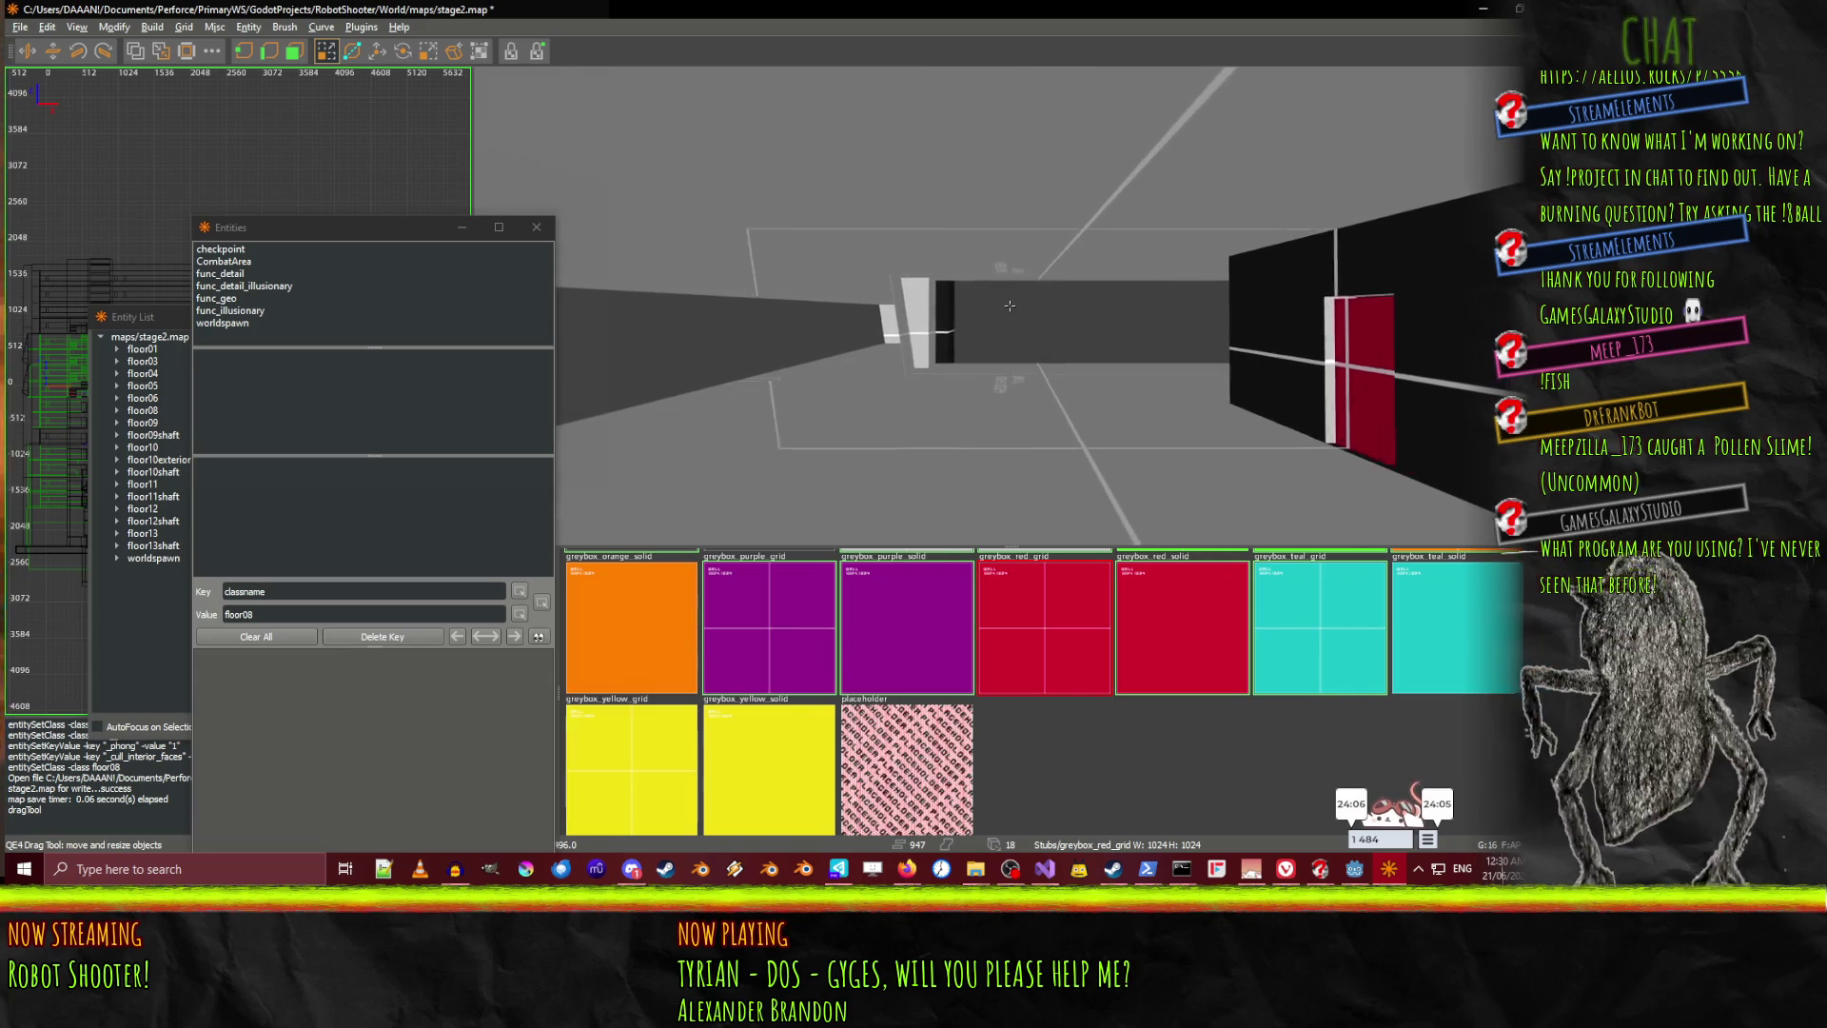
key(w)
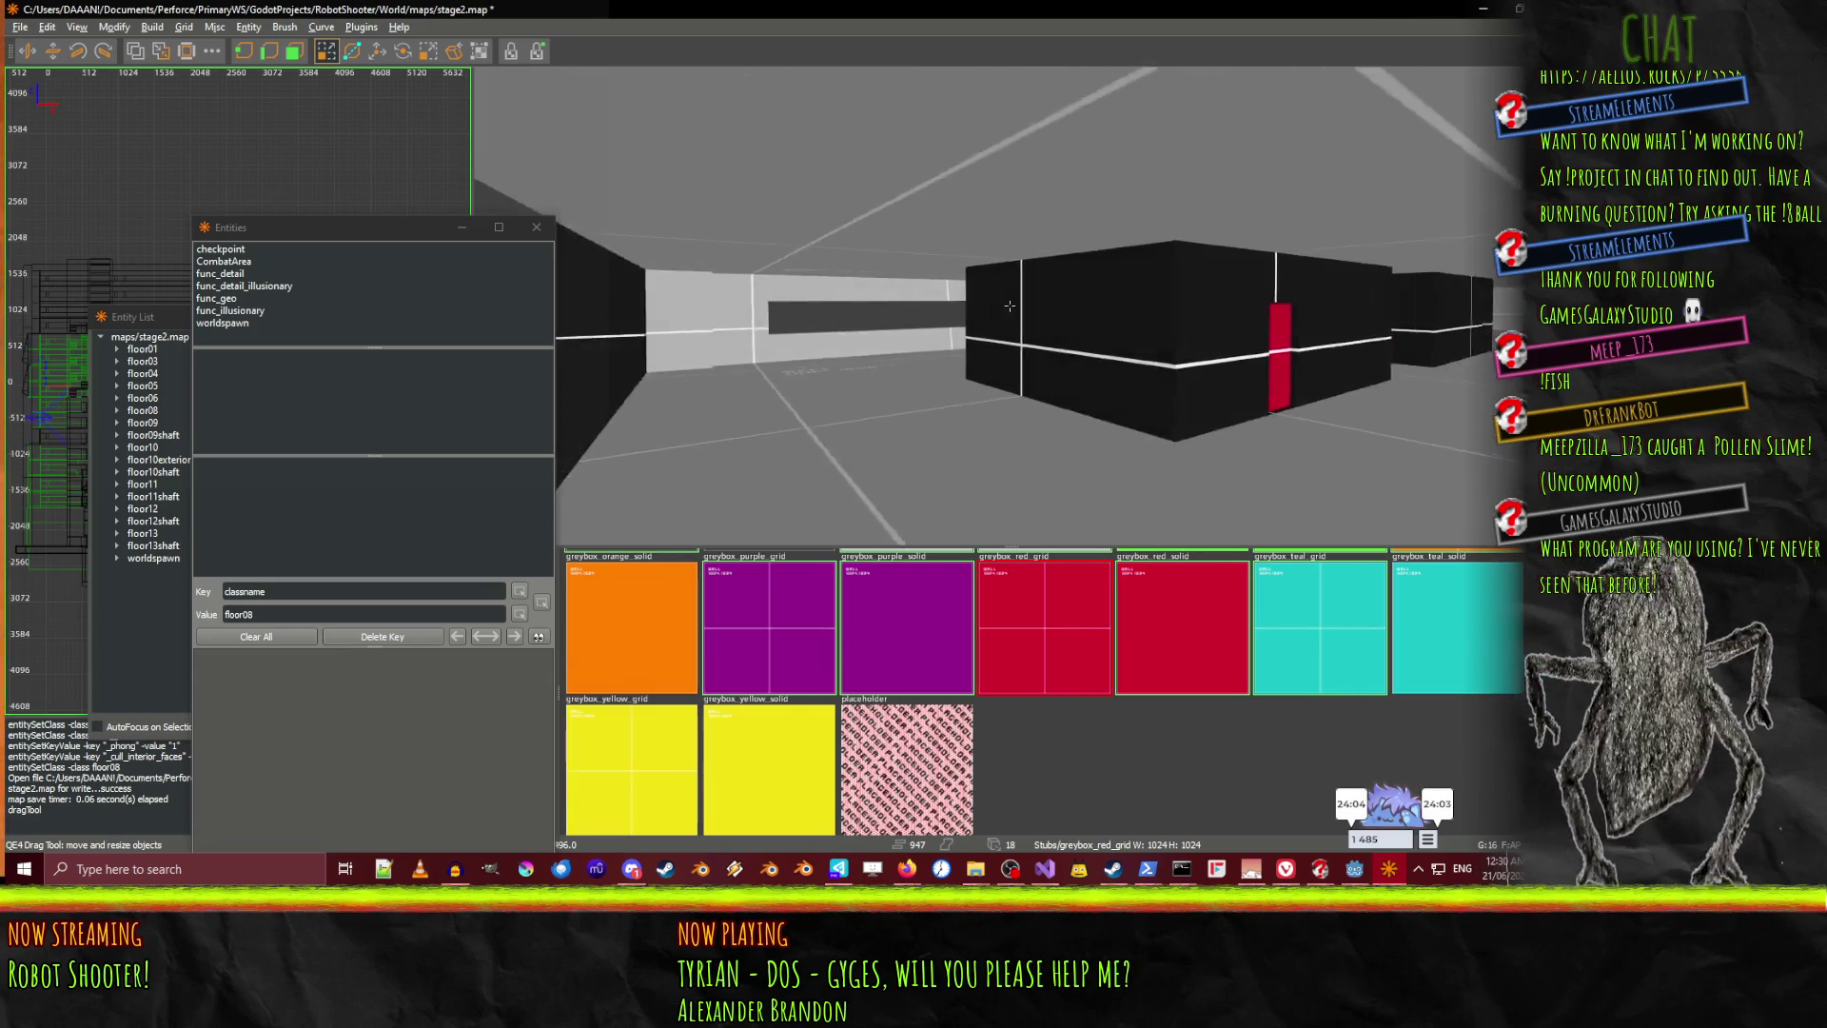
key(s)
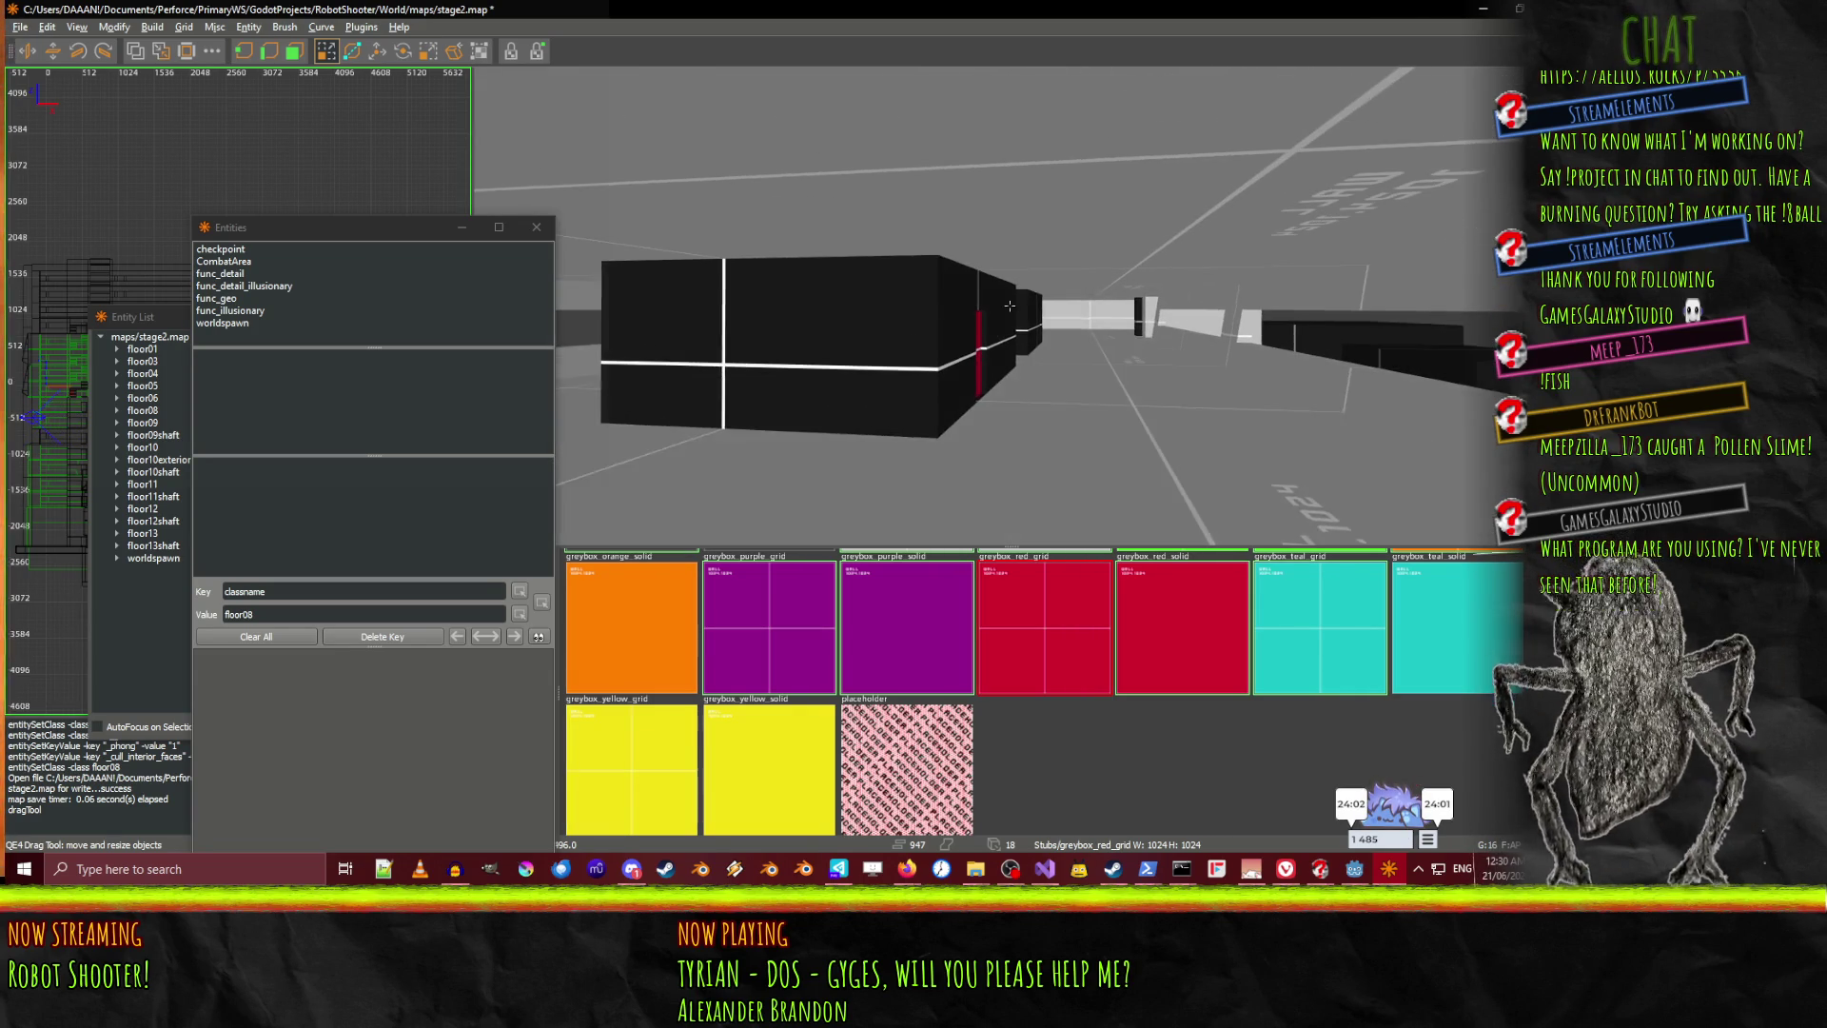
right_click(1156, 331)
Draw a trial brush and apply greybox_red_grid to two right-wall faces, undoing both
mouse_move(1092, 330)
mouse_down()
mouse_move(1223, 346)
mouse_move(1303, 412)
mouse_move(1179, 292)
mouse_up()
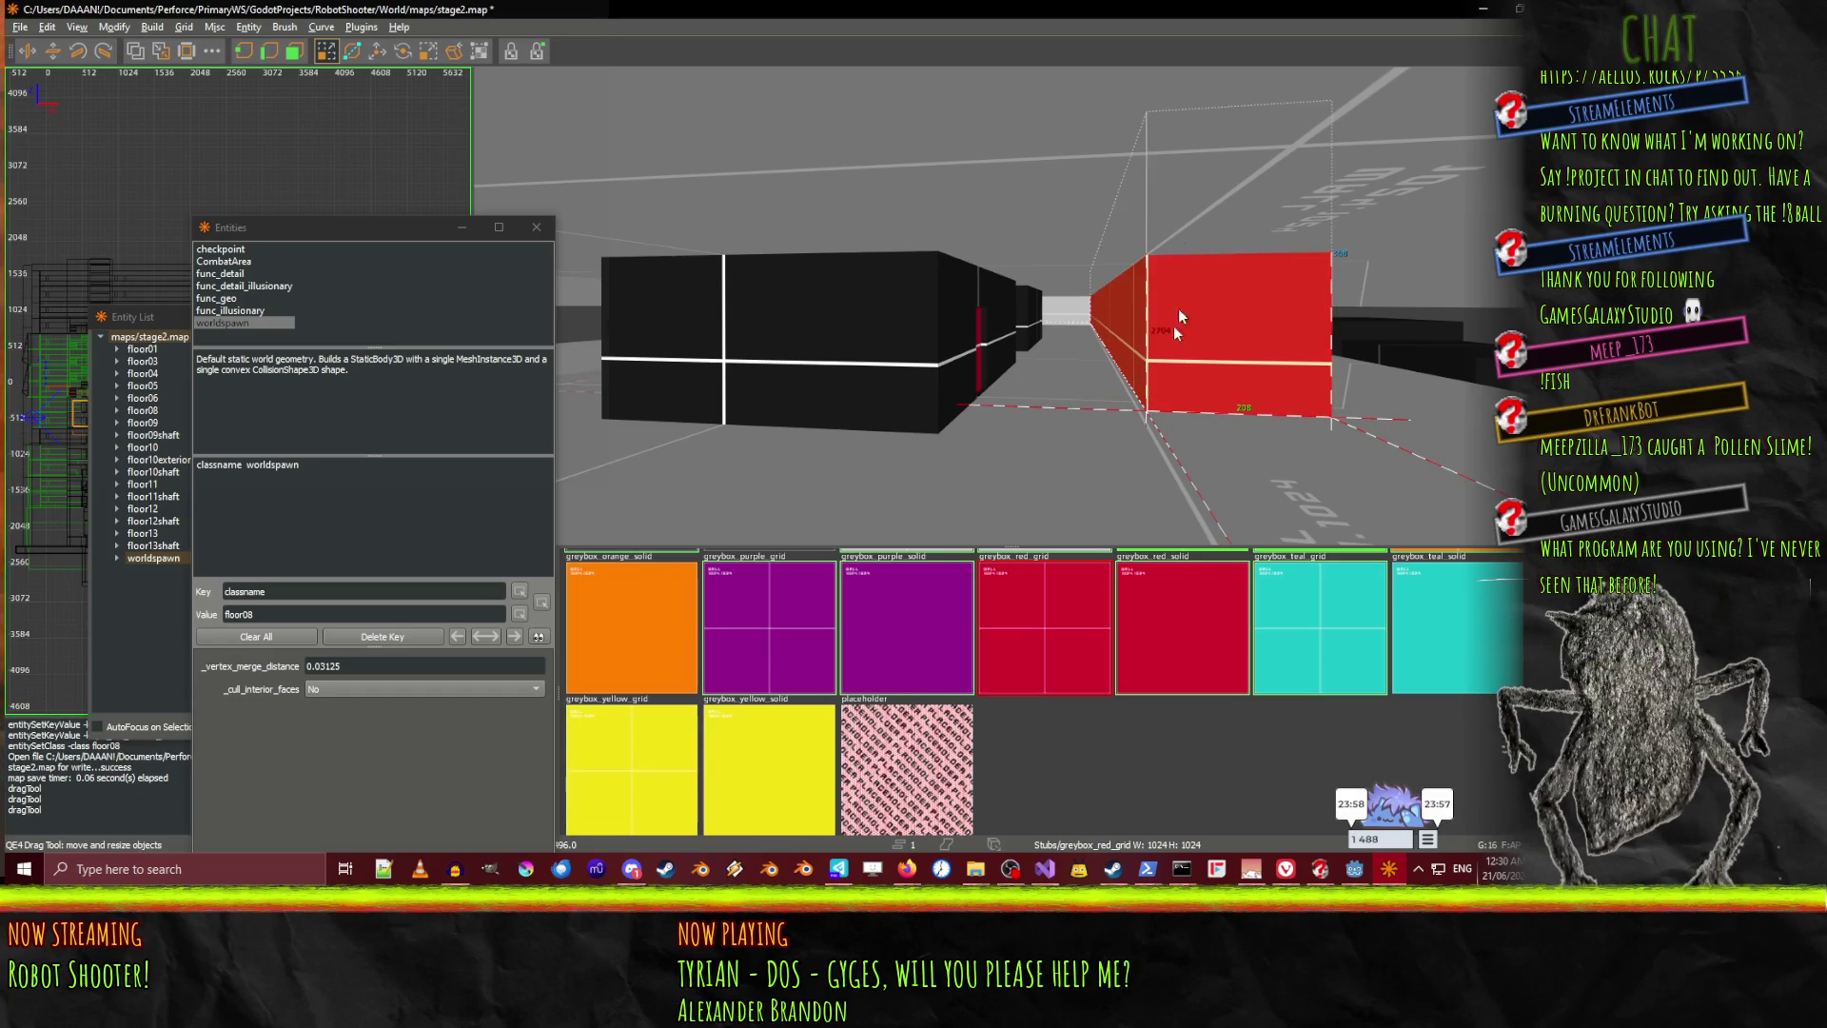
key(ctrl+z)
key(ctrl+z)
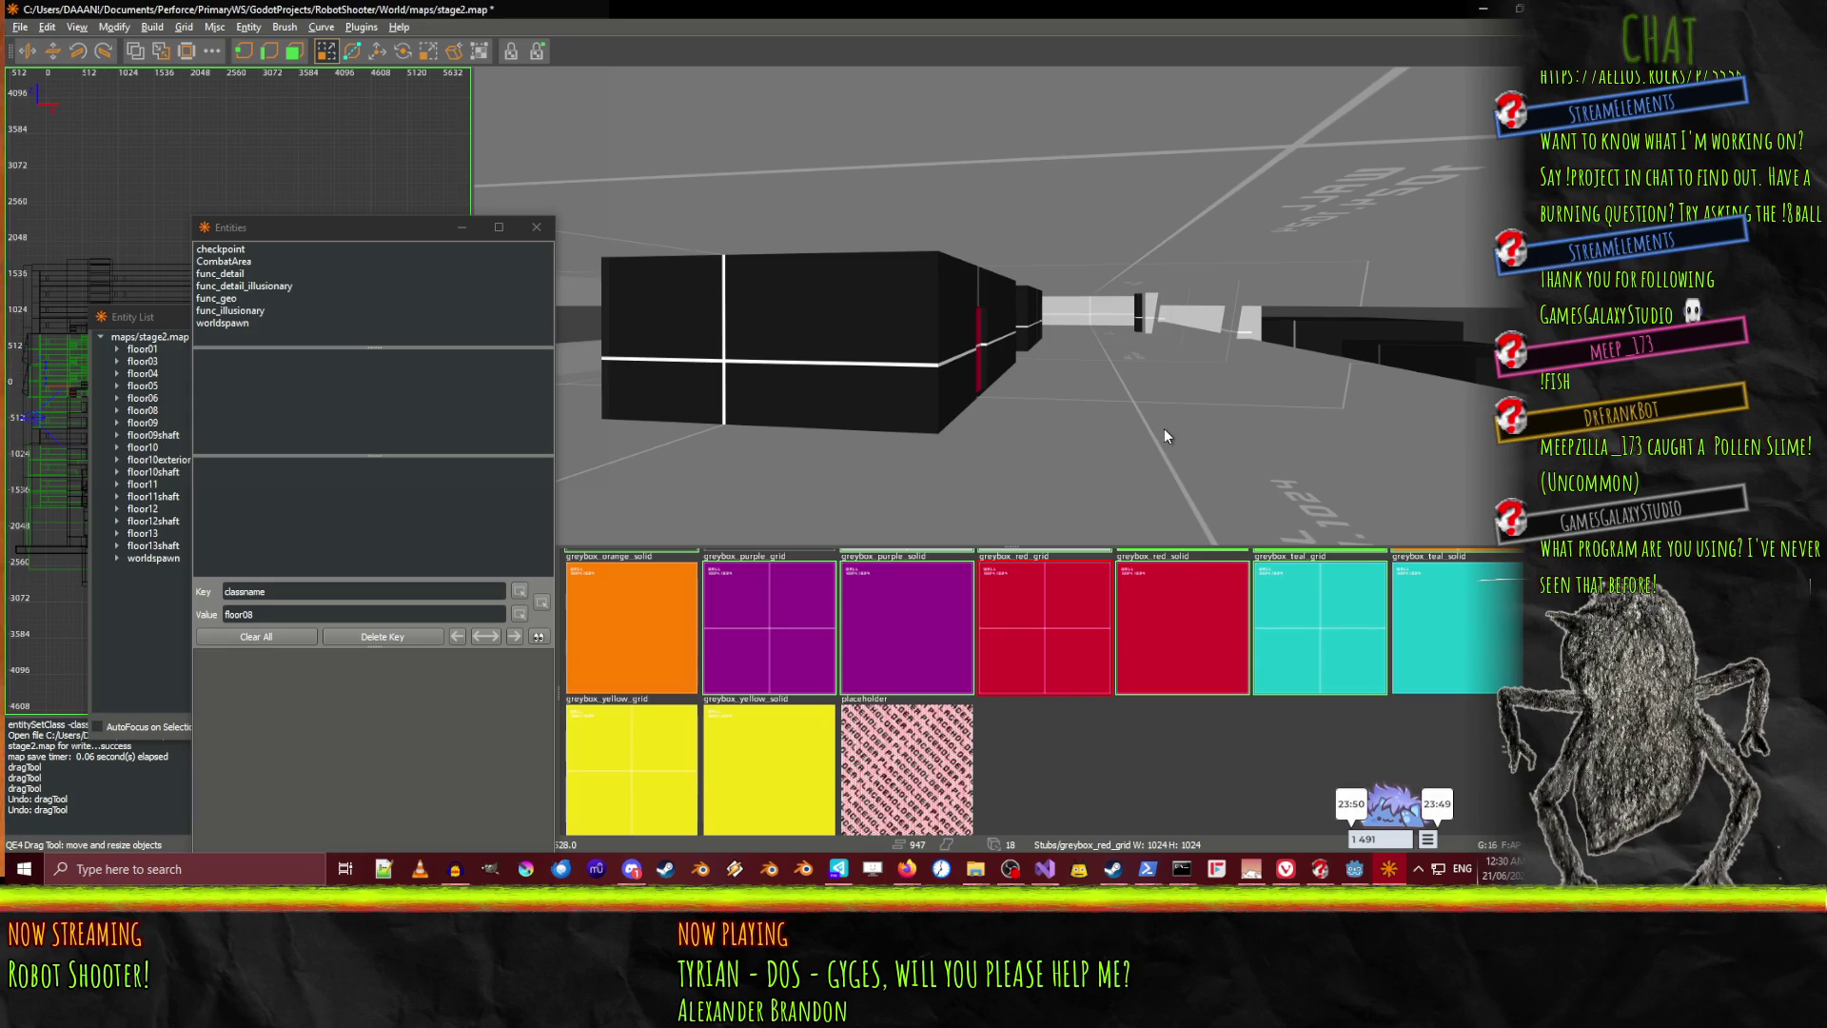
right_click(1098, 374)
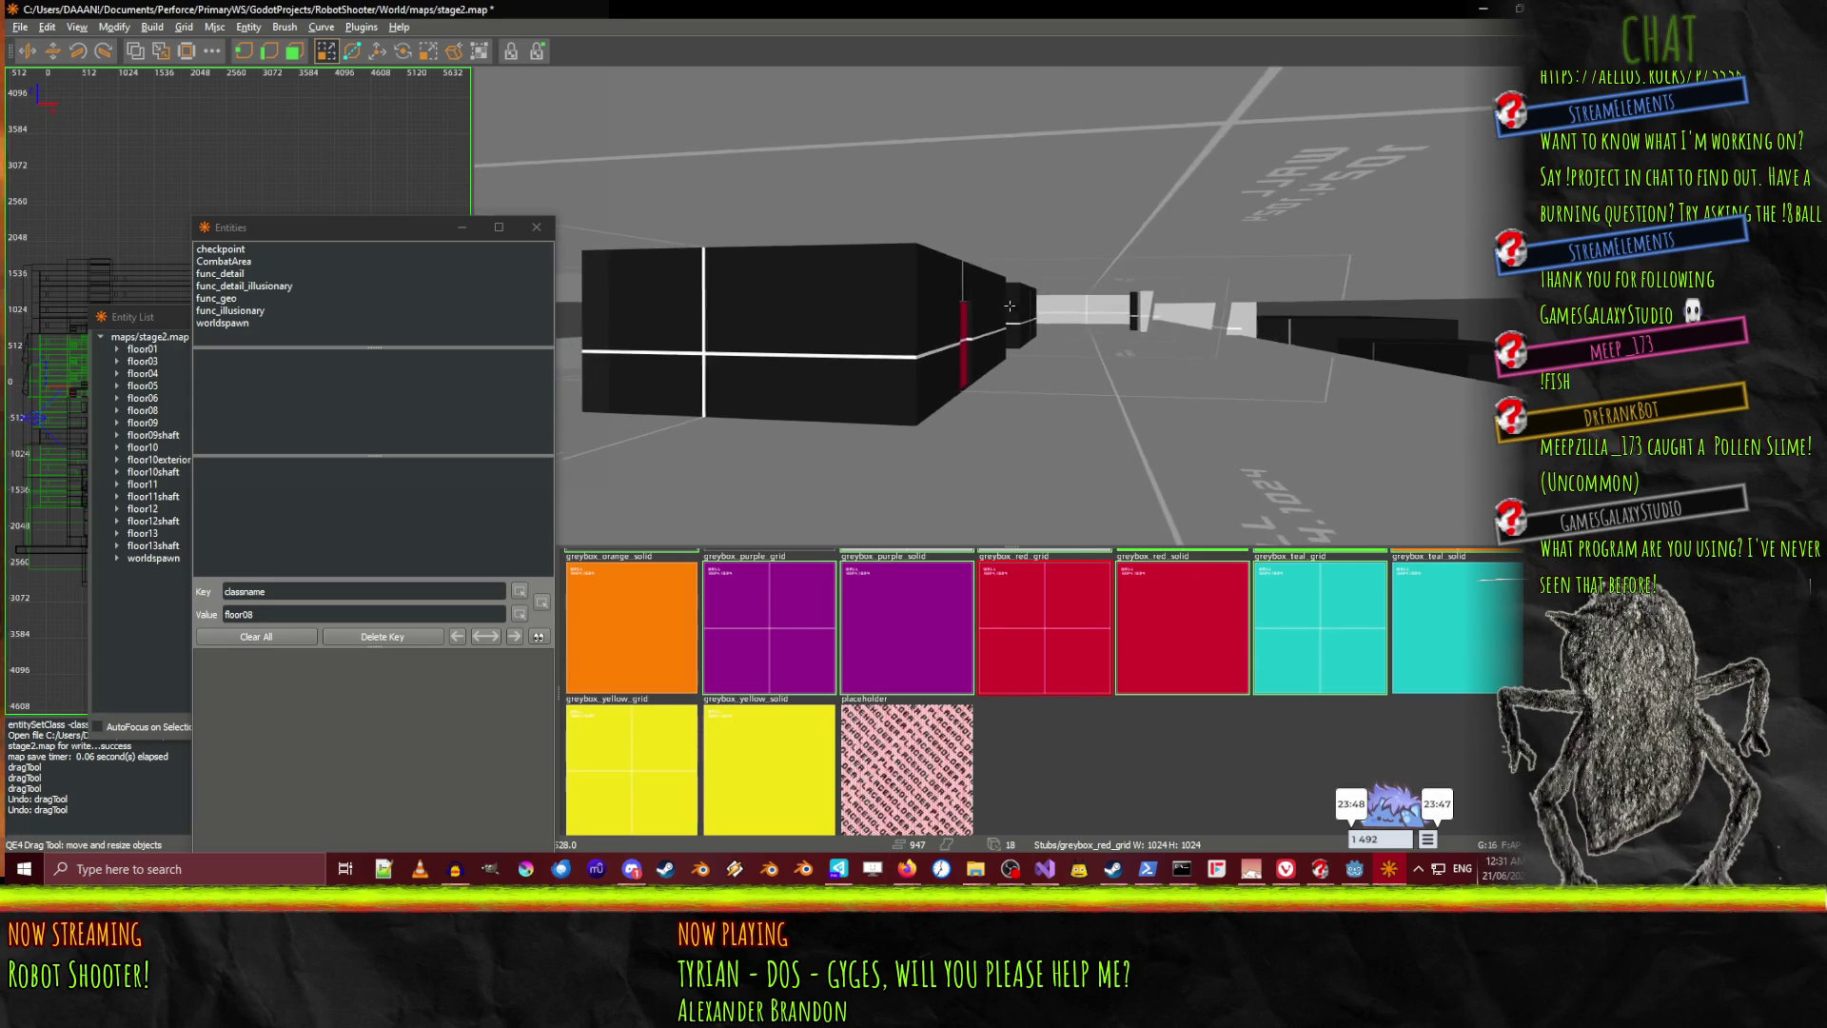
right_click(1098, 449)
ctrl+shift+click(1076, 387)
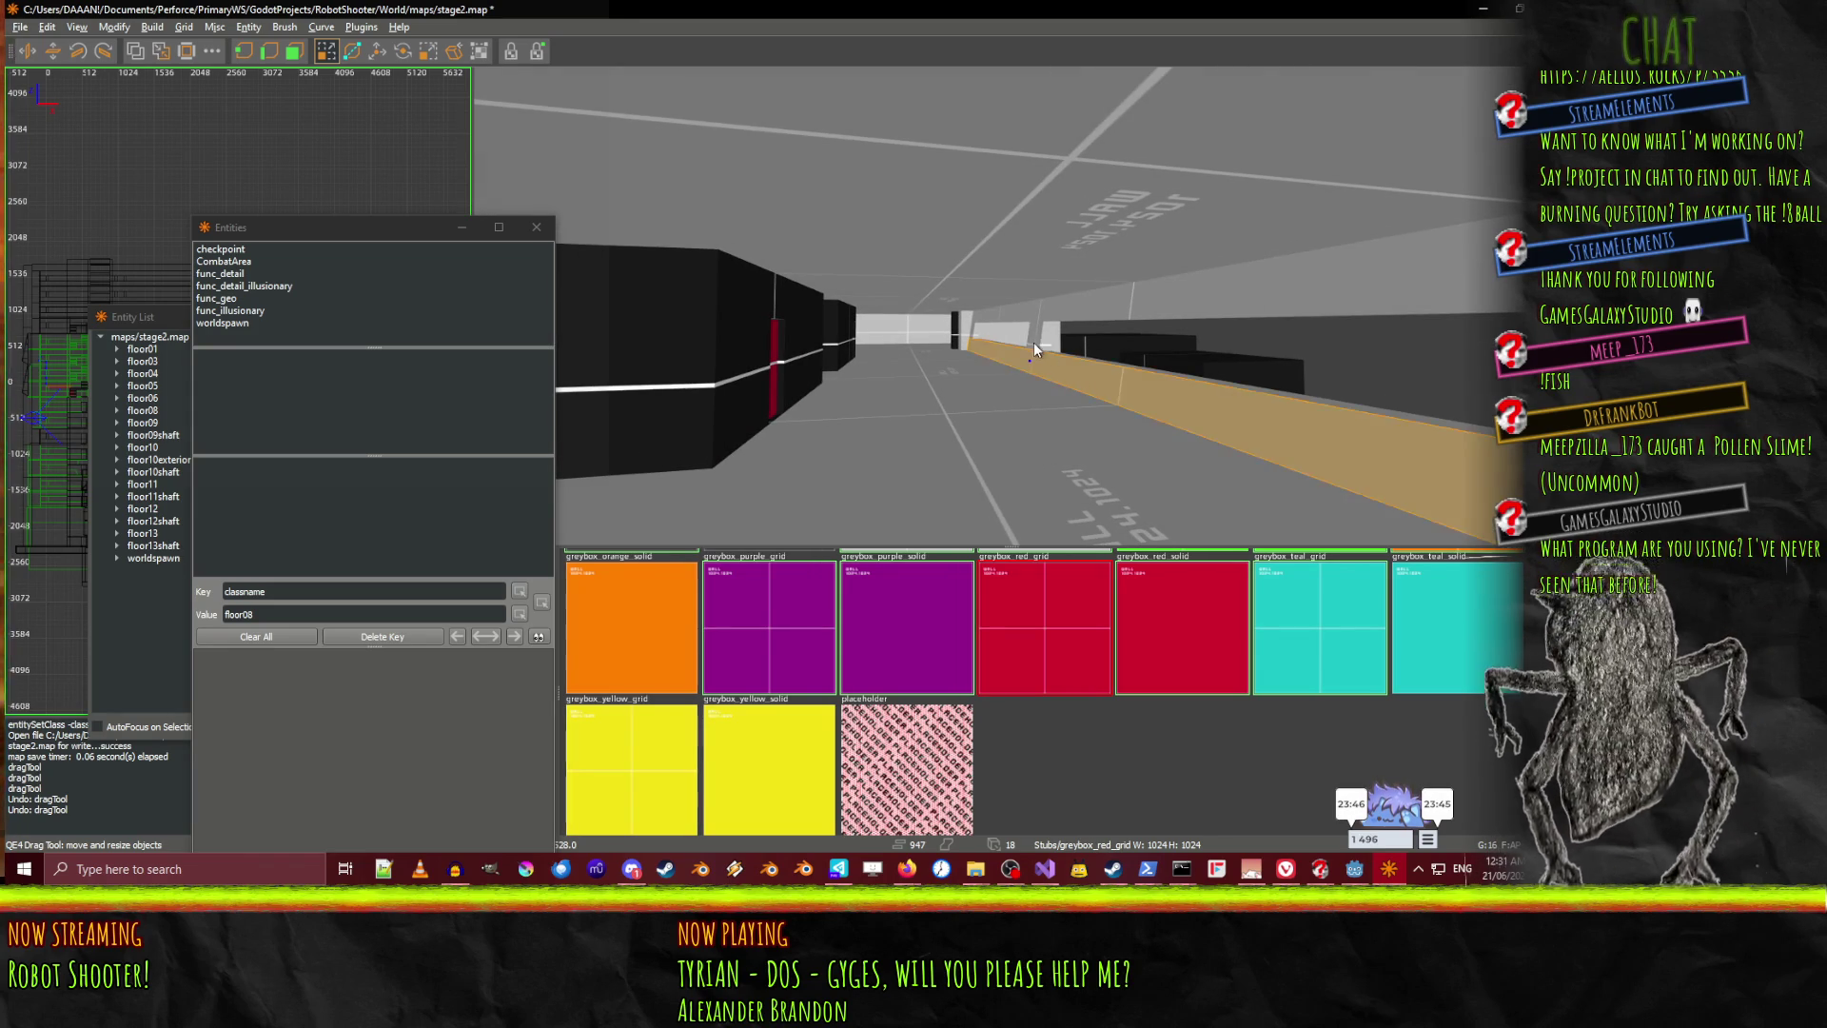
ctrl+shift+click(1190, 285)
click(1066, 643)
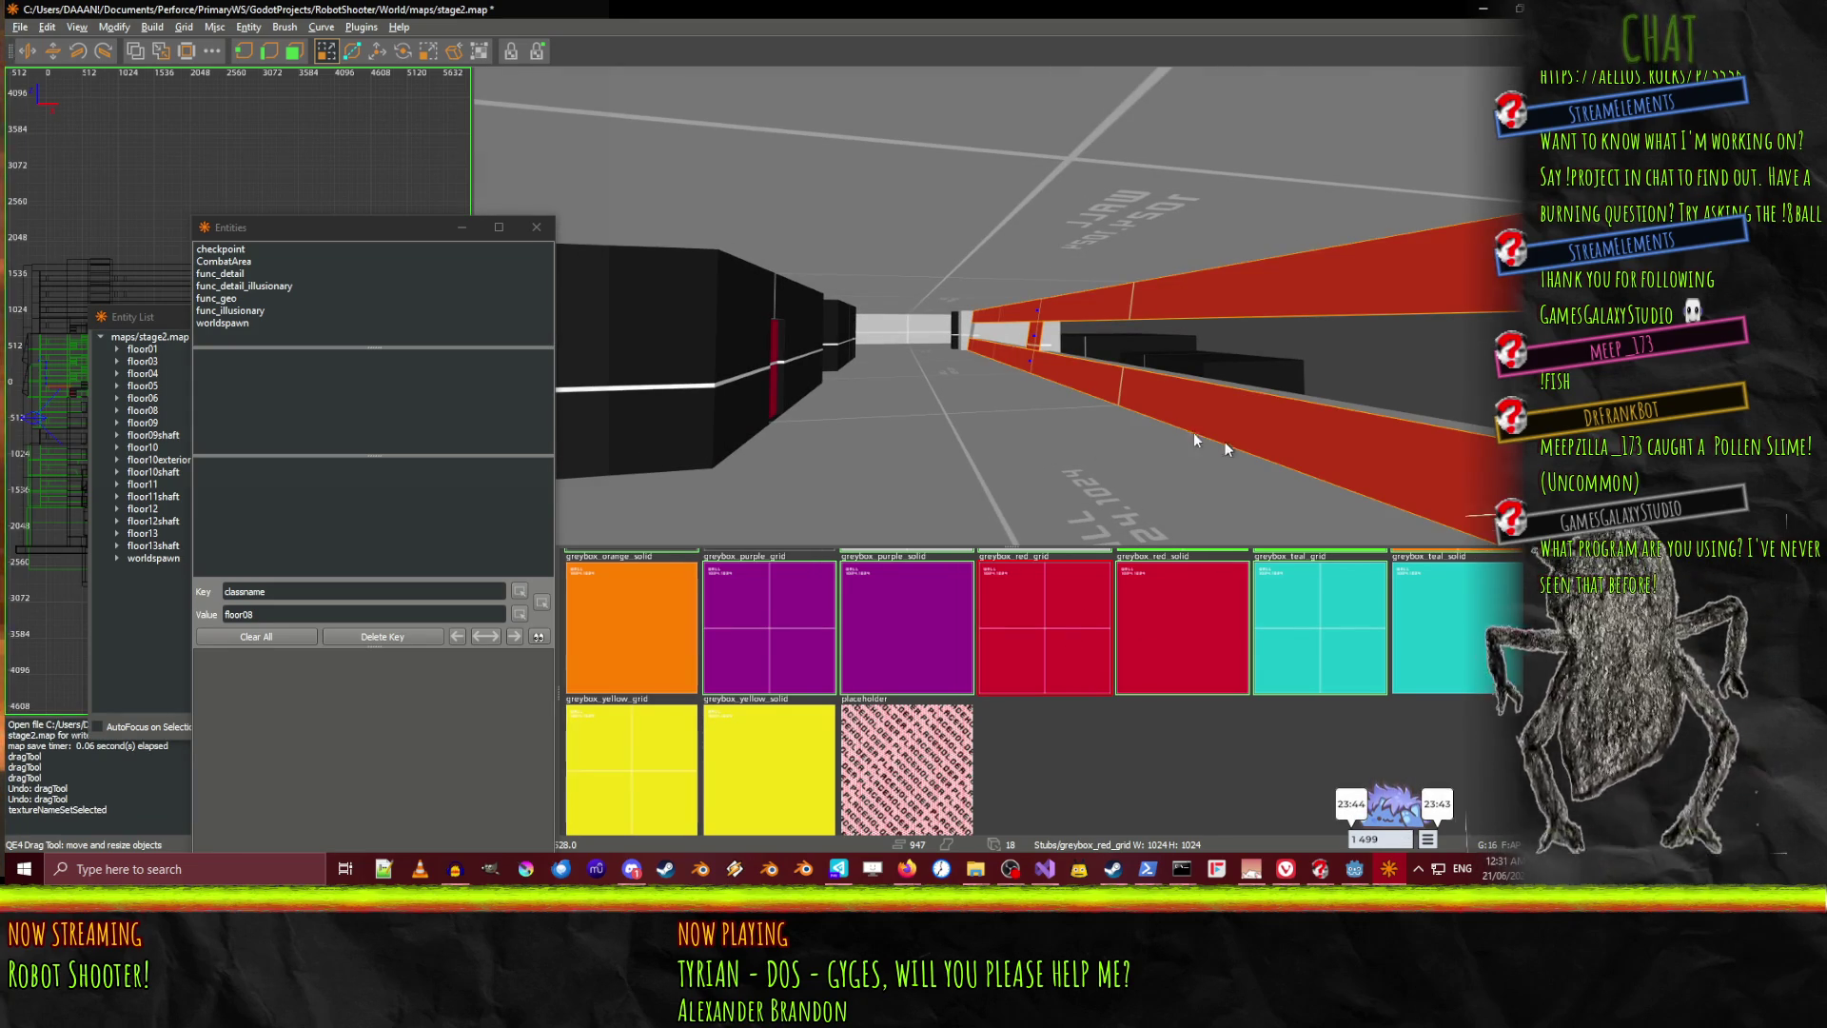
key(ctrl+z)
key(Escape)
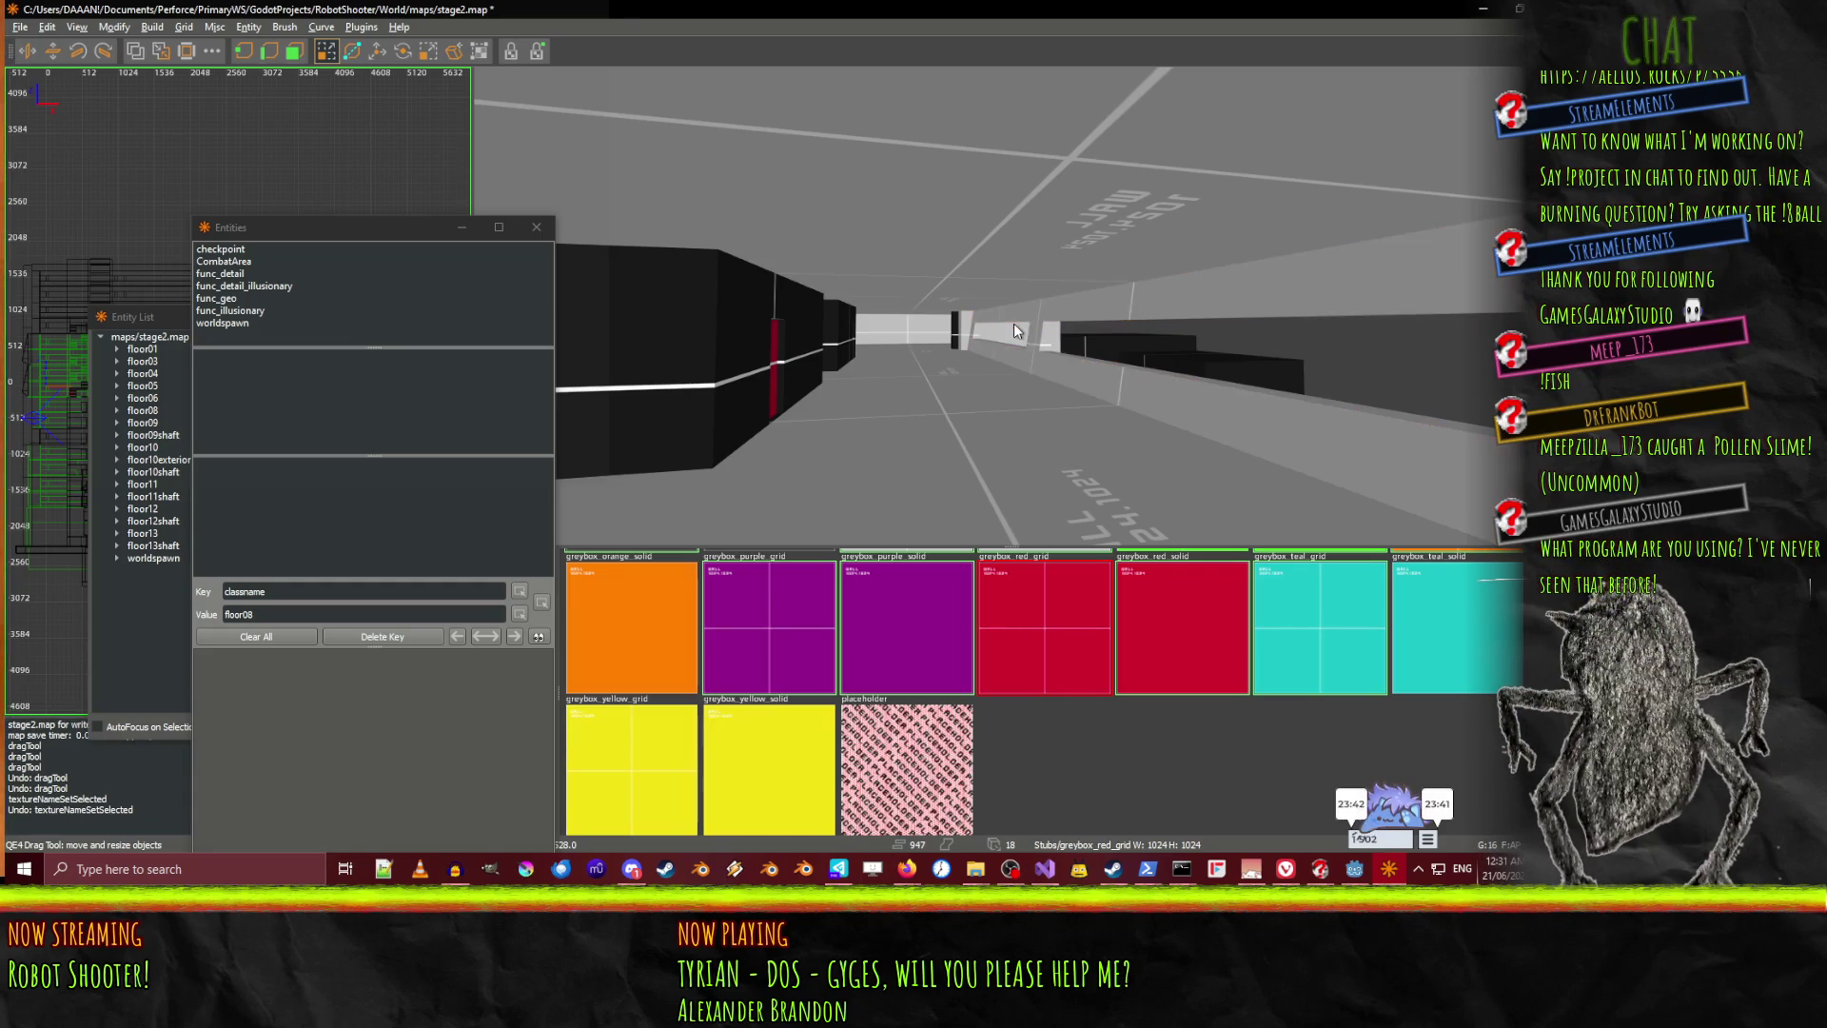
Look over the red-striped black block, then select floor08 in the Entity List
right_click(1030, 341)
mouse_move(1010, 306)
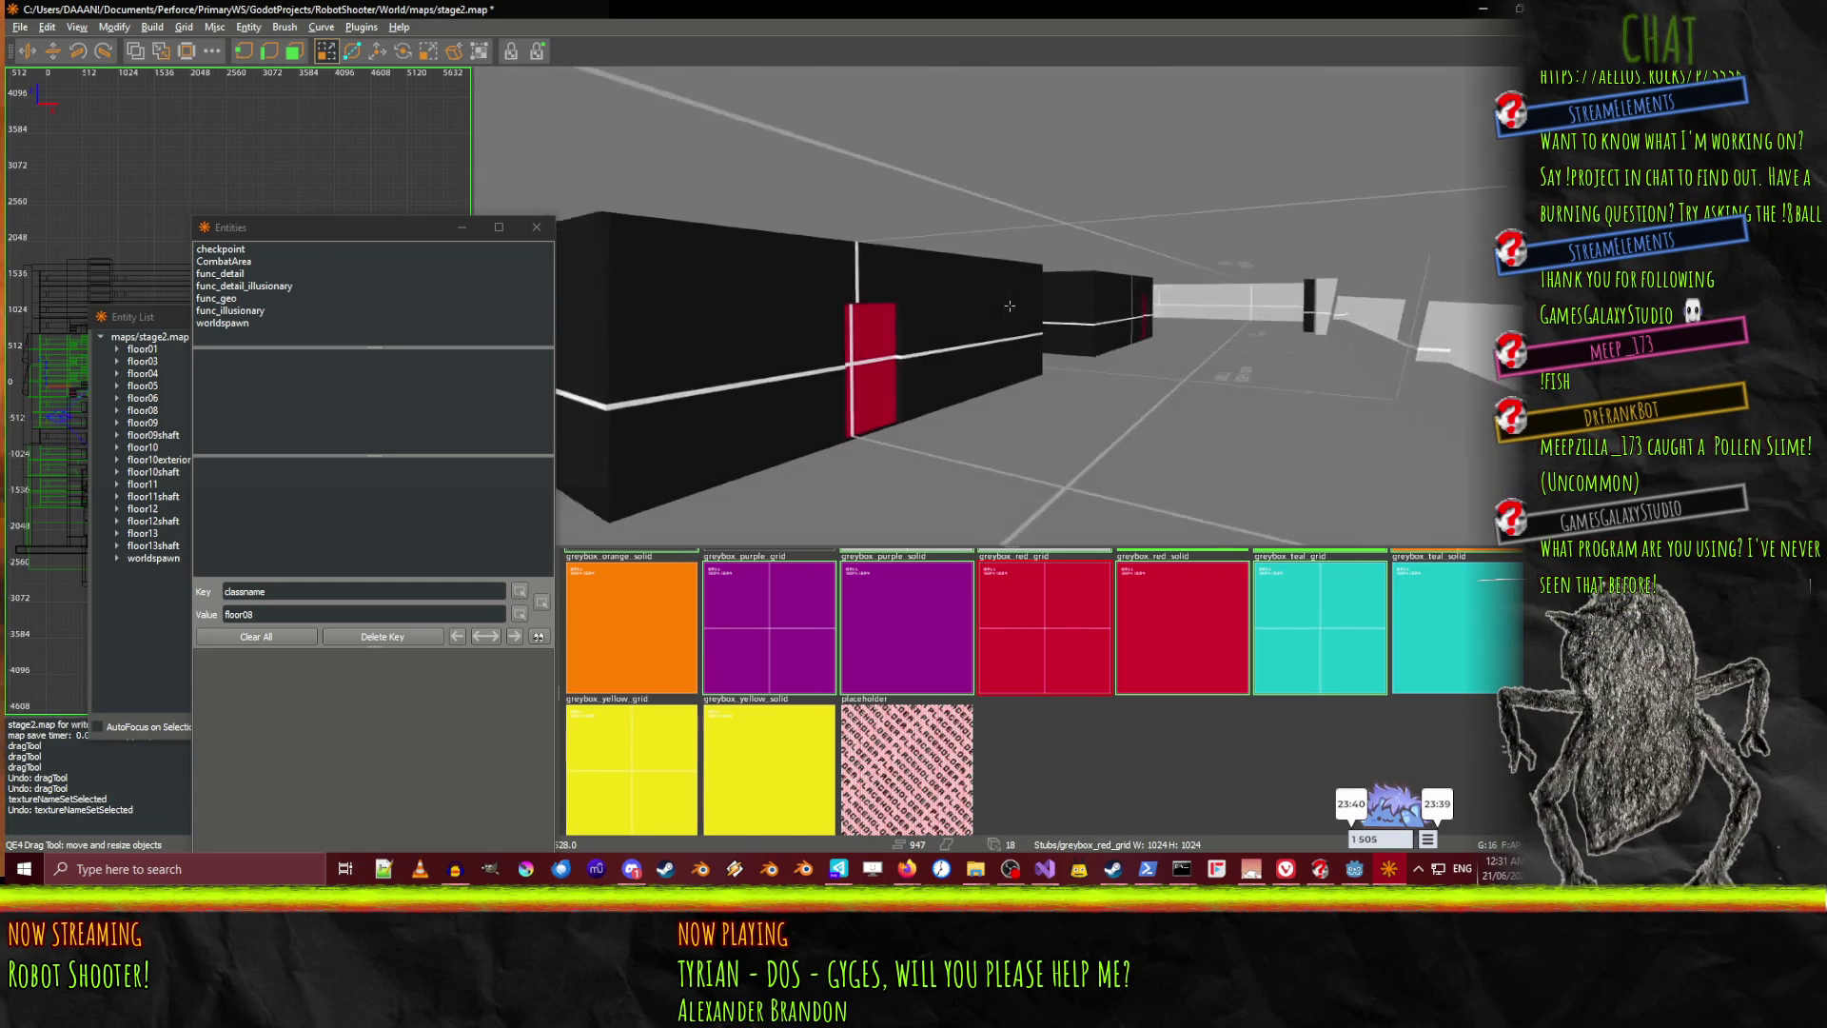
key(w)
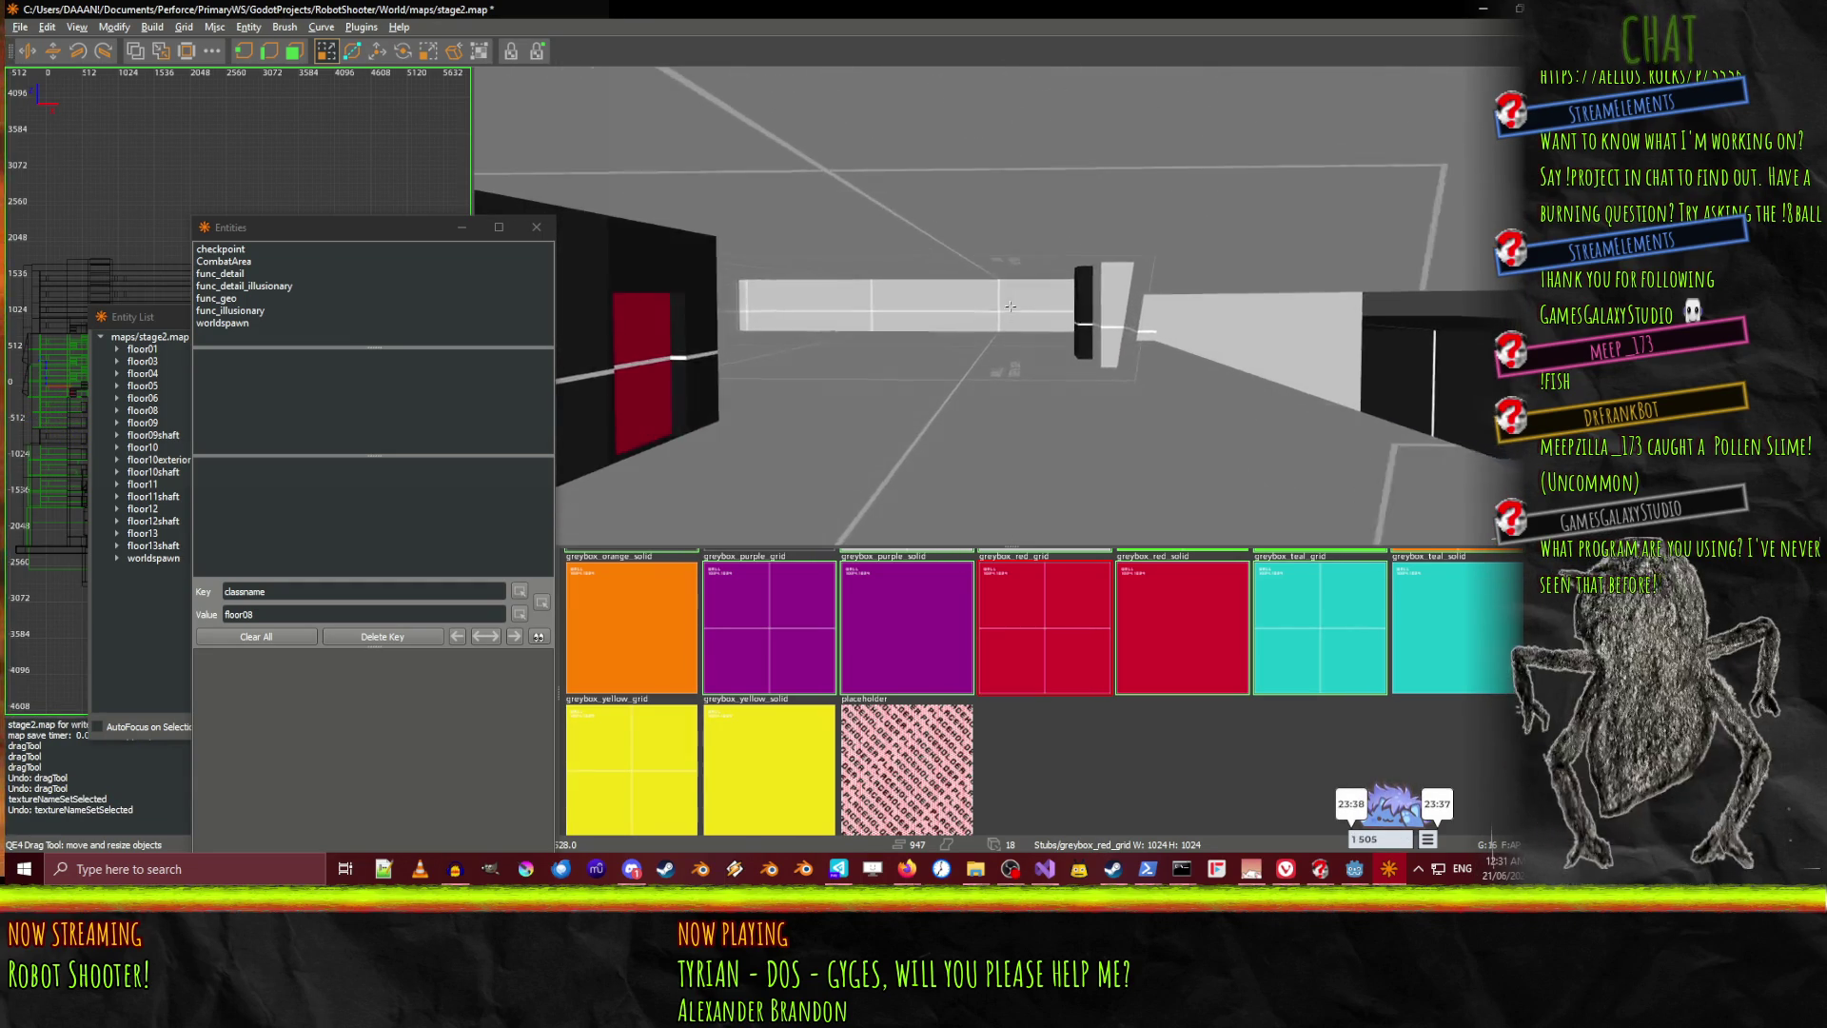
key(s)
right_click(1008, 305)
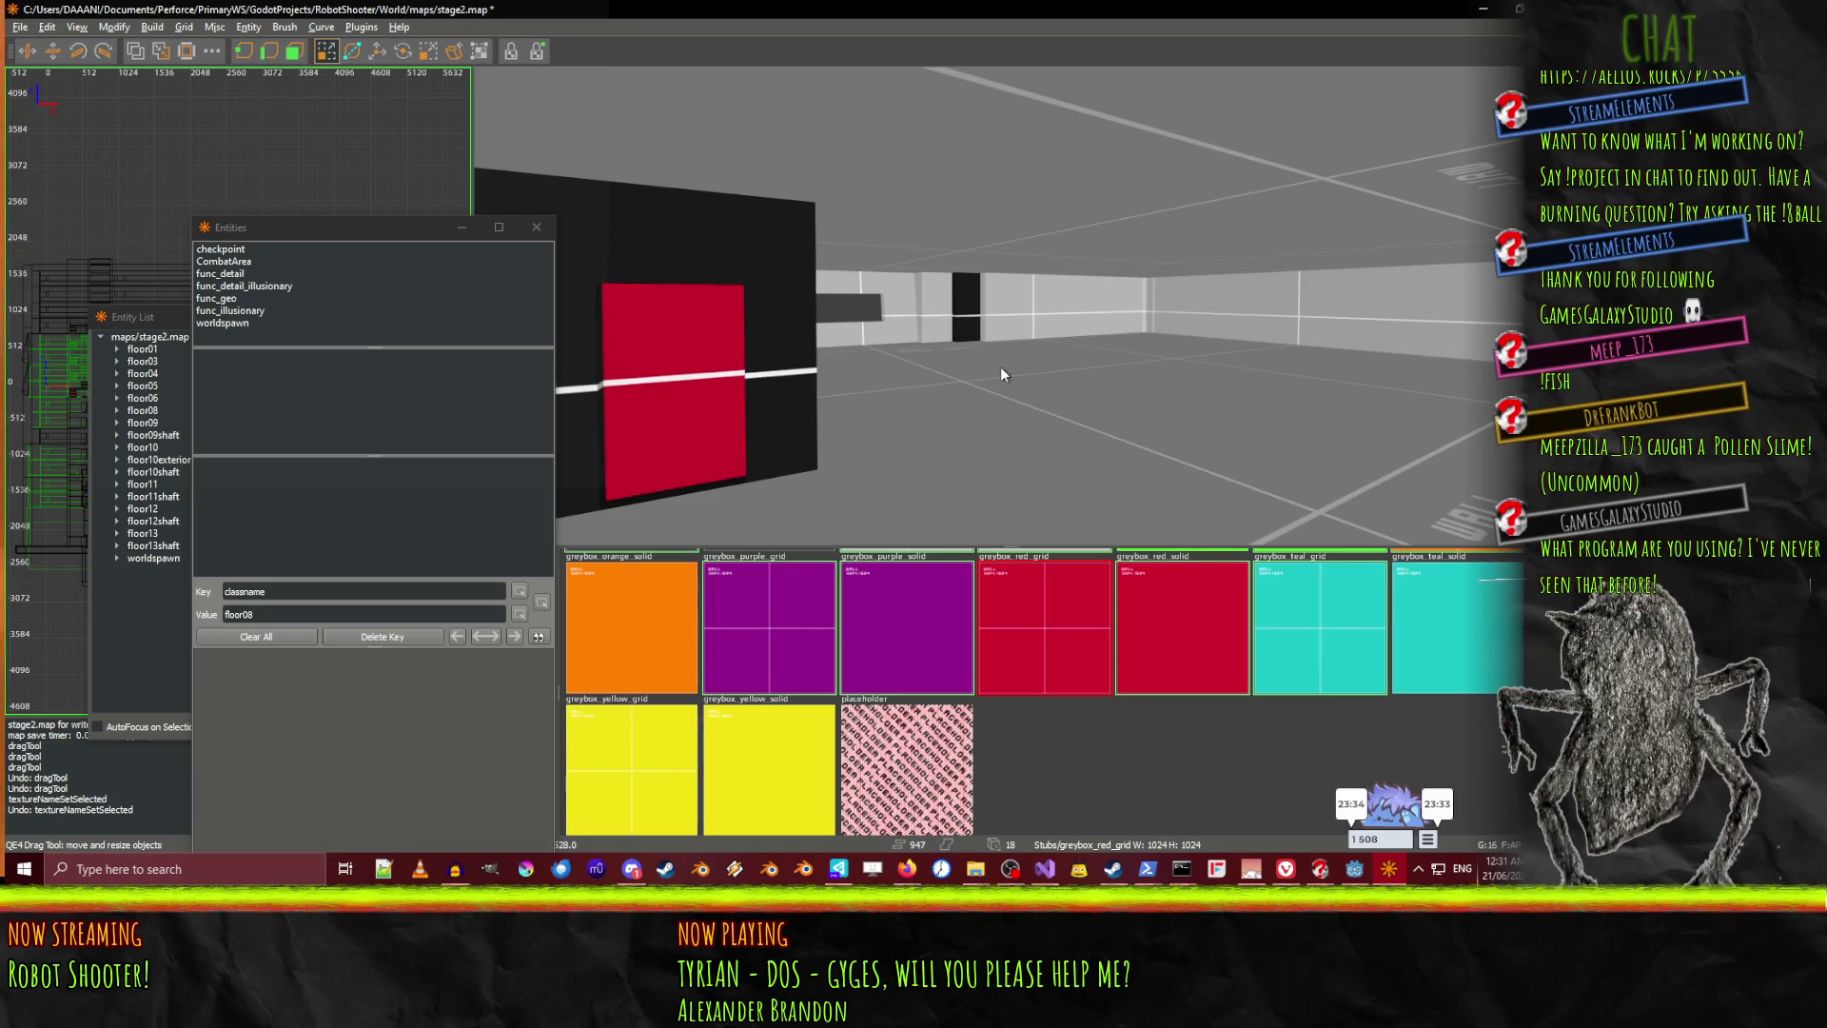
click(143, 410)
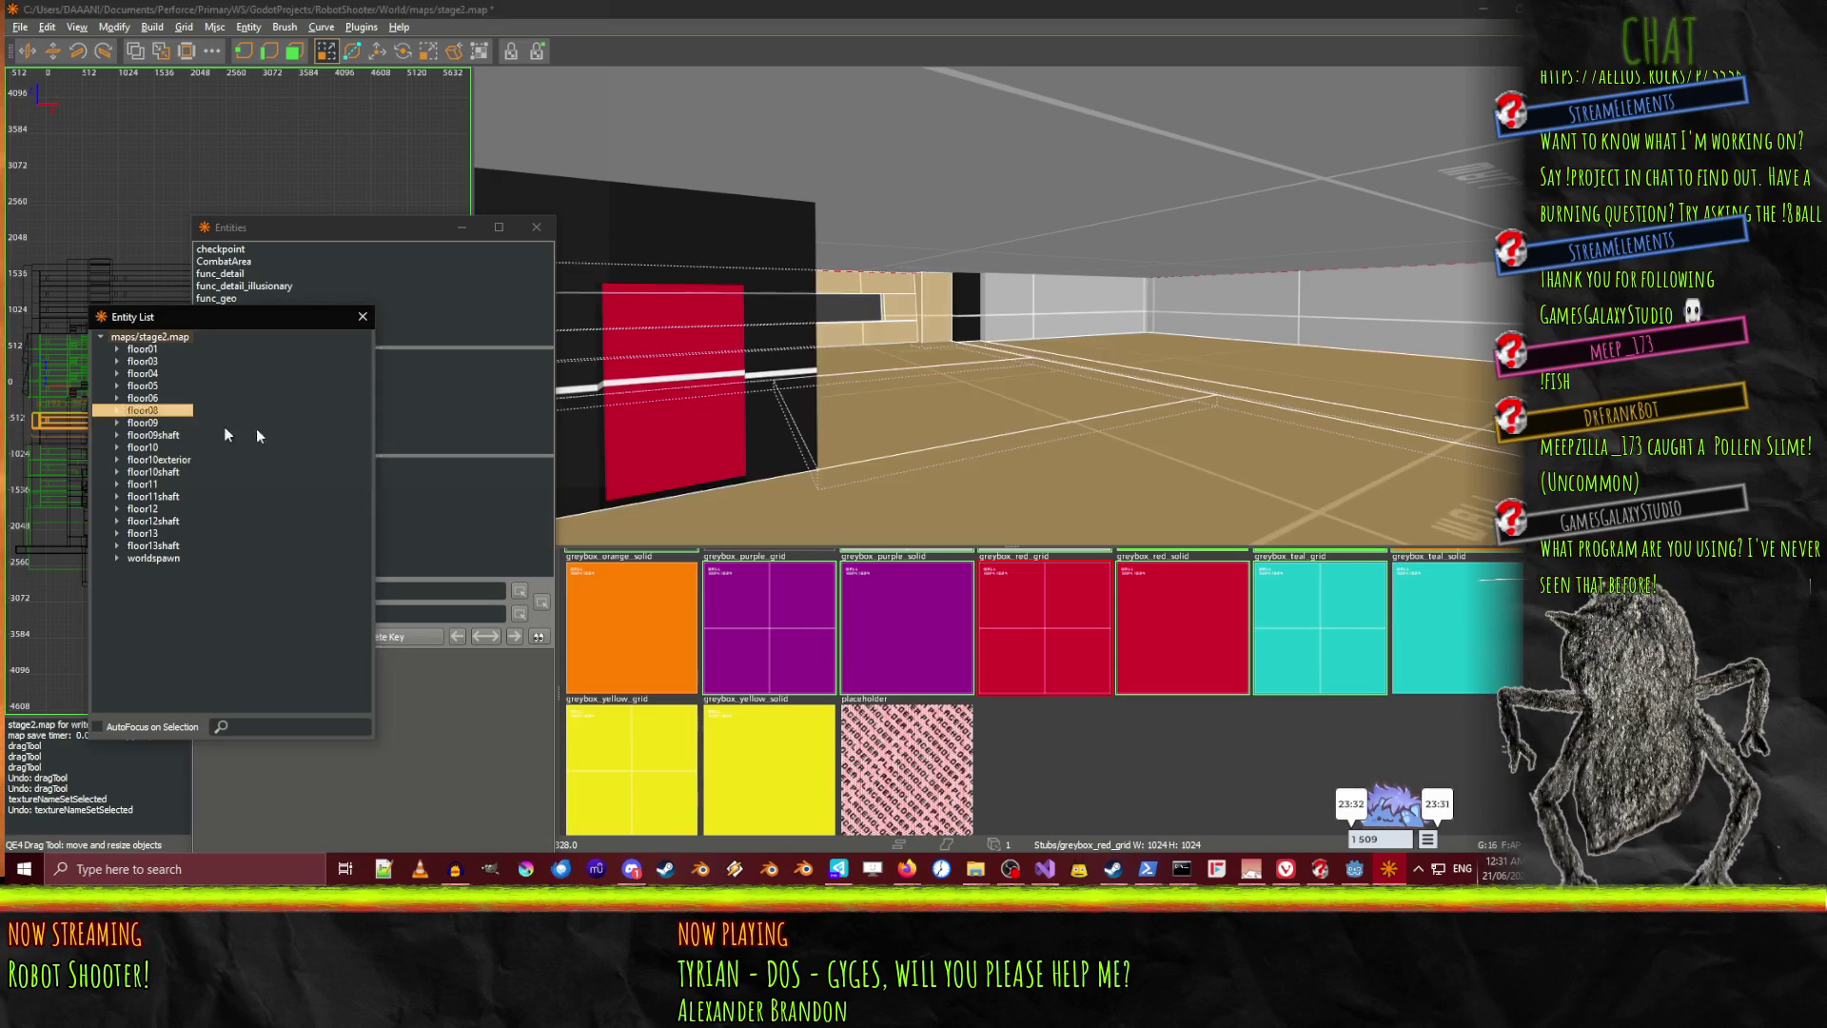
Select the brown wall, red panel, right pillar, floor09shaft brushes and the large black block
key(Escape)
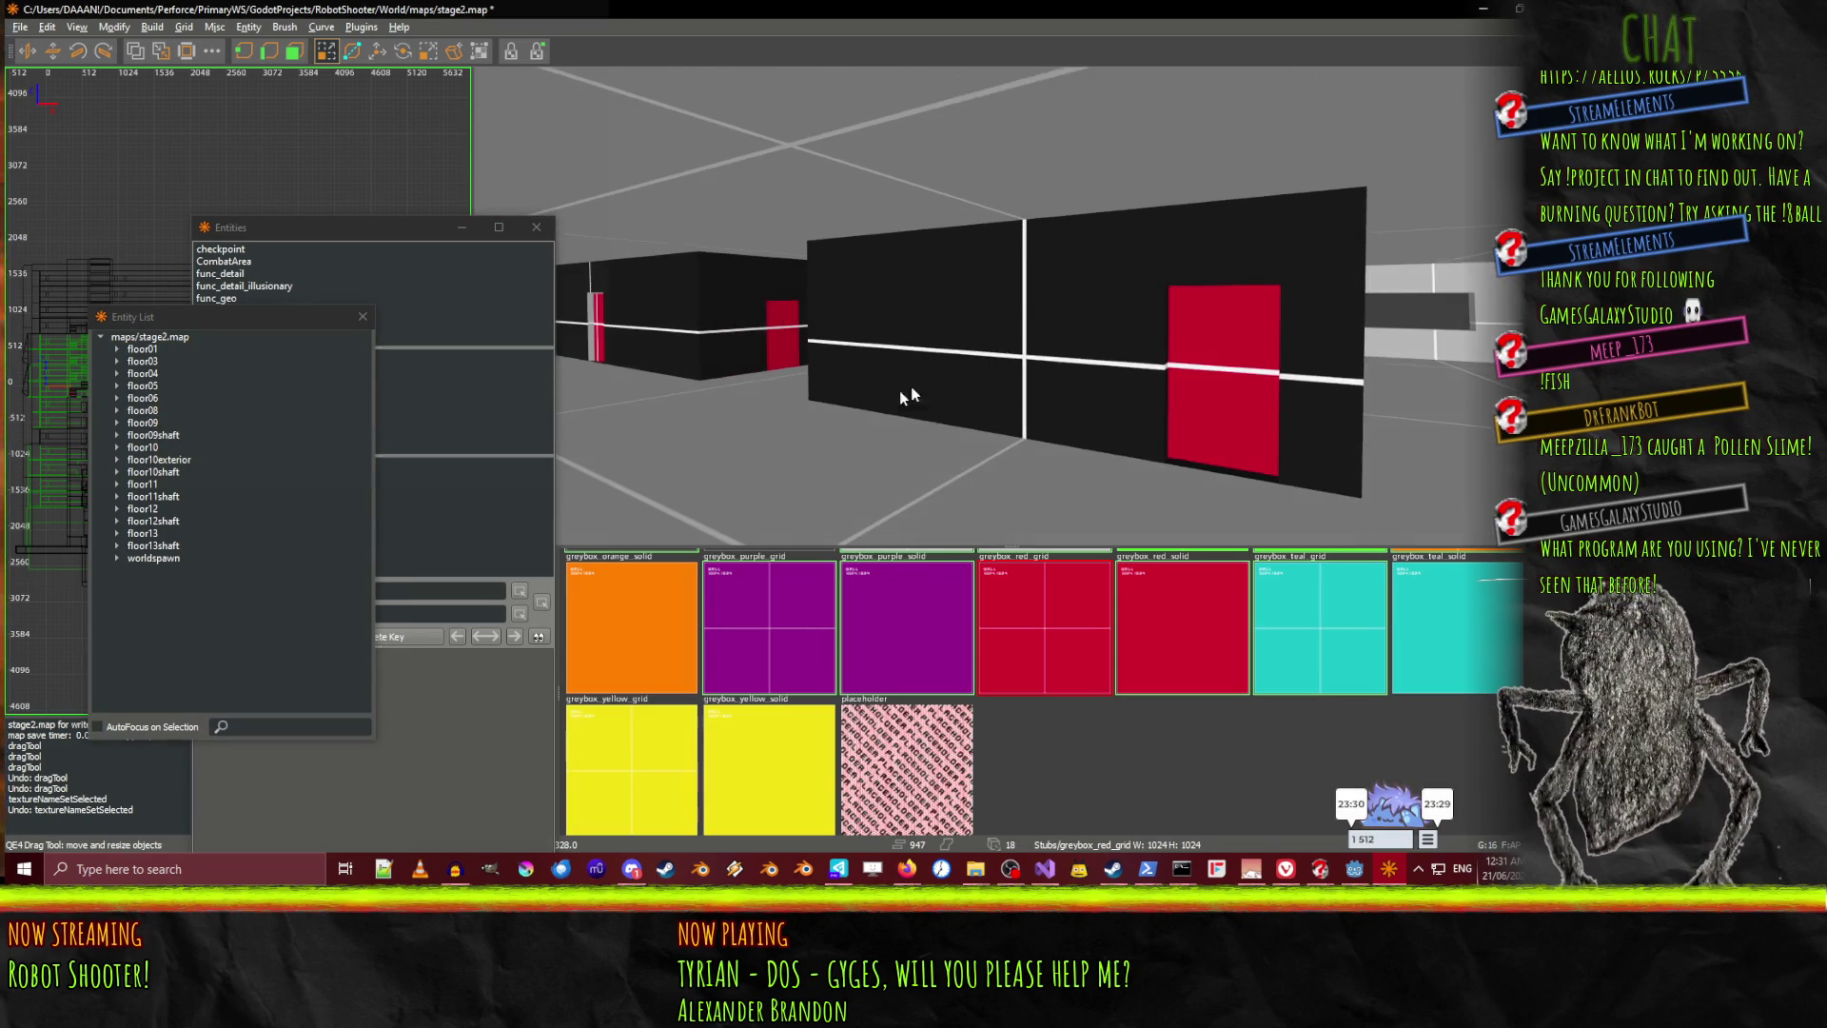
click(825, 312)
mouse_move(1231, 438)
mouse_down()
mouse_move(1294, 422)
mouse_move(1329, 286)
mouse_up()
scroll(1017, 312, up, 8)
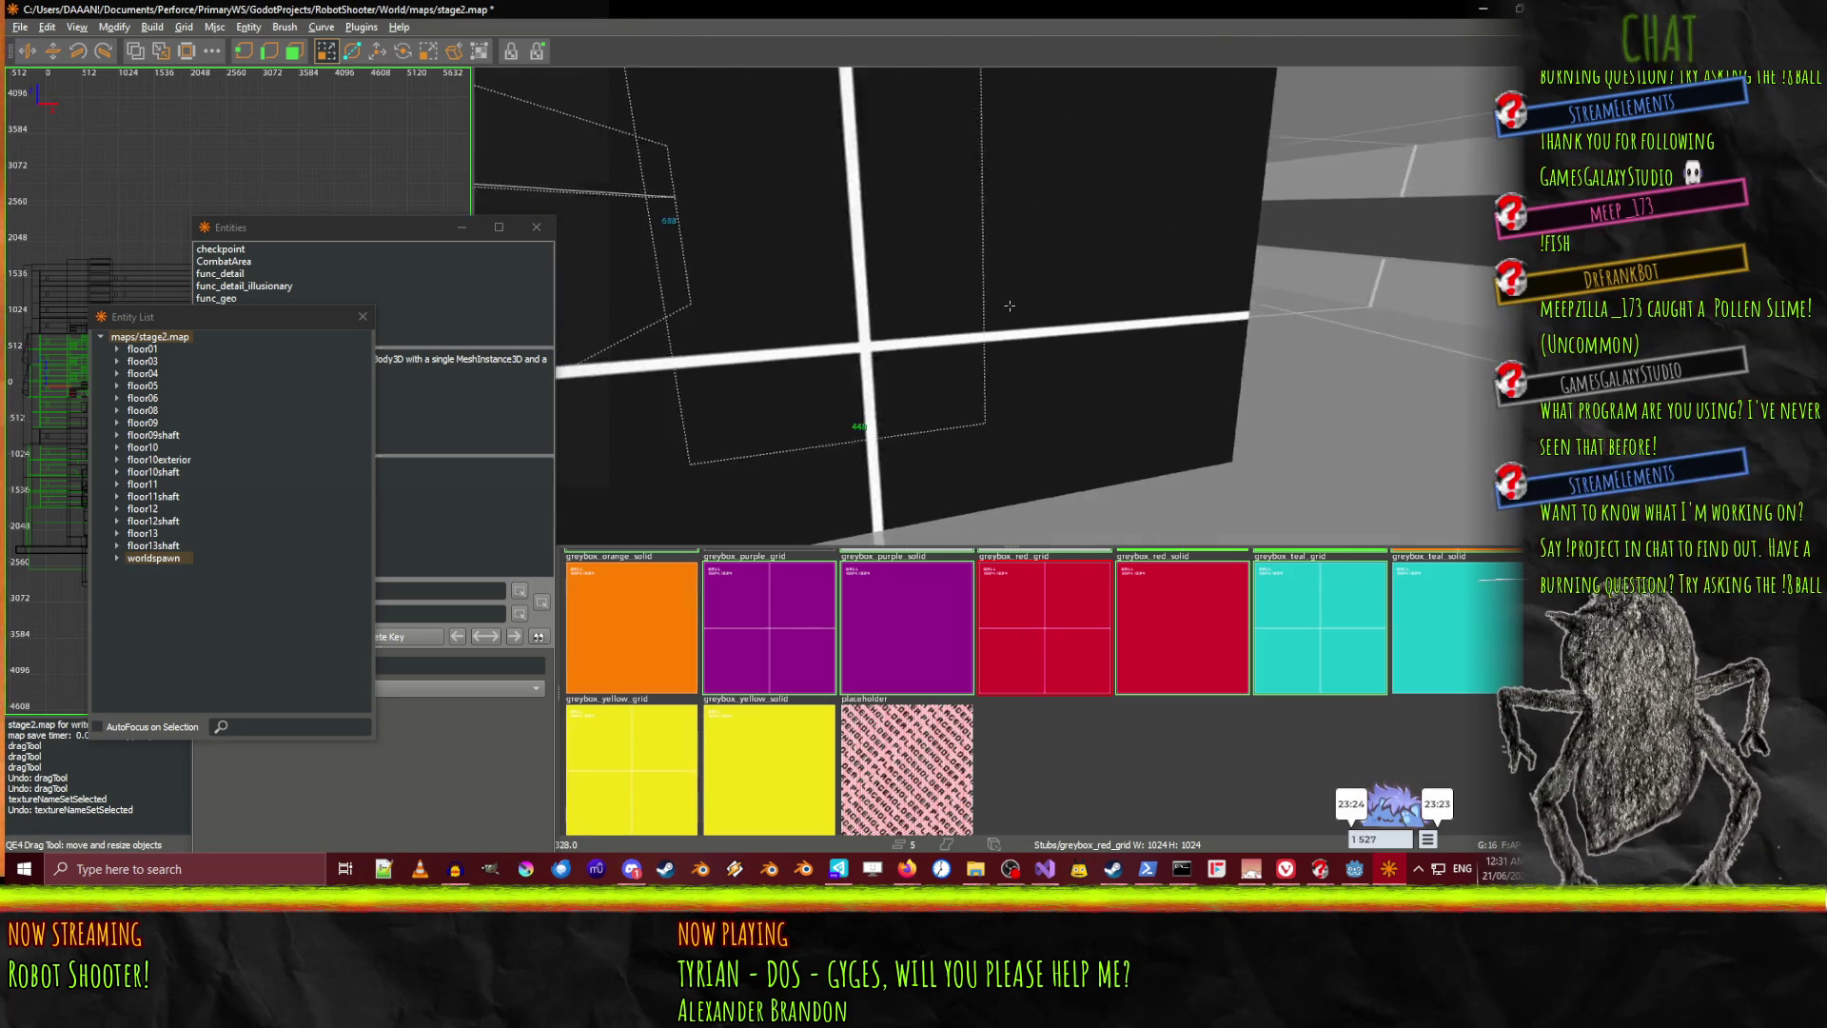
click(1013, 312)
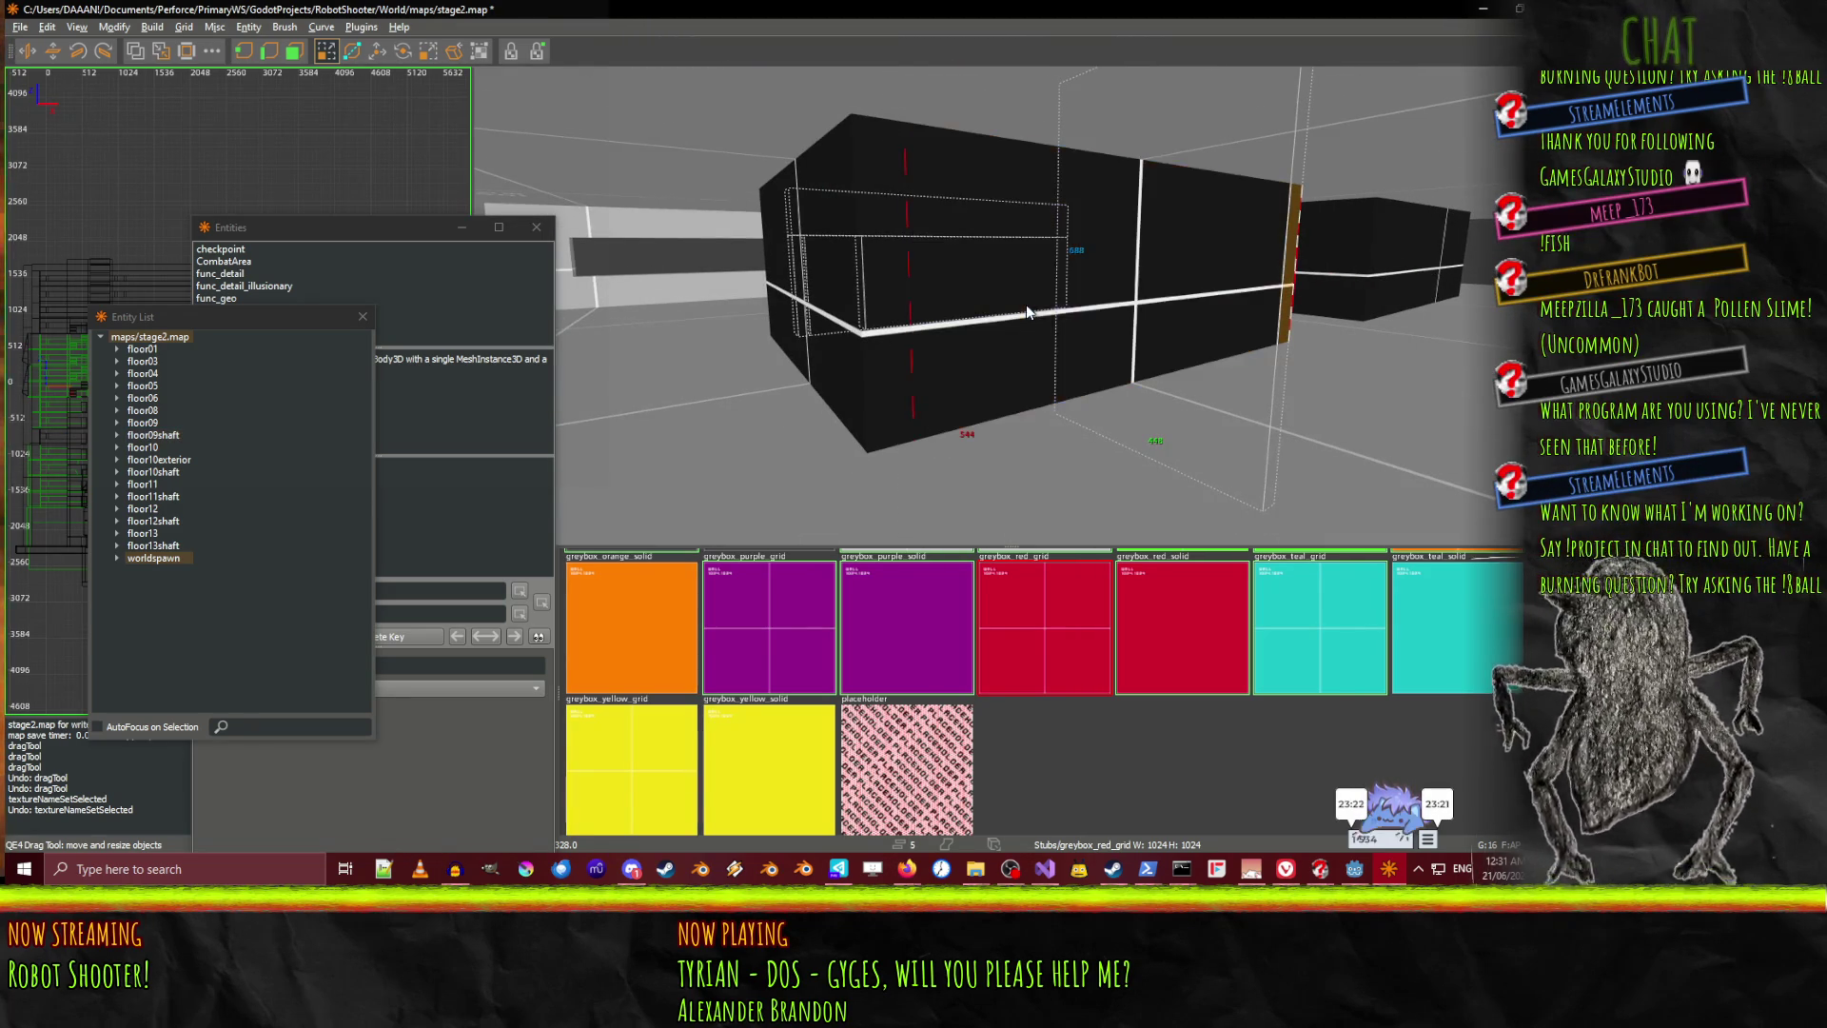
right_click(1026, 304)
key(w)
right_click(926, 308)
shift+click(927, 308)
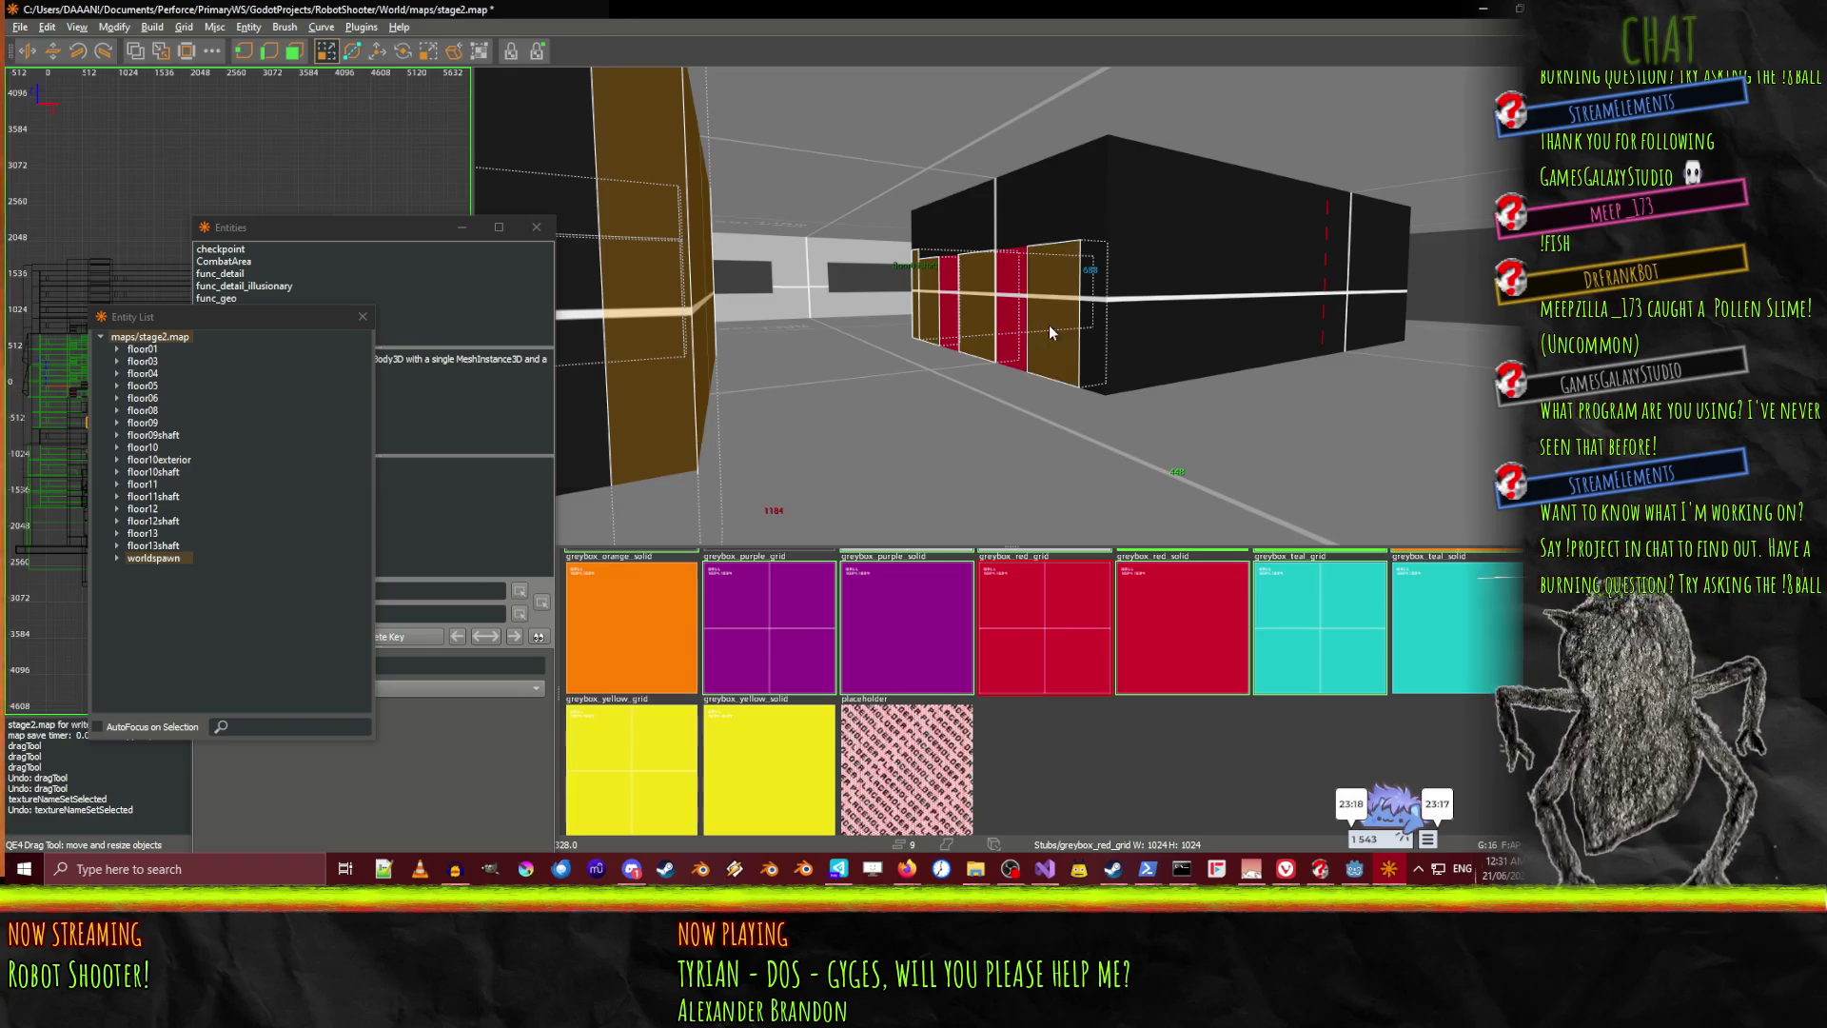
shift+click(1130, 263)
Deselect the brown block after inspecting it, then bring the Entities window into view
right_click(925, 233)
key(w)
key(s)
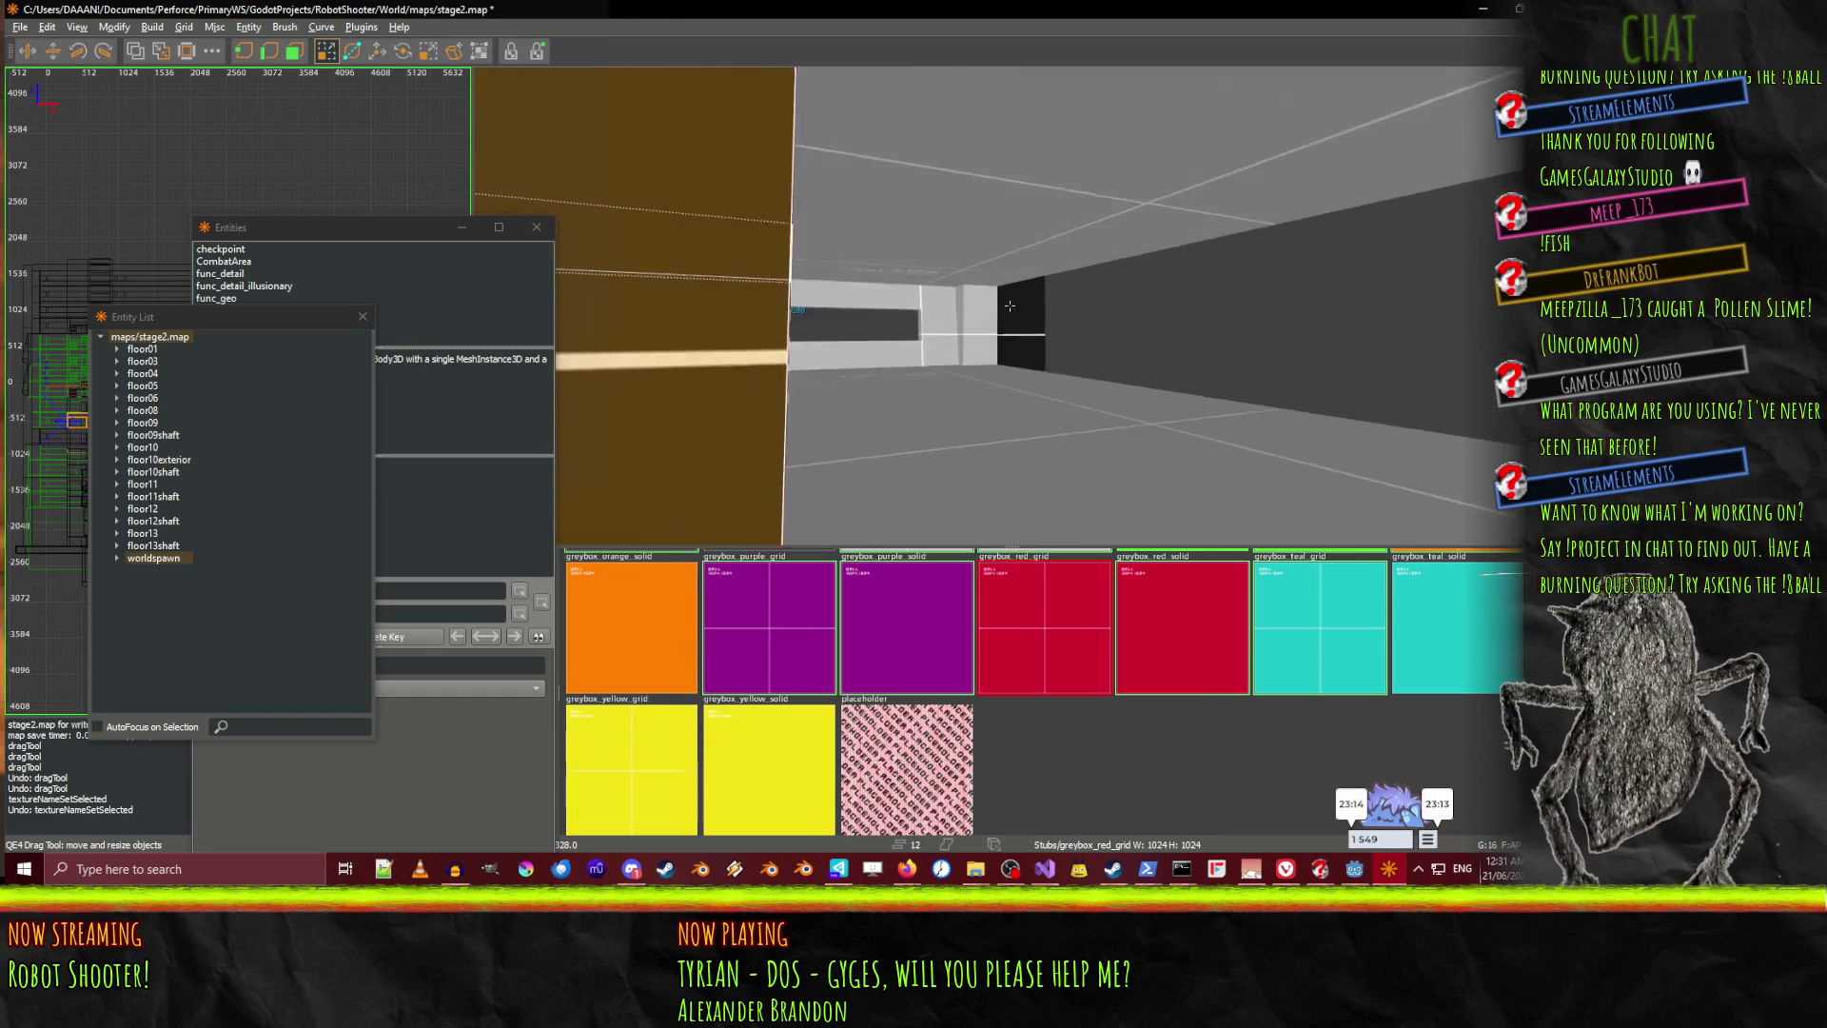
right_click(1010, 306)
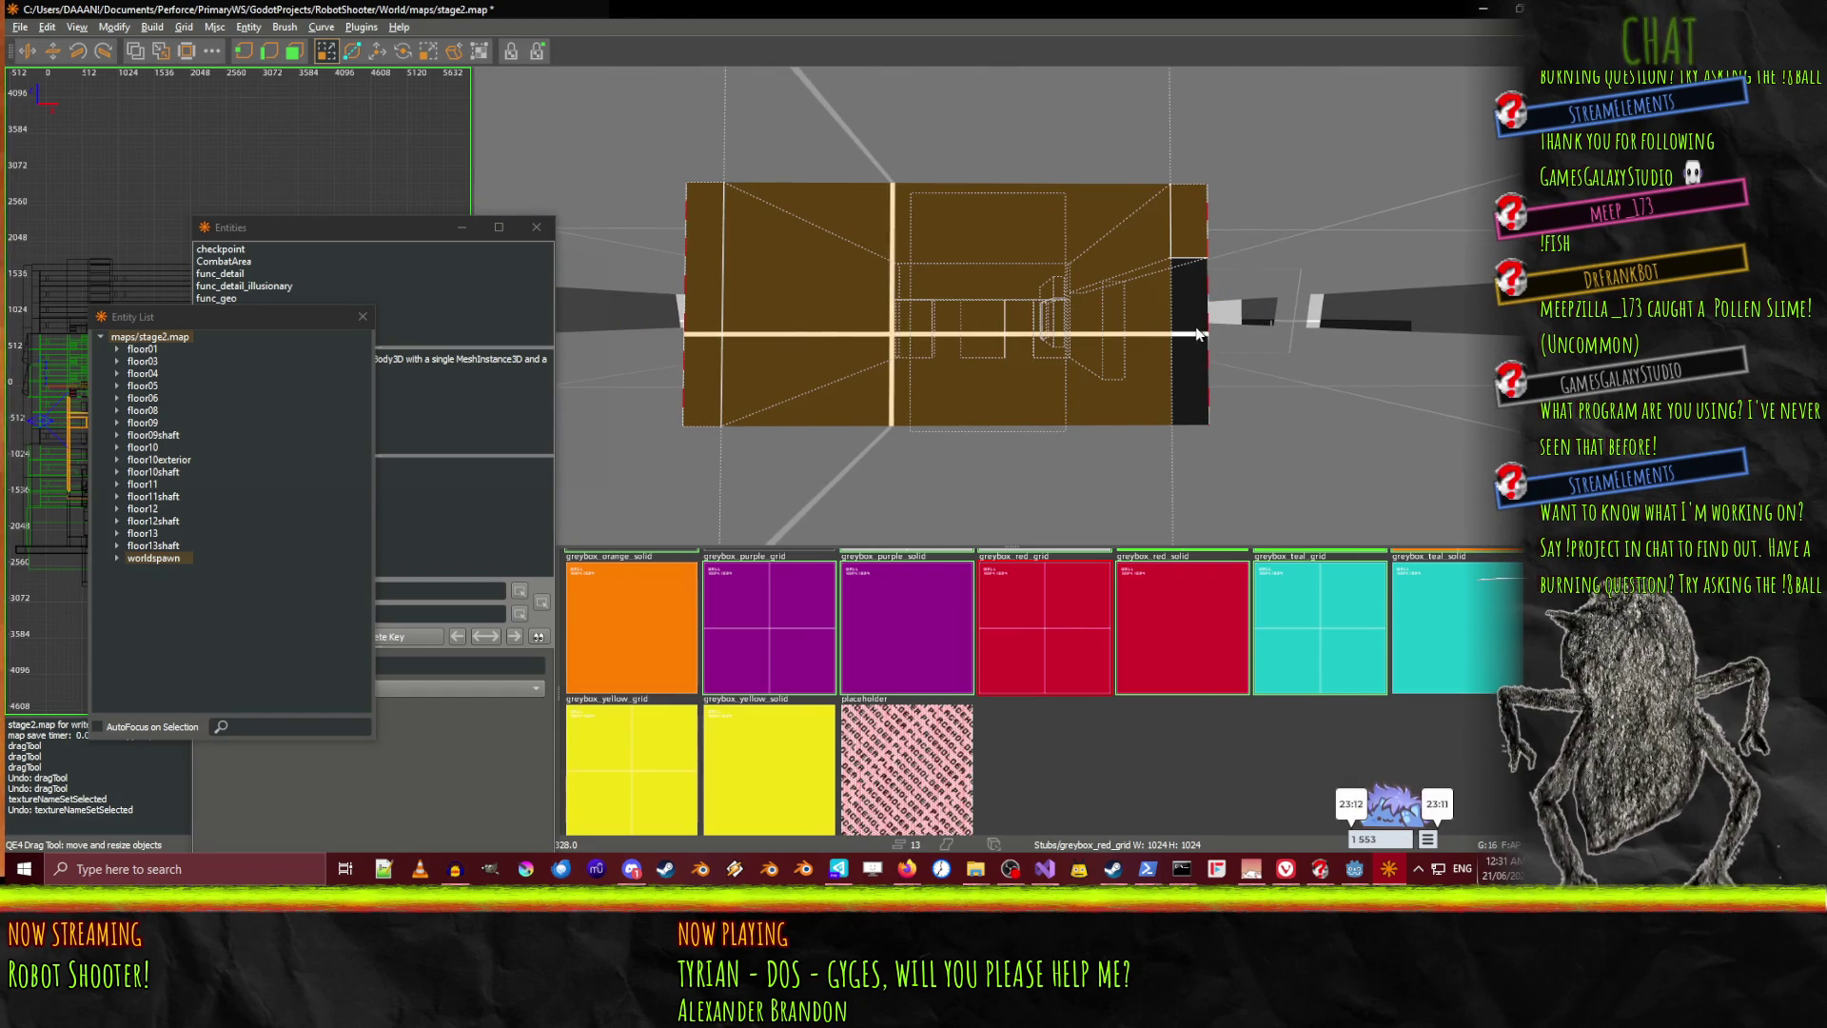
shift+click(983, 314)
right_click(1281, 340)
key(w)
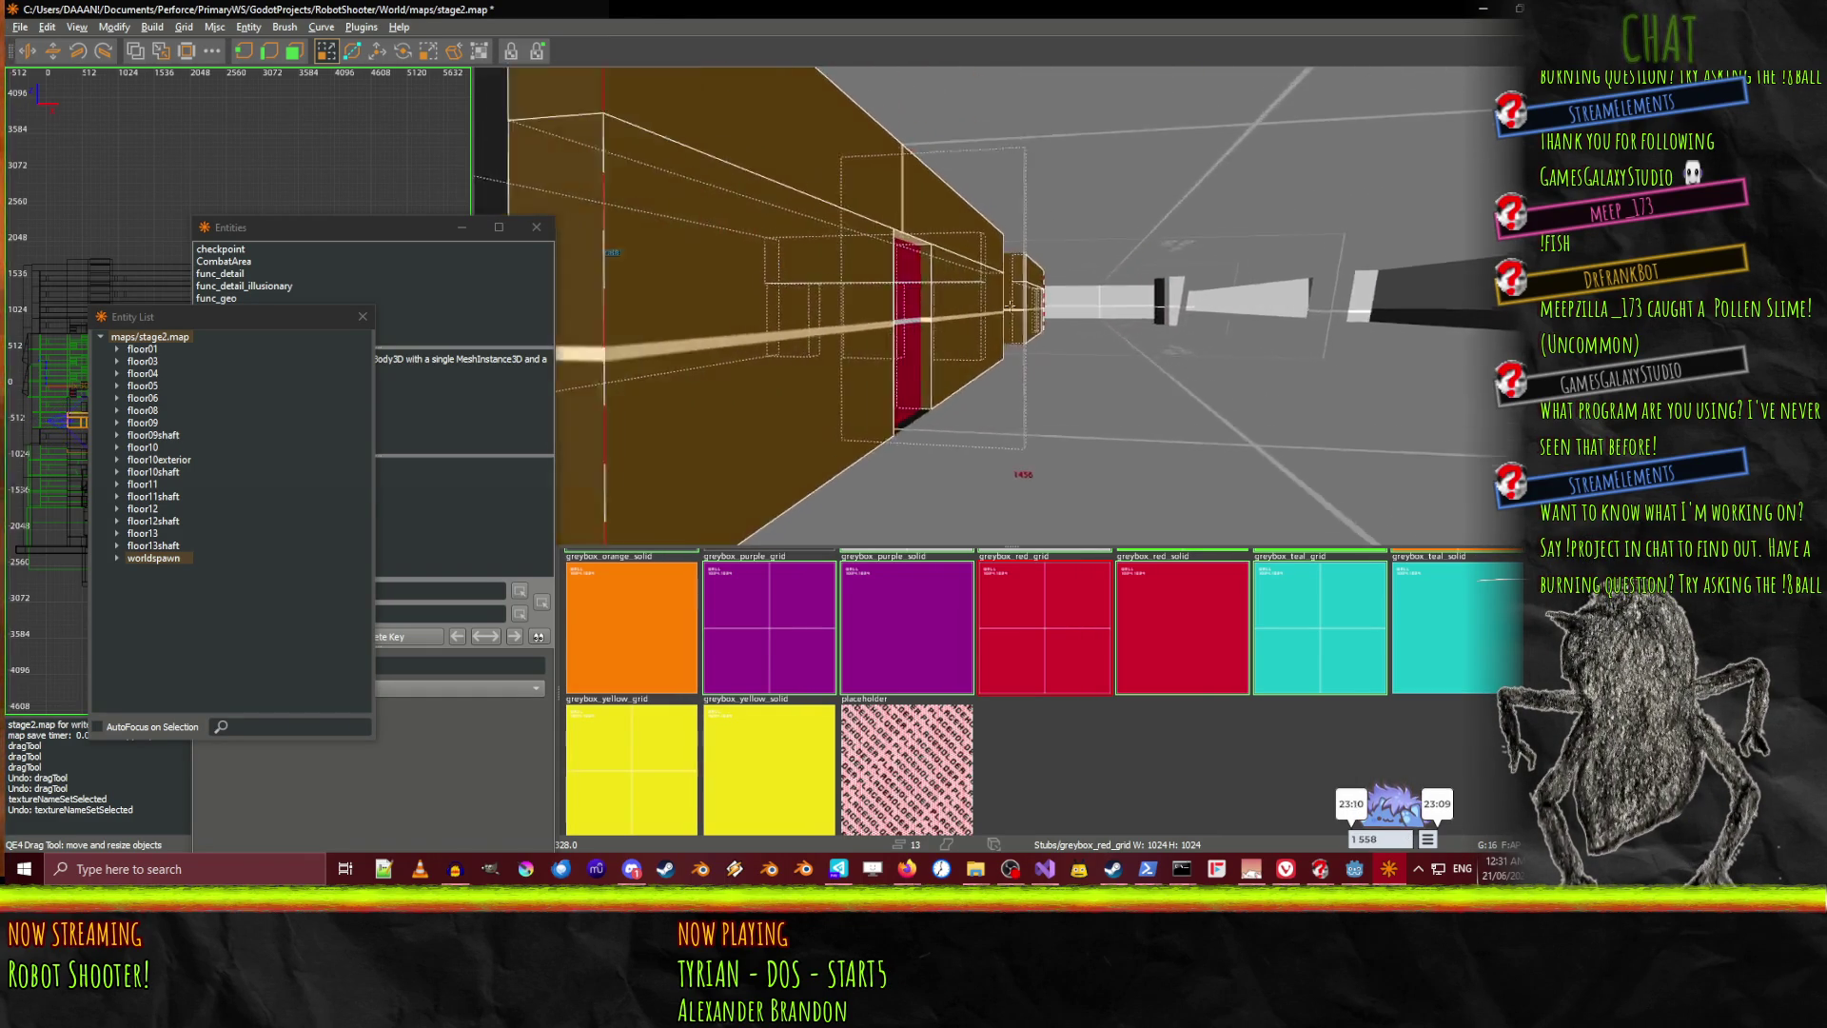
key(s)
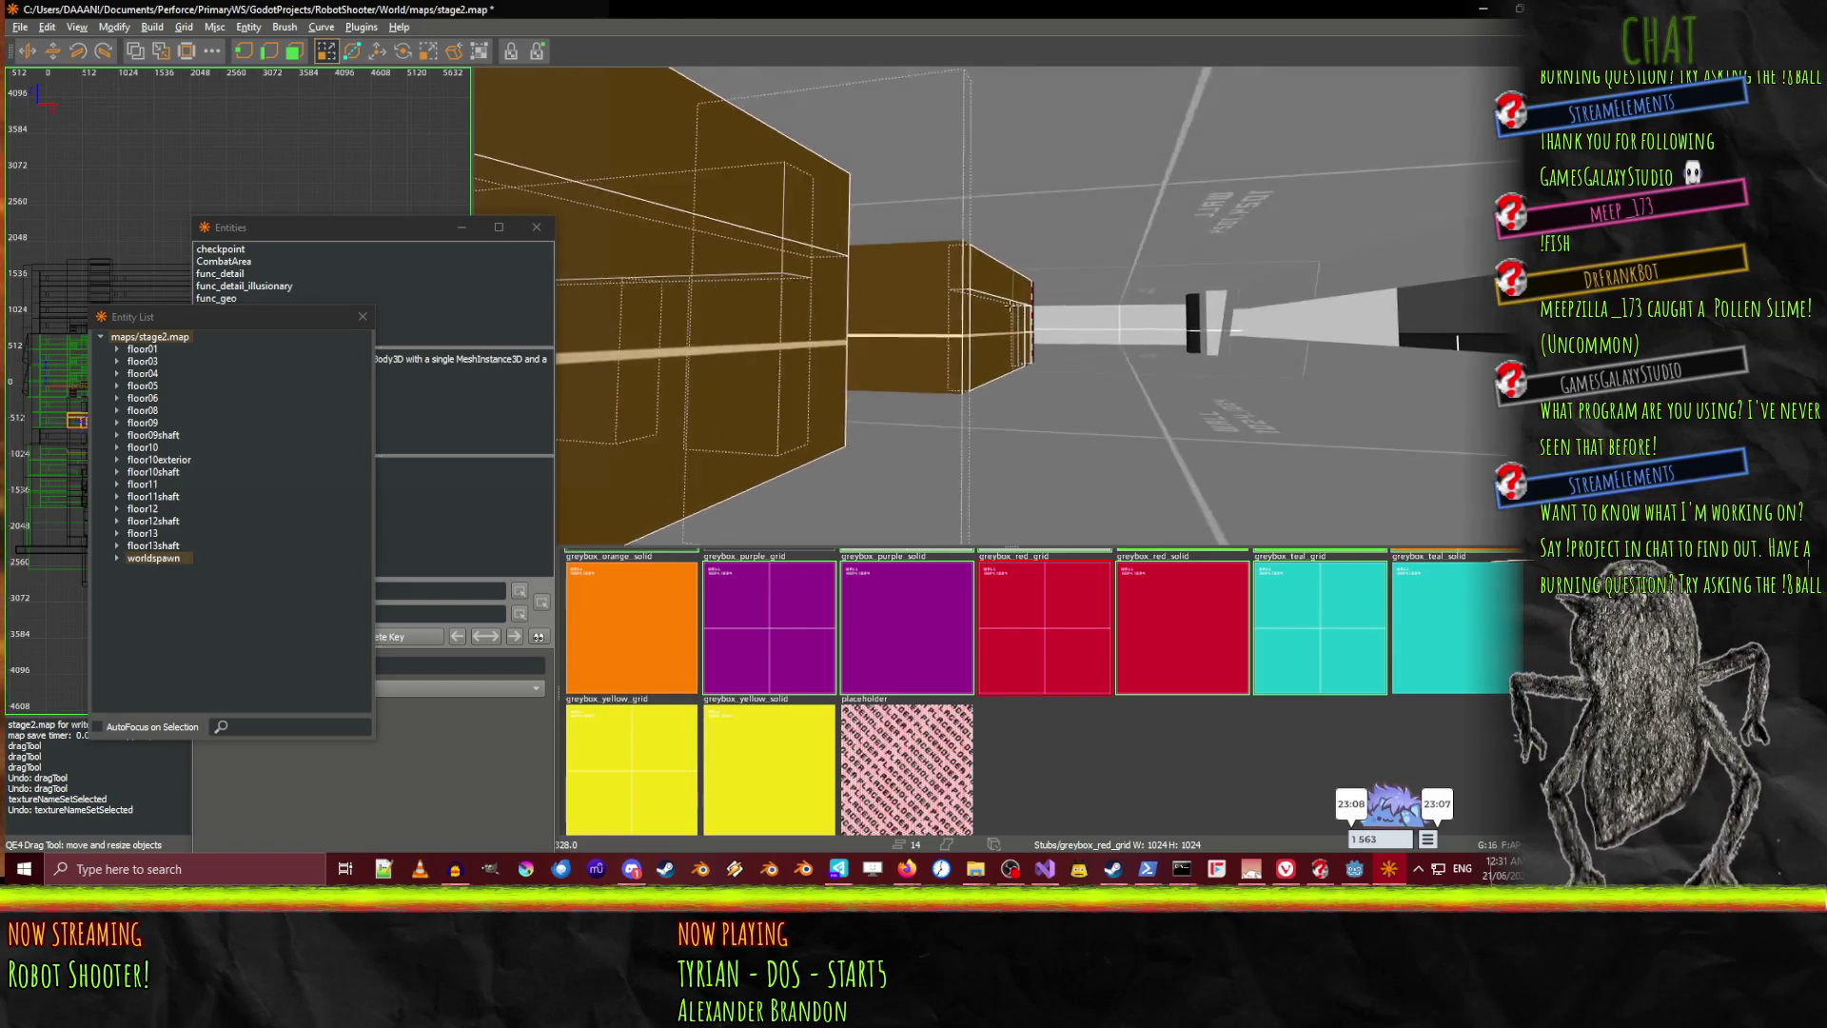
right_click(818, 539)
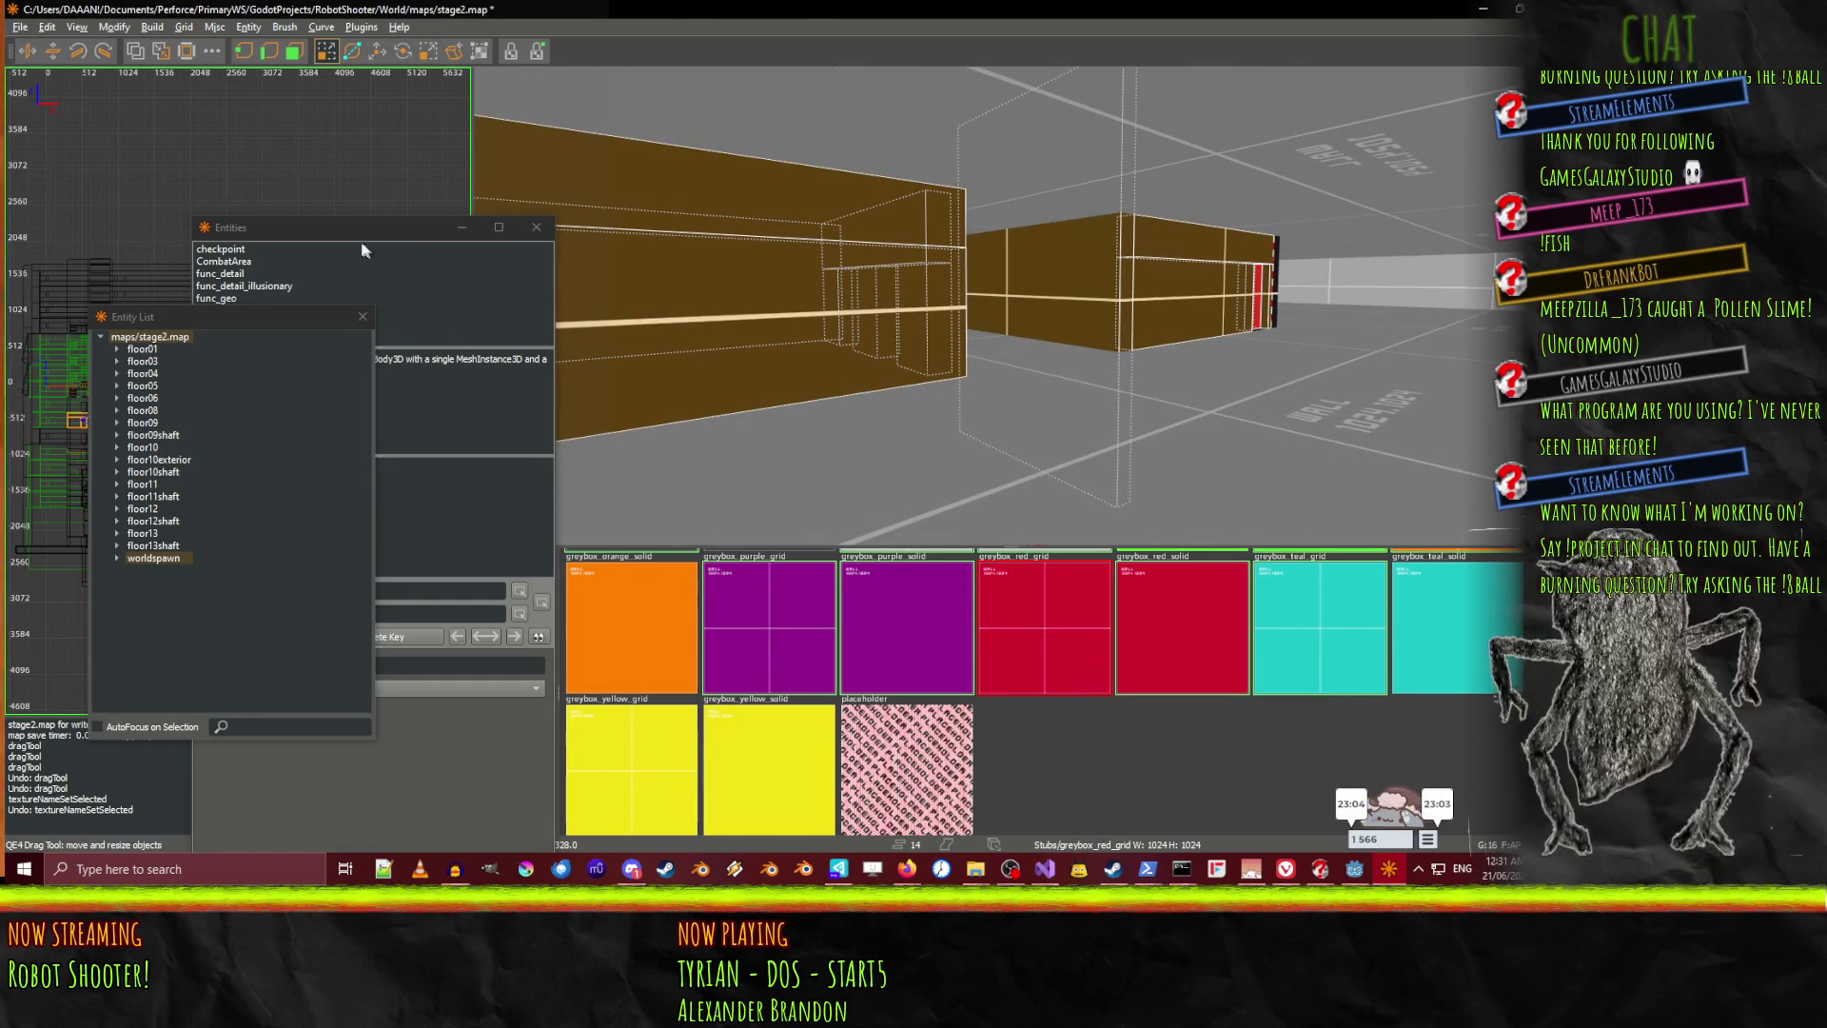
drag(352, 234, 482, 236)
Convert the selected corridor brushes to func_geo with _phong Smooth shading and _cull_interior_faces Yes
double_click(348, 299)
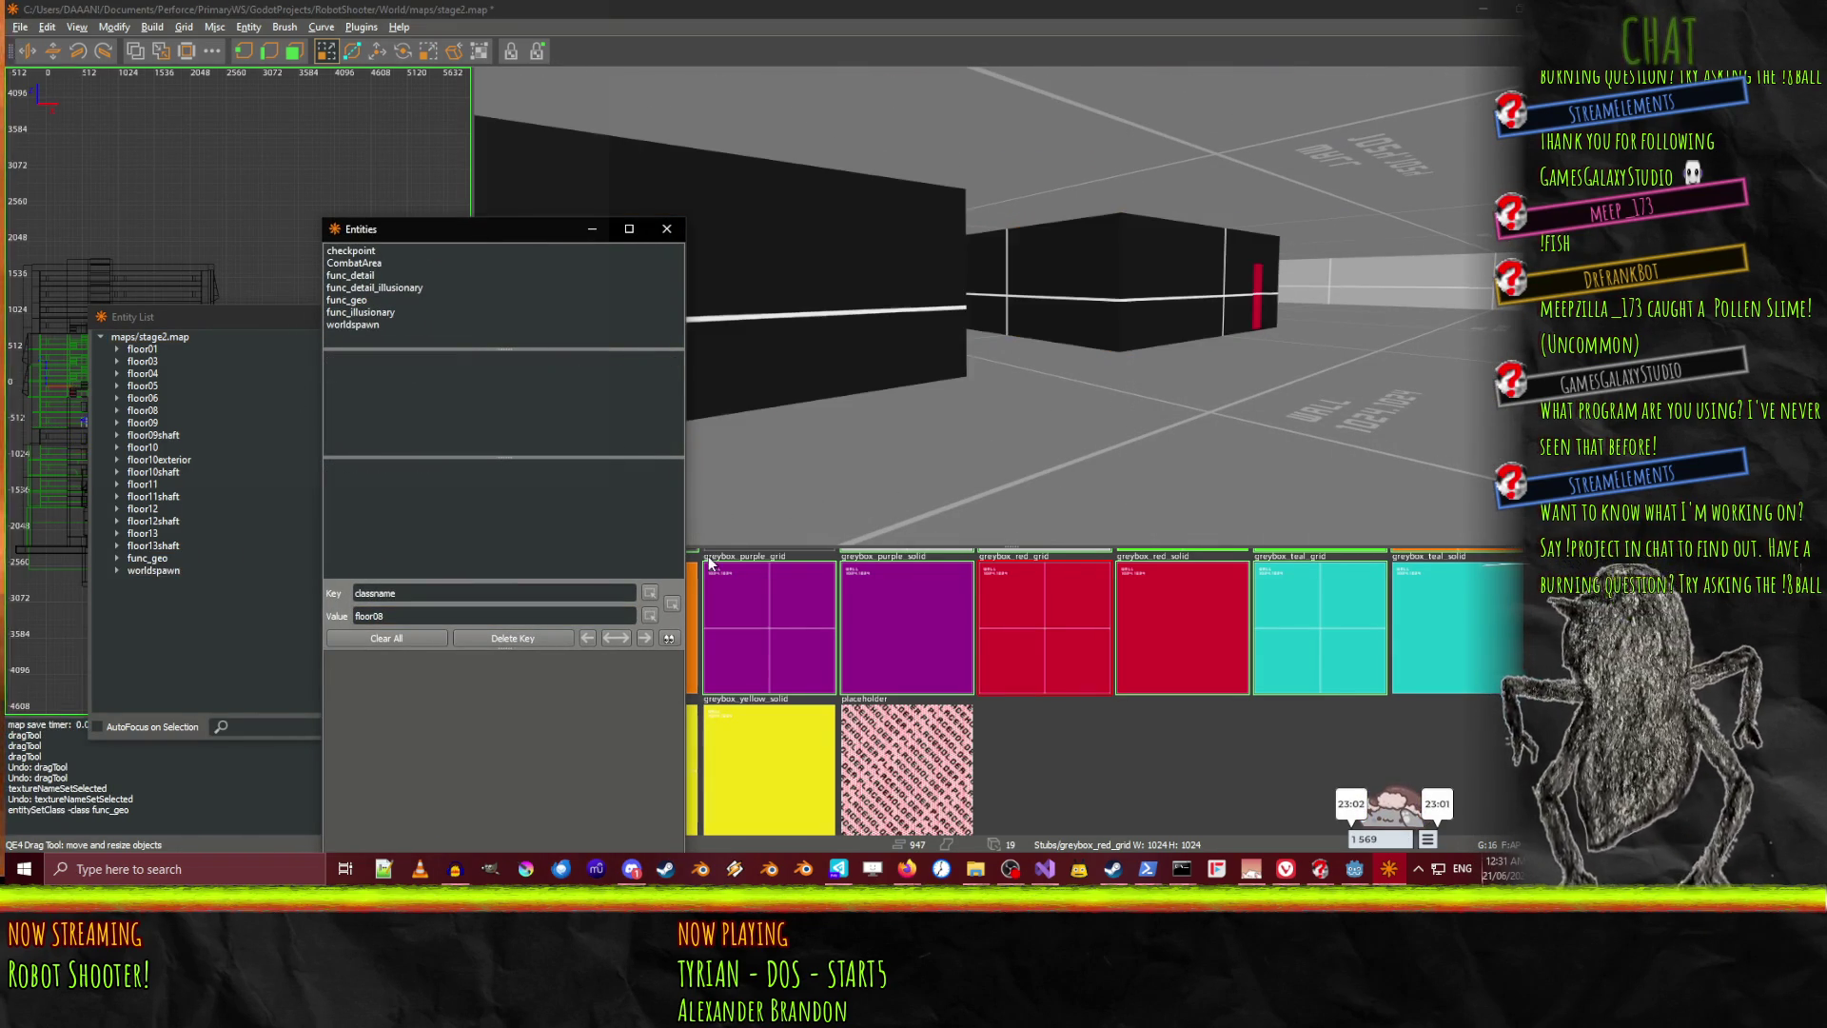
click(149, 560)
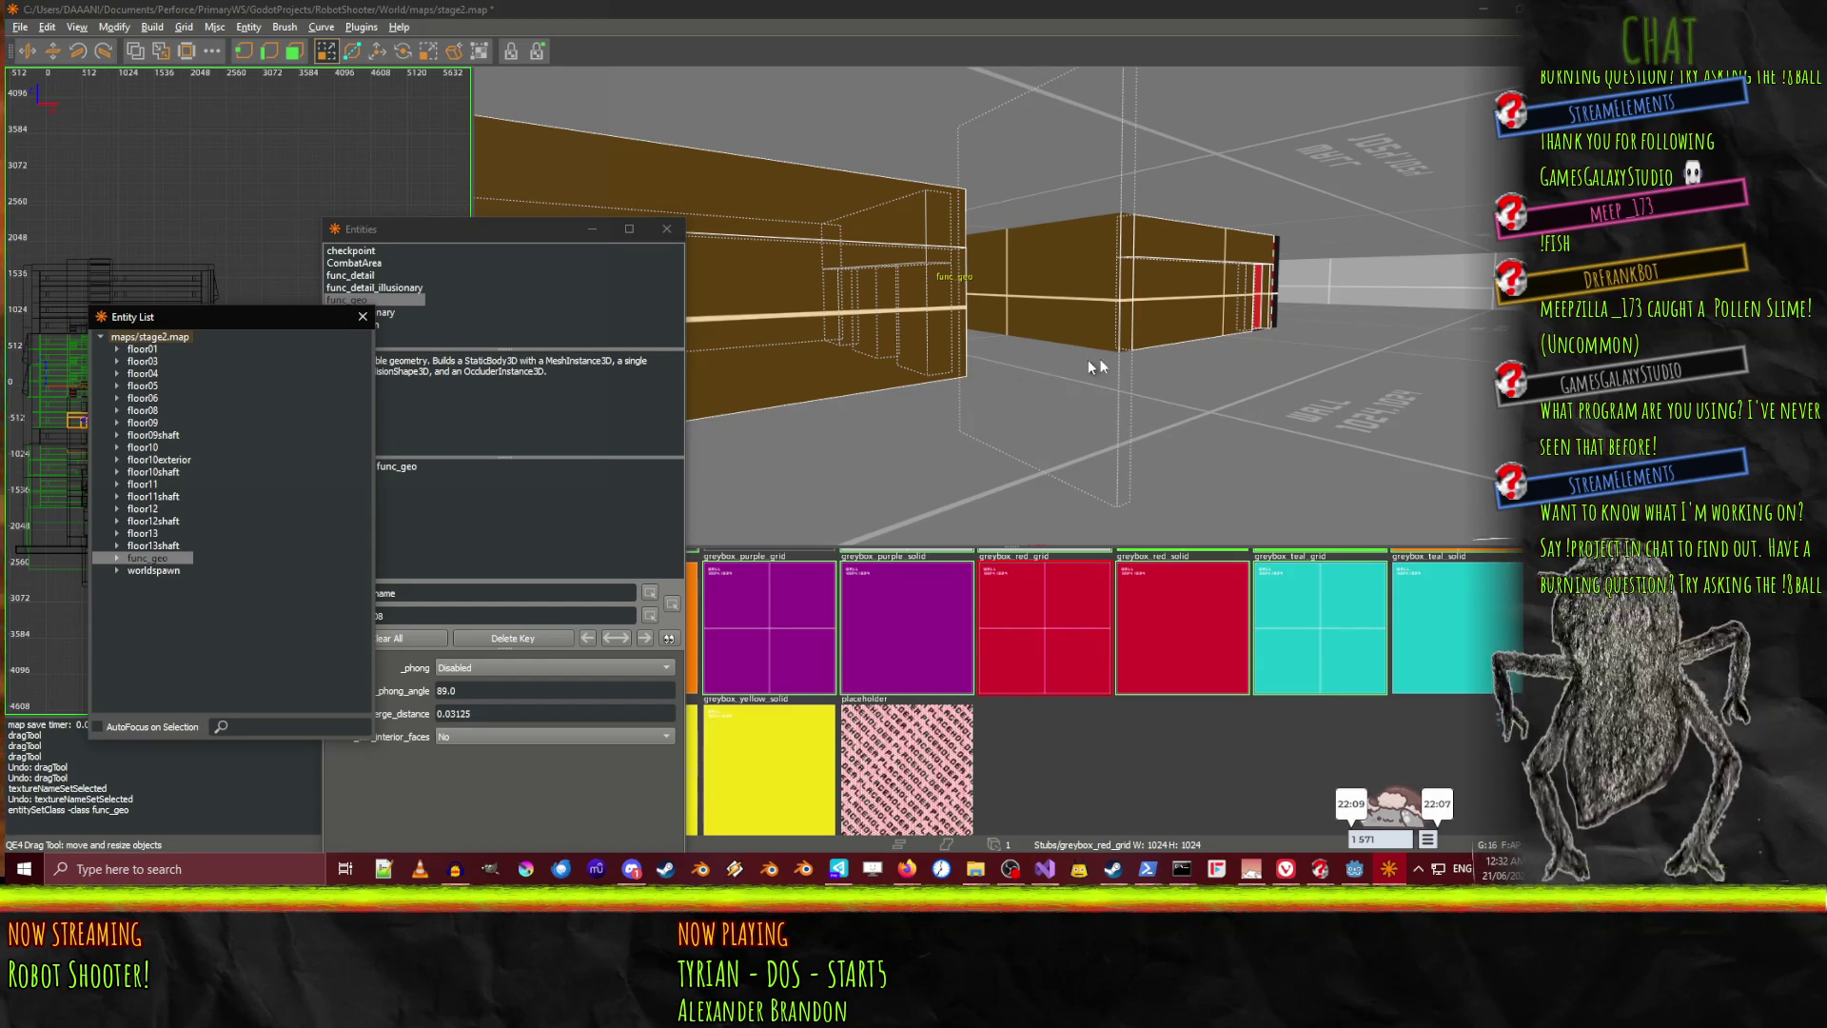
double_click(148, 558)
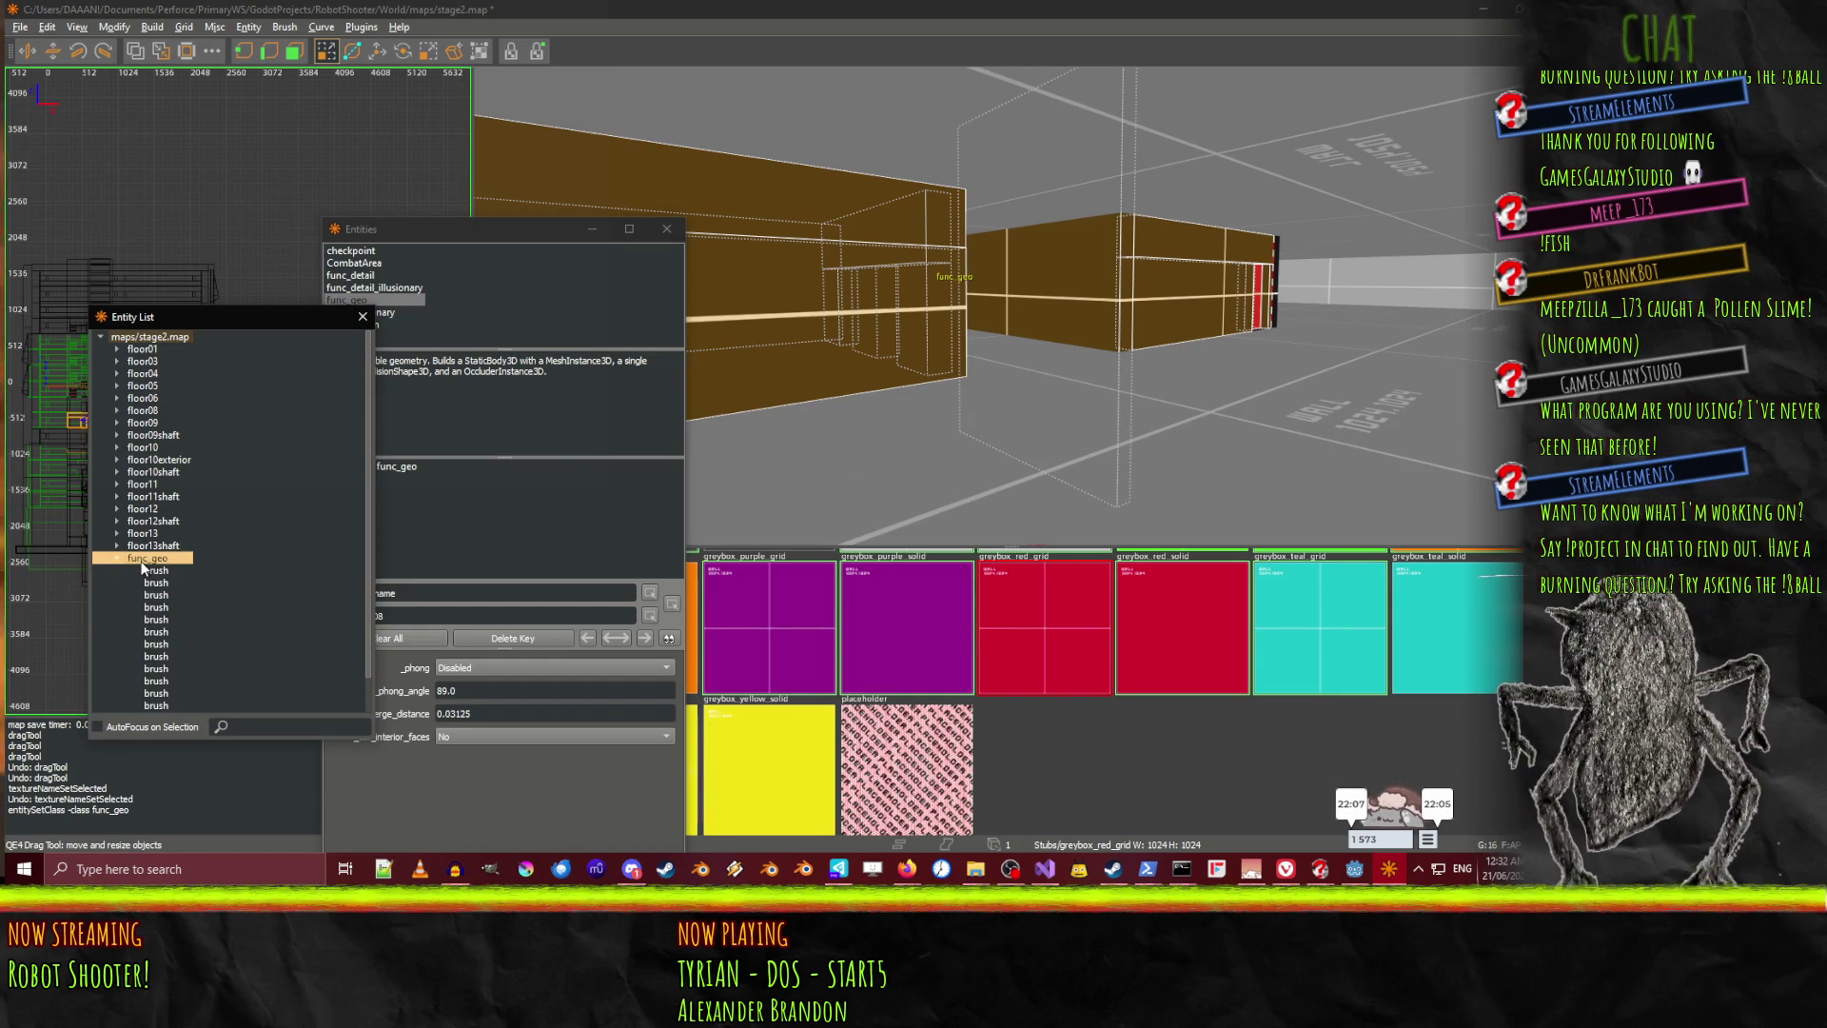
click(485, 493)
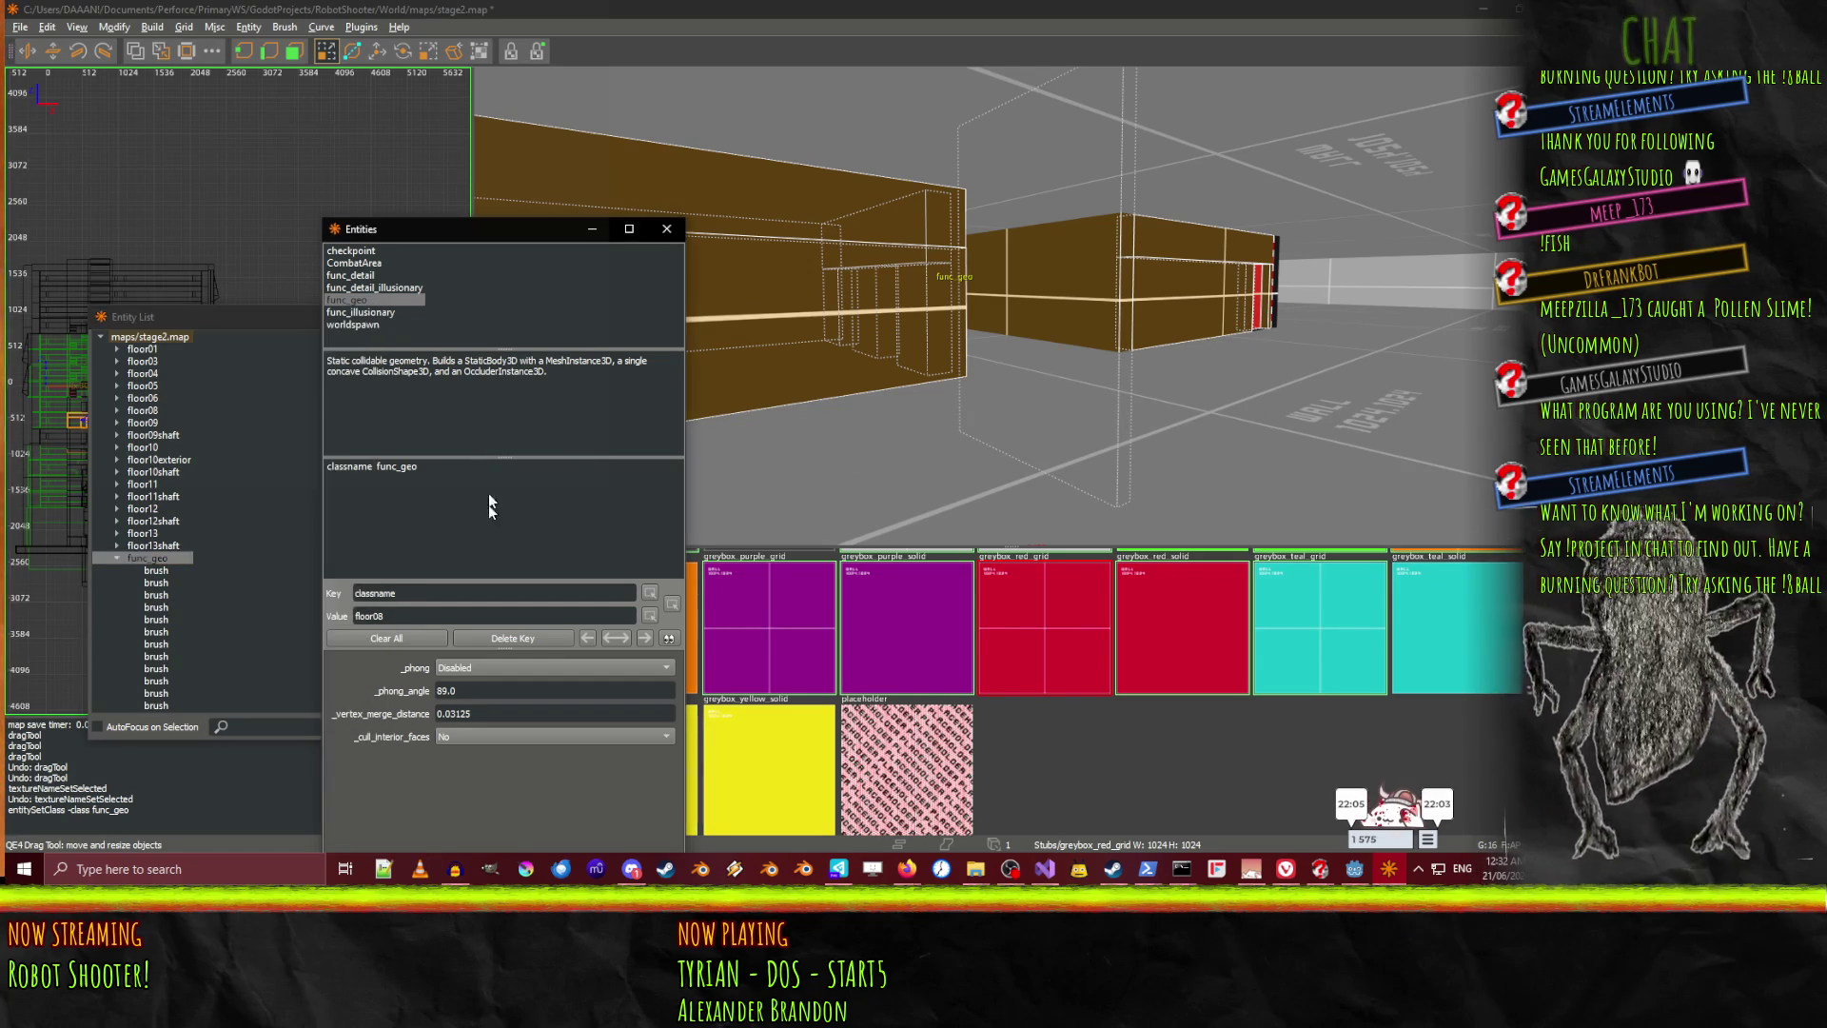
click(380, 470)
click(481, 668)
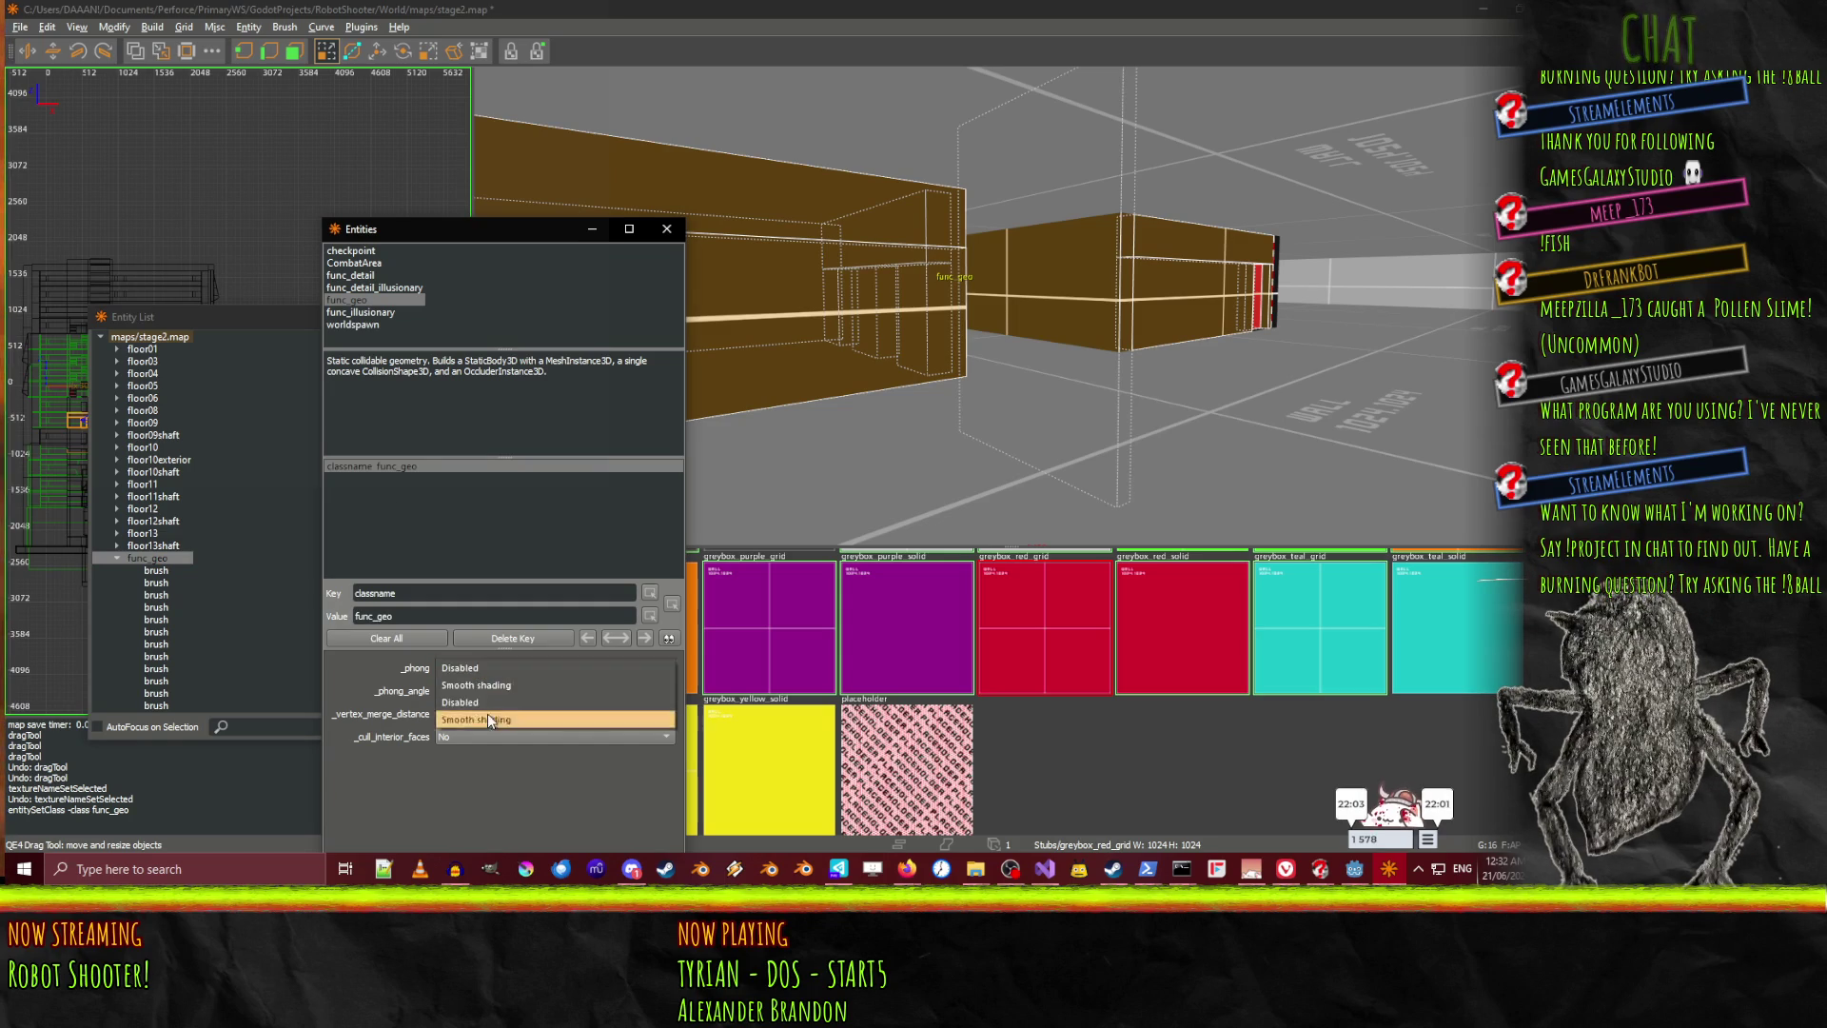
click(487, 684)
click(462, 737)
click(470, 757)
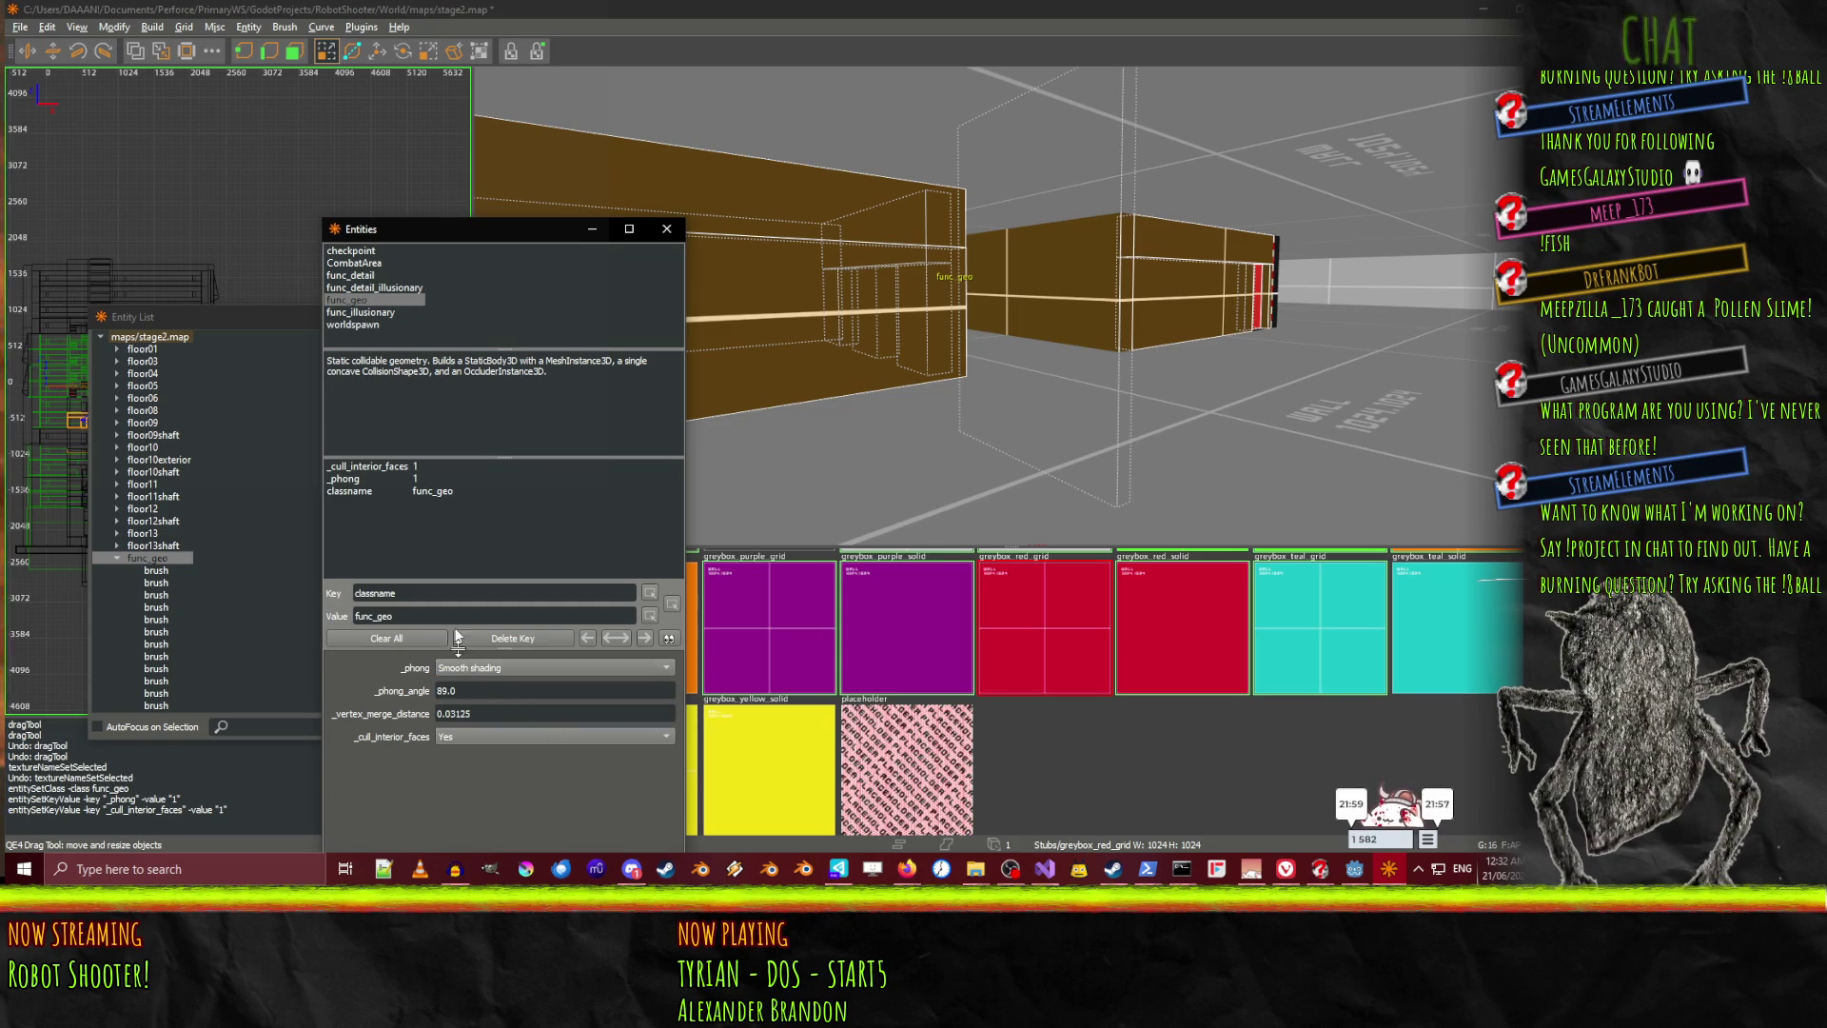
Change the entity's classname value to floor08shaft
click(386, 491)
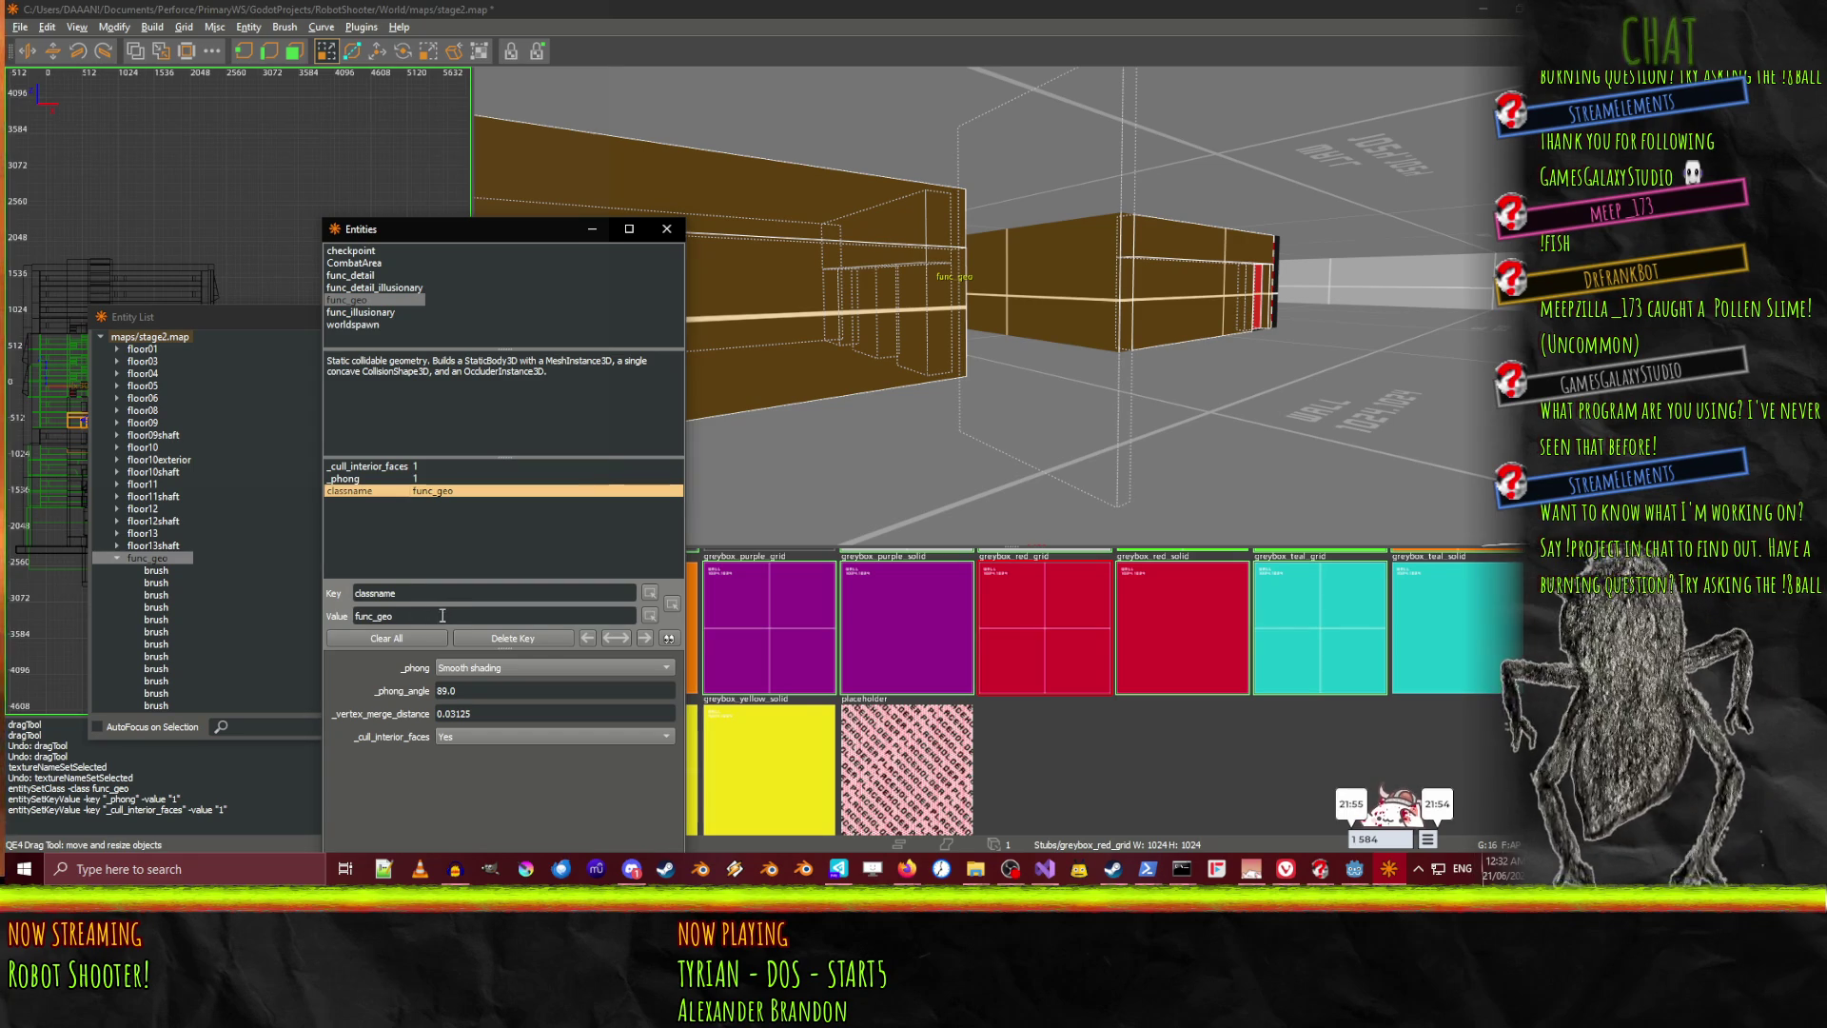
key(Tab)
text(floor08shaft)
key(Return)
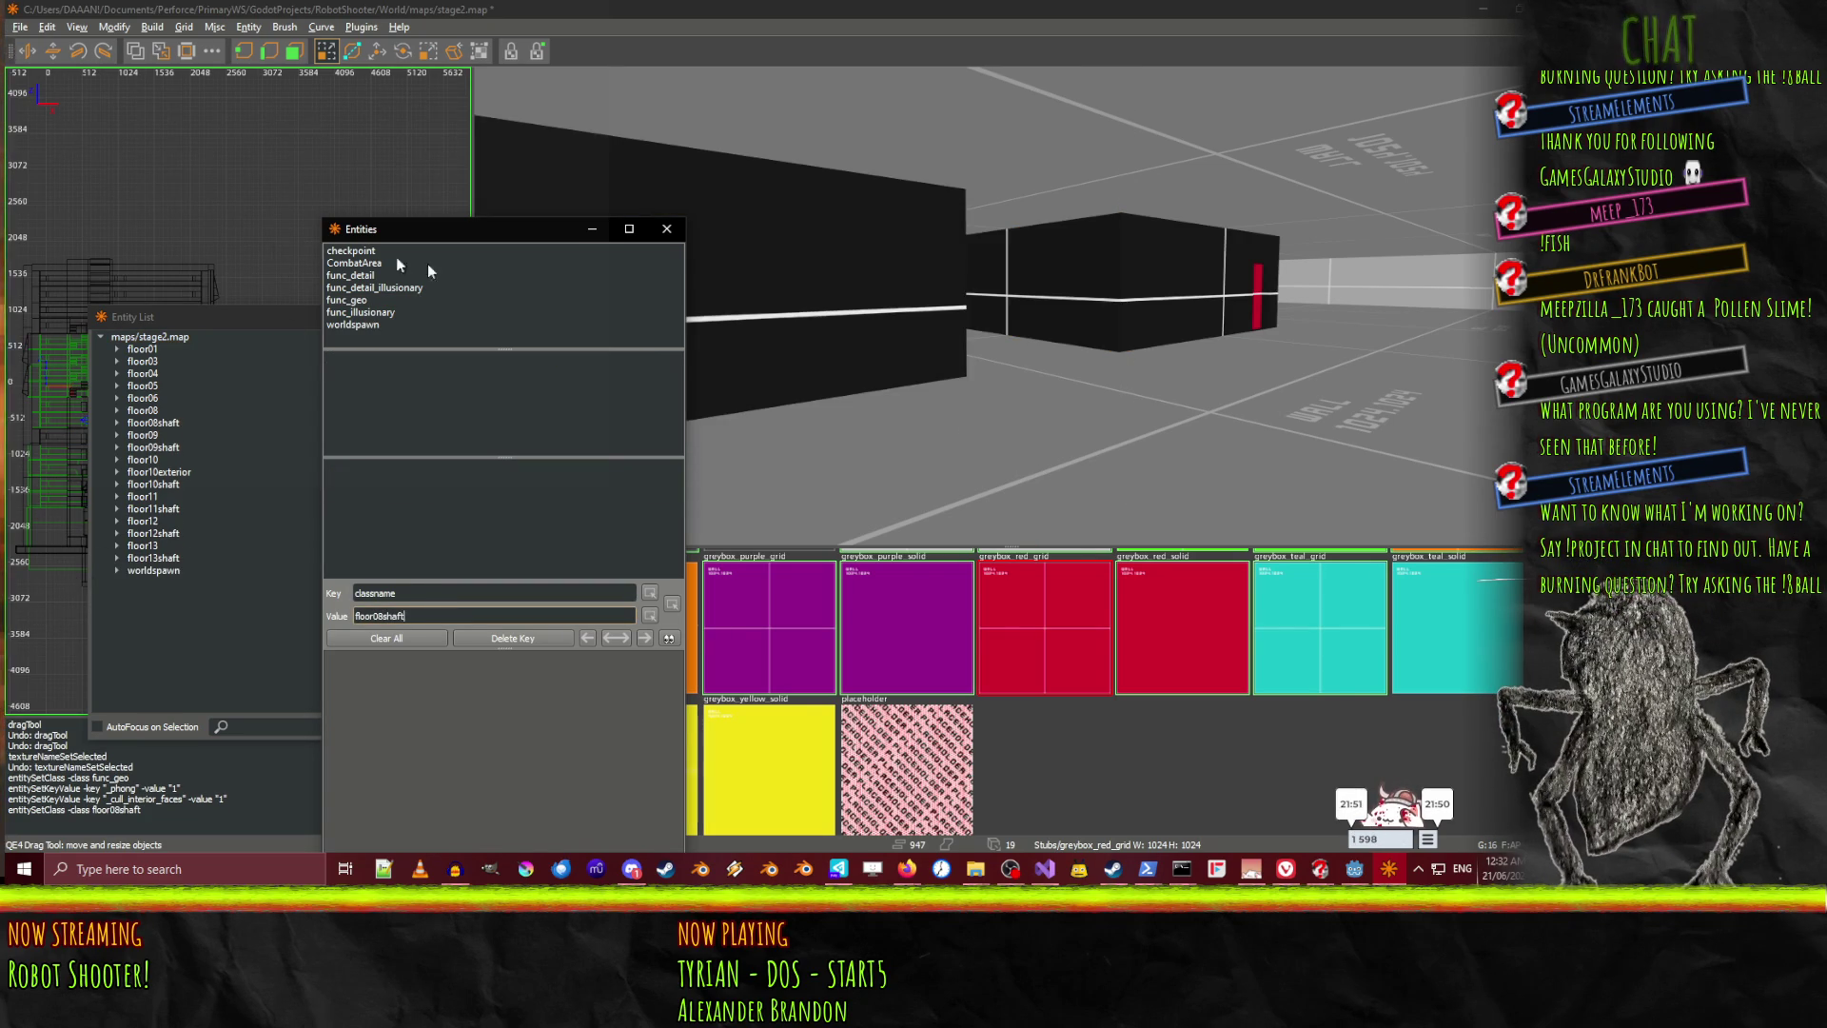
click(1005, 36)
Save the map, select floor08shaft and floor08 in the entity list, then deselect them
key(ctrl+s)
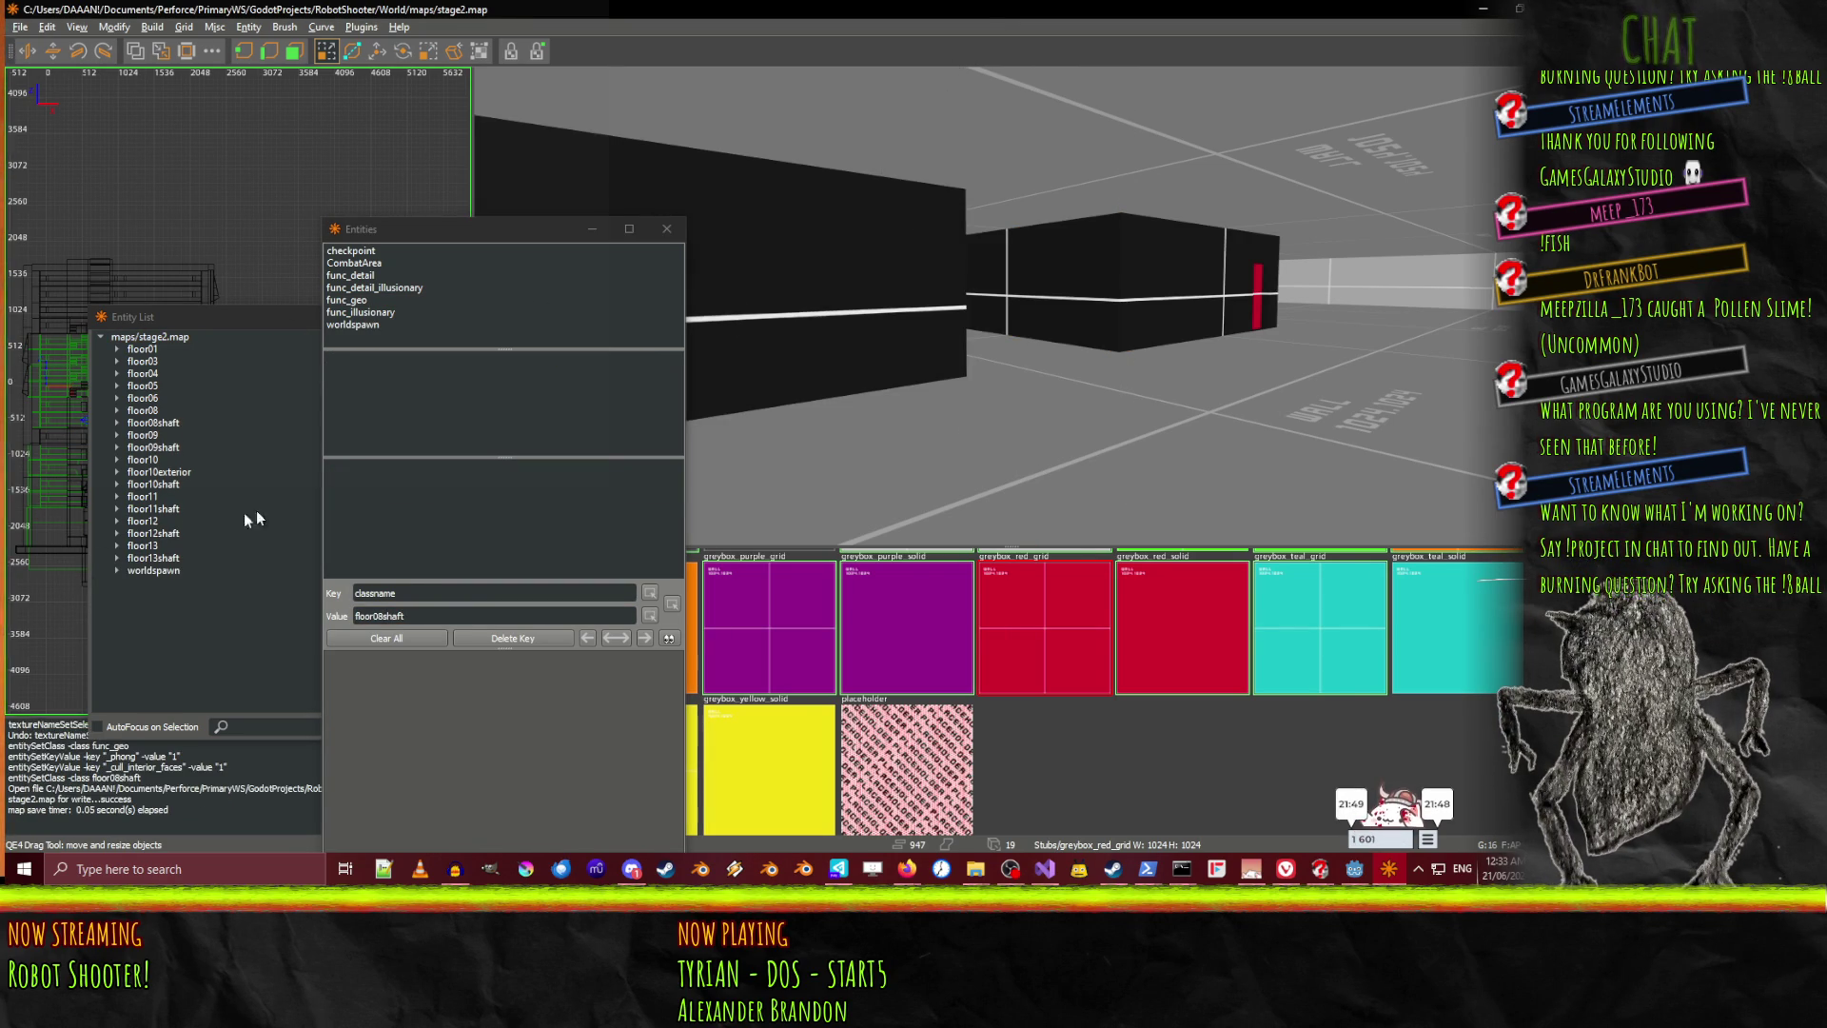
click(175, 422)
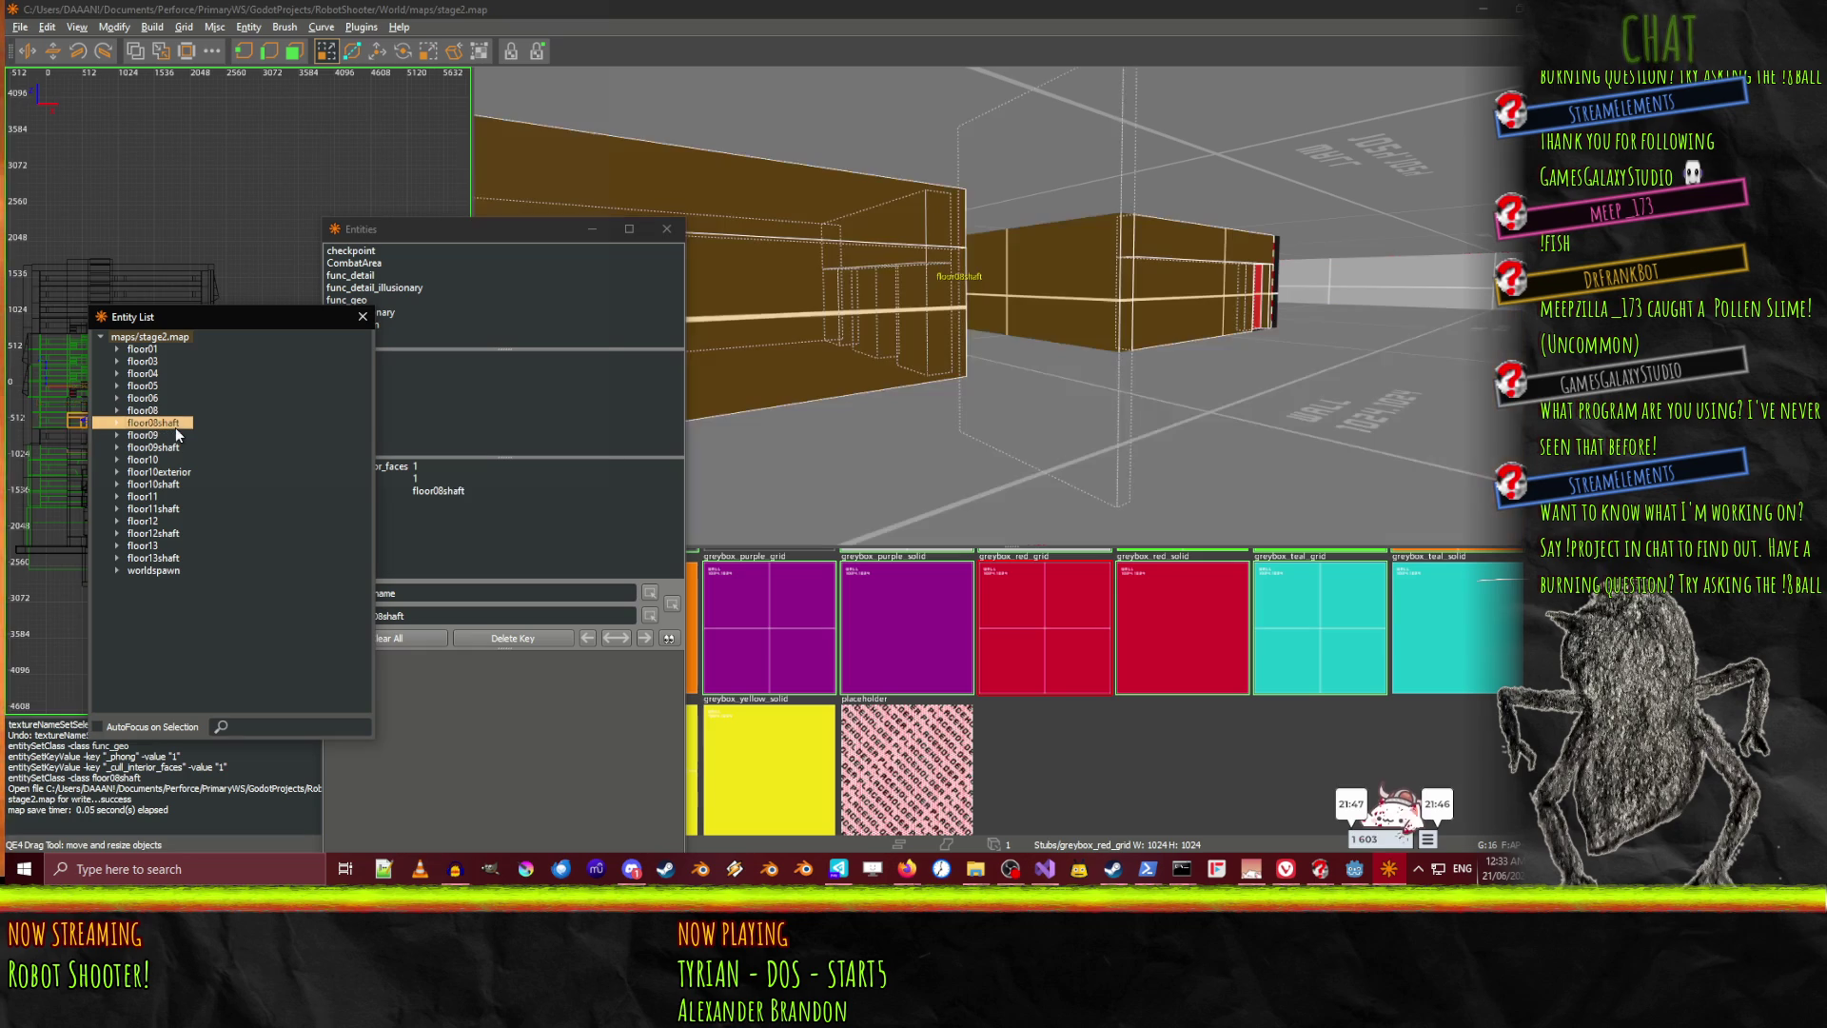
ctrl+click(169, 410)
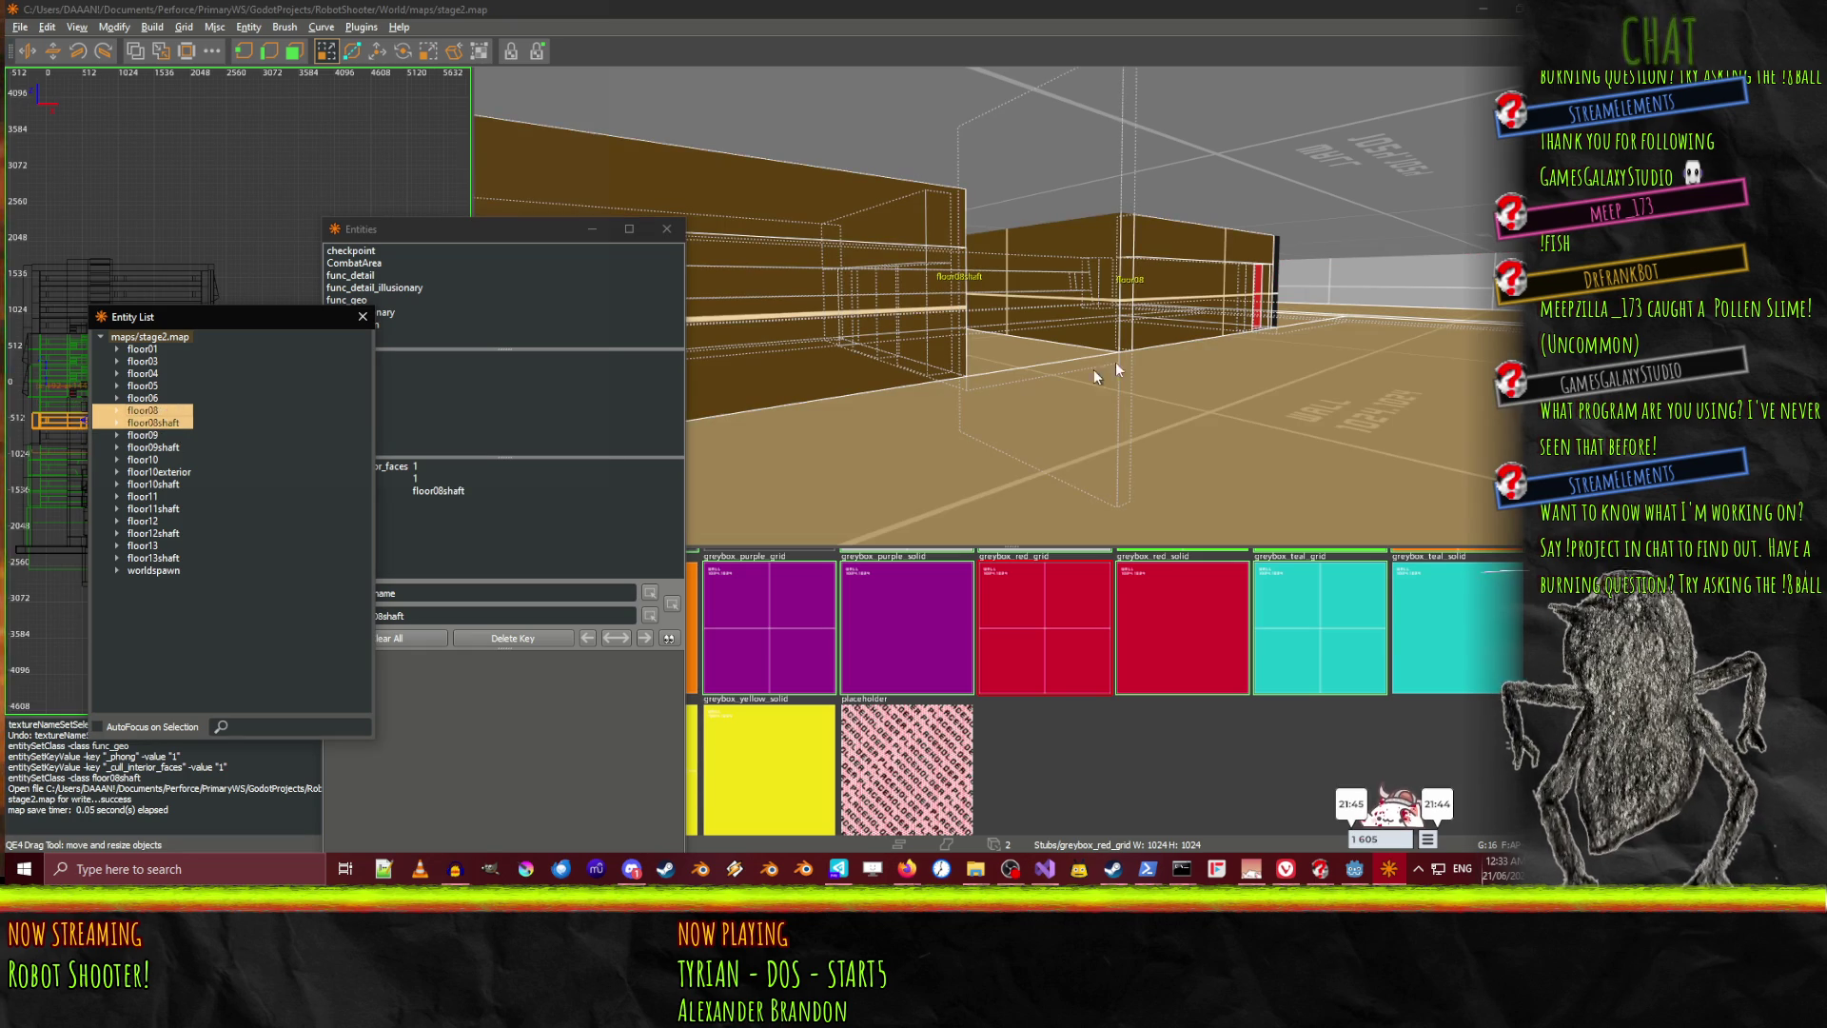
key(Escape)
Select the floor, floor-edge, pillar and right-wall brushes near the black wall
right_click(1076, 381)
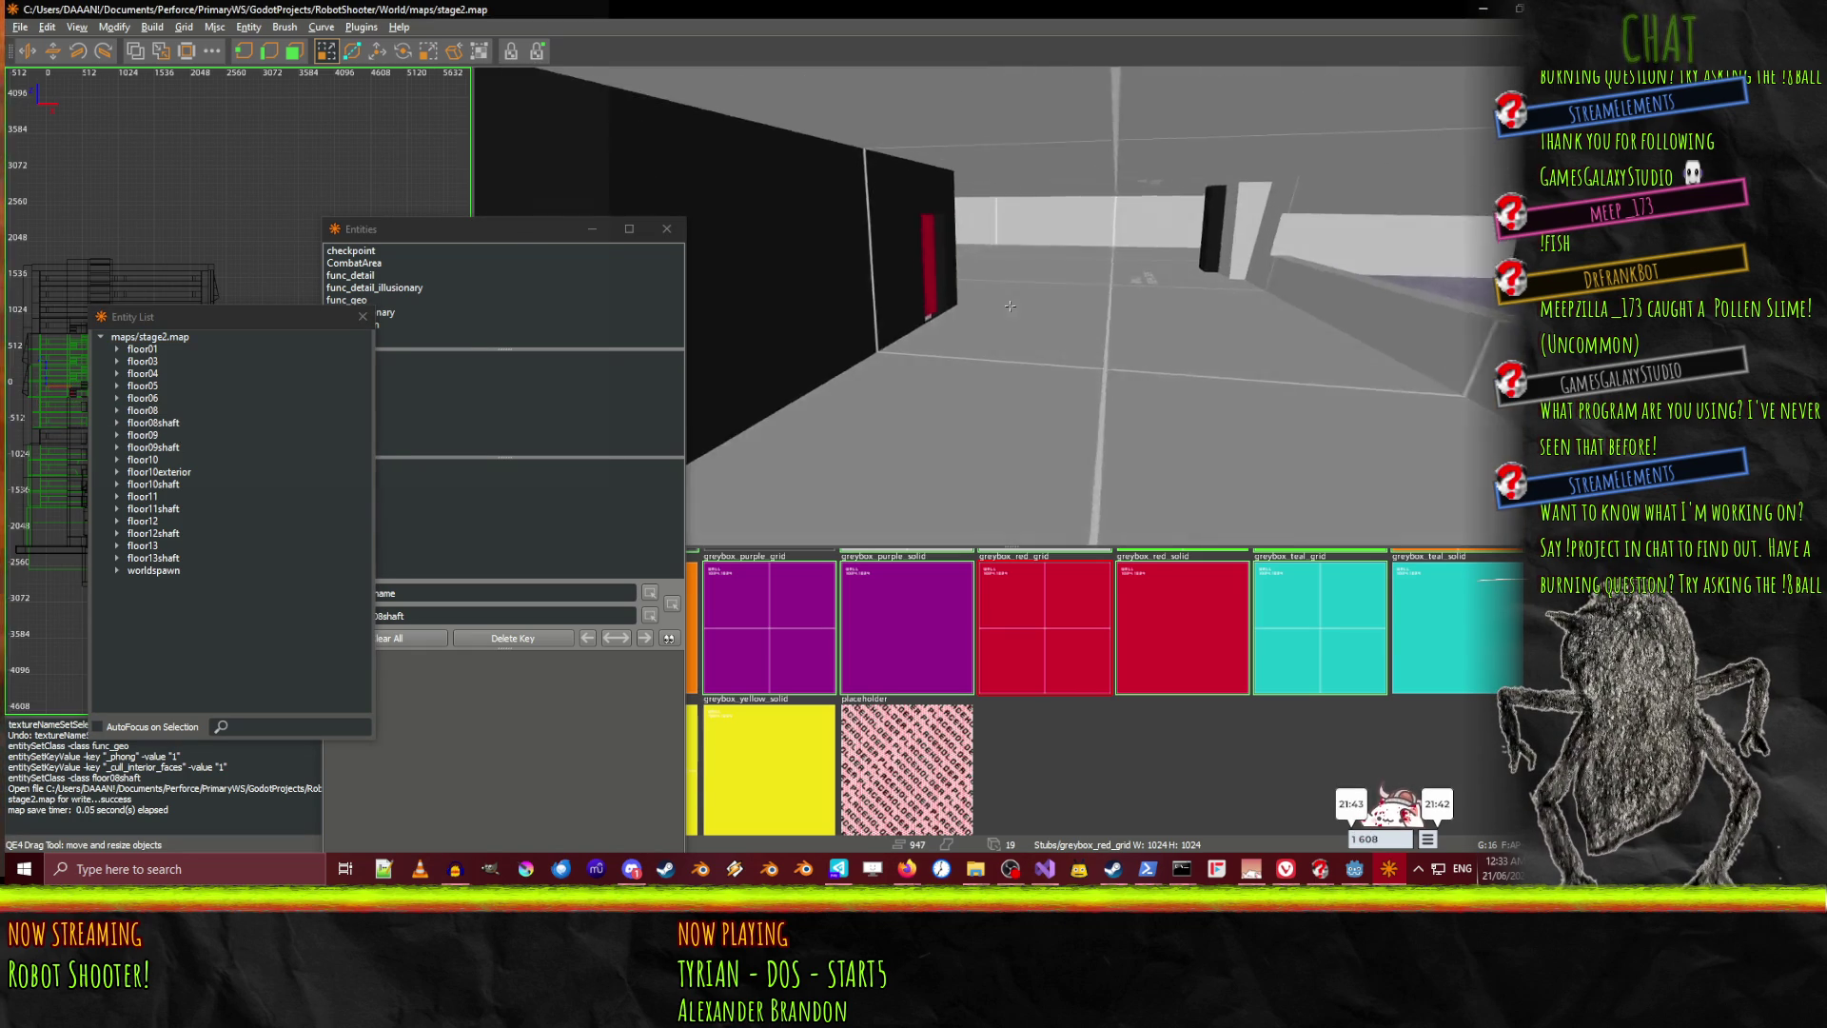
right_click(1254, 441)
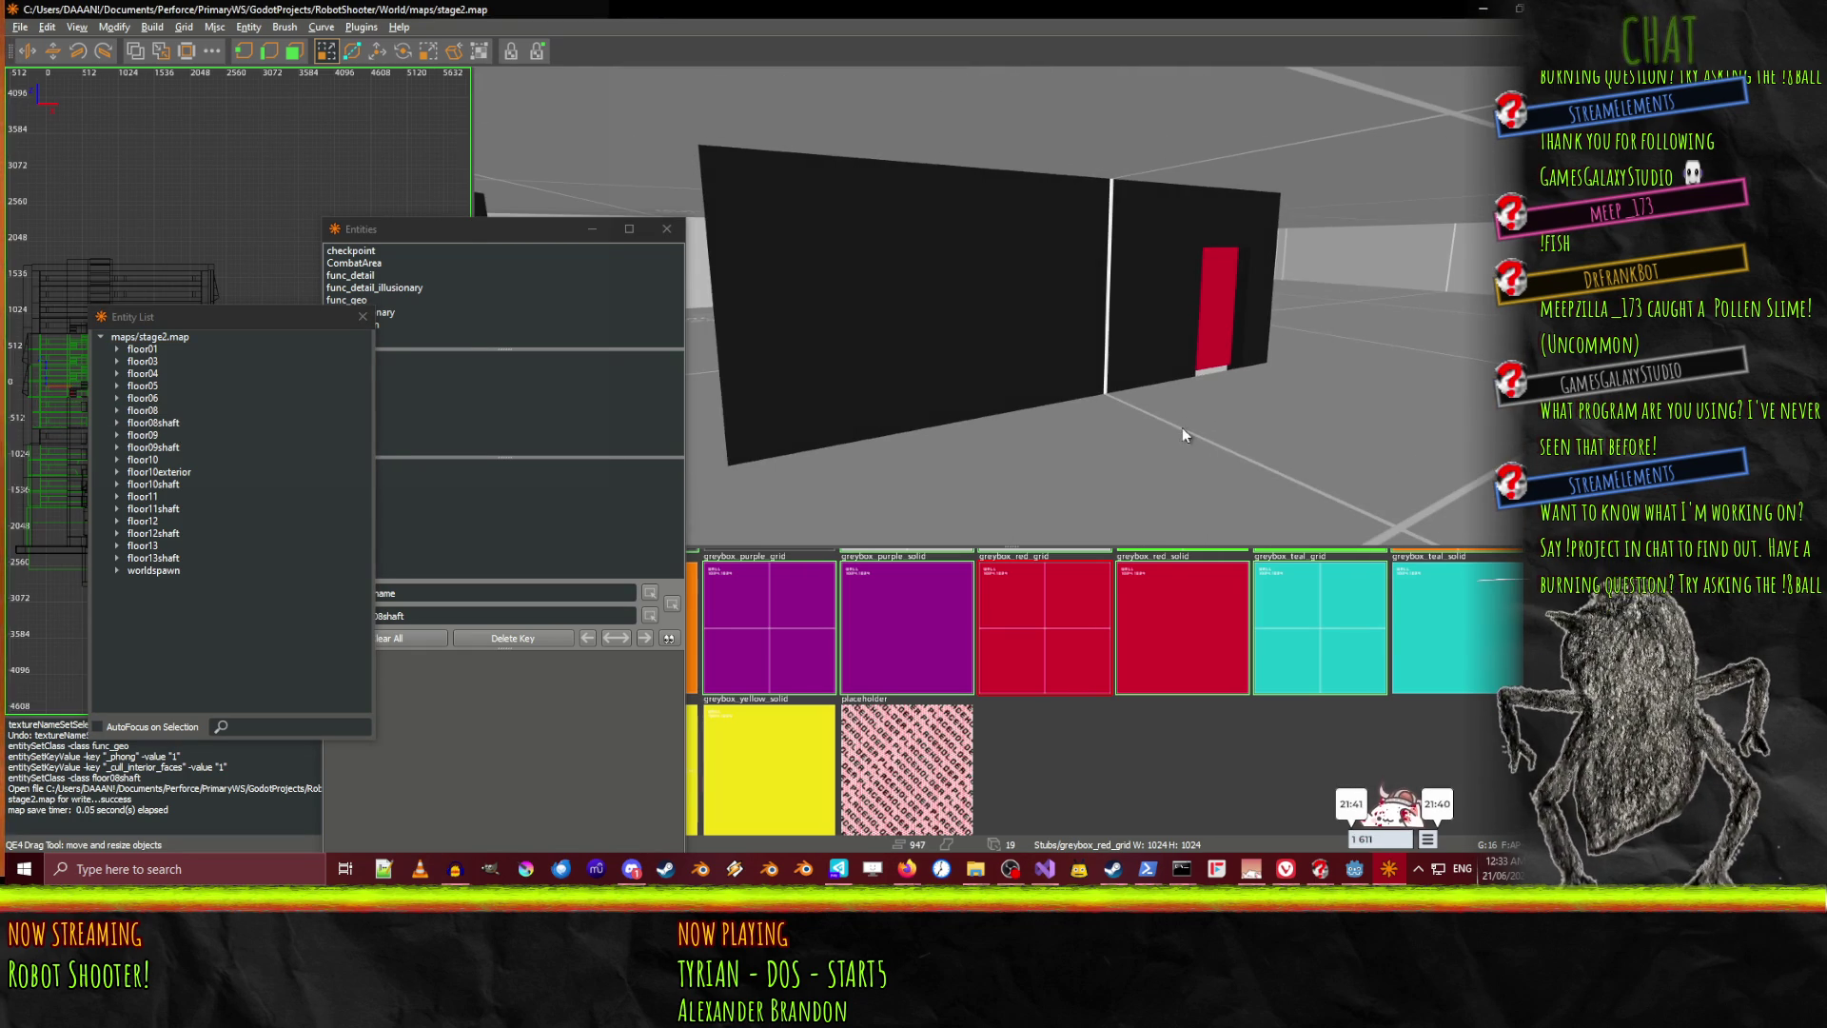
key(Up)
key(Up)
key(Up)
shift+click(1117, 357)
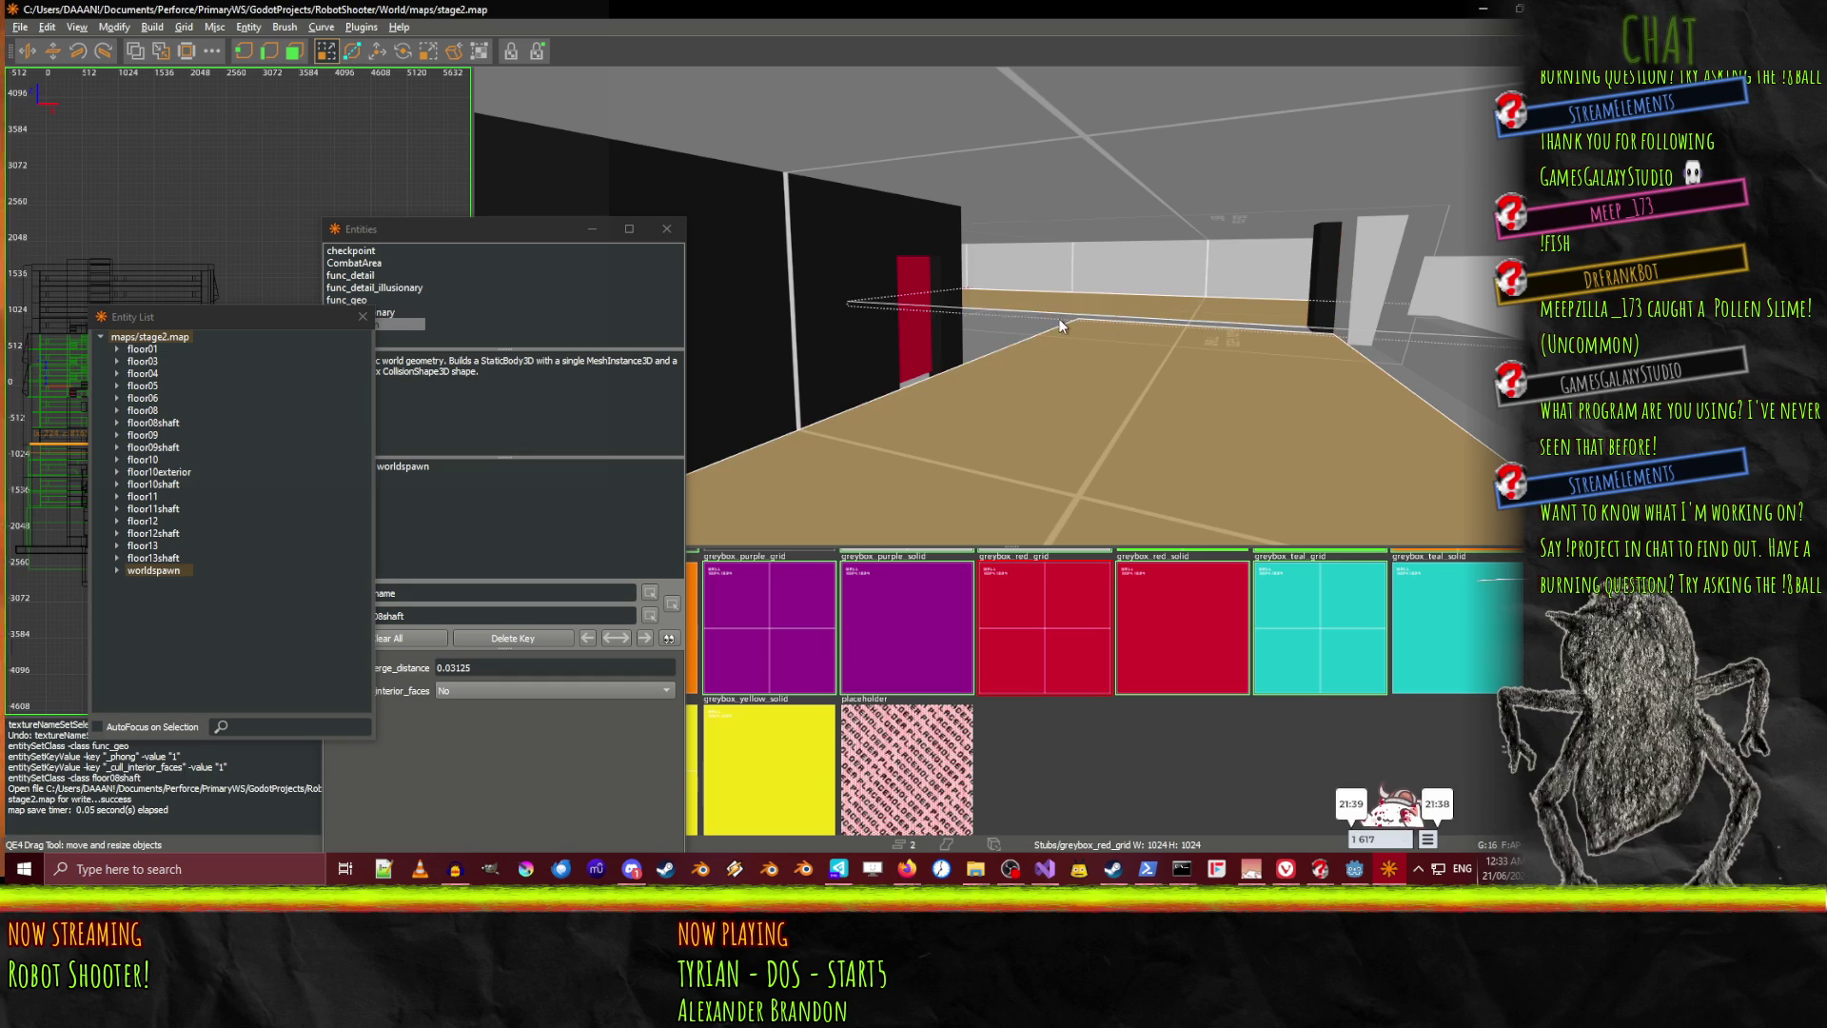
shift+click(1060, 325)
shift+click(1110, 311)
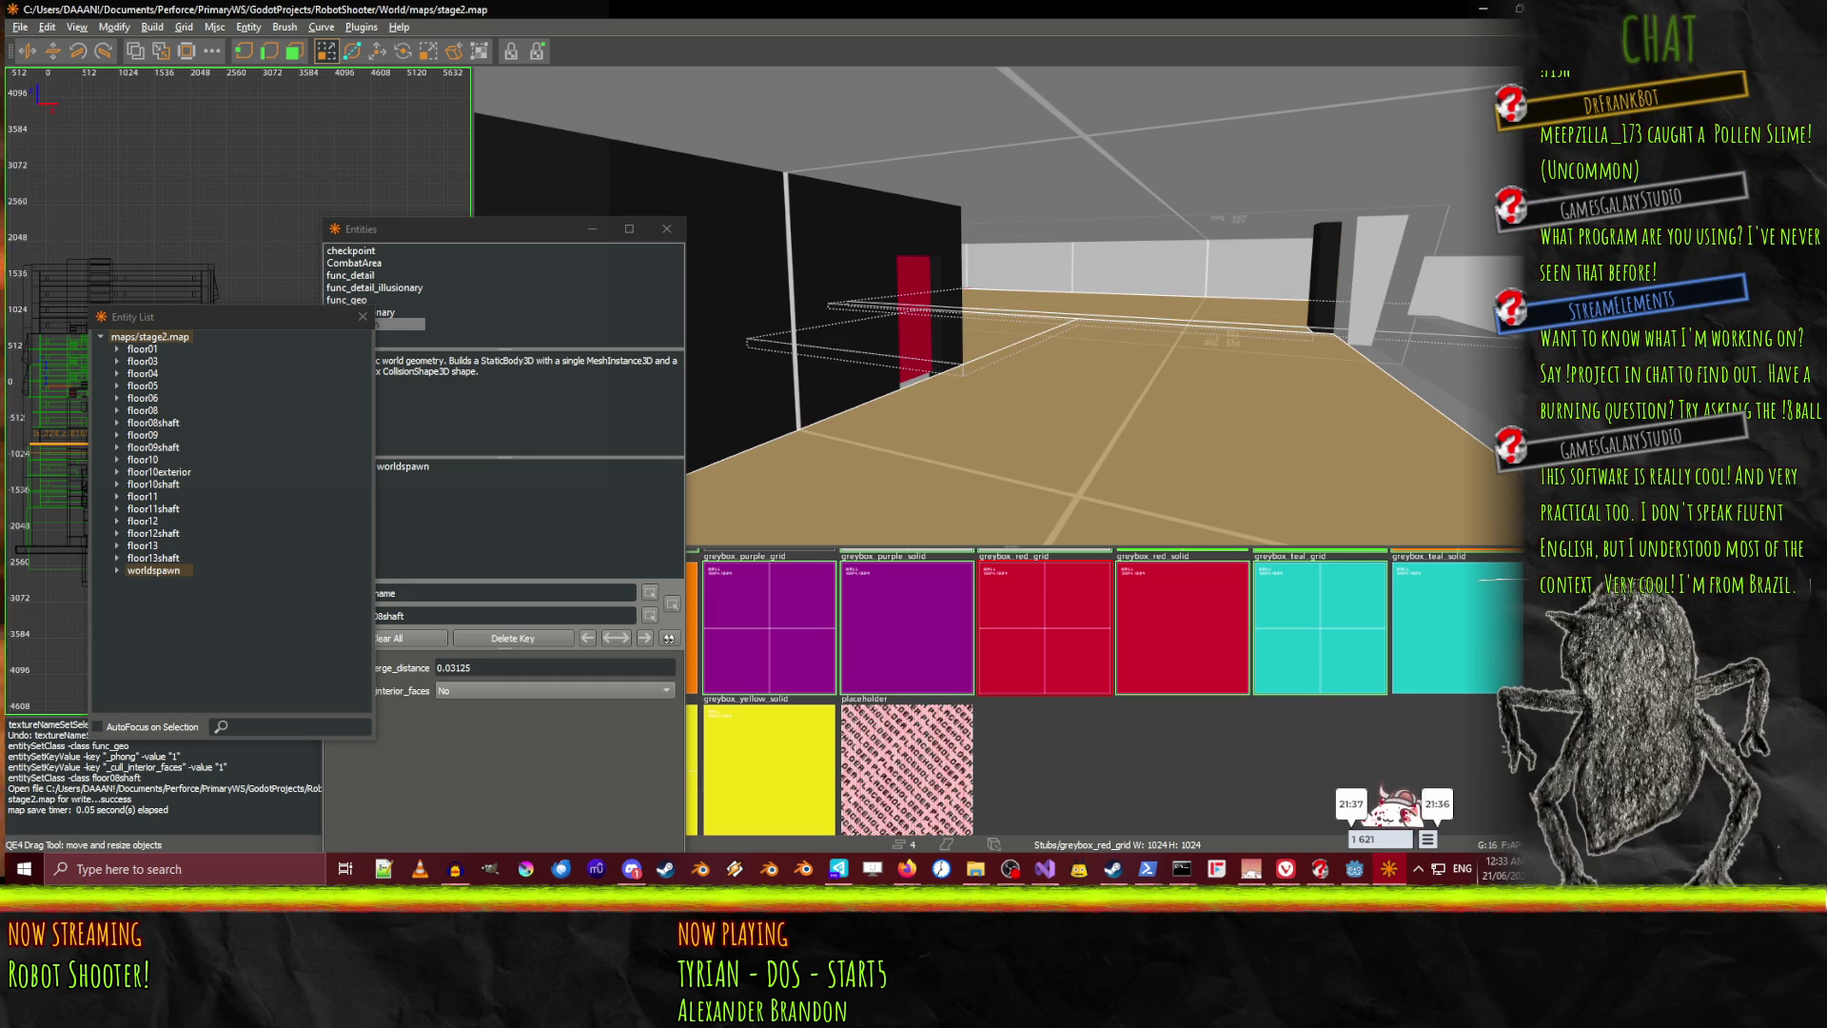
shift+click(1392, 288)
shift+click(1395, 274)
shift+click(1407, 341)
shift+click(1439, 244)
Add more tan corridor wall, pillar and ledge brushes to the selection
scroll(1009, 305, up, 10)
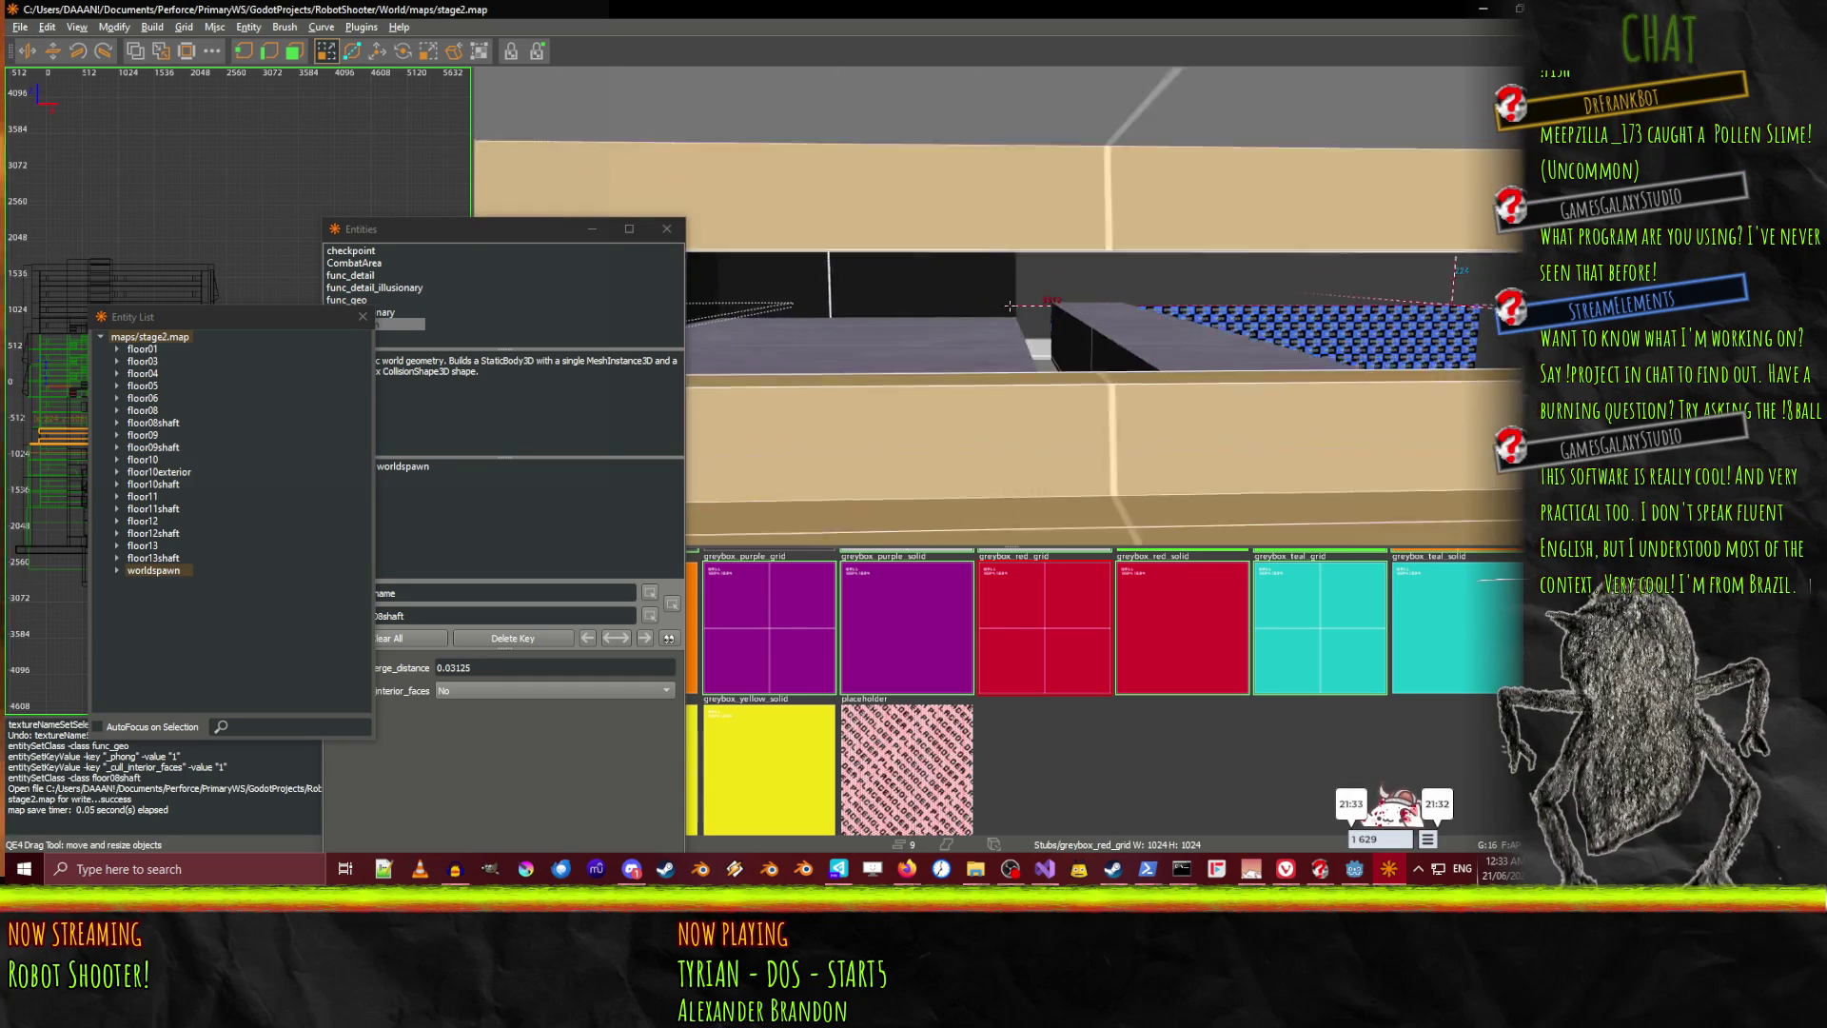
scroll(1010, 306, up, 4)
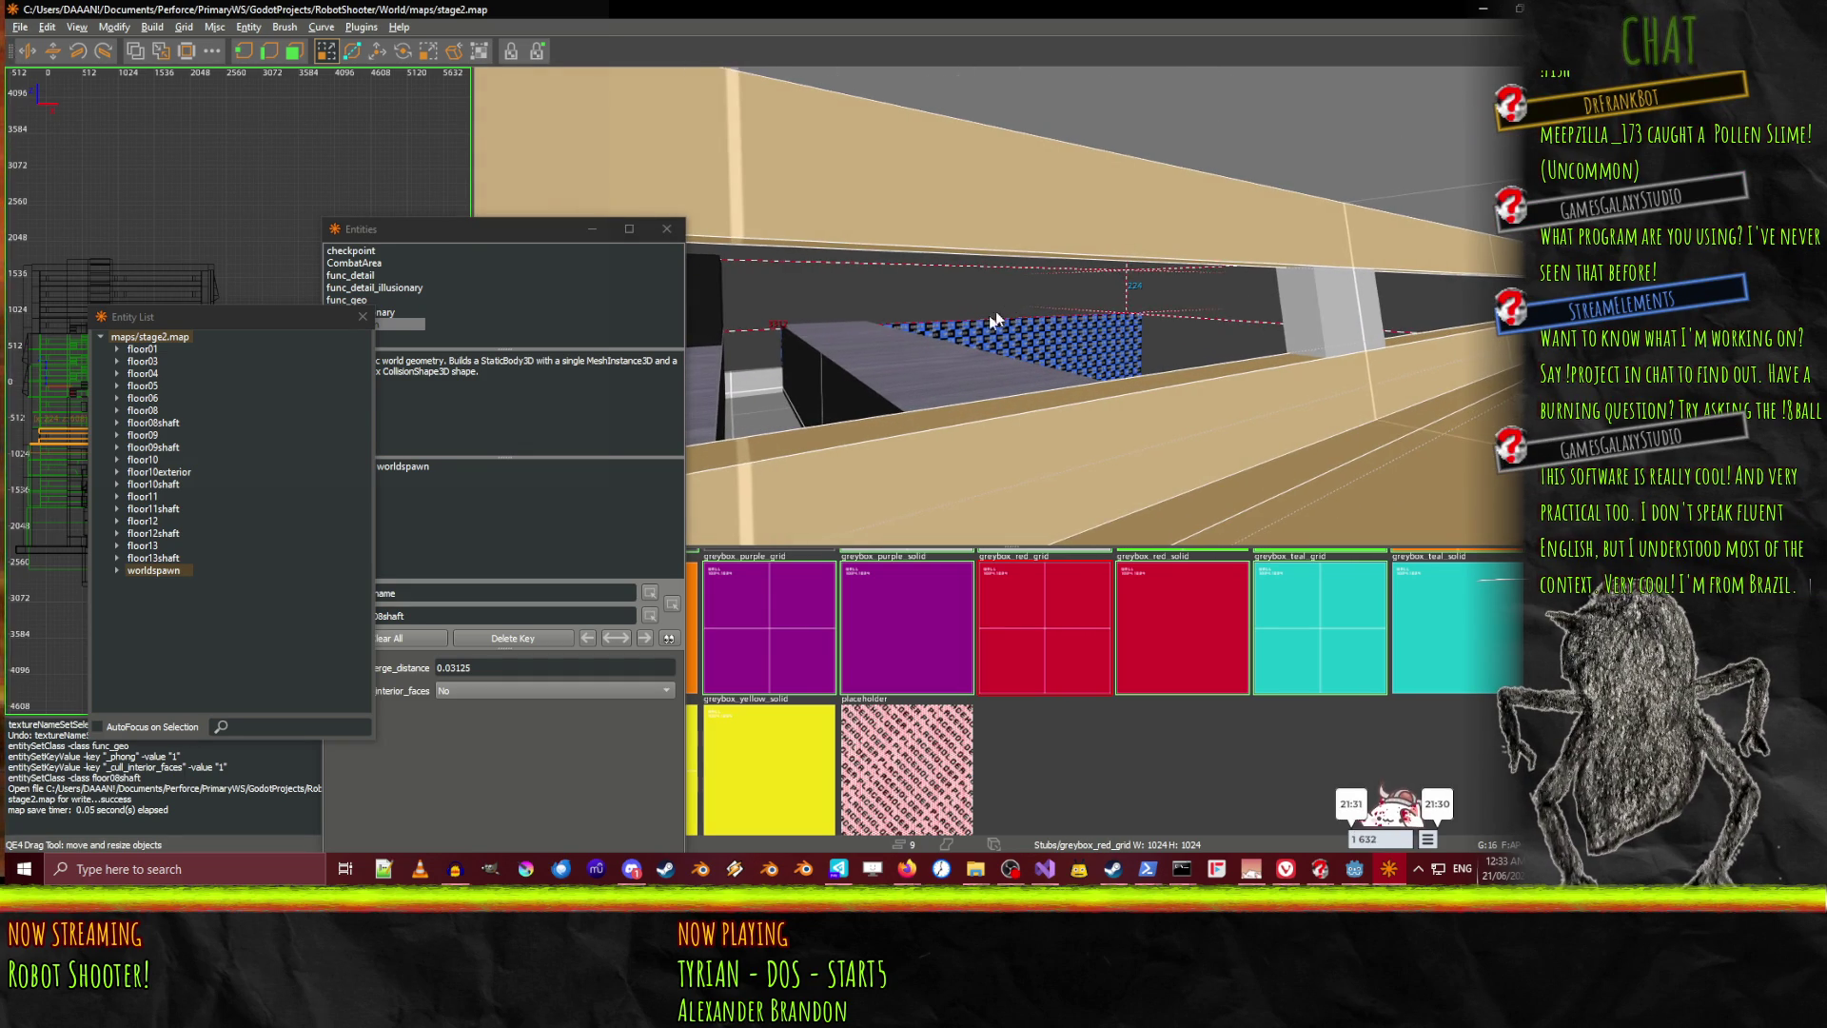
shift+click(1314, 352)
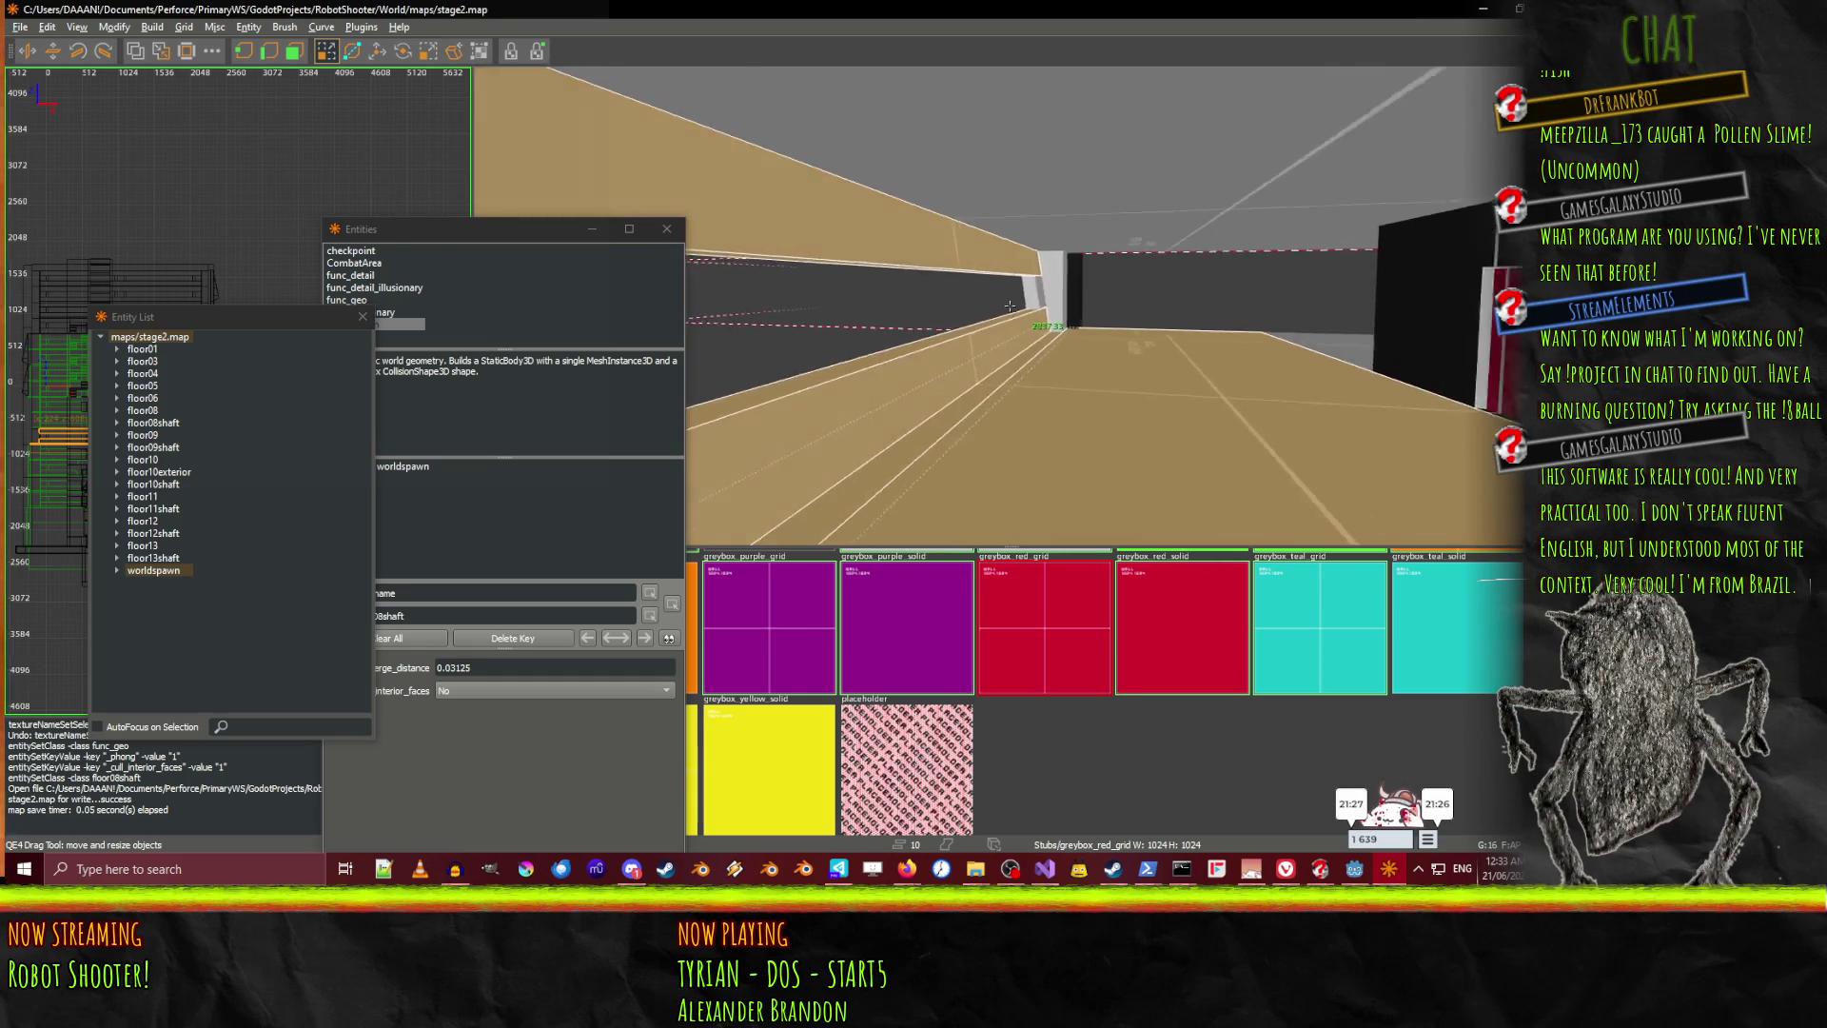
shift+click(980, 335)
shift+click(1089, 336)
right_click(1090, 337)
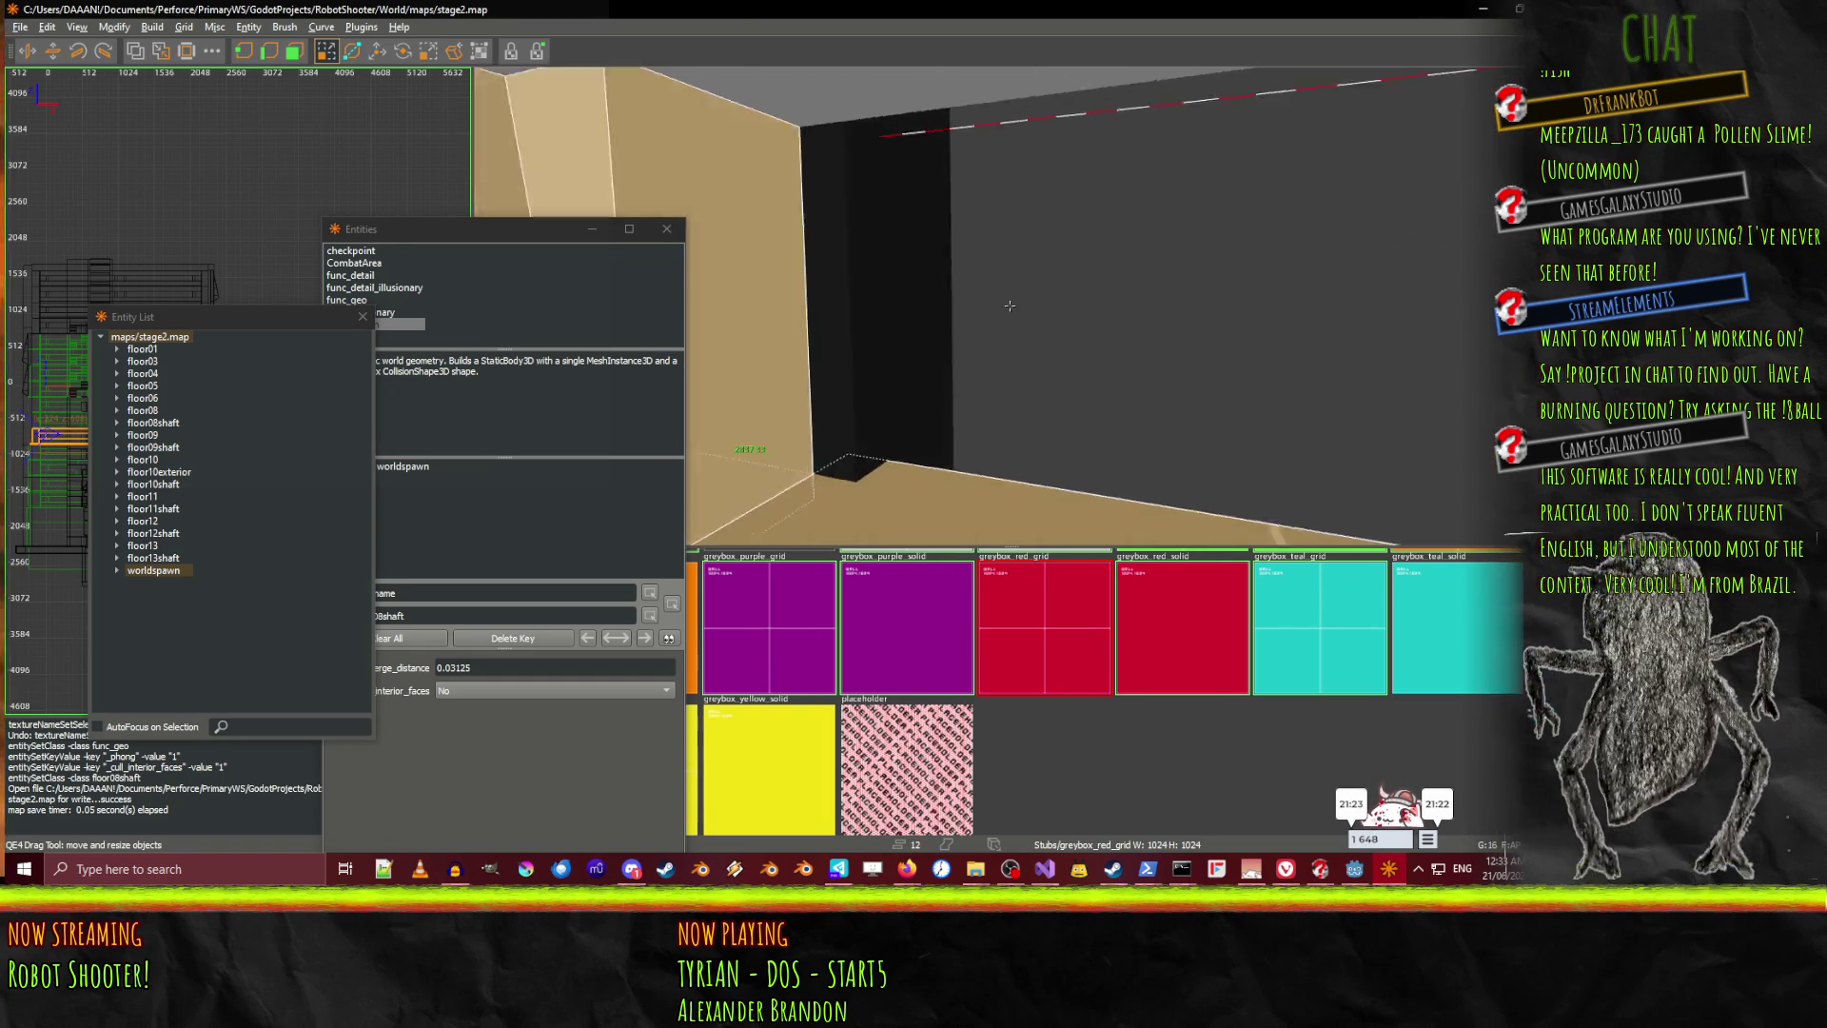
shift+click(1009, 305)
shift+click(1009, 306)
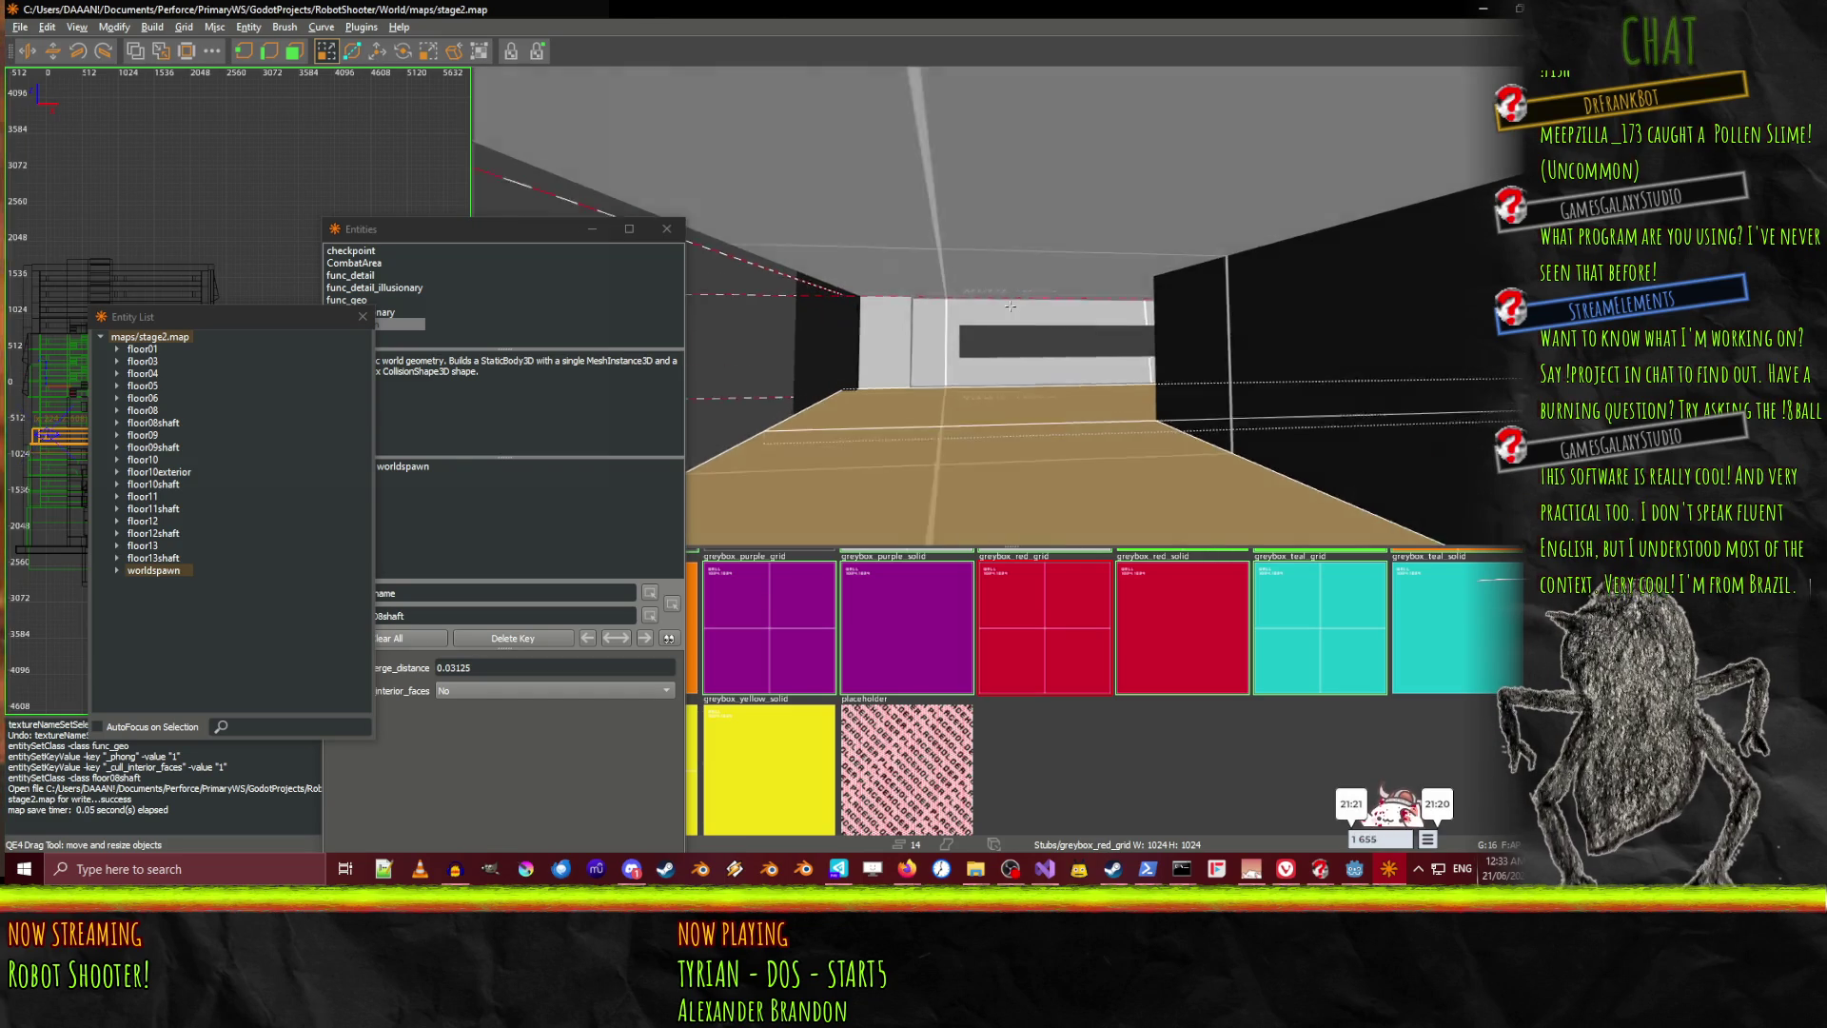
key(w)
right_click(1009, 305)
drag(827, 508, 756, 482)
shift+click(835, 504)
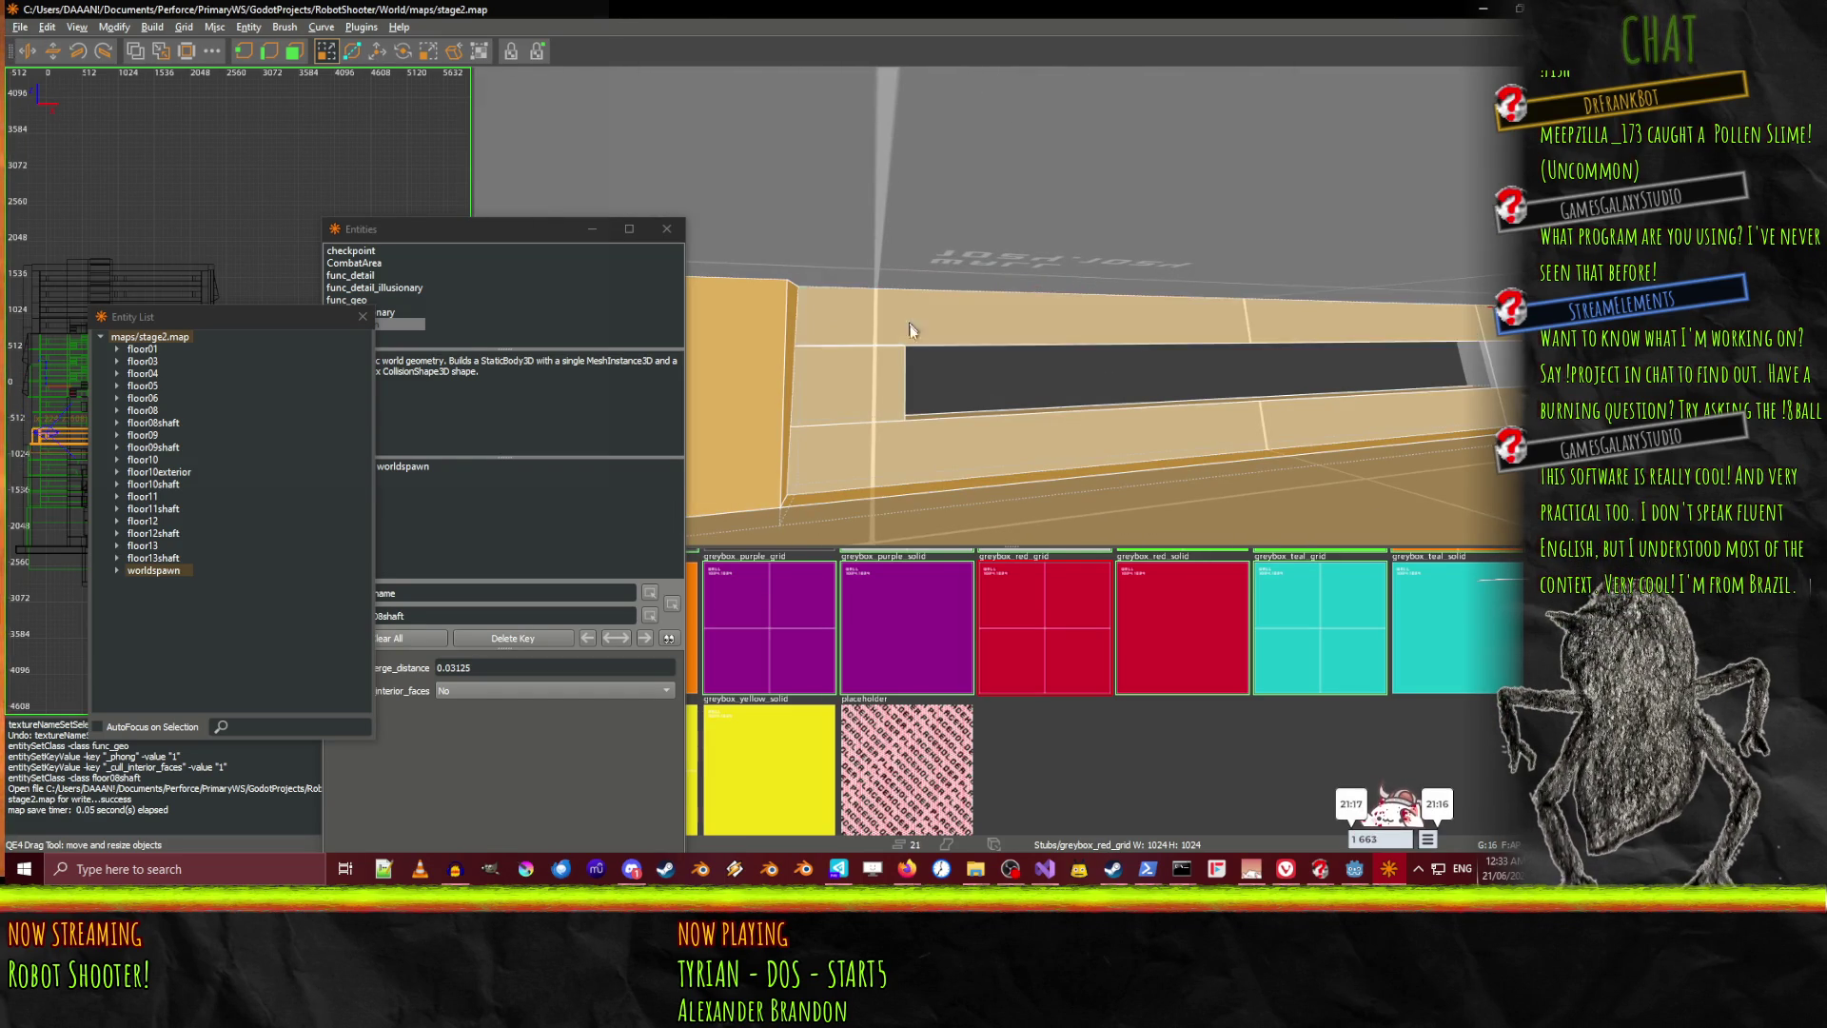
Add one more corridor brush and keep the white wall brush out of the selection
right_click(835, 503)
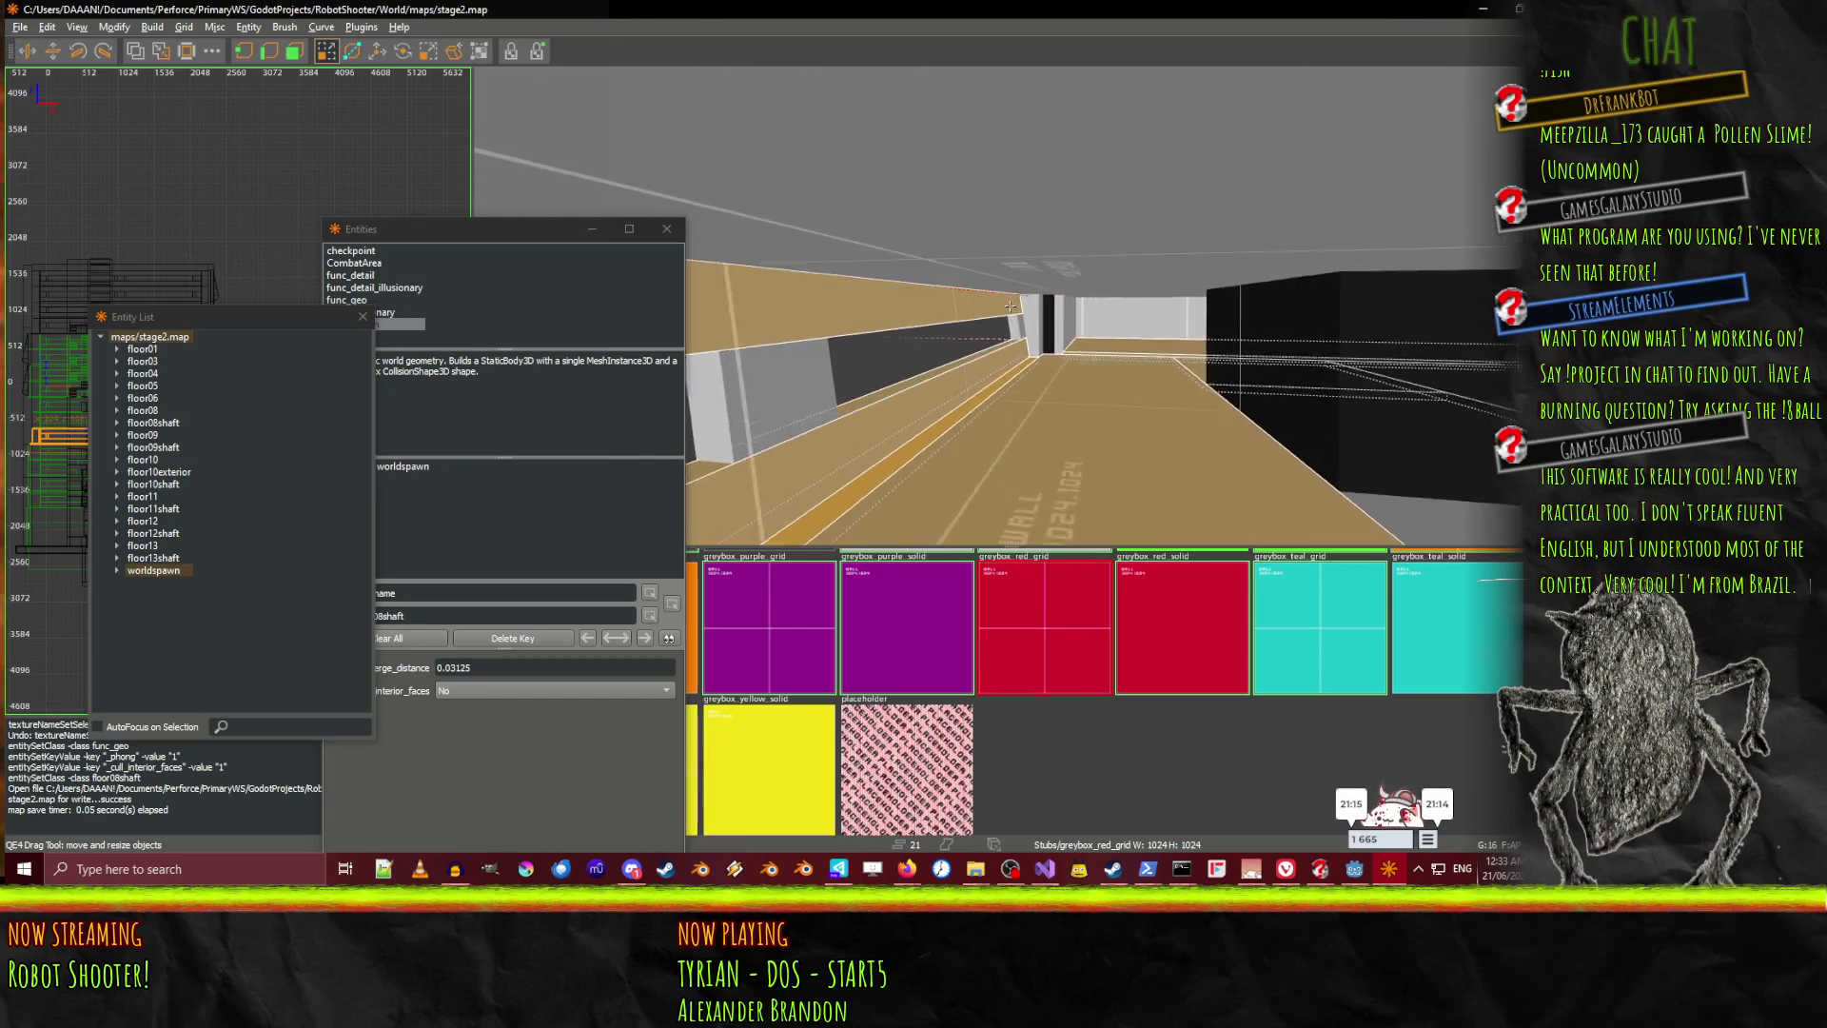
right_click(1195, 465)
shift+click(1195, 466)
right_click(1195, 466)
right_click(935, 389)
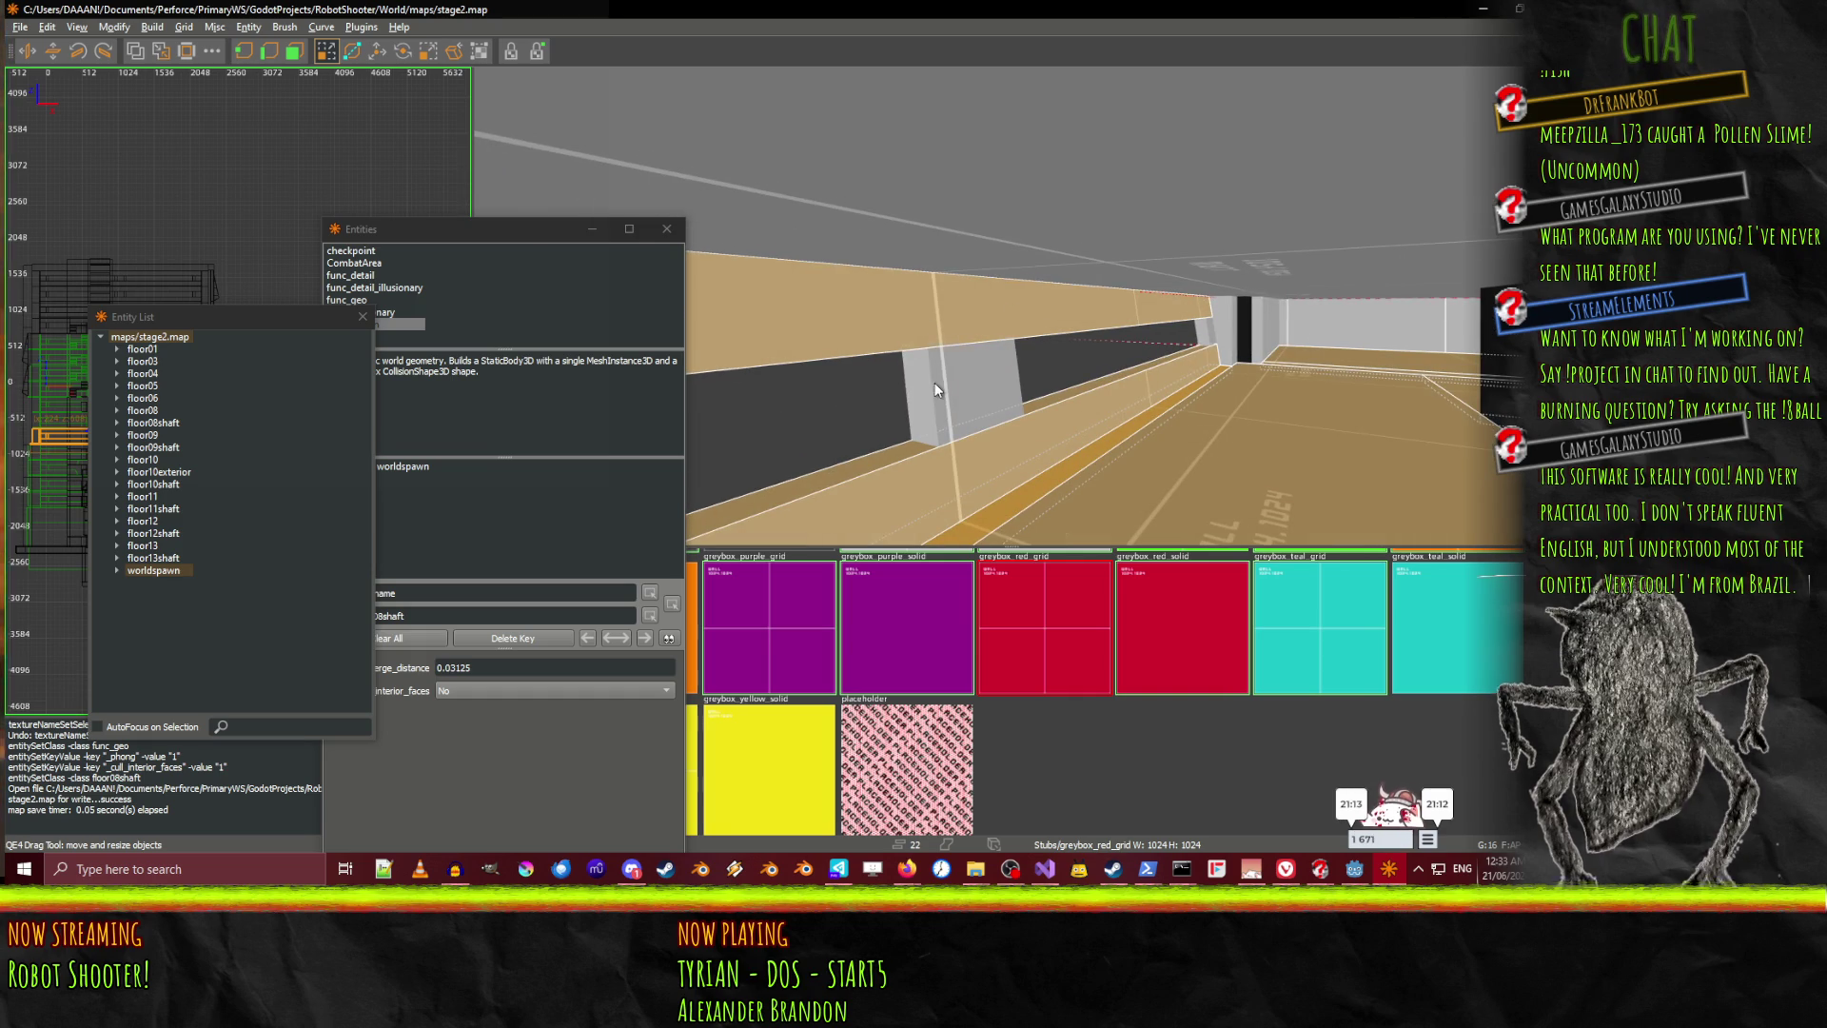
right_click(1222, 336)
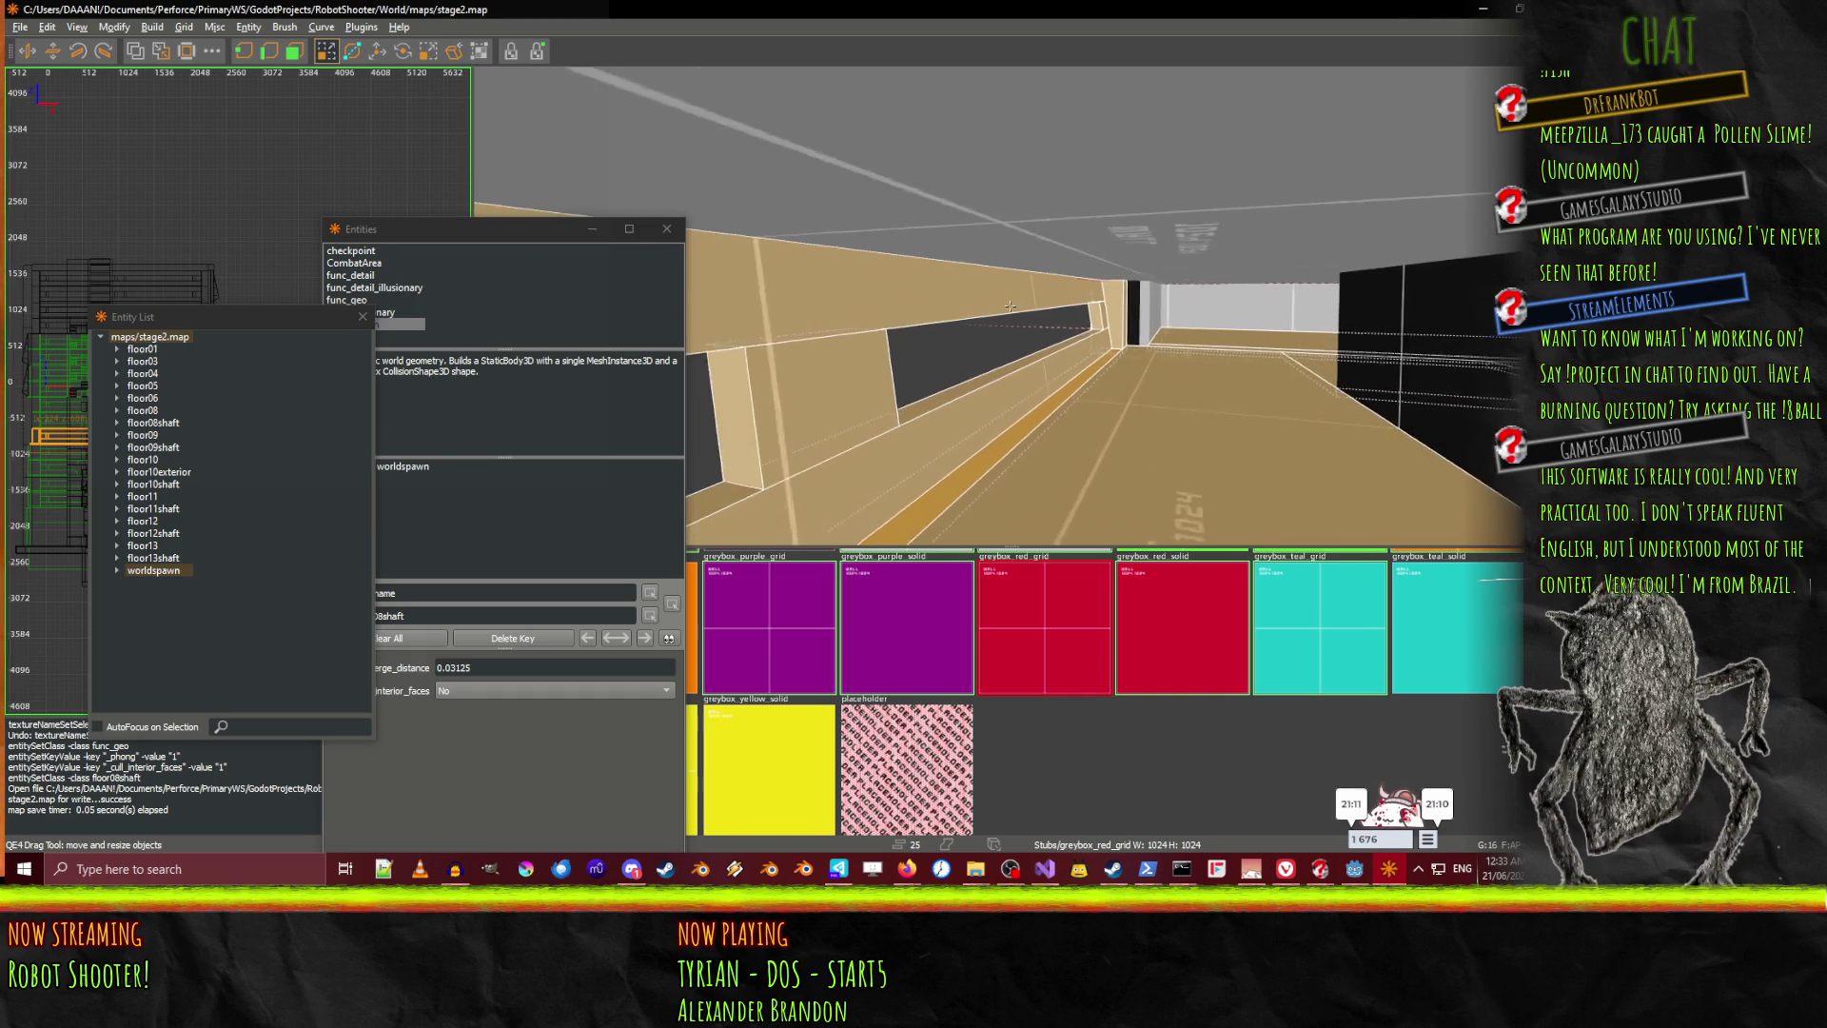
key(Up)
right_click(896, 330)
click(980, 290)
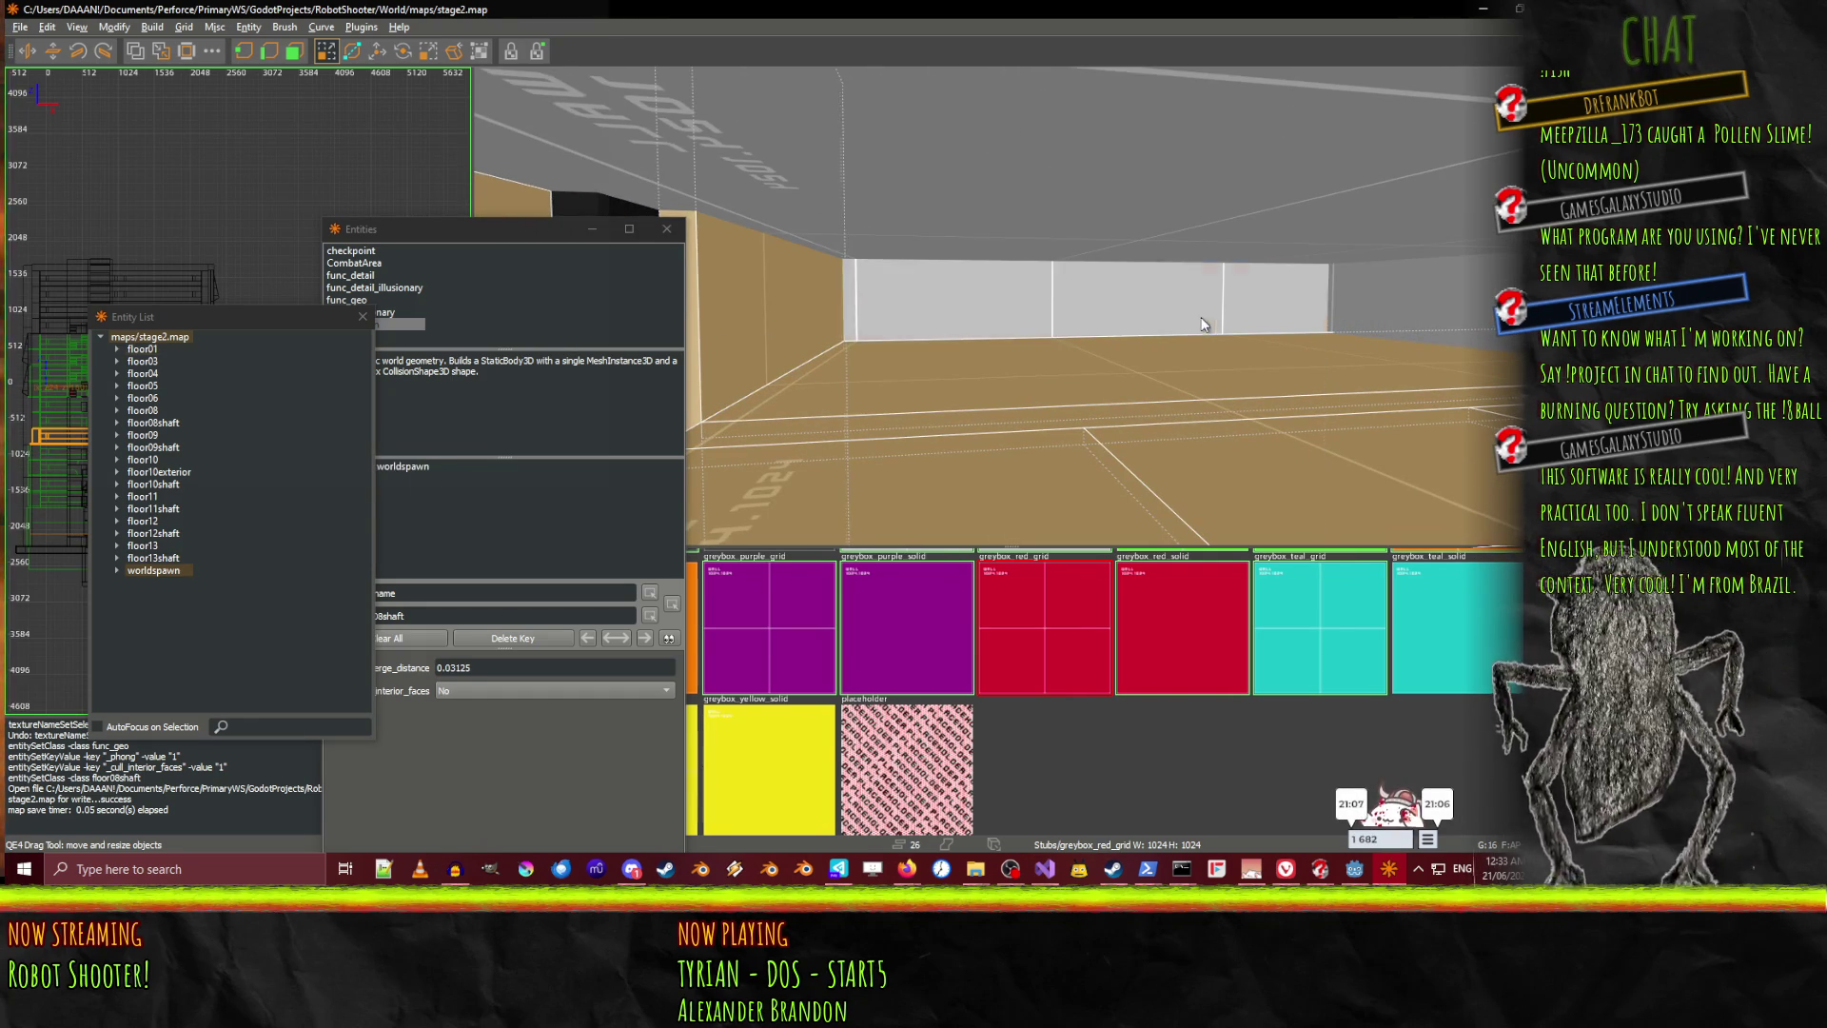
key(Escape)
Fly through the red-door room and tan corridor to check the selected brushes
key(Down)
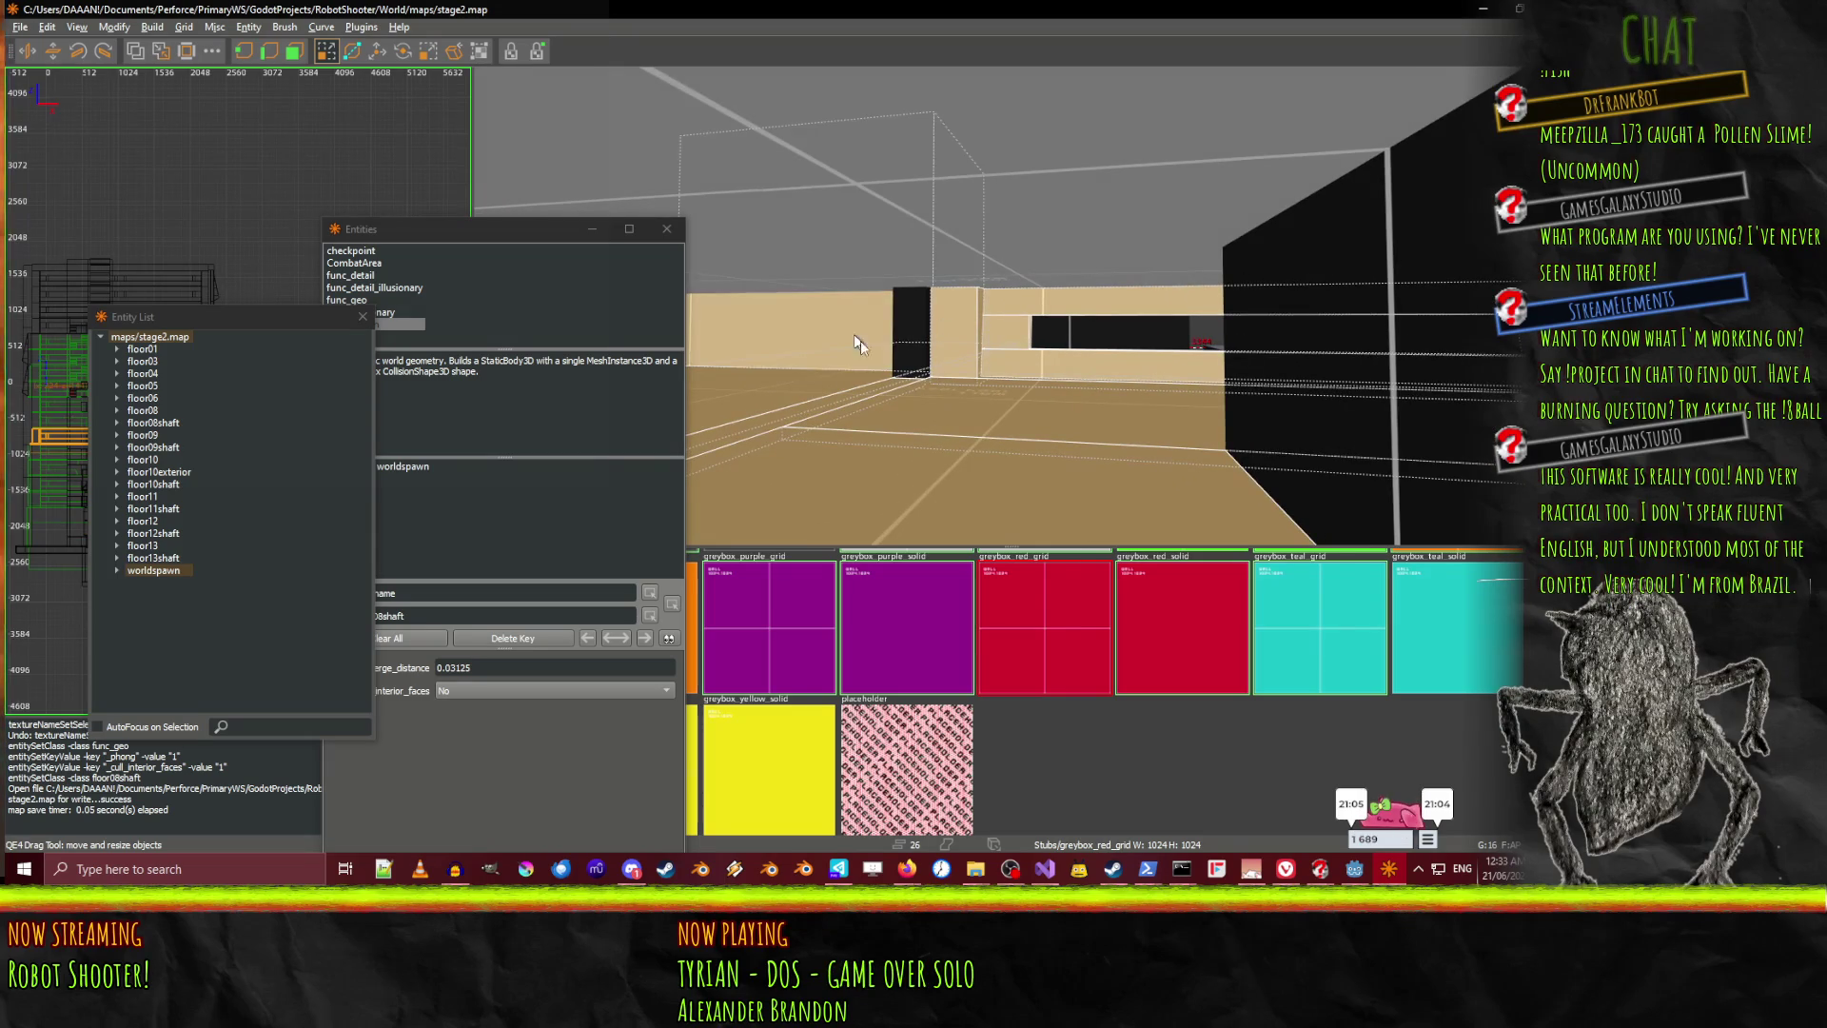
right_click(866, 357)
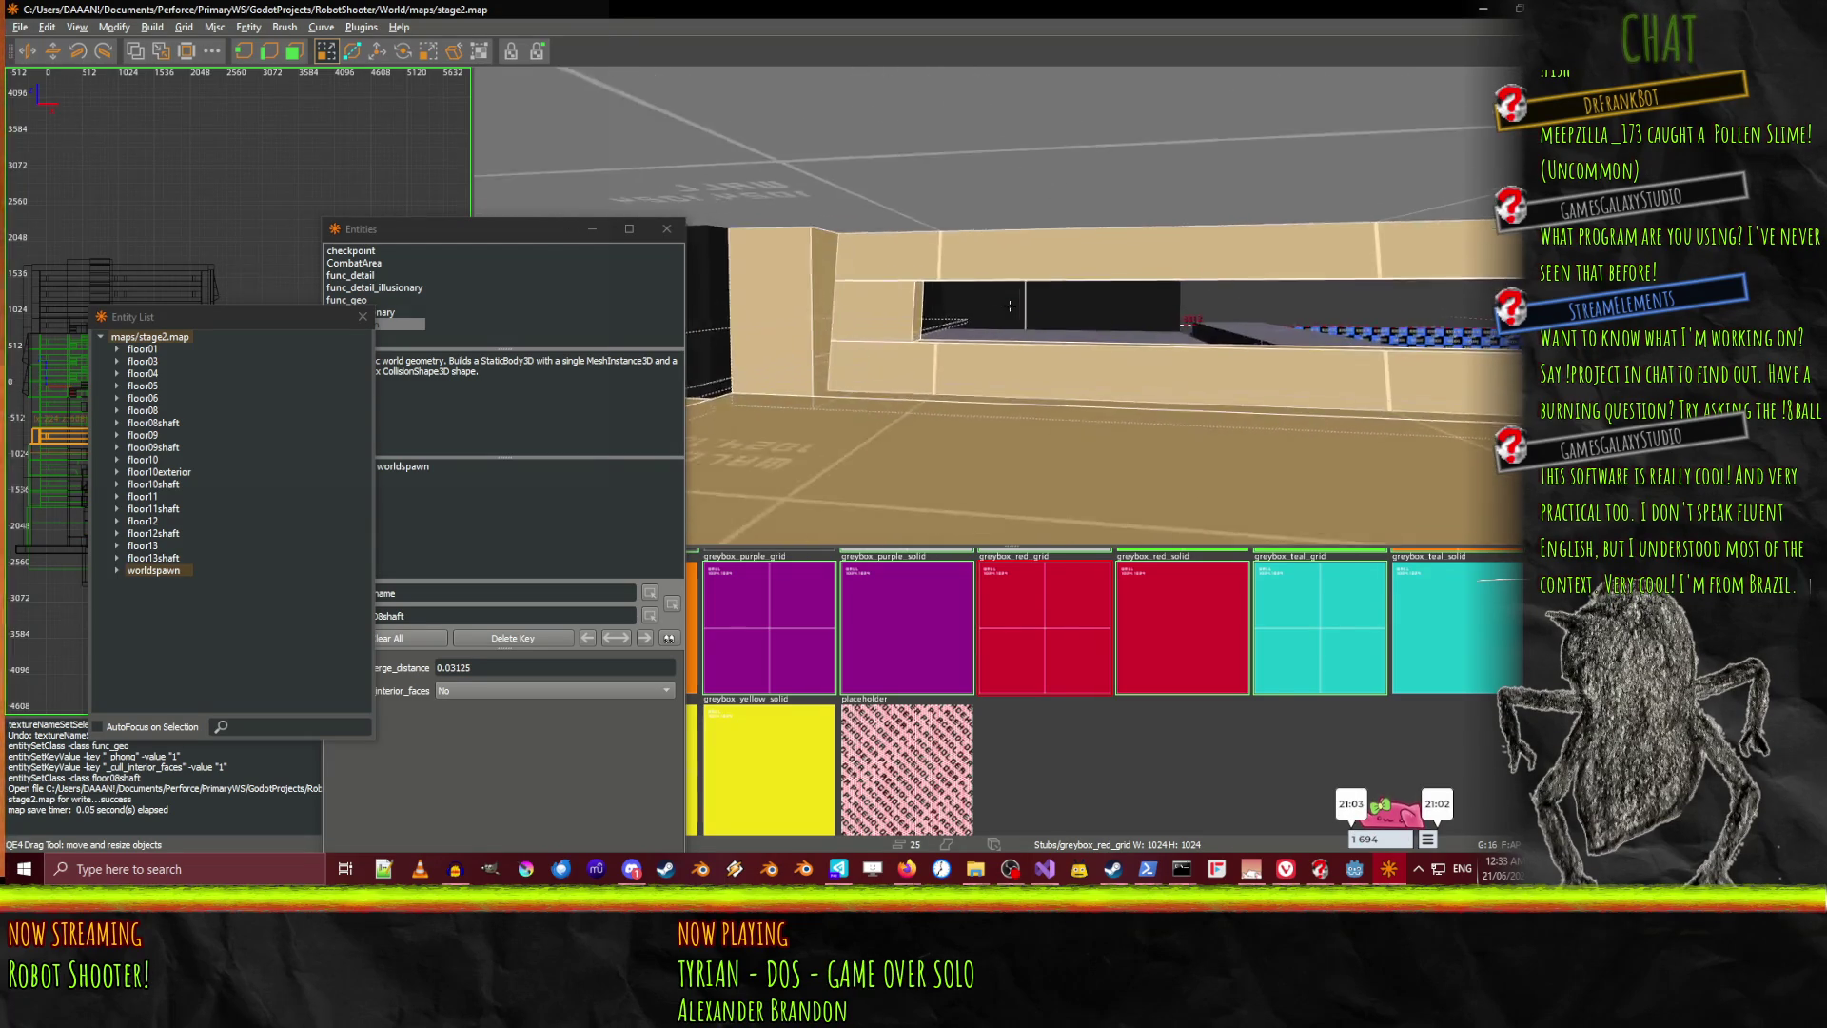
key(Up)
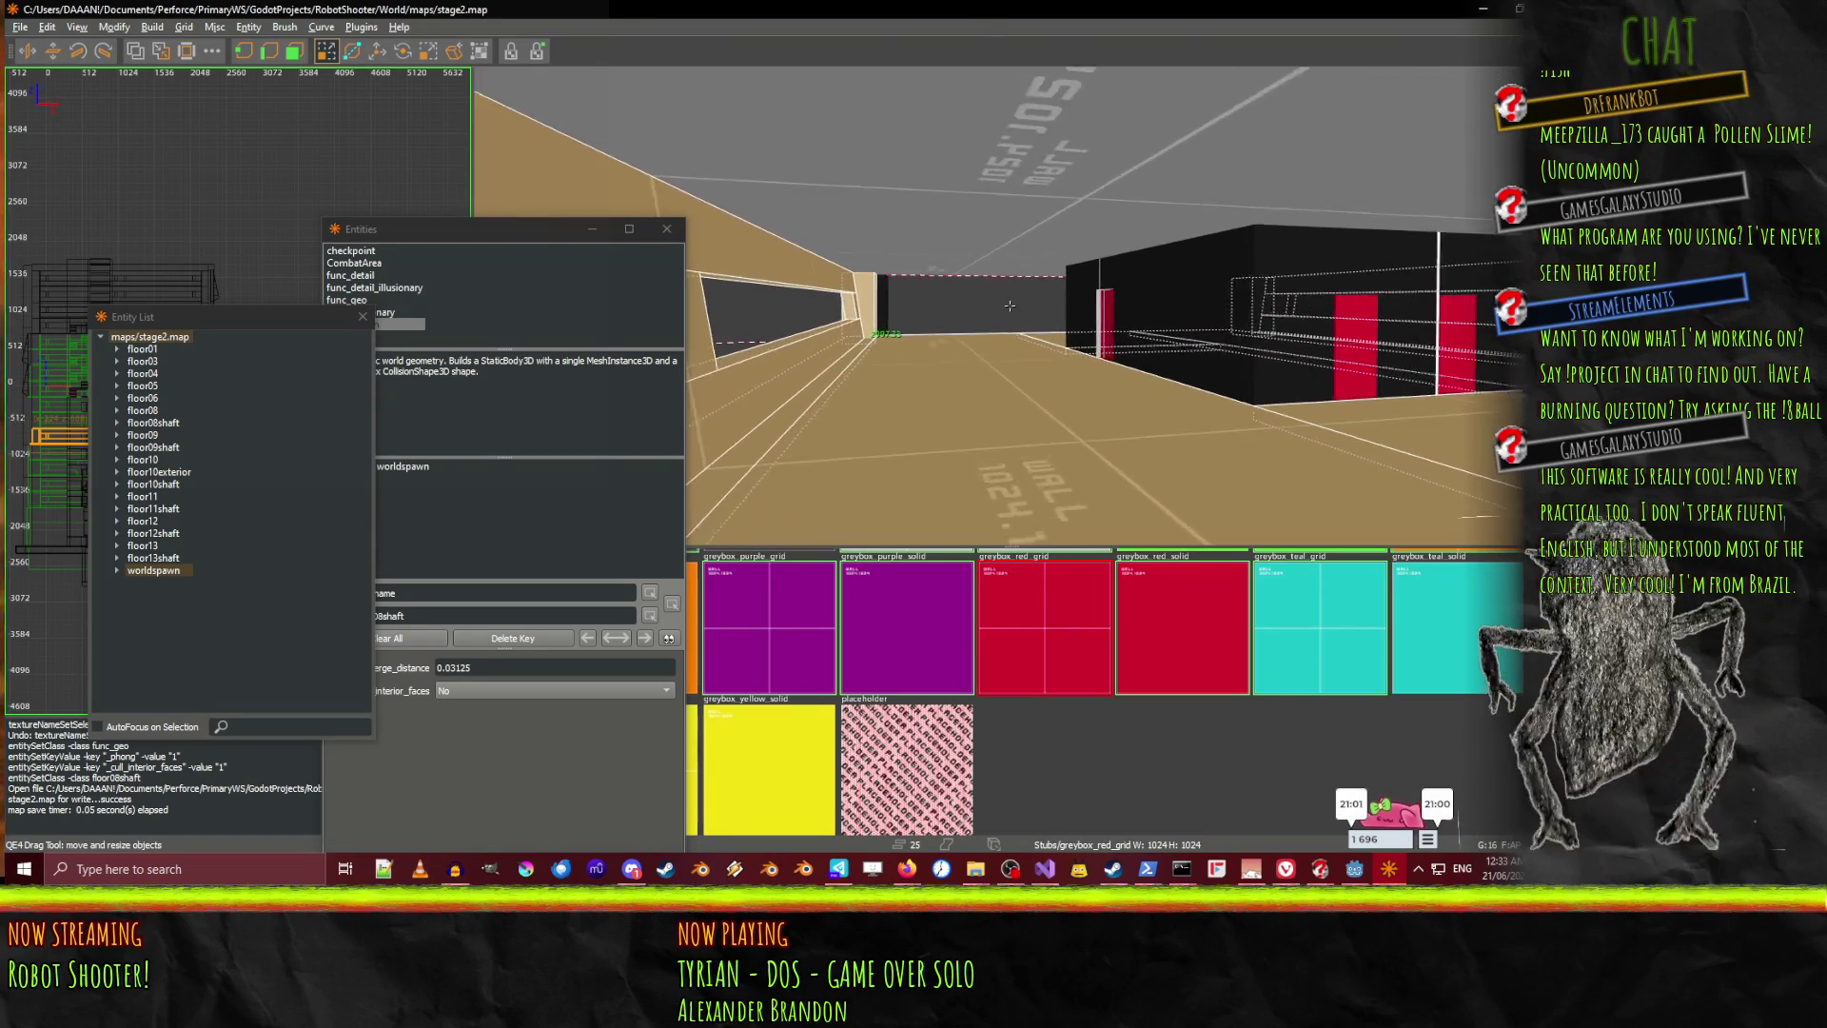
key(Up)
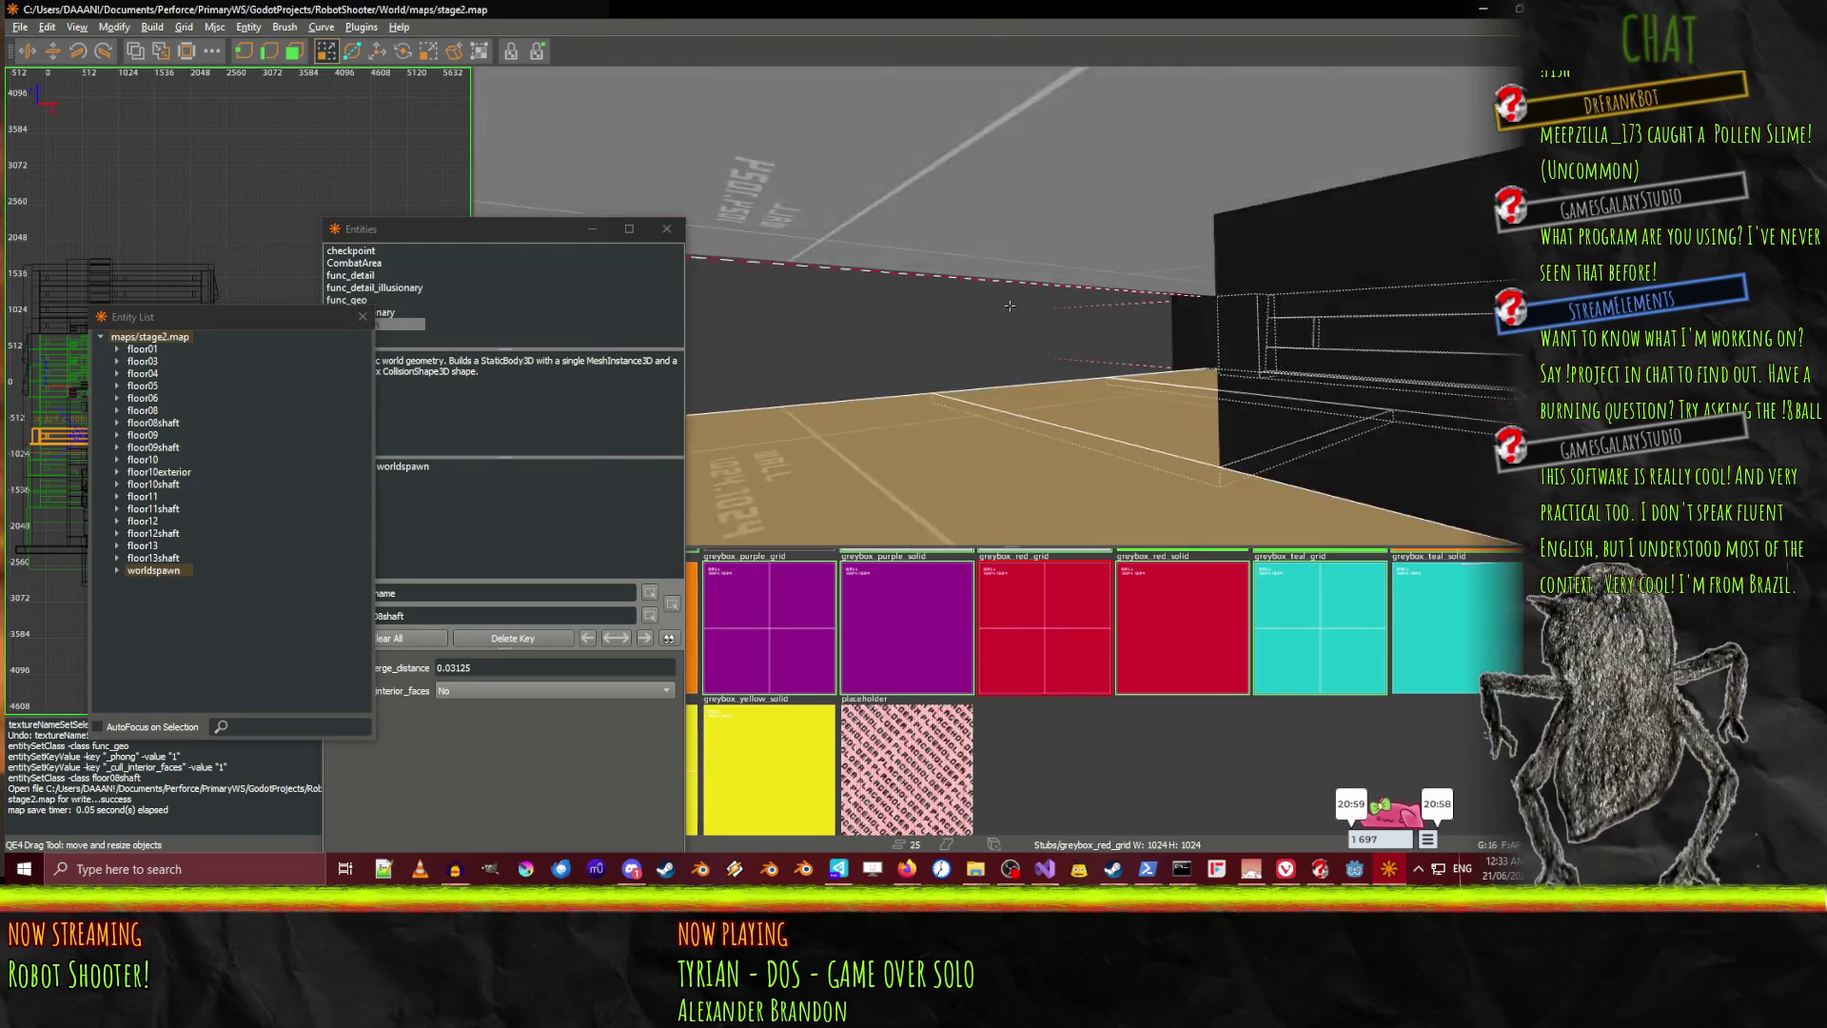
key(Down)
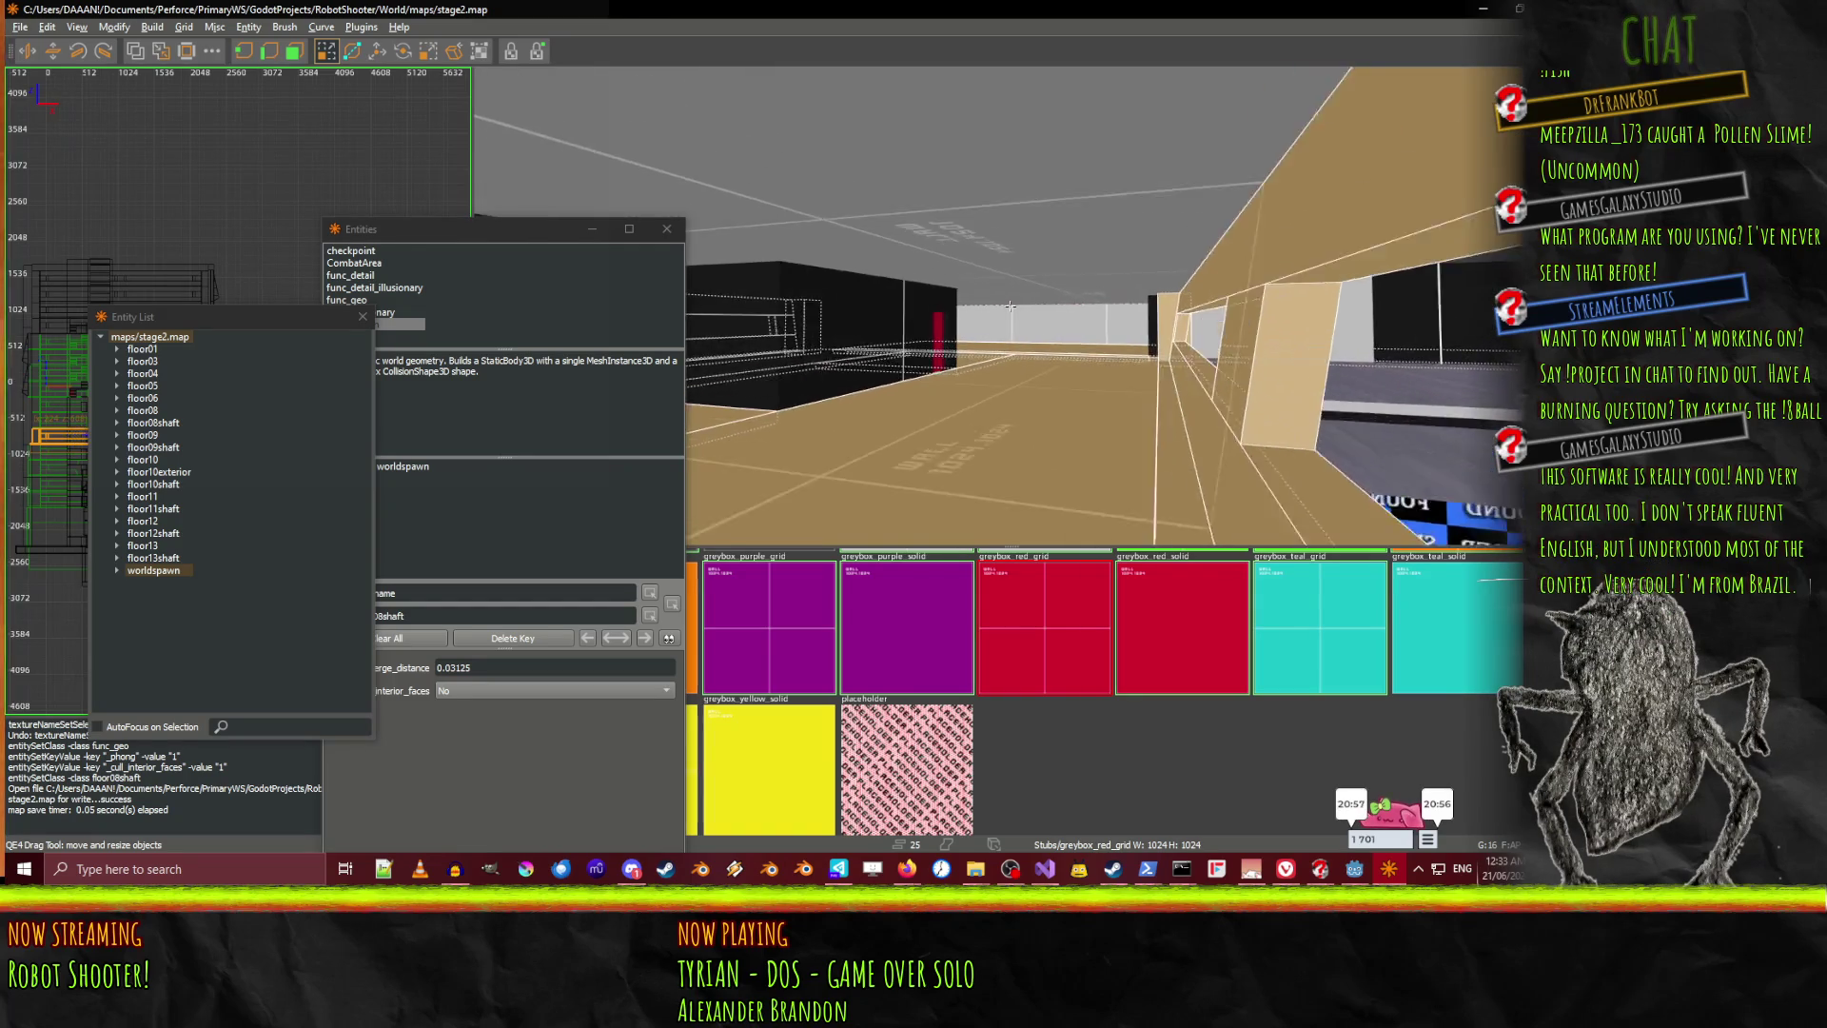
key(Up)
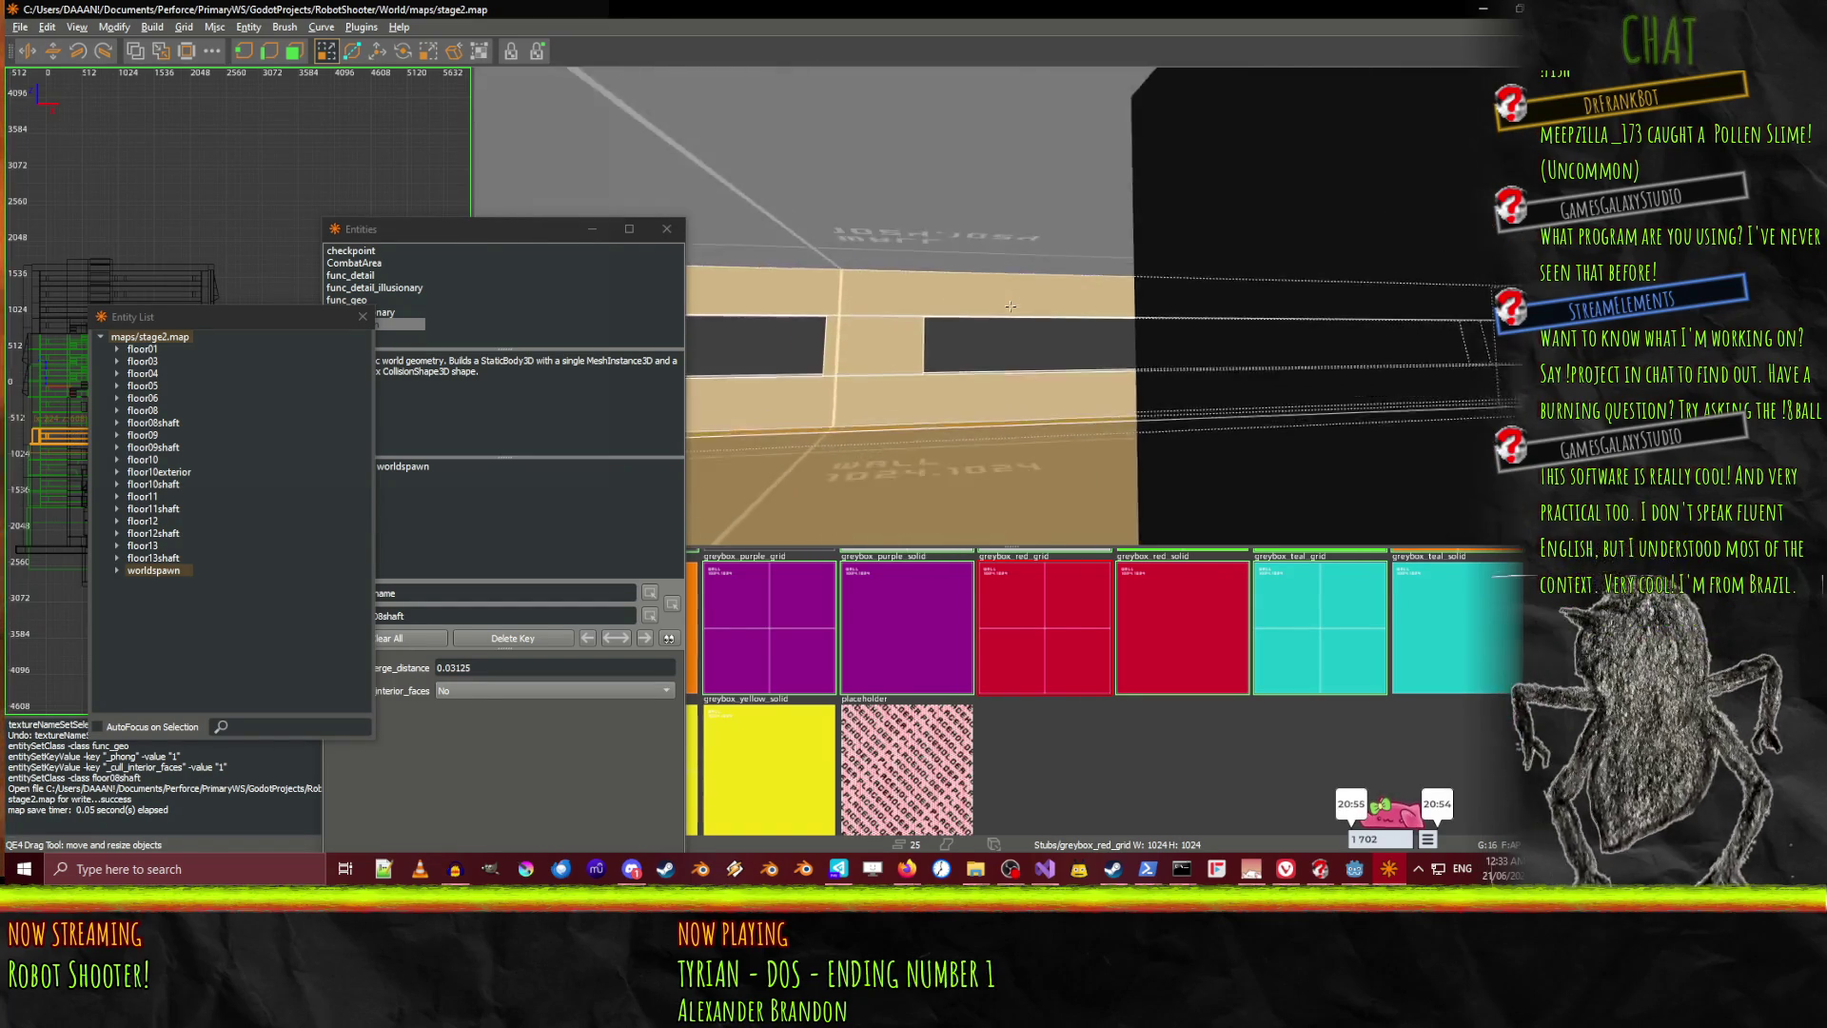
key(Up)
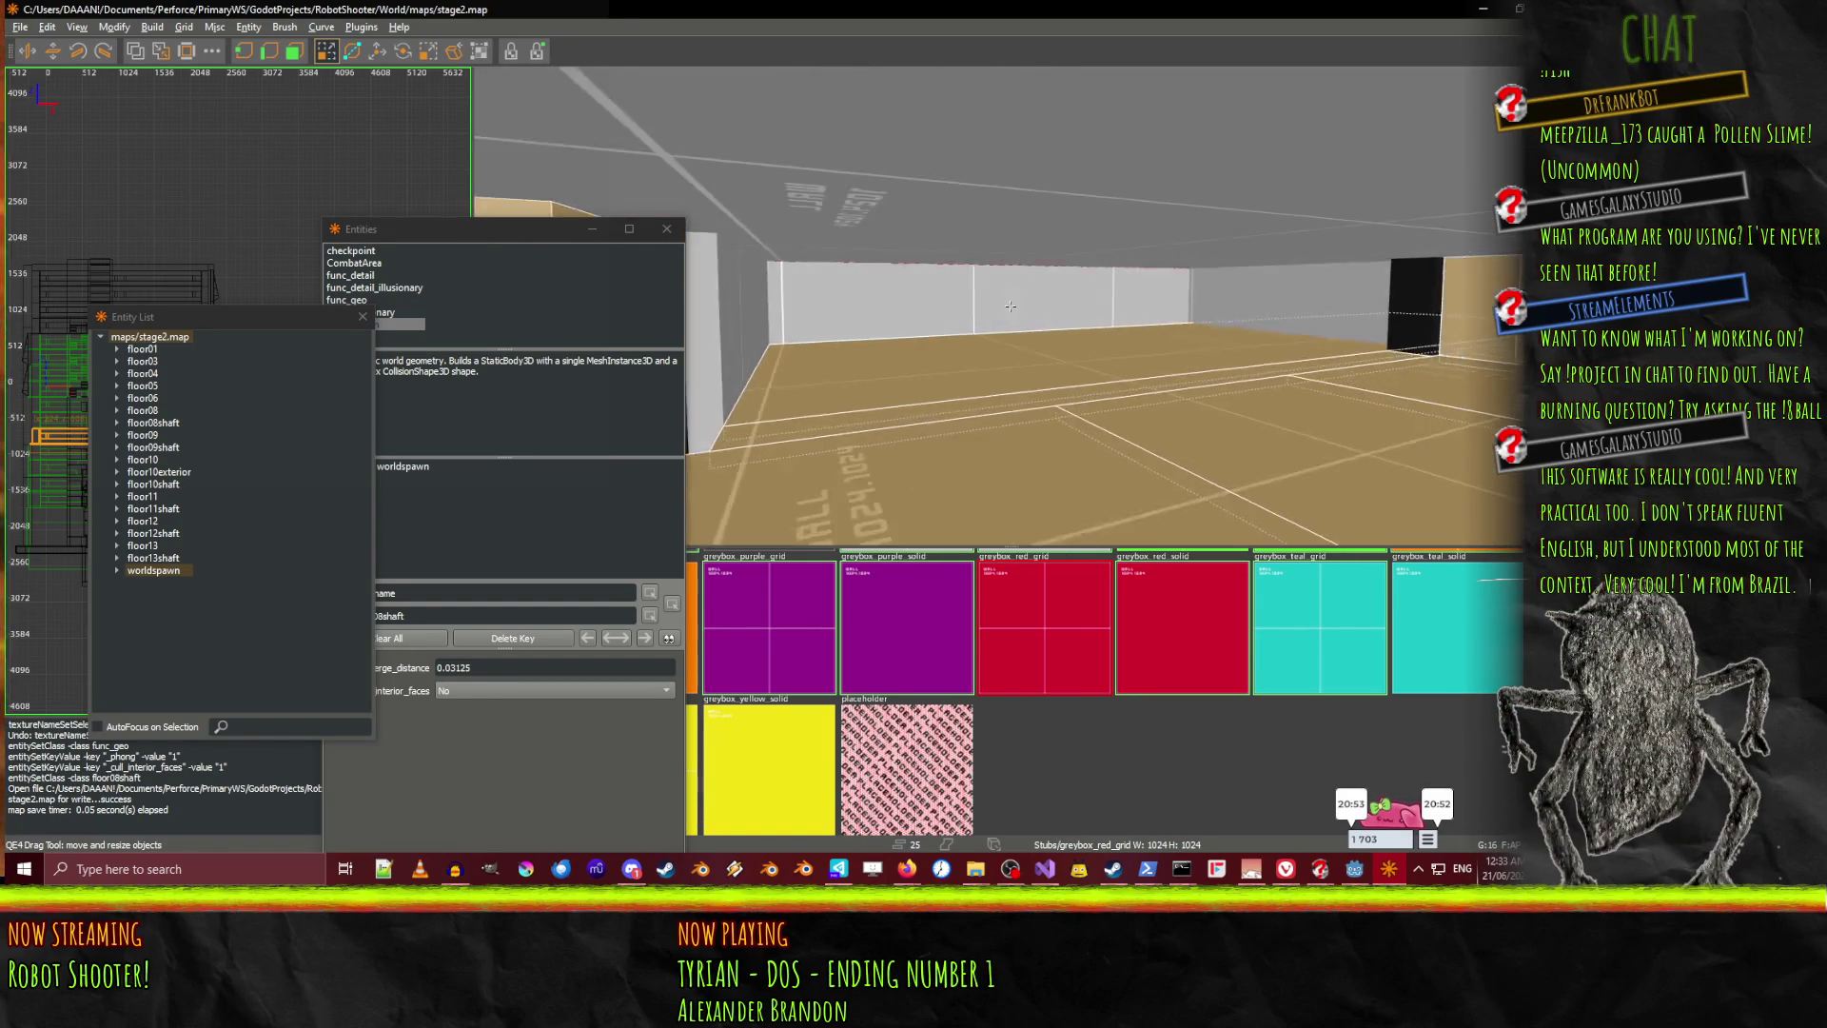
key(Up)
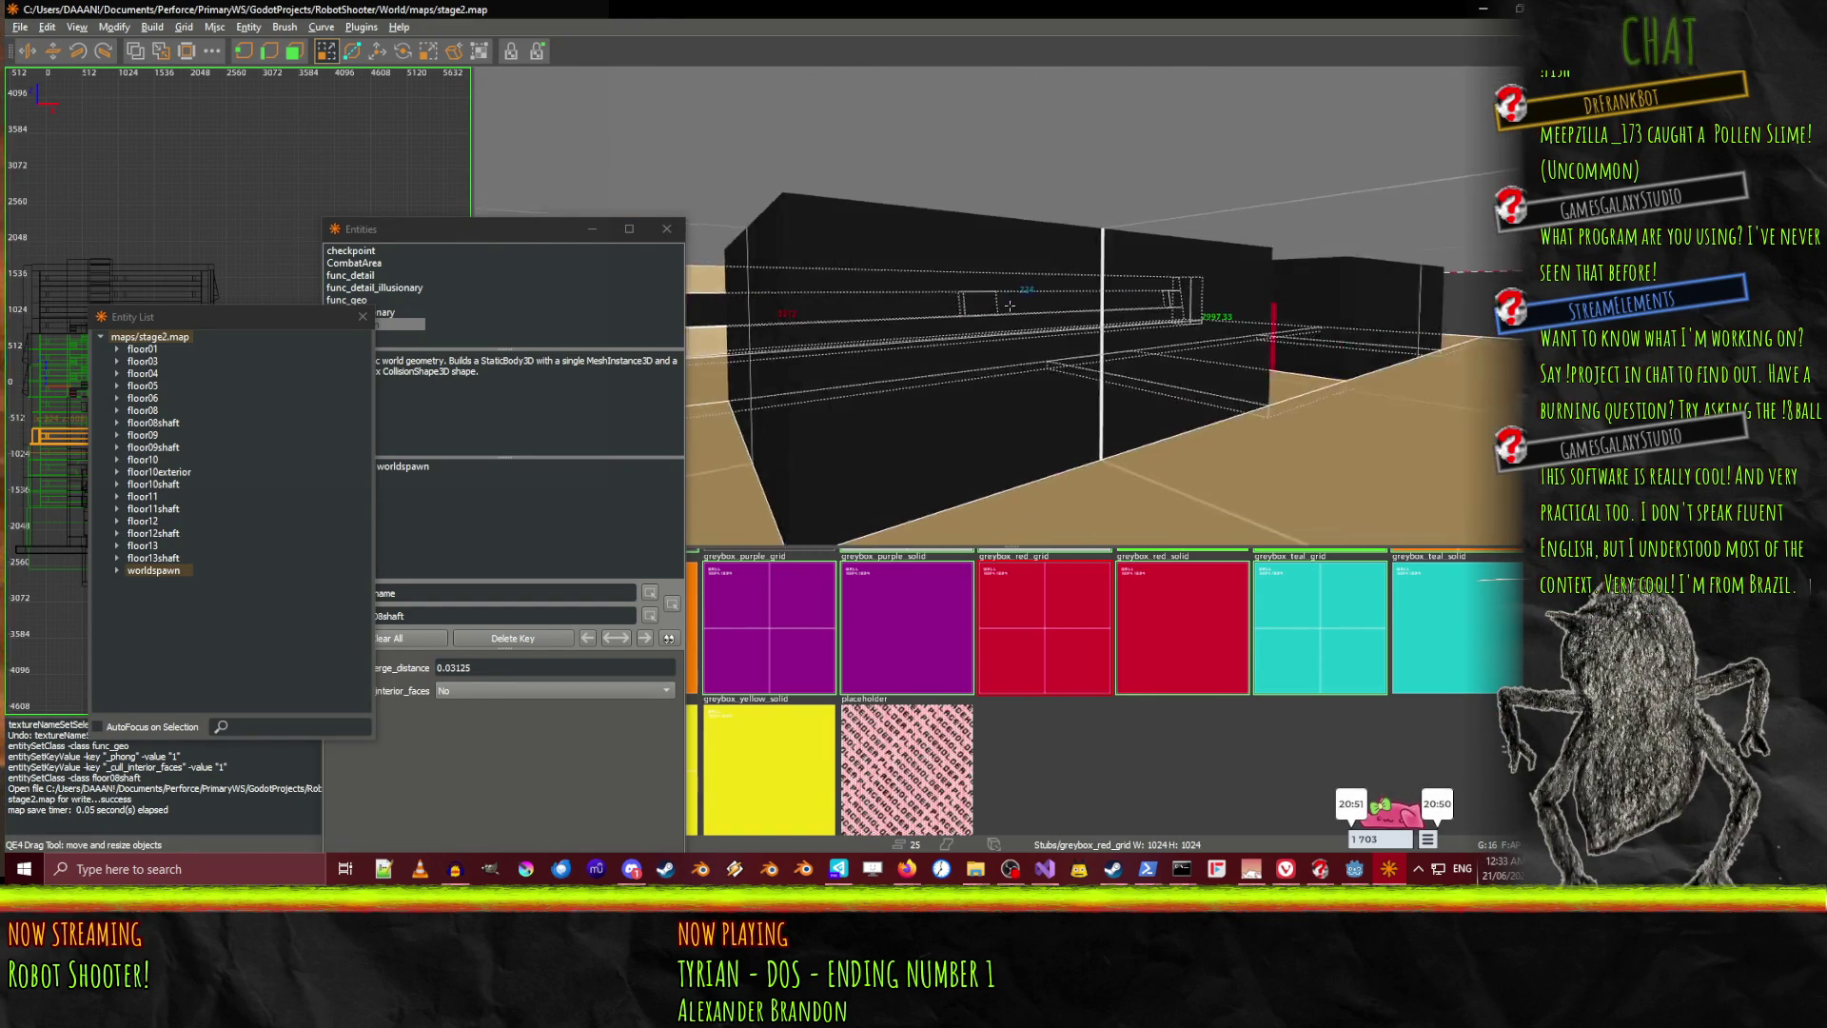
right_click(1010, 306)
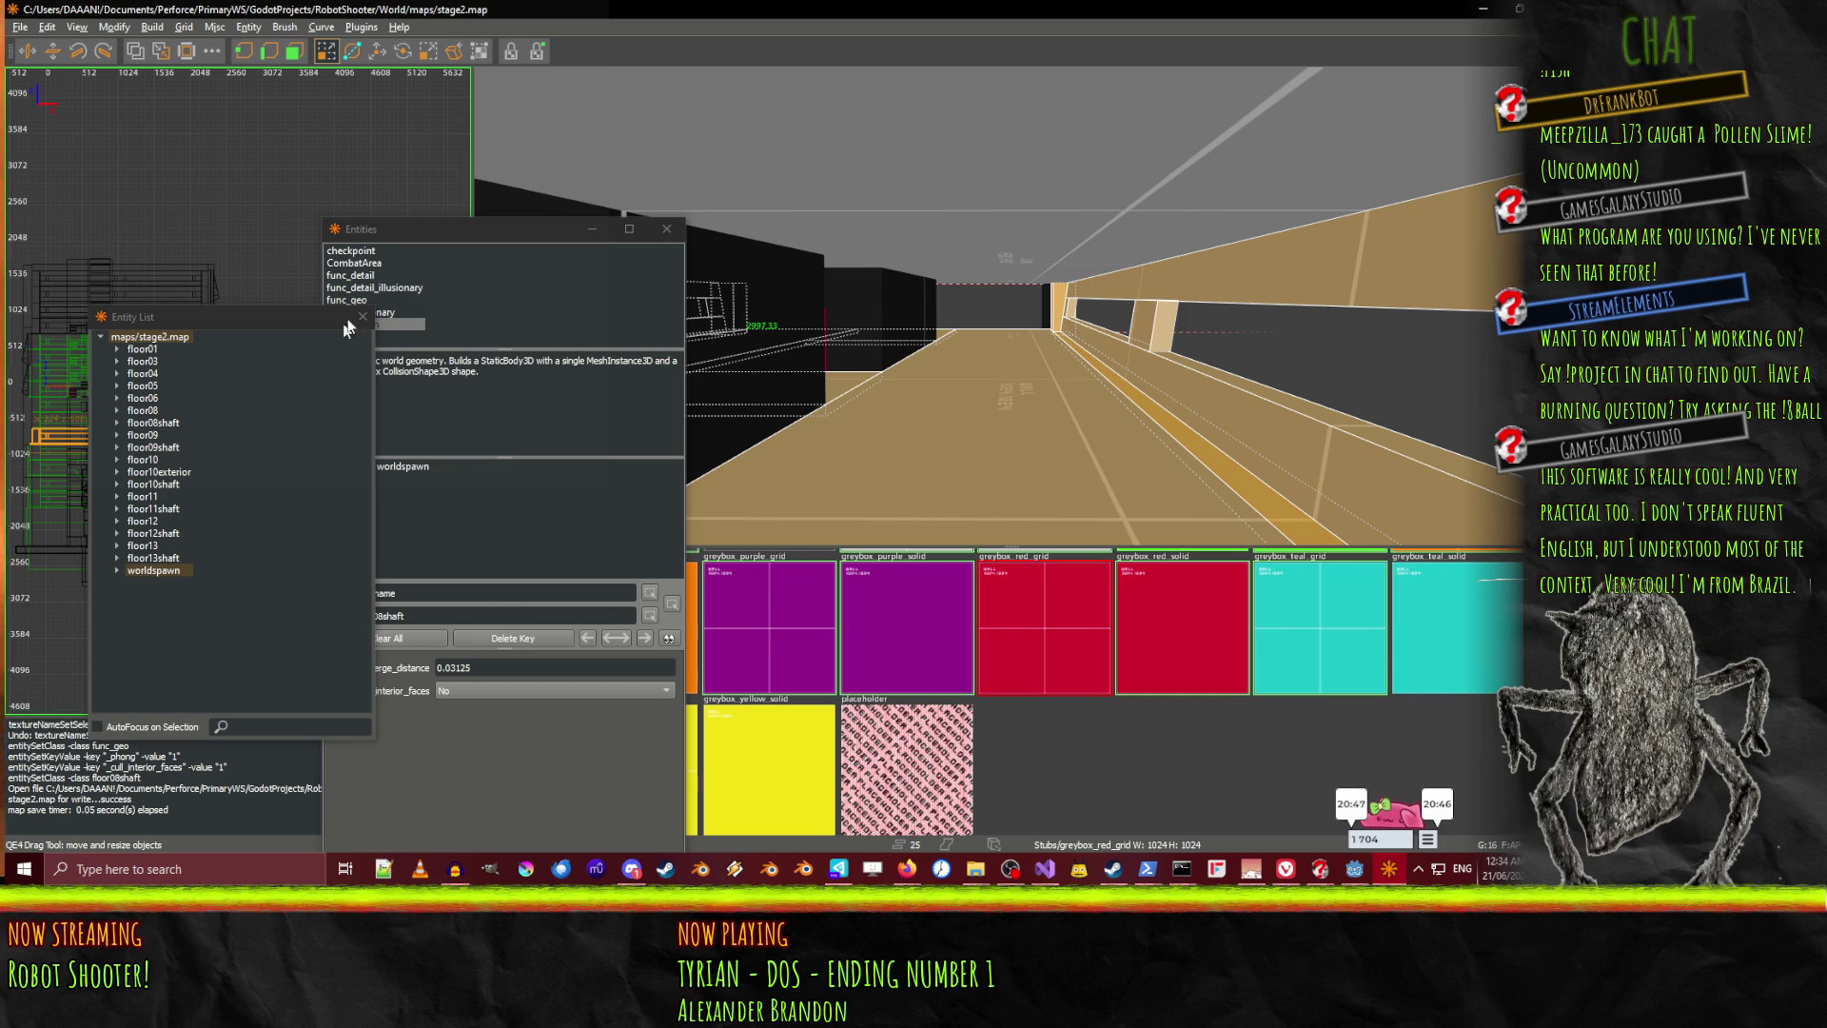
drag(411, 229, 473, 227)
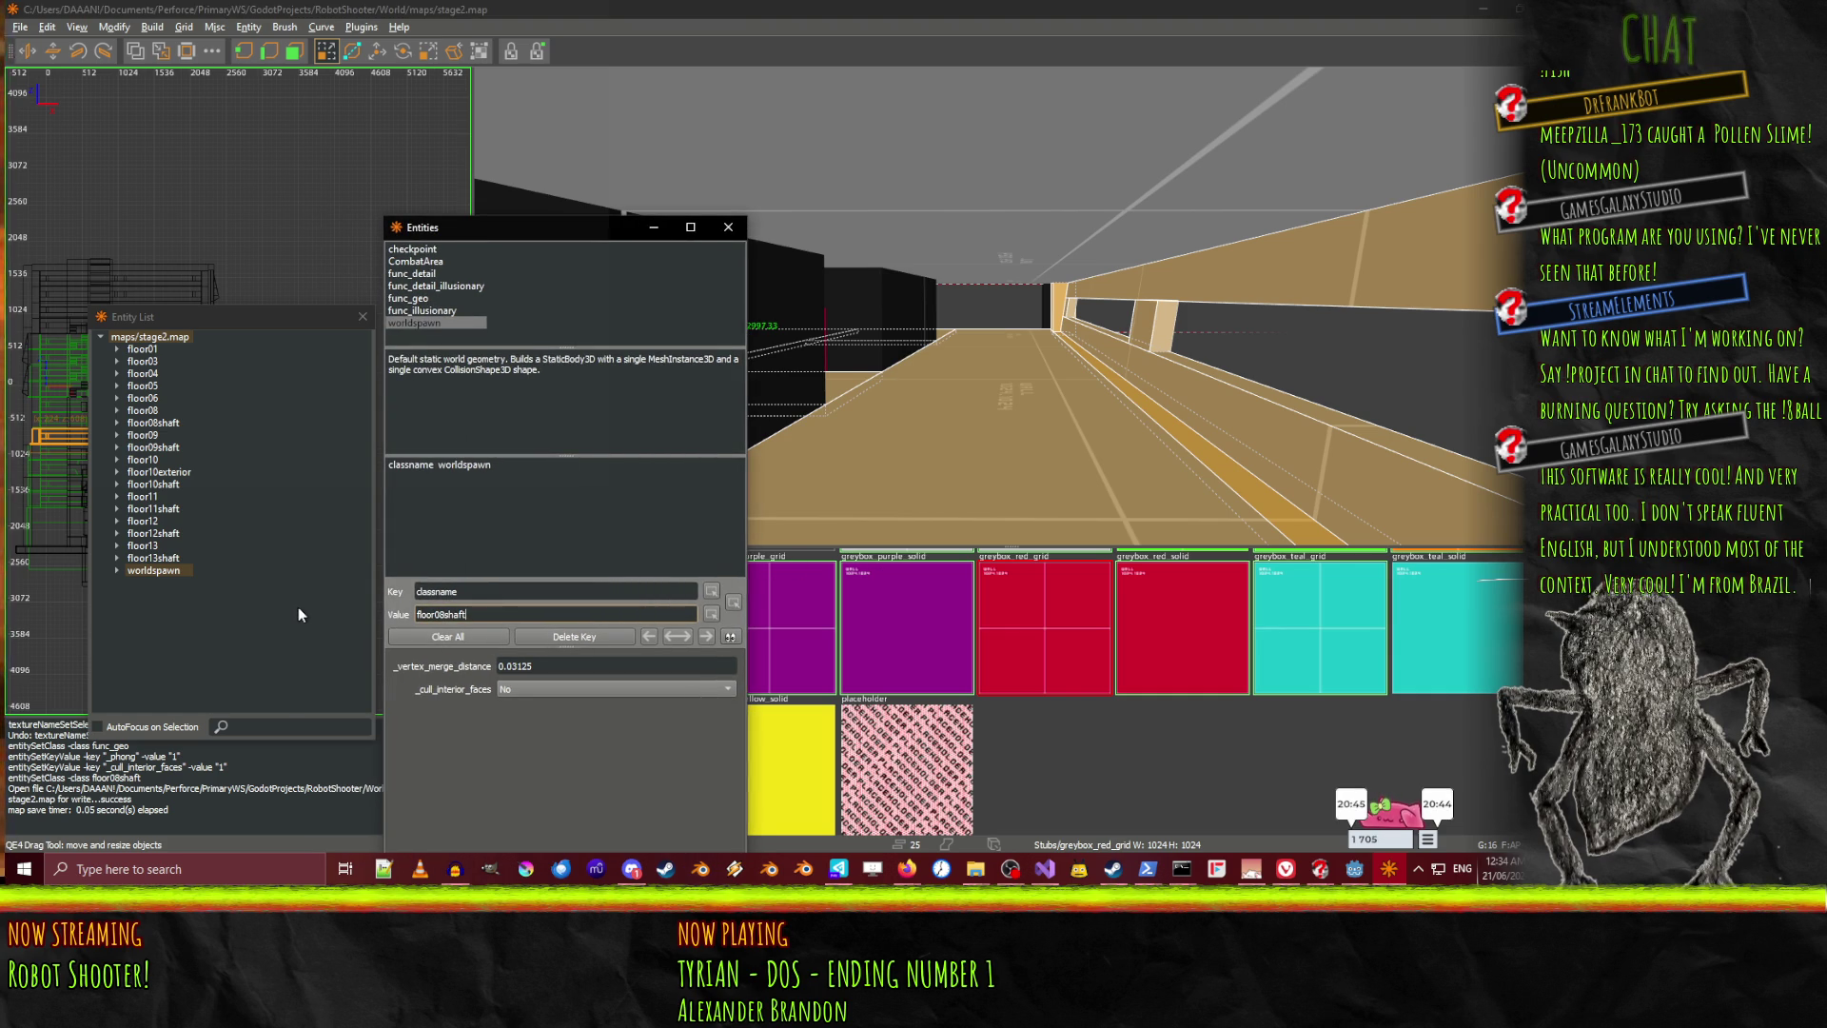
Group the selected brushes as func_detail, then convert that entity to func_geo
double_click(413, 273)
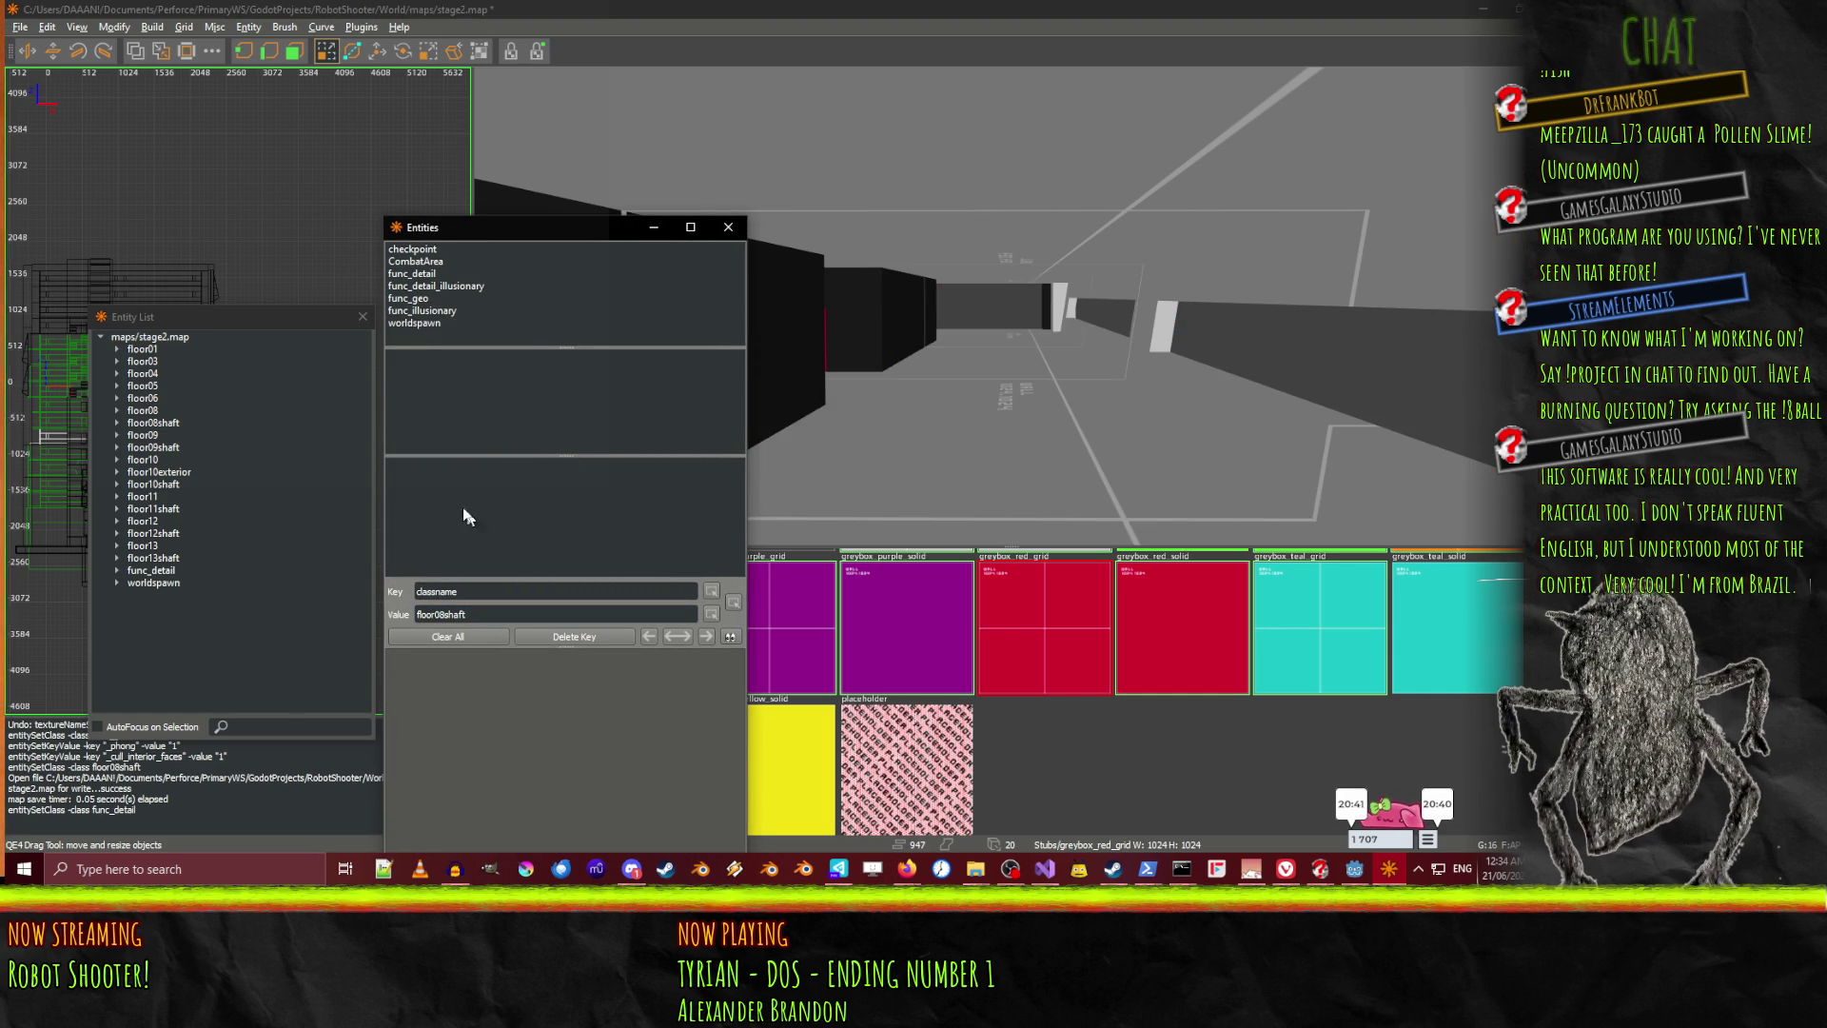
key(ctrl+z)
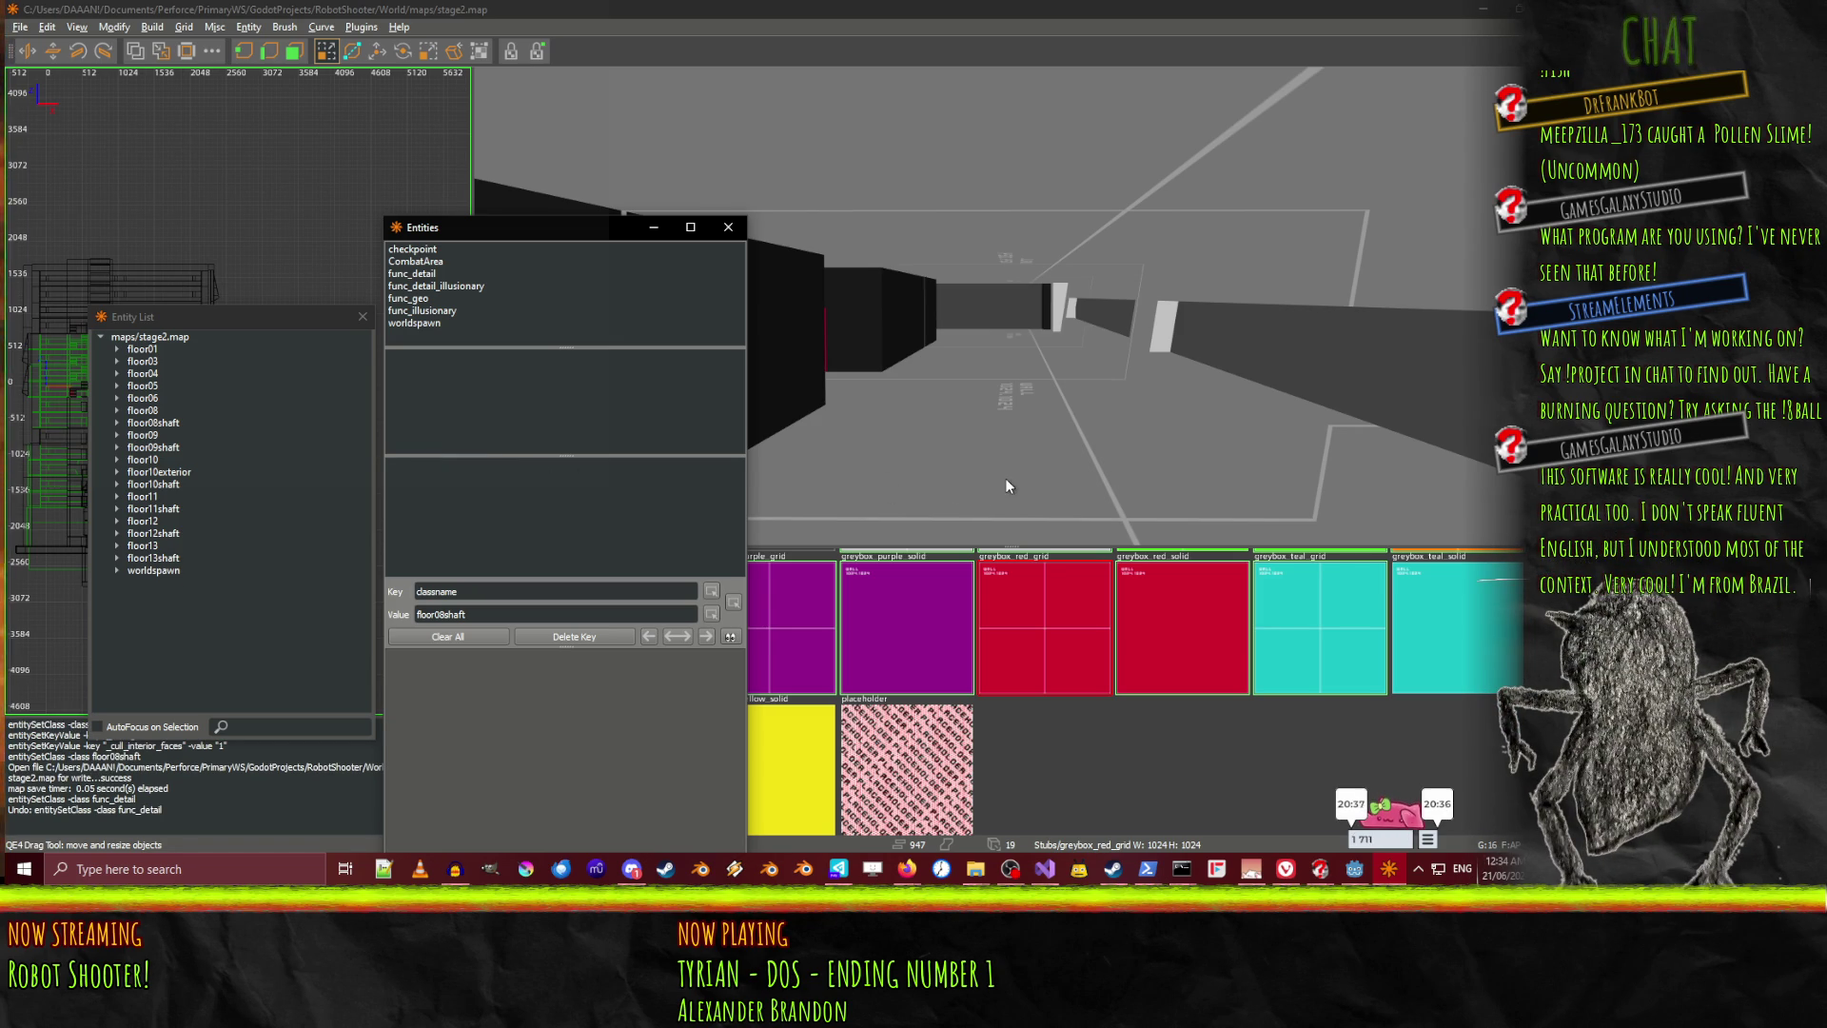
key(ctrl+y)
click(153, 570)
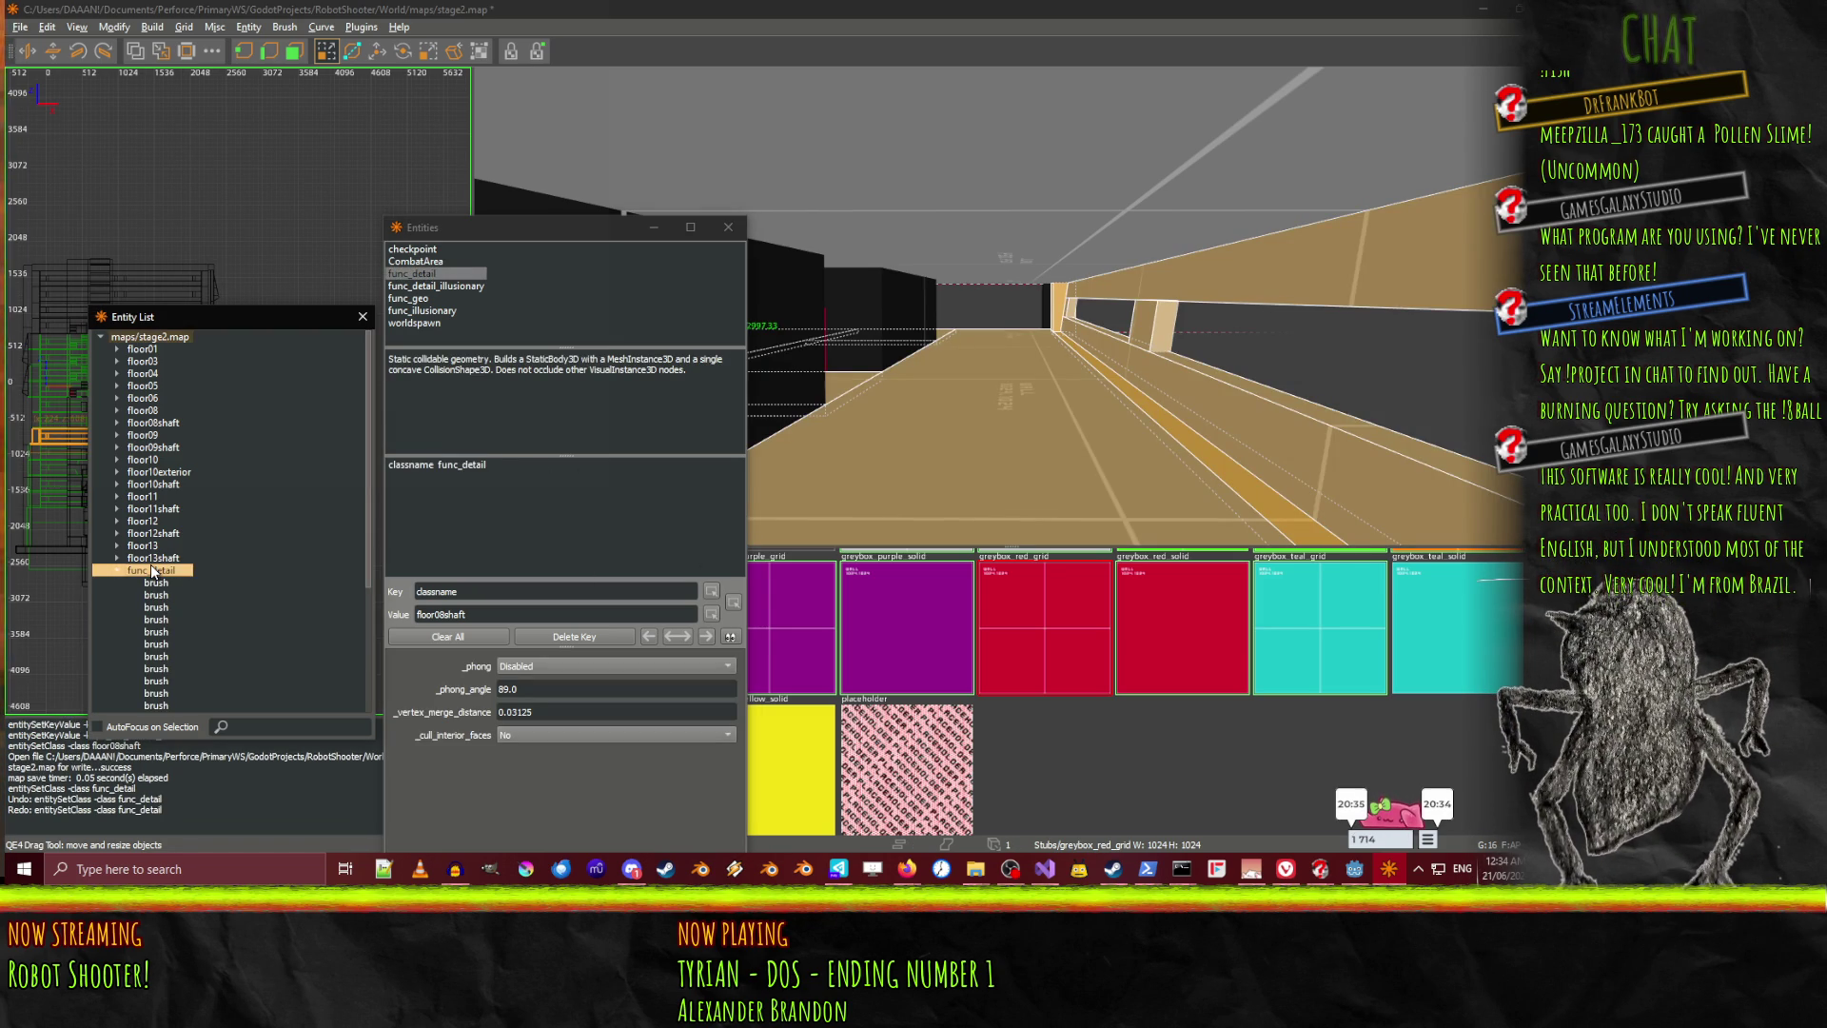
double_click(409, 298)
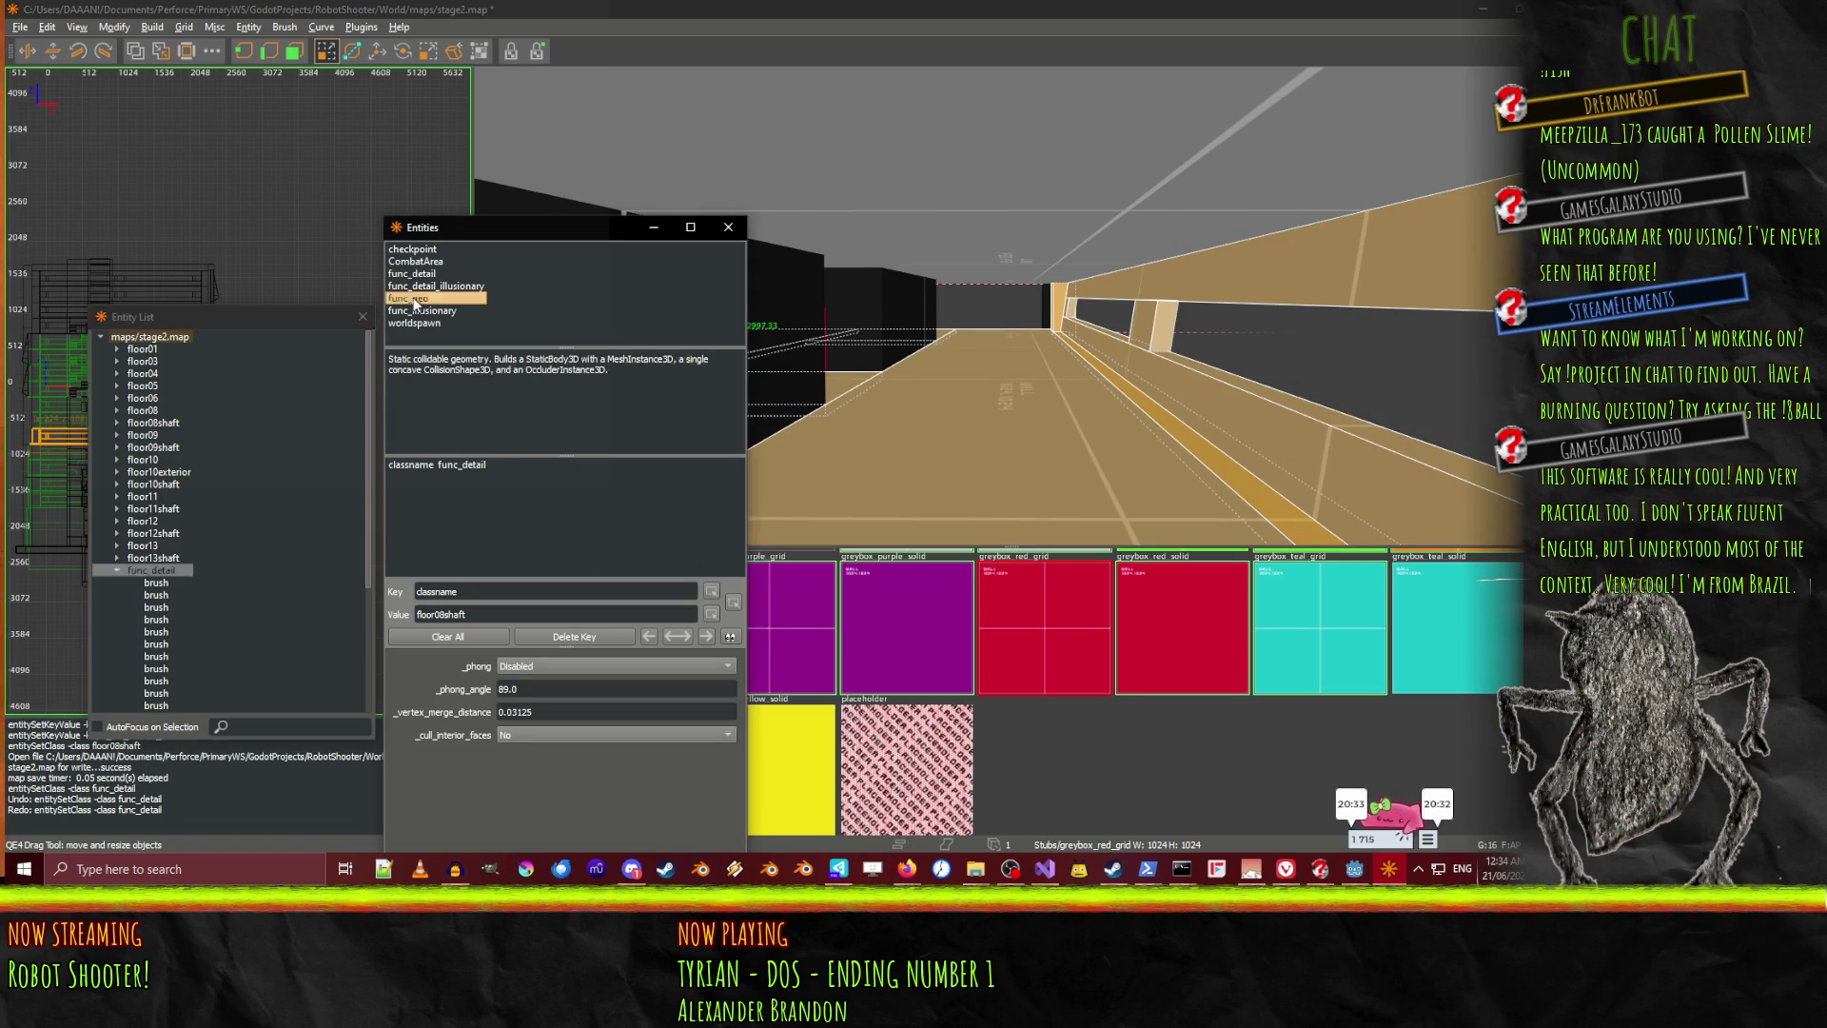
click(148, 570)
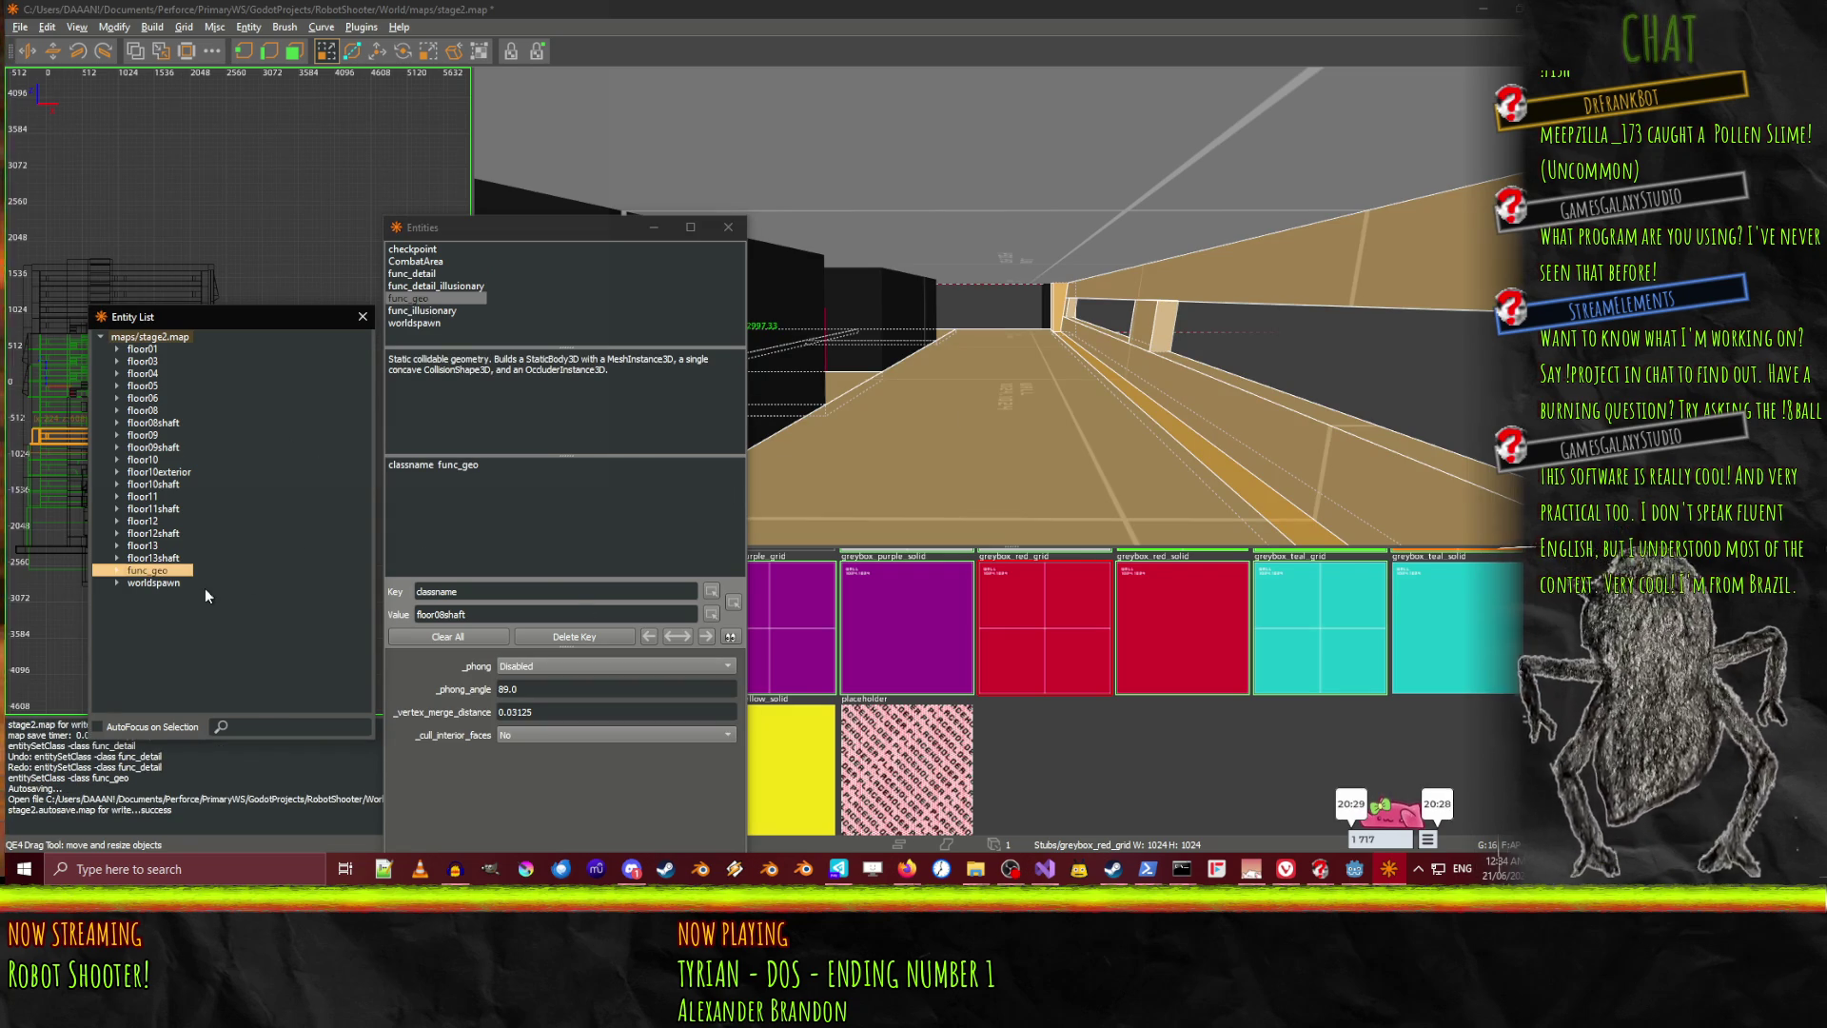
Set _phong to Smooth shading and _cull_interior_faces to Yes
click(533, 666)
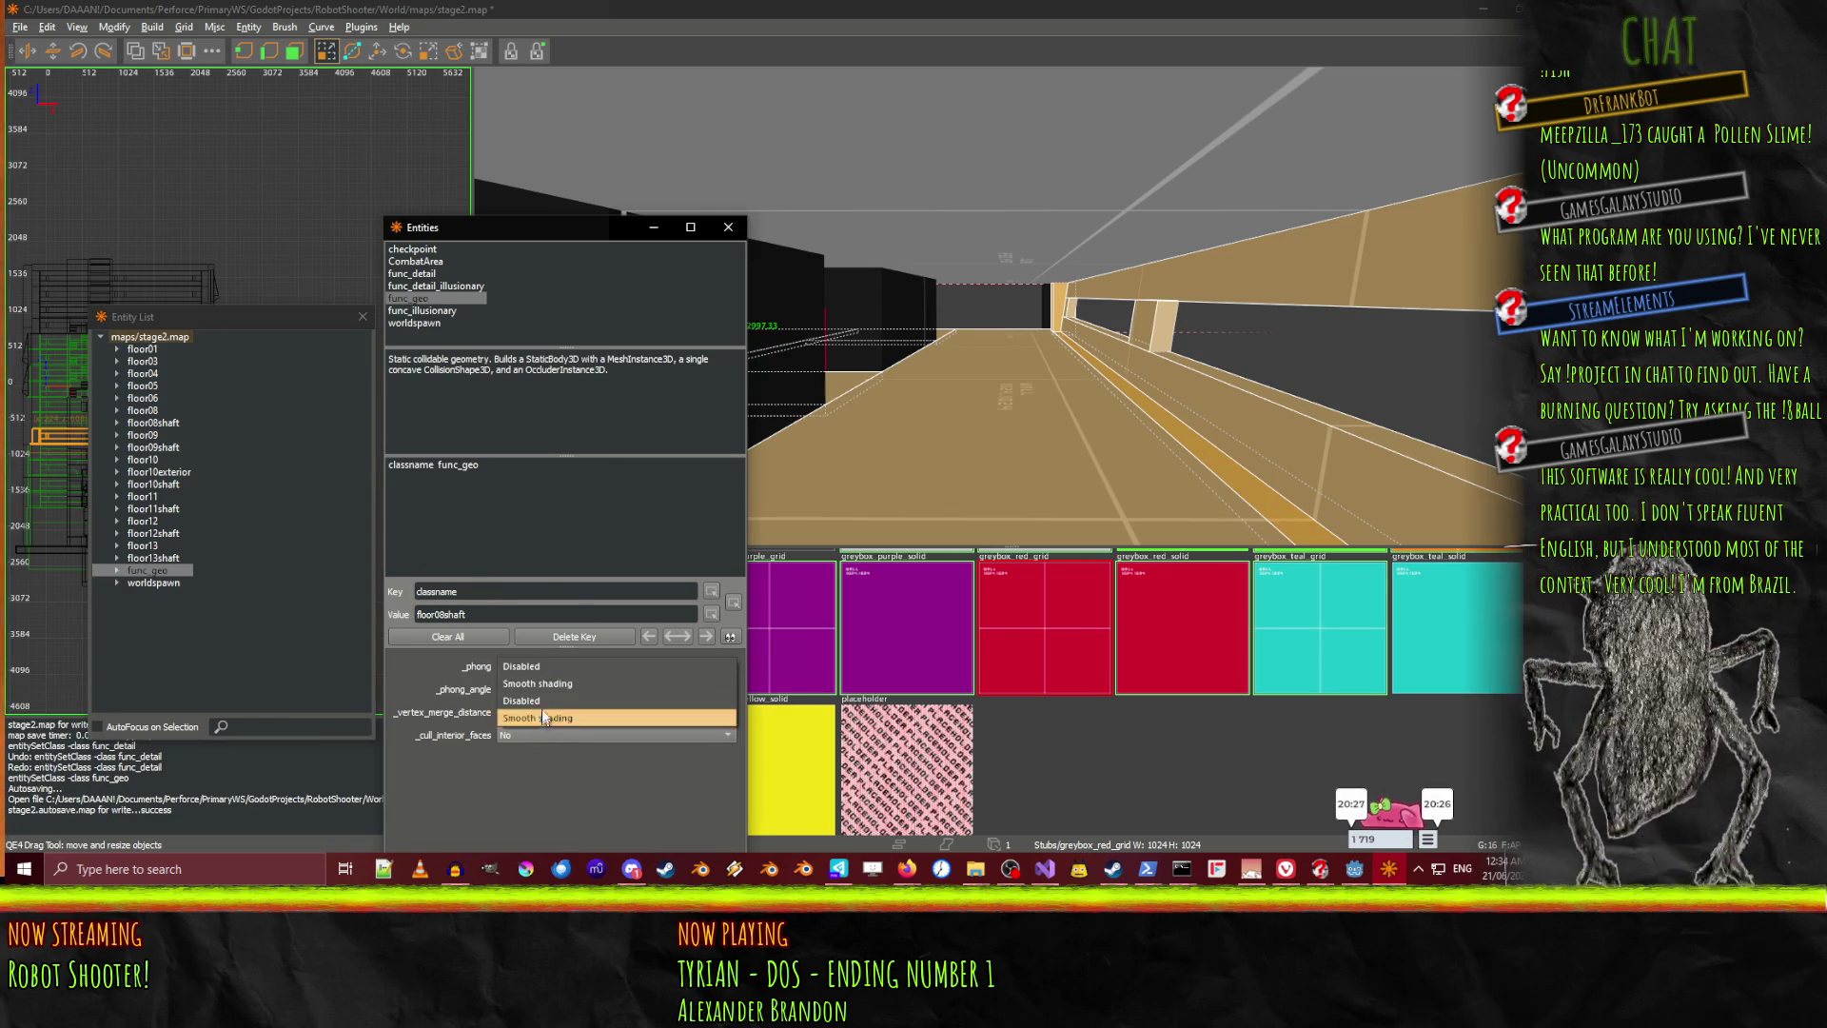
click(541, 718)
click(535, 734)
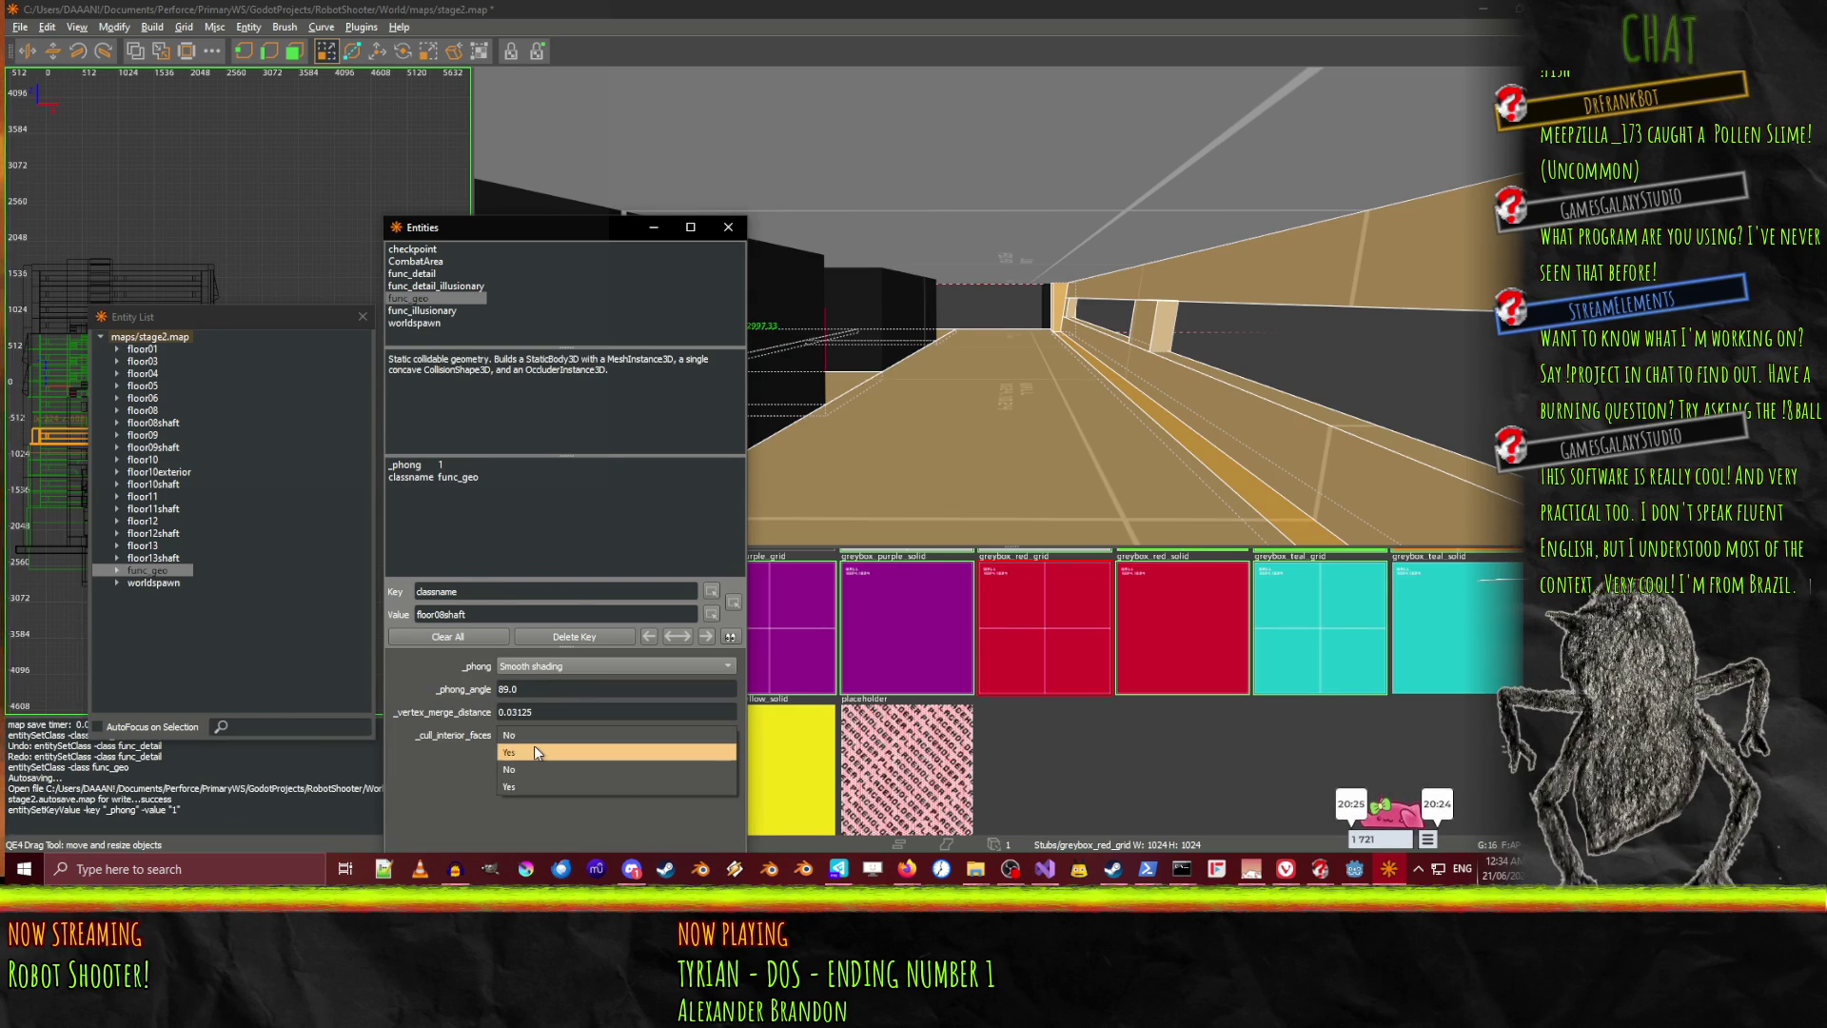
click(534, 753)
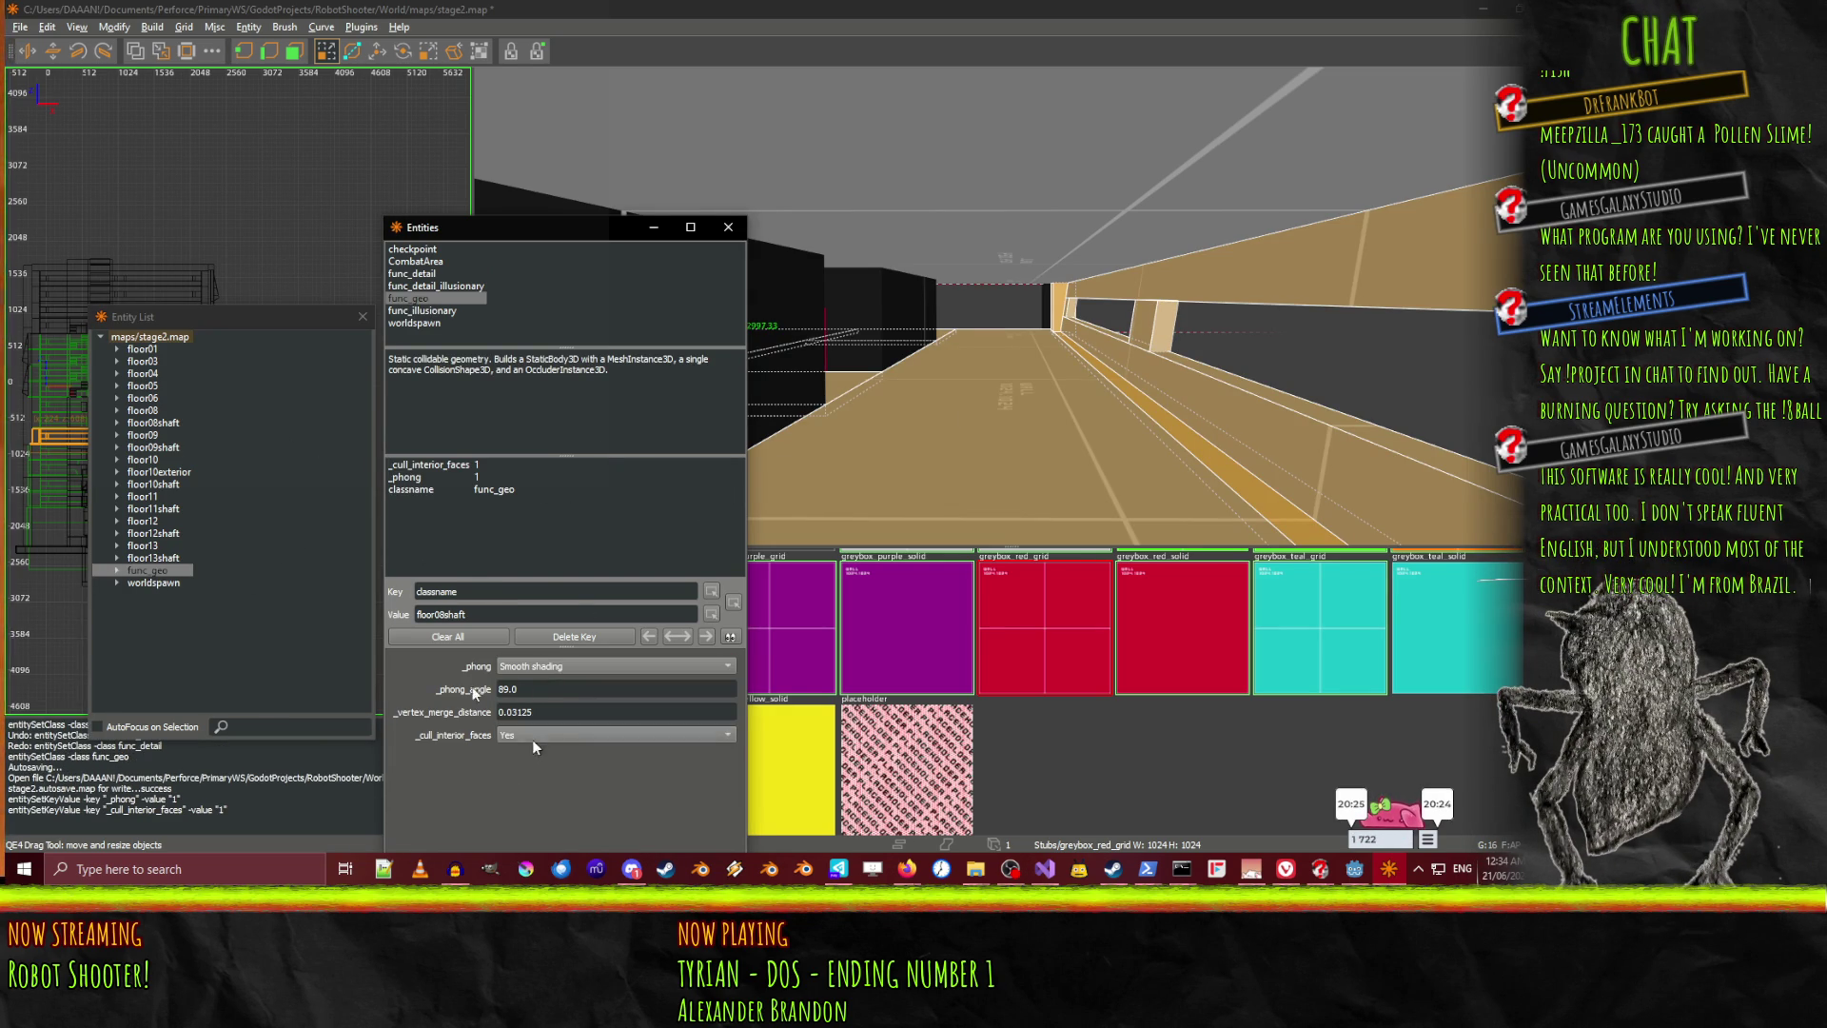
Change the classname value to floor07
click(411, 491)
key(Tab)
key(Tab)
text(floo)
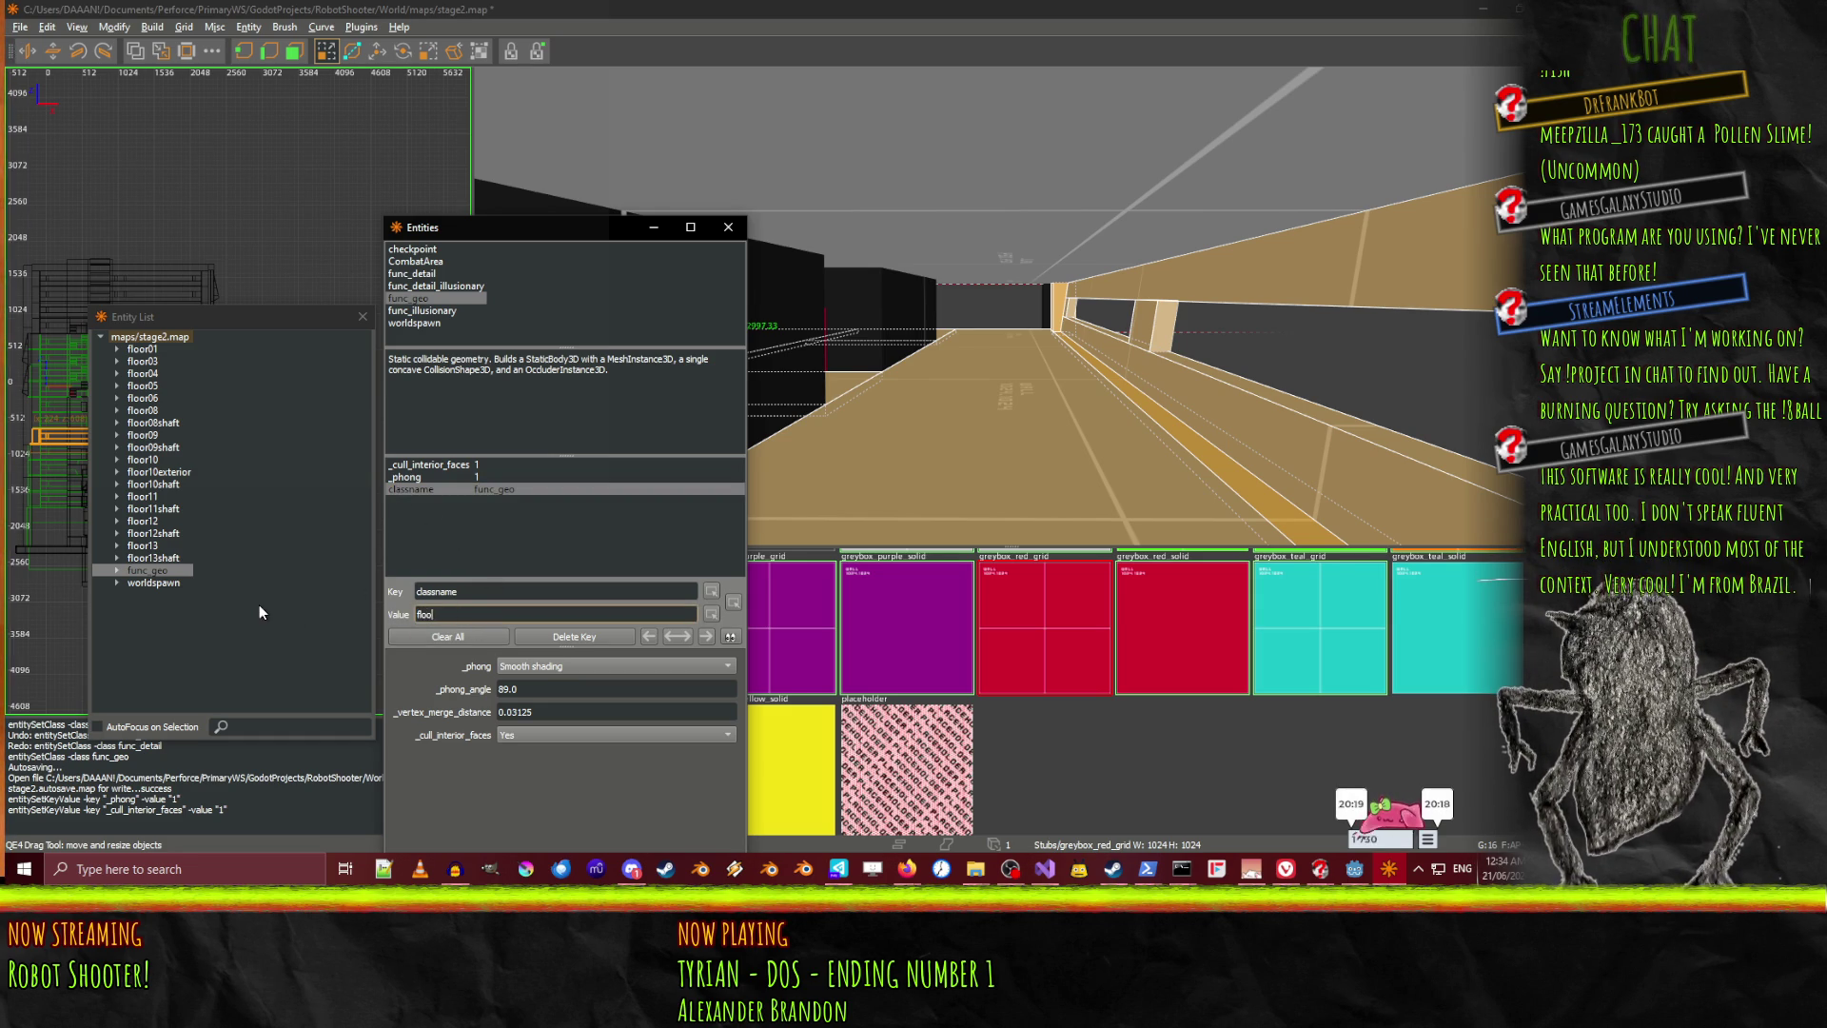
text(r07)
key(Return)
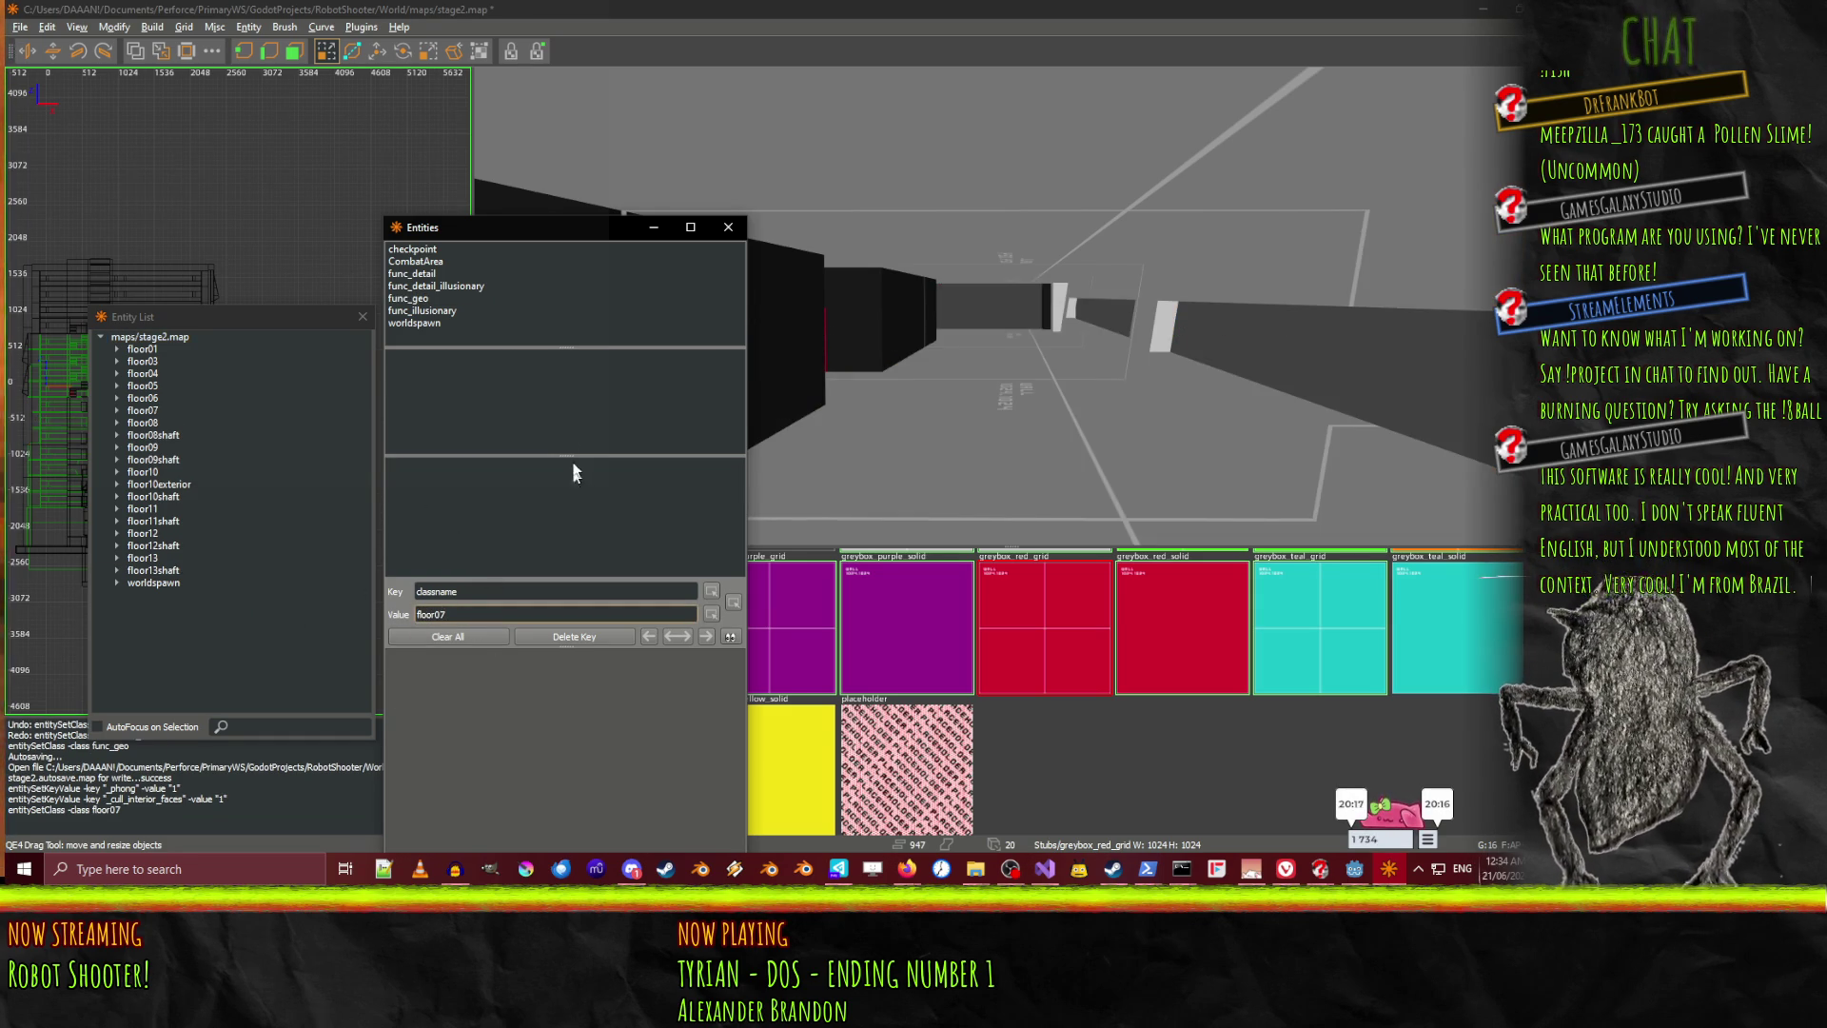
Fly to the black box room and select the red door and three brown wall brushes
right_click(1030, 232)
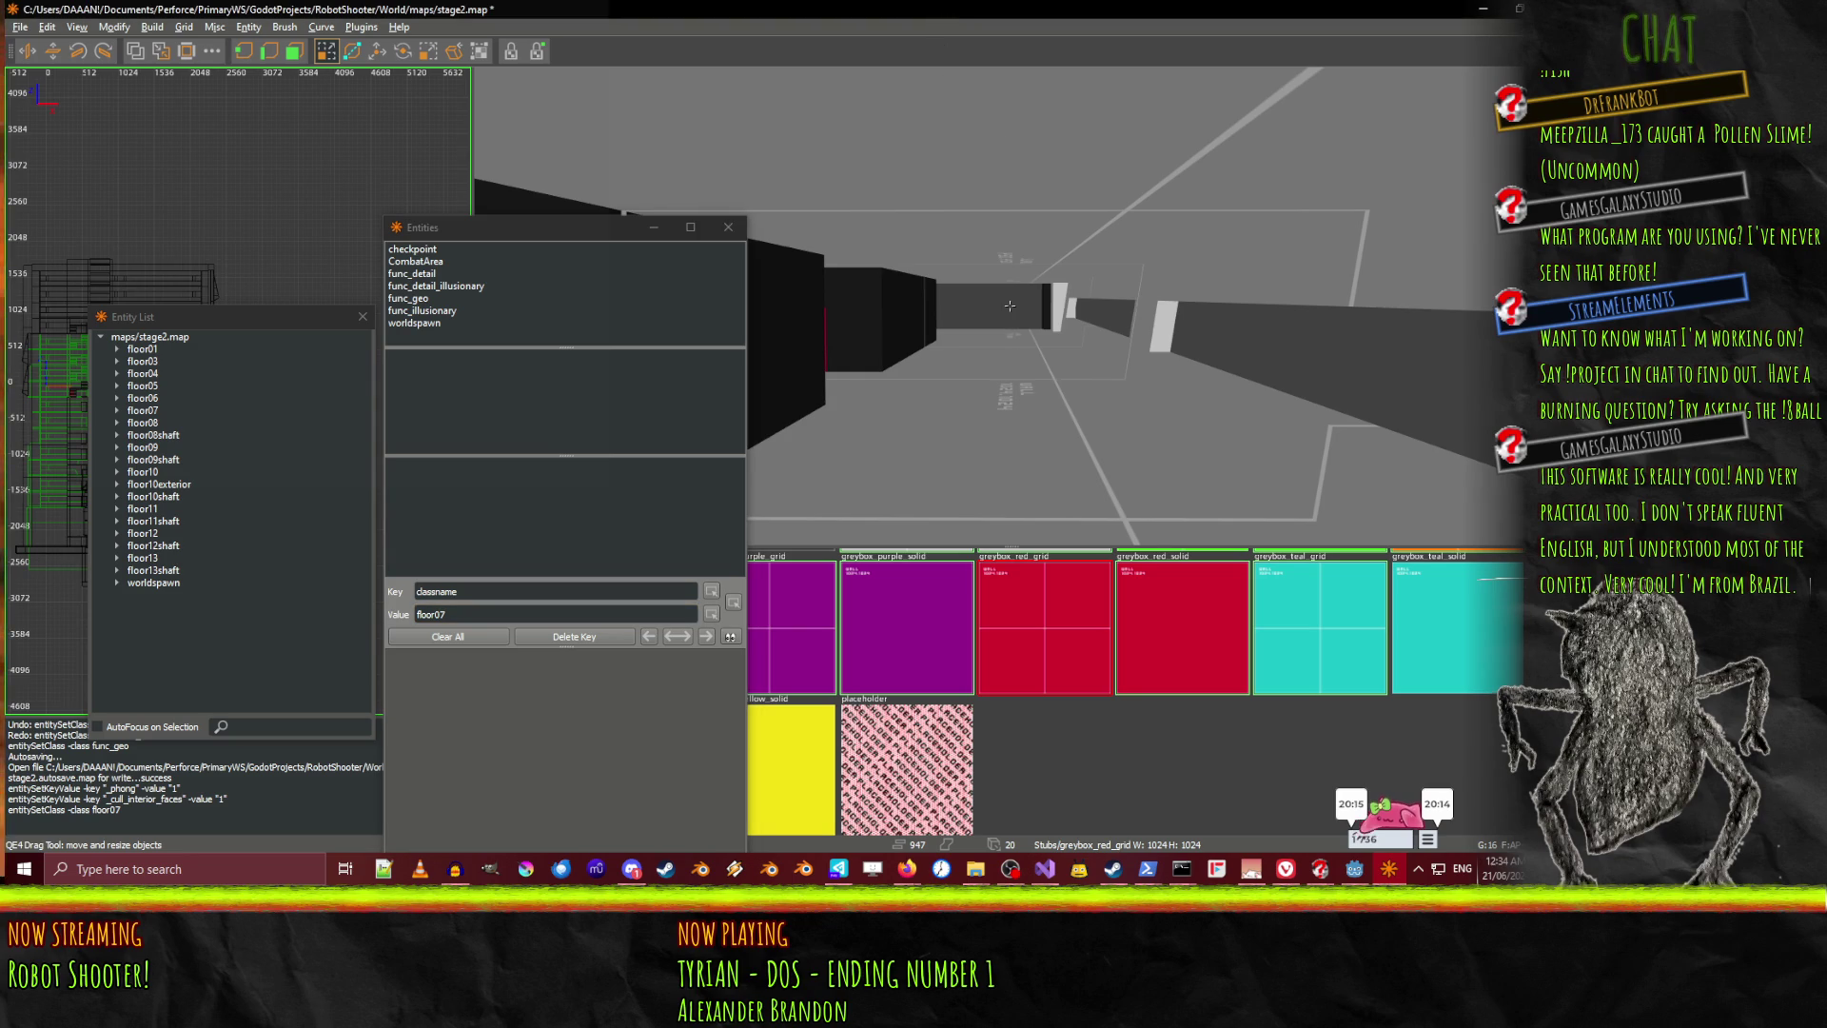
key(Down)
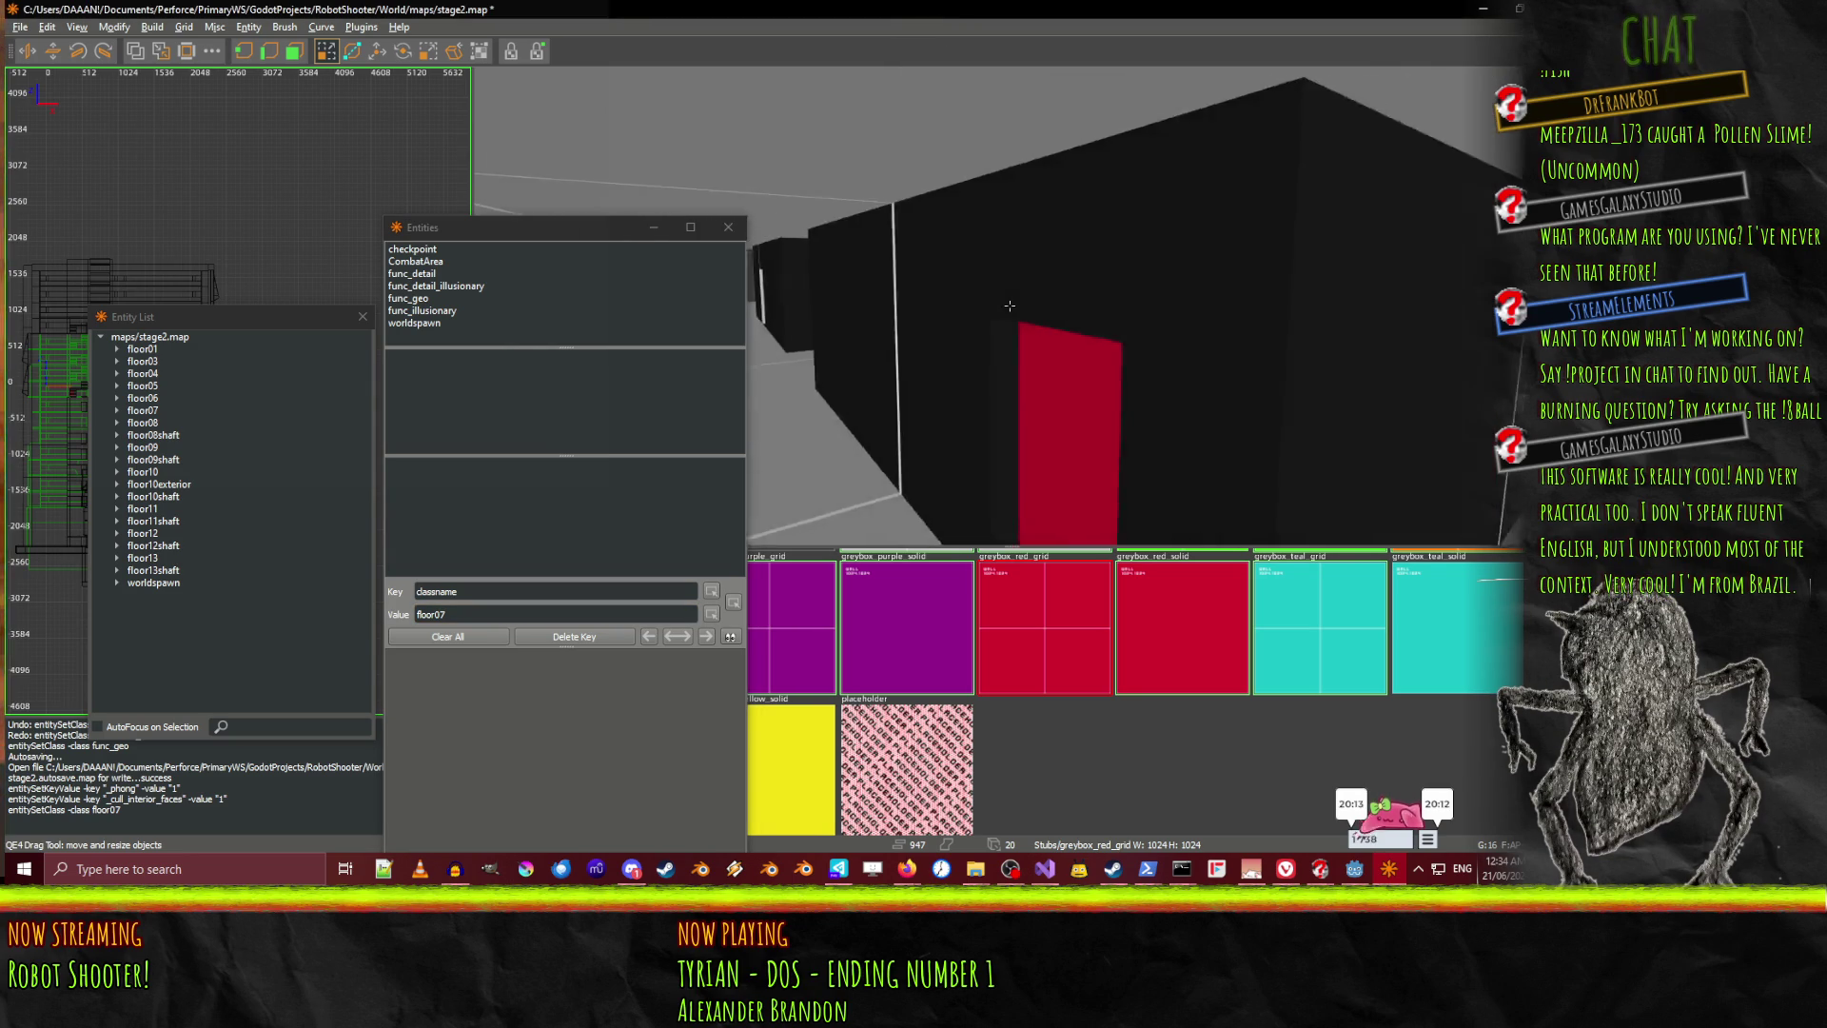
right_click(1010, 305)
click(1073, 366)
right_click(1074, 367)
shift+click(1009, 306)
shift+click(1010, 305)
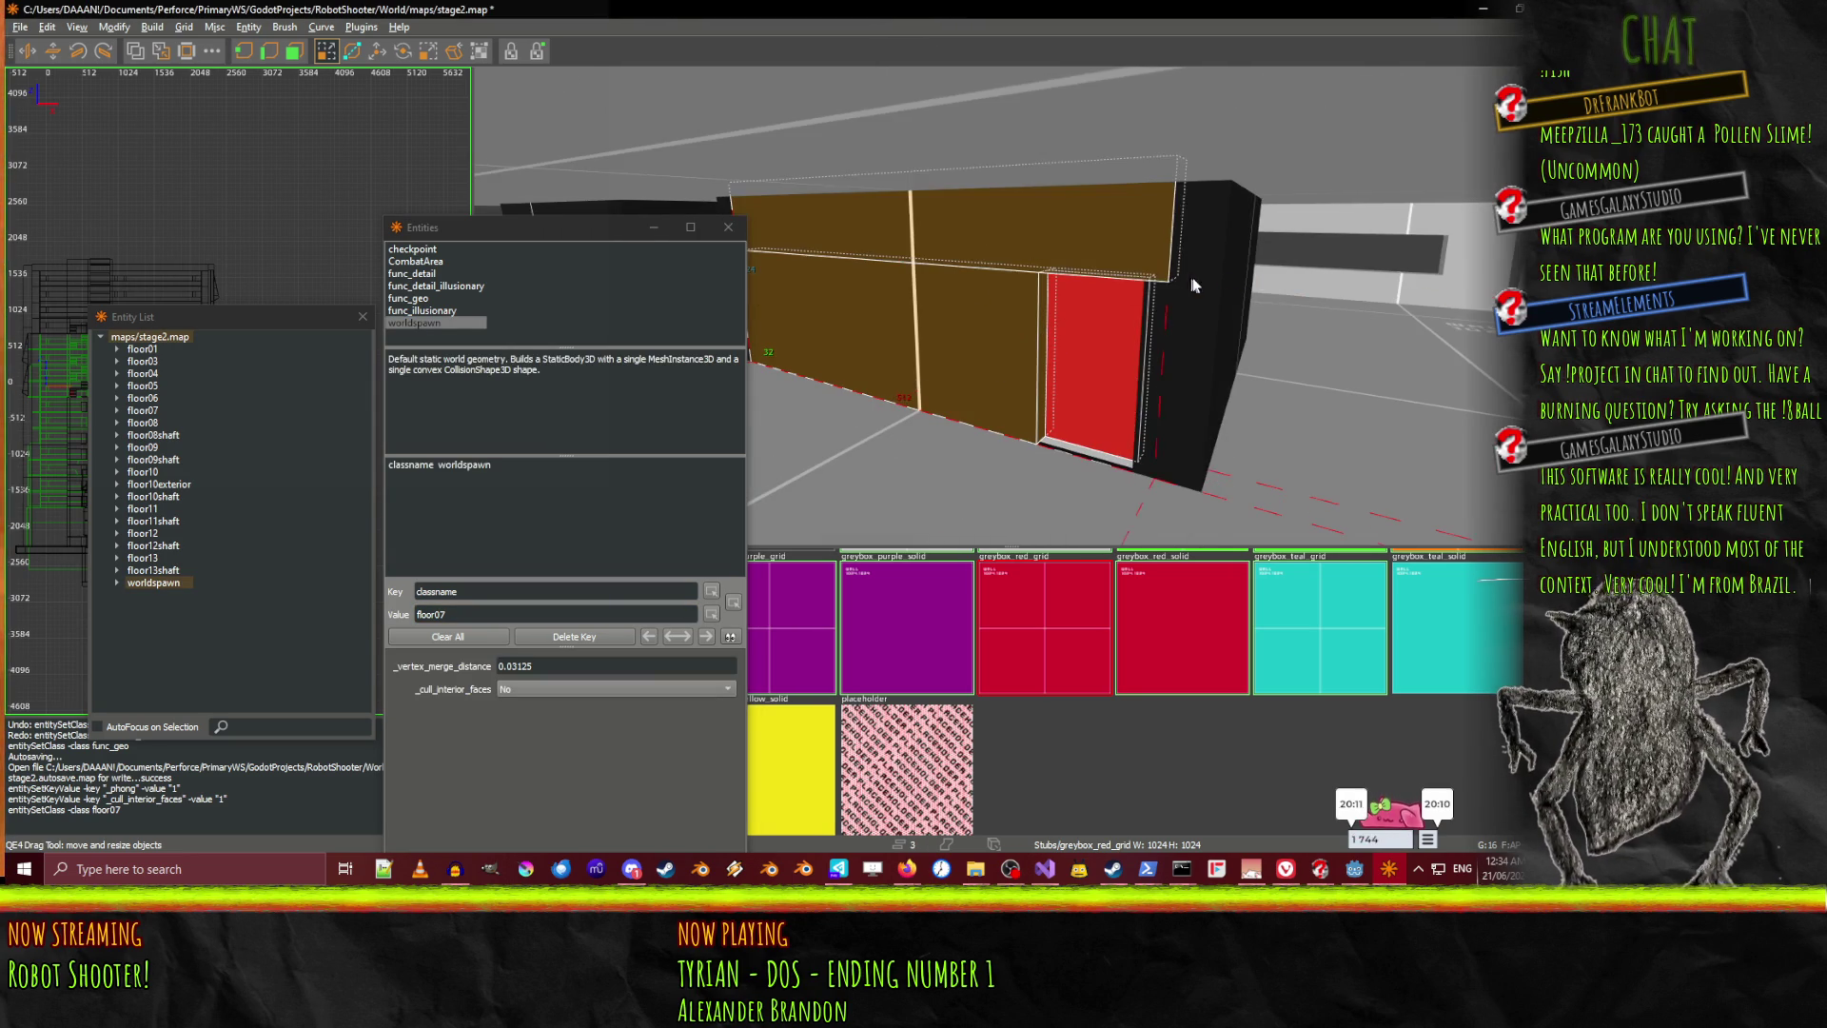
shift+click(1009, 306)
right_click(1009, 306)
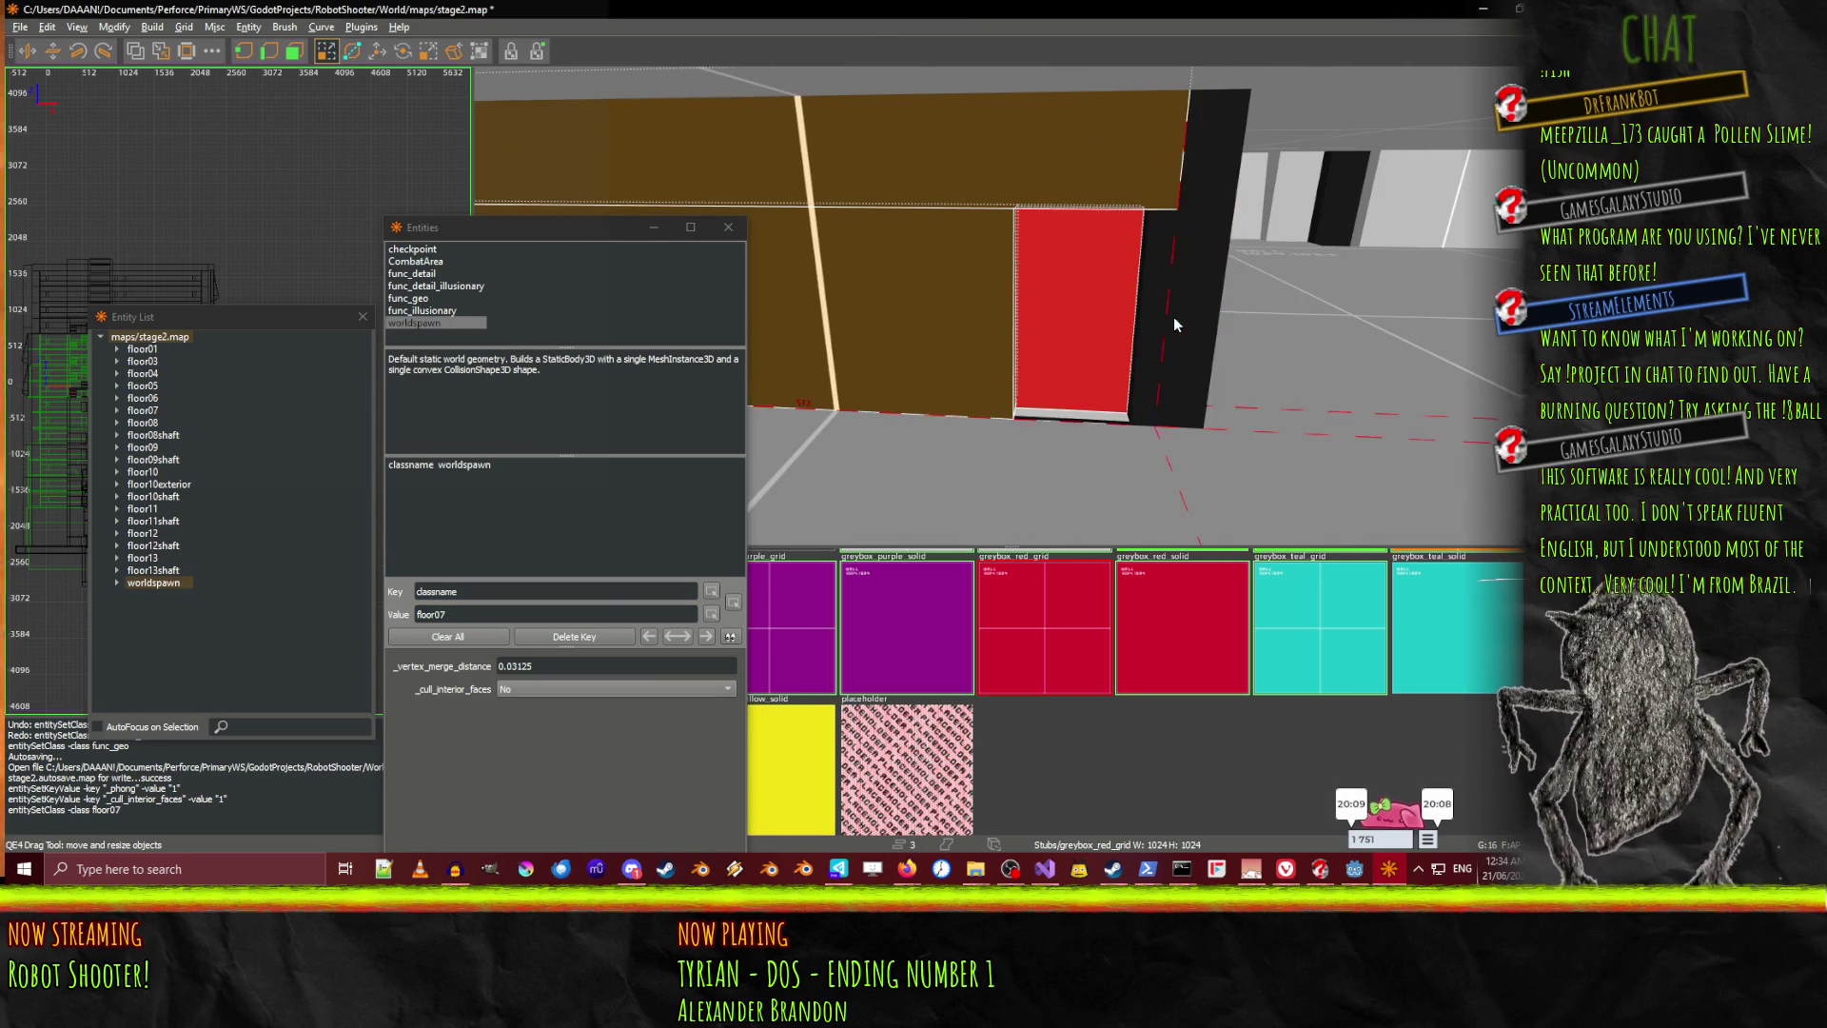
shift+click(1093, 314)
shift+click(1092, 314)
Look over the selected walls, then switch to the Q3Radiant Editor Manual in Firefox
right_click(1092, 314)
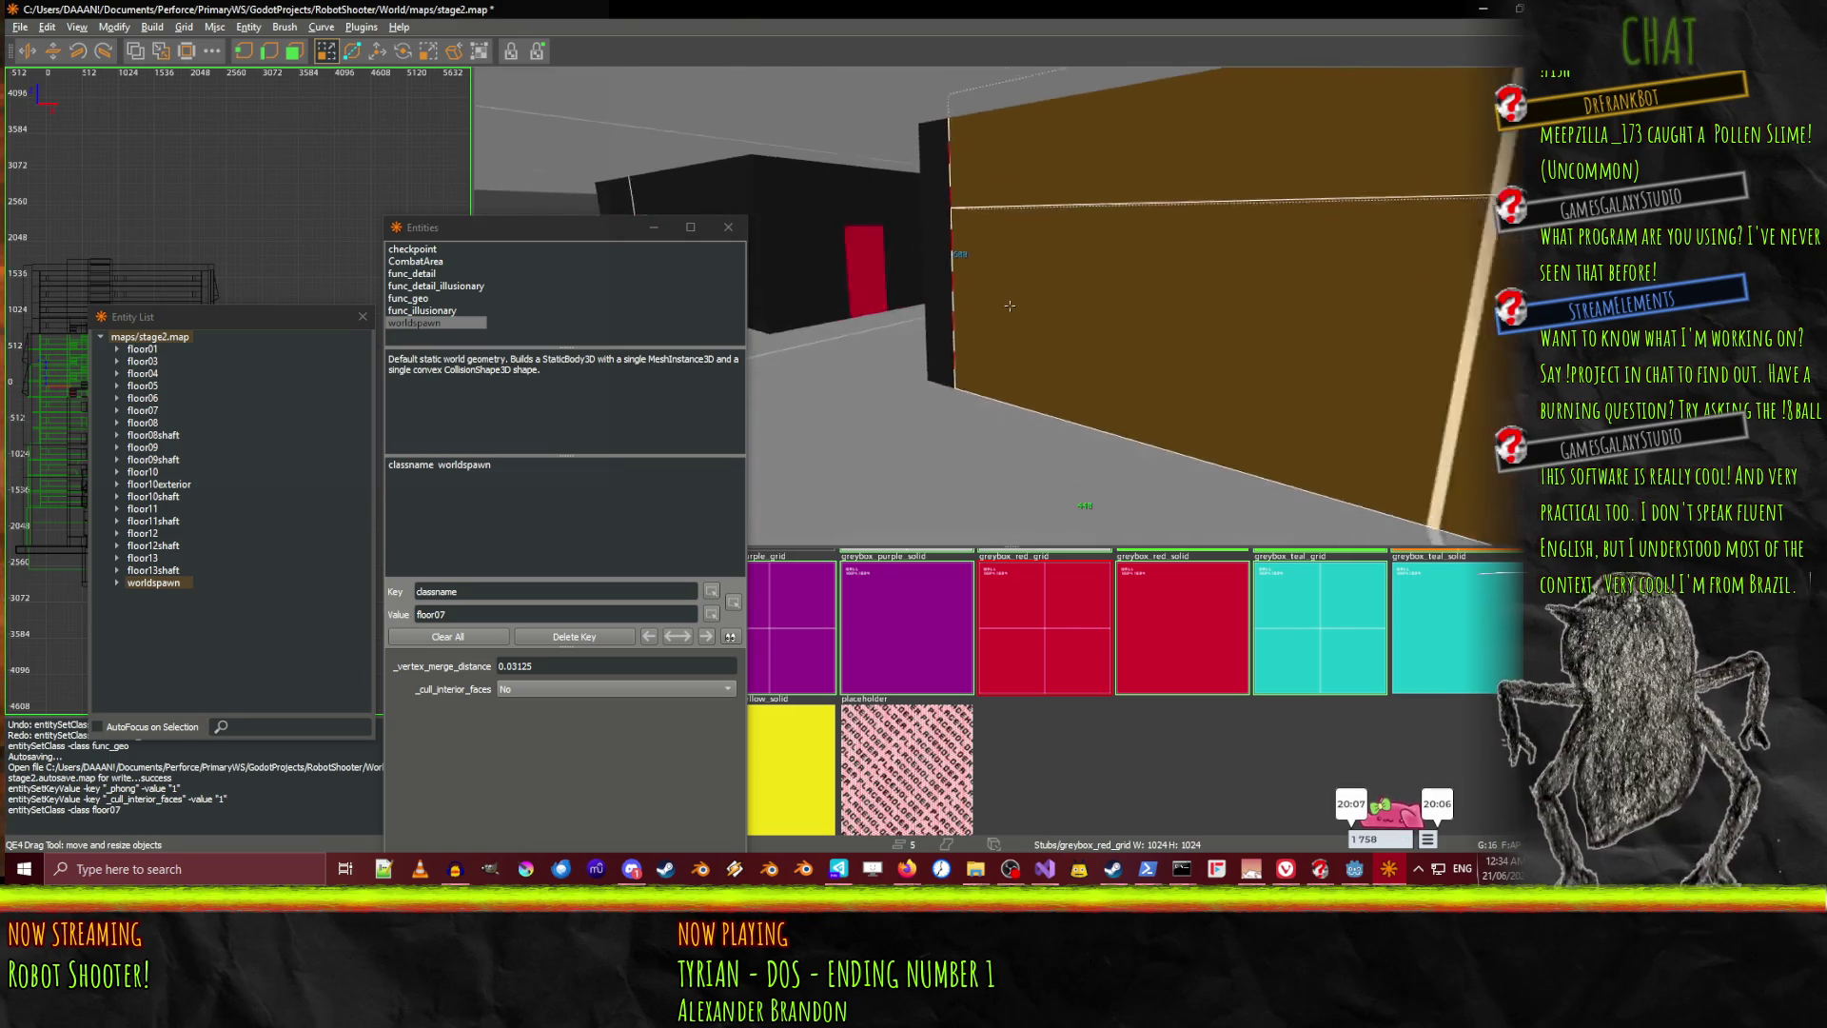
right_click(969, 830)
mouse_move(906, 875)
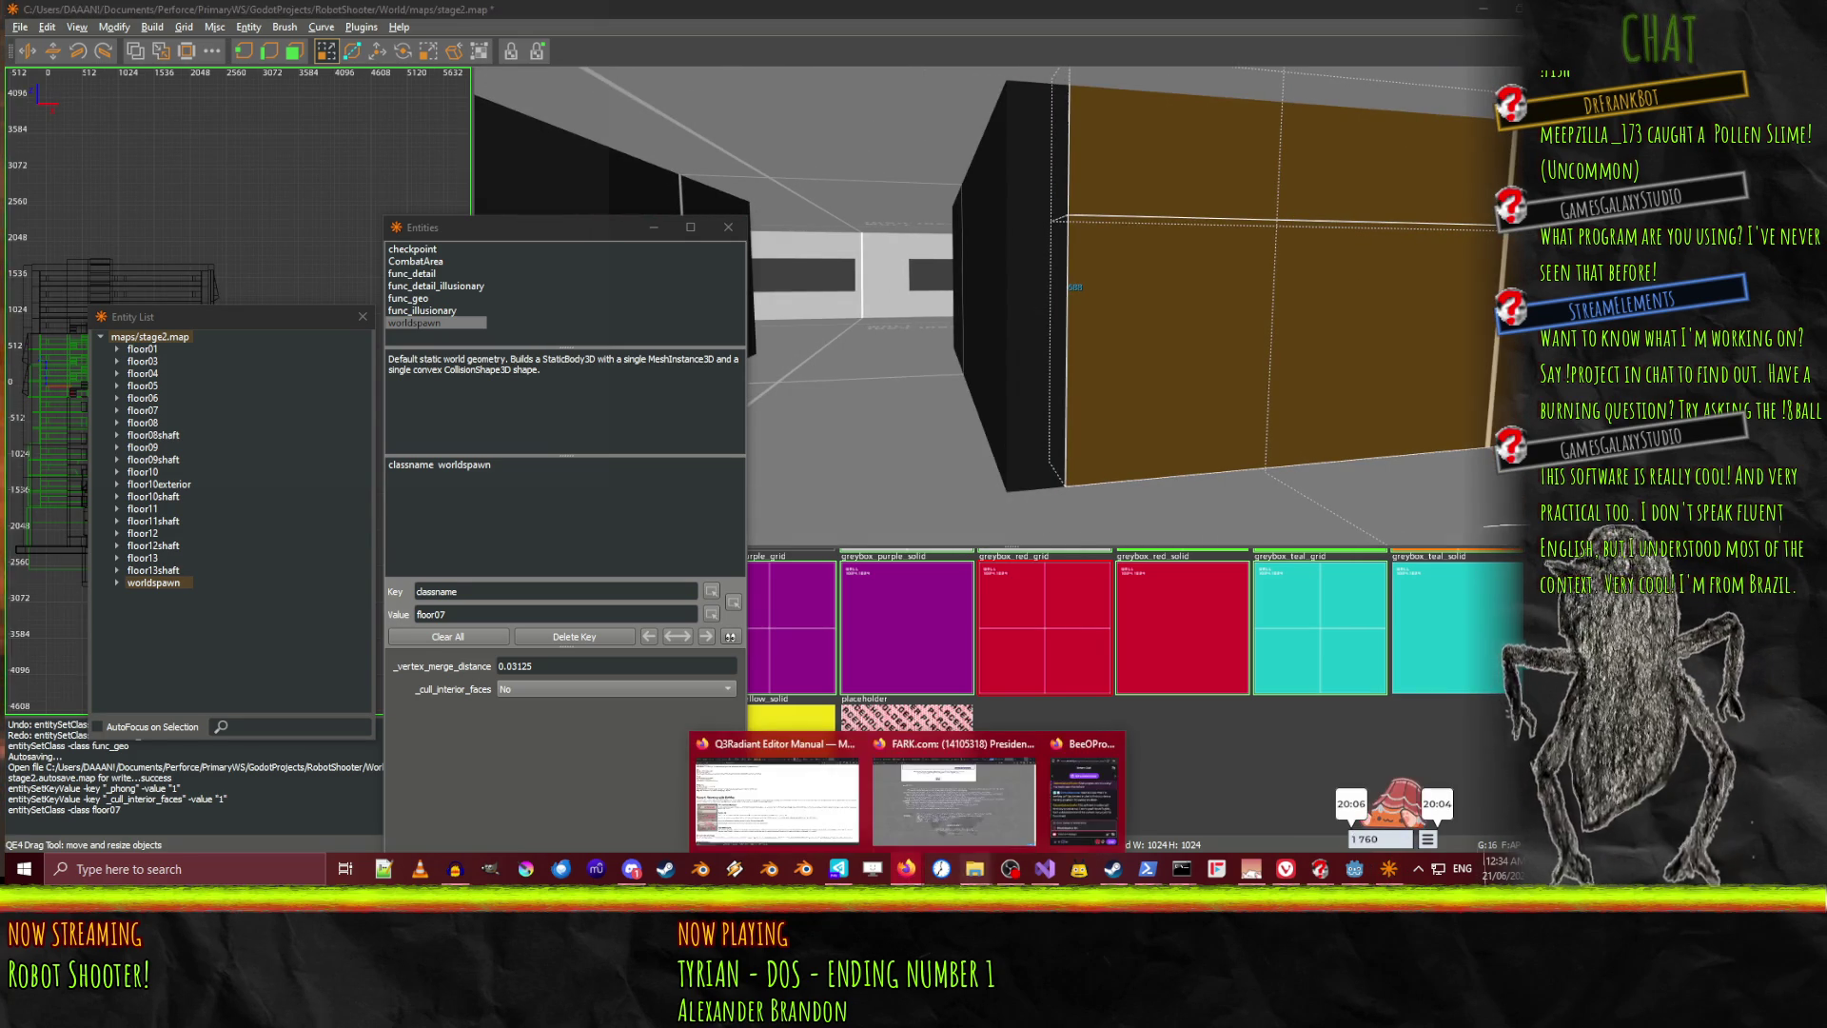
click(795, 804)
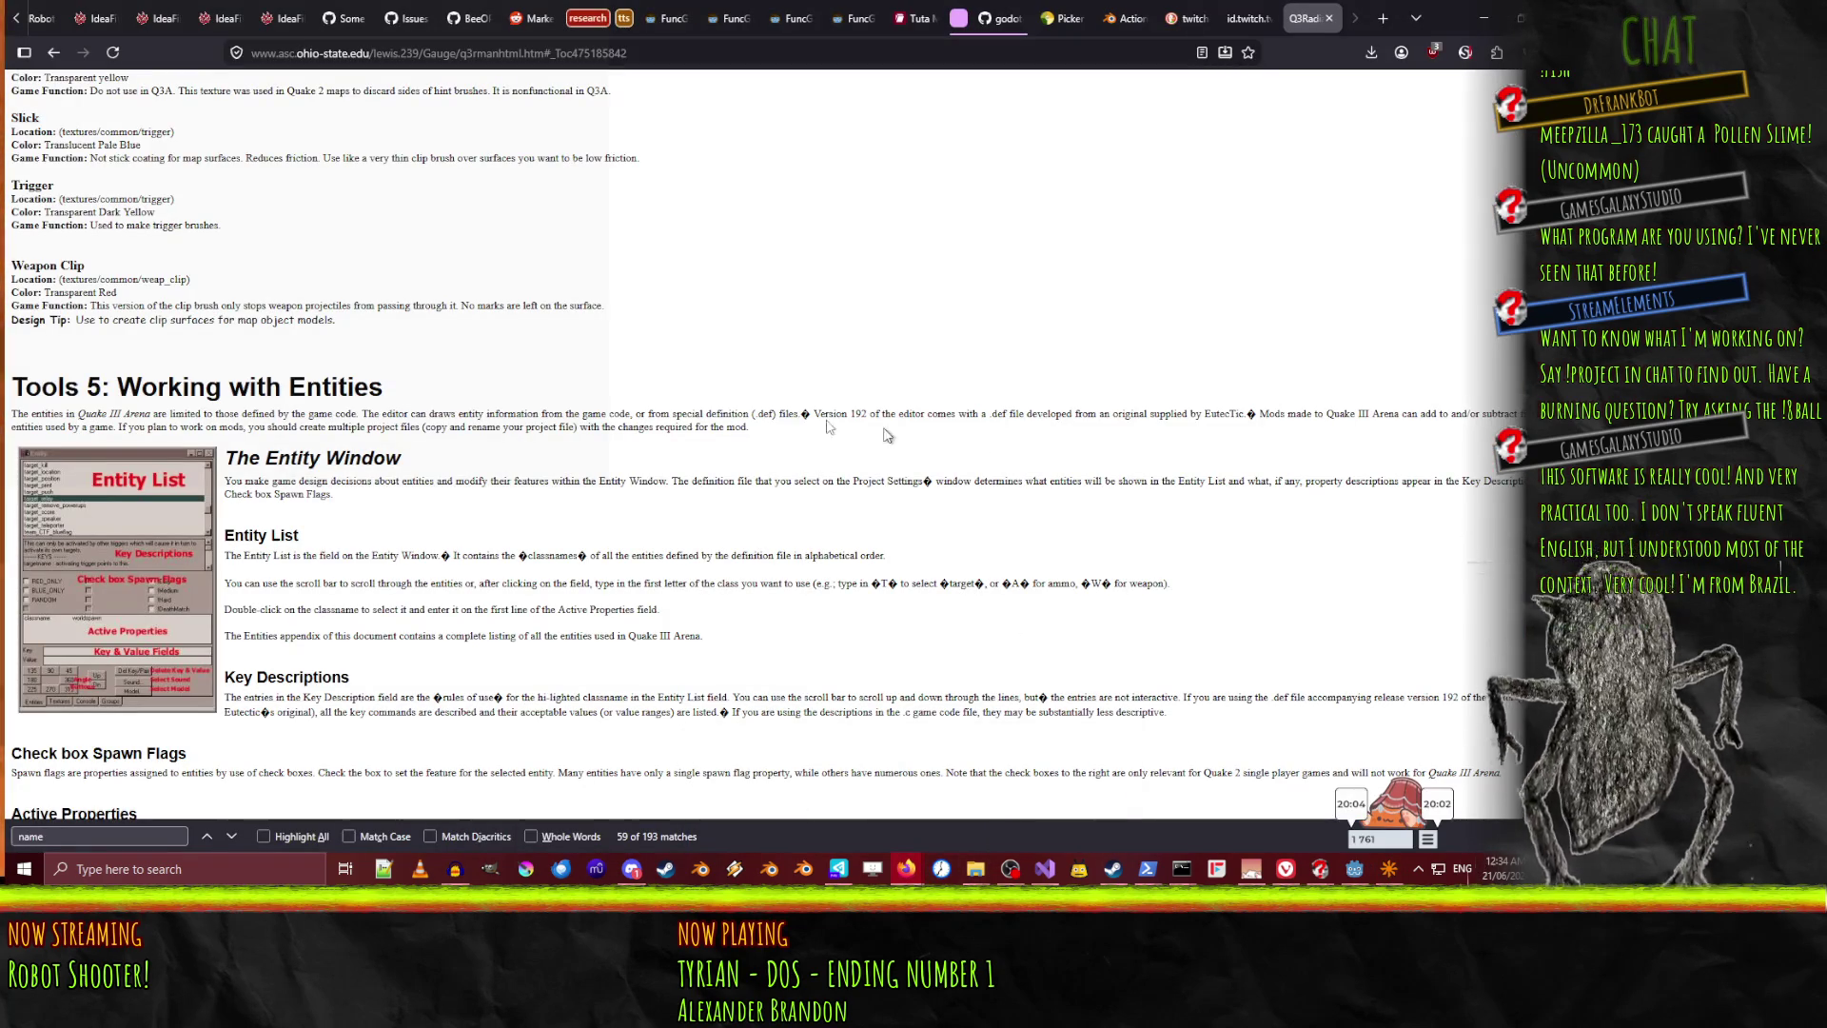
Open the Robot Shooter itch.io page, flip through four screenshots, then minimize the browser
click(52, 19)
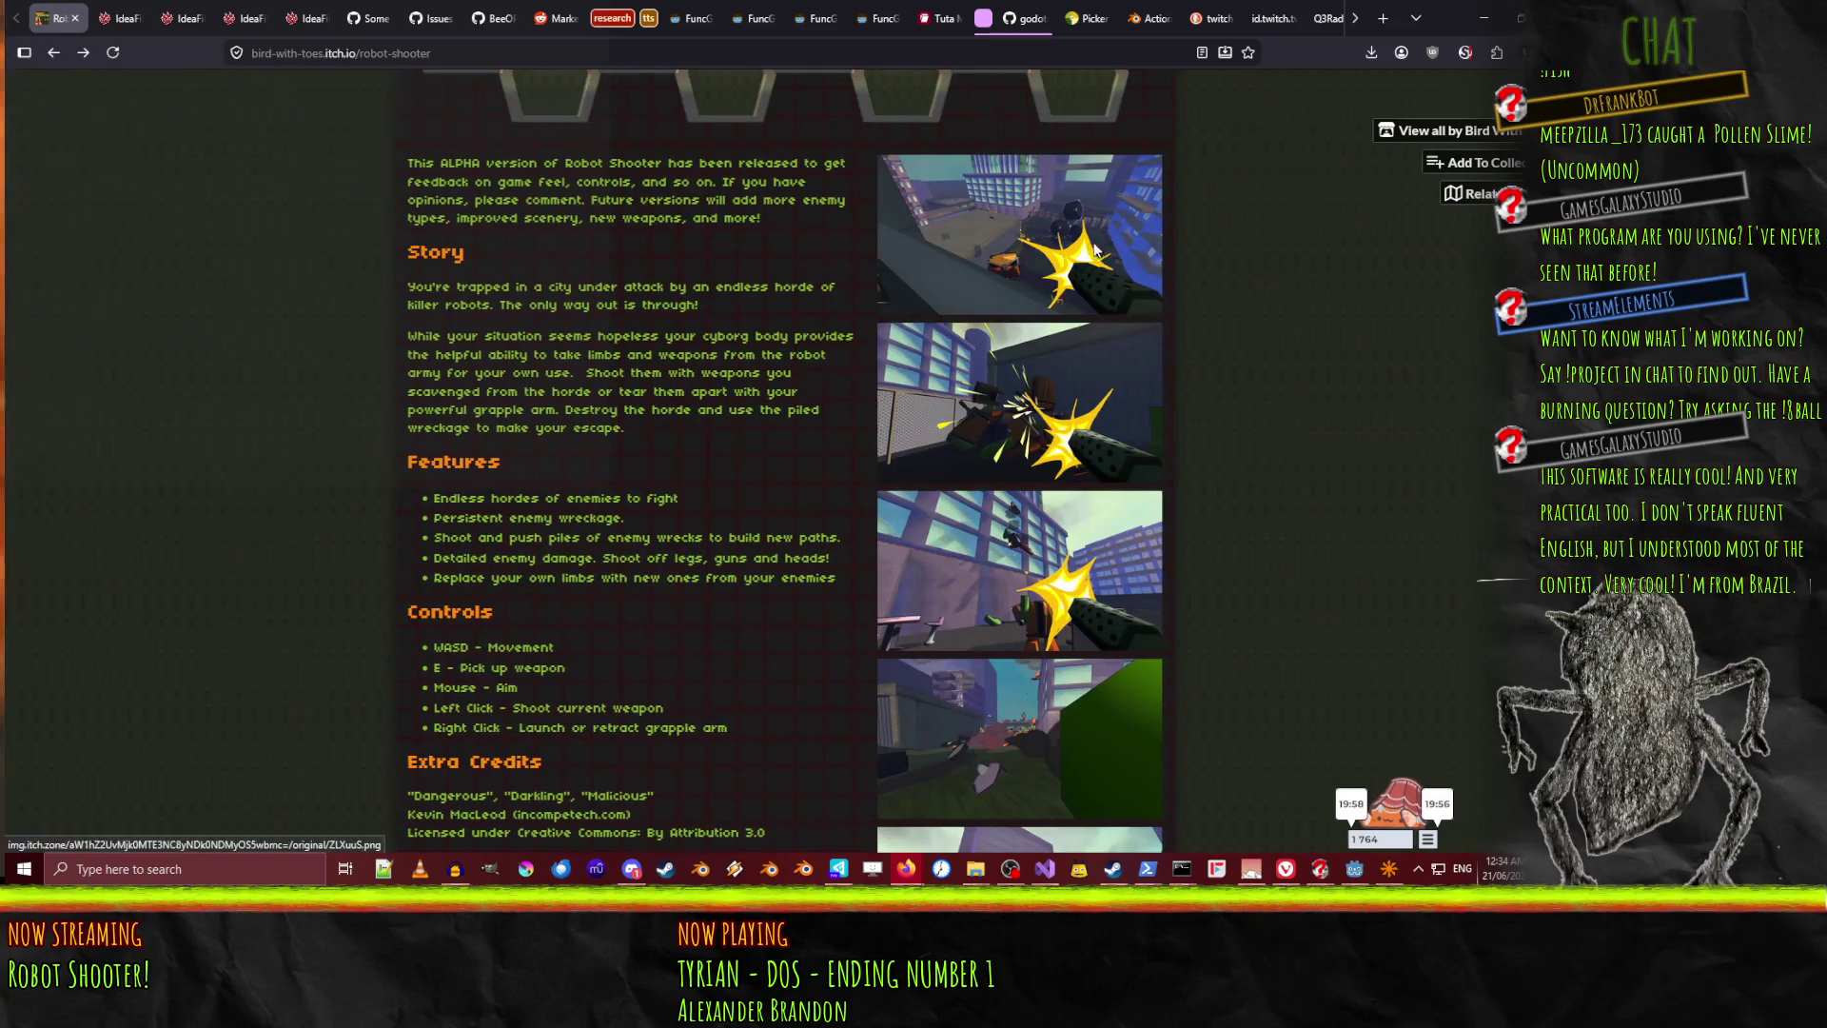
click(961, 238)
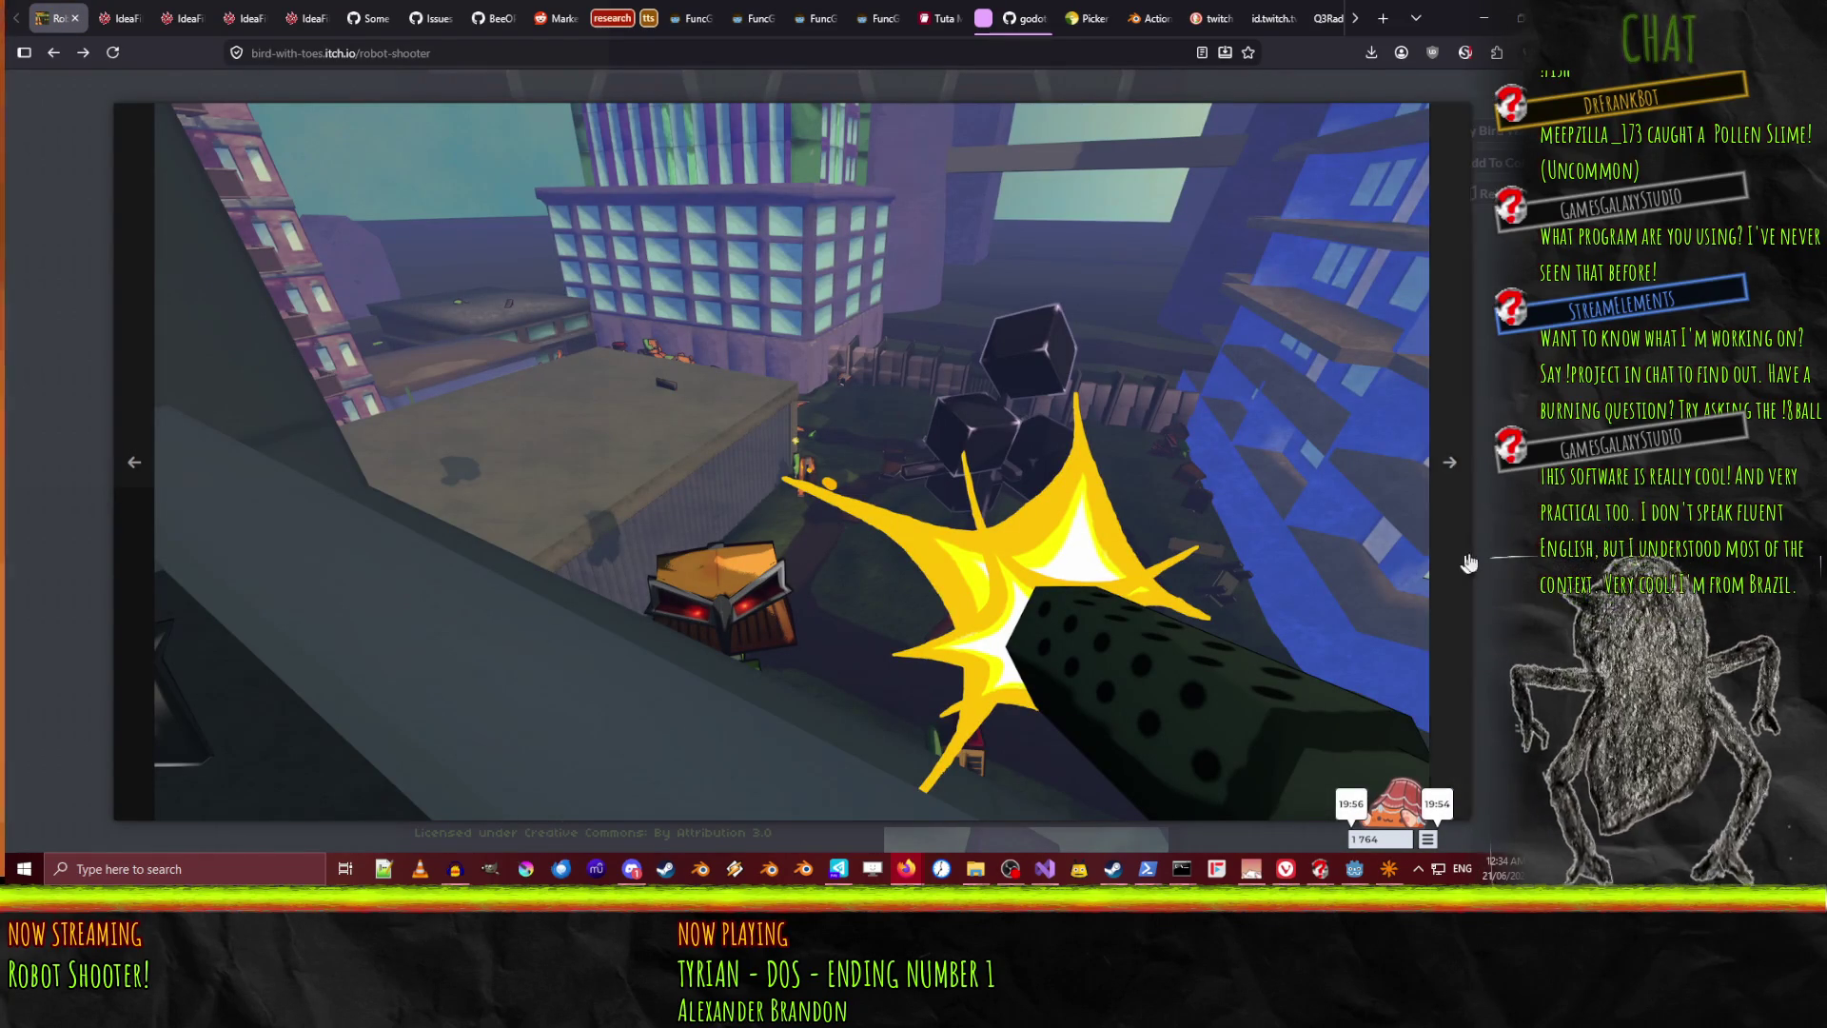
click(1438, 507)
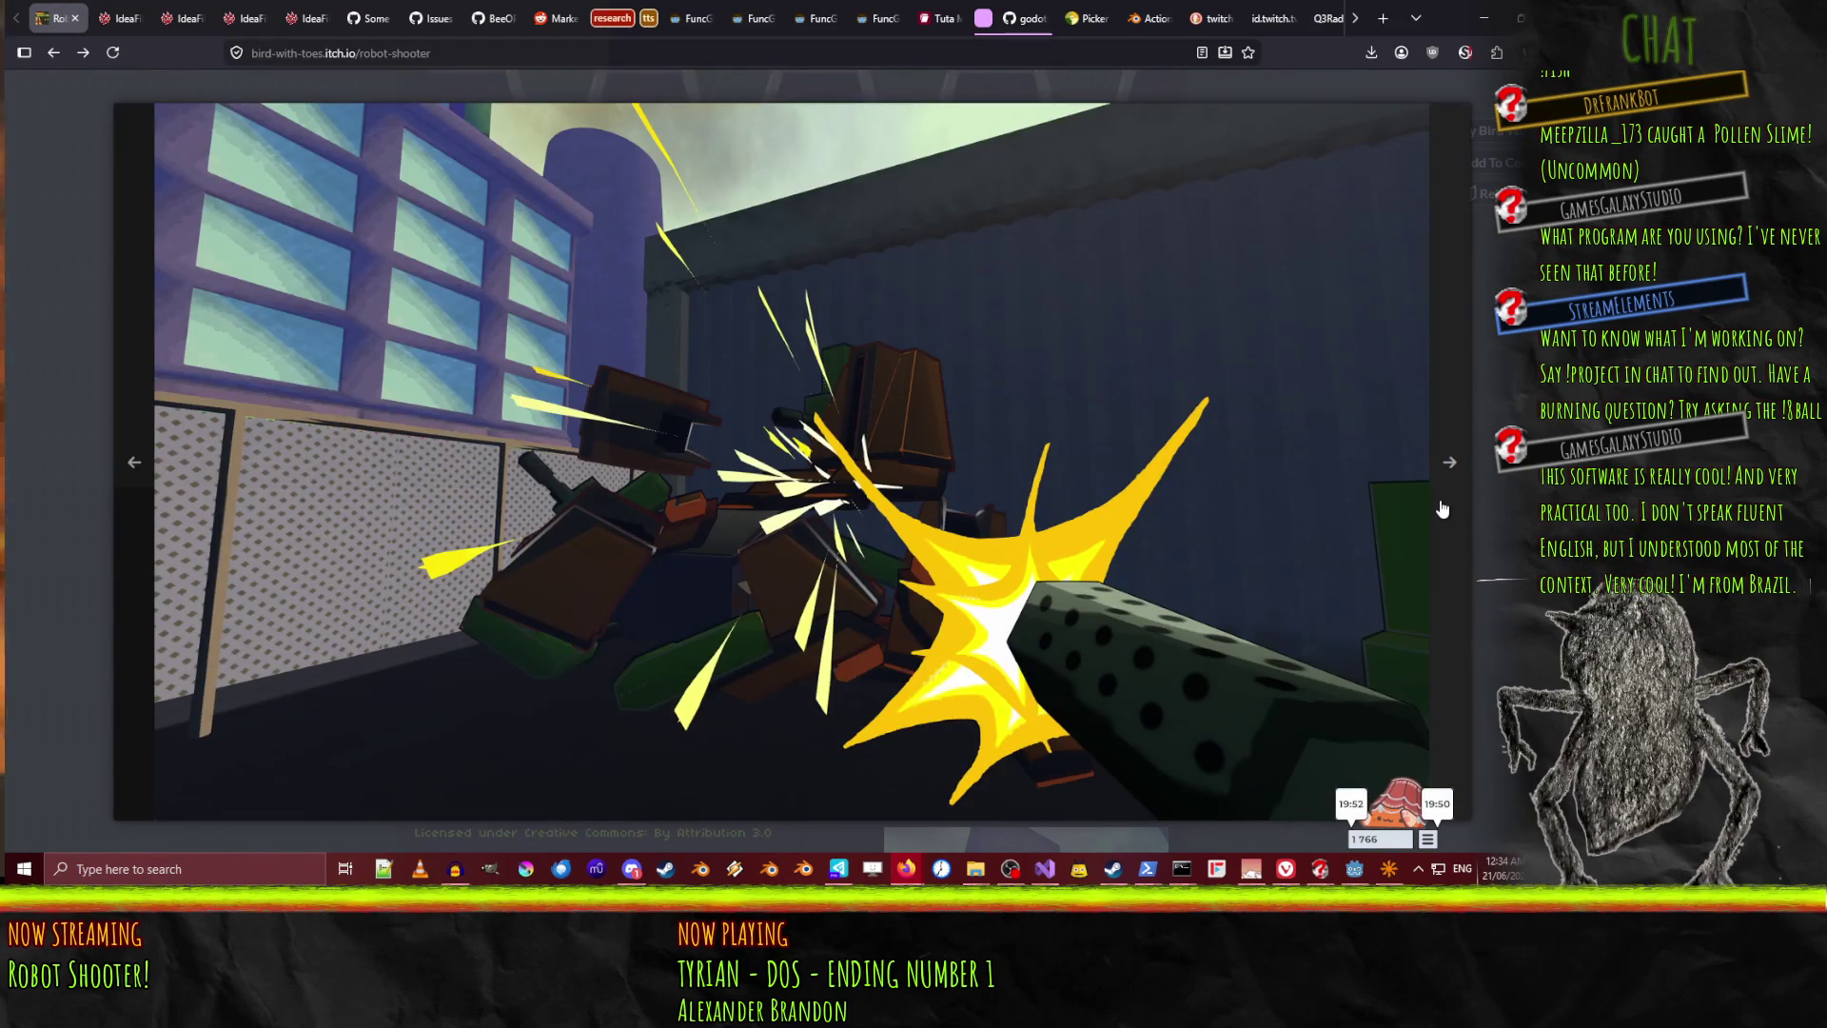
click(1443, 510)
click(1443, 509)
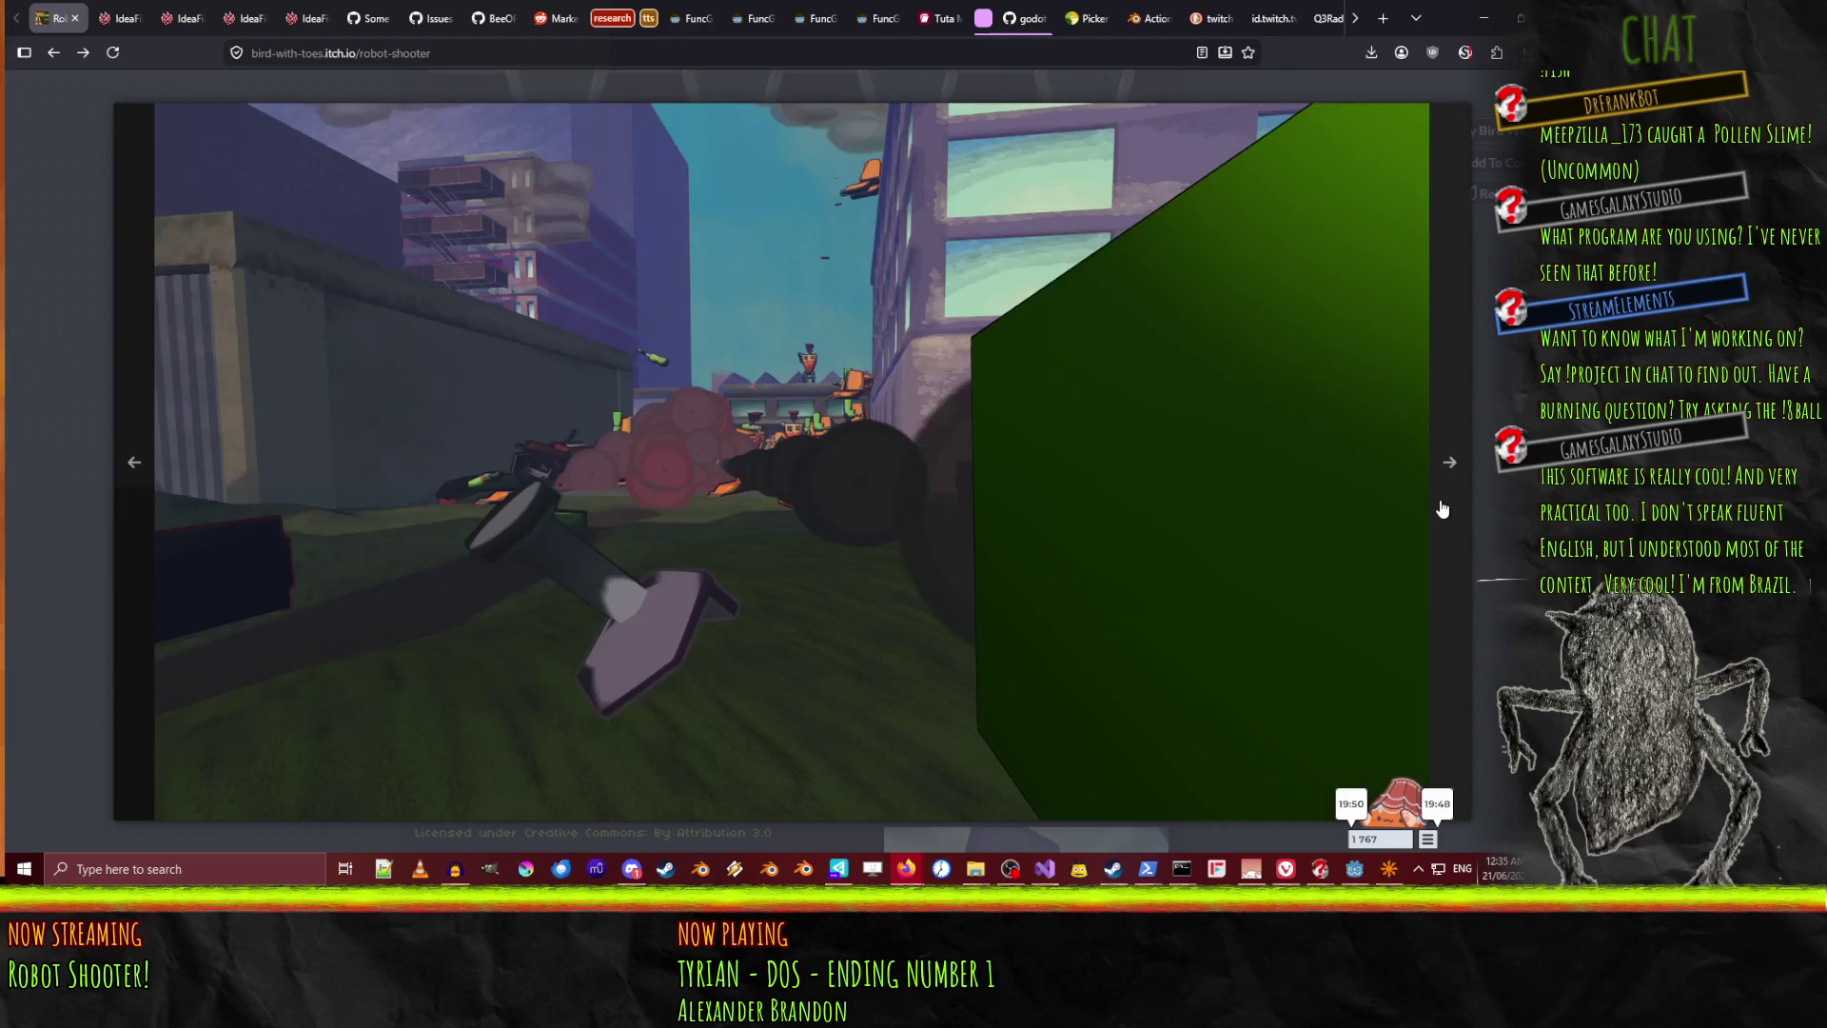
click(1442, 510)
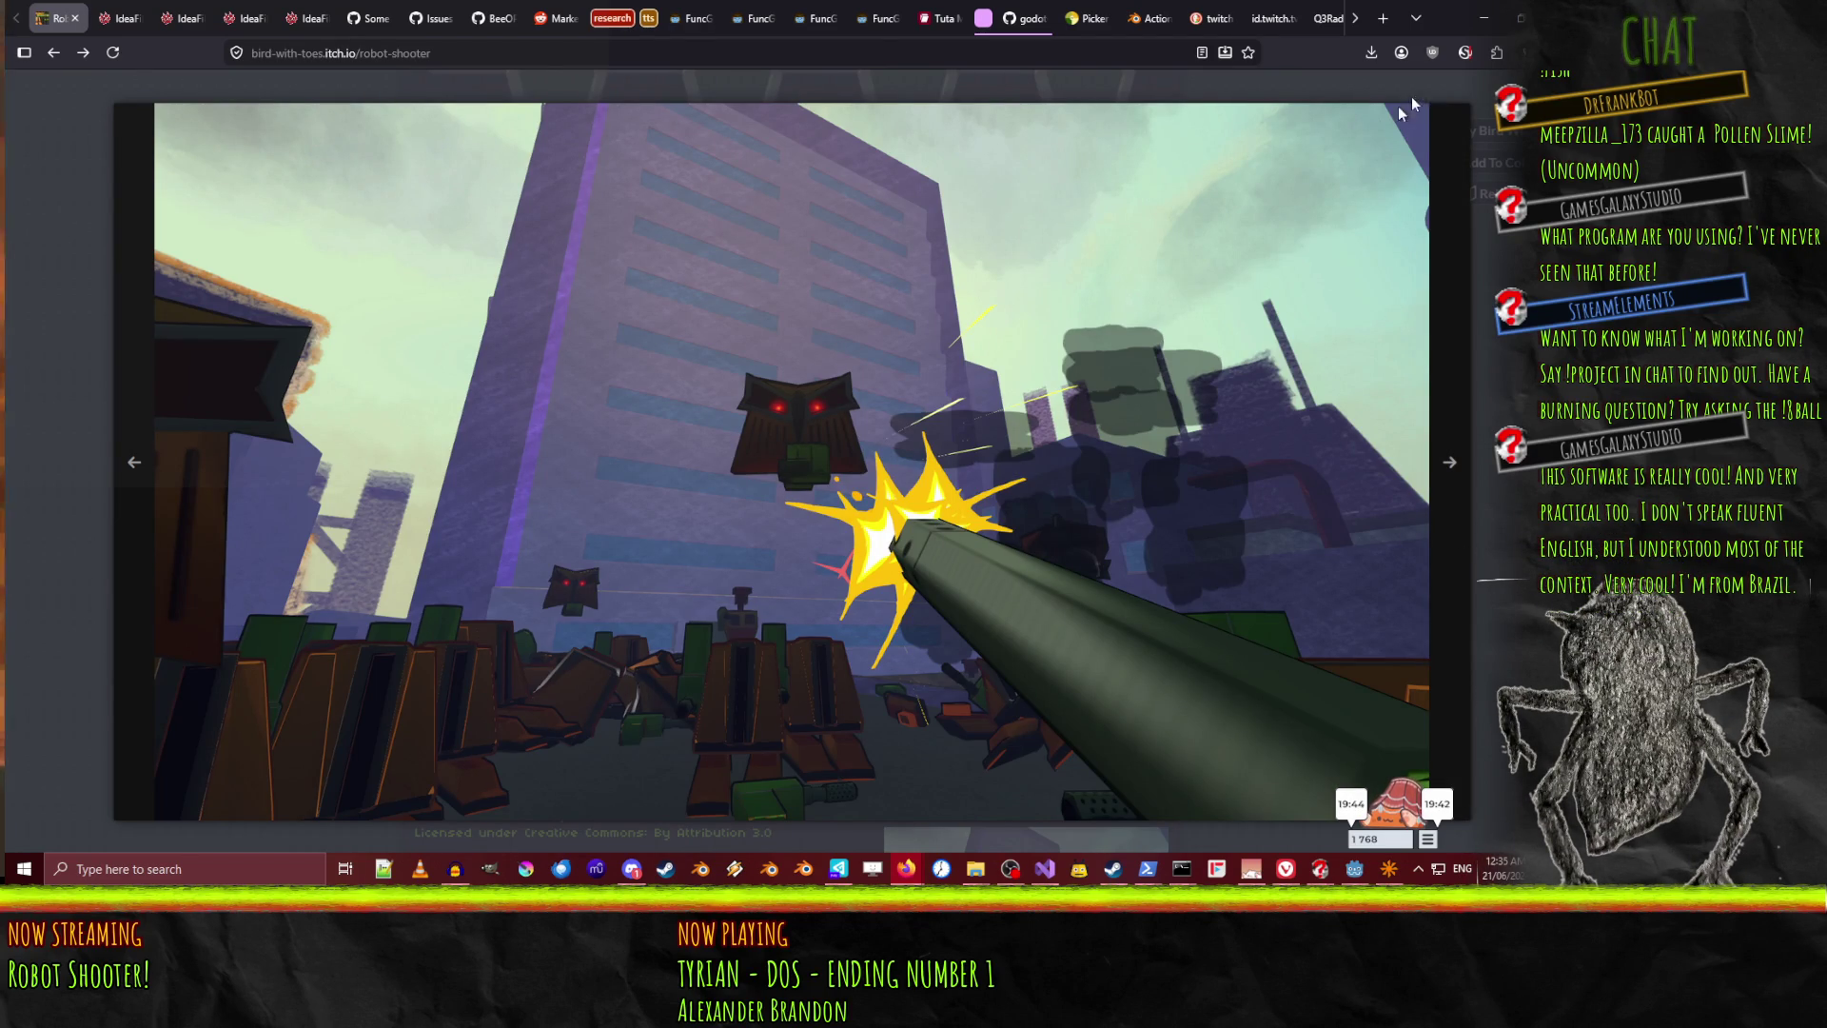
click(1484, 17)
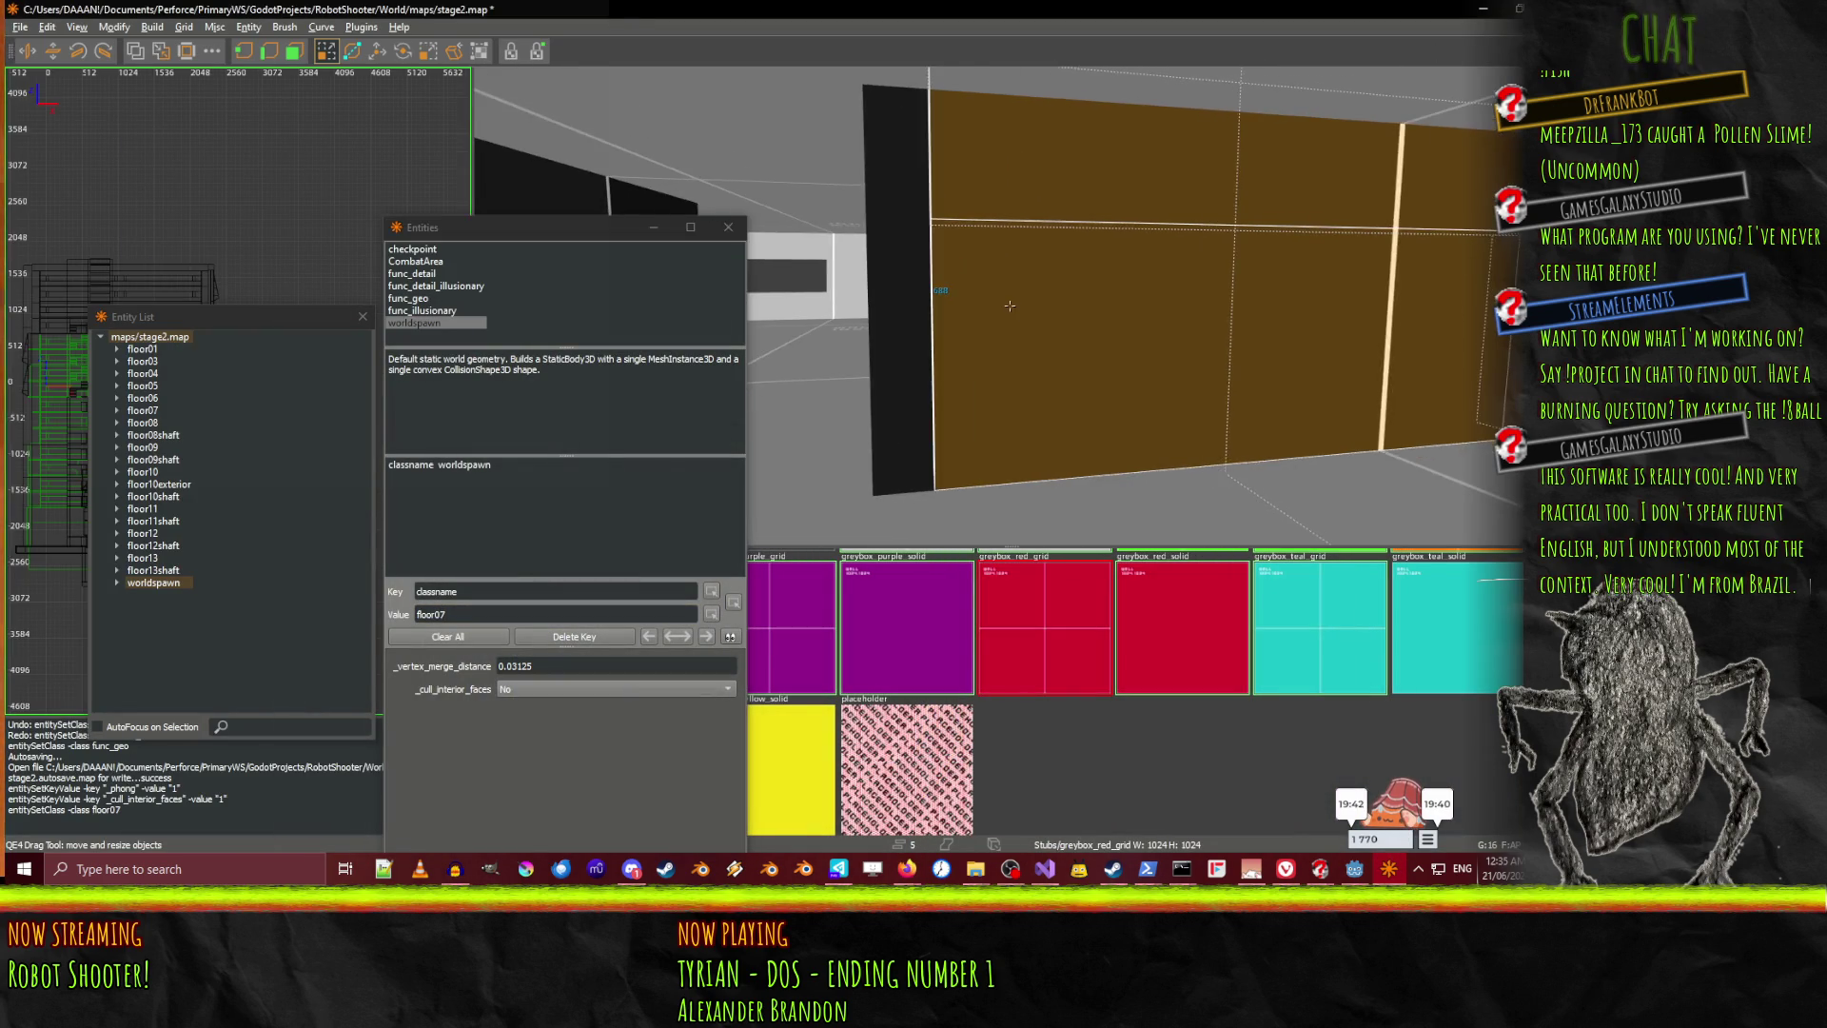
Fly along the corridor to the black and red wall block and select it
key(Up)
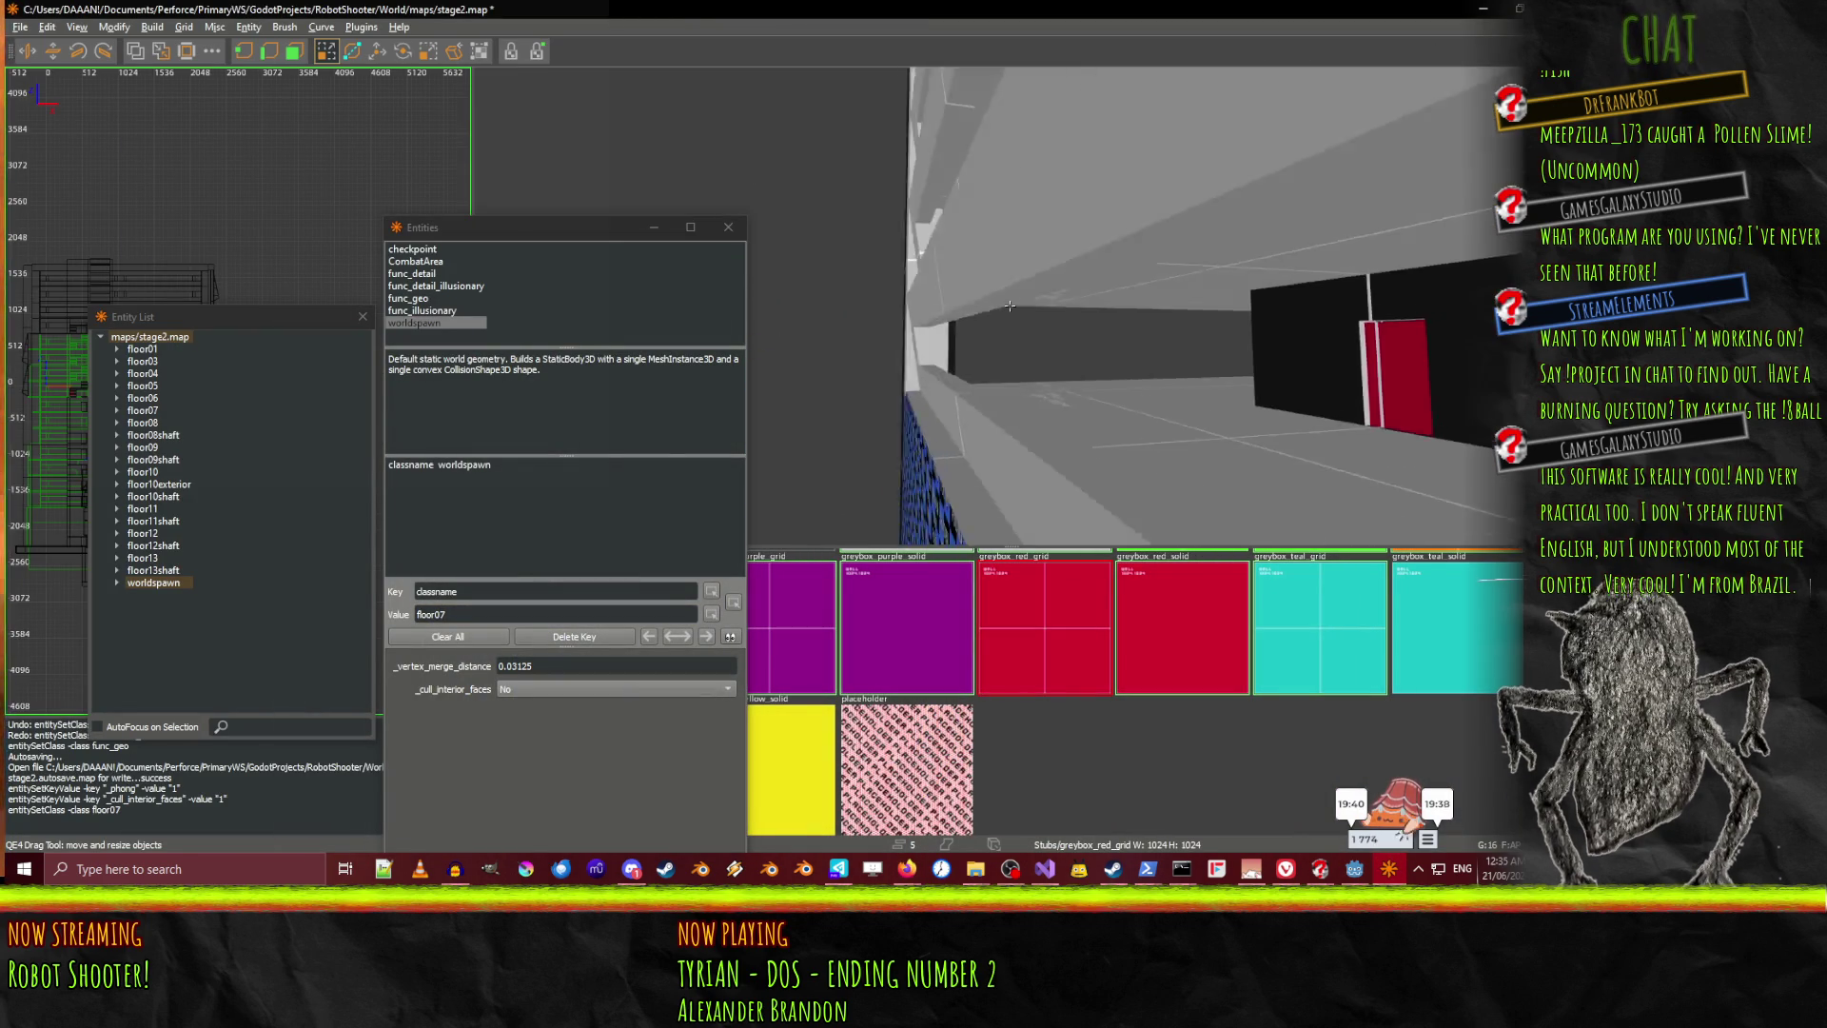
key(a)
key(a)
key(a)
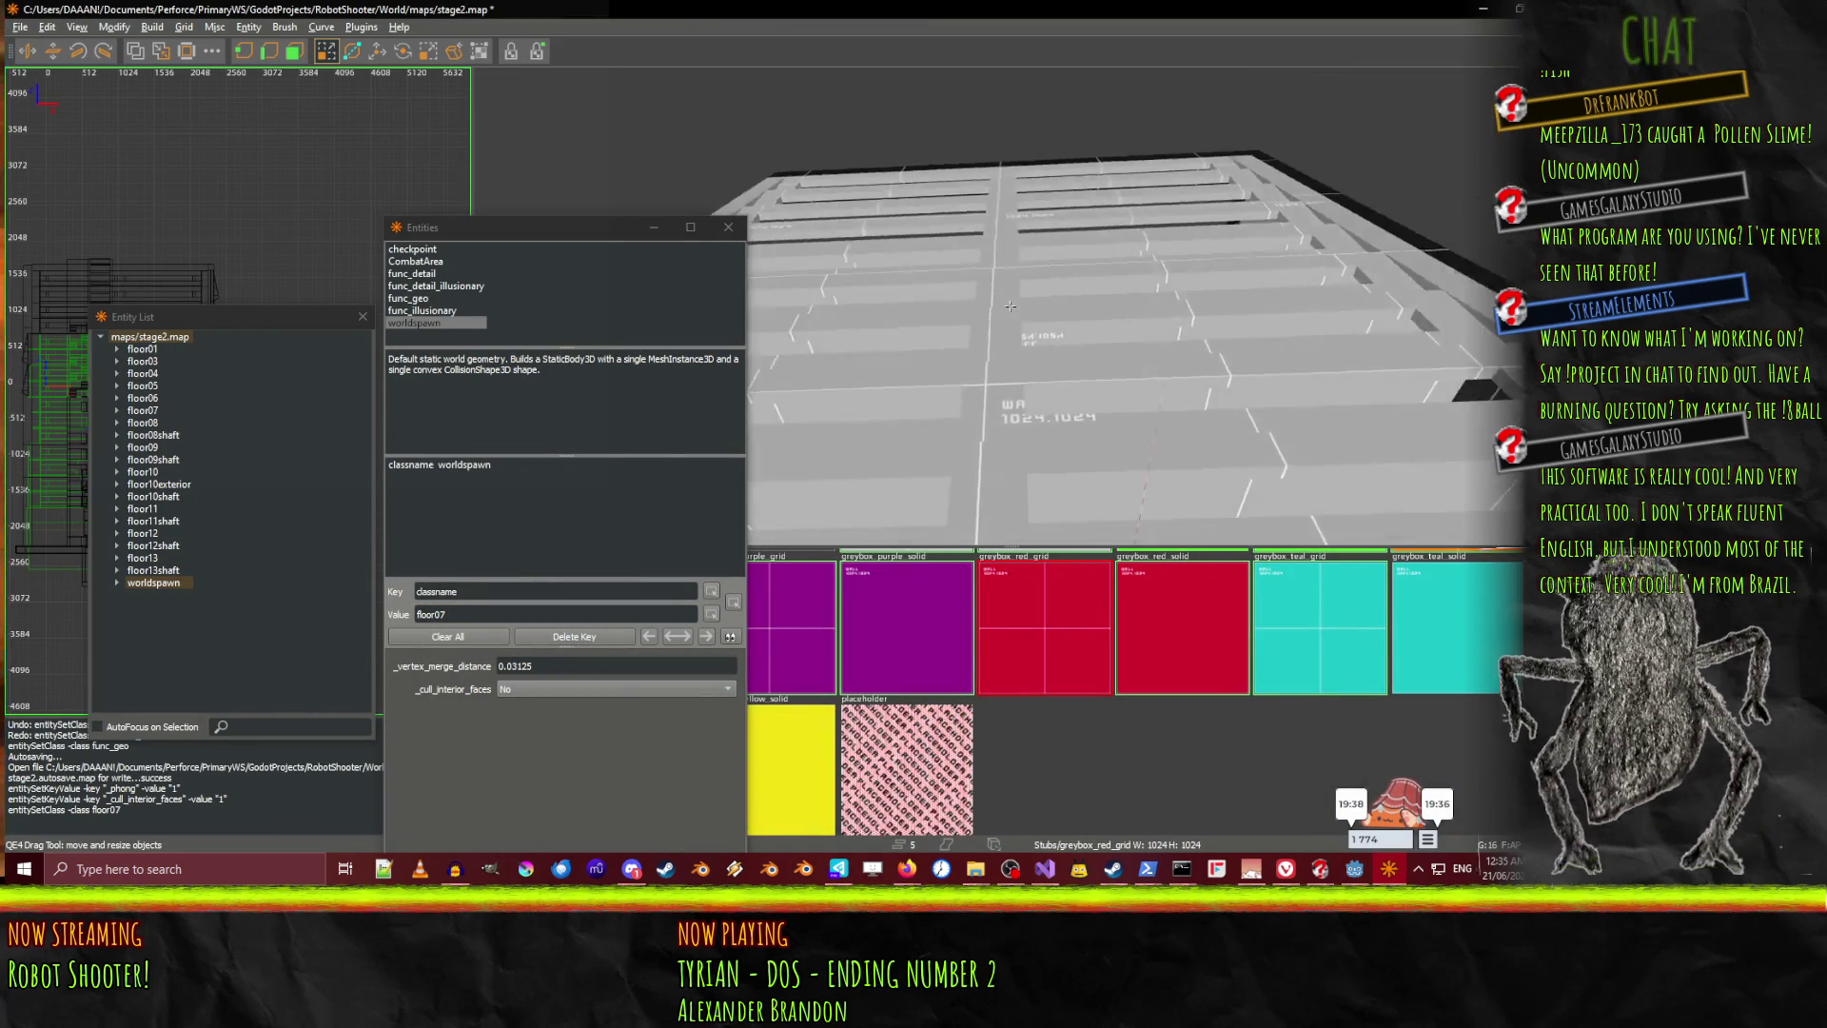
key(Right)
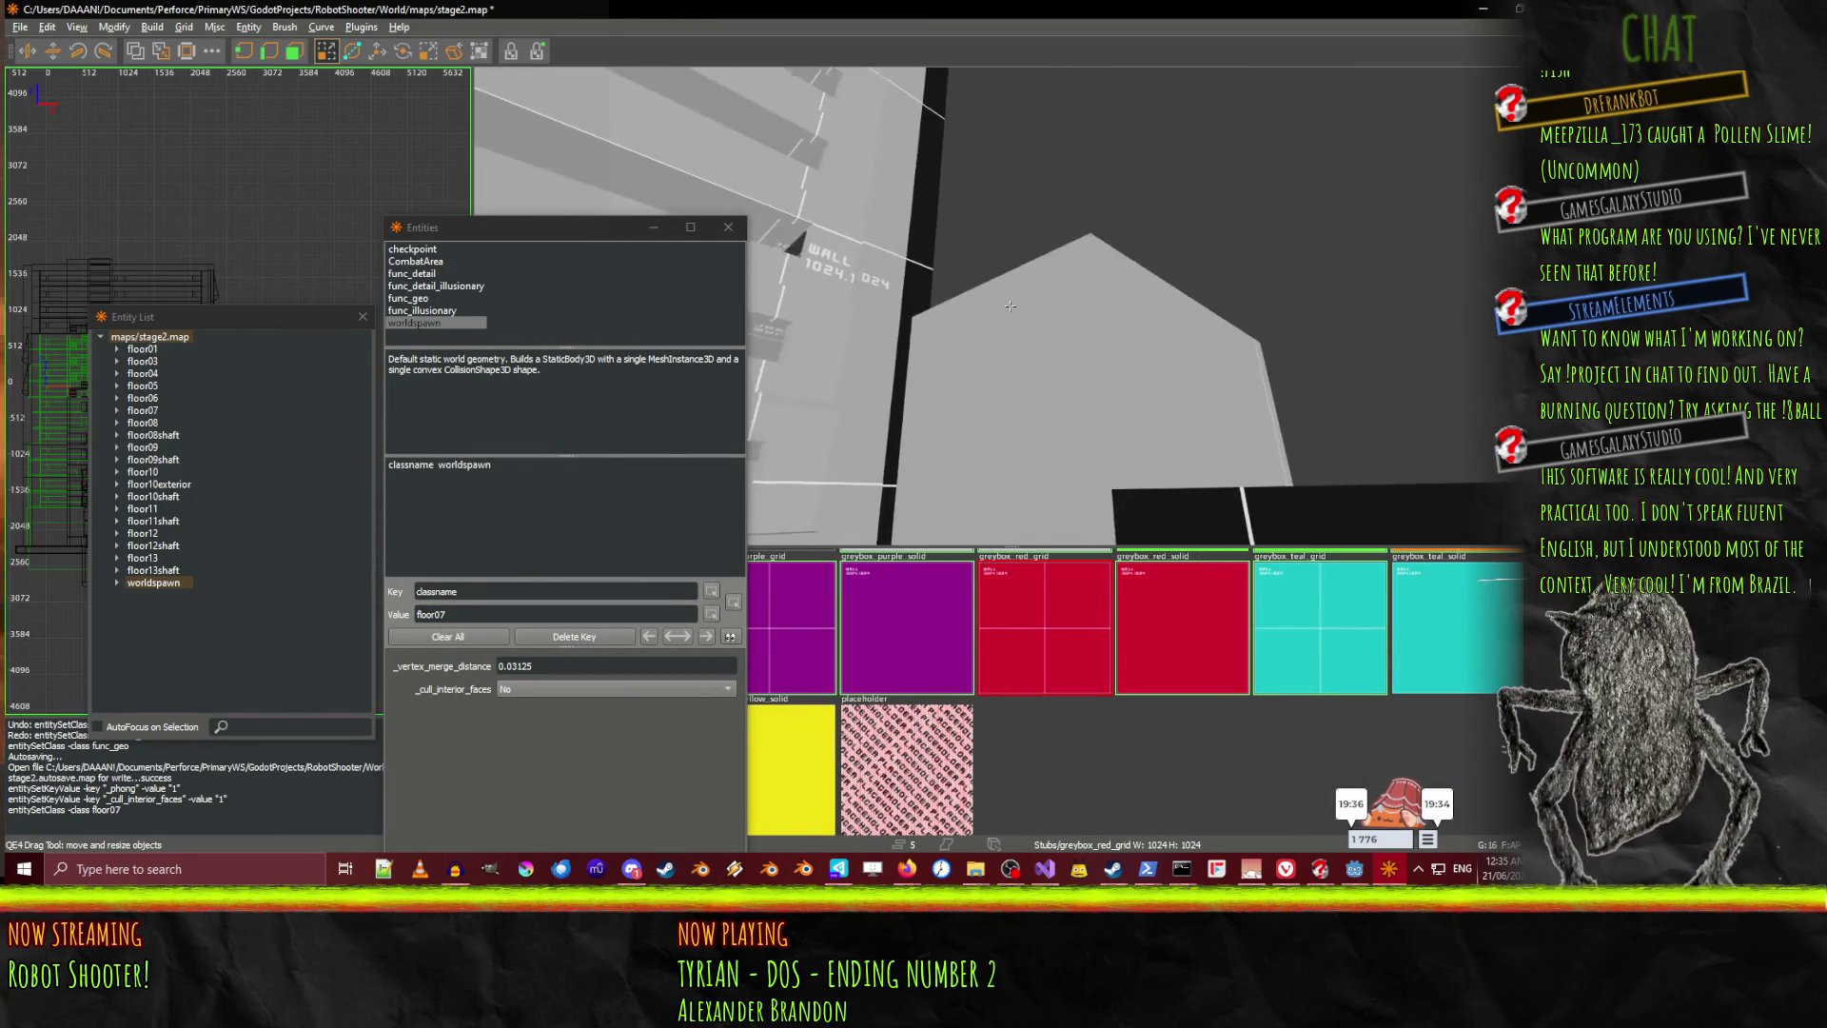
key(z)
key(z)
key(z)
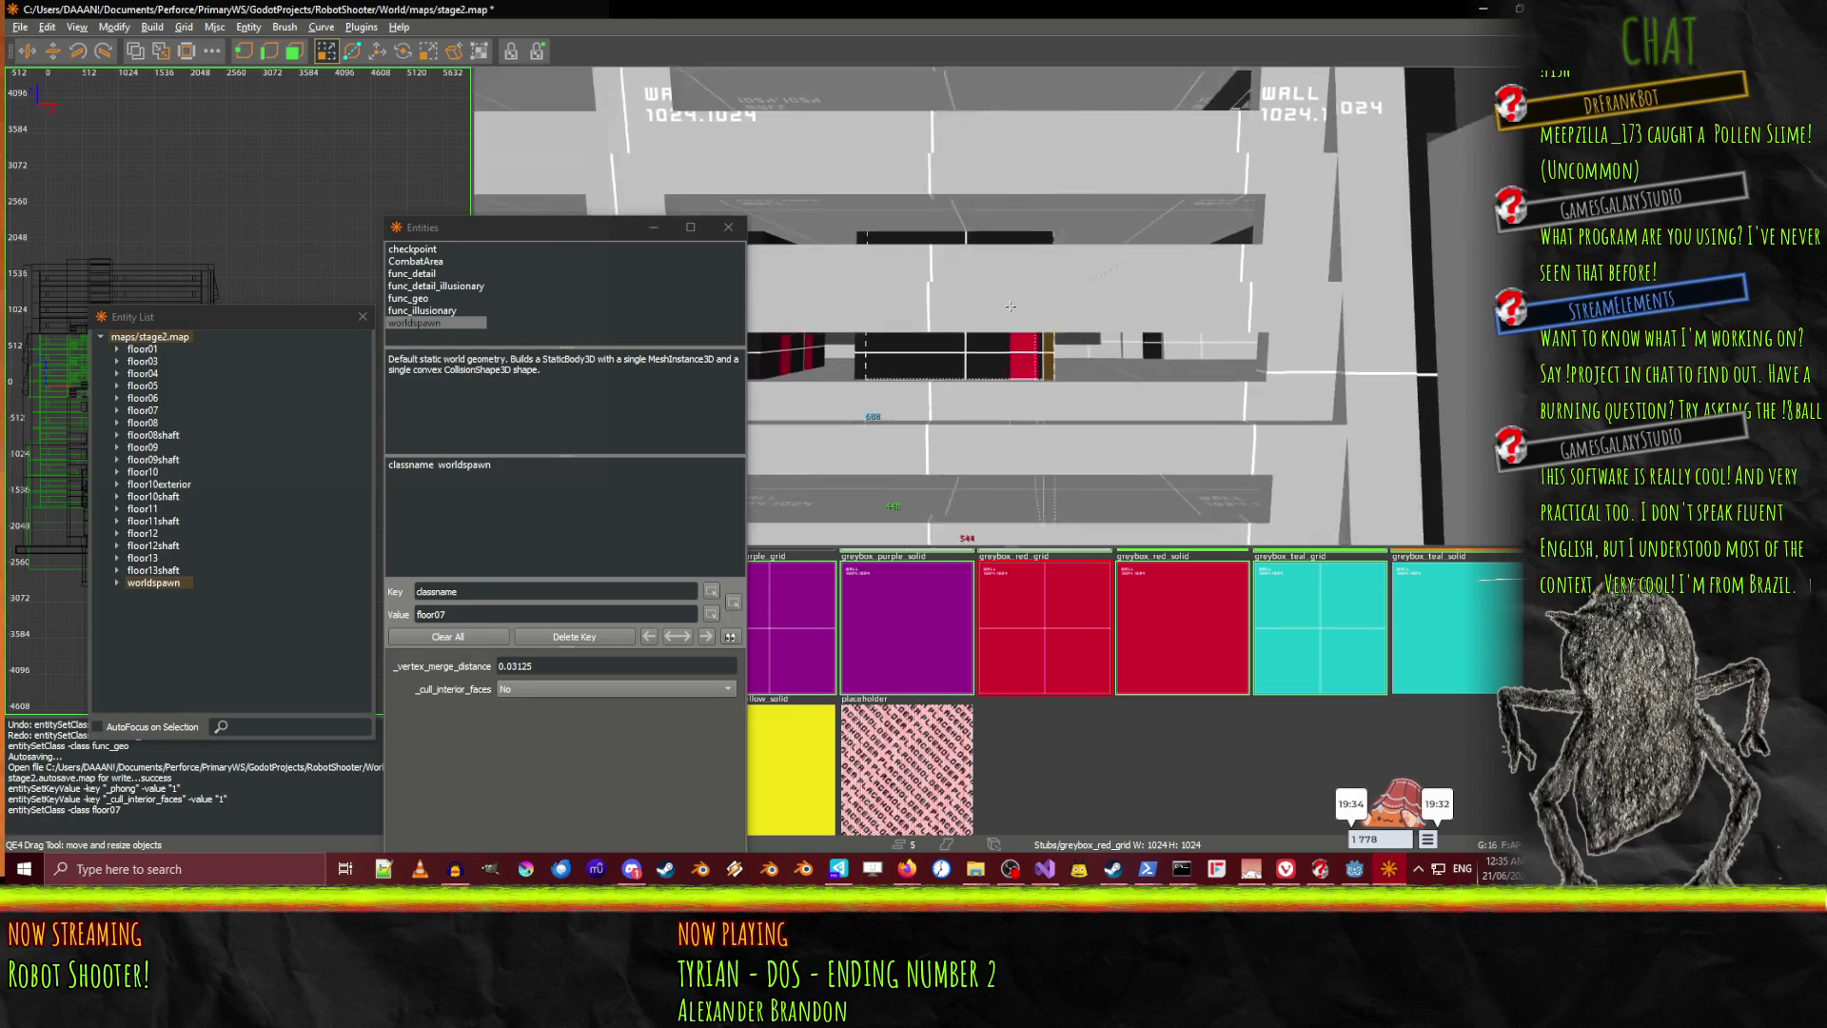
key(Up)
key(Up)
key(Up)
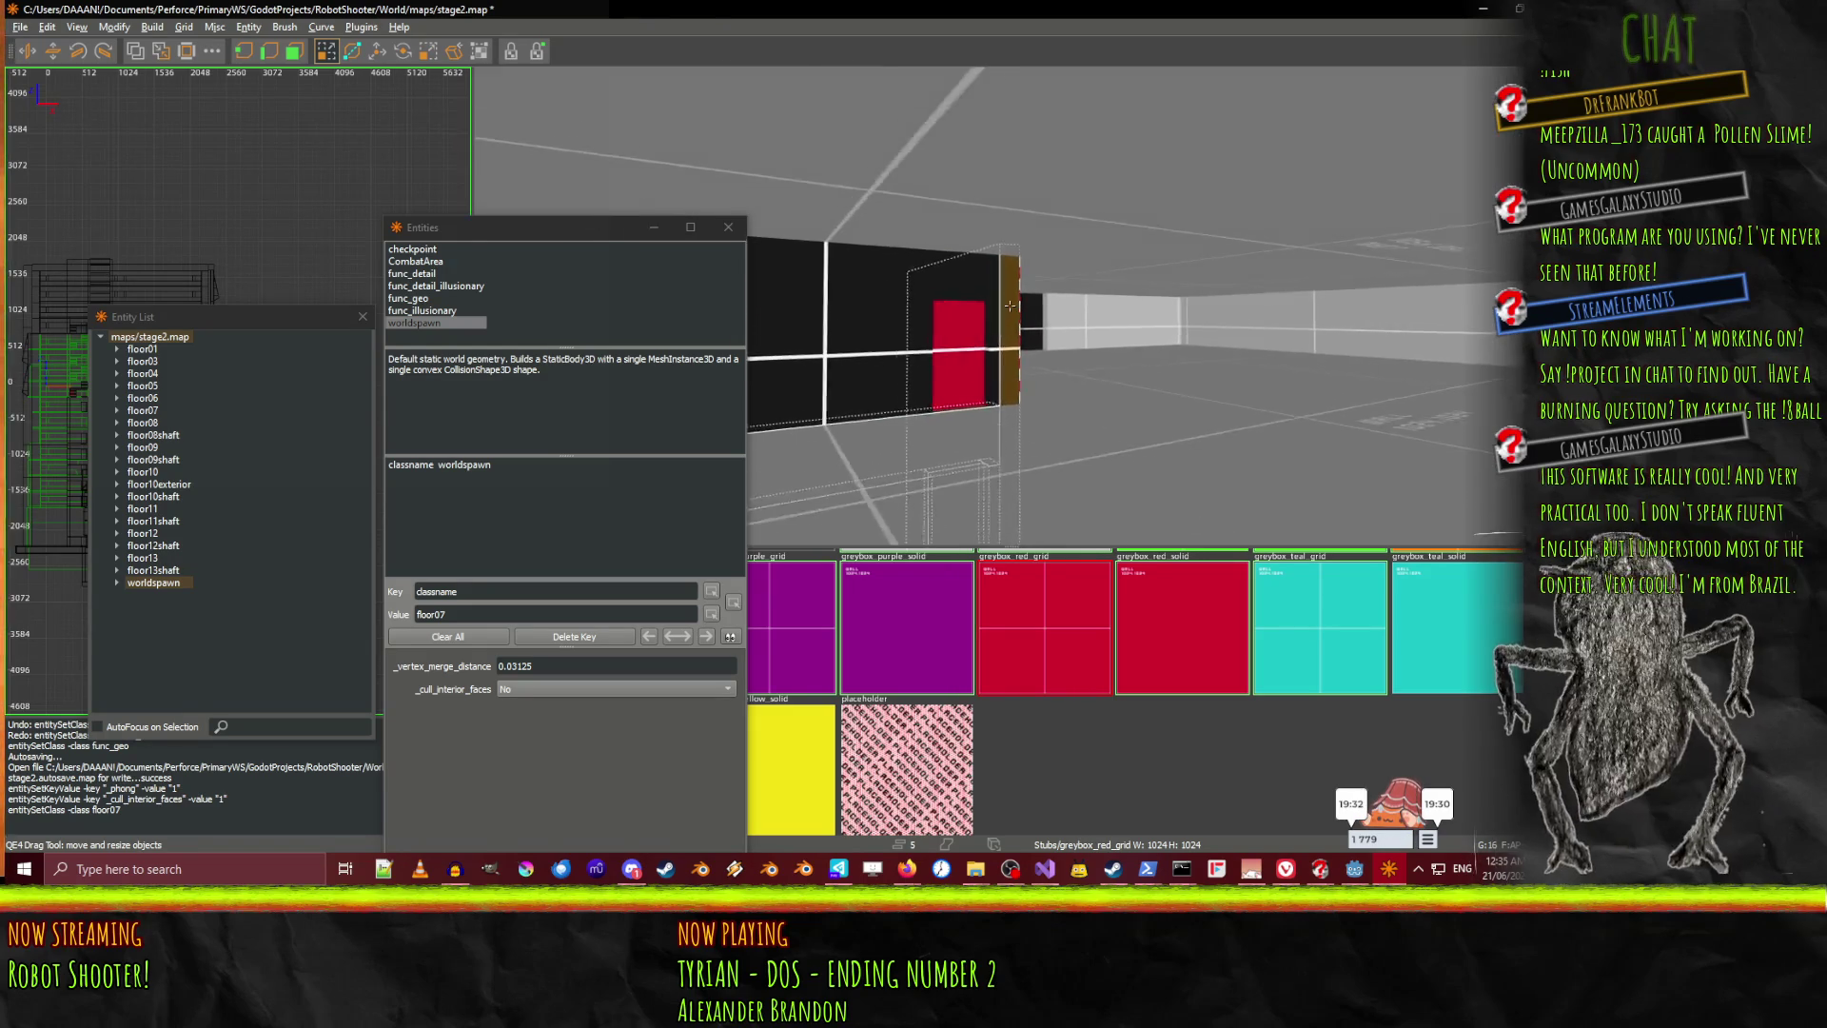
key(Left)
key(Left)
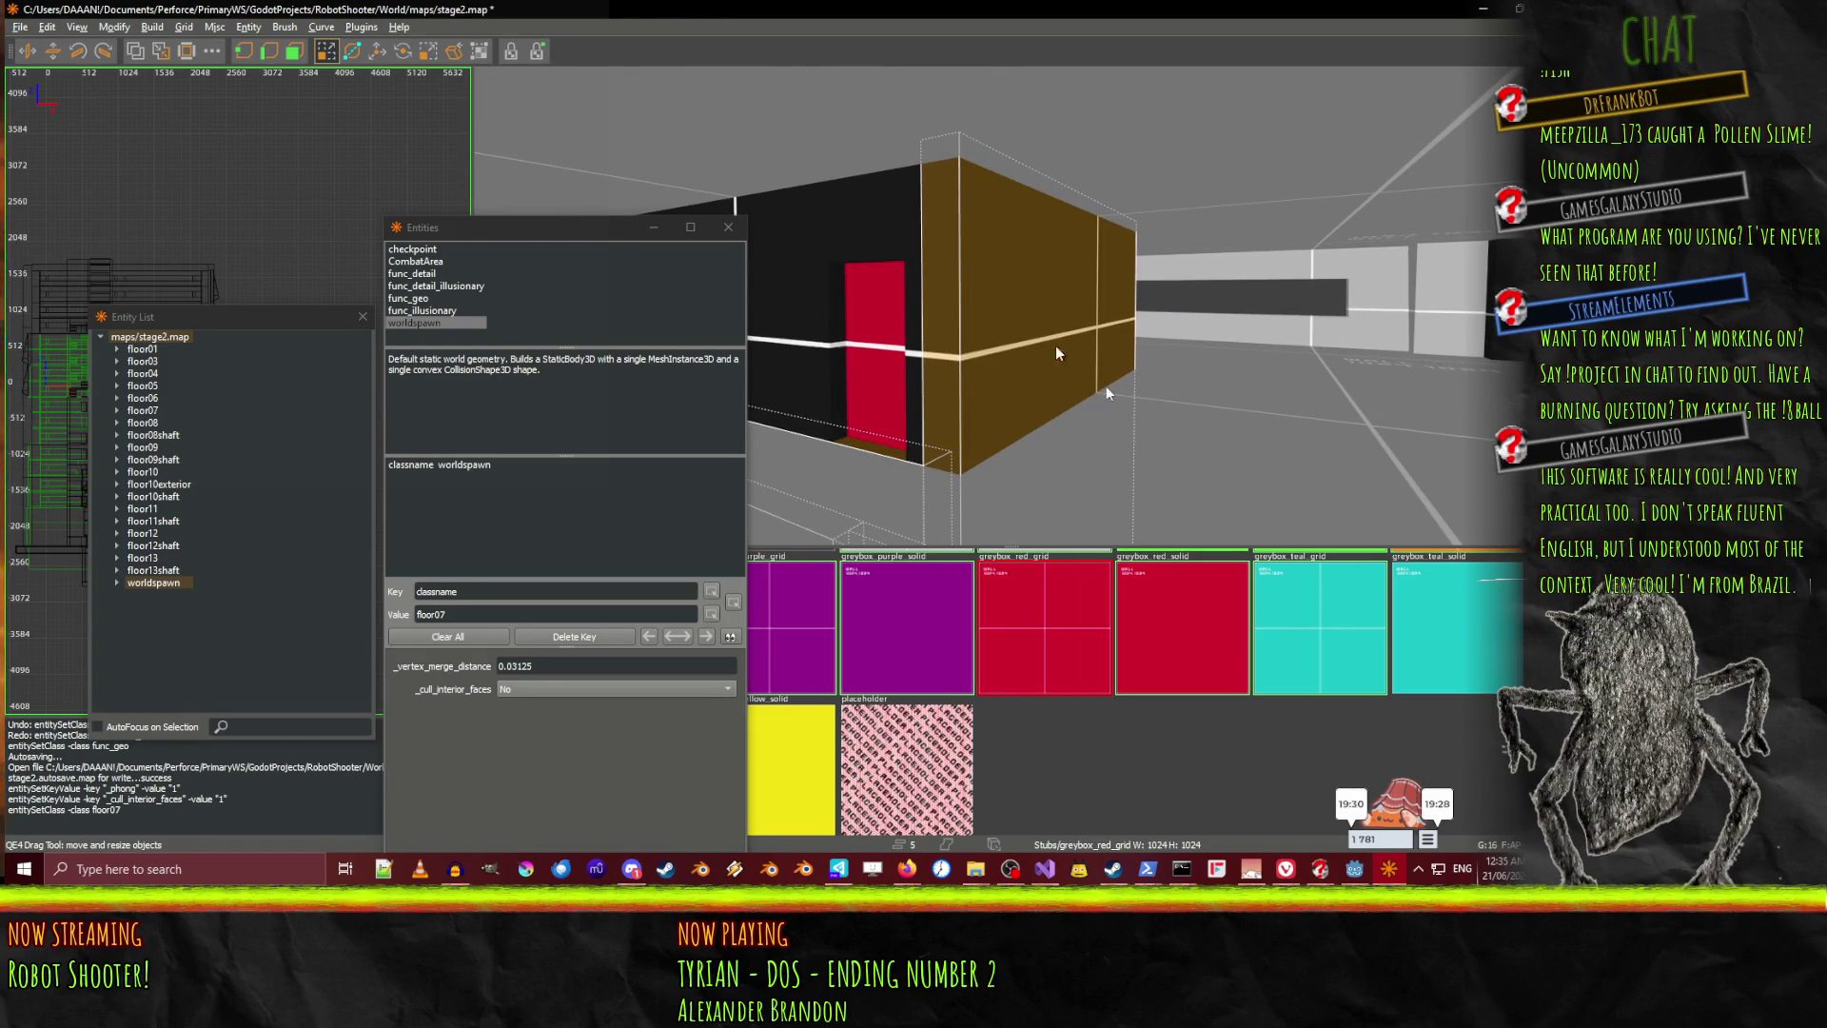
key(Left)
key(Left)
key(Up)
key(Up)
key(Up)
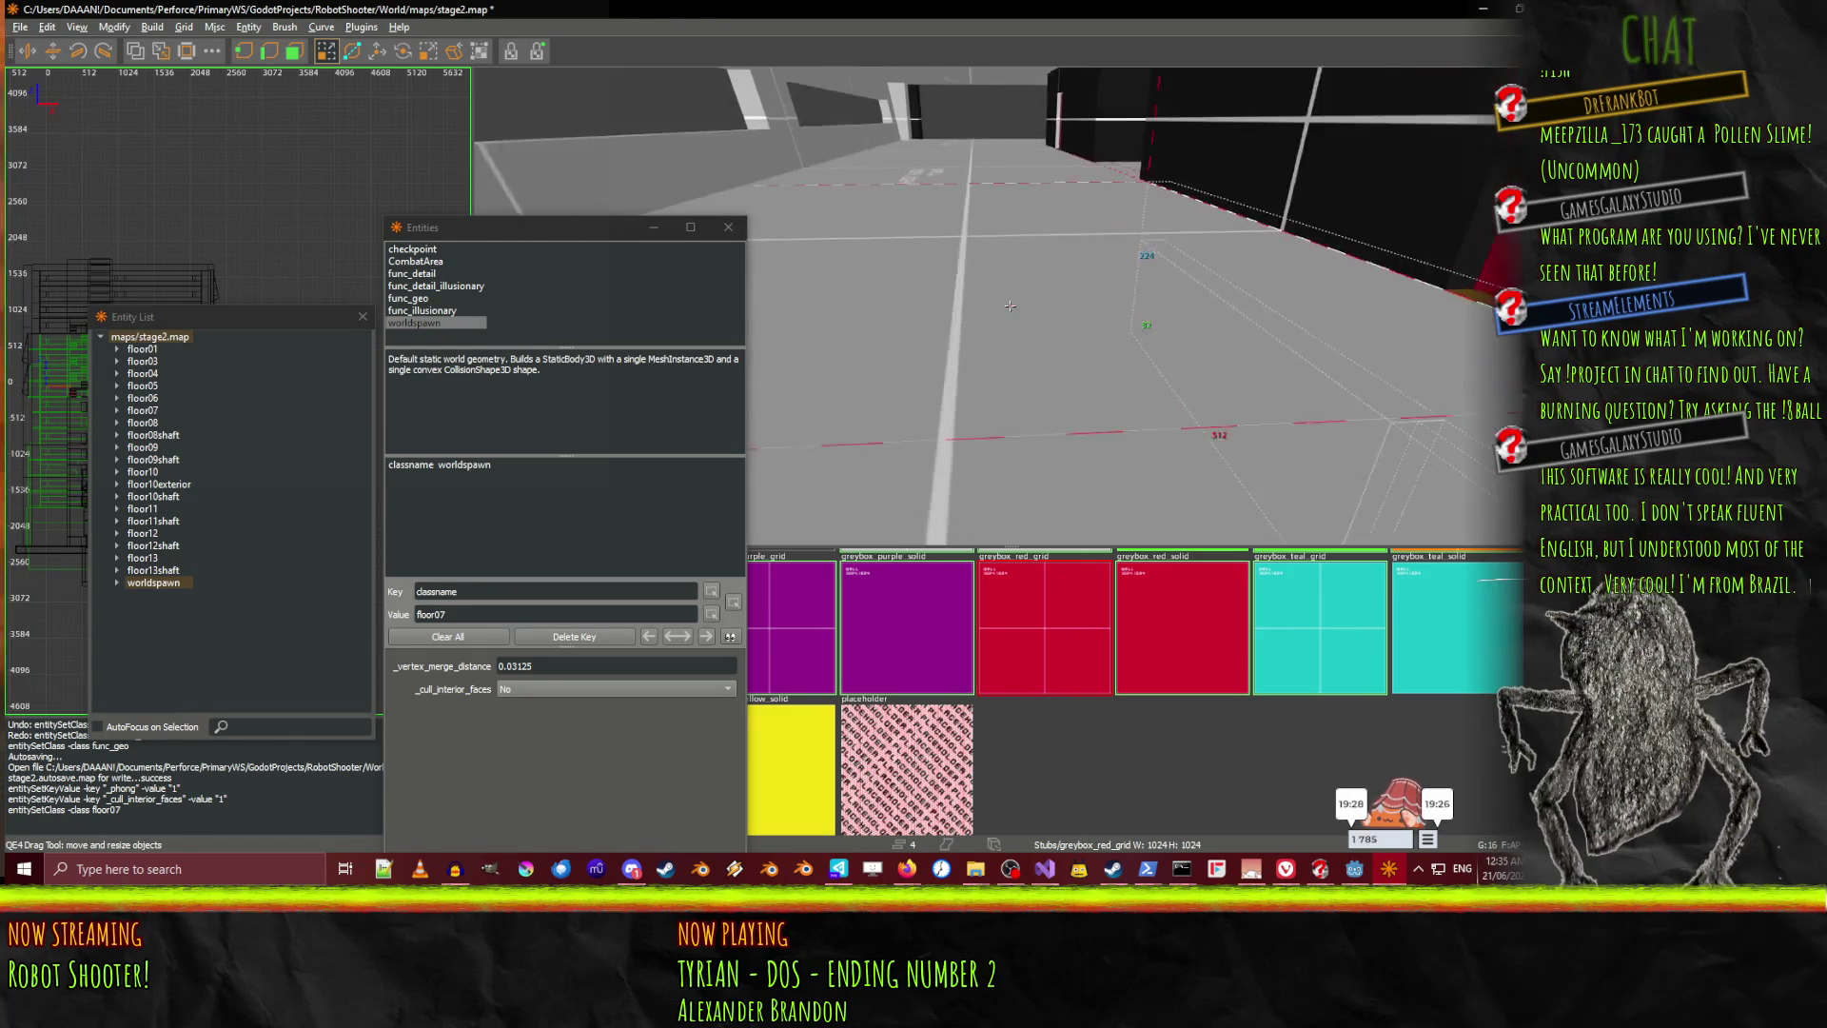
key(Left)
key(Left)
key(Up)
key(Up)
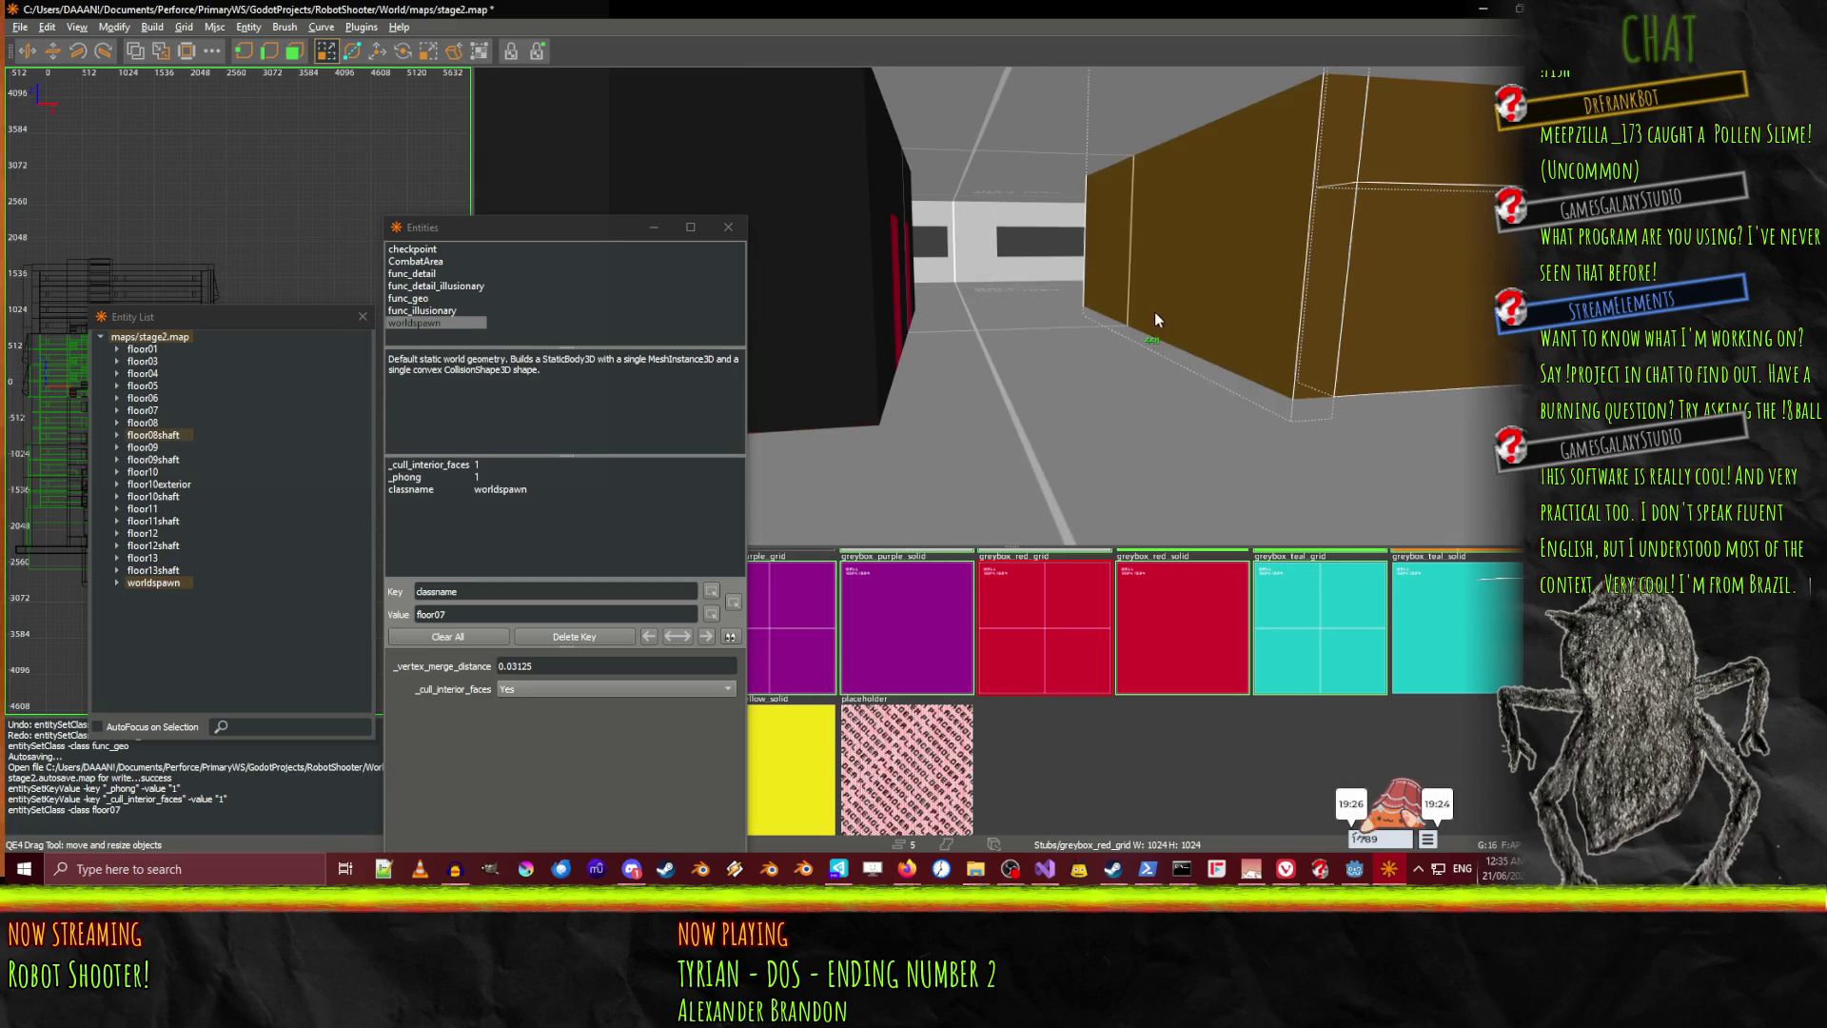
key(Left)
key(Left)
key(Escape)
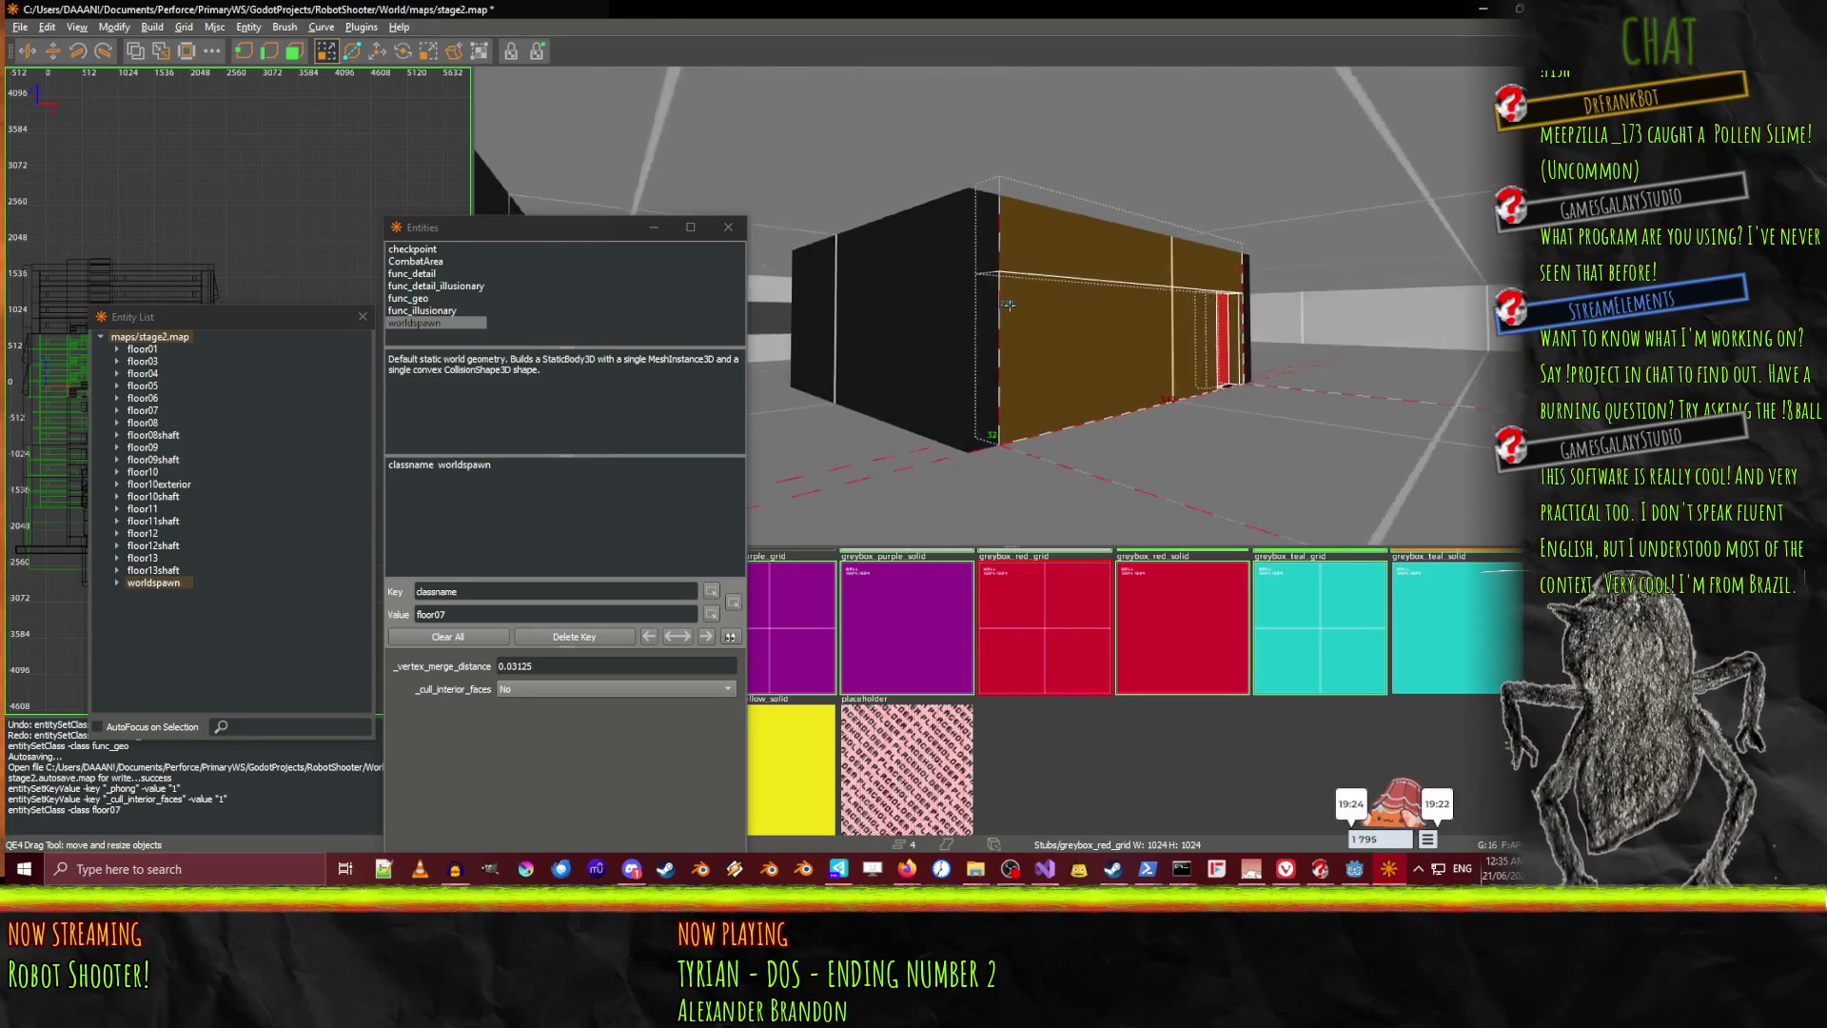
shift+click(1008, 306)
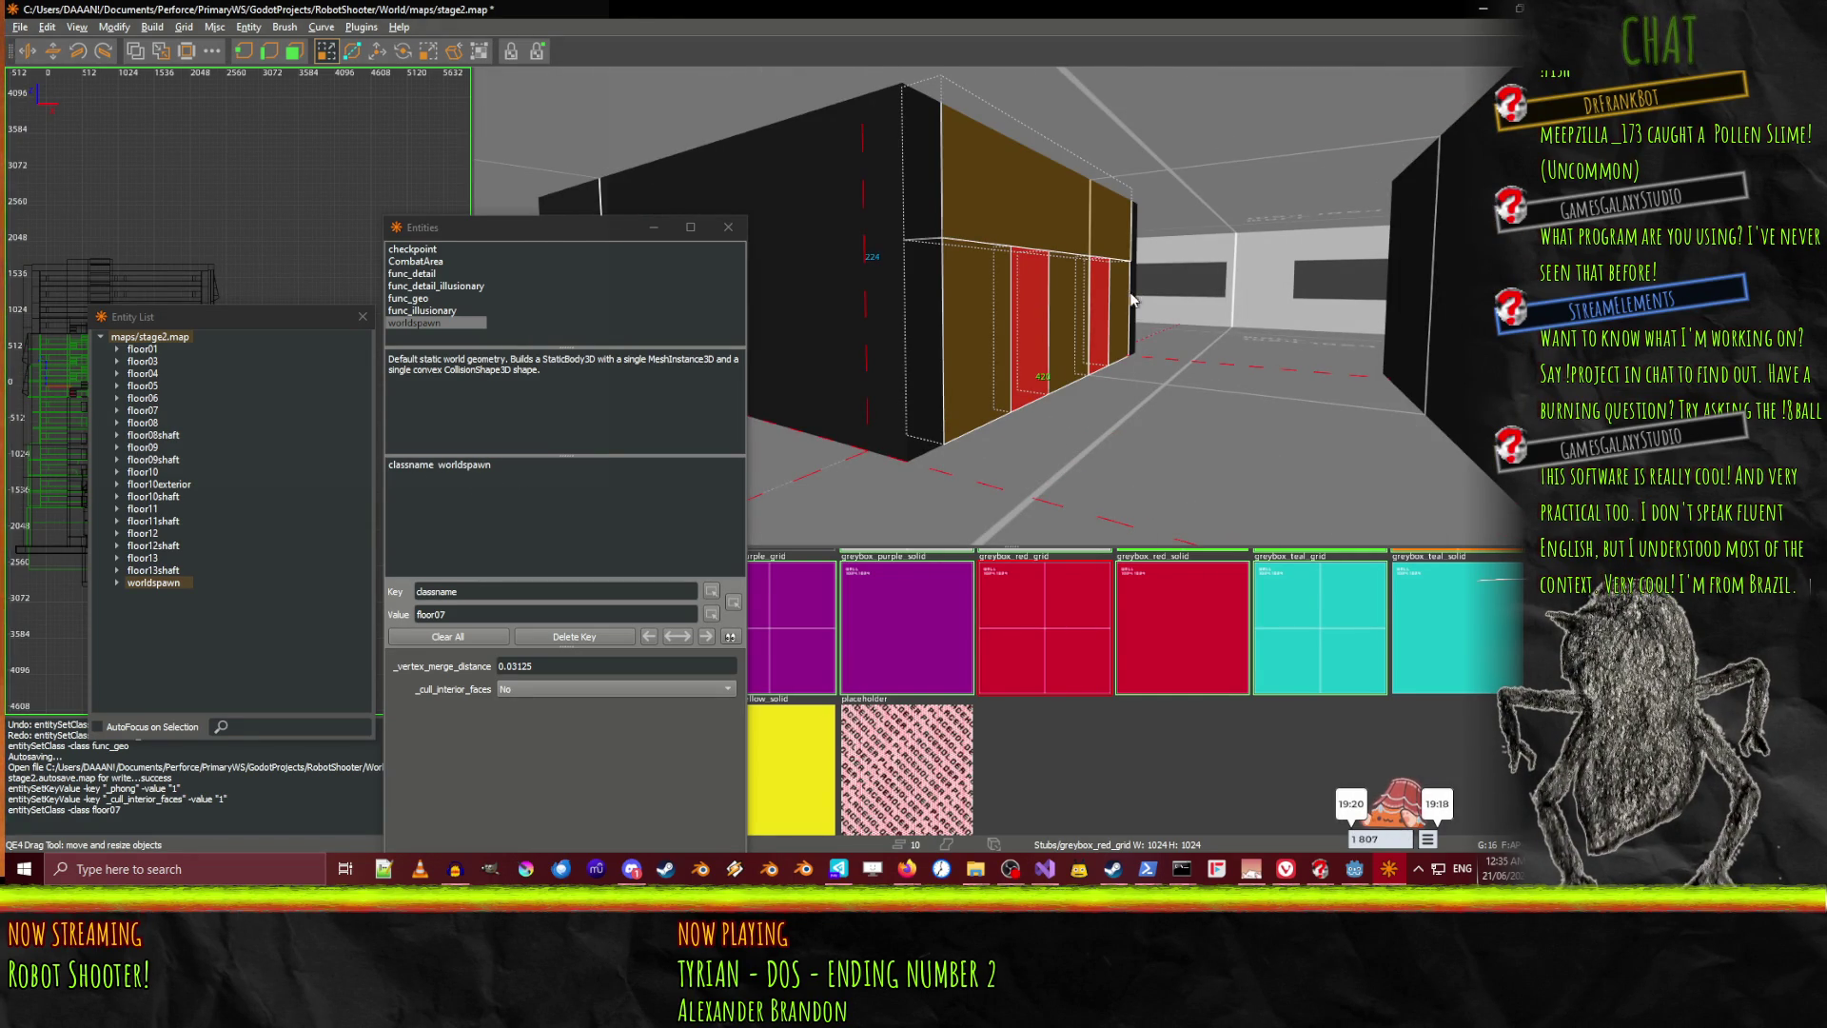
Move the camera close to the block's red door face to check the selection
right_click(811, 278)
key(Up)
key(Up)
key(Up)
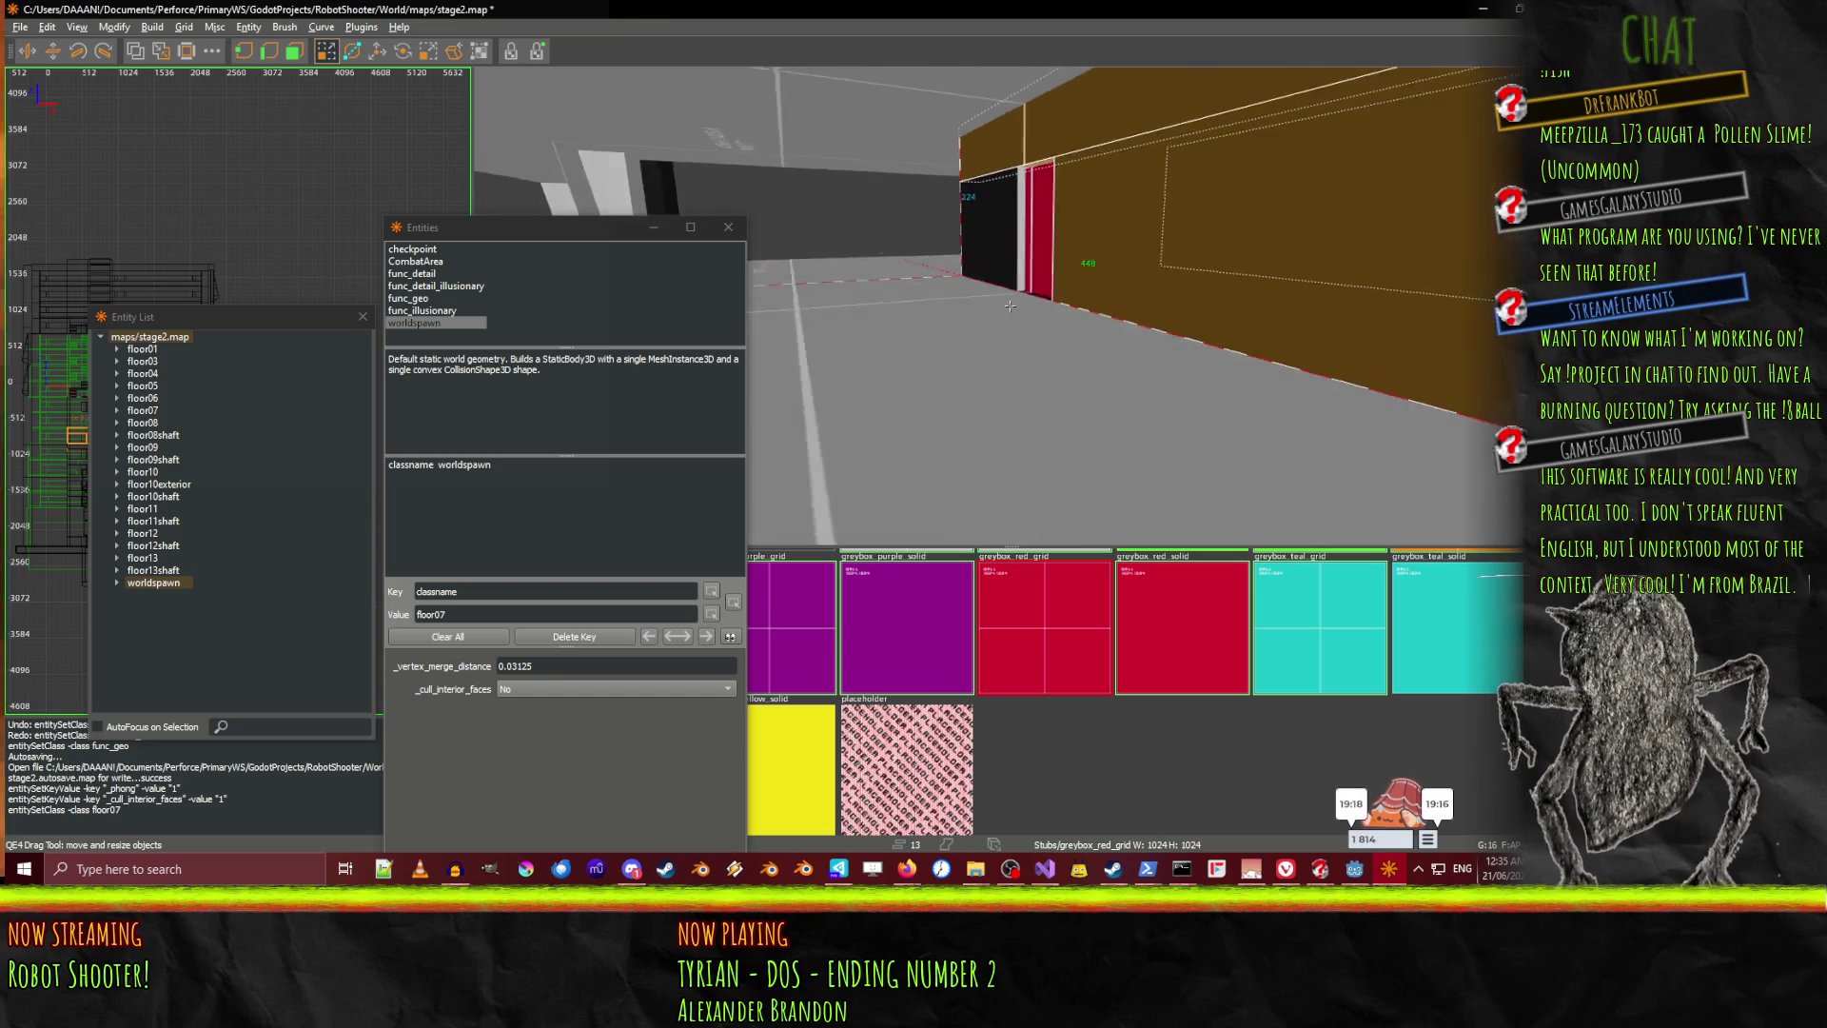
key(Right)
key(Right)
key(Up)
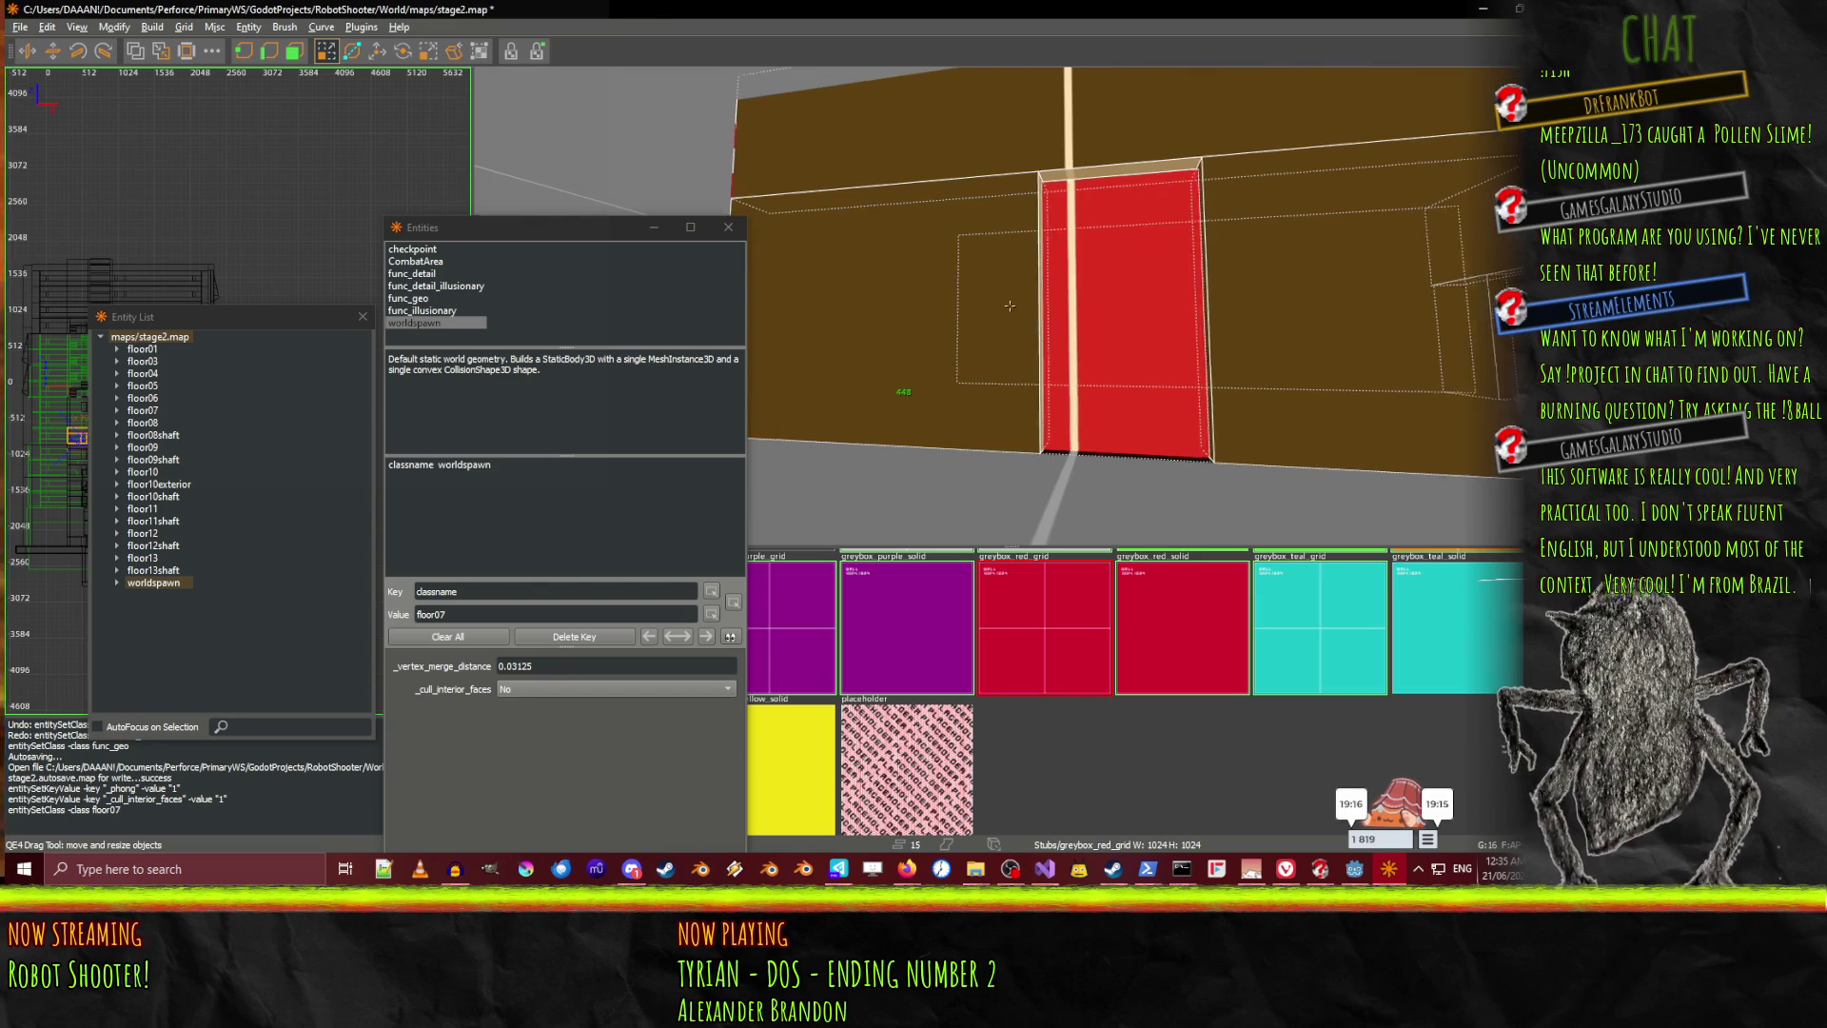
right_click(1047, 326)
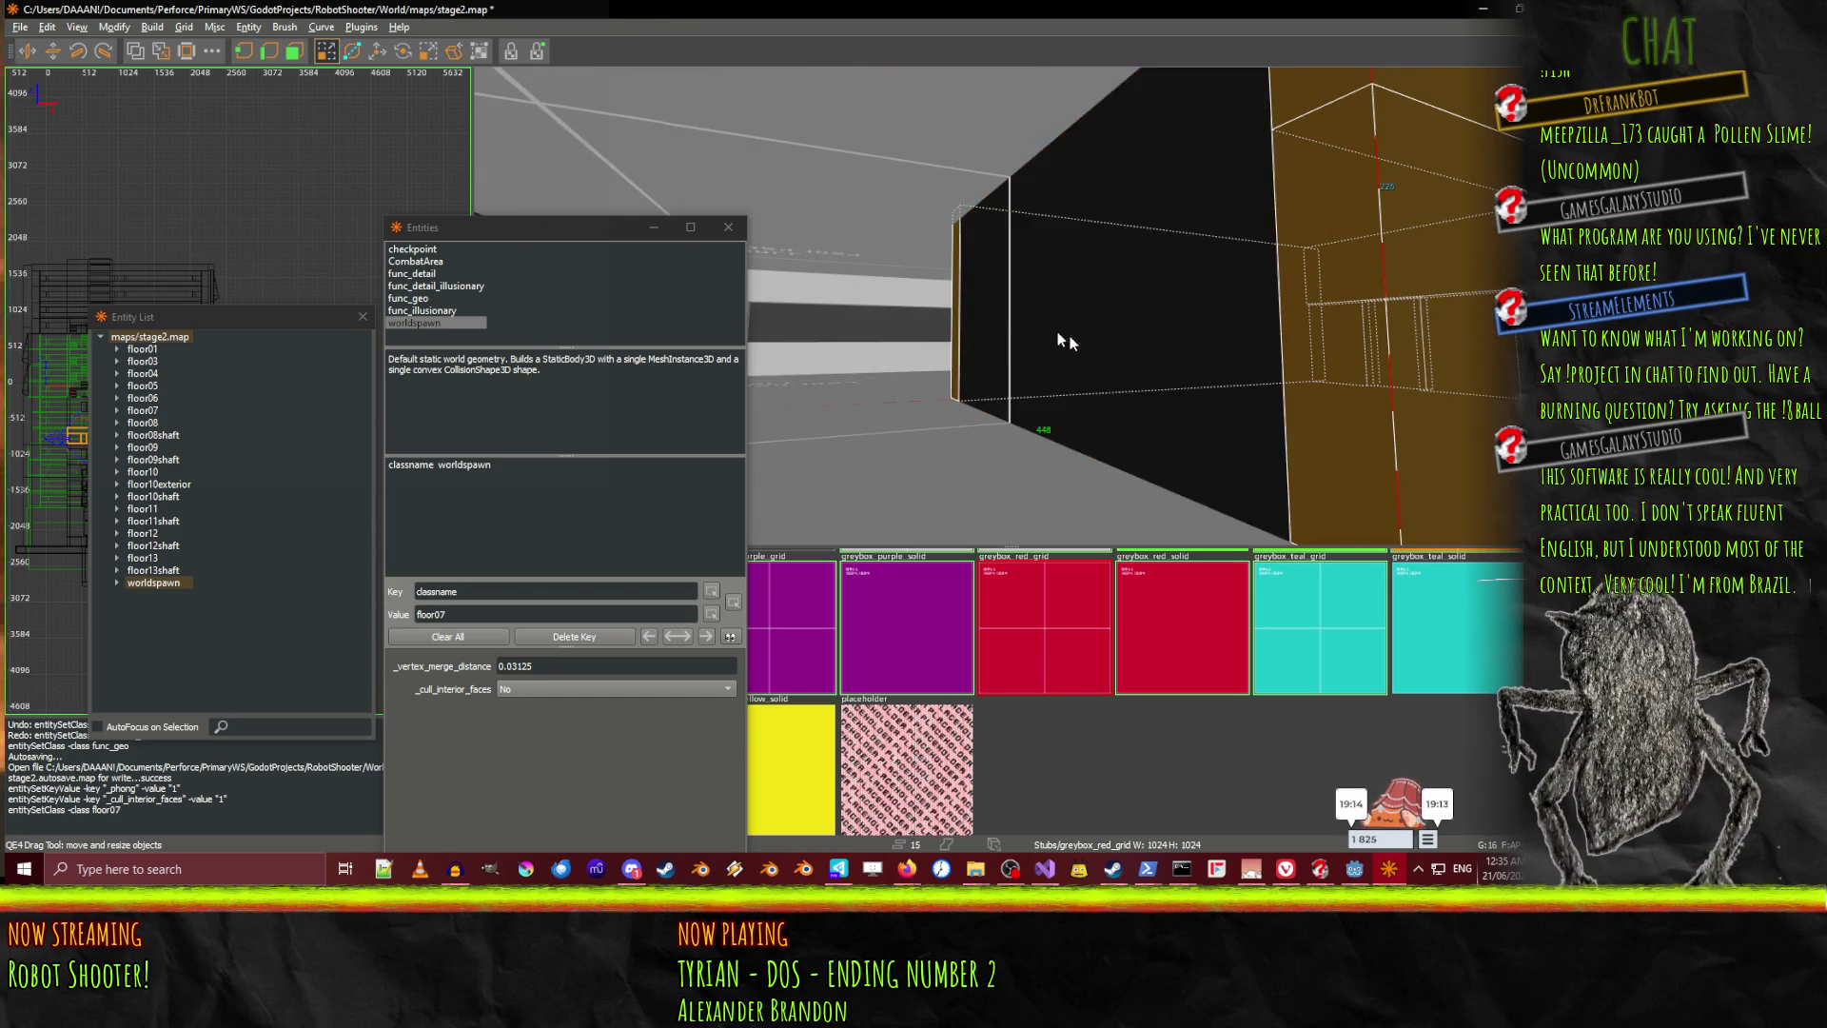
key(Down)
key(Down)
key(Down)
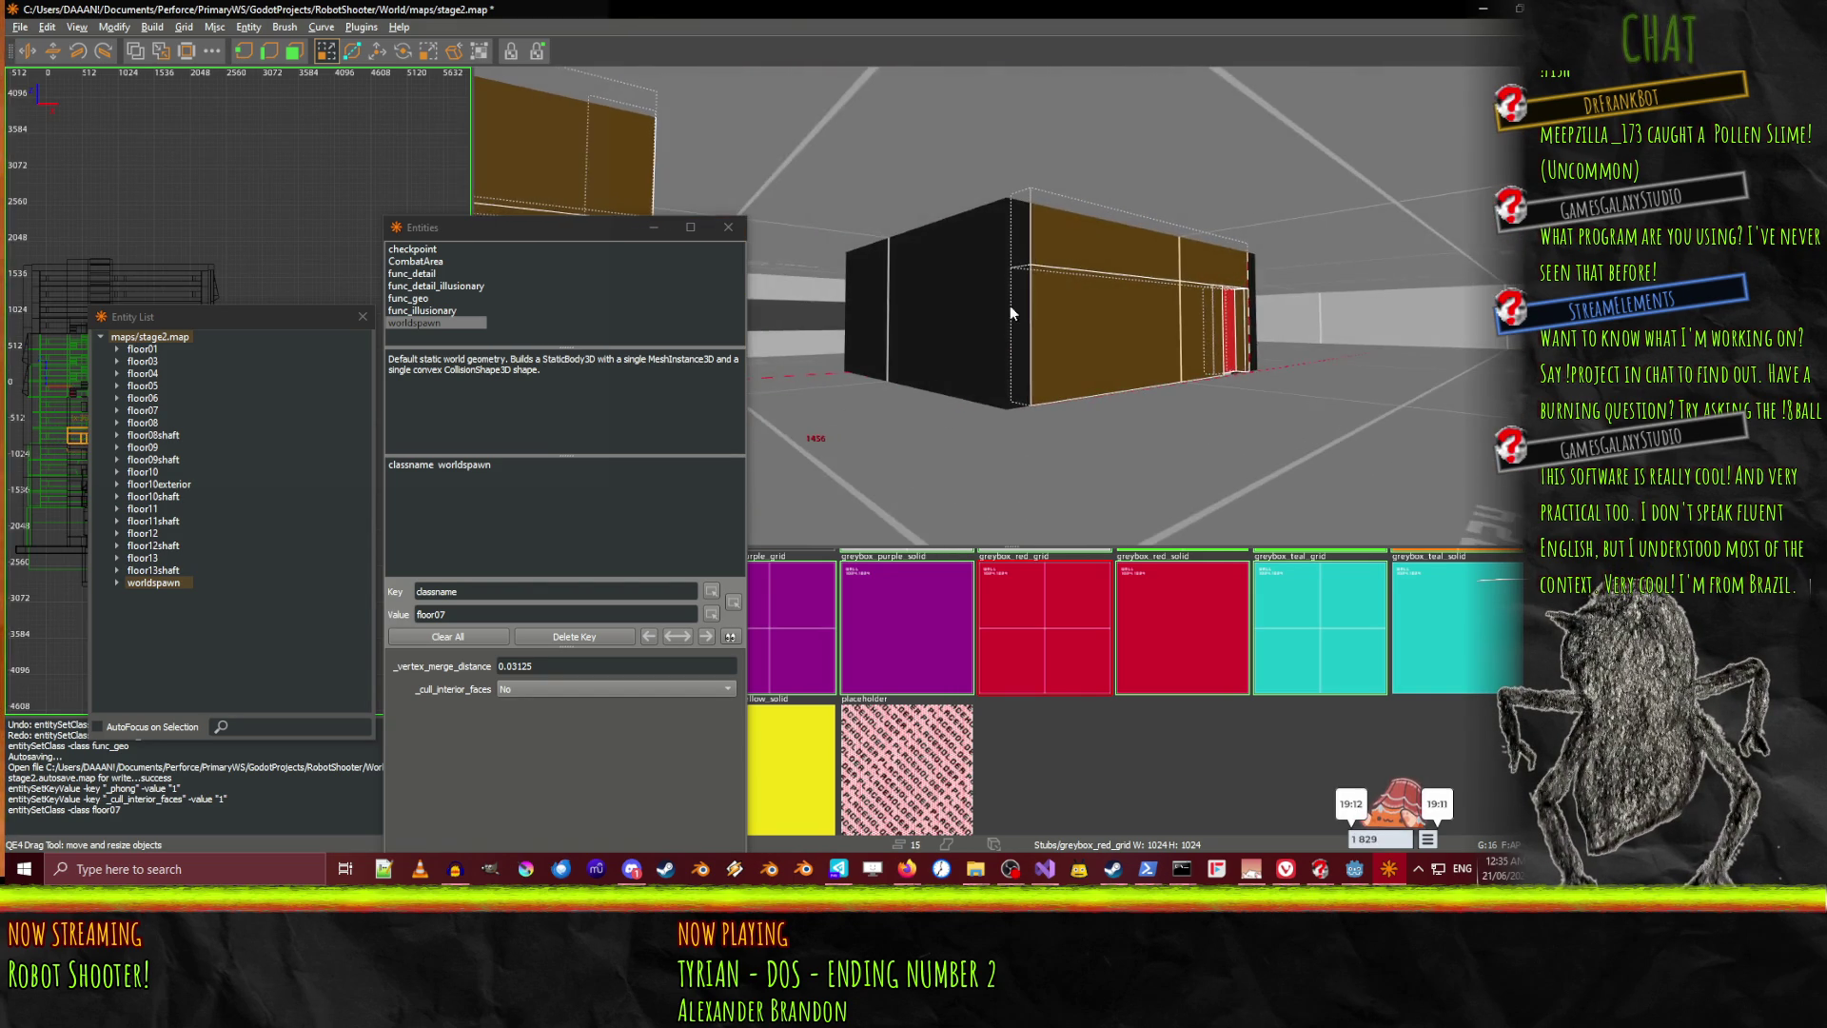
right_click(1008, 306)
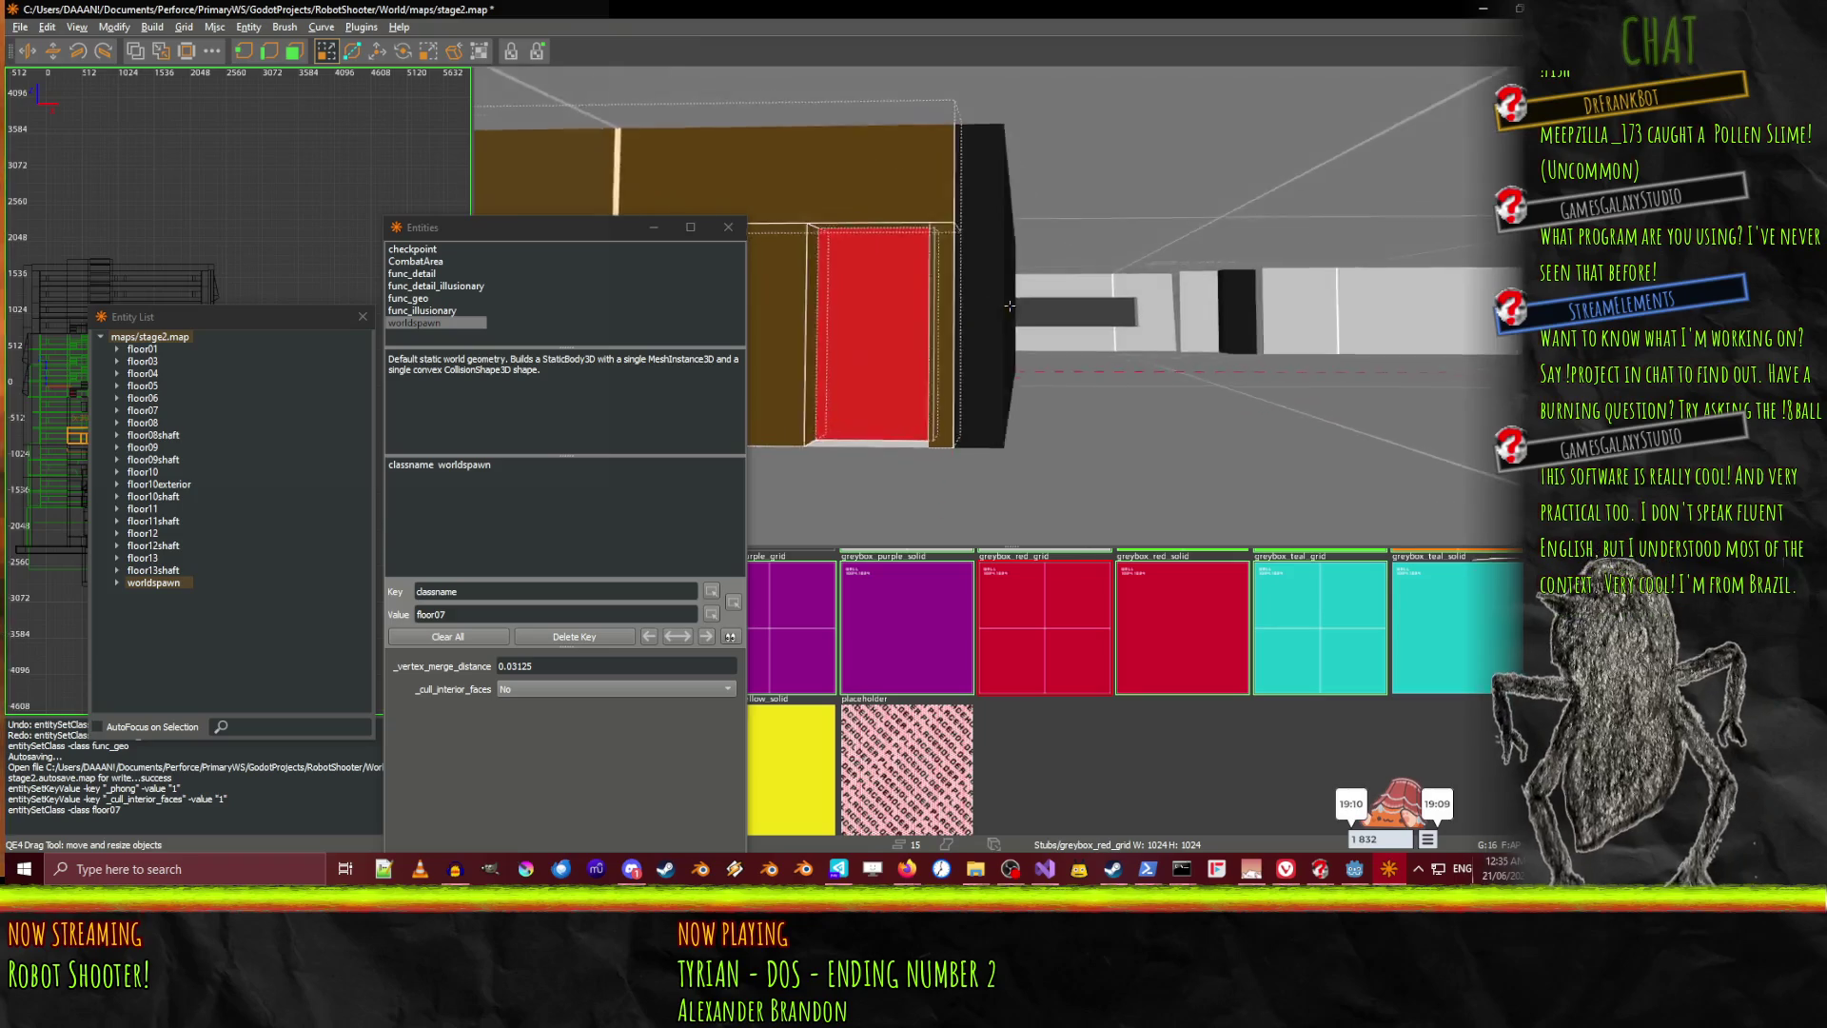
right_click(1018, 376)
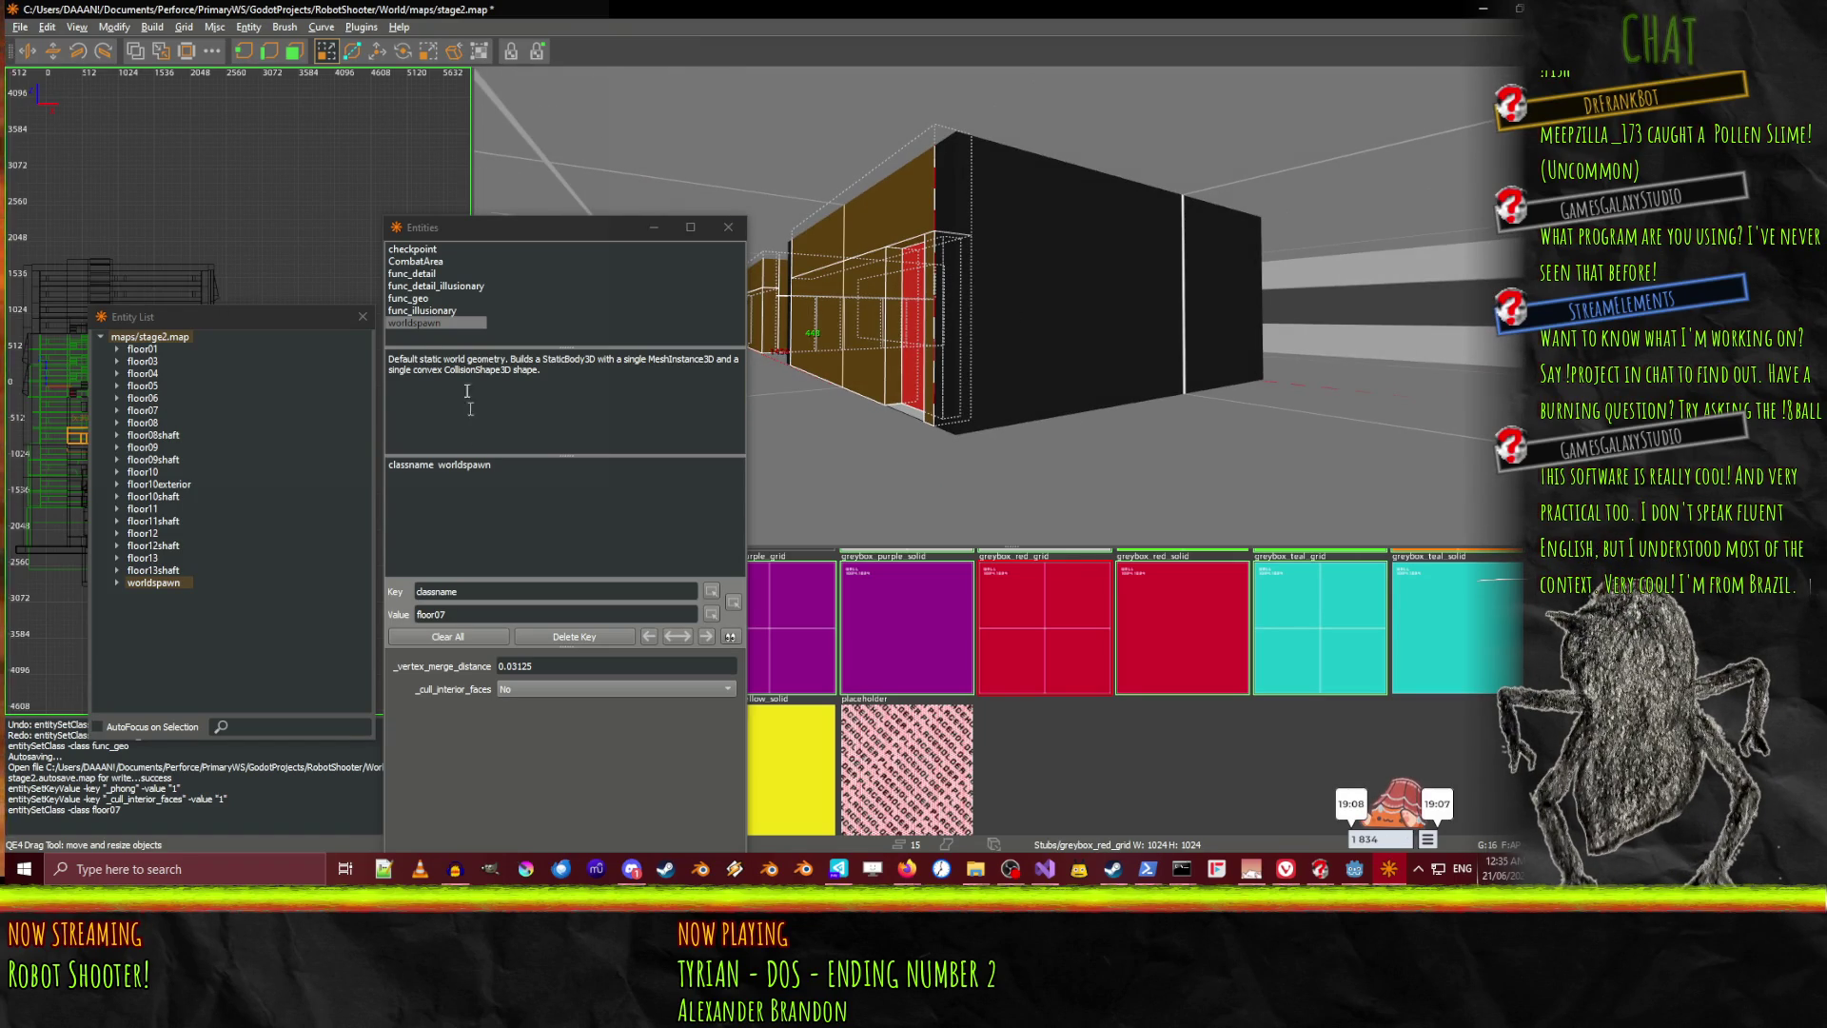
Group the selected wall block into a func_geo entity, comparing it with floor08 and floor08shaft
double_click(405, 299)
click(157, 583)
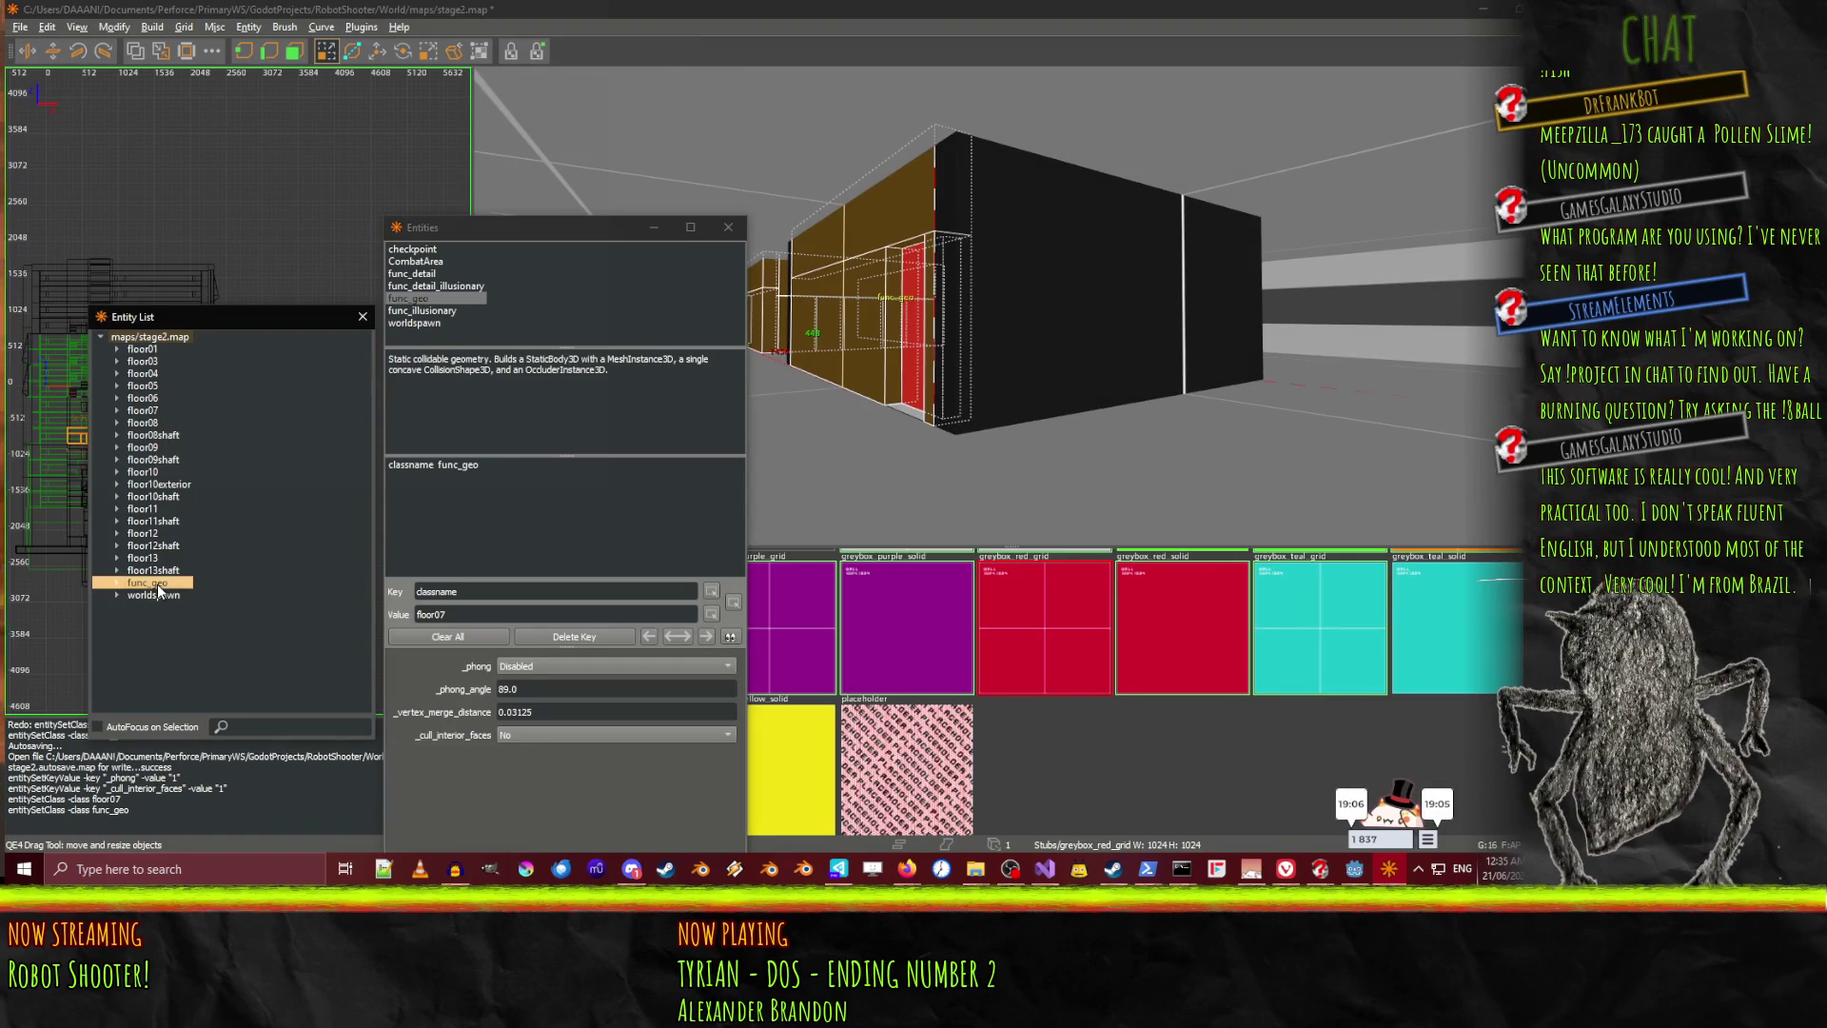
click(170, 423)
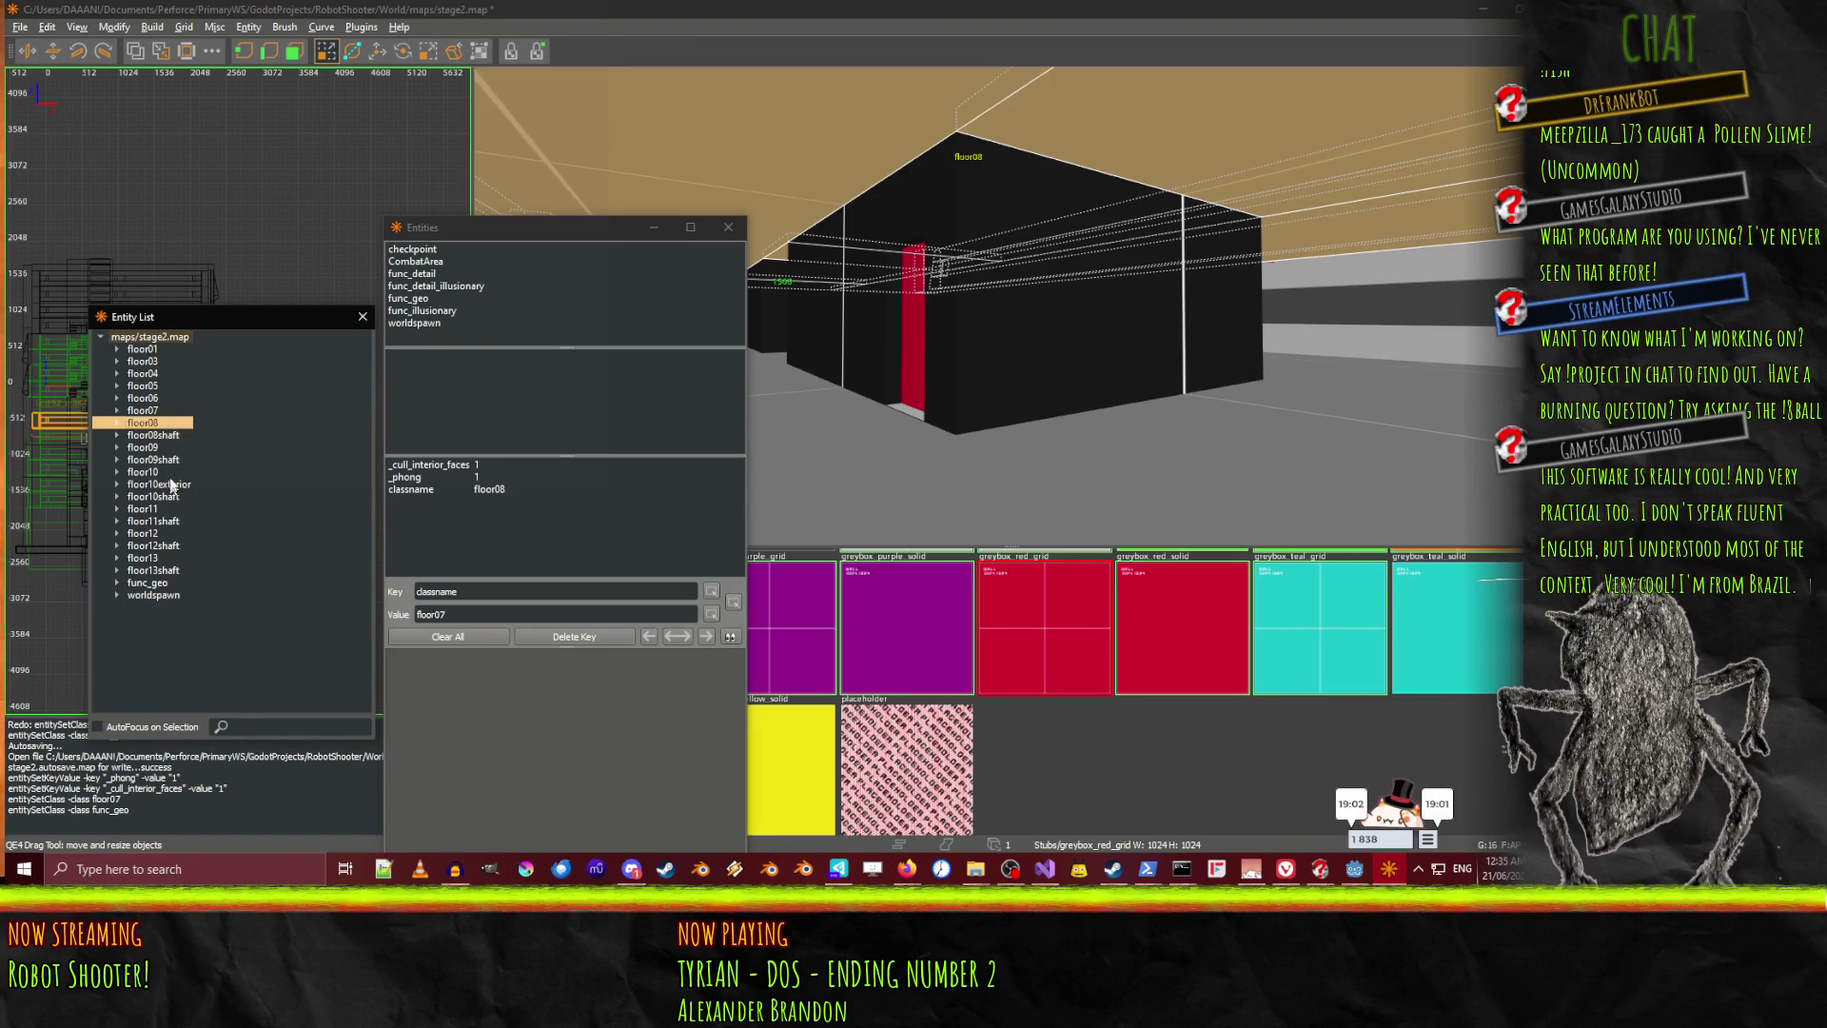
click(172, 434)
click(156, 583)
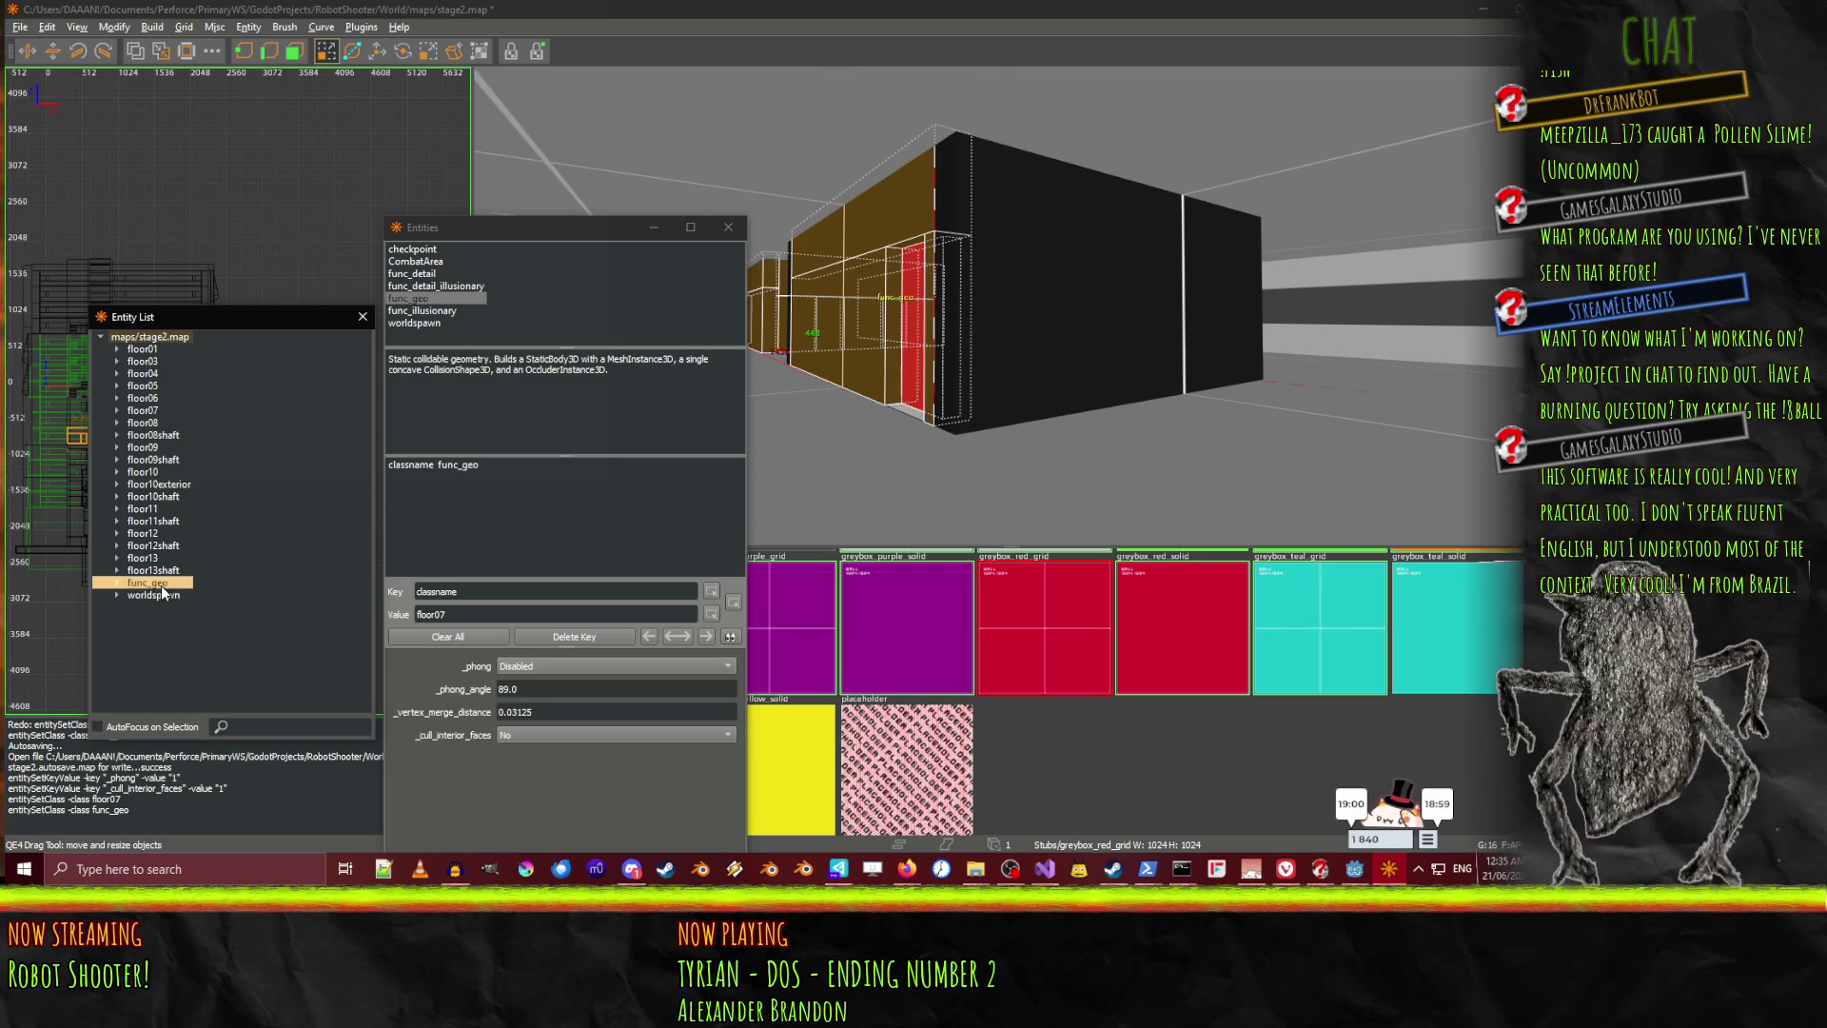
Set Smooth shading, interior-face culling Yes, and classname floor07shaft on the new entity
click(463, 474)
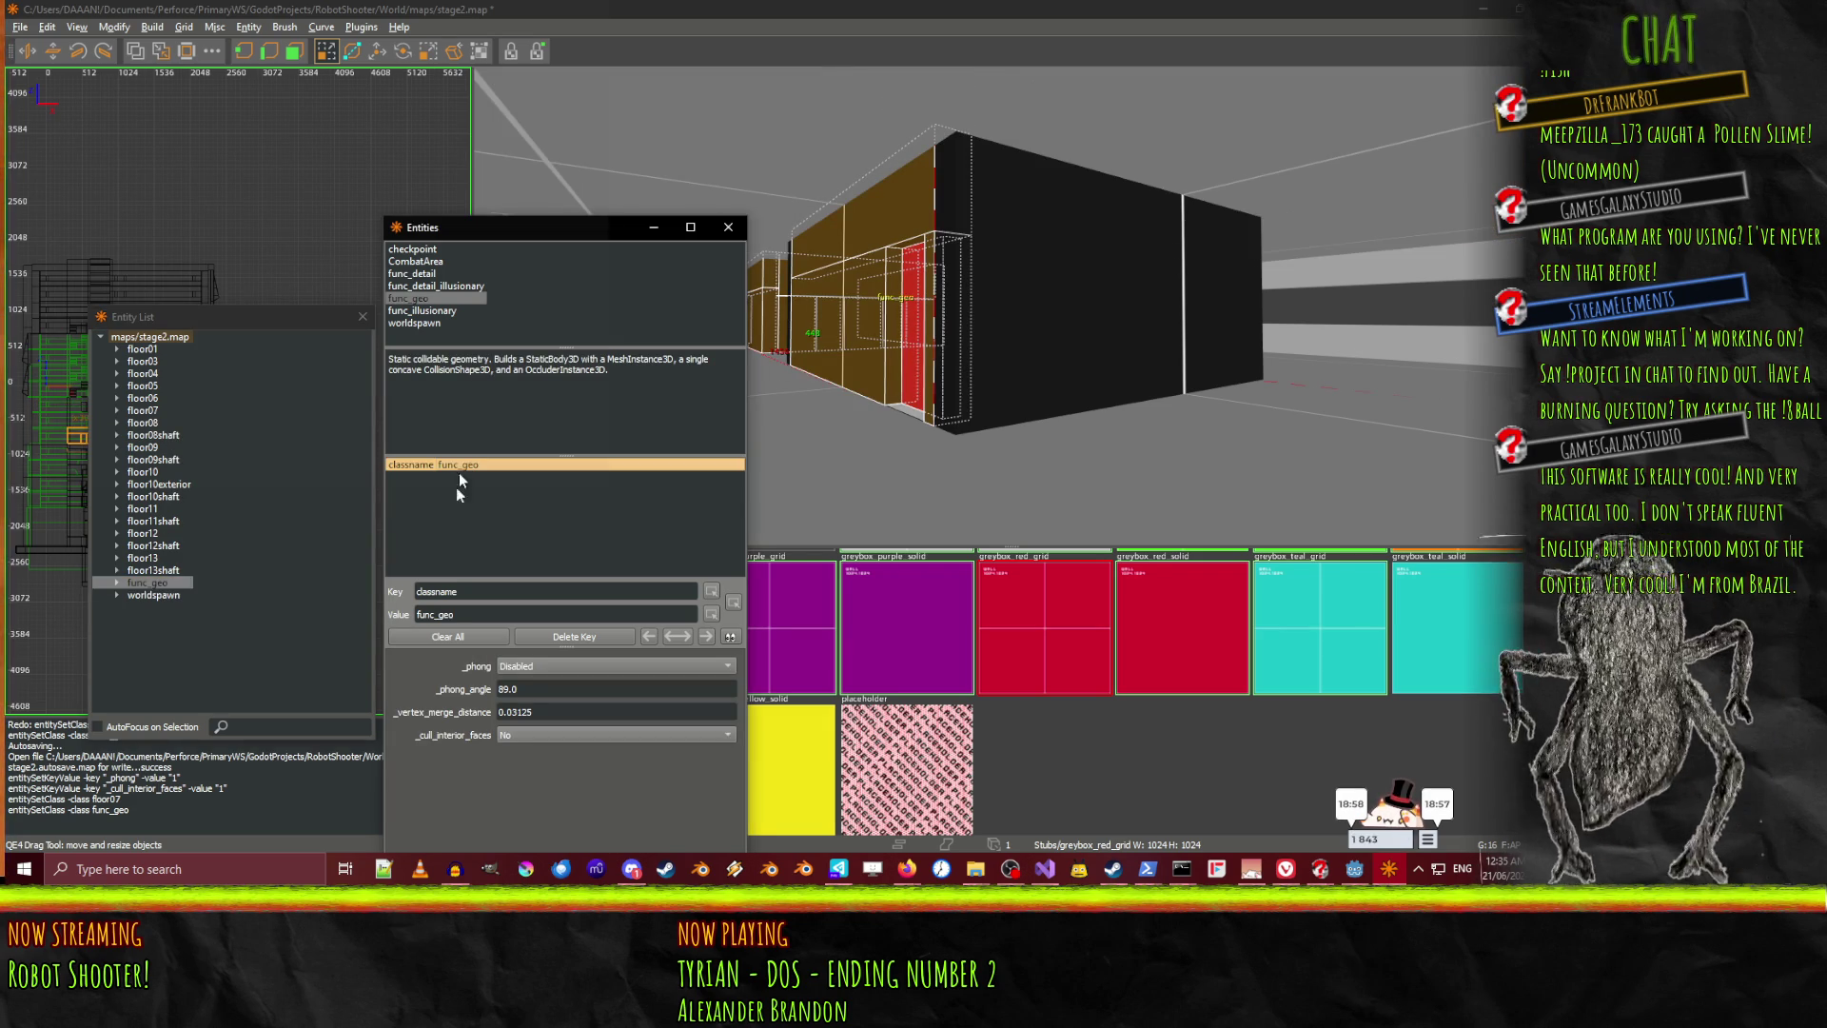
click(537, 665)
click(547, 685)
click(528, 732)
click(535, 758)
double_click(454, 614)
text(floor)
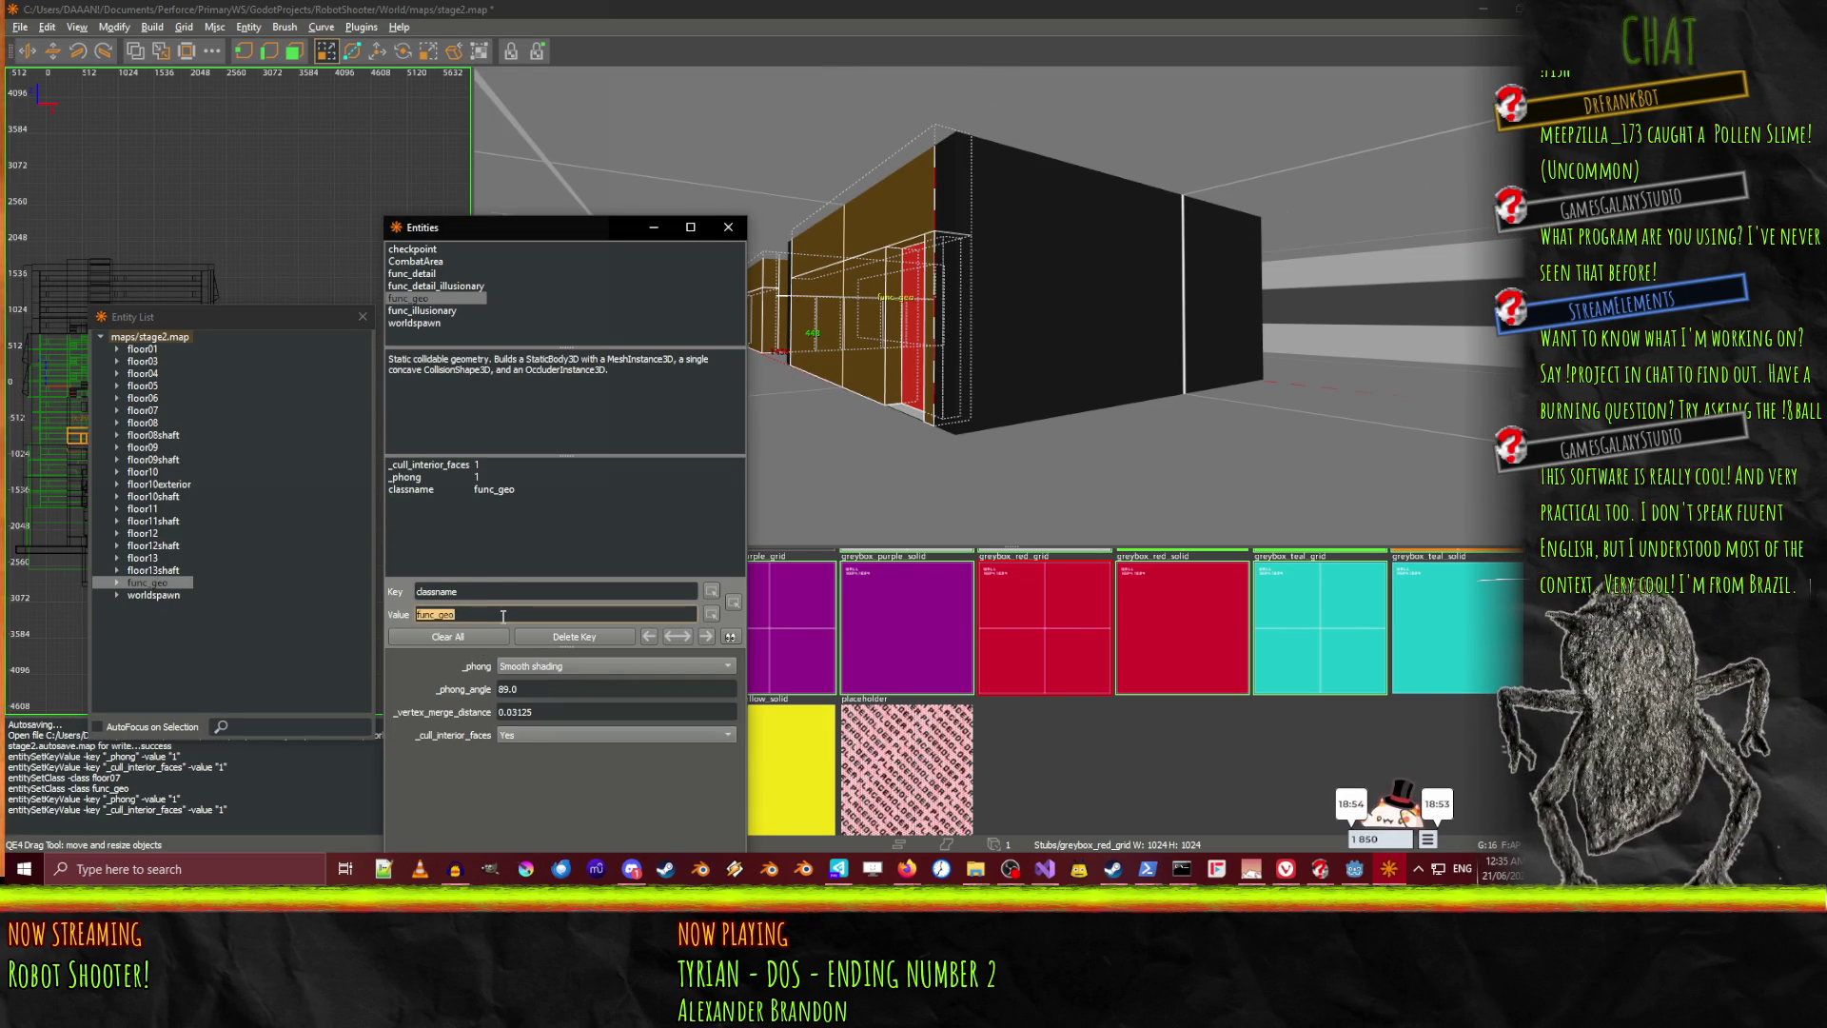
text(07shaft)
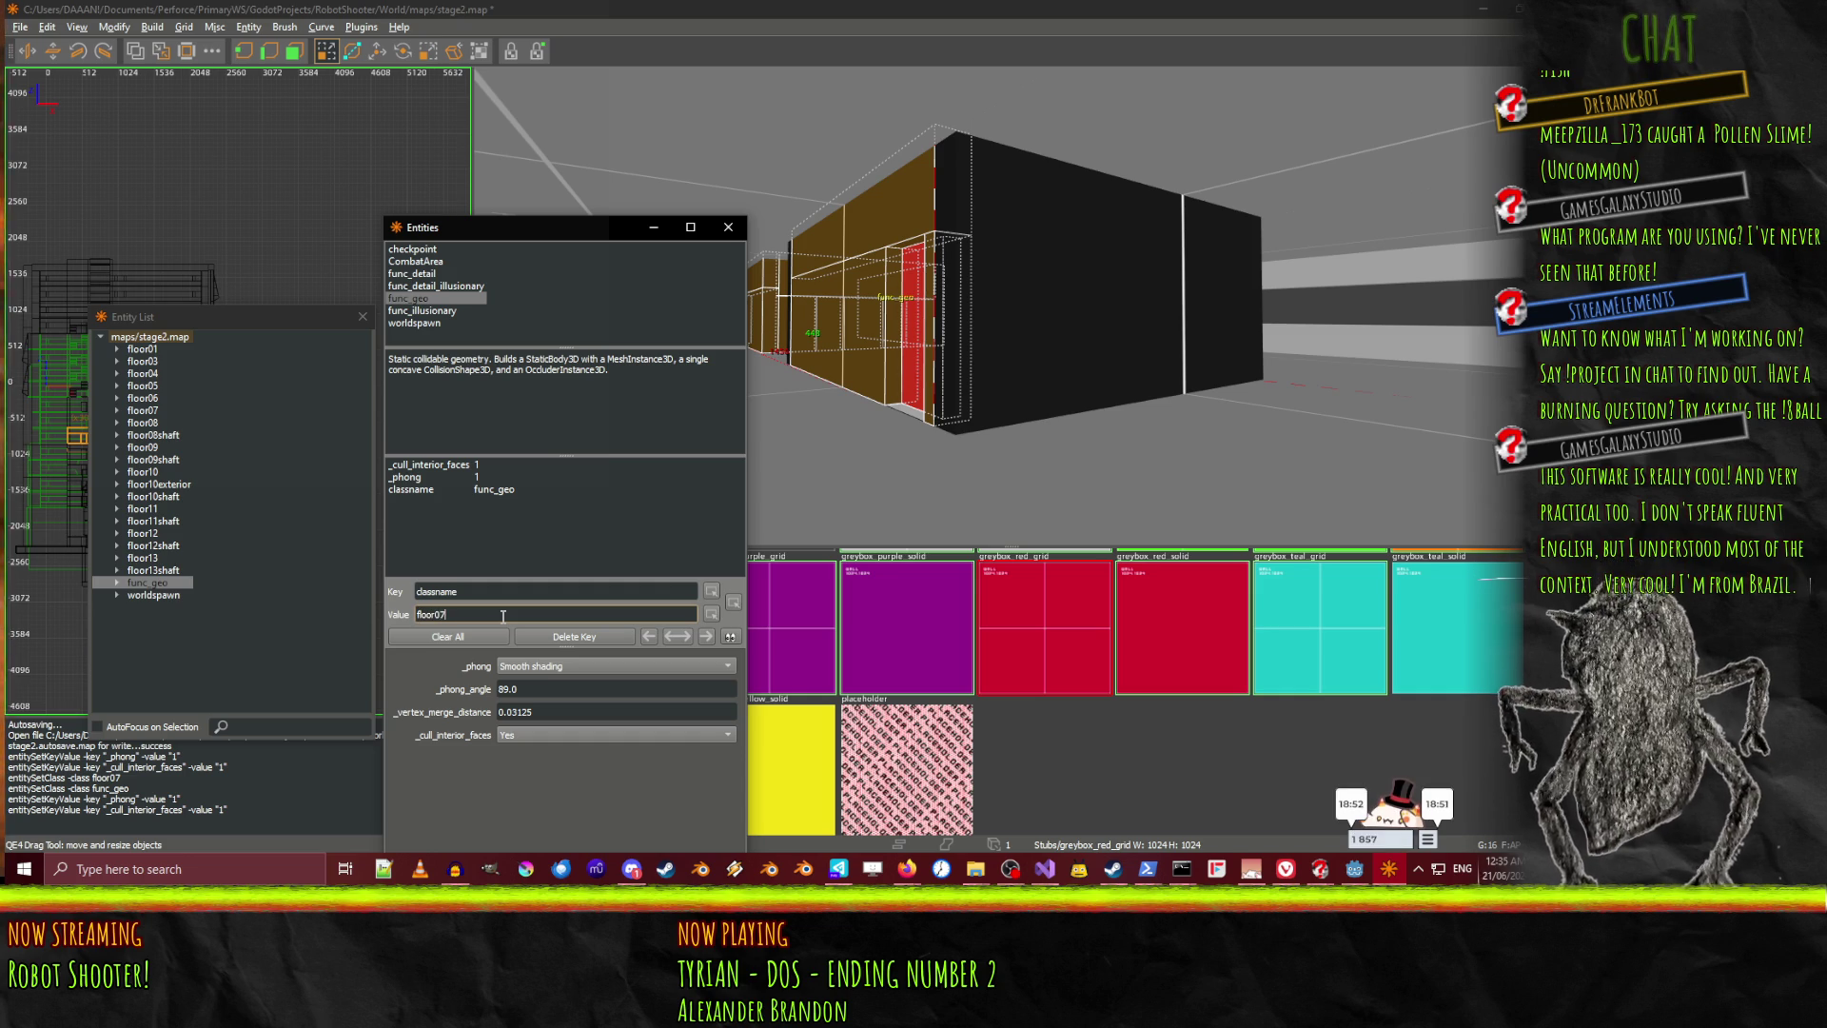
key(Return)
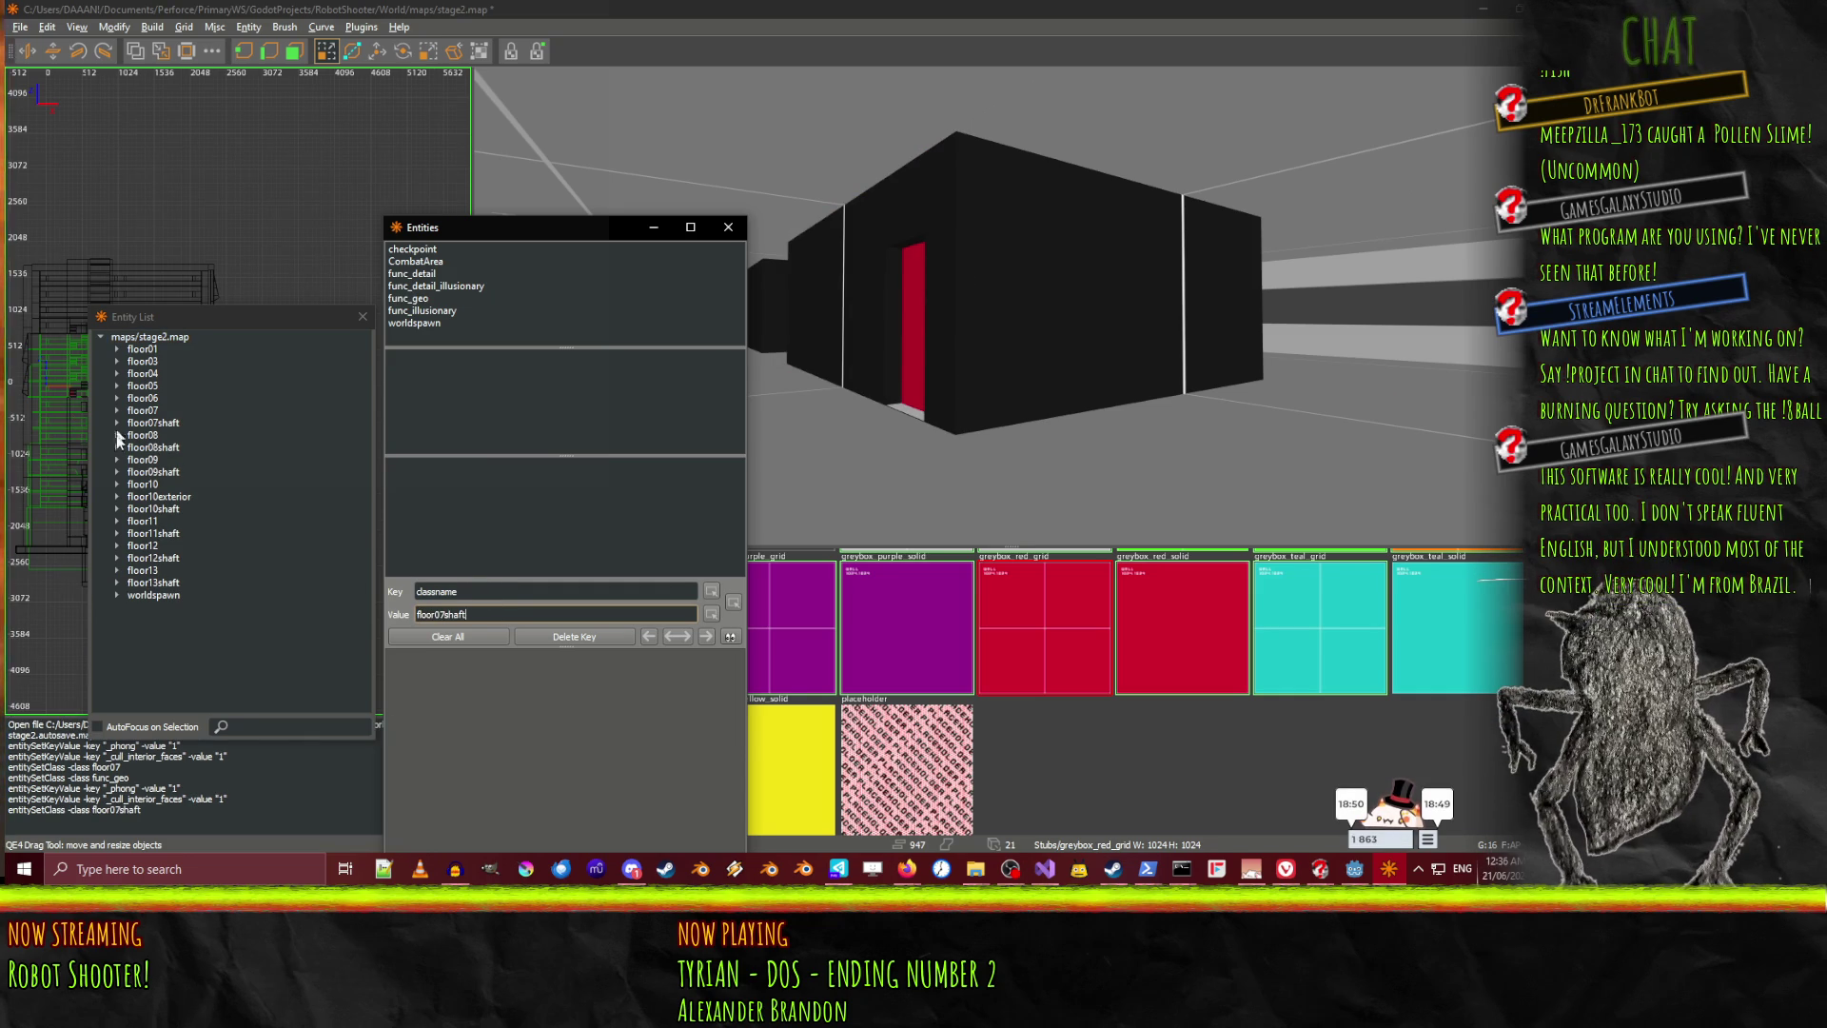
Compare floor07shaft with floor08shaft and floor09 in the entity list, then clear the selection
click(169, 426)
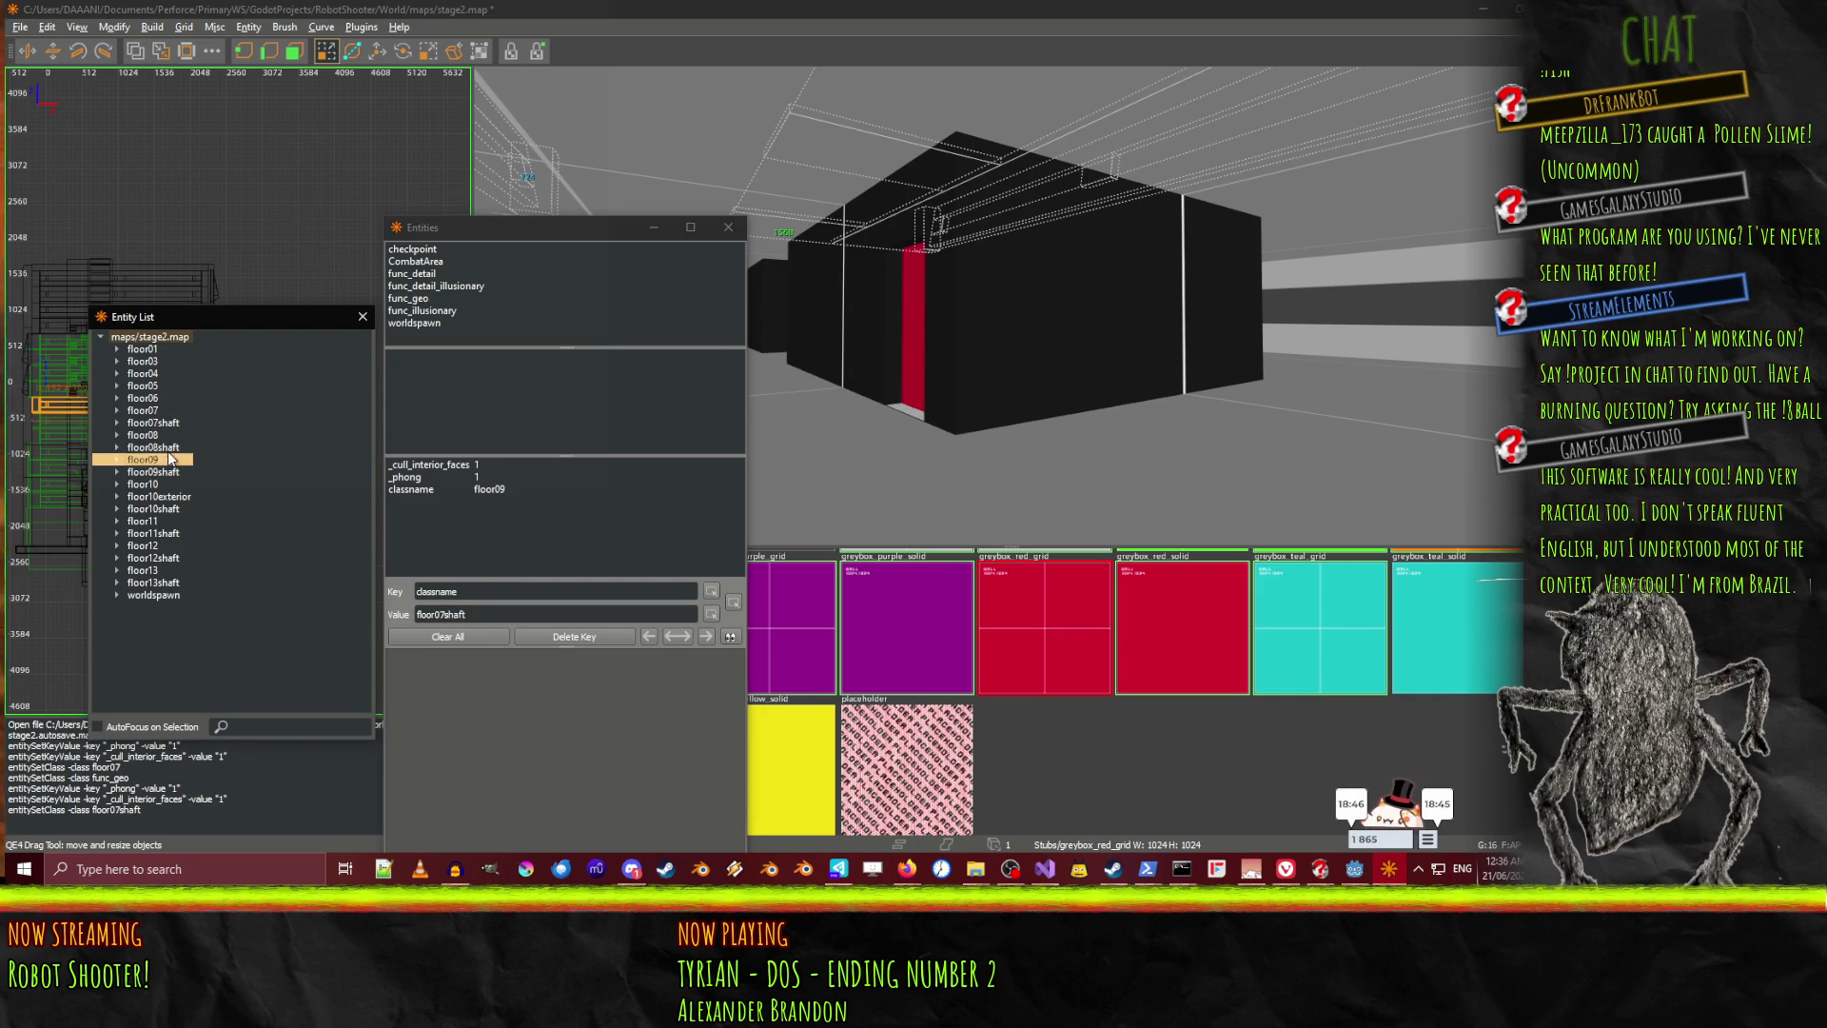
click(168, 451)
click(168, 422)
click(171, 451)
click(172, 423)
click(176, 445)
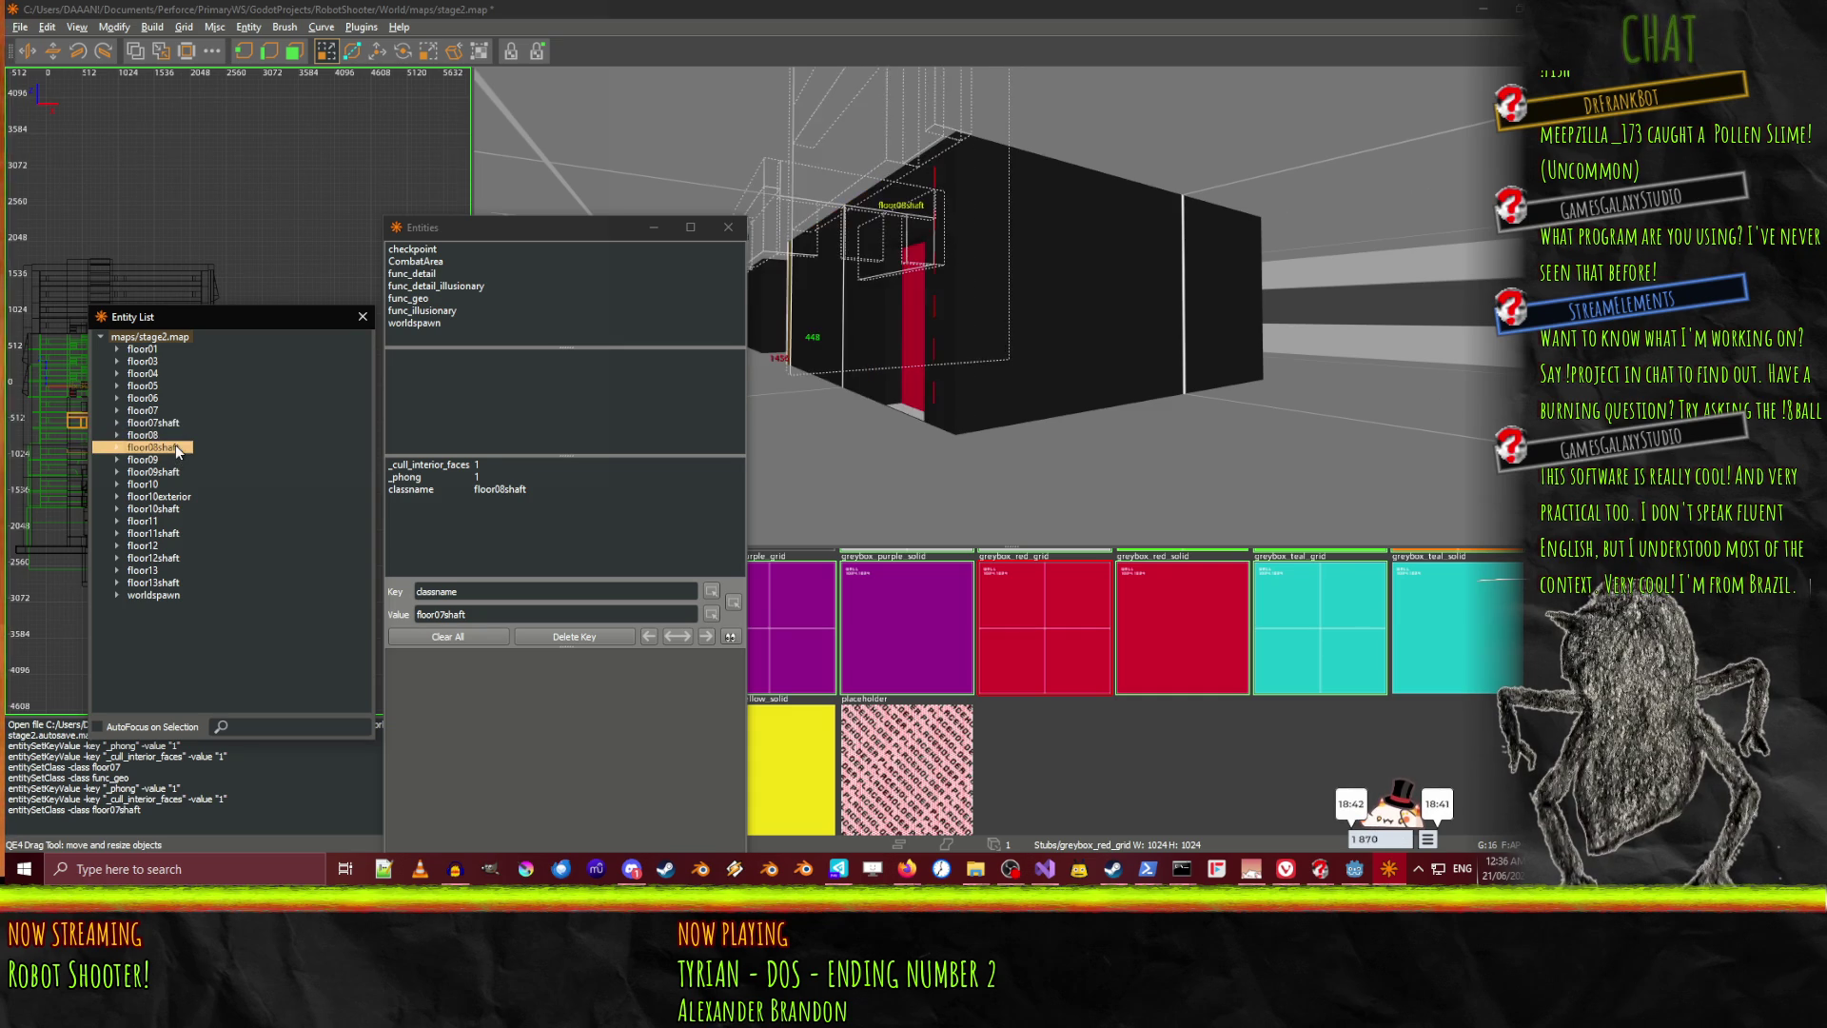
click(174, 419)
key(Escape)
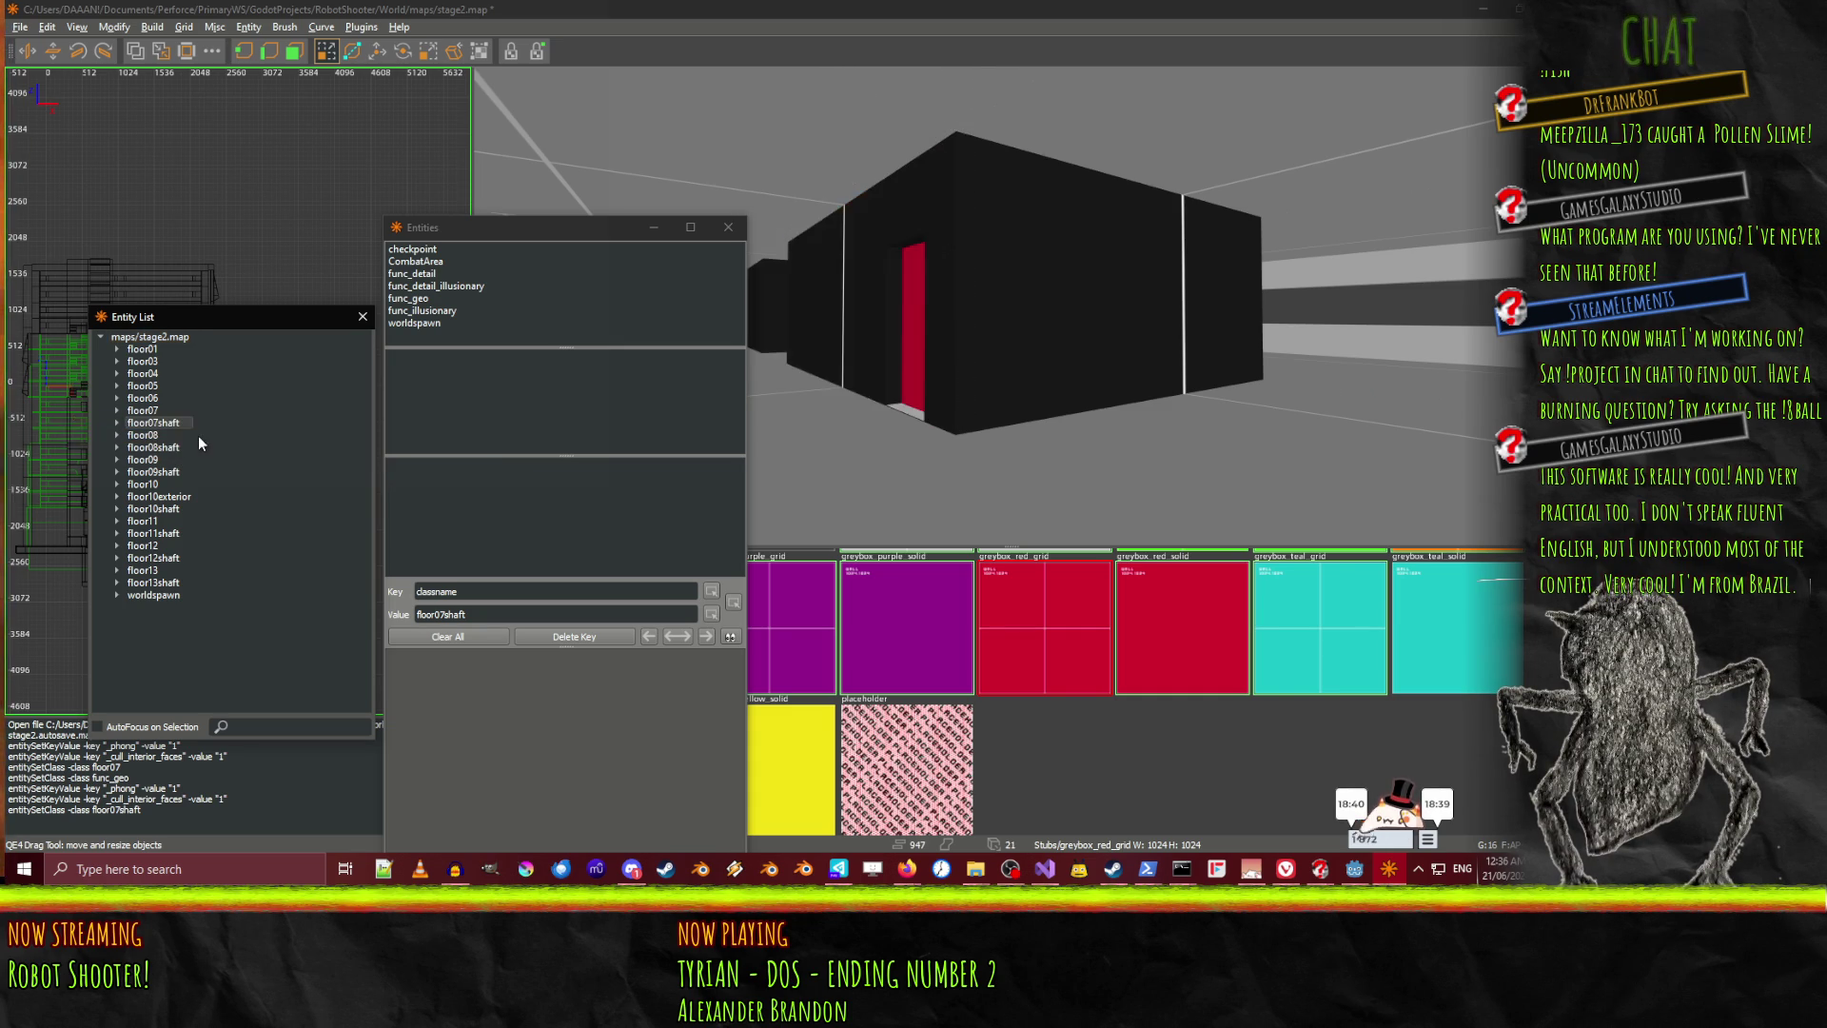
drag(1001, 407, 1008, 305)
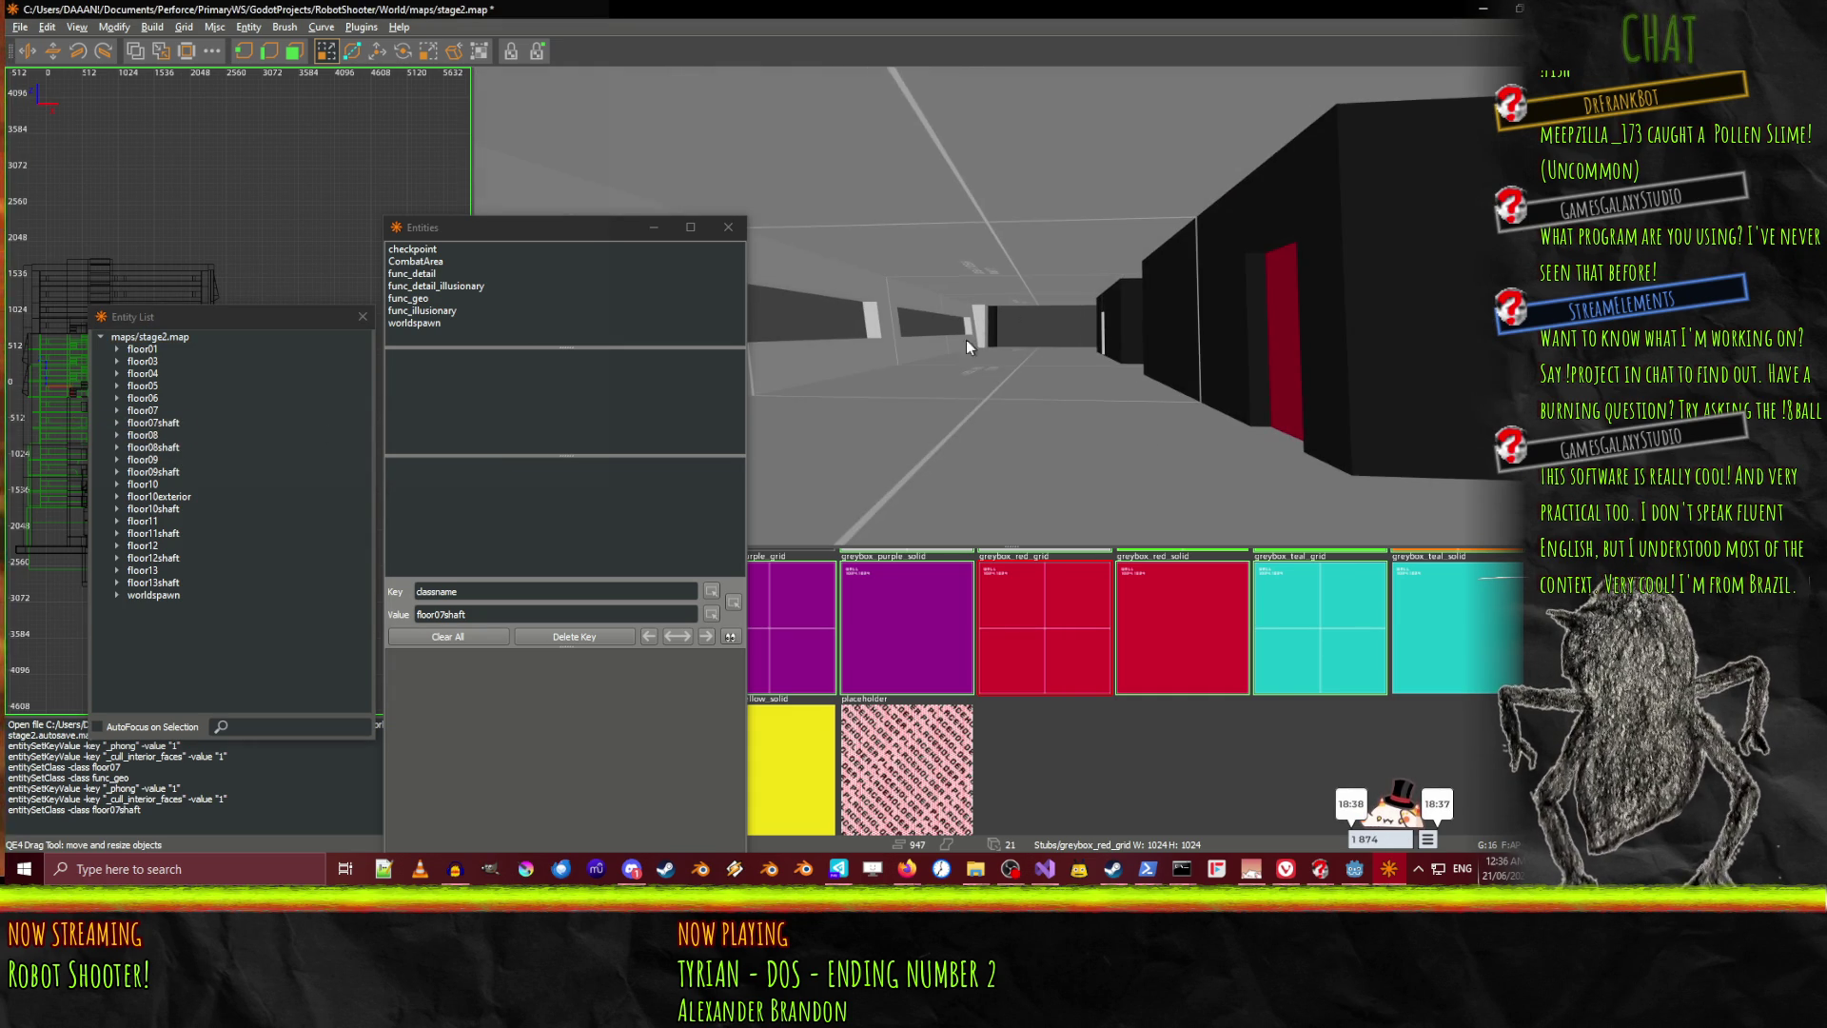
Select the floor07 brushes, grey pillar, floor, right wall and the wall strips around the dark slot
click(980, 316)
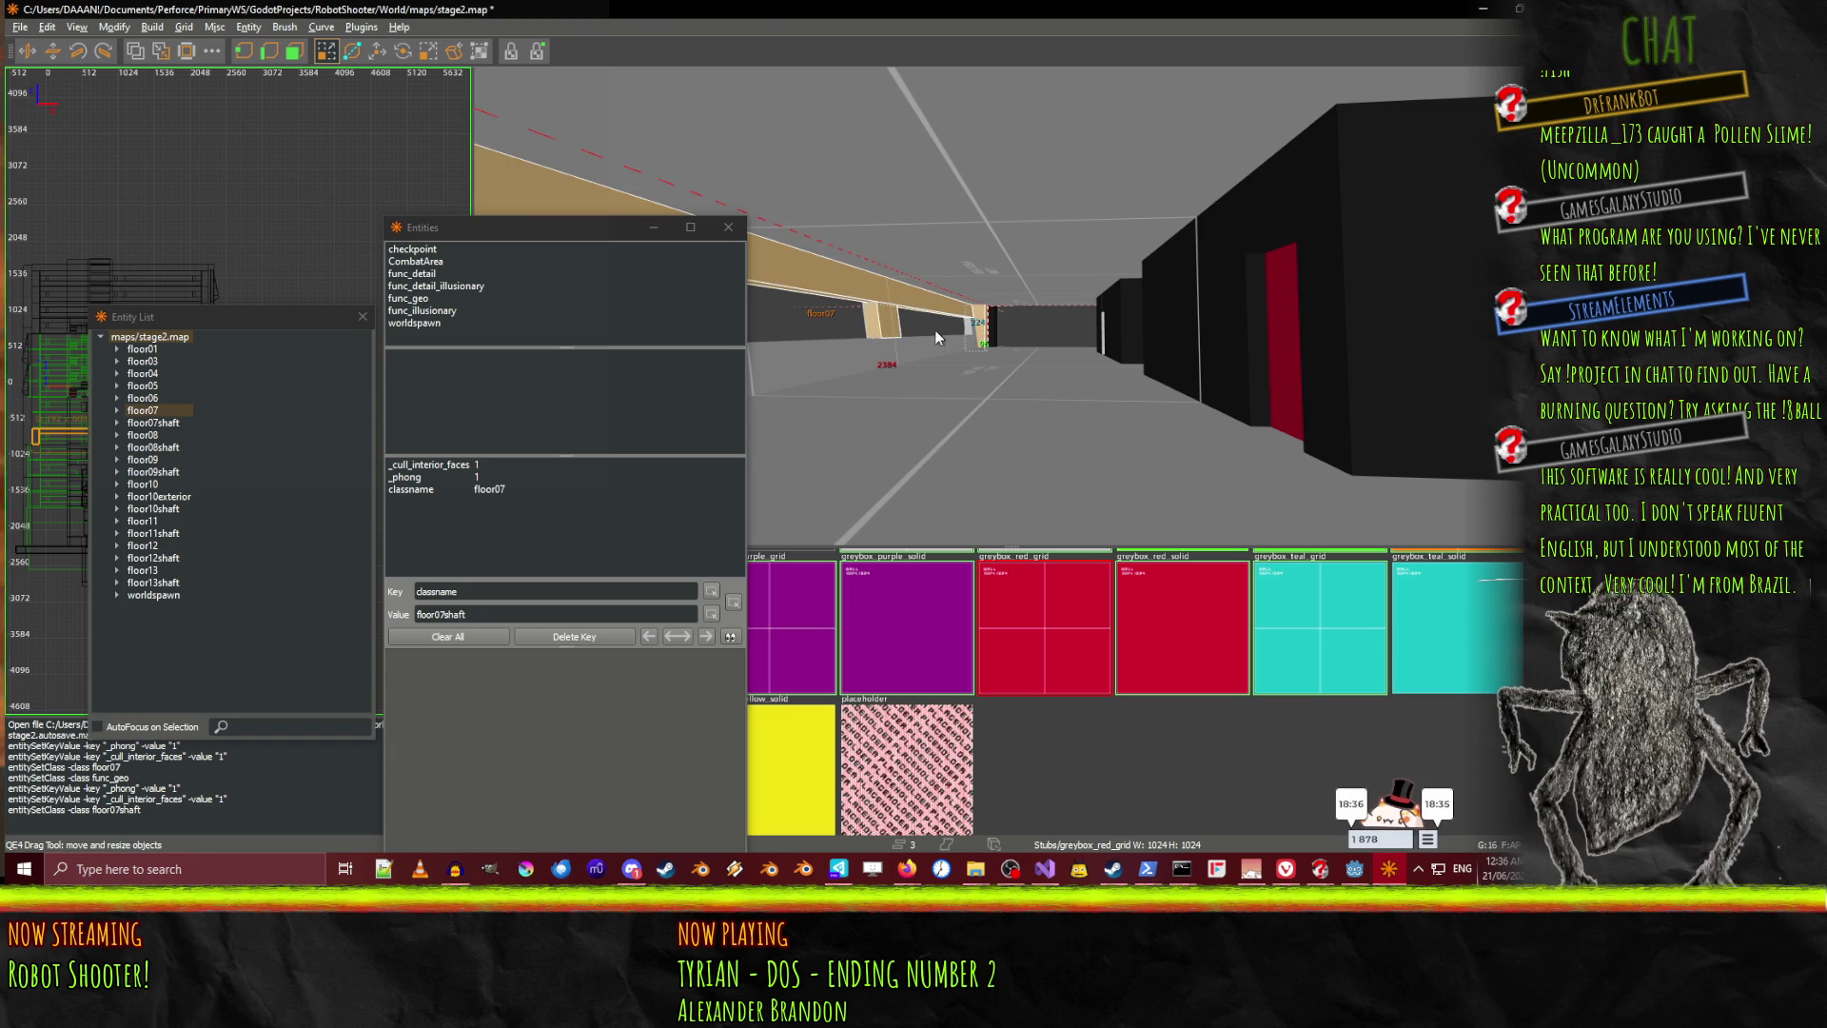
drag(975, 335, 1008, 306)
shift+click(1030, 464)
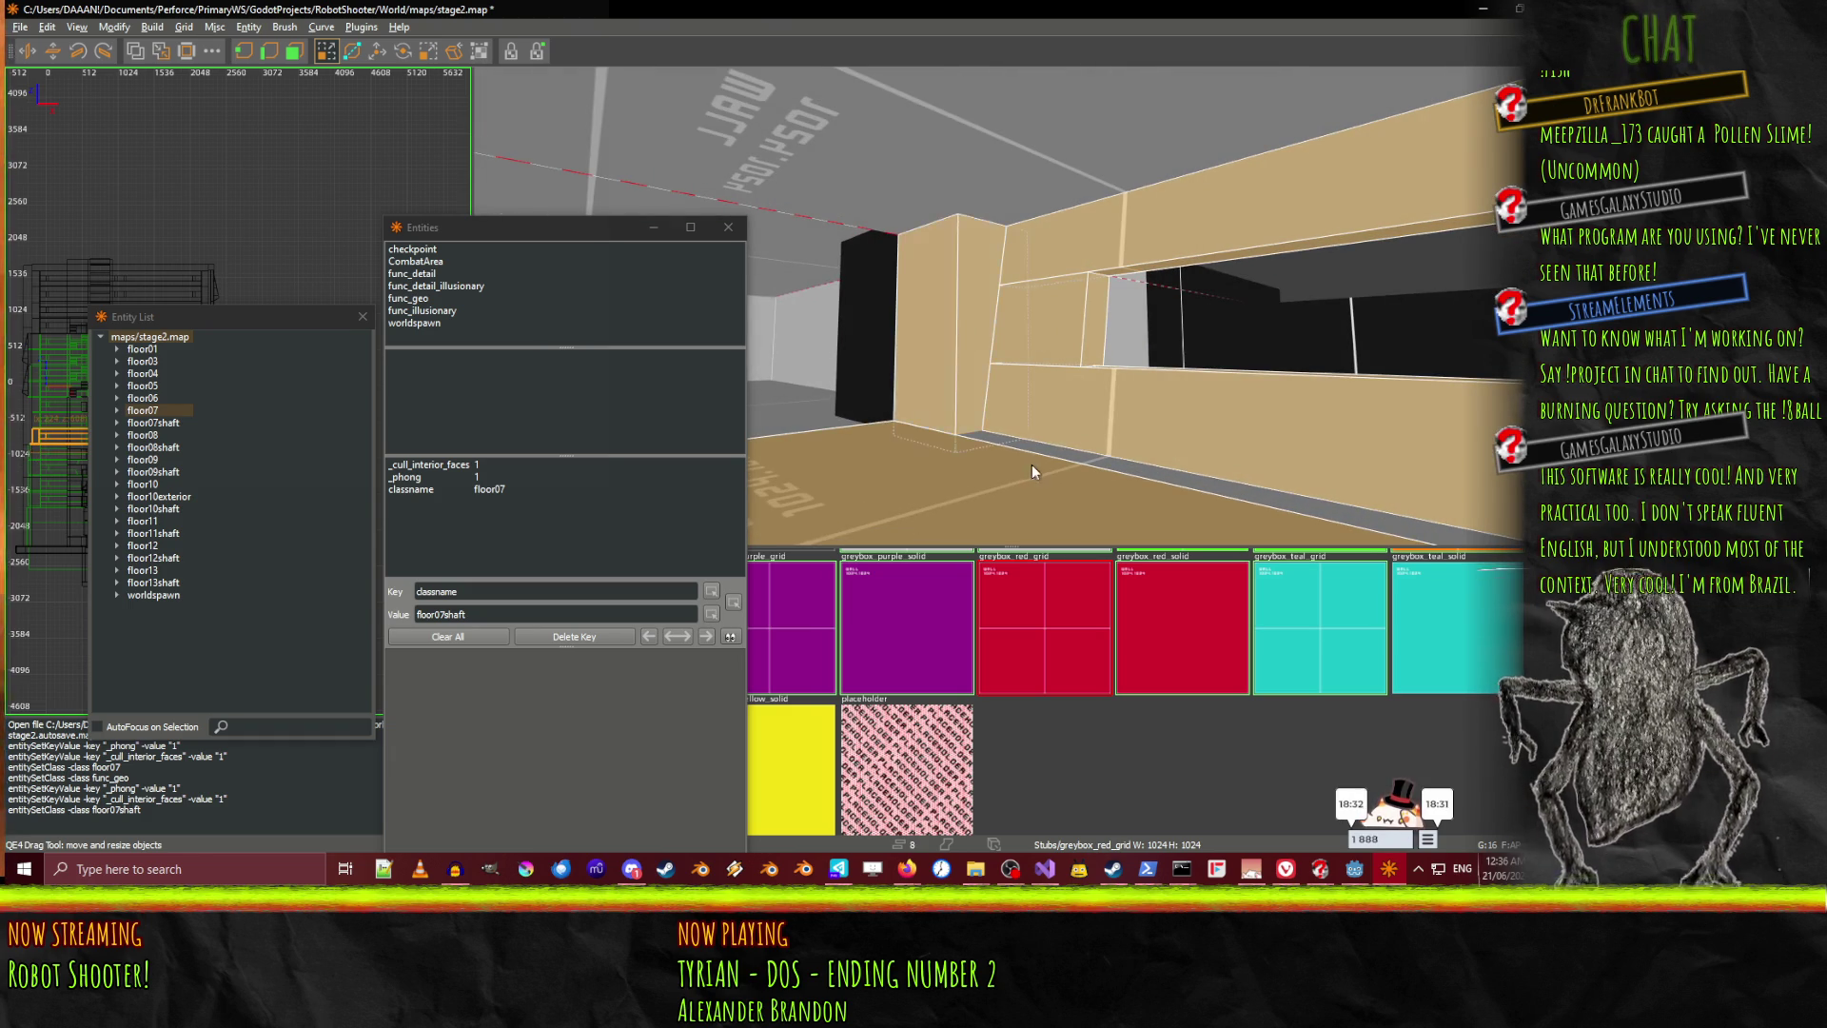
drag(1075, 449, 1115, 375)
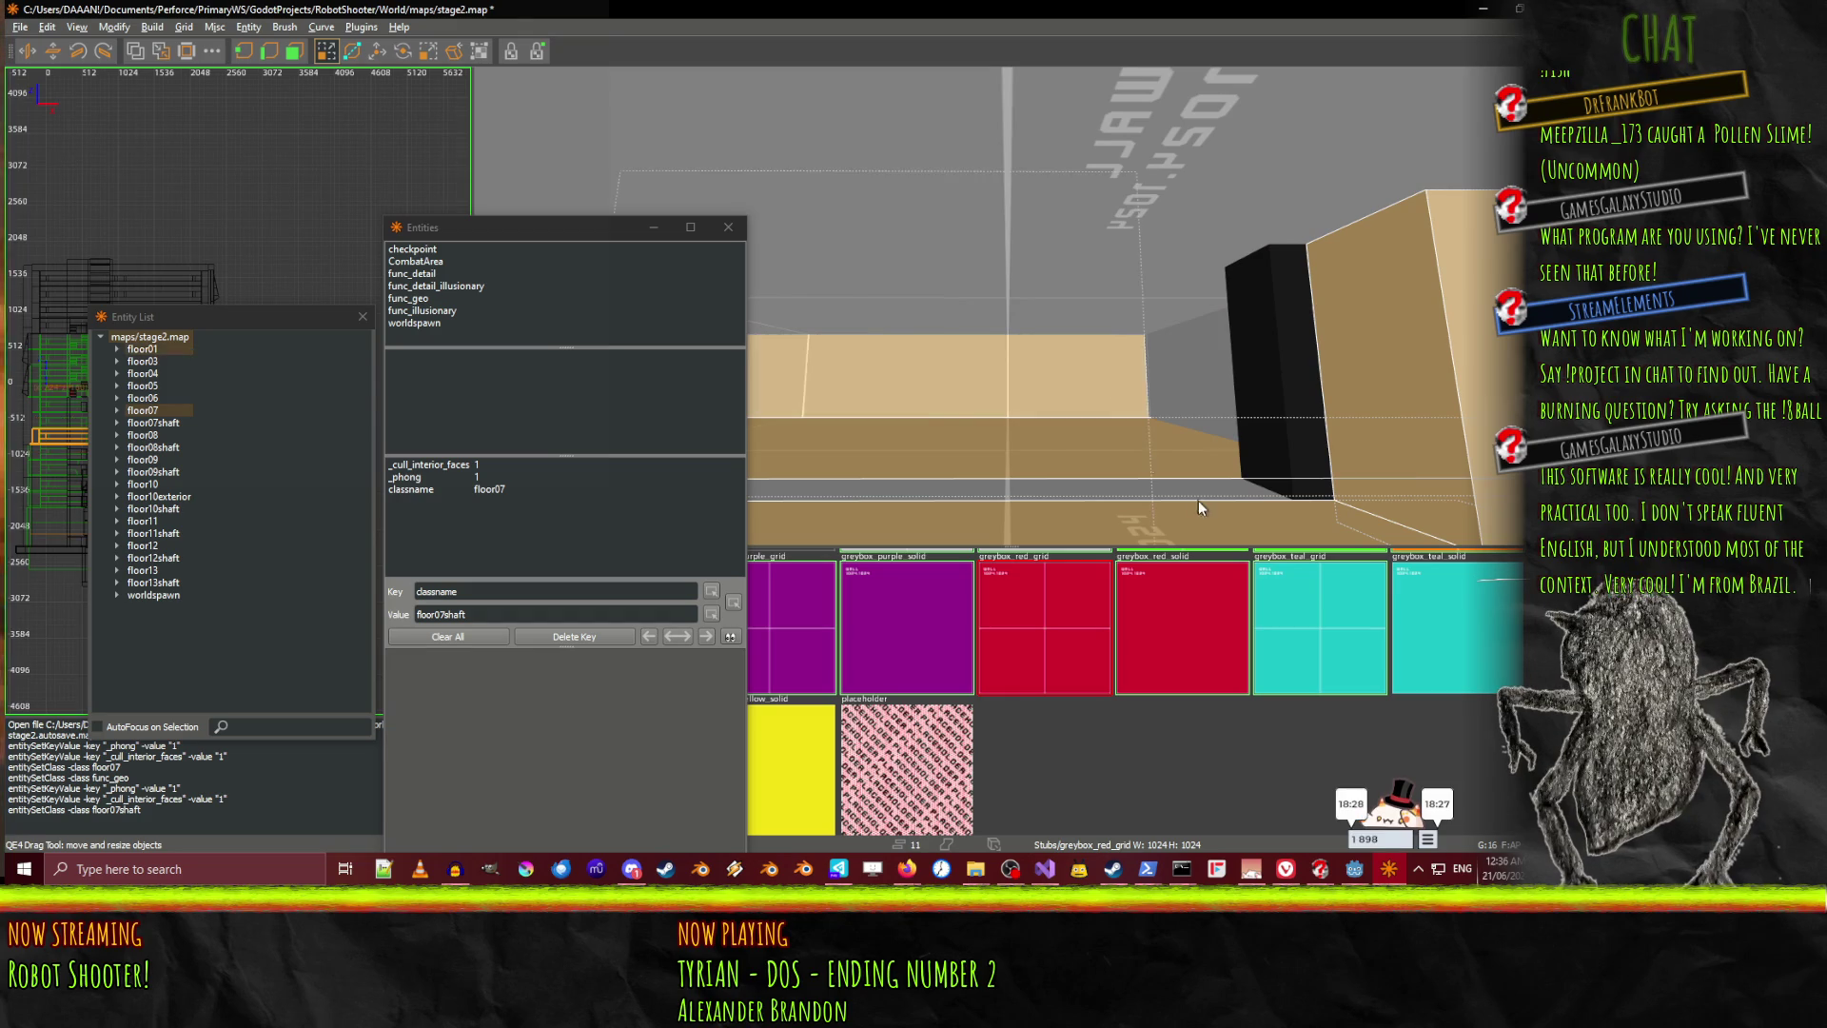
drag(1174, 482, 1020, 446)
shift+click(1030, 480)
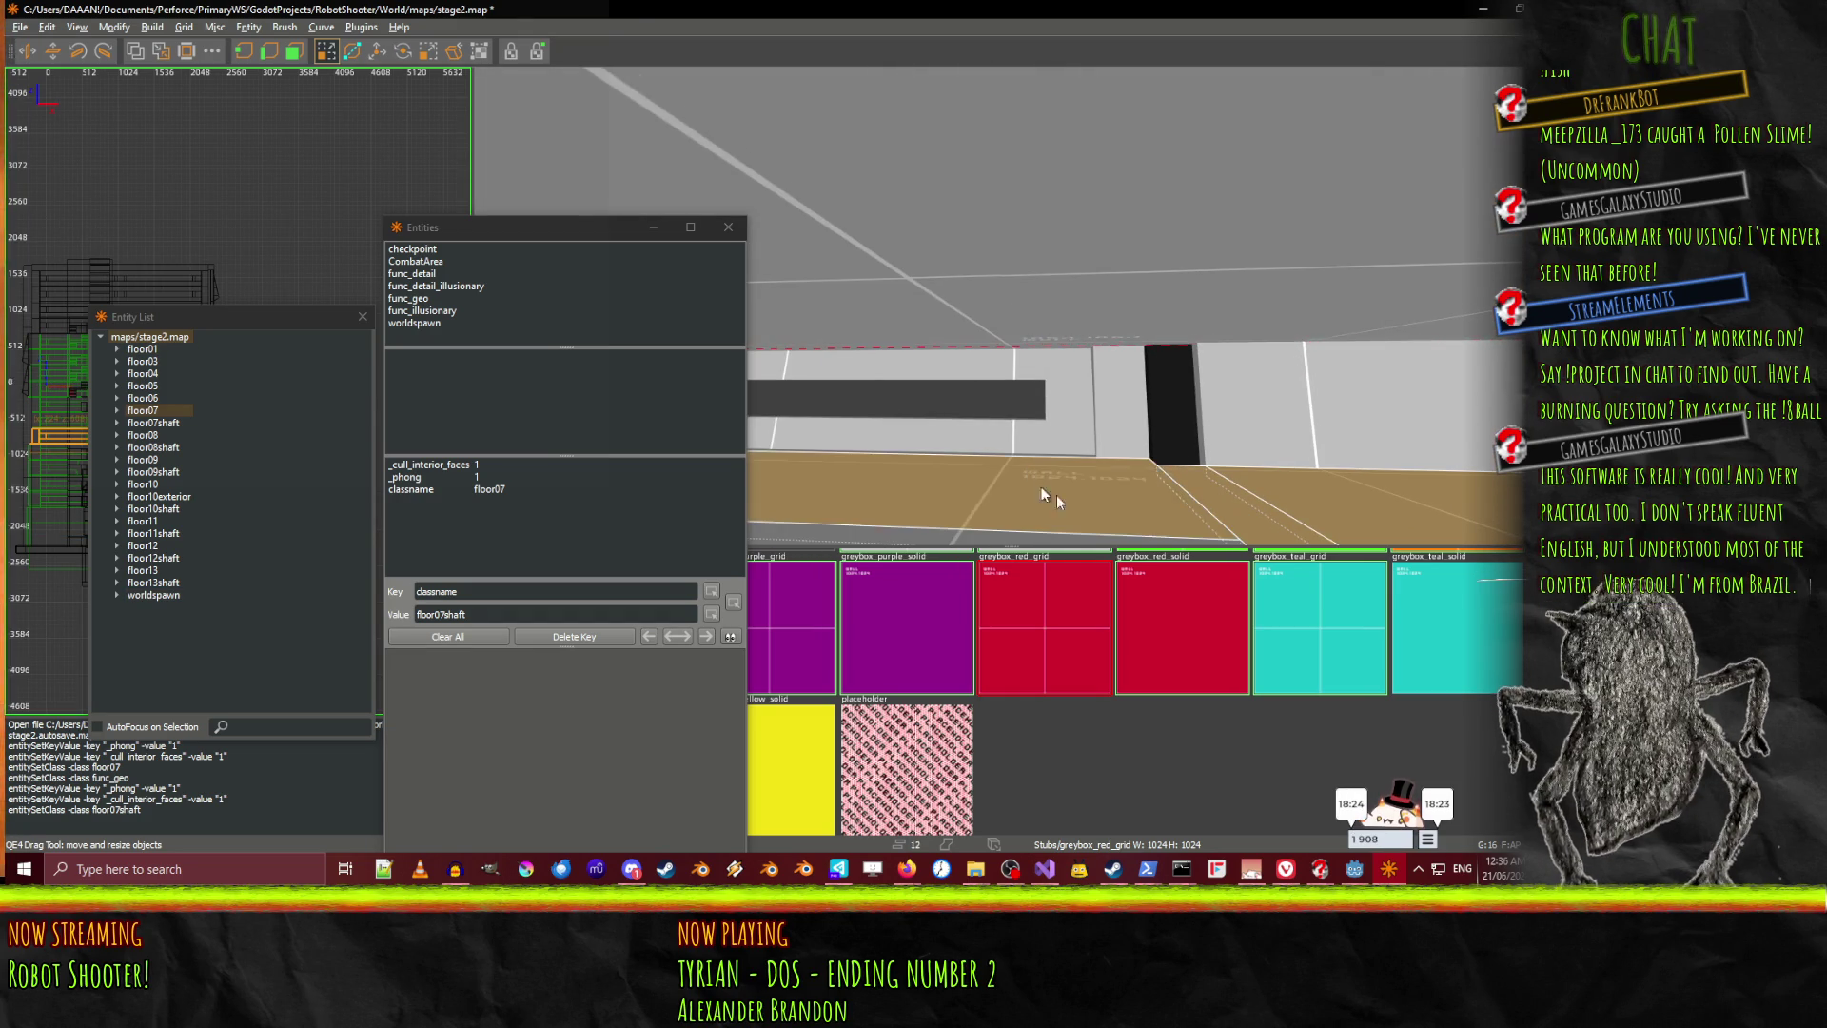
shift+click(1336, 432)
shift+click(1077, 419)
shift+click(1043, 381)
Add the tan floor, thin wall strips and floor strip, then group everything into a func_geo entity
right_click(1043, 385)
shift+click(1008, 409)
shift+click(1378, 300)
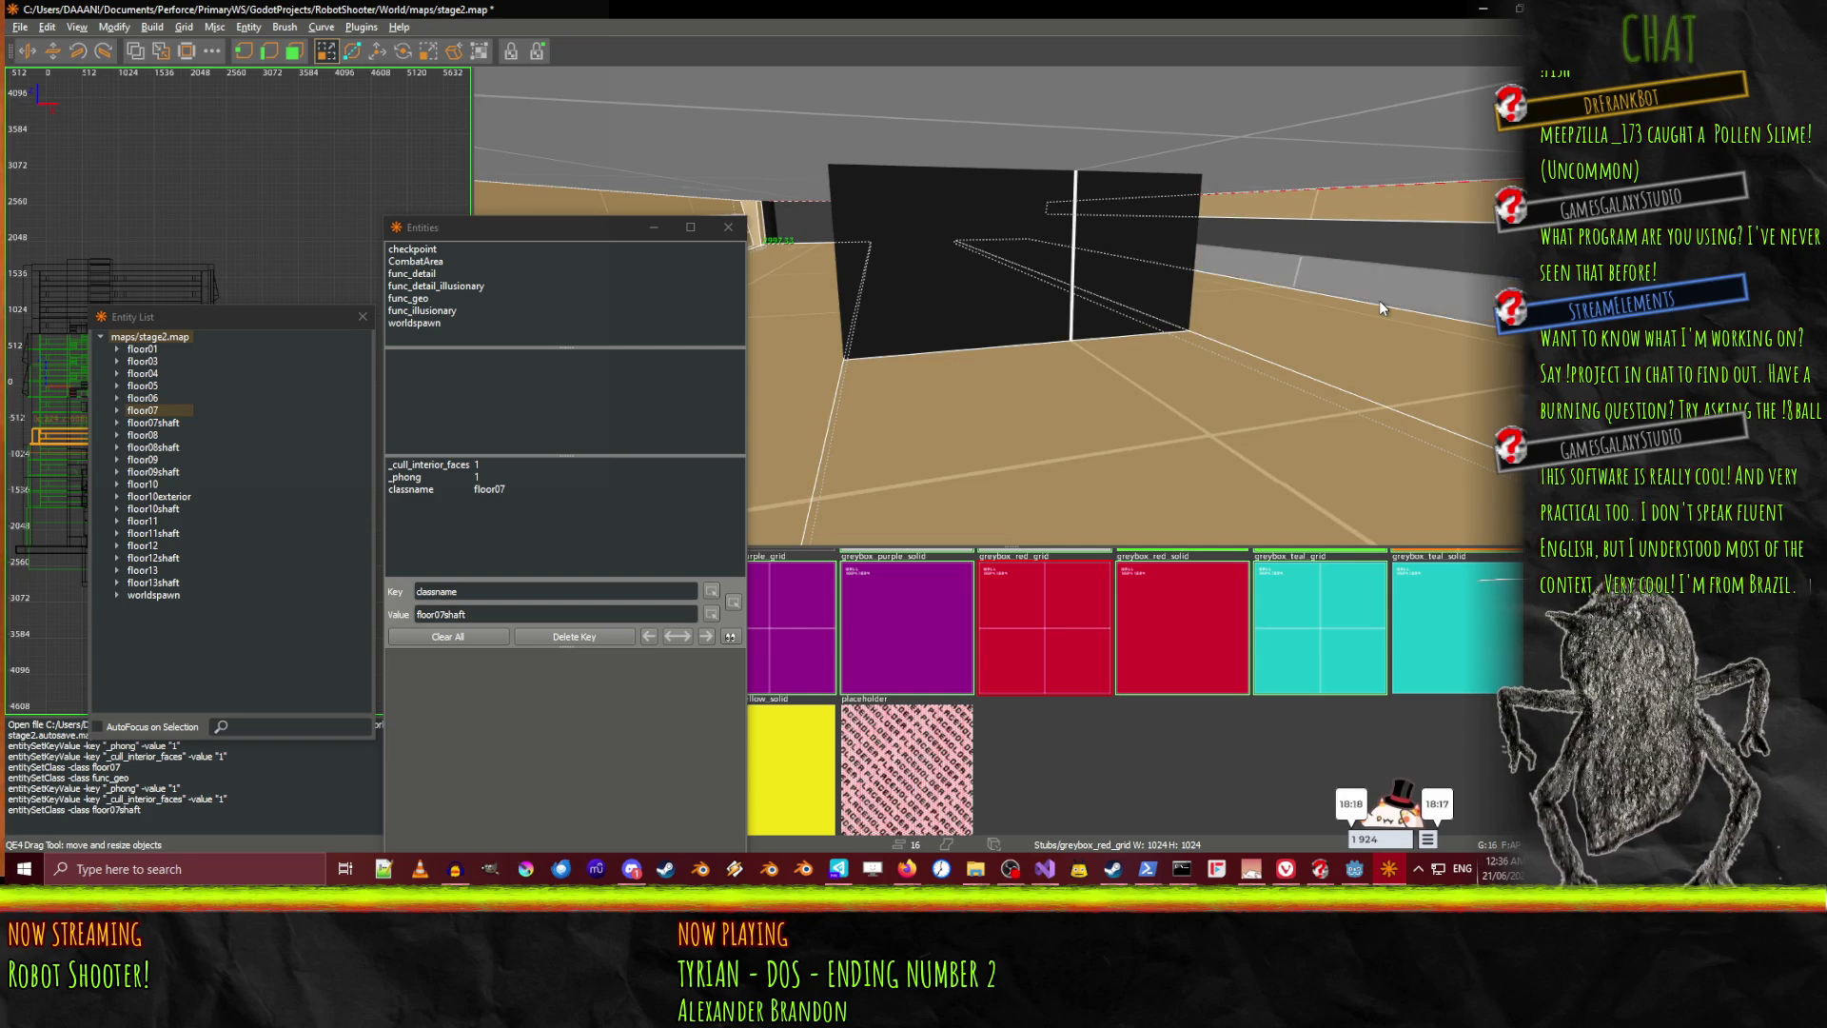
shift+click(1381, 306)
right_click(1382, 327)
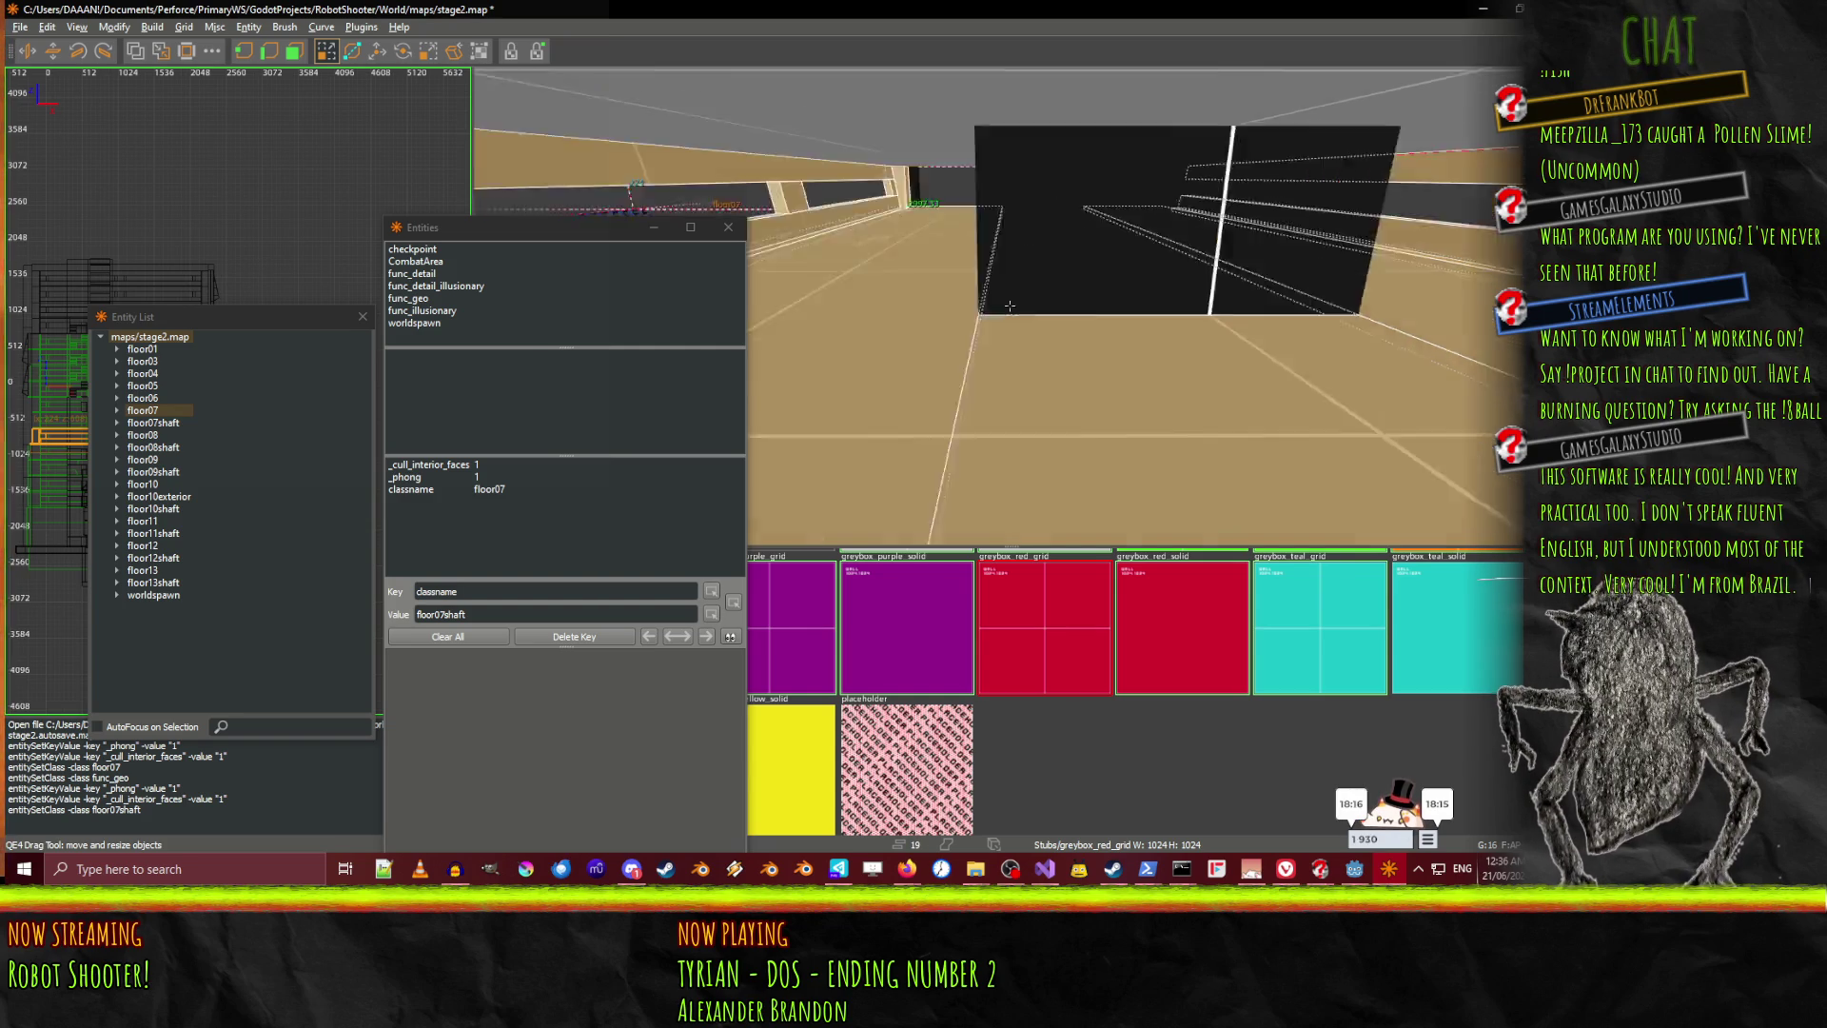
right_click(963, 317)
shift+click(1201, 381)
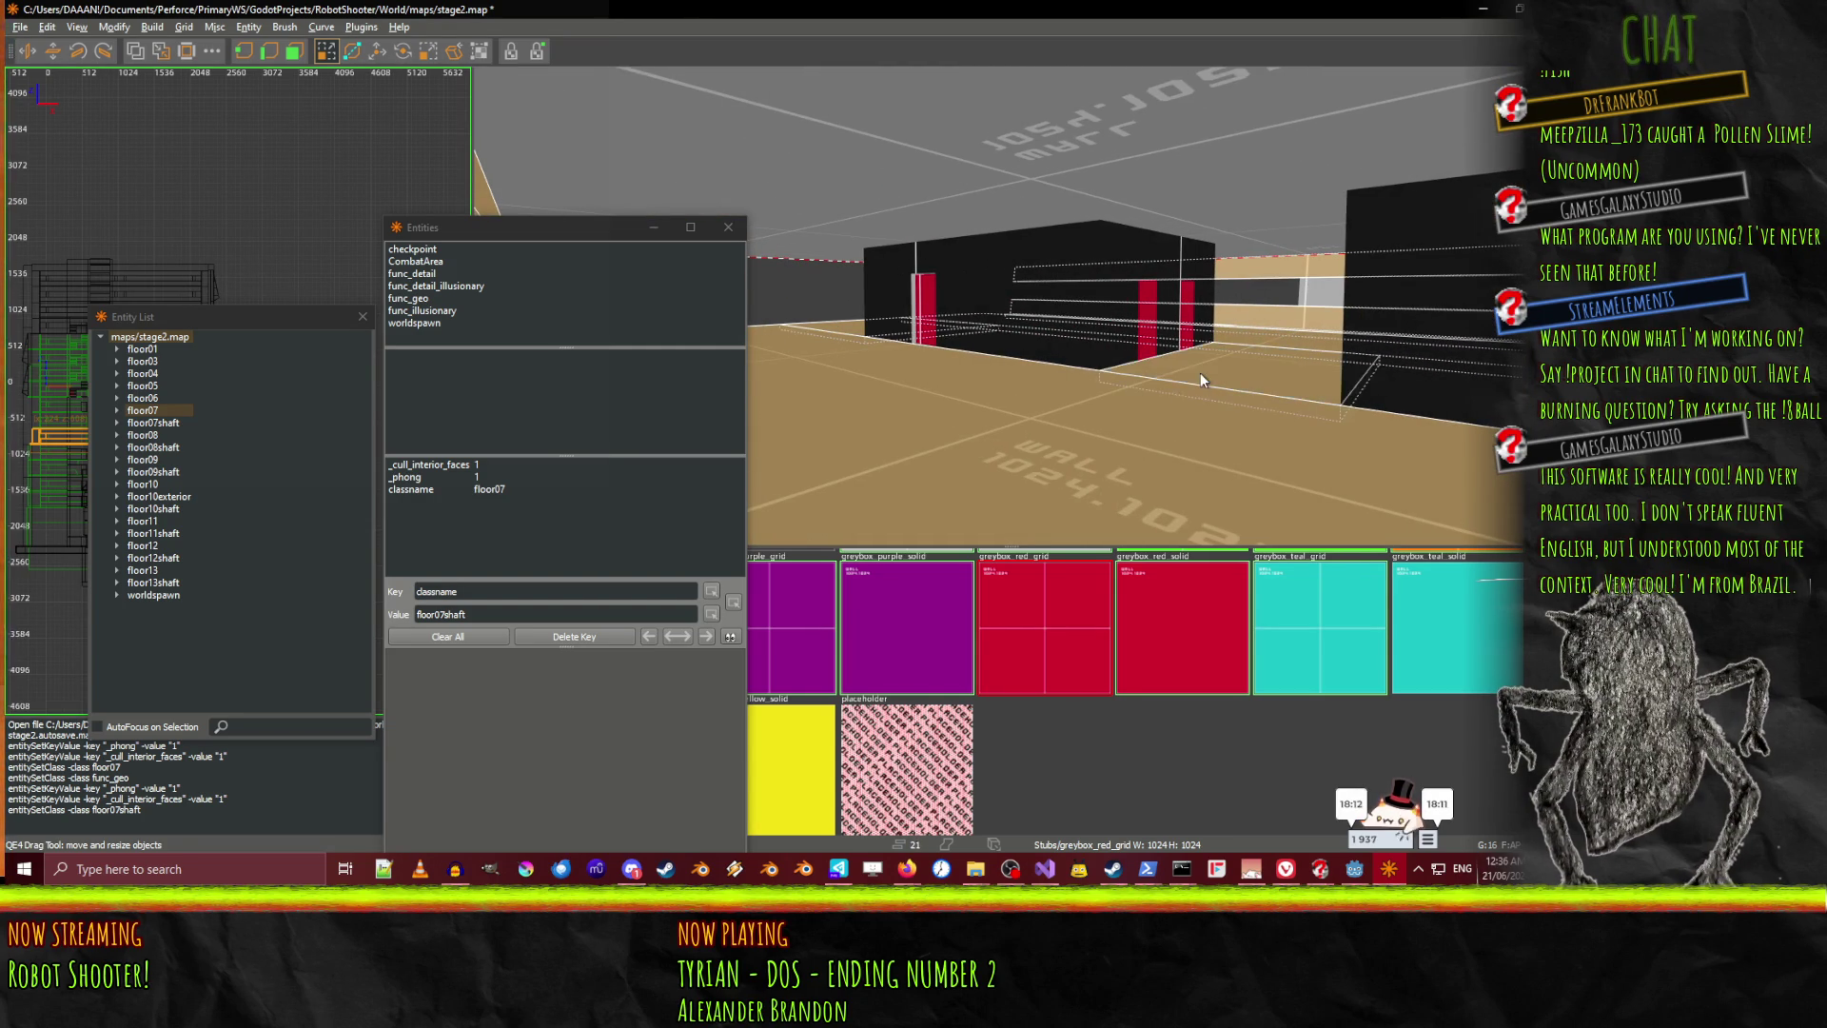
double_click(430, 299)
click(159, 583)
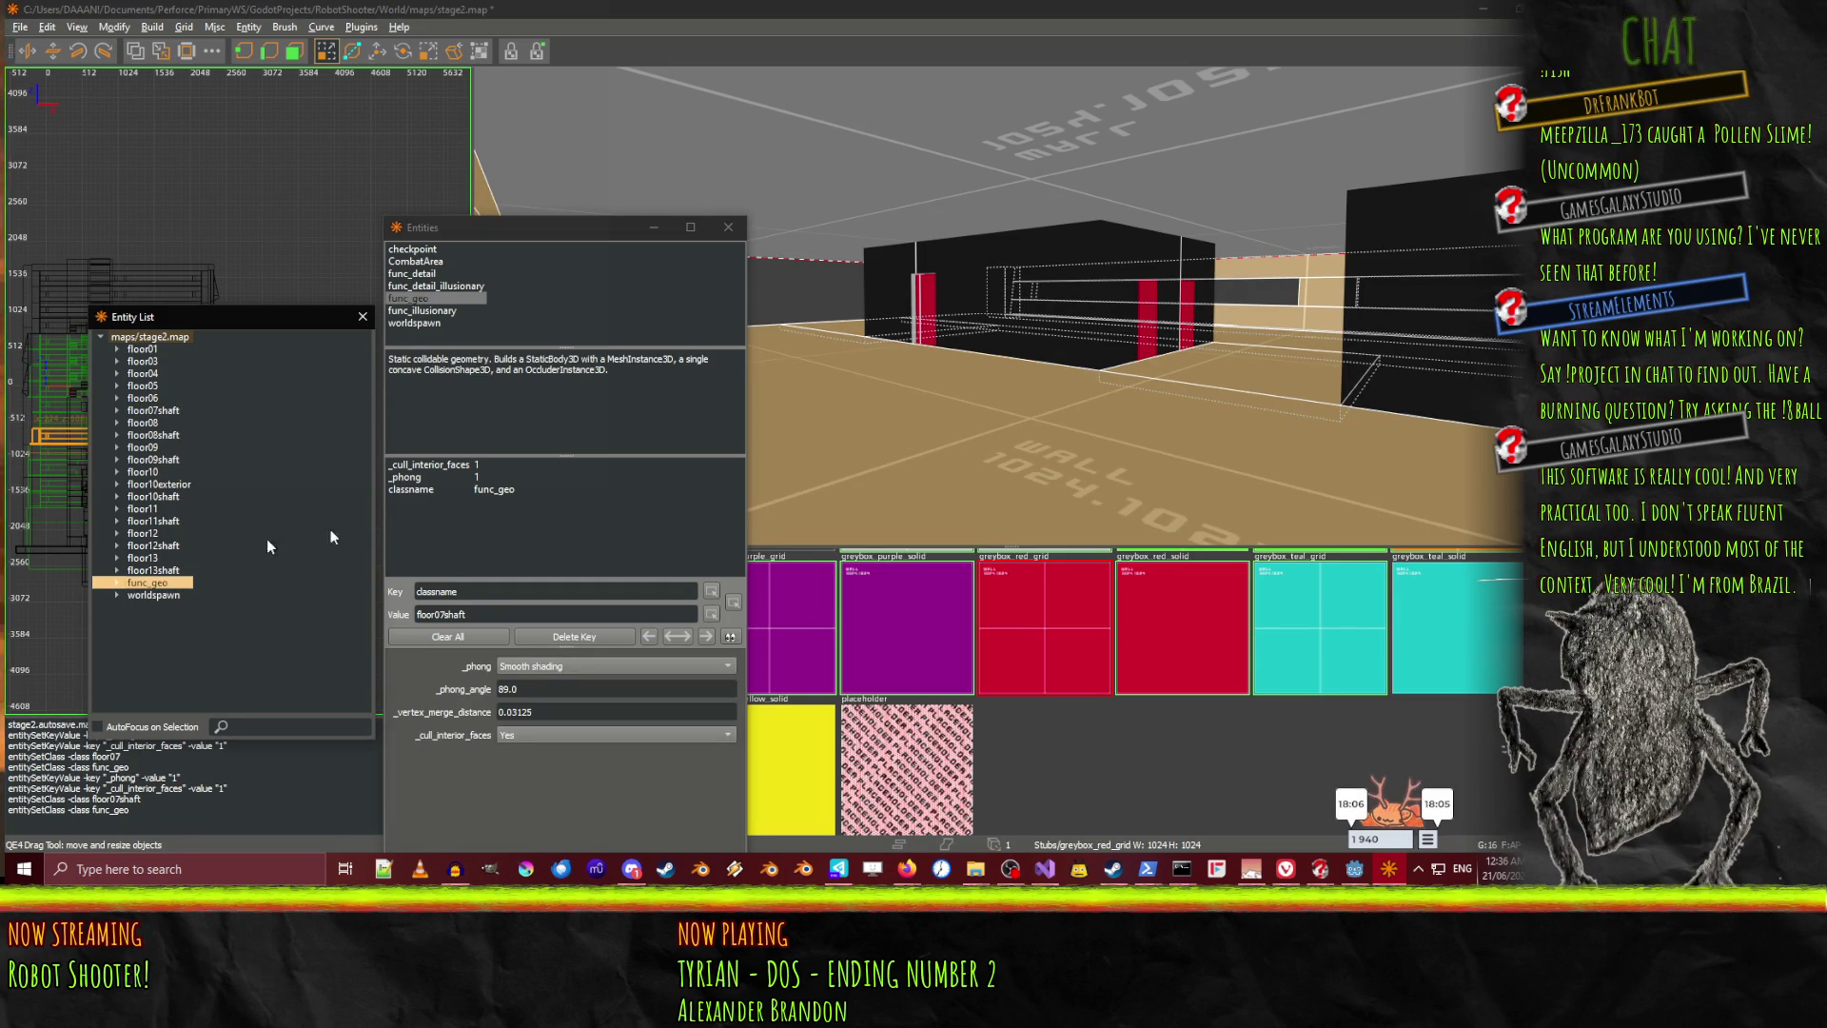
Set the new func_geo group's classname value to floor07 and save stage2.map
right_click(1010, 306)
right_click(1011, 312)
right_click(1009, 306)
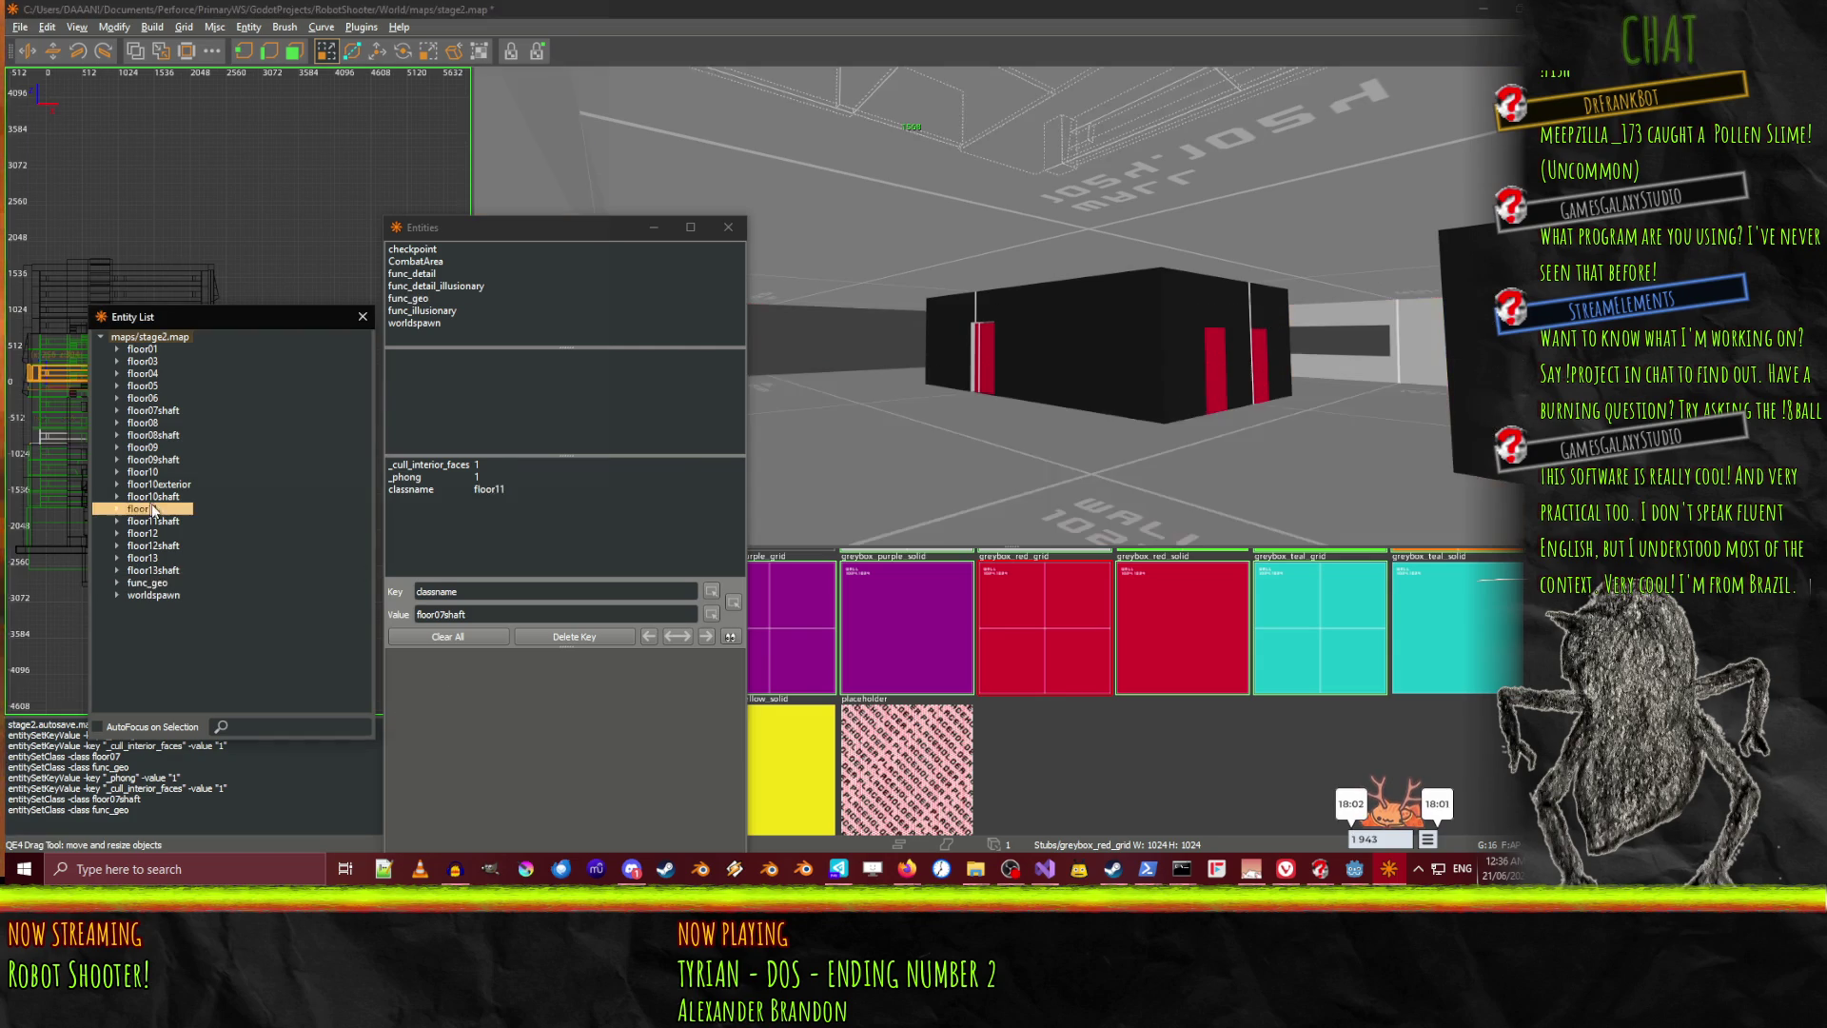
key(Up)
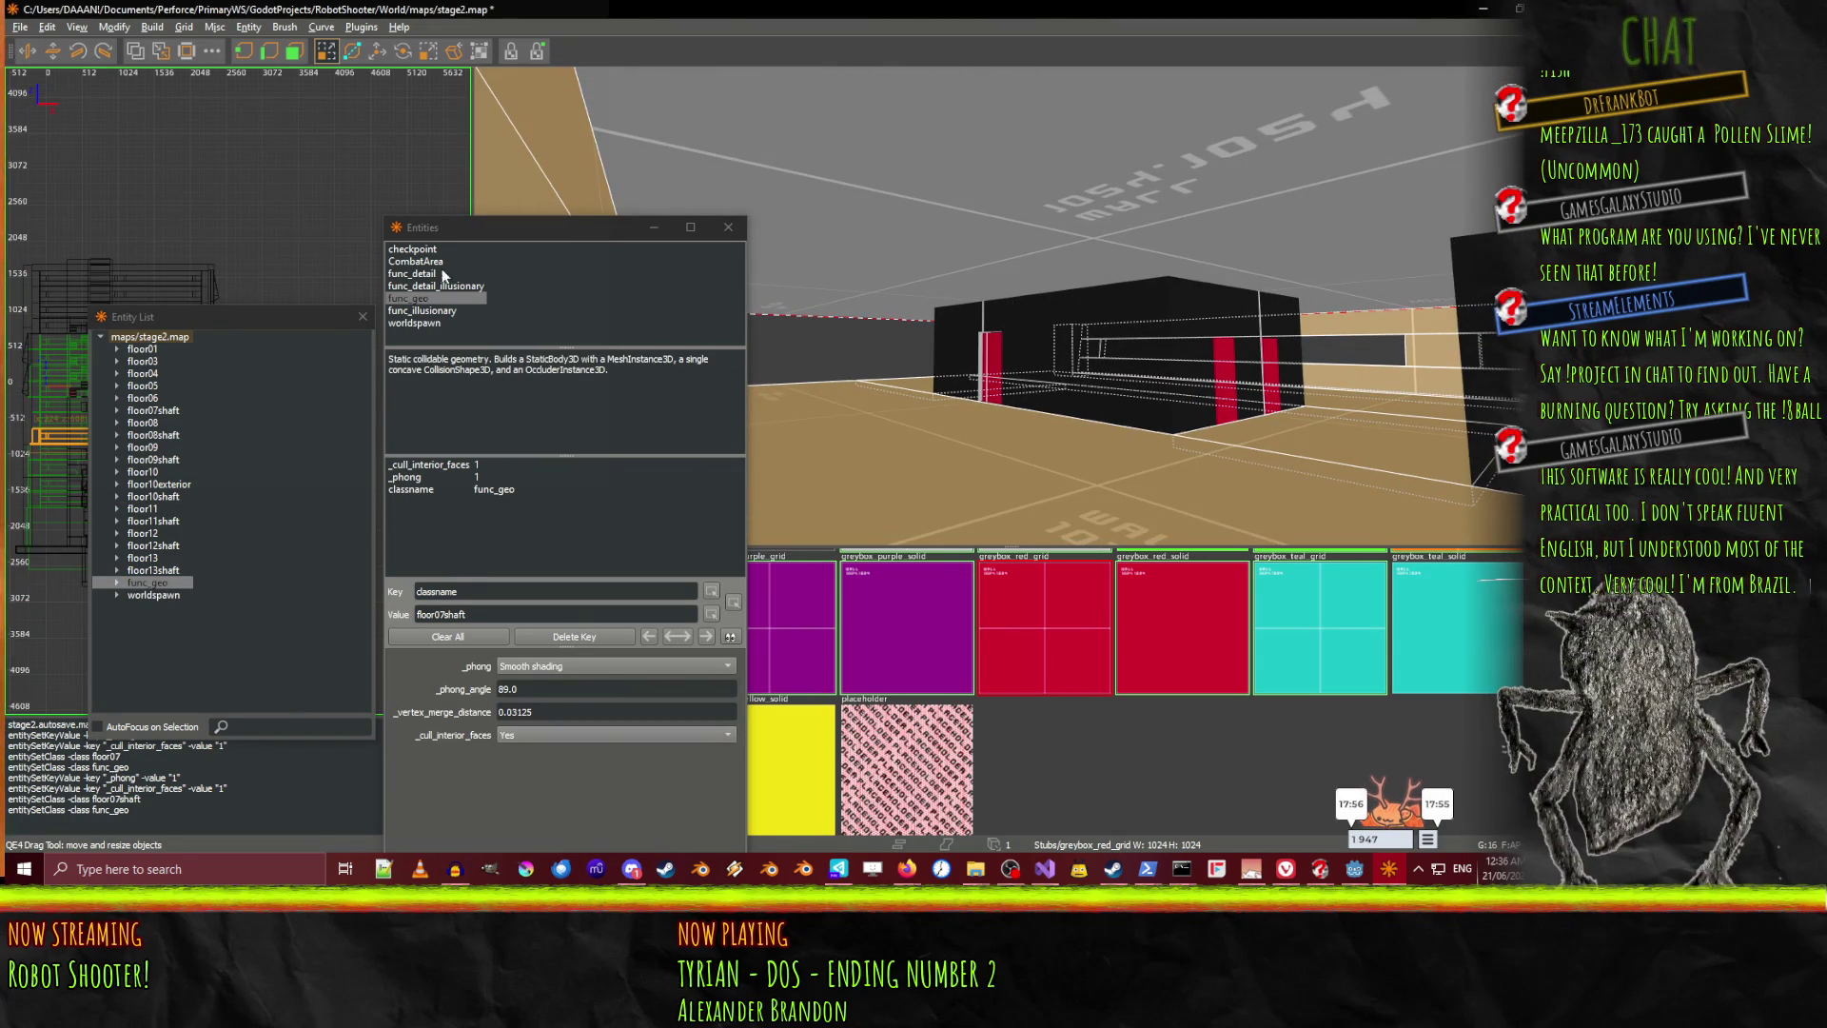
click(426, 489)
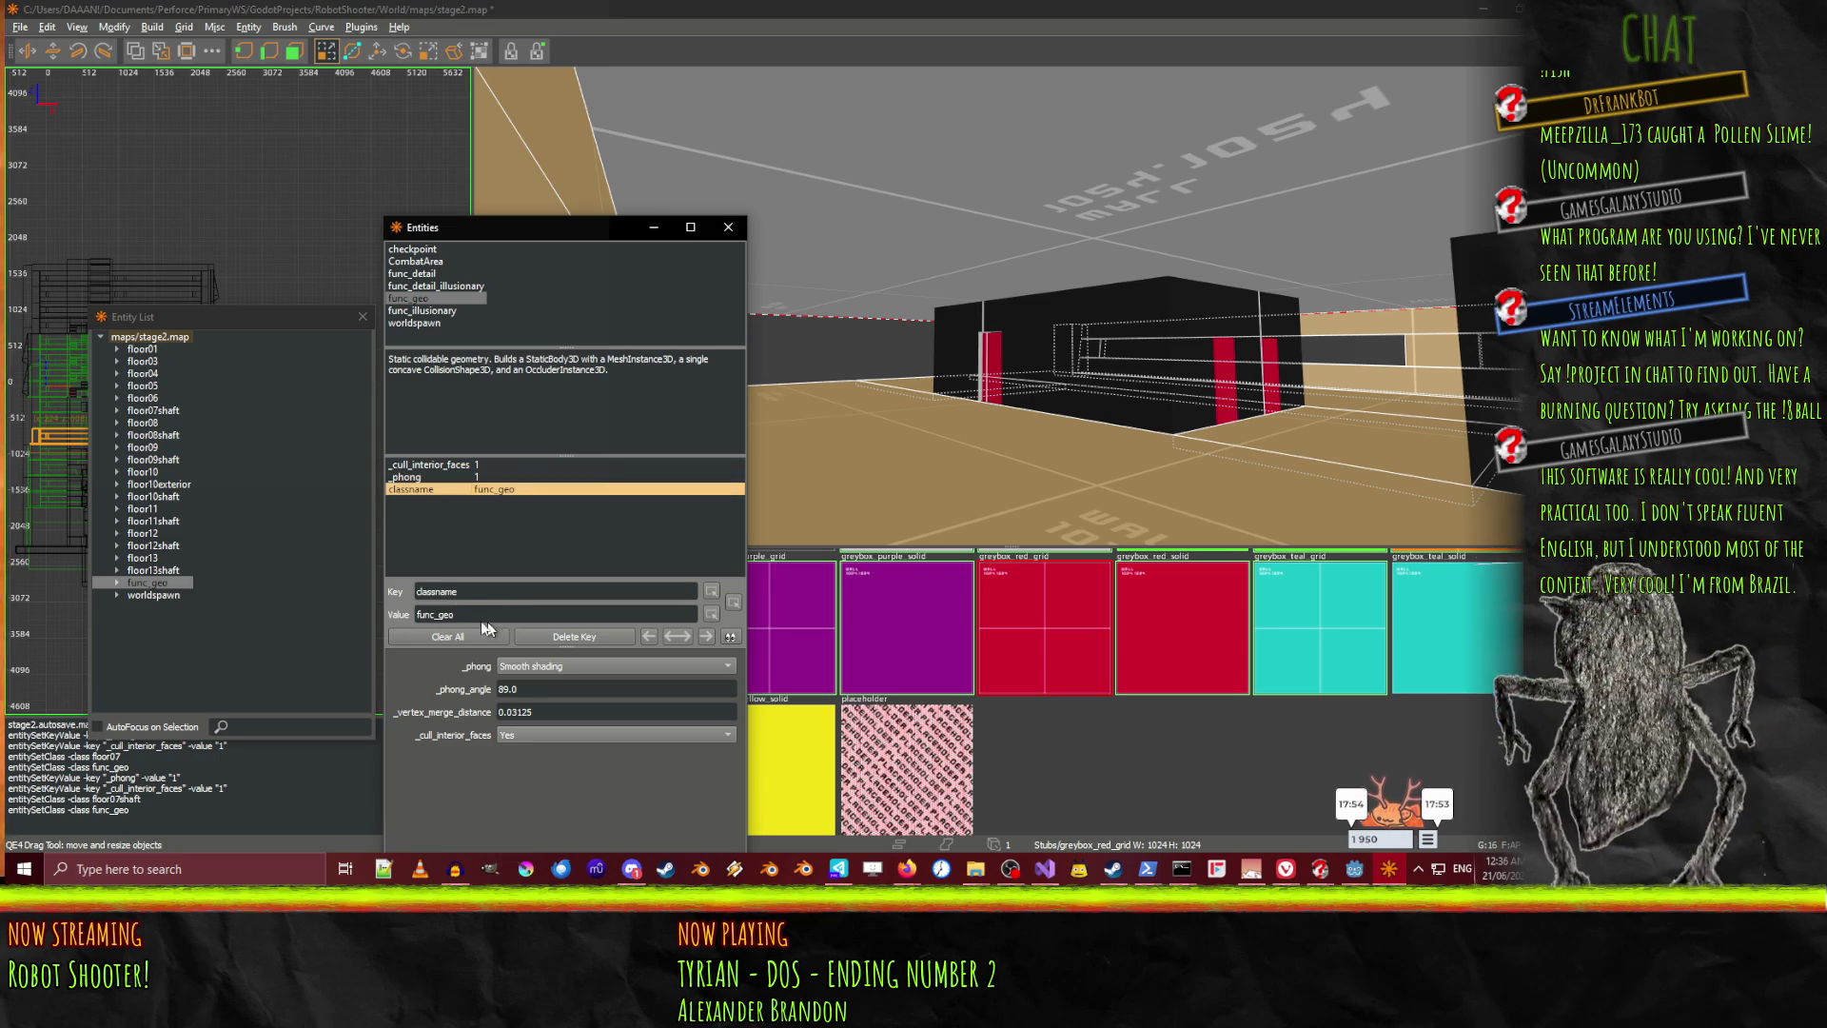
click(419, 613)
text(fl)
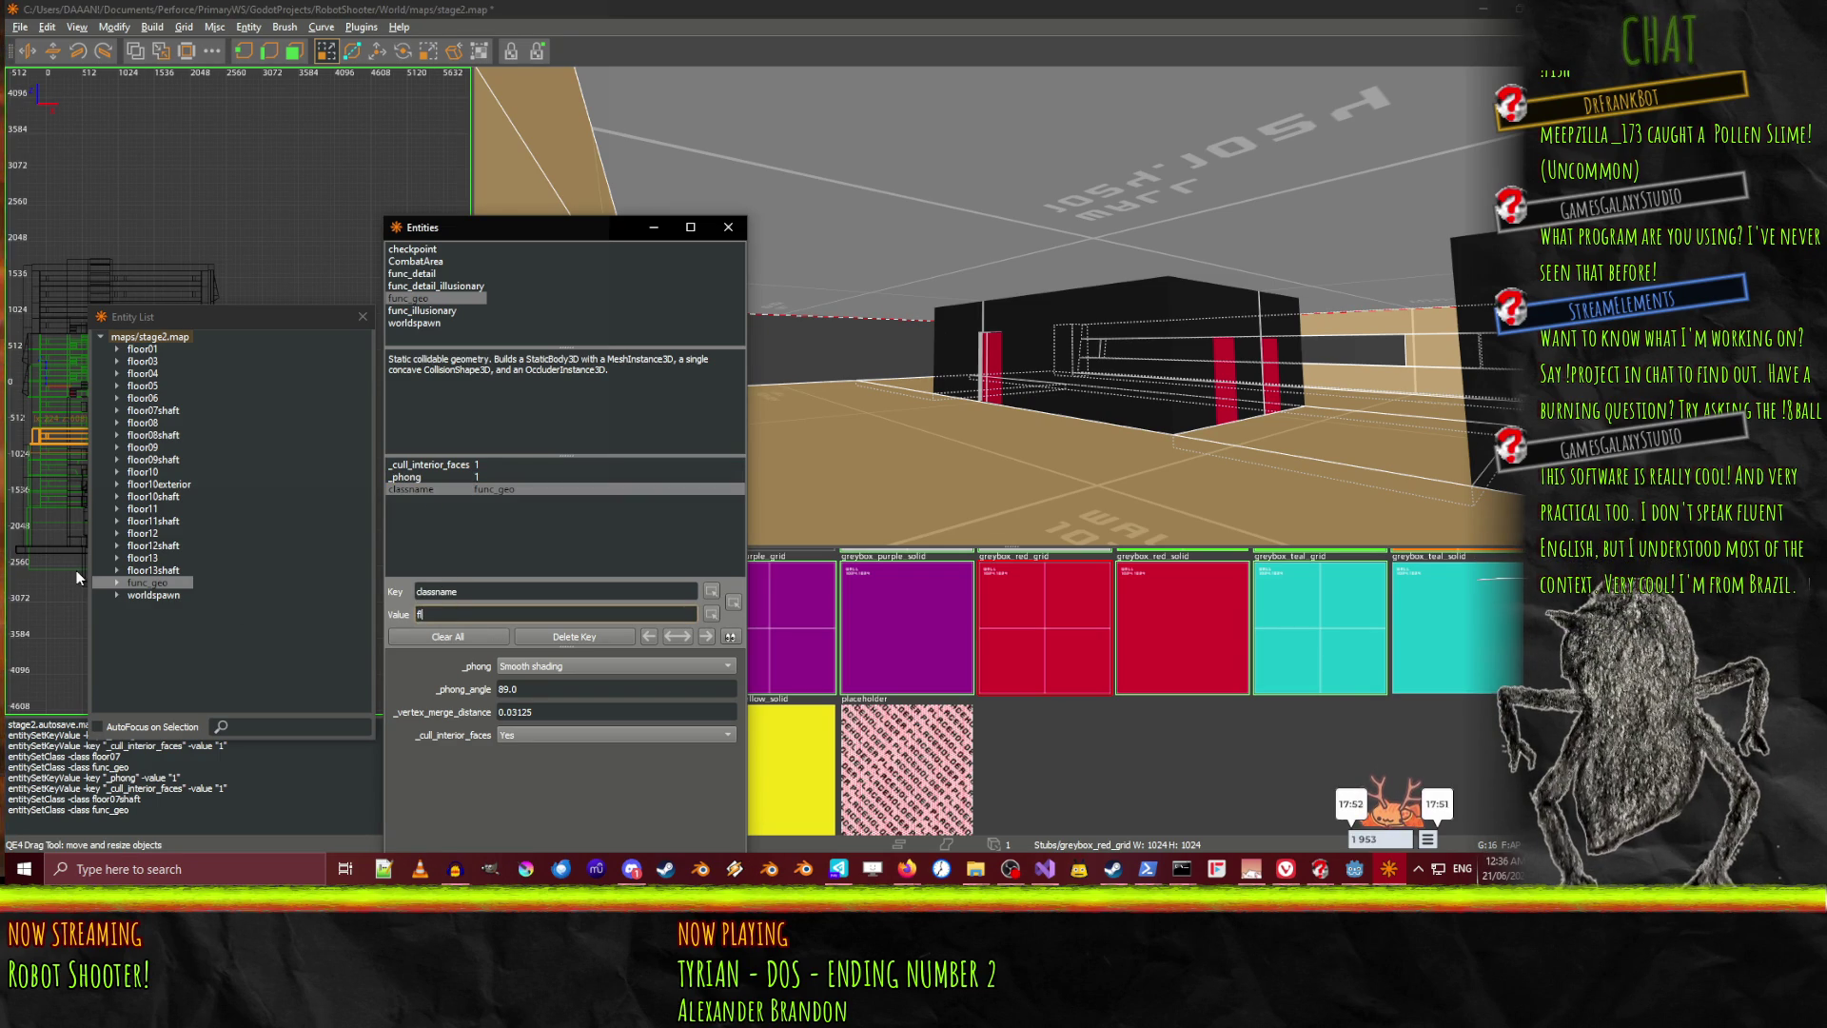
text(oor07)
key(Return)
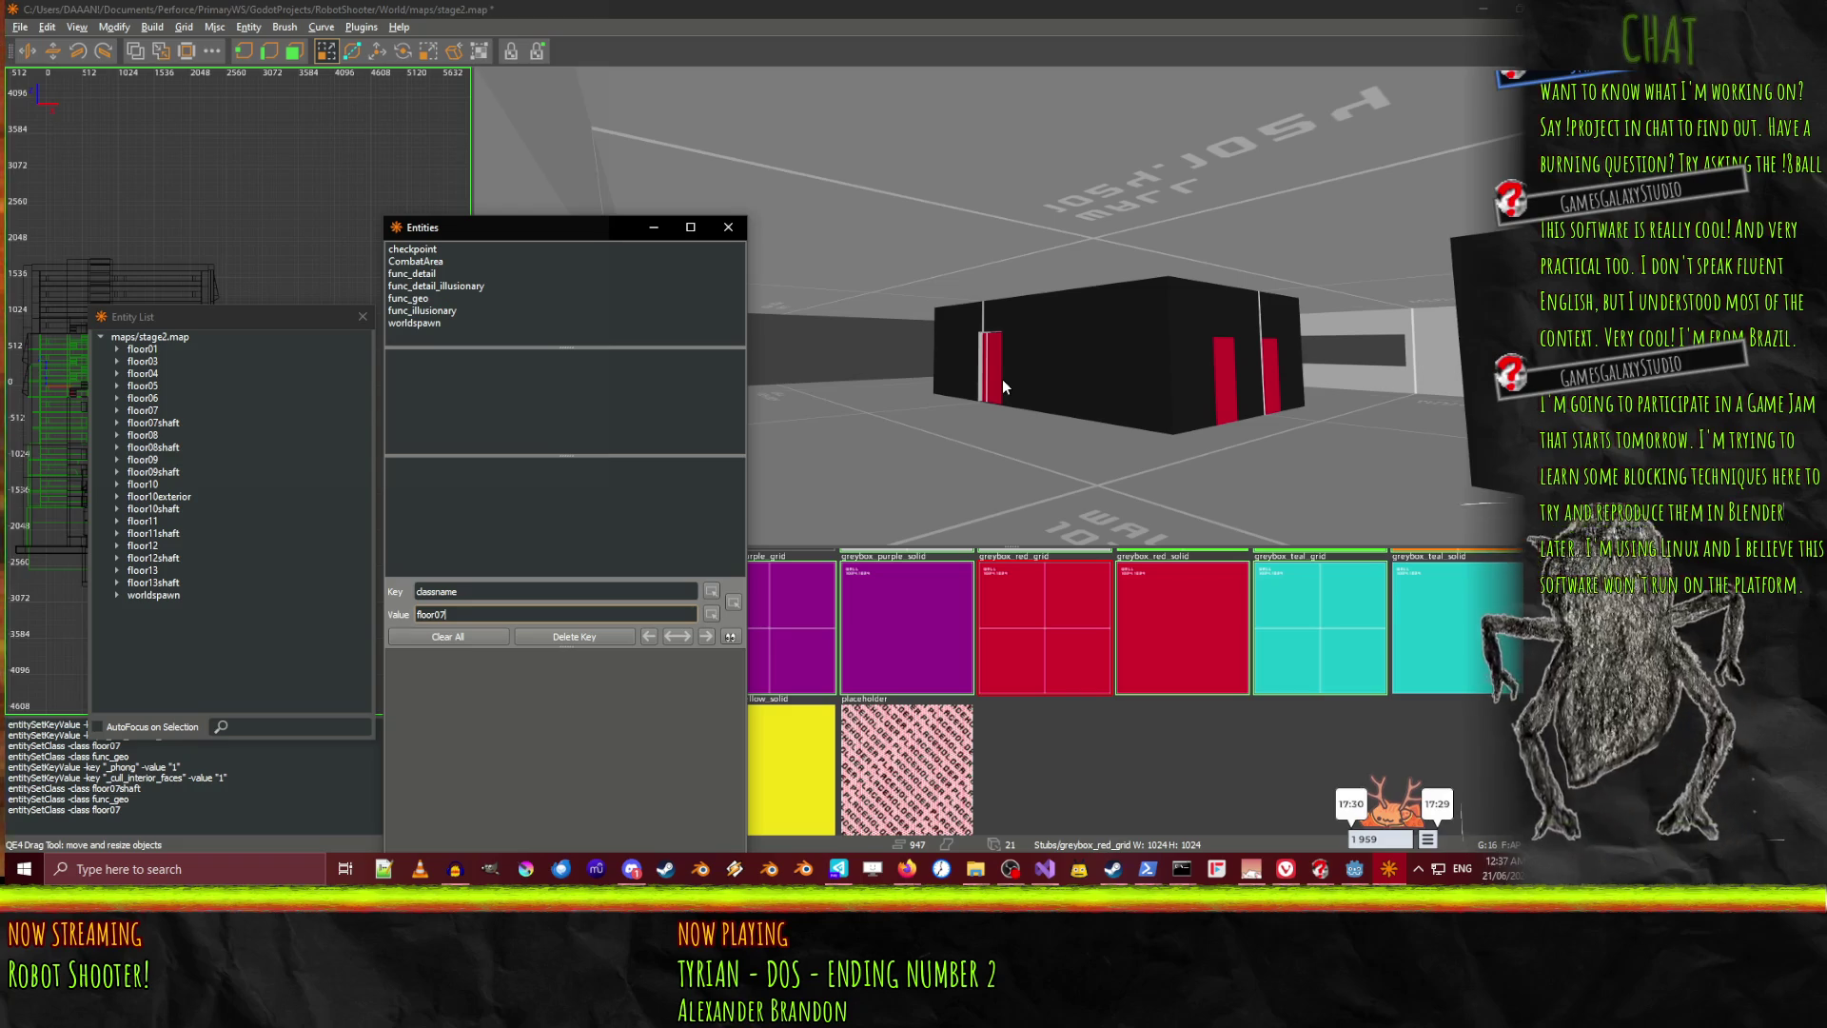
key(ctrl+s)
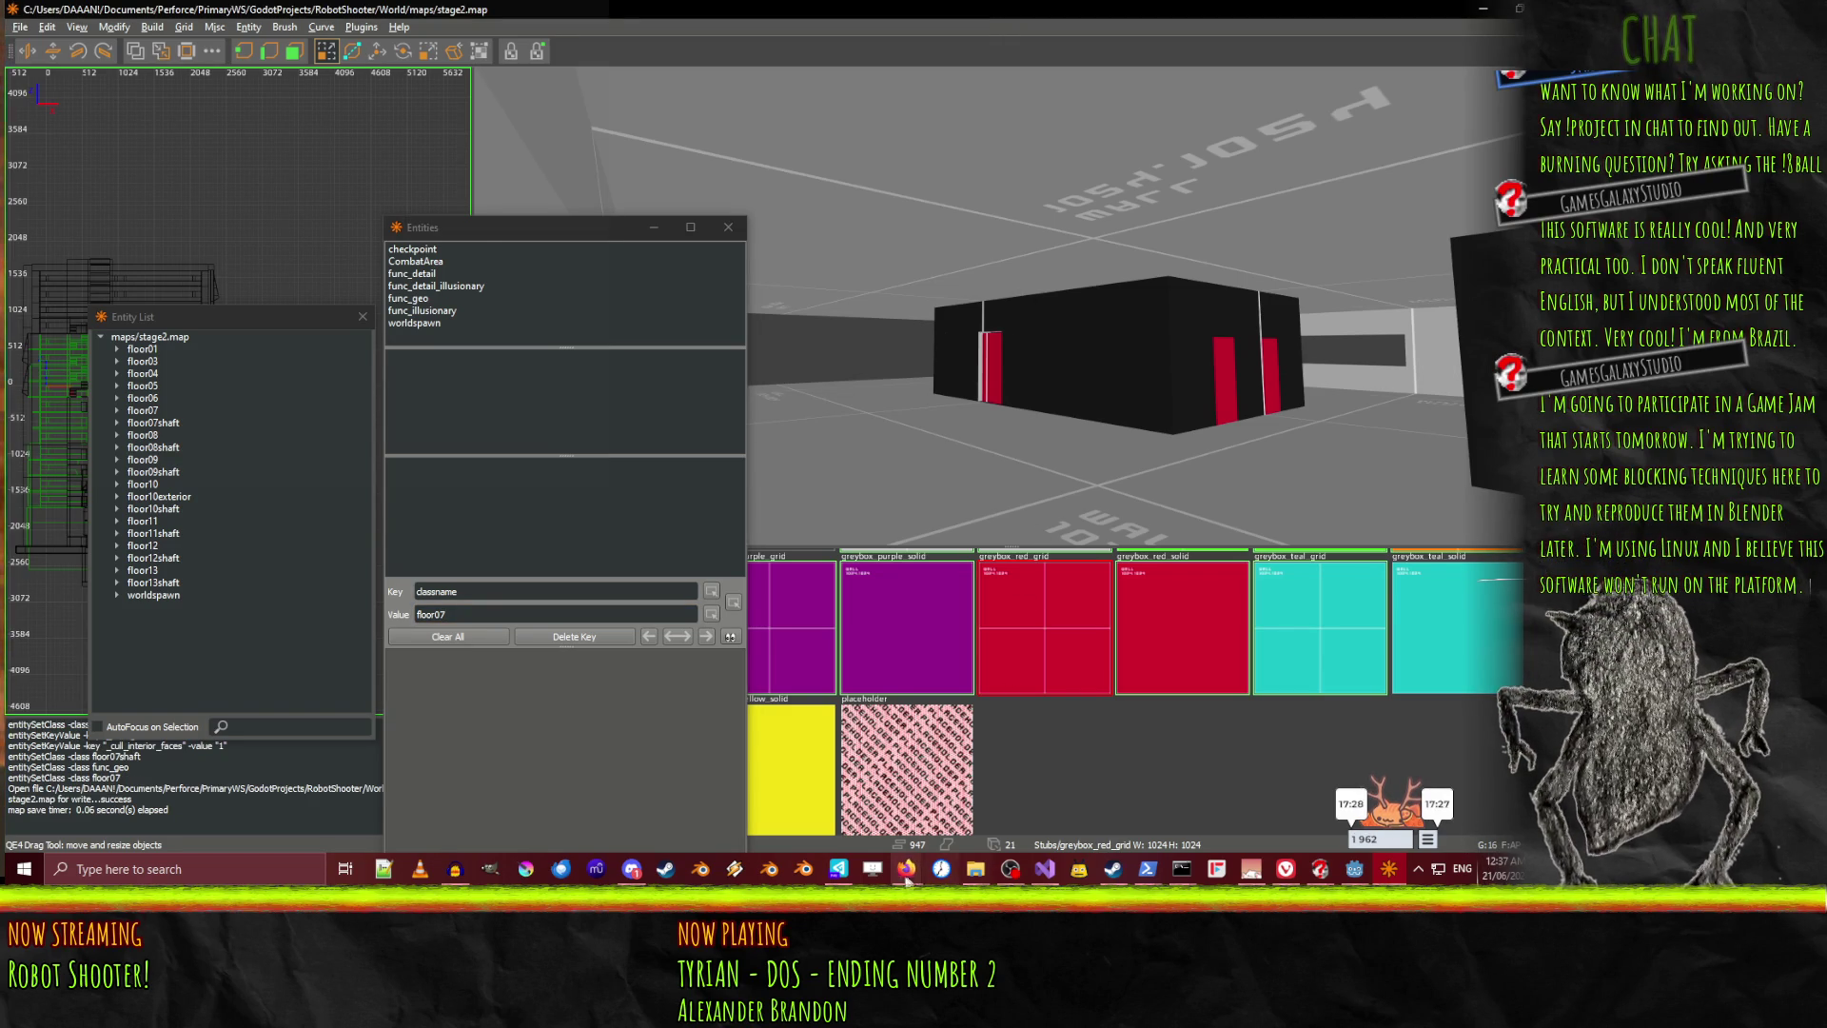
In Firefox, search 'trenchbroom' in a new tab and open the trenchbroom.github.io result
mouse_move(904, 883)
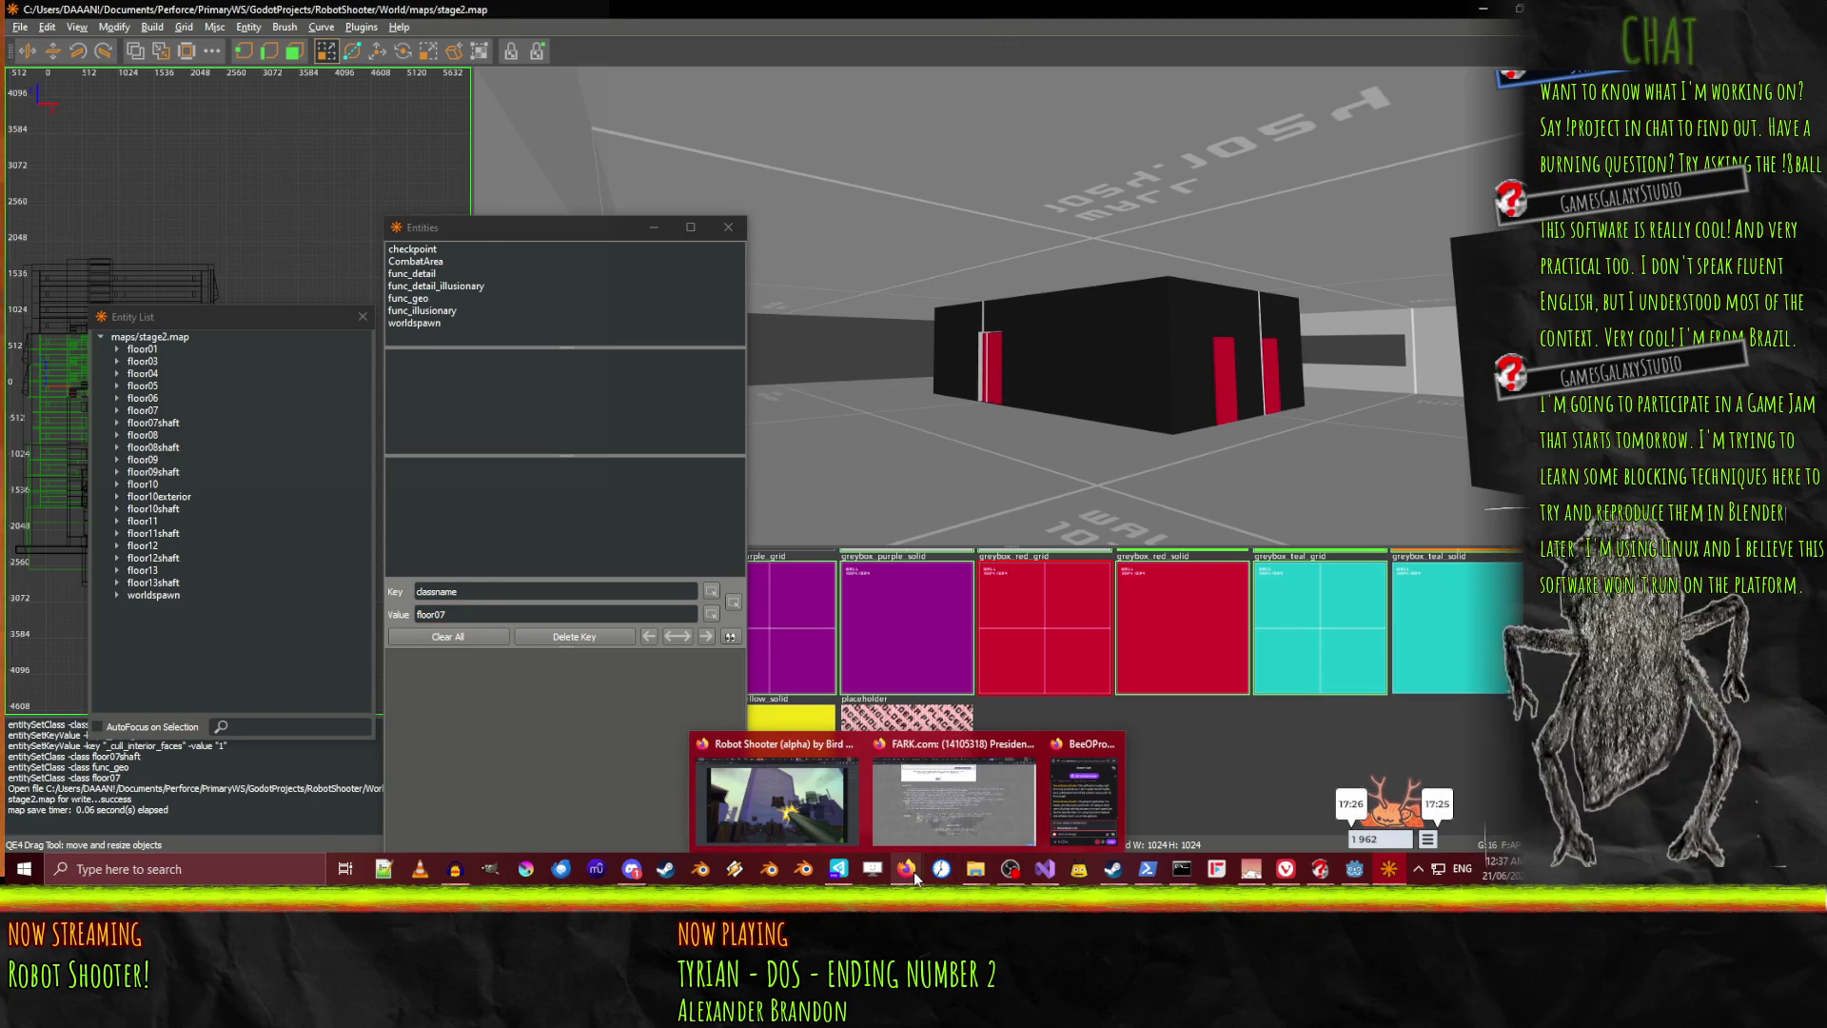
click(820, 792)
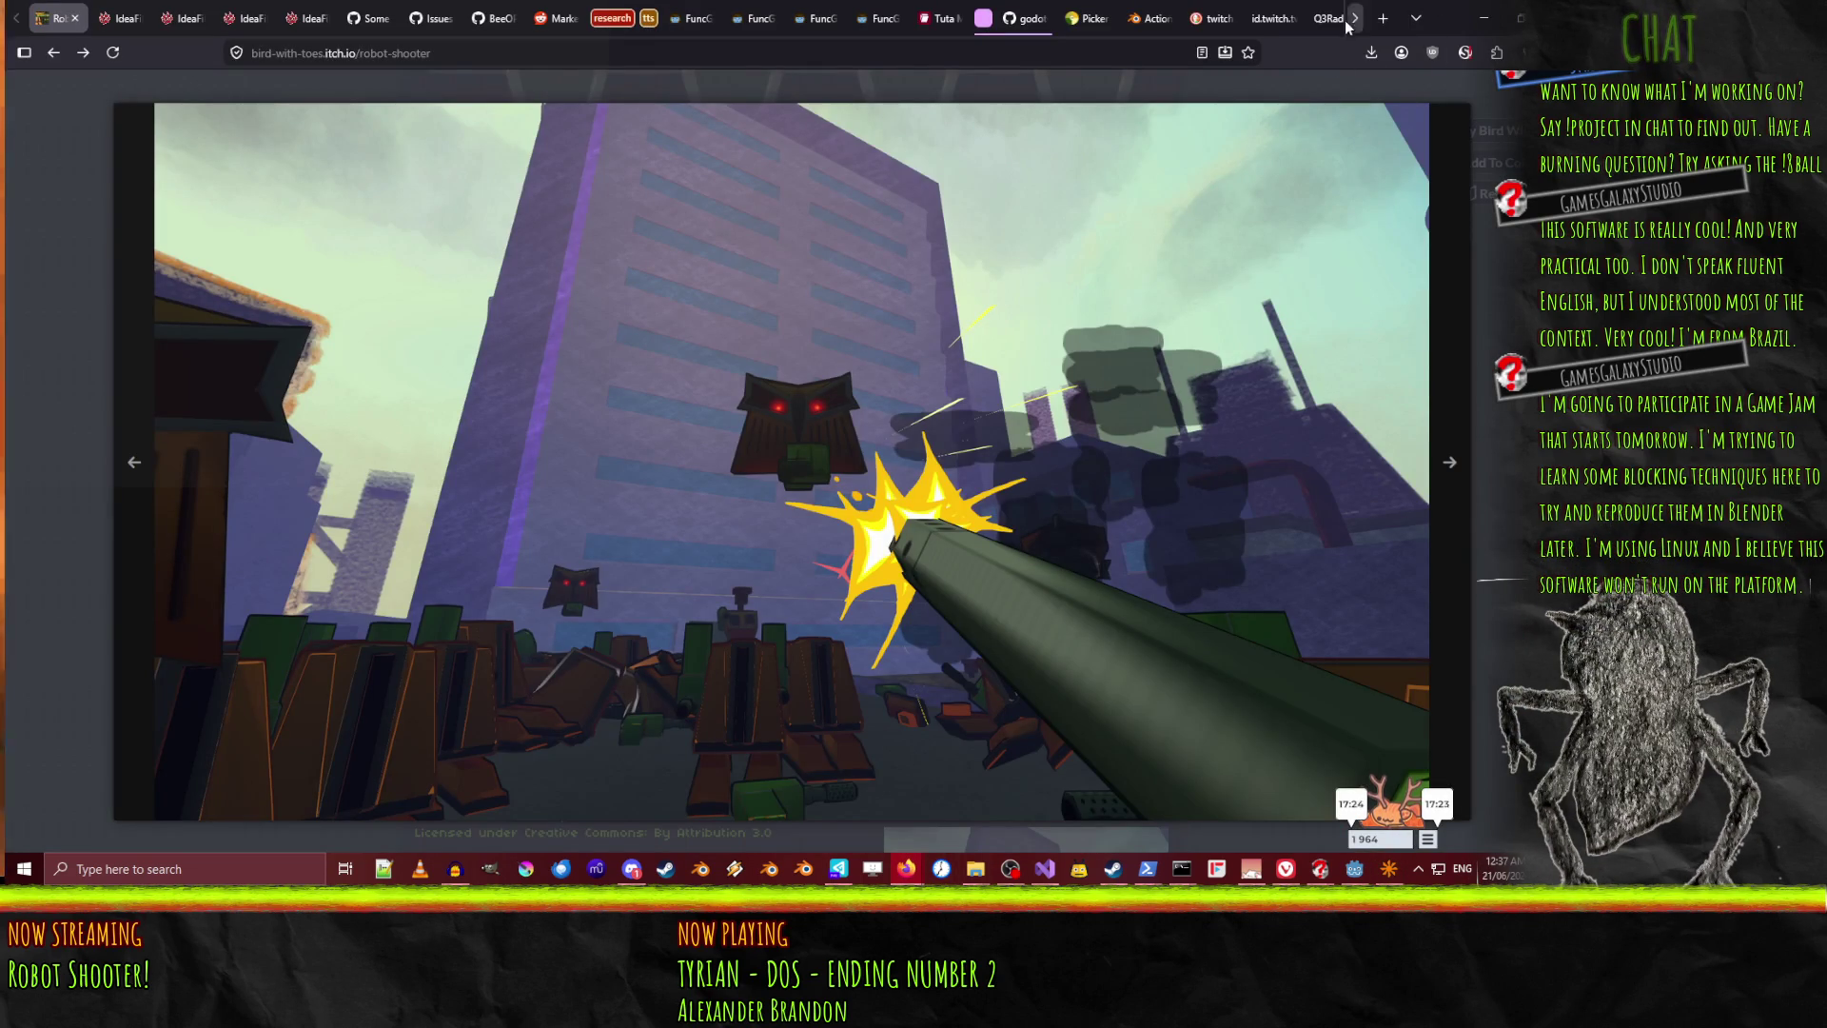
click(1383, 18)
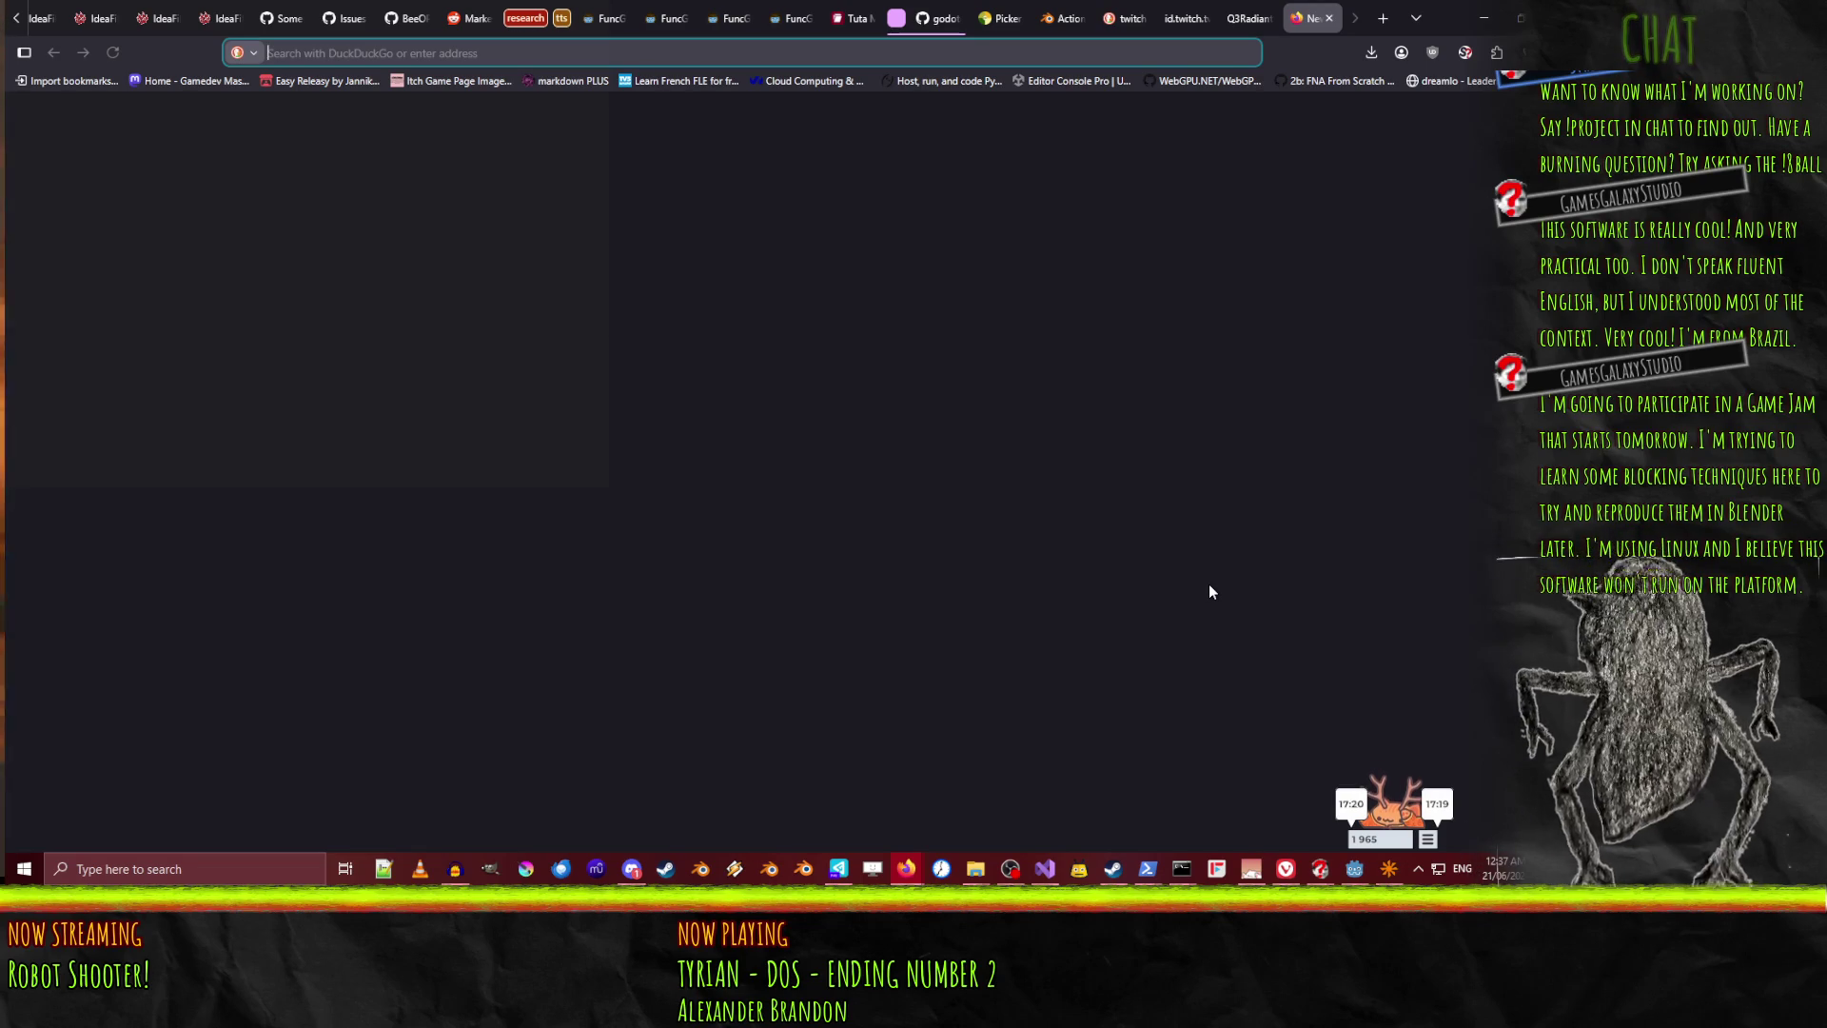
text(trtenc)
key(ctrl+a)
text(trenchbroom)
key(Return)
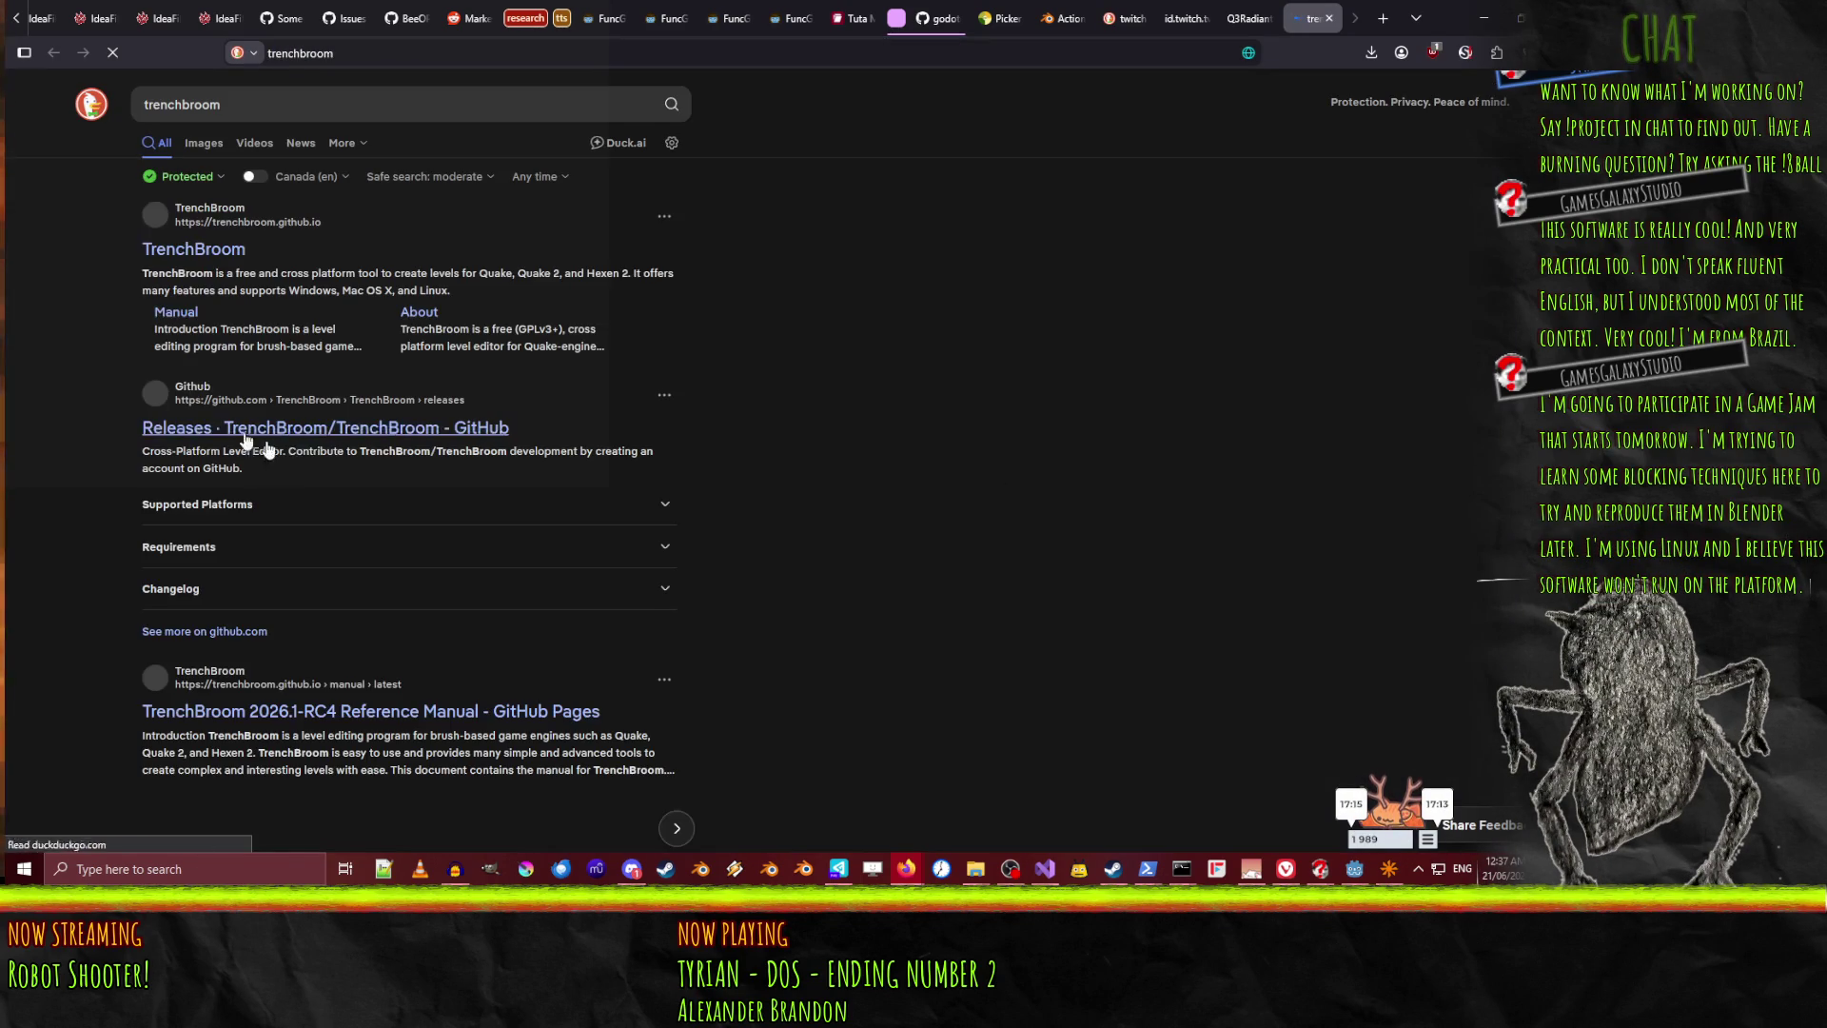
click(193, 250)
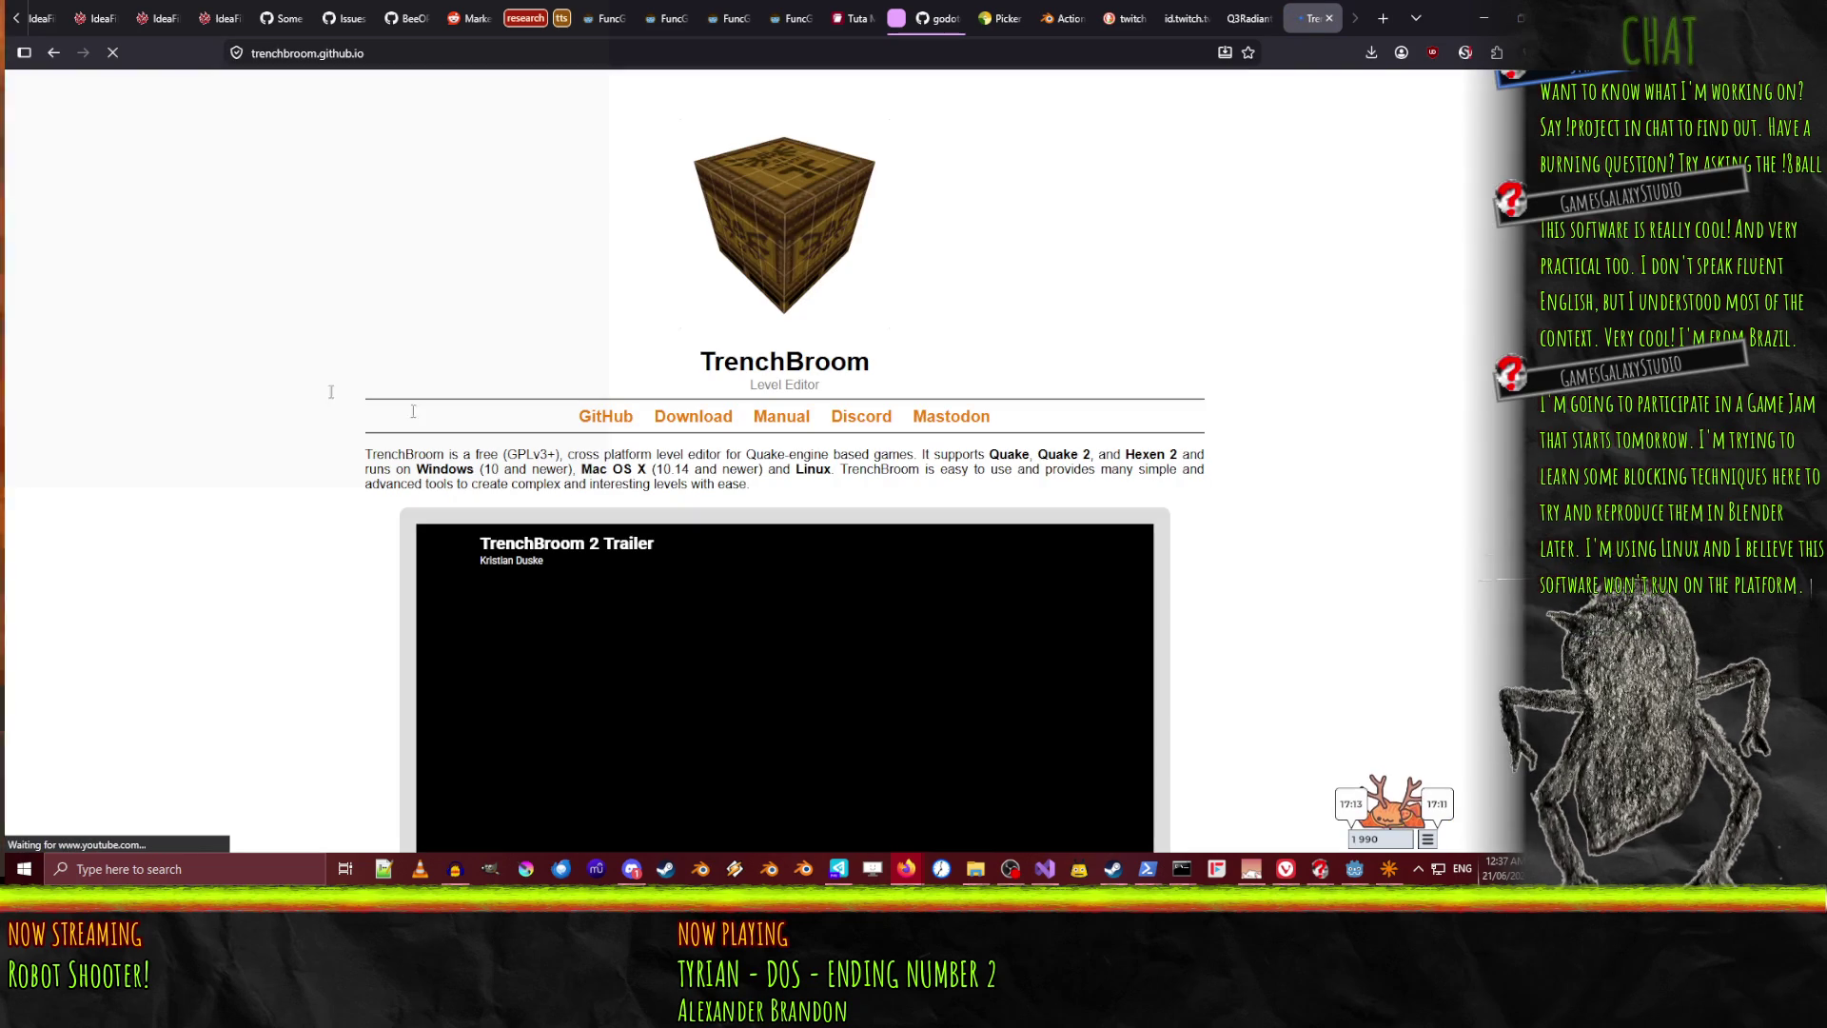
Scroll the TrenchBroom homepage and open its Mastodon link under the title
scroll(187, 415, down, 1)
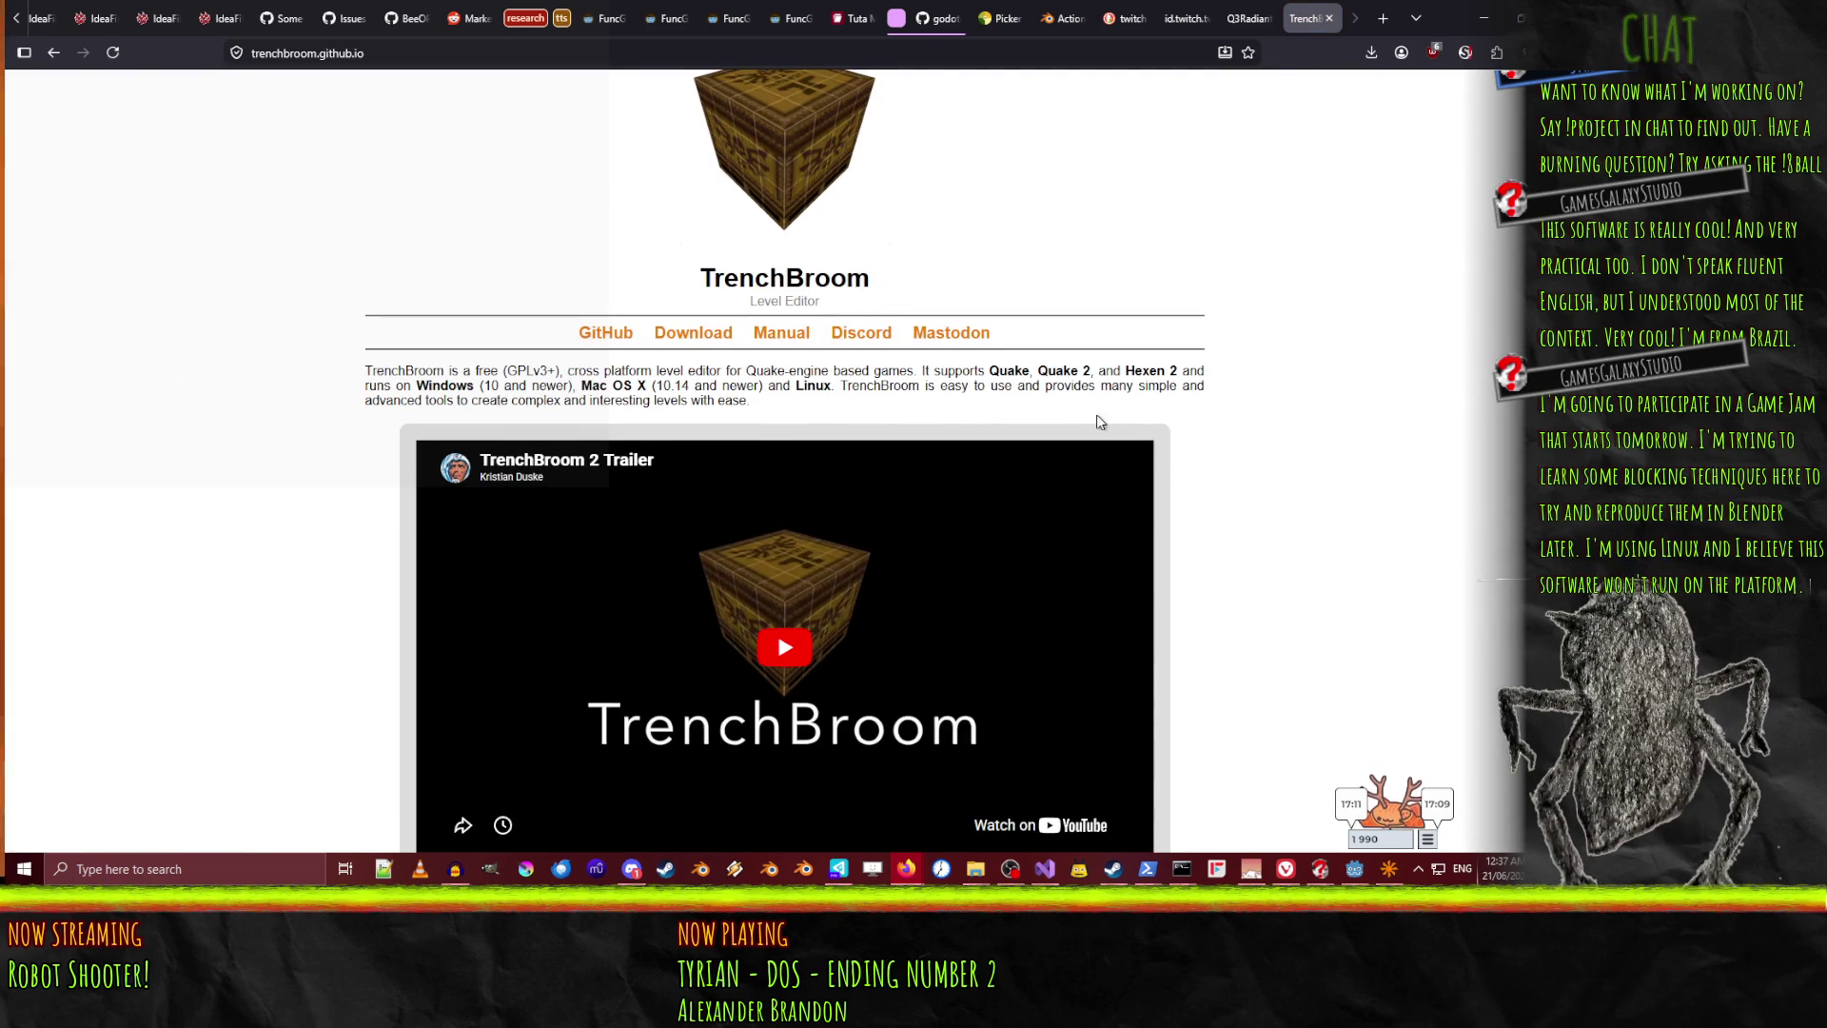
scroll(1096, 419, down, 1)
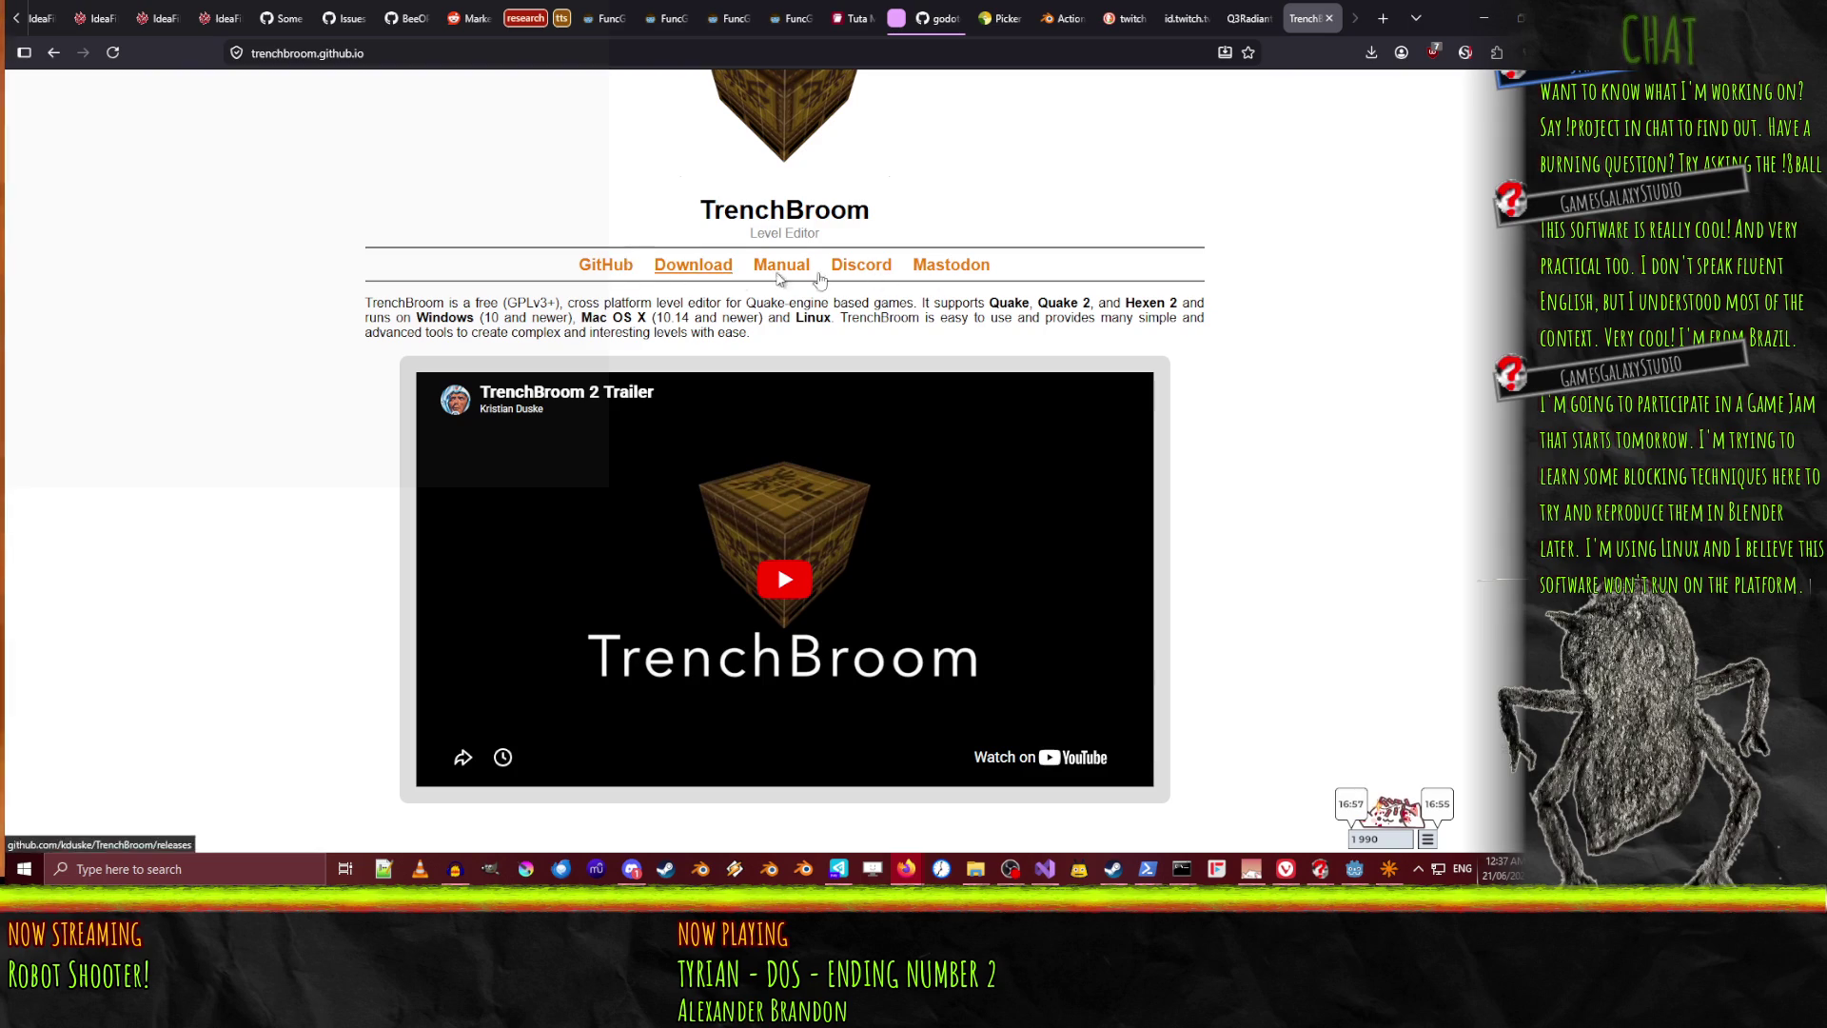
click(969, 270)
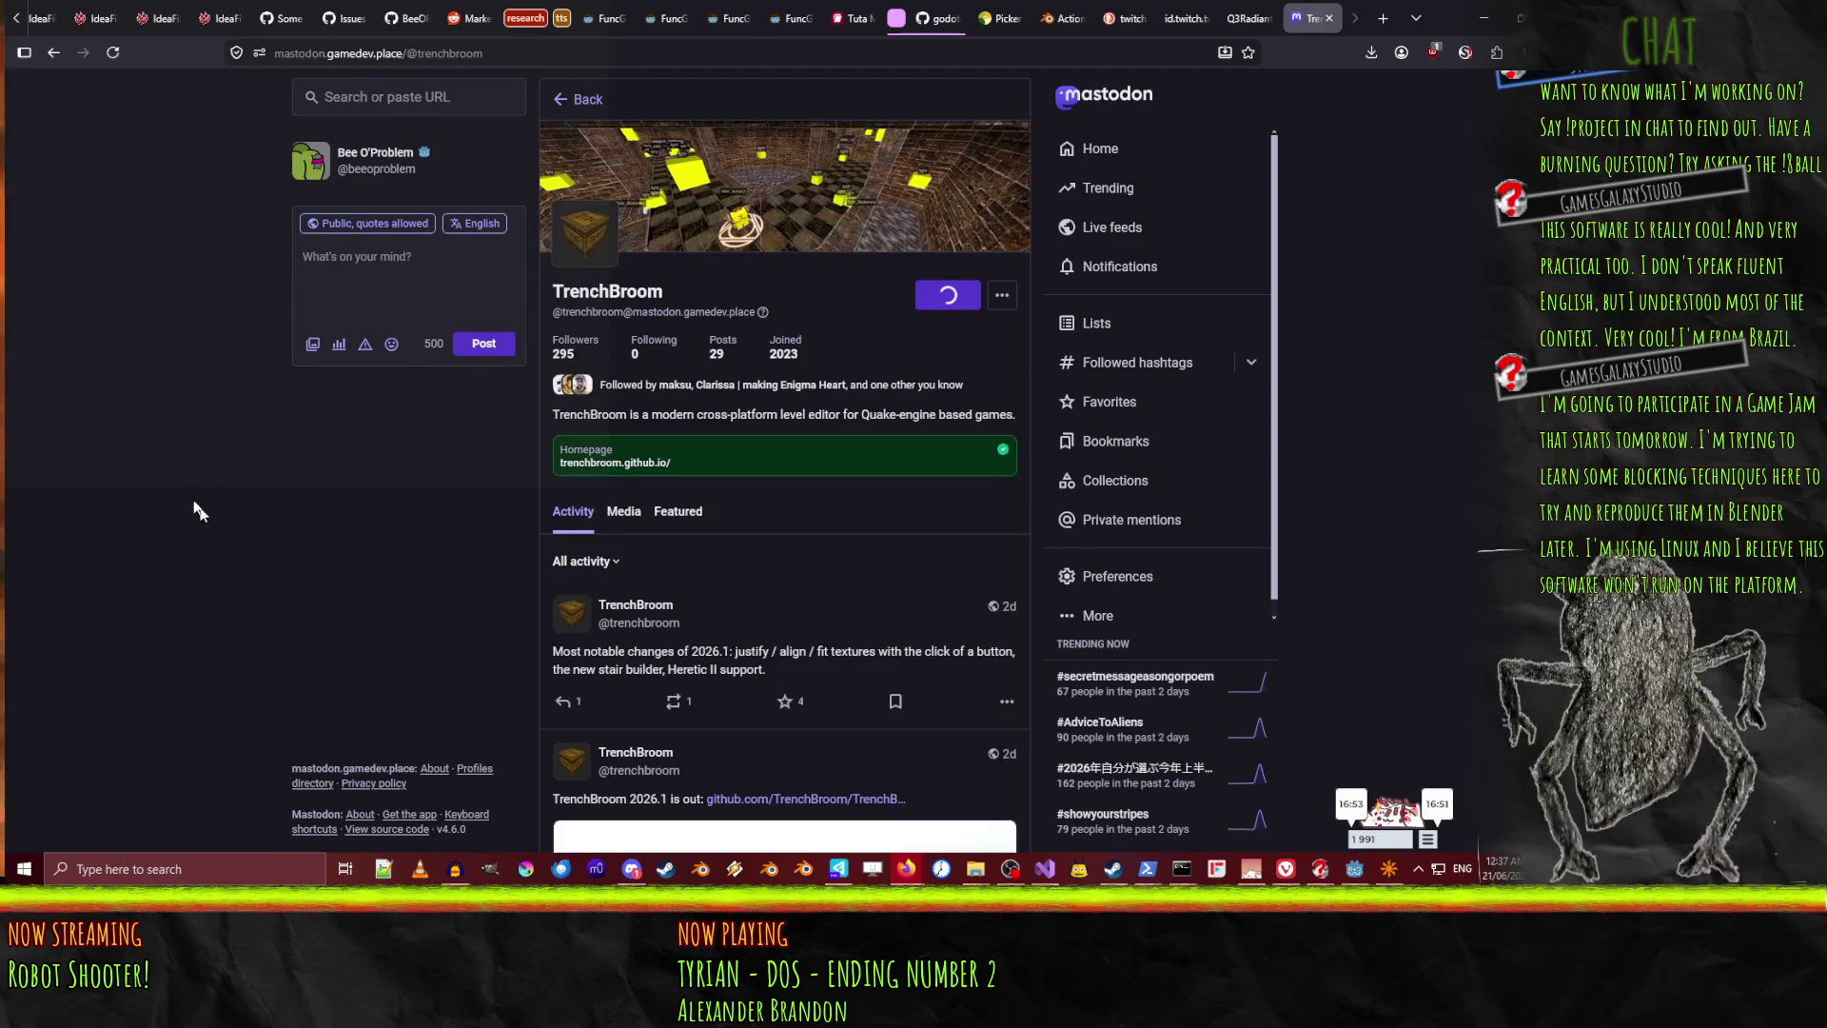
scroll(367, 518, down, 10)
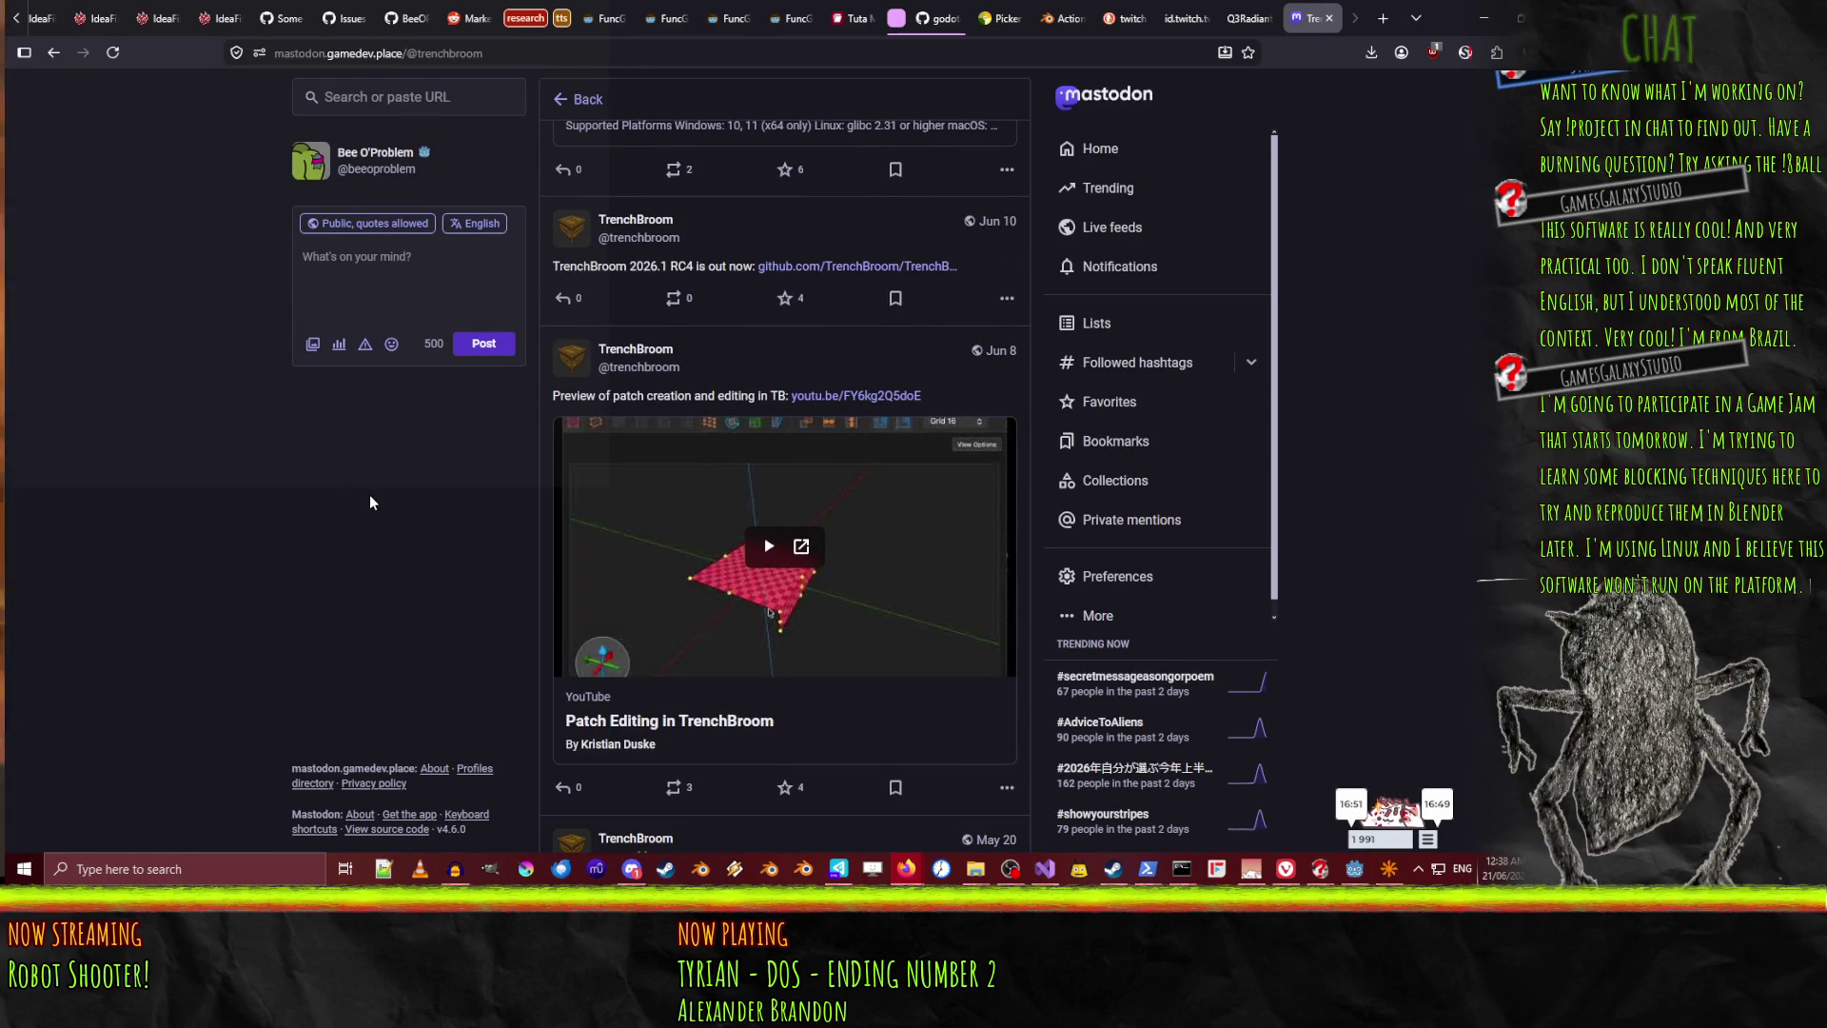
scroll(369, 494, down, 5)
scroll(406, 362, down, 15)
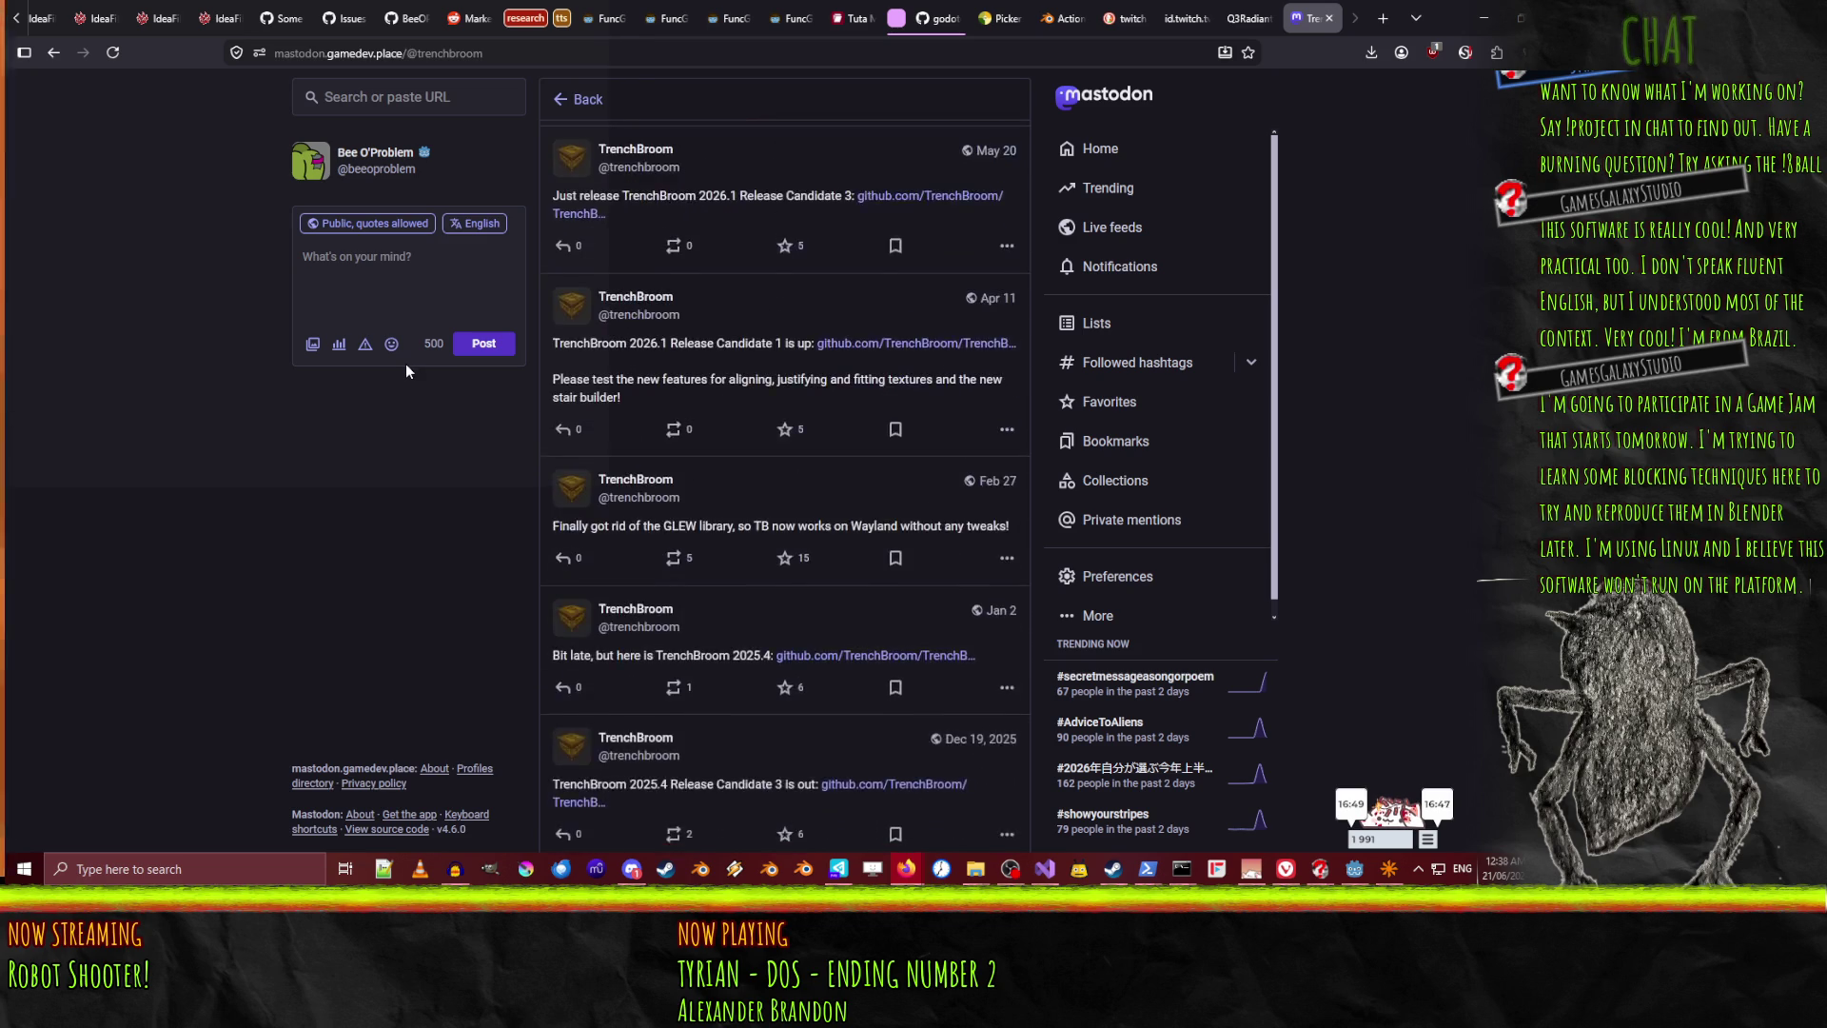
scroll(403, 375, down, 20)
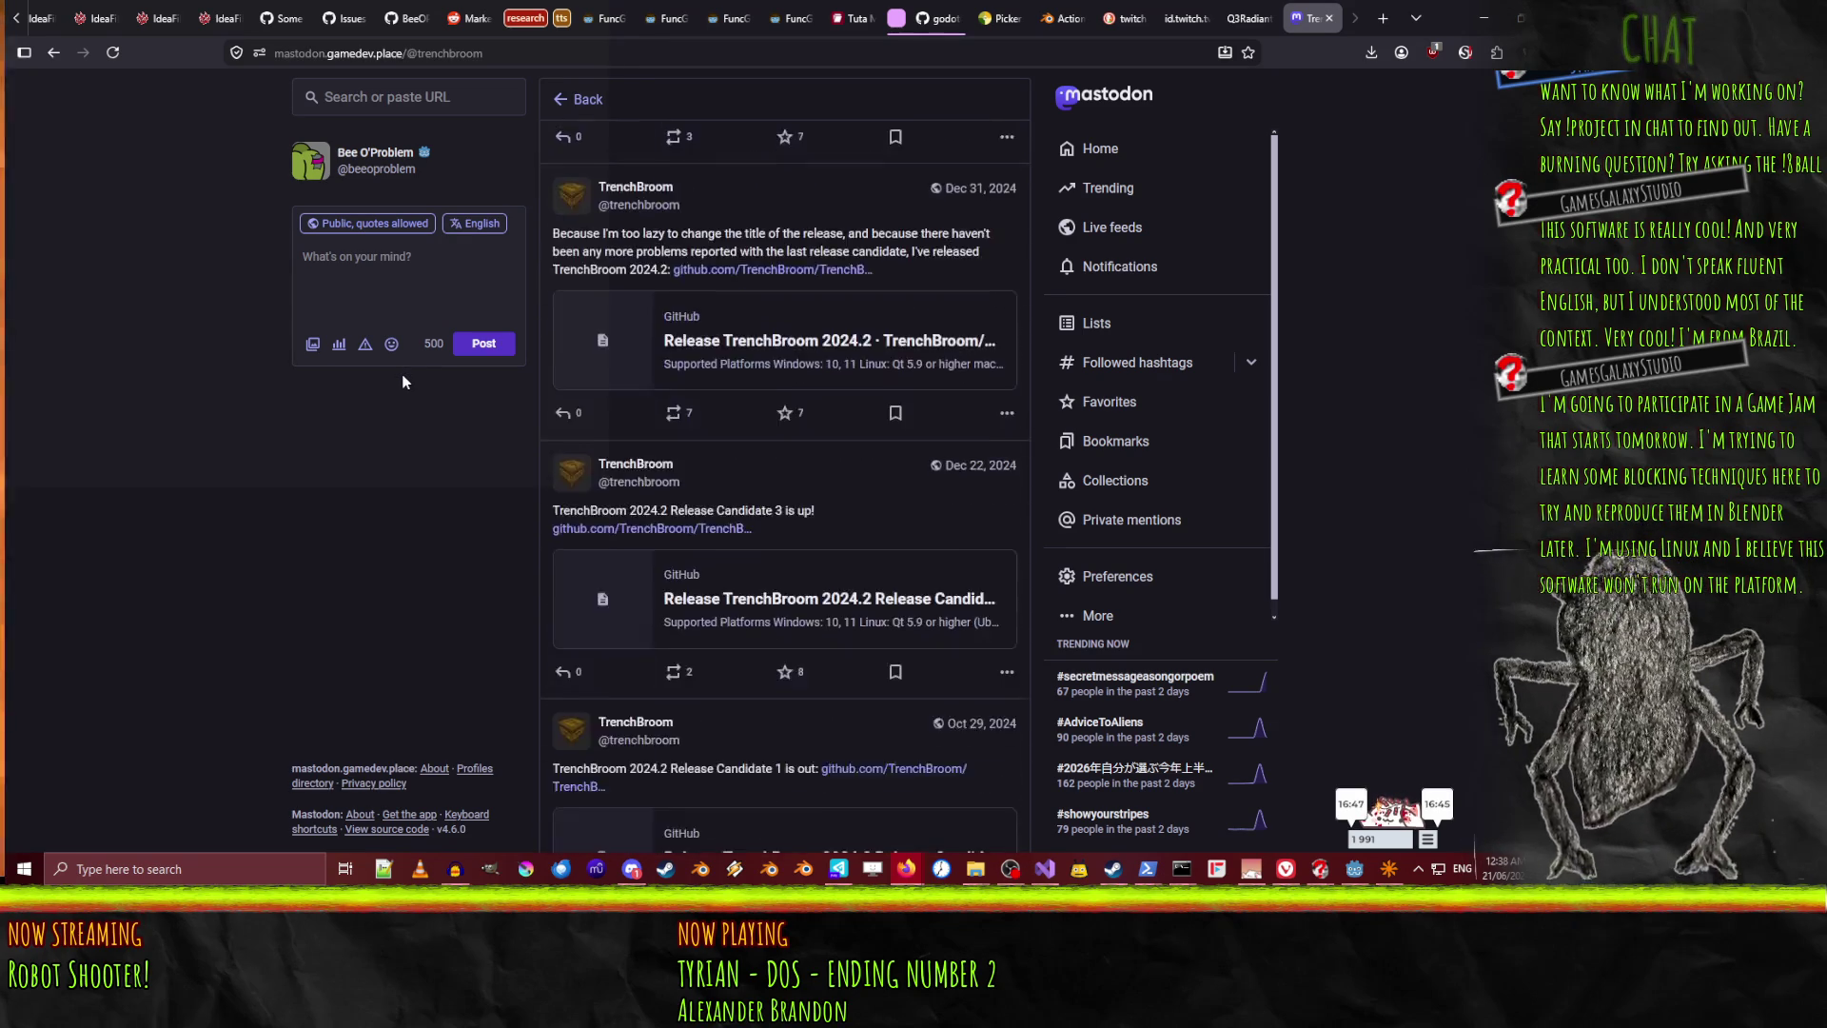
scroll(408, 366, down, 5)
scroll(403, 356, up, 5)
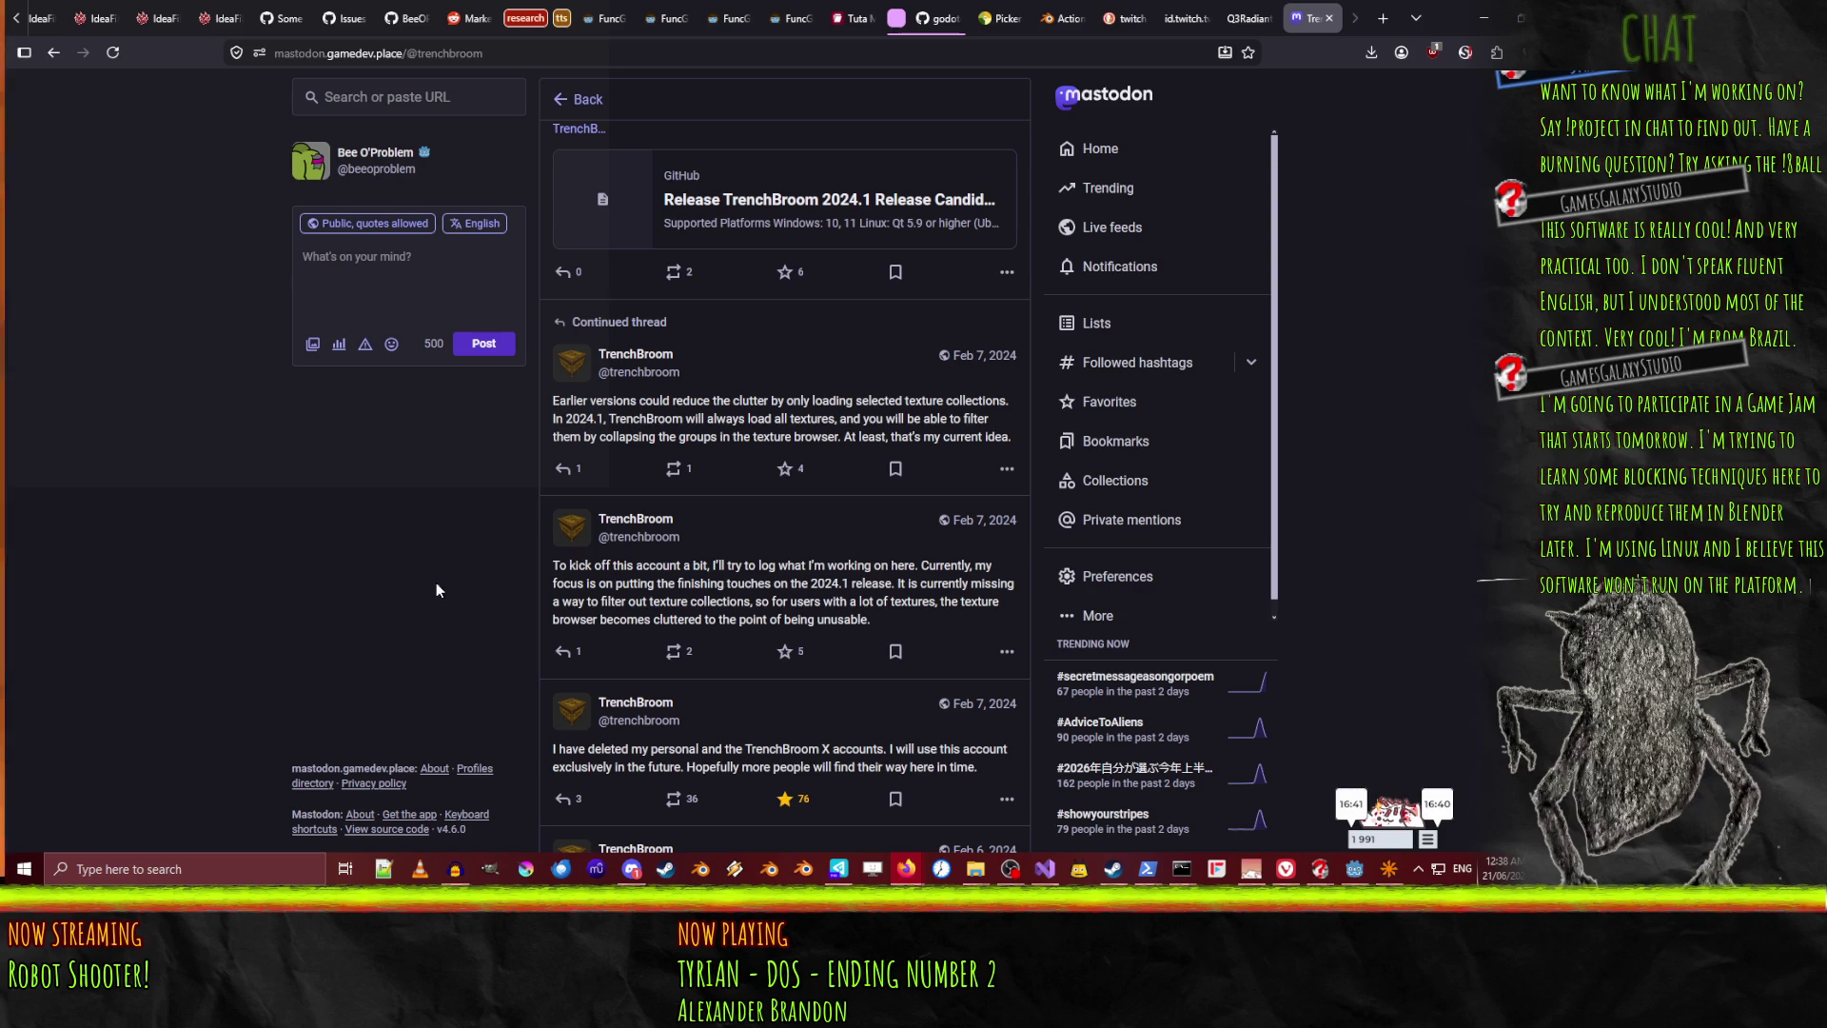
scroll(405, 599, up, 15)
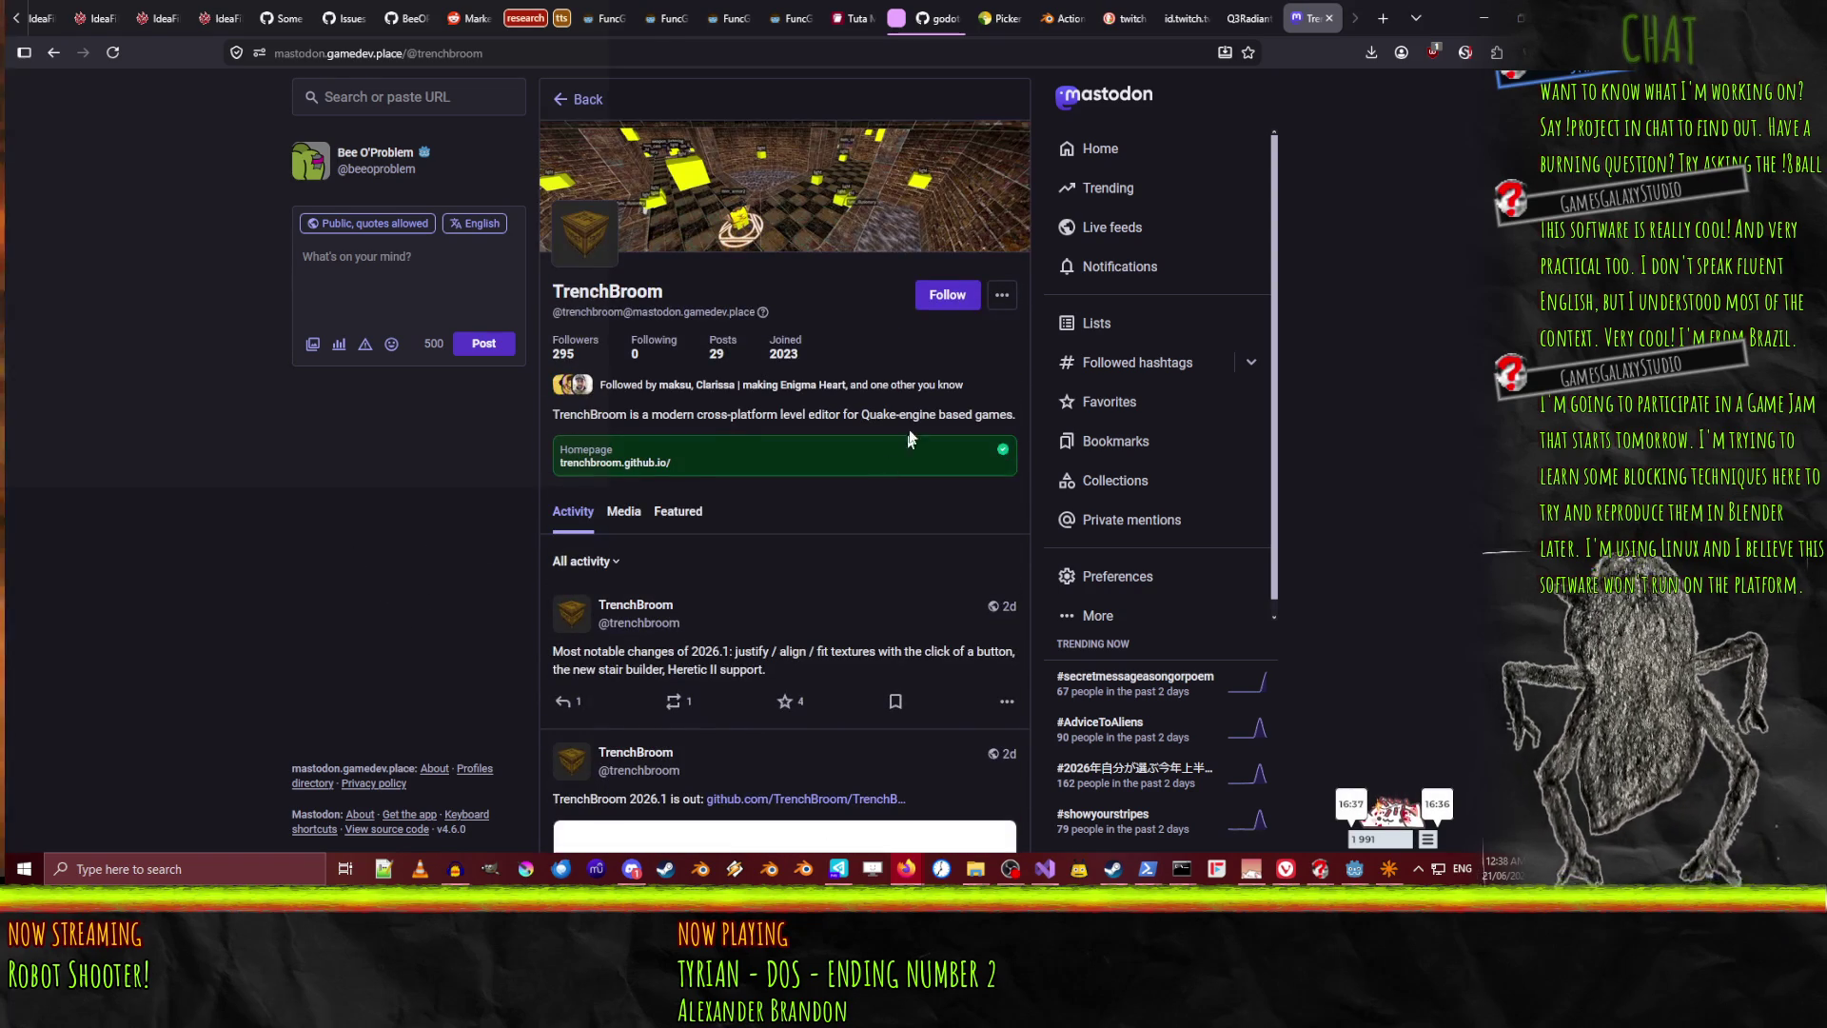
click(947, 295)
click(43, 48)
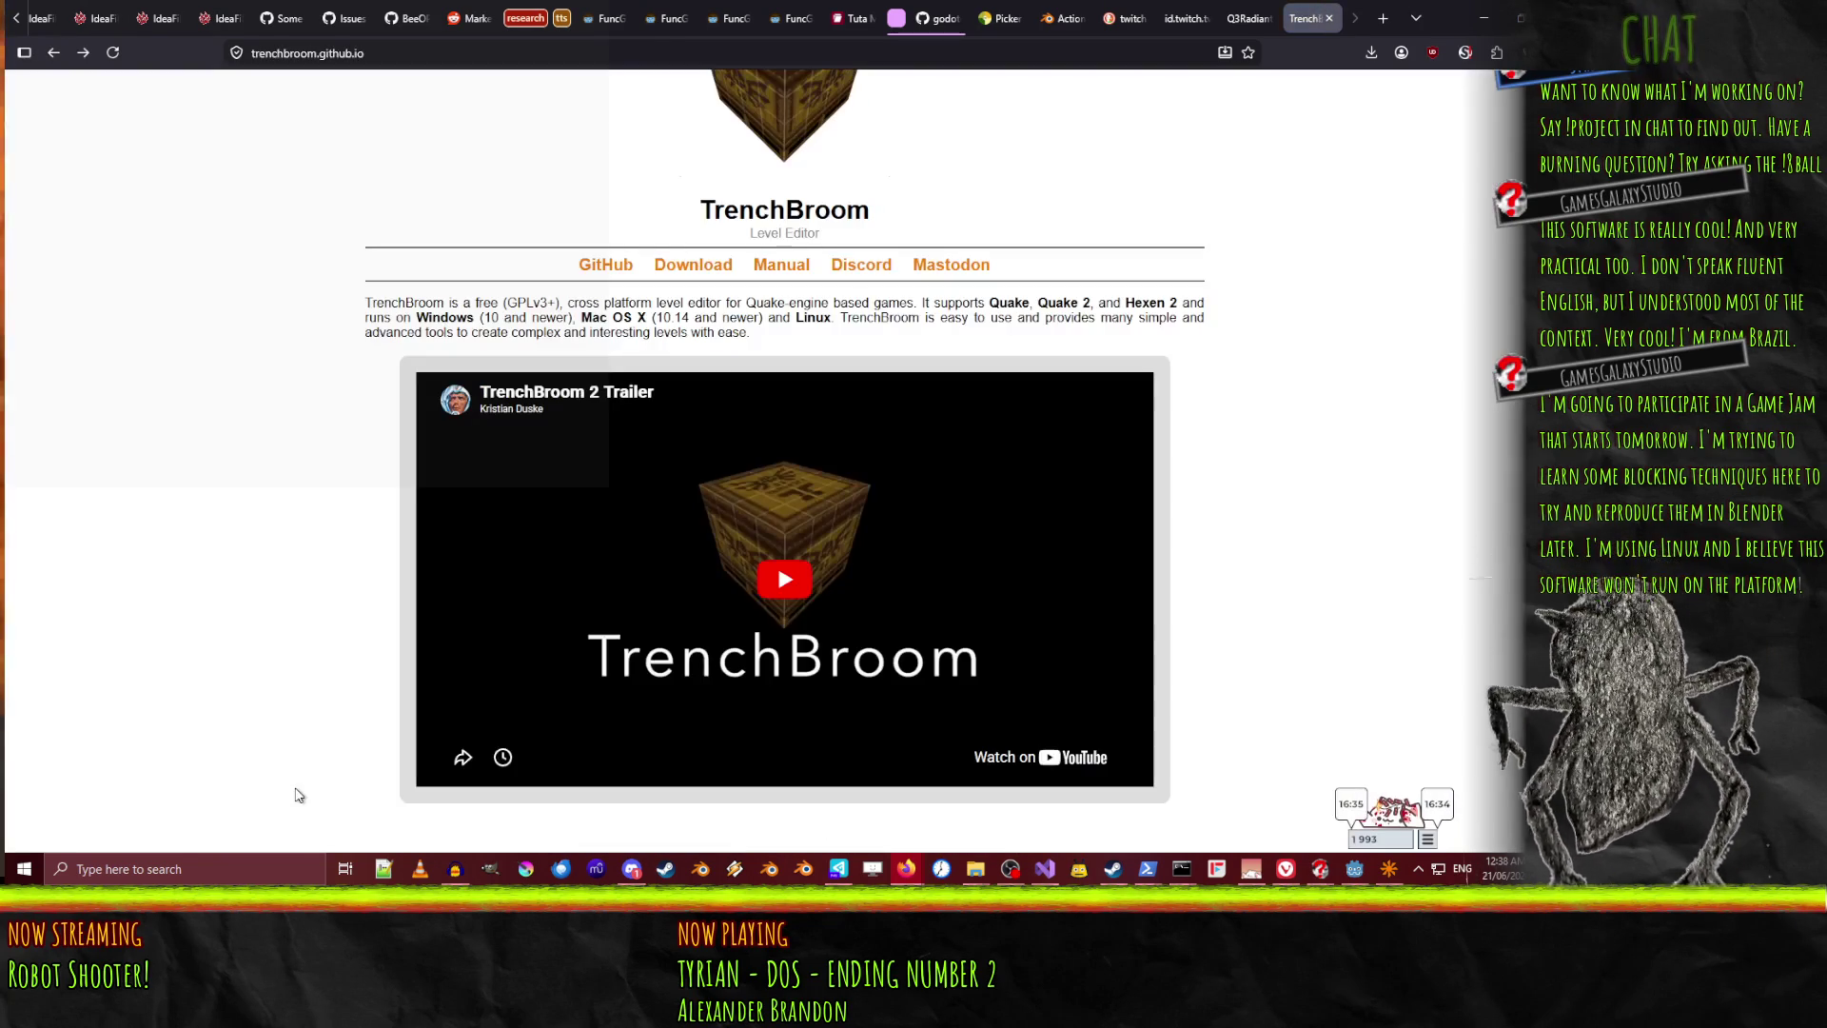
Open the TrenchBroom/TrenchBroom GitHub repository and scroll down to the README Features list
click(599, 263)
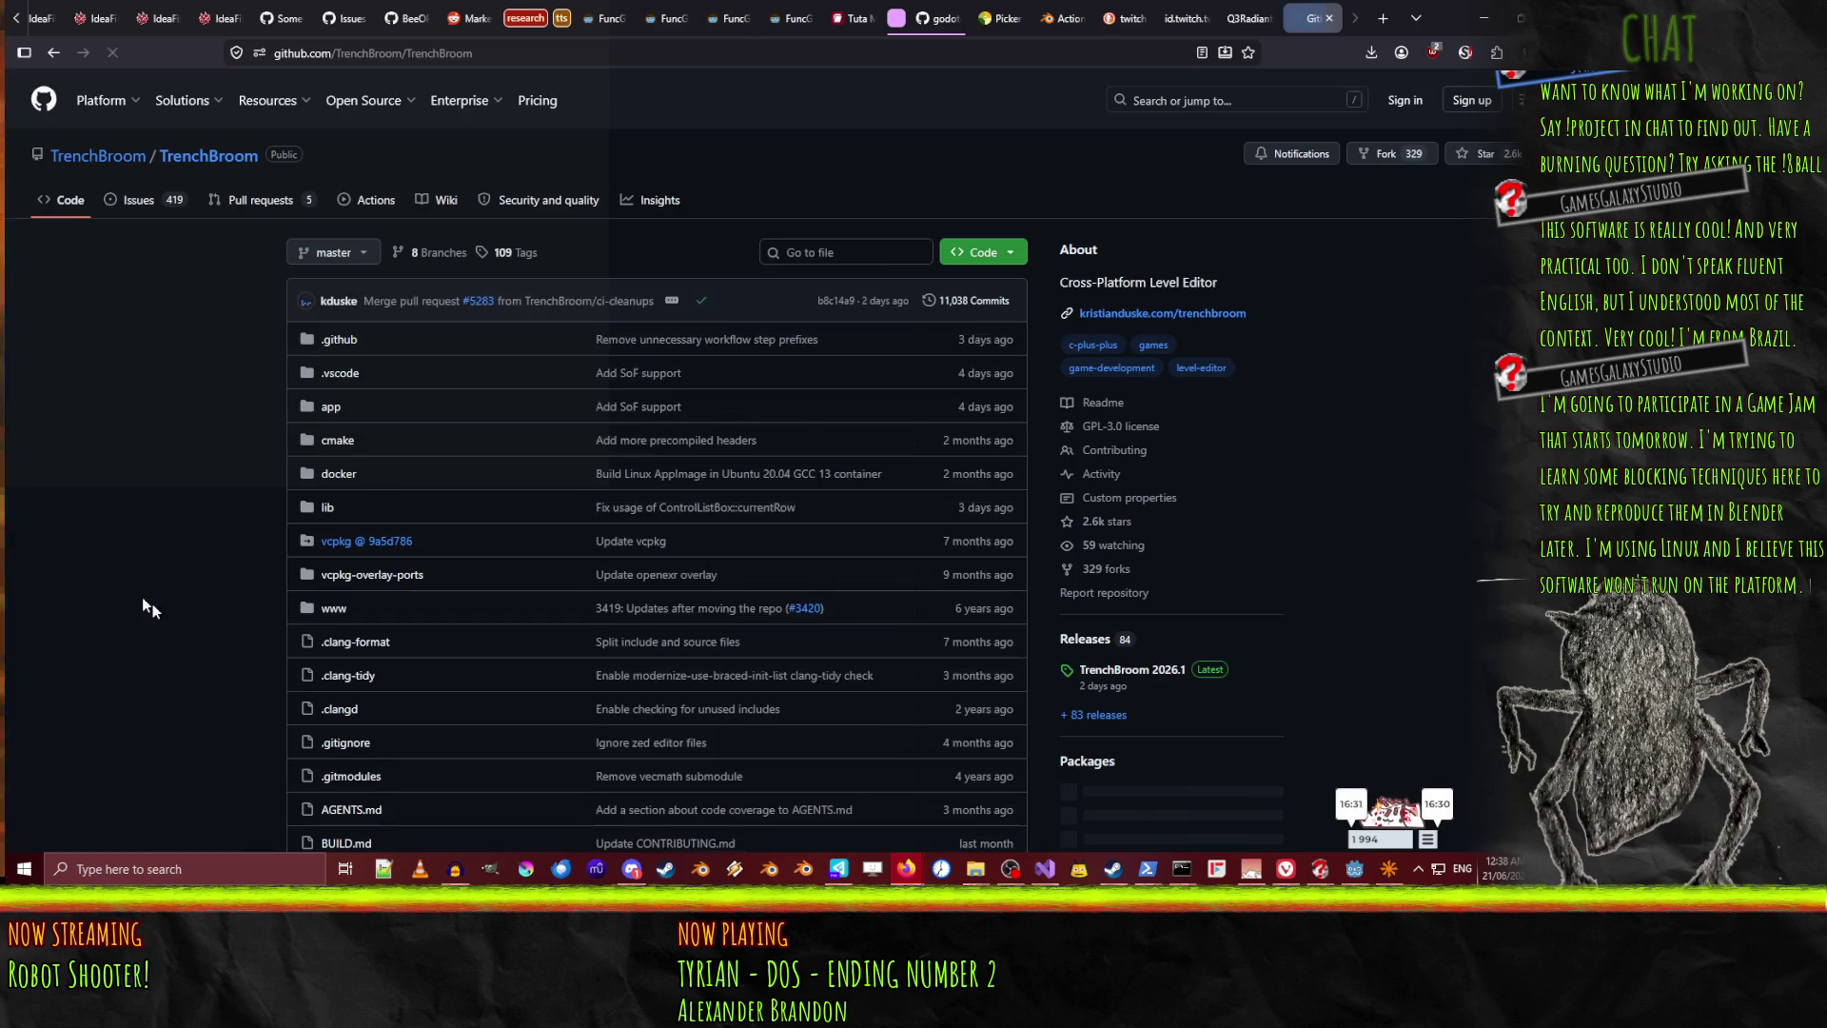
scroll(157, 477, down, 10)
scroll(158, 478, down, 1)
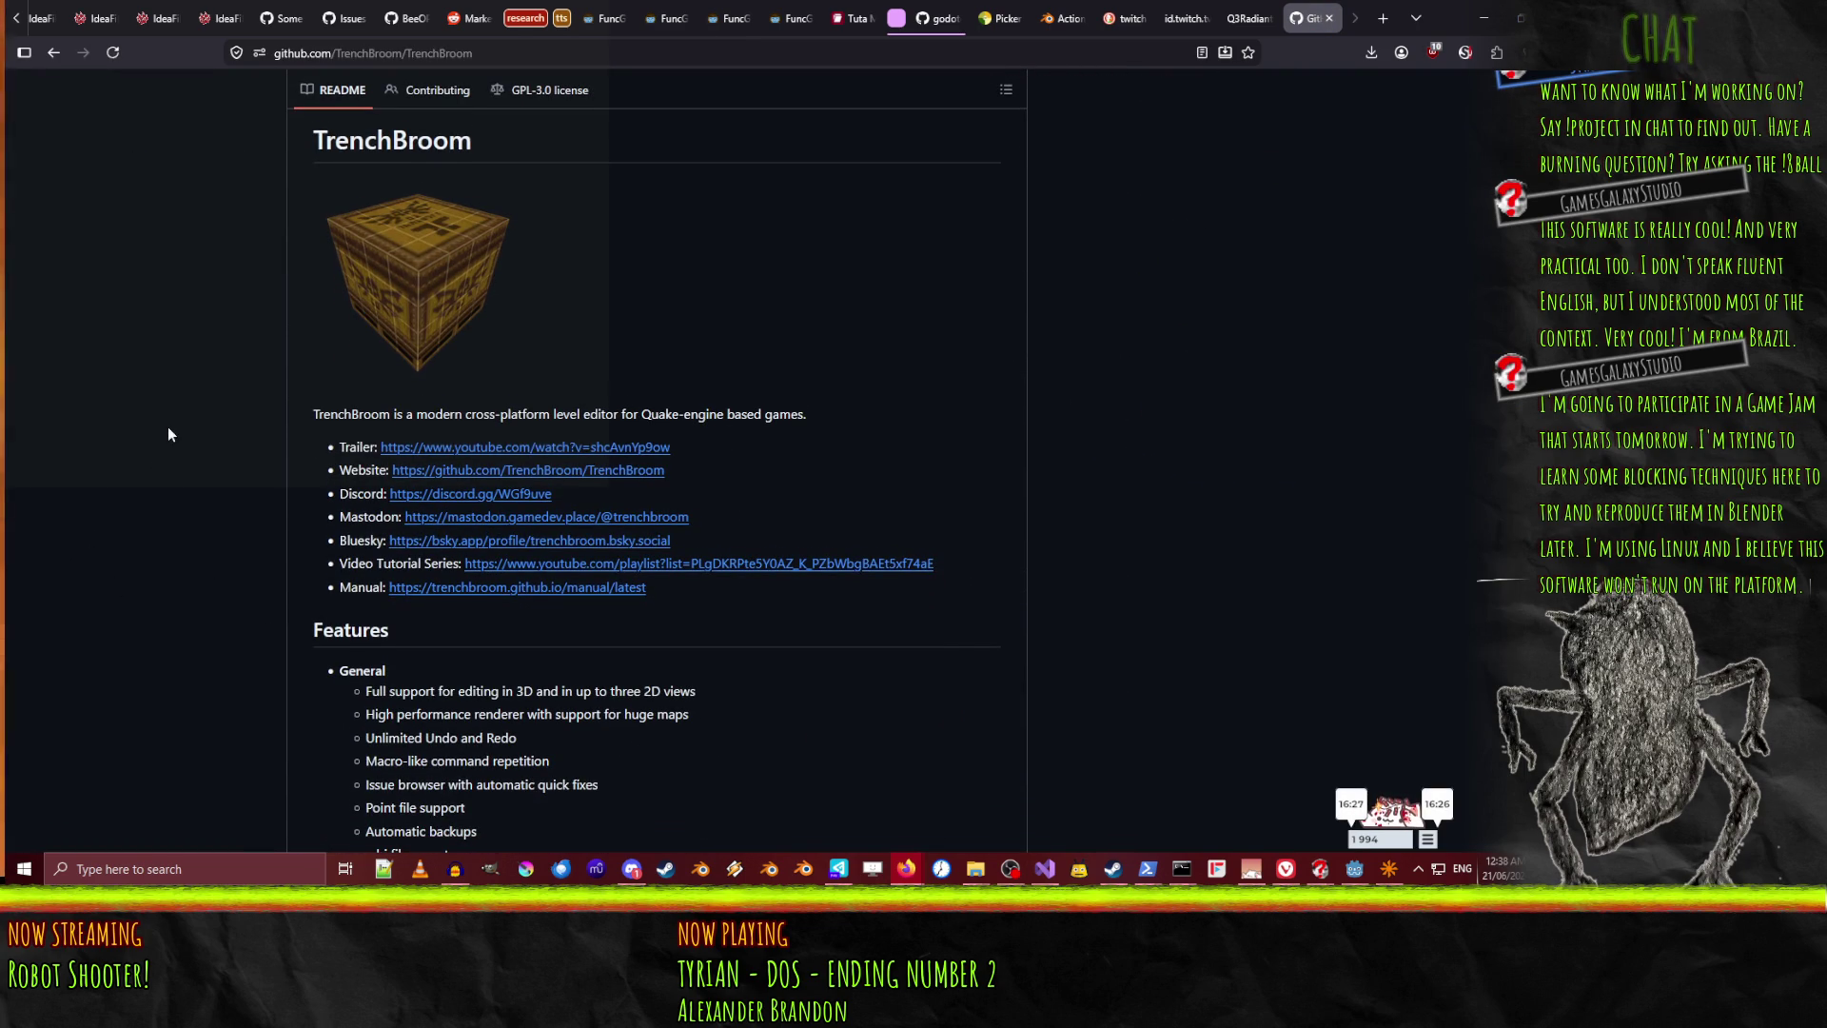
scroll(168, 426, down, 5)
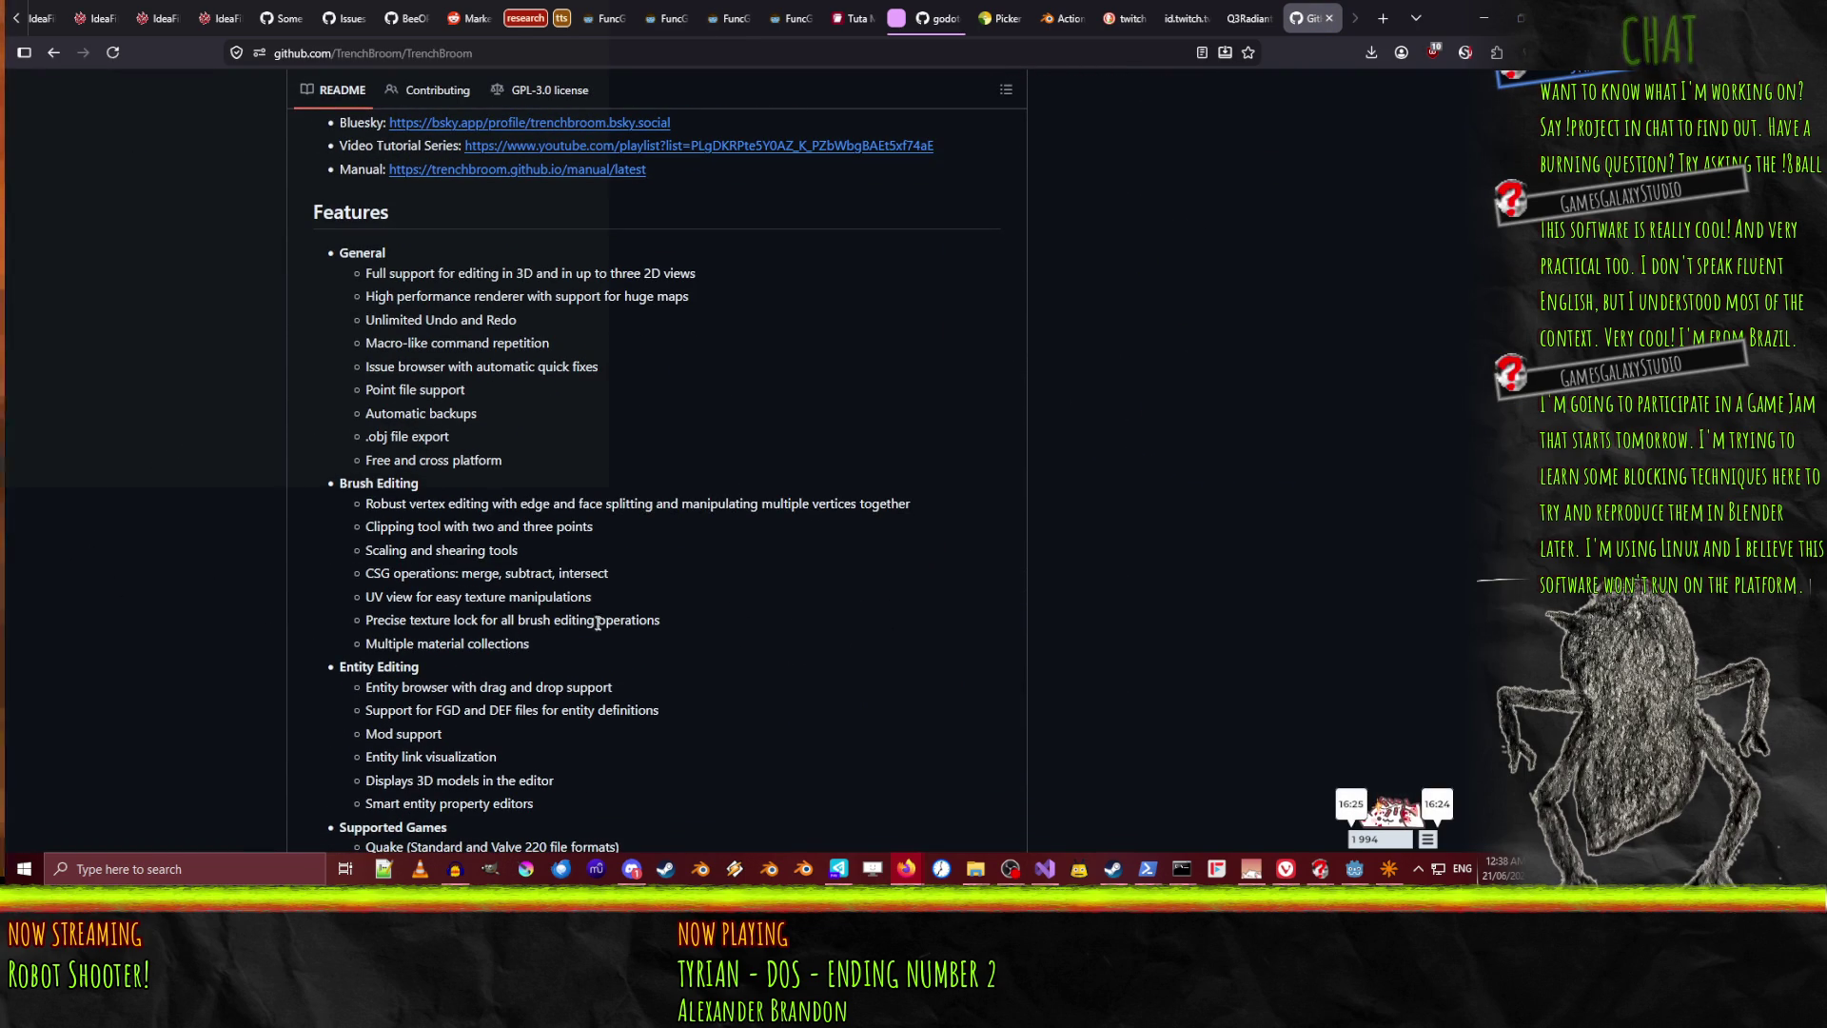
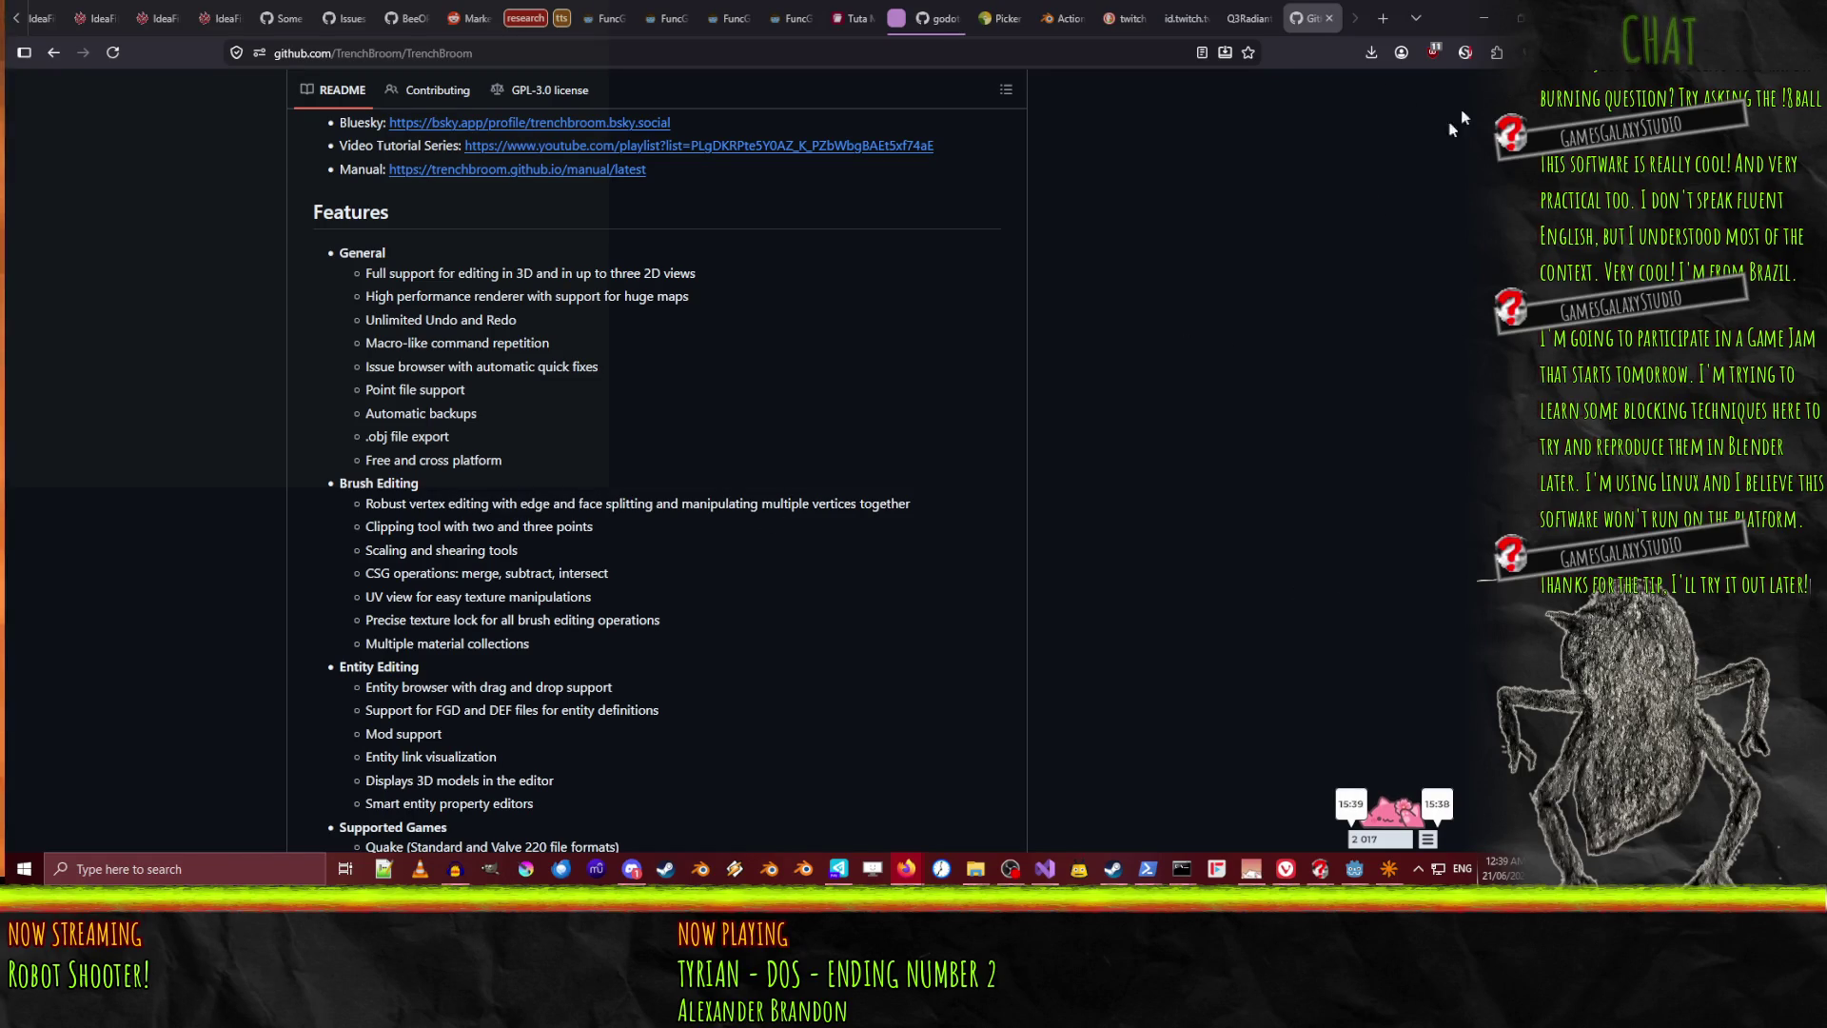
Close the TrenchBroom GitHub page and minimise the browser to reveal stage2.map
click(1330, 20)
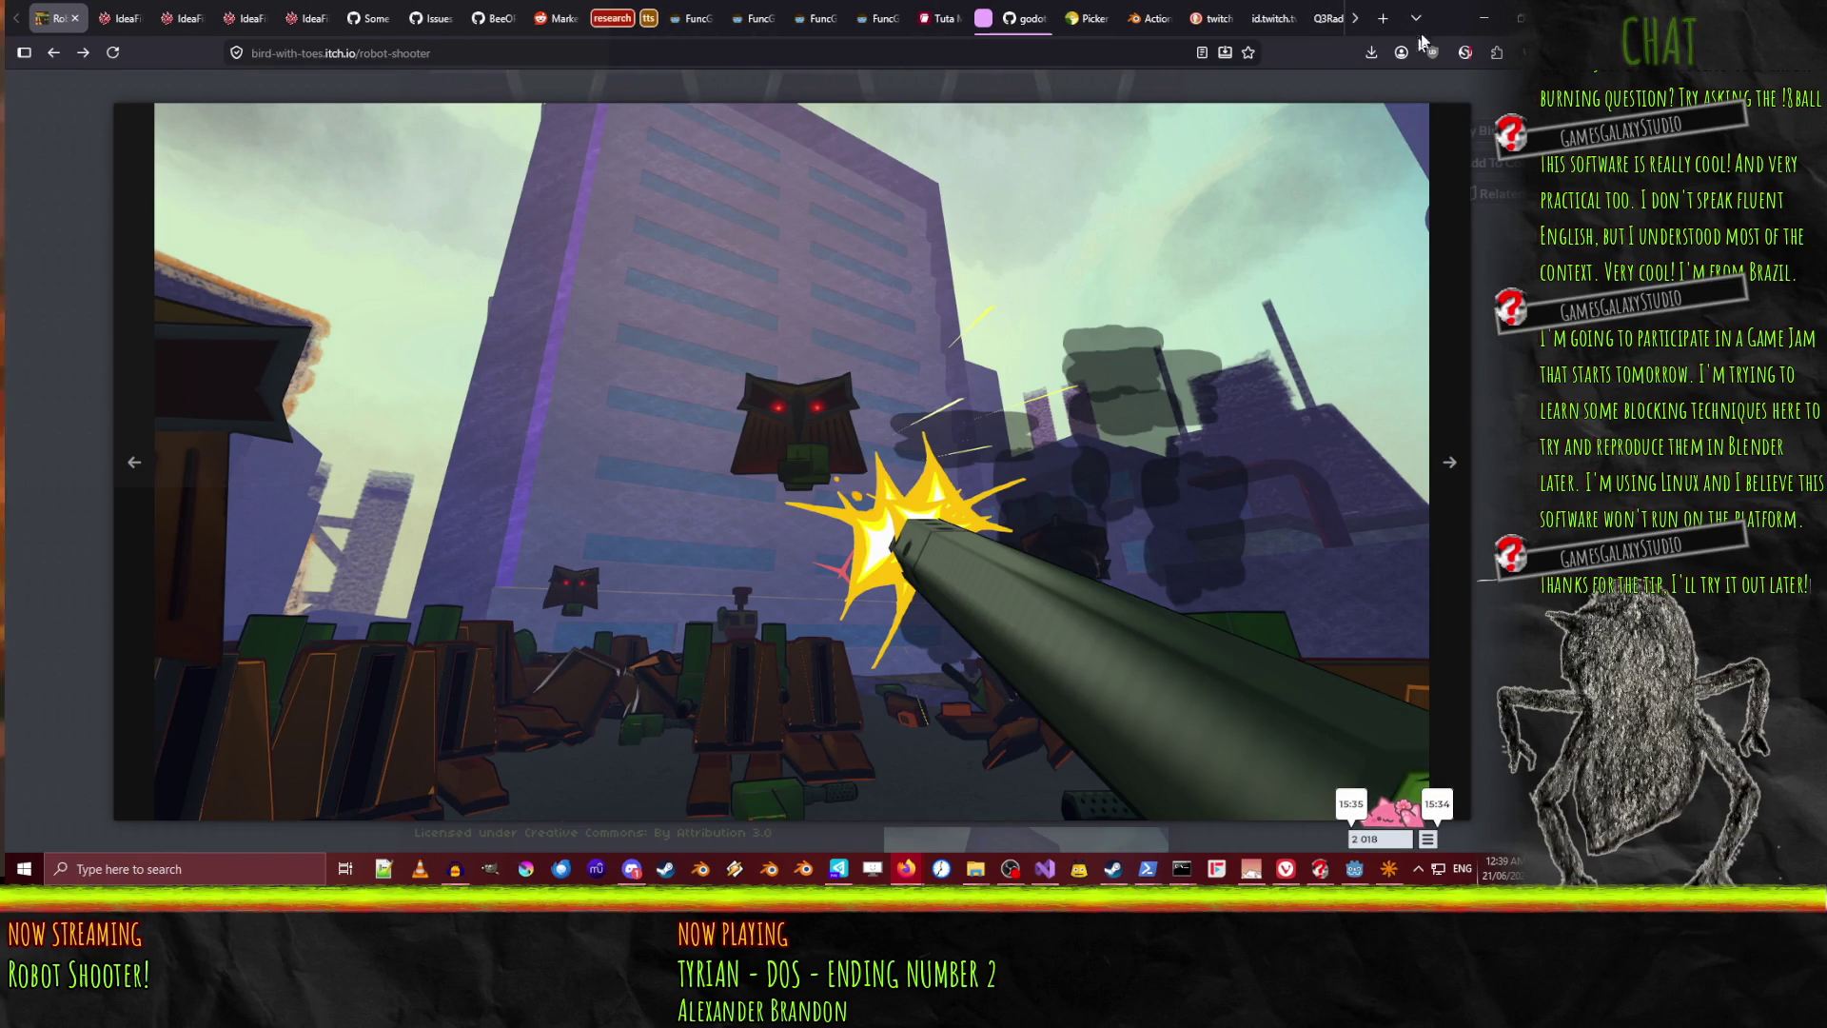
click(1481, 22)
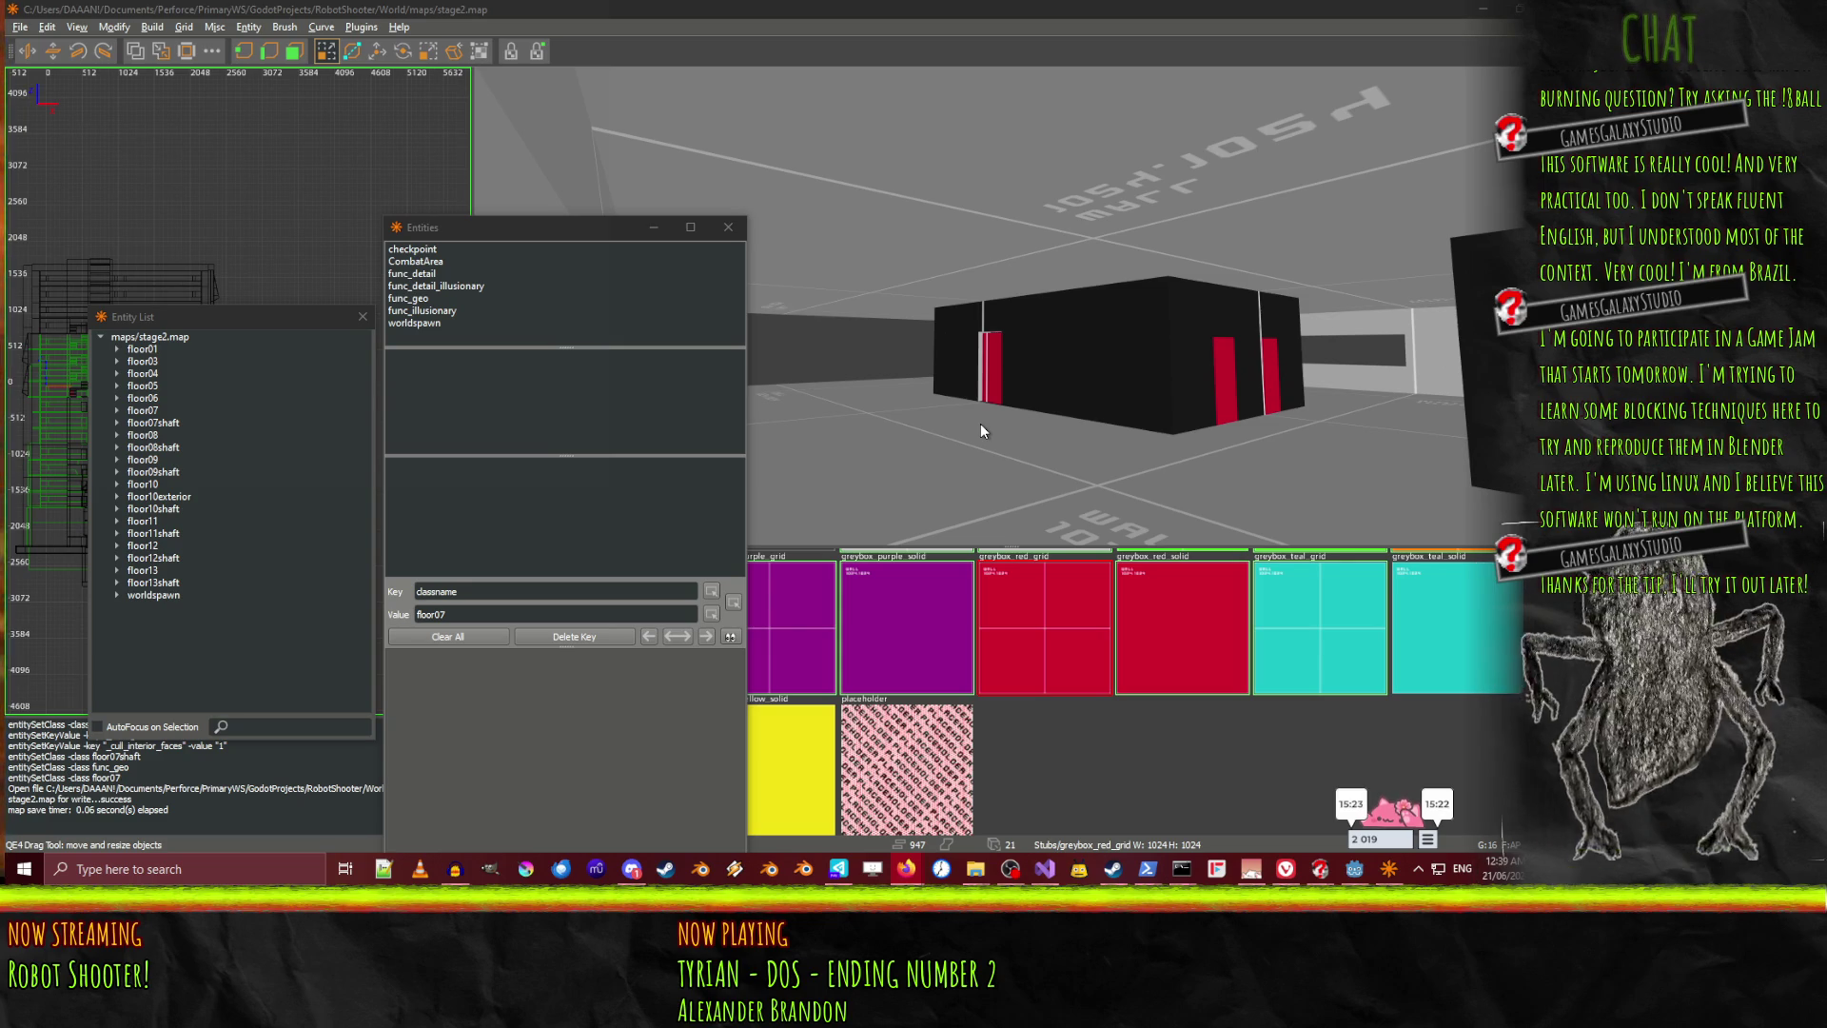
right_click(932, 323)
key(w)
key(w)
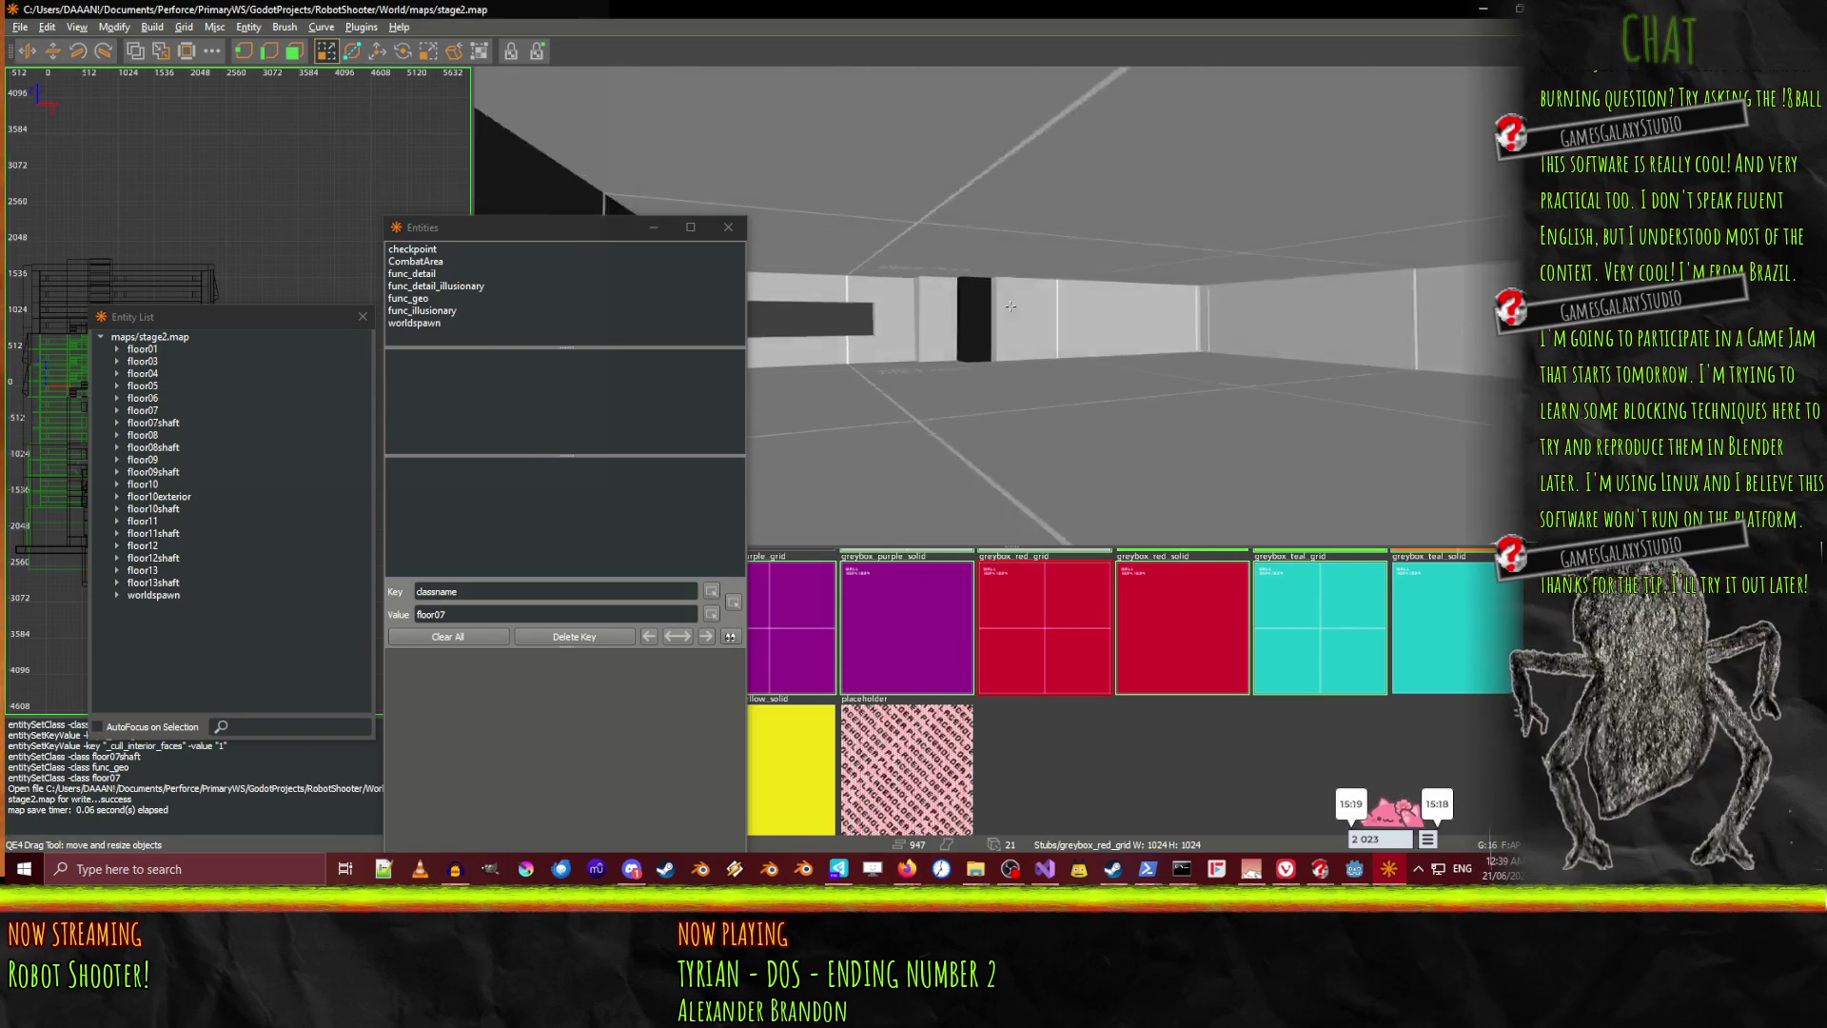
key(w)
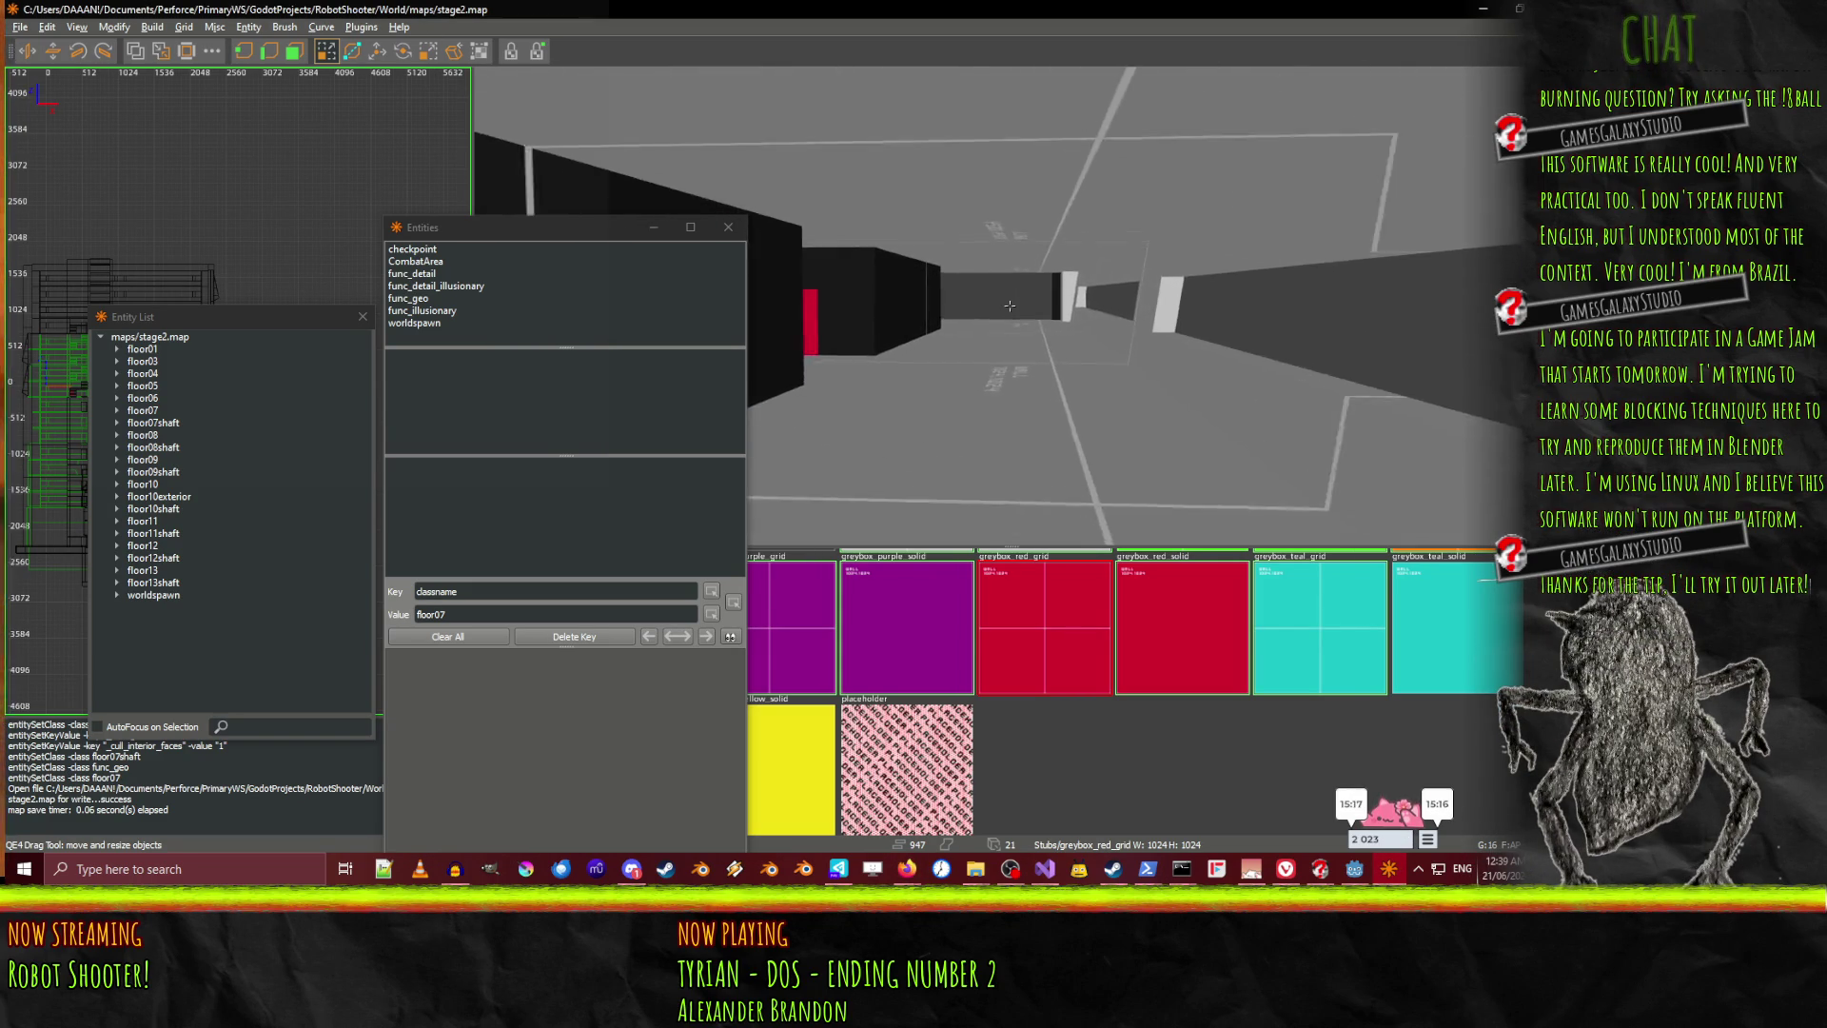
key(w)
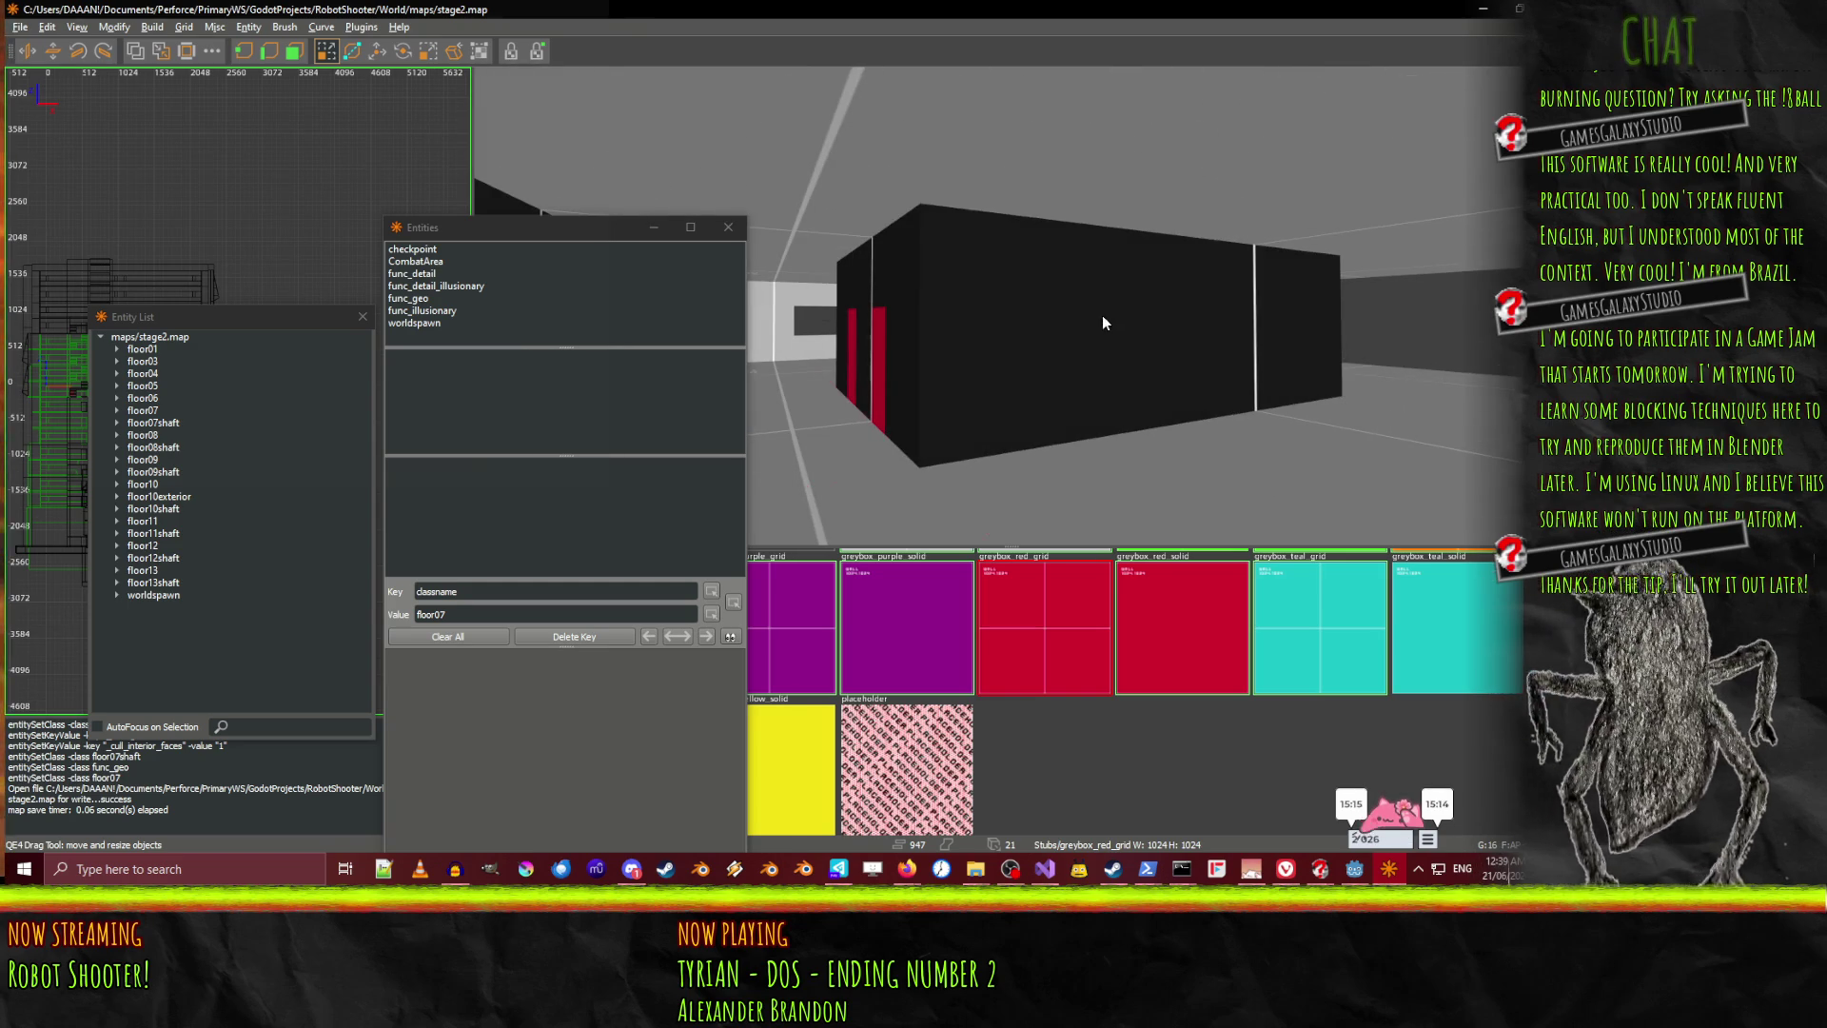
shift+click(1009, 305)
key(w)
right_click(1010, 306)
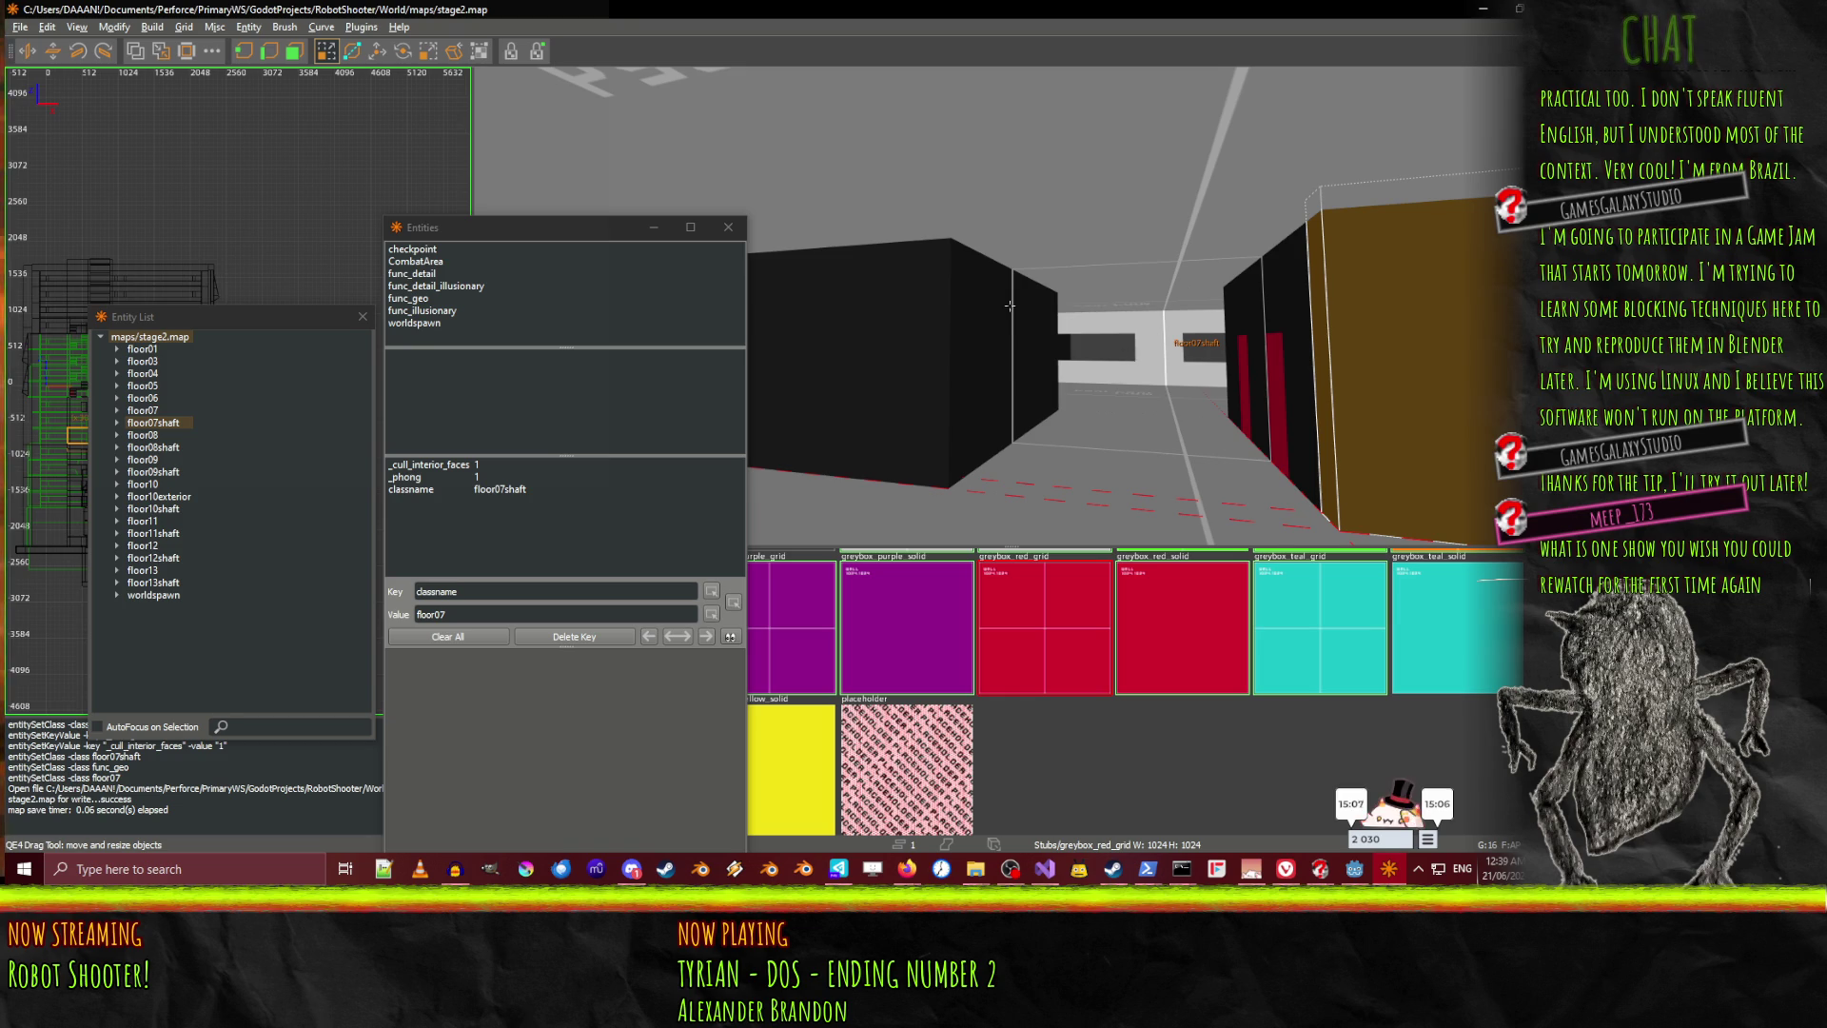
key(Escape)
right_click(1127, 346)
right_click(1008, 306)
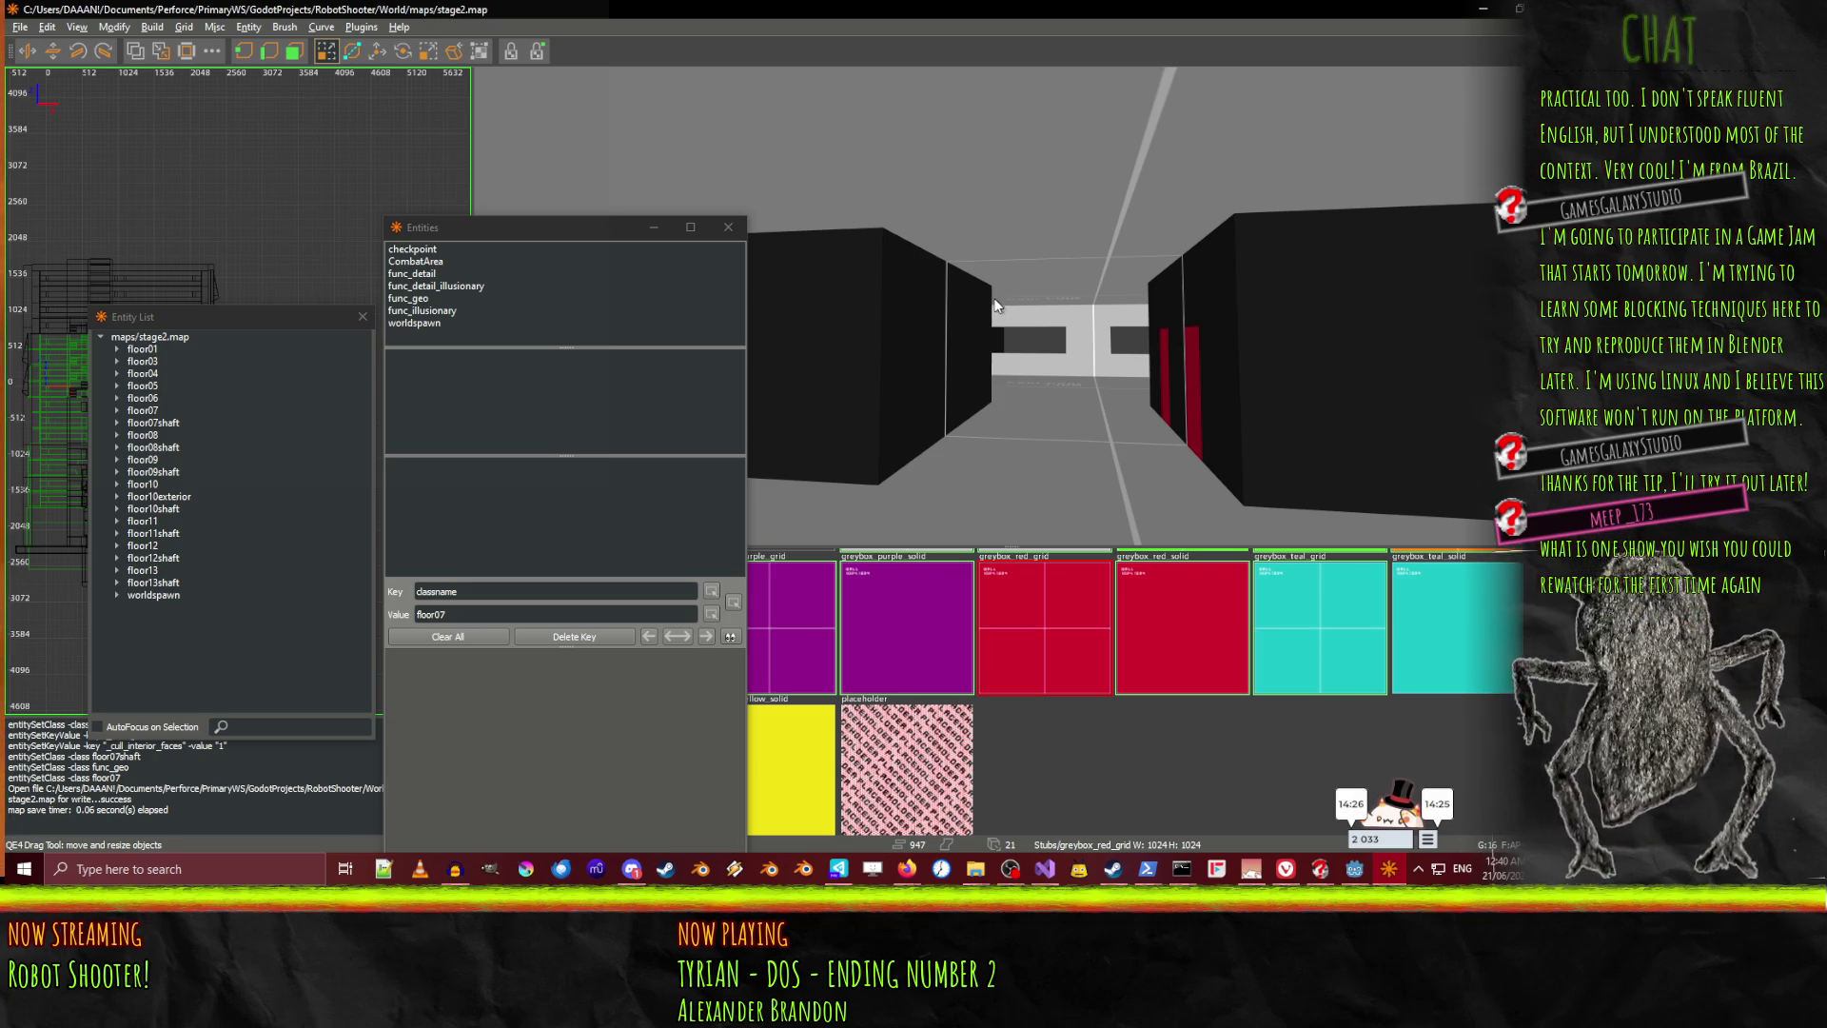
right_click(995, 305)
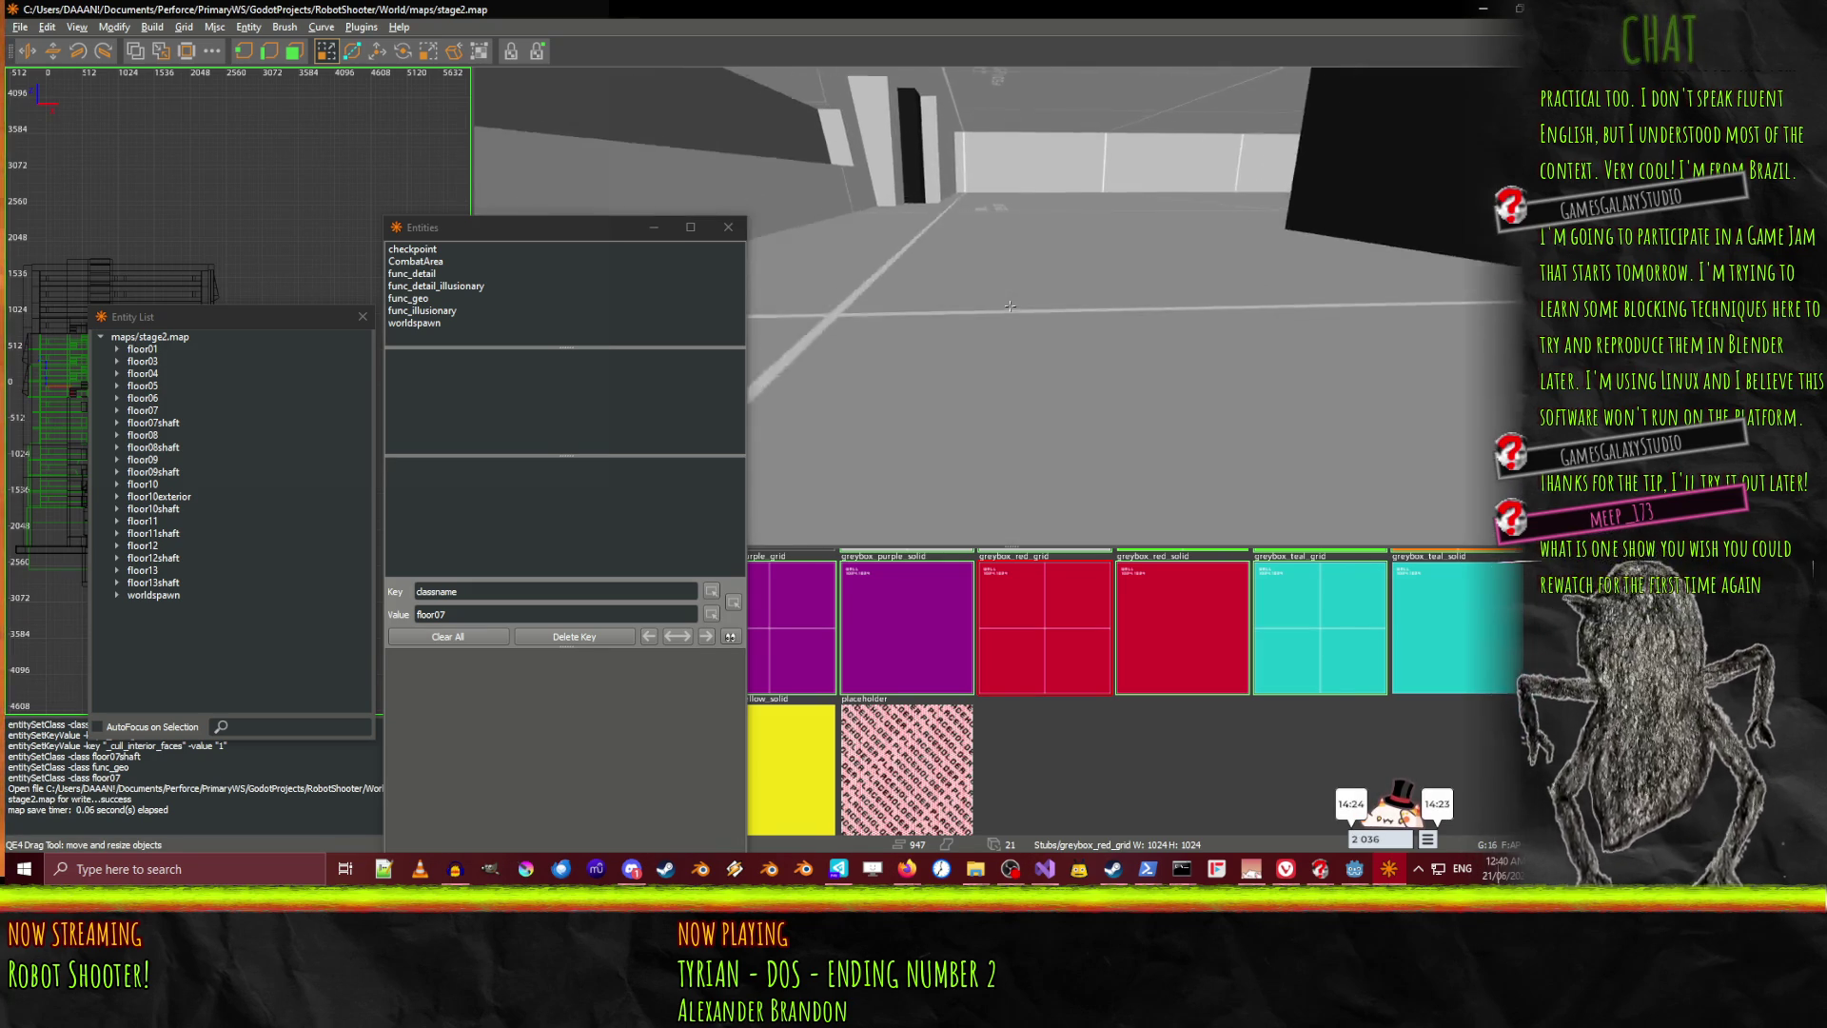
key(w)
key(w)
key(w)
key(w)
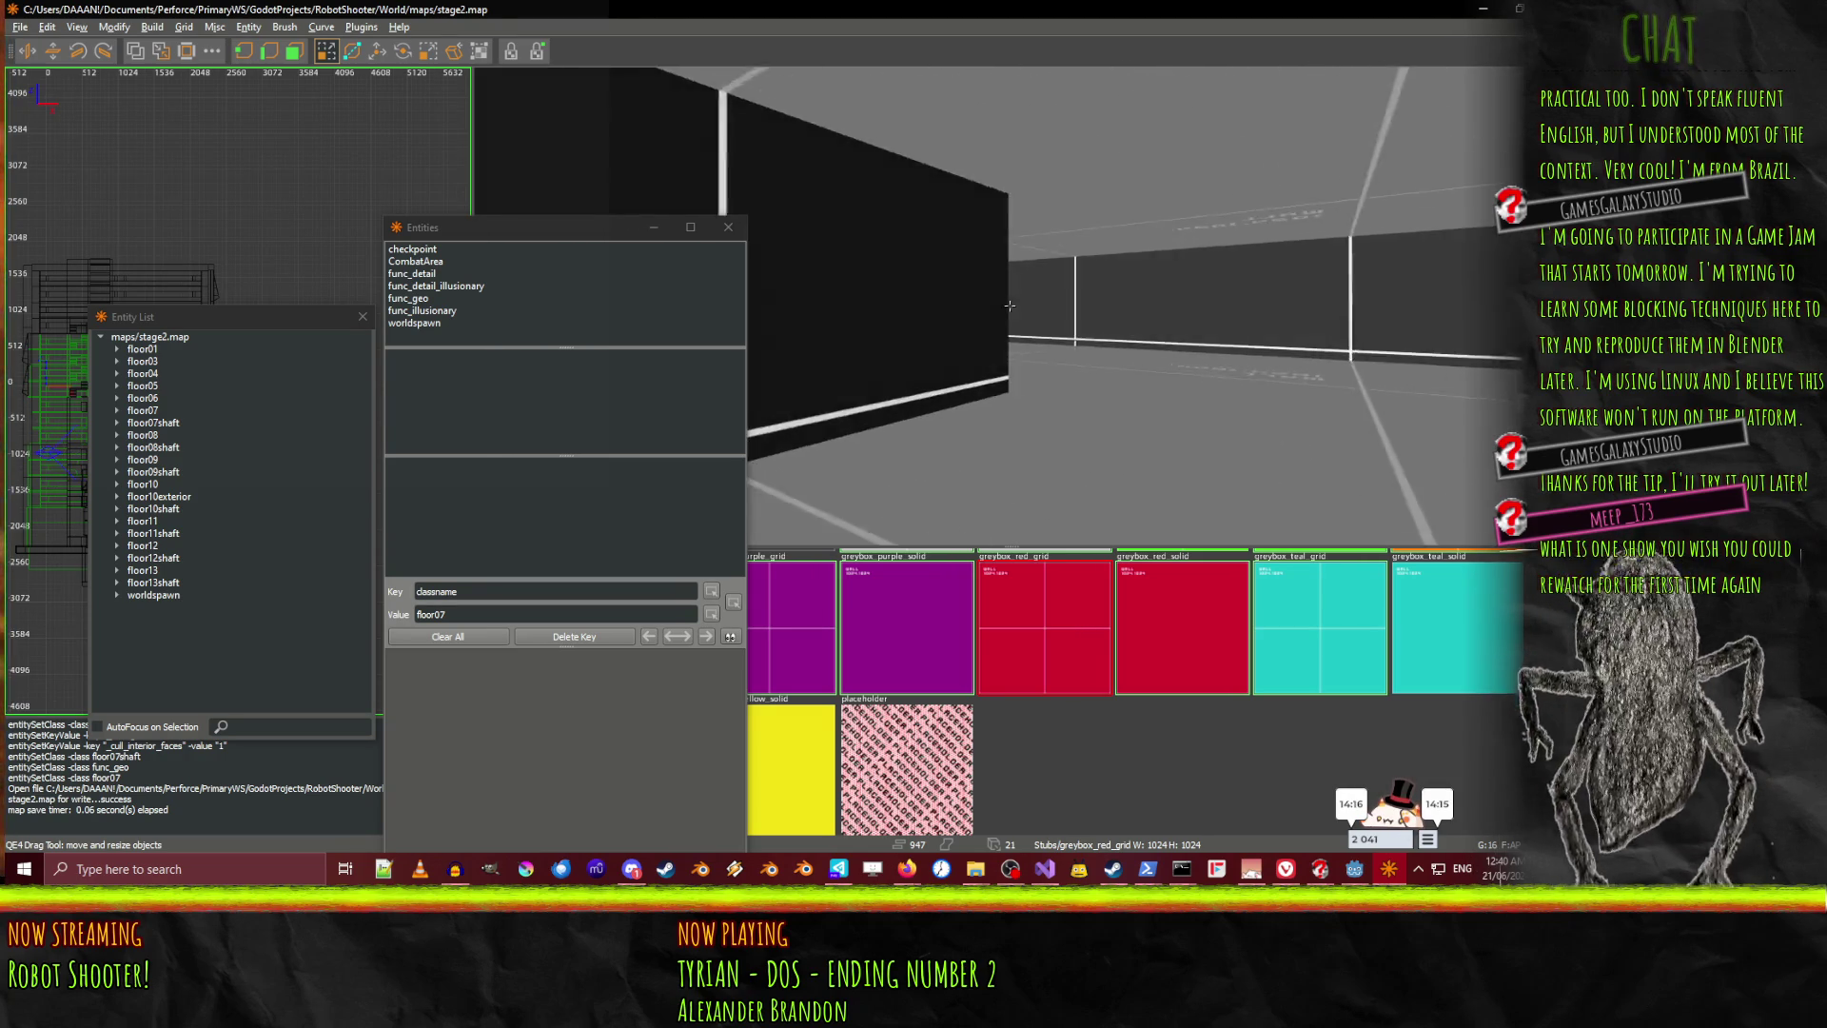
key(w)
key(w)
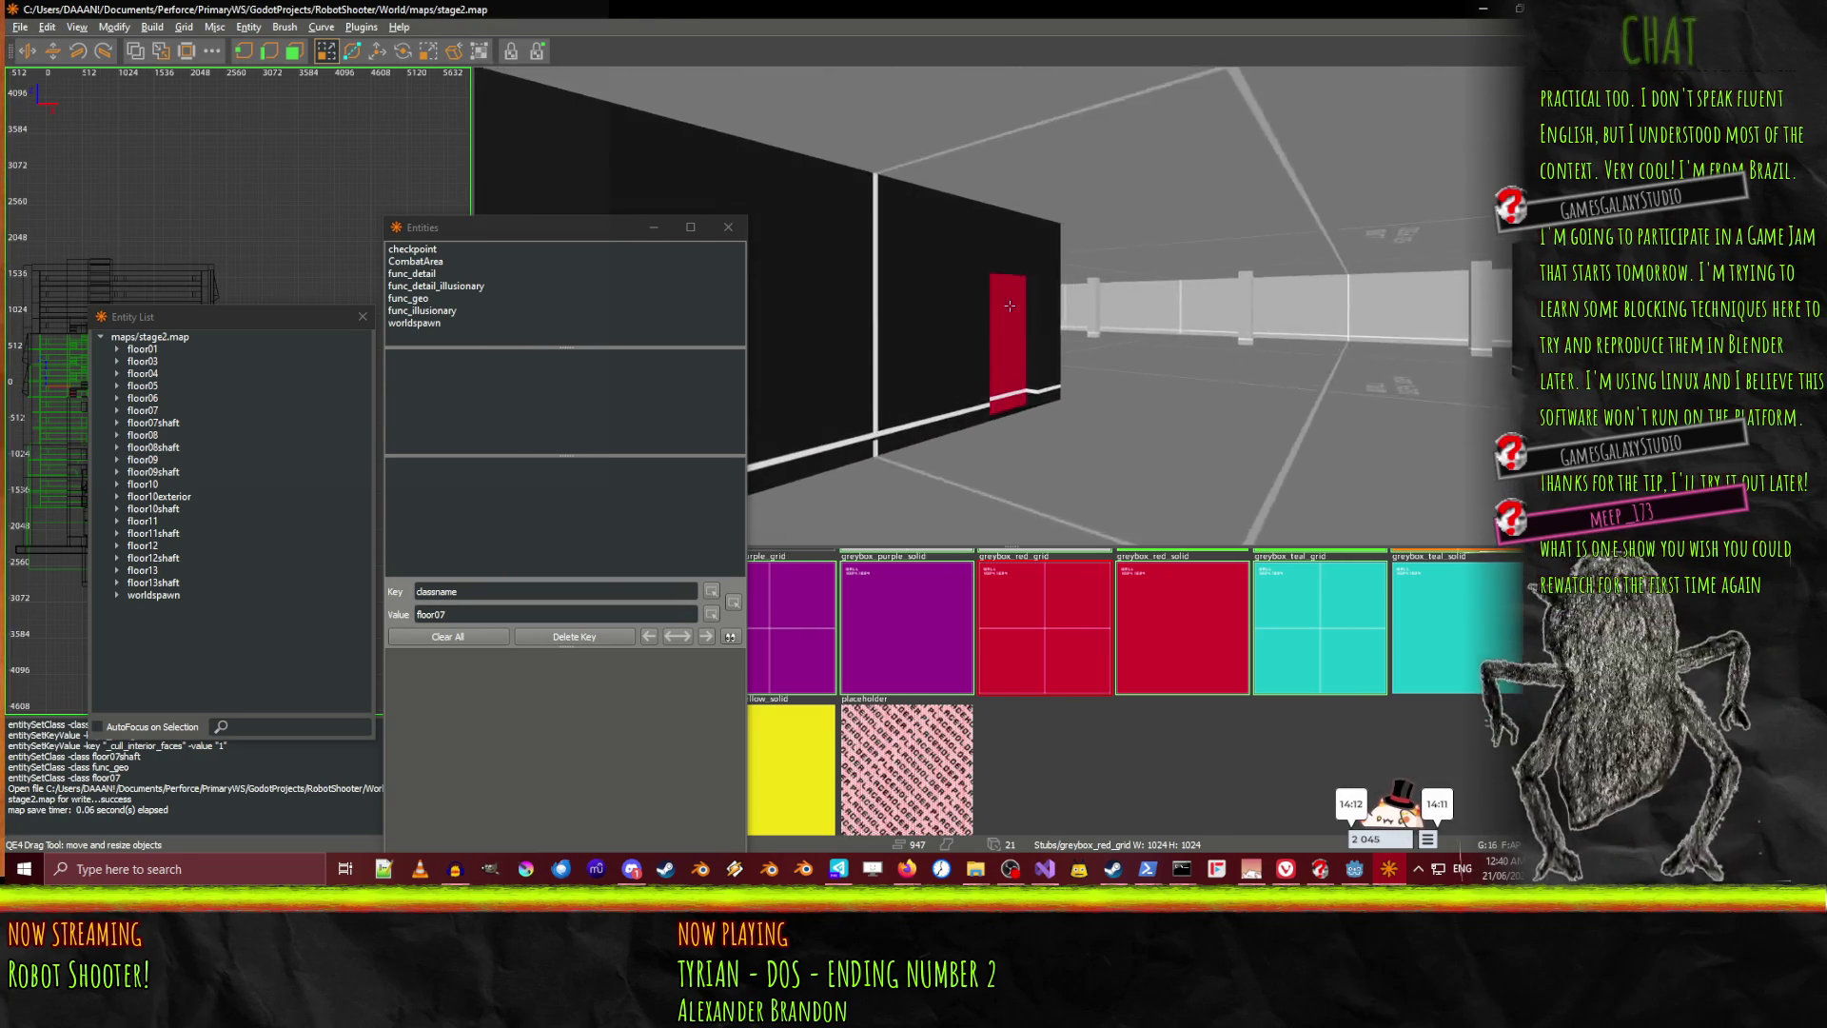
key(w)
Select floor06's floor brushes plus the right-hand corridor wall brushes in the 3D view
shift+click(1100, 331)
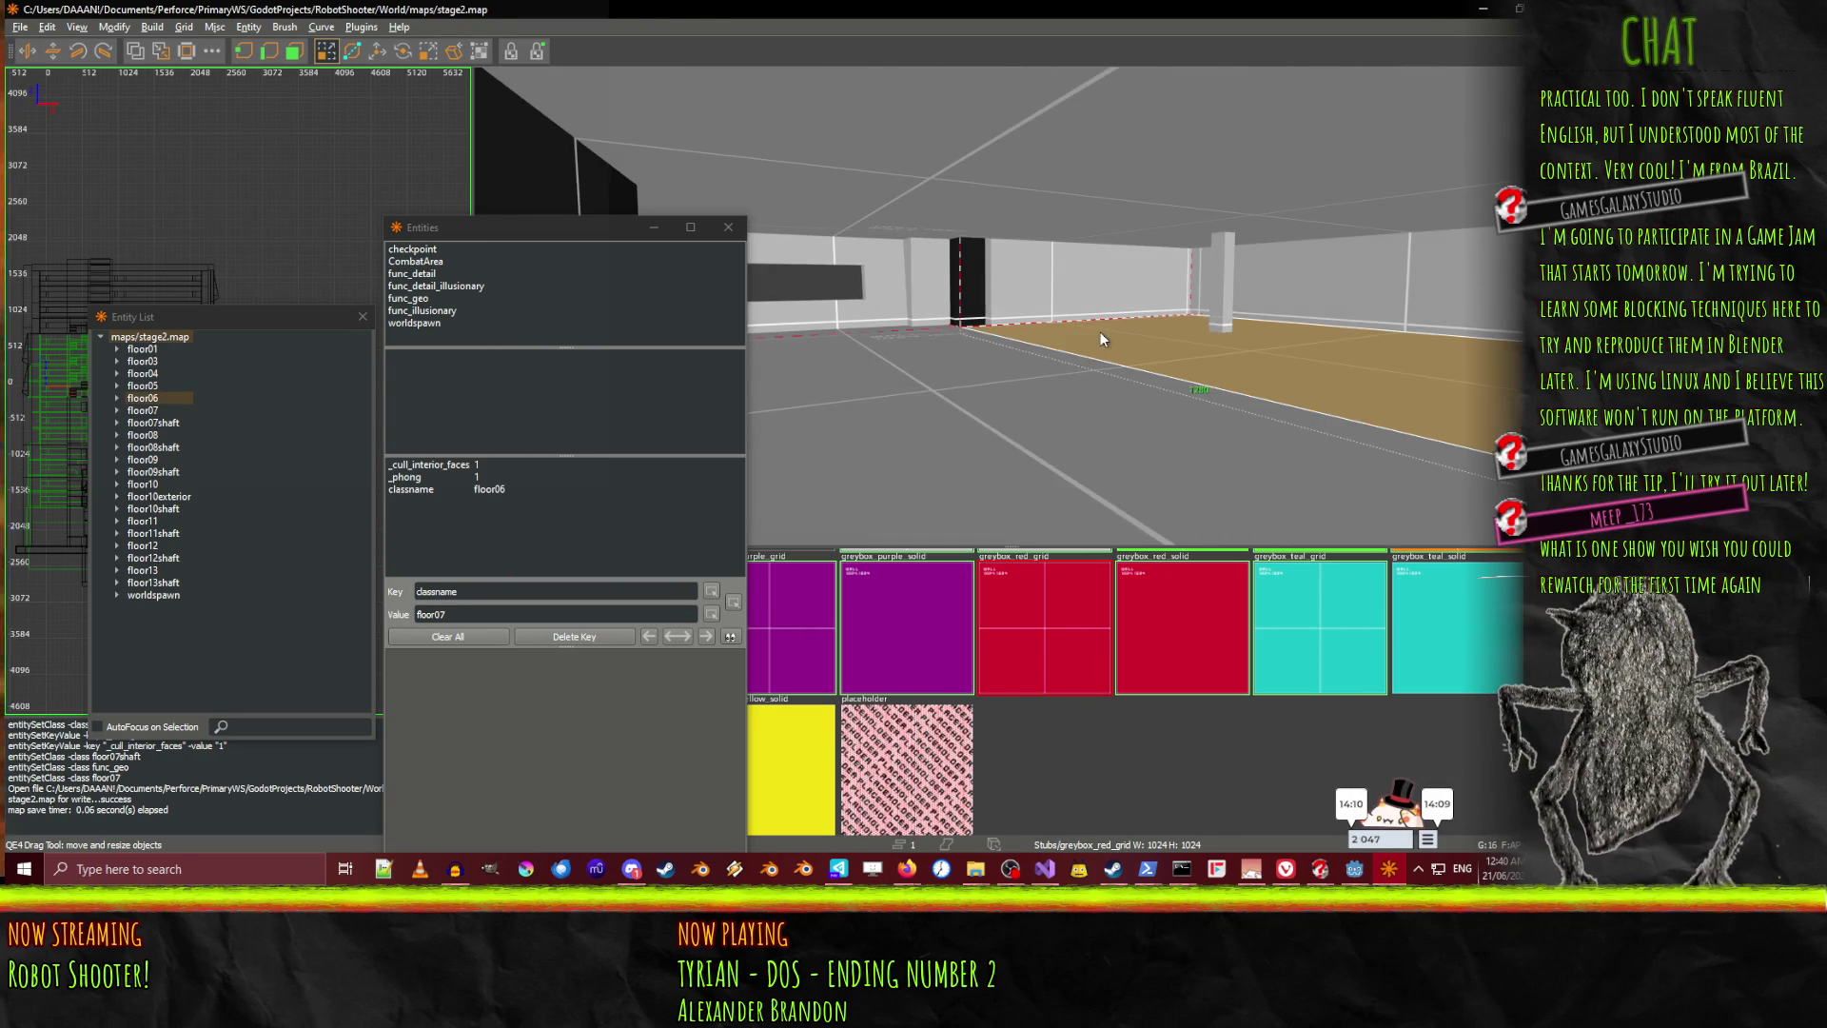
shift+click(1043, 301)
shift+click(969, 400)
shift+click(1010, 305)
key(w)
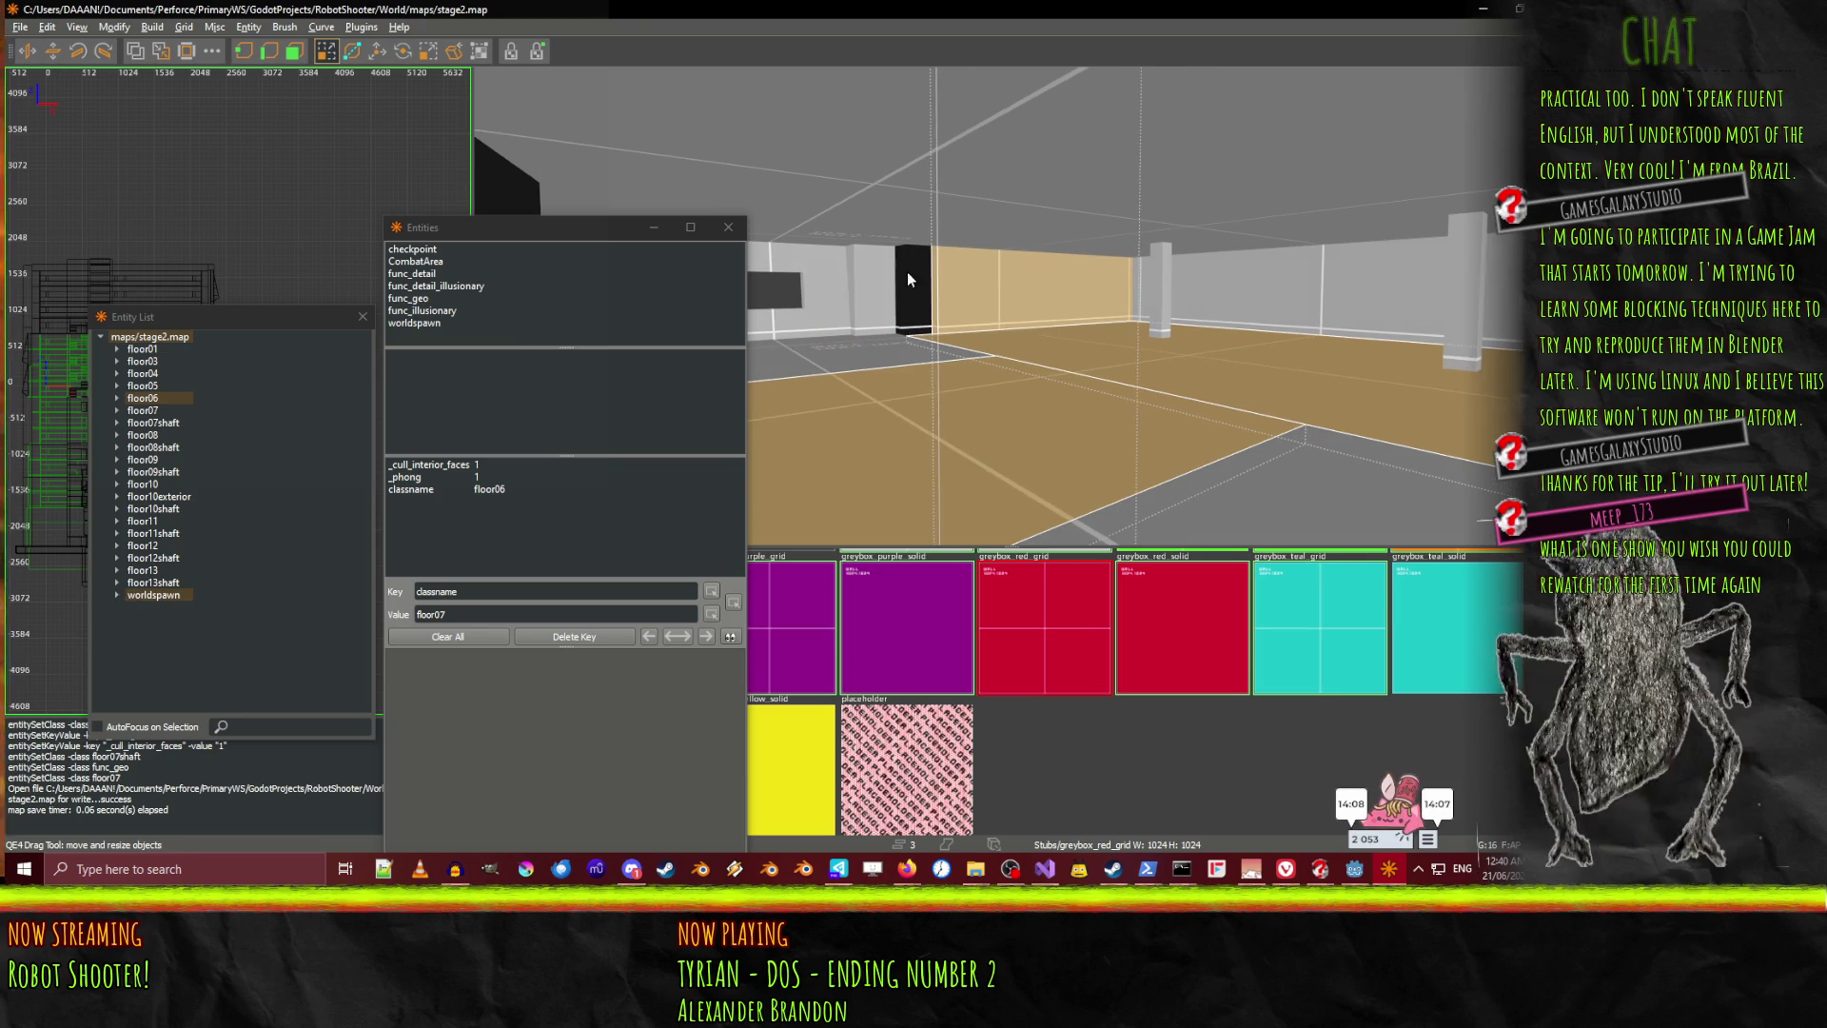
key(w)
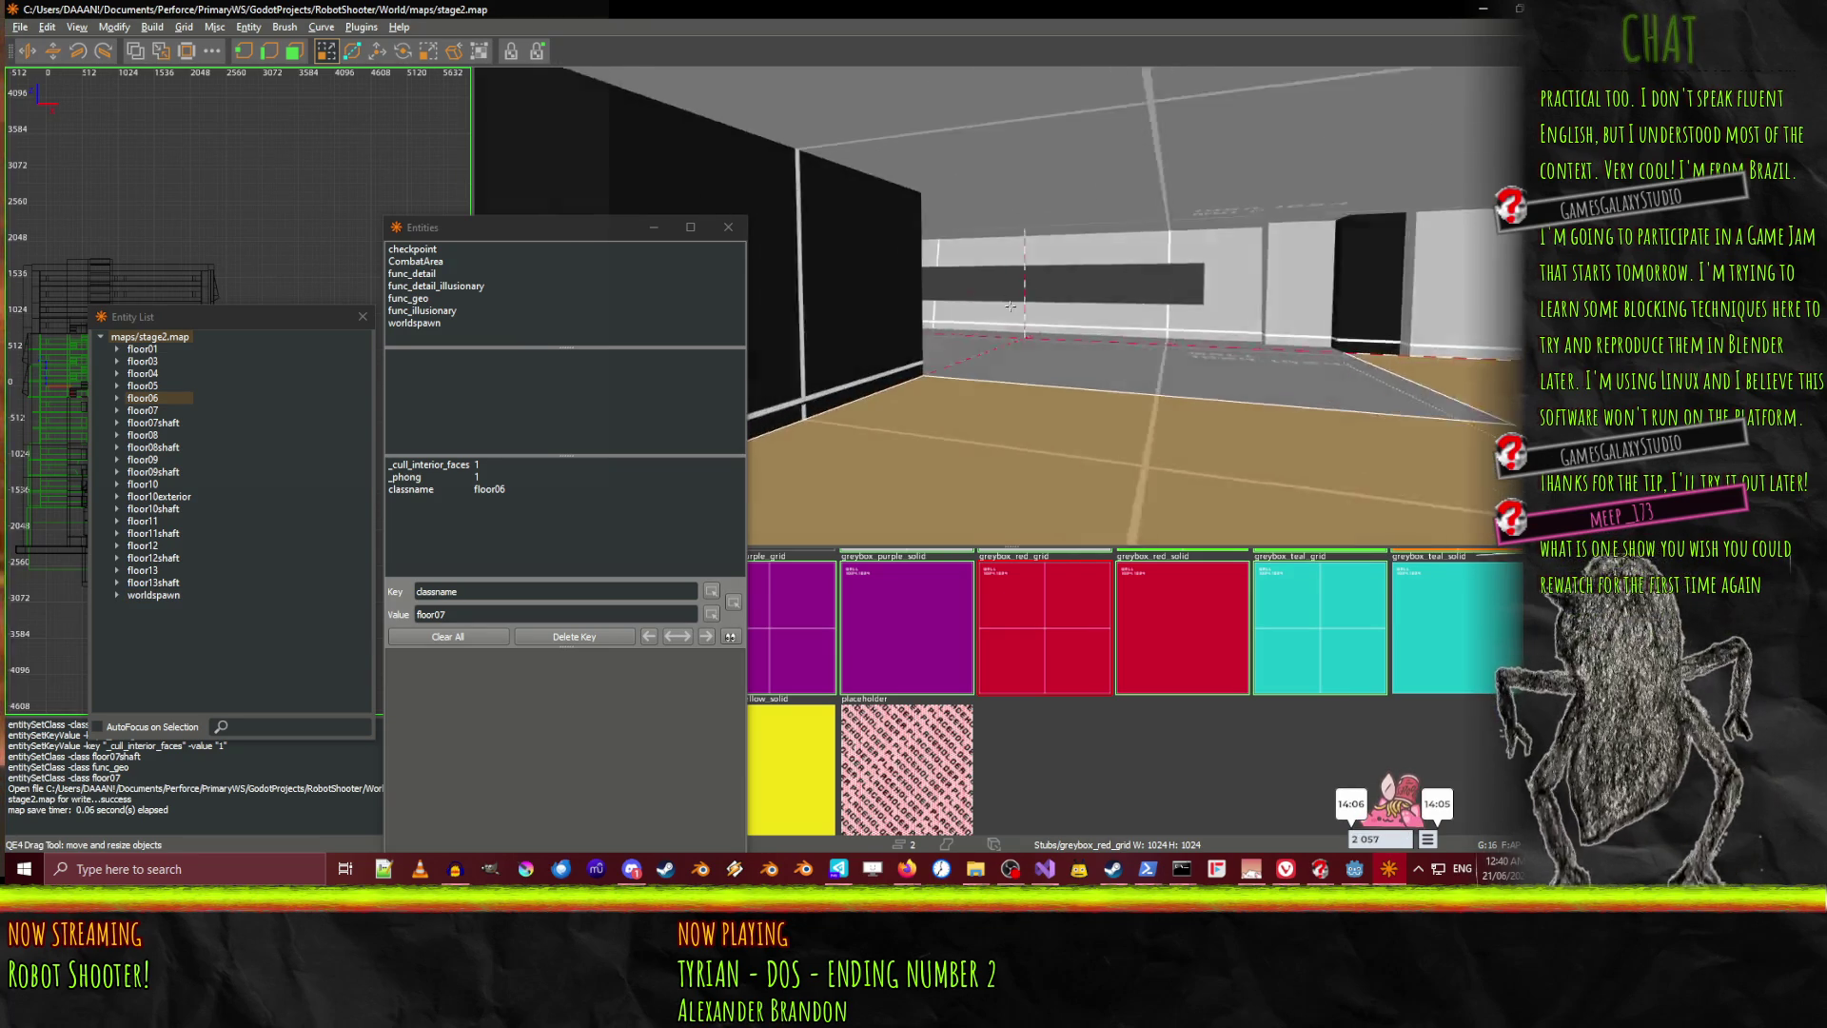
shift+click(1066, 386)
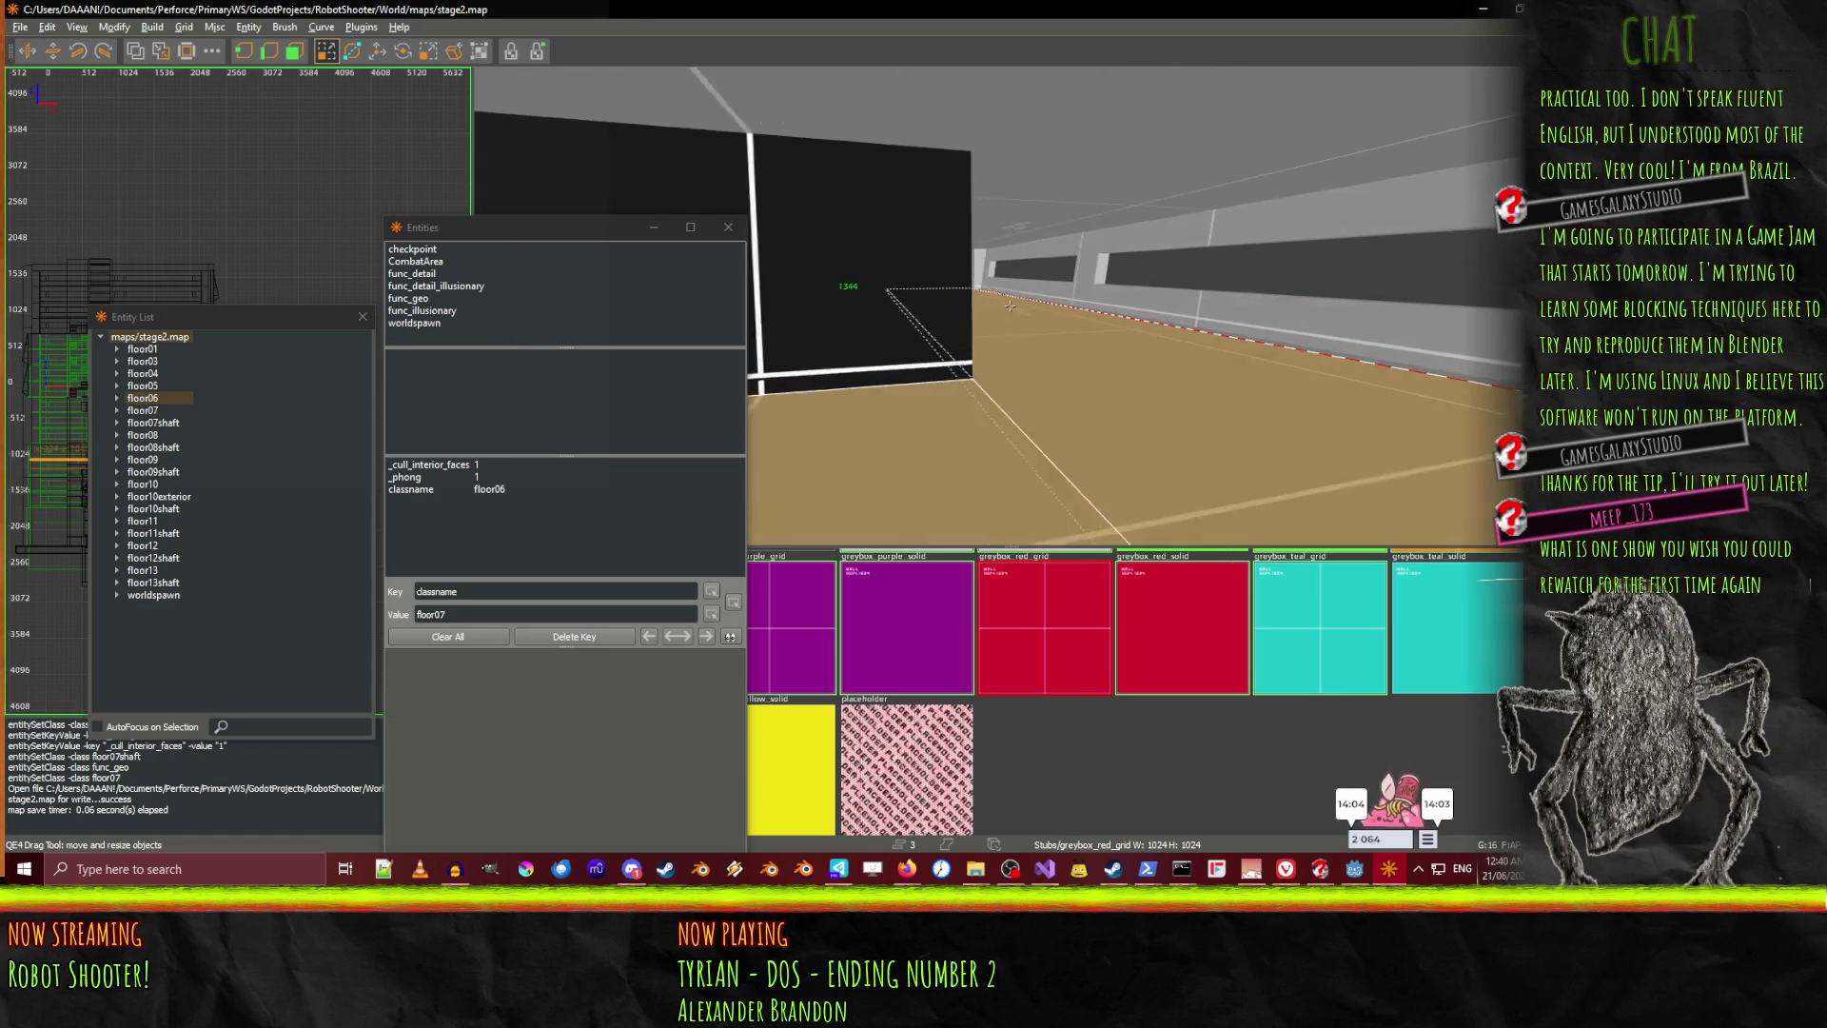
shift+click(1228, 421)
shift+click(1236, 415)
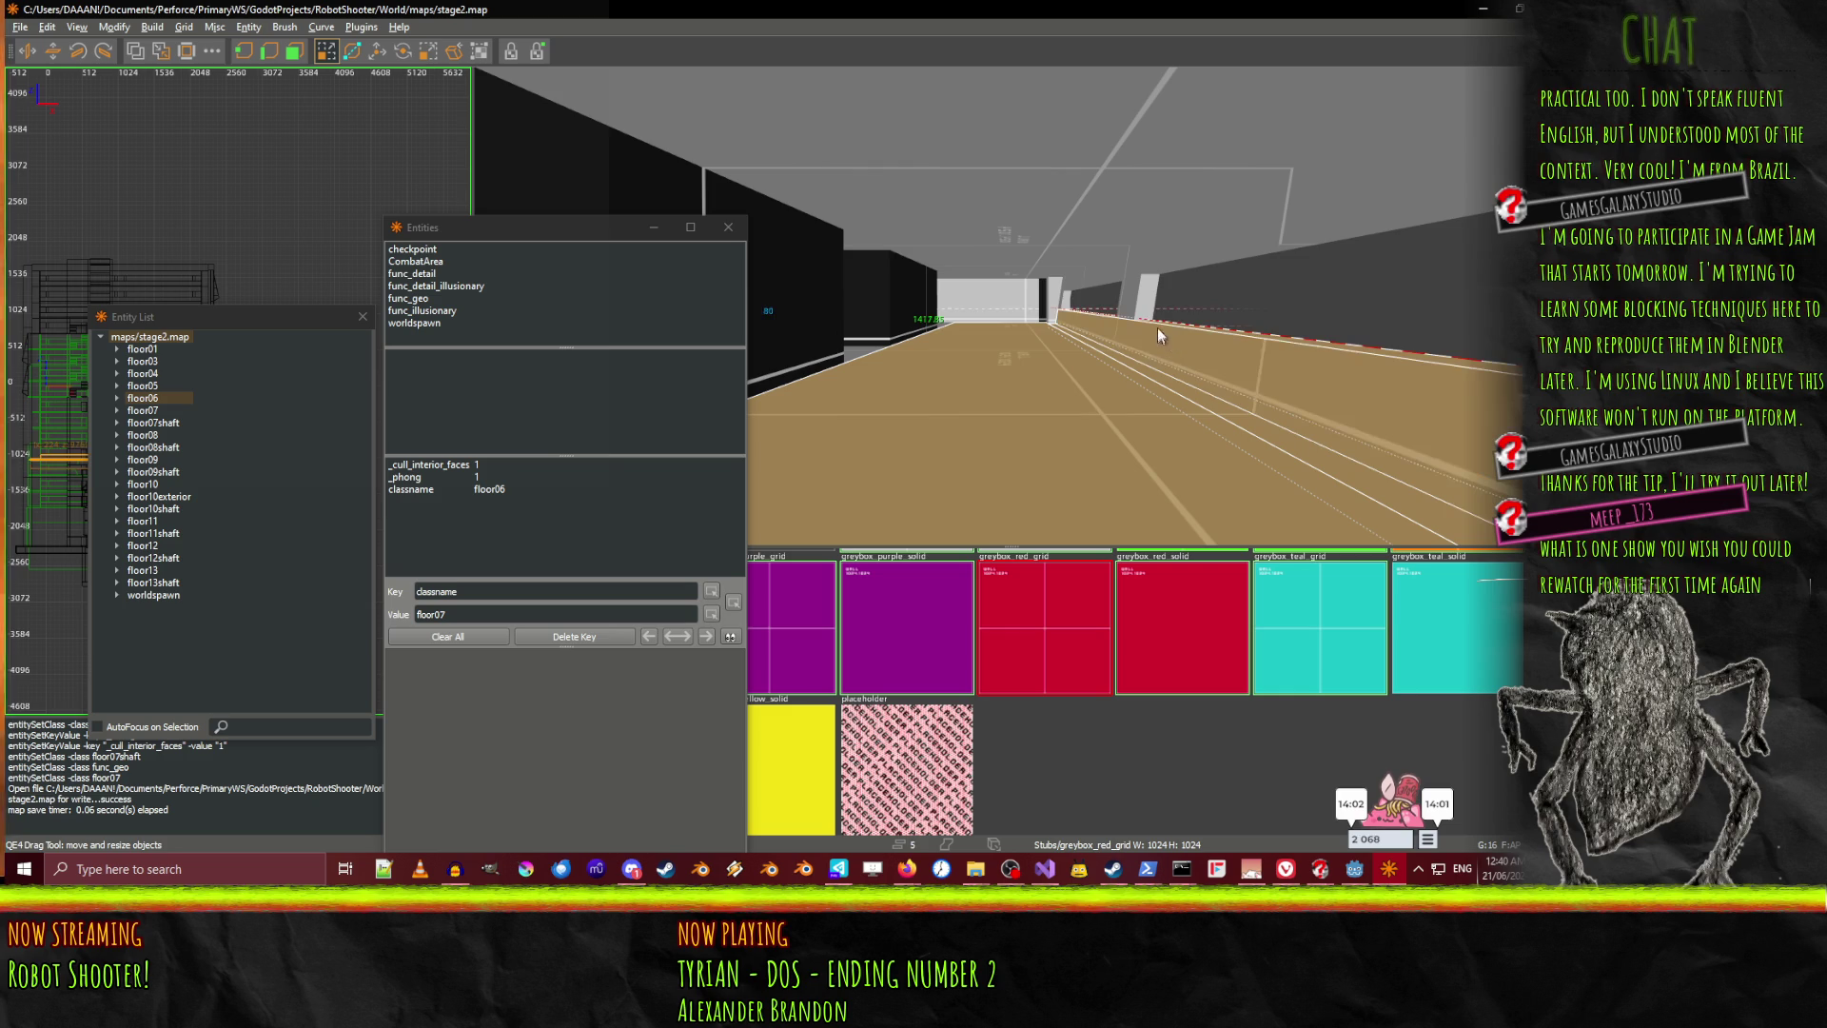
shift+click(1127, 286)
Add the window-side, pillar and ceiling-beam brushes to the selection
right_click(1011, 305)
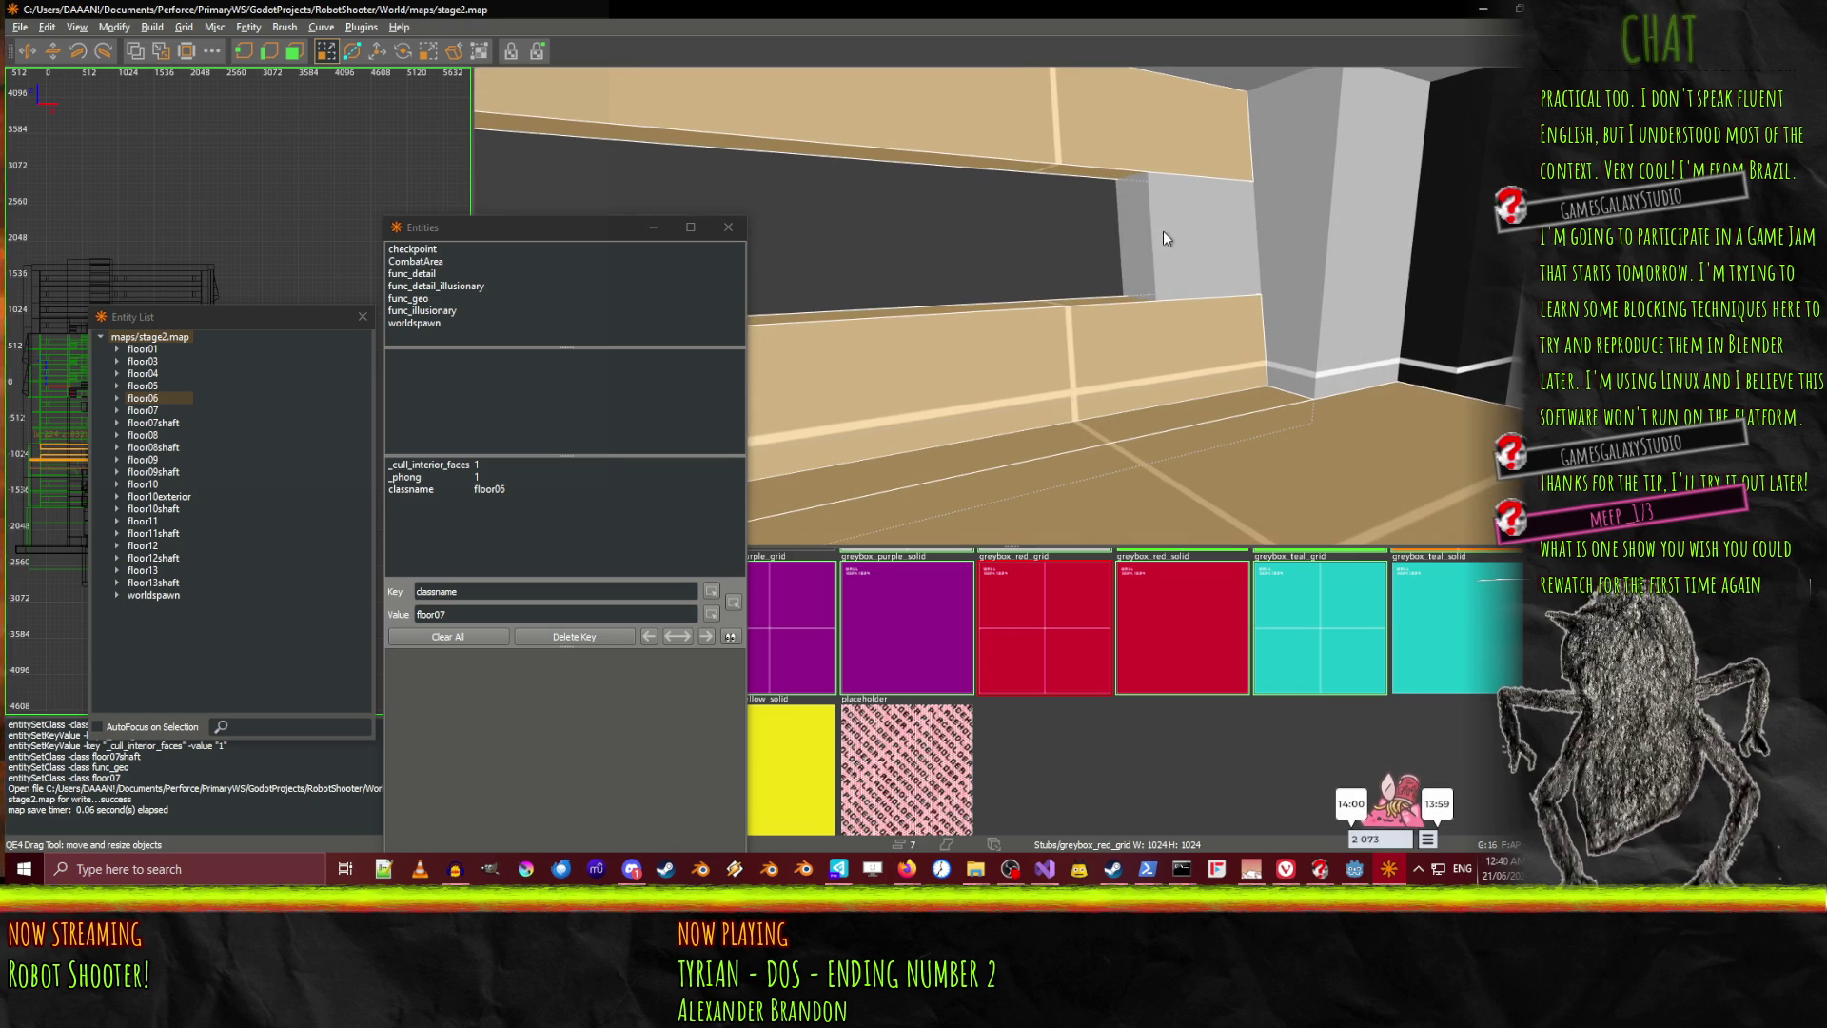
shift+click(1247, 236)
shift+click(1247, 236)
right_click(1247, 236)
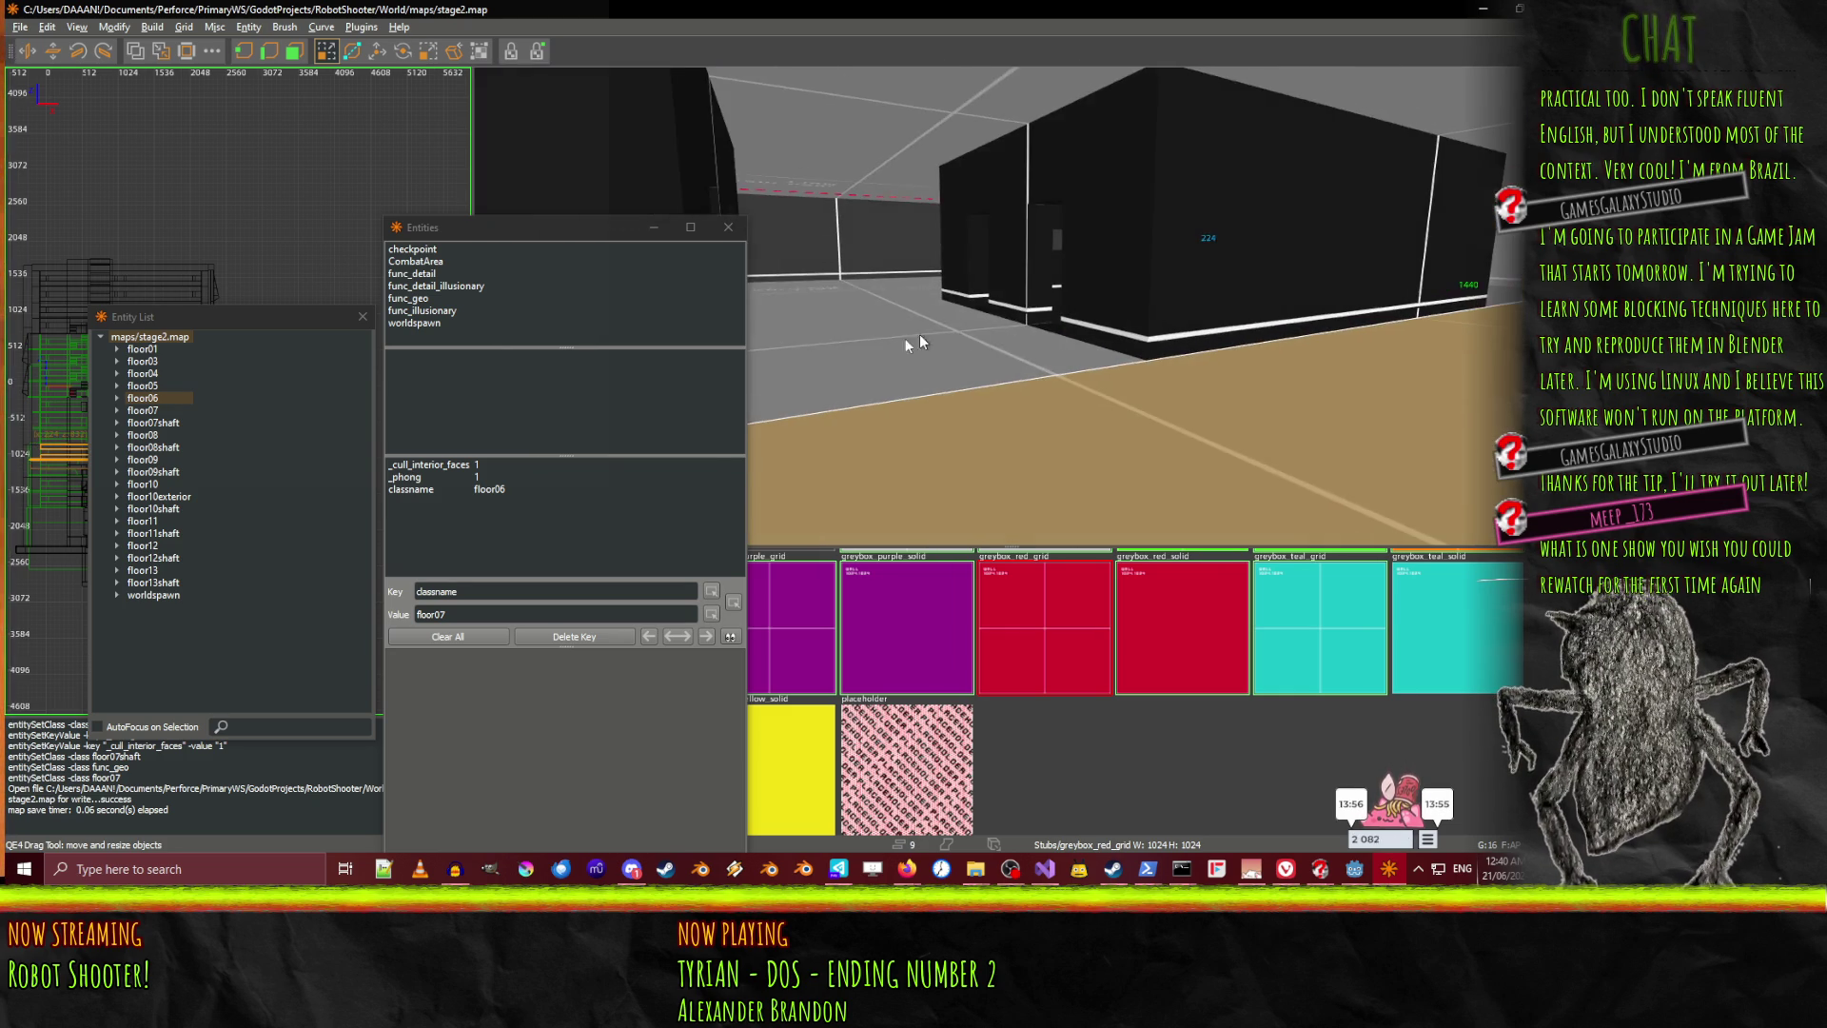
right_click(1010, 305)
shift+click(894, 344)
shift+click(909, 295)
right_click(907, 292)
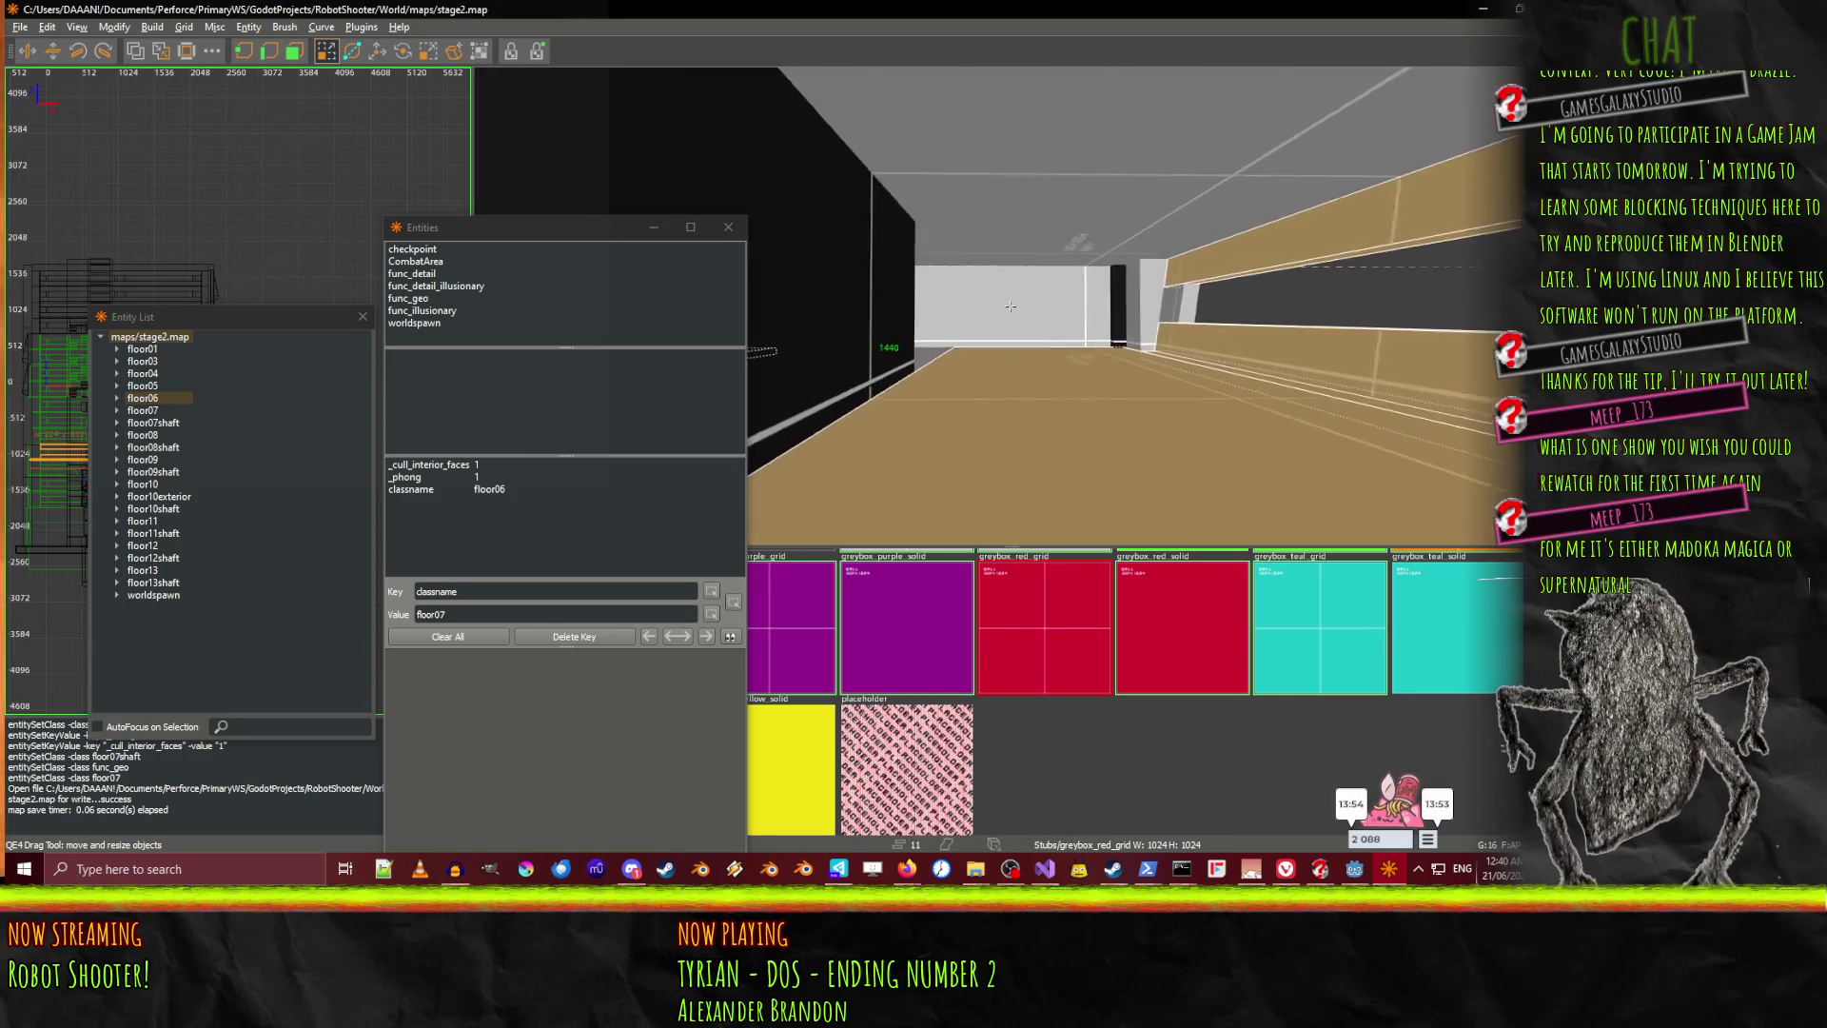
right_click(1010, 306)
shift+click(1077, 295)
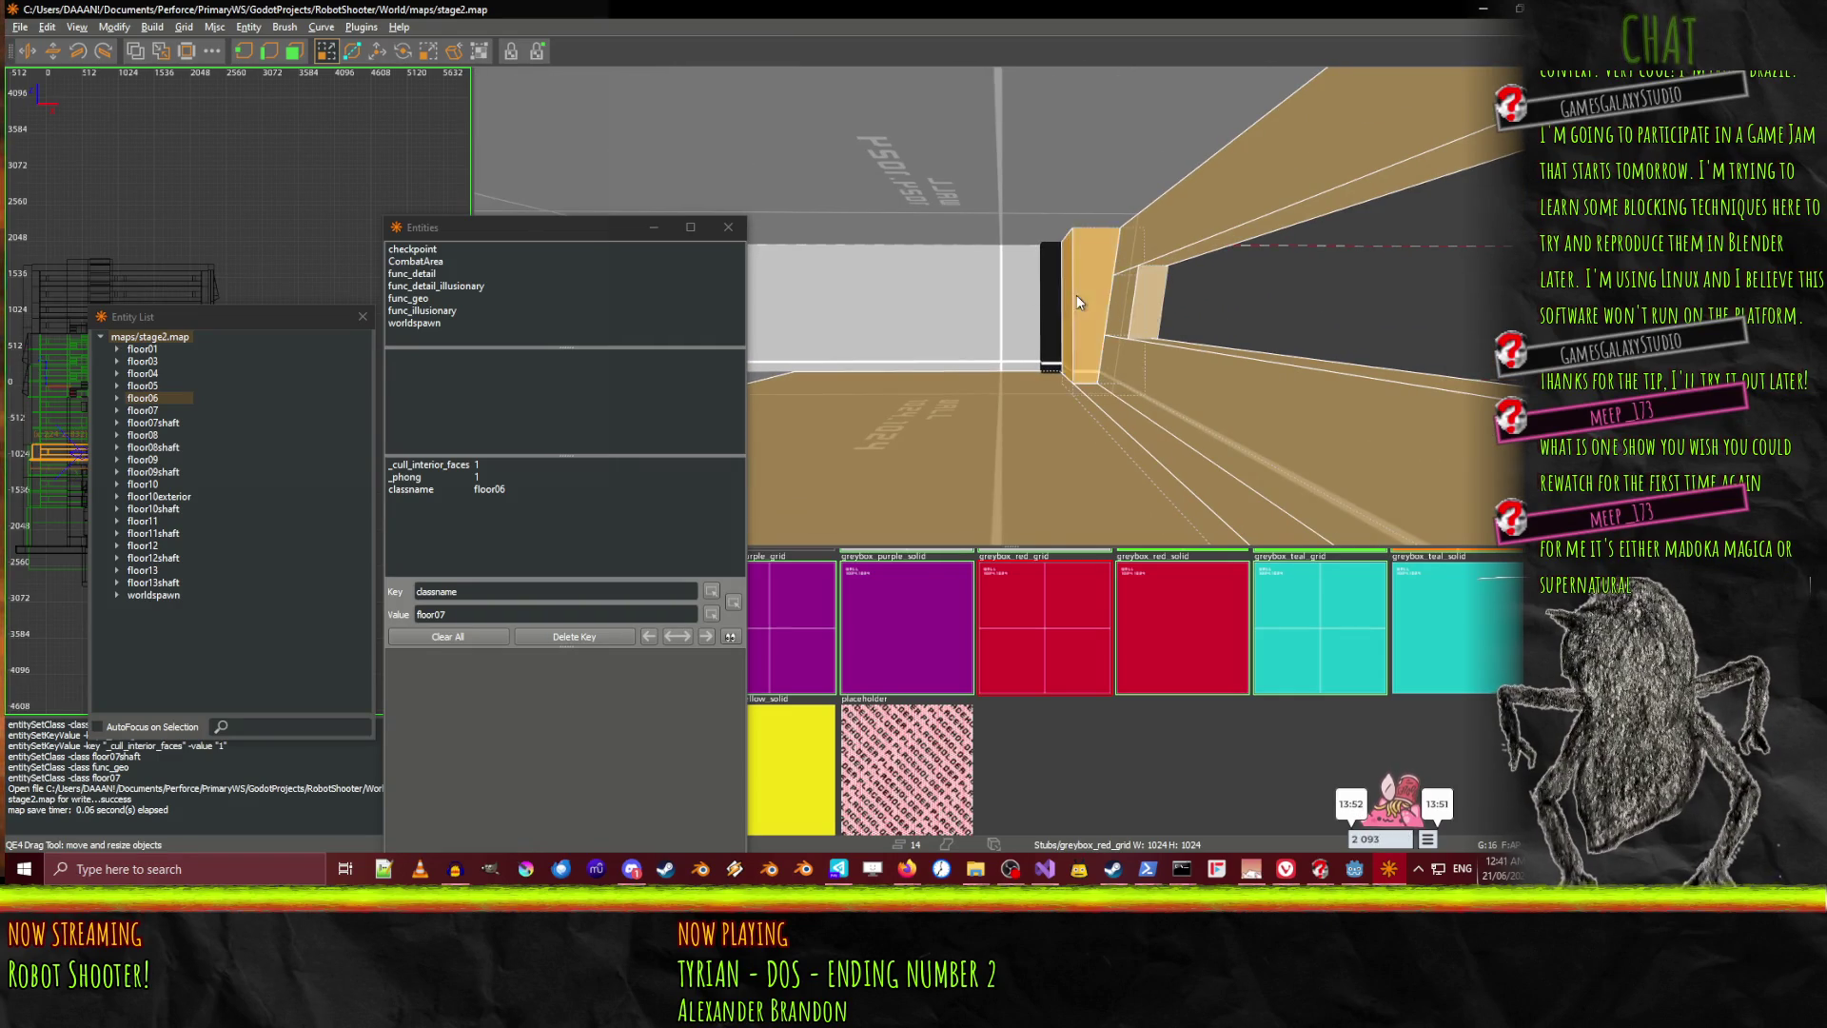
Add the grey-floored room and long tan wall brushes to the selection
right_click(1076, 295)
right_click(1017, 381)
shift+click(1017, 381)
shift+click(1162, 338)
right_click(1162, 338)
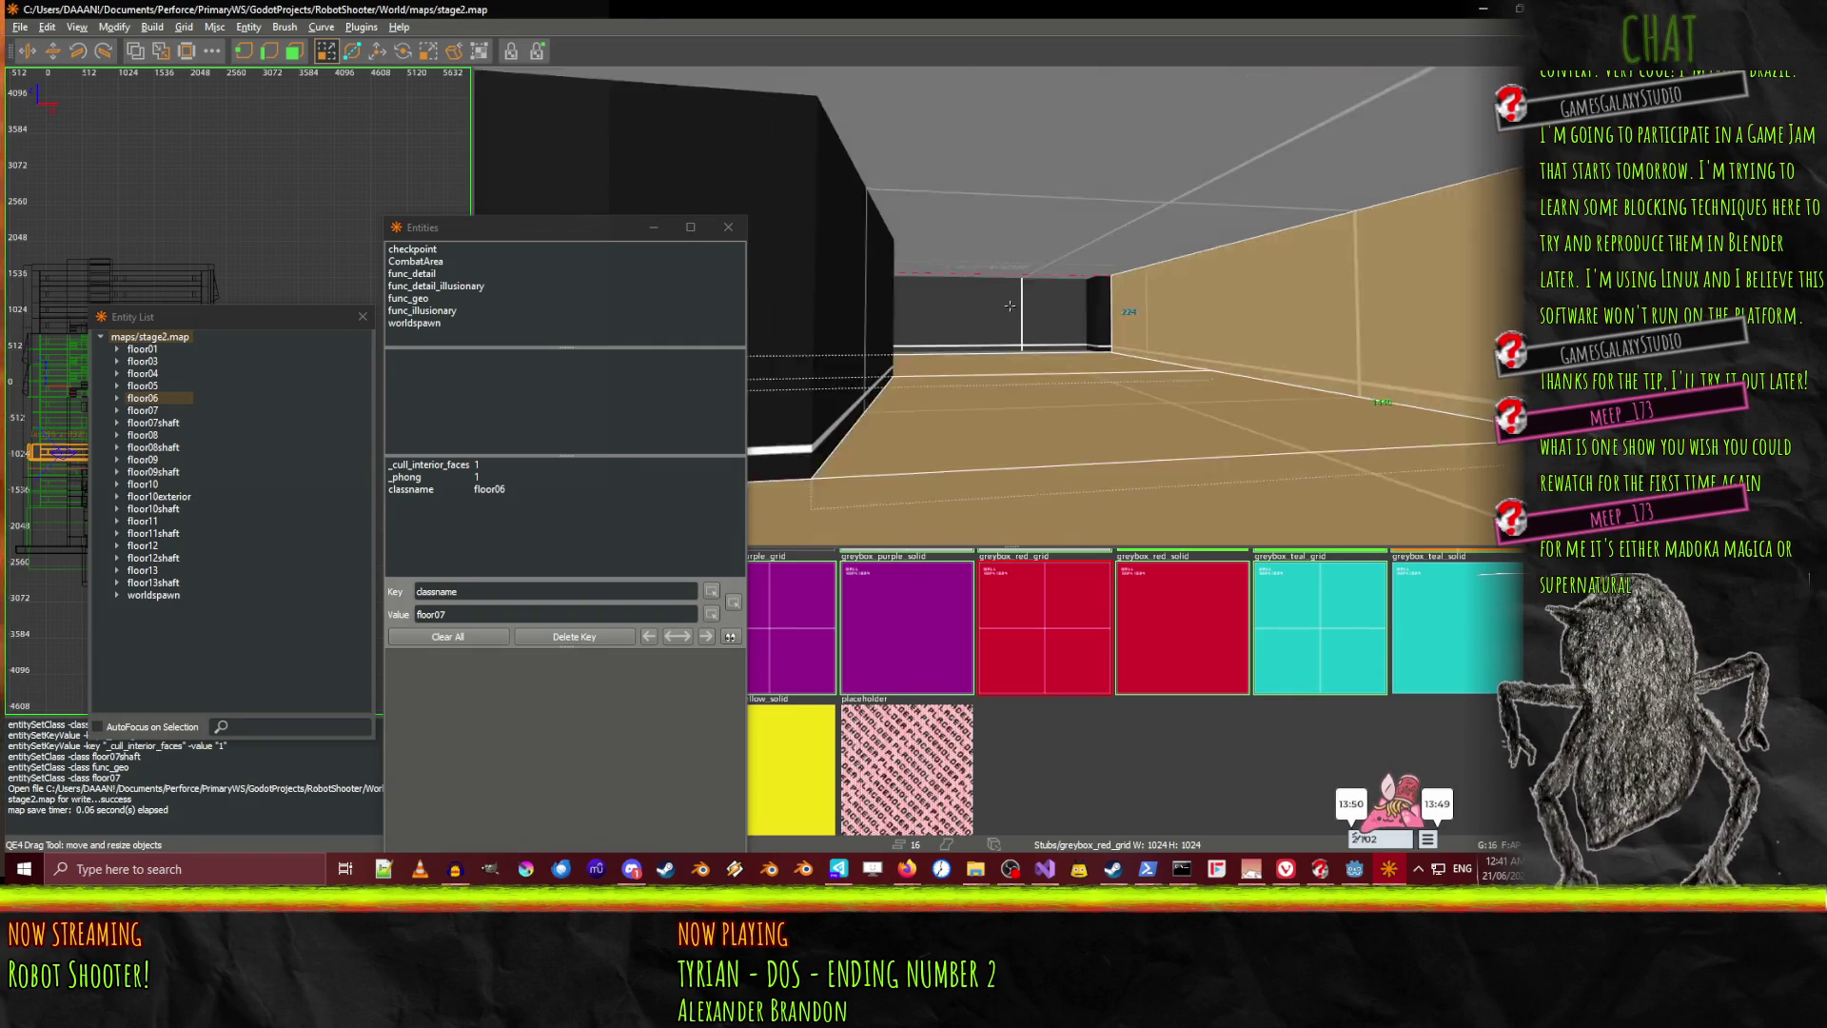
right_click(1010, 305)
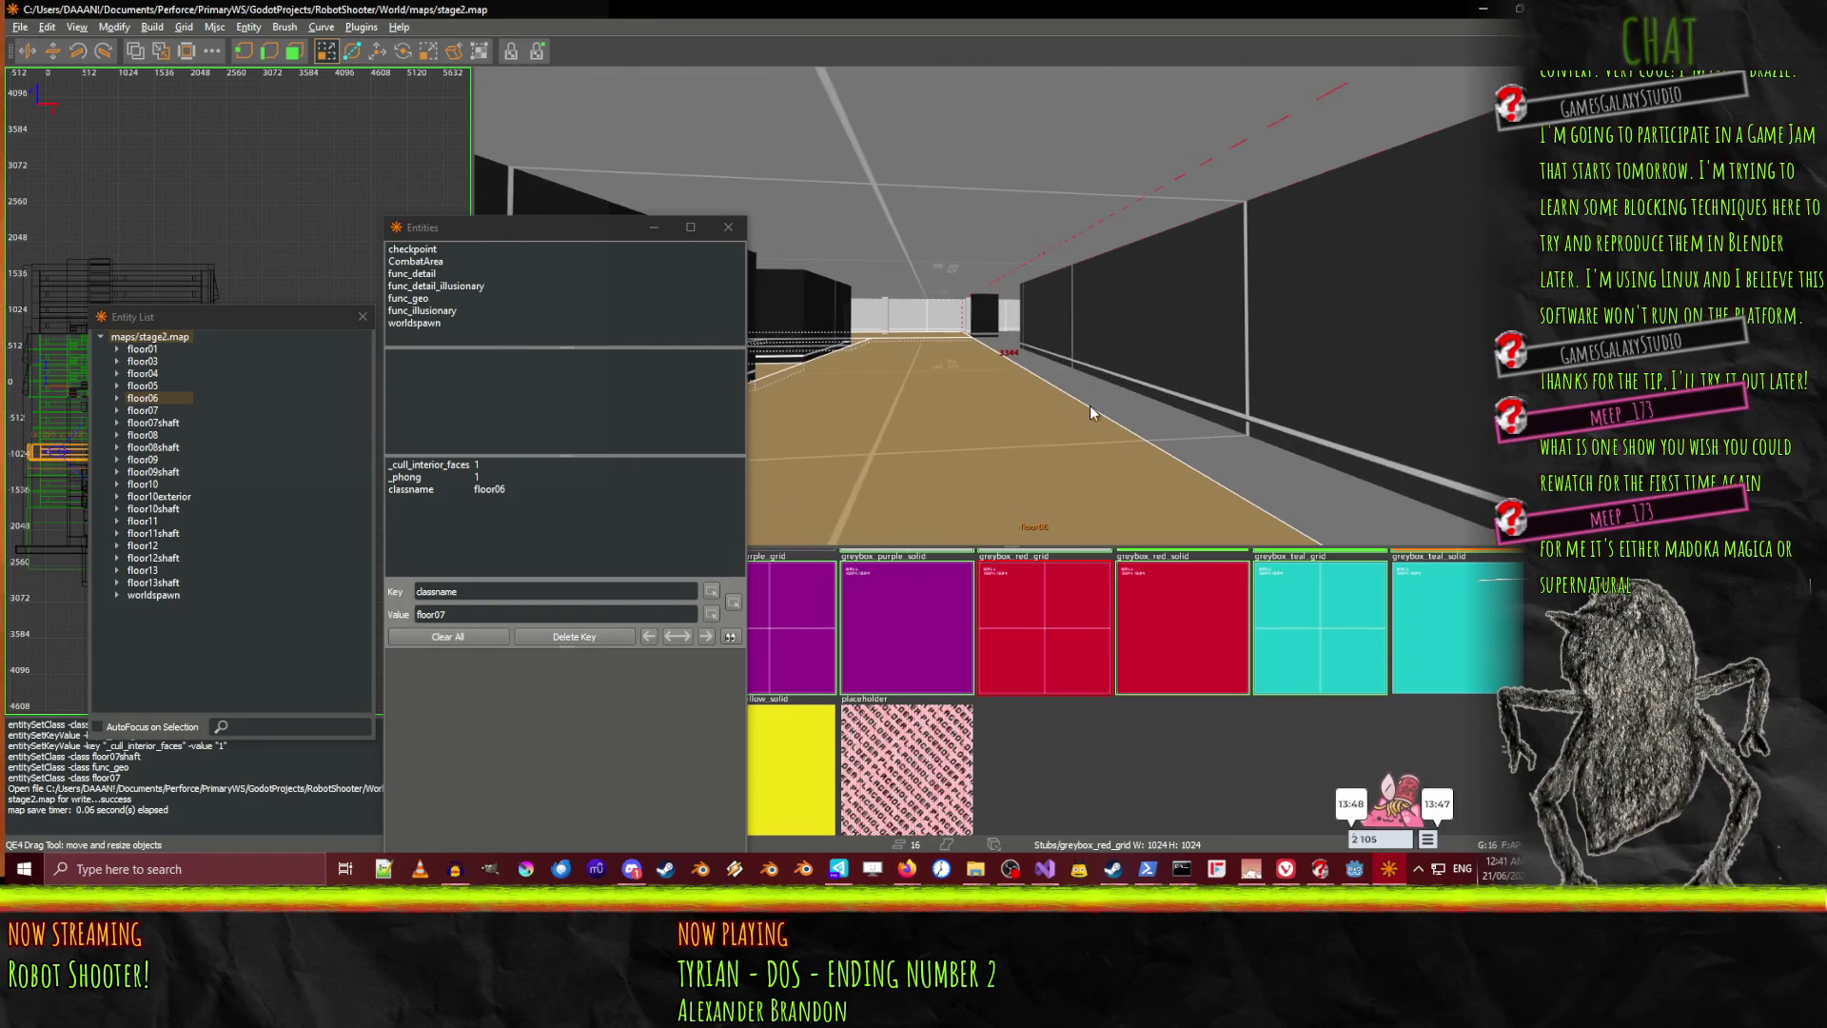
shift+click(1149, 346)
shift+click(1043, 356)
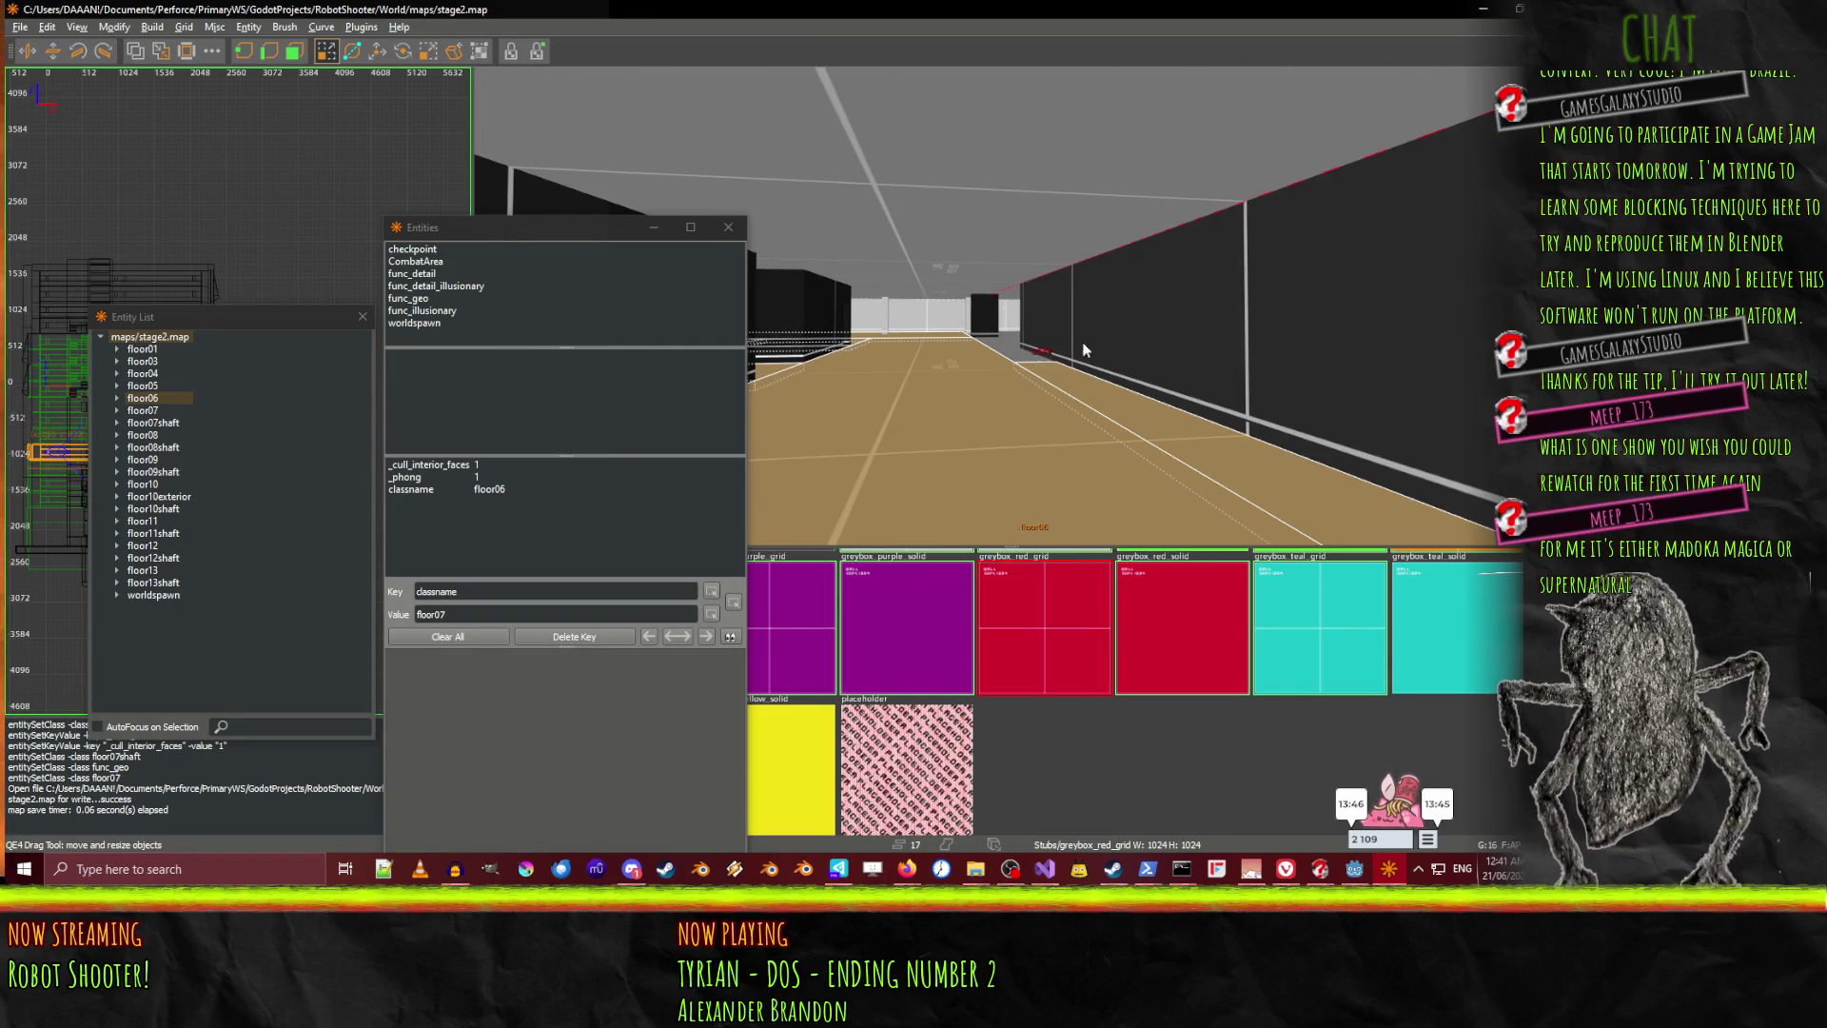
shift+click(1035, 347)
Fly down the corridor to the black box, inspect floor05 and floor04, then clear the selection
right_click(1035, 346)
key(w)
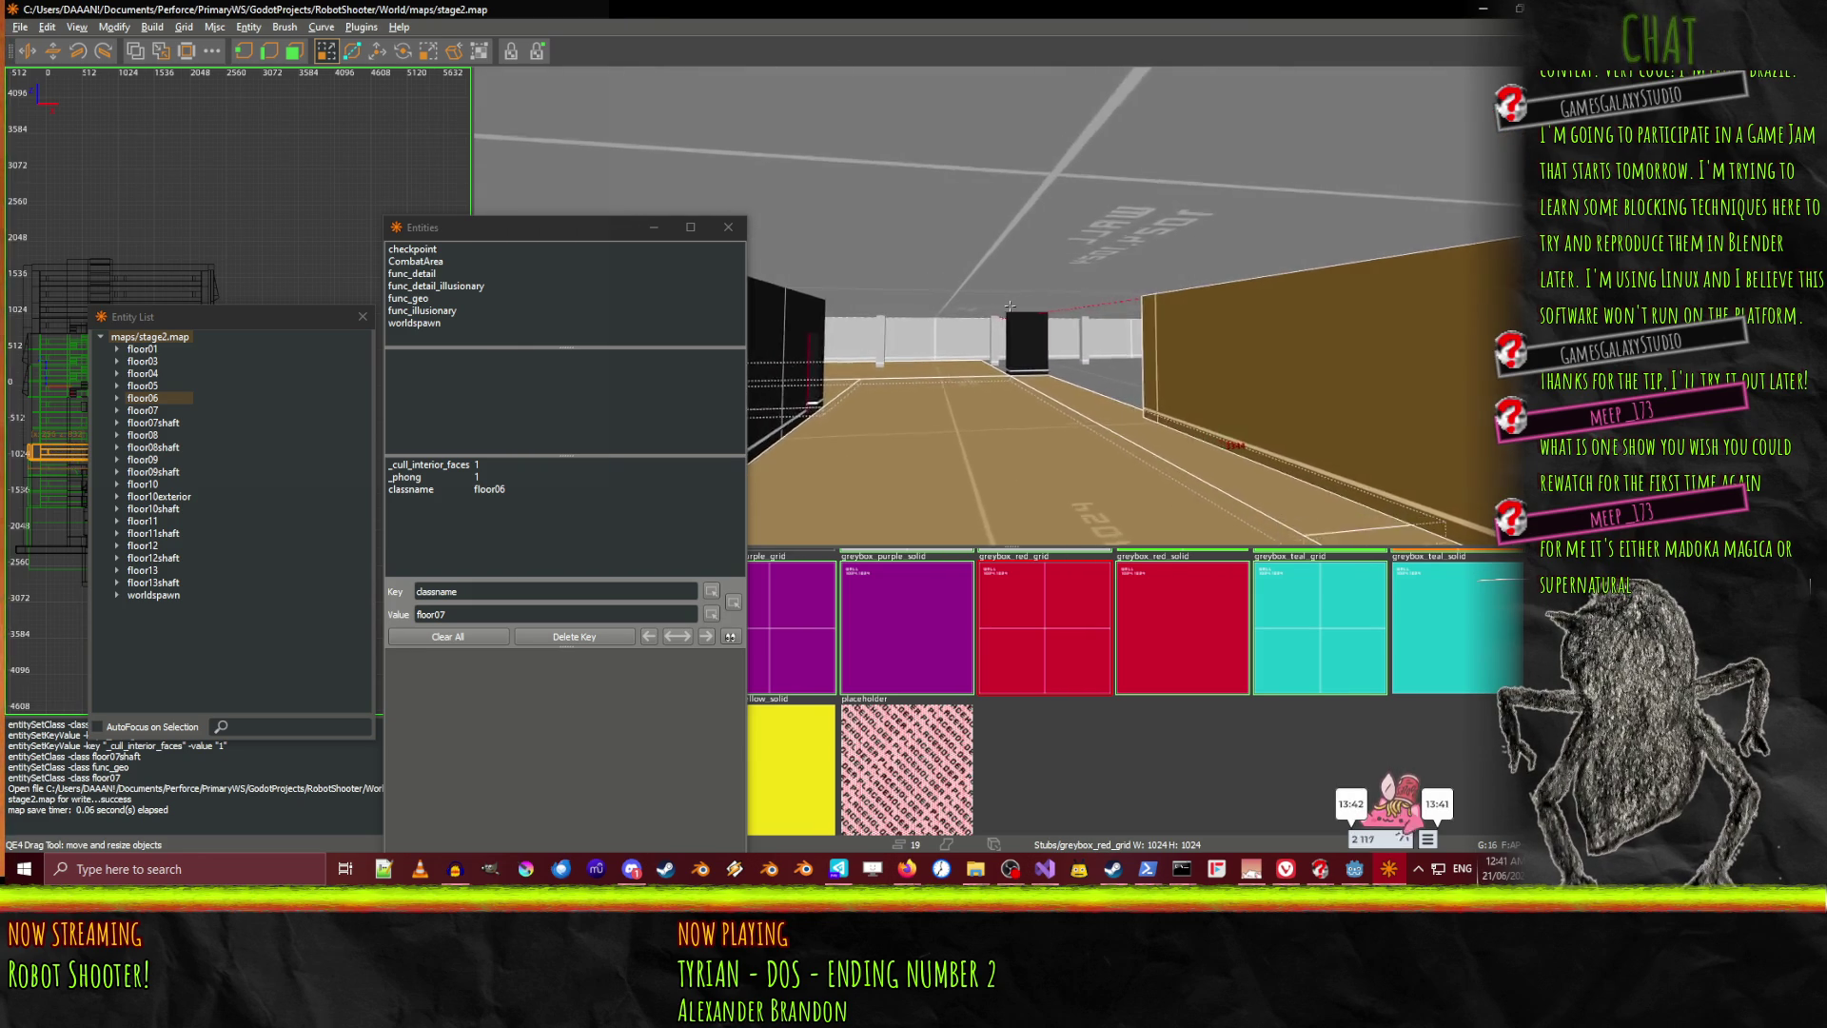
key(w)
right_click(985, 316)
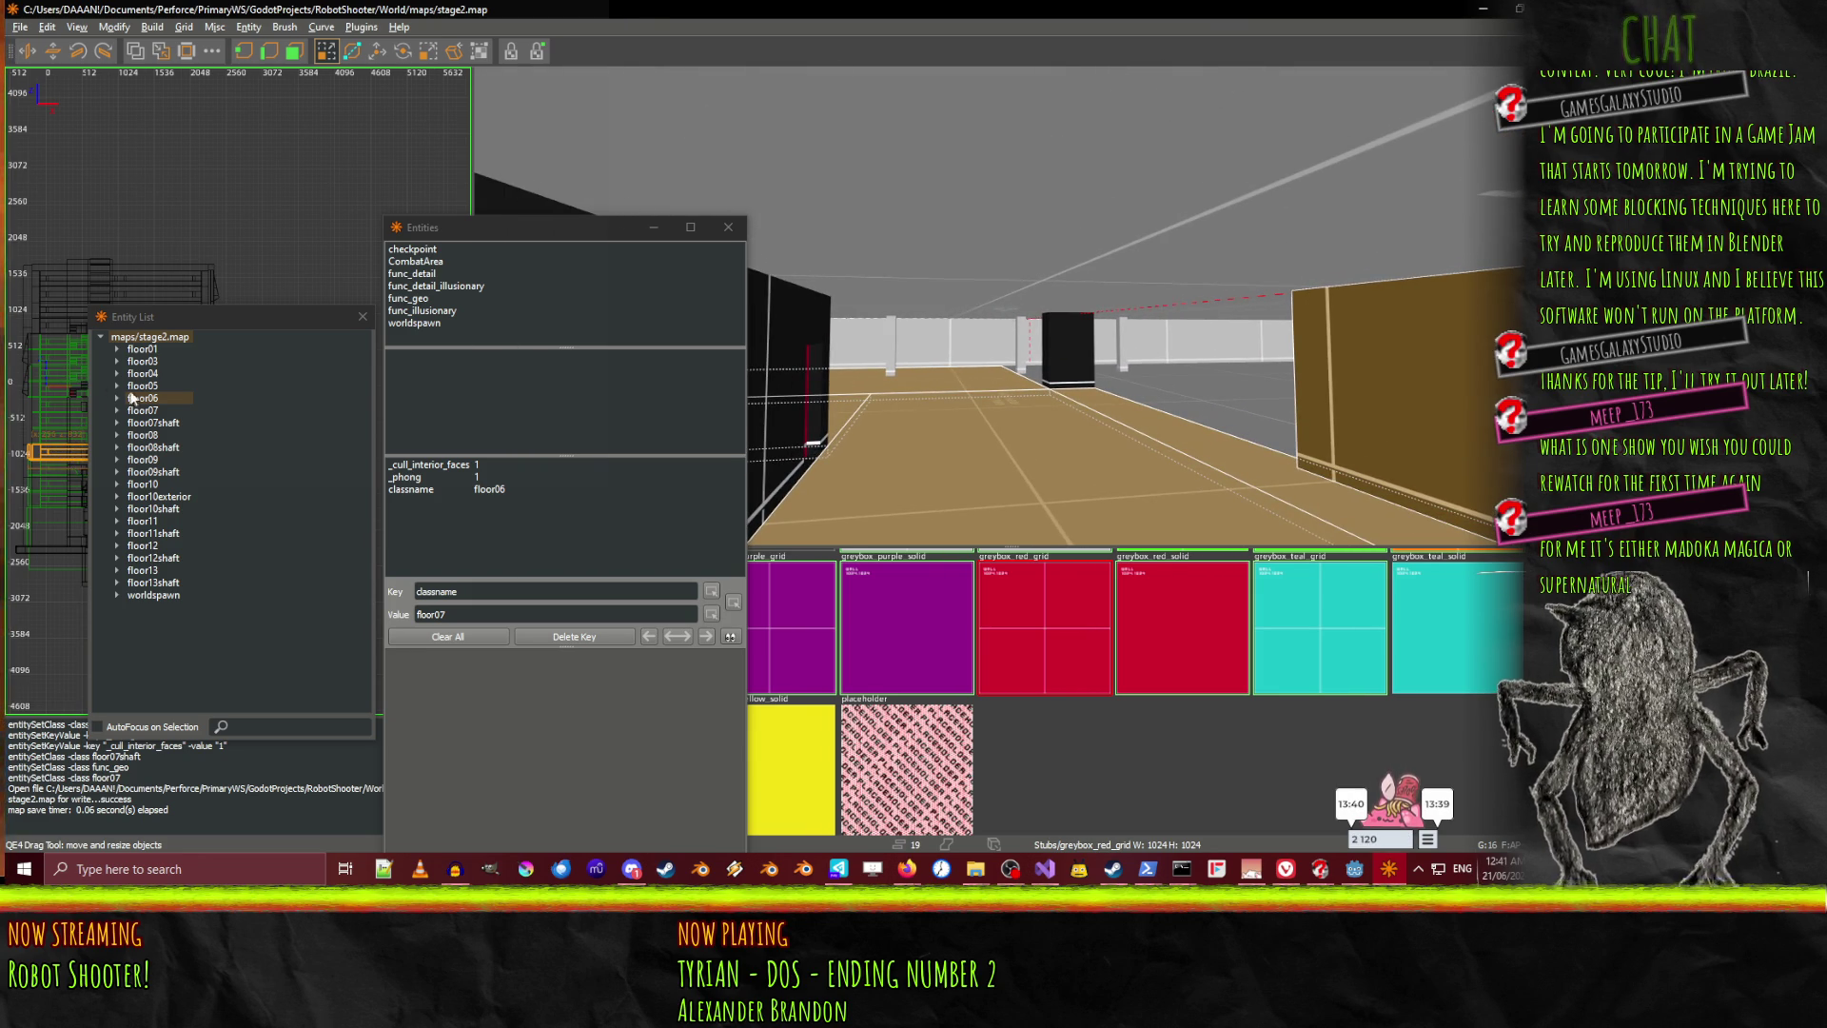
click(135, 386)
key(w)
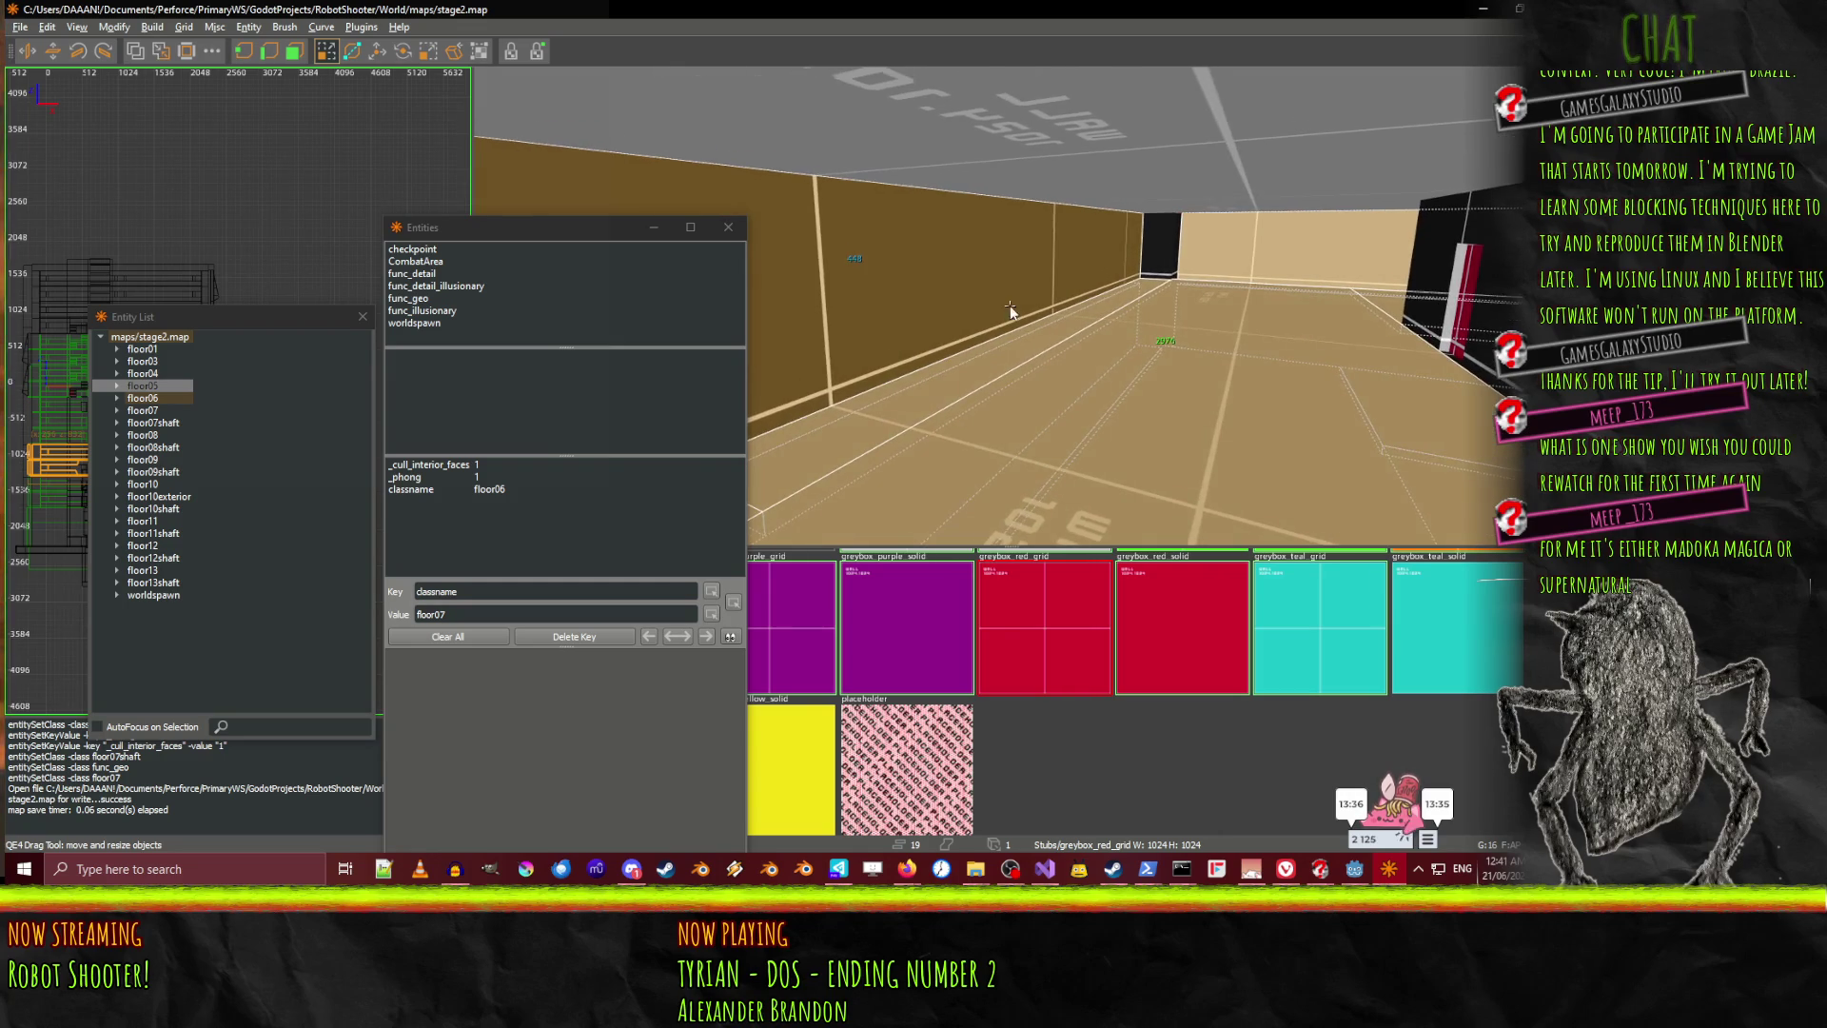
right_click(1010, 306)
key(Up)
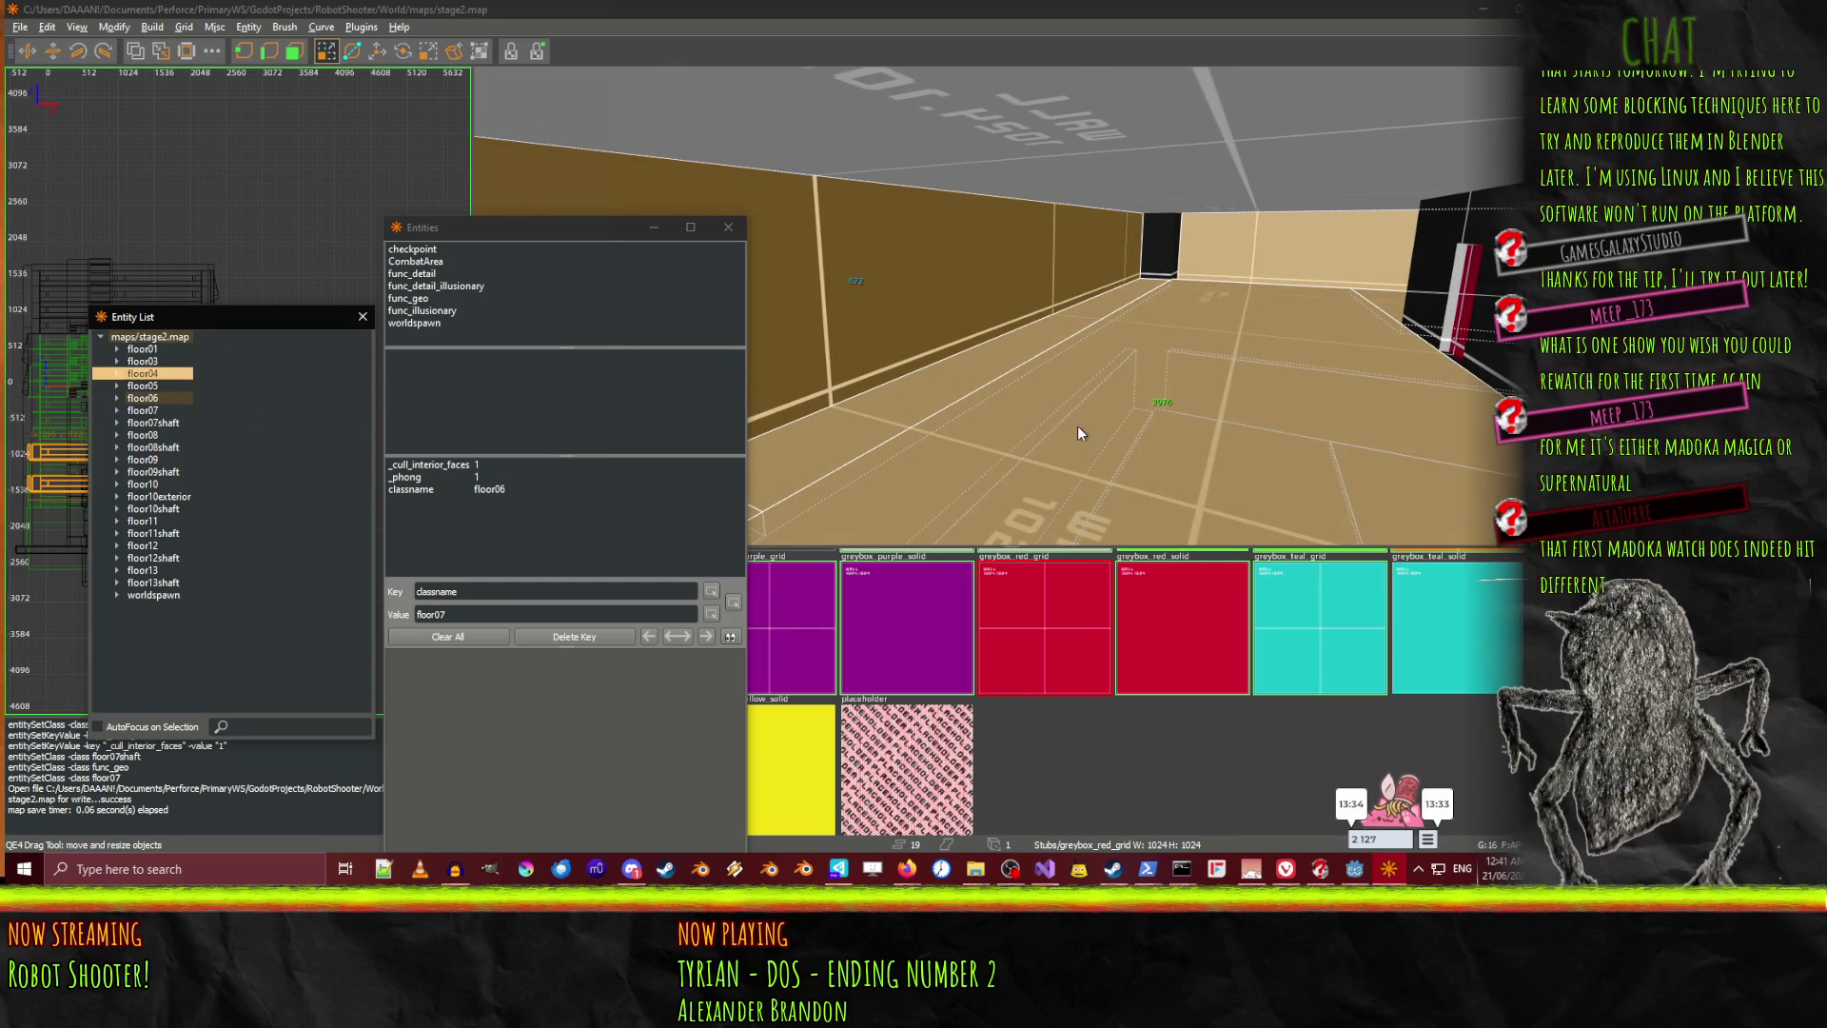
click(184, 385)
right_click(1010, 305)
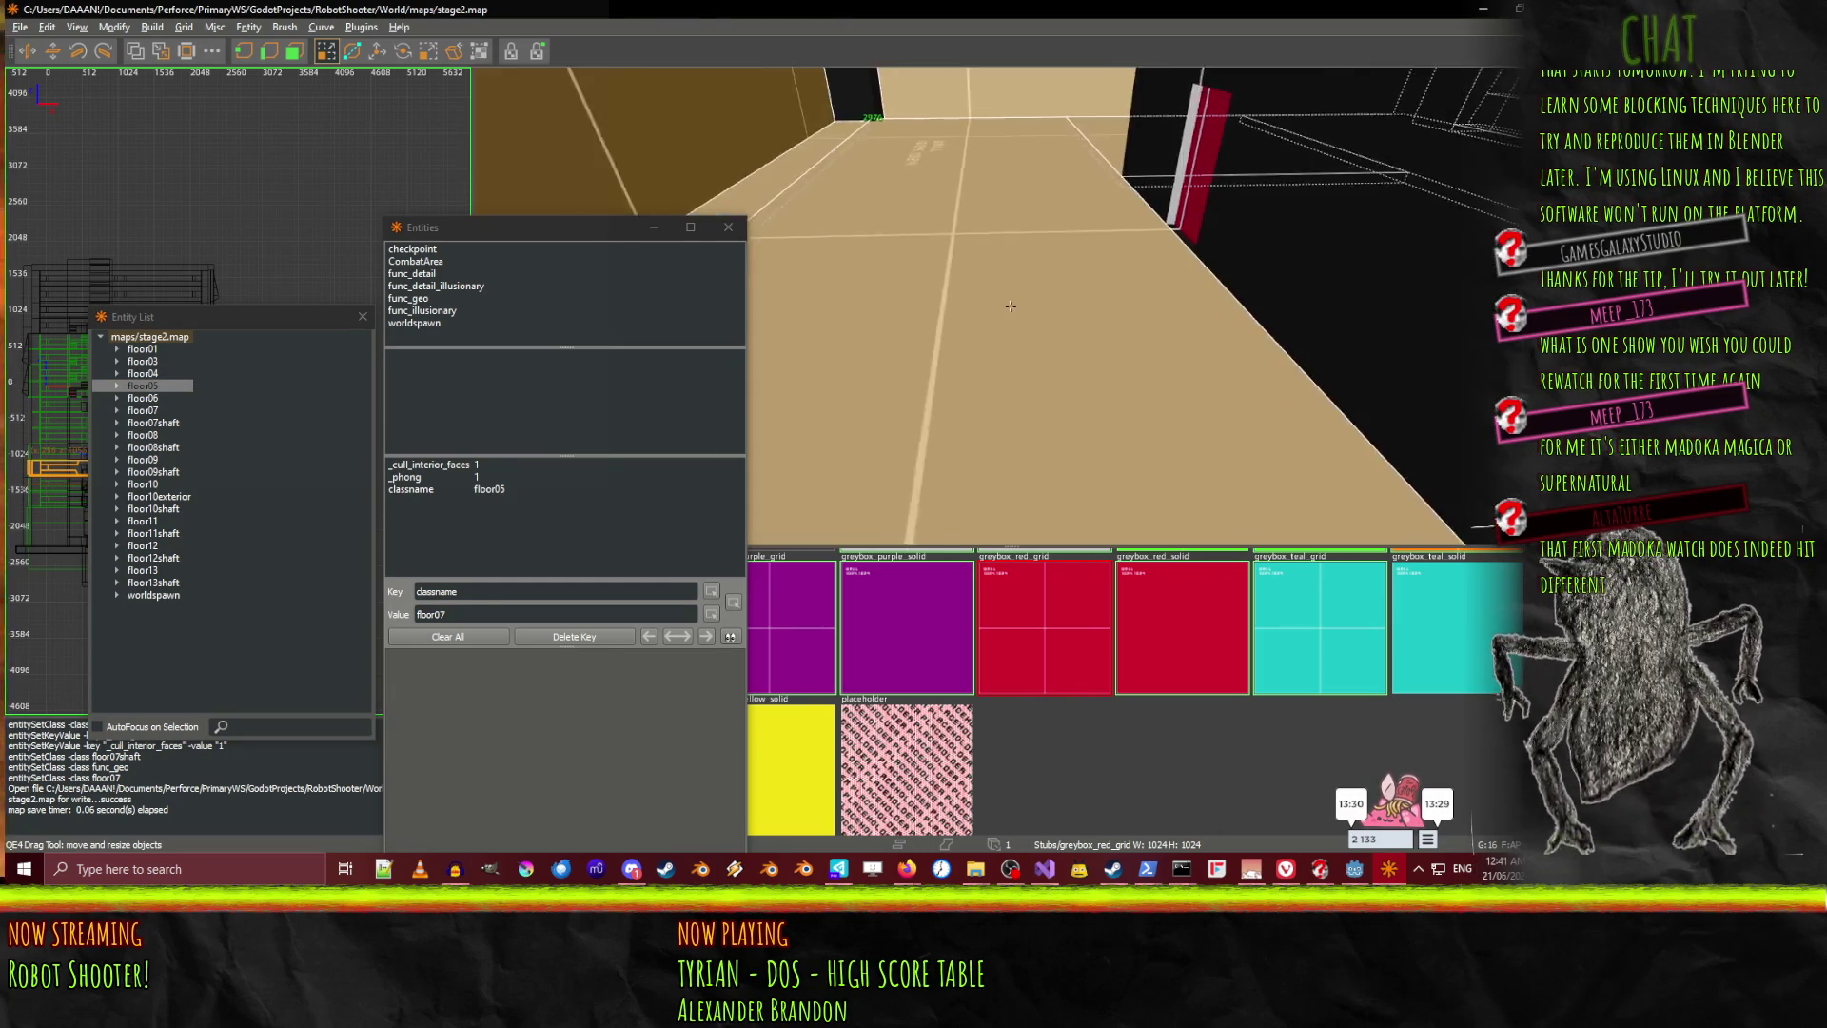
key(s)
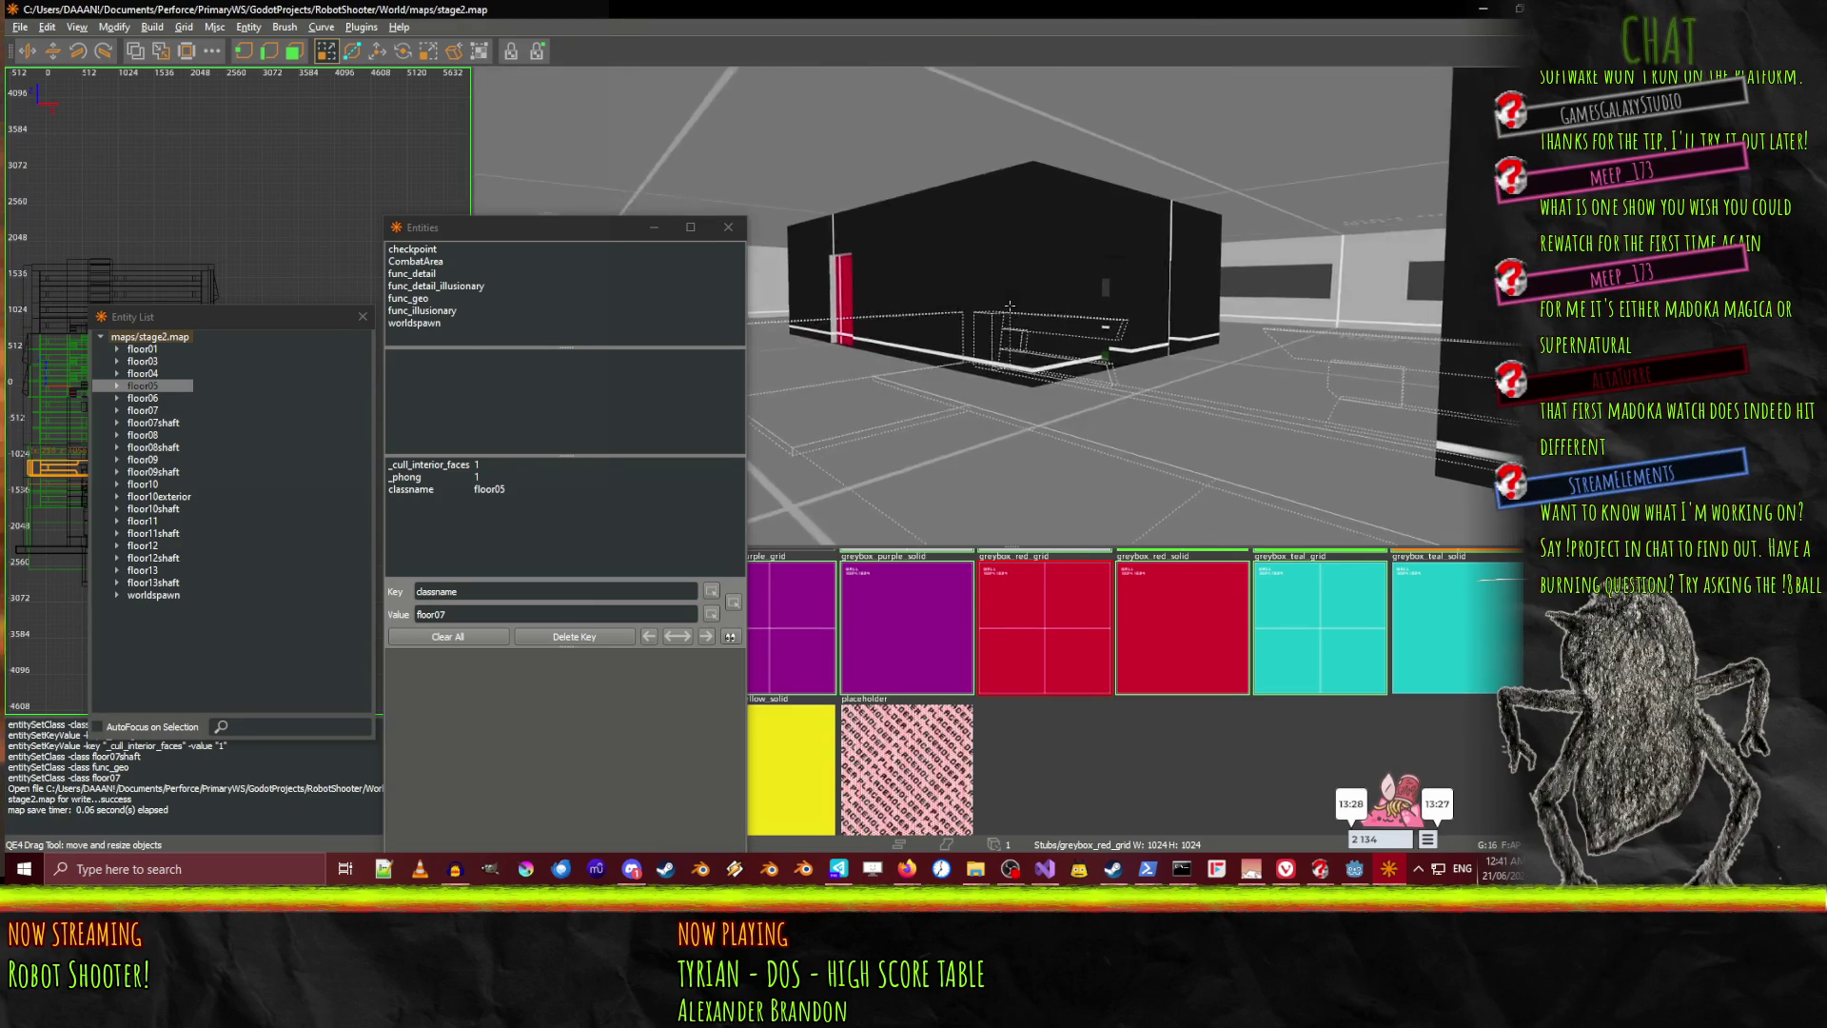
right_click(955, 318)
key(Escape)
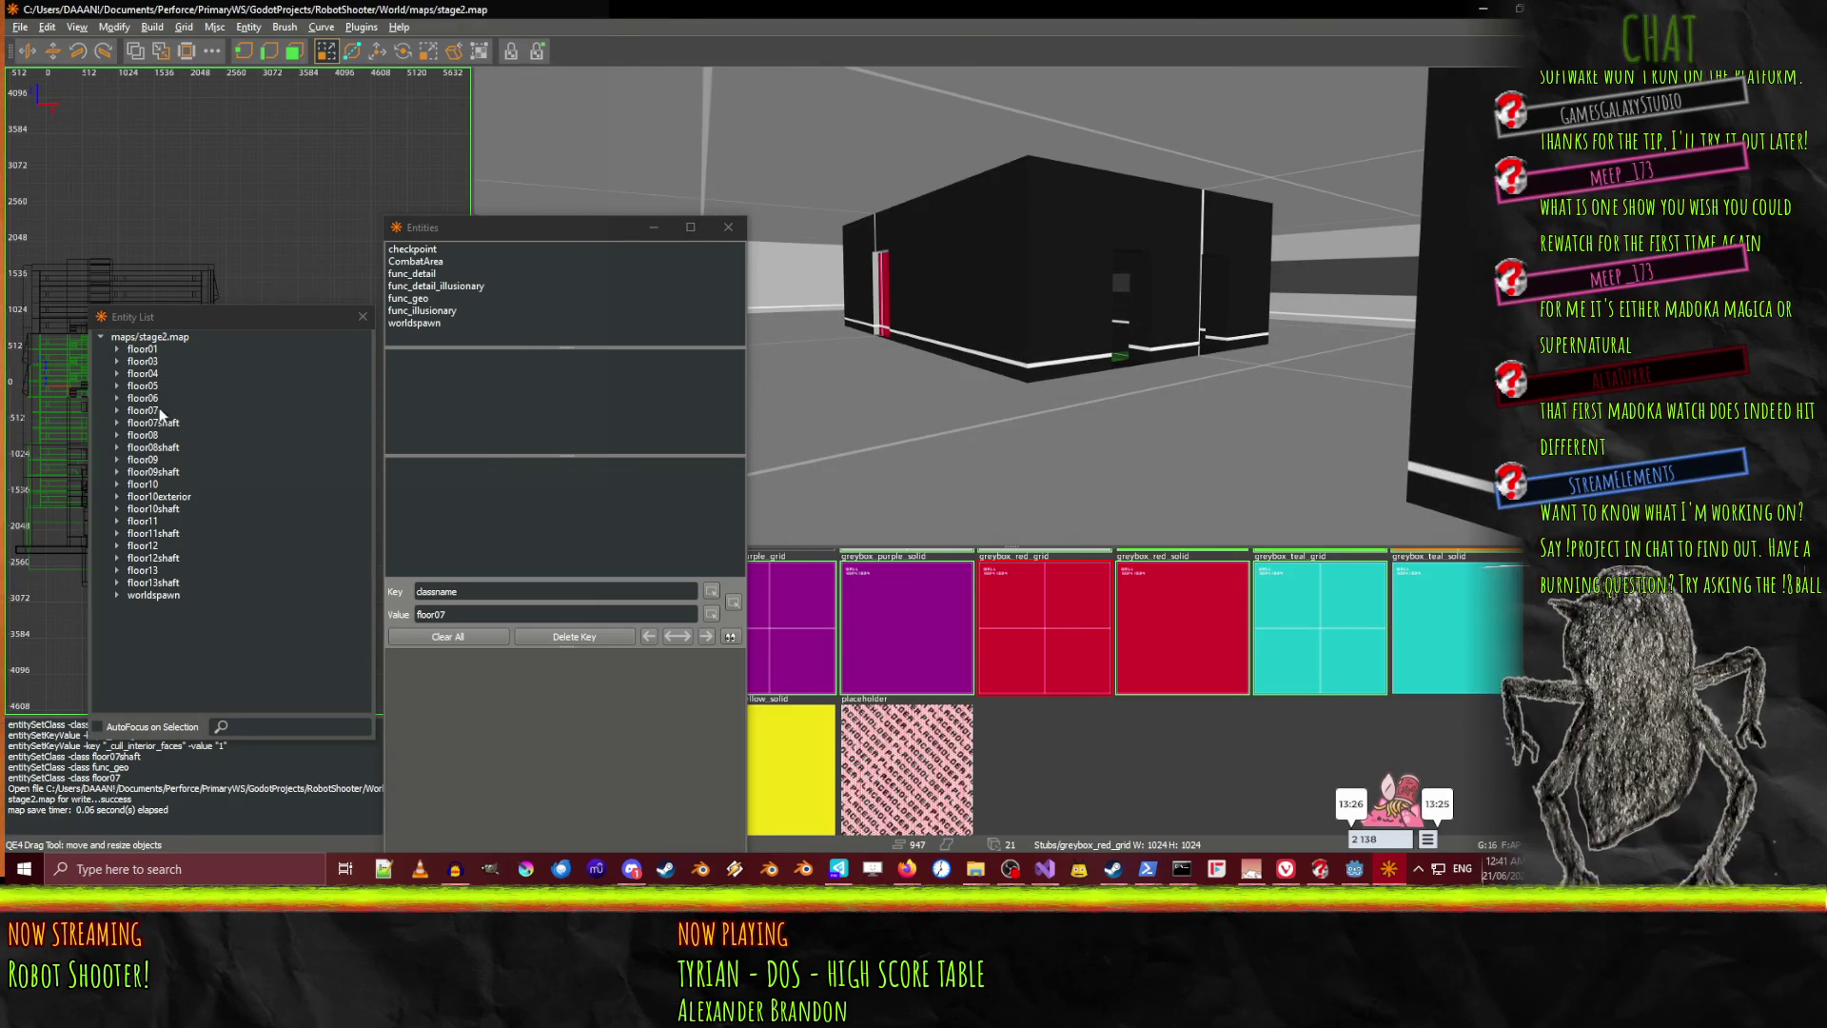
Select the floor06 entity, fly back out to the black building and pick a wall brush
click(160, 398)
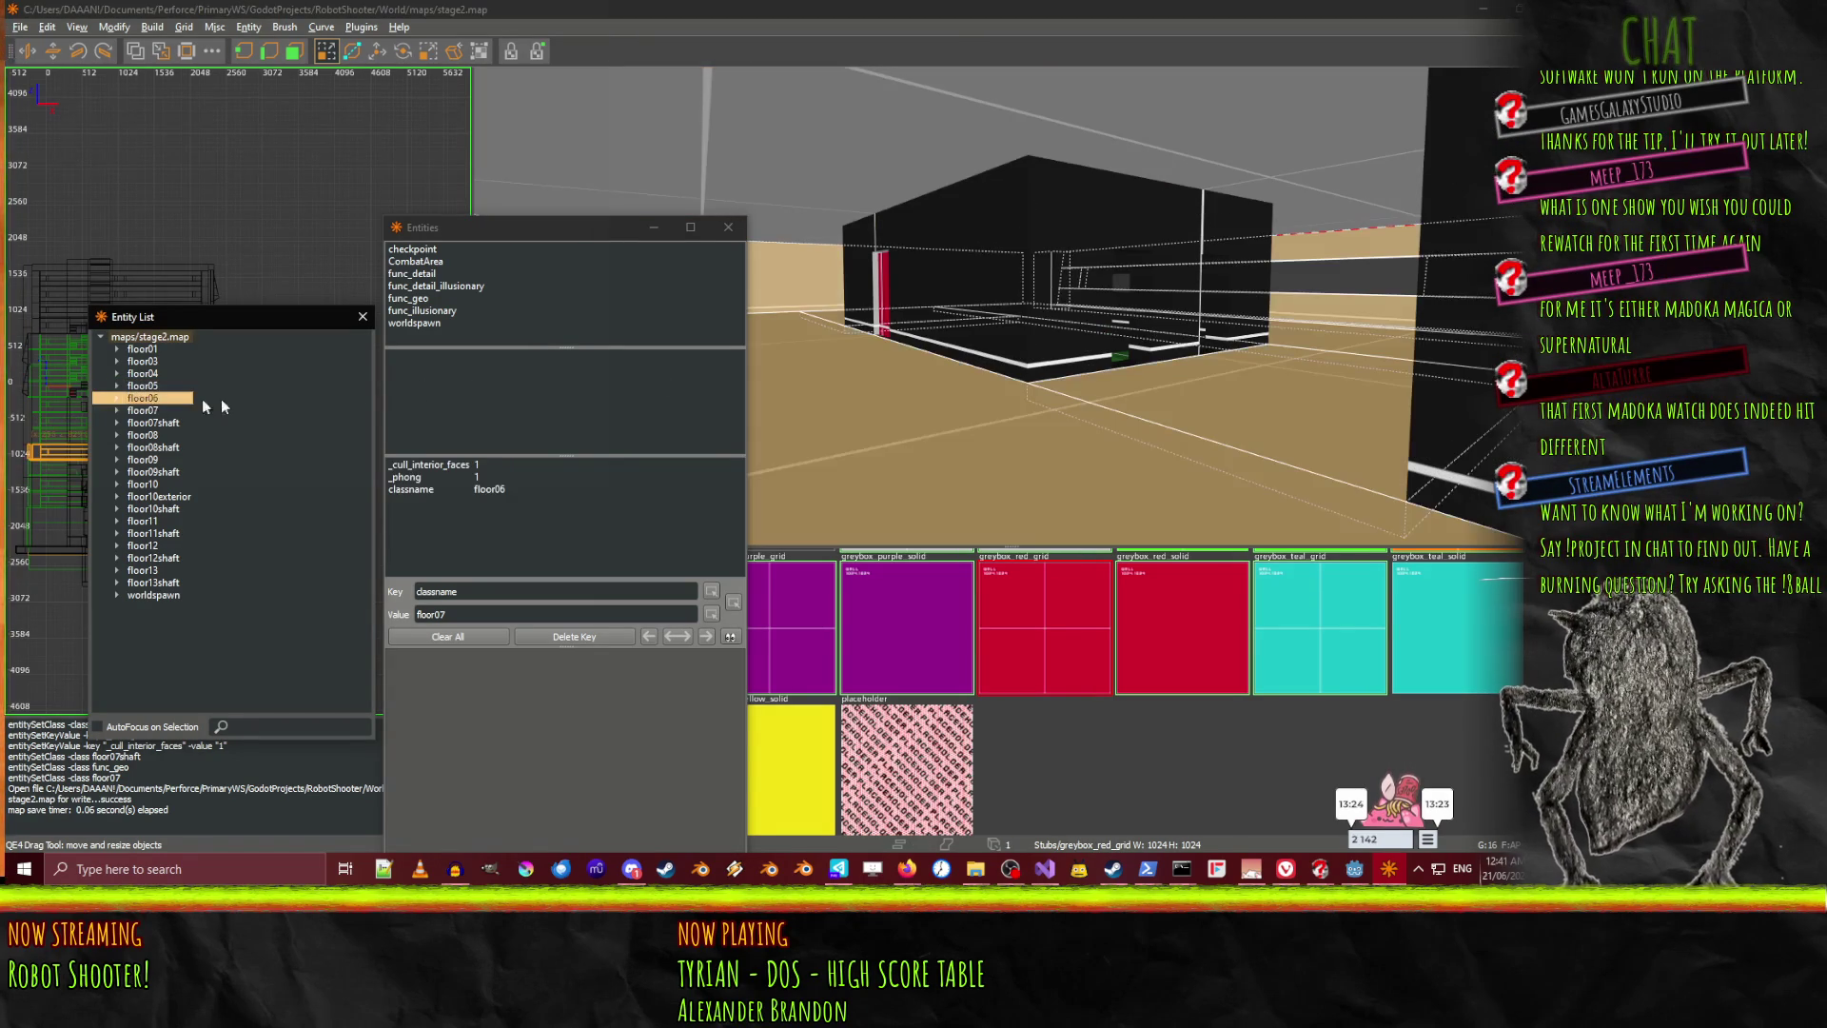
right_click(1009, 305)
key(w)
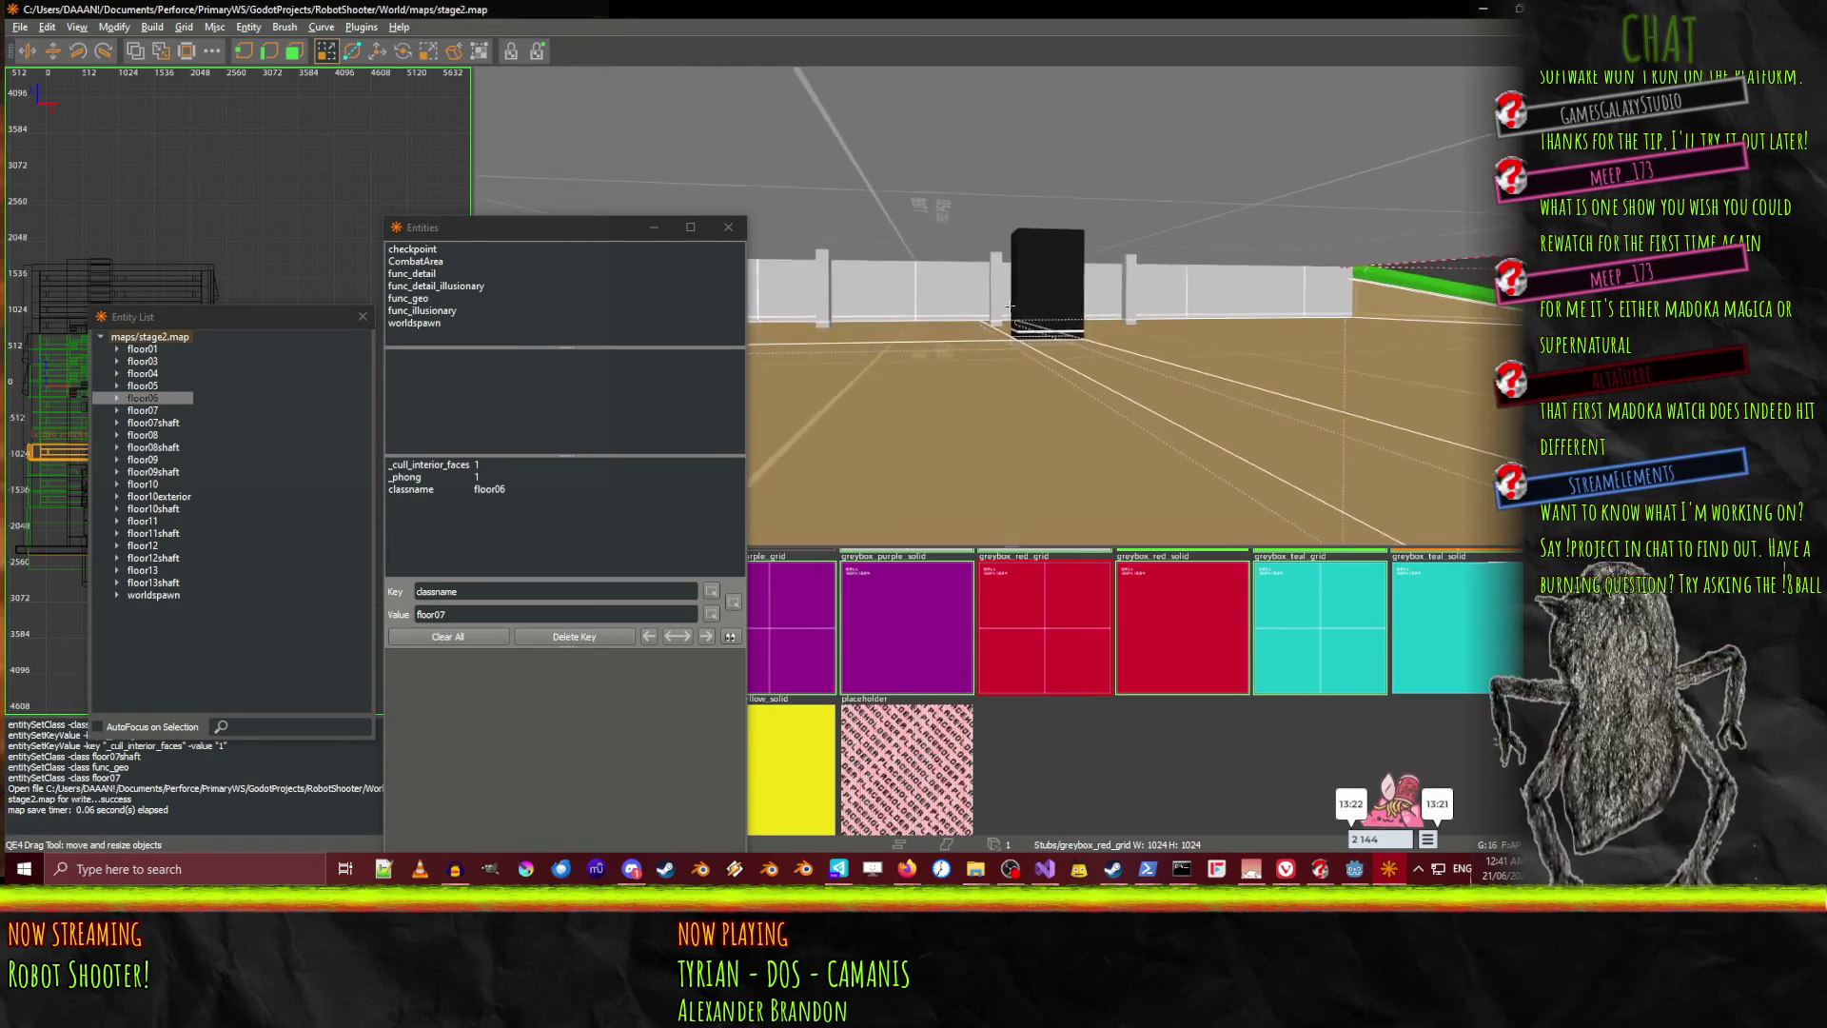
key(Escape)
key(Up)
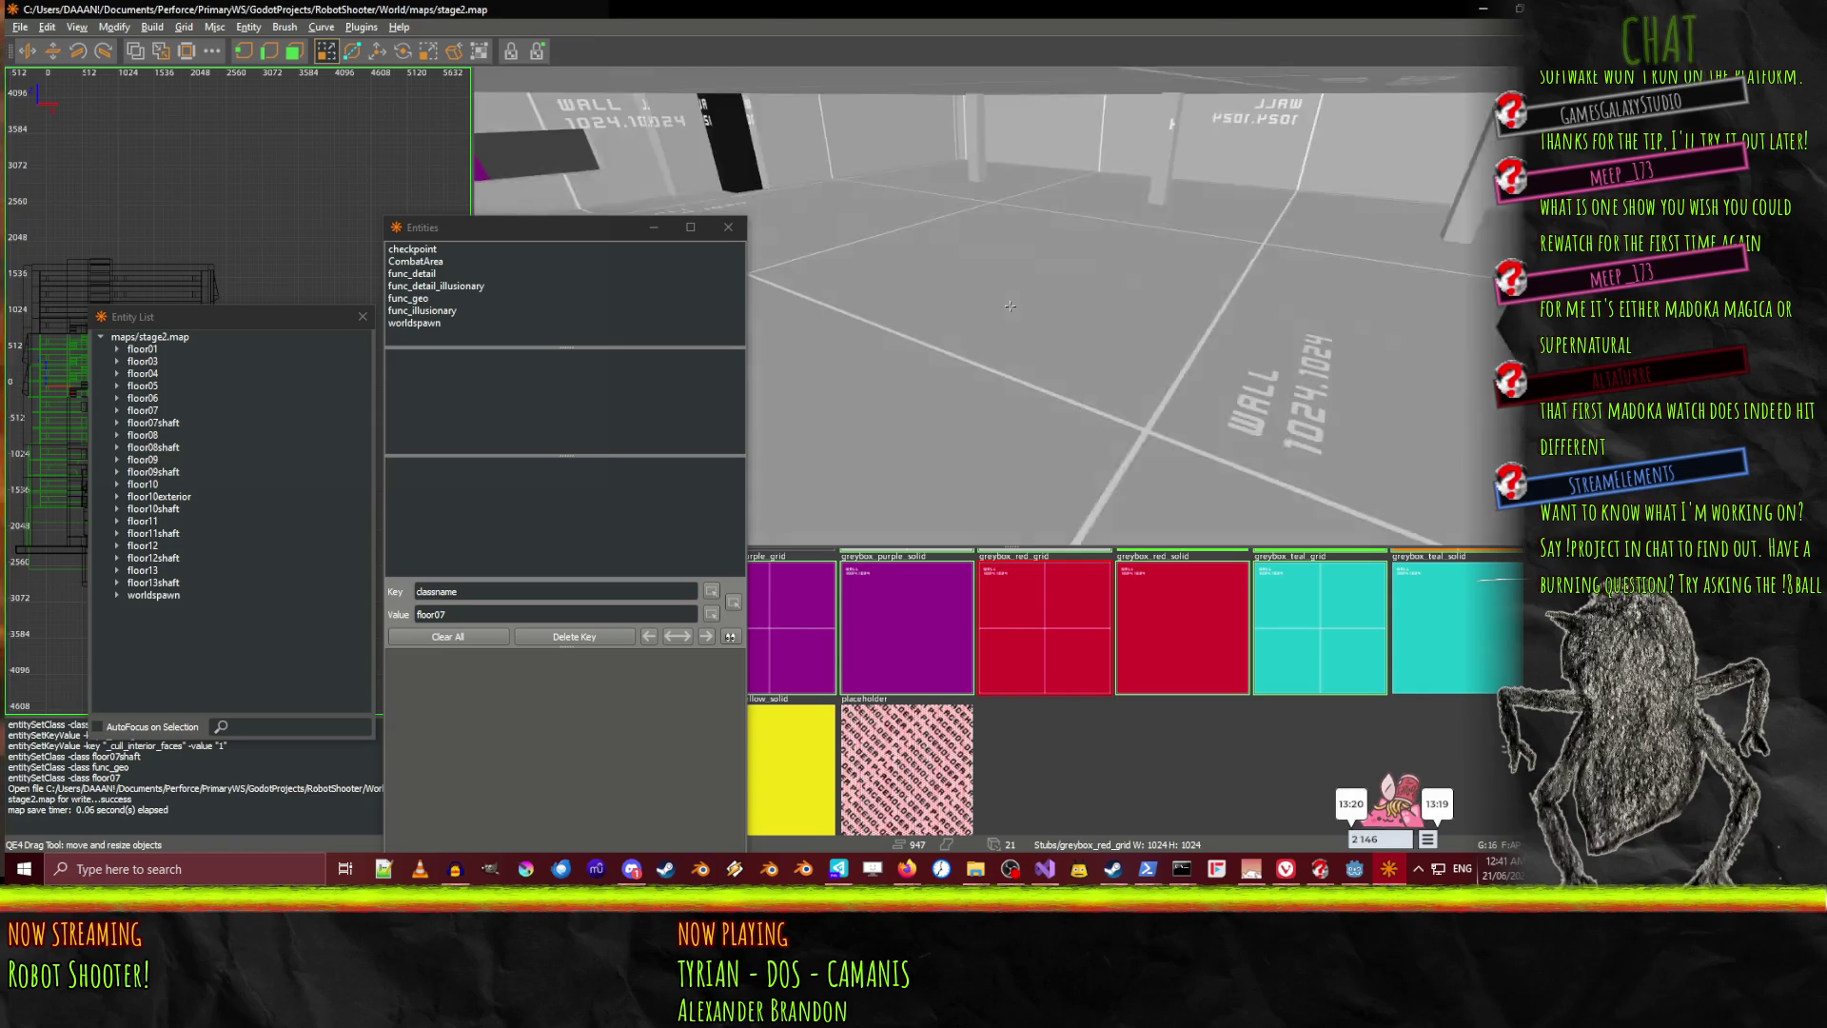
key(Up)
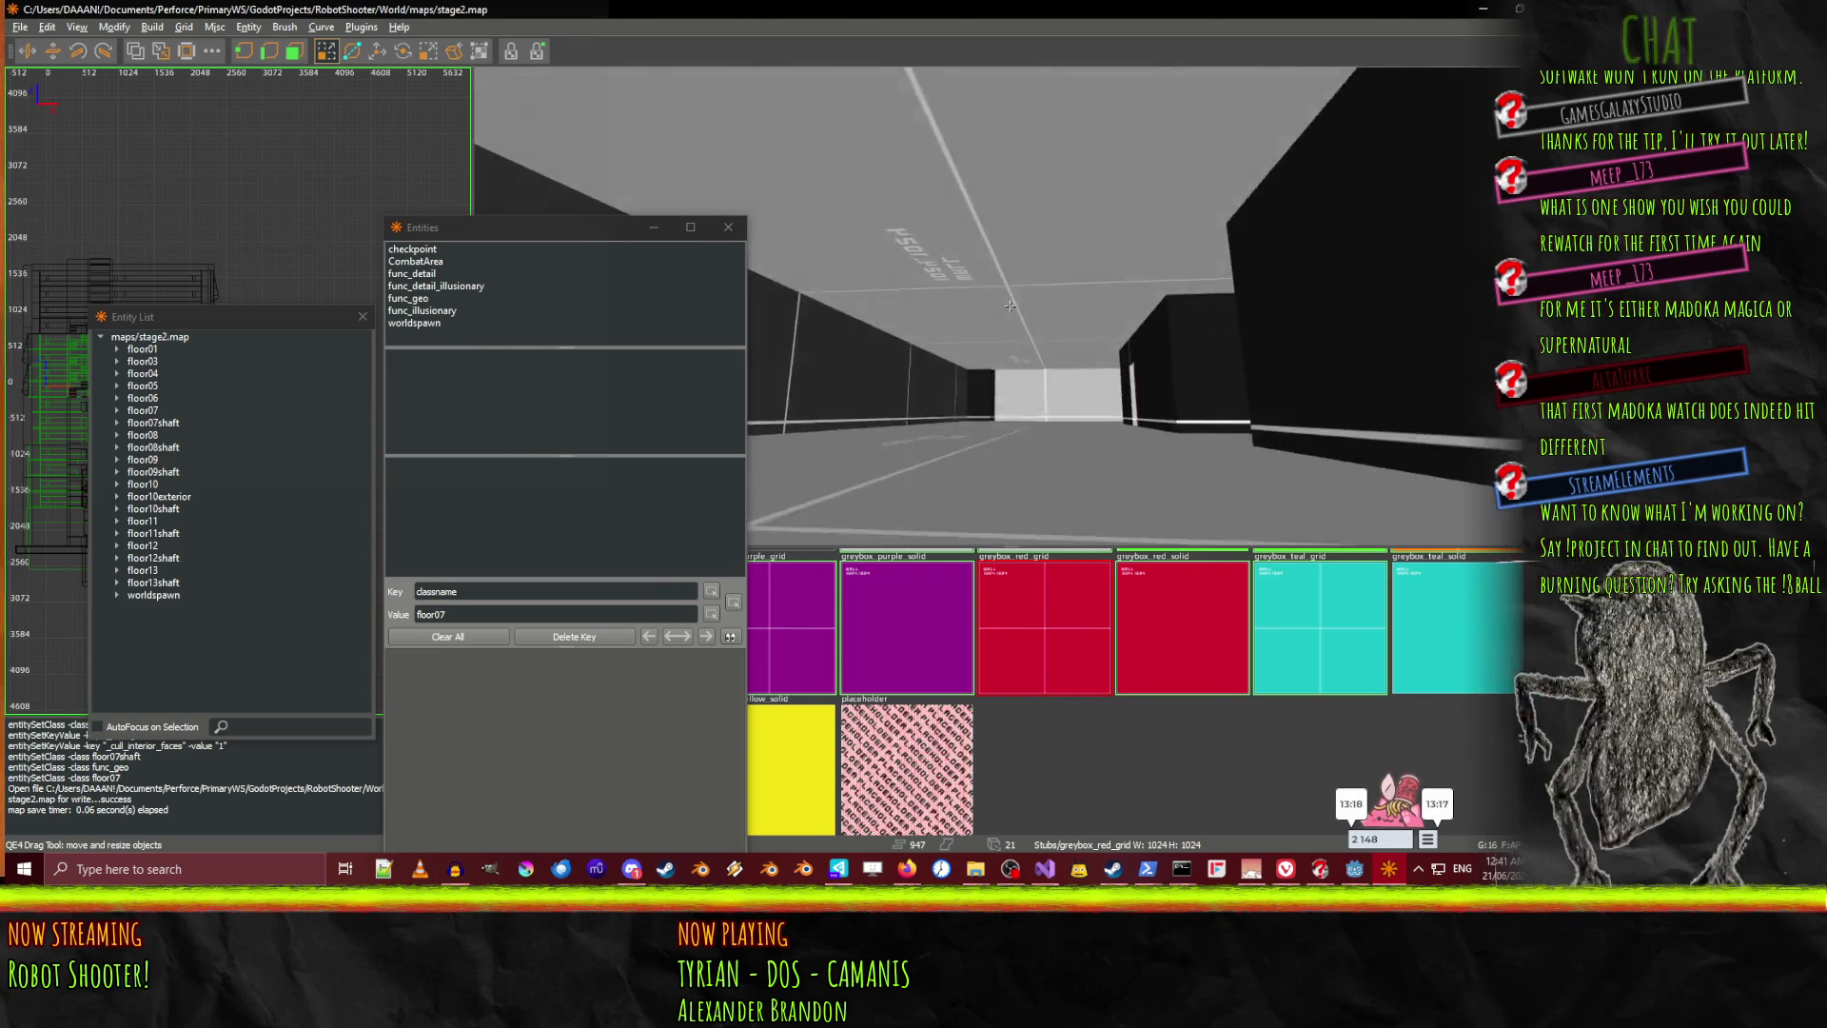
right_click(1098, 418)
click(1070, 374)
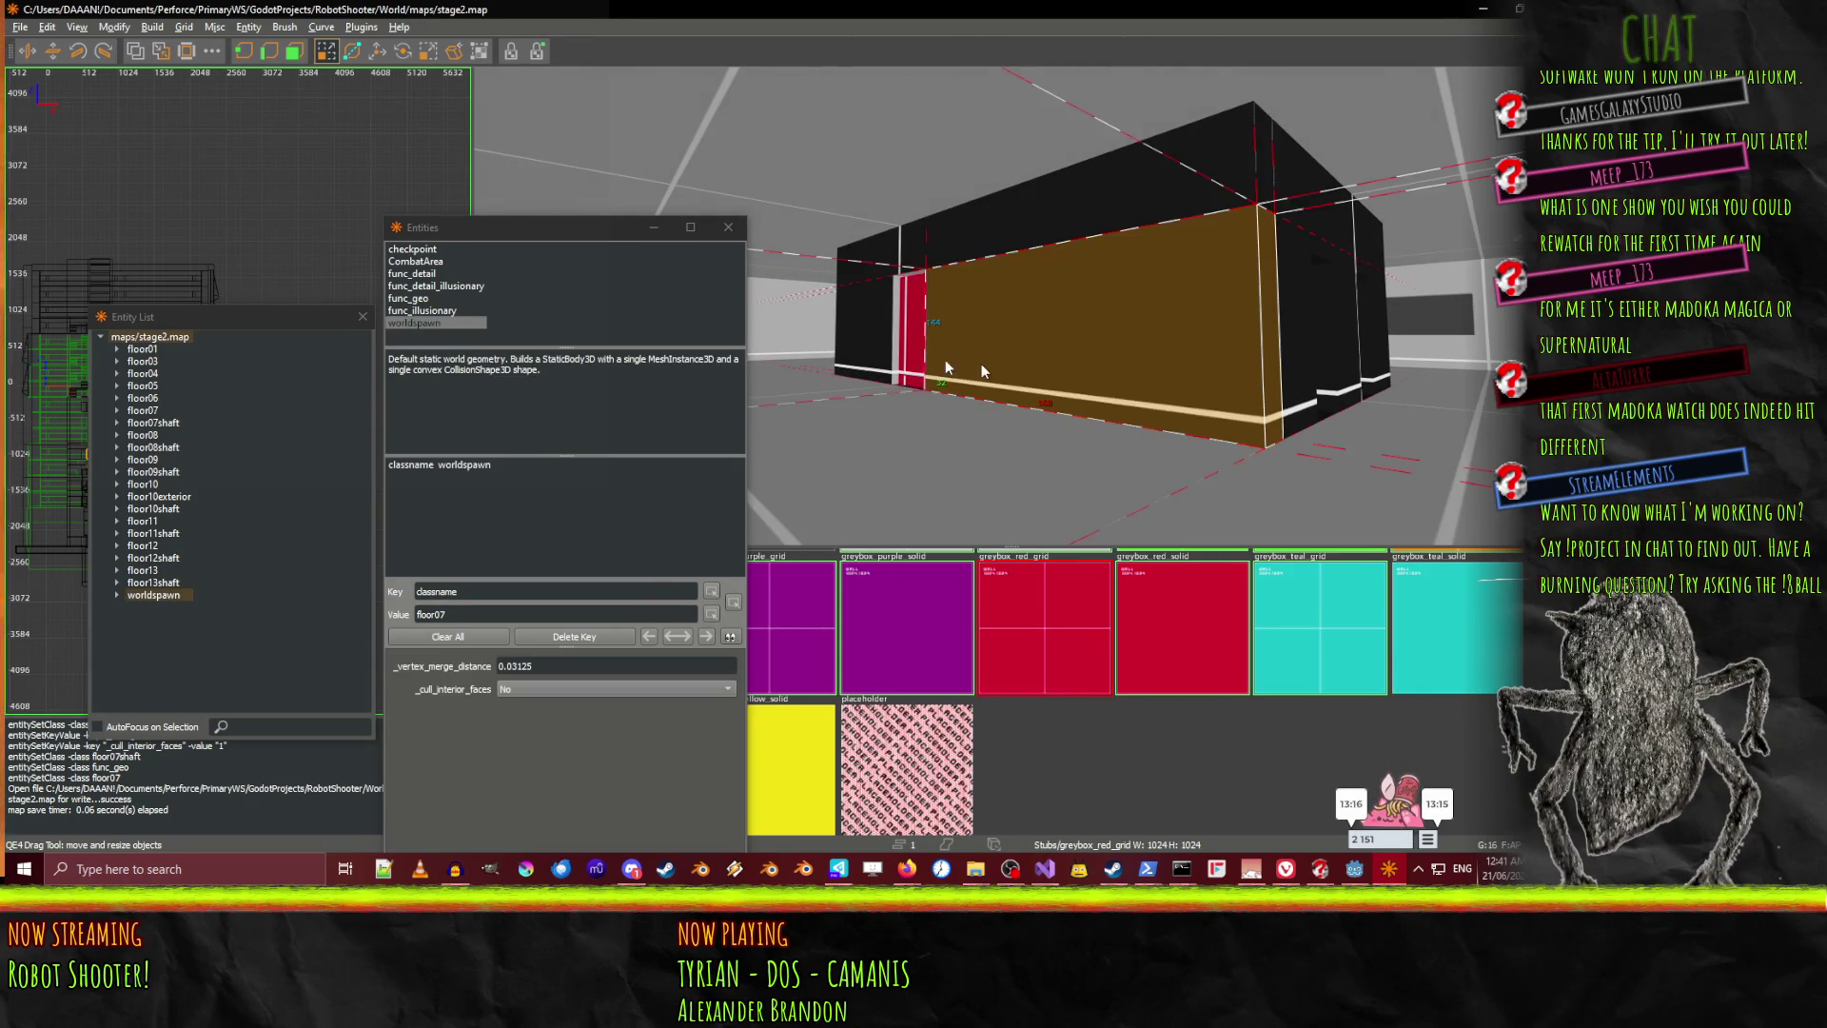
Add the next wall, the roof and both door brushes of the black building to the selection
shift+click(895, 343)
shift+click(871, 270)
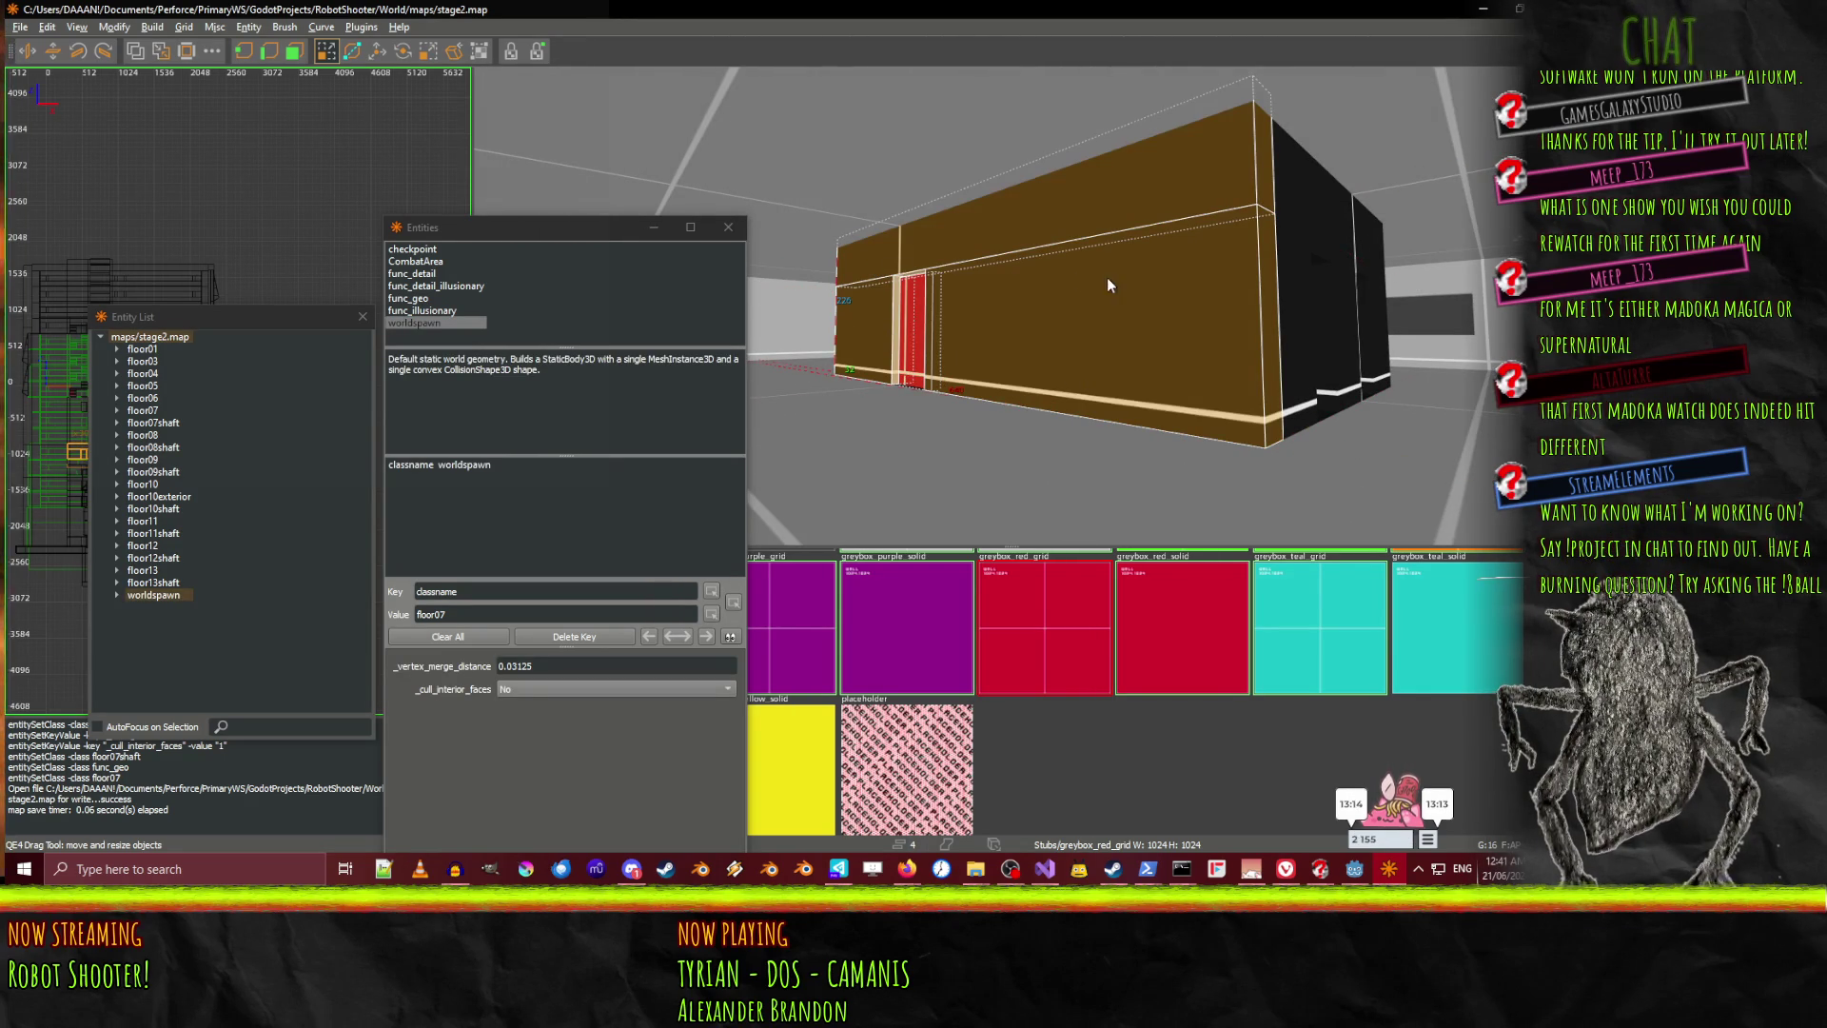
shift+click(1357, 322)
shift+click(1365, 324)
Fly around the building, add the remaining black wall brush and drop one wrongly picked wall
right_click(1364, 324)
key(Up)
key(Down)
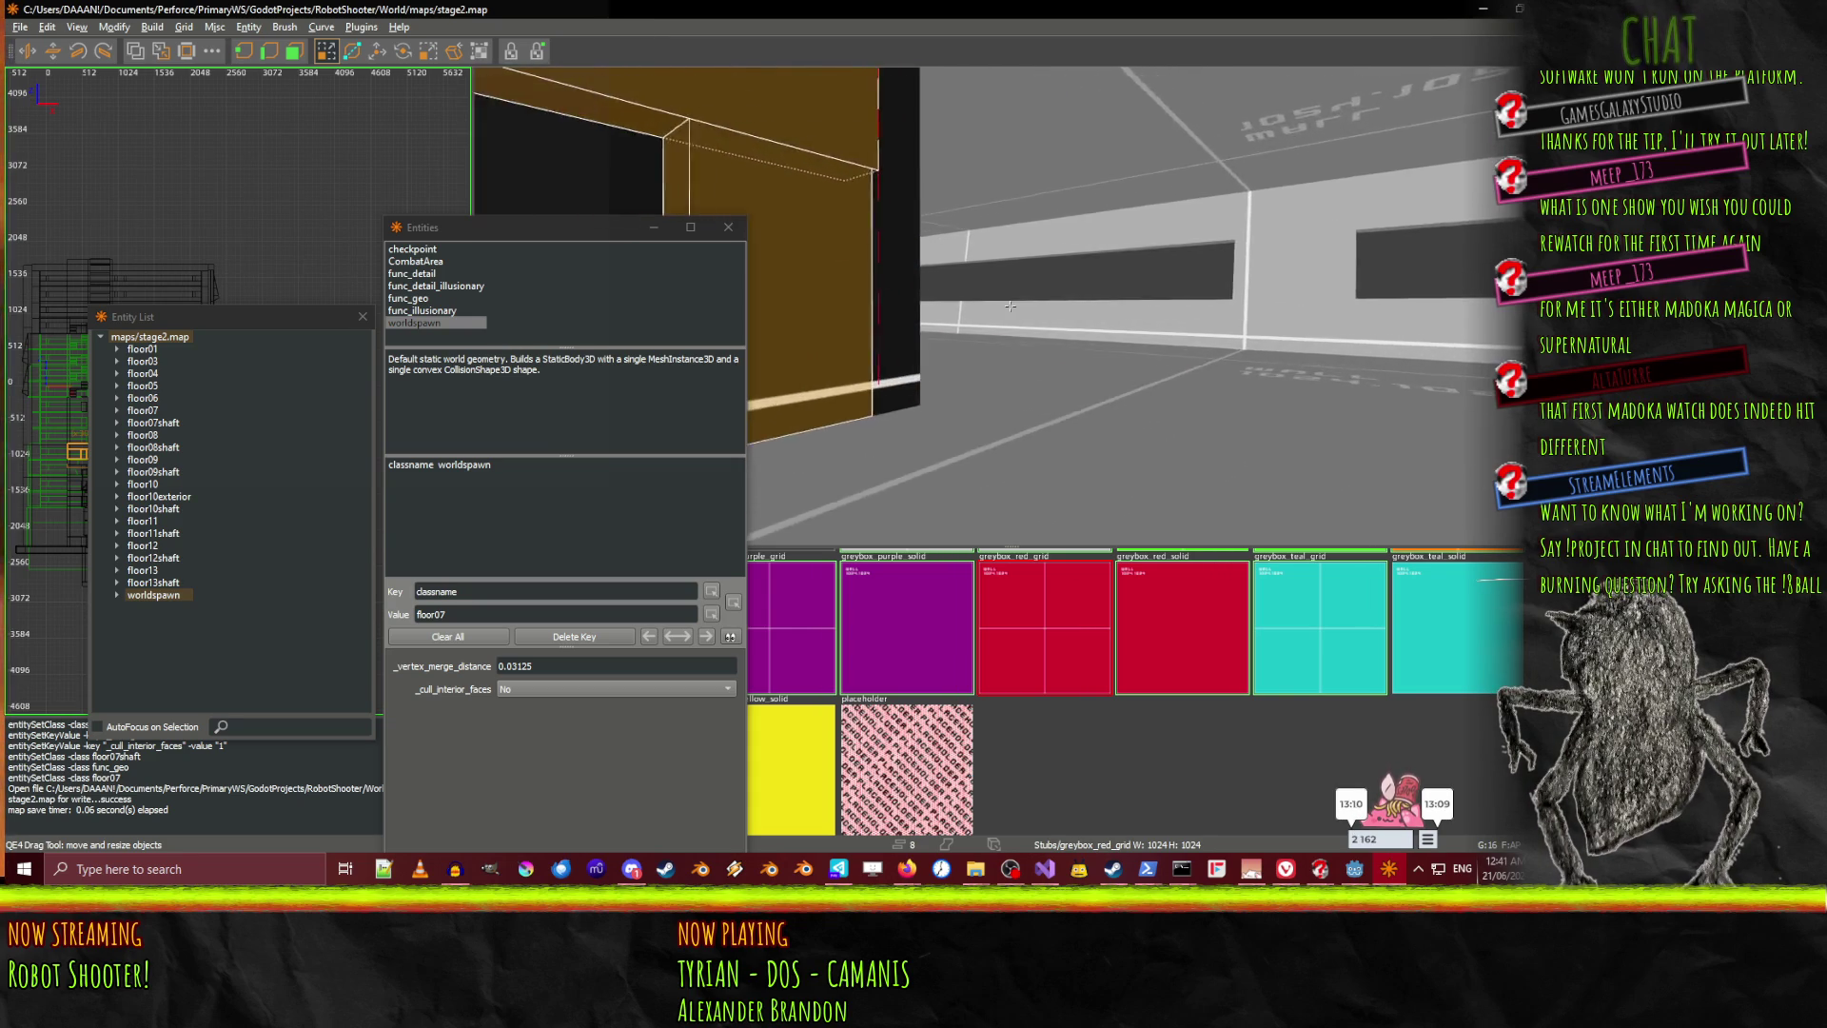
key(Up)
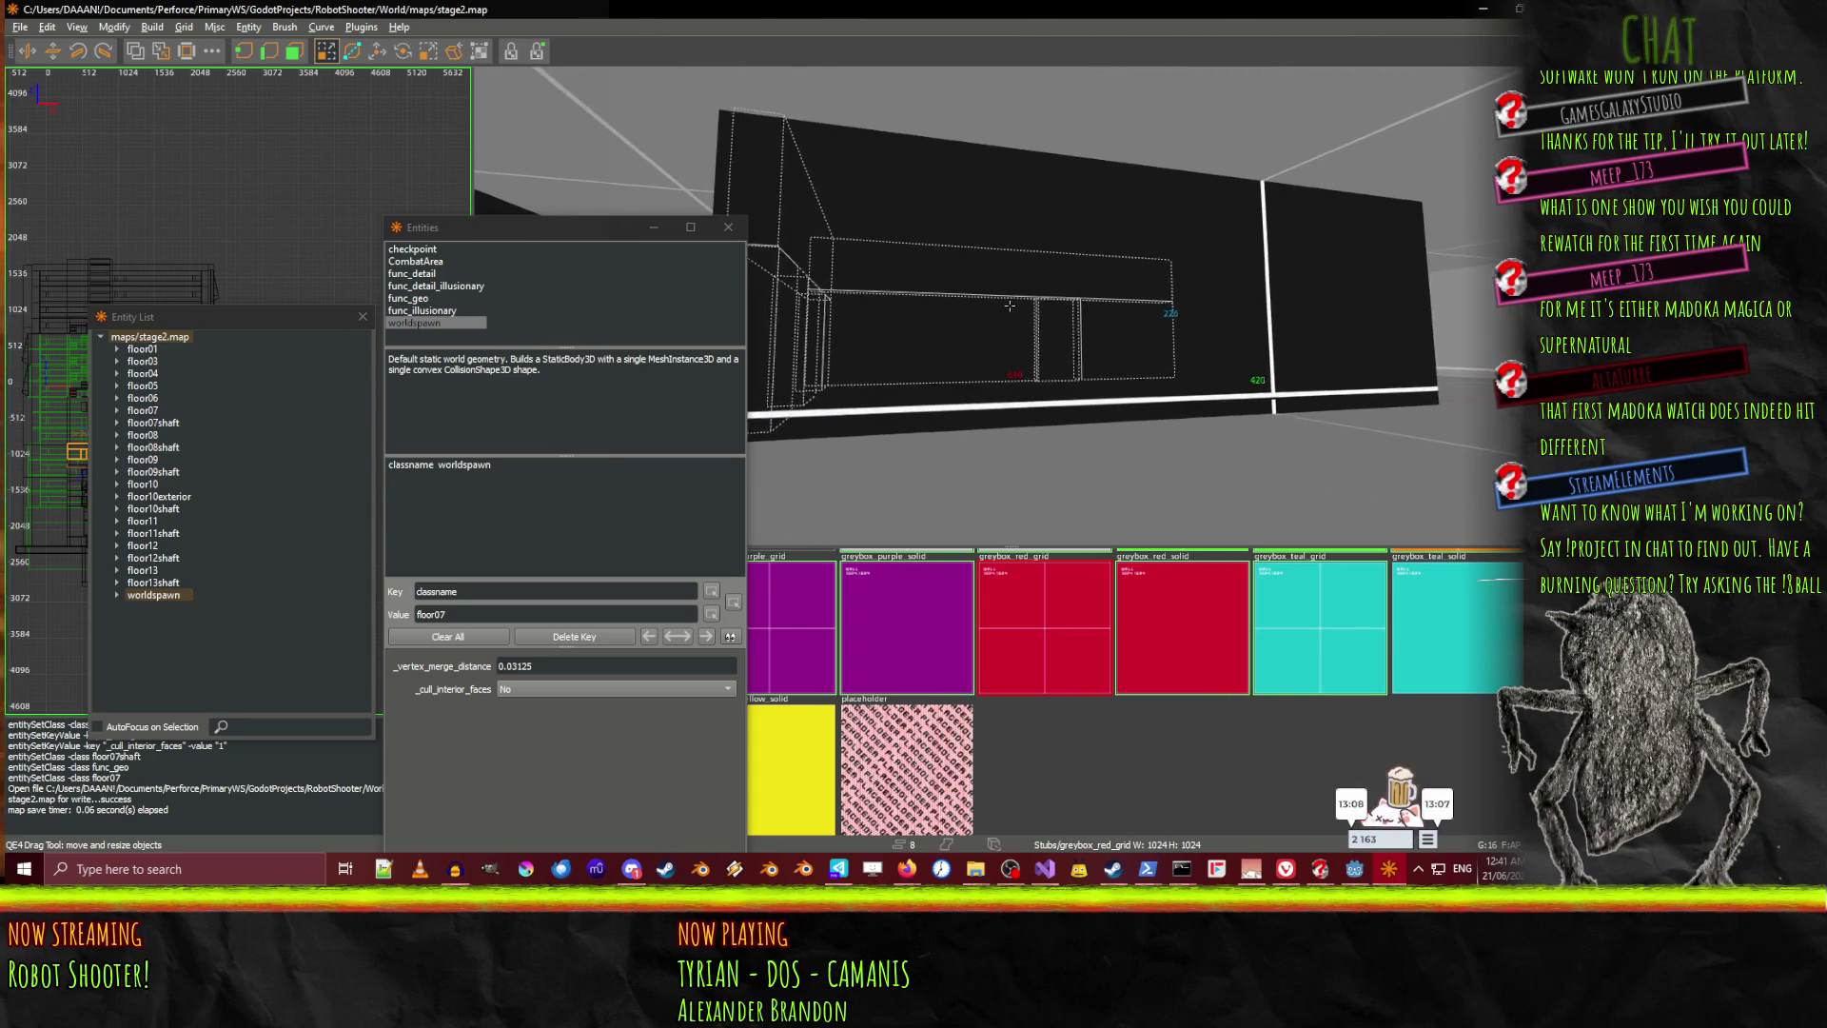
shift+click(1010, 305)
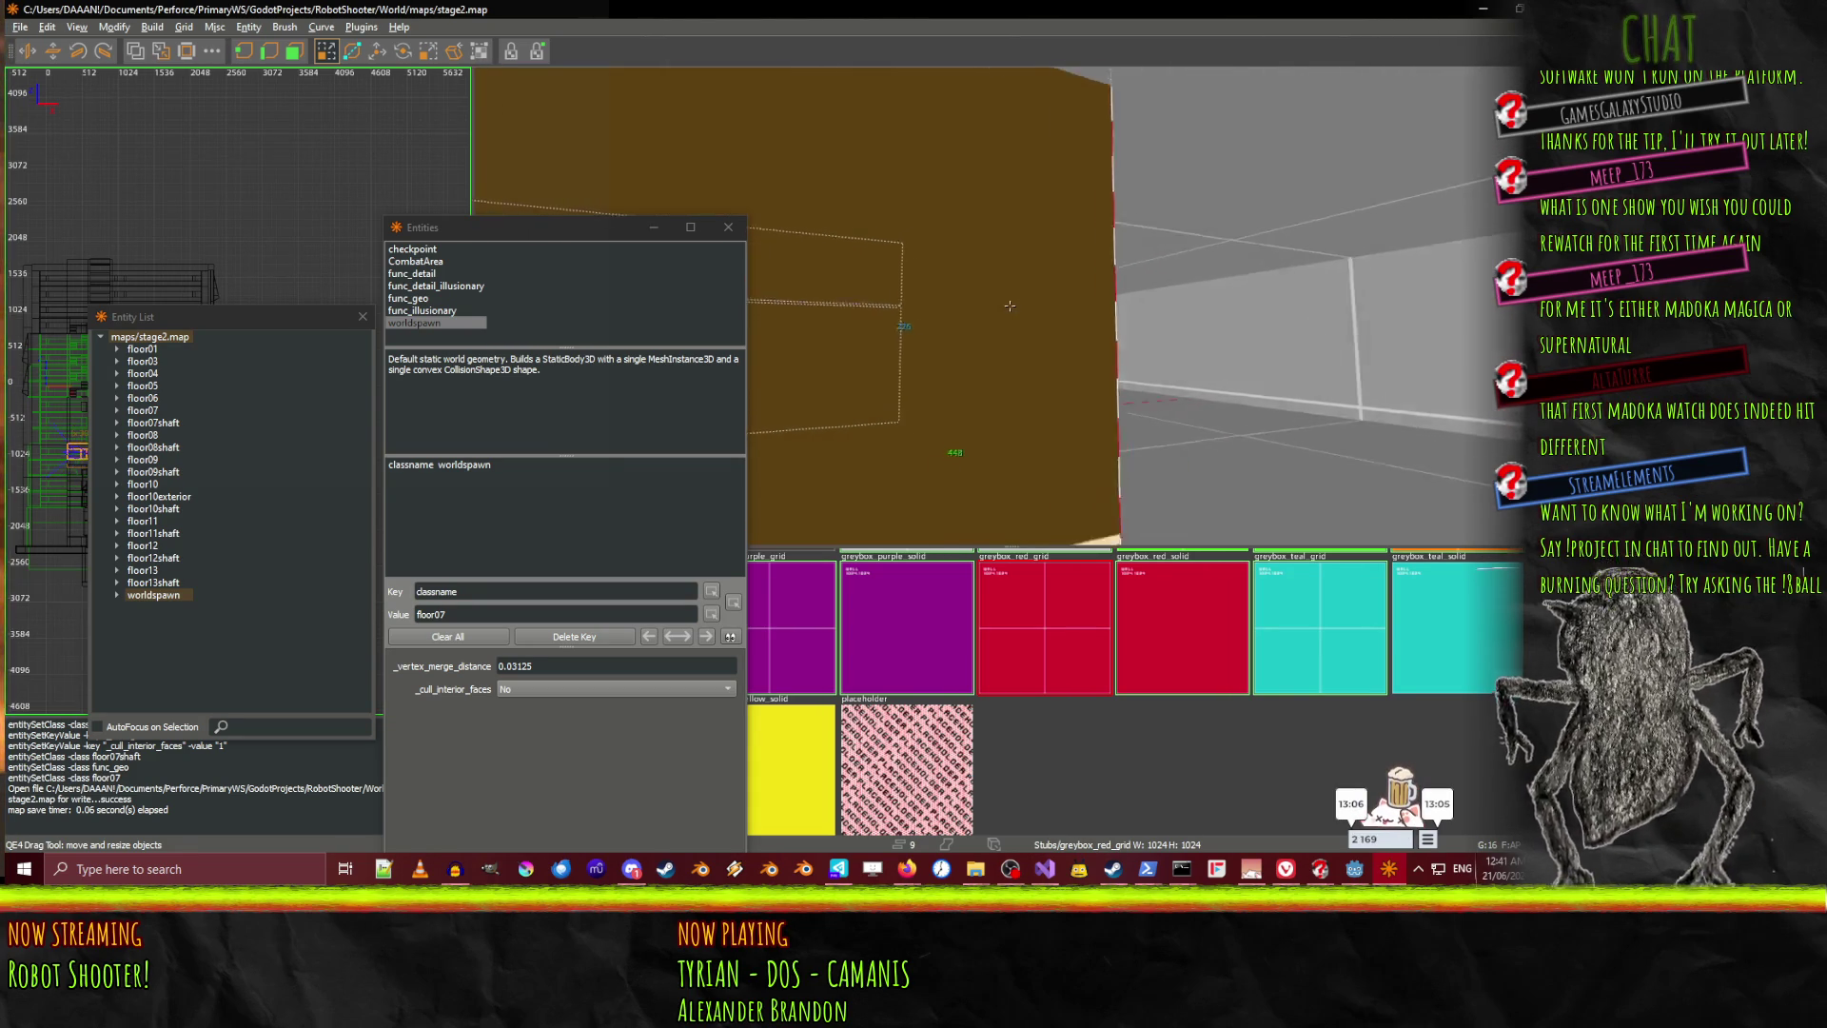
shift+click(1009, 305)
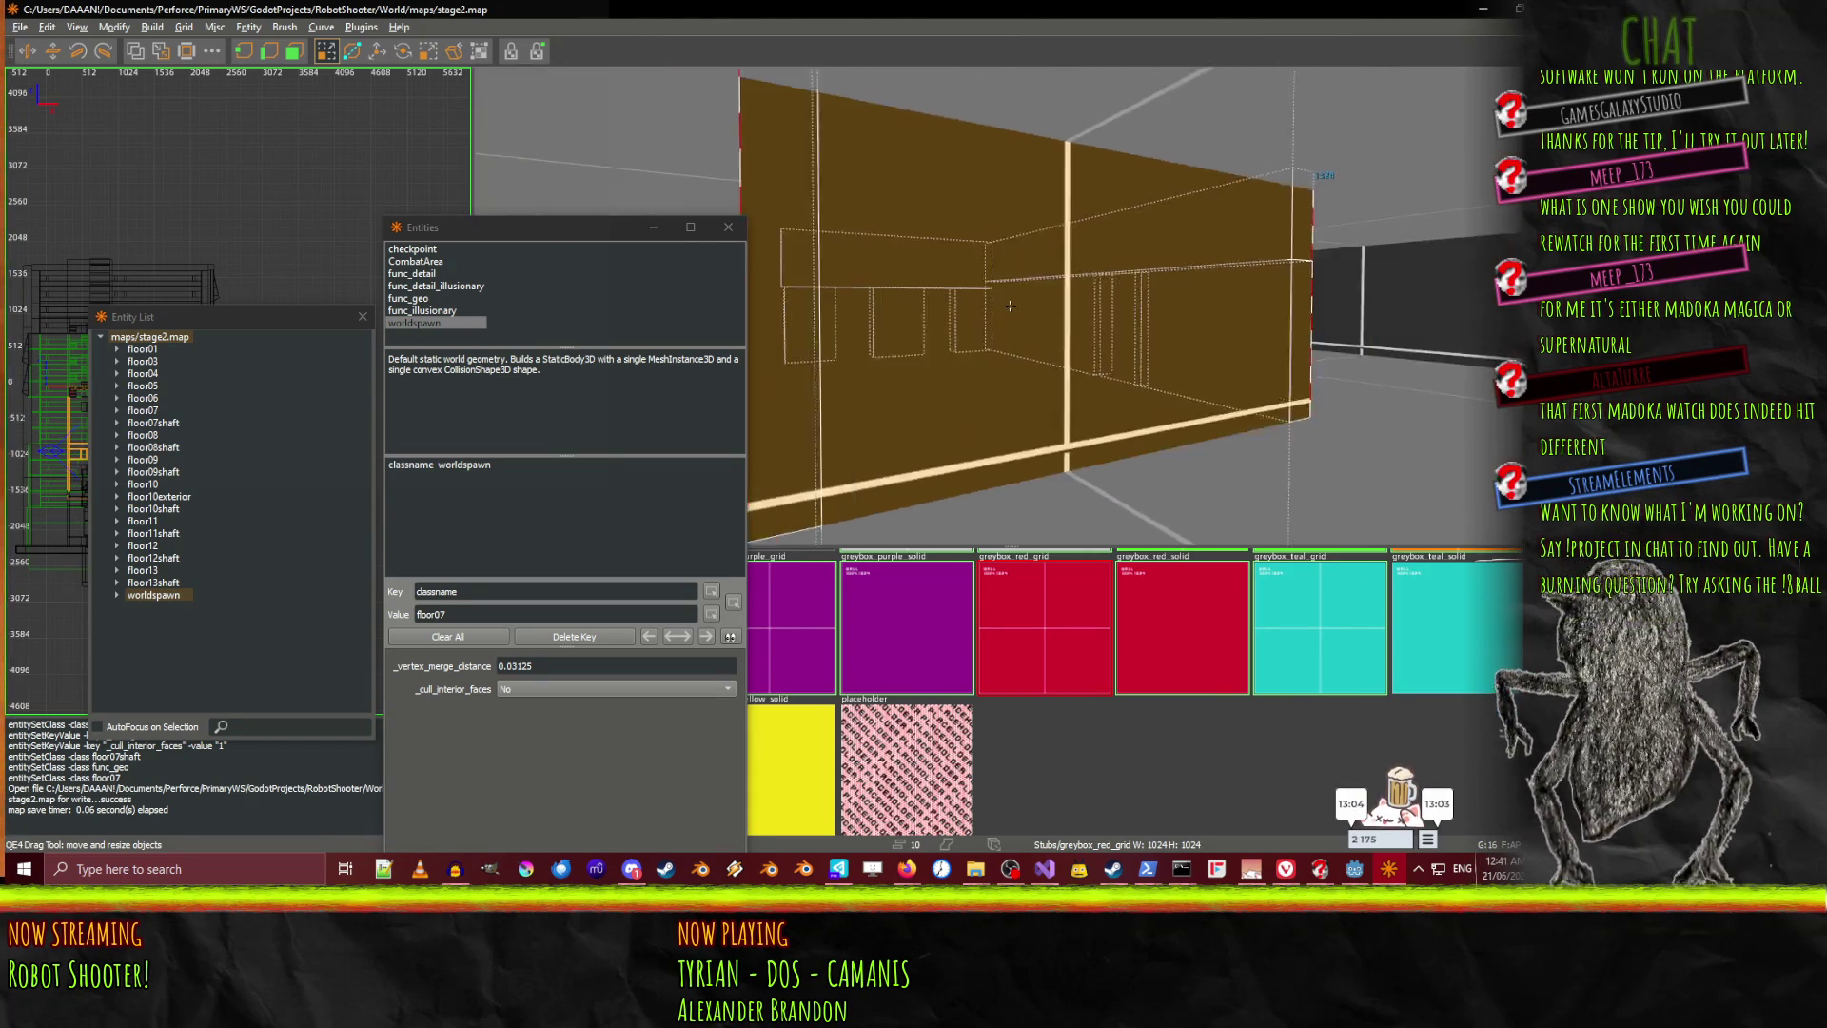
shift+click(1010, 306)
key(Down)
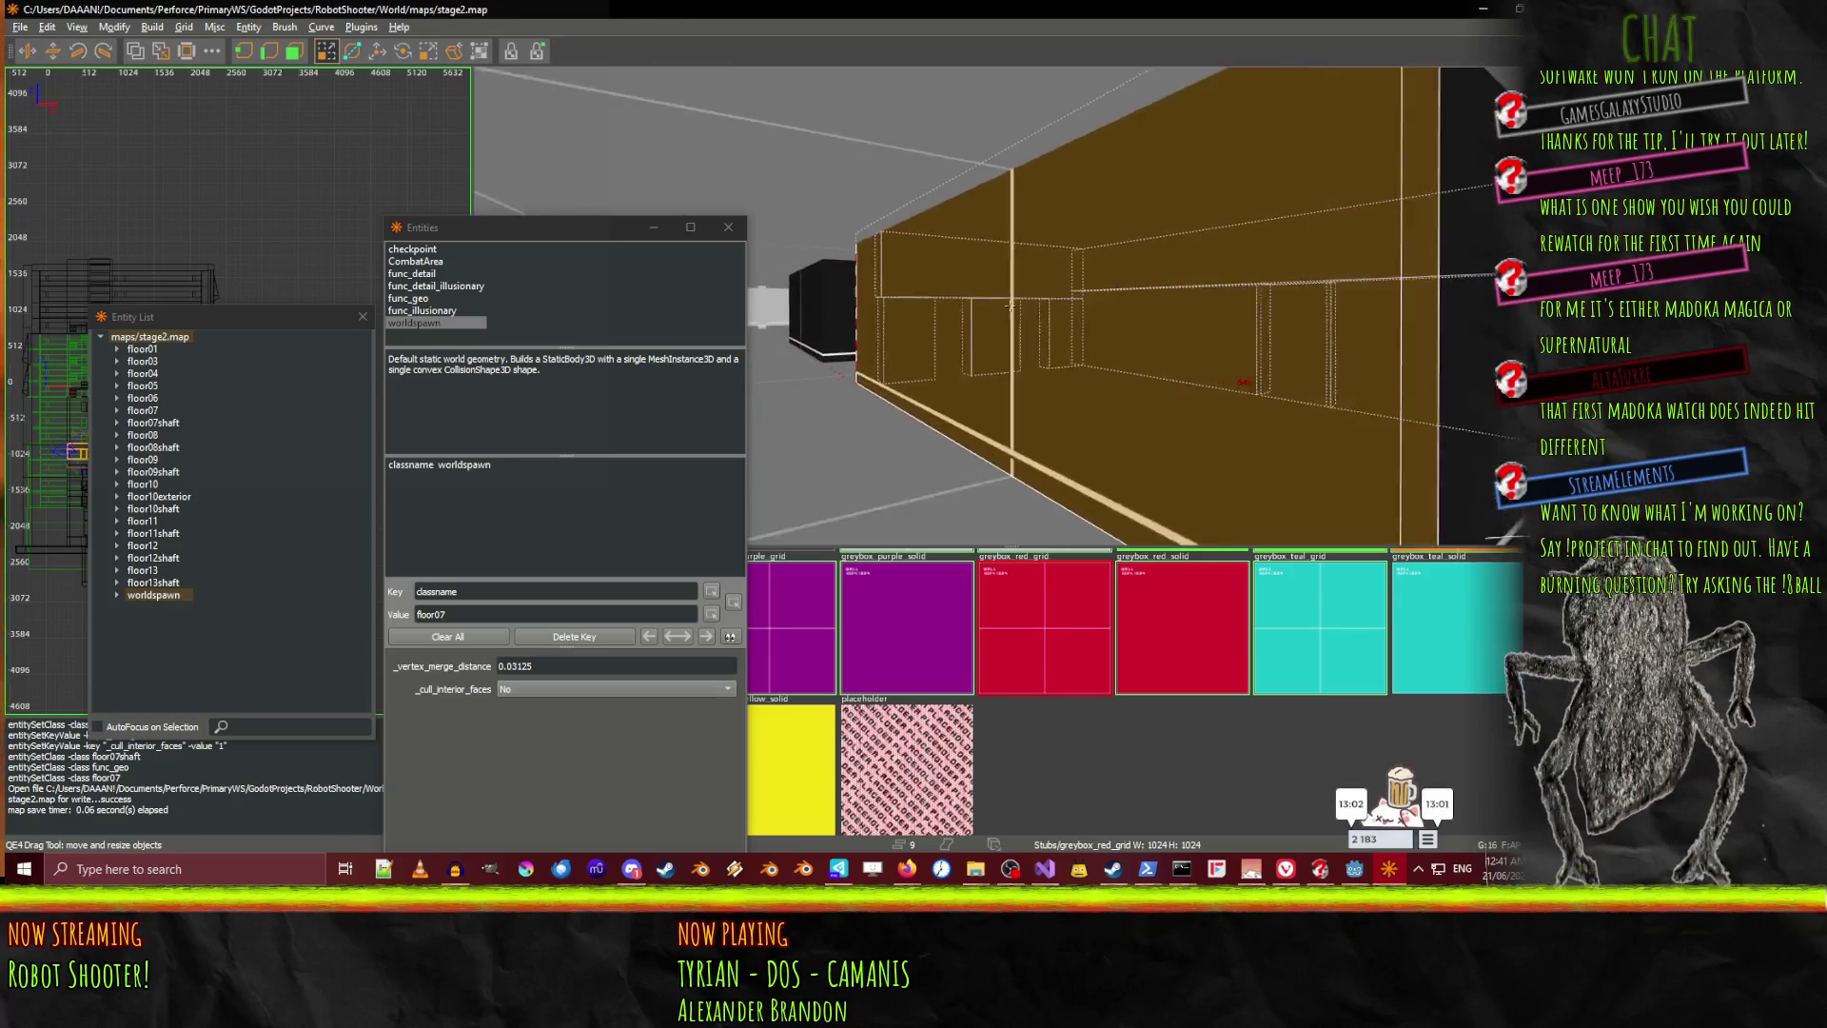
key(Up)
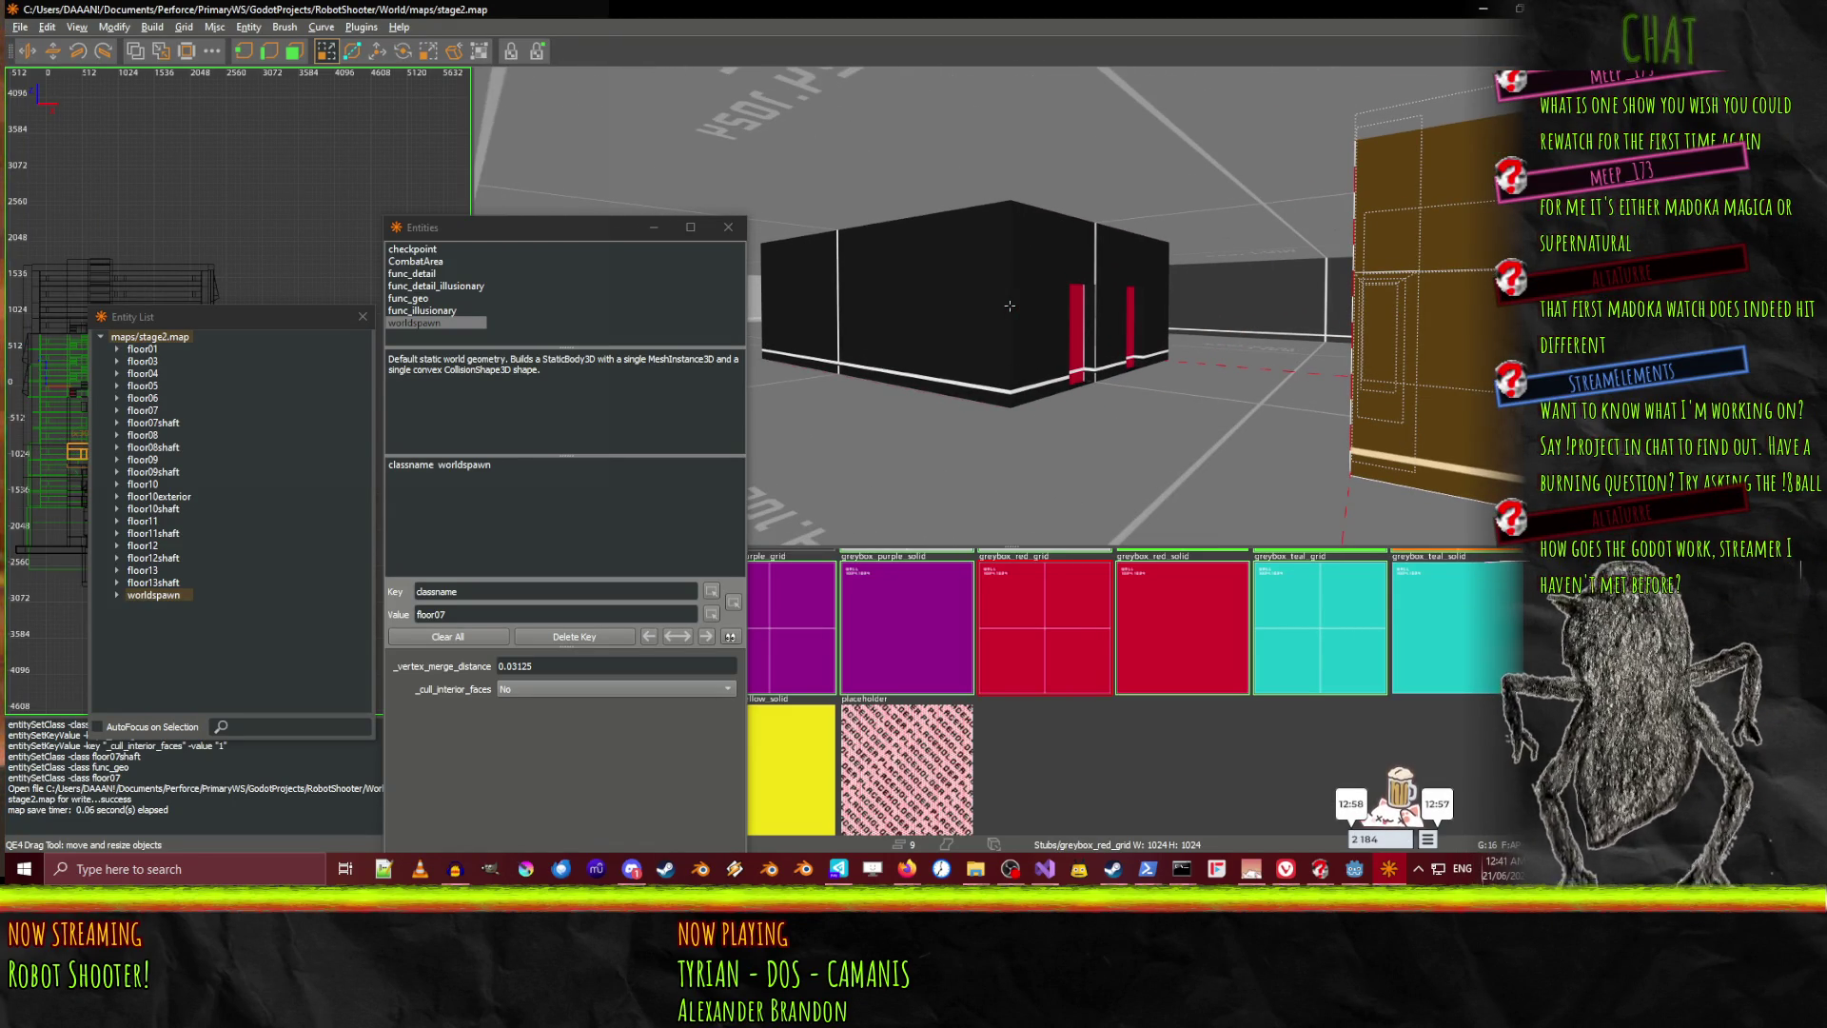
right_click(1010, 307)
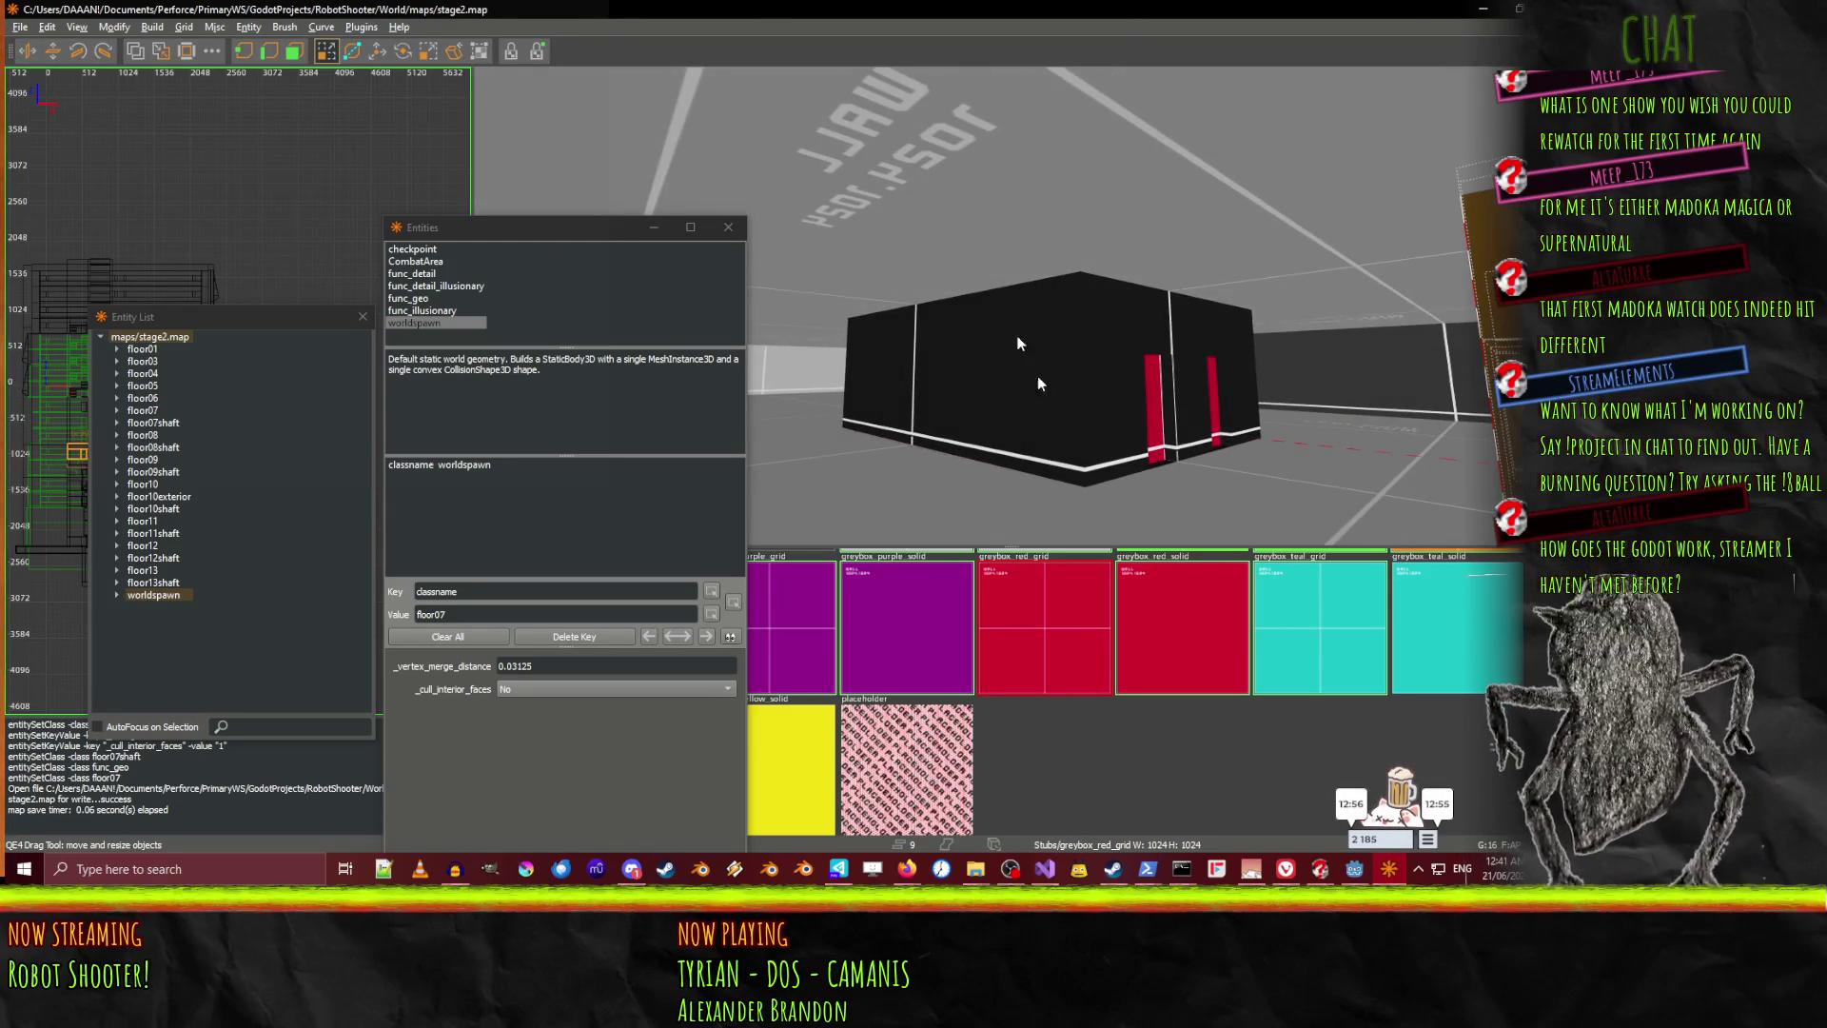
Switch to Godot, fly around the reimported building and red box, then run the project
click(1353, 870)
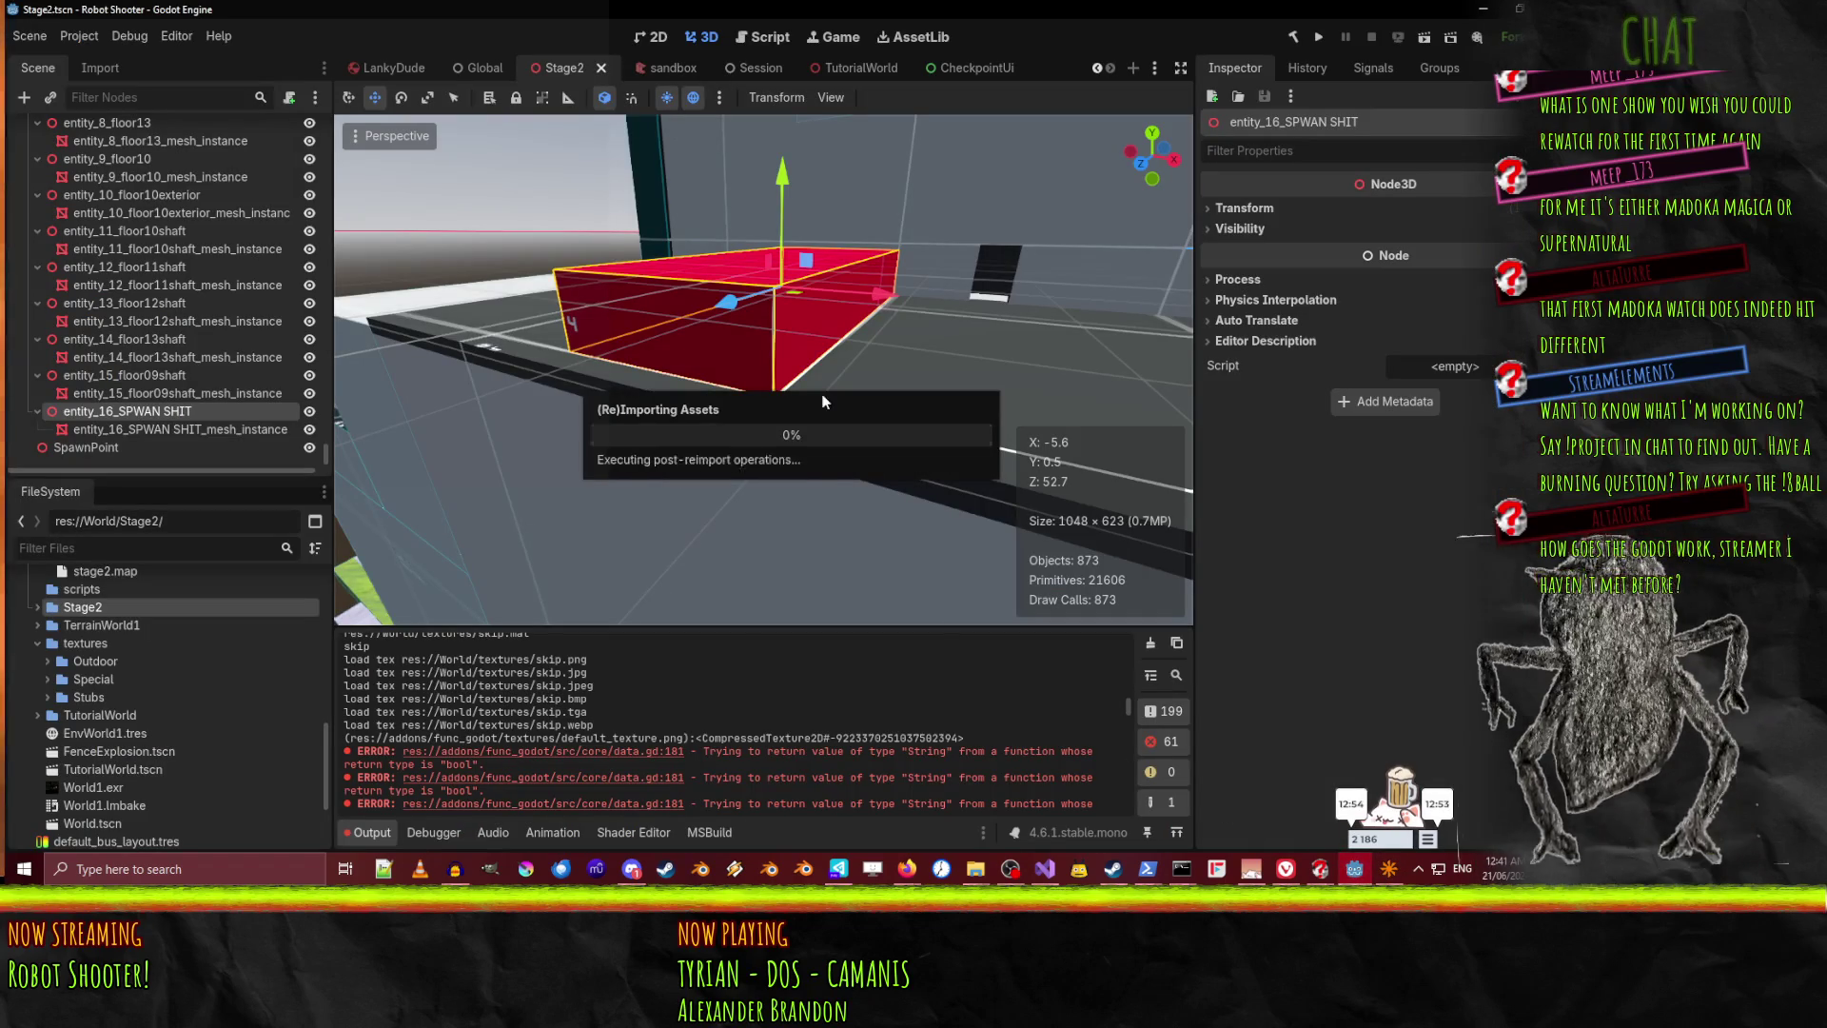
key(w)
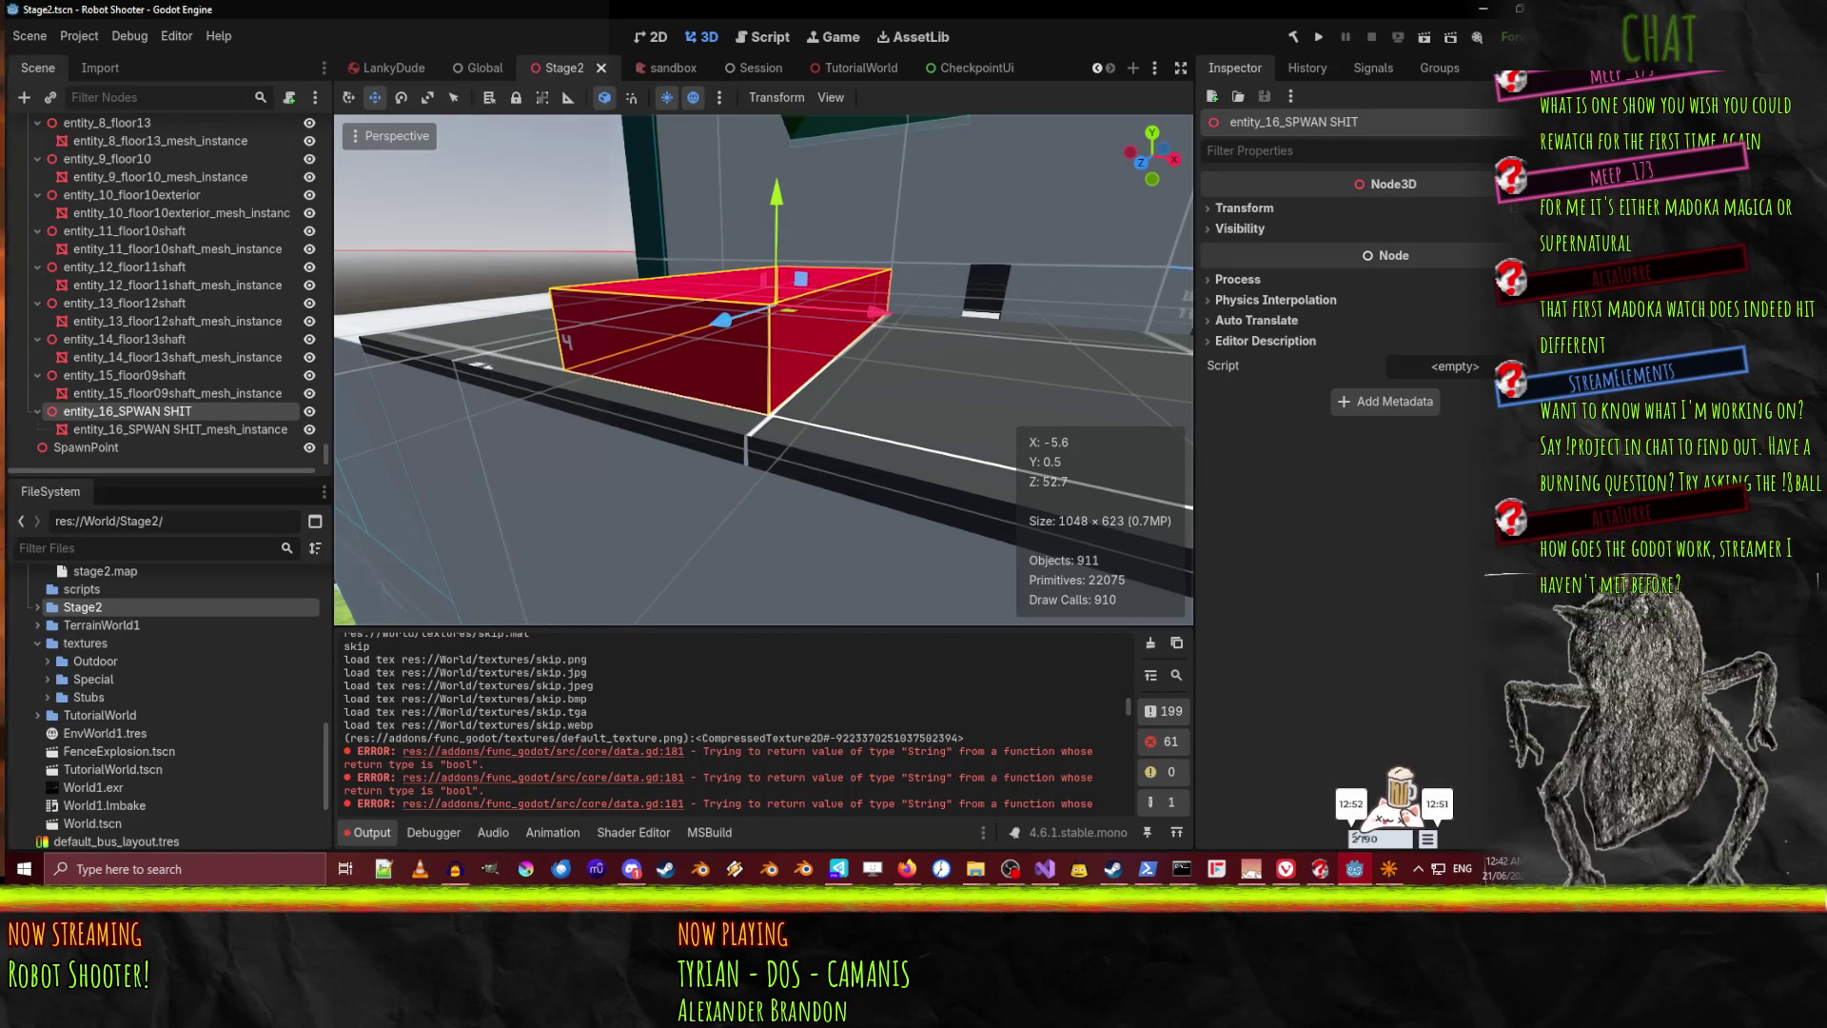
key(w)
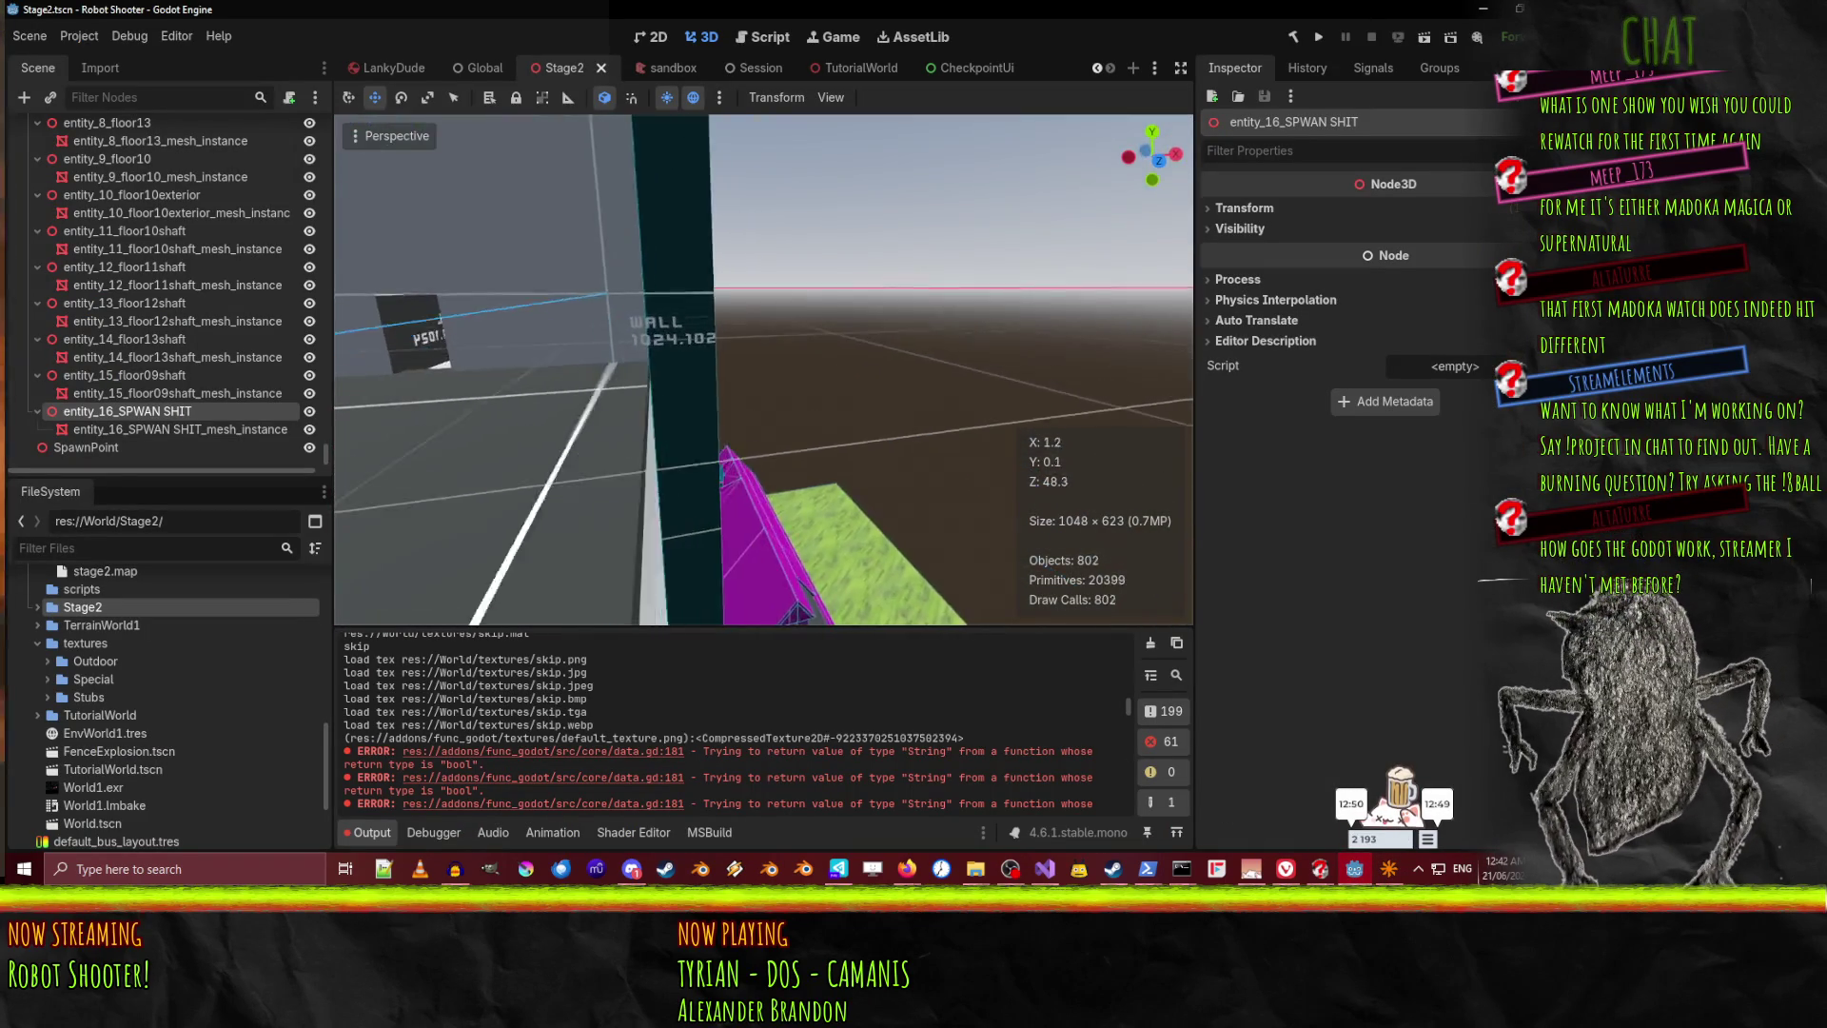
key(w)
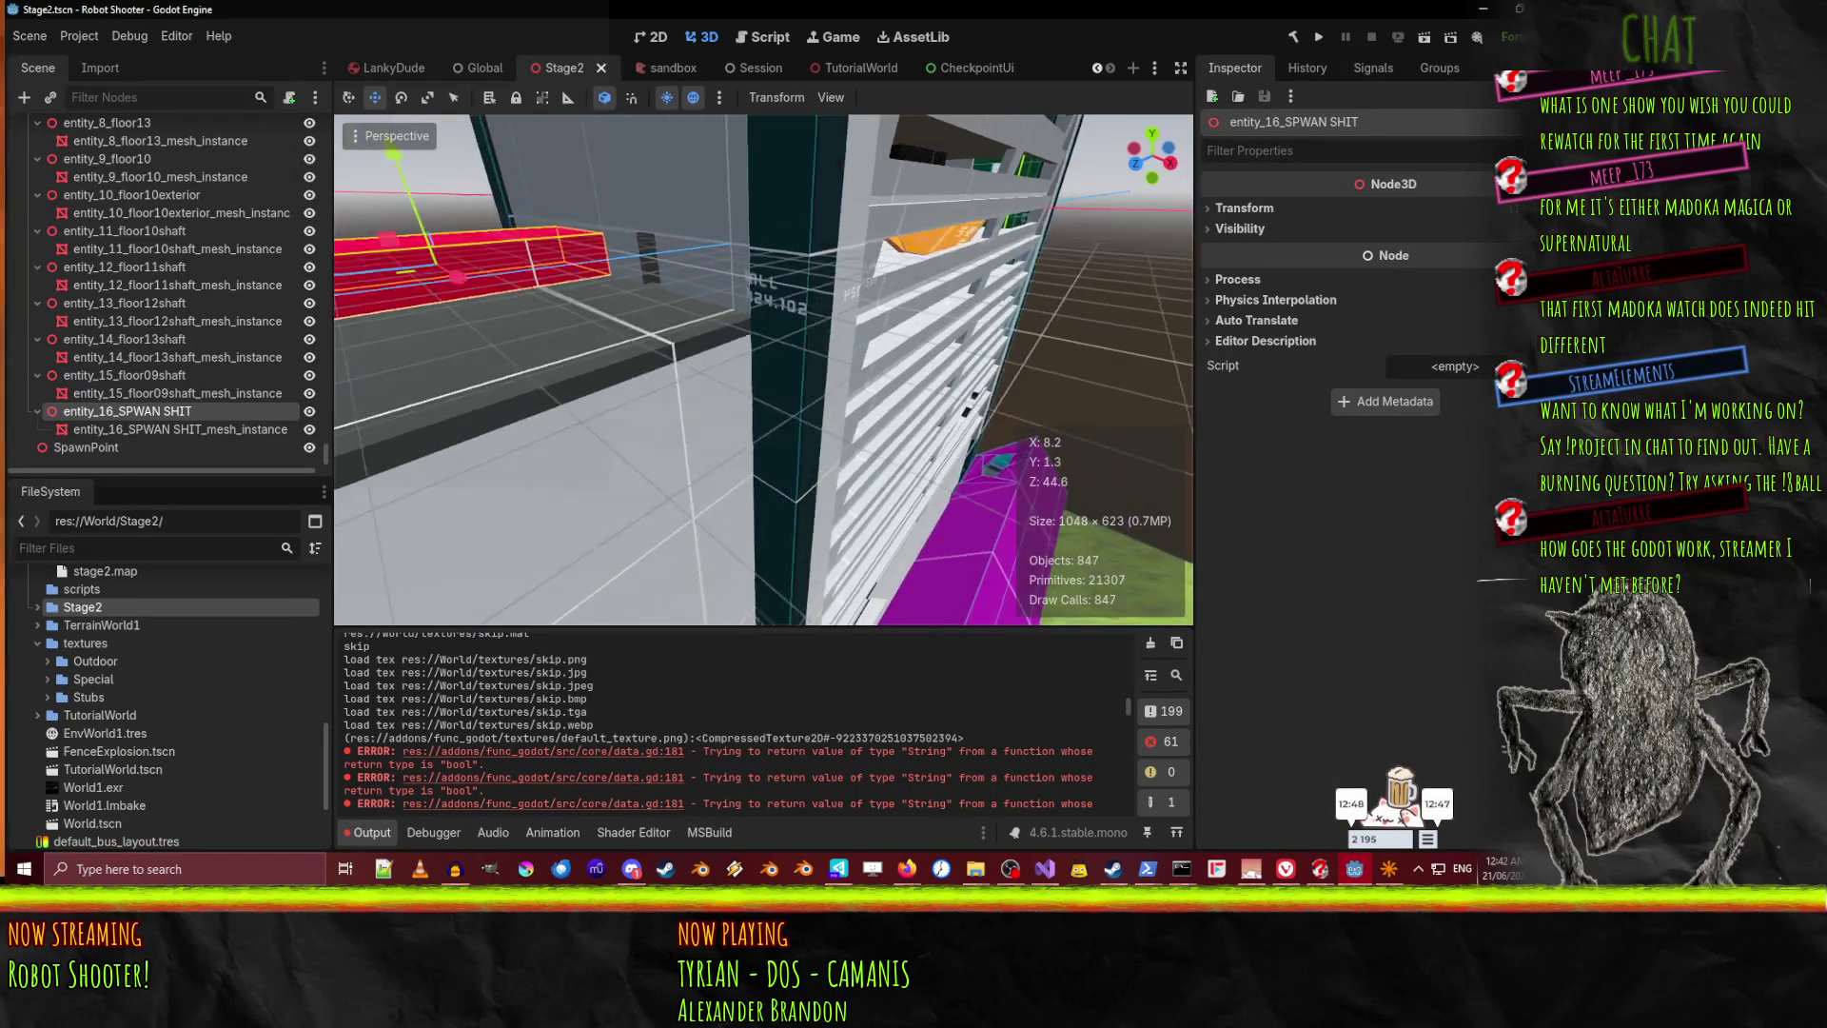
key(w)
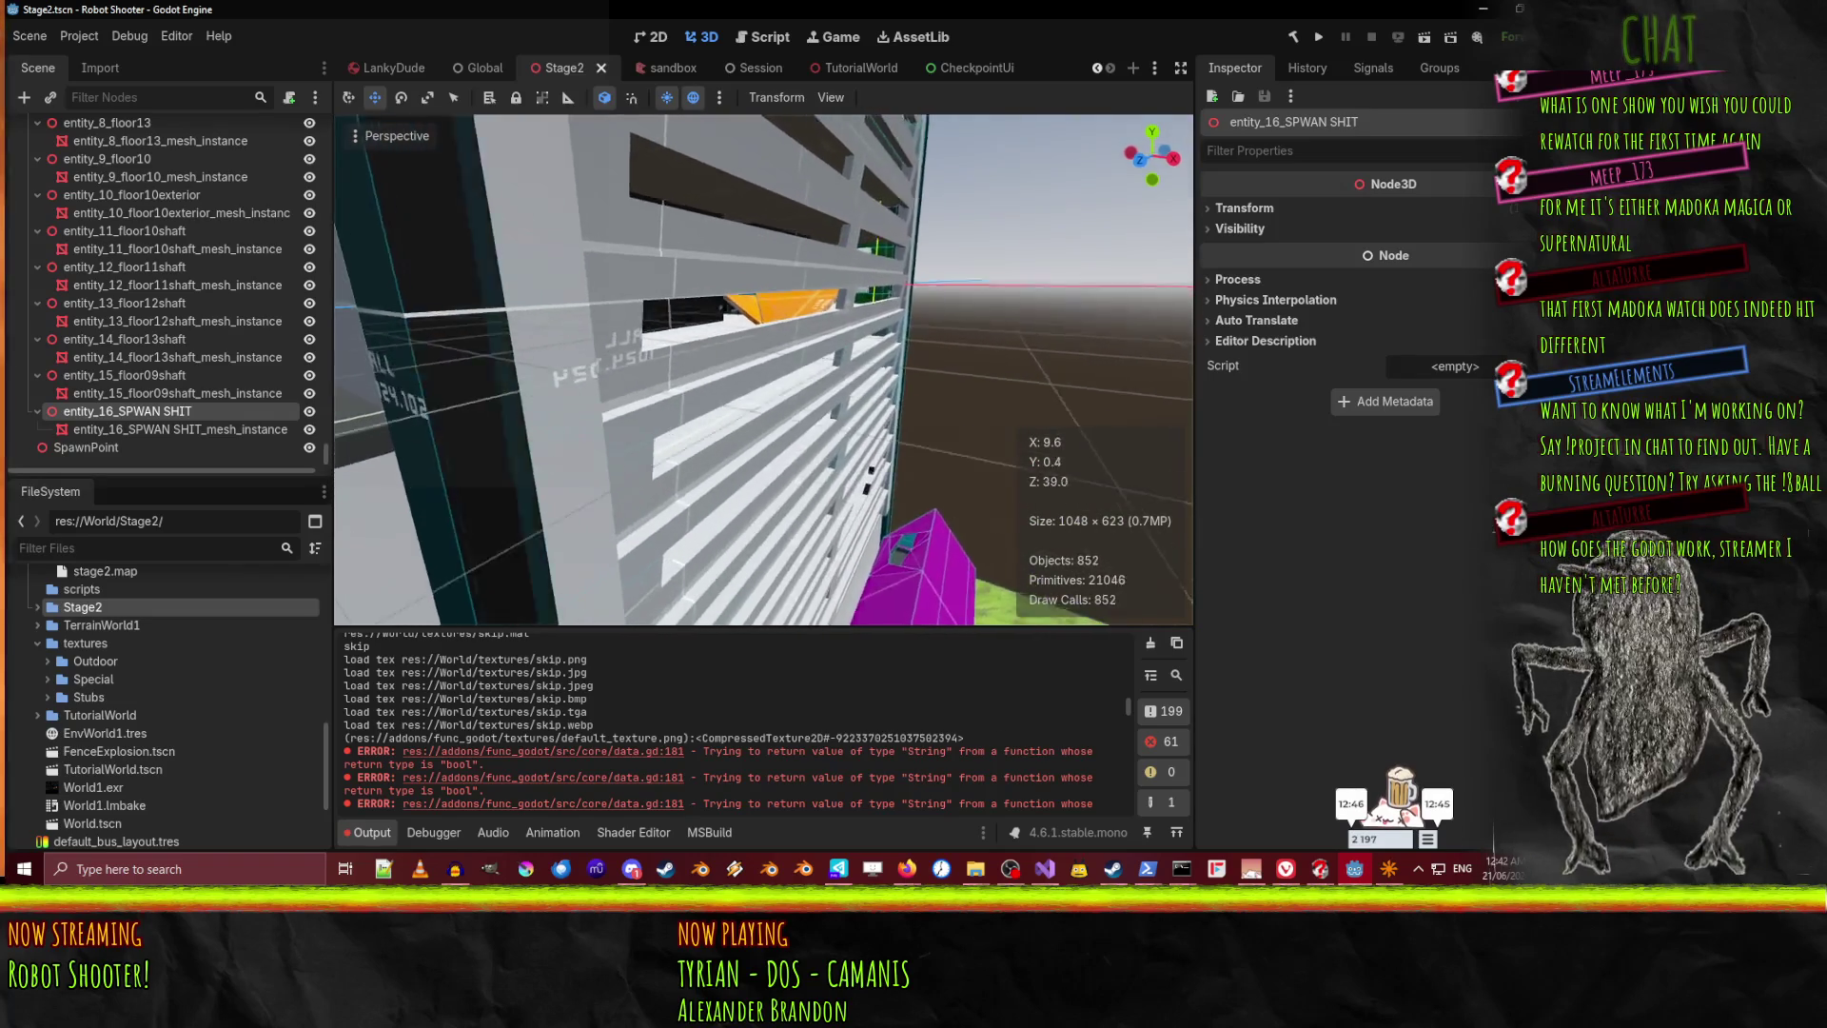
key(w)
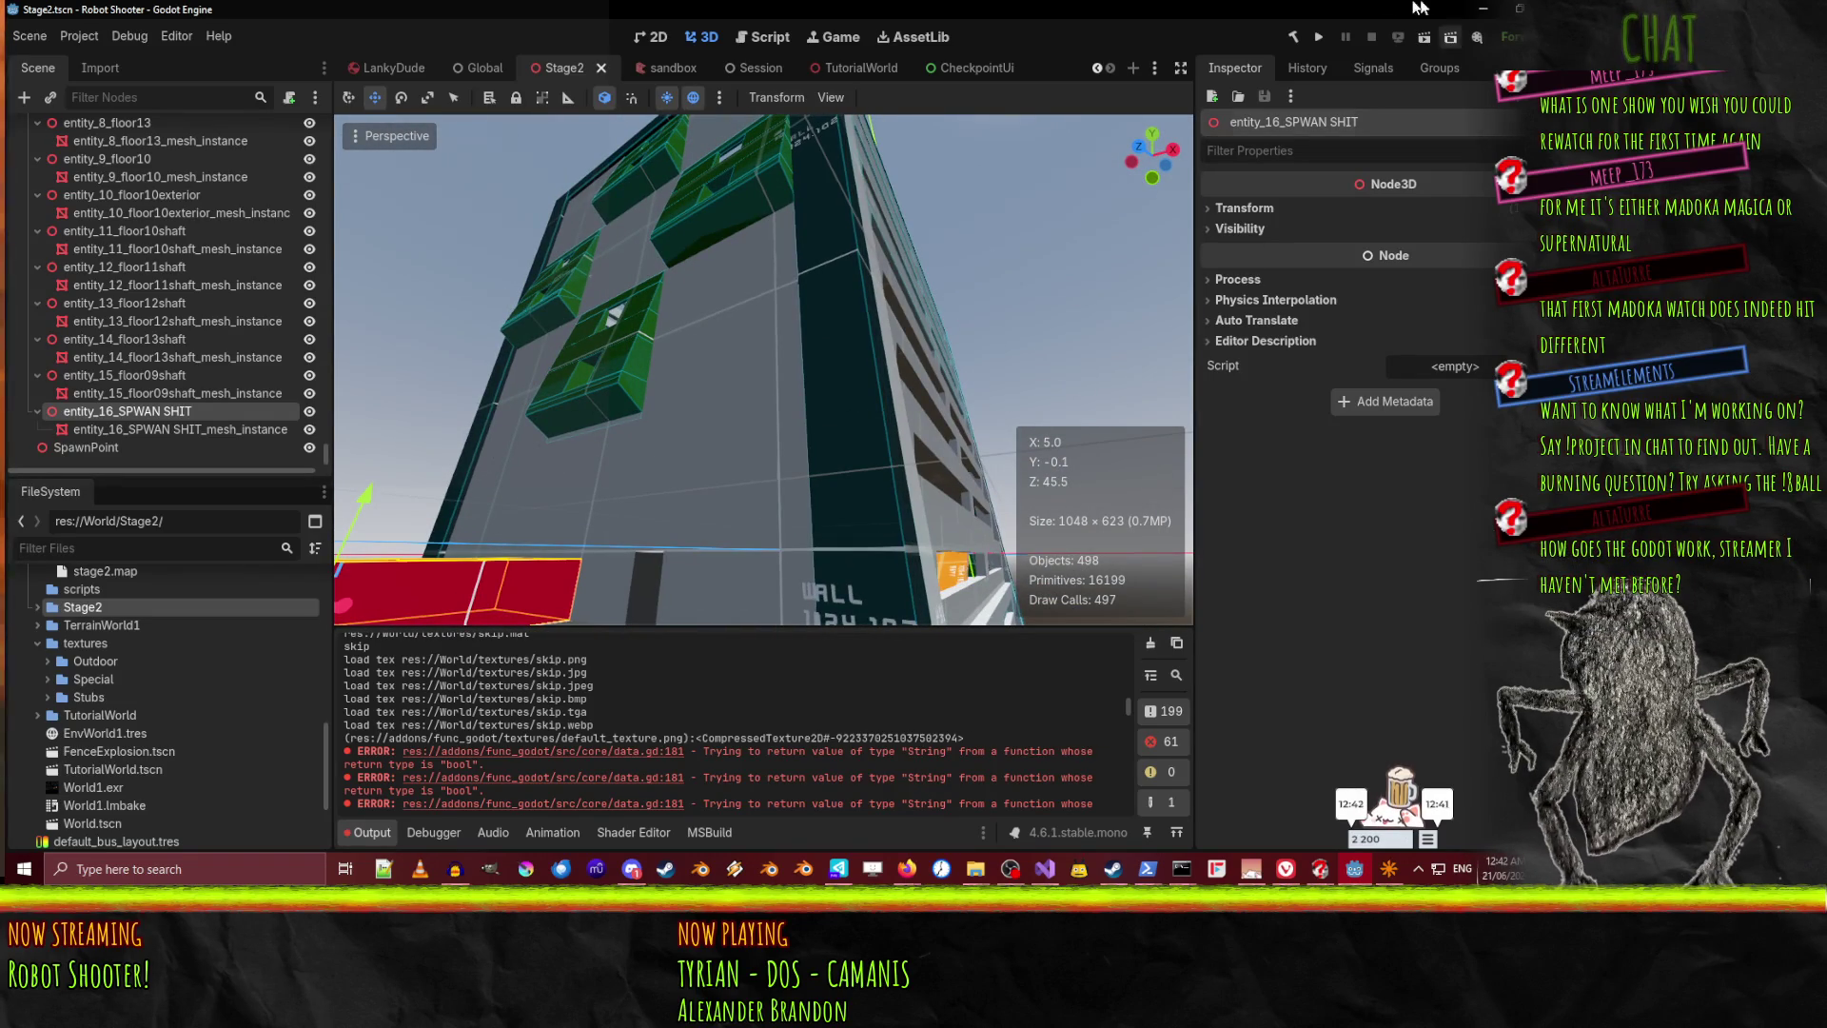
click(1318, 36)
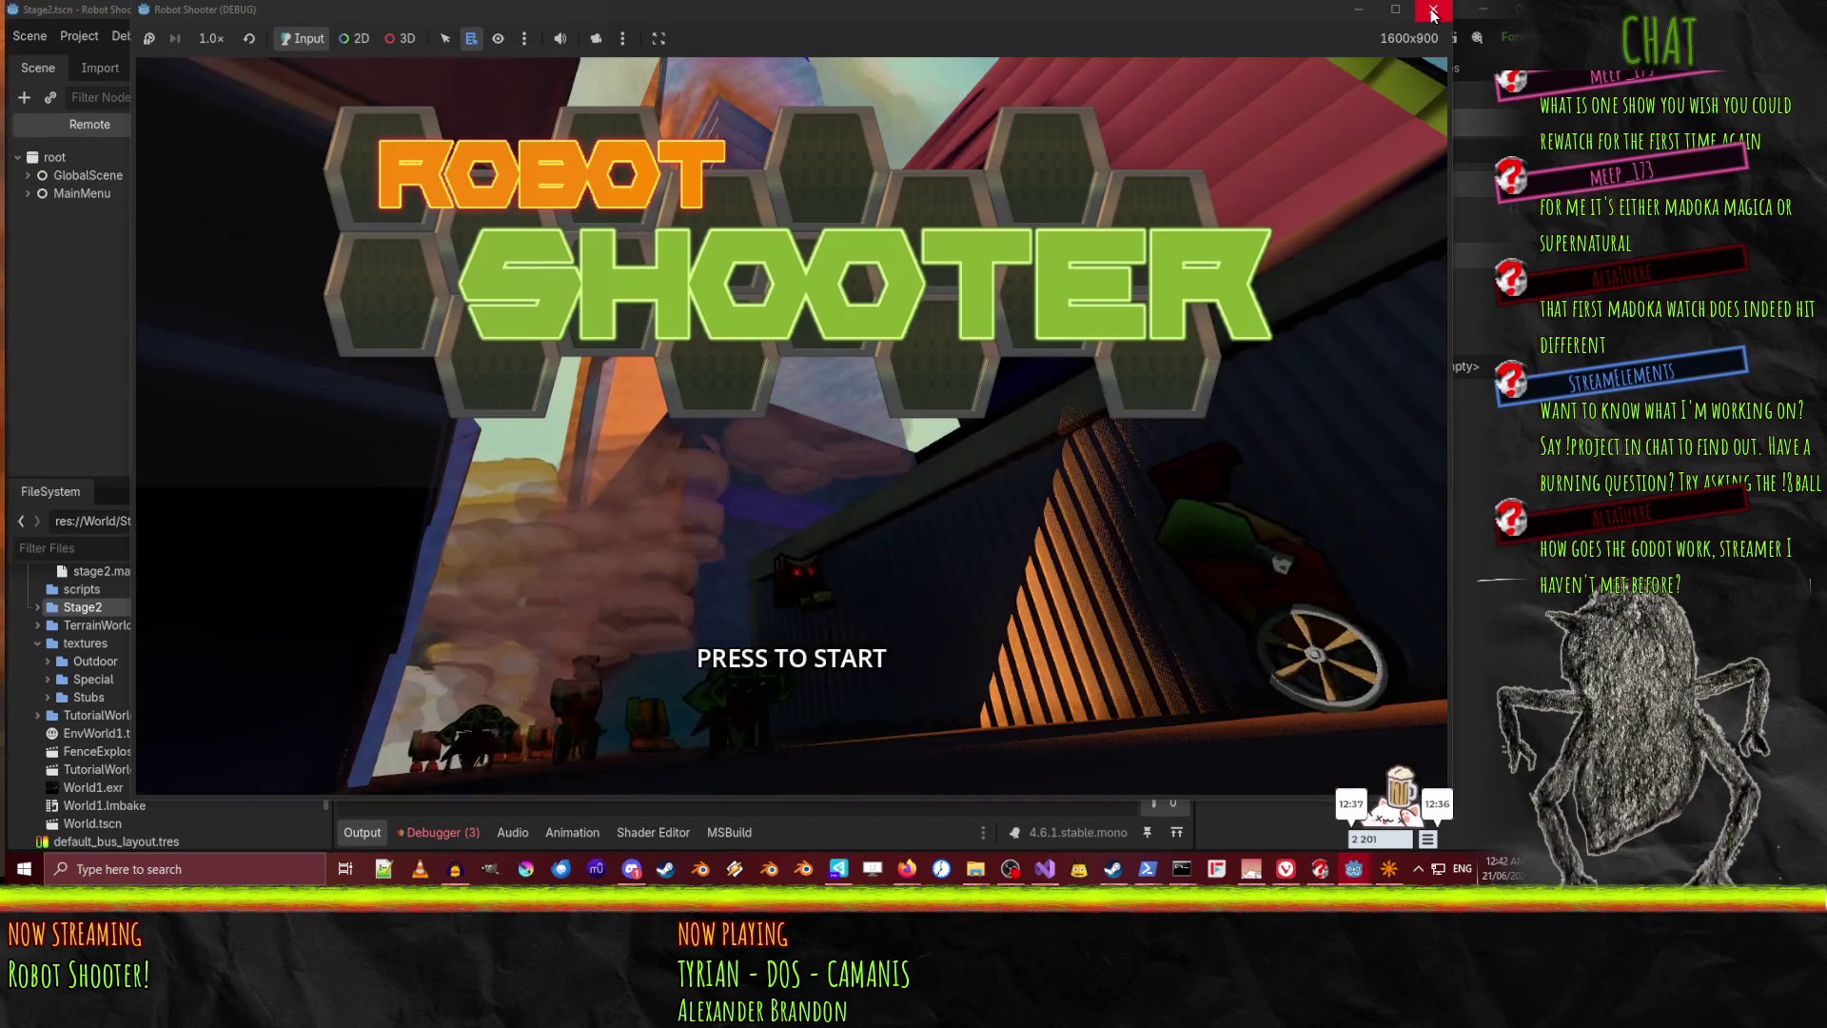
Stop the project, run the Stage2 scene directly, toggle the console, then close the game
click(1433, 9)
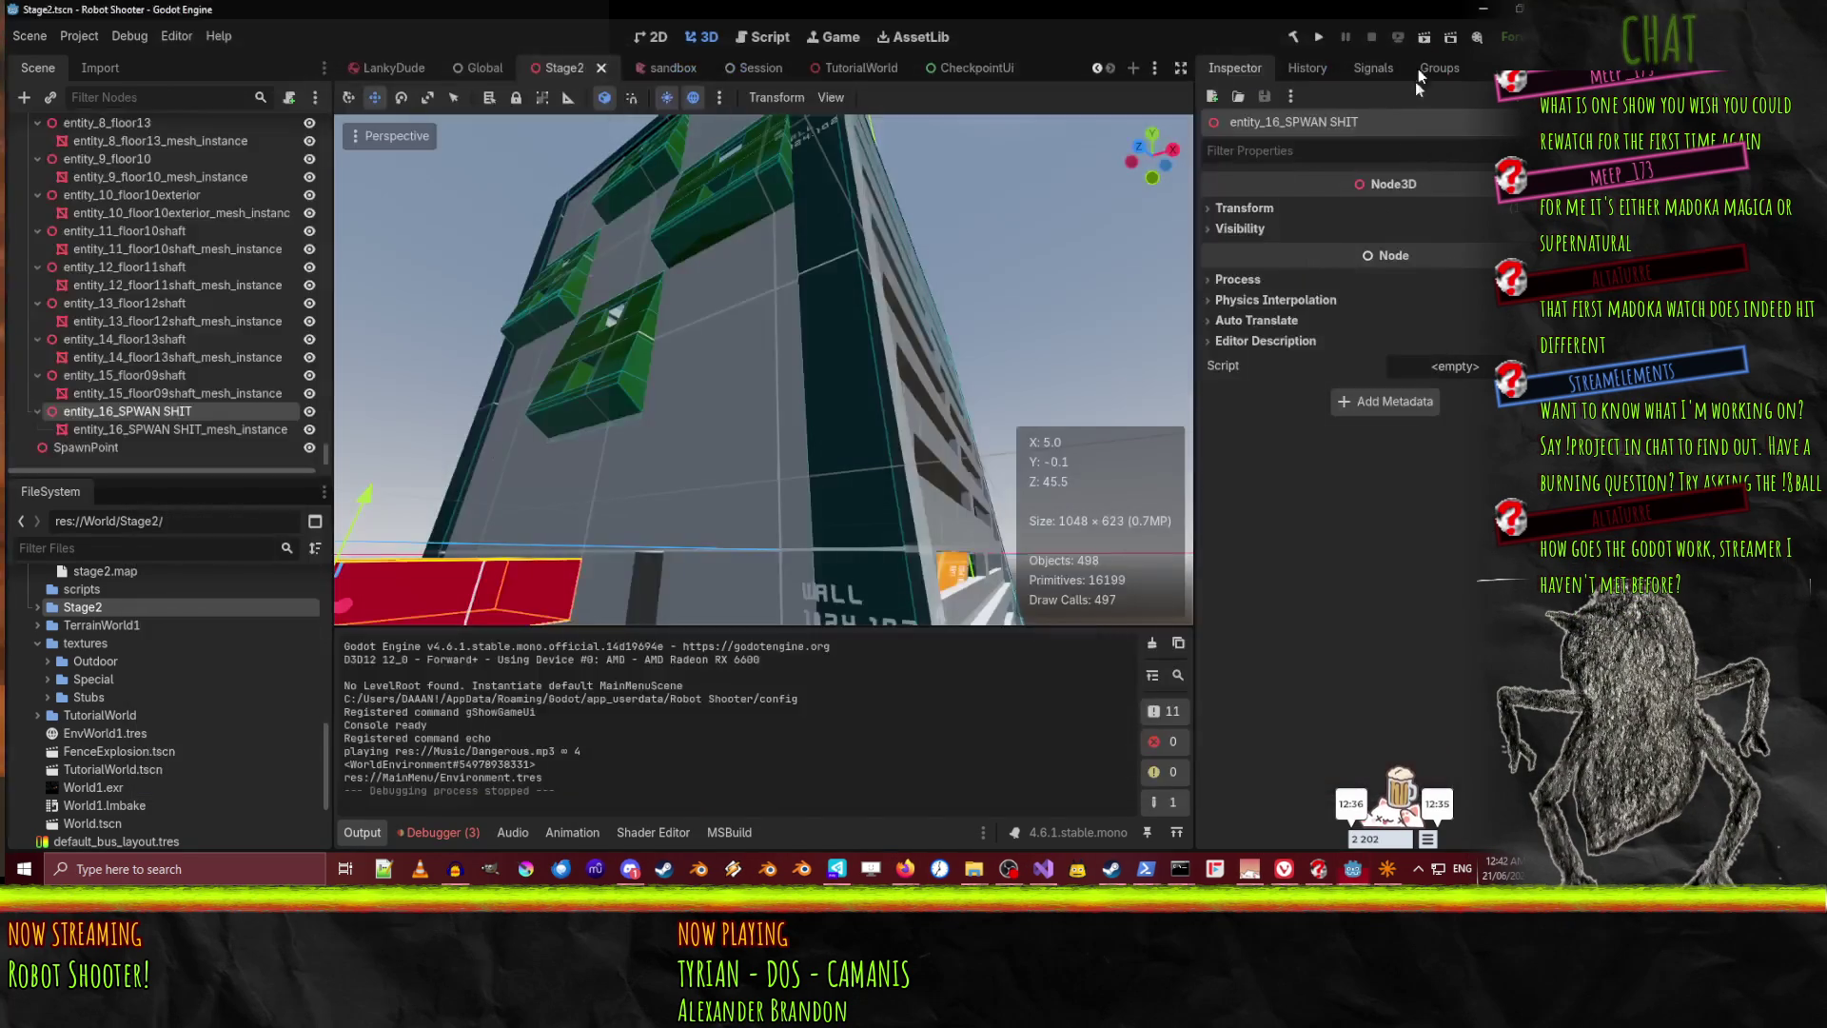
click(1416, 37)
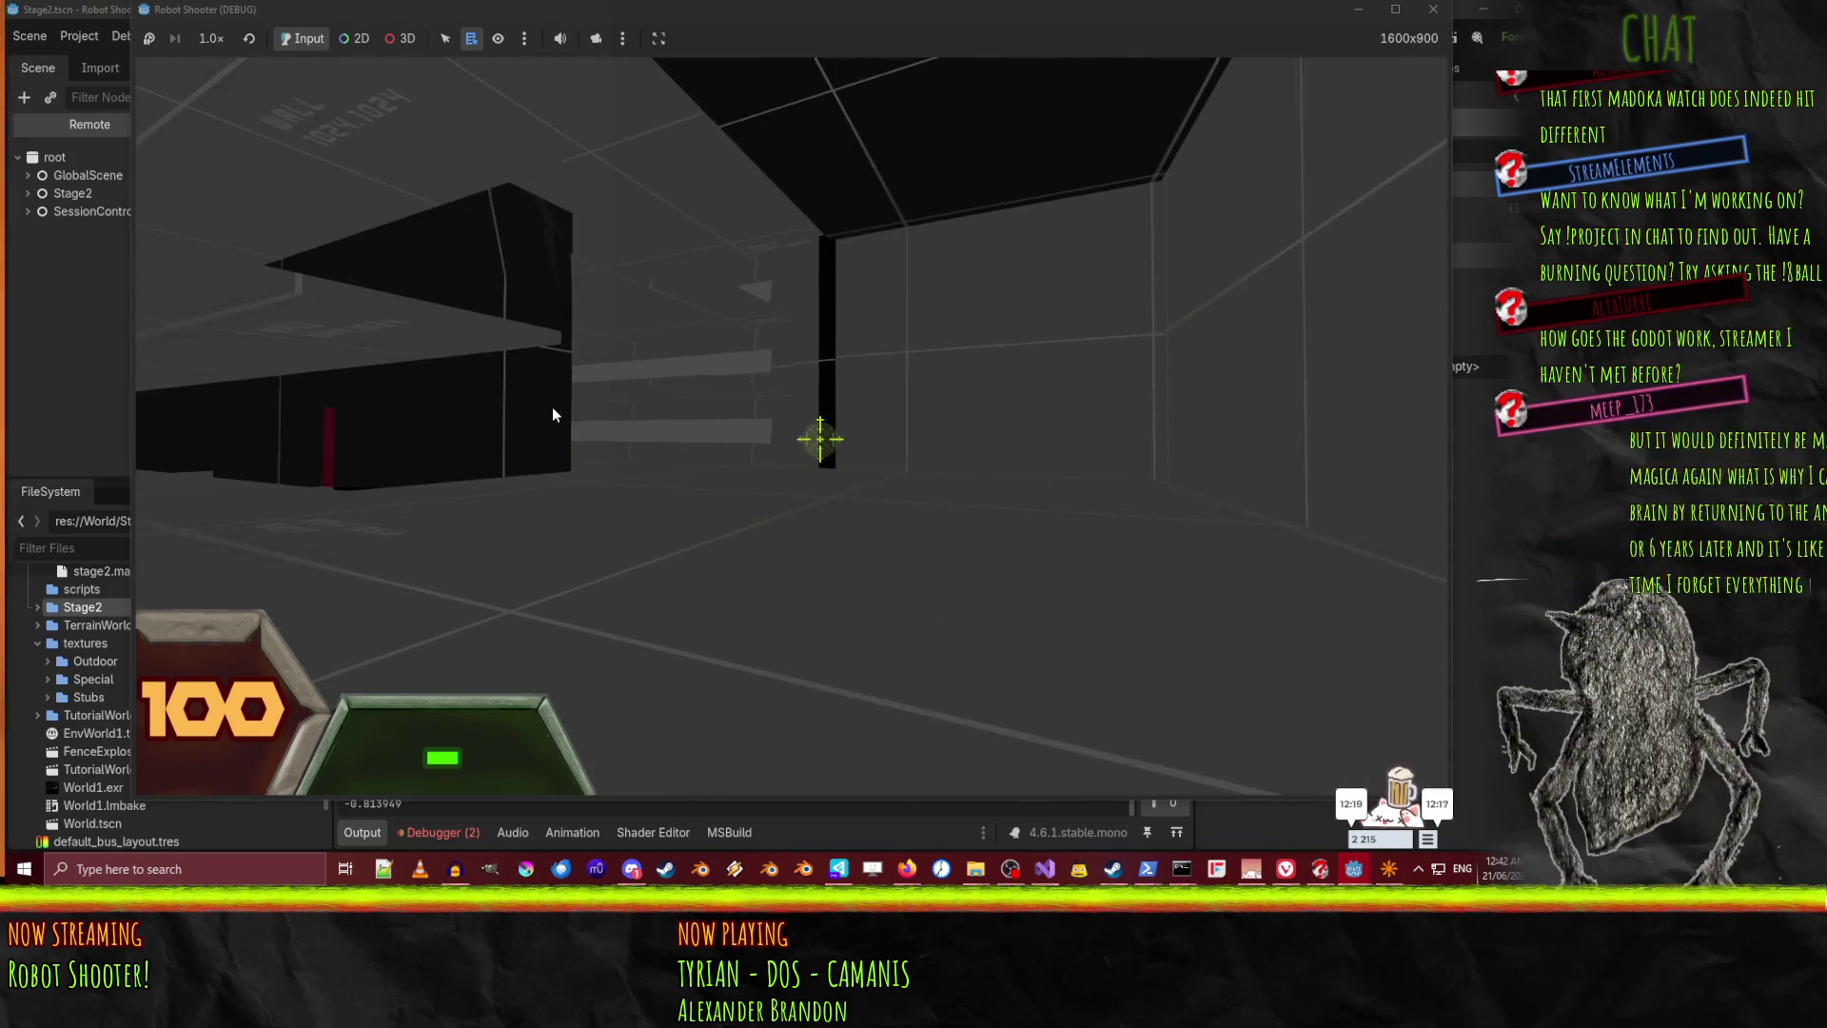
key(grave)
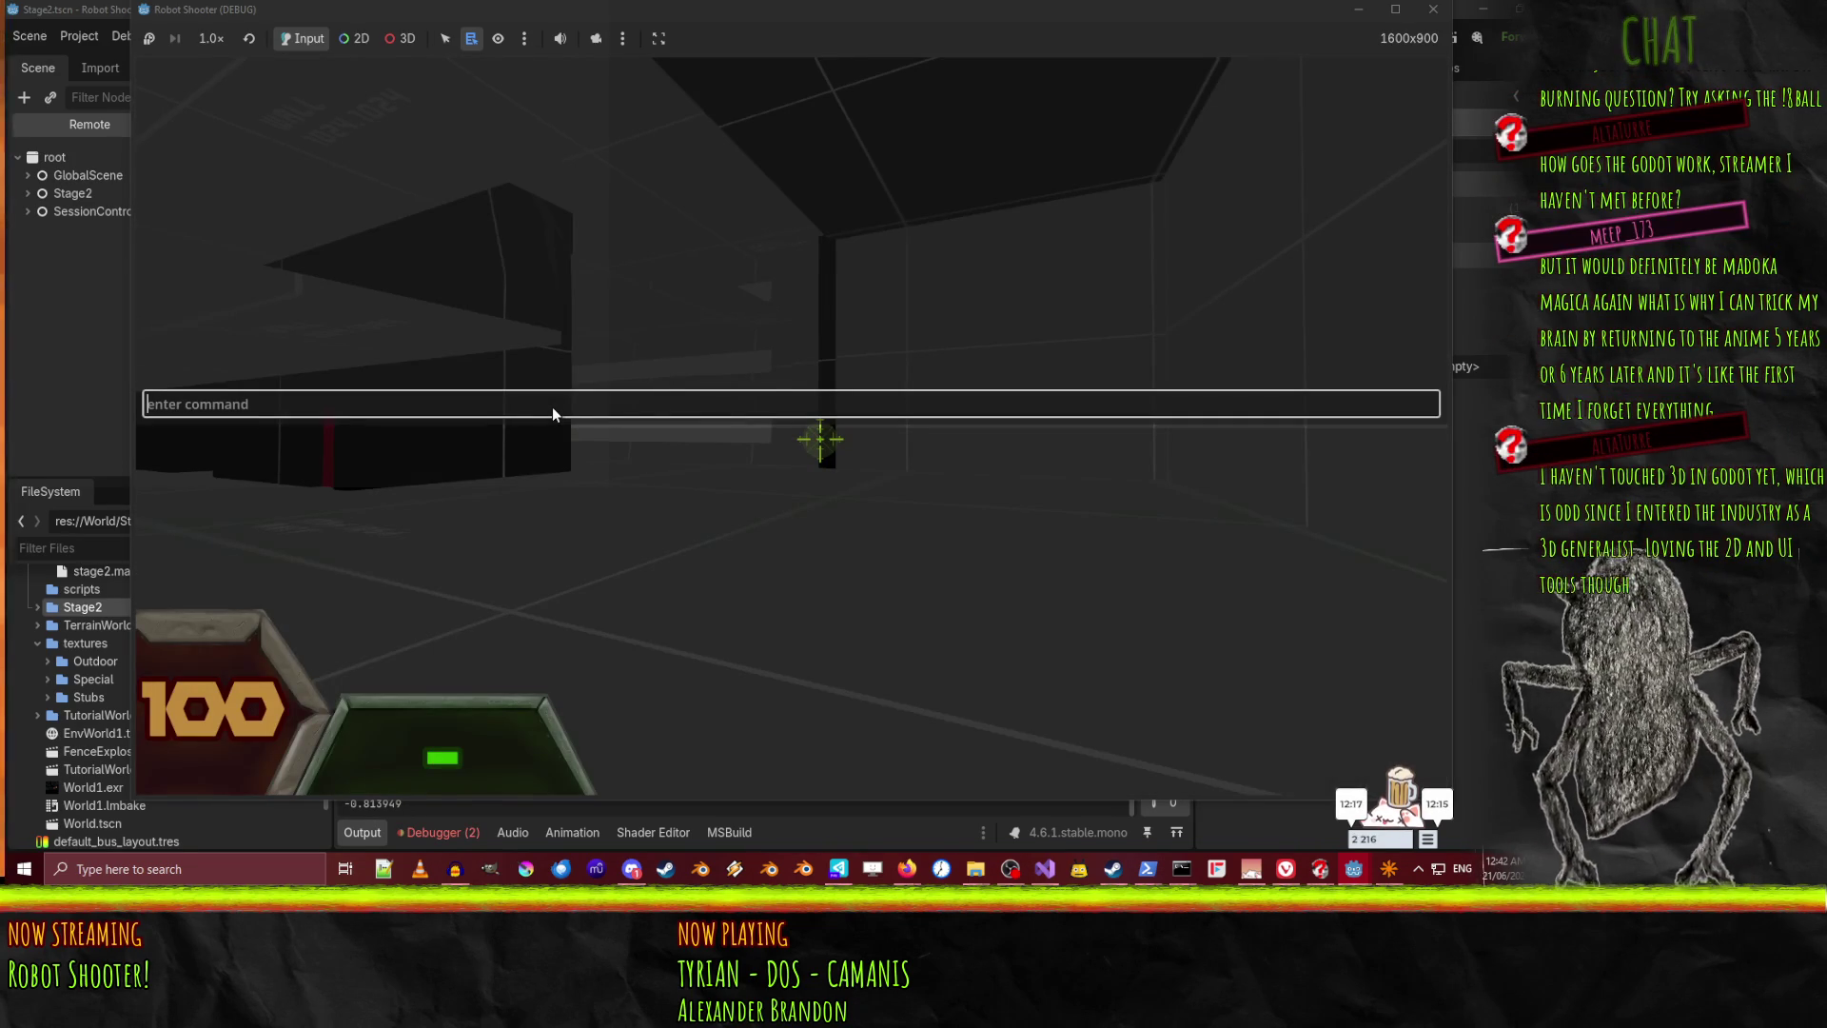
key(grave)
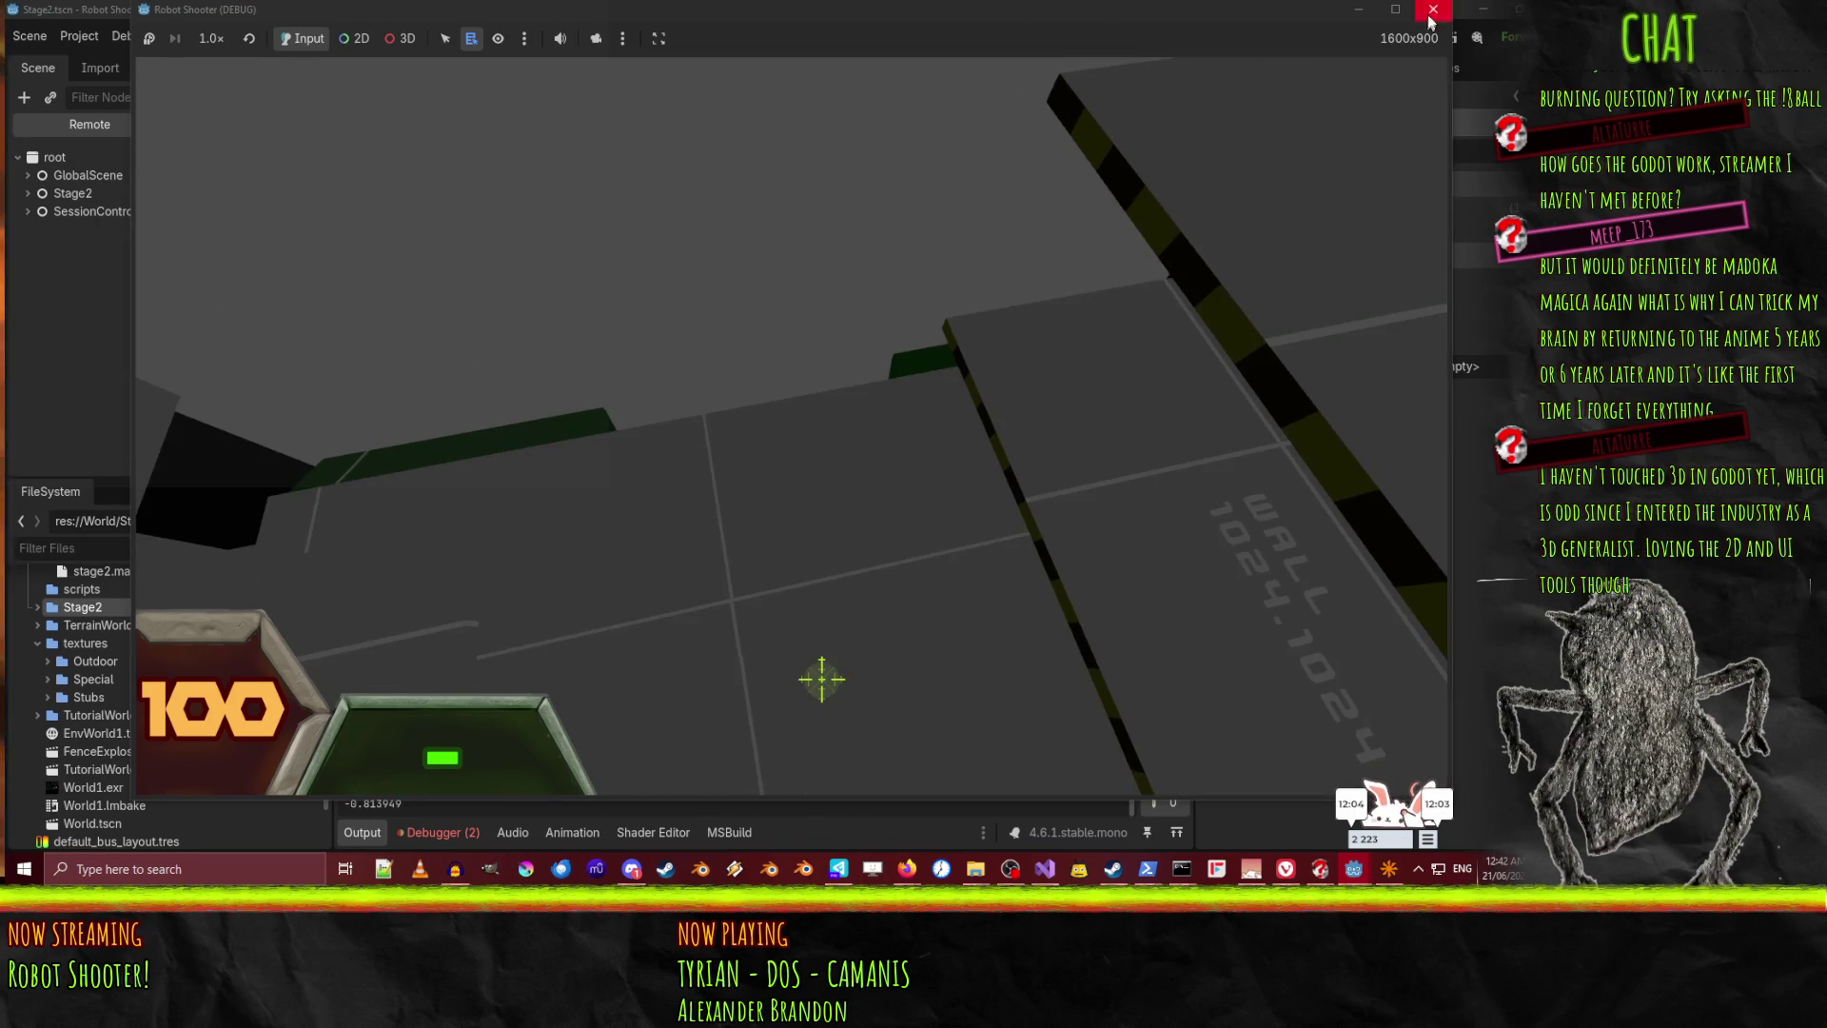
click(1432, 11)
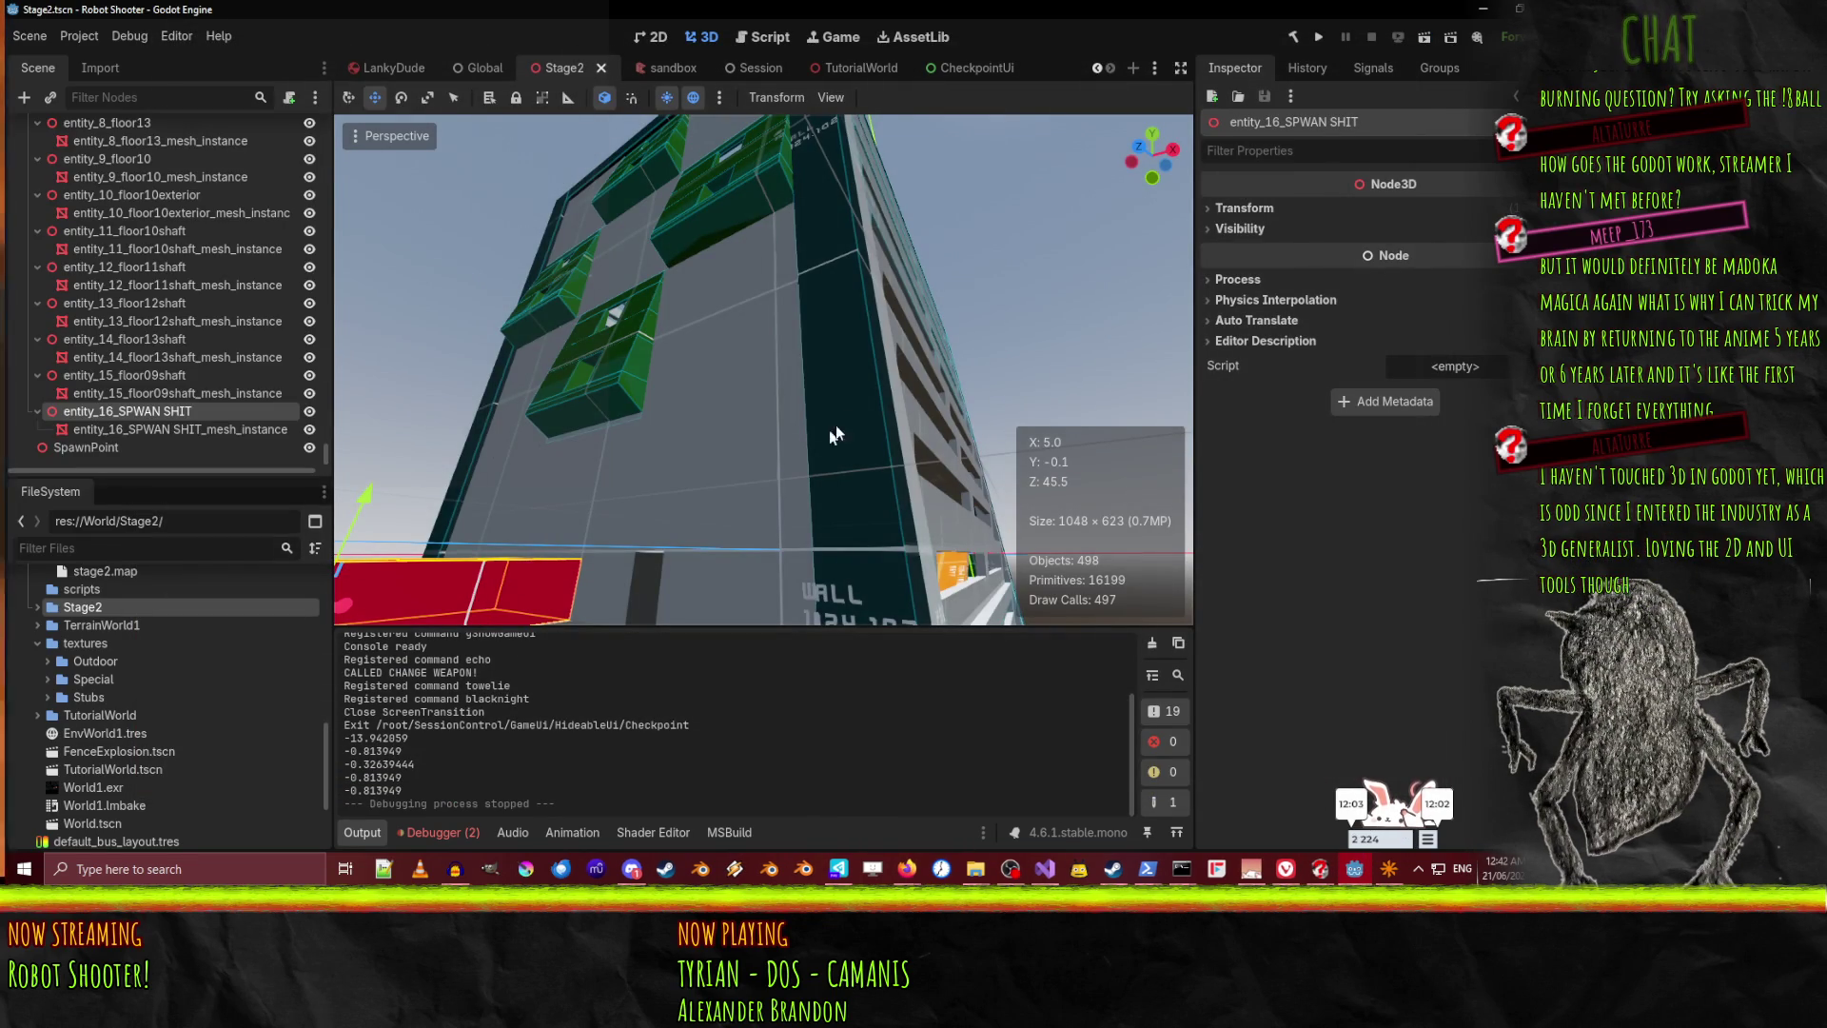
Fly the viewport past the building side, dark doorway and red box with the WALL text
scroll(786, 455, down, 1)
key(w)
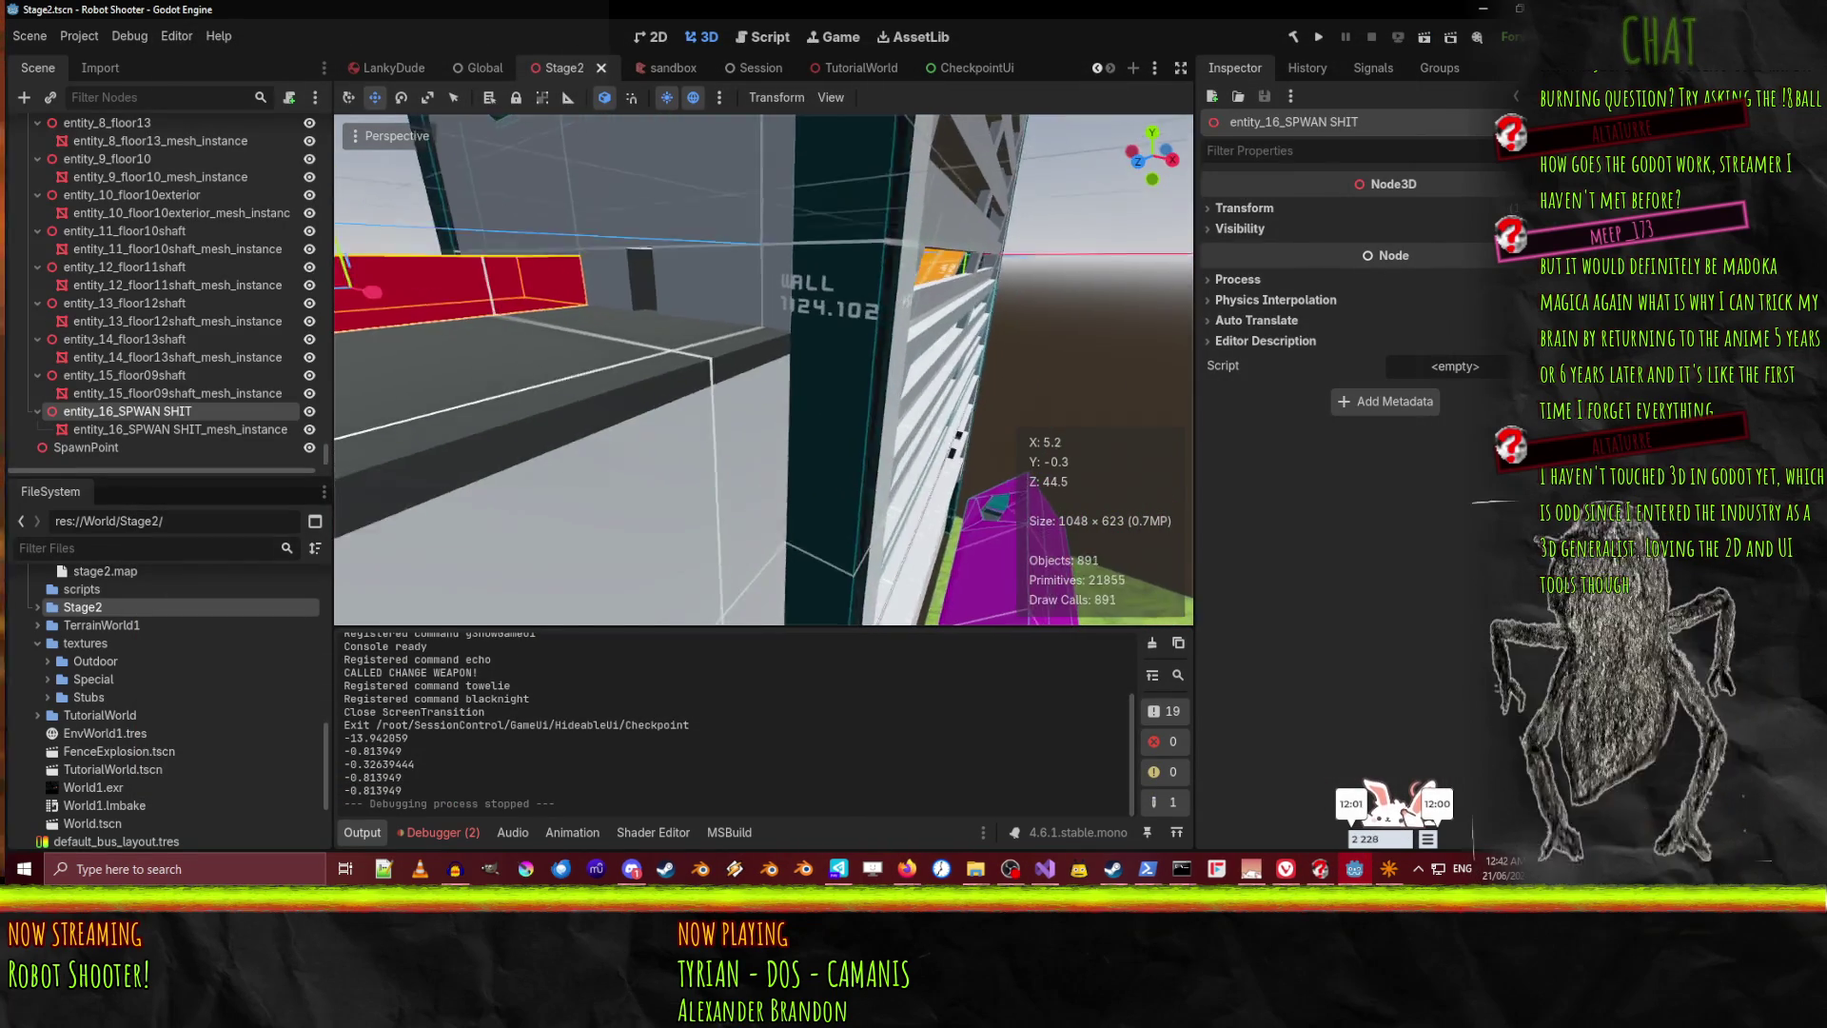
key(s)
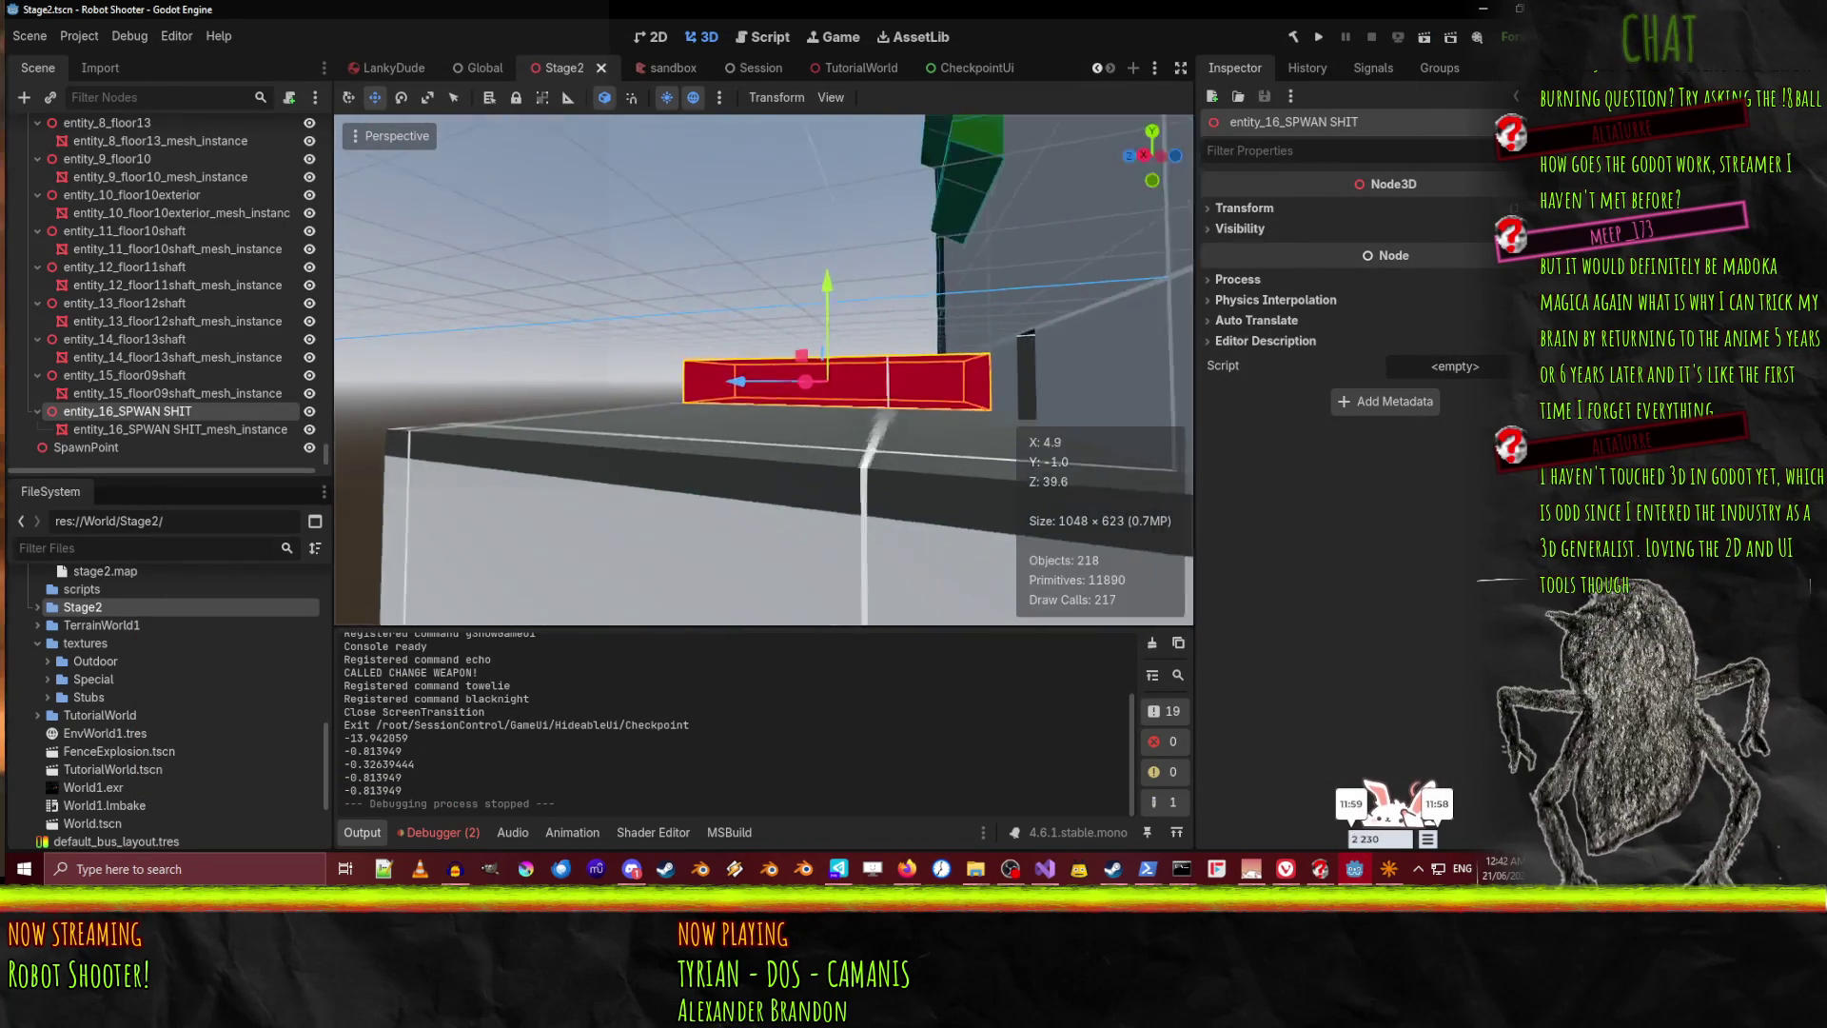
key(w)
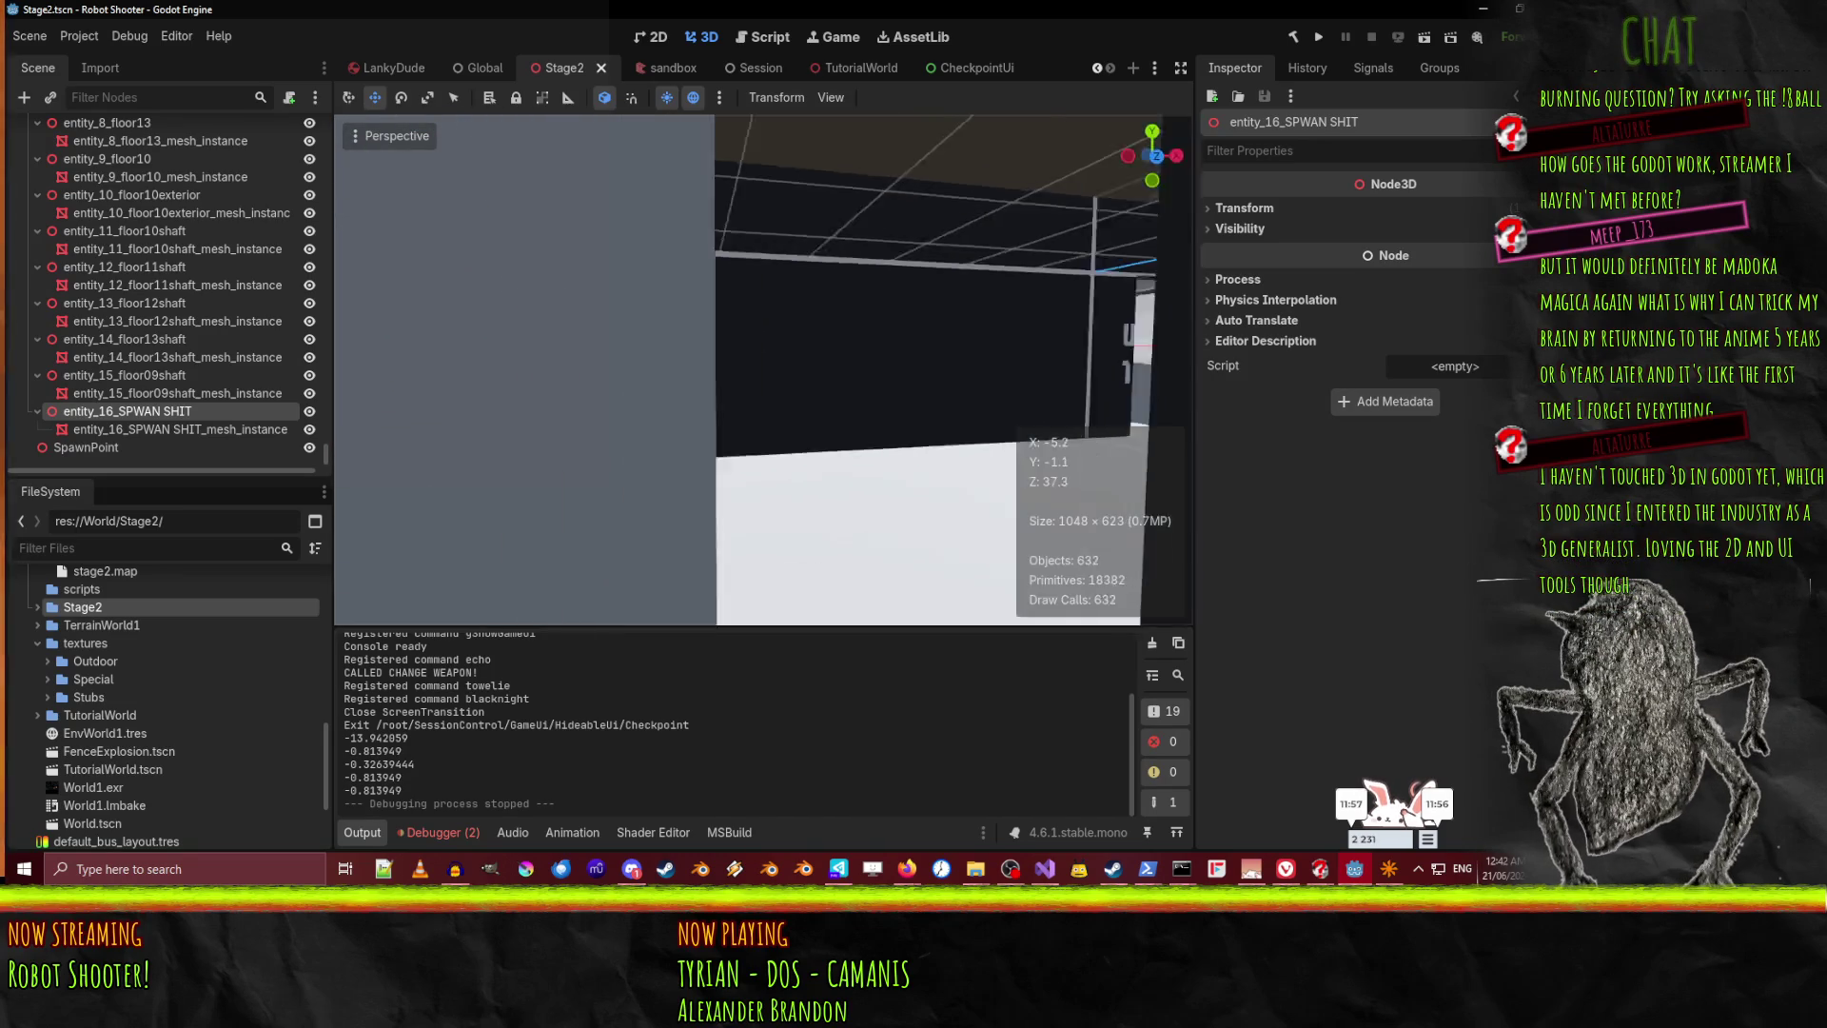
key(s)
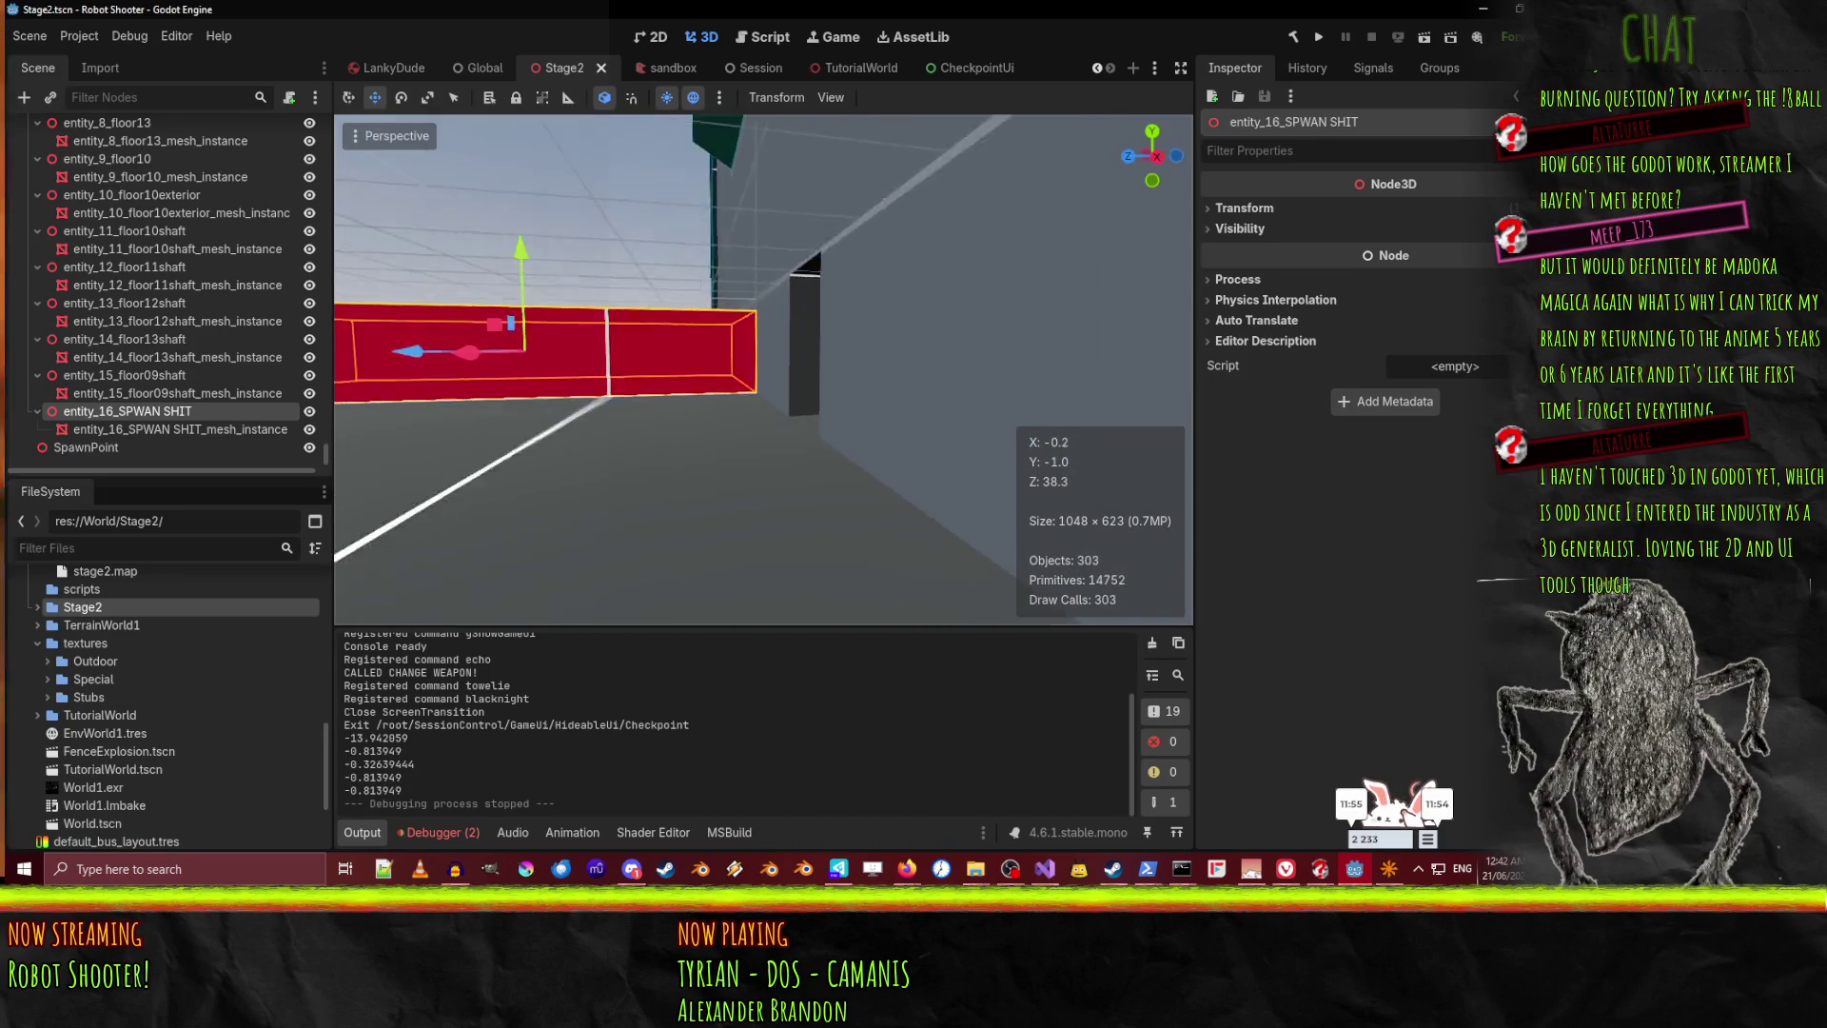
key(s)
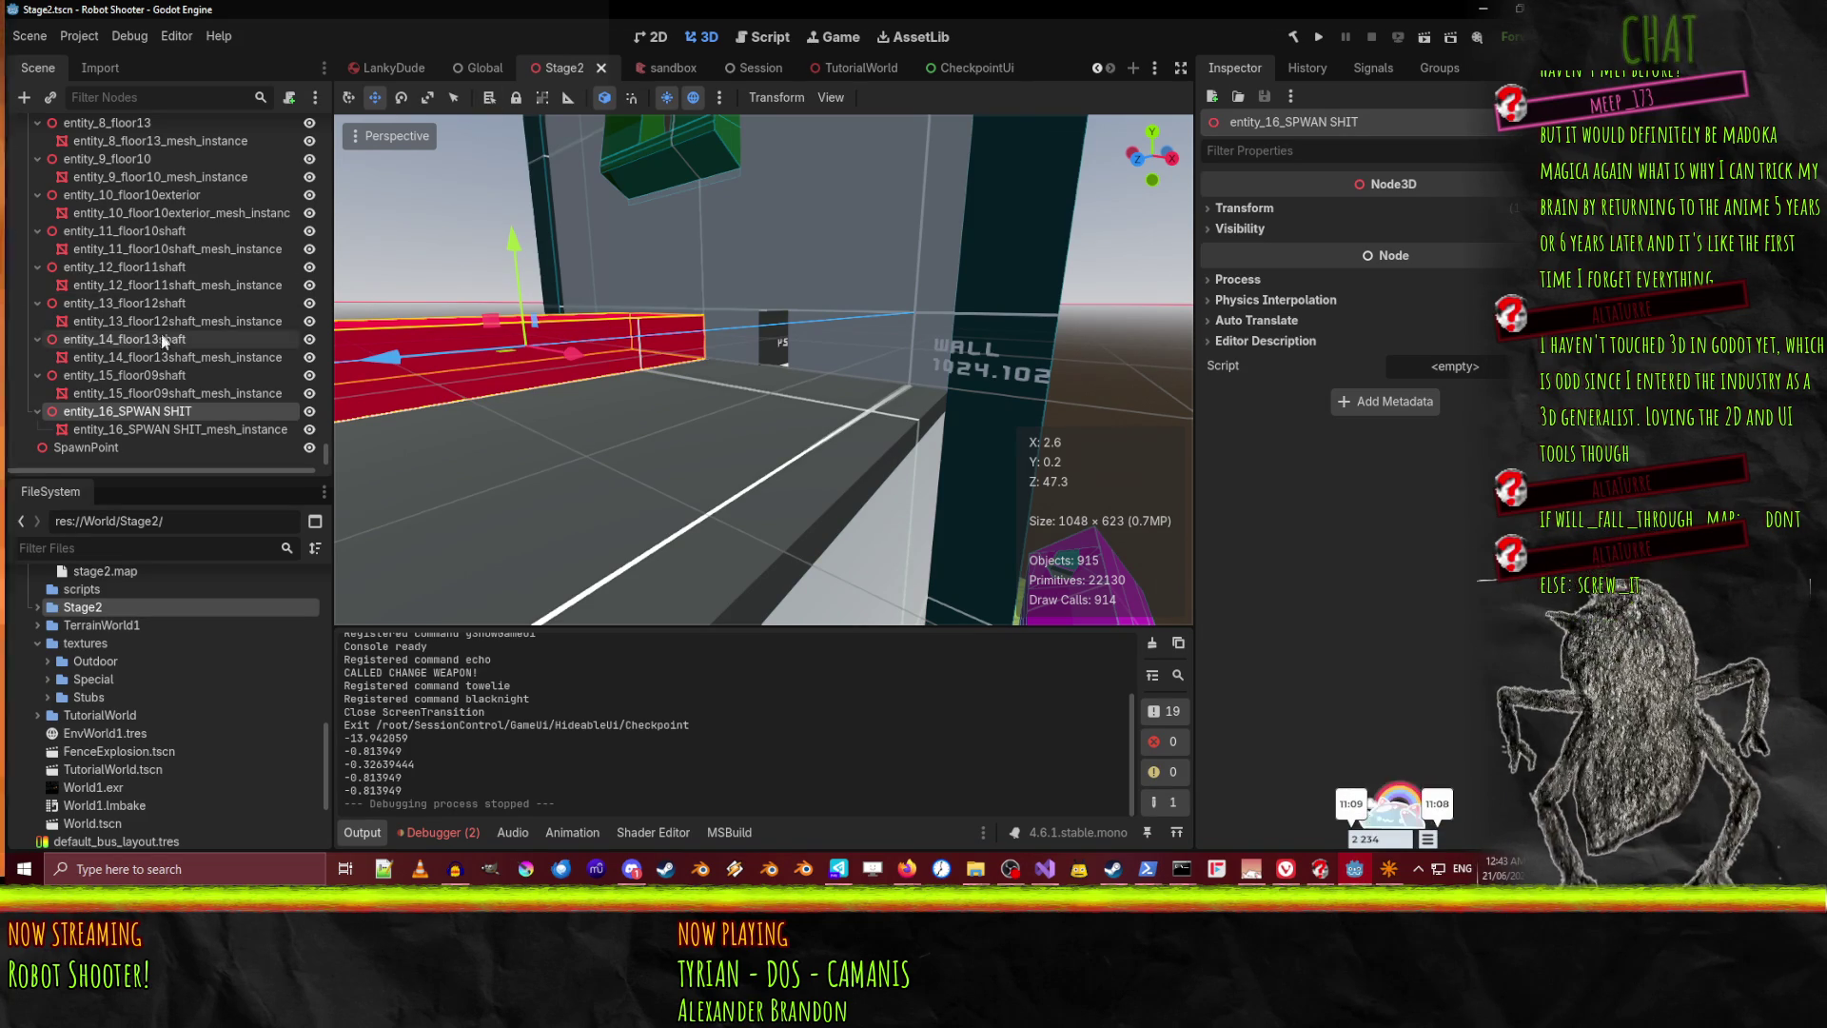
Select entity_15_floor09shaft in the Scene dock and scroll up to entity_0's brush collision shapes
click(158, 373)
scroll(158, 371, up, 10)
scroll(151, 366, up, 10)
scroll(157, 364, up, 2)
drag(326, 386, 330, 116)
Collapse the worldspawn brush list and click through the floor01 to floor11 entries
click(37, 165)
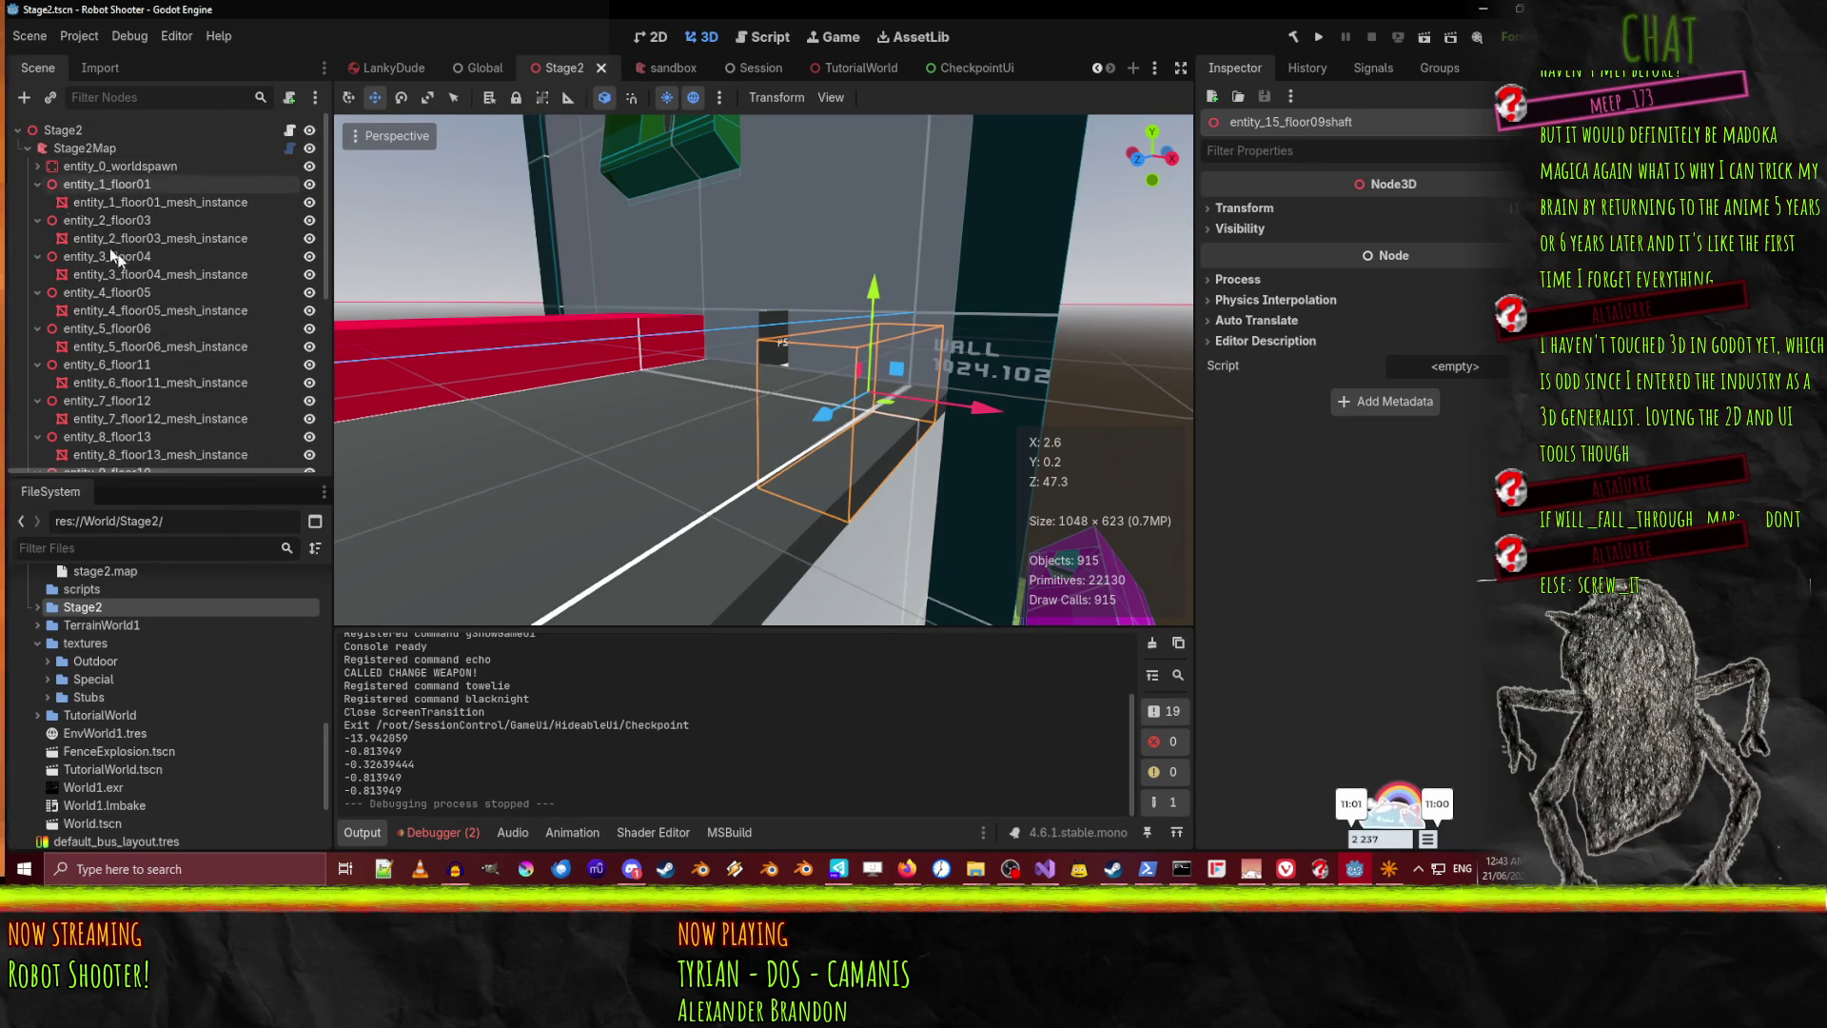
click(143, 203)
click(161, 220)
click(181, 238)
click(215, 198)
click(219, 237)
click(208, 274)
click(220, 311)
click(220, 343)
click(203, 367)
click(211, 383)
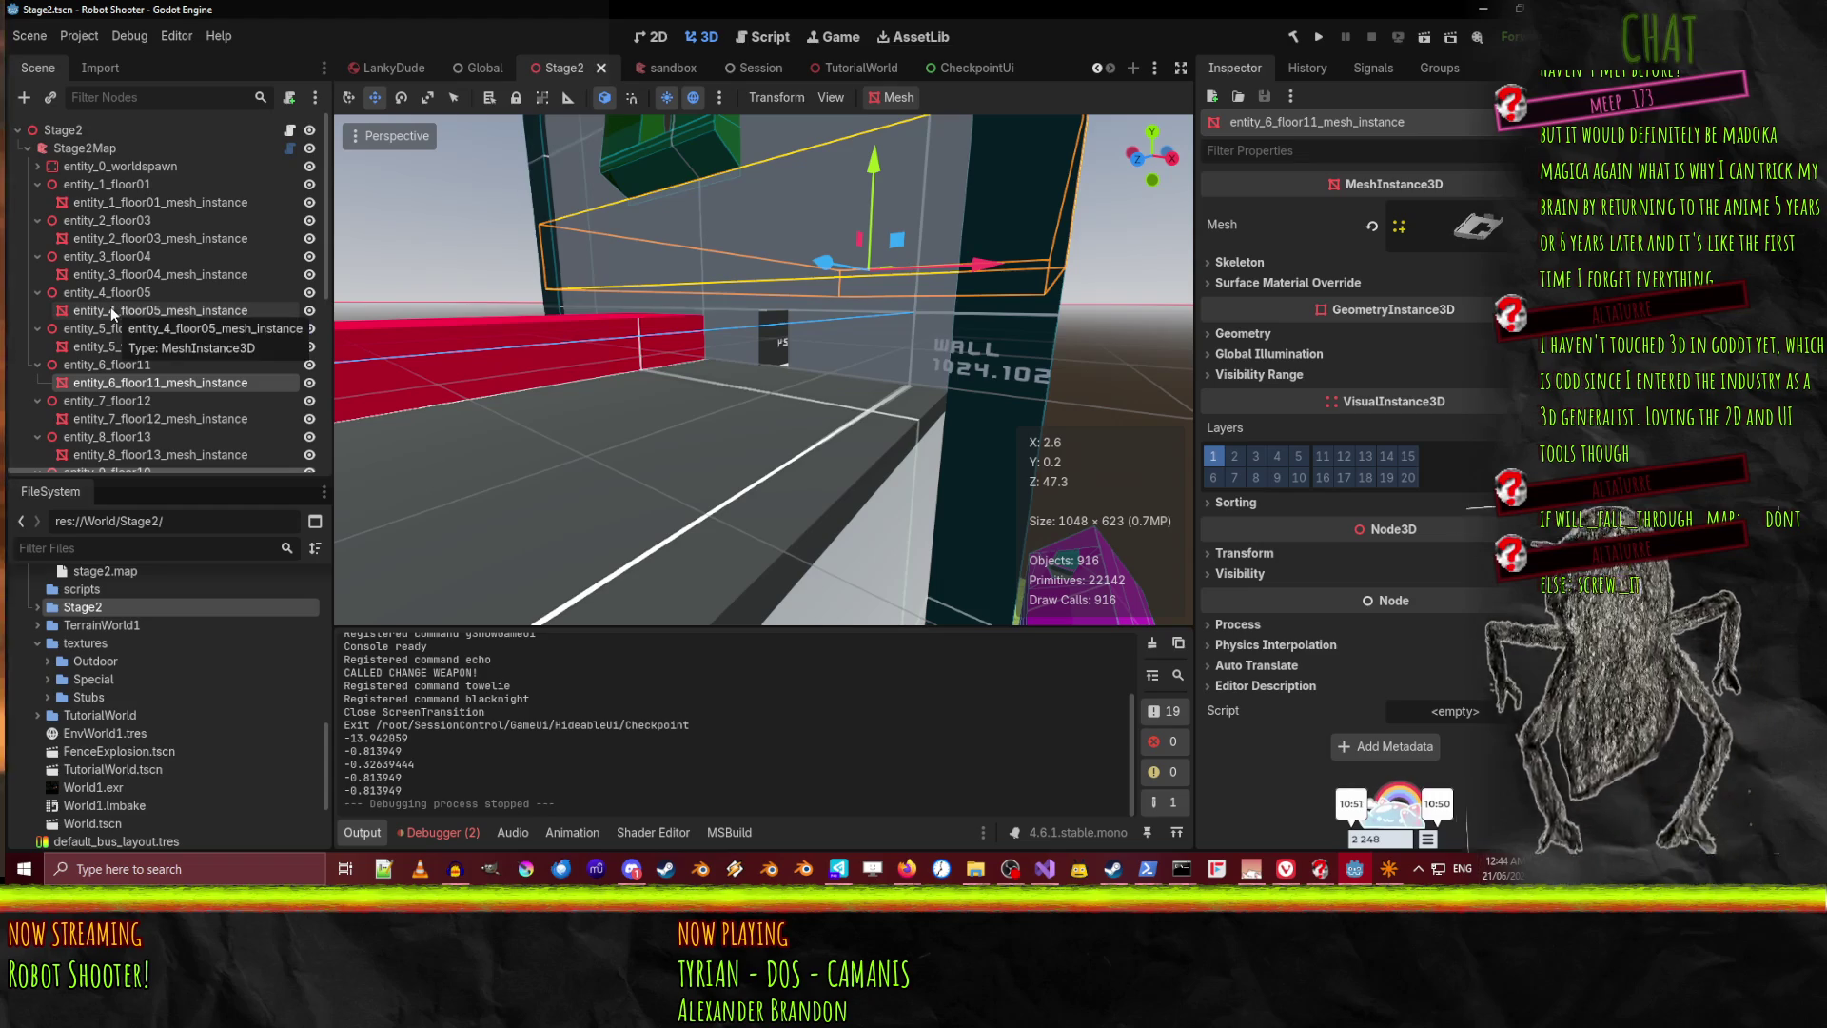
Collapse entity_1 through the floor12 and floor13 shaft entities so only names show
click(37, 184)
click(38, 202)
click(38, 220)
click(38, 238)
click(38, 256)
click(38, 274)
click(38, 293)
click(38, 310)
click(36, 344)
click(38, 328)
click(38, 346)
click(38, 365)
click(38, 383)
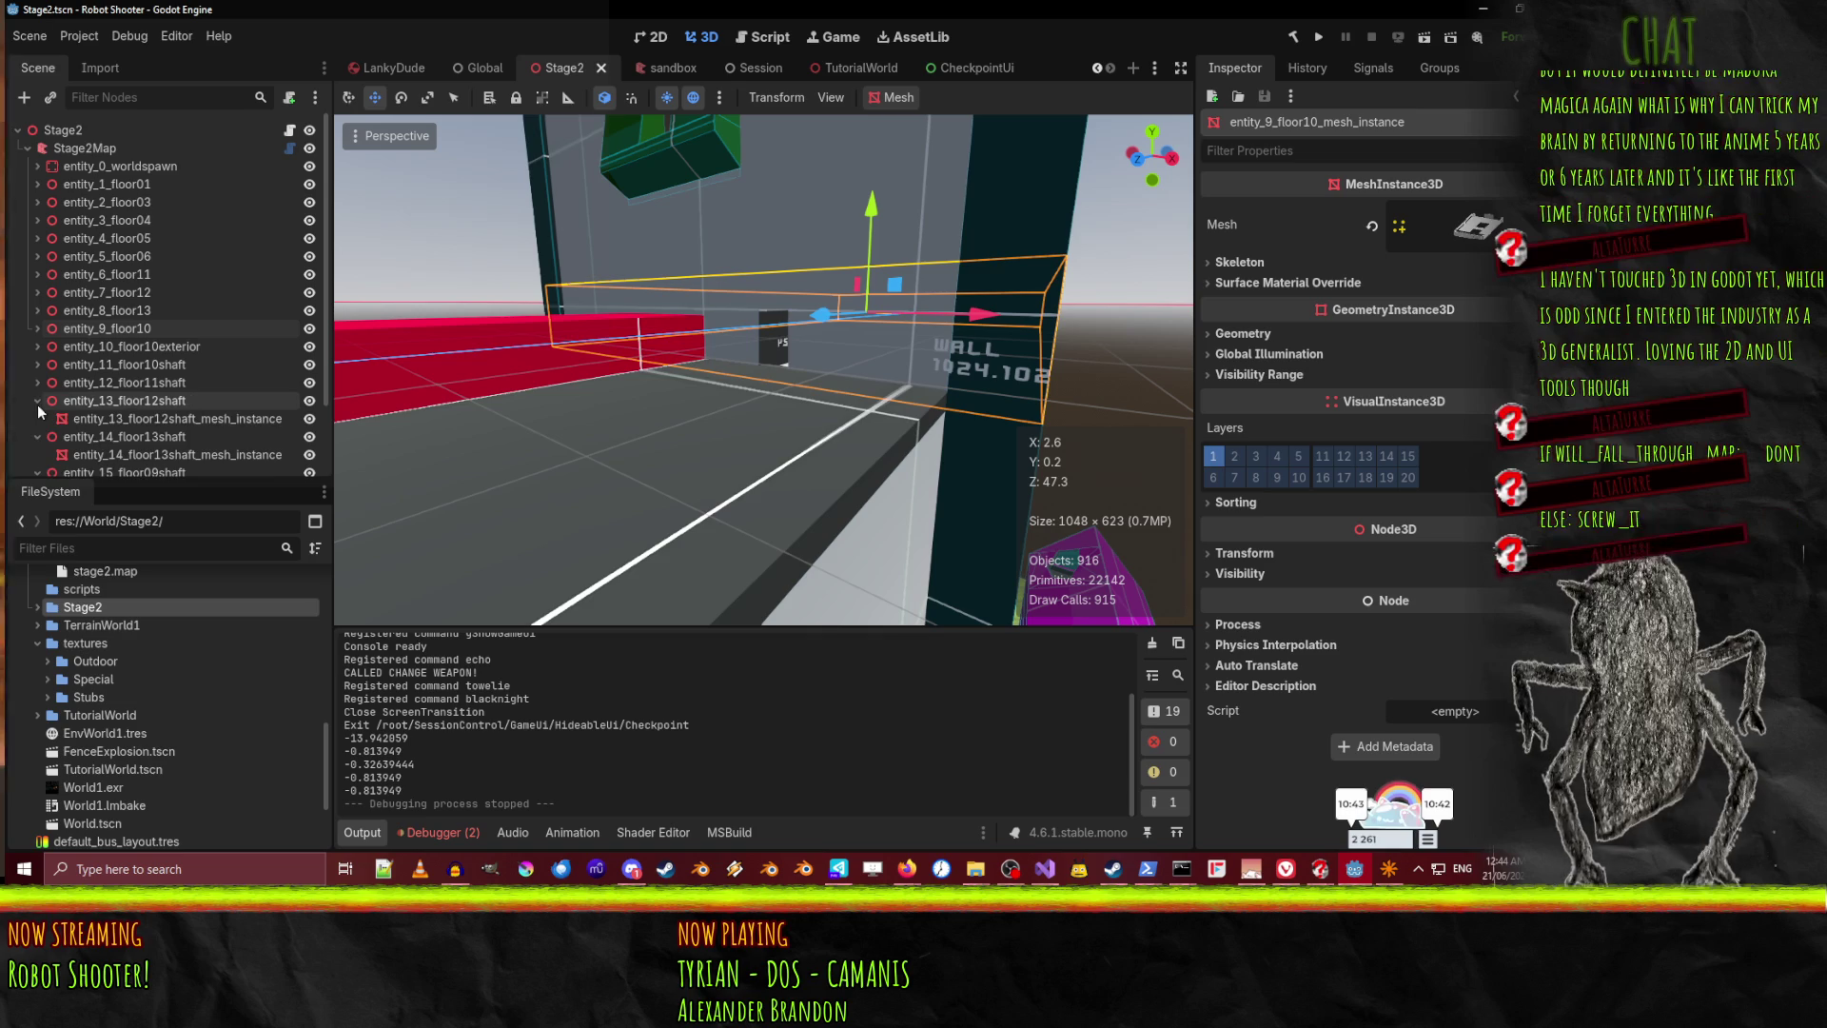
click(38, 401)
click(35, 419)
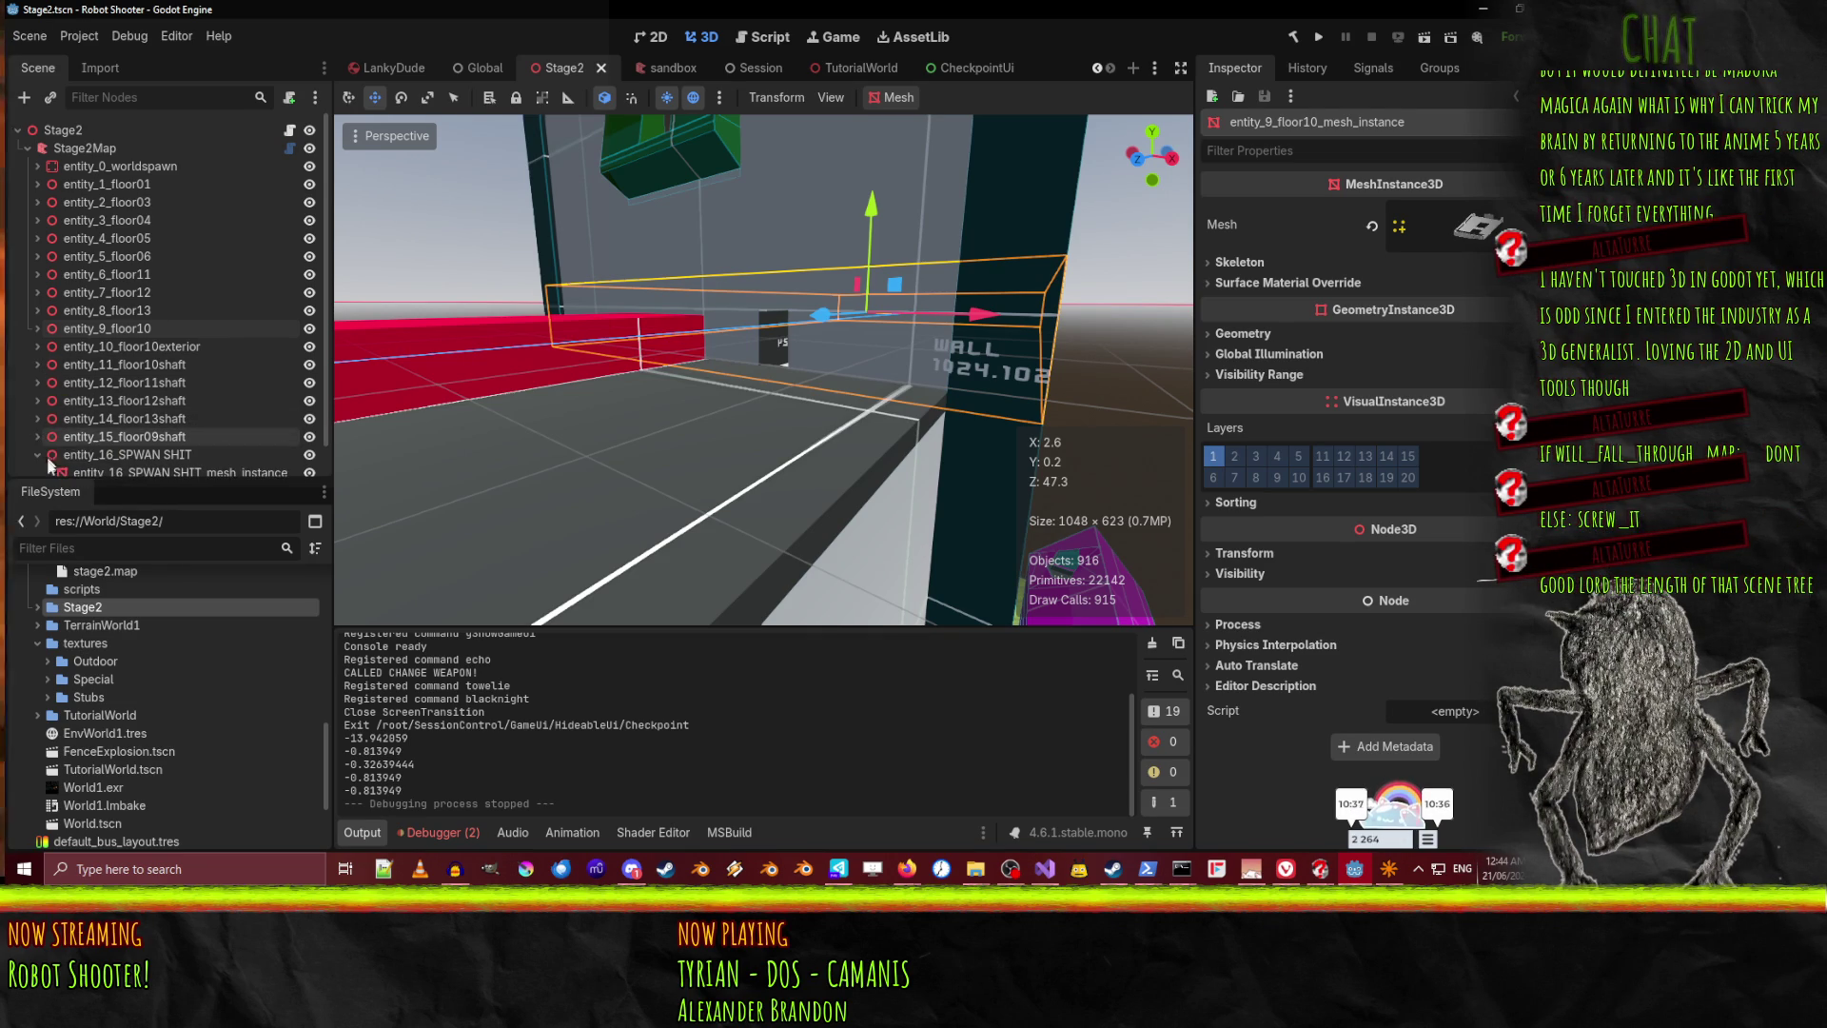
Turn the viewport to look along the ground and fly toward the floor10 mesh
mouse_move(848, 358)
mouse_down()
mouse_move(999, 361)
mouse_move(1154, 619)
mouse_move(1047, 476)
mouse_up()
mouse_move(761, 371)
mouse_down()
mouse_move(742, 352)
mouse_move(761, 372)
mouse_up()
key(w)
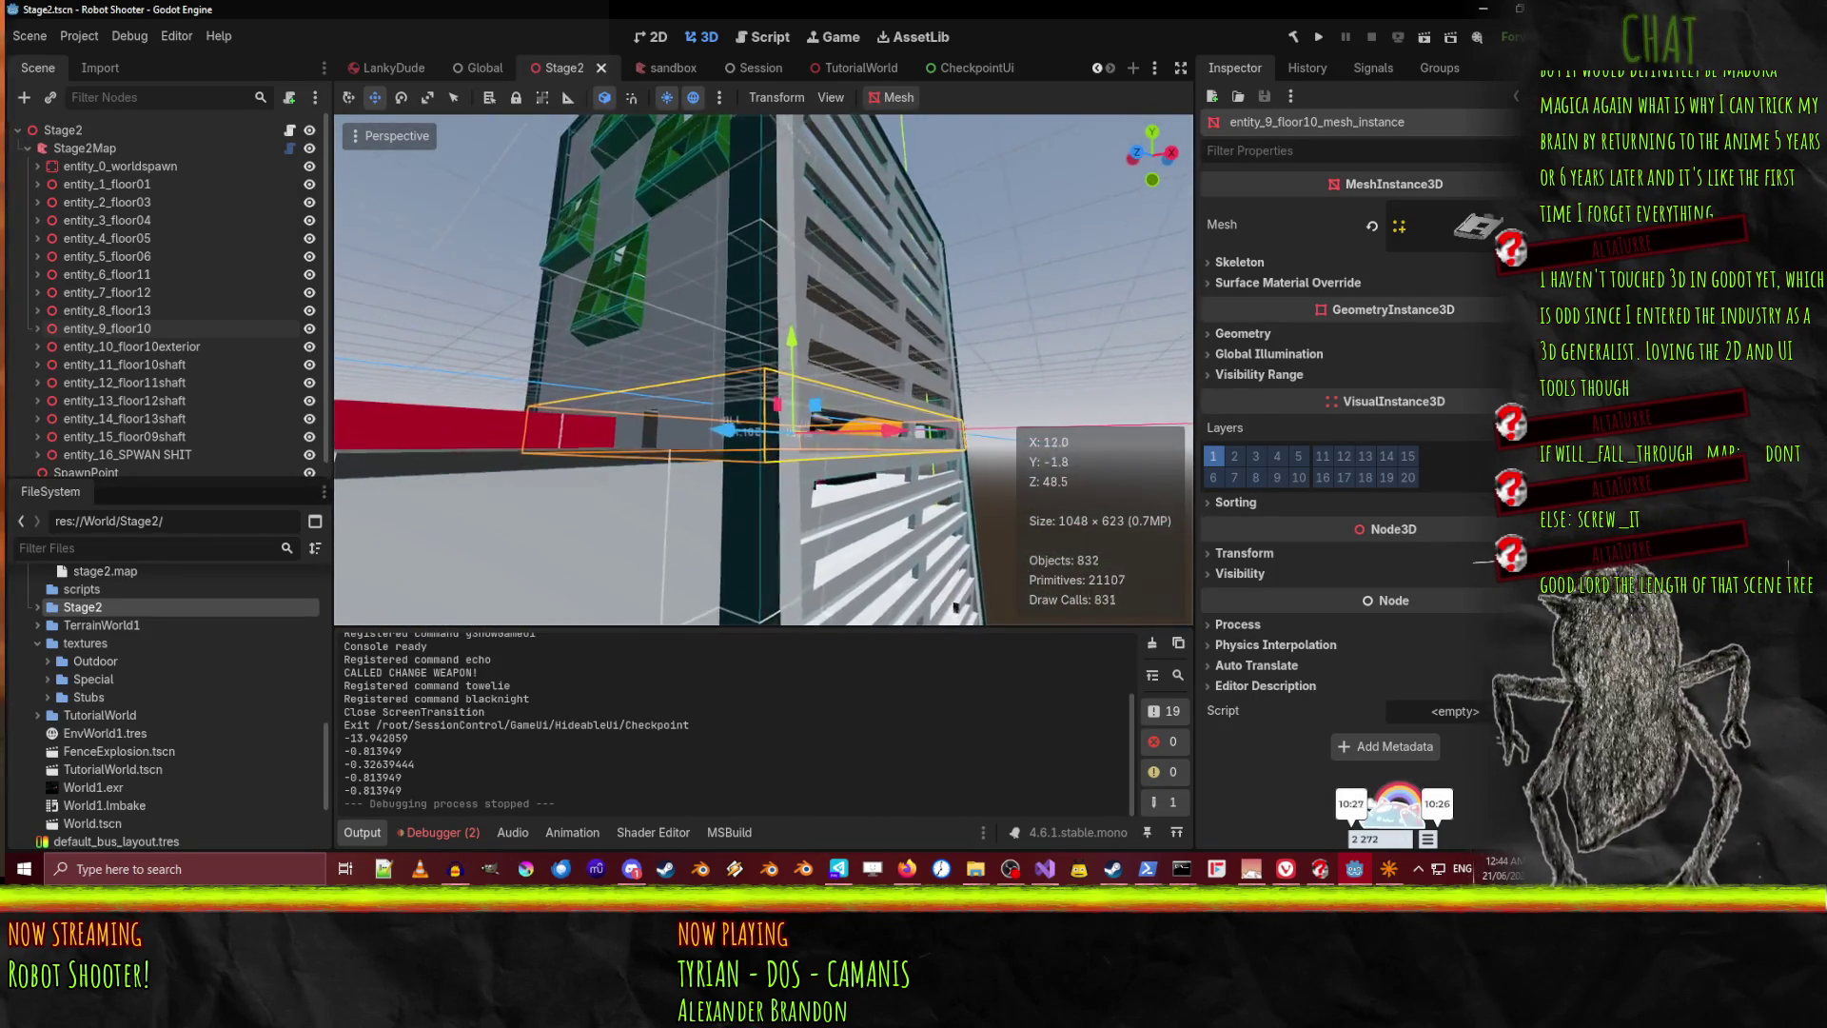
key(w)
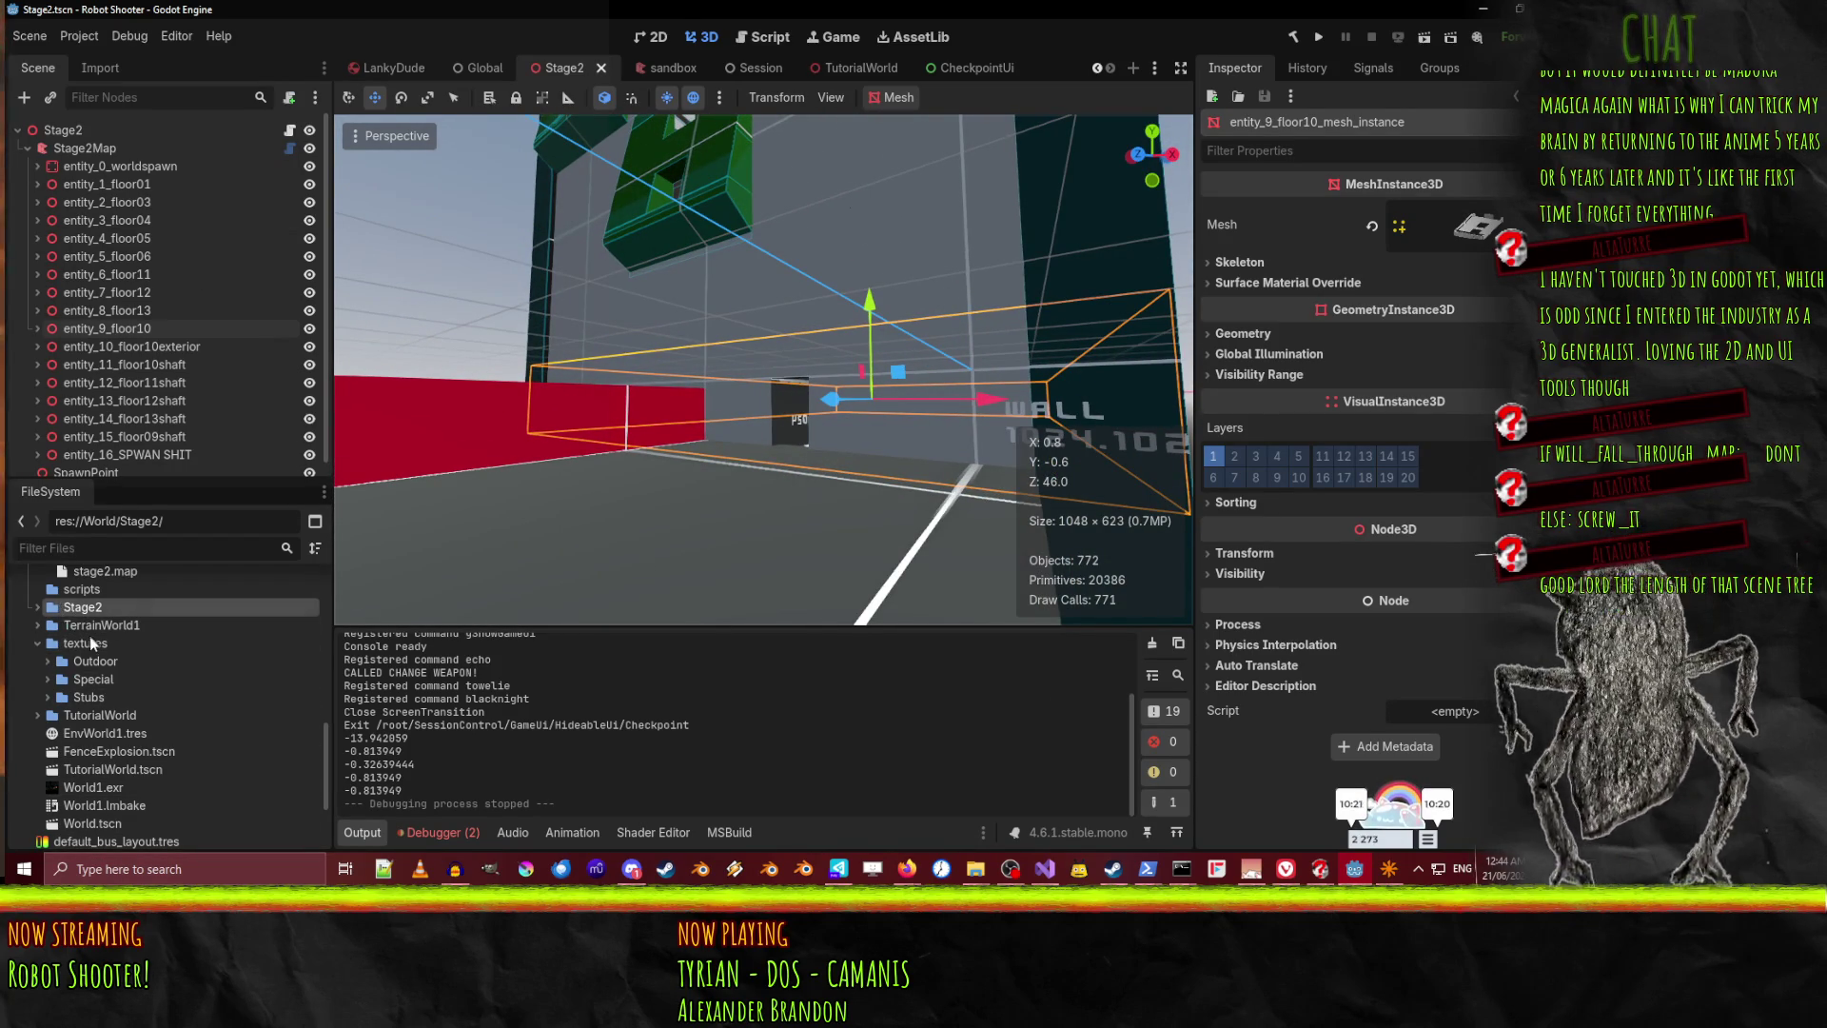
Open World.tscn from the FileSystem dock
scroll(86, 685, up, 2)
scroll(40, 737, down, 1)
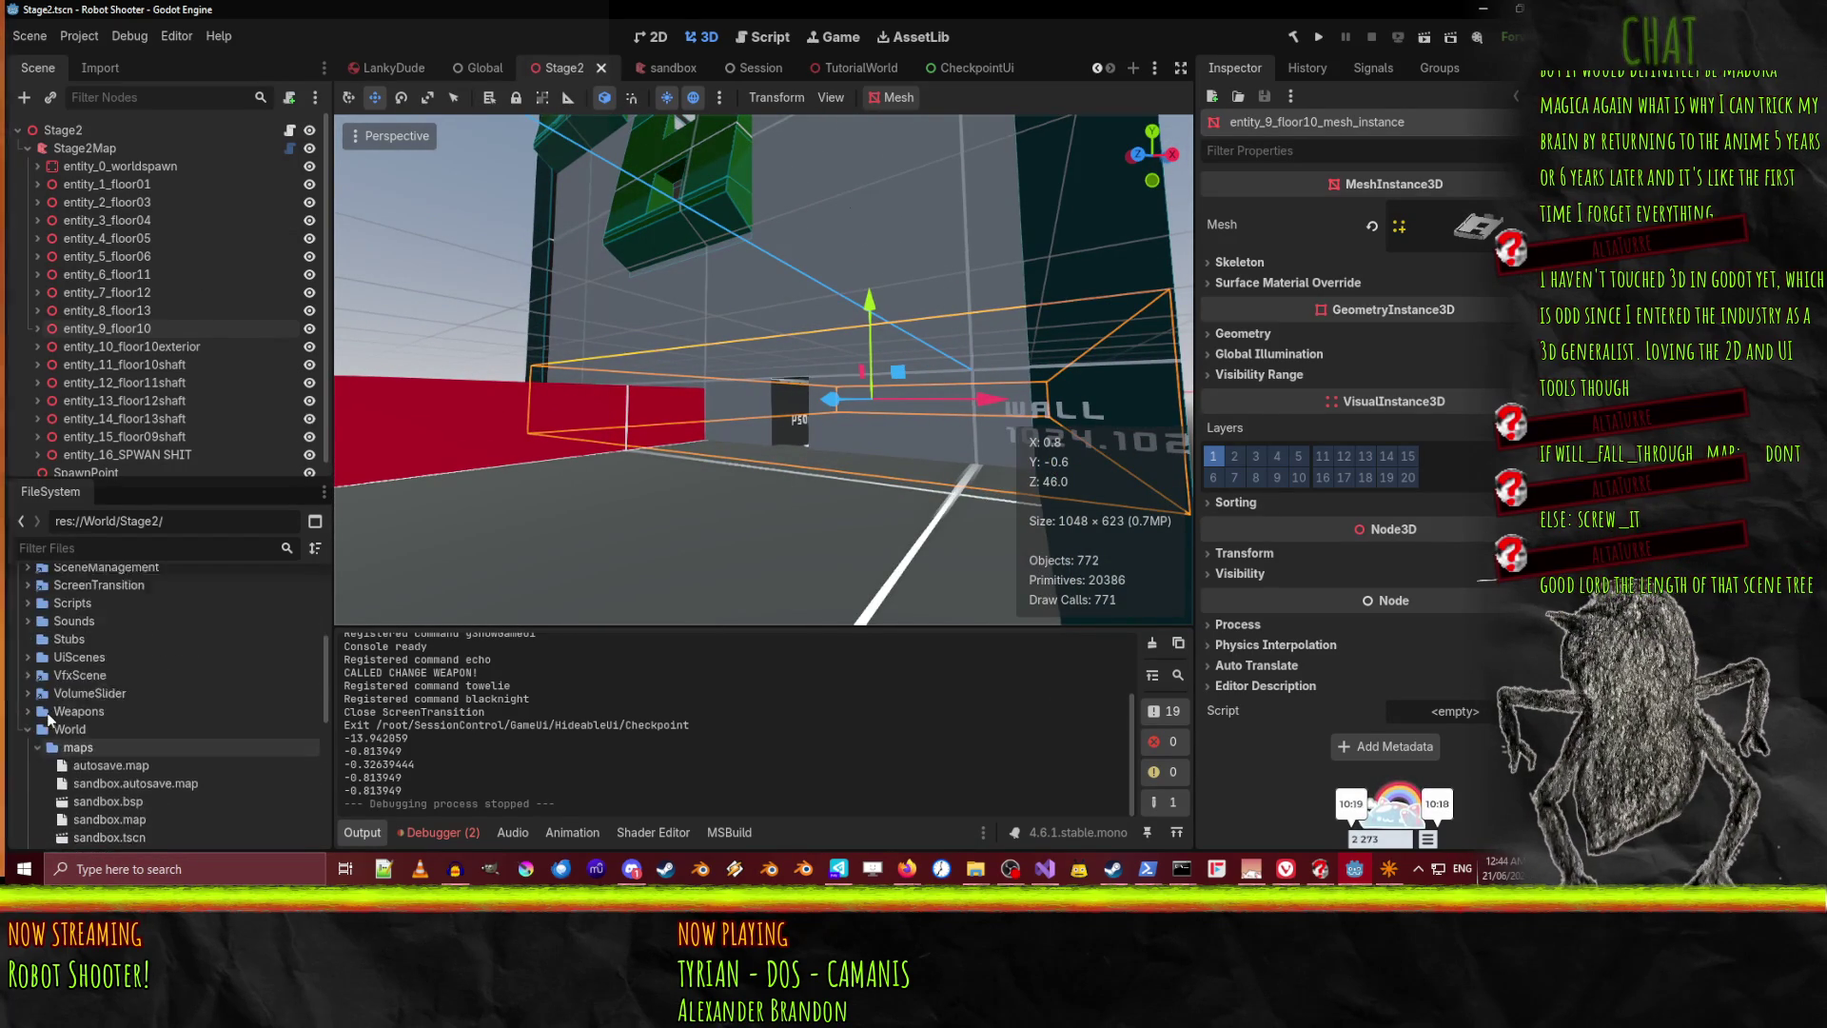
scroll(45, 767, down, 1)
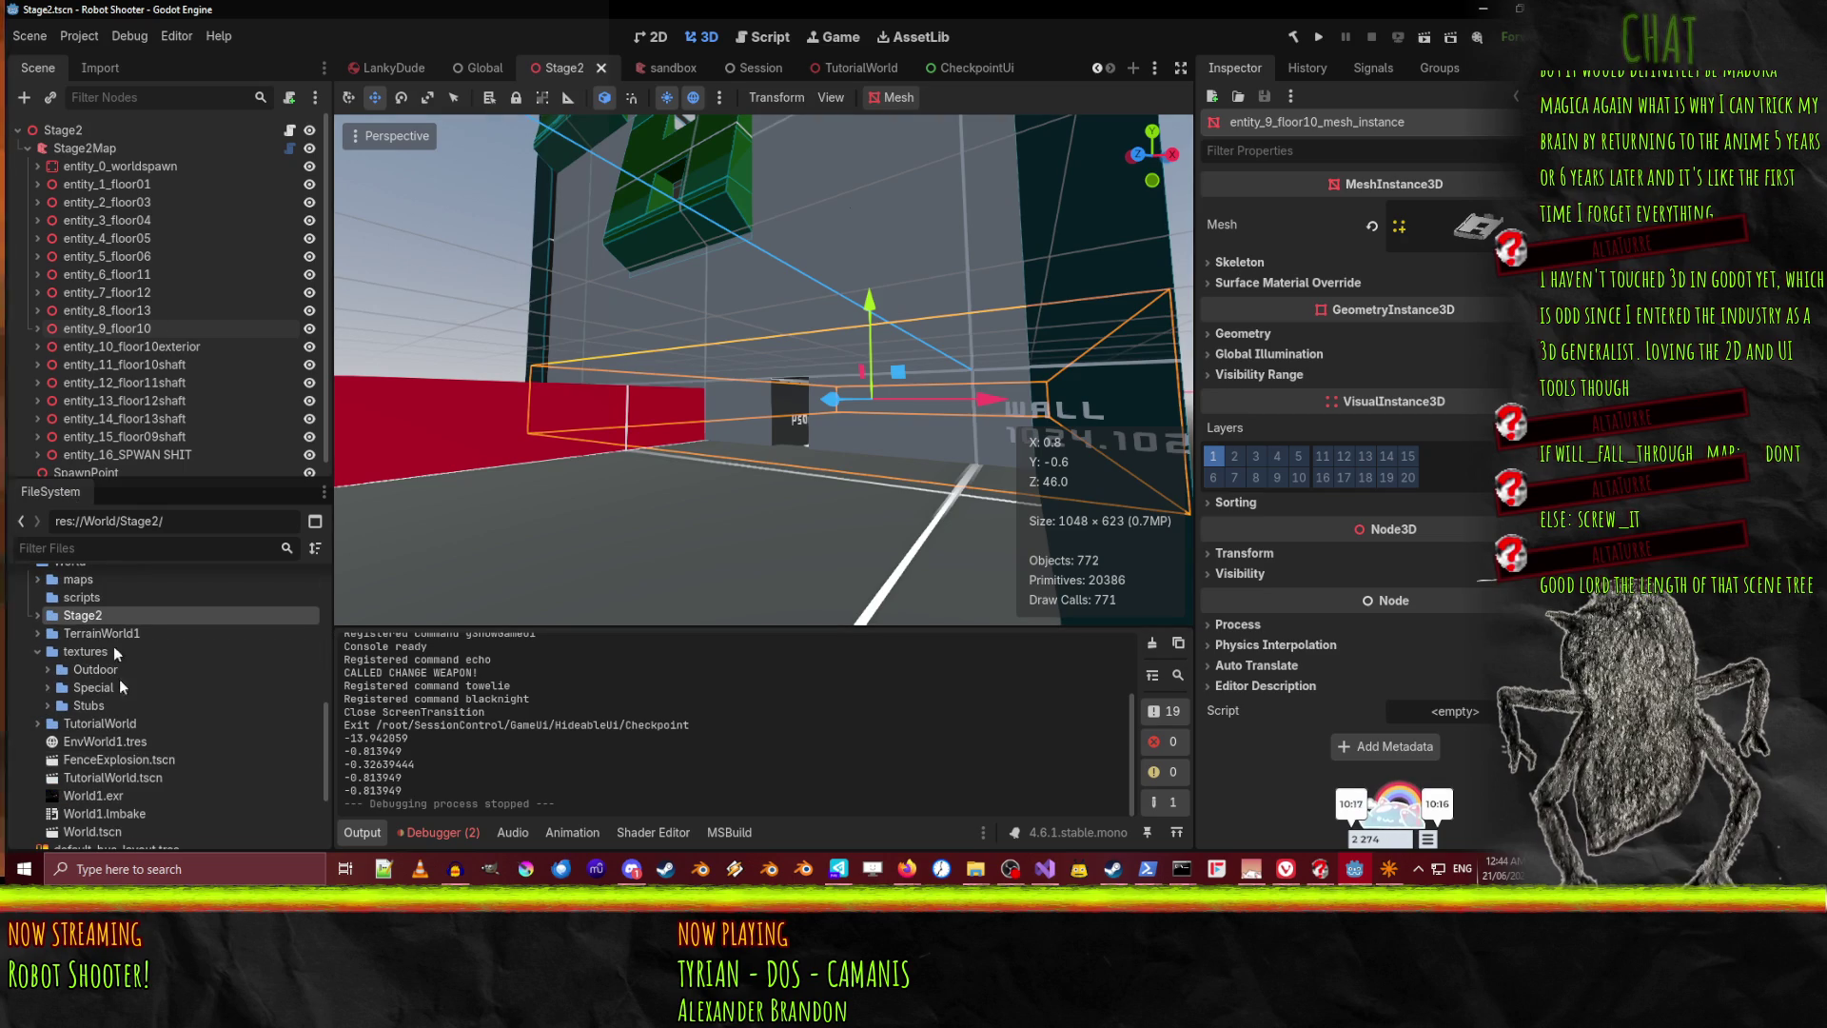
double_click(92, 831)
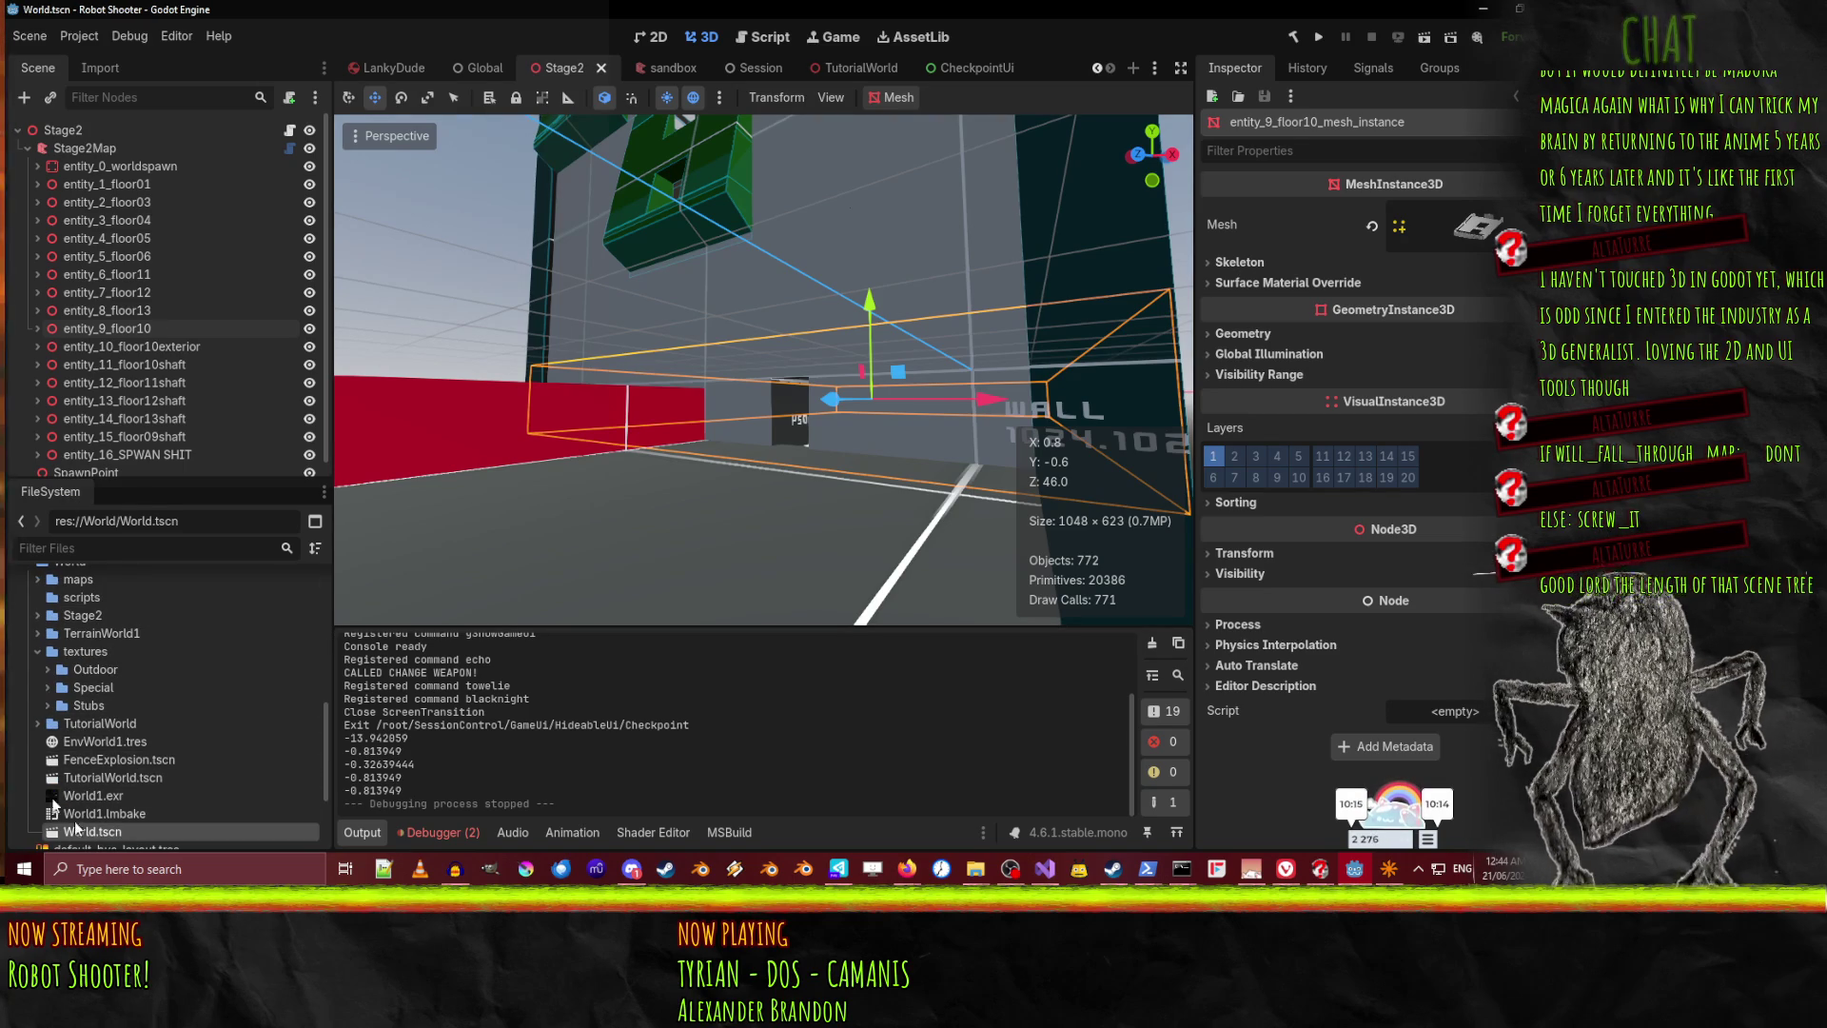
Fly high over the World level's rooftops toward the parking structure
mouse_move(752, 500)
mouse_down()
mouse_move(771, 437)
mouse_move(734, 415)
mouse_move(757, 414)
mouse_up()
key(w)
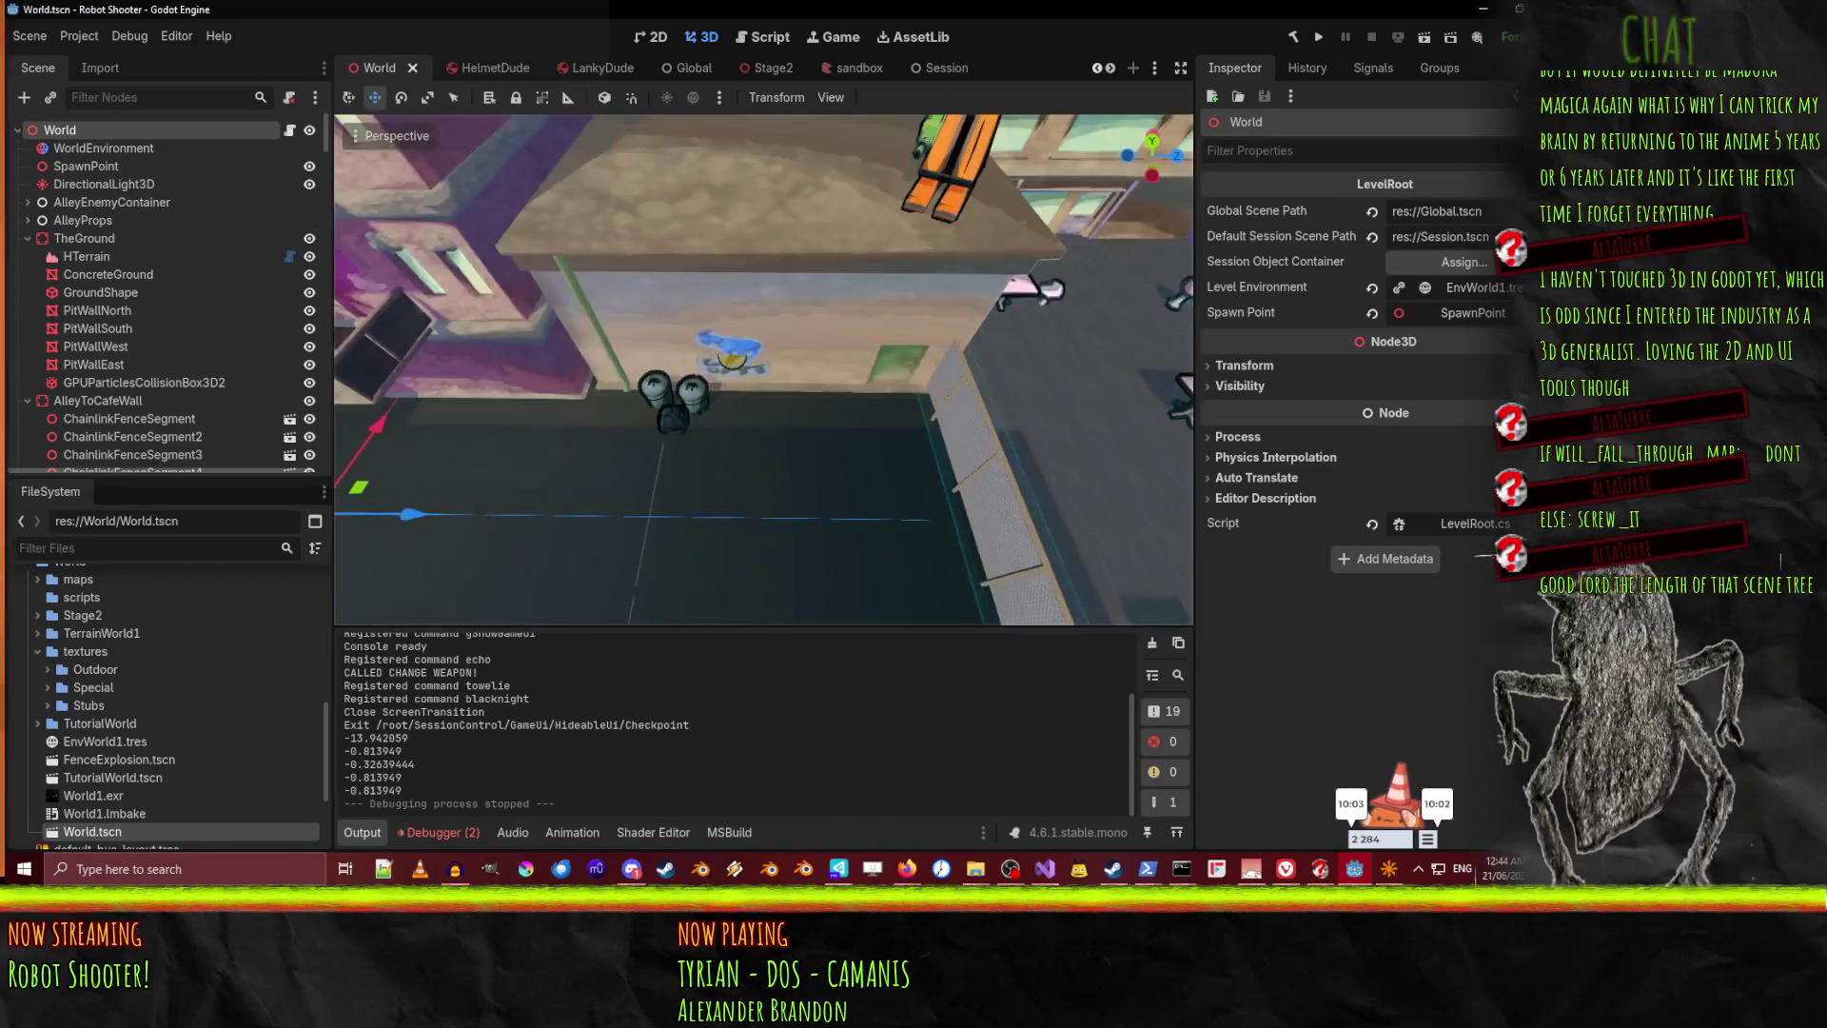
key(w)
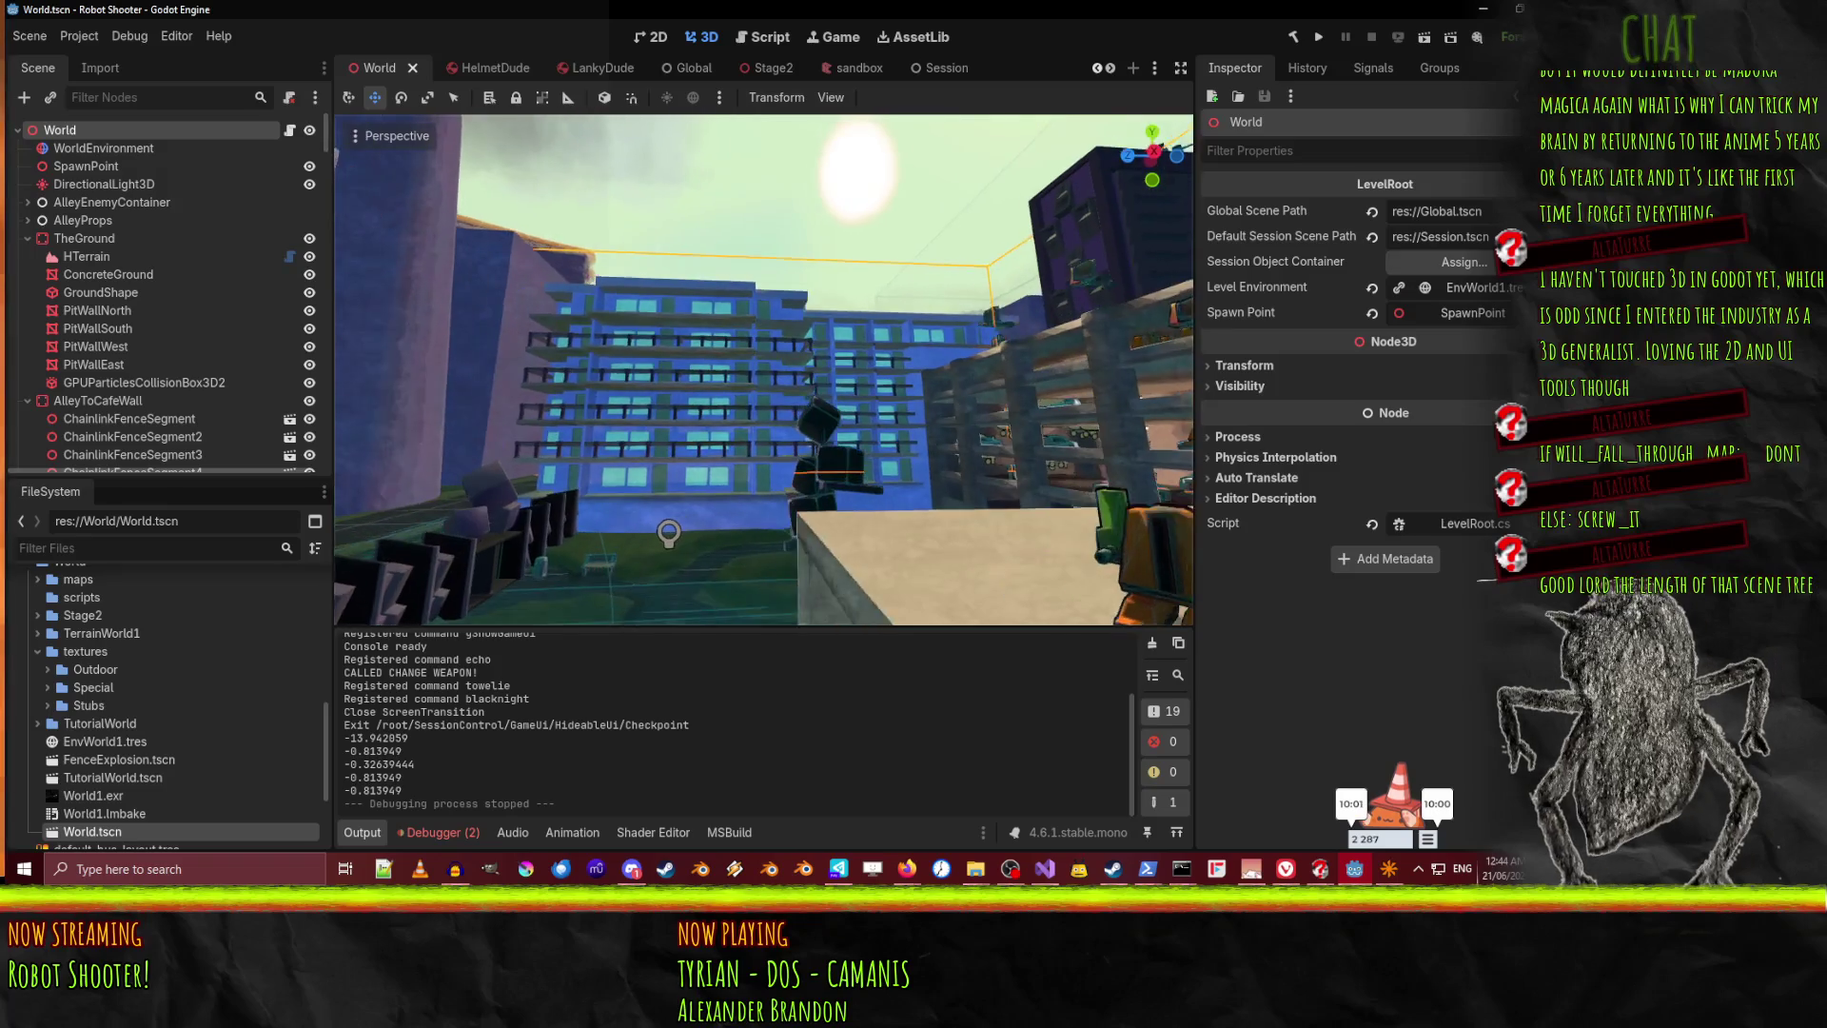
key(w)
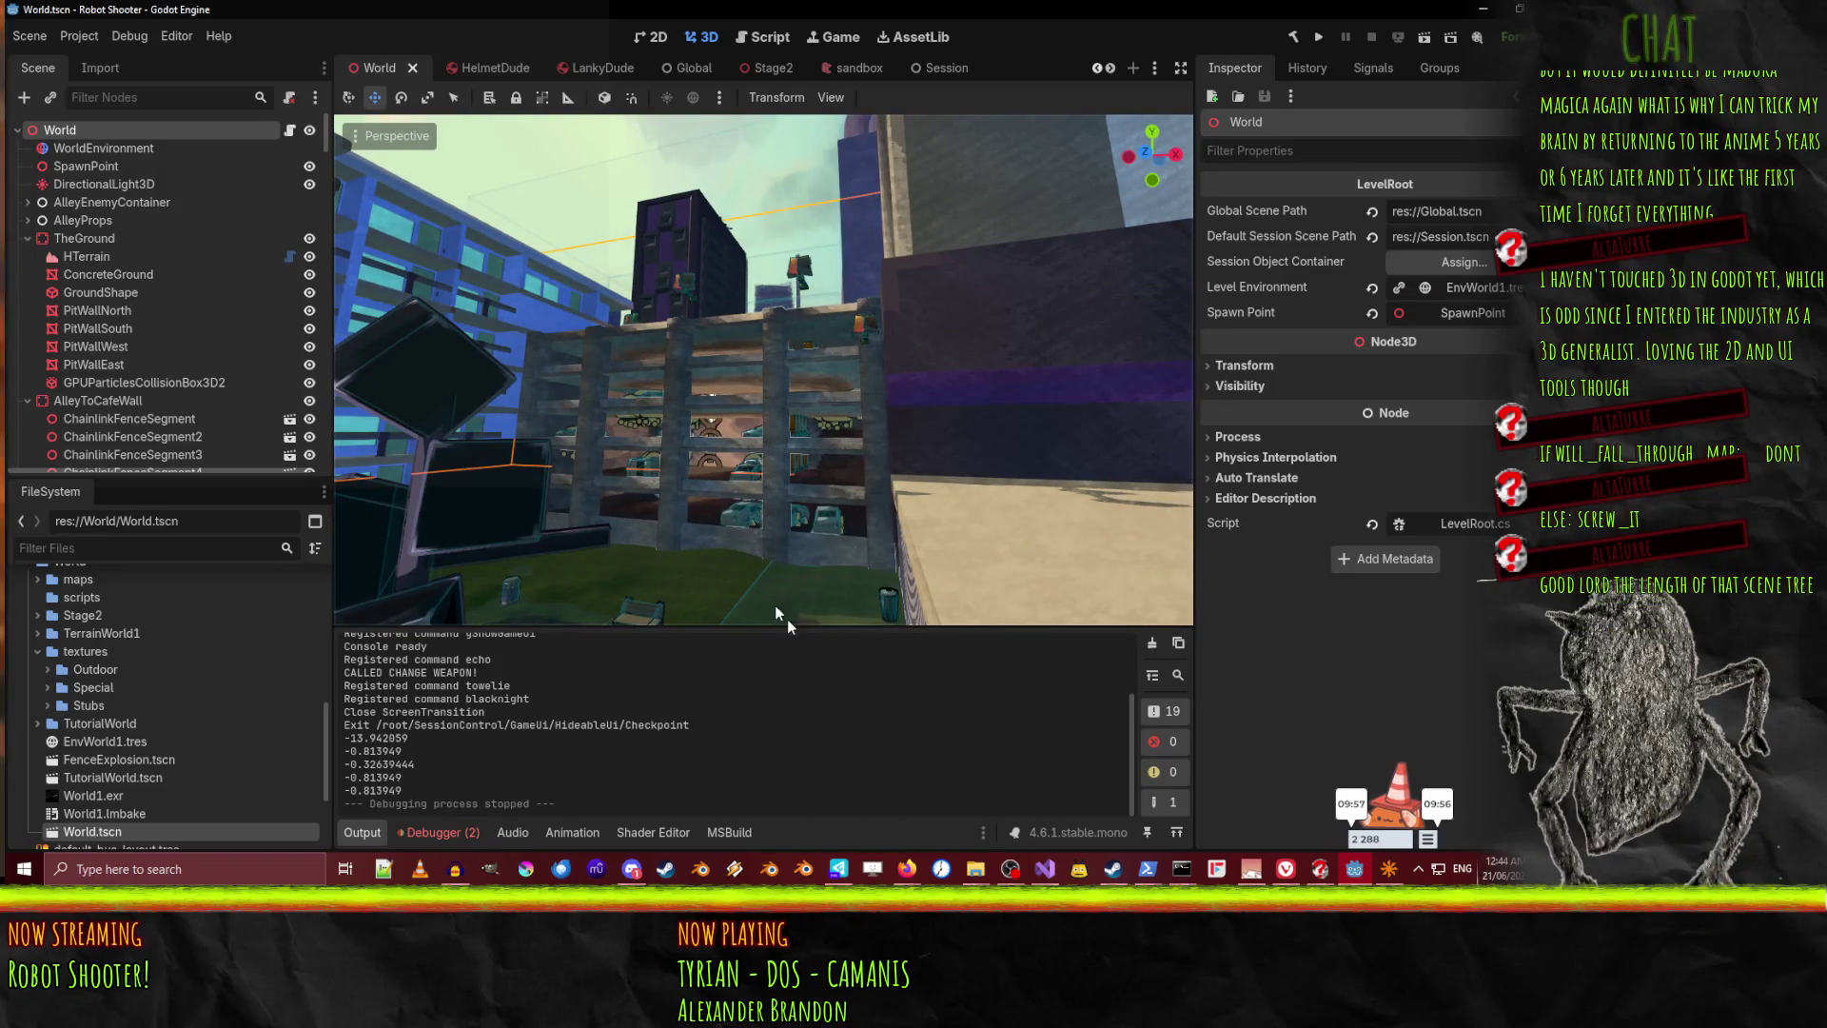
Expand the ParkingGarageAmbush Lv5 node and browse the World scene tree
scroll(144, 219, down, 10)
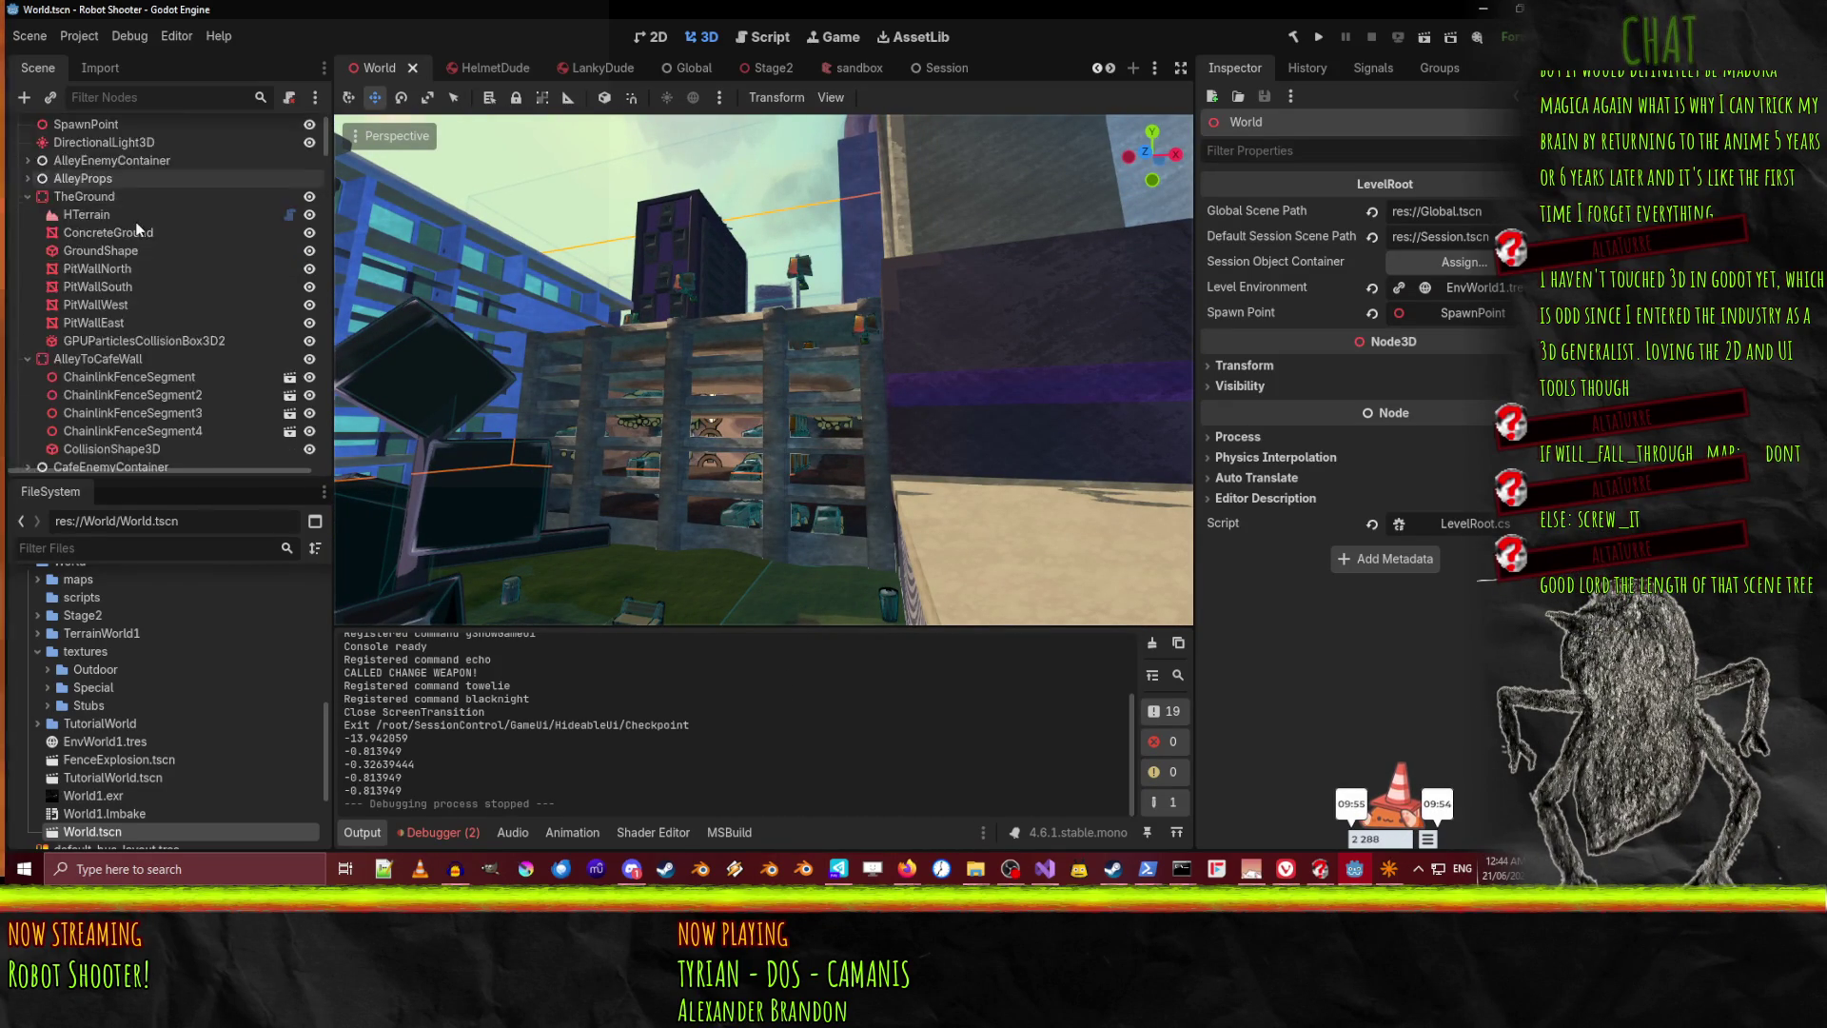
scroll(142, 221, down, 15)
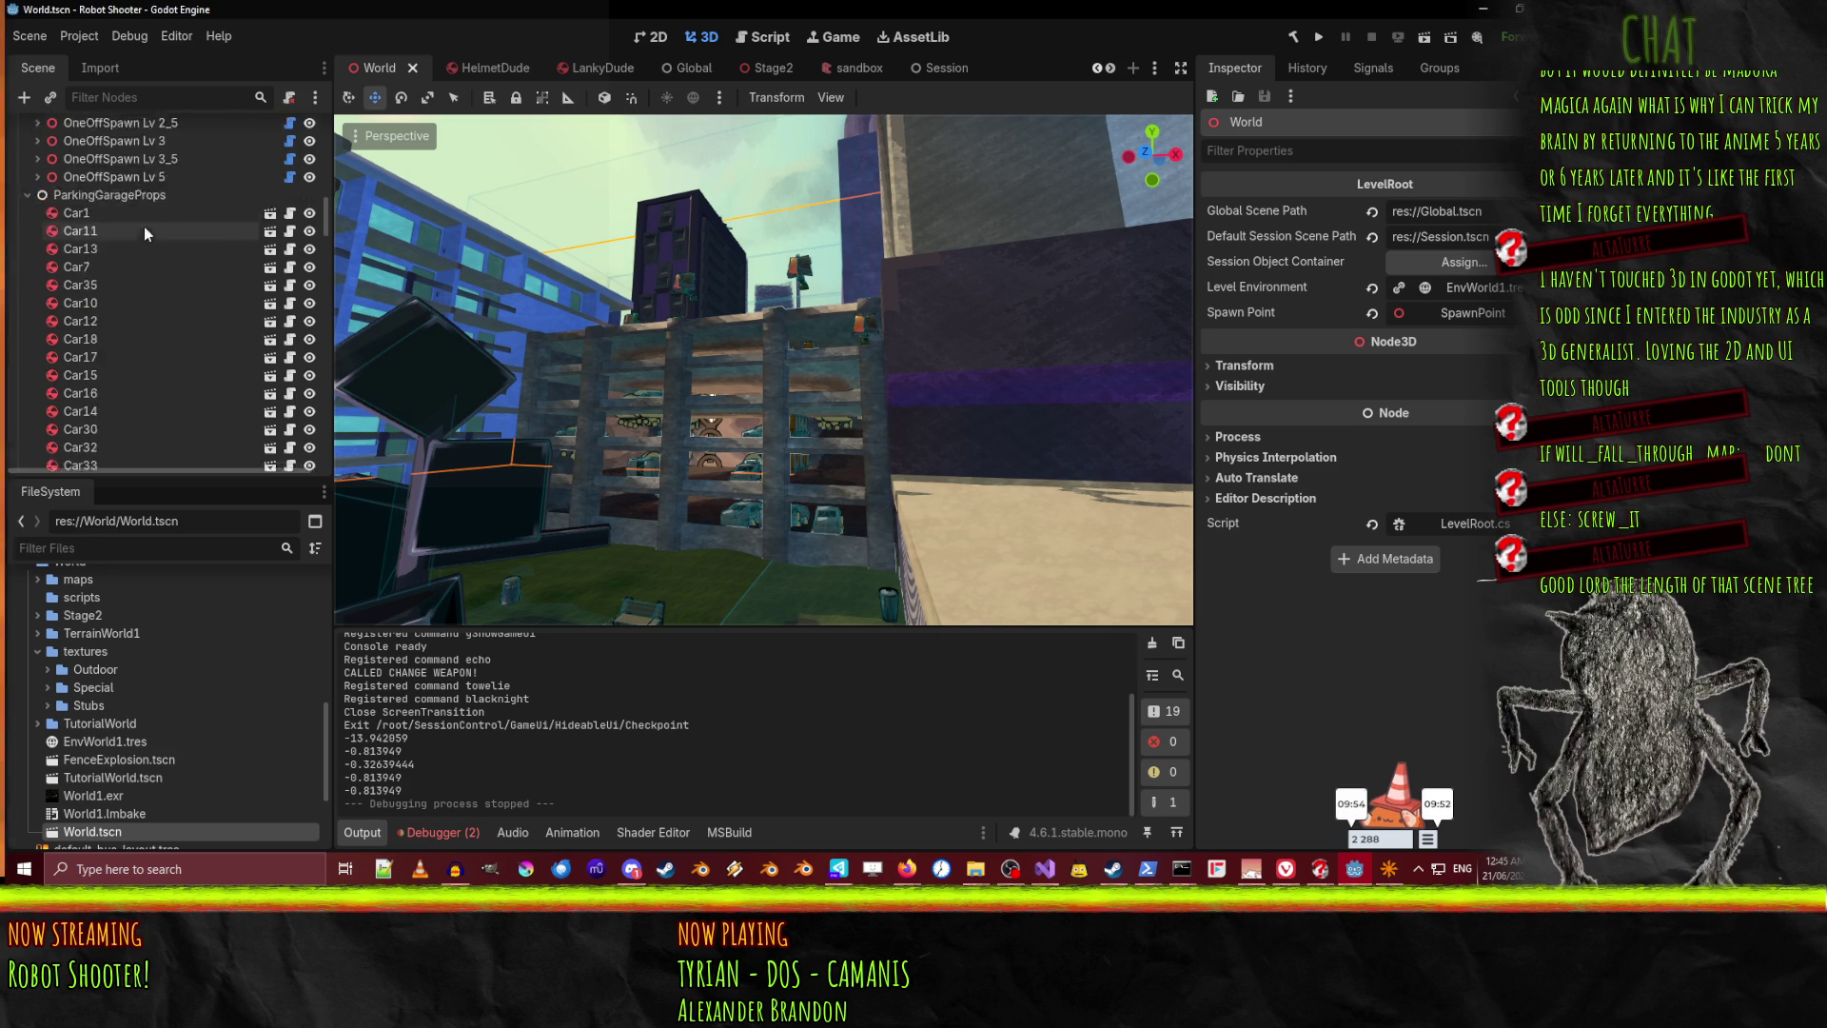
scroll(138, 293, up, 5)
click(28, 287)
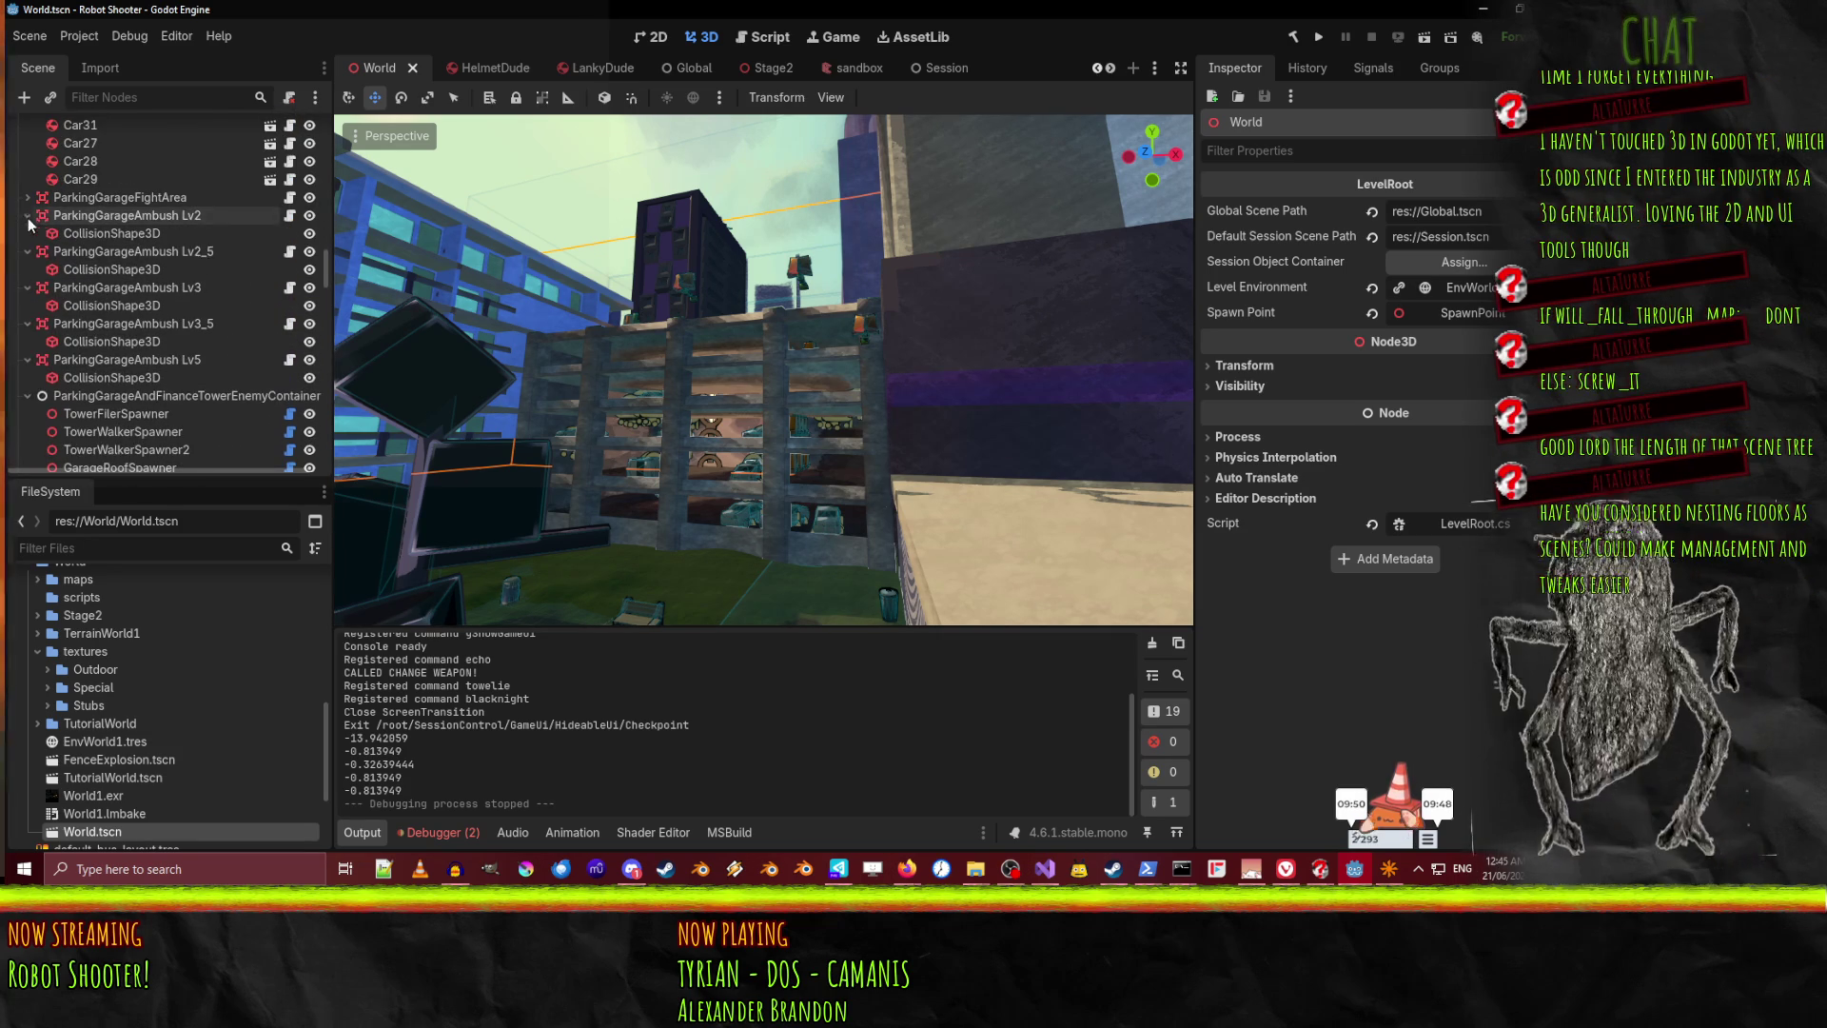
scroll(131, 242, down, 4)
scroll(131, 242, down, 6)
scroll(134, 246, down, 10)
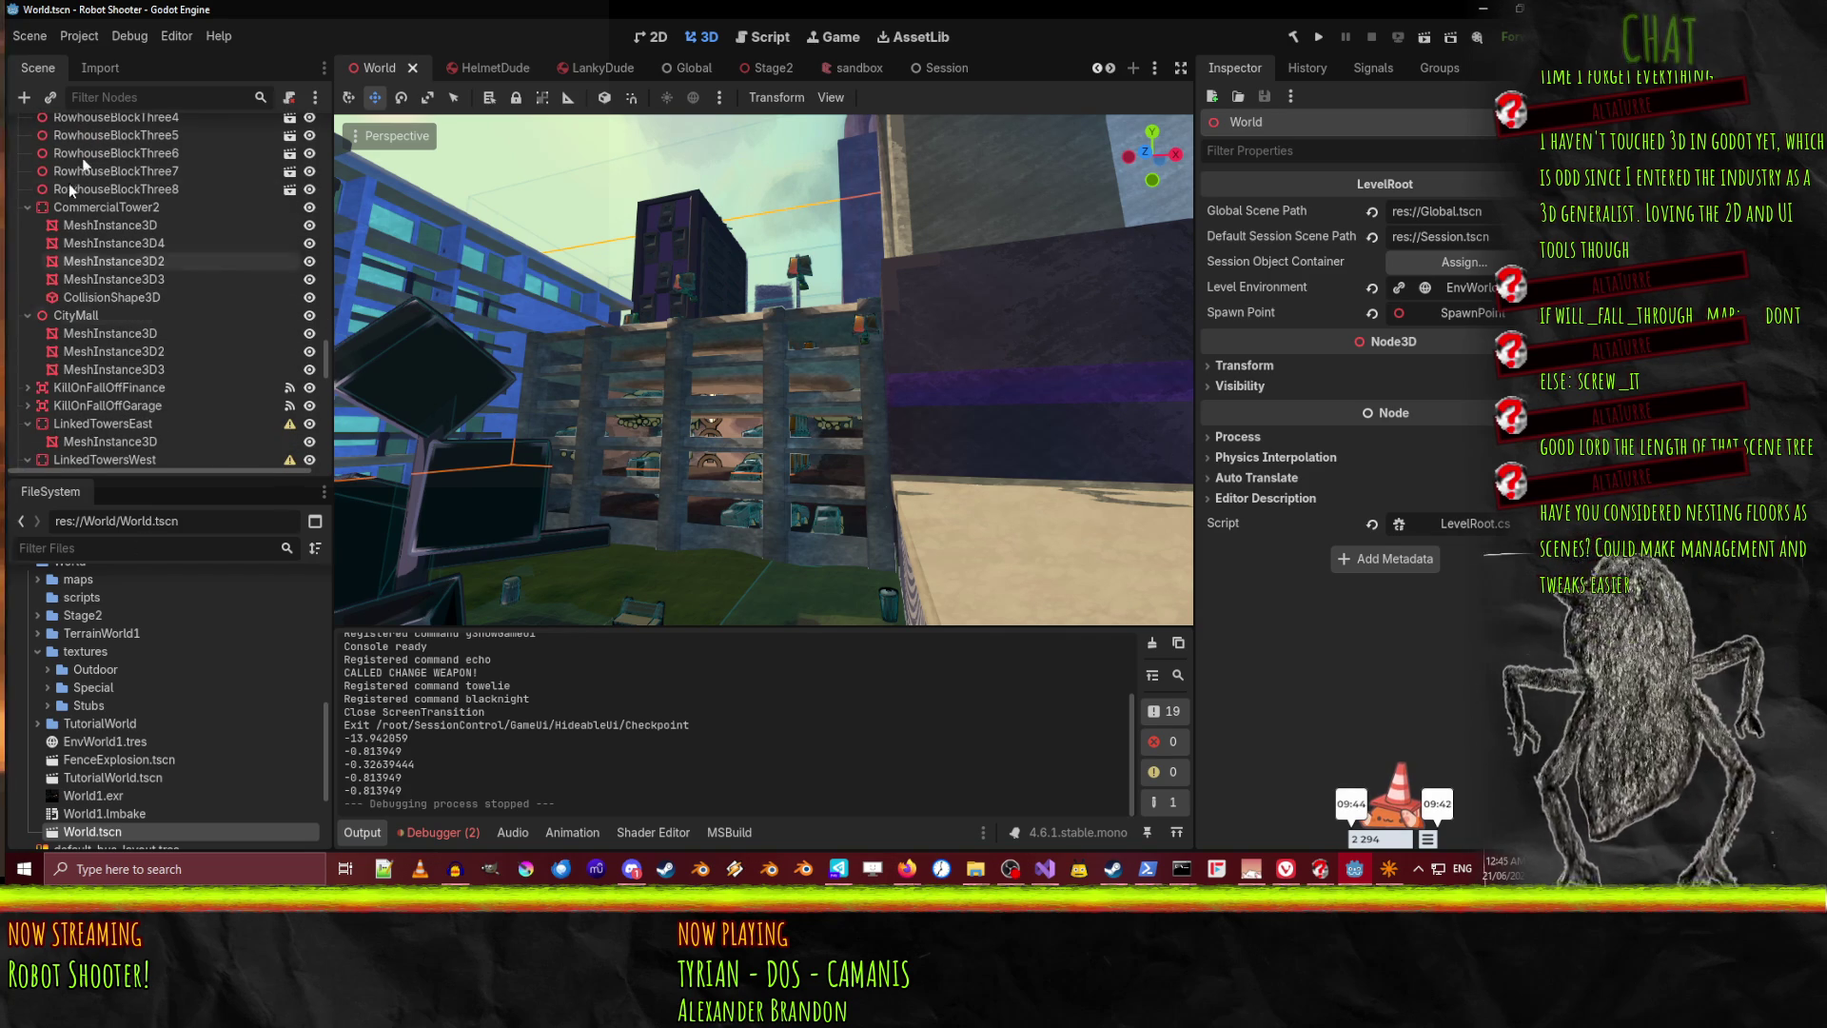
scroll(106, 312, down, 7)
scroll(42, 333, down, 8)
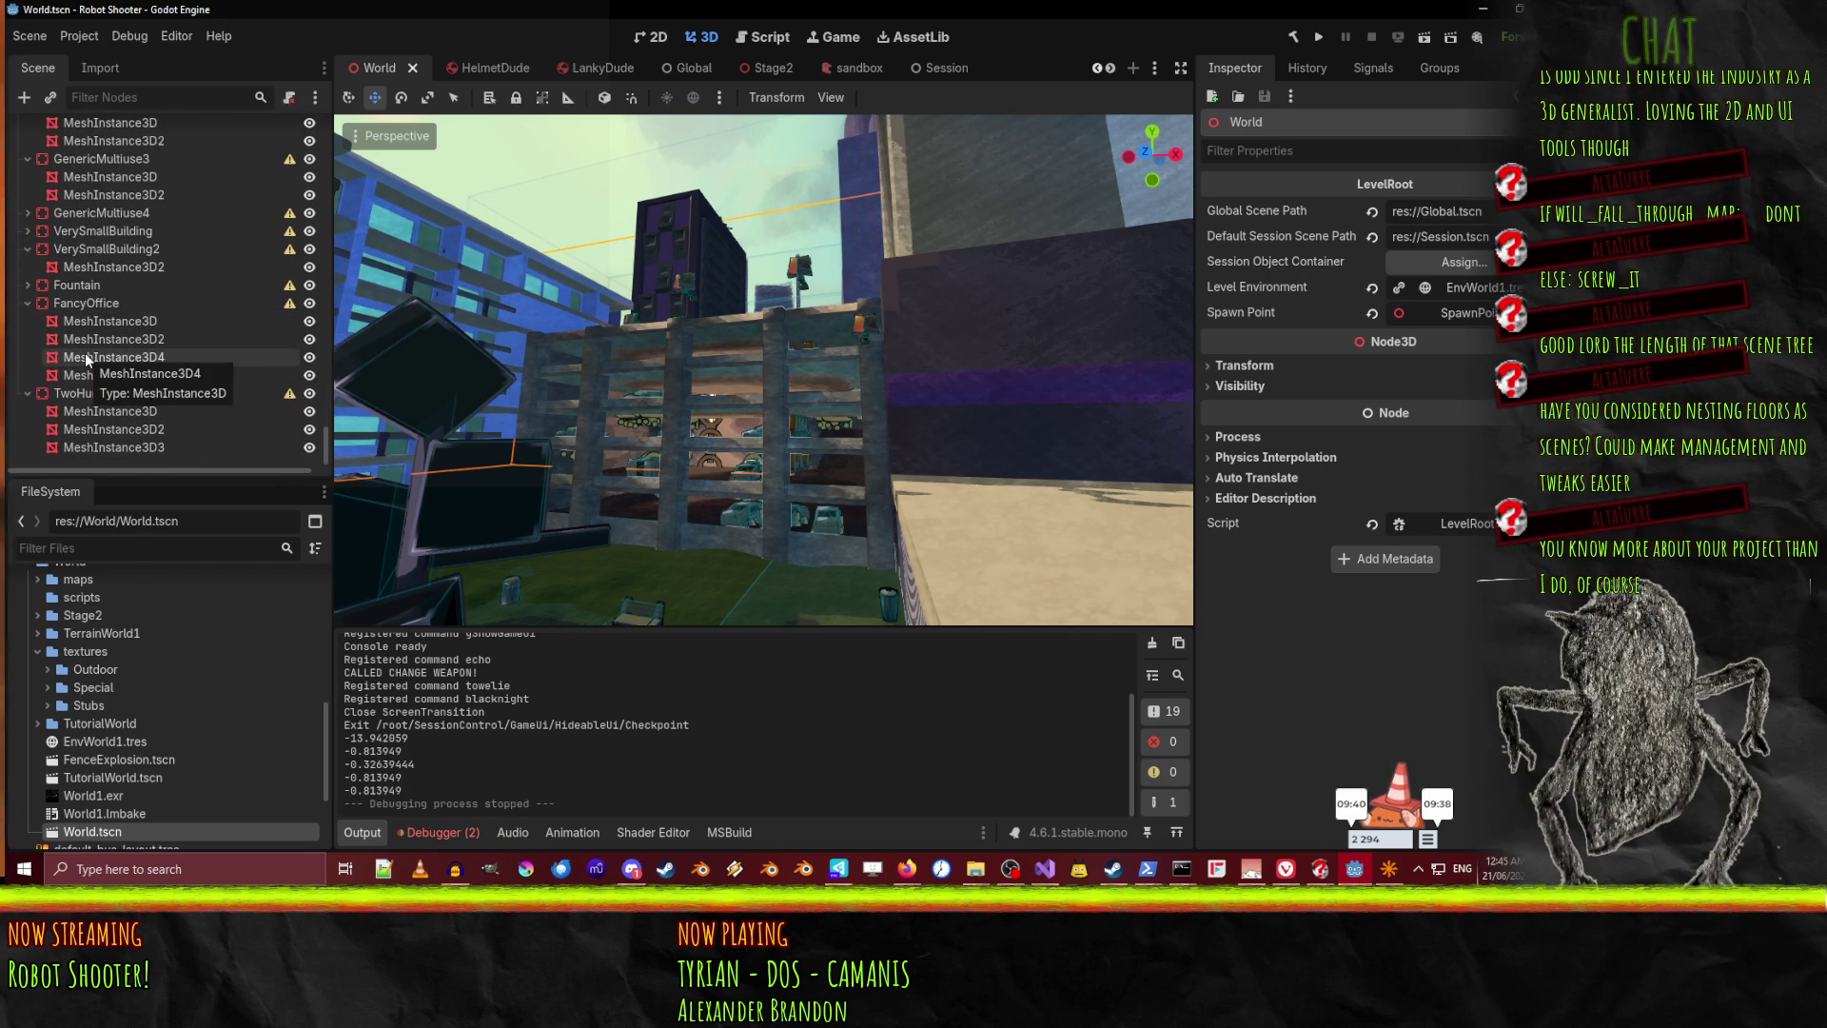
scroll(42, 423, up, 15)
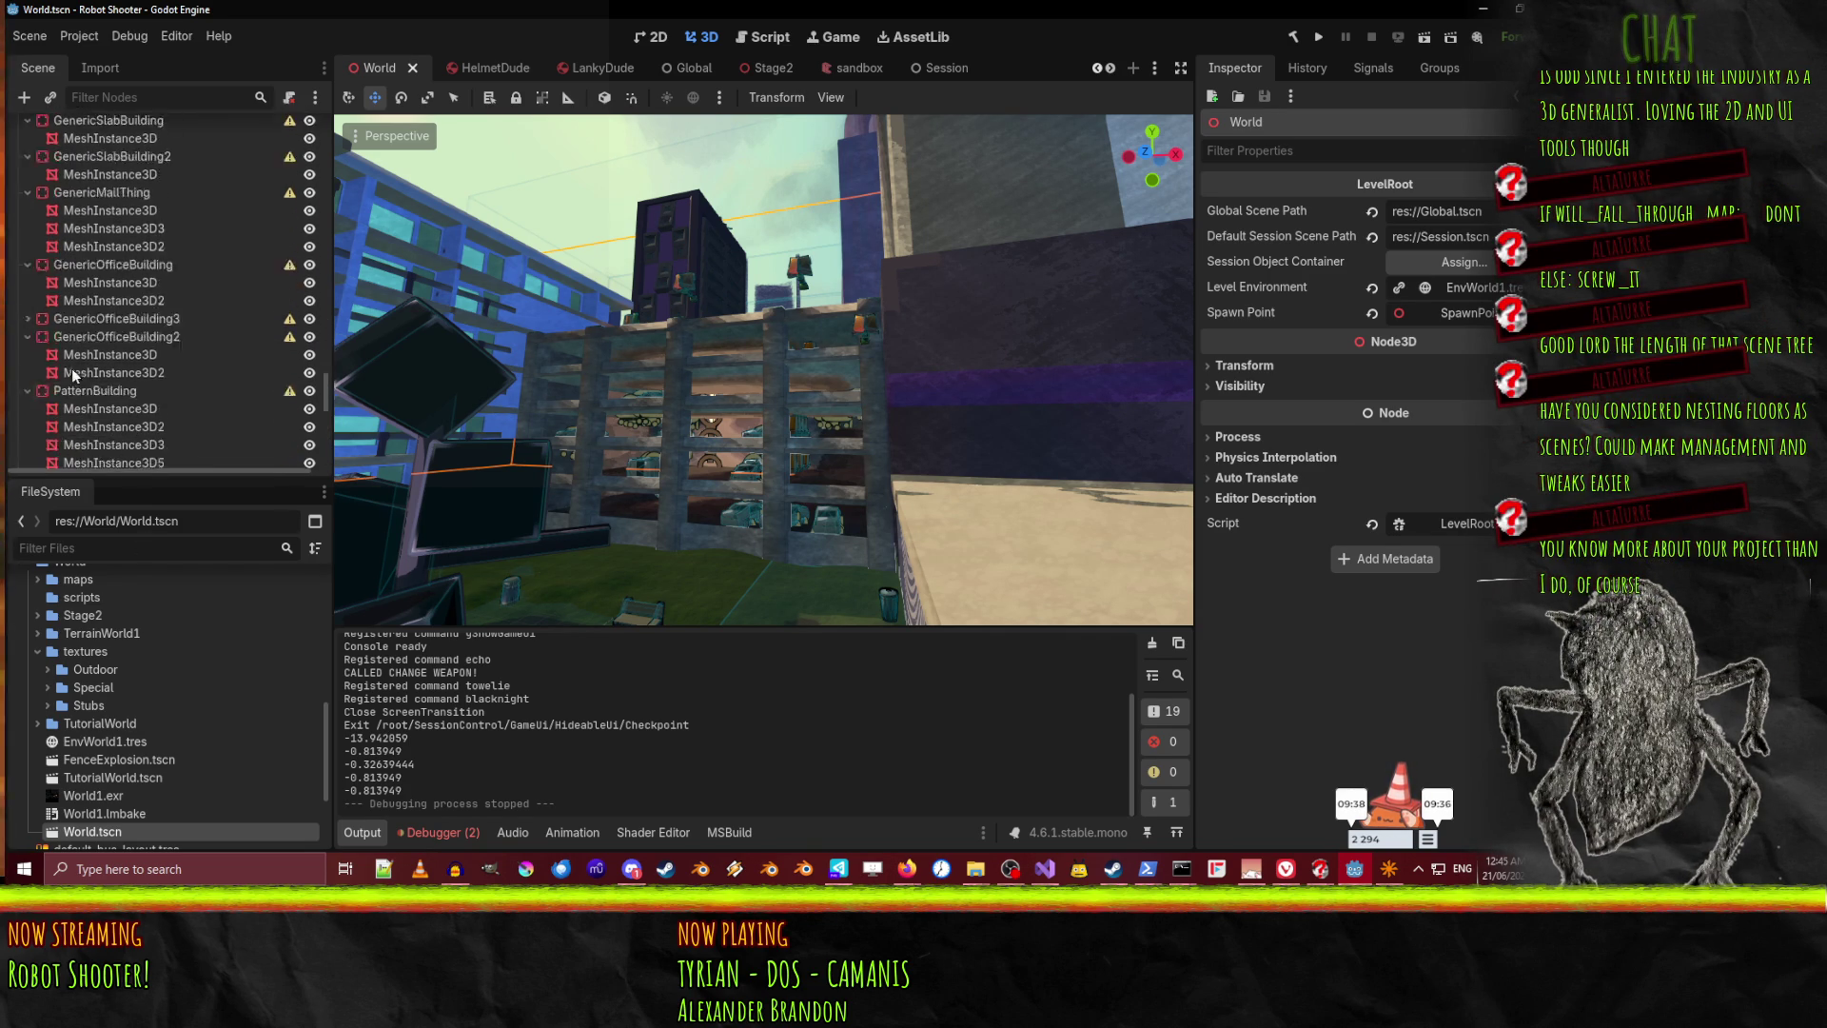
Return to the Stage2 scene and select entity_6_floor11
click(757, 68)
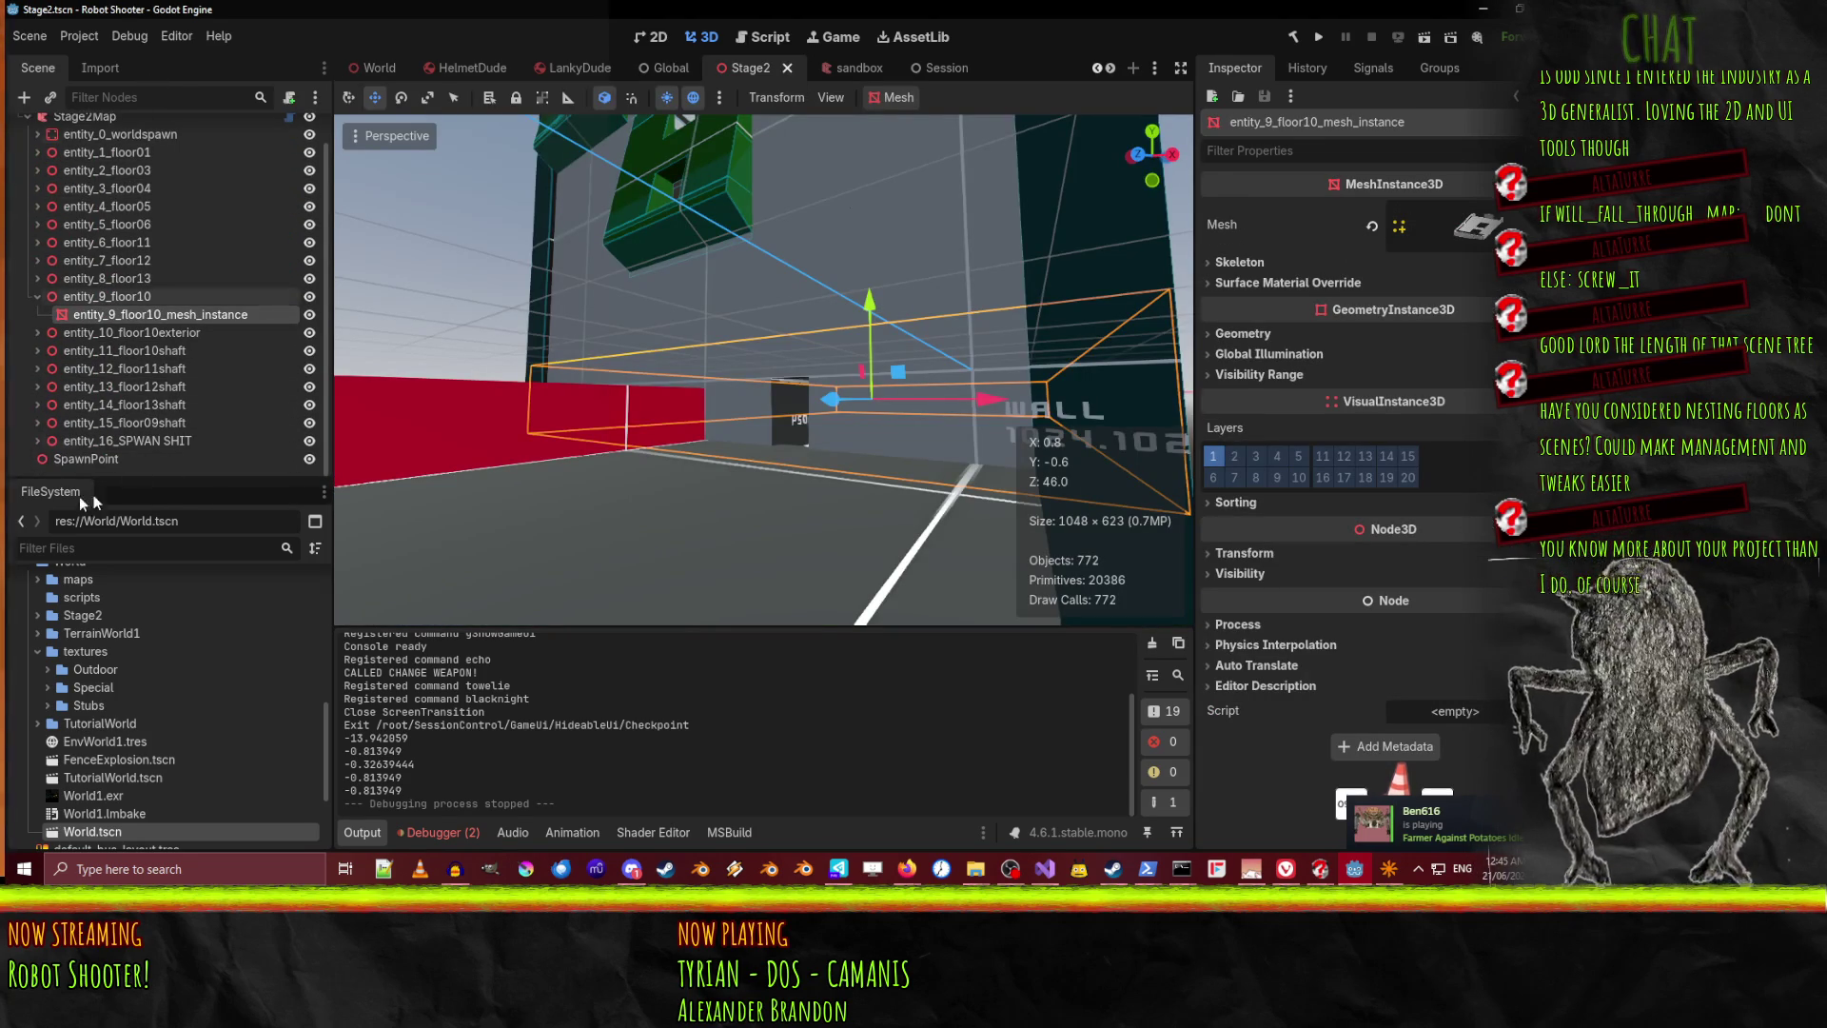
scroll(174, 419, up, 1)
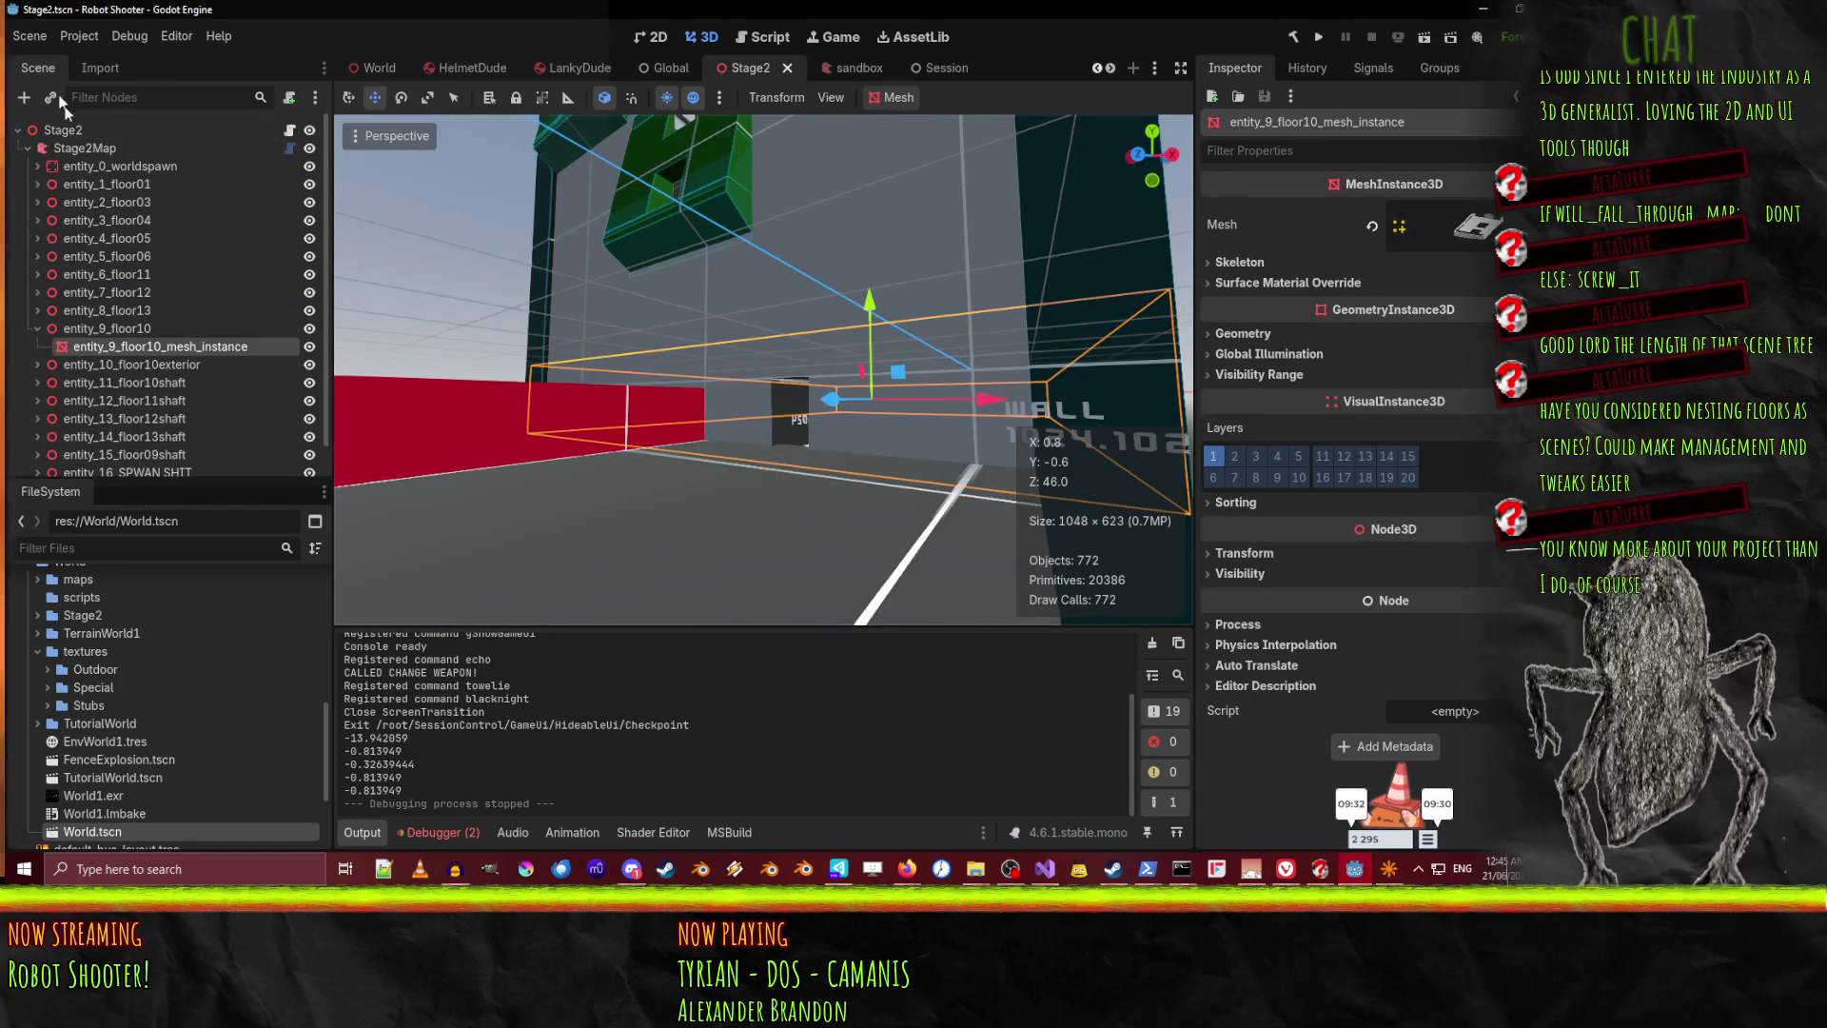
click(107, 274)
Glance at stage2.map, then inspect entity_9_floor10's mesh and select entity_3_floor04
click(1390, 869)
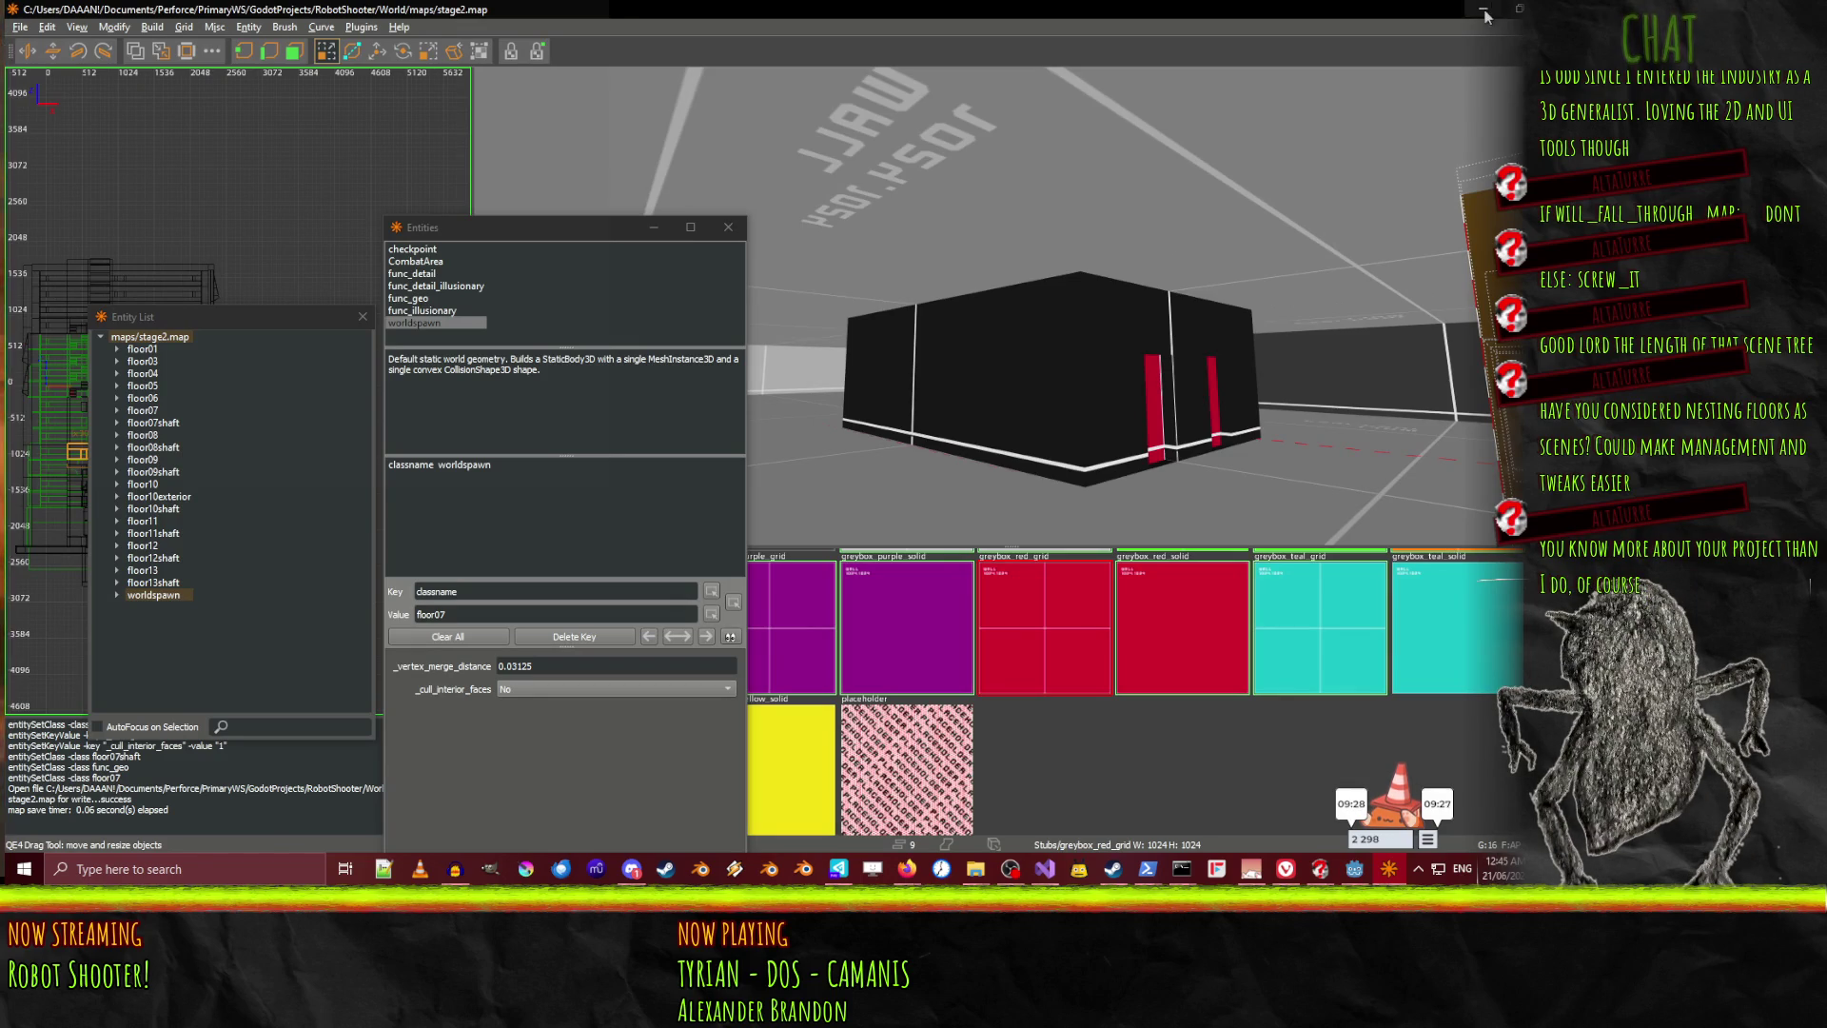
key(alt+Tab)
click(36, 329)
click(36, 329)
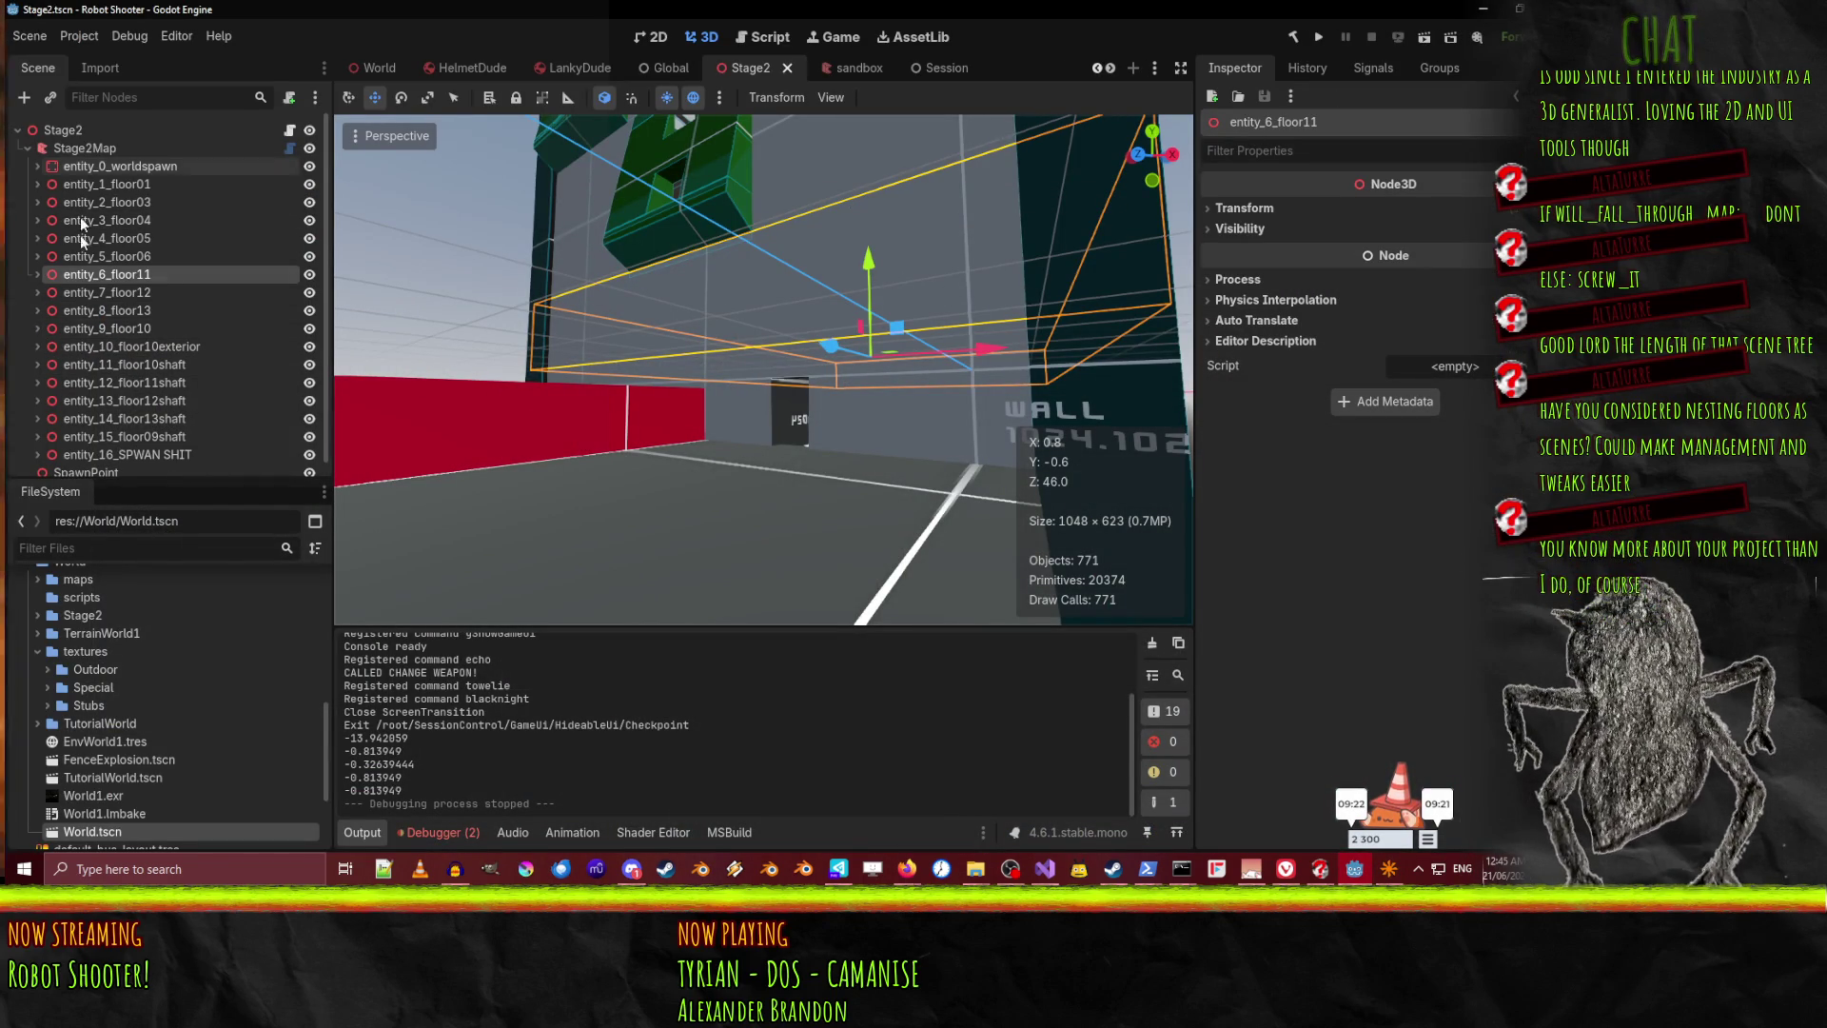
click(104, 328)
Select entity_3_floor04 and entity_1_floor01, then view the World scene's tall building
click(104, 220)
click(123, 182)
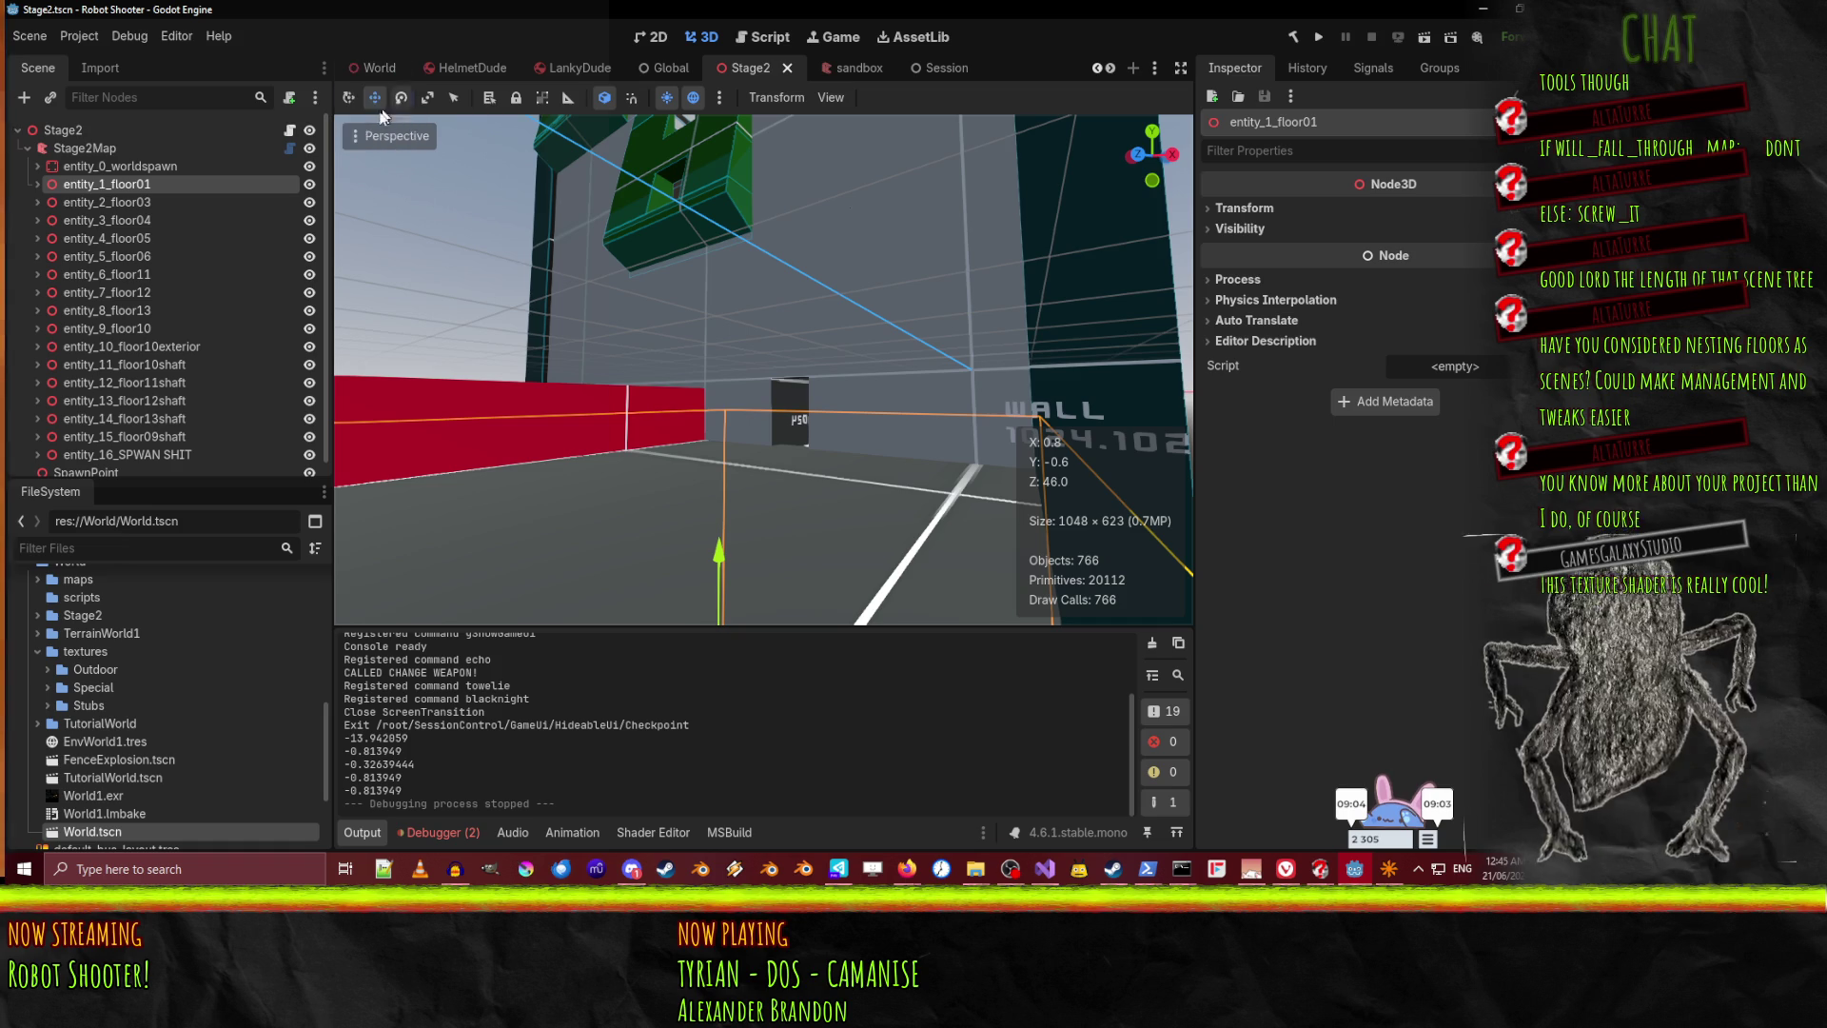
click(380, 68)
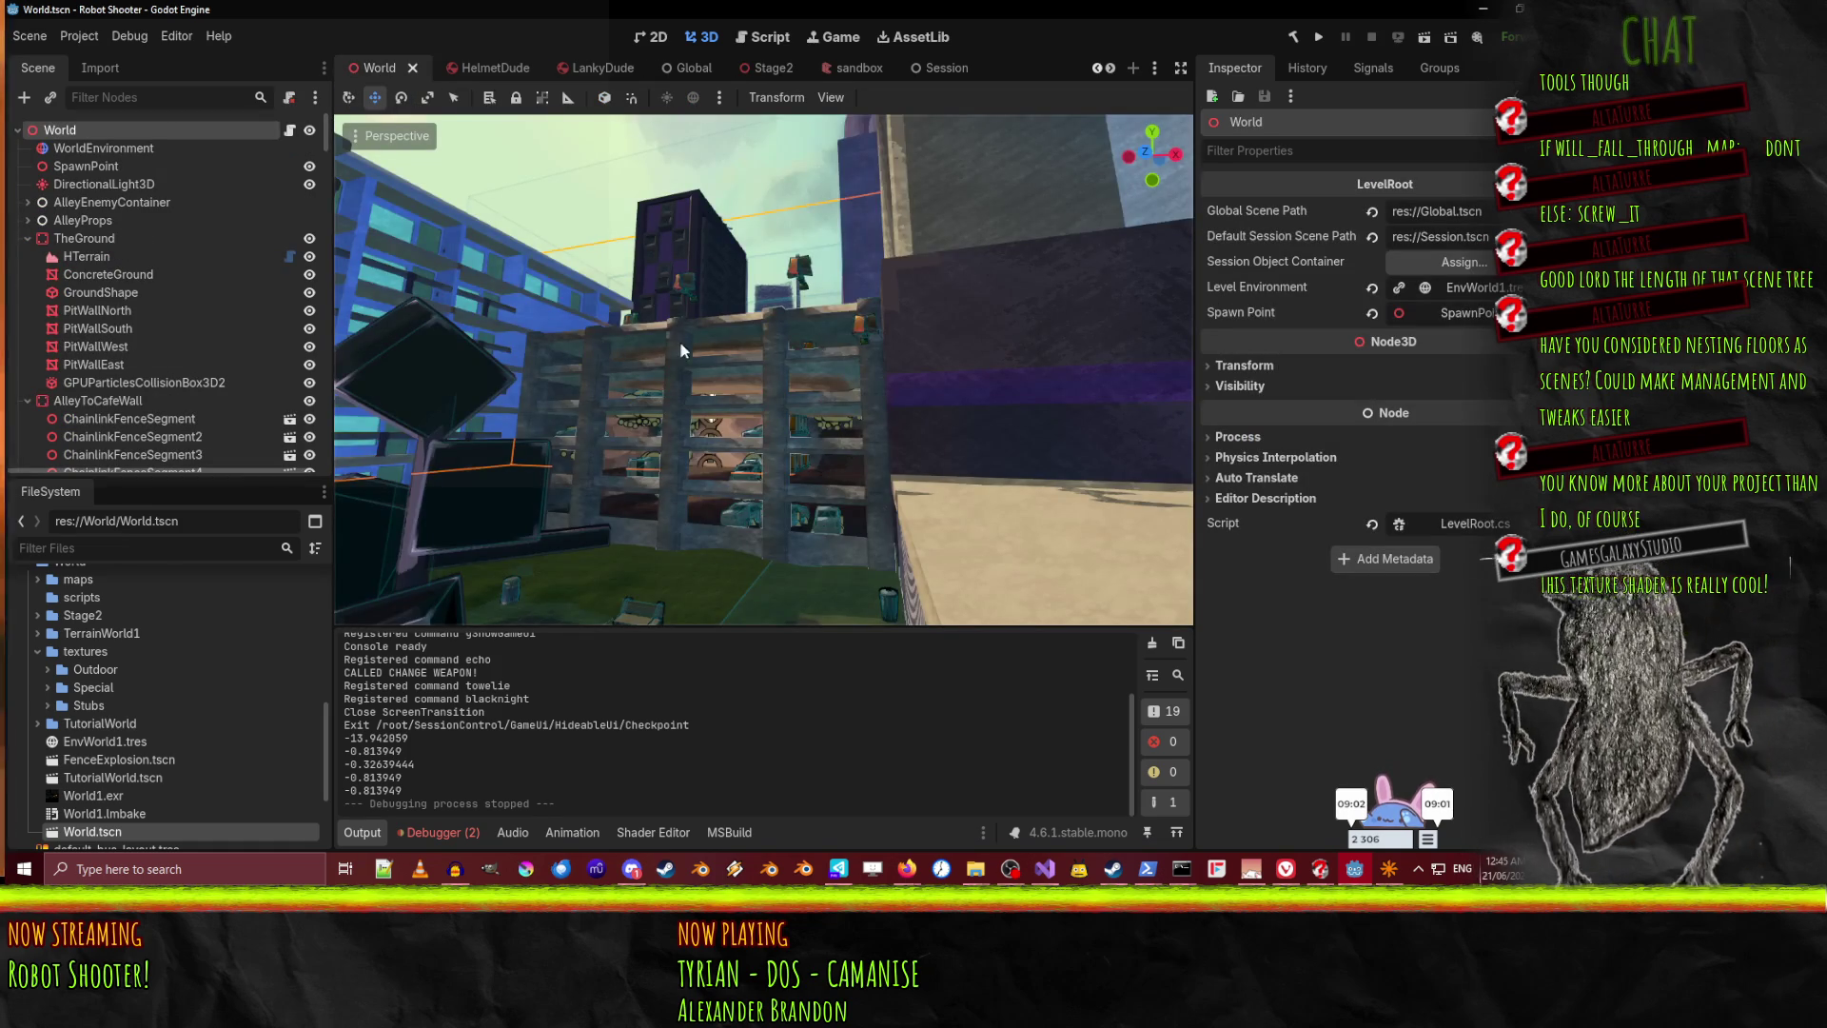
right_click(680, 344)
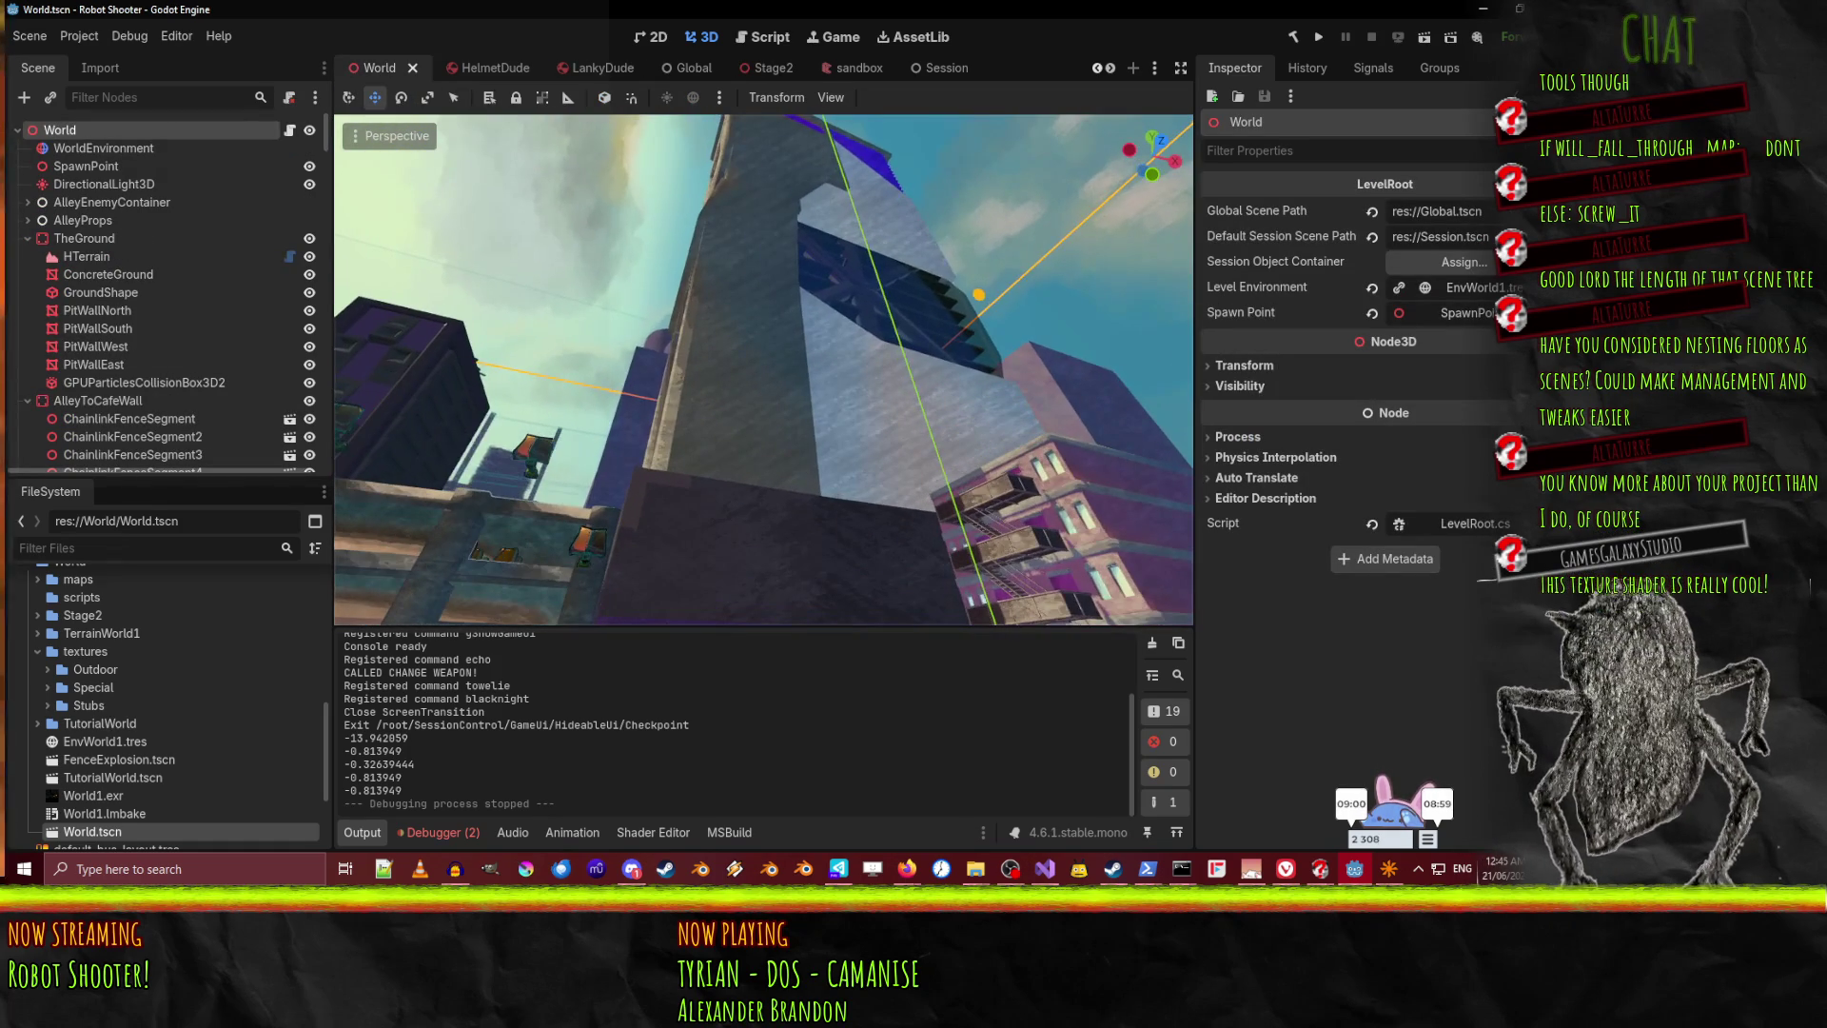
key(w)
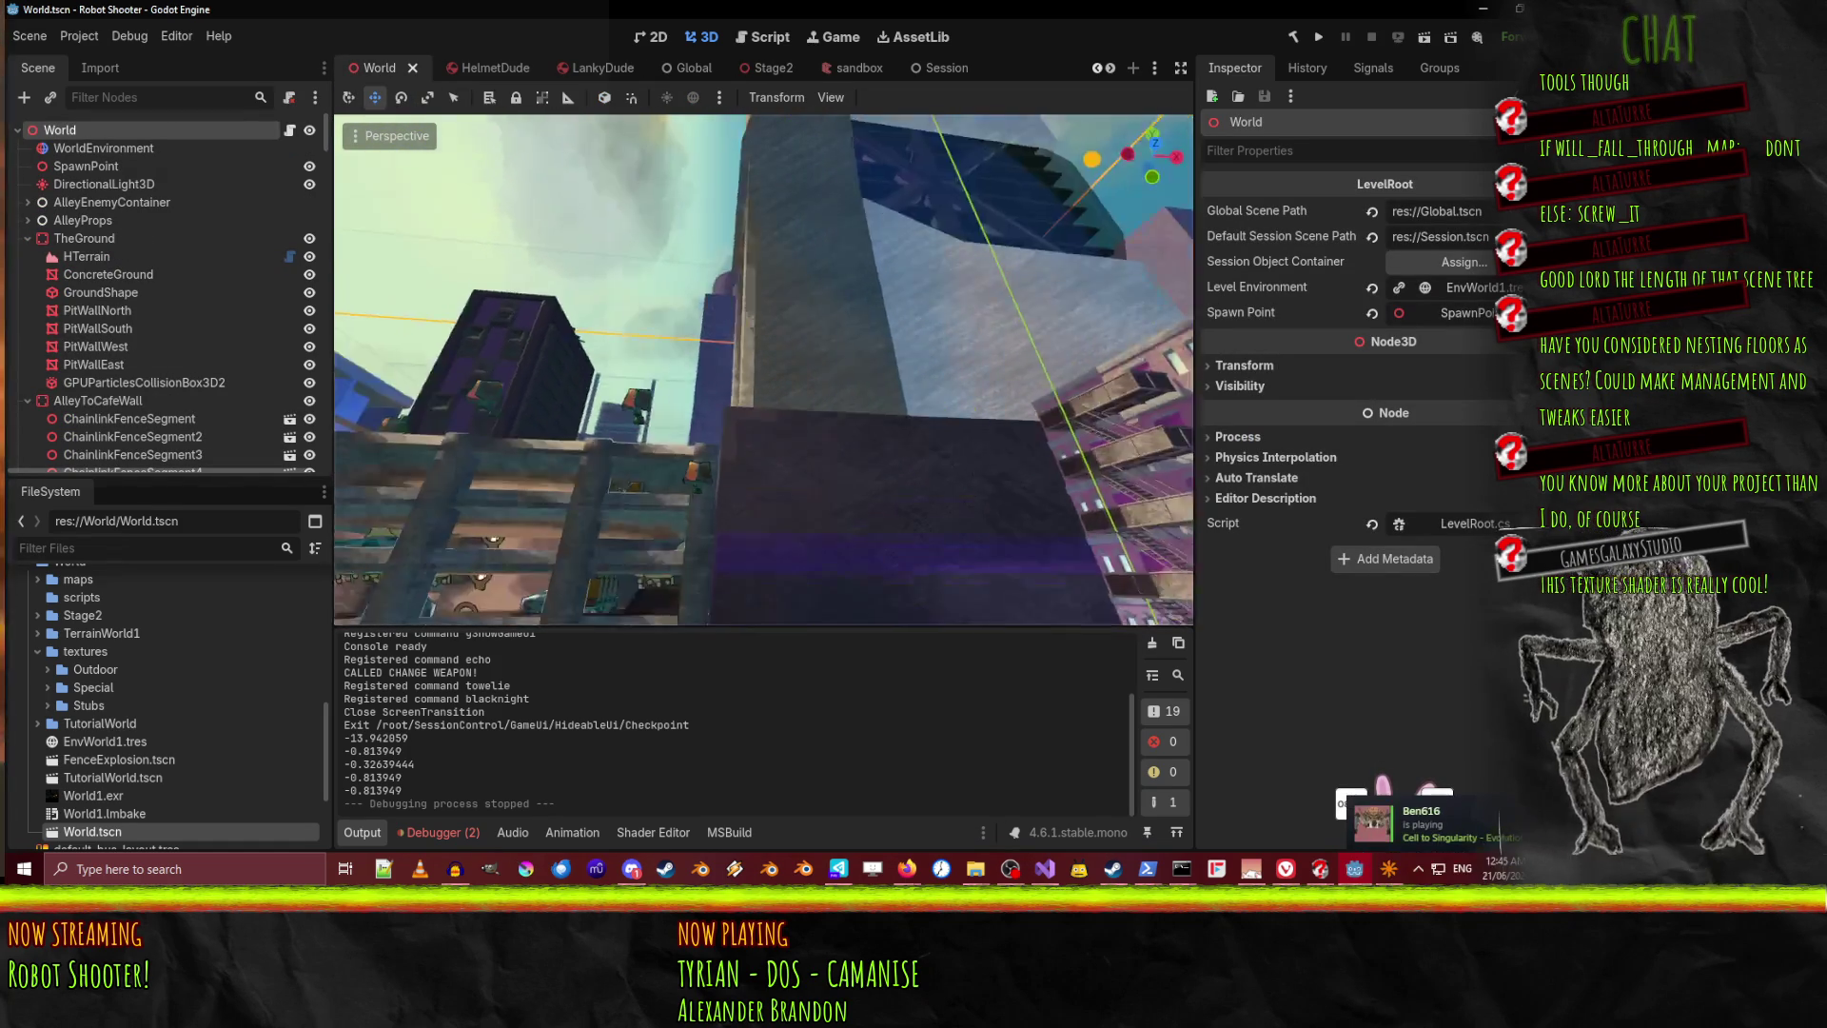
key(w)
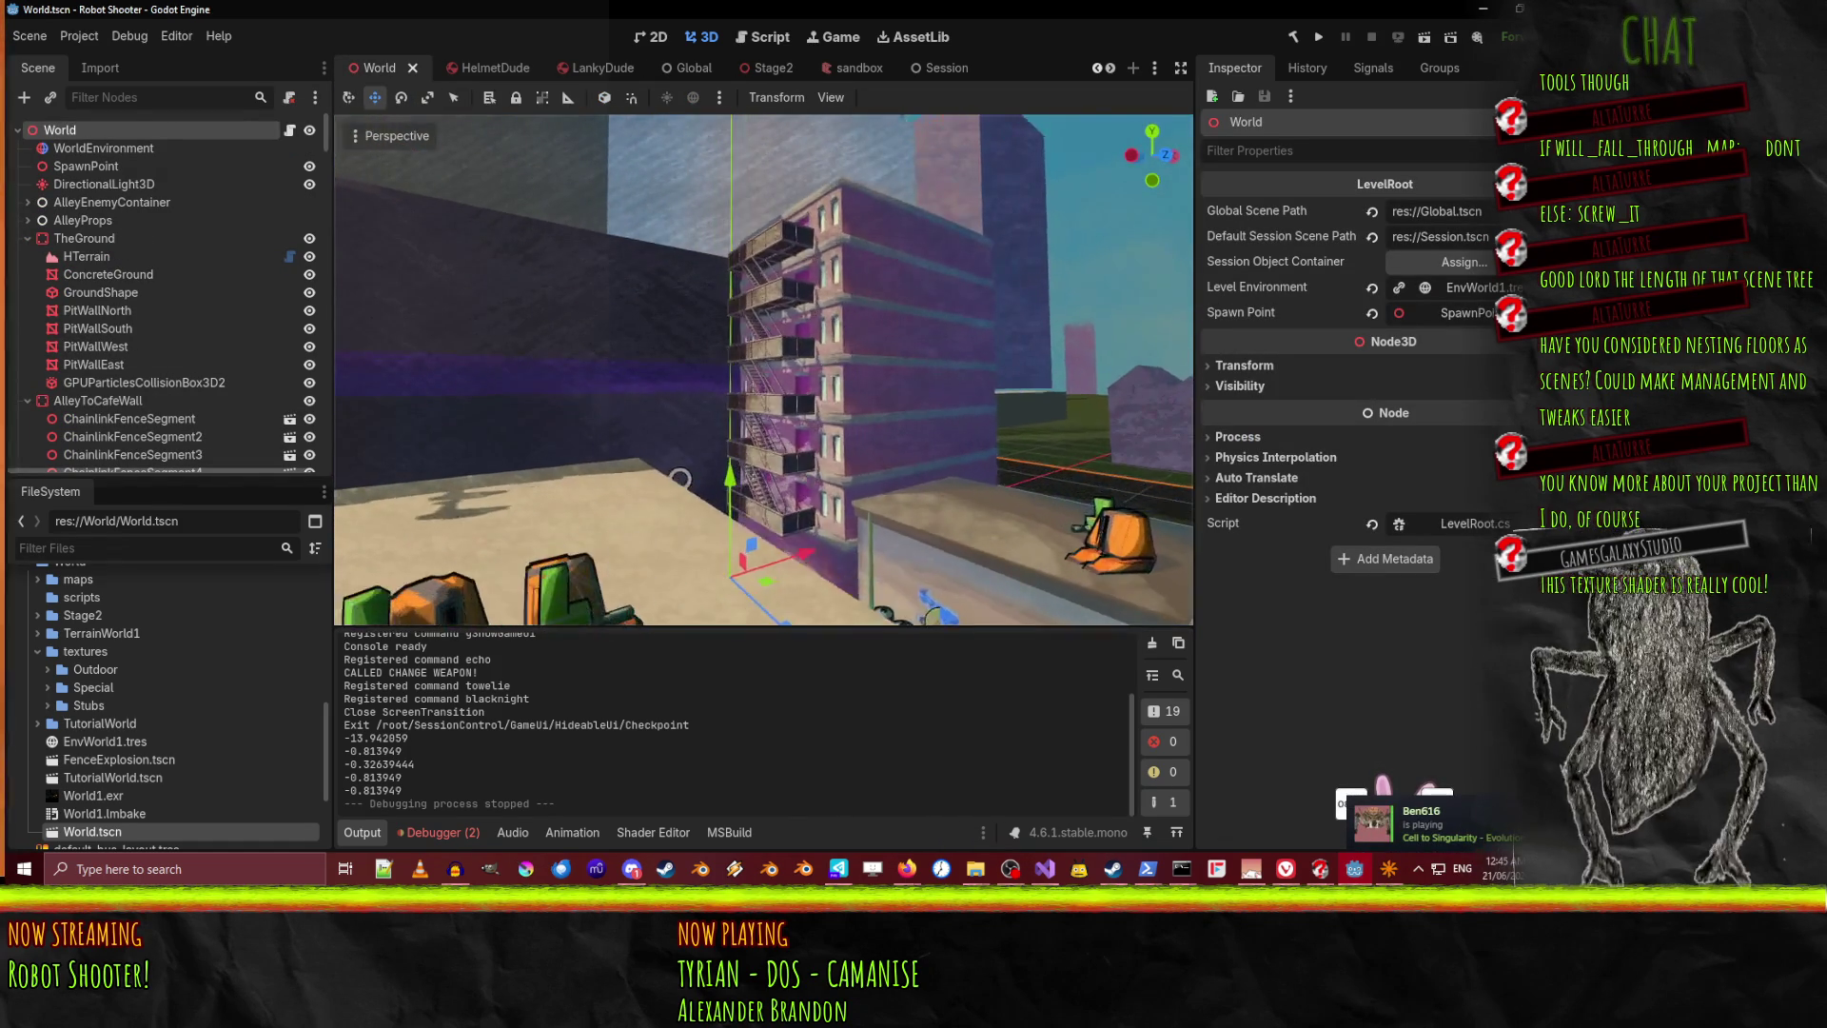
key(w)
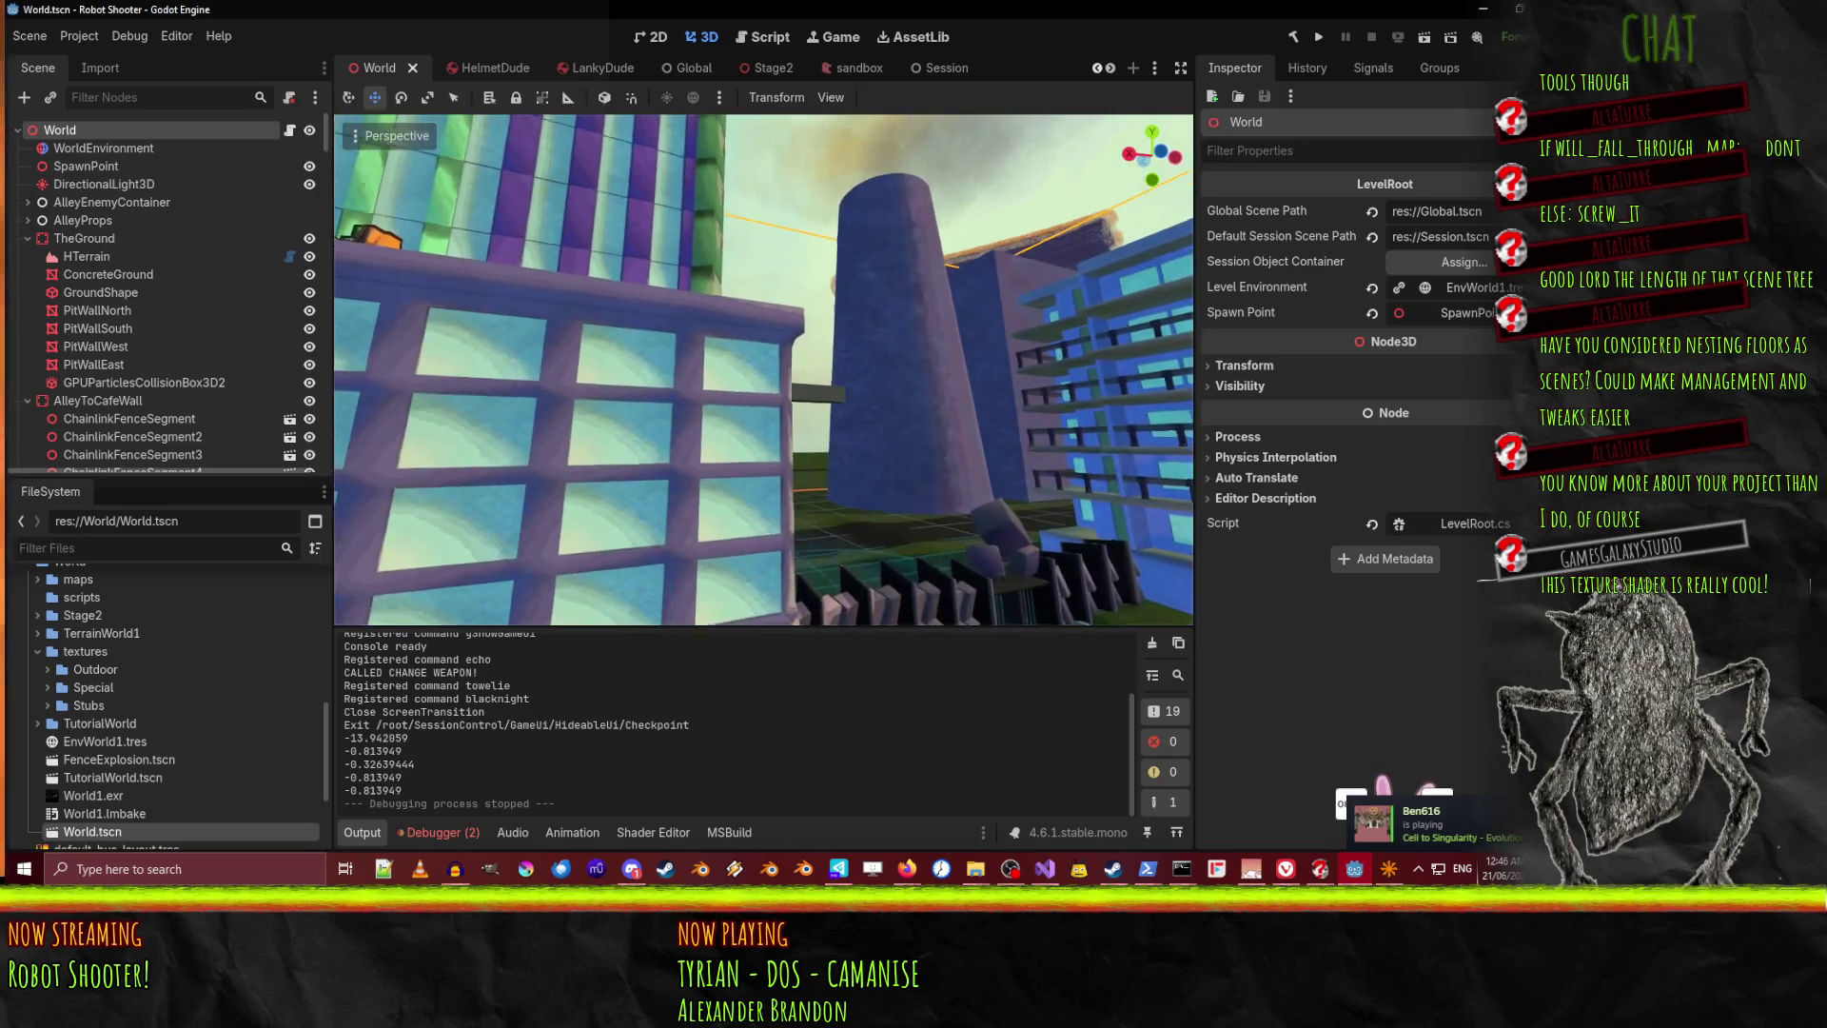
key(w)
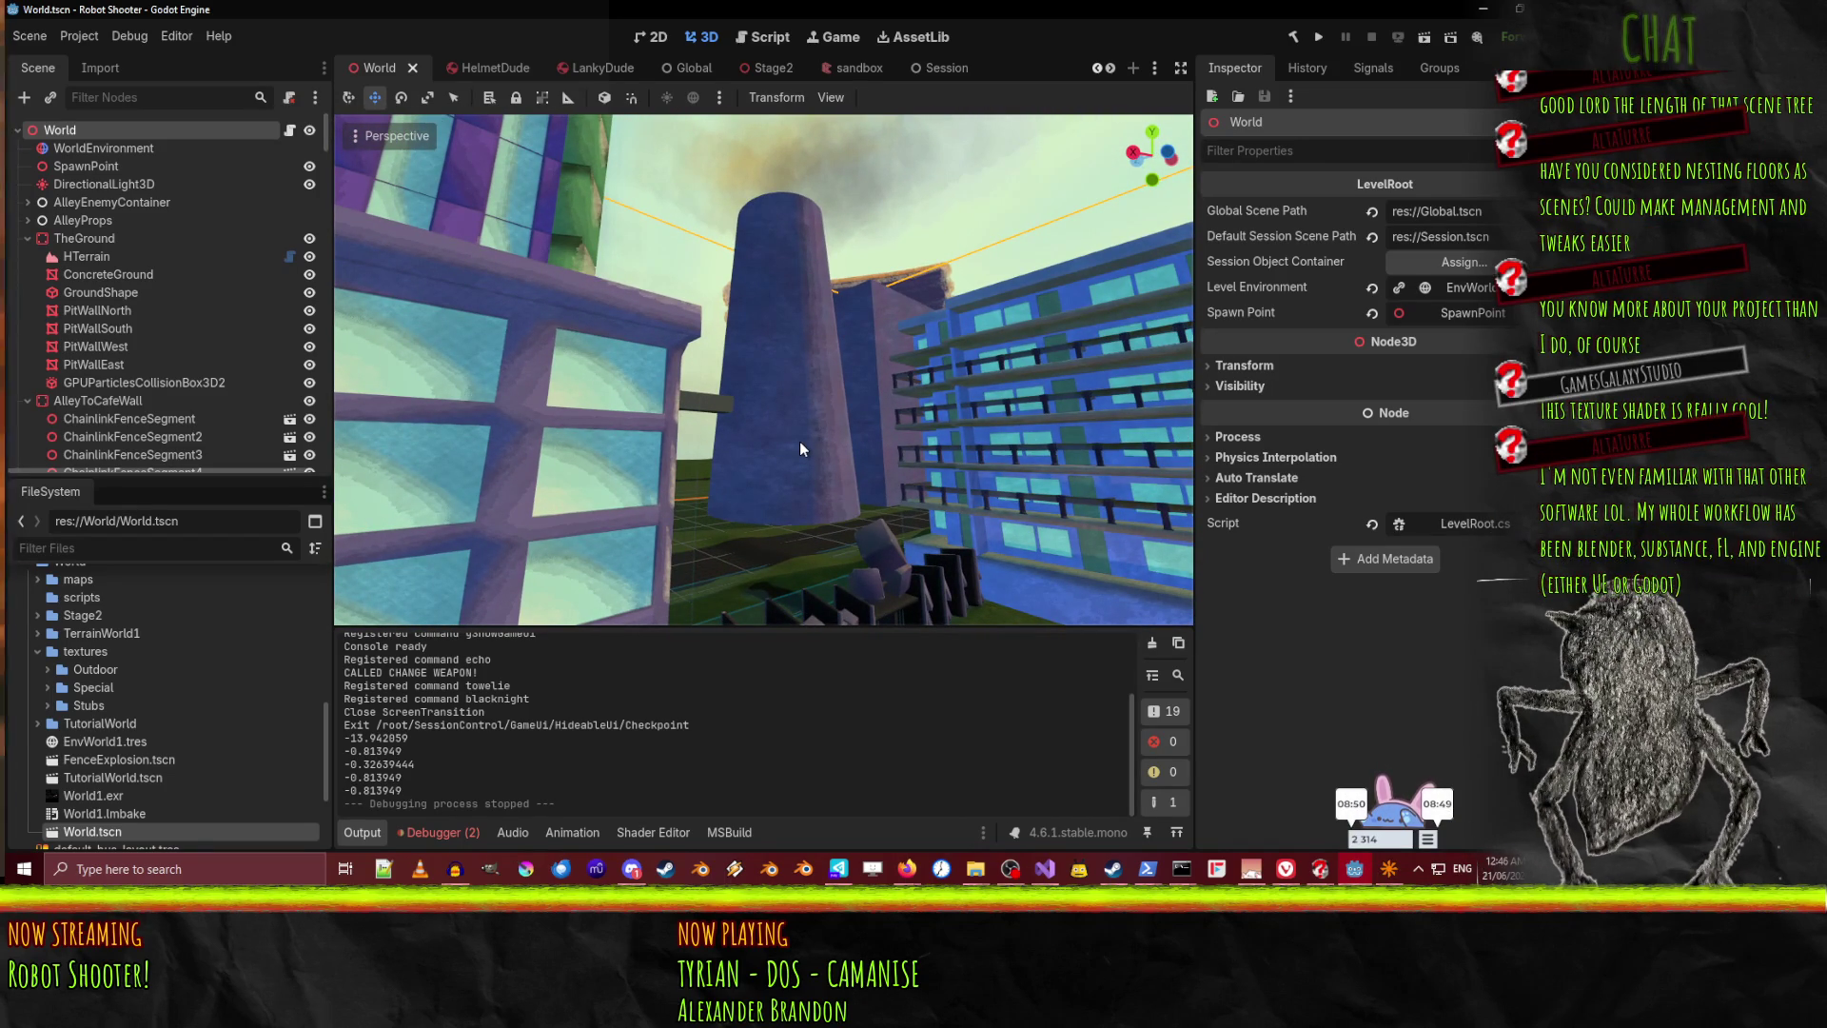
right_click(799, 447)
key(w)
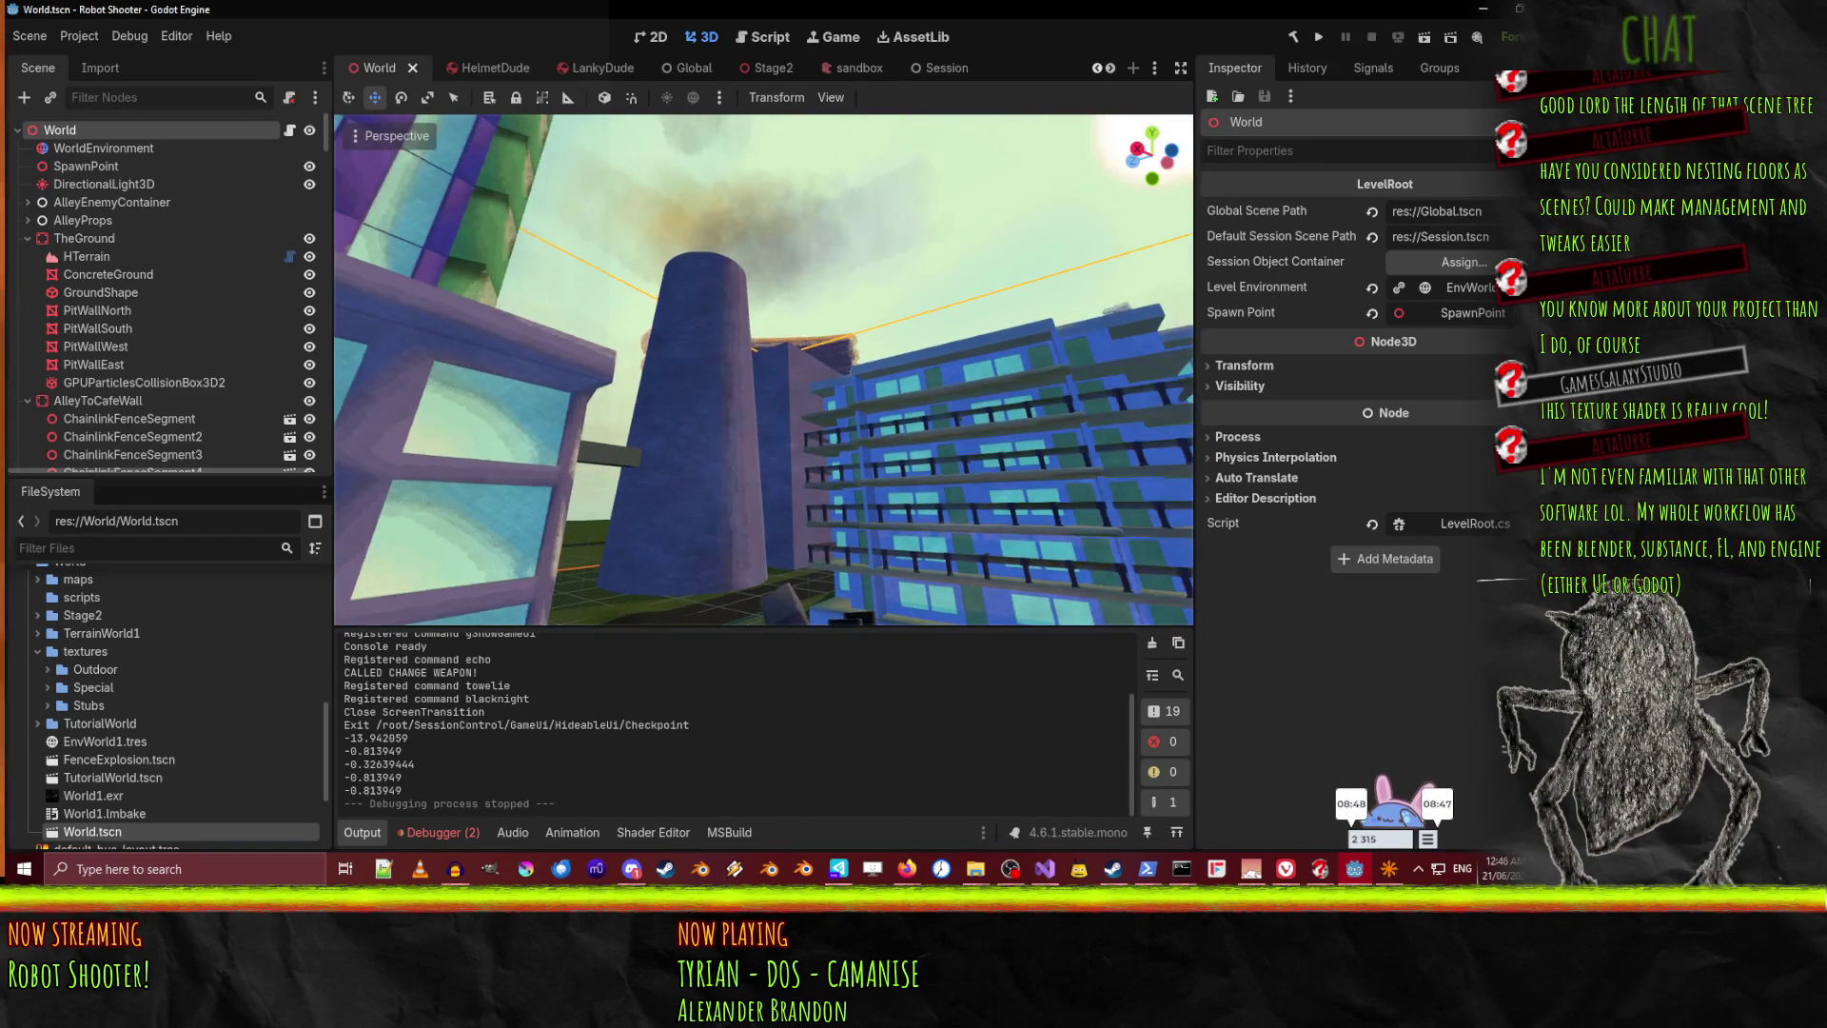
key(w)
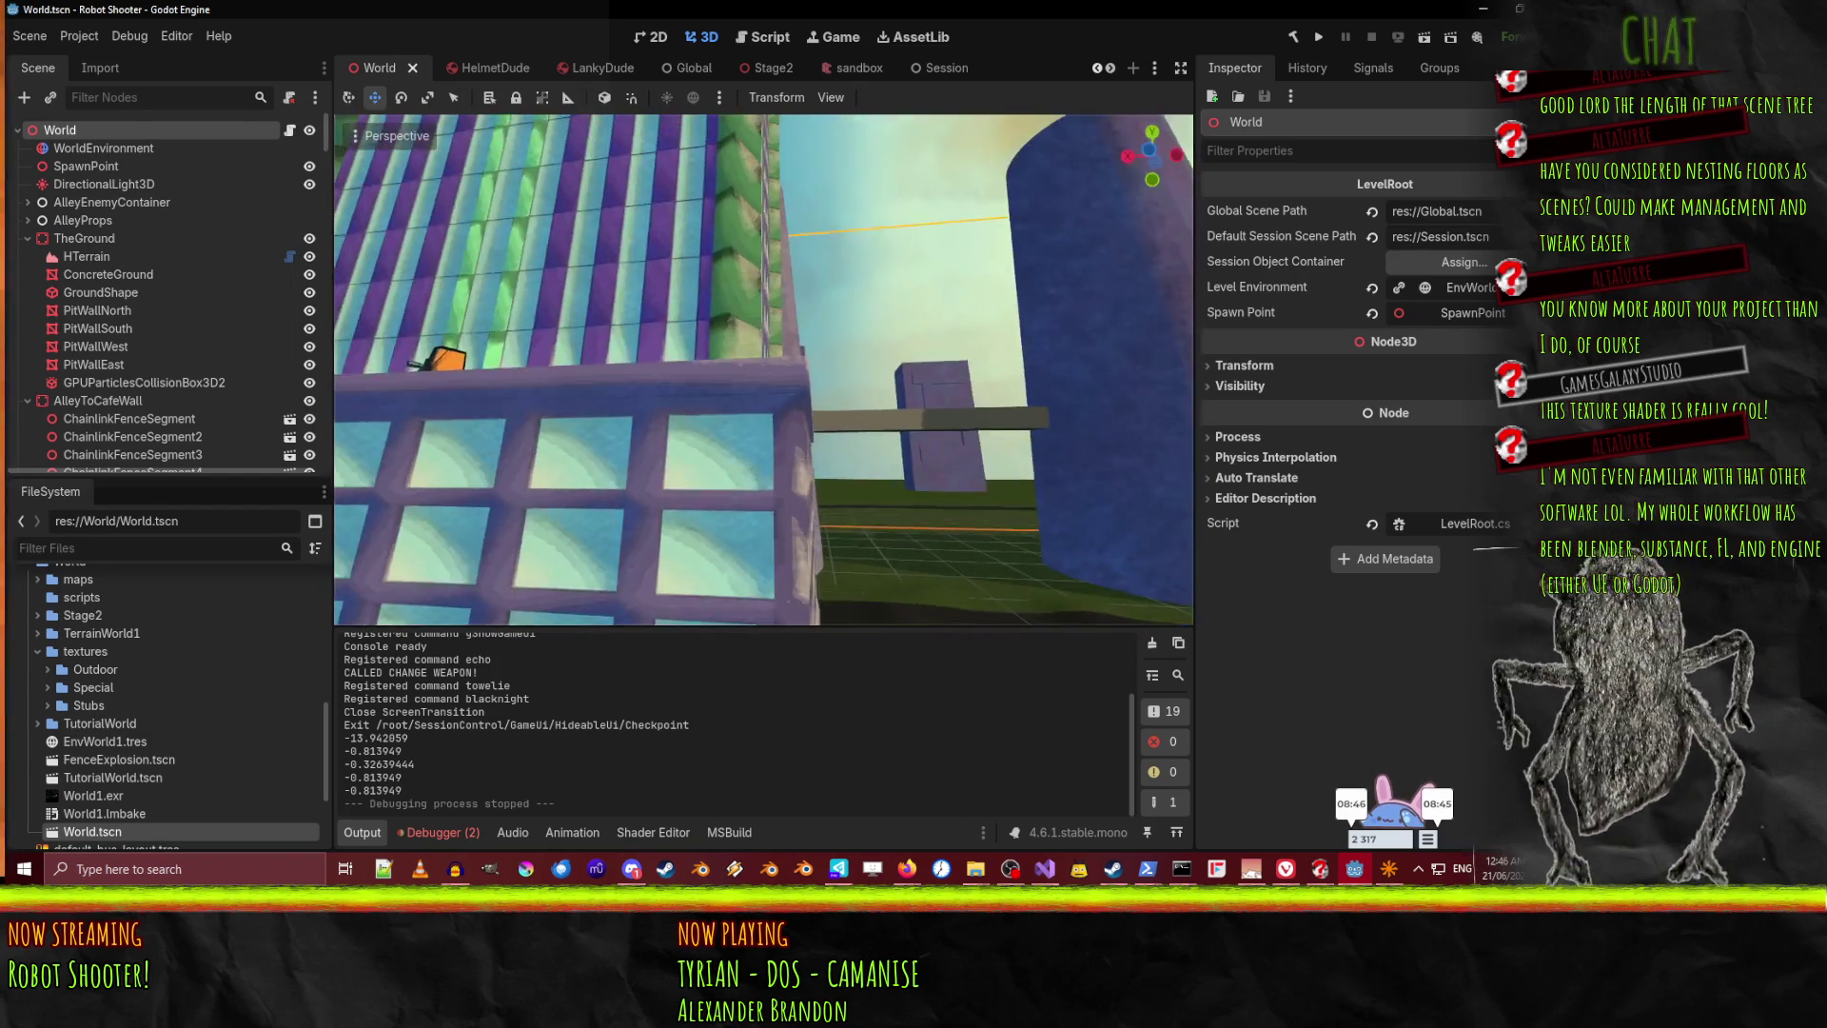
key(w)
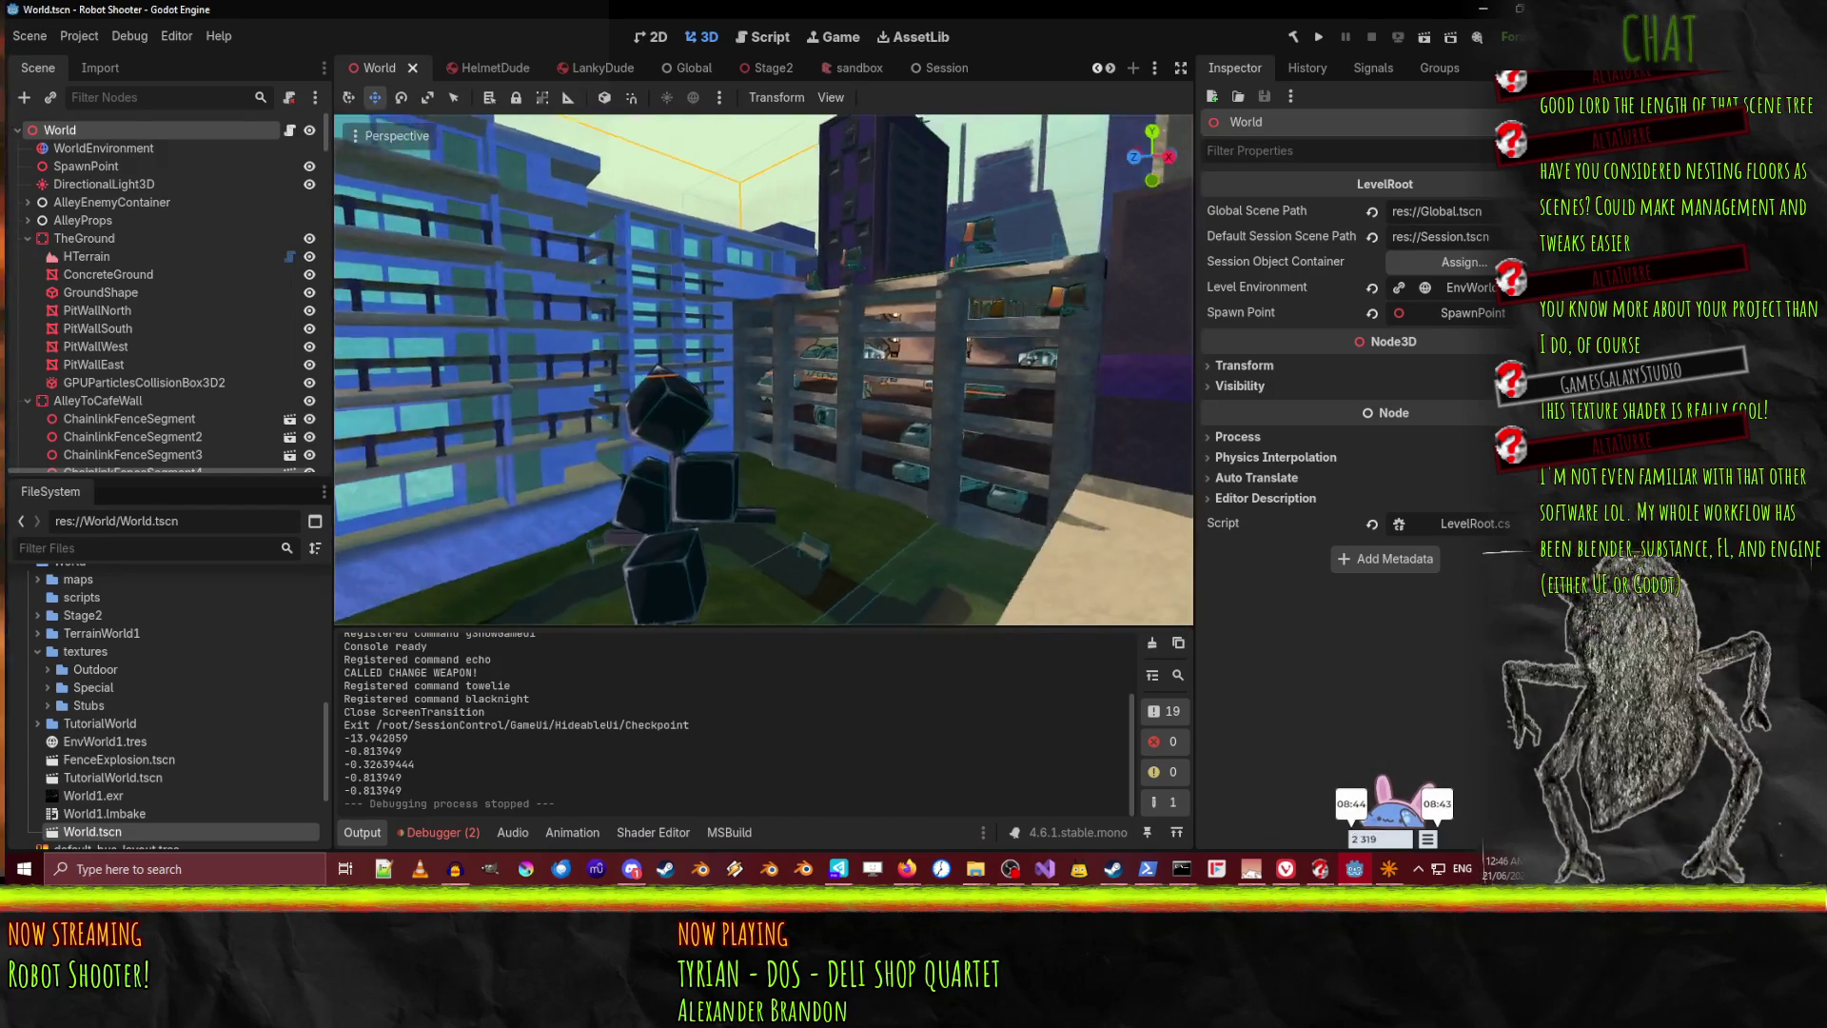
key(w)
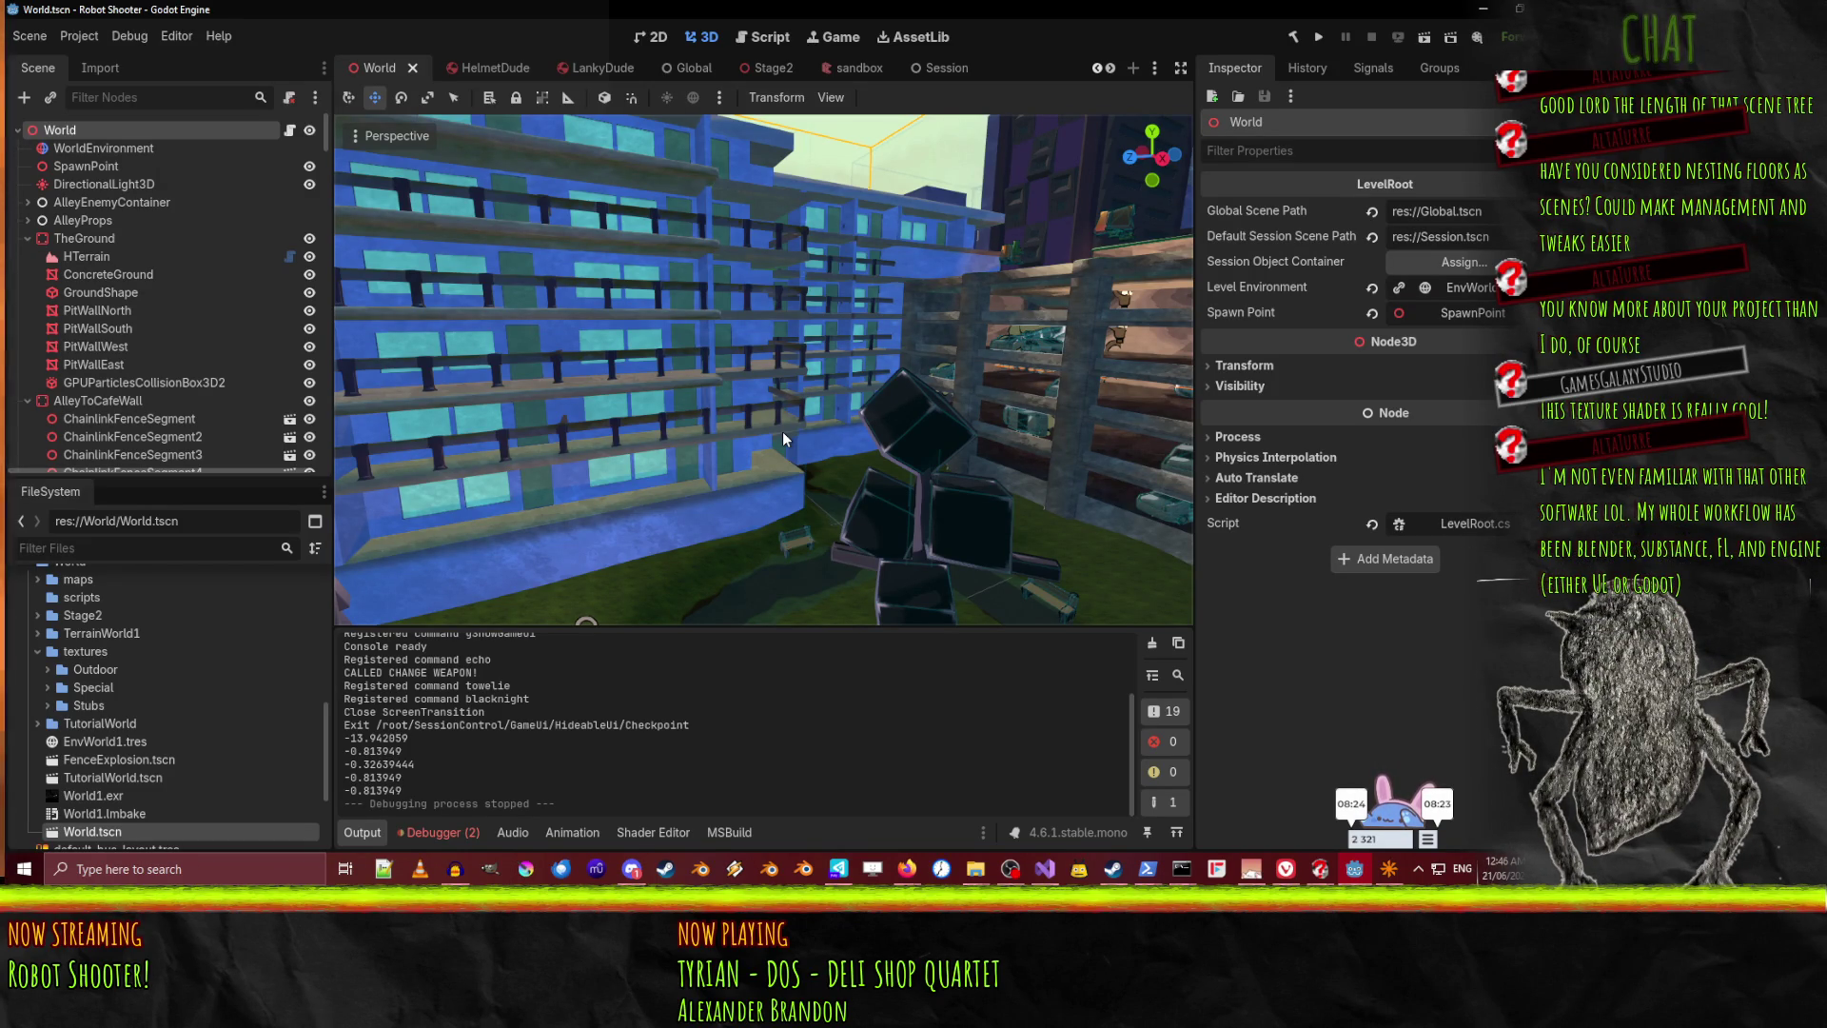
drag(661, 390, 600, 582)
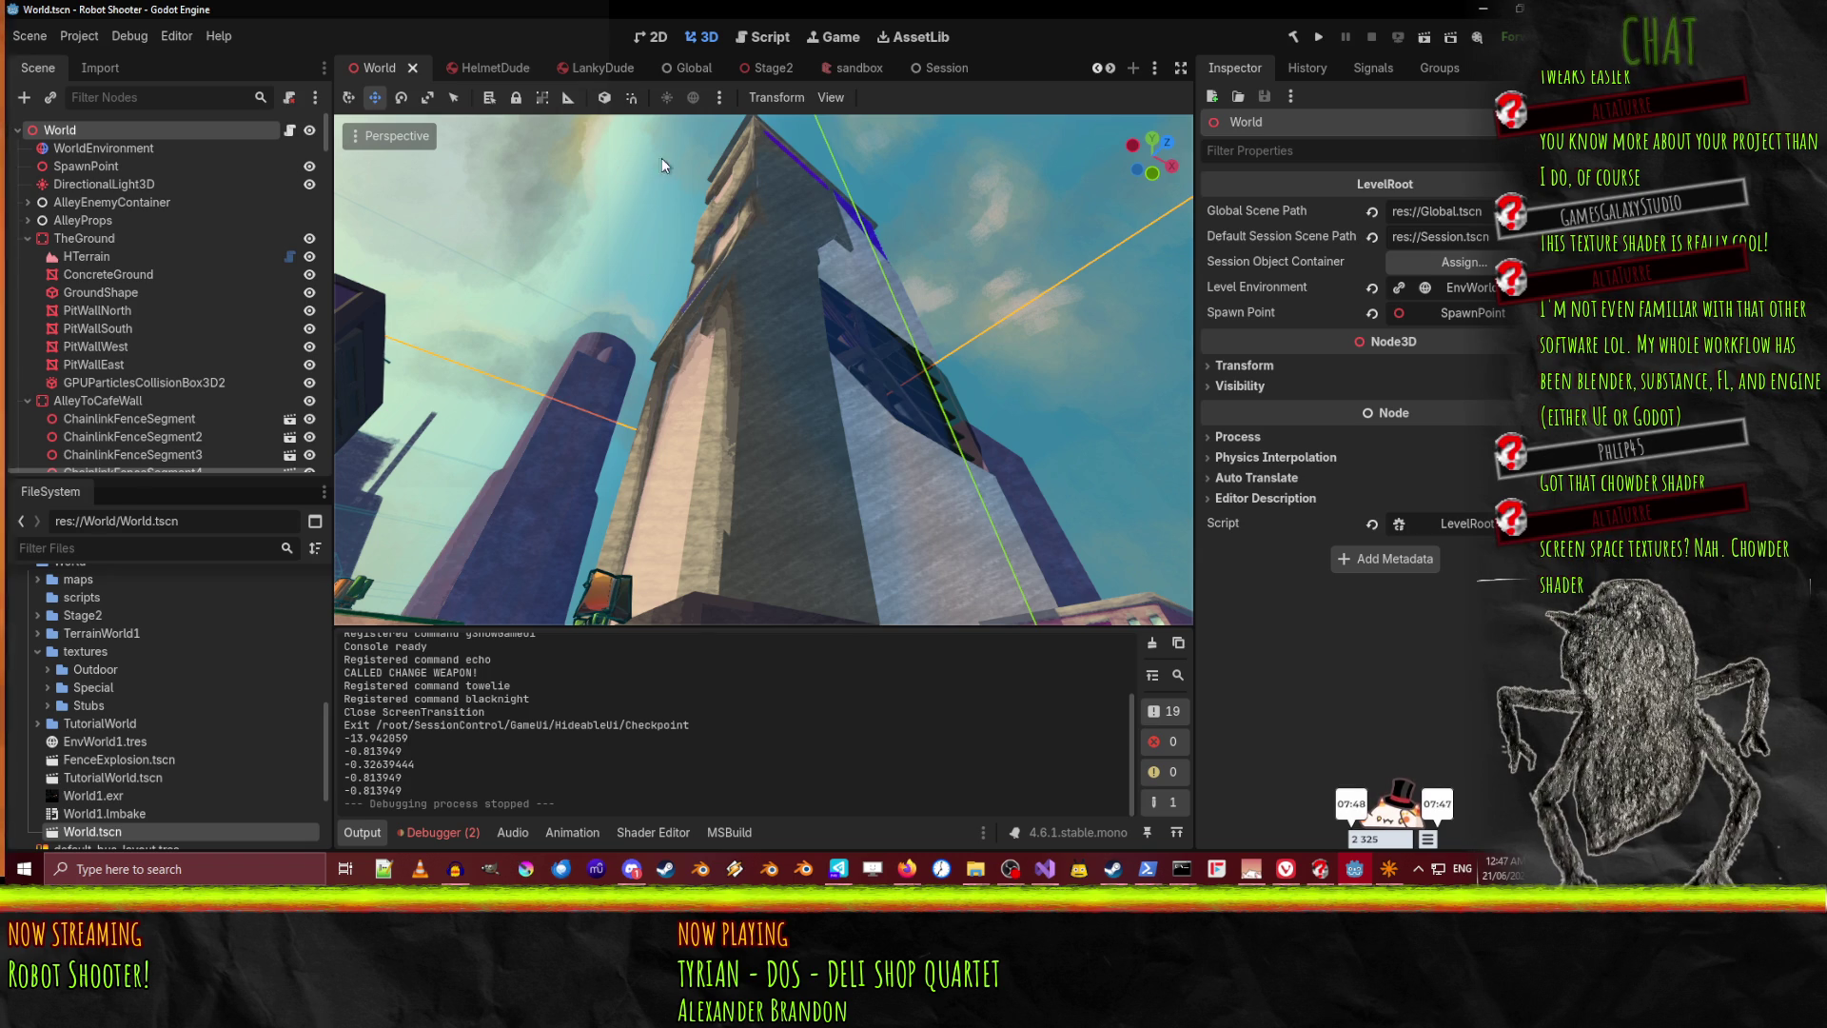
Freelook around the tall tower and alley toward the blue building
right_click(738, 514)
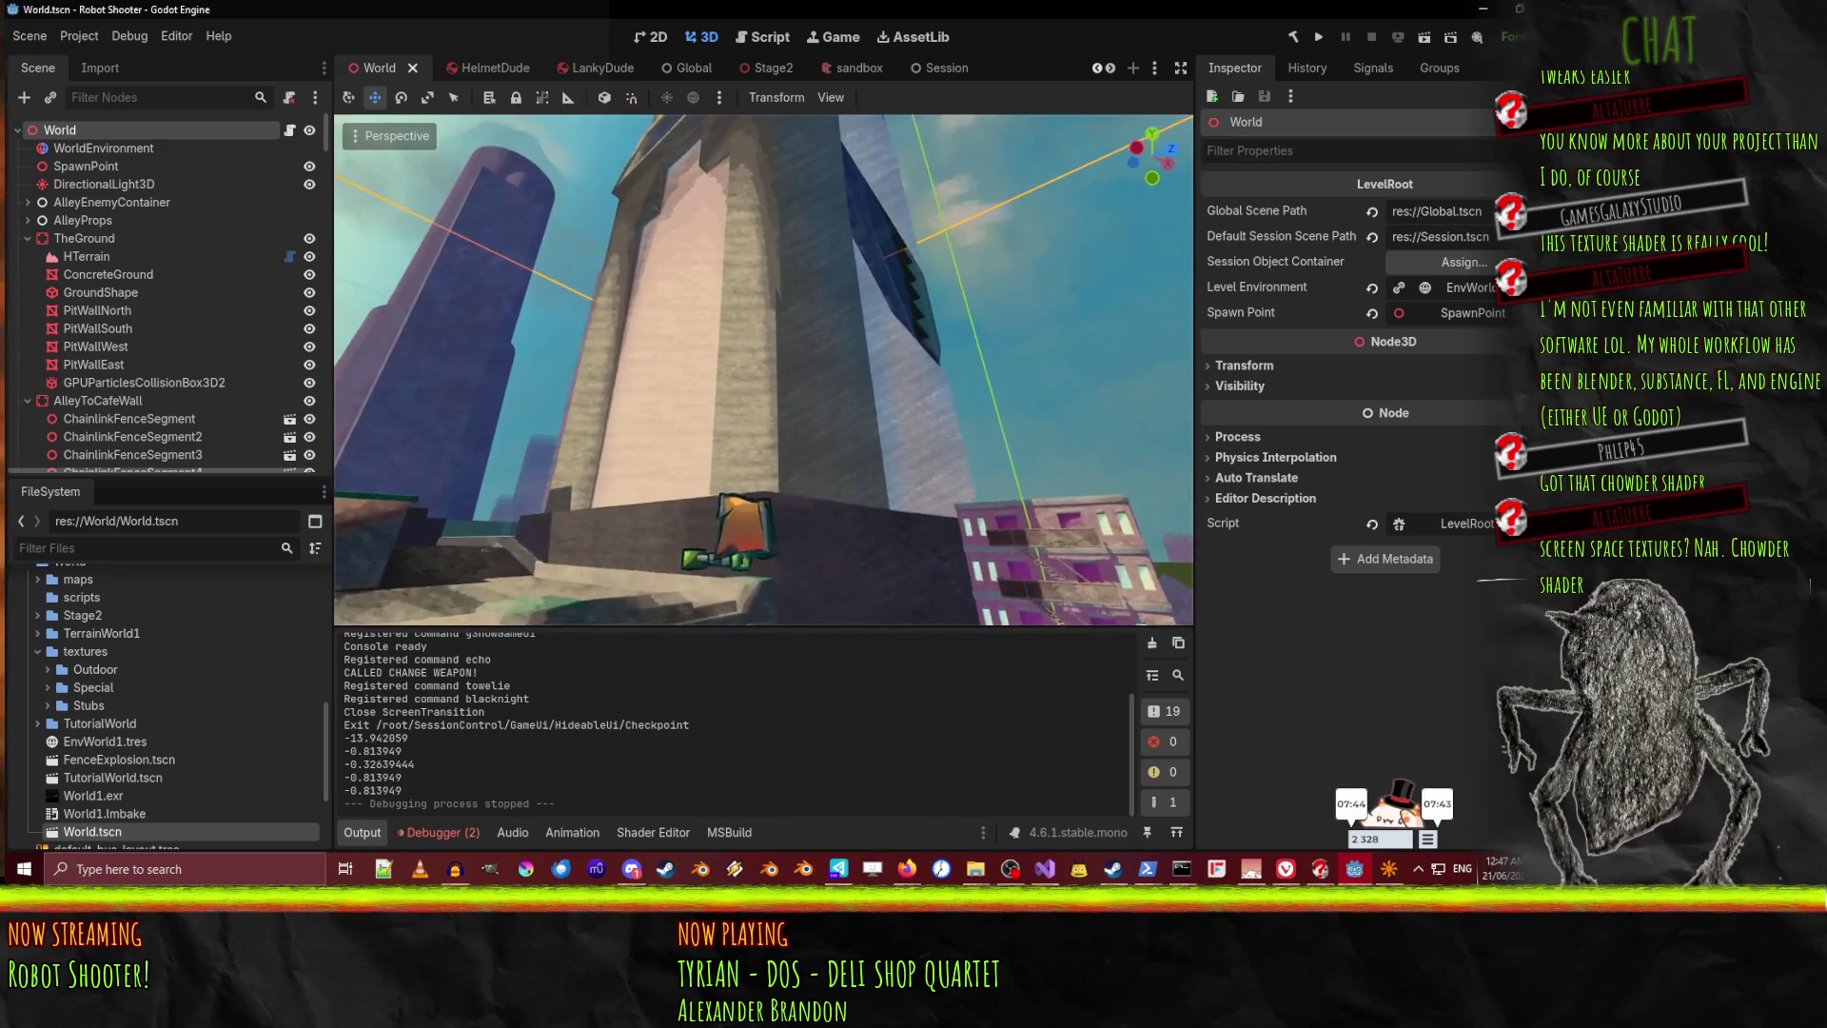
right_click(763, 369)
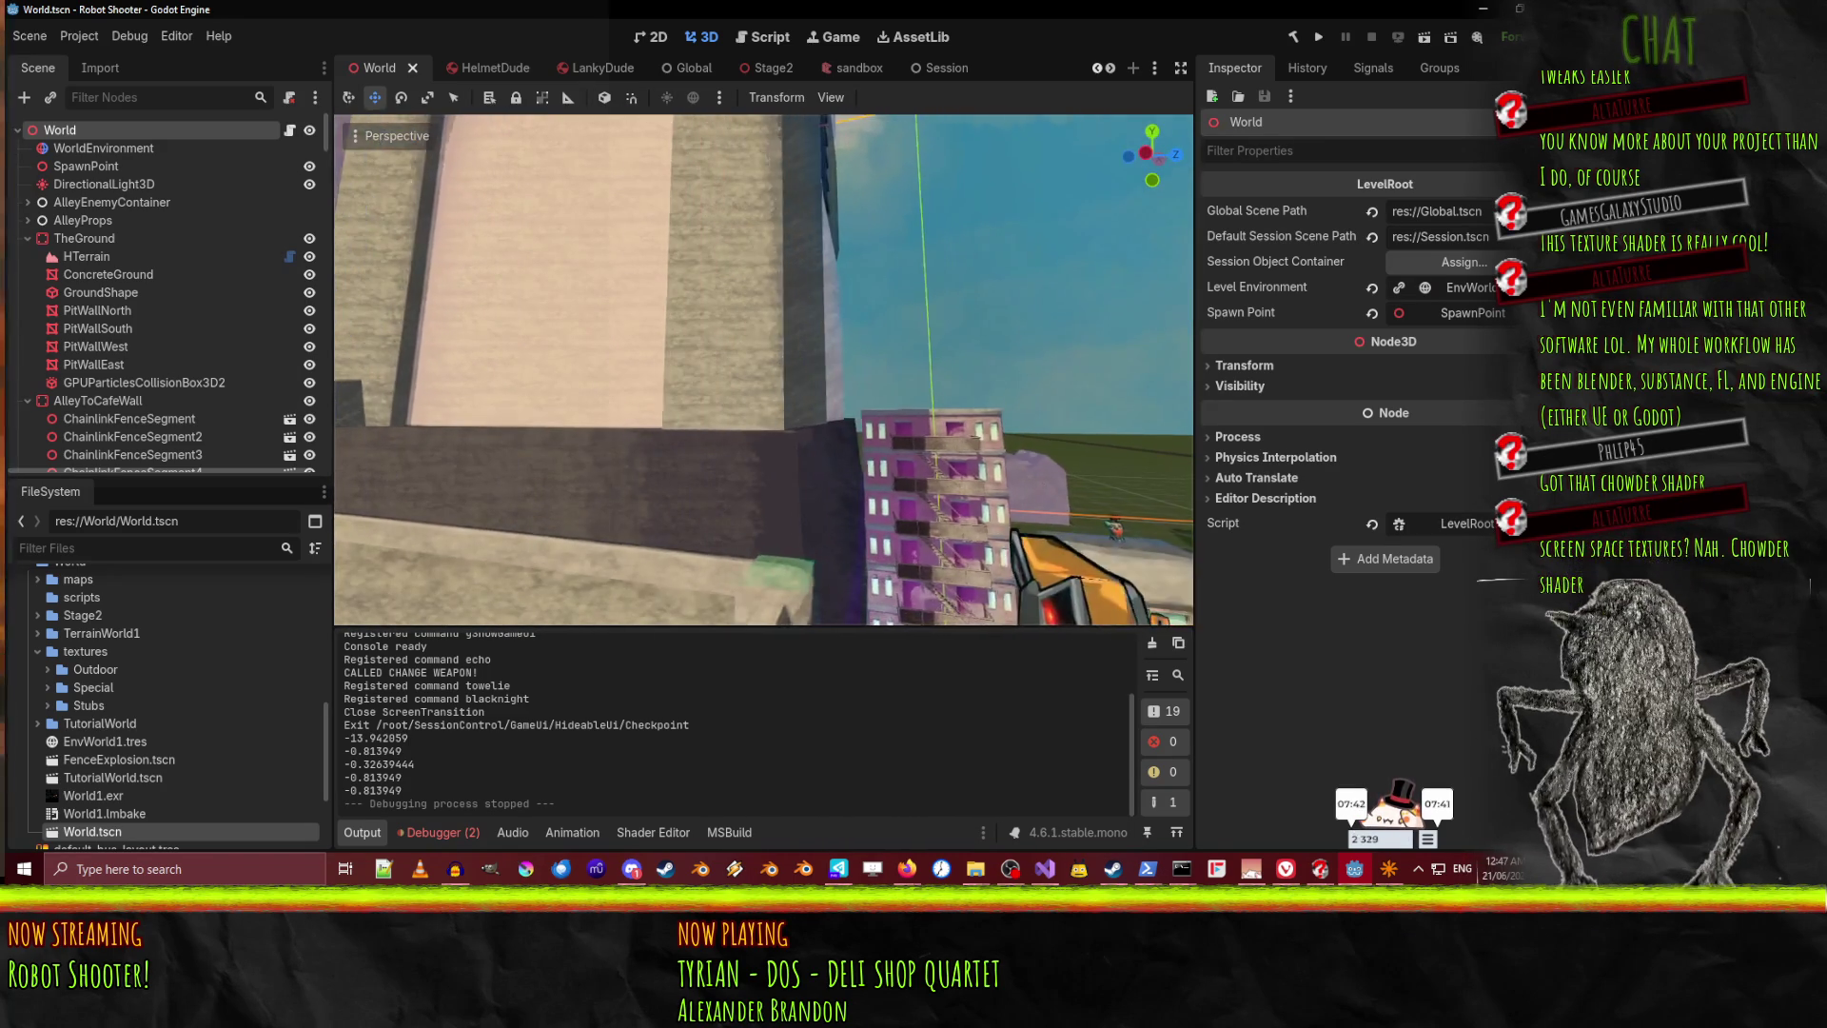
right_click(763, 369)
right_click(763, 369)
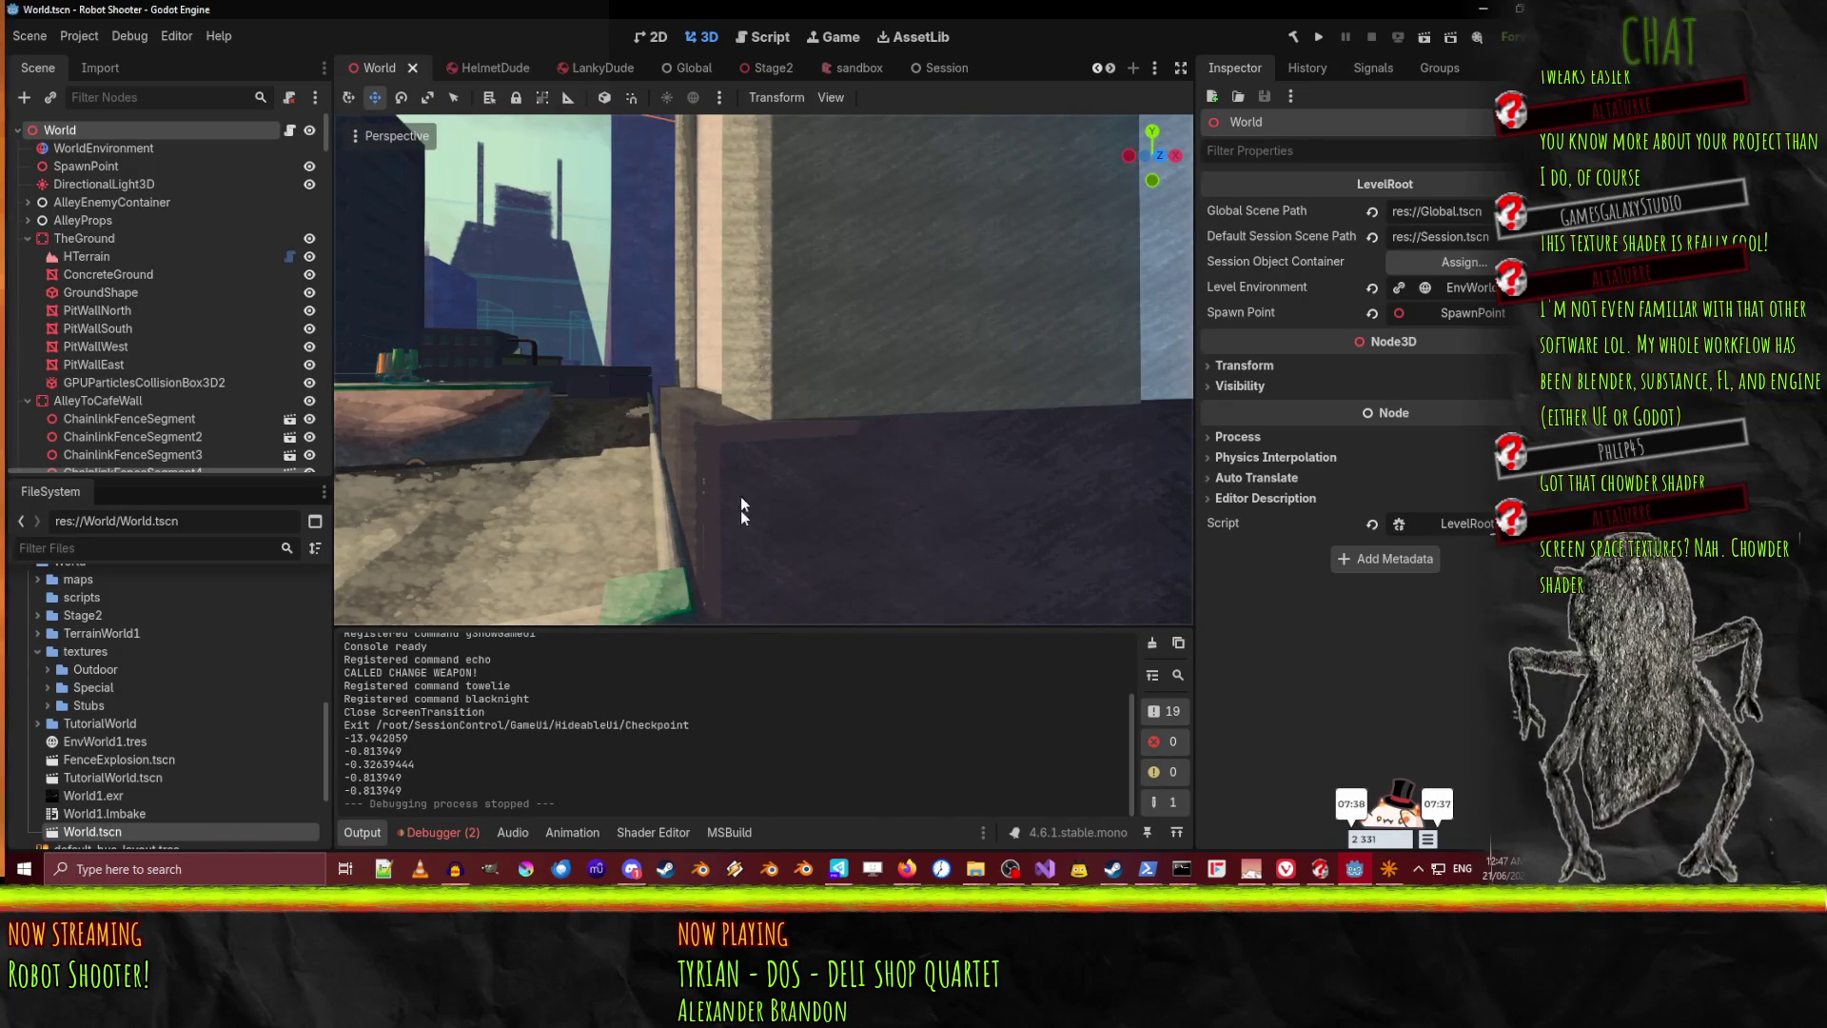
right_click(761, 244)
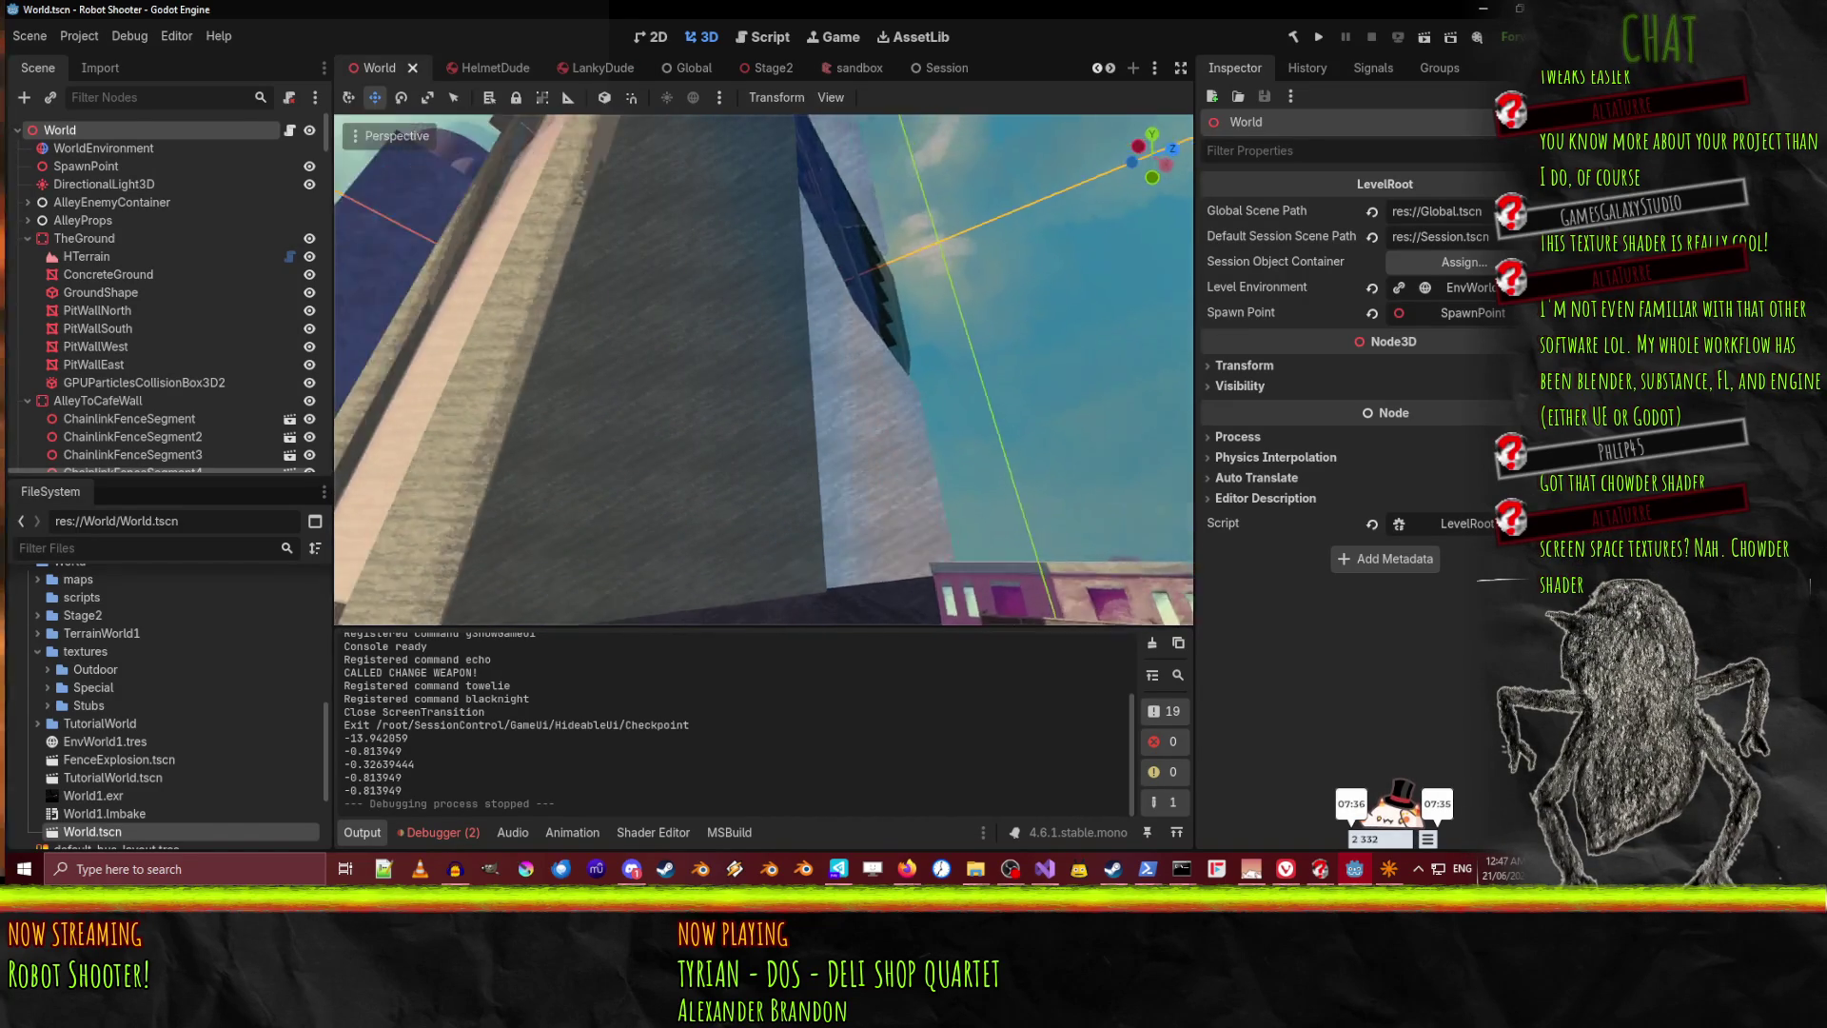
right_click(887, 517)
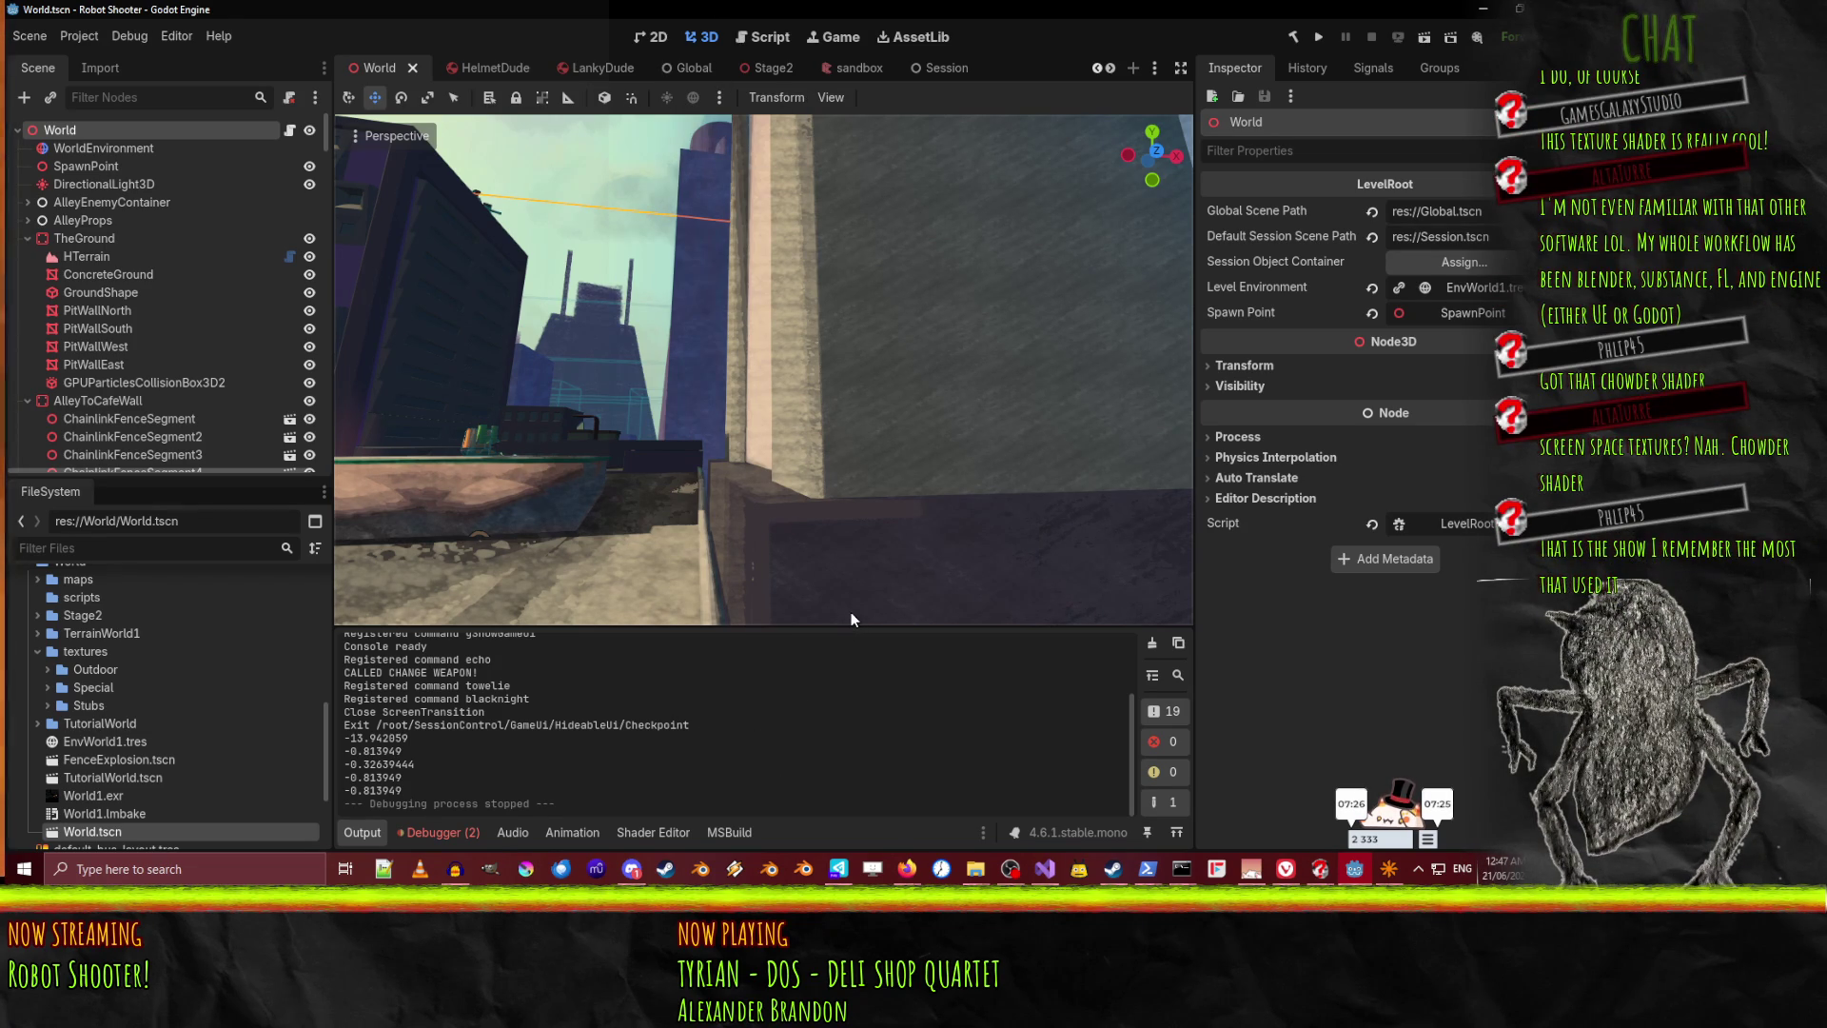
right_click(928, 398)
Fly past the blue building and orange robots to the courtyard, then return to Stage2
key(w)
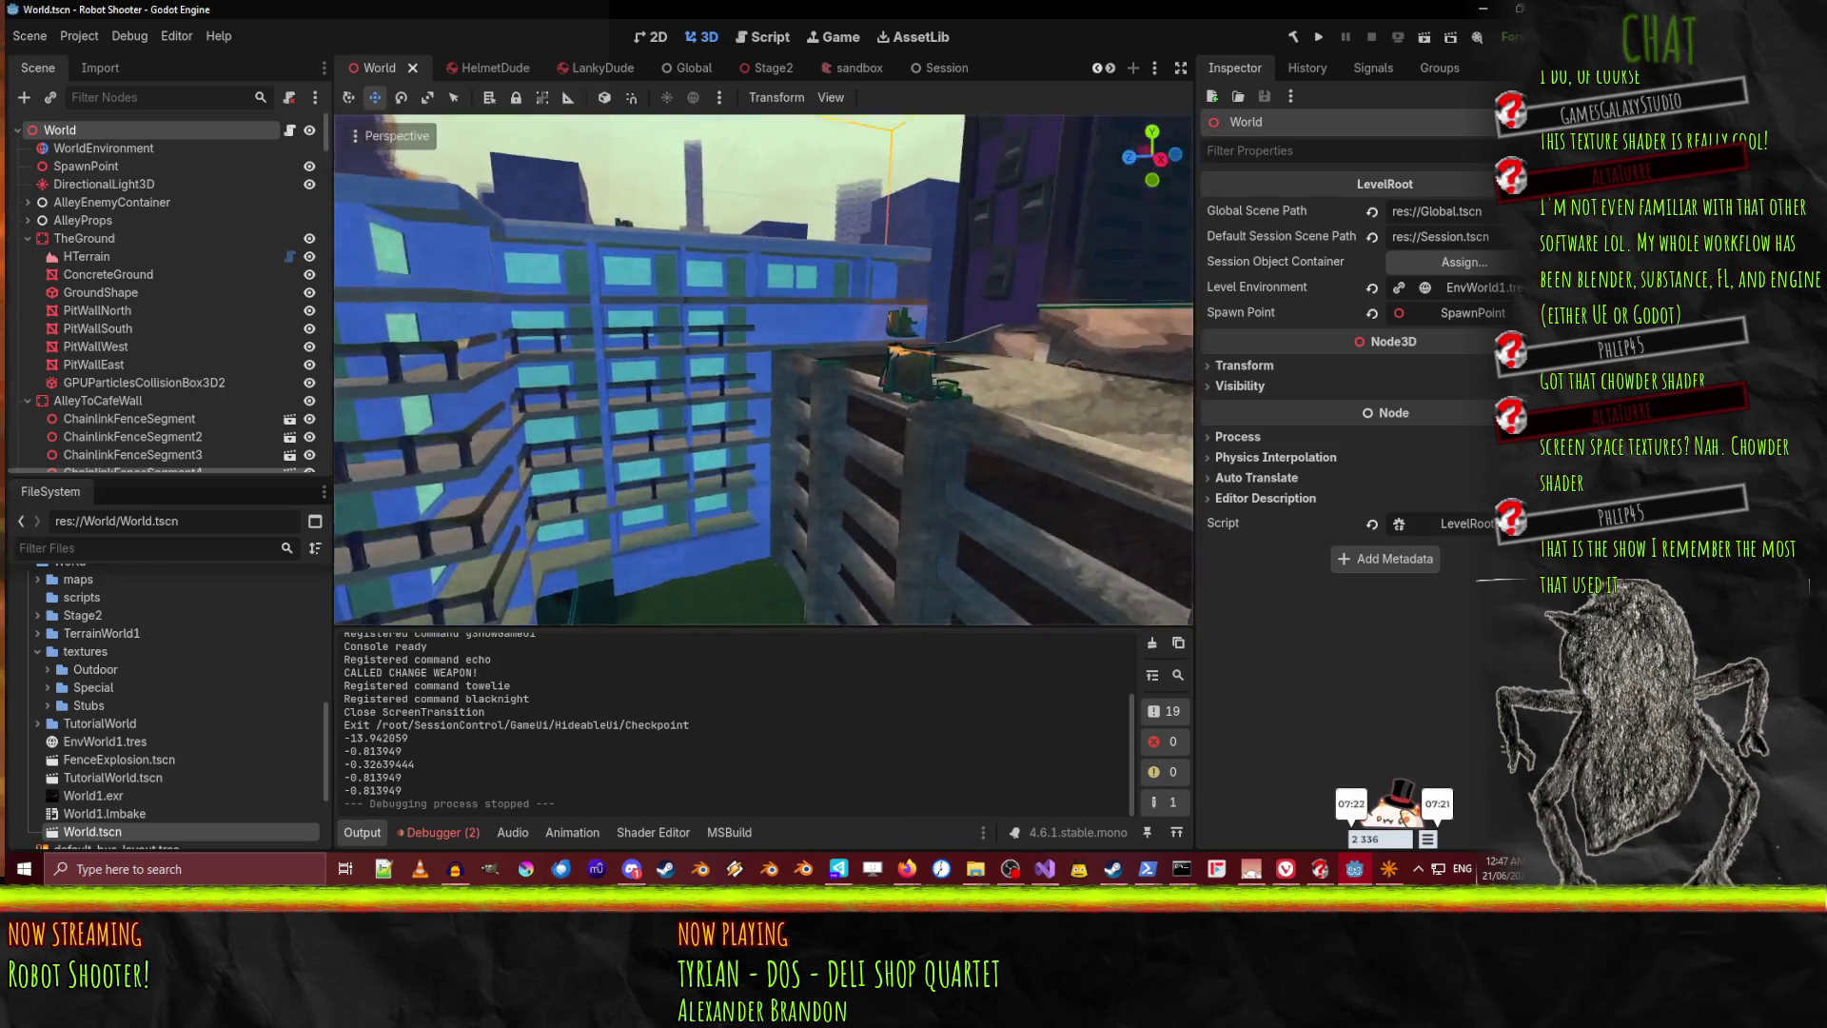
key(w)
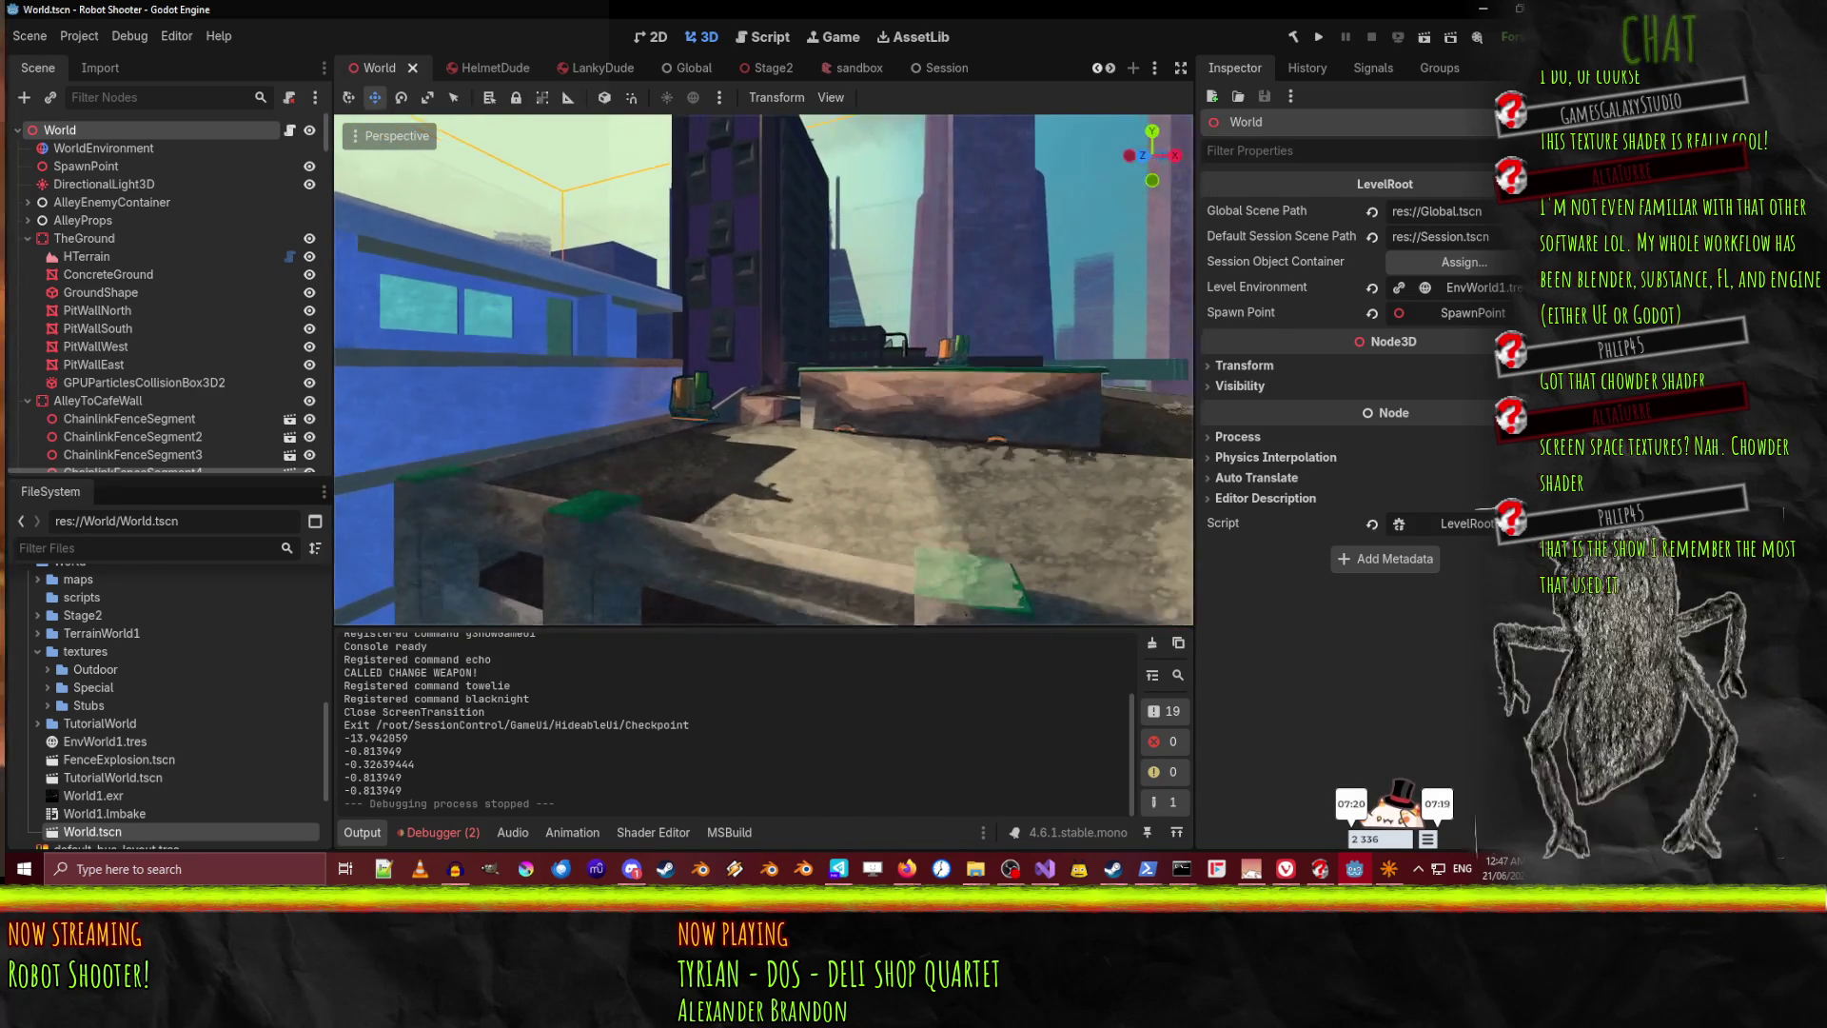
key(w)
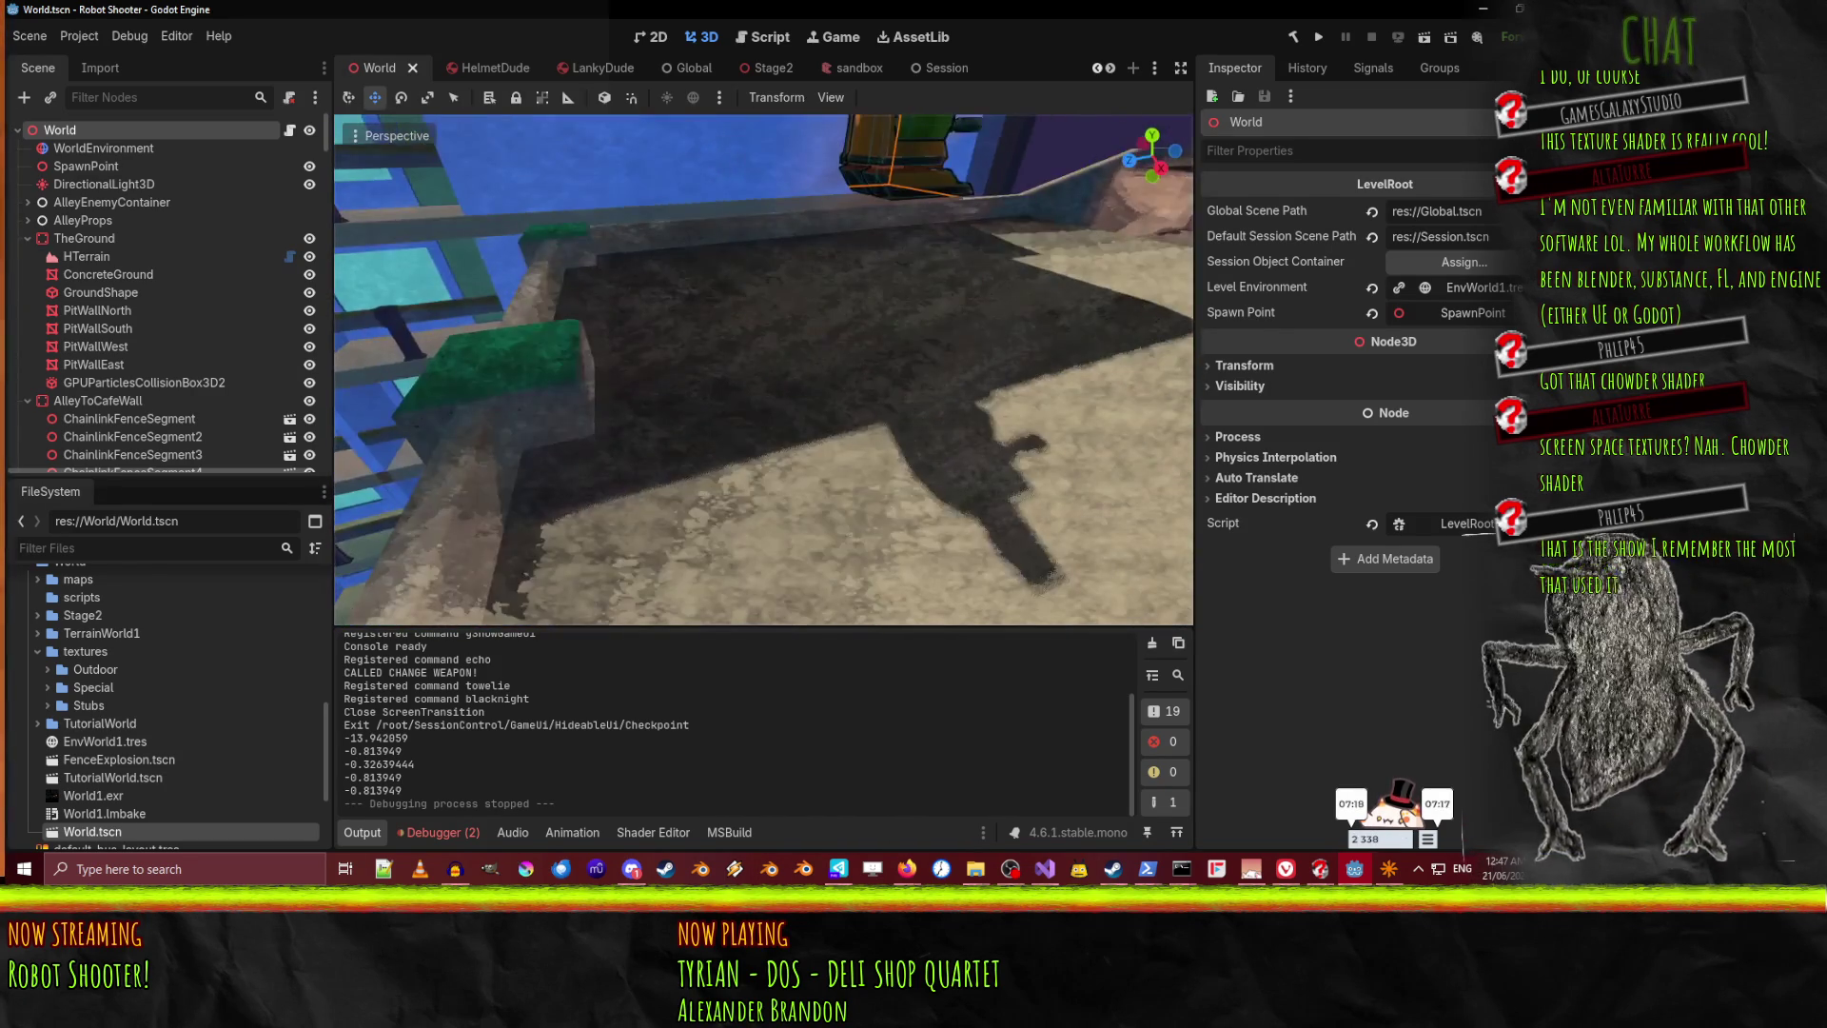
key(w)
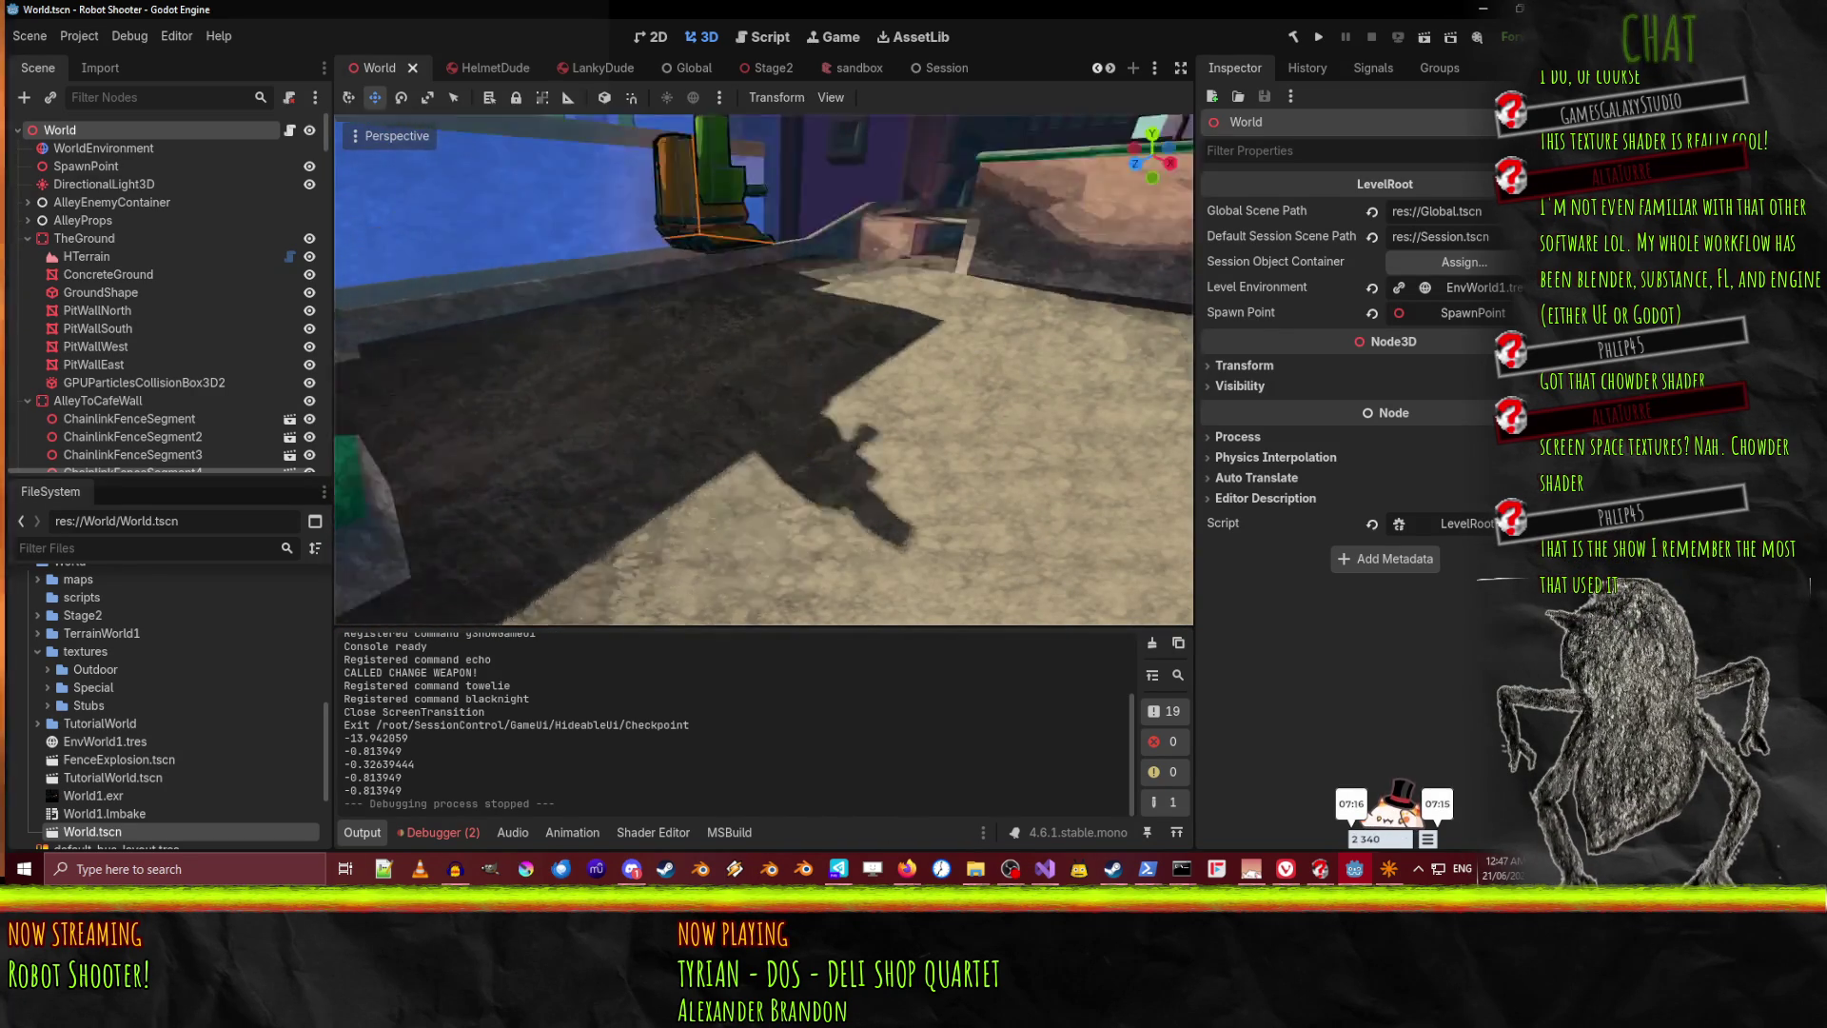
key(w)
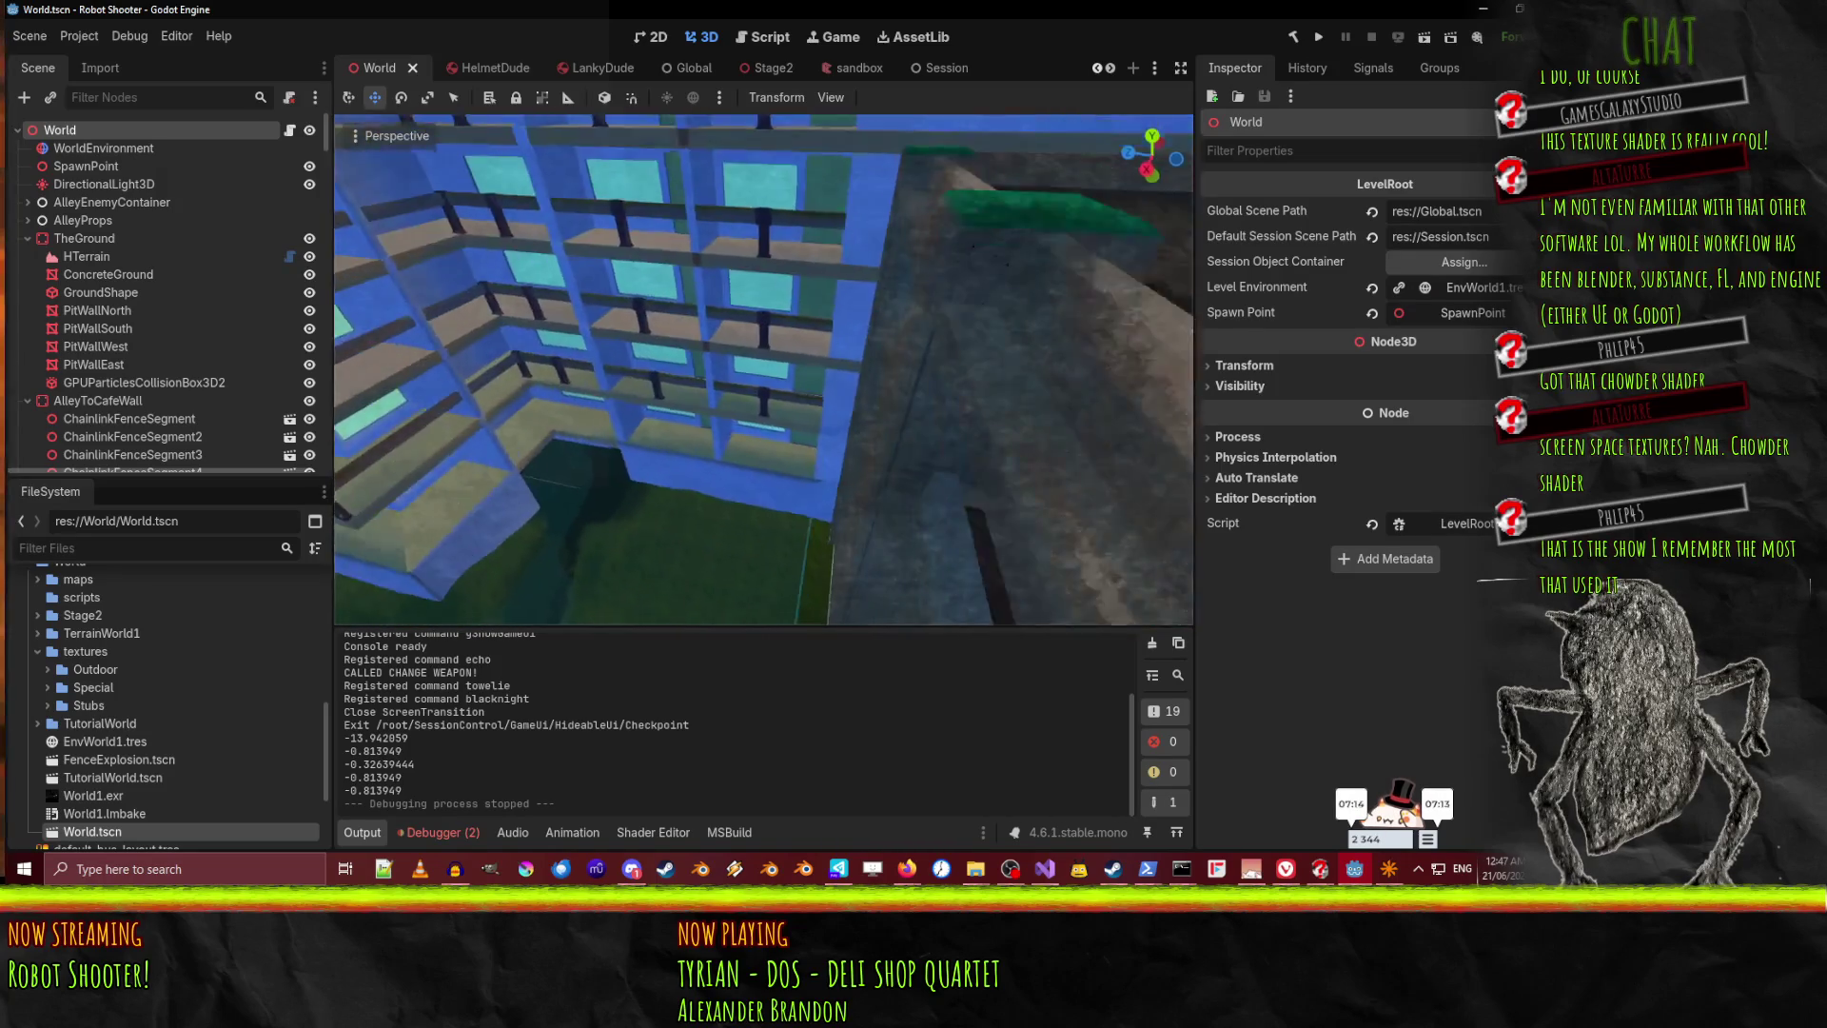
key(w)
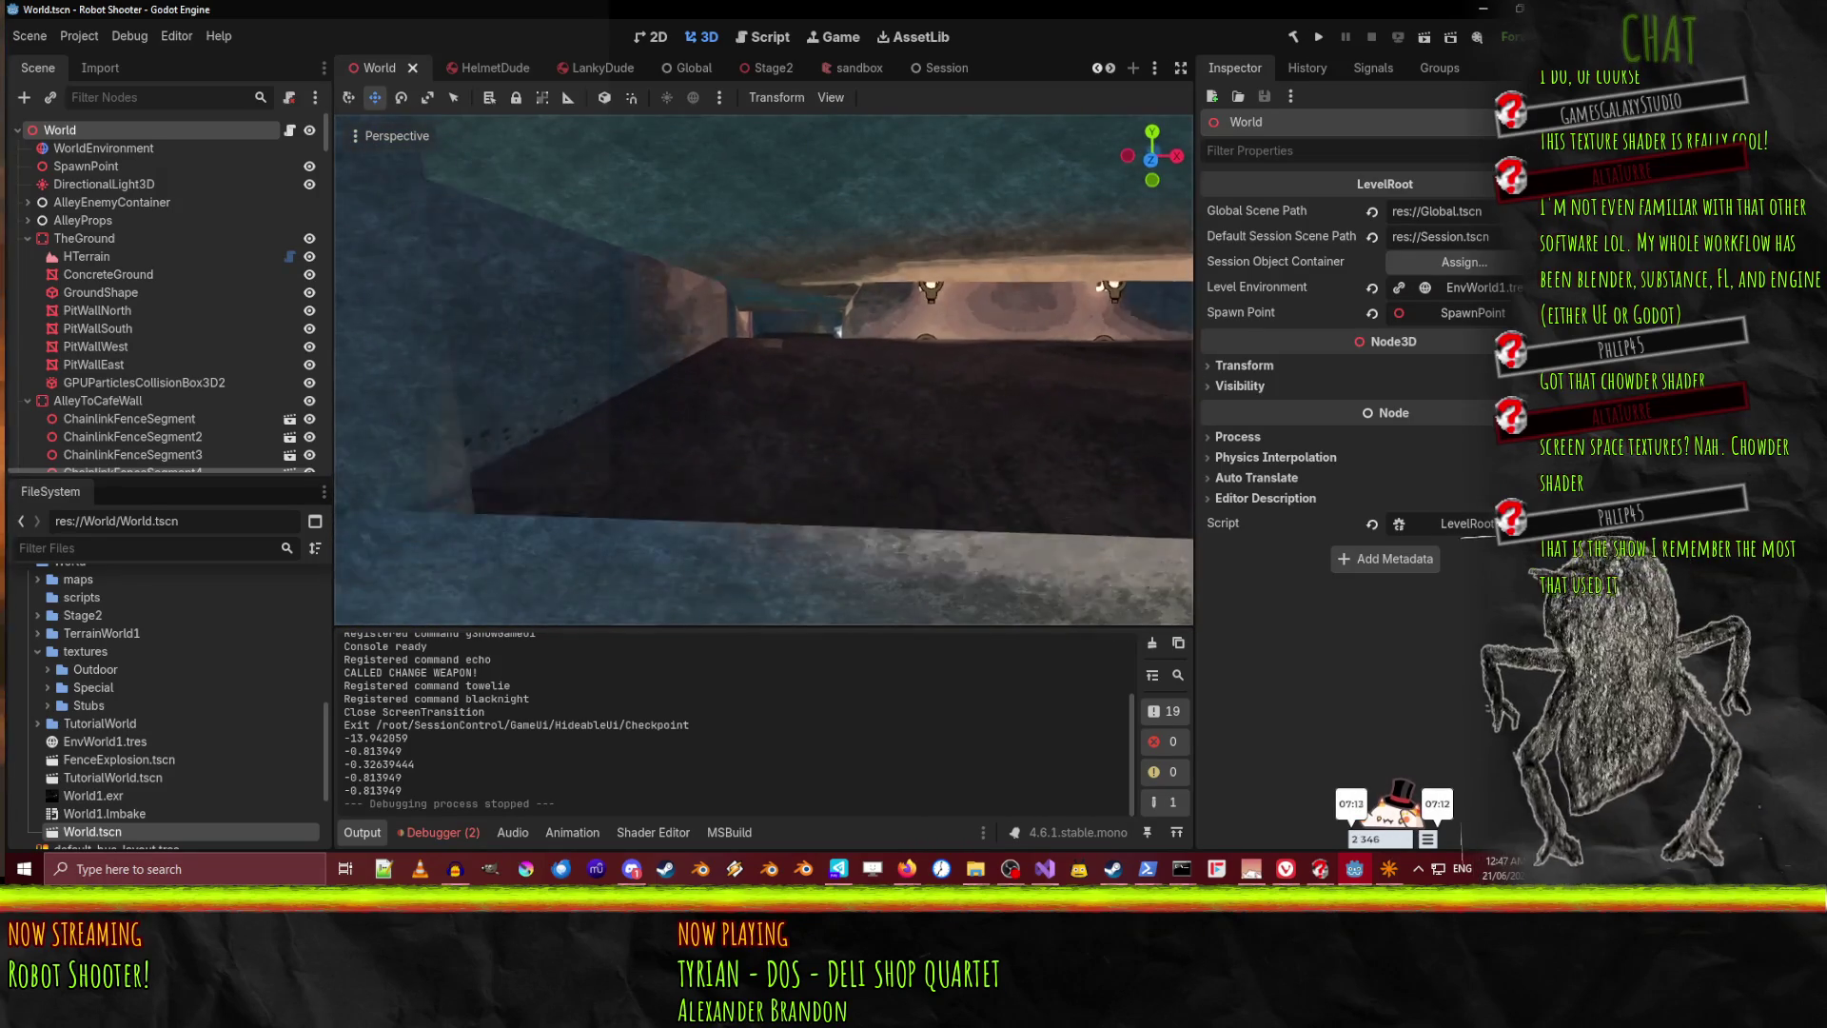
key(w)
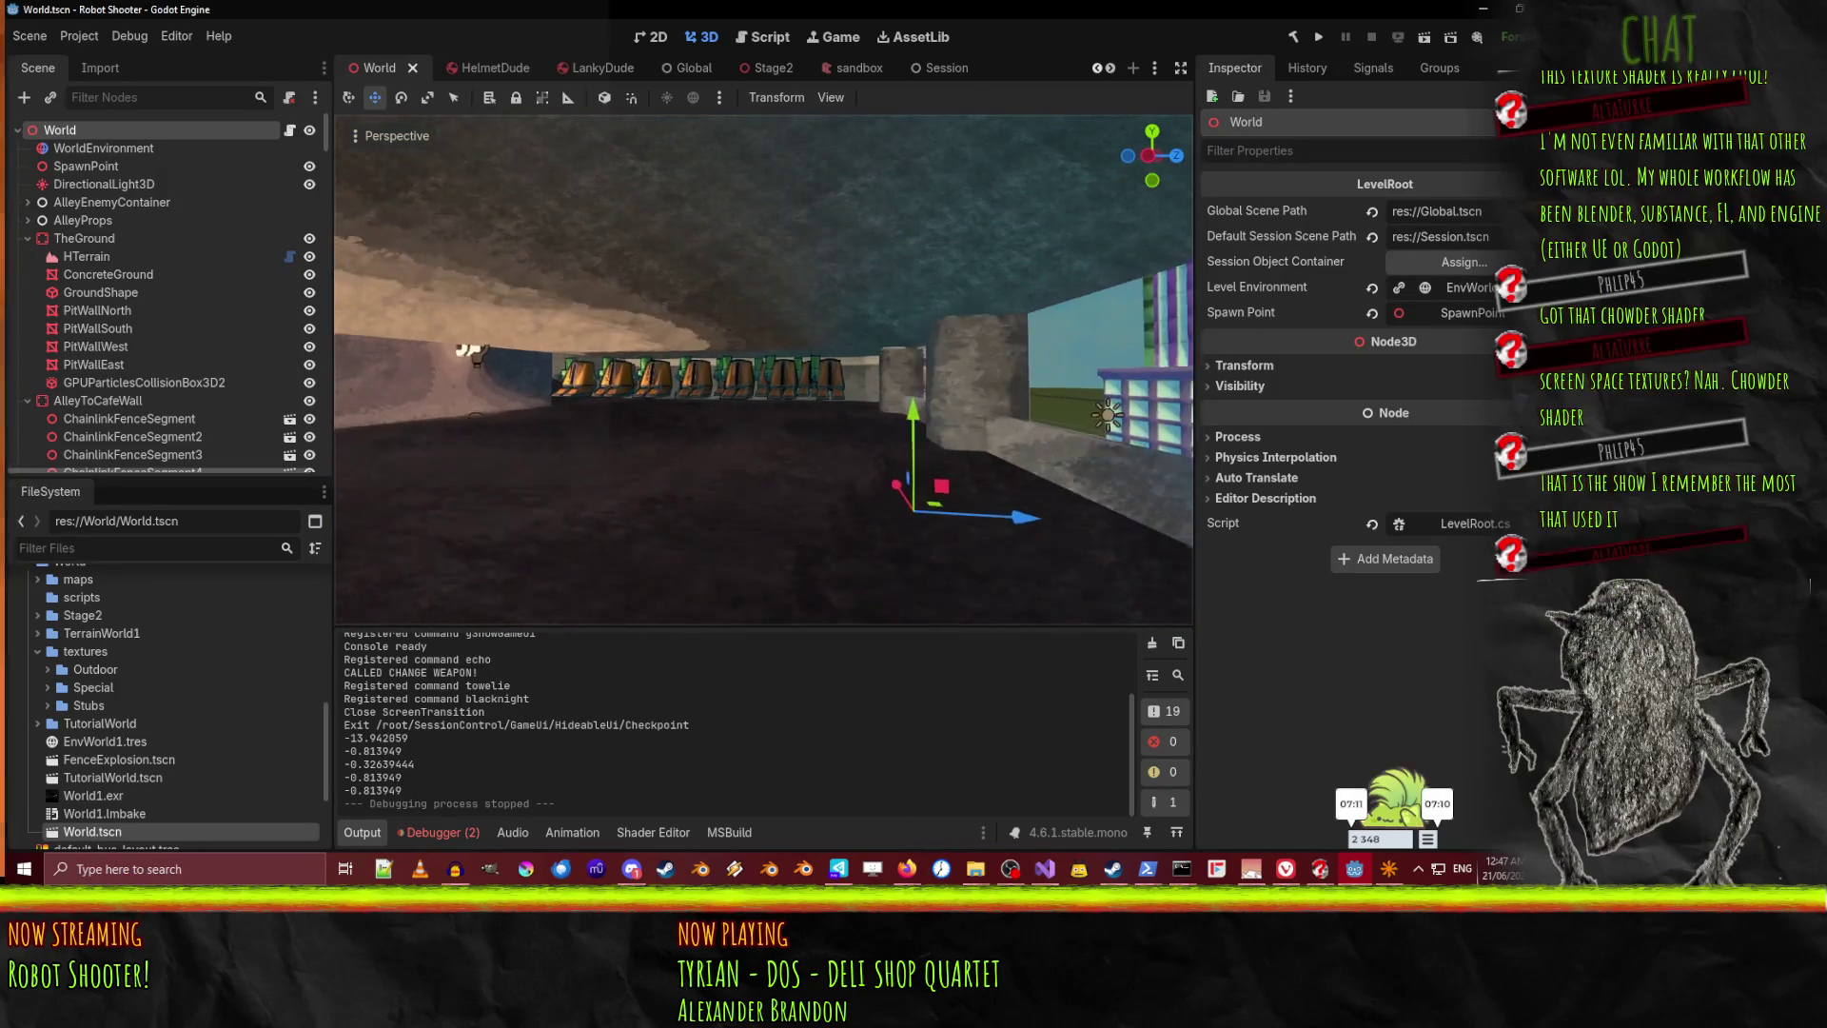
key(w)
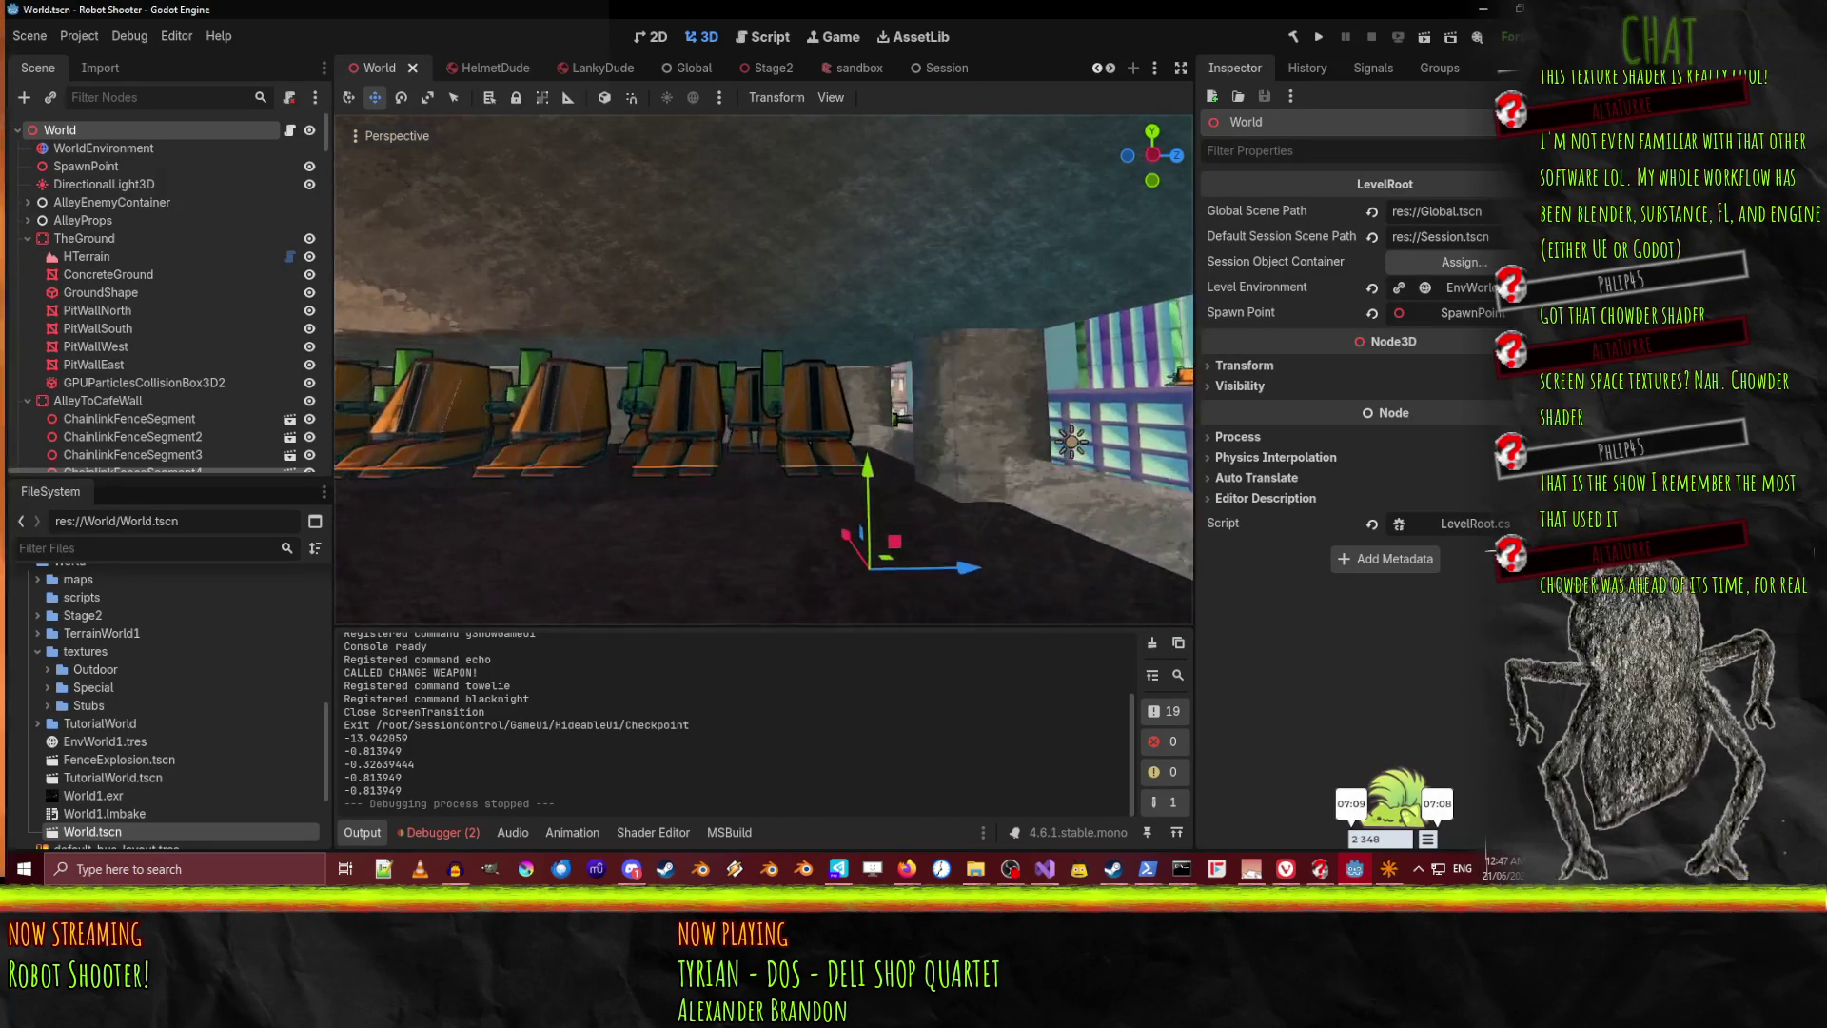
key(w)
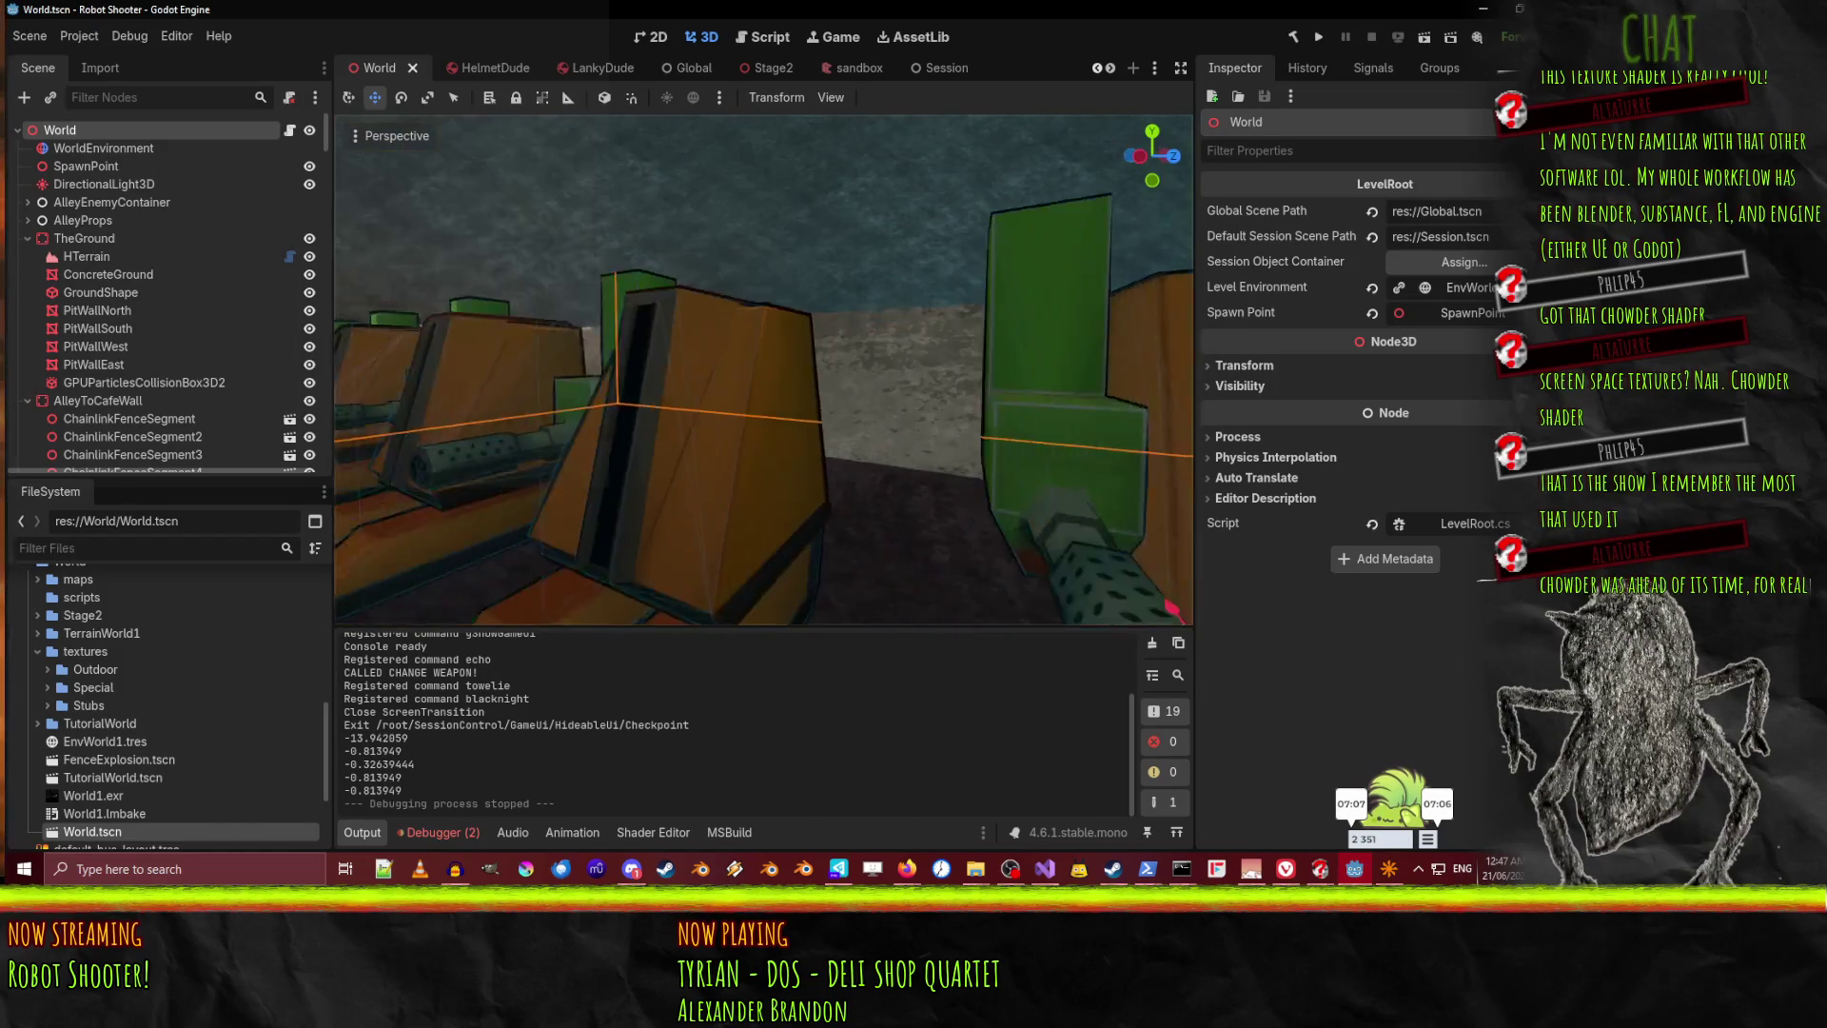
key(w)
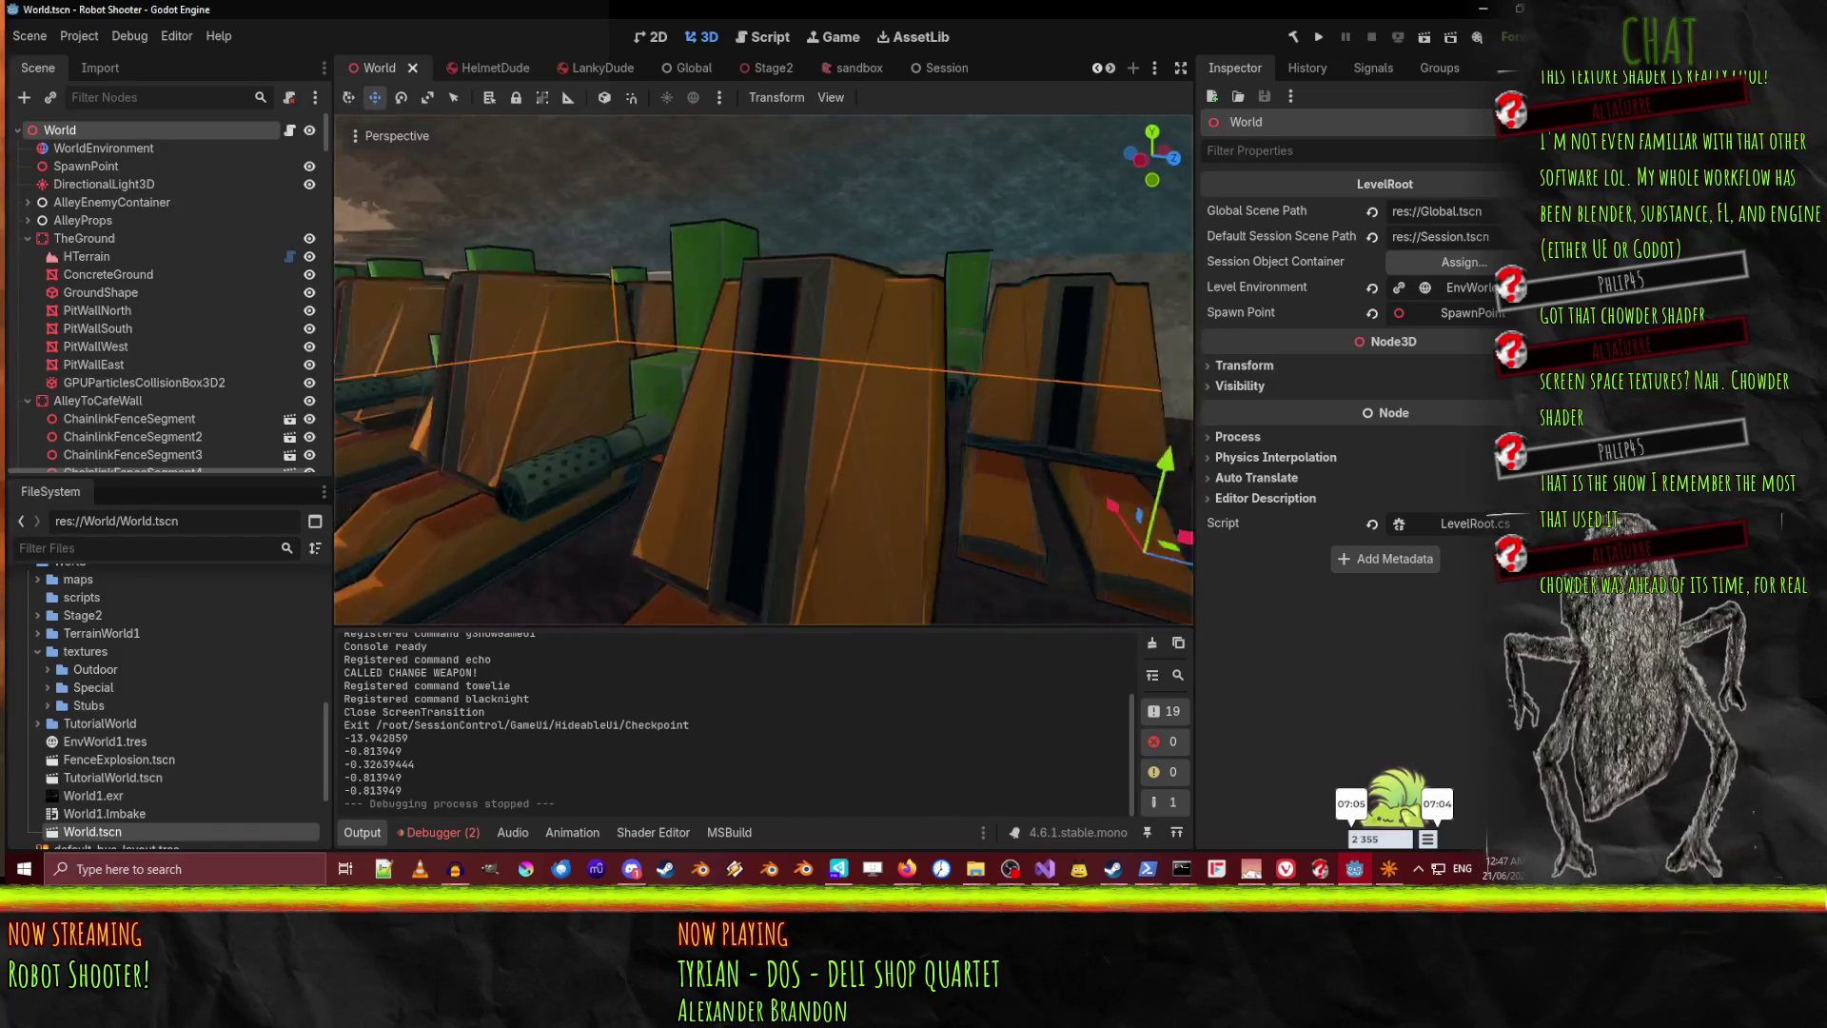
key(w)
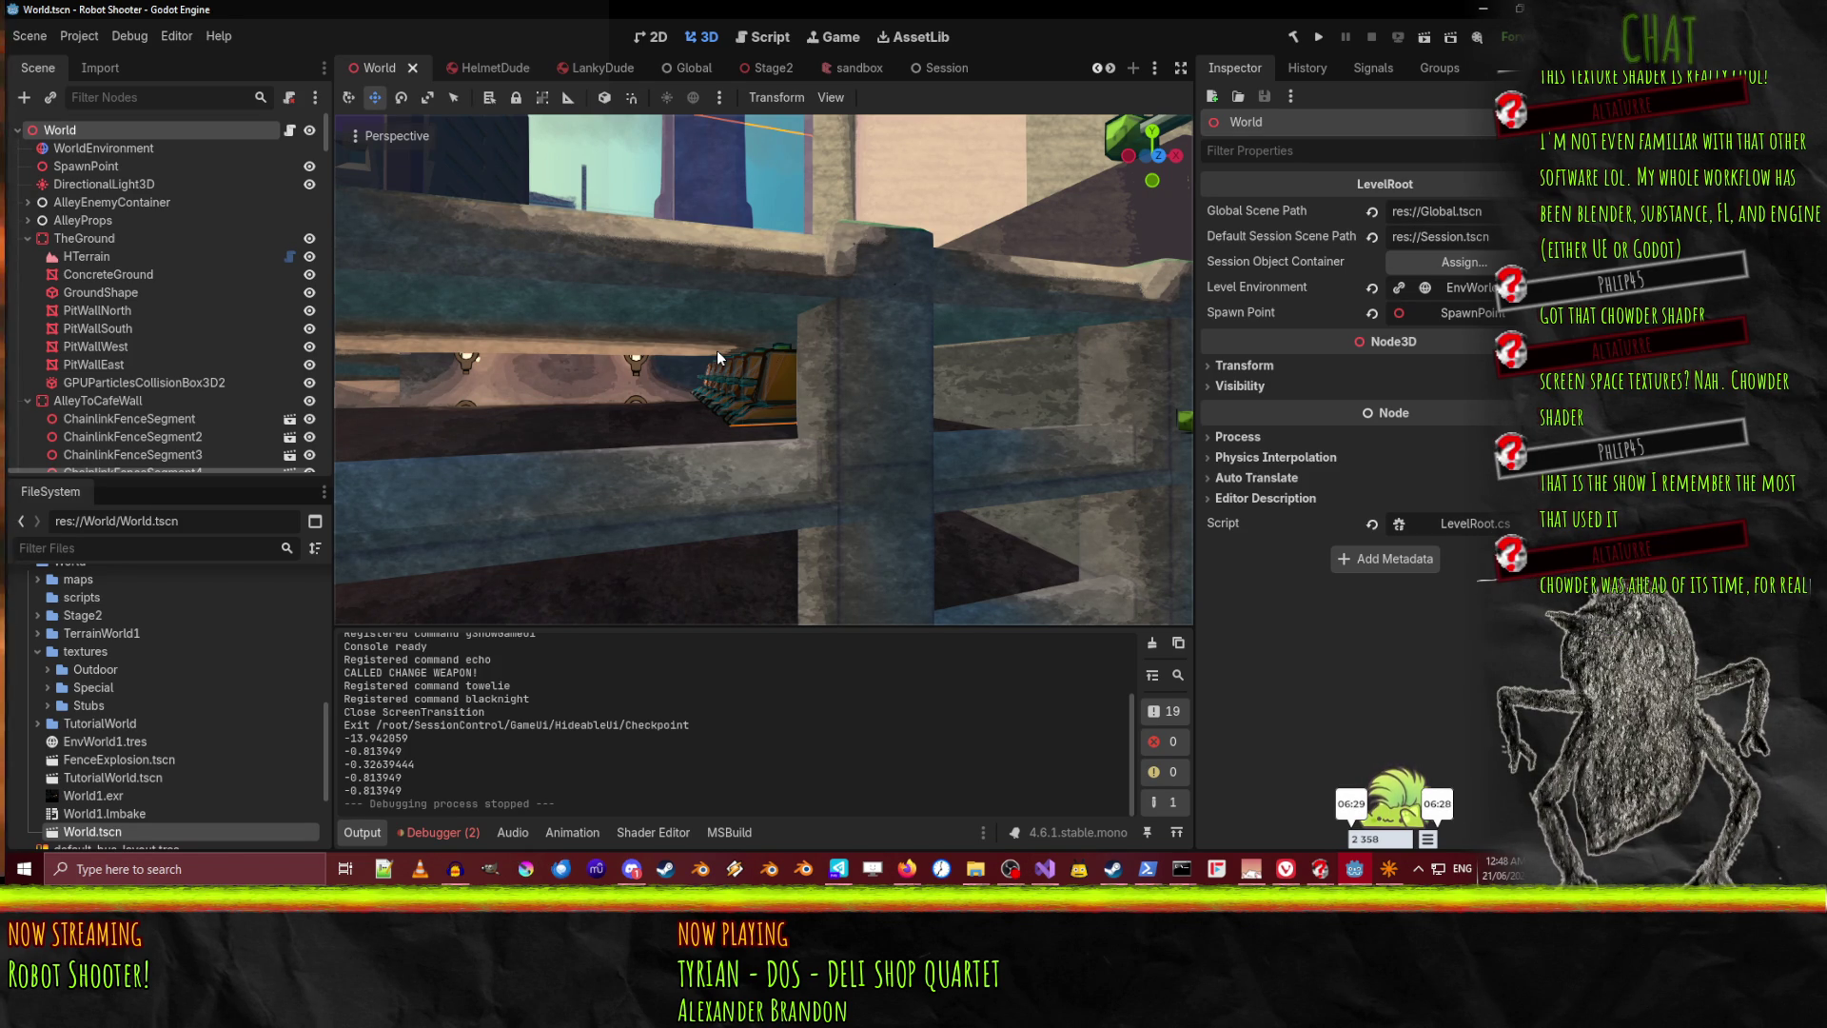
click(766, 68)
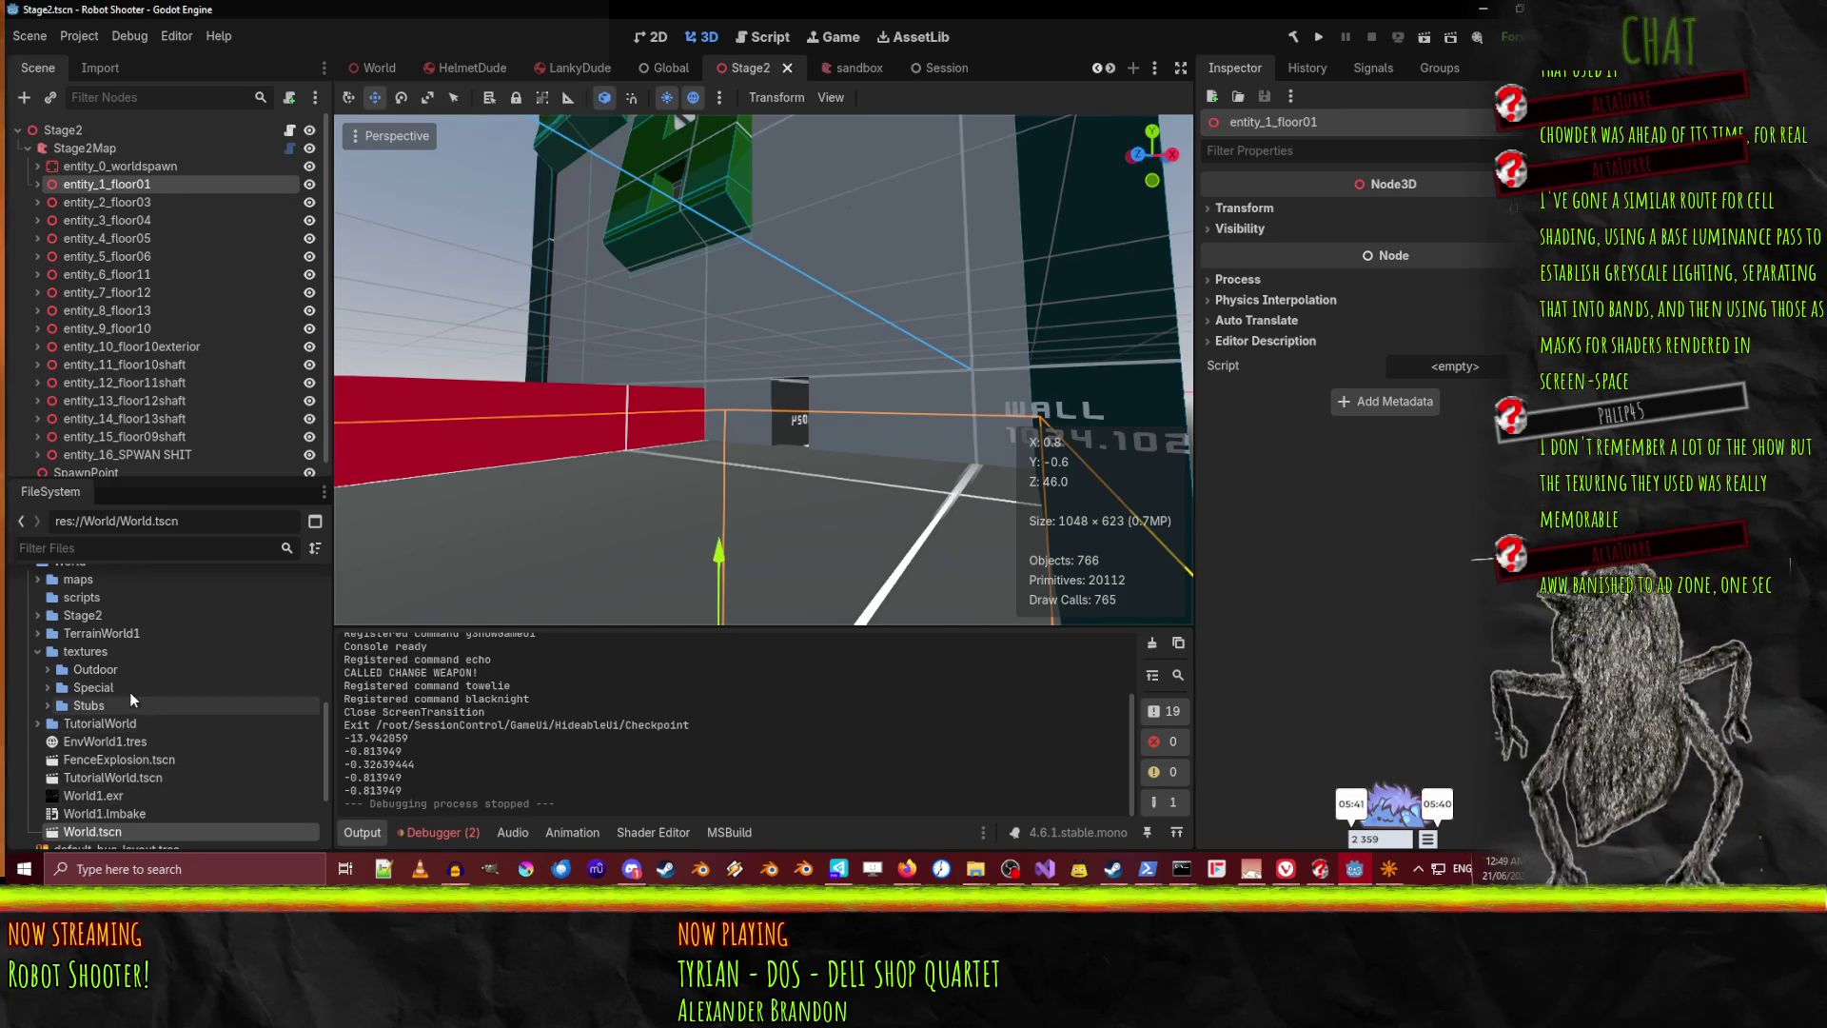
scroll(129, 698, down, 3)
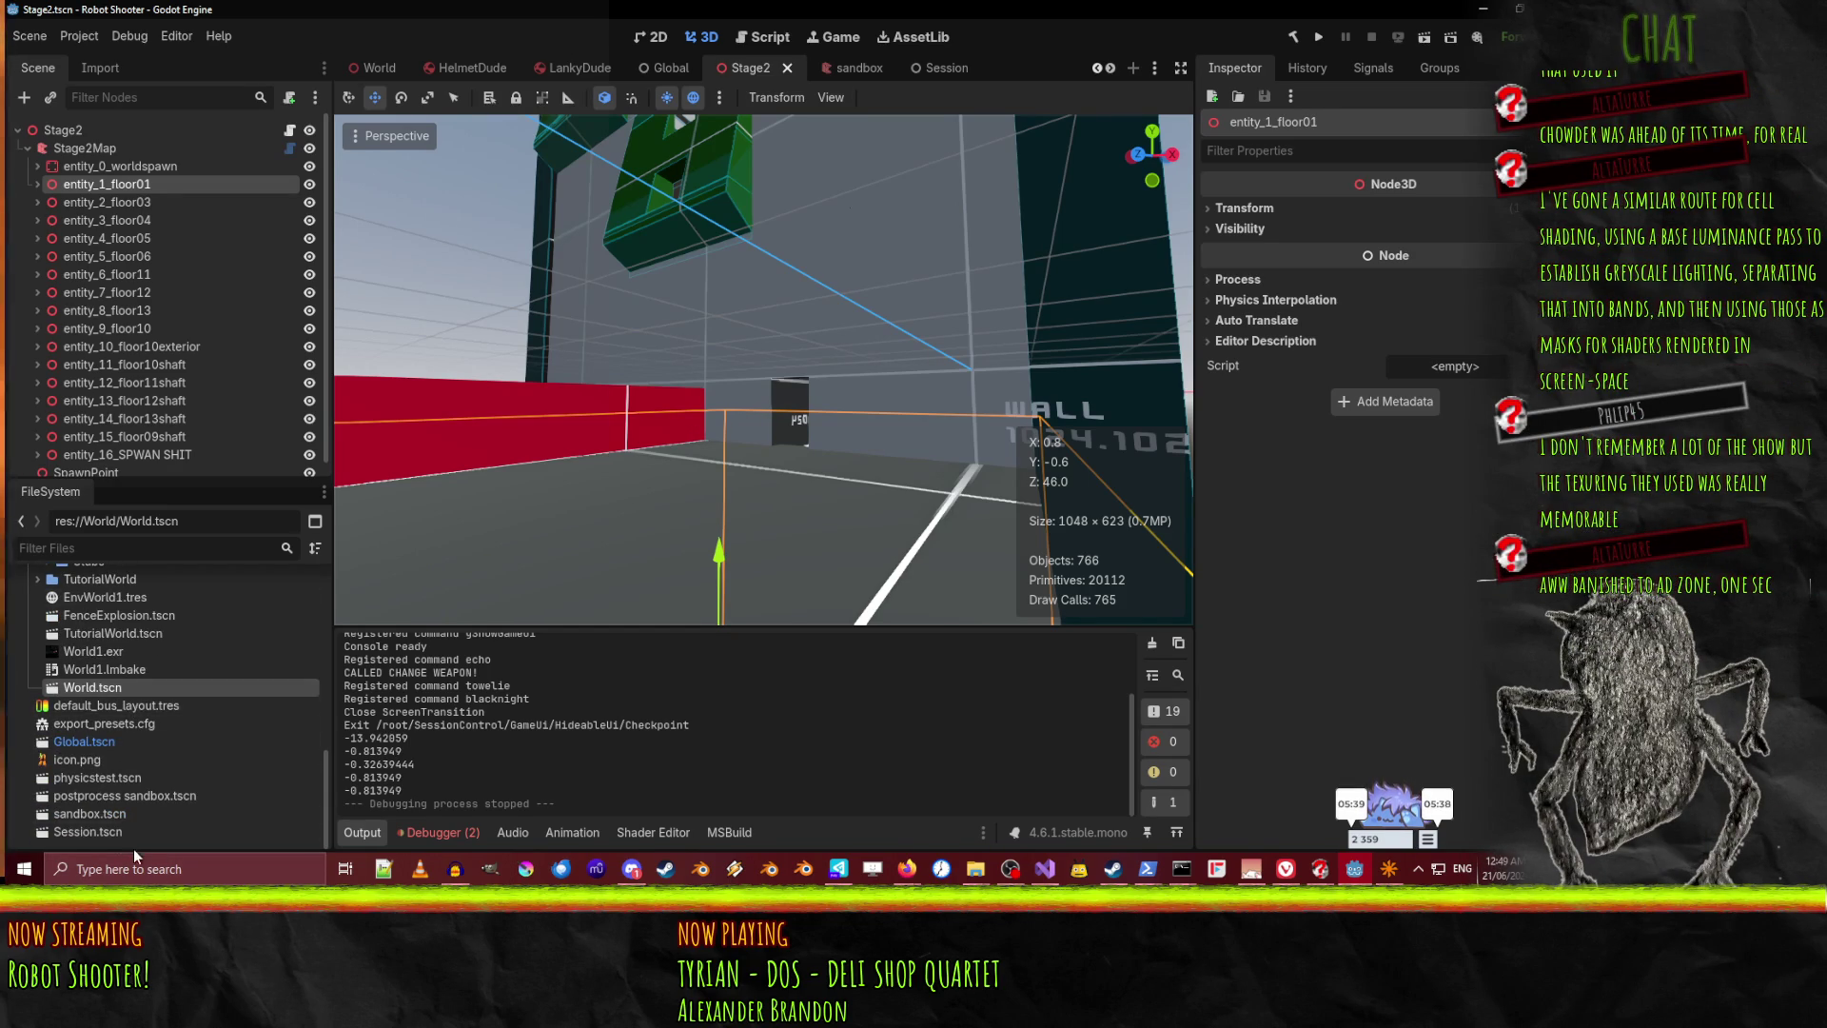
mouse_move(132, 757)
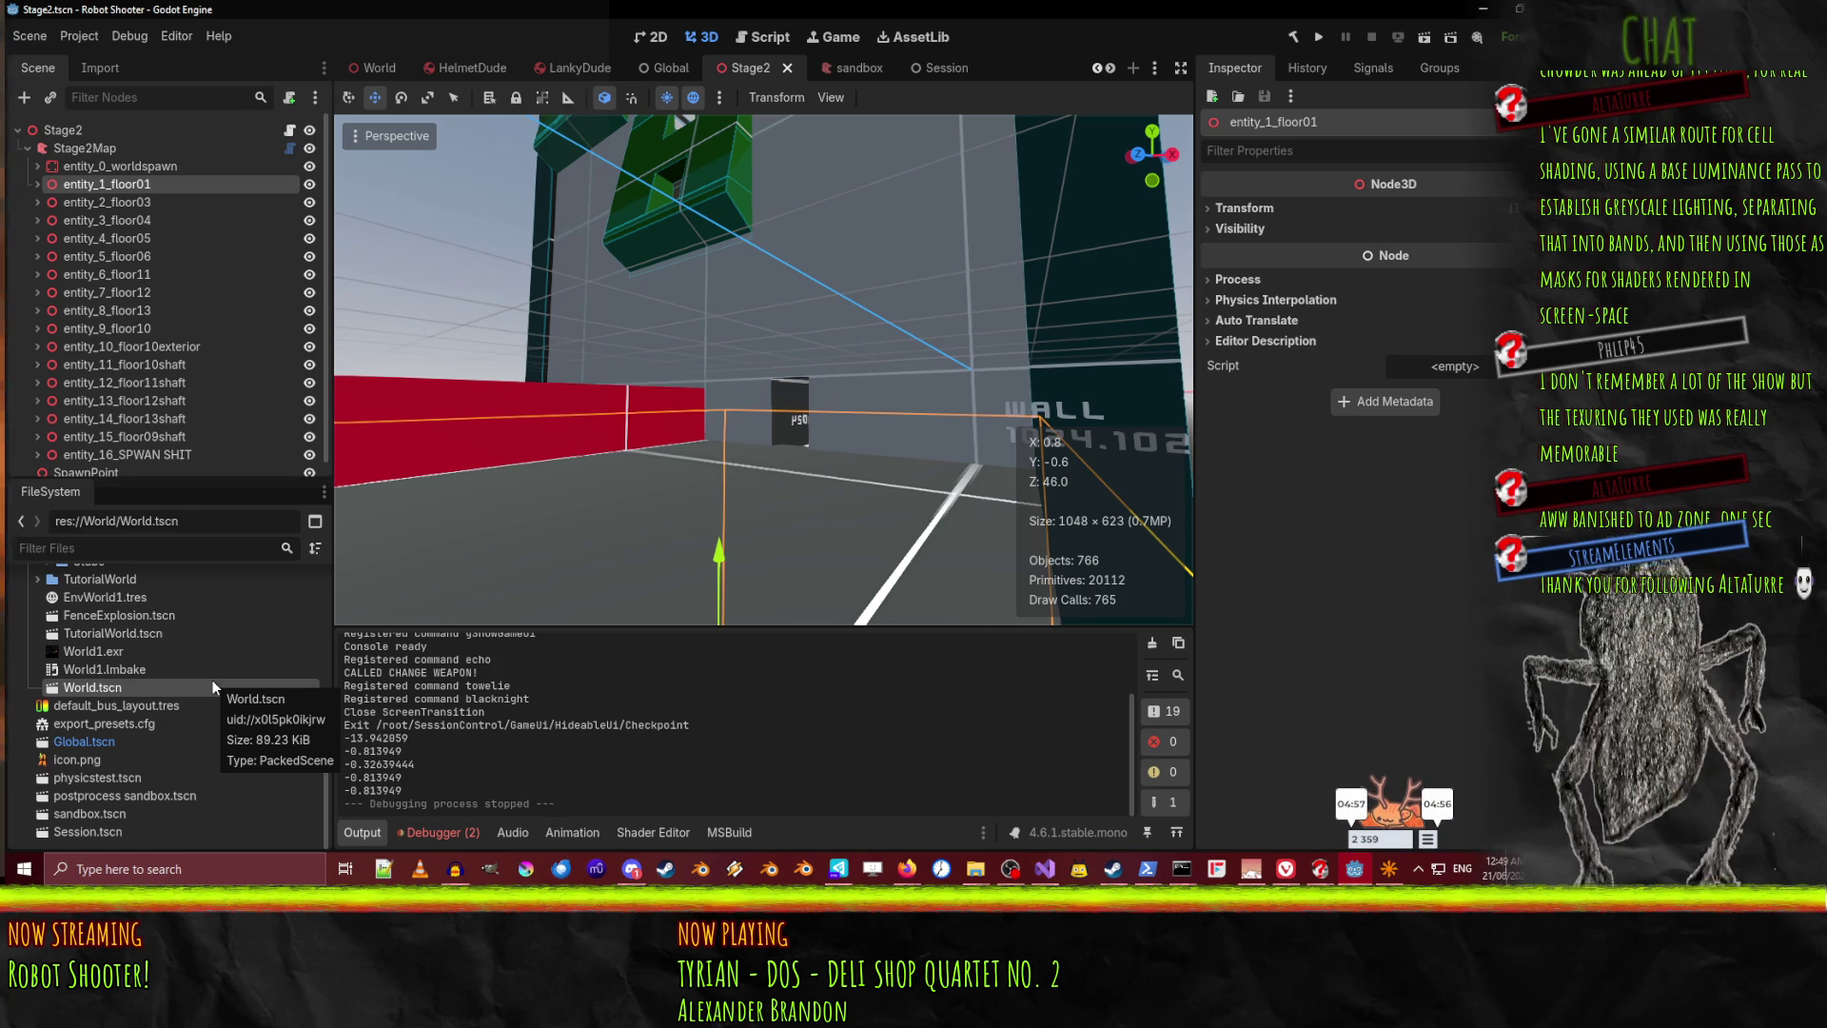
drag(638, 495, 608, 571)
mouse_move(920, 598)
mouse_down()
mouse_move(885, 542)
mouse_move(780, 490)
mouse_move(875, 498)
mouse_up()
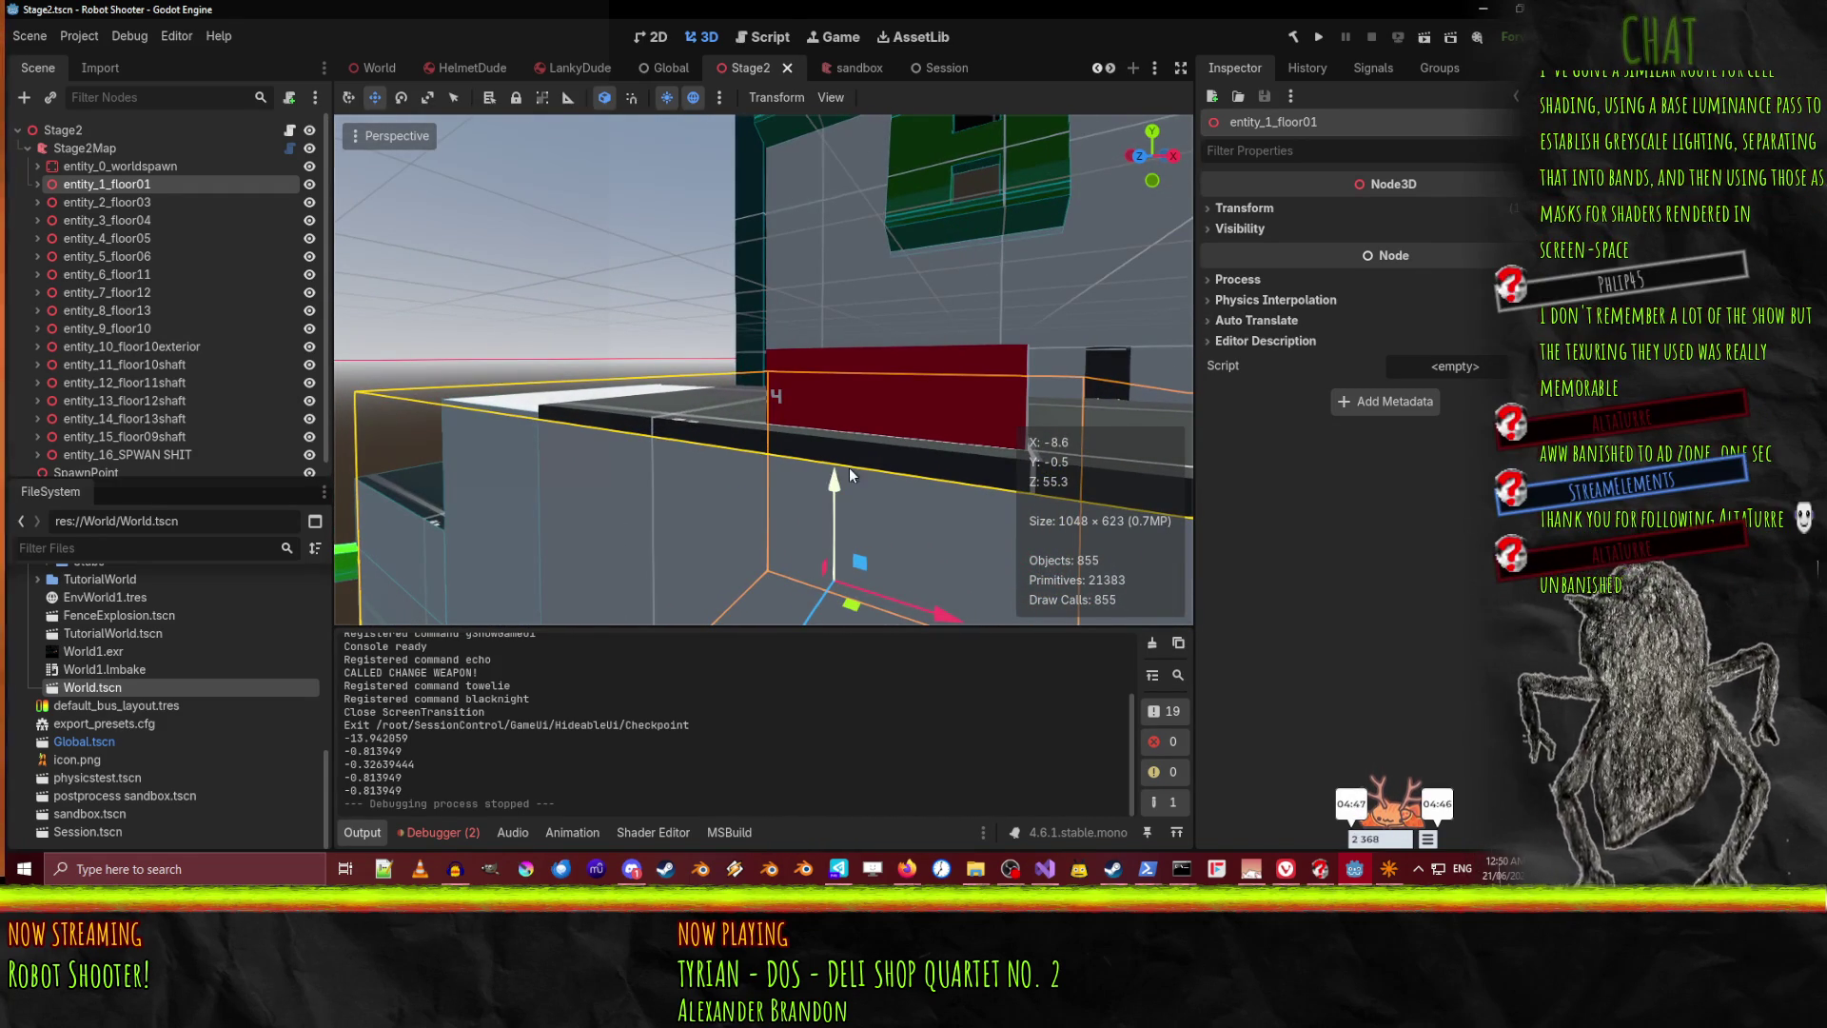
drag(745, 386, 732, 395)
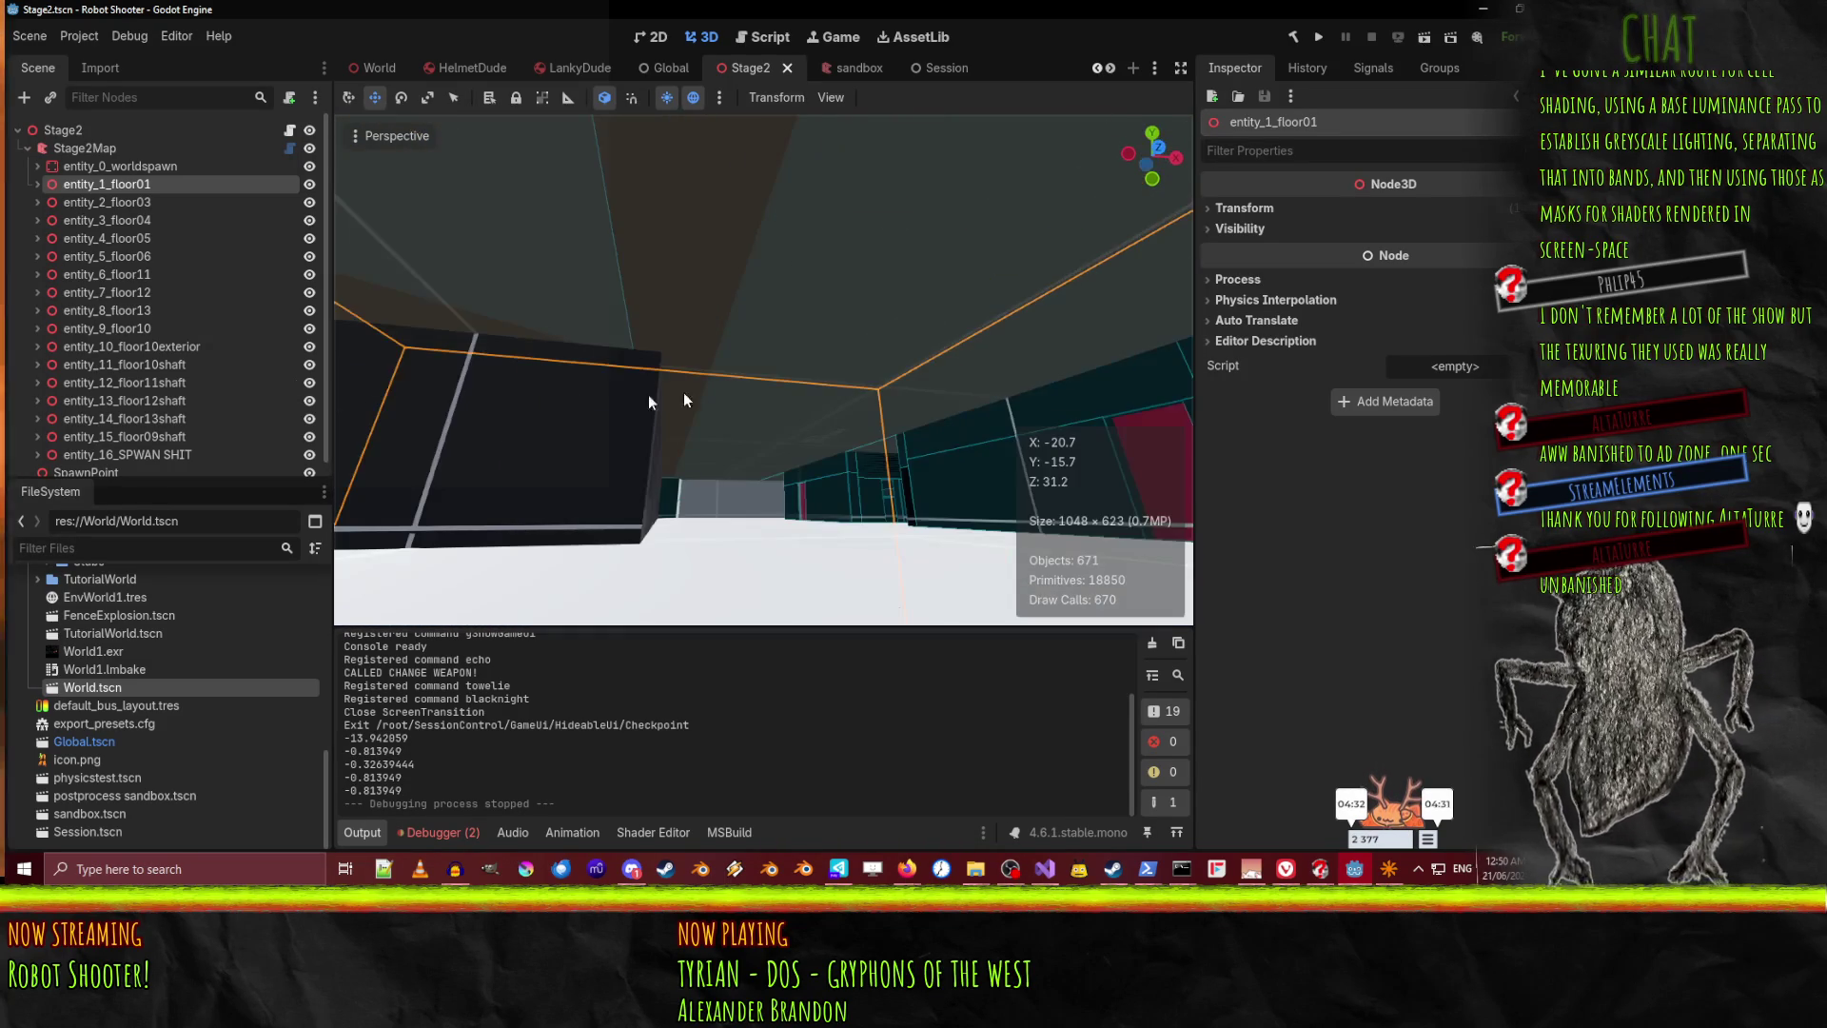
click(1388, 869)
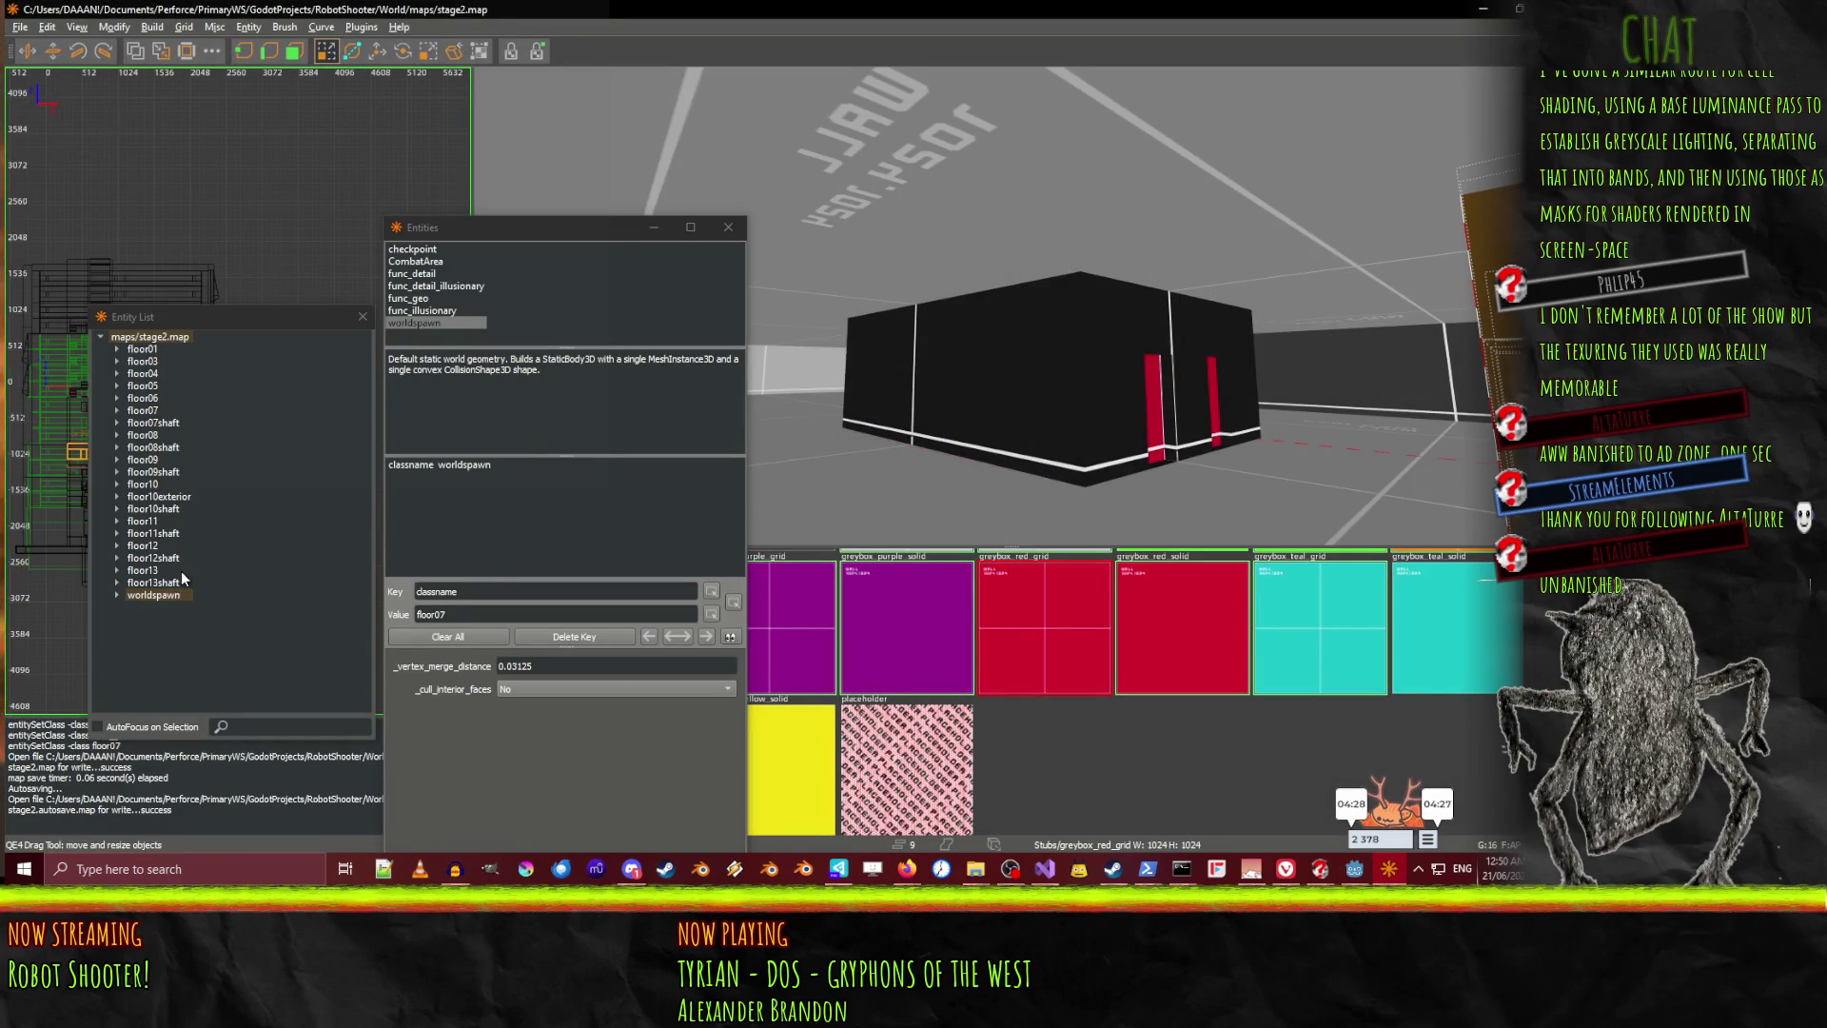
Check which brushes belong to the floor07 and floor06 entities
click(151, 410)
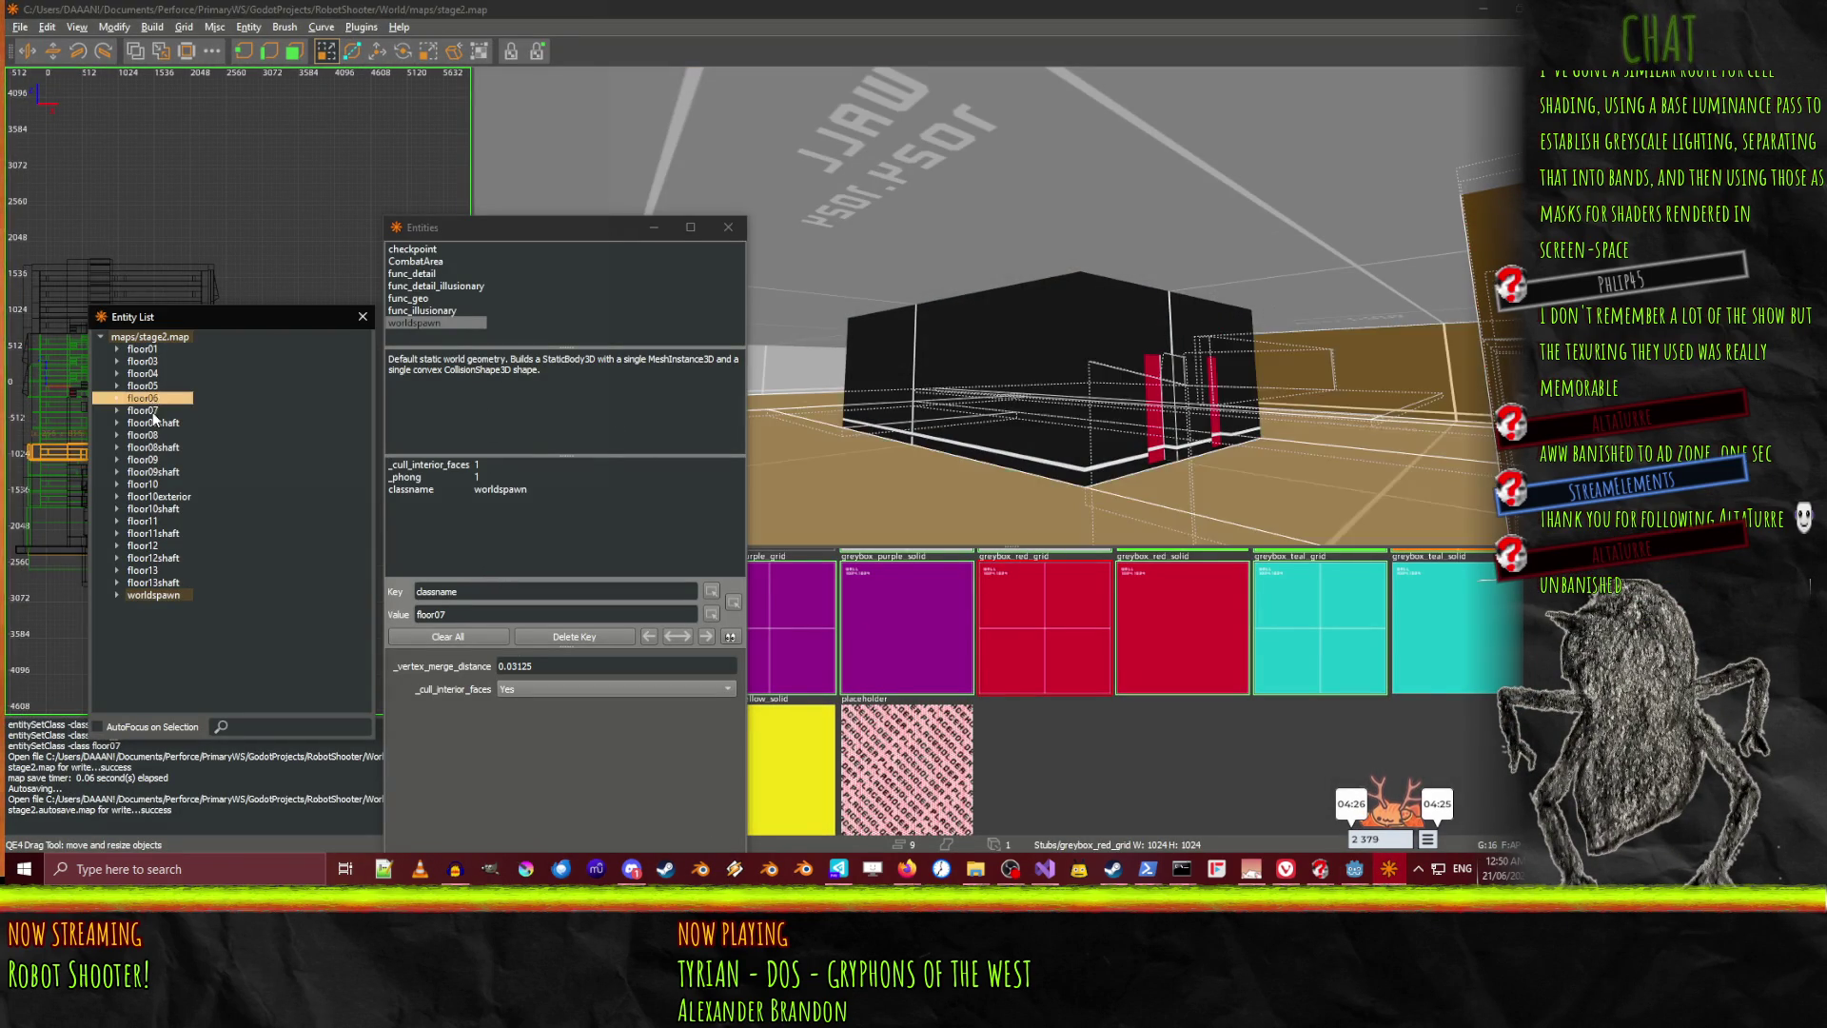
click(144, 399)
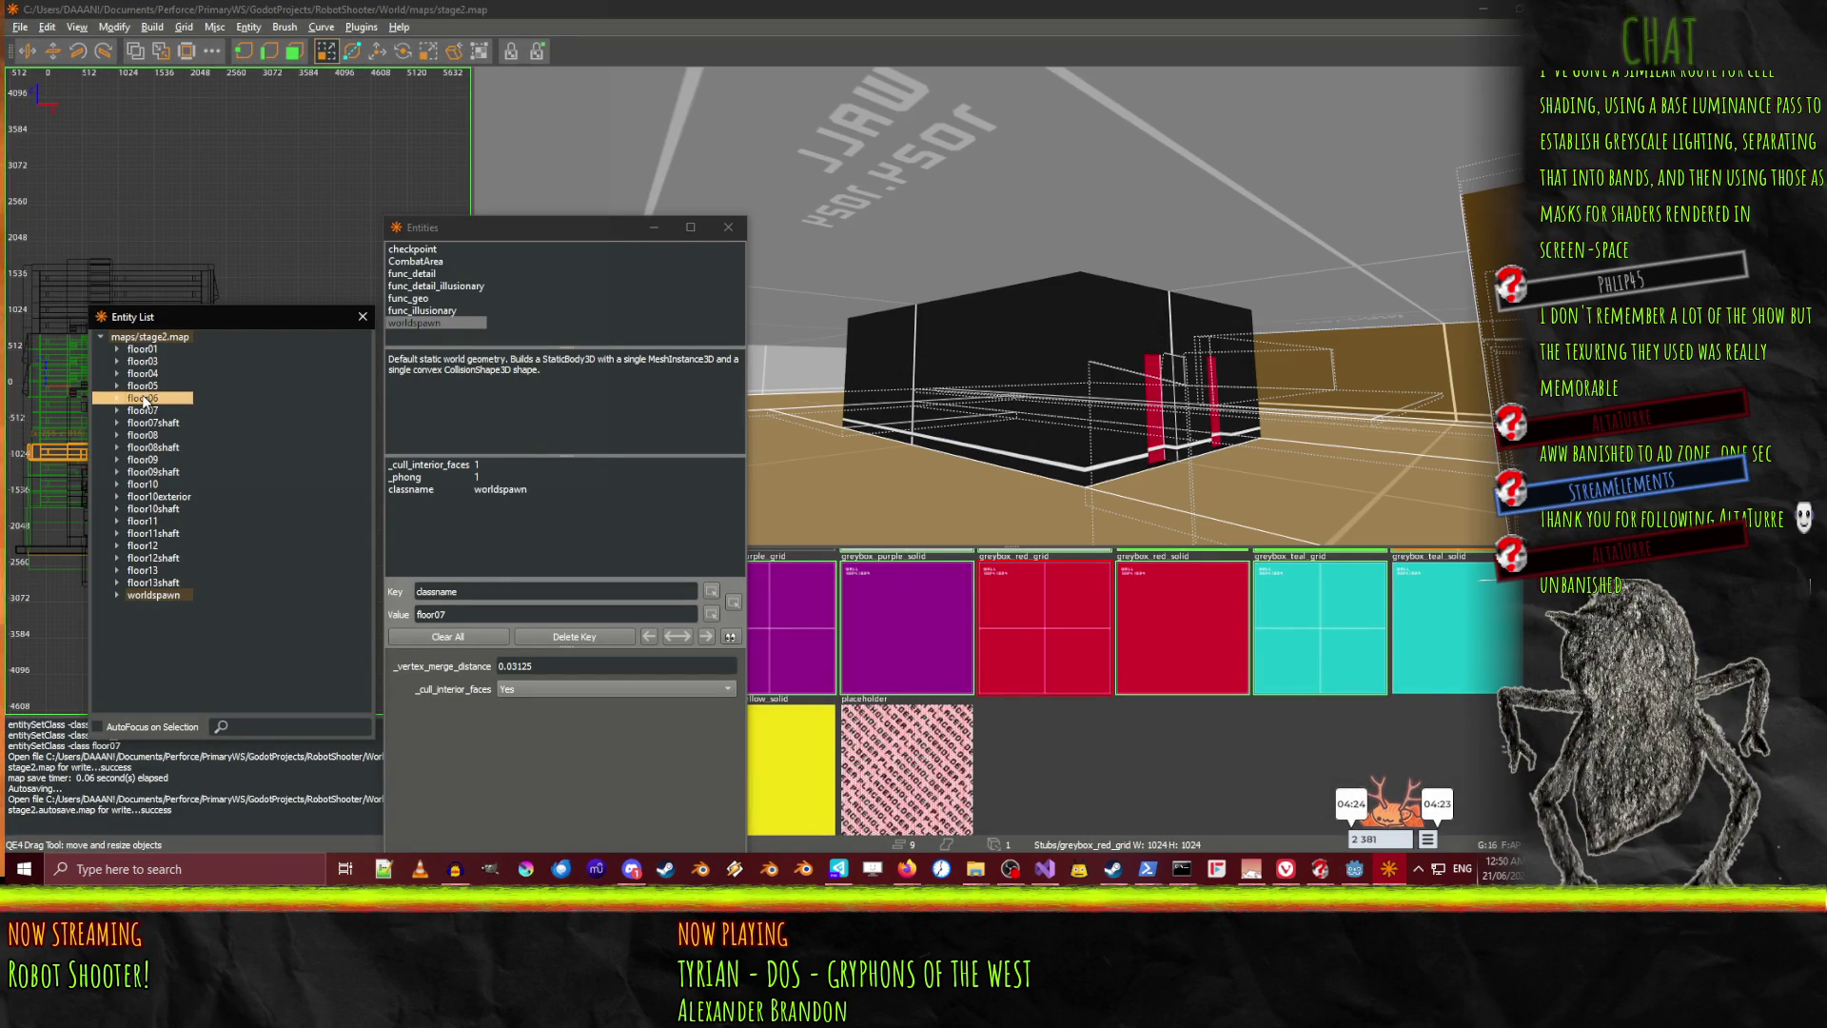
click(157, 407)
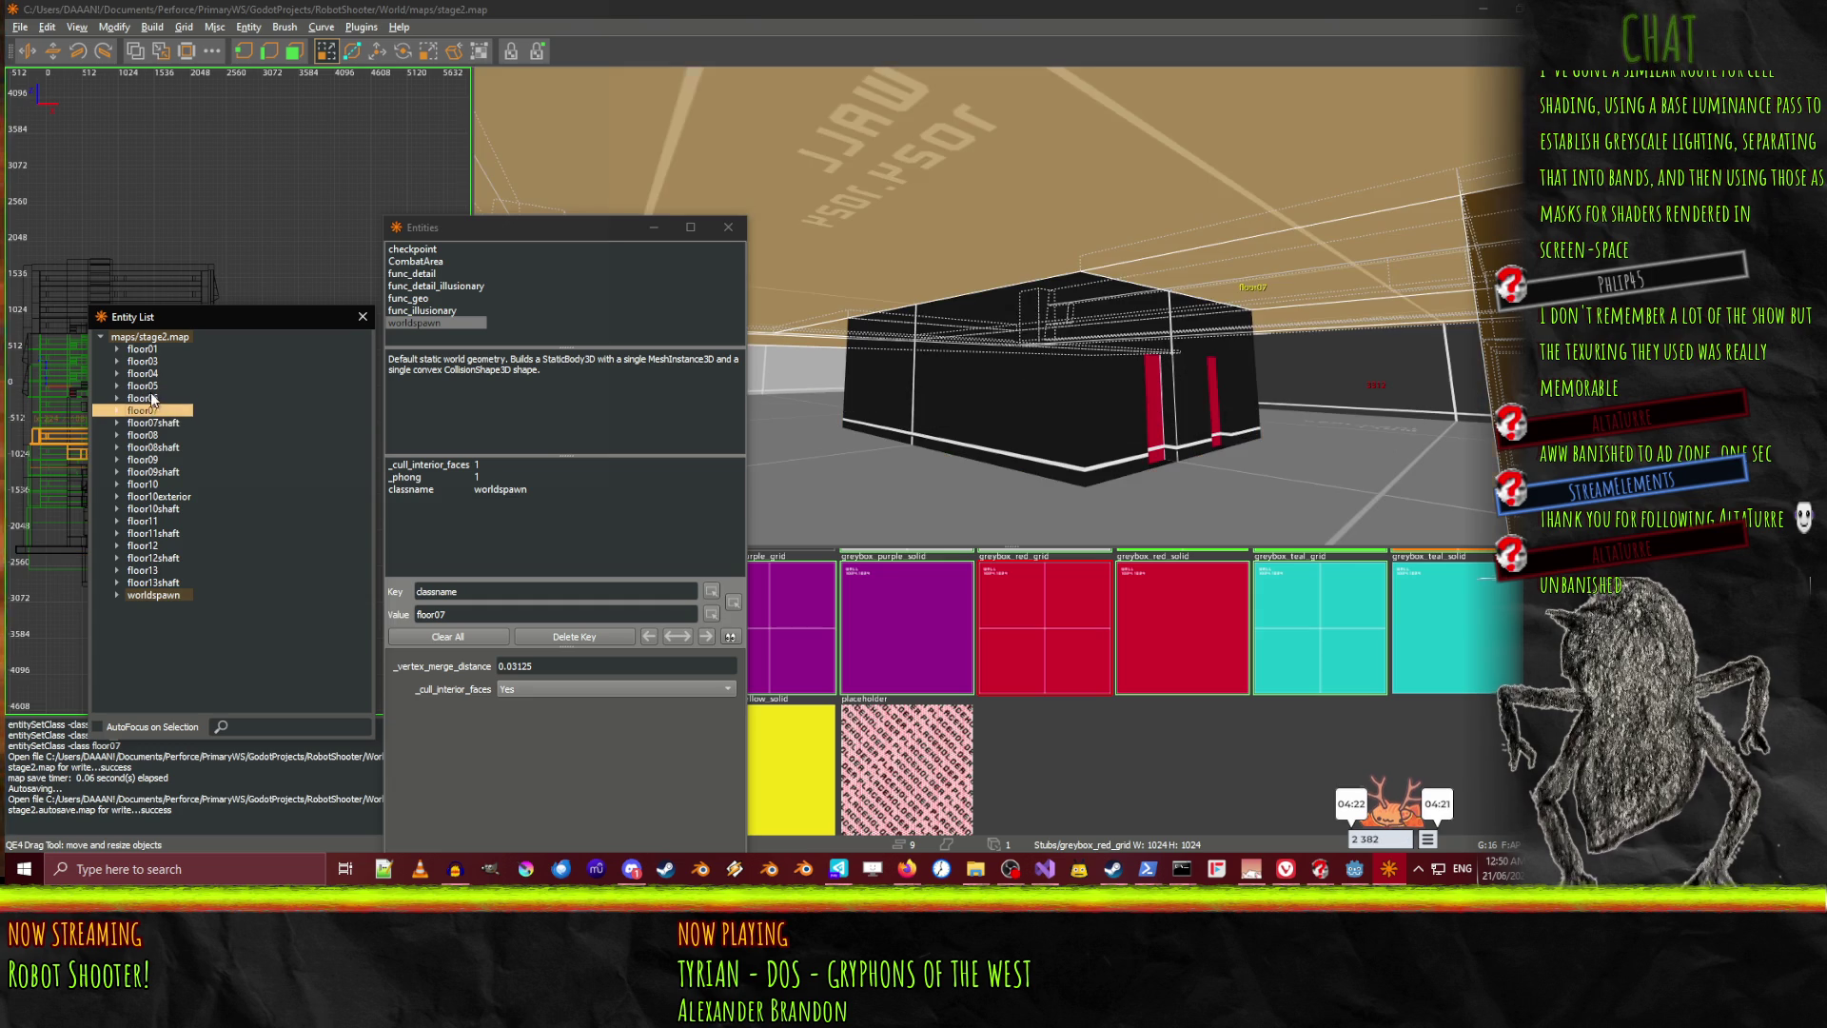
click(151, 396)
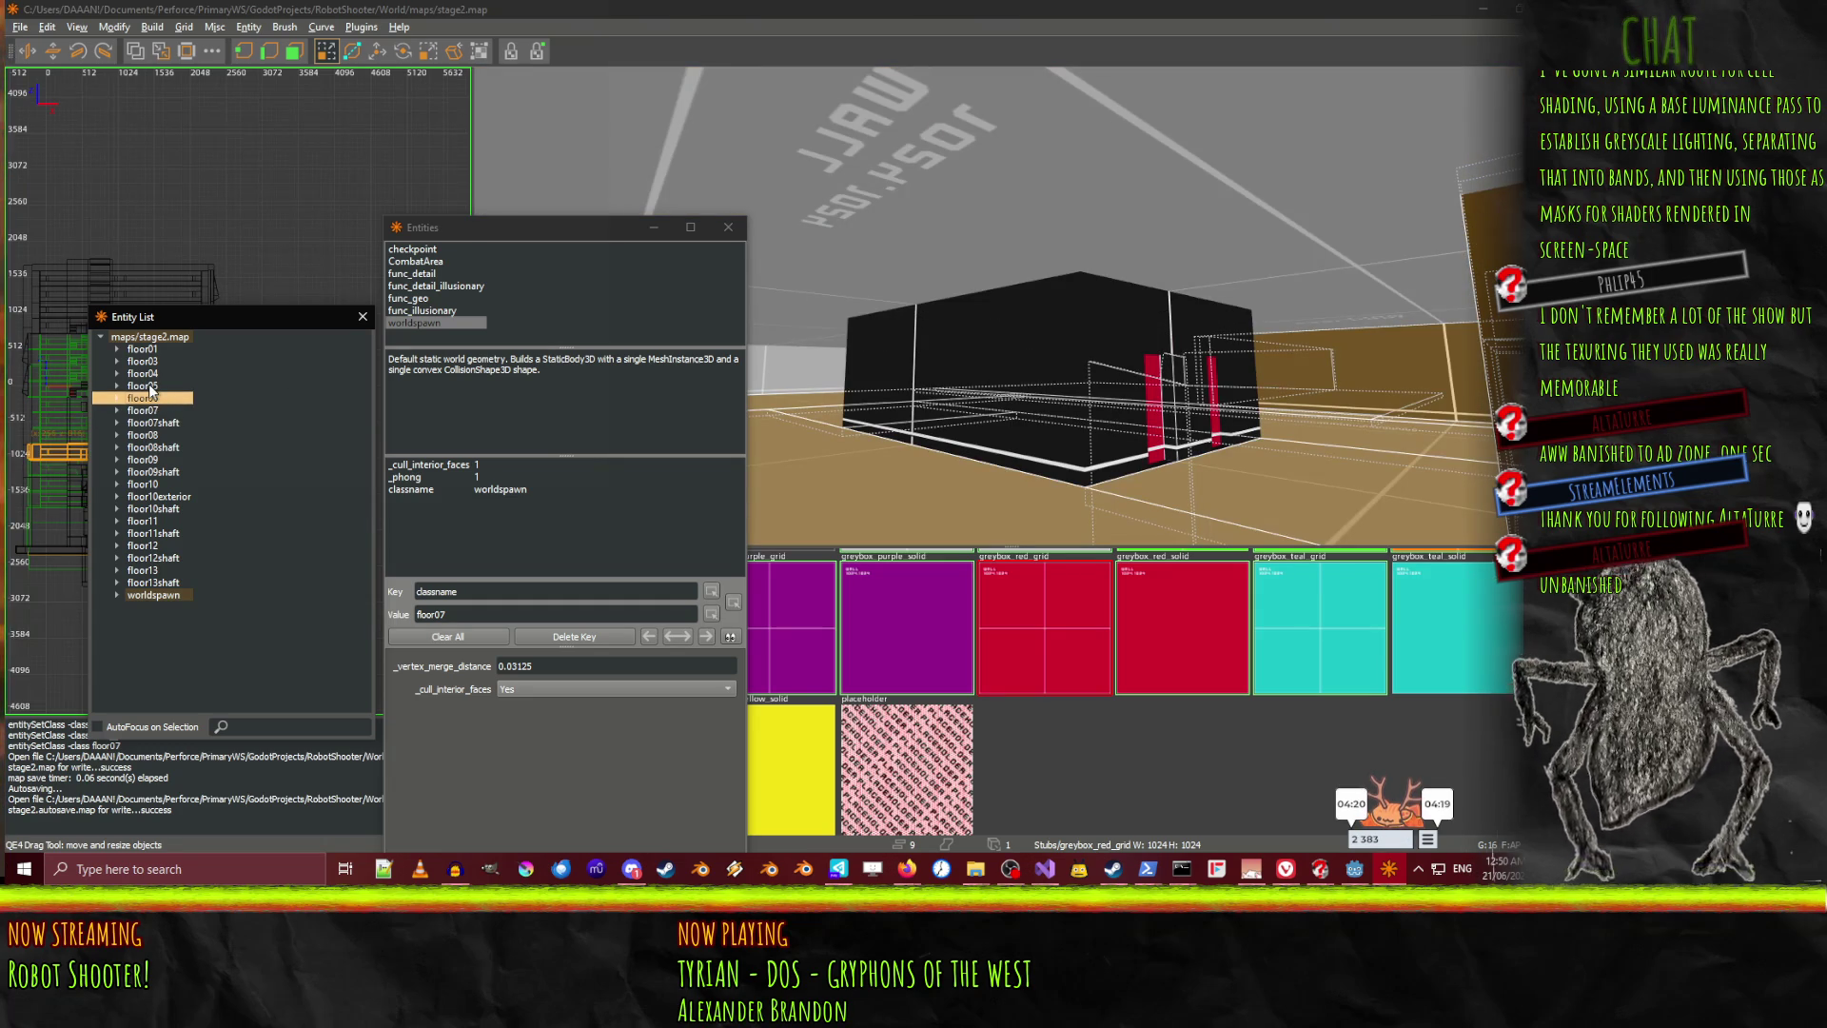
drag(1137, 381, 1010, 306)
Clear the selection and select the right-hand box plus the black brushes beside it
key(Escape)
click(1165, 380)
mouse_move(1120, 353)
mouse_down()
mouse_move(1087, 265)
mouse_move(1063, 304)
mouse_move(1034, 301)
mouse_up()
mouse_move(1232, 381)
mouse_down()
mouse_move(1010, 306)
mouse_move(1014, 321)
mouse_up()
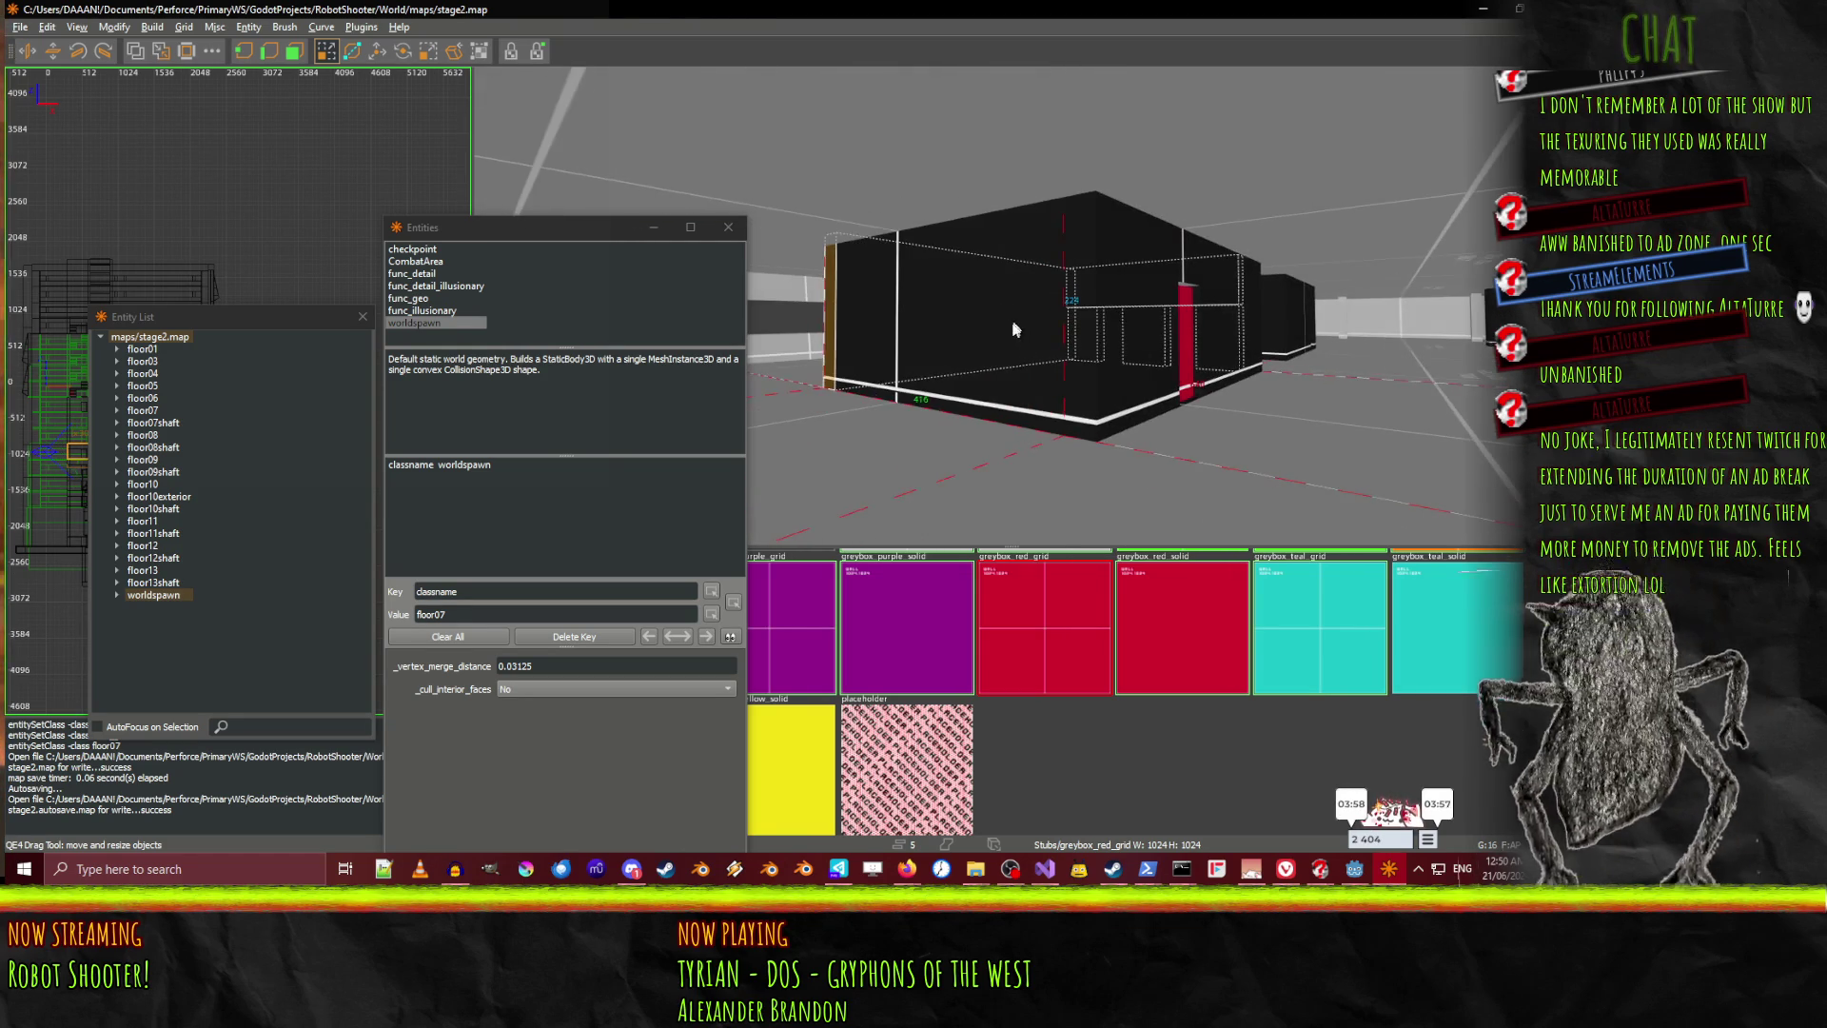
Add the front shaft block, top section and nearby shaft brushes to the selection
shift+click(1014, 320)
shift+click(1130, 319)
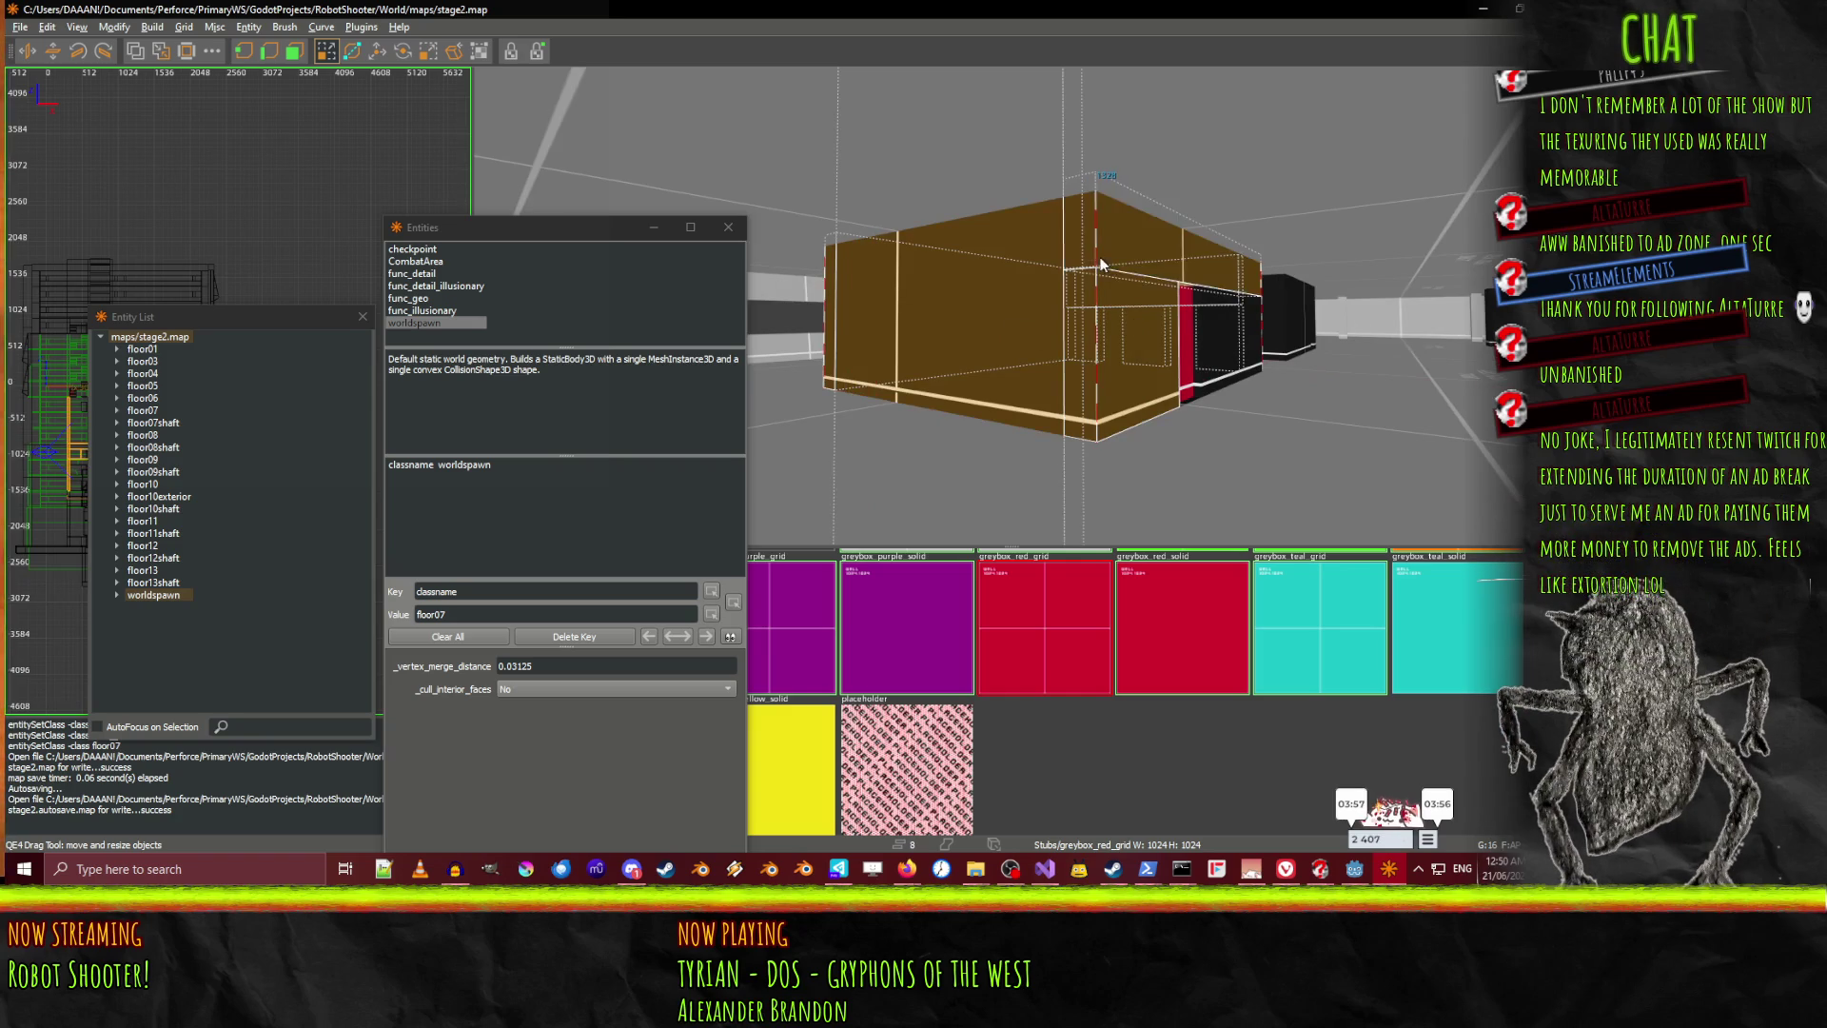
shift+click(1194, 298)
right_click(1218, 312)
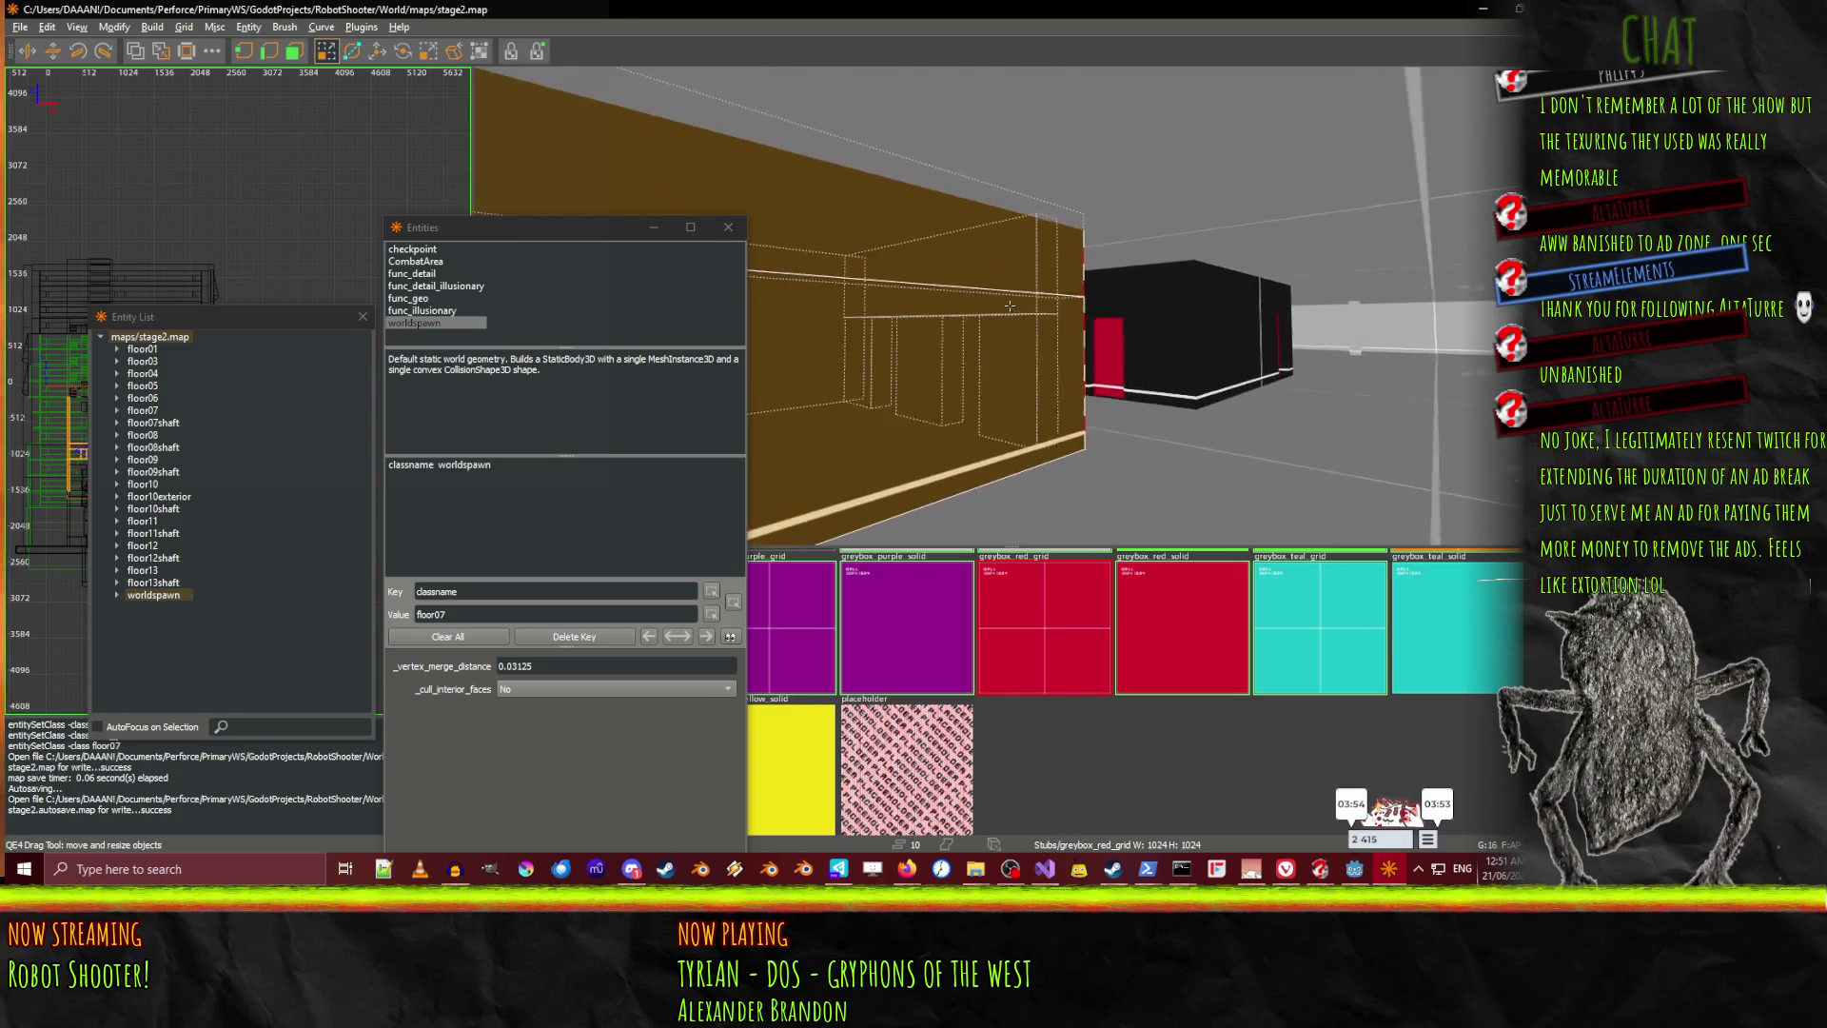
right_click(954, 284)
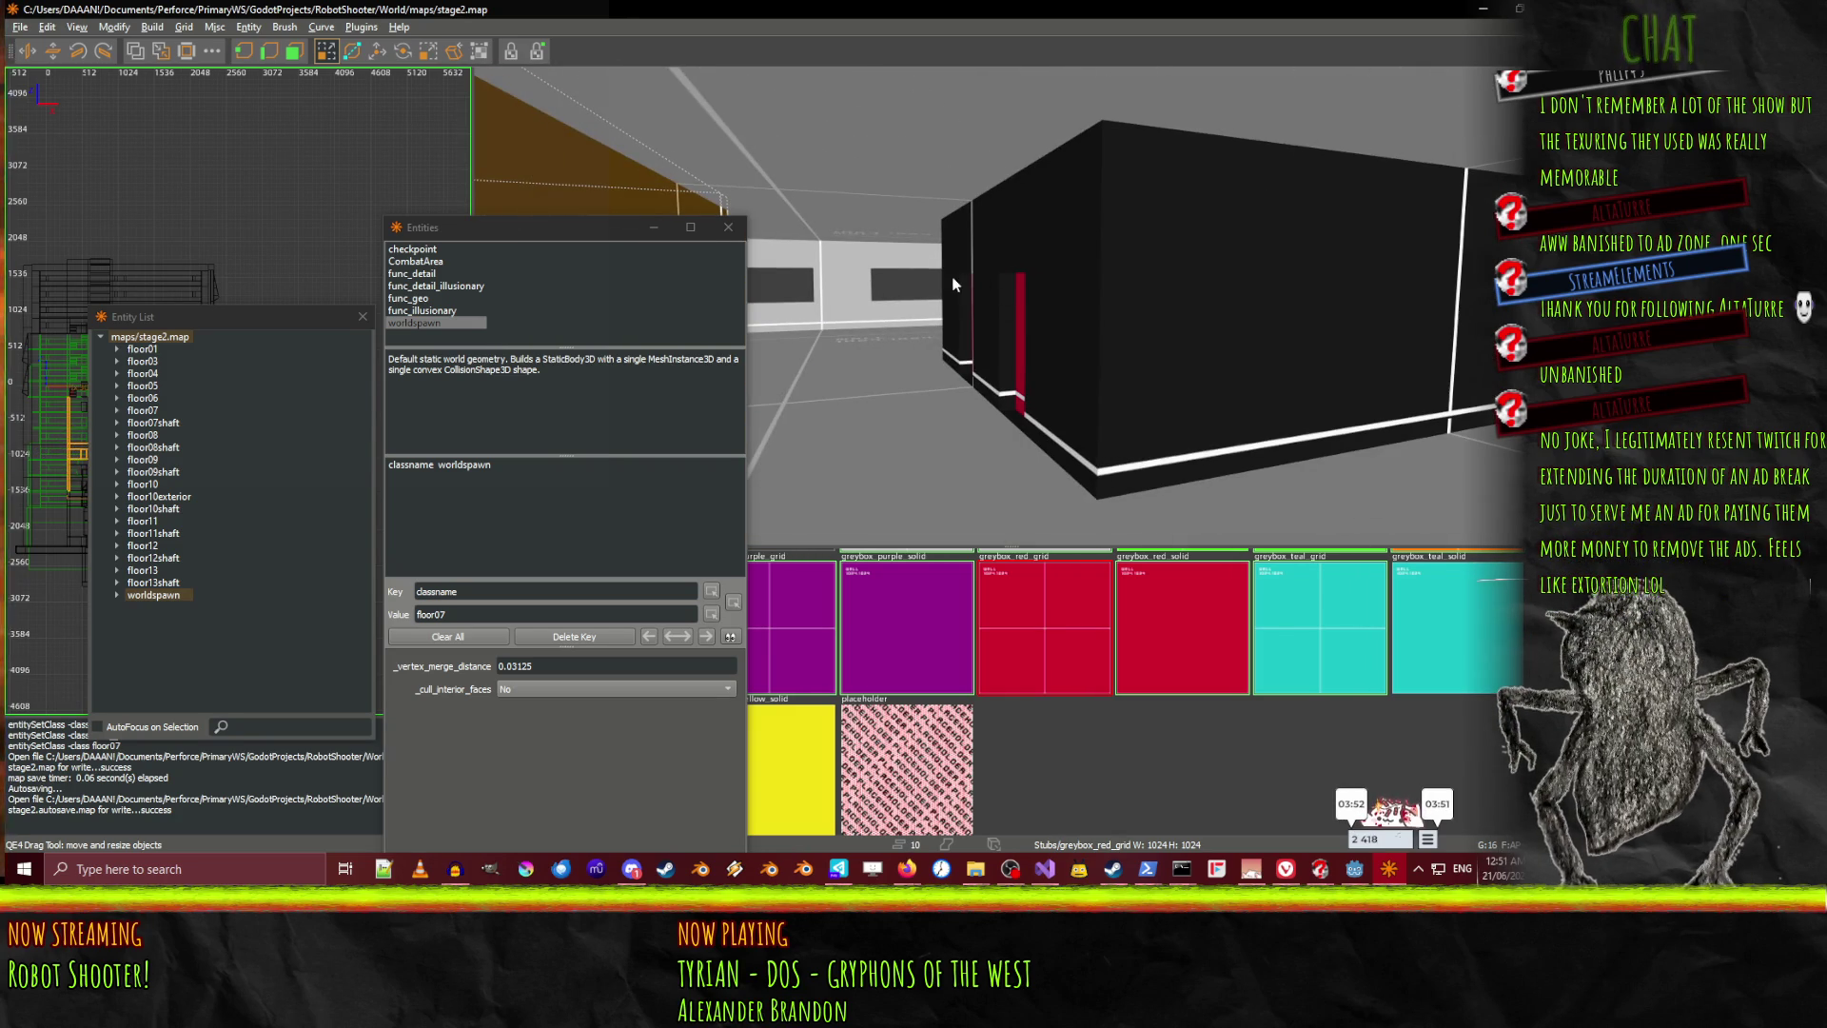
shift+click(954, 314)
shift+click(1004, 324)
shift+click(1047, 209)
right_click(1047, 209)
right_click(1009, 306)
Add the red brush, black walls, upper wall and side strip to the selection
shift+click(1068, 324)
shift+click(1178, 344)
shift+click(1285, 331)
right_click(1285, 331)
right_click(1010, 306)
shift+click(983, 233)
shift+click(1075, 214)
shift+click(1076, 214)
shift+click(1121, 299)
shift+click(1185, 343)
shift+click(1224, 319)
right_click(1281, 302)
right_click(1018, 309)
Swap a wrongly picked wall for the black corridor wall, then fly into the corridor
shift+click(1018, 312)
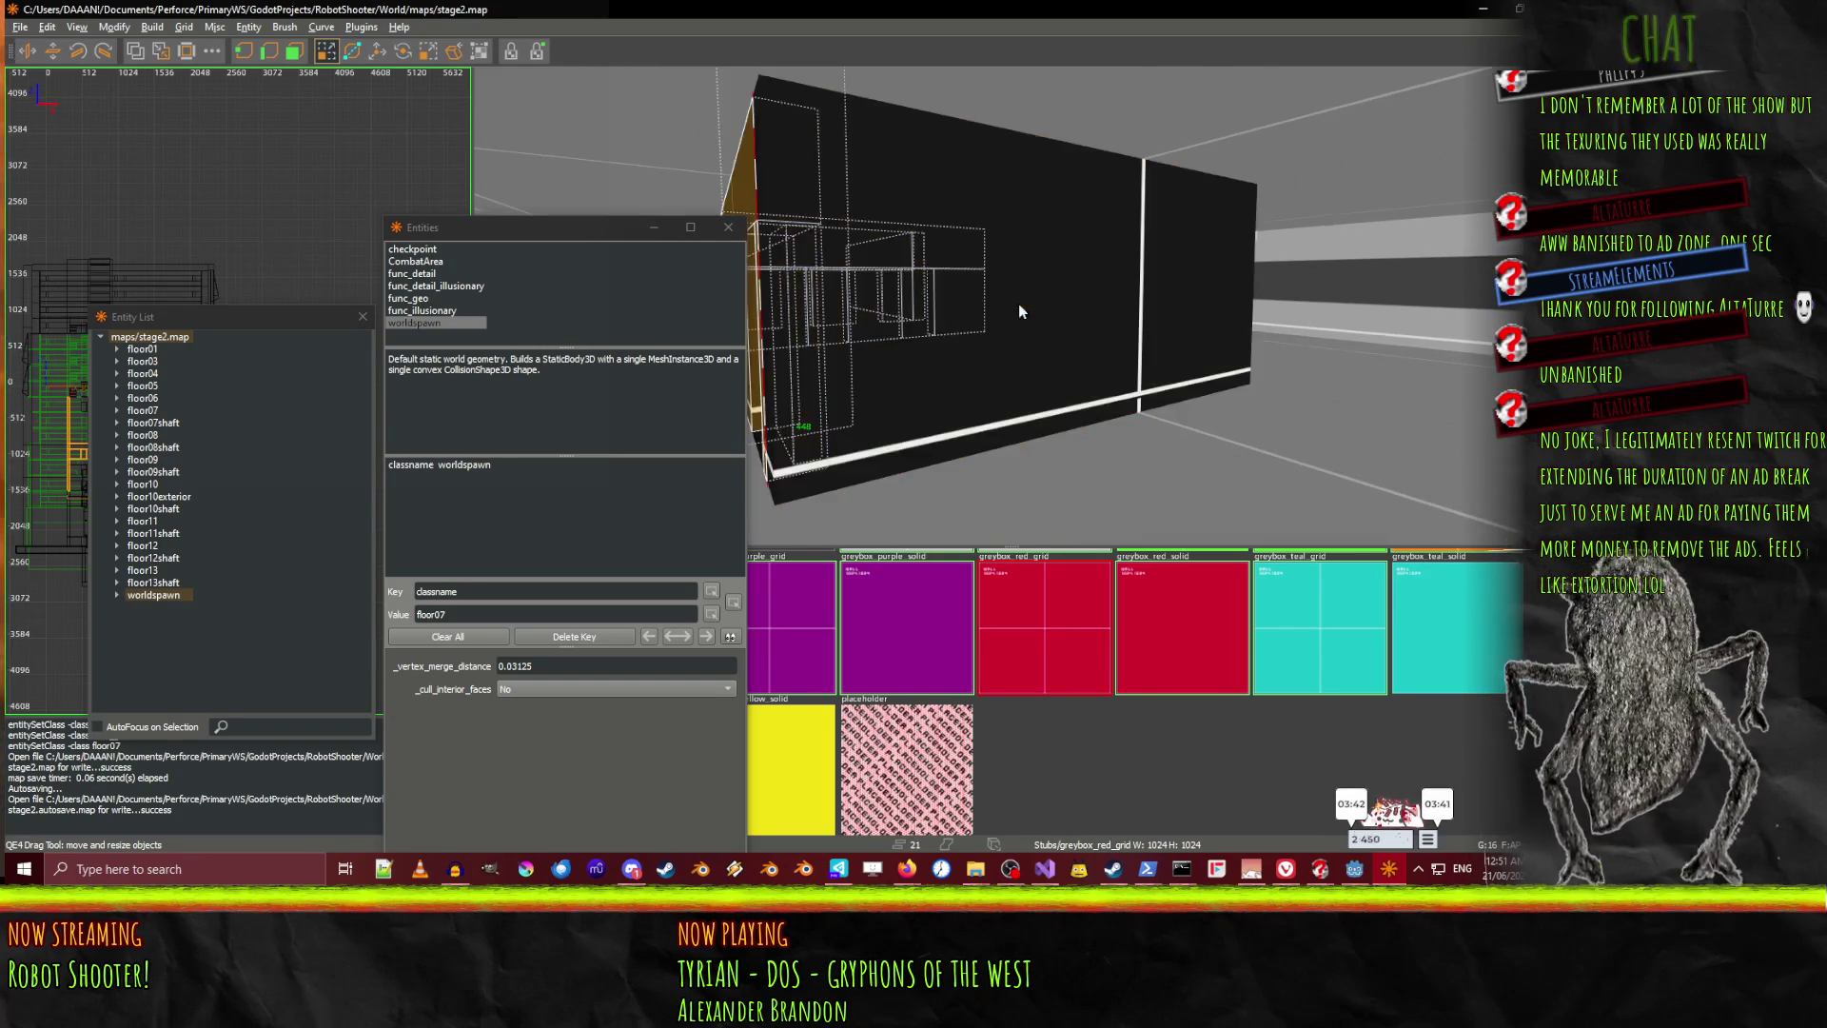
right_click(1018, 311)
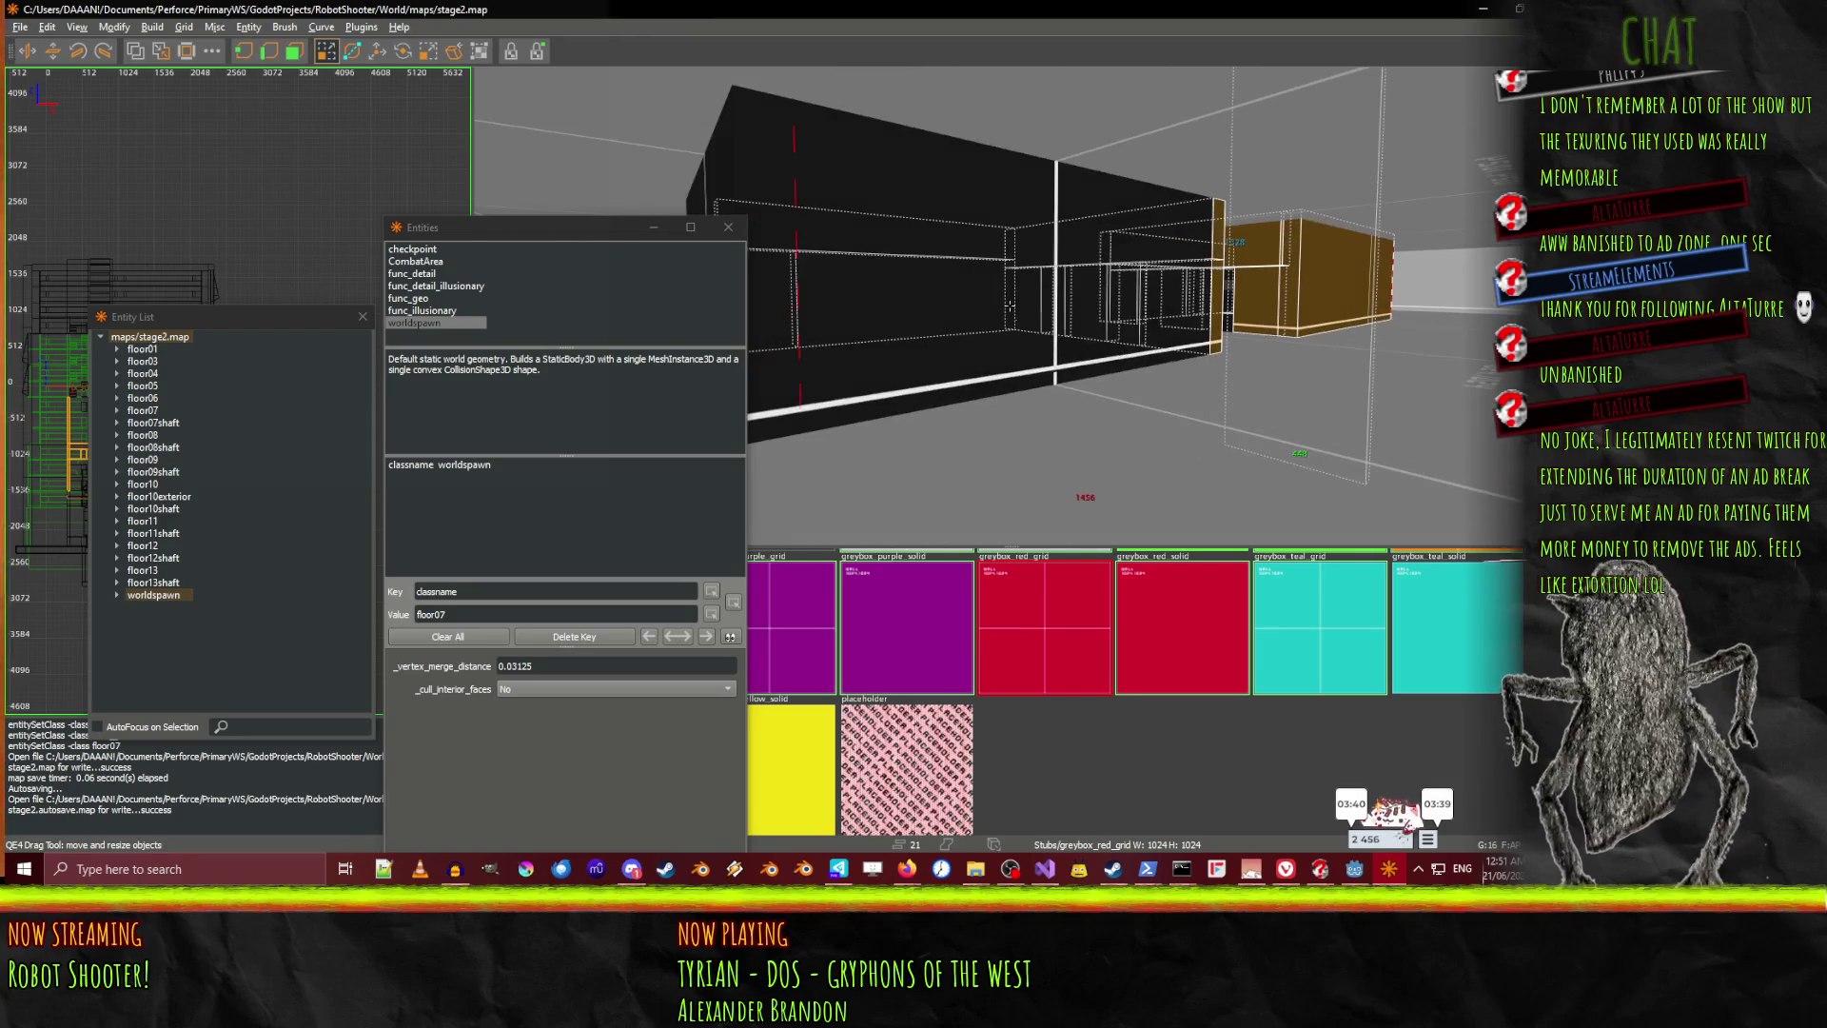
shift+click(1009, 306)
right_click(1009, 305)
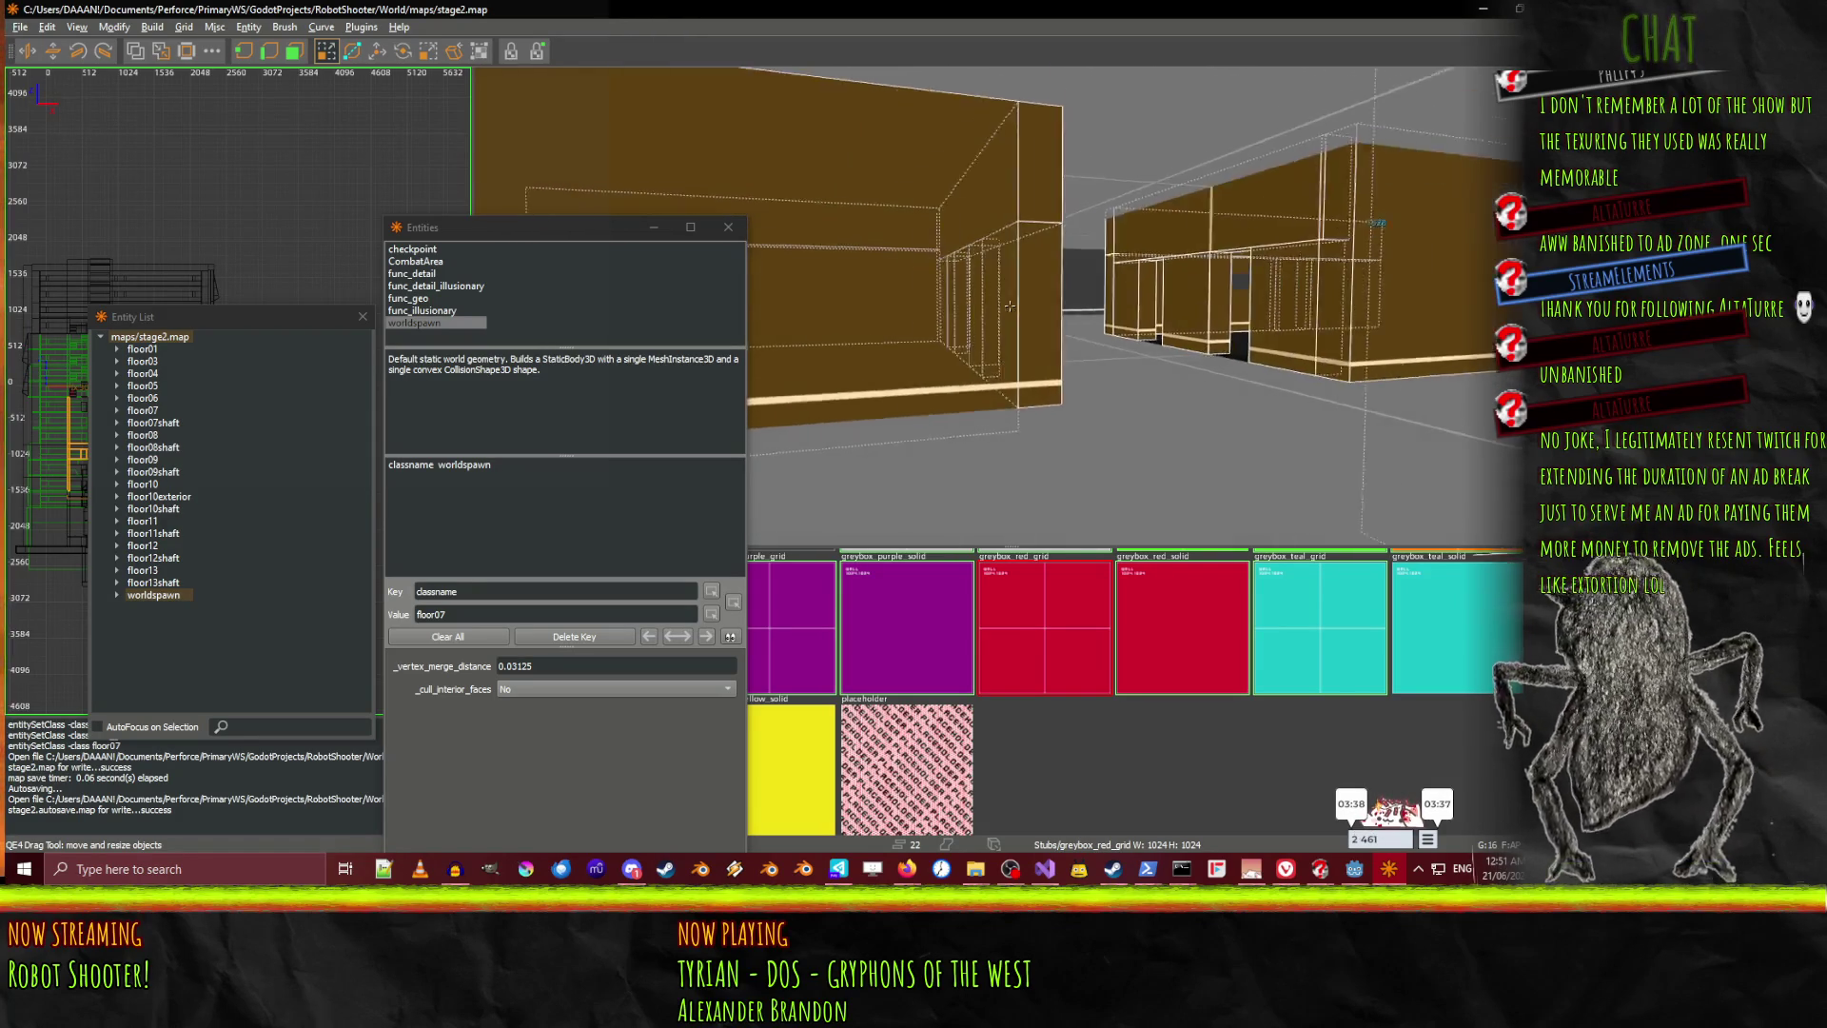
key(w)
key(w)
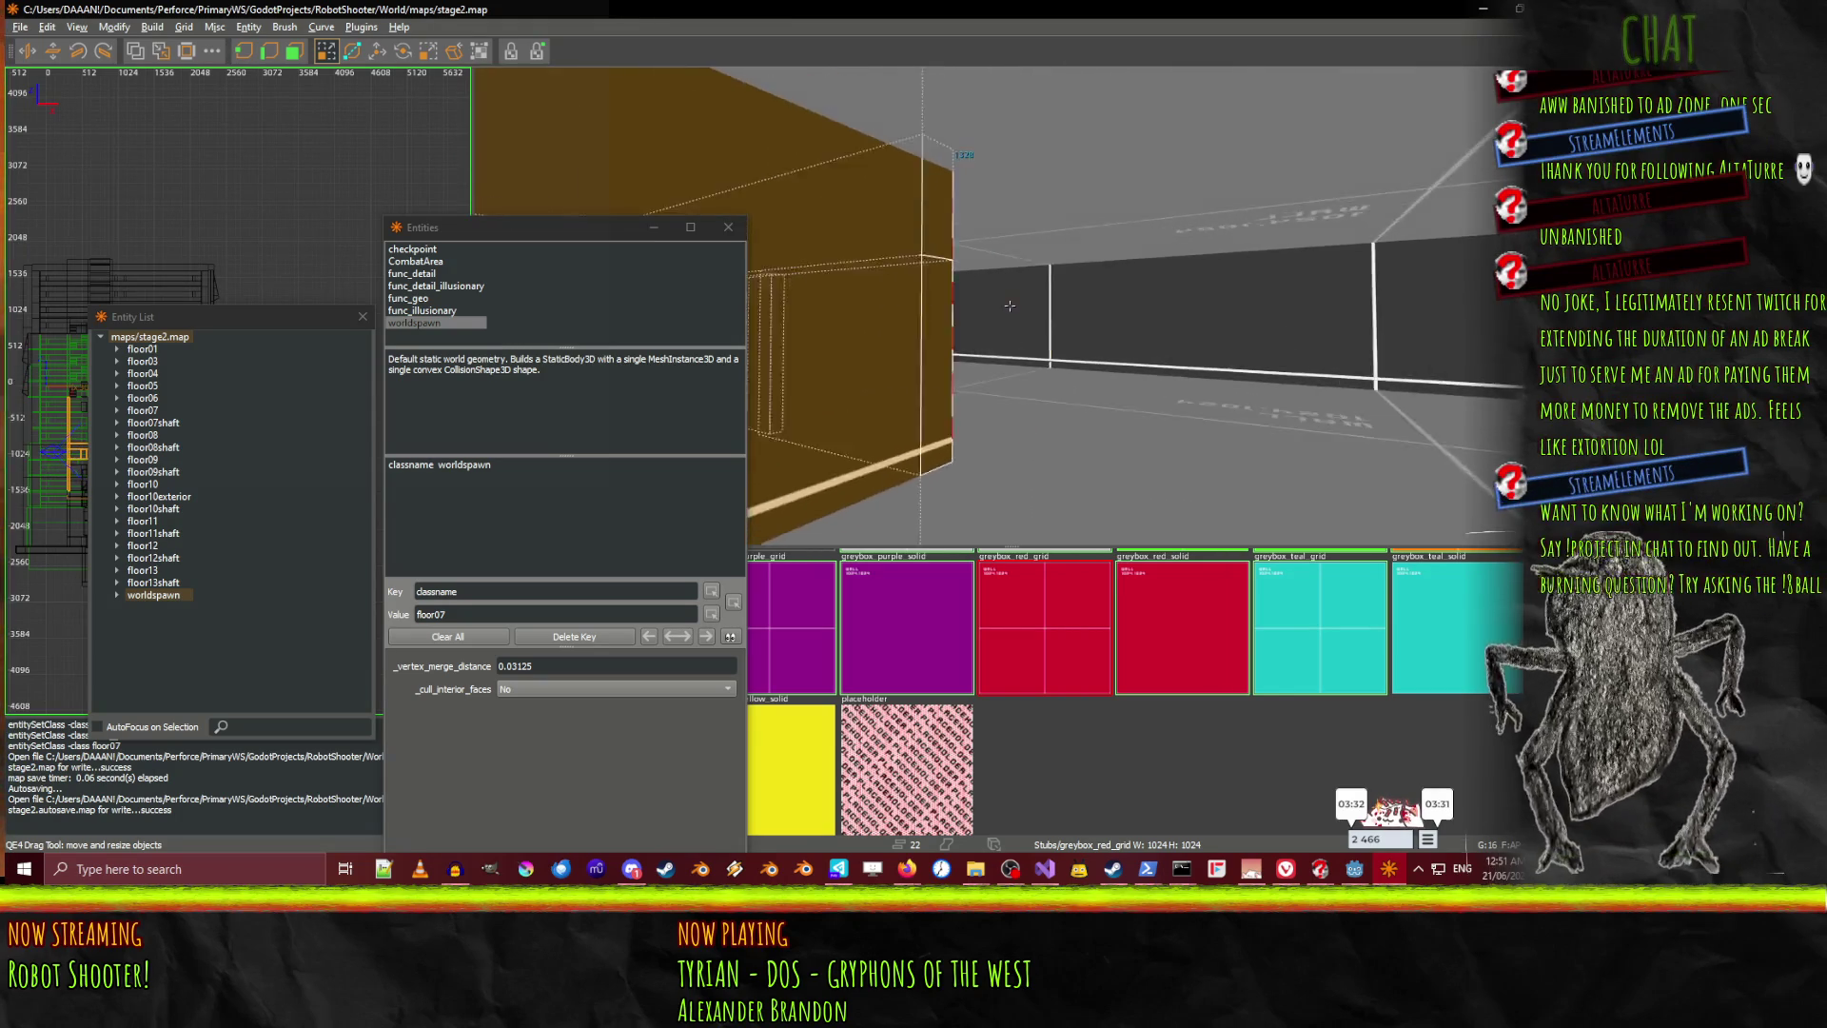
key(s)
key(w)
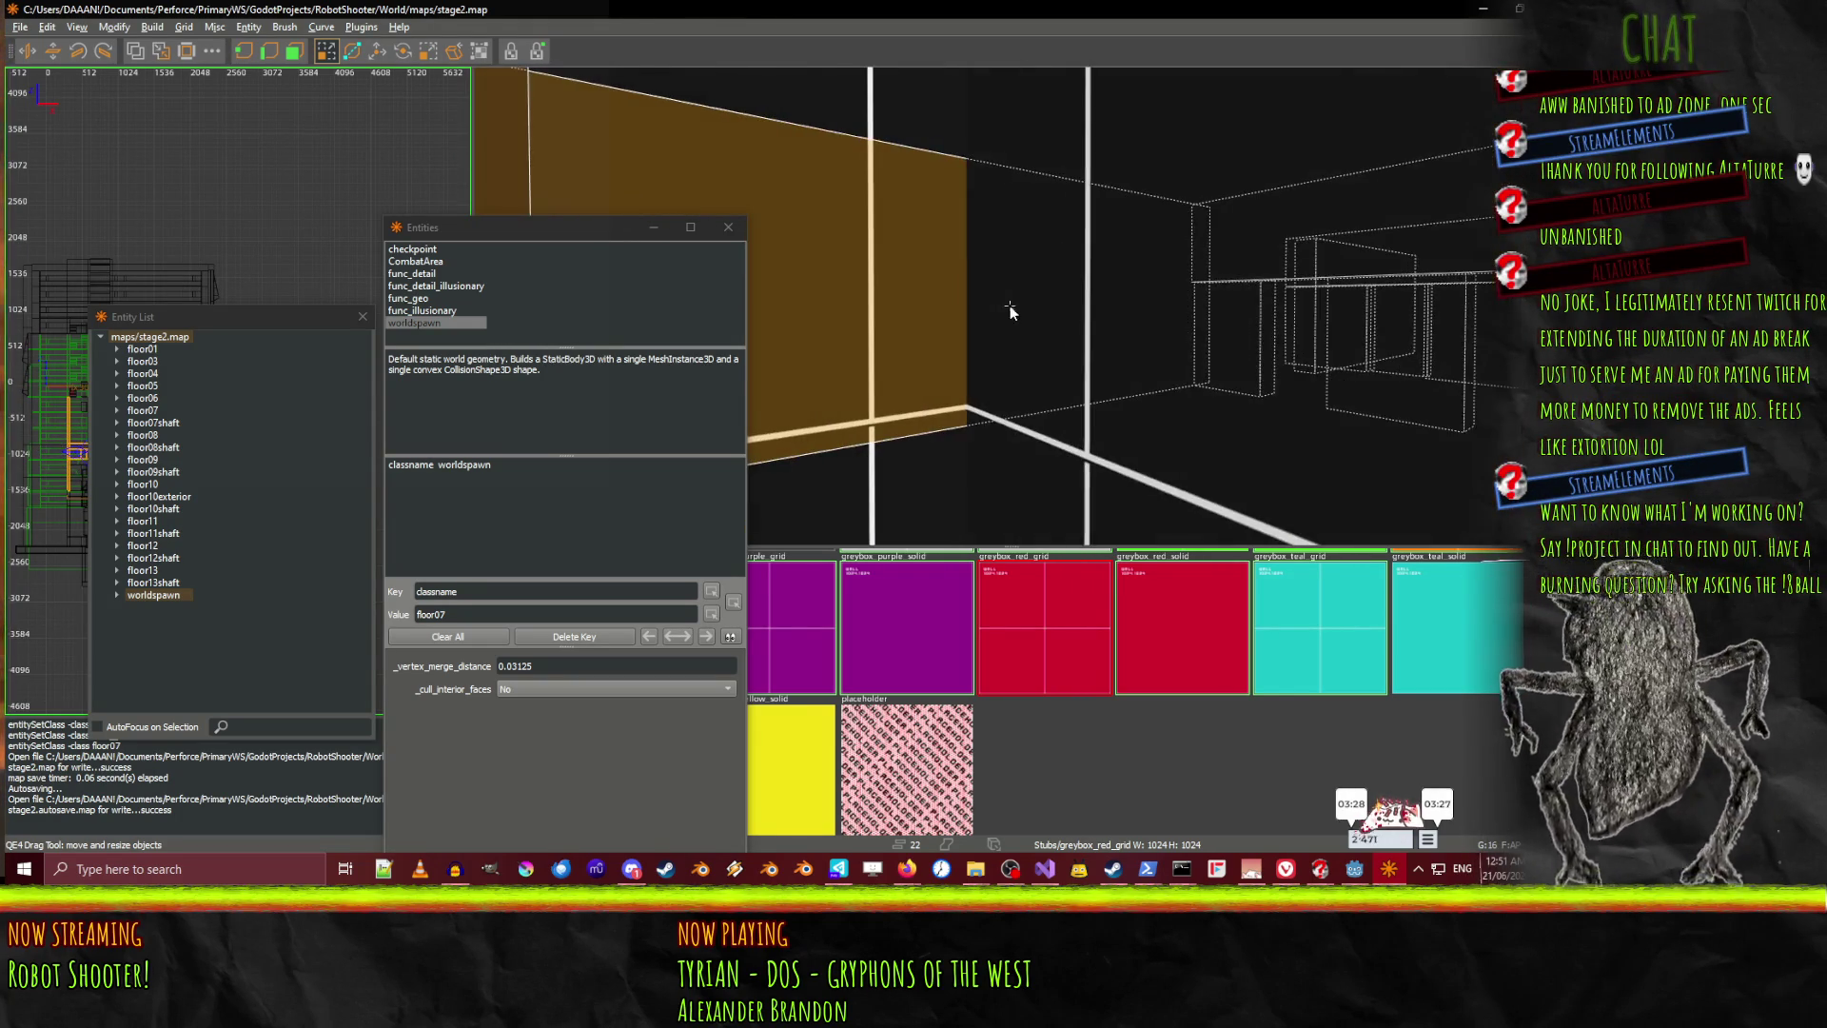
right_click(1010, 306)
Add the neighbouring floor07shaft geometry to the selection
scroll(874, 369, up, 5)
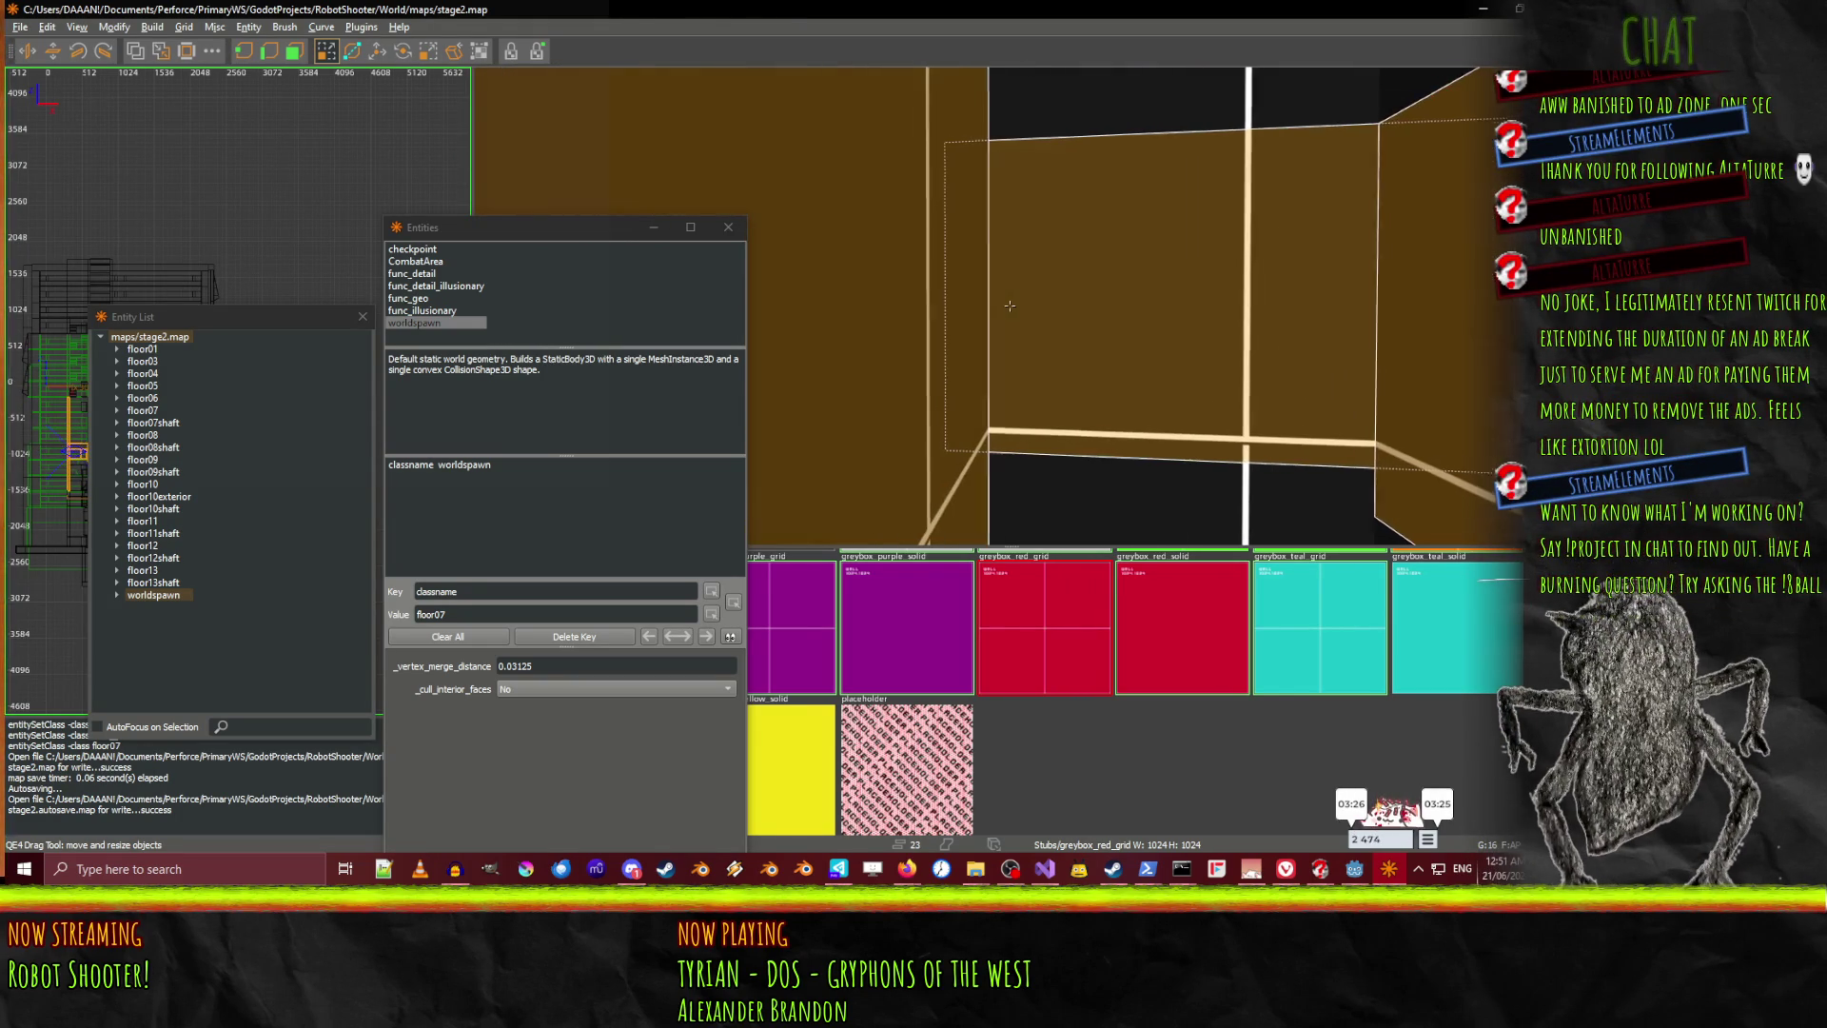
shift+click(1086, 474)
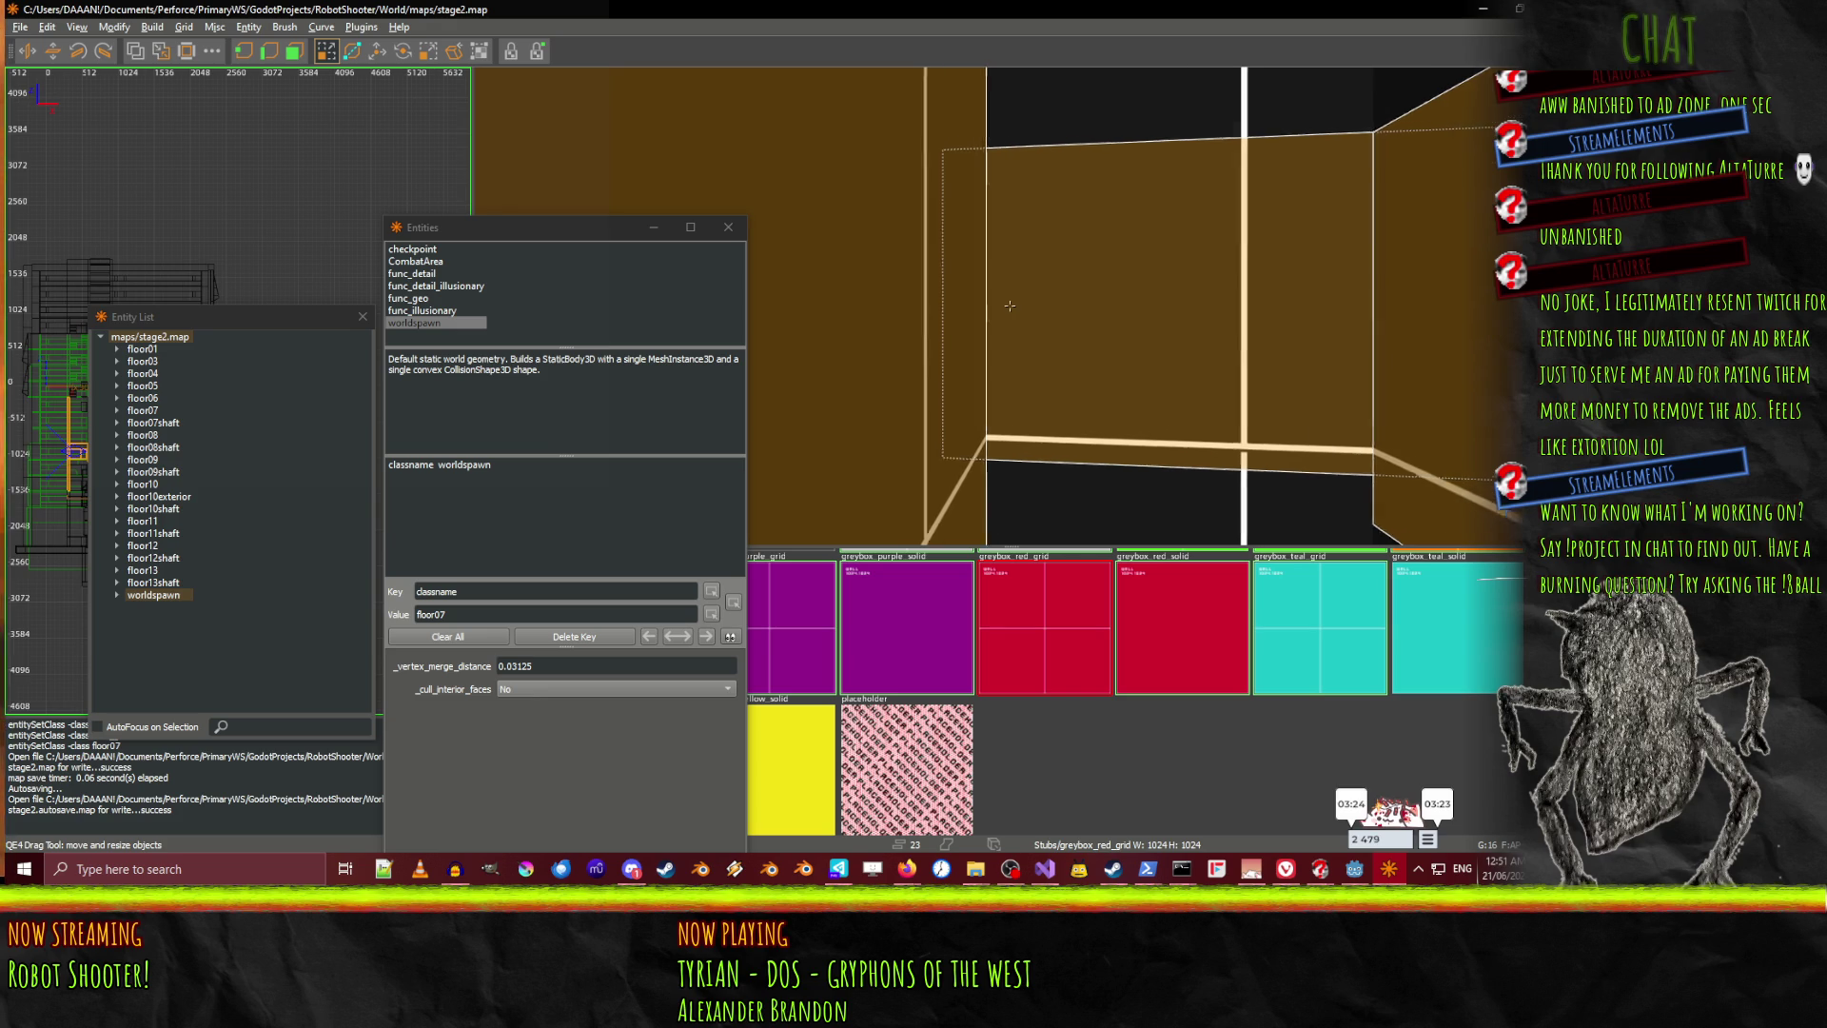
scroll(1009, 301, down, 10)
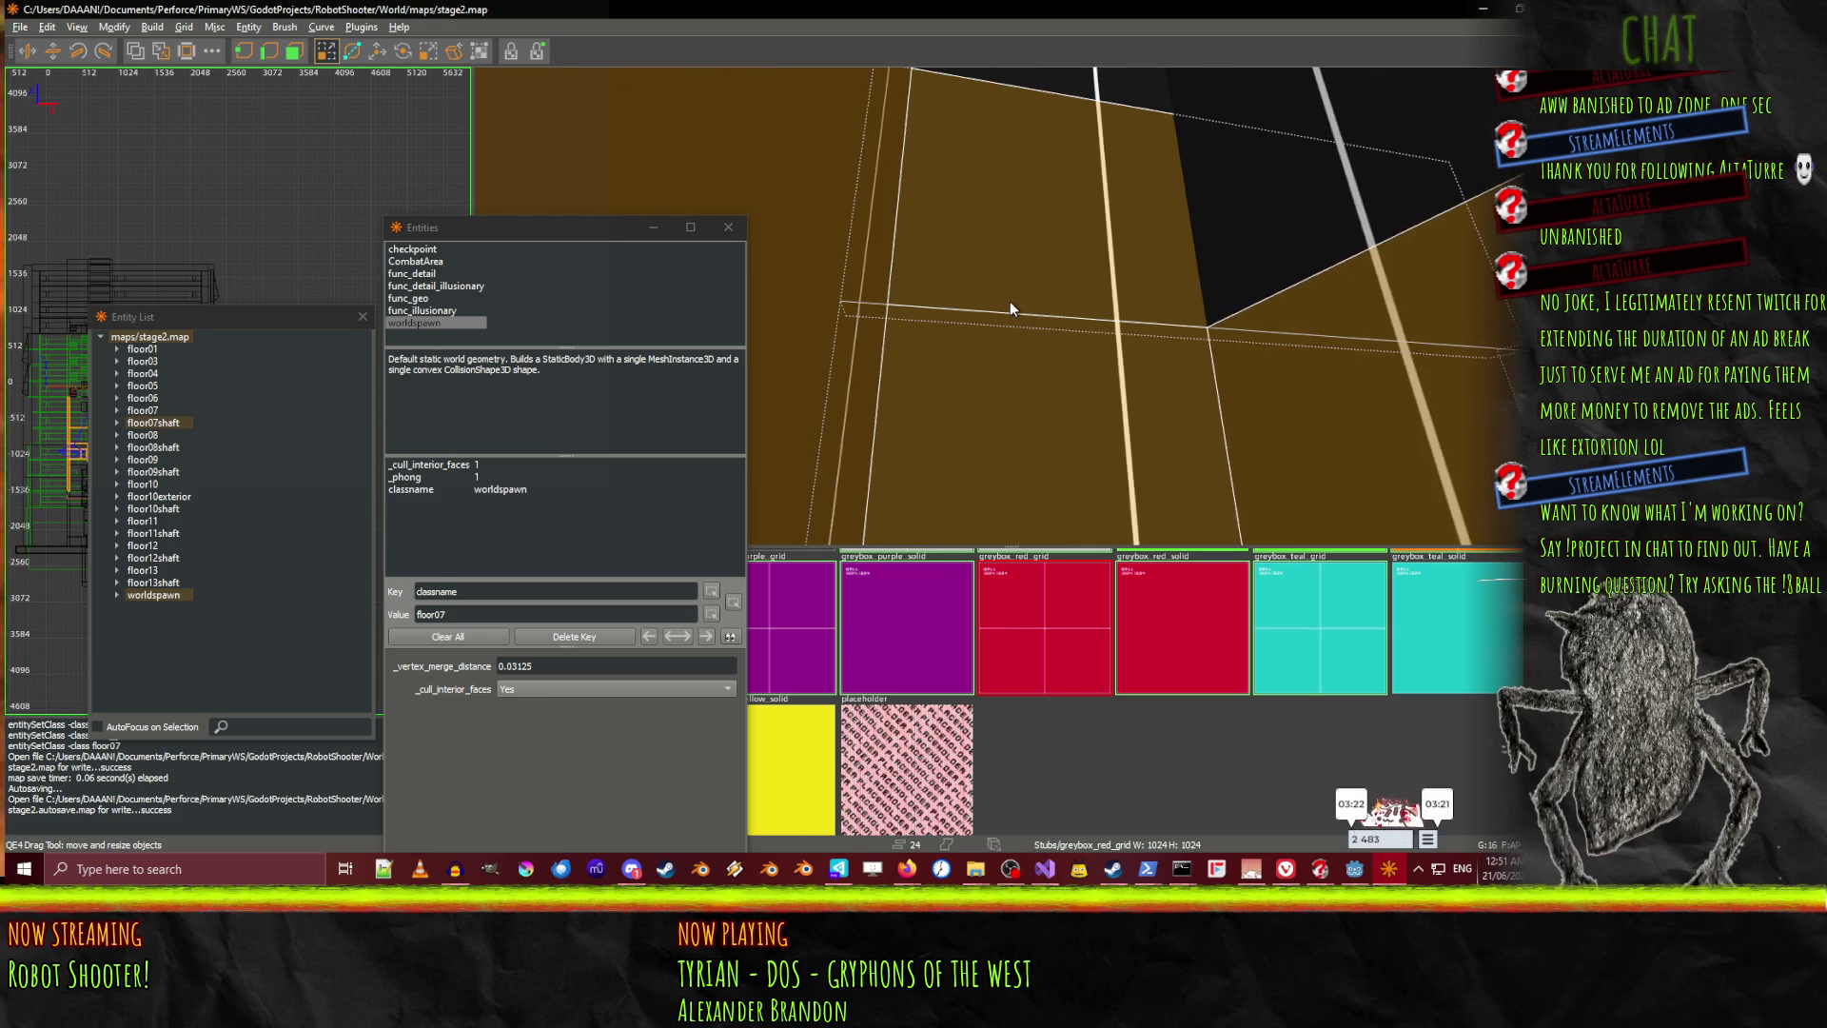
scroll(1010, 305, up, 10)
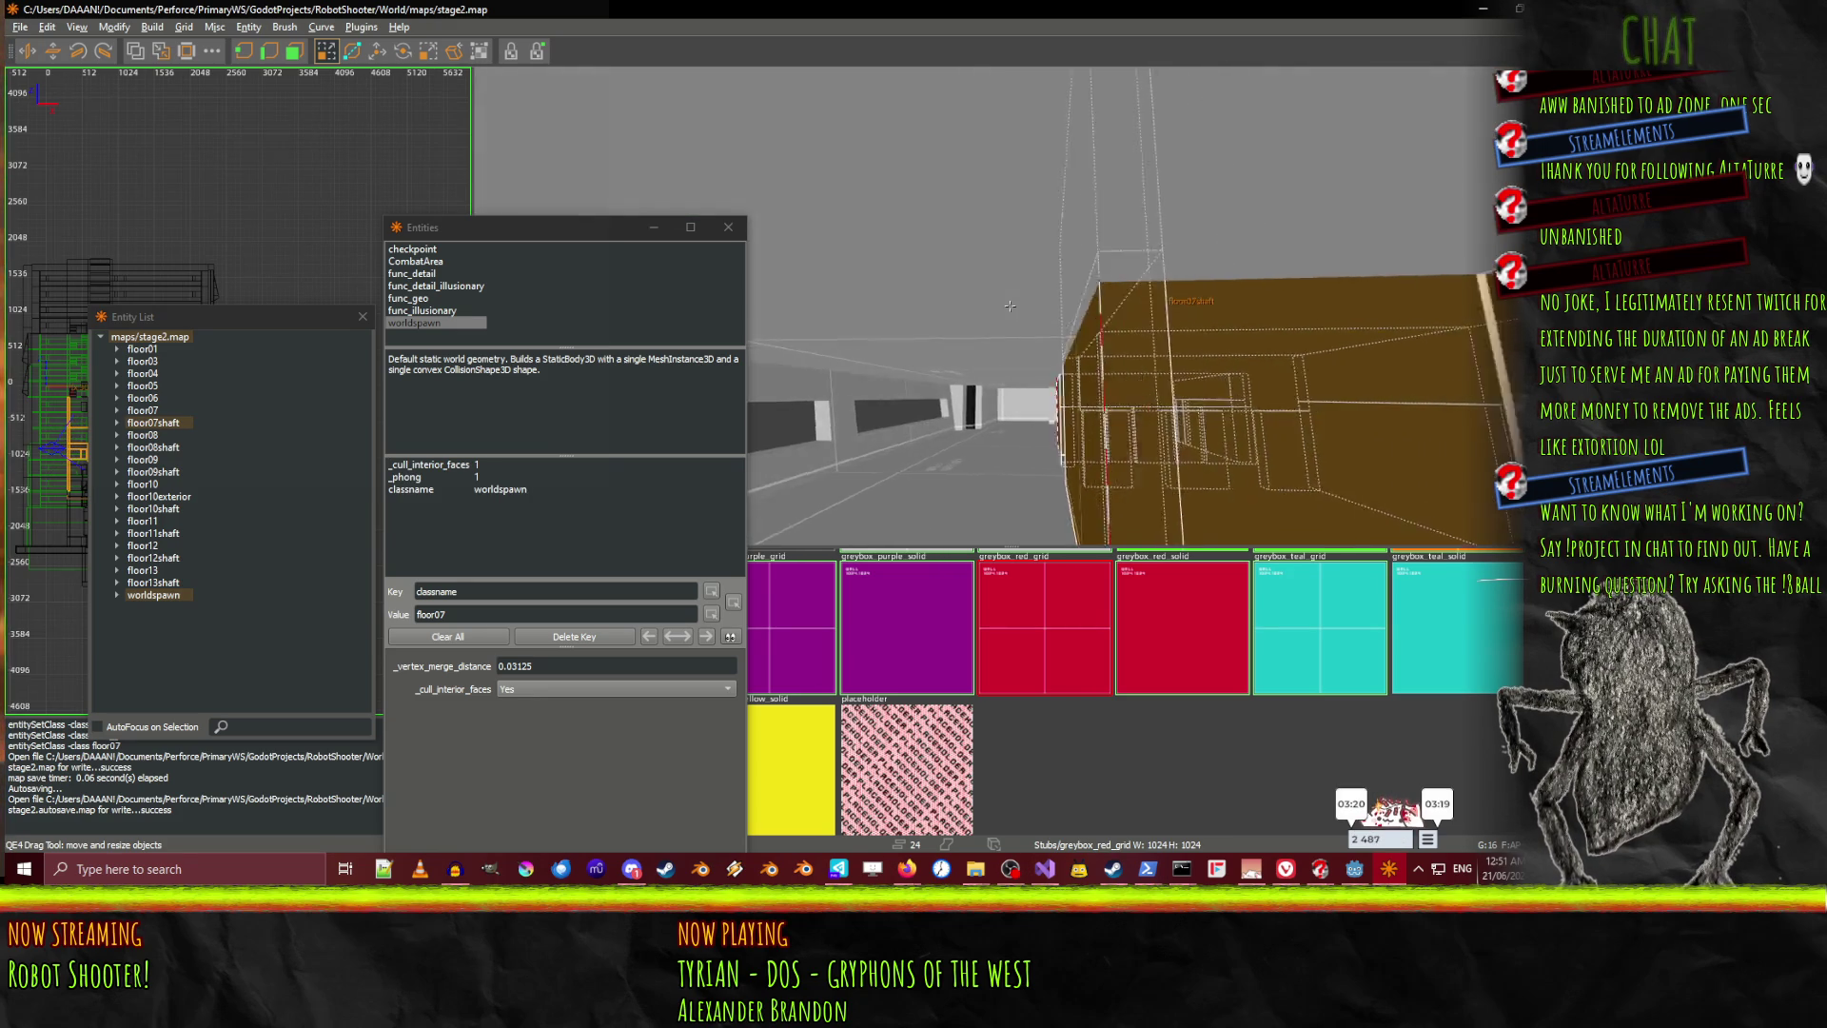
Inspect the brown shaft and red pillars, then convert the selection to func_geo
right_click(933, 212)
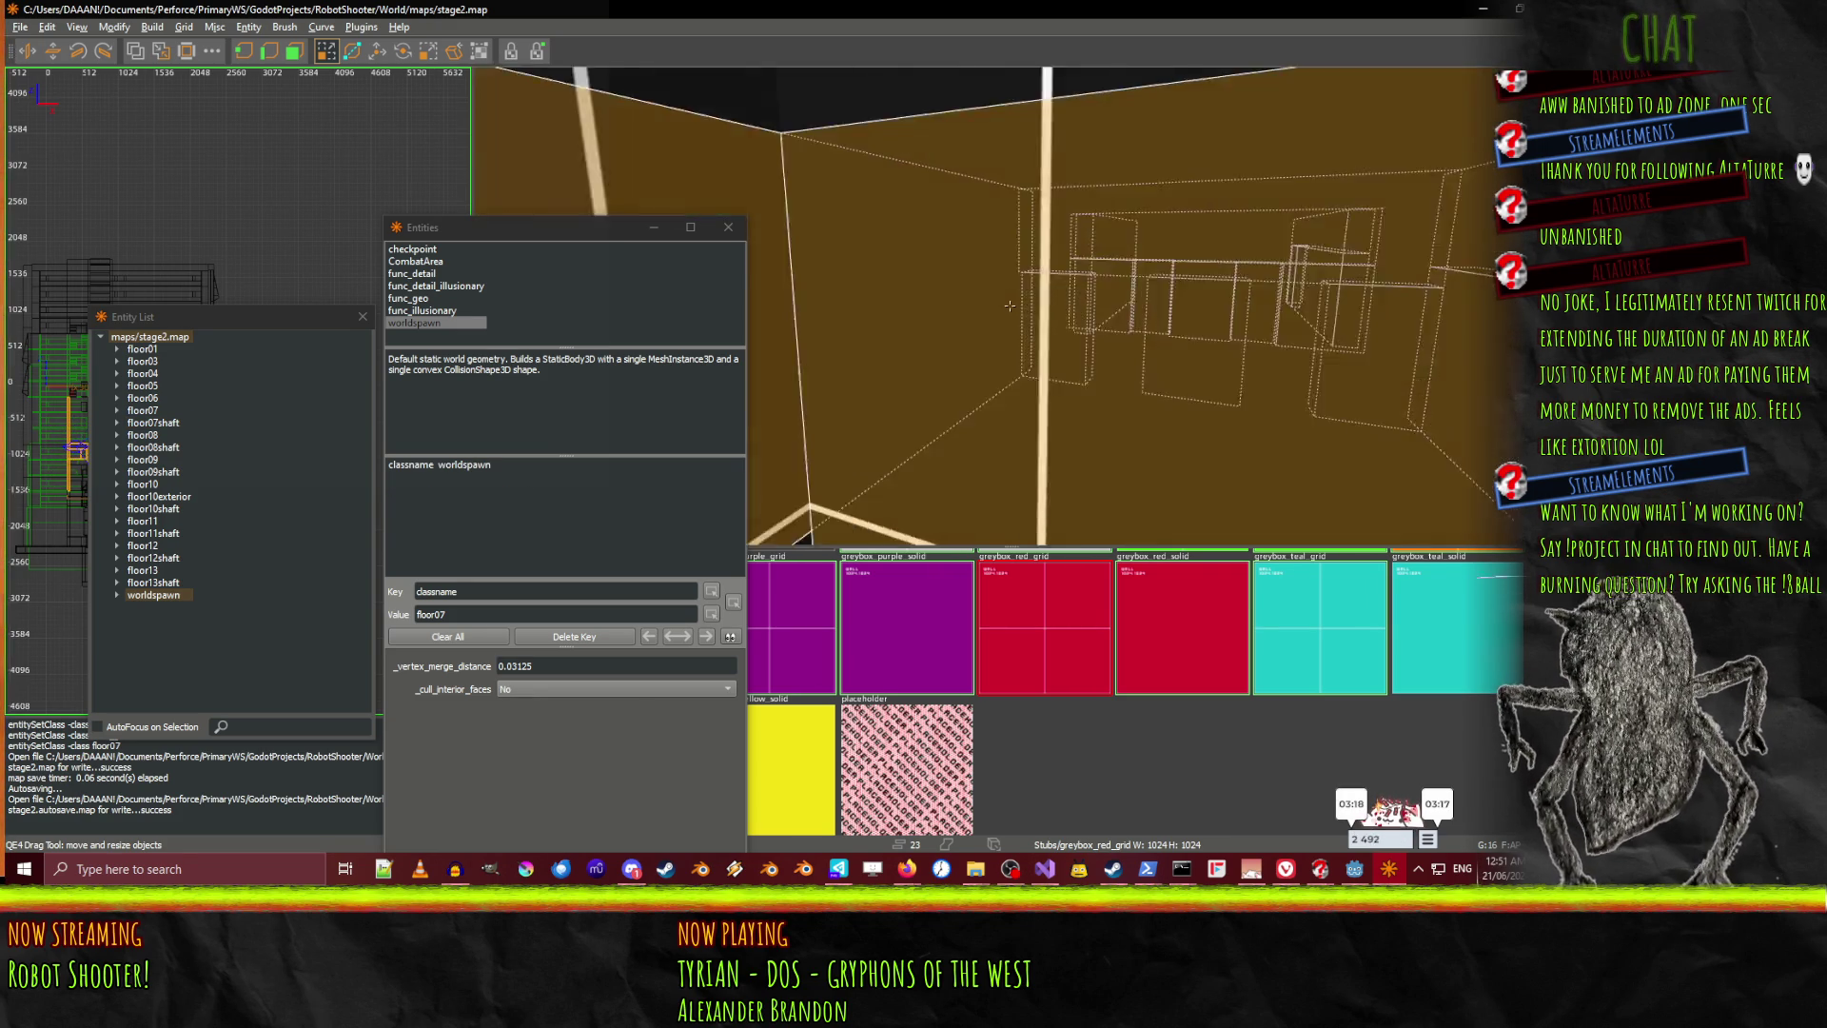
key(Down)
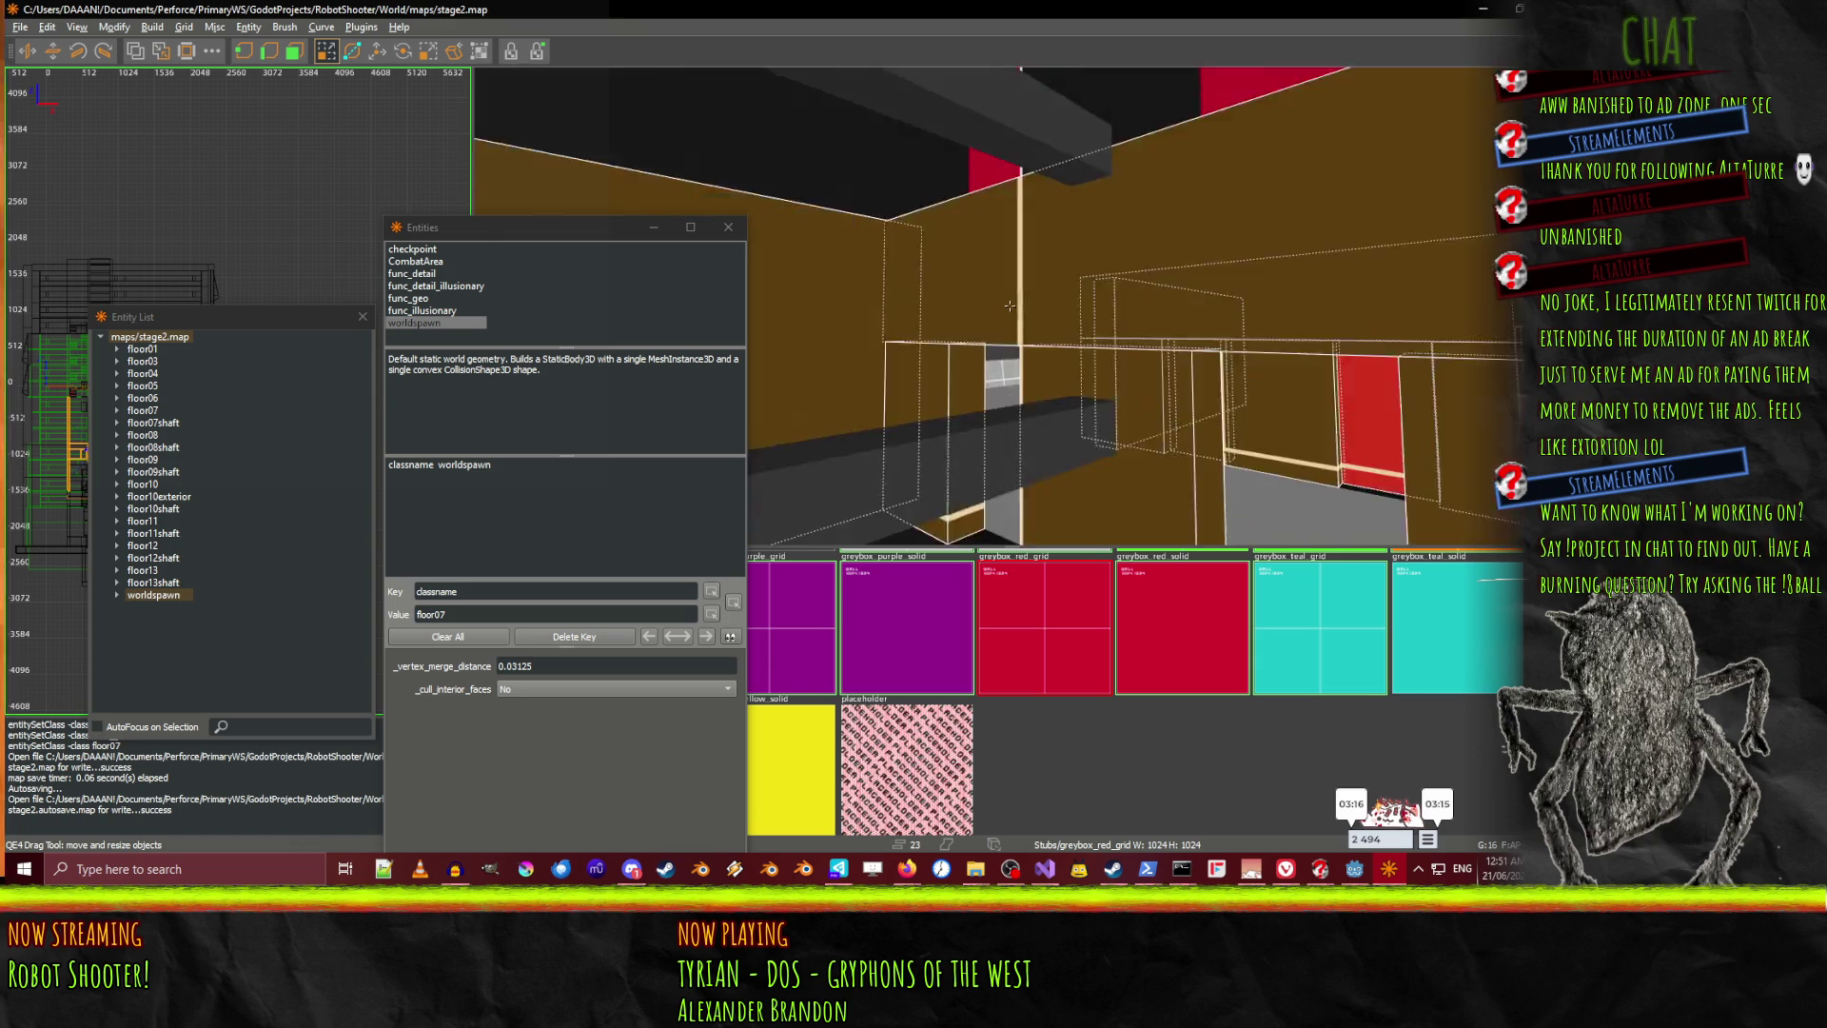
key(Up)
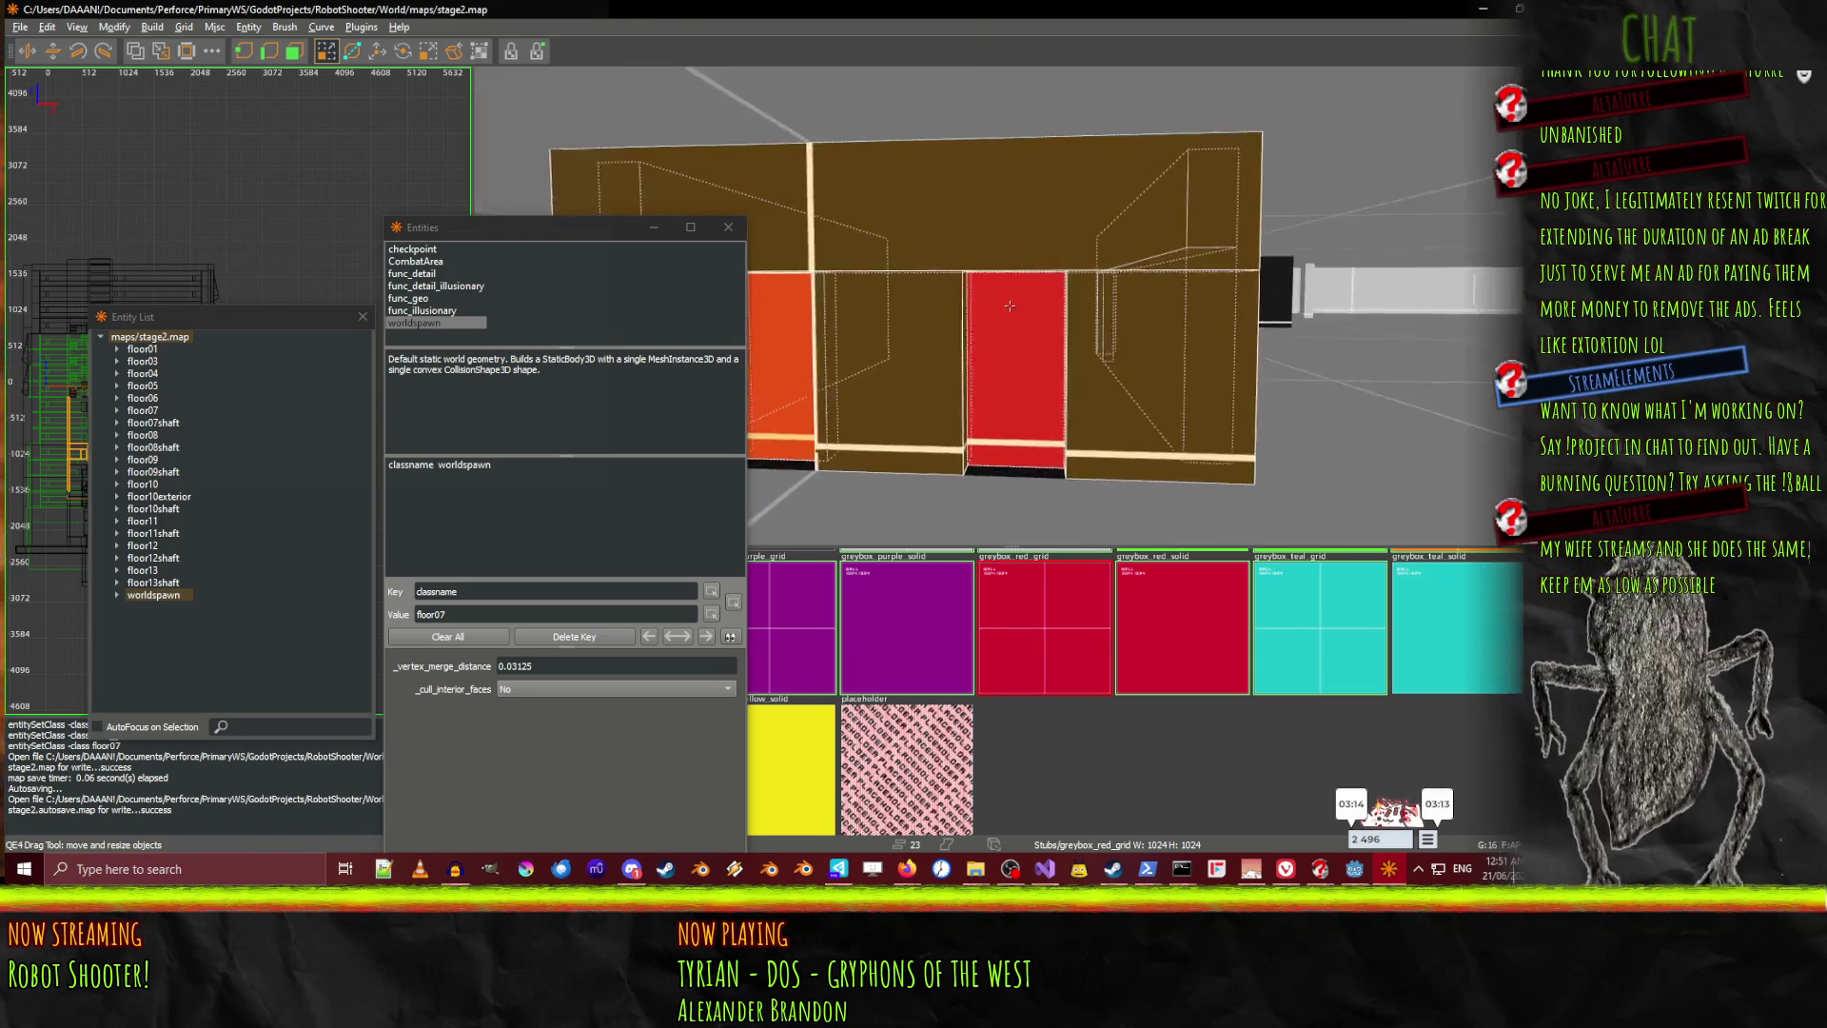
key(Up)
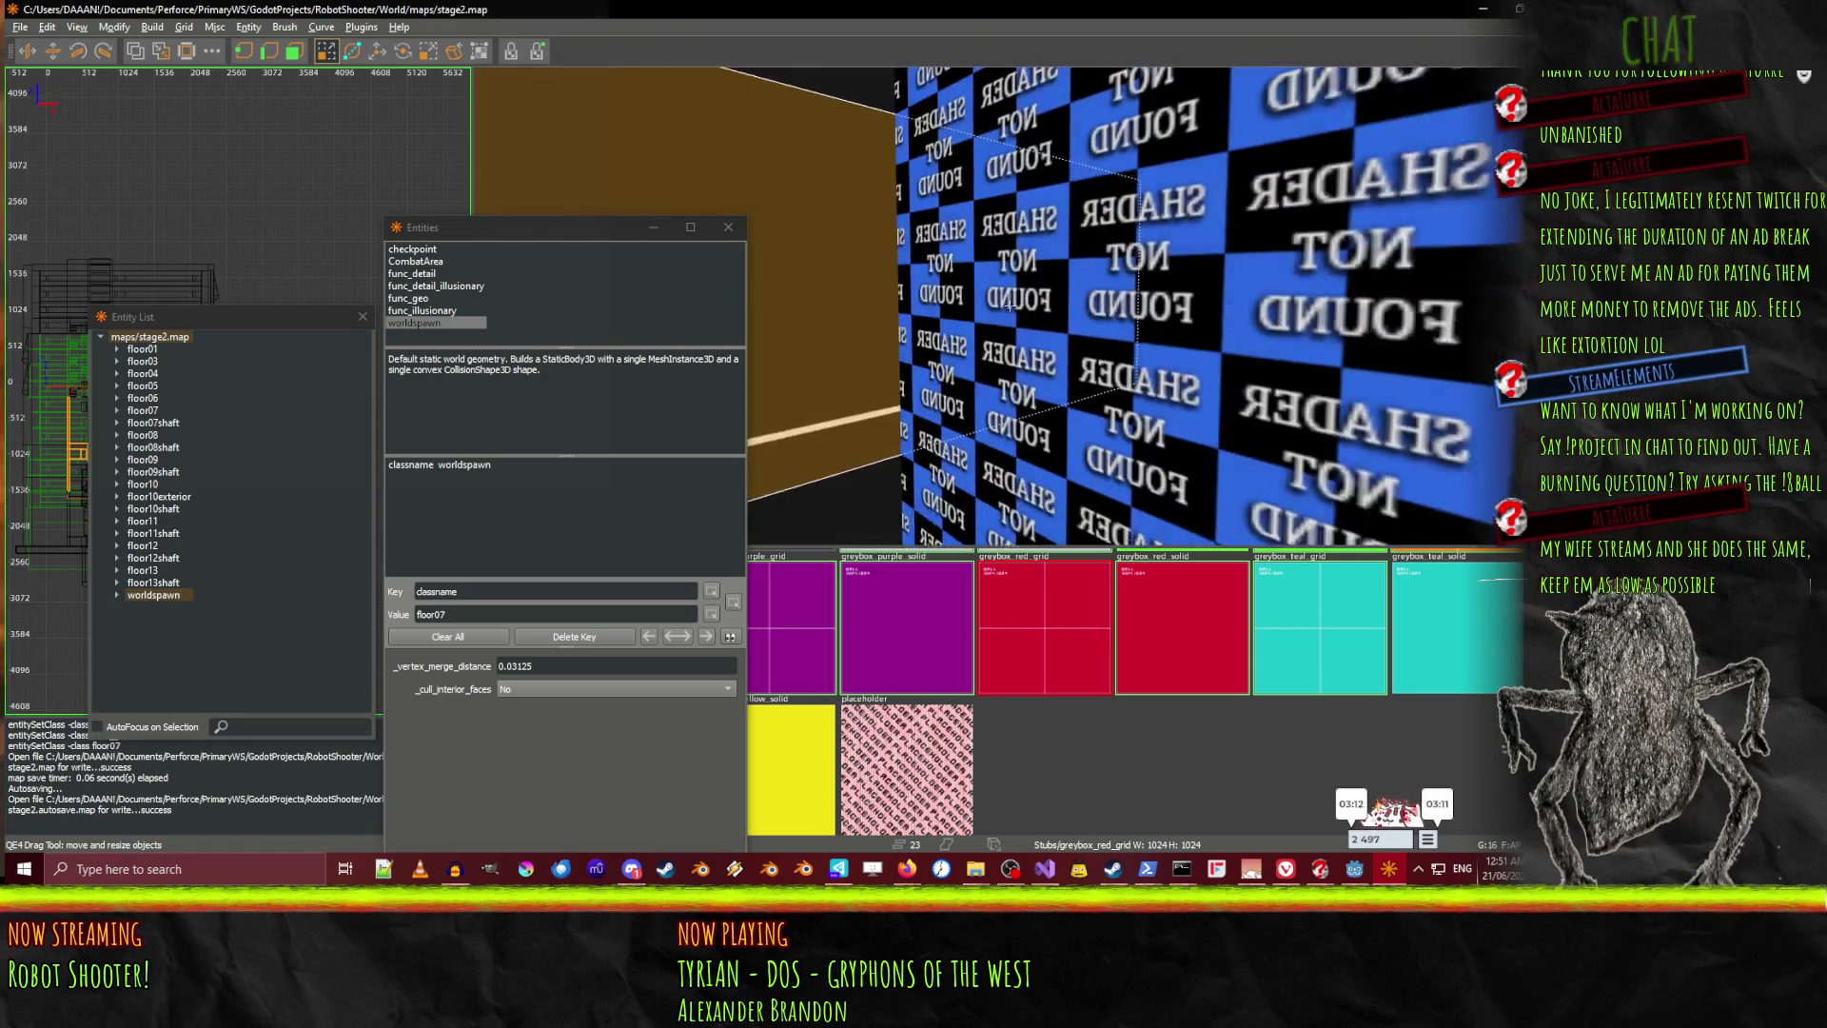
right_click(1087, 323)
right_click(1087, 323)
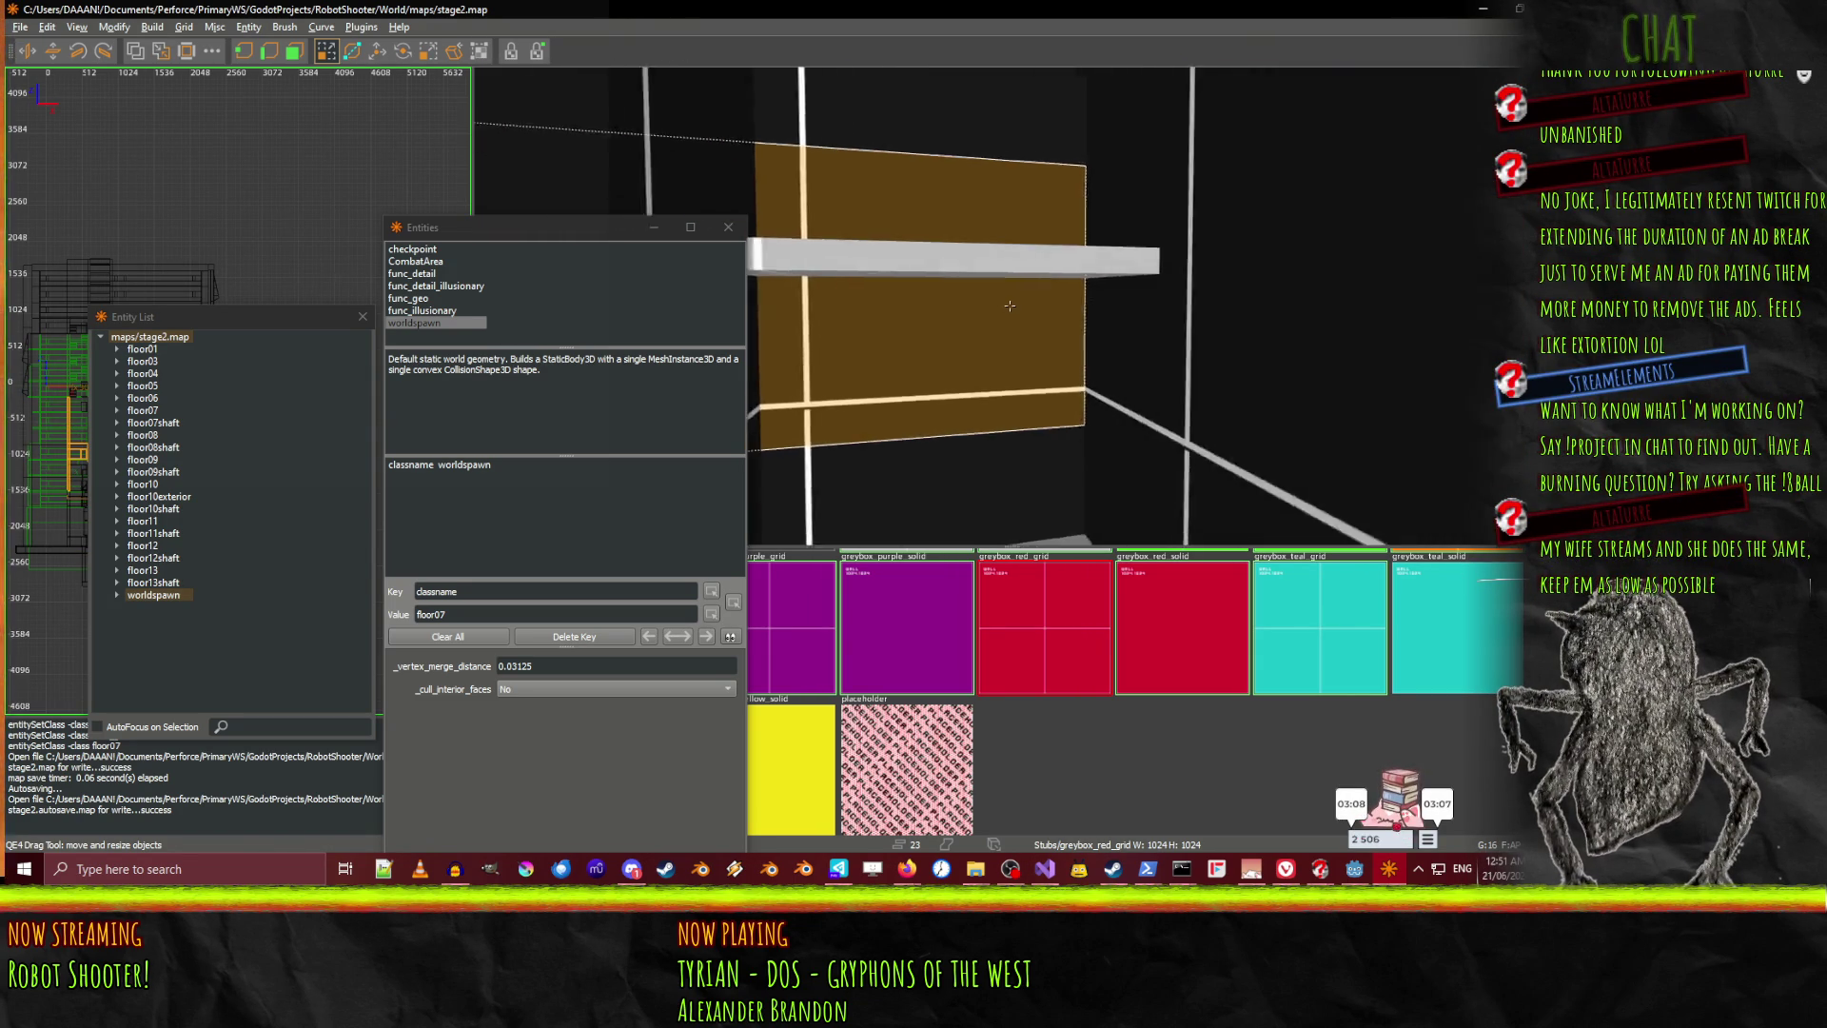
right_click(1070, 329)
right_click(1069, 331)
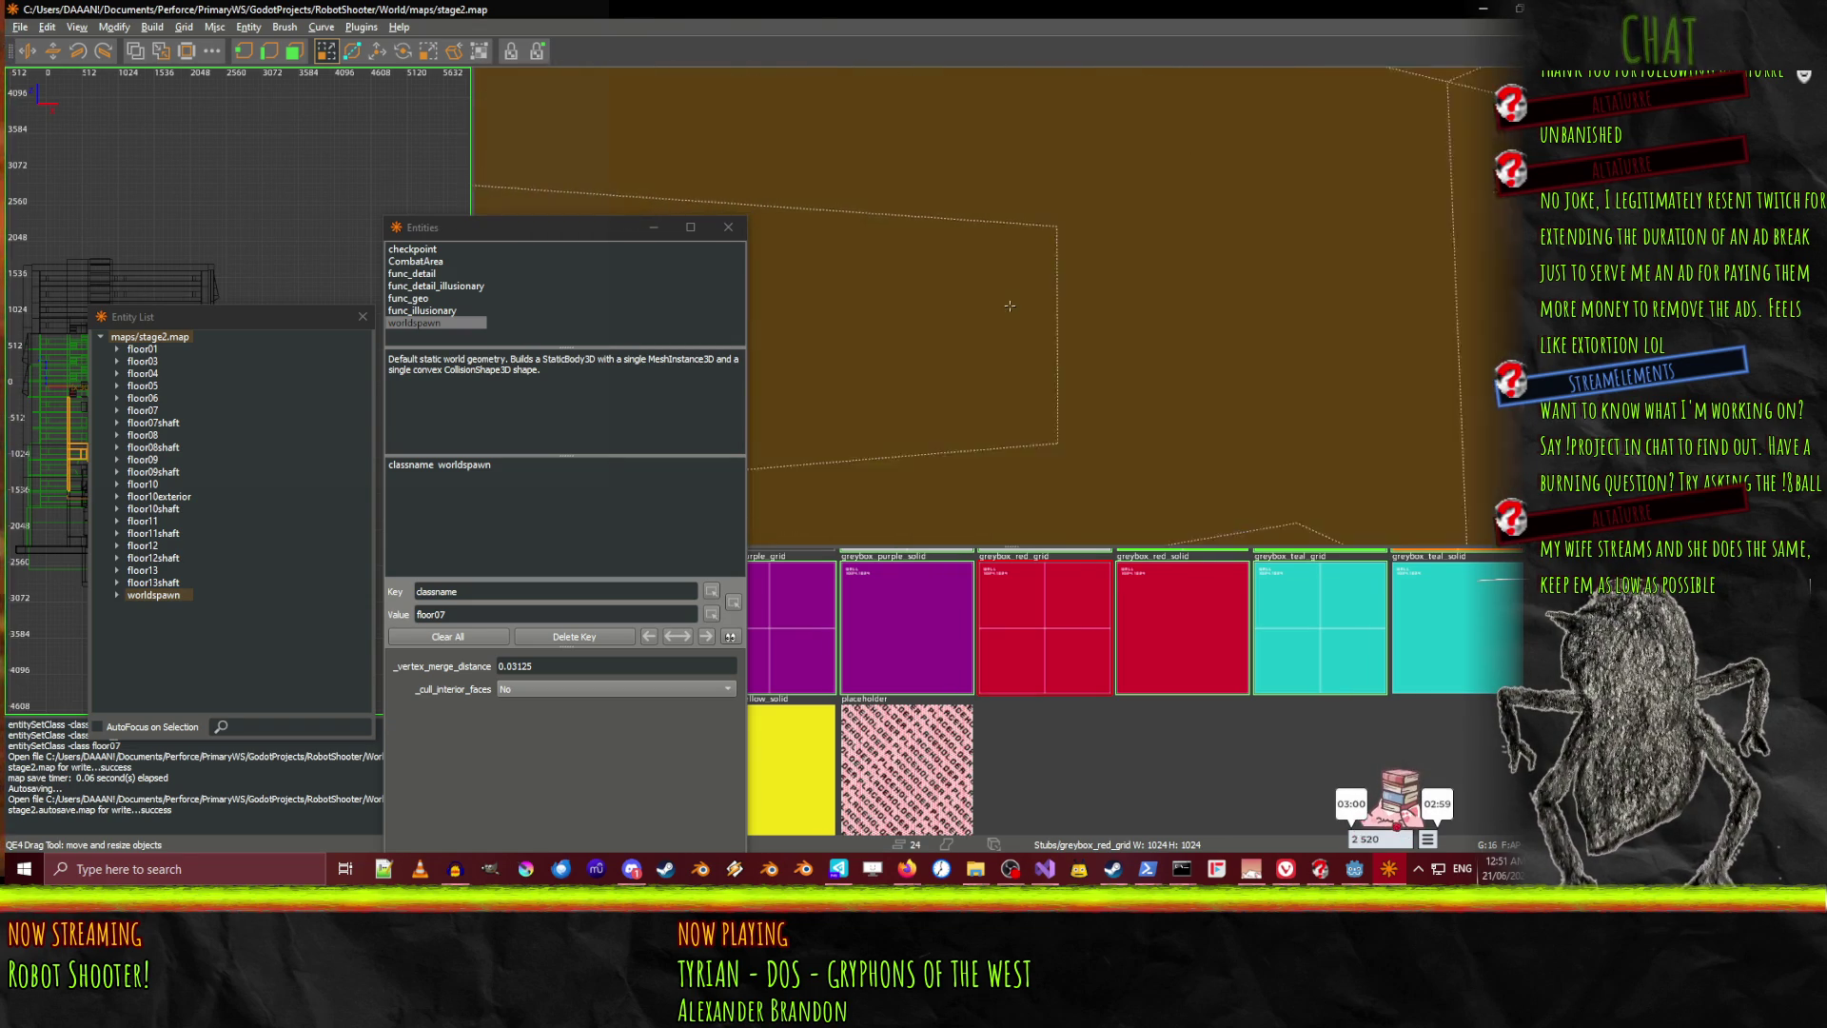
right_click(1009, 306)
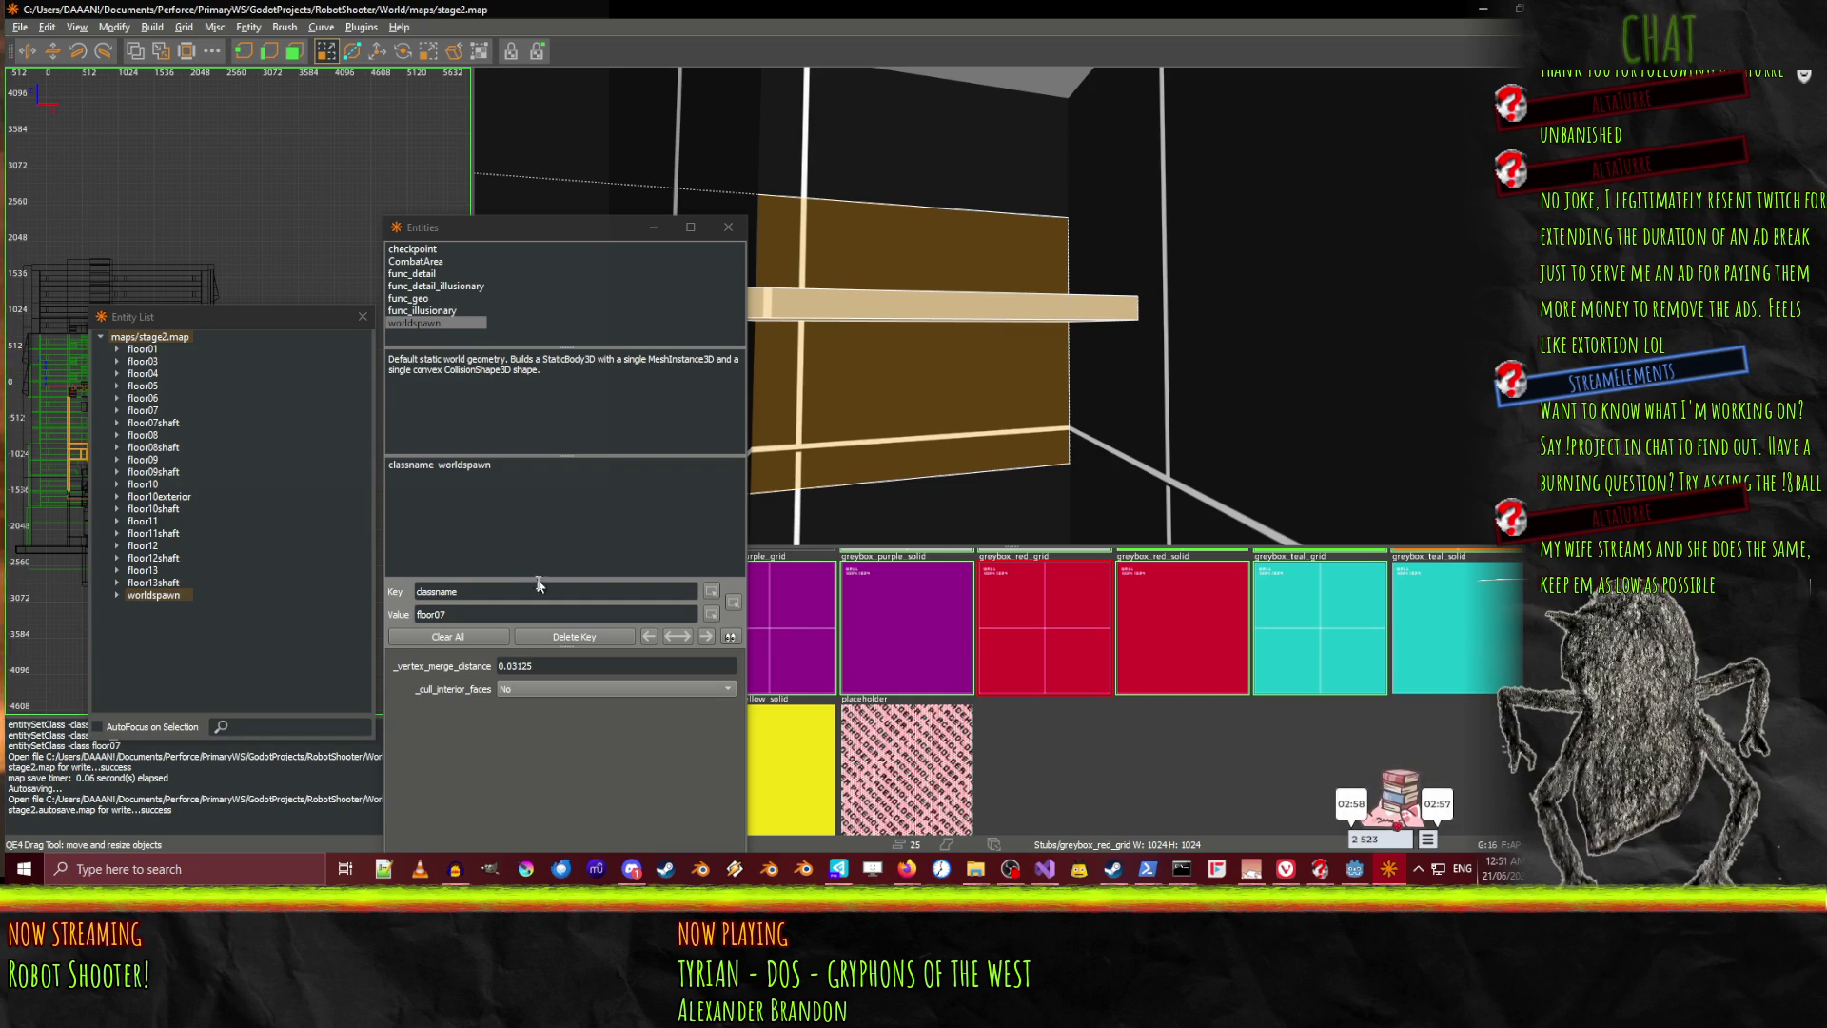
double_click(419, 299)
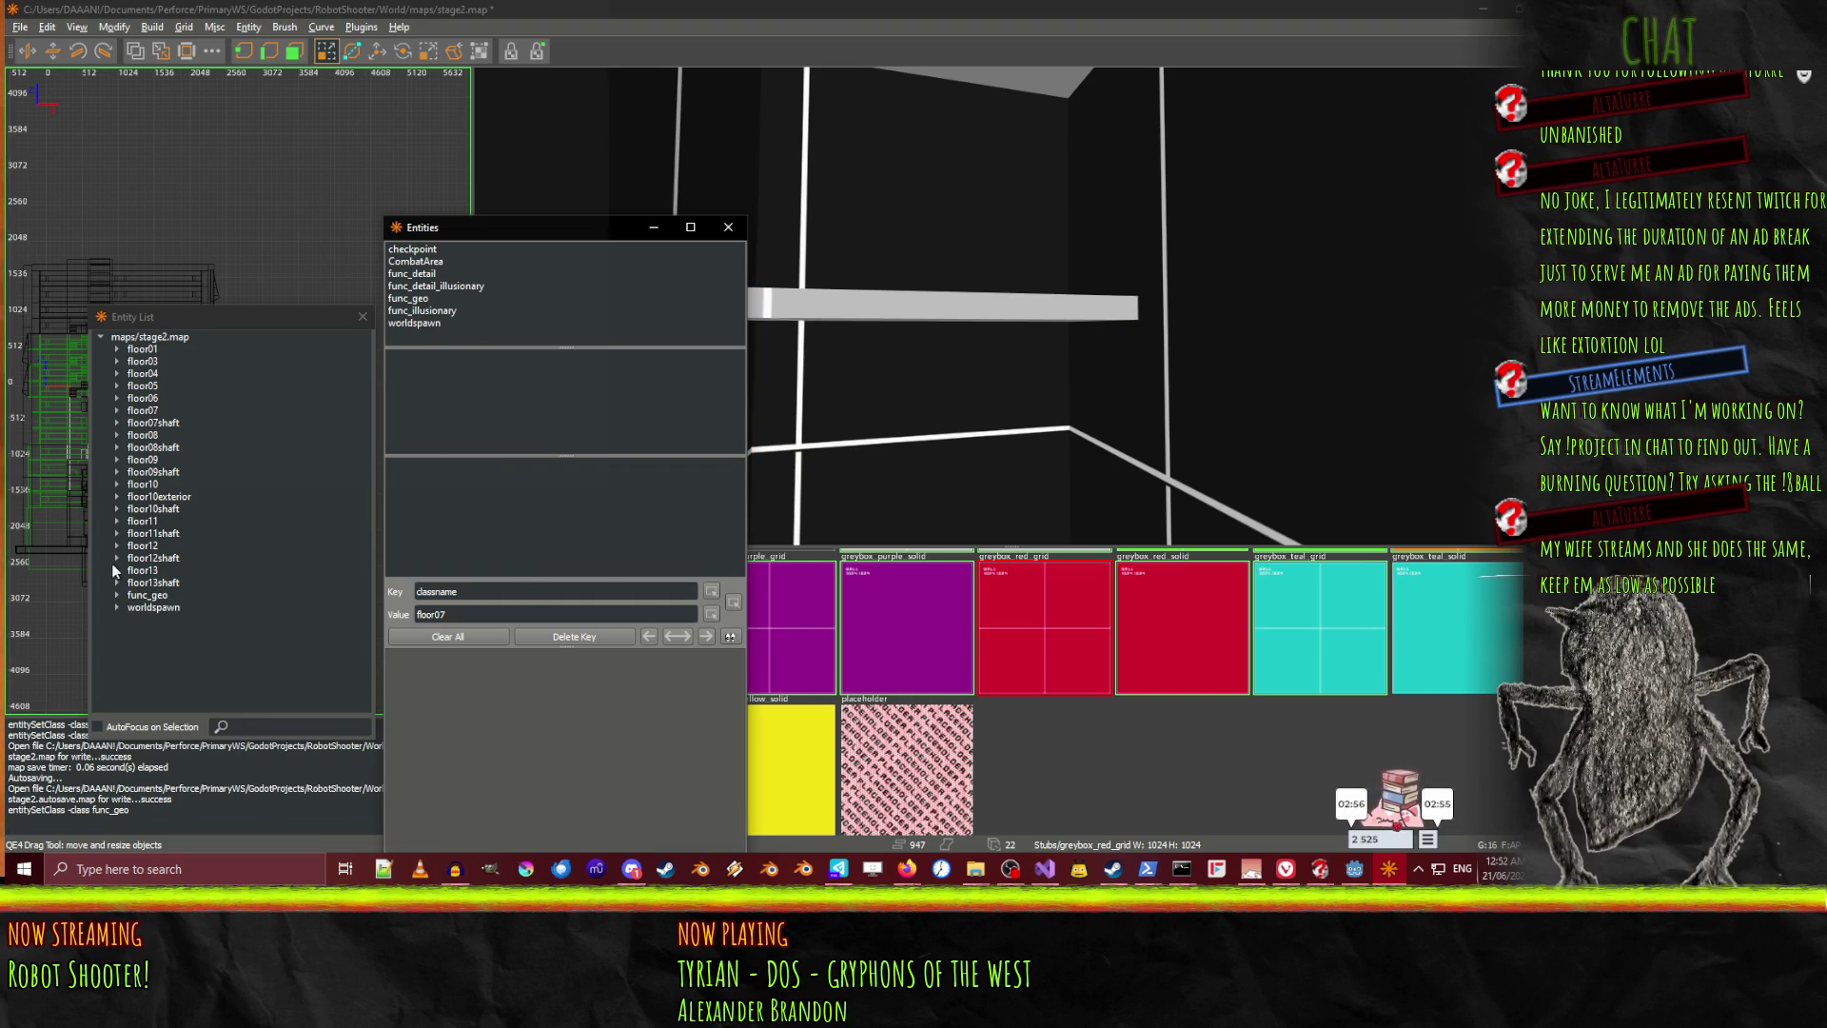
Give the new func_geo entity _phong 1 and _cull_interior_faces 1
click(133, 594)
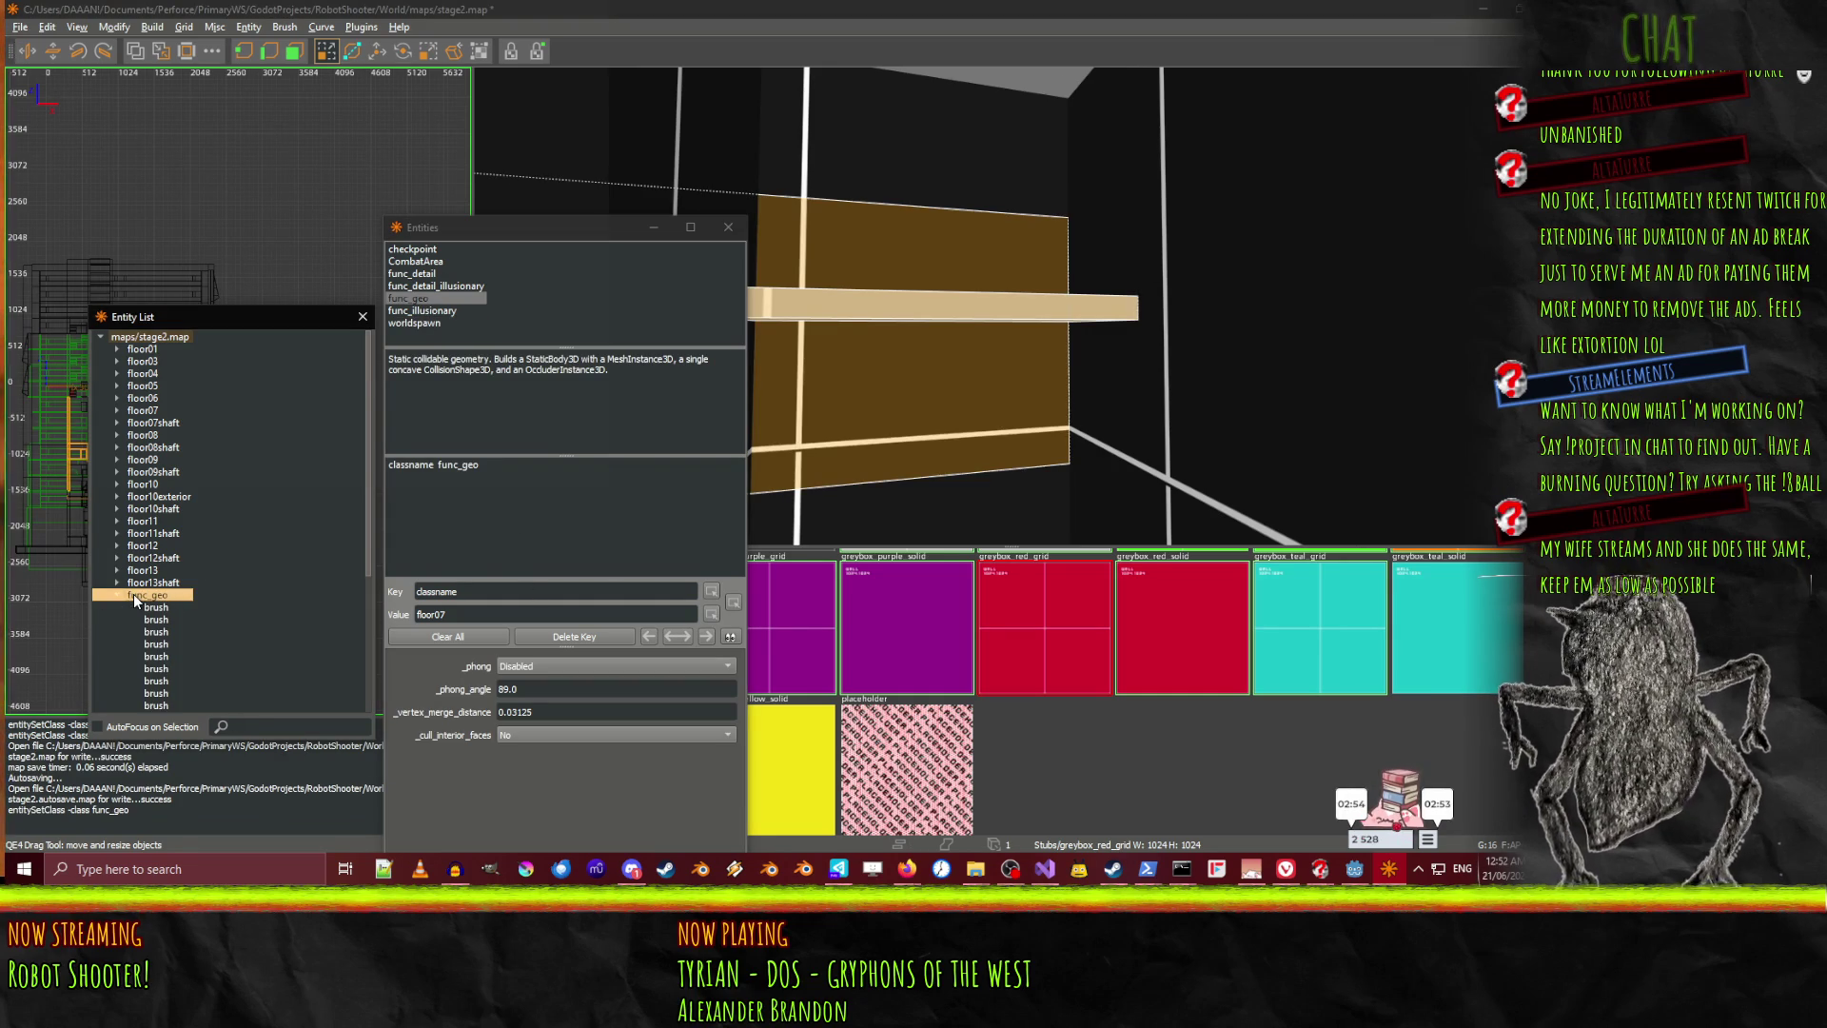
double_click(150, 597)
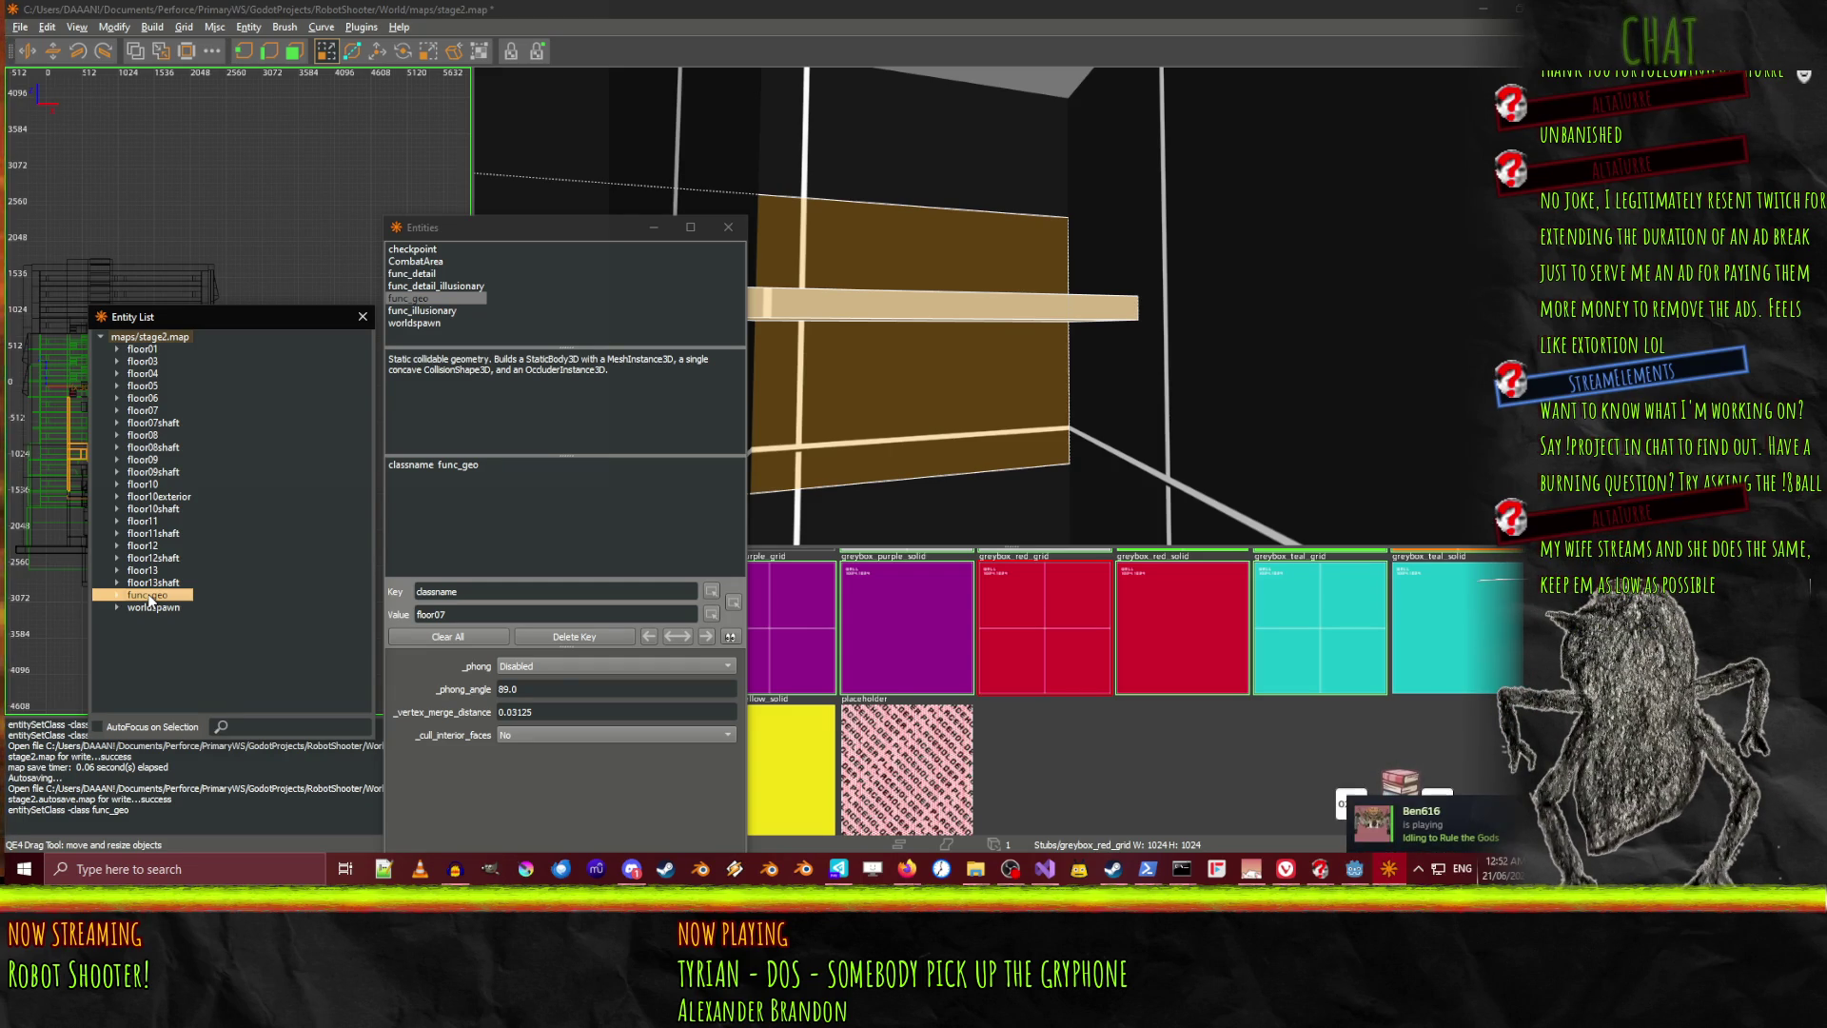
click(452, 470)
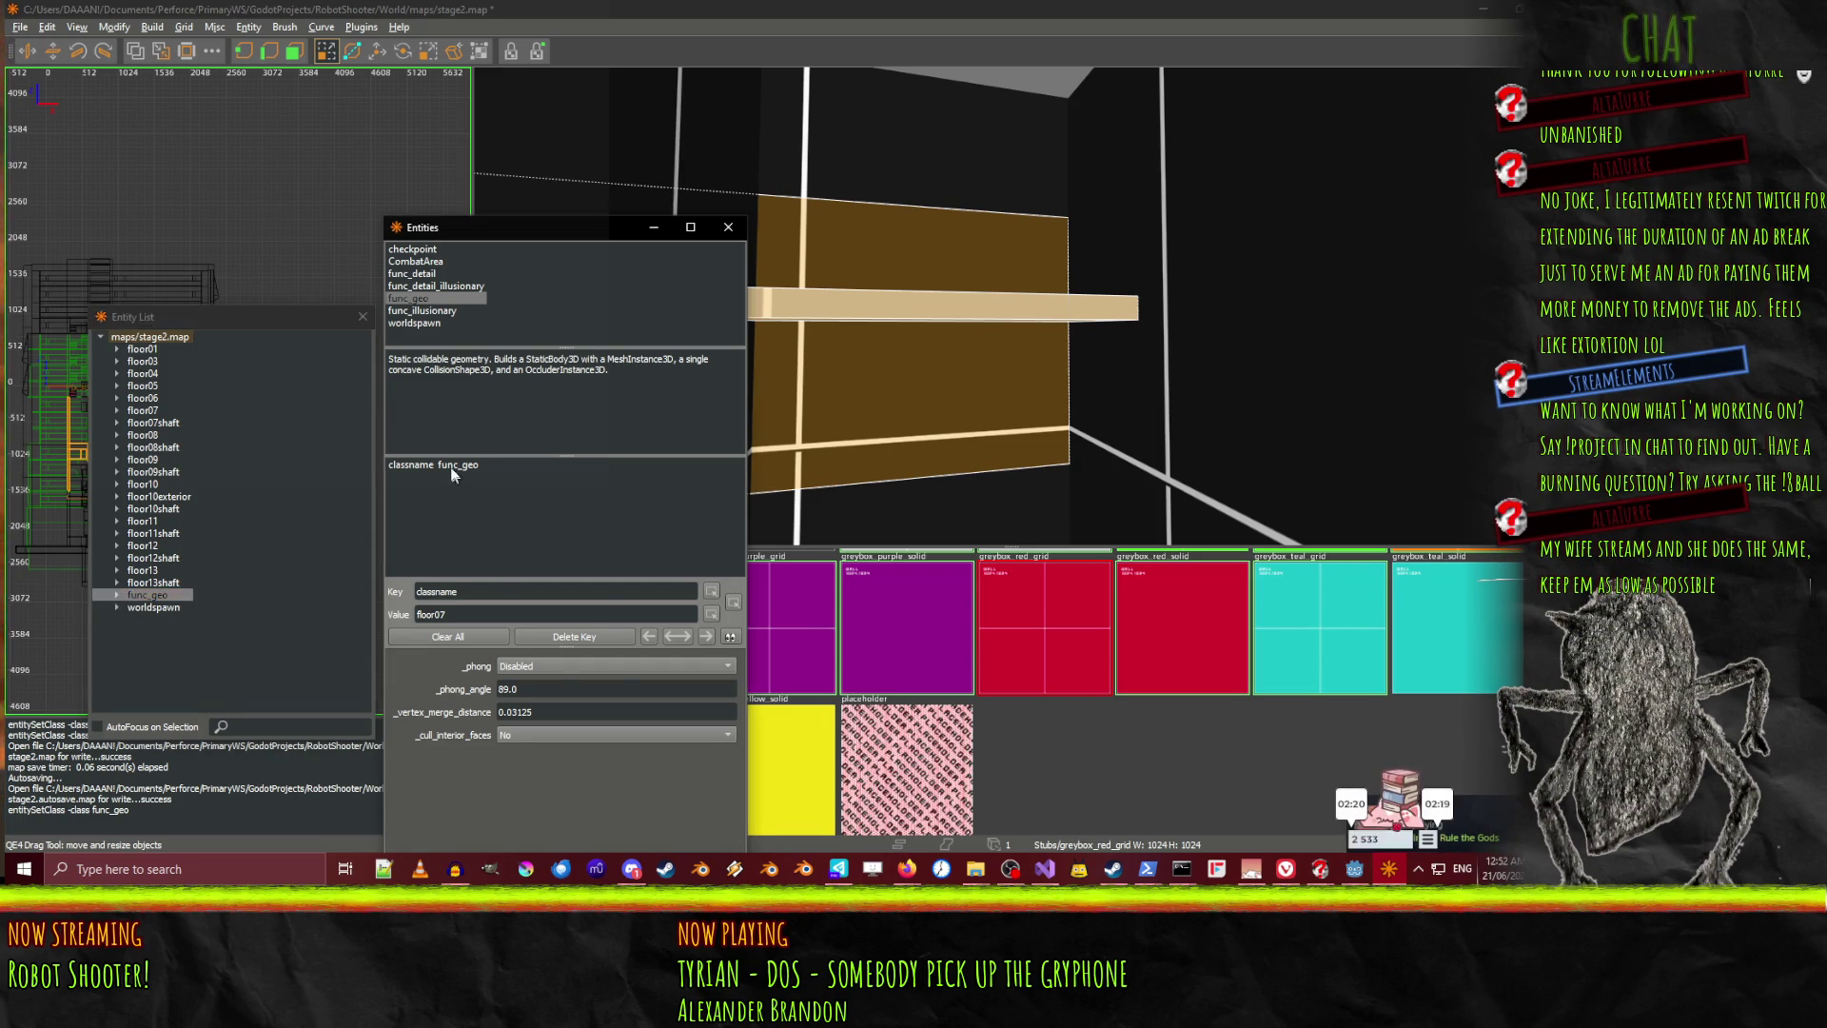
click(453, 466)
click(563, 666)
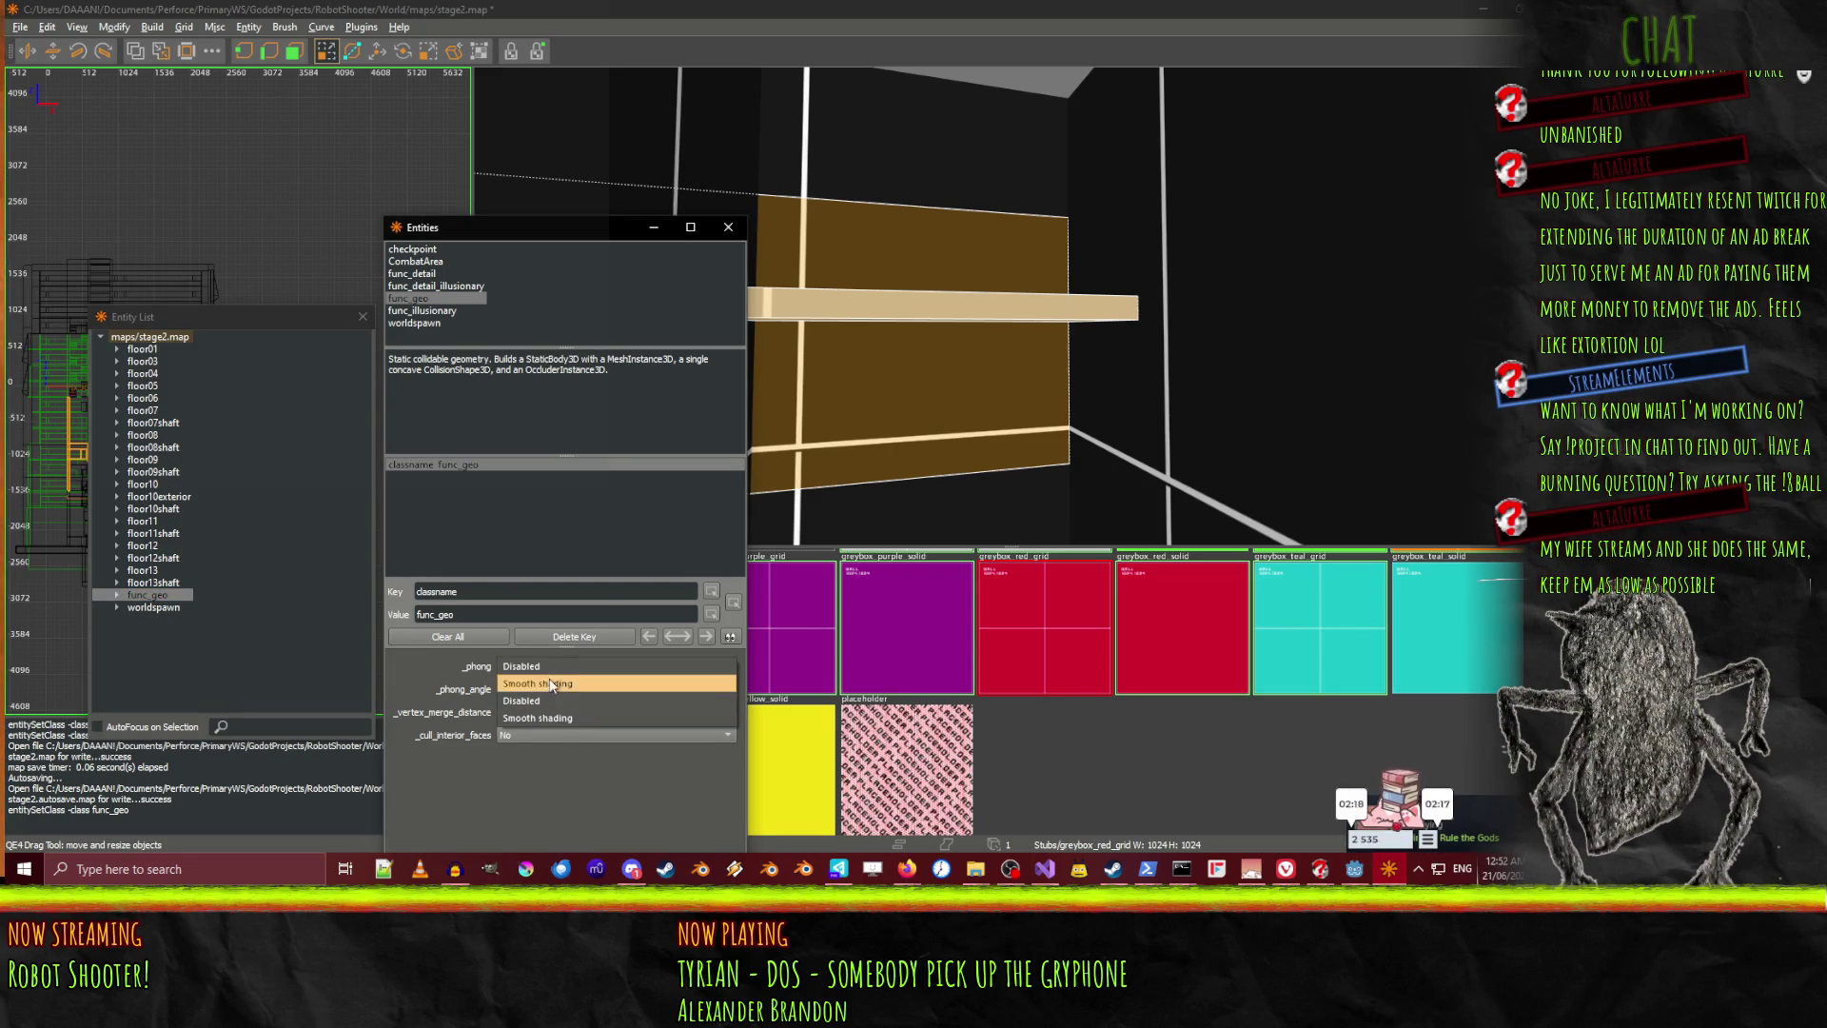
click(561, 683)
click(558, 737)
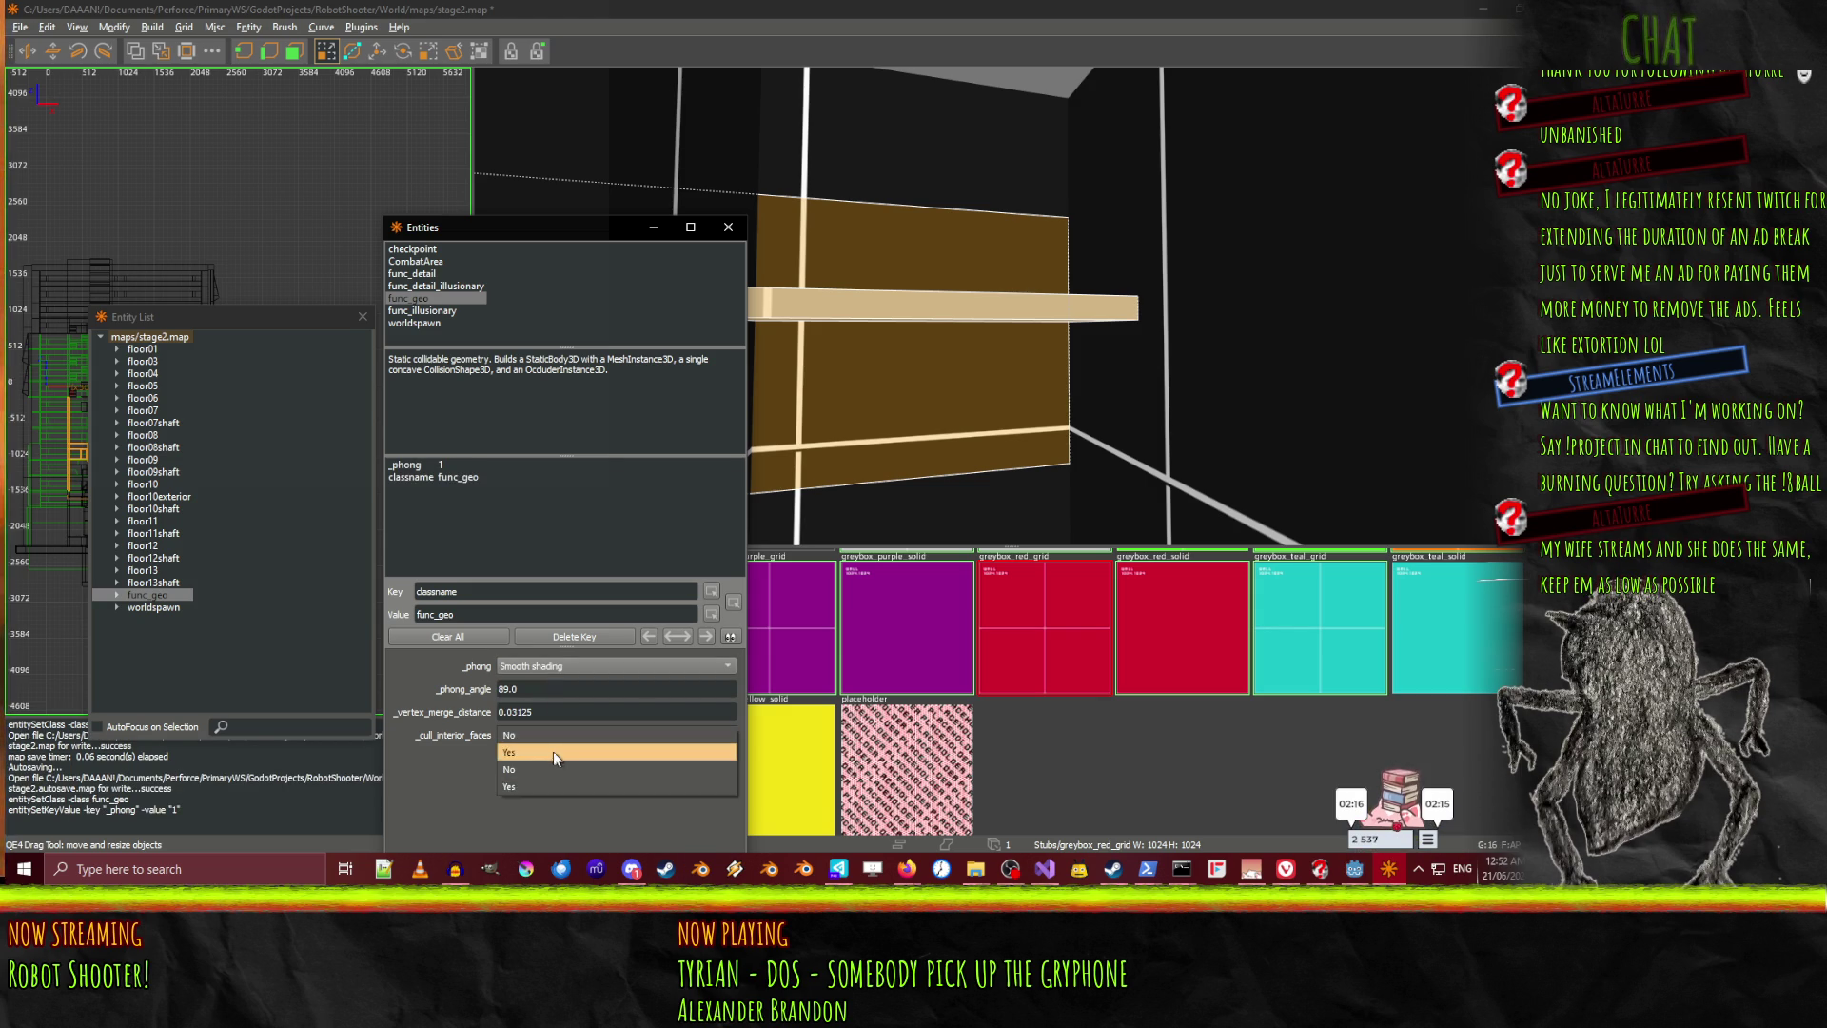
click(552, 750)
Change the entity's classname to floor06shaft, then select floor06 in the list
click(505, 489)
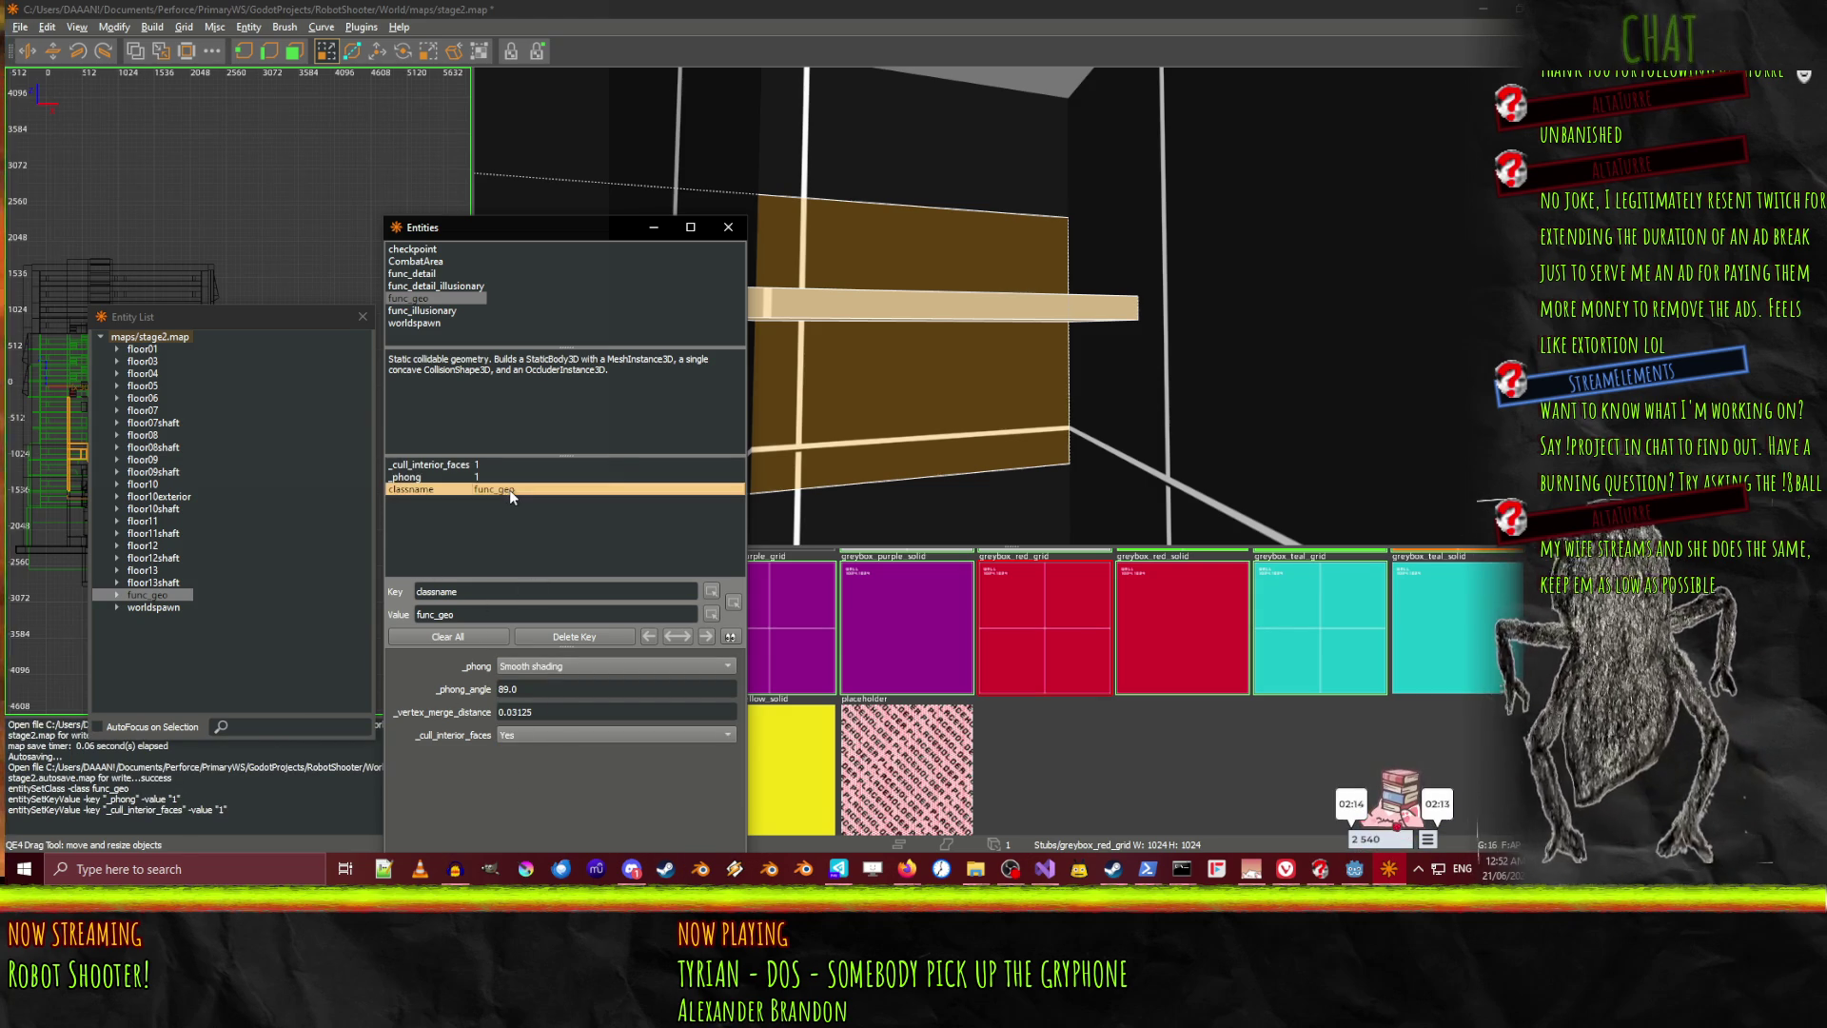
double_click(436, 614)
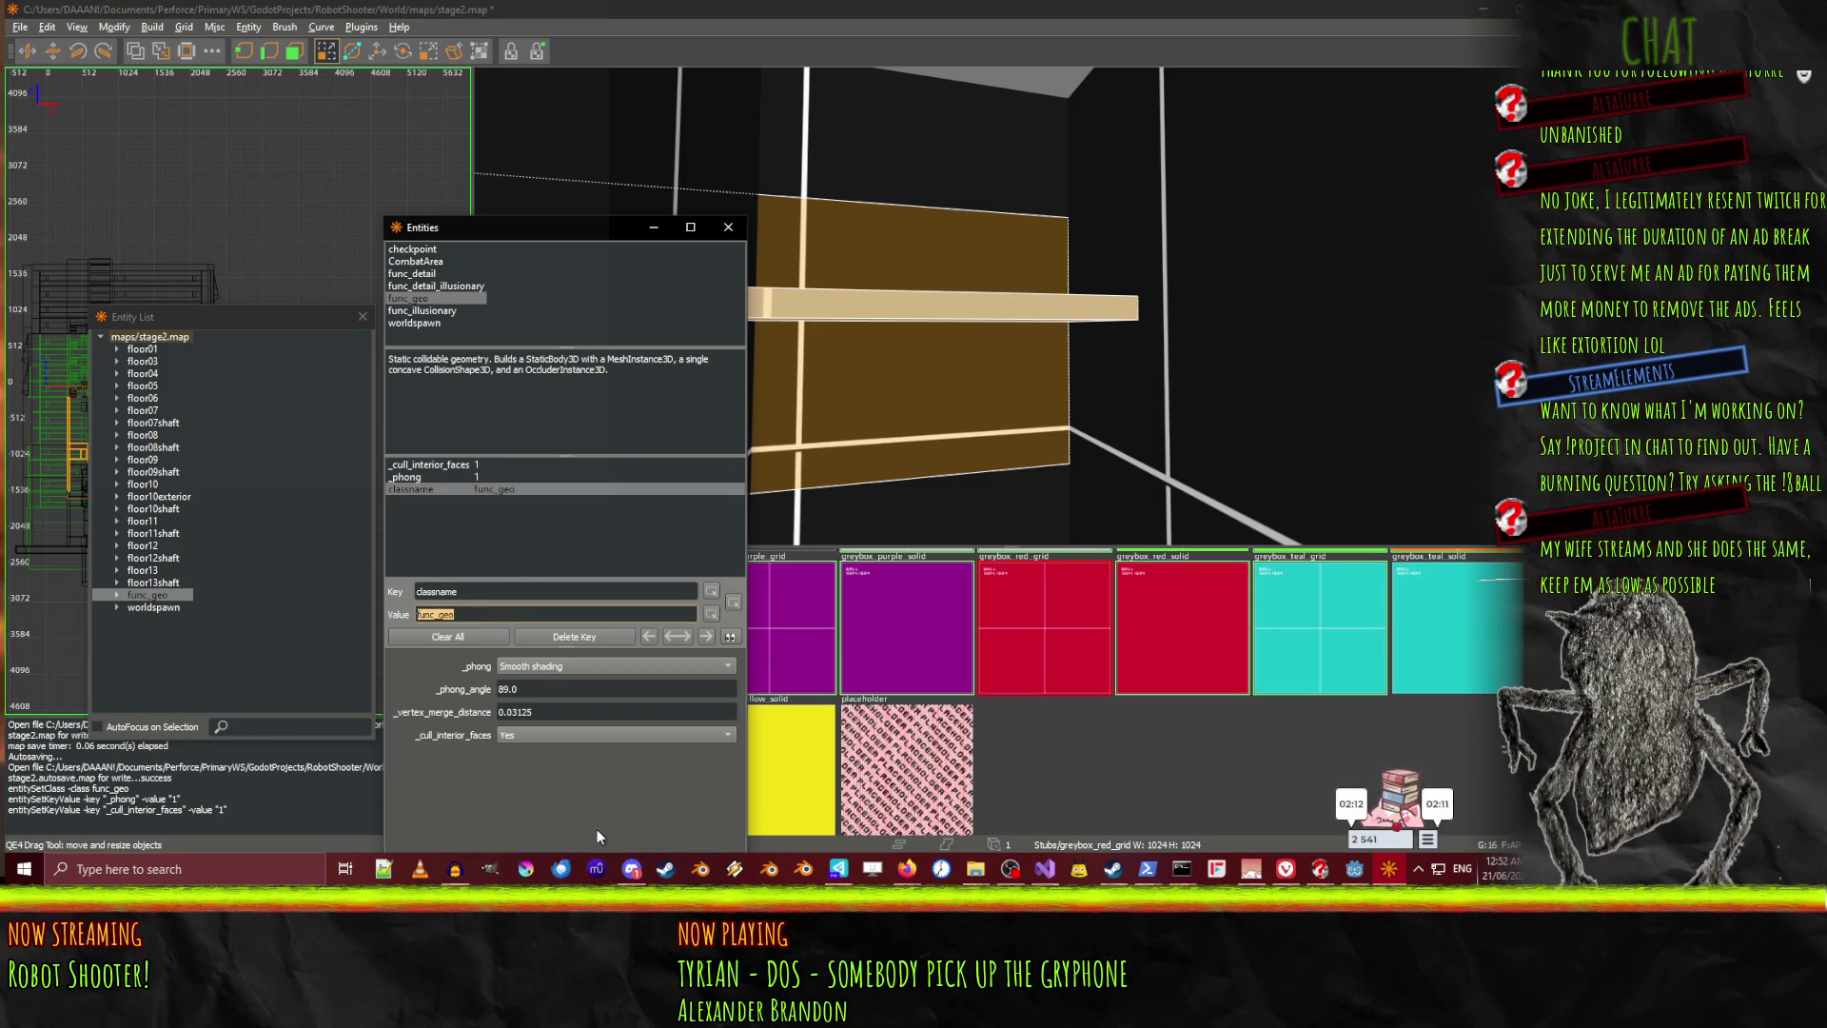
text(floor)
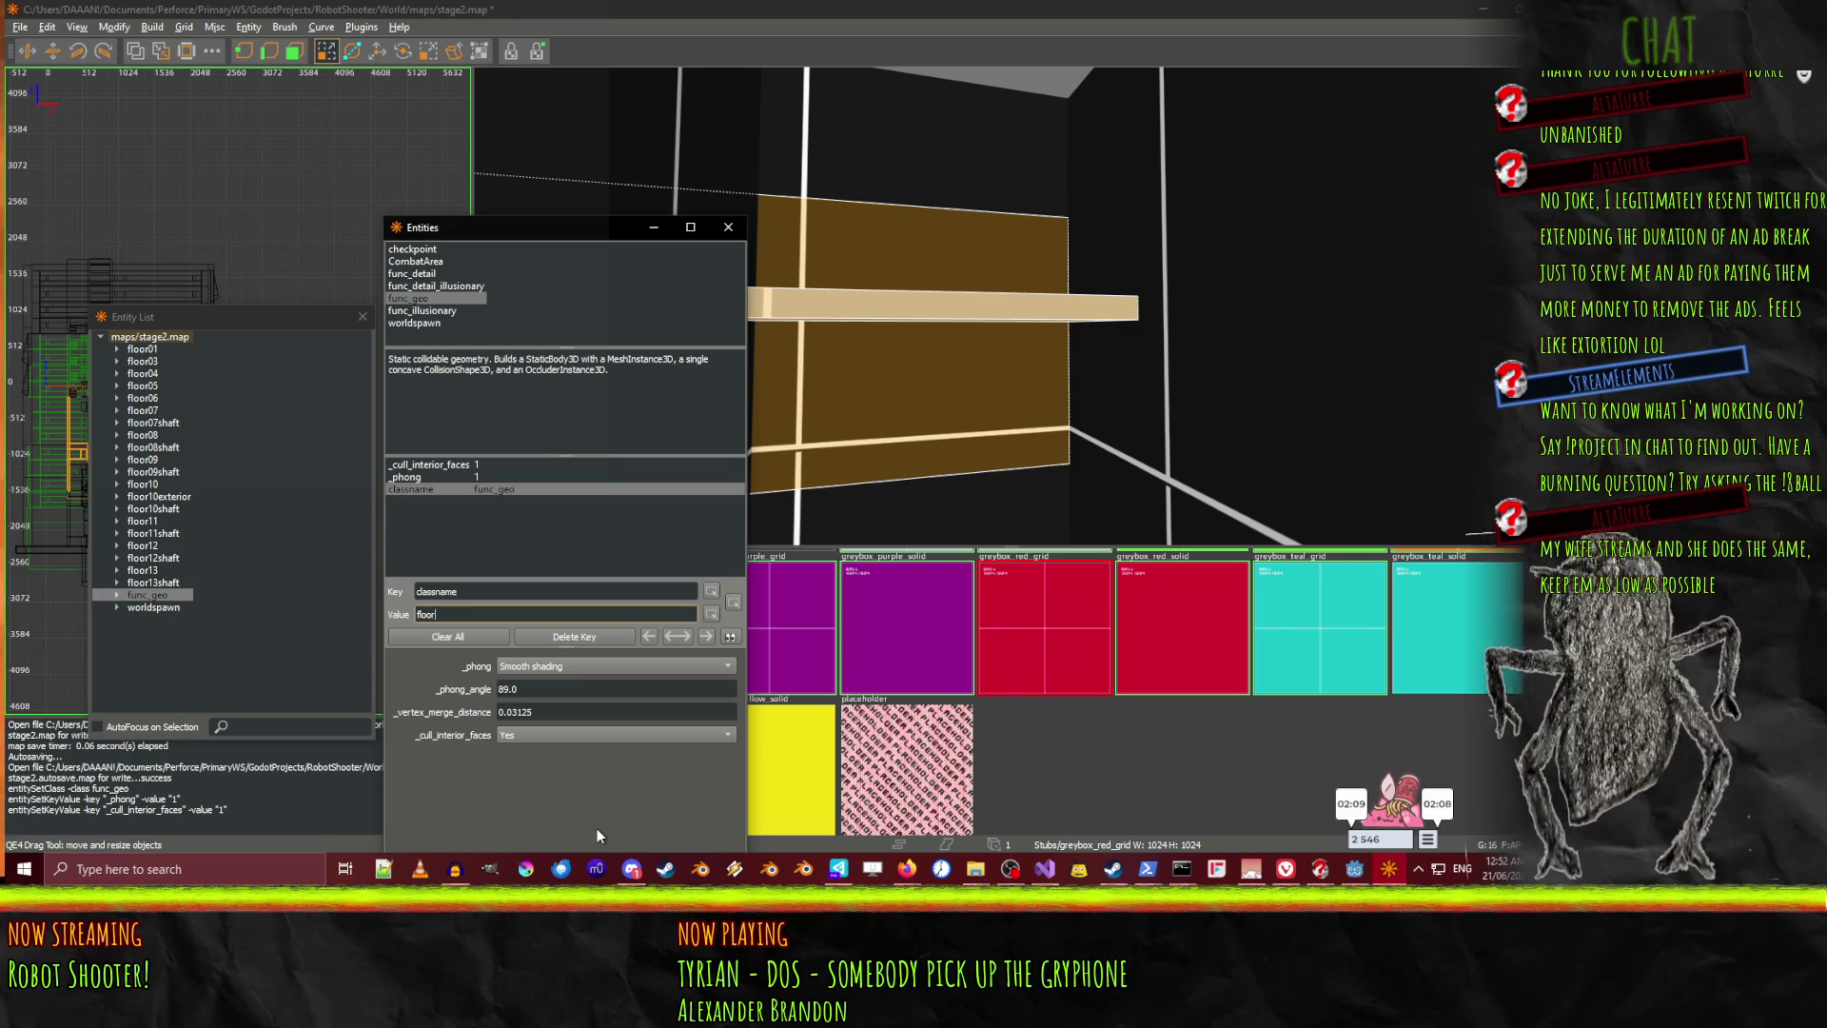
text(06)
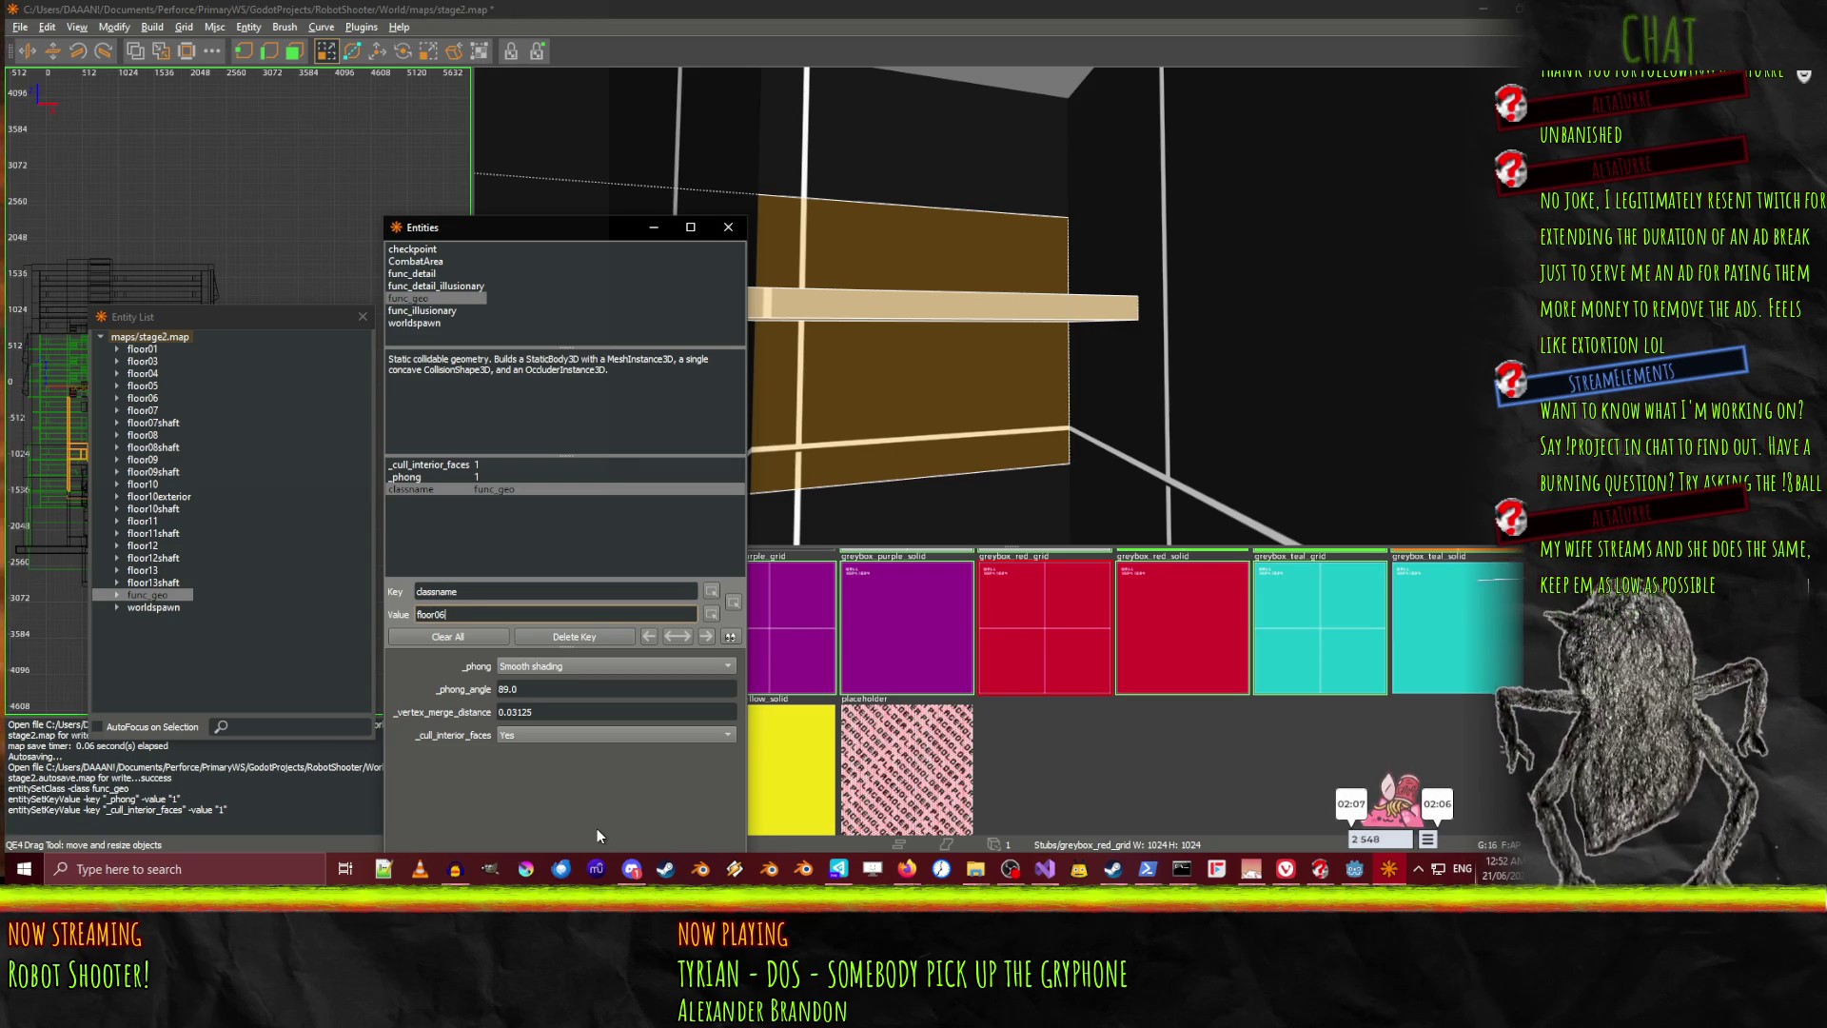
text(shaft)
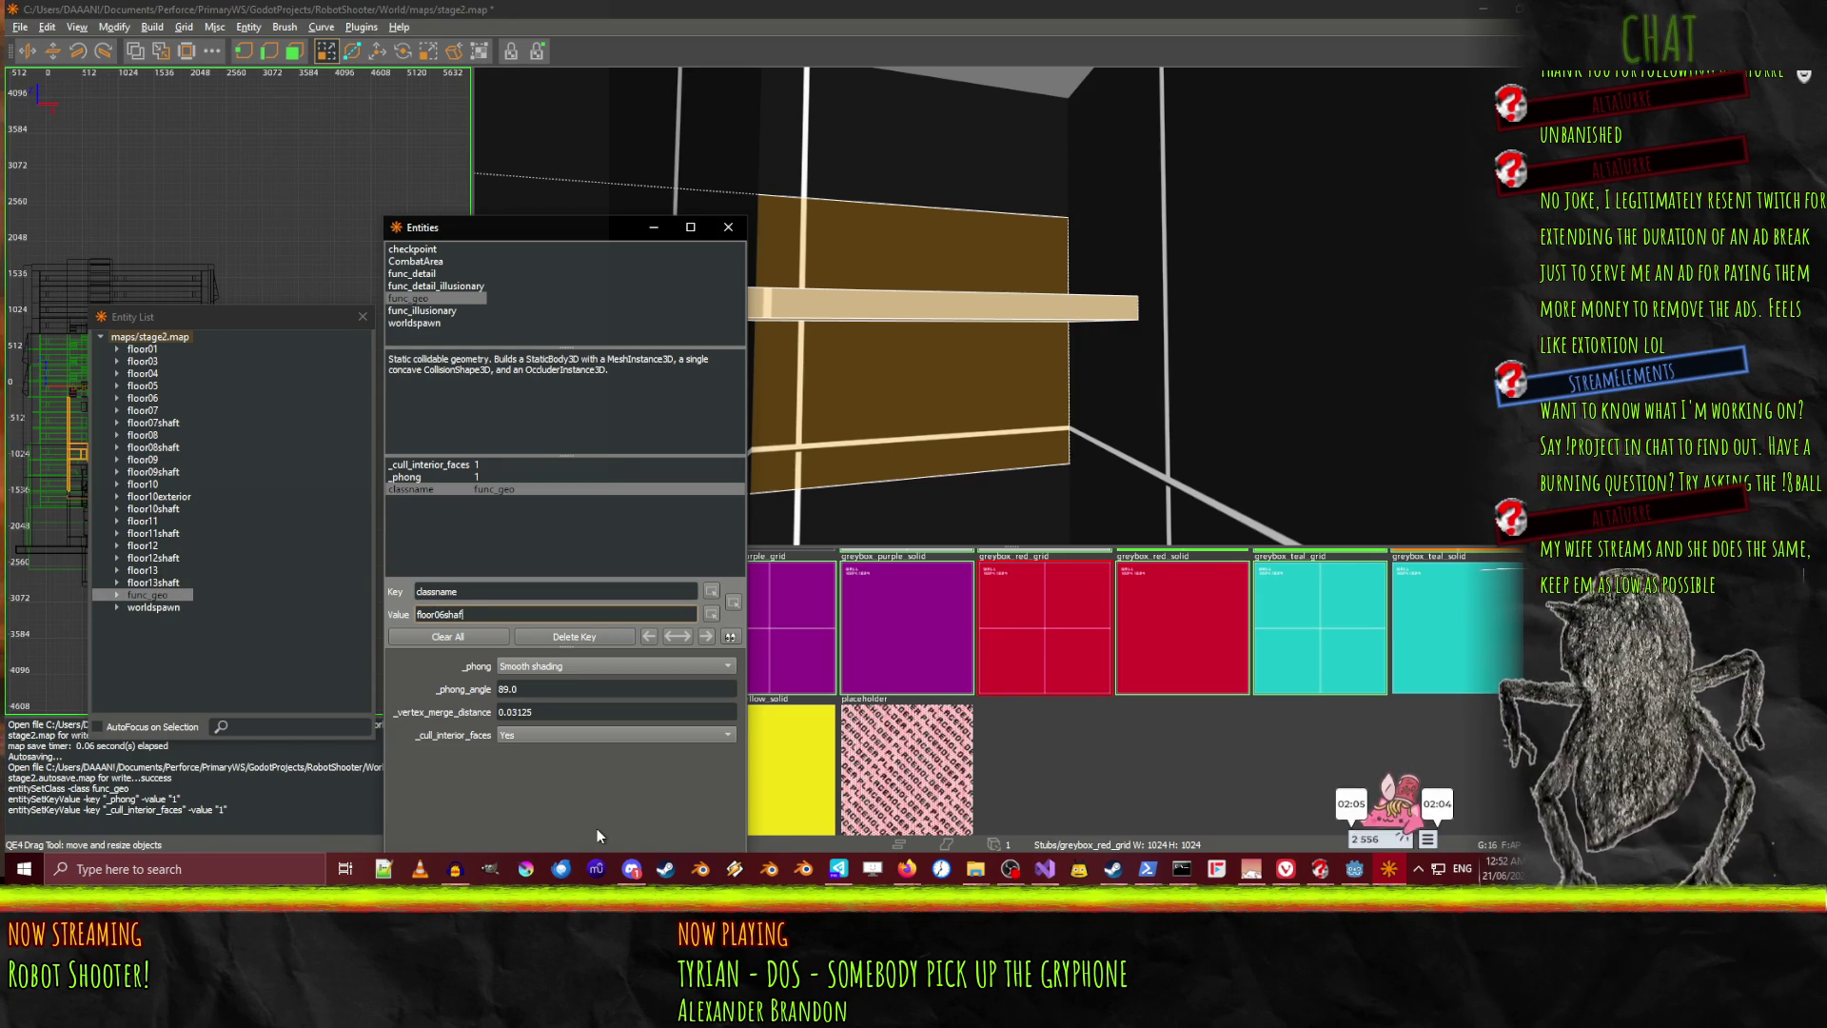
key(Return)
click(154, 398)
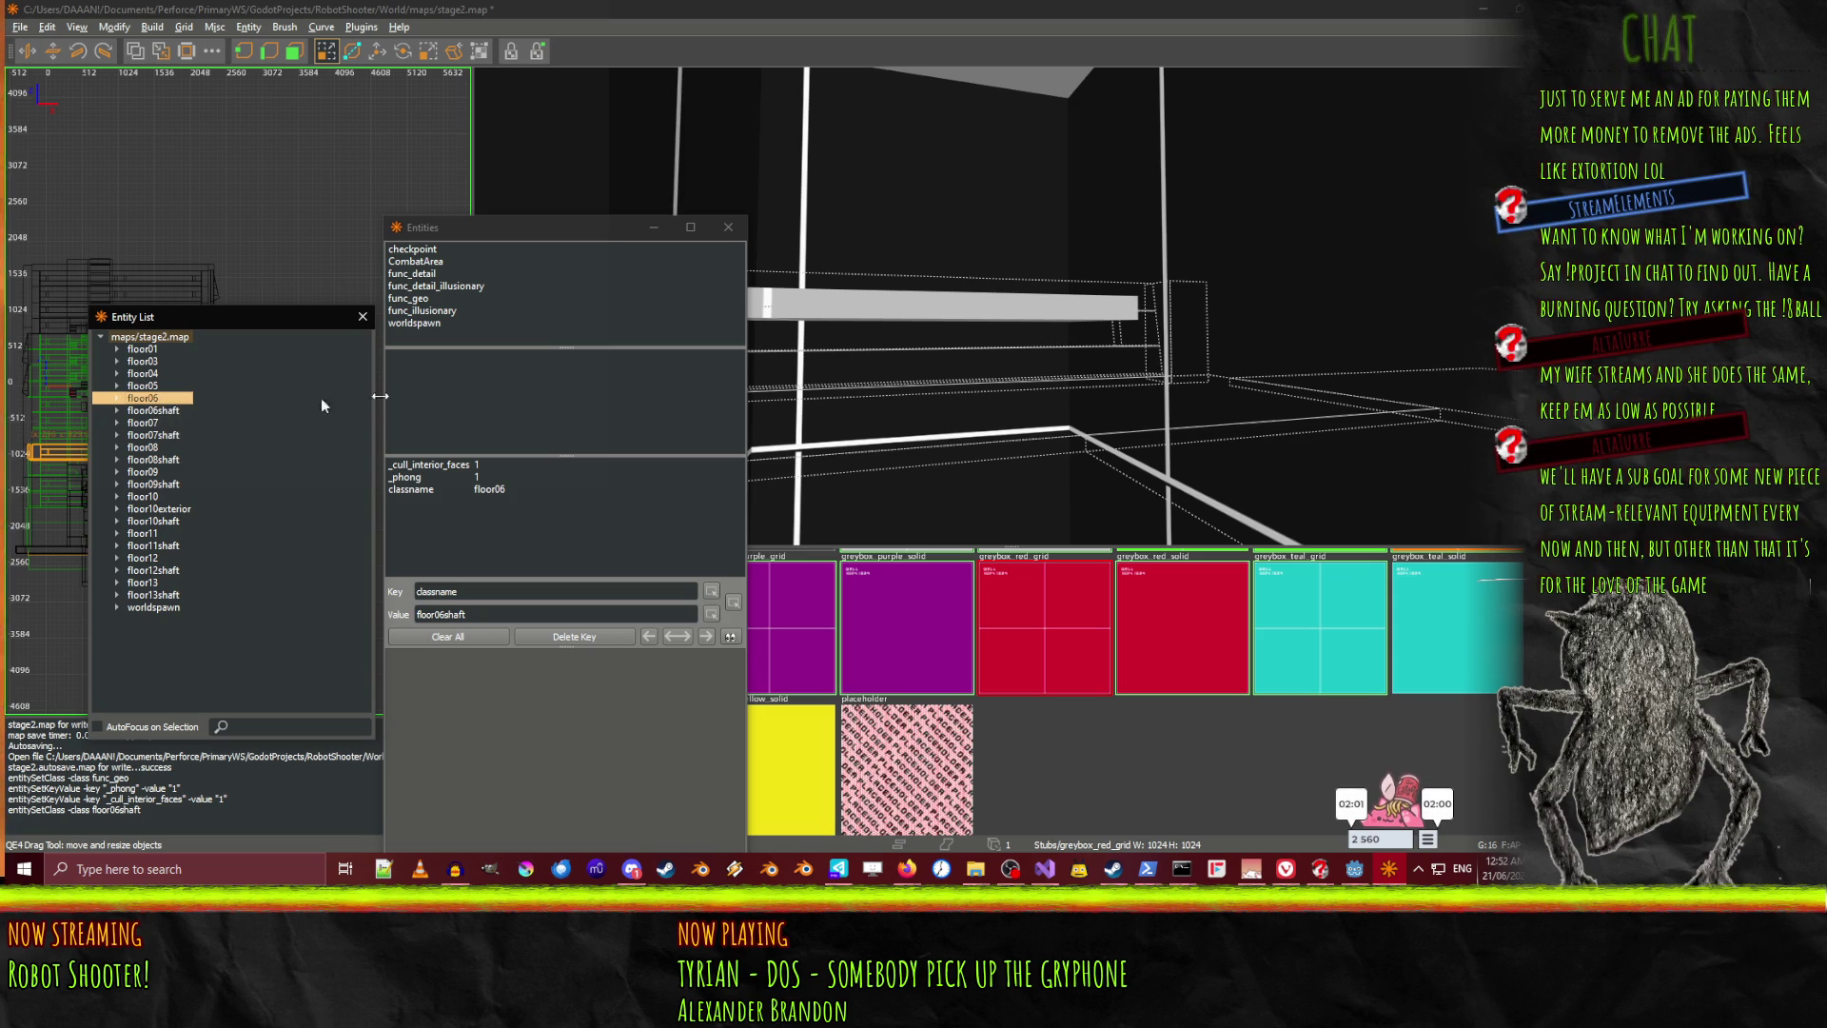
Jump the camera to the floor06shaft brushes, then deselect them
right_click(902, 324)
right_click(902, 324)
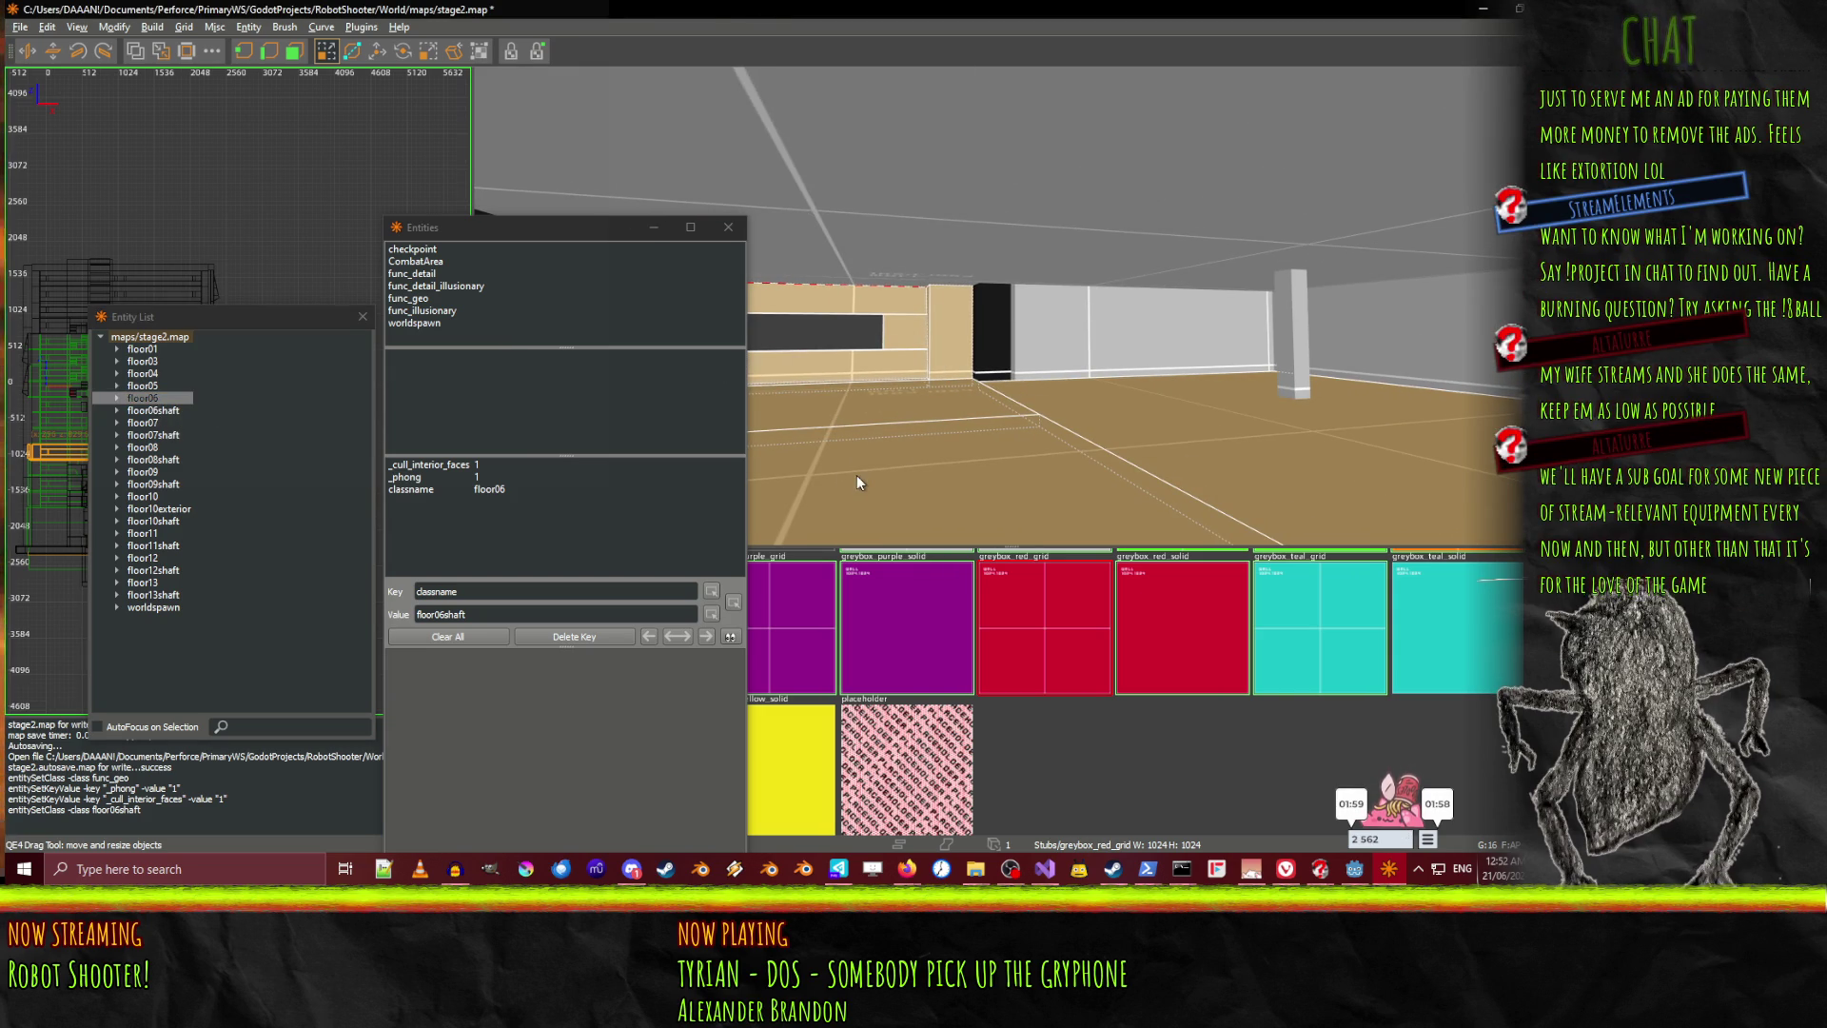
double_click(153, 410)
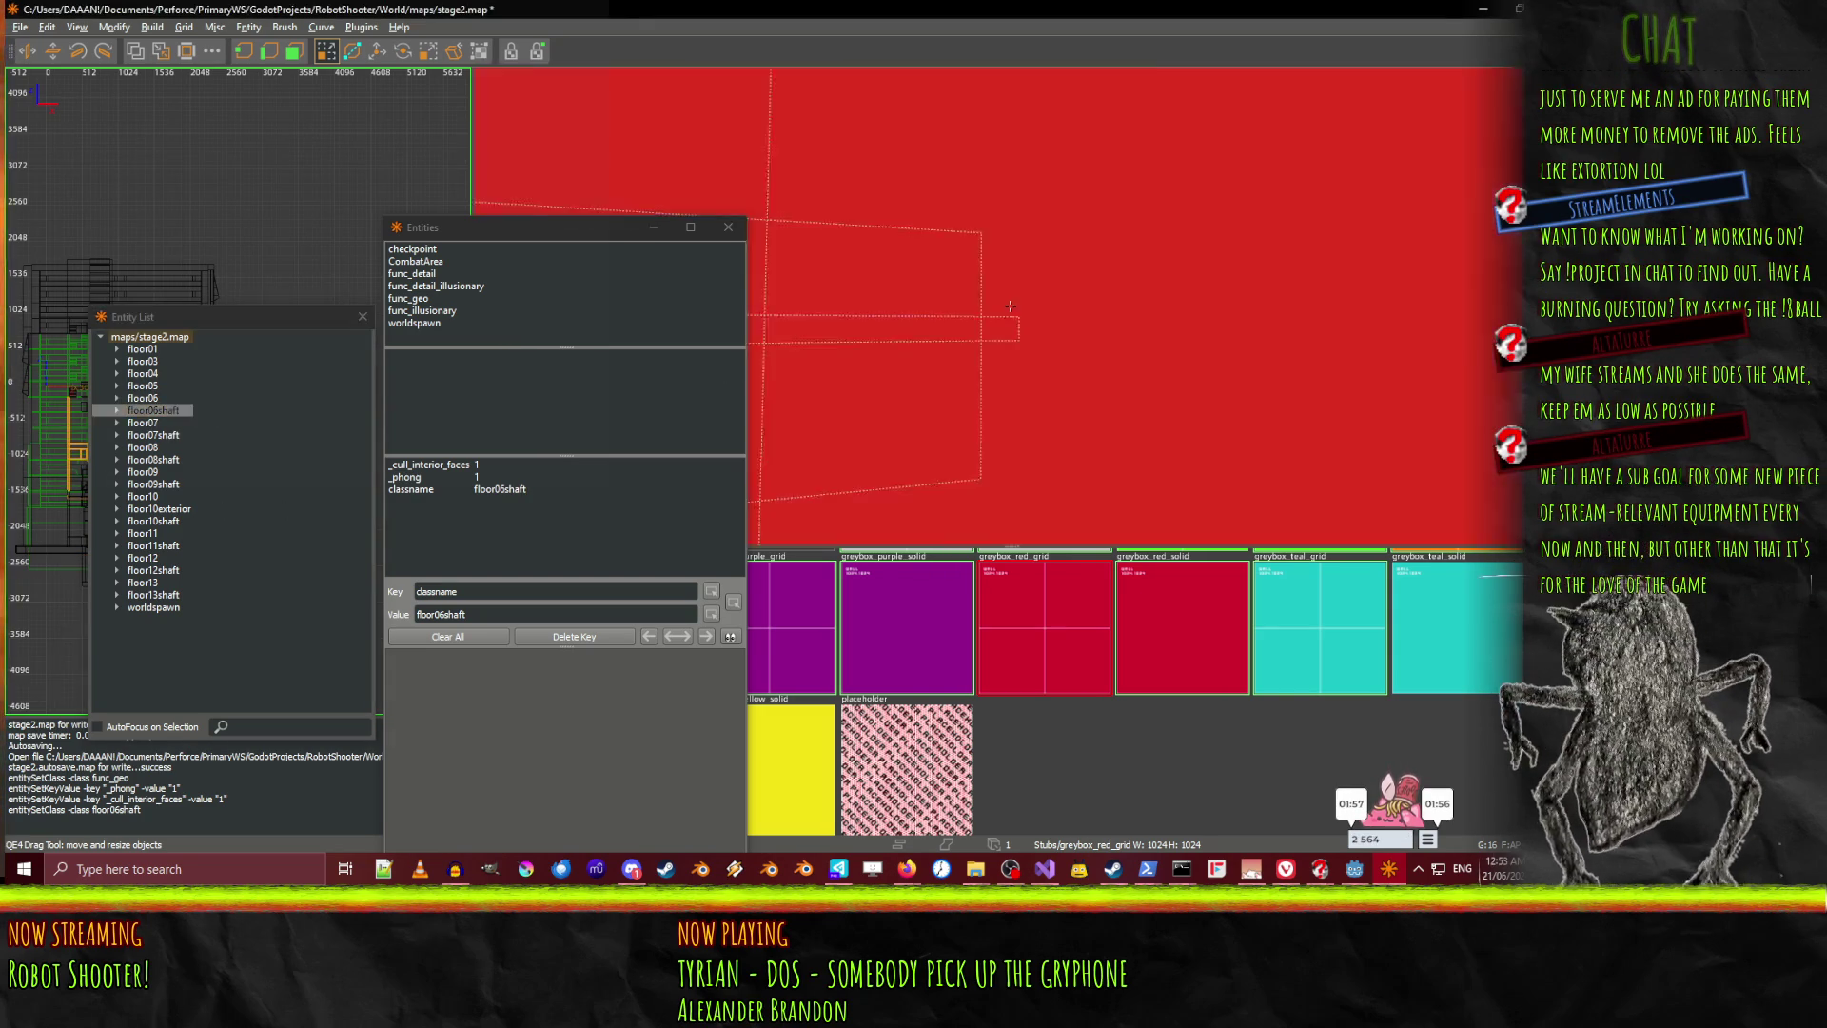
key(Up)
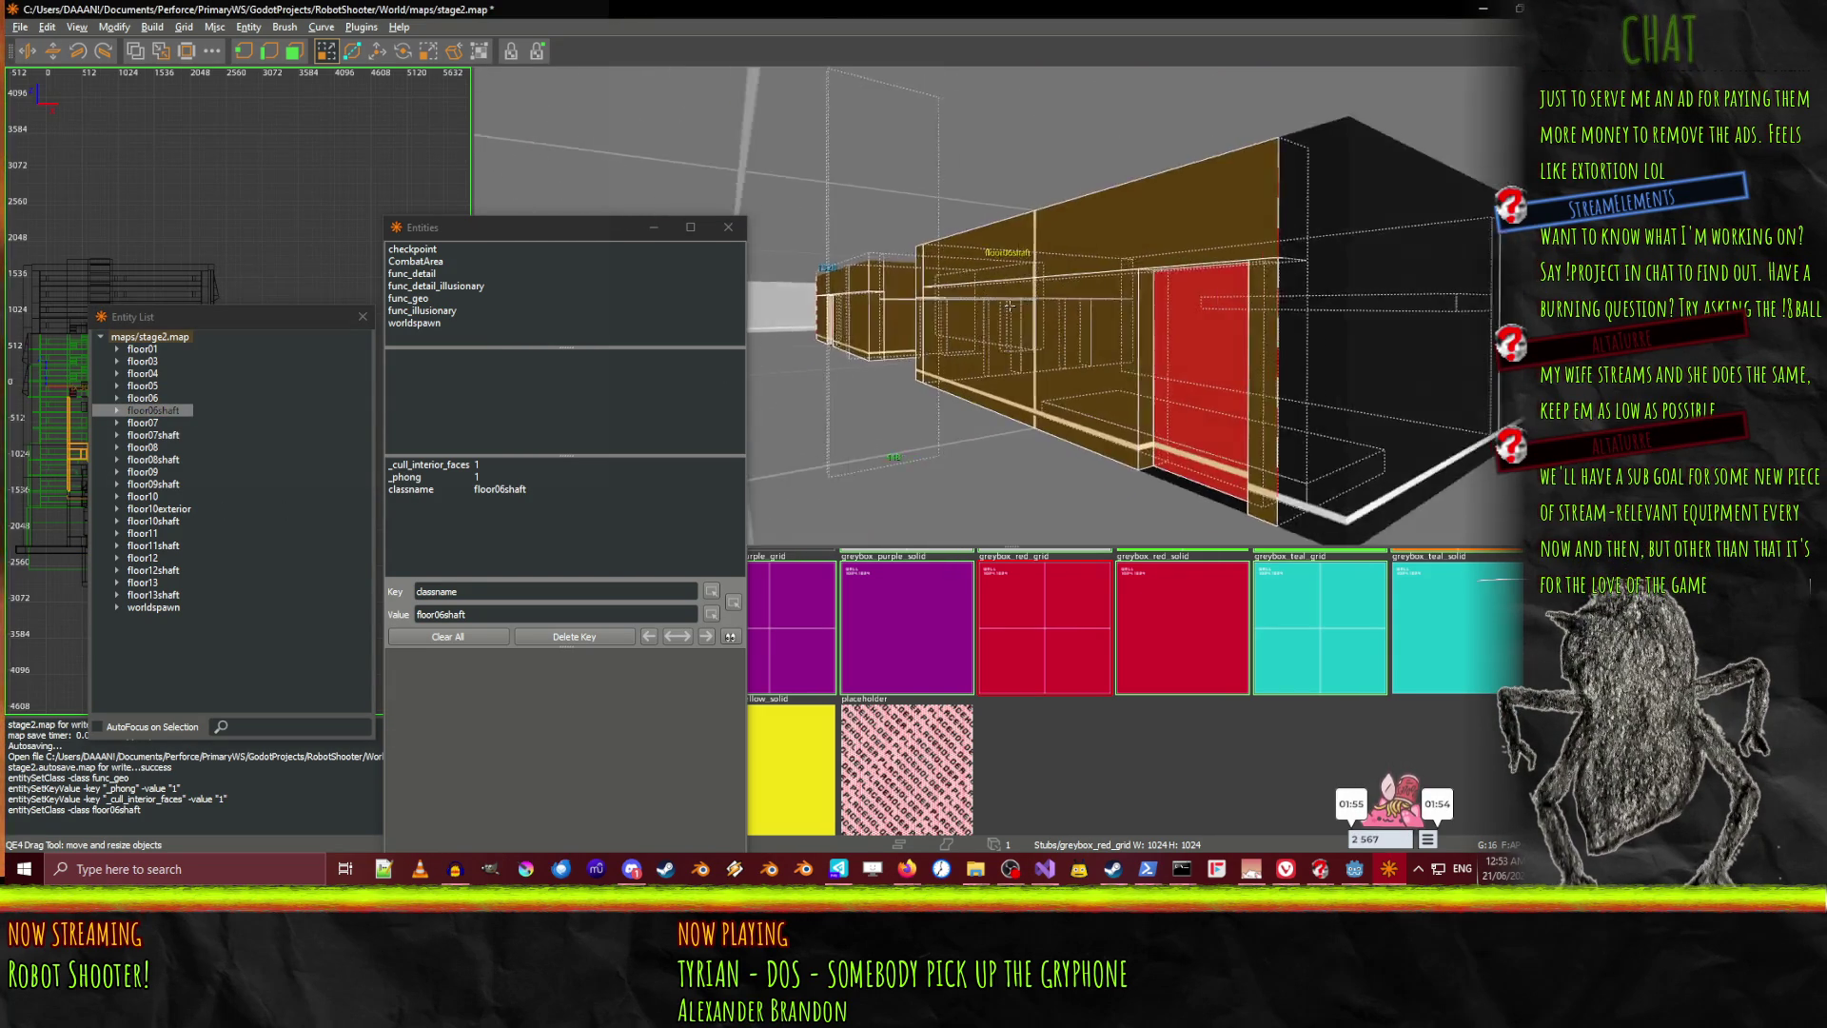
key(Escape)
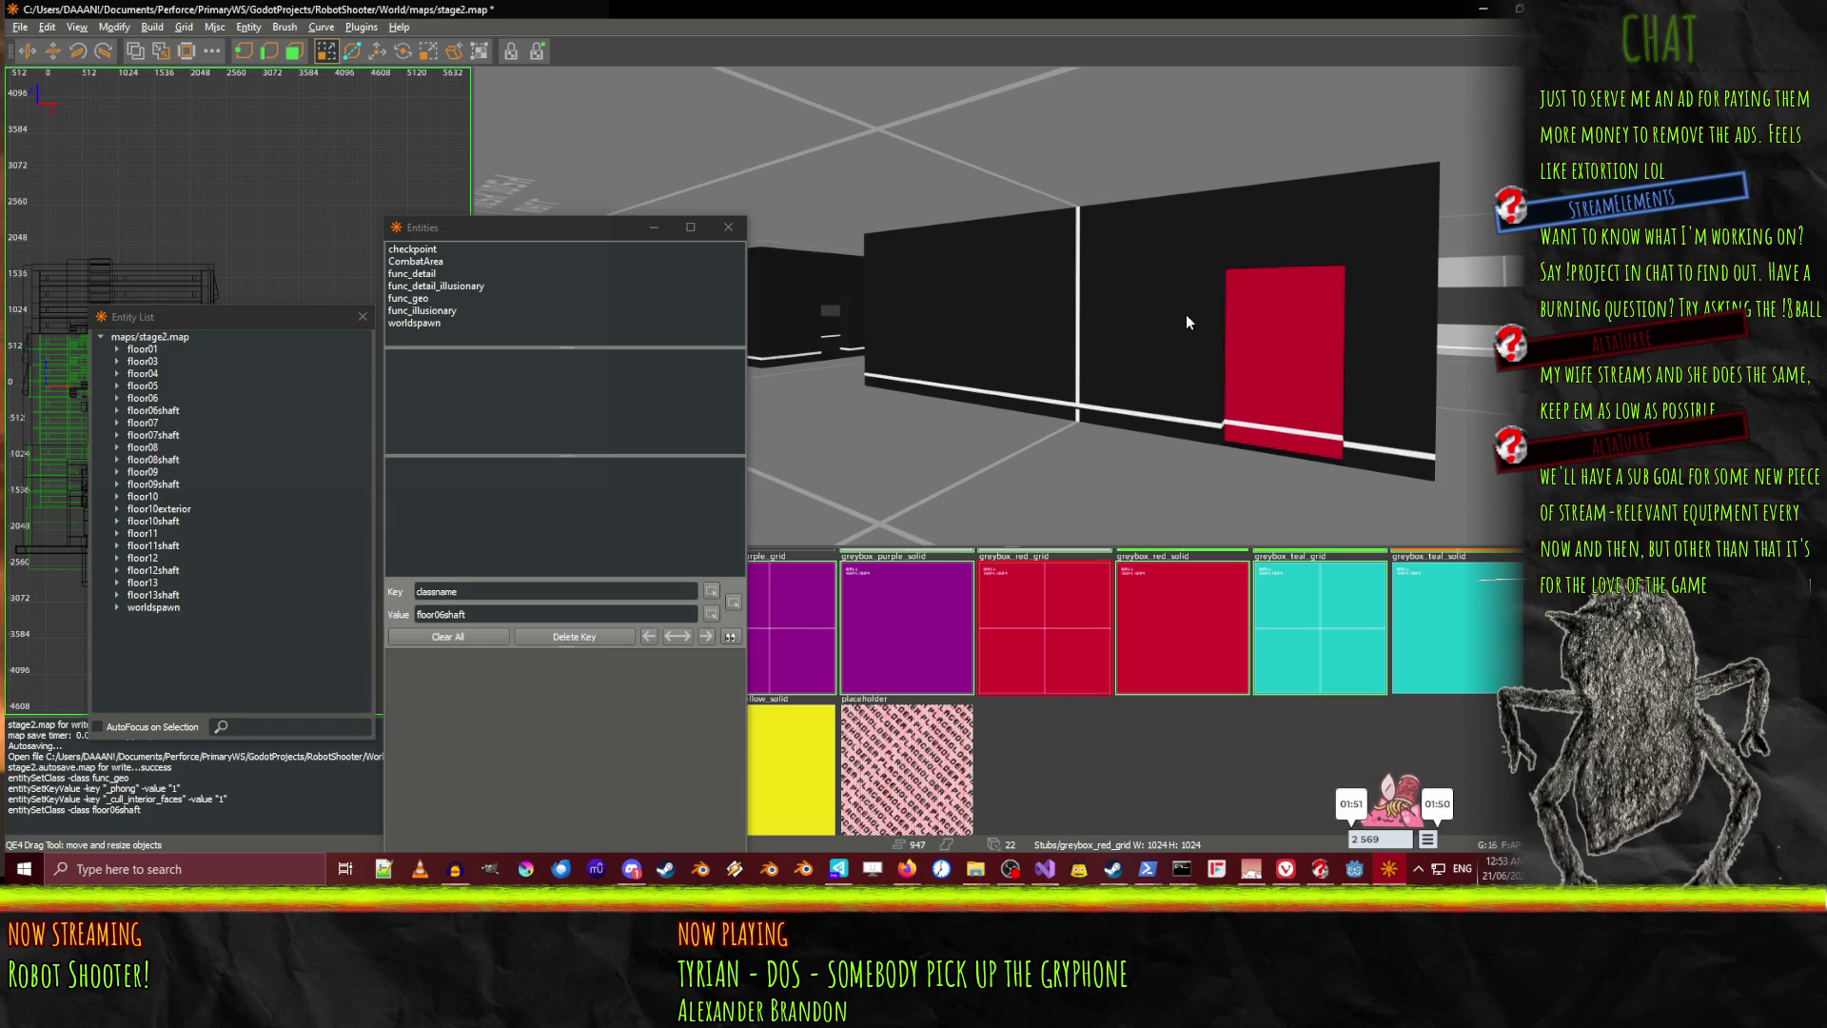
Fly past the WALL 1024.1024 surface and black block down the long corridor
right_click(1183, 277)
key(Up)
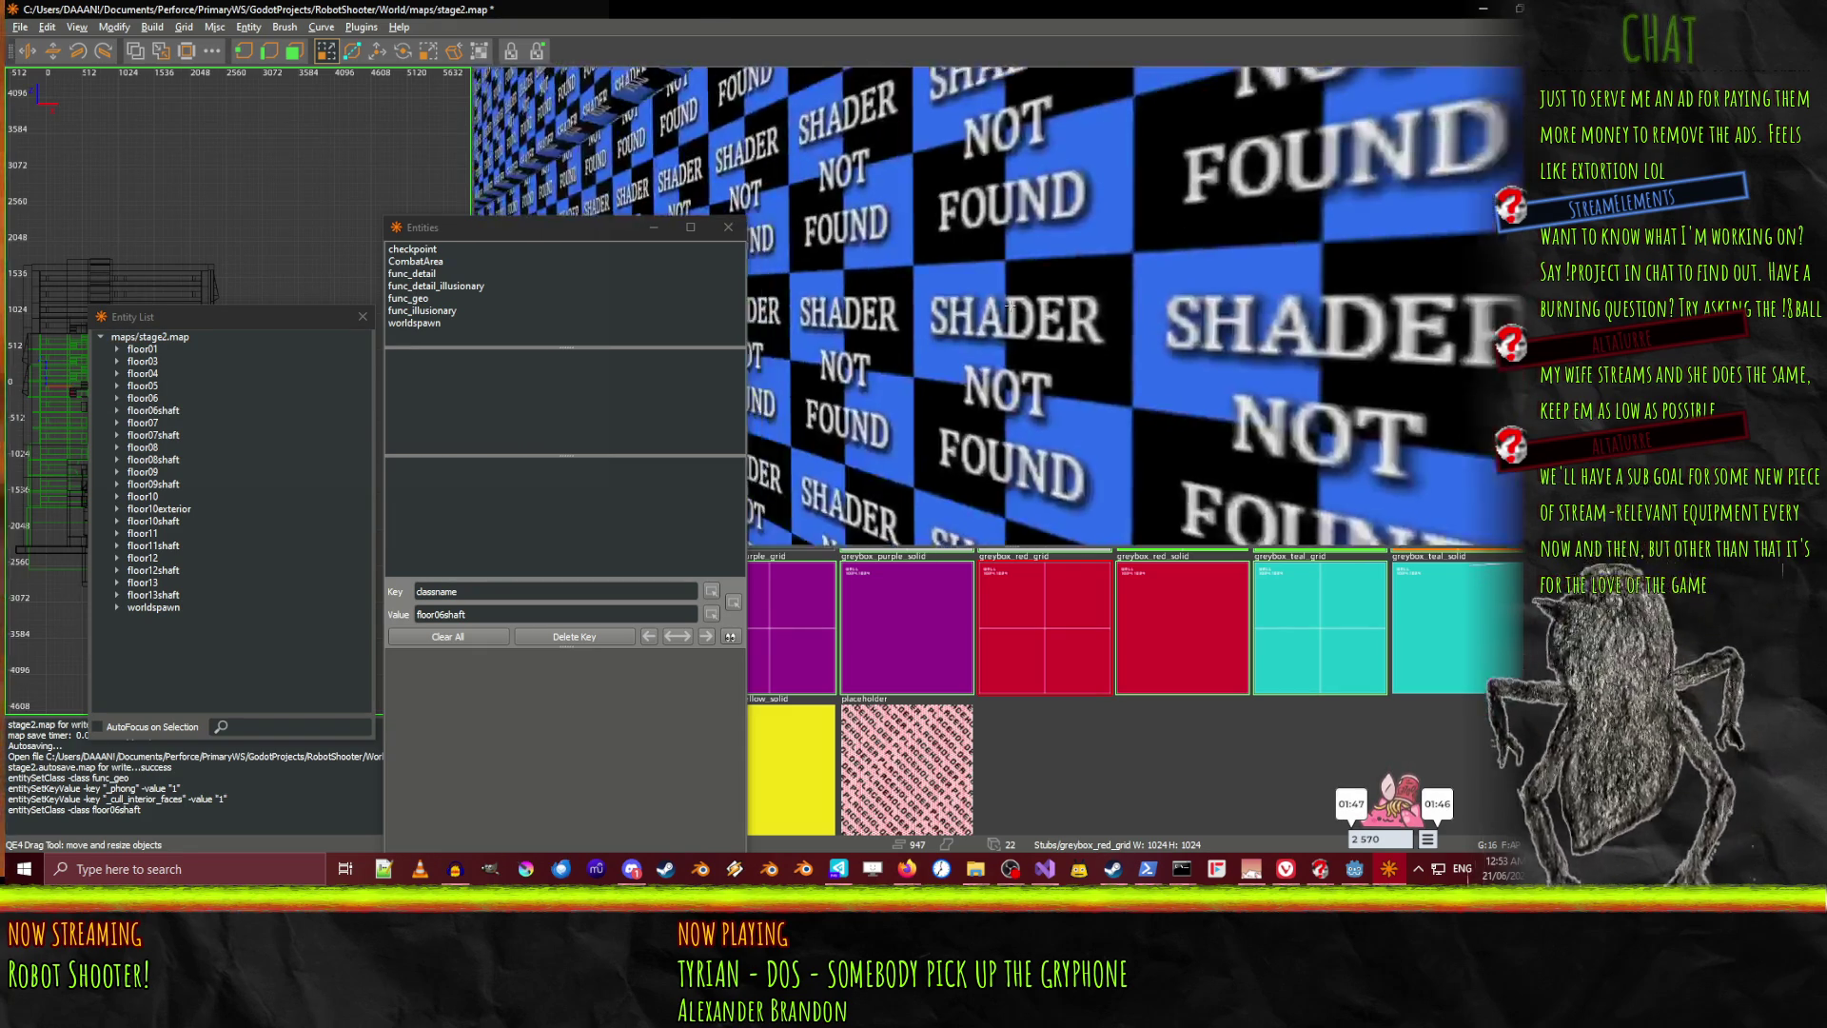
key(Up)
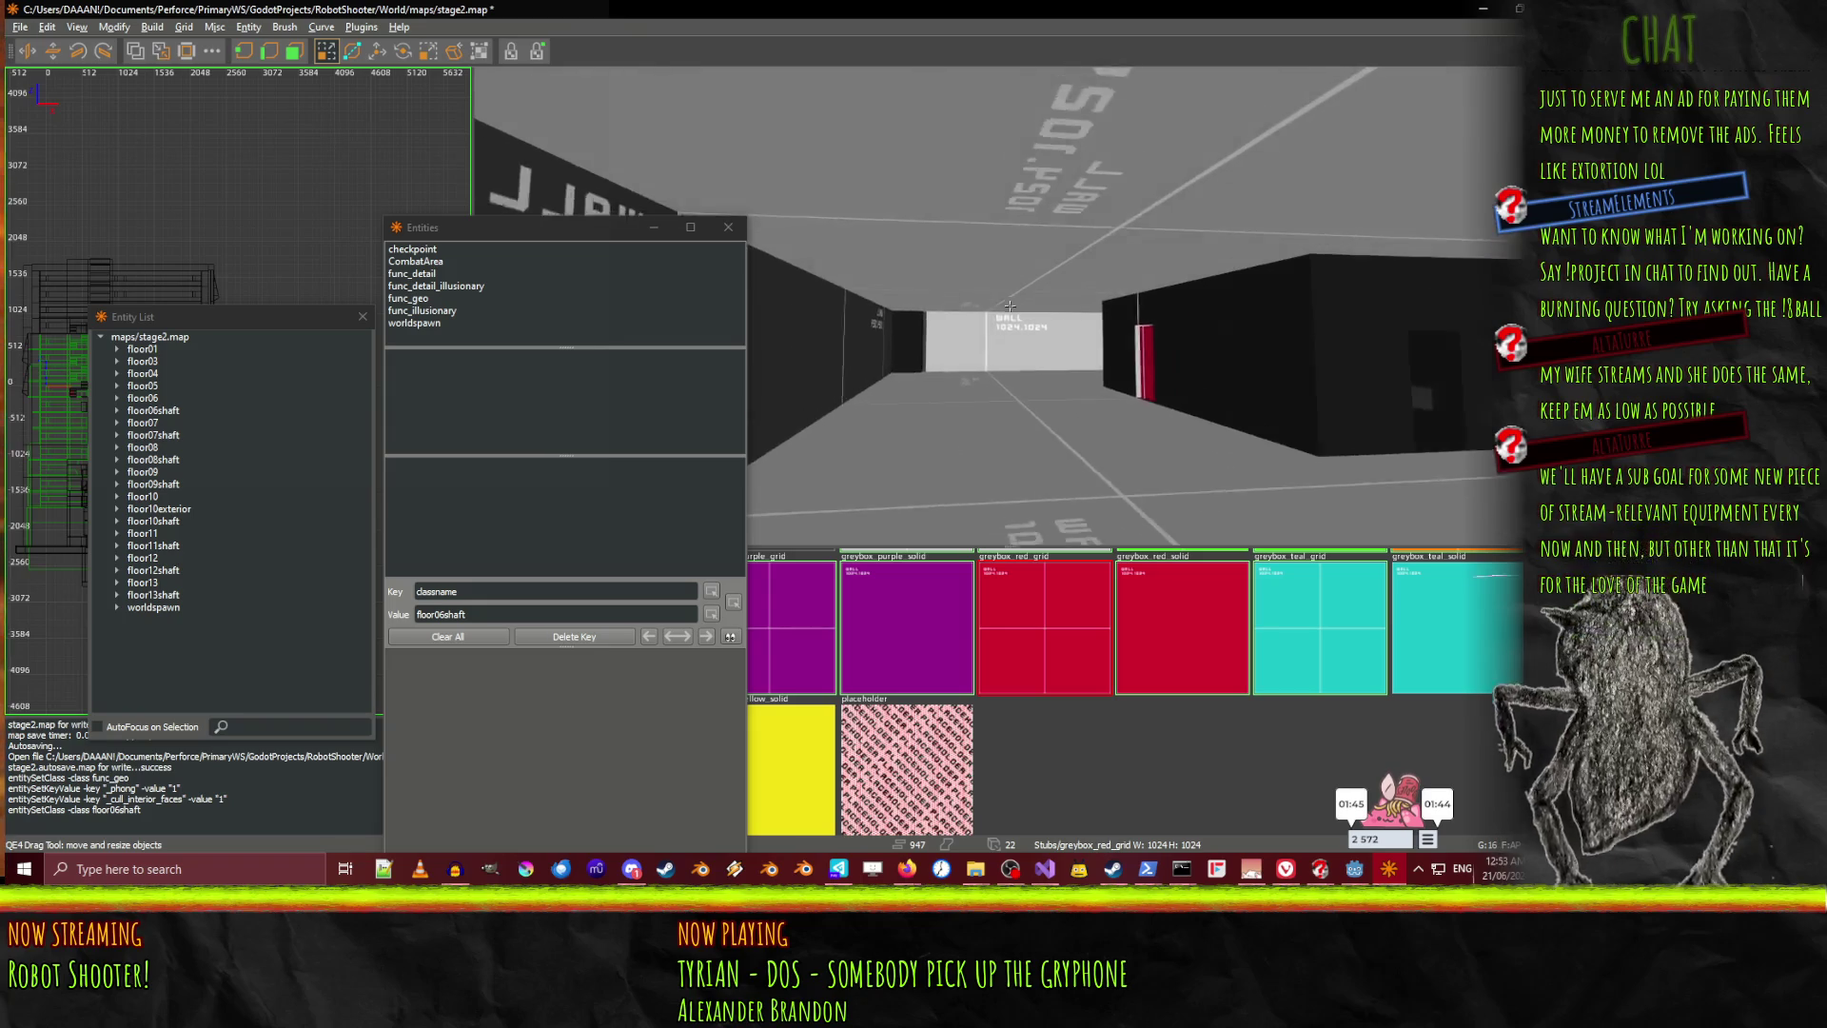
key(Up)
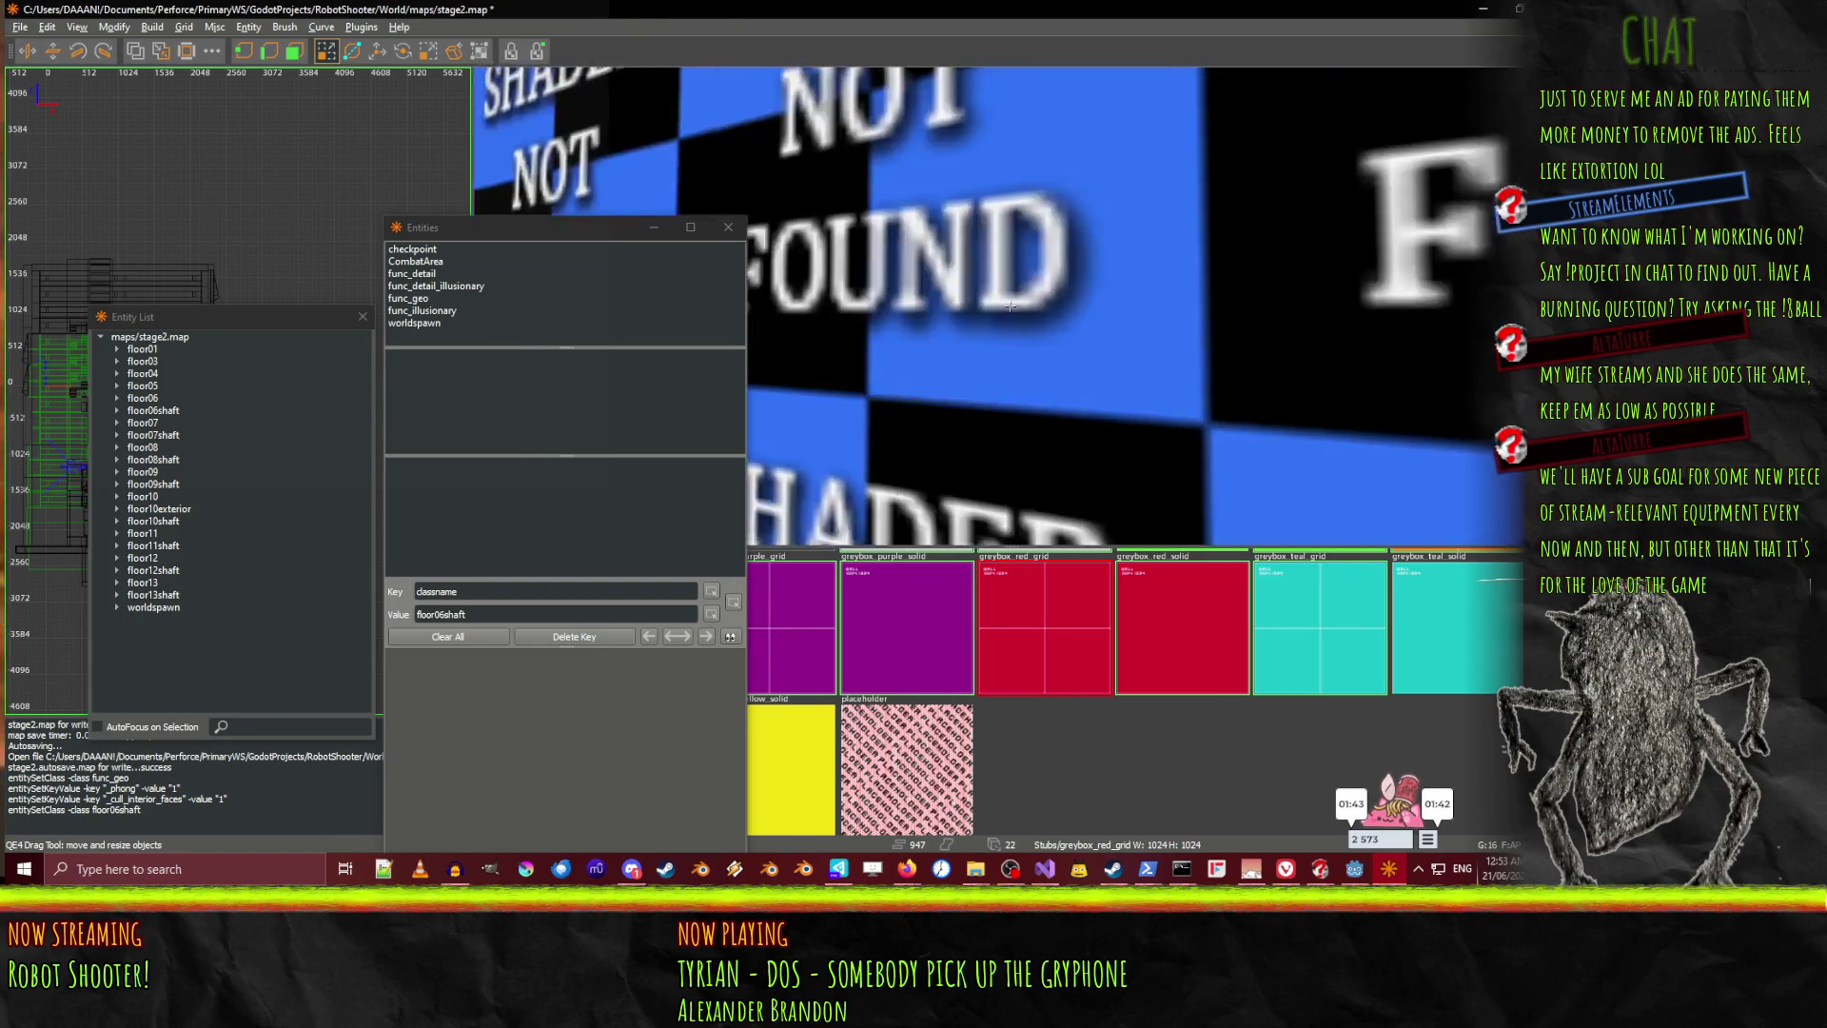
key(Up)
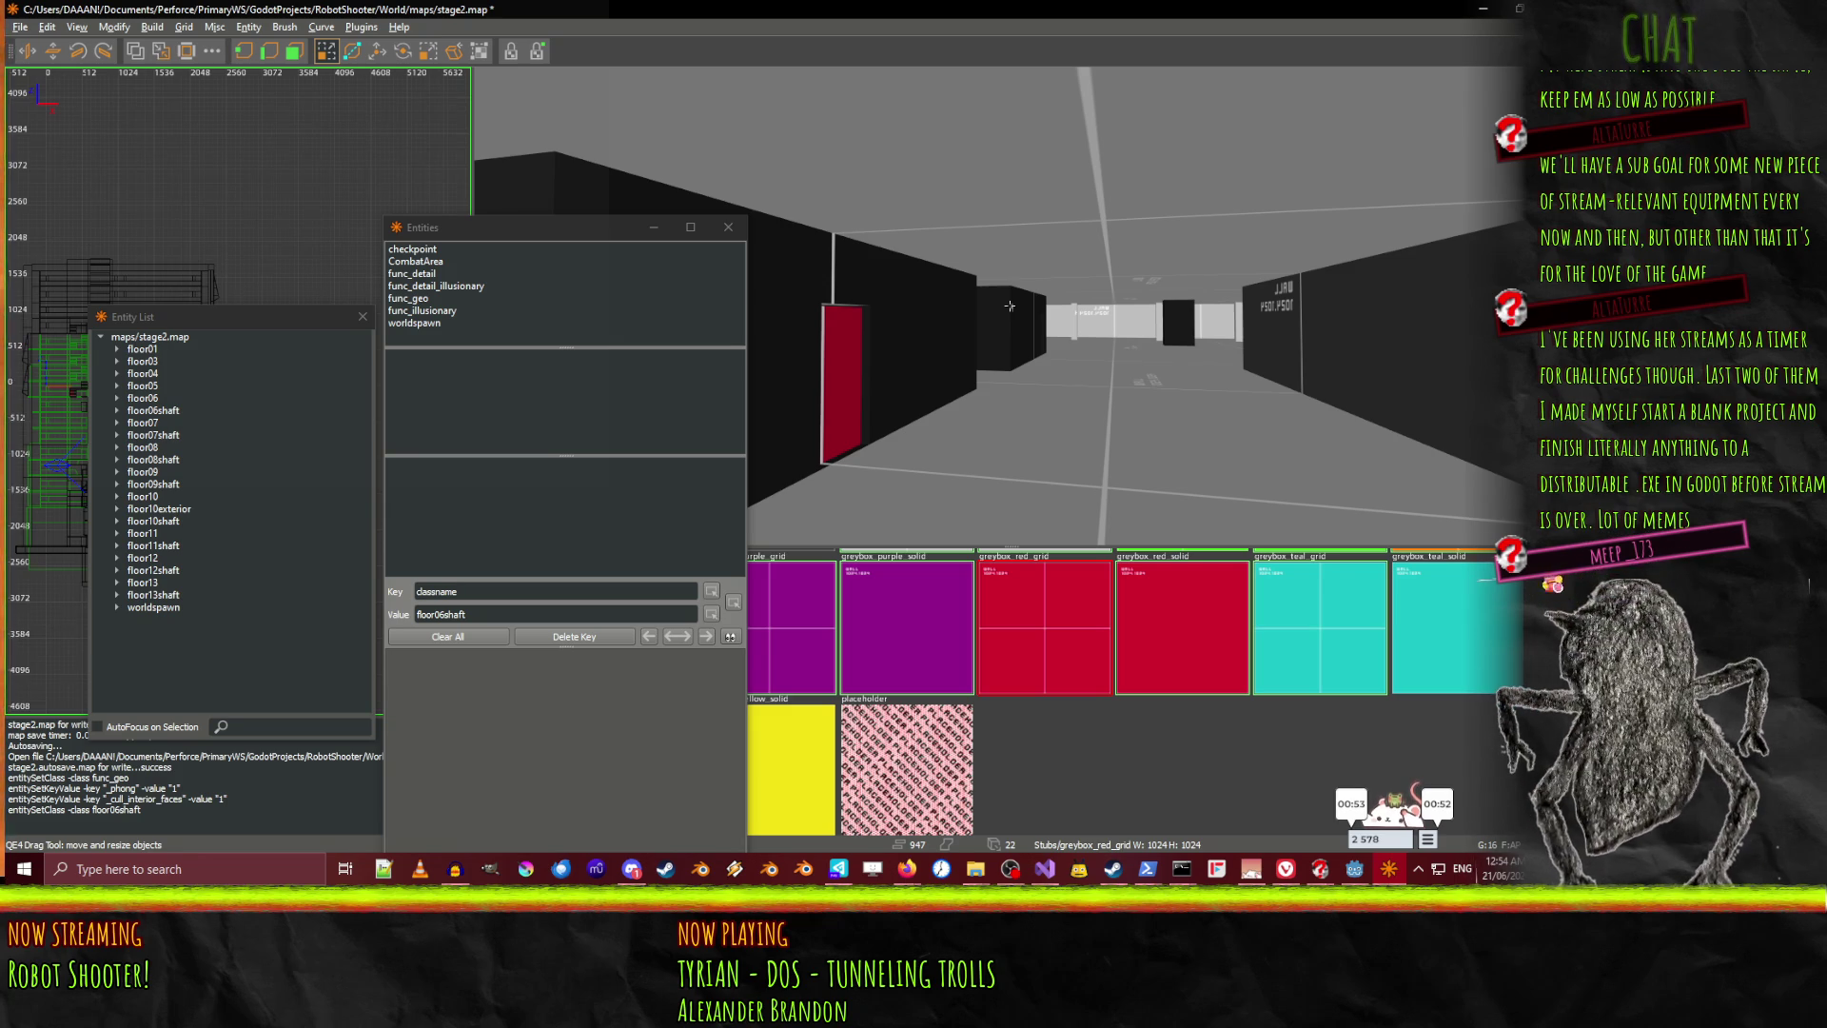
key(w)
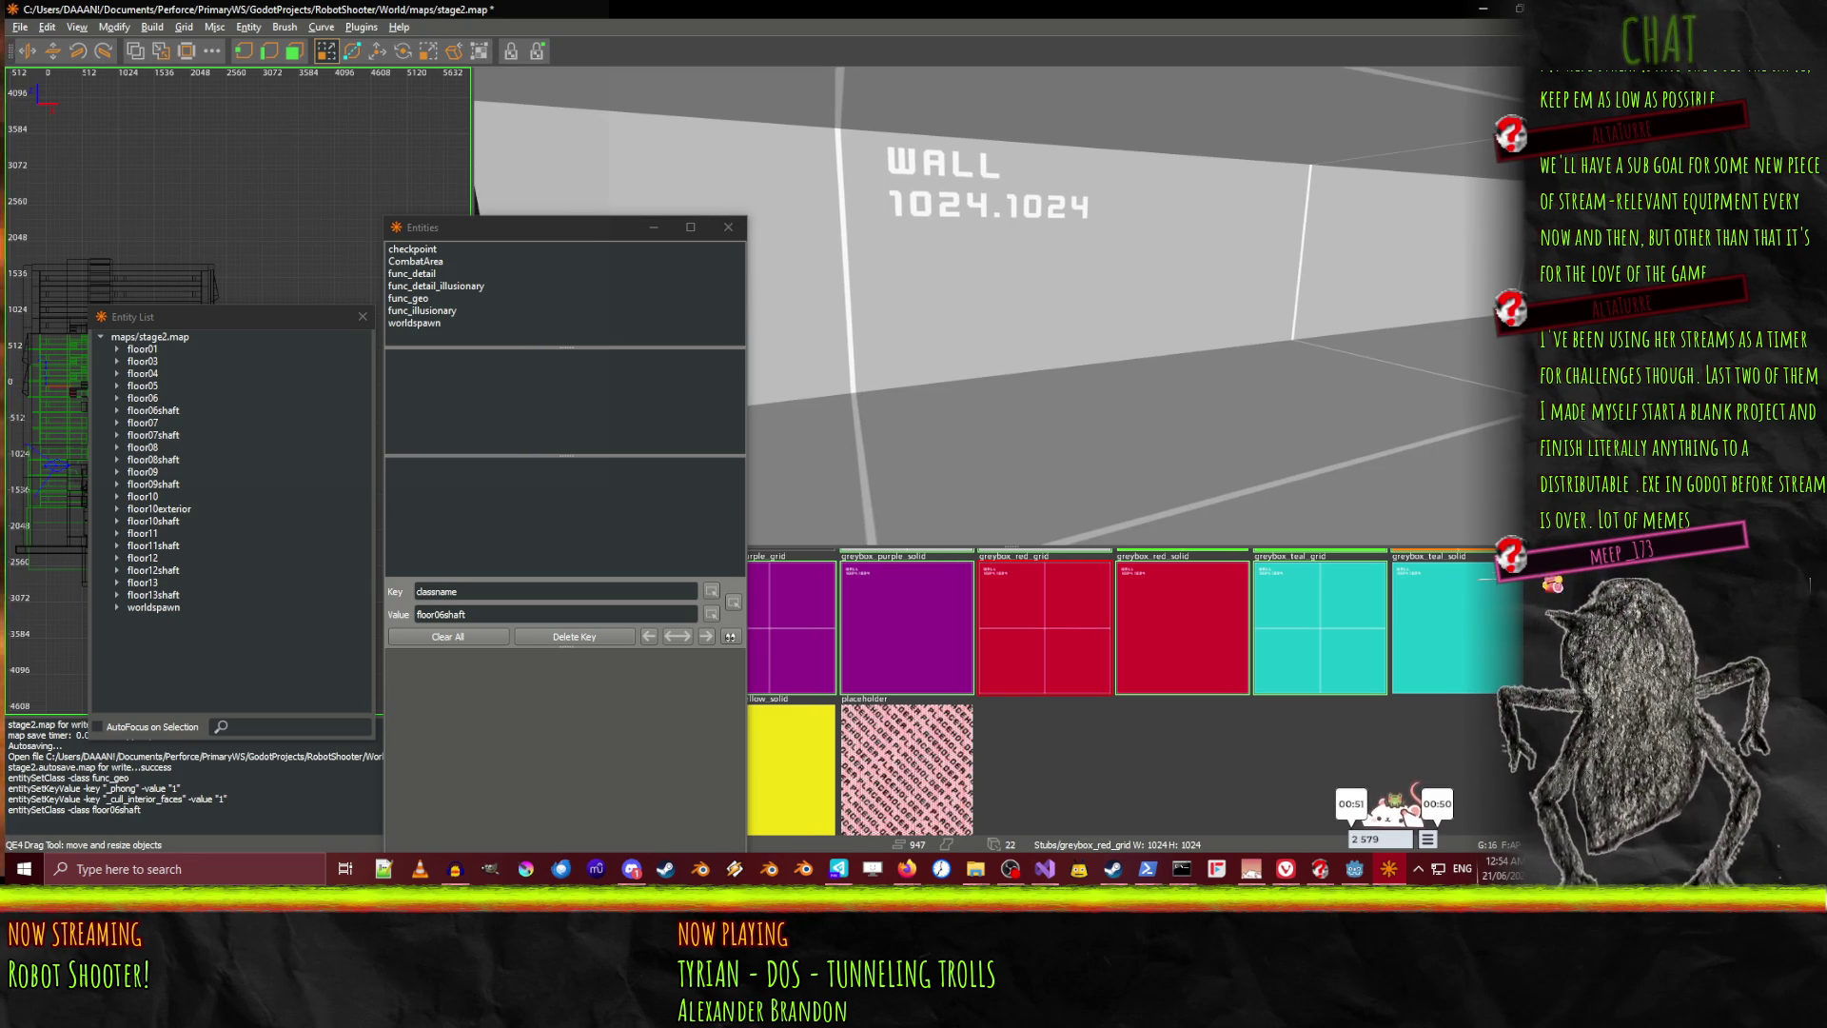
key(alt+Tab)
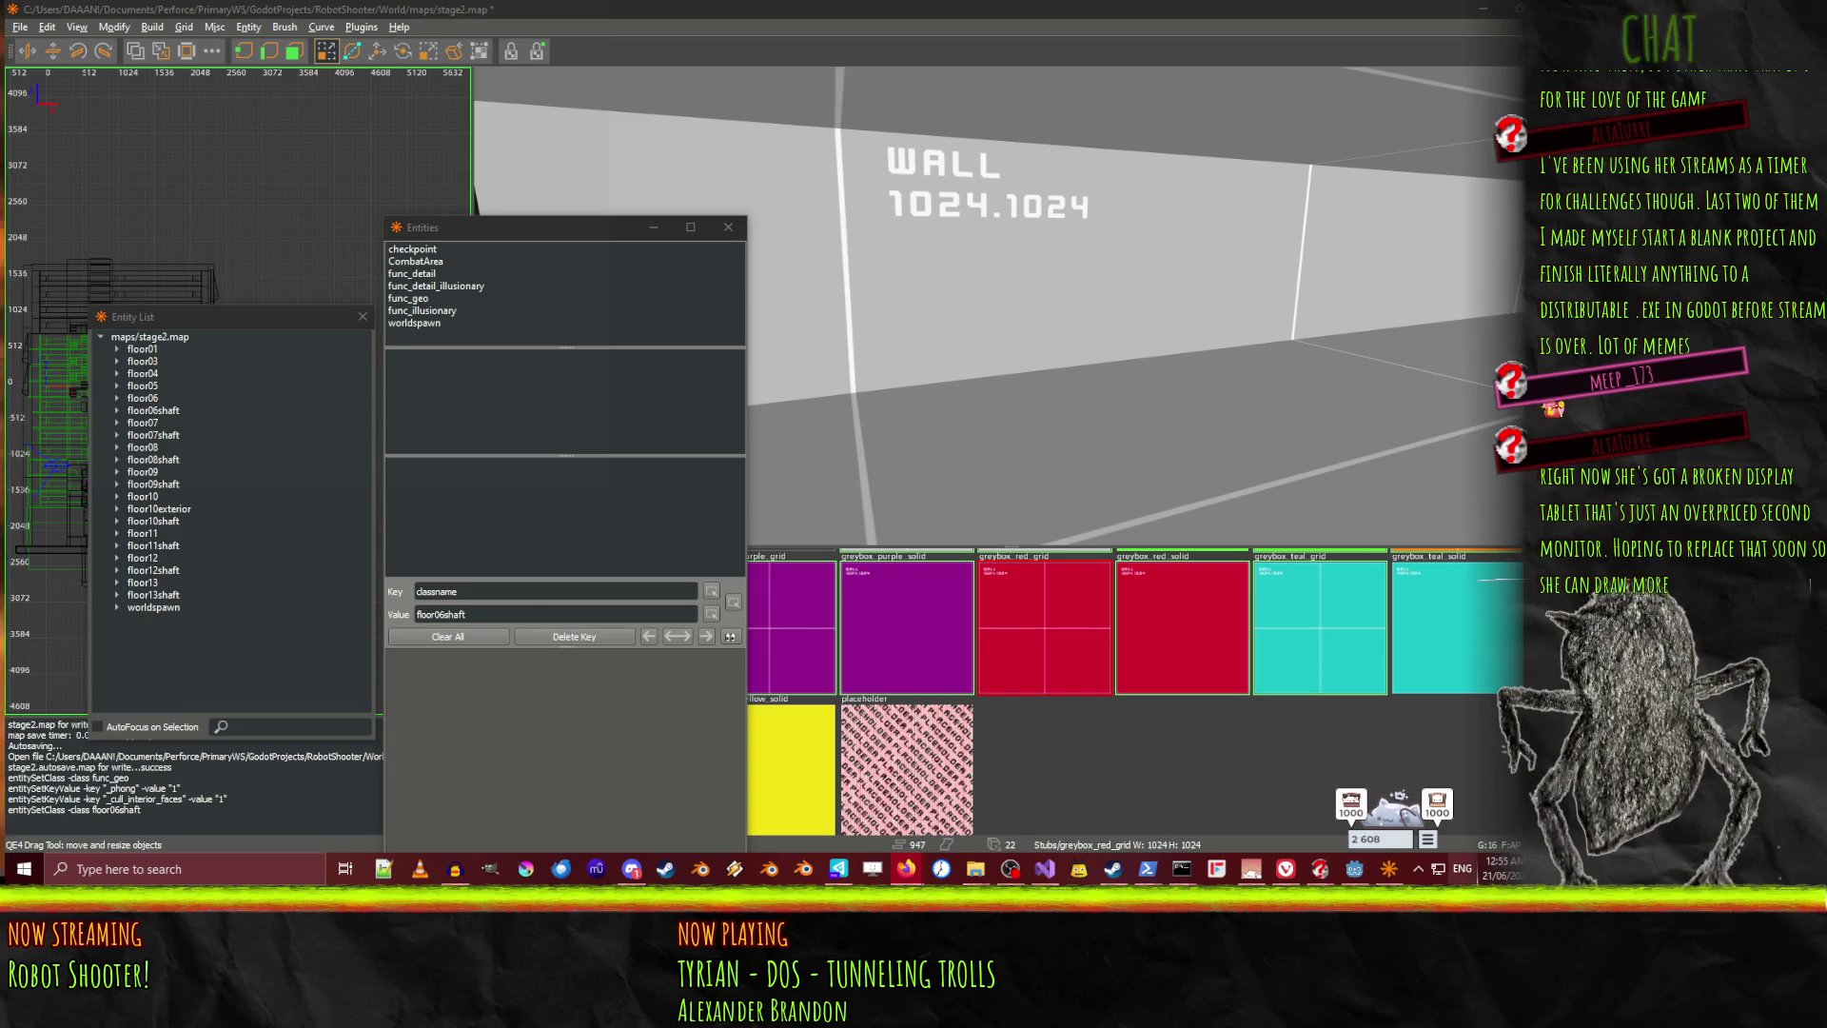
click(1437, 804)
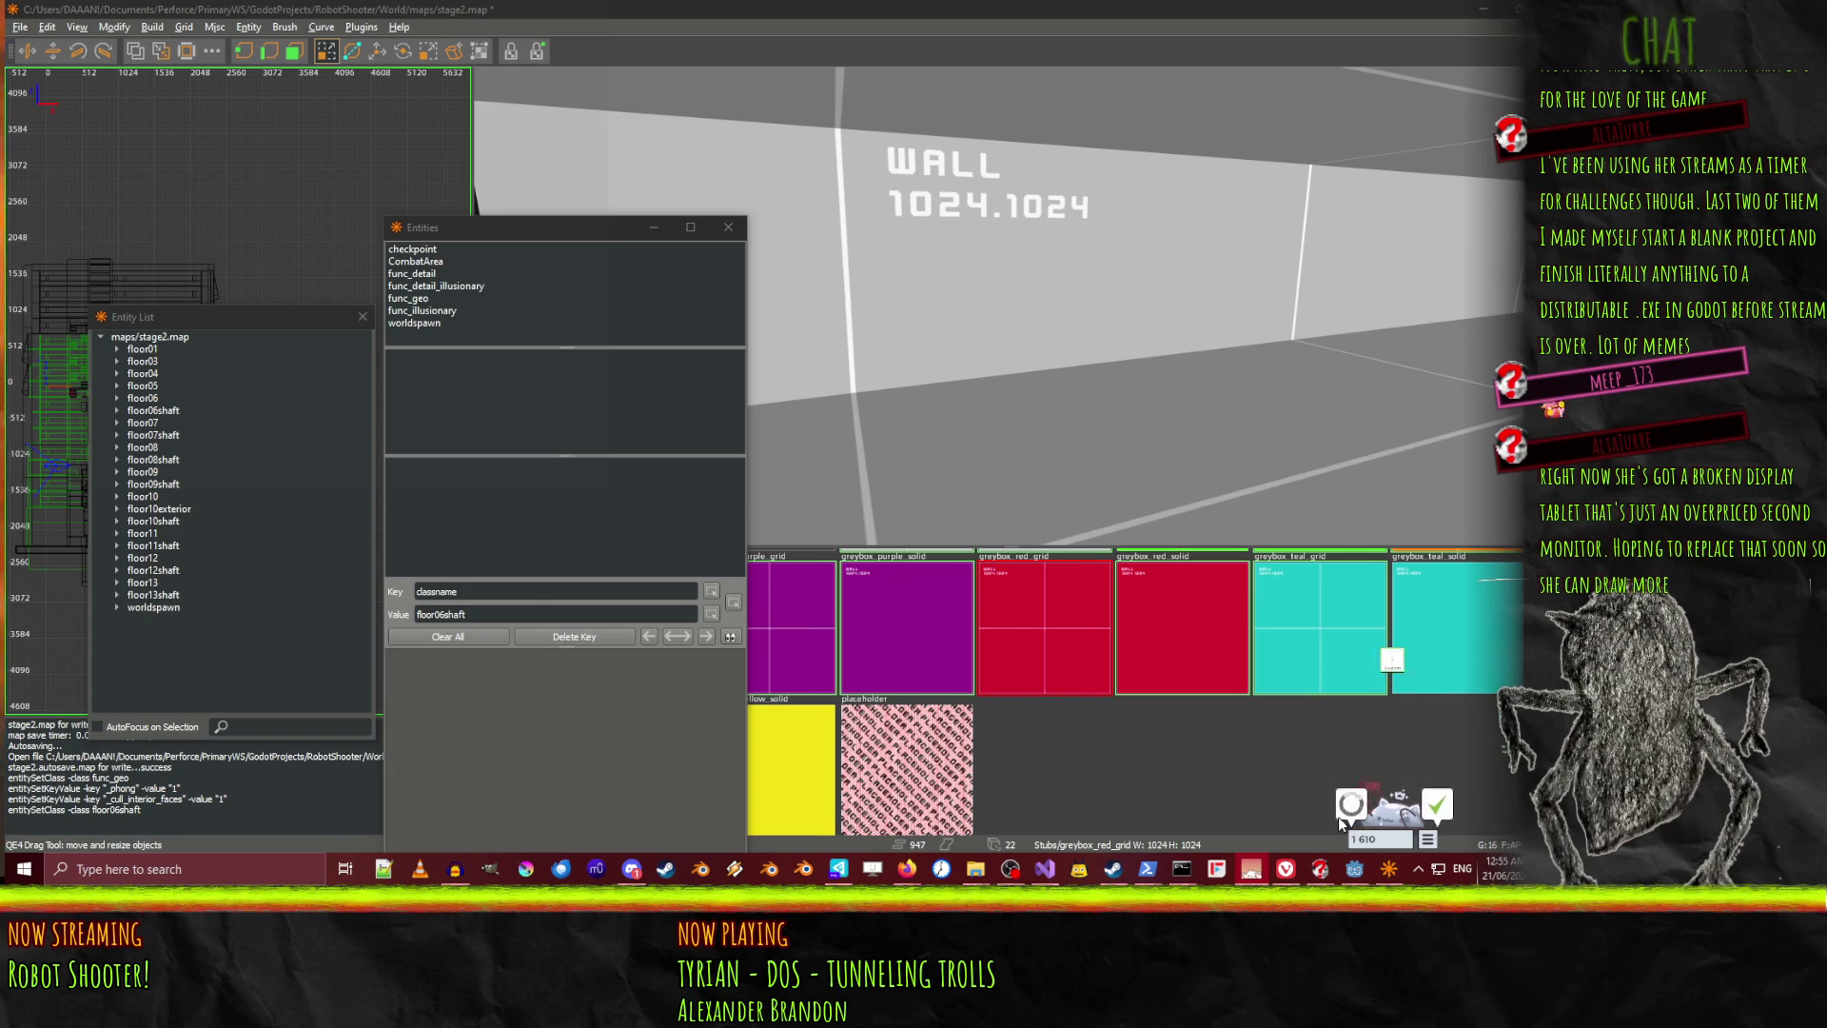
click(1350, 808)
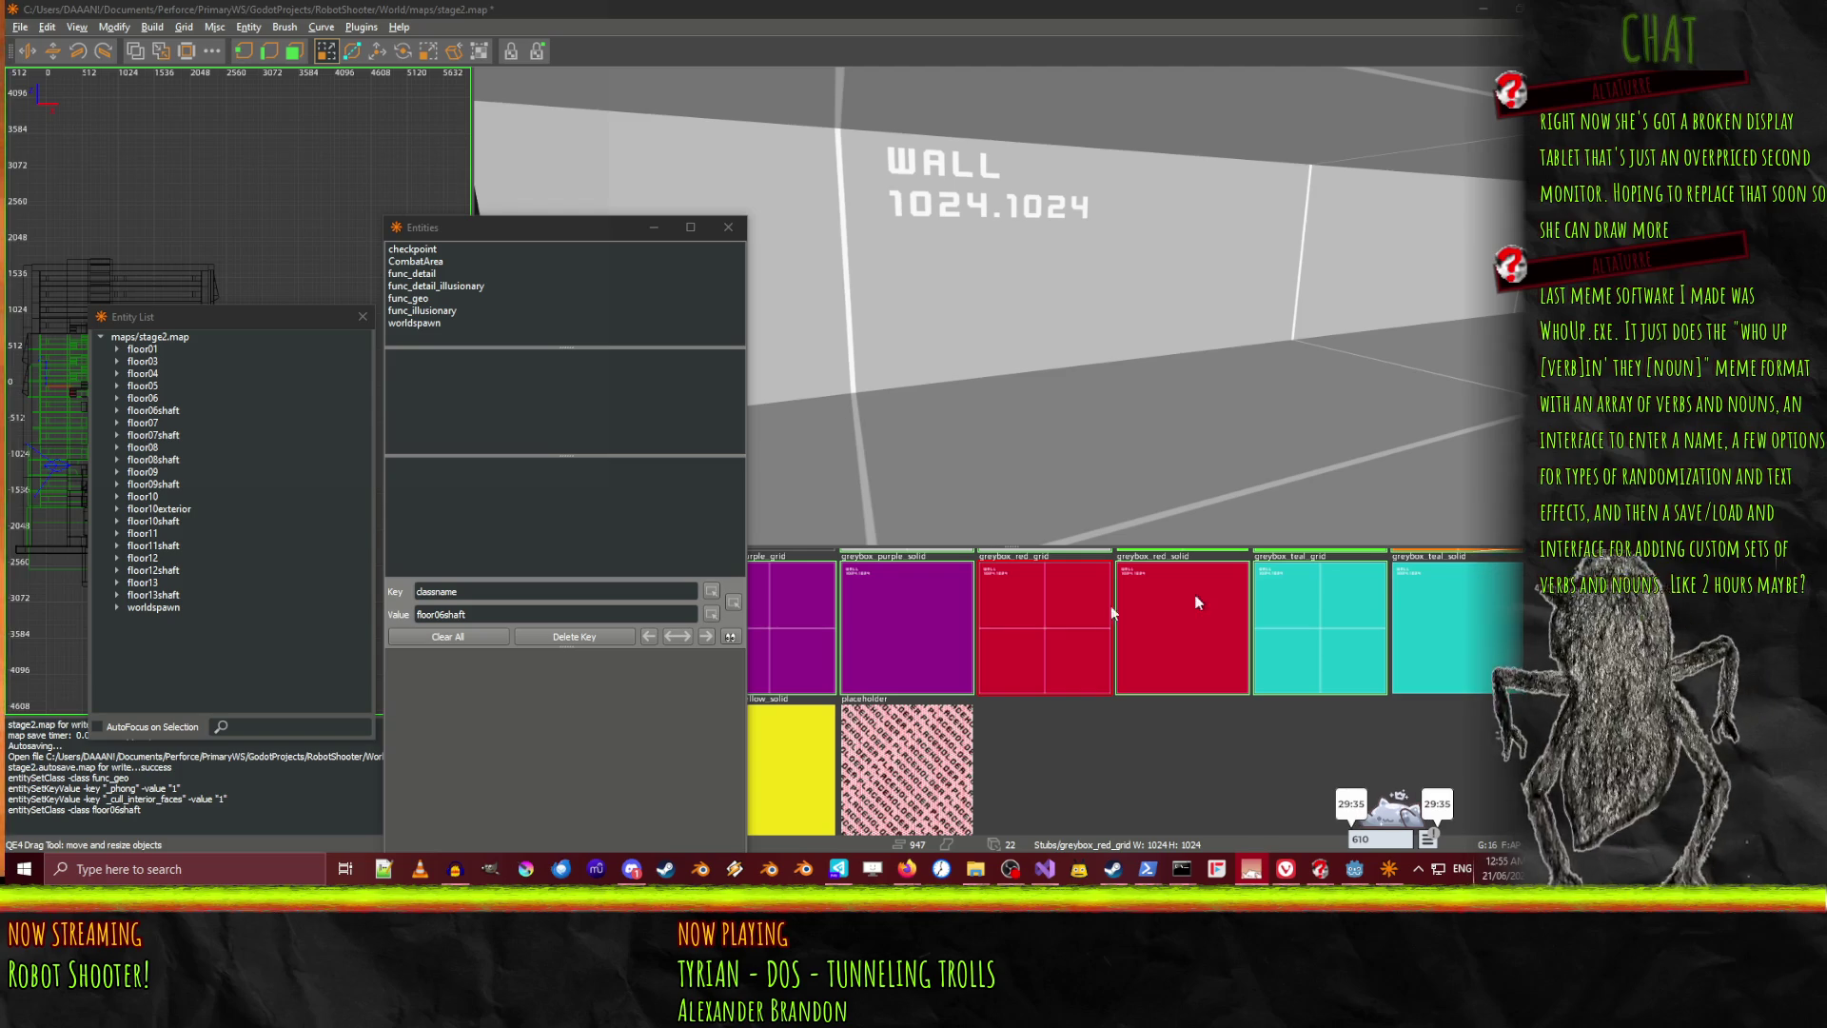
Free-look and fly forward along the corridor past the purple brushes
right_click(1066, 437)
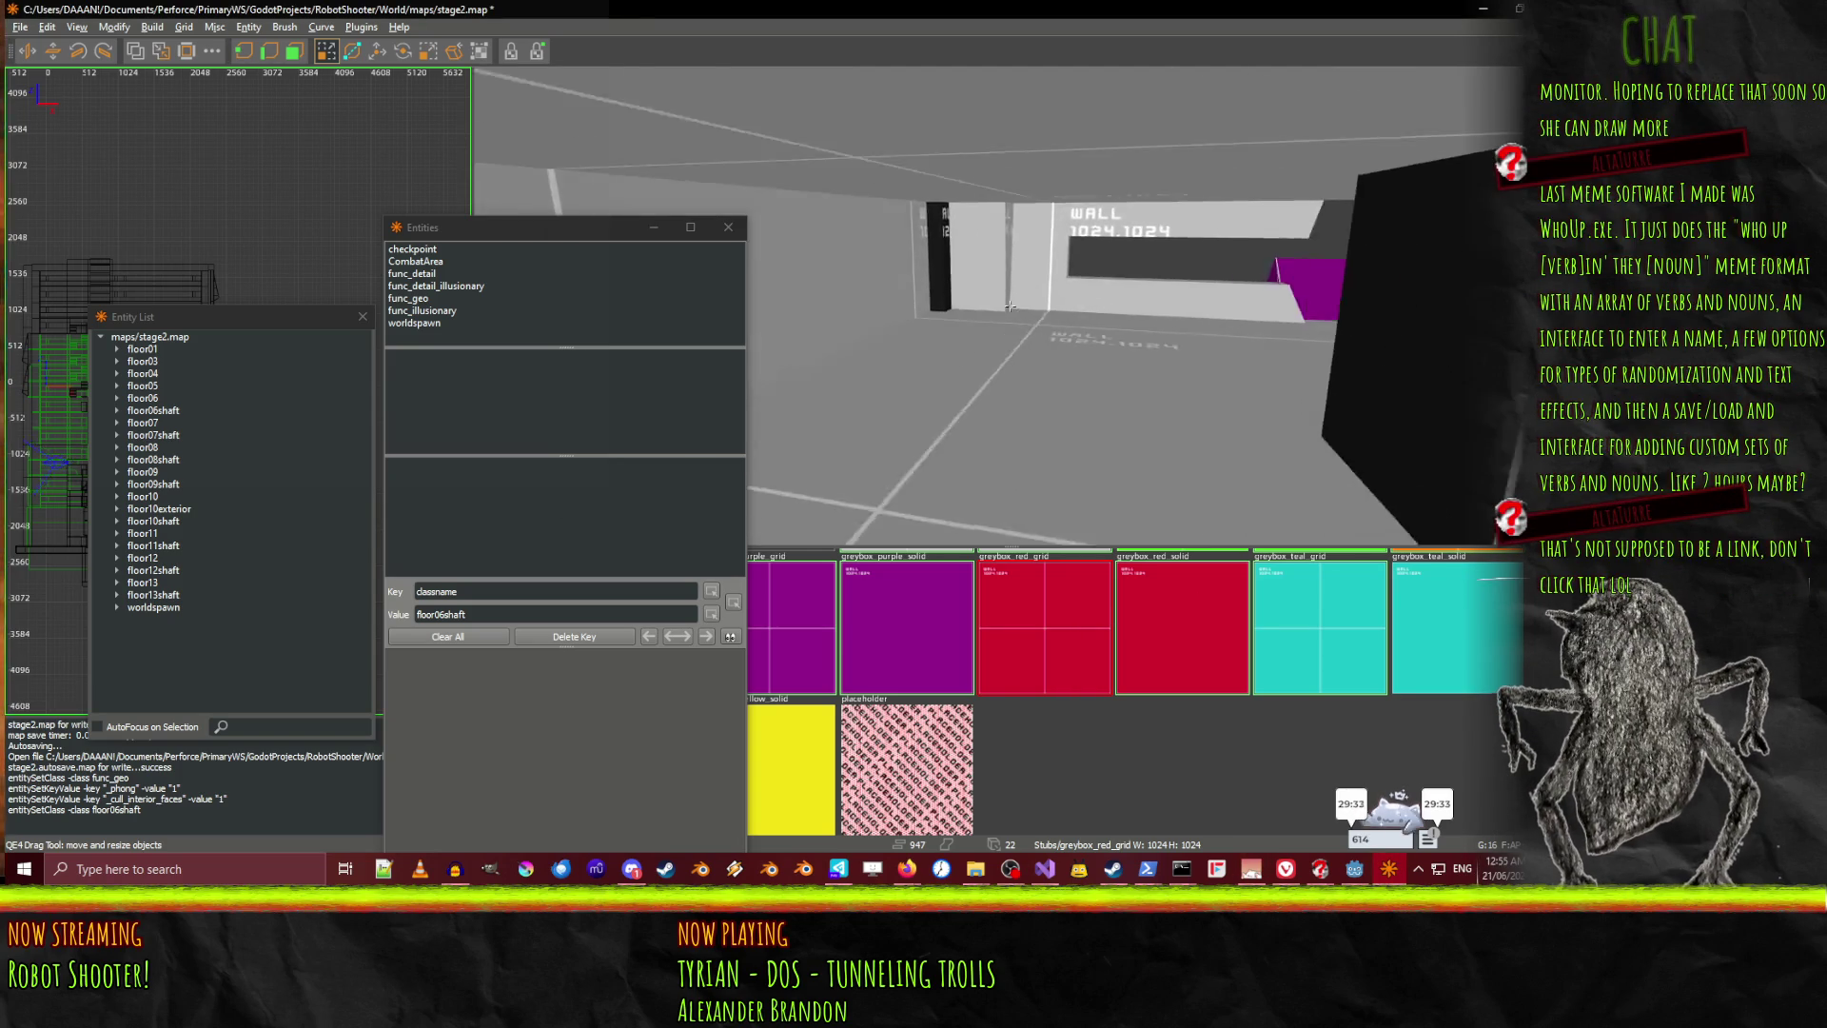
key(w)
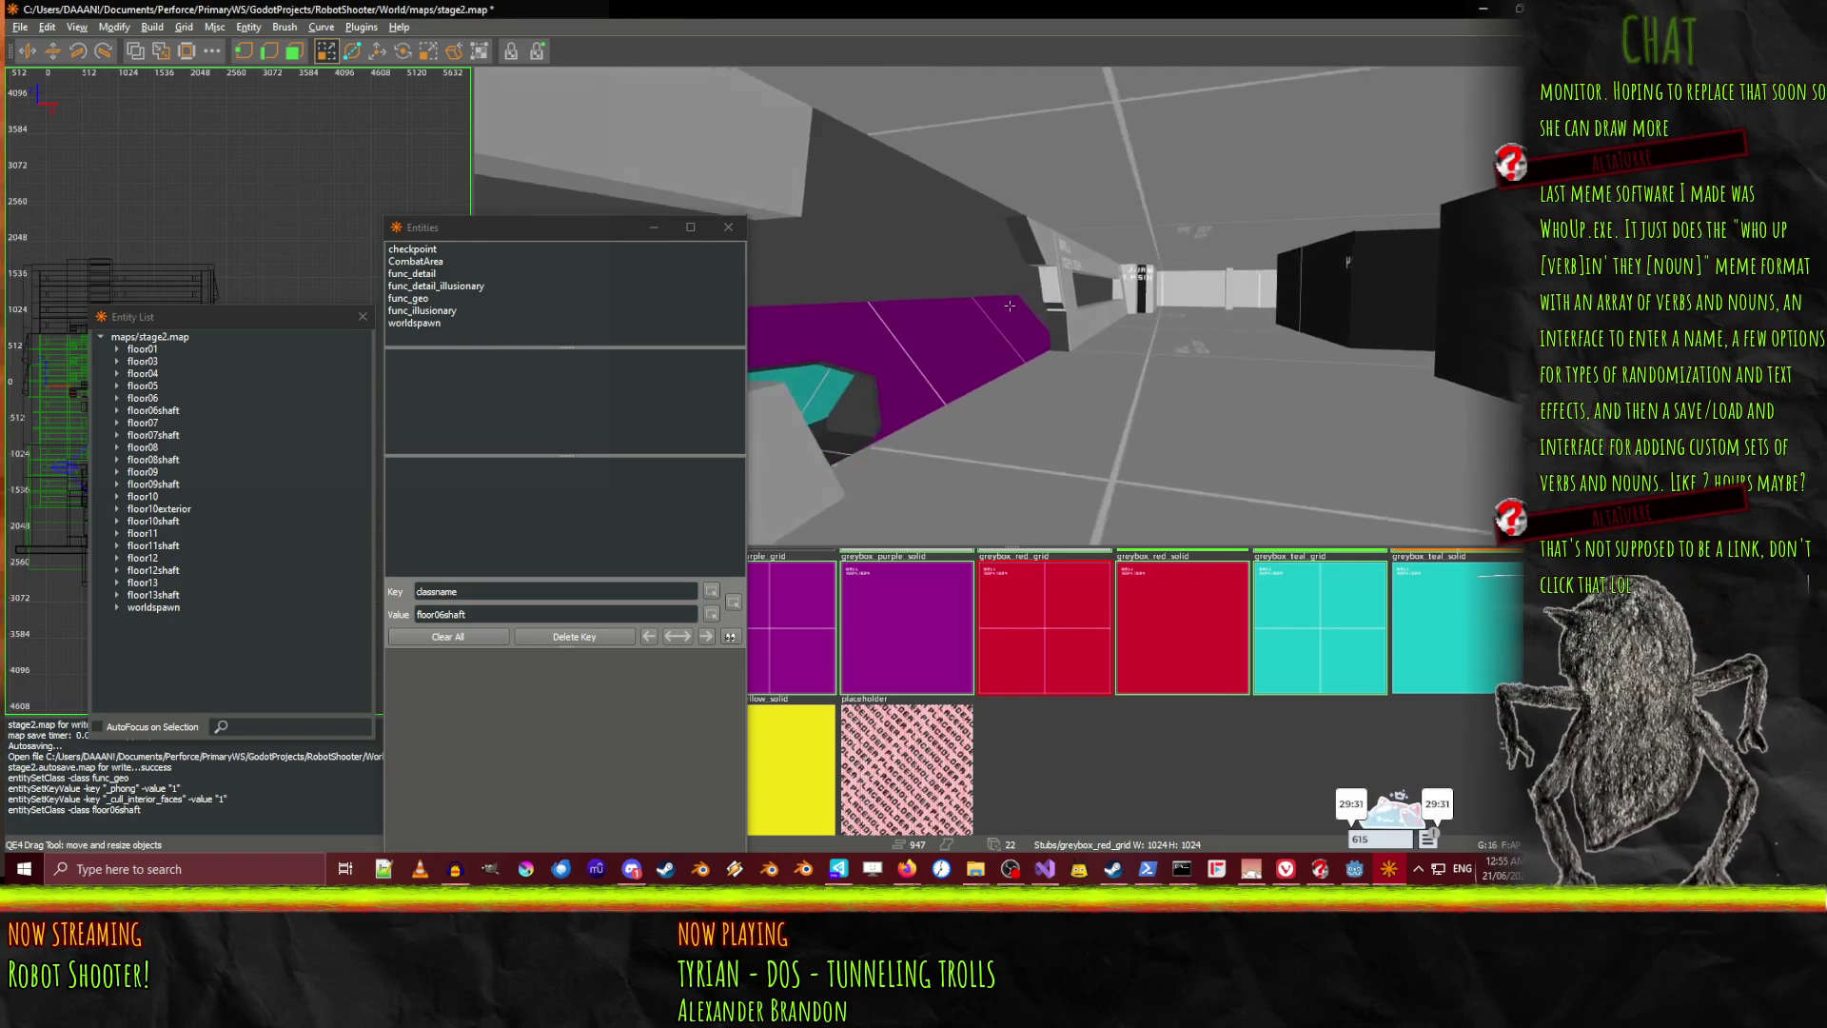
key(w)
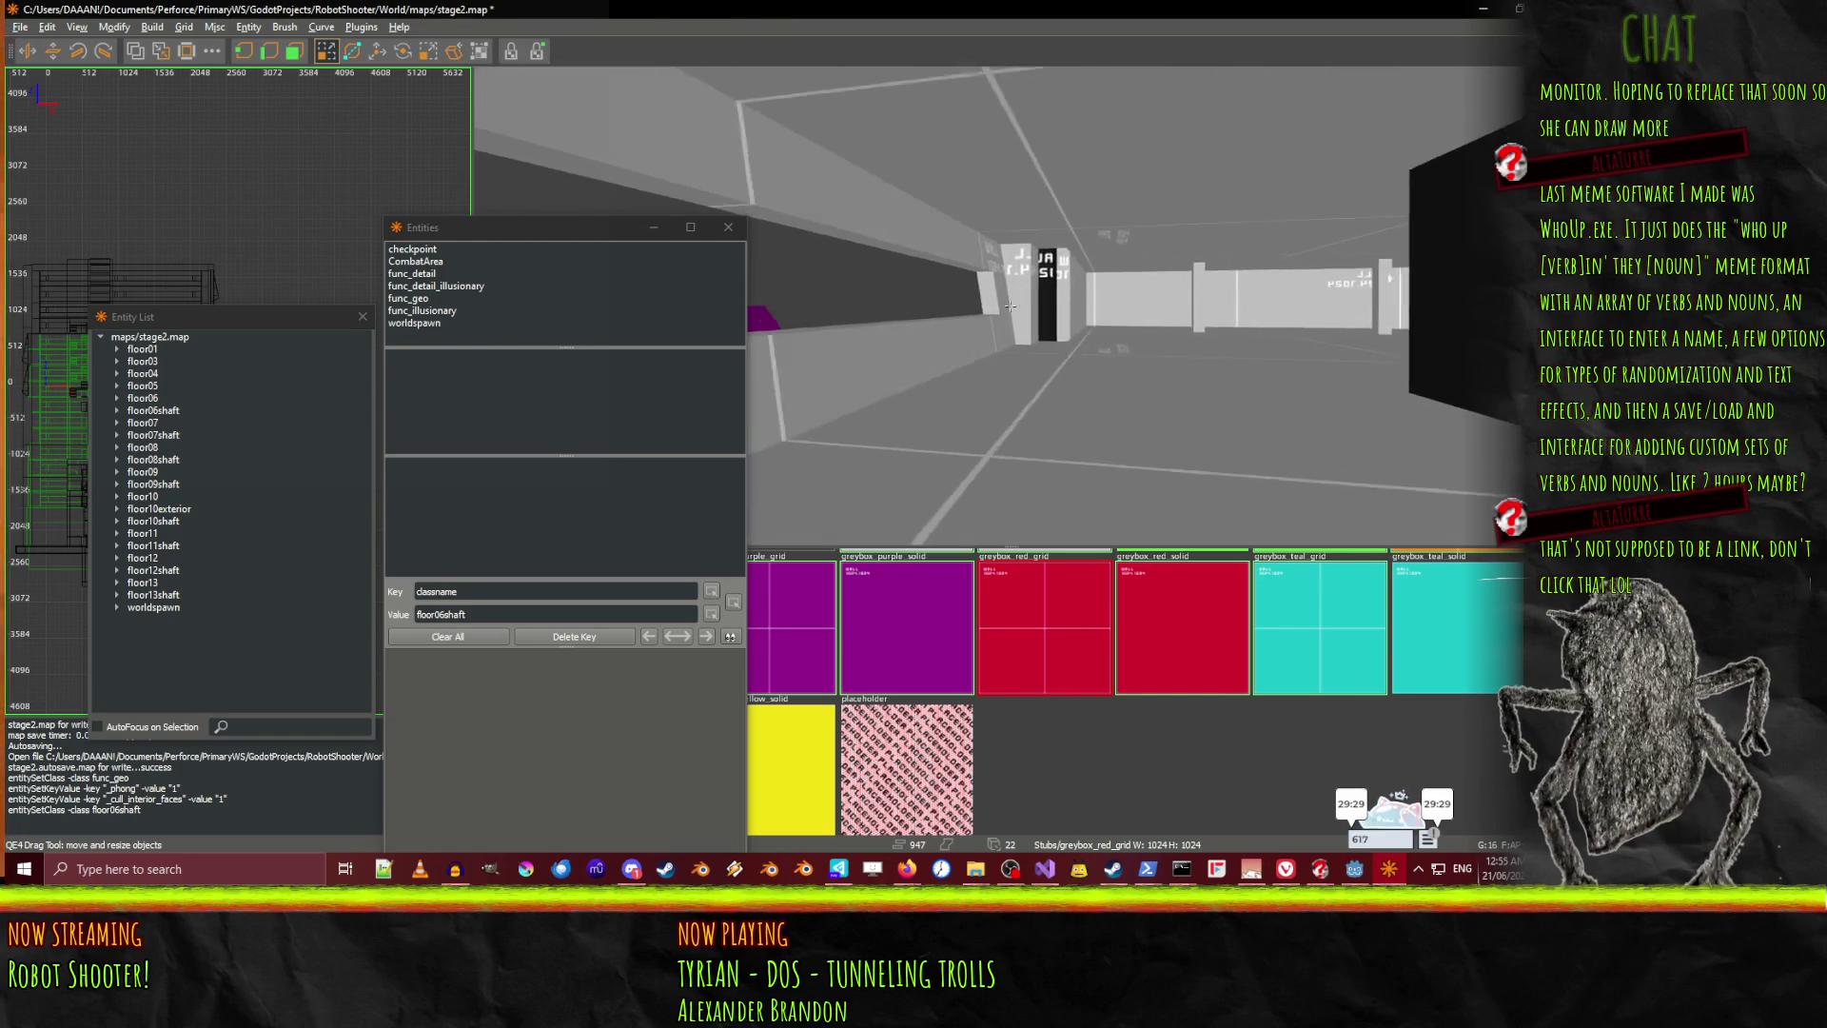
key(w)
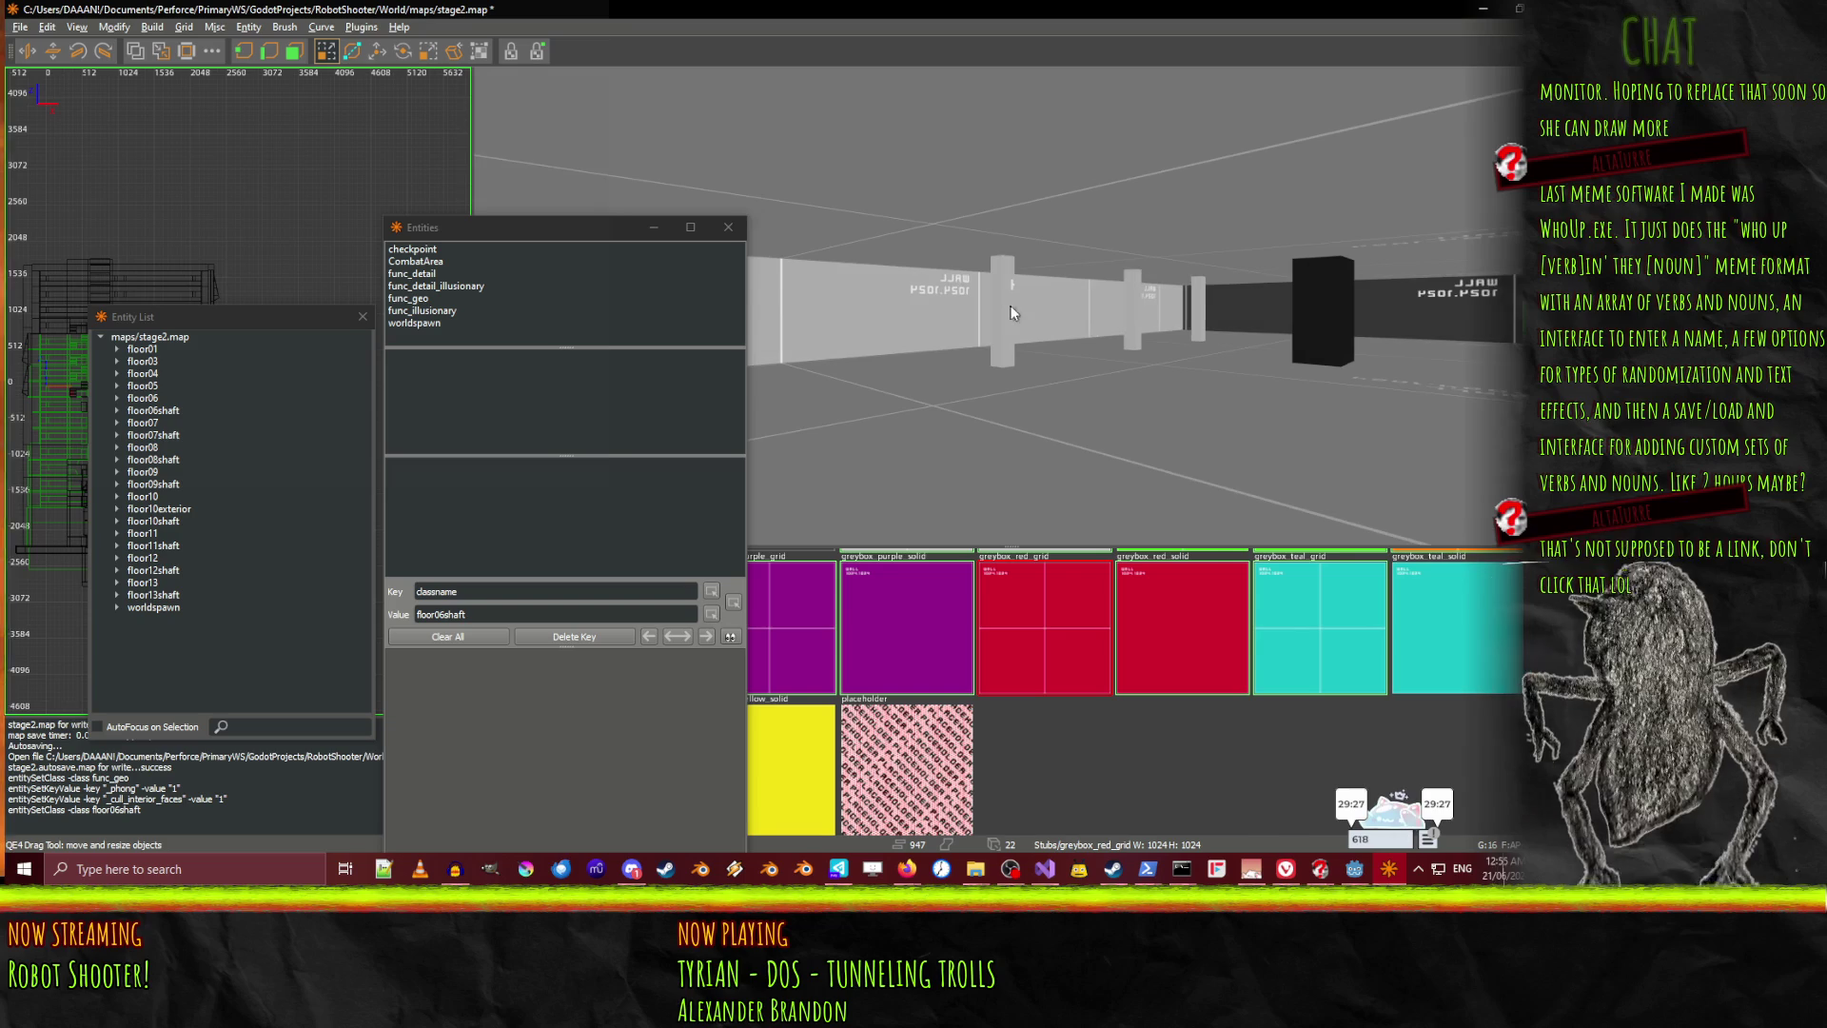
key(alt+Tab)
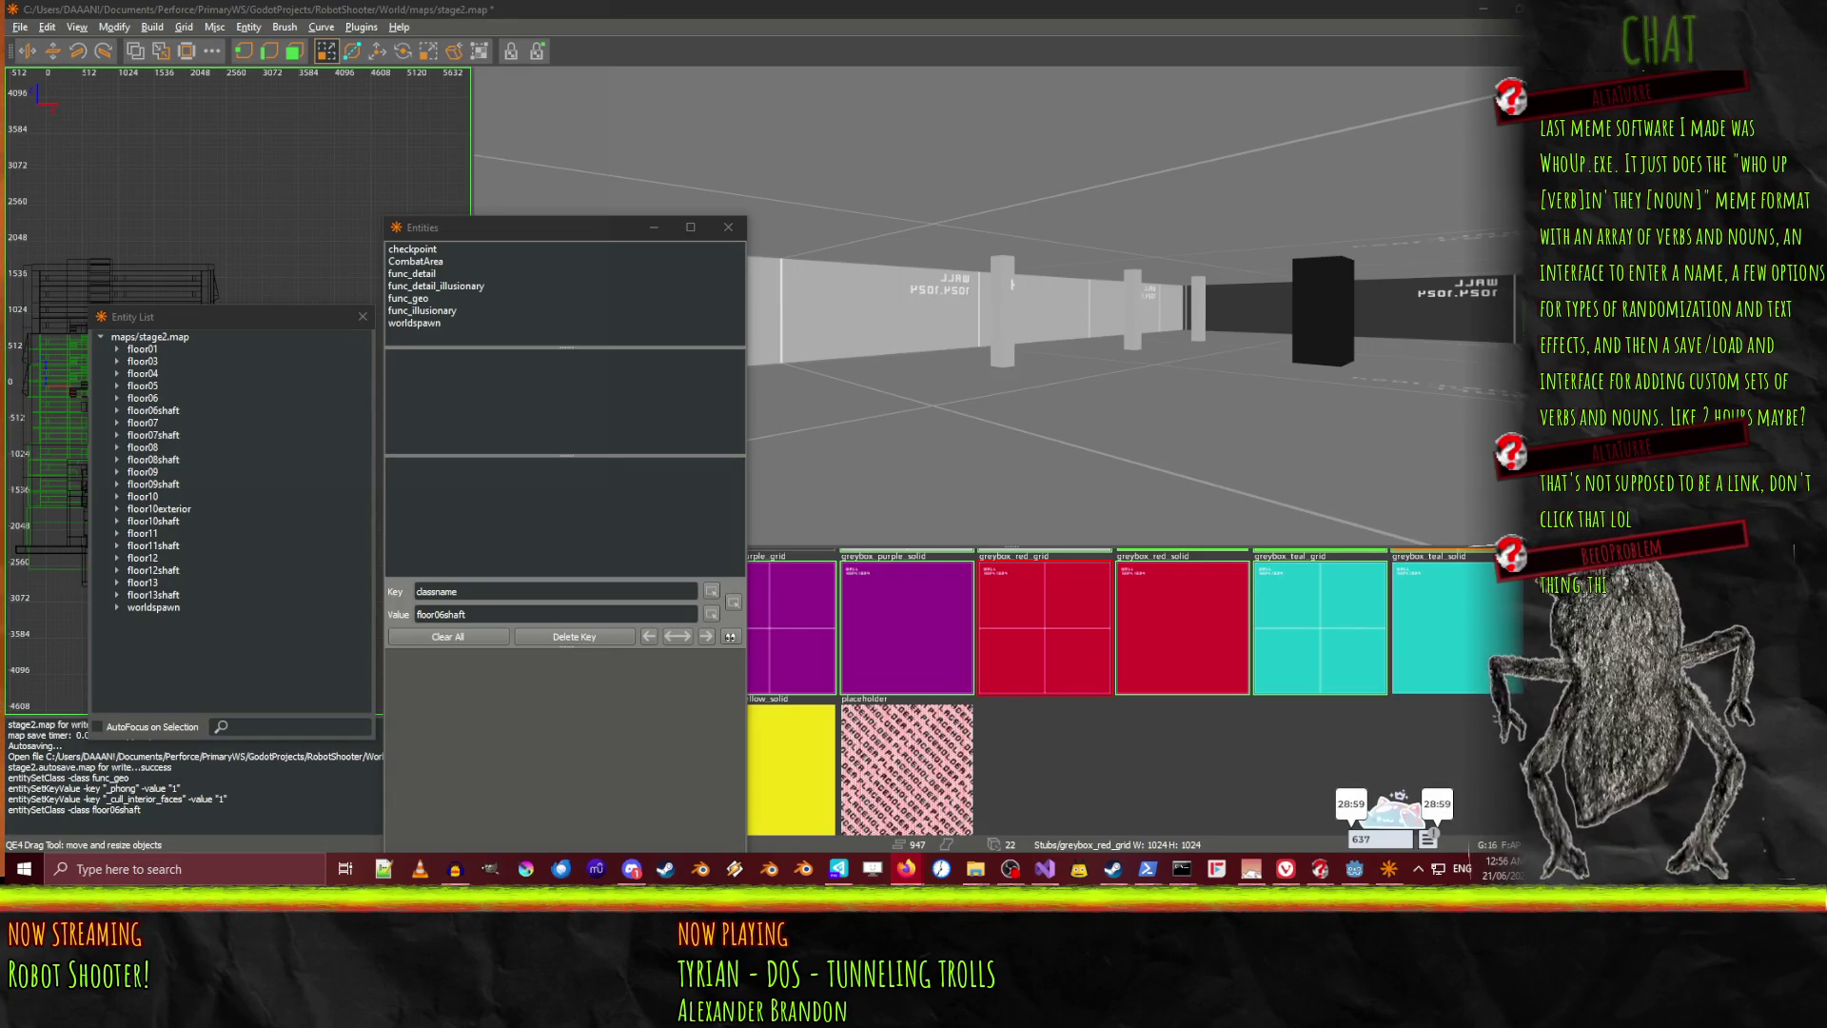
Fly past the green block, through the doorway, and select the angled floor05 wall brushes
key(Up)
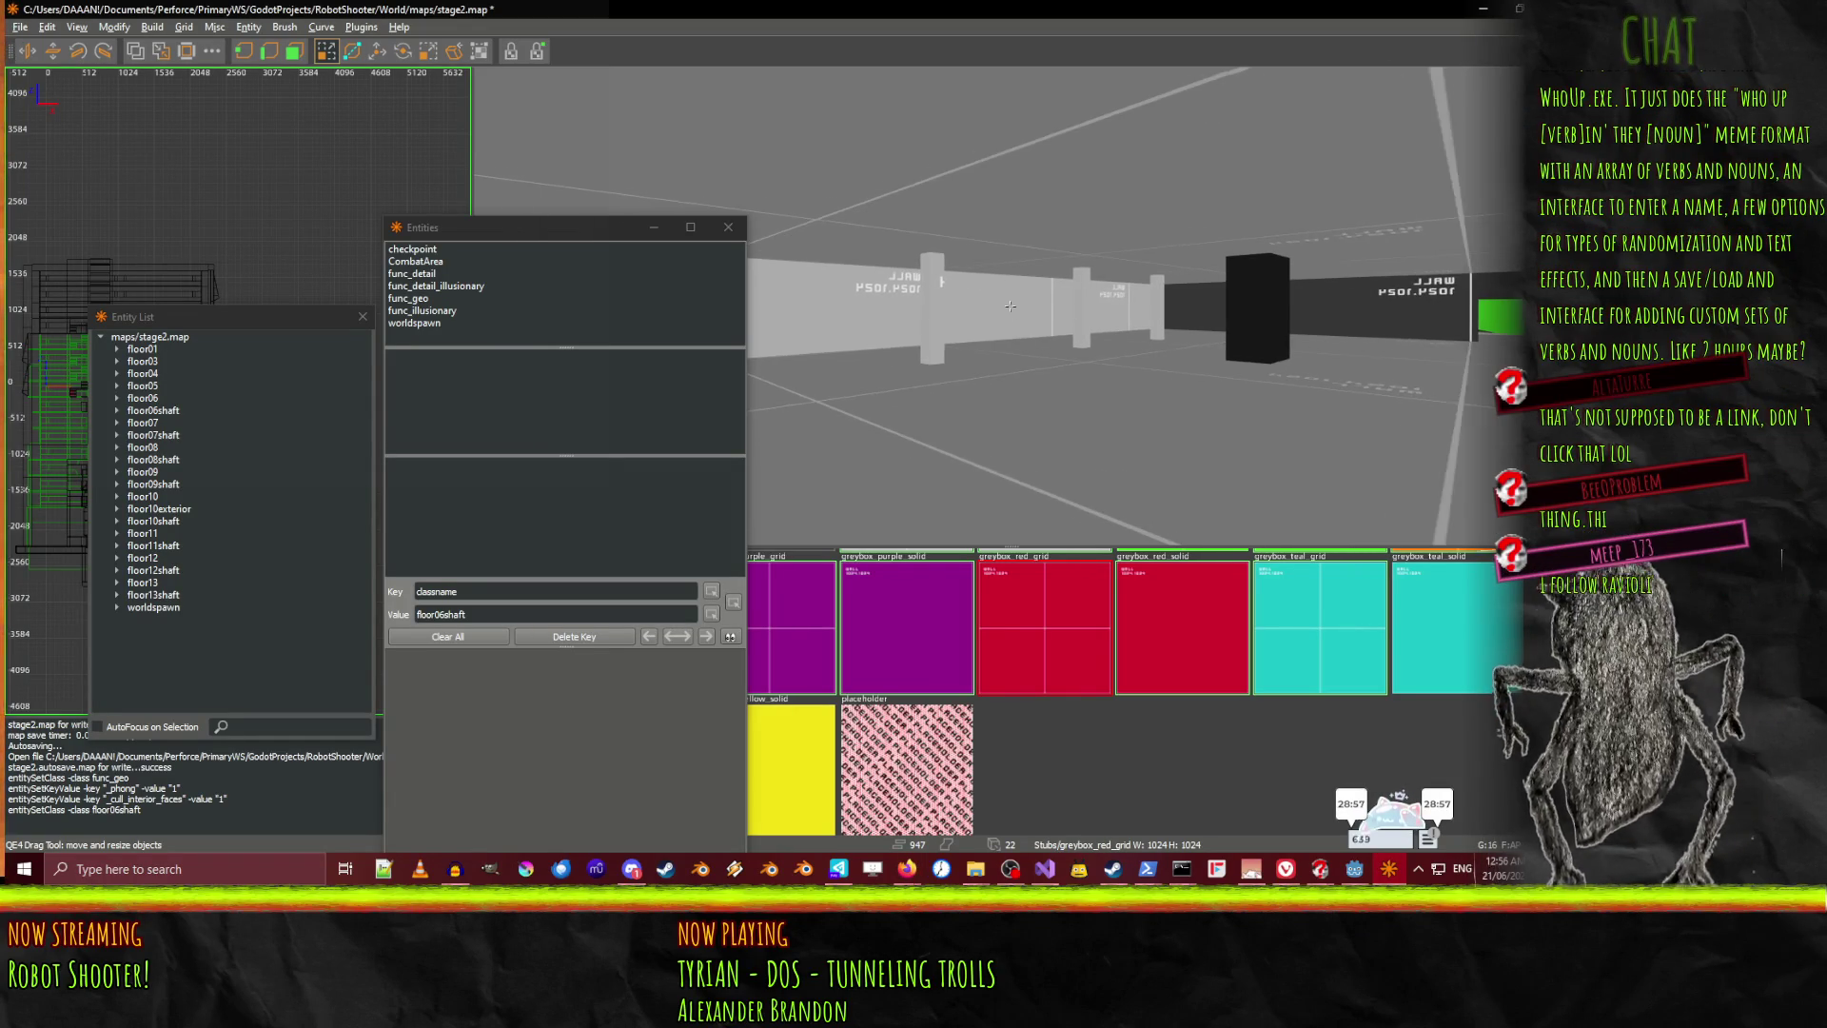
key(Up)
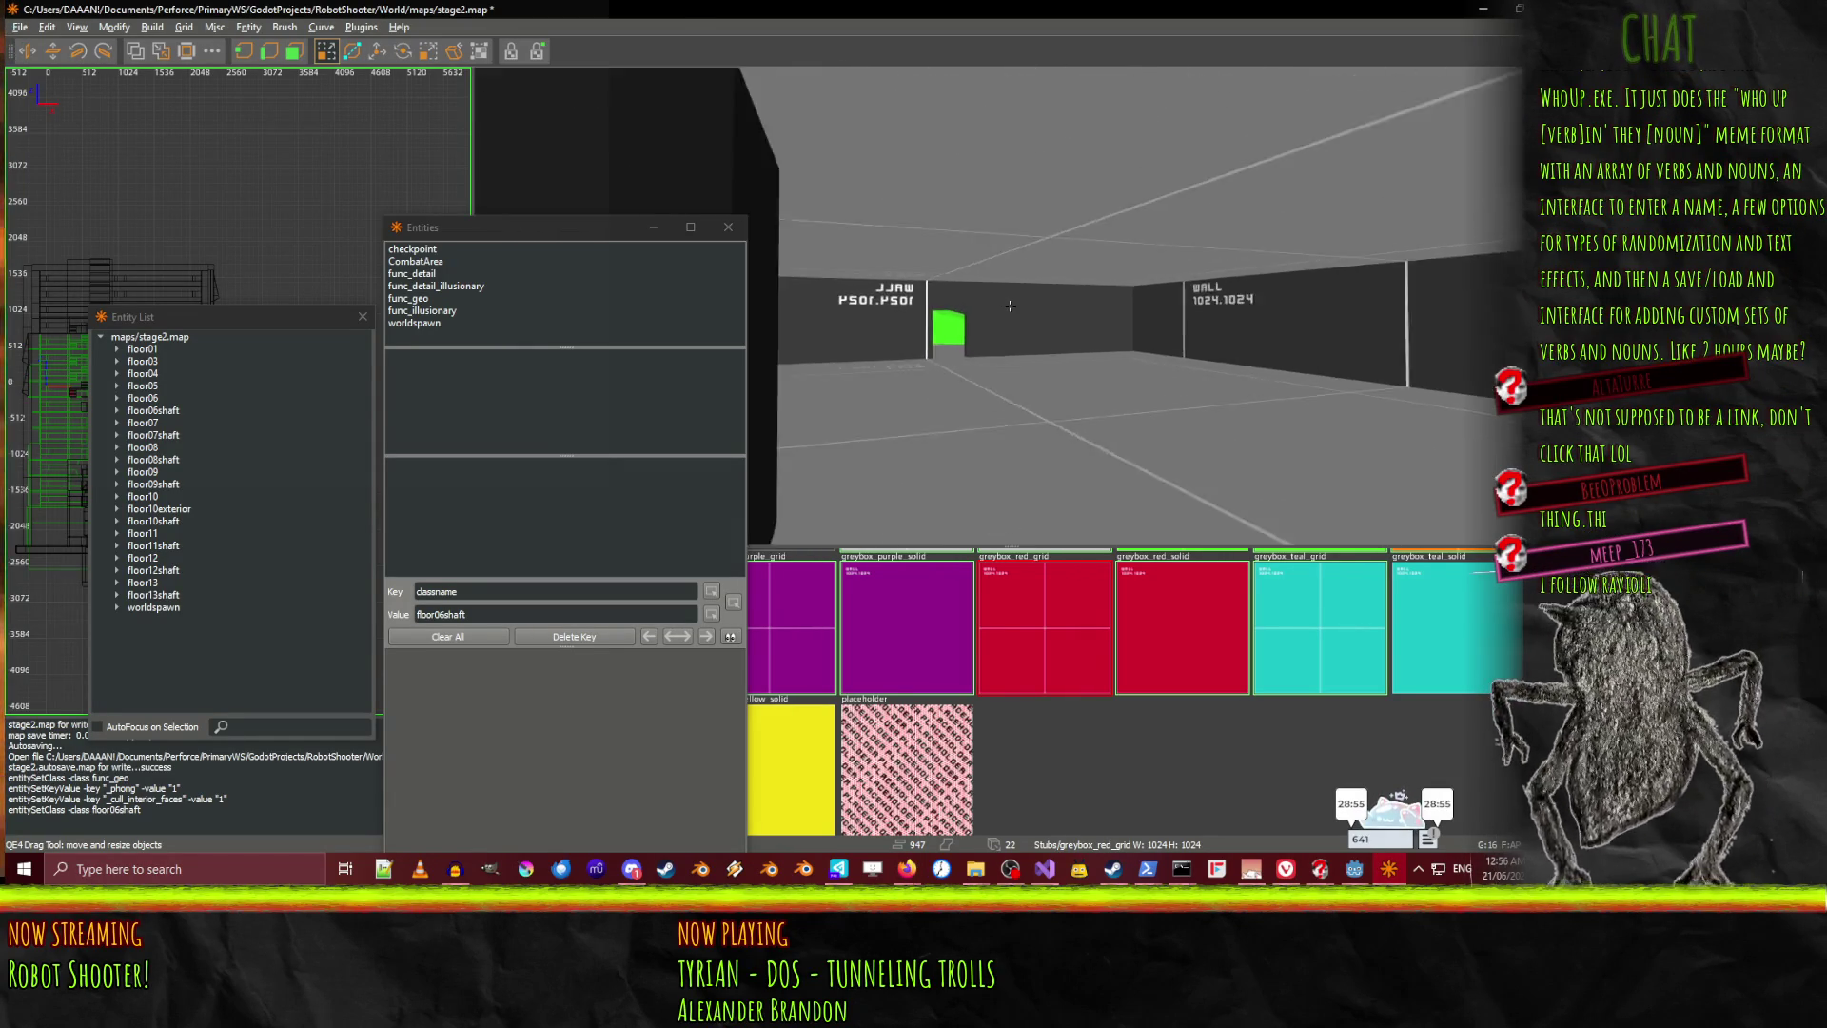
key(Up)
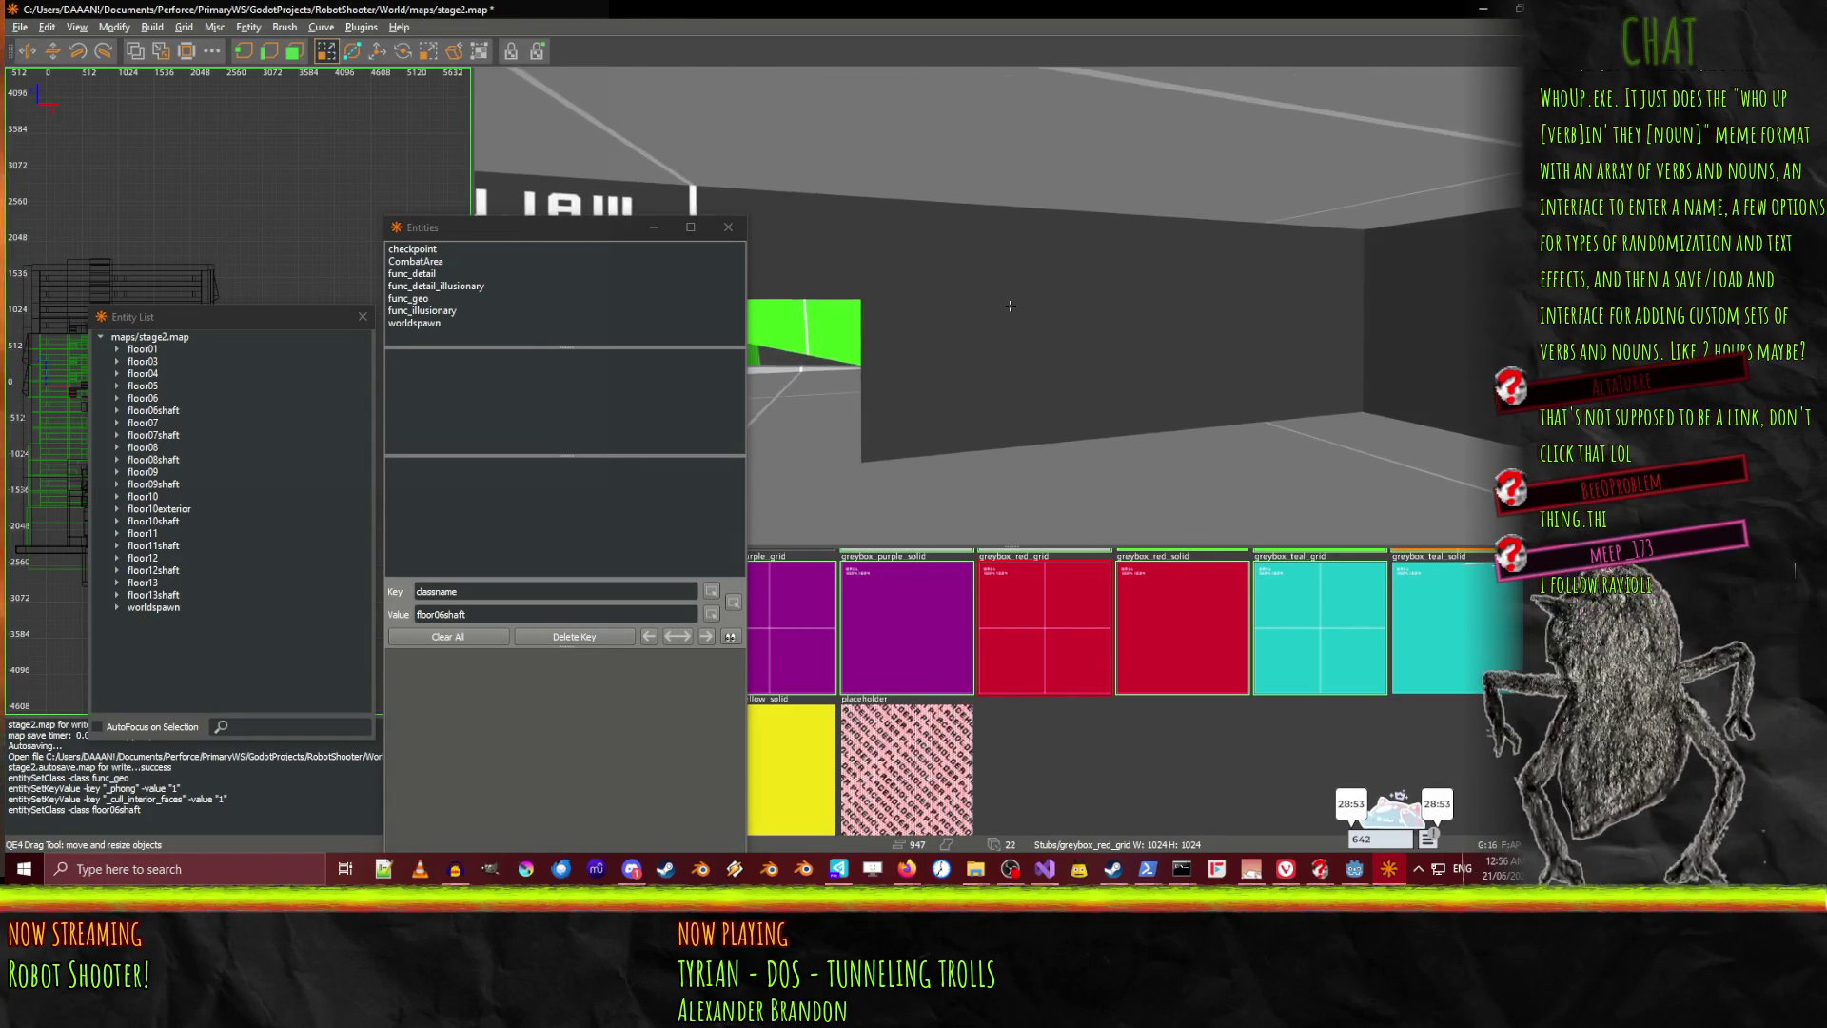
key(Up)
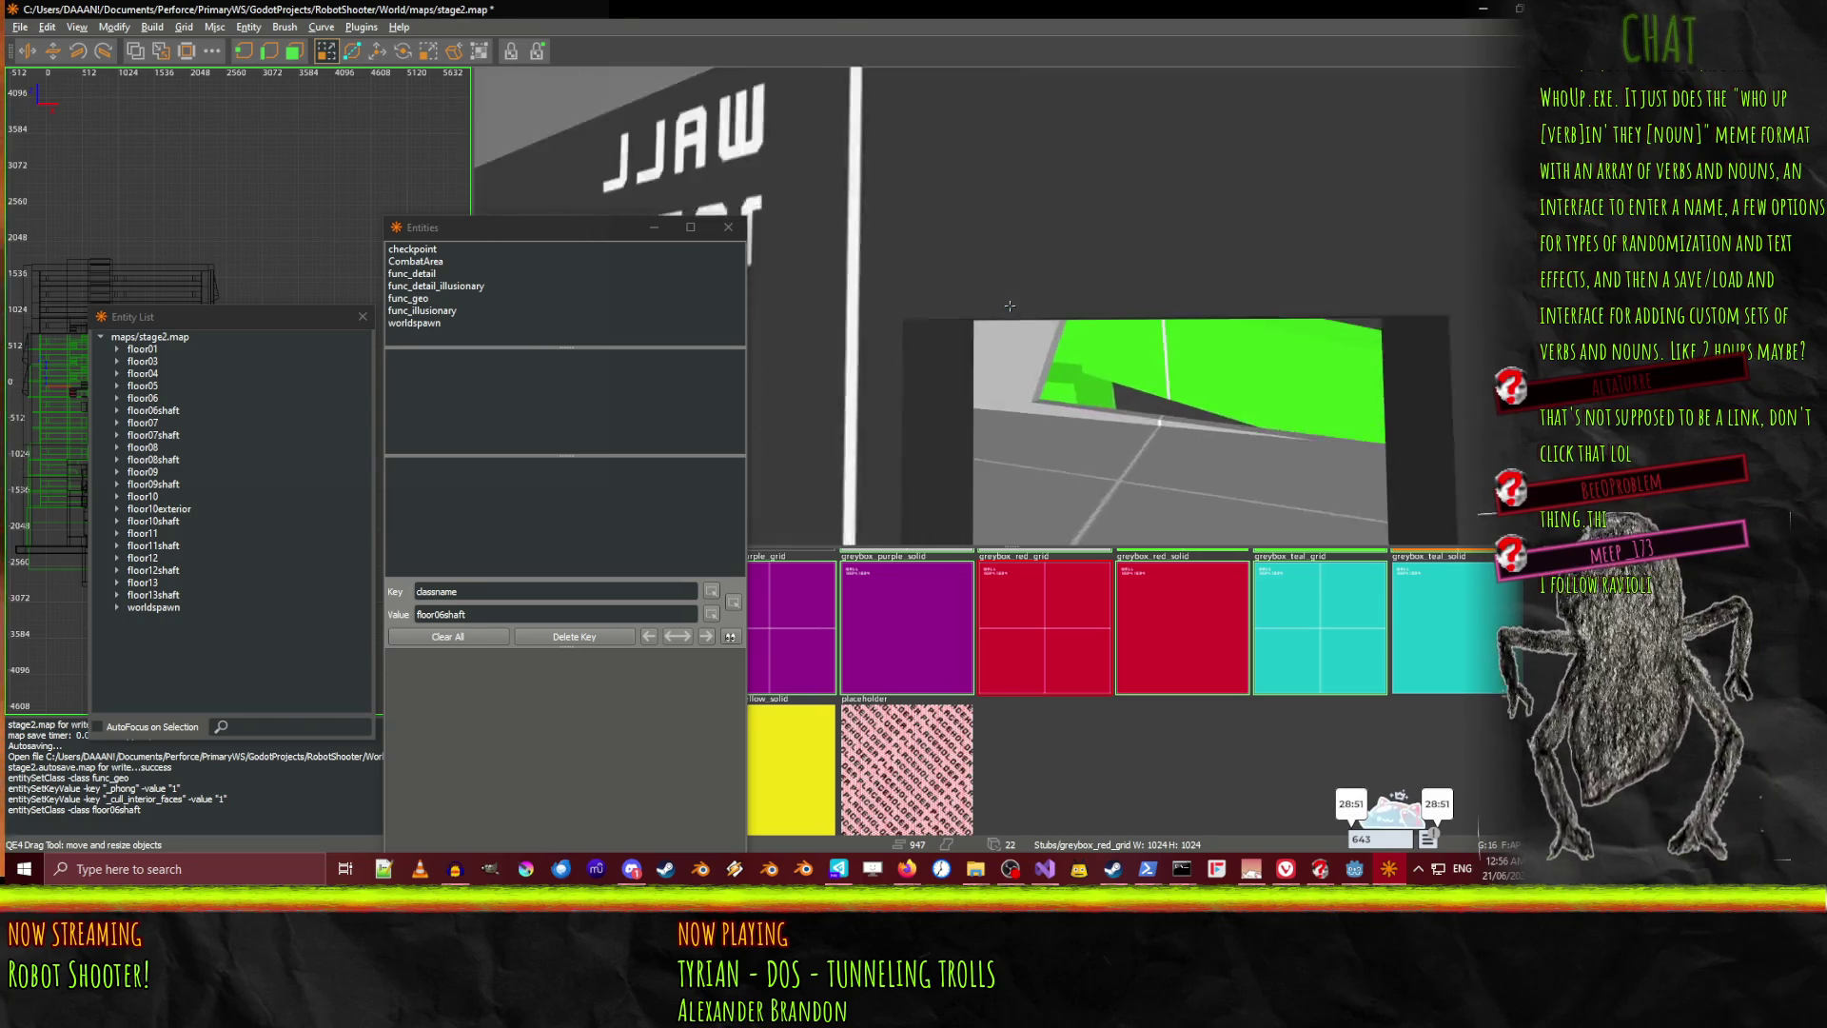
key(Up)
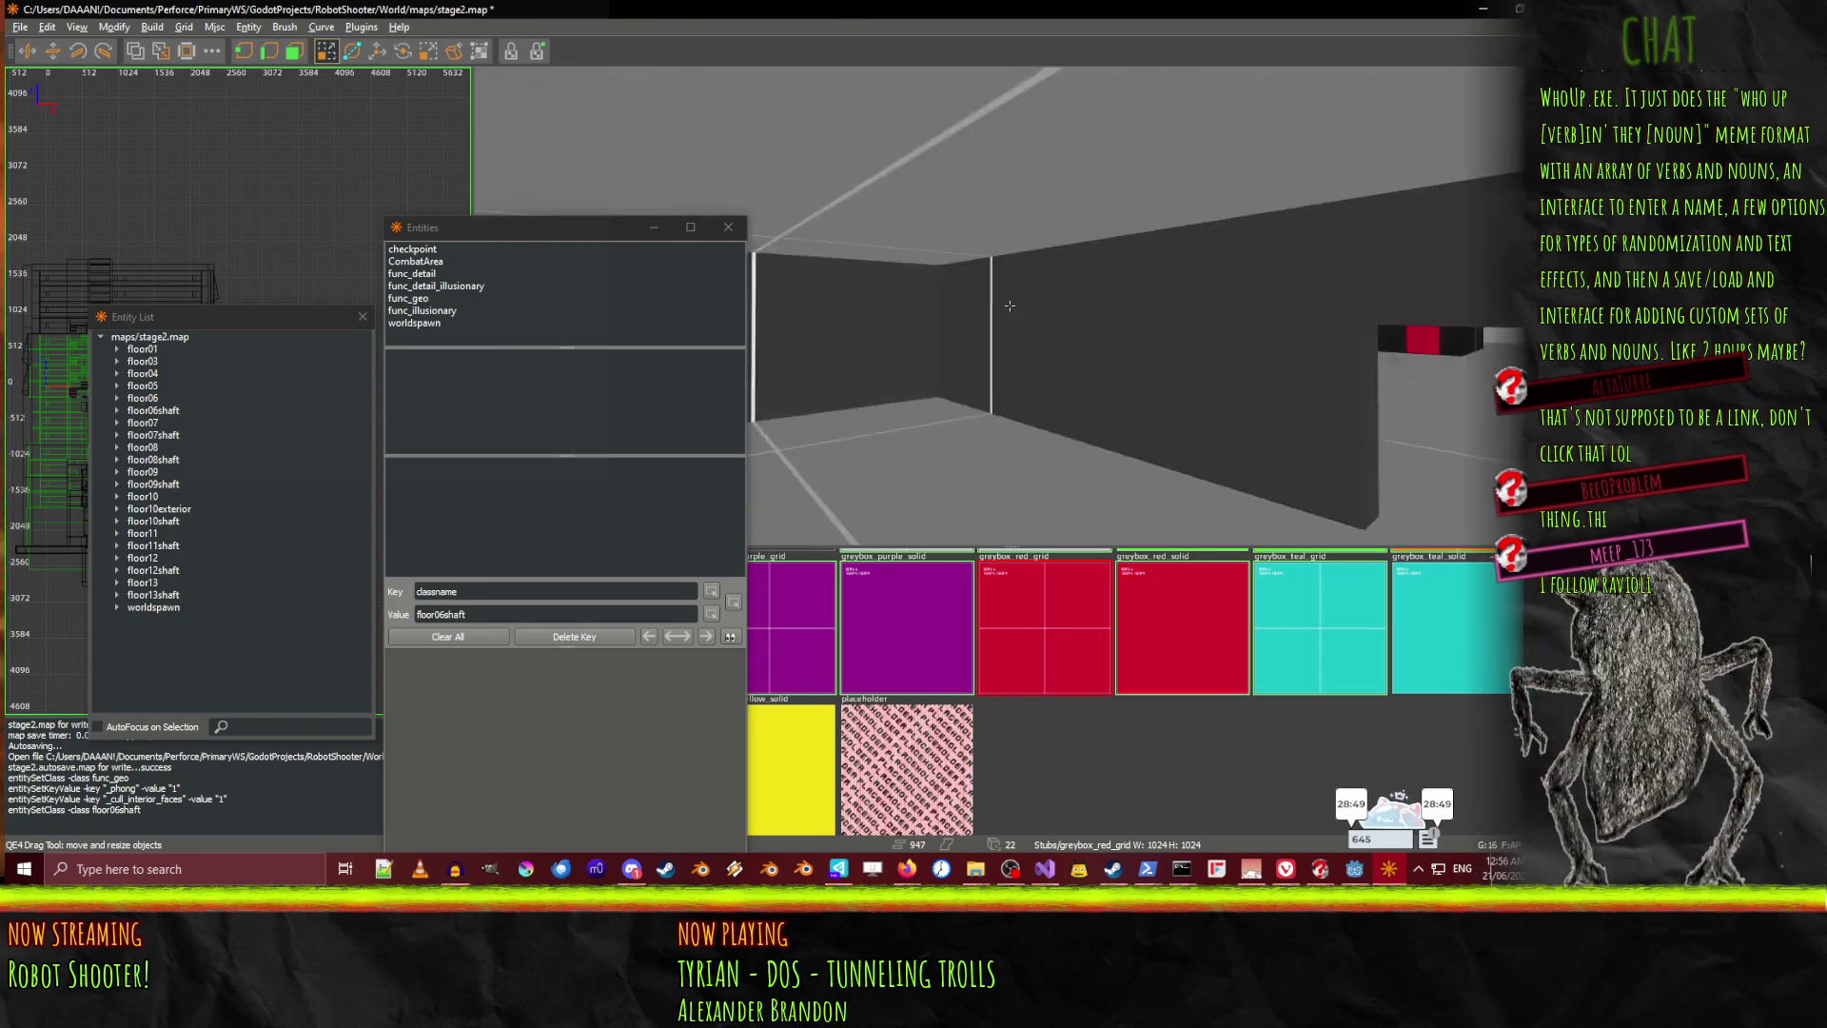
key(Up)
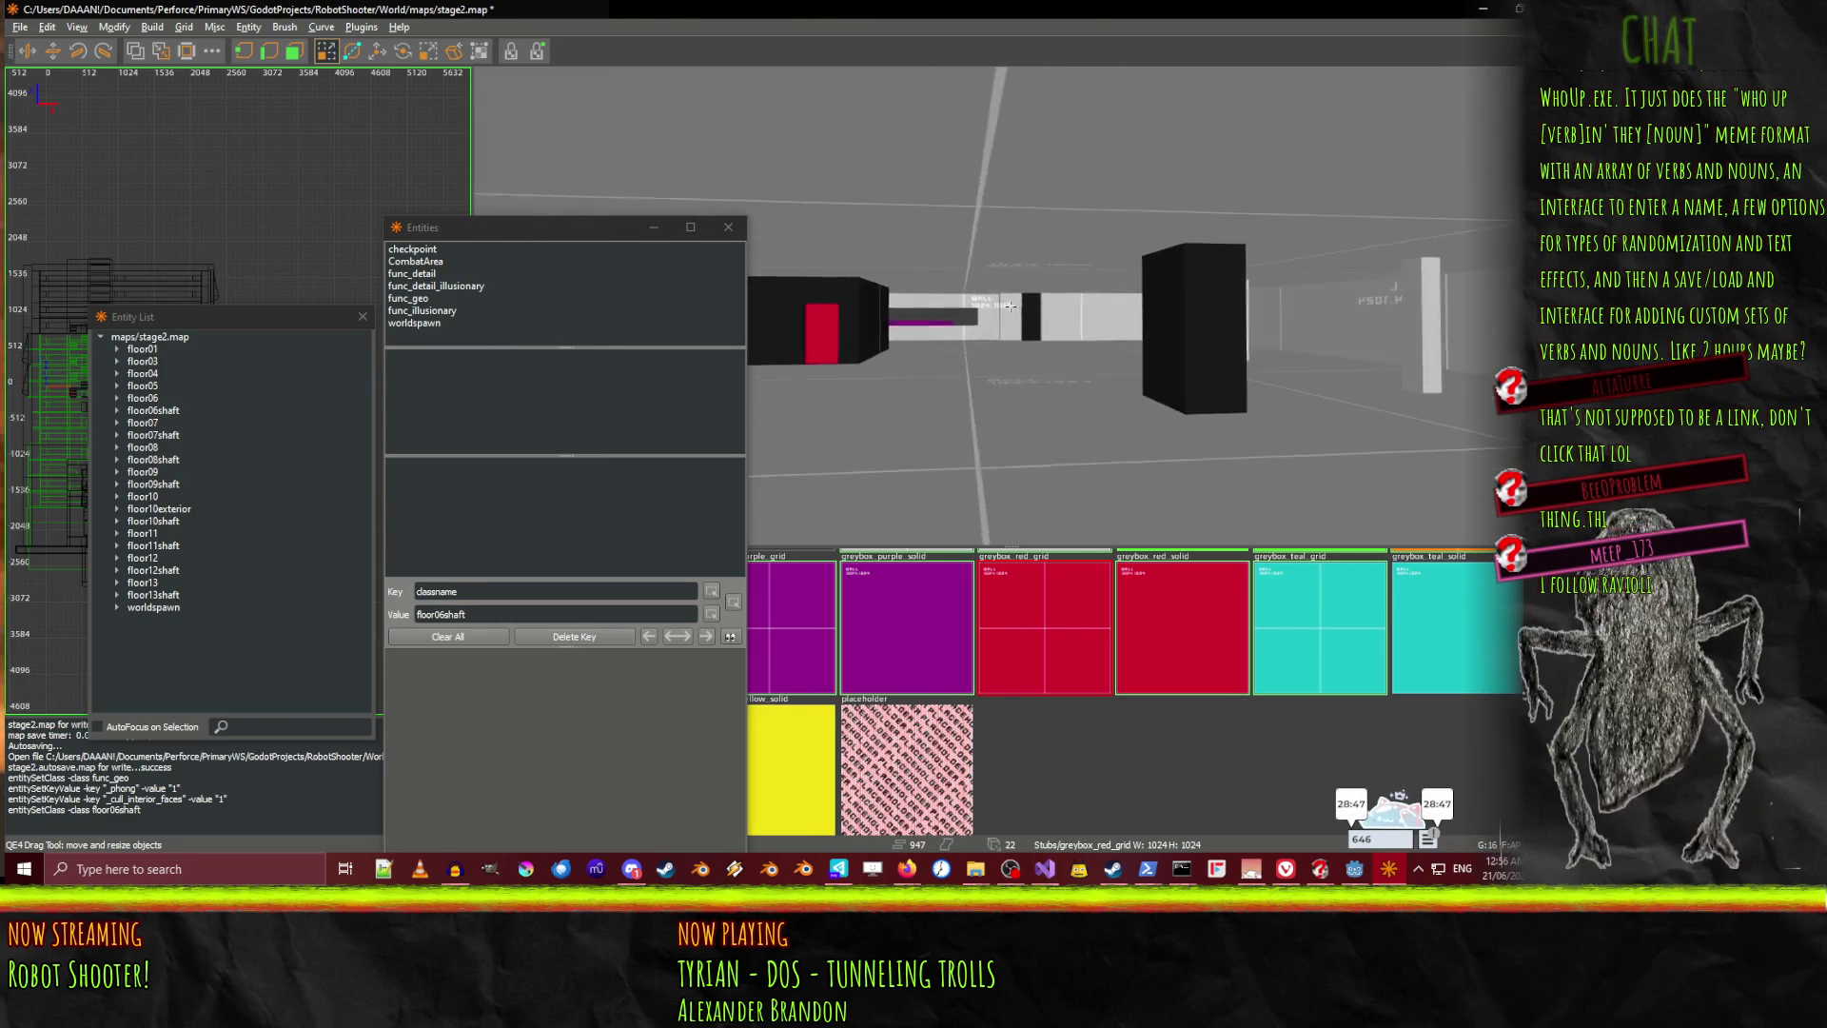
key(Up)
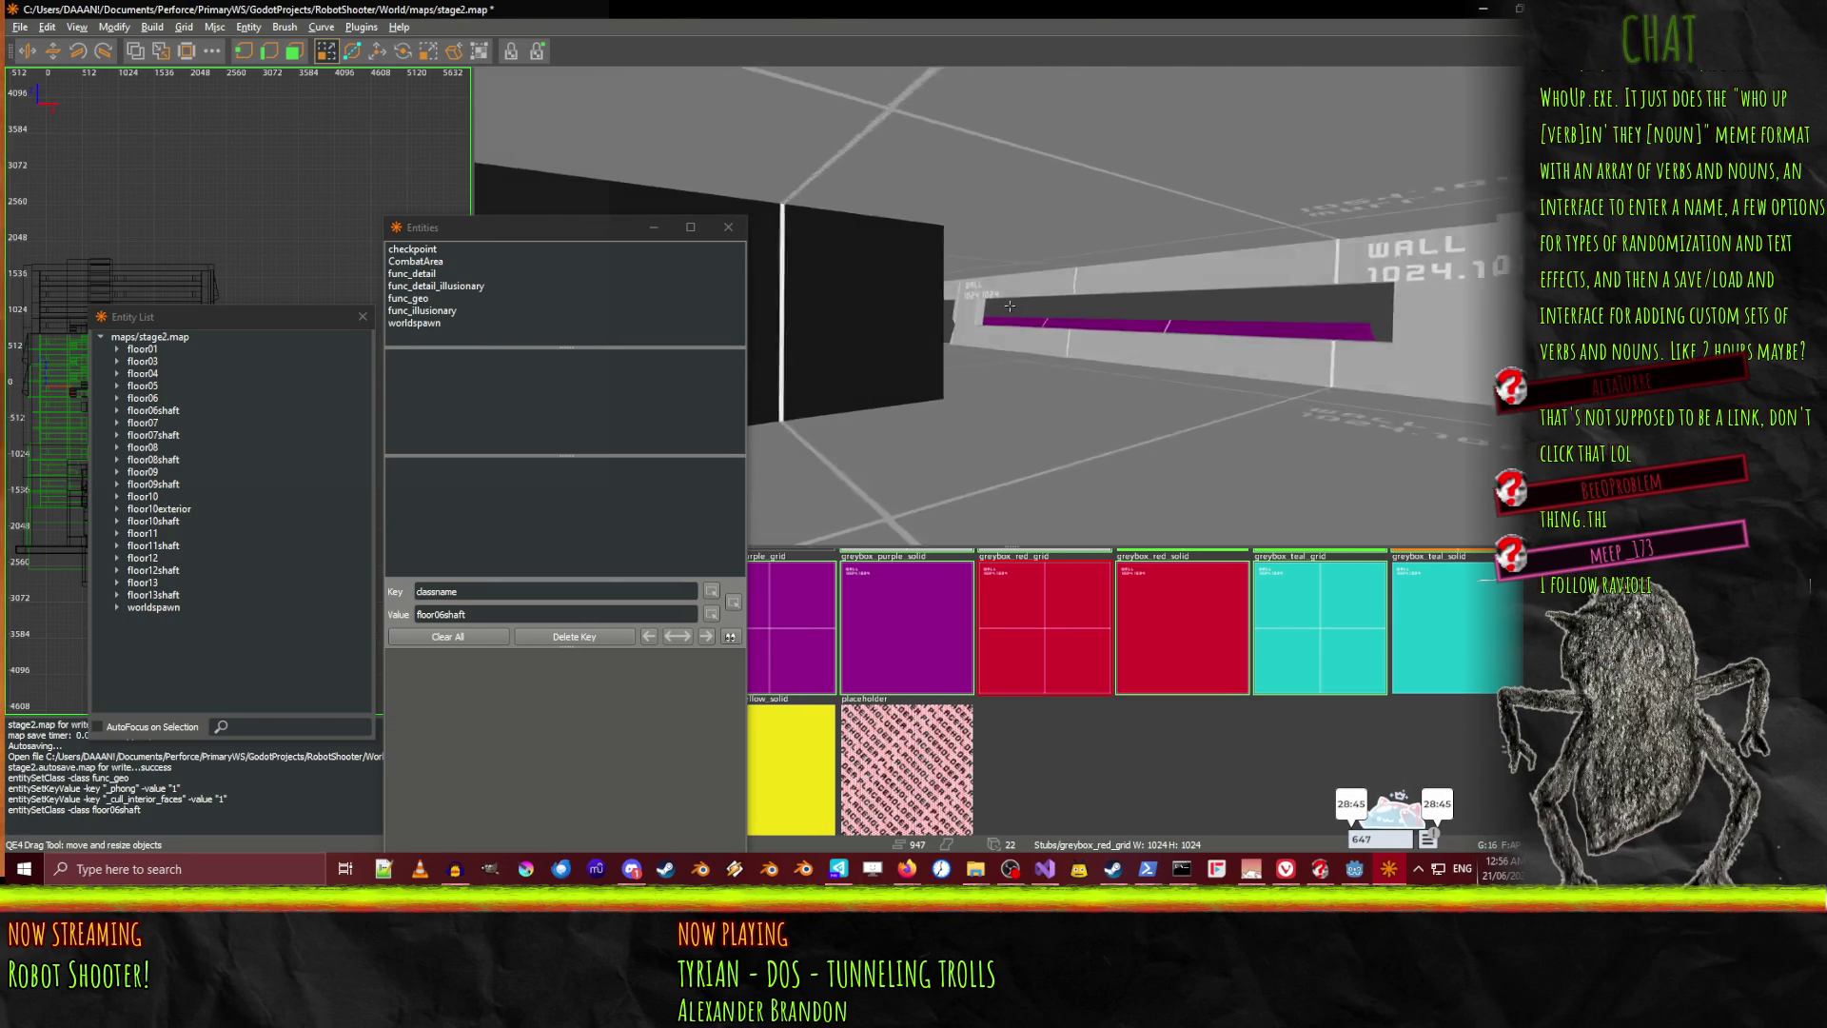
key(Up)
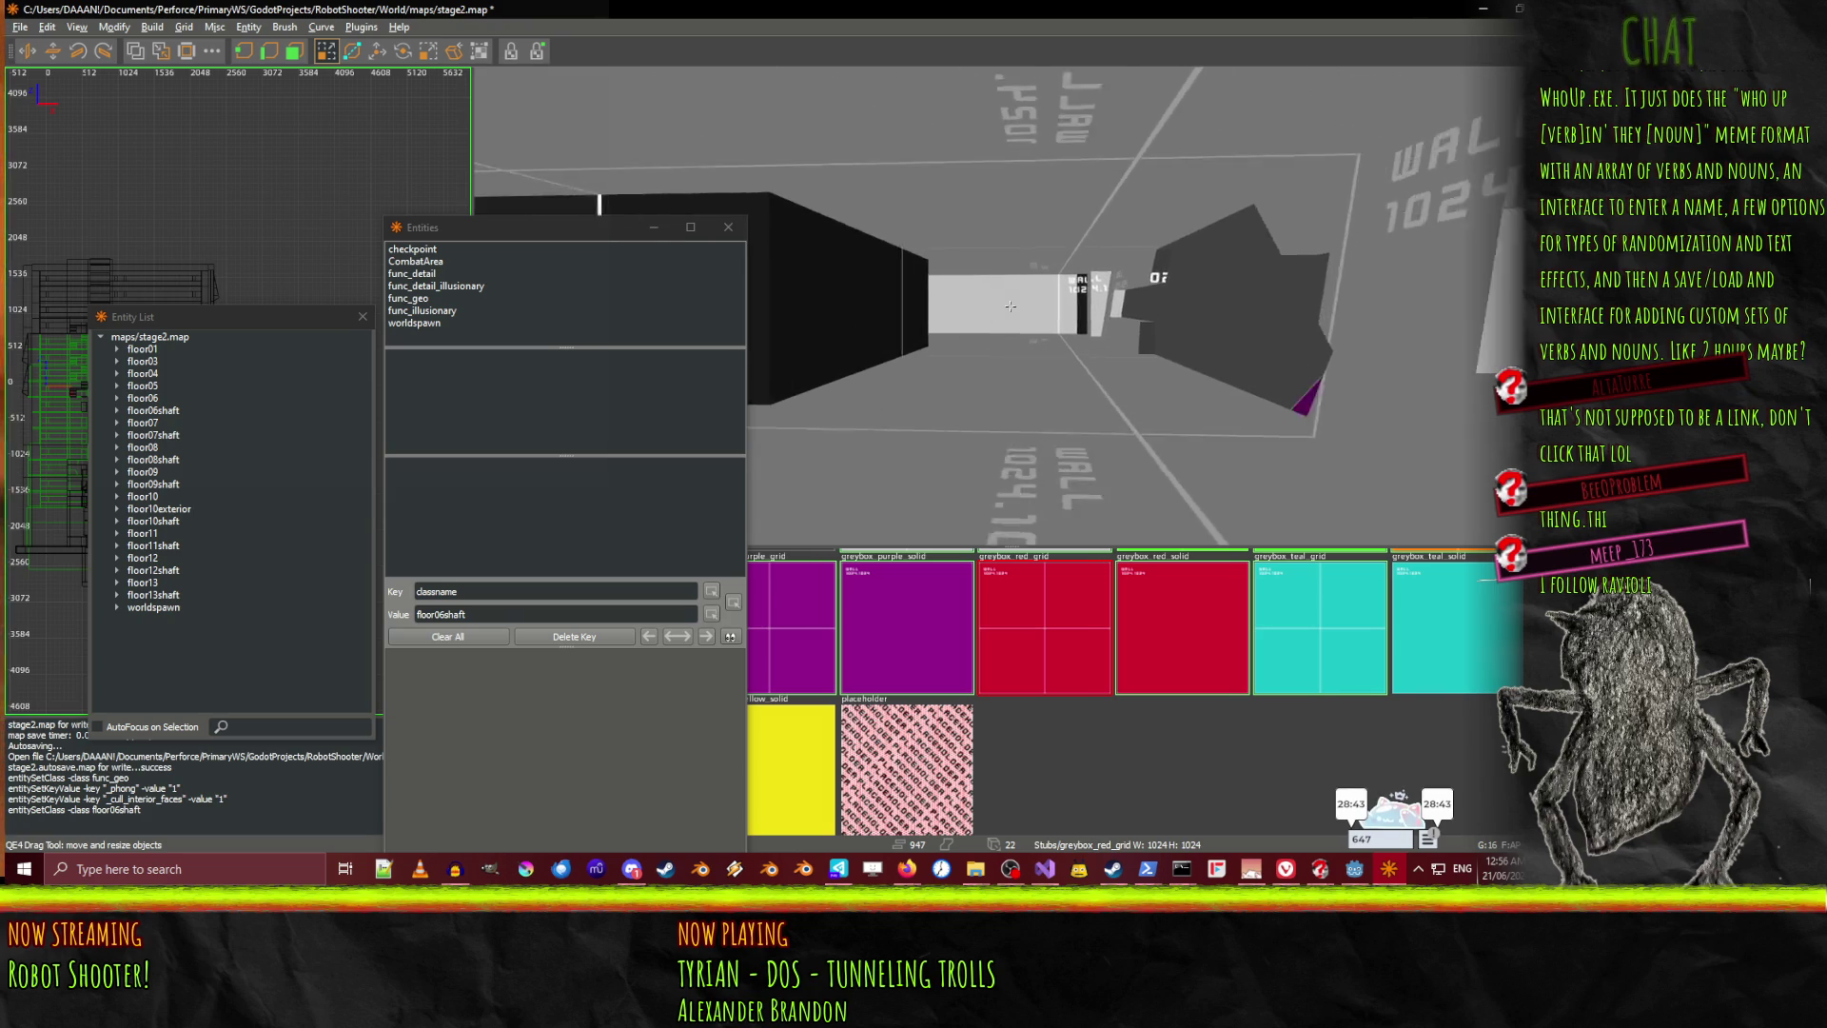
key(Up)
click(1180, 274)
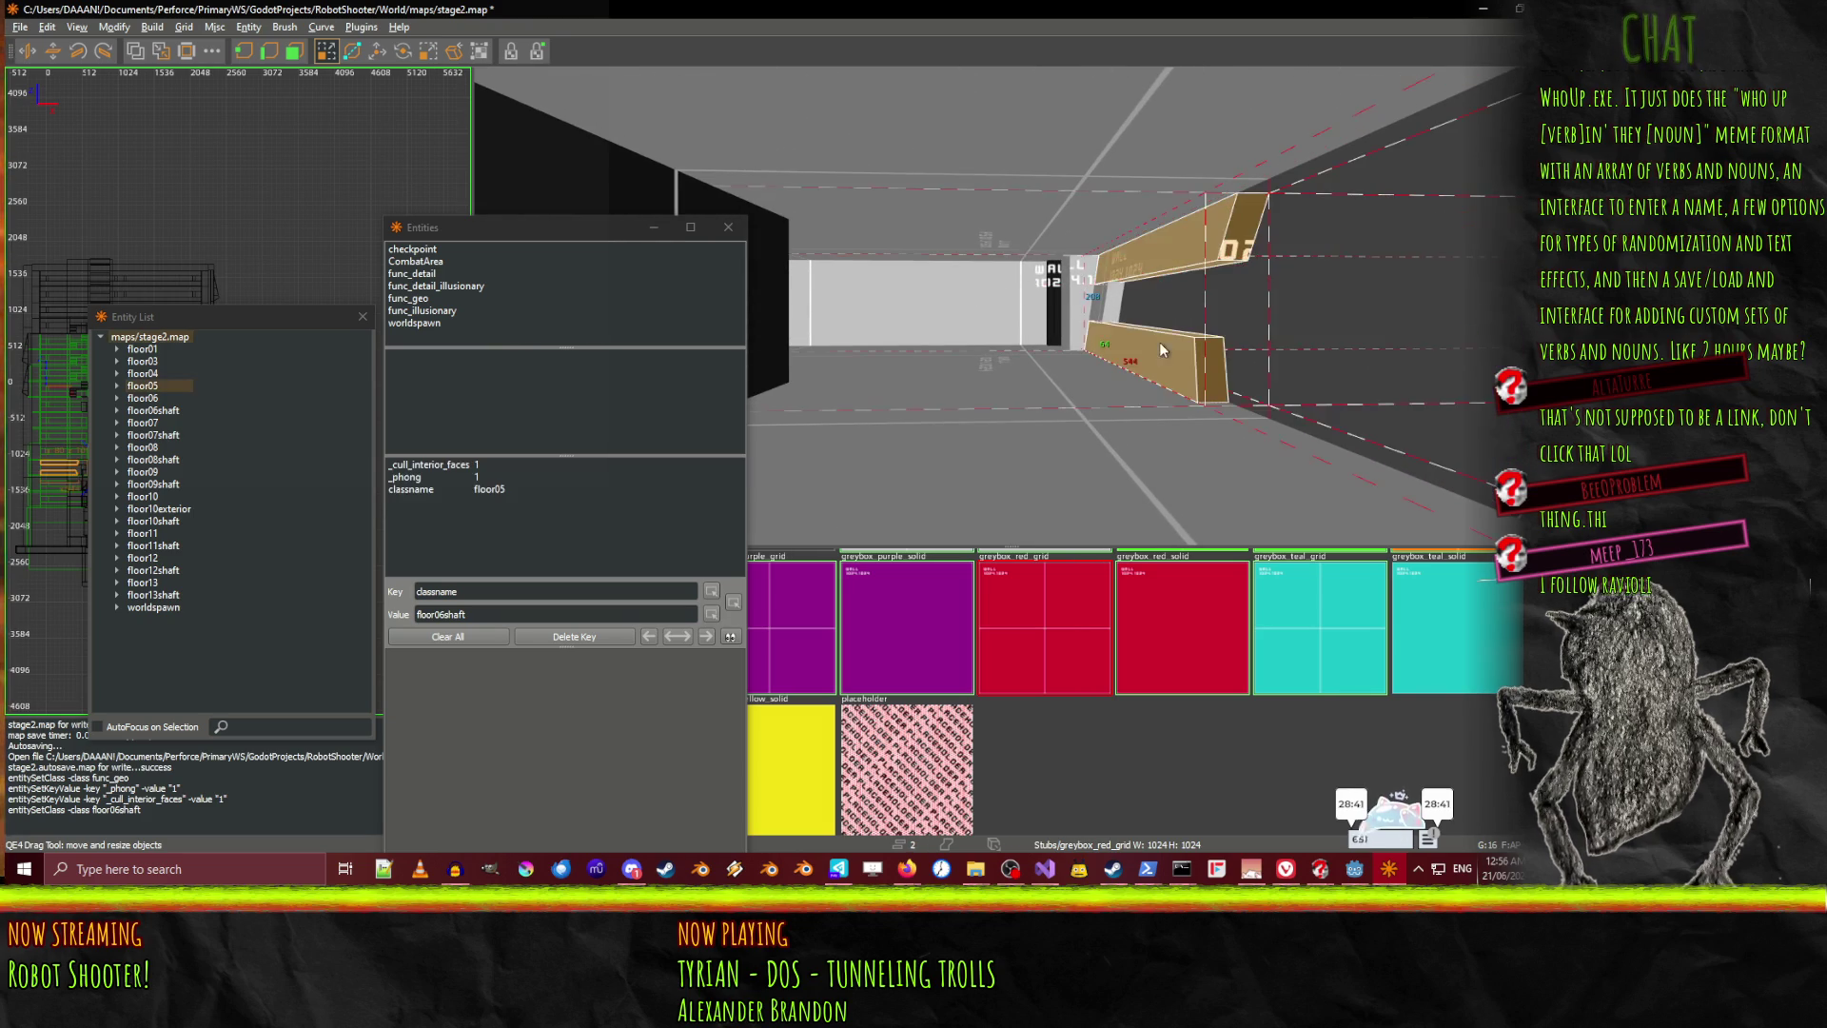
Add the corridor strip to the floor05 selection and turn toward the corridor brushes
shift+click(938, 300)
right_click(939, 299)
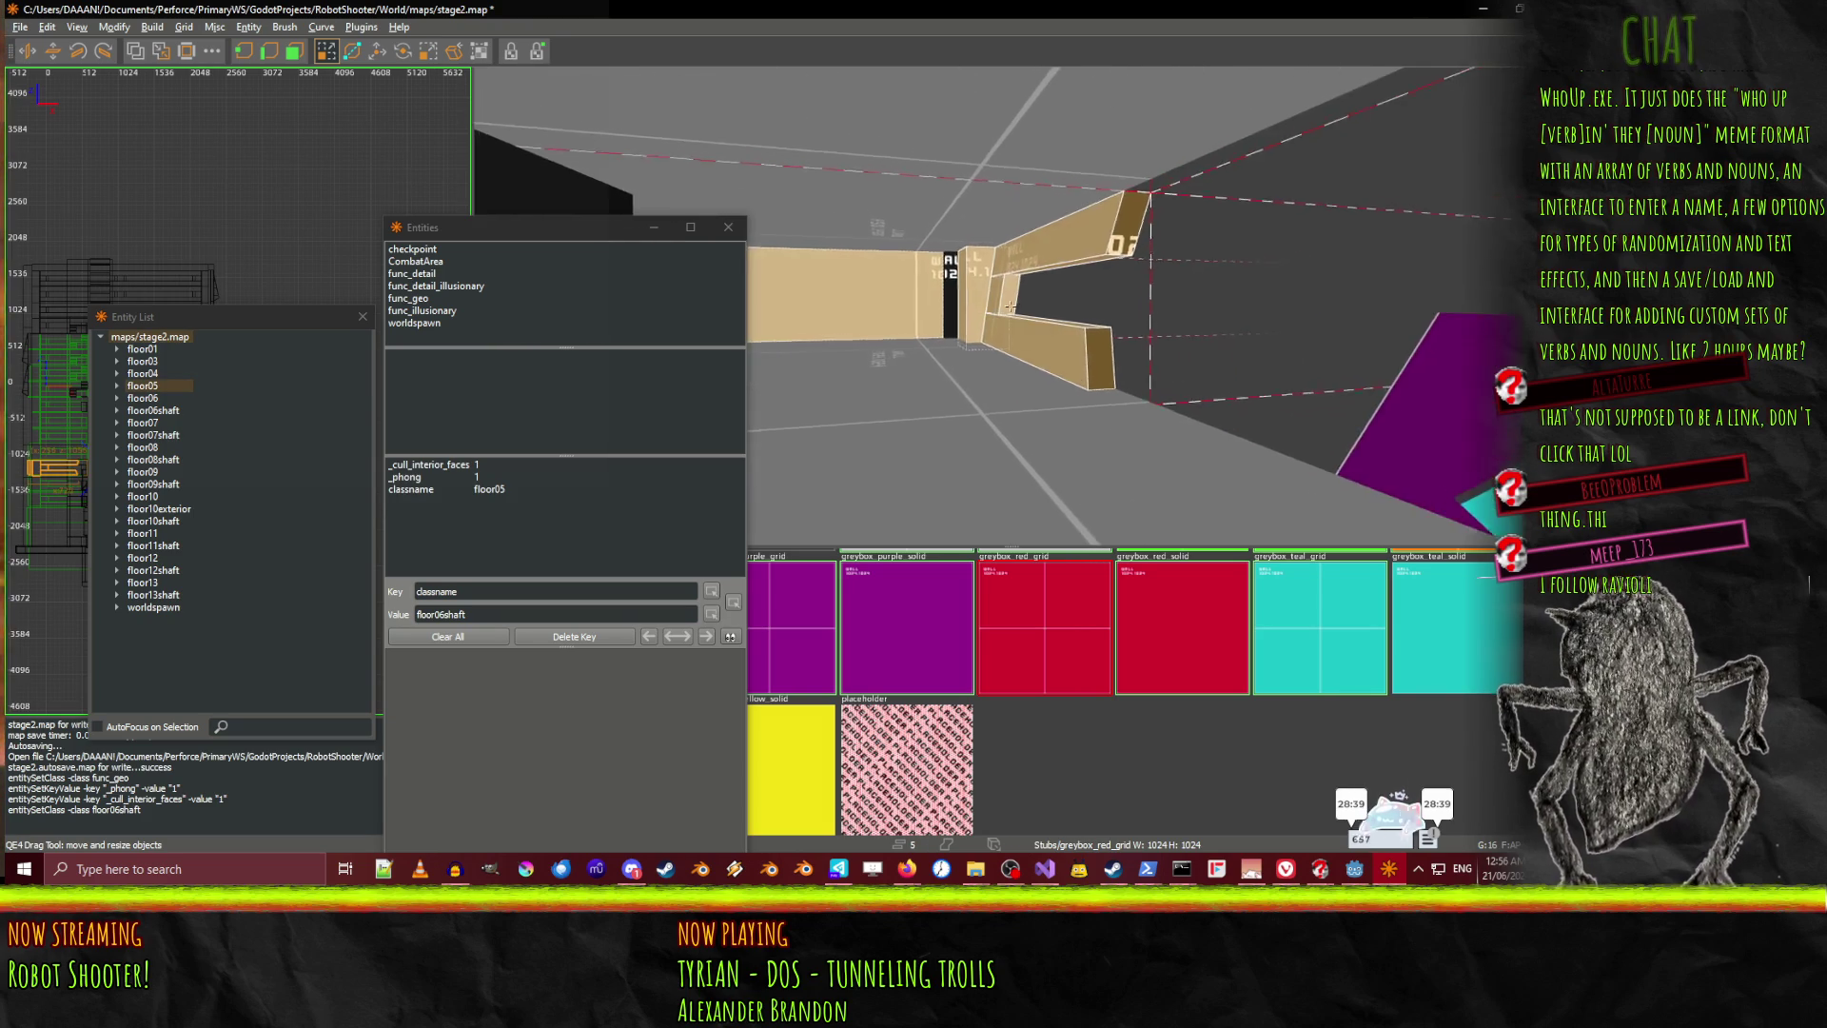
right_click(813, 320)
right_click(822, 382)
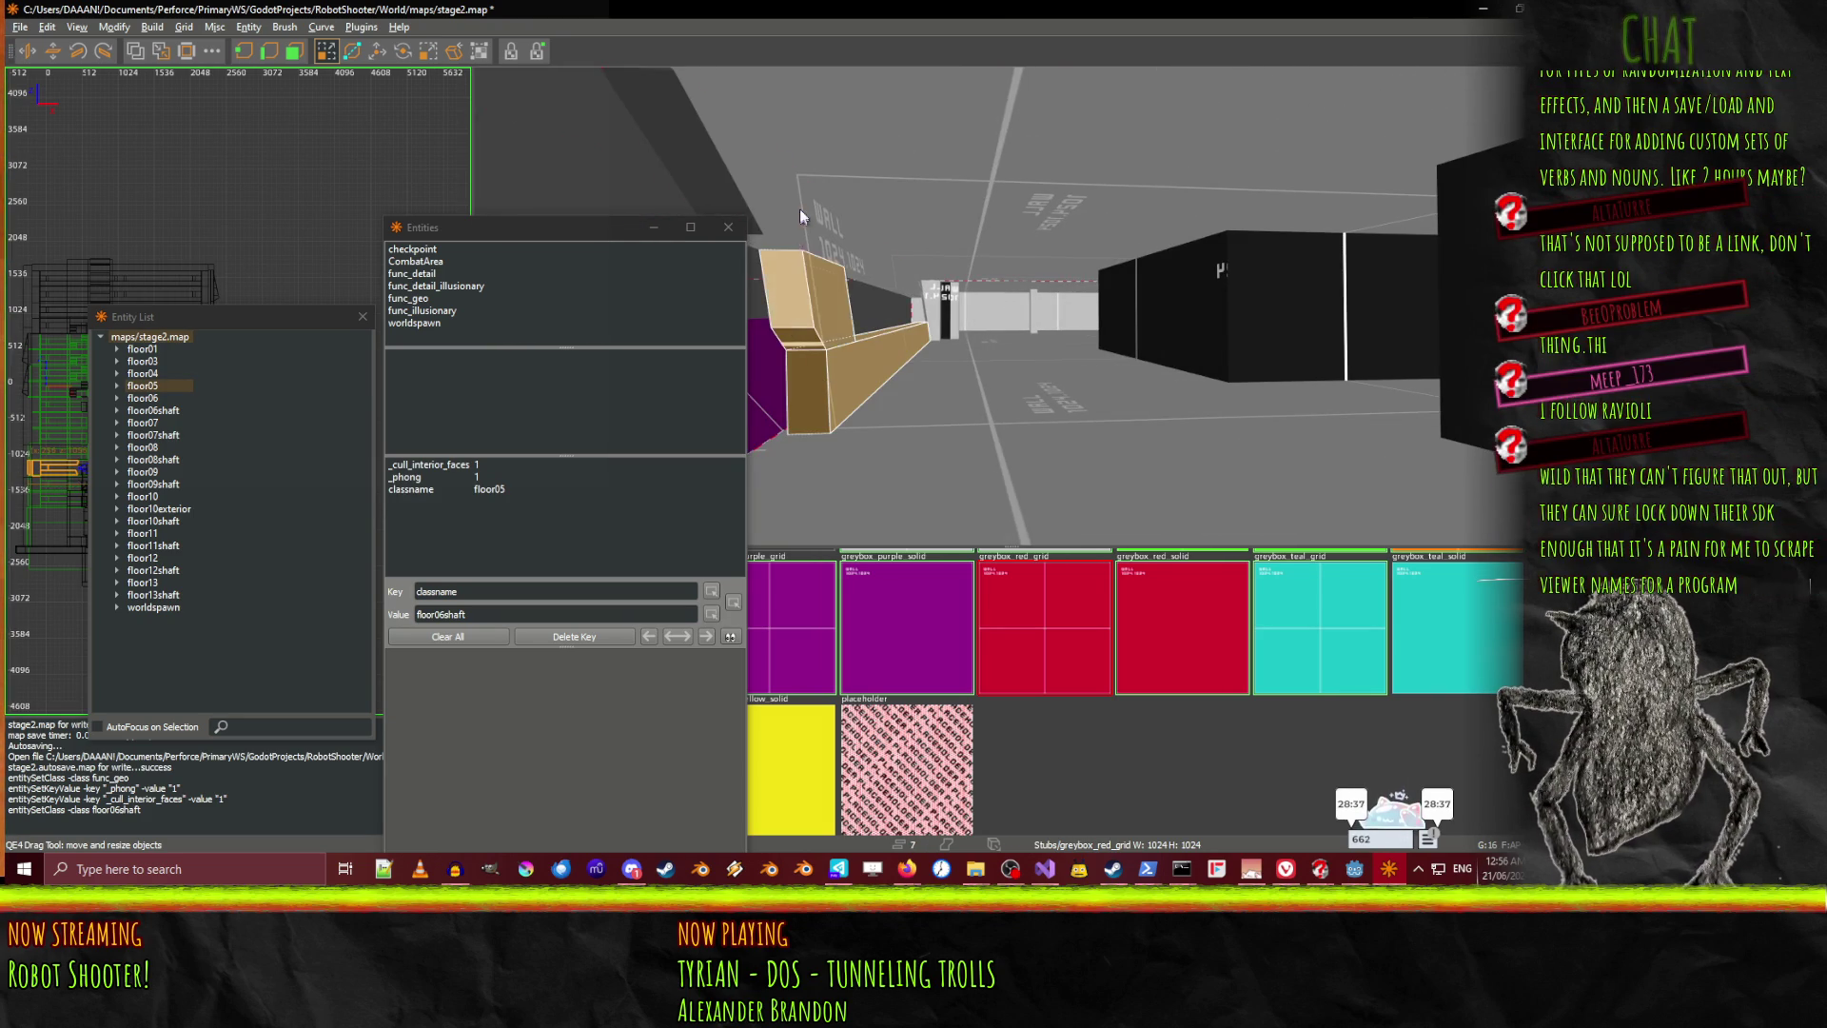
key(Up)
key(Up)
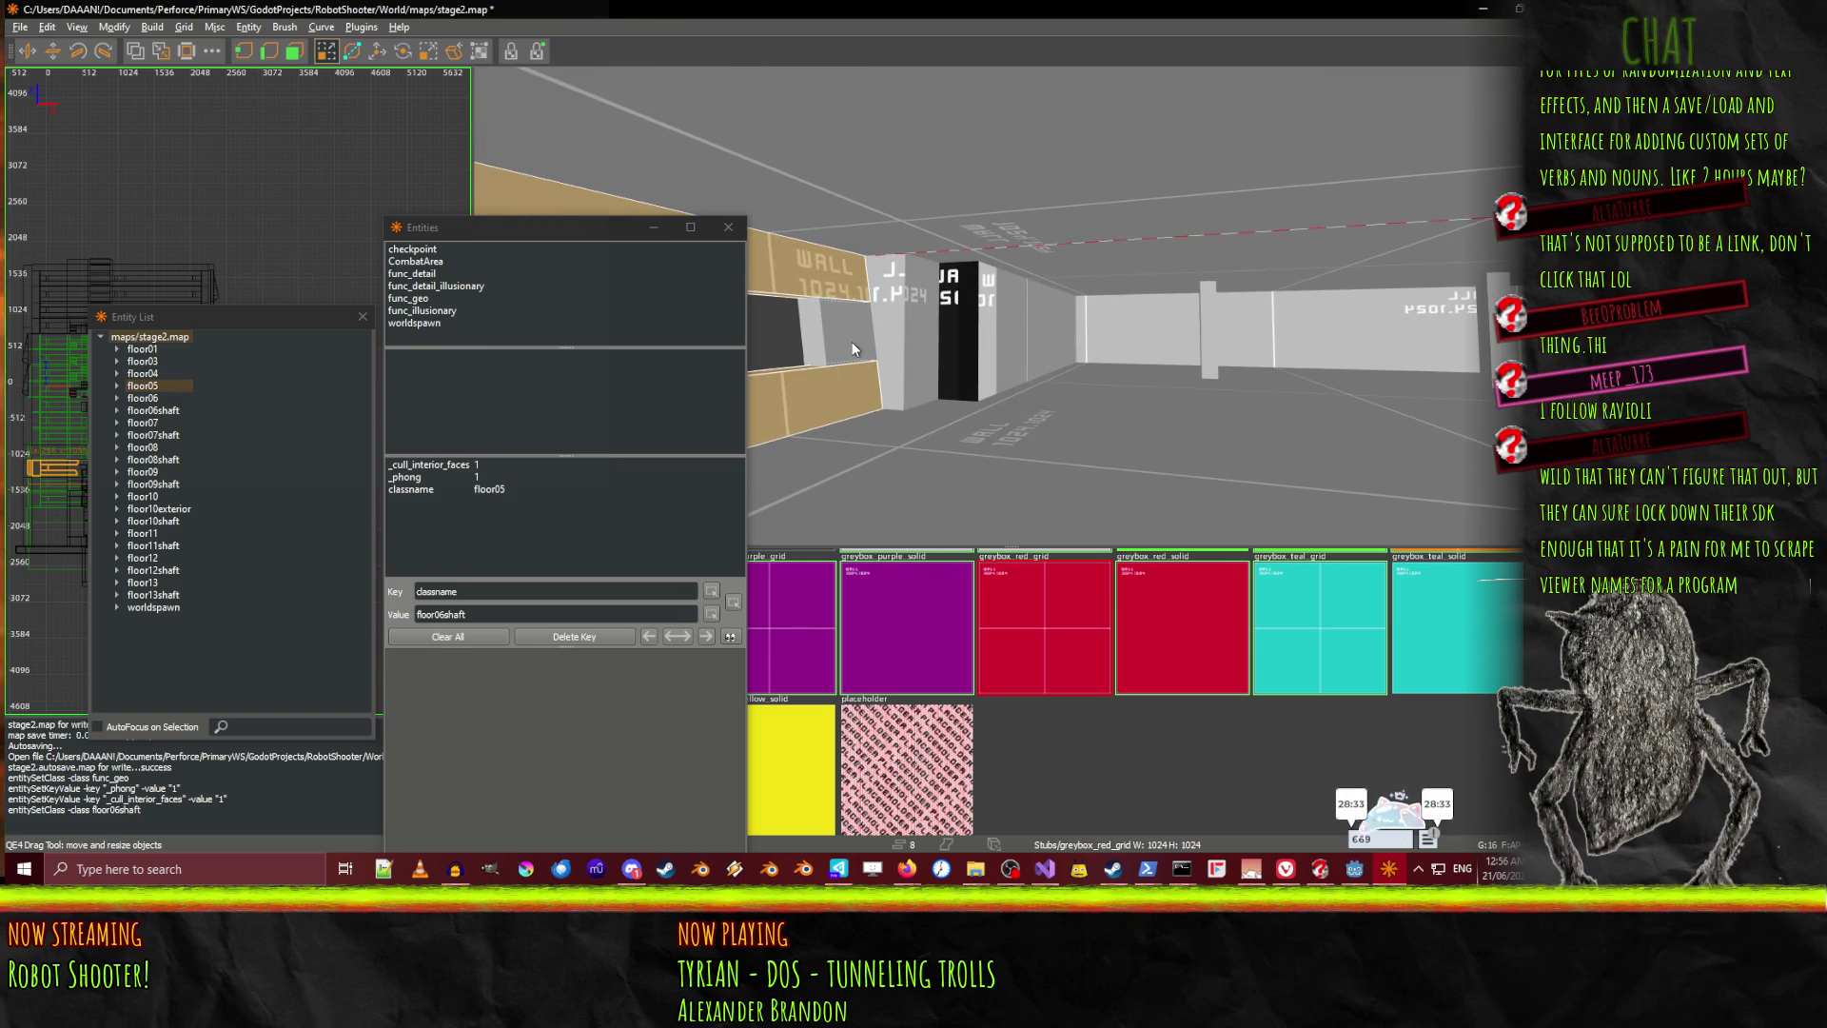
Fly past the dark wall toward the black block and the WALL 1024 brush
key(Right)
key(Up)
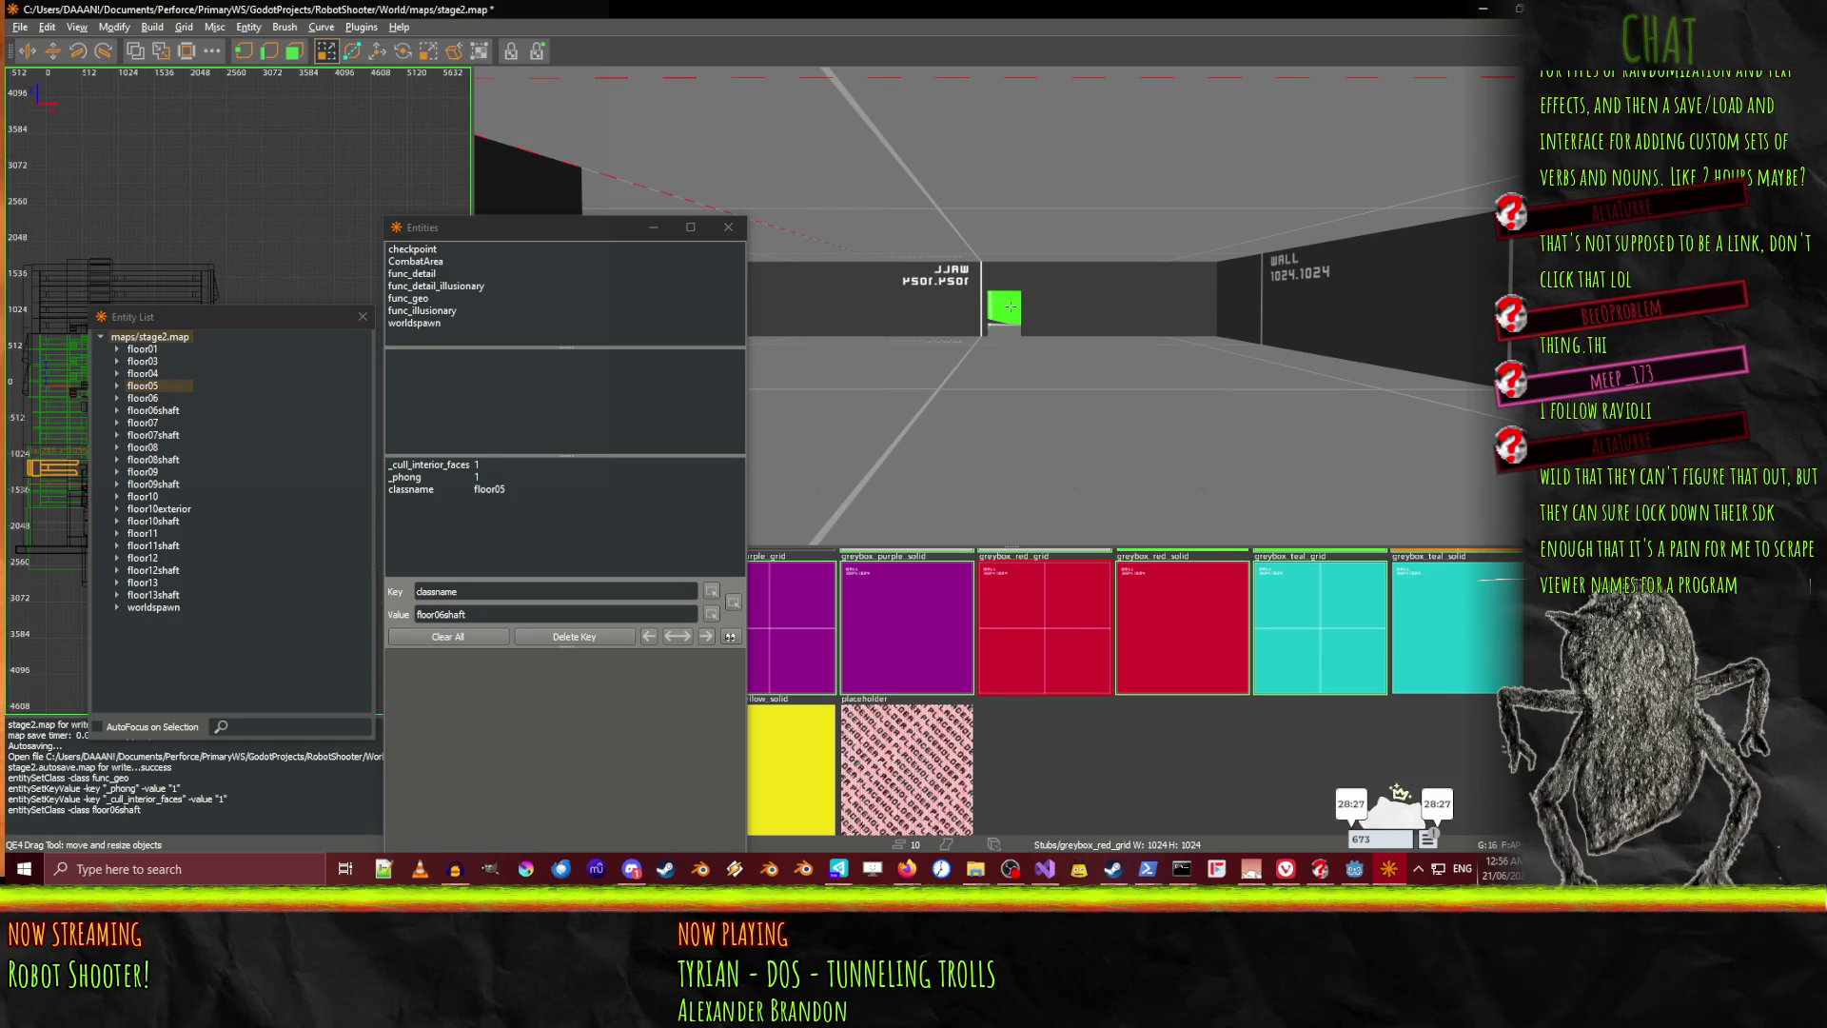
key(Left)
key(Up)
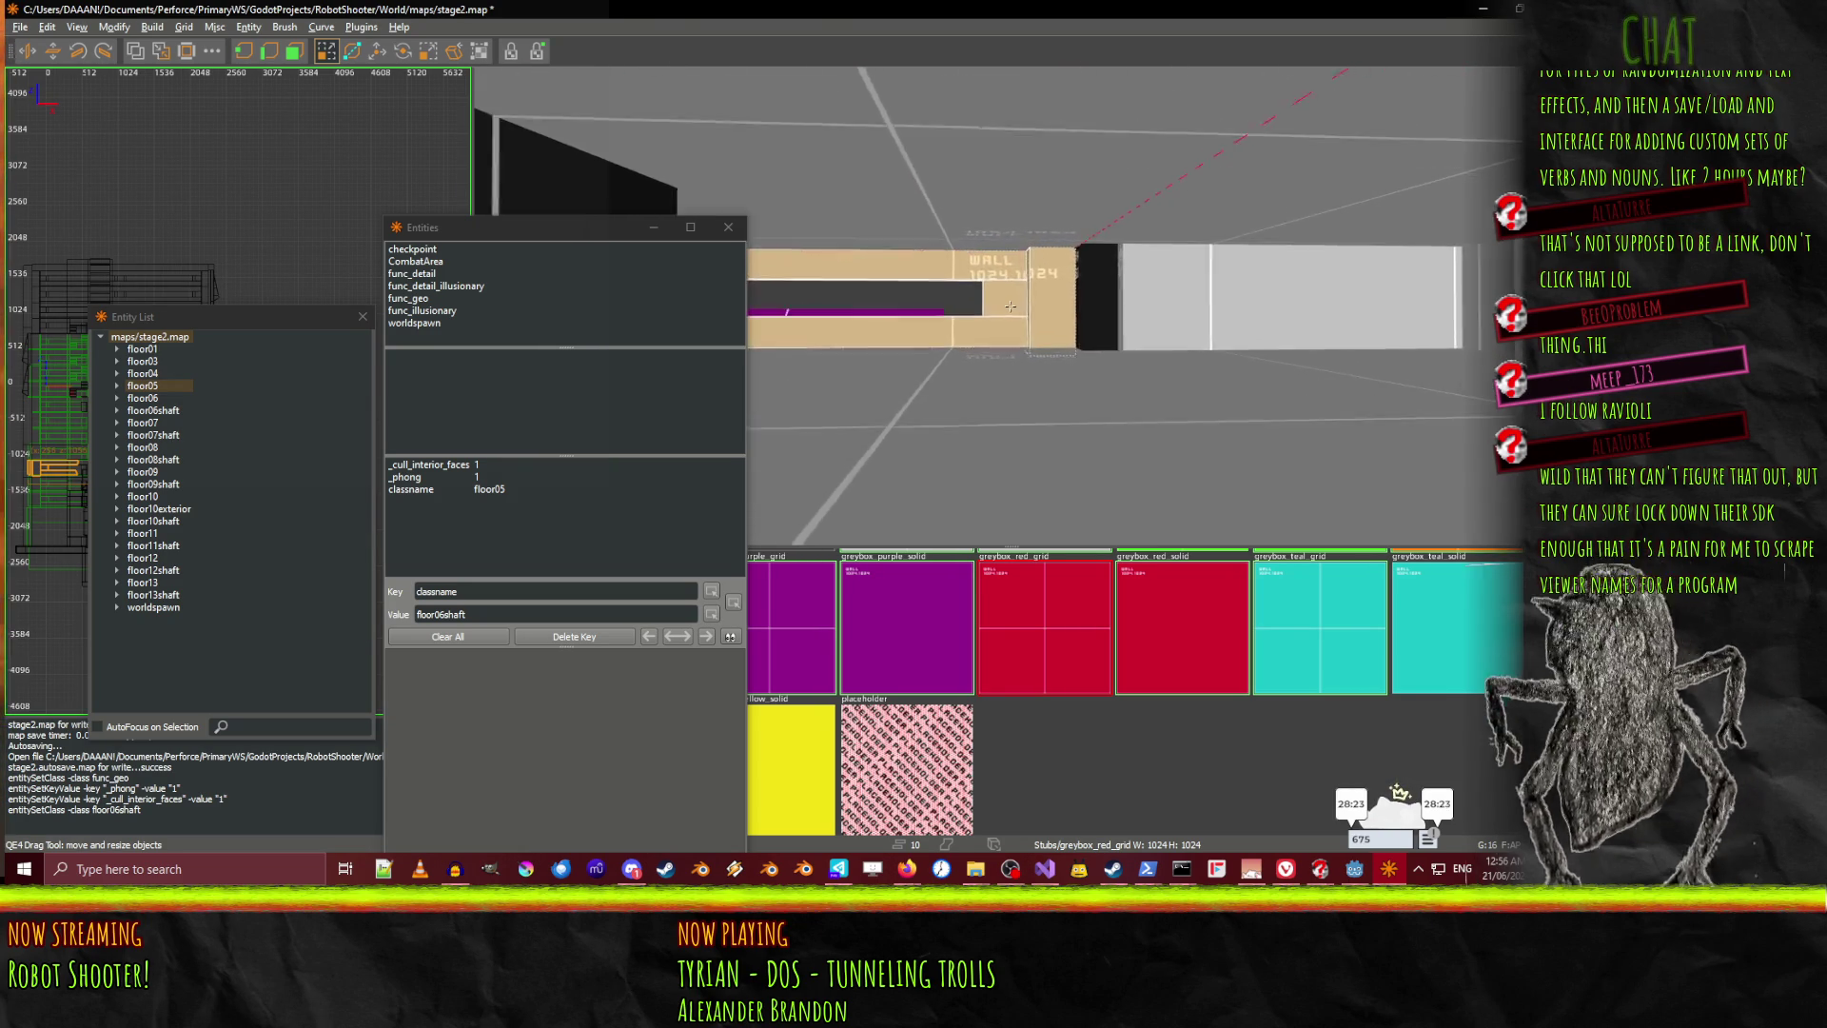
key(Down)
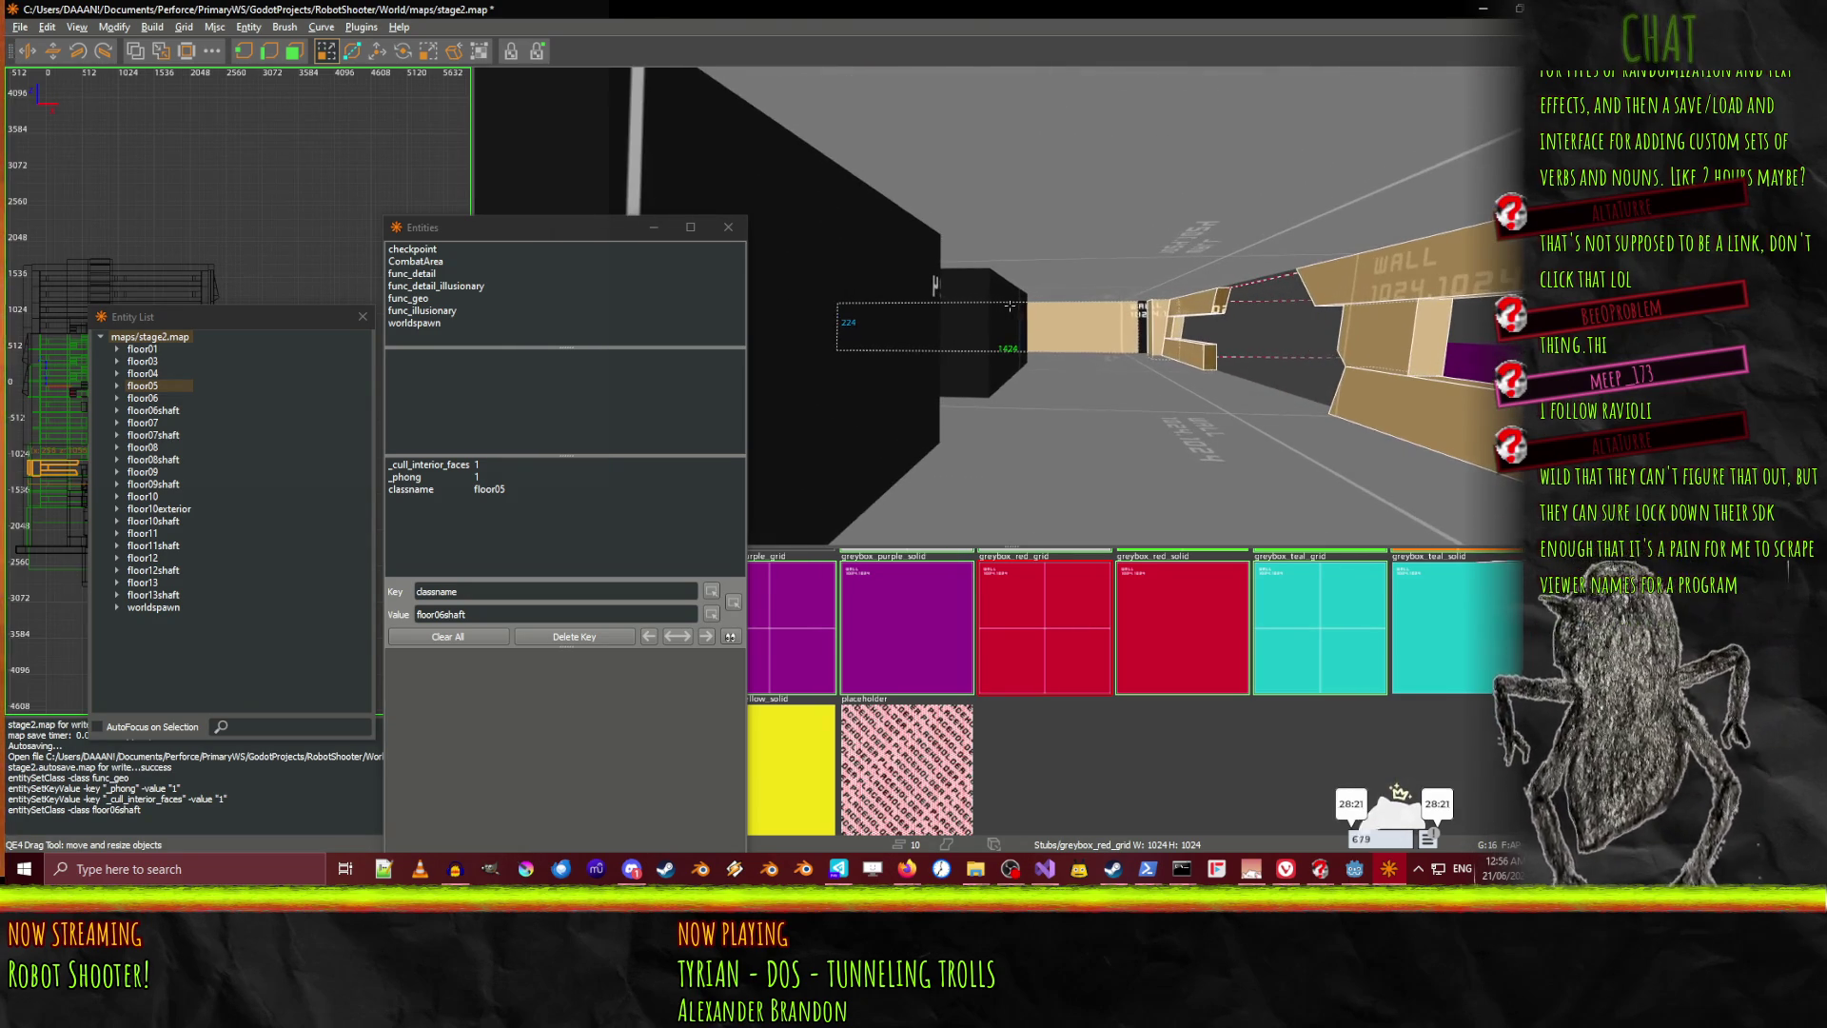
key(Up)
key(Left)
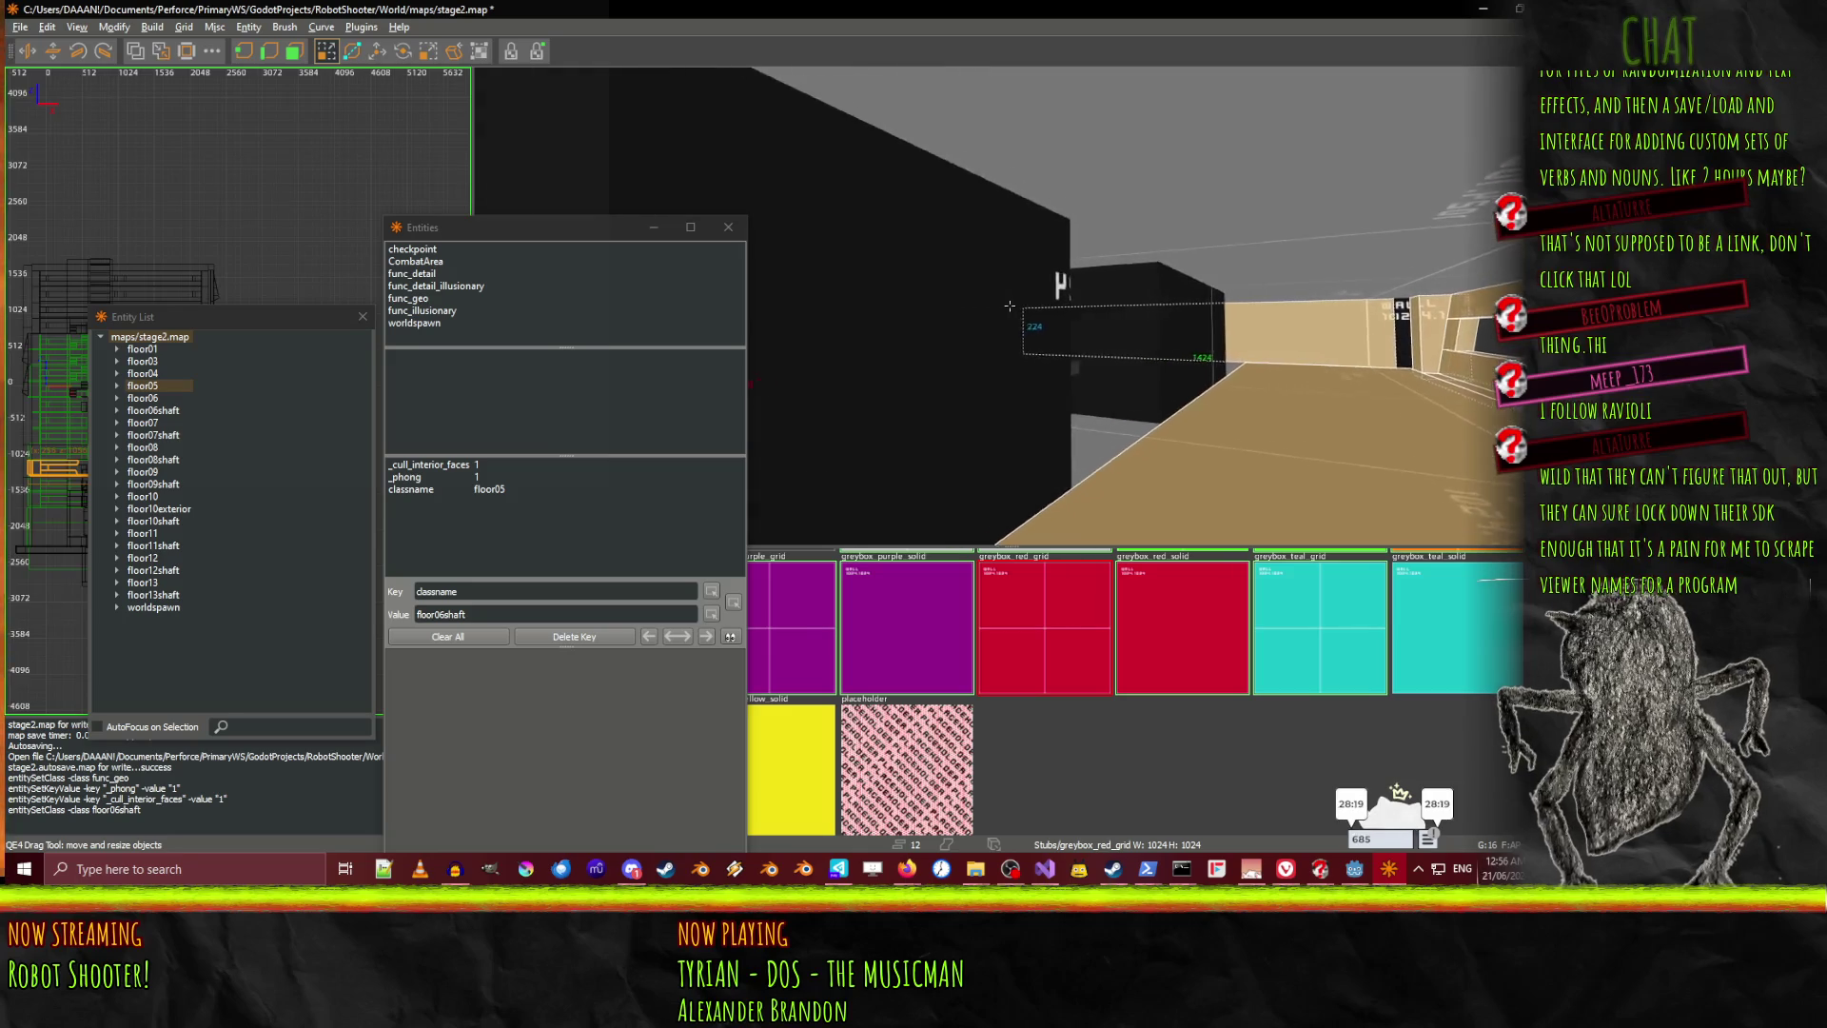
key(Up)
key(Right)
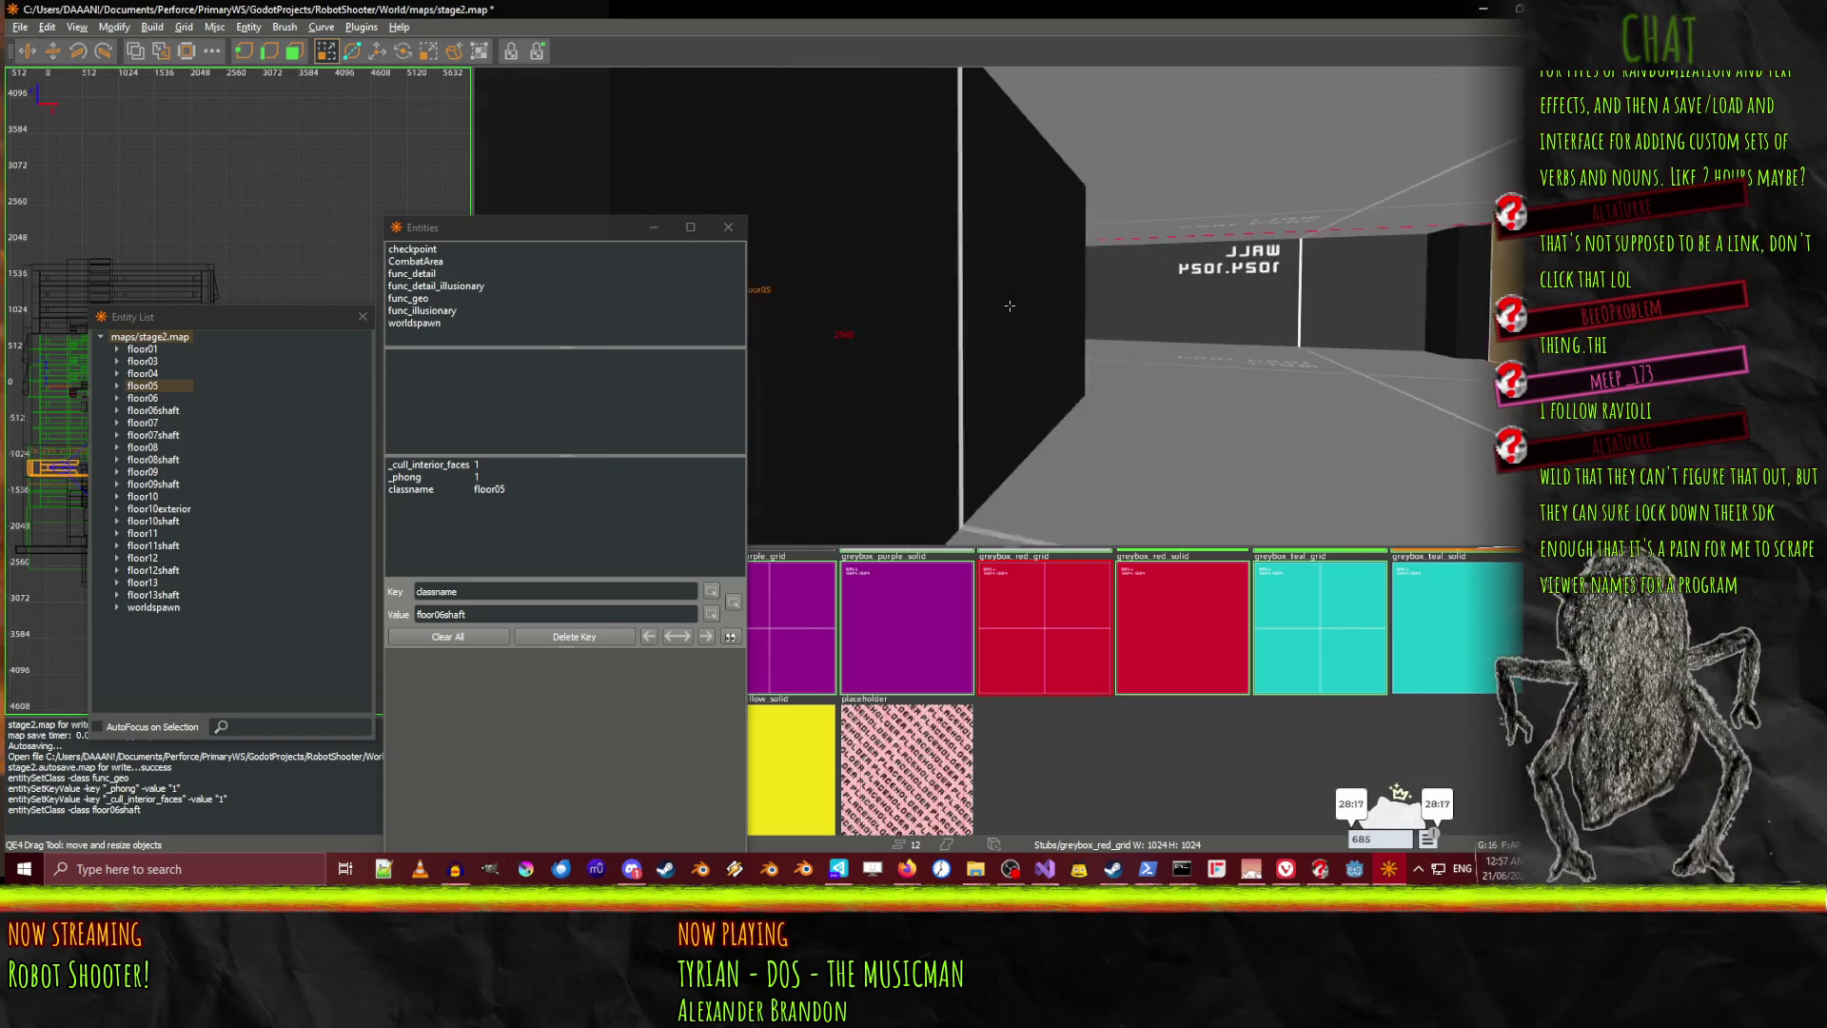
key(Left)
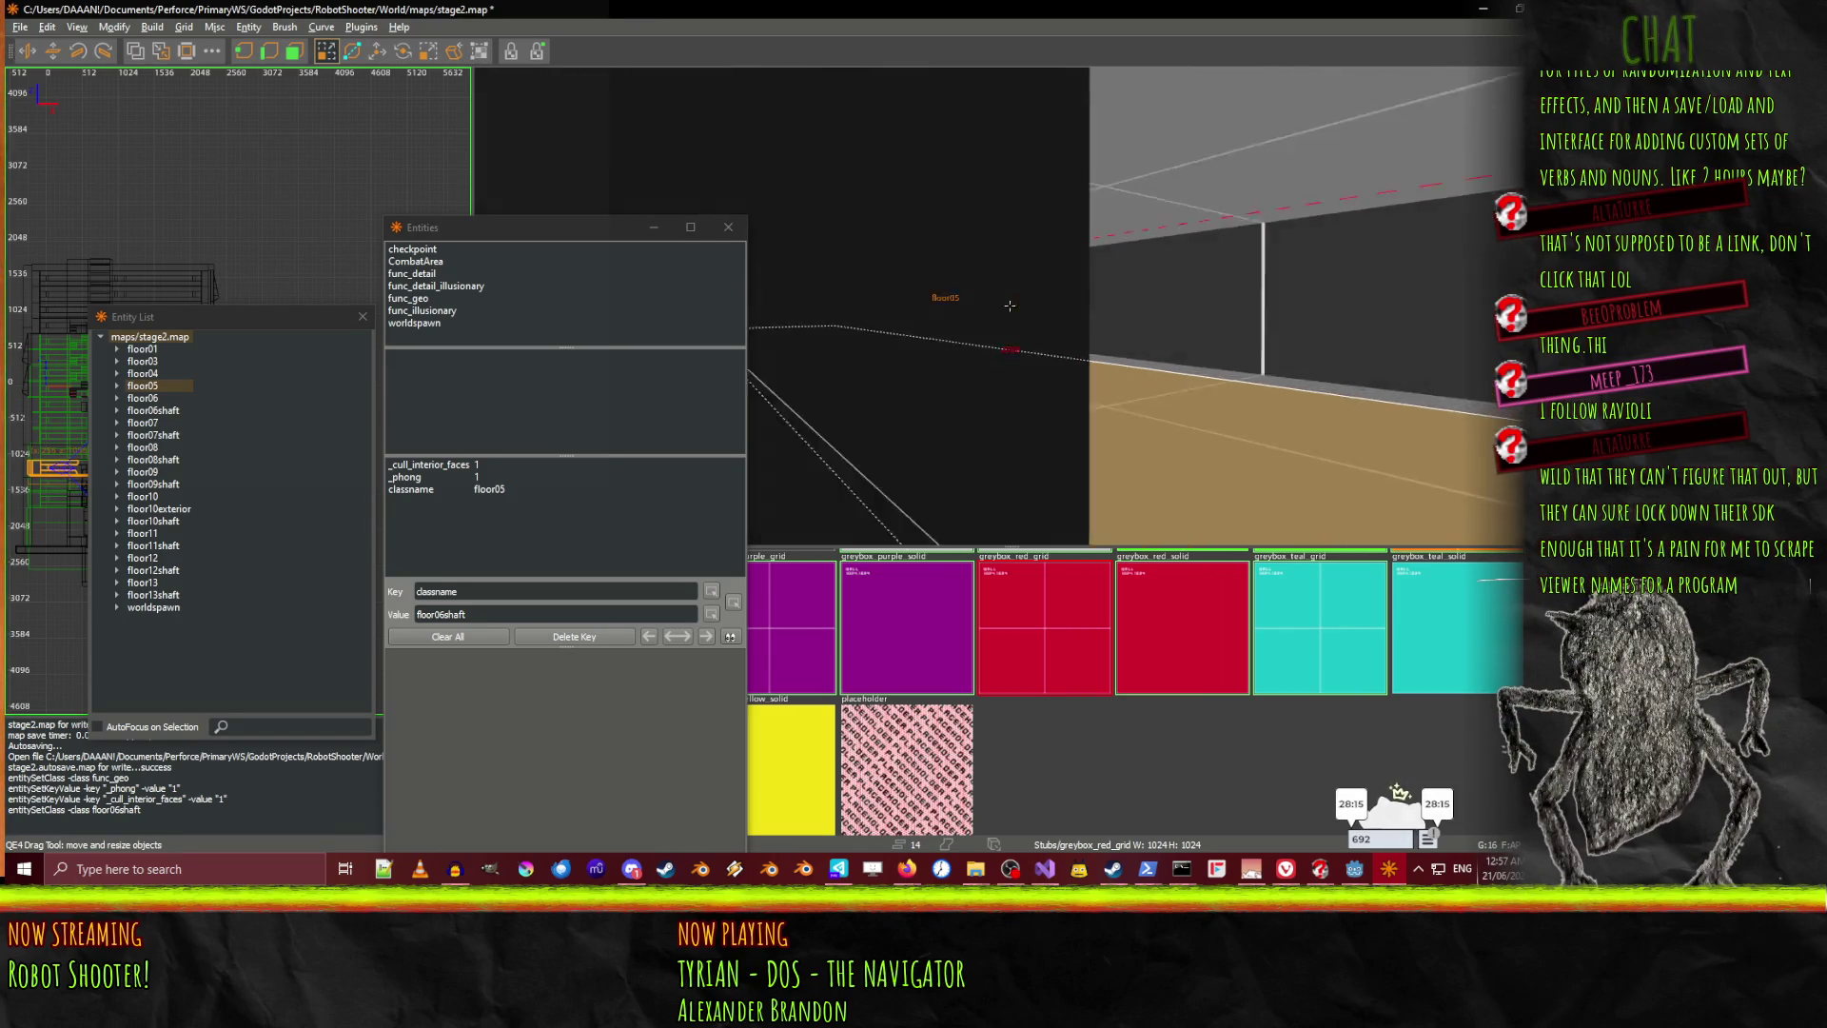
Free-look down the corridor and head toward the doorway
right_click(1010, 304)
key(Left)
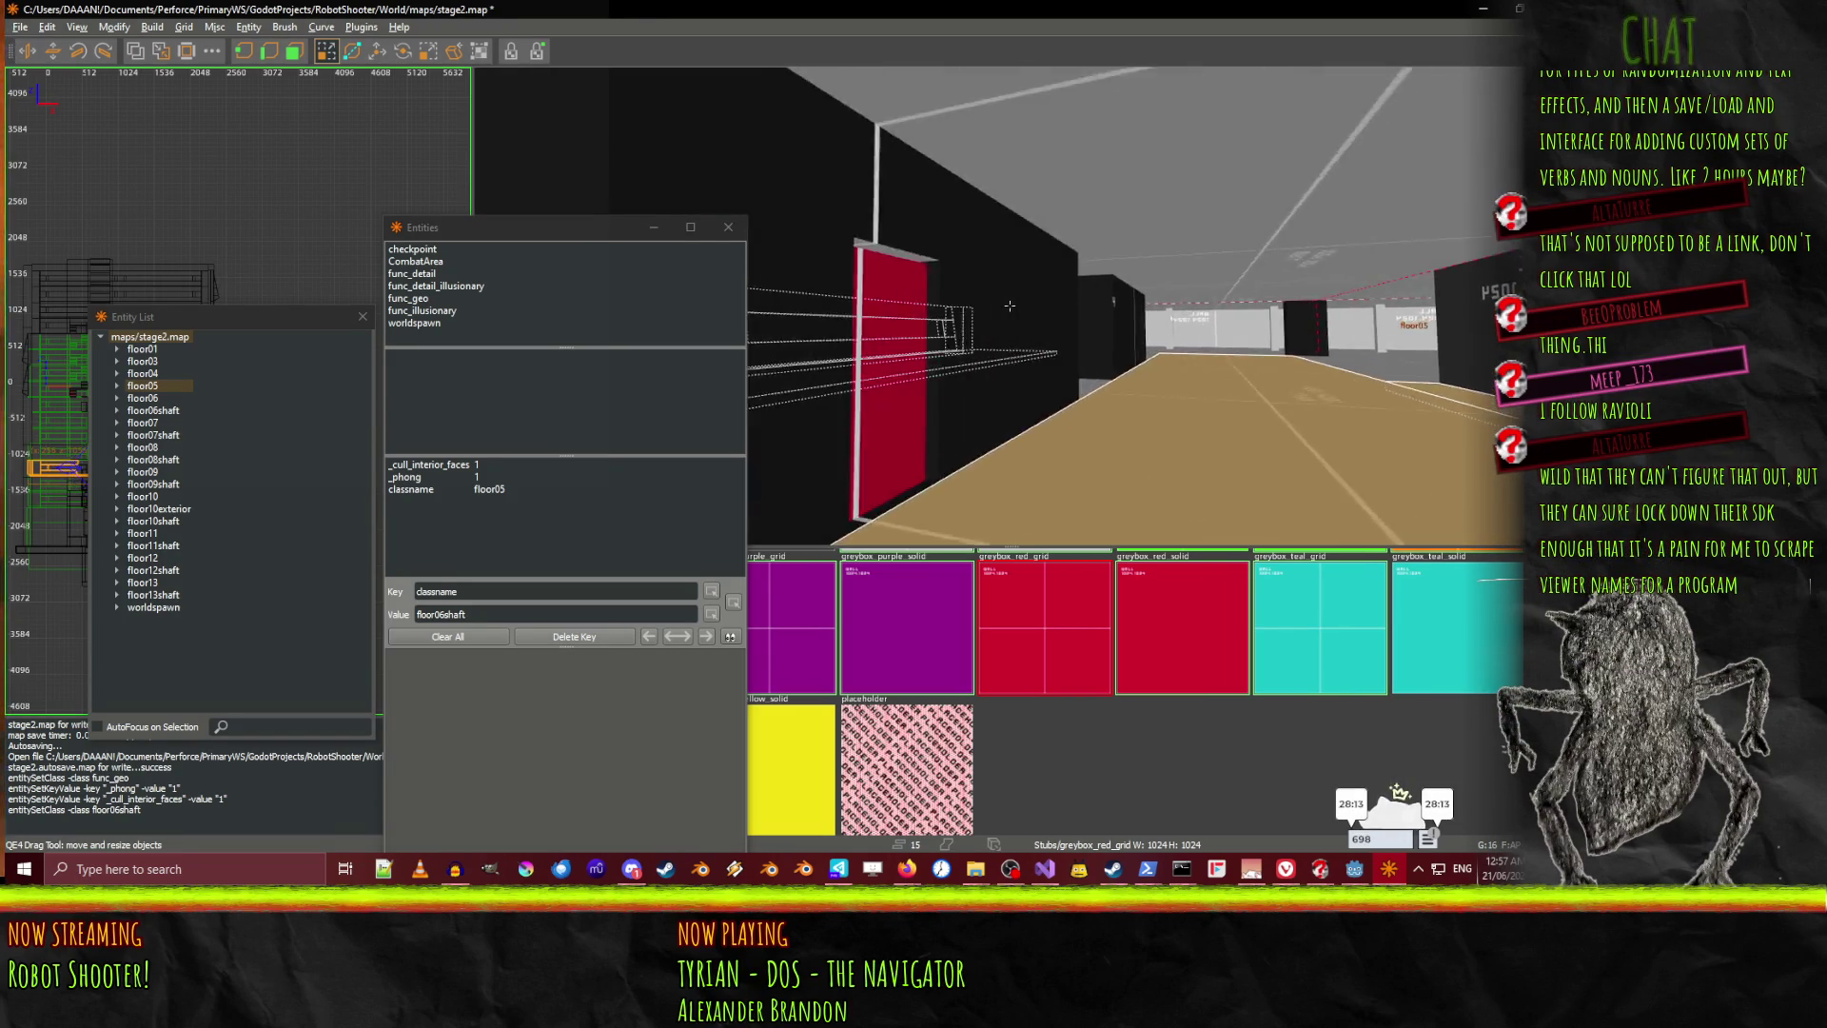
right_click(1037, 395)
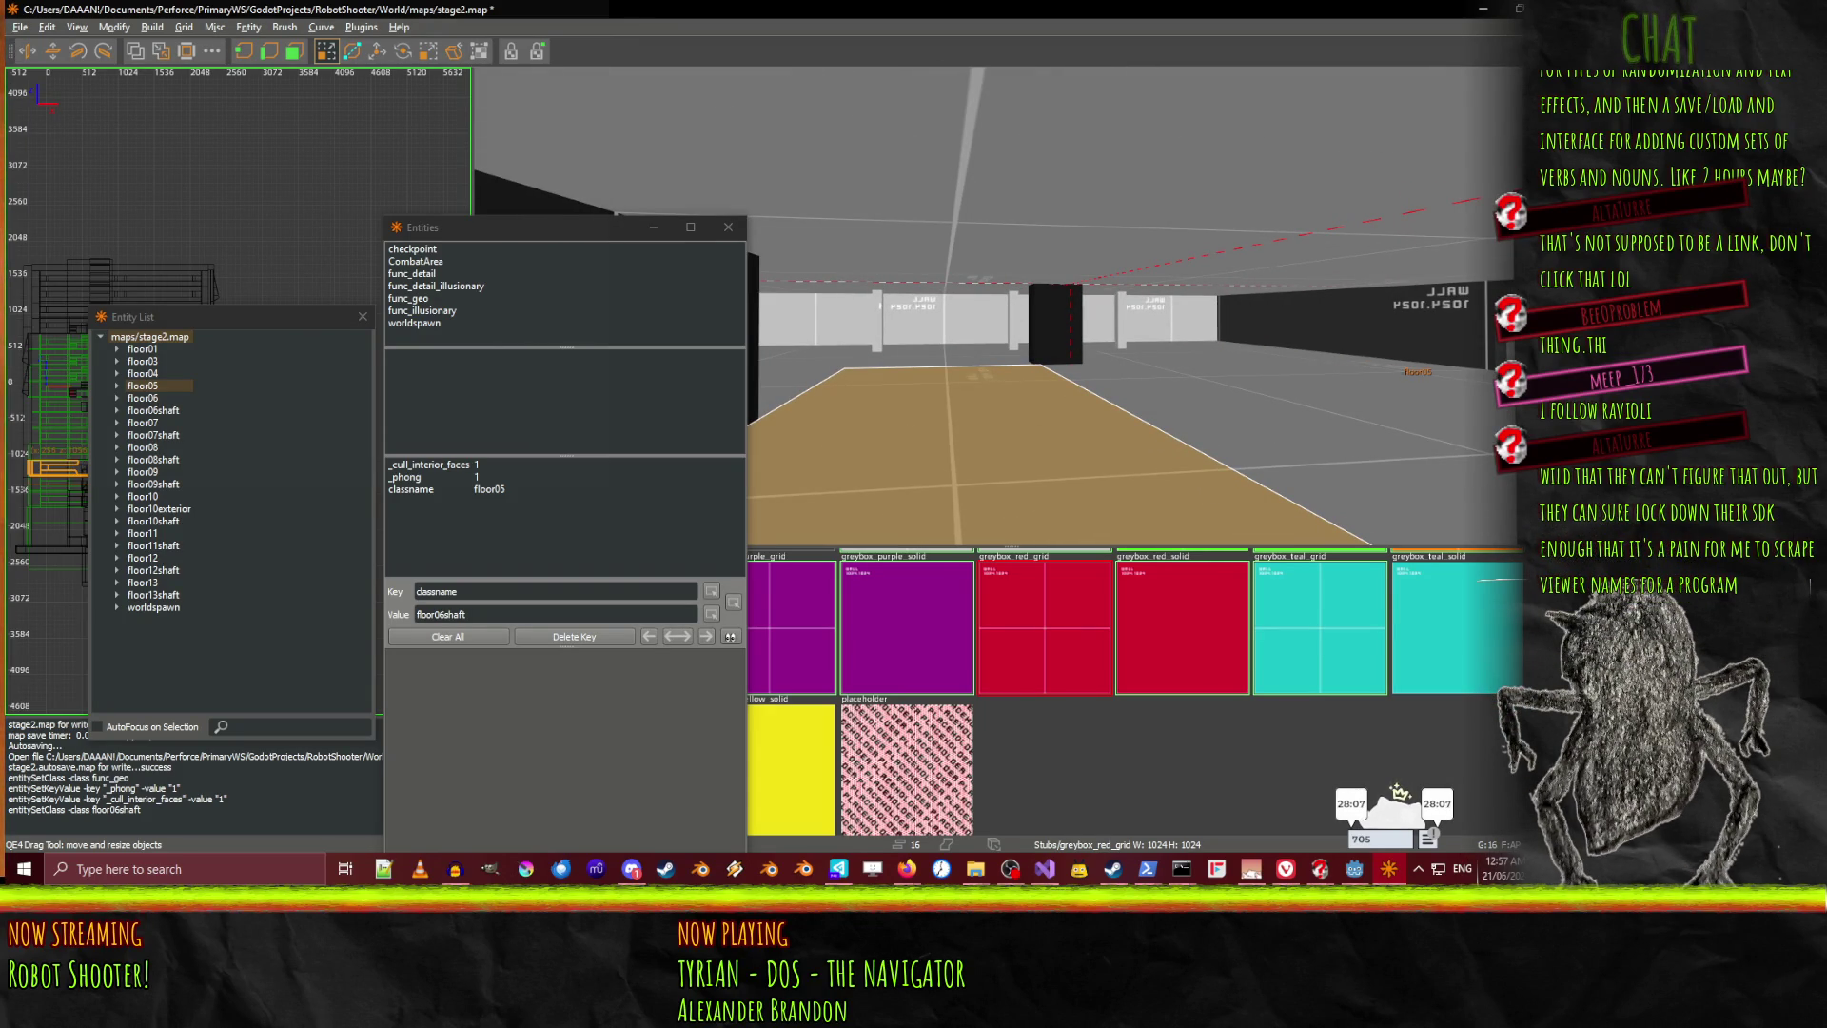
right_click(1238, 430)
right_click(955, 361)
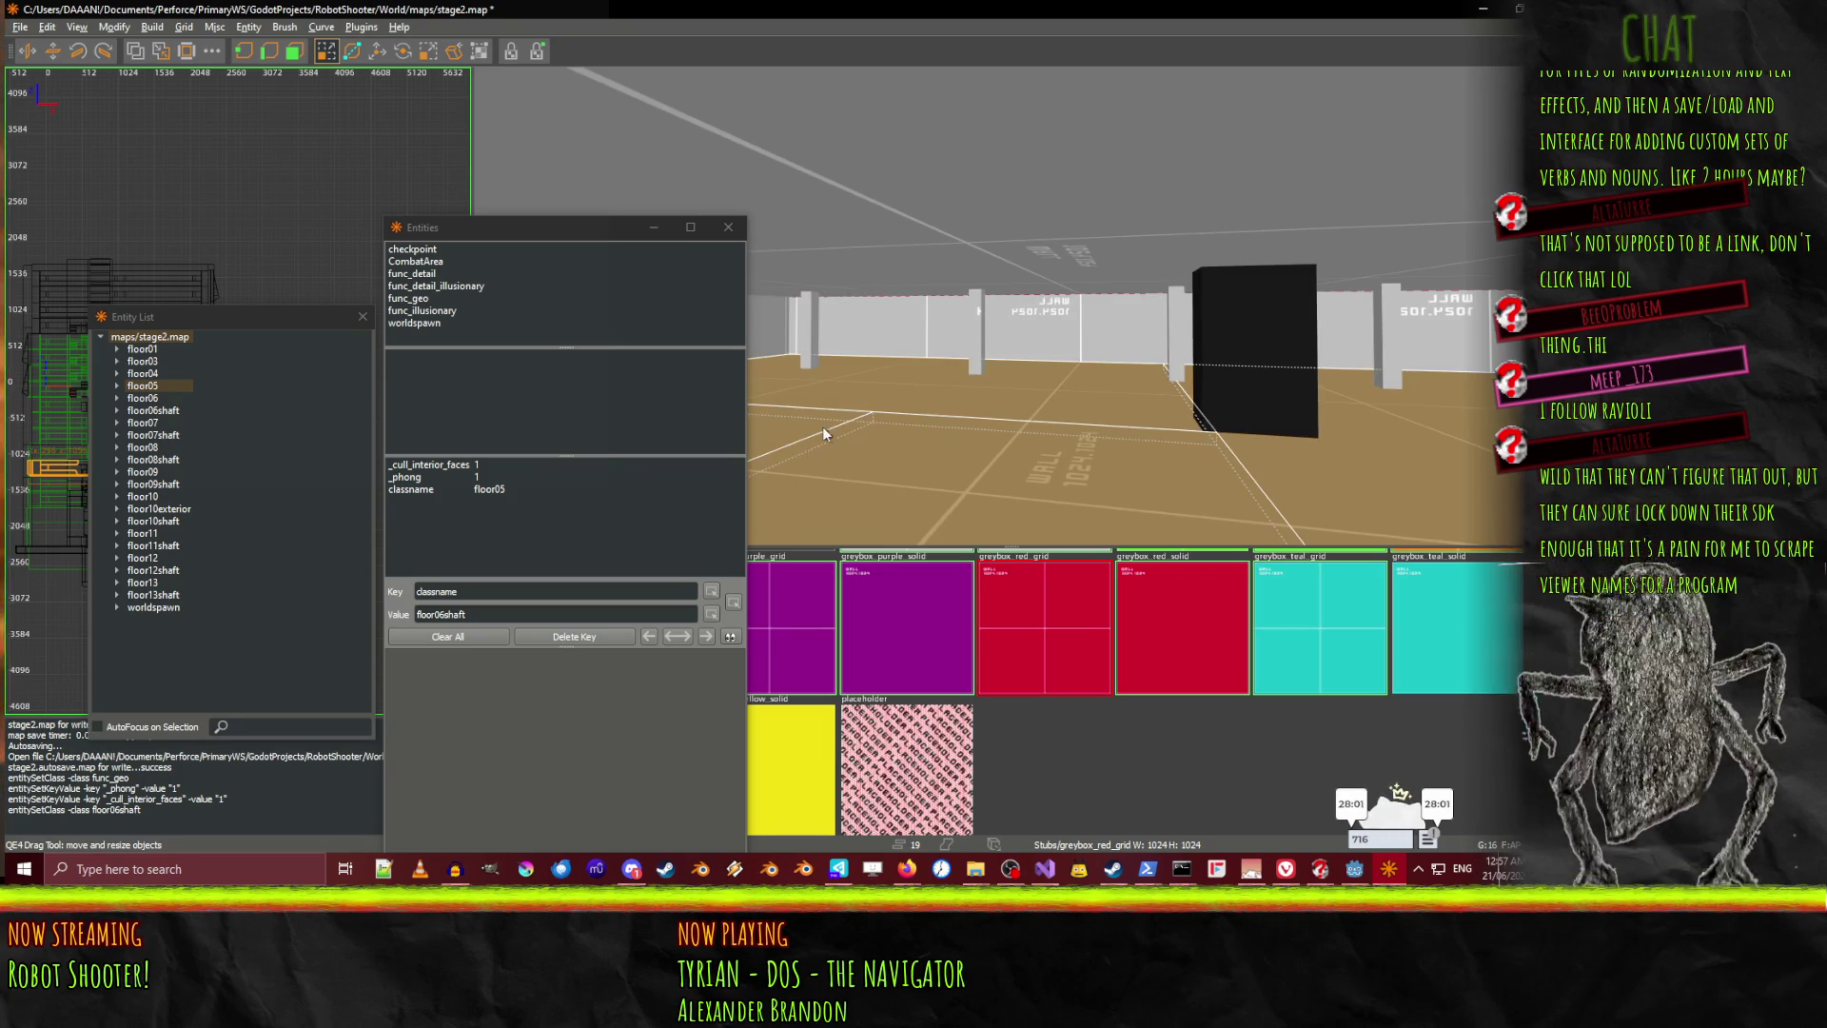
right_click(830, 426)
key(Left)
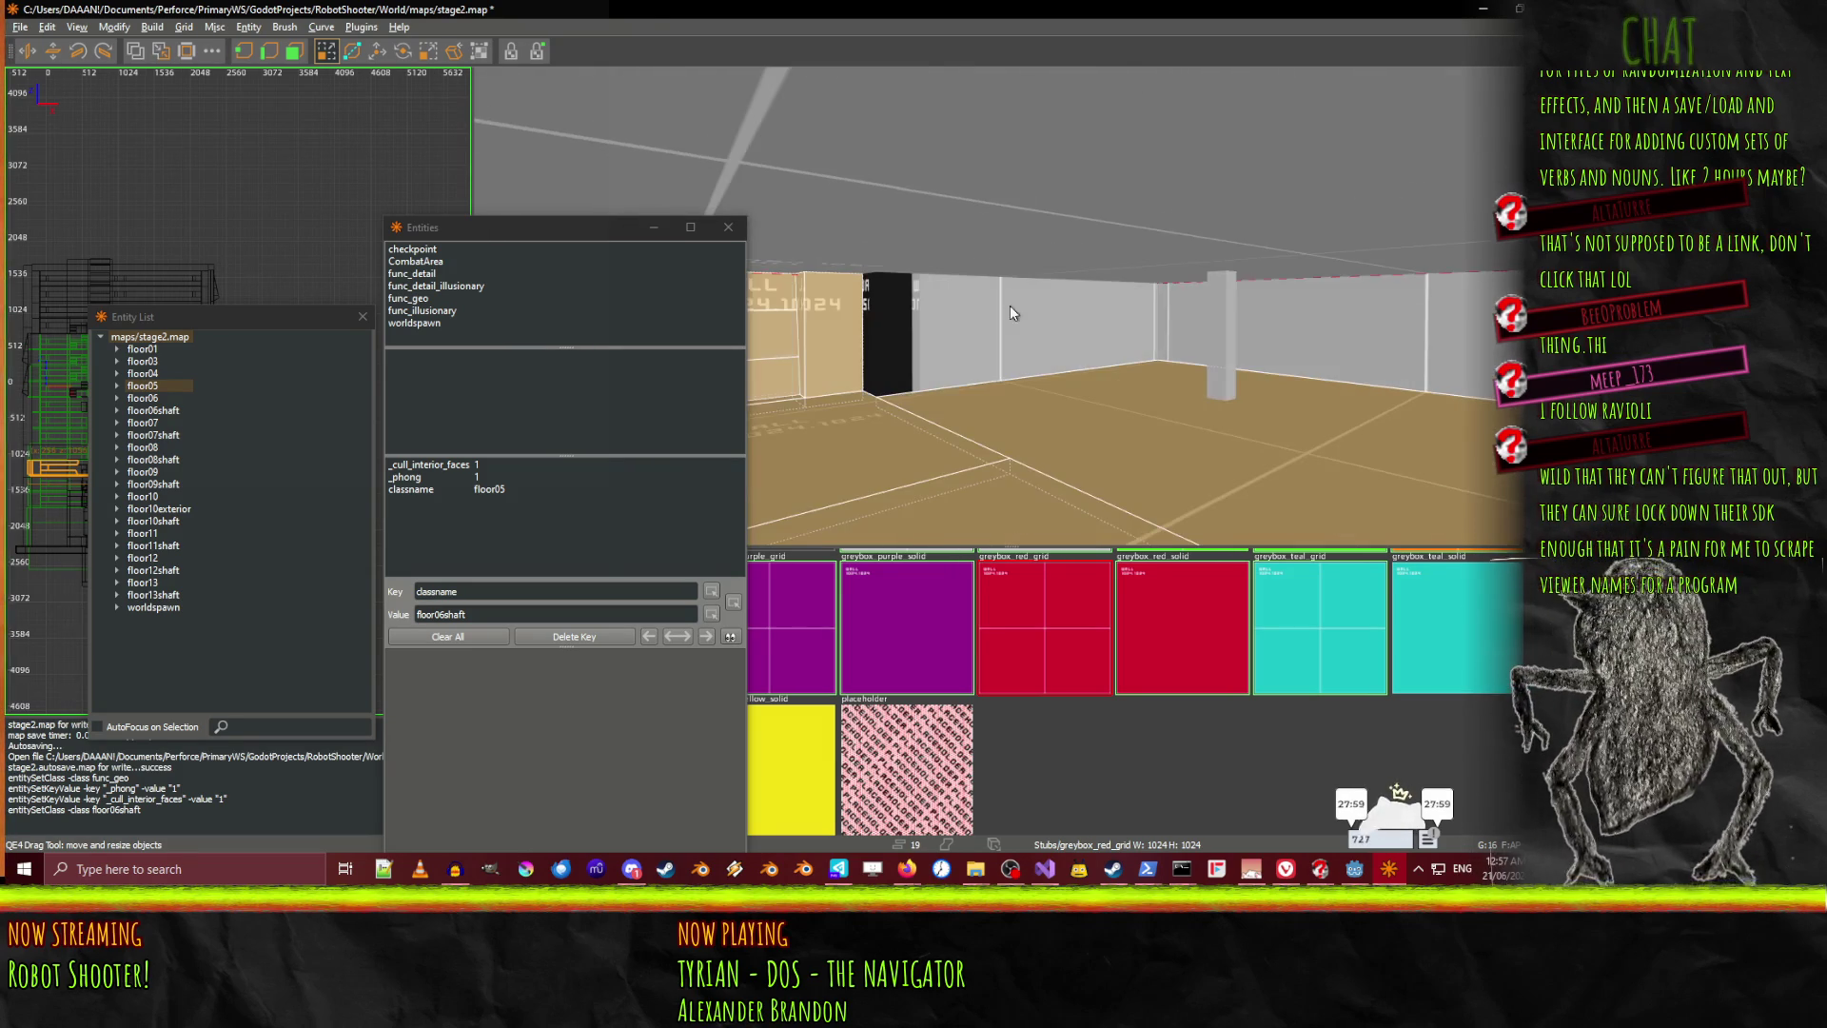
key(Left)
key(Left)
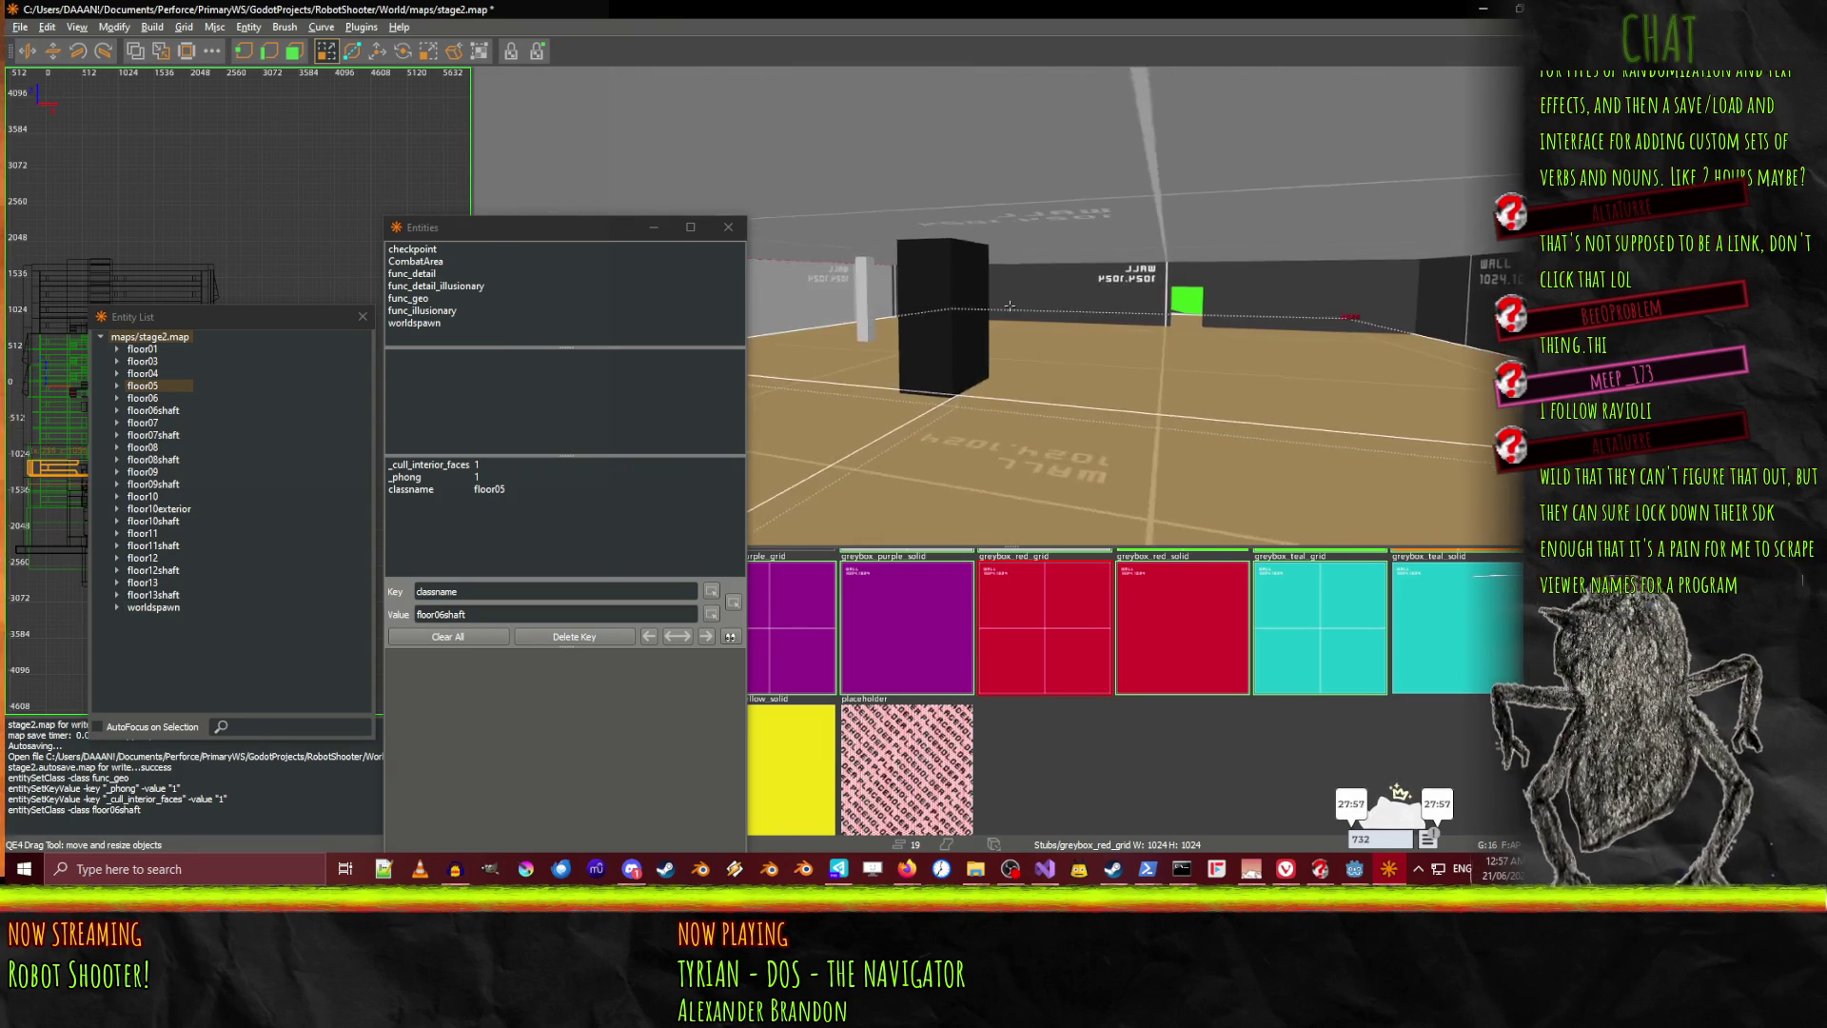
Select the worldspawn wall panels and the row of wall brushes along the corridor
key(Up)
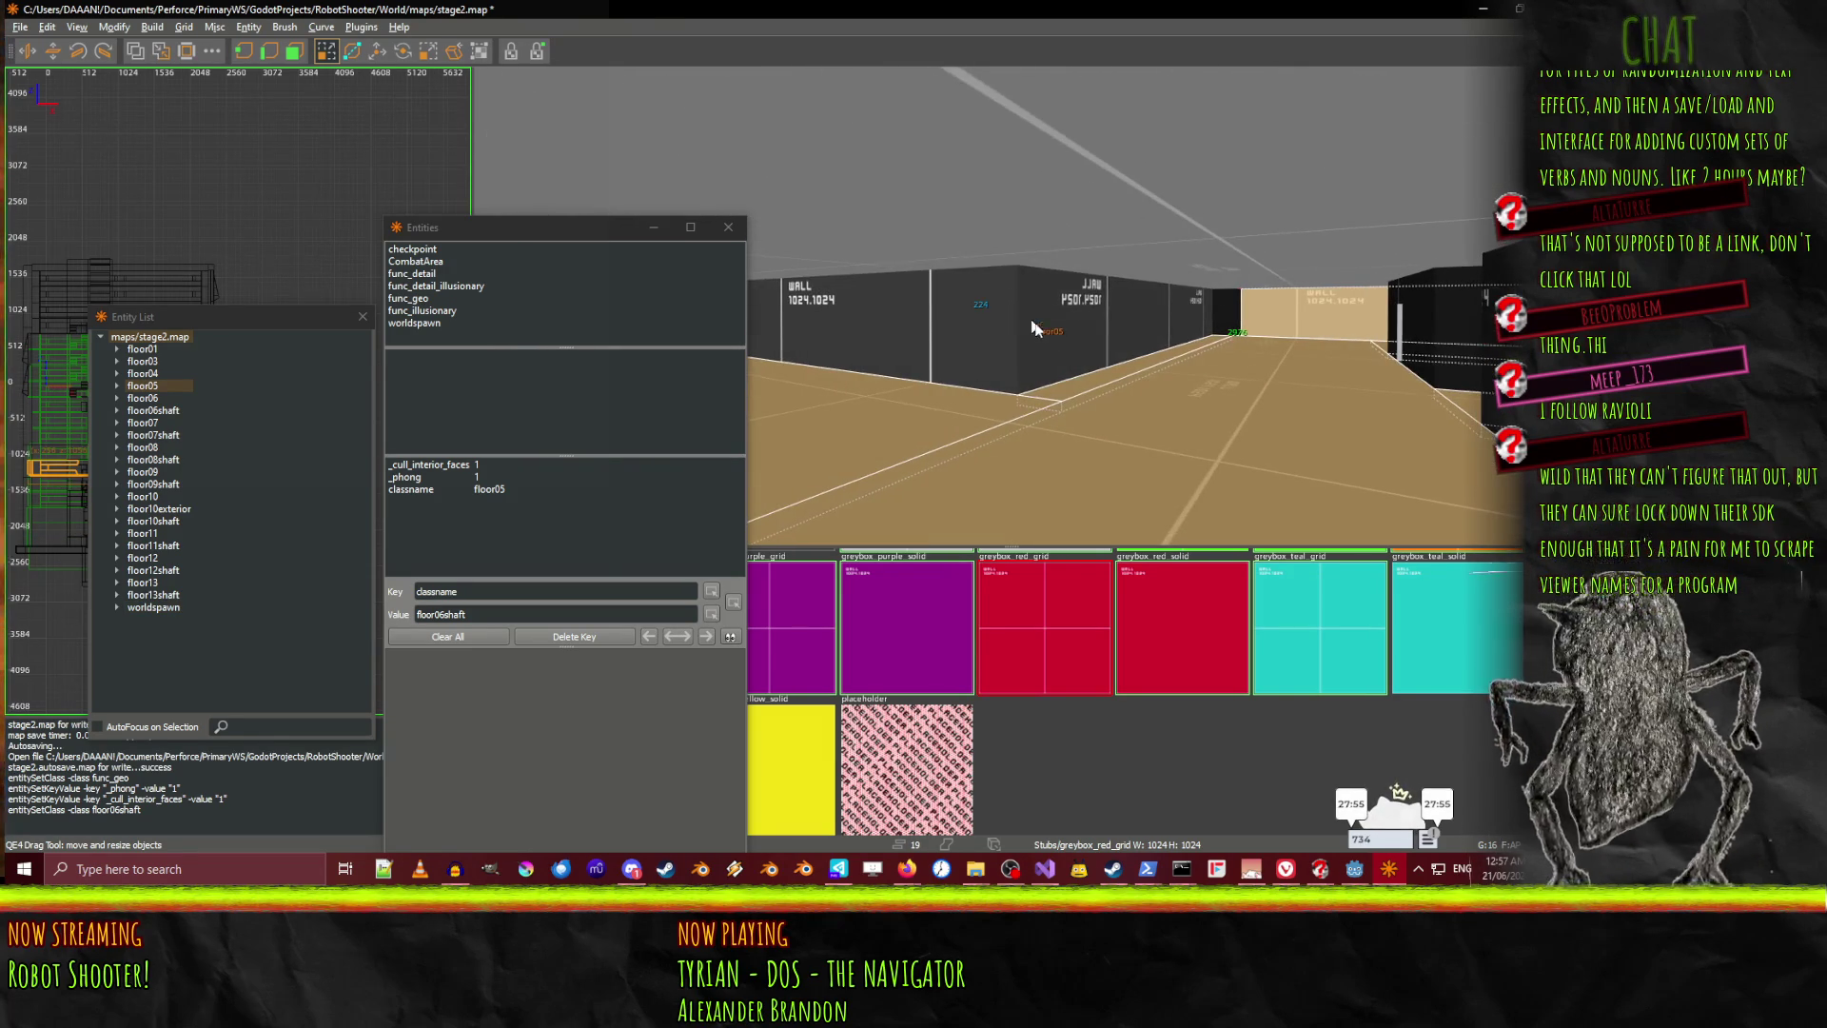
click(1009, 306)
key(Right)
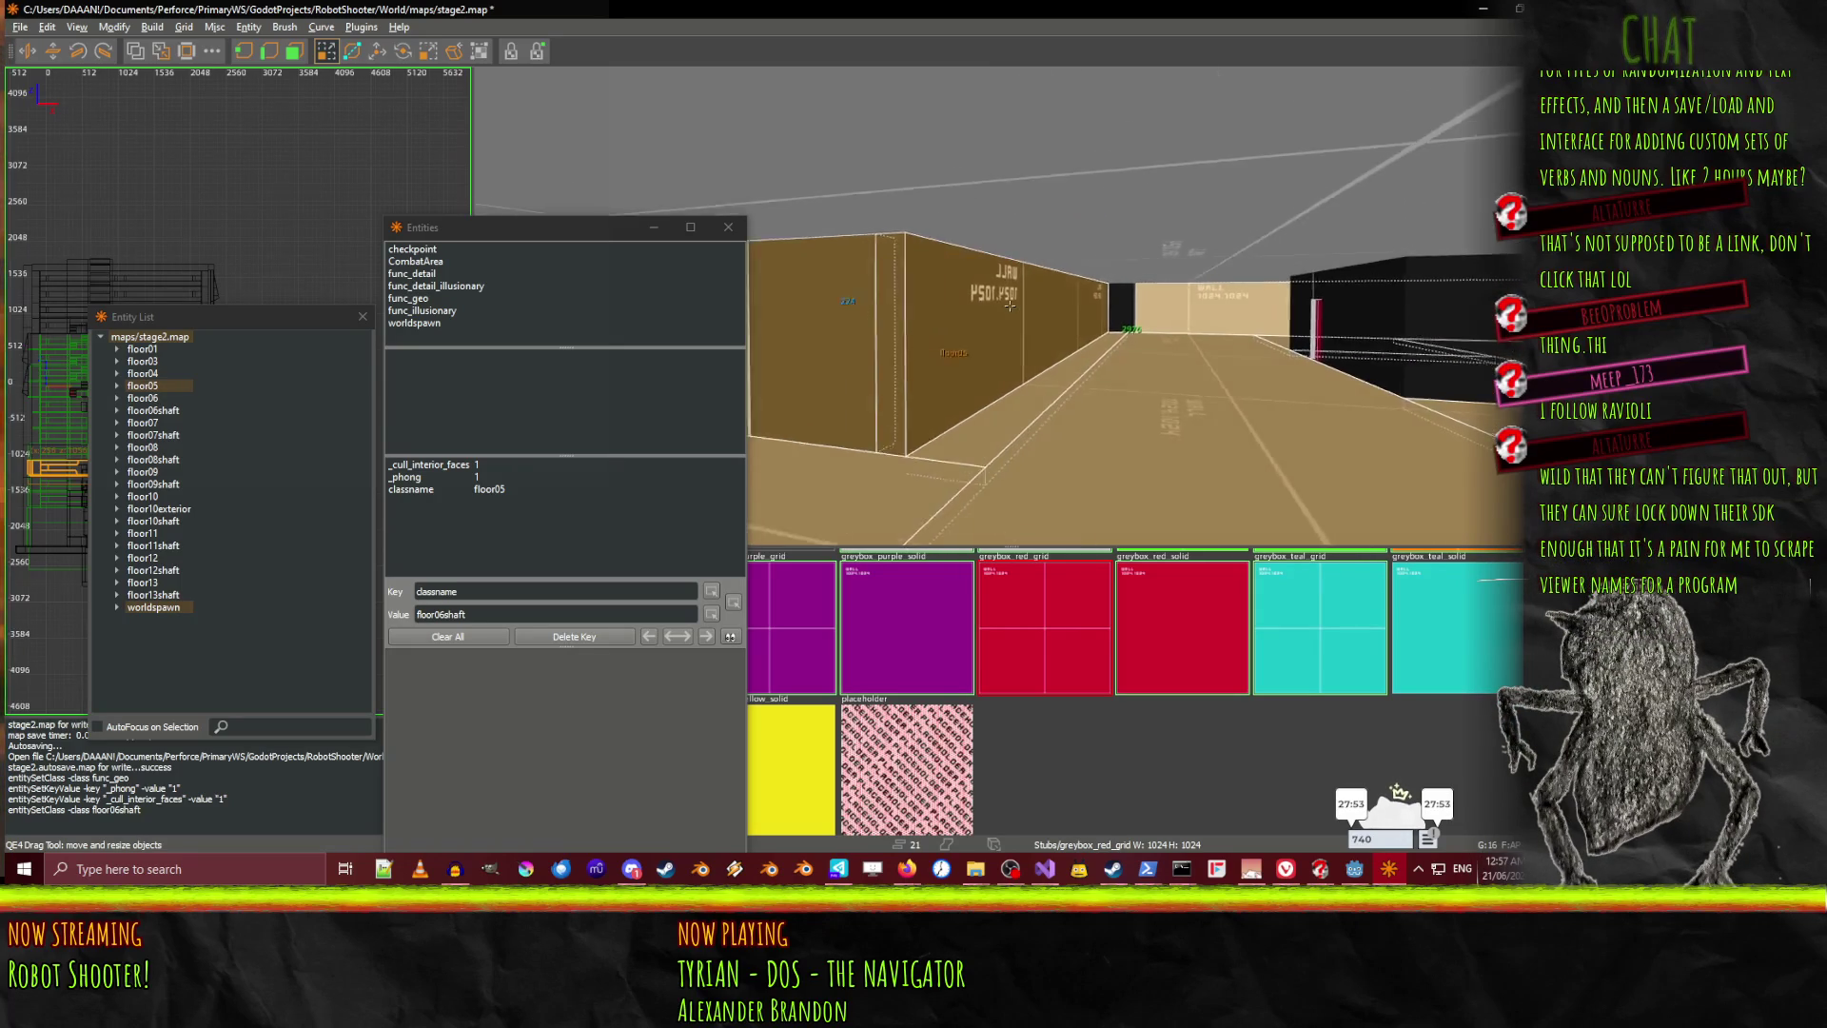
key(Up)
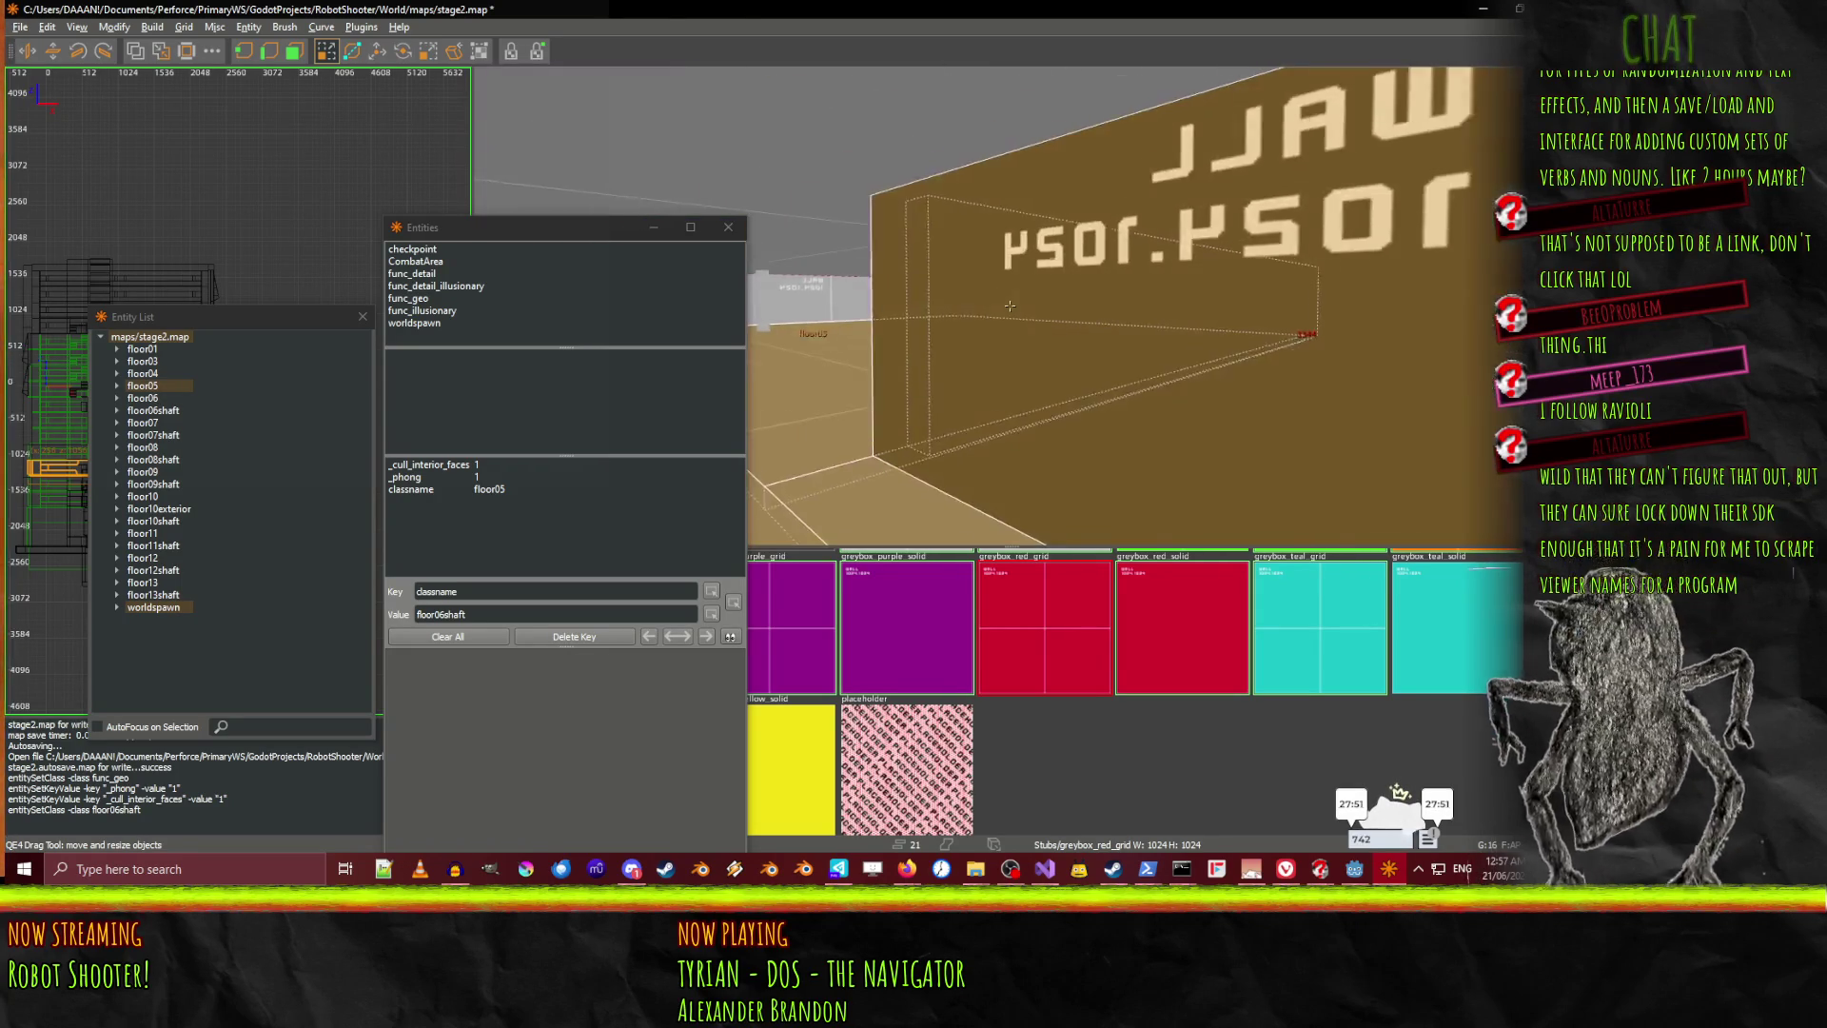
right_click(1143, 339)
mouse_move(1143, 339)
mouse_down()
mouse_move(1040, 298)
mouse_move(964, 318)
mouse_up()
Move toward the green block and raise the thin floor06 strip into a tall wall
right_click(1222, 336)
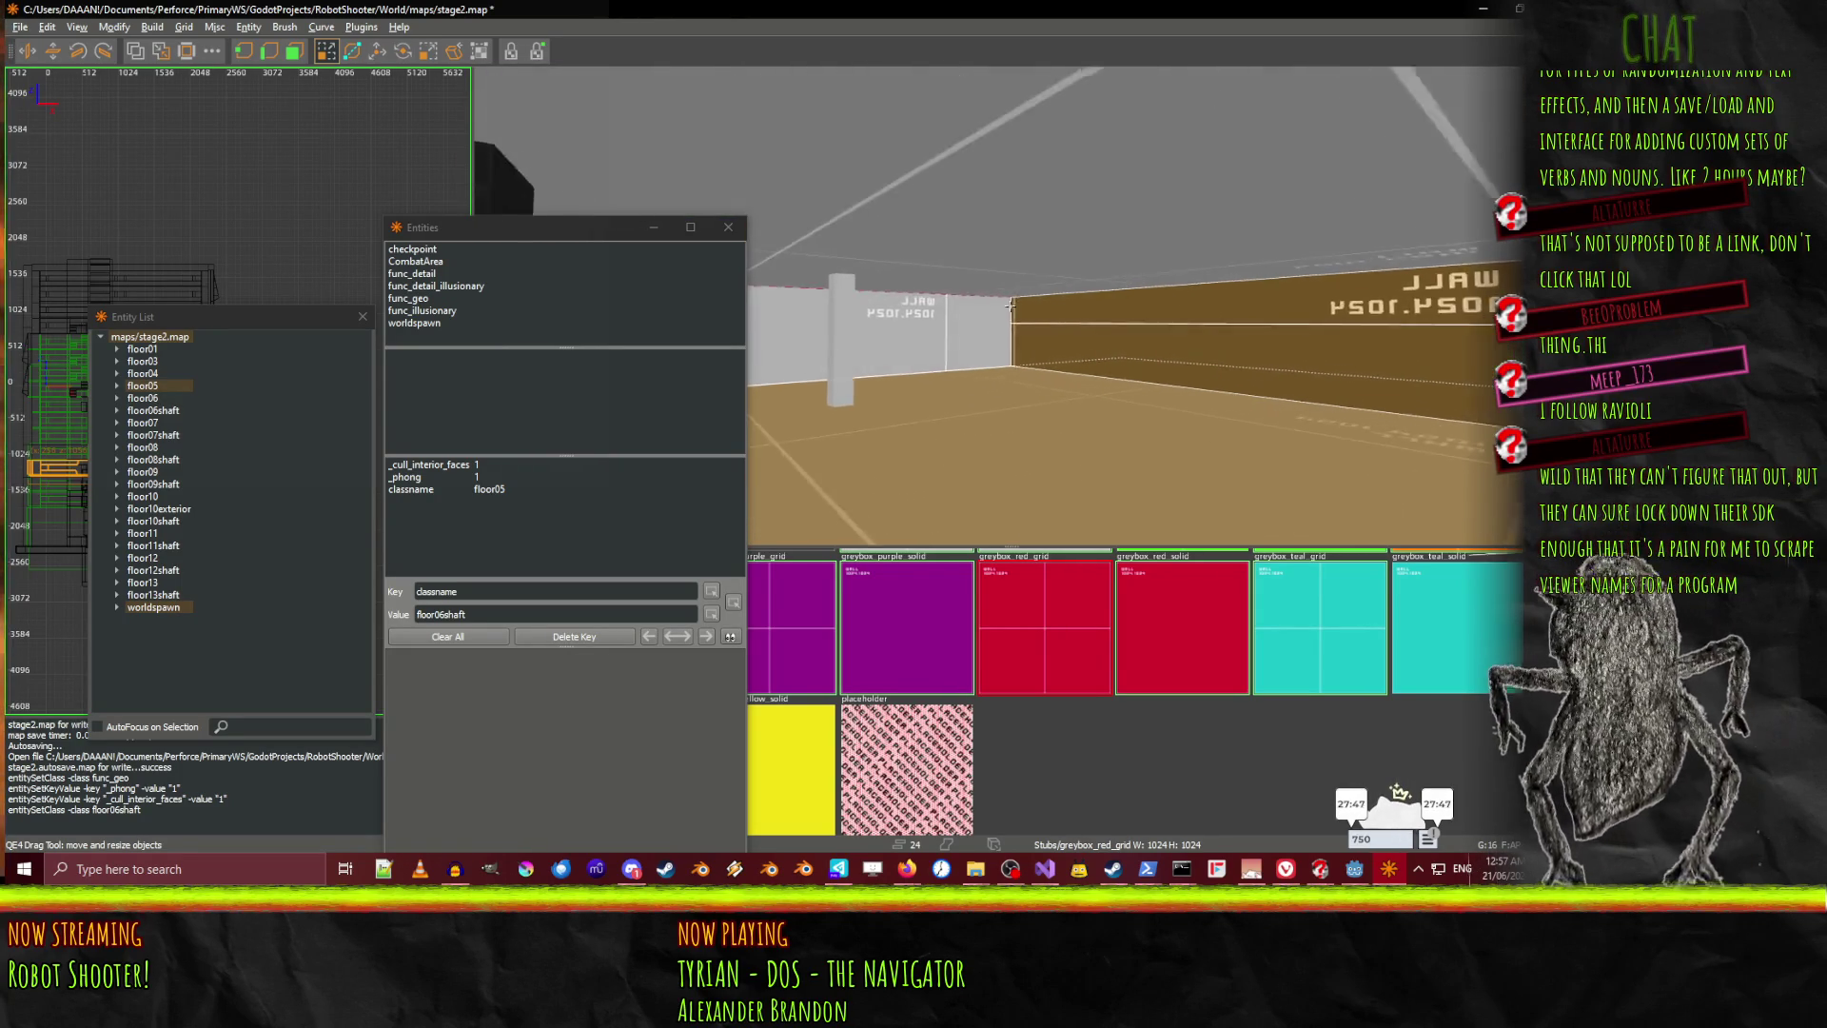
right_click(1009, 305)
right_click(1030, 312)
key(Up)
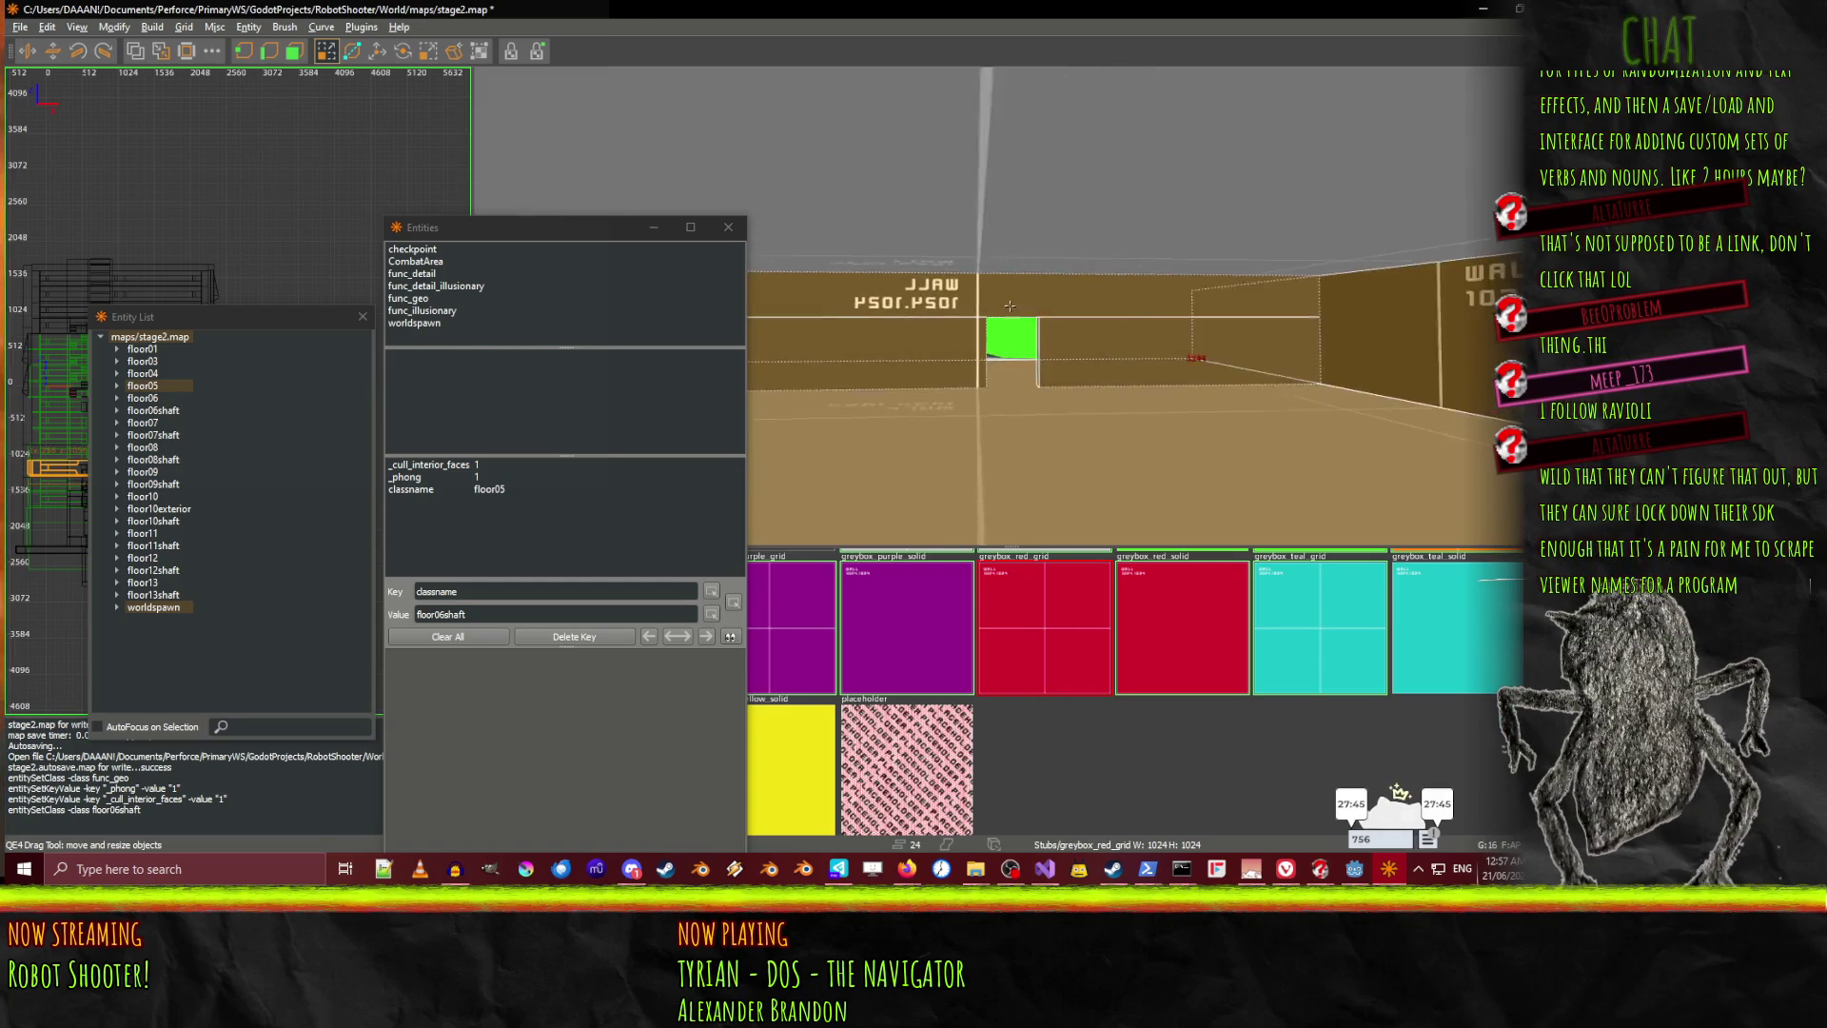
right_click(1011, 306)
mouse_move(1138, 446)
mouse_down()
mouse_move(994, 356)
mouse_move(908, 335)
mouse_up()
Turn toward the tan corridor wall and add the thin grey wall strip to the selection
key(Escape)
right_click(908, 333)
right_click(1018, 306)
right_click(1018, 306)
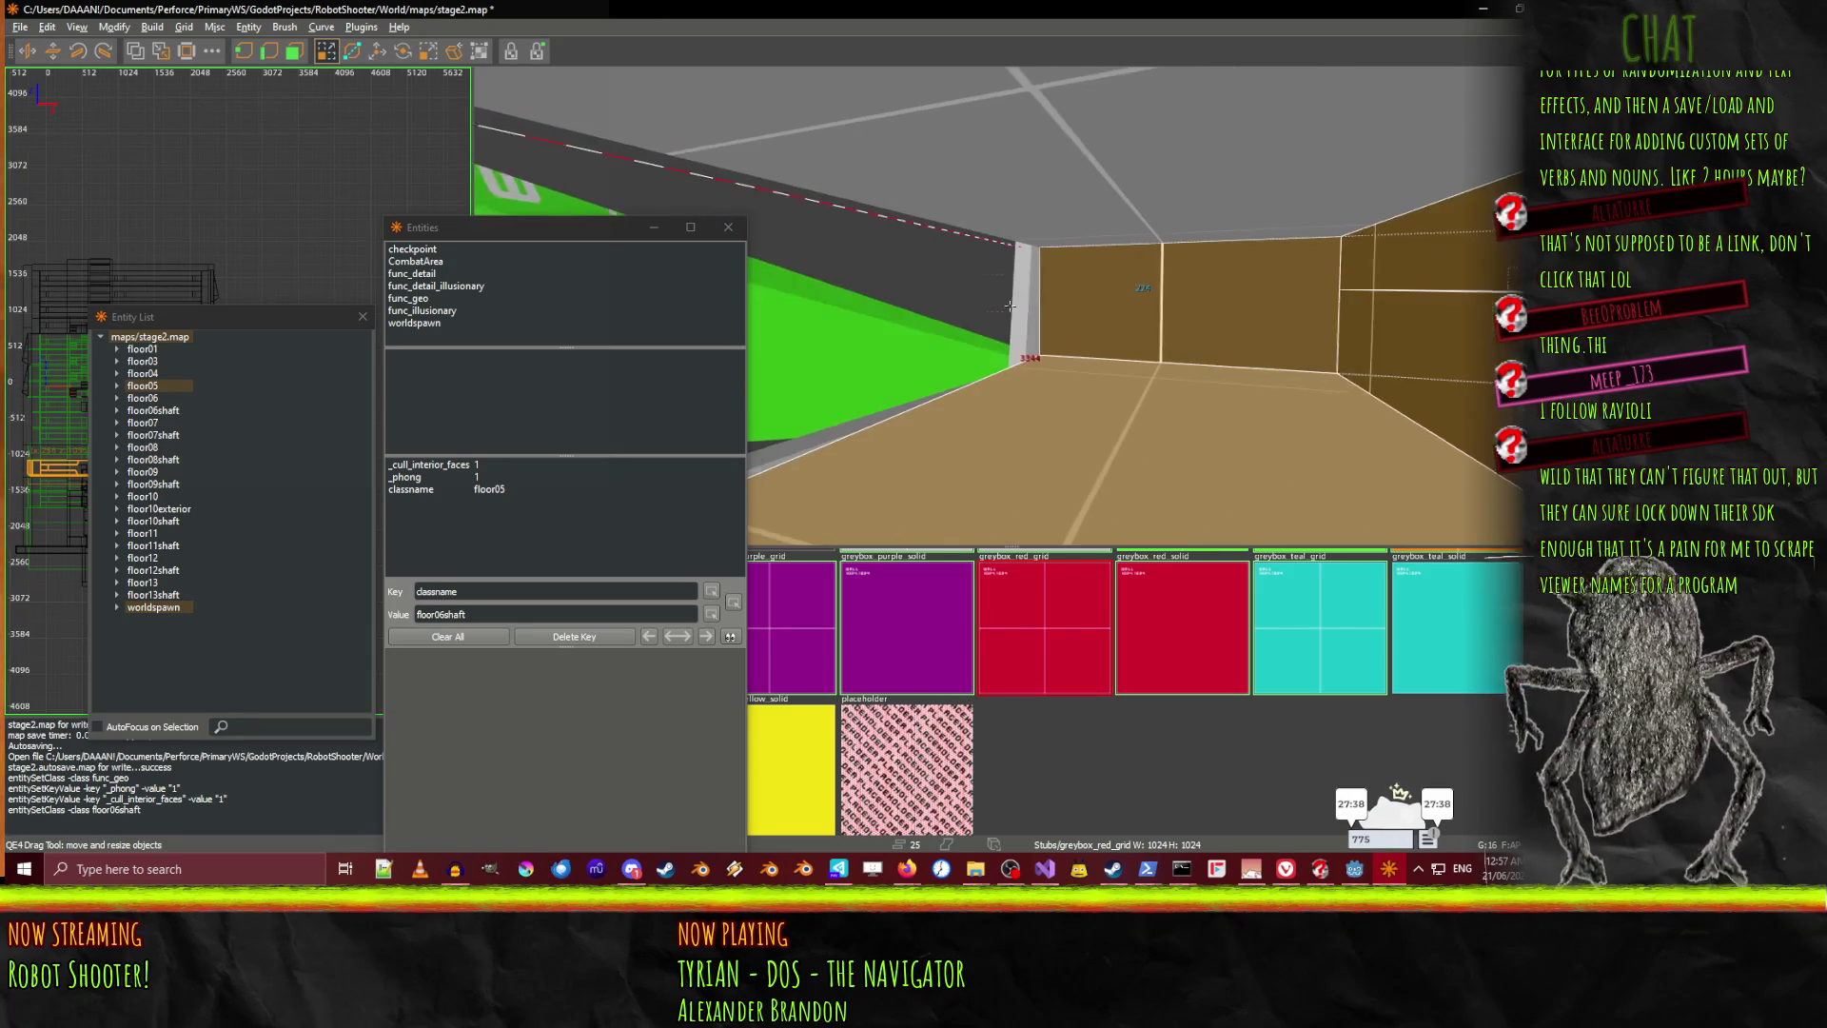
click(1013, 317)
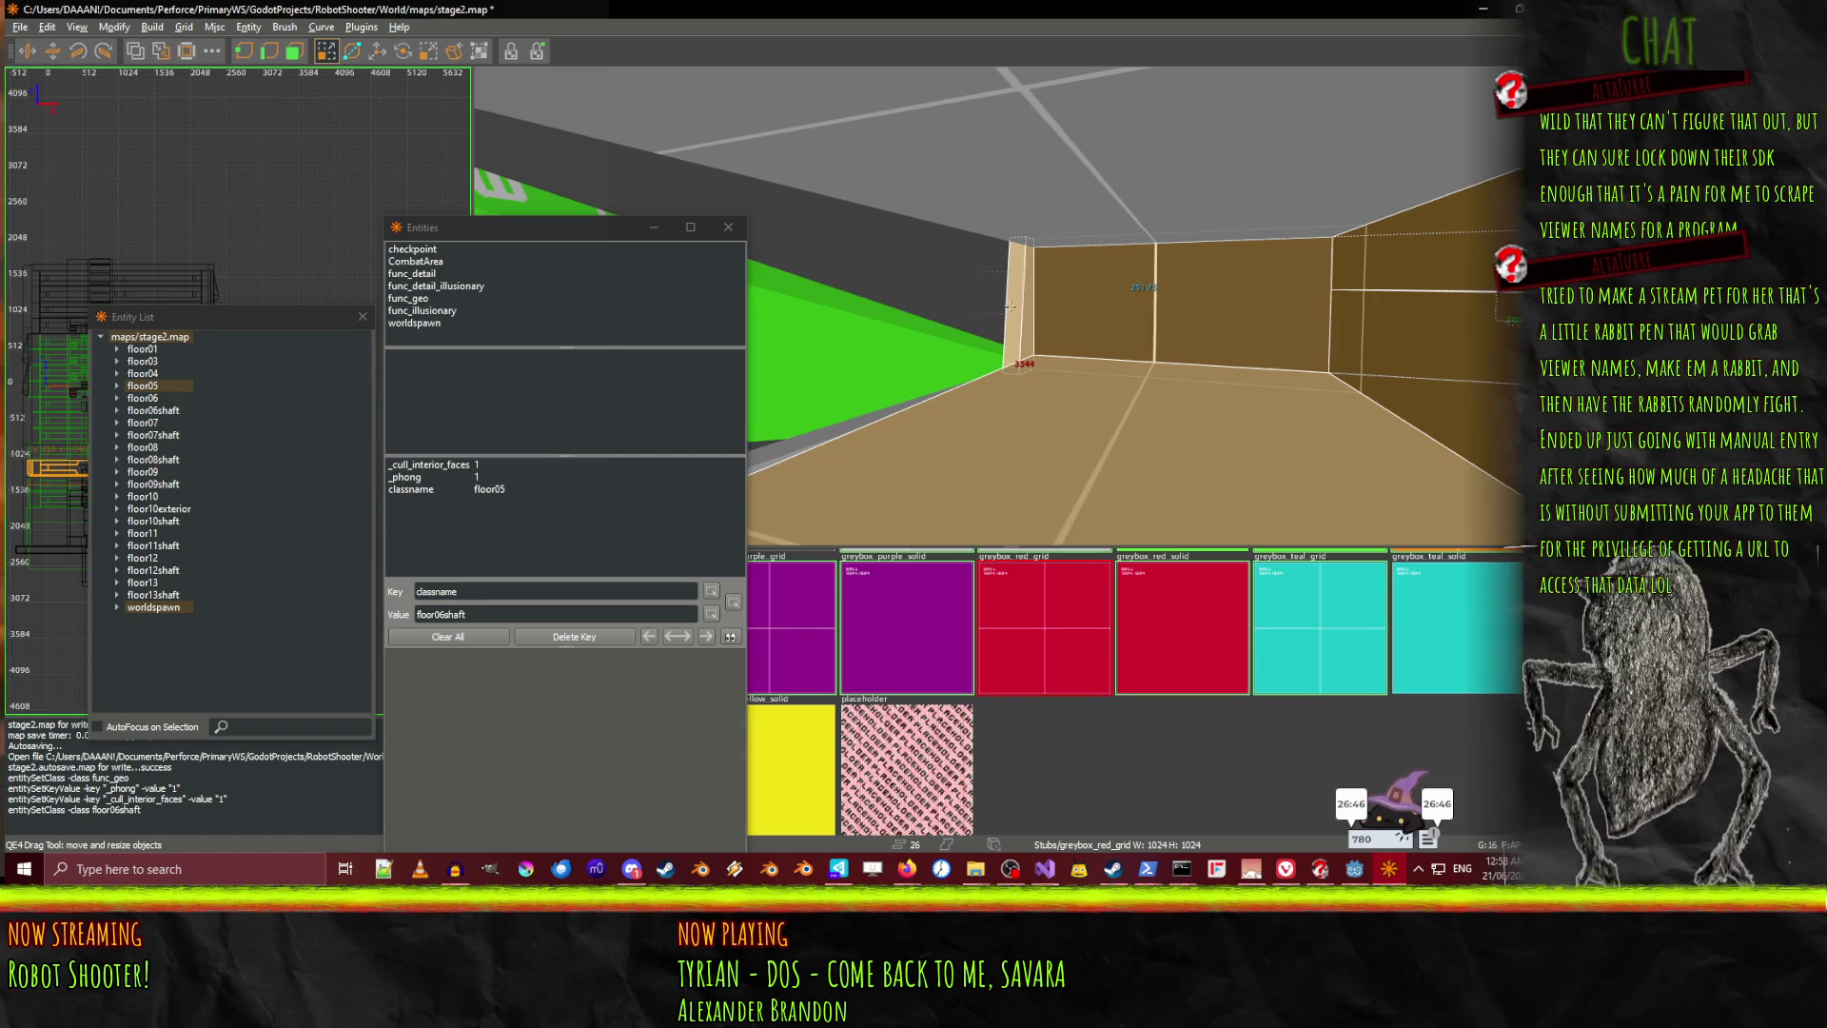
Fly down the long corridor toward the black block and select the floor04 group
key(Down)
key(Left)
key(Up)
key(Up)
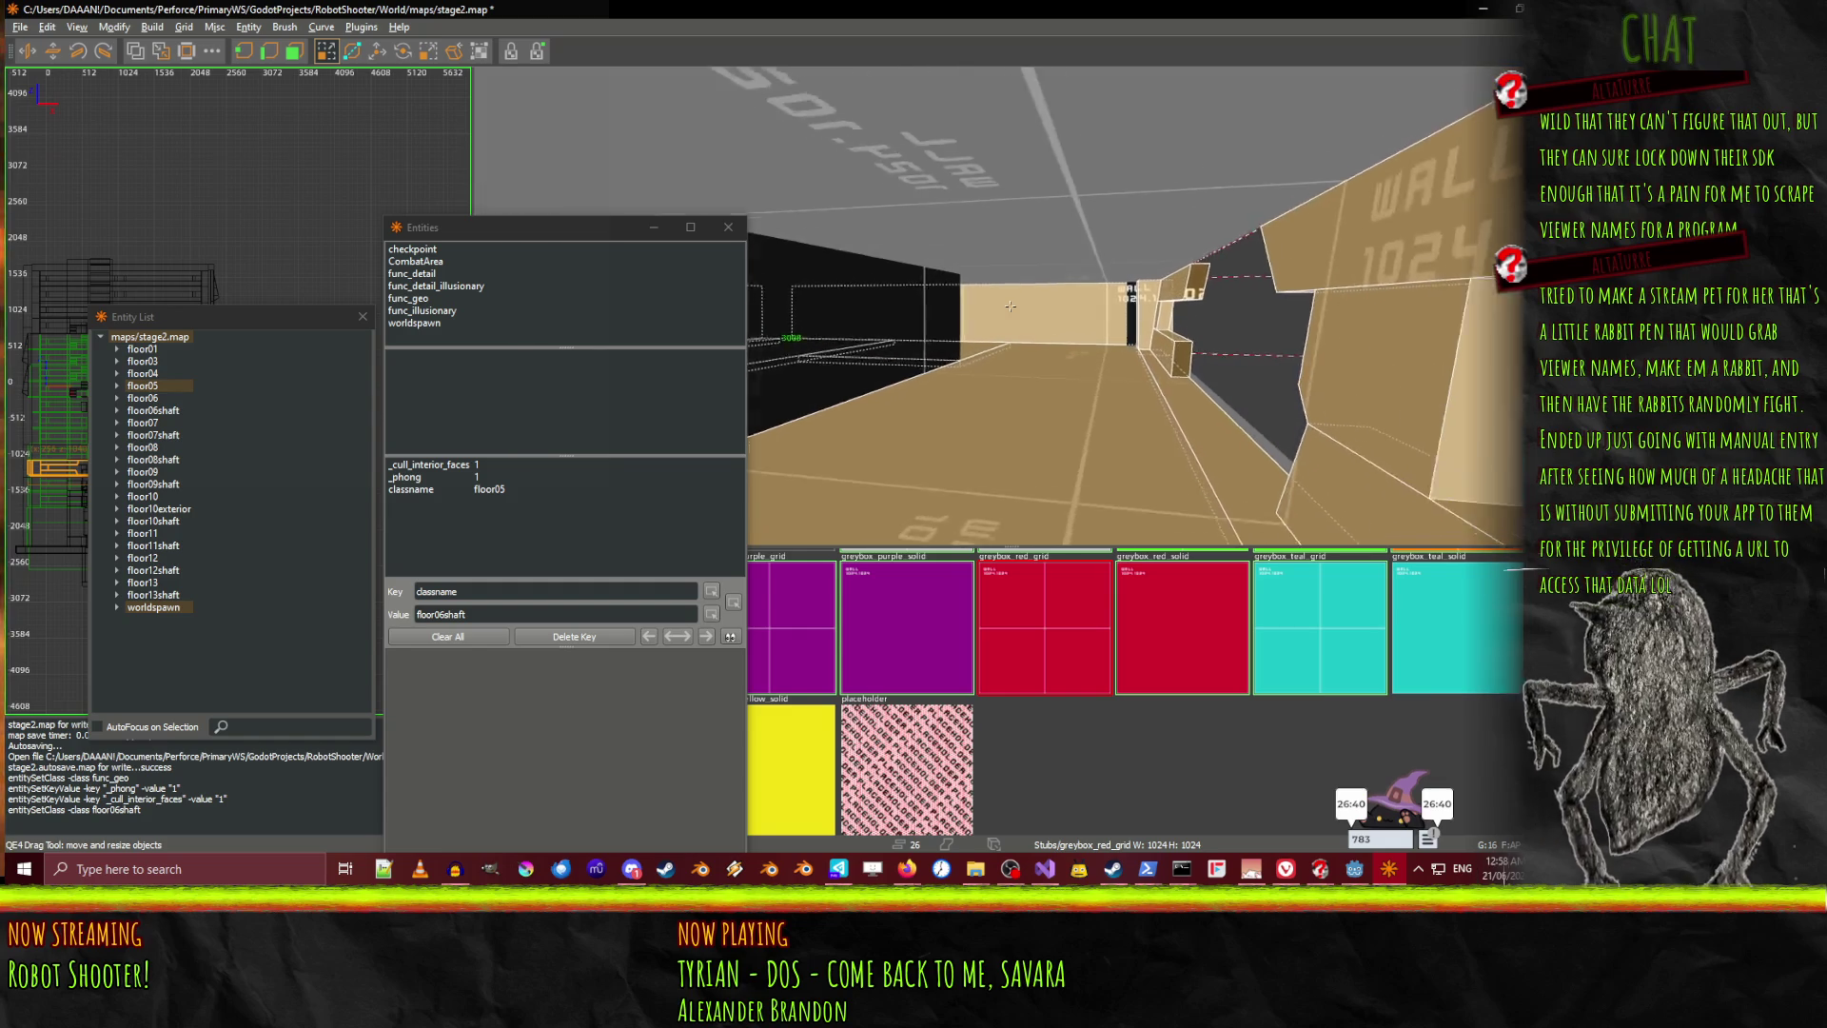
key(Up)
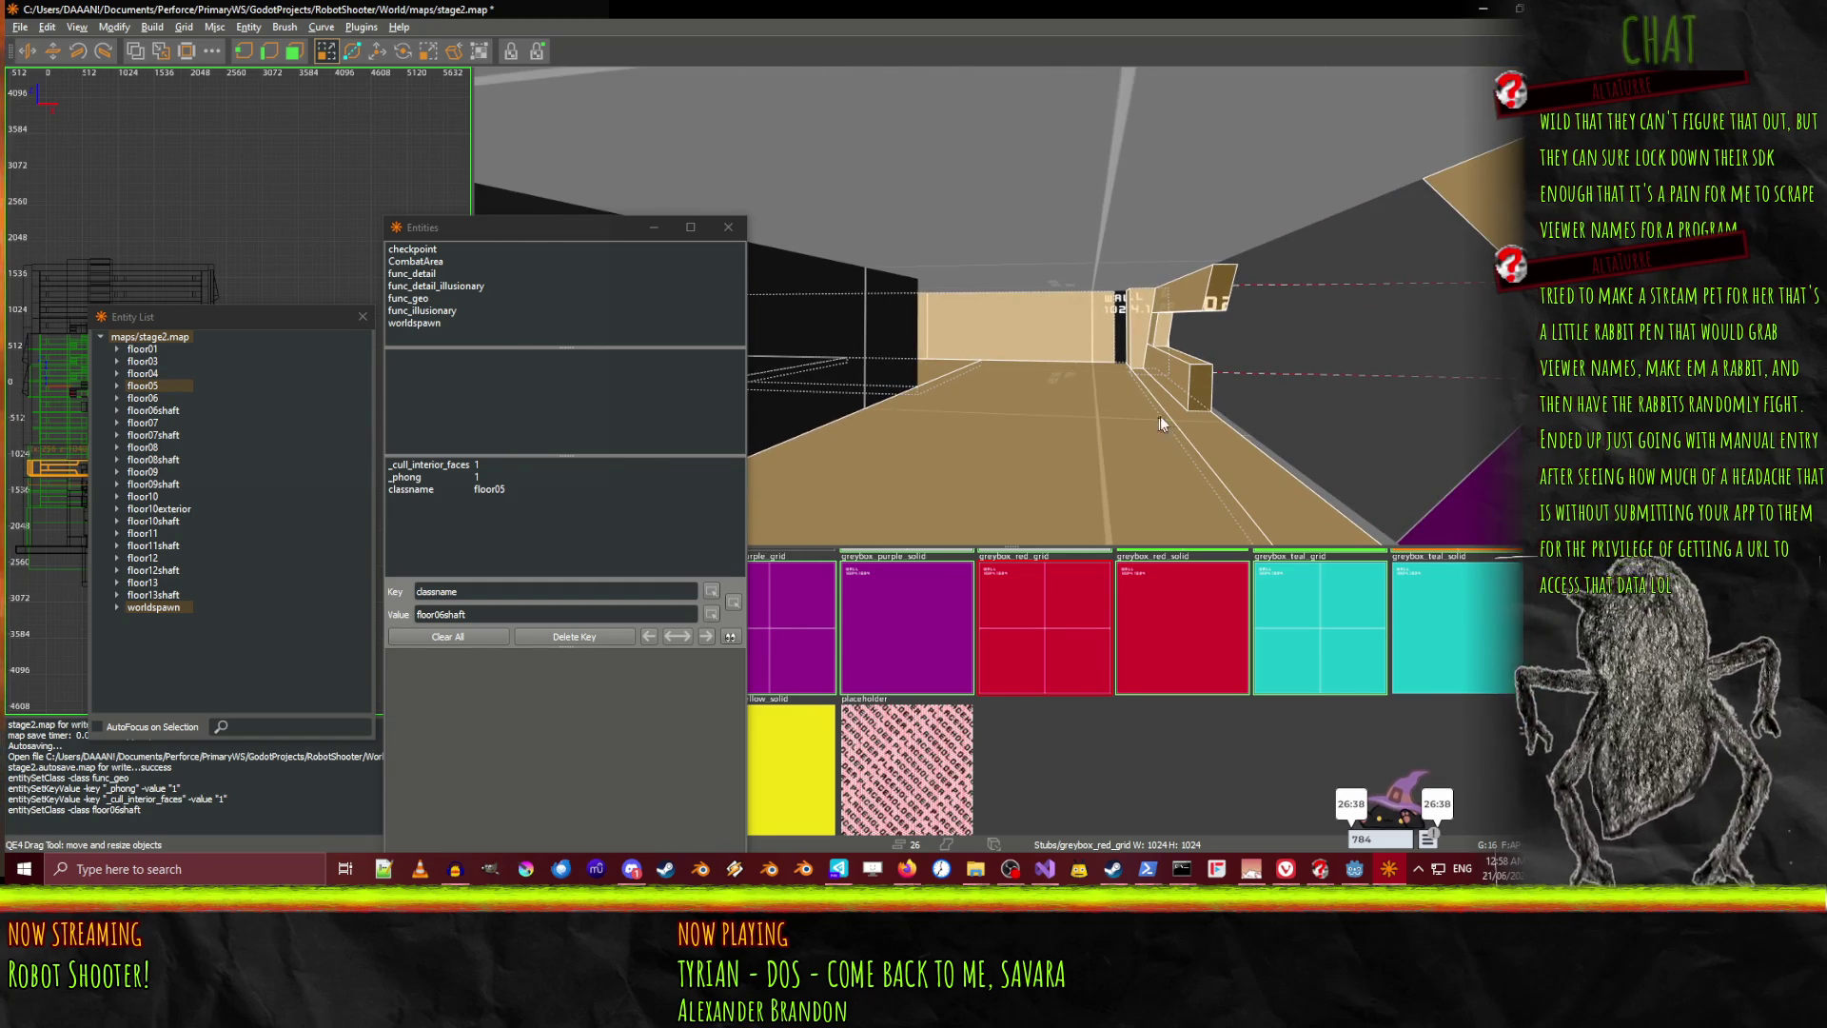
right_click(1146, 424)
key(Left)
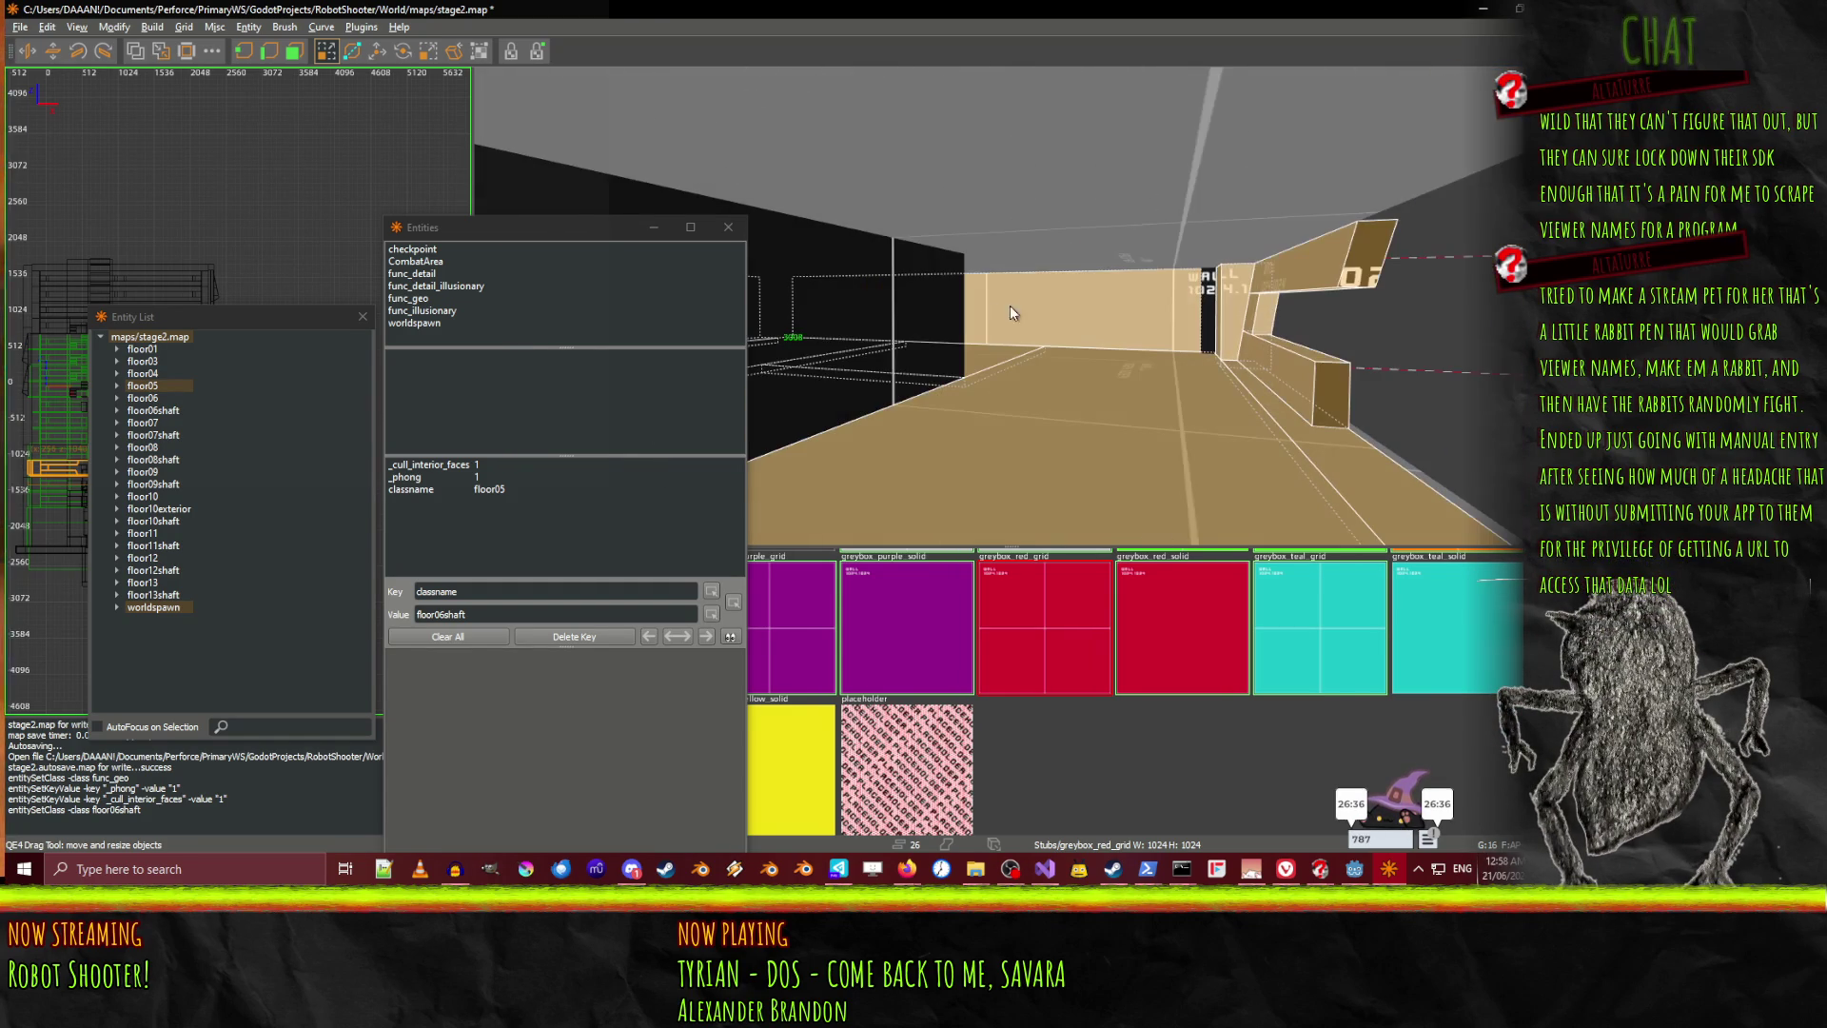
click(153, 375)
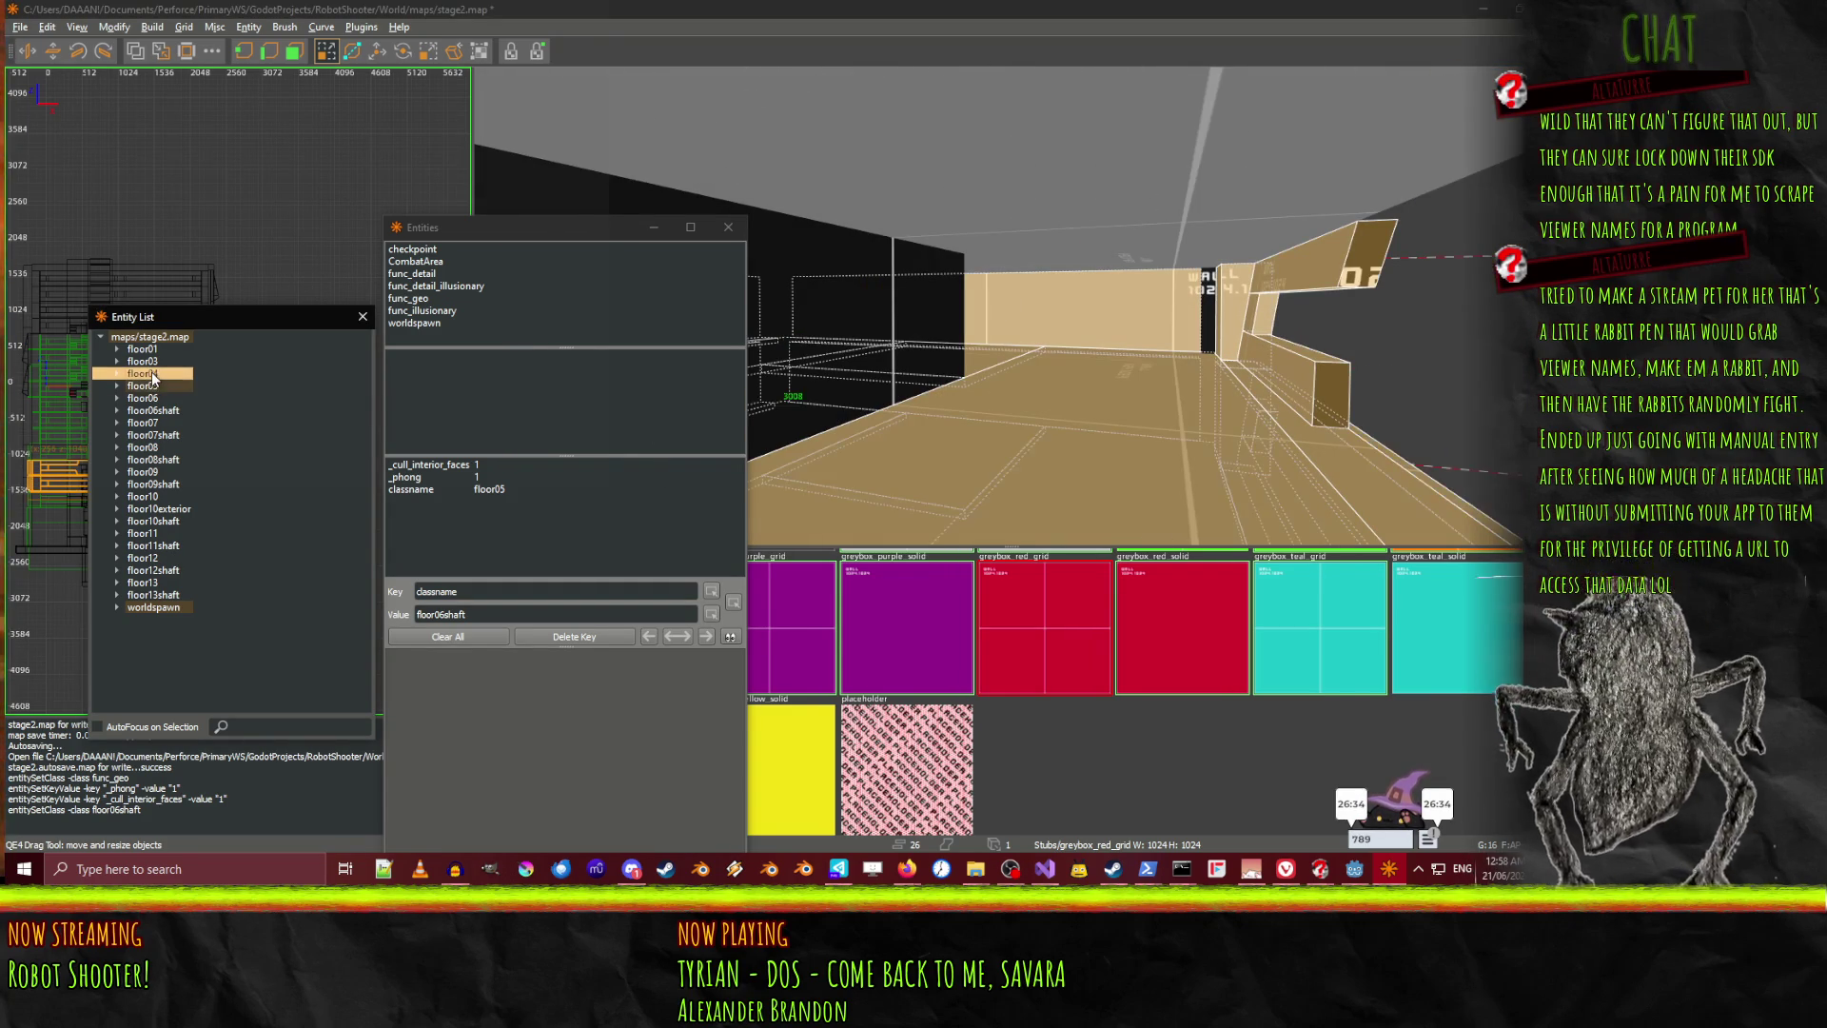
Select the worldspawn brushes beside the black block and adjust the left-hand wall brushes
click(1135, 404)
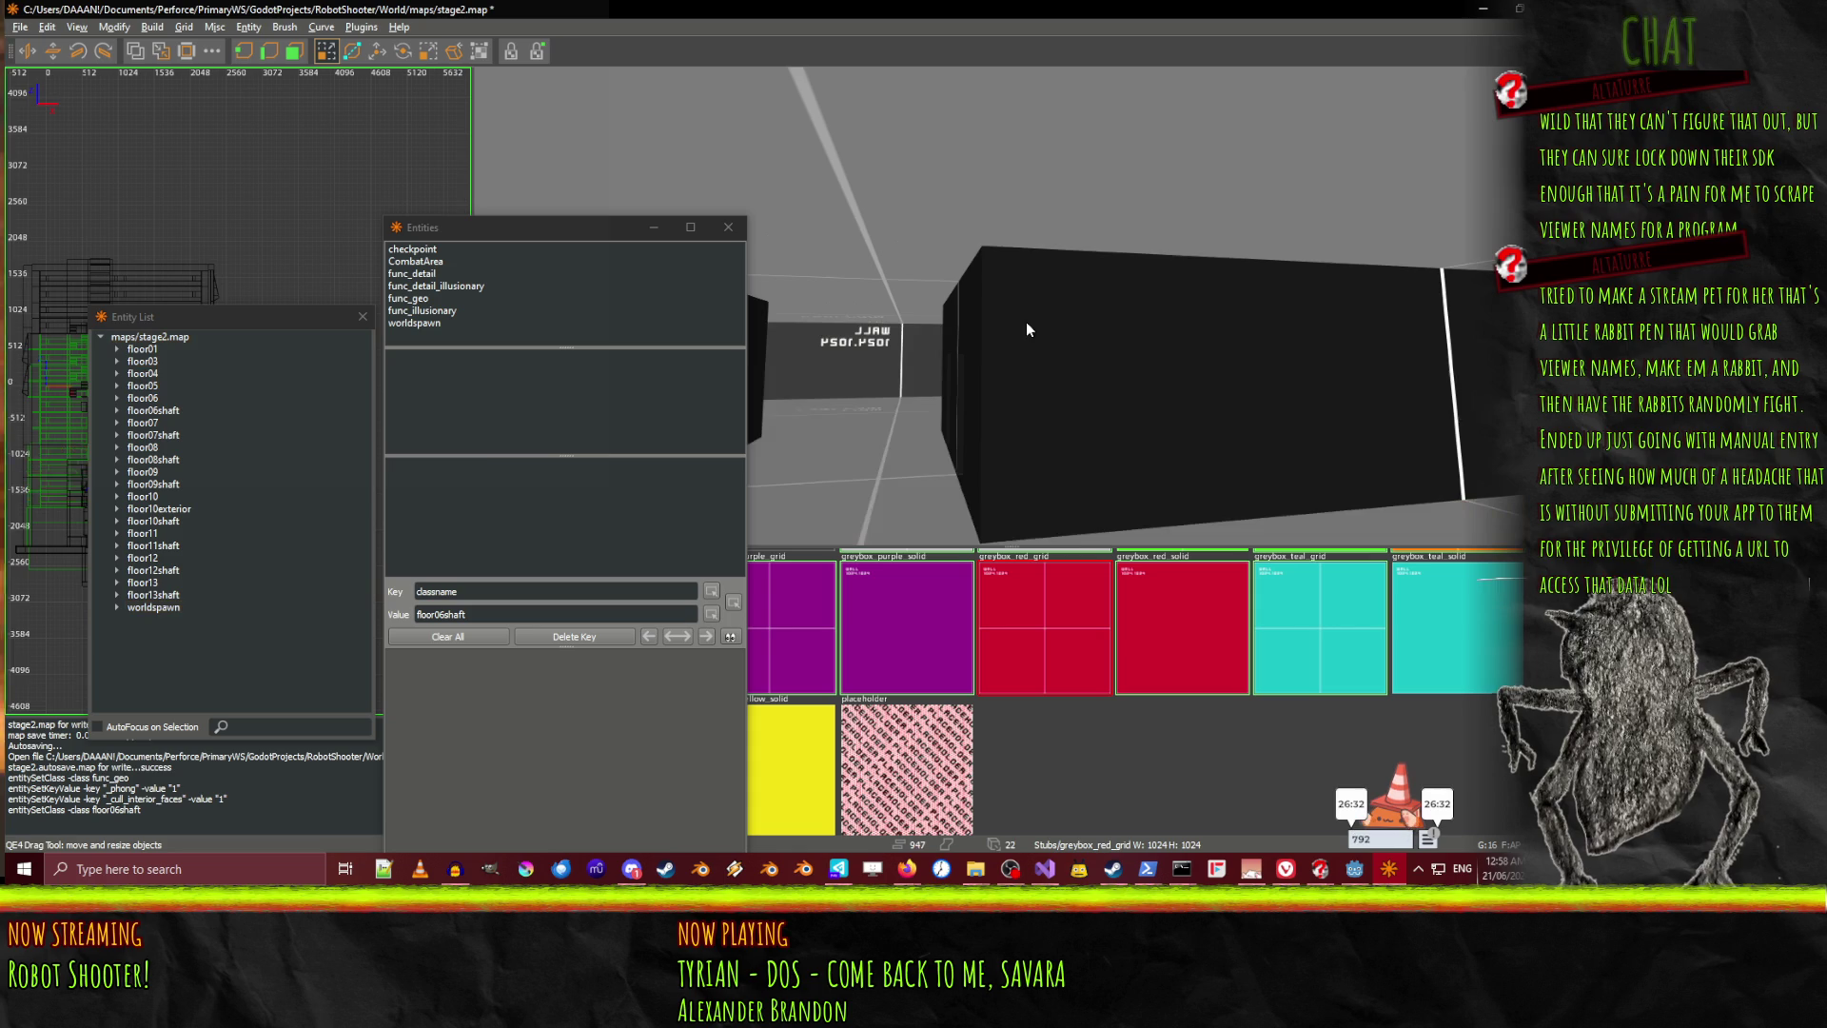
shift+click(1049, 364)
shift+click(951, 364)
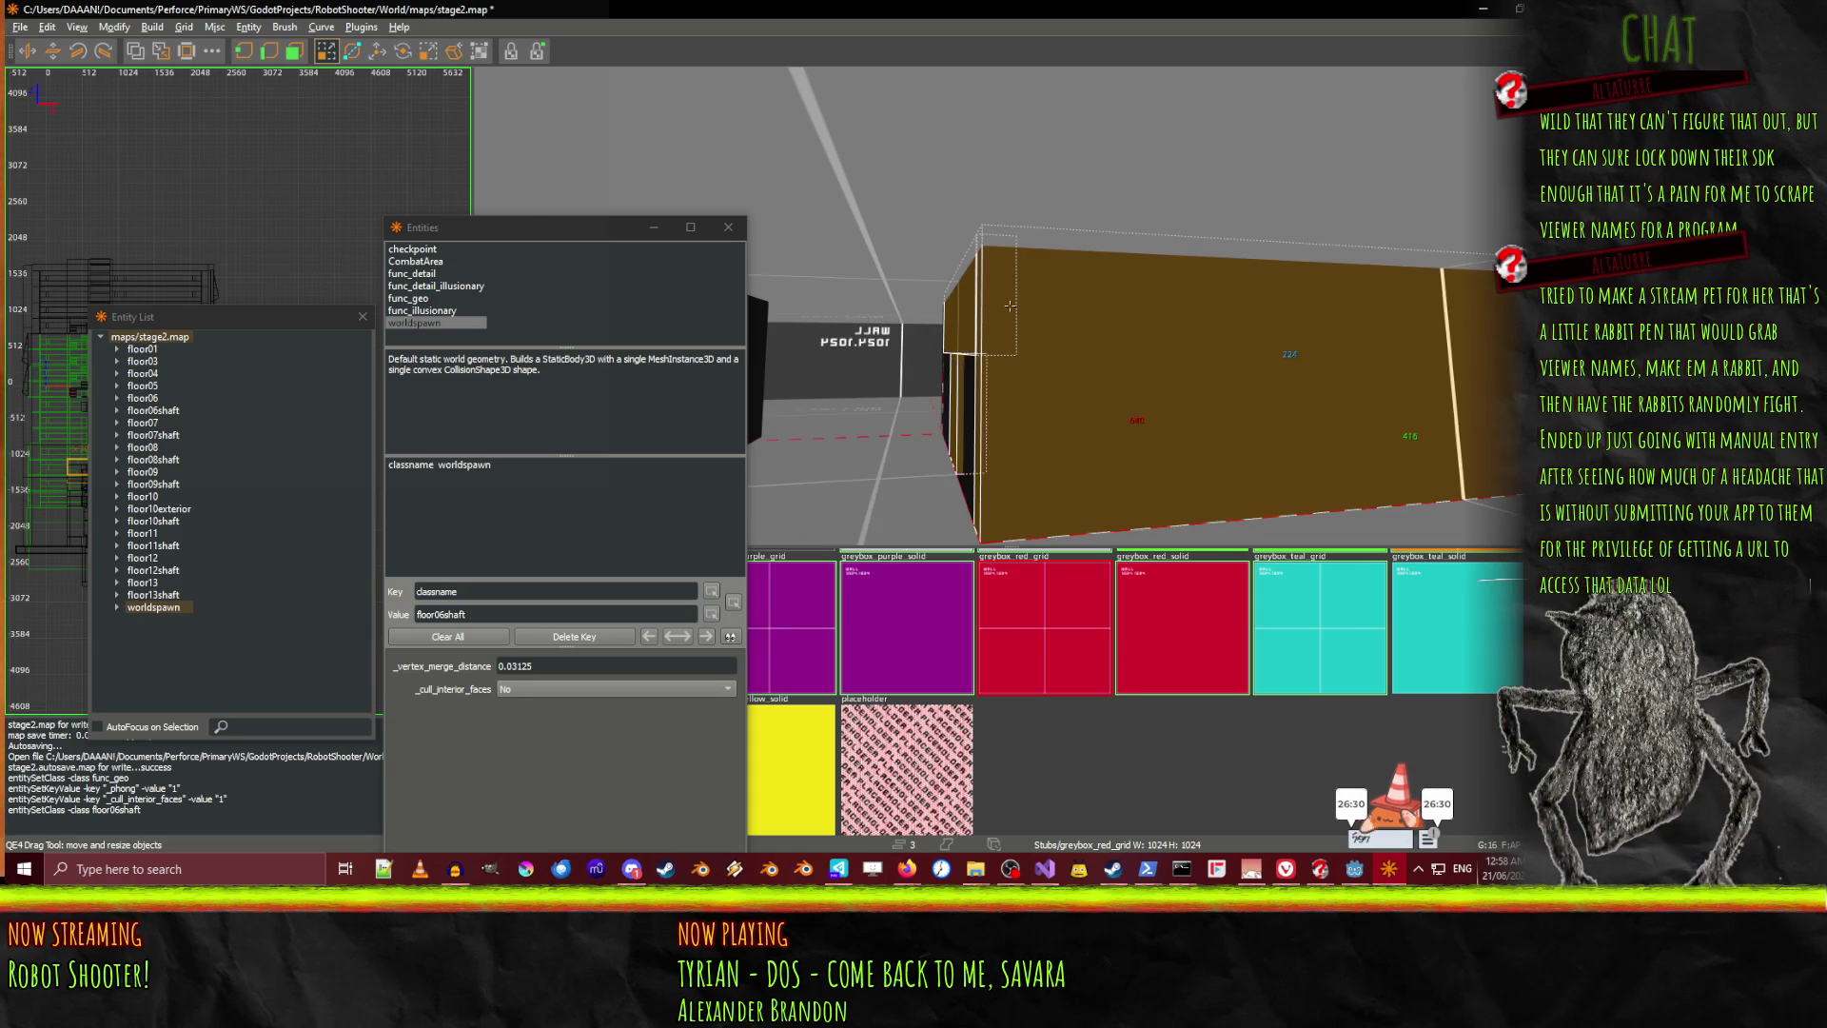
scroll(961, 366, down, 5)
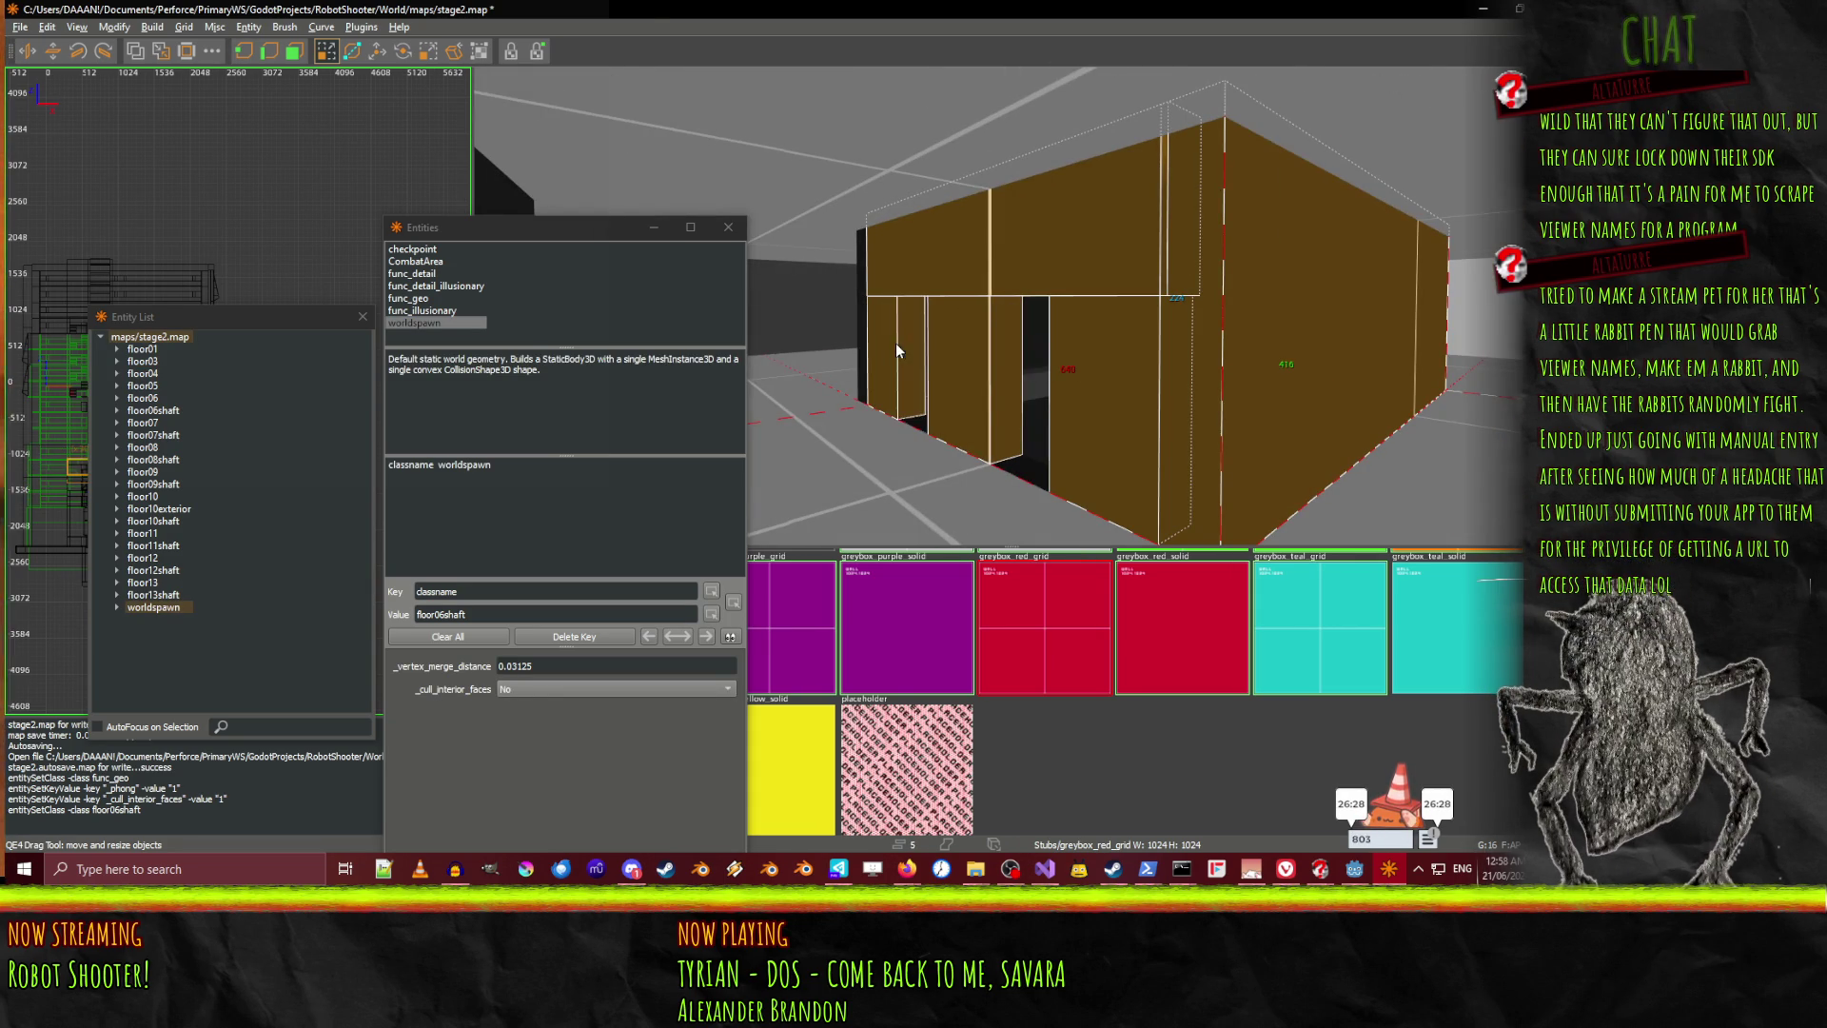
shift+click(894, 343)
shift+click(852, 340)
shift+click(844, 340)
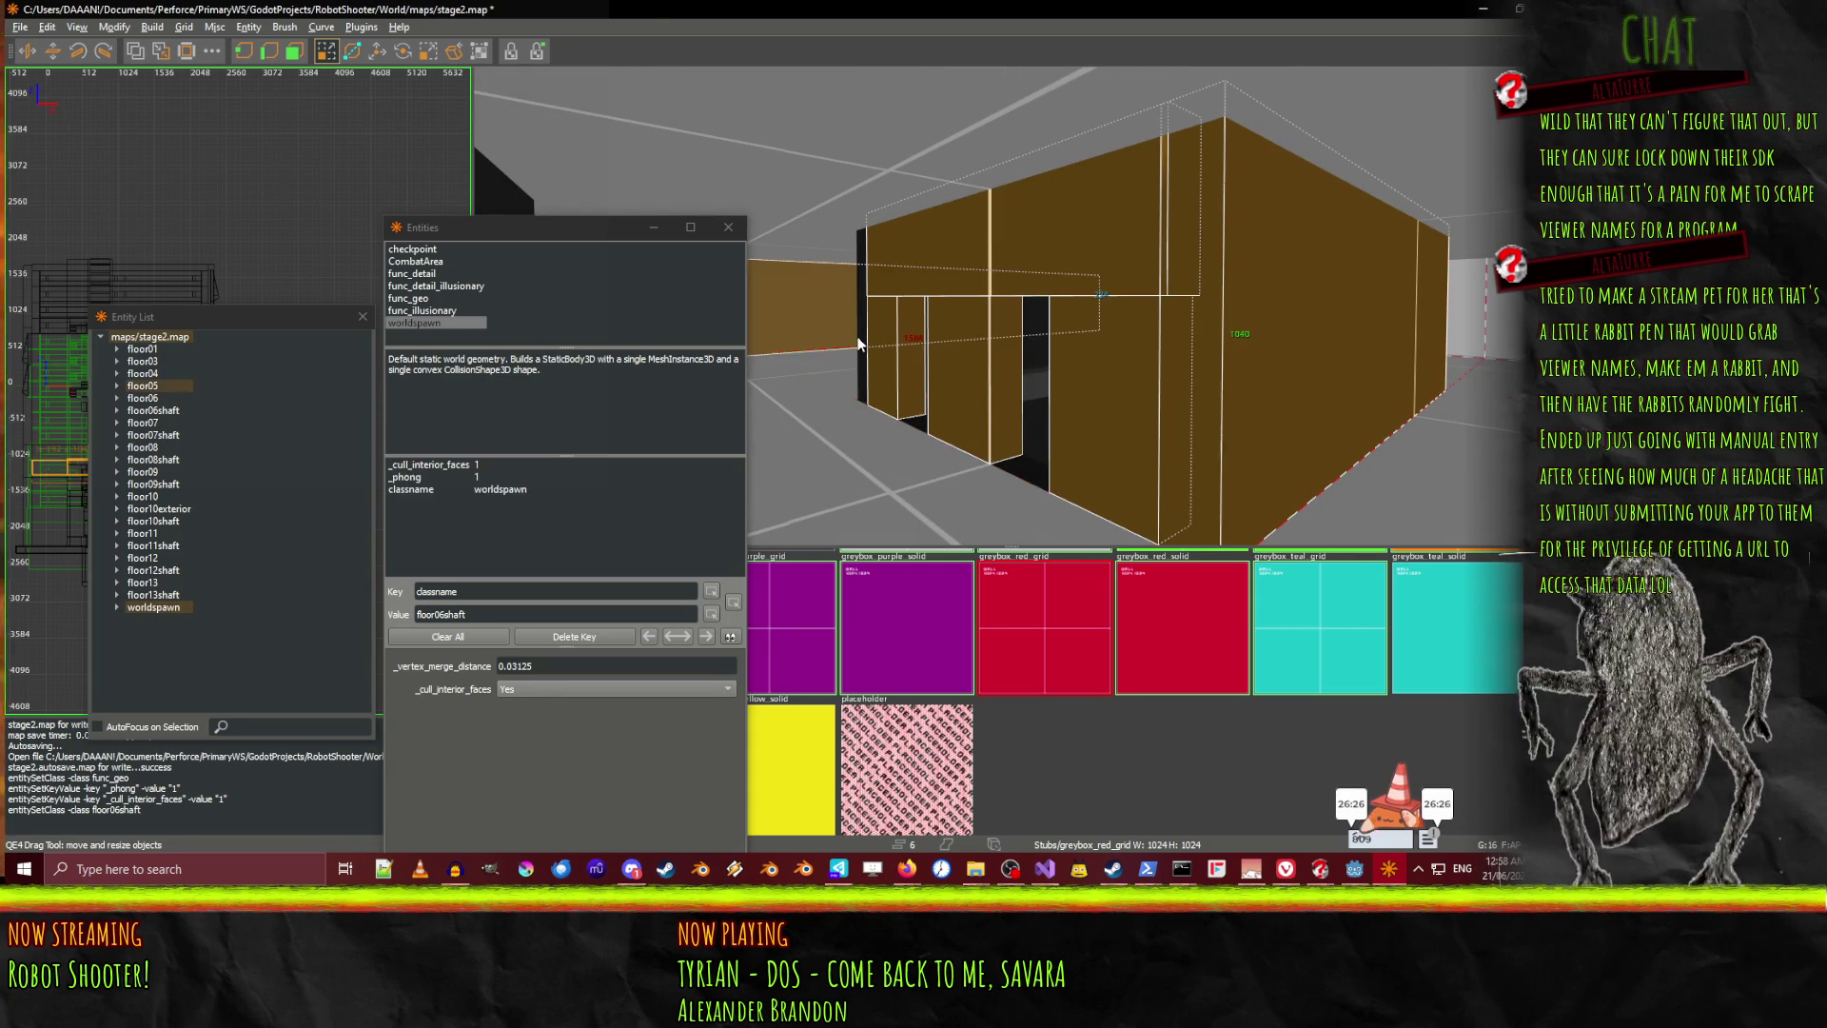
shift+click(870, 348)
shift+click(864, 340)
scroll(952, 314, up, 5)
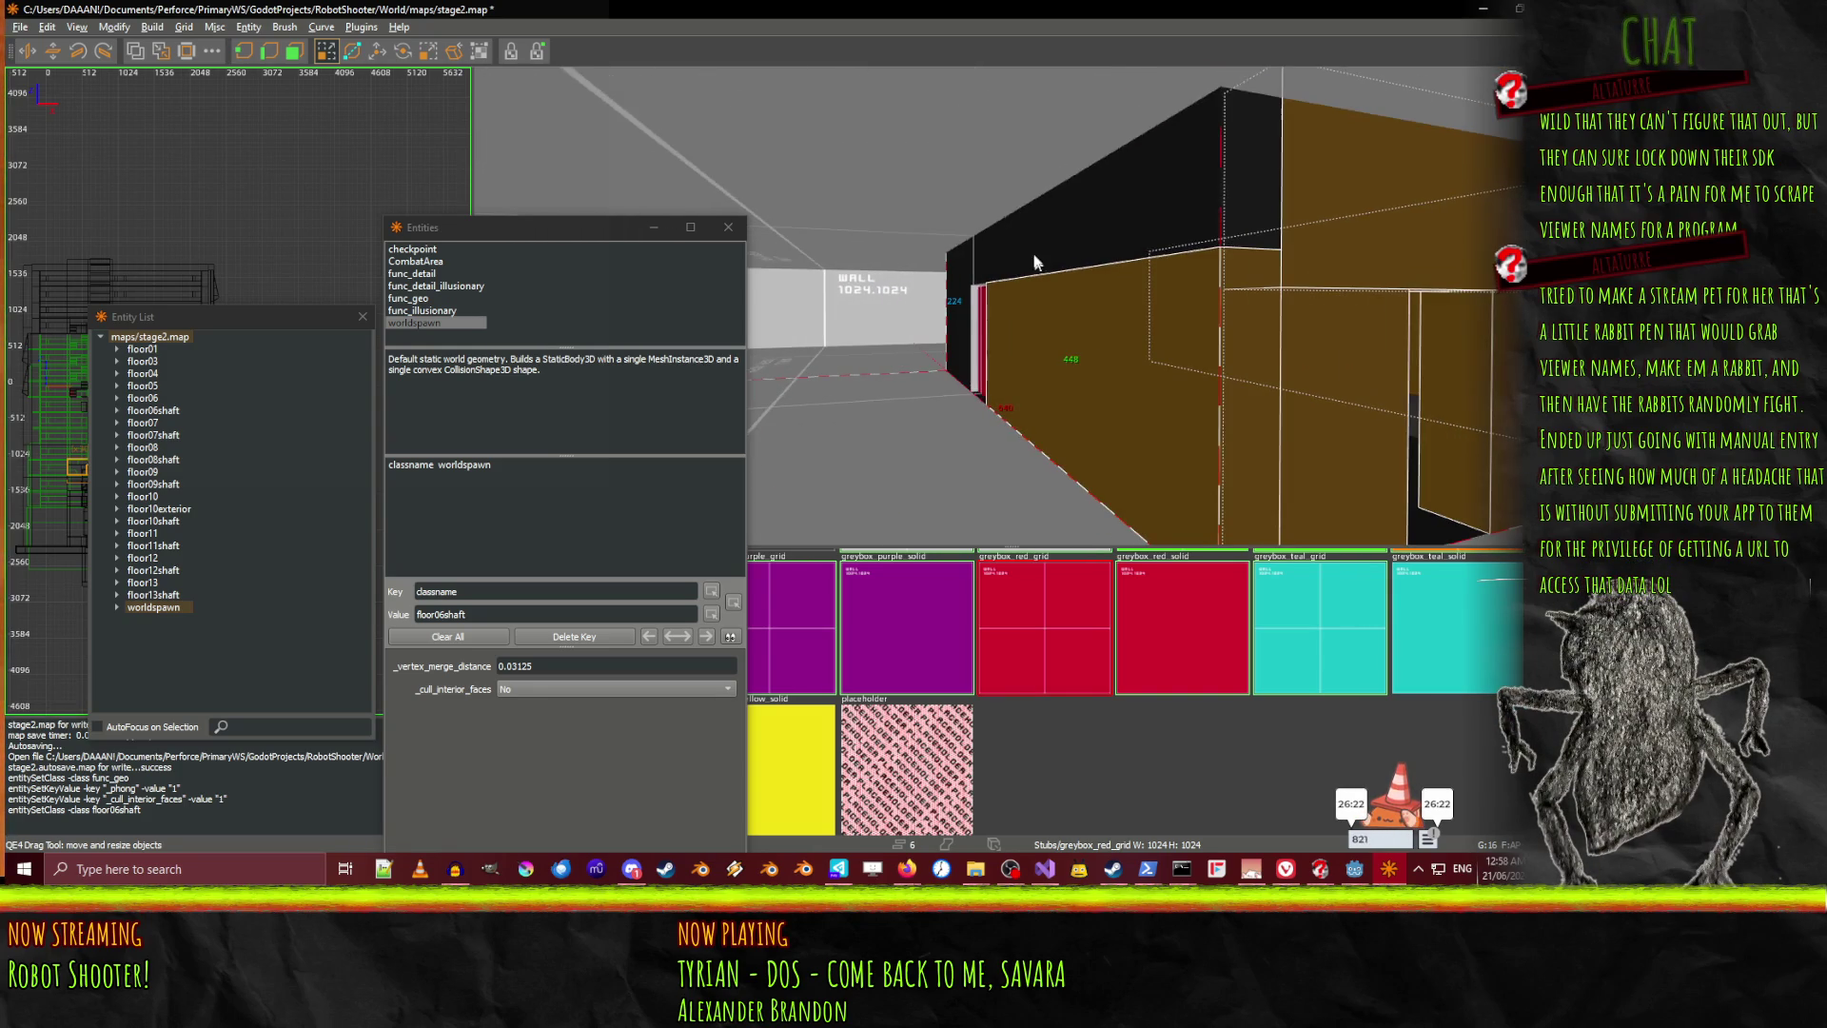
Add the wall's top brush, thin red strip, brown wall brushes and dark upper brush
shift+click(1036, 276)
shift+click(980, 329)
right_click(980, 328)
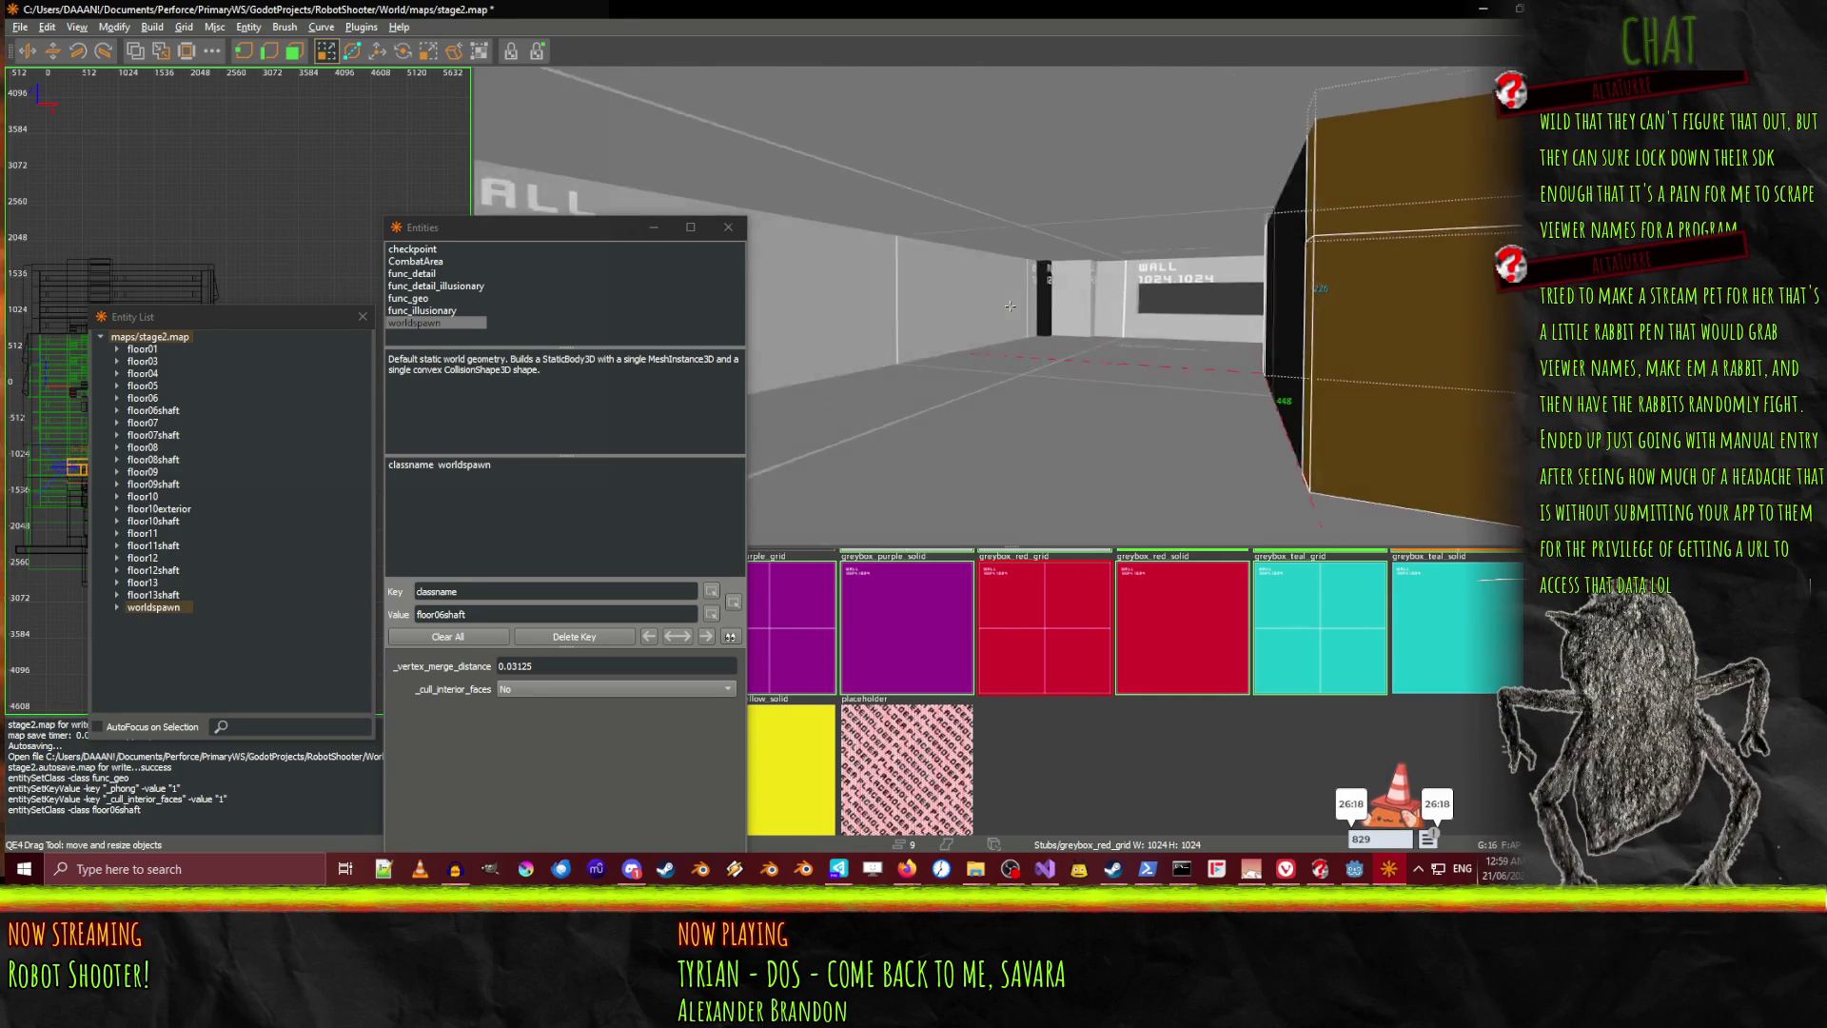
right_click(1070, 322)
shift+click(1070, 322)
right_click(1069, 314)
shift+click(1009, 306)
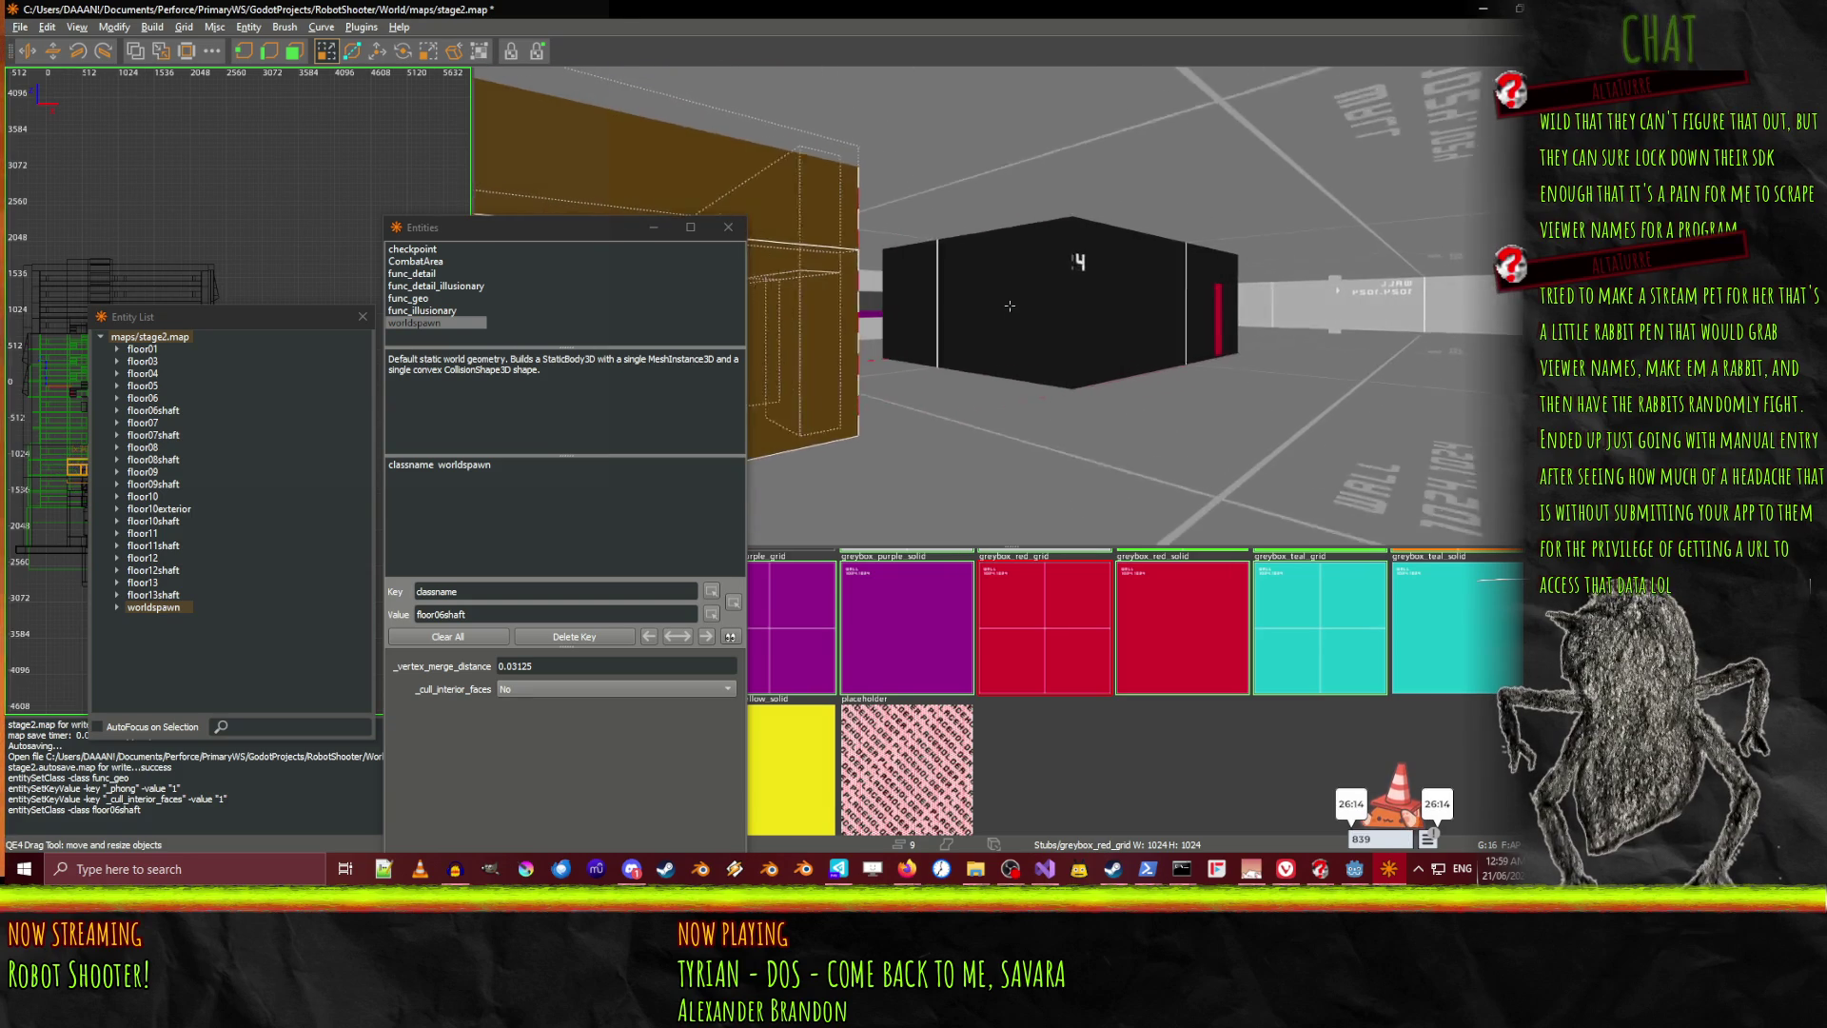
right_click(1010, 306)
shift+click(1107, 311)
shift+click(1123, 271)
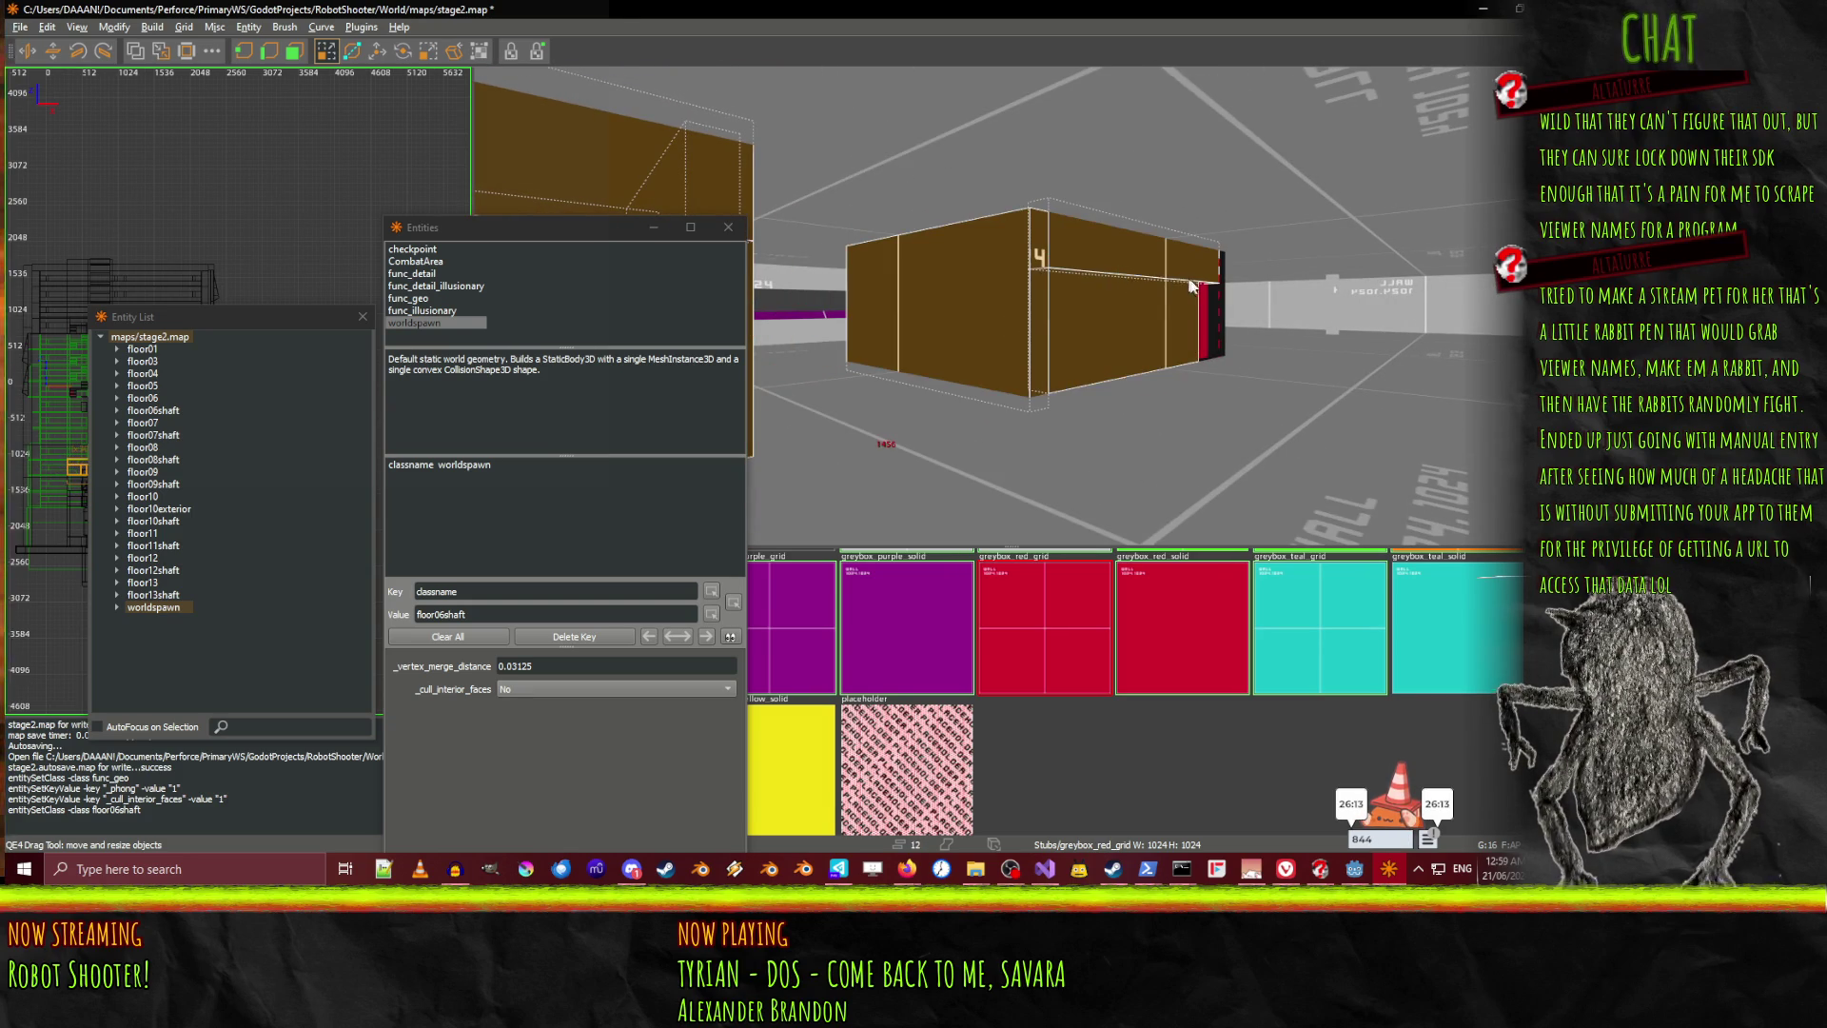
Fly to the red door and add another shaft brush to the selection
right_click(1216, 321)
key(Up)
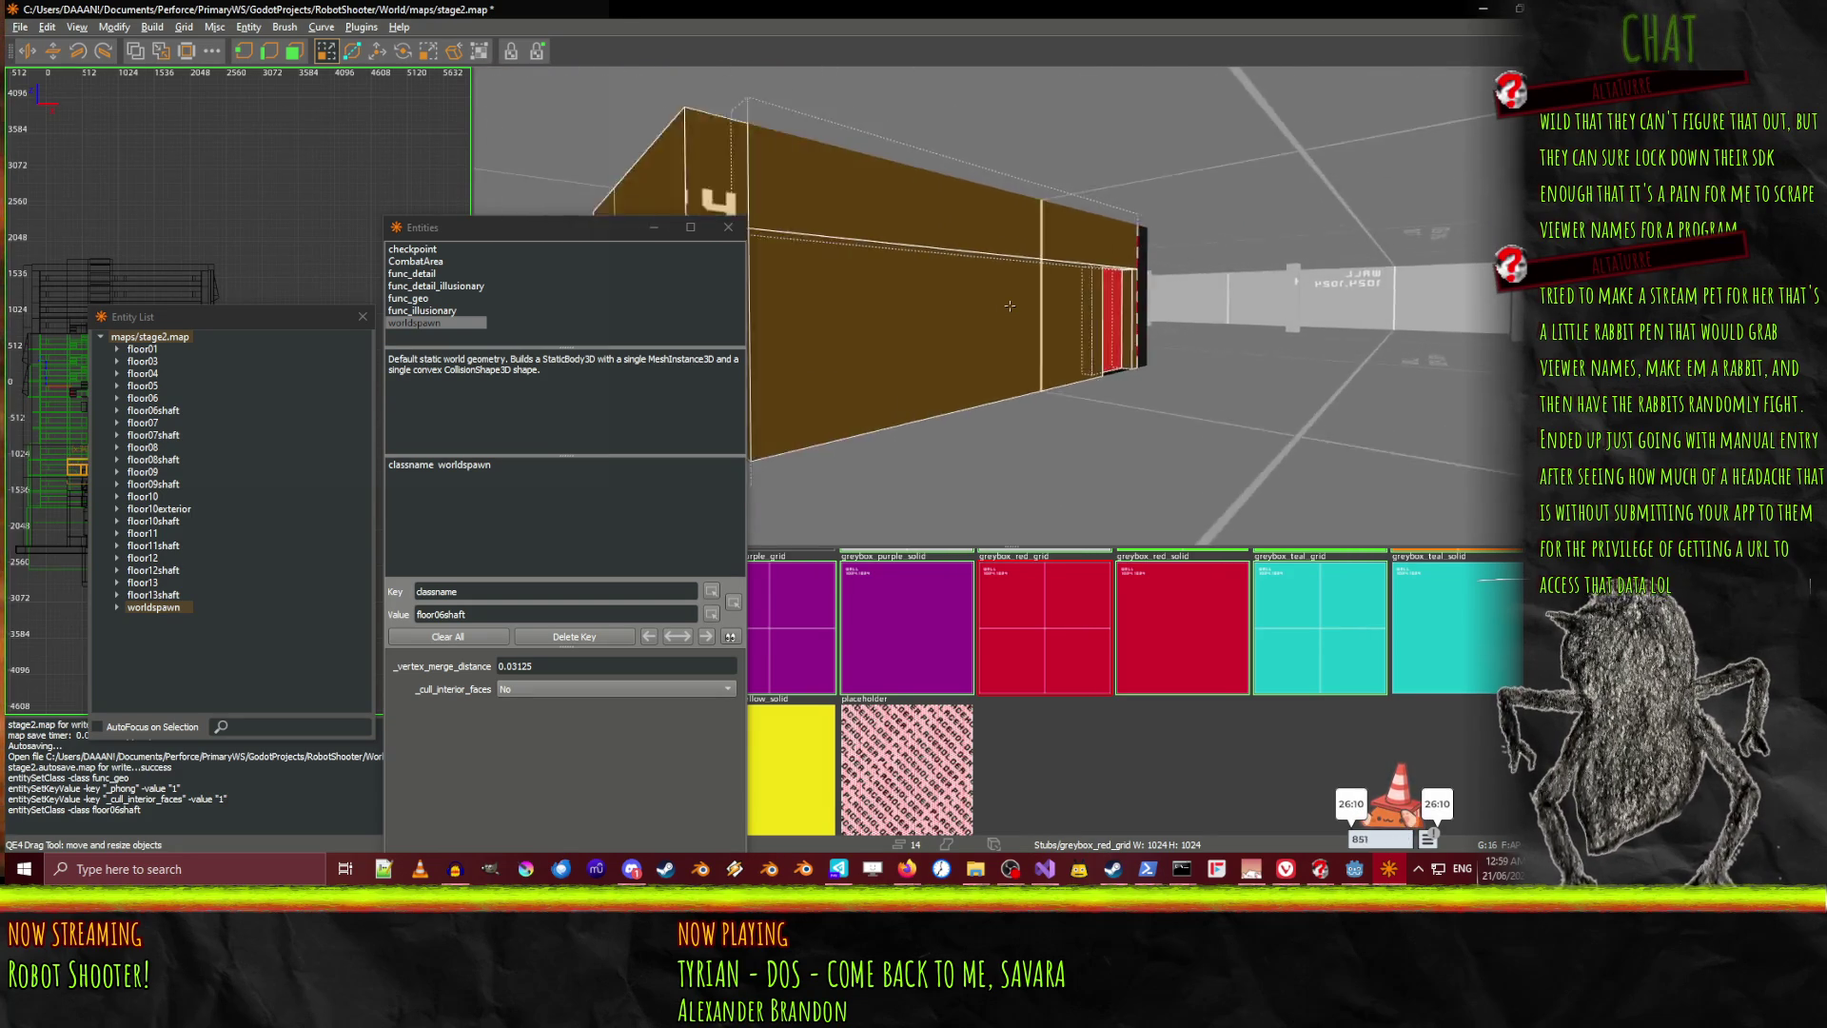
right_click(1103, 312)
shift+click(1102, 312)
right_click(1102, 312)
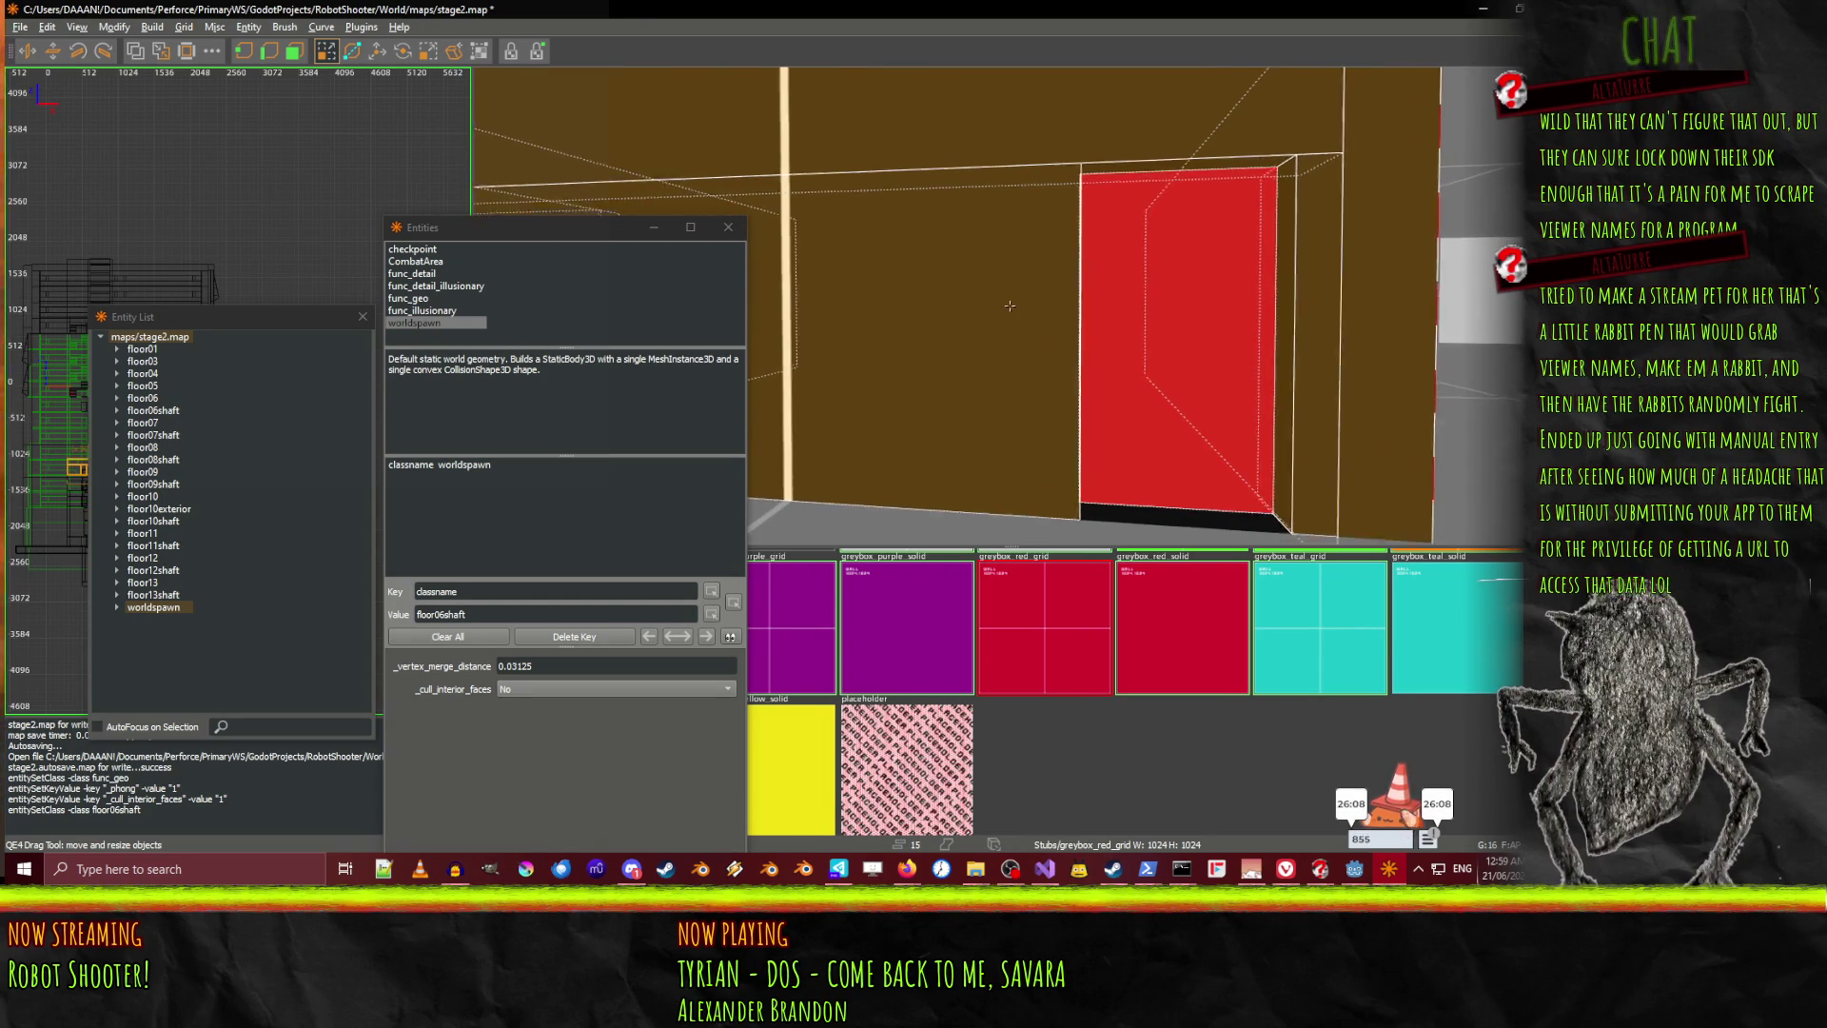
Add one more shaft brush and convert the selection into a func_geo entity
key(Down)
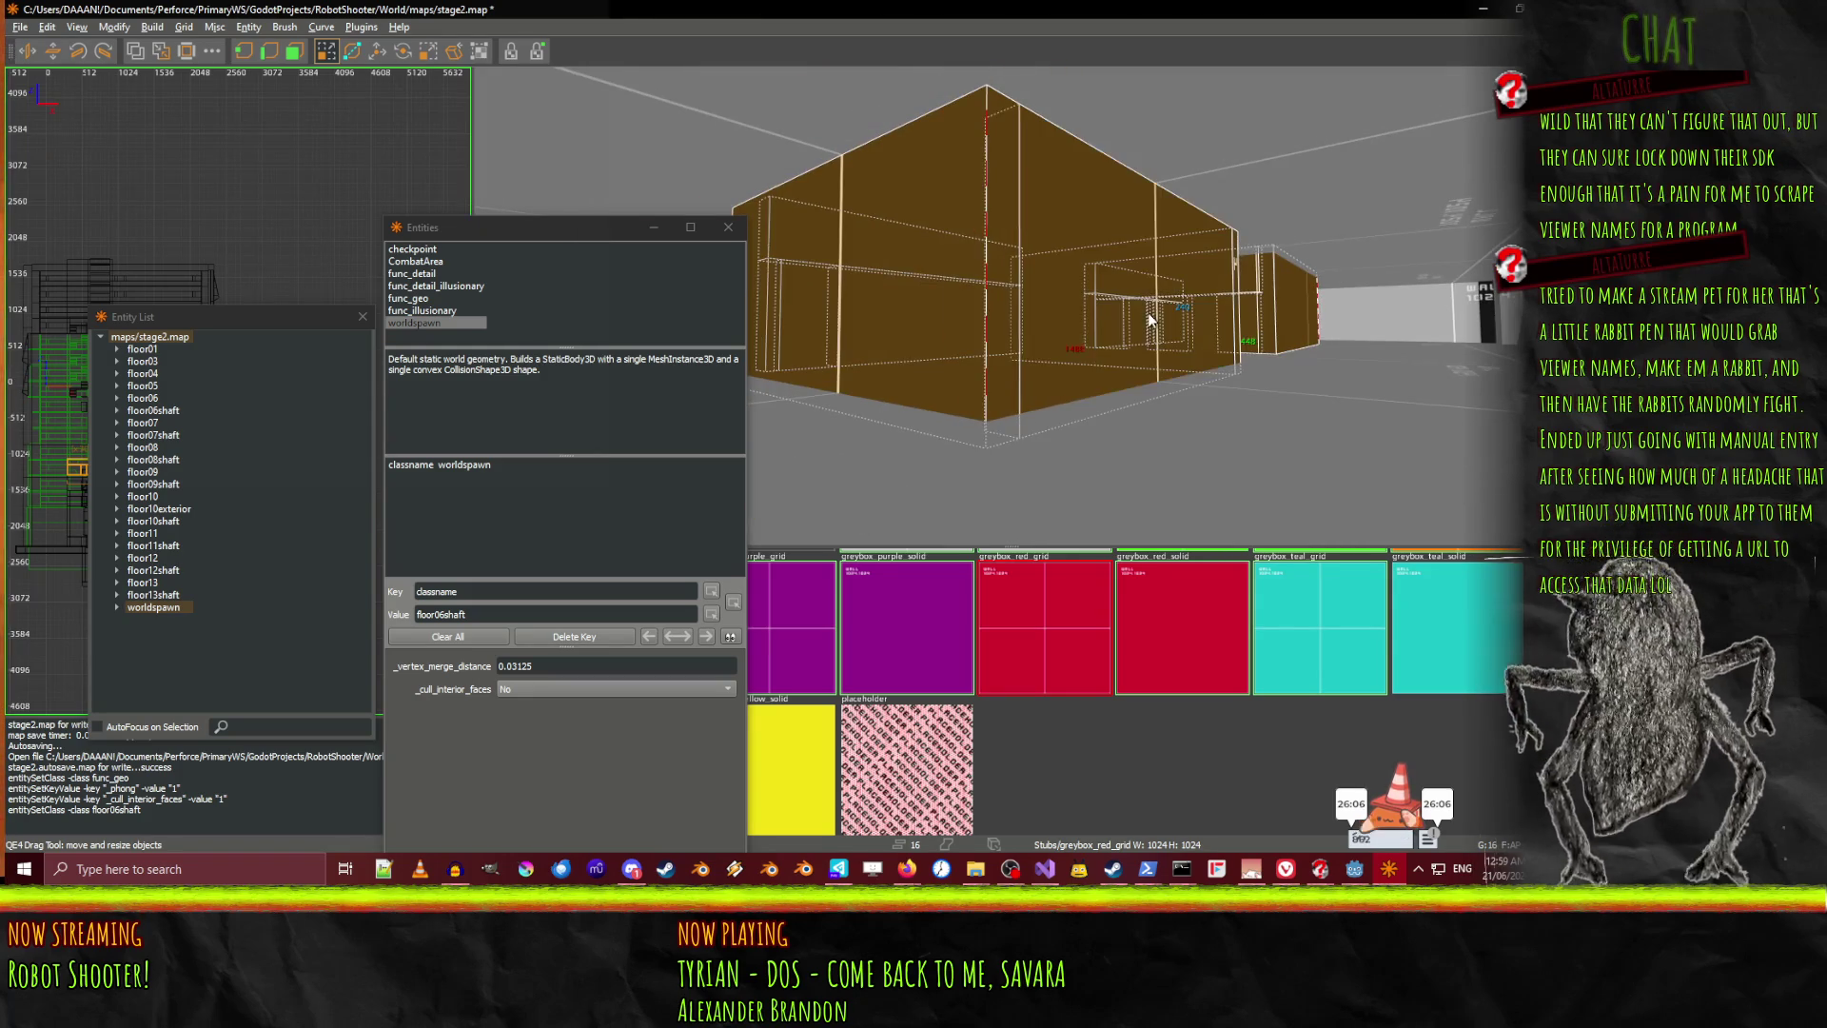
shift+click(1009, 305)
key(Up)
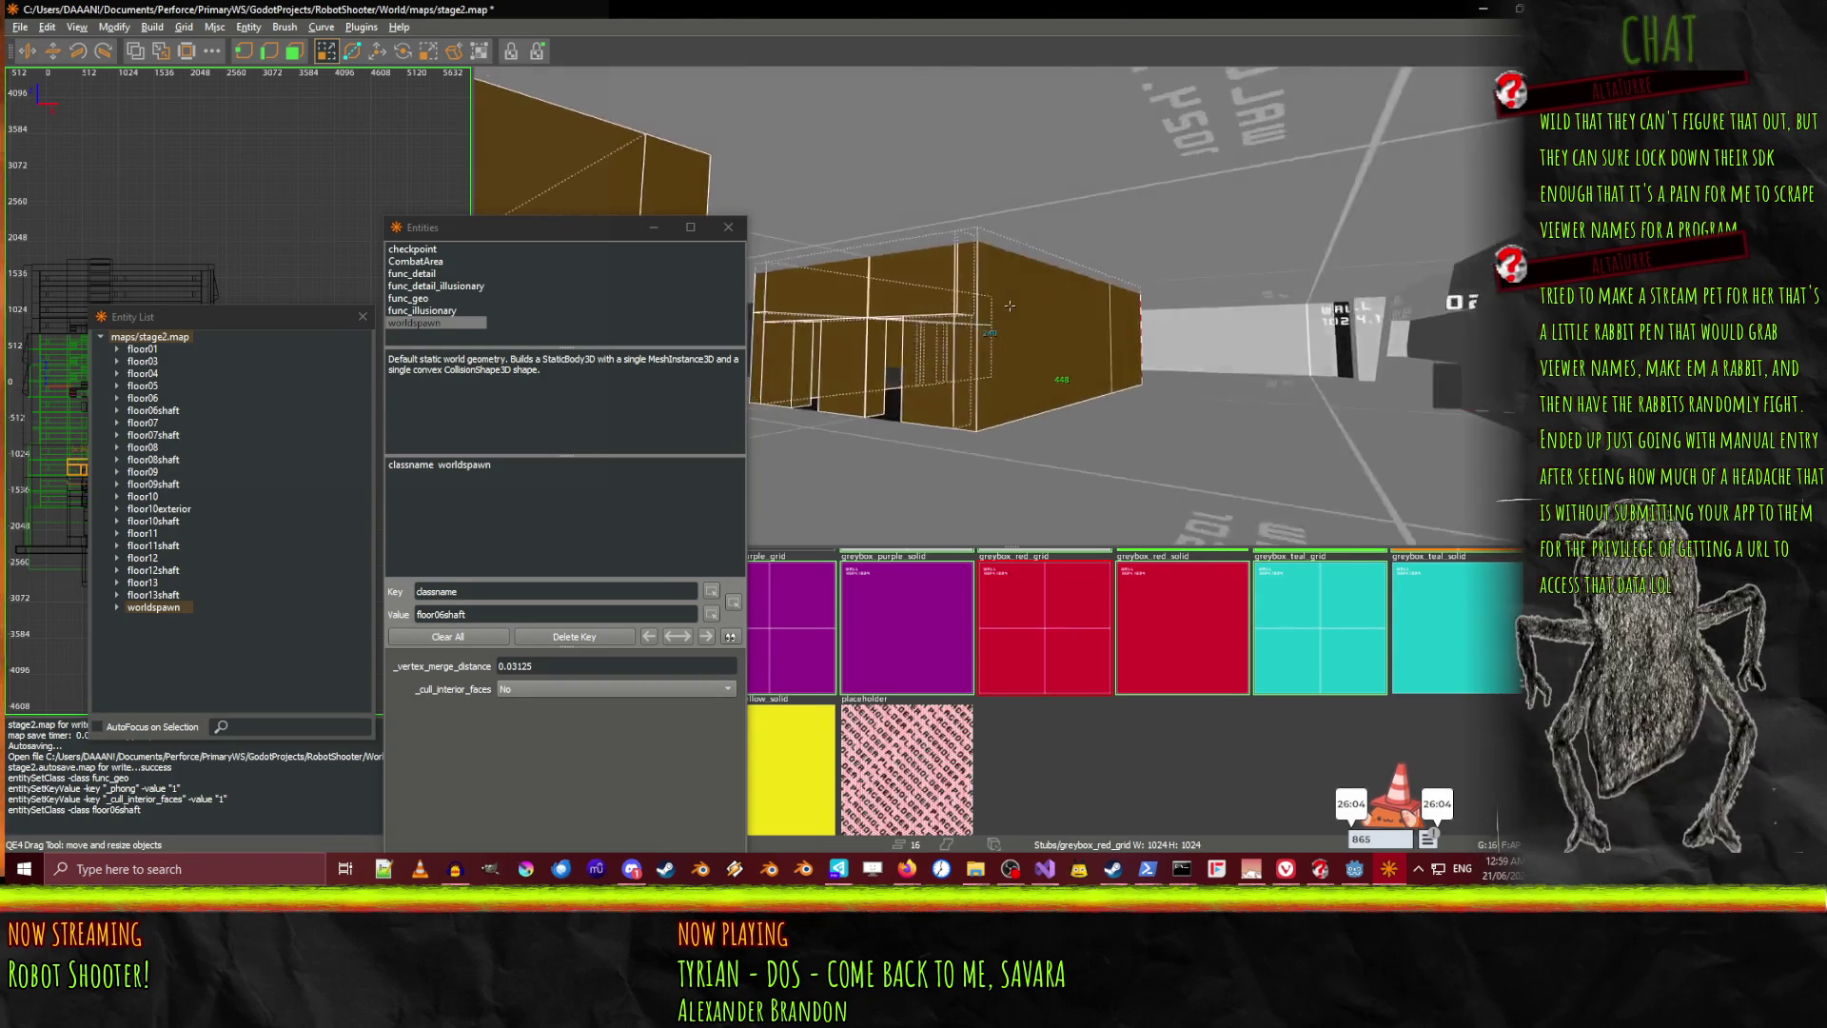
key(Down)
right_click(992, 352)
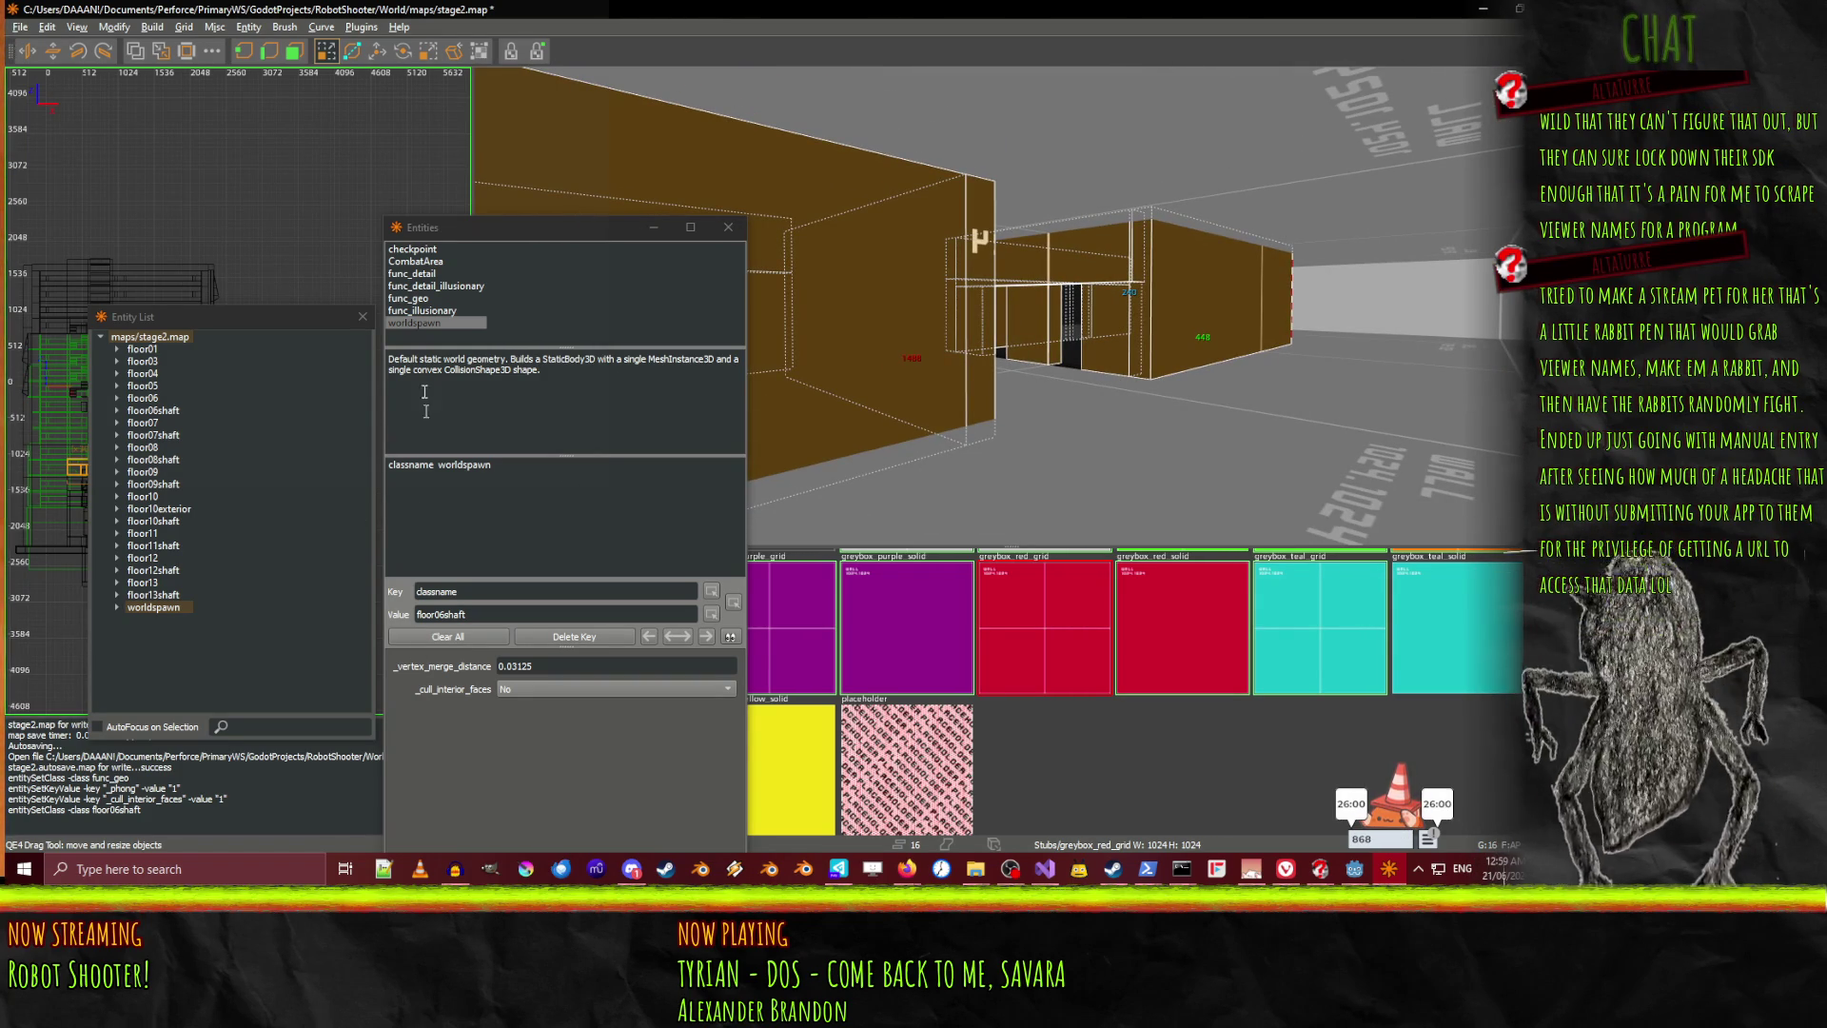
double_click(418, 299)
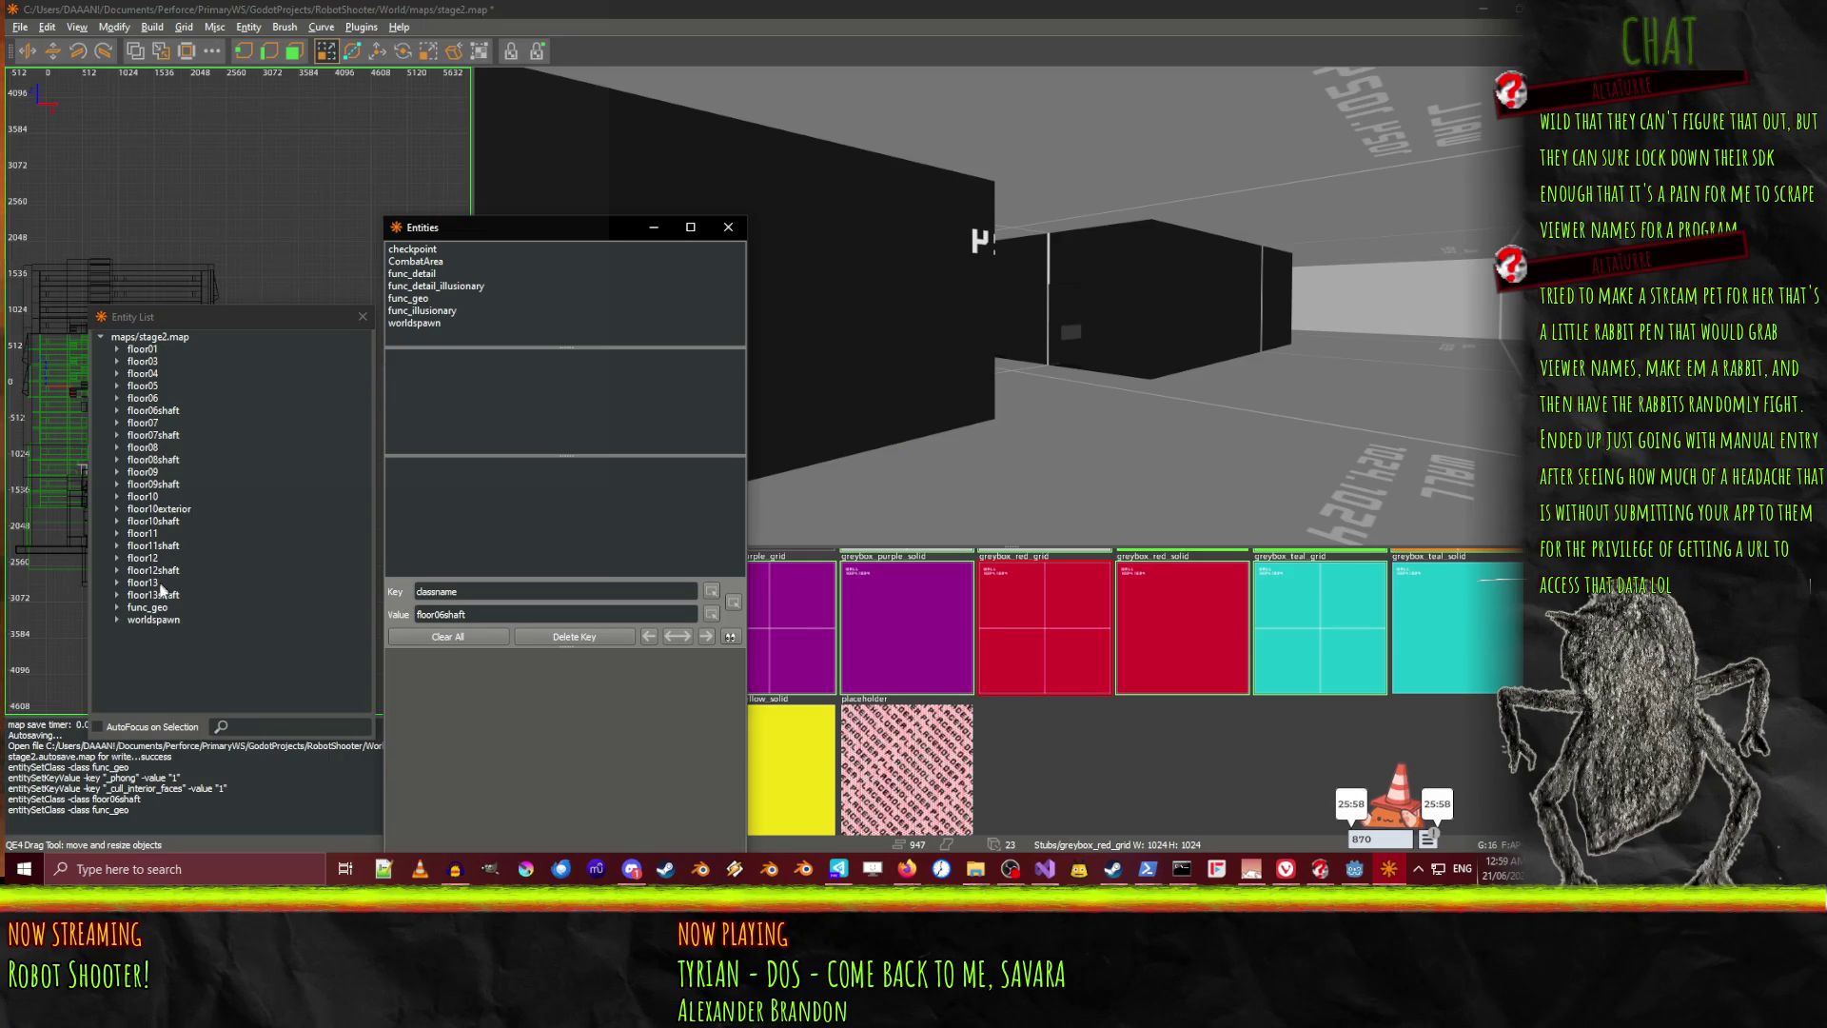
Give the new func_geo entity _phong Smooth shading and _cull_interior_faces Yes
click(151, 609)
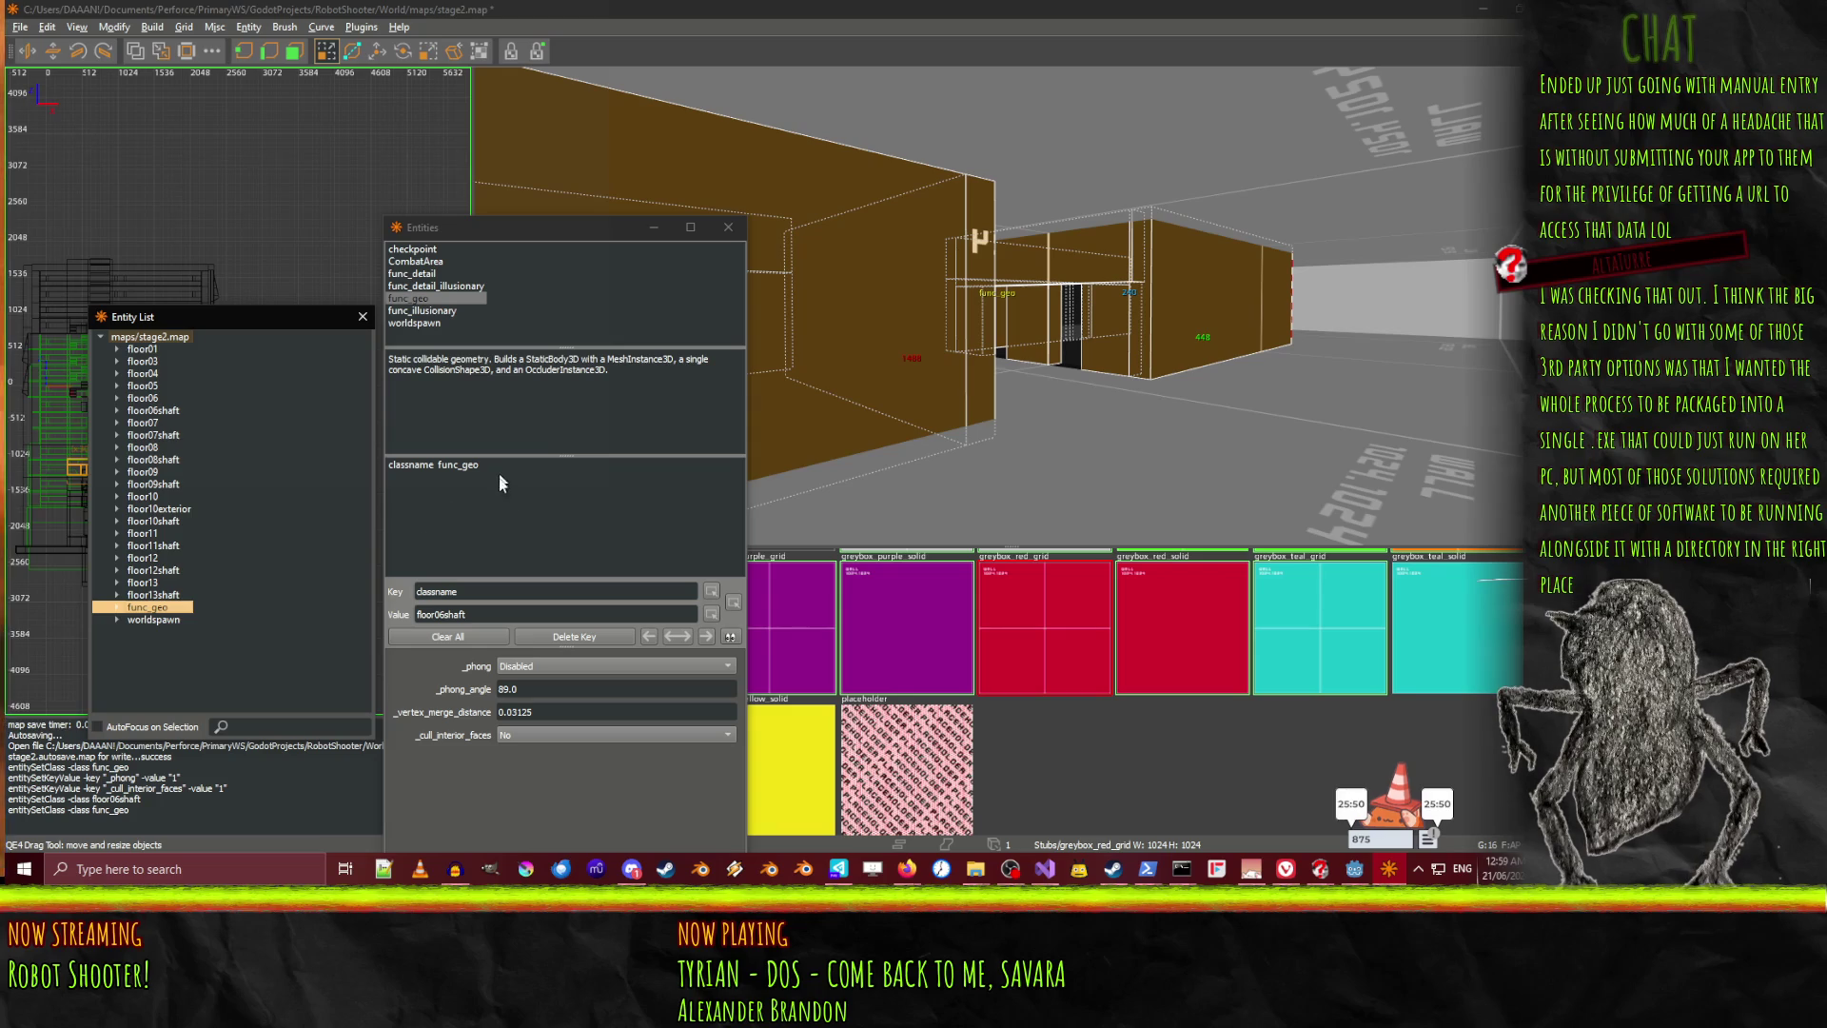
click(499, 670)
click(561, 687)
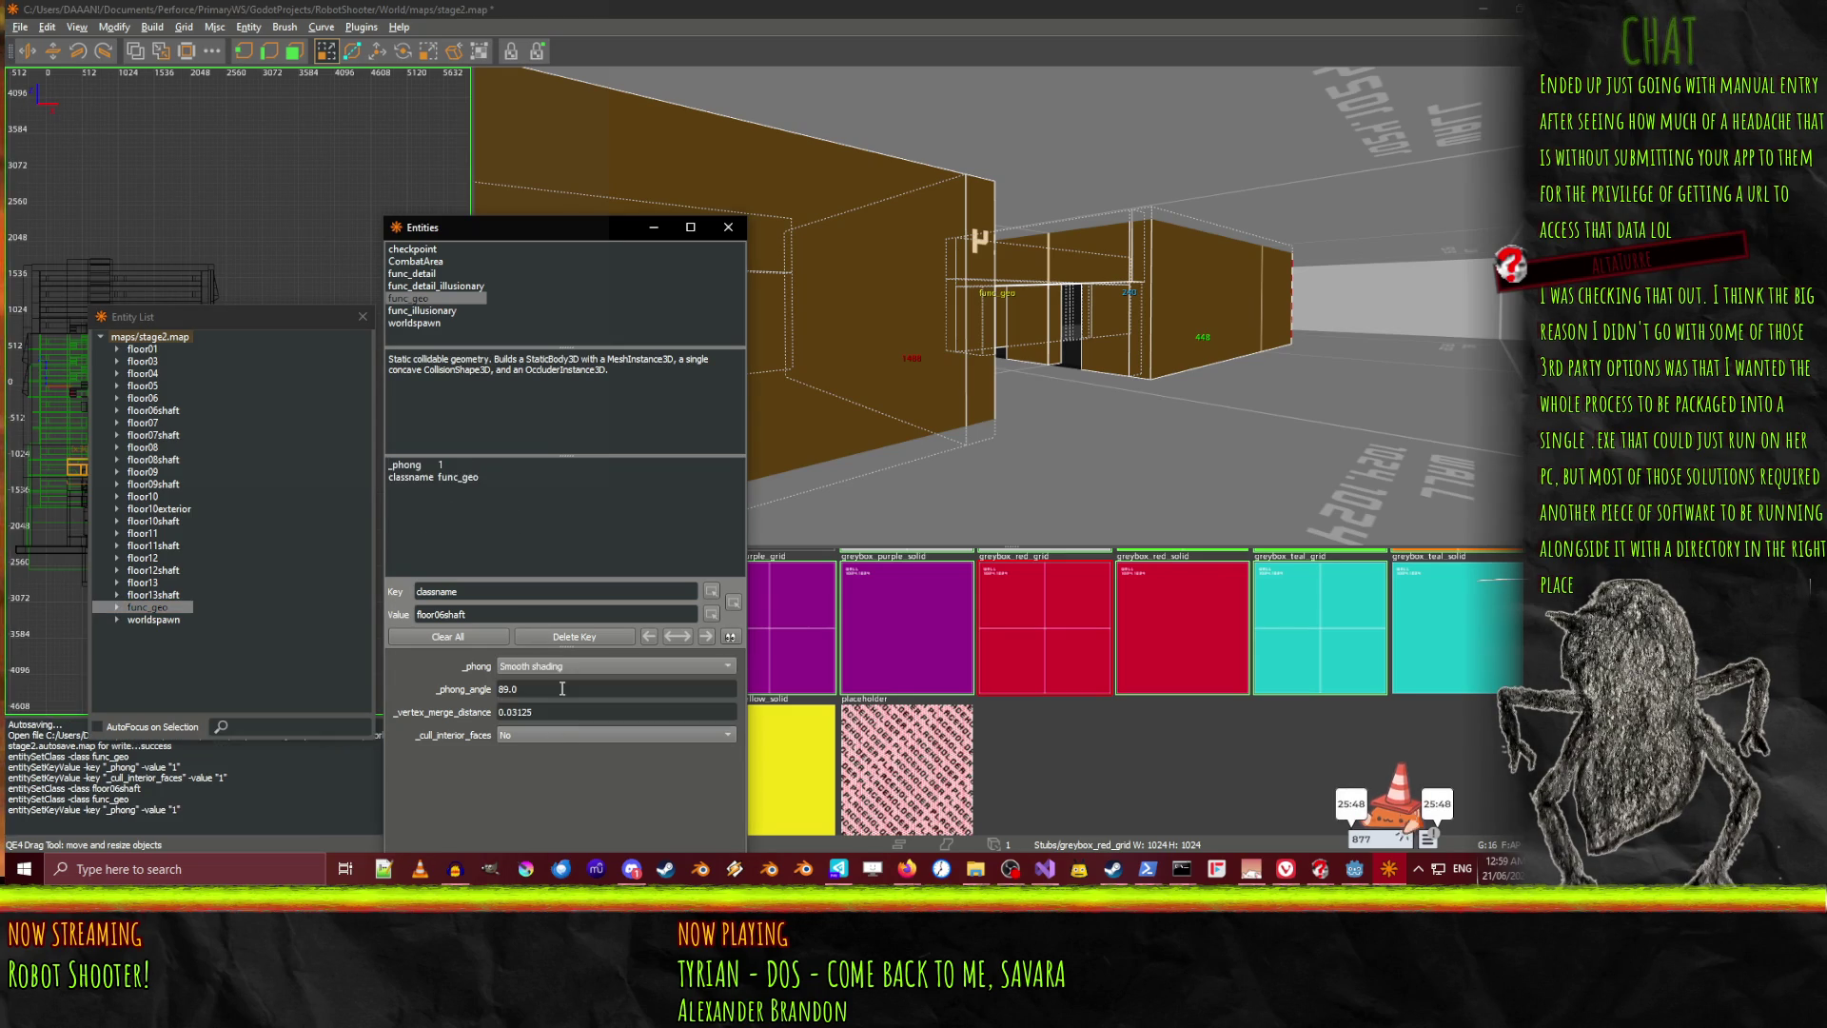
click(566, 734)
click(569, 769)
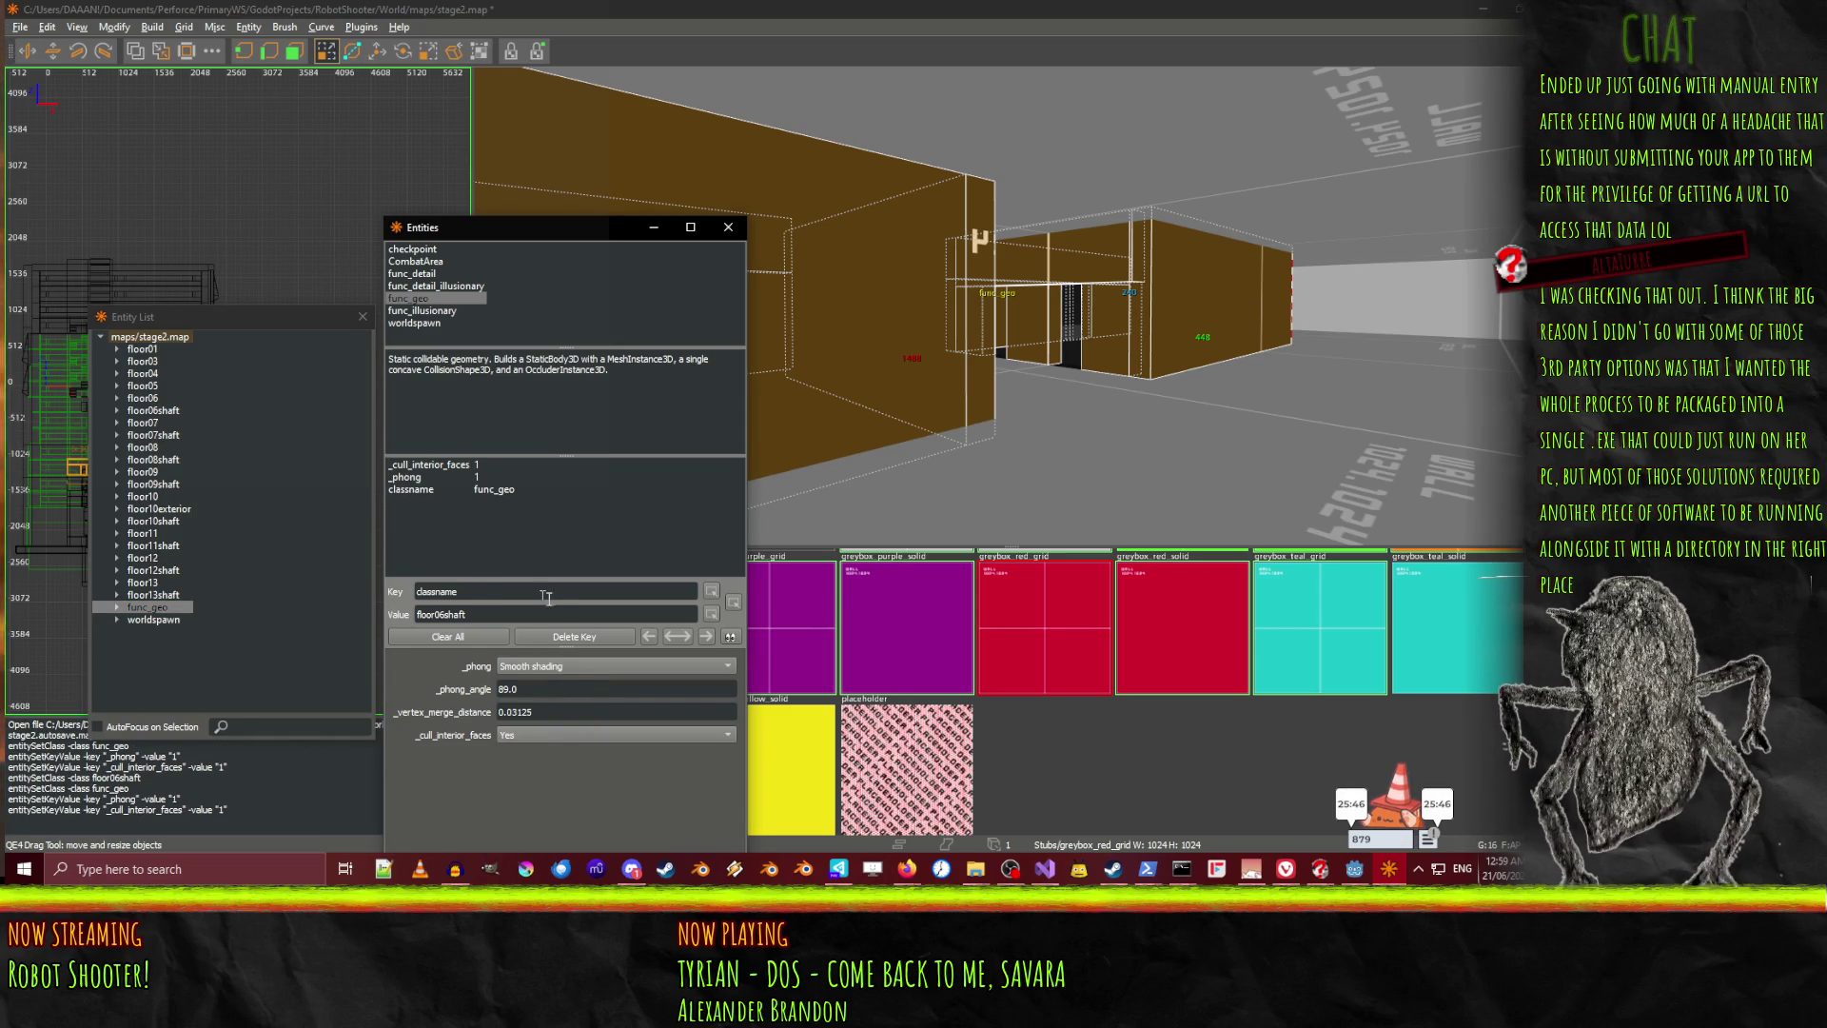
Change the entity's classname to floor06shaft
click(493, 489)
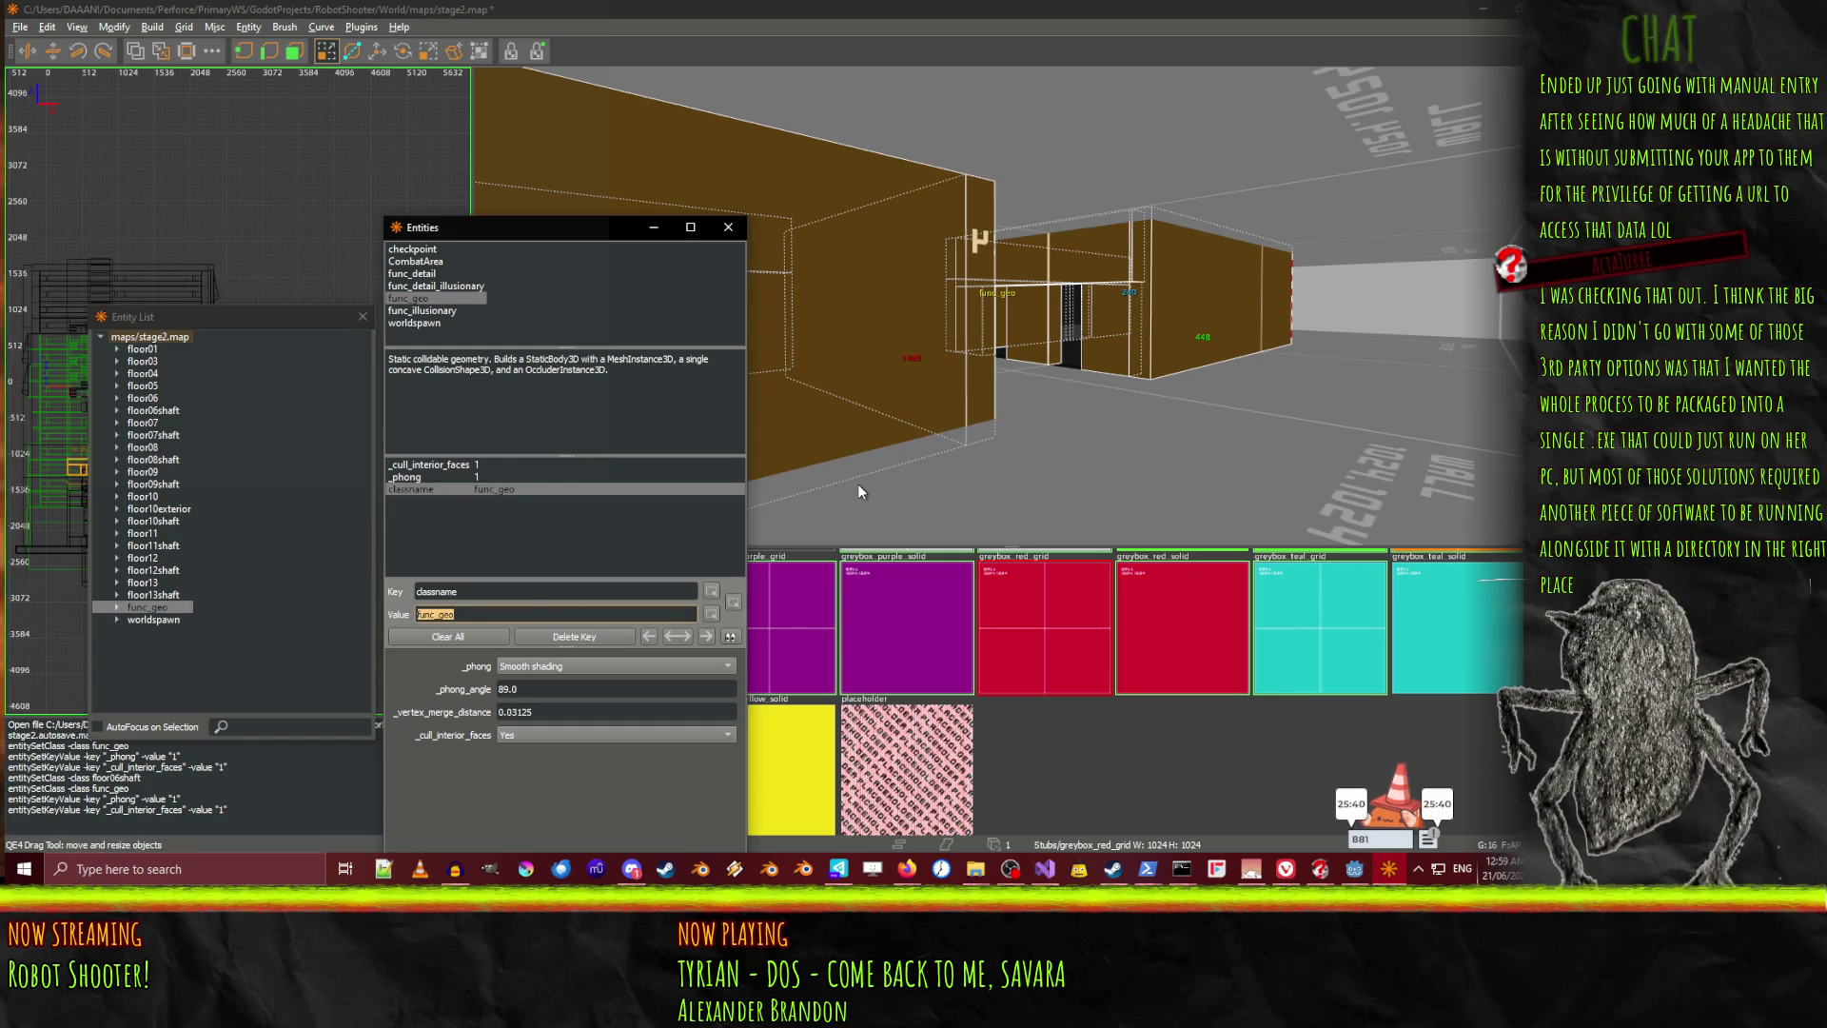
text(floor)
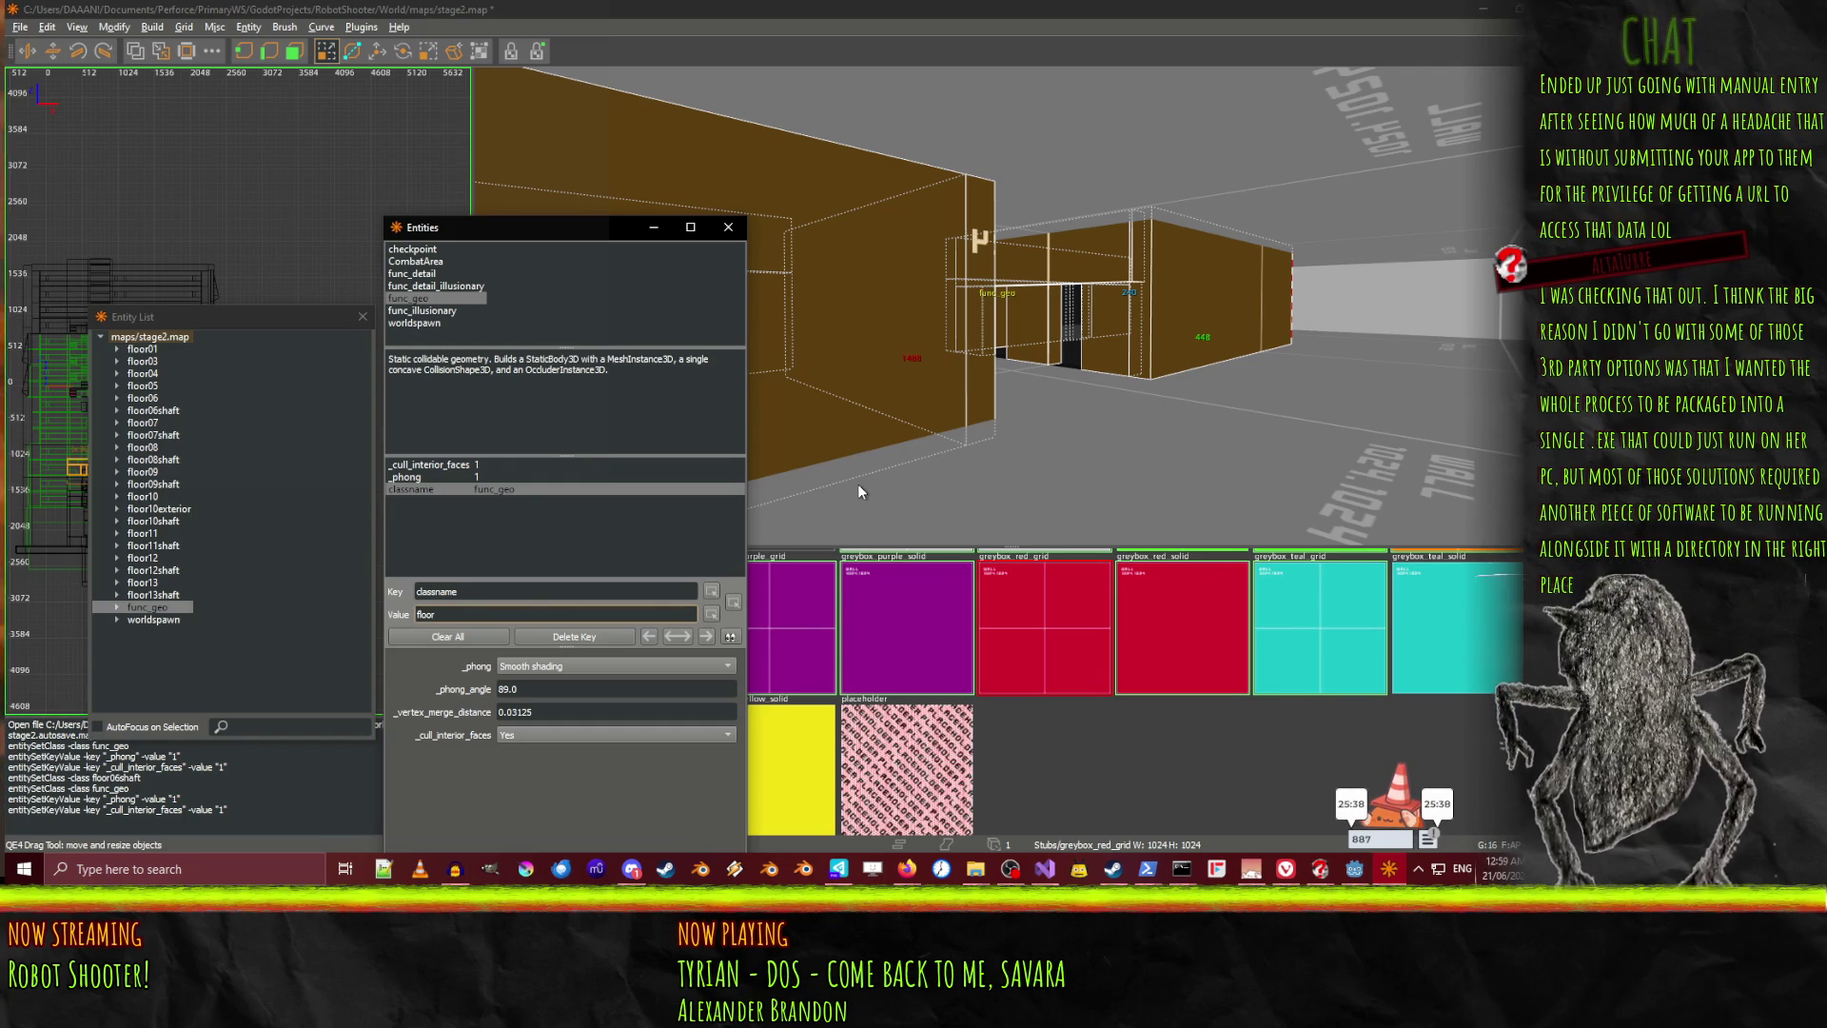
text(06shaft)
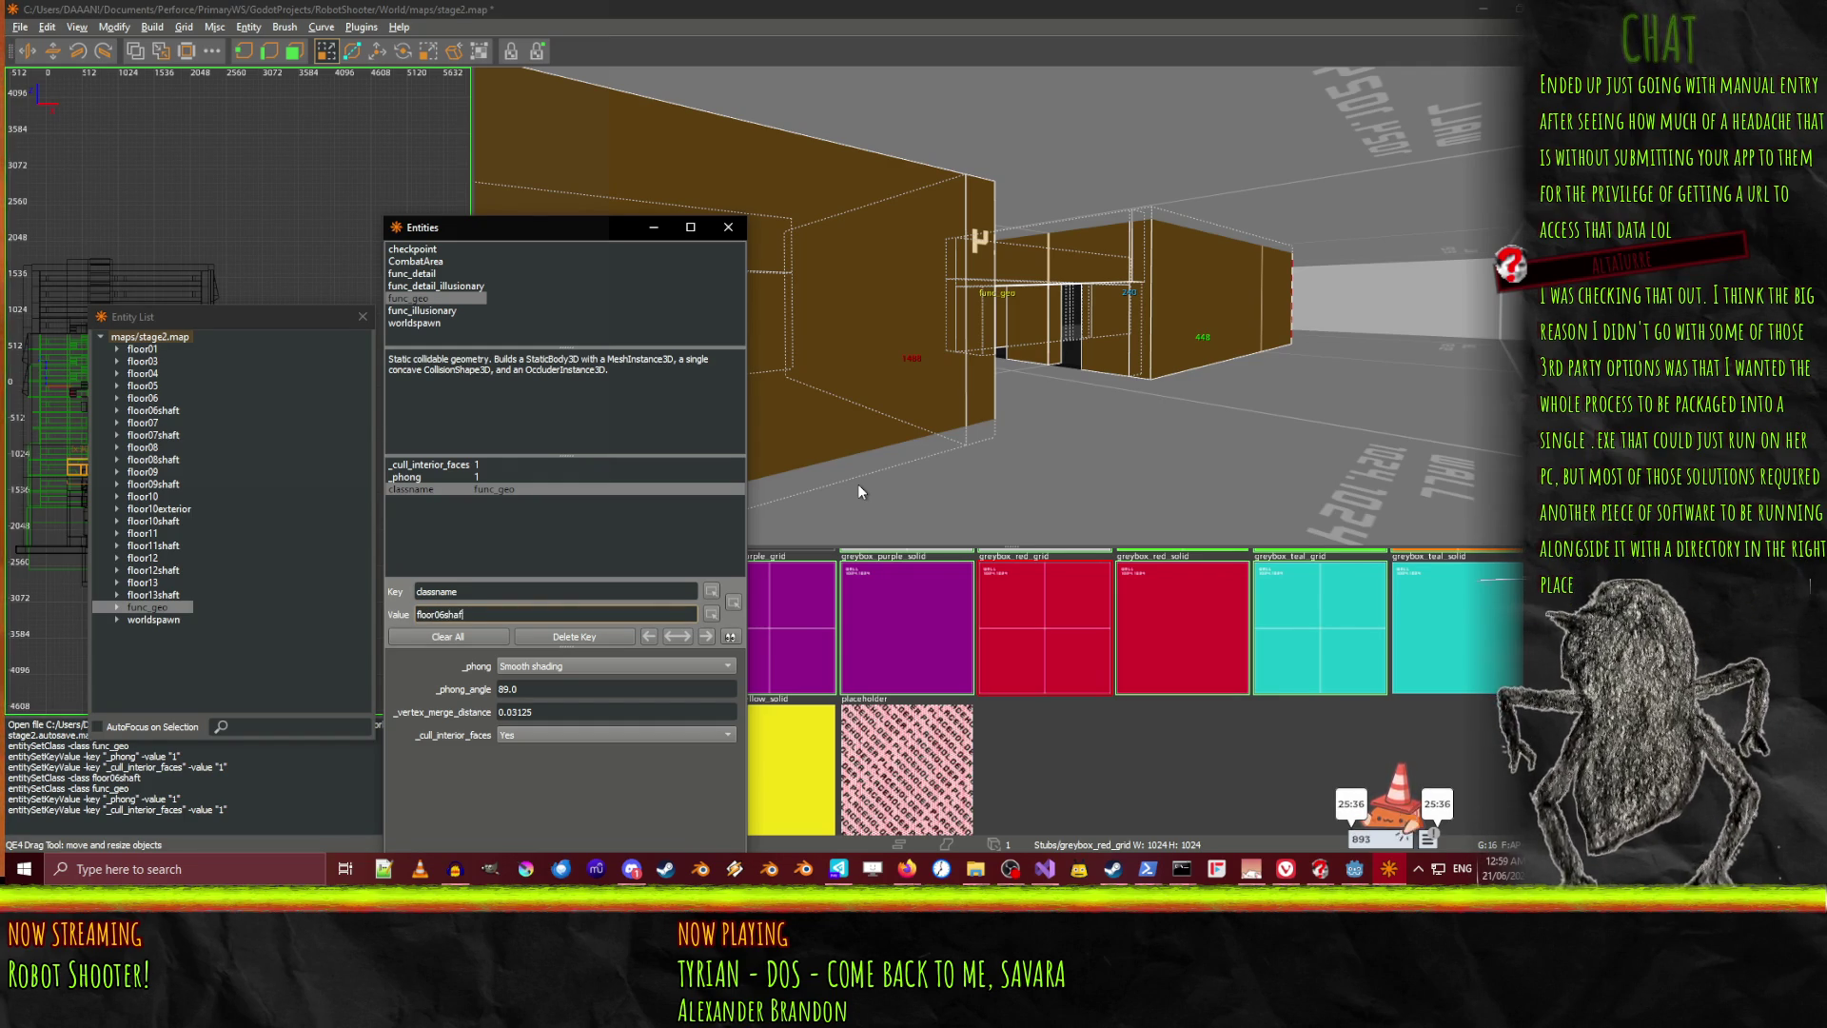
key(Return)
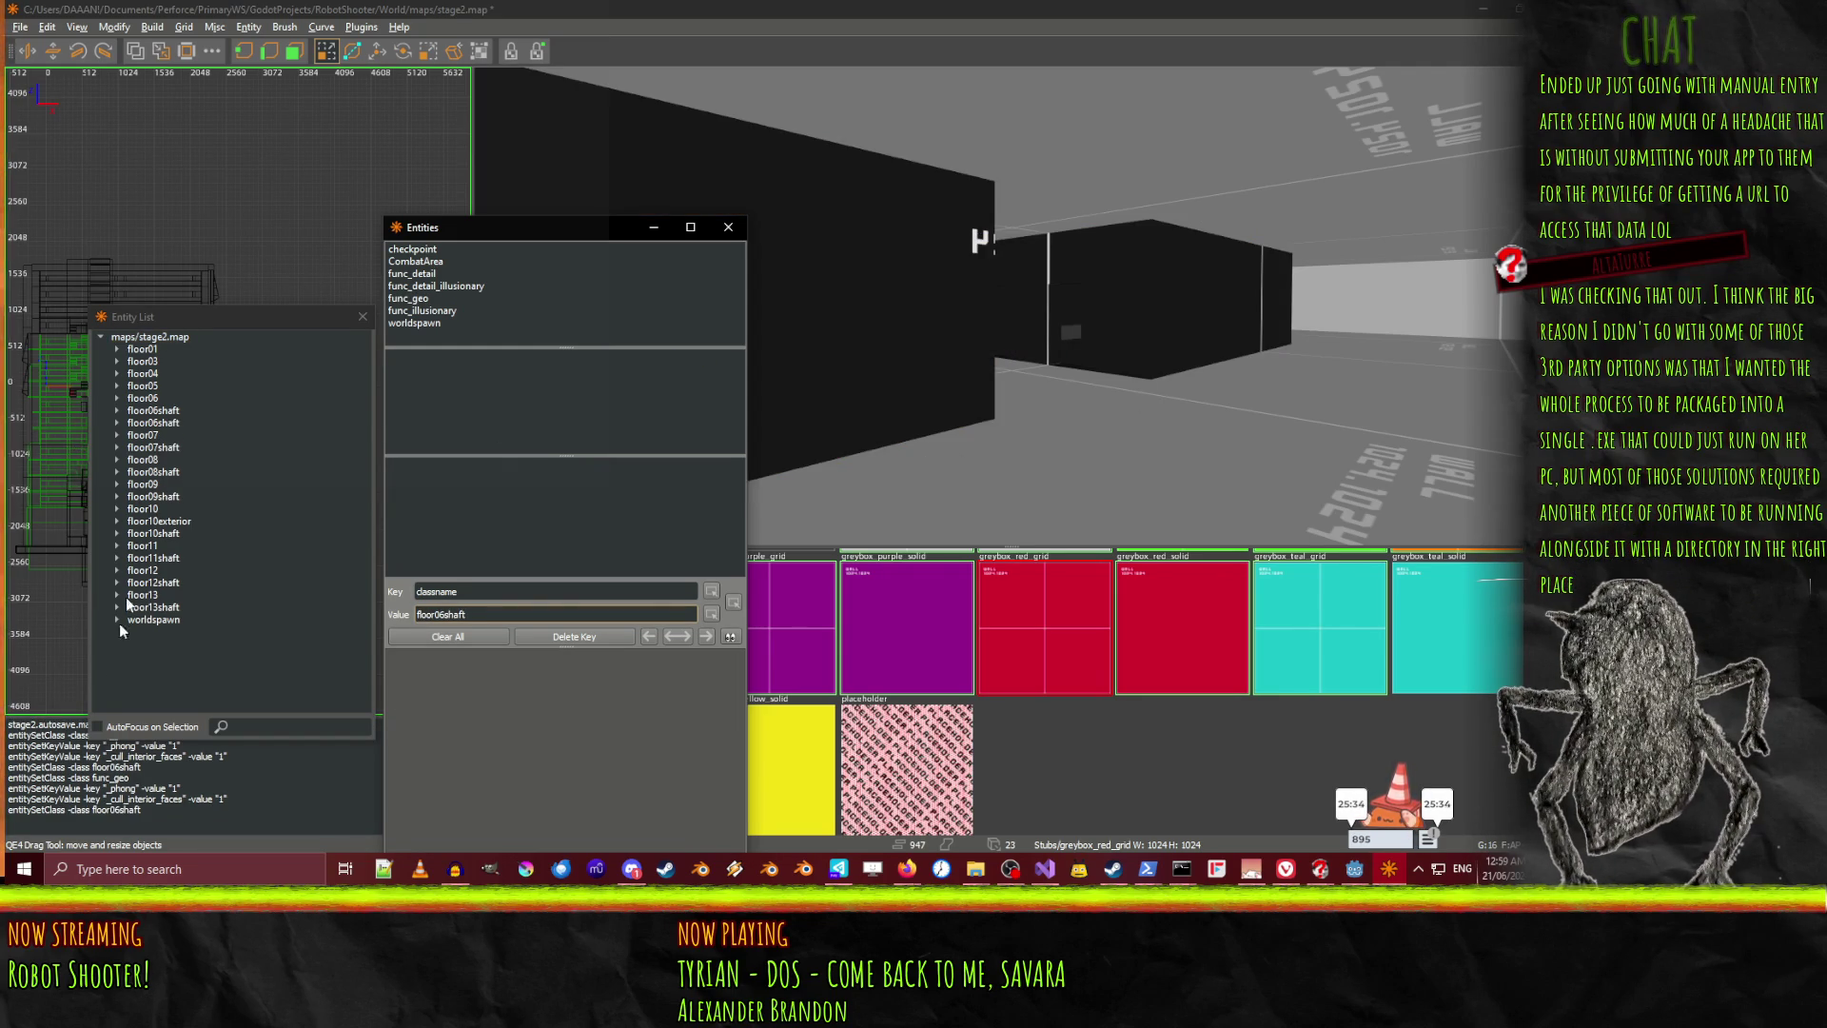
Change the second floor06shaft entity's classname to floor05shaft
click(169, 423)
click(169, 415)
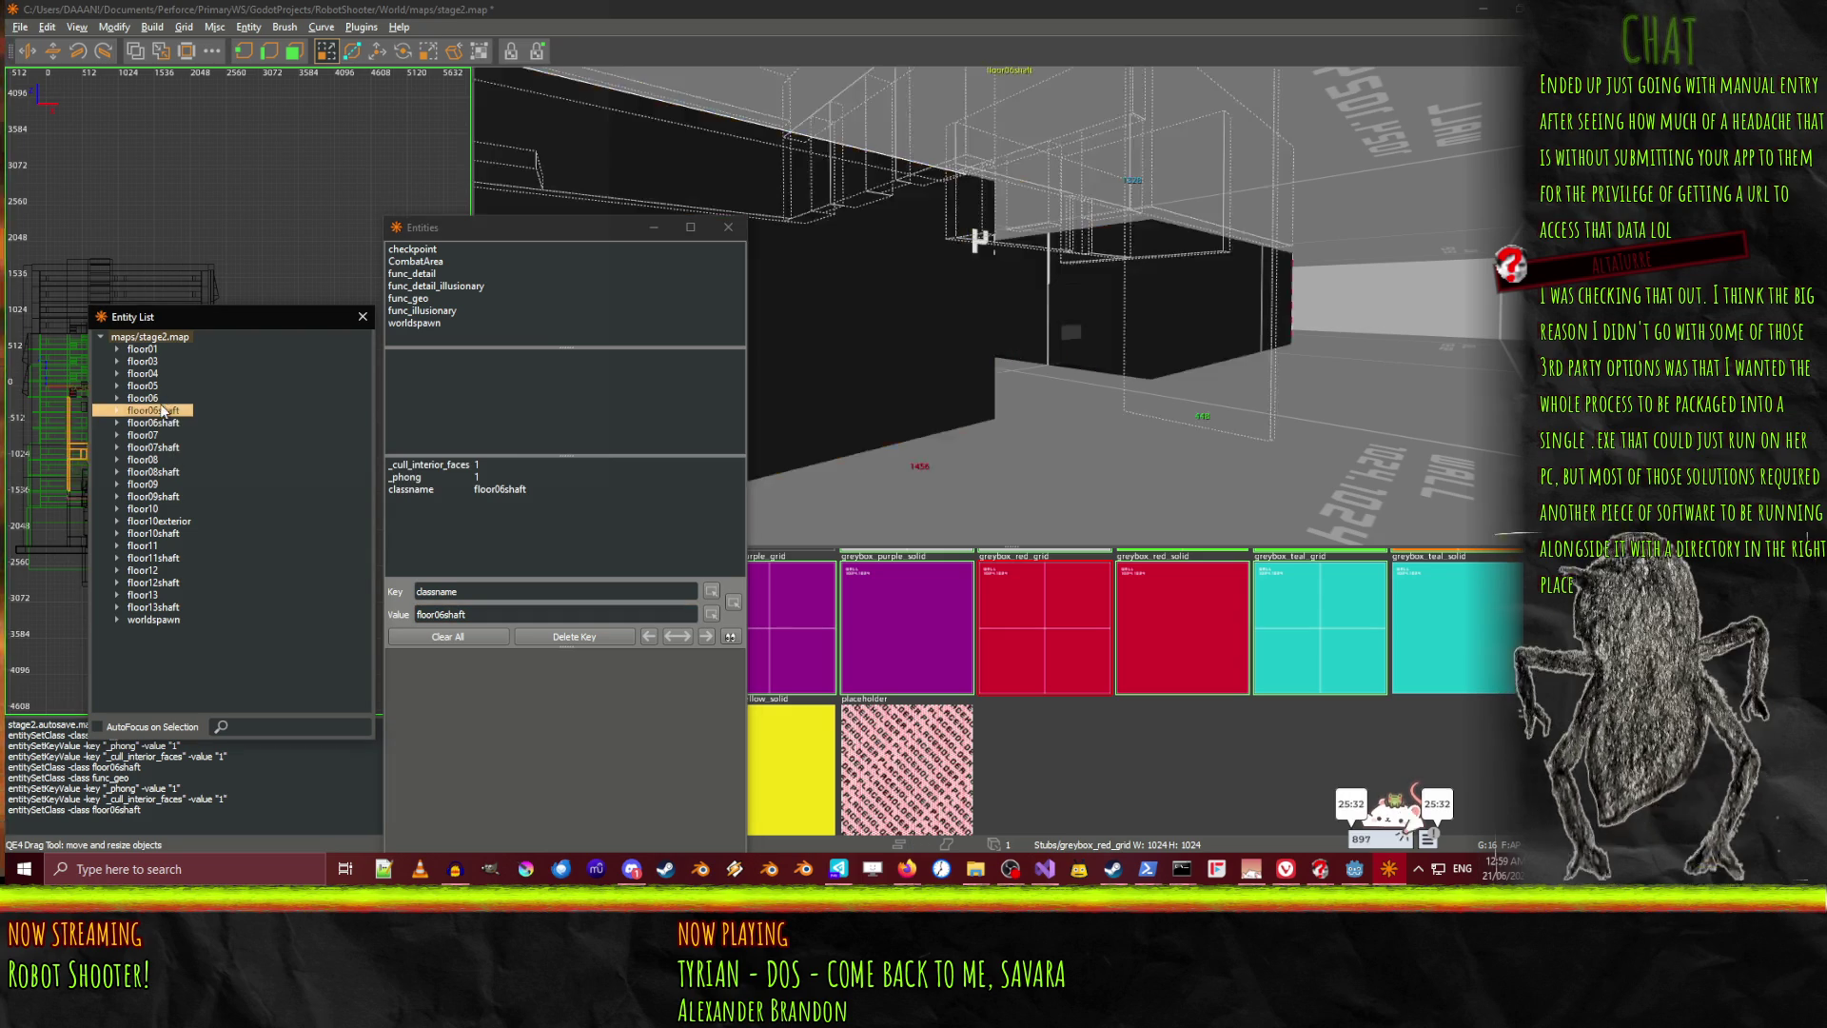
click(168, 424)
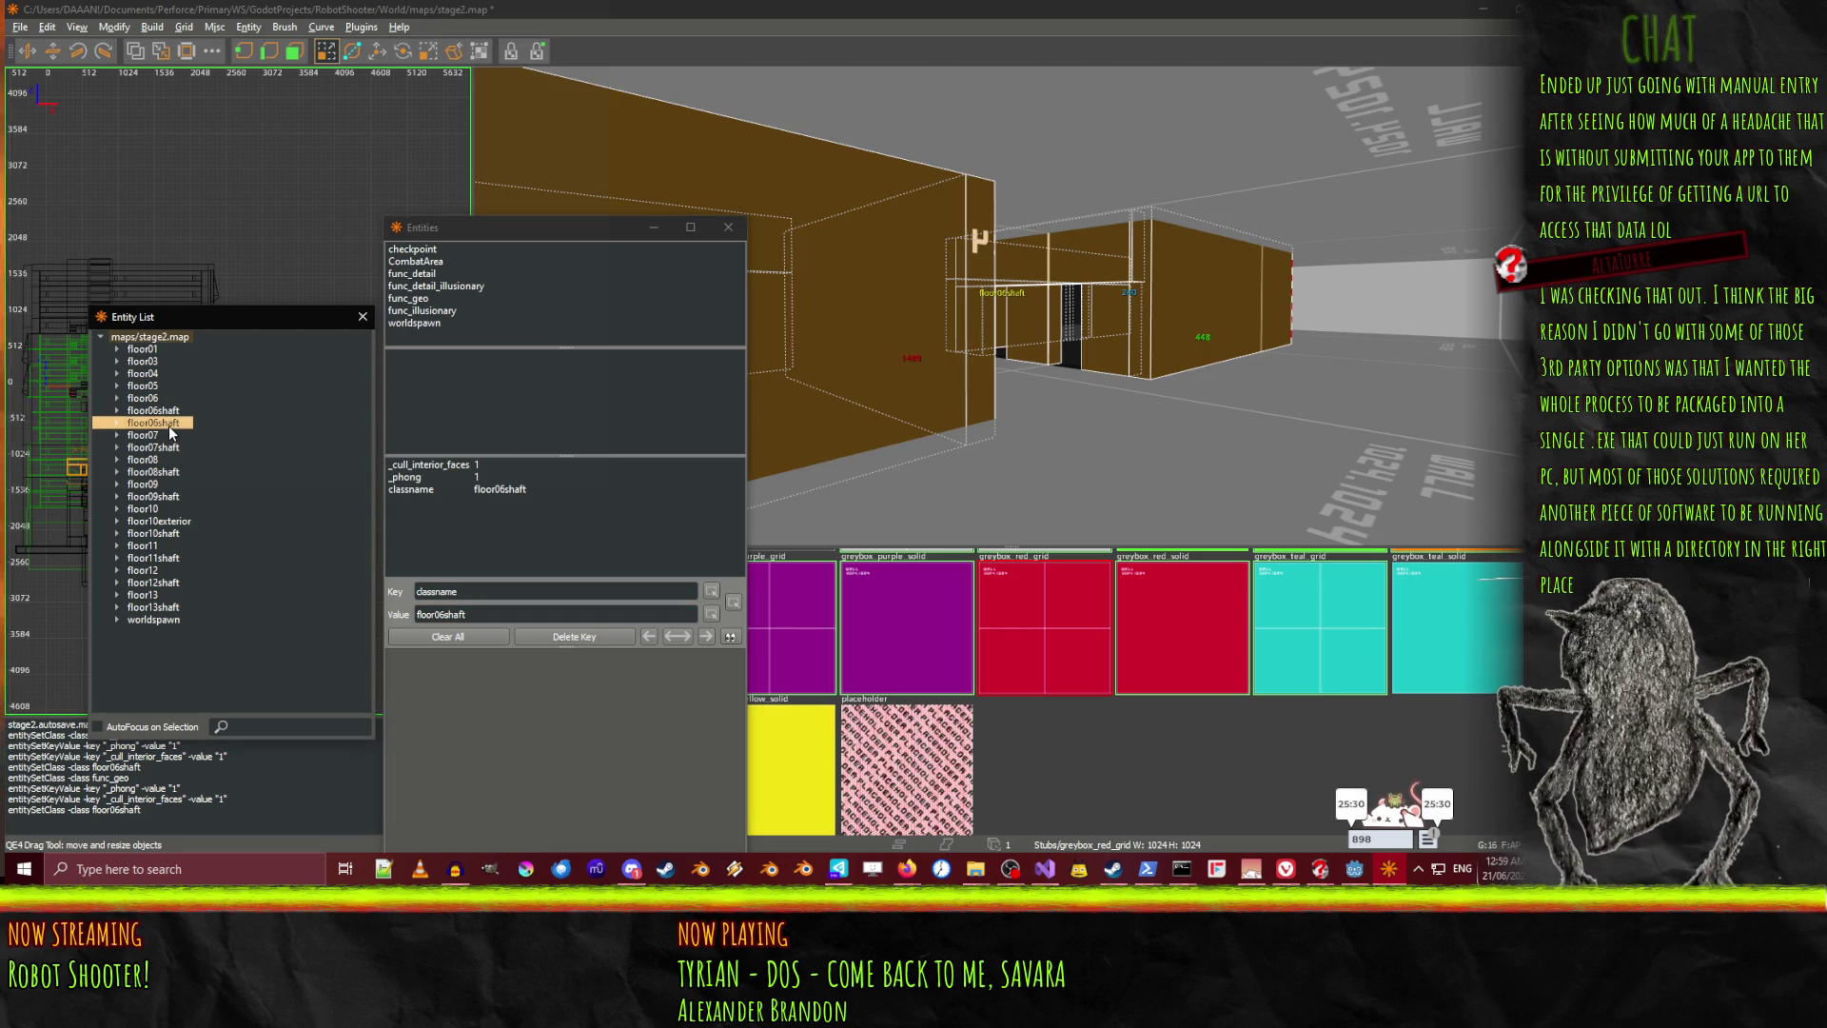
click(492, 489)
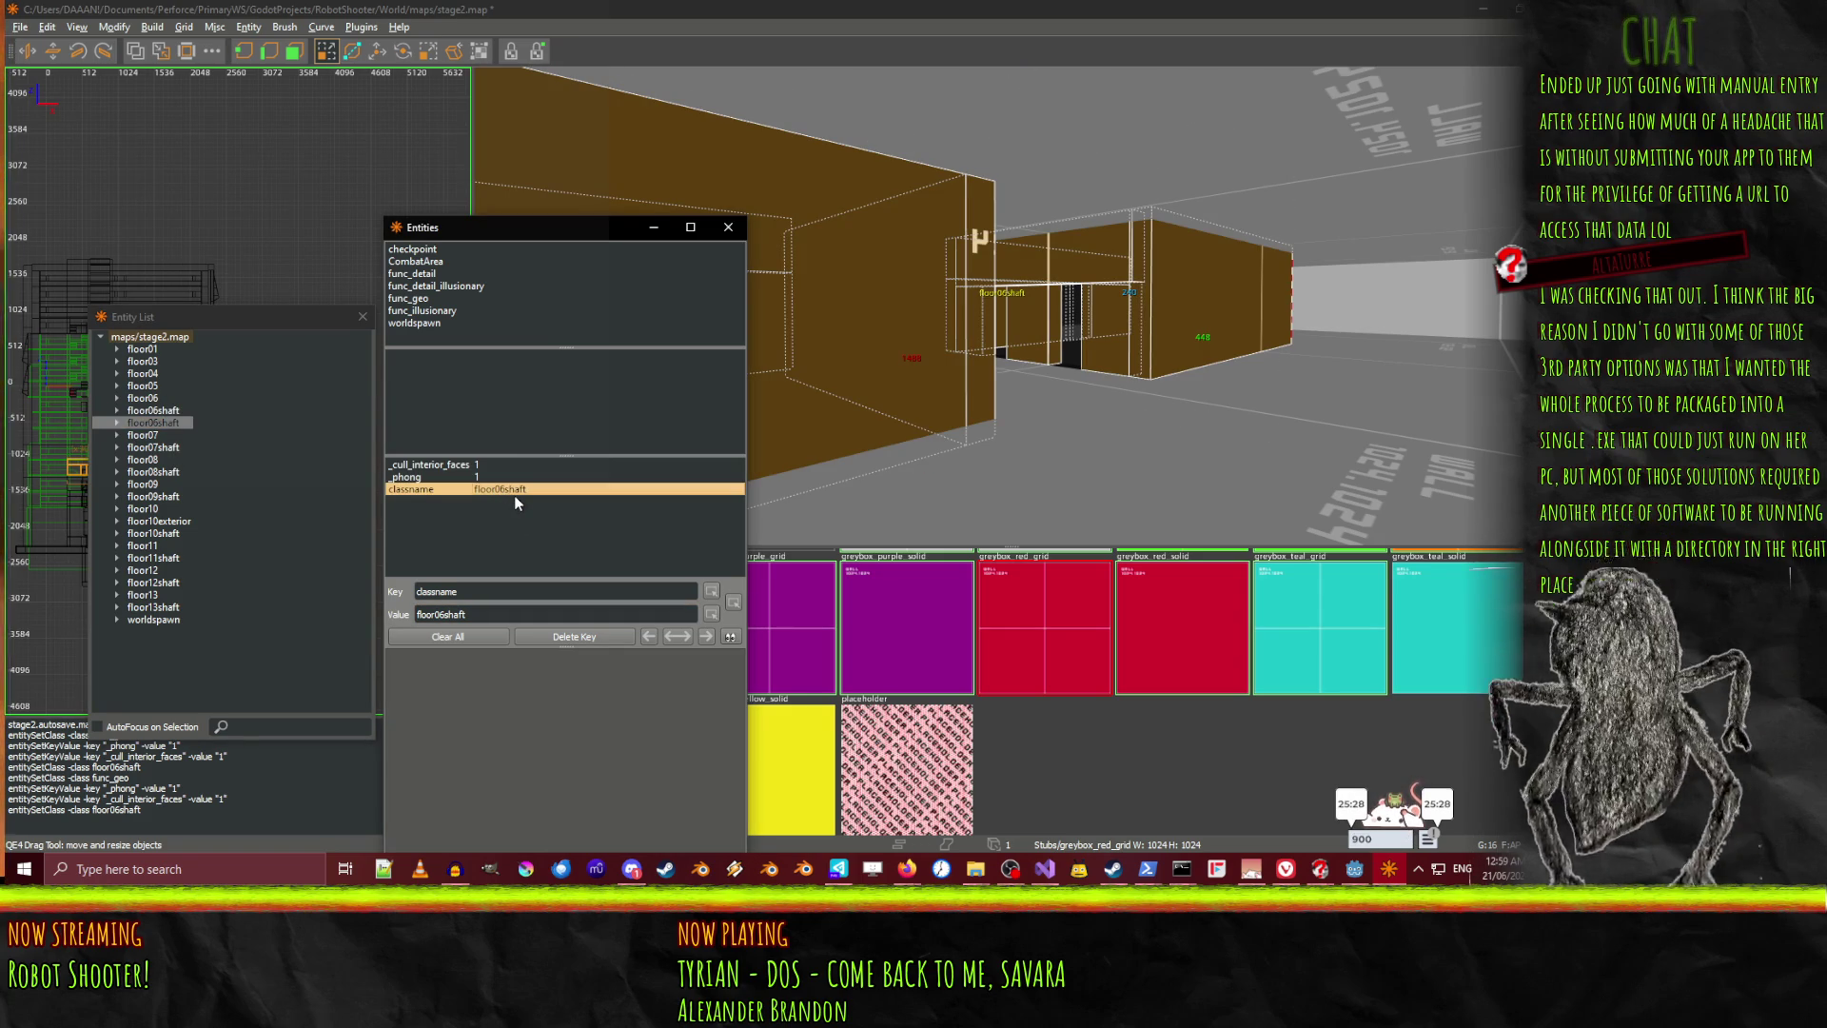
click(482, 591)
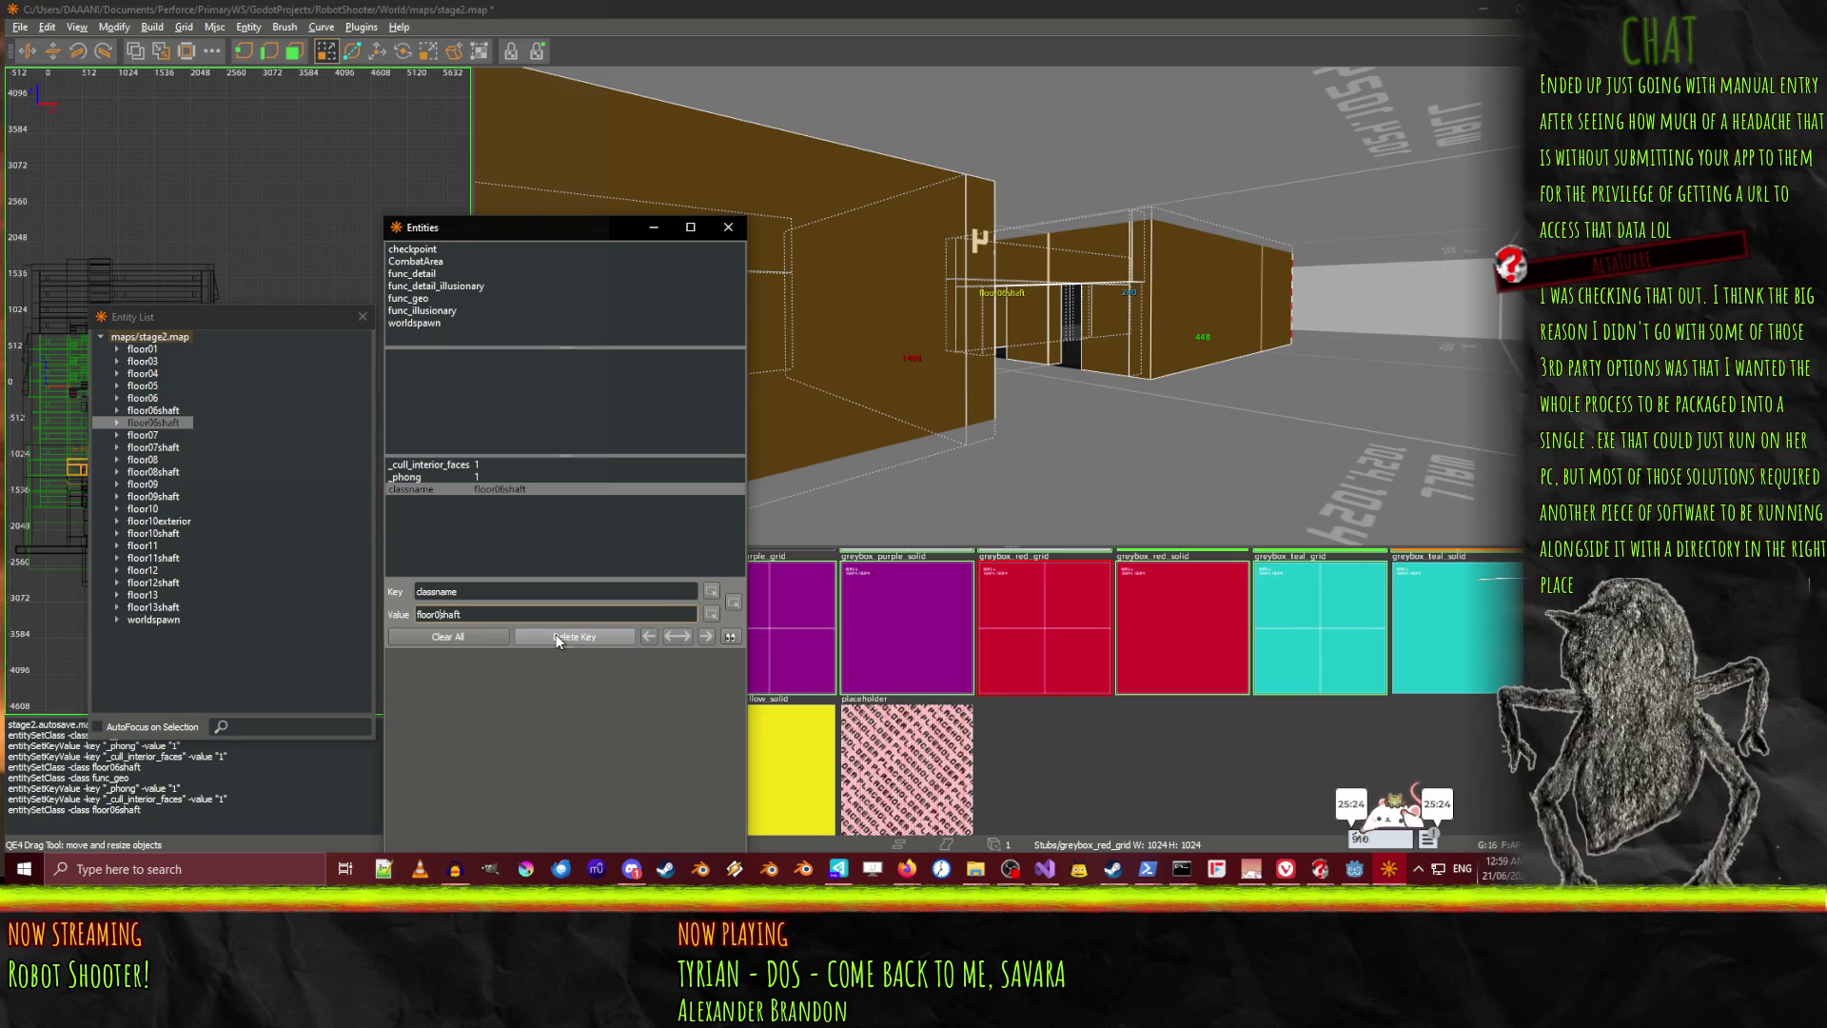
key(Return)
Select the floor05shaft group and free-look around its brushes in the 3D view
click(148, 385)
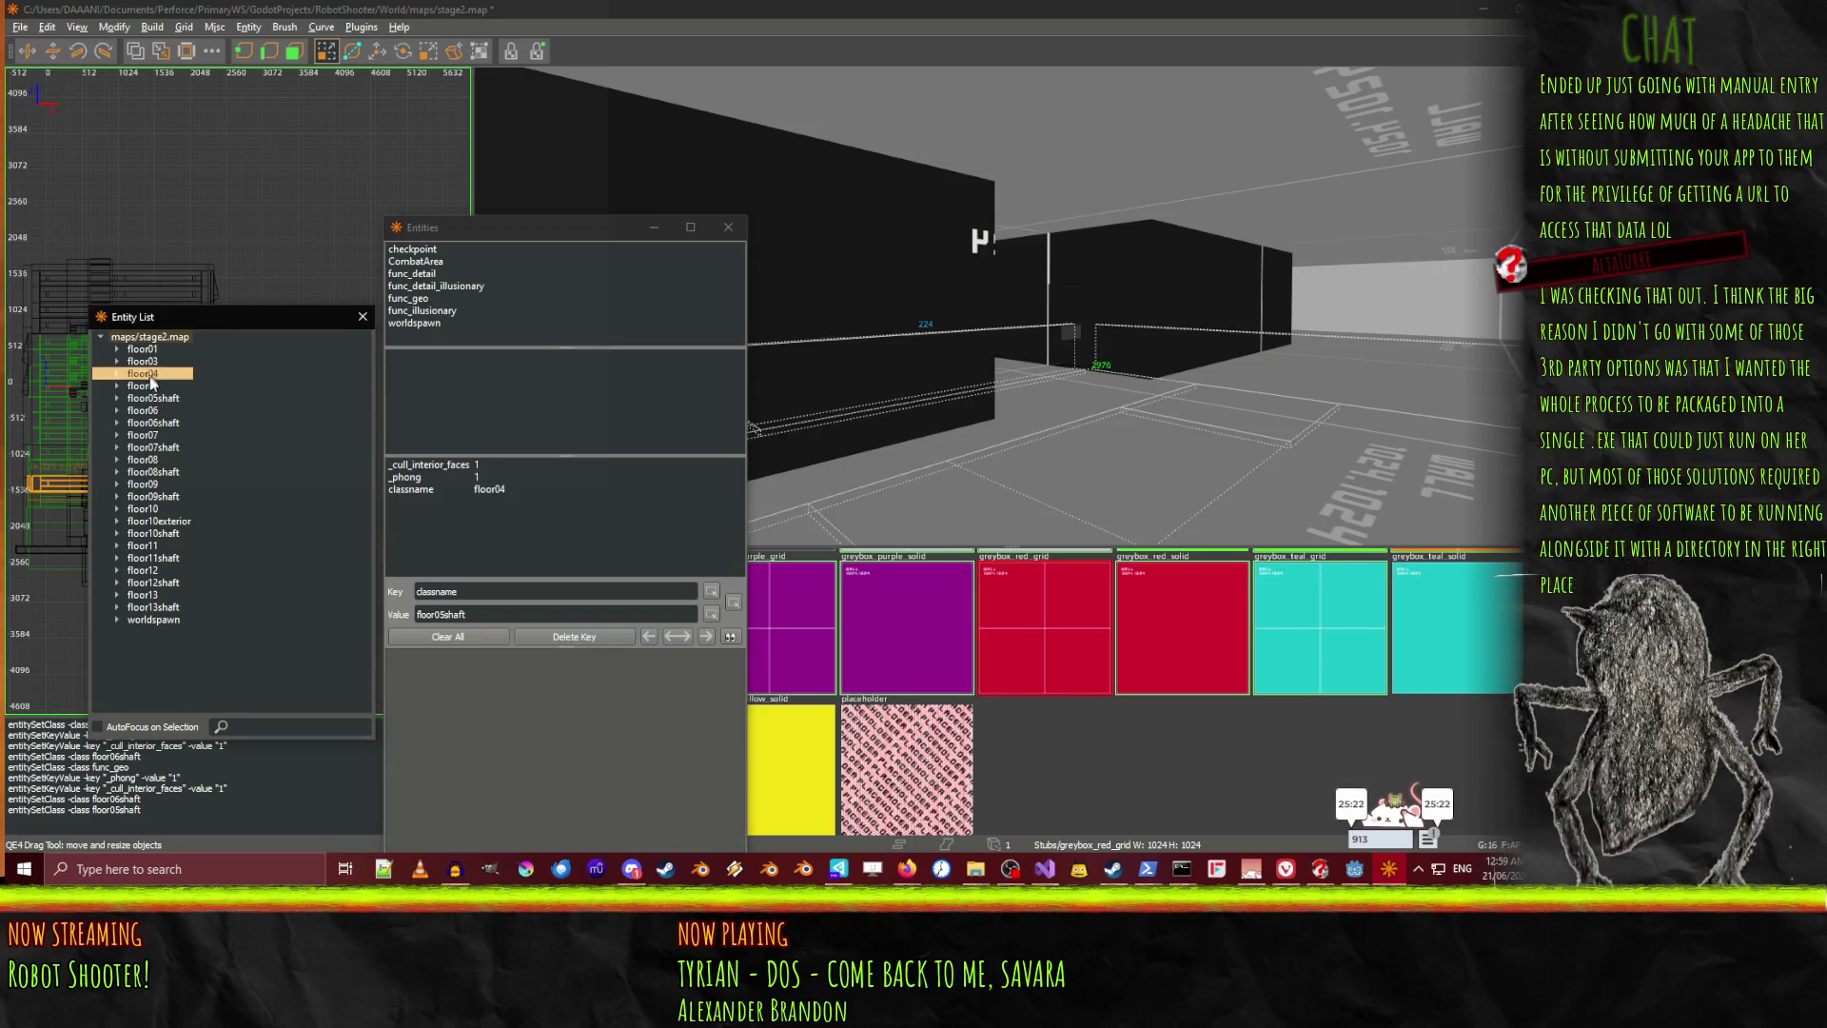
click(157, 397)
click(162, 386)
click(162, 398)
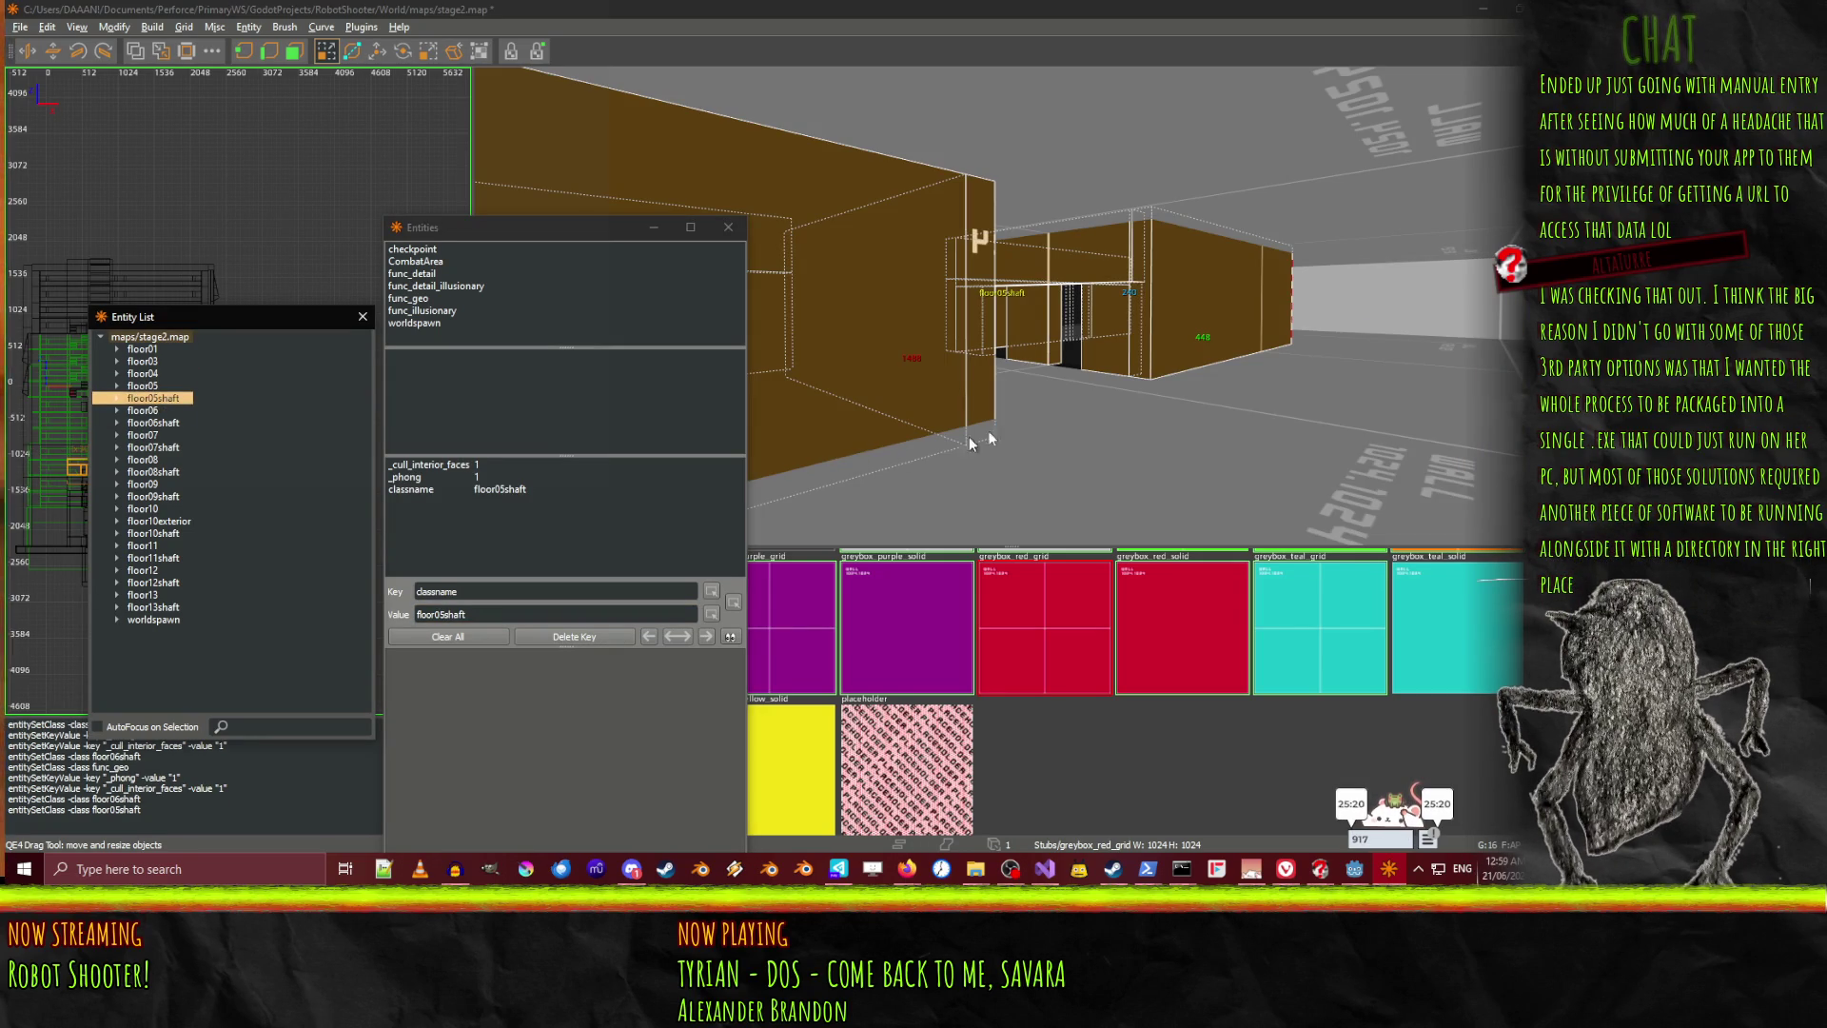
right_click(1048, 390)
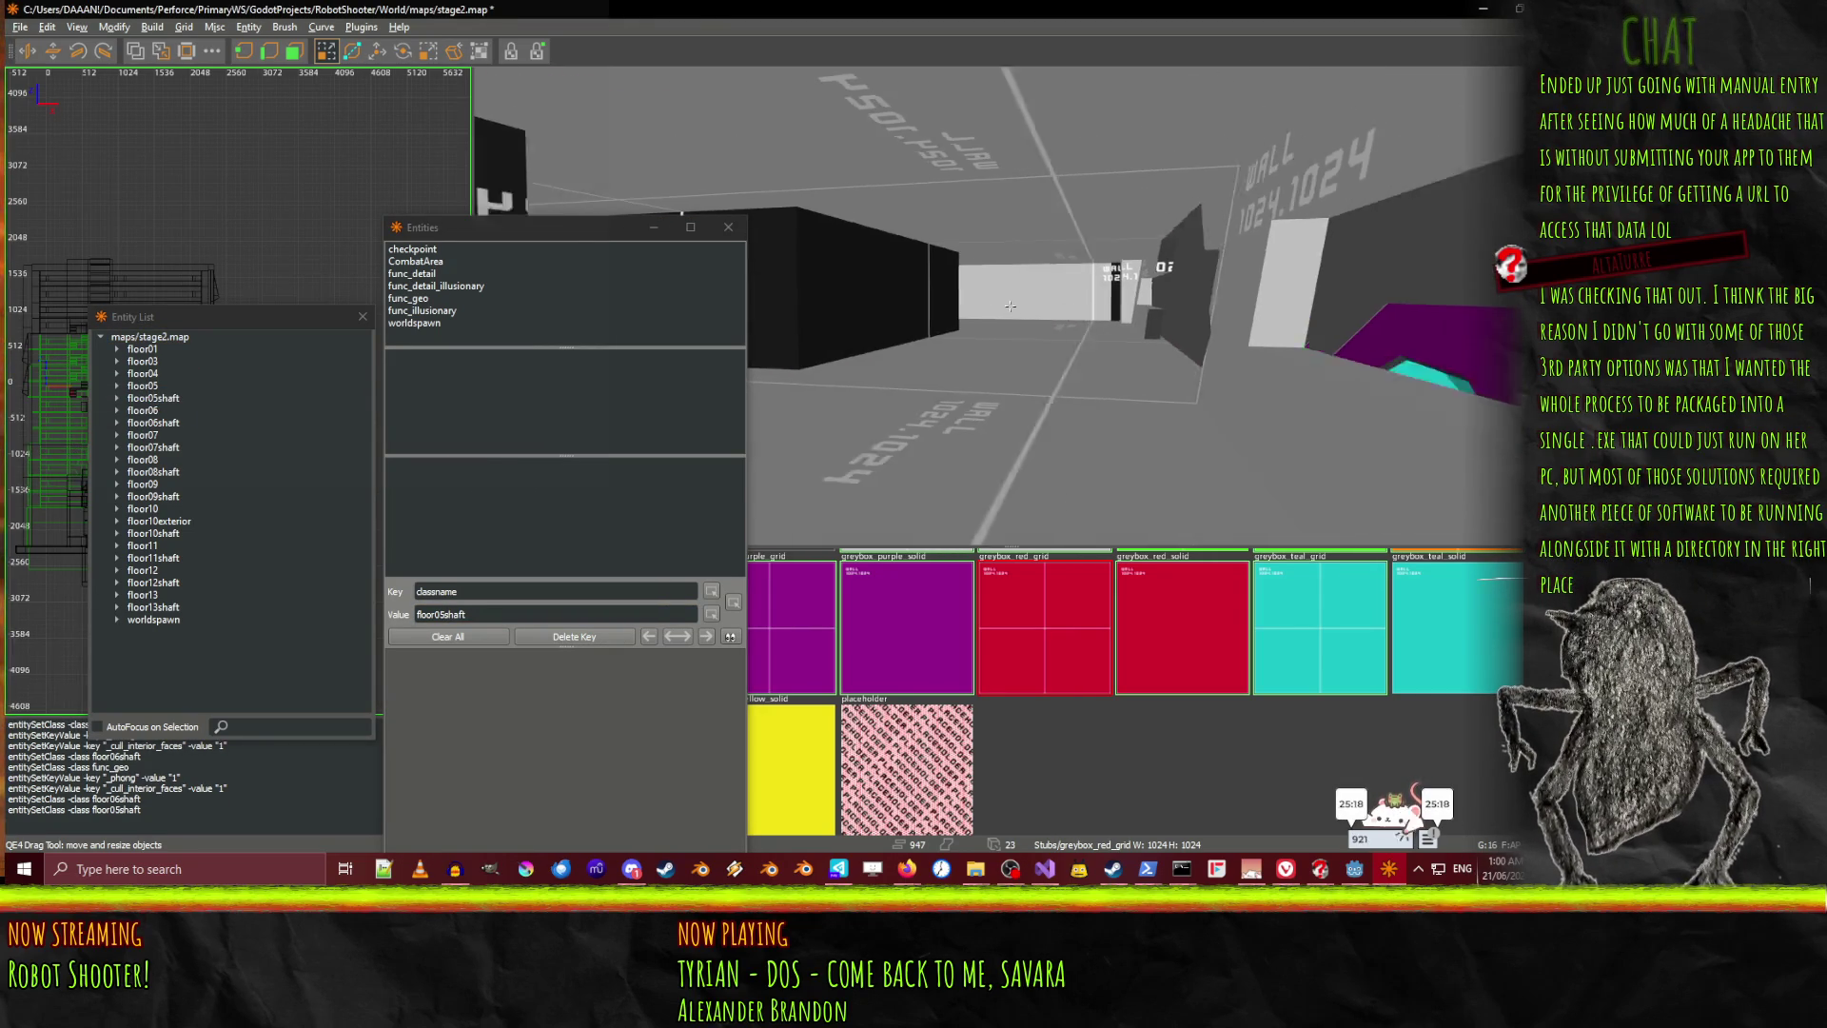
mouse_move(1010, 306)
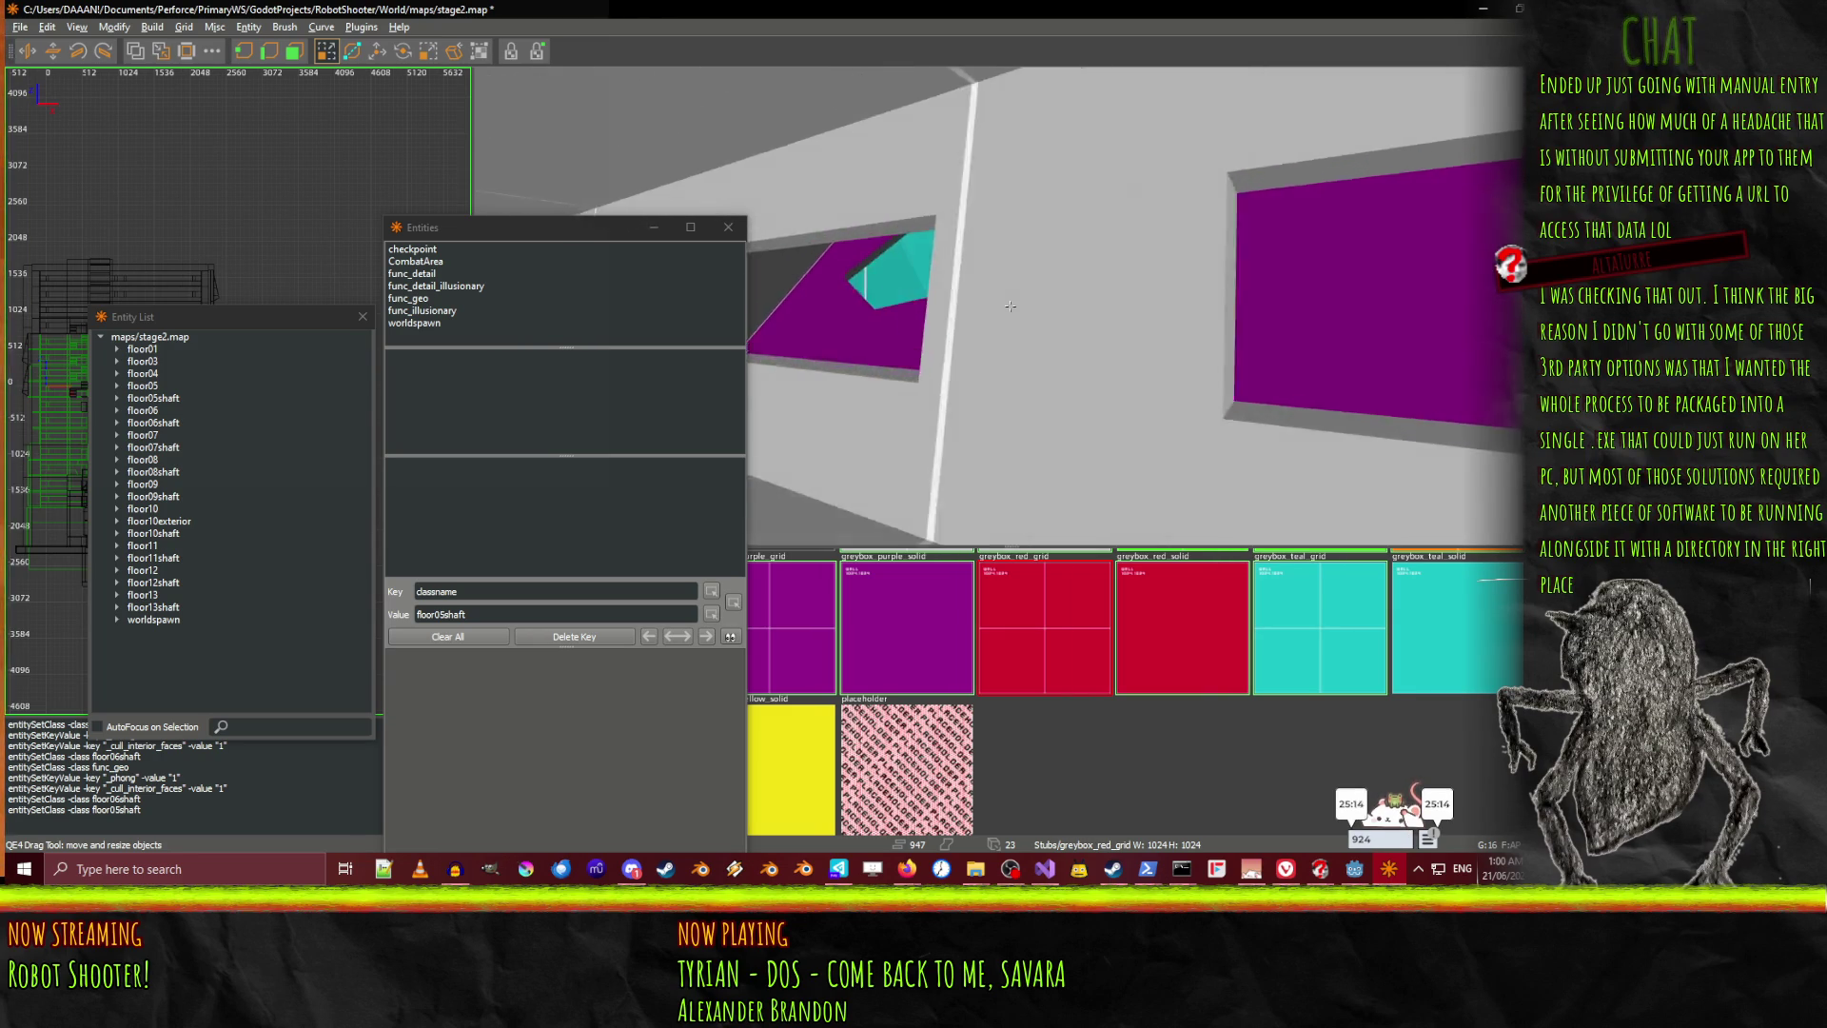
Select several brushes of the black block while flying the 3D camera
right_click(1009, 306)
shift+click(1268, 325)
right_click(1268, 324)
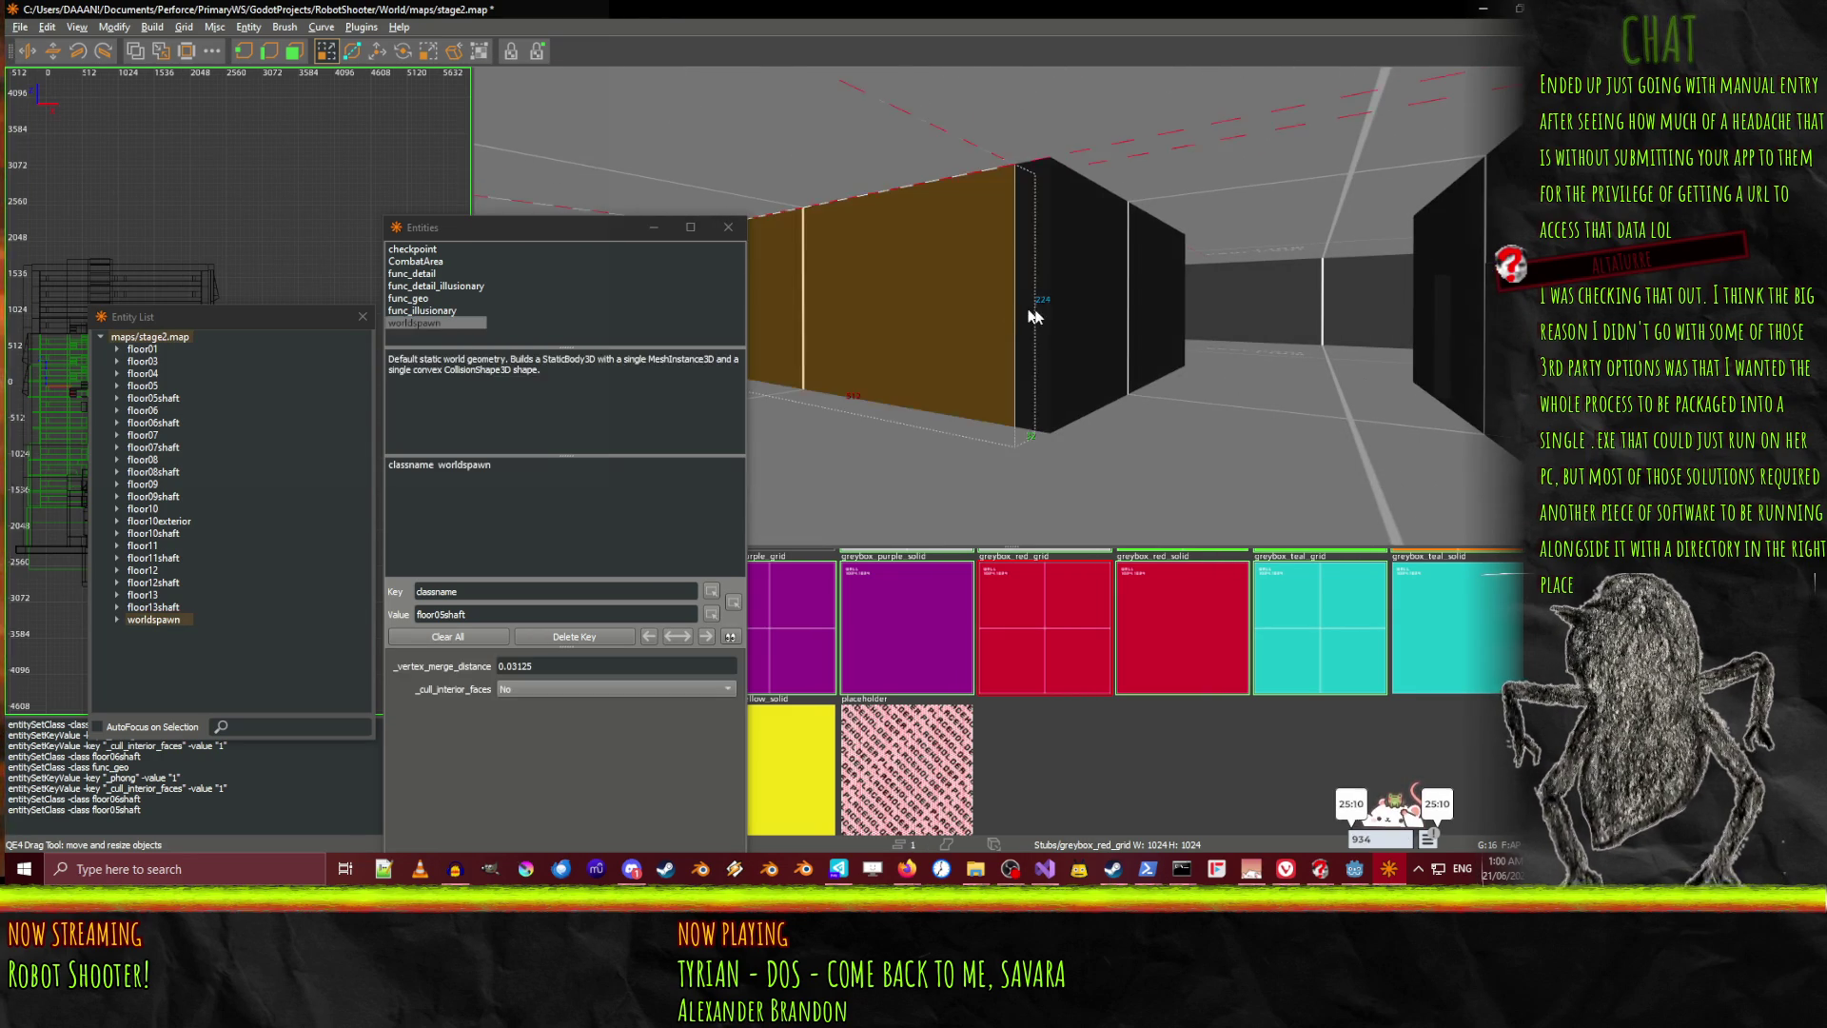
right_click(1010, 305)
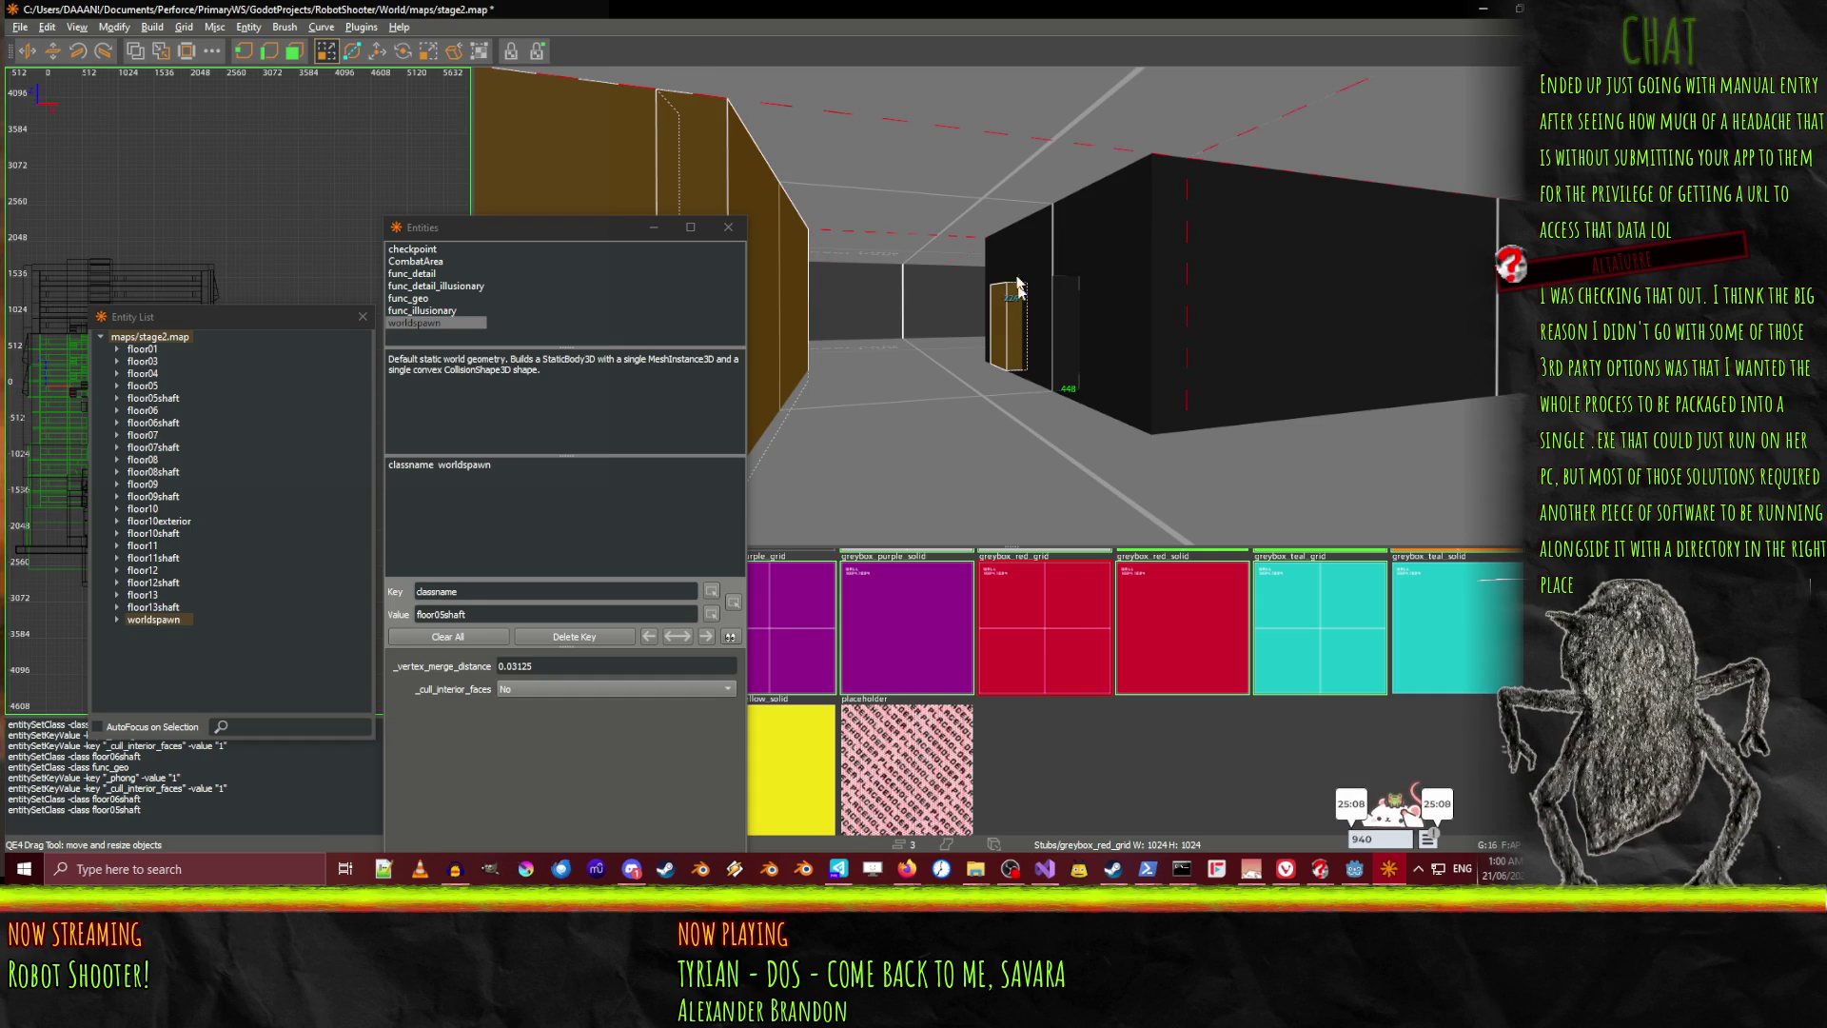
shift+click(1095, 228)
shift+click(1047, 333)
shift+click(1285, 305)
shift+click(1095, 311)
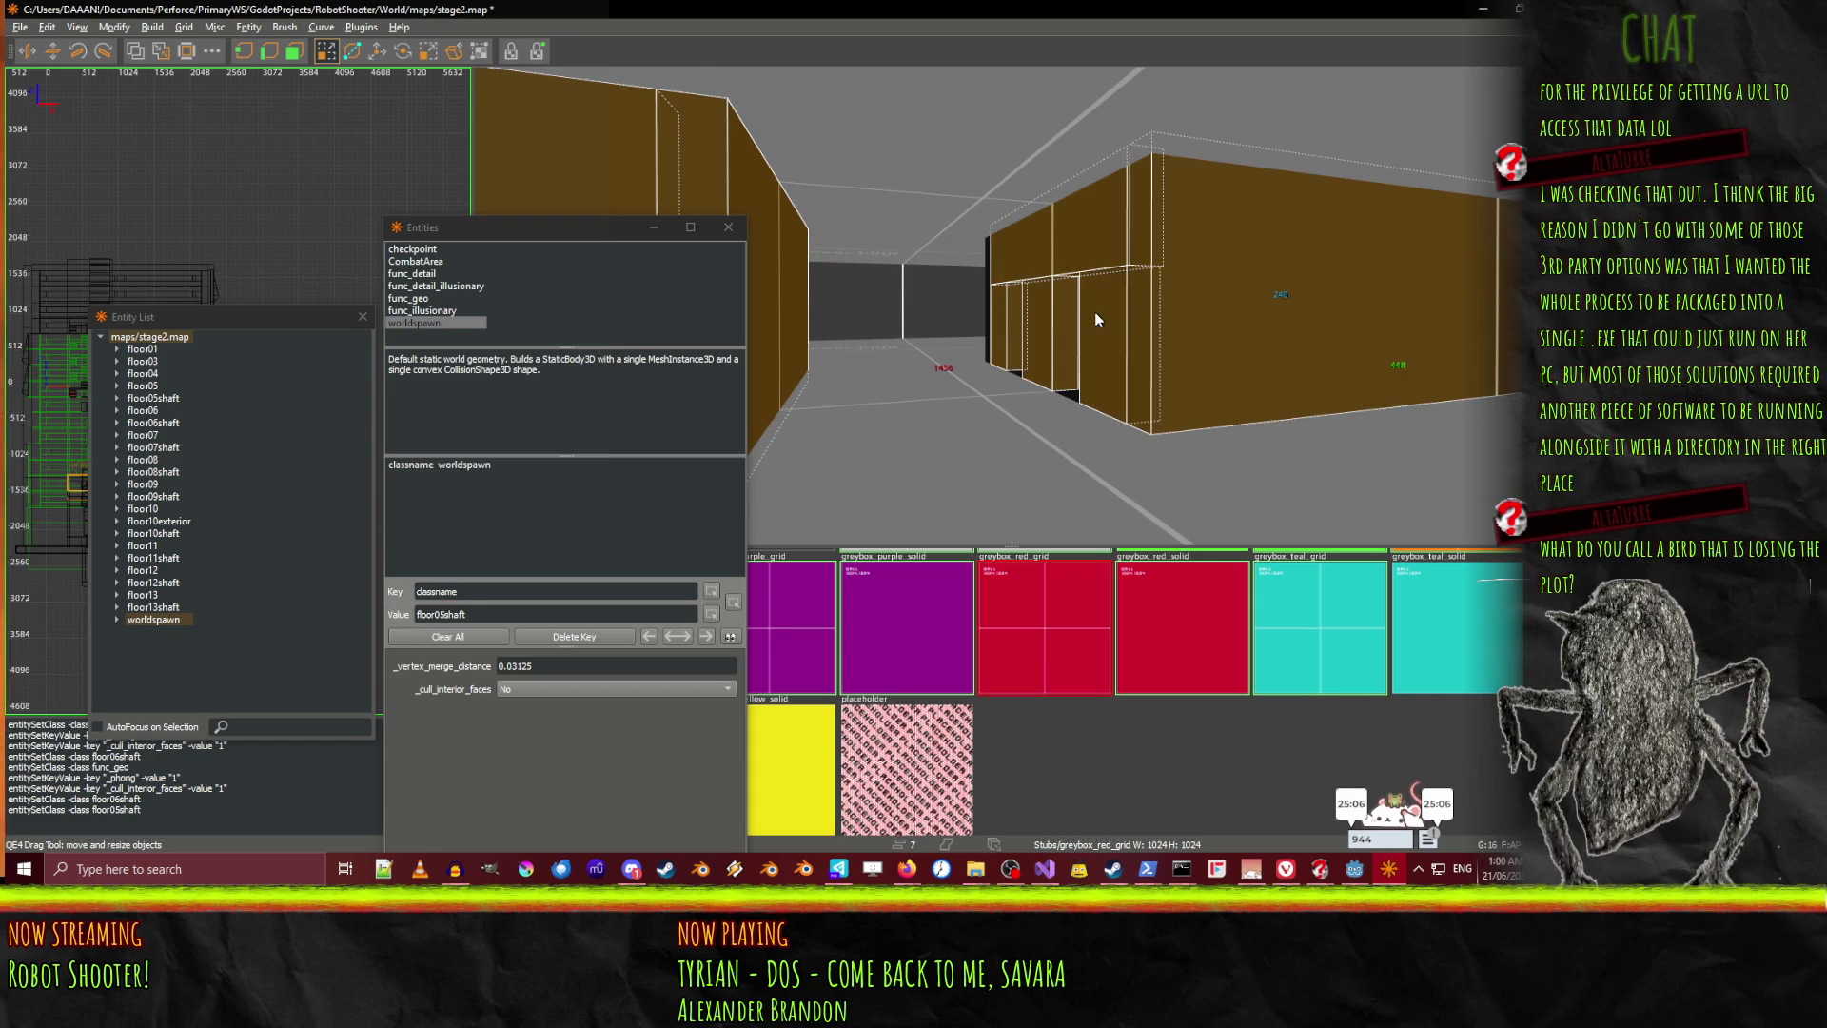
right_click(1094, 311)
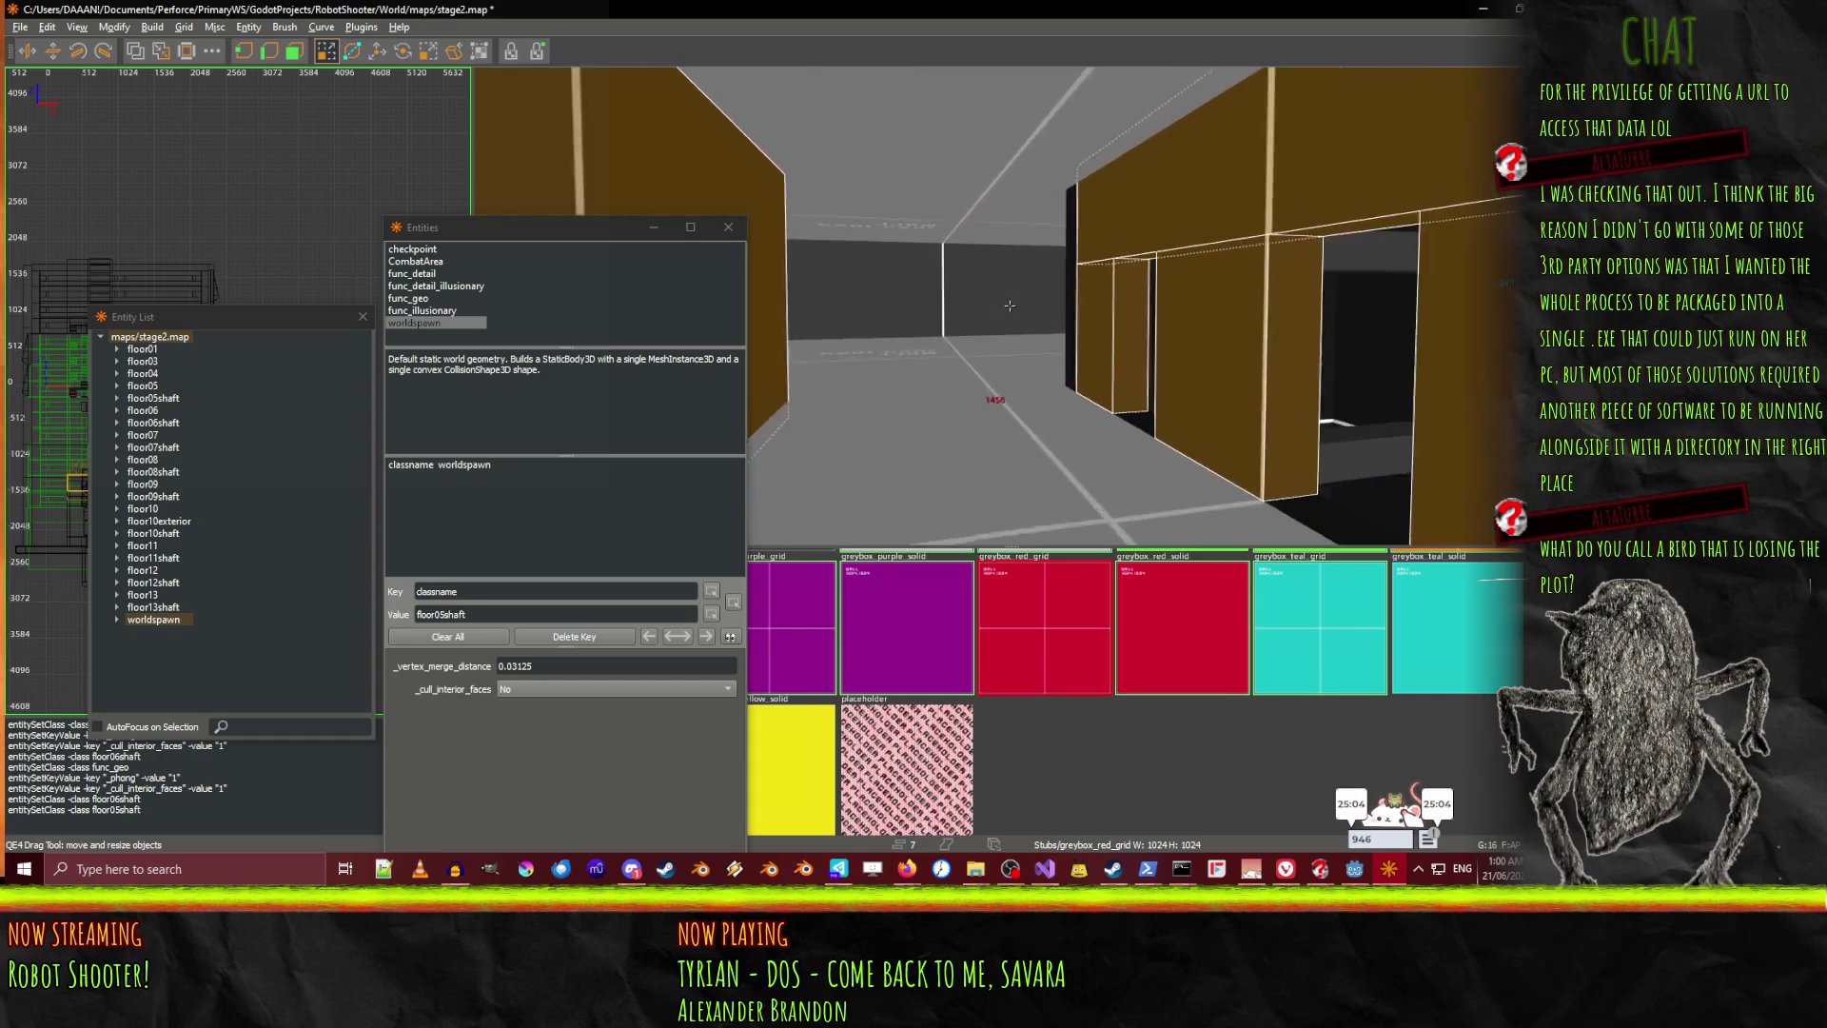
right_click(1009, 305)
Add the block's side, strip and top brushes, then narrow the selection to the brown brush
shift+click(969, 318)
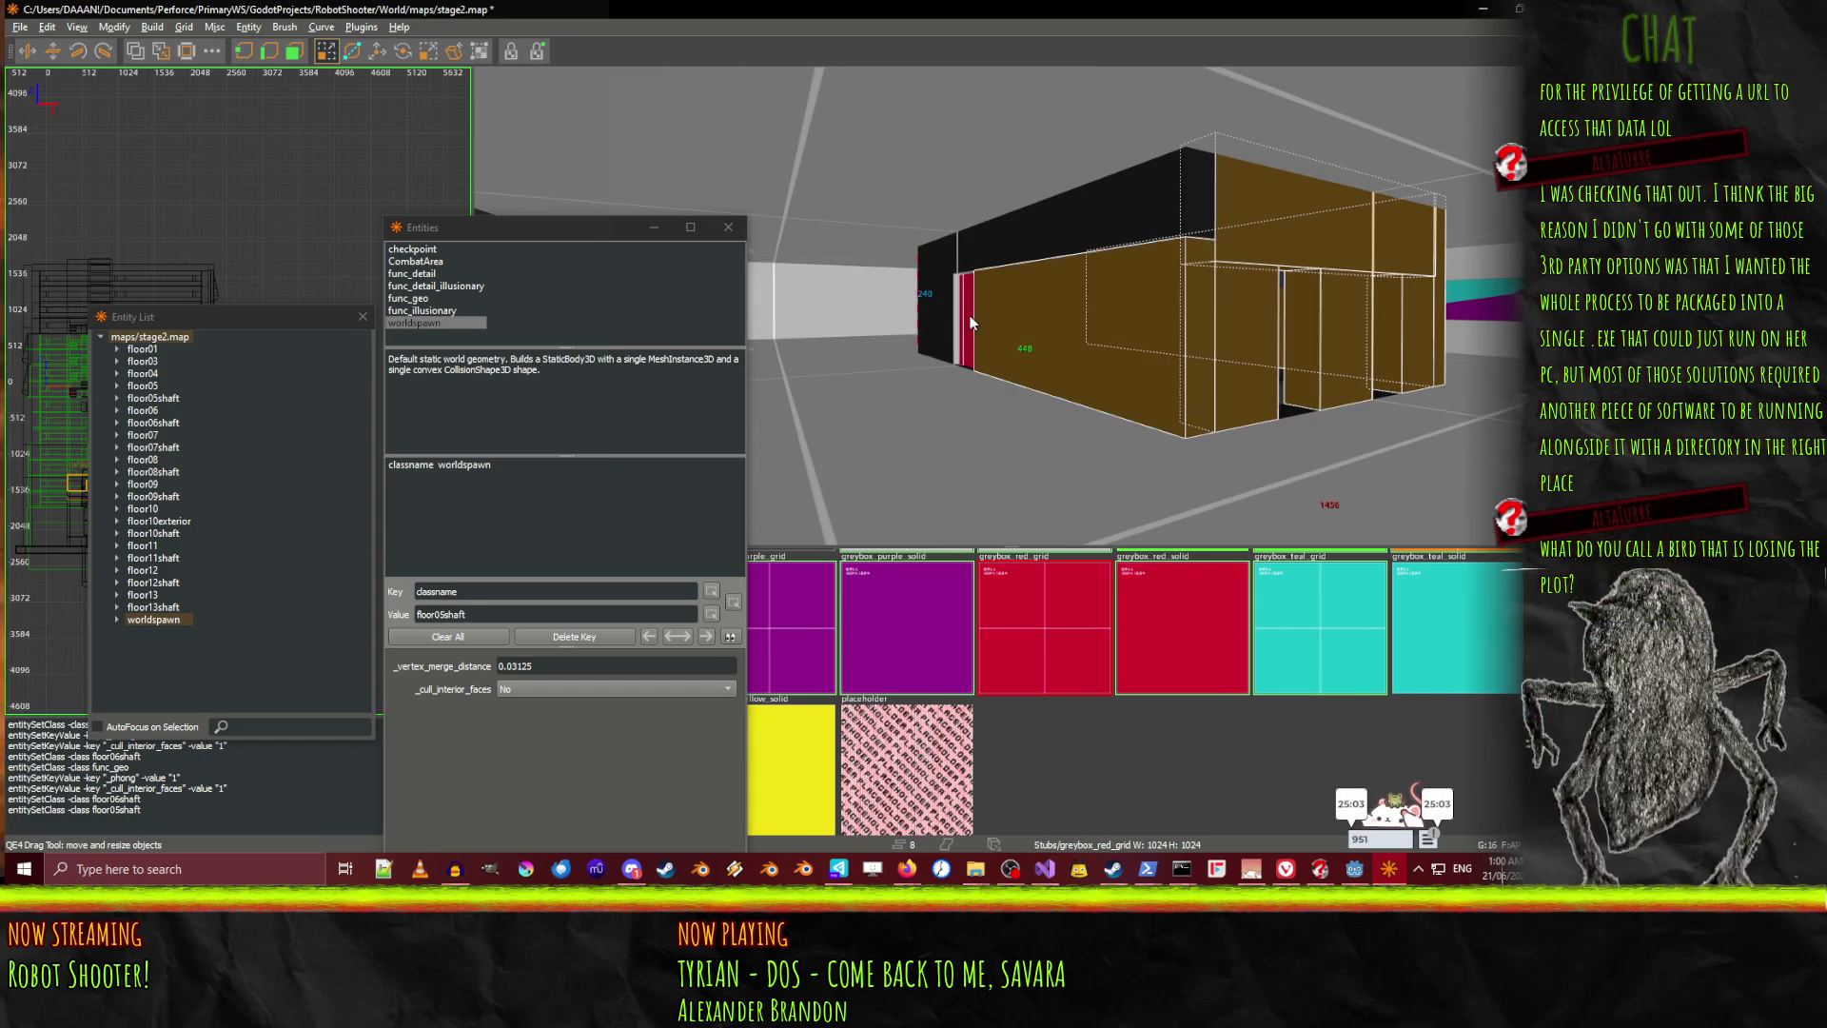
shift+click(970, 328)
shift+click(1046, 219)
right_click(1047, 219)
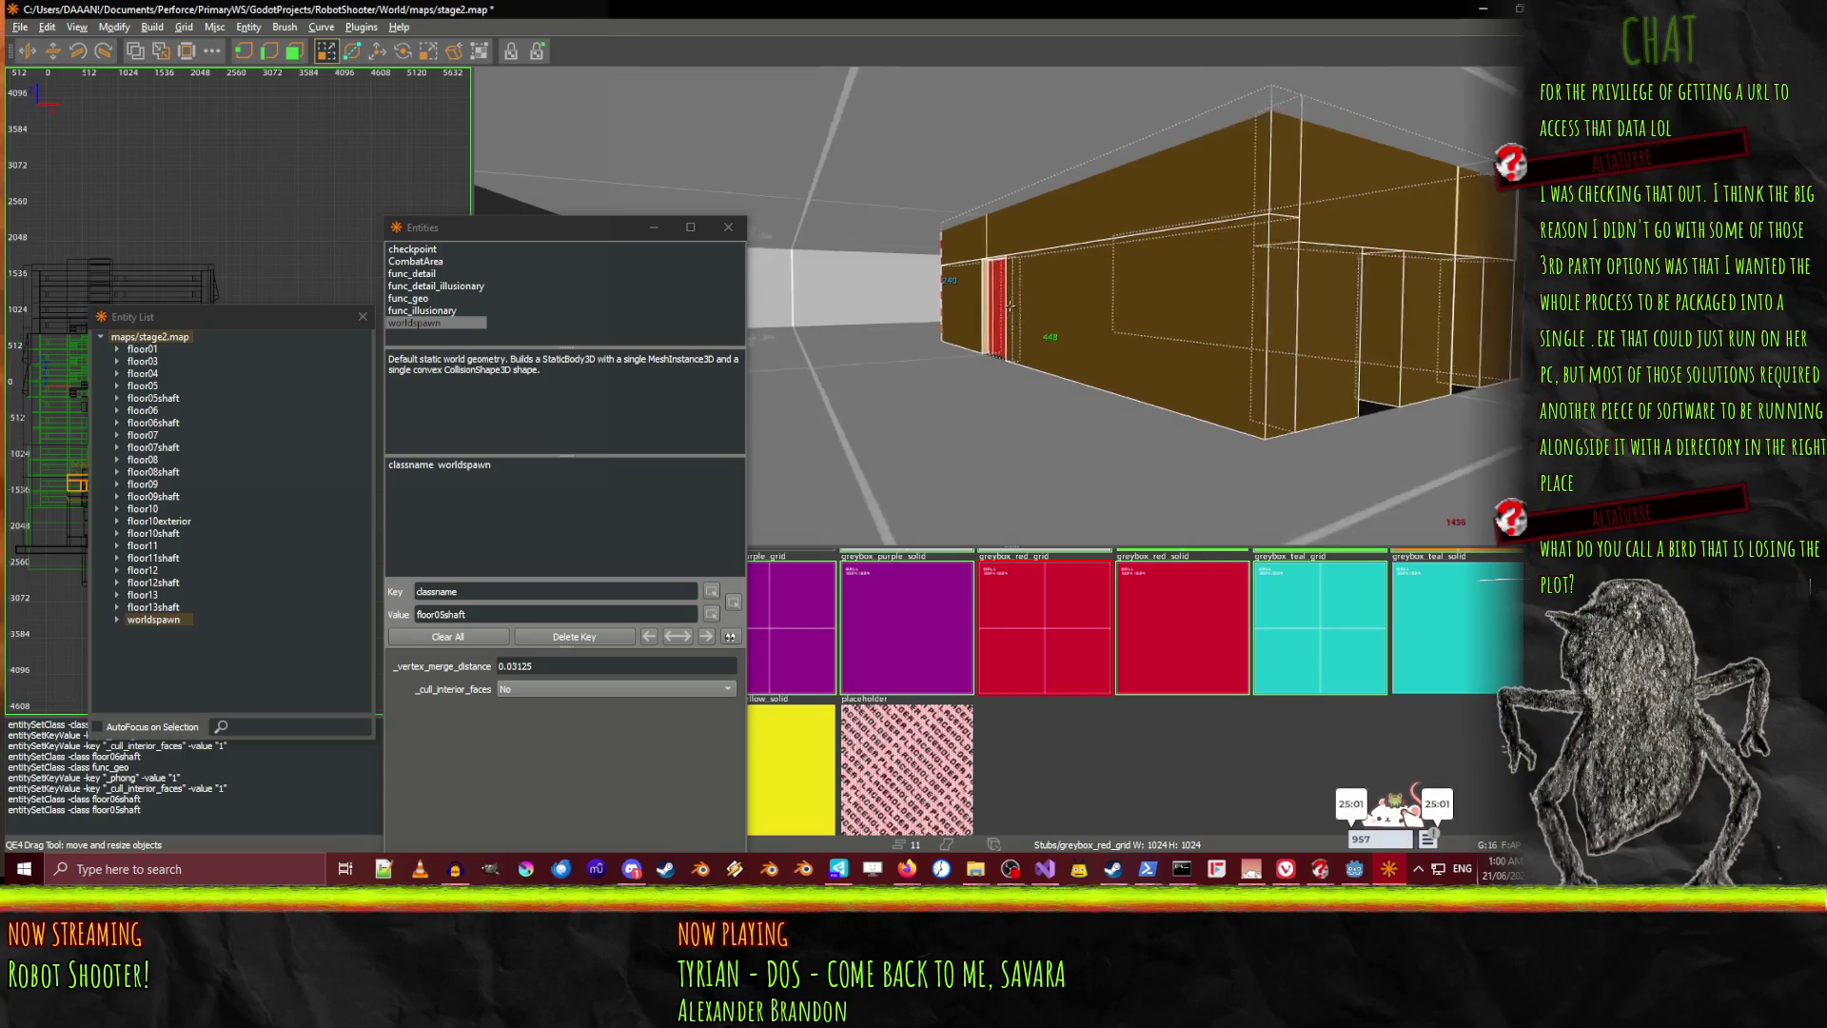
right_click(1010, 305)
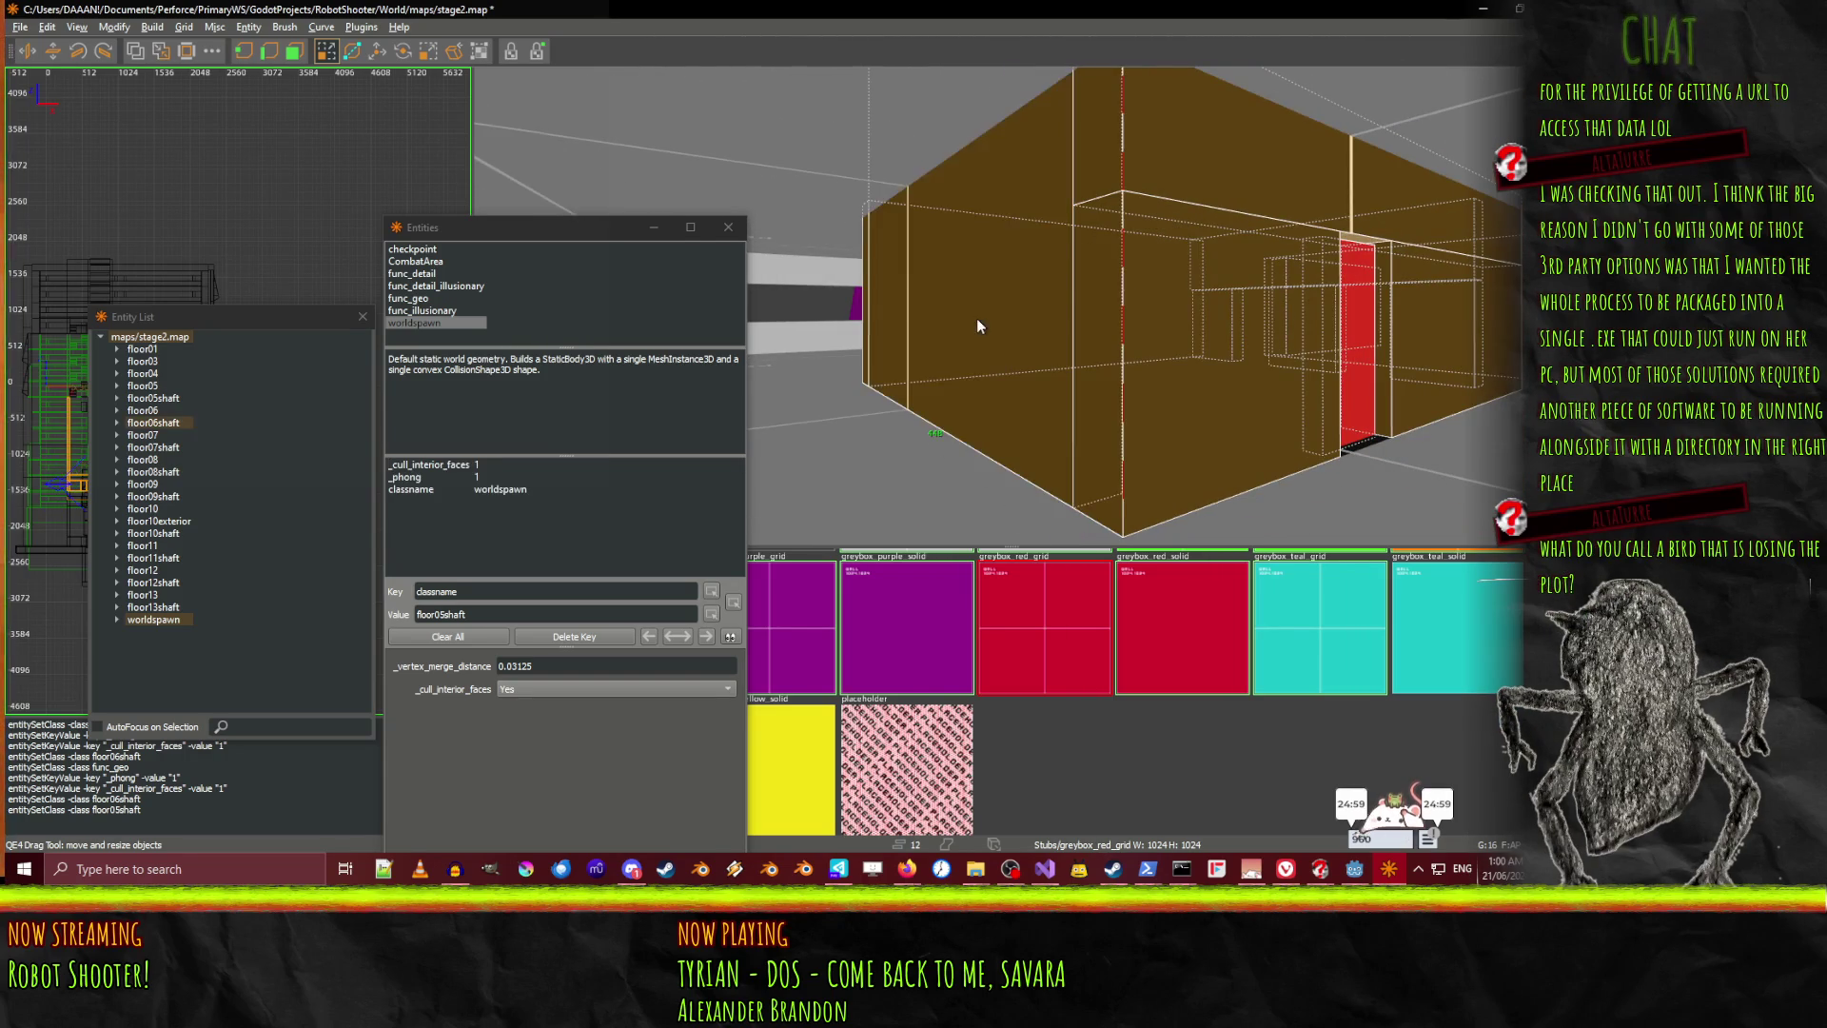
shift+click(976, 318)
right_click(976, 317)
right_click(1009, 305)
shift+click(921, 315)
right_click(925, 314)
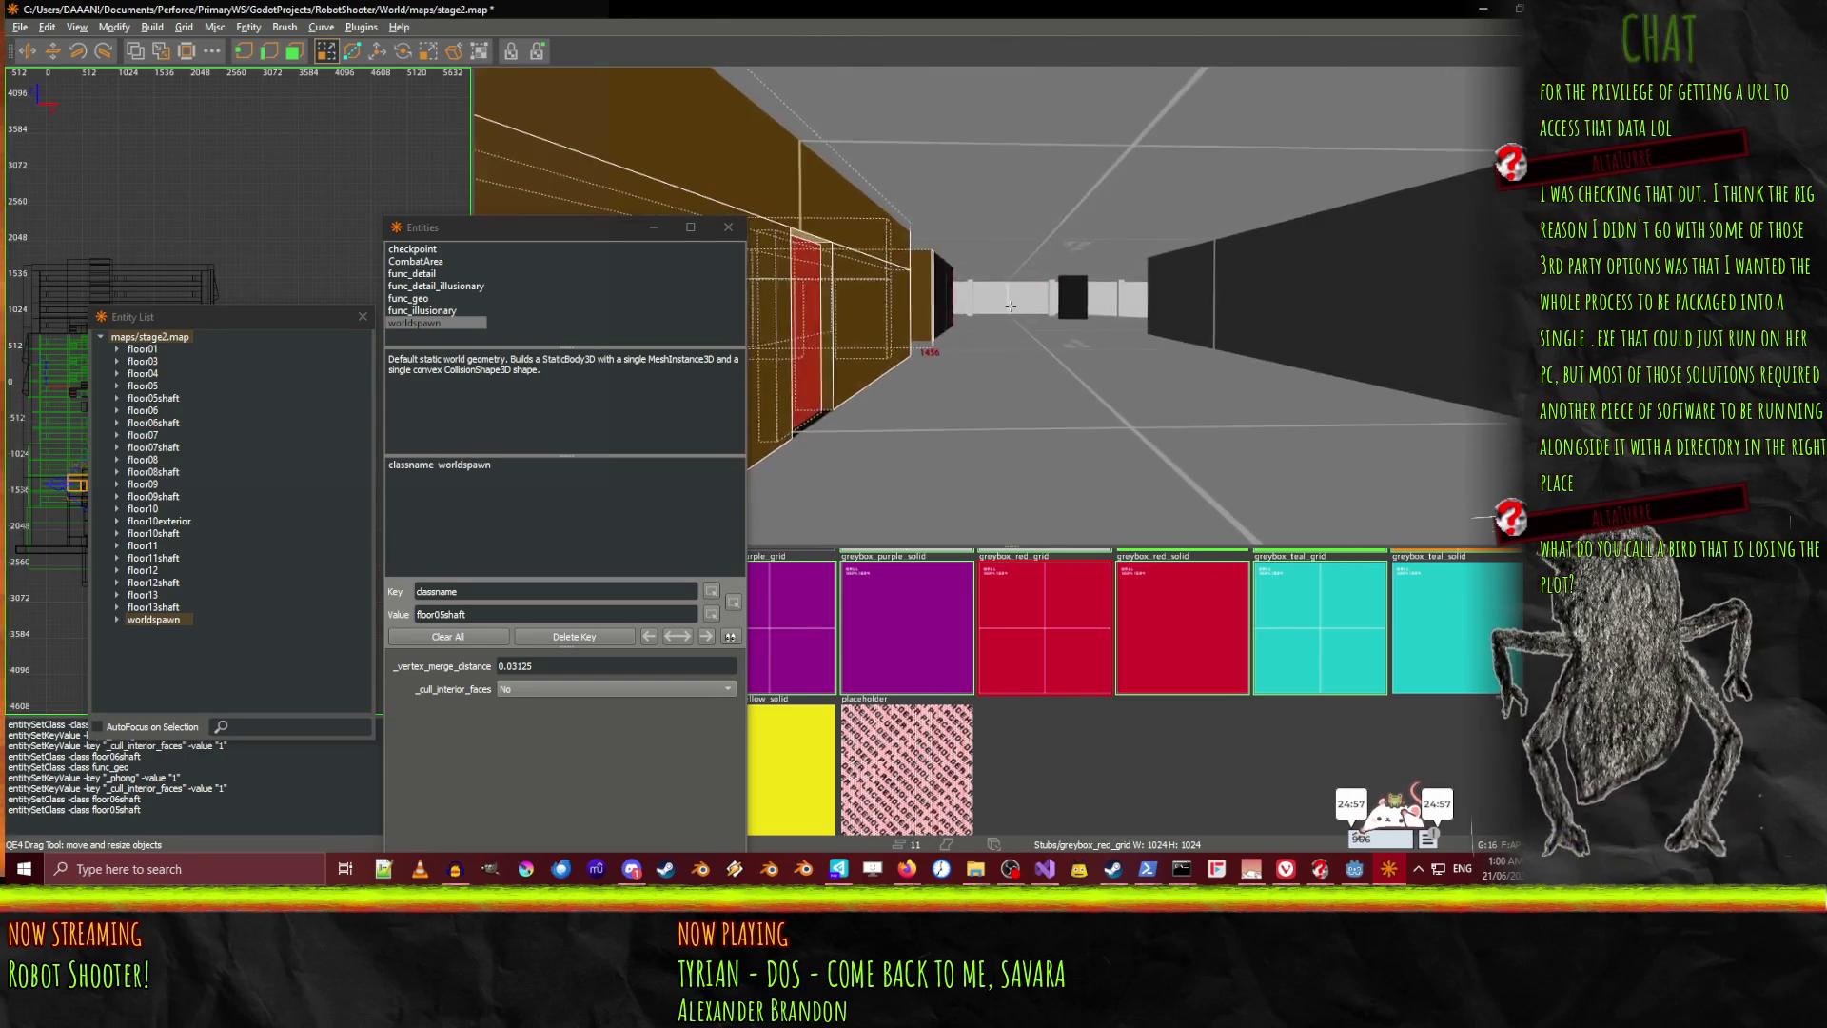
right_click(1010, 306)
click(900, 333)
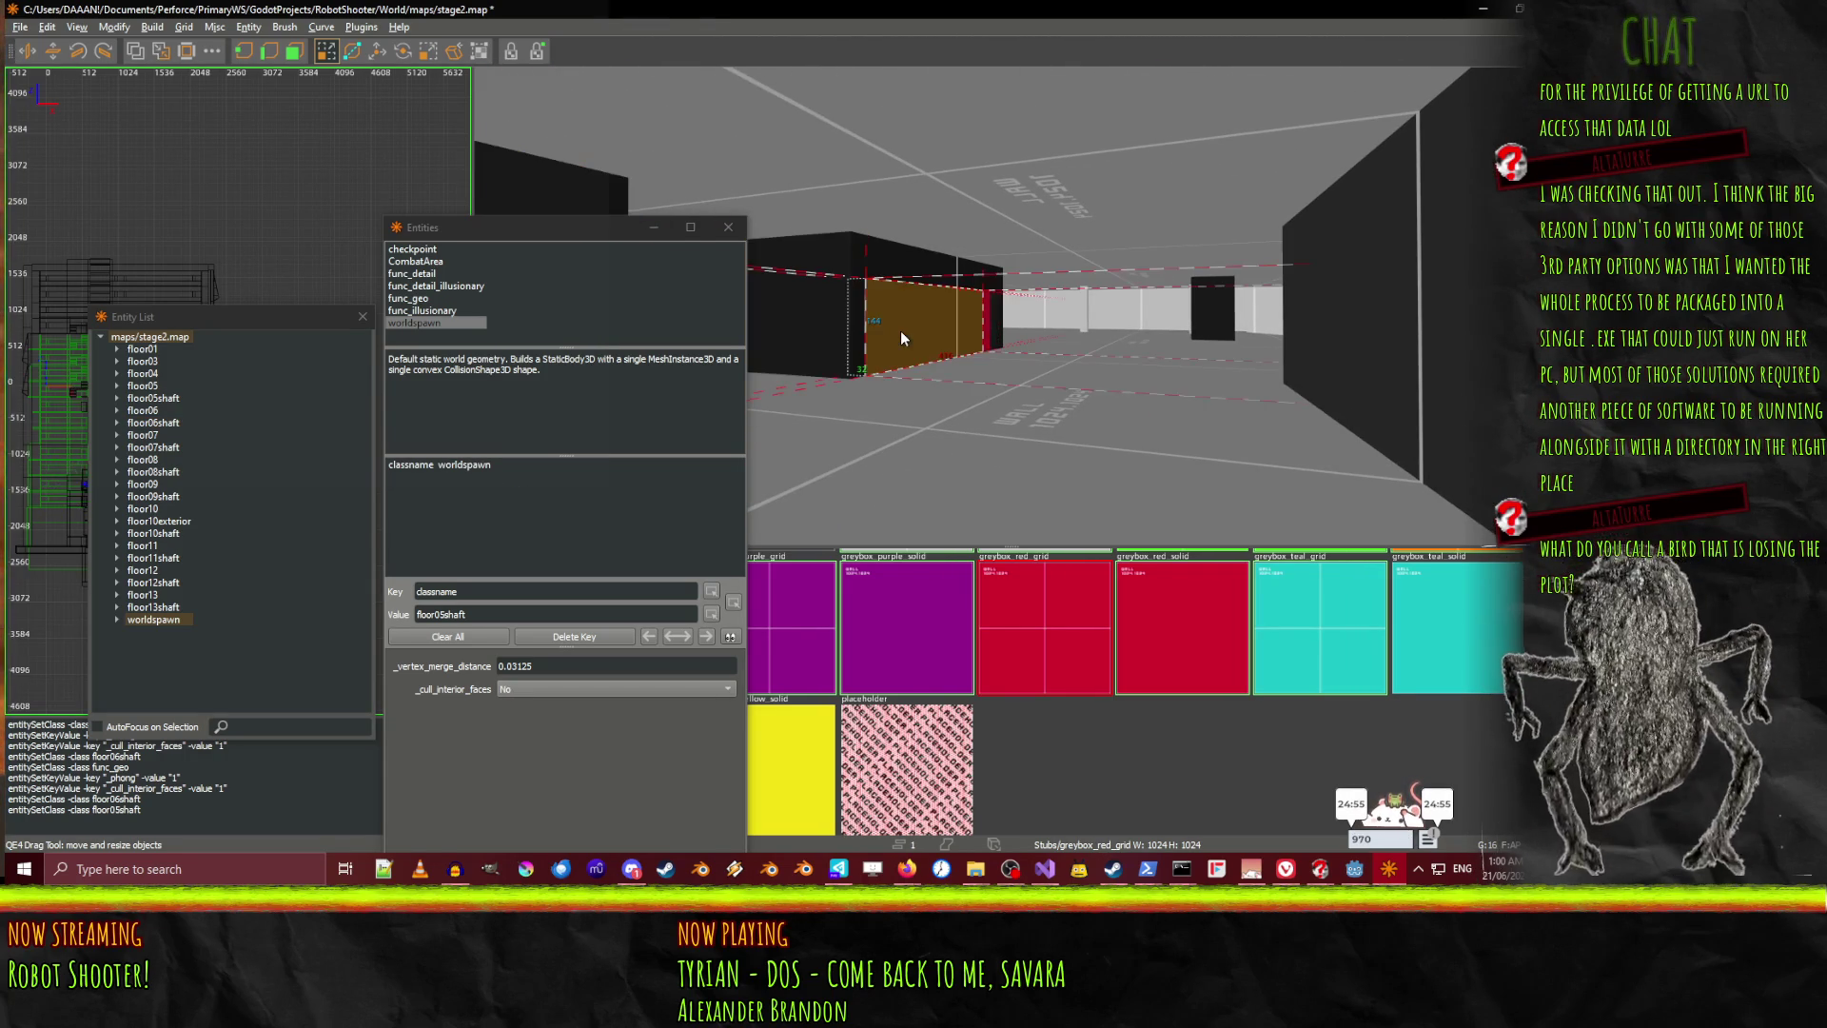
Undo and redo the floor05shaft class change, then clear the selection
key(ctrl+z)
right_click(962, 326)
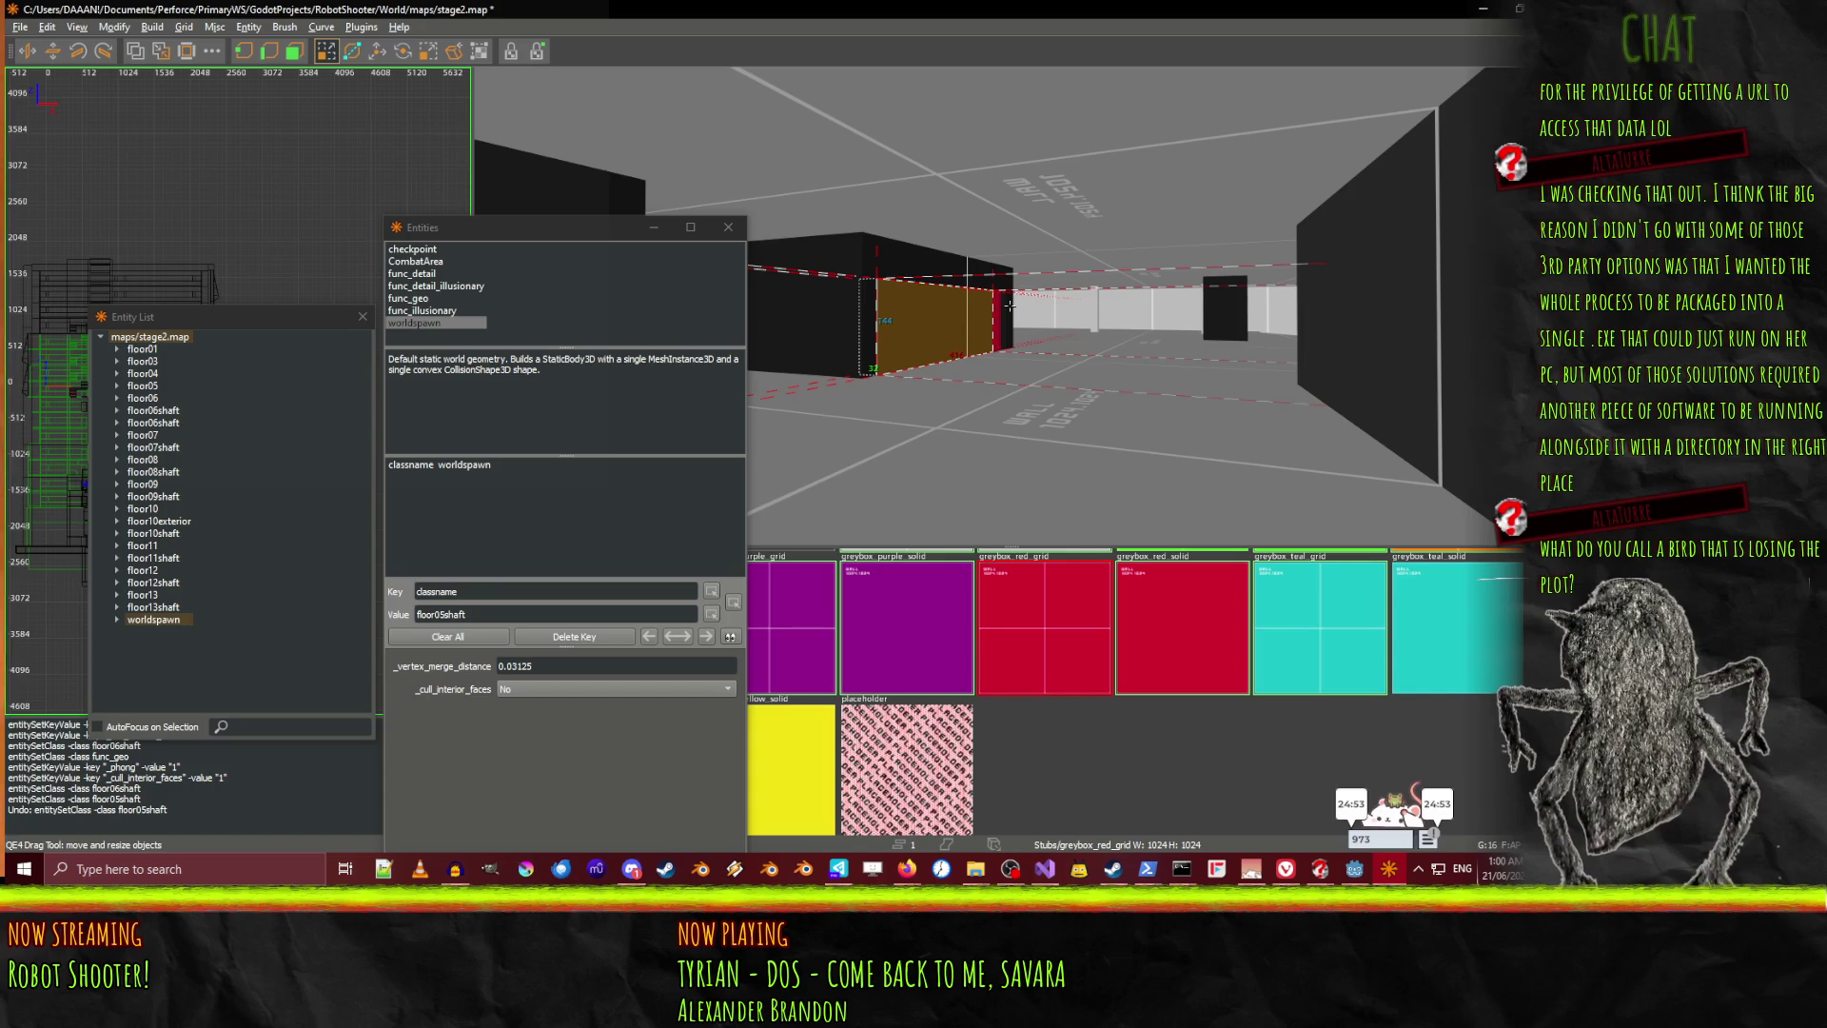
key(ctrl+y)
key(Escape)
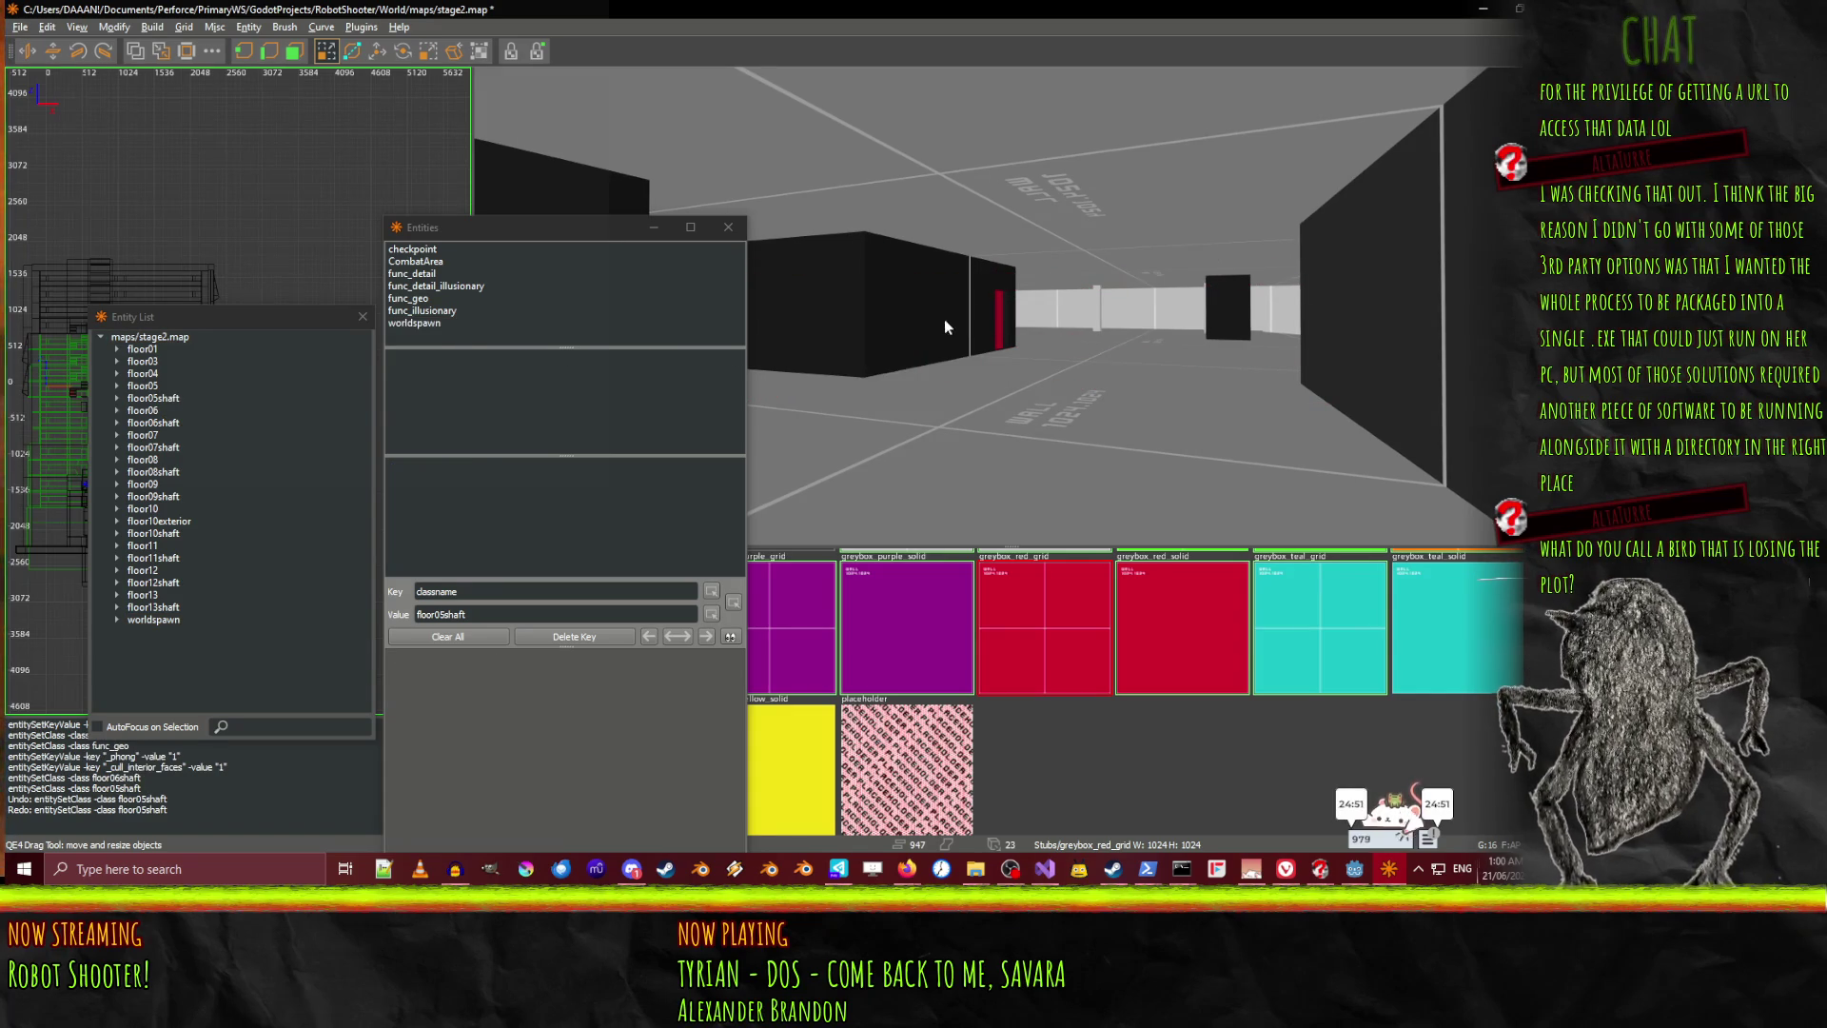
Select the brown shaft brushes, including the upper and left sections
click(952, 327)
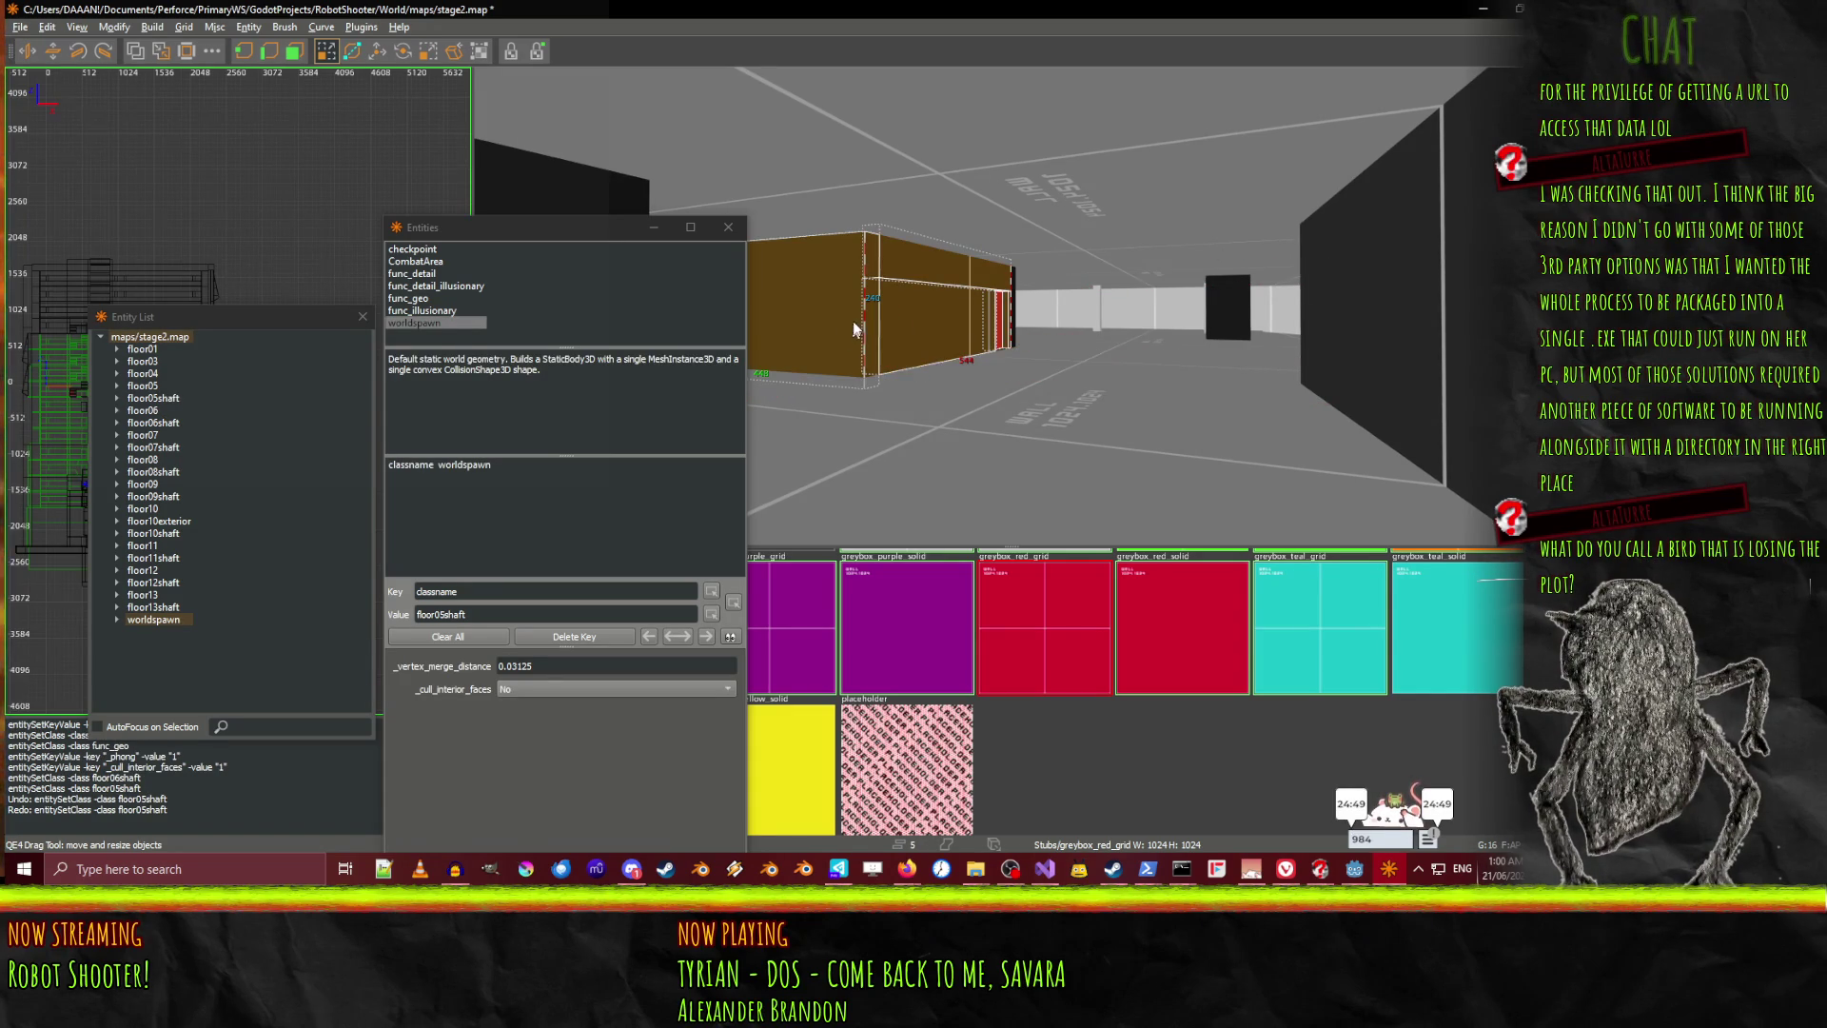
scroll(838, 327, up, 4)
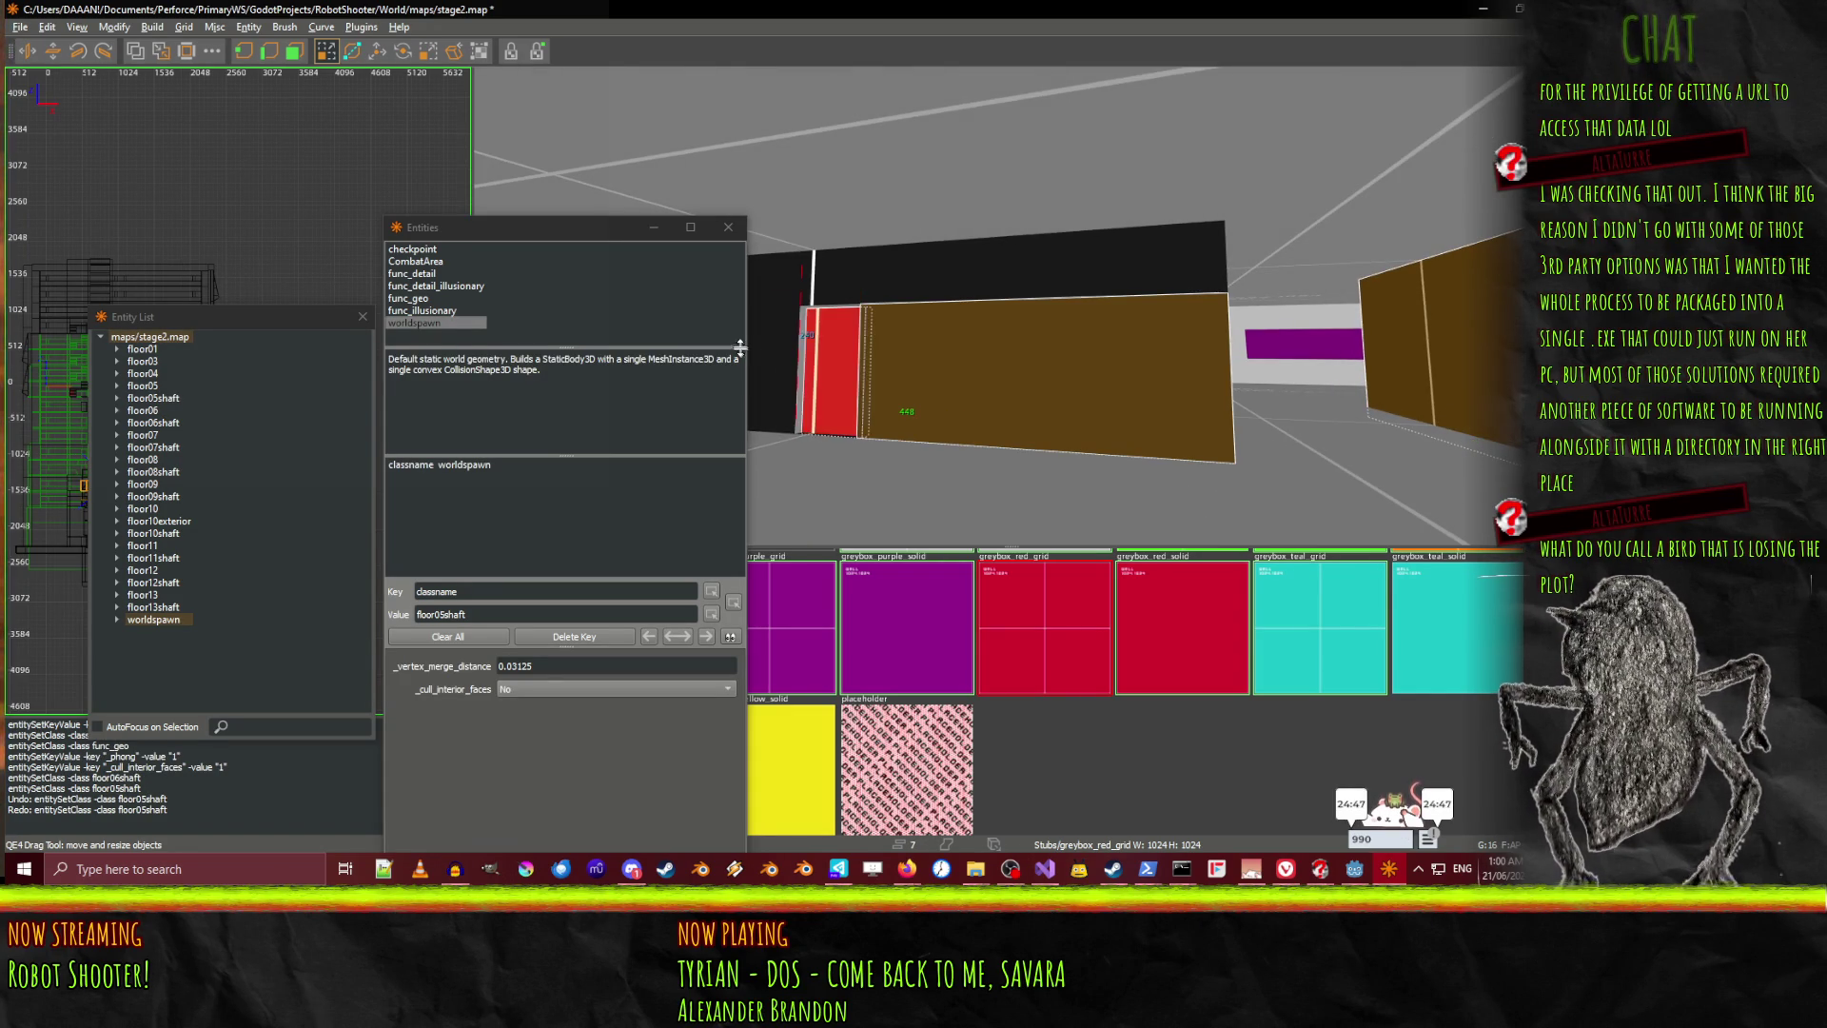
shift+click(801, 306)
shift+click(856, 314)
shift+click(926, 339)
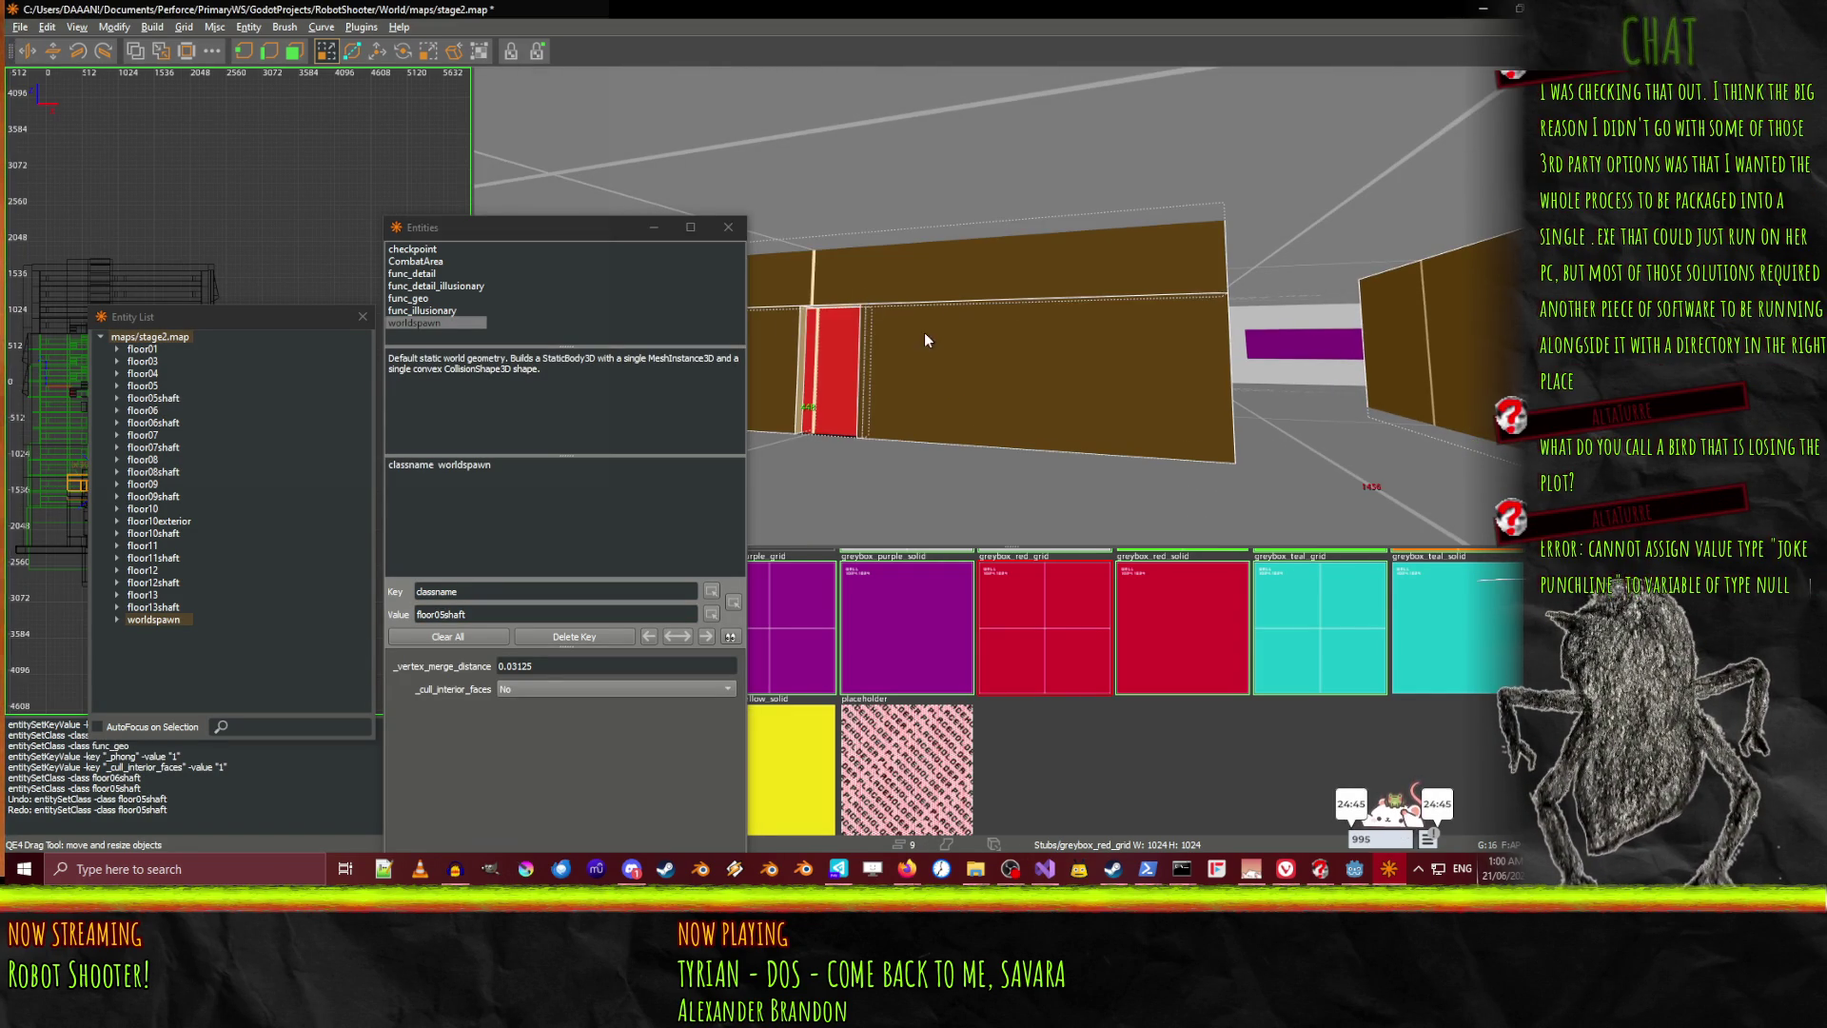
right_click(926, 340)
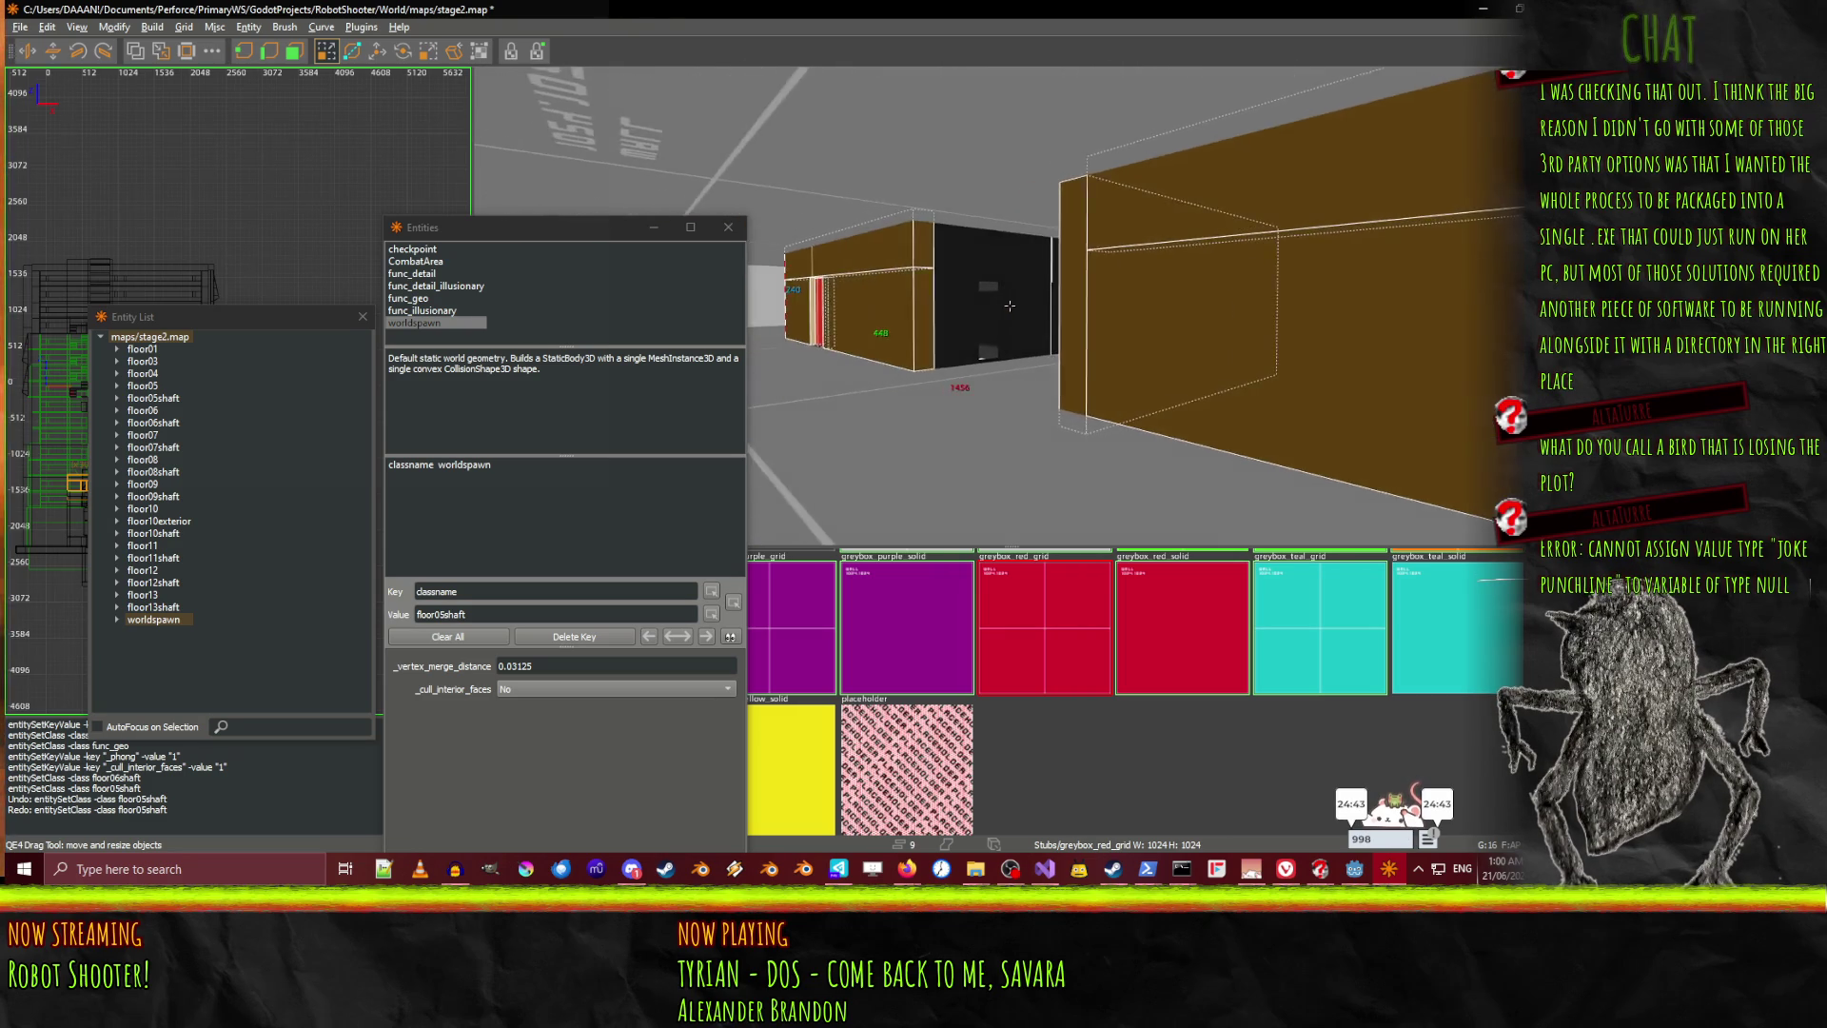
scroll(1010, 305, up, 3)
right_click(955, 314)
right_click(1020, 289)
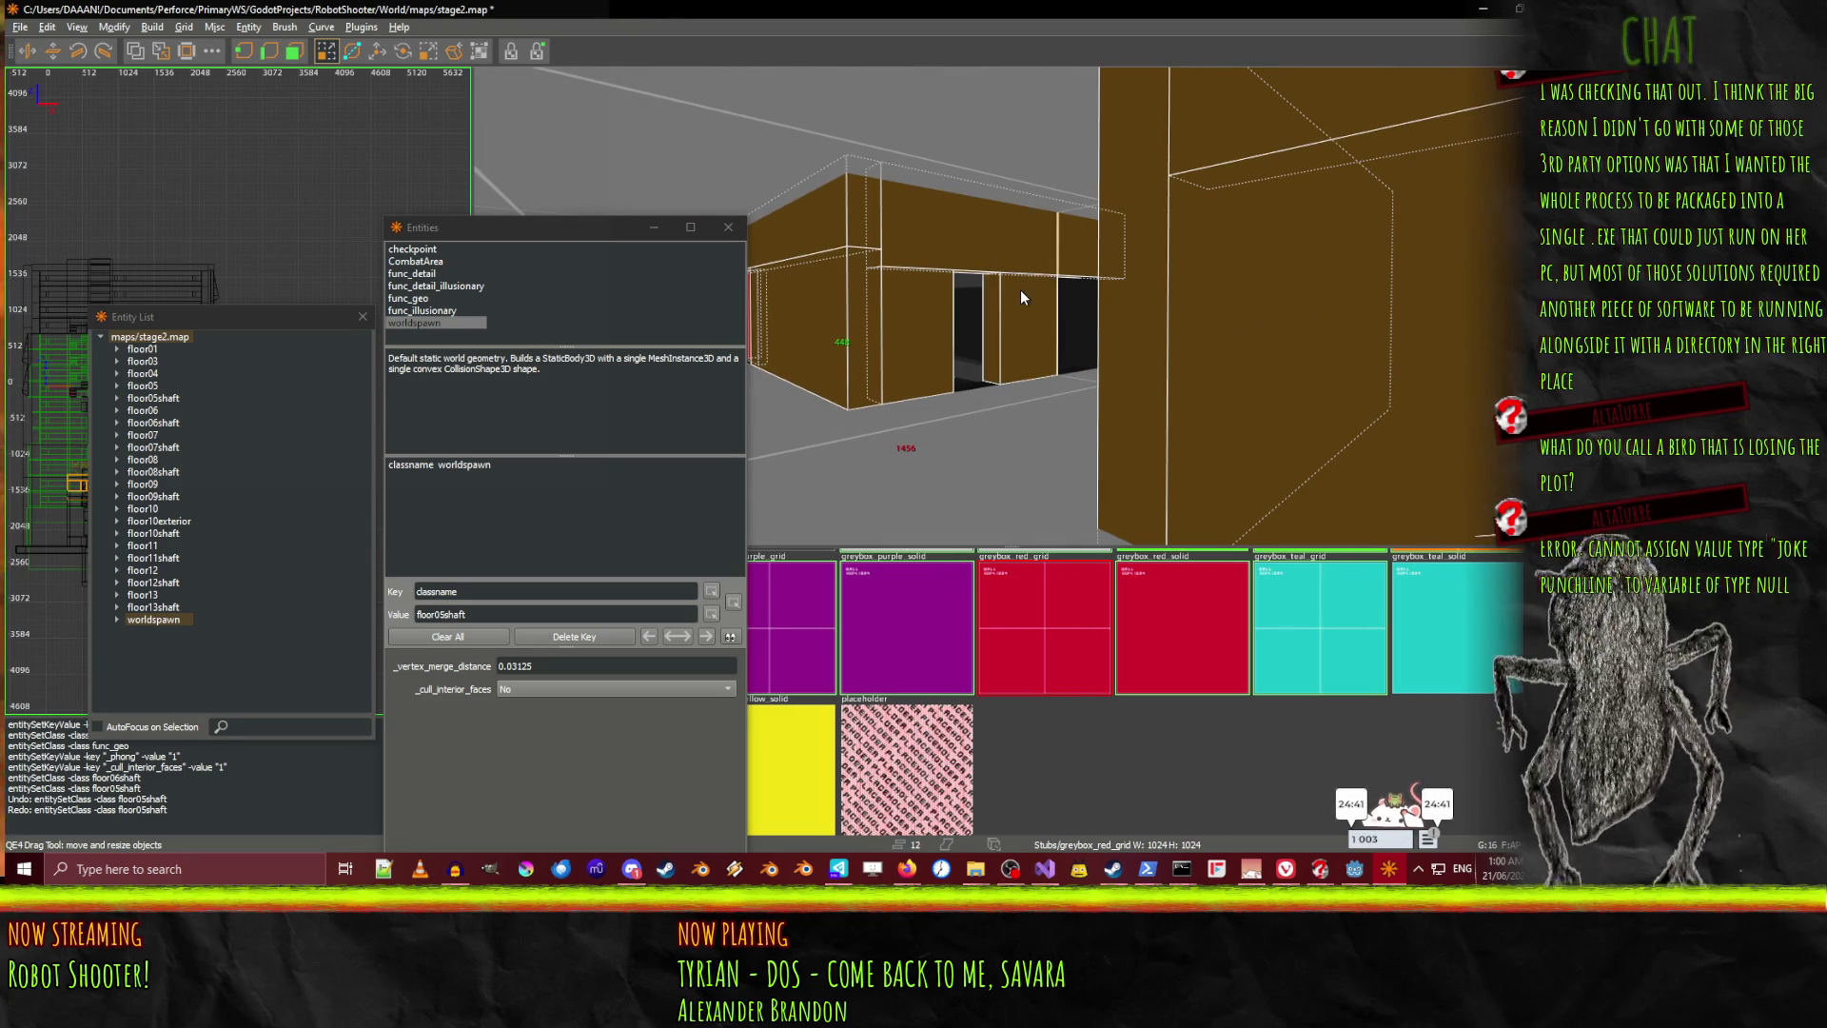
right_click(986, 301)
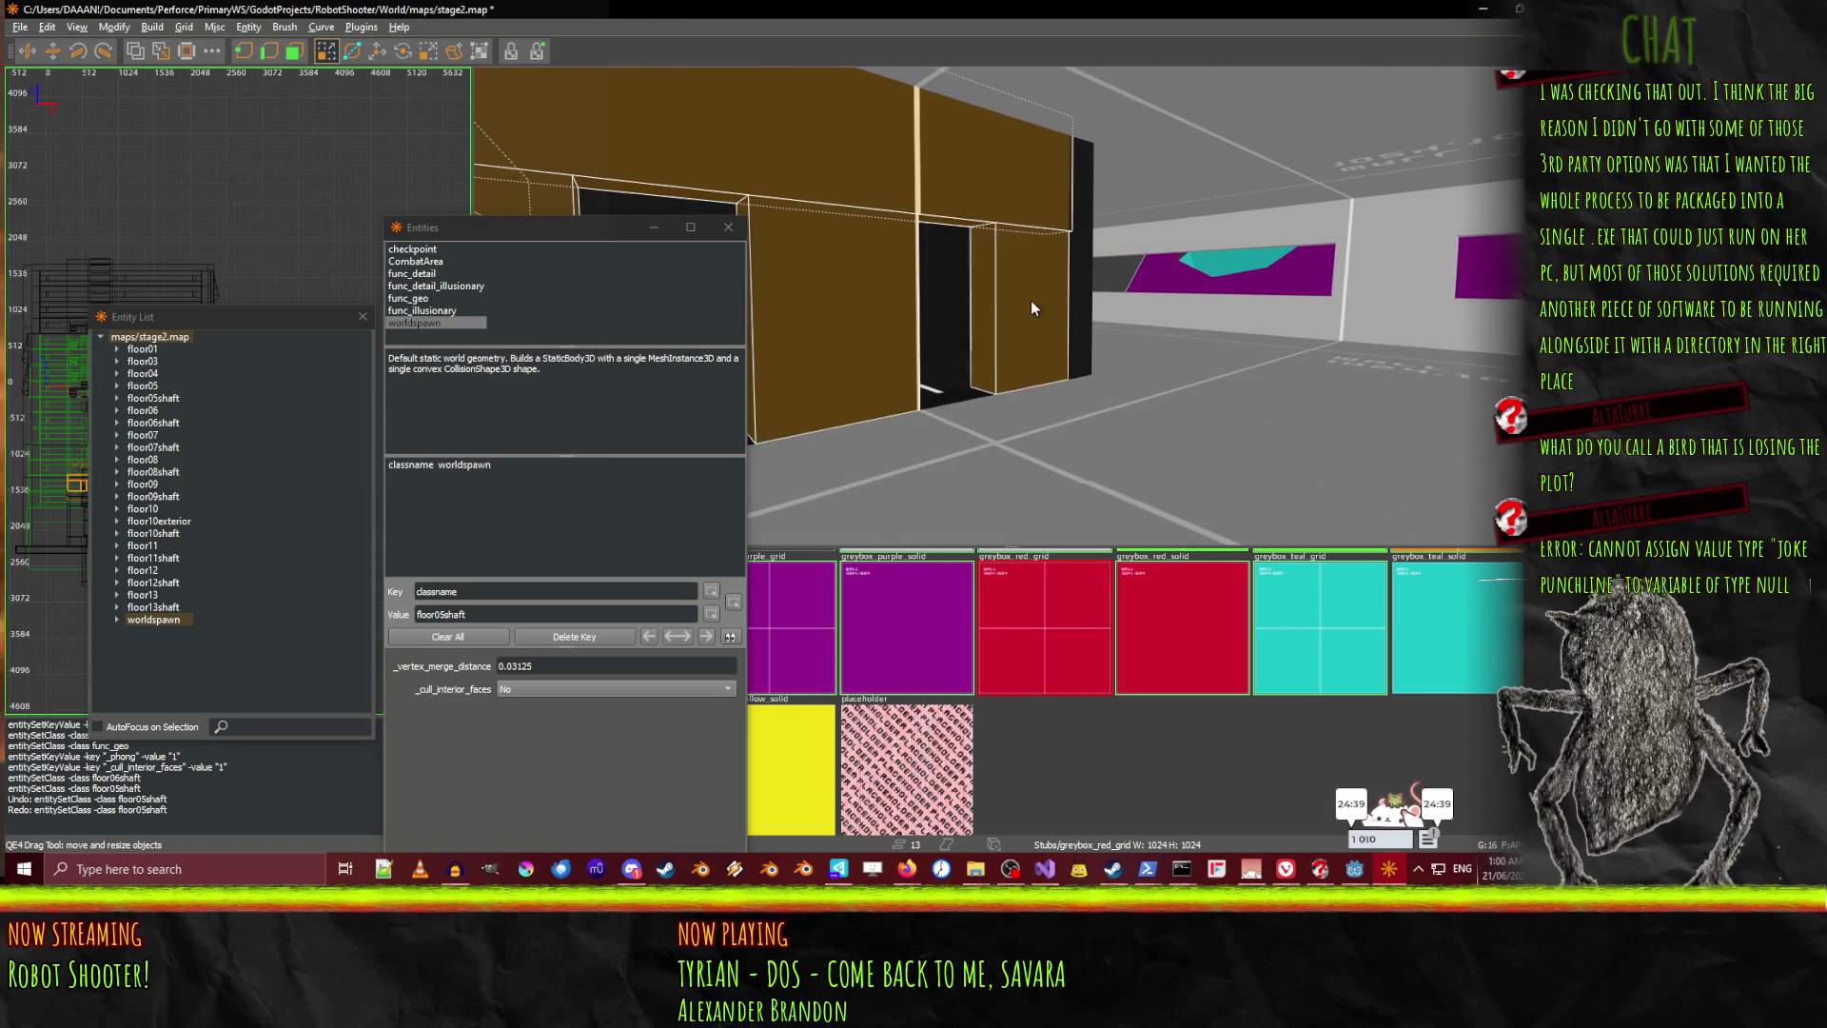
right_click(1032, 302)
key(s)
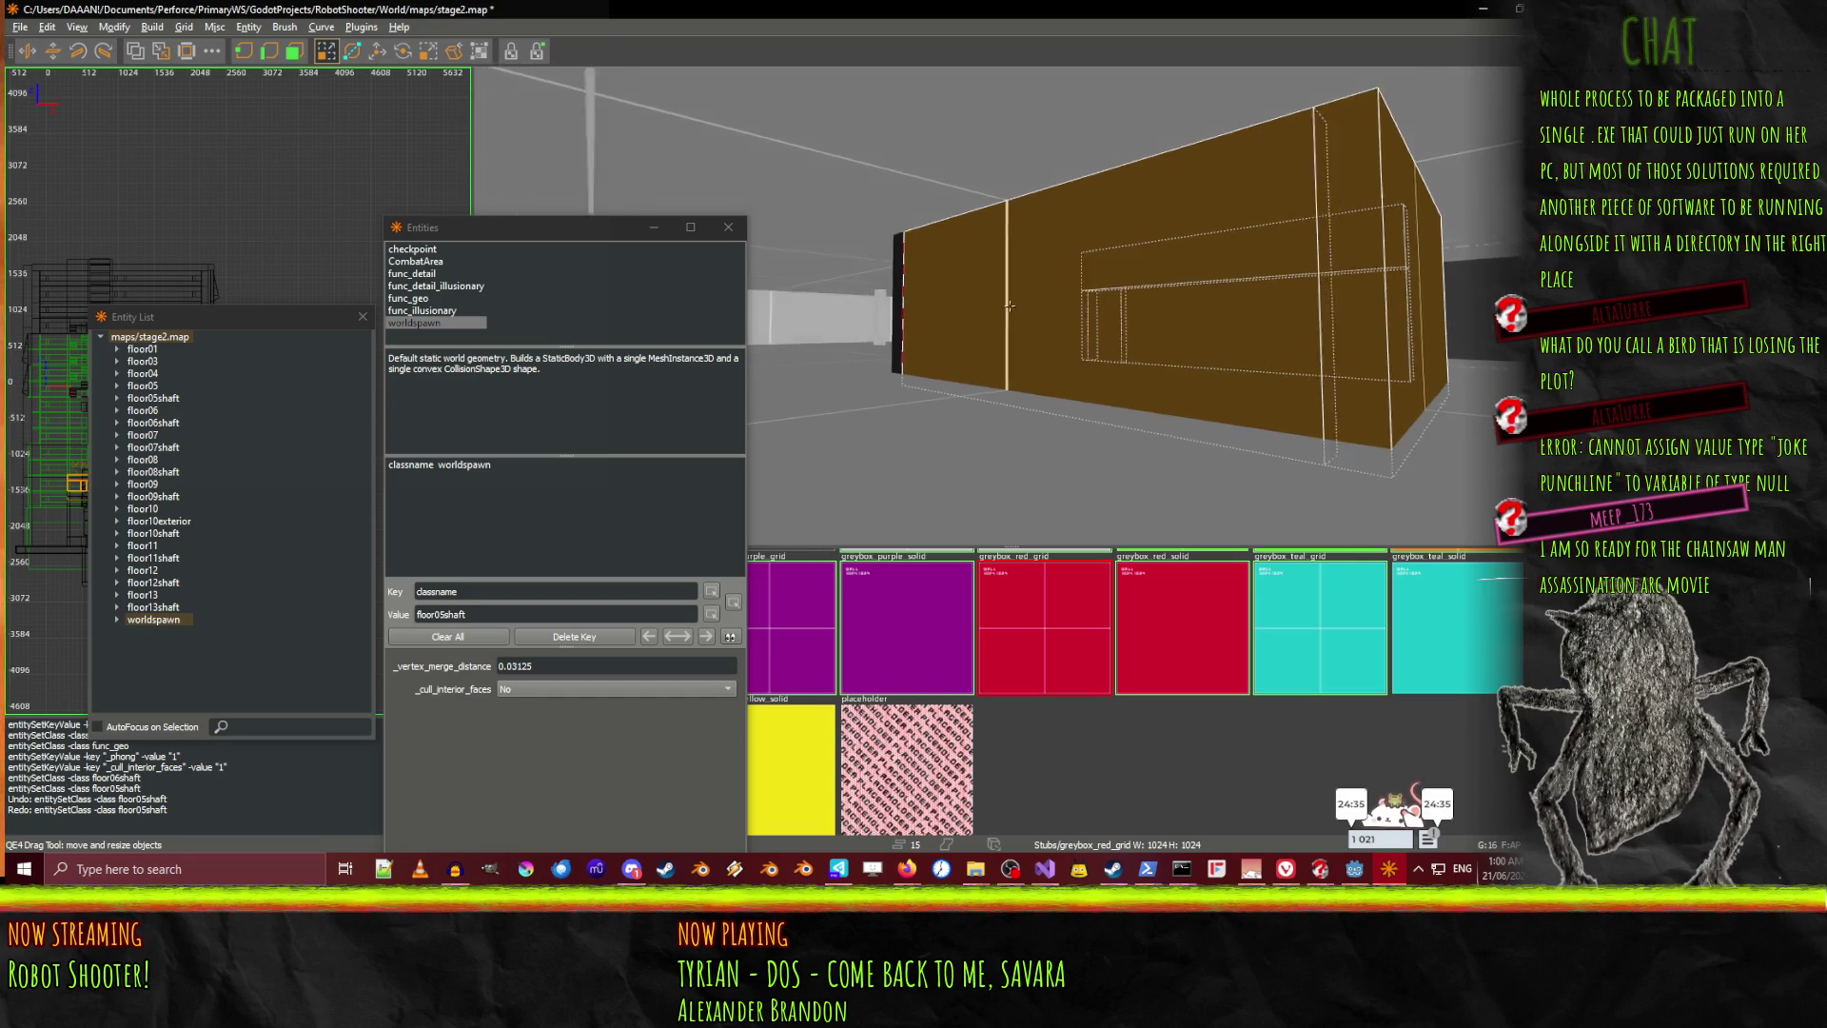
Inspect the brown brush block from the corridor, then convert the selection to func_geo
right_click(1039, 318)
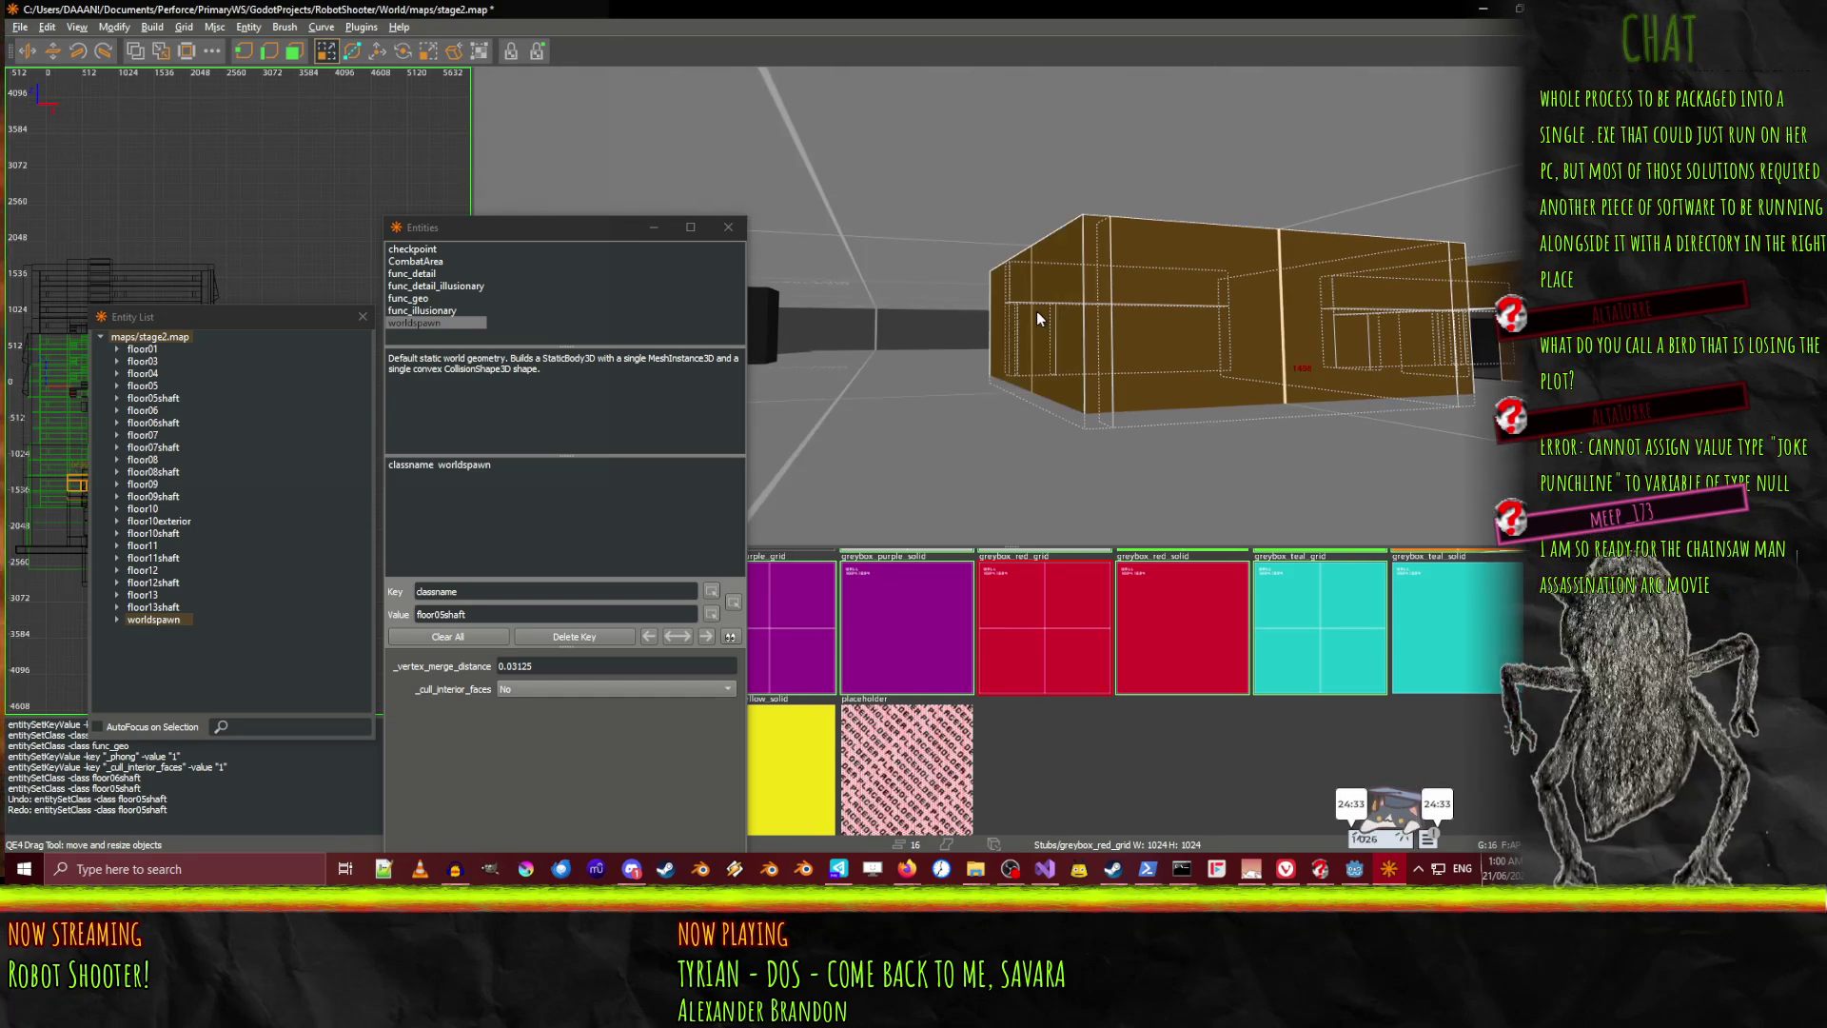
right_click(1032, 320)
key(w)
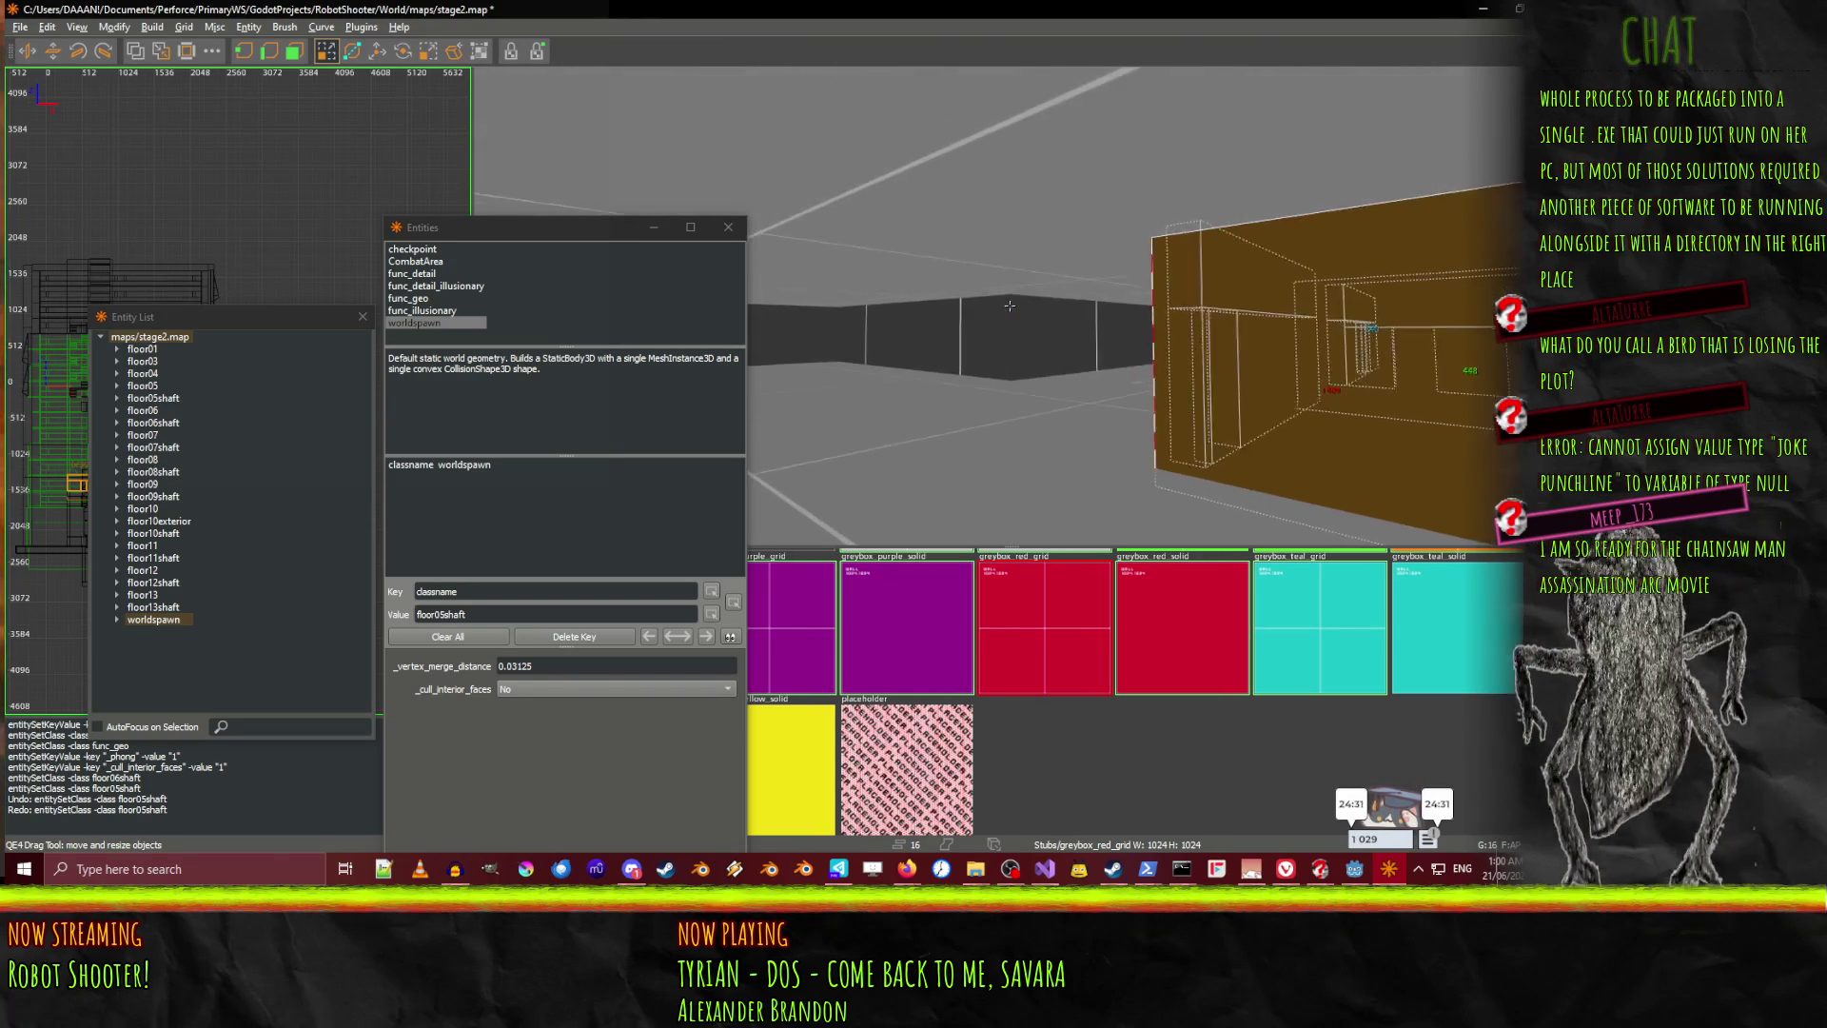
key(w)
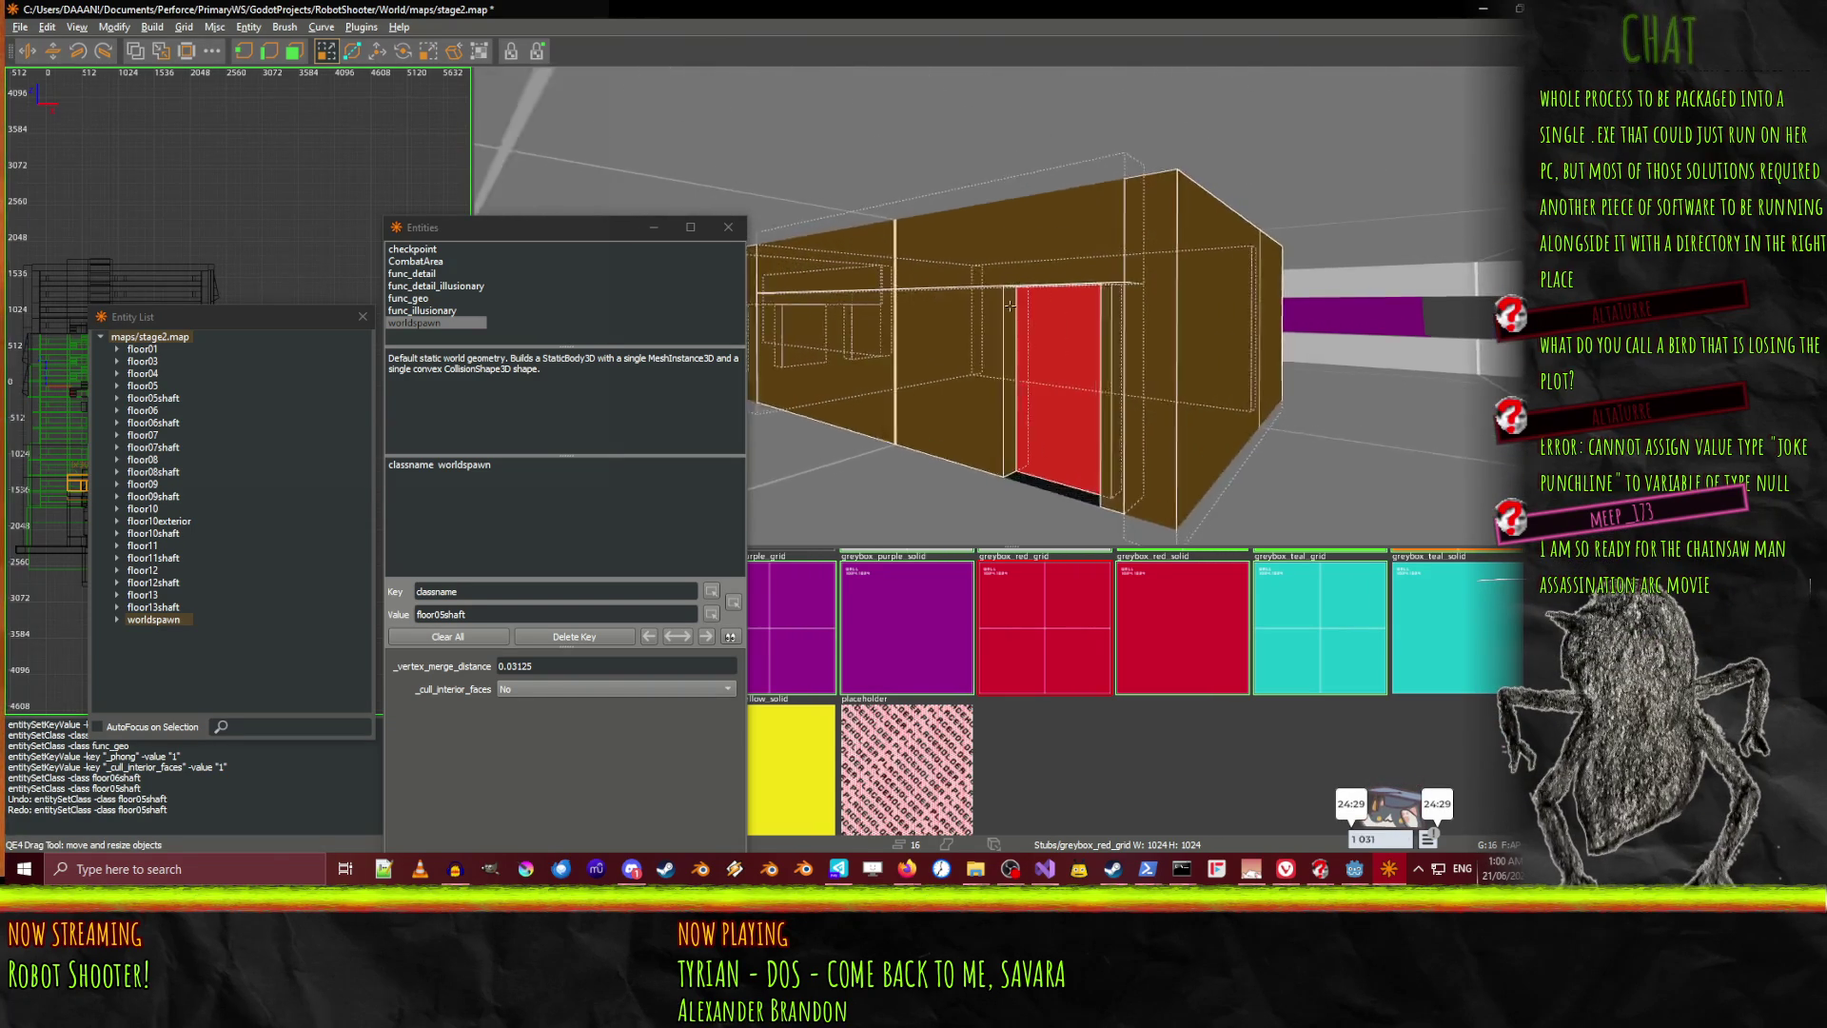
key(s)
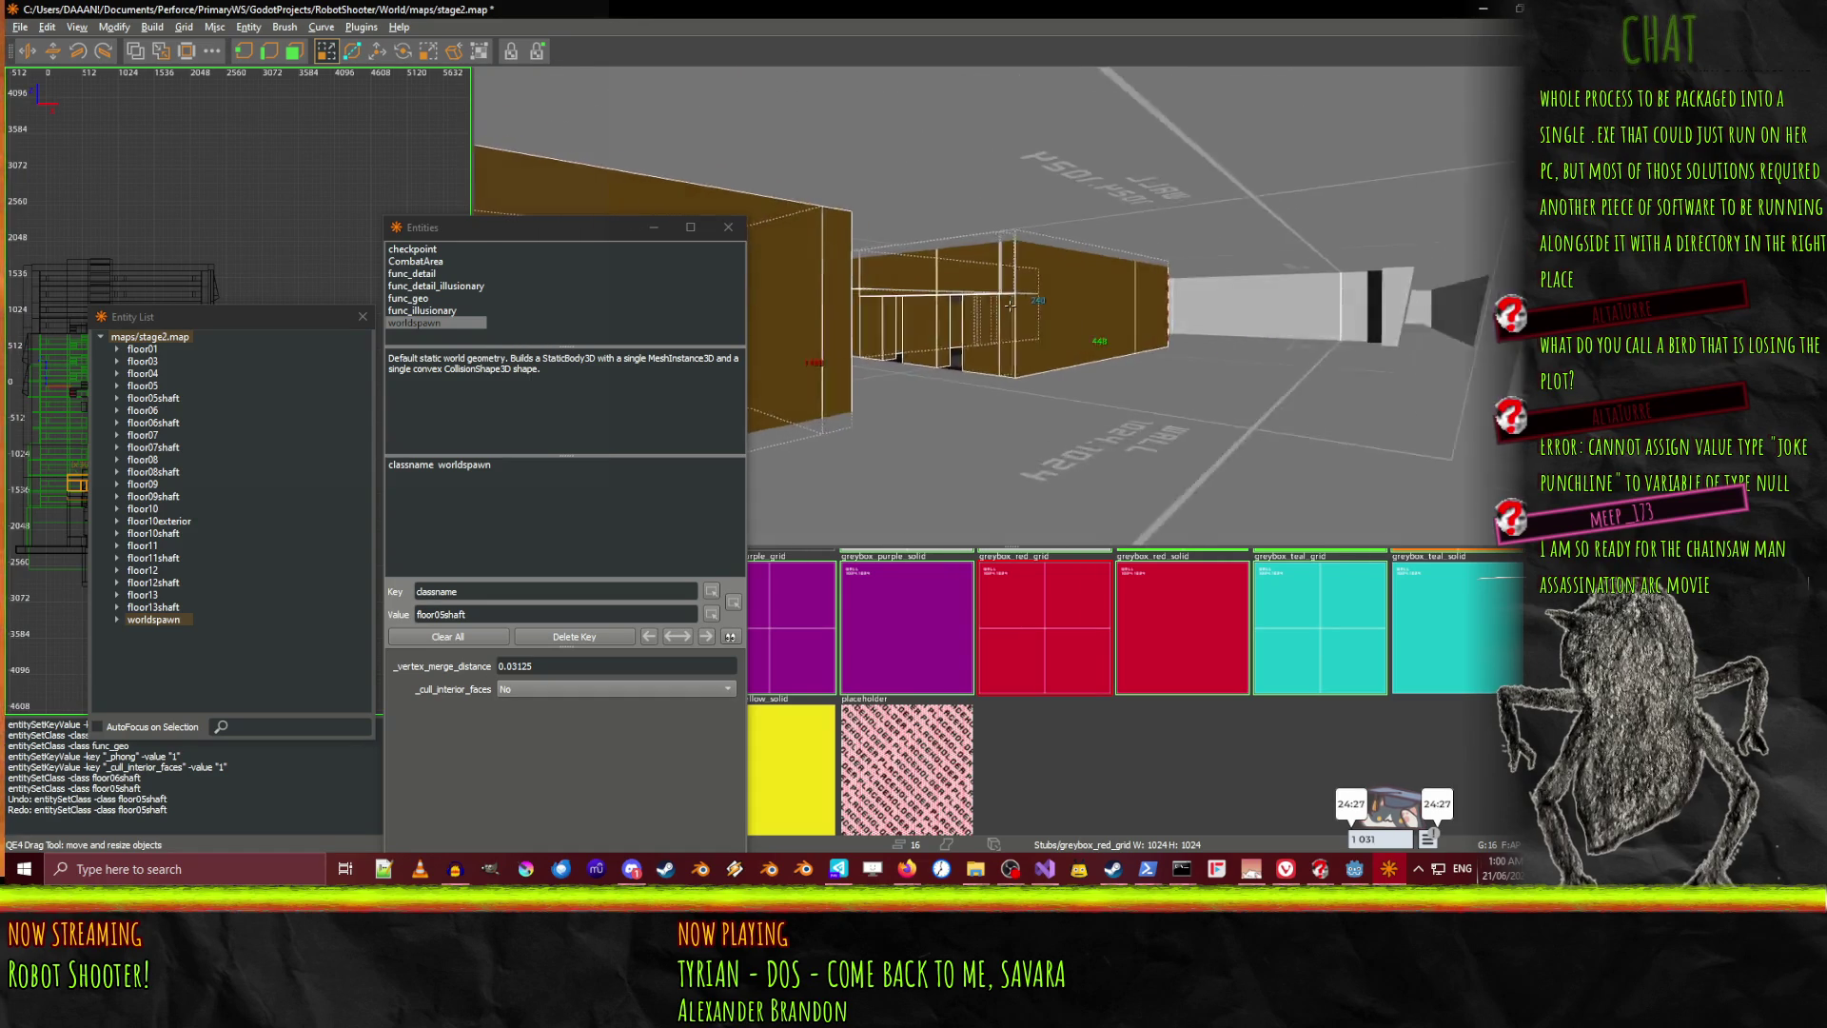
key(w)
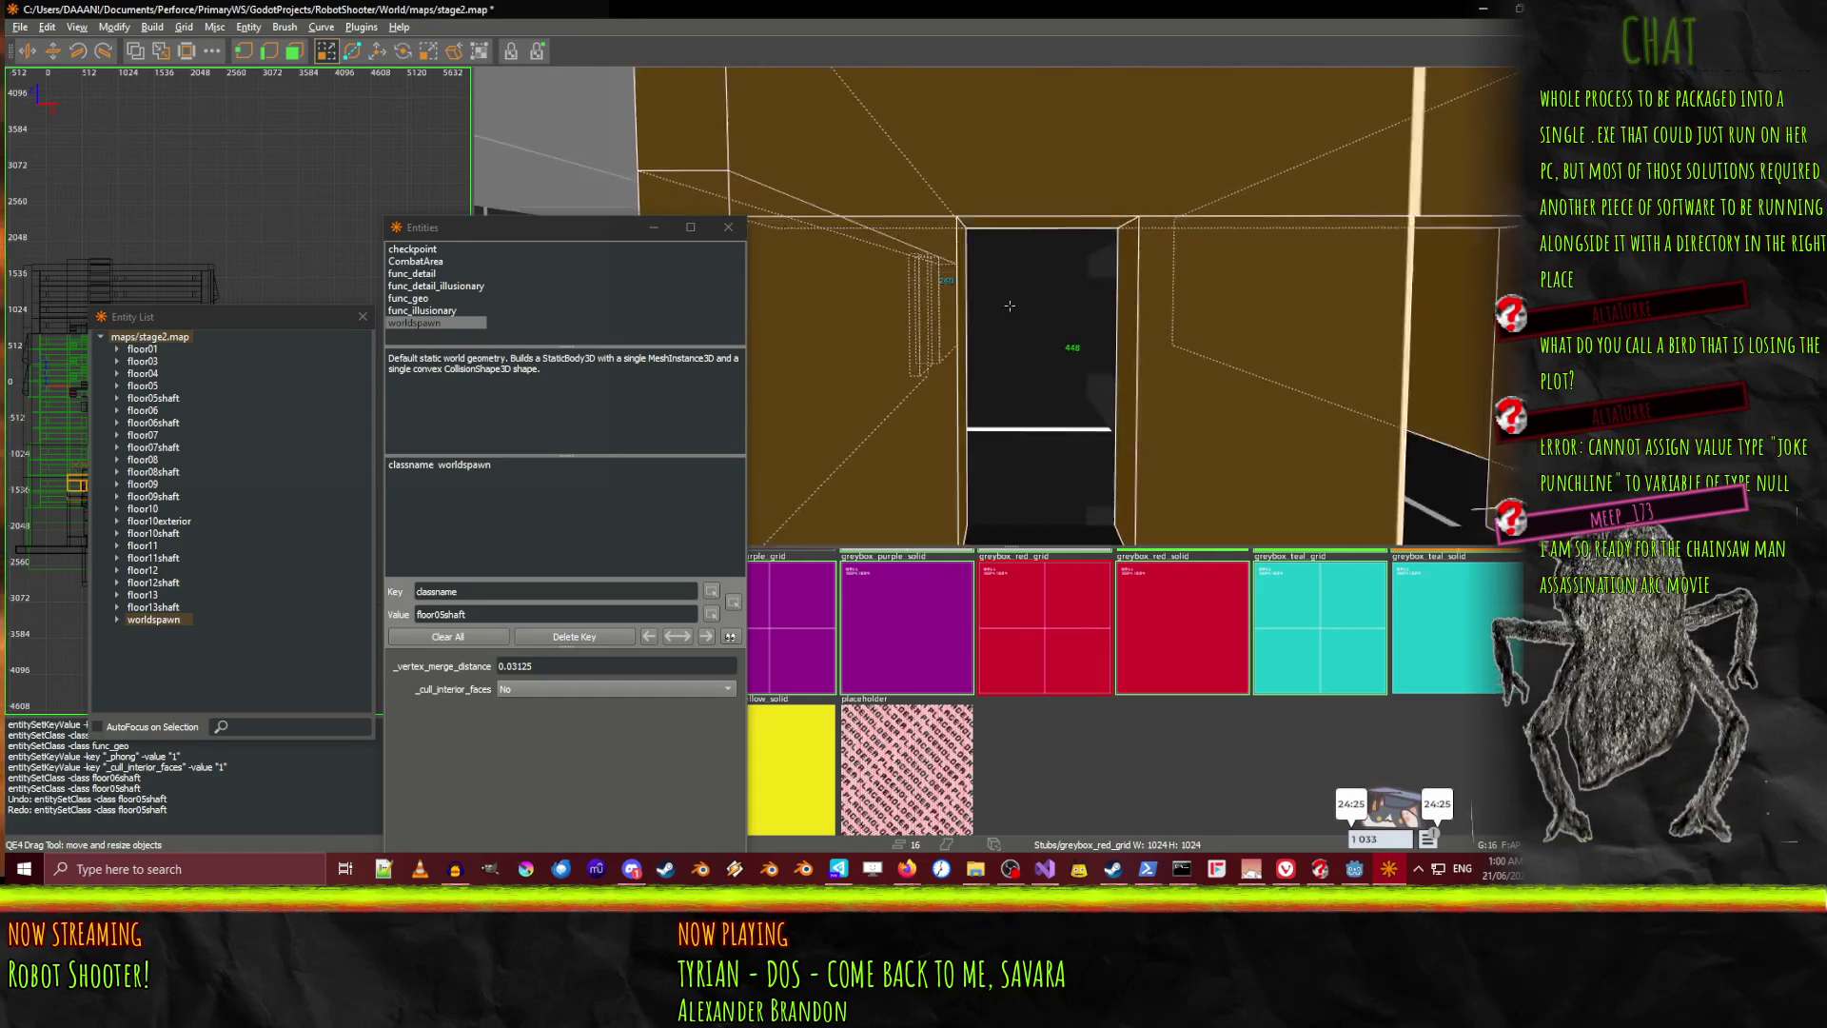
key(s)
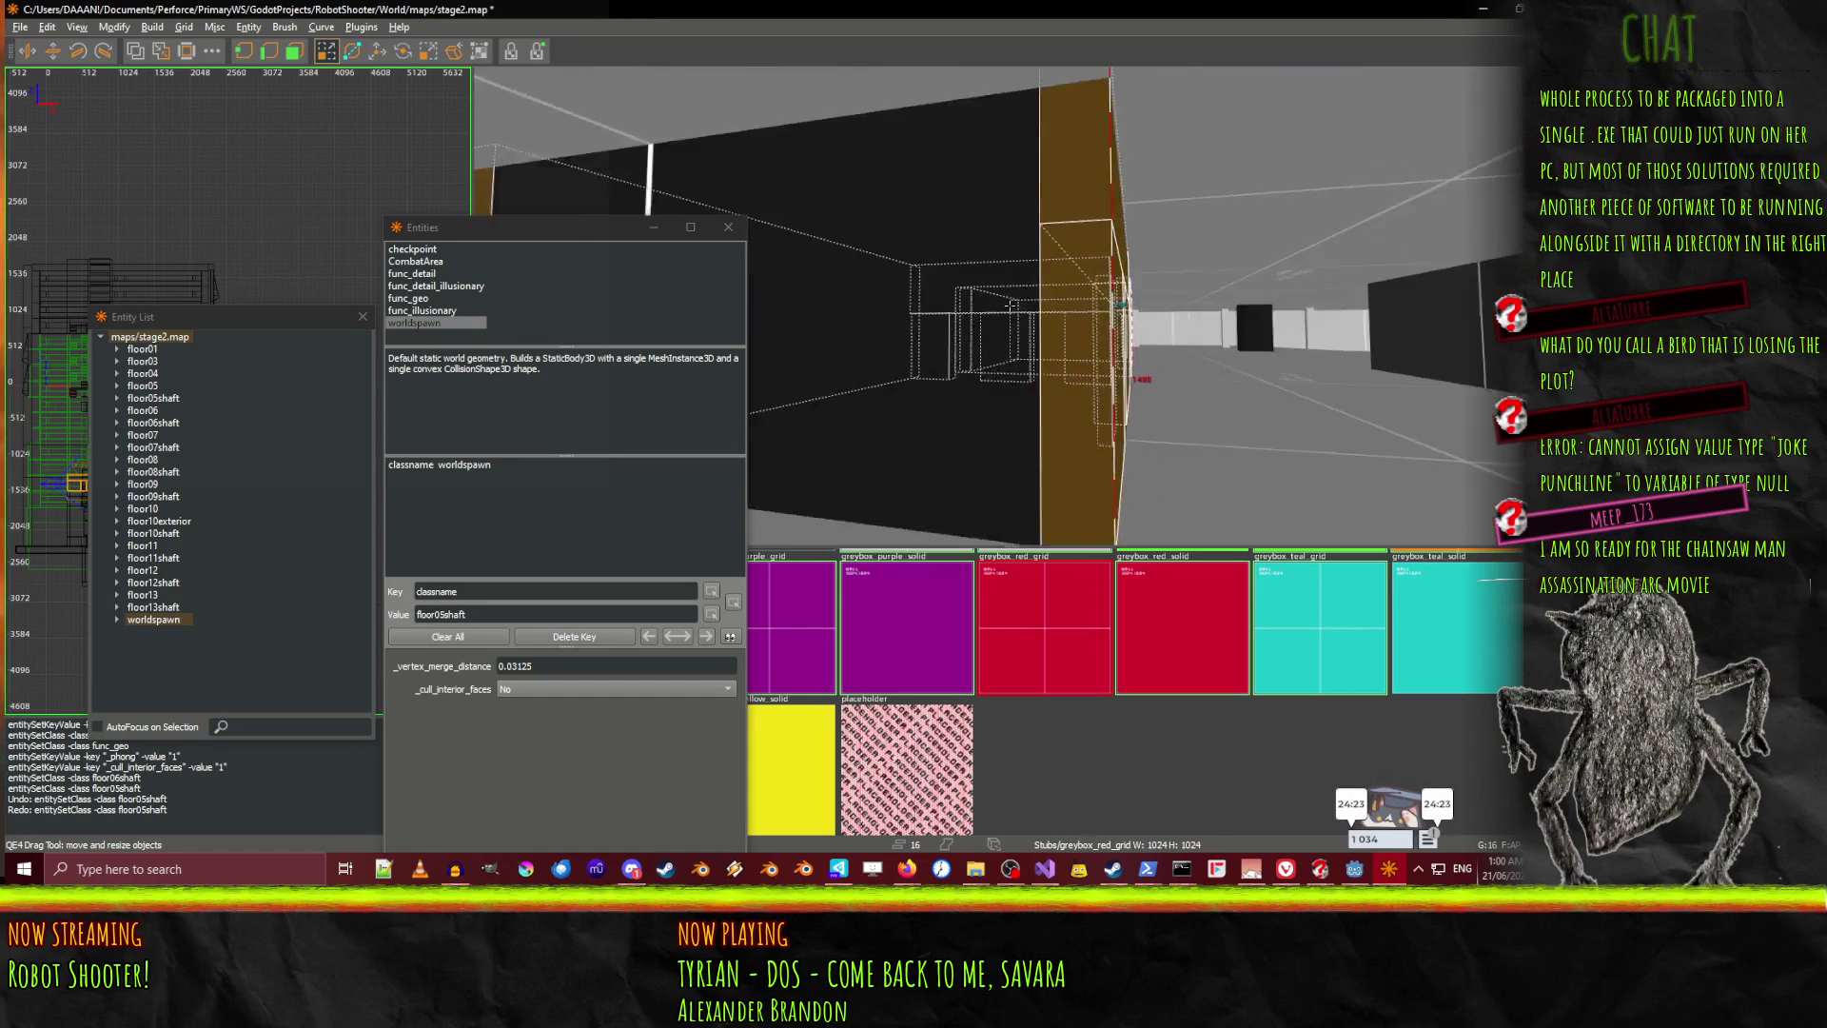
key(s)
right_click(1010, 306)
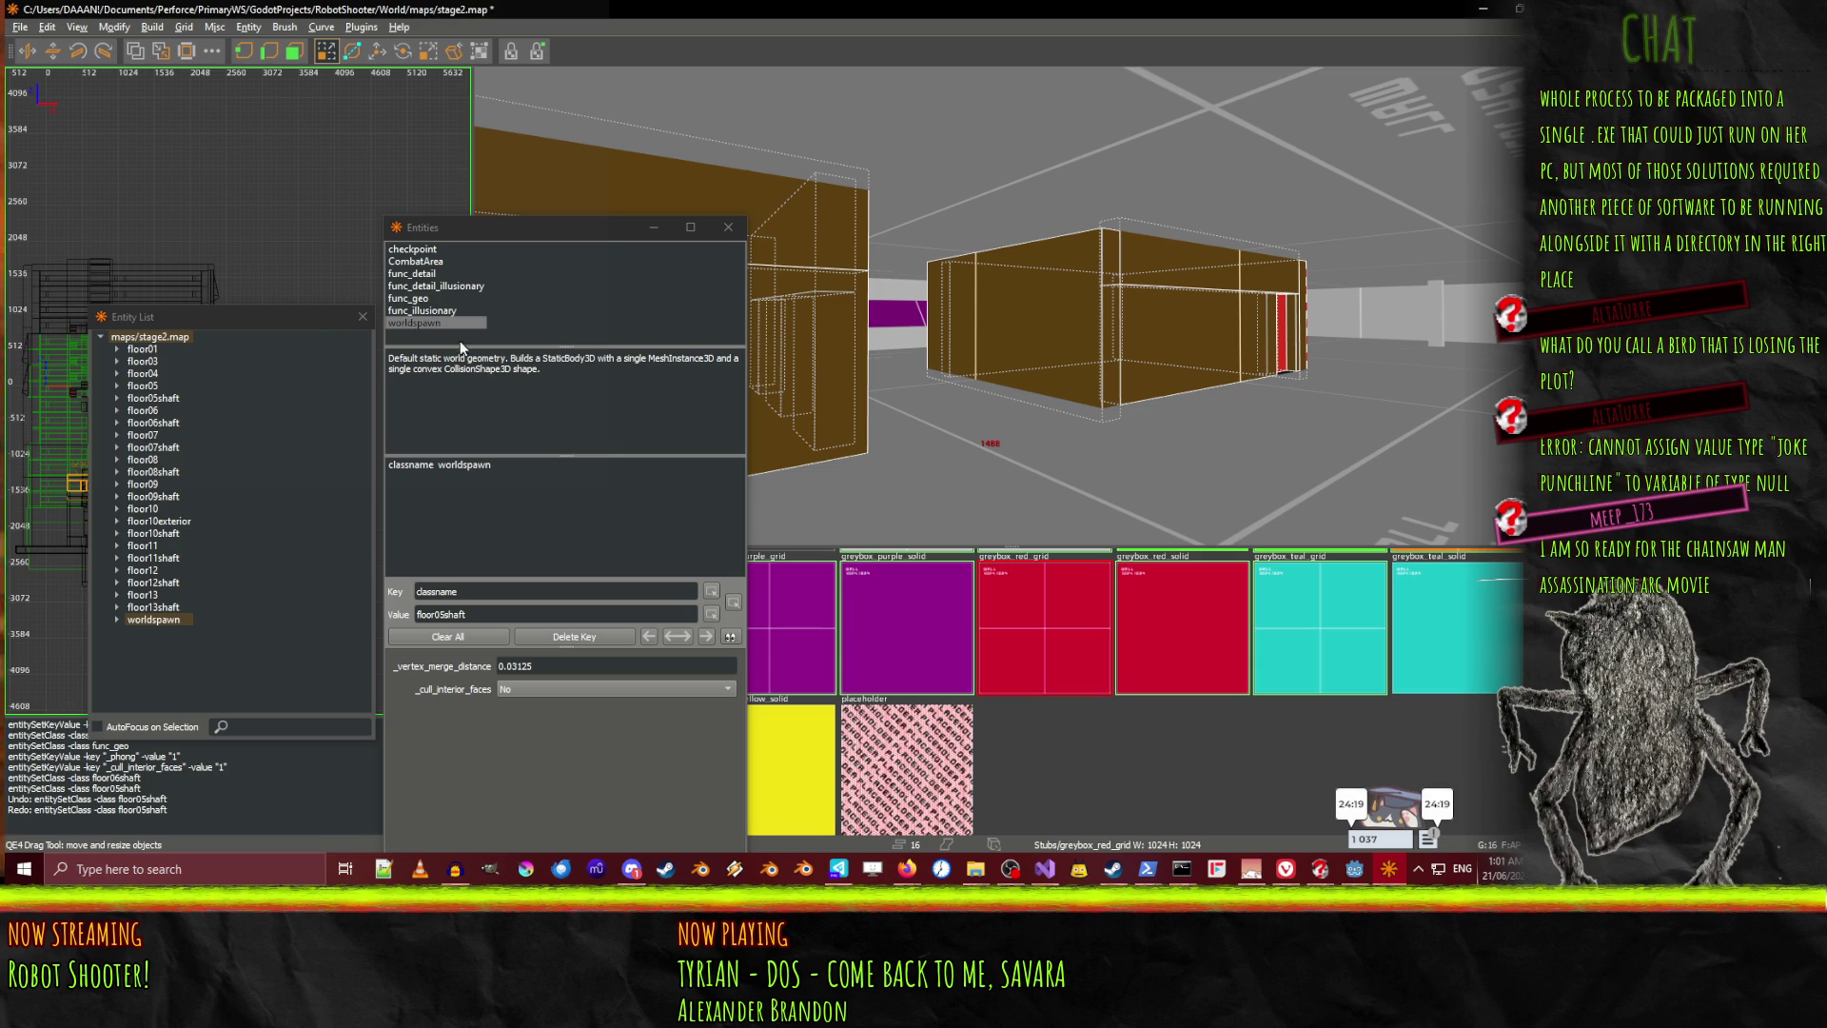
double_click(407, 305)
click(175, 619)
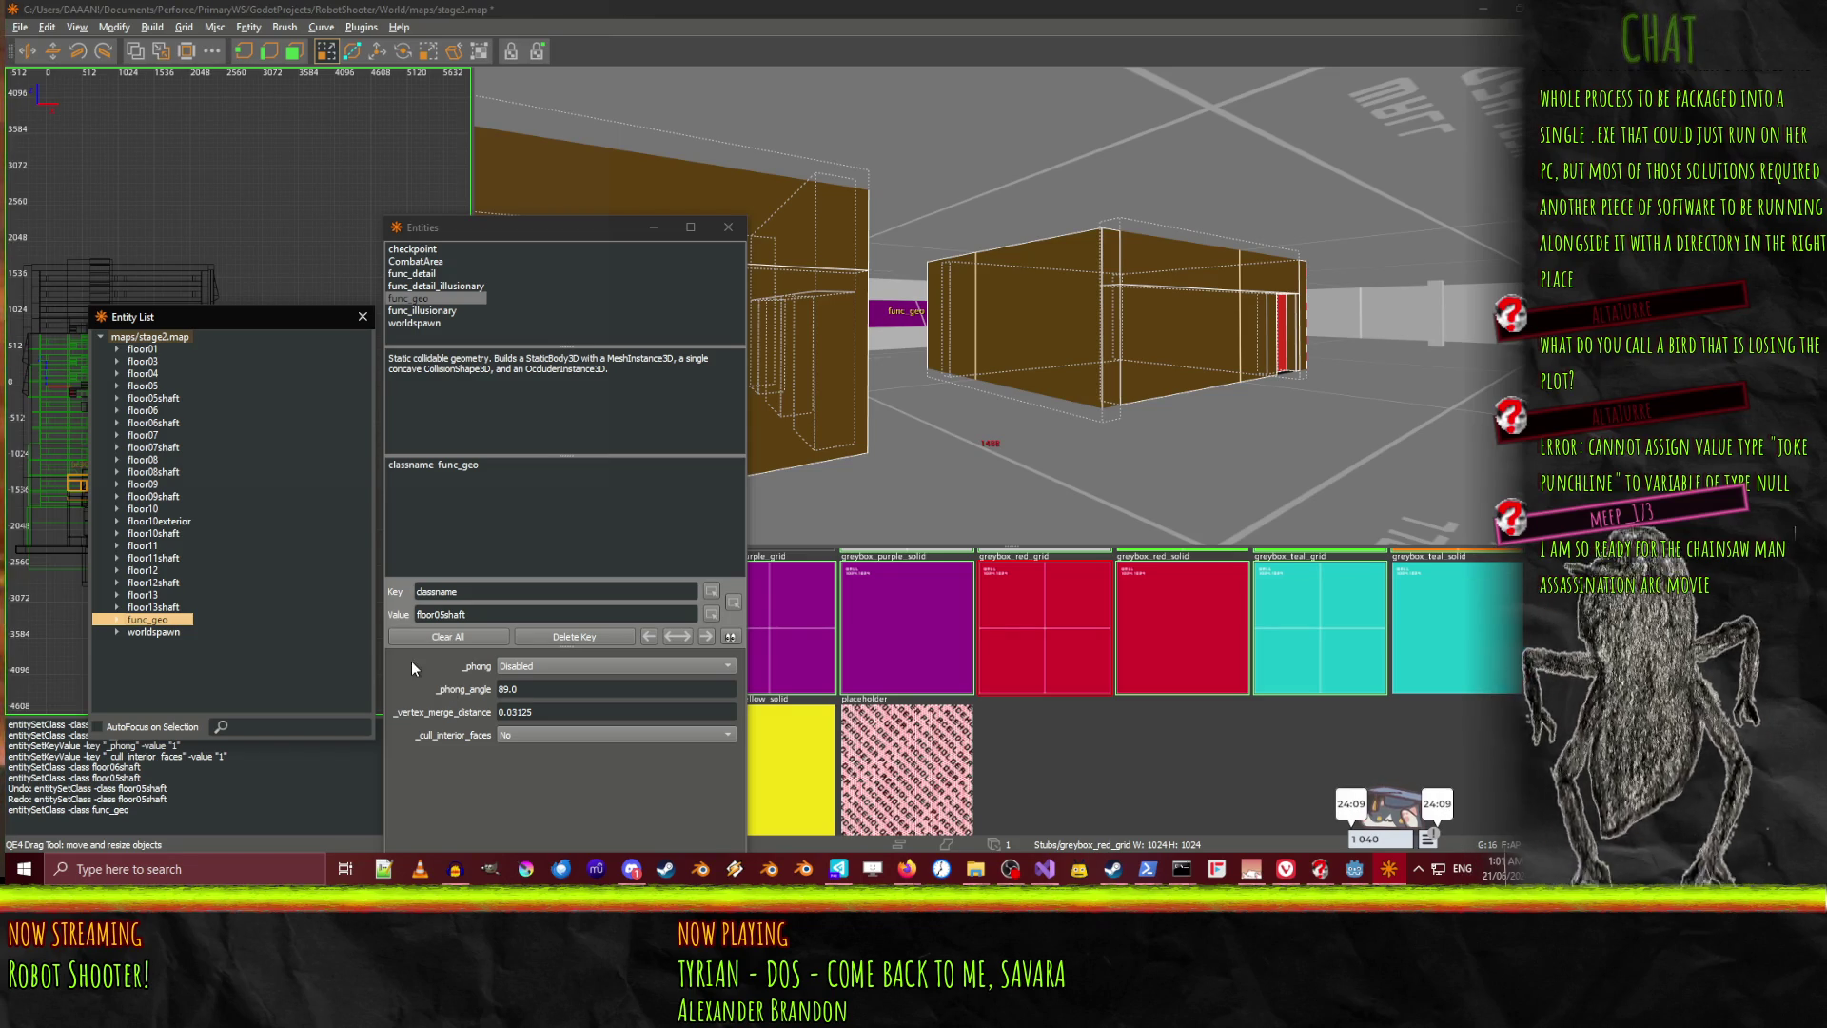
Set _phong to Smooth shading and _cull_interior_faces to Yes
click(538, 672)
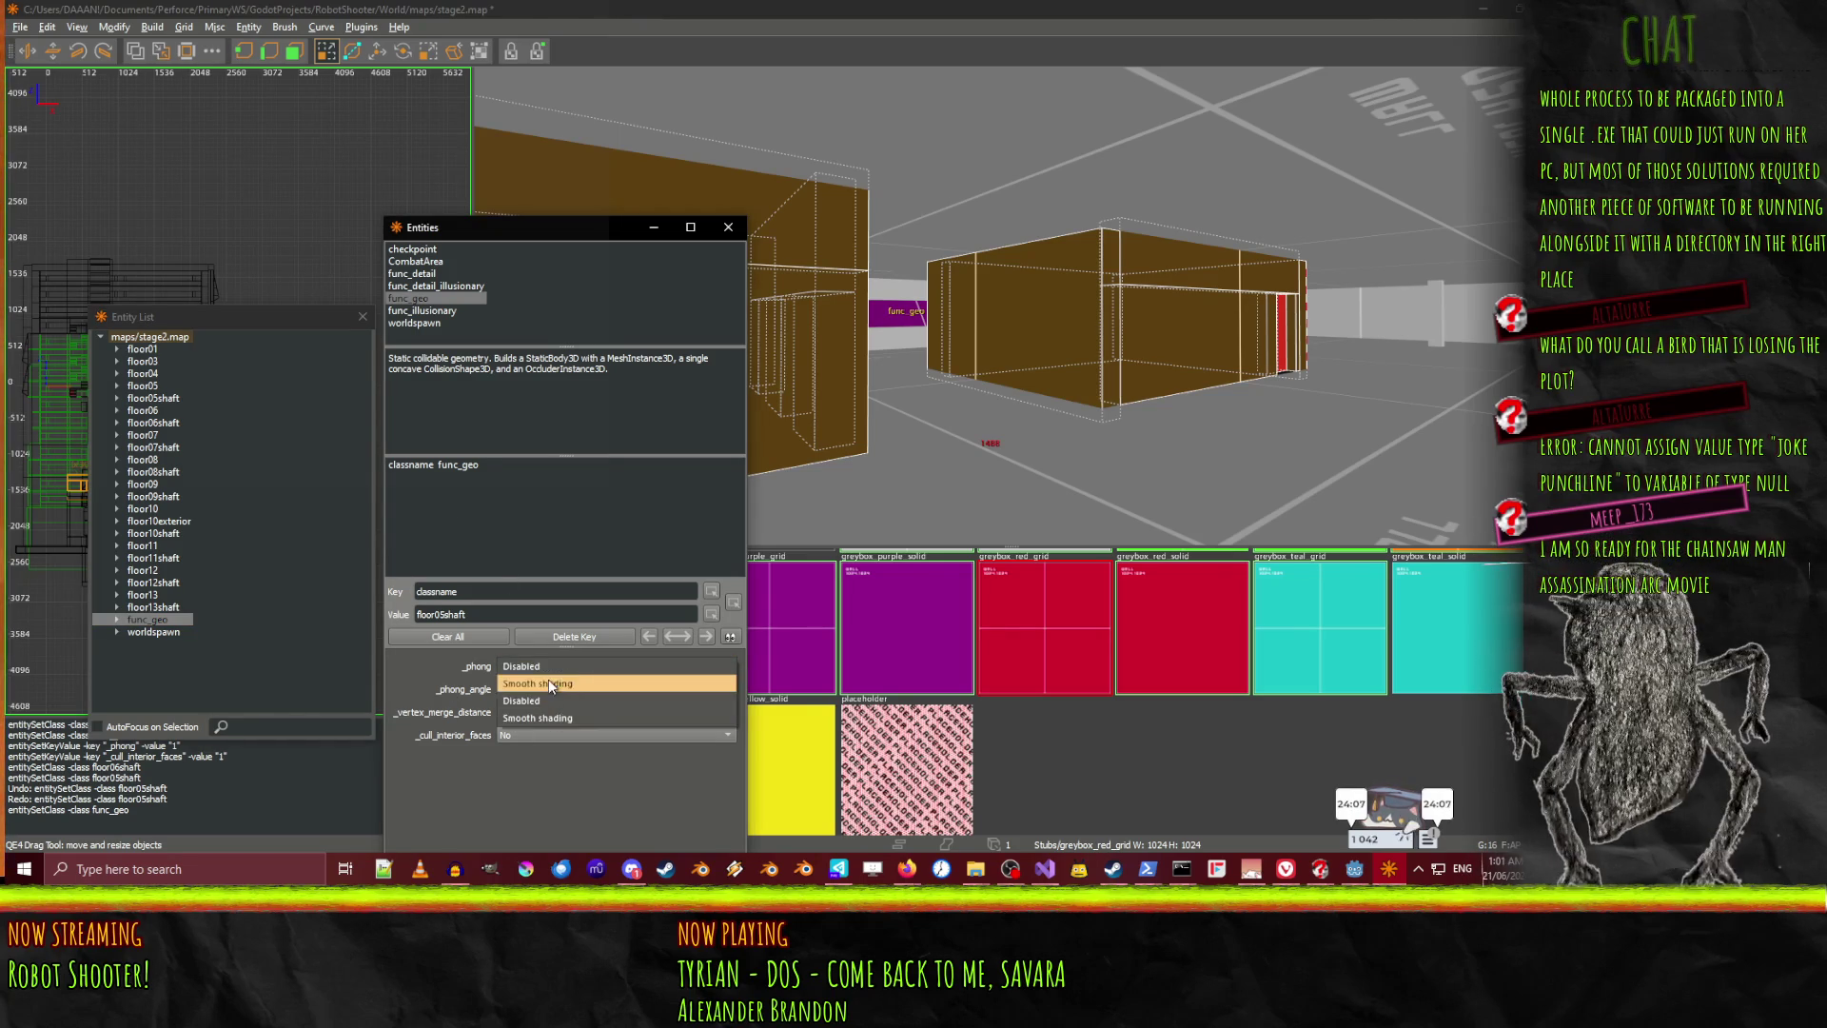
click(548, 681)
click(529, 735)
click(546, 751)
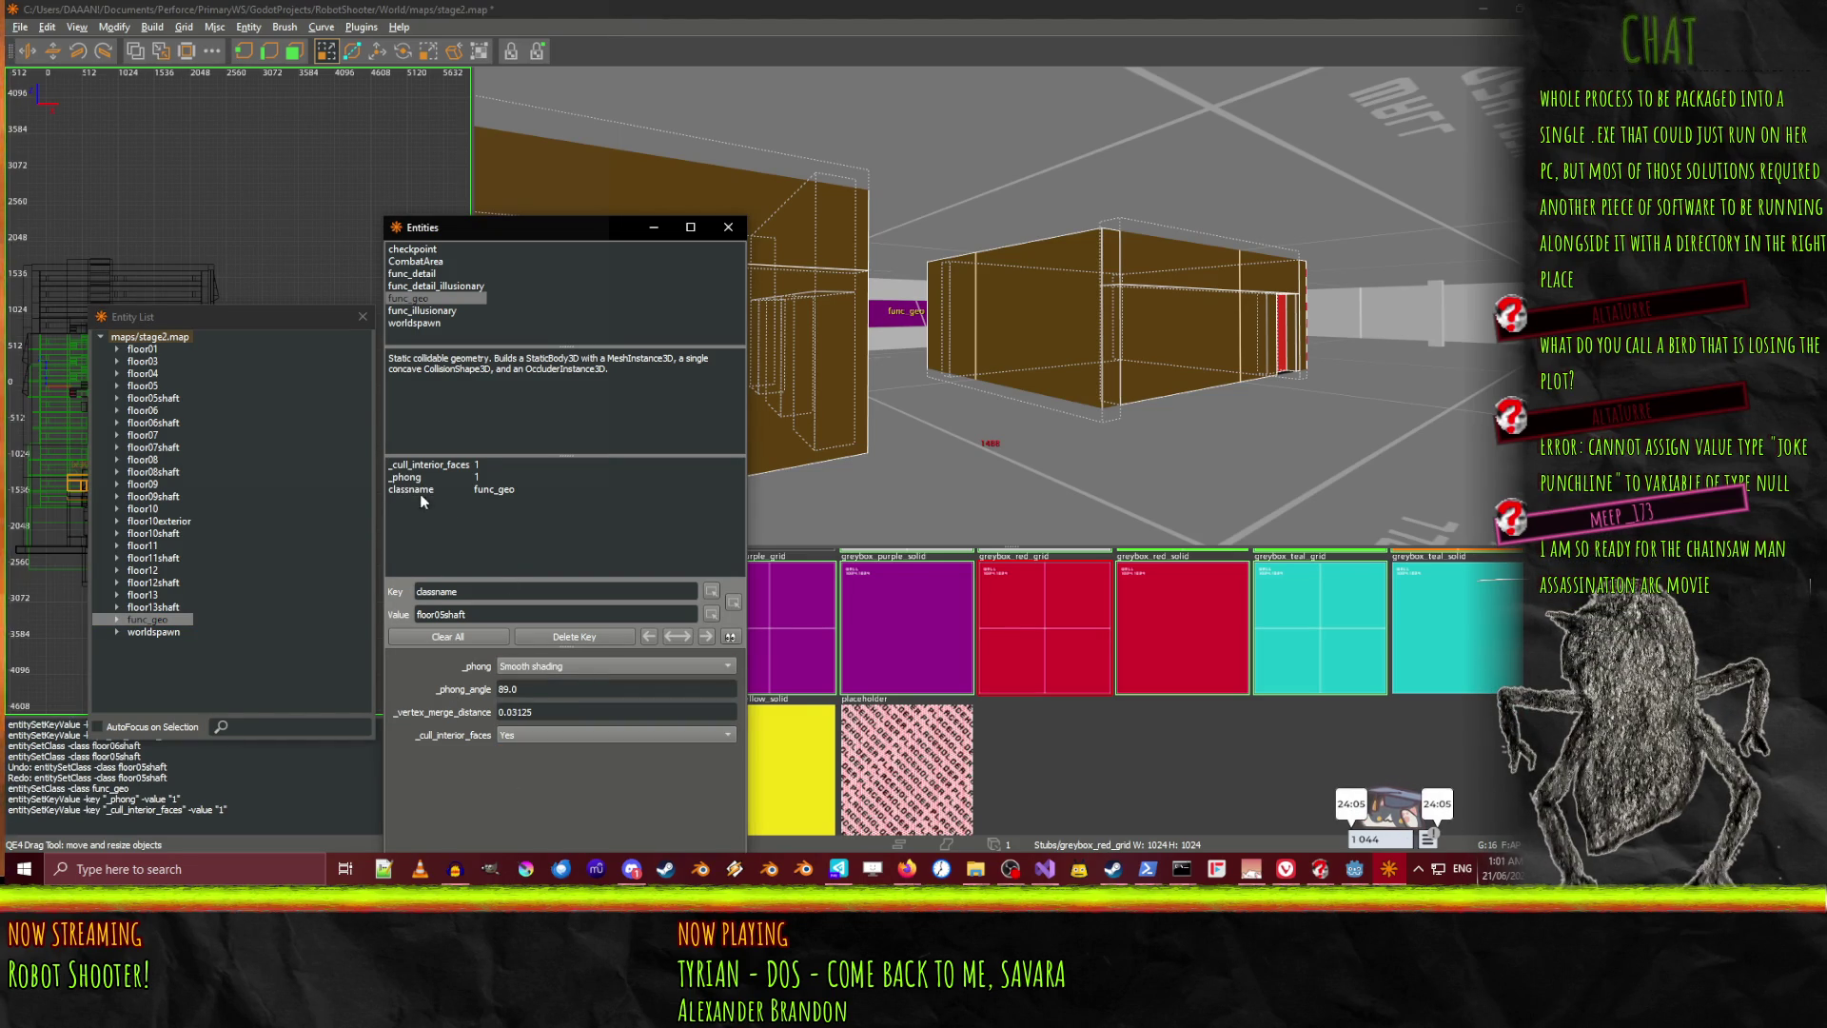
Rename the entity to floor04shaft and select it in the Entity List
click(496, 493)
key(Tab)
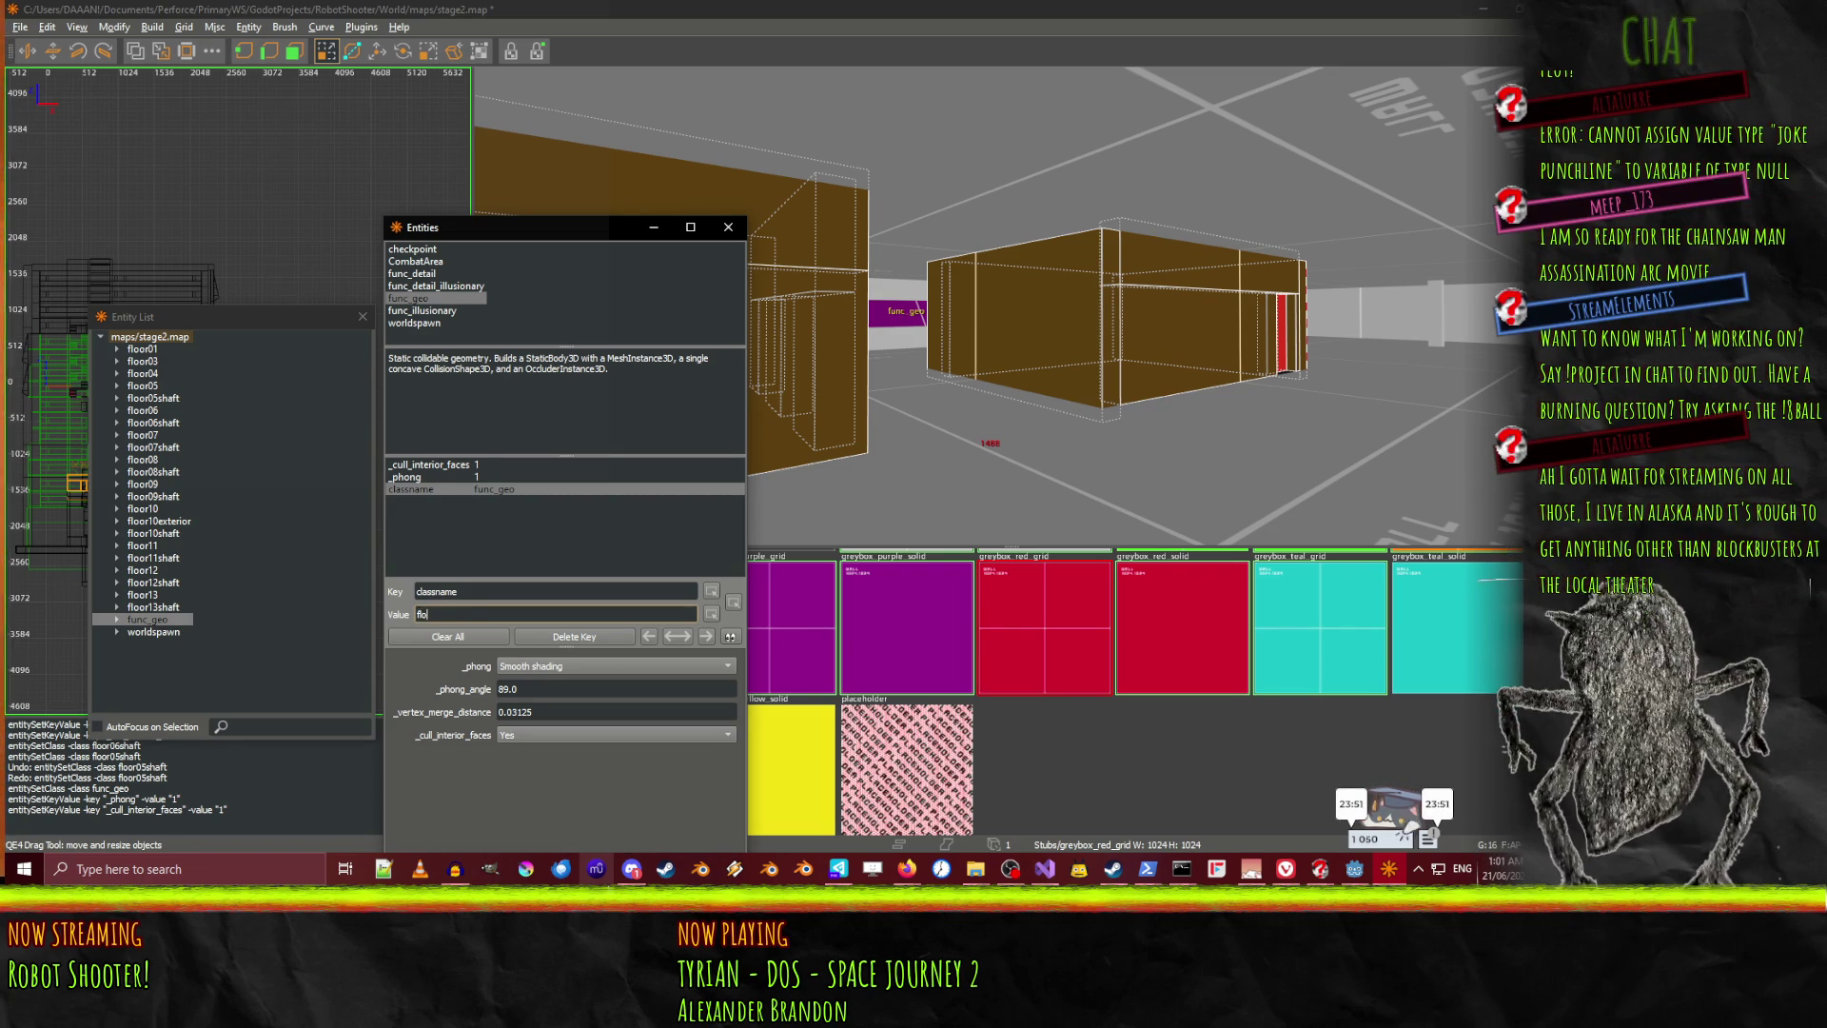
text(or04shaft)
key(Return)
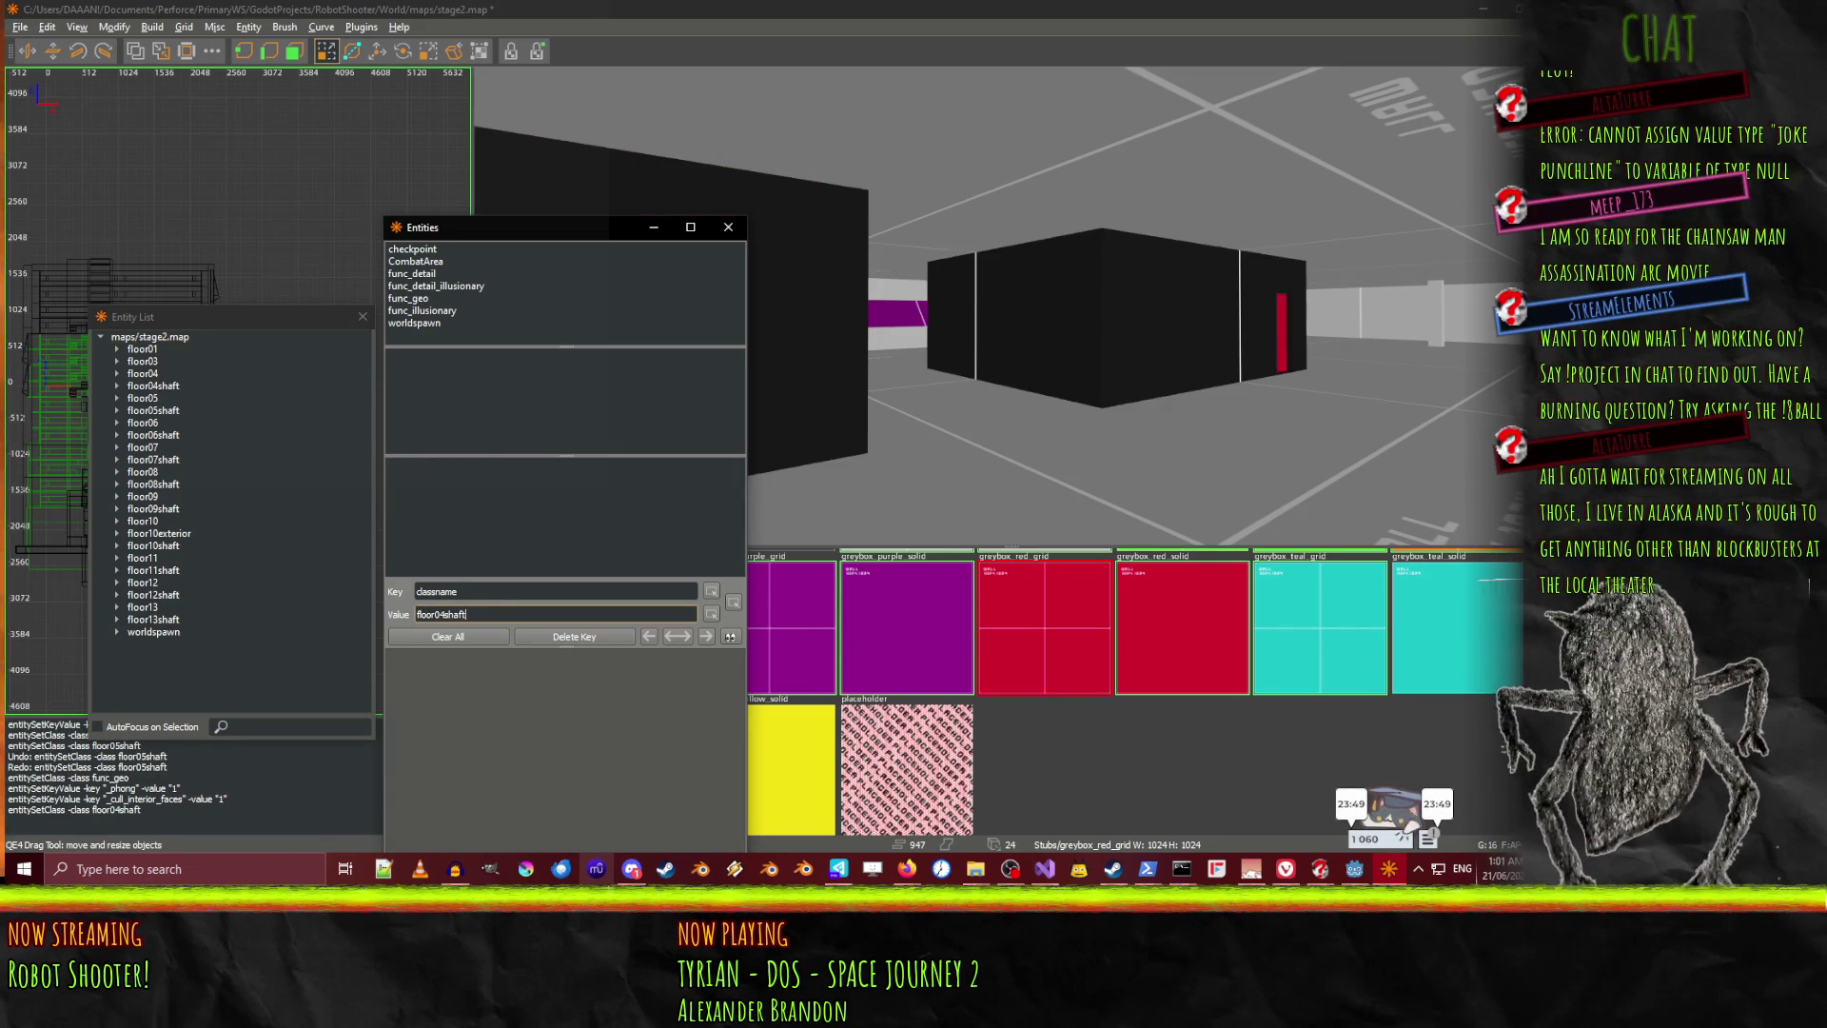
click(162, 385)
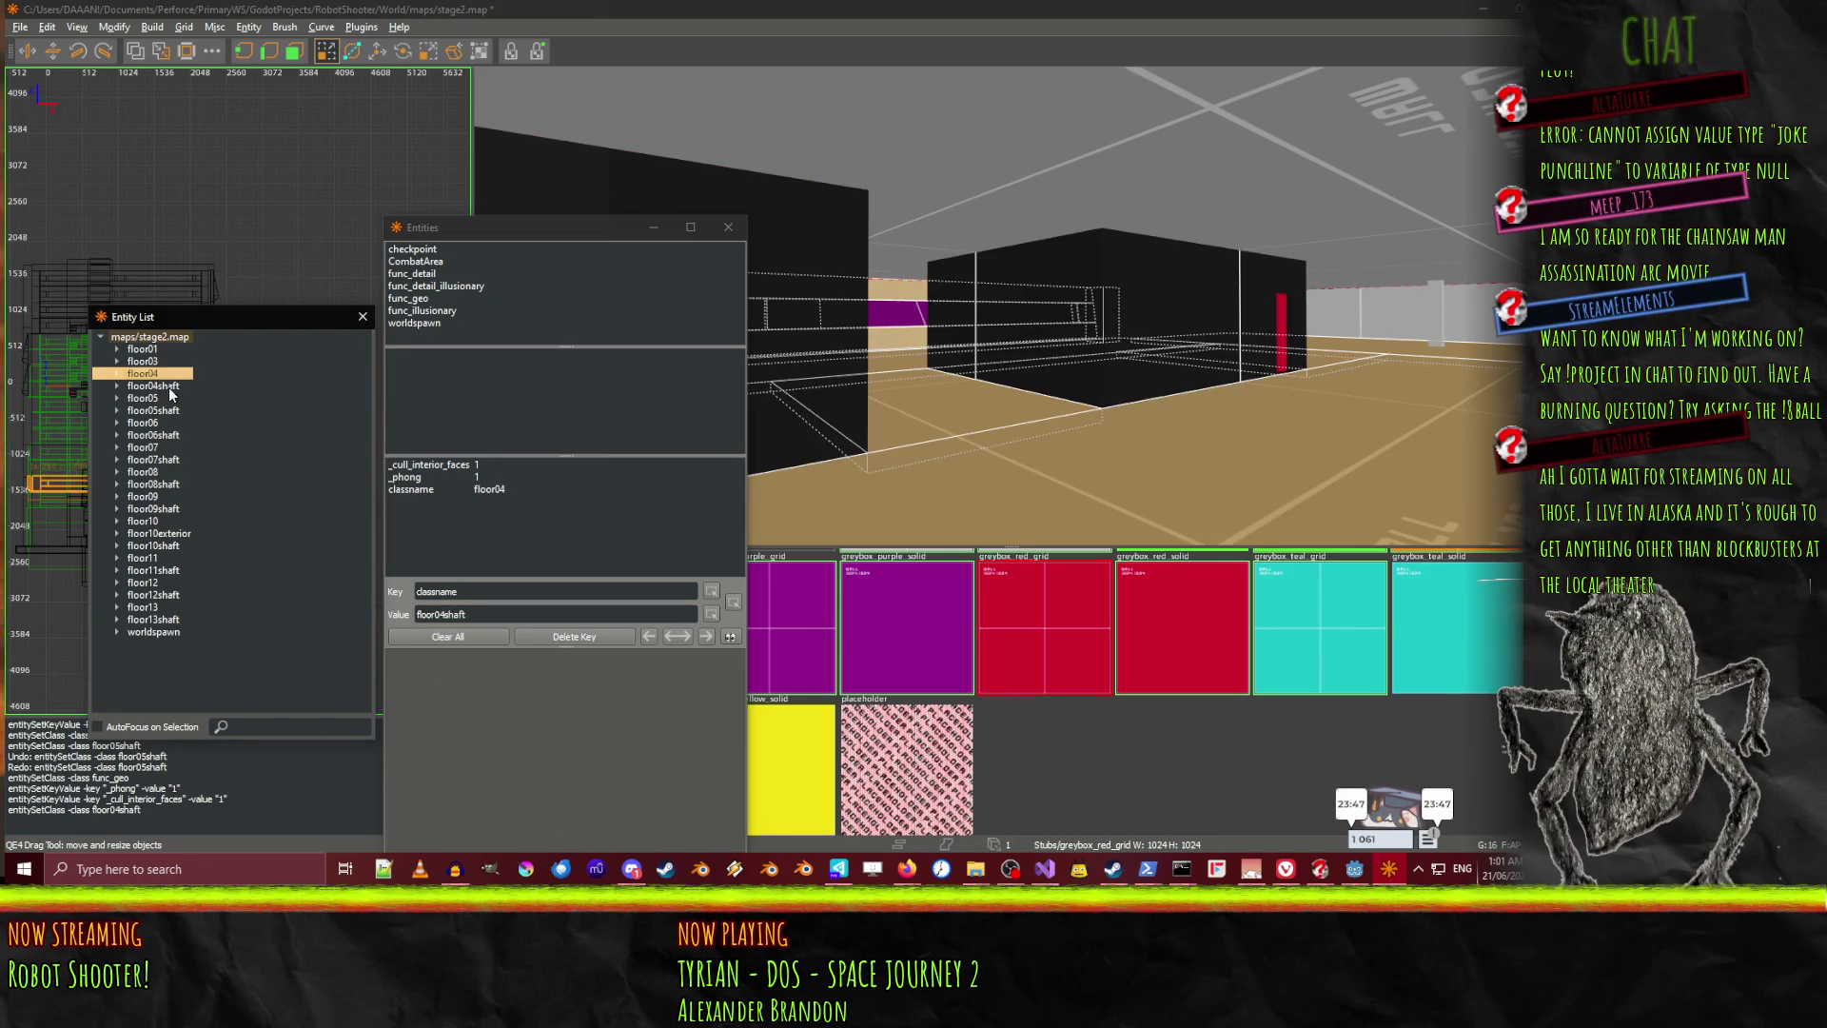
Extend the box brush from 544 to 576 units and view it from the side
key(Escape)
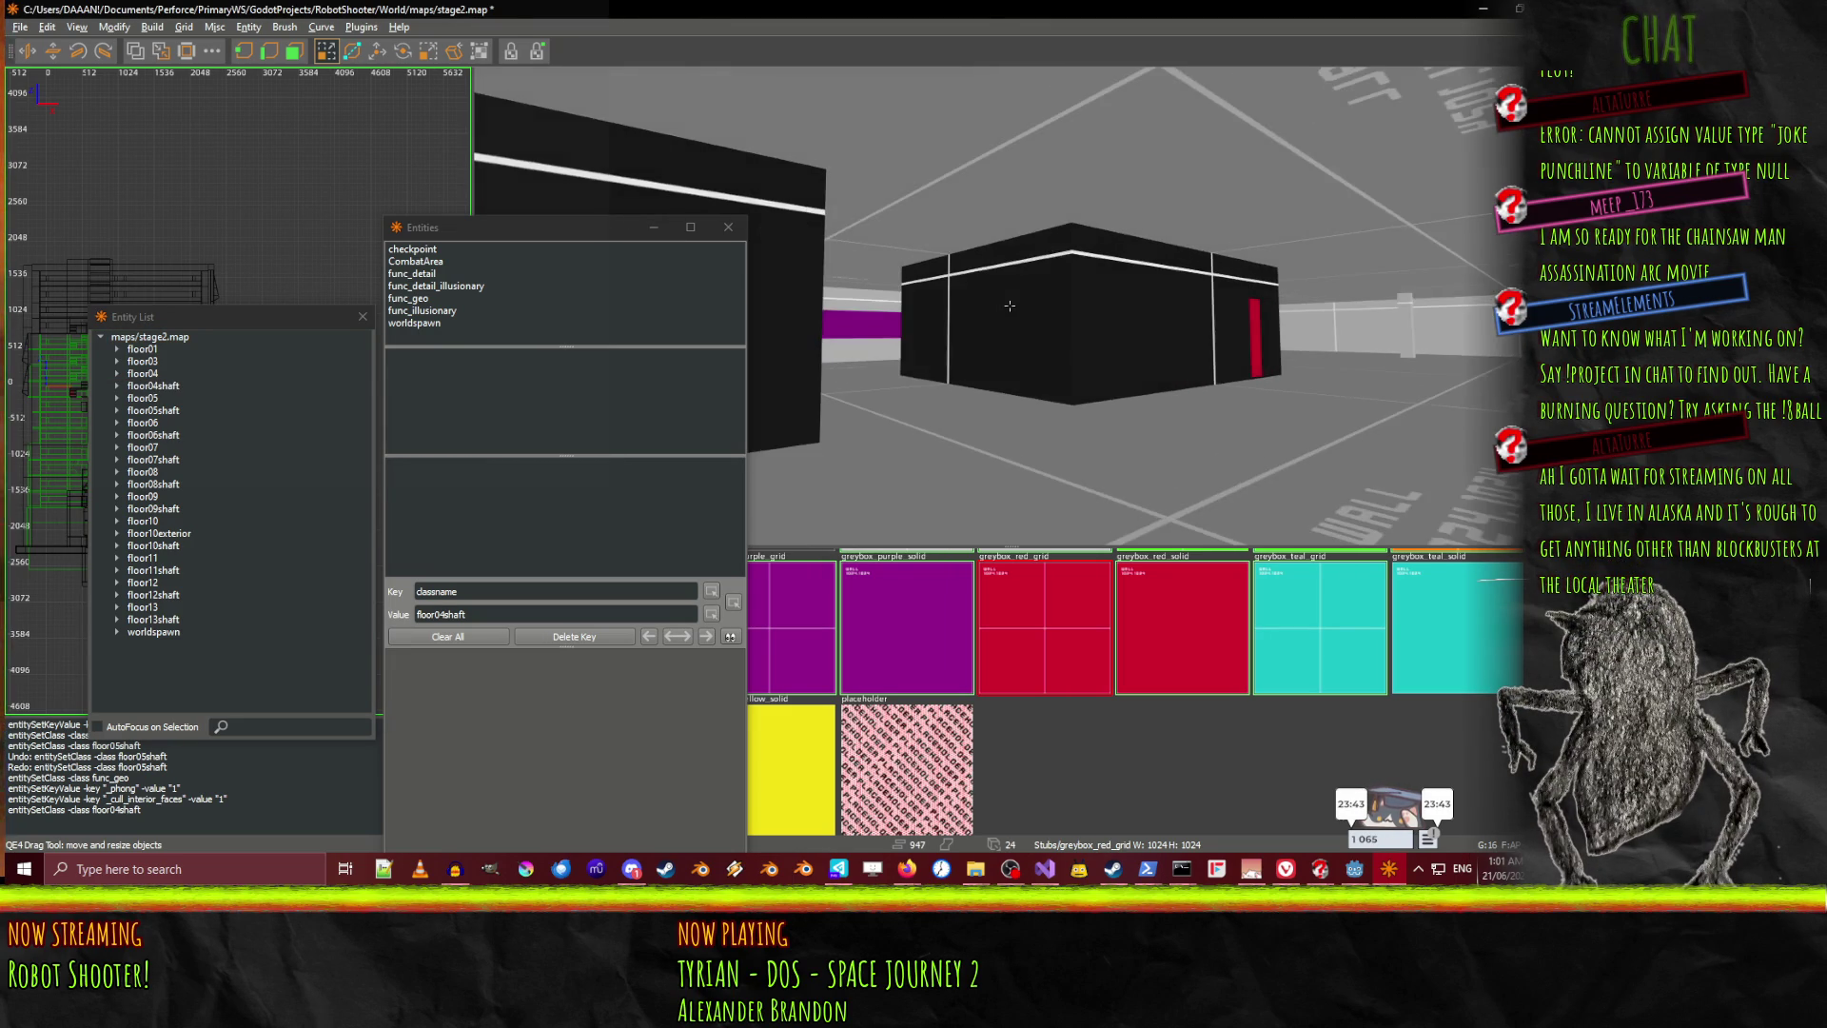
click(1106, 317)
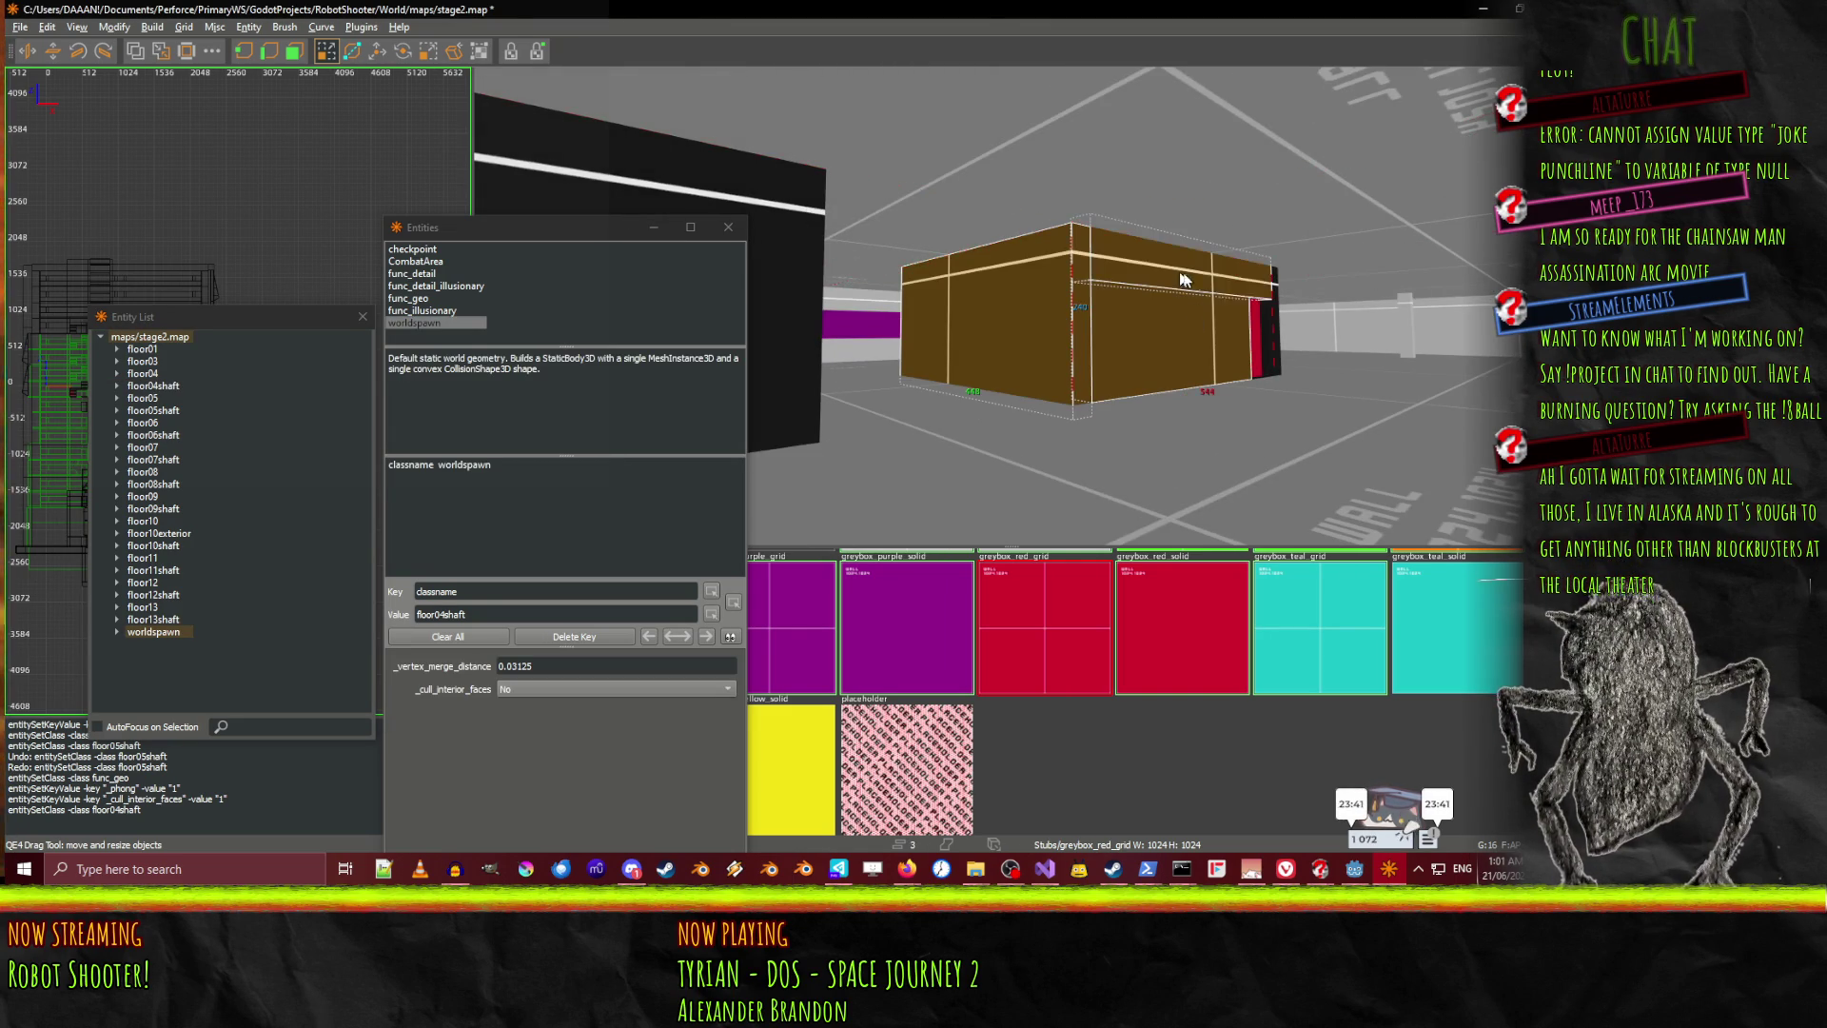
drag(1256, 327, 1300, 367)
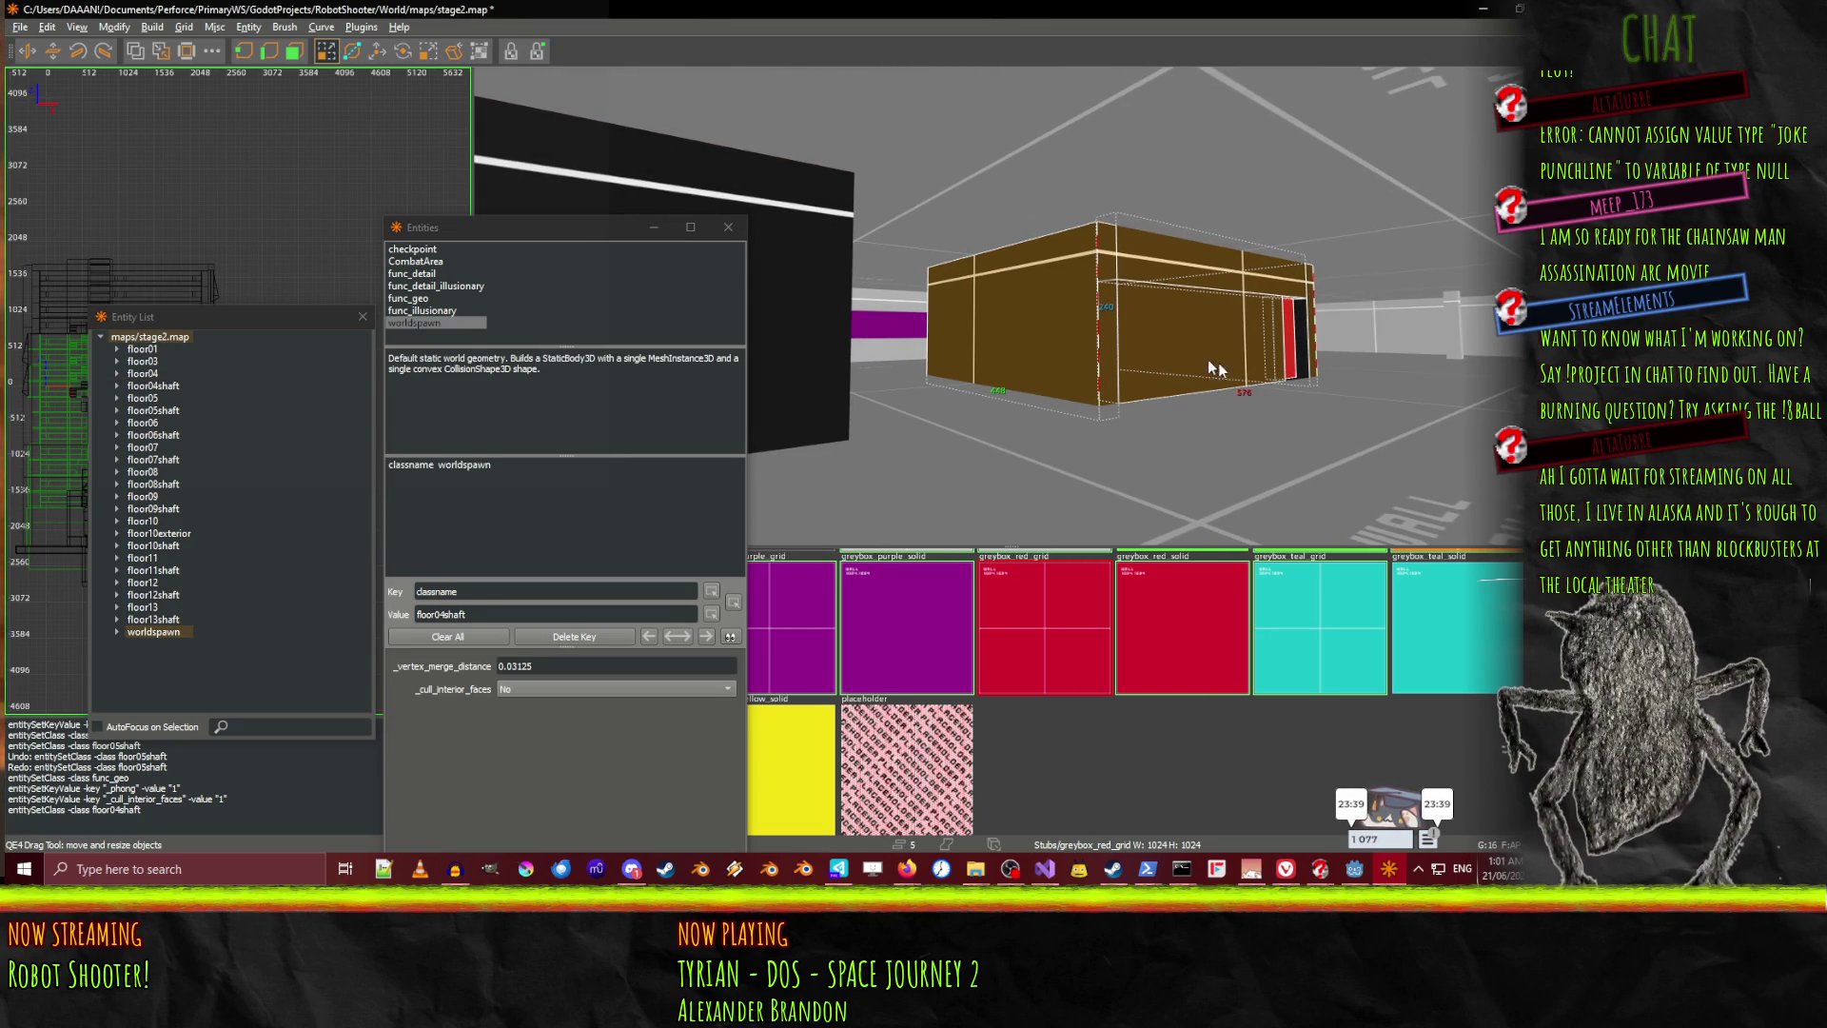
right_click(1300, 367)
right_click(923, 357)
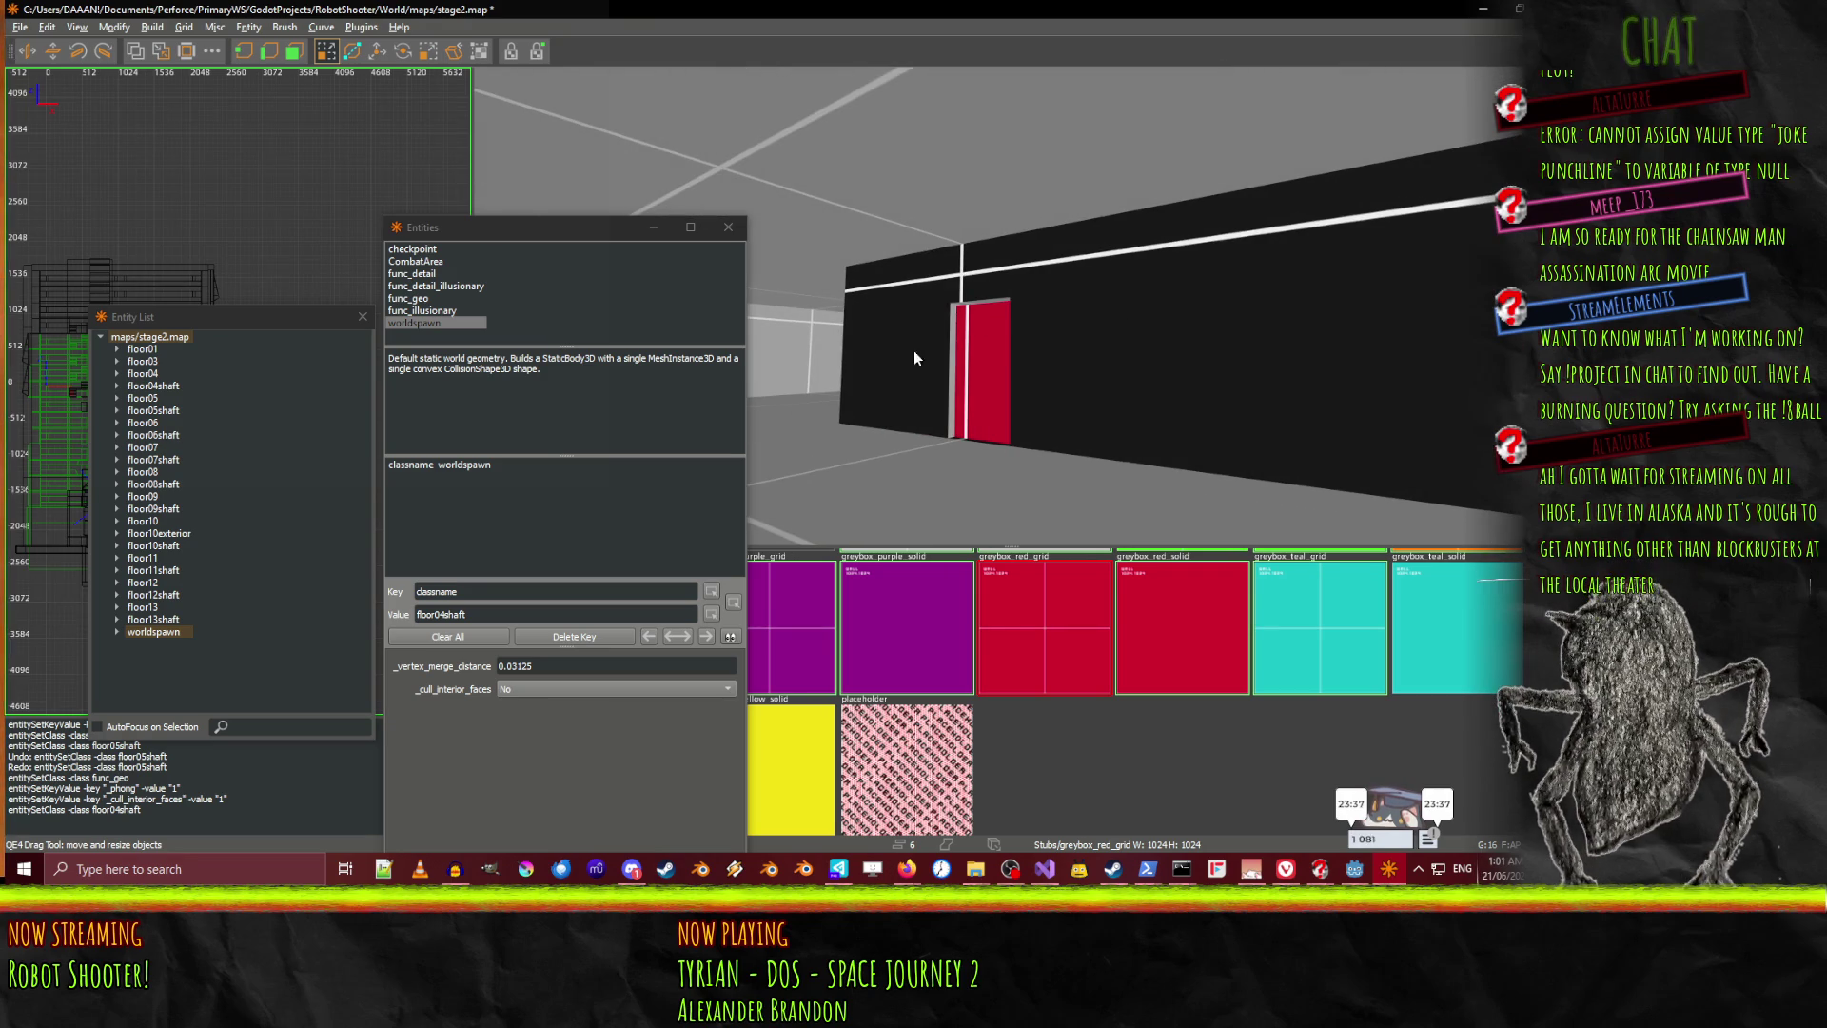
right_click(994, 362)
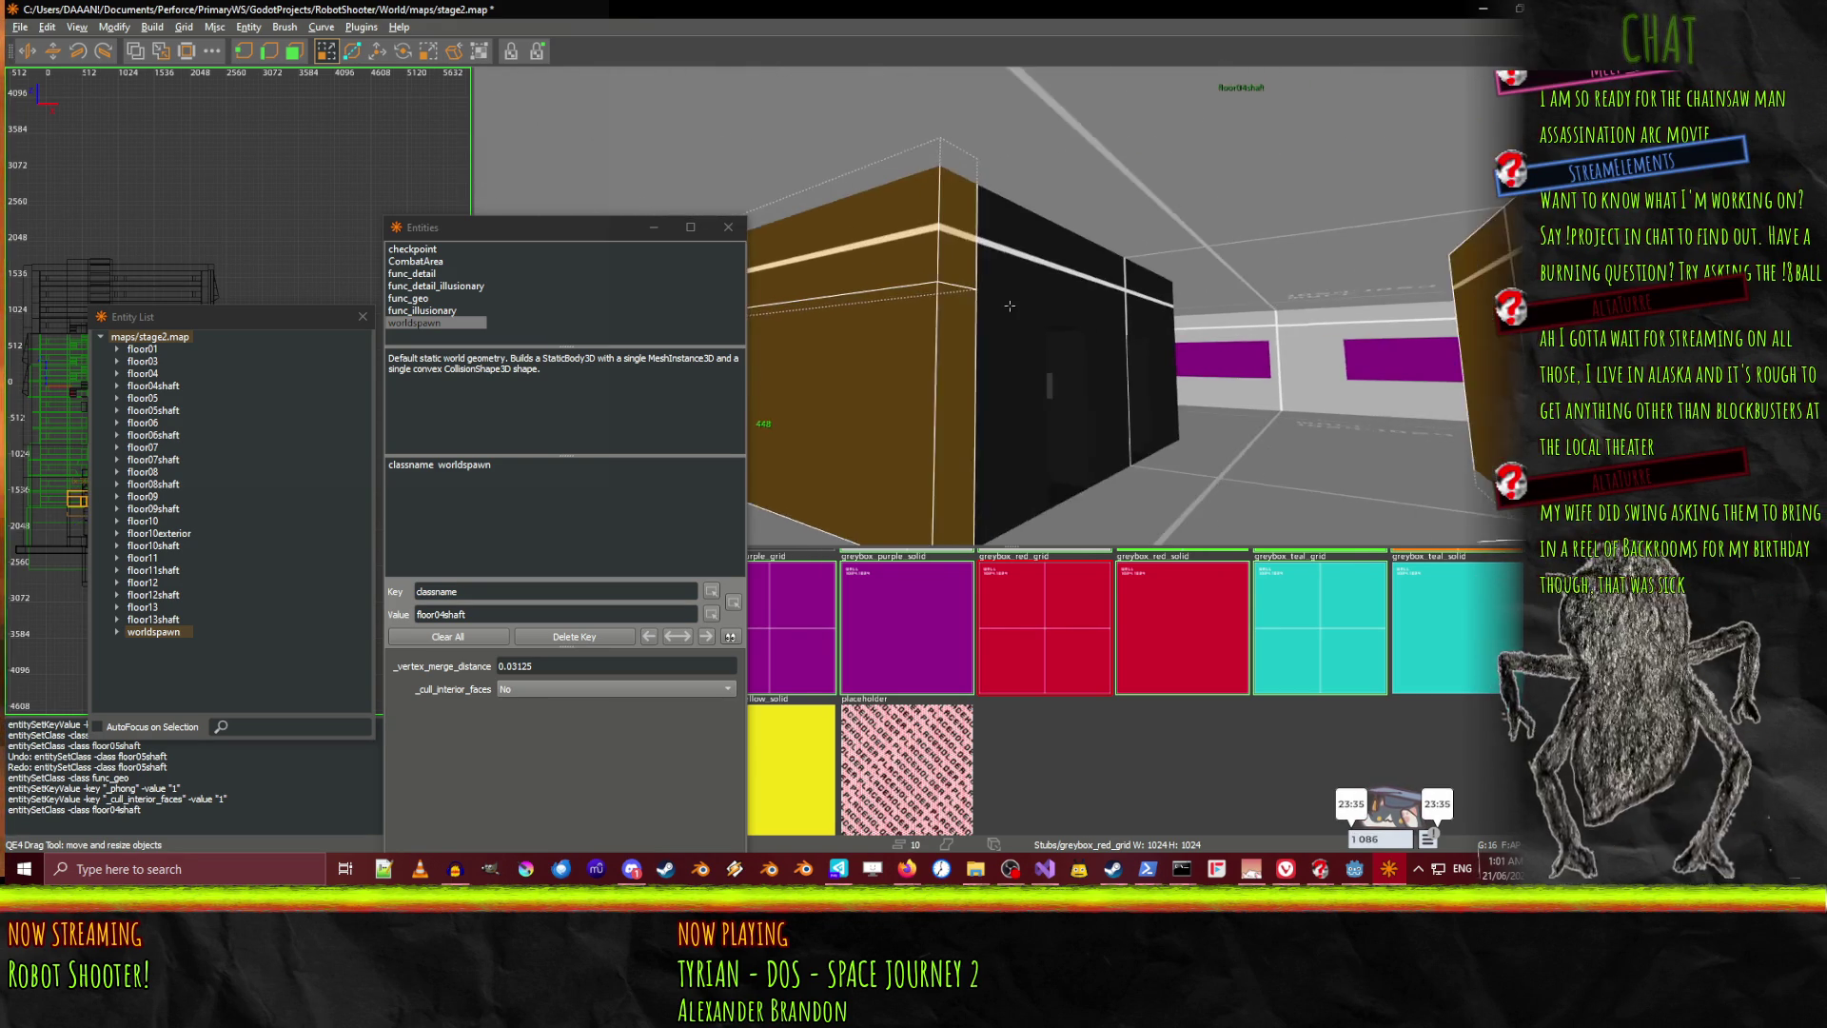
Select the dark wall brushes along the corridor and fly into the brown box
mouse_move(994, 323)
mouse_down()
mouse_move(1056, 357)
mouse_move(1157, 369)
mouse_move(1101, 392)
mouse_move(1168, 398)
mouse_up()
key(Up)
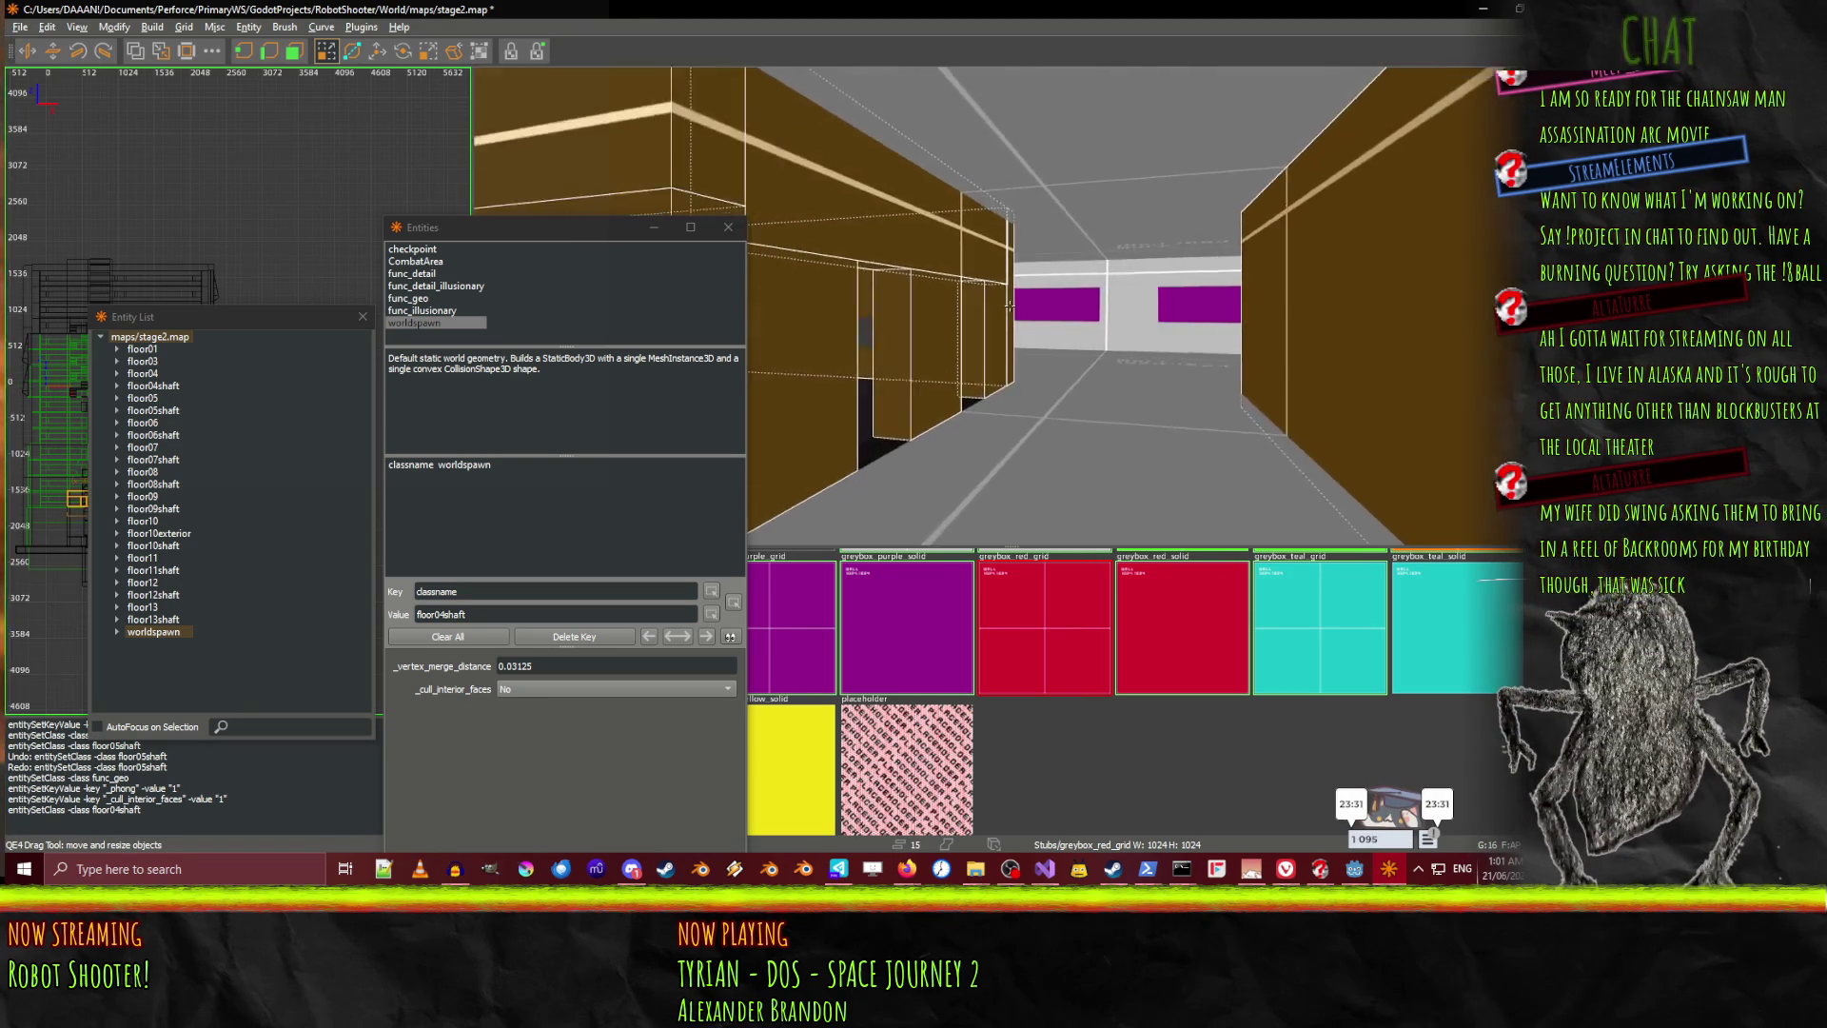
key(Down)
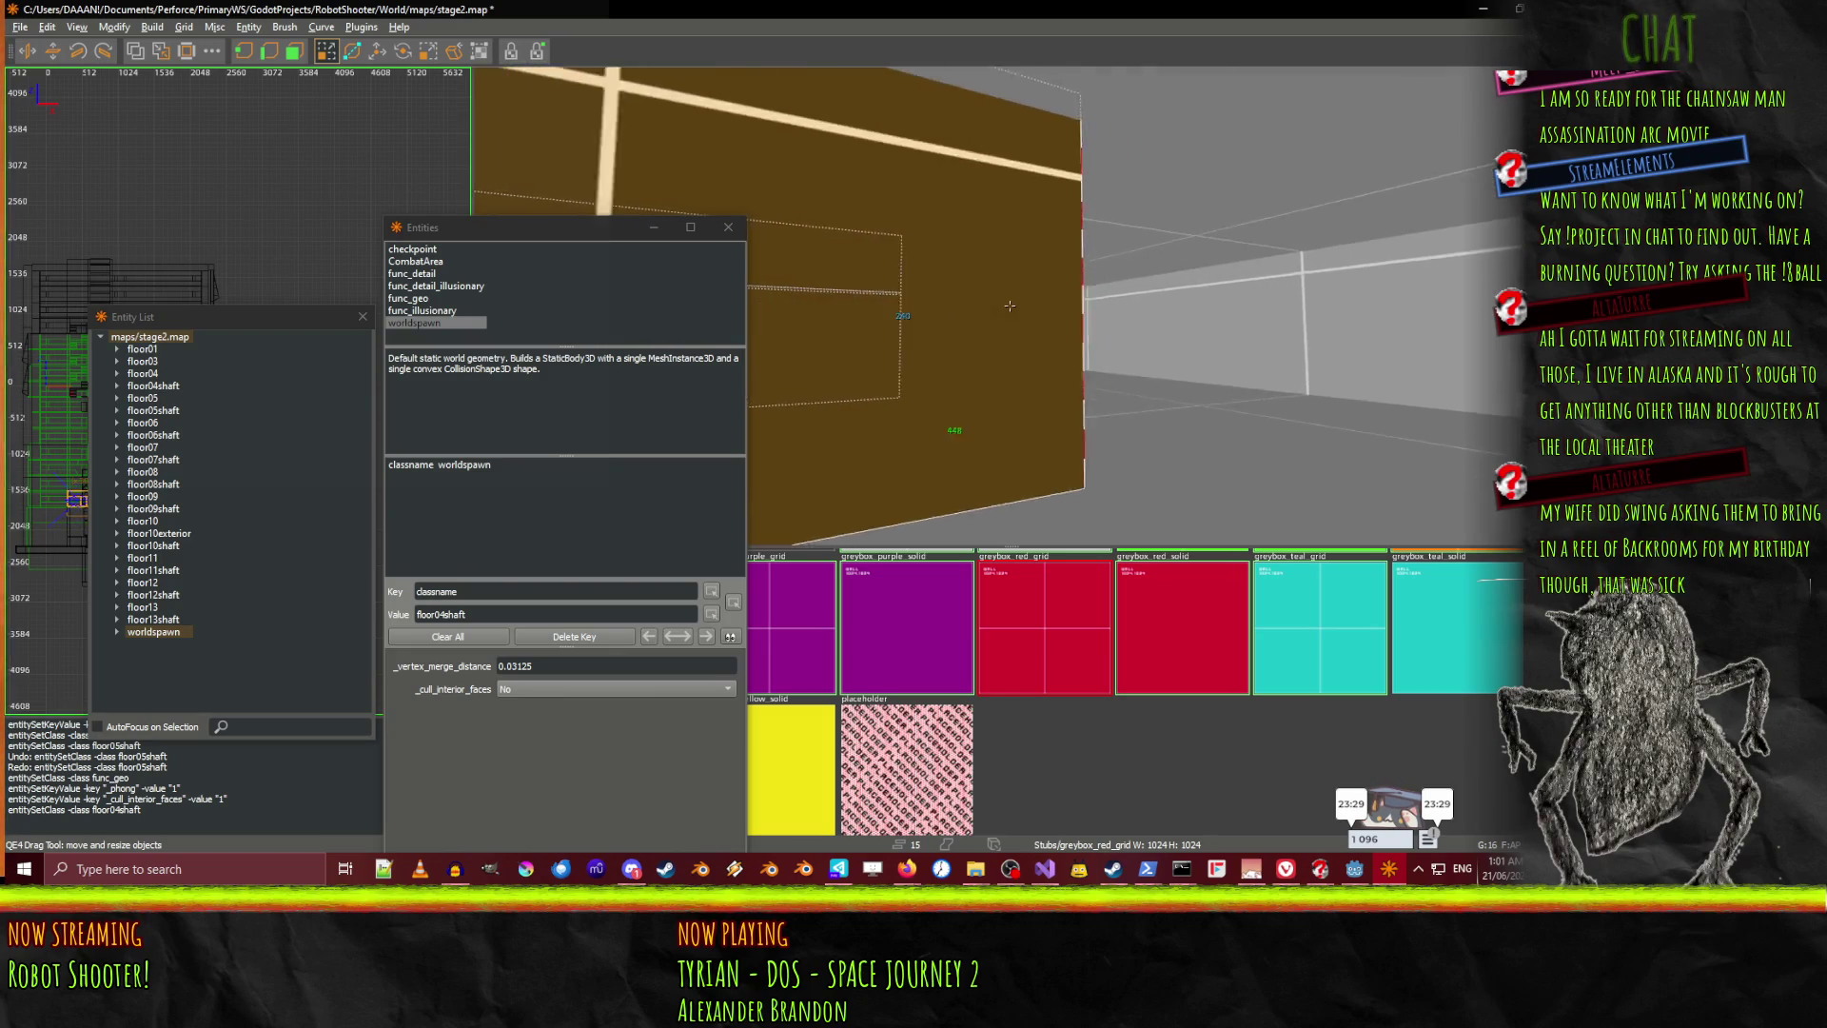
right_click(1001, 329)
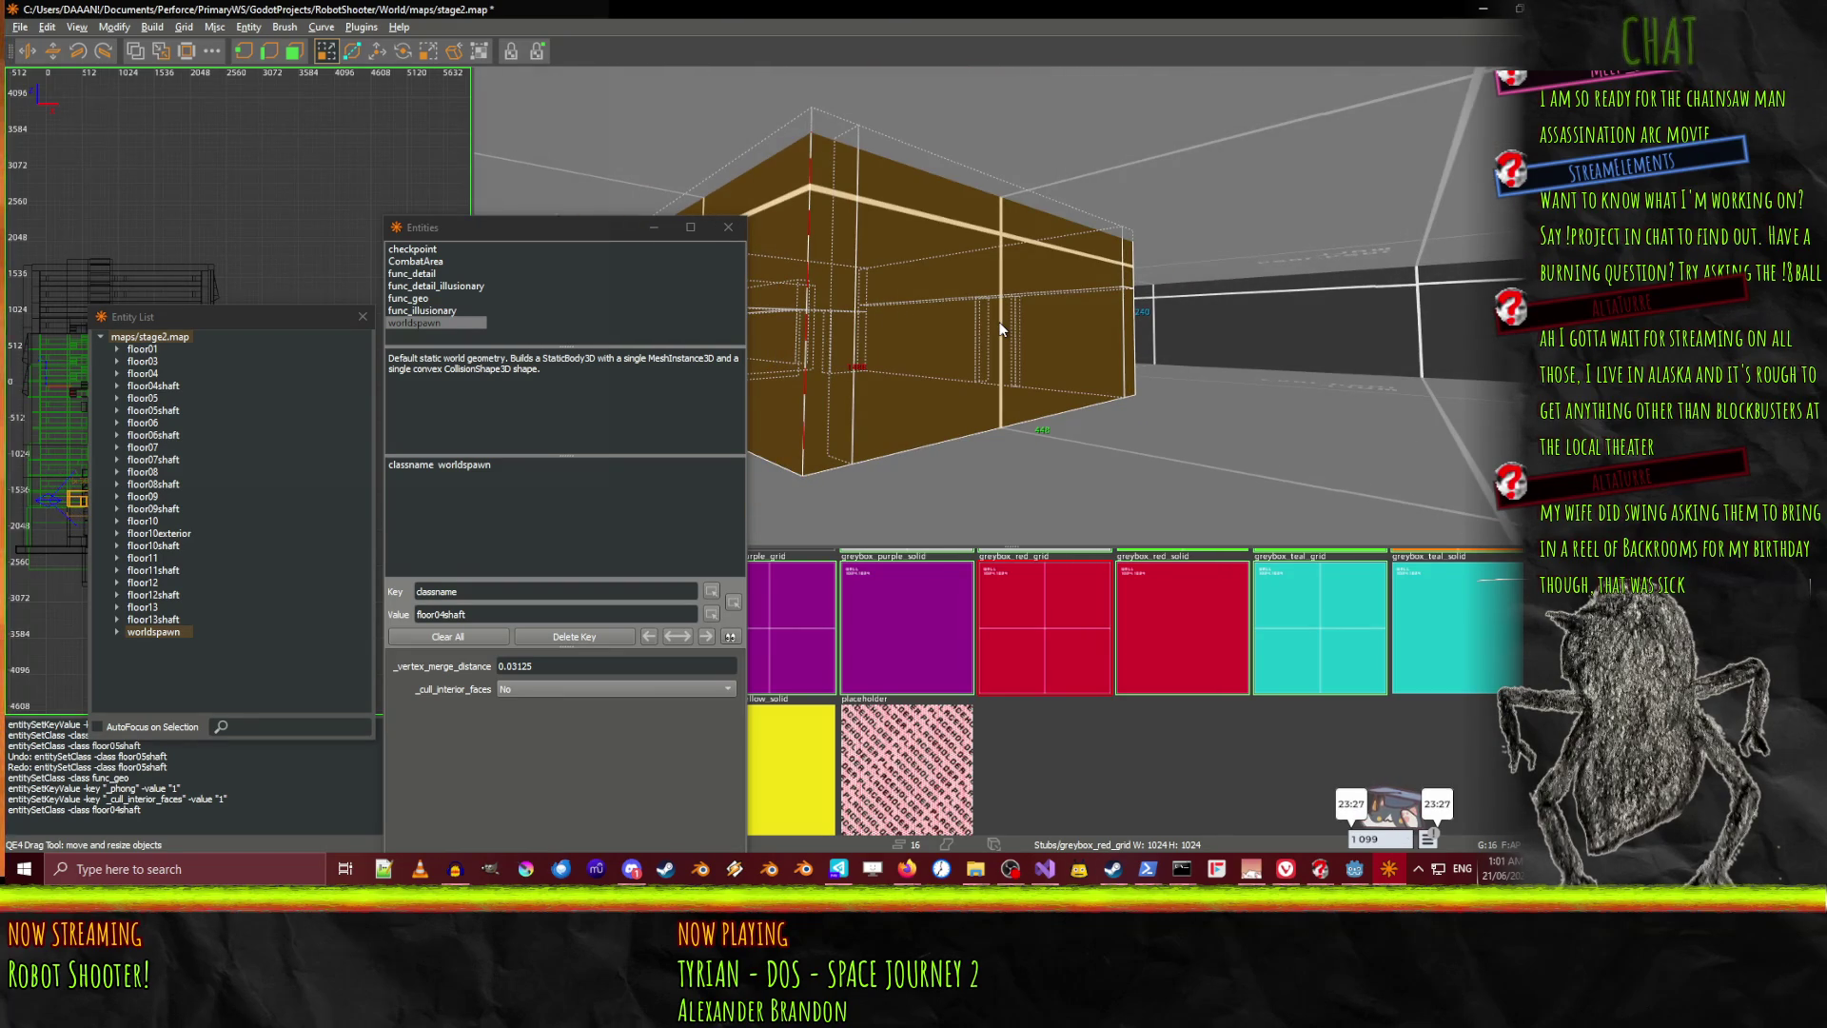
right_click(1003, 327)
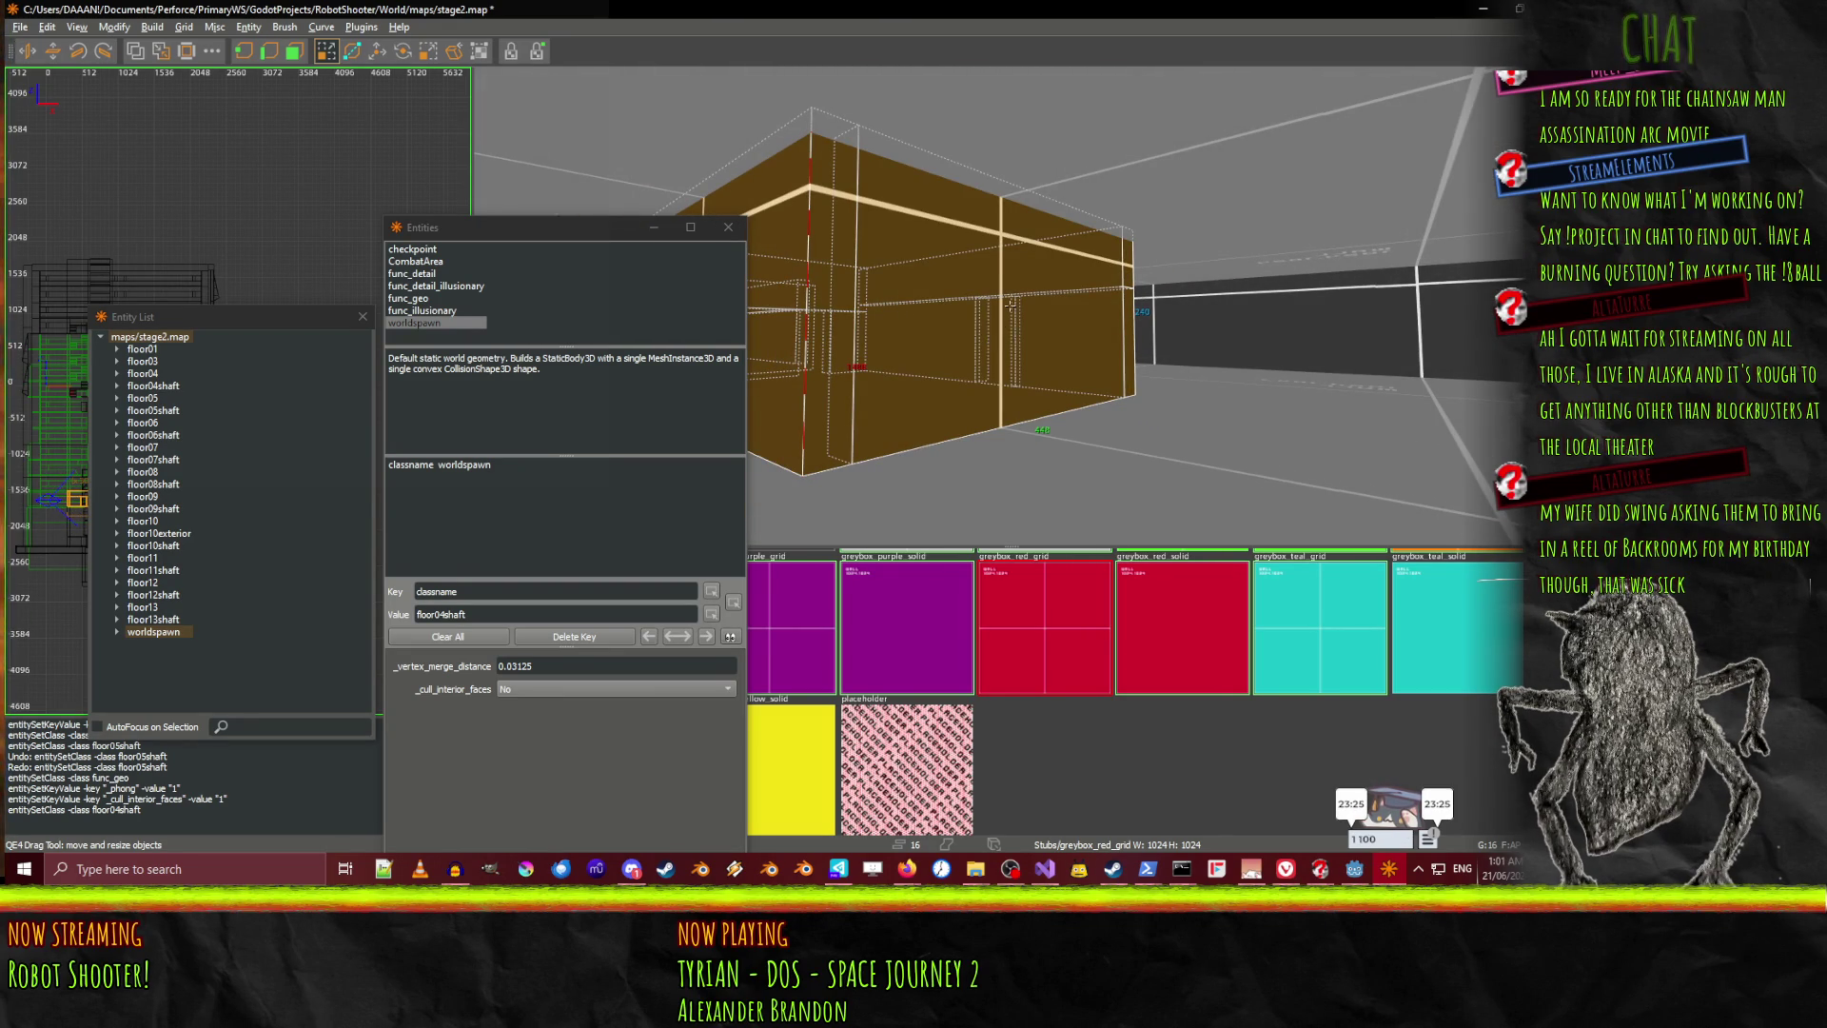
key(Up)
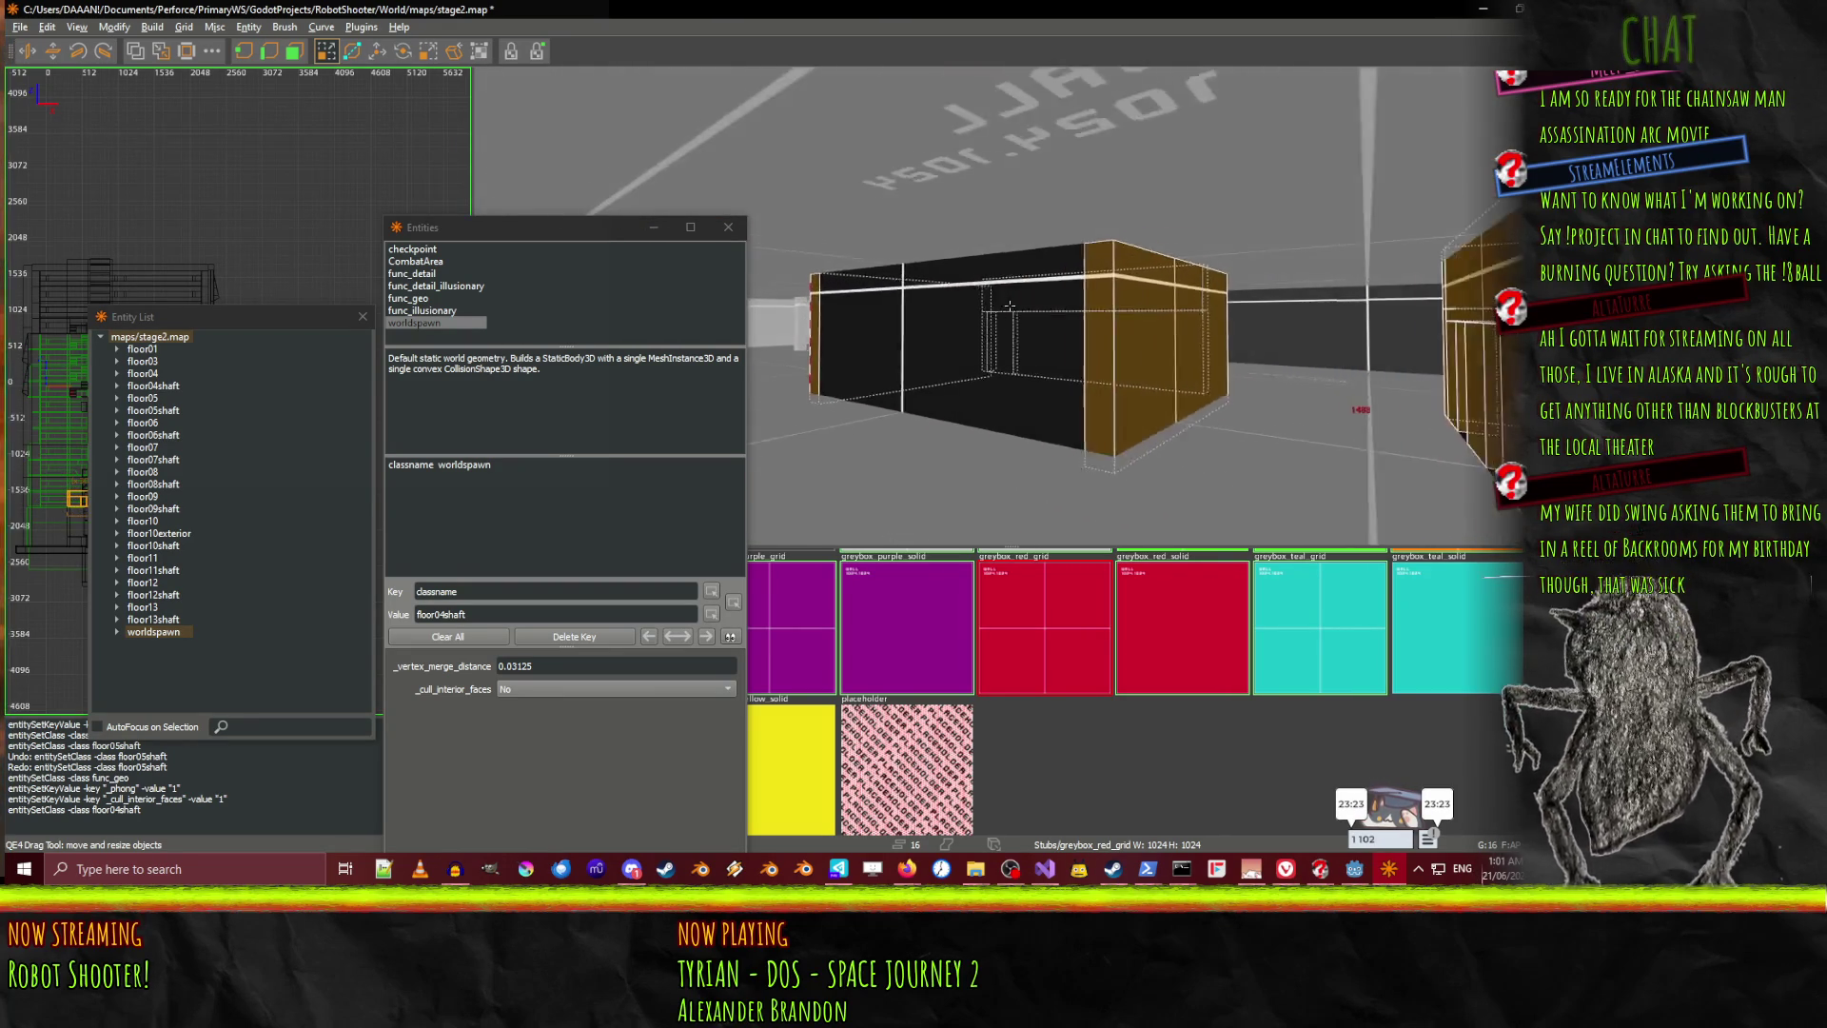
right_click(1009, 306)
key(Down)
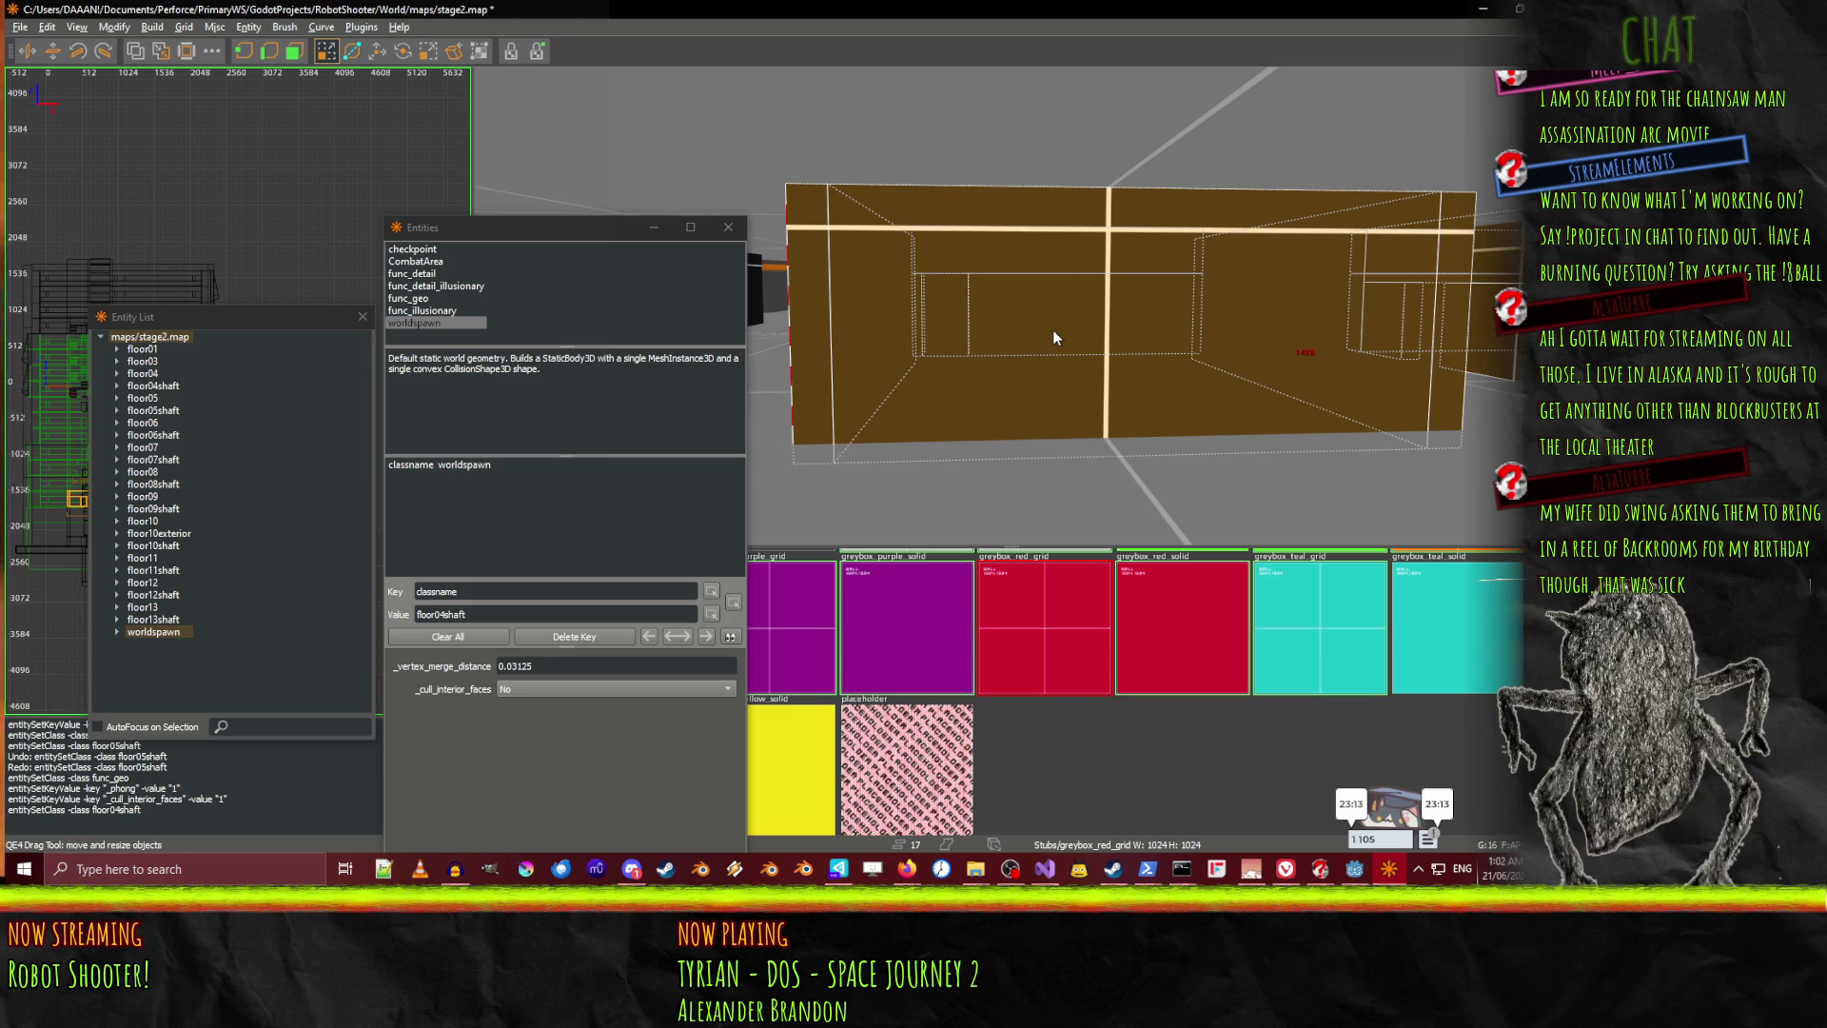
Inspect the box along the corridor, then convert the selected brushes into a func_geo entity
right_click(1053, 332)
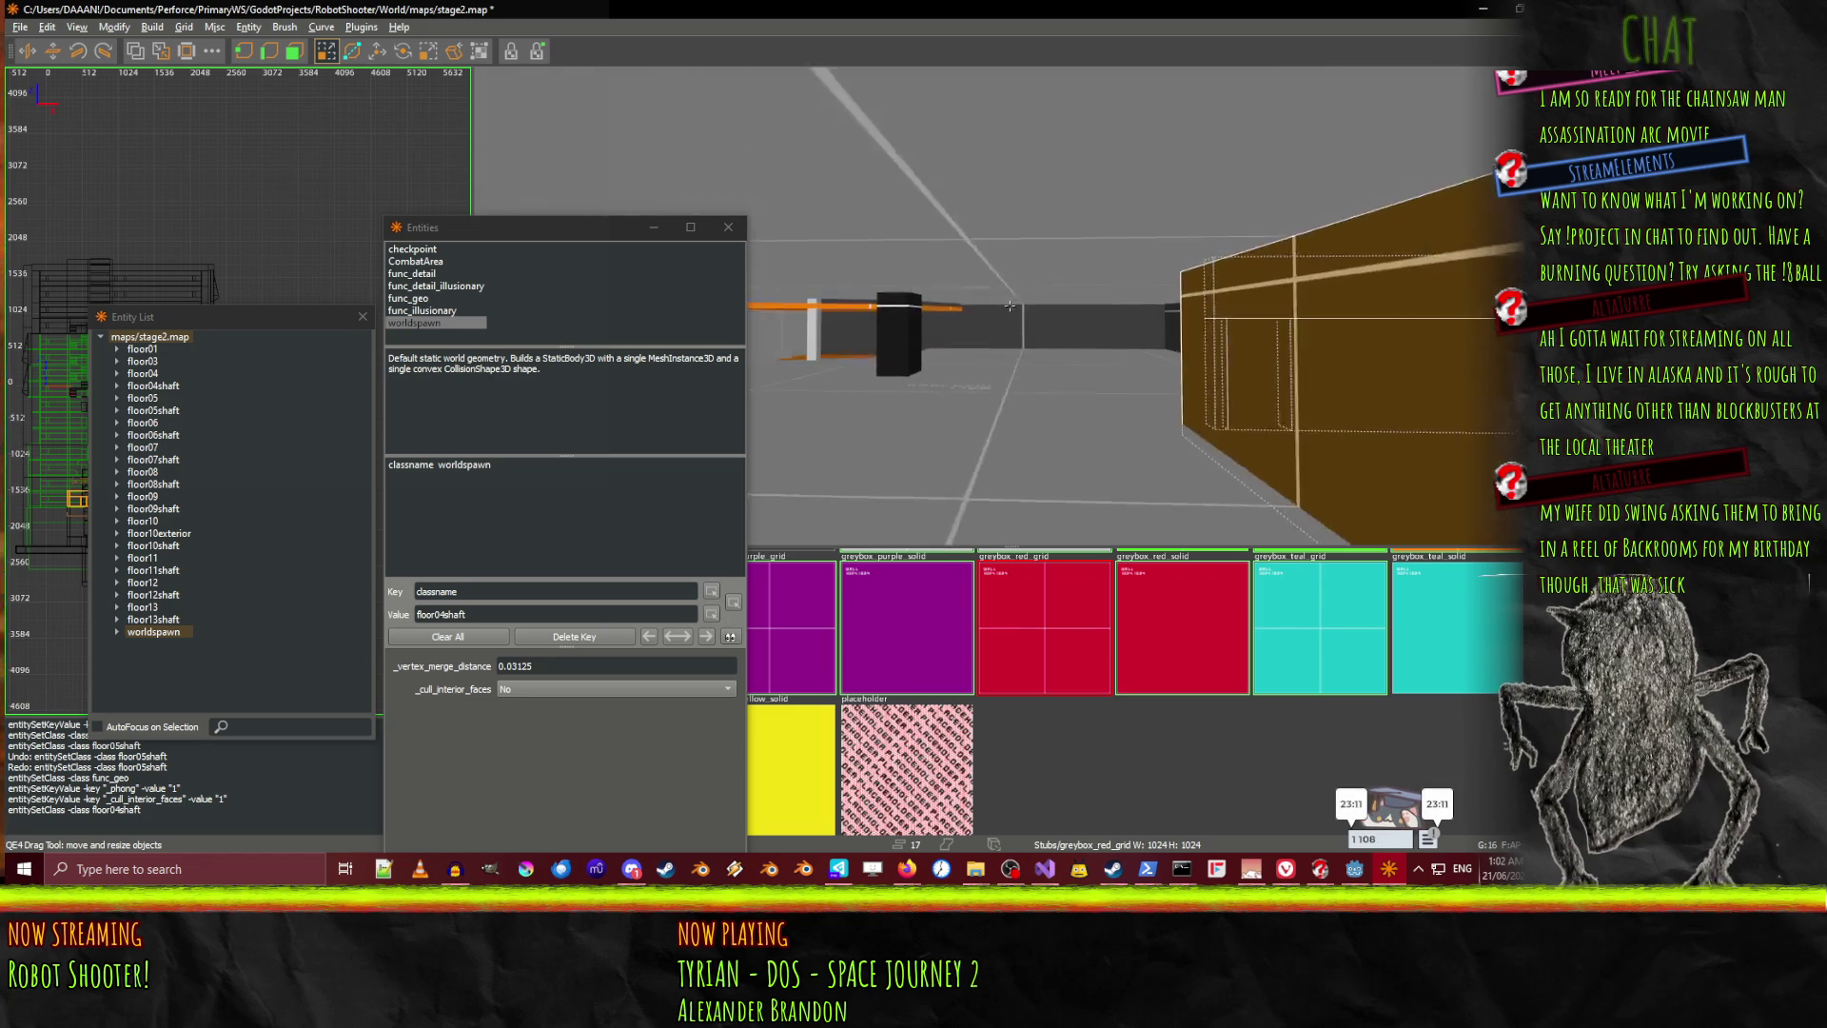
key(Down)
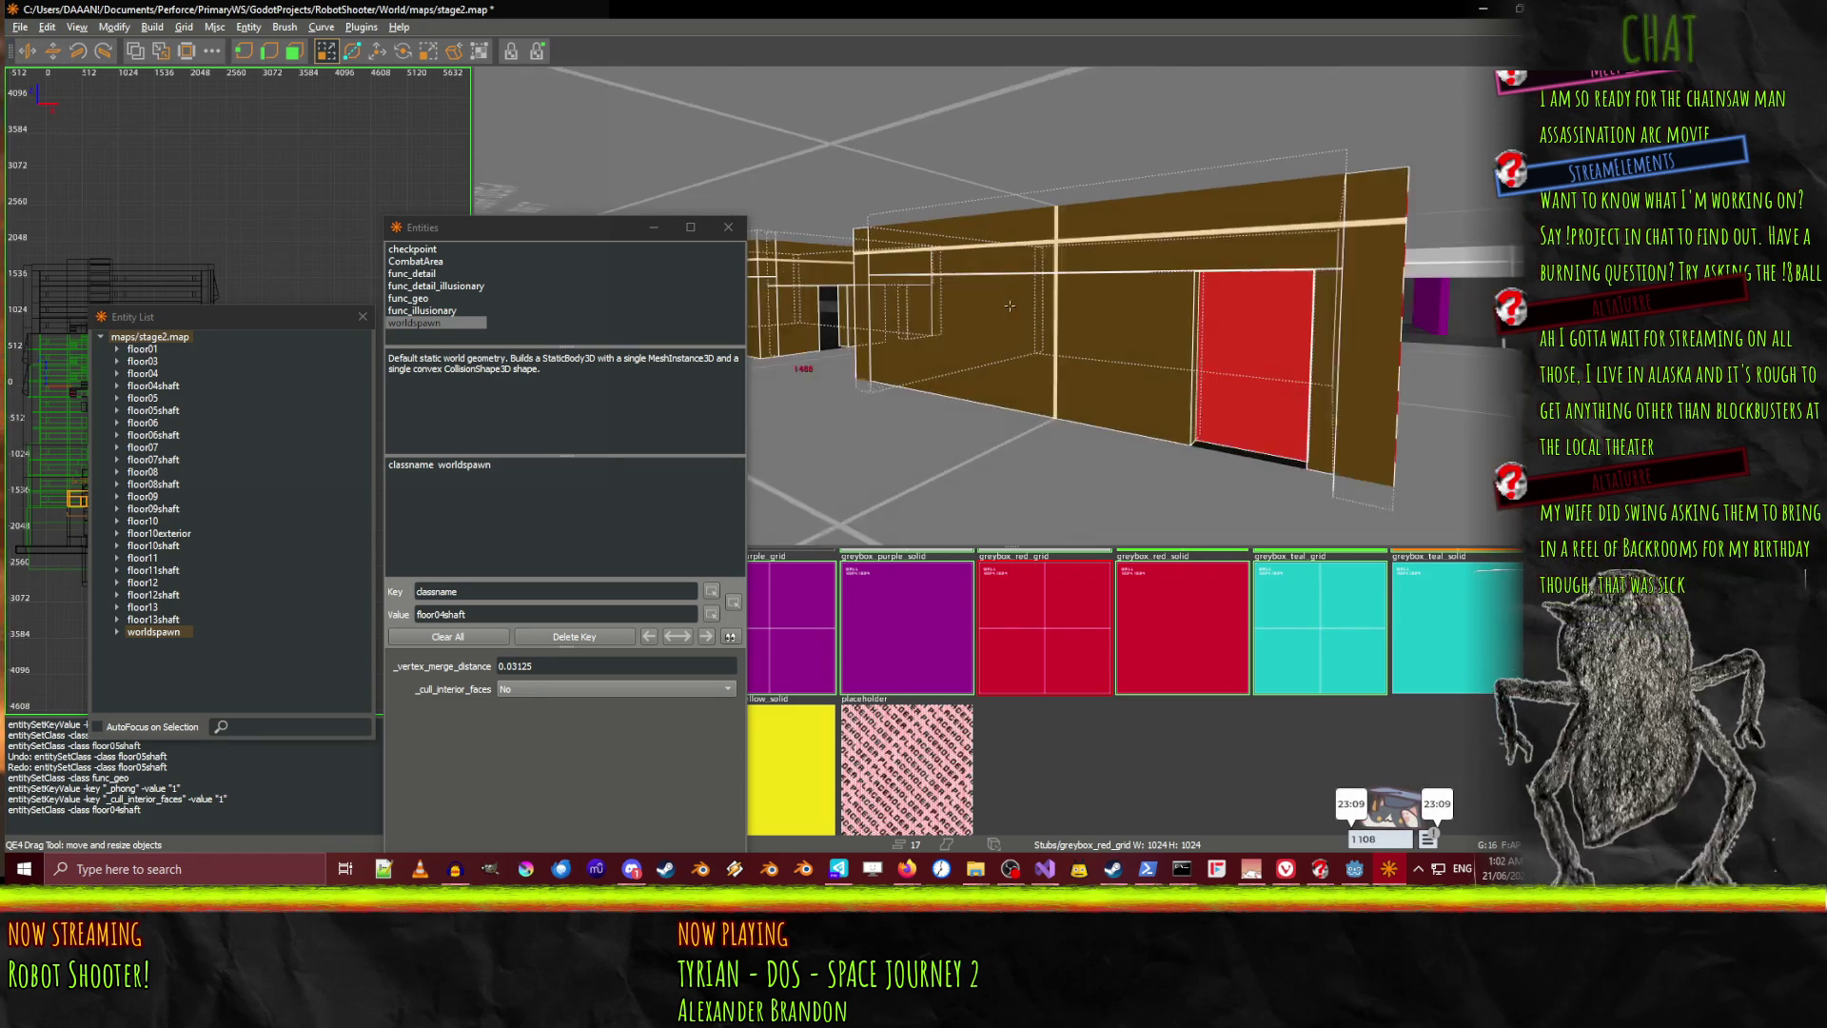
key(Down)
key(Up)
key(Down)
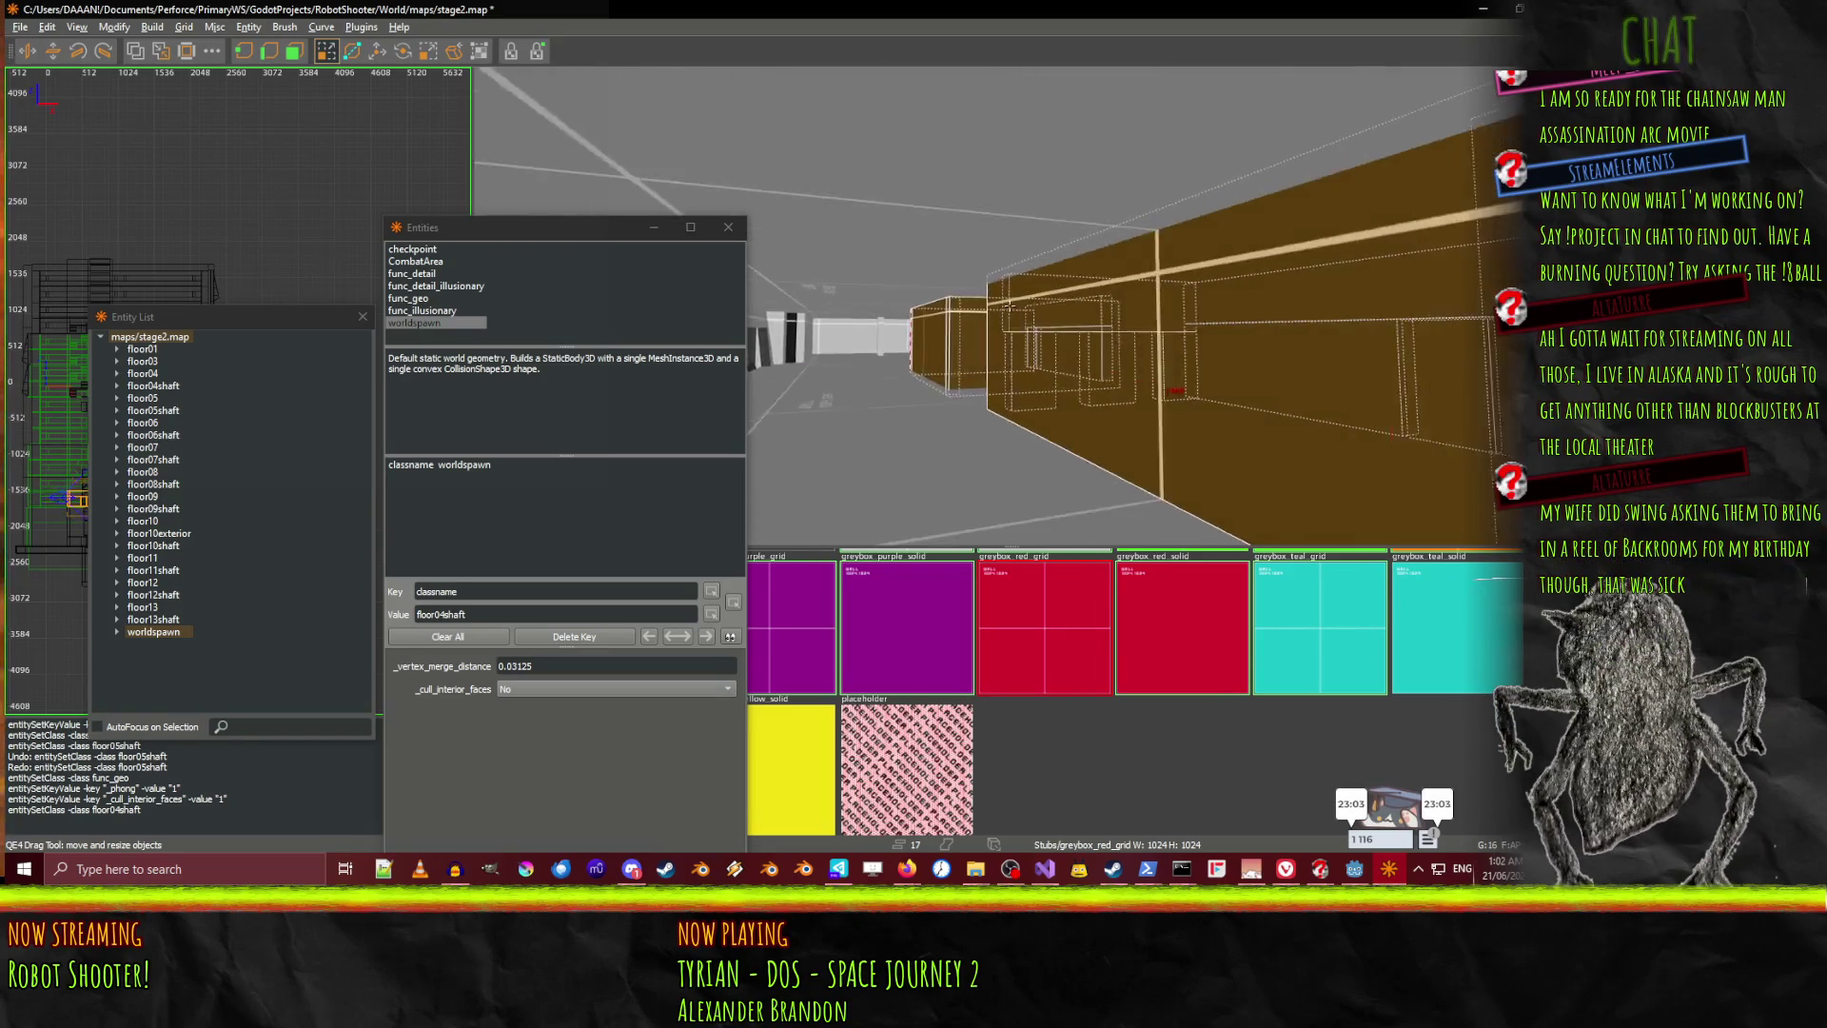
key(Left)
key(Left)
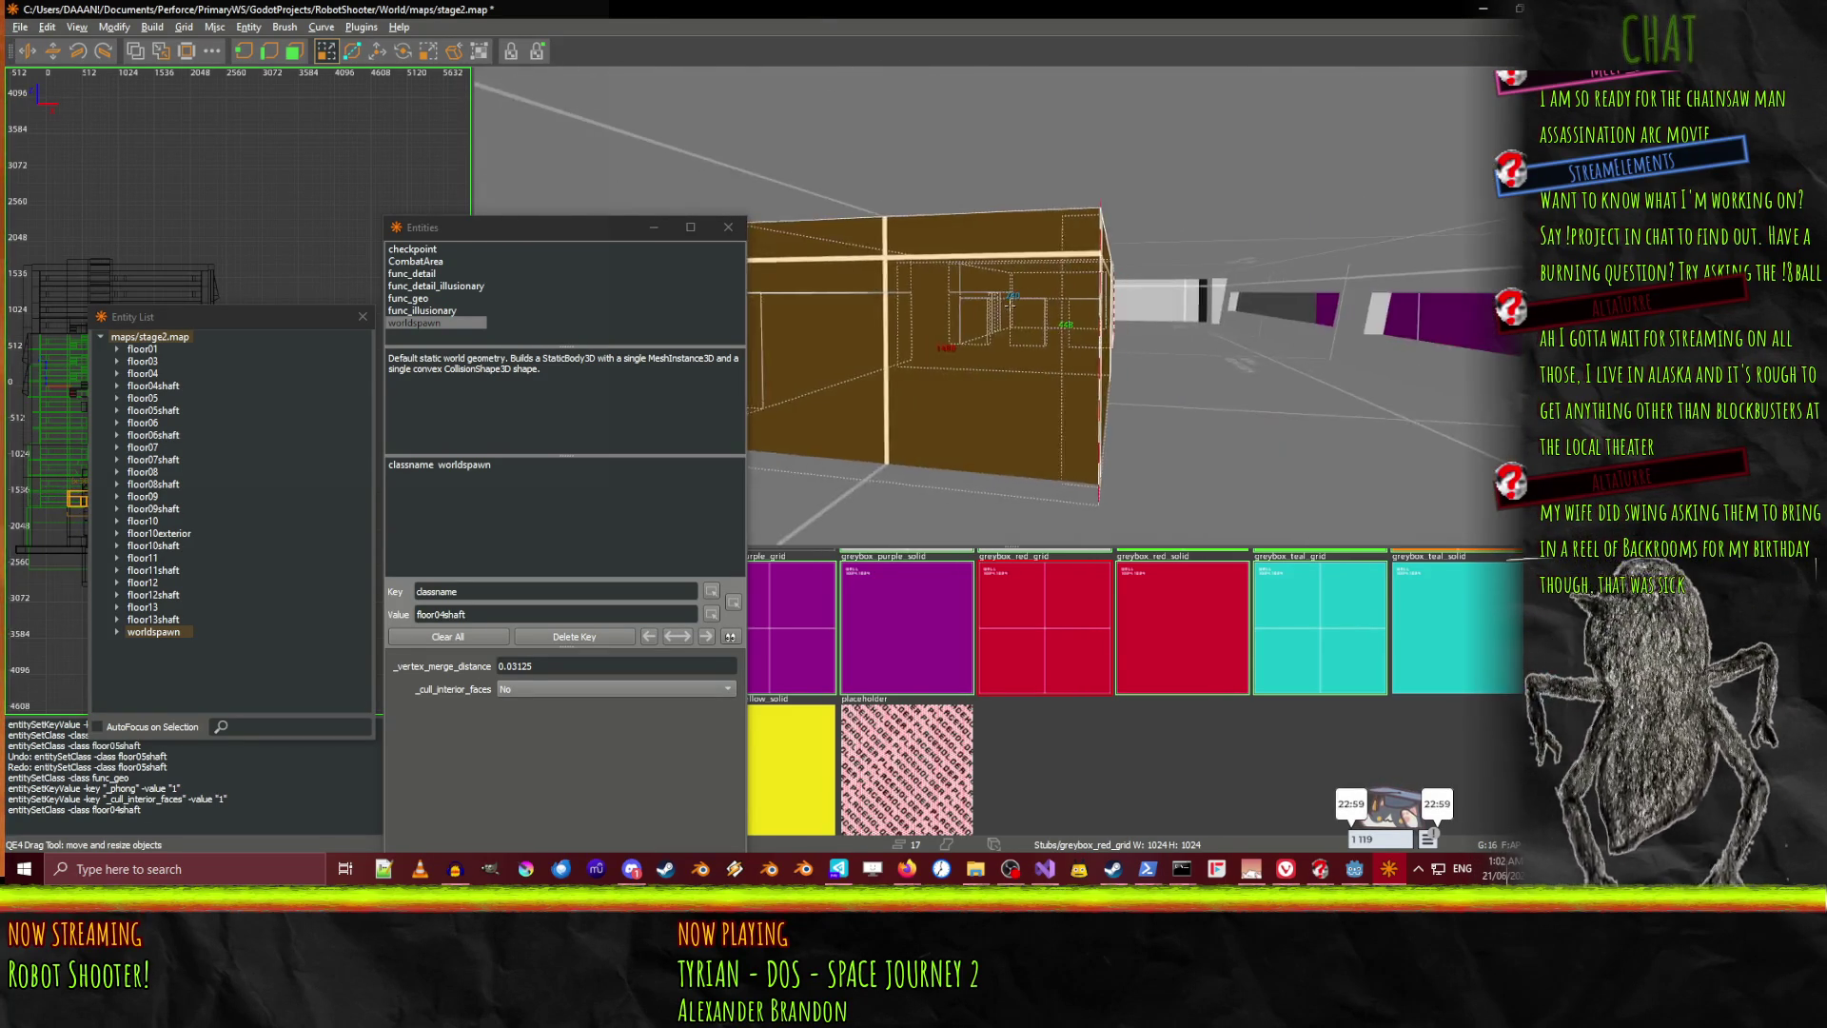
key(Right)
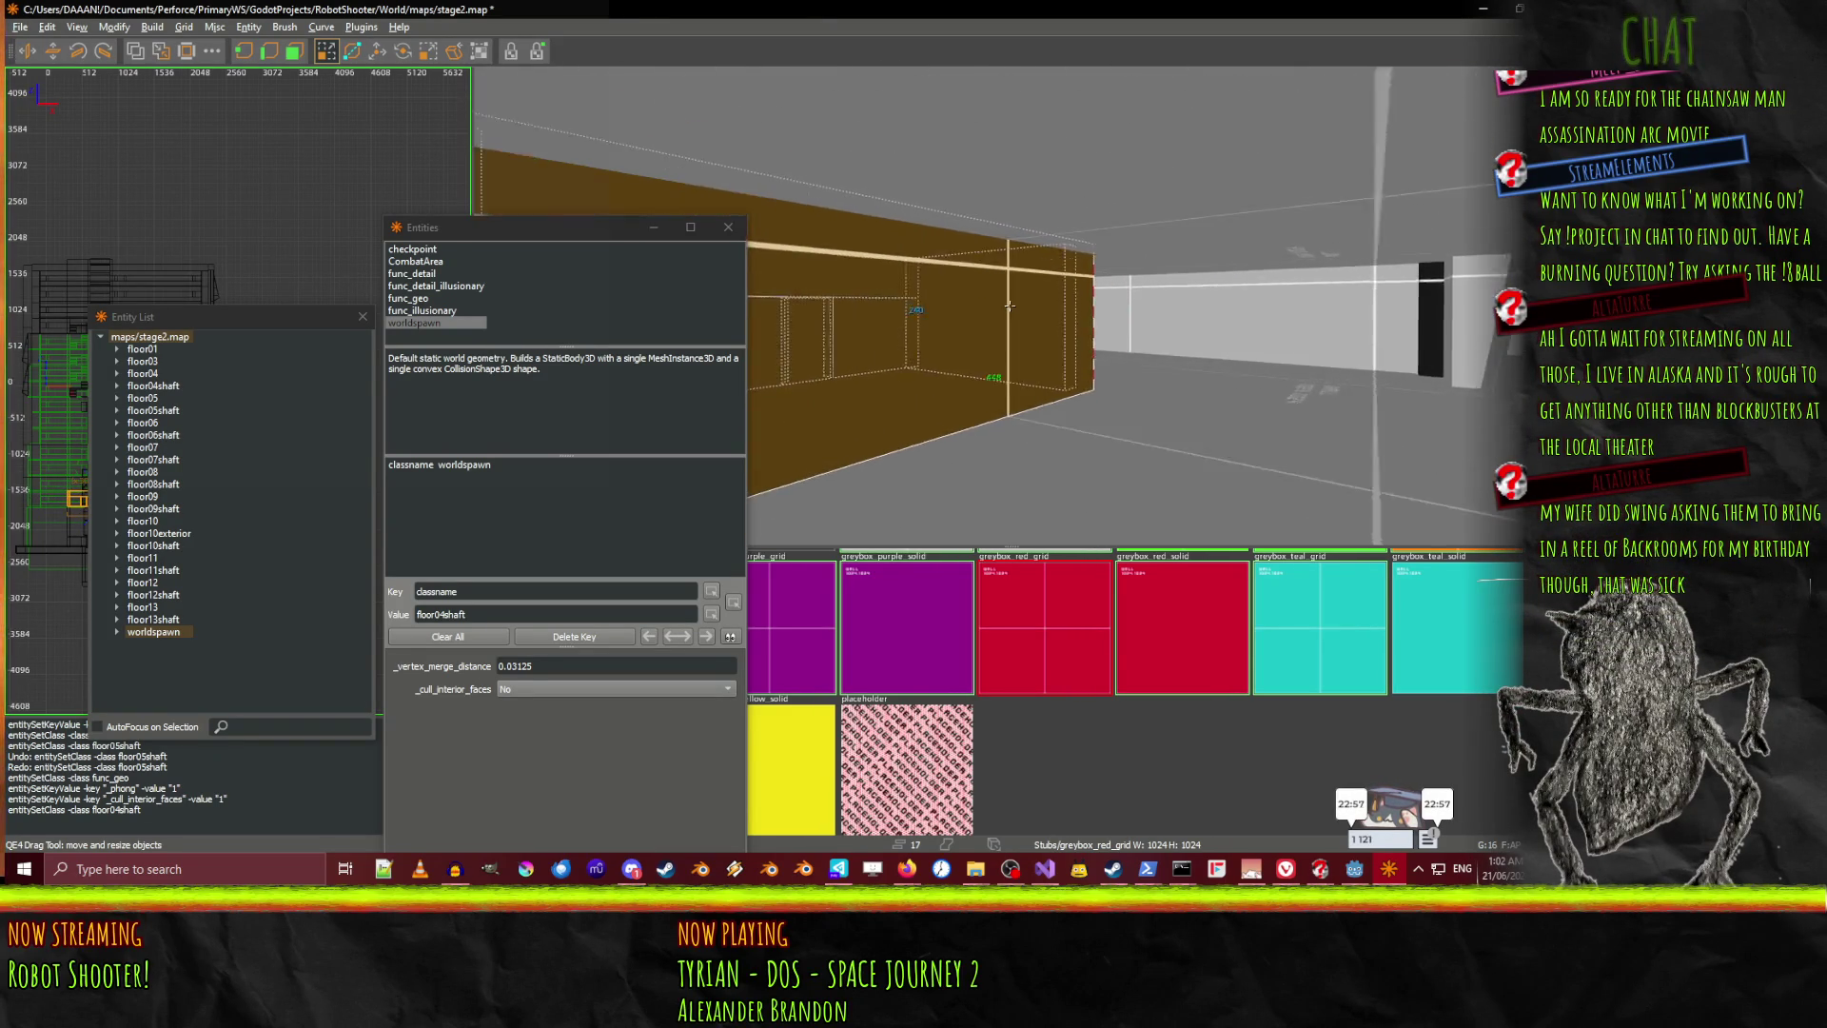
key(Right)
key(Left)
right_click(1009, 305)
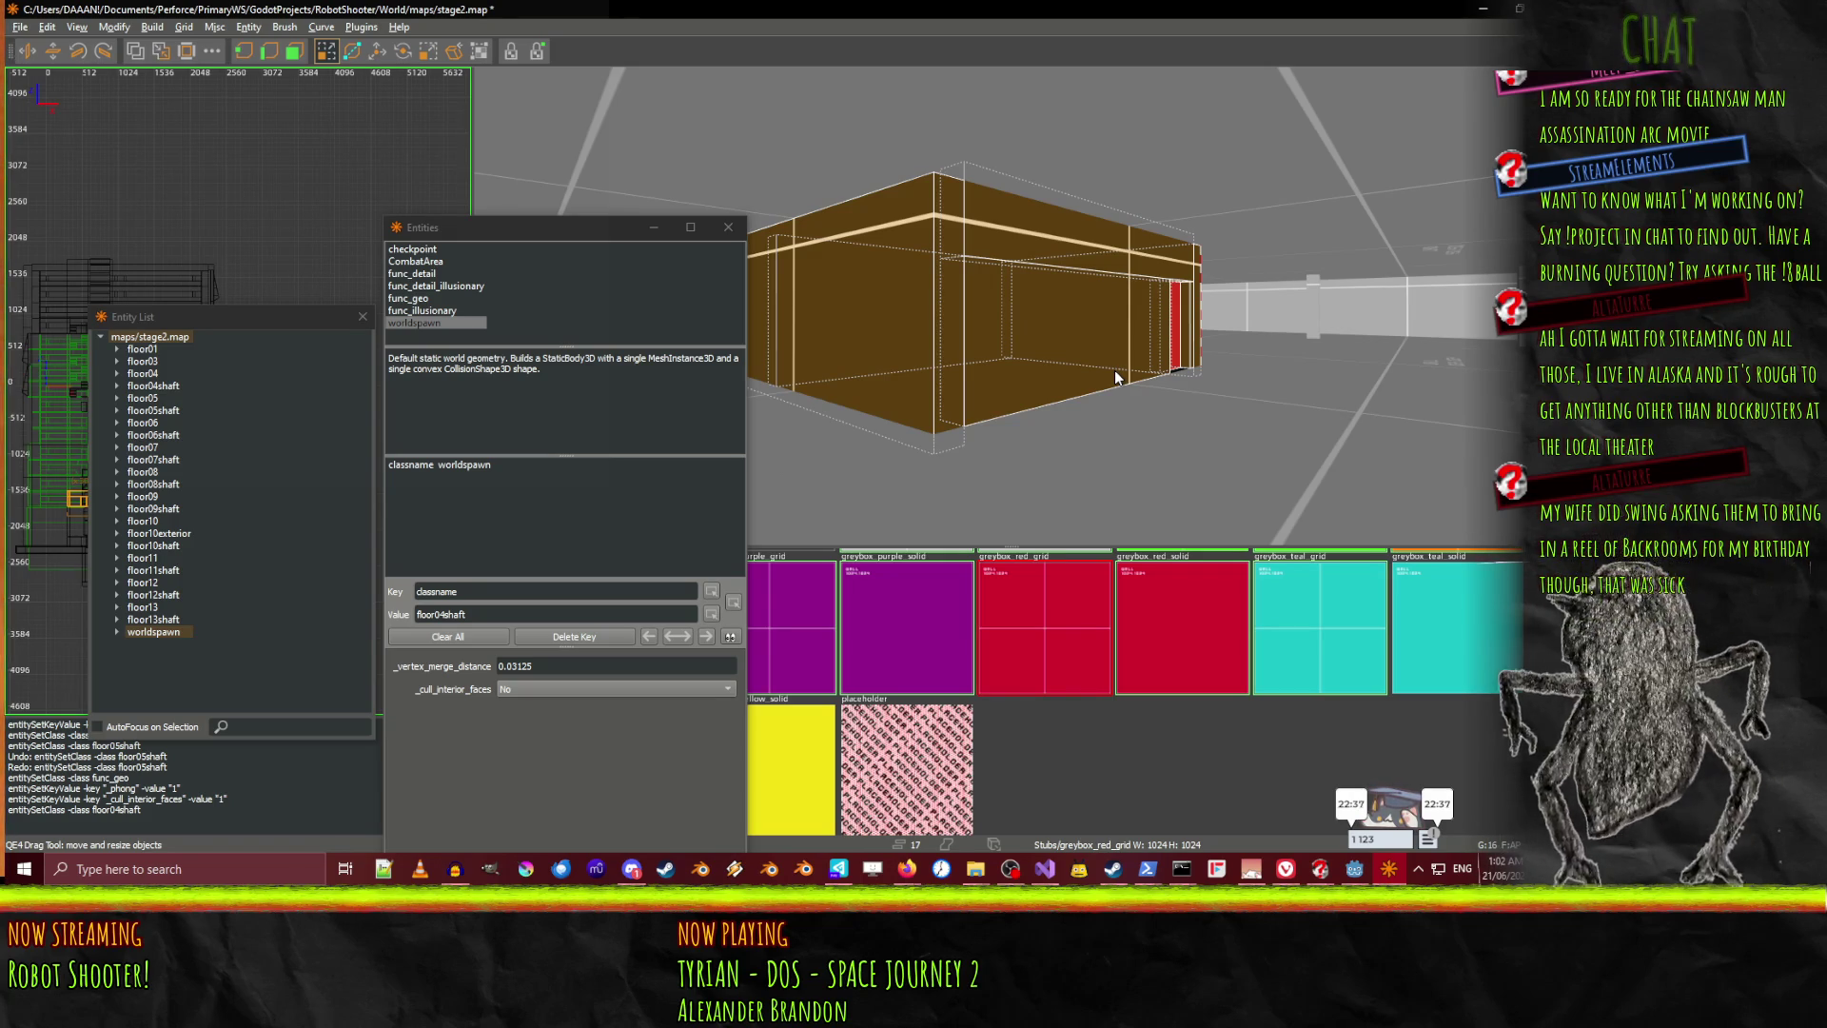
double_click(409, 297)
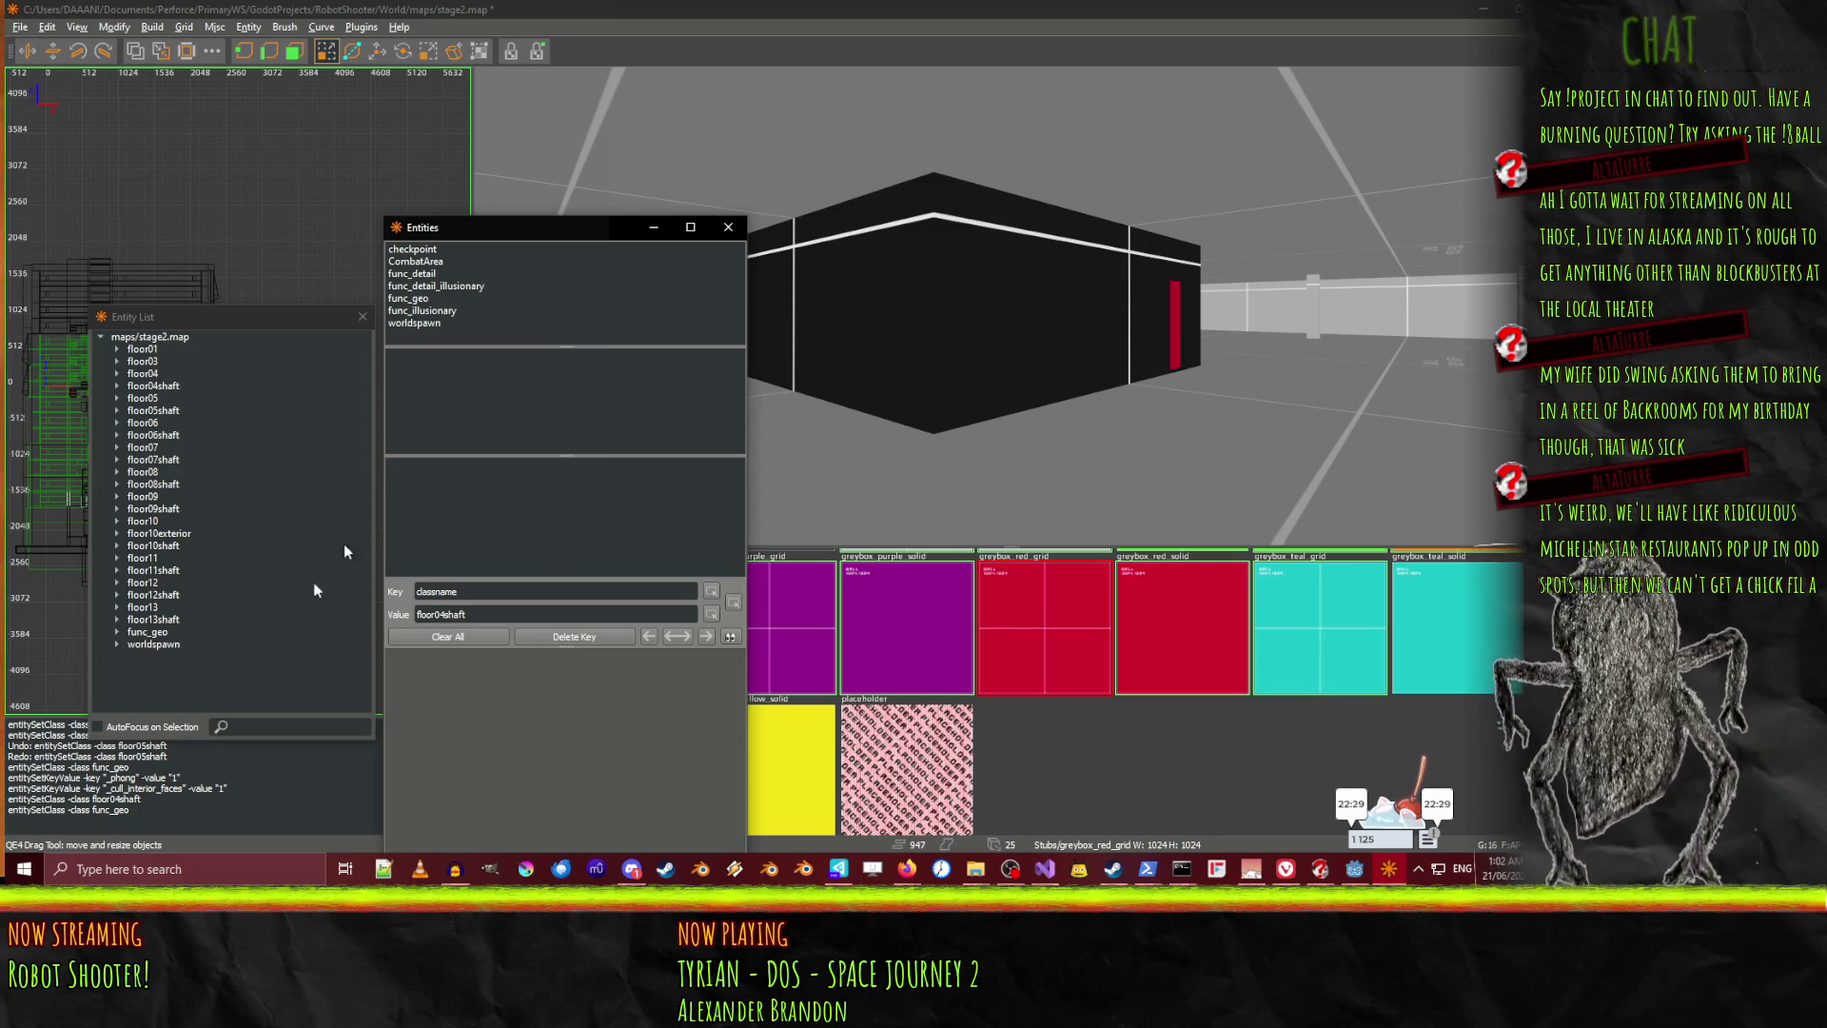
click(147, 632)
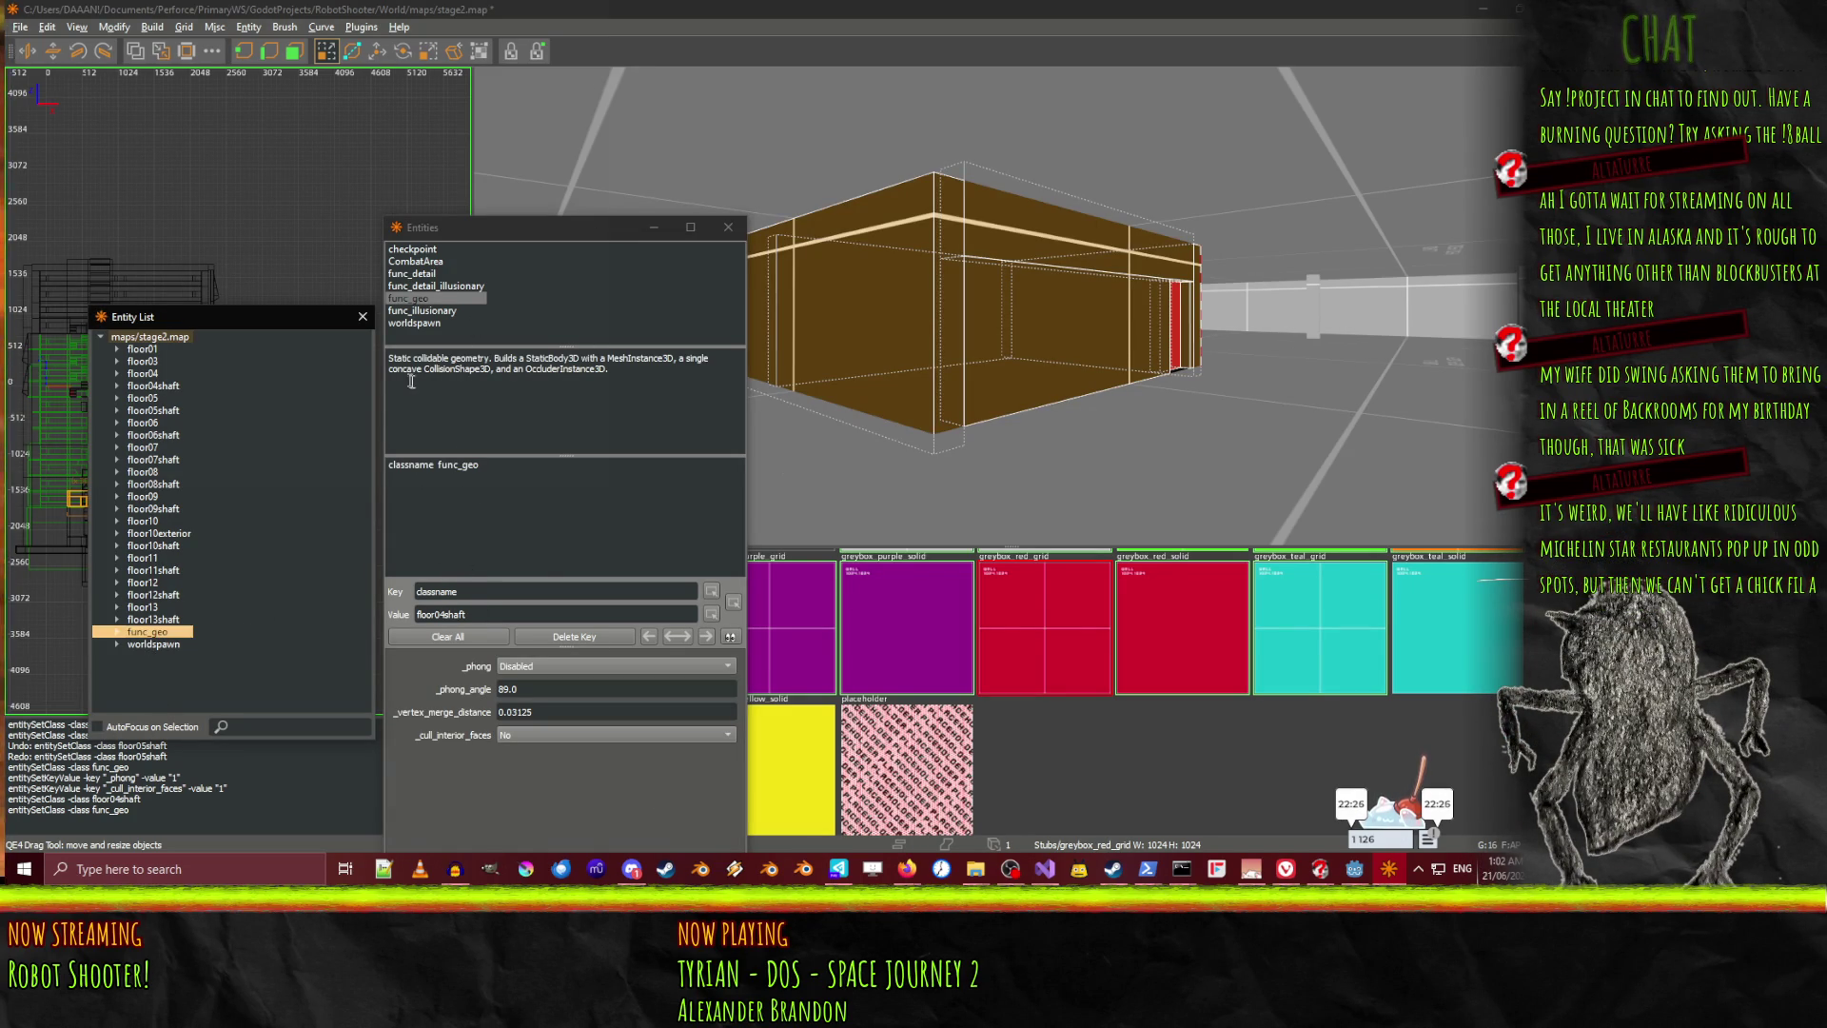
Set the new func_geo's _phong to Smooth shading and _cull_interior_faces to Yes
click(461, 465)
click(534, 668)
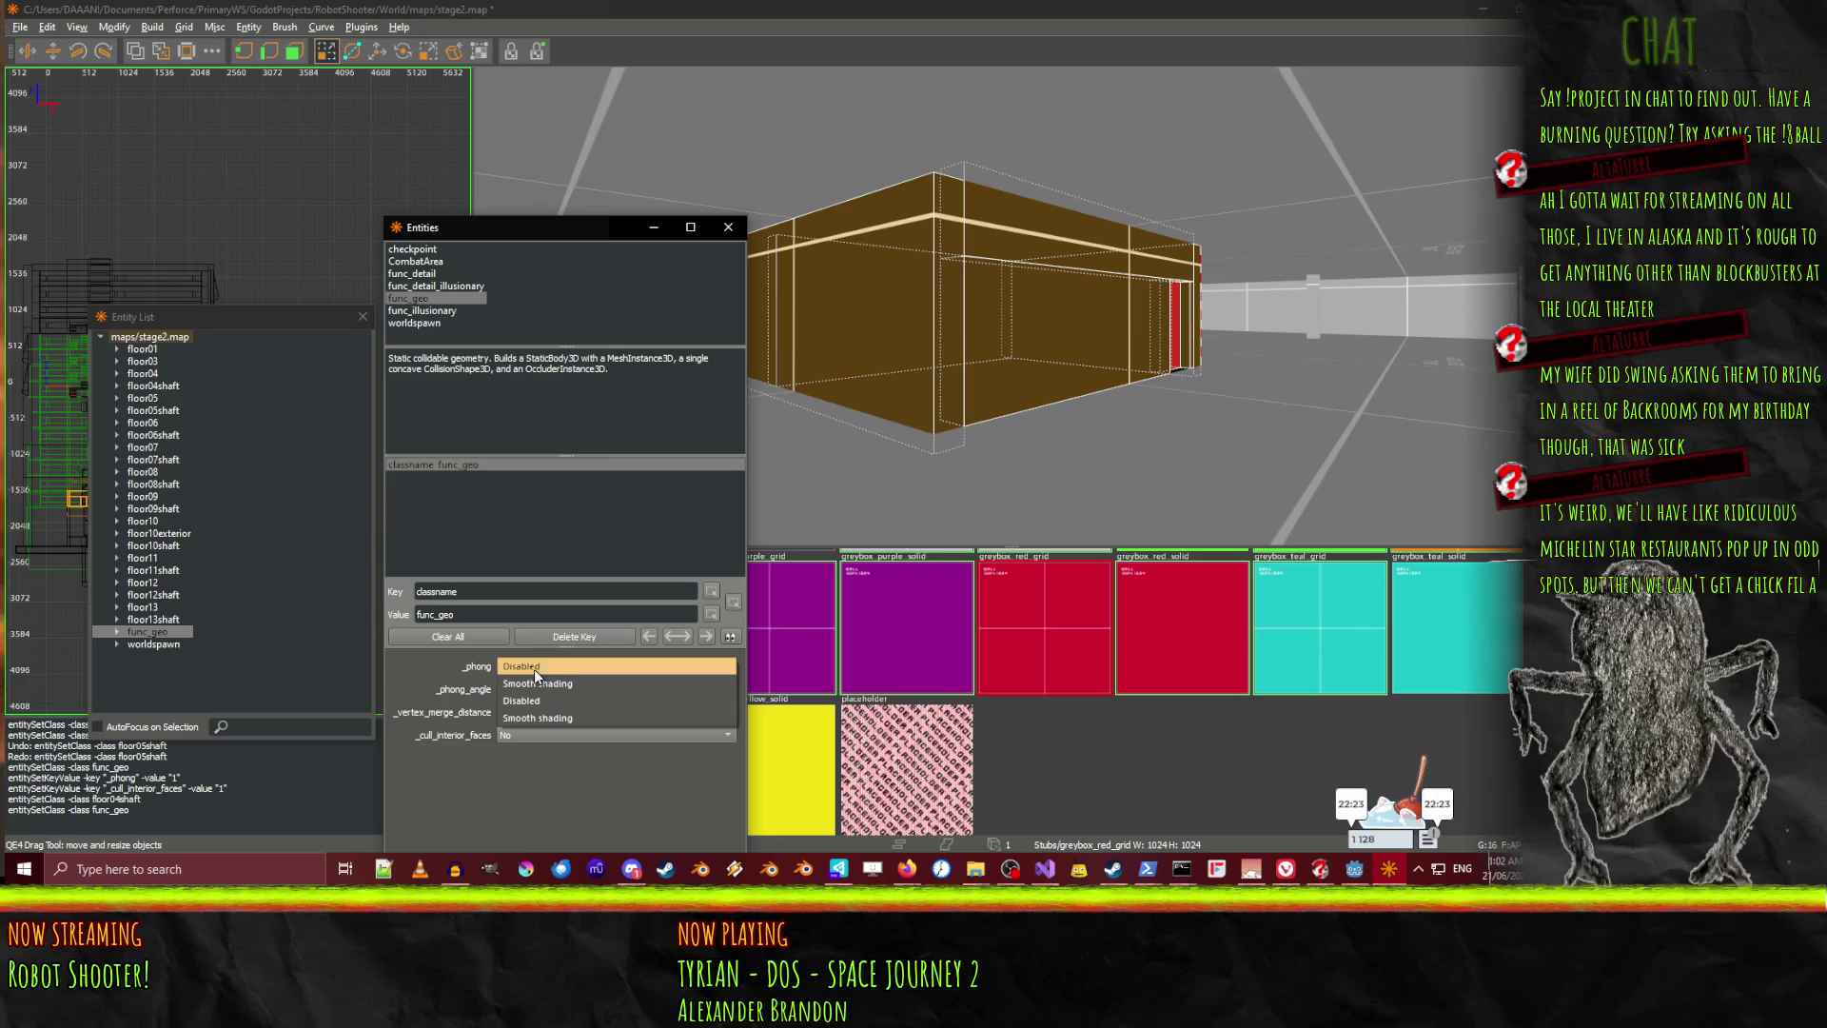
click(556, 688)
click(578, 737)
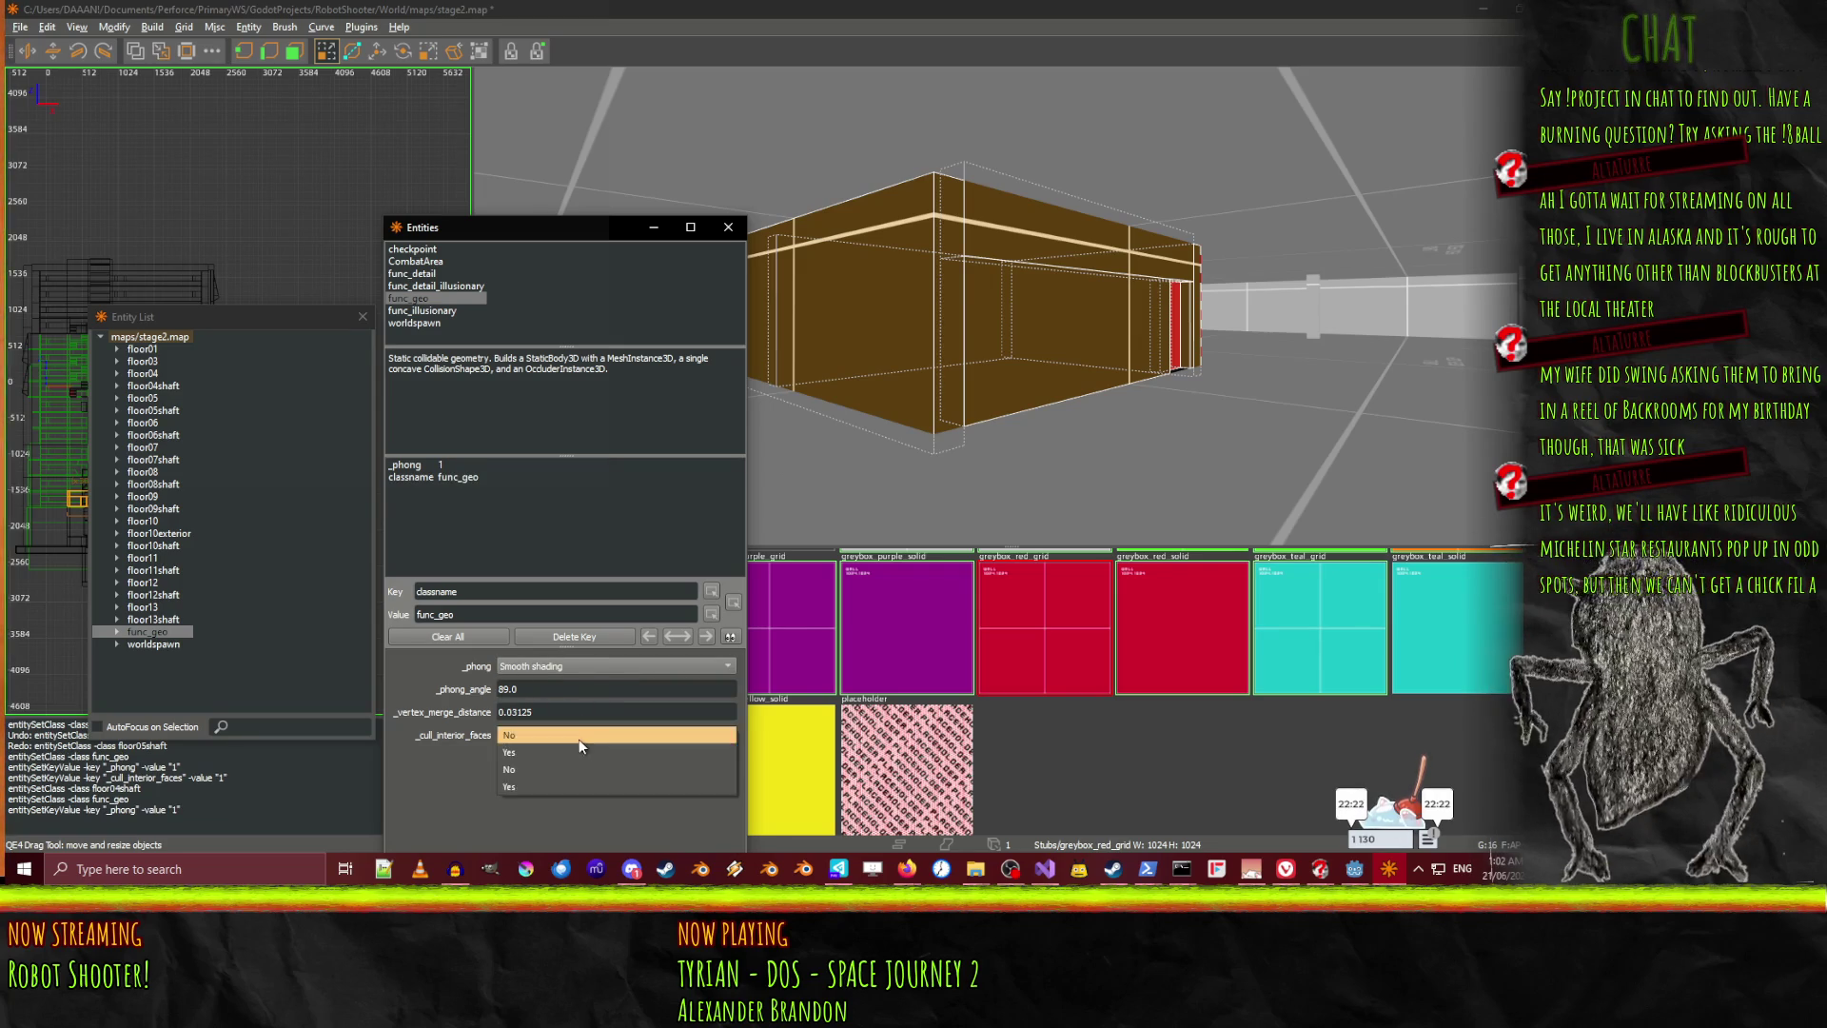
click(551, 751)
Select the func_geo classname value, then switch to the browser's Inuvik map
click(494, 488)
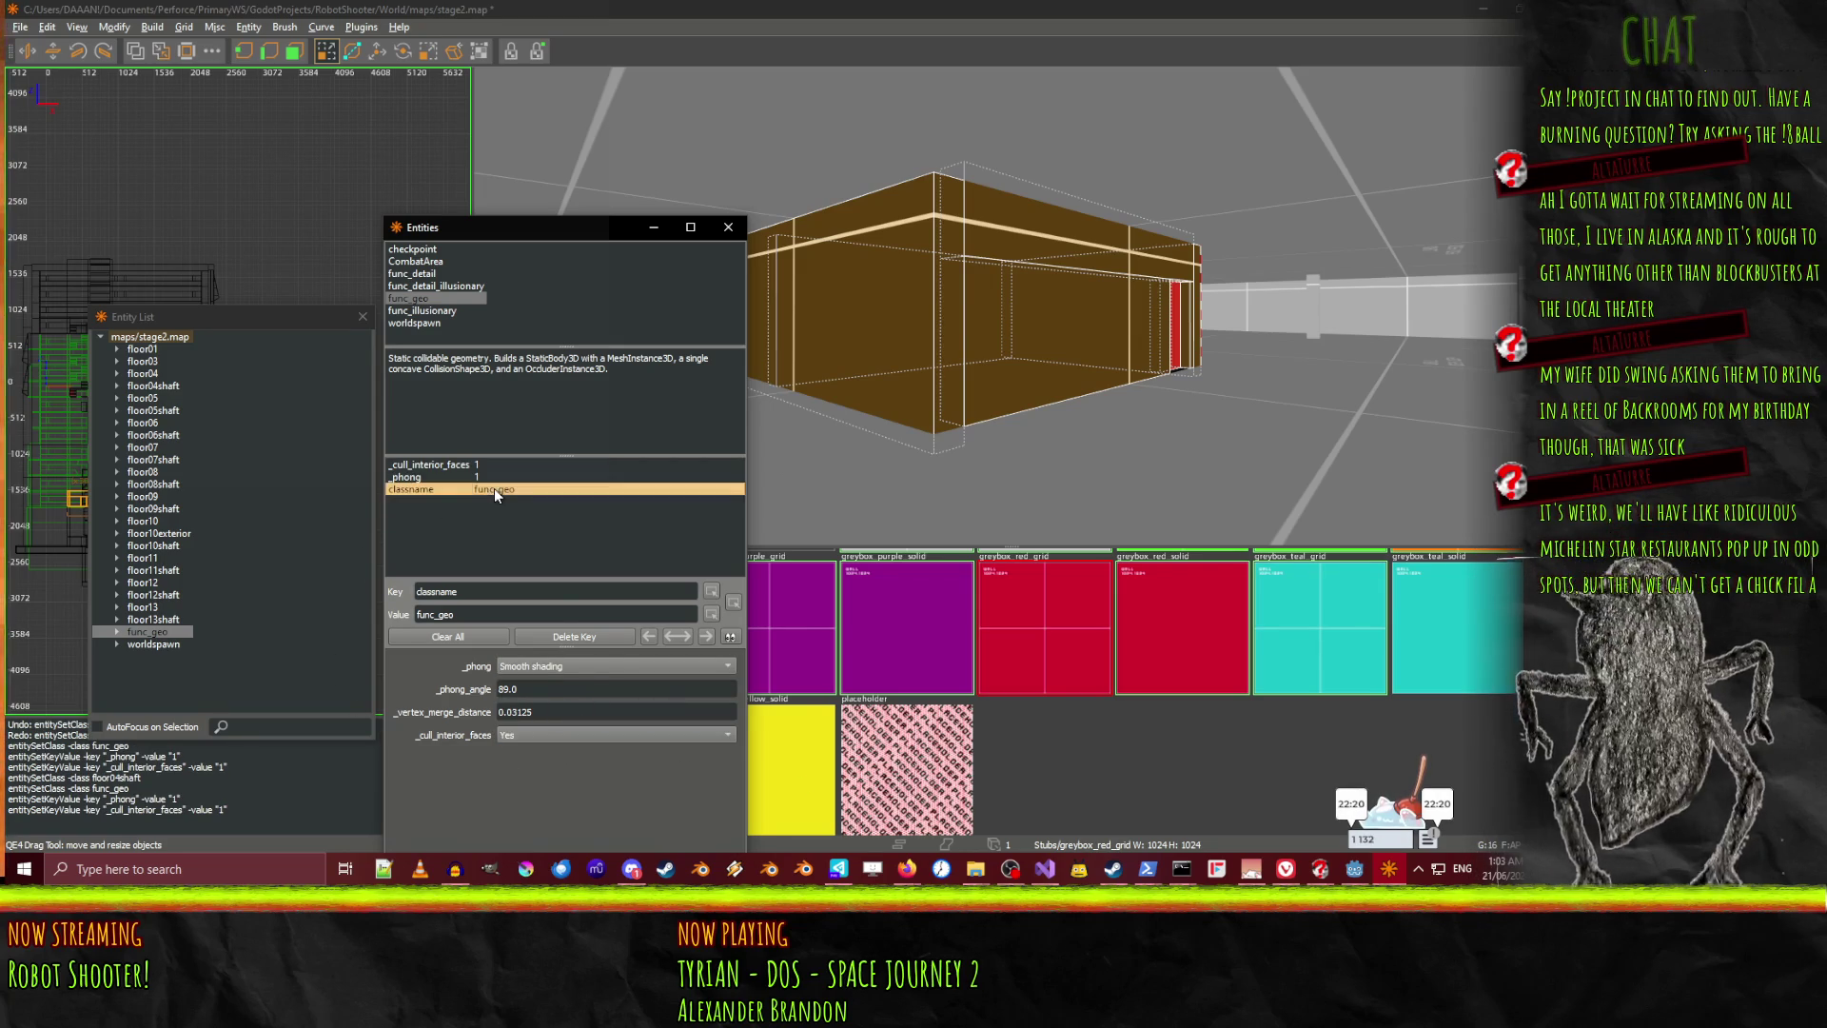
double_click(480, 611)
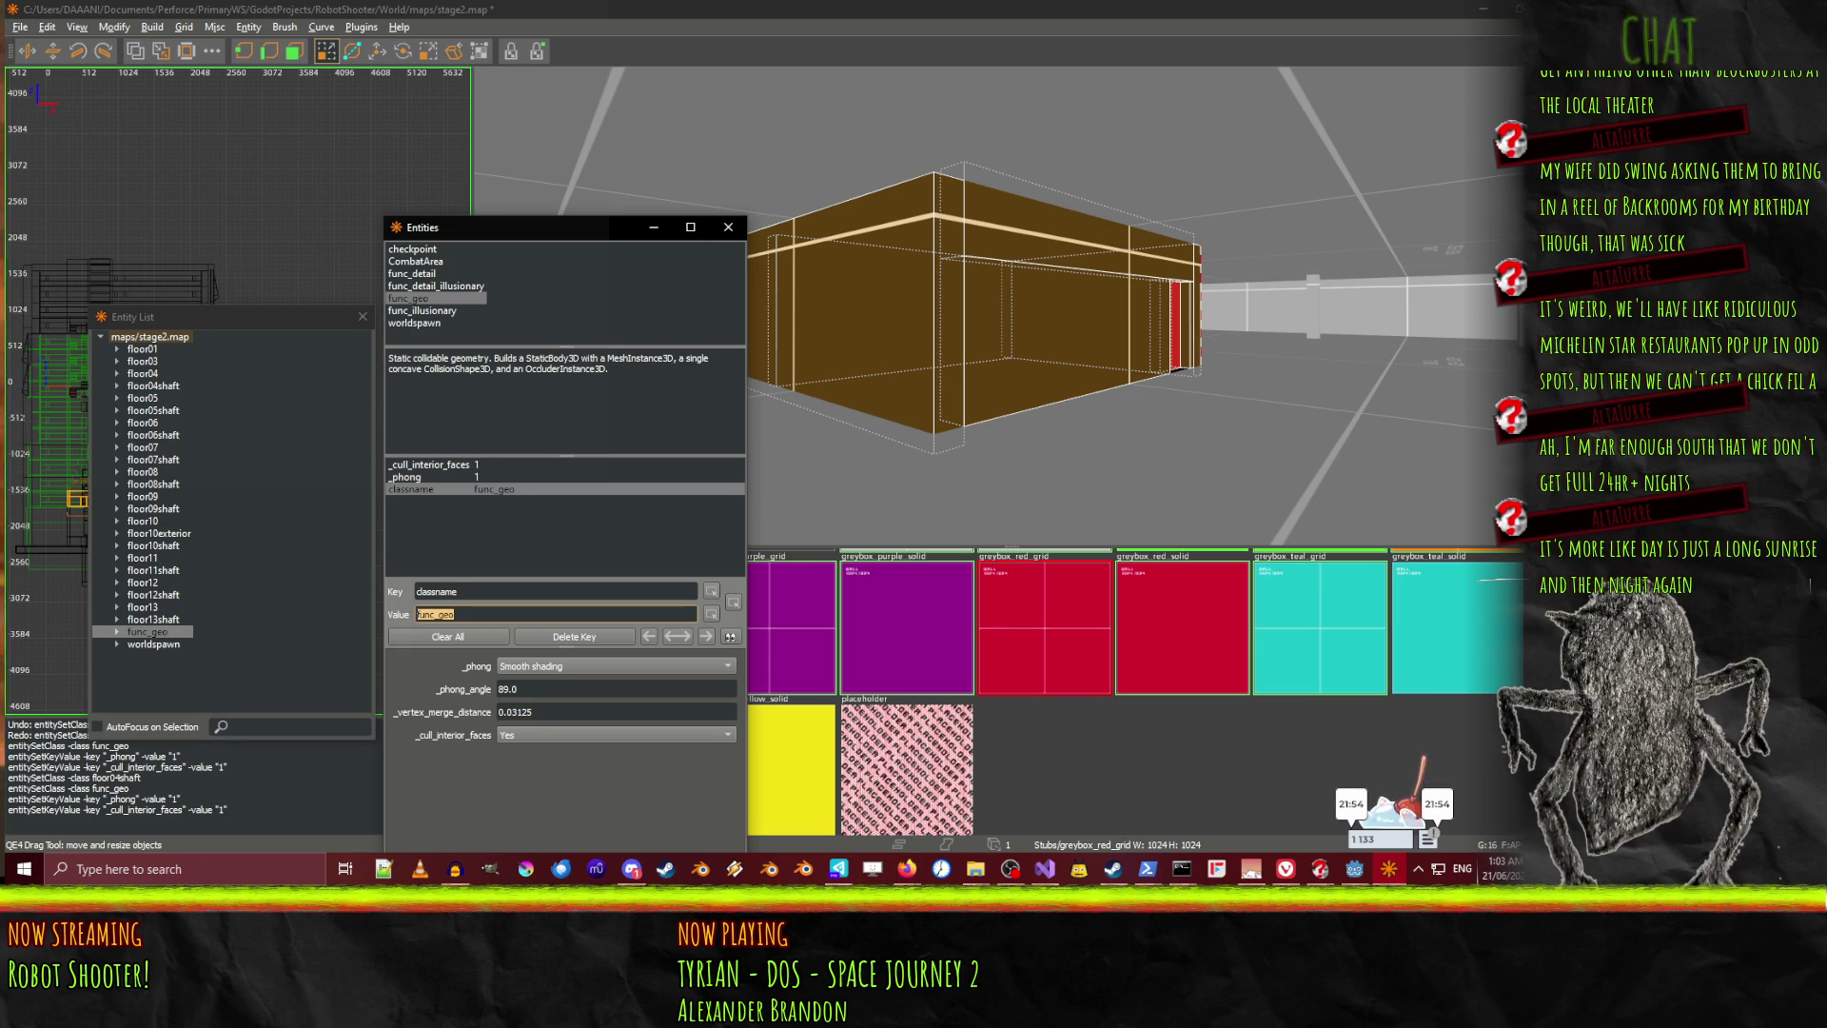
key(alt+Tab)
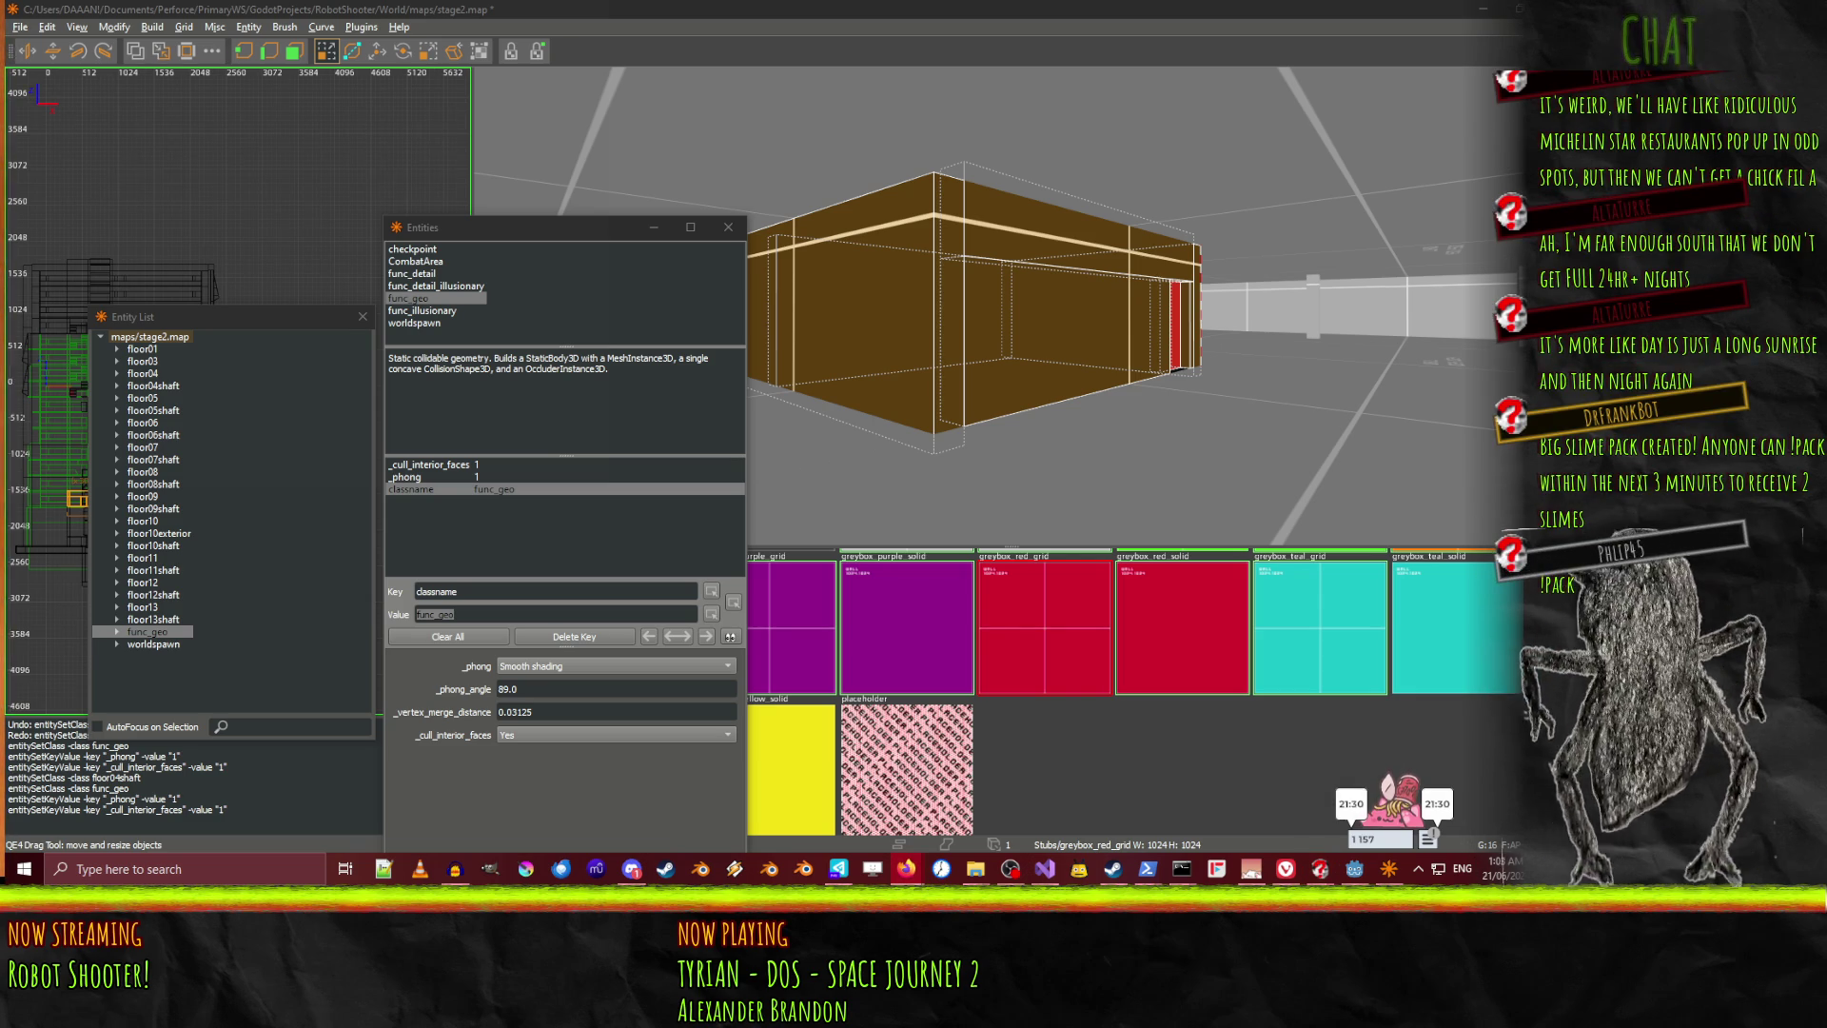
click(906, 869)
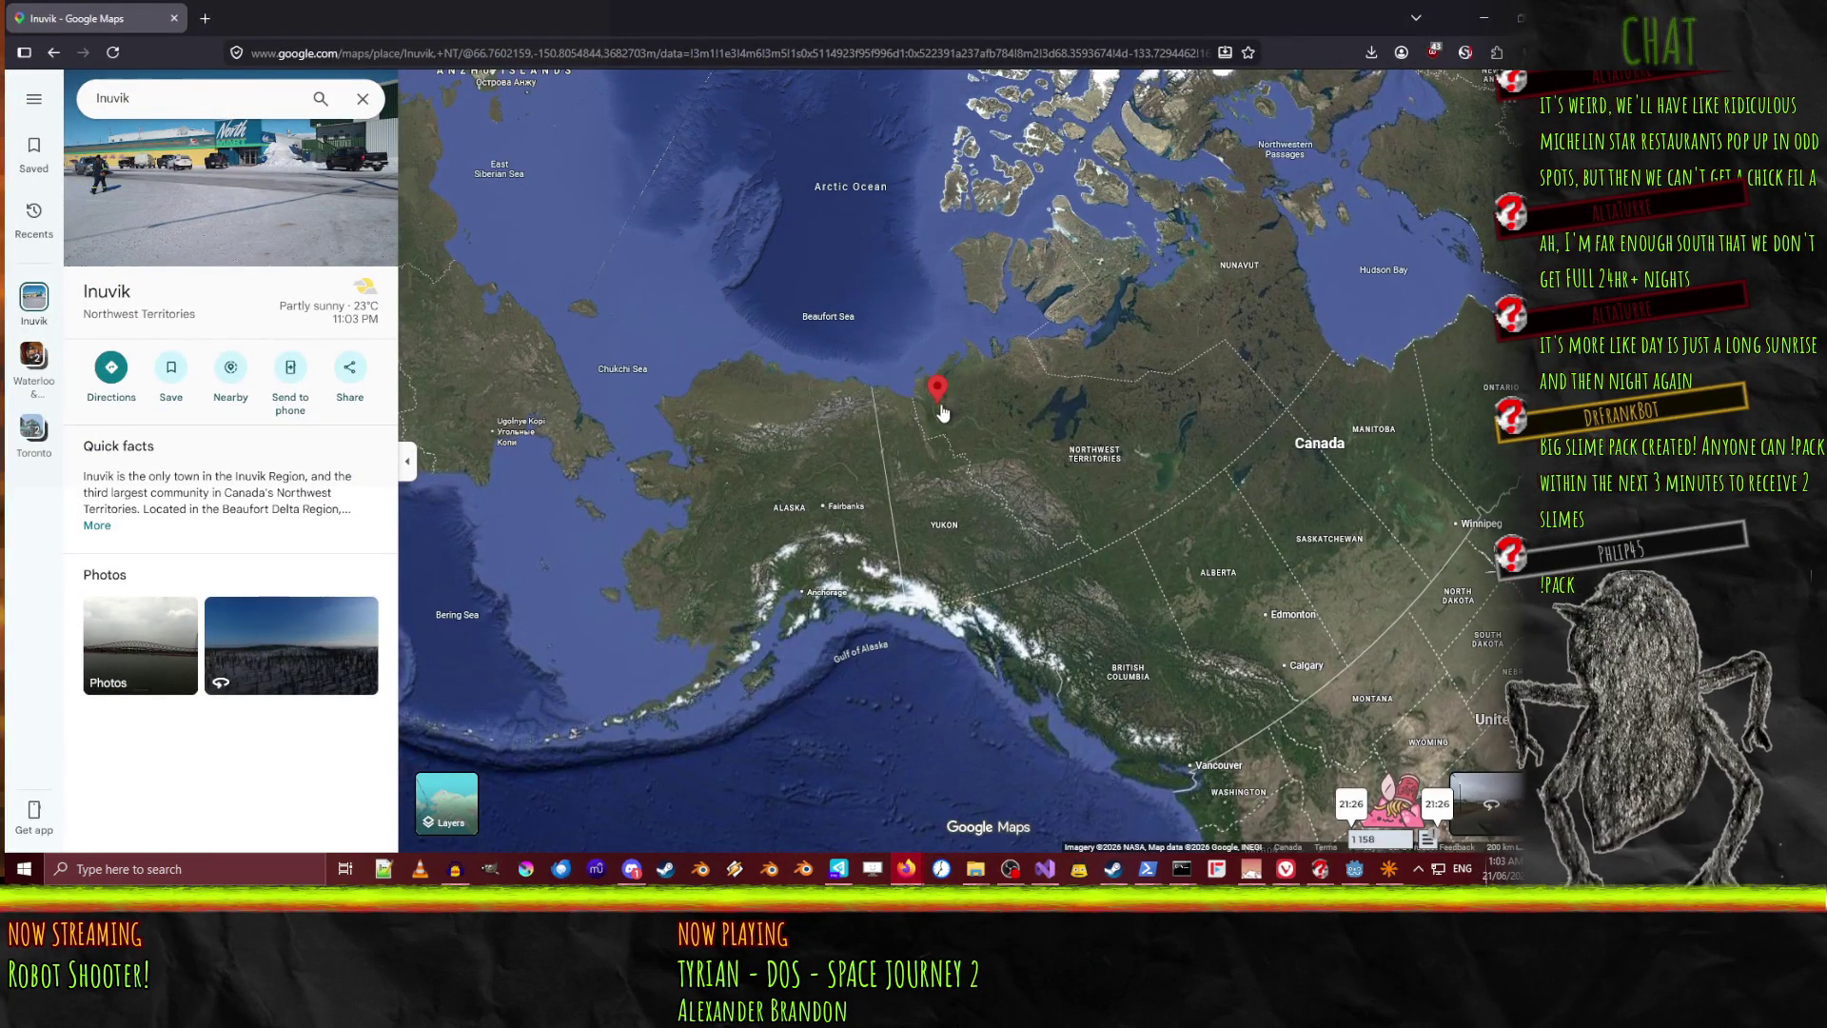
Zoom into the Inuvik satellite map, pan north-east toward Paulatuk, and return to NetRadiant
mouse_move(942, 407)
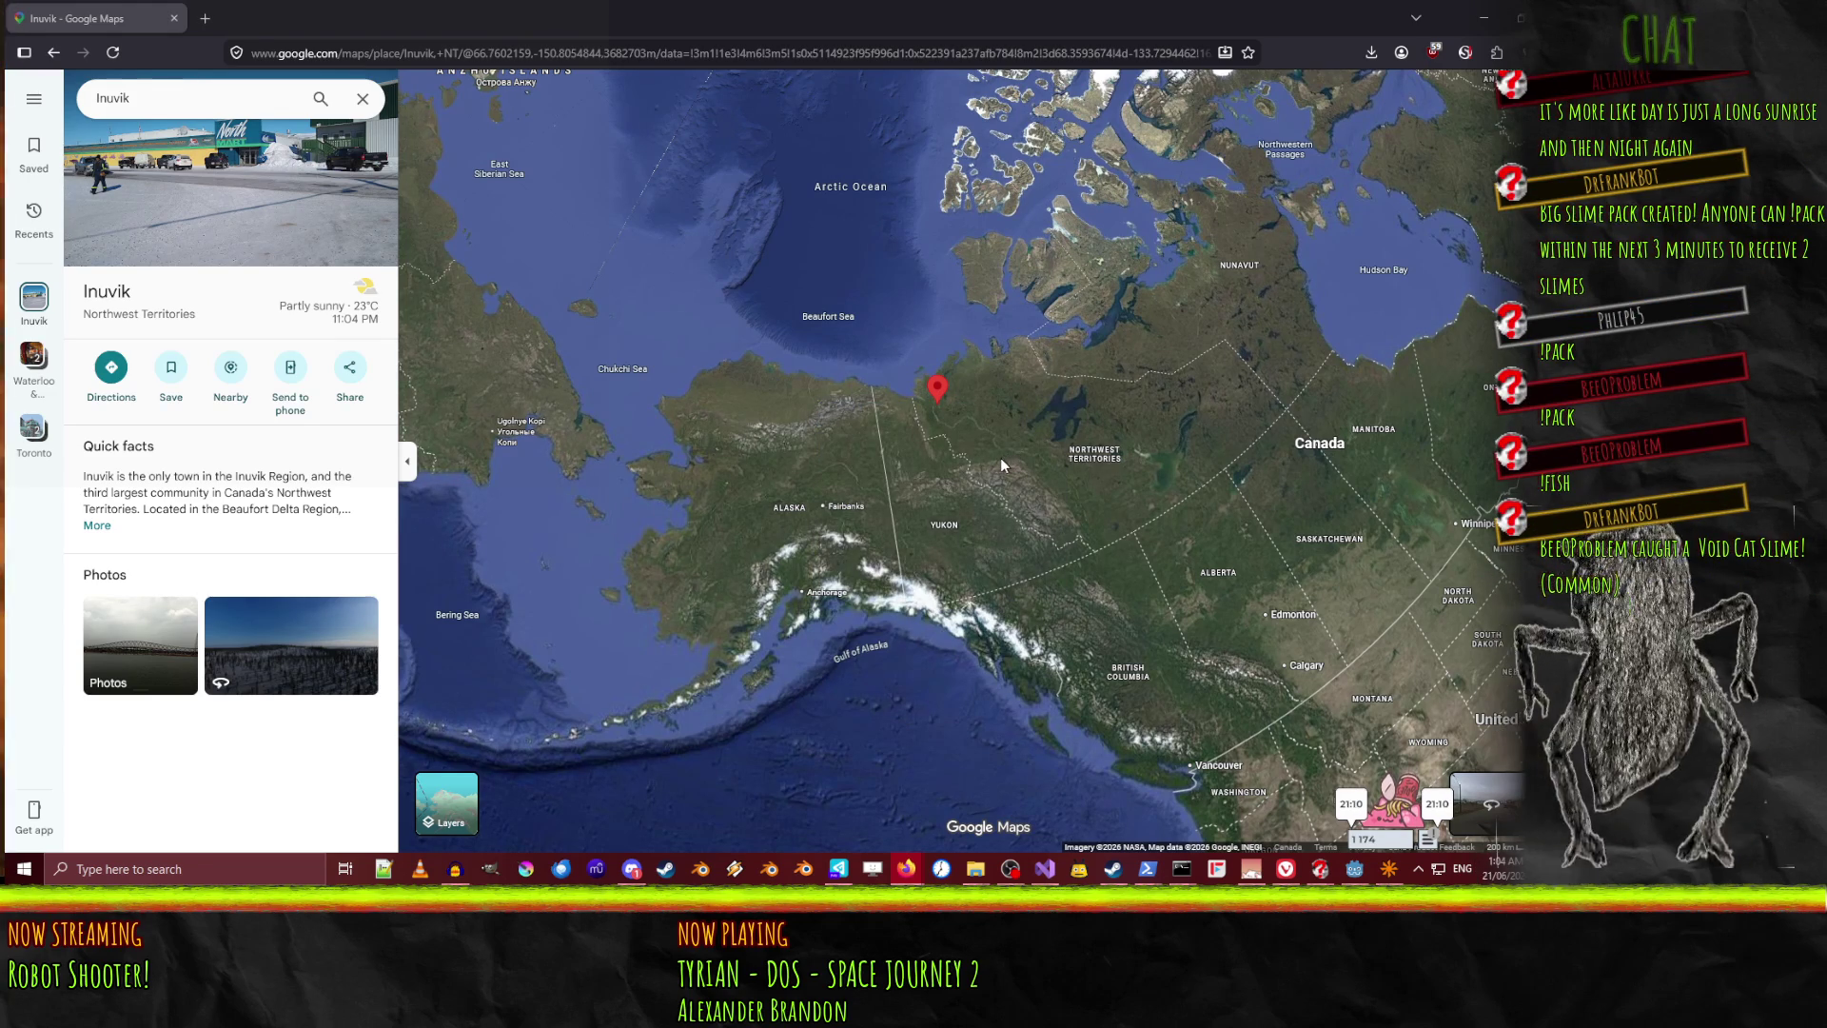
scroll(990, 442, up, 4)
scroll(968, 407, up, 3)
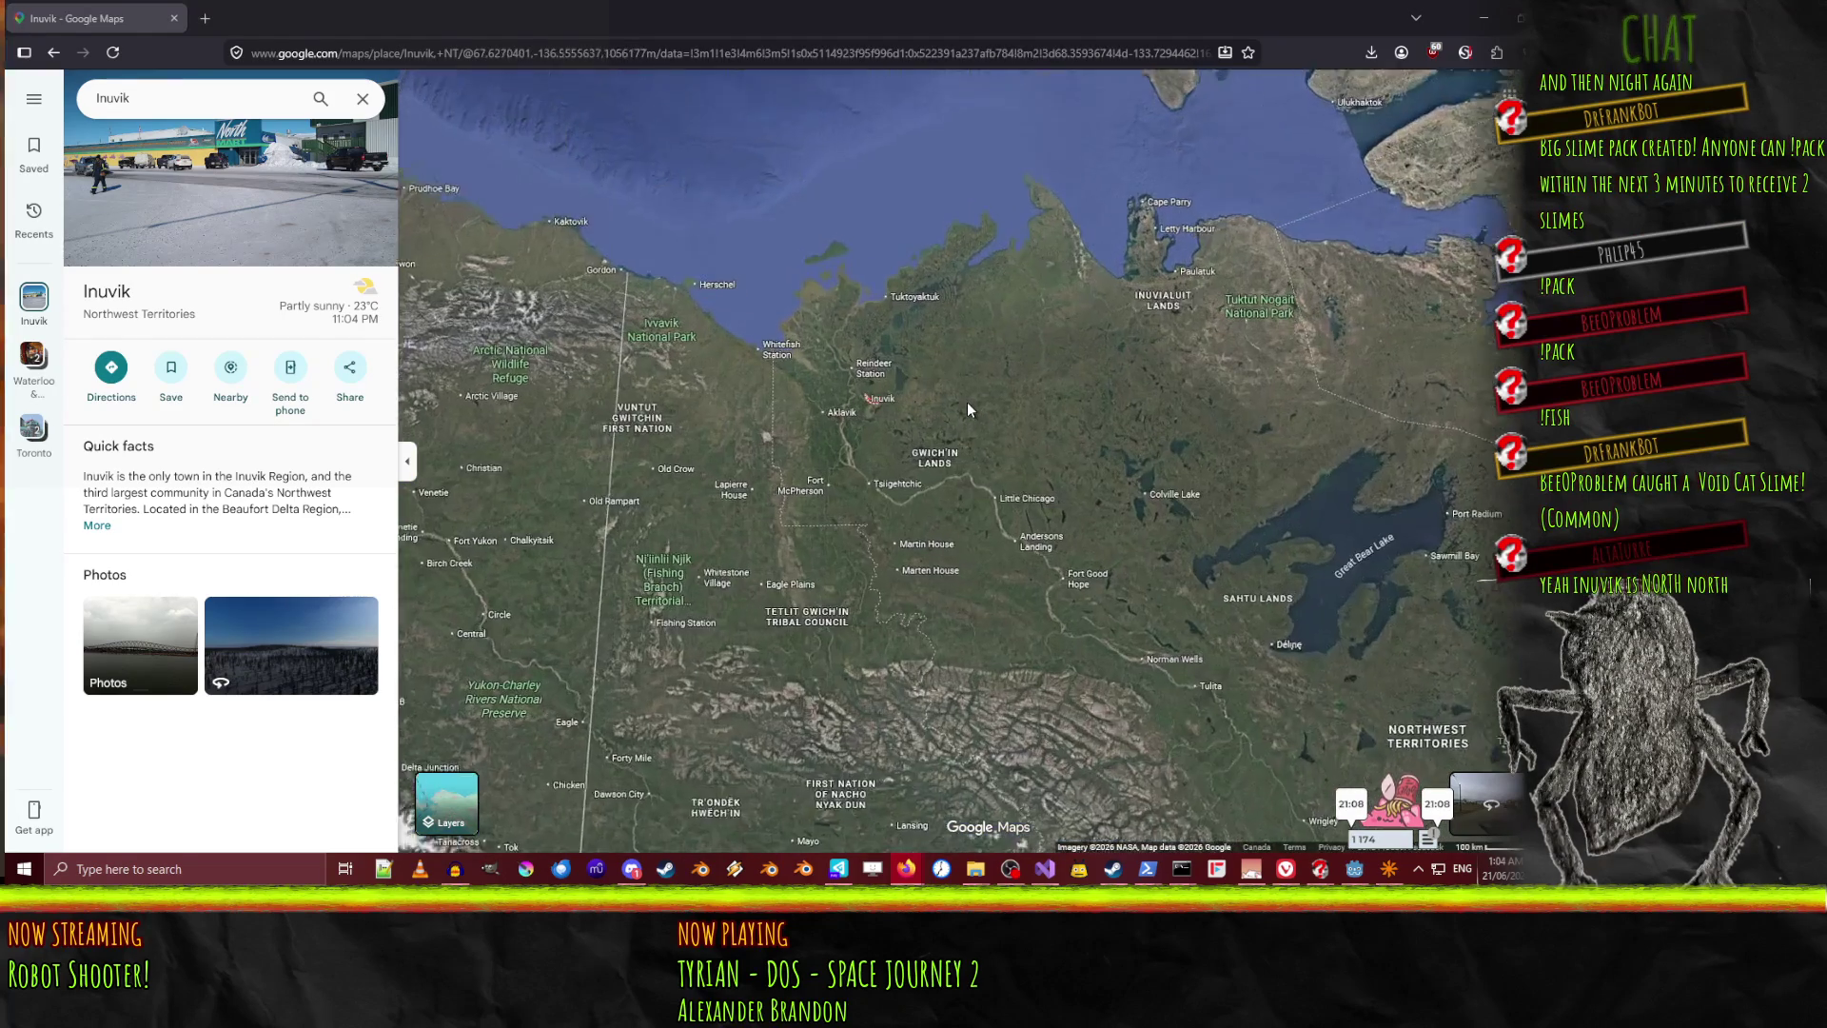
scroll(967, 402, up, 1)
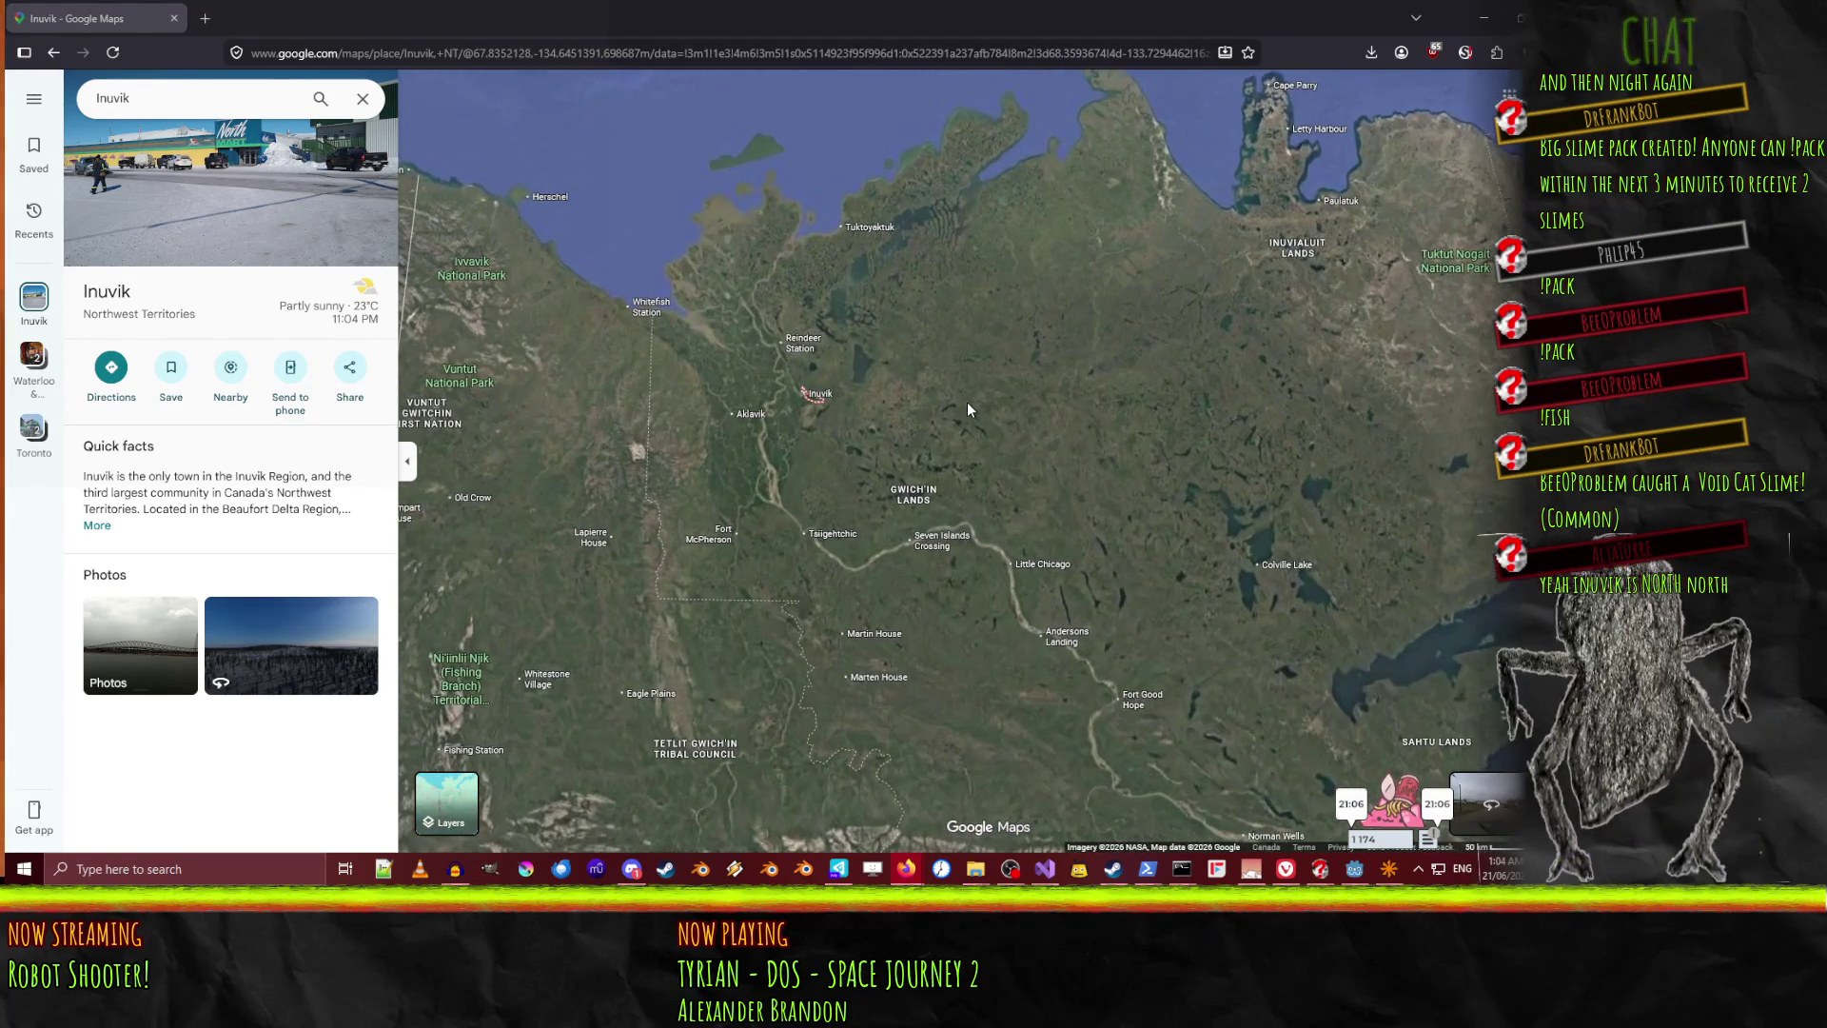
scroll(1106, 392, up, 3)
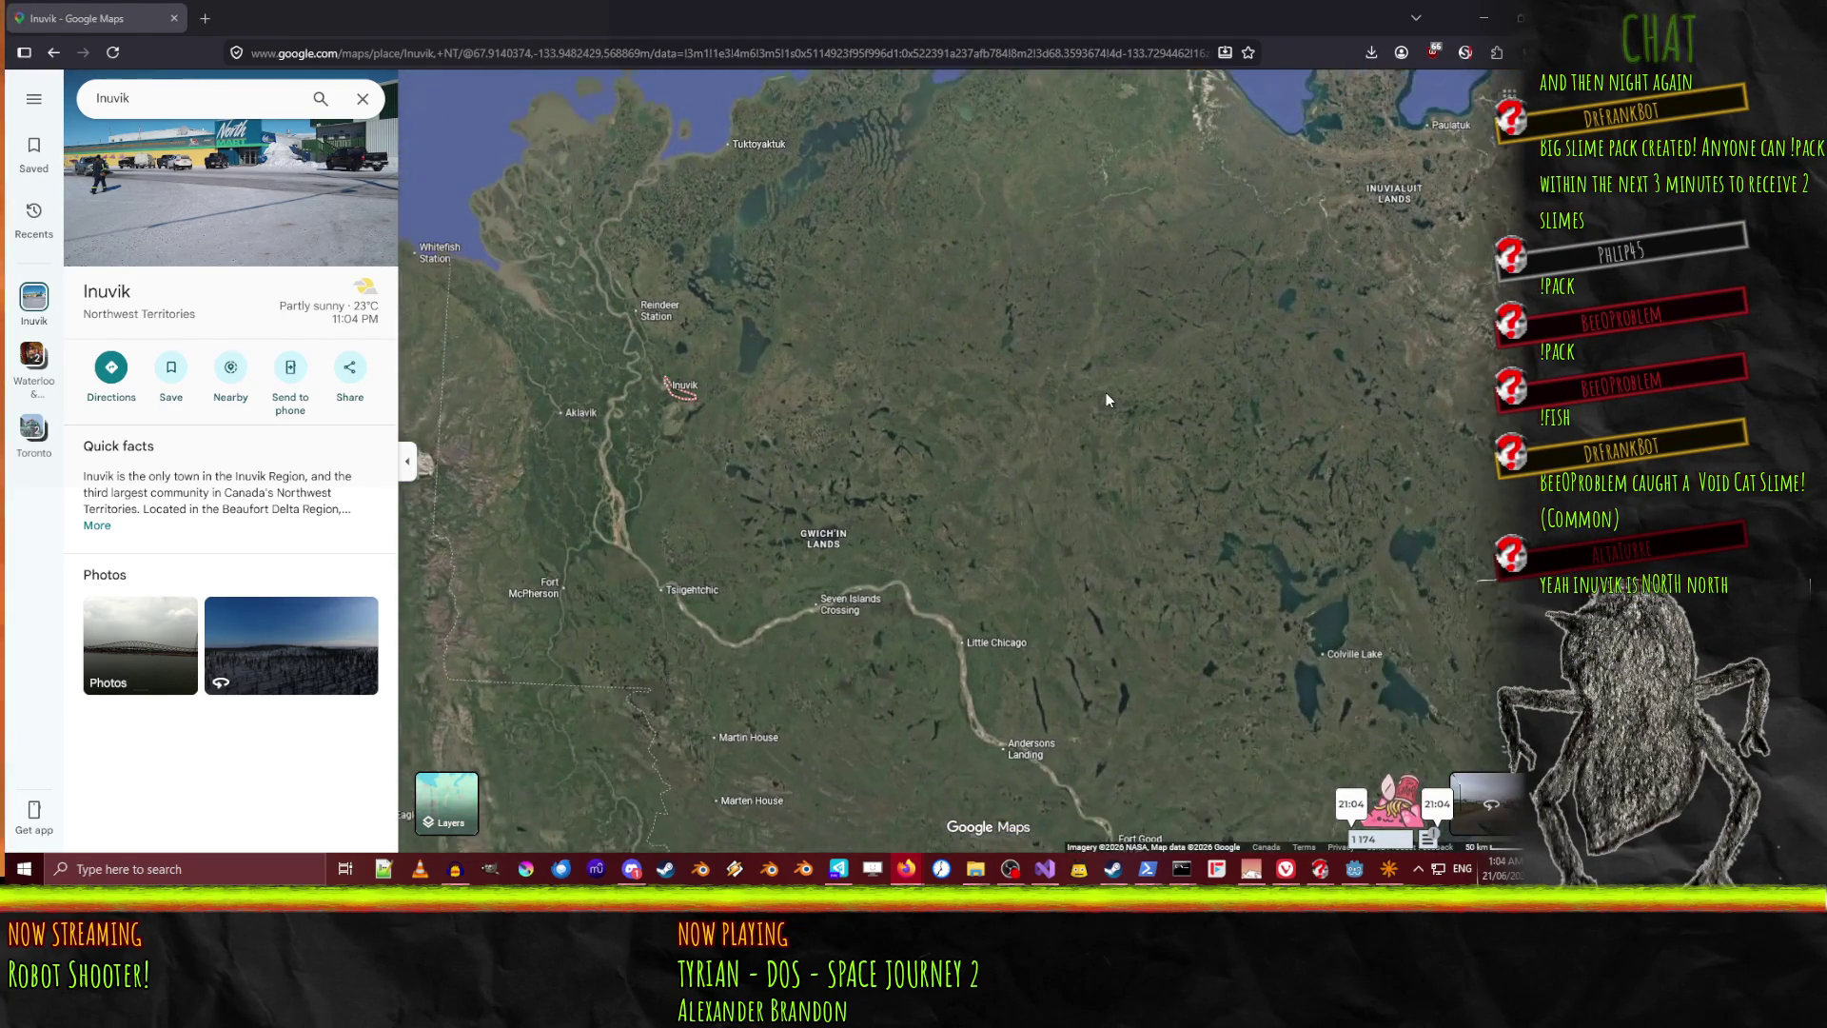
scroll(755, 381, up, 3)
scroll(758, 409, down, 2)
mouse_move(755, 396)
mouse_down()
mouse_move(237, 555)
mouse_move(170, 618)
mouse_move(190, 670)
mouse_move(1099, 581)
mouse_move(1053, 600)
mouse_move(1109, 575)
mouse_move(726, 409)
mouse_move(728, 431)
mouse_move(762, 433)
mouse_move(636, 444)
mouse_up()
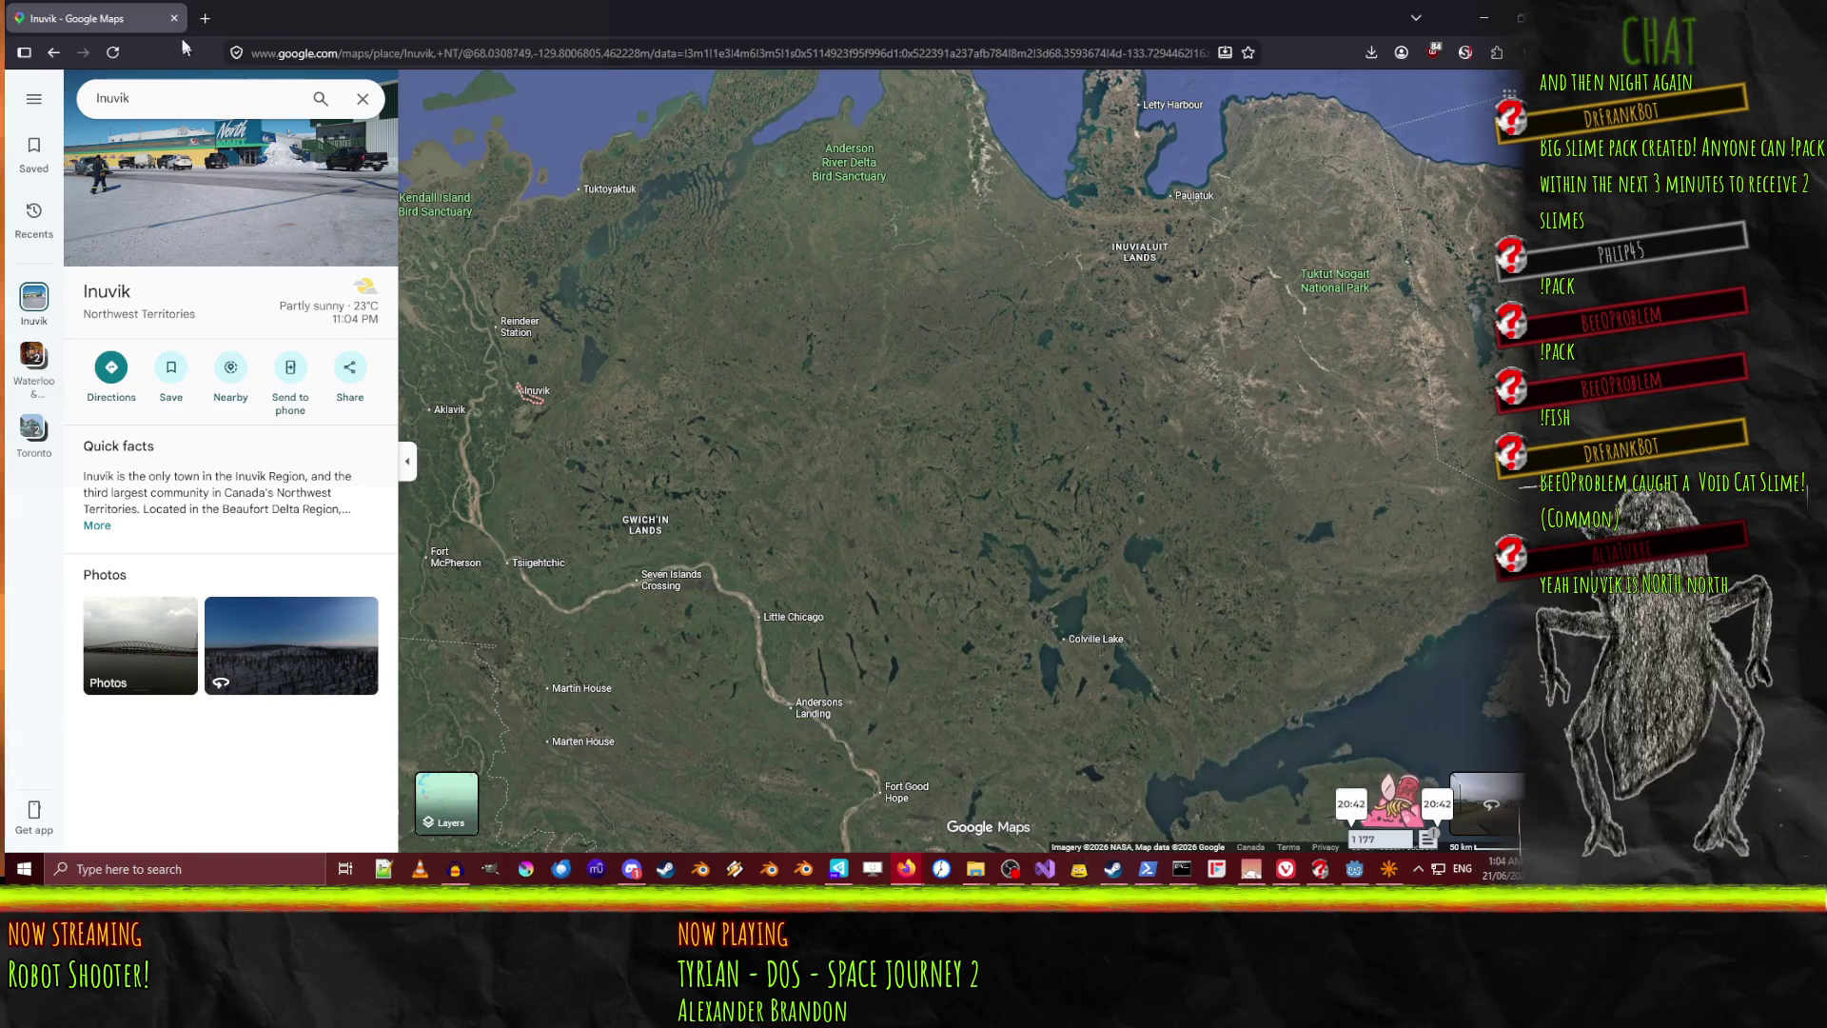
key(alt+Tab)
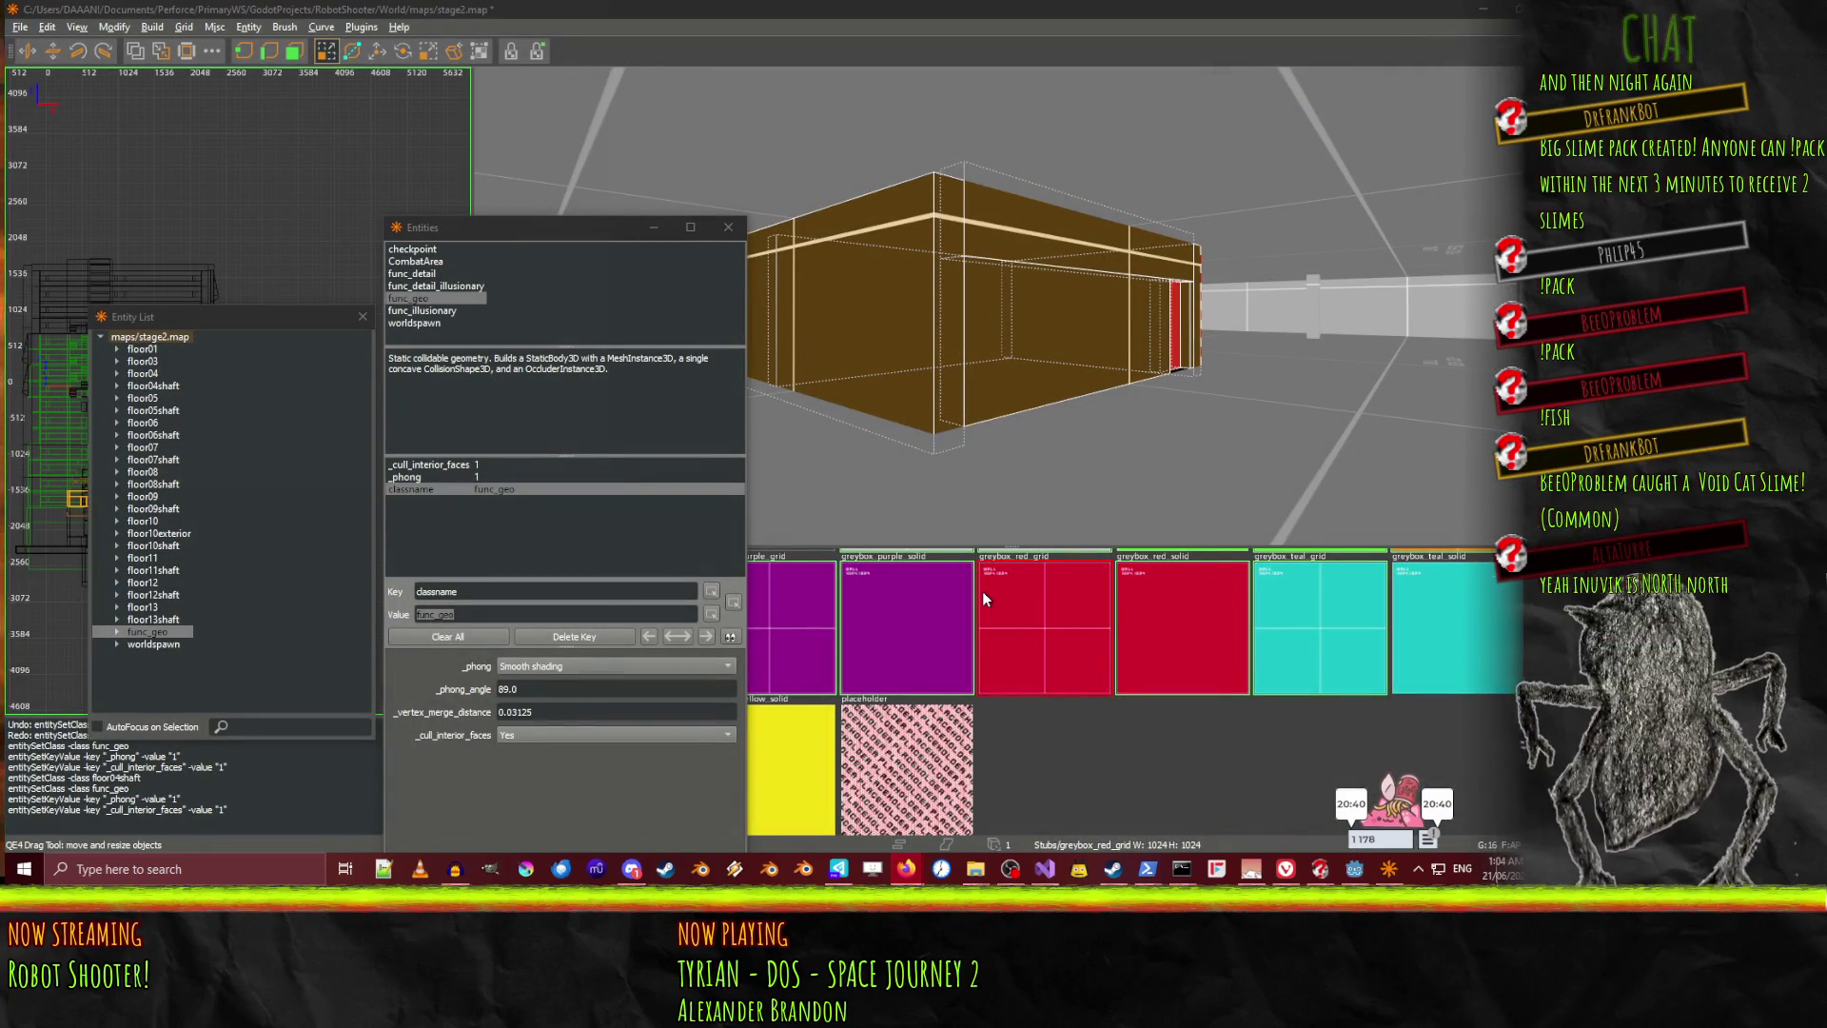
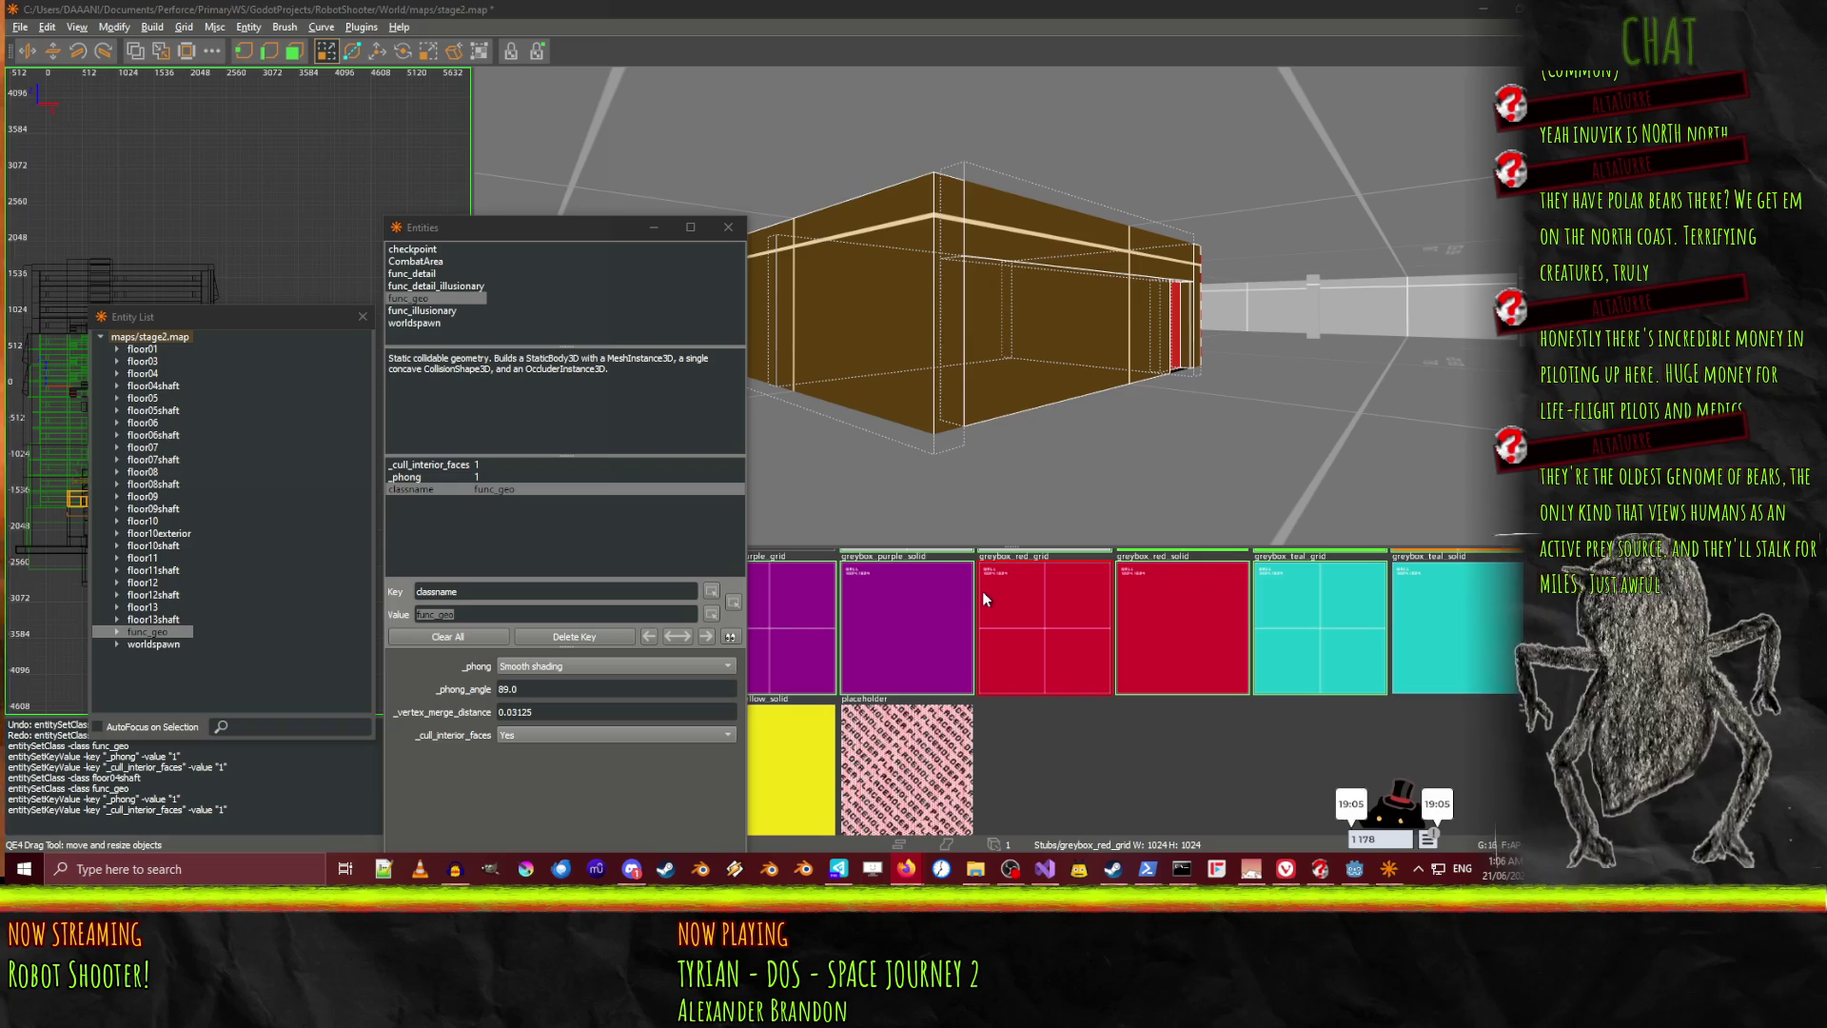
Change the func_geo shaft entity's classname to floor3shaft
drag(1049, 386, 1011, 306)
key(w)
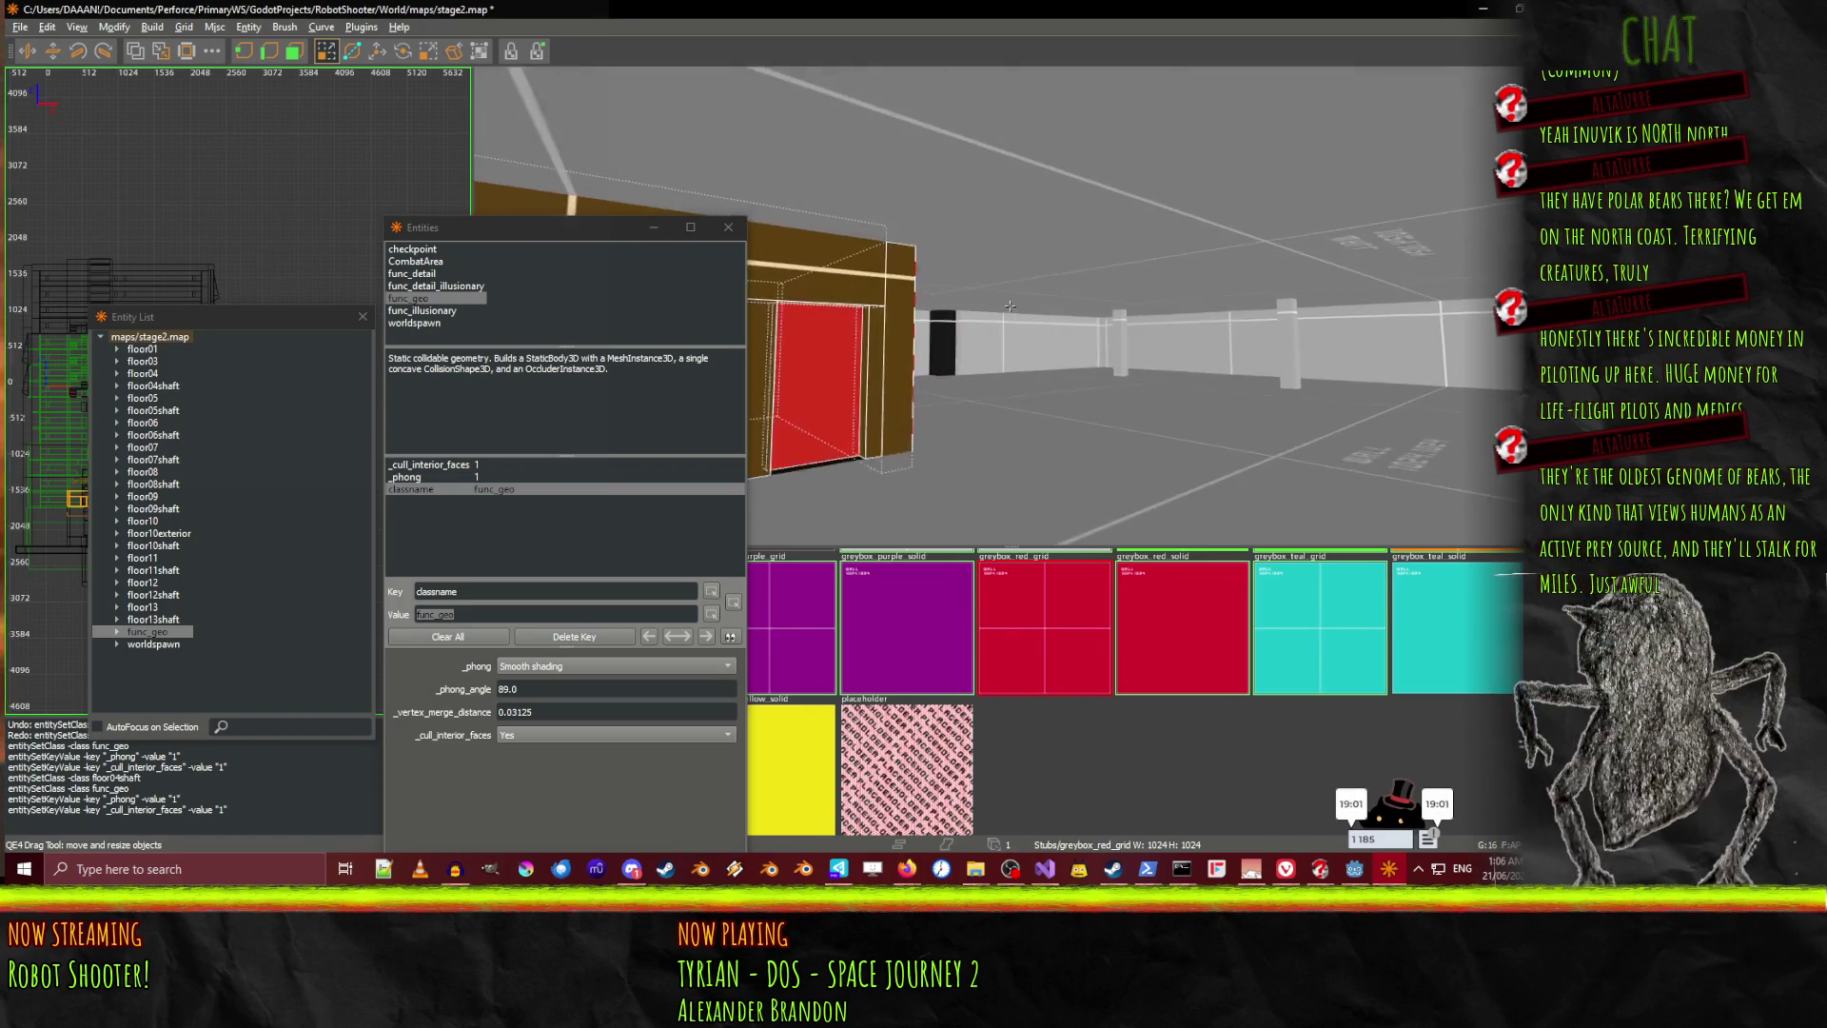
key(s)
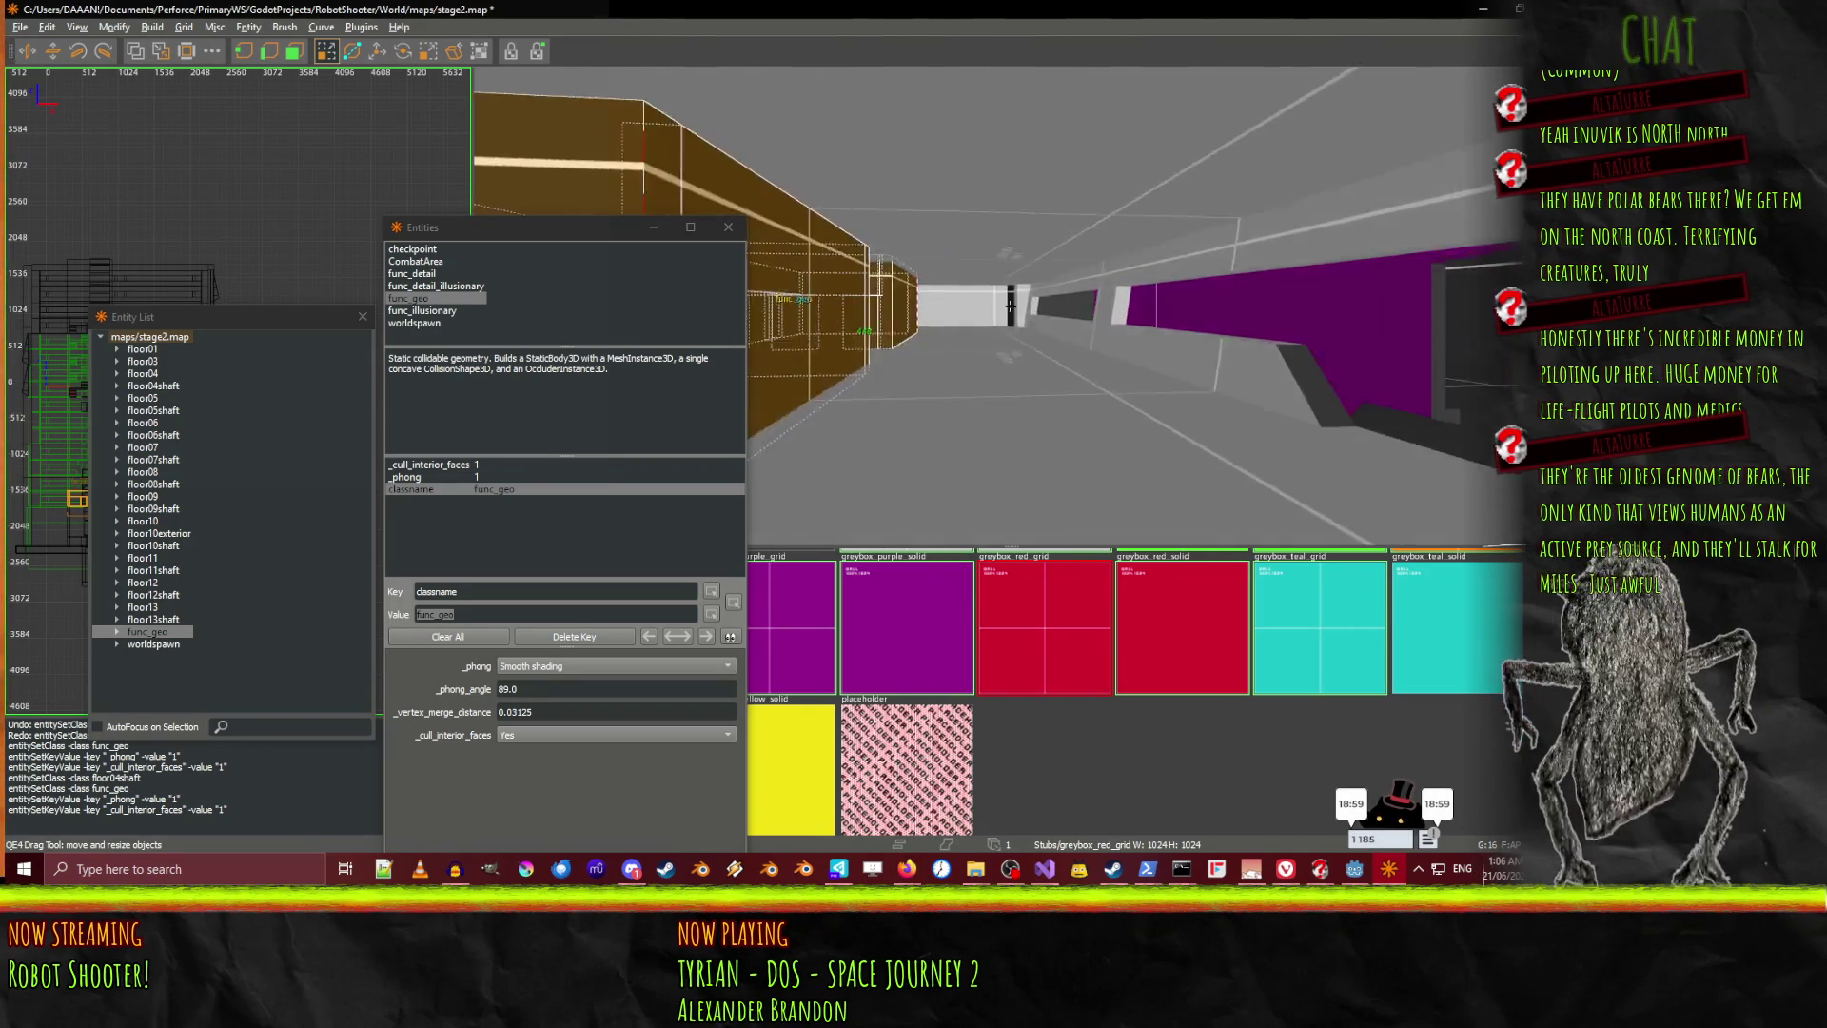
key(w)
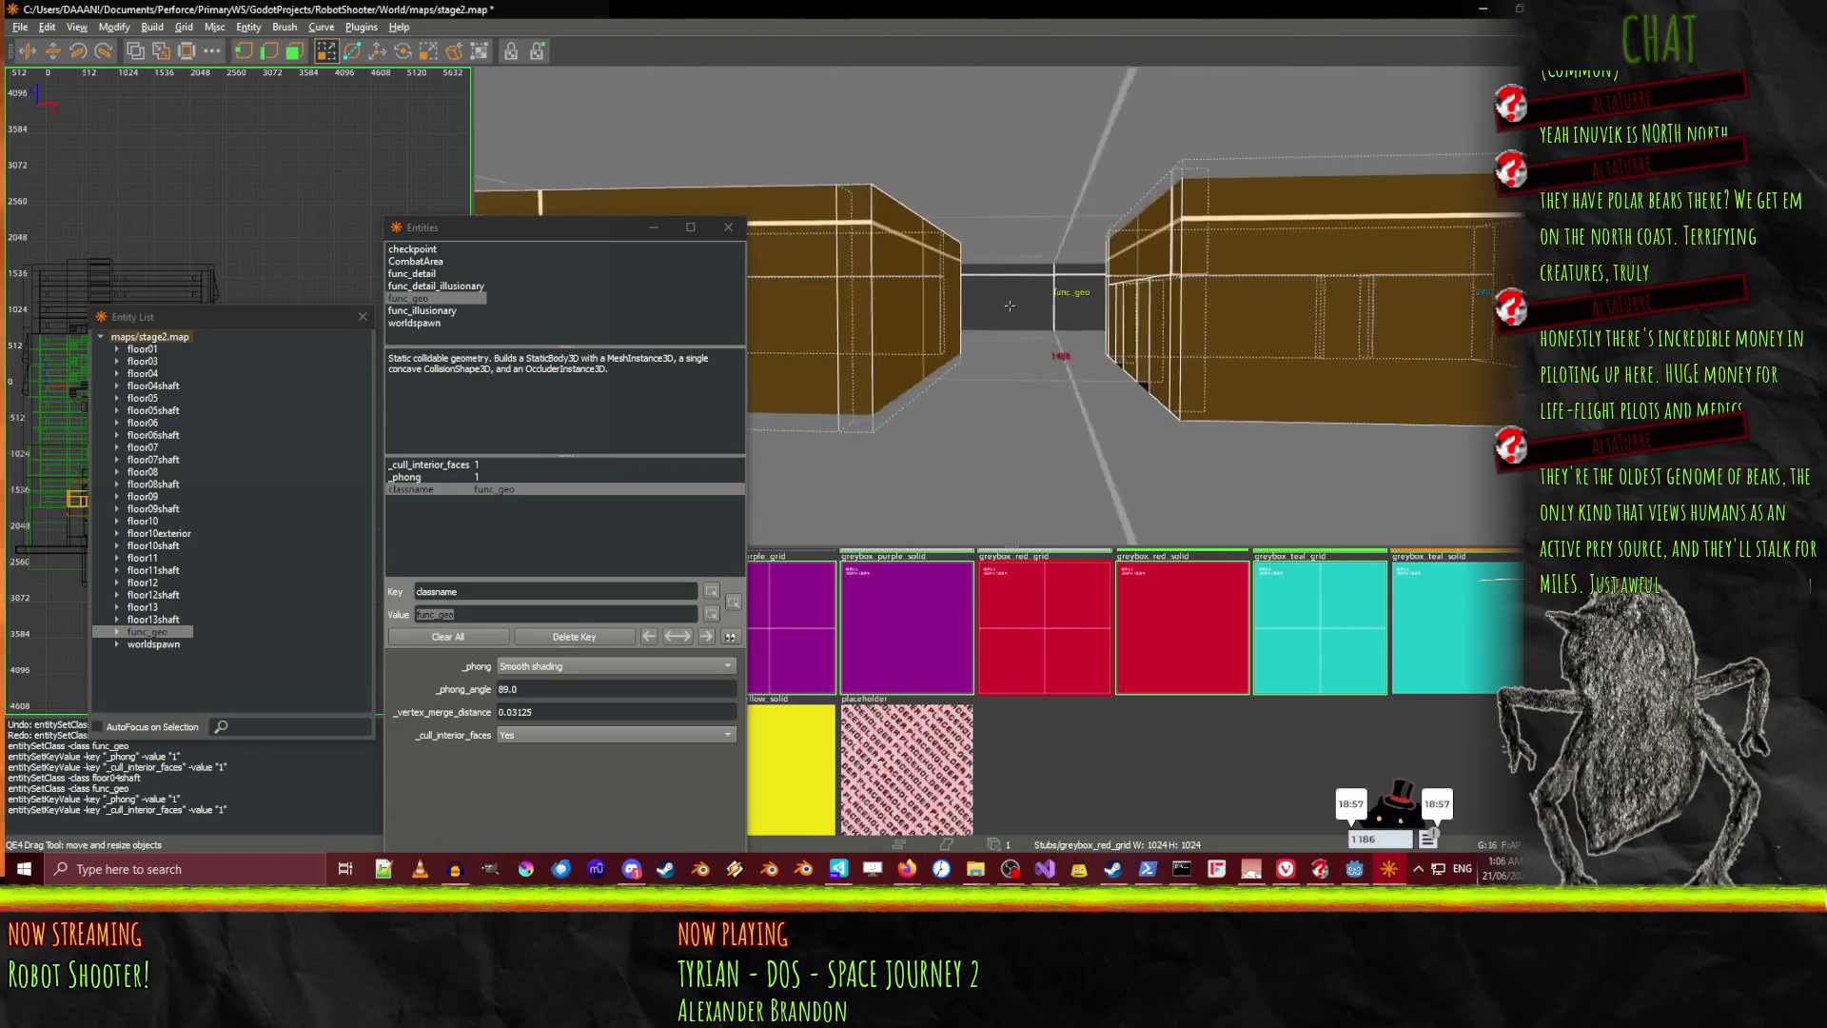
key(s)
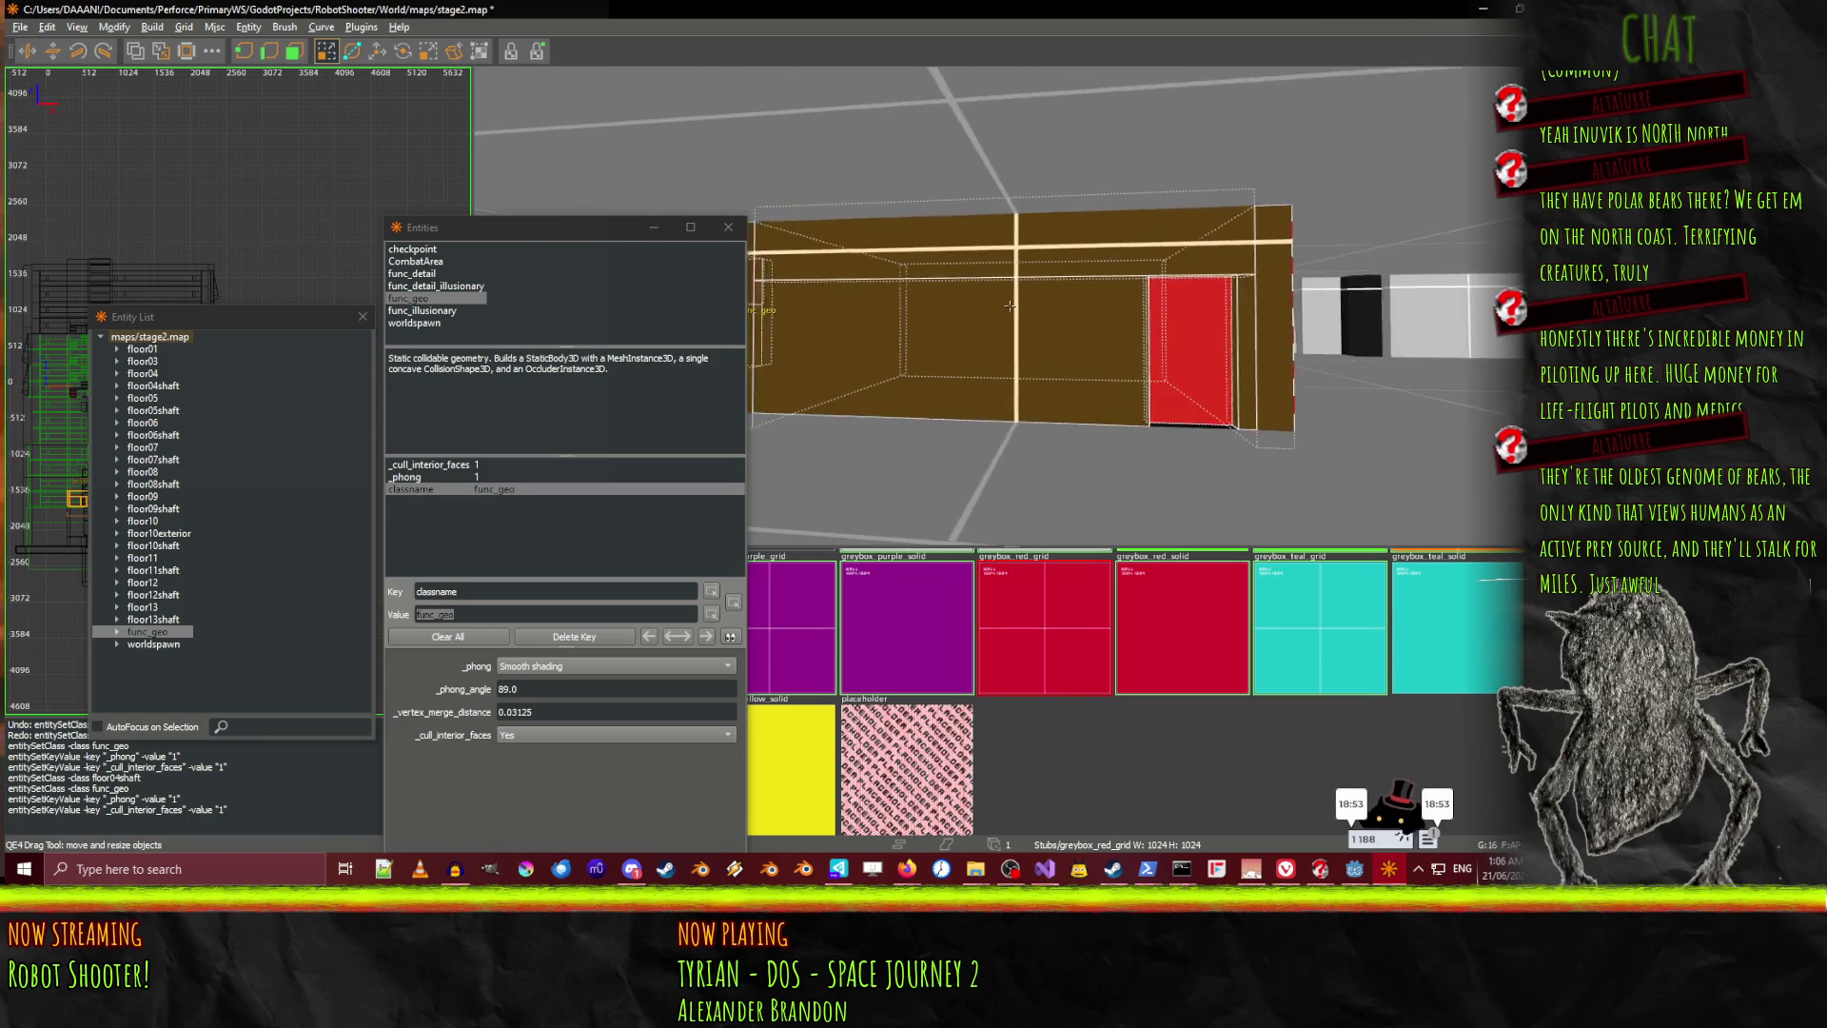
right_click(1019, 323)
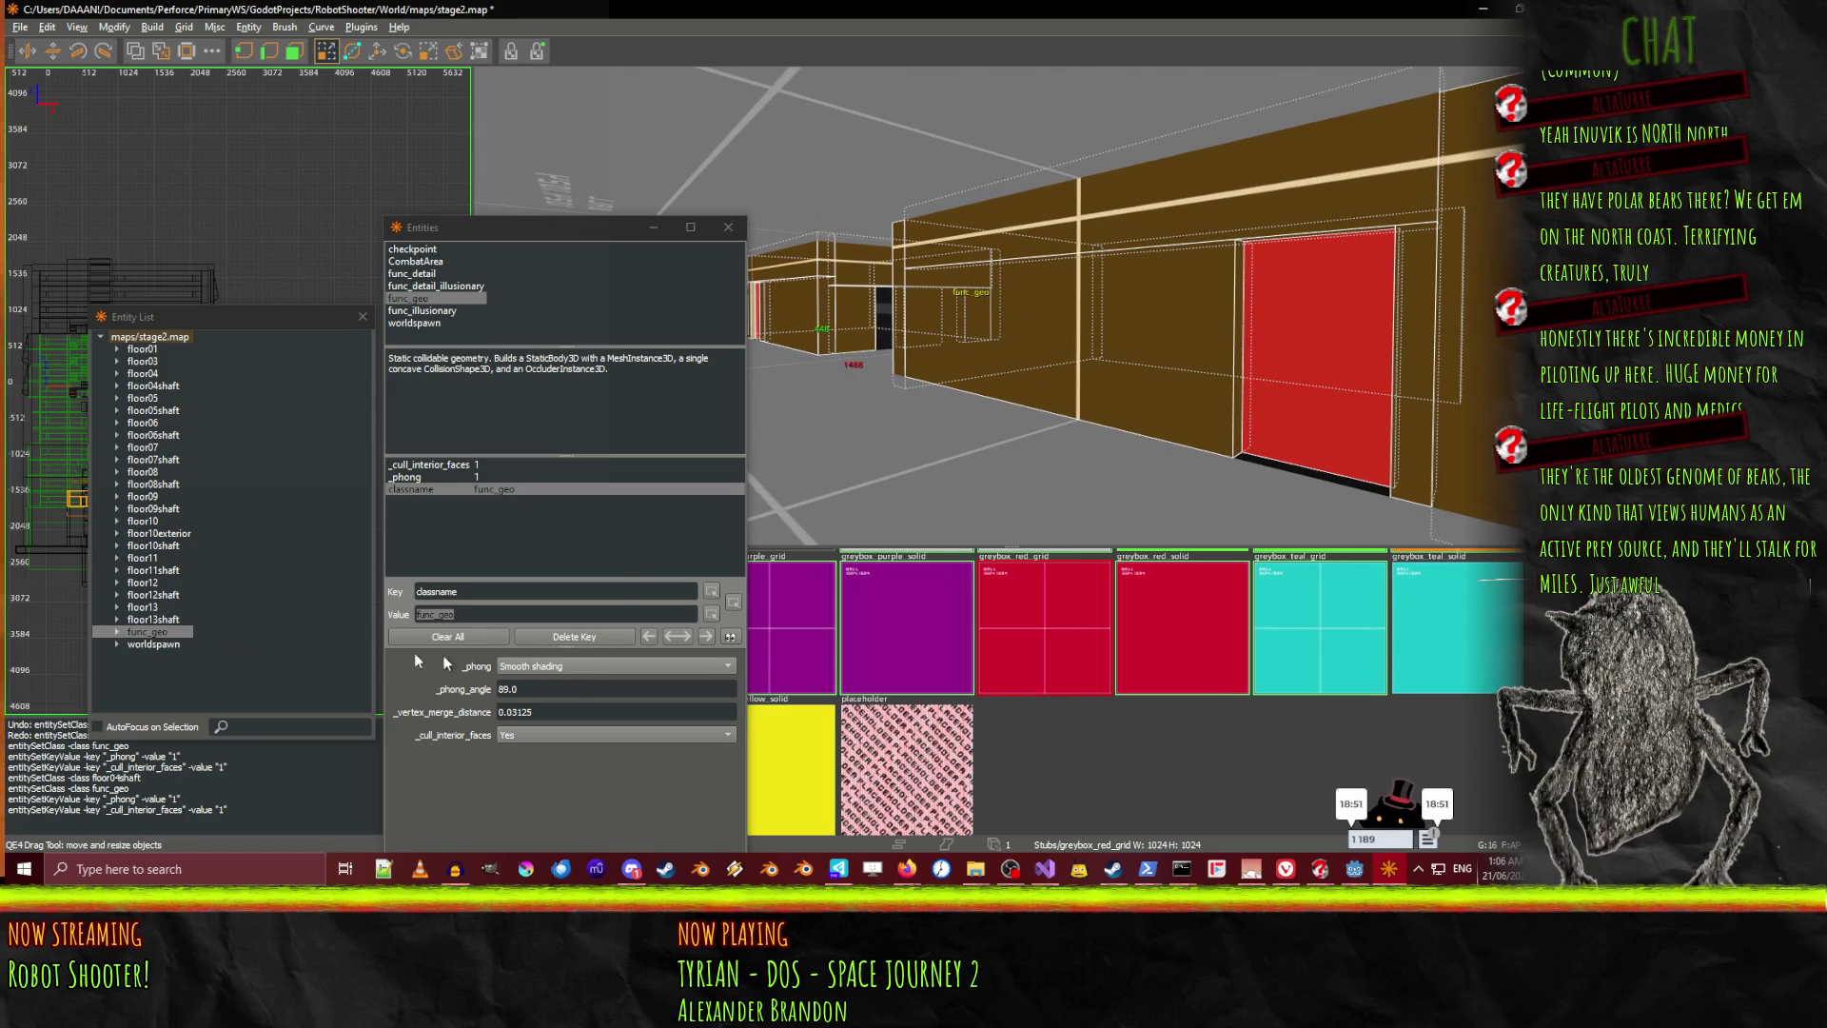
double_click(155, 632)
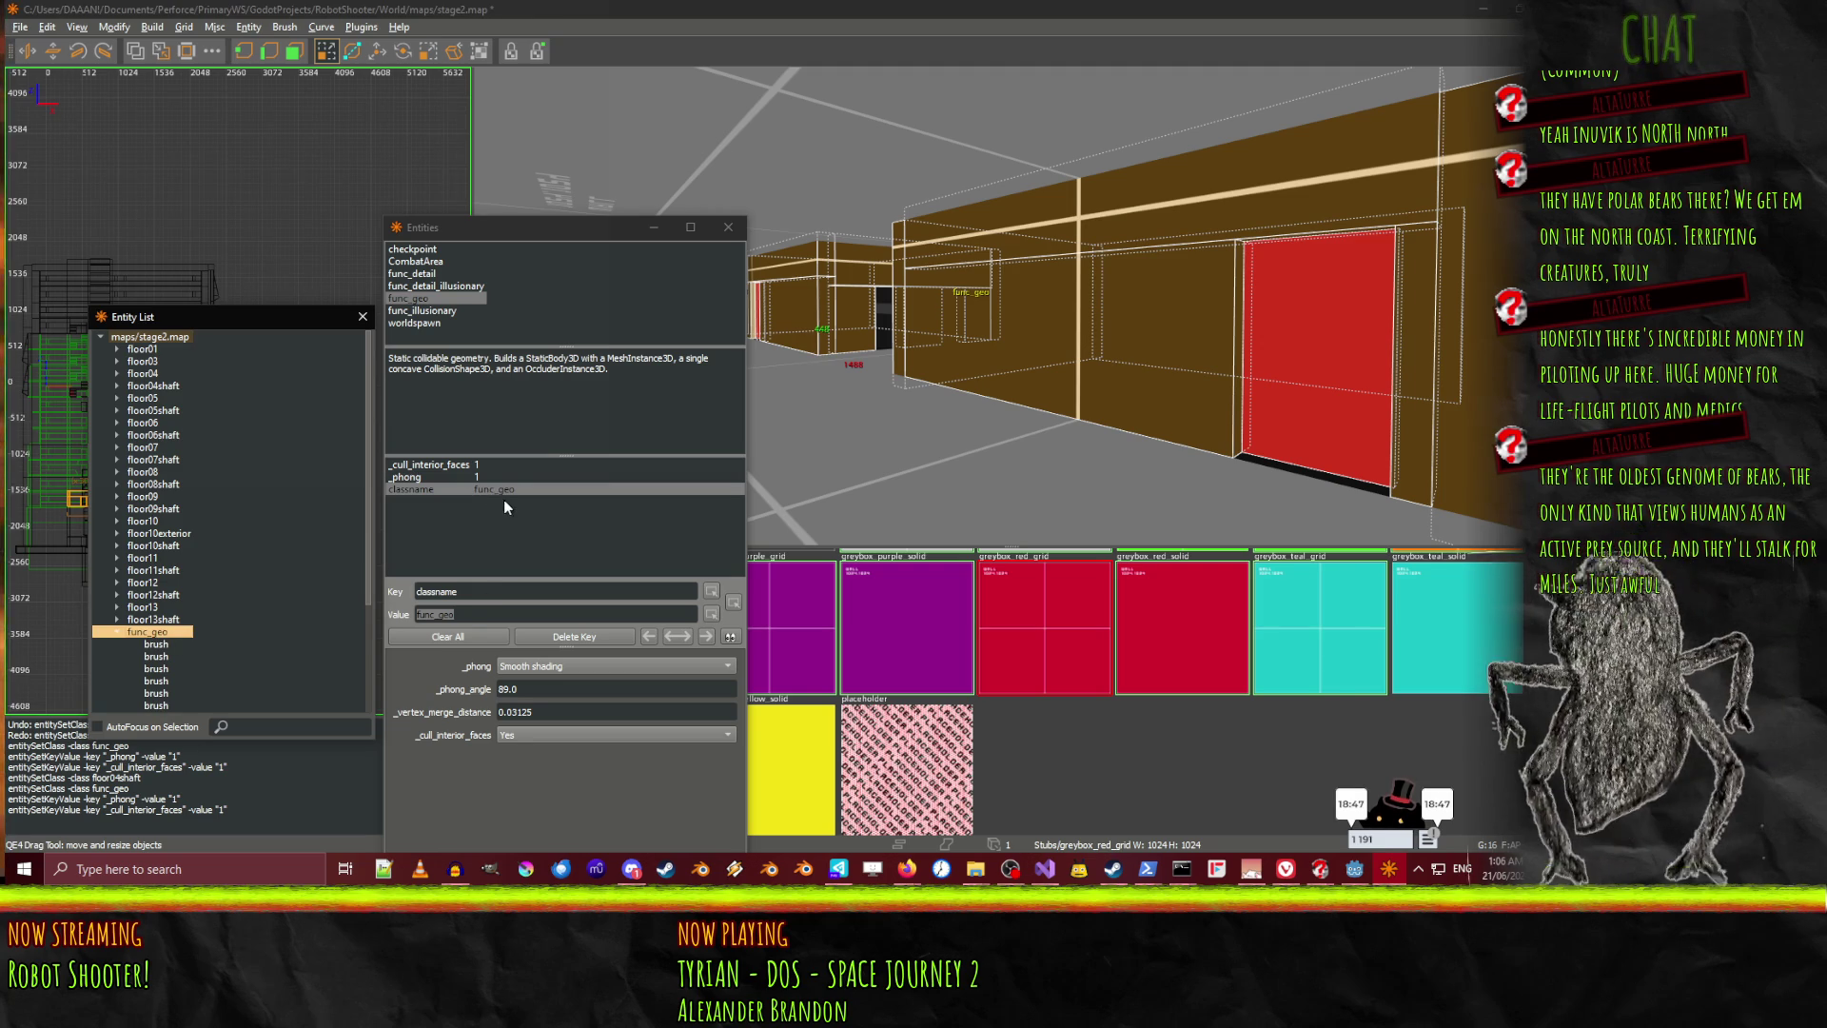
click(471, 614)
key(ctrl+a)
text(fl)
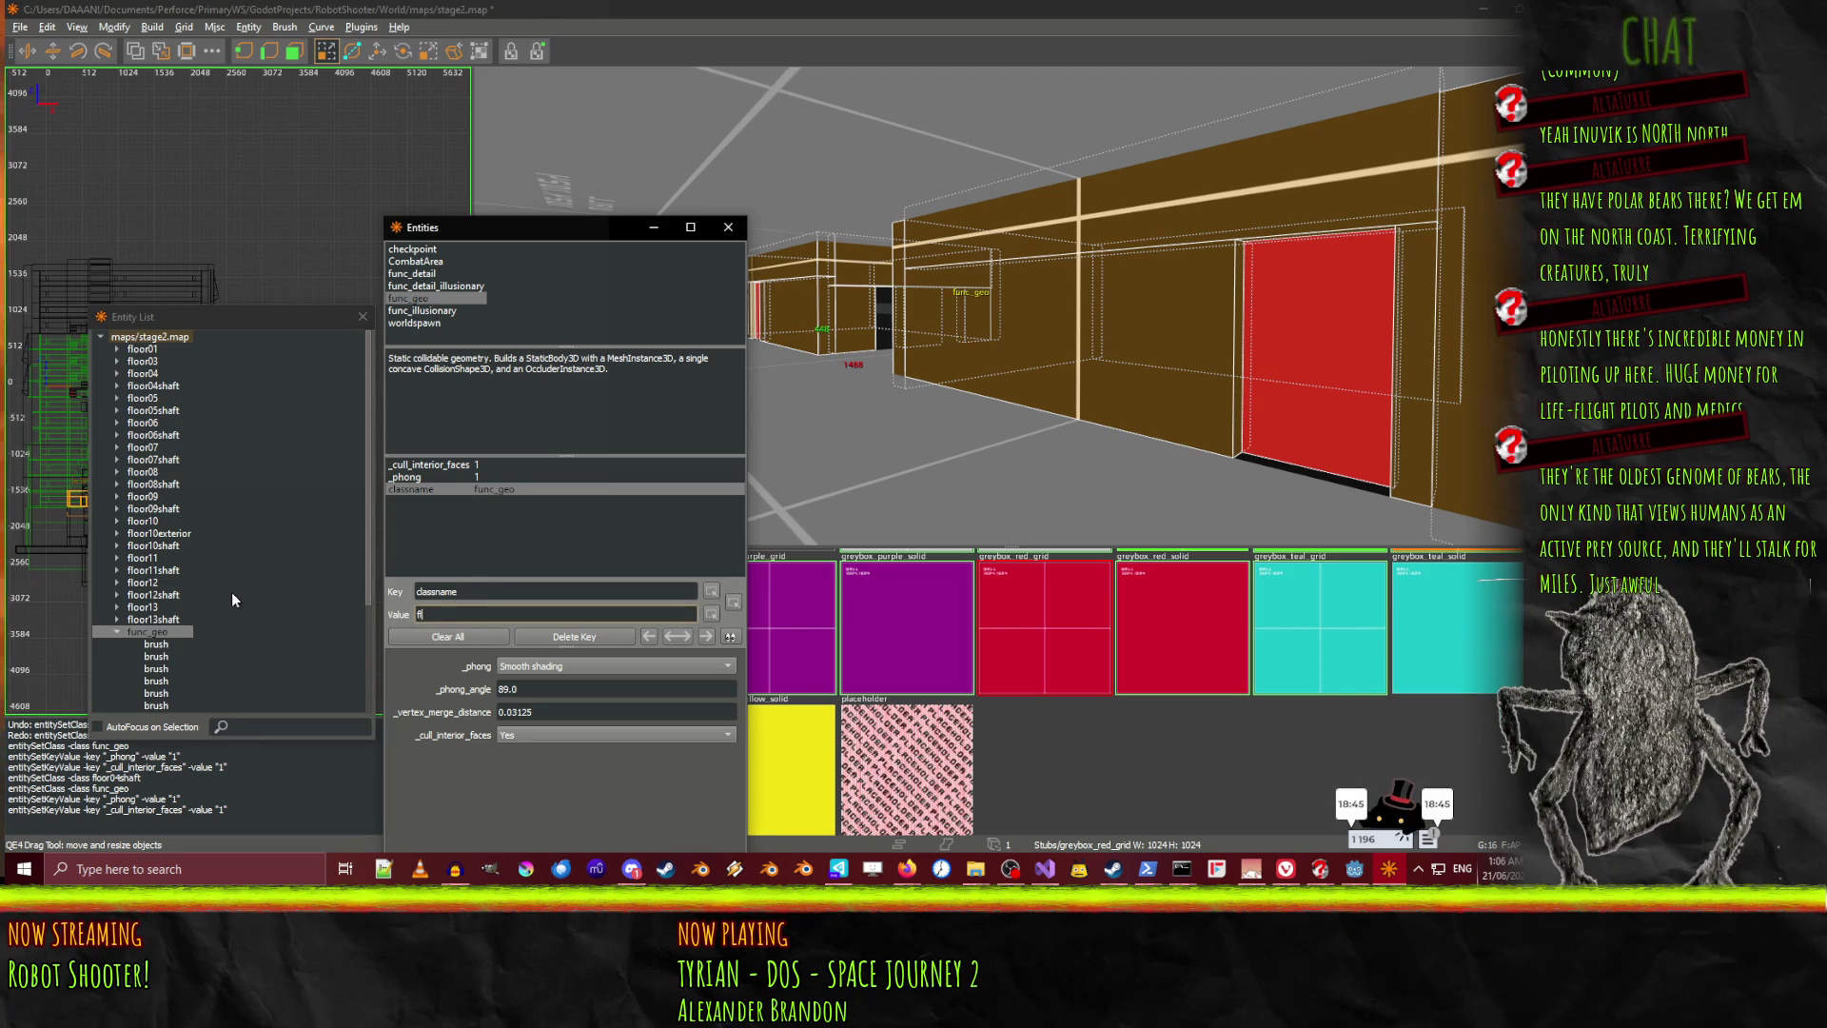
text(oor3shaft)
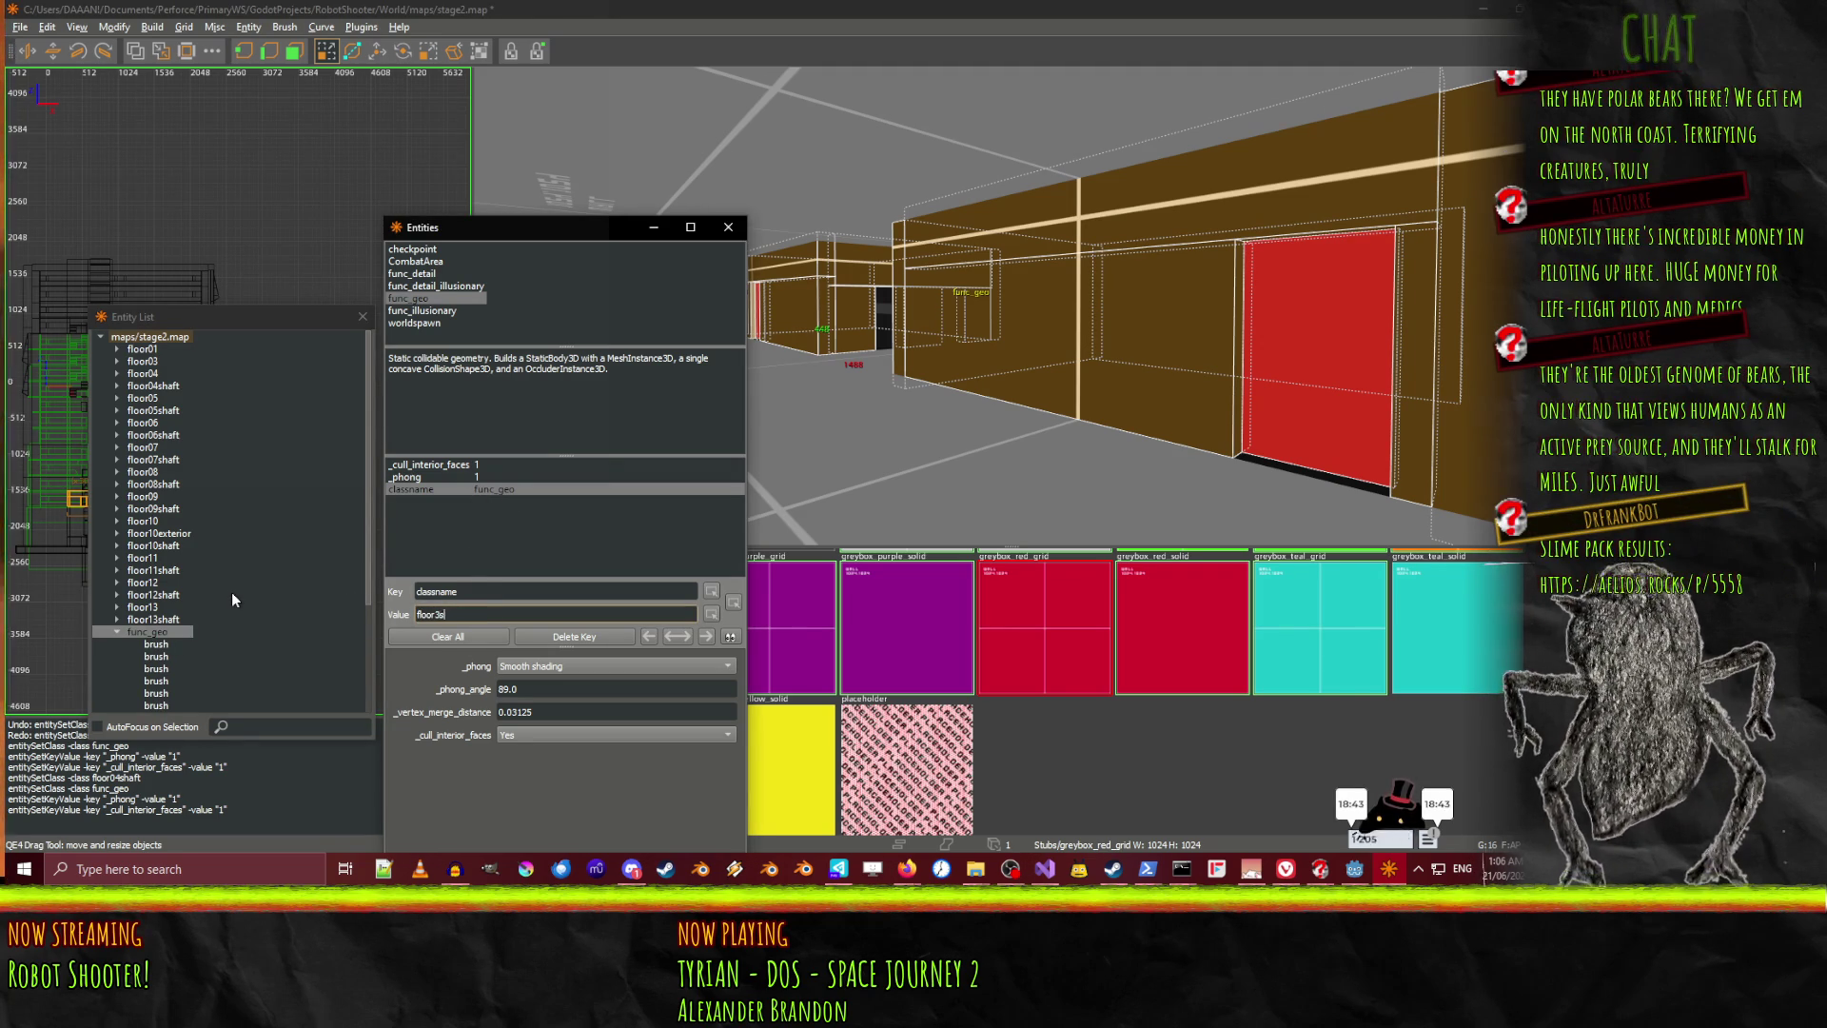
key(Return)
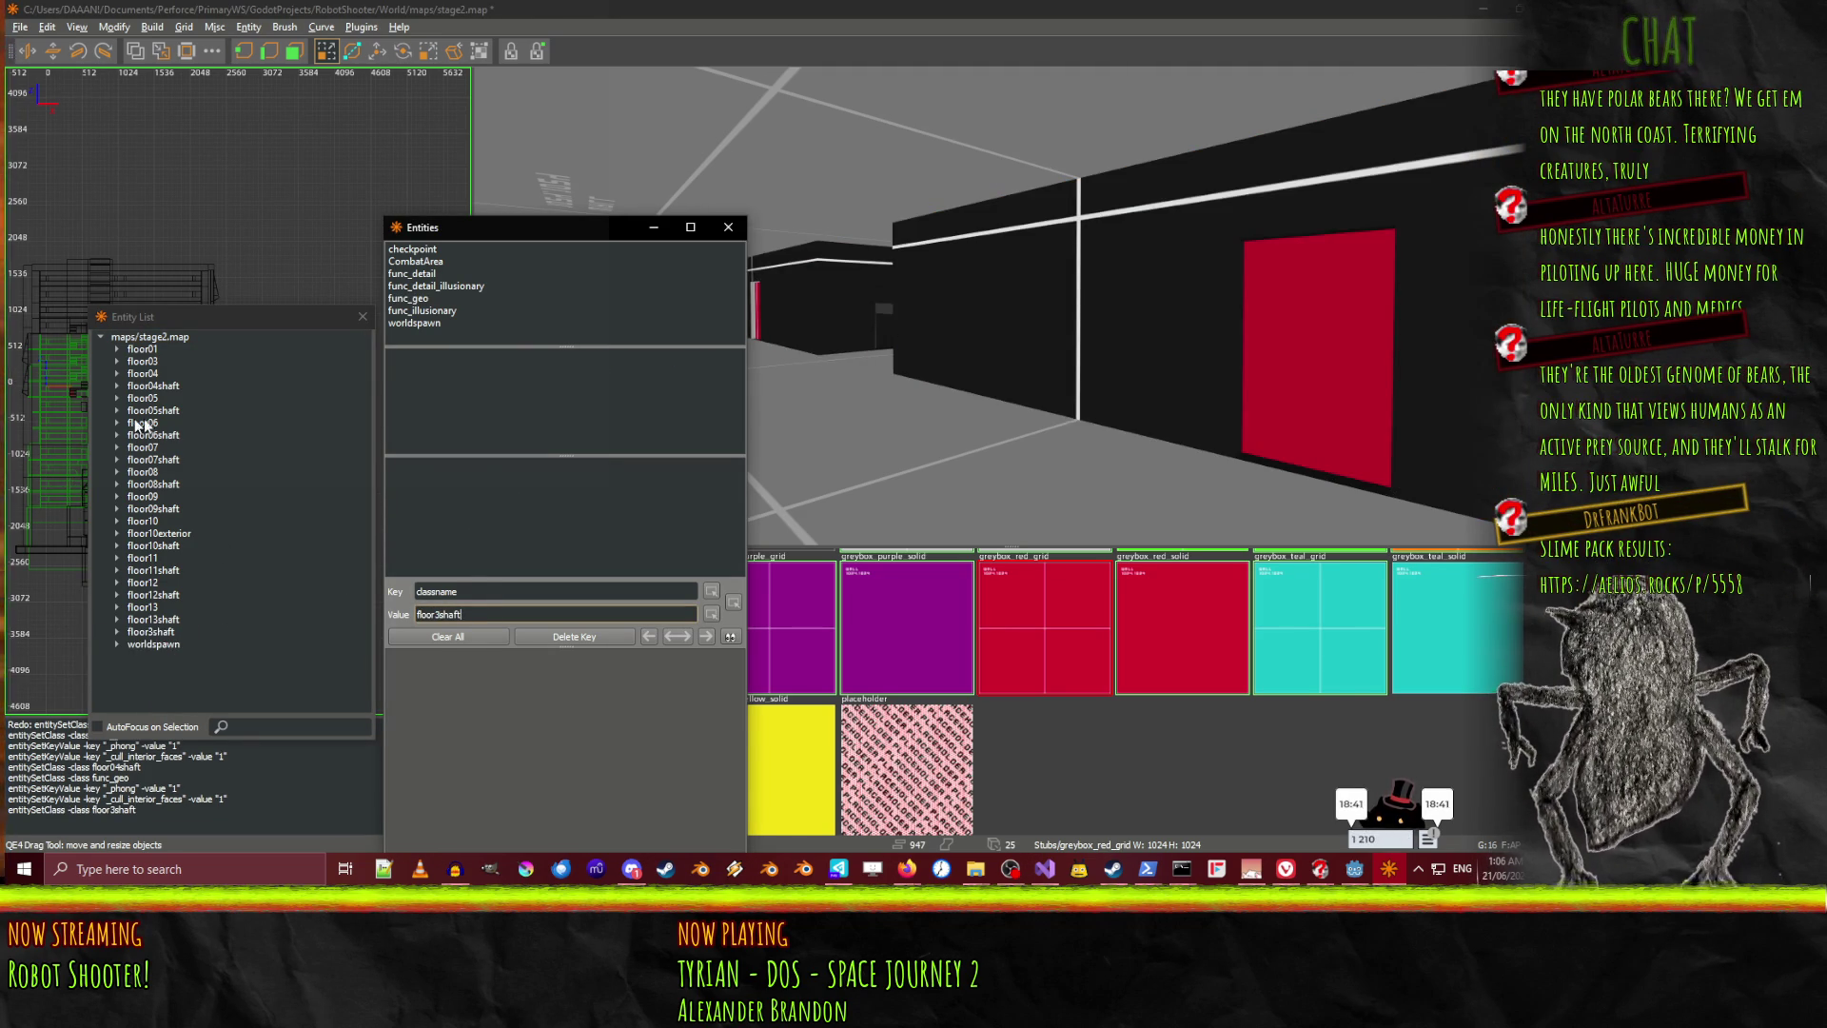
Correct the name to floor03shaft to match floor03's zero-padded naming
click(153, 363)
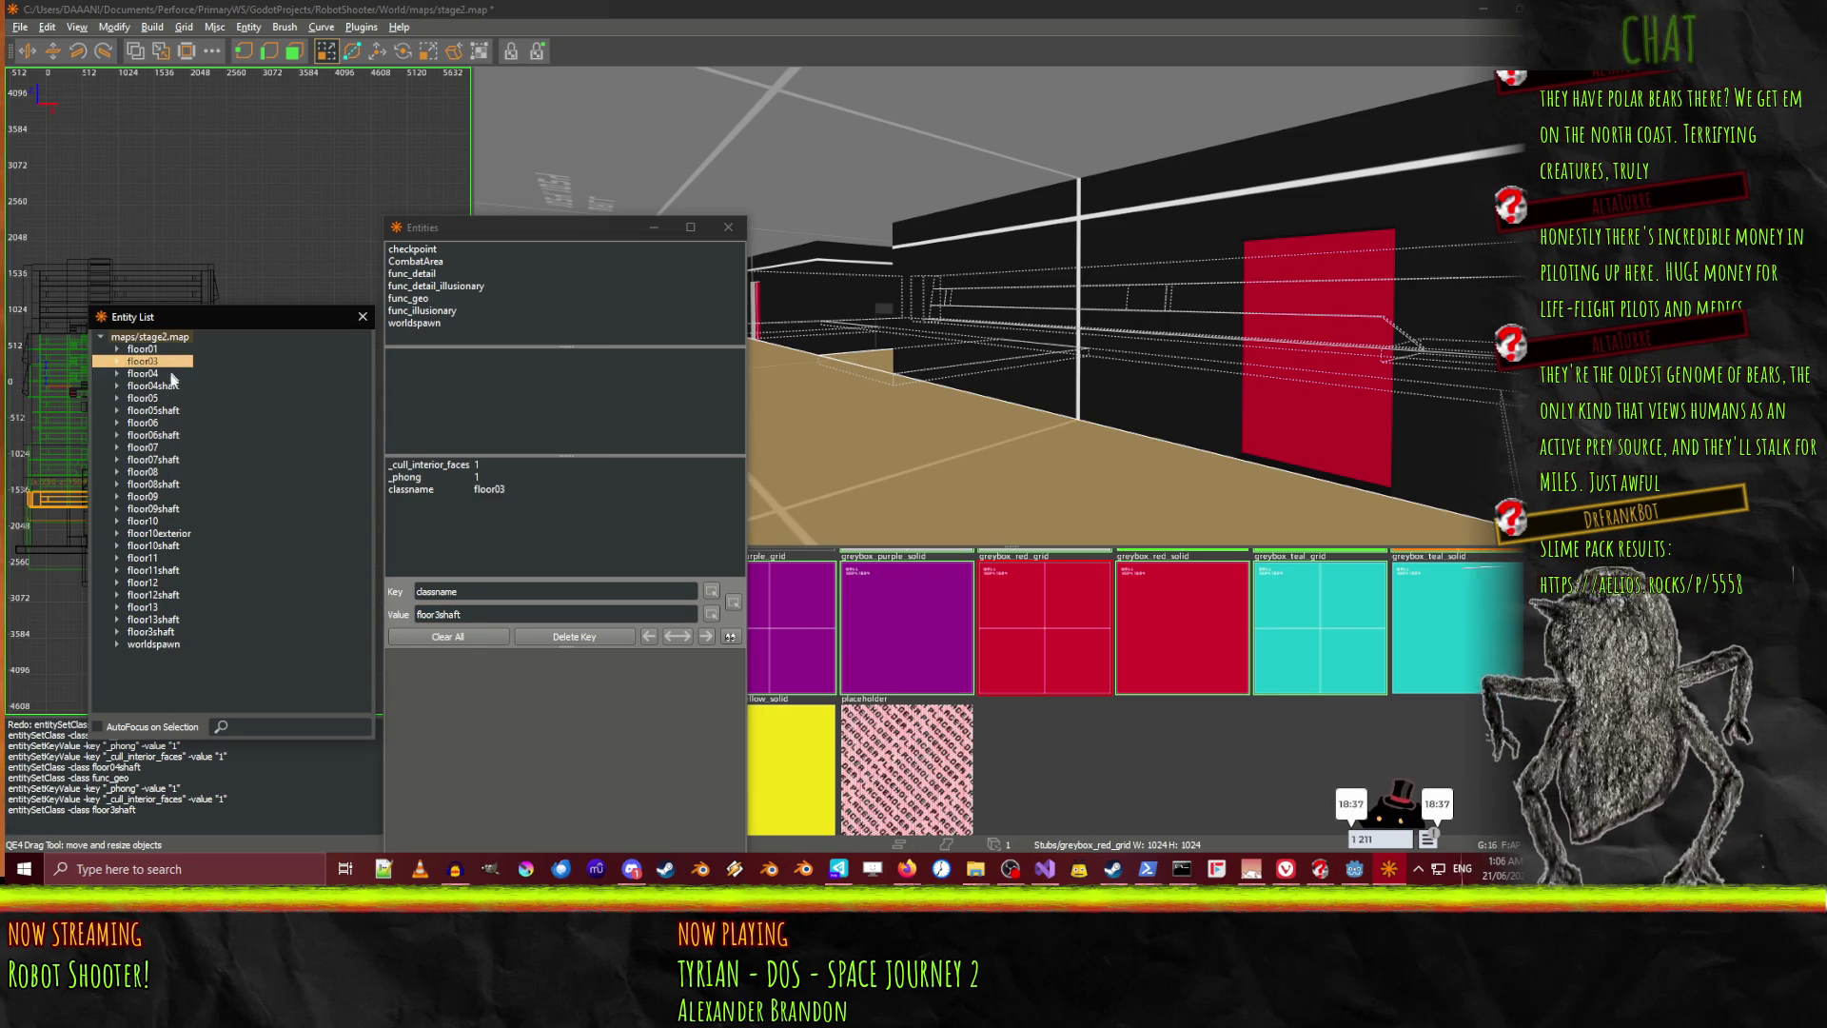
click(153, 631)
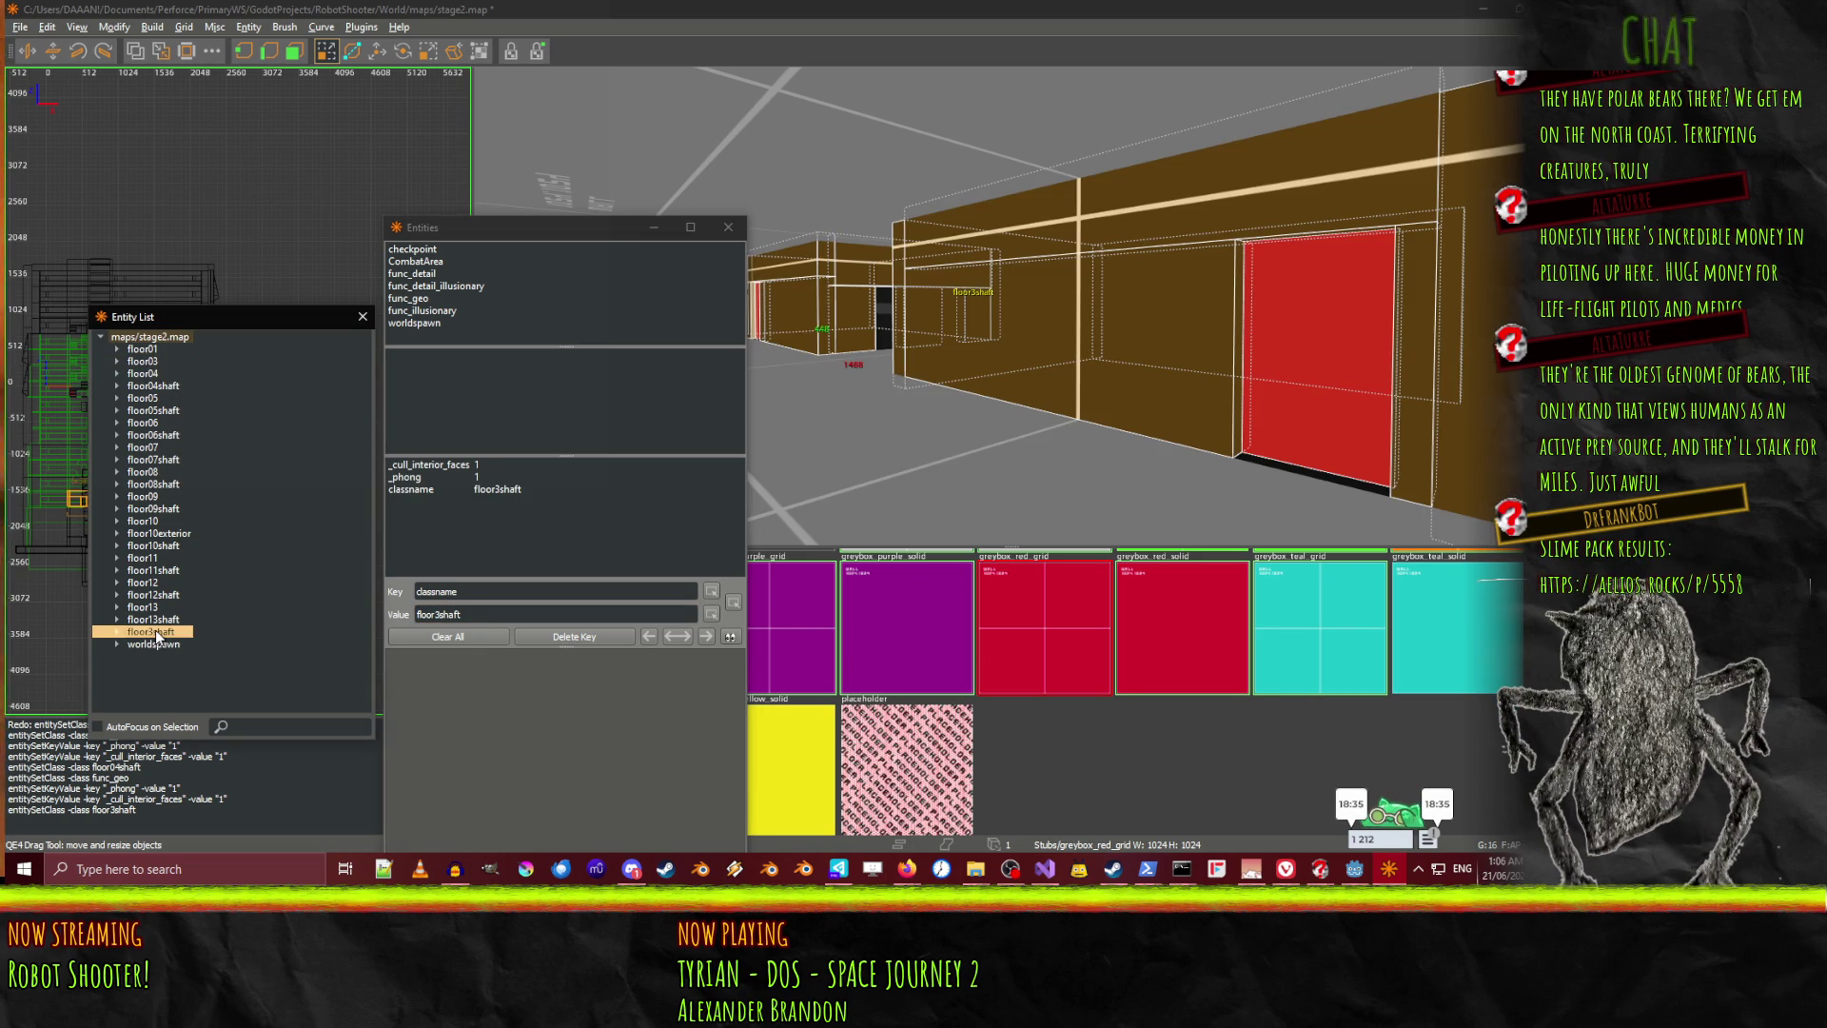
click(437, 614)
text(0)
key(Return)
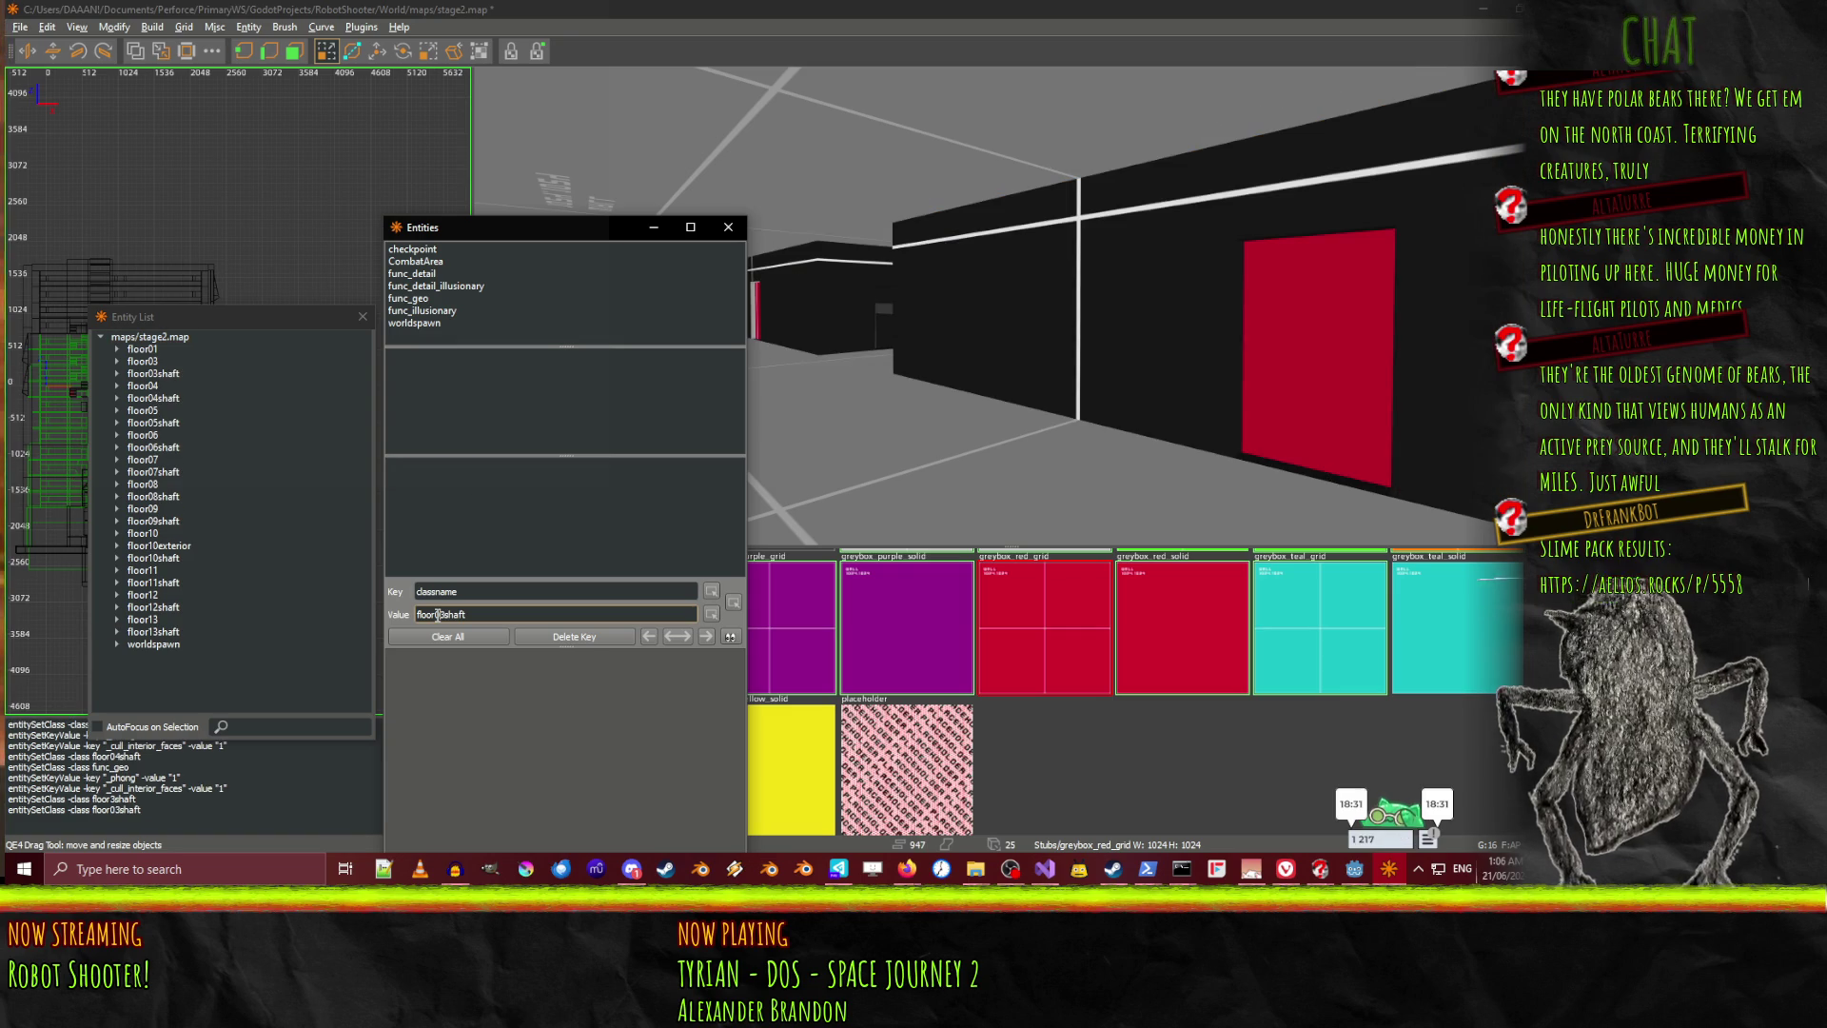
click(164, 374)
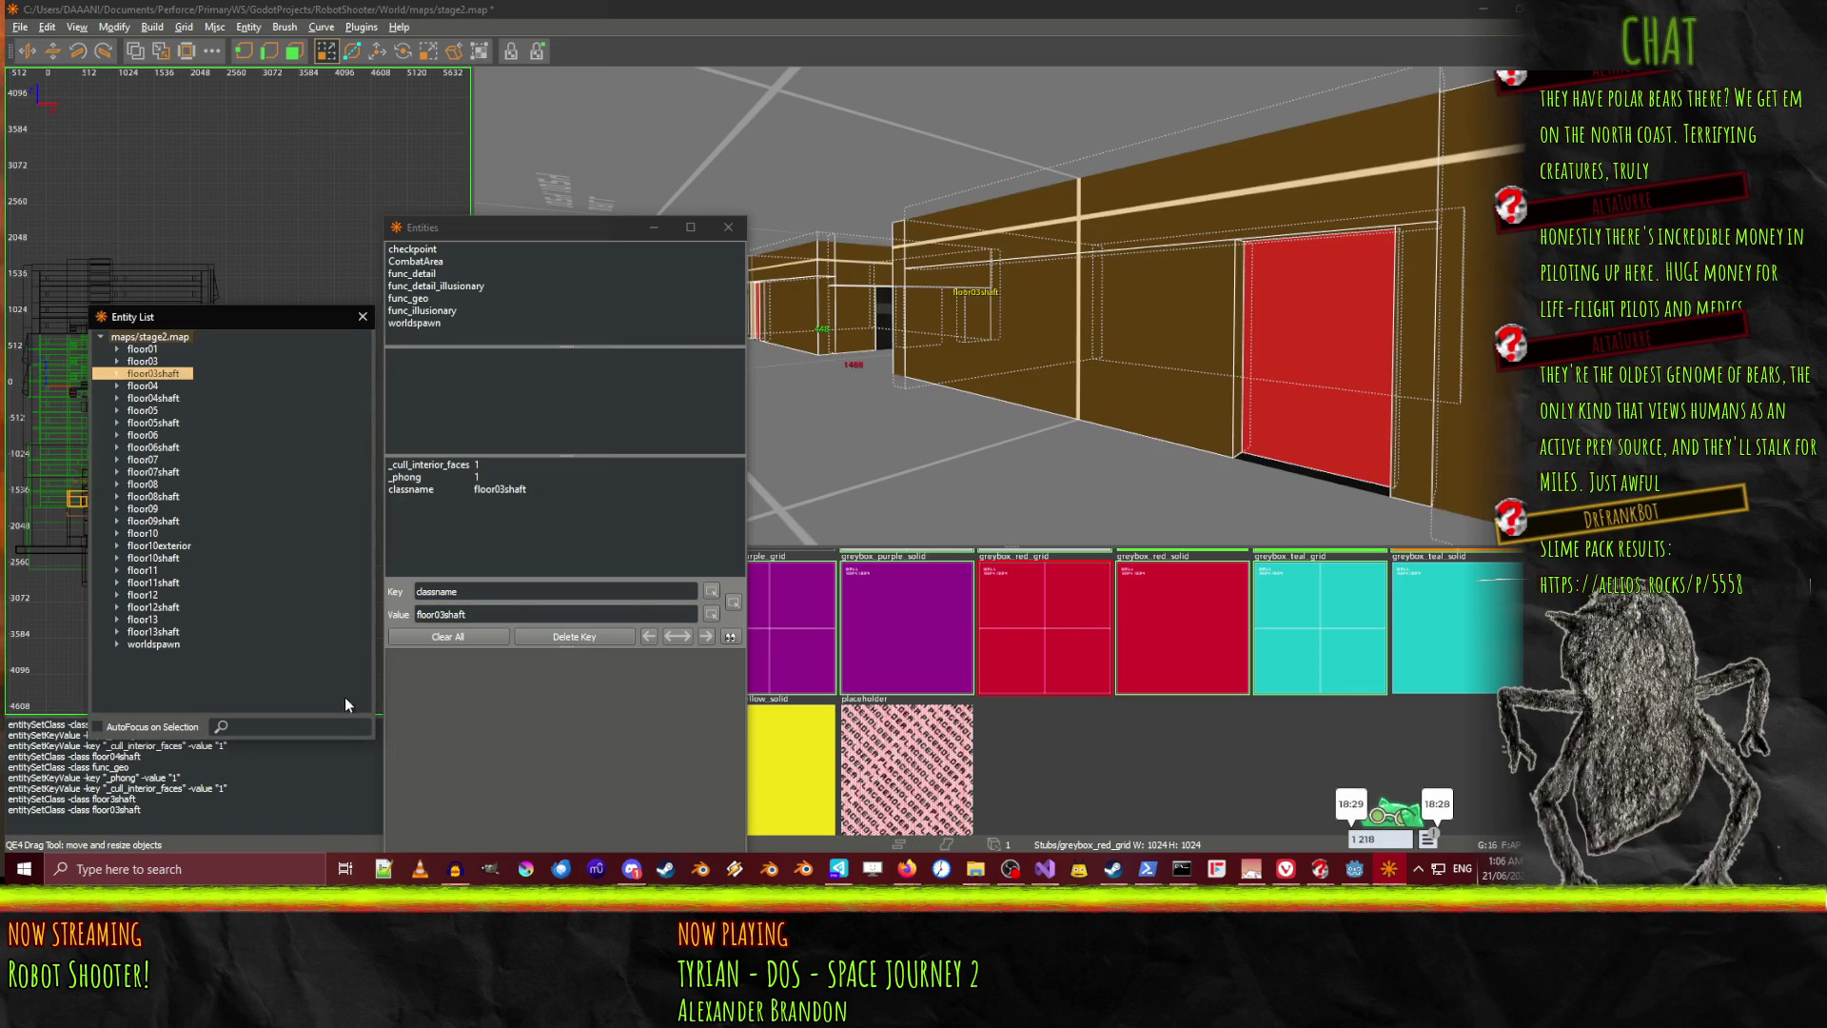
click(152, 361)
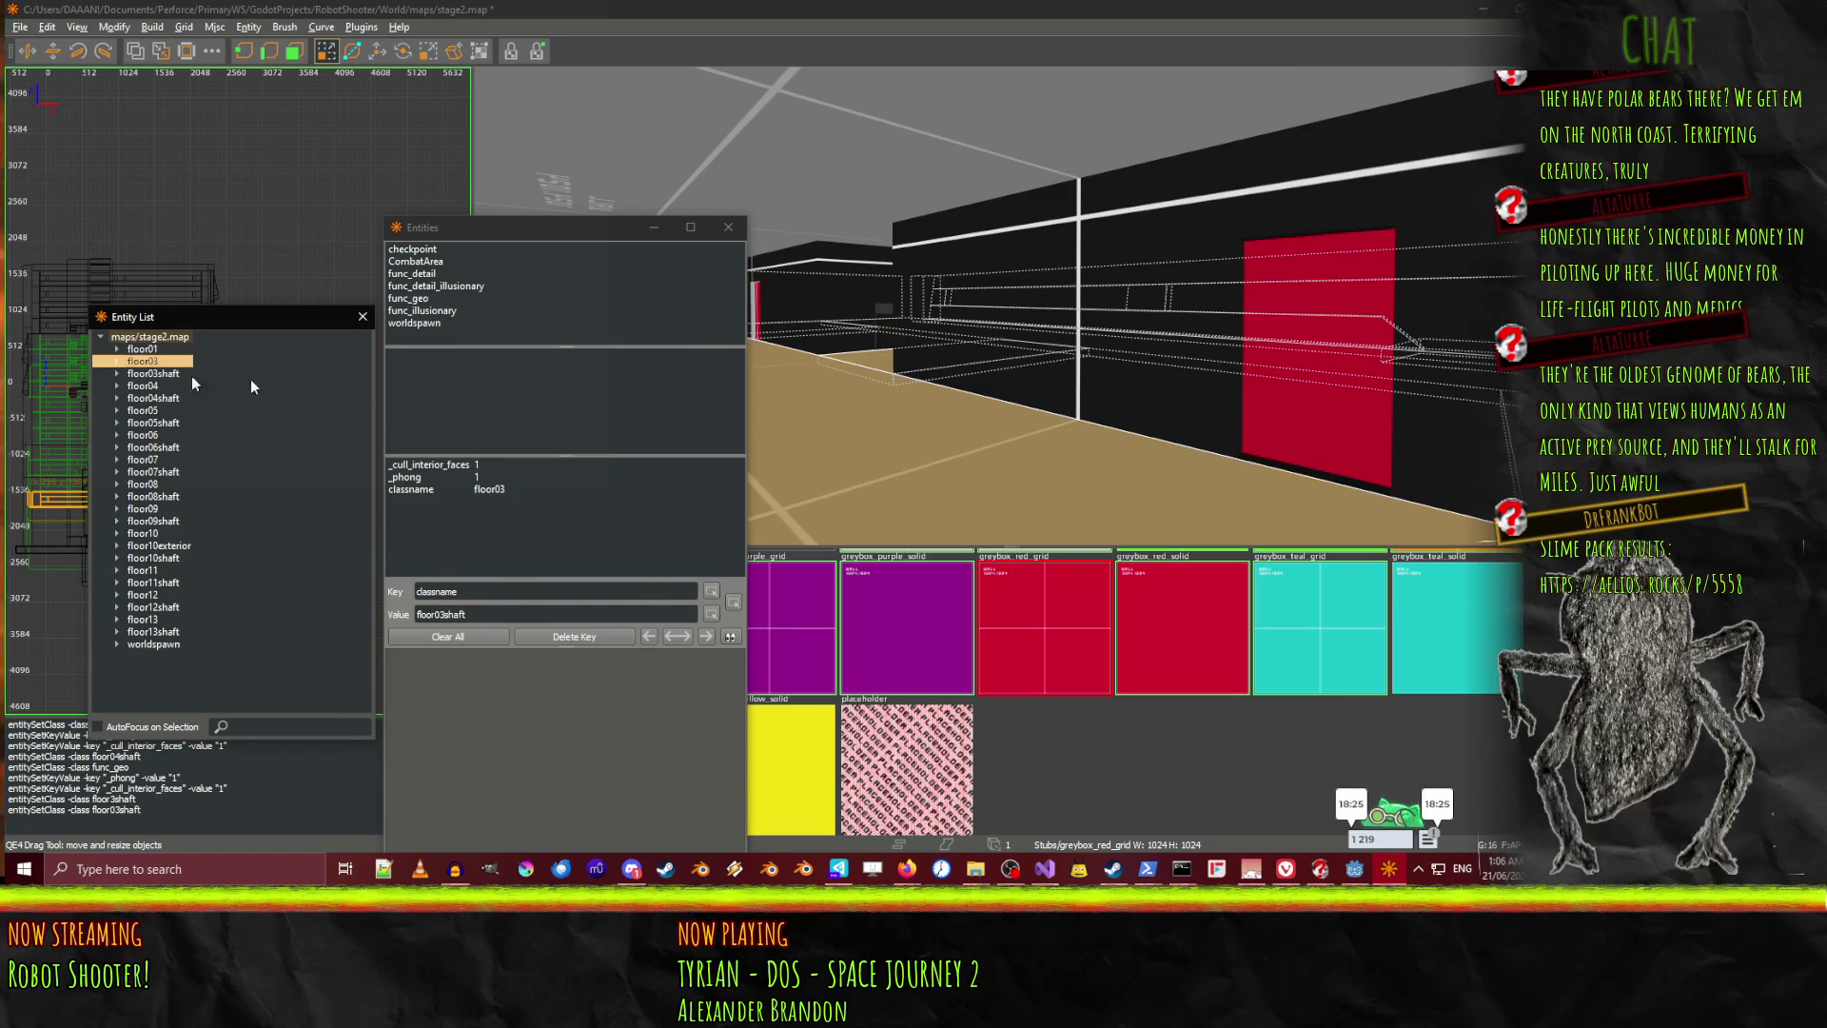
click(1202, 393)
key(Up)
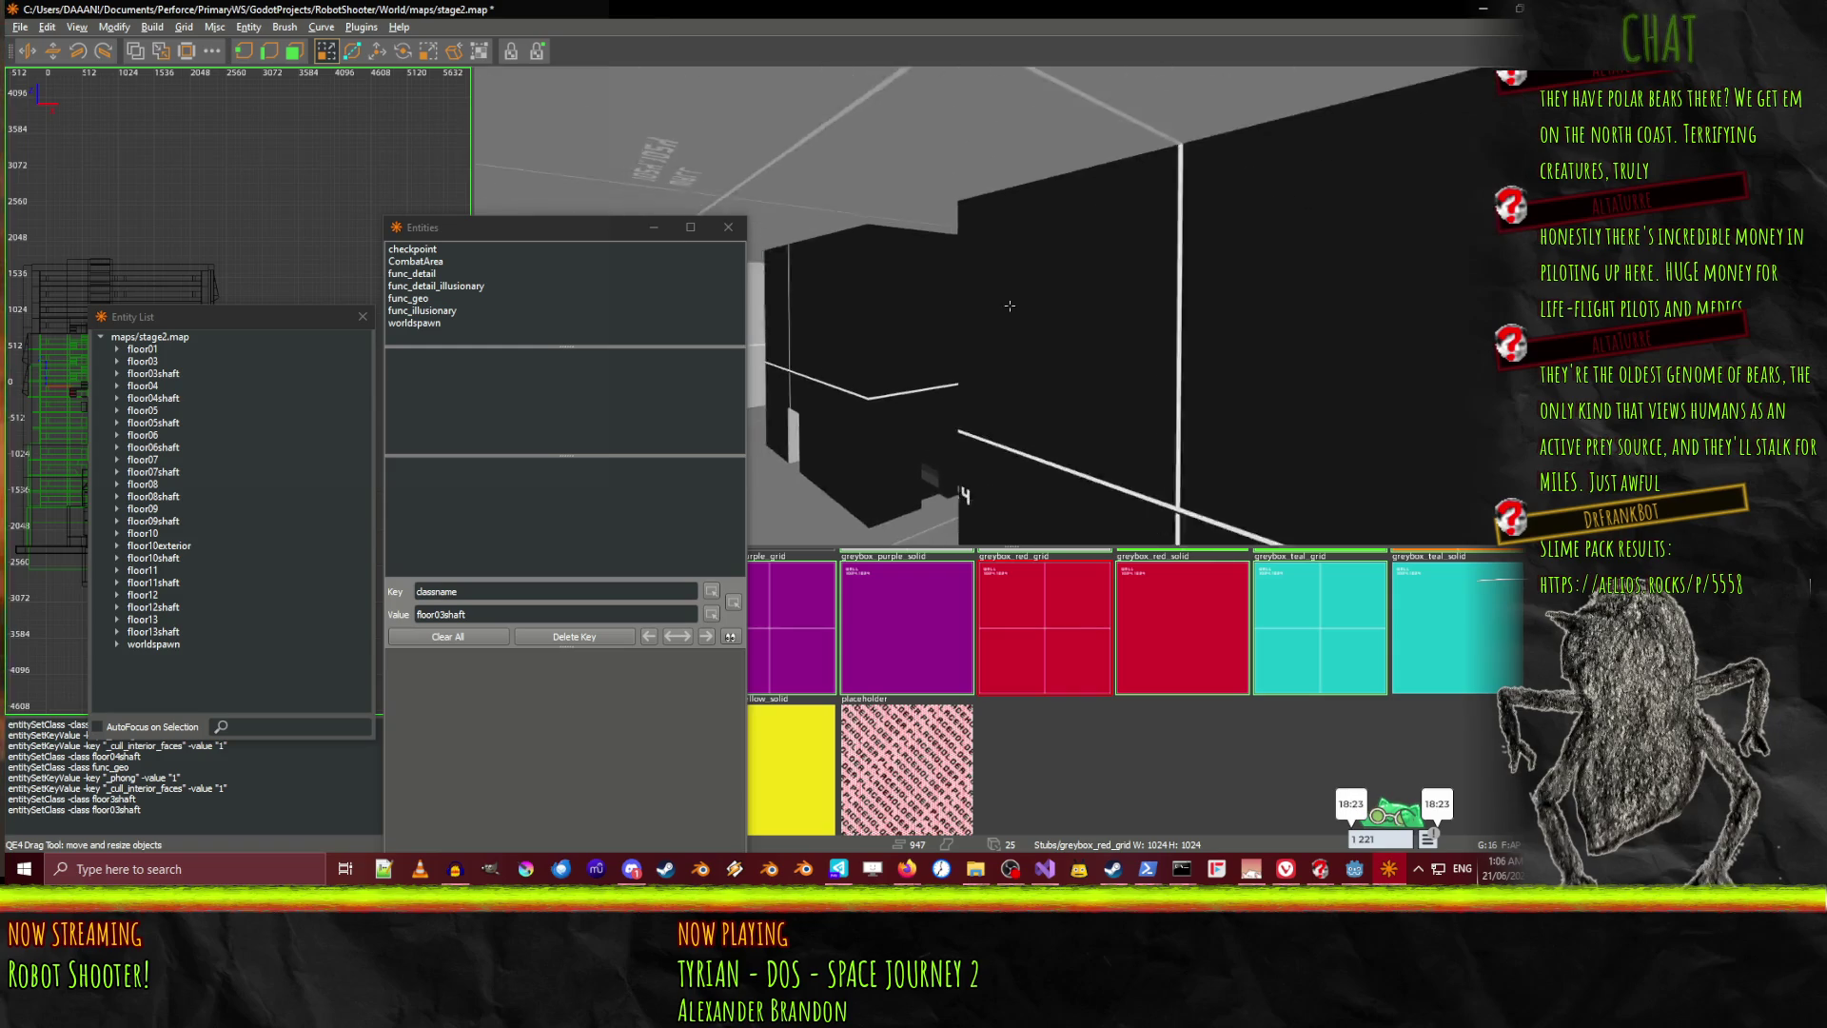
Fly to the next shaft and select its left wall brush
key(Up)
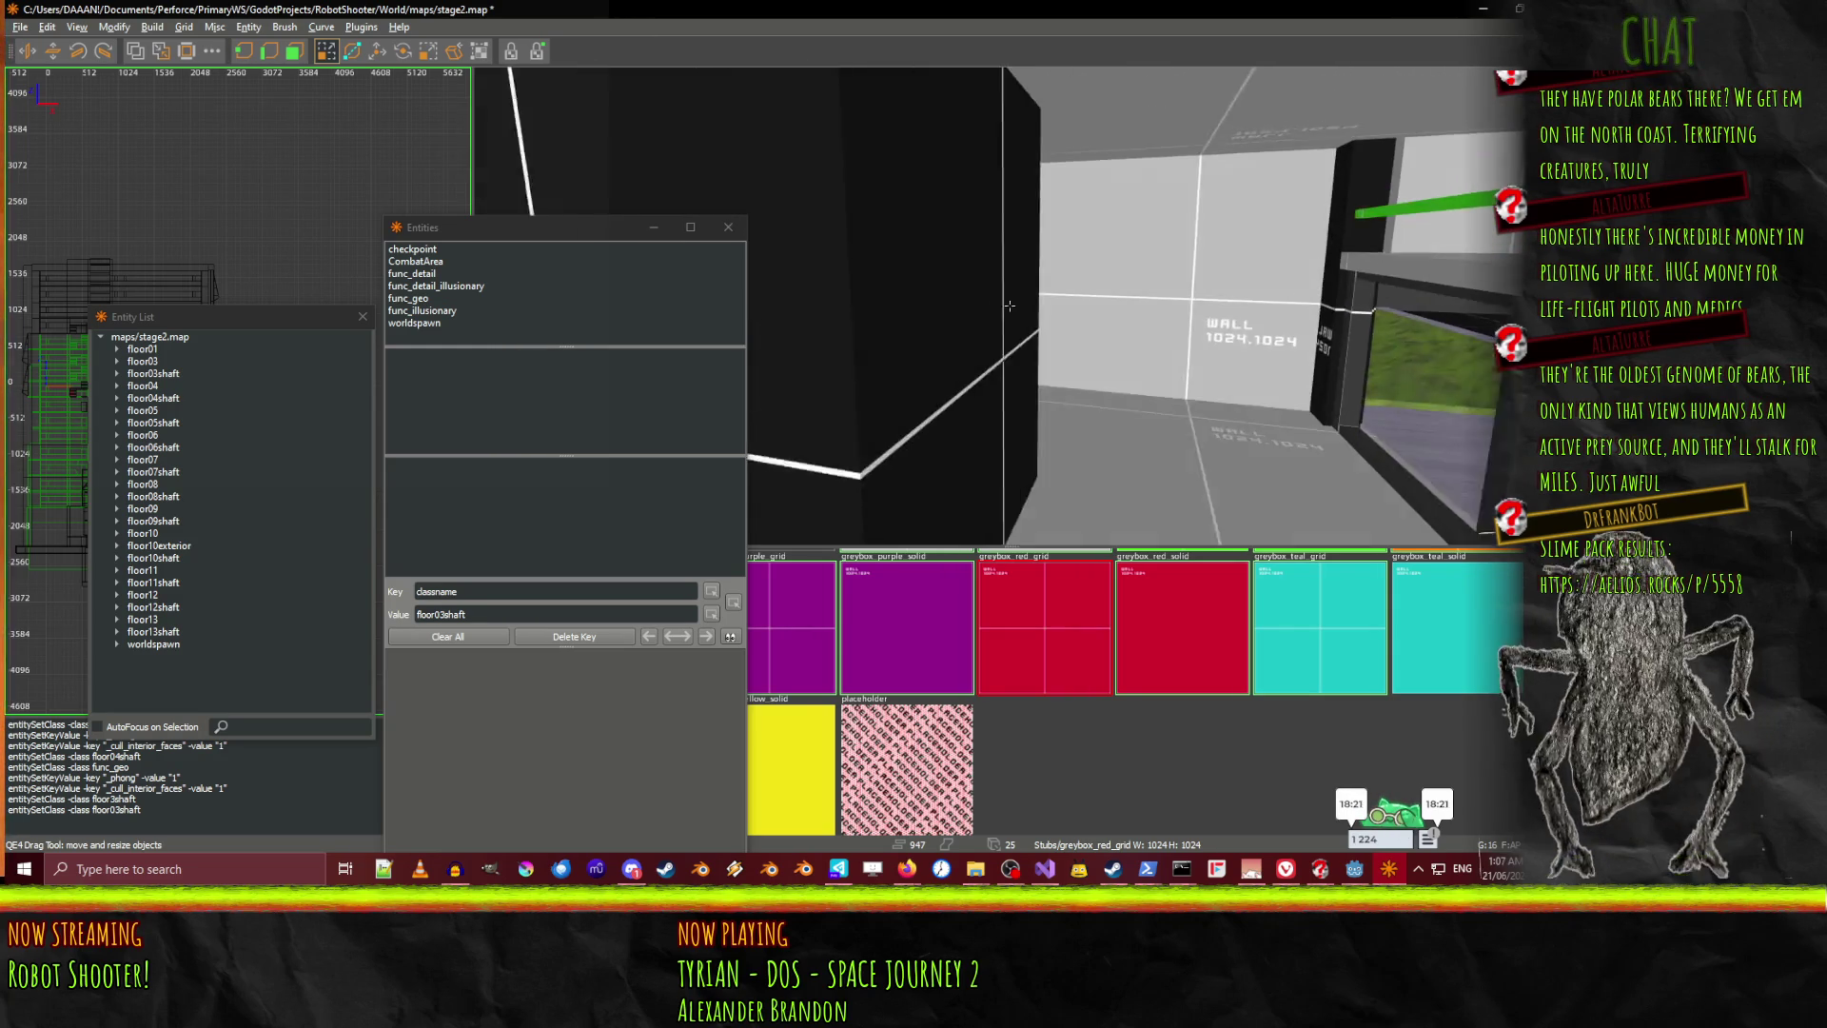
key(Up)
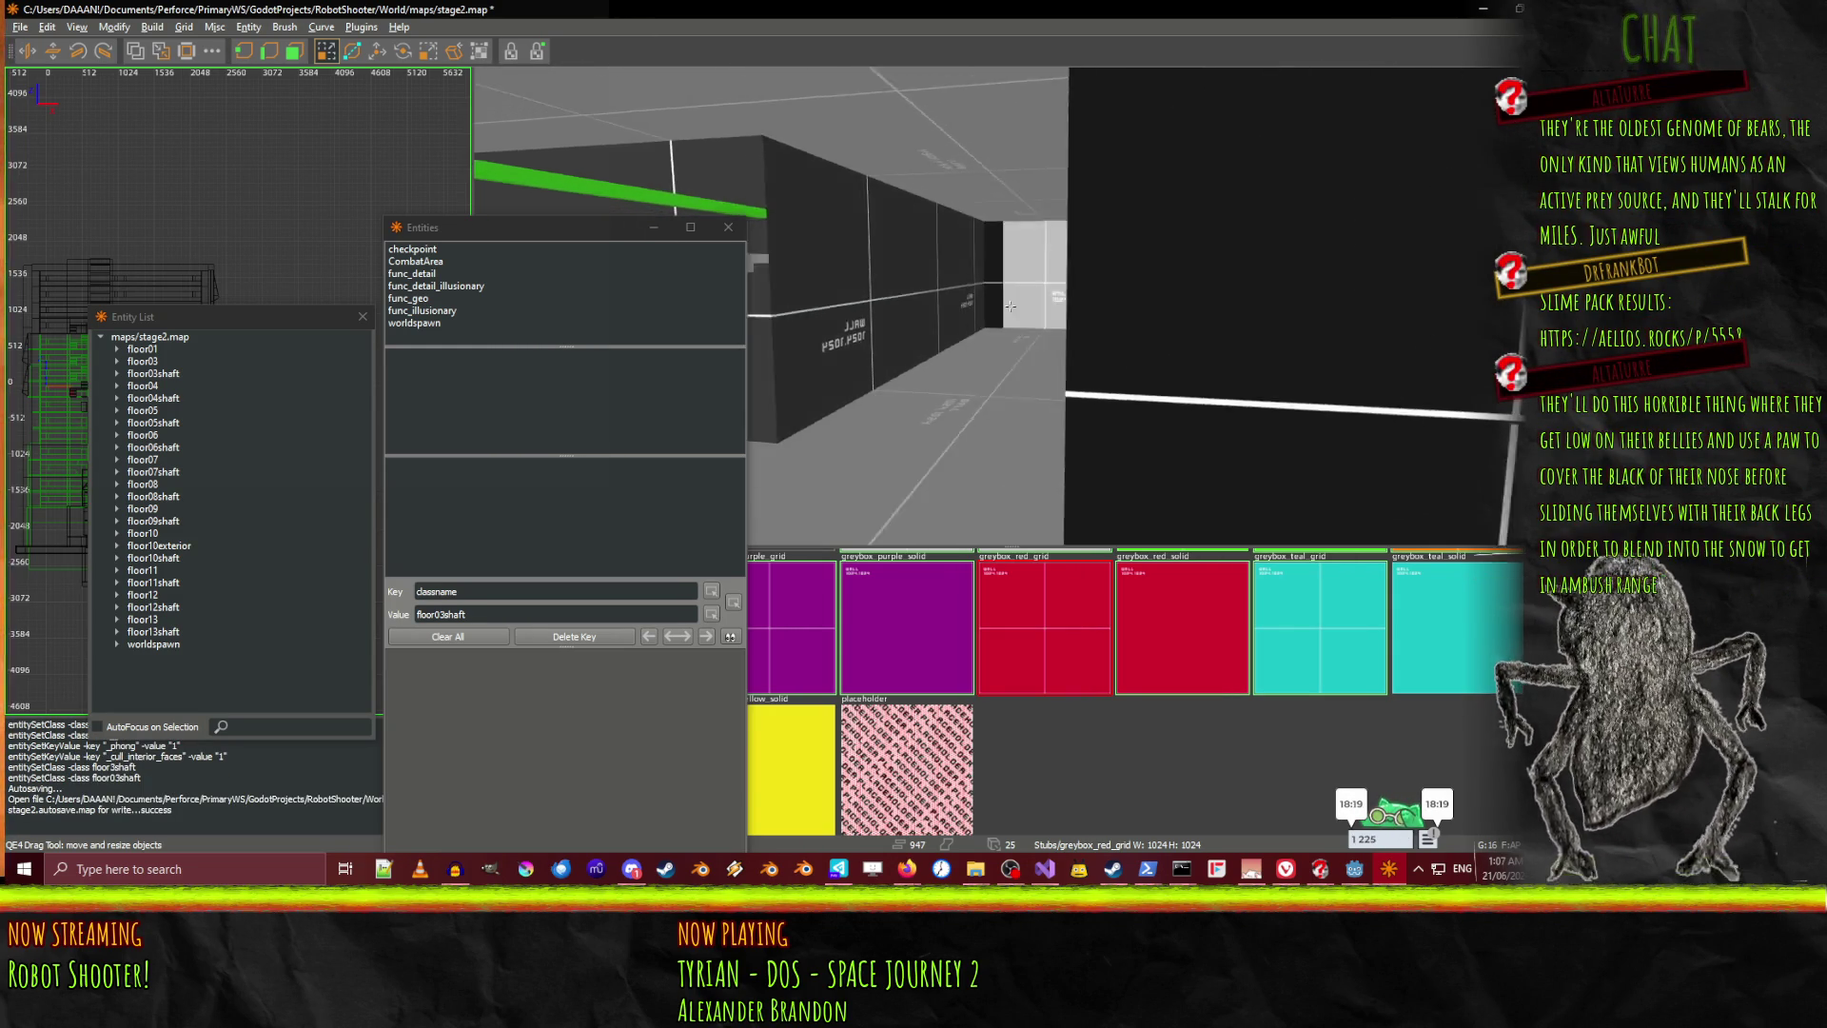
key(a)
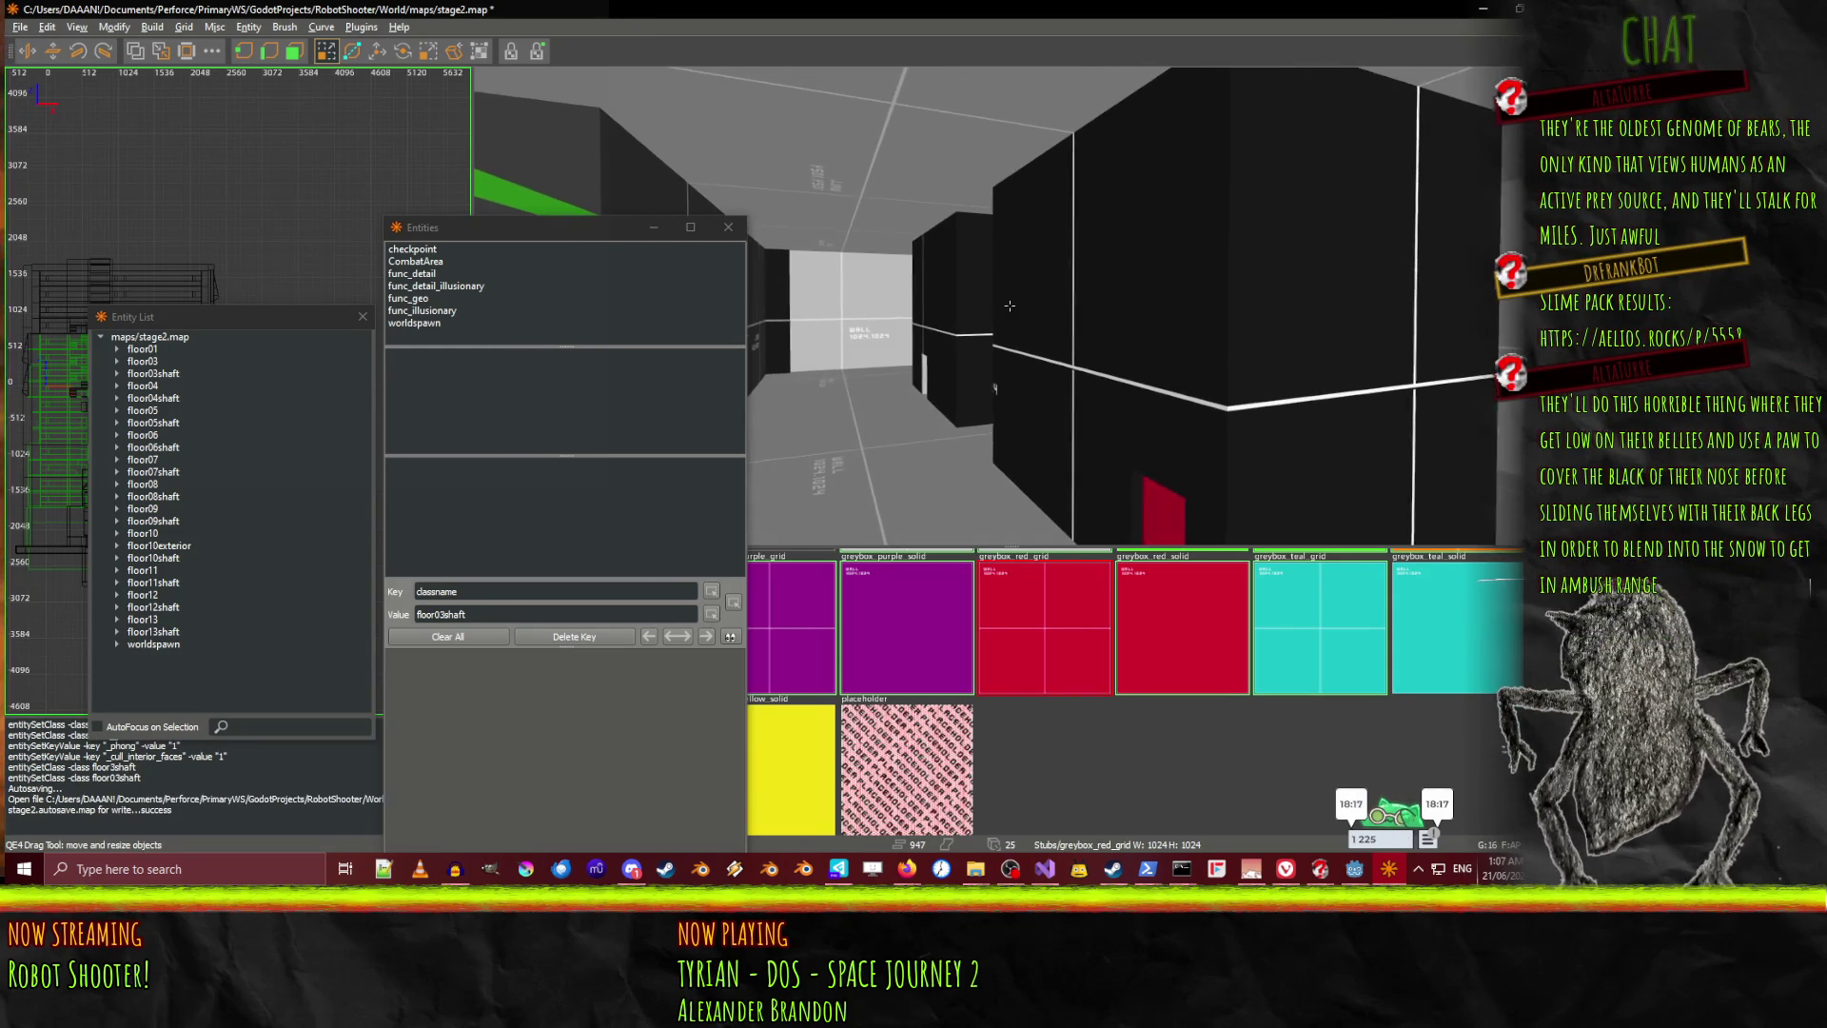
key(Right)
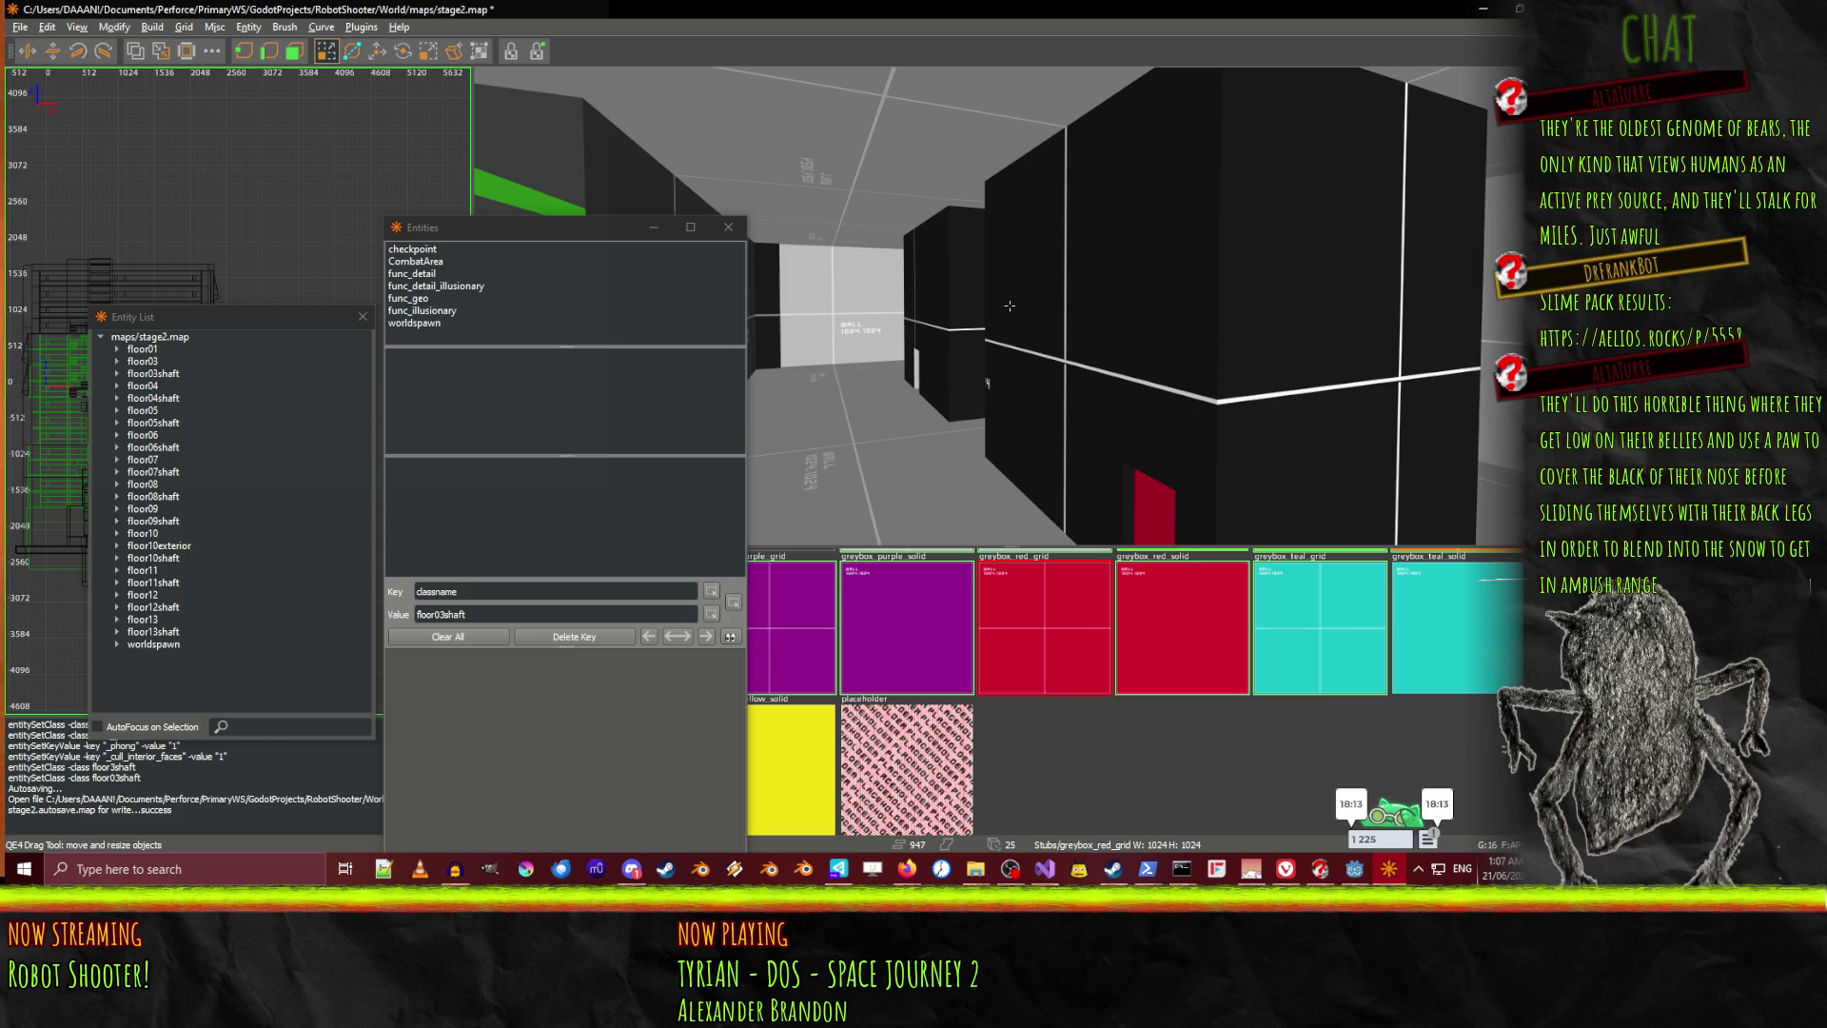
shift+click(1005, 385)
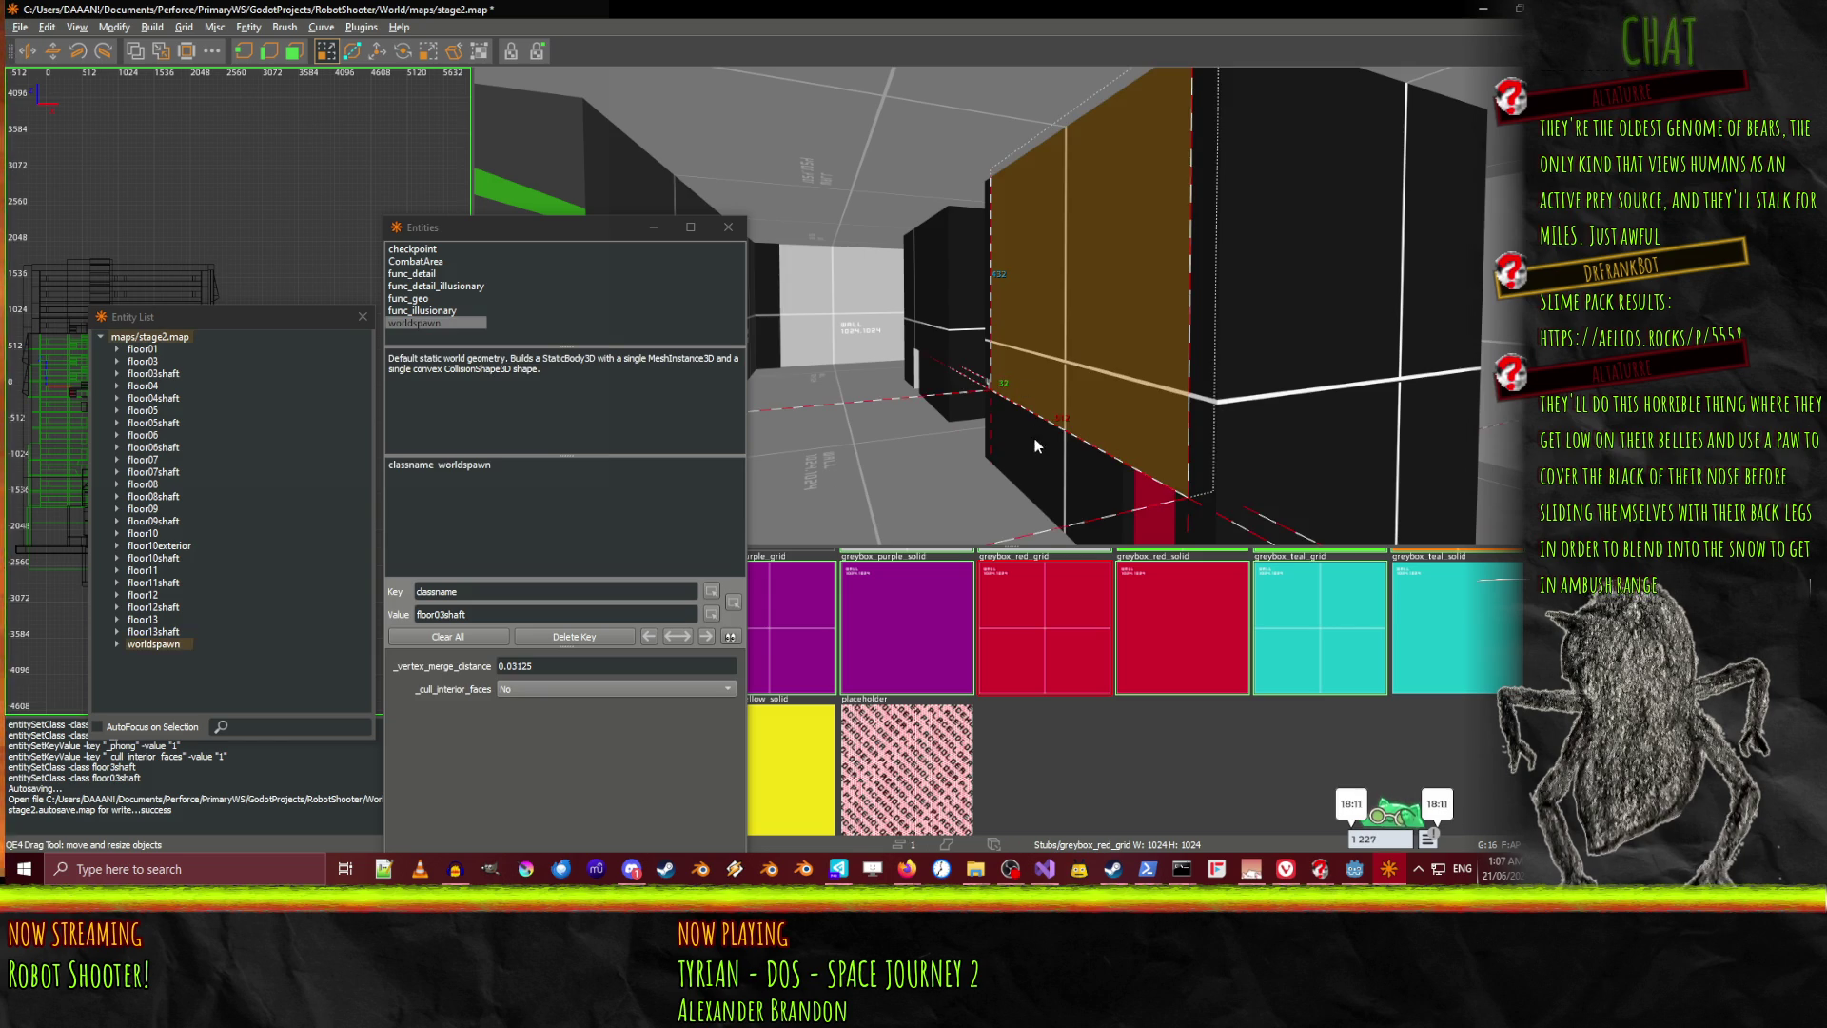
Add the right wall and the visible black shaft brushes to the selection
shift+click(1211, 510)
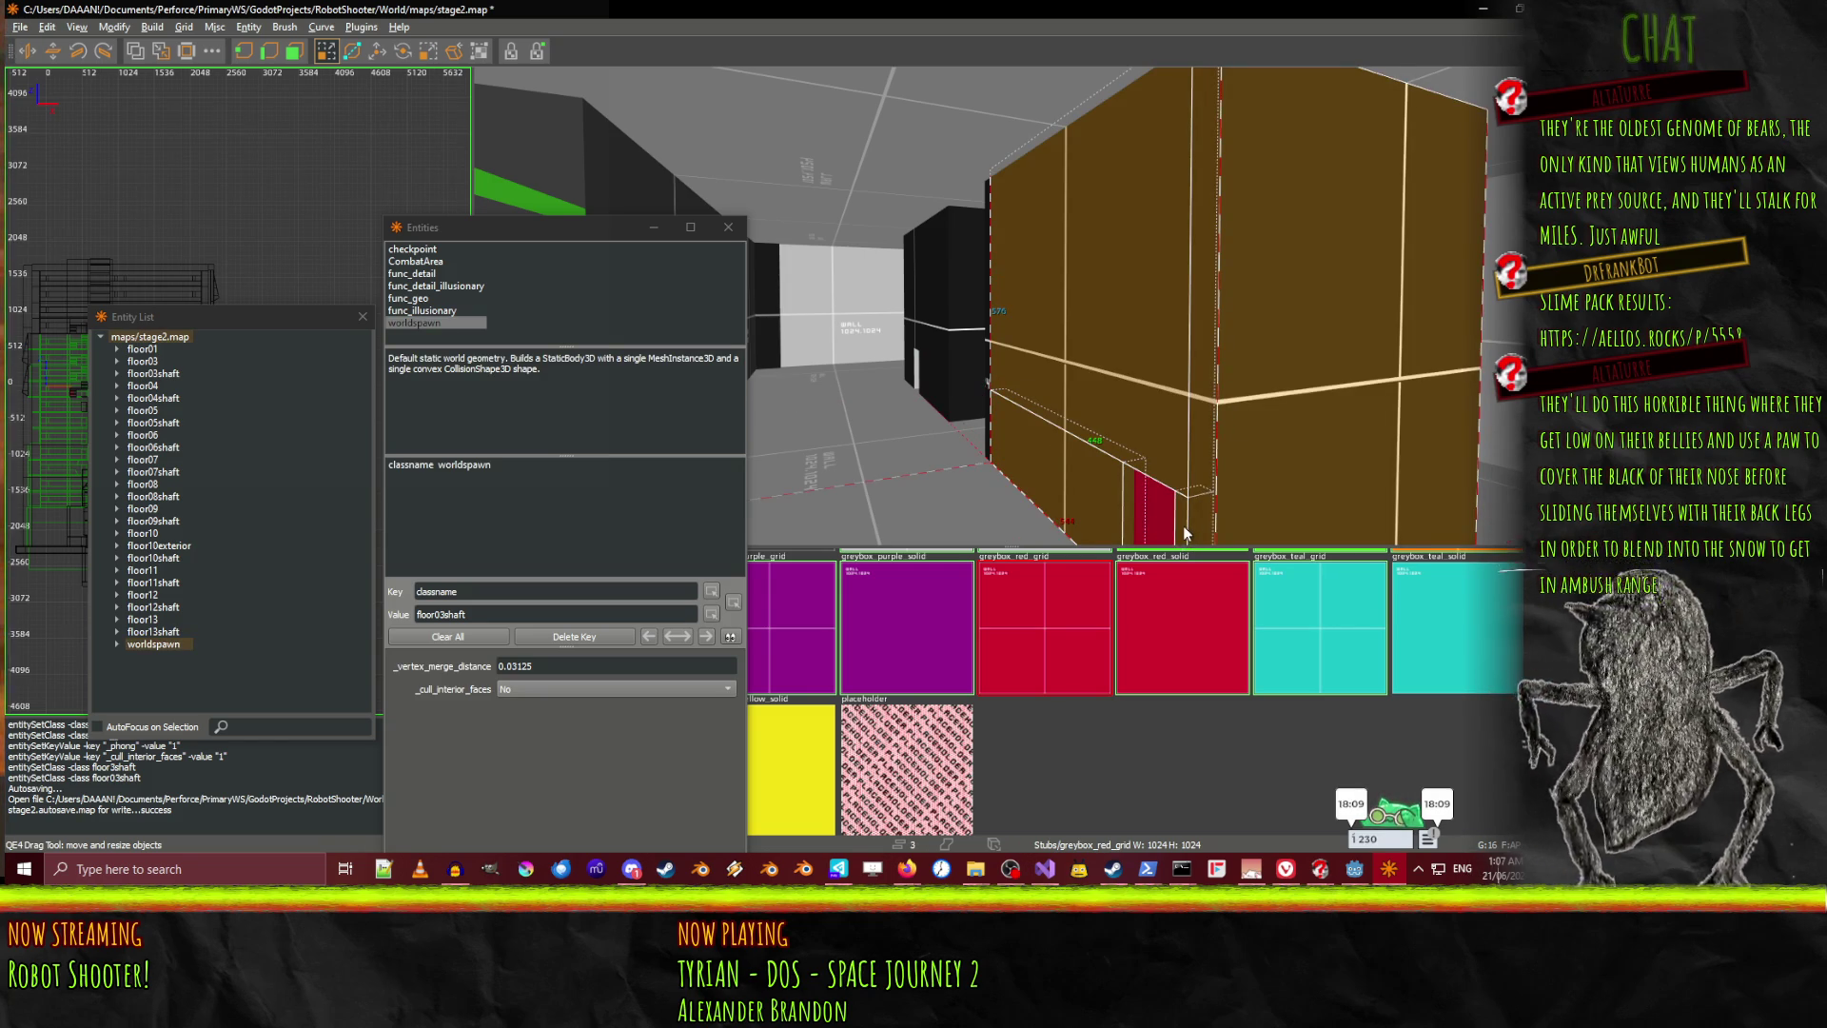
key(Up)
key(Up)
key(Up)
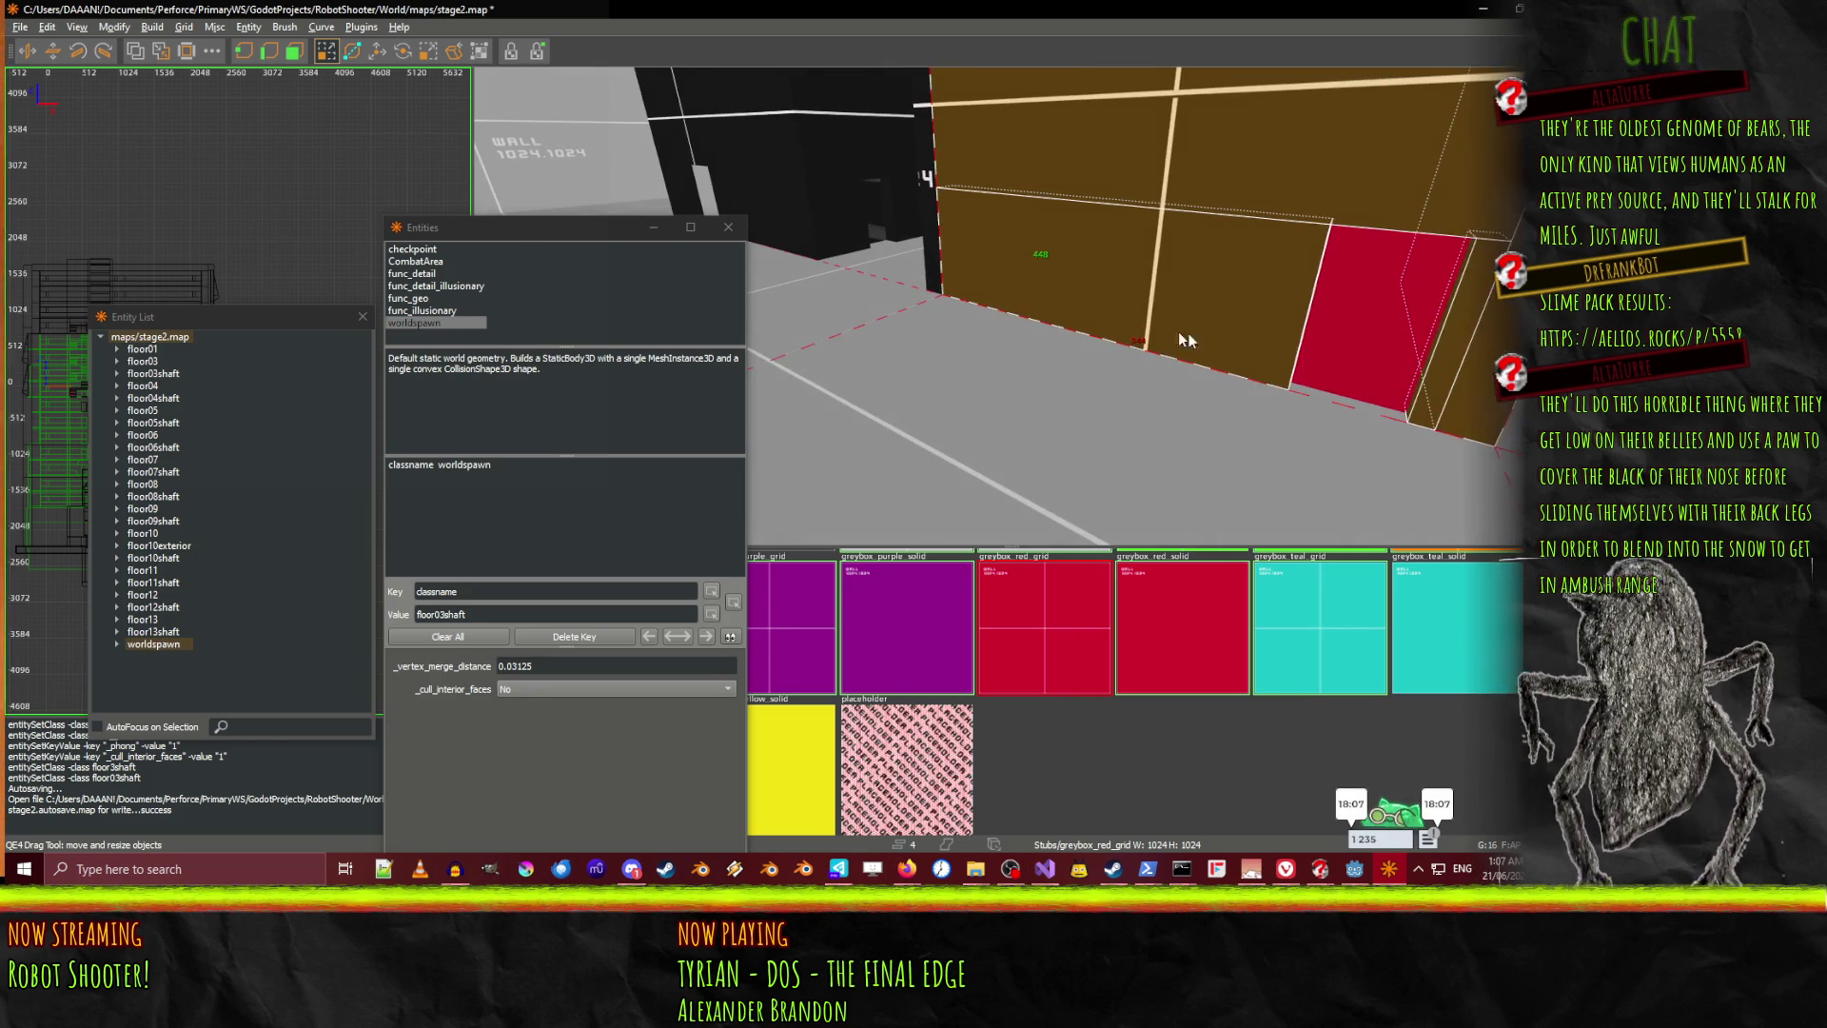
key(Left)
key(Left)
key(Left)
key(Down)
key(Down)
key(Down)
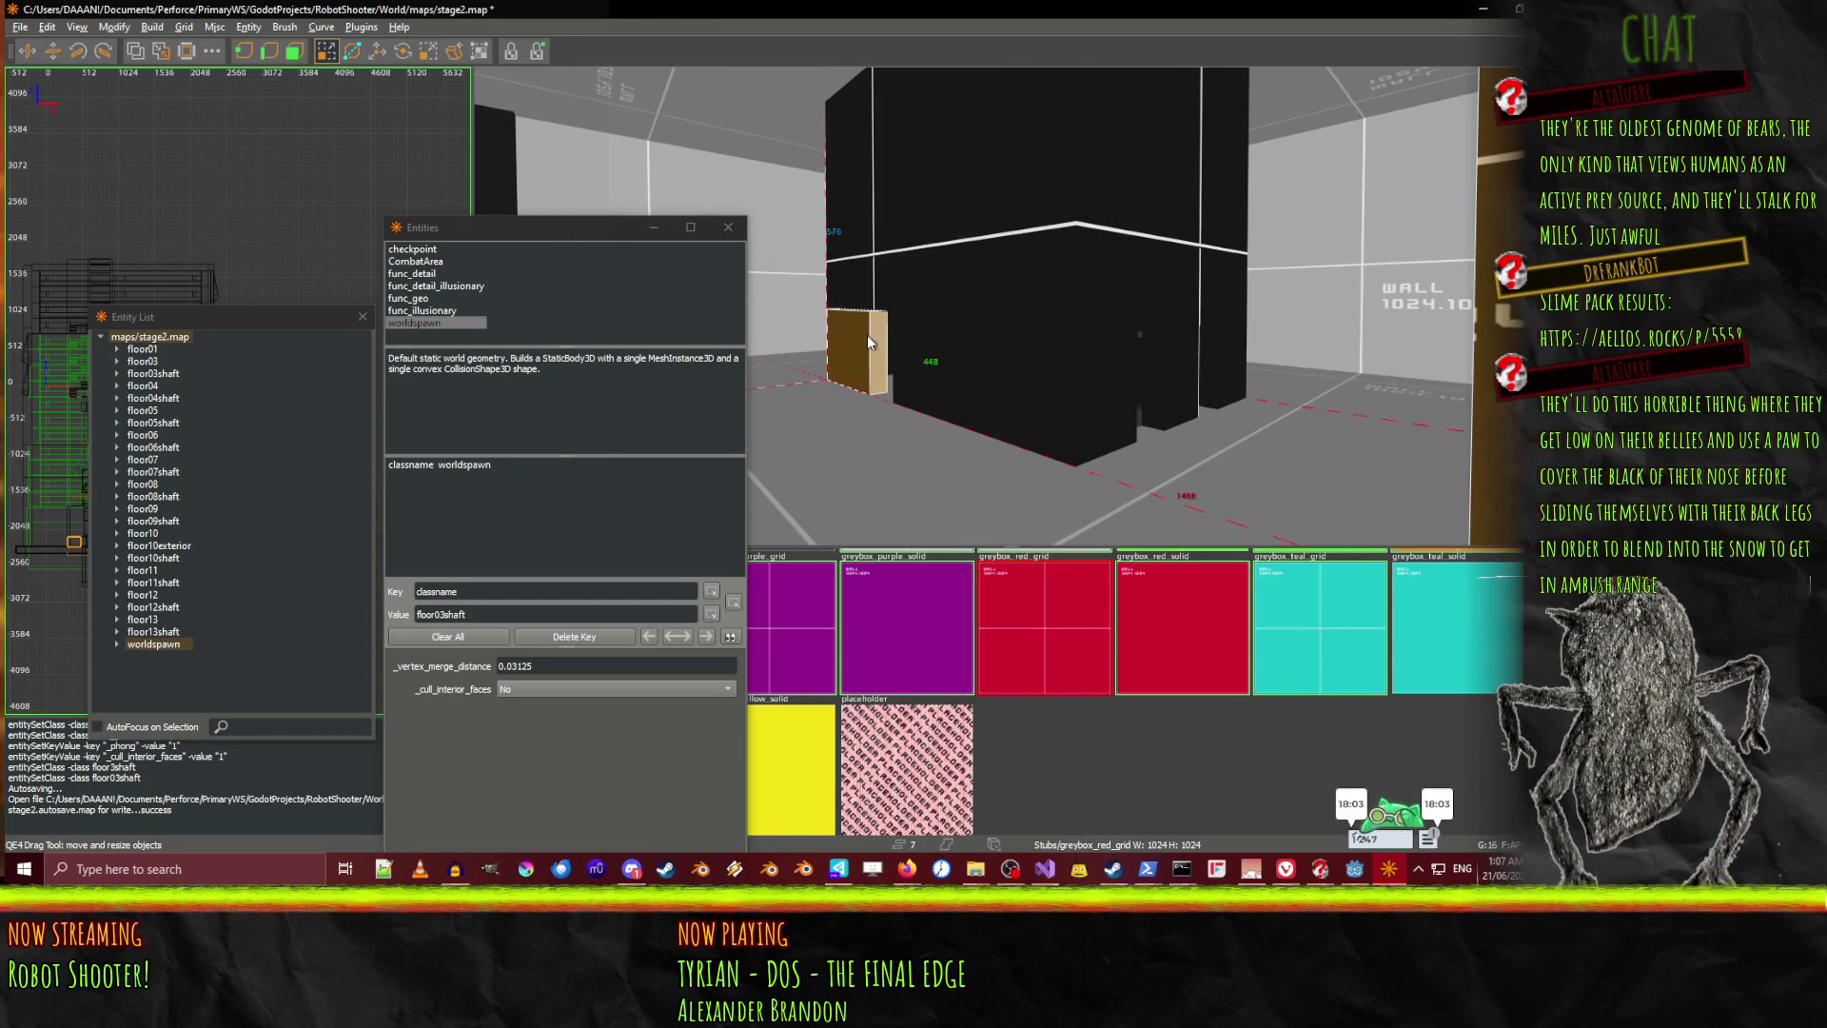
shift+click(927, 276)
shift+click(1056, 352)
shift+click(1116, 343)
shift+click(1185, 328)
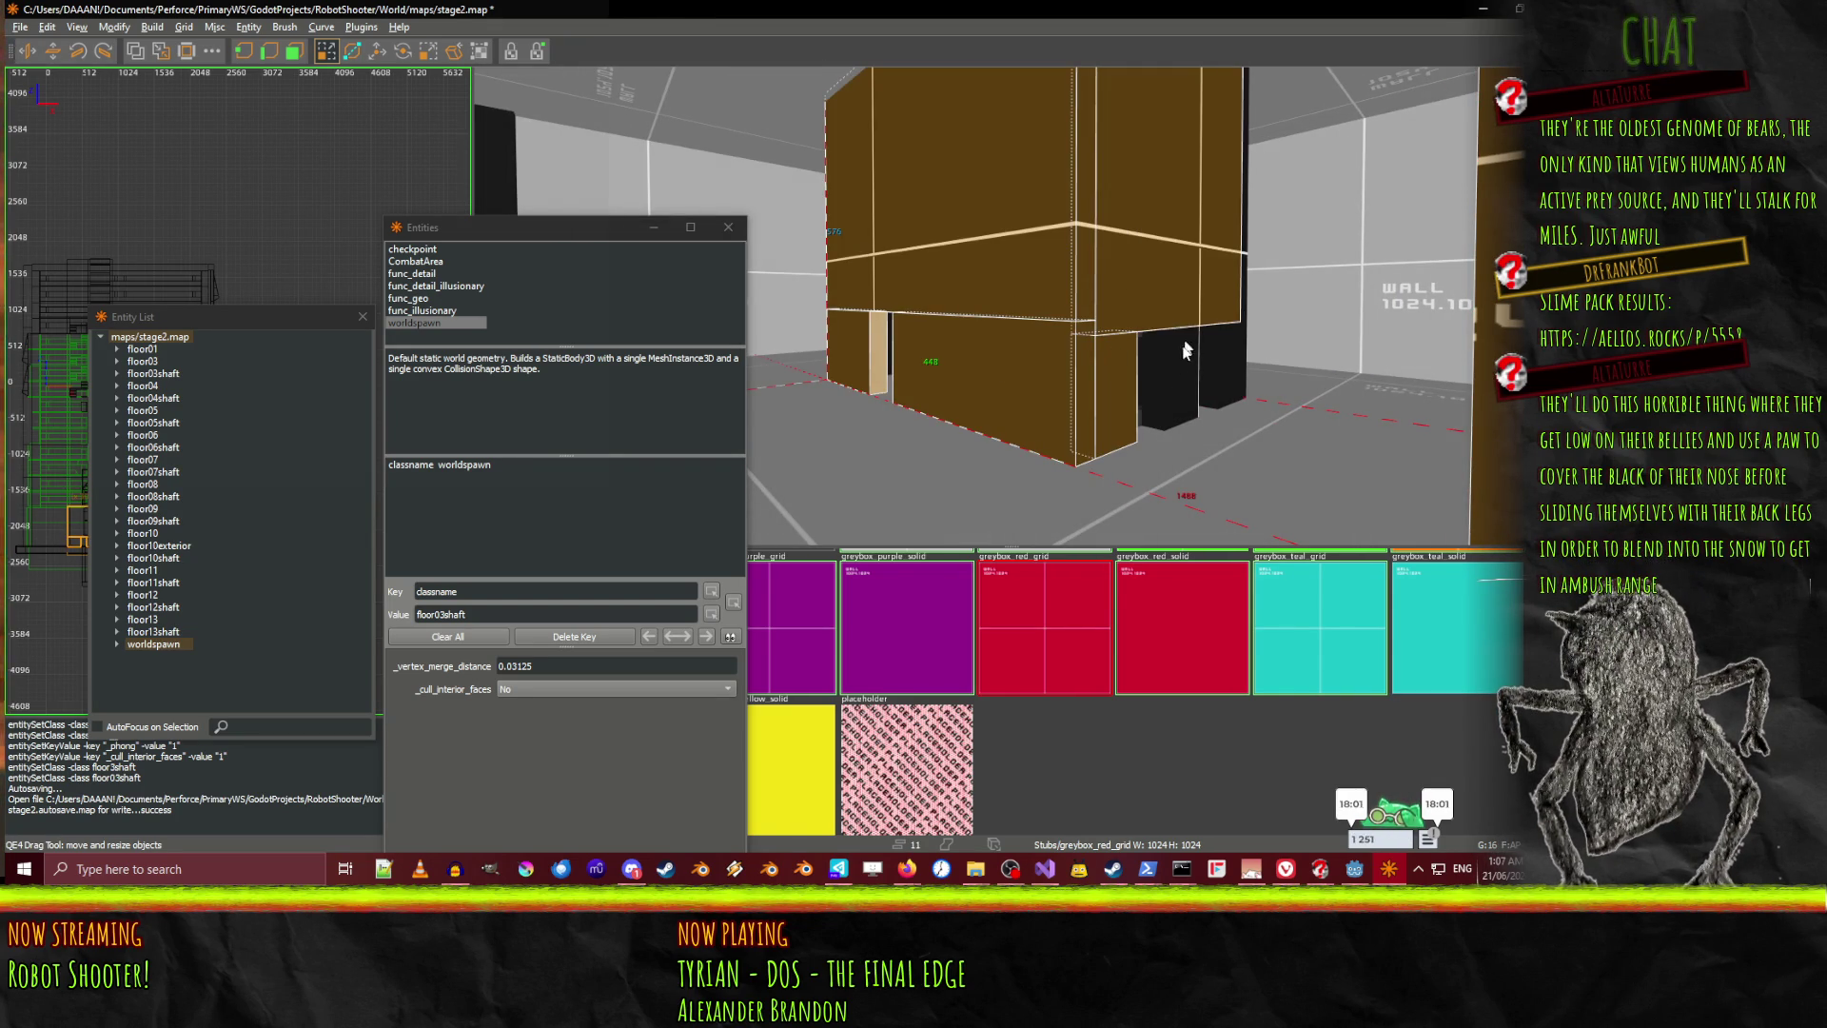
shift+click(1241, 361)
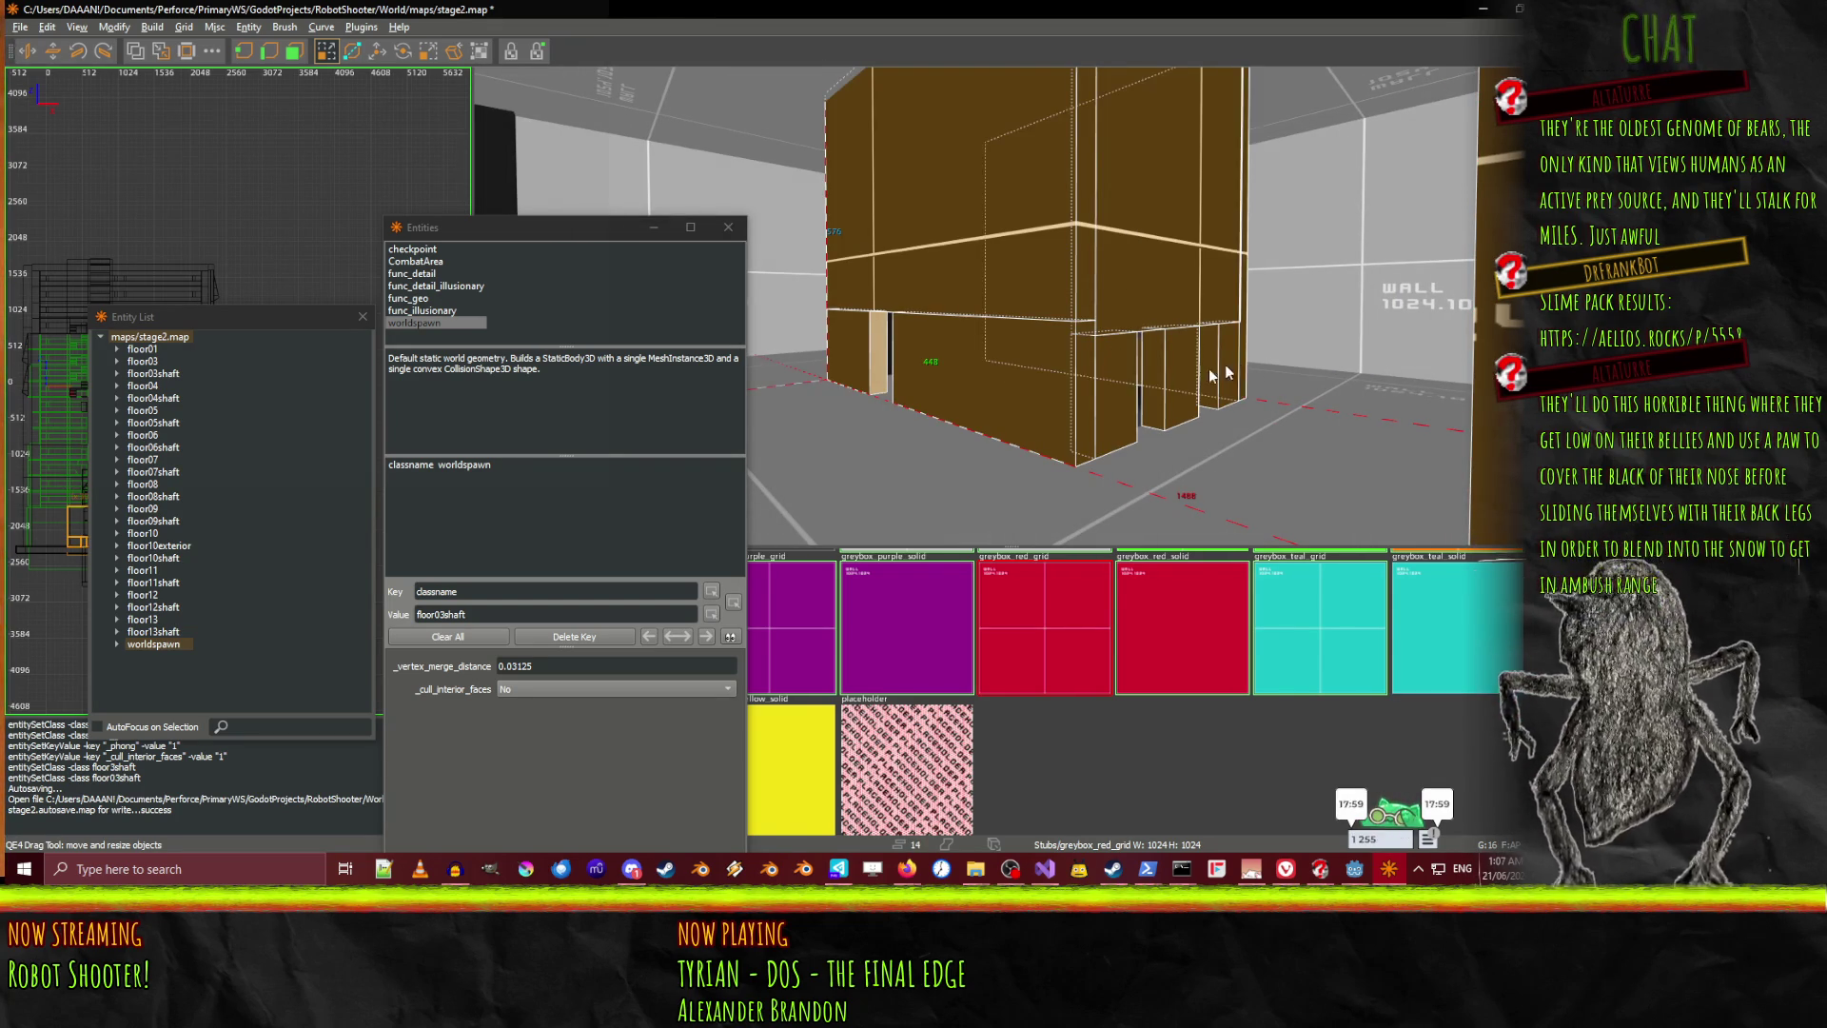
key(Left)
shift+click(1009, 307)
Add the remaining shaft brushes, then fly along the brown wall to check coverage
key(Up)
key(Up)
key(Up)
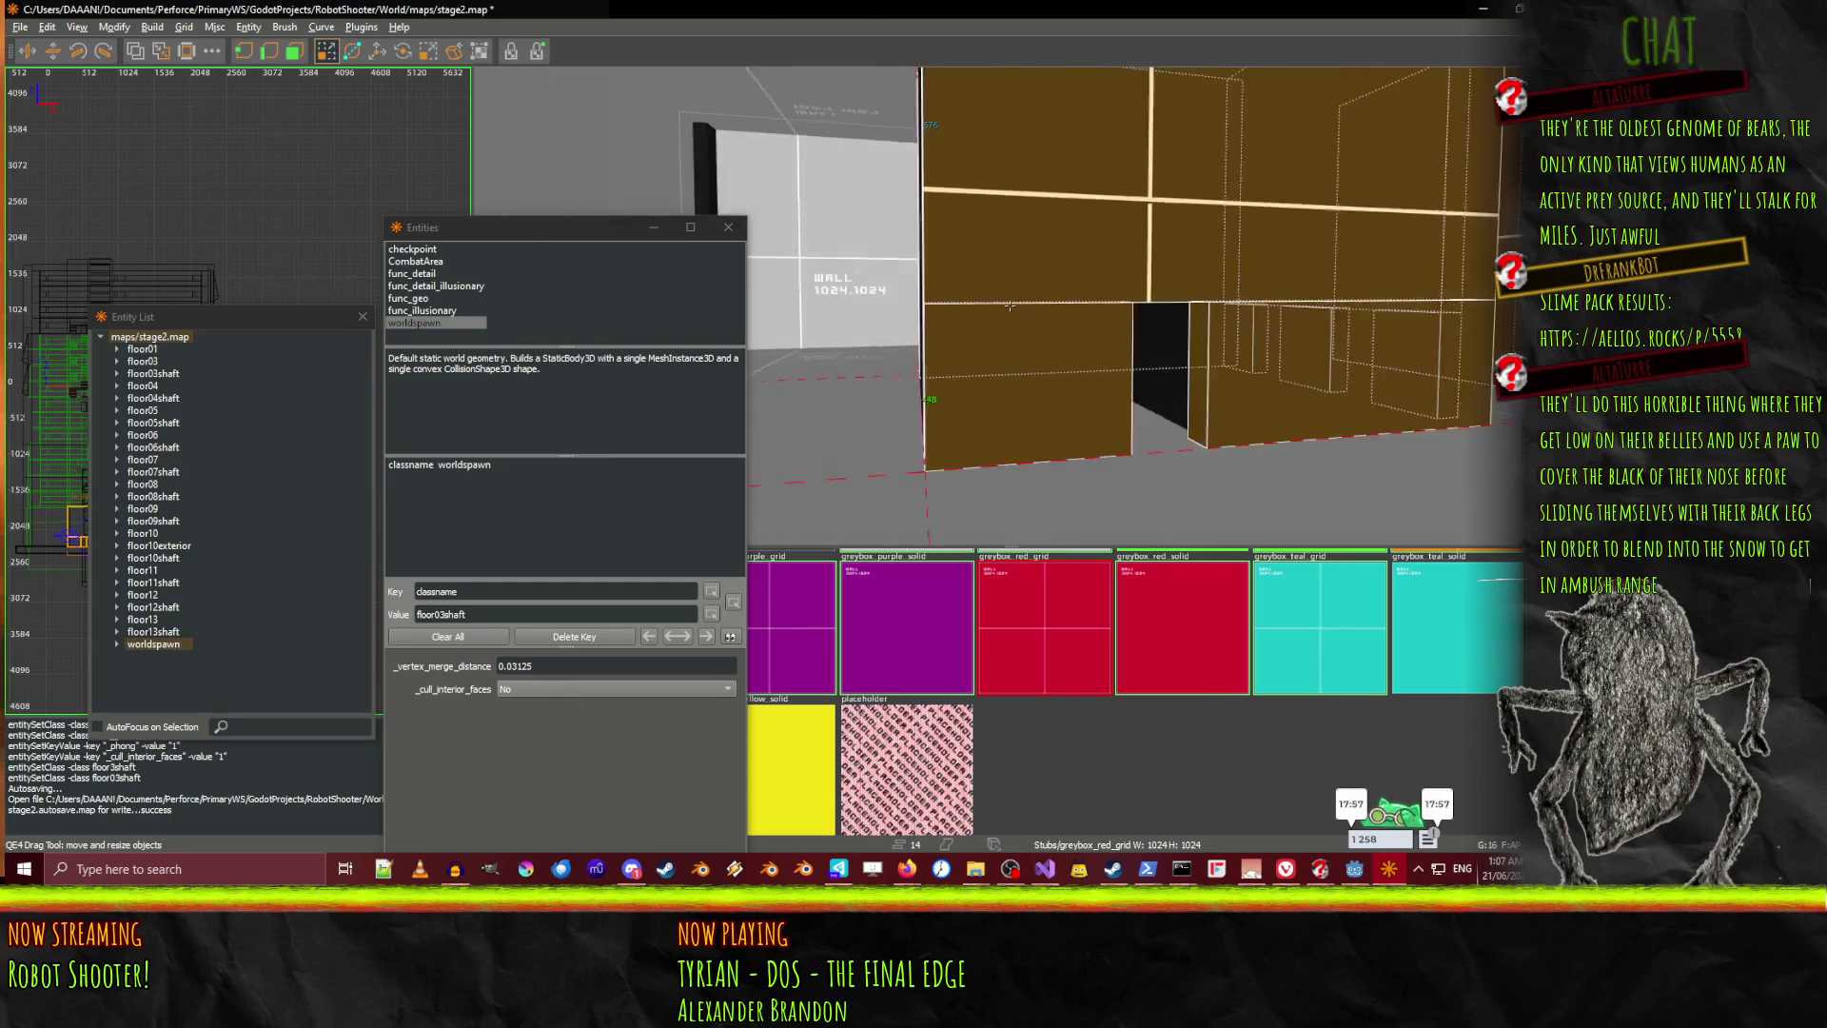
shift+click(1146, 369)
key(Up)
key(Up)
key(Up)
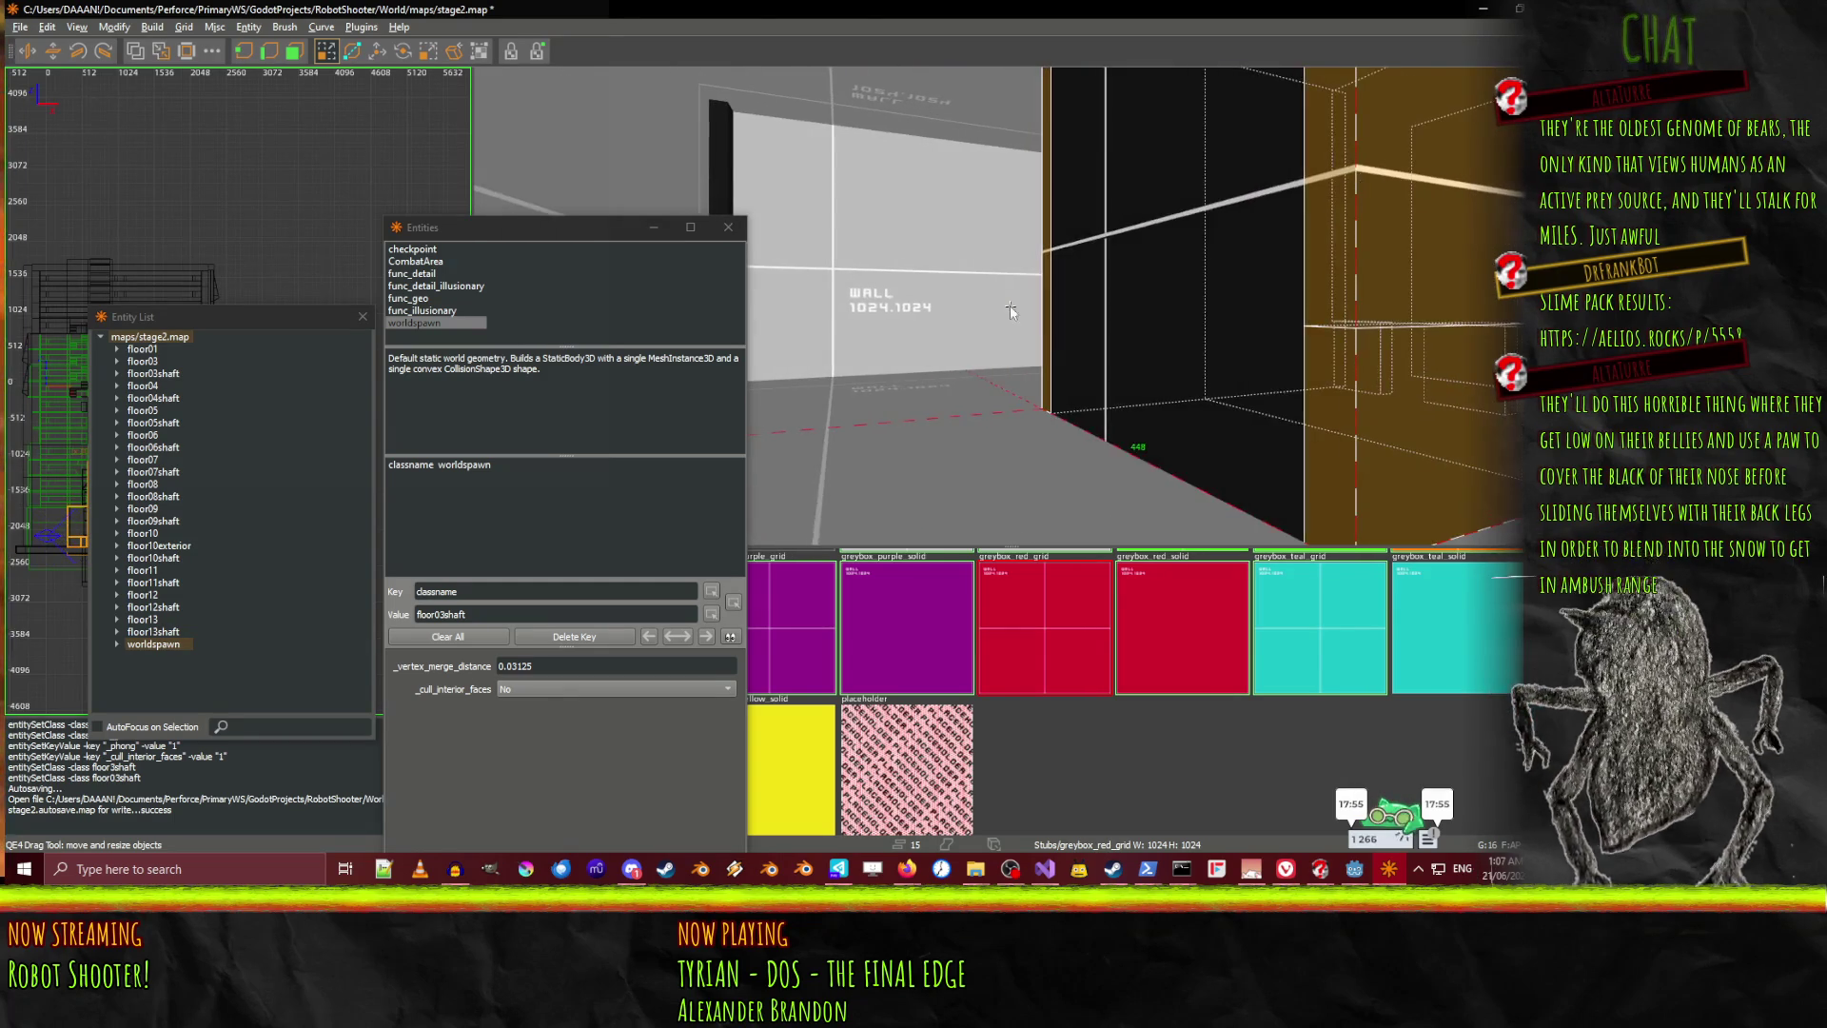
shift+click(1083, 356)
right_click(1083, 356)
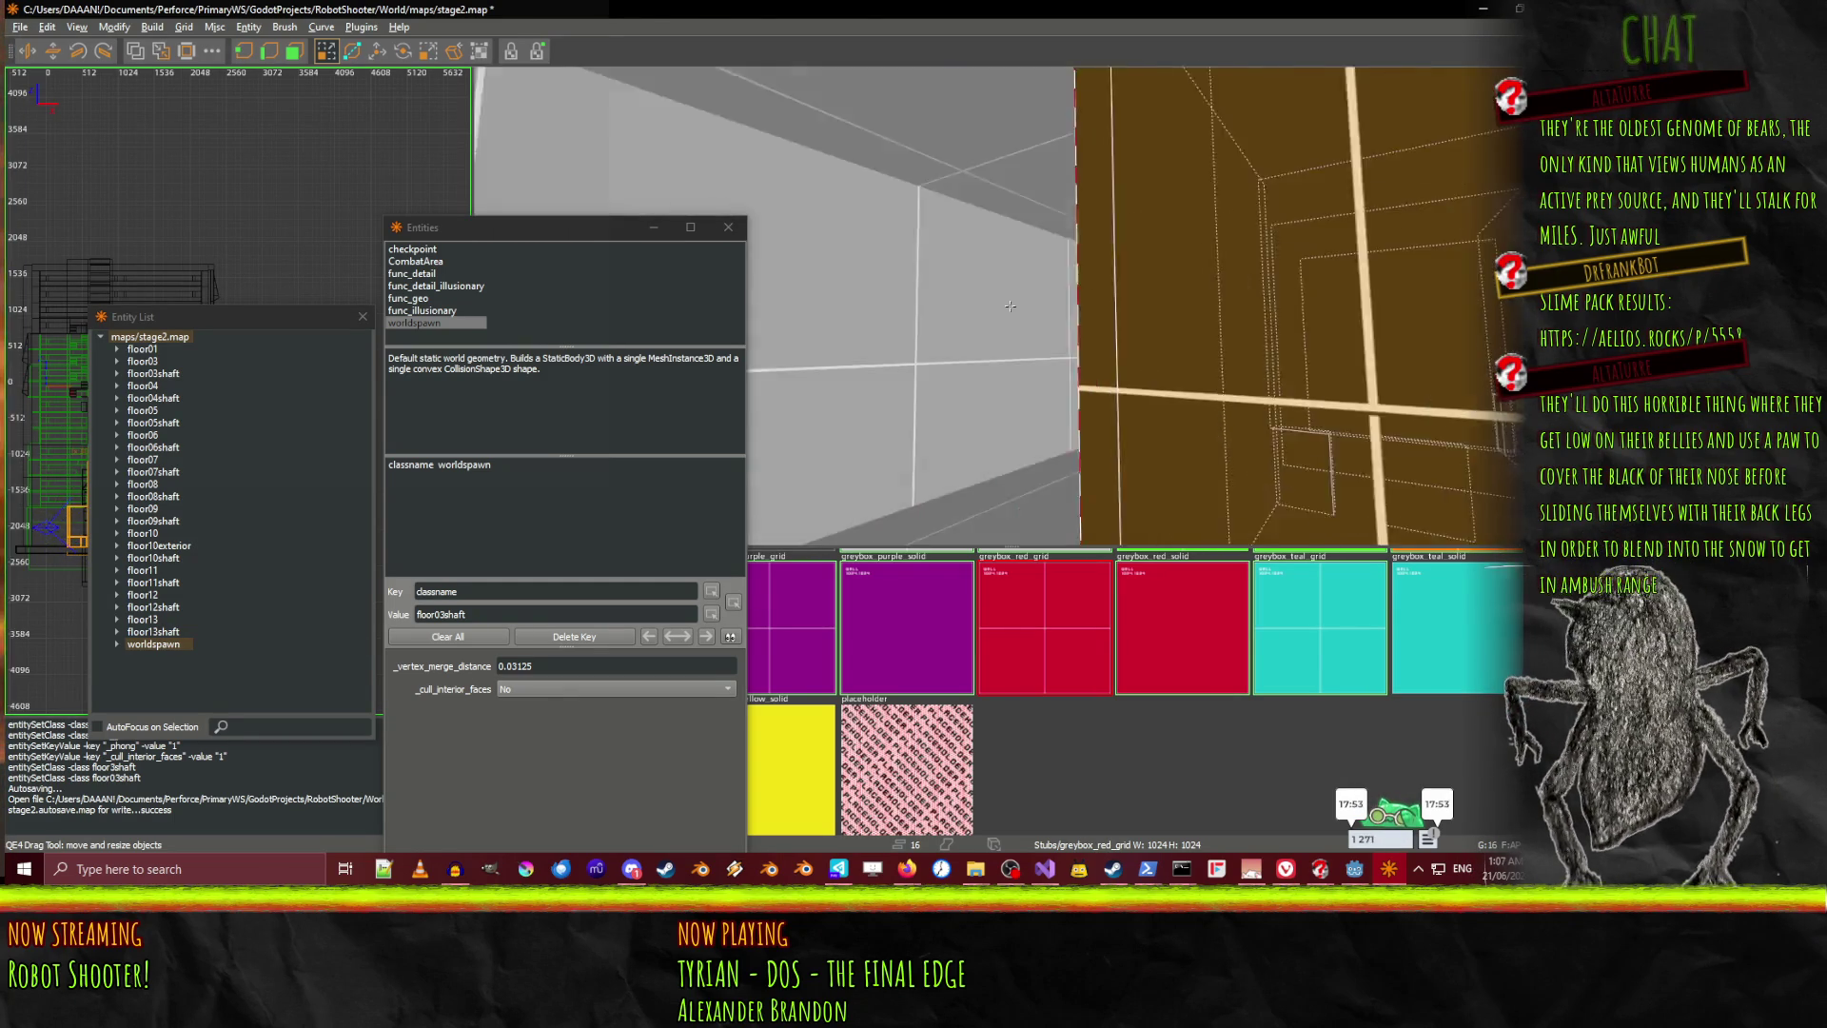
key(Up)
key(Up)
key(Up)
shift+click(1010, 305)
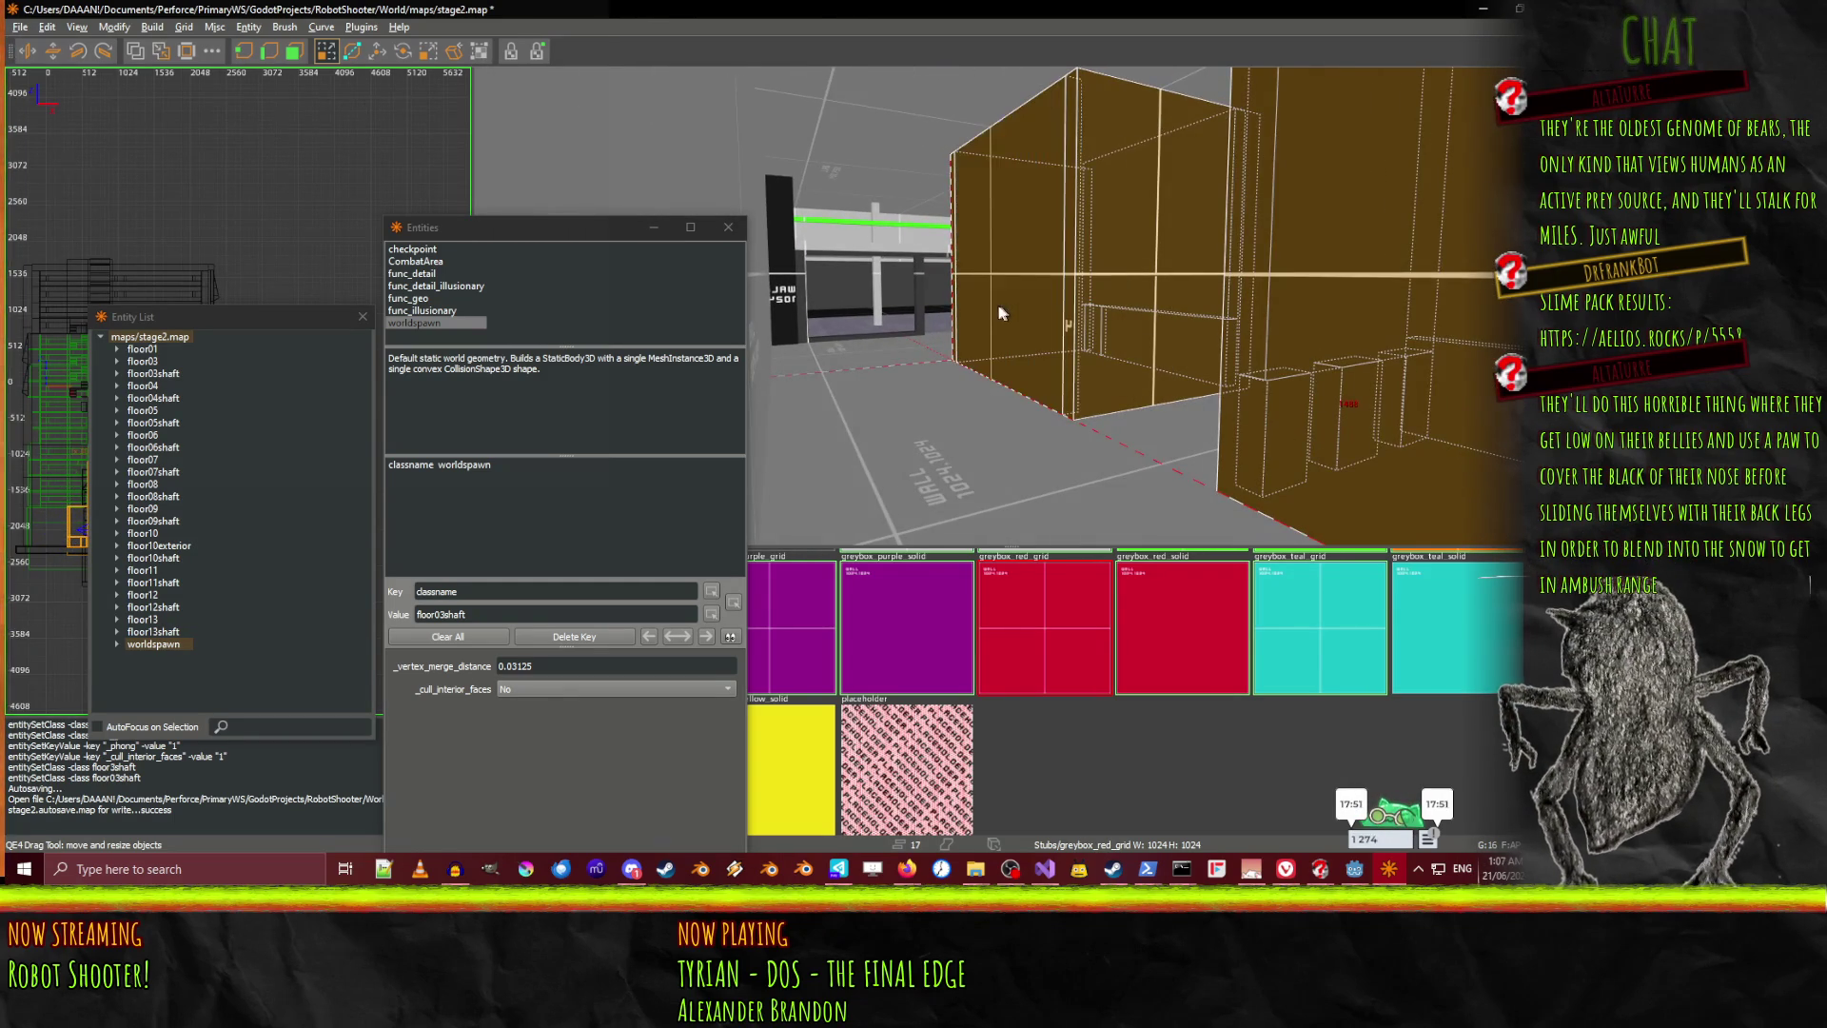
key(Up)
key(Up)
key(Up)
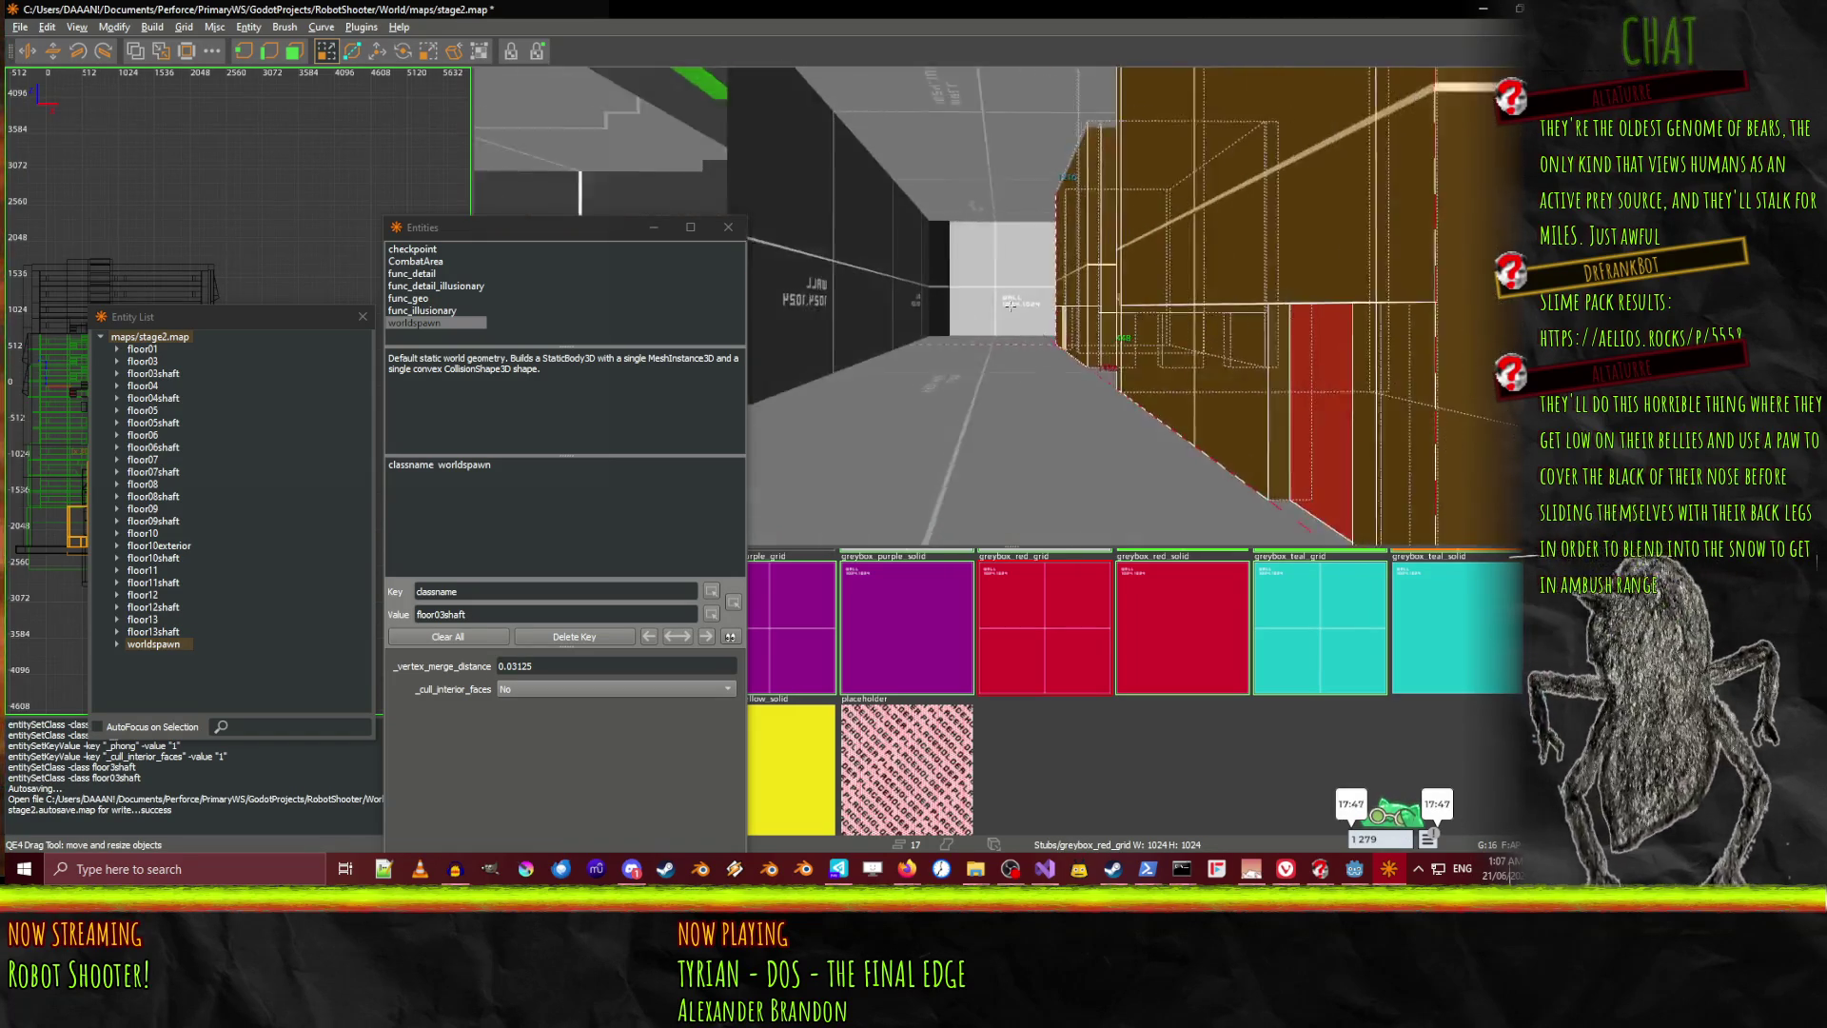
key(Up)
key(Up)
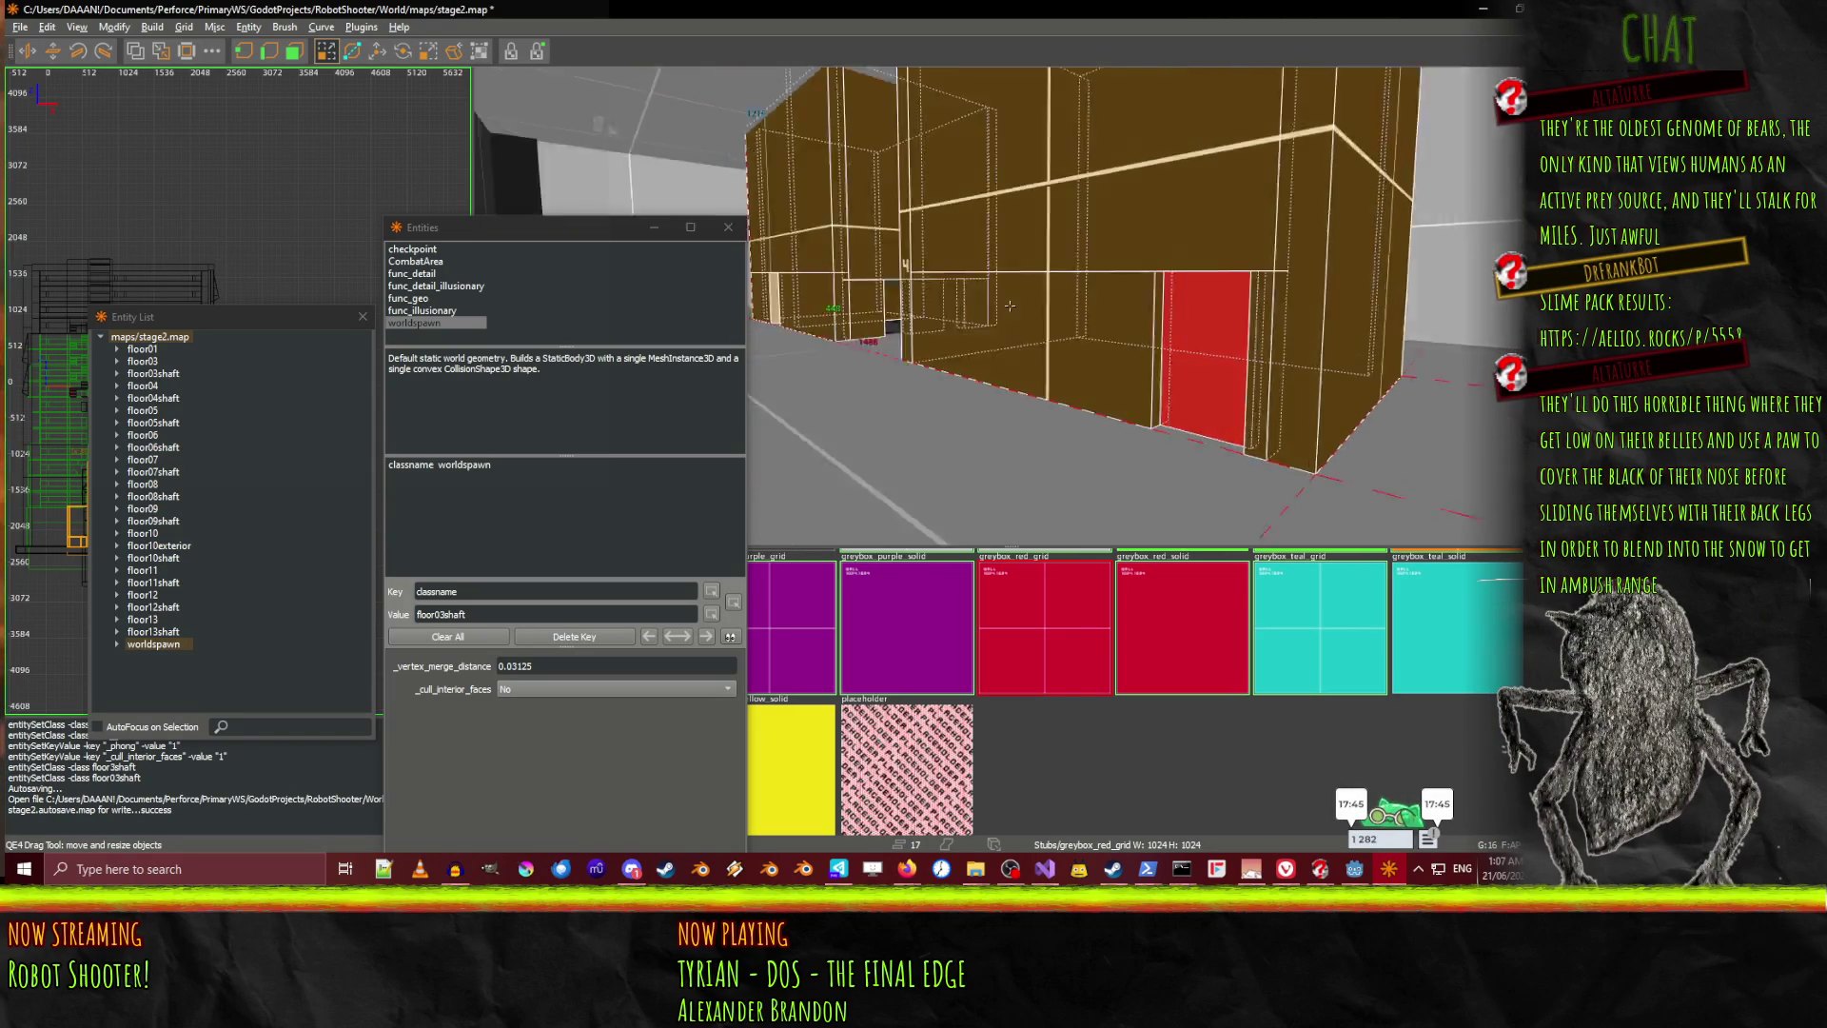
key(Up)
key(Up)
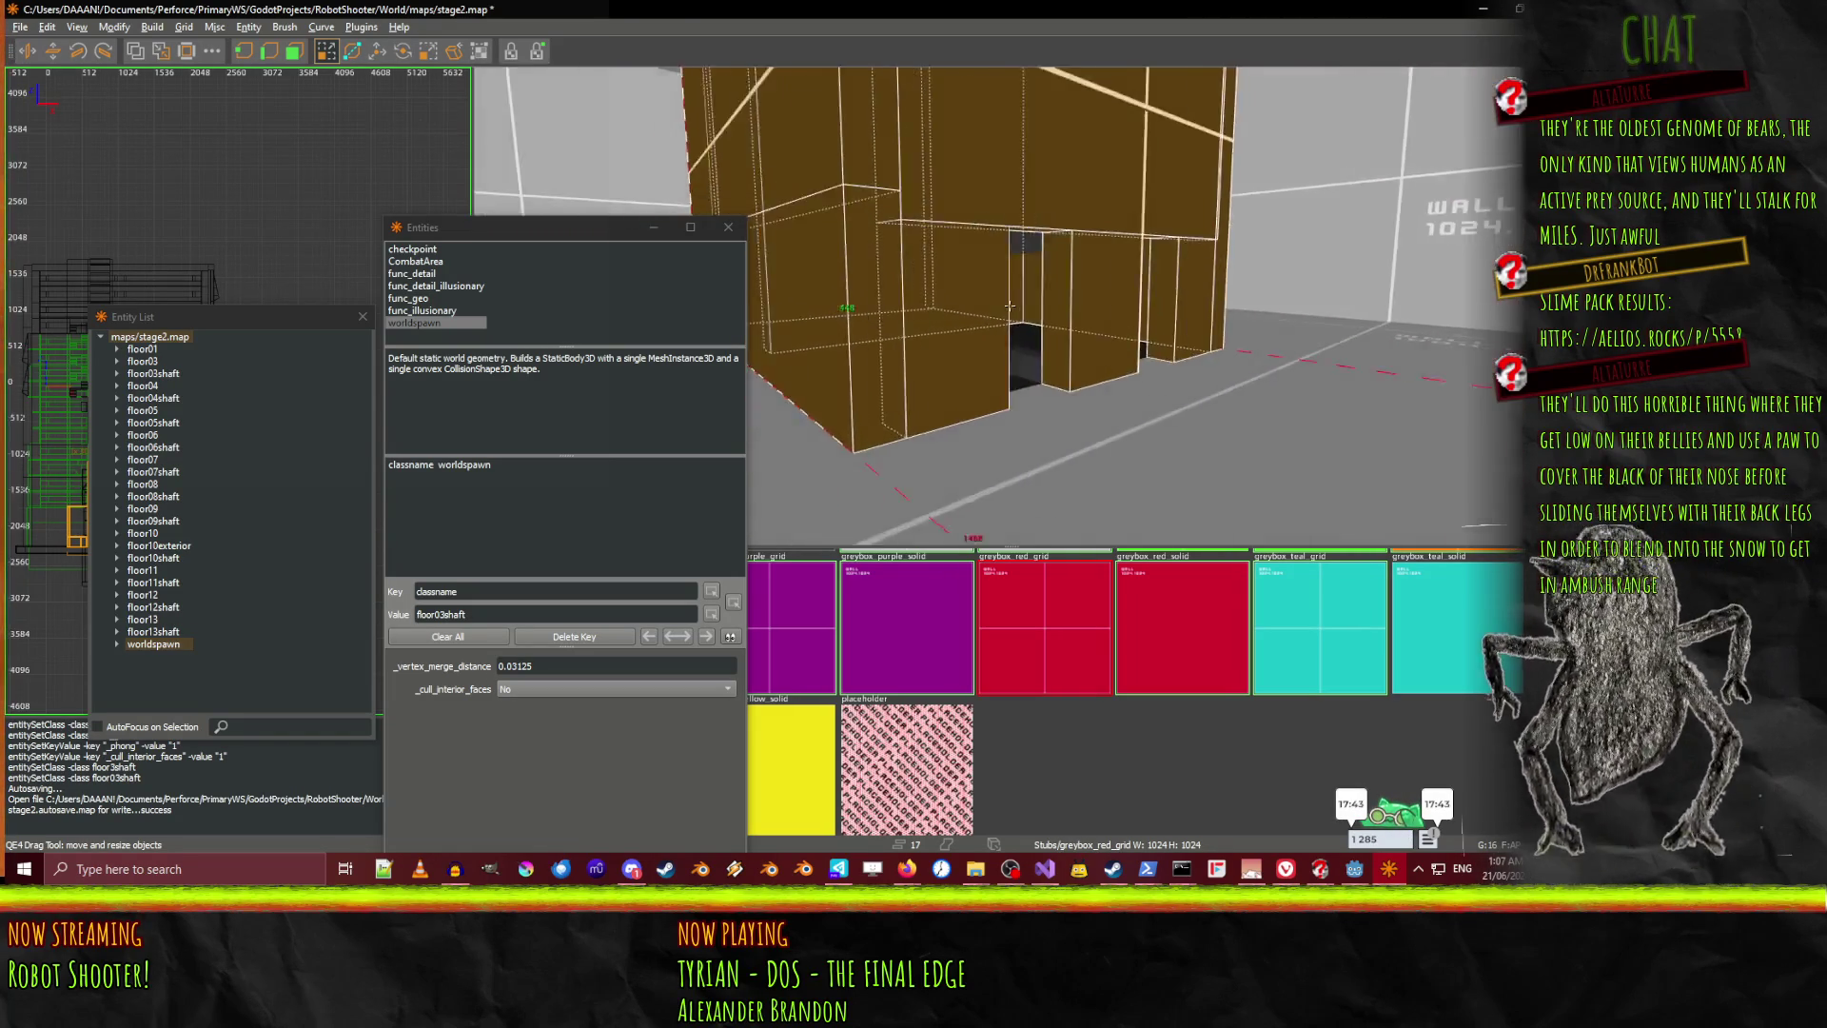
key(Up)
key(Up)
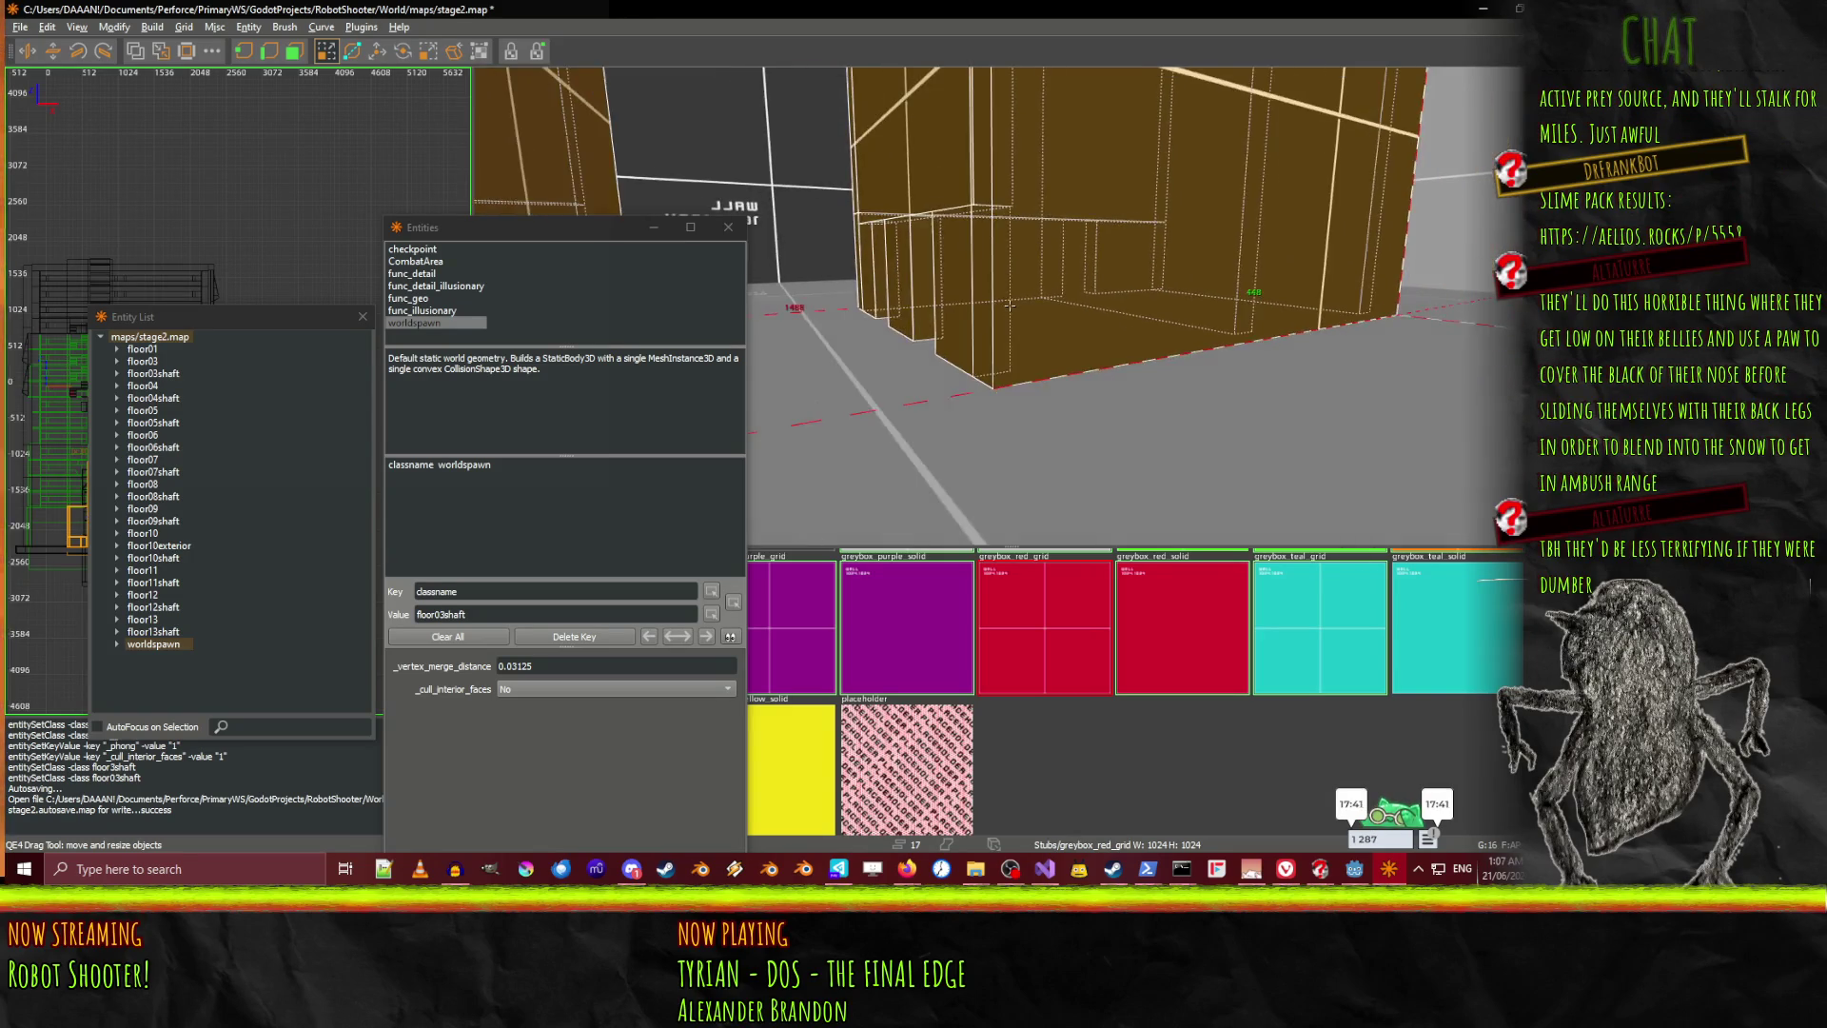
key(Up)
key(Up)
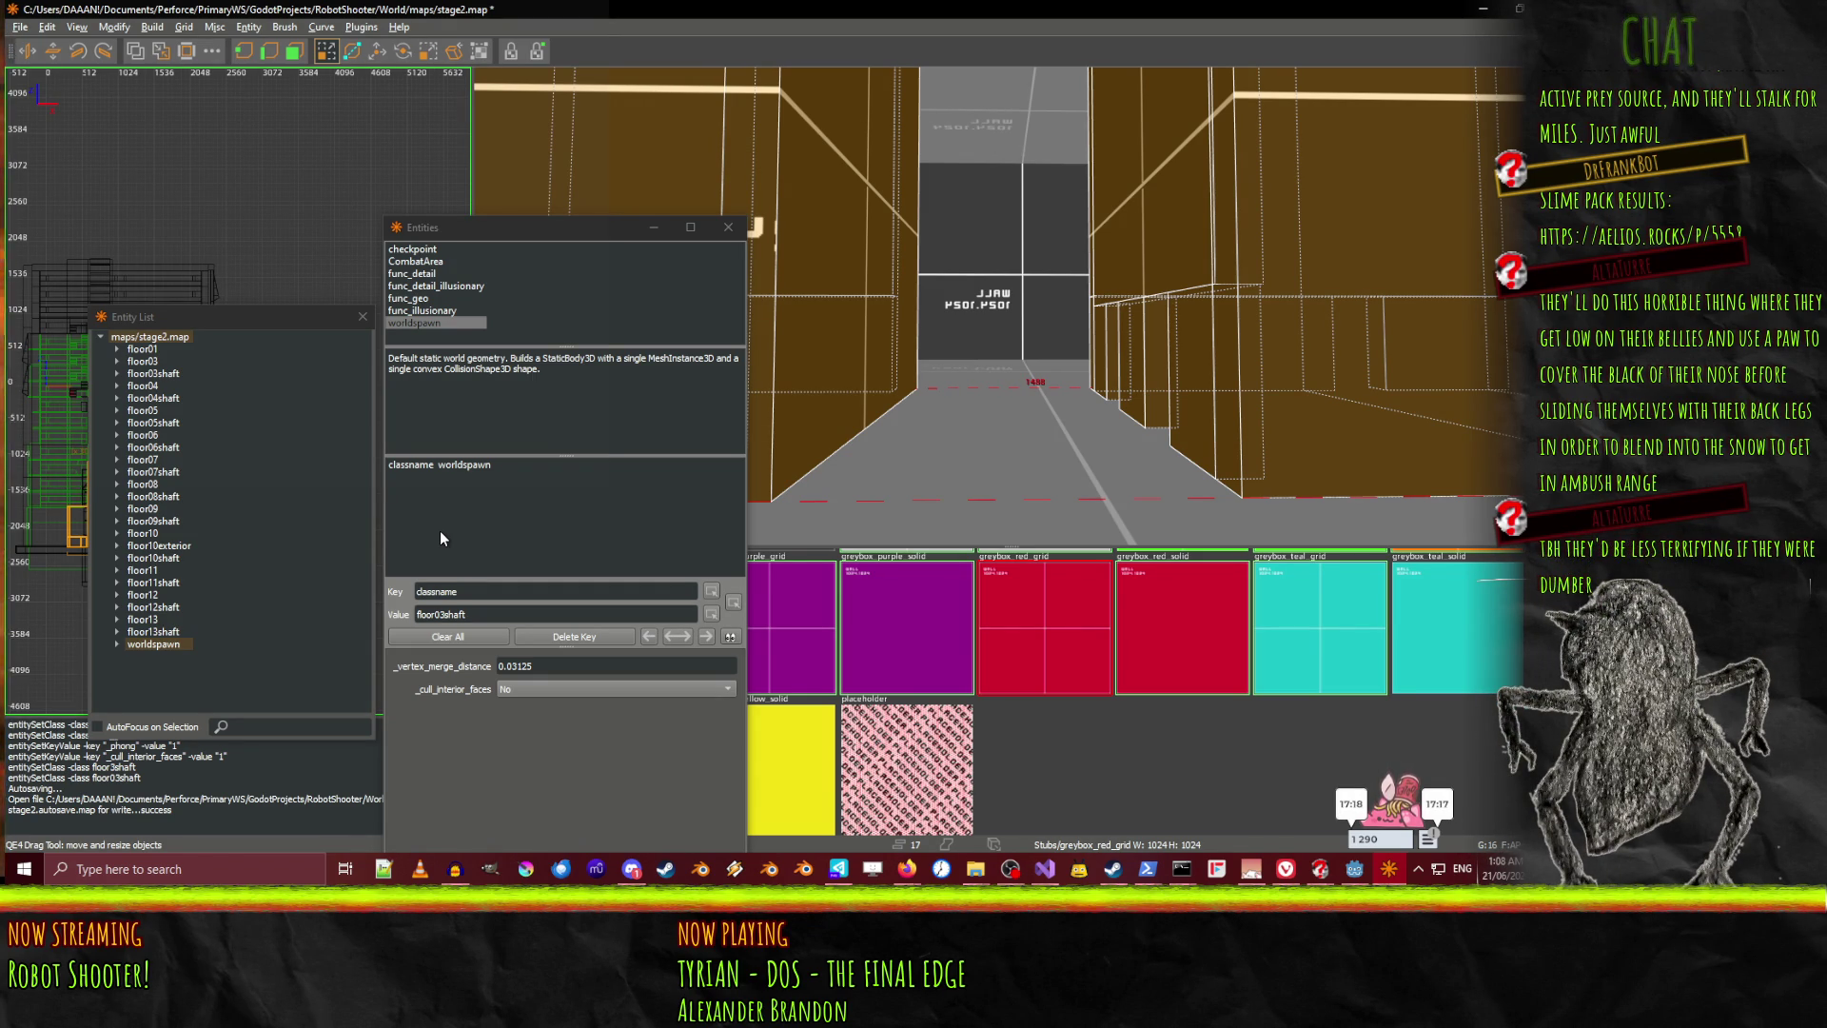
Convert the 17 selected shaft brushes into a func_geo entity and select it
double_click(409, 299)
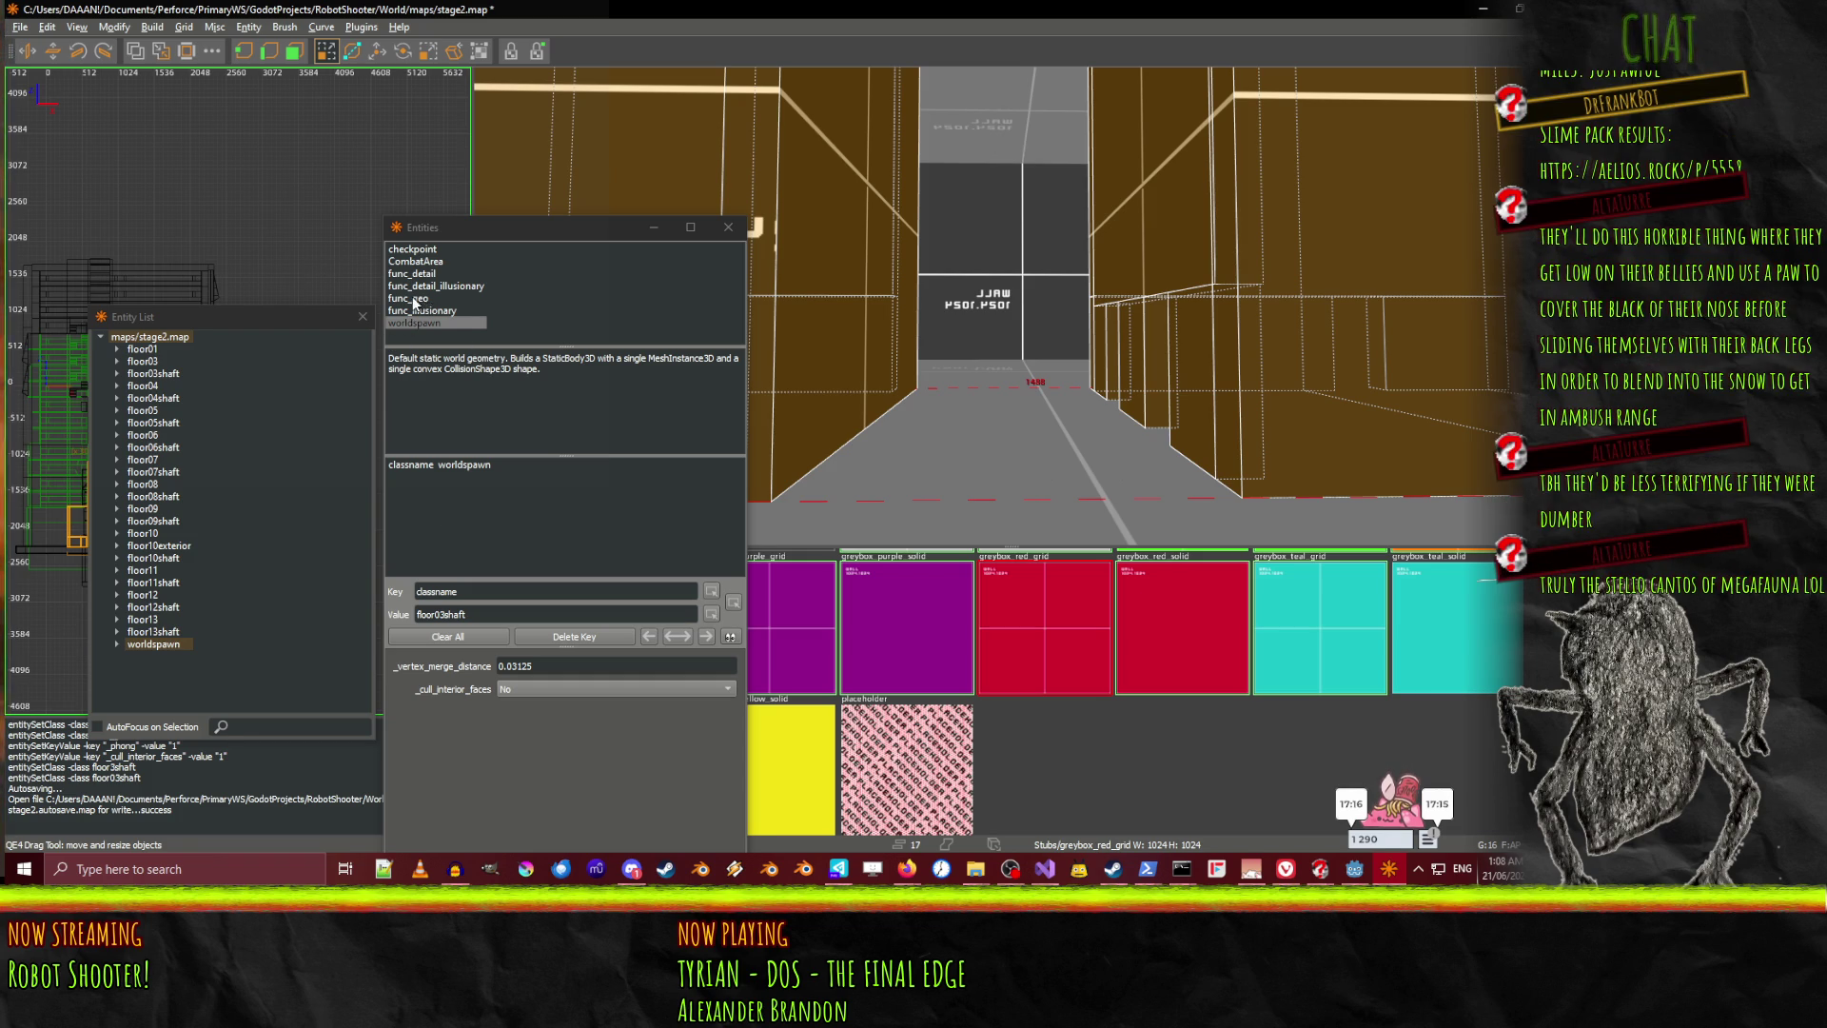
click(148, 644)
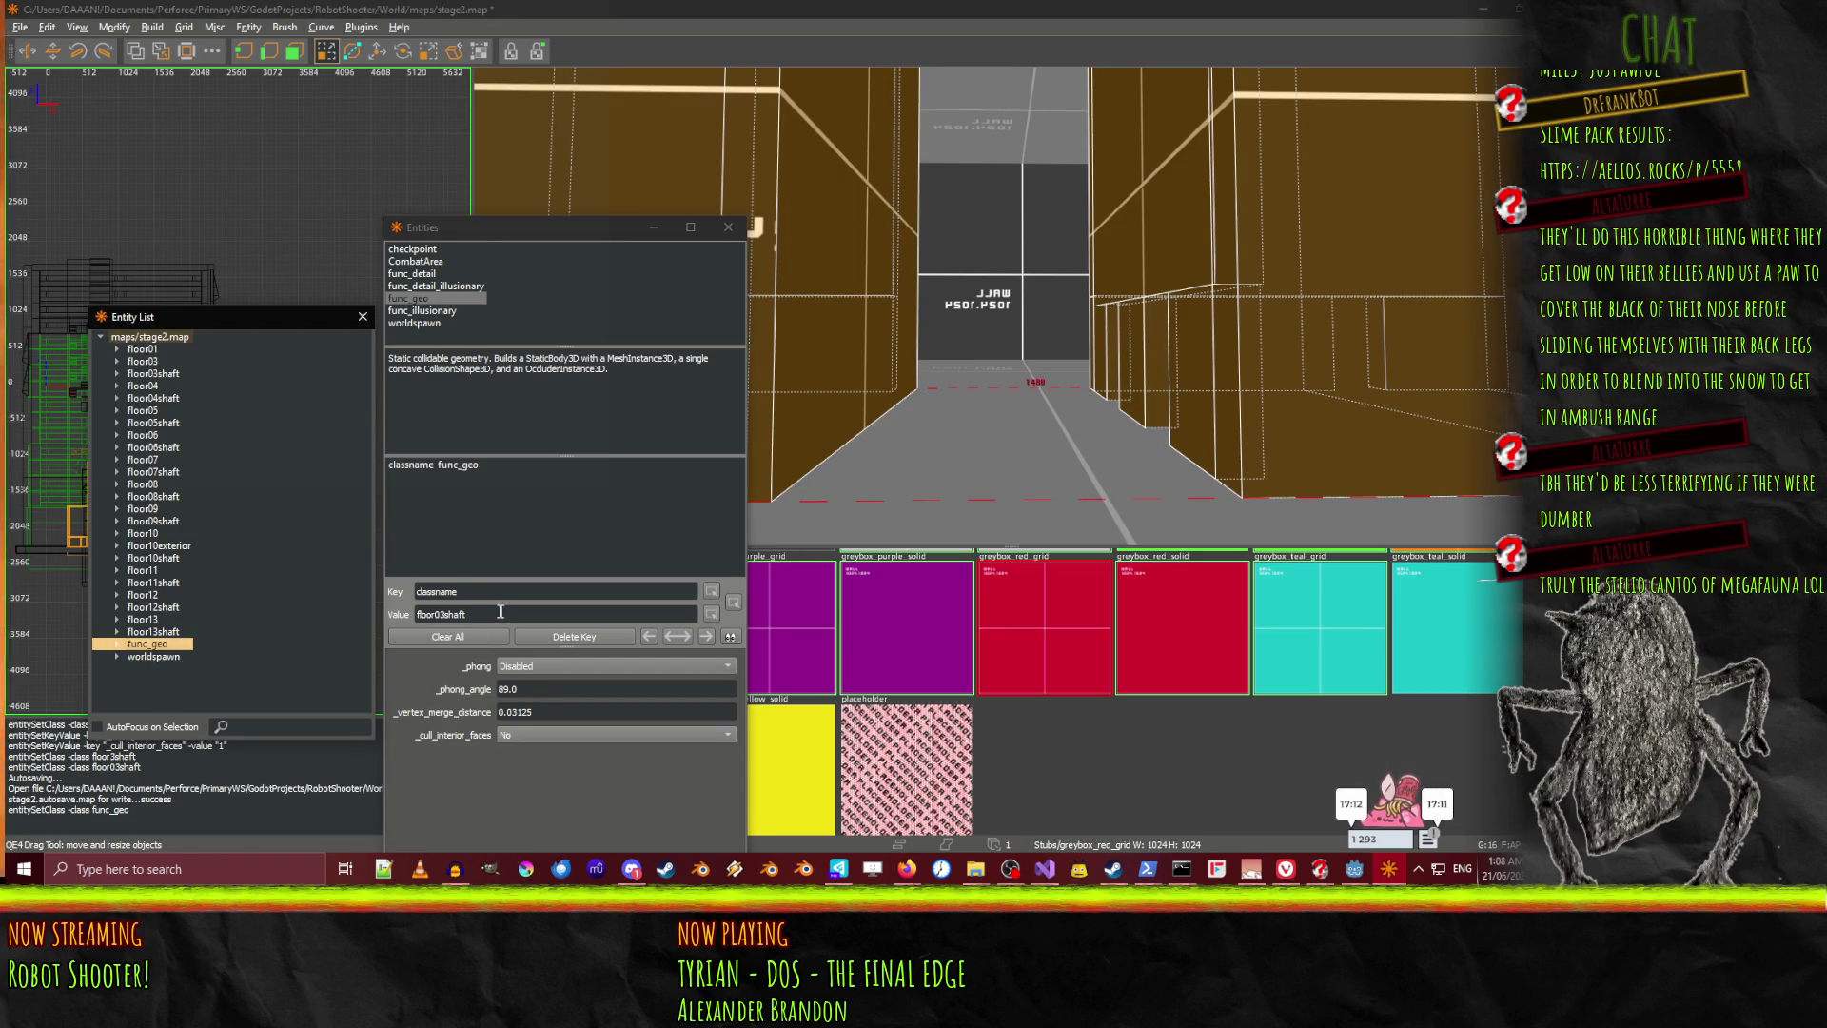
Set _phong to Smooth shading, _cull_interior_faces to Yes, and classname to floor01shaft
click(477, 465)
click(563, 666)
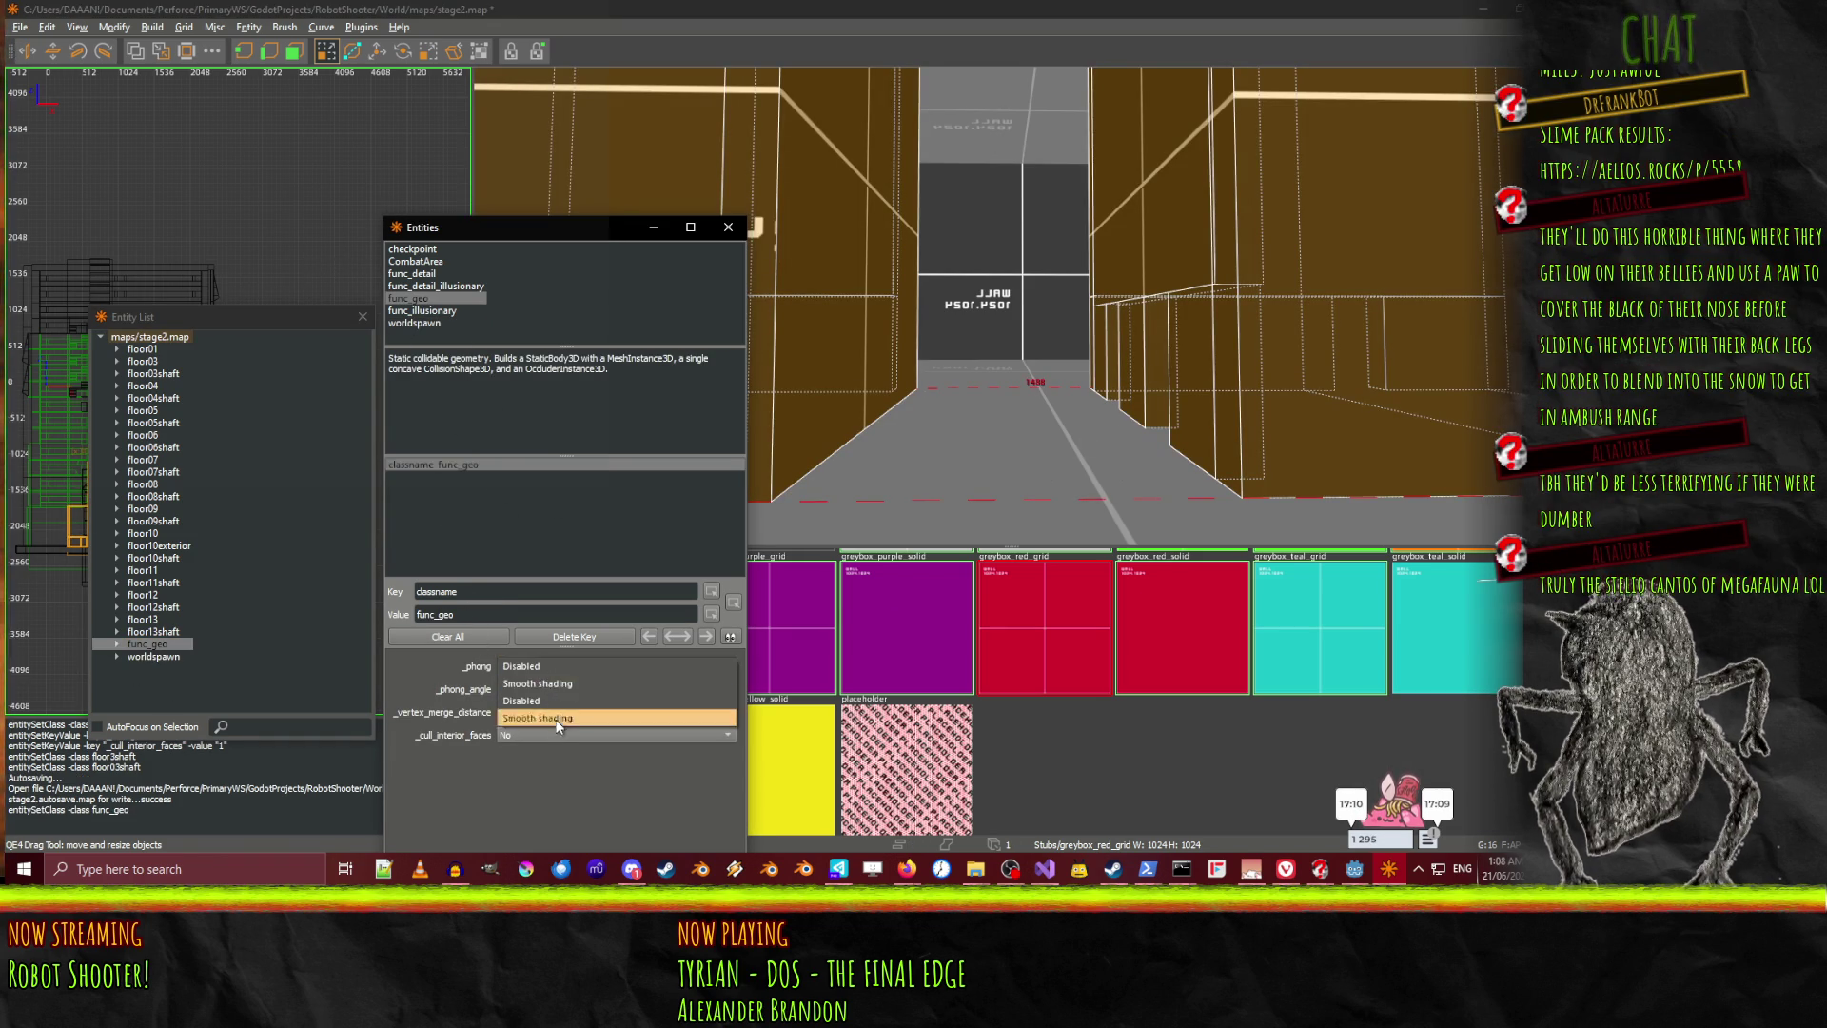
click(545, 682)
click(559, 734)
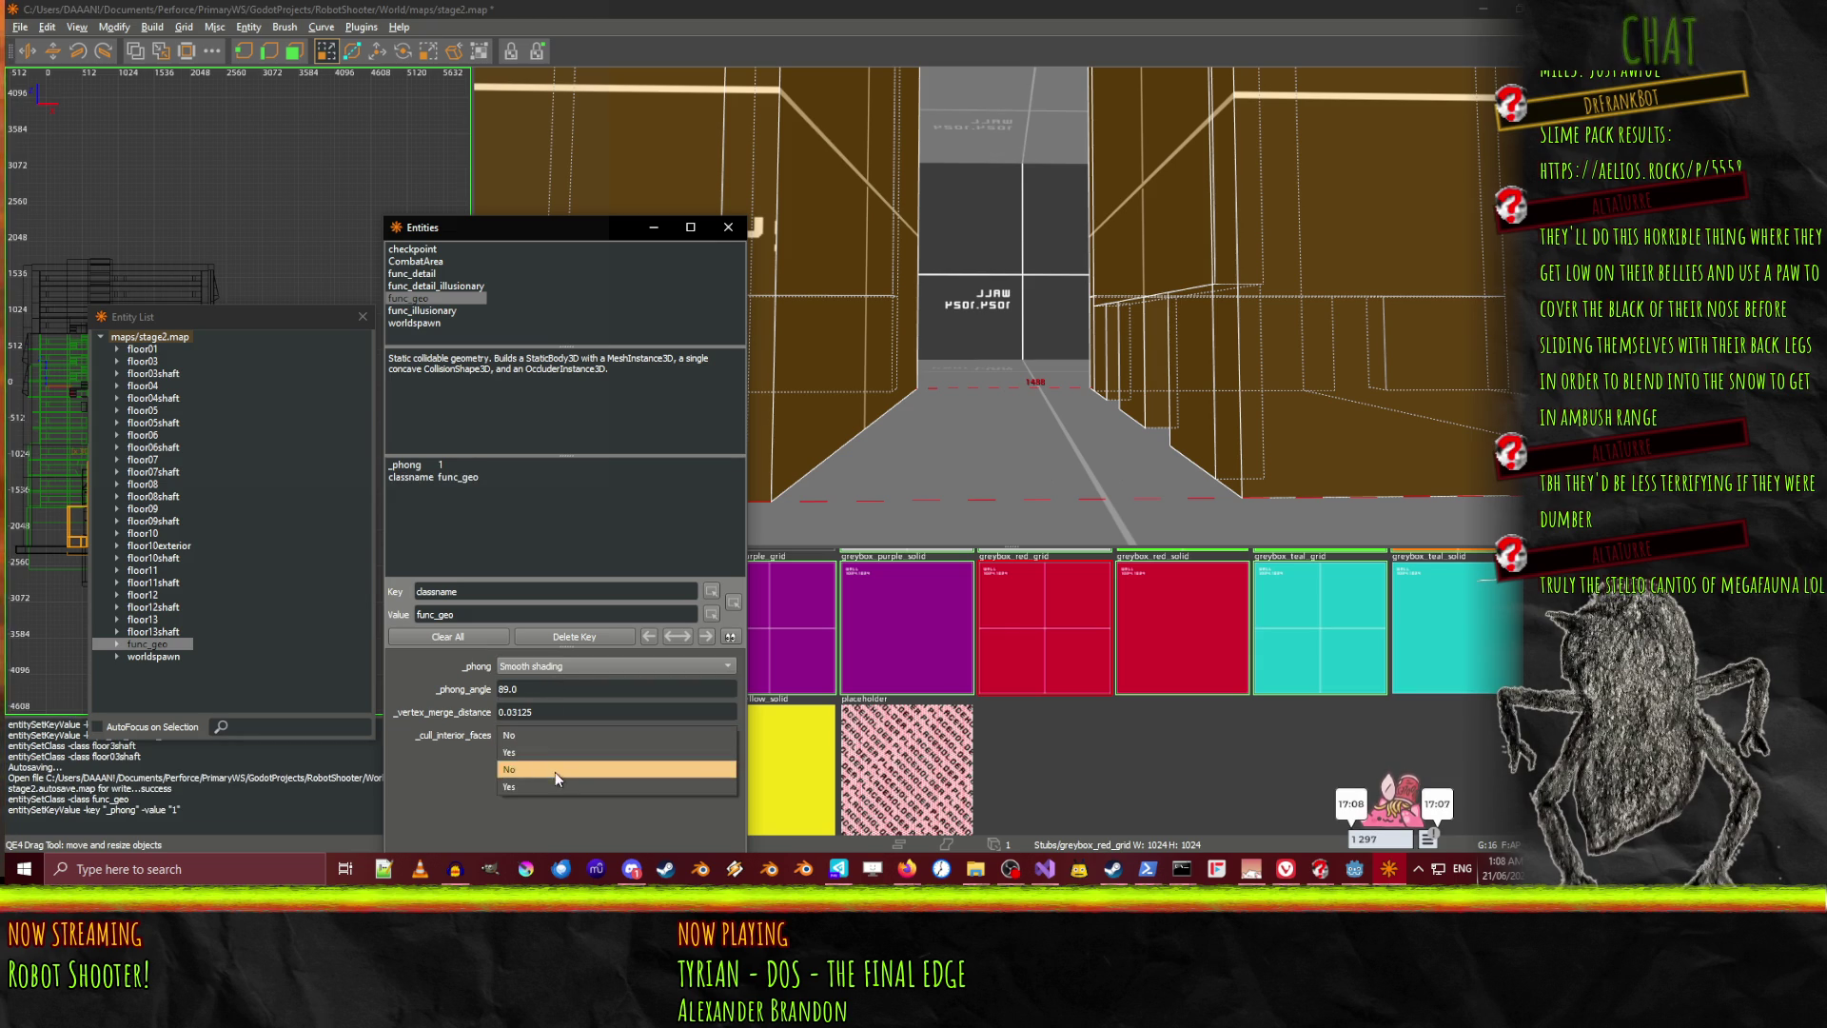
click(555, 770)
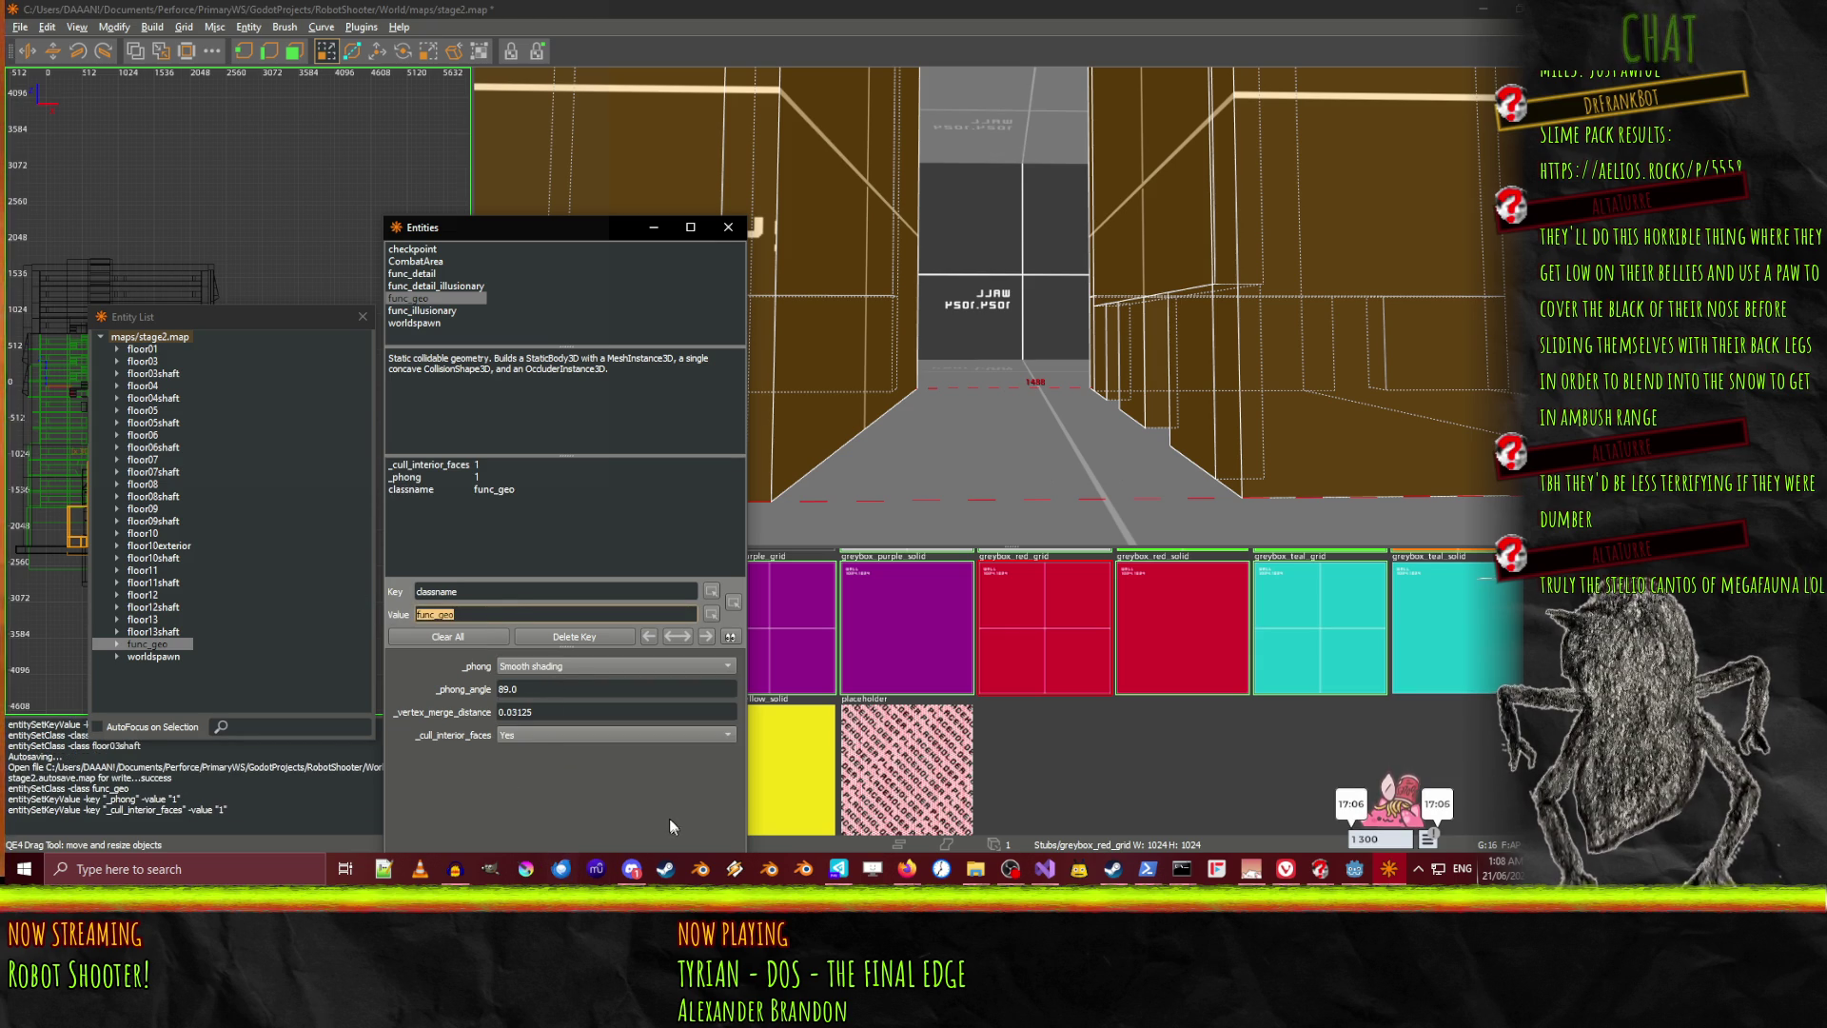
text(loor01shaft)
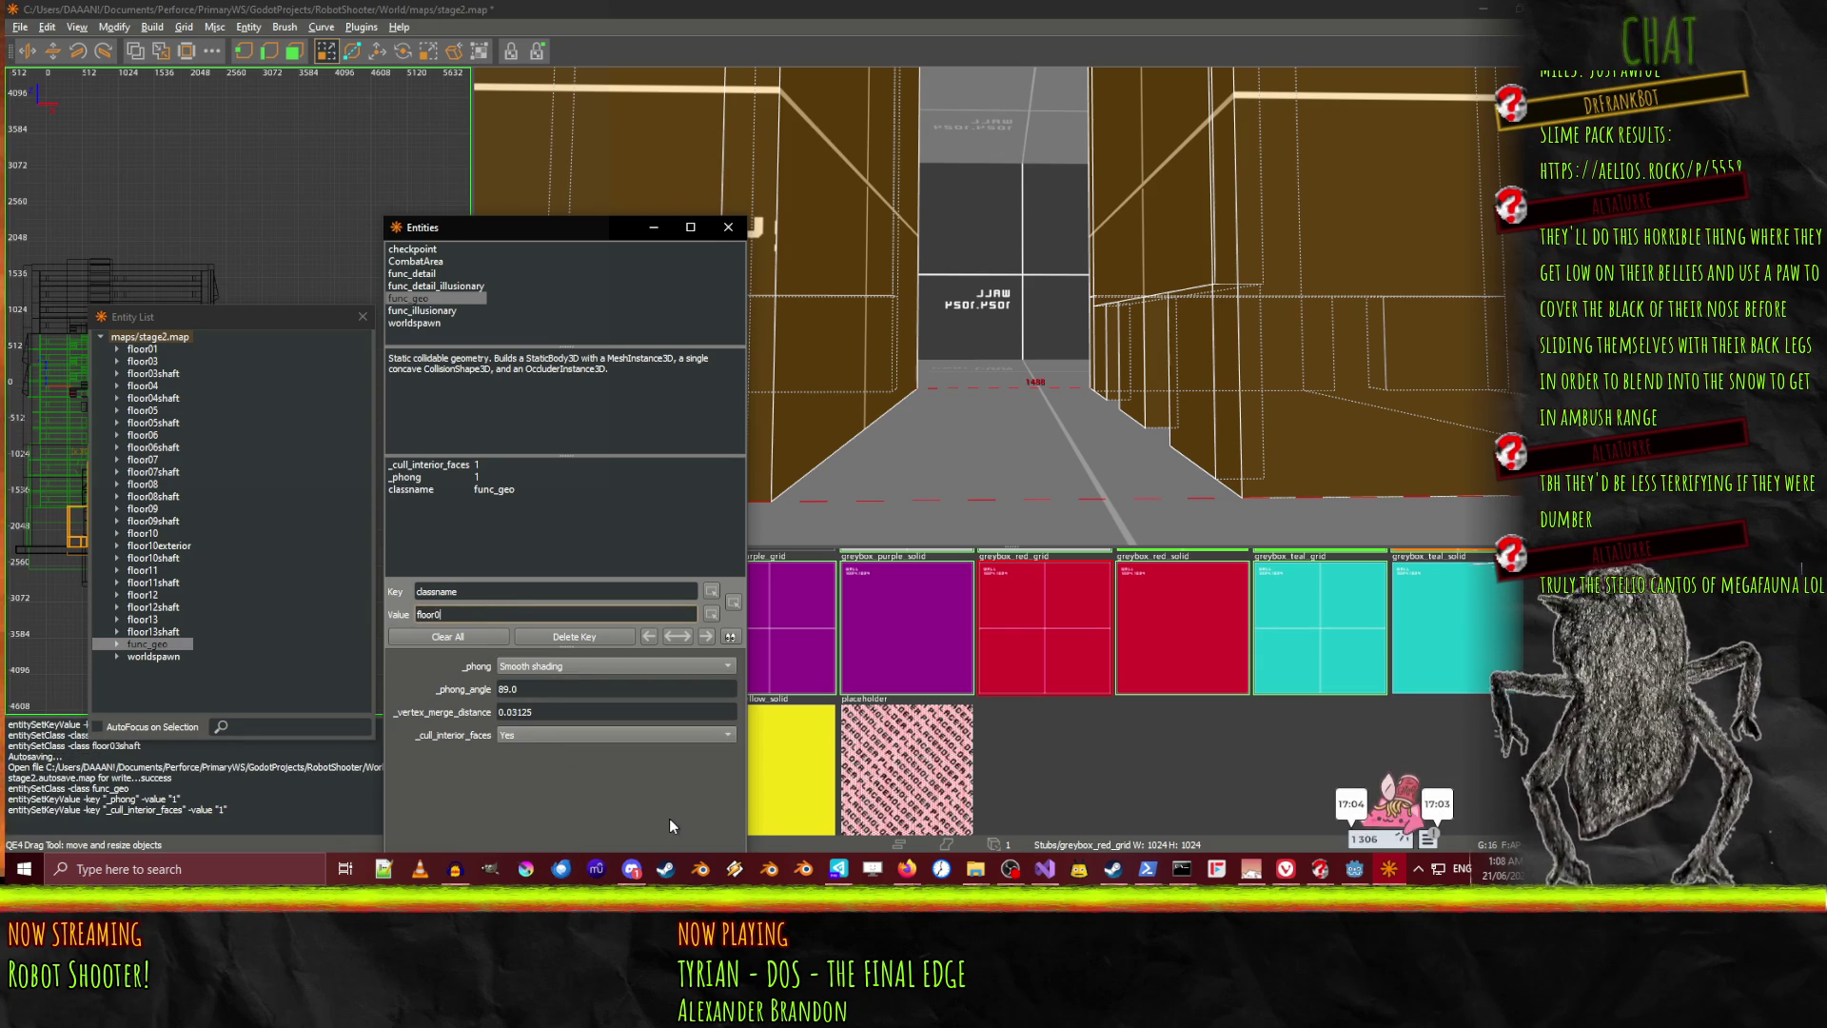
key(Return)
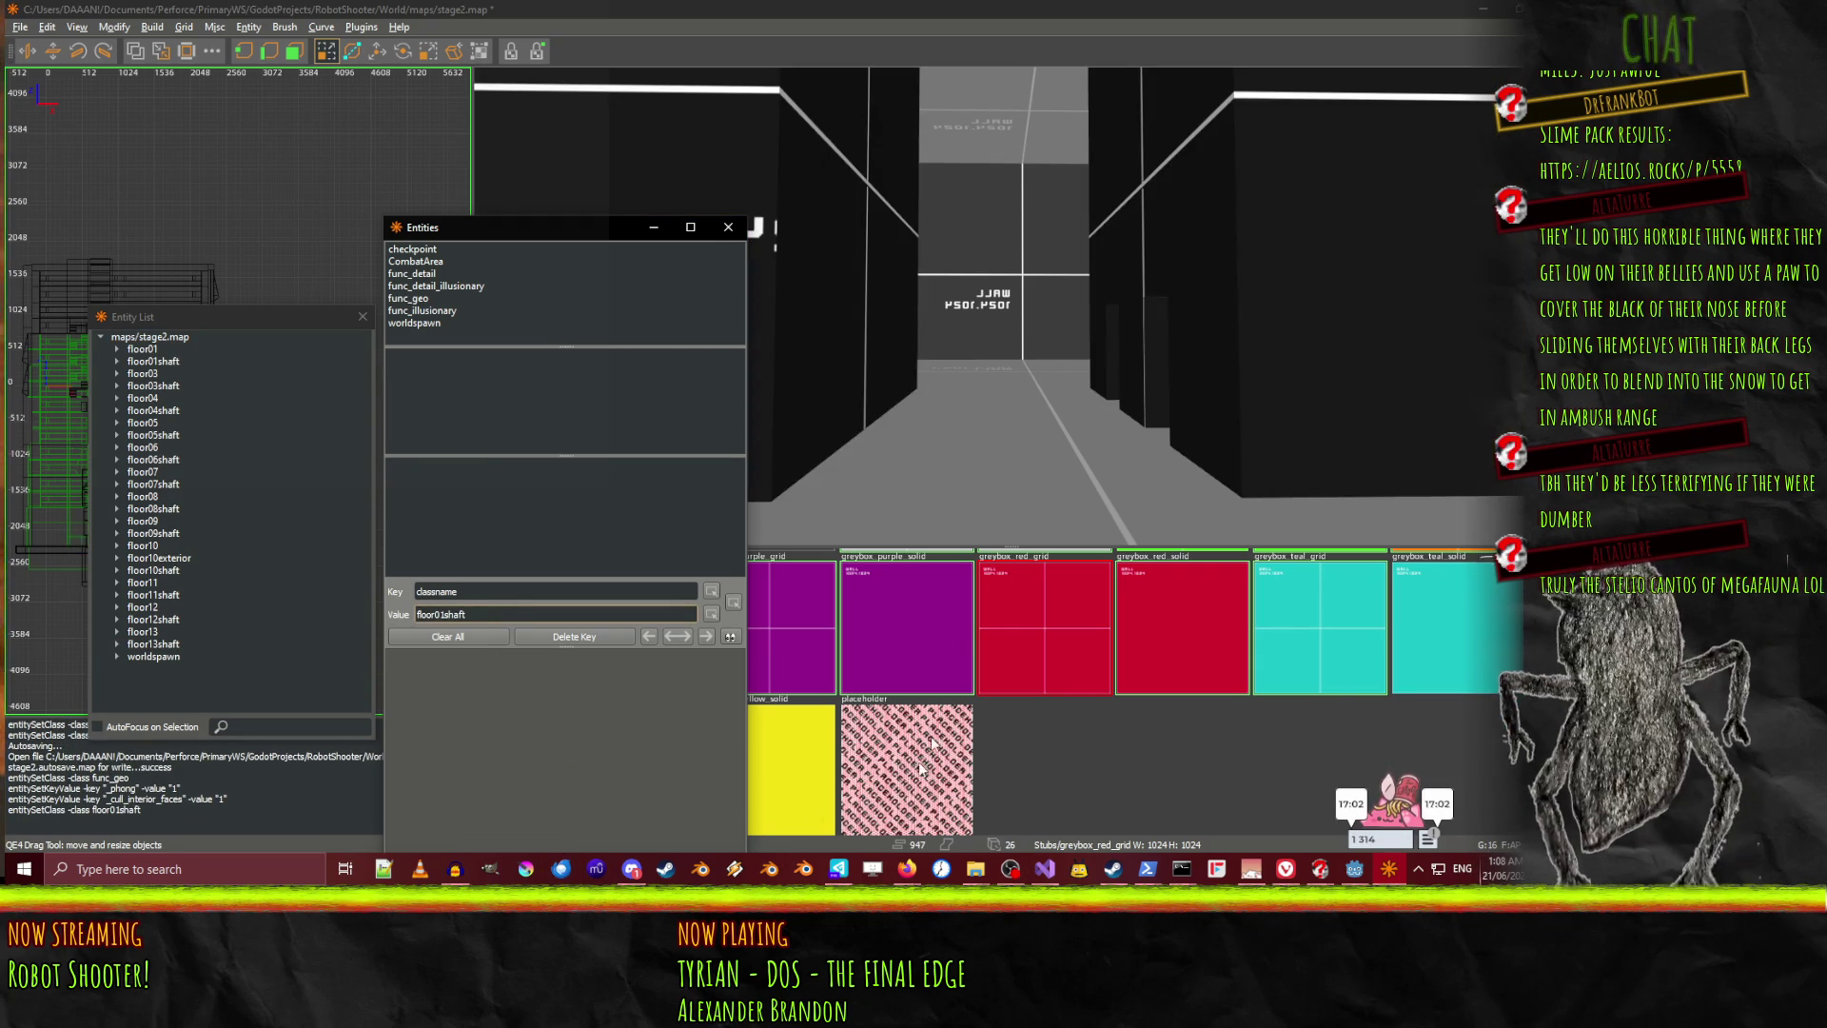
Fly through the shaft to inspect the floor01shaft brushes, selecting the orange brush
right_click(999, 305)
key(w)
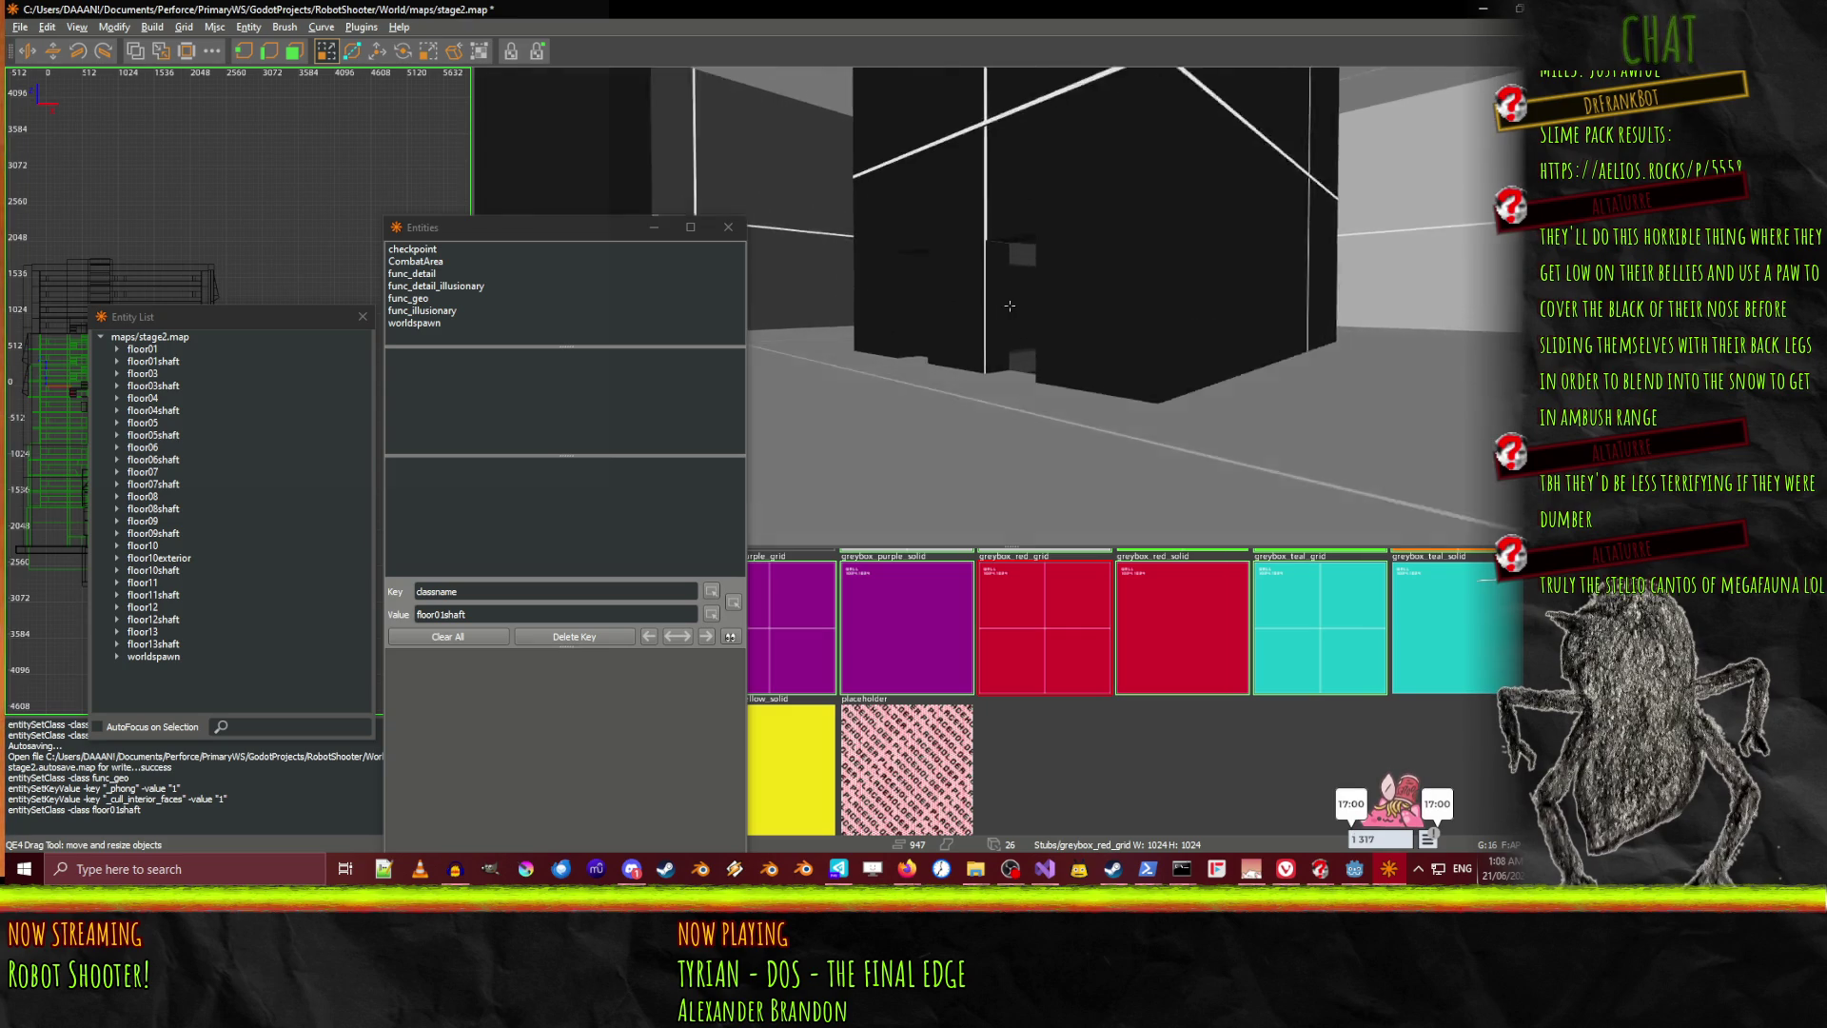
key(s)
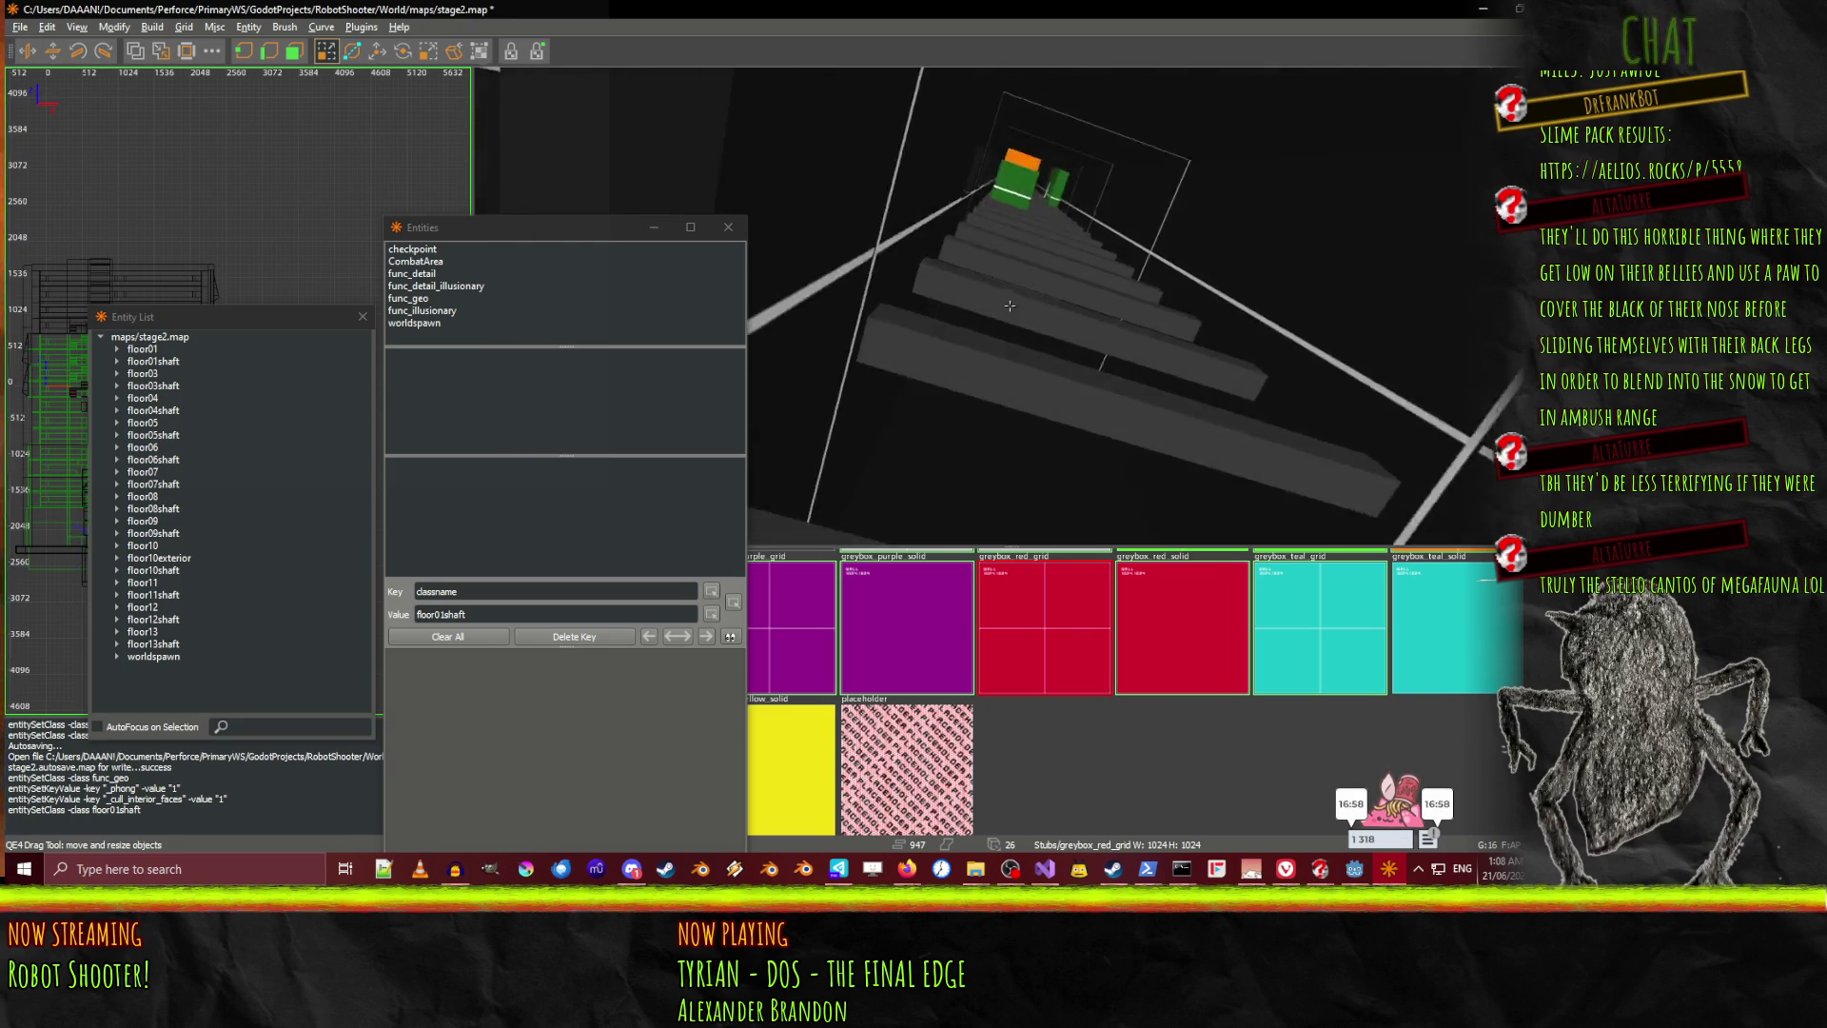
key(w)
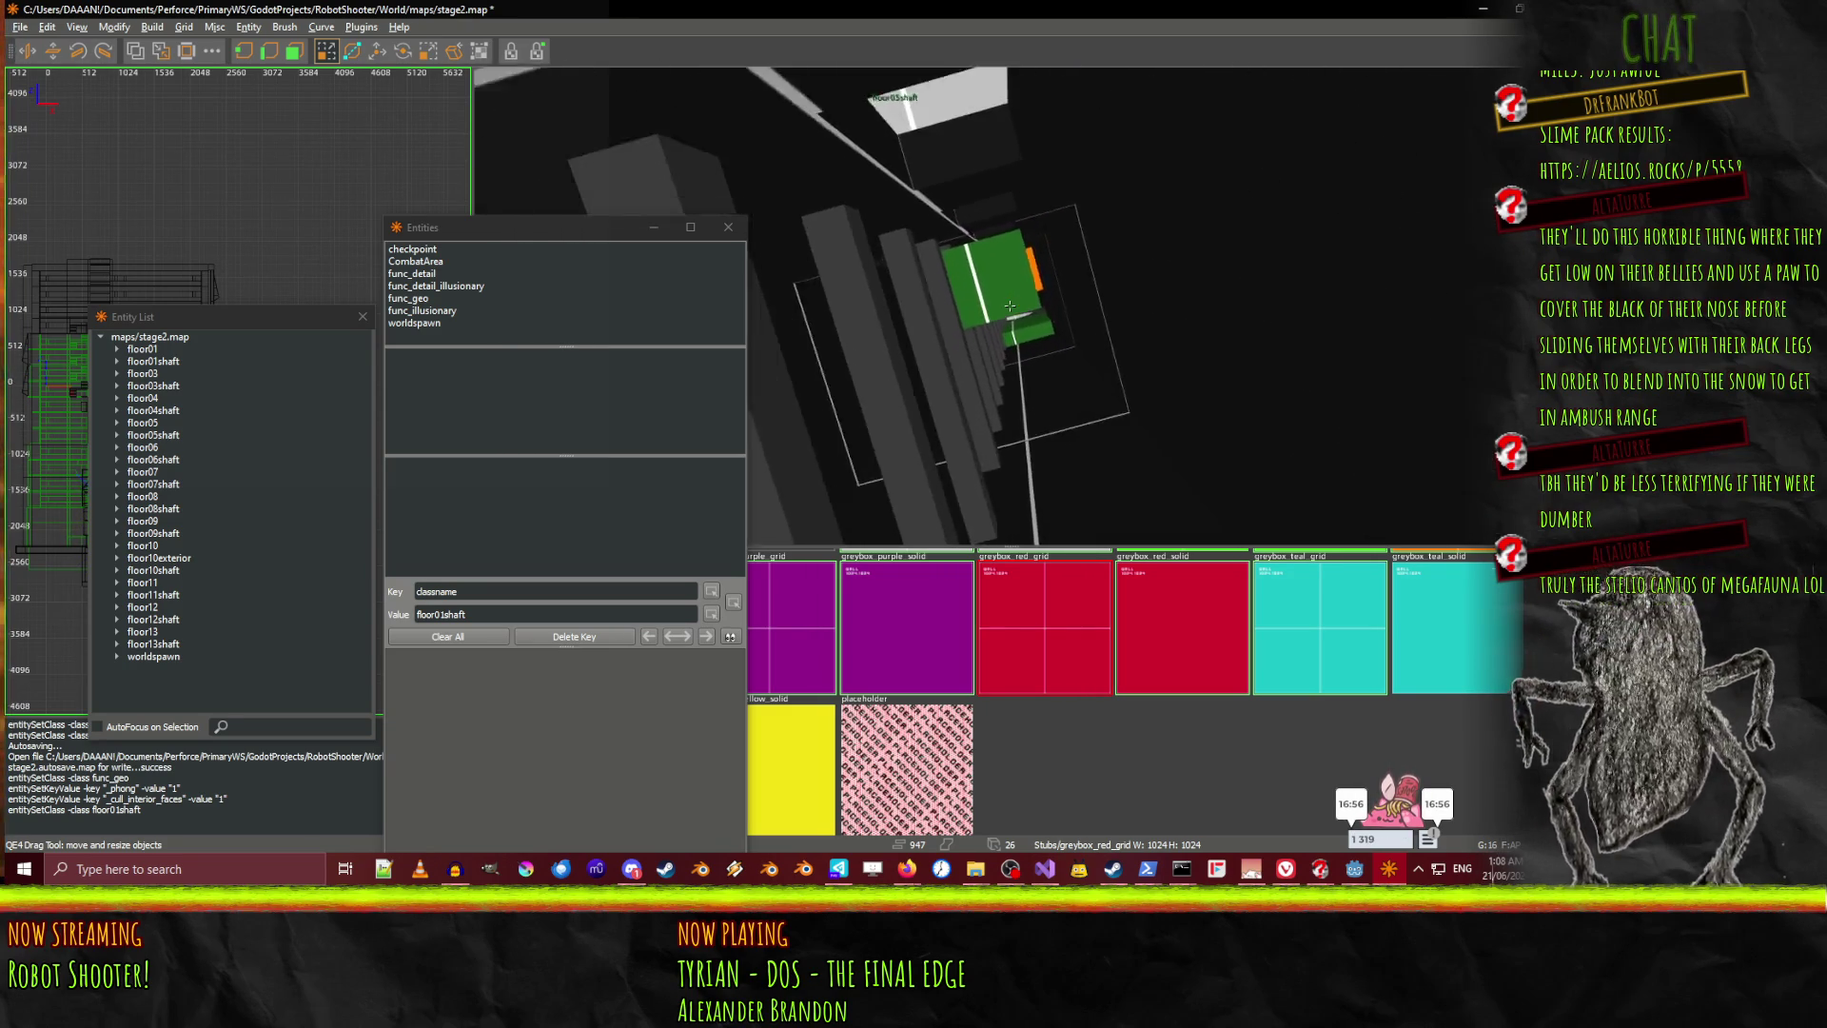
key(w)
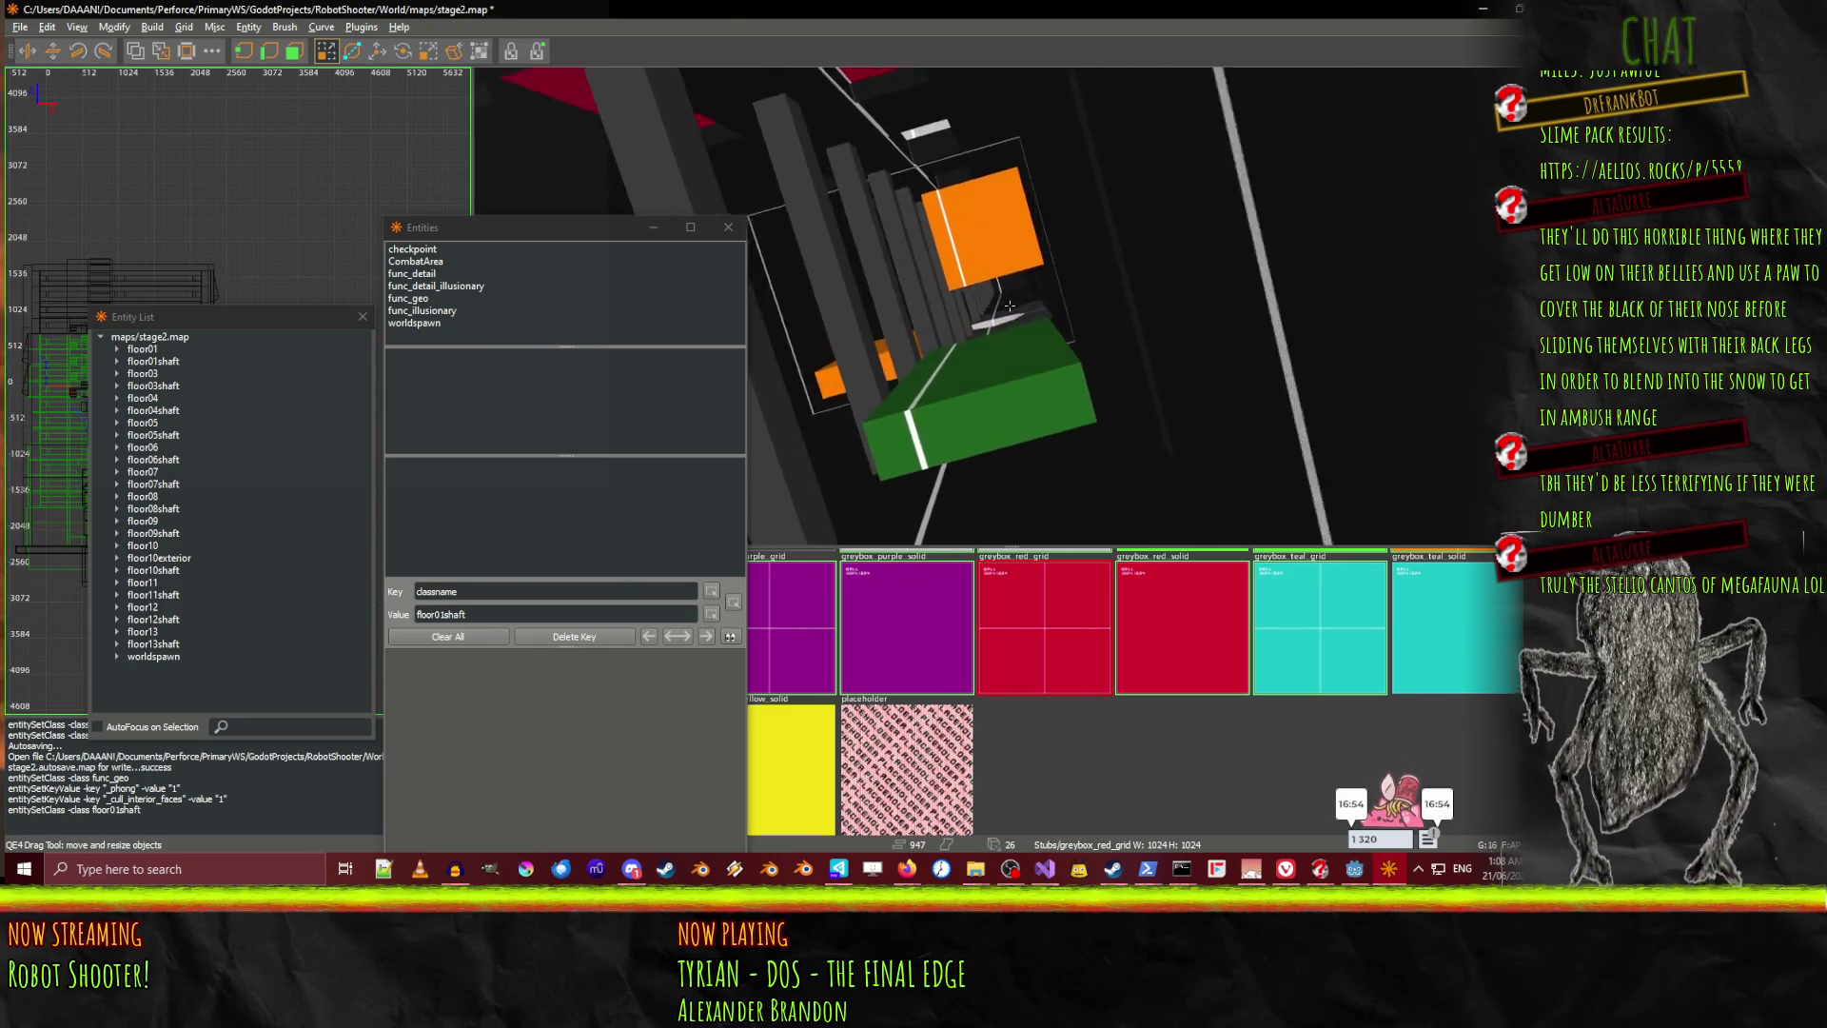
key(w)
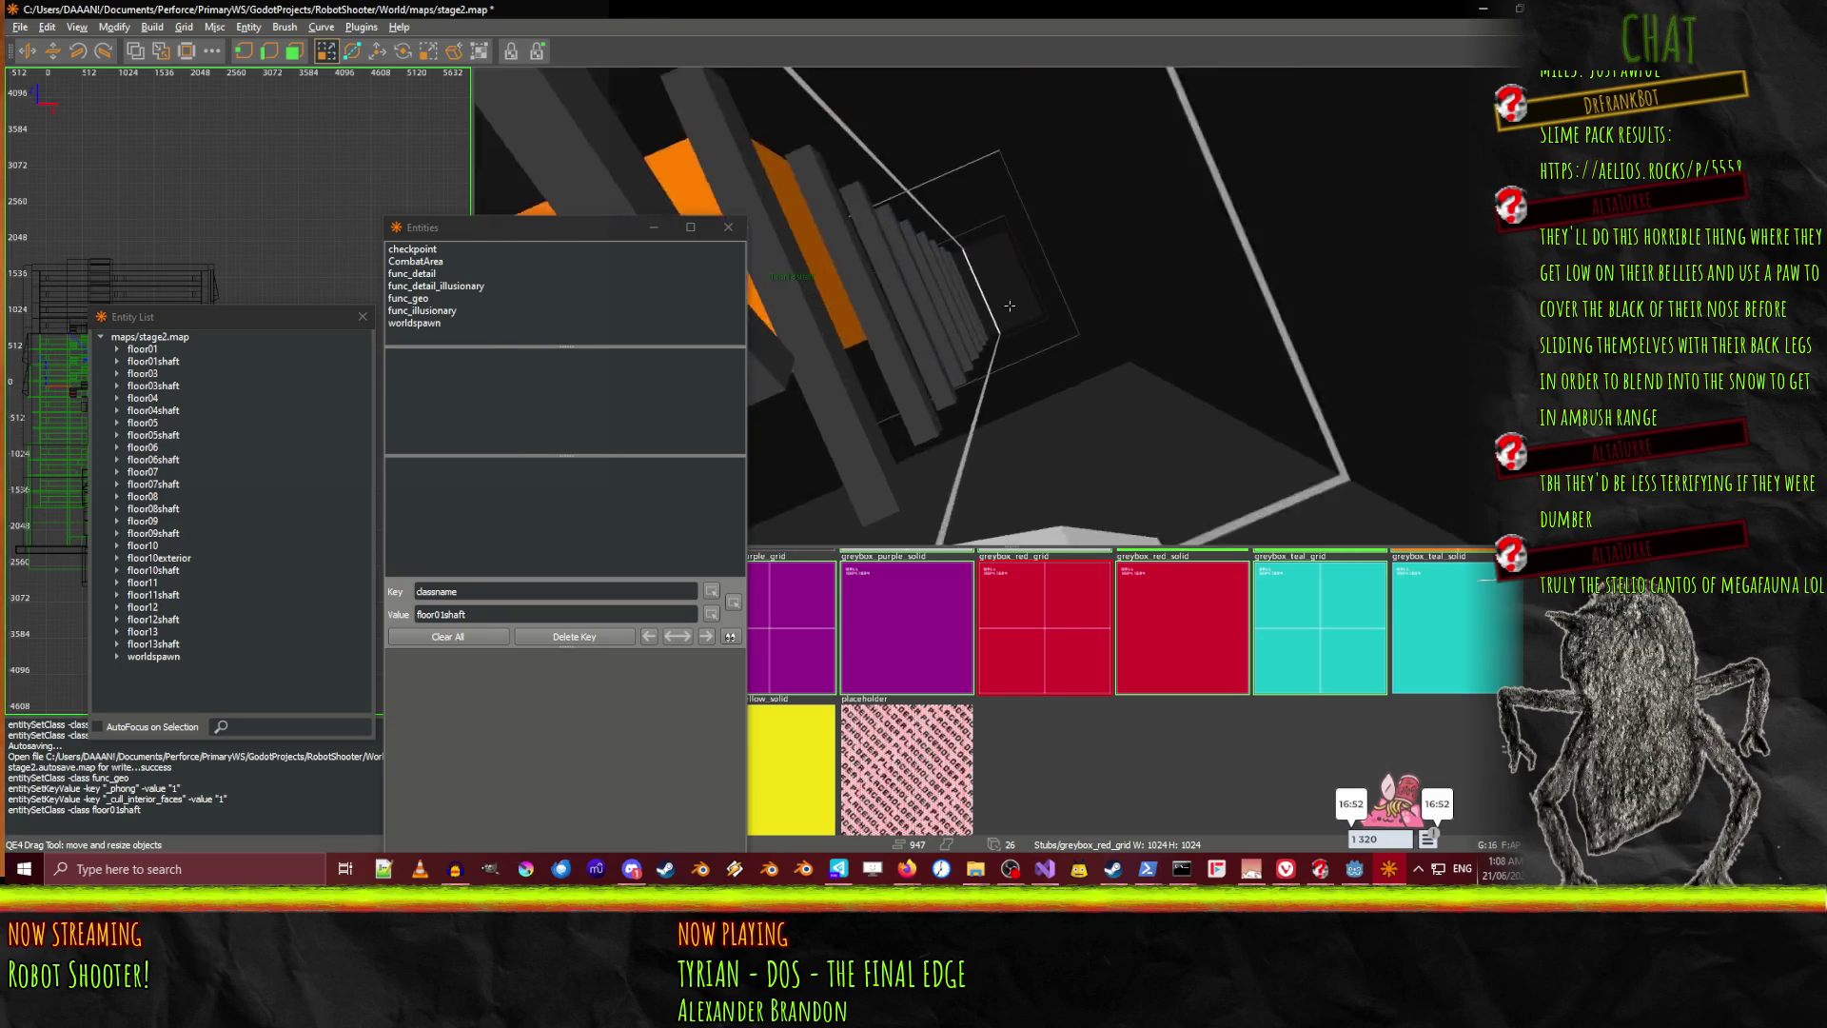
key(w)
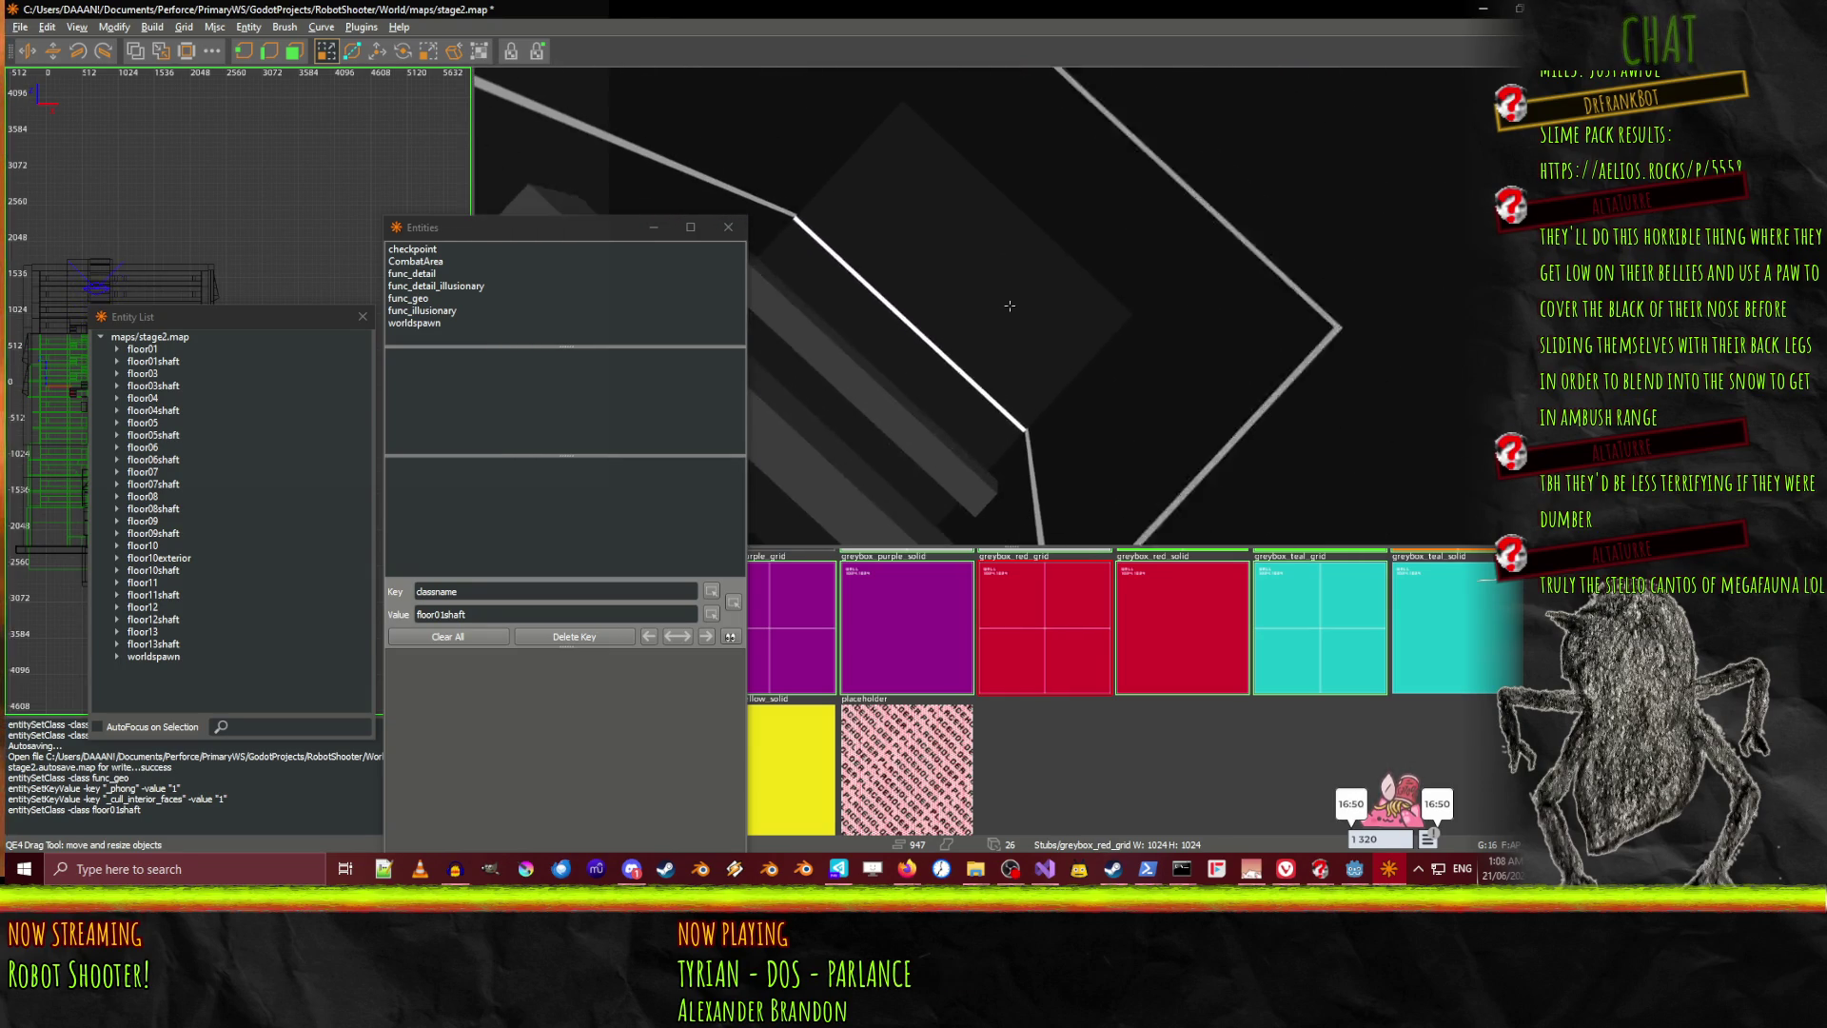
right_click(1010, 306)
shift+click(877, 426)
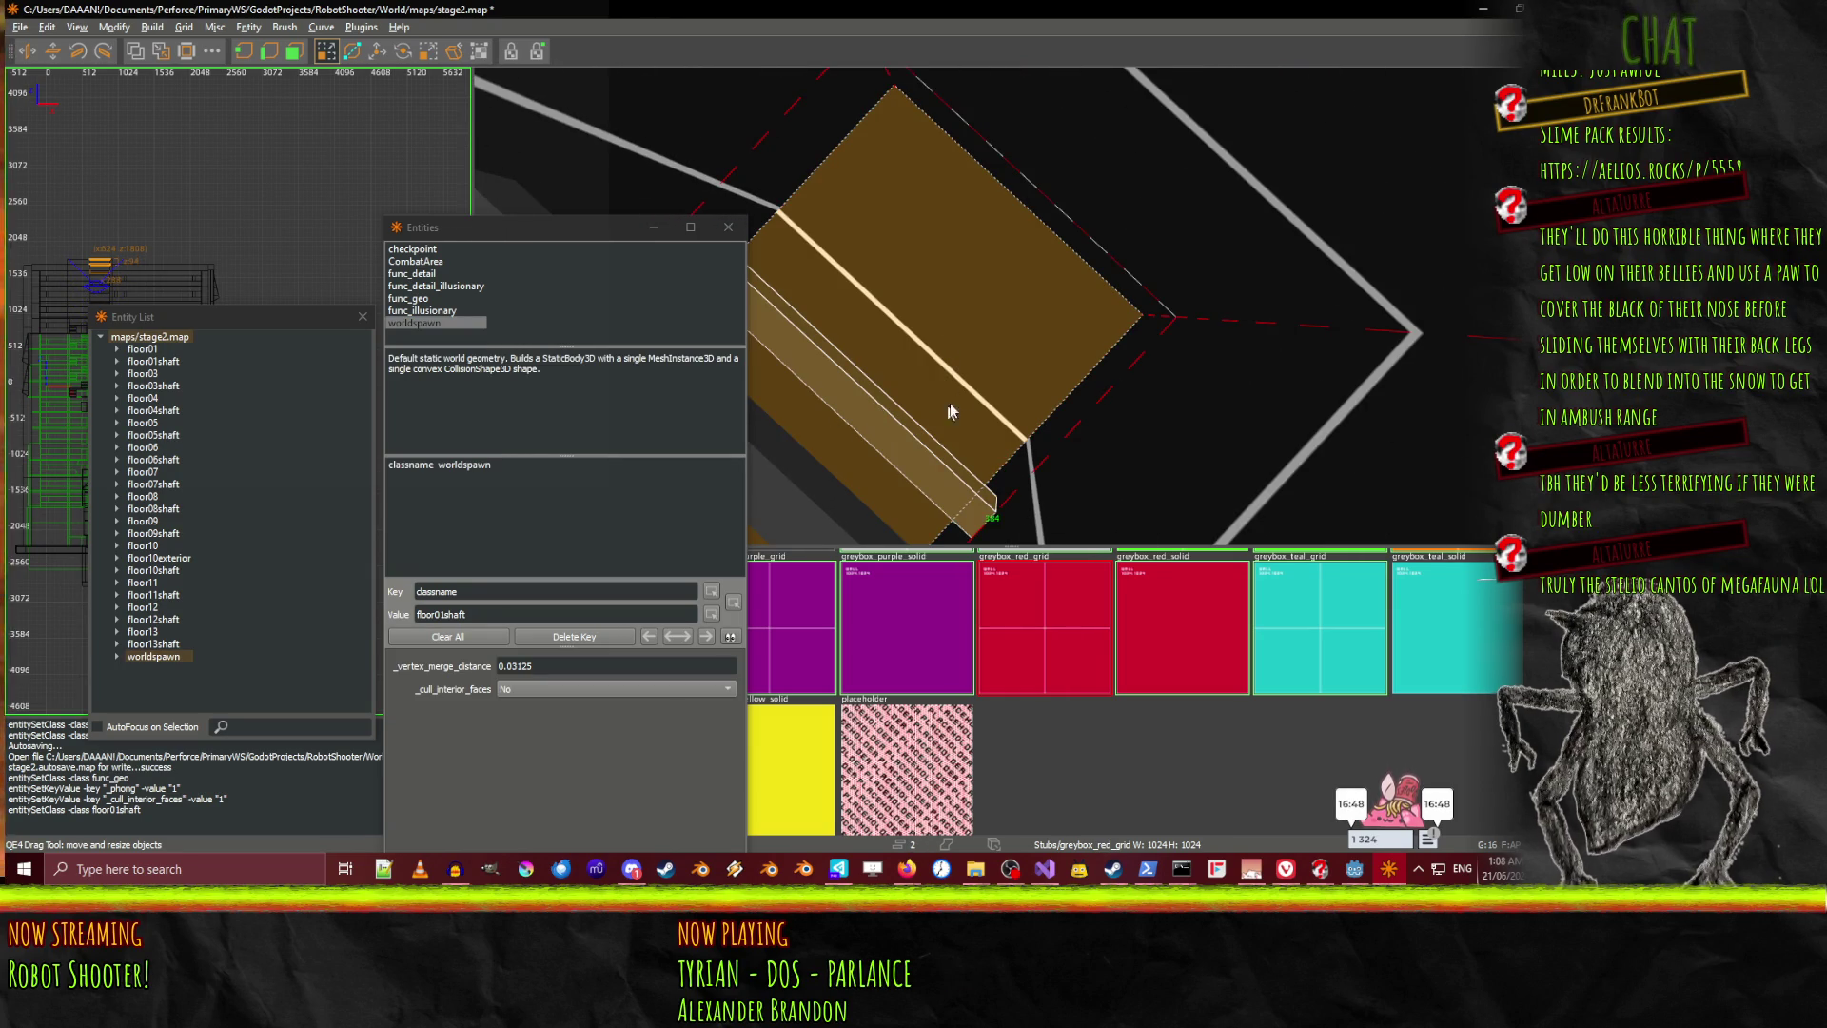
key(w)
key(s)
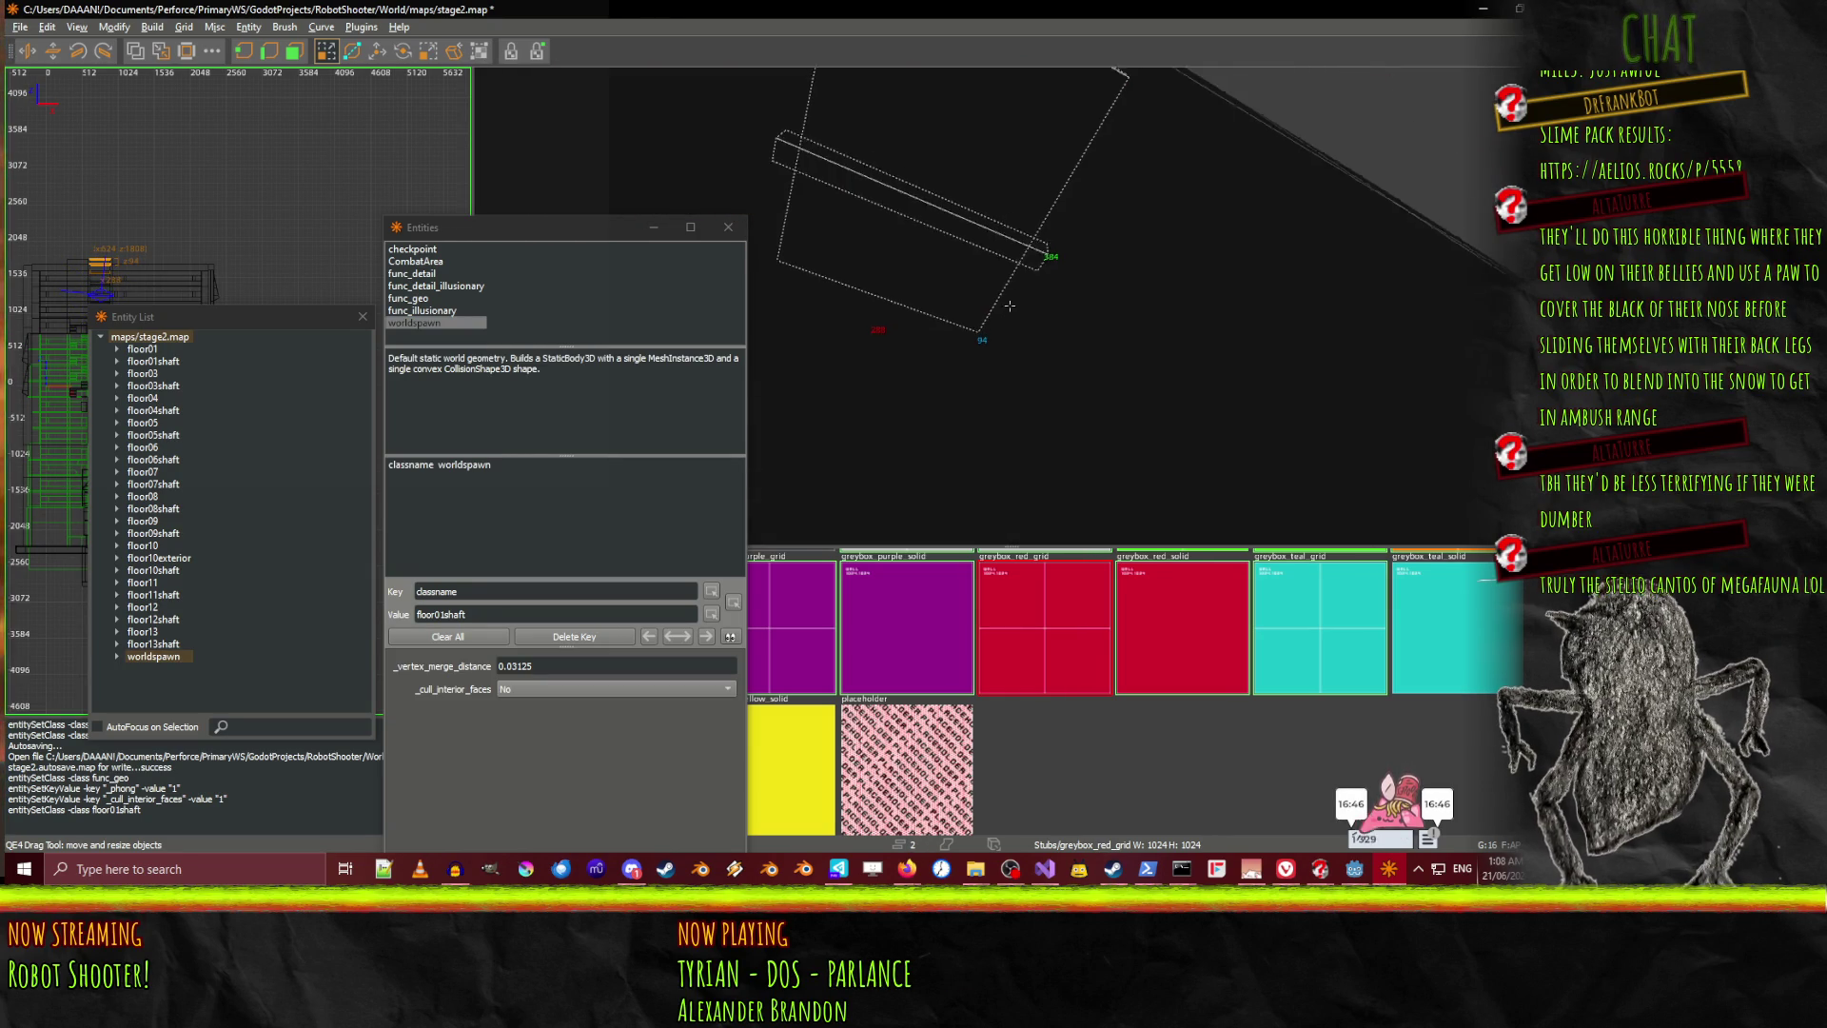
Save stage2.map and switch to the Godot editor
right_click(907, 542)
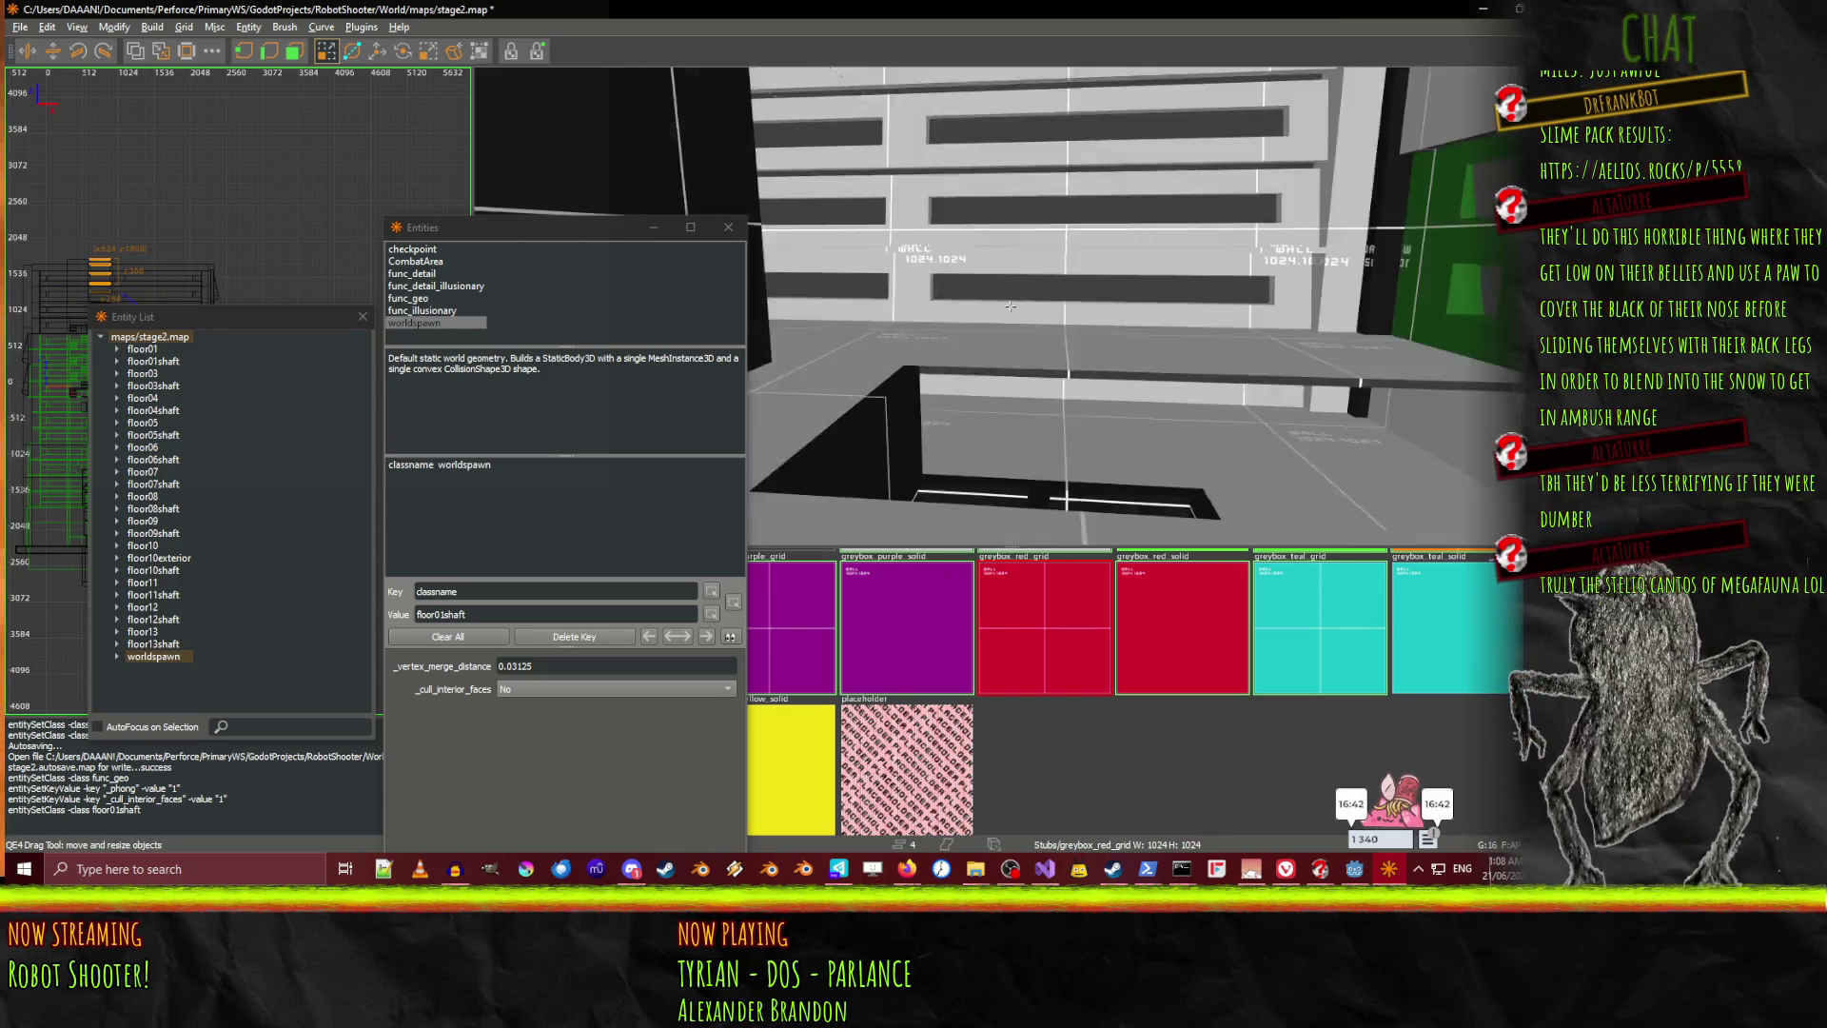
key(Escape)
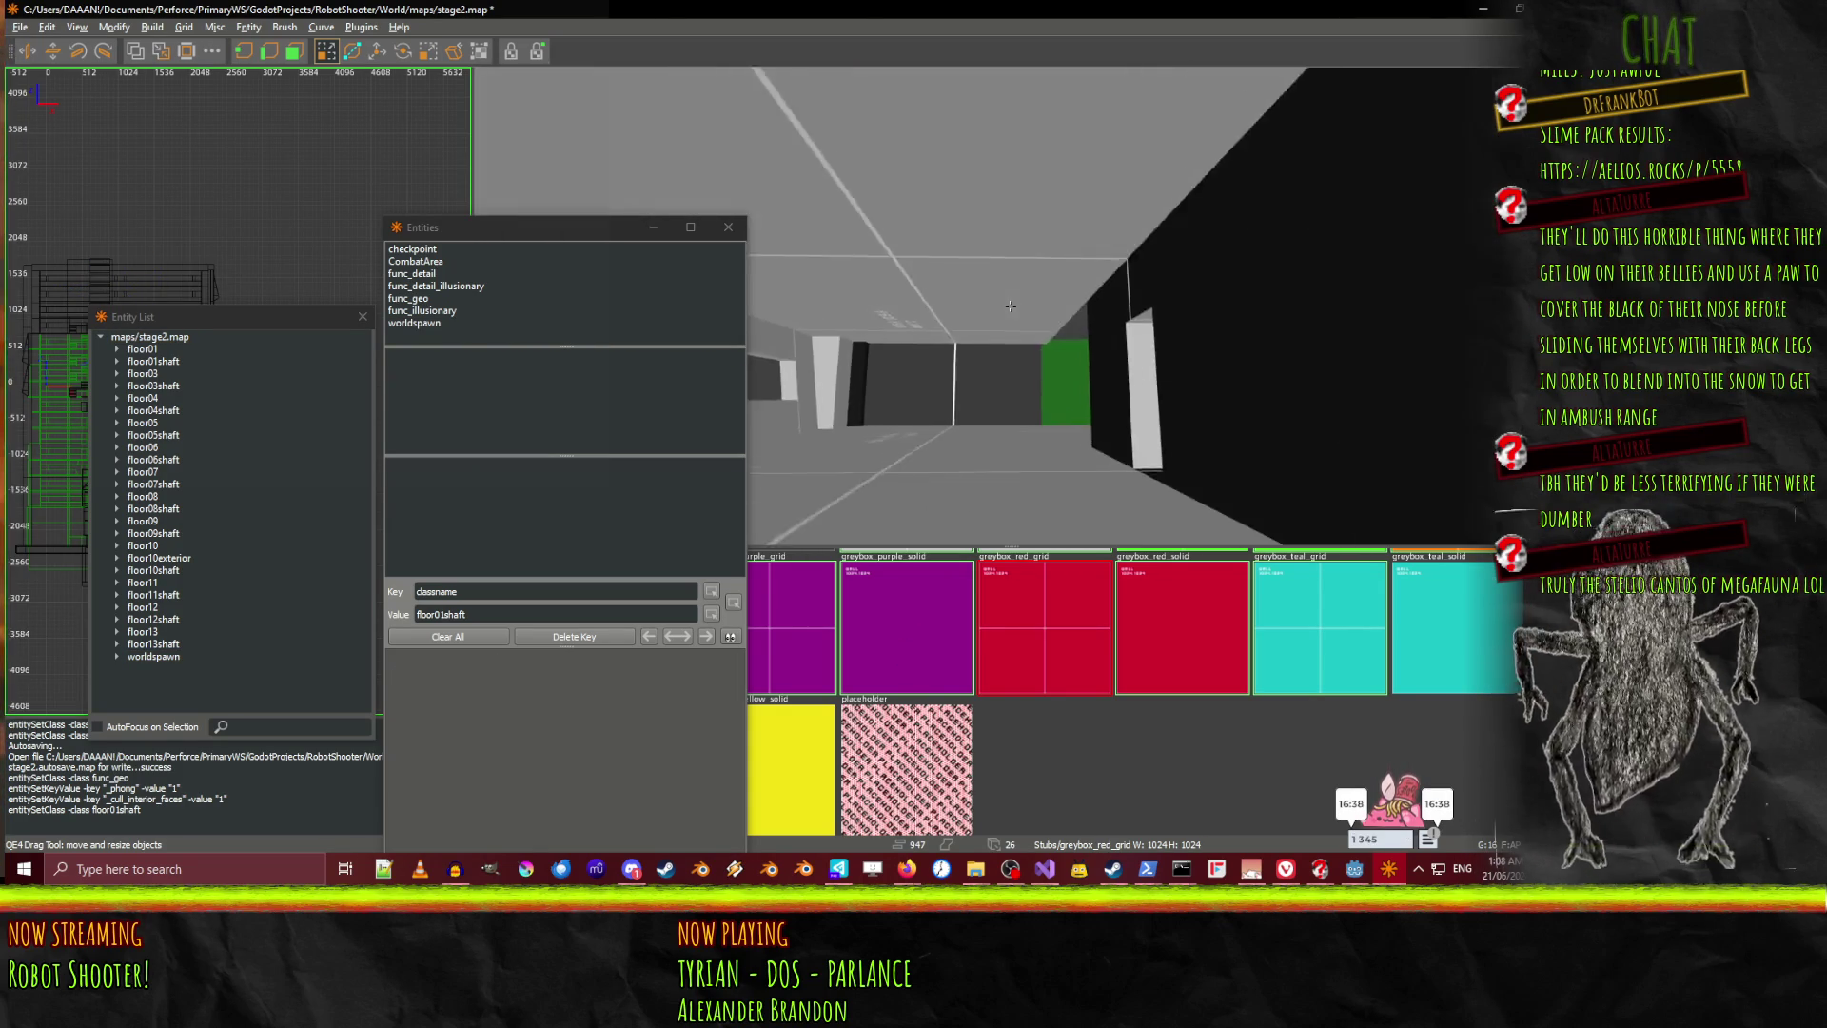
right_click(1010, 306)
key(ctrl+s)
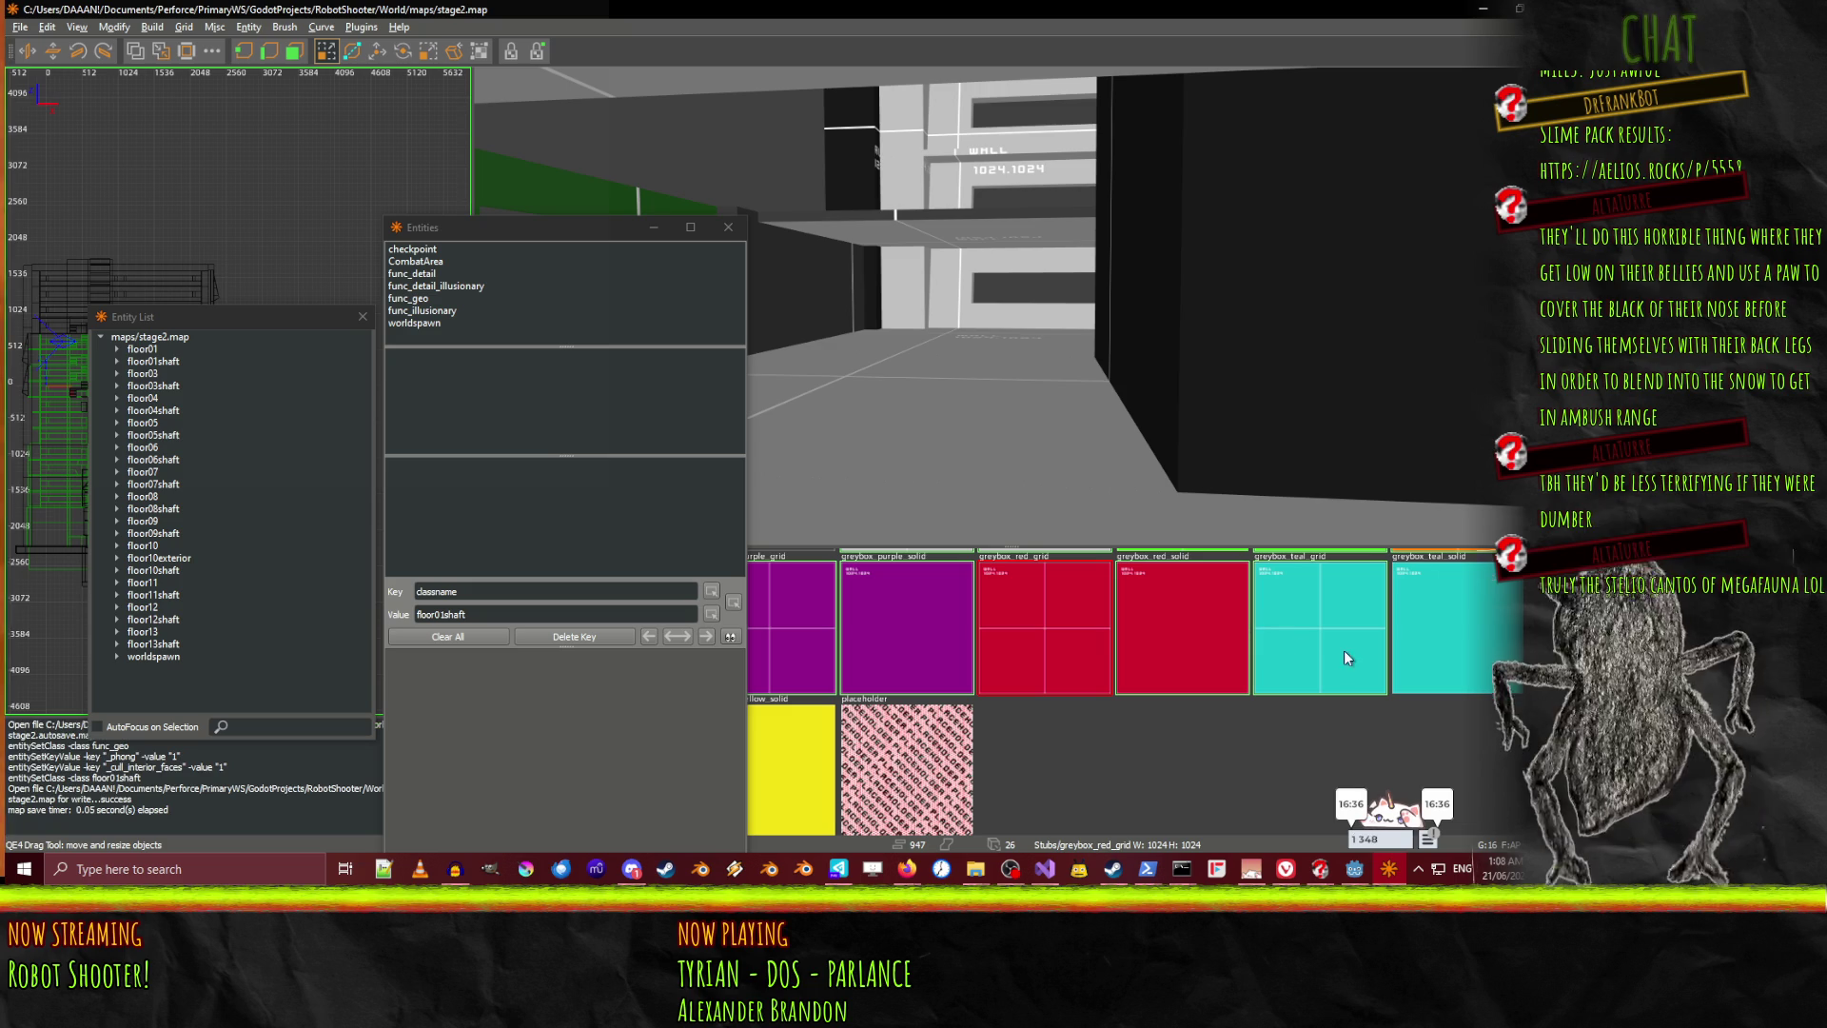
click(1354, 869)
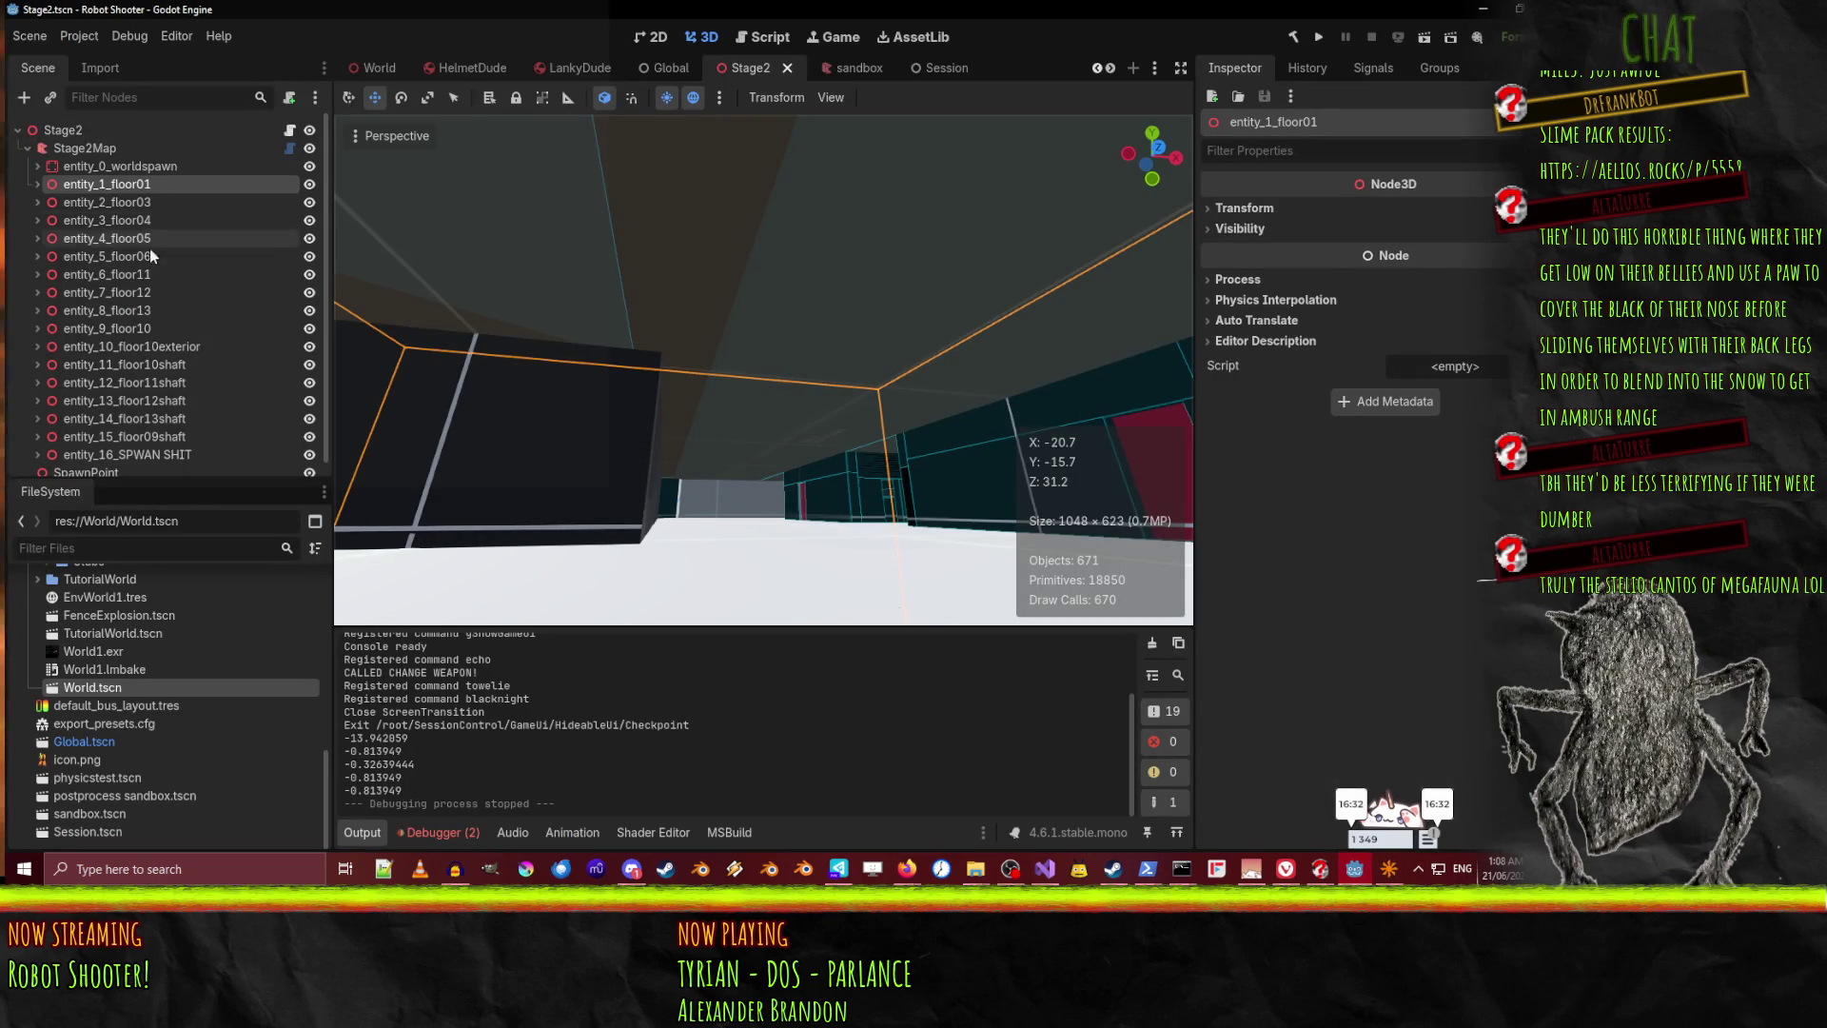
Review Stage2Map's Entity Property Names for smoothing, vertex merge and cull faces
click(74, 149)
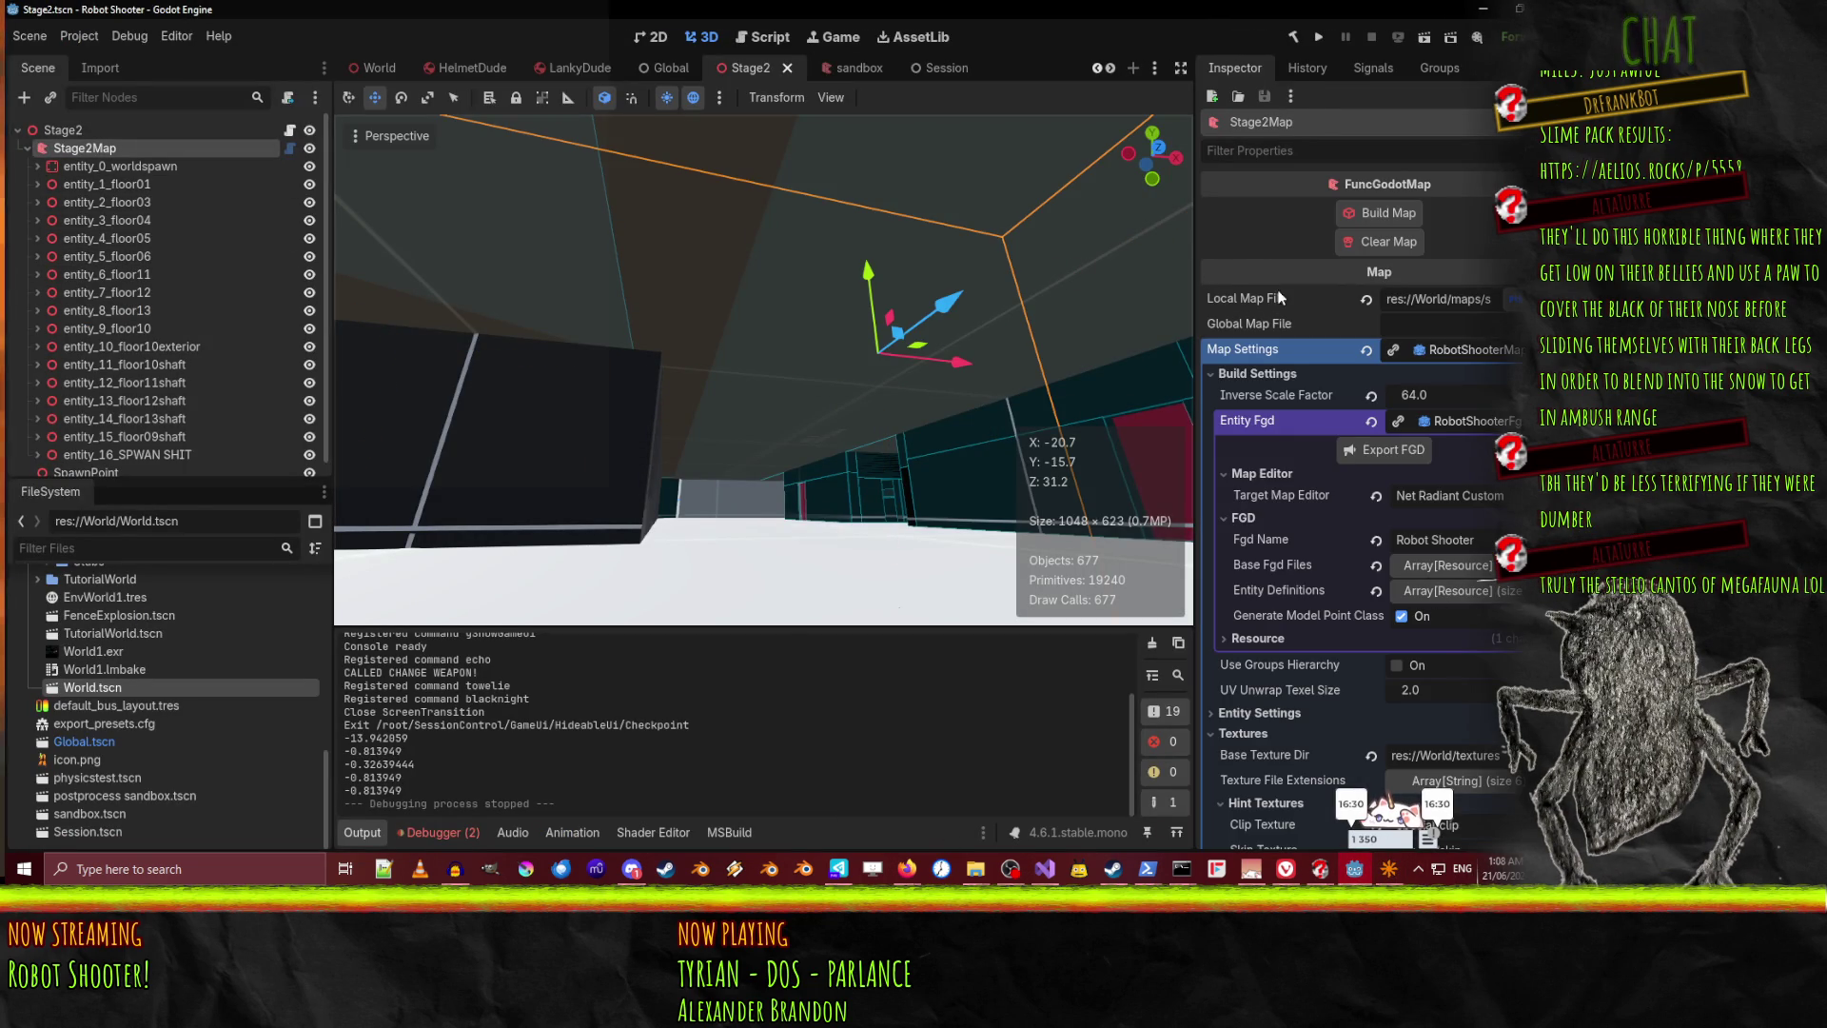
scroll(1280, 297, down, 5)
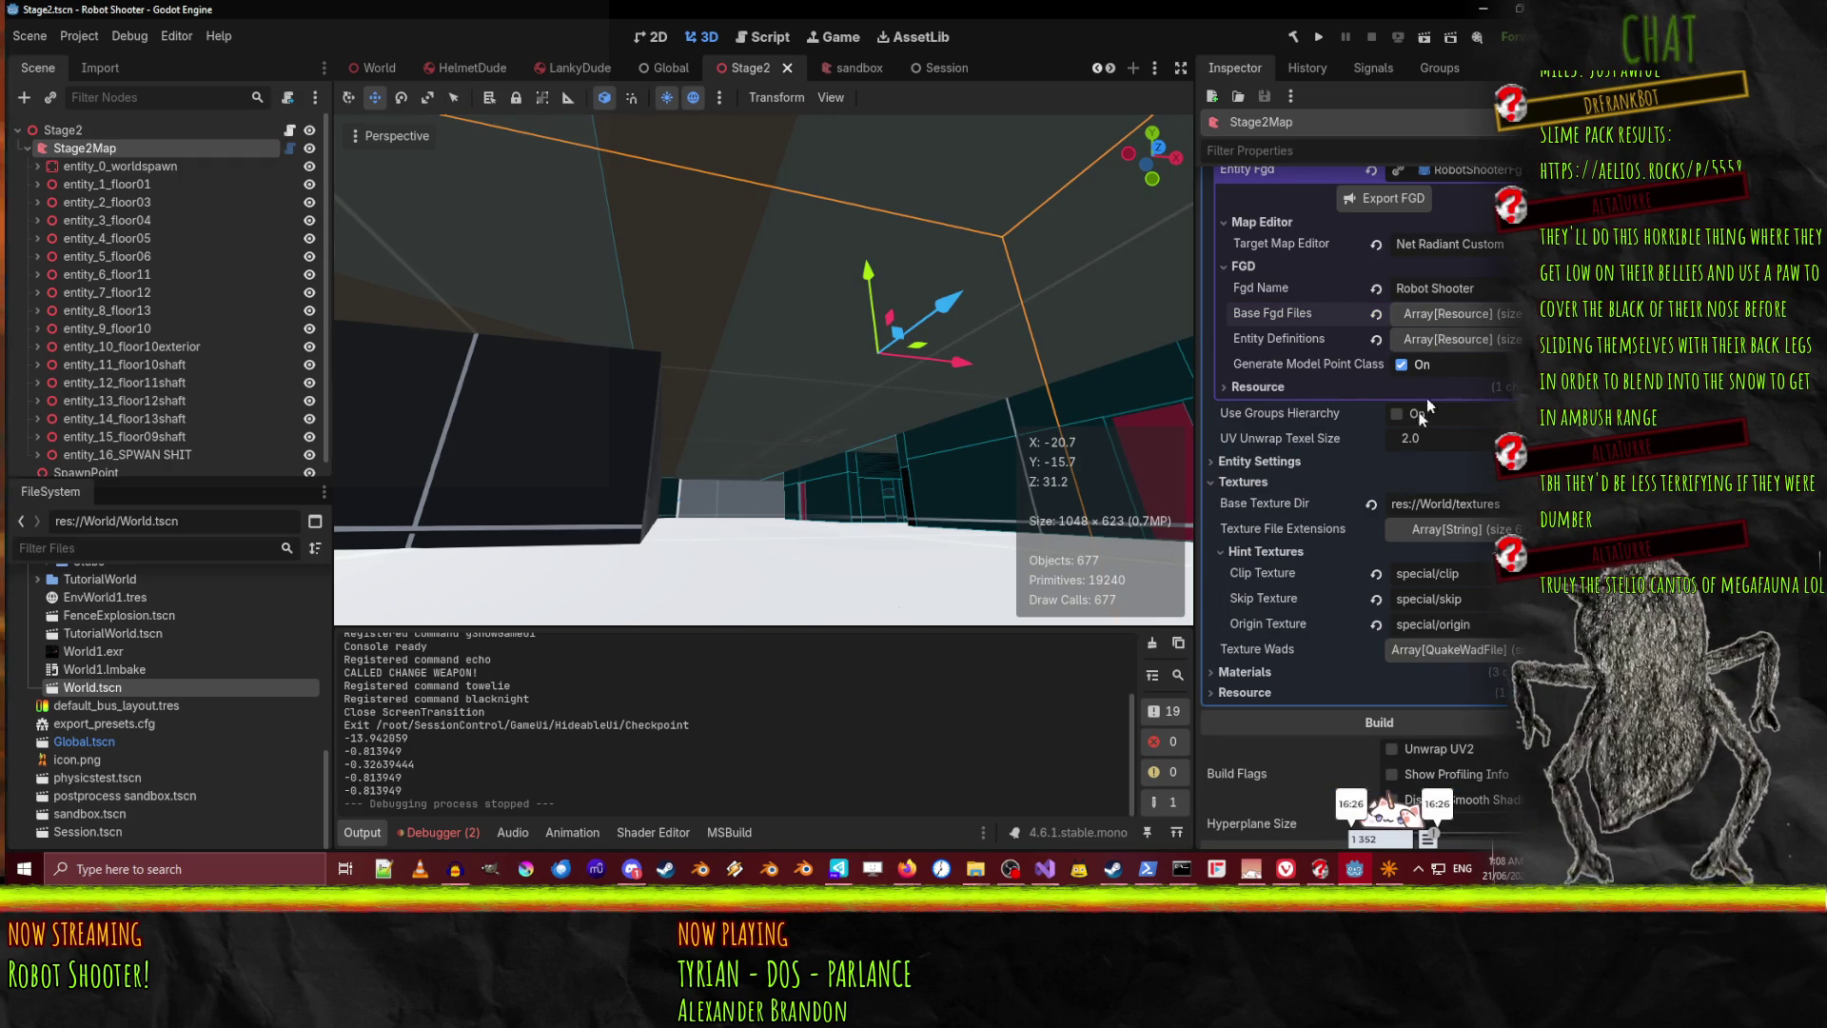
click(1254, 463)
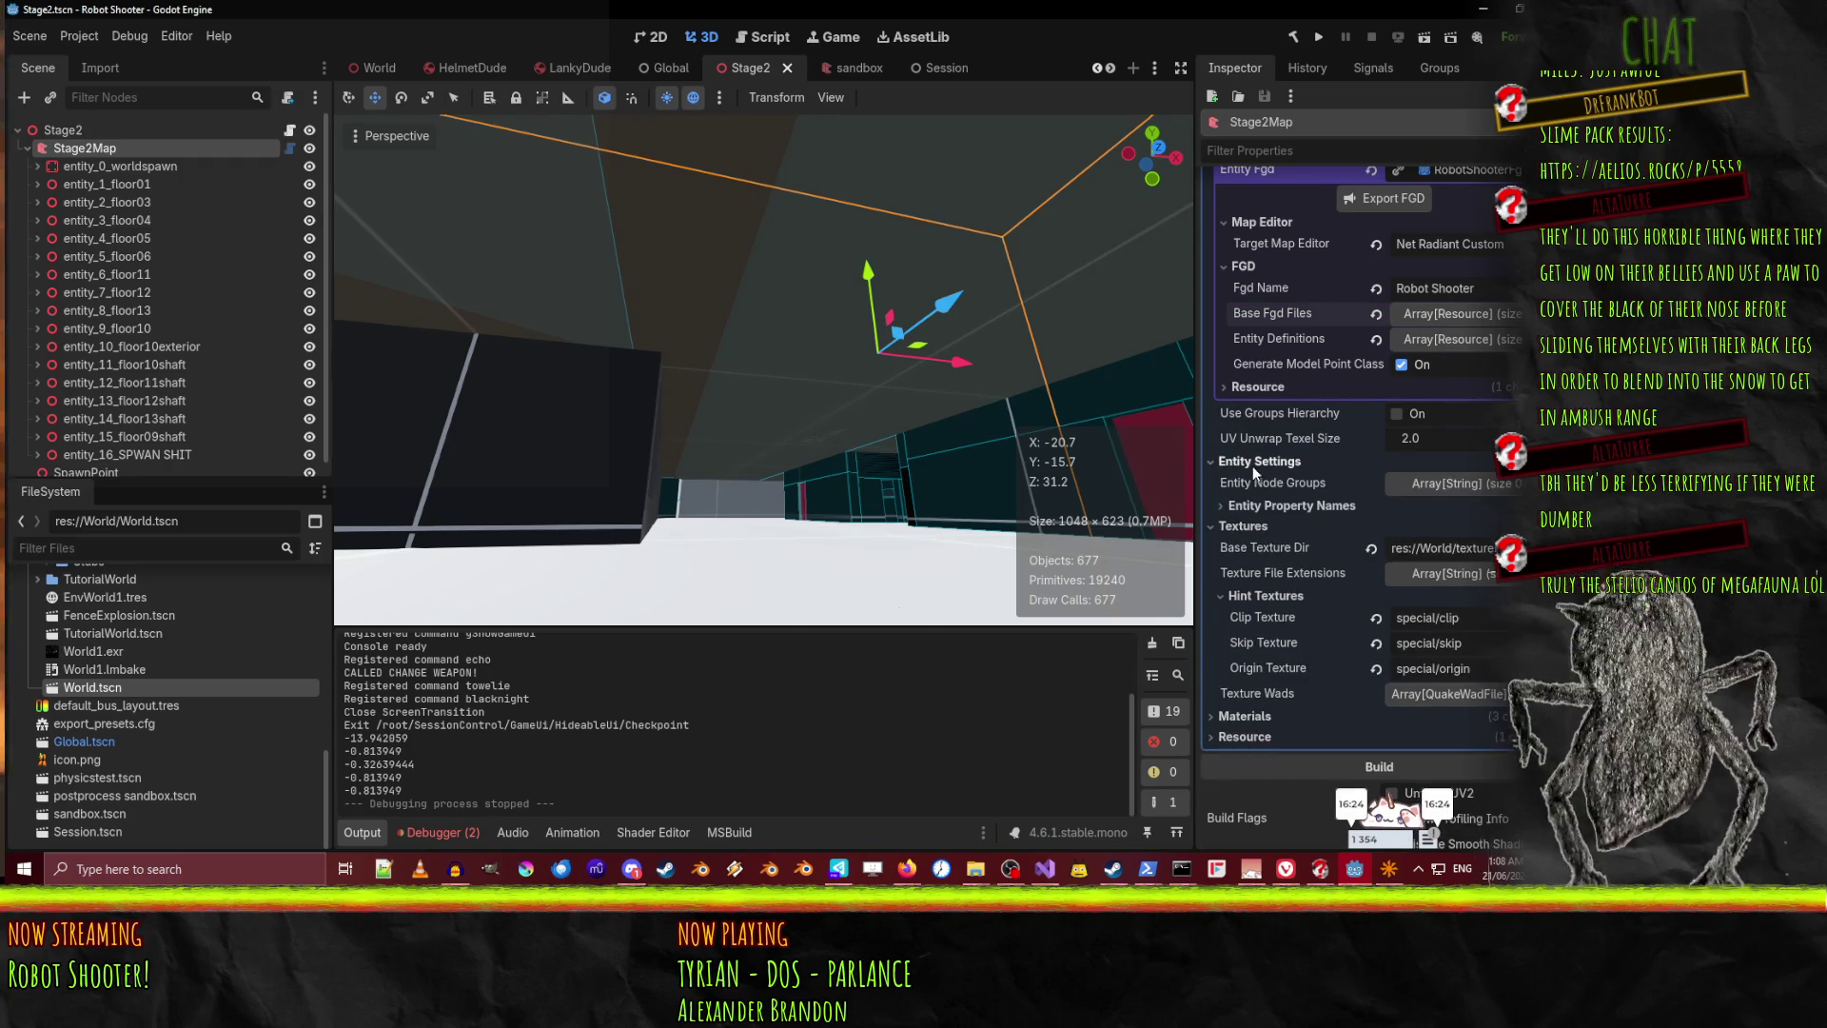
scroll(1277, 468, down, 3)
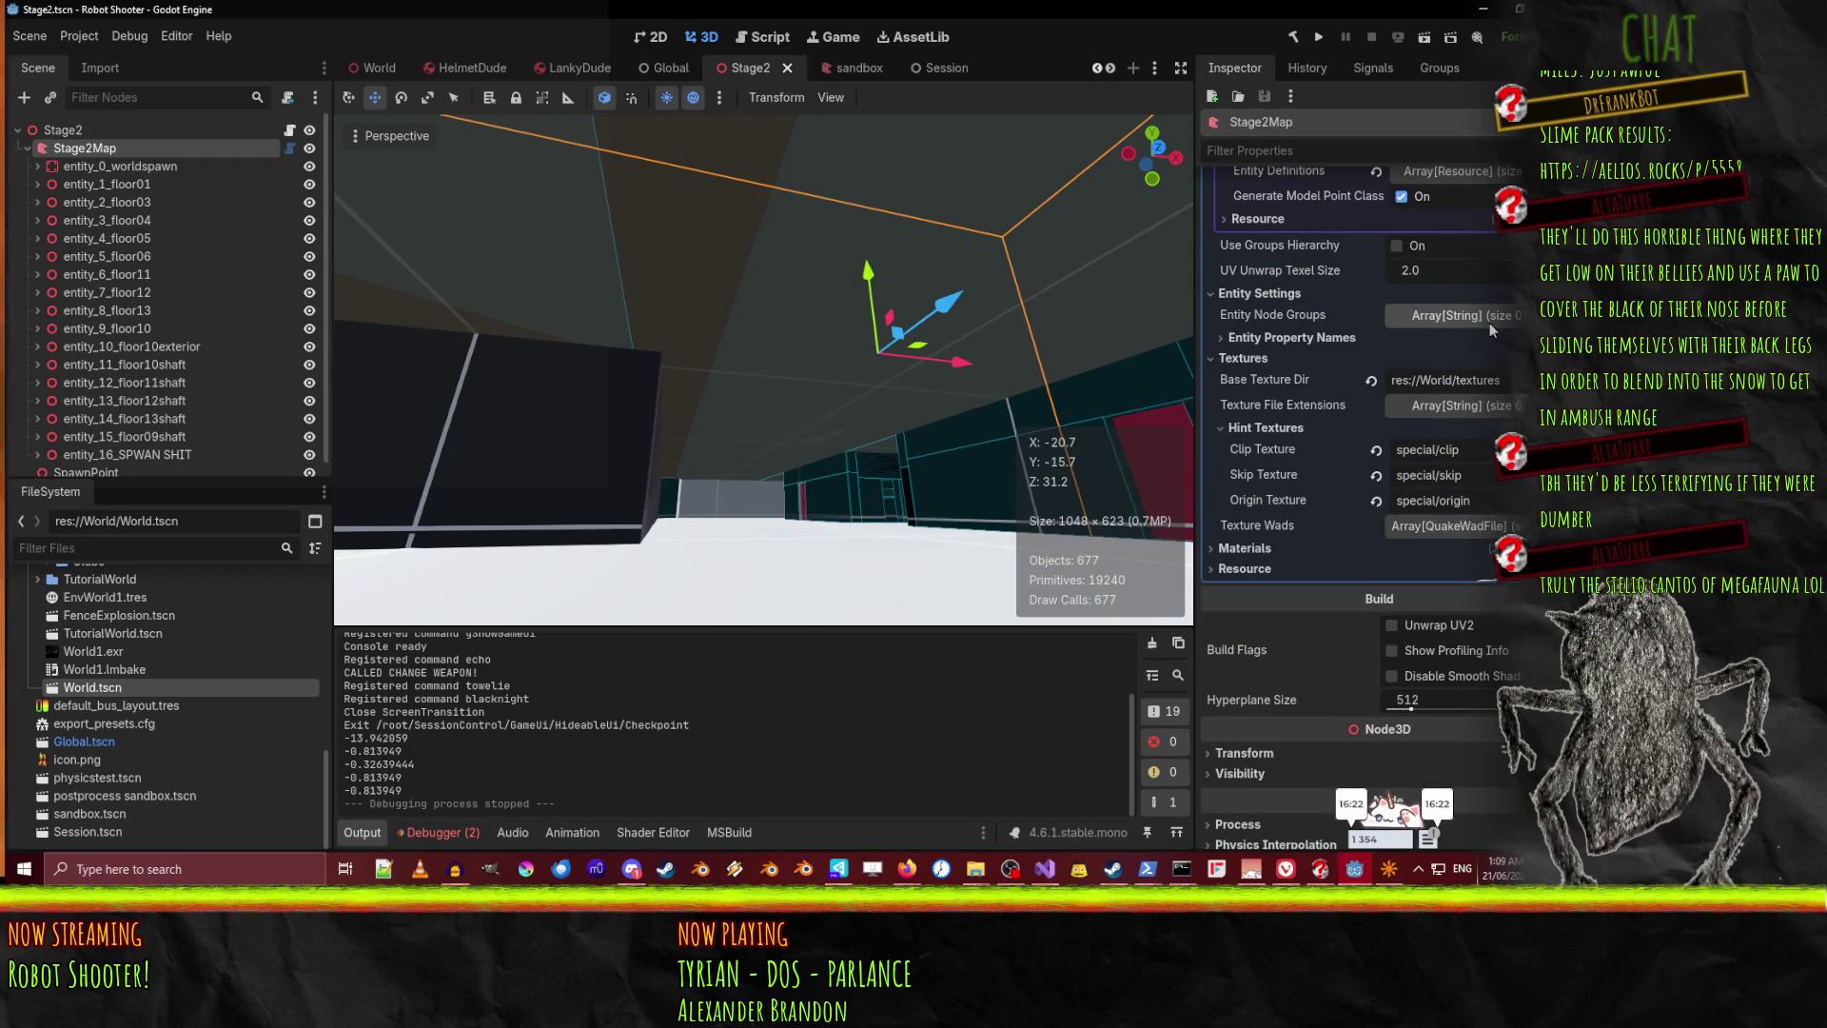
click(1446, 336)
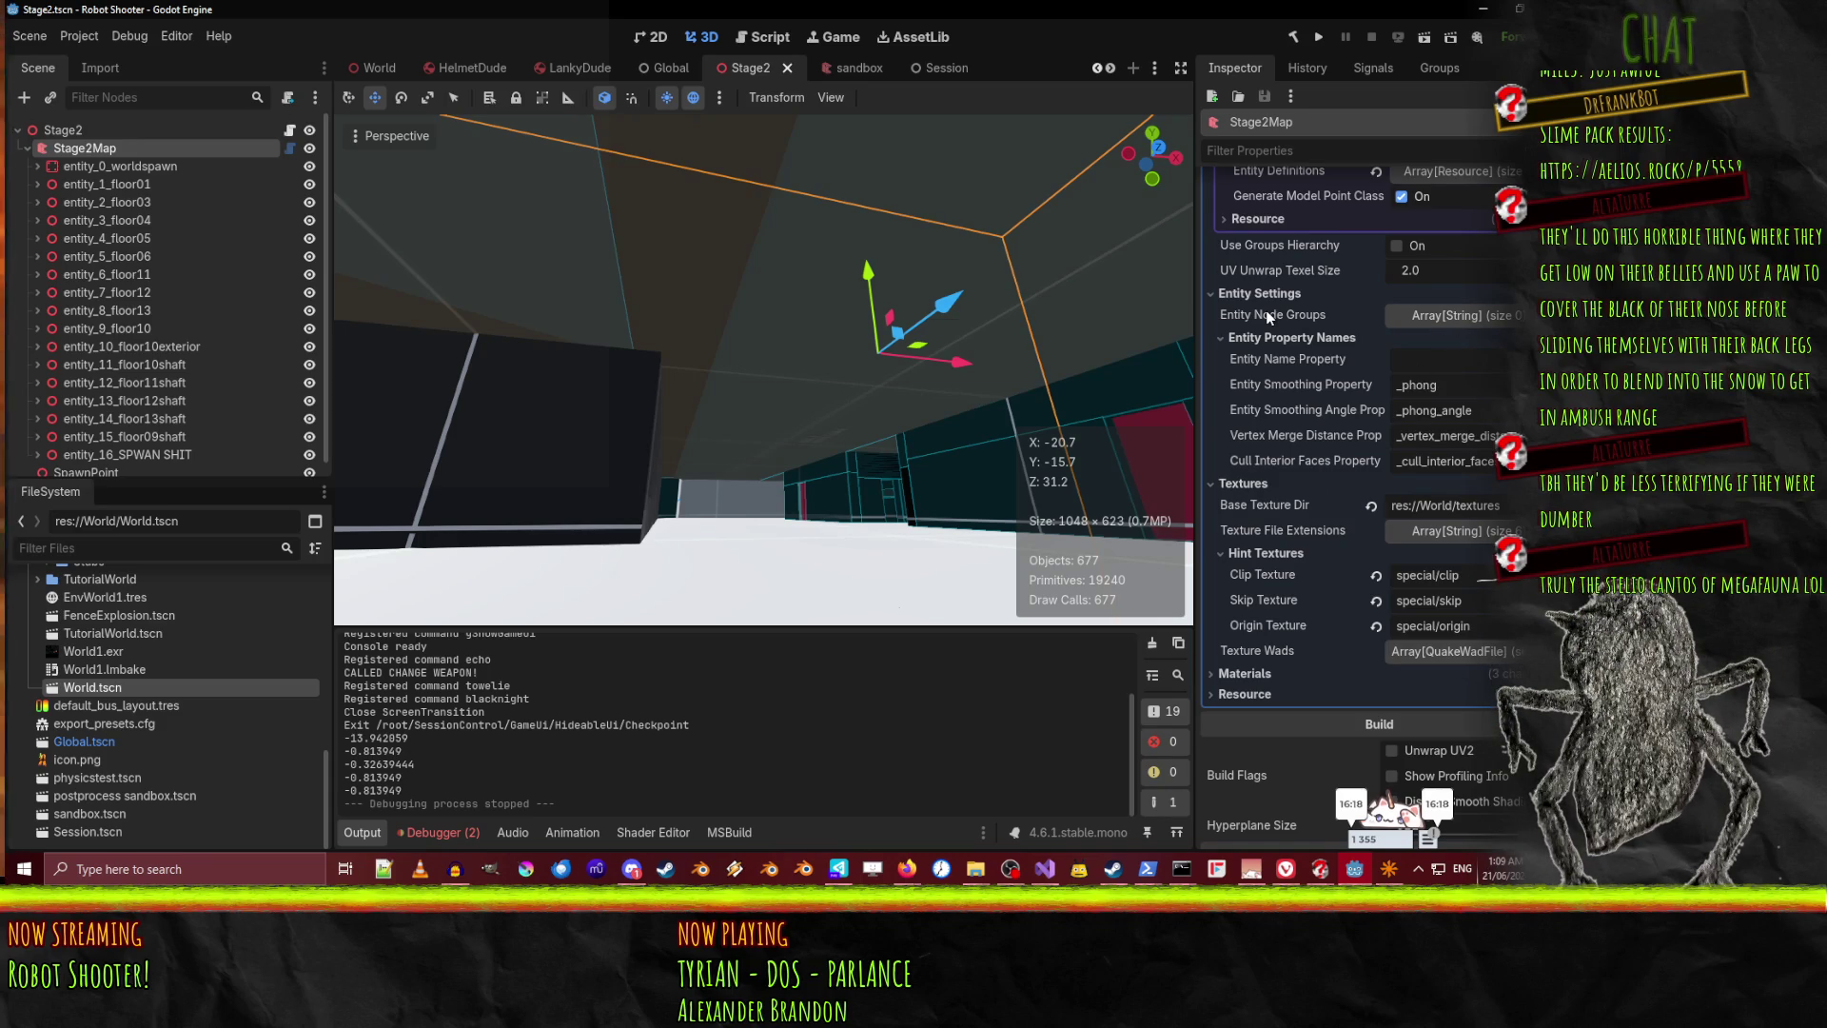
mouse_move(1268, 318)
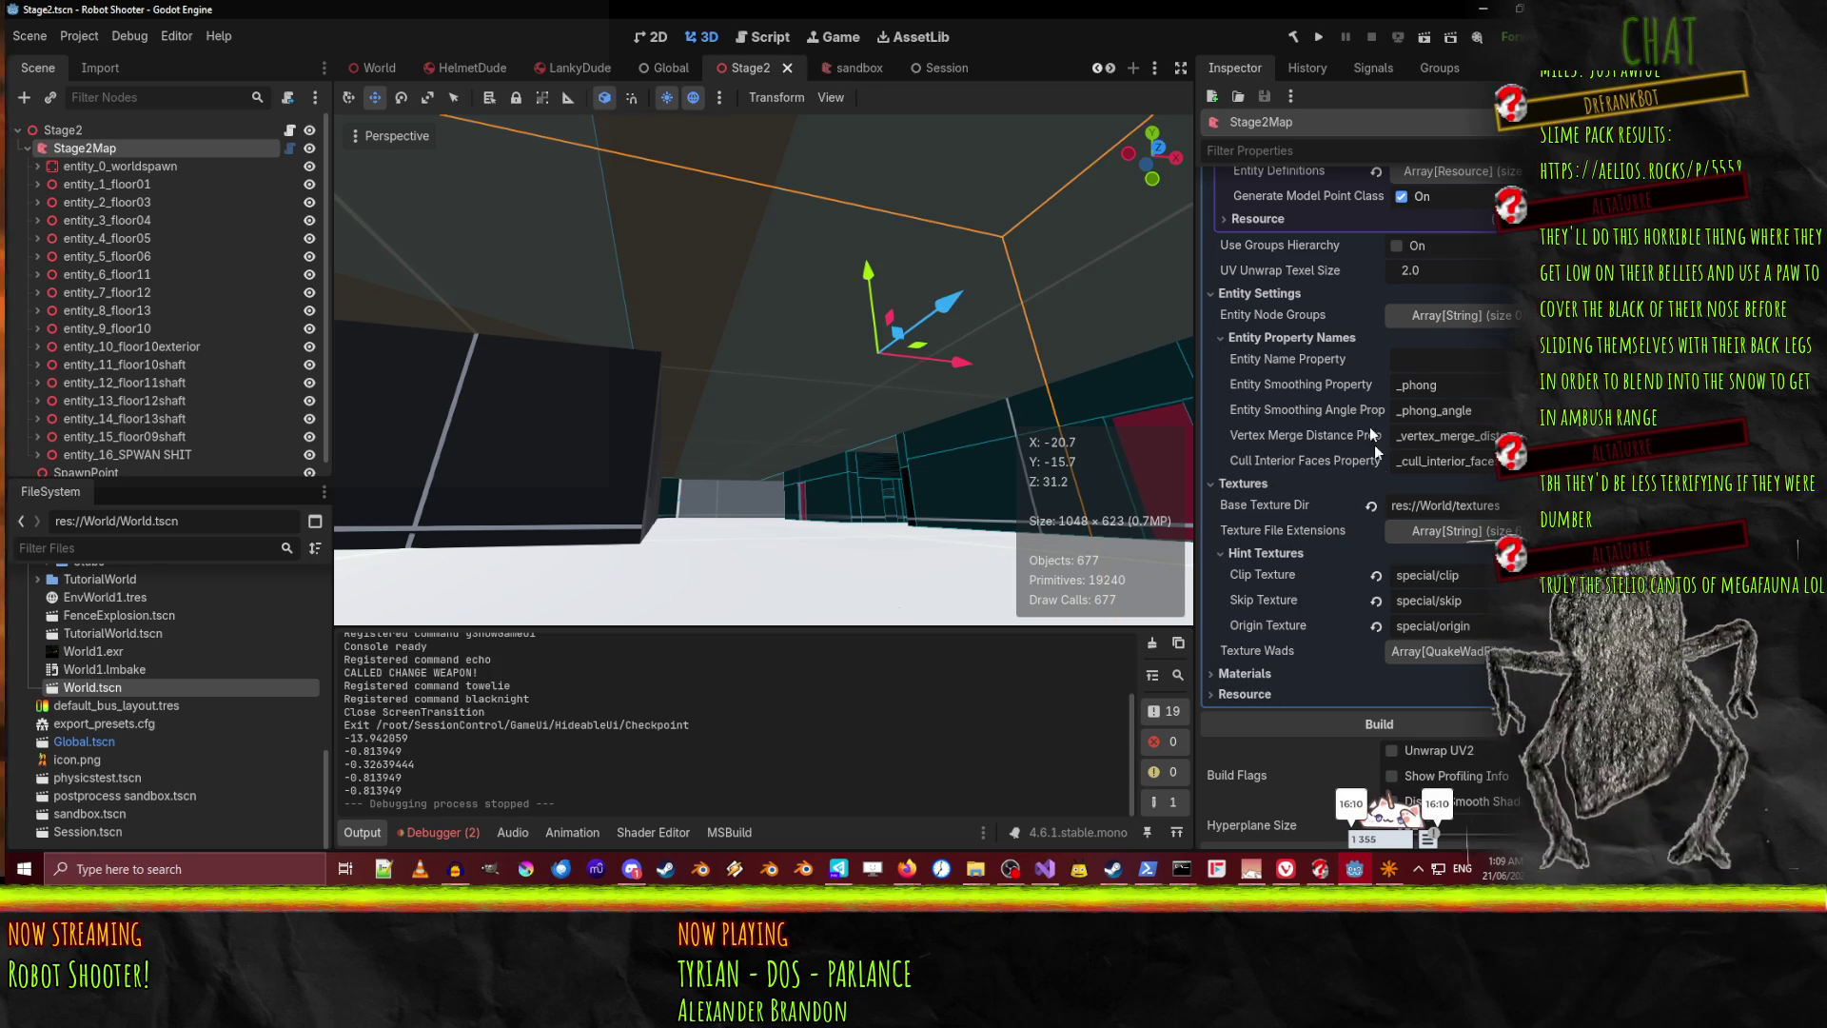
scroll(1284, 571, up, 4)
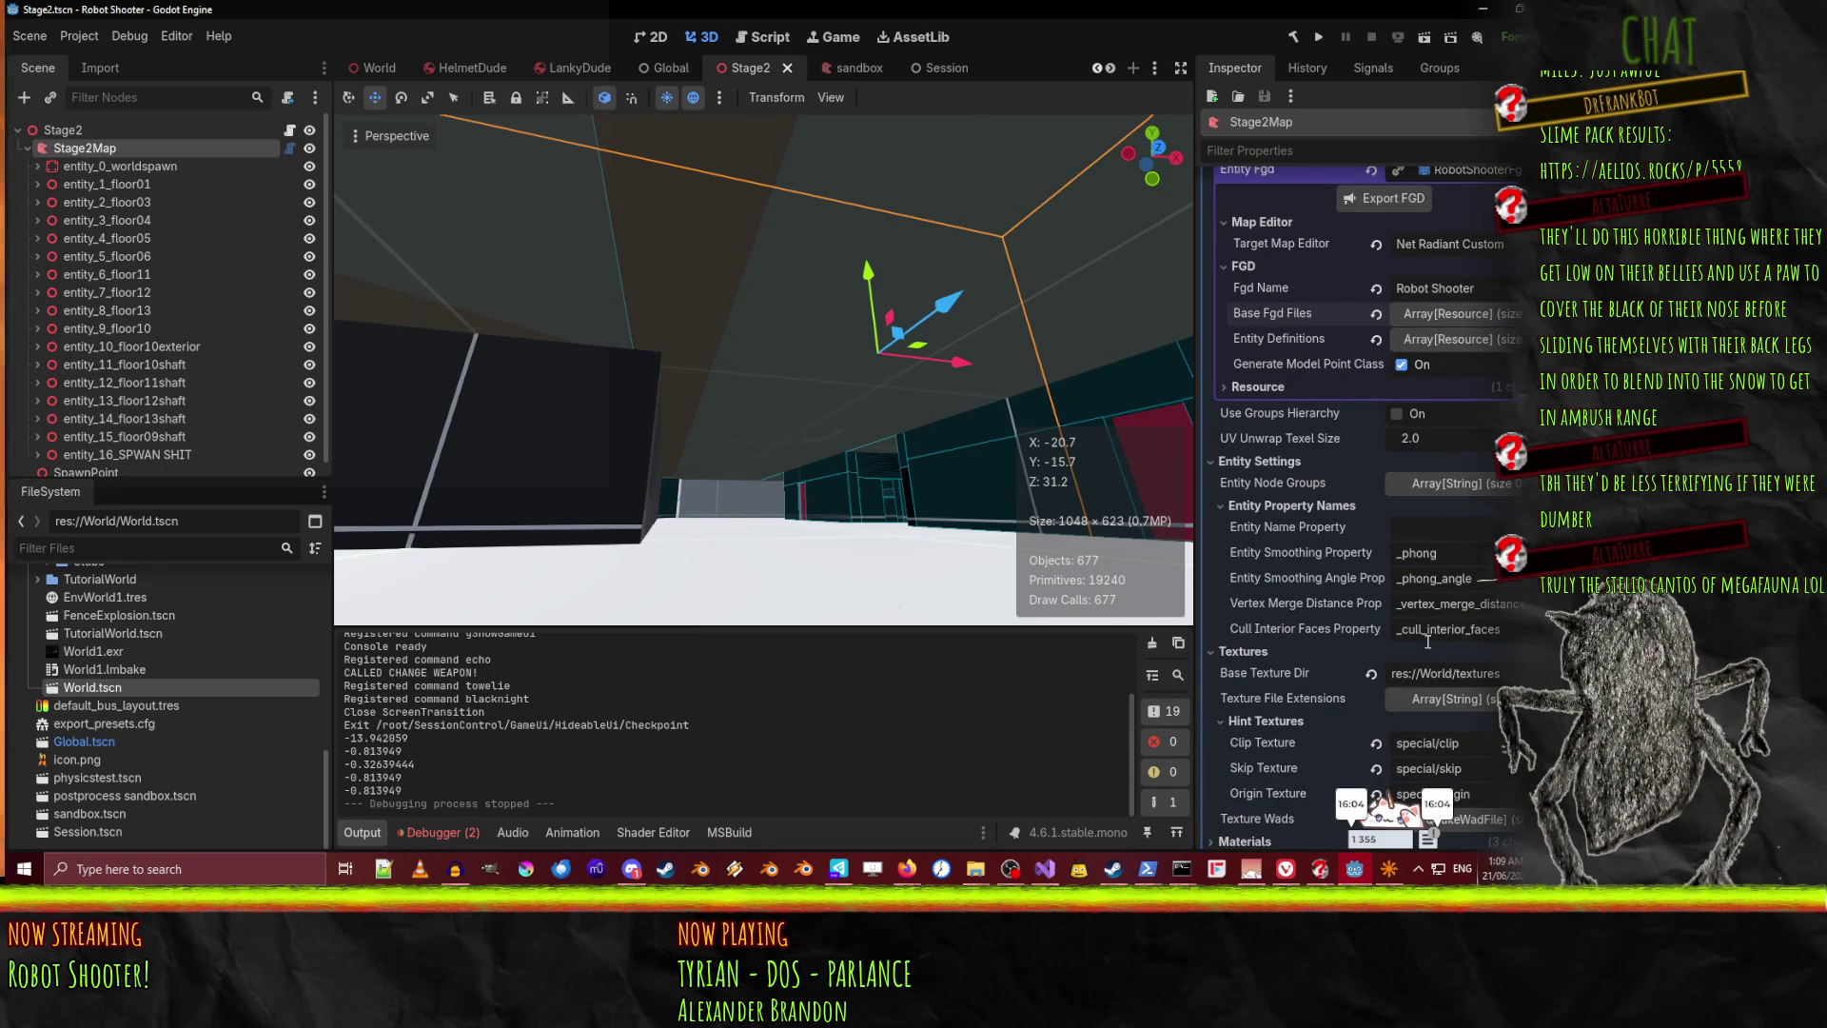
click(1282, 510)
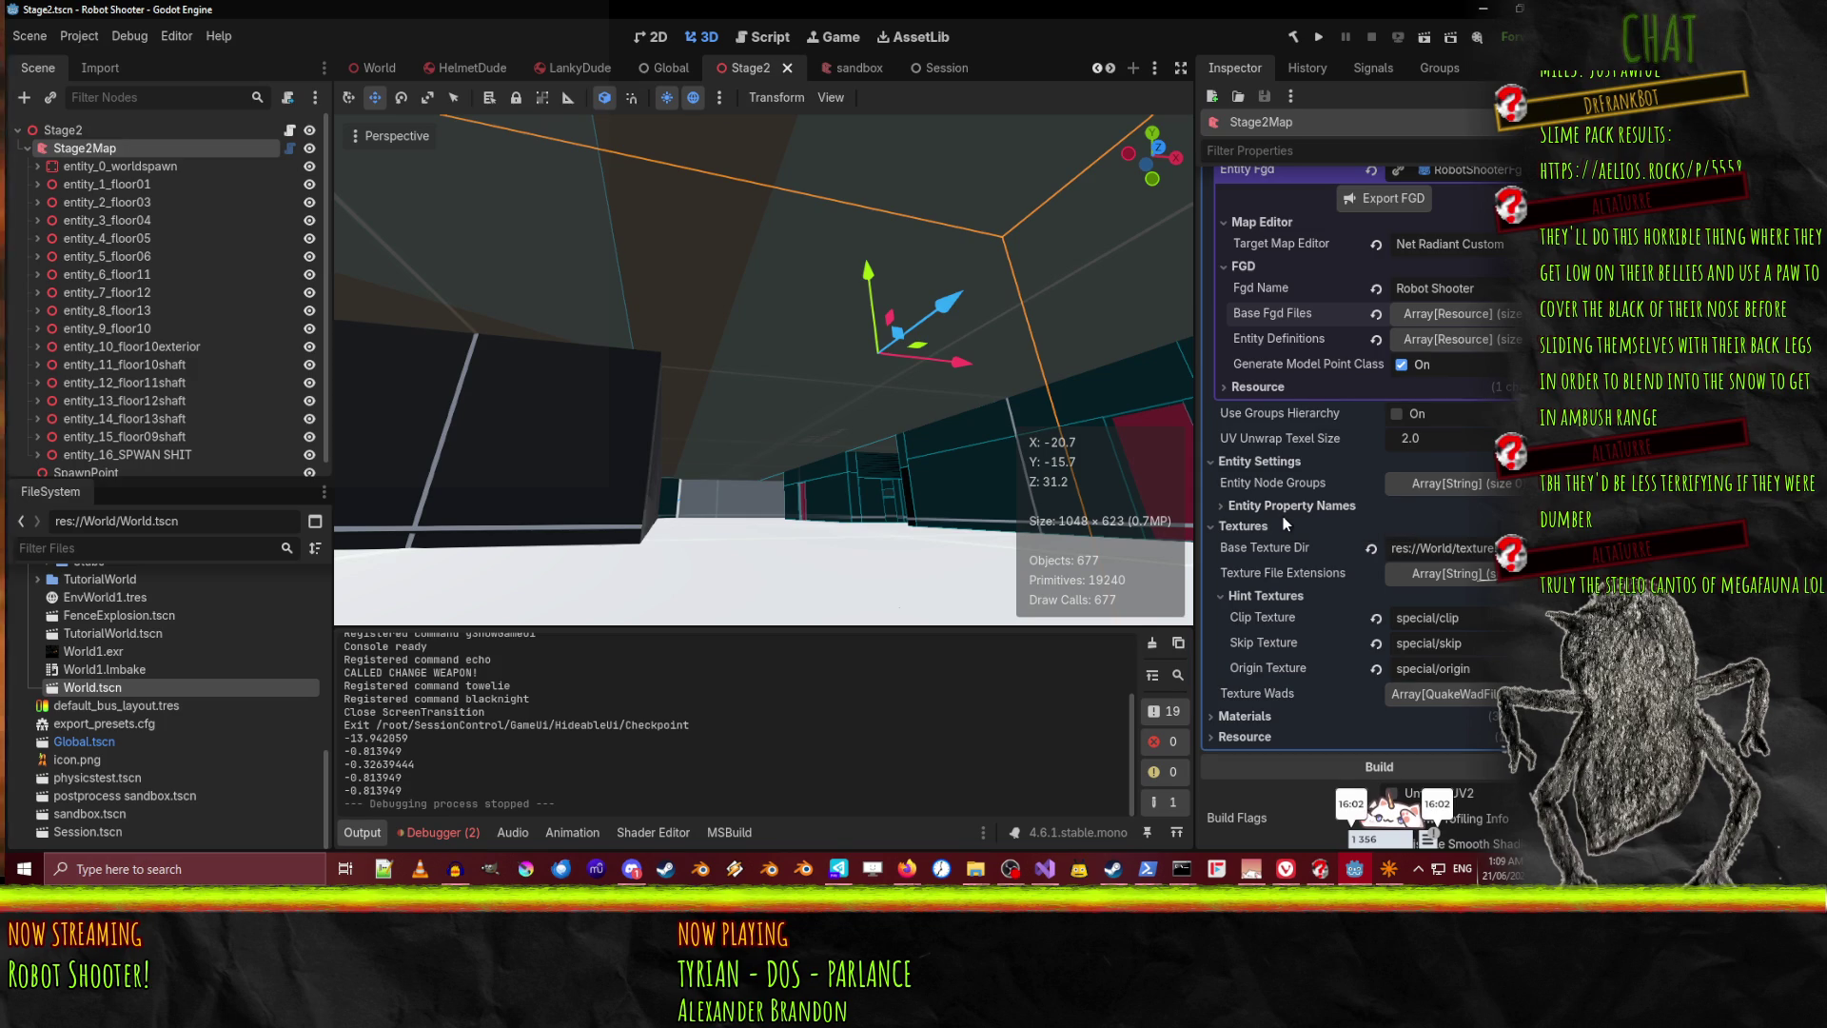
scroll(1332, 475, up, 2)
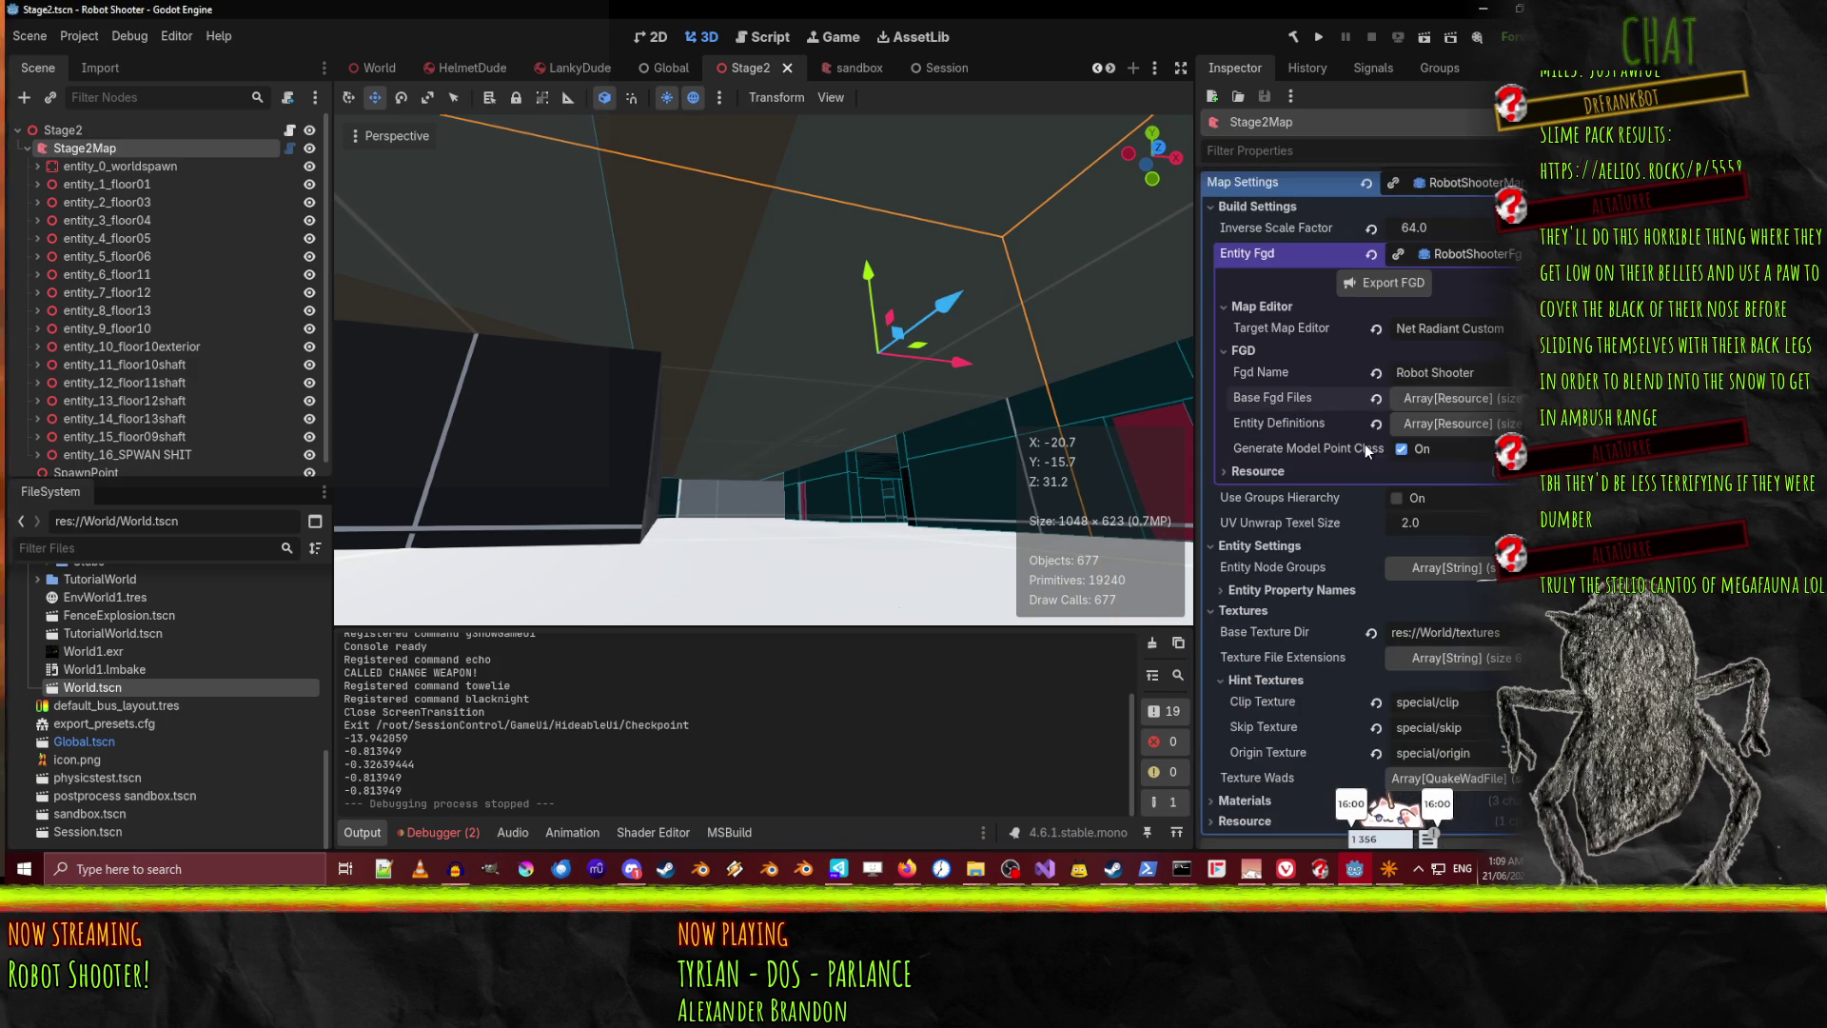
List the eight entity definitions in the base FuncGodot FGD, including worldspawn and func_geo
scroll(1313, 461, down, 6)
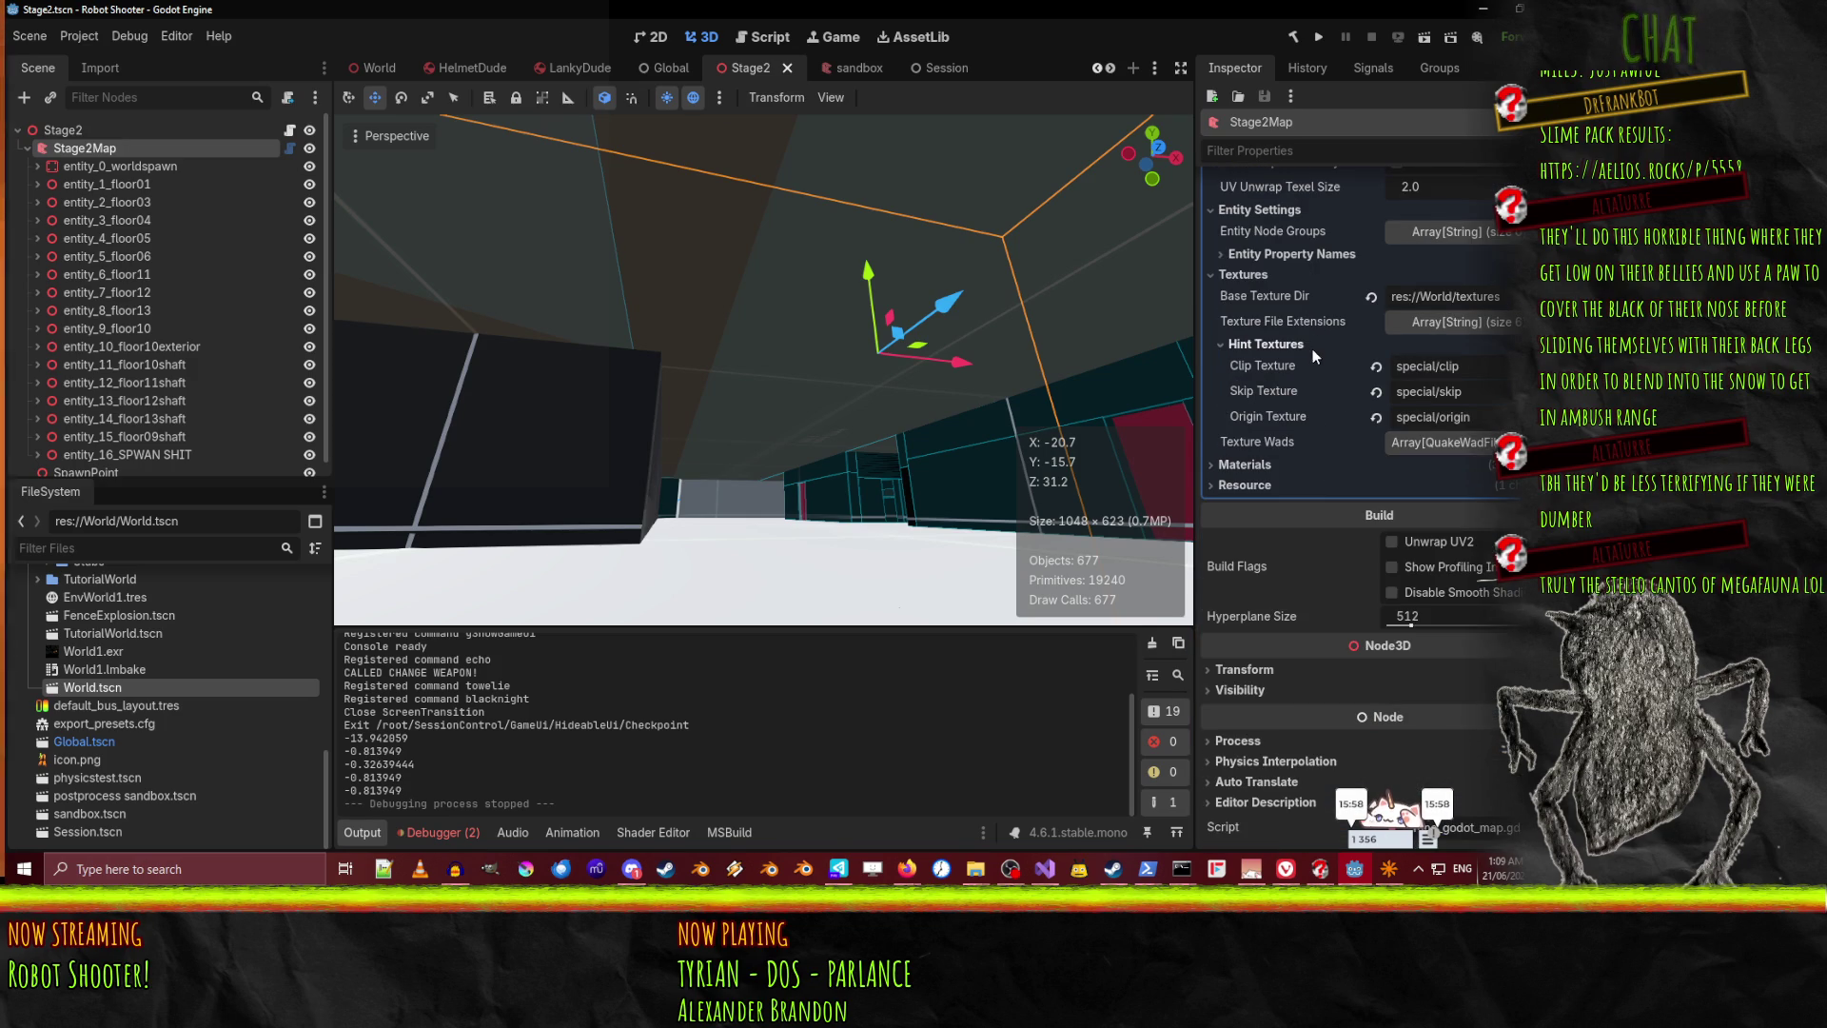
scroll(1300, 426, up, 3)
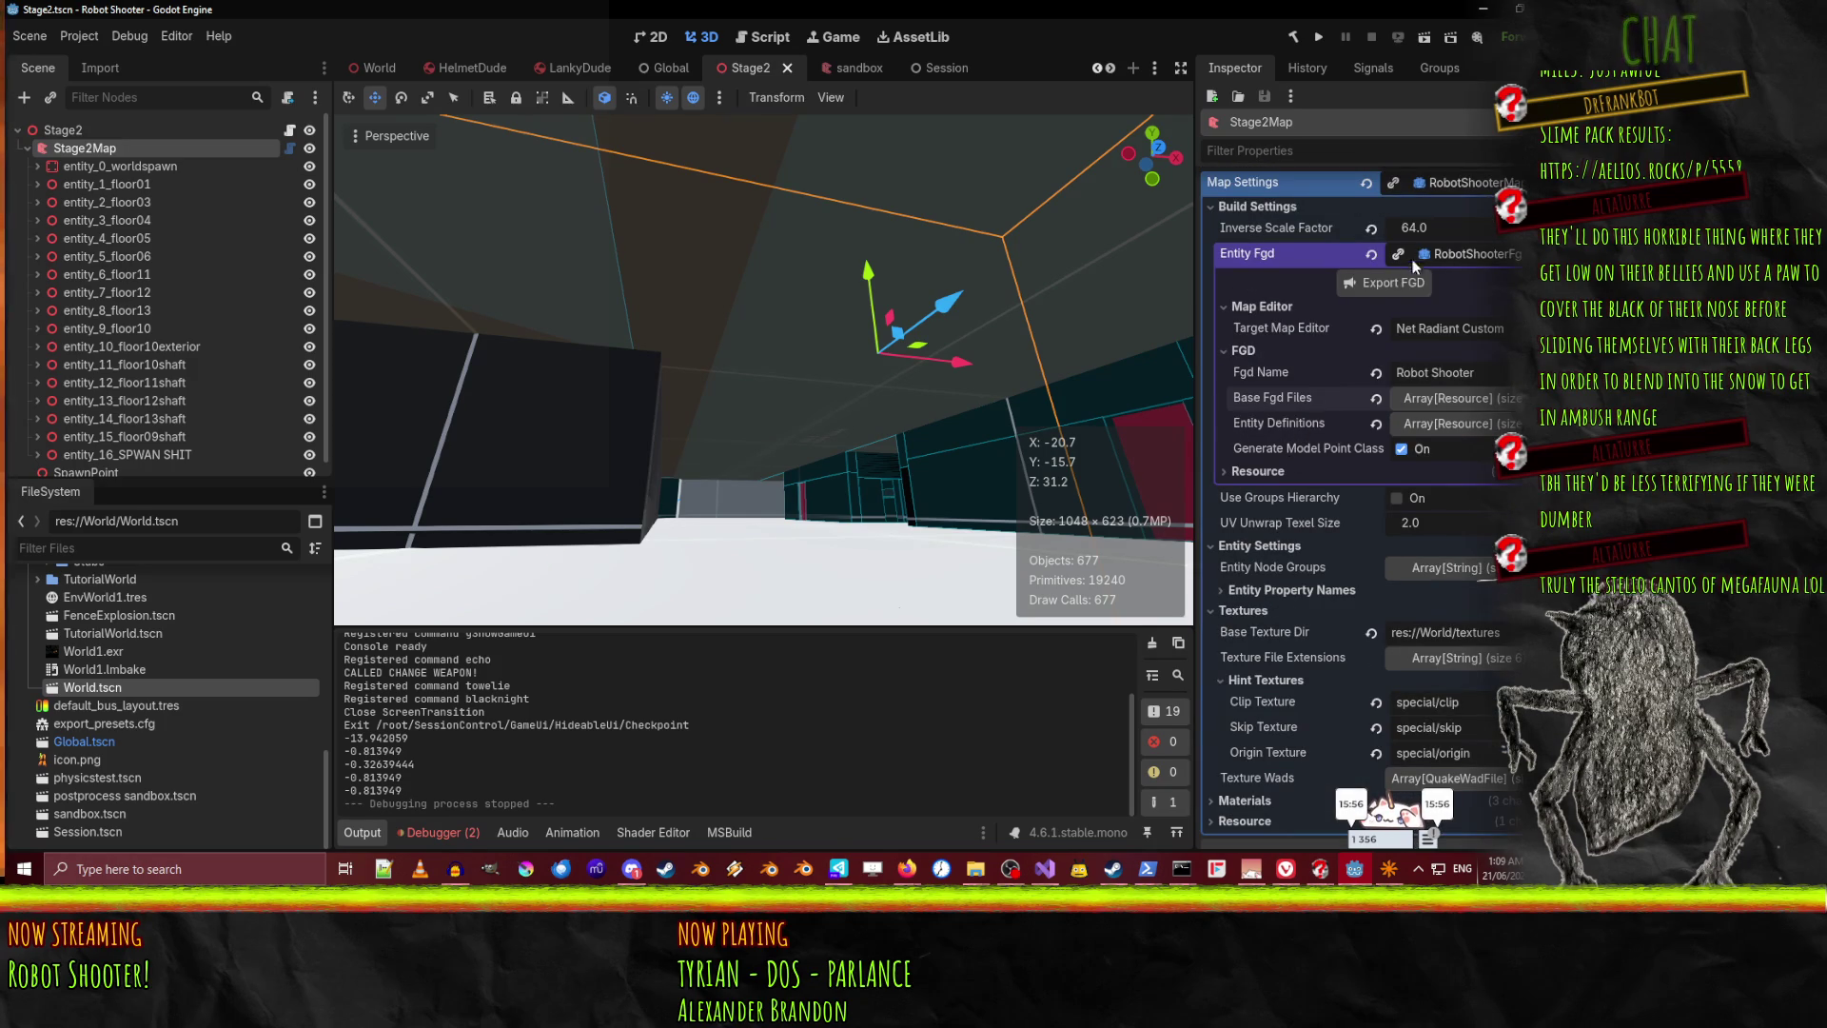
click(1448, 424)
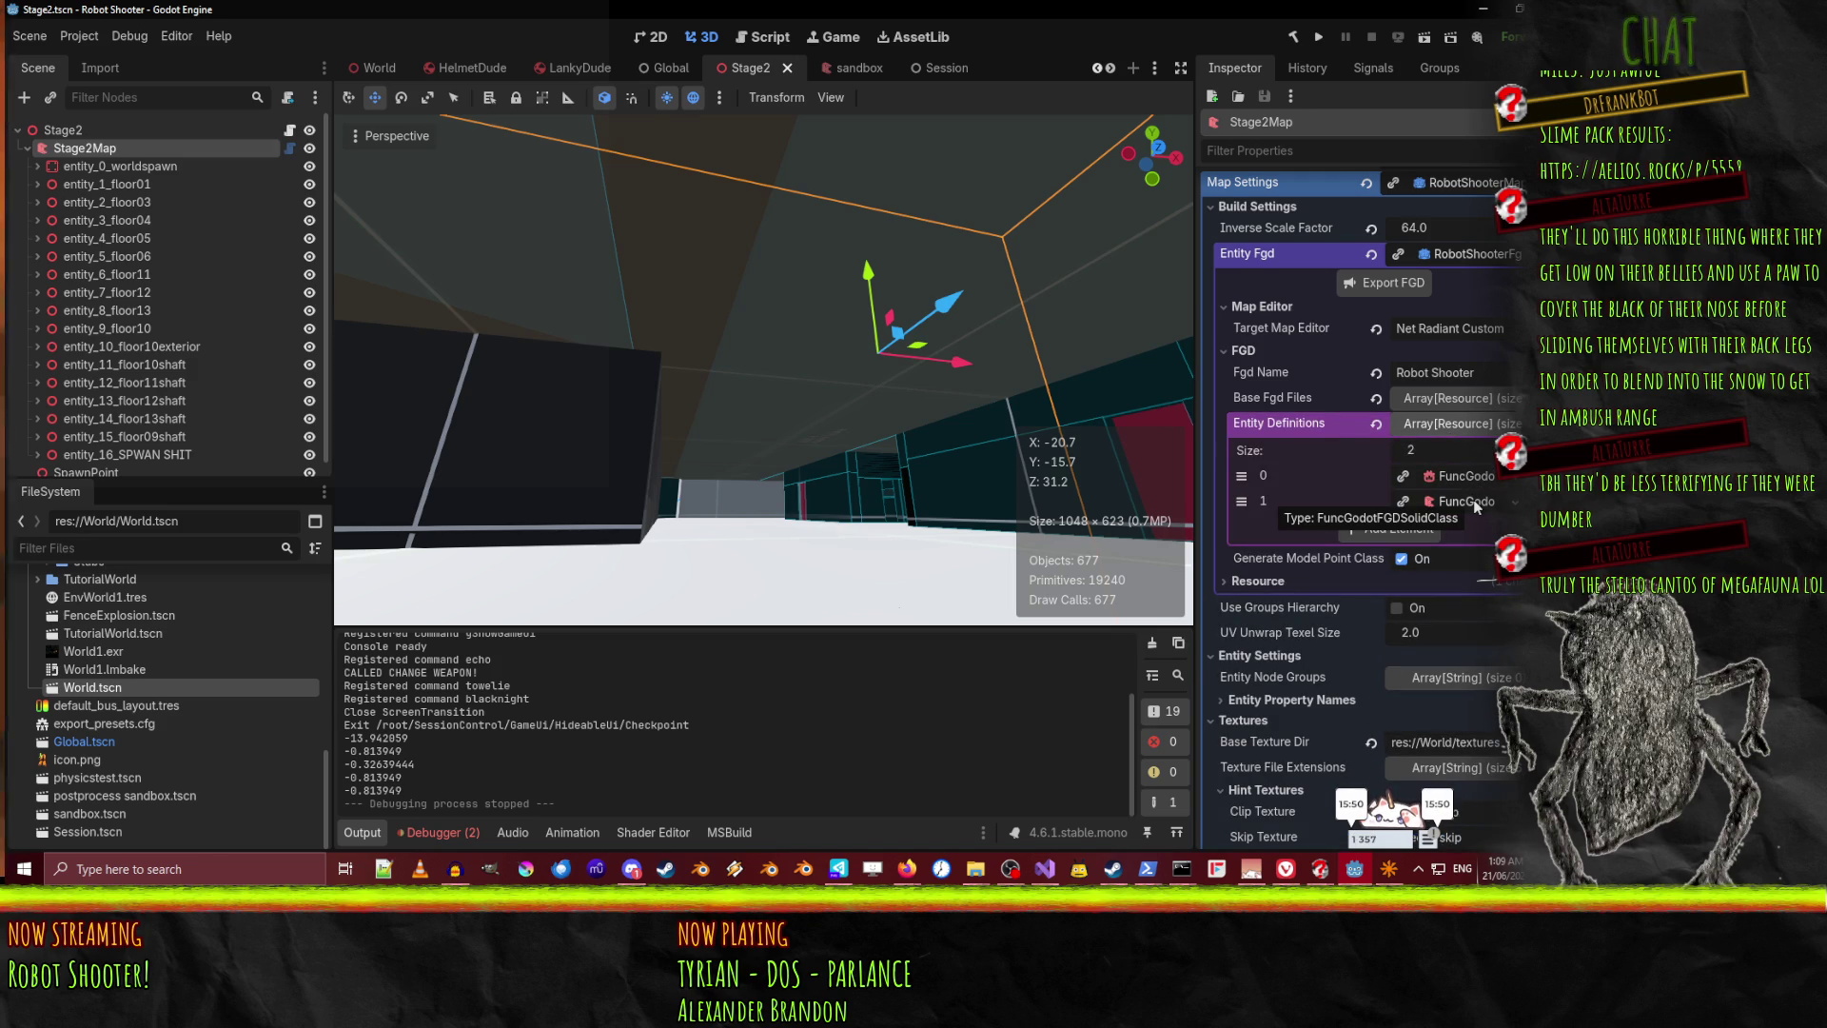
click(1470, 476)
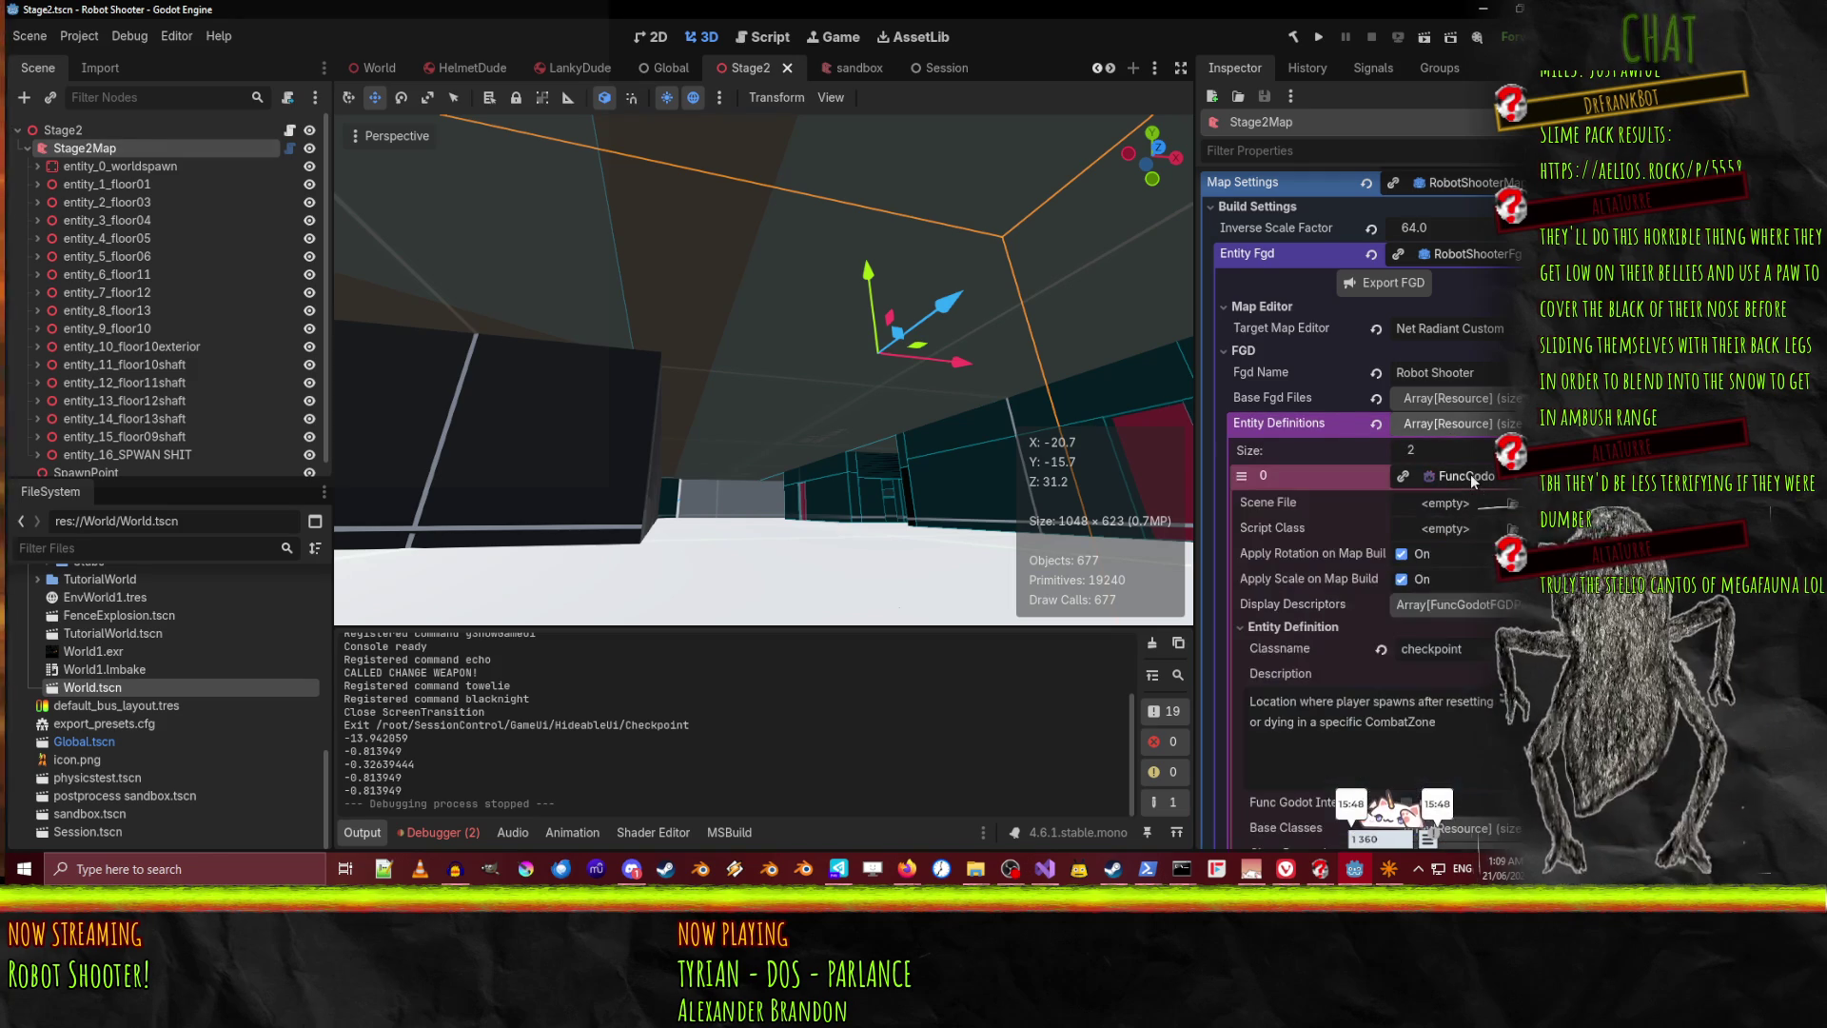
click(1470, 474)
click(1458, 402)
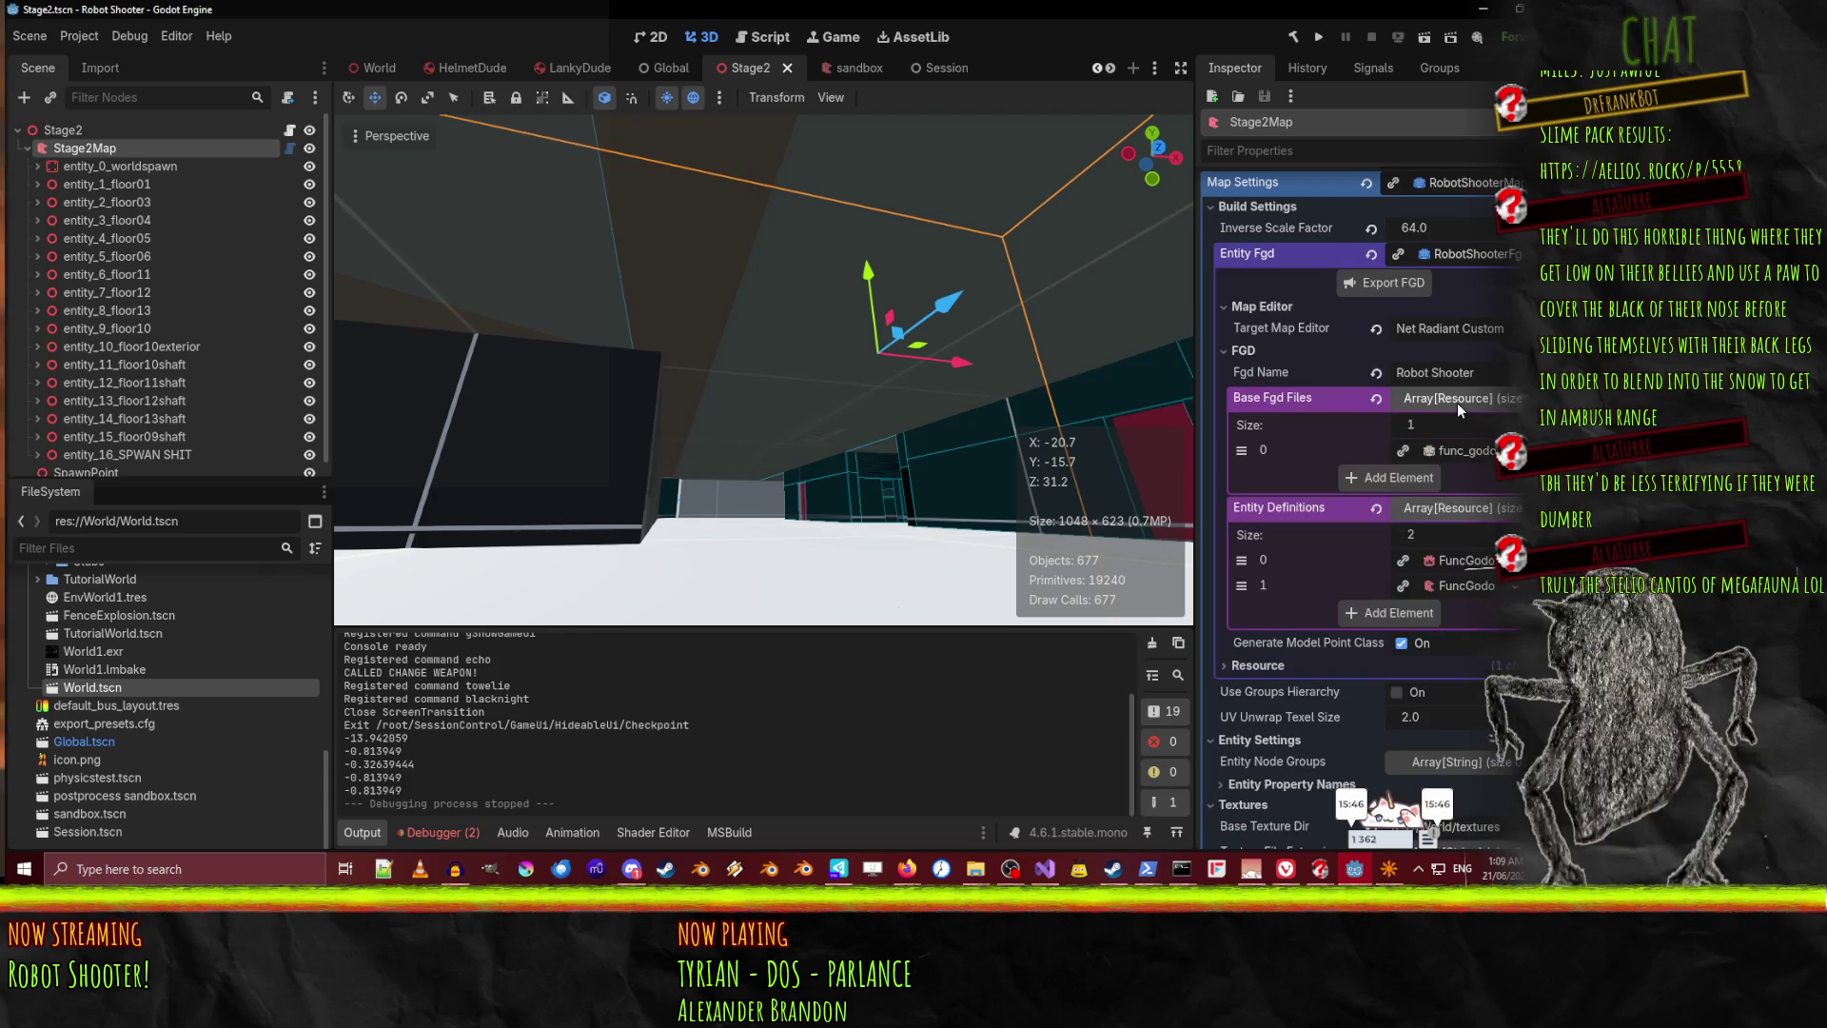
click(1463, 453)
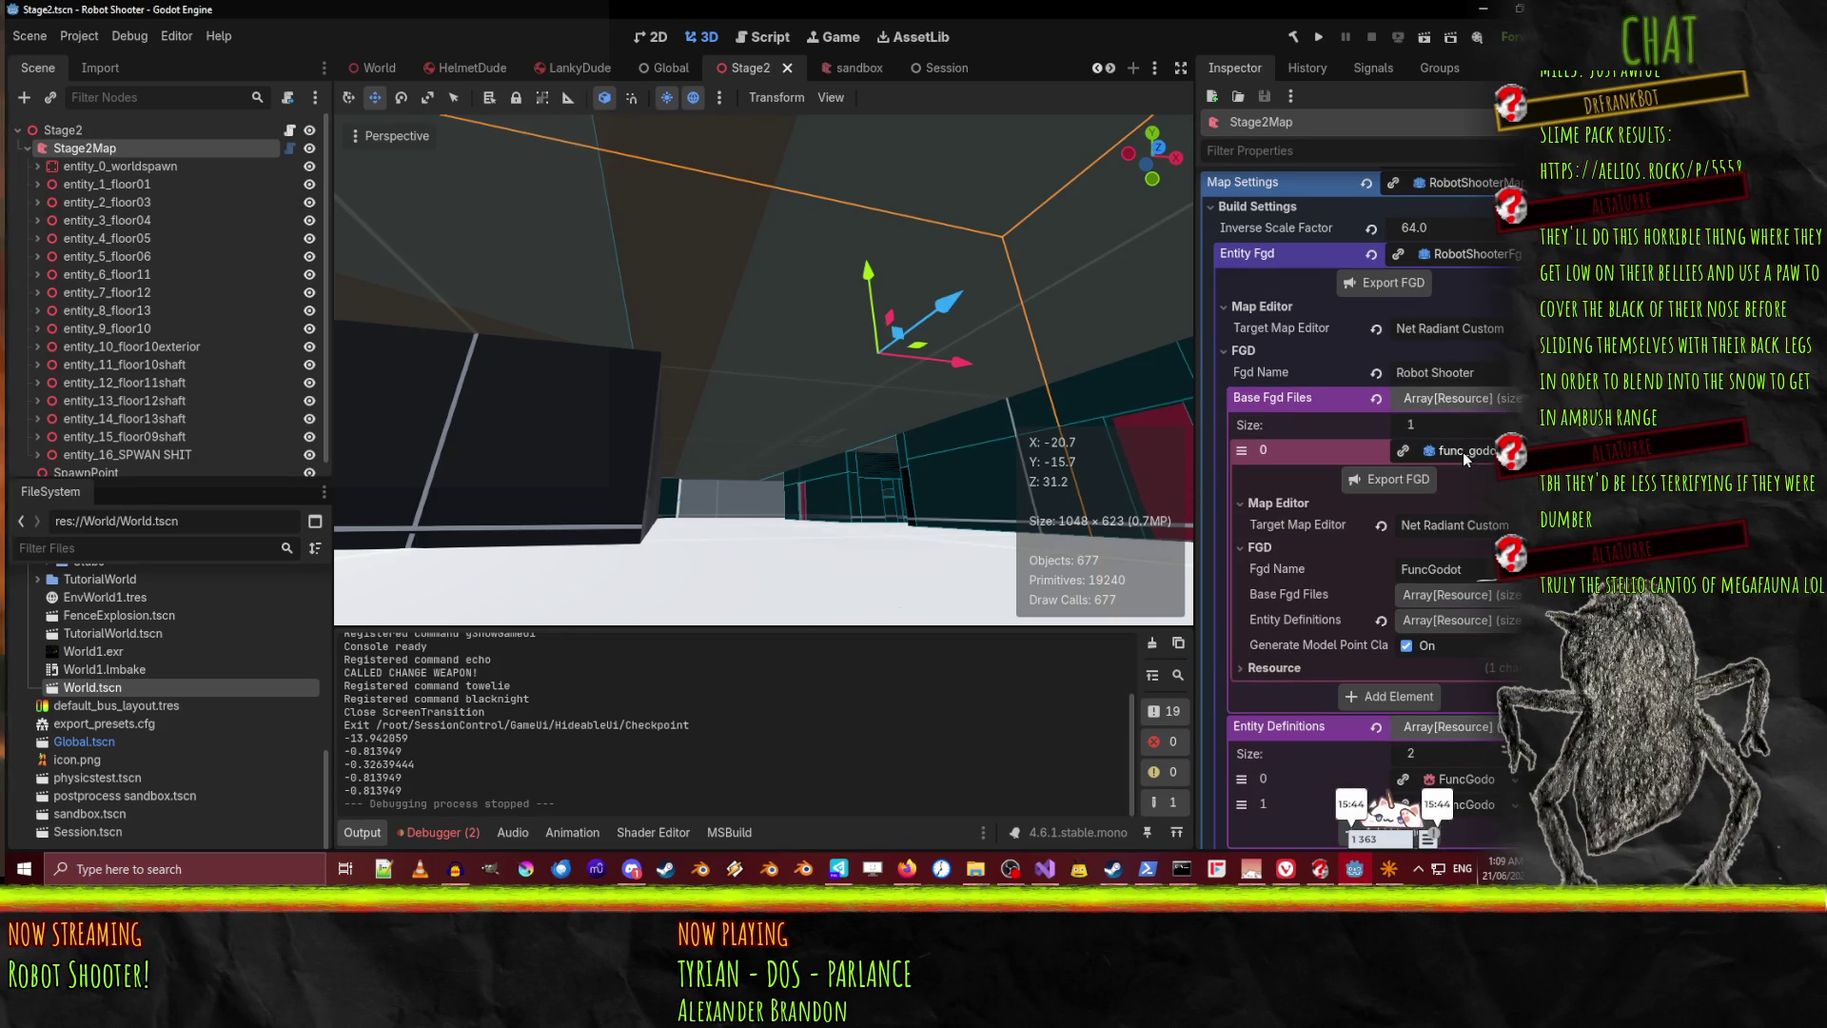
click(1464, 620)
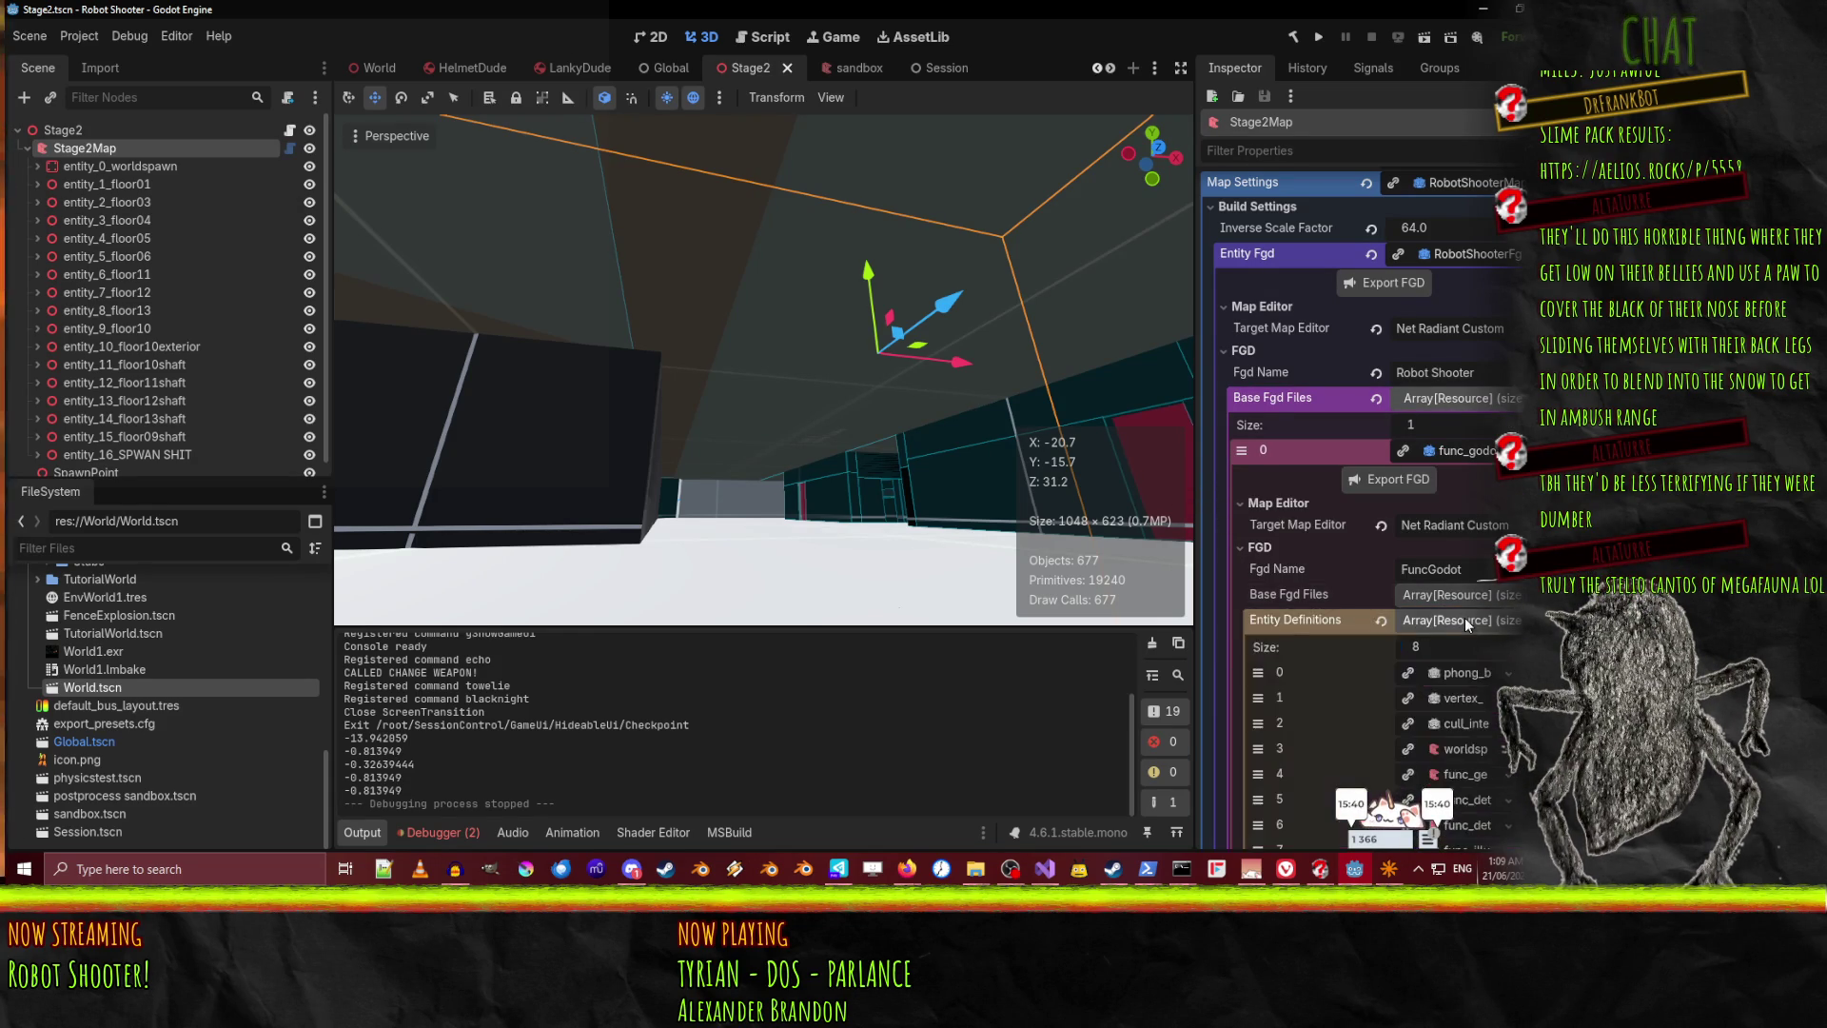
scroll(1464, 619, down, 4)
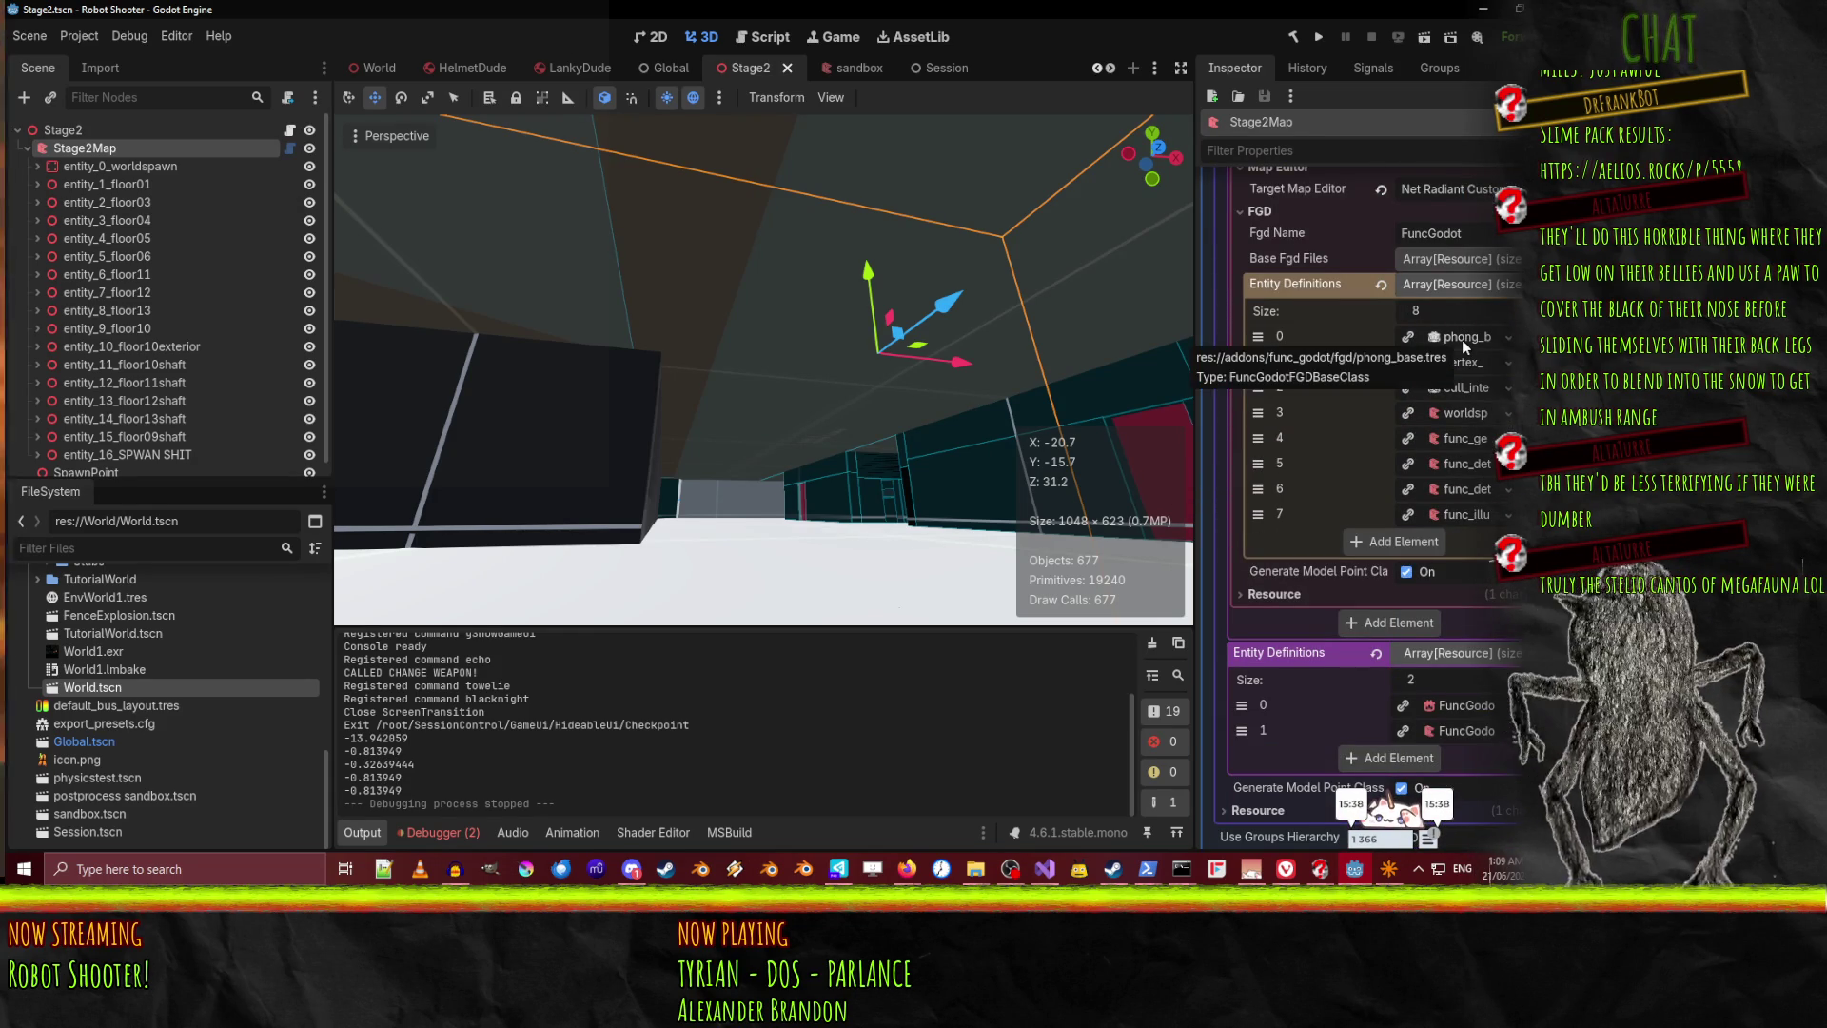